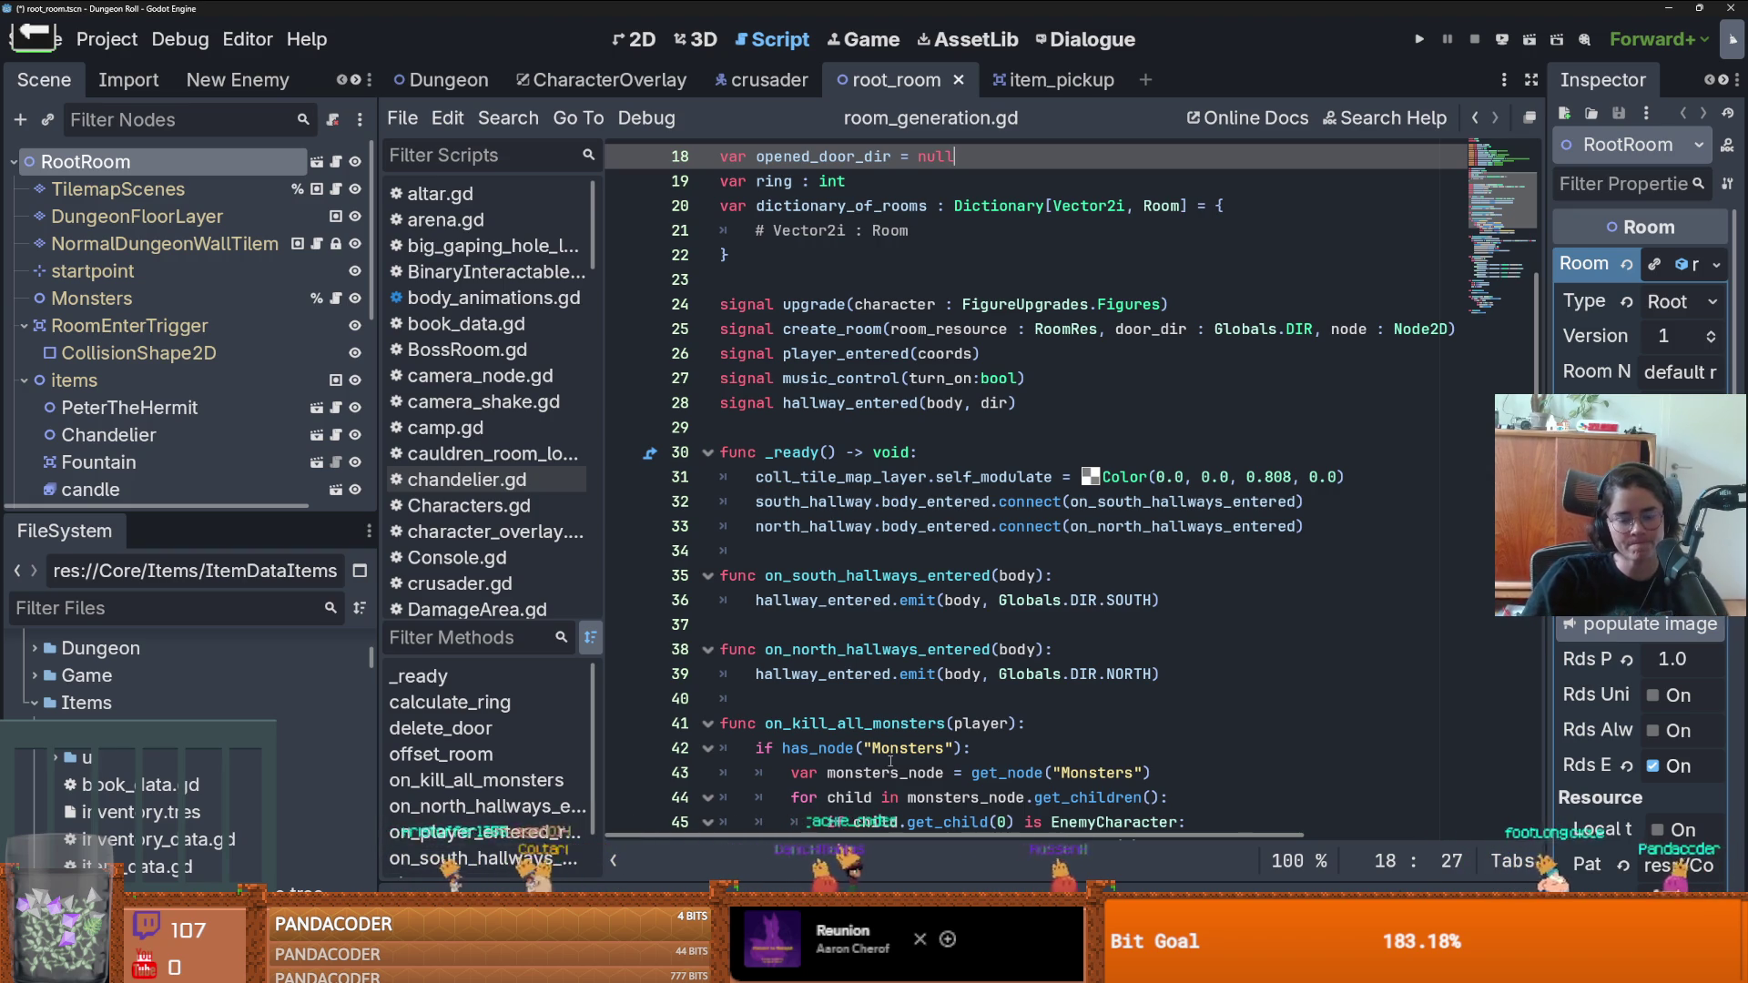
- Select 'Monsters' in room_generation.gd, then save the root_room scene and launch the game
double_click(916, 746)
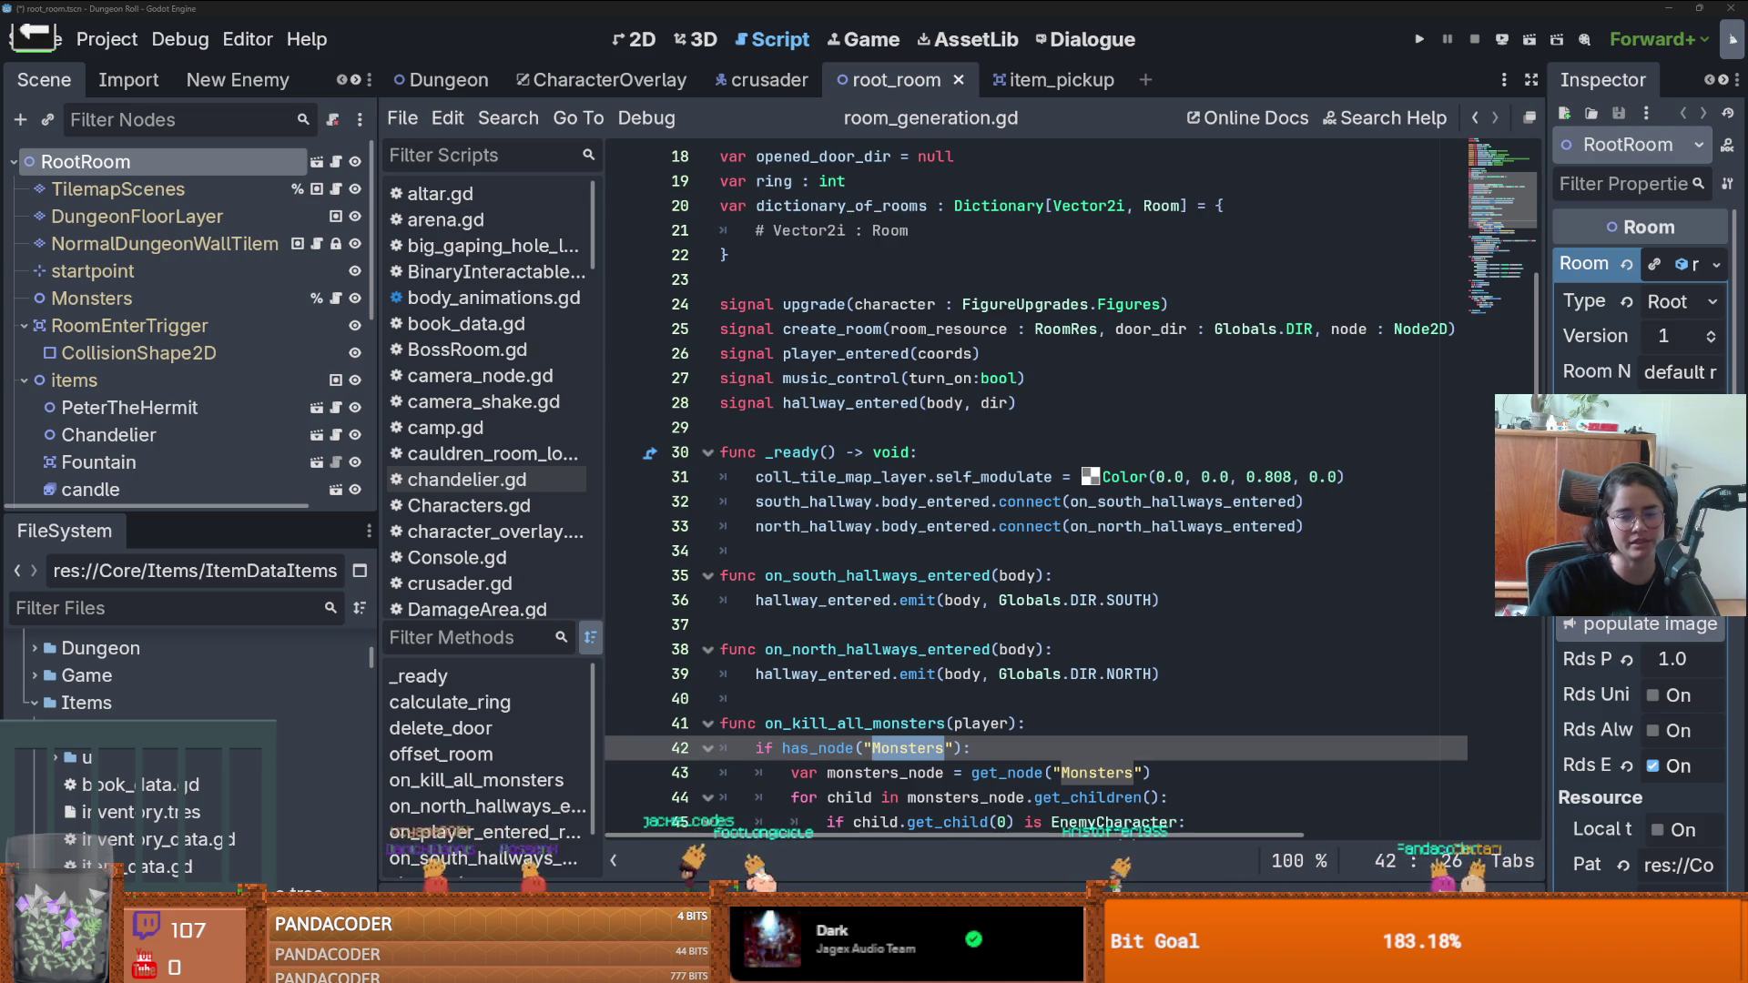
click(925, 280)
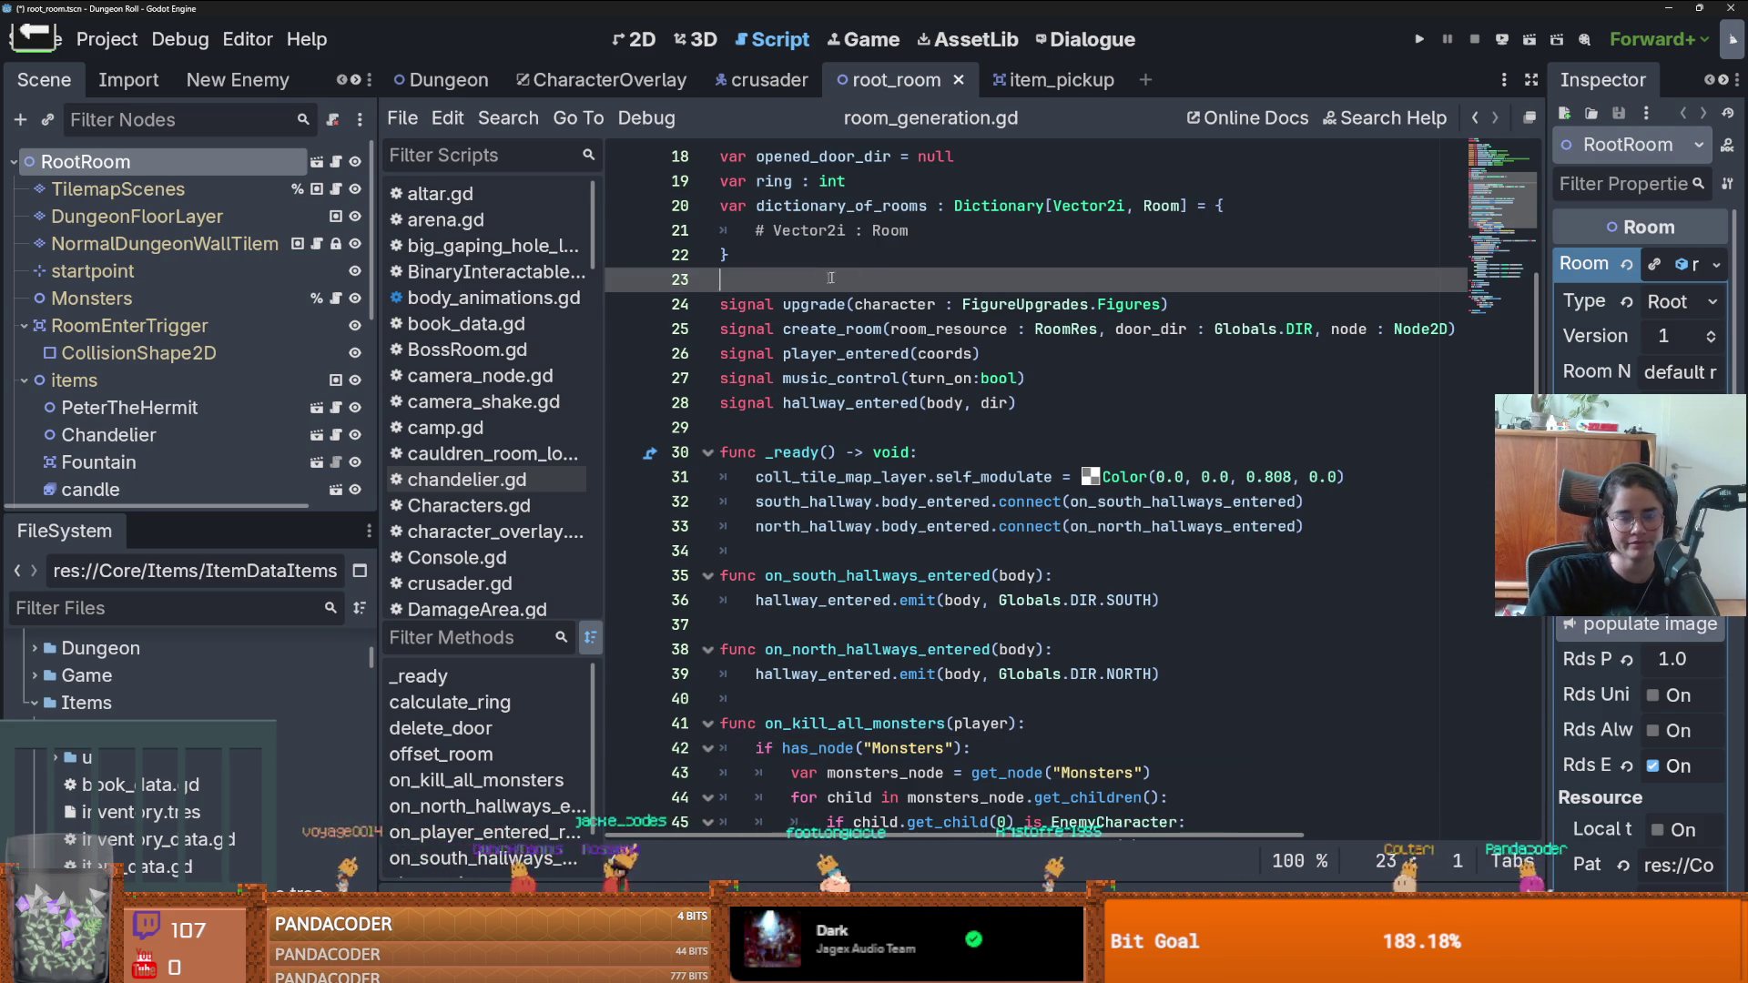
key(ctrl+s)
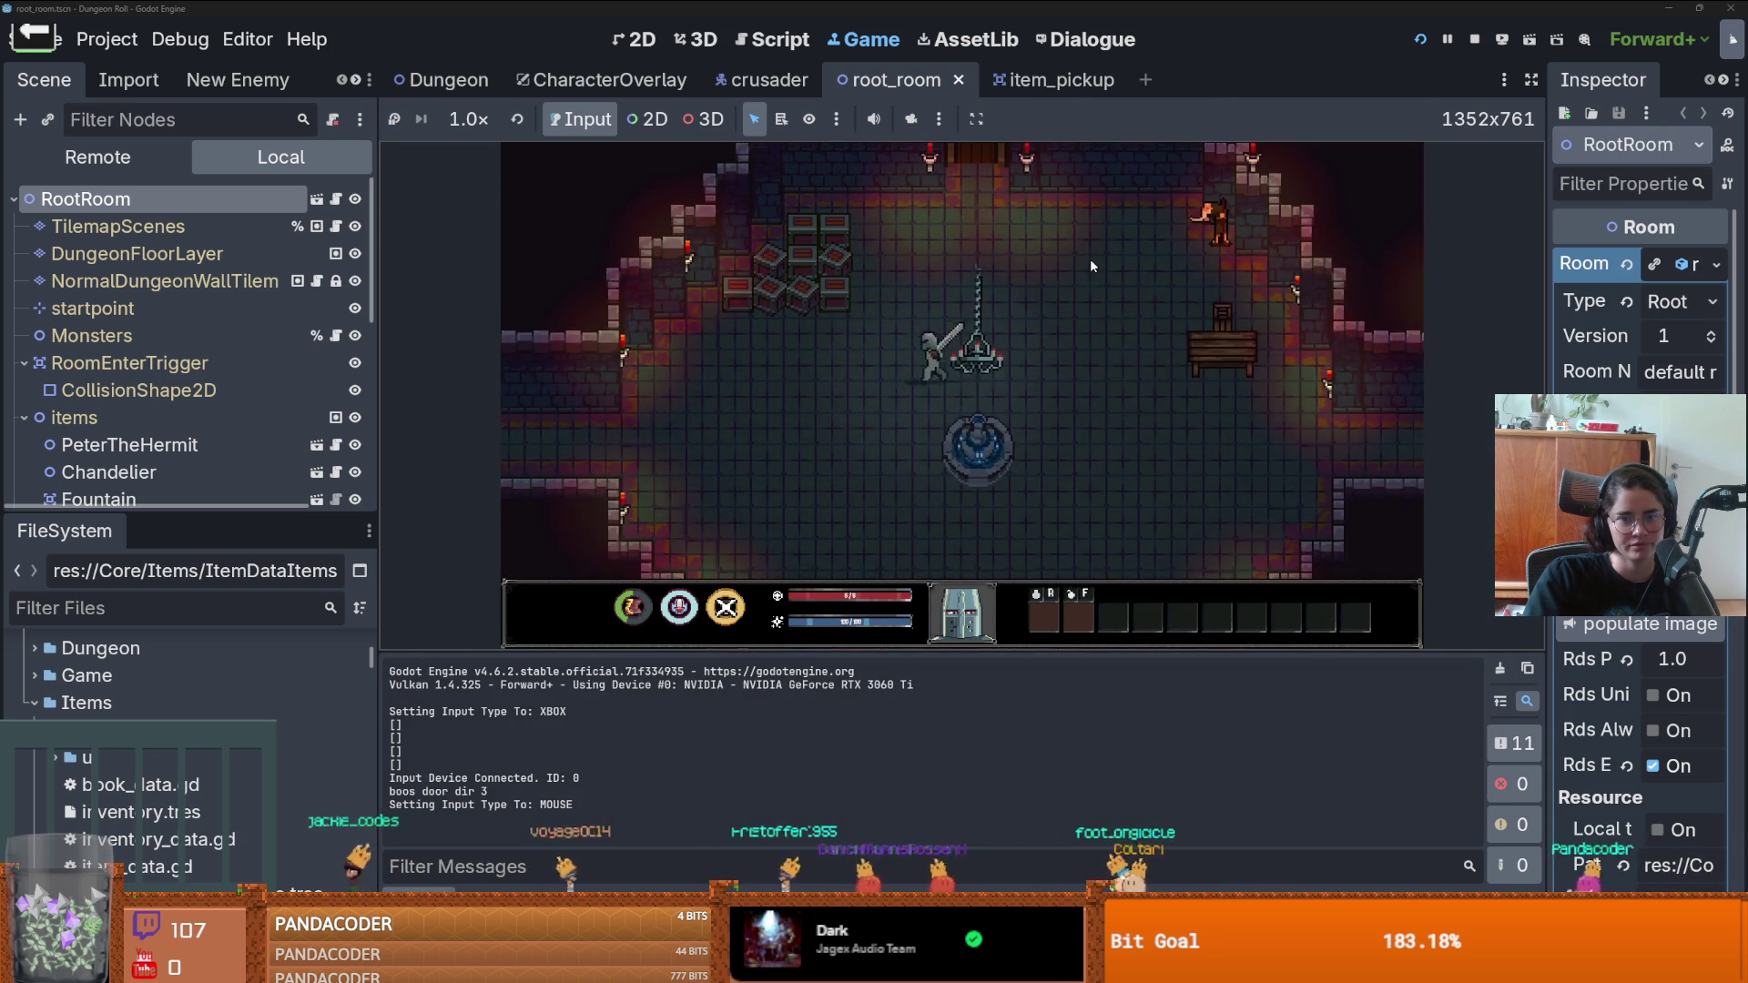
- Walk the knight up and down the dungeon room with the W and S keys
key(w)
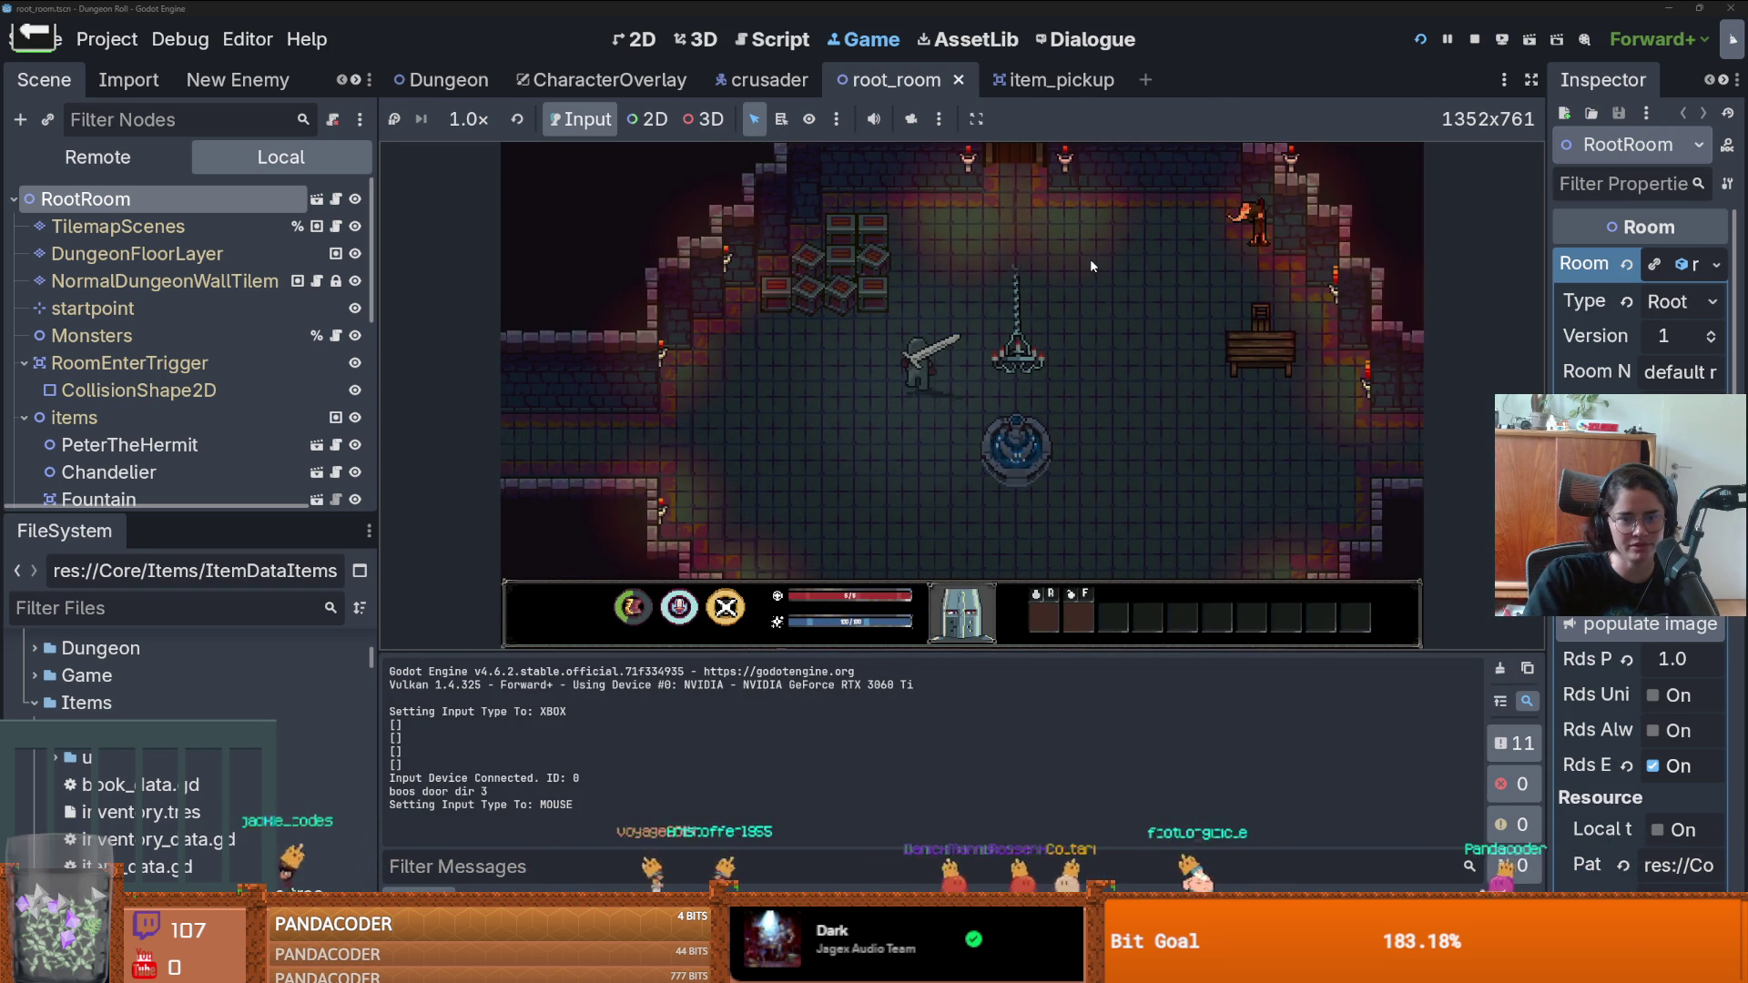
key(w)
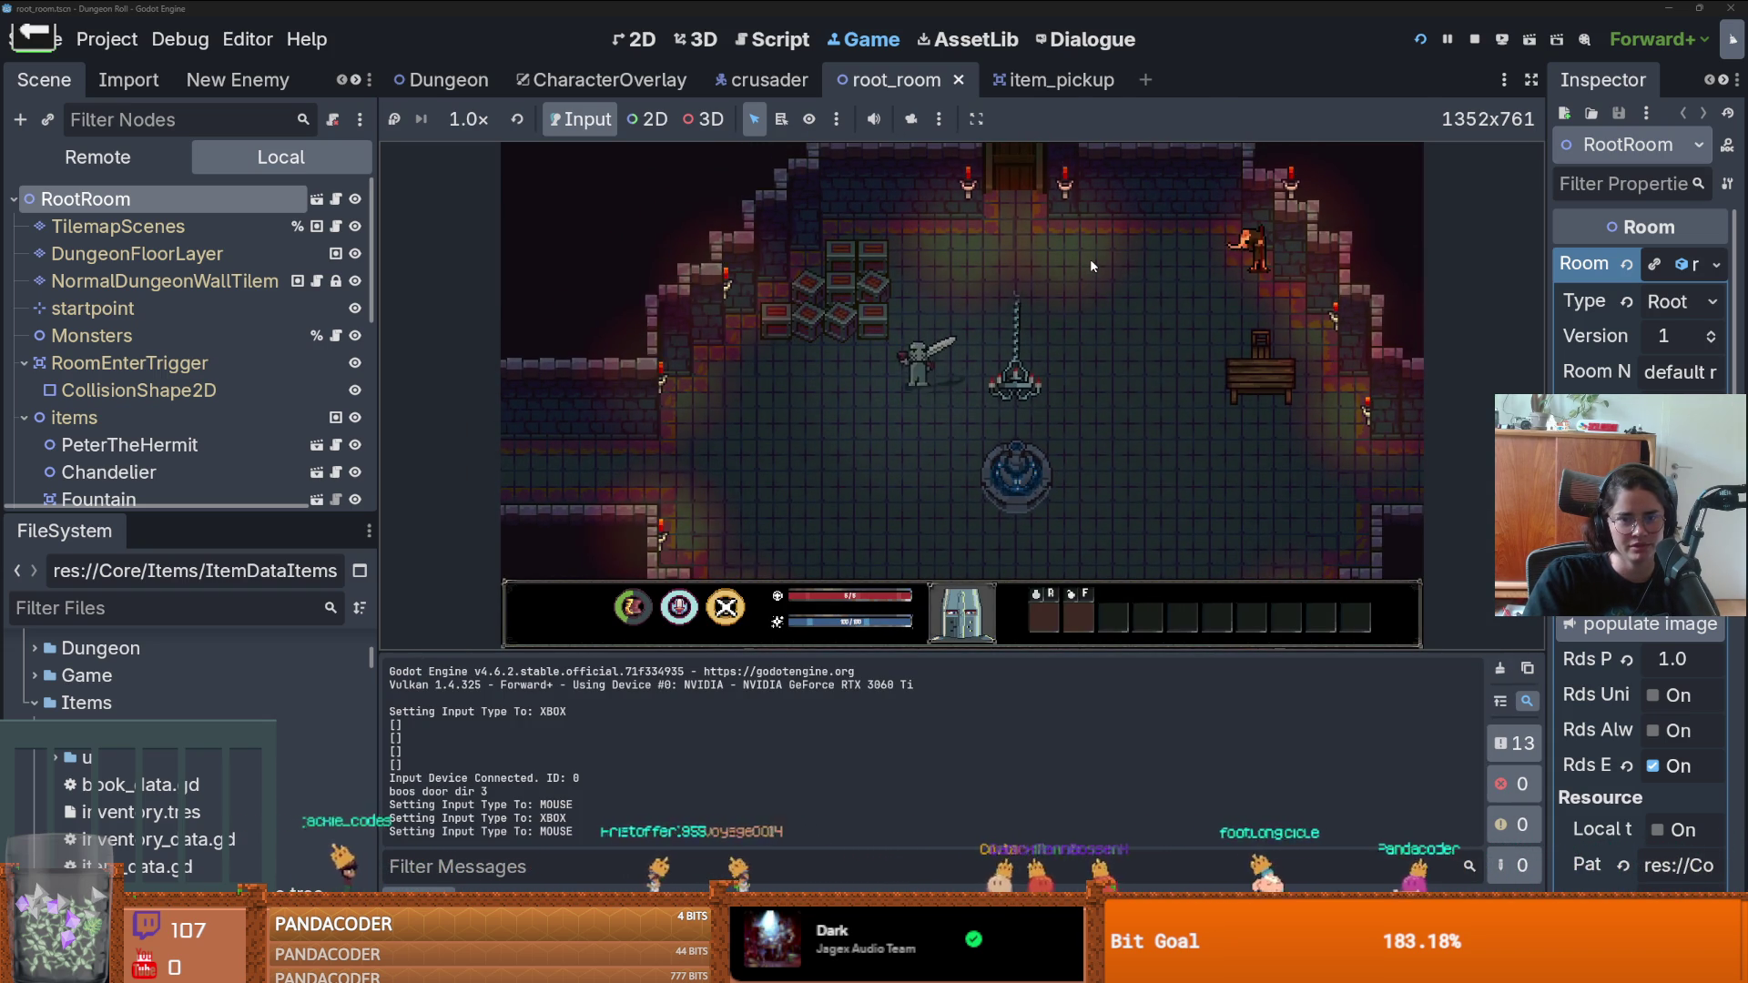
key(w)
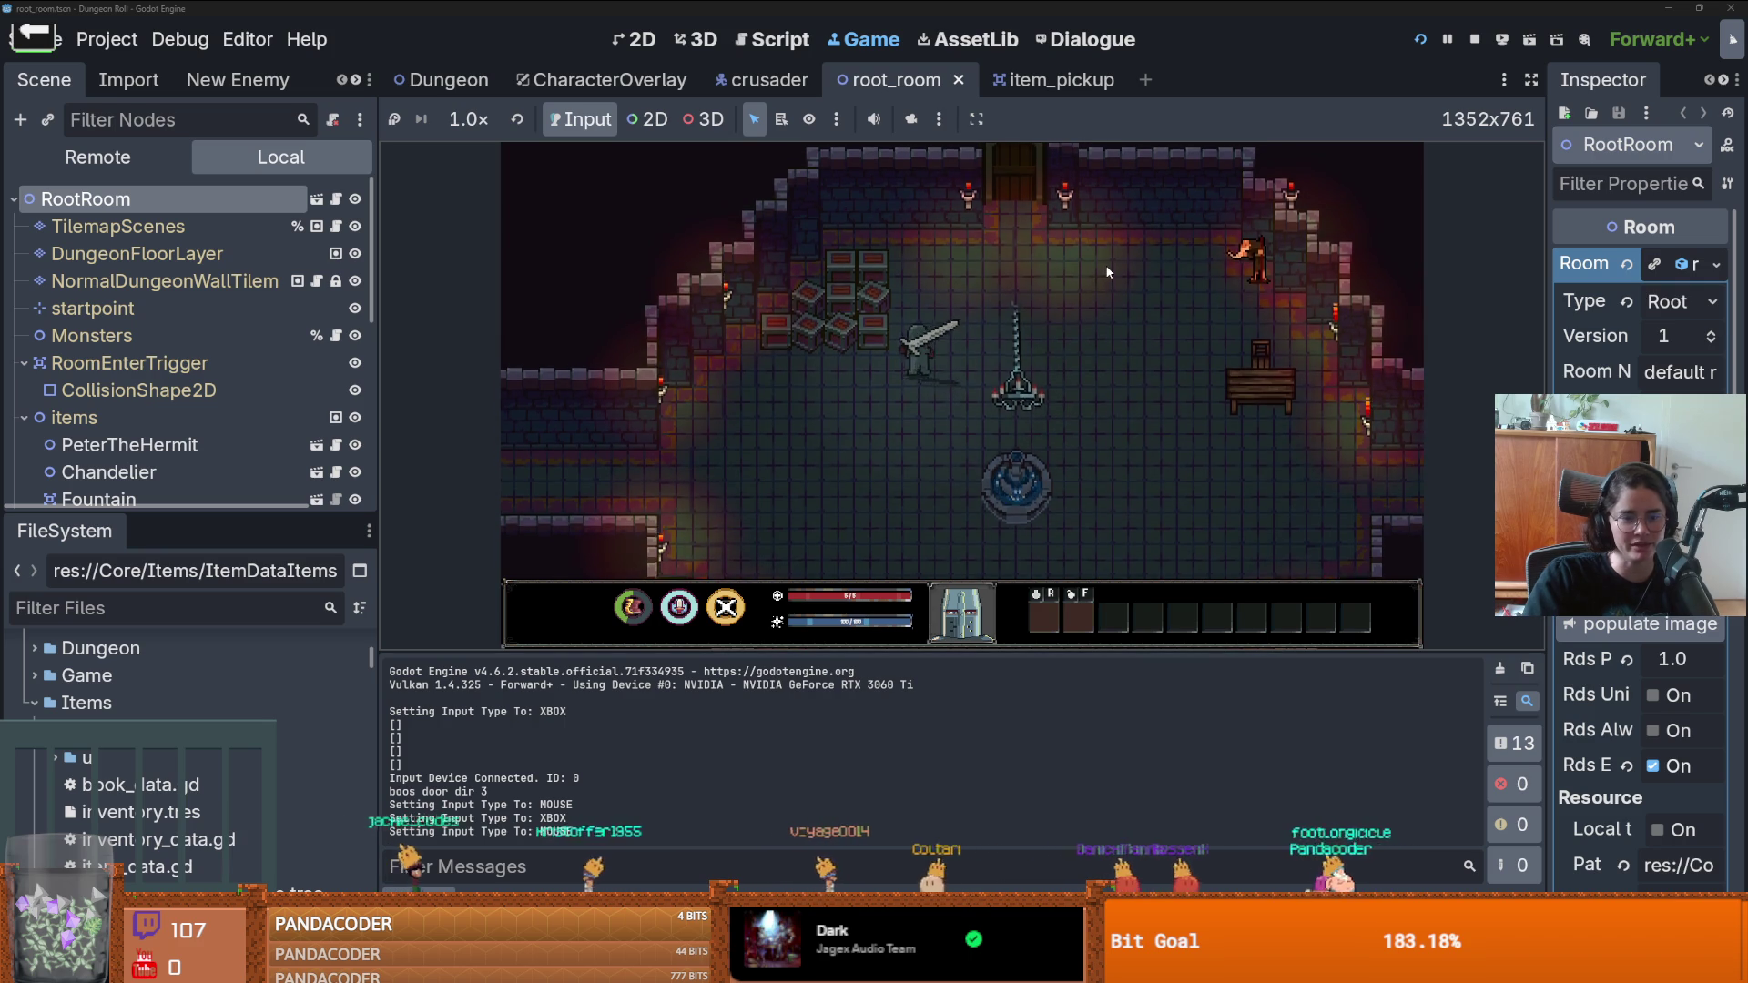
key(s)
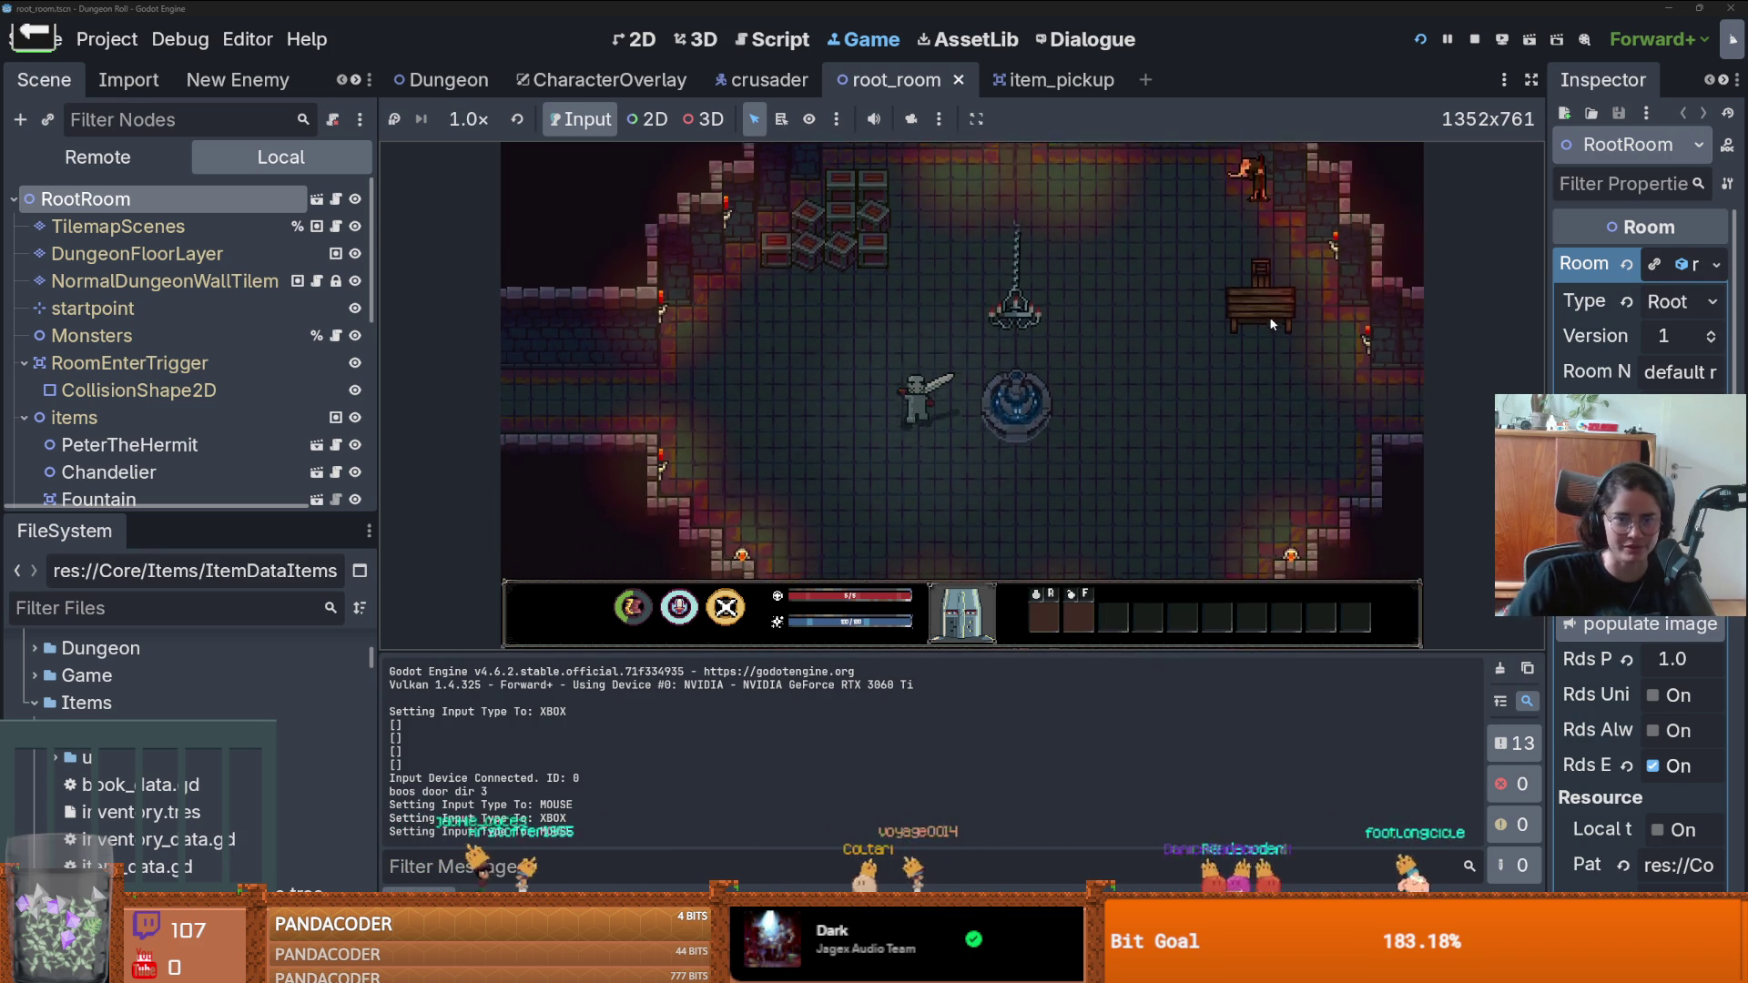
key(w)
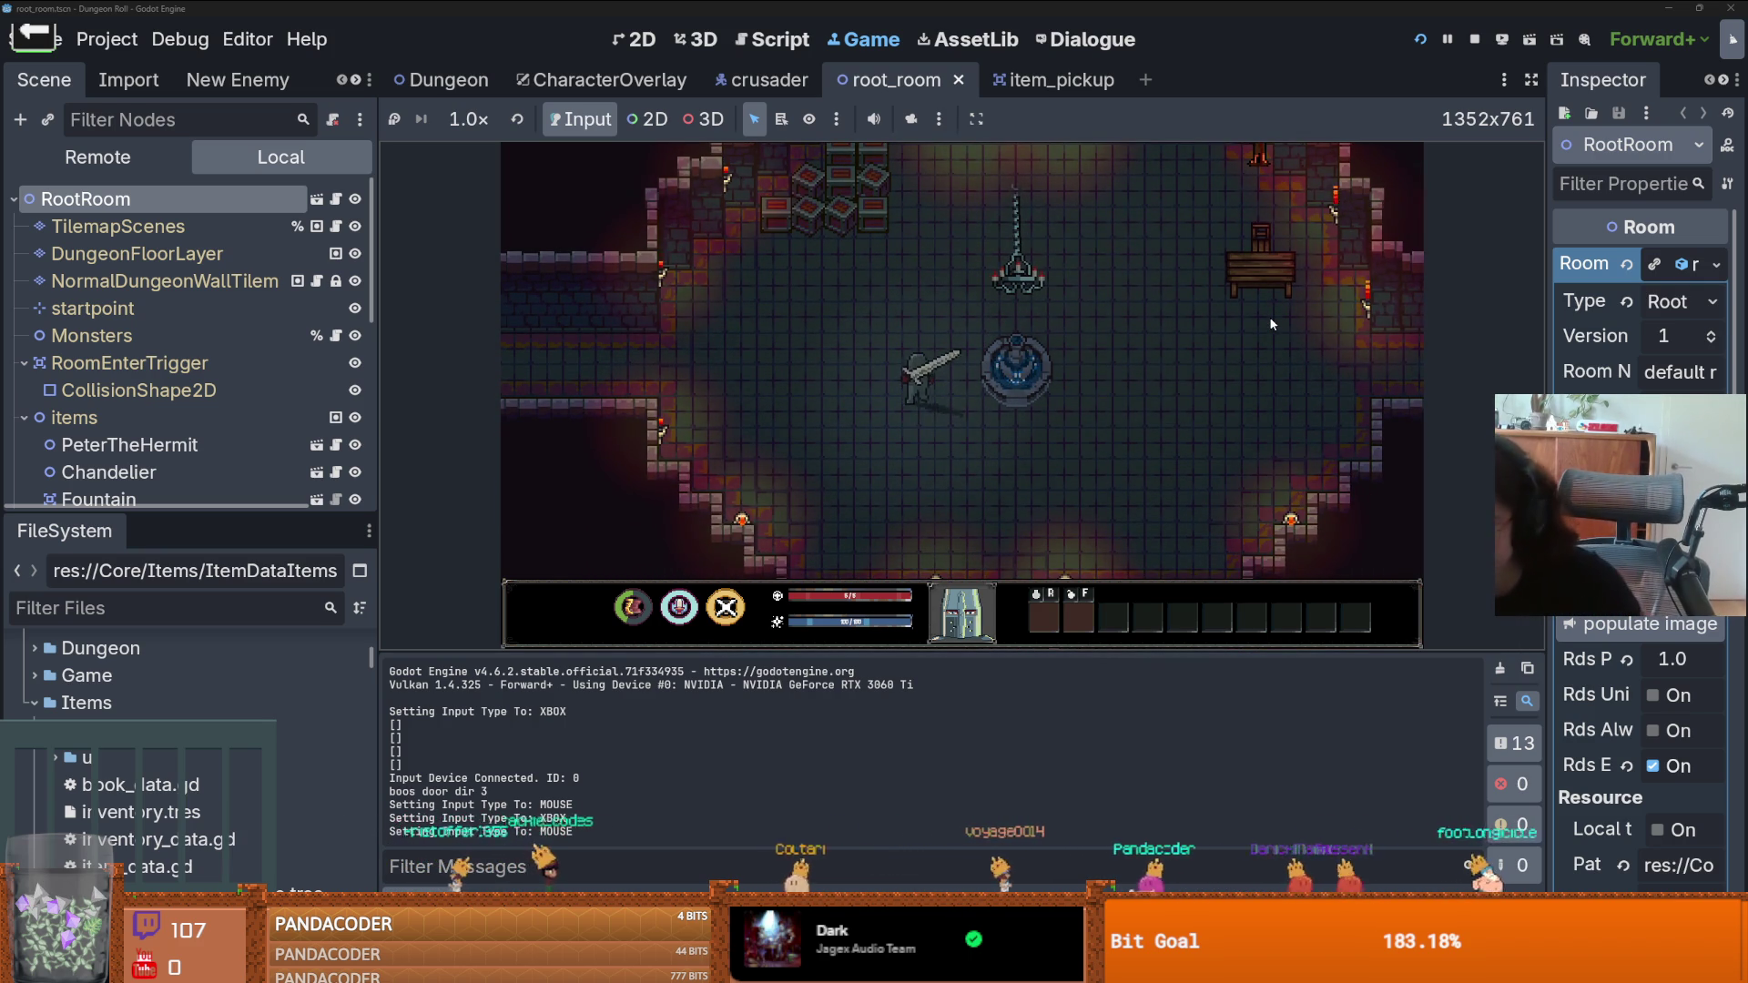
key(w)
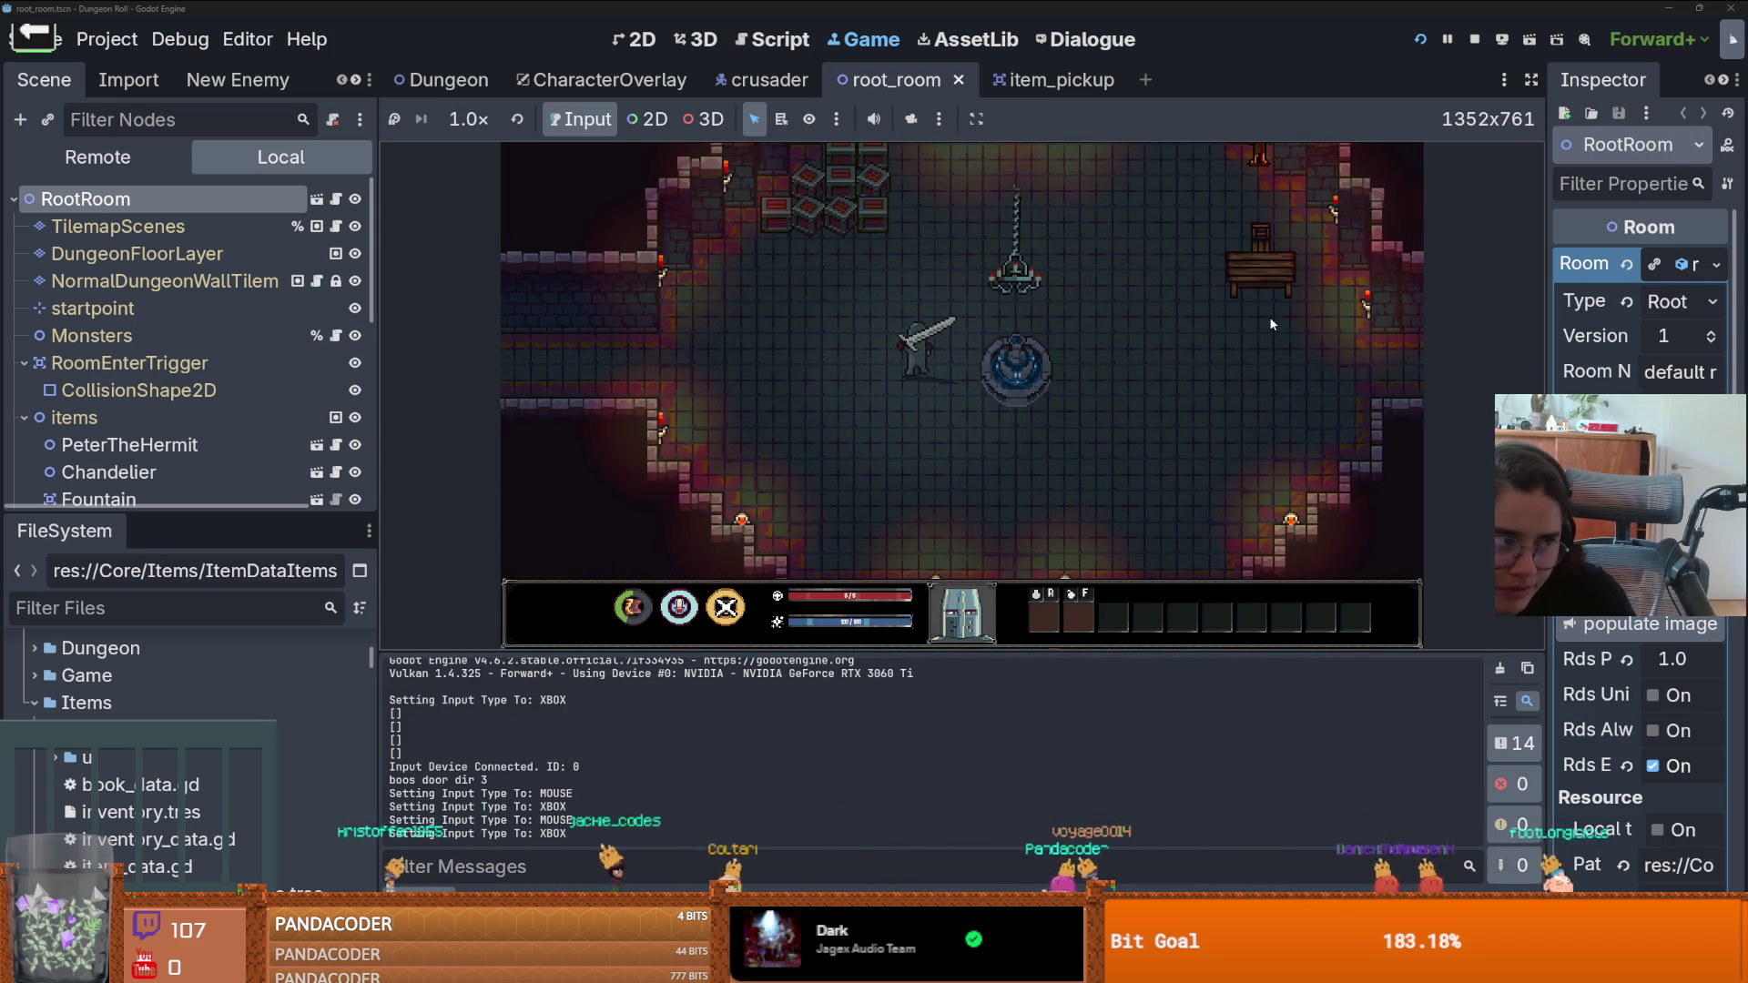
key(w)
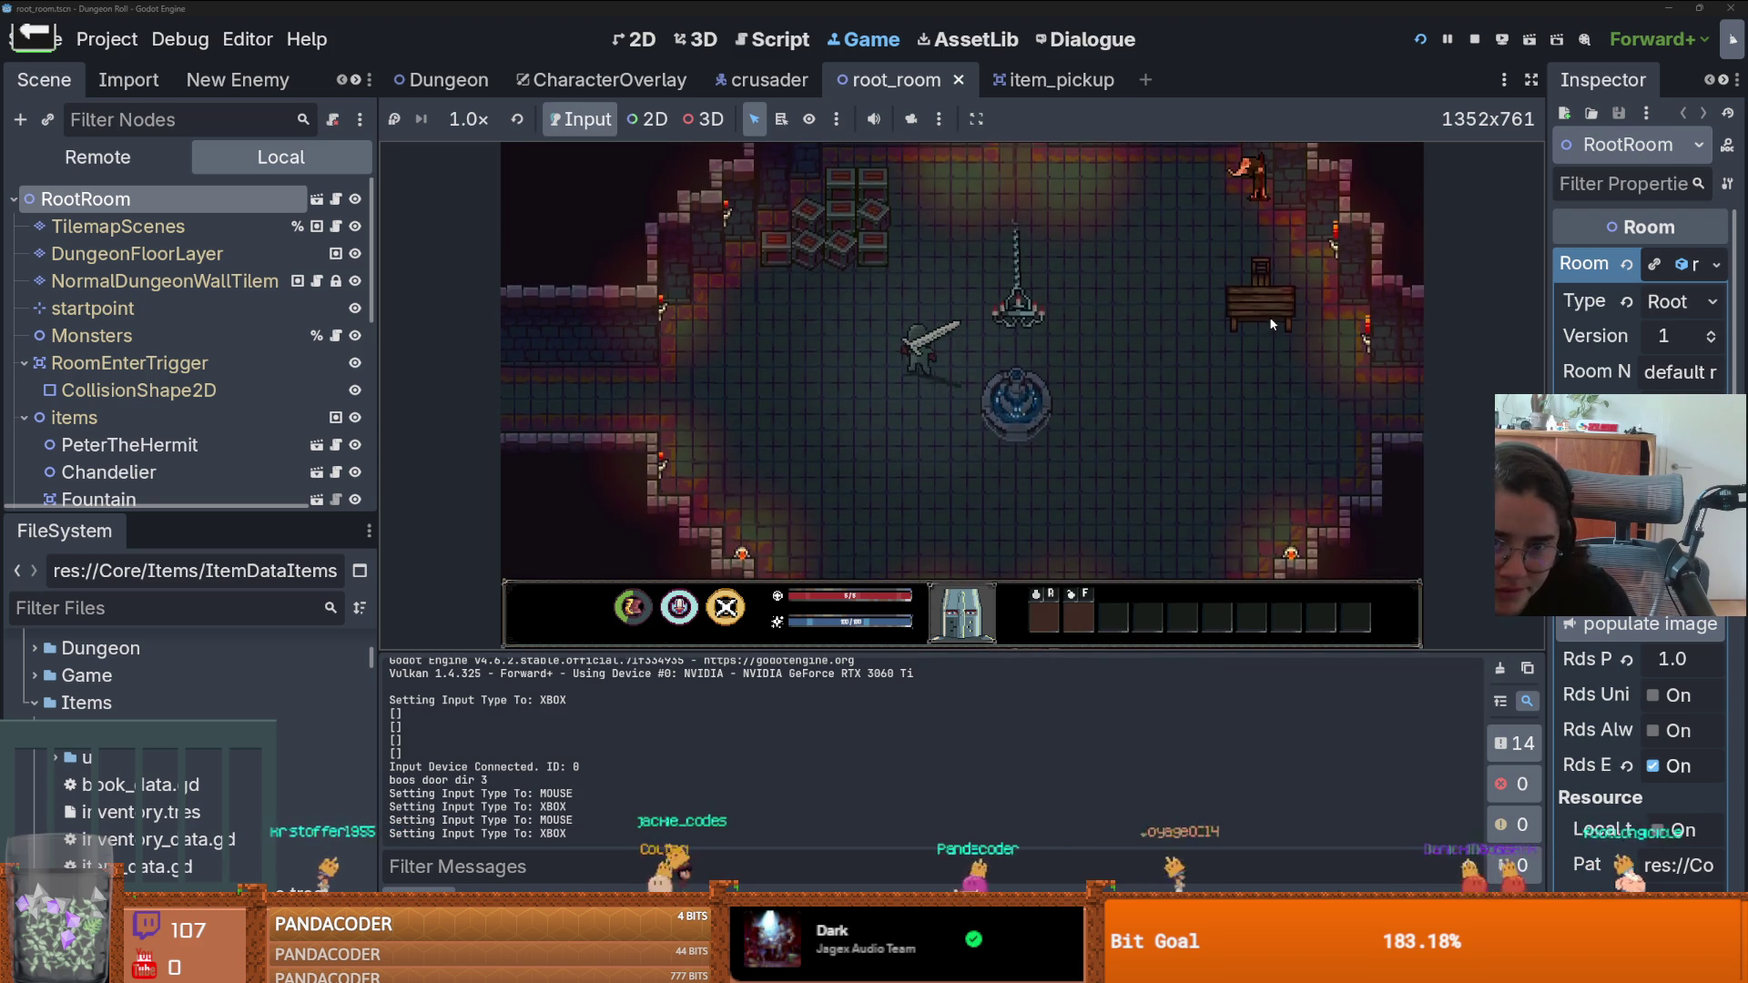
key(w)
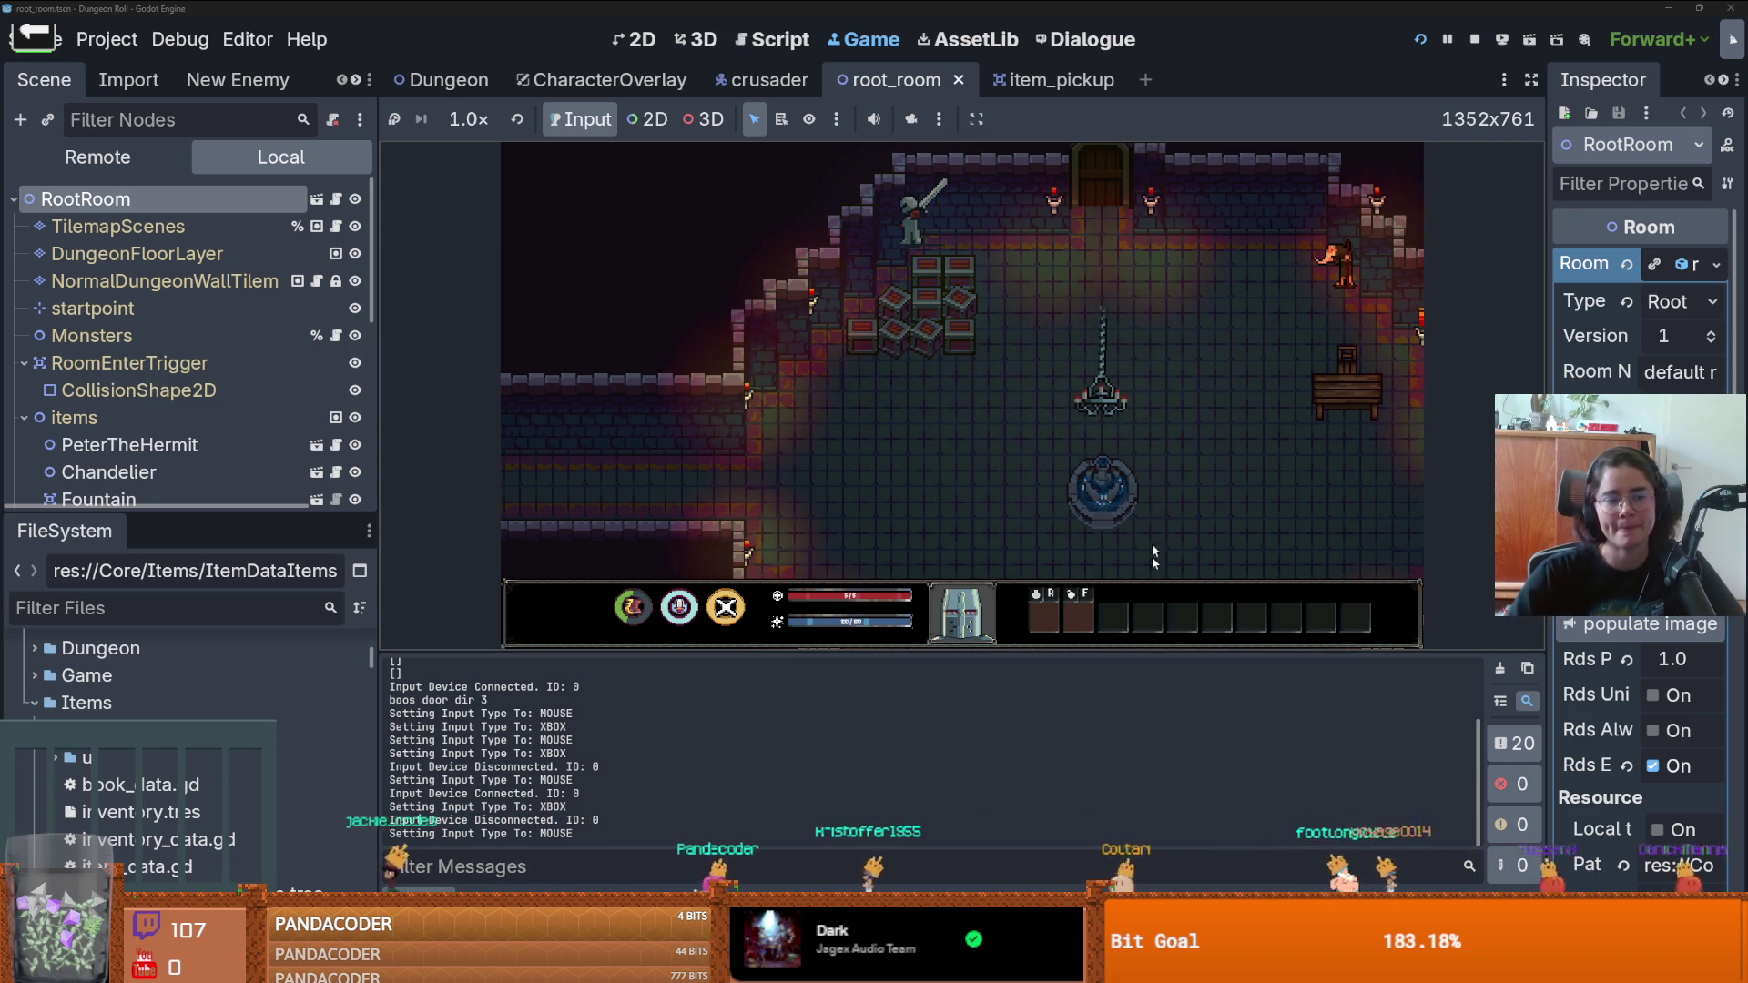
- Smash the crates with repeated sword attacks
click(921, 412)
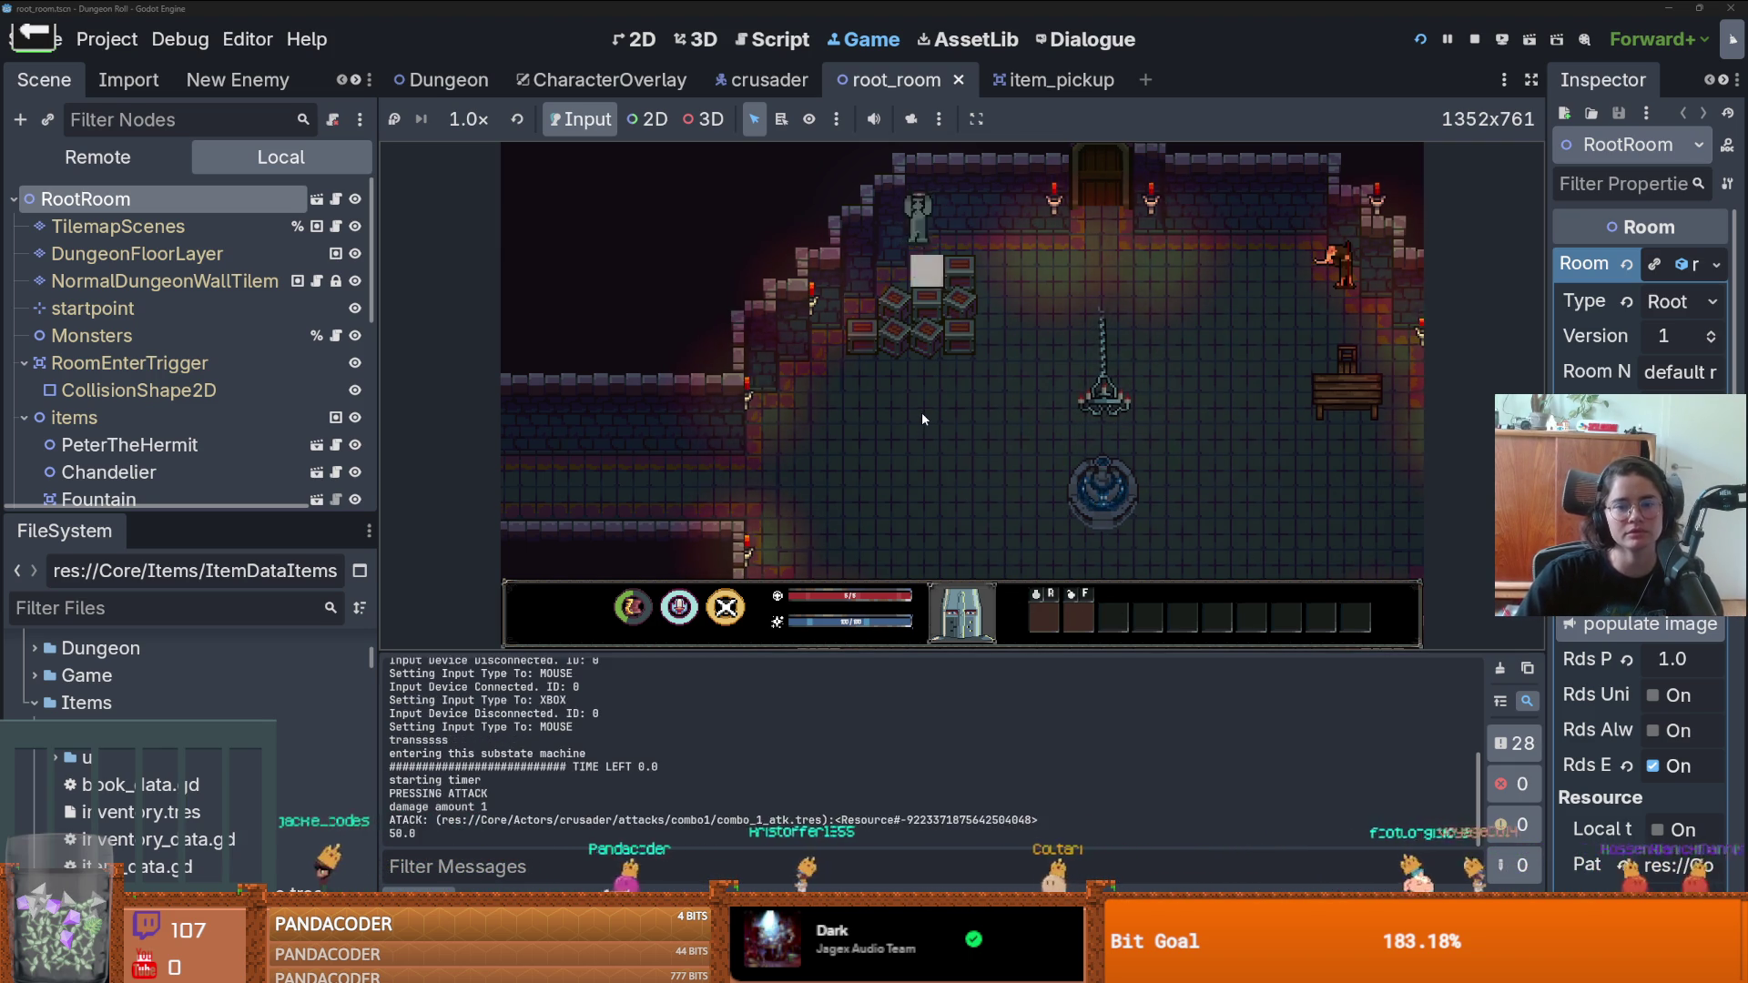
click(921, 411)
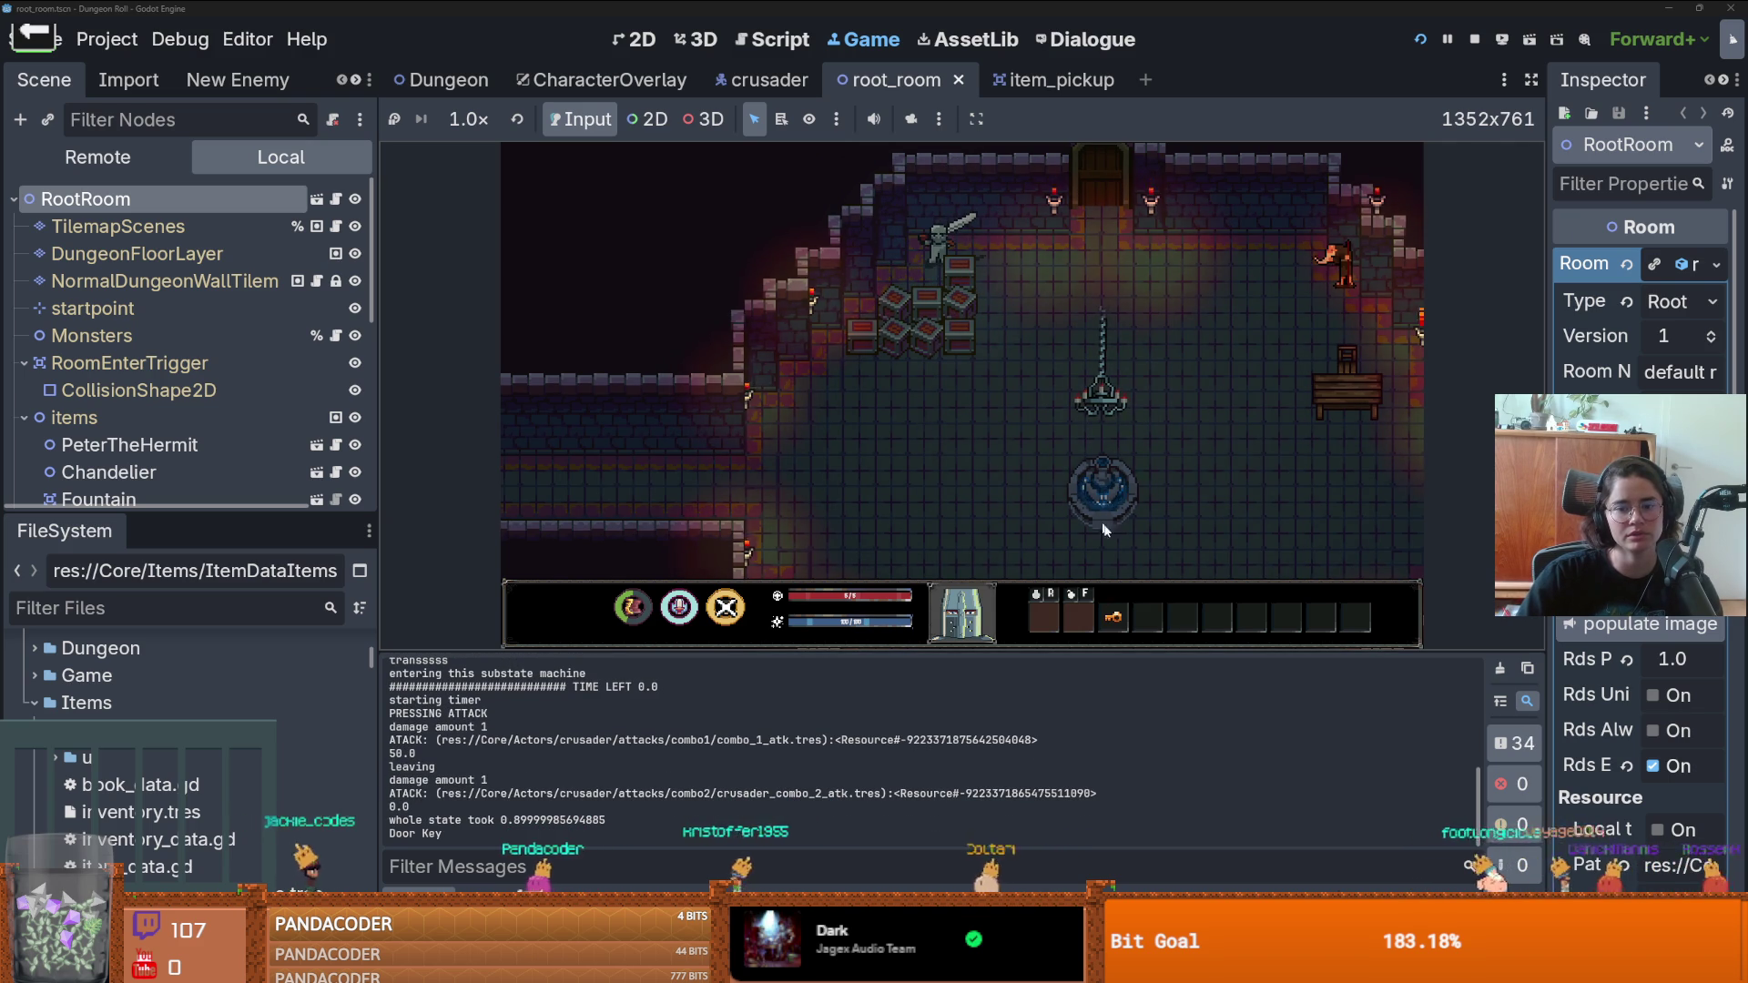
click(944, 367)
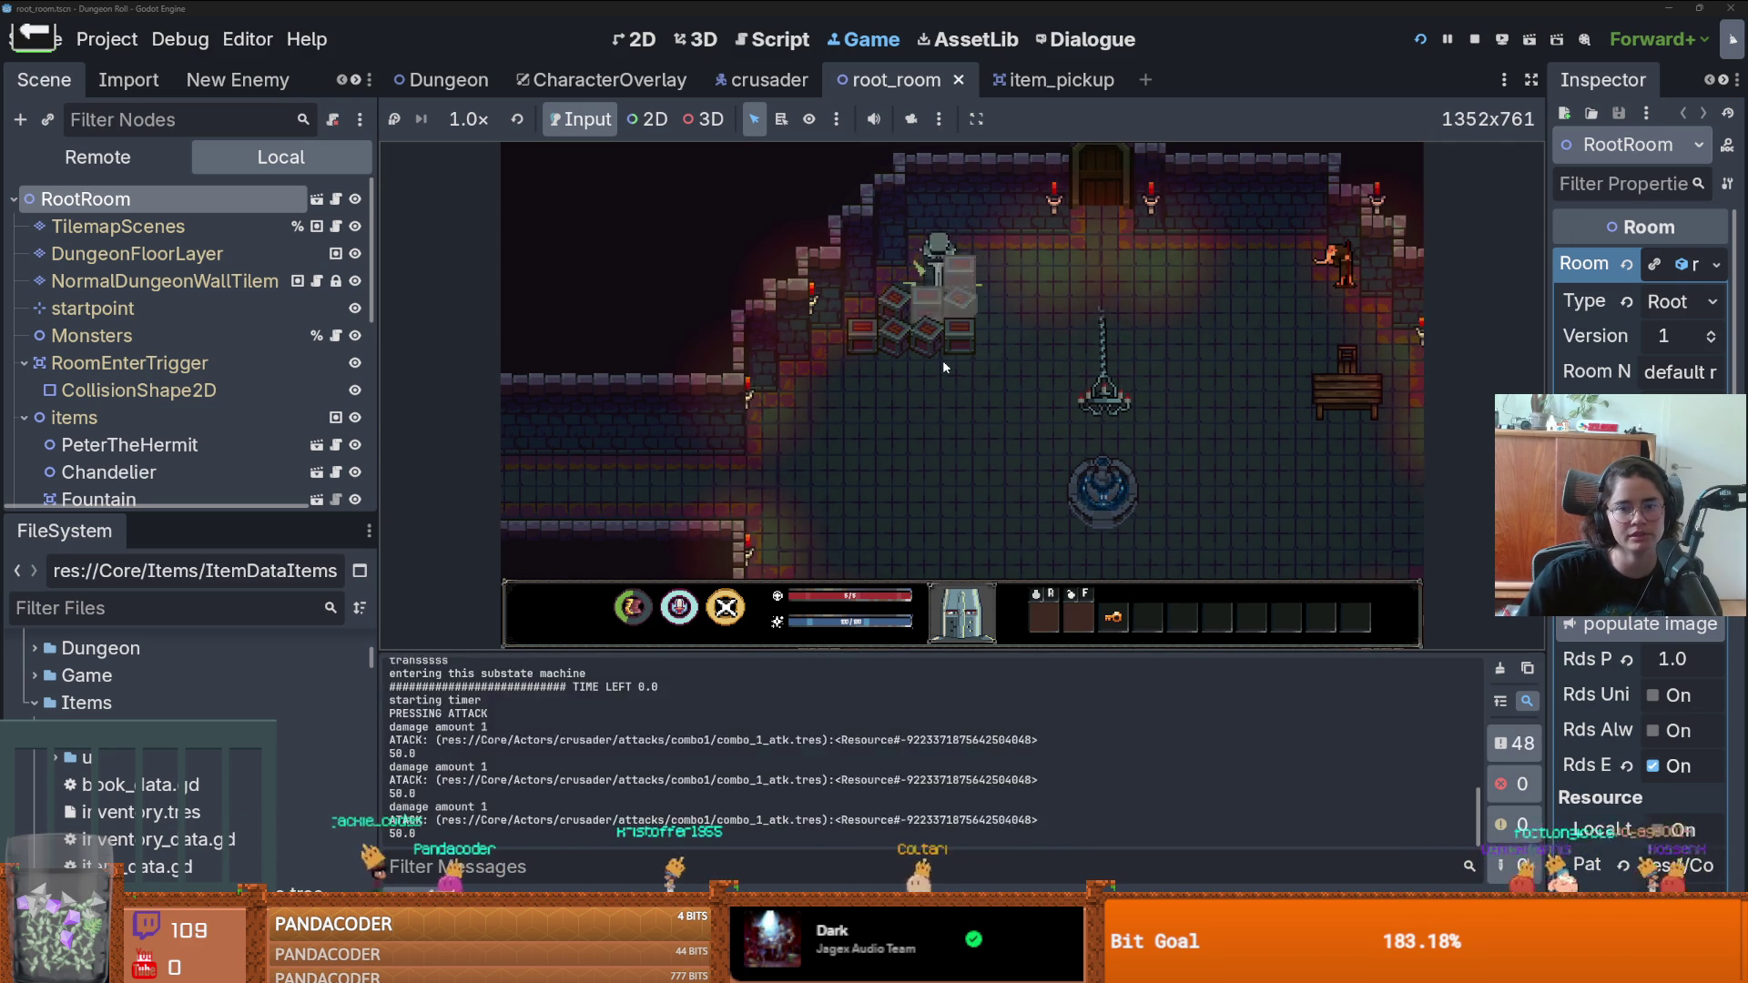
click(944, 367)
click(942, 364)
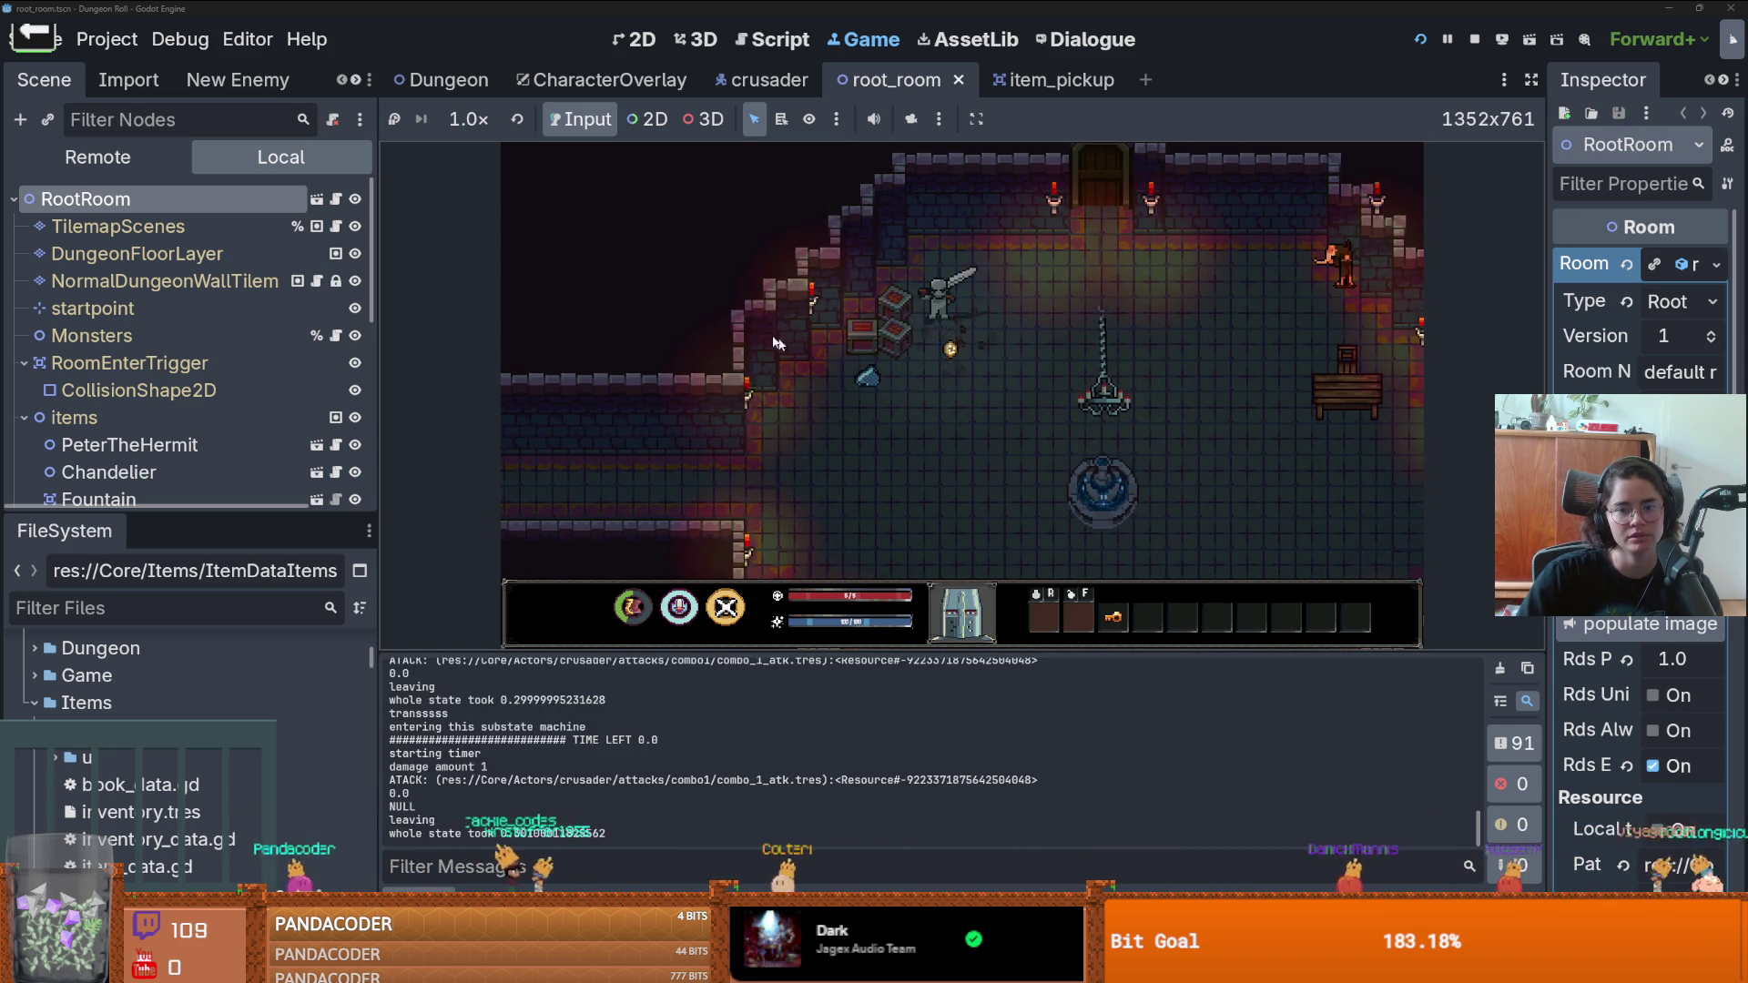
click(939, 367)
click(760, 340)
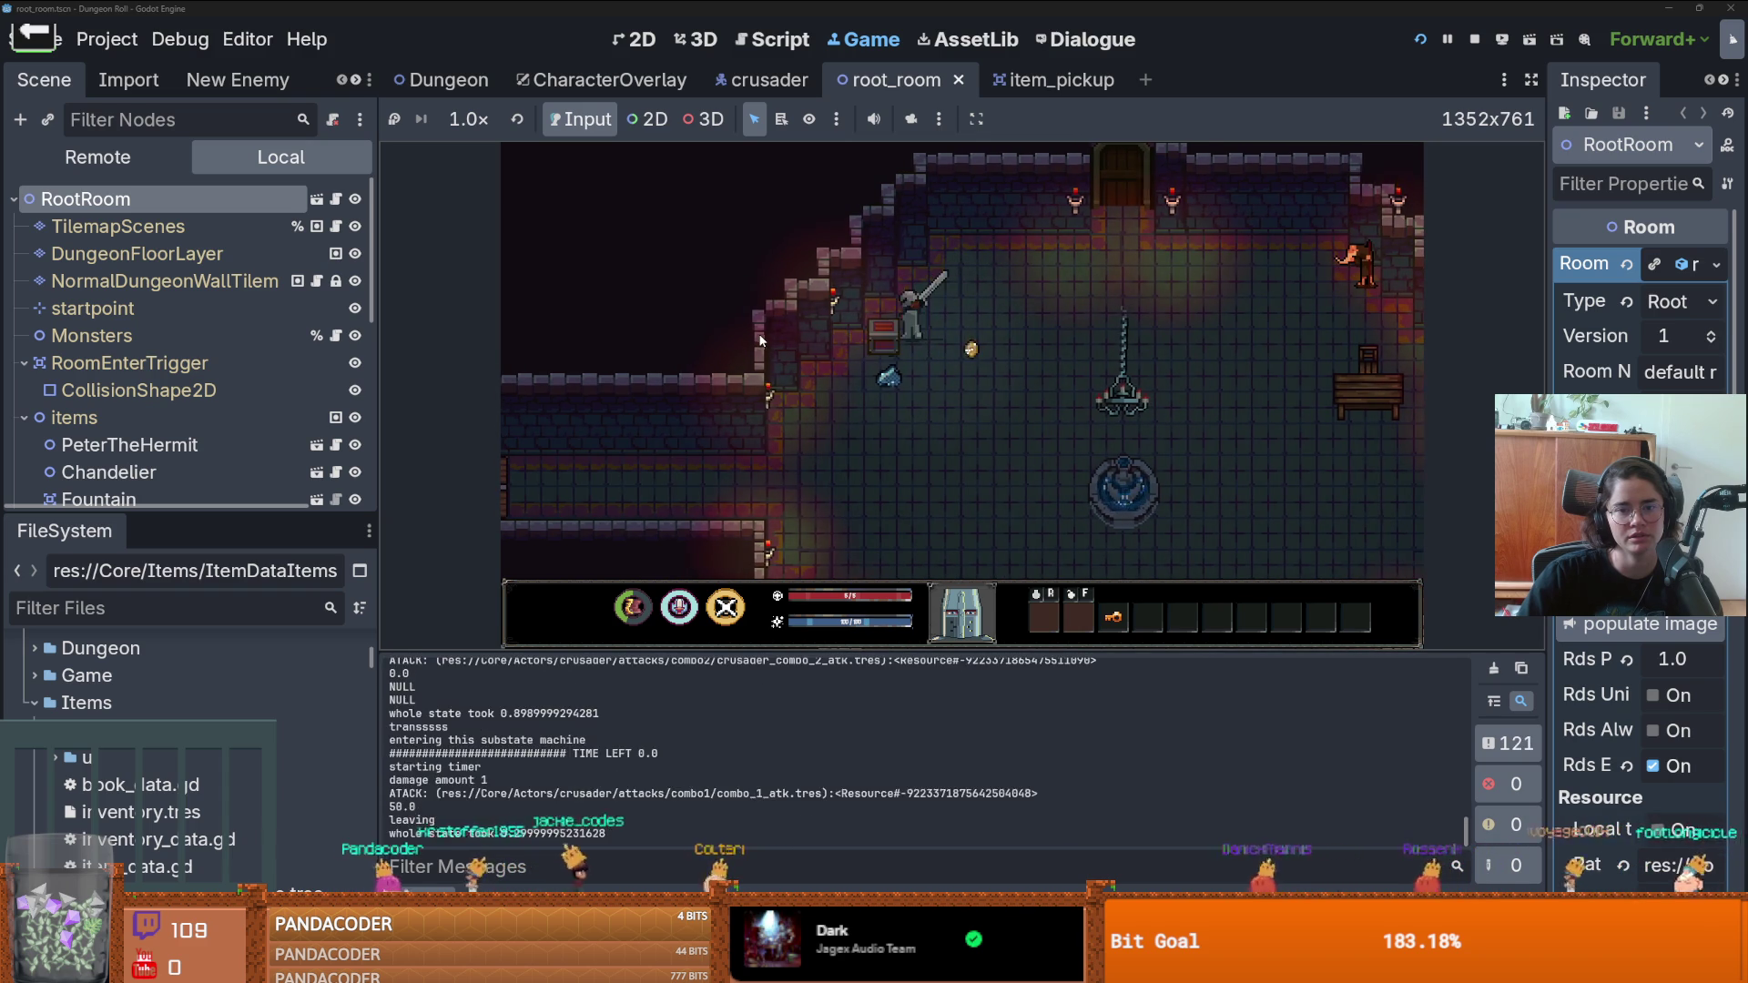
- Collect the dropped items and use the top door to bring up room selection
key(d)
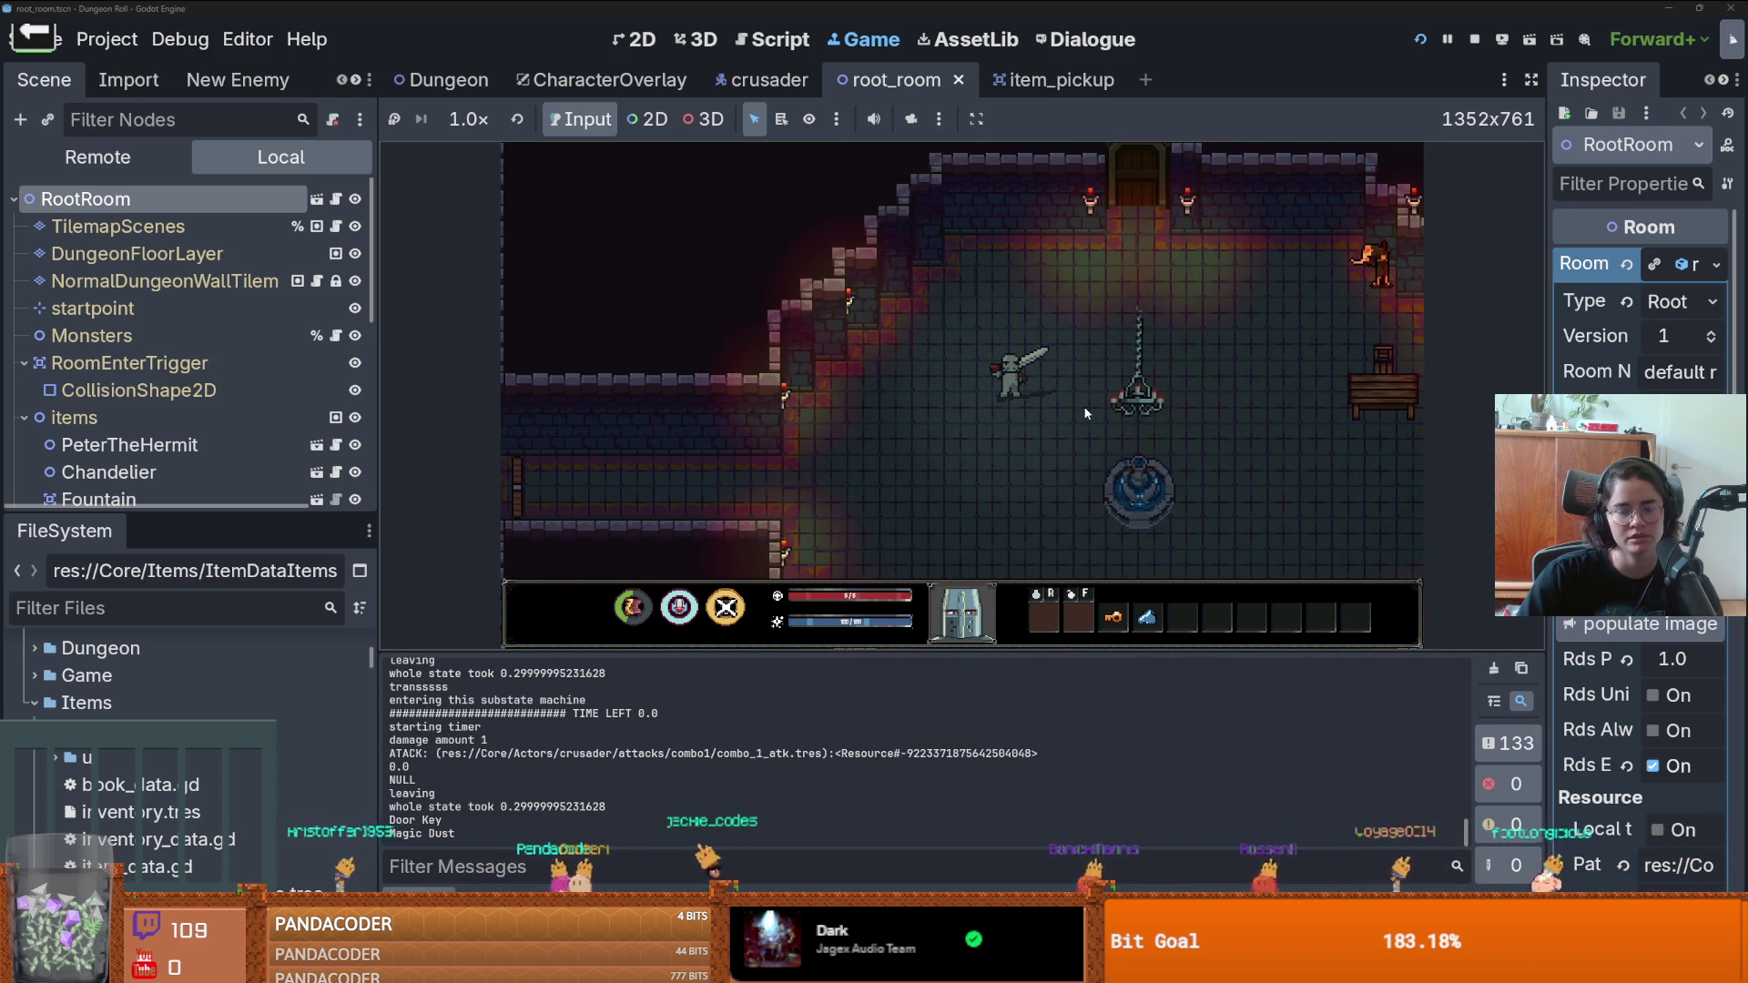
key(w)
key(d)
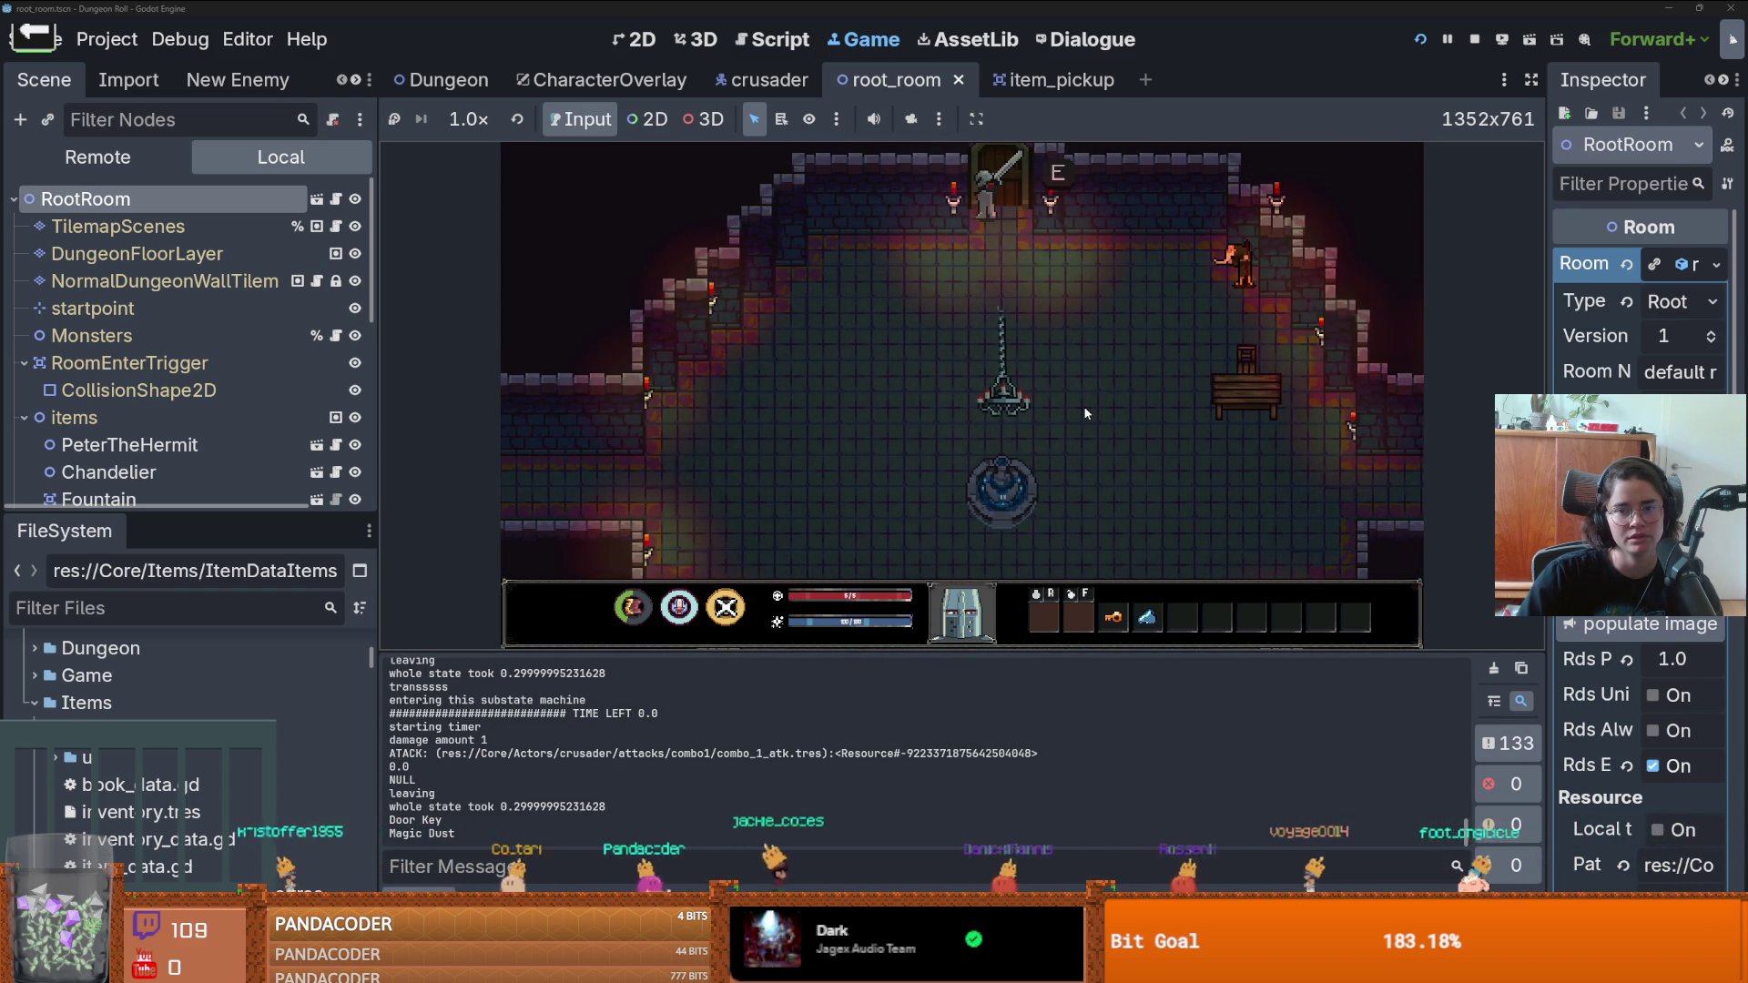
key(e)
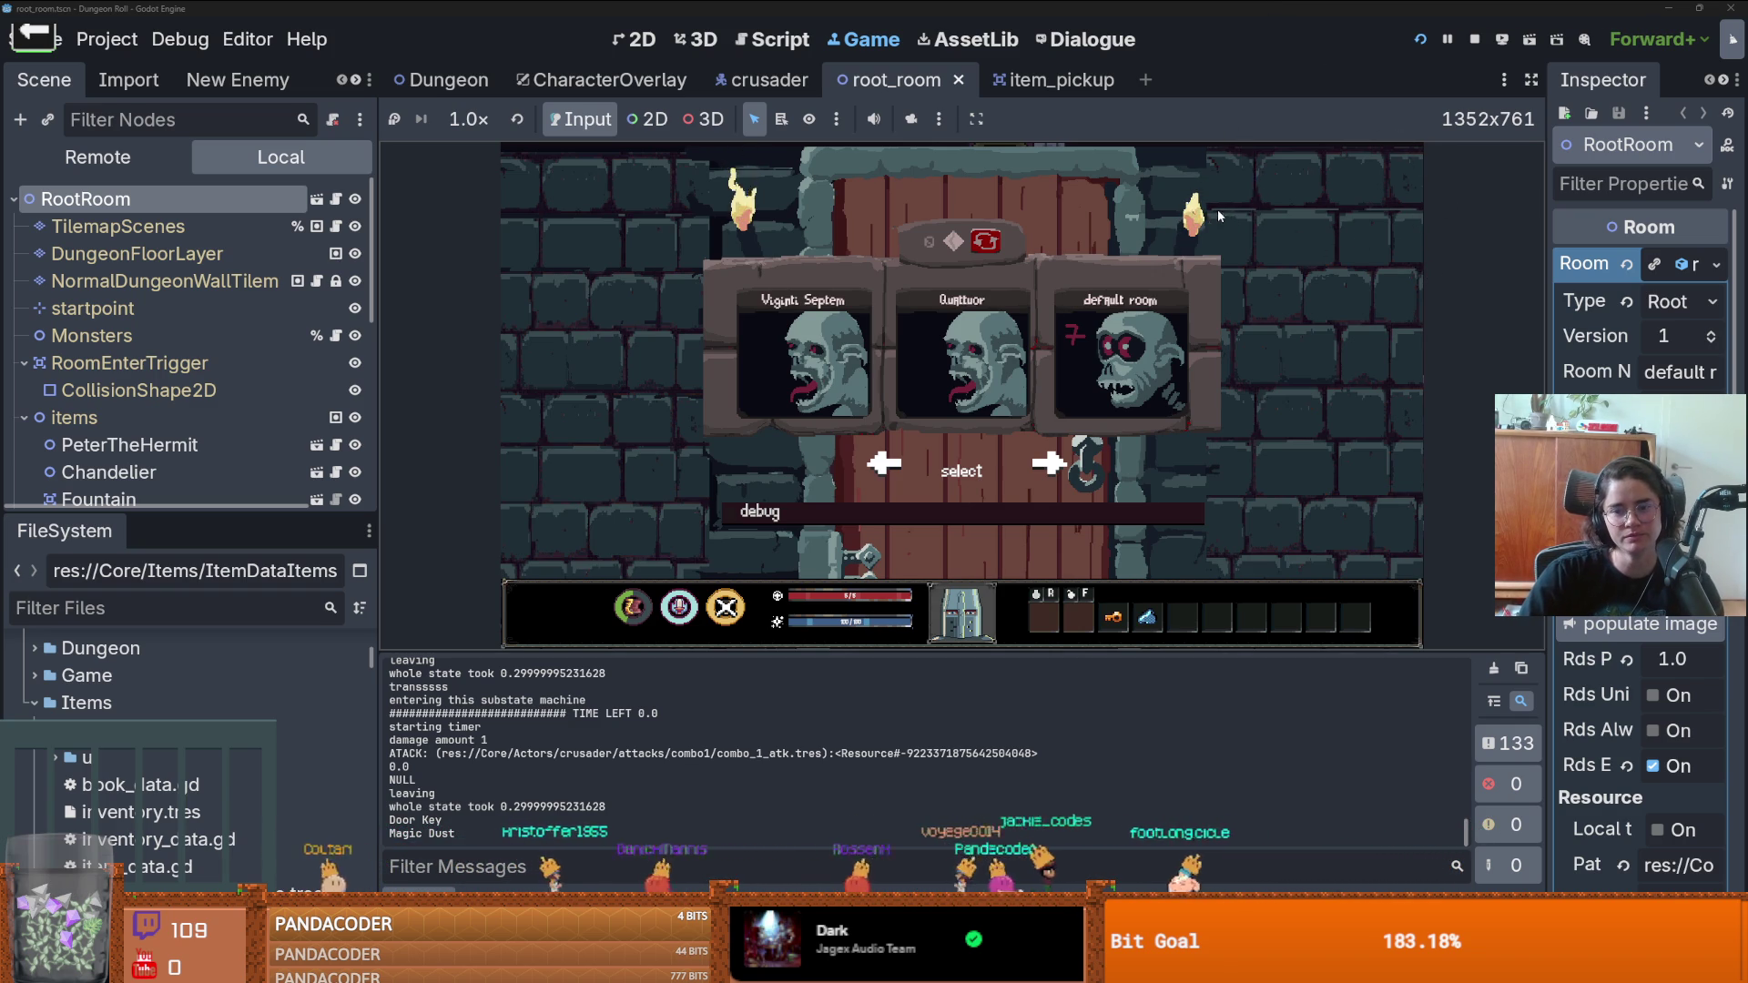
- Stop the playtest and locate BaldwinIV_room.tscn by filtering the FileSystem dock for 'baldwin'
click(1476, 38)
click(931, 317)
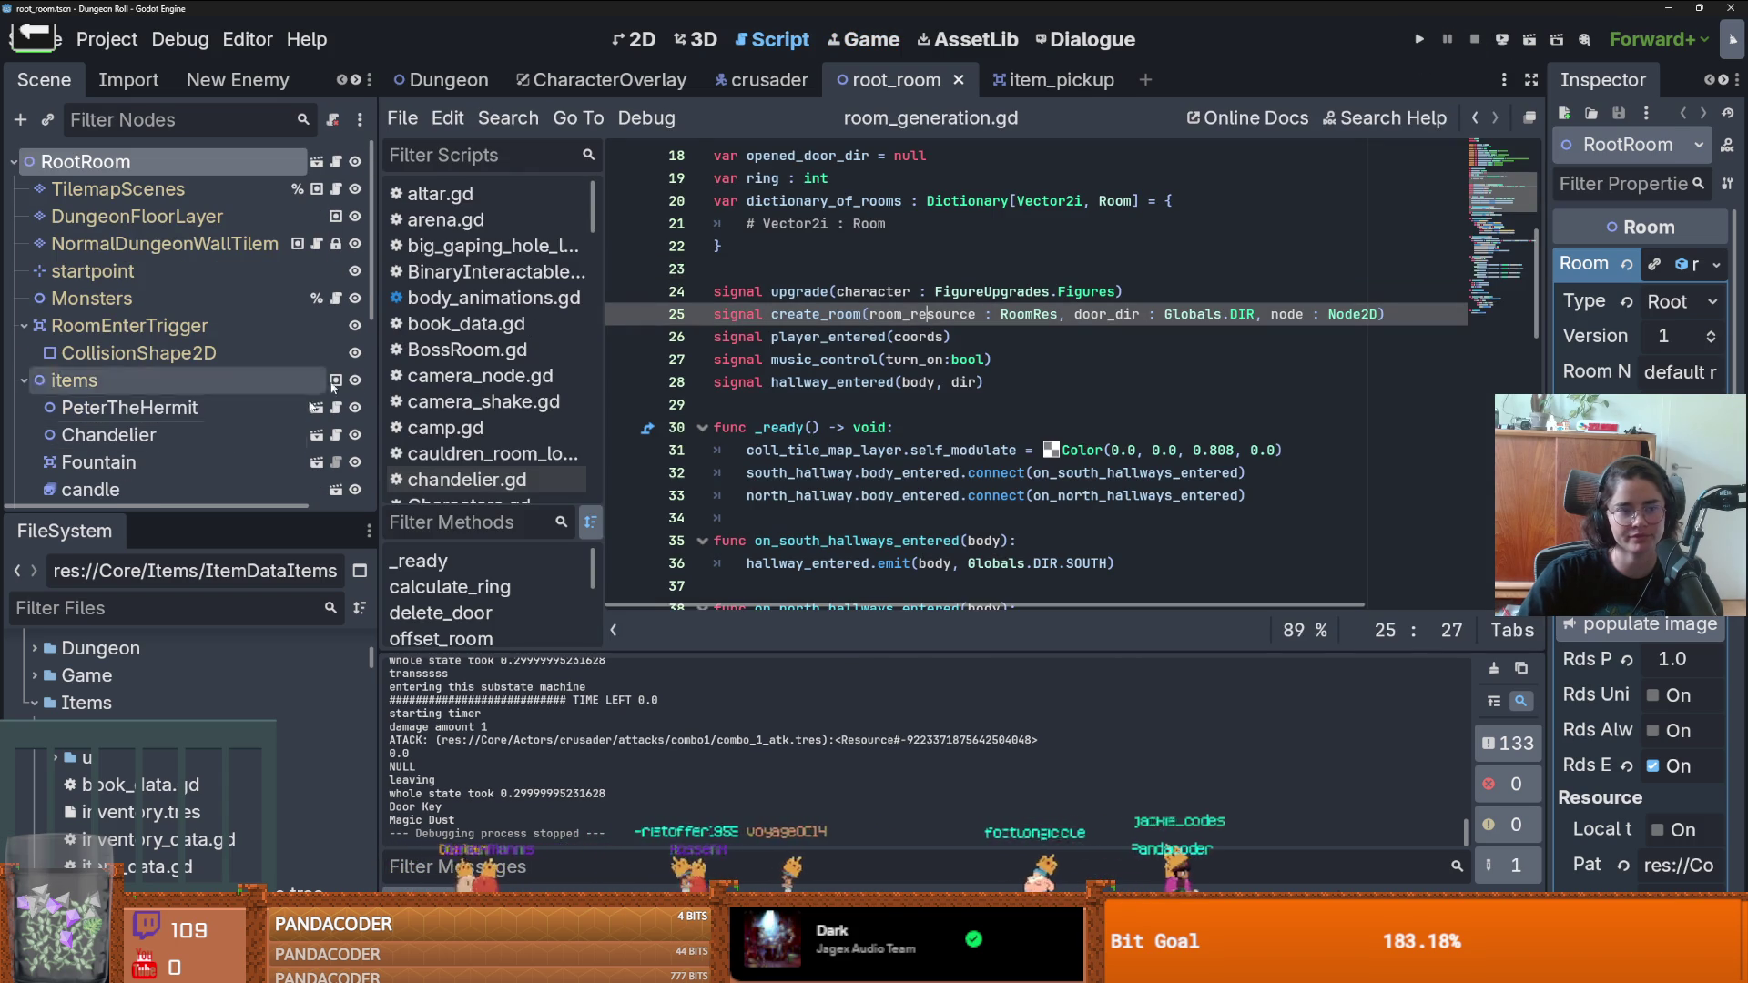
drag(265, 508, 283, 244)
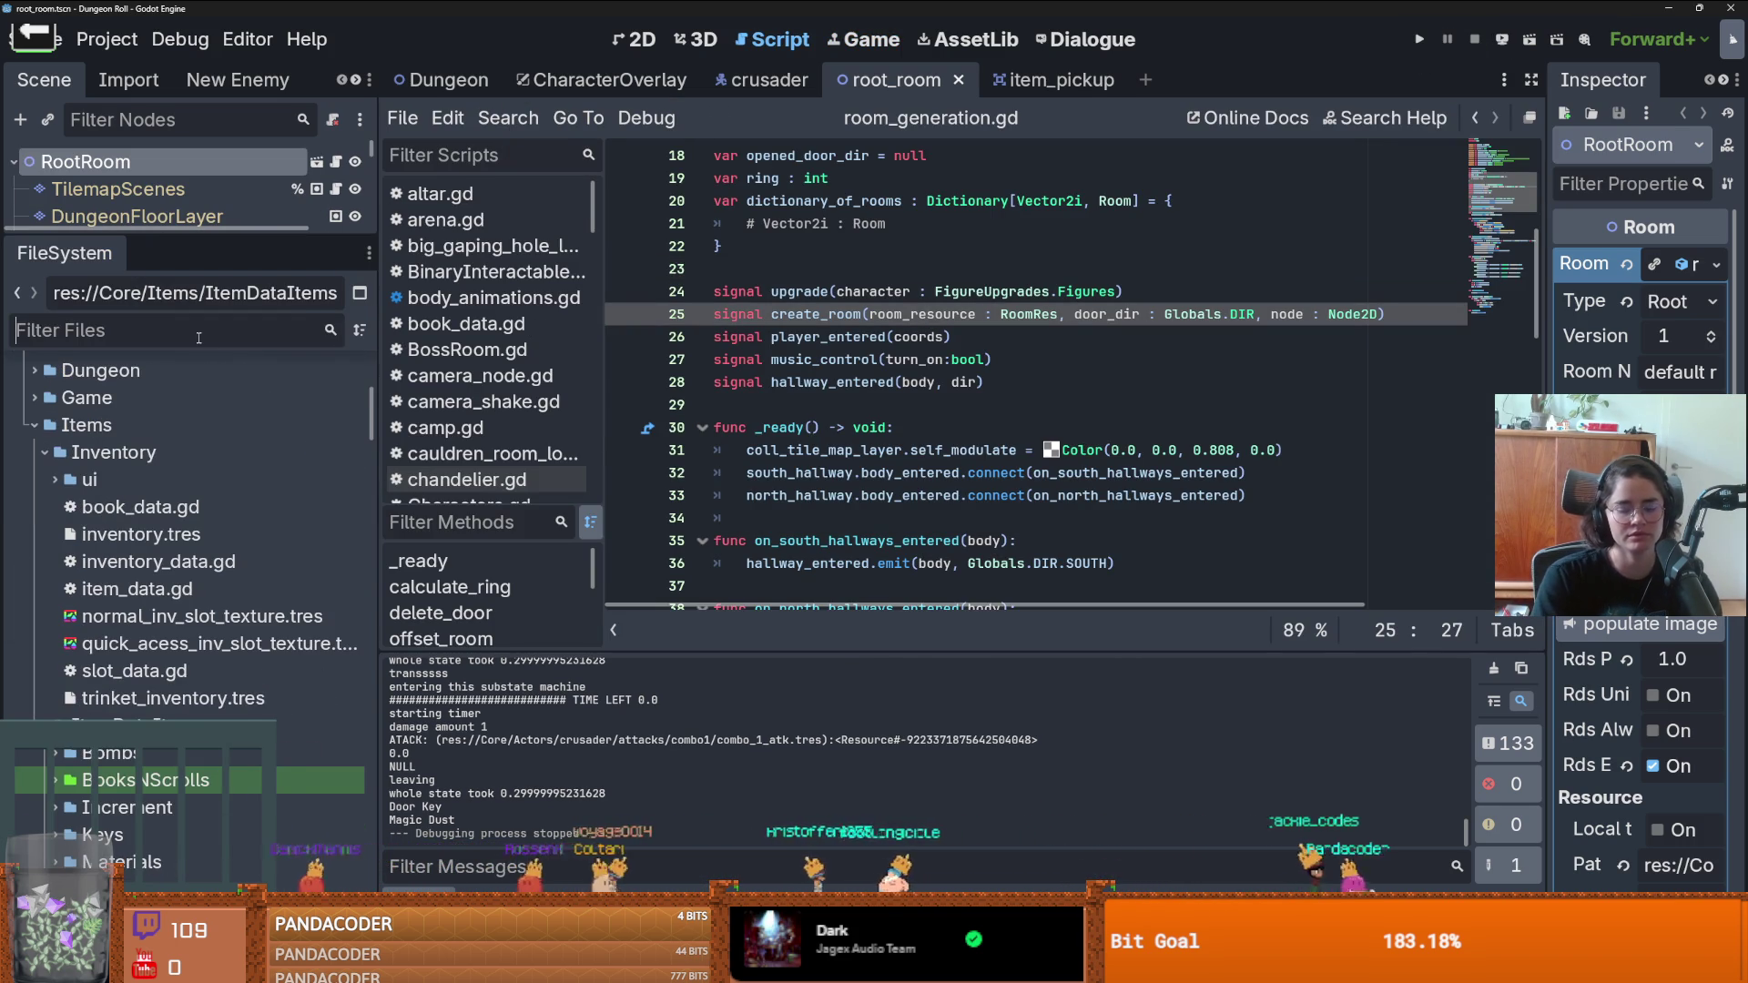
text(baldwin)
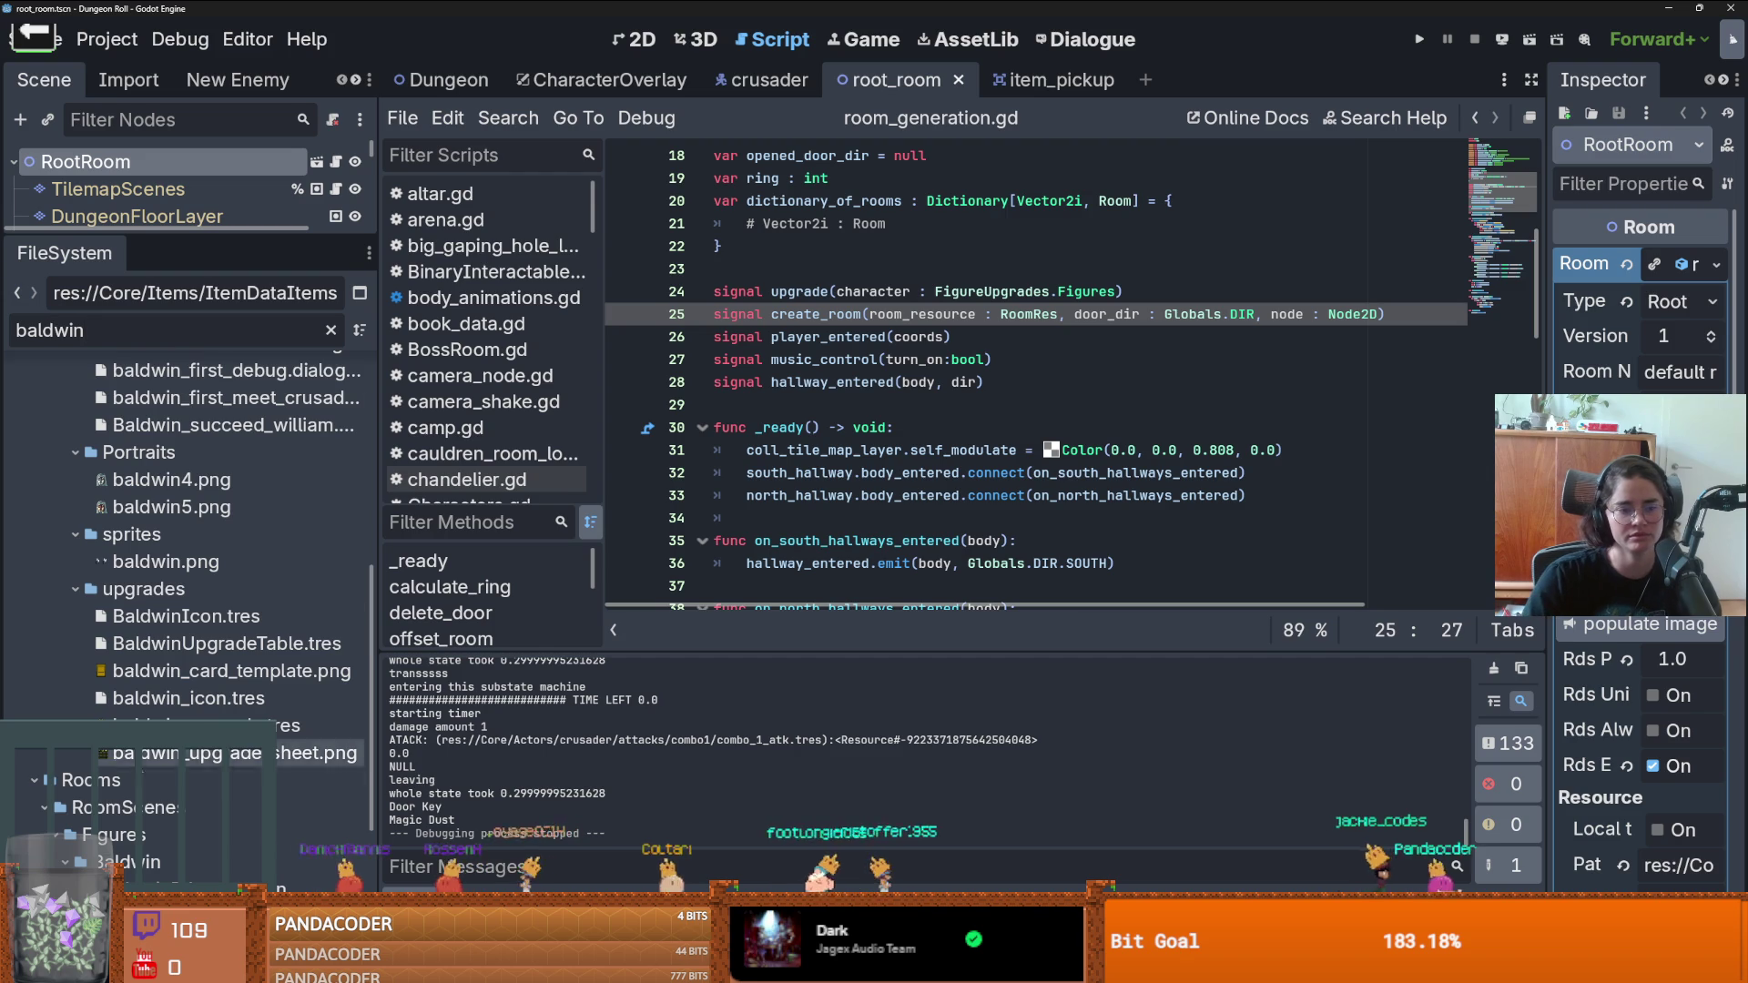
scroll(215, 637, down, 3)
click(213, 693)
- Open the BaldwinIV_room scene and switch the editor to the 2D view
double_click(213, 693)
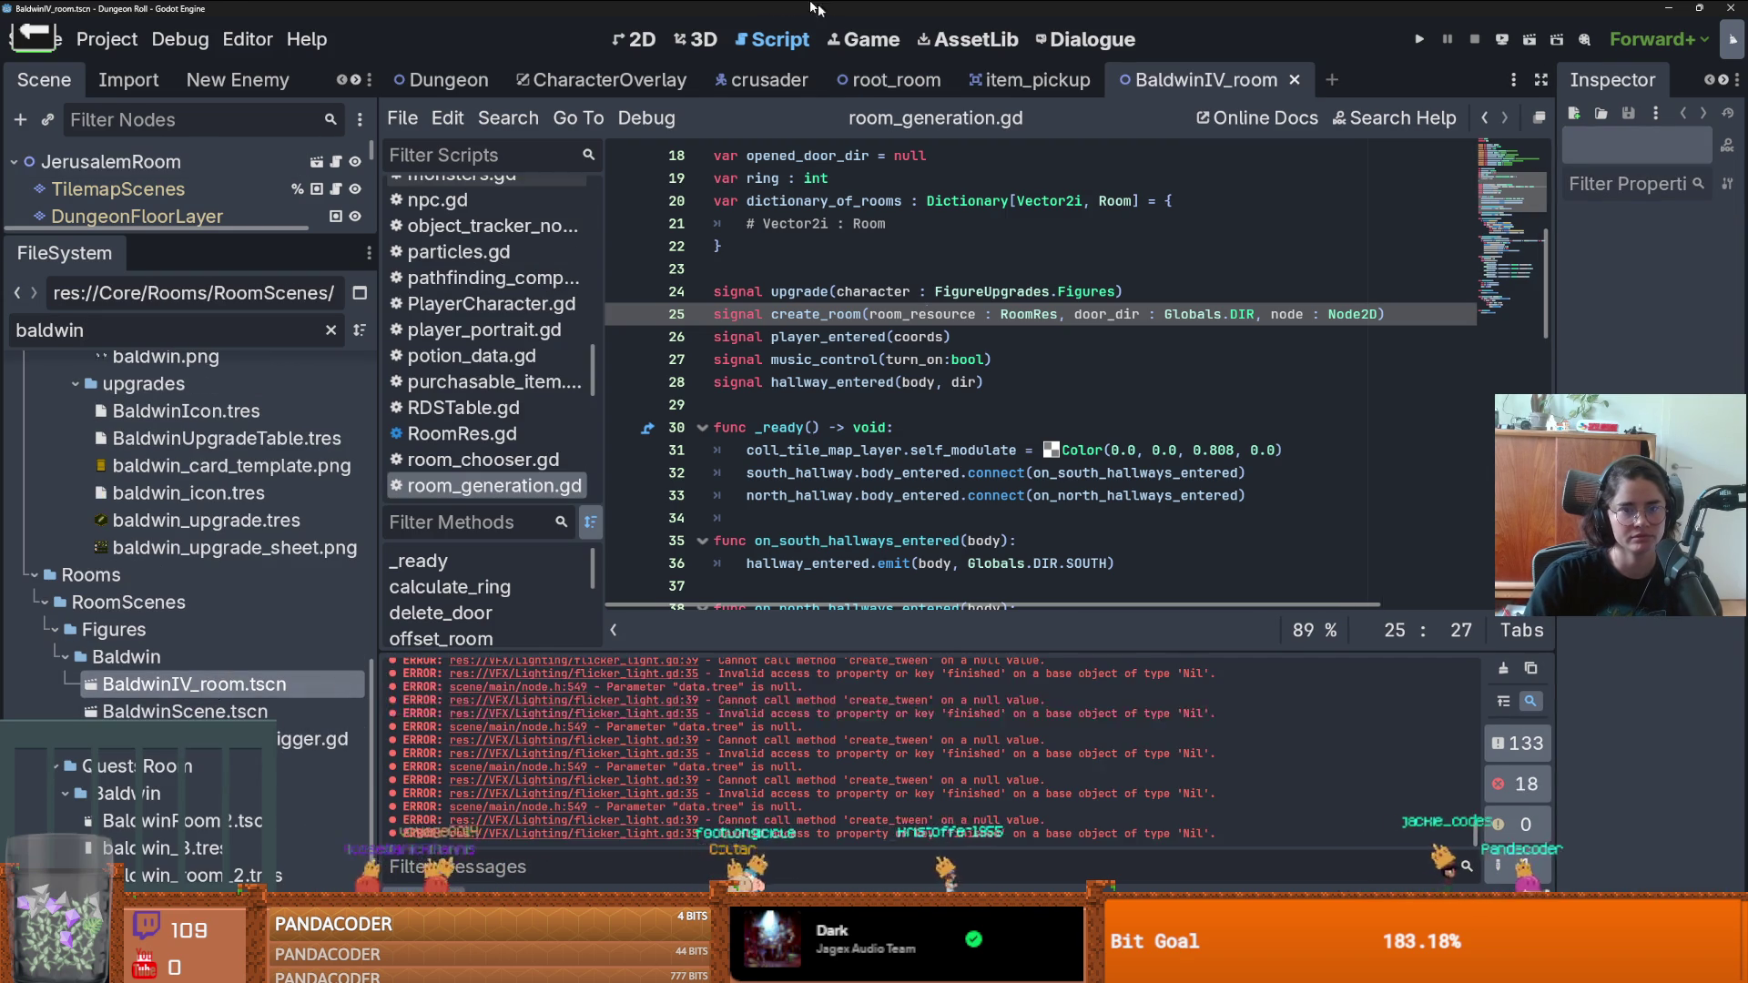
click(624, 75)
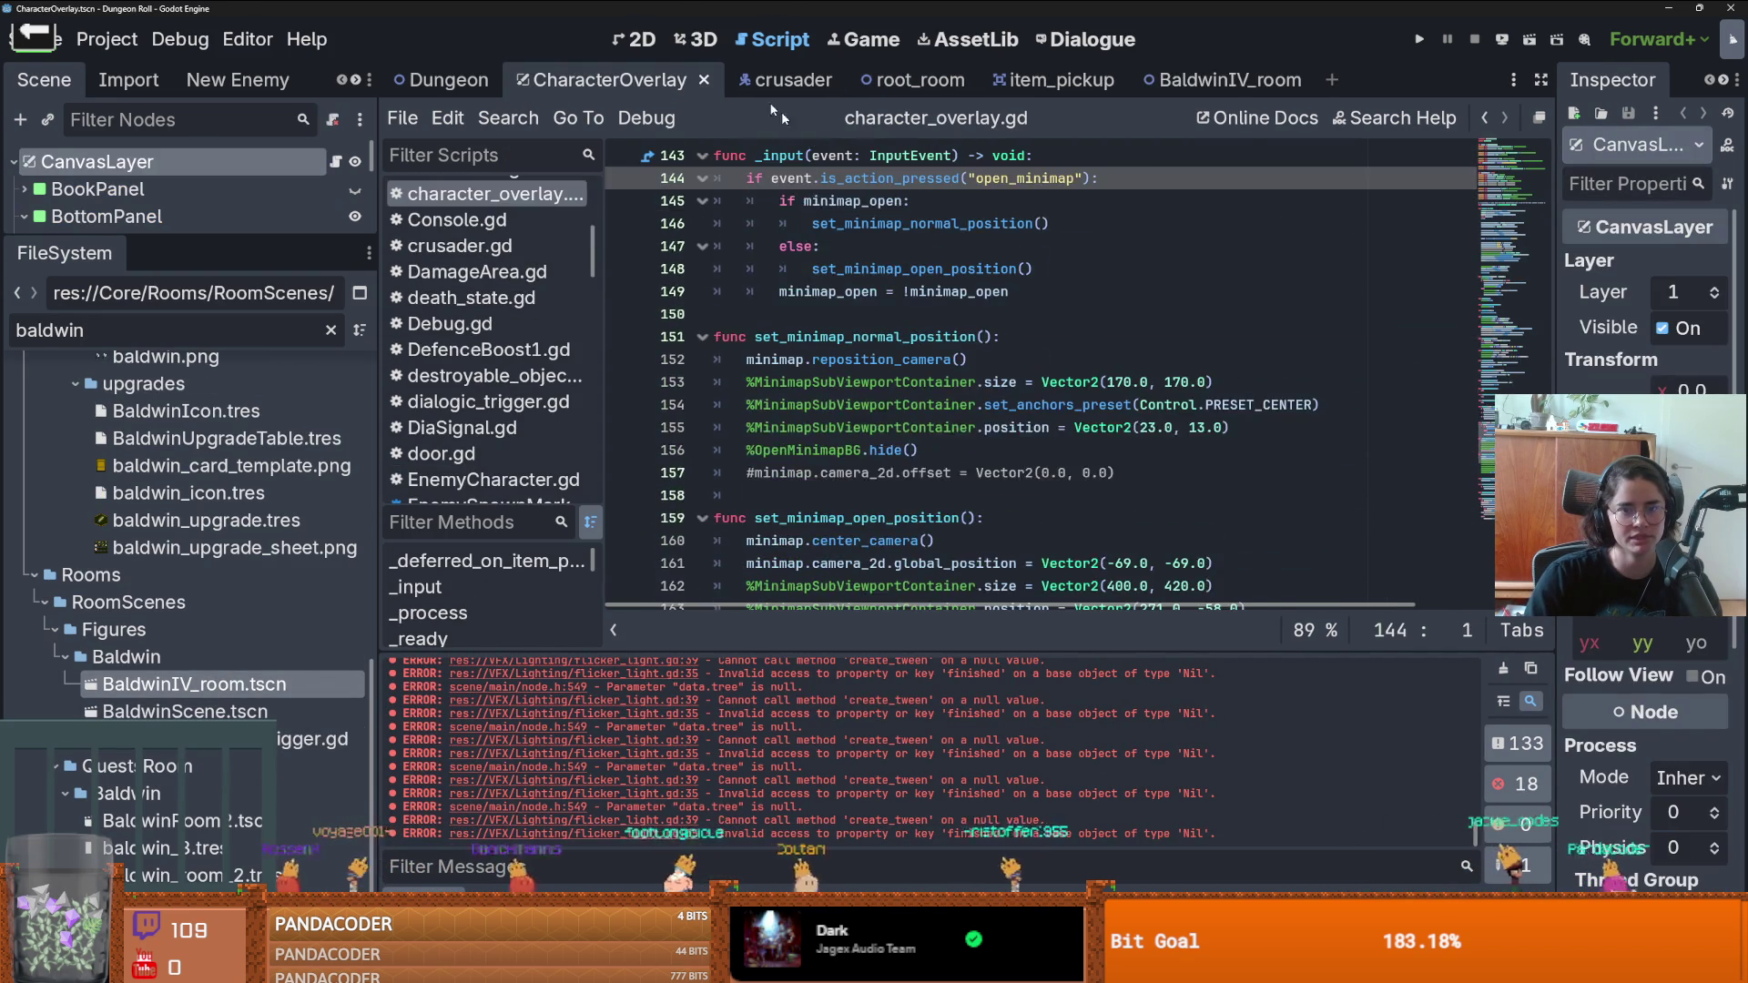
click(640, 41)
scroll(774, 364, down, 4)
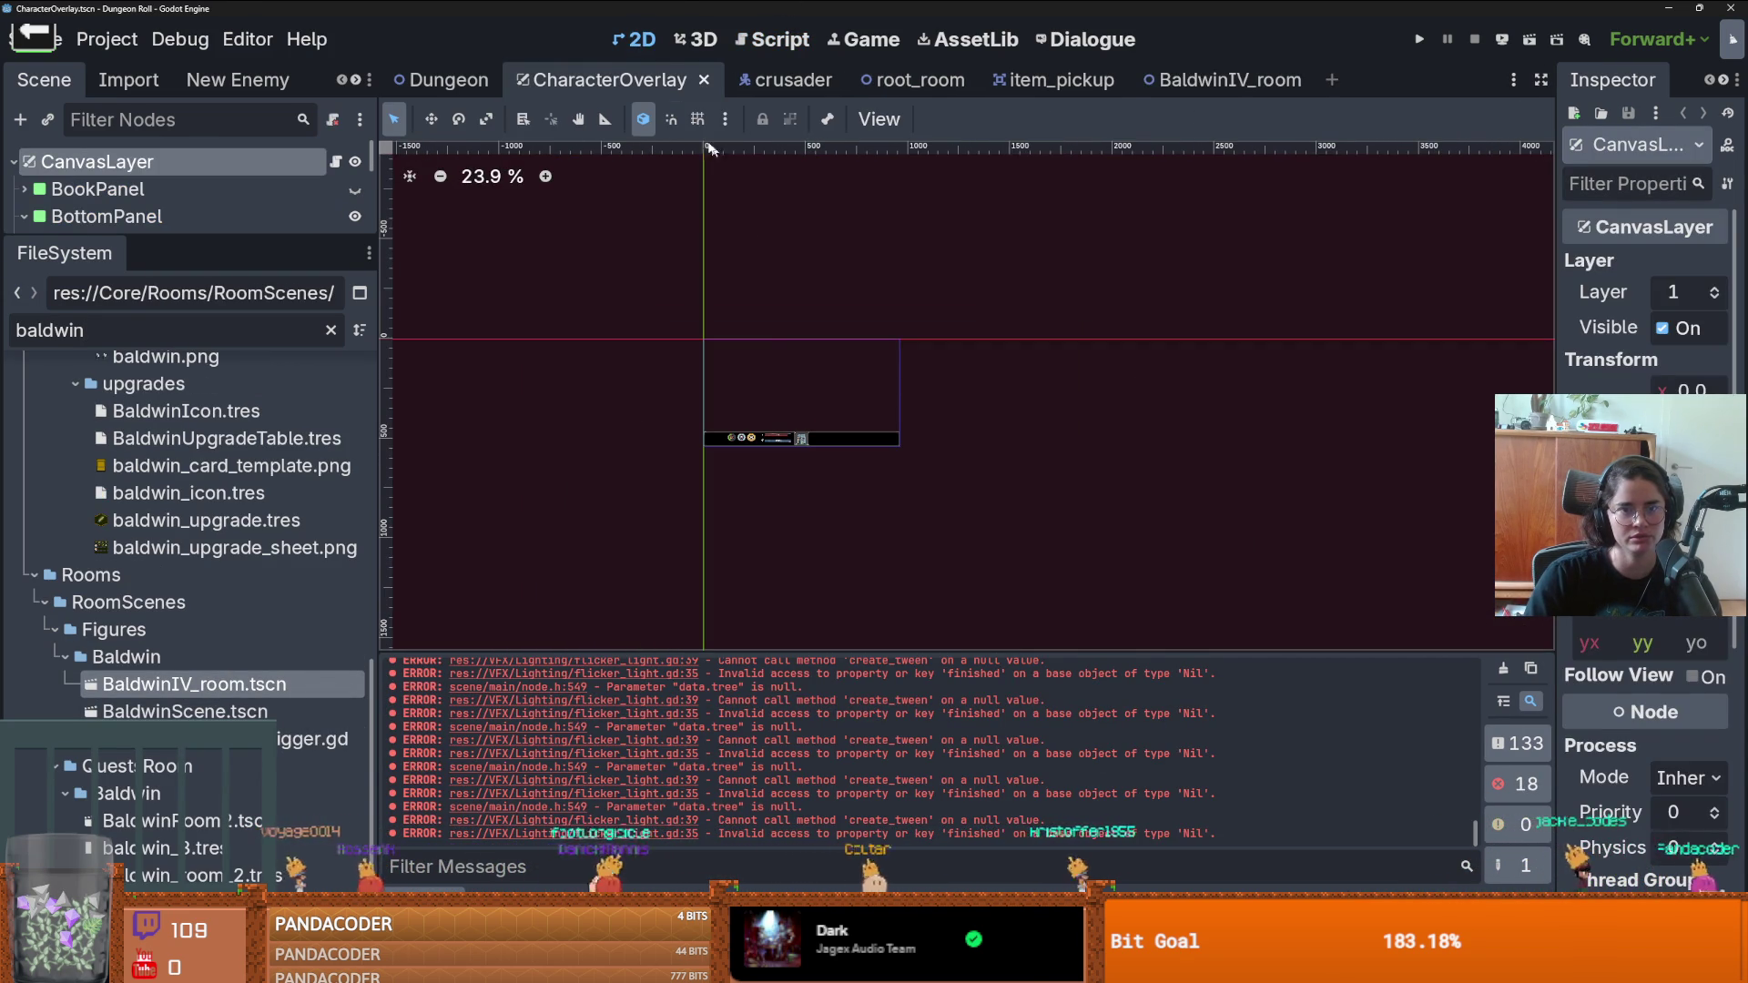
- Zoom out over the whole BaldwinIV_room layout, save it, and select the wall tile layer
click(1220, 79)
scroll(952, 326, down, 5)
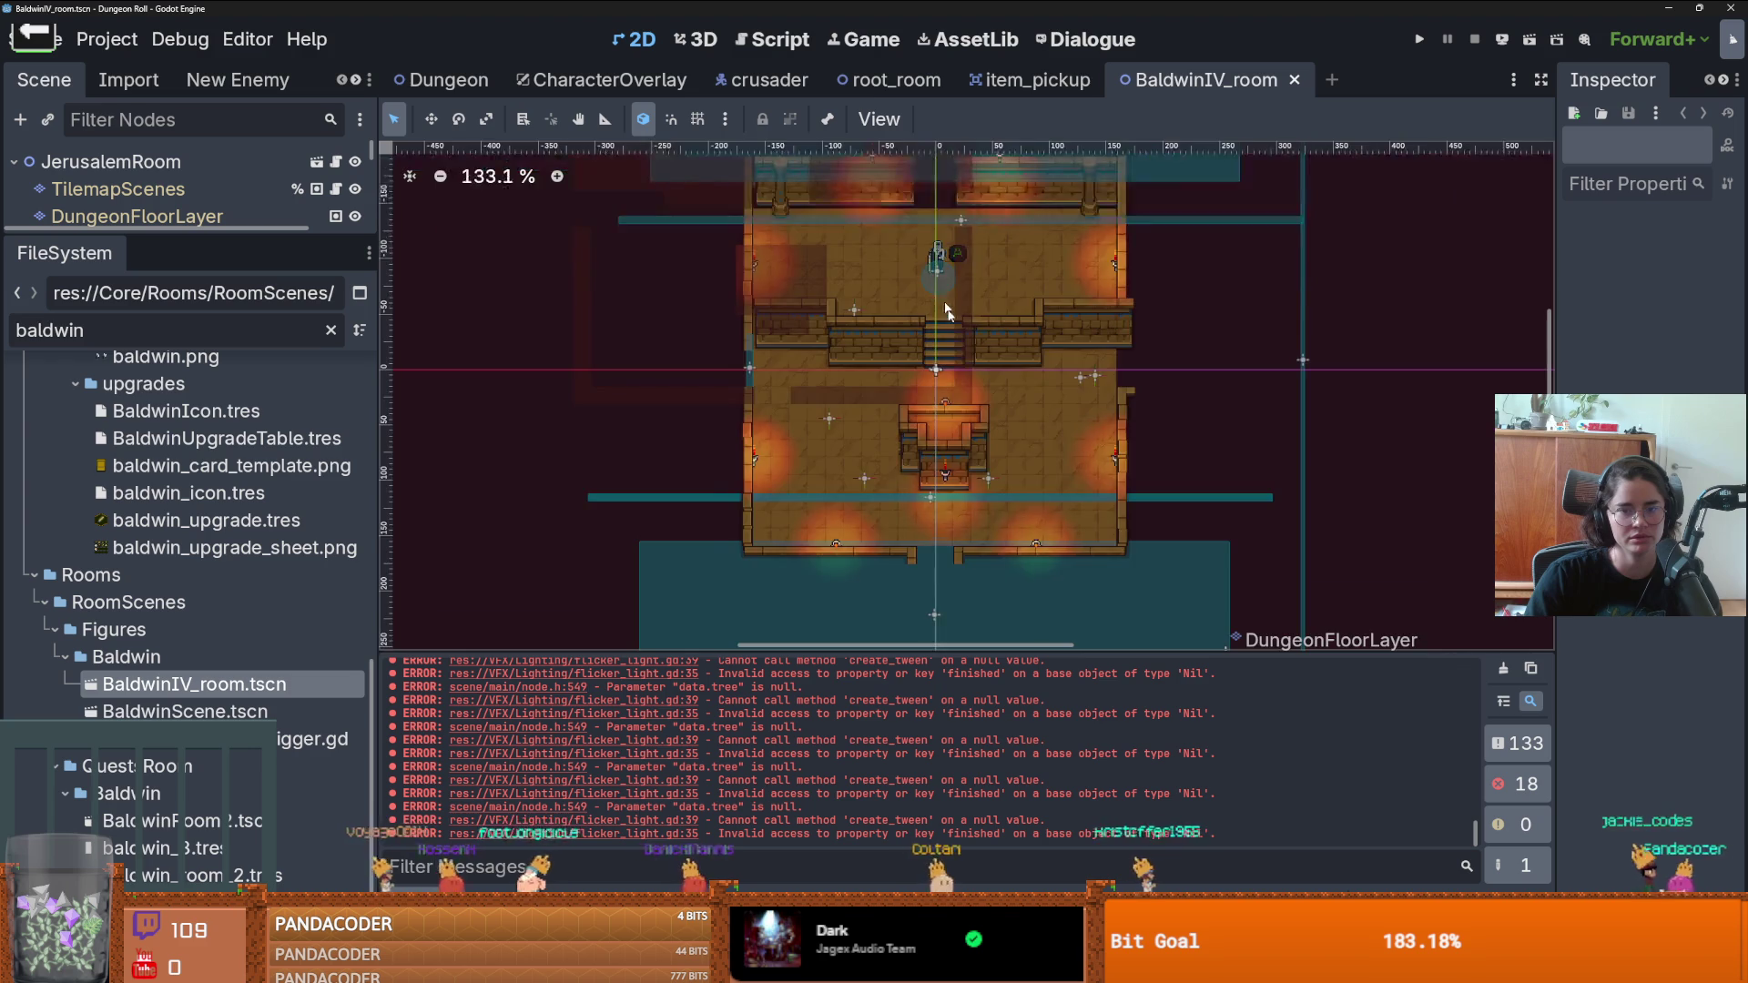
scroll(952, 326, down, 7)
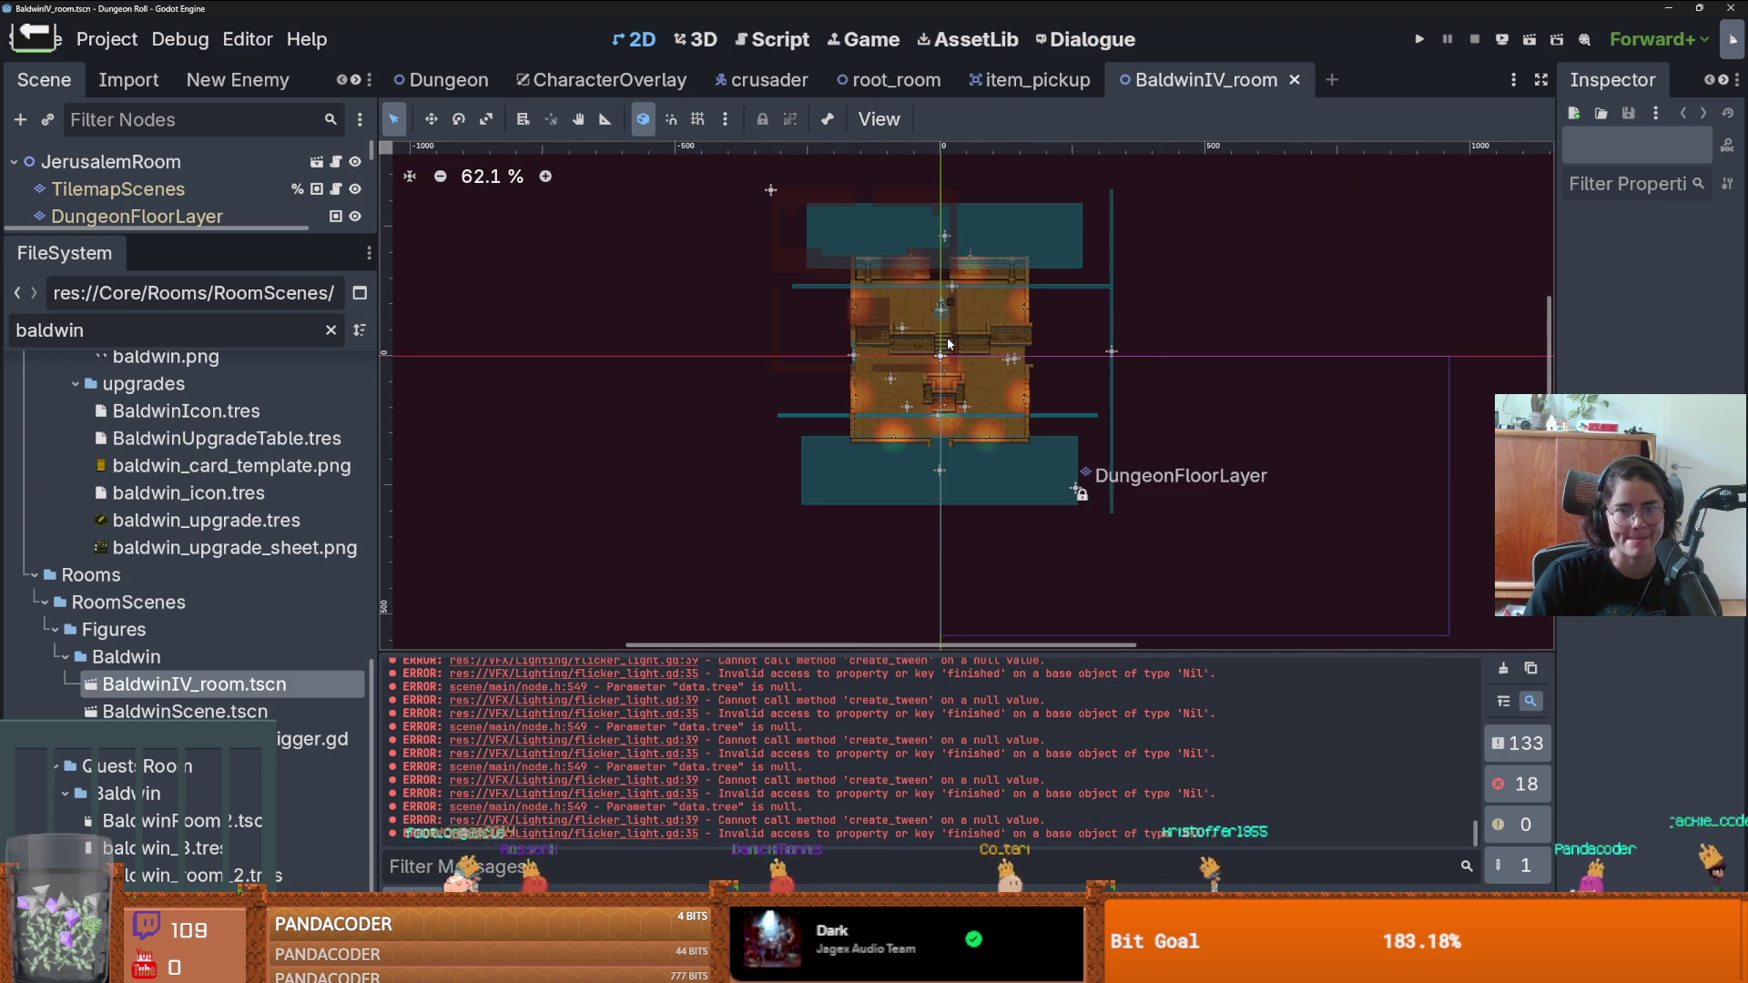
scroll(949, 343, up, 3)
key(ctrl+s)
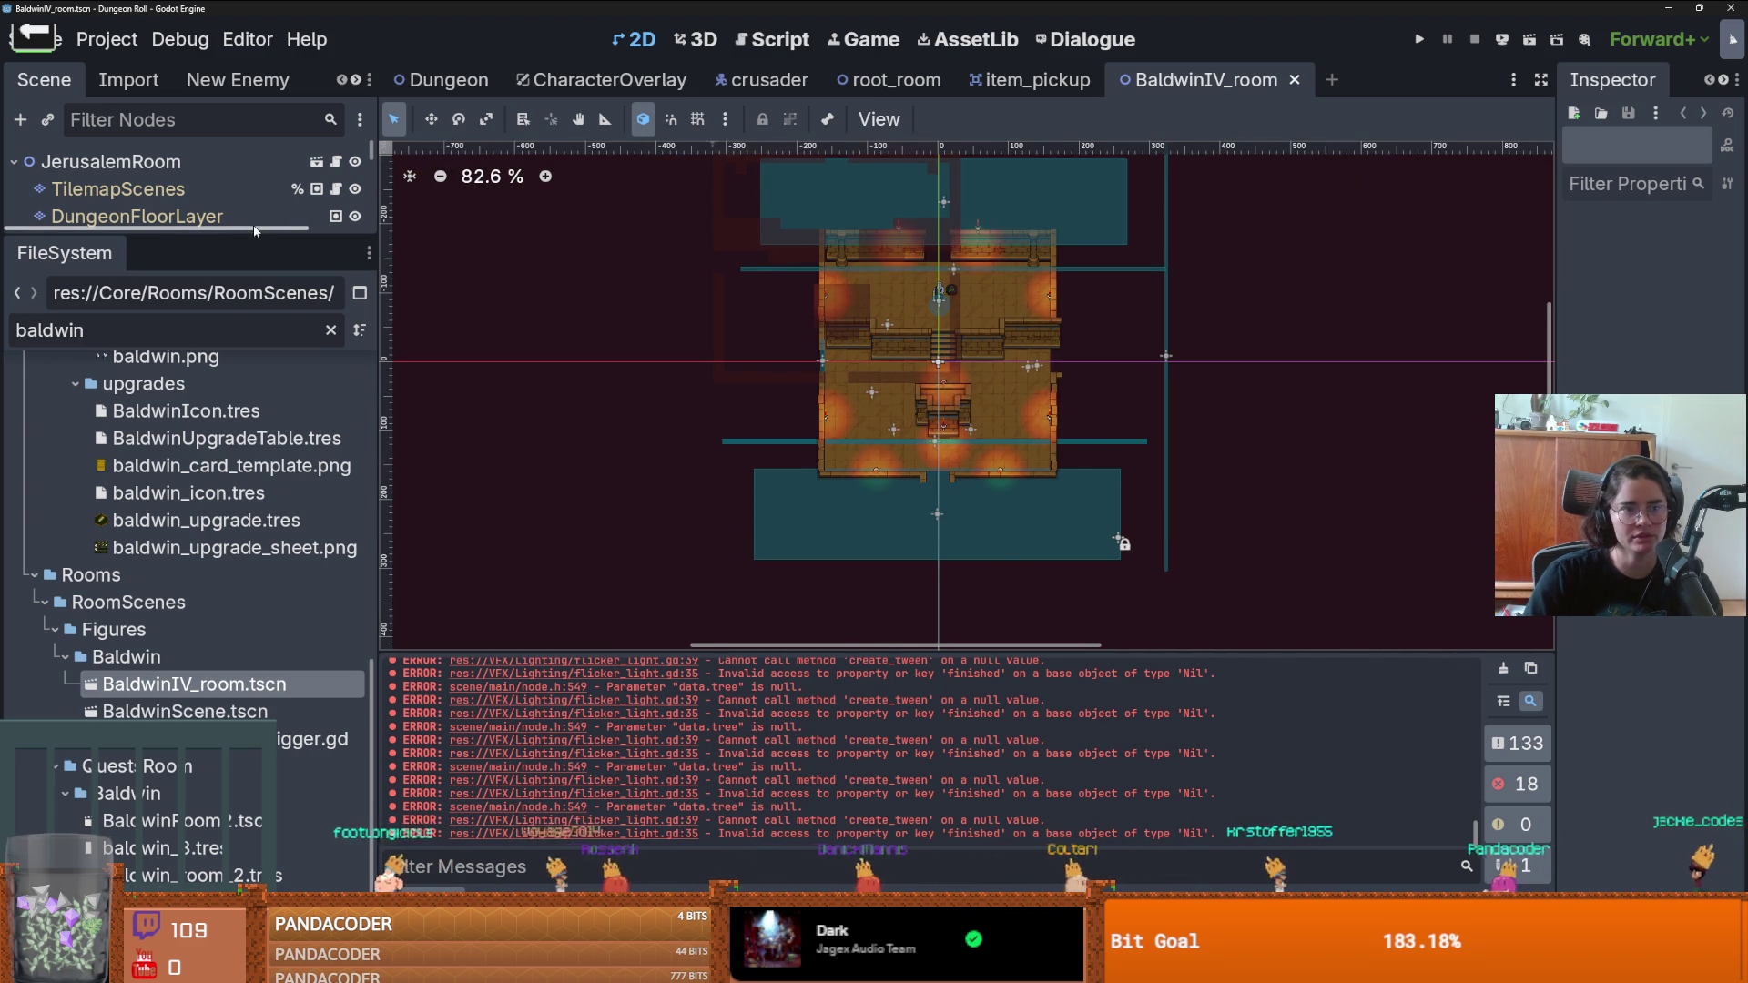
drag(252, 234, 253, 509)
click(164, 243)
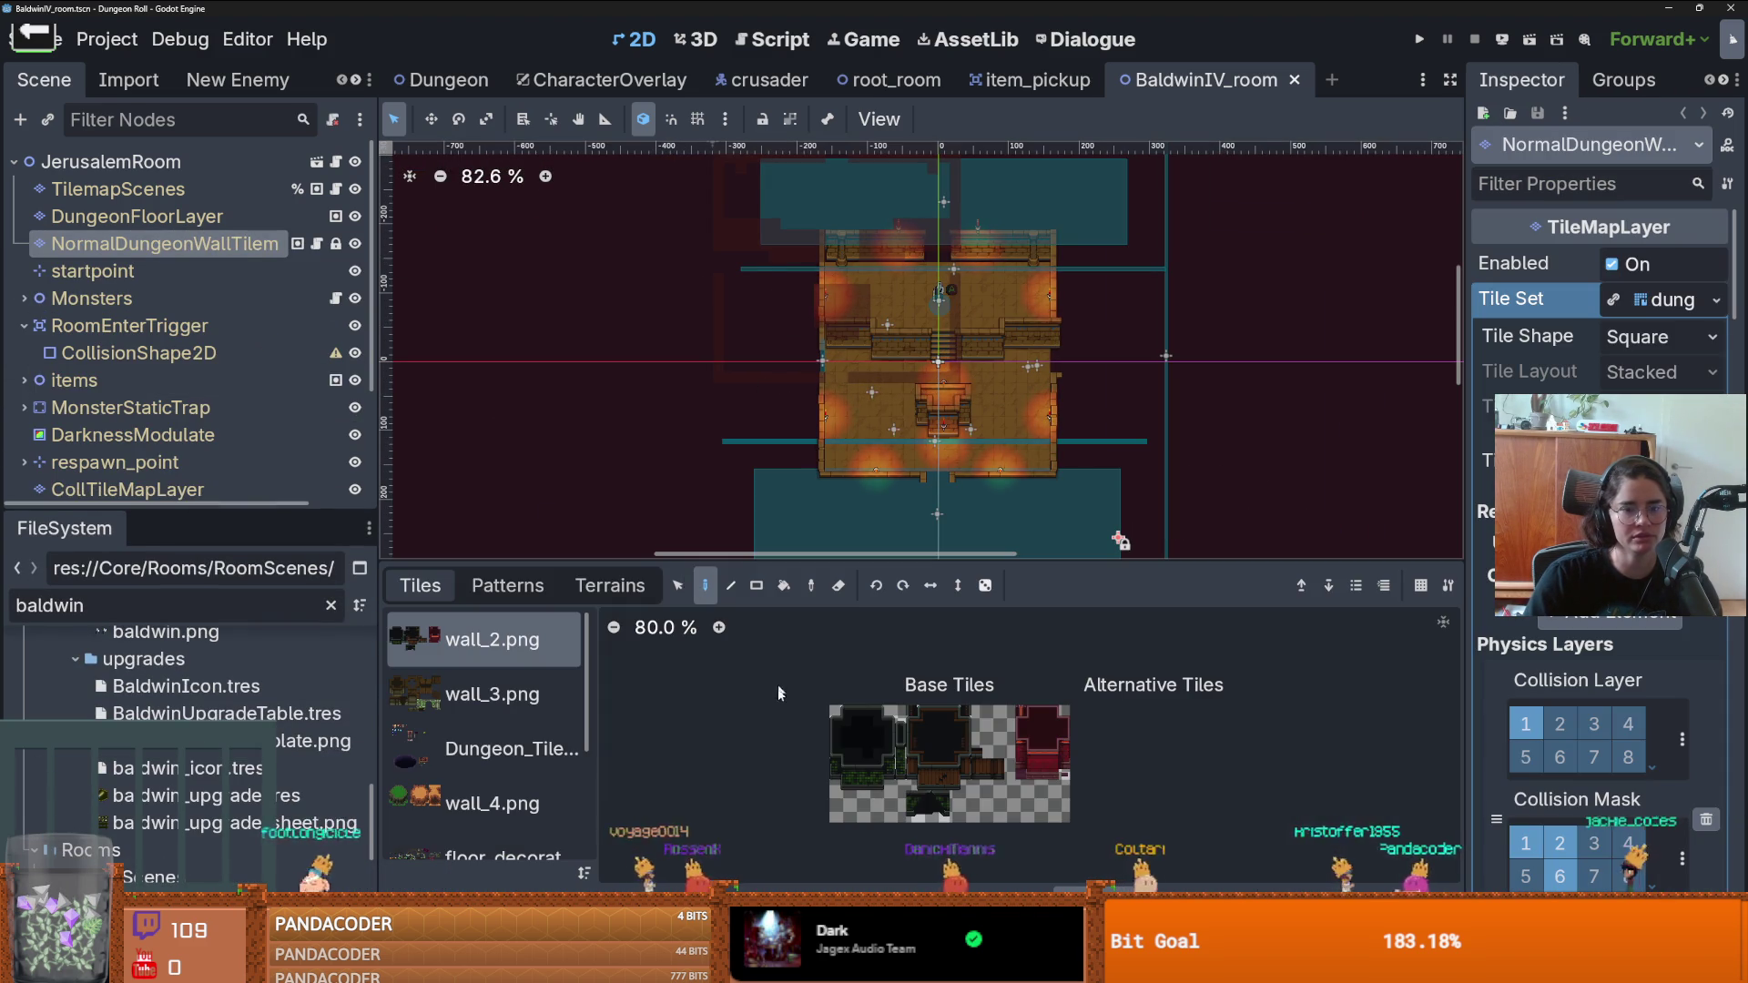
- Browse the wall layer's terrains and patterns and stamp a wall pattern onto the map
click(610, 586)
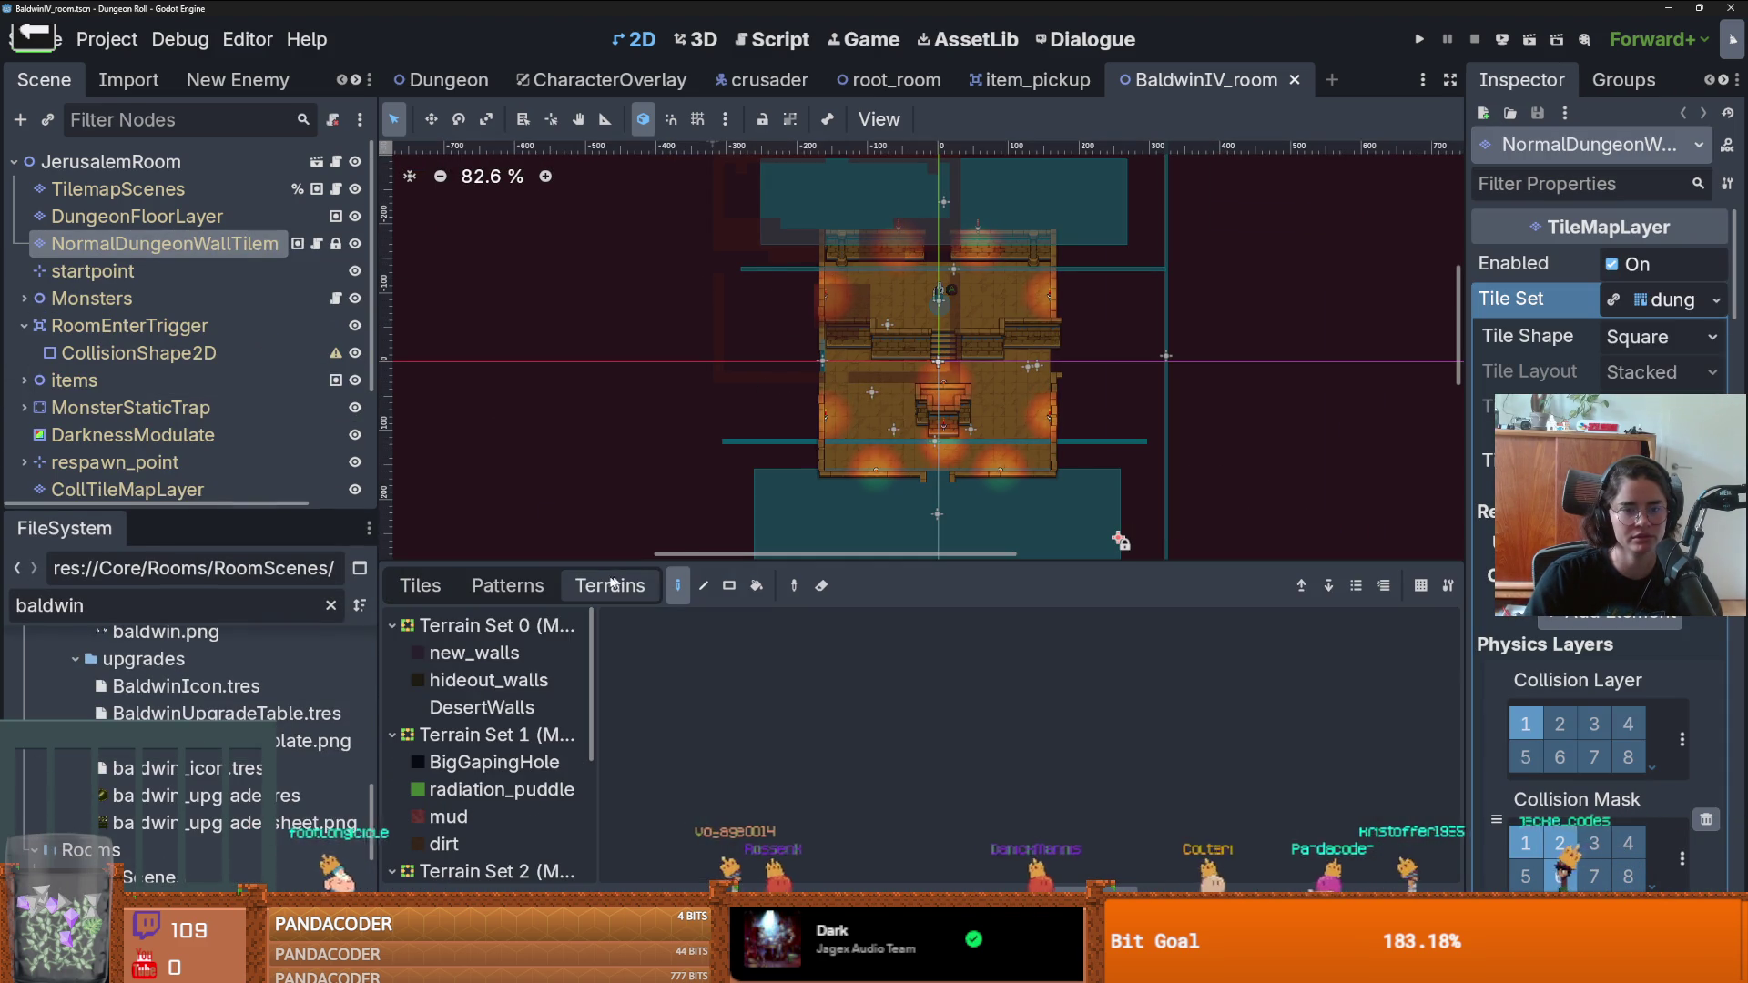
click(507, 586)
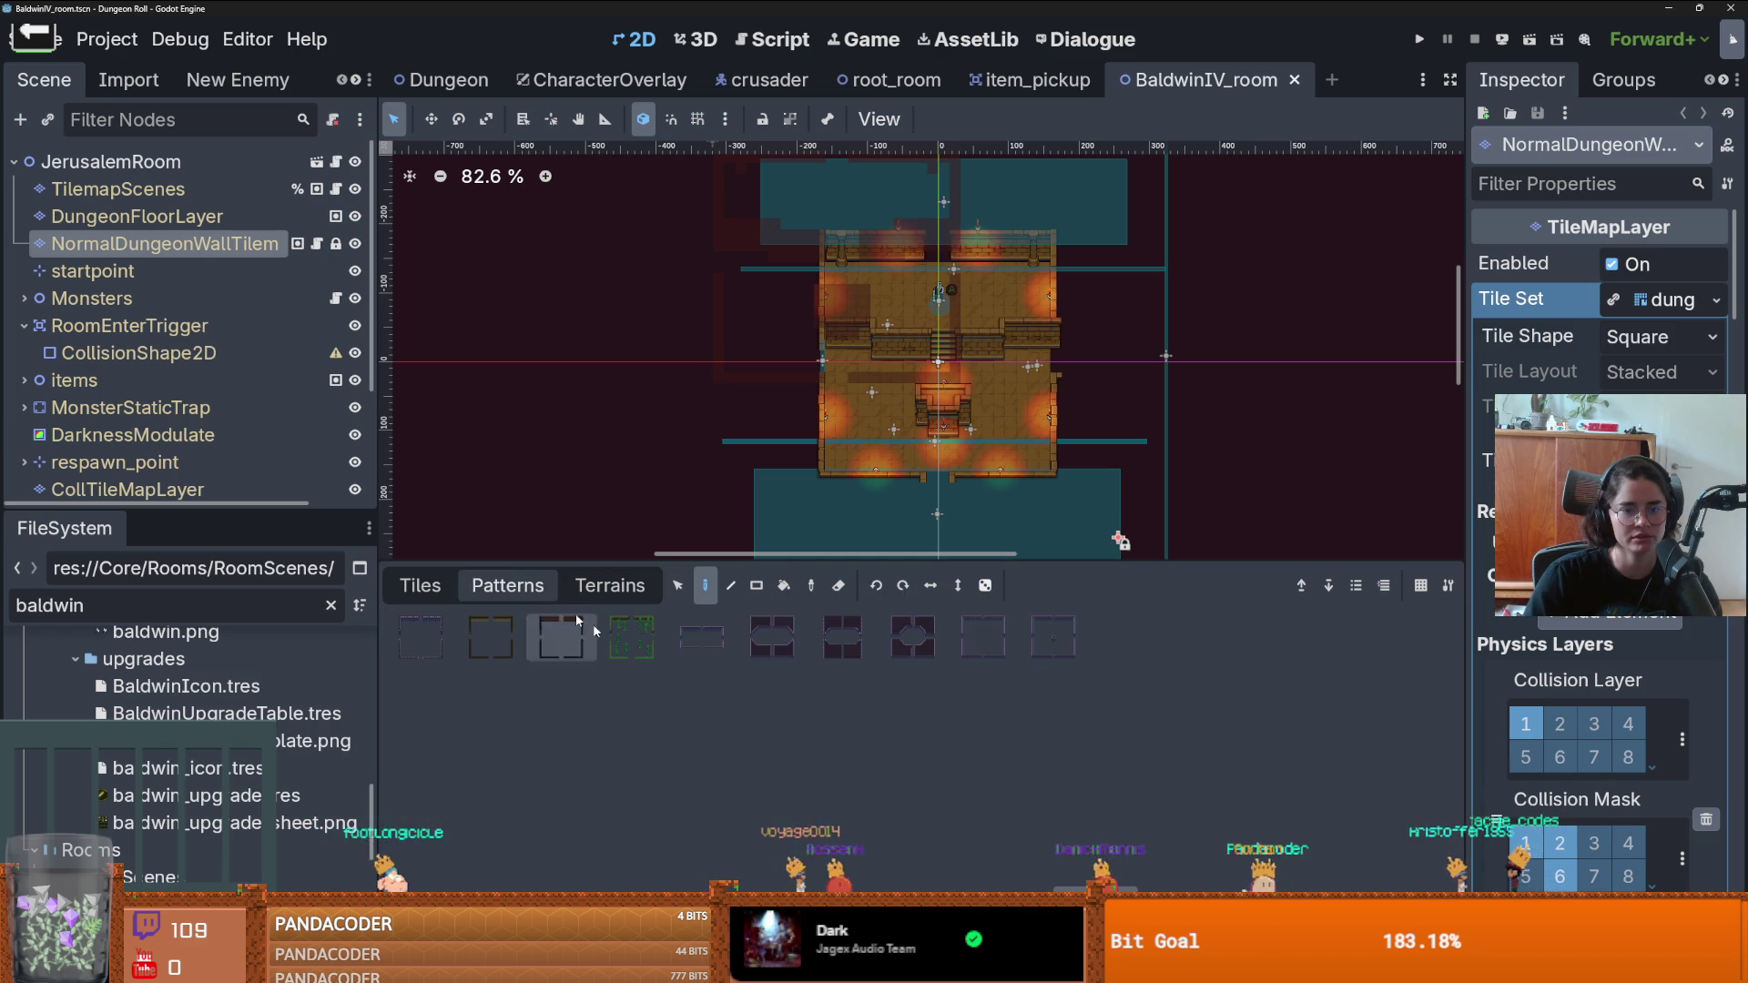
click(1011, 640)
scroll(952, 402, down, 5)
scroll(958, 390, up, 2)
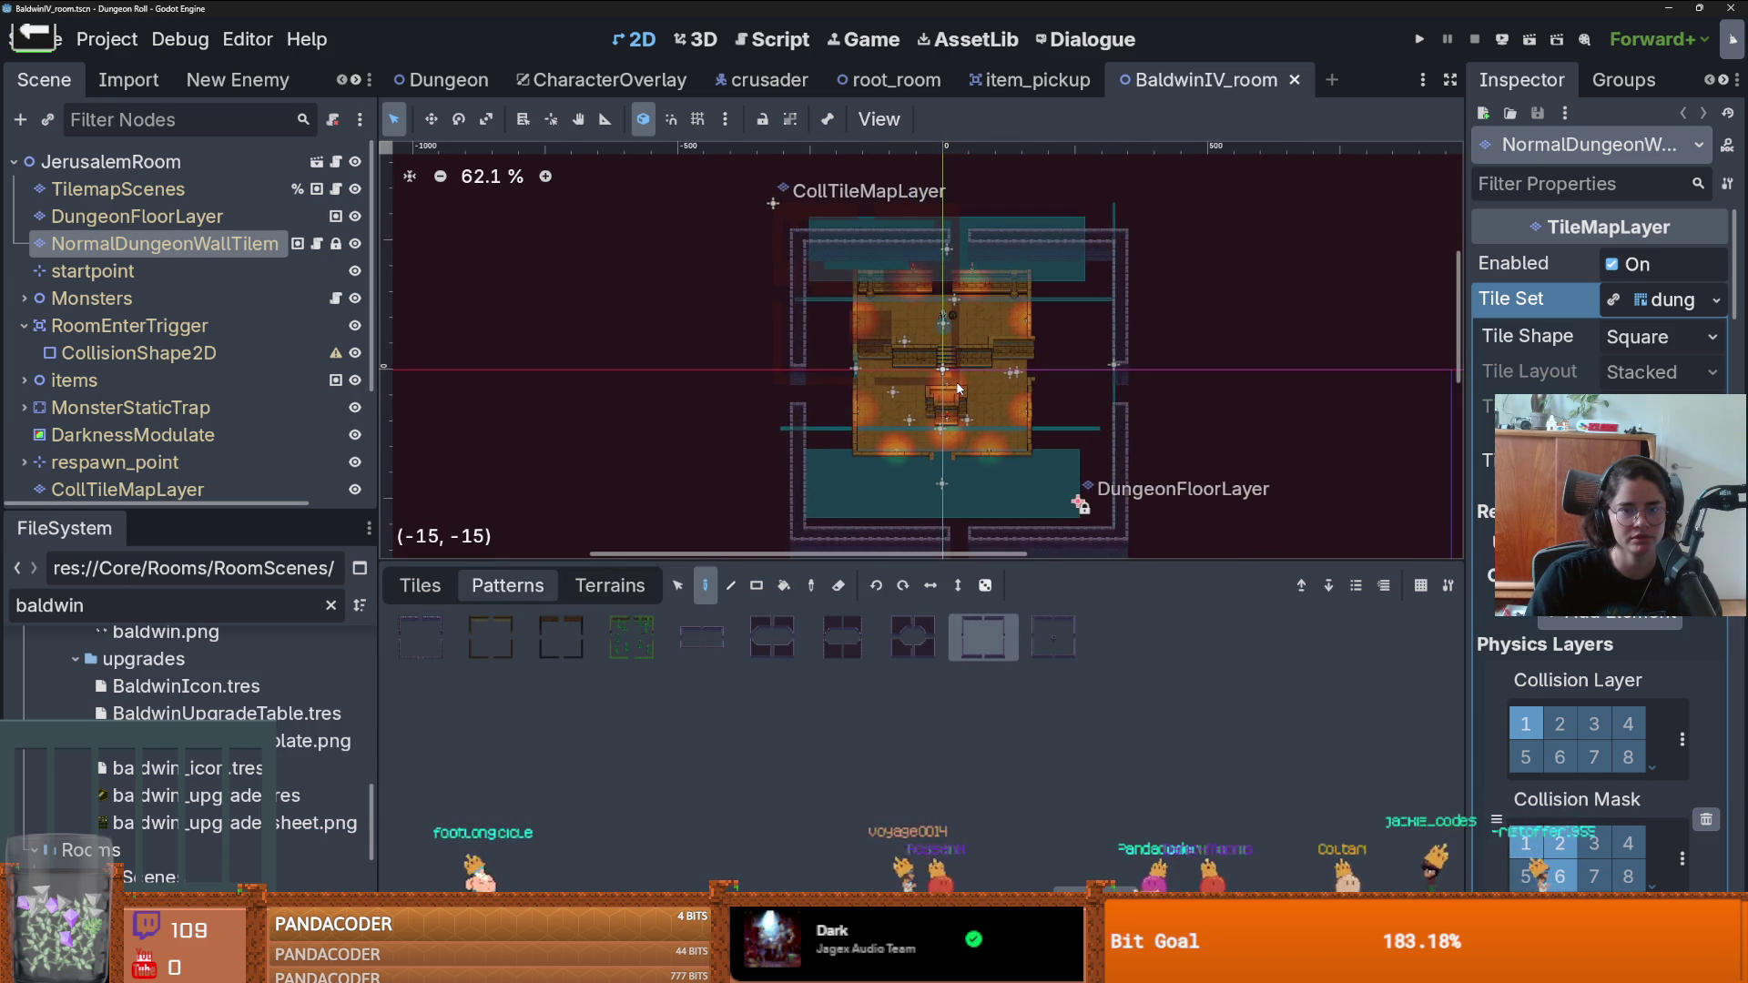
scroll(956, 387, up, 1)
click(945, 364)
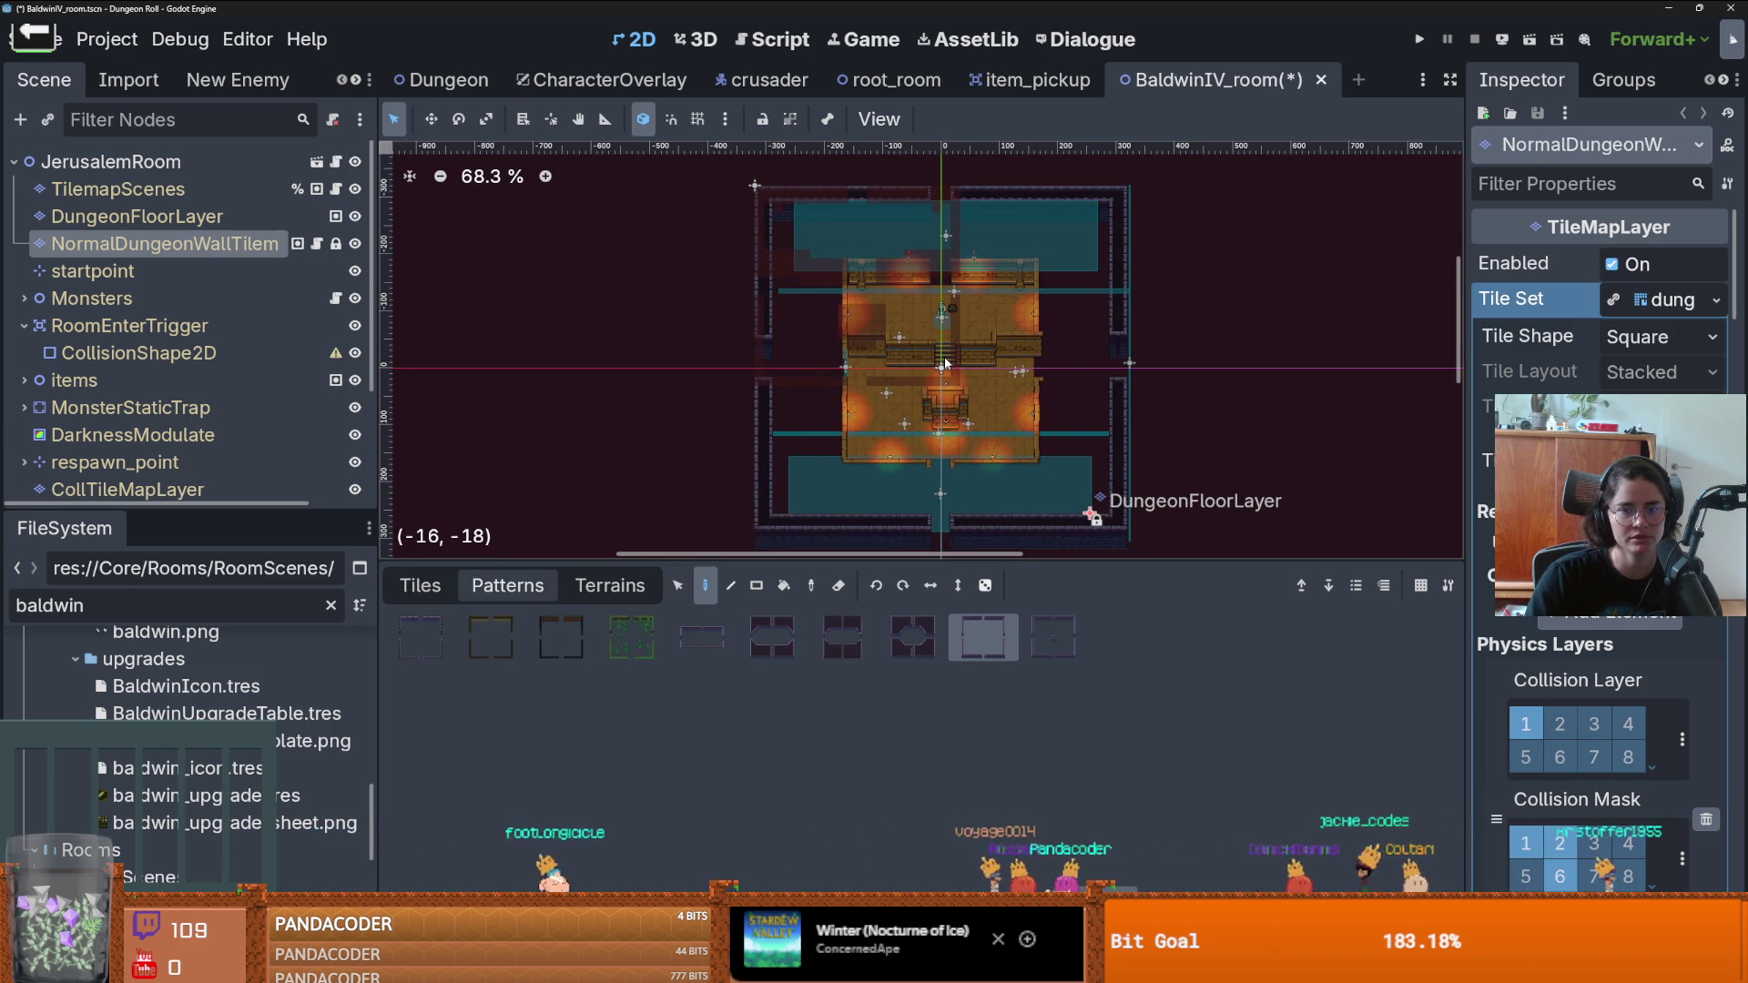
- Choose the DesertWalls terrain on the wall layer with rectangle painting mode
click(136, 216)
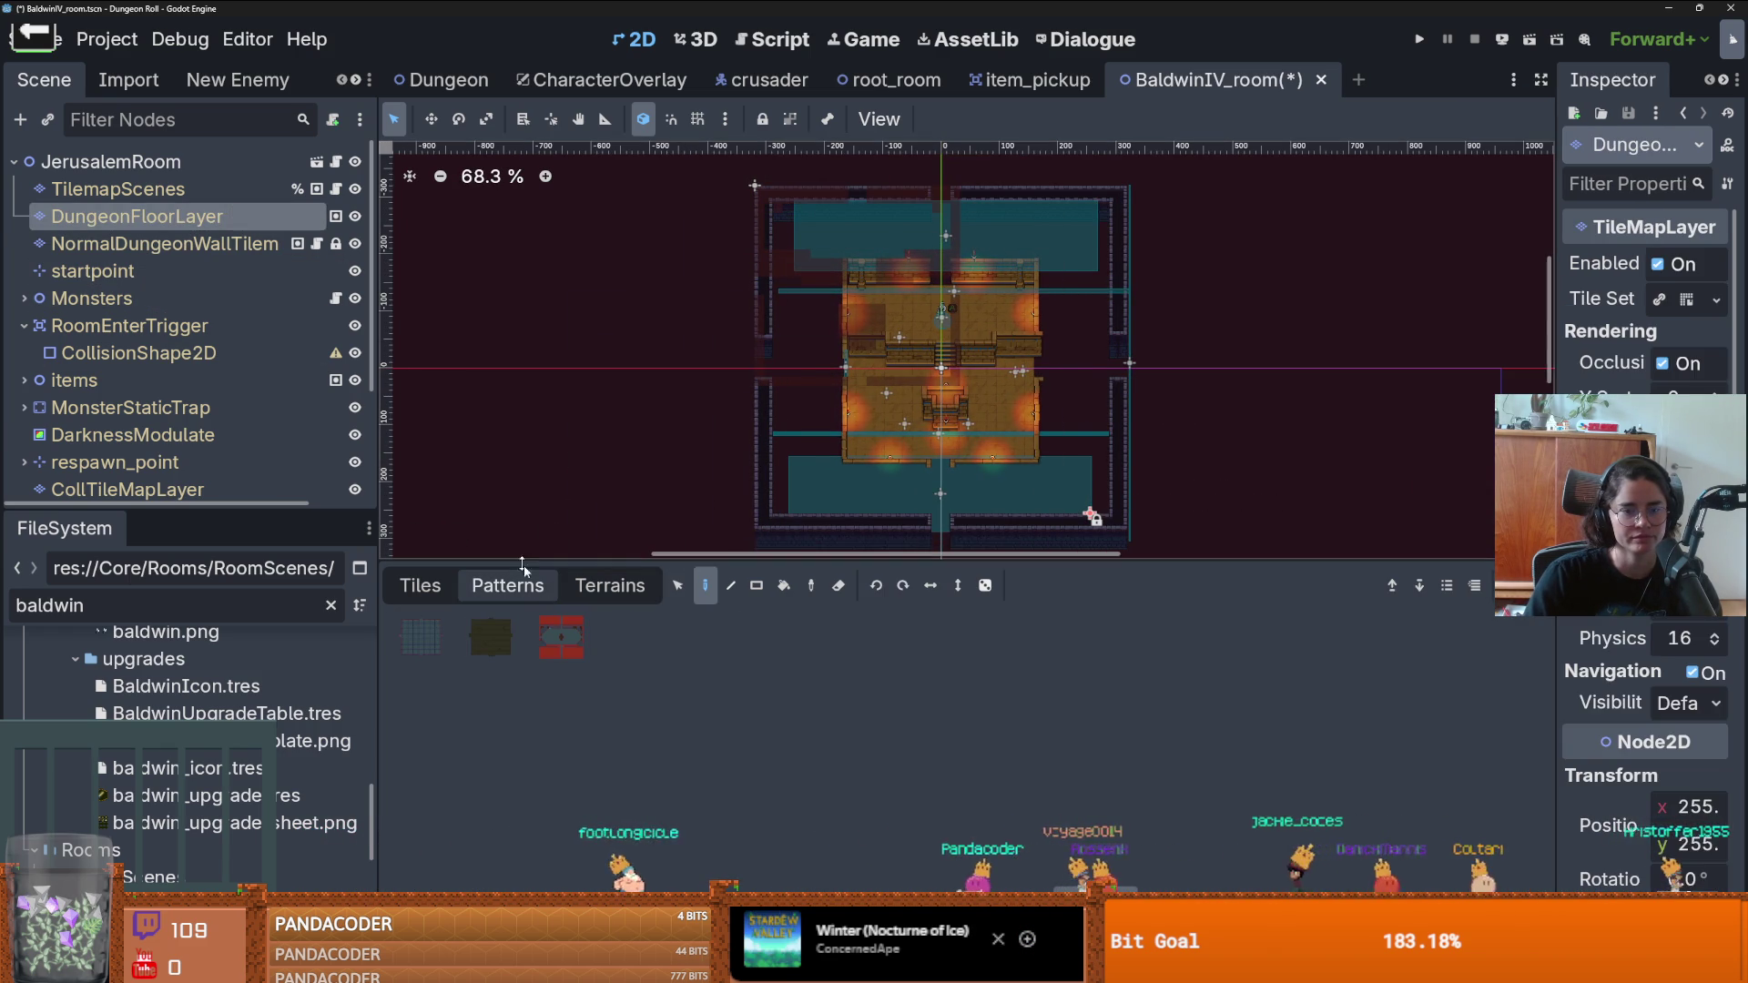
click(609, 585)
scroll(474, 710, down, 3)
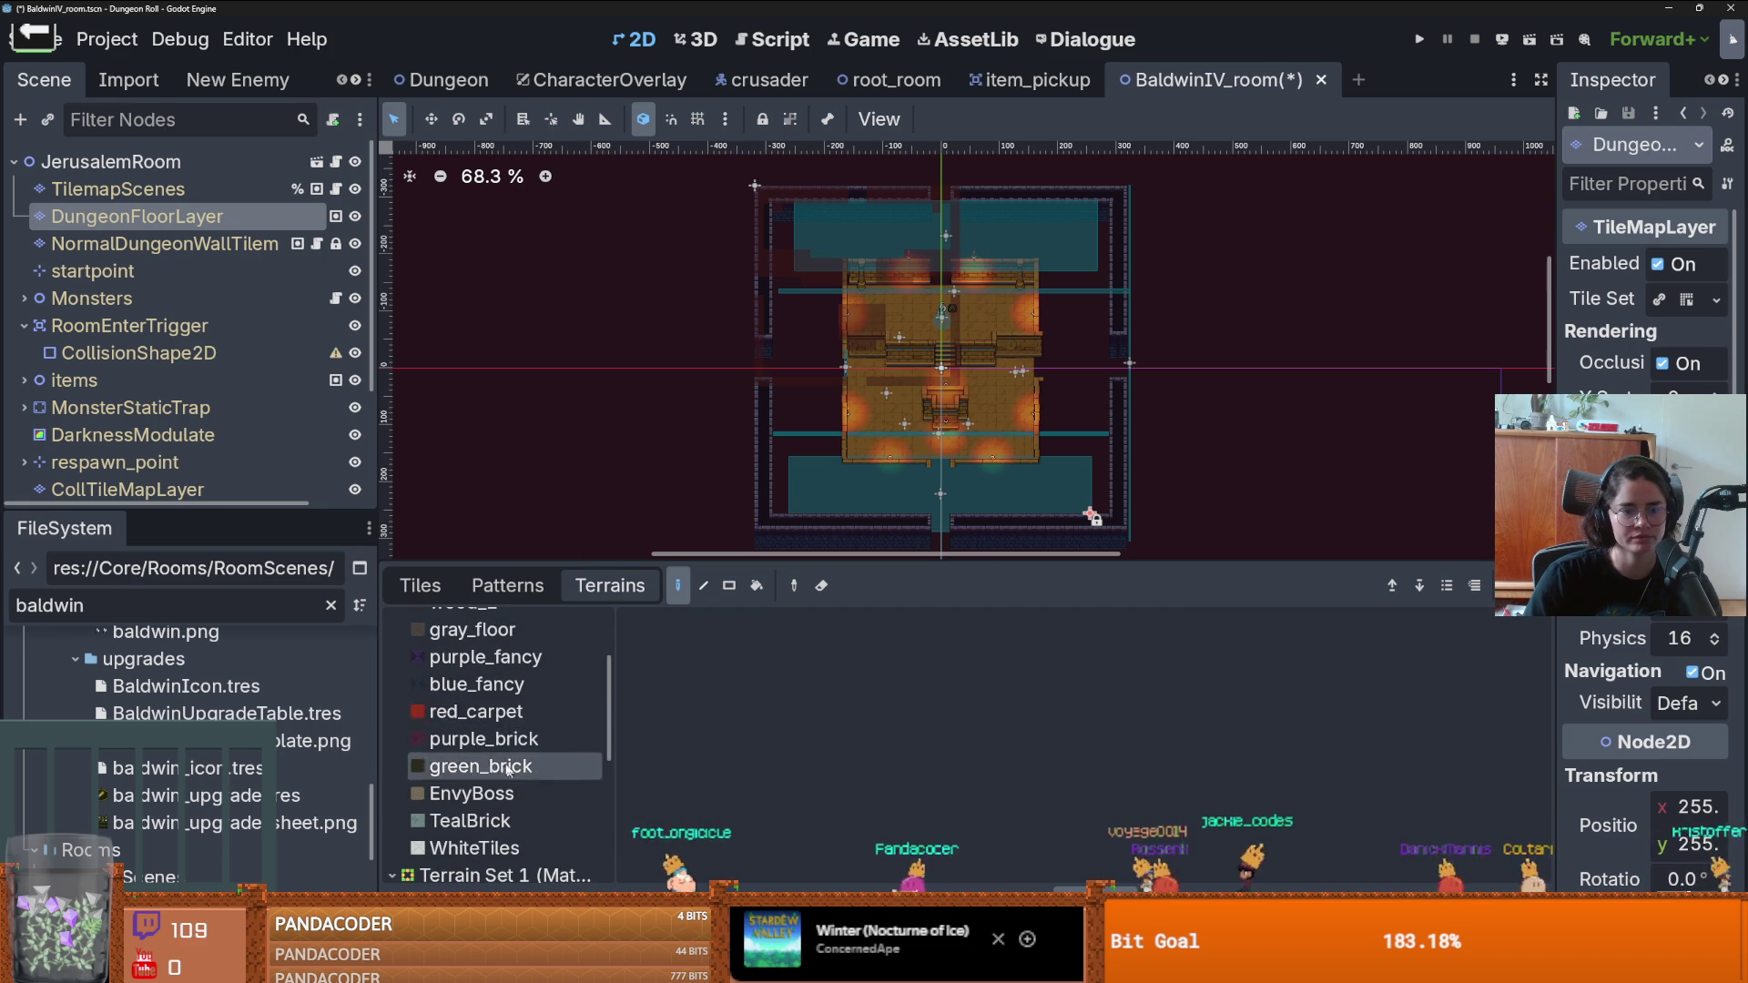
click(255, 244)
scroll(498, 748, down, 2)
scroll(499, 749, up, 4)
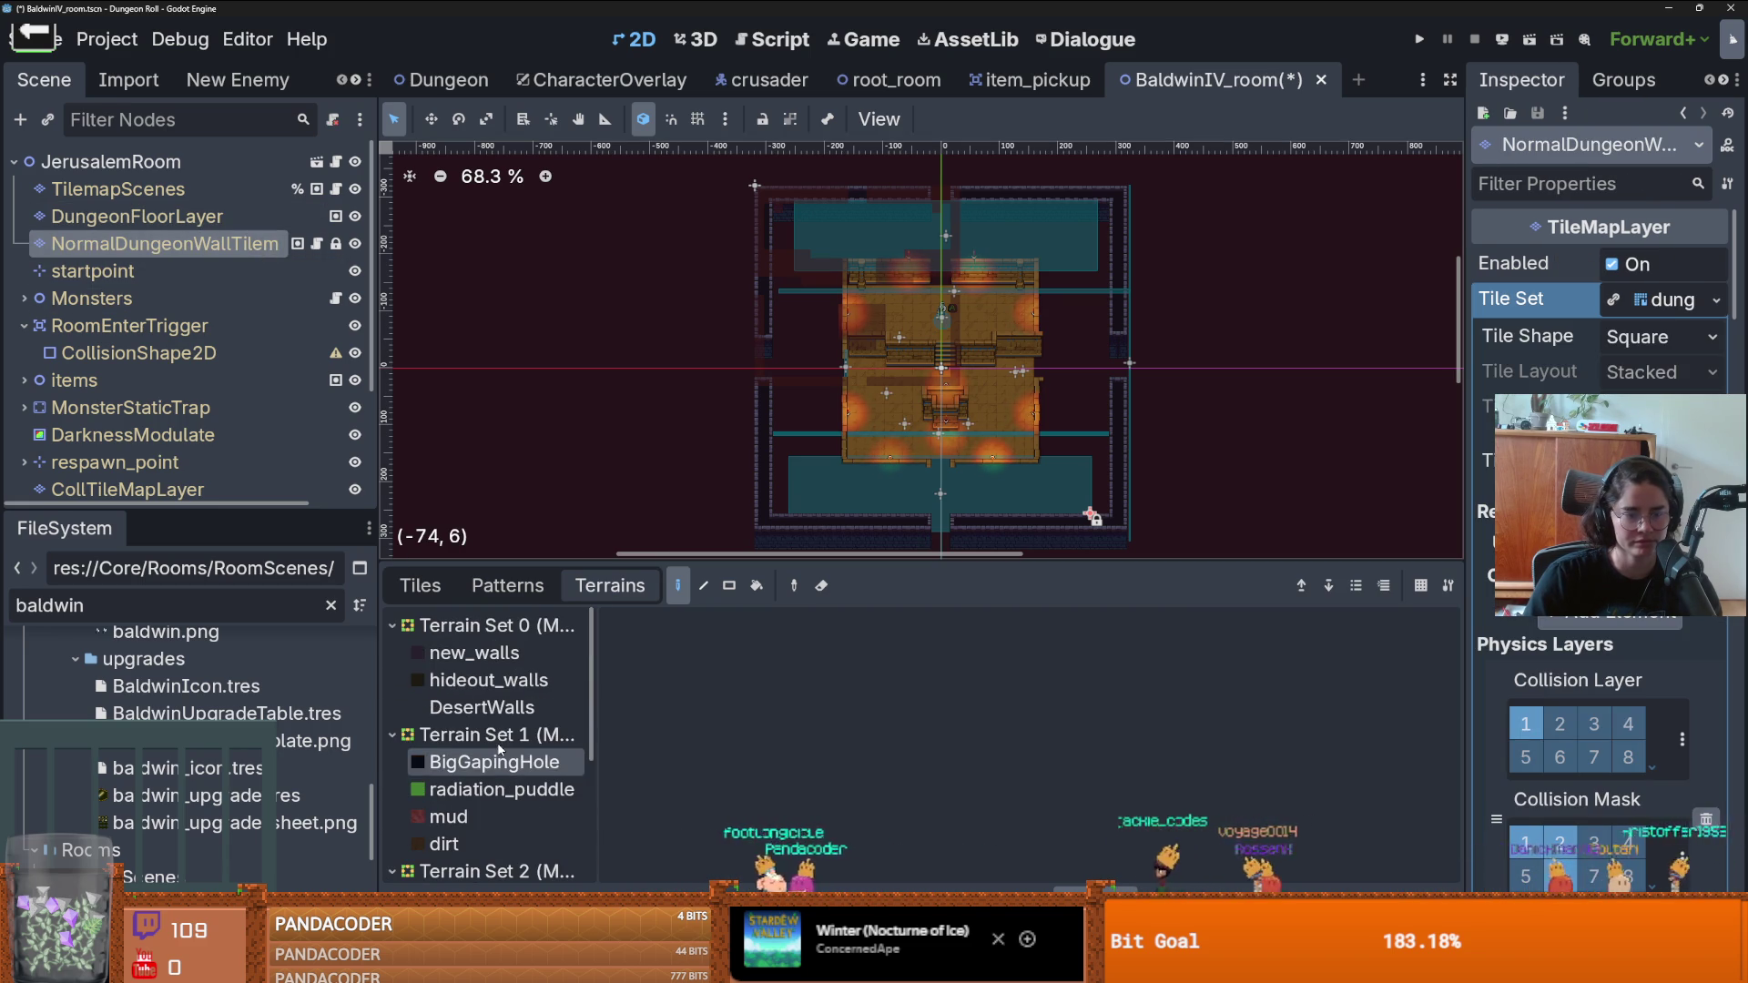
click(490, 715)
scroll(892, 455, up, 3)
scroll(864, 455, down, 3)
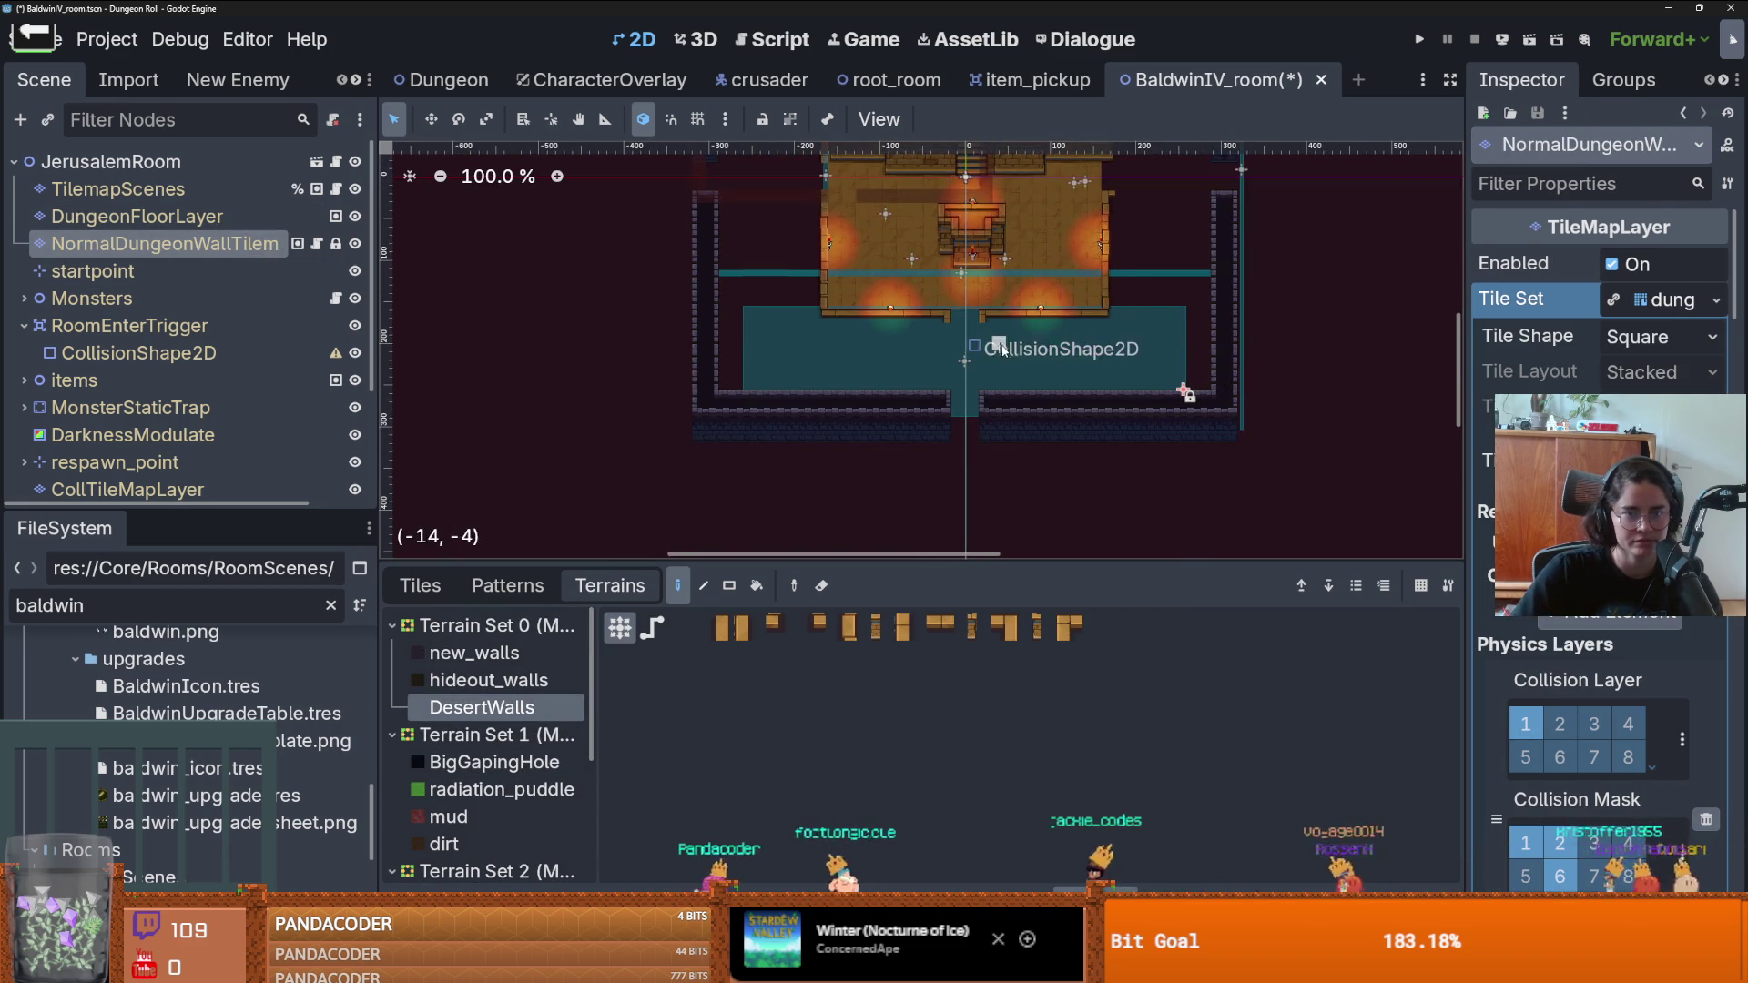
click(729, 586)
scroll(751, 304, up, 2)
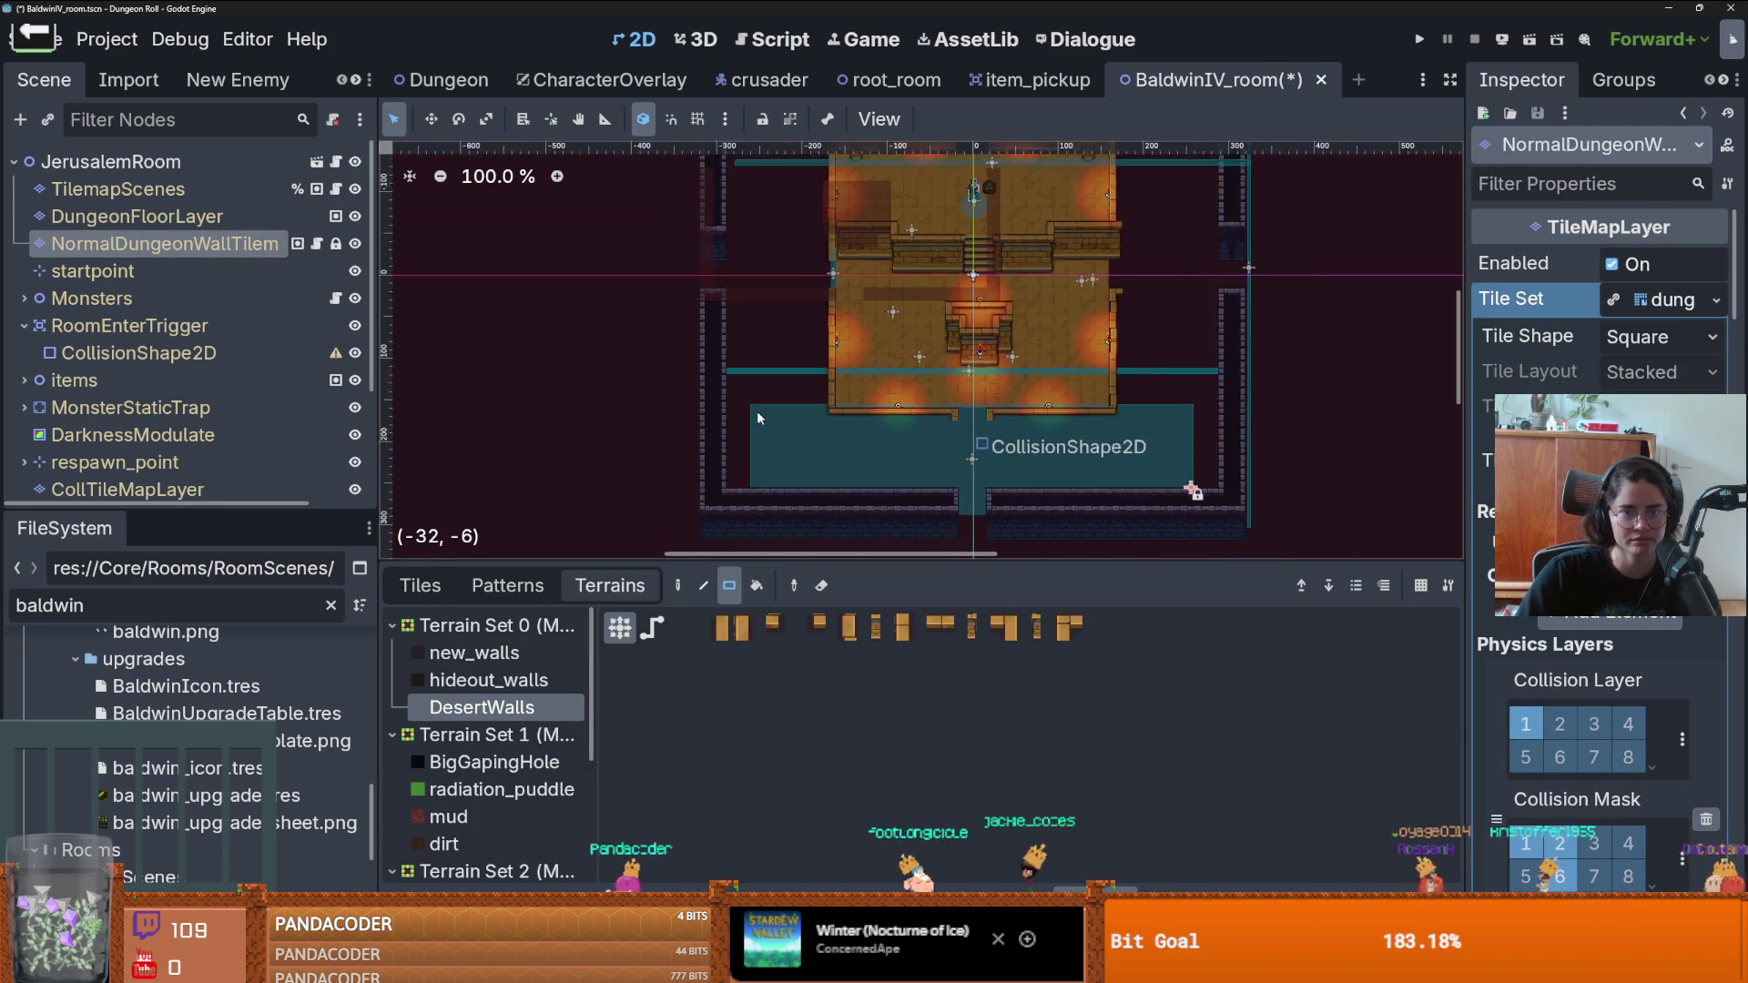
- Paint desert wall along the left column, a horizontal row, the dark wall row and the right wall
mouse_move(708, 339)
mouse_down()
mouse_move(743, 476)
mouse_move(726, 546)
mouse_up()
scroll(756, 320, down, 3)
drag(726, 394, 1013, 408)
scroll(905, 411, right, 4)
scroll(851, 424, up, 1)
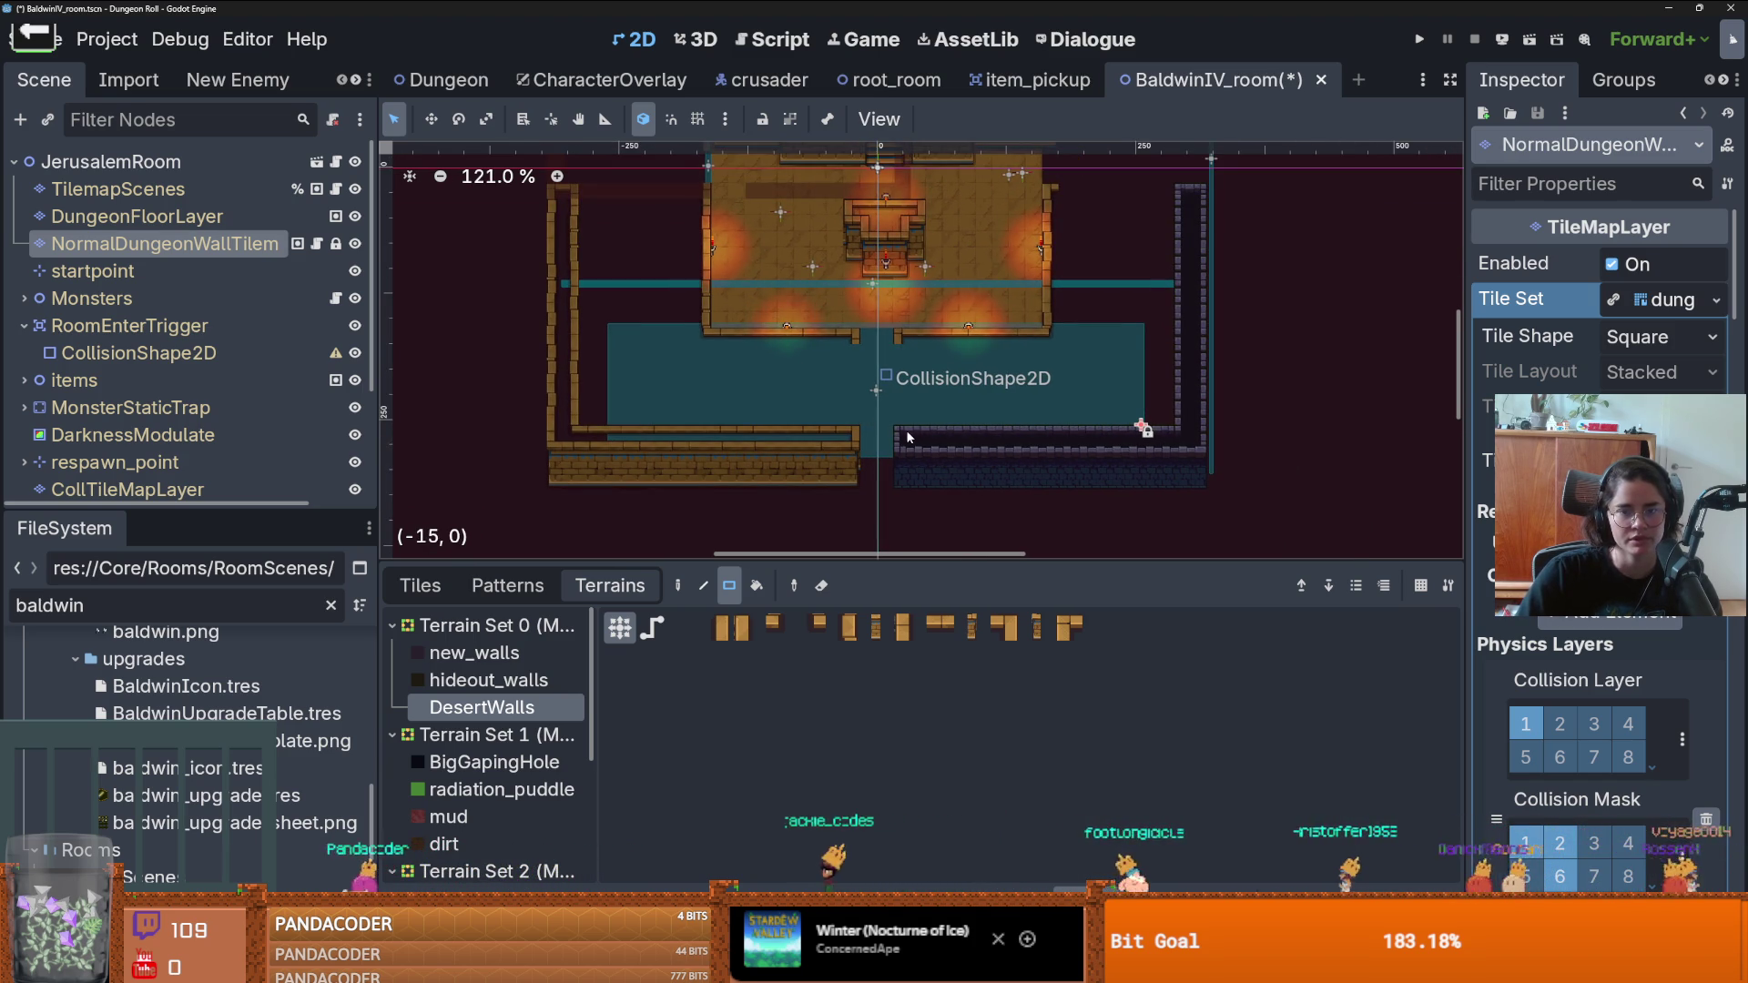
mouse_move(905, 430)
mouse_down()
mouse_move(1195, 447)
mouse_move(1185, 466)
mouse_move(1166, 244)
mouse_up()
scroll(1206, 415, up, 2)
scroll(1166, 244, up, 6)
scroll(1166, 244, right, 2)
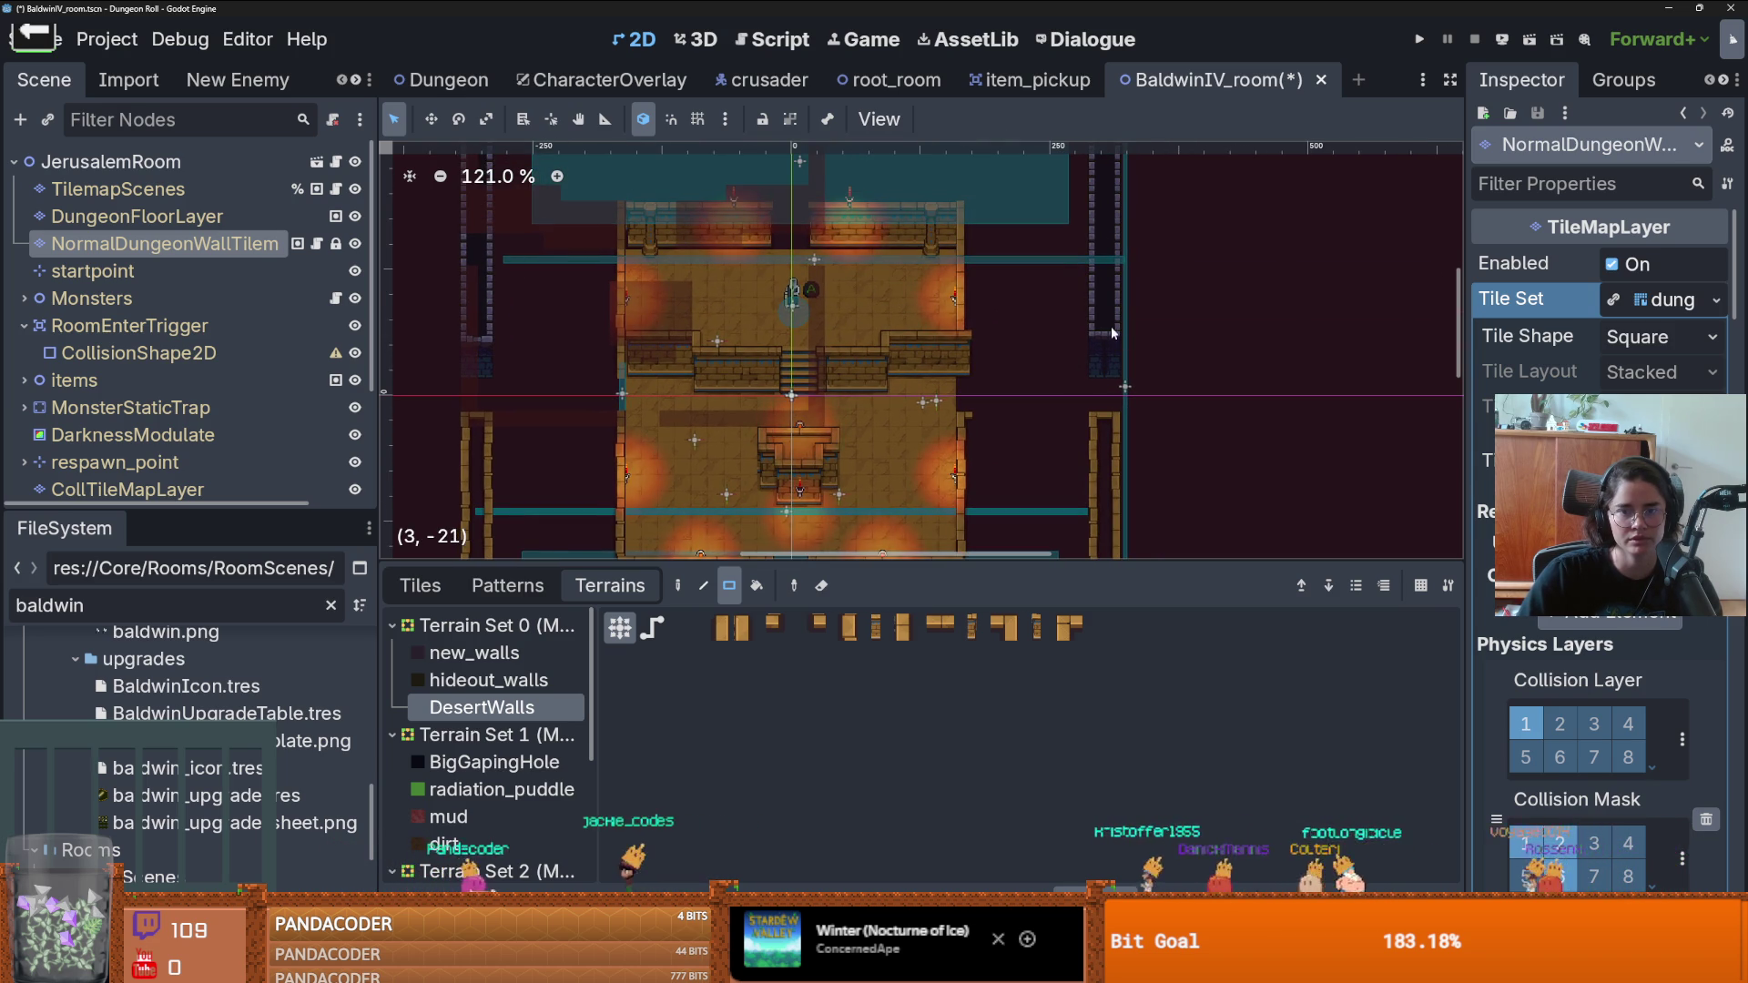
mouse_move(1109, 336)
mouse_down()
mouse_move(1101, 276)
mouse_move(1067, 289)
mouse_up()
- Paint desert wall along the top edge, the top wall and down the left wall
scroll(1101, 276, up, 5)
scroll(1101, 276, right, 1)
drag(1071, 229, 788, 227)
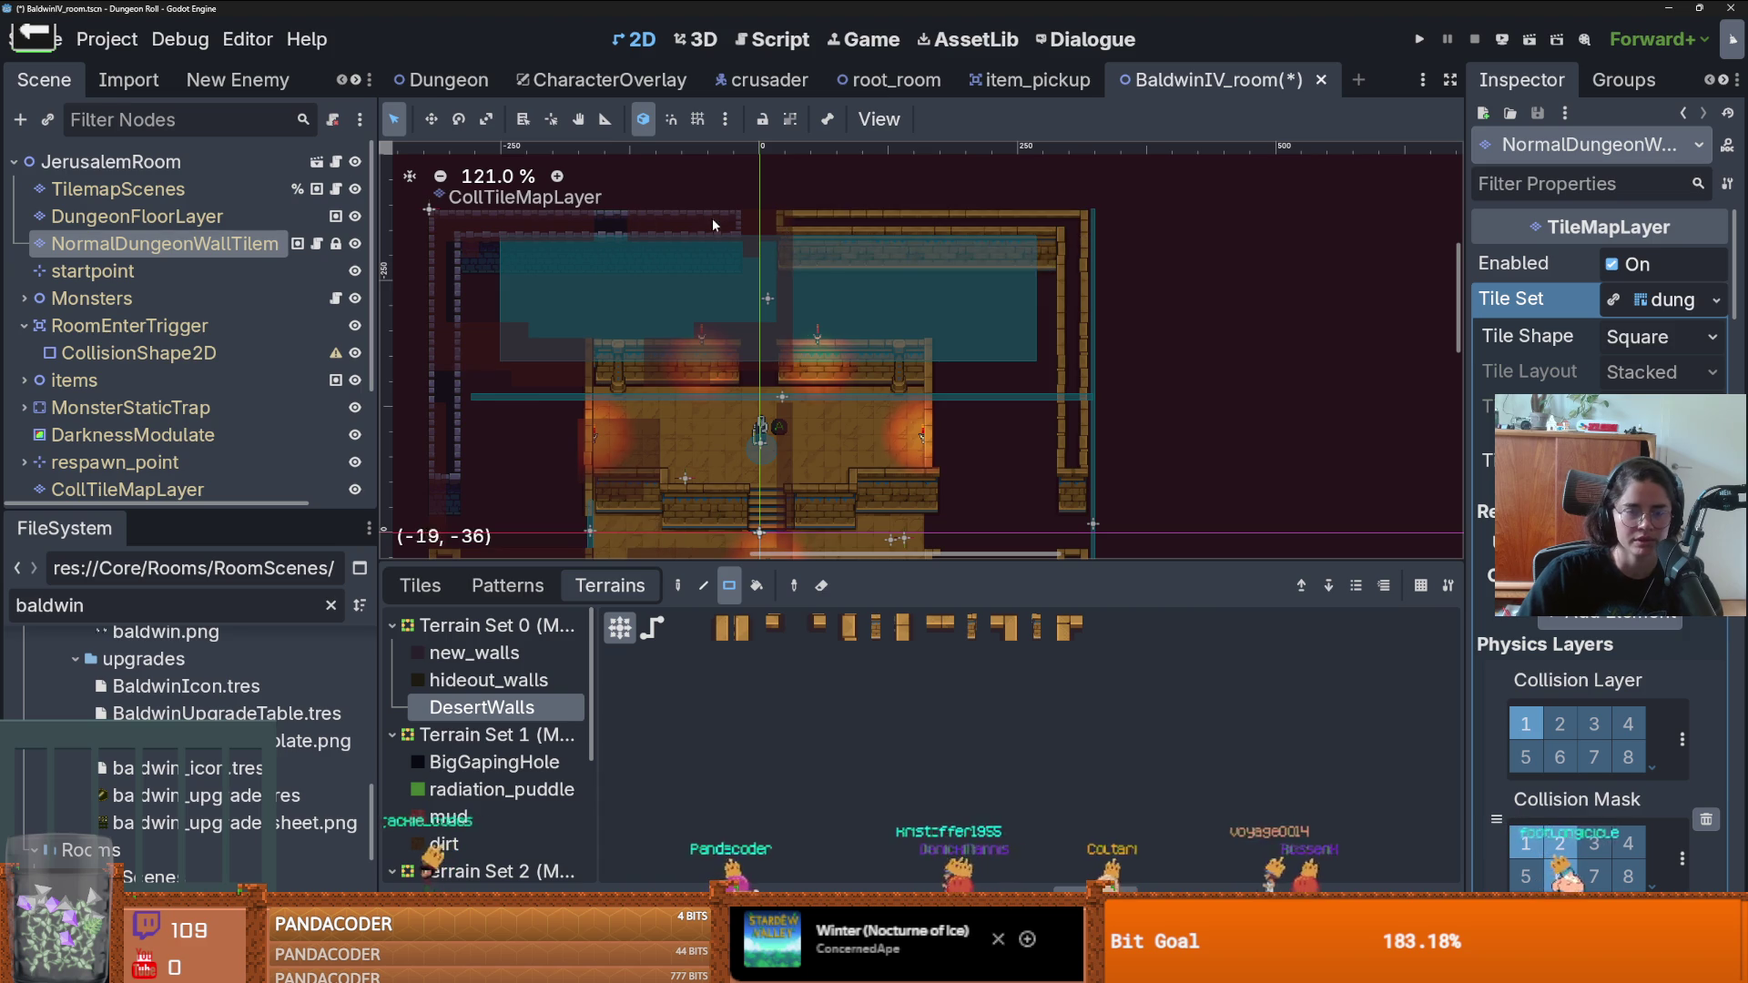
scroll(947, 248, up, 2)
drag(947, 248, 608, 237)
scroll(736, 217, down, 2)
scroll(735, 216, left, 1)
scroll(736, 217, down, 1)
drag(674, 186, 667, 445)
- Save the BaldwinIV_room scene
scroll(931, 376, down, 1)
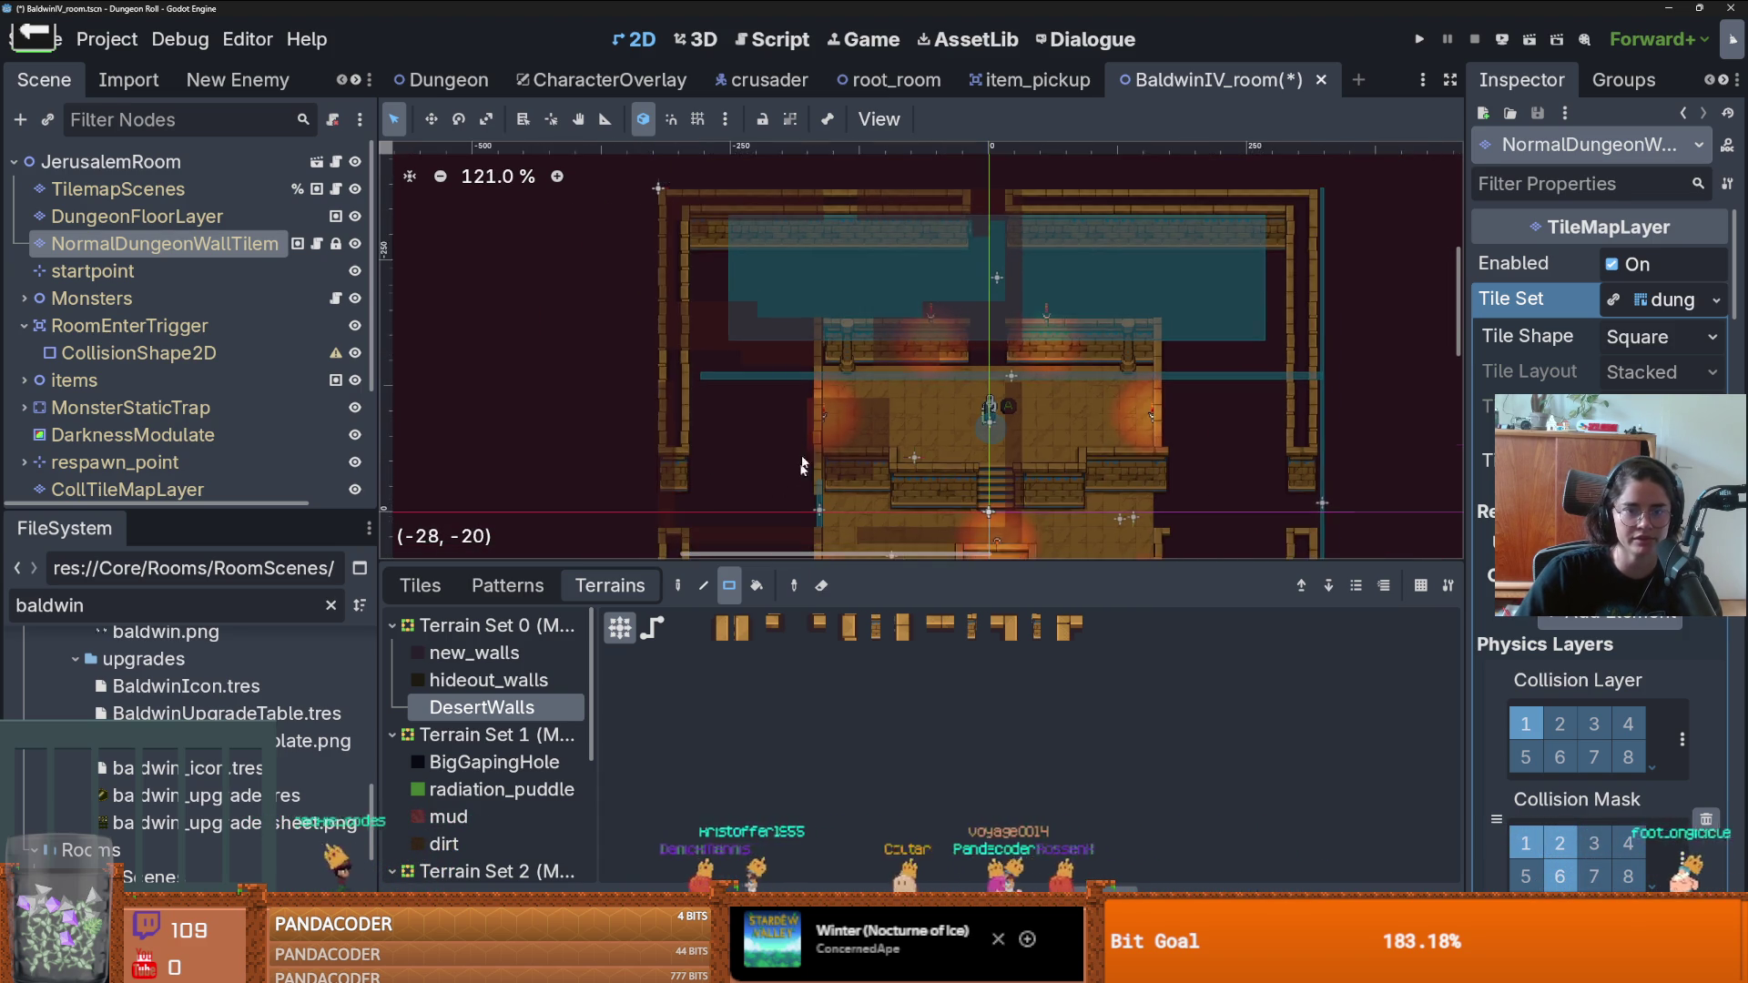
scroll(931, 377, down, 3)
key(ctrl+s)
scroll(939, 407, down, 1)
- Fill a 17x7 area with desert wall and add a strip beside the wall
scroll(965, 446, down, 3)
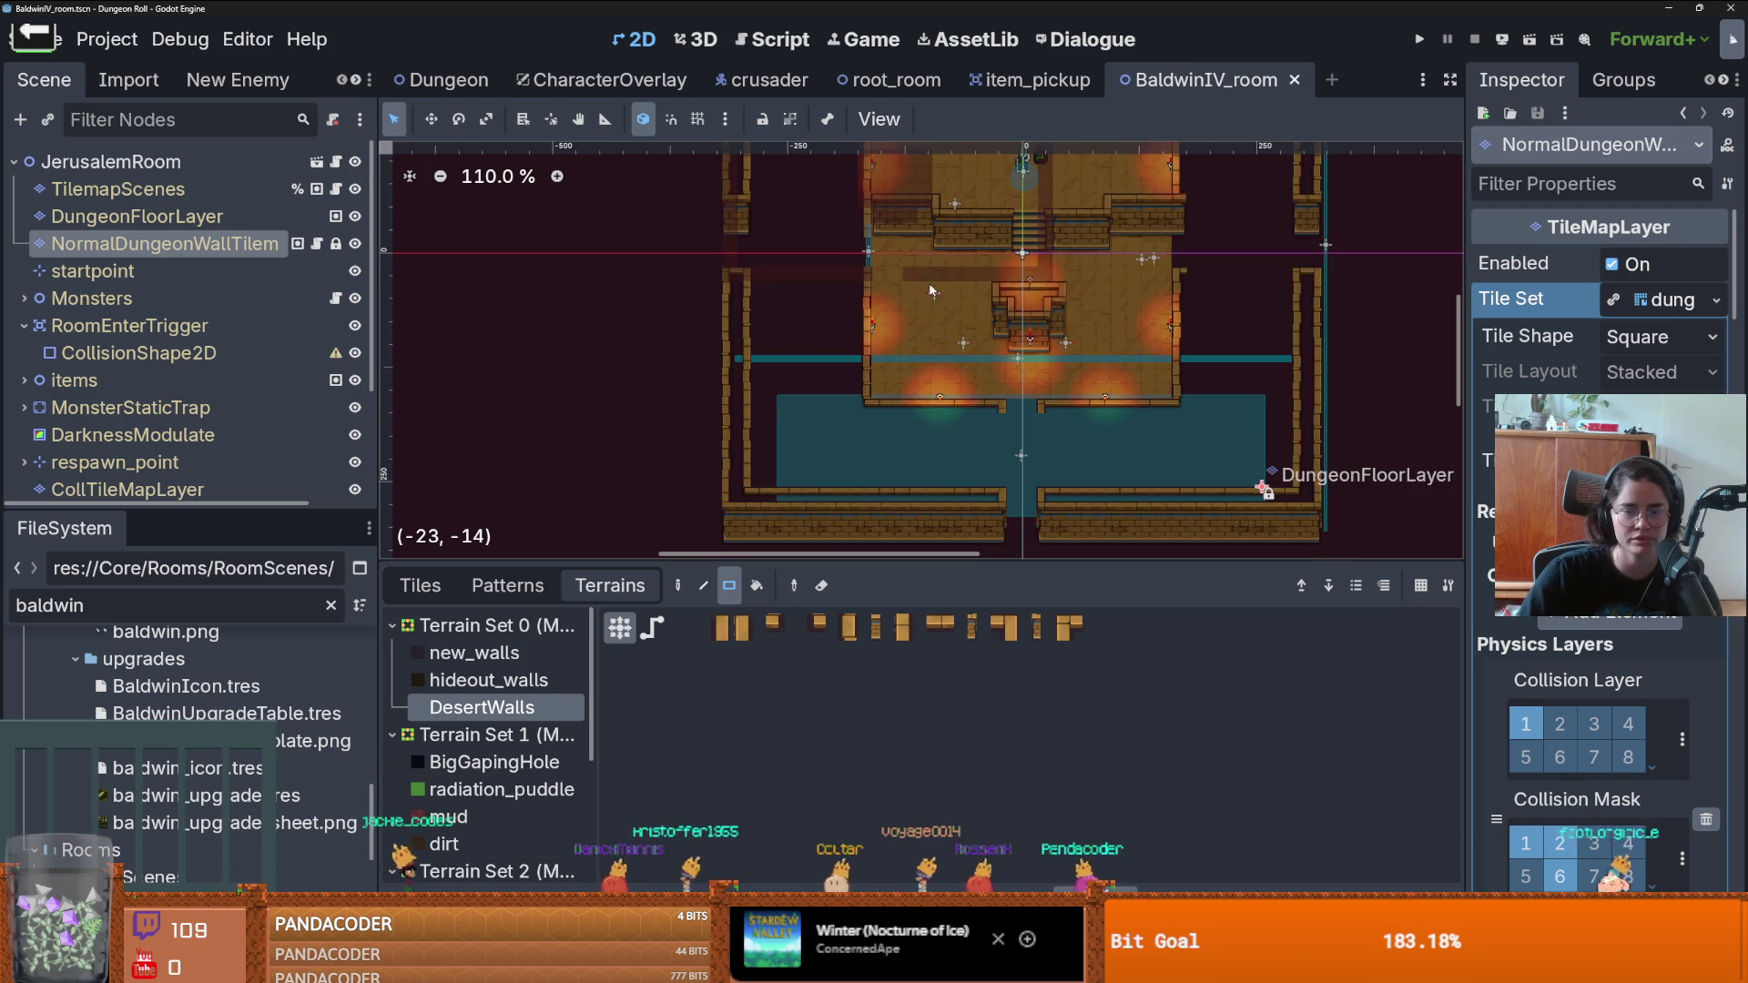
drag(995, 498, 751, 401)
scroll(769, 418, up, 4)
mouse_move(908, 376)
mouse_down()
mouse_move(746, 231)
mouse_move(725, 285)
mouse_move(740, 355)
mouse_up()
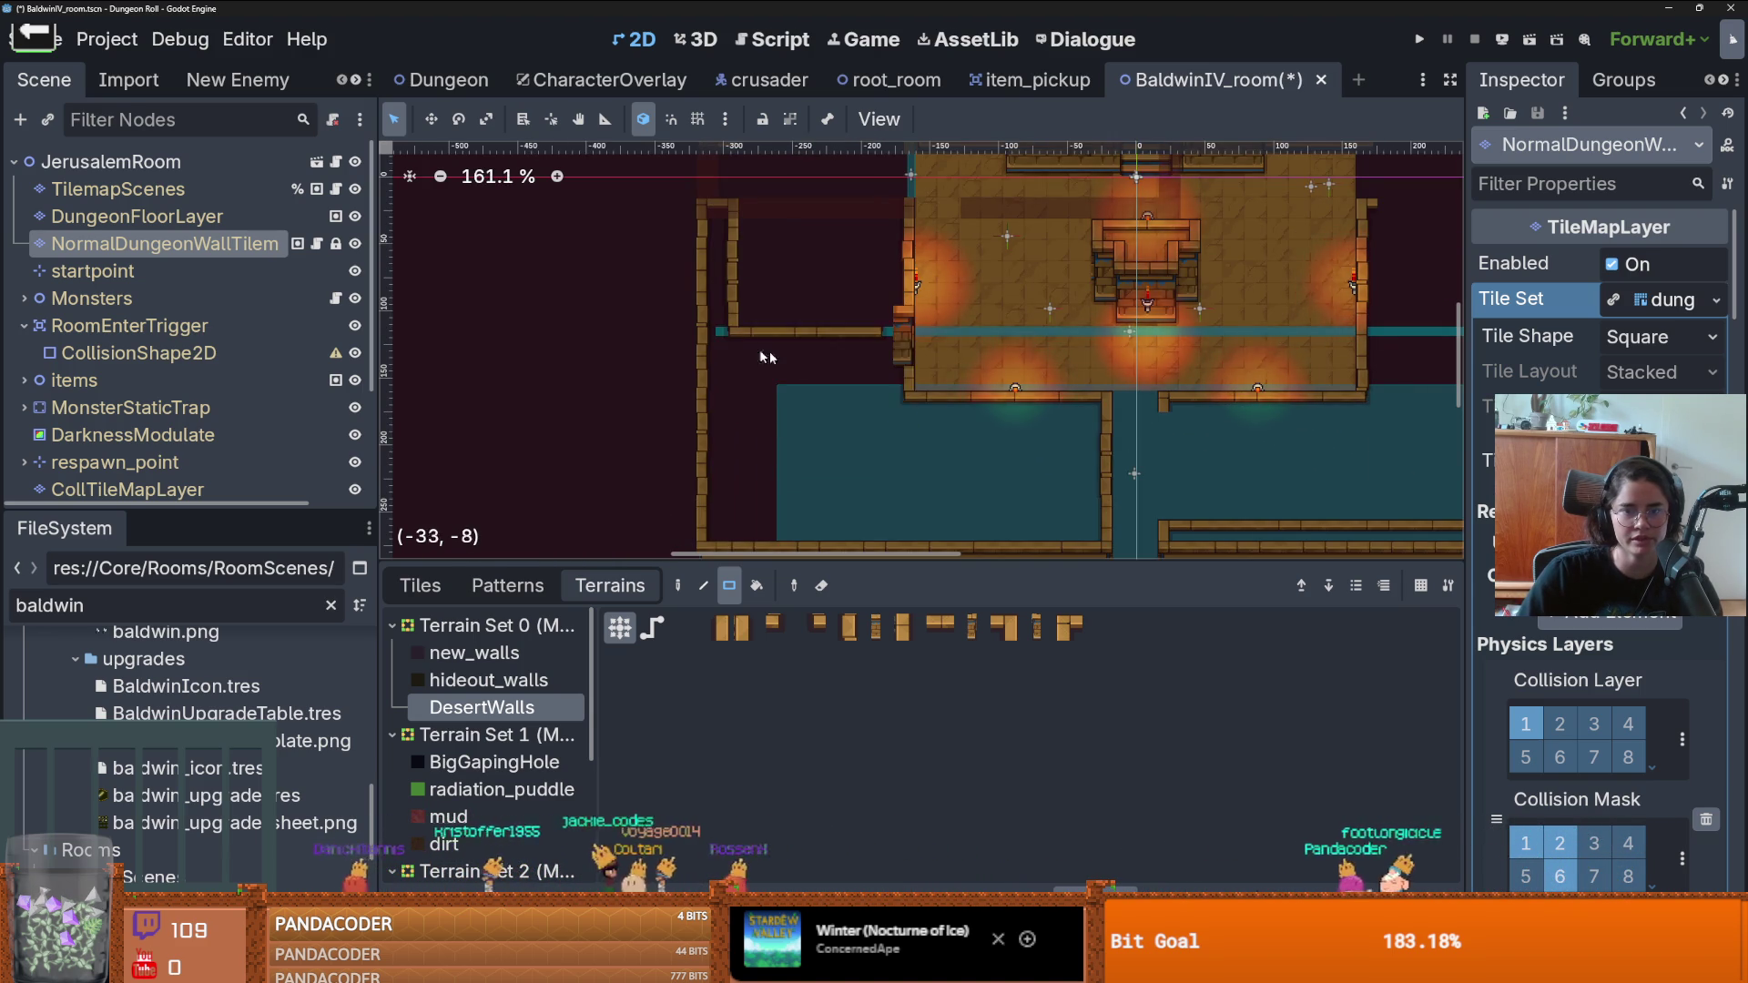
- Paint a short desert wall strip and a single desert wall tile
scroll(898, 342, up, 3)
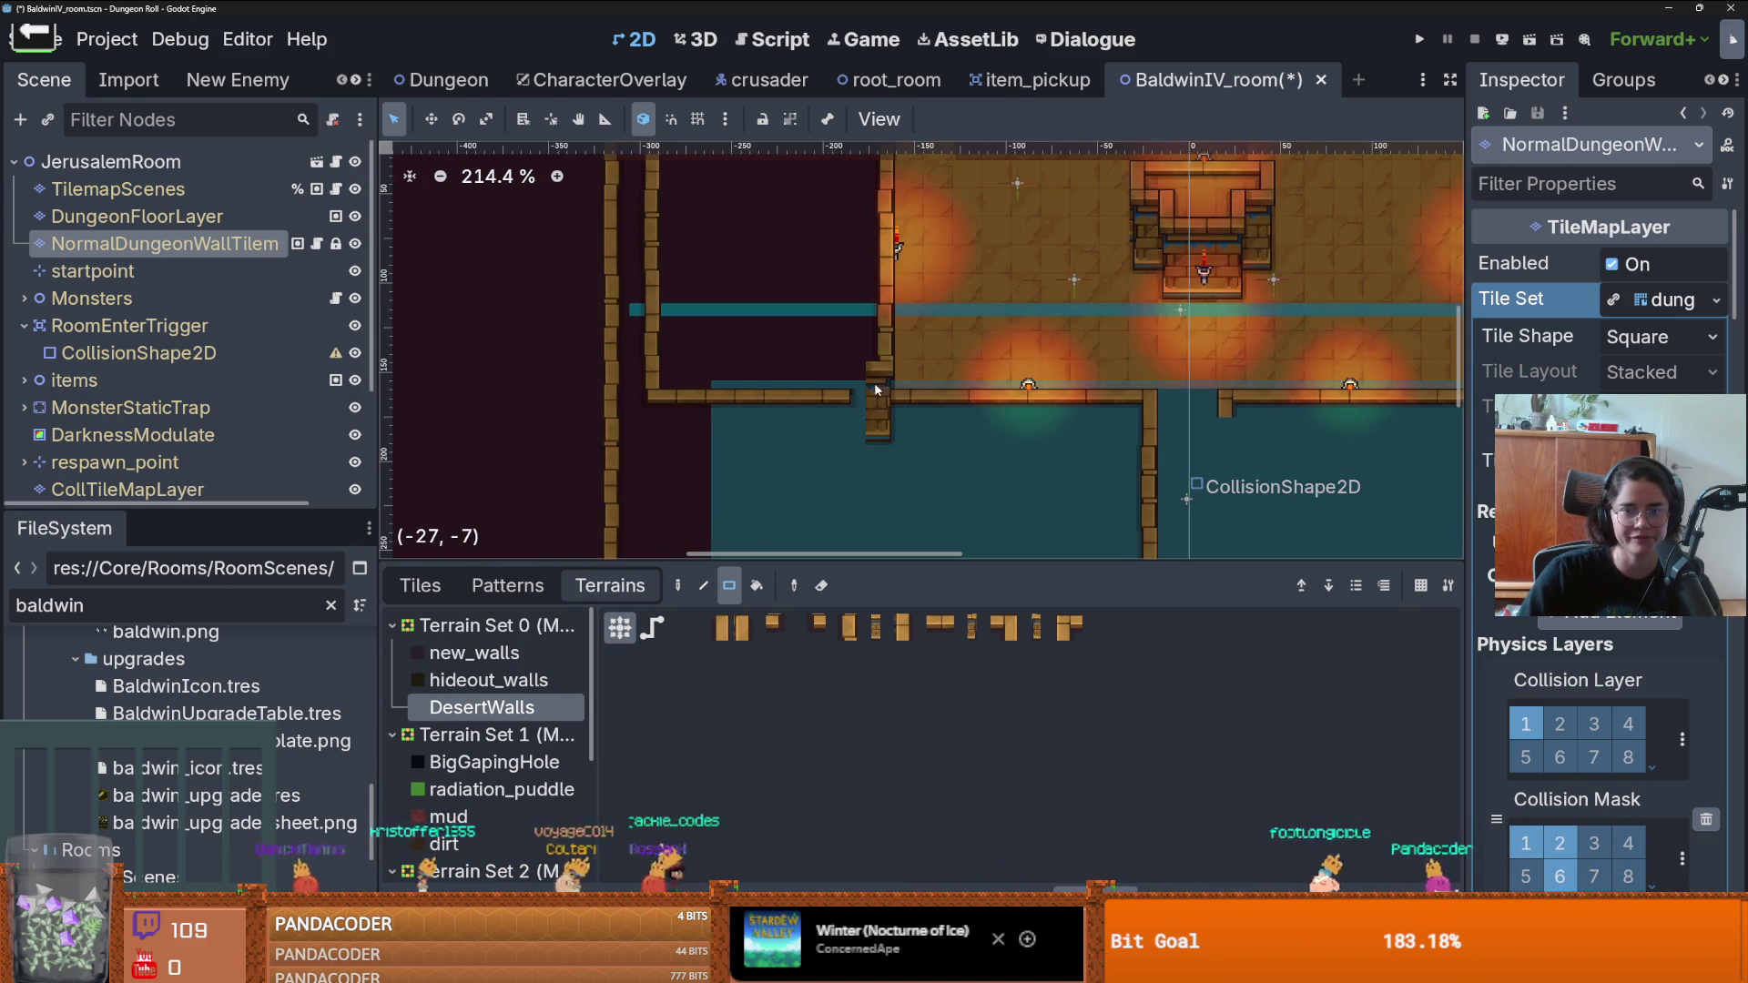
scroll(876, 390, down, 5)
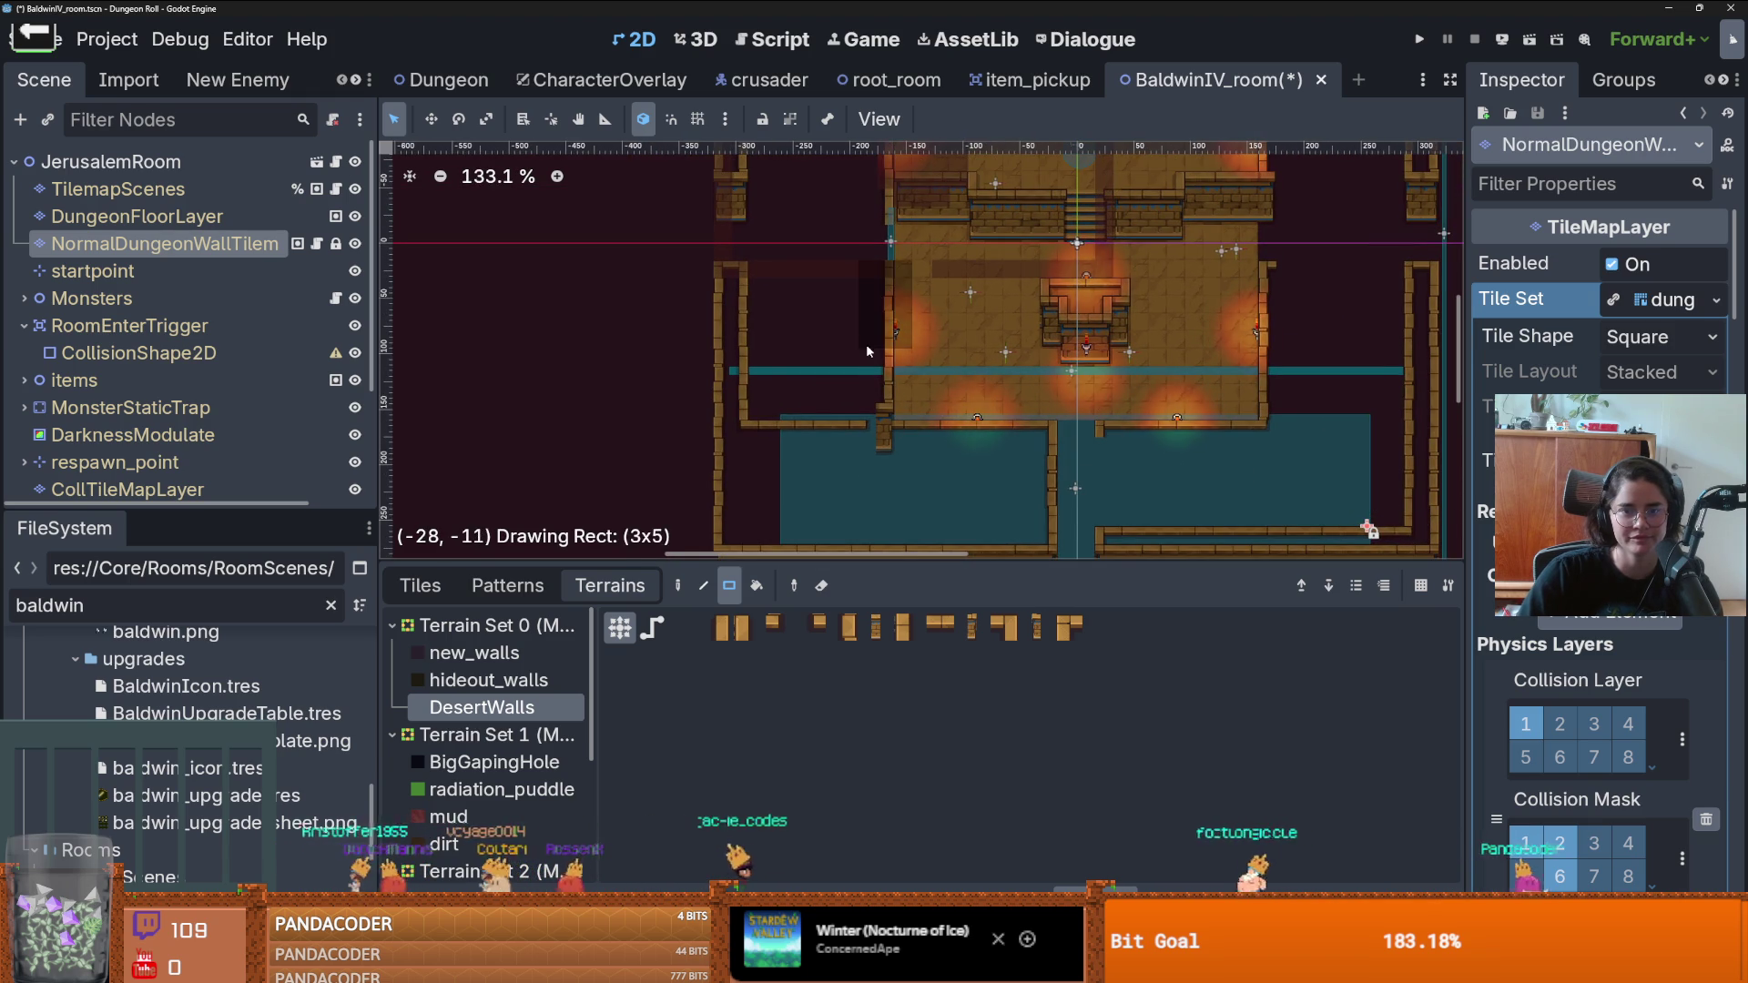
scroll(866, 342, up, 5)
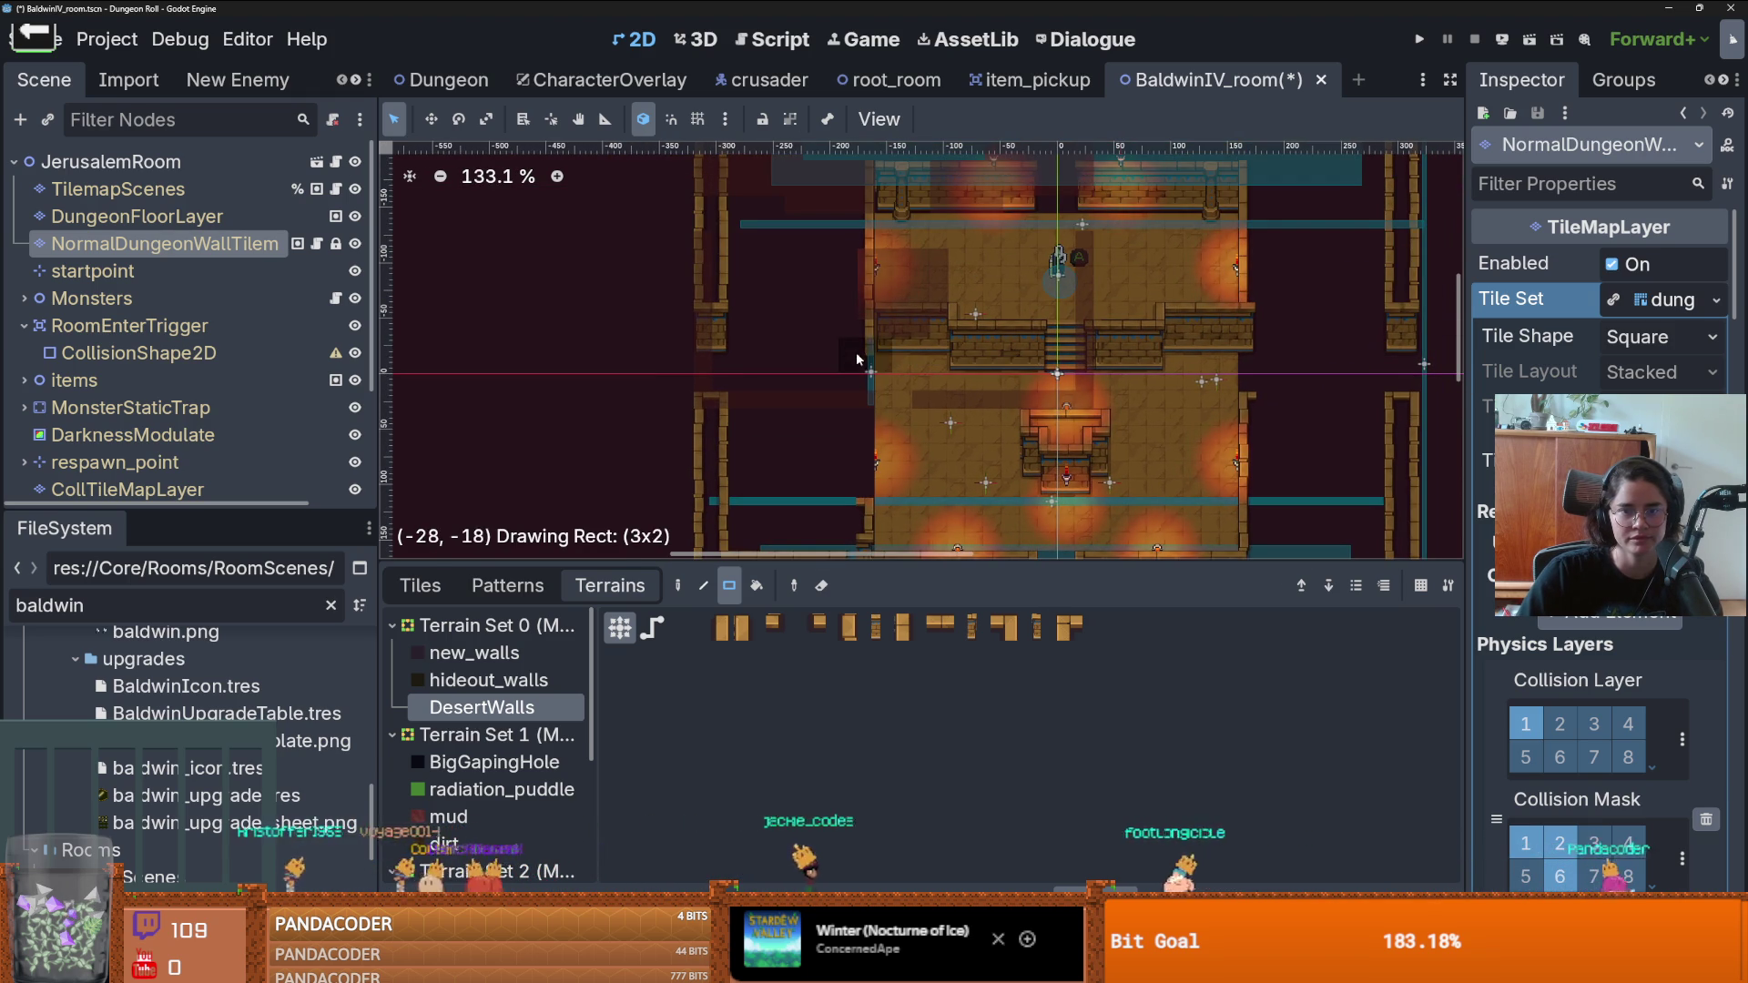
scroll(881, 405, up, 2)
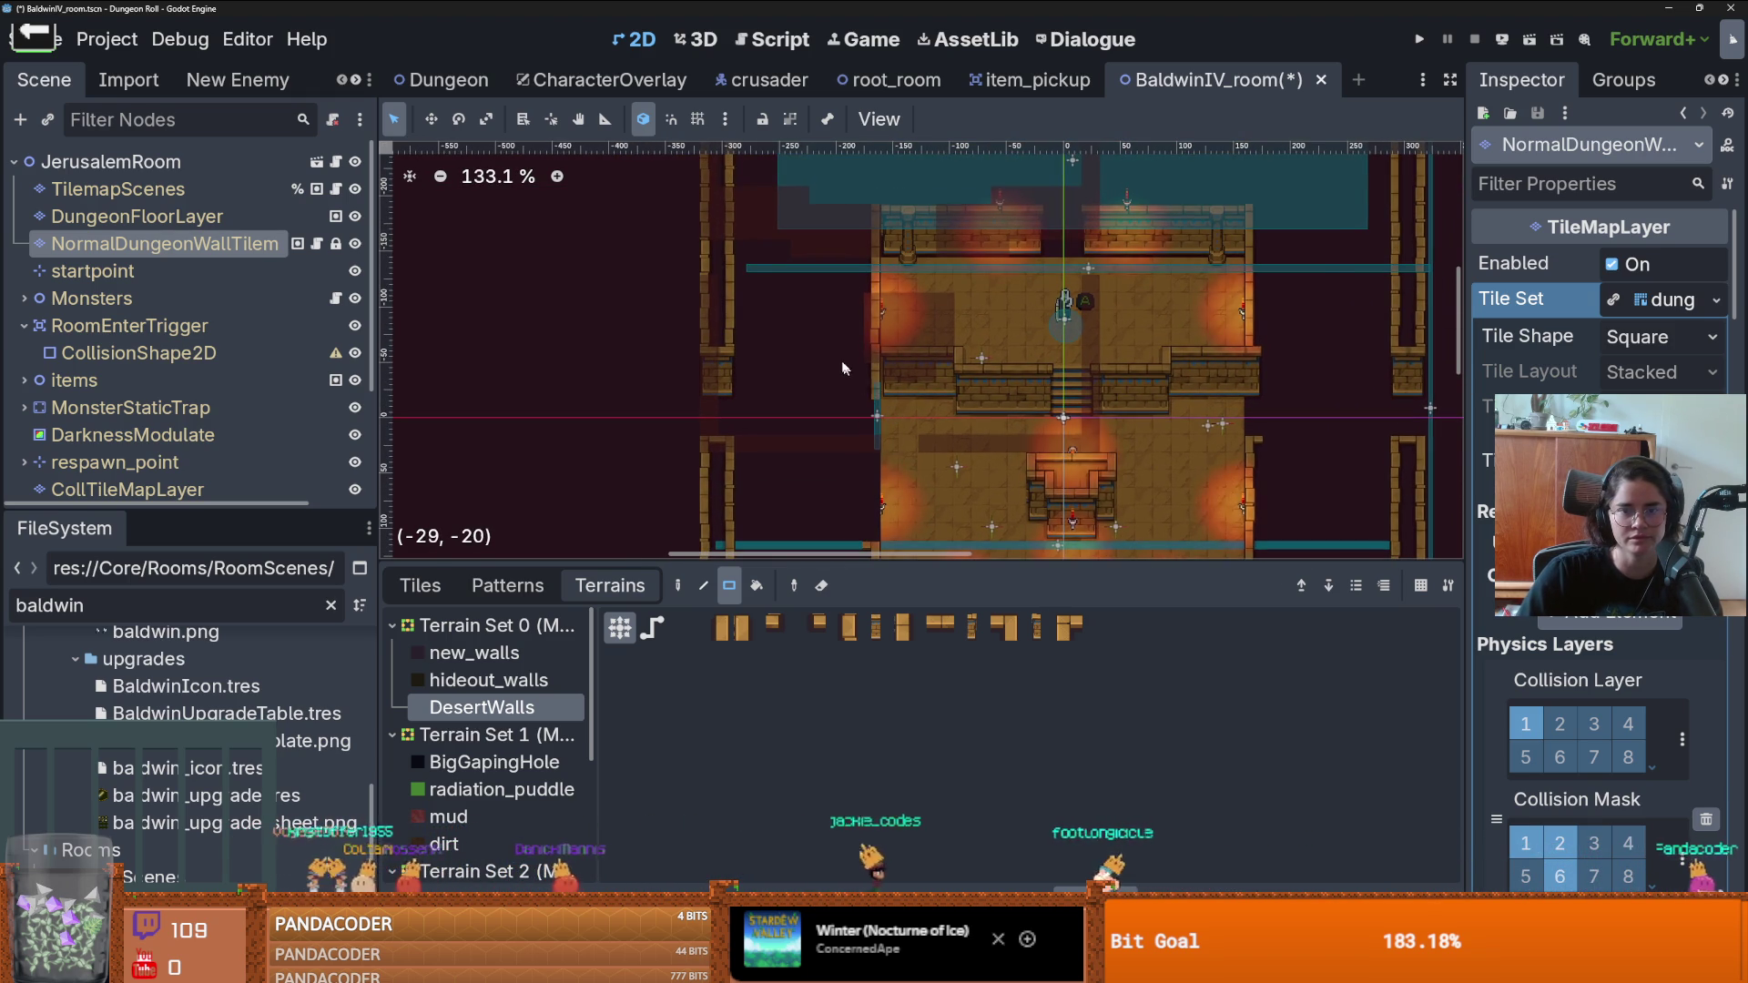
scroll(844, 361, up, 2)
scroll(894, 385, down, 2)
scroll(888, 364, up, 4)
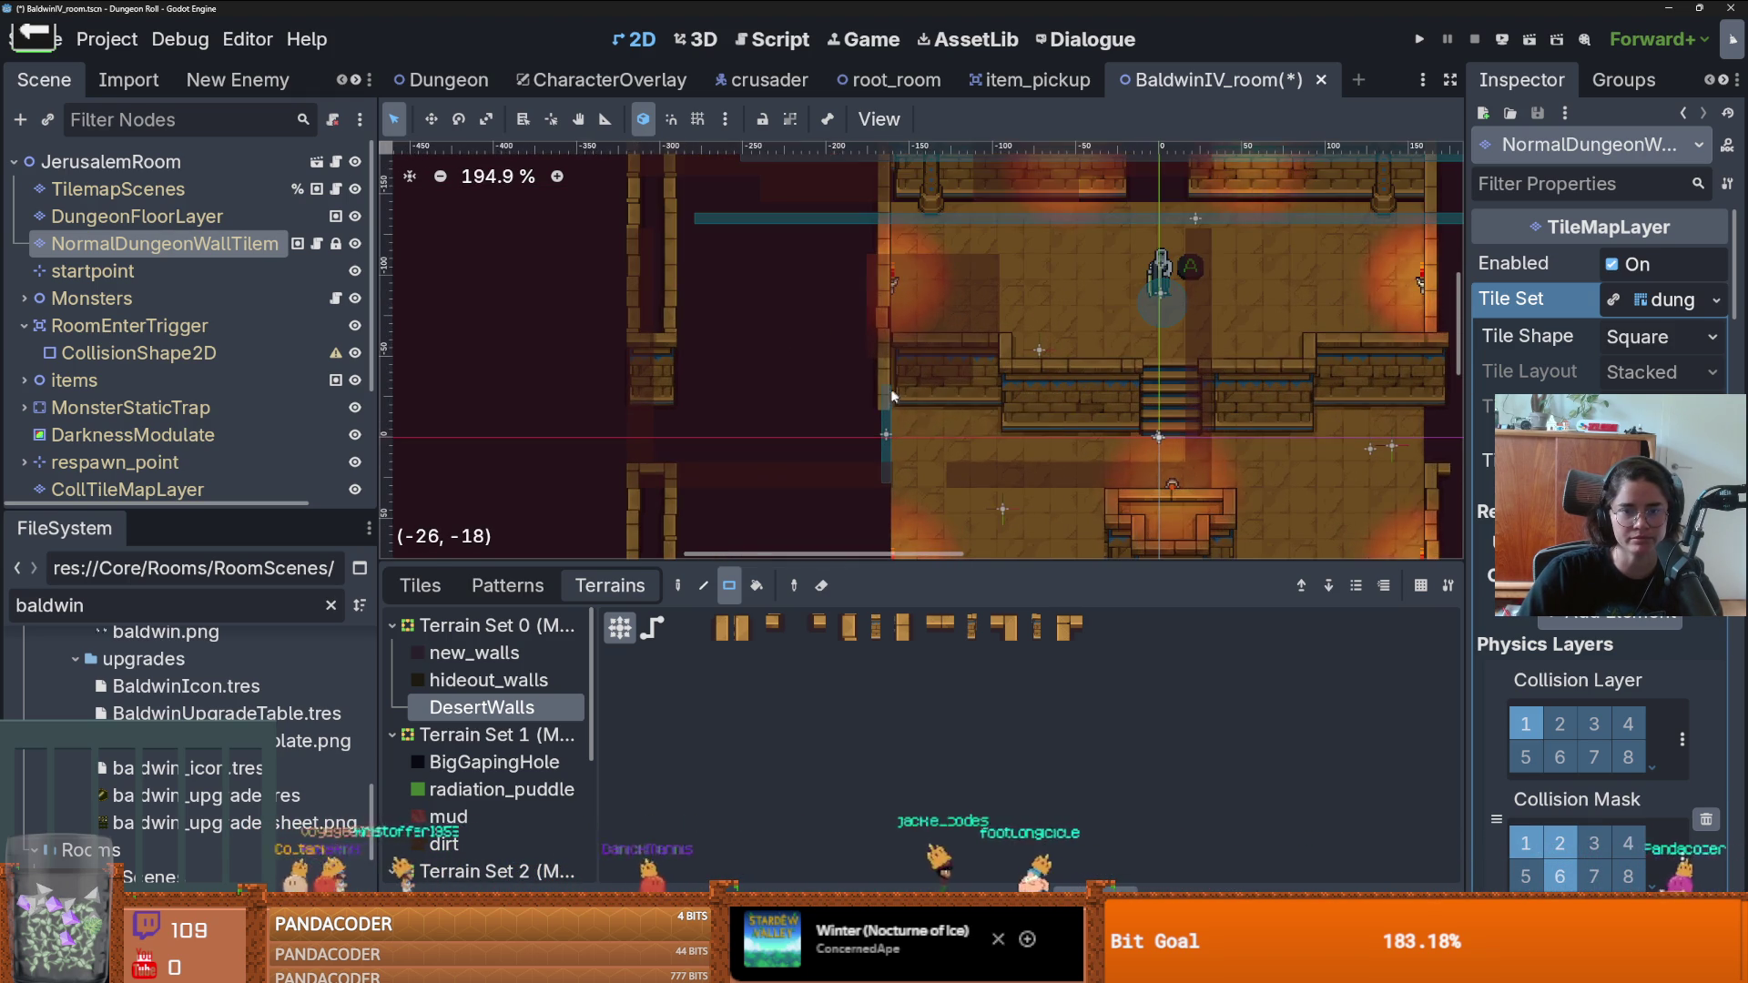
scroll(877, 387, down, 3)
scroll(875, 385, up, 4)
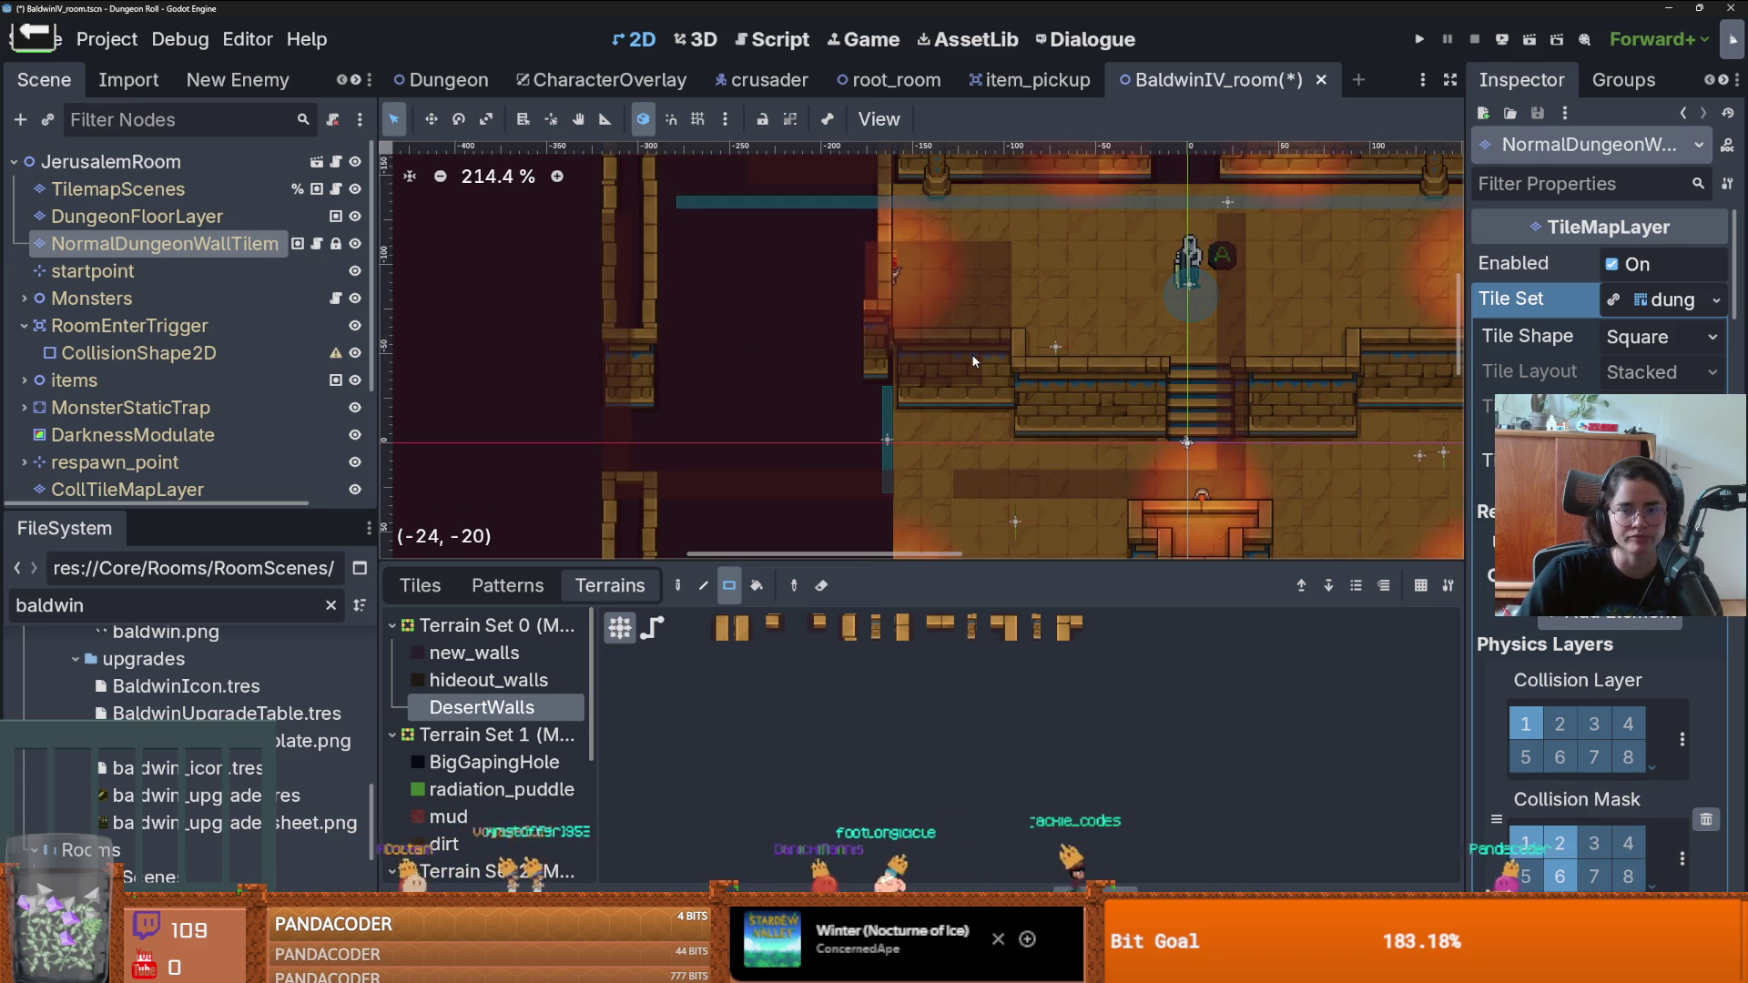
scroll(888, 360, up, 2)
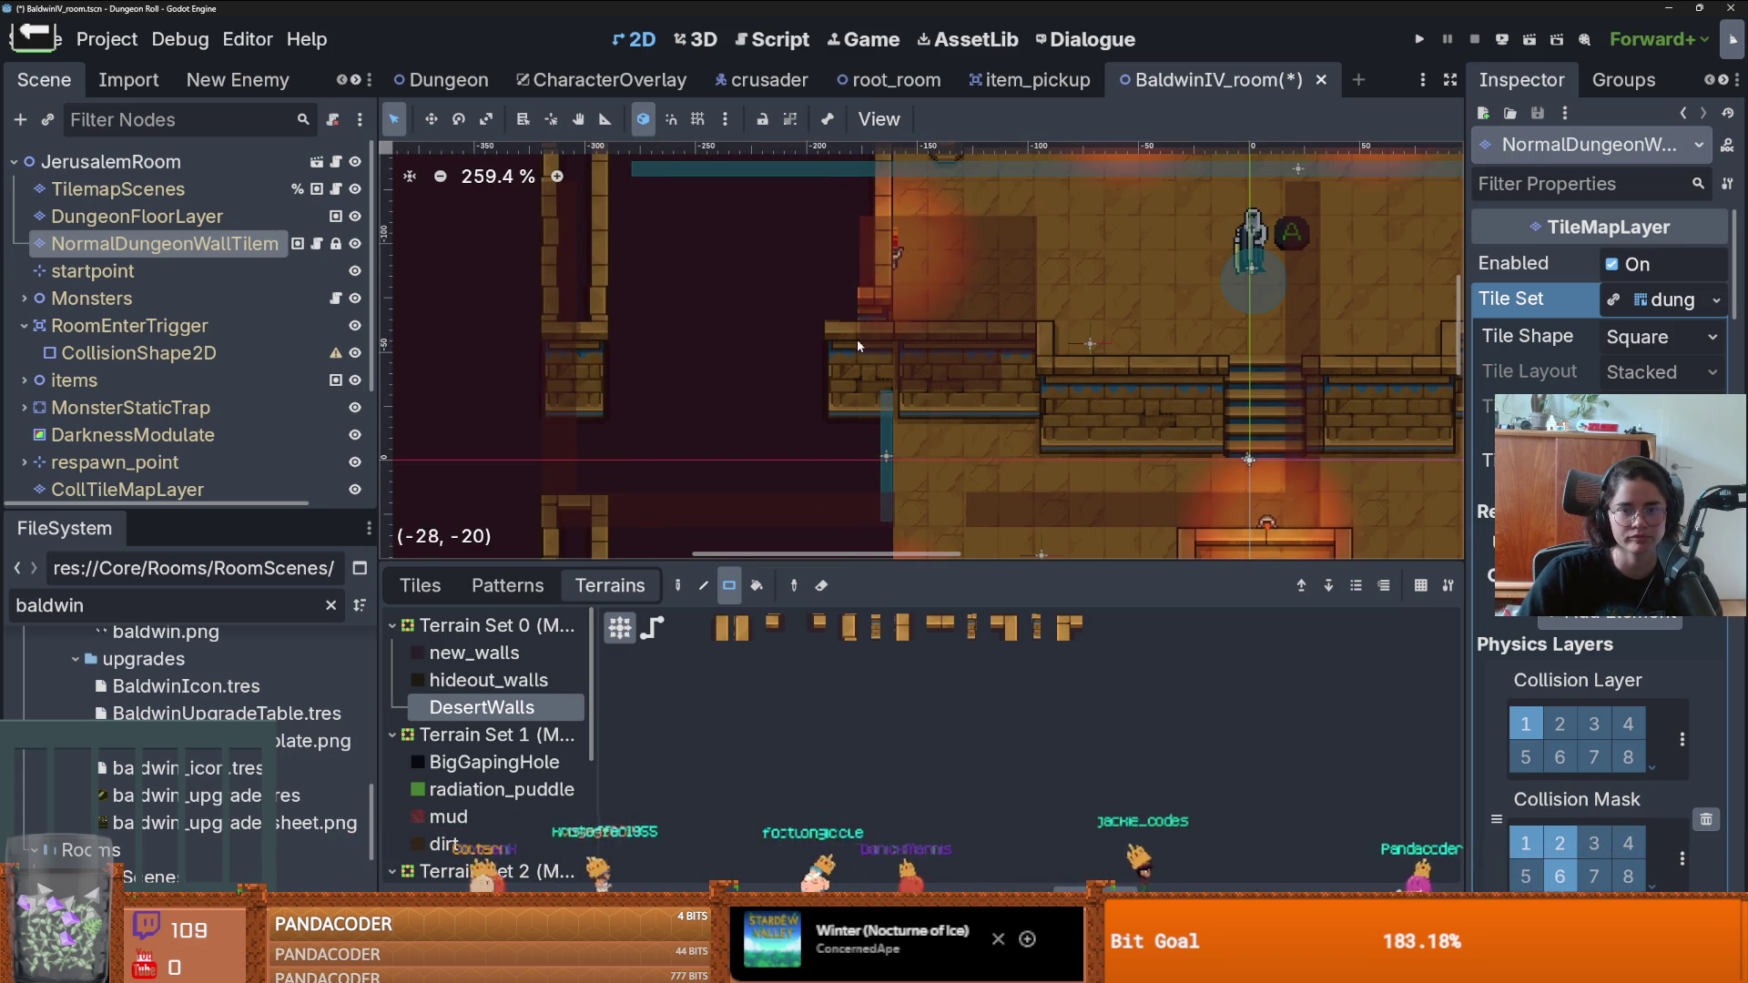
drag(910, 343, 626, 340)
scroll(686, 342, down, 2)
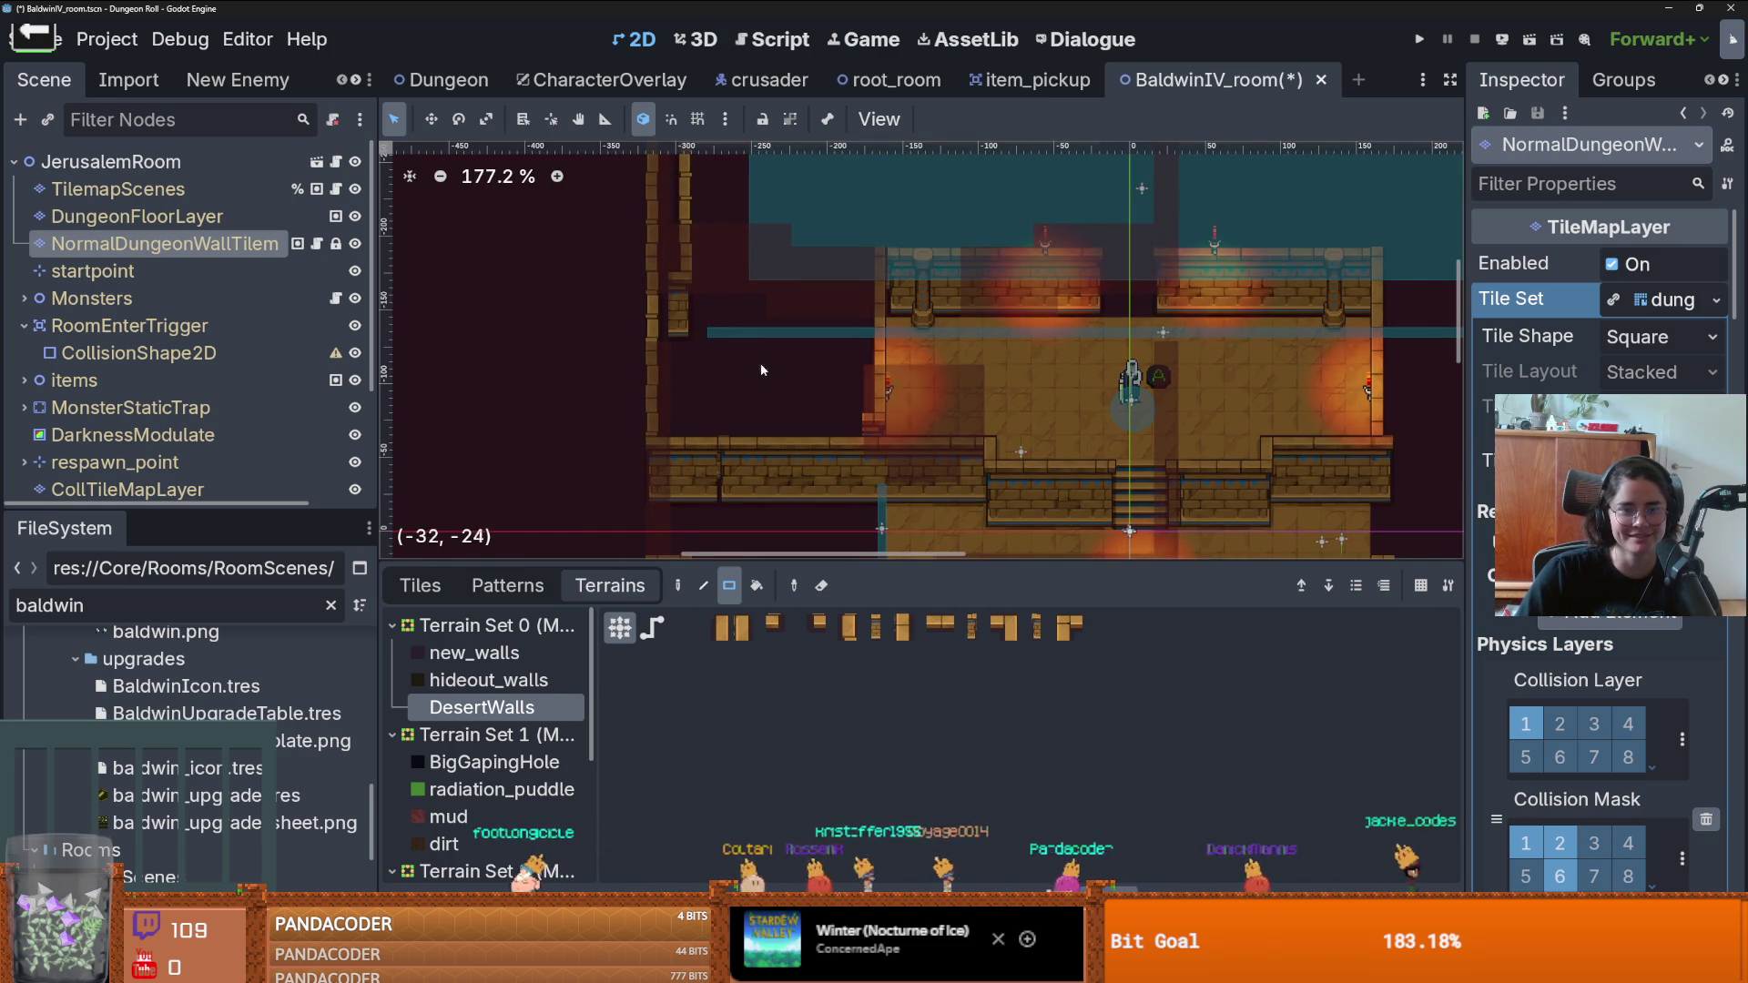
click(750, 420)
- Add a short desert wall column, a 2x5 block and a 10x2 strip
scroll(783, 401, down, 3)
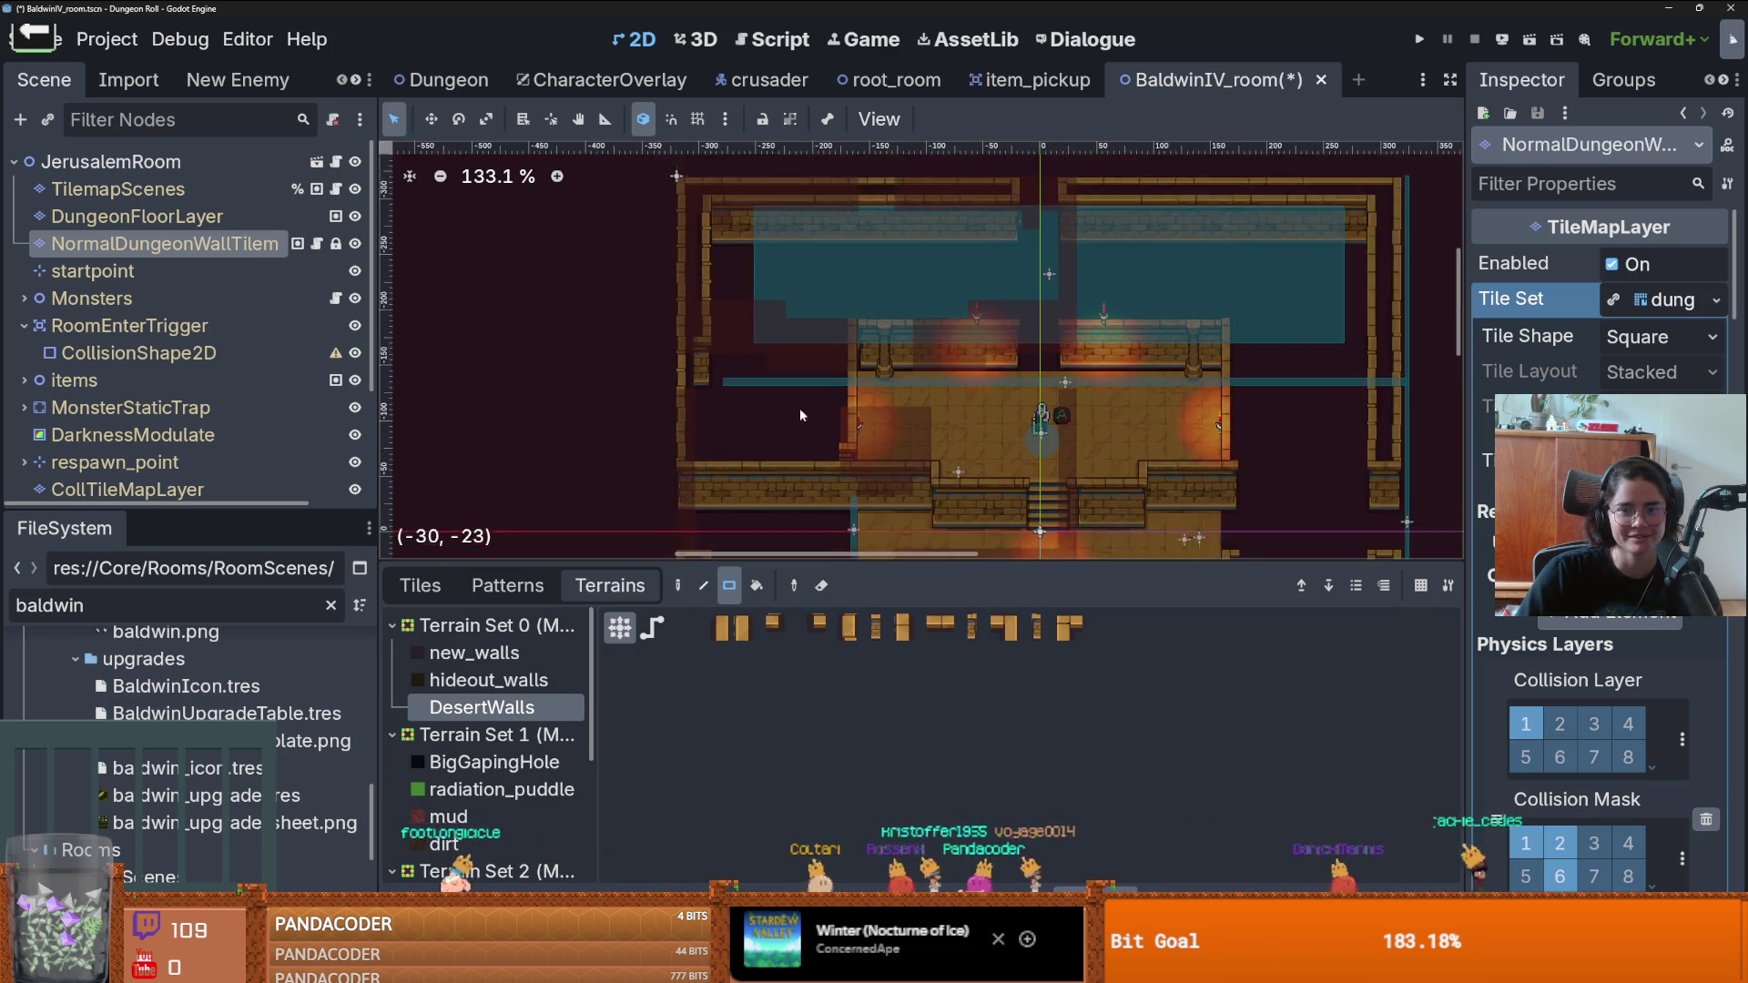
scroll(799, 415, up, 2)
drag(863, 456, 863, 319)
drag(874, 401, 856, 300)
scroll(896, 336, down, 2)
scroll(877, 335, up, 3)
scroll(1002, 364, down, 3)
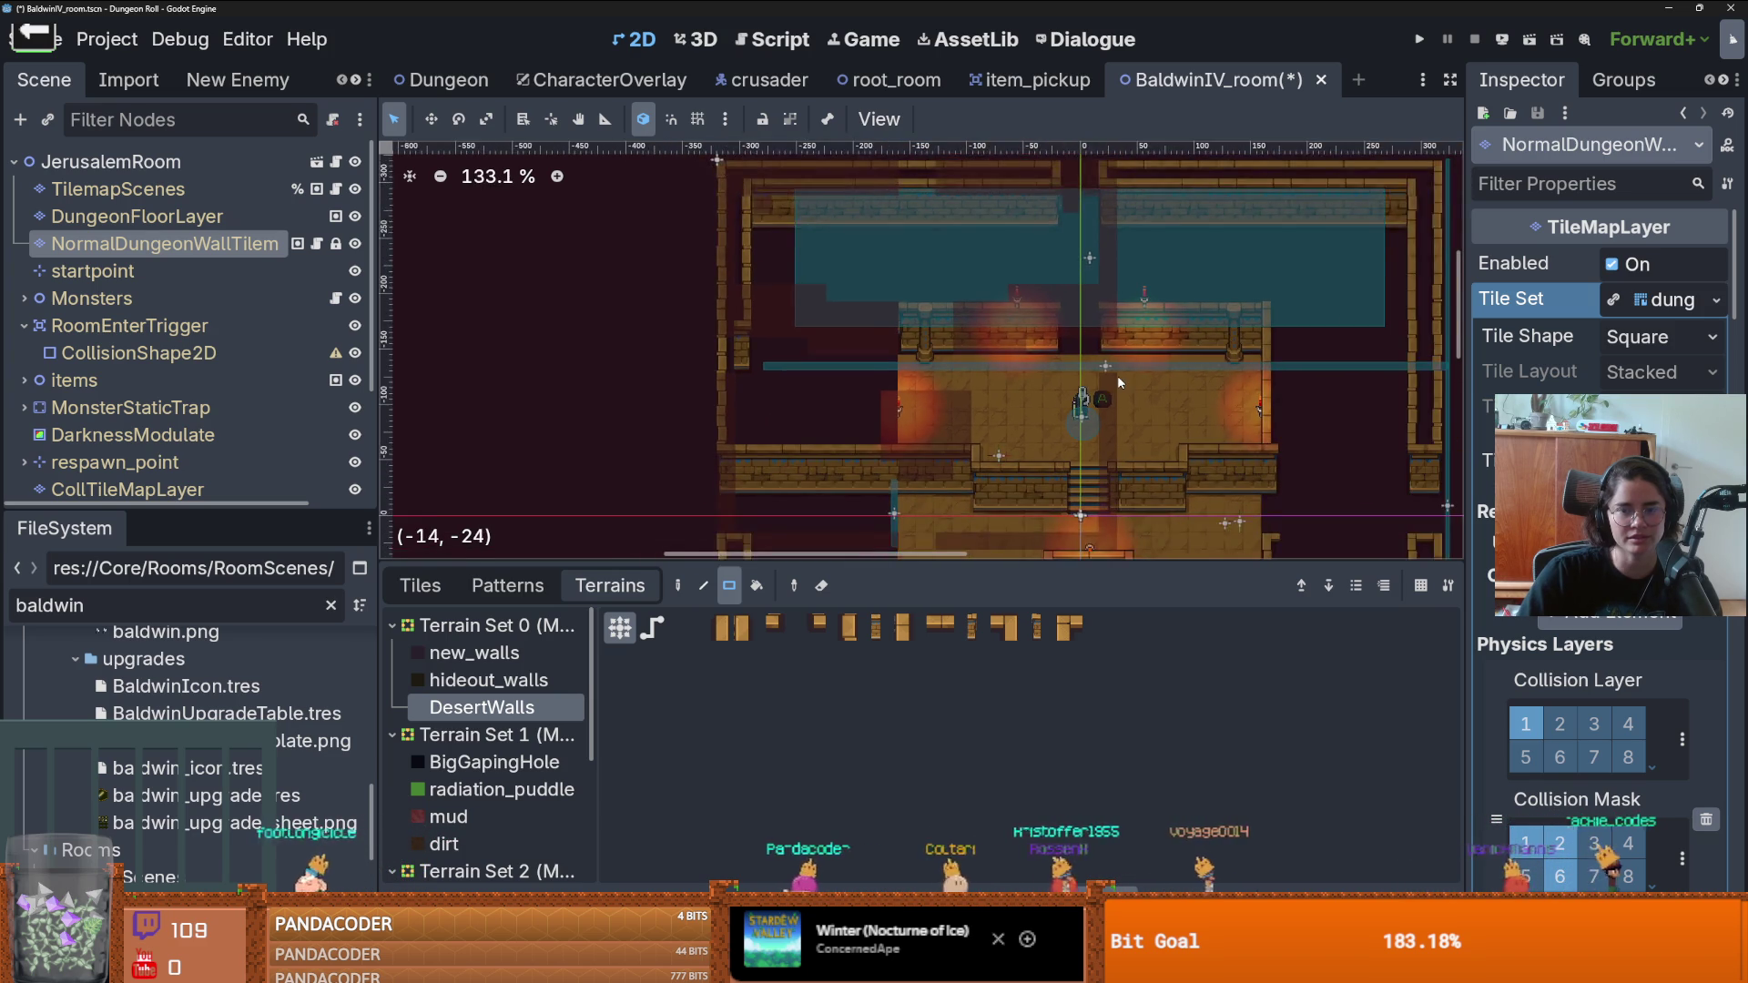
scroll(1063, 314, up, 1)
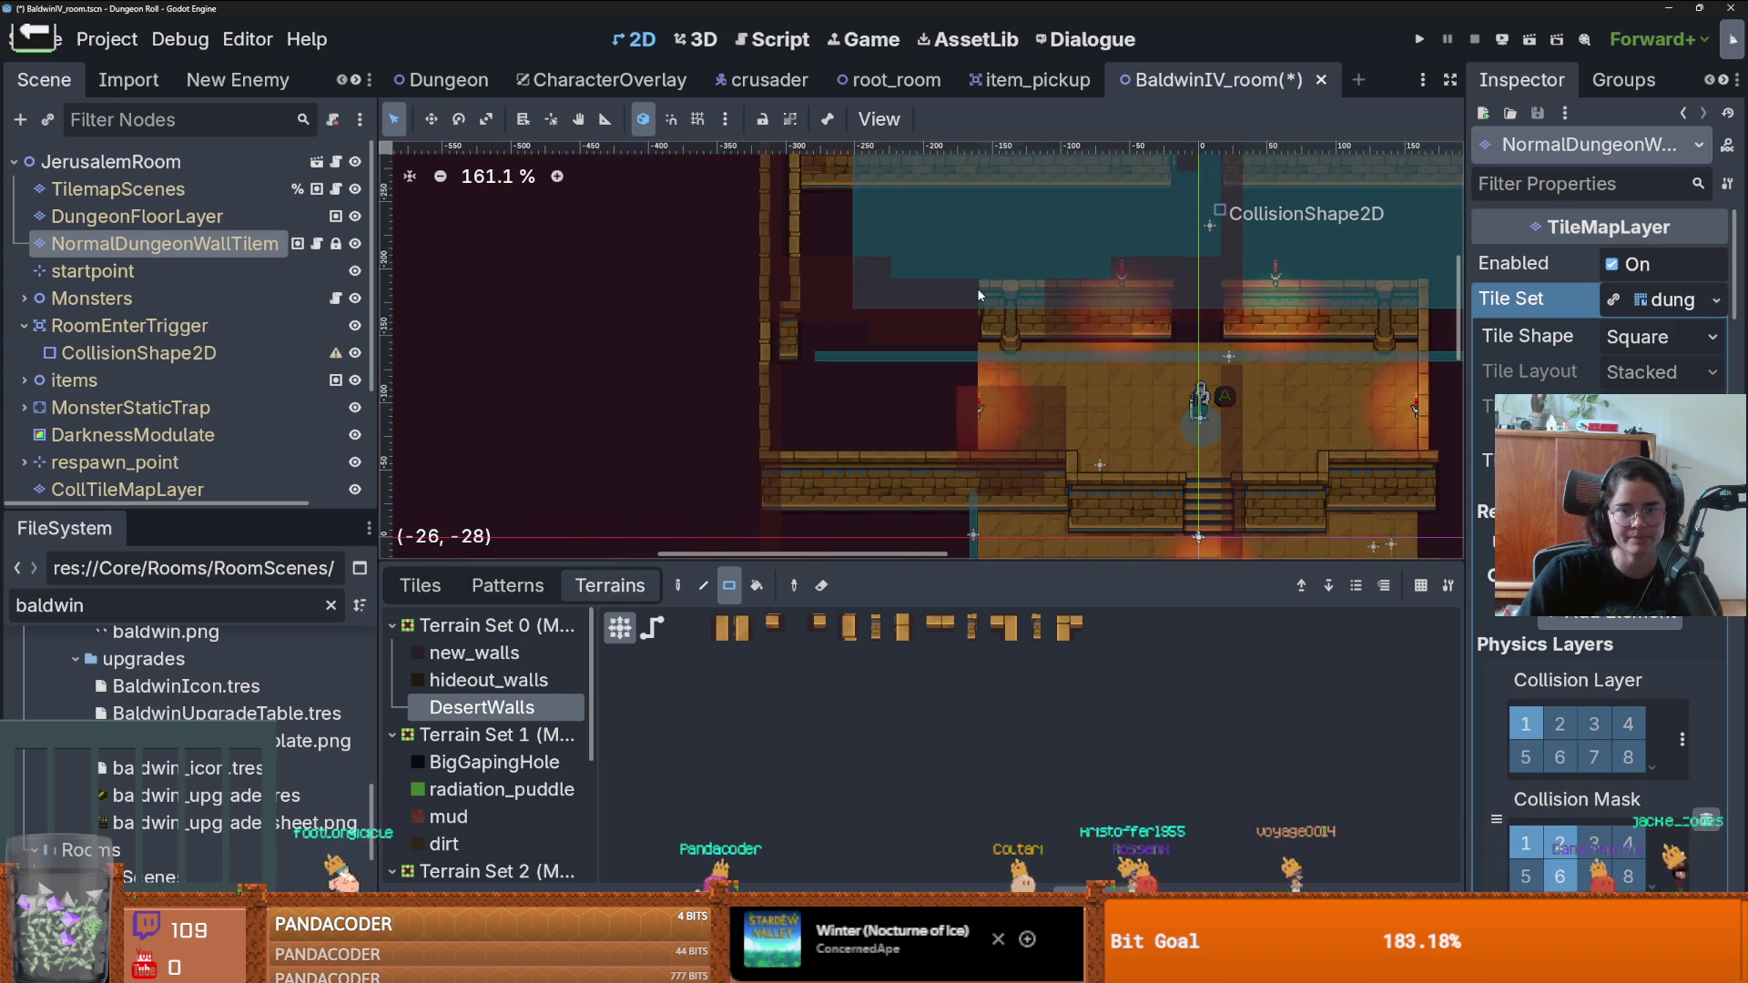
drag(979, 294, 751, 317)
- Paint a 9x7 desert wall block, then clear the inner wall tiles back to open area
scroll(911, 323, up, 3)
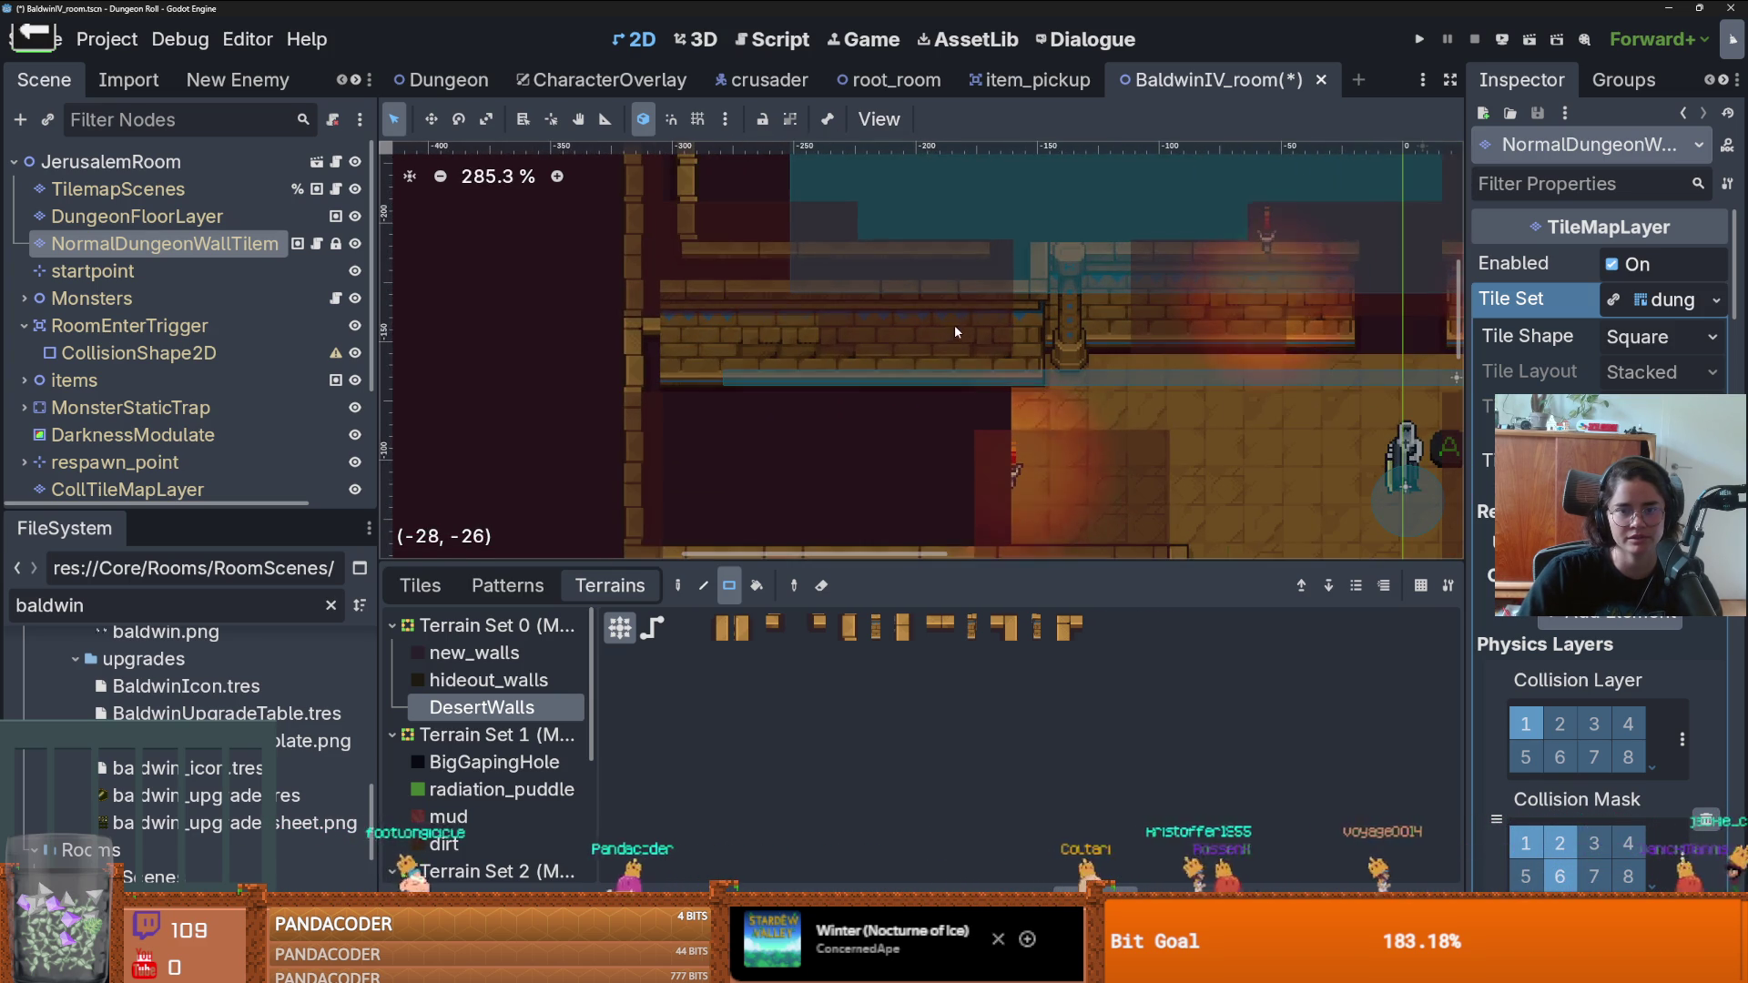
scroll(971, 255, down, 2)
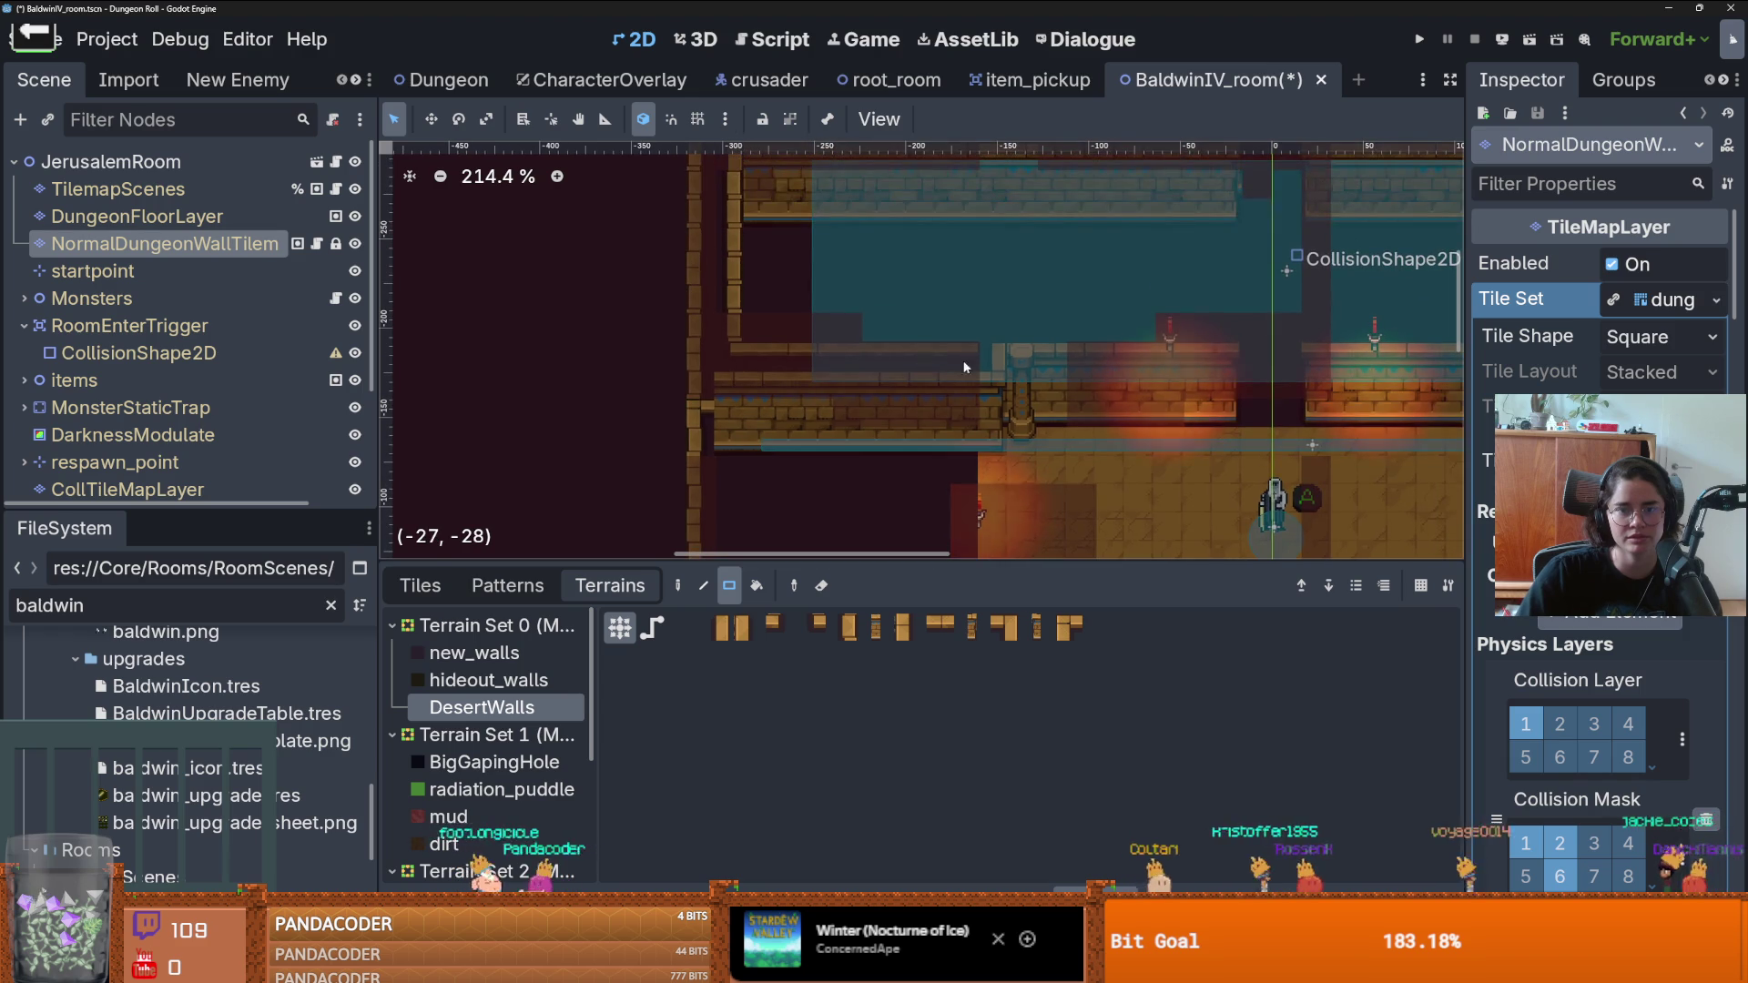
drag(987, 373, 754, 191)
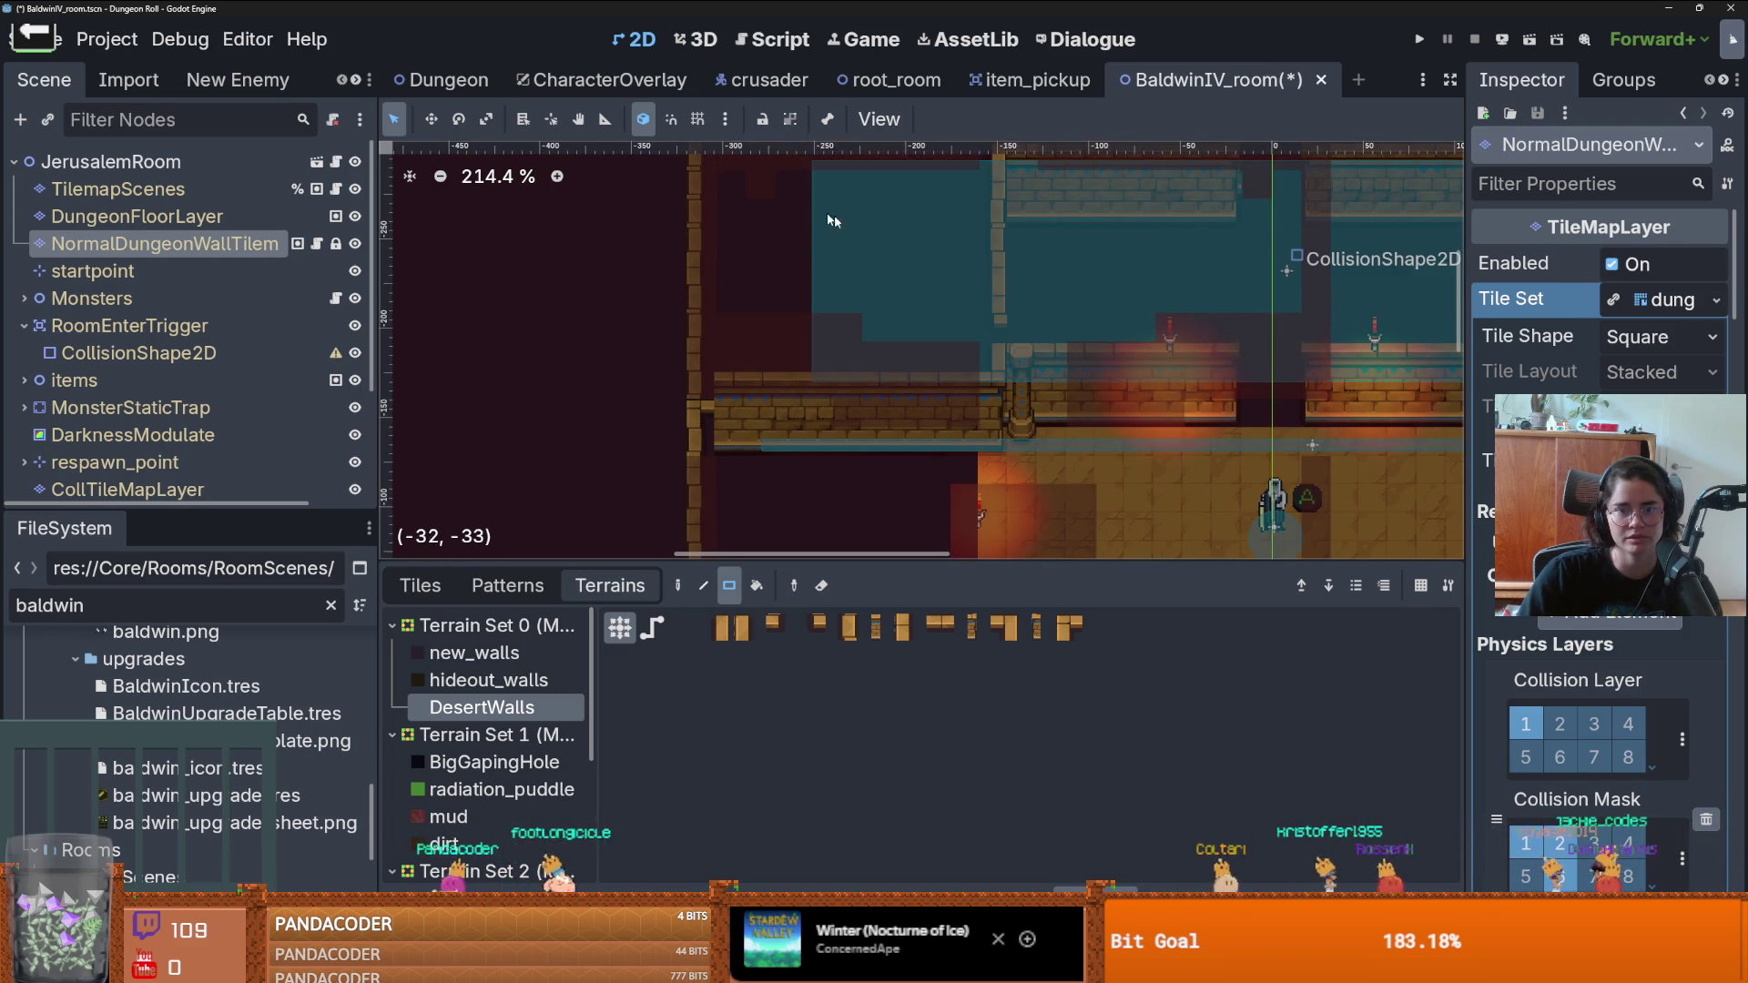
scroll(801, 331, down, 2)
drag(906, 233, 1092, 369)
- Paint a 17x7 wall block and repaint the top-left strip and right wall section
scroll(877, 285, right, 5)
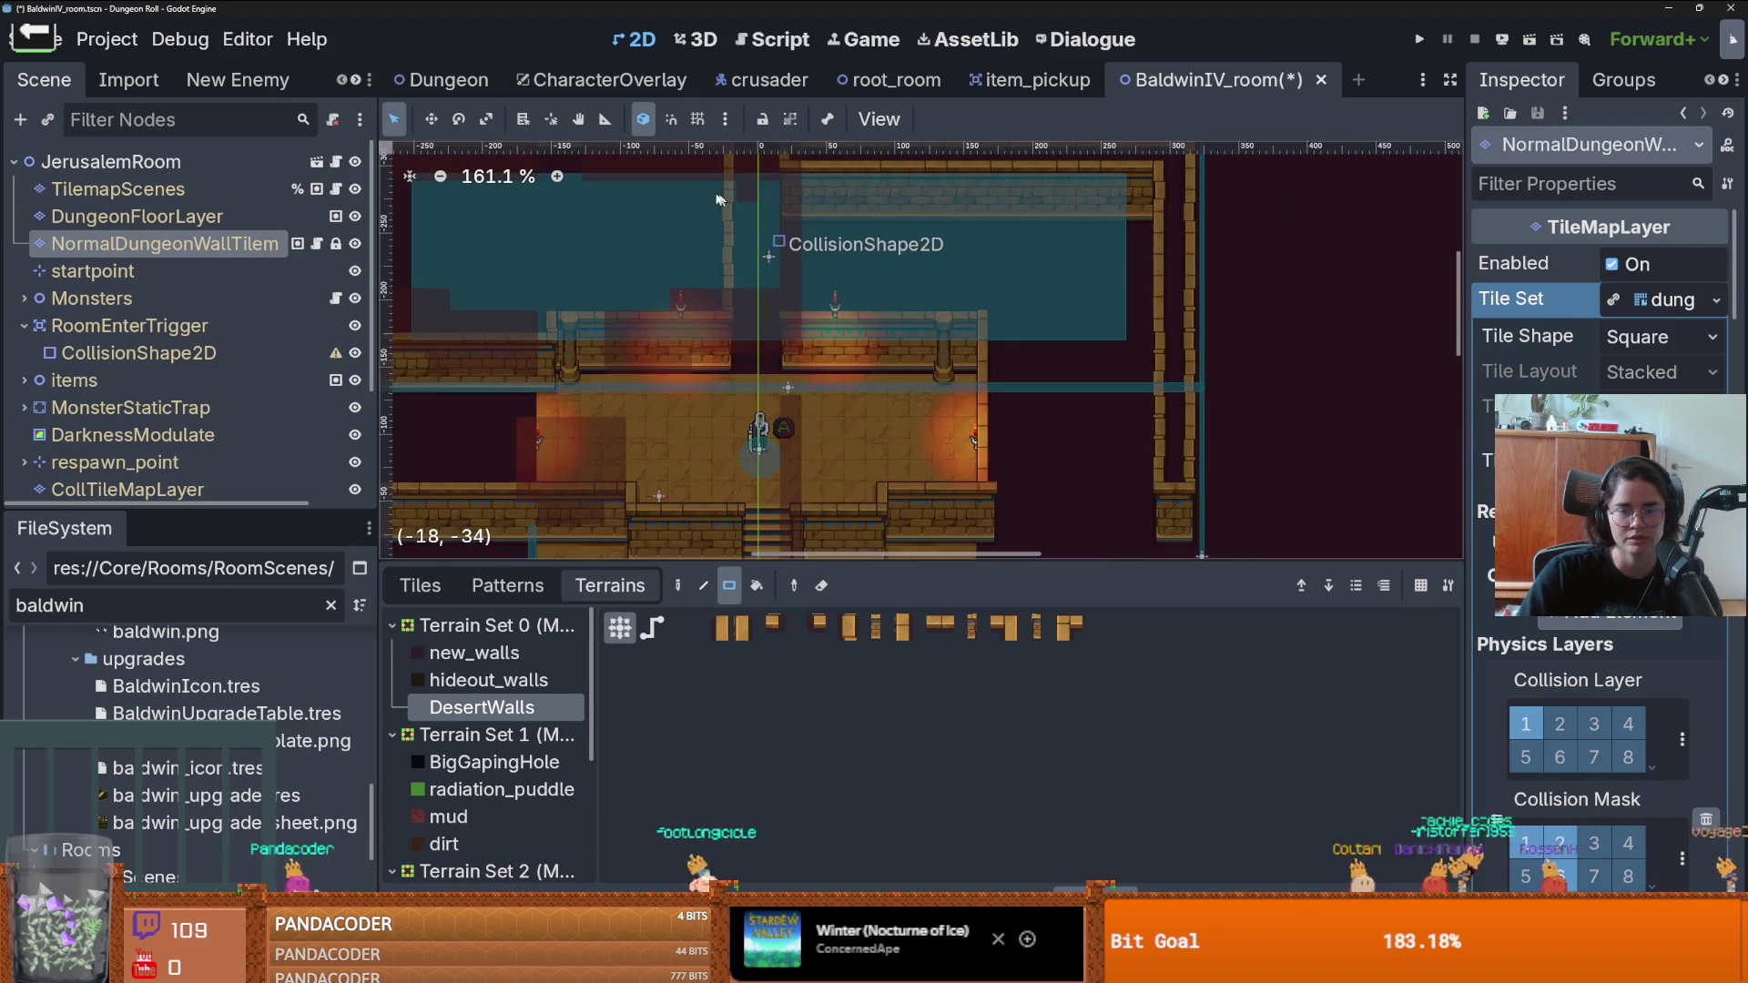
scroll(915, 235, down, 2)
mouse_move(827, 183)
mouse_down()
mouse_move(1067, 267)
mouse_move(1108, 324)
mouse_up()
scroll(1107, 316, right, 3)
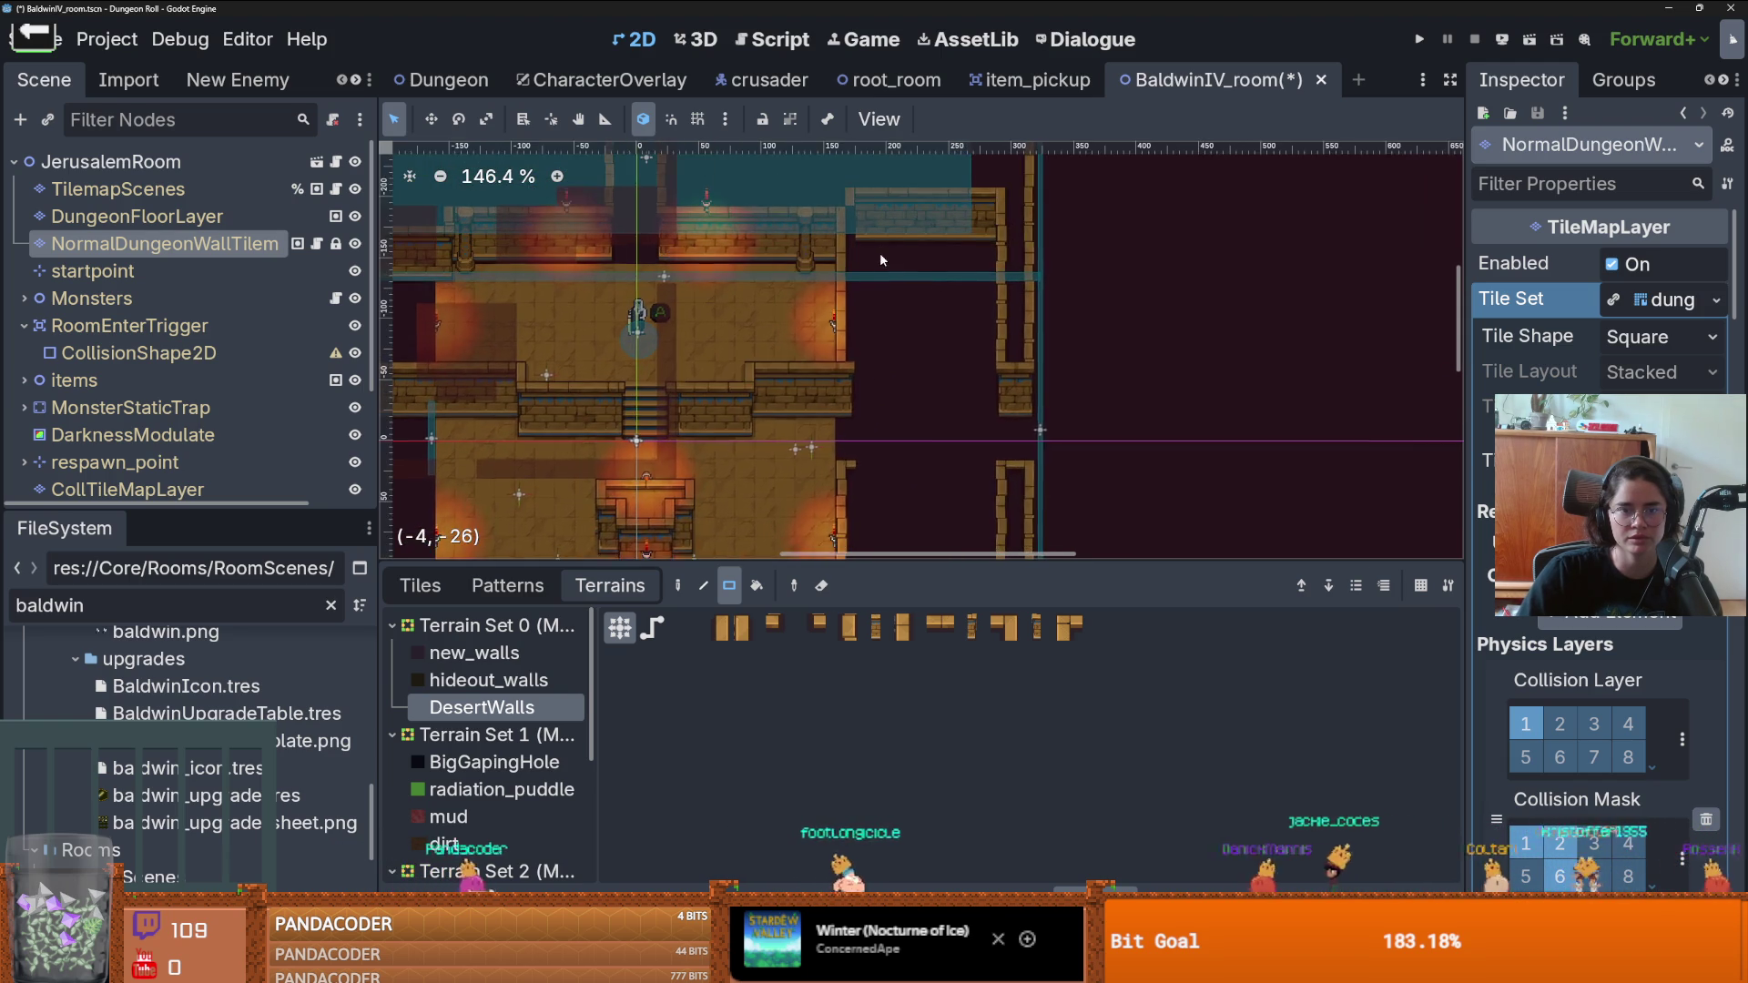
scroll(879, 253, up, 1)
mouse_move(865, 243)
mouse_down()
mouse_move(972, 372)
mouse_move(1015, 386)
mouse_move(854, 431)
mouse_up()
scroll(906, 366, up, 2)
mouse_move(854, 314)
mouse_down()
mouse_move(855, 233)
mouse_move(1032, 223)
mouse_up()
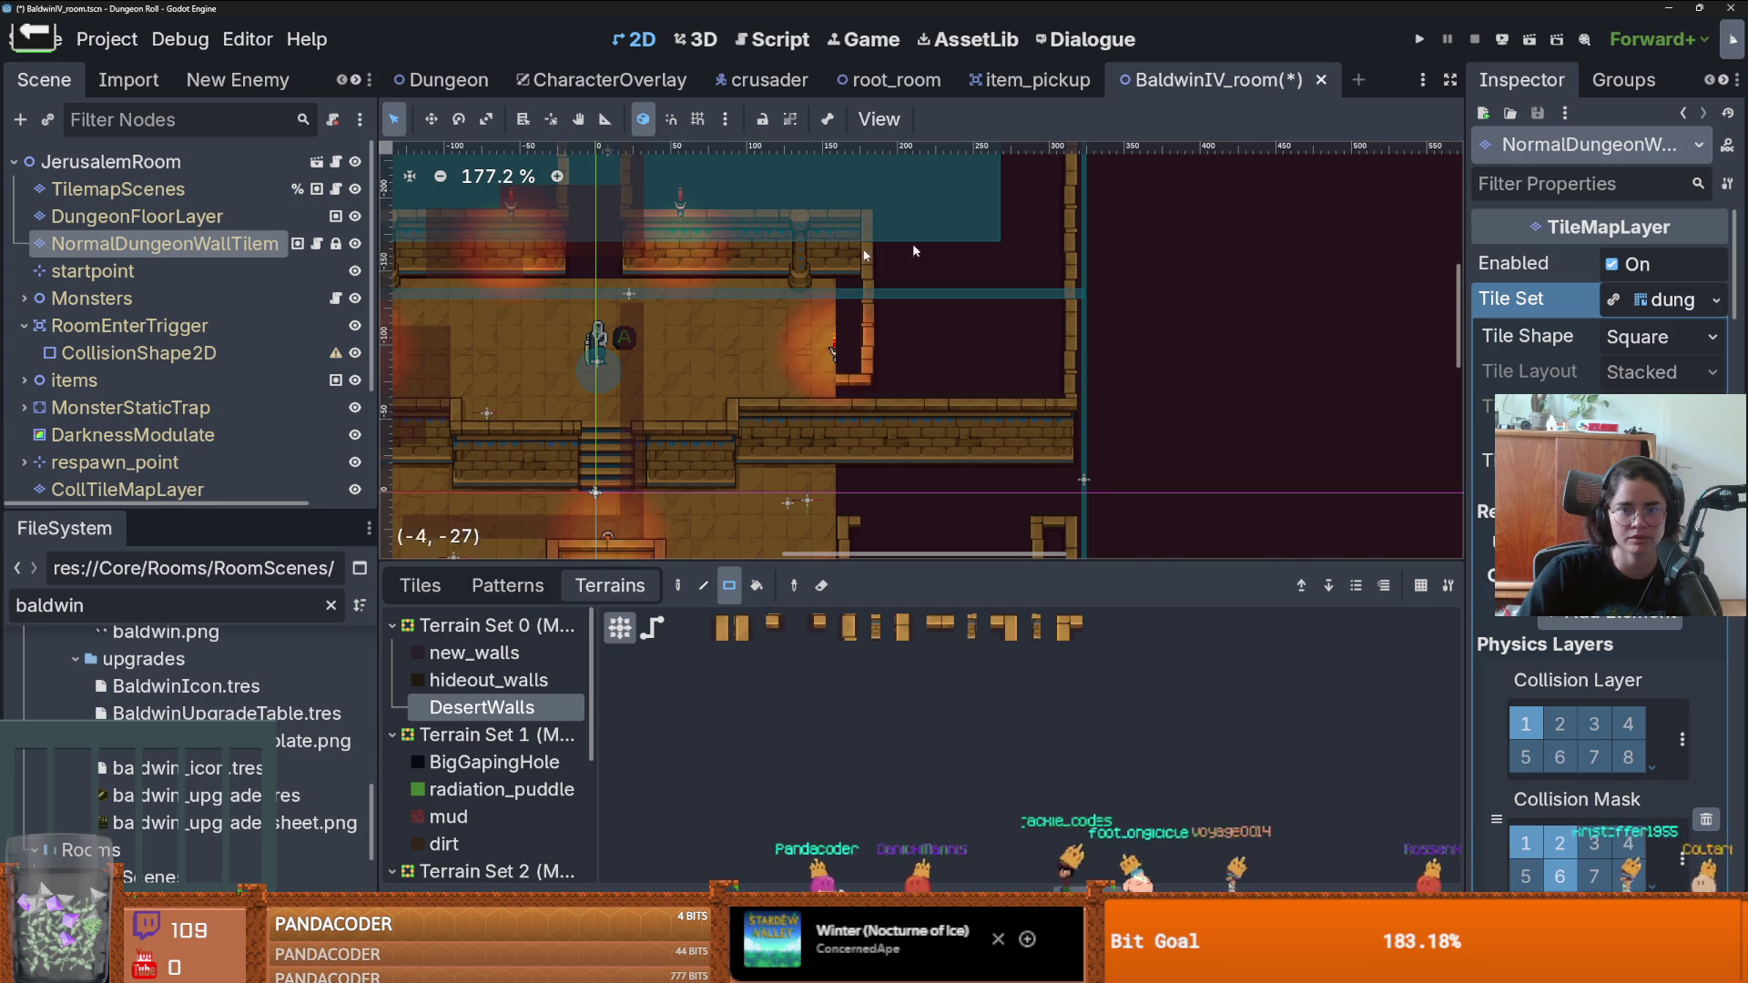
scroll(914, 251, down, 2)
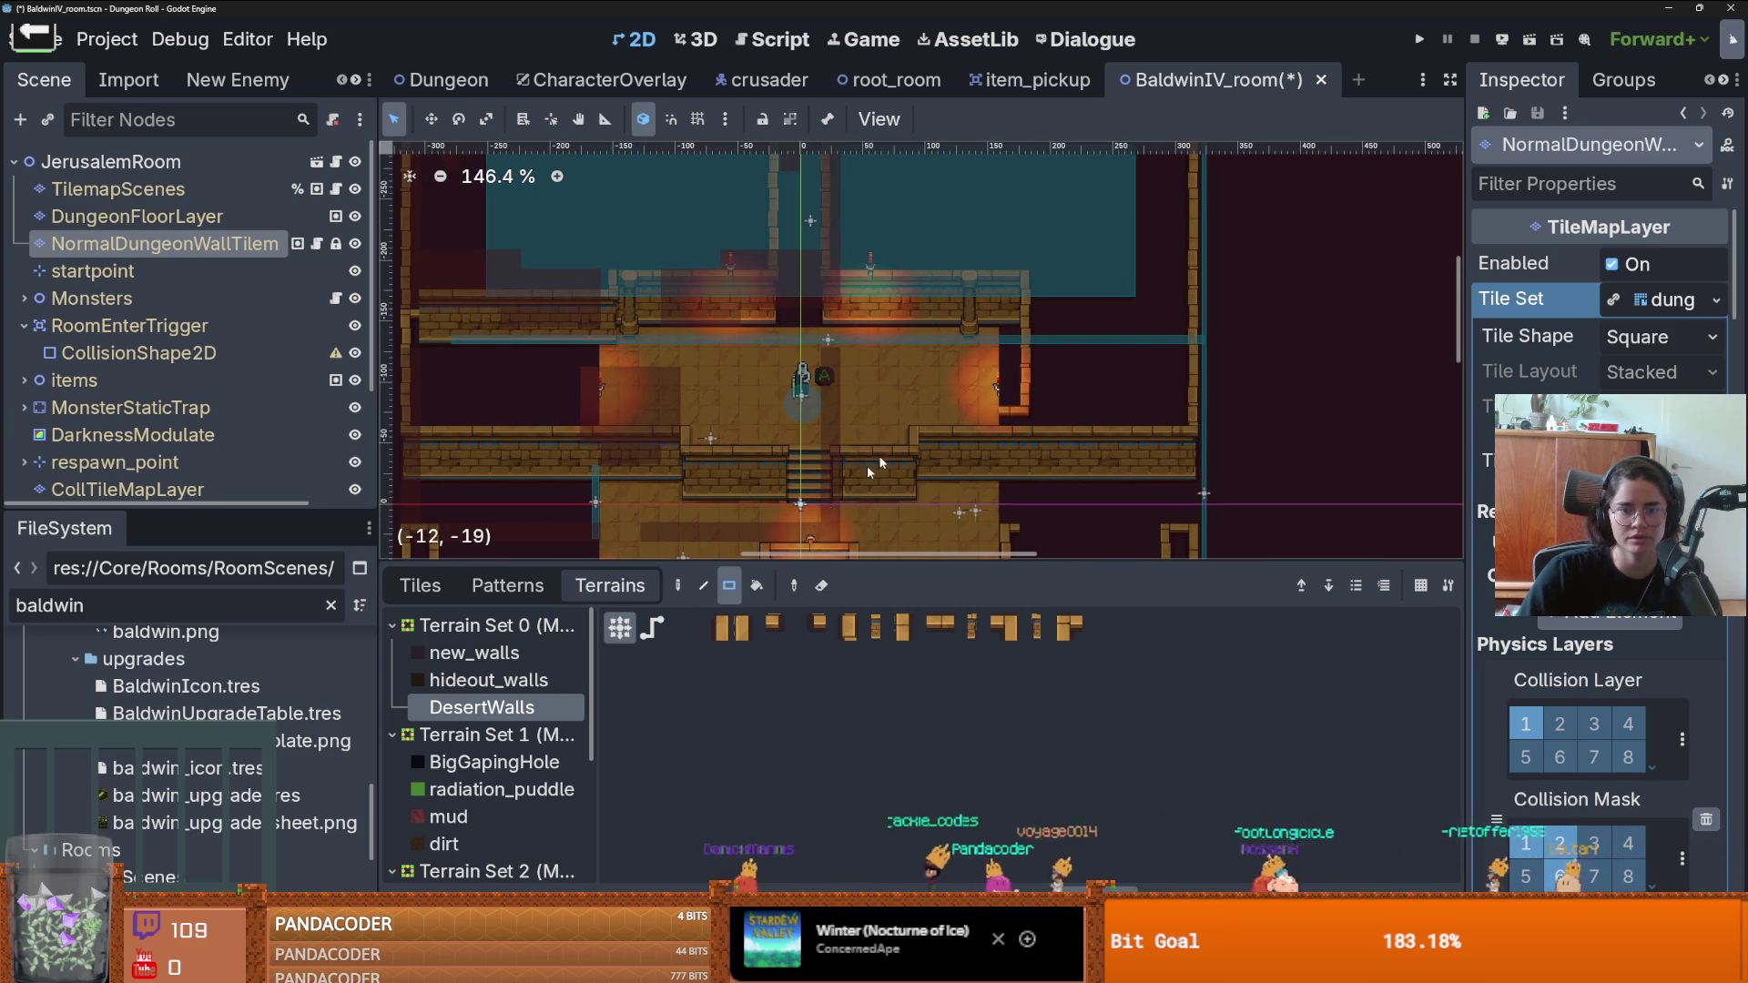
- Paint desert wall near the small block and fill the gap in the right wall
scroll(1016, 322, up, 2)
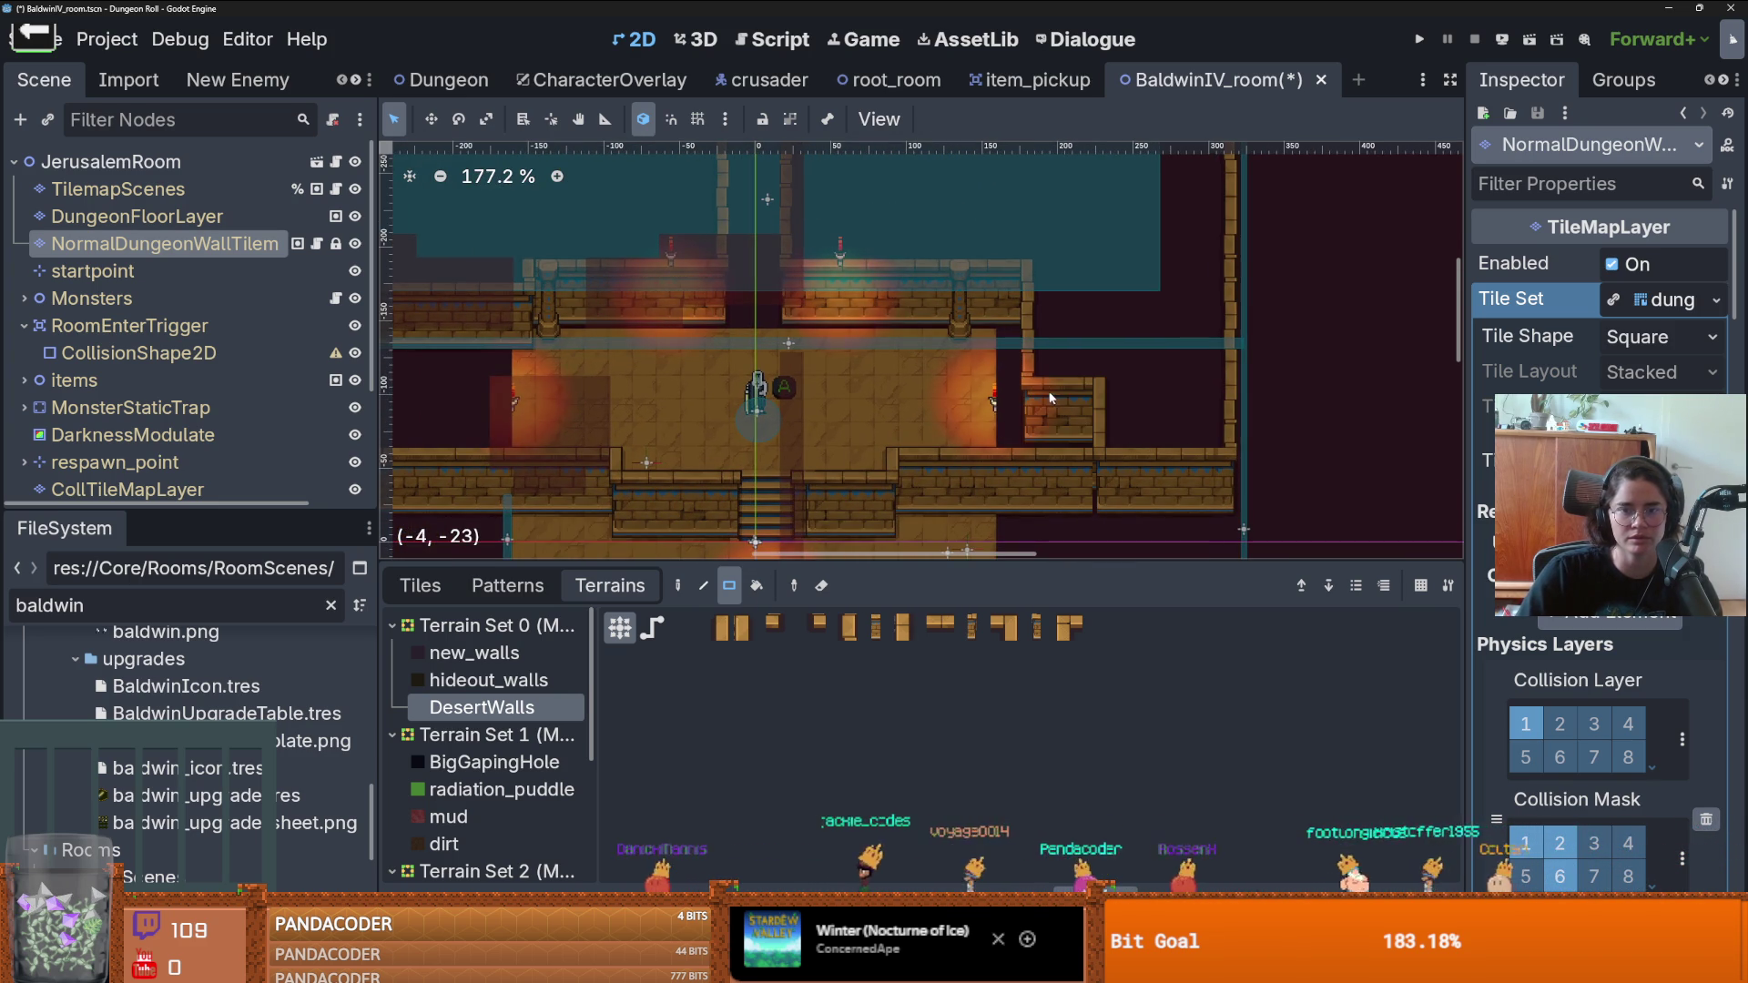
drag(1134, 387, 1107, 428)
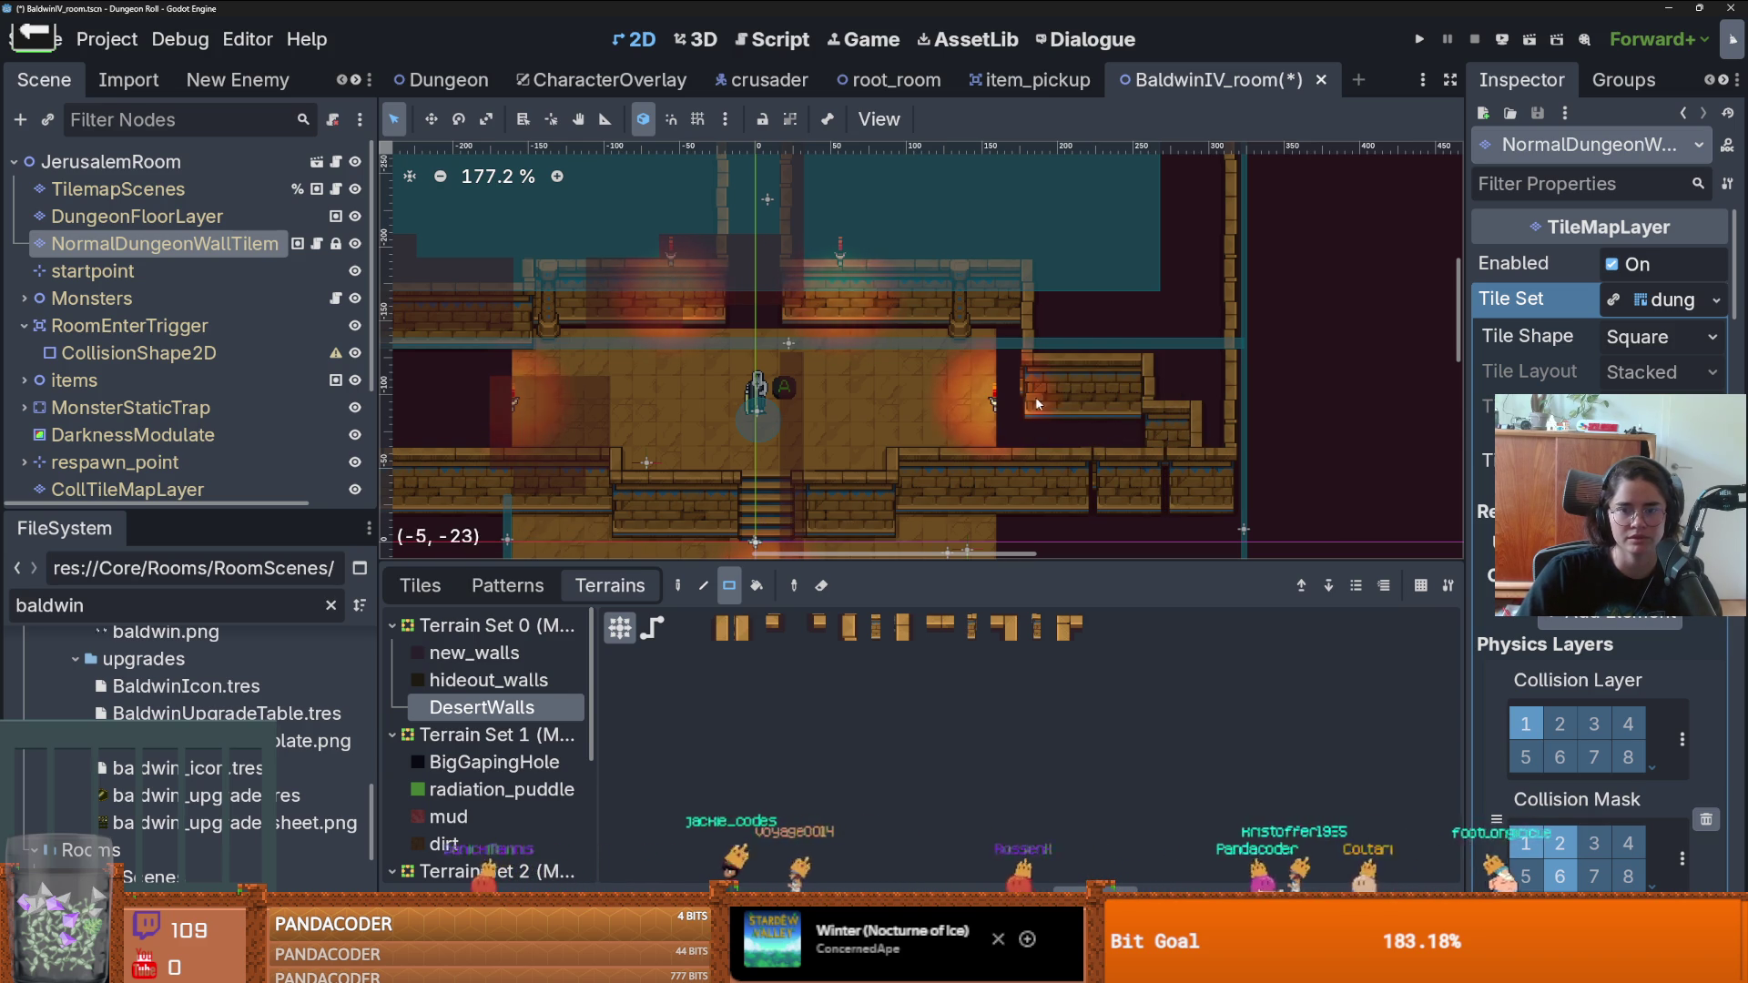
mouse_move(1198, 435)
mouse_down()
mouse_move(1027, 309)
mouse_move(1047, 325)
mouse_move(1116, 290)
mouse_move(1220, 282)
mouse_up()
scroll(910, 342, down, 3)
scroll(1017, 344, up, 3)
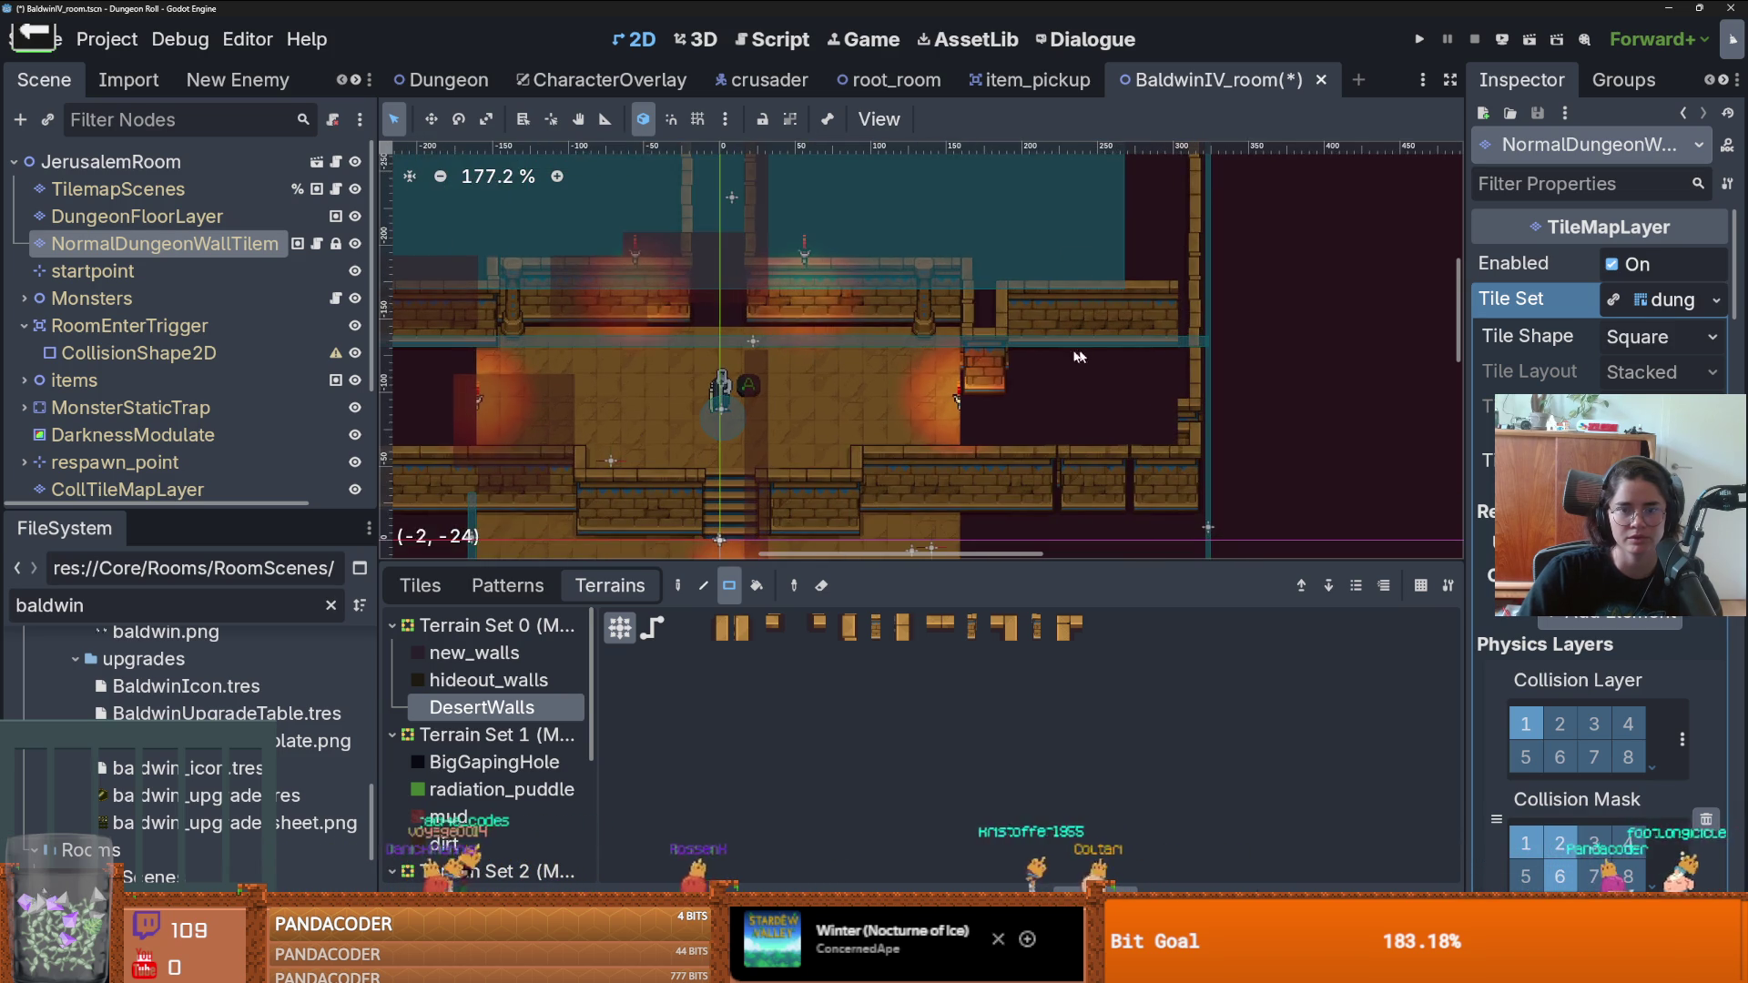
drag(1018, 344, 990, 326)
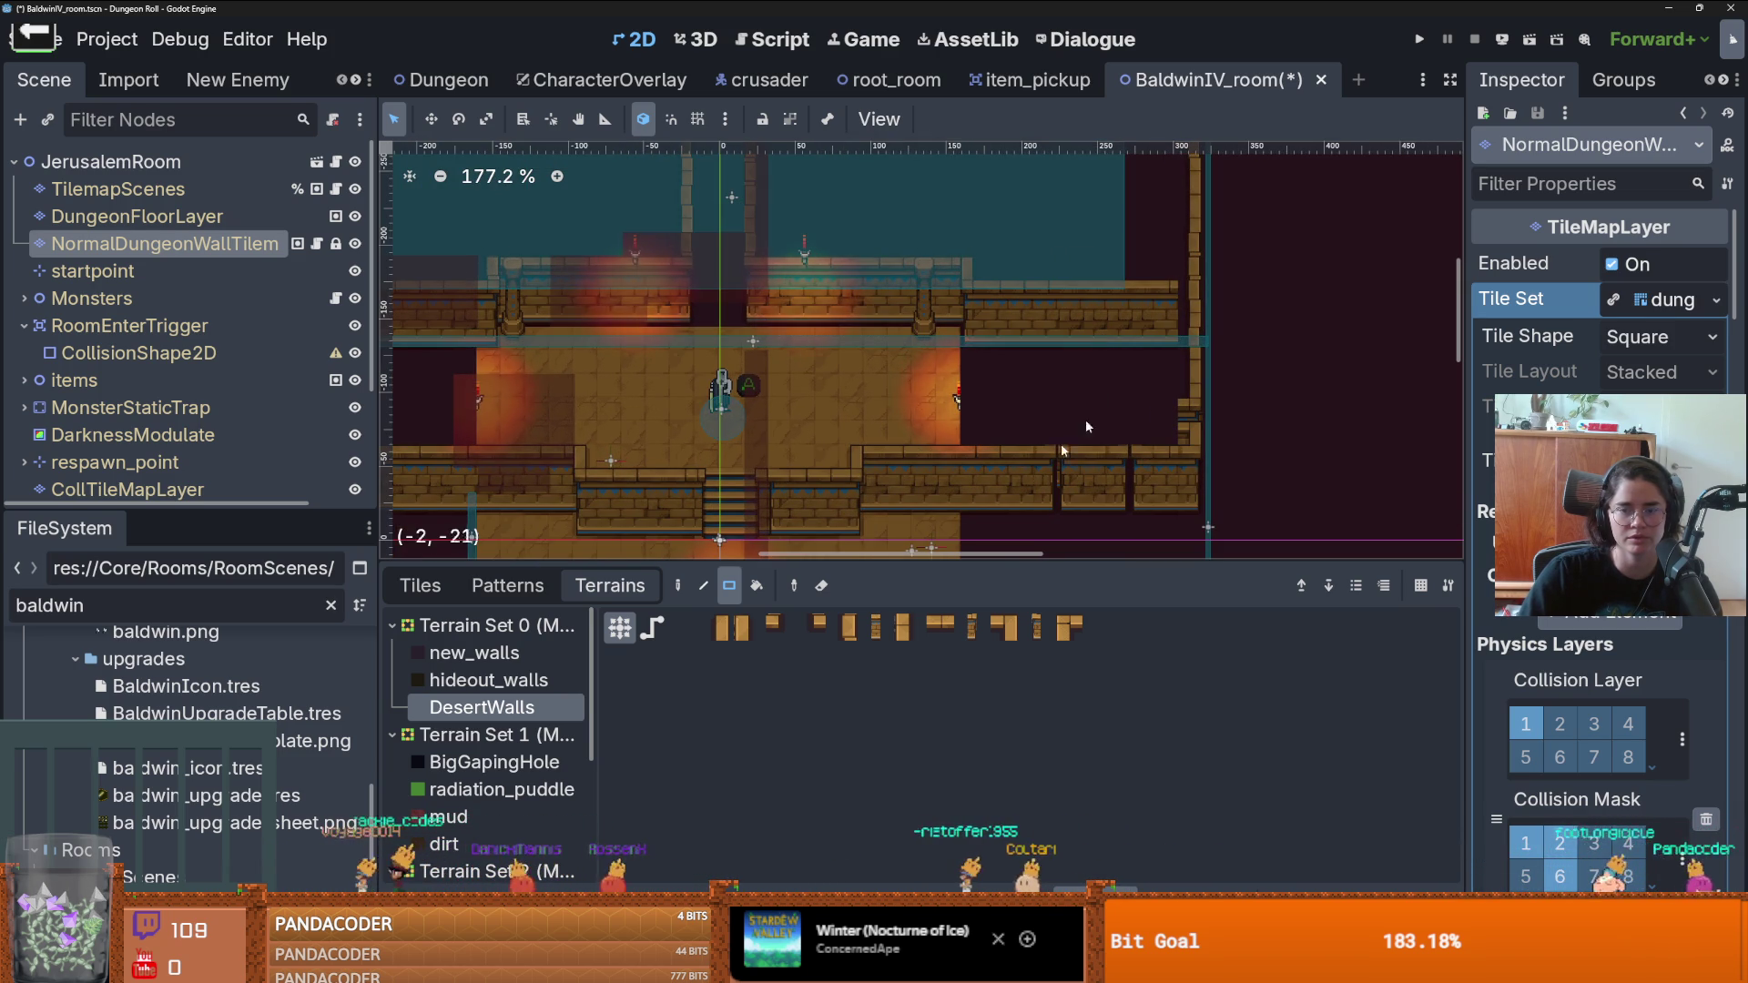
- Overwrite the stray small wall block below the gap with desert wall and review the layout
scroll(1129, 457, down, 2)
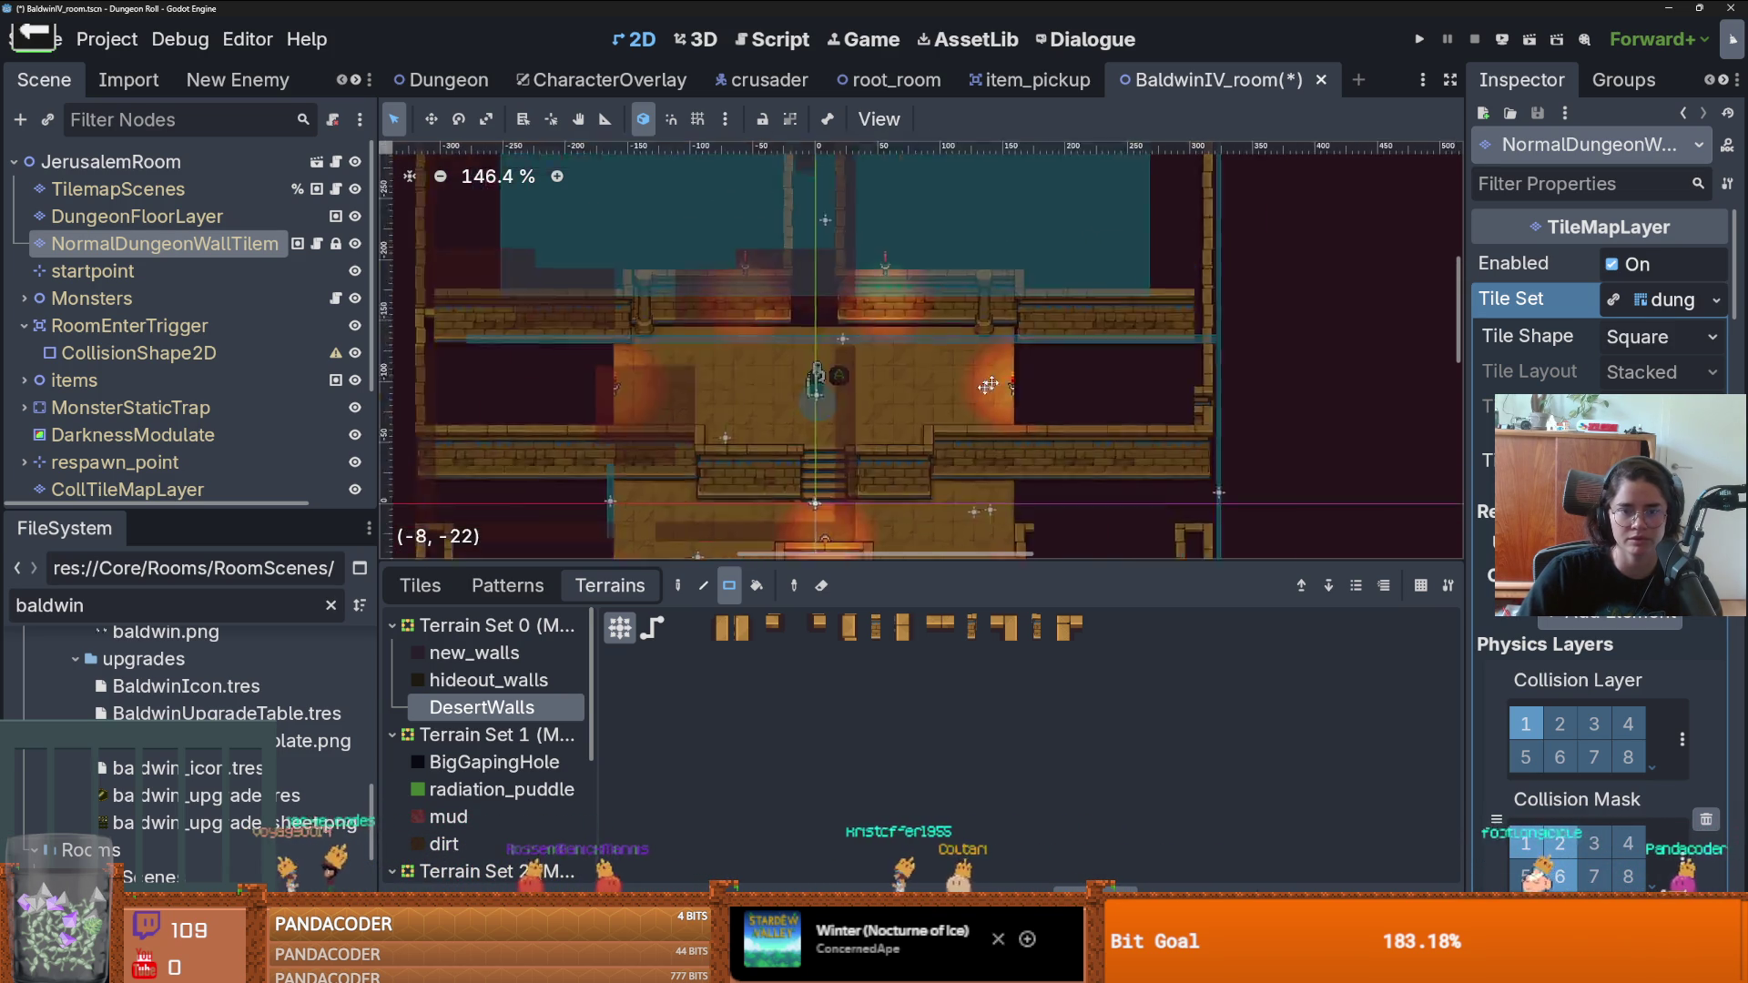
scroll(1190, 350, down, 2)
scroll(1336, 322, up, 1)
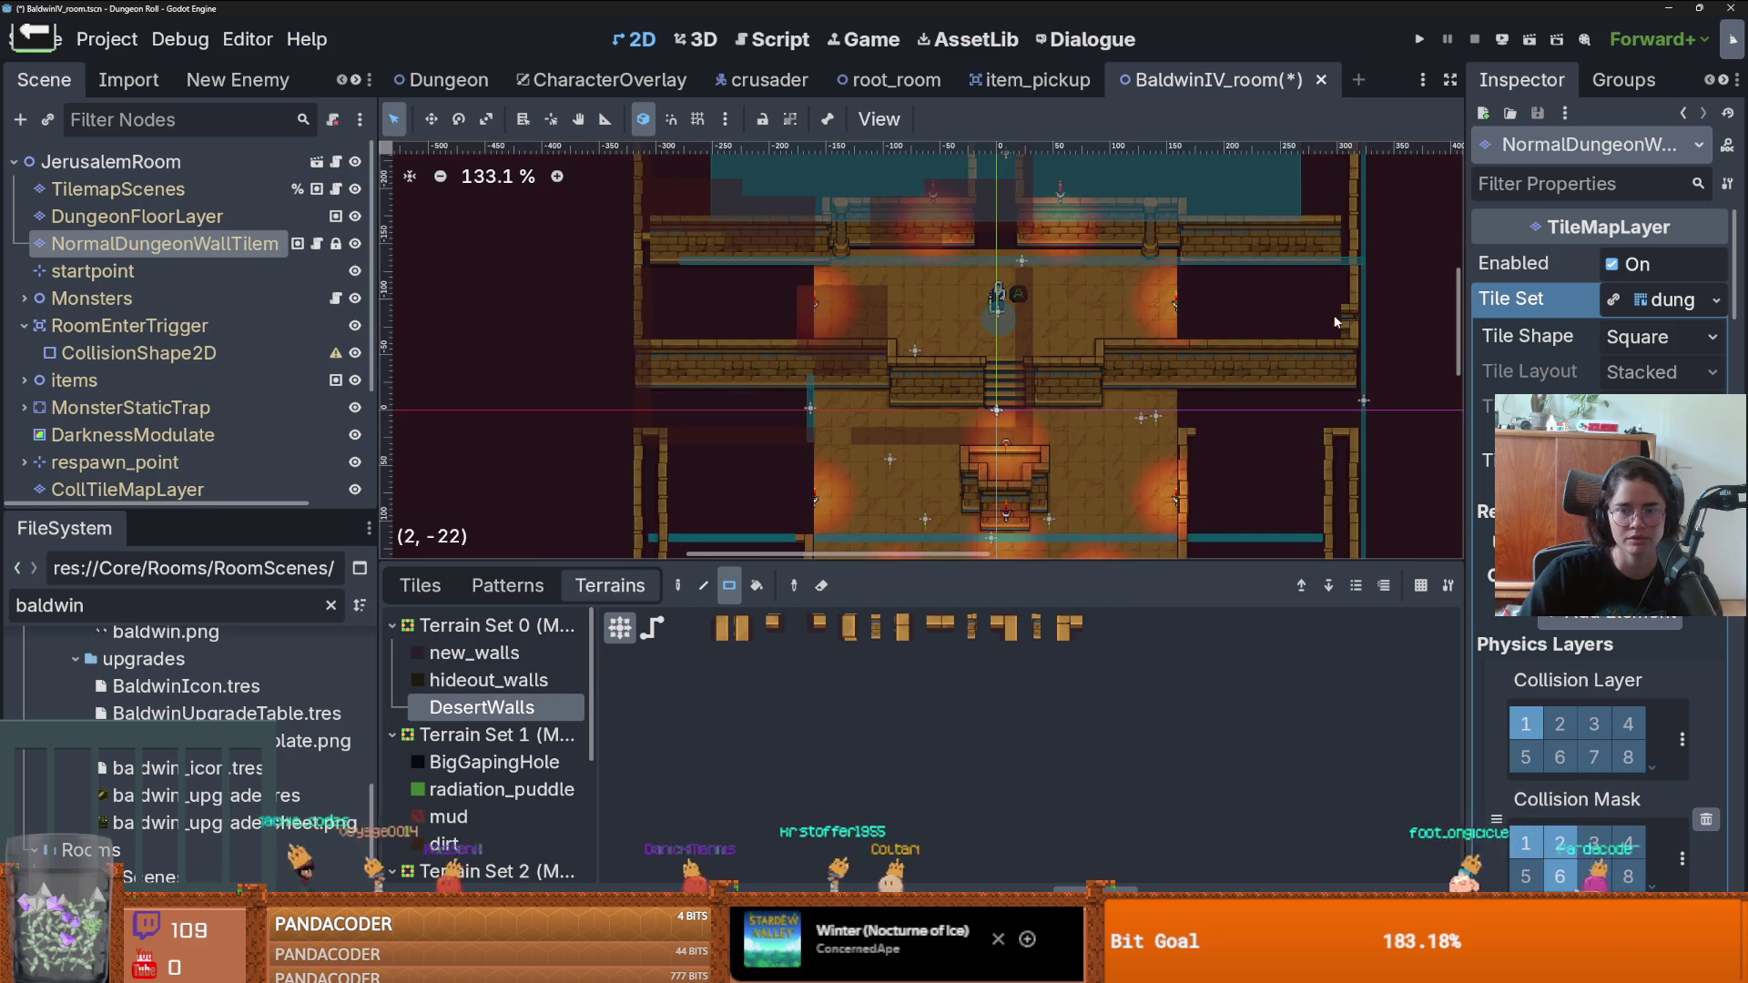
scroll(1355, 312, down, 1)
scroll(1225, 352, up, 9)
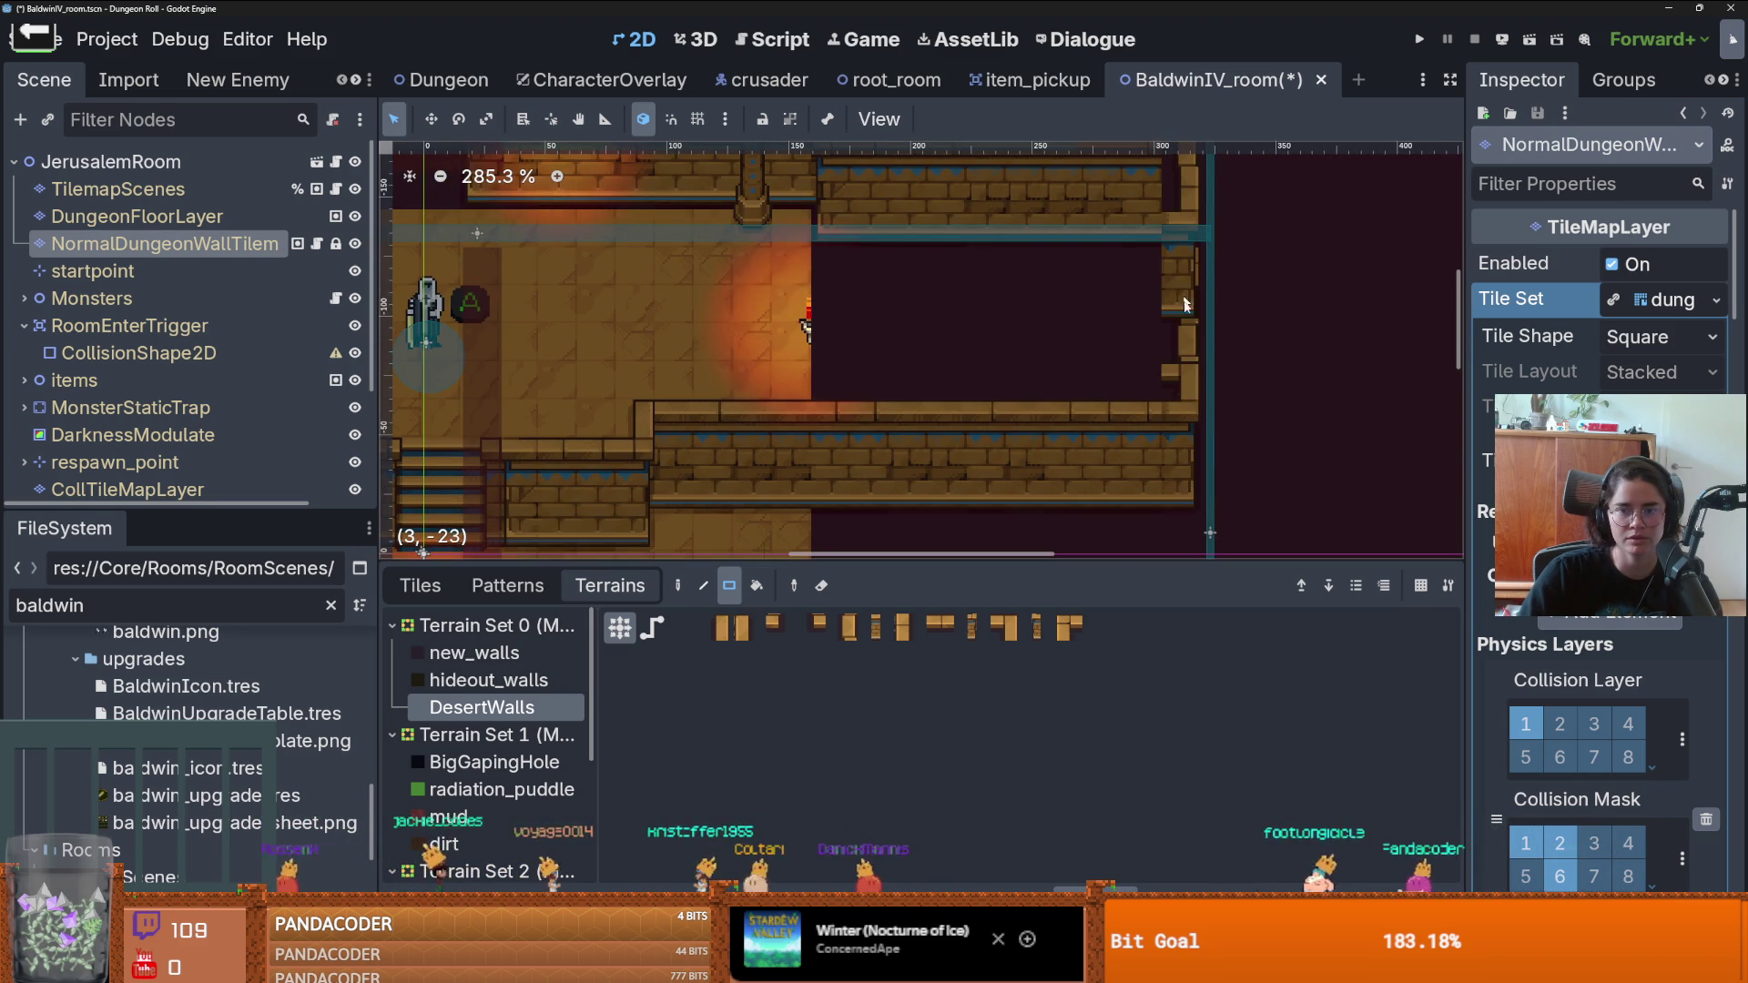
scroll(1185, 270, down, 3)
drag(1186, 265, 1150, 360)
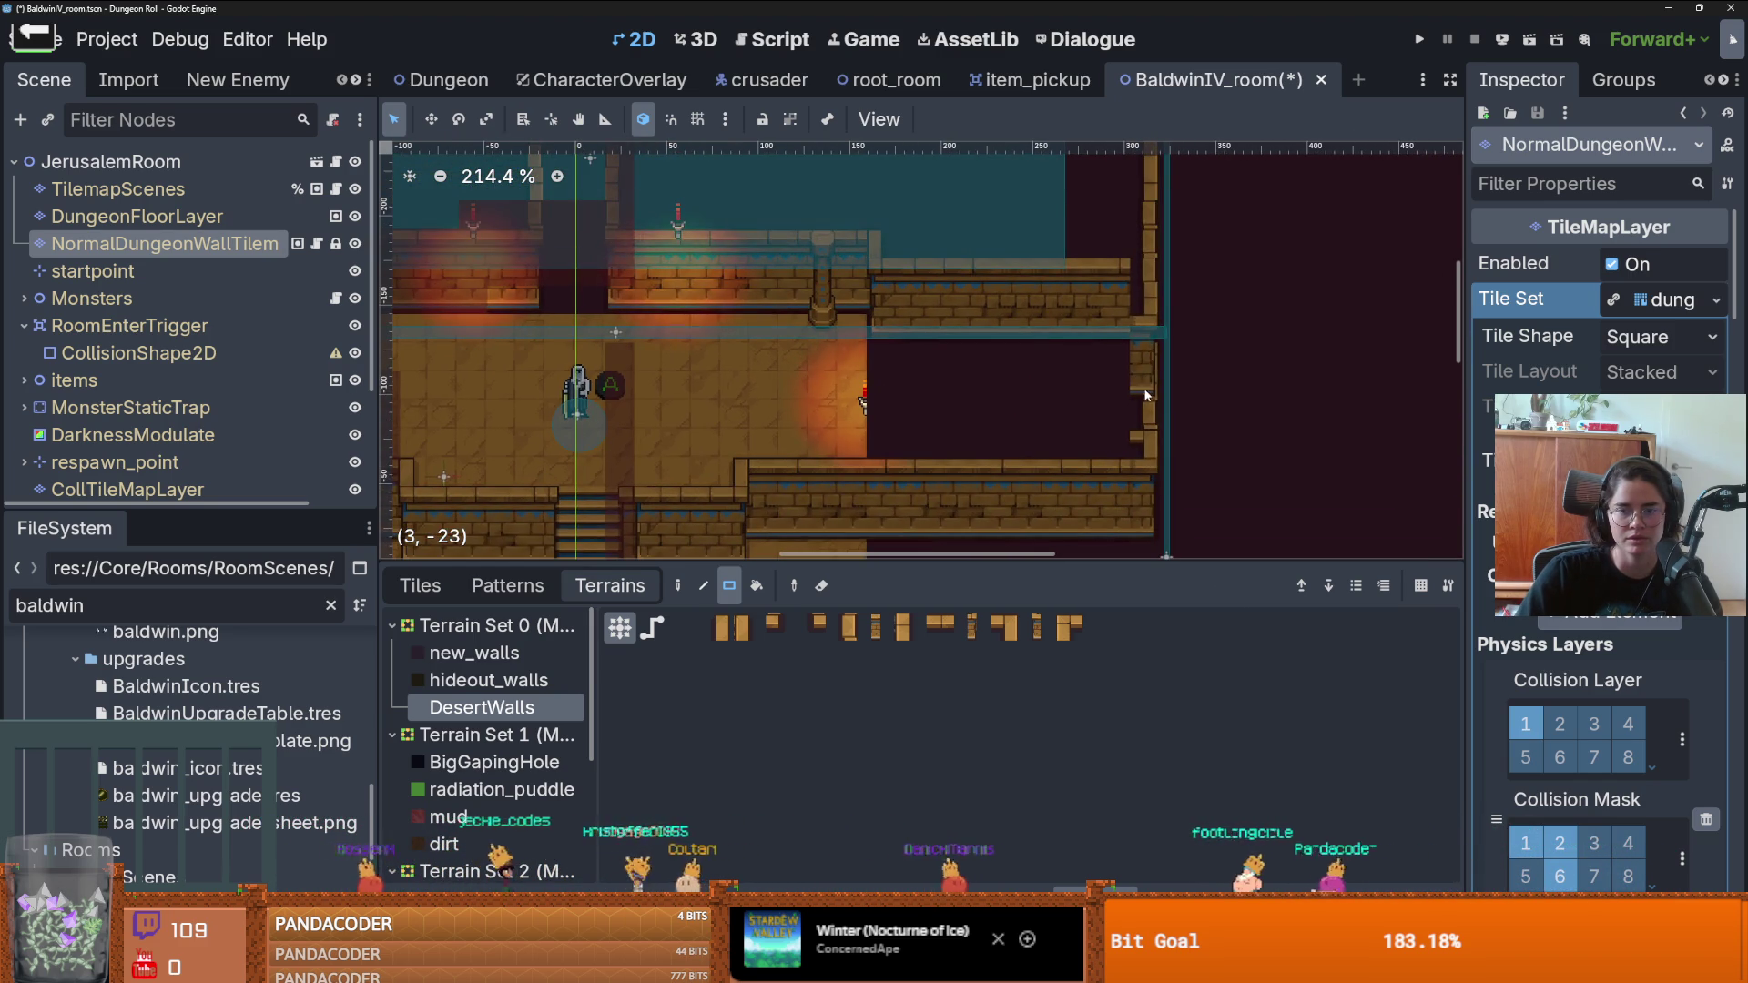
click(1151, 310)
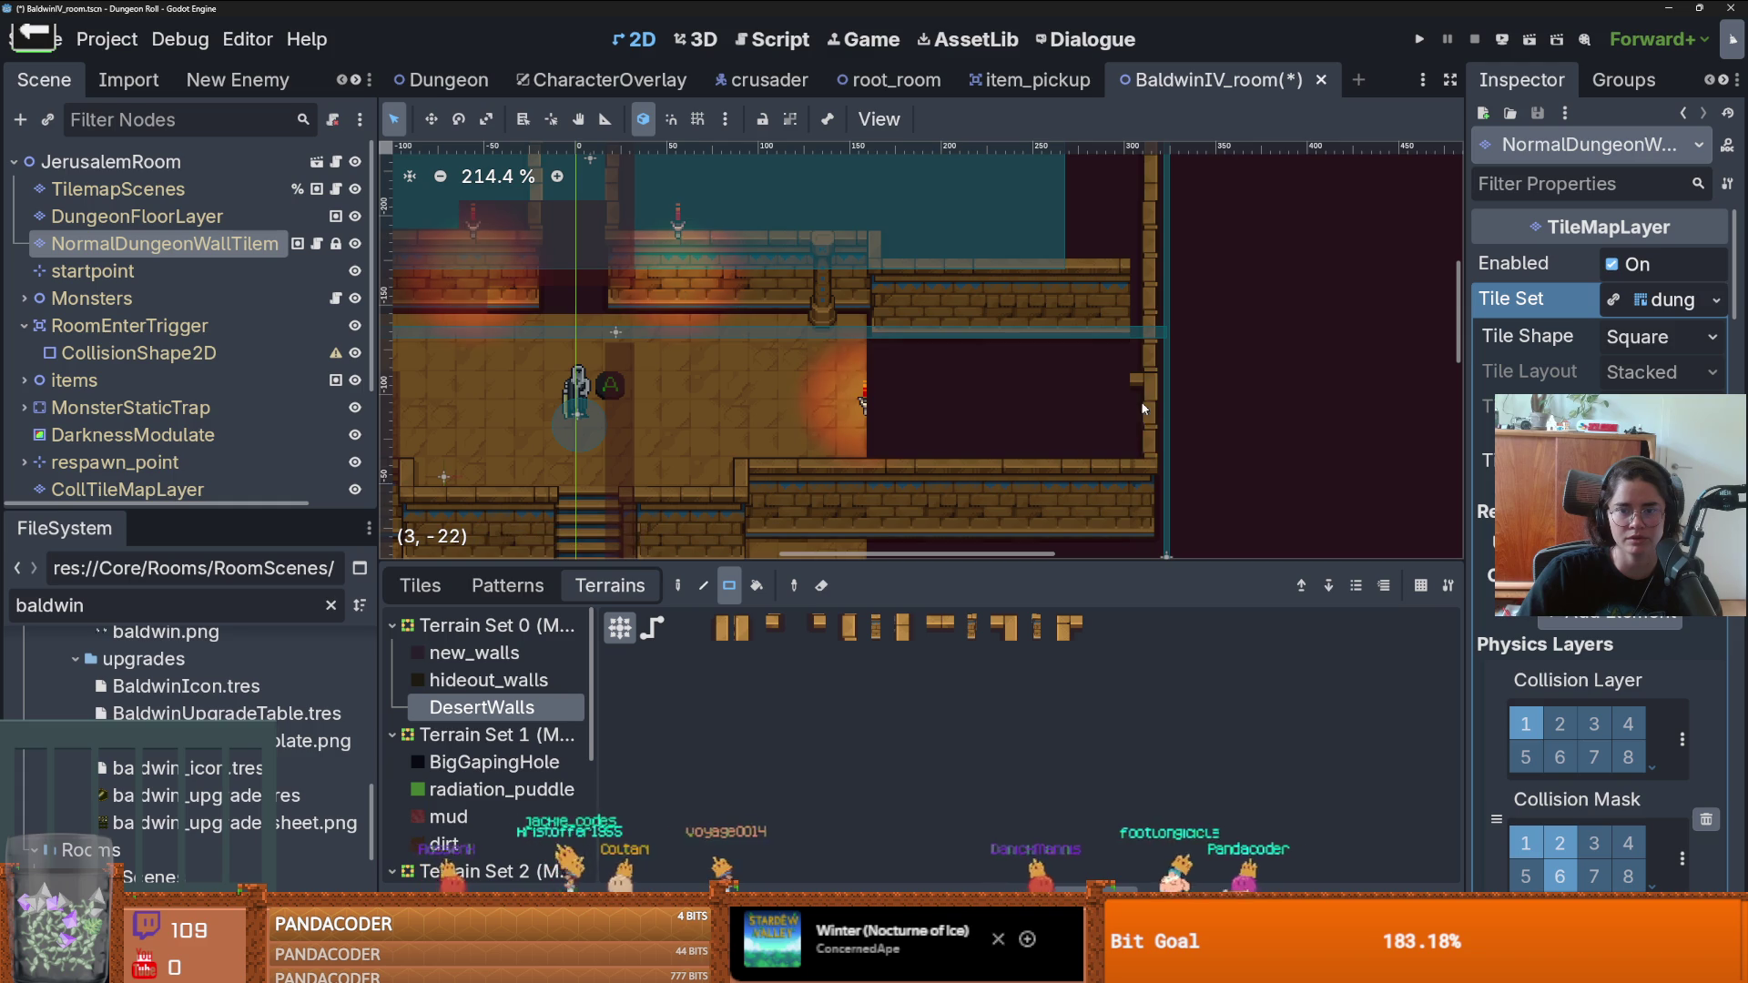
scroll(1153, 355, down, 1)
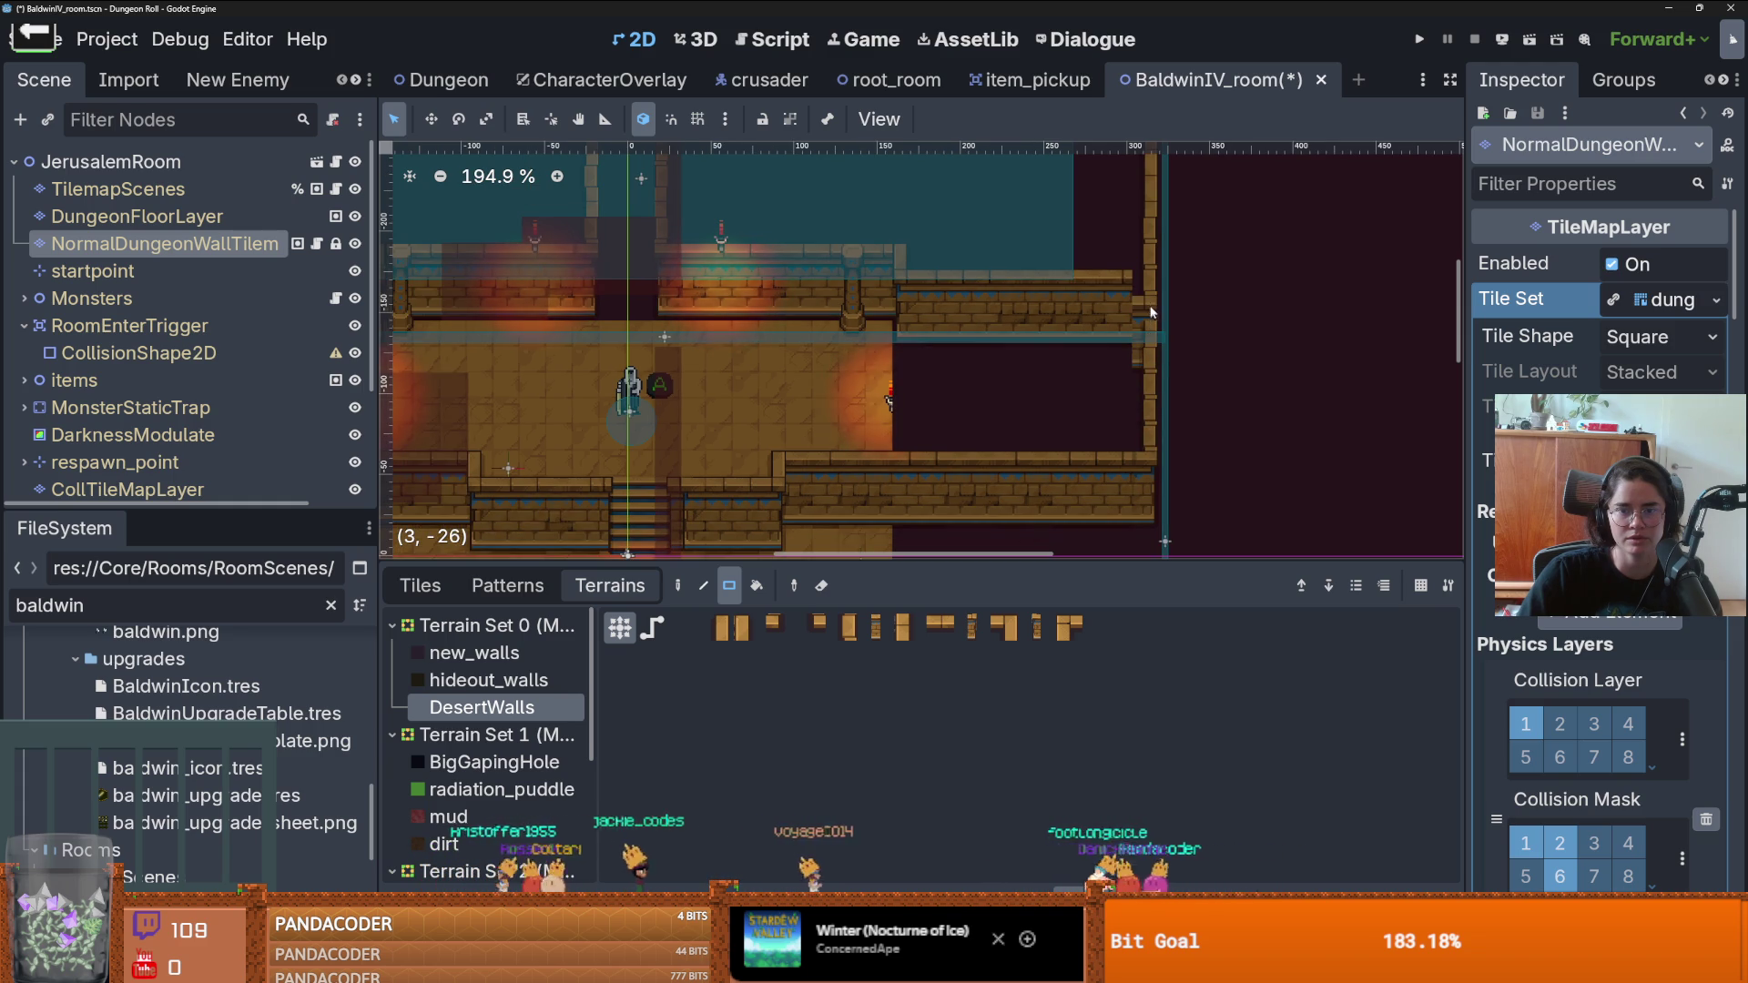
scroll(1156, 346, down, 6)
scroll(819, 344, up, 3)
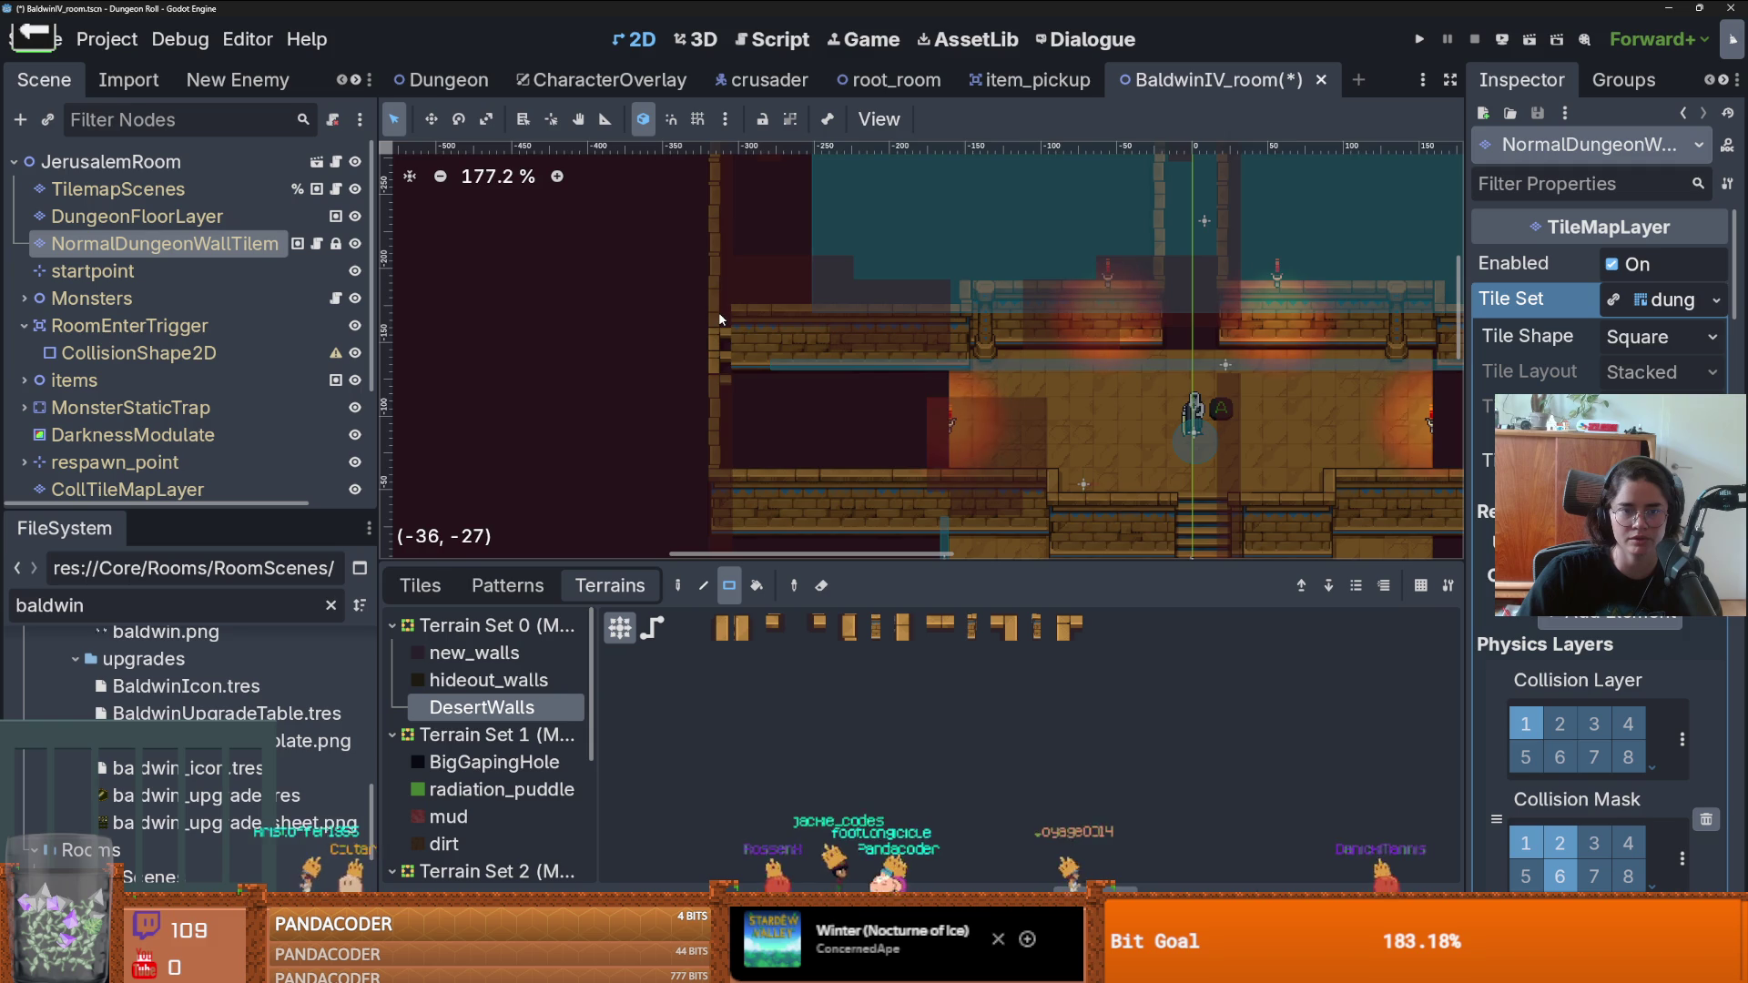
scroll(864, 381, down, 2)
scroll(926, 386, down, 4)
scroll(819, 364, up, 3)
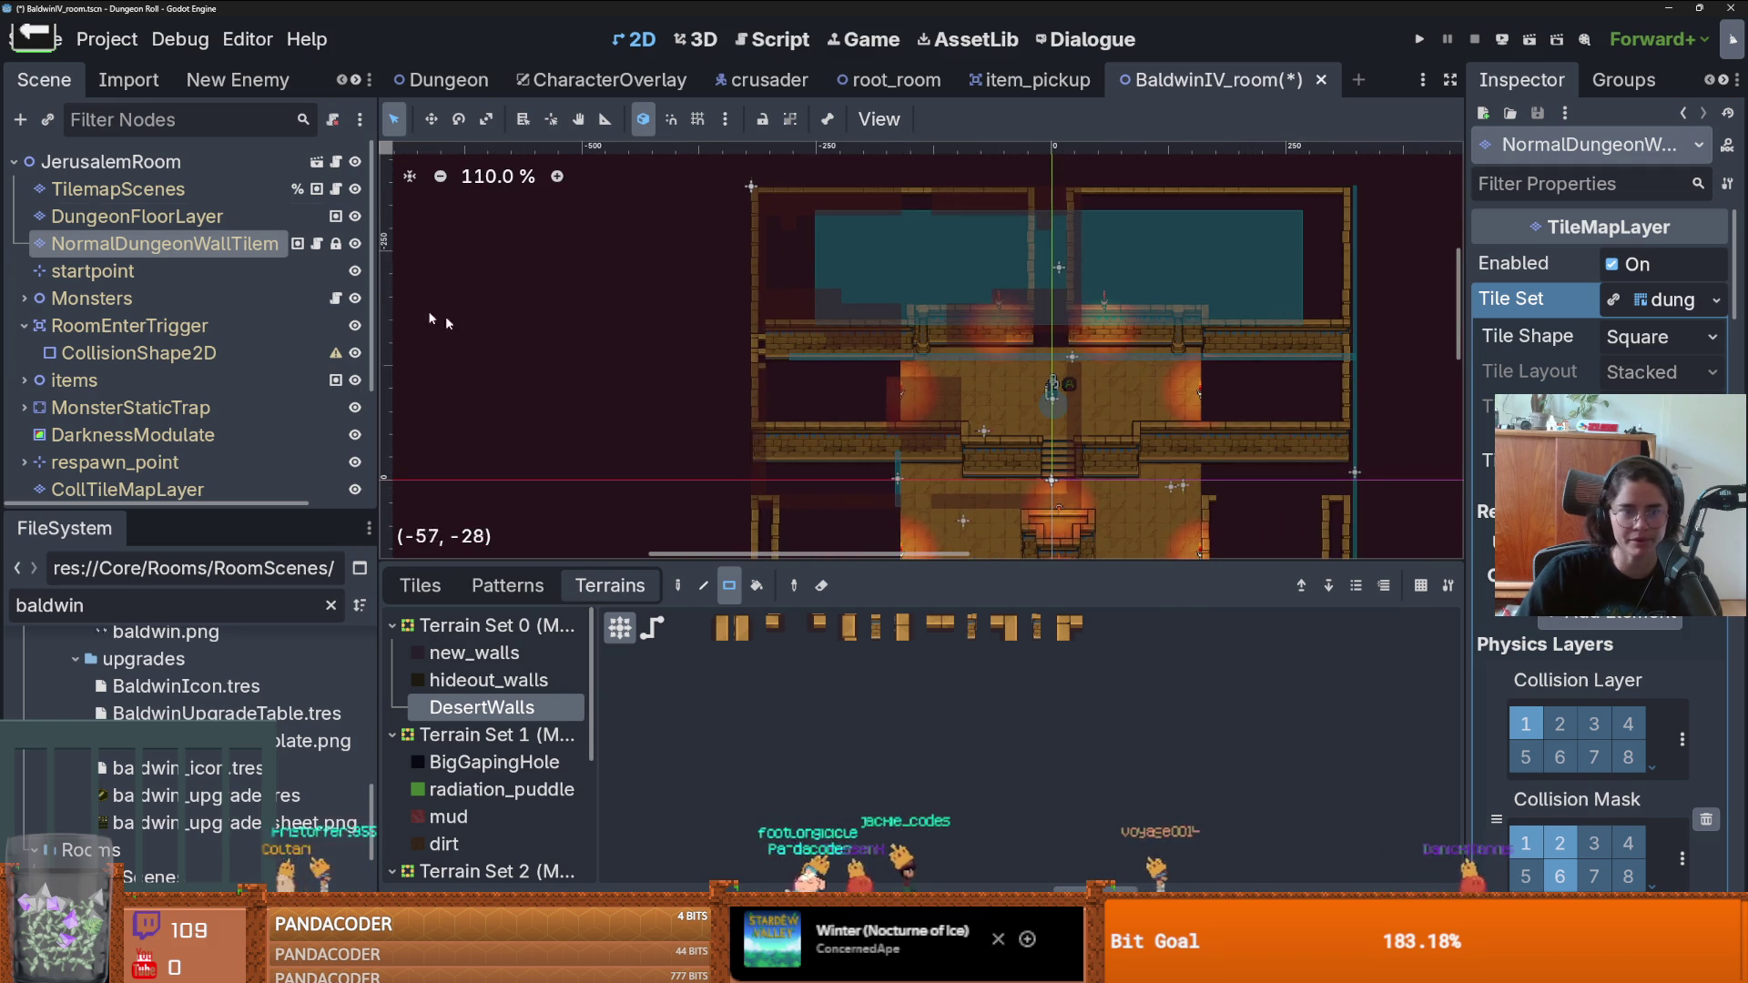
- Switch to the DungeonFloorLayer and pick the white_tile floor terrain
click(206, 226)
scroll(510, 728, down, 3)
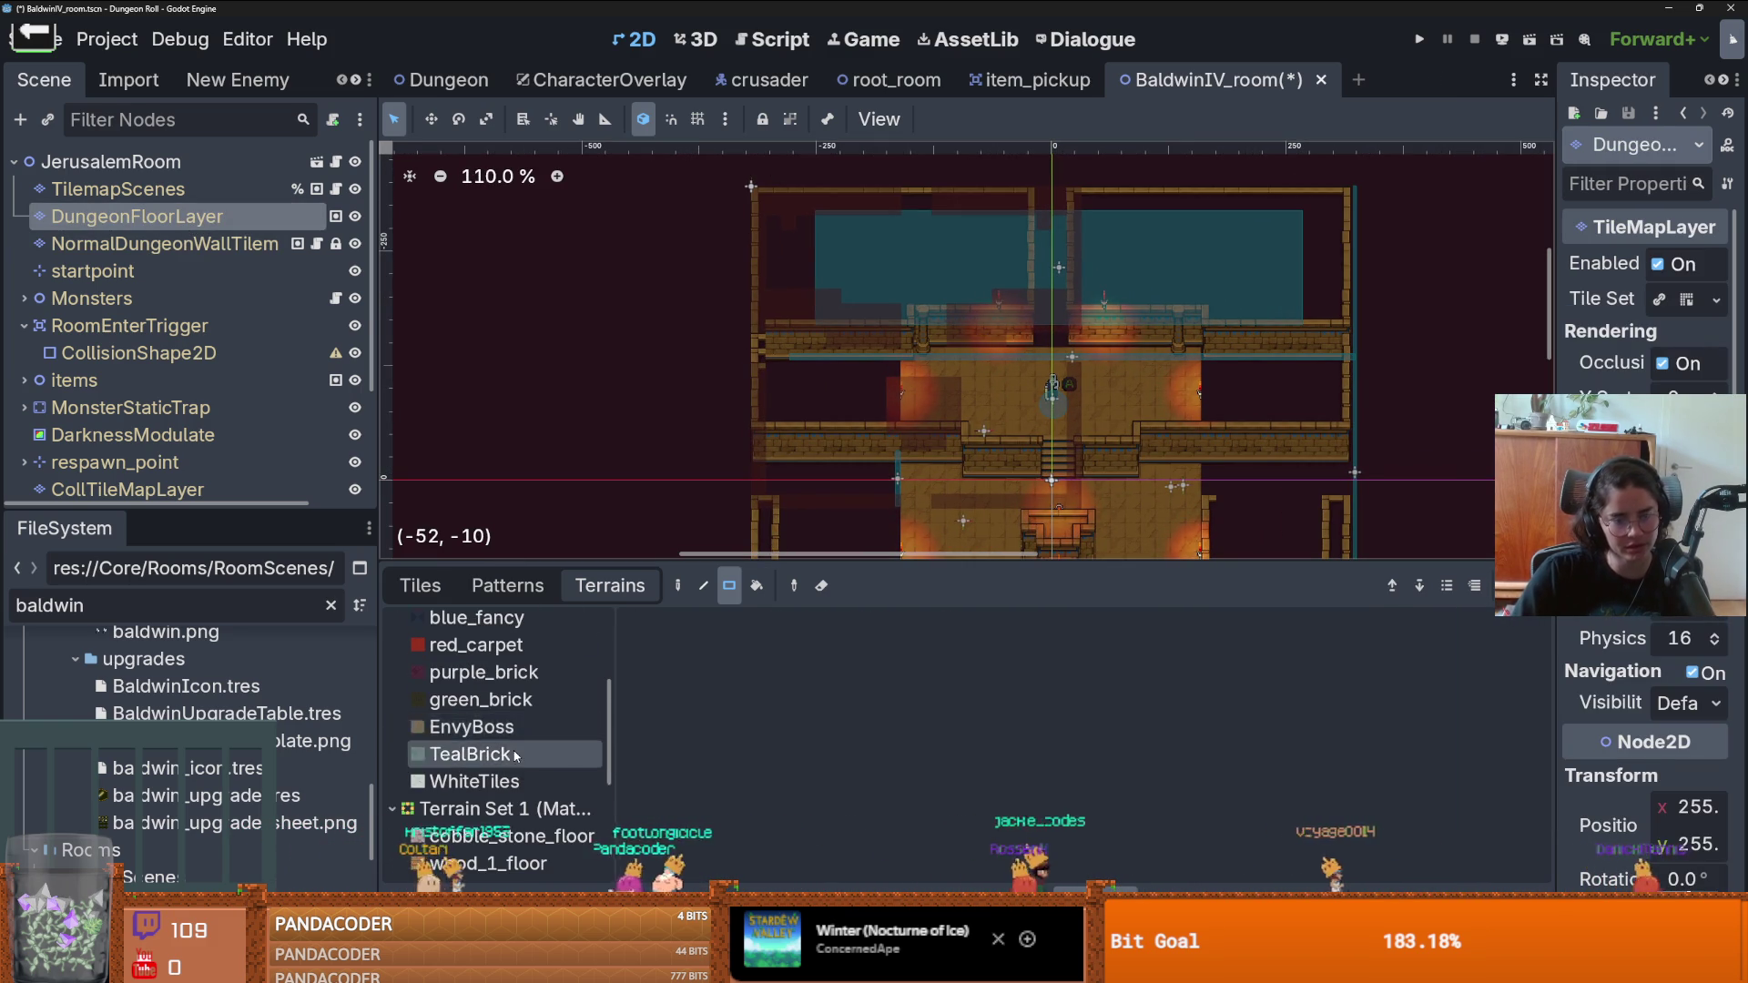
scroll(514, 747, down, 4)
click(492, 809)
scroll(918, 403, up, 7)
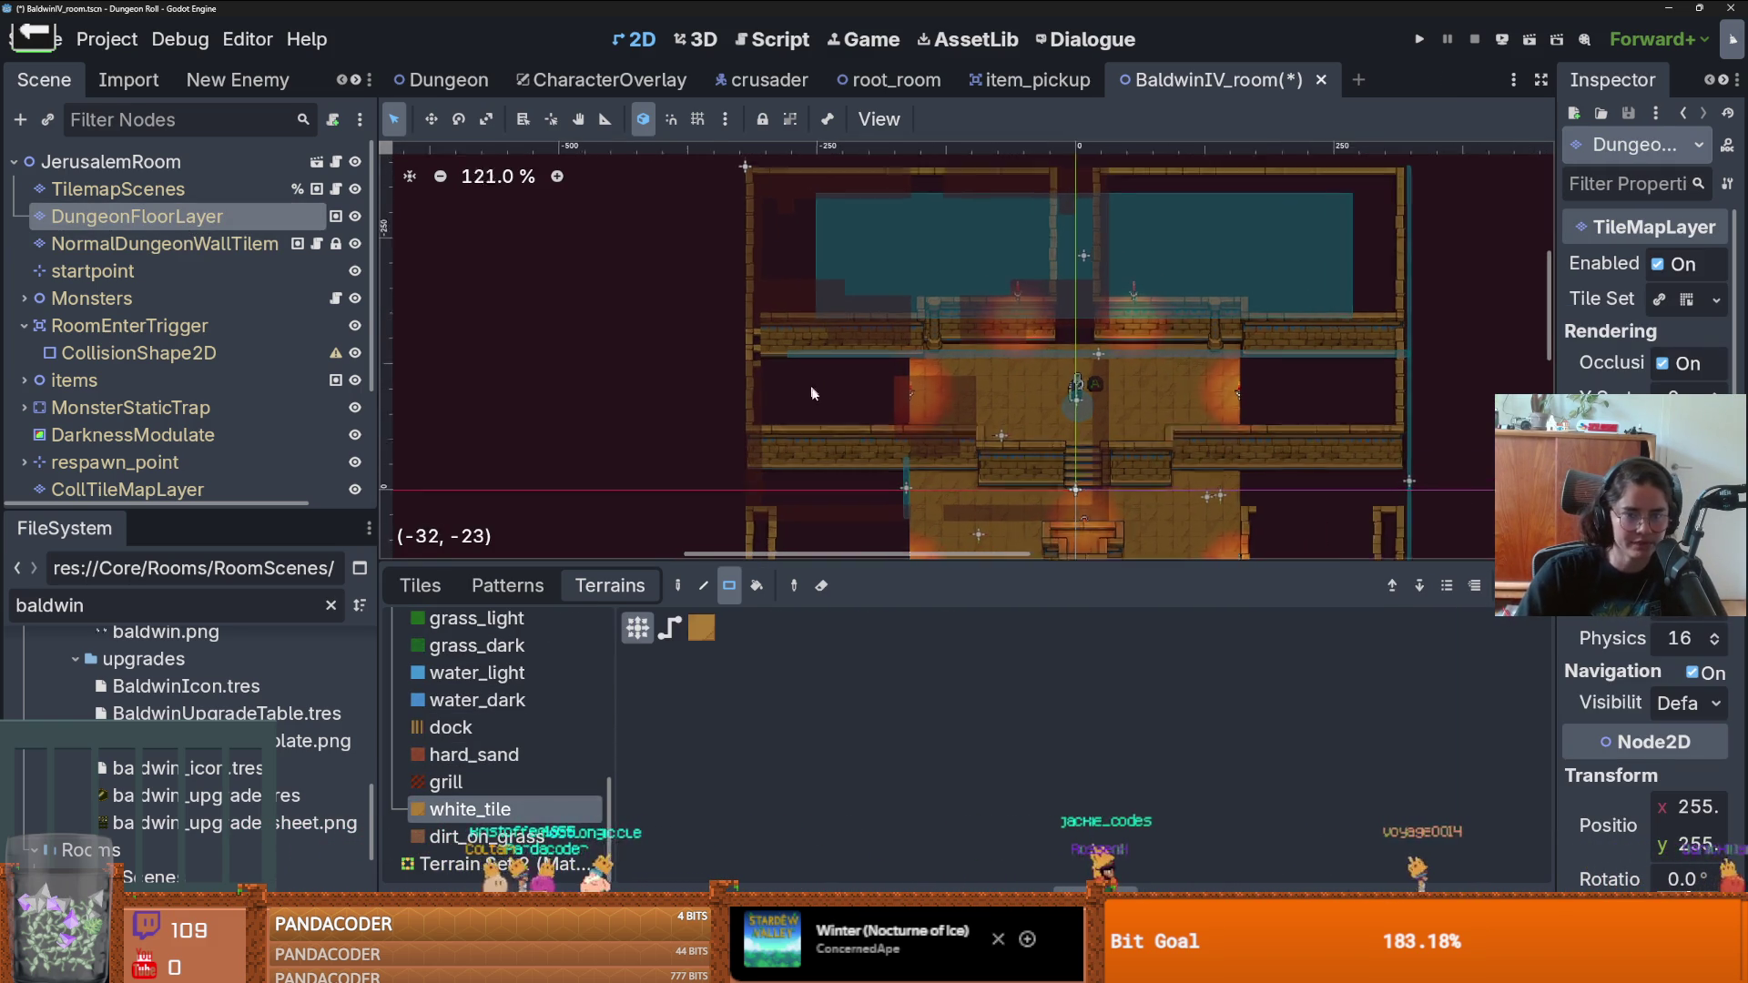
- Paint white_tile floor over the left void and patch small gaps at the wall edge
drag(976, 450, 697, 355)
scroll(792, 381, up, 2)
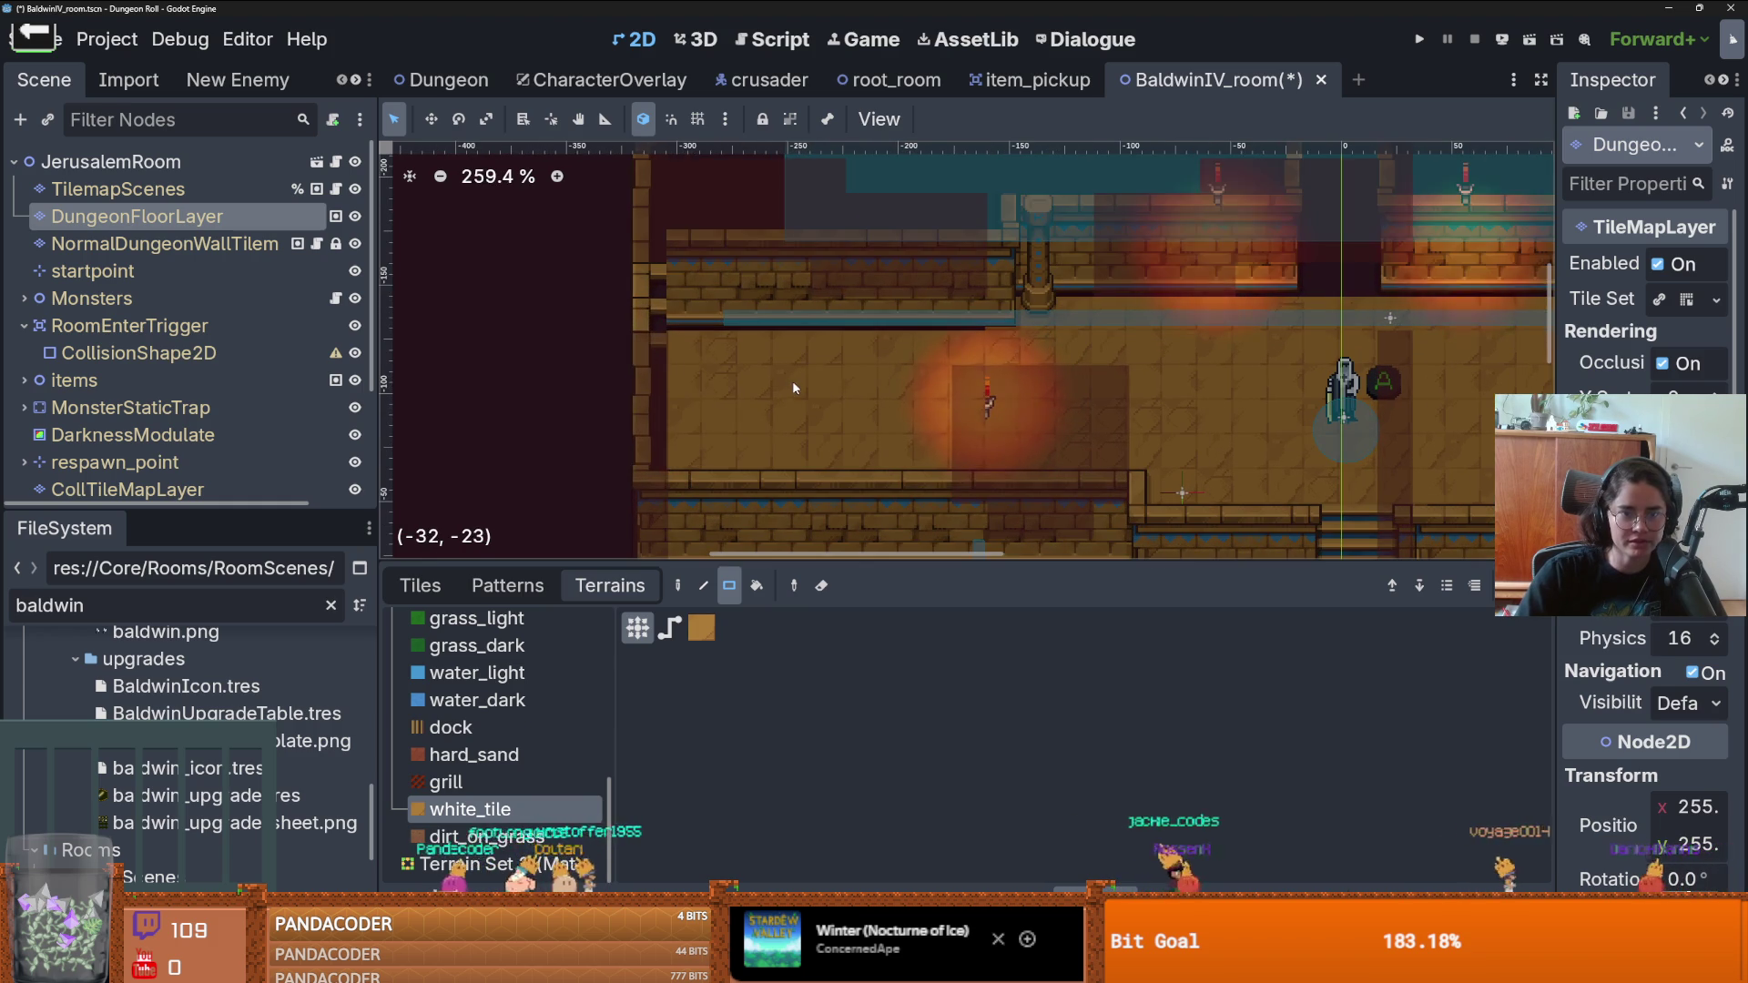
drag(998, 343, 998, 305)
drag(1112, 320, 1112, 300)
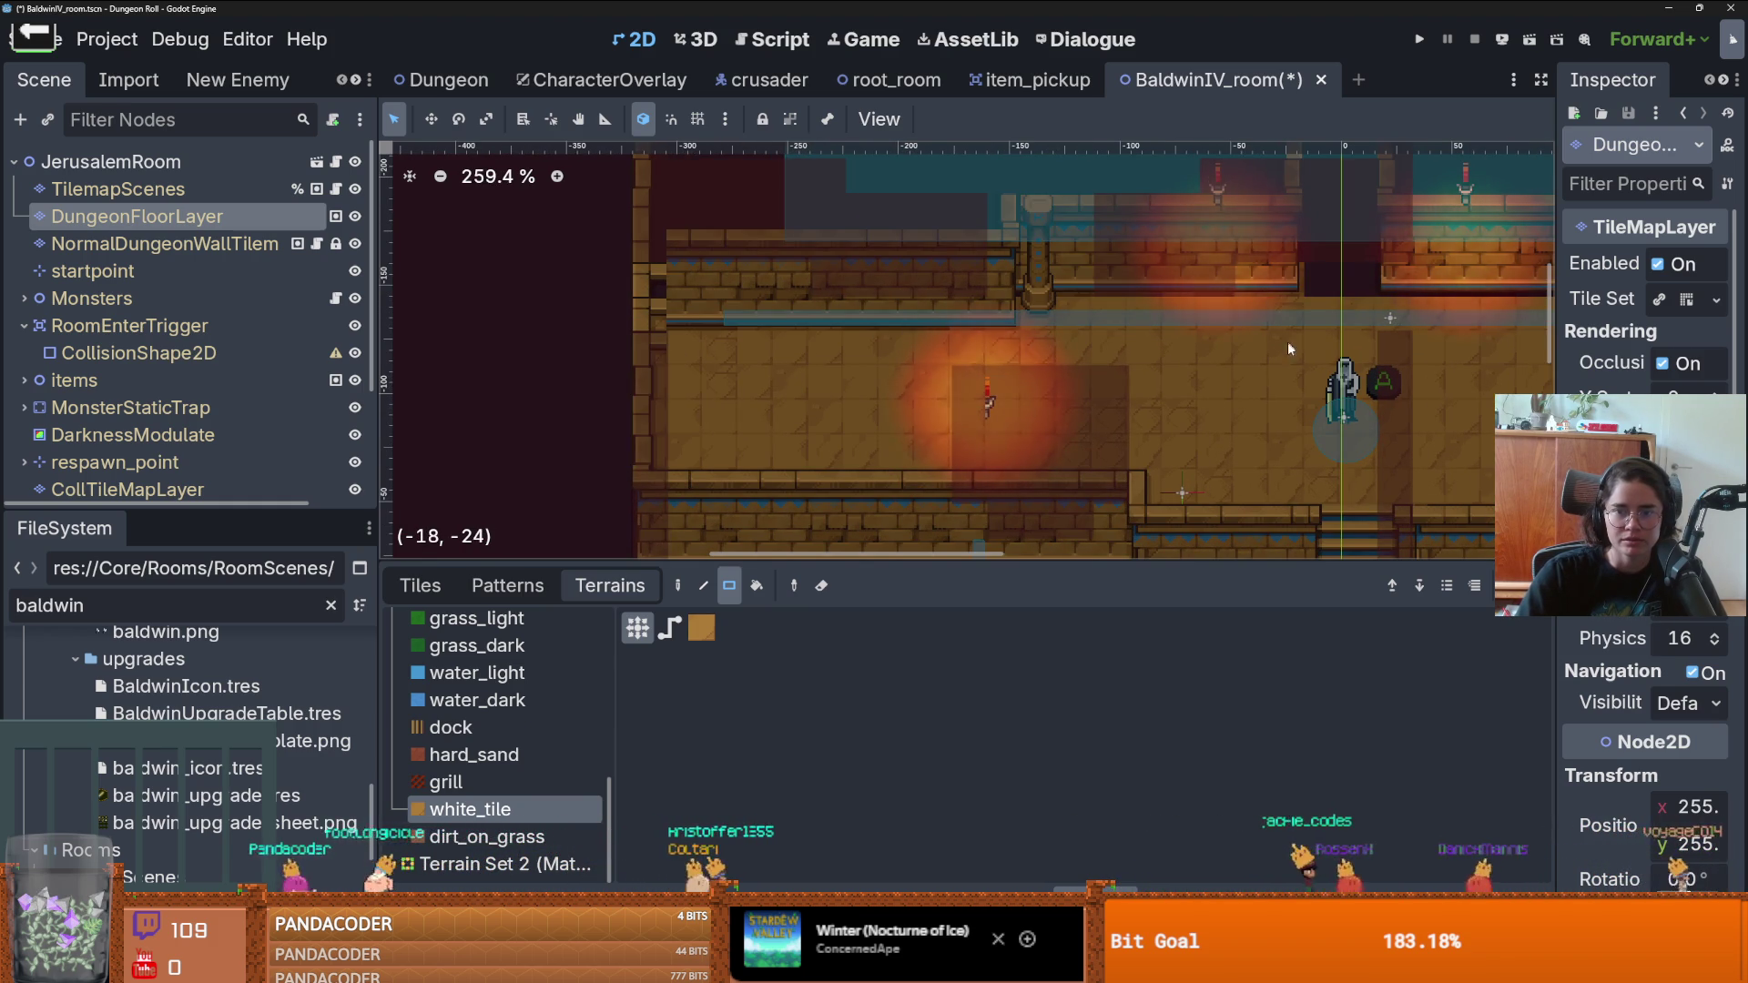
scroll(1222, 417, down, 4)
scroll(1306, 466, up, 1)
scroll(1192, 411, up, 1)
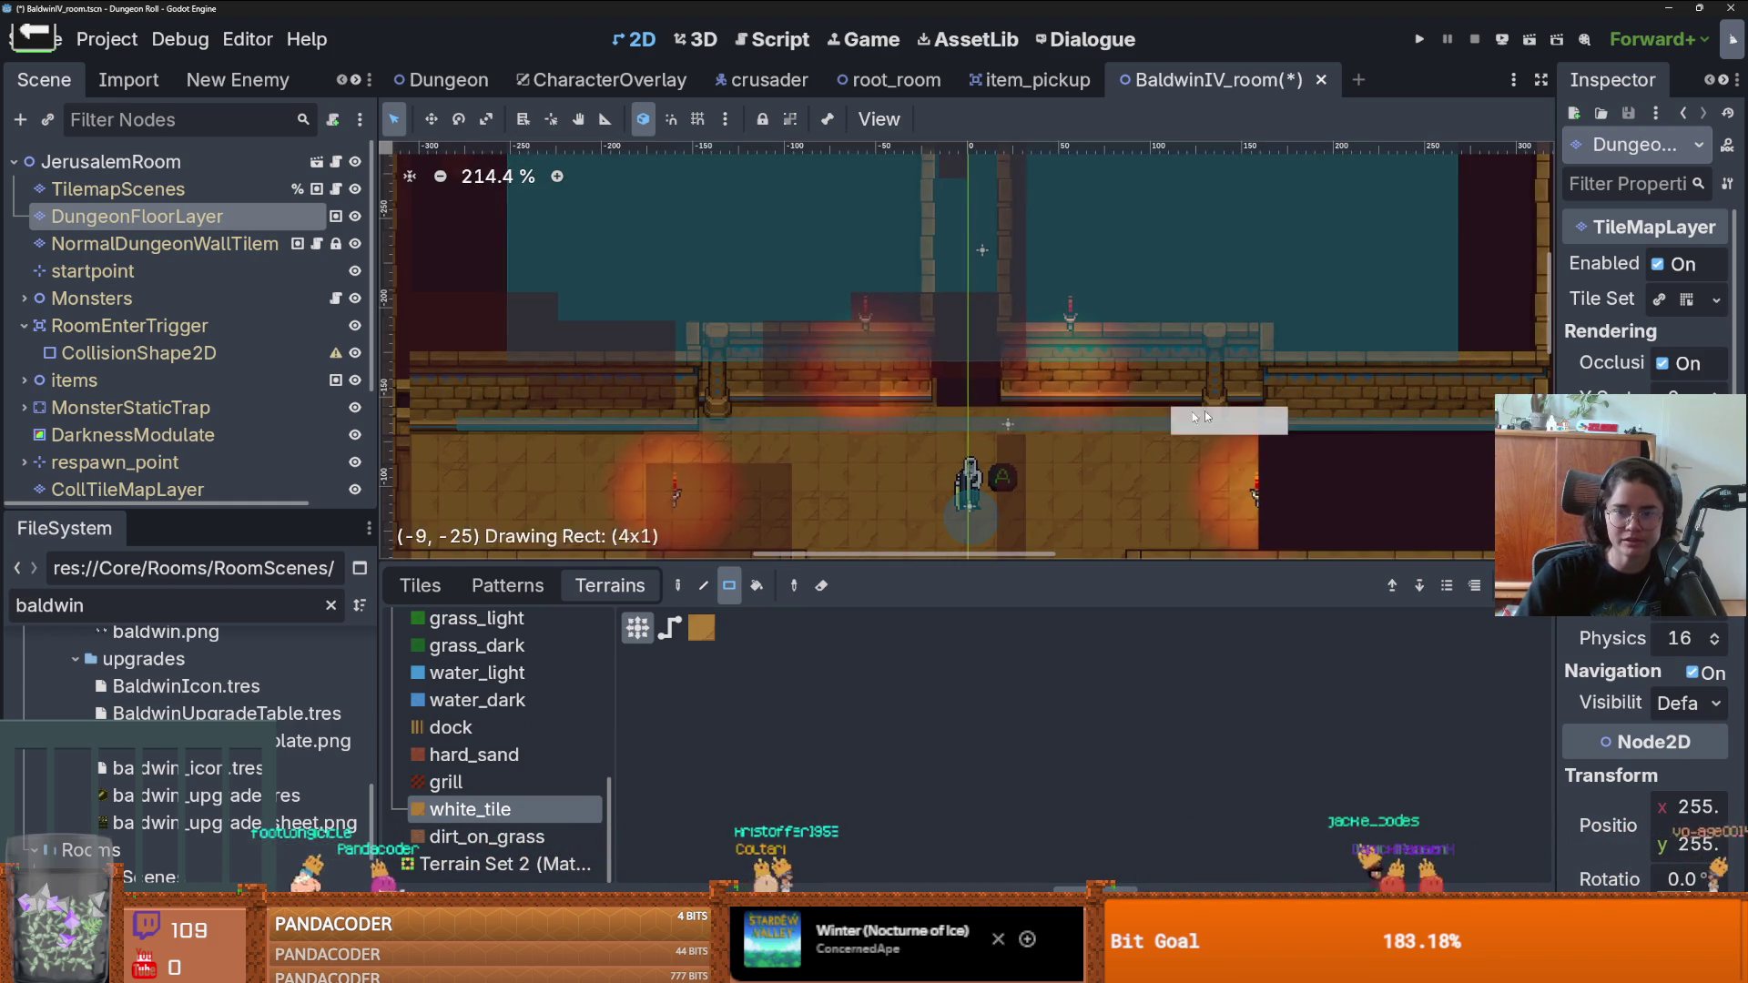
- Fill the dark void on the right with white_tile floor, adding strips and single tiles
drag(1193, 411, 1134, 413)
drag(1249, 387, 964, 414)
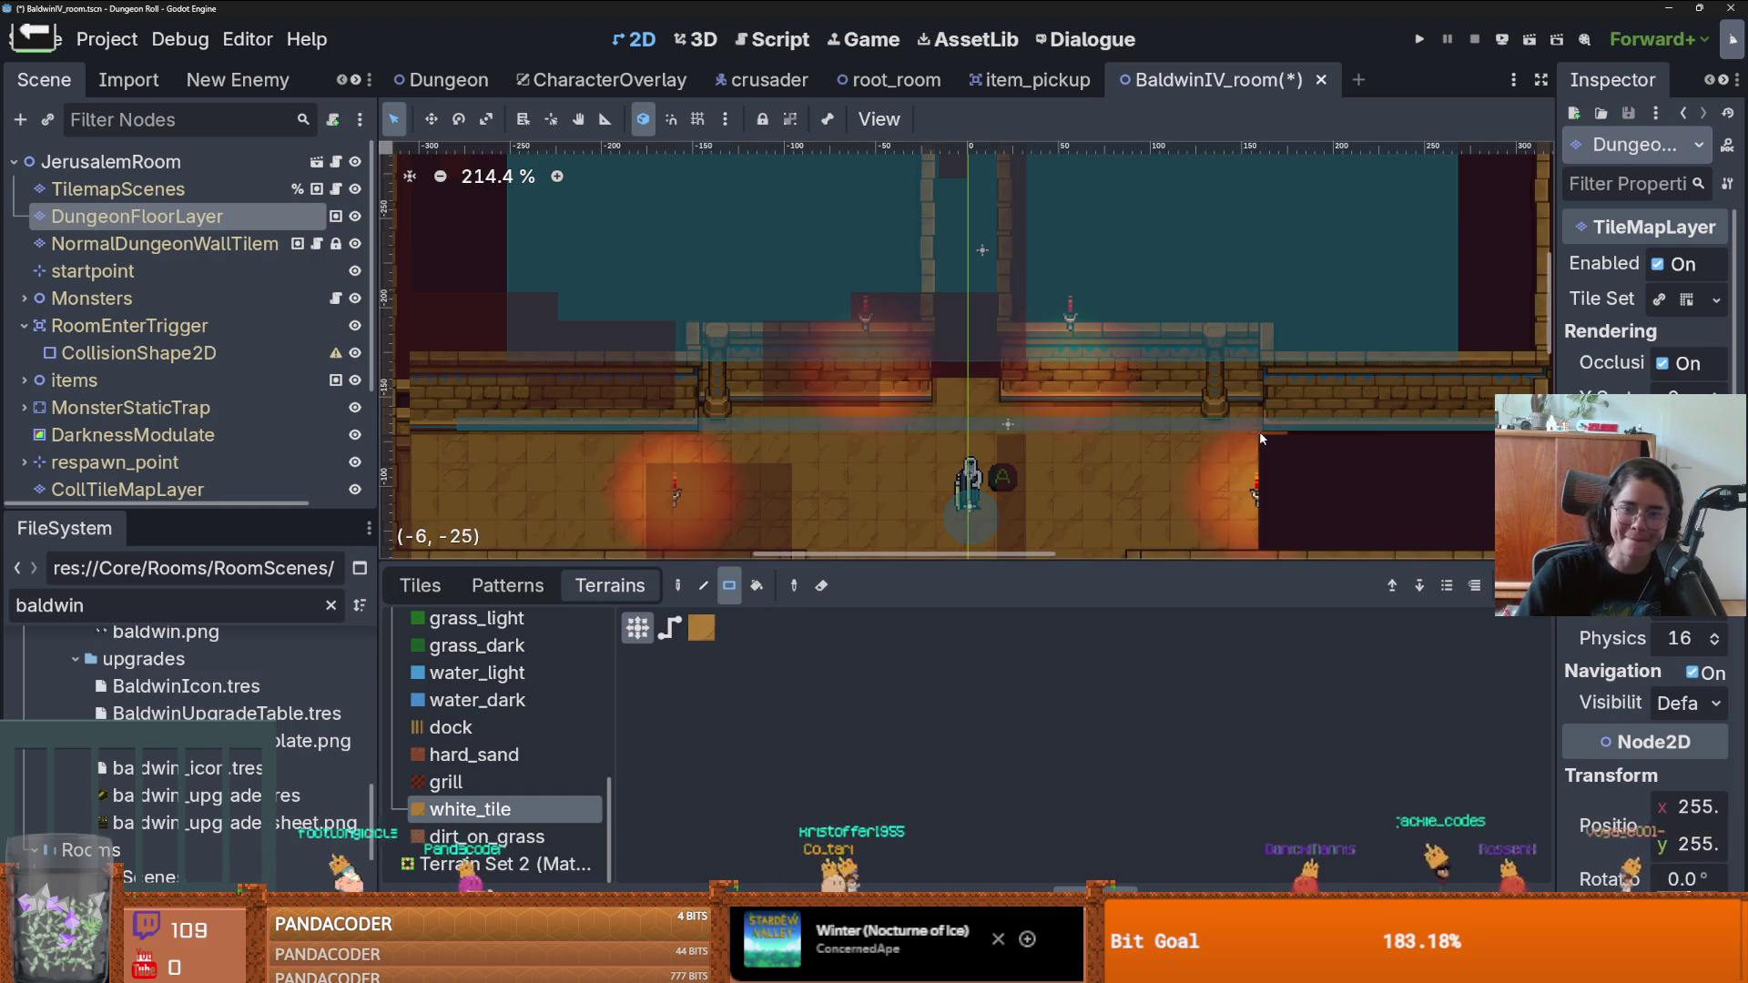
drag(1259, 430, 1504, 554)
drag(978, 392, 981, 386)
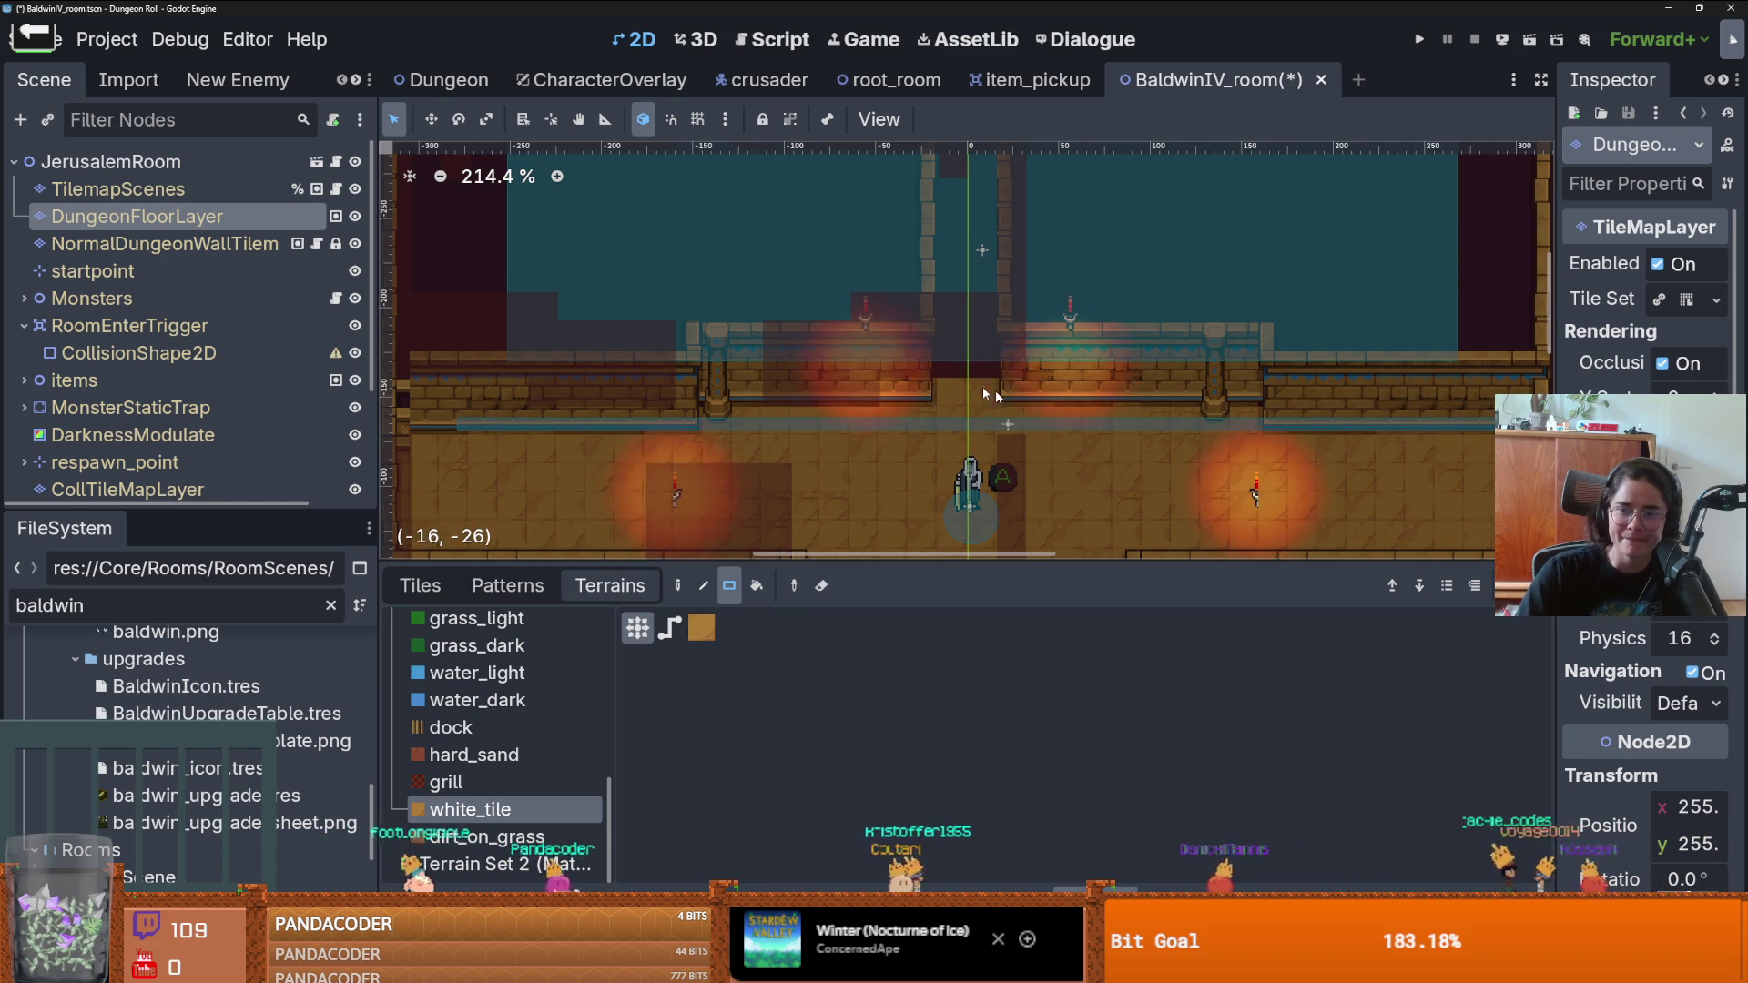
scroll(982, 386, down, 1)
drag(1019, 468, 1000, 241)
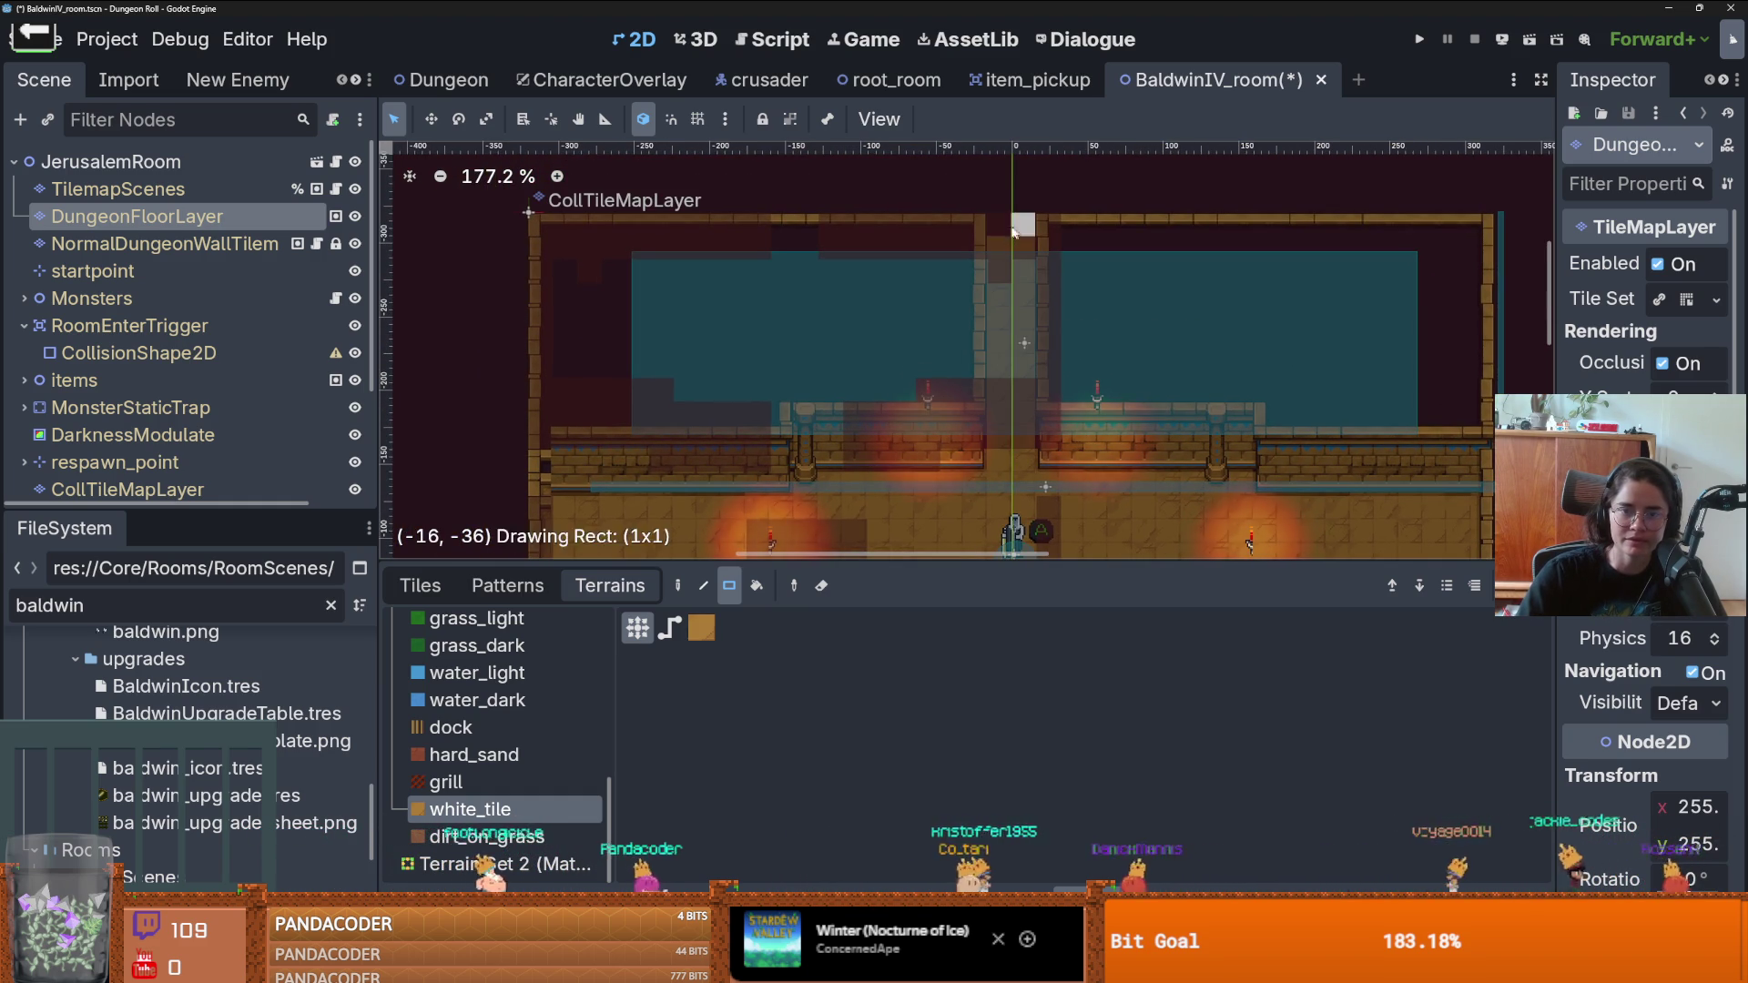
click(1074, 221)
scroll(901, 474, down, 2)
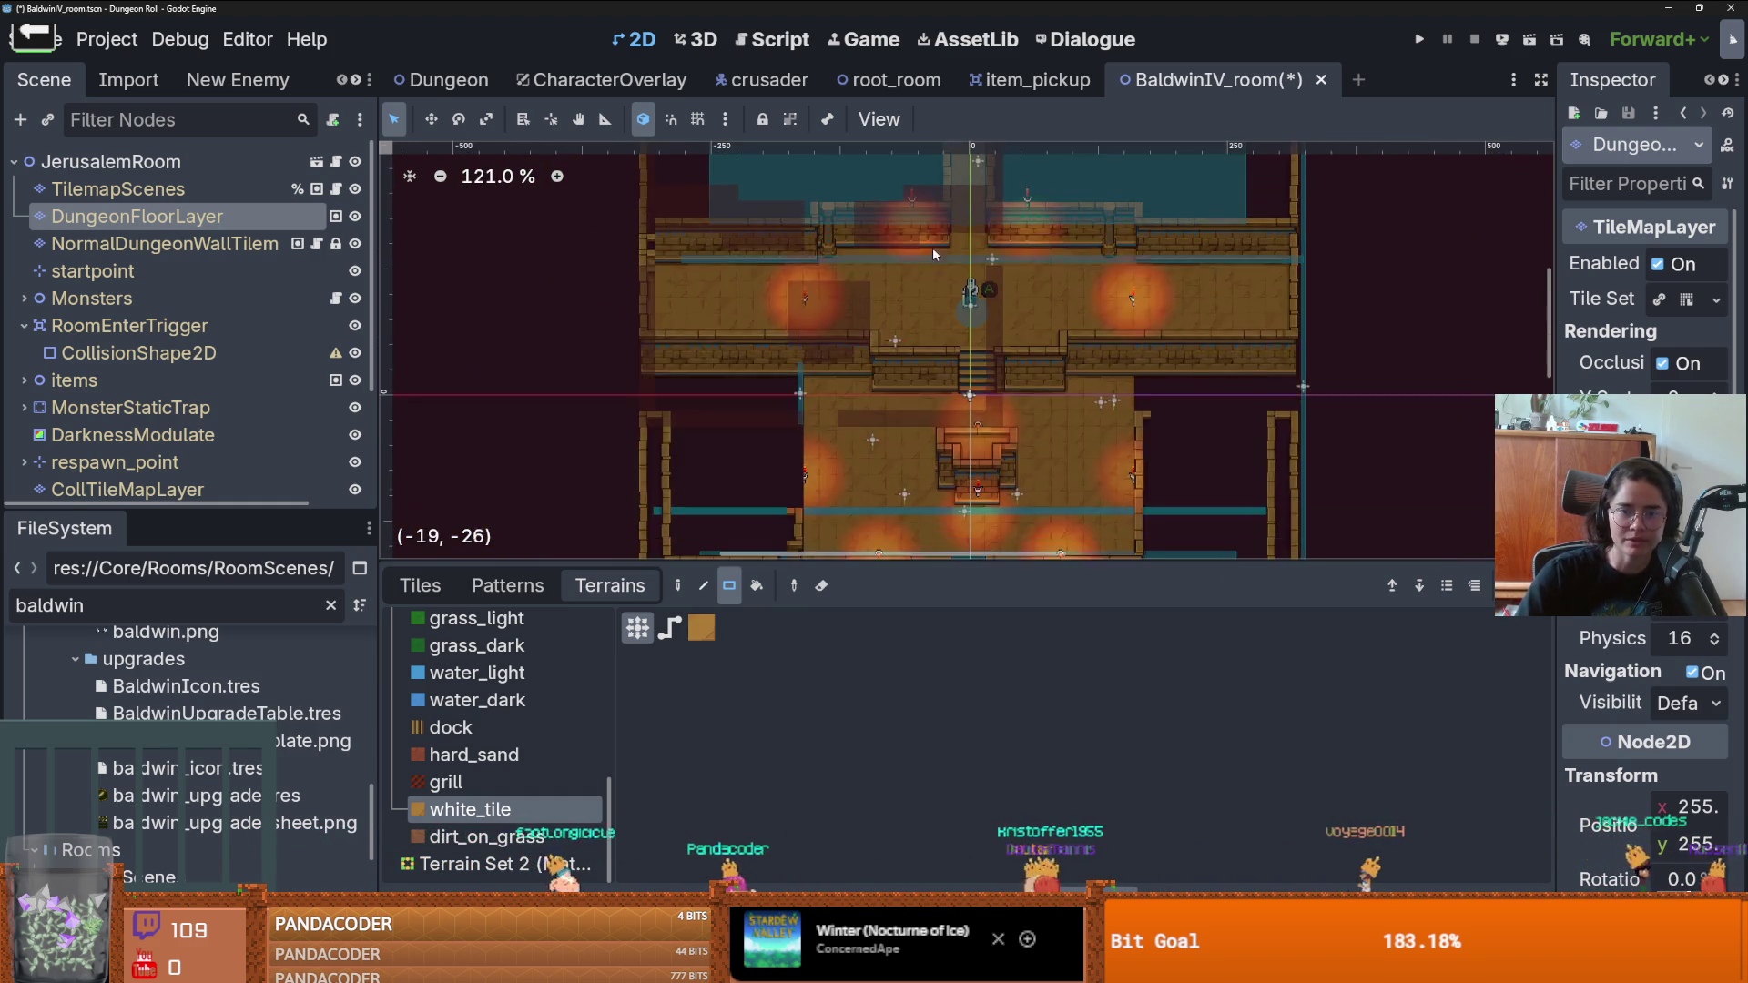
scroll(1016, 335, down, 3)
scroll(795, 413, down, 1)
scroll(1001, 446, up, 2)
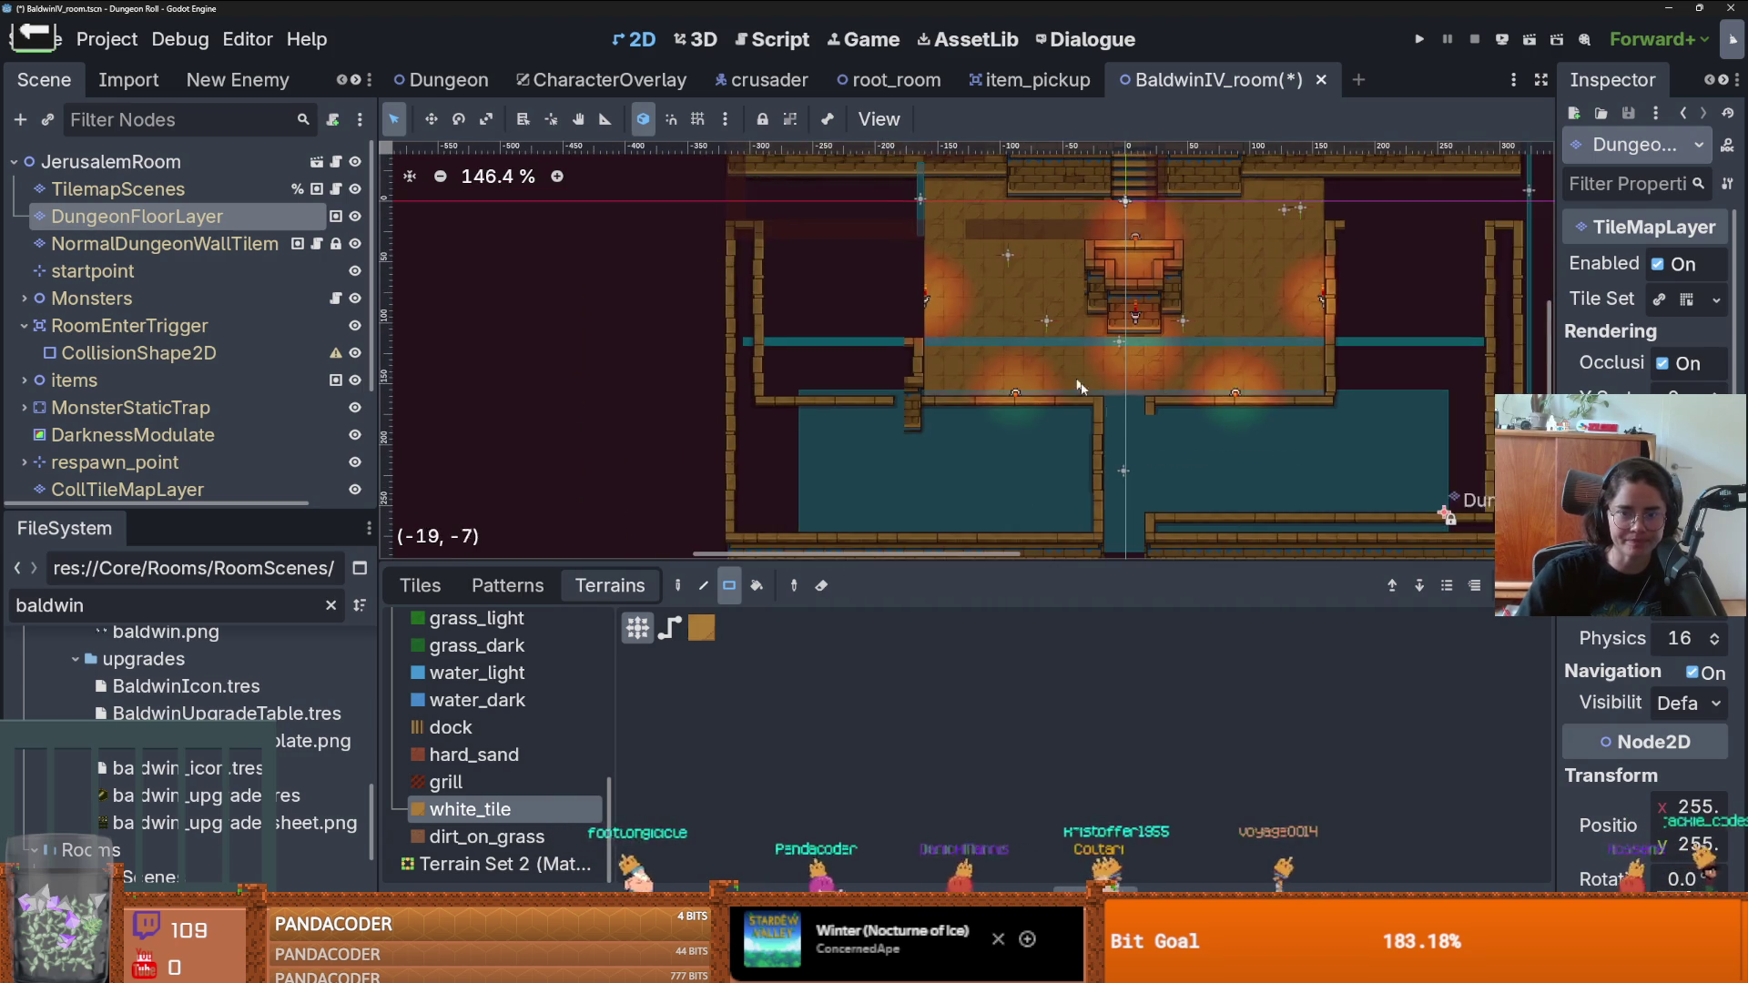
scroll(1139, 452, up, 1)
- Return to the NormalDungeonWallTilemap layer with DesertWalls terrain selected
click(244, 244)
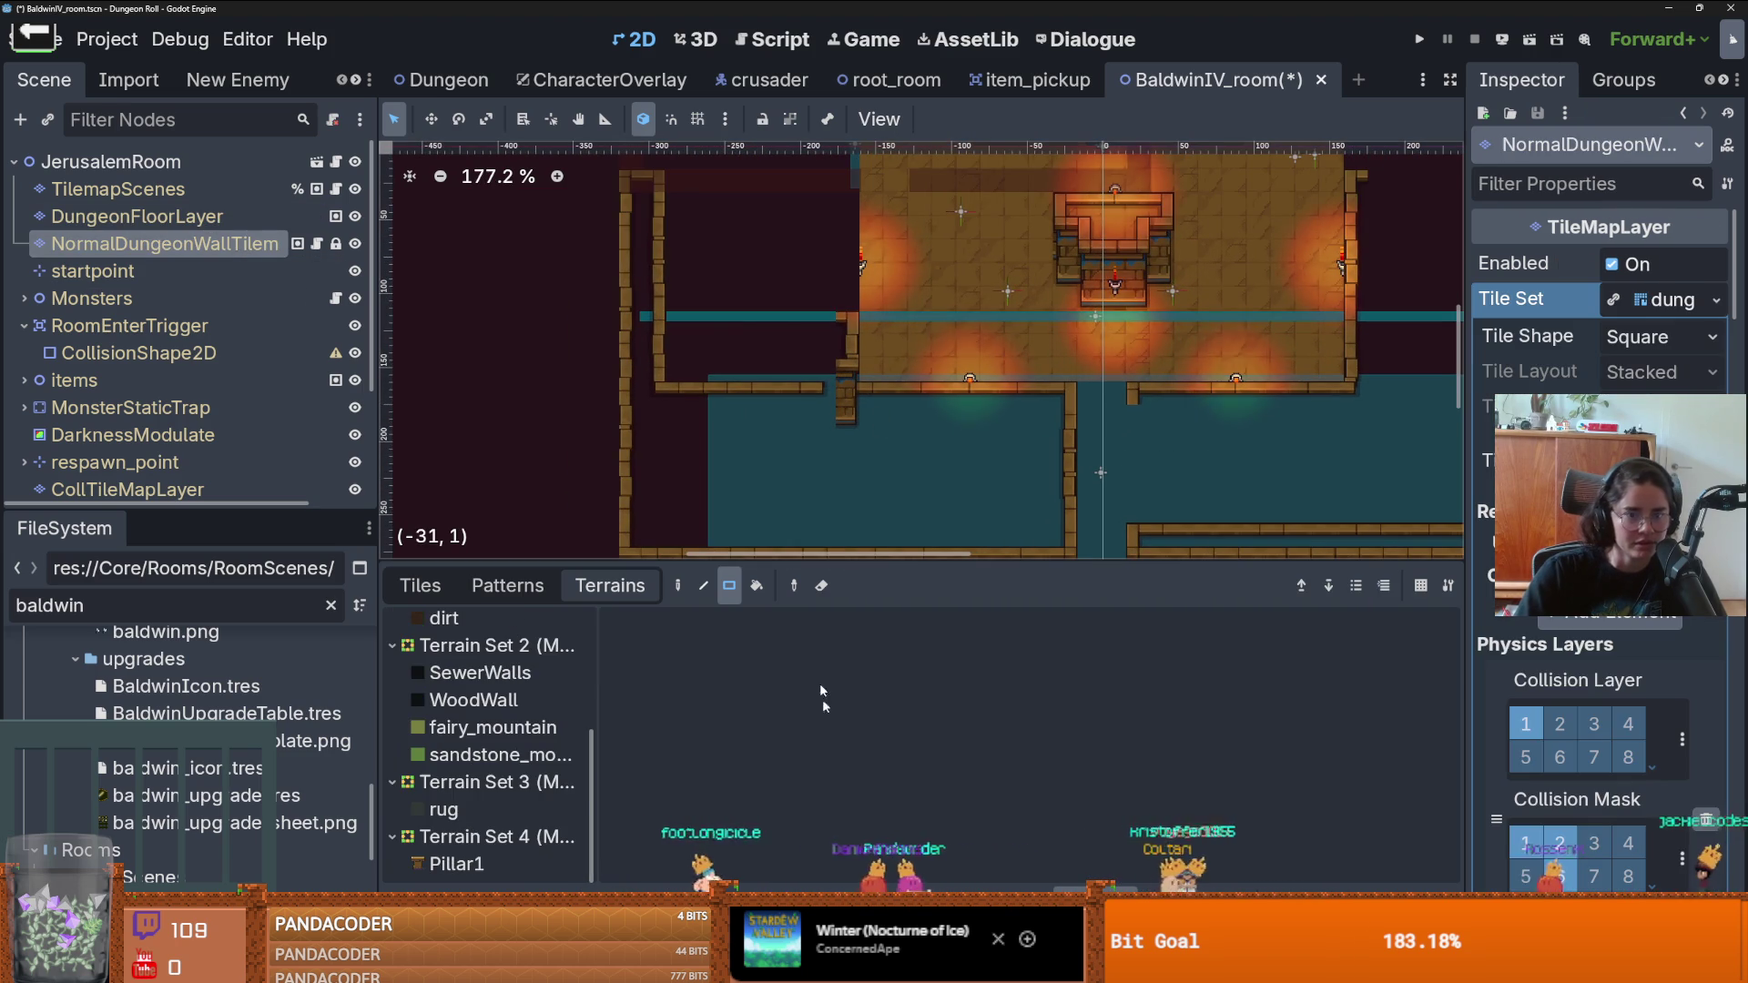
scroll(543, 670, up, 3)
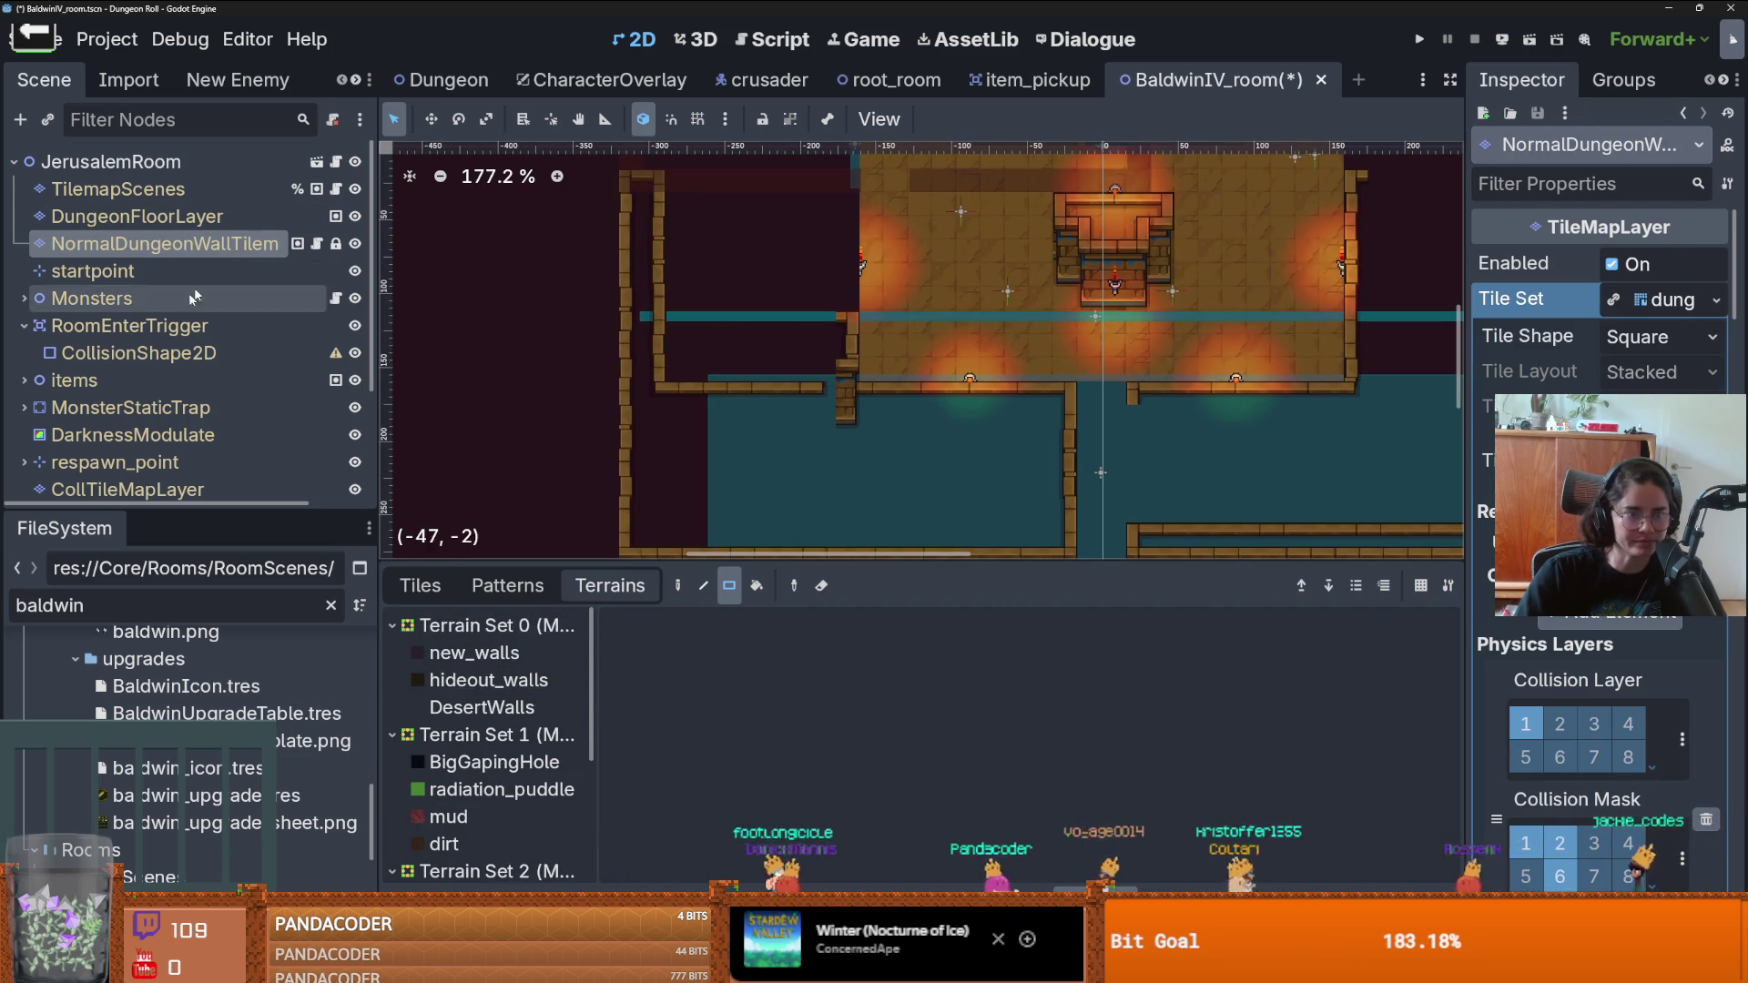
click(483, 707)
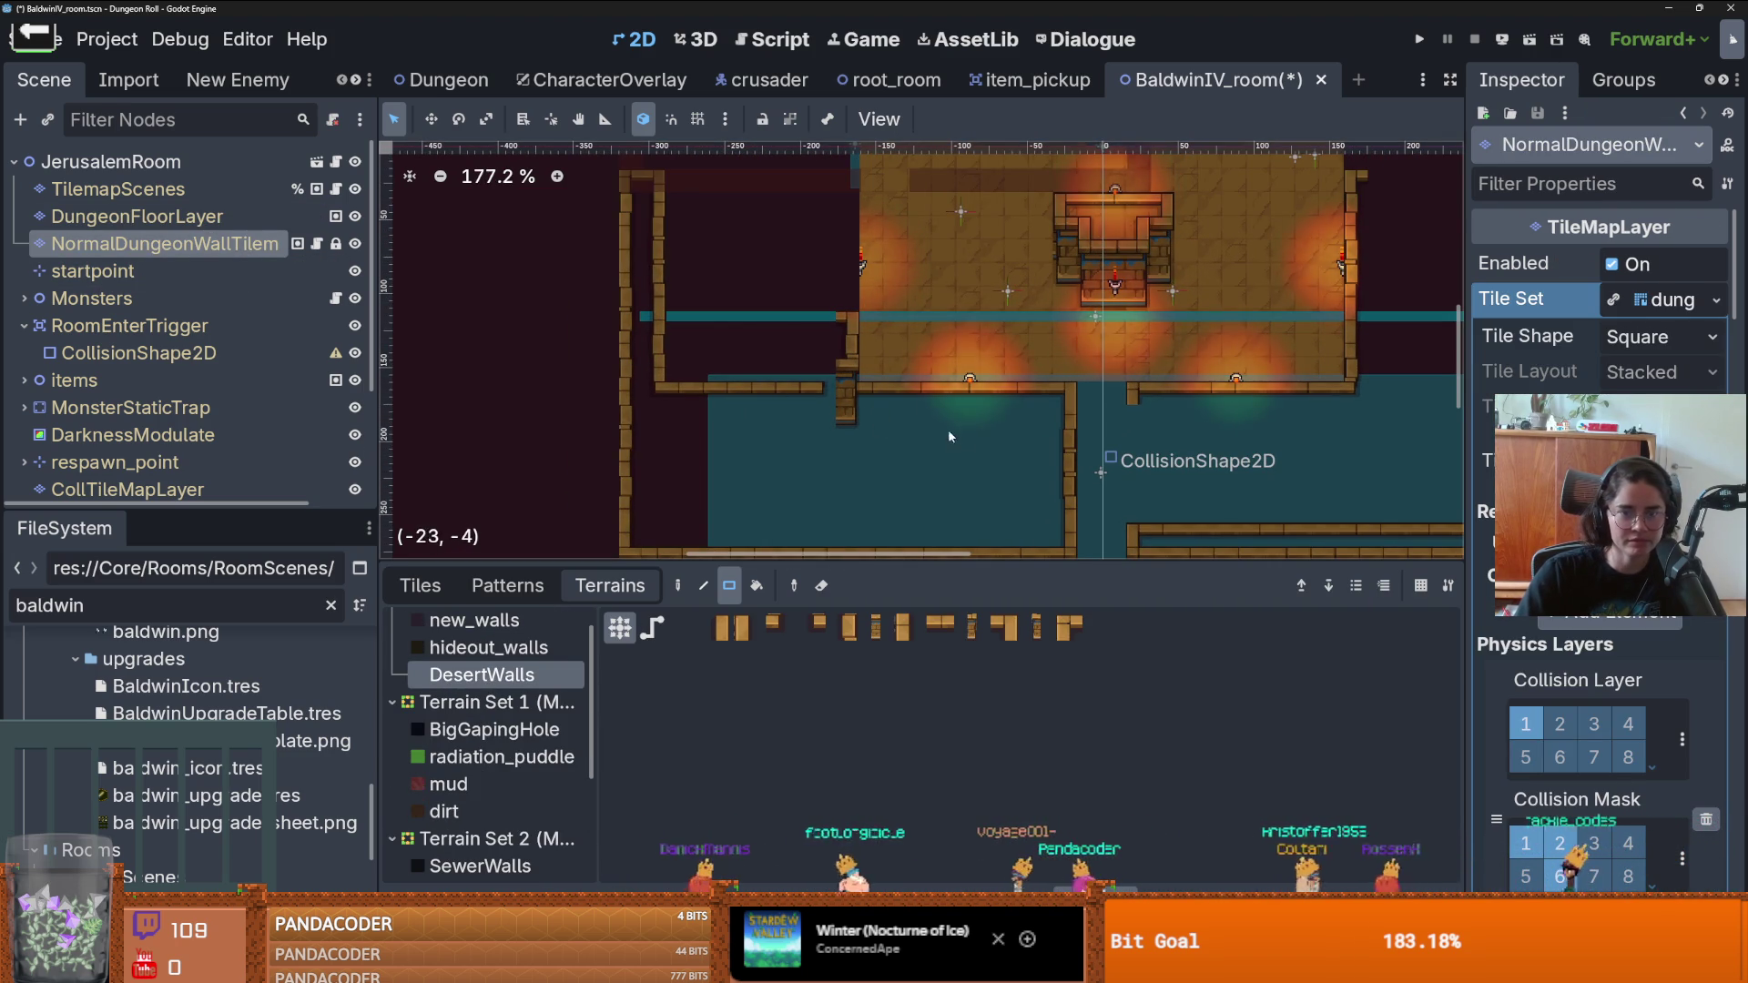
scroll(862, 394, up, 2)
- Paint DesertWalls at the wall corner and in a rectangle beside the lower wall
drag(888, 288, 873, 314)
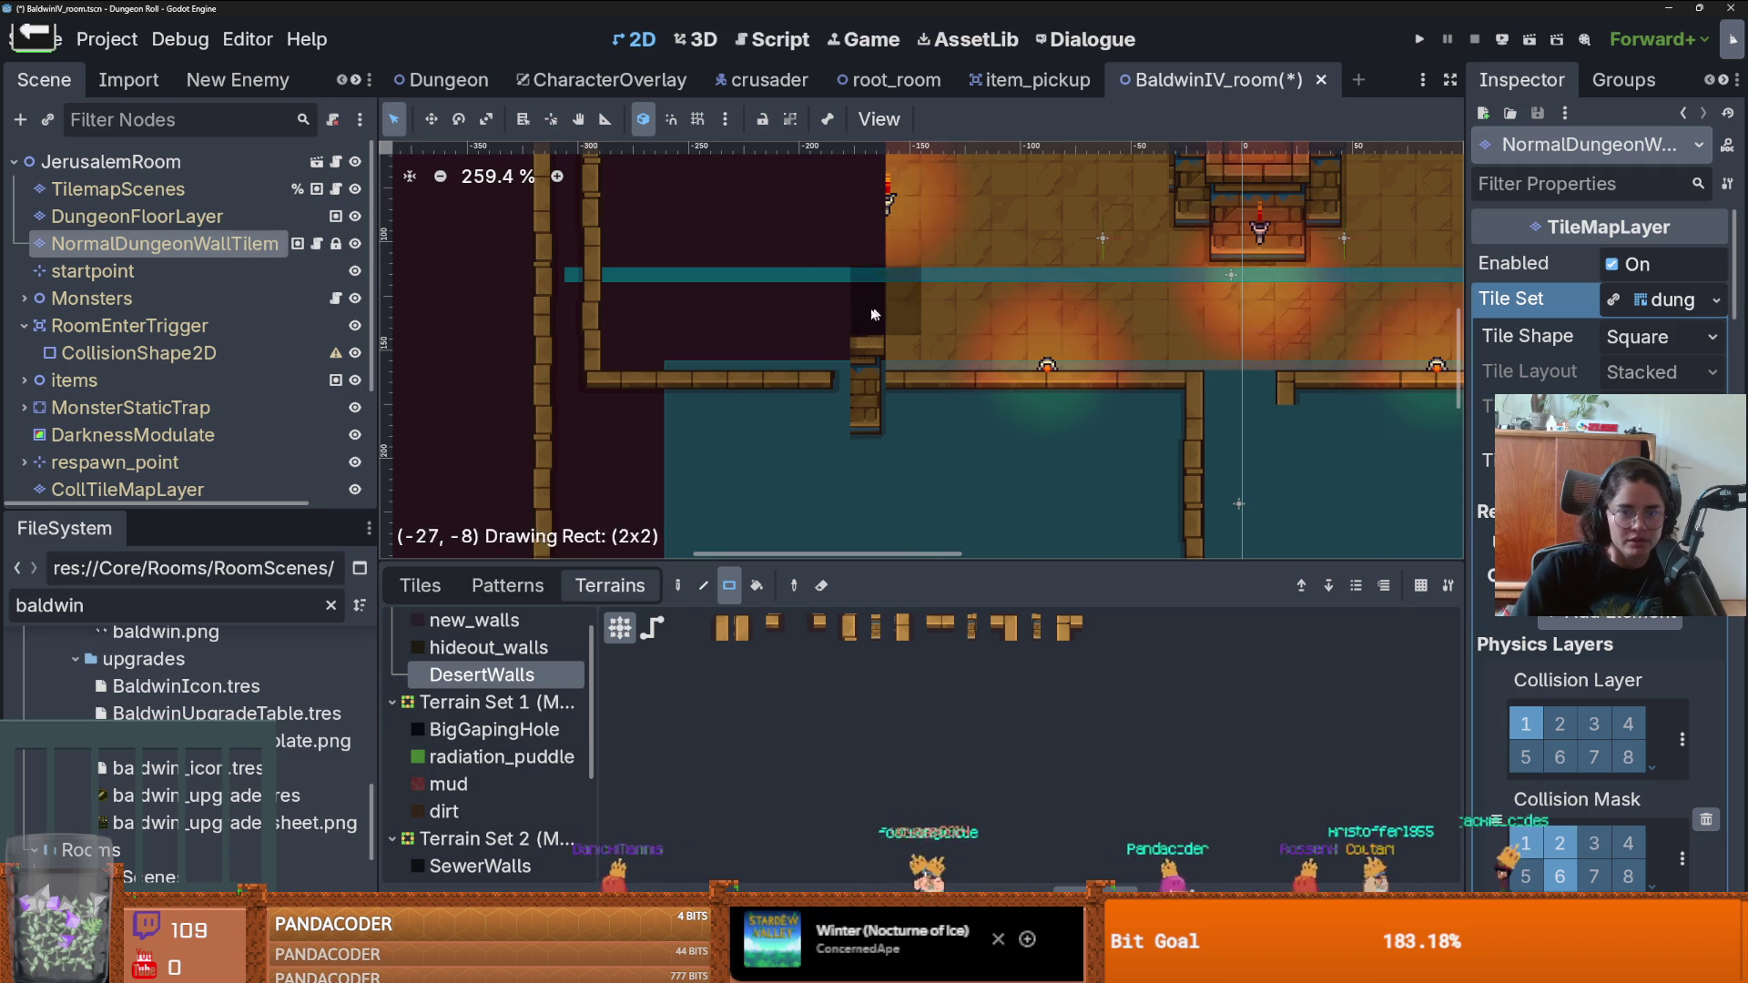
scroll(852, 377, down, 2)
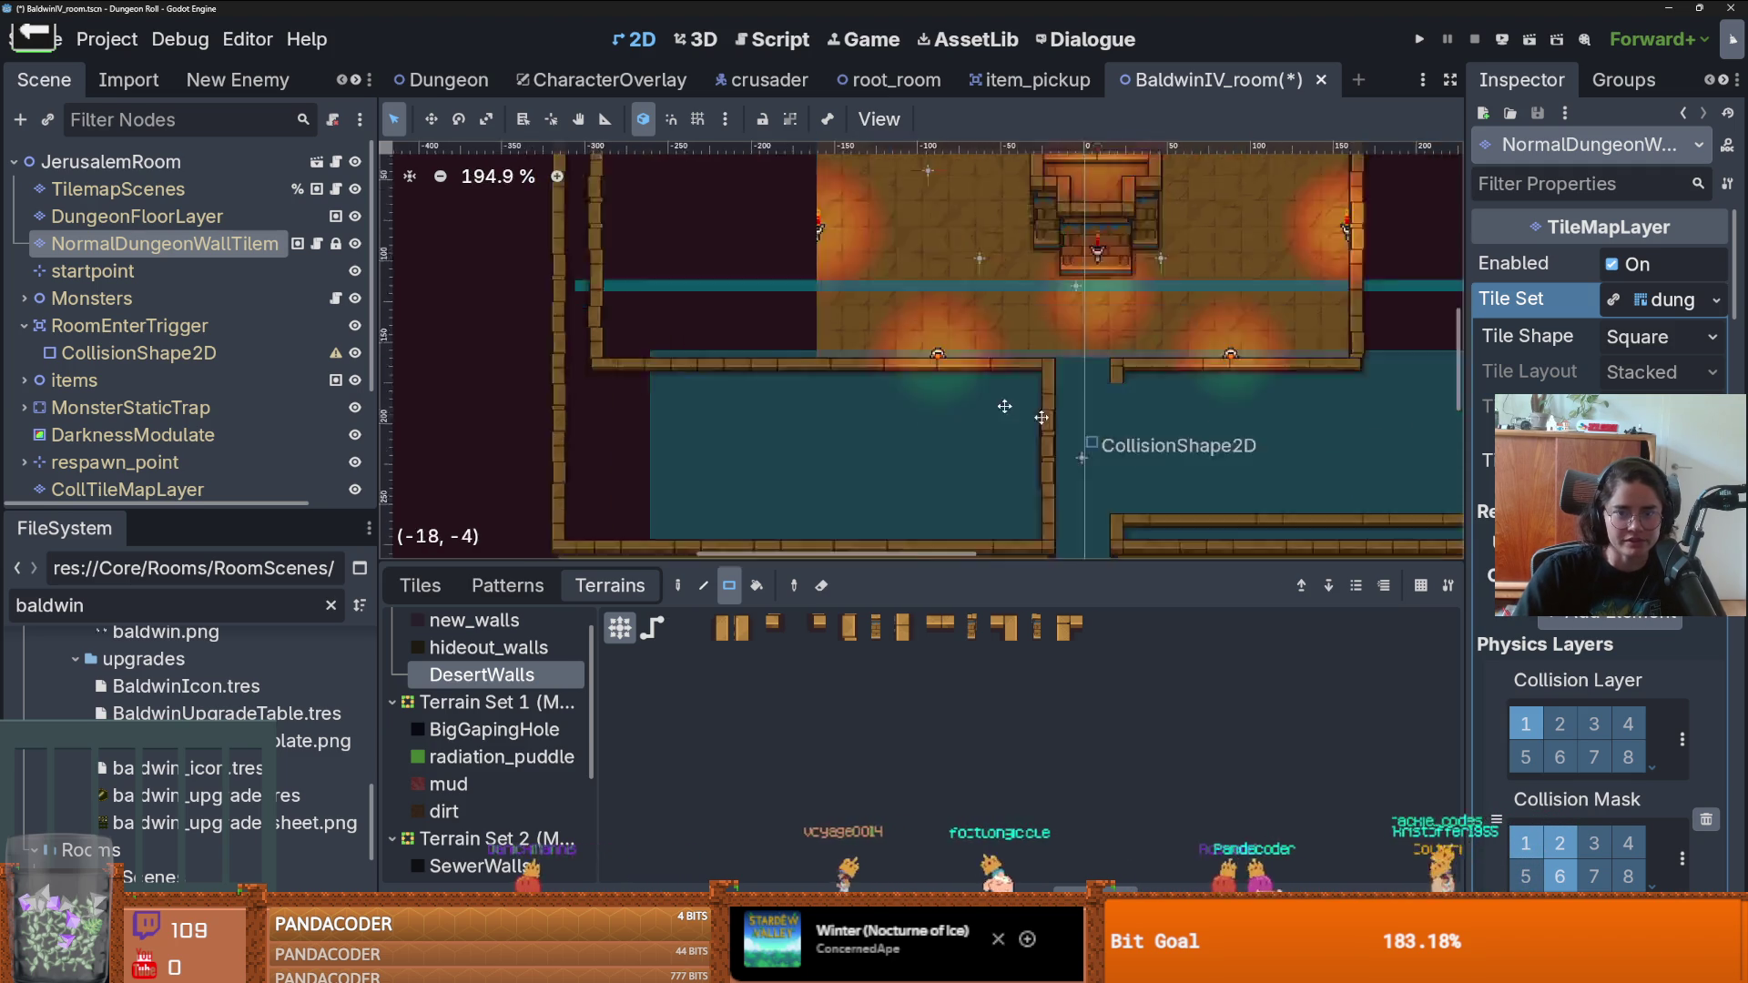
mouse_move(676, 252)
mouse_down()
mouse_move(860, 376)
mouse_move(933, 375)
mouse_up()
scroll(866, 413, up, 1)
scroll(865, 413, down, 1)
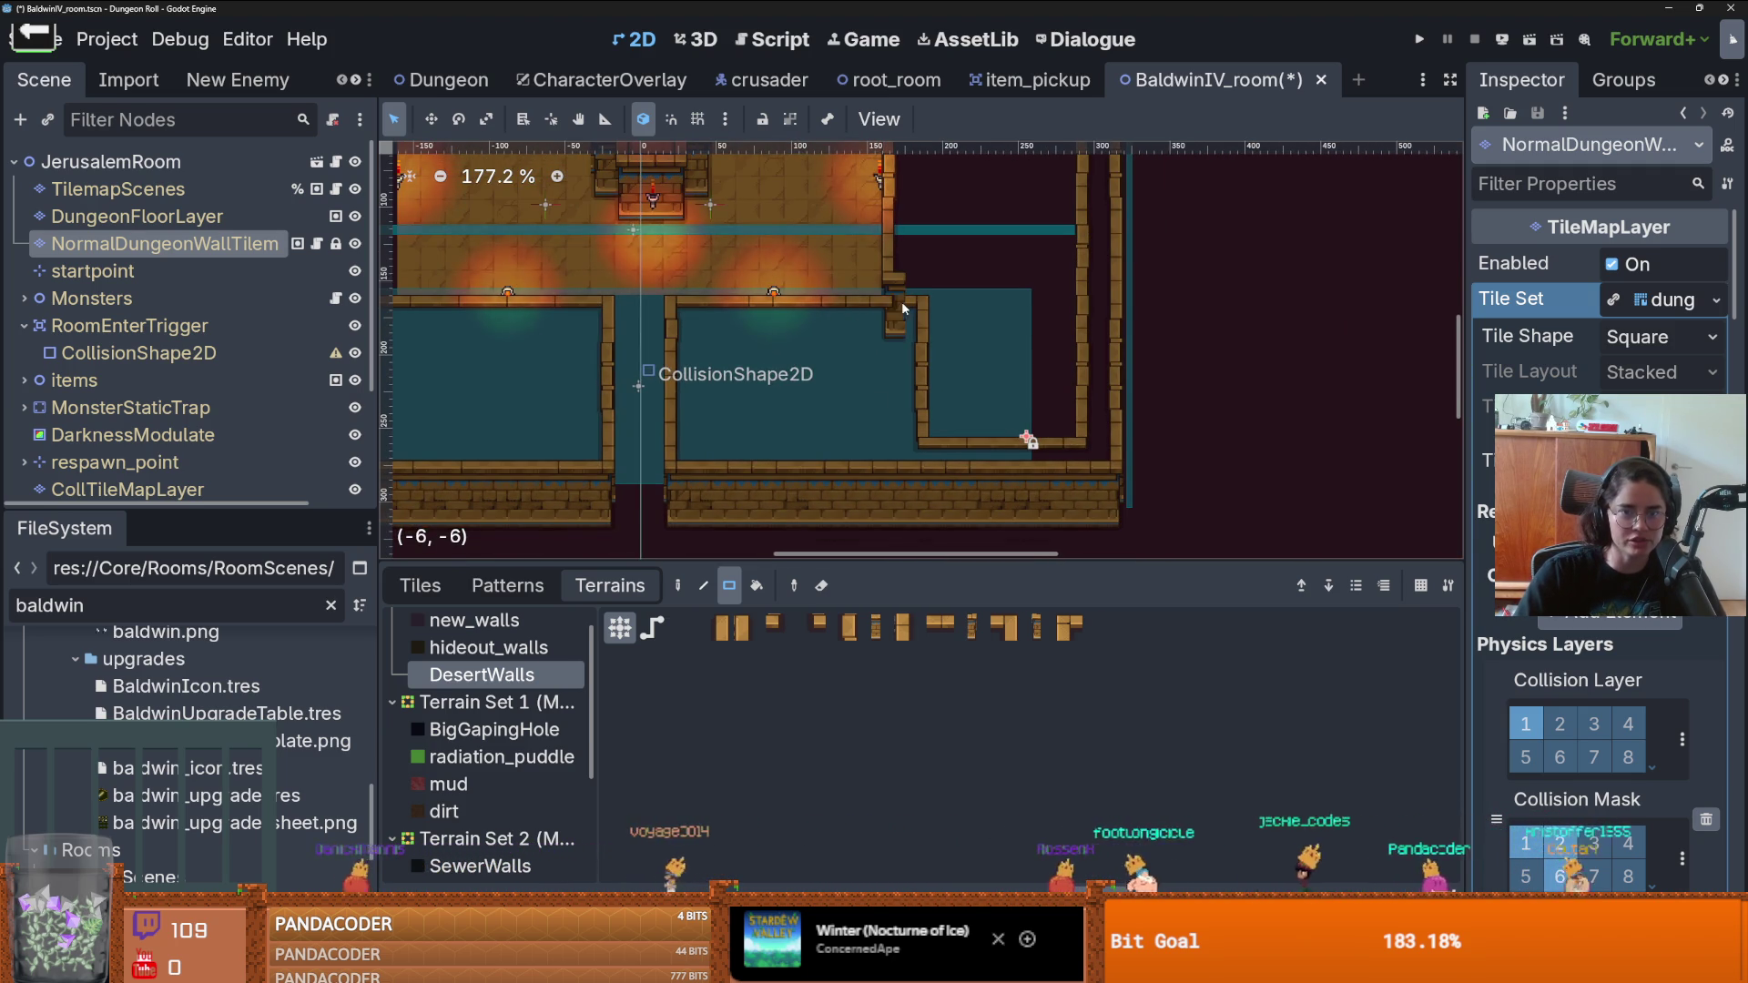
scroll(892, 316, down, 2)
- Repaint the right room's wall column and walls with DesertWalls
mouse_move(1019, 273)
mouse_down()
mouse_move(1019, 223)
mouse_move(970, 392)
mouse_move(947, 391)
mouse_move(911, 337)
mouse_up()
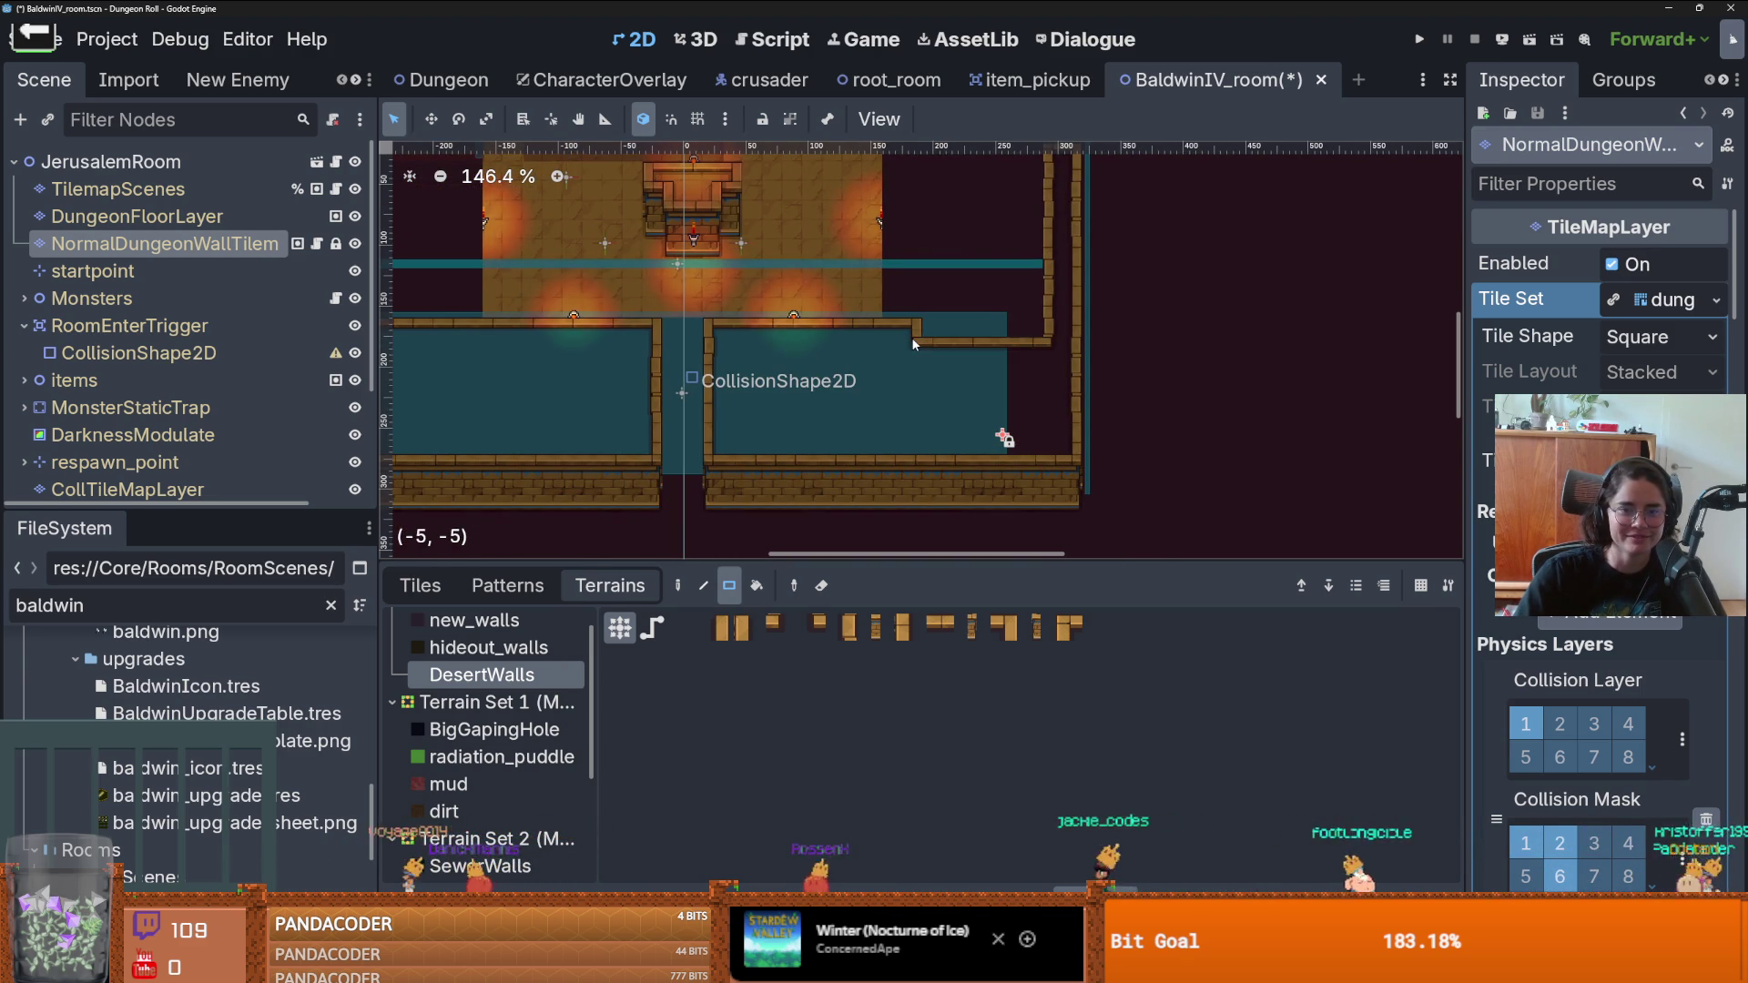
drag(1056, 332, 956, 333)
scroll(673, 330, down, 3)
scroll(674, 330, down, 1)
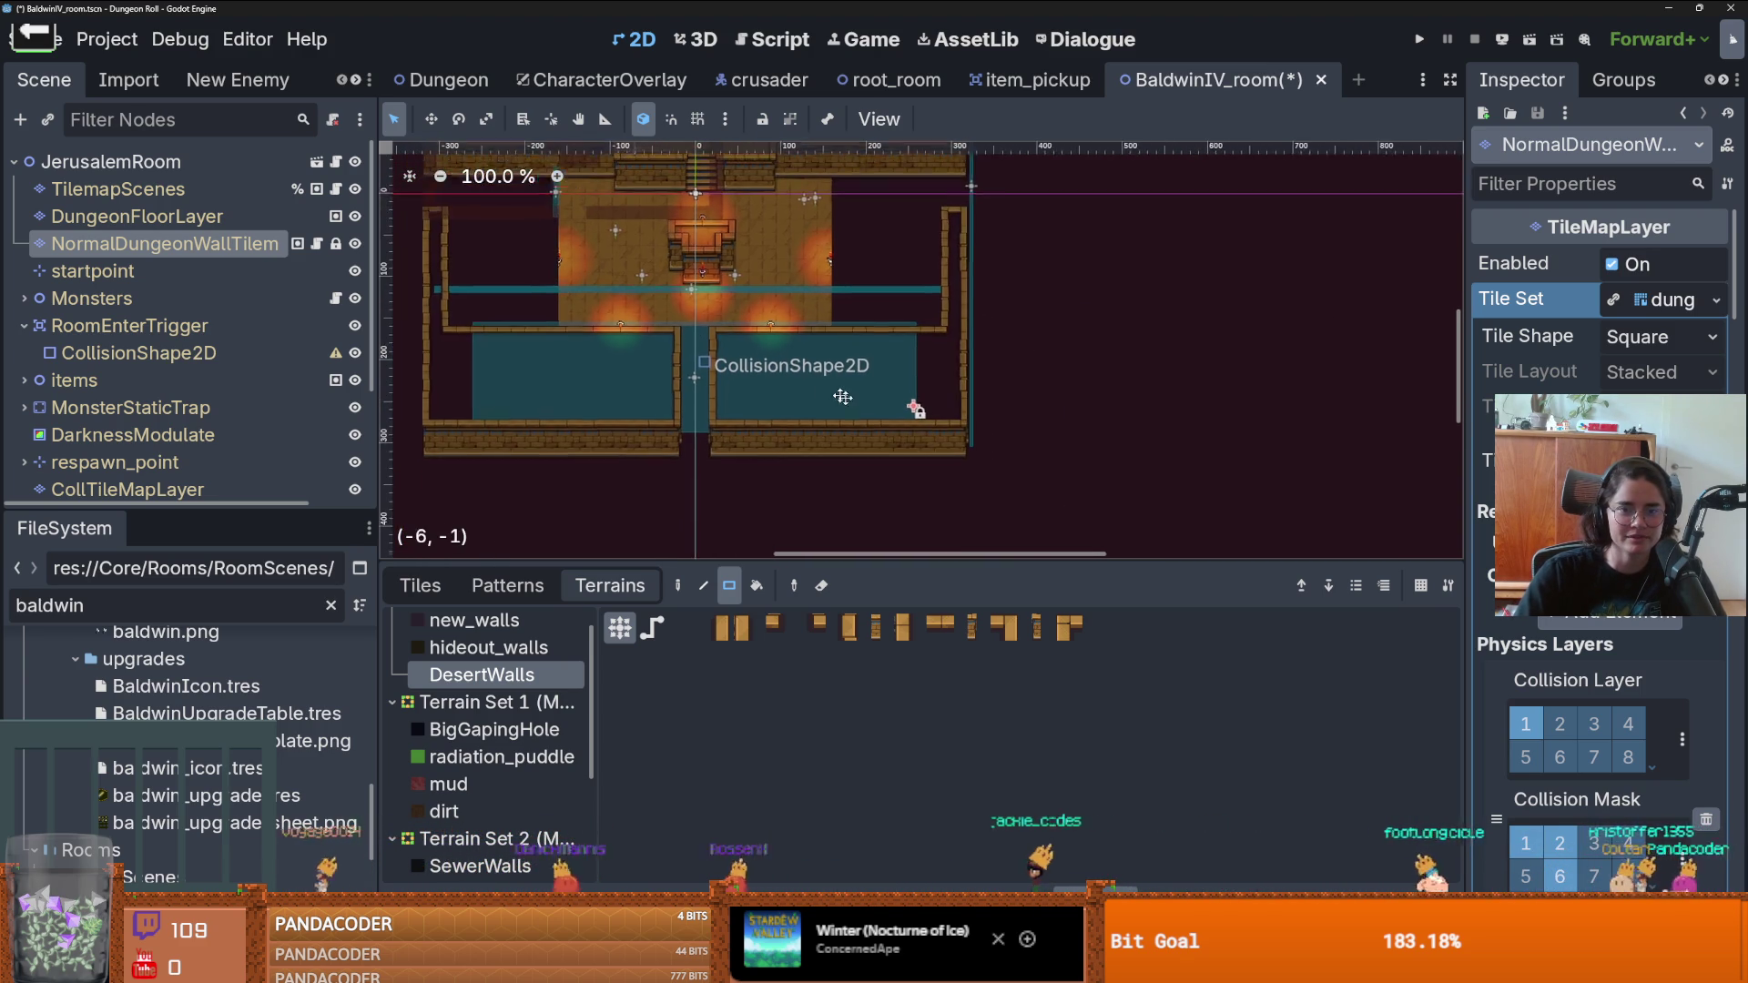
scroll(710, 342, left, 3)
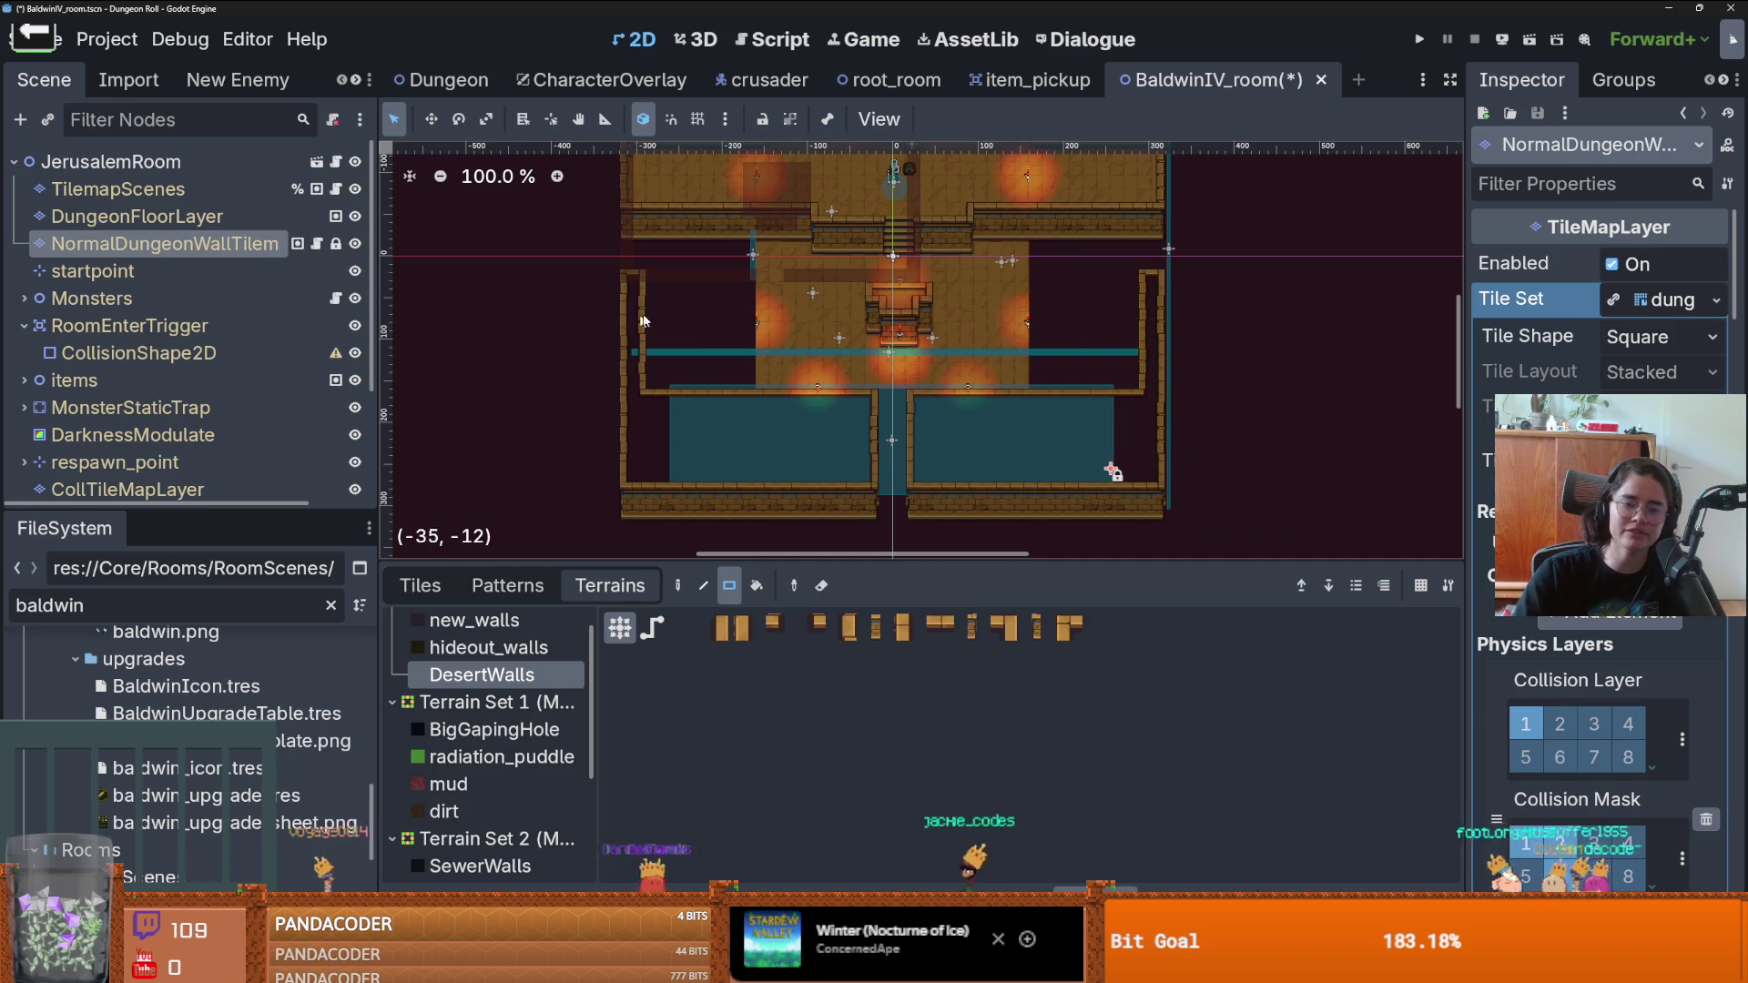
scroll(815, 354, up, 1)
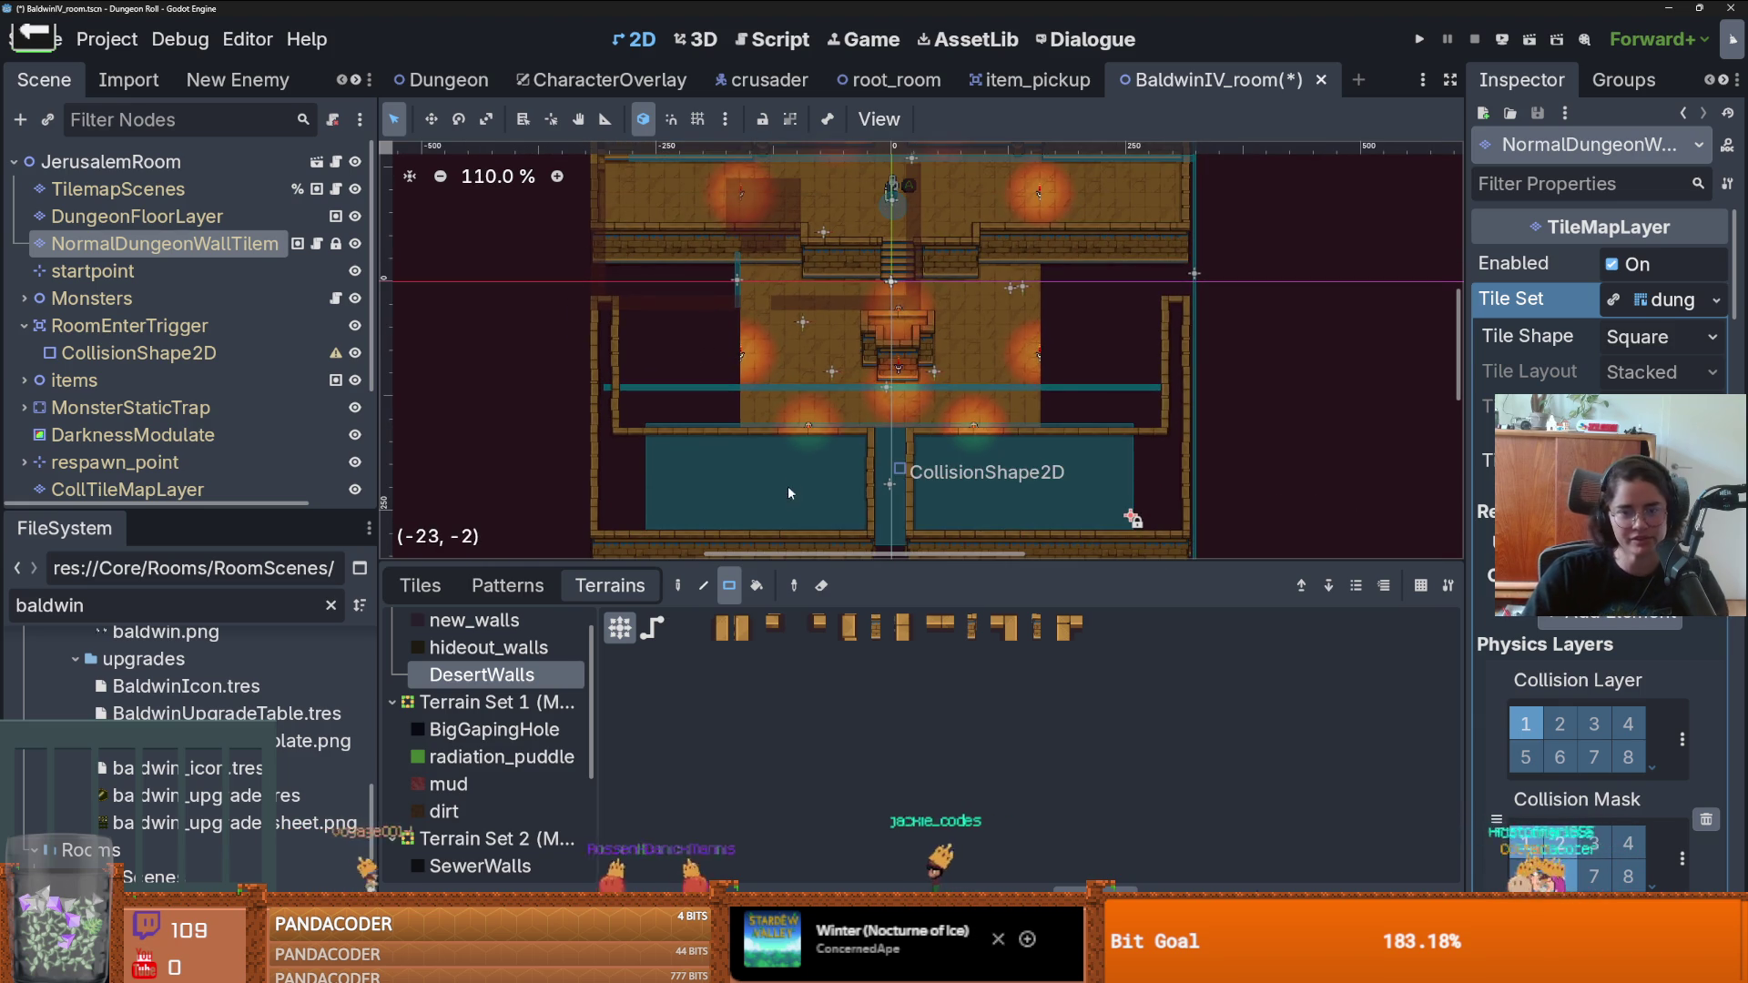
- Make DungeonFloorLayer the edited layer and pick white_tile terrain
click(173, 217)
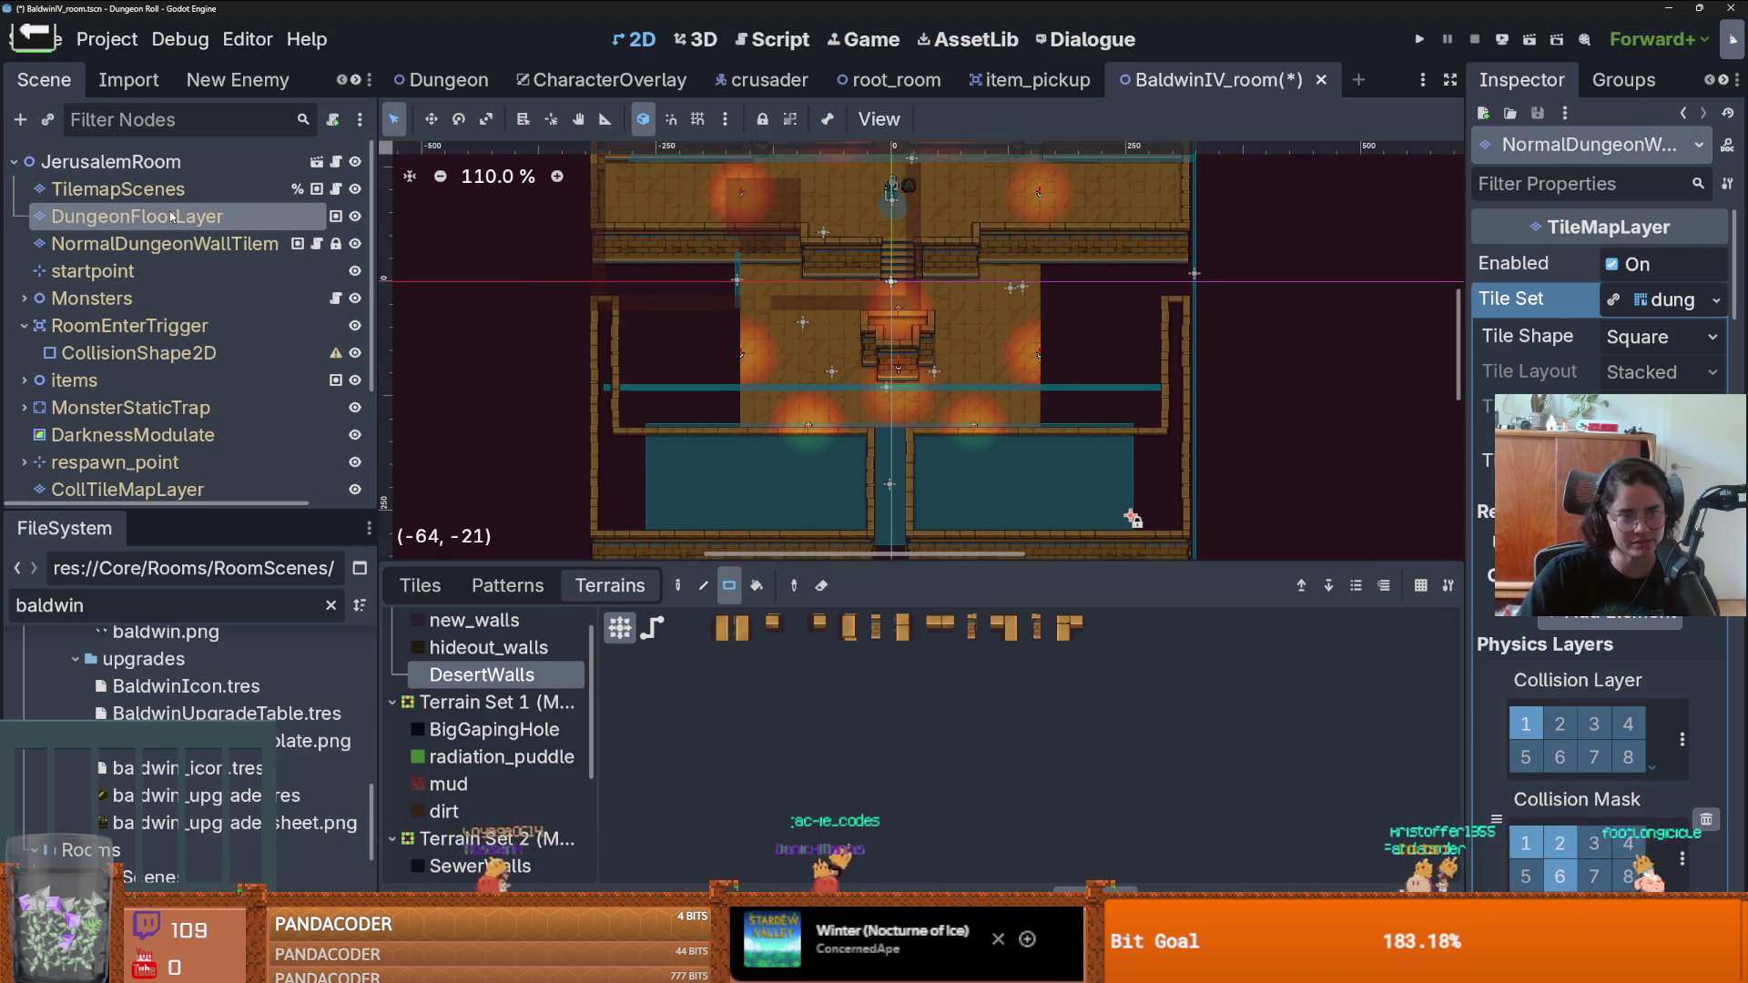
click(164, 244)
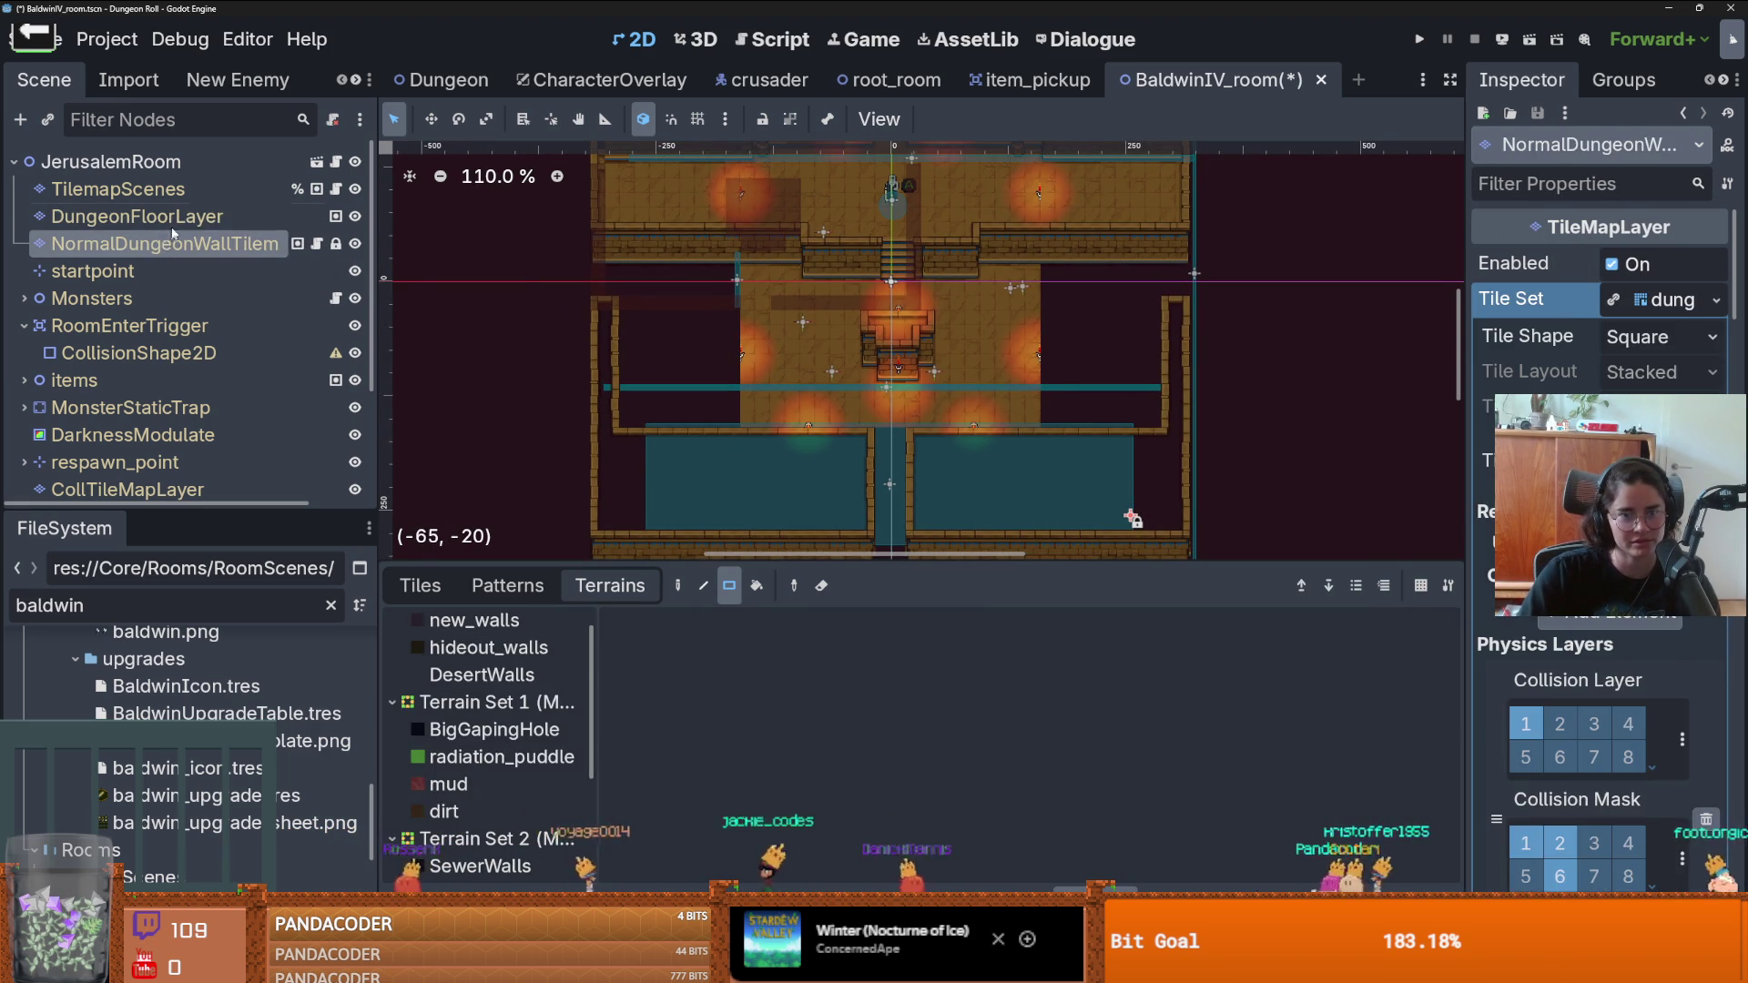
click(137, 216)
scroll(706, 454, up, 1)
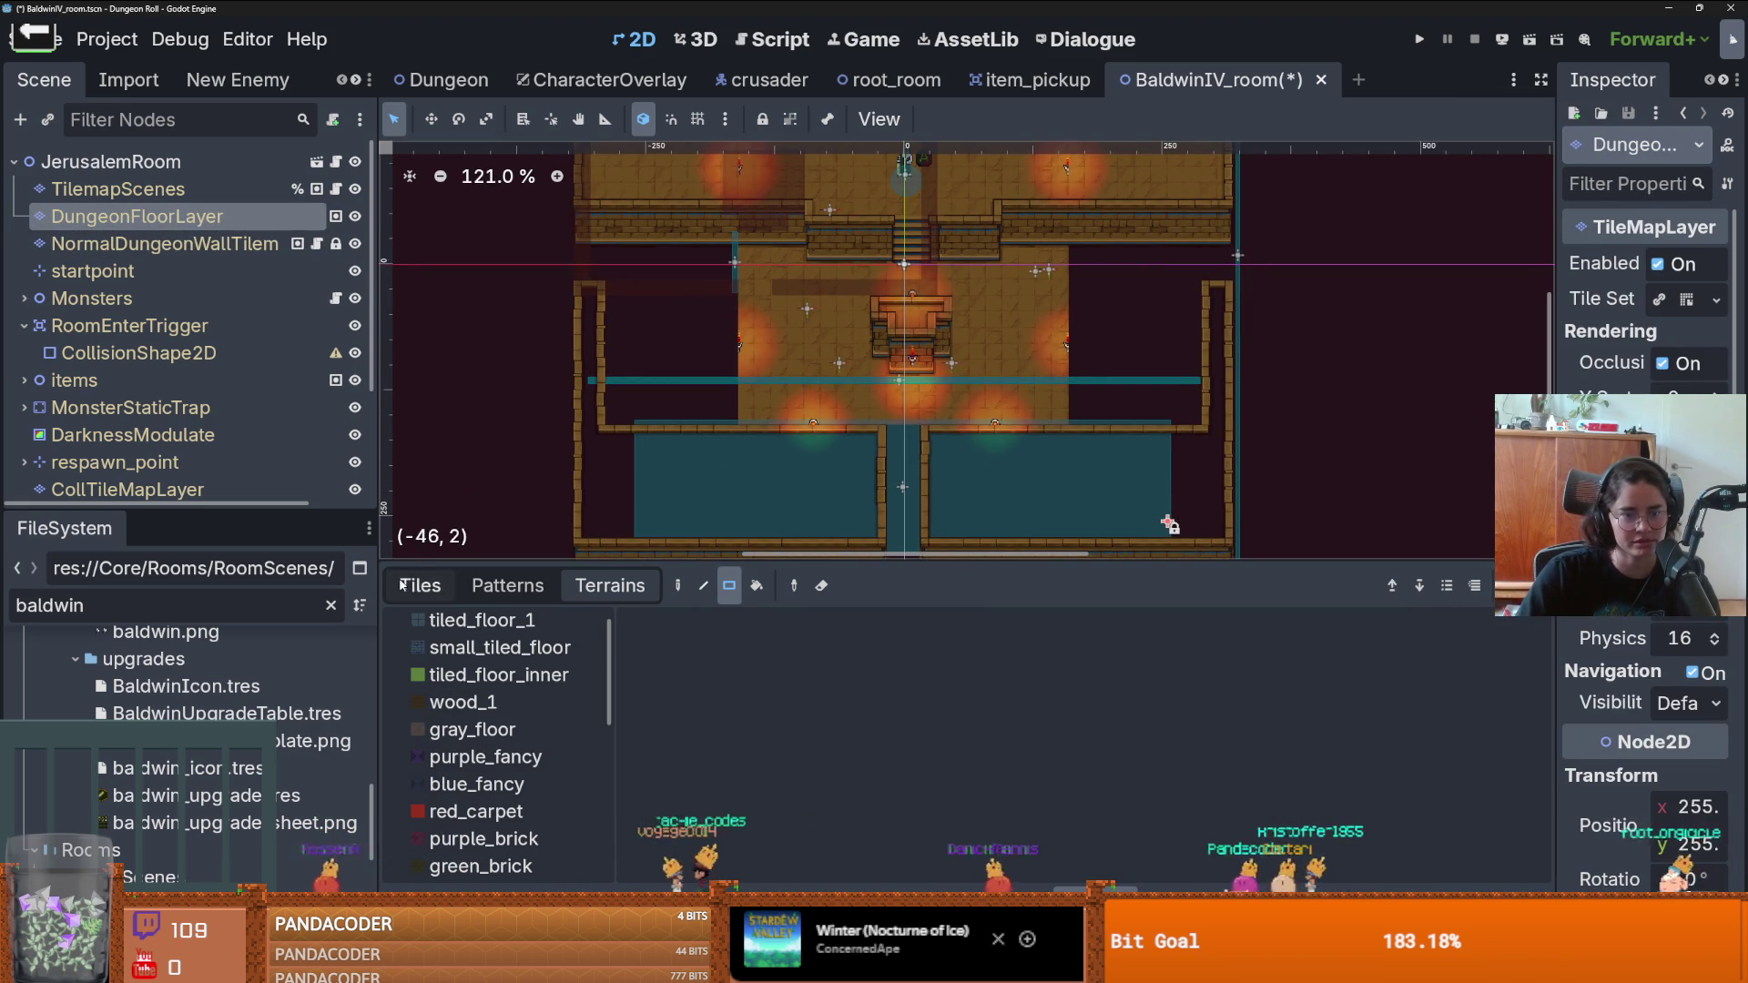
scroll(480, 696, down, 10)
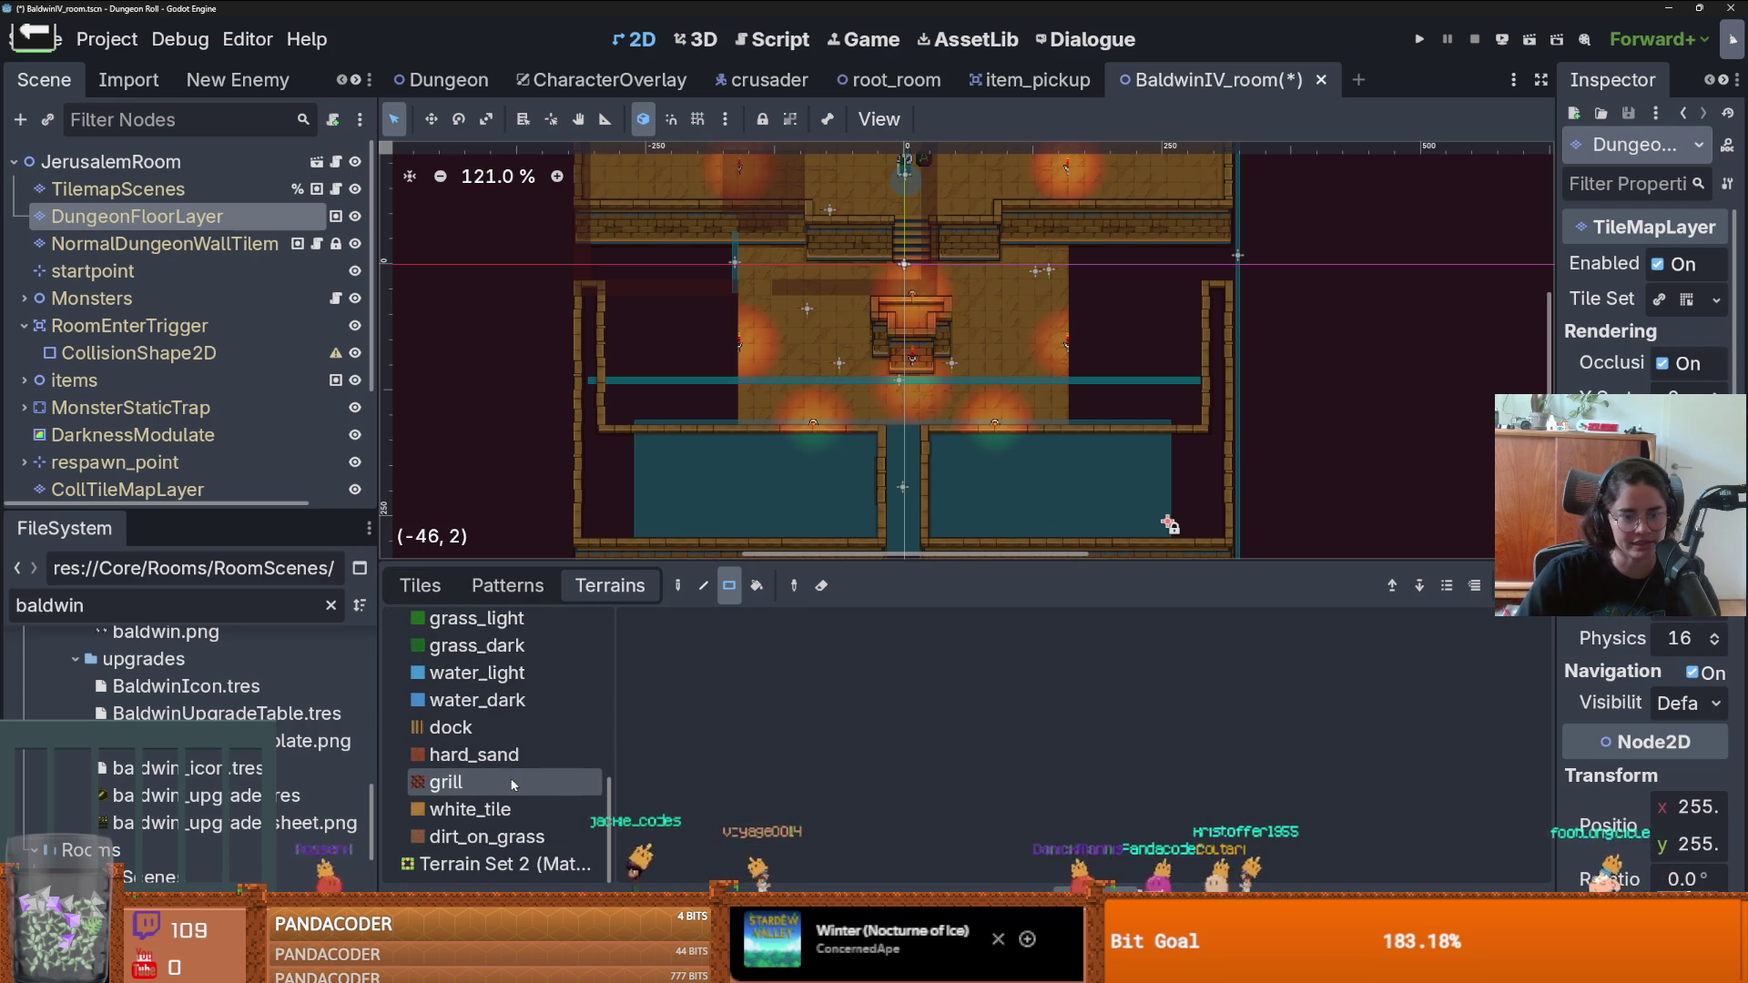
click(510, 810)
scroll(761, 380, up, 3)
- Paint white_tile floor rectangles across the room and along its right edge
mouse_move(747, 433)
mouse_down()
mouse_move(583, 194)
mouse_move(523, 223)
mouse_move(546, 239)
mouse_up()
scroll(884, 265, down, 5)
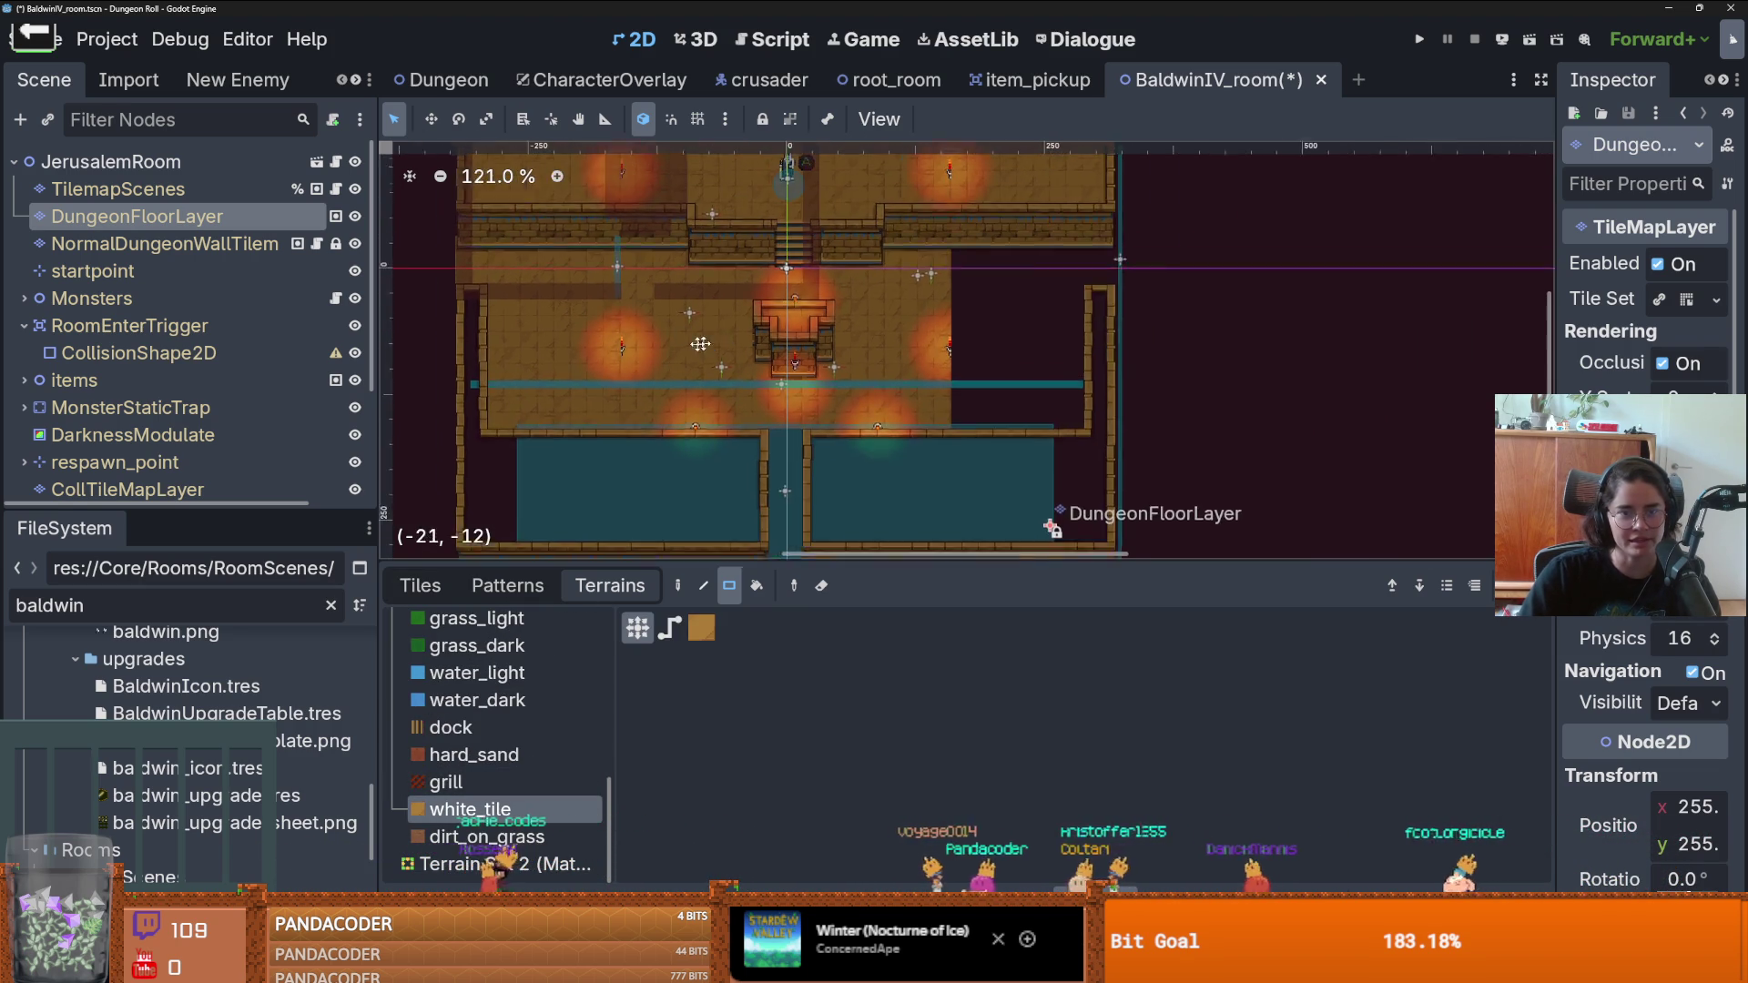
drag(885, 265, 968, 391)
scroll(1001, 309, up, 3)
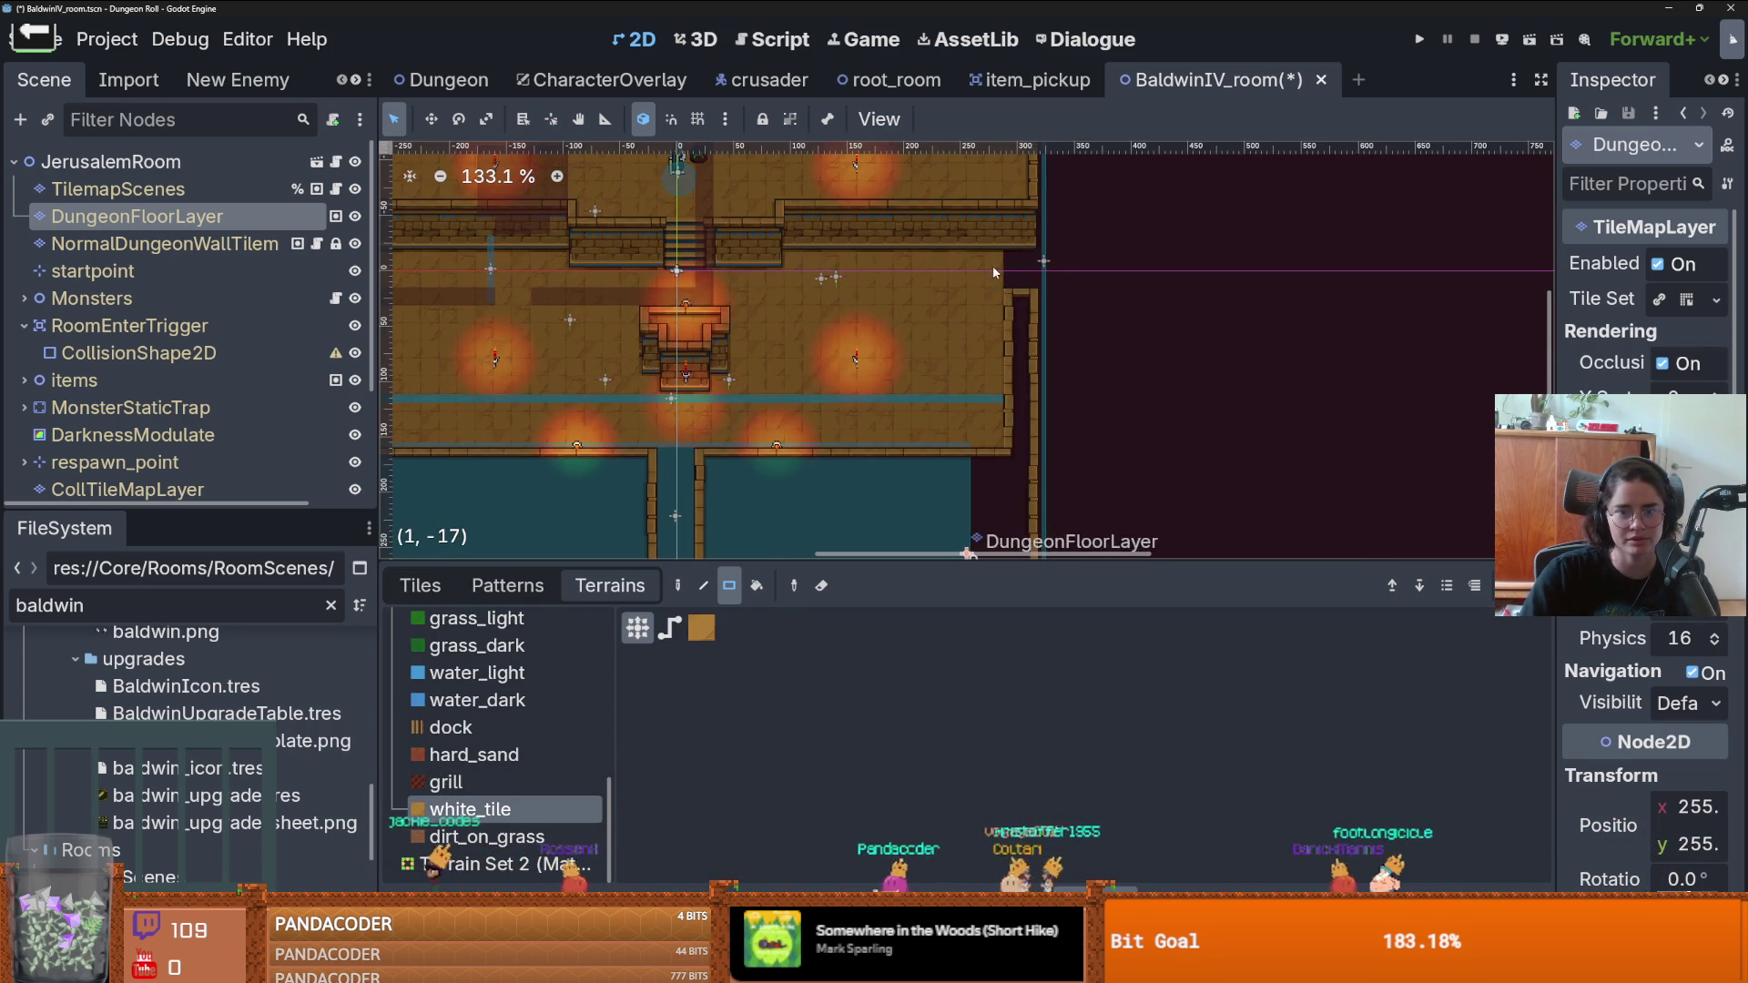
drag(1016, 269, 1018, 274)
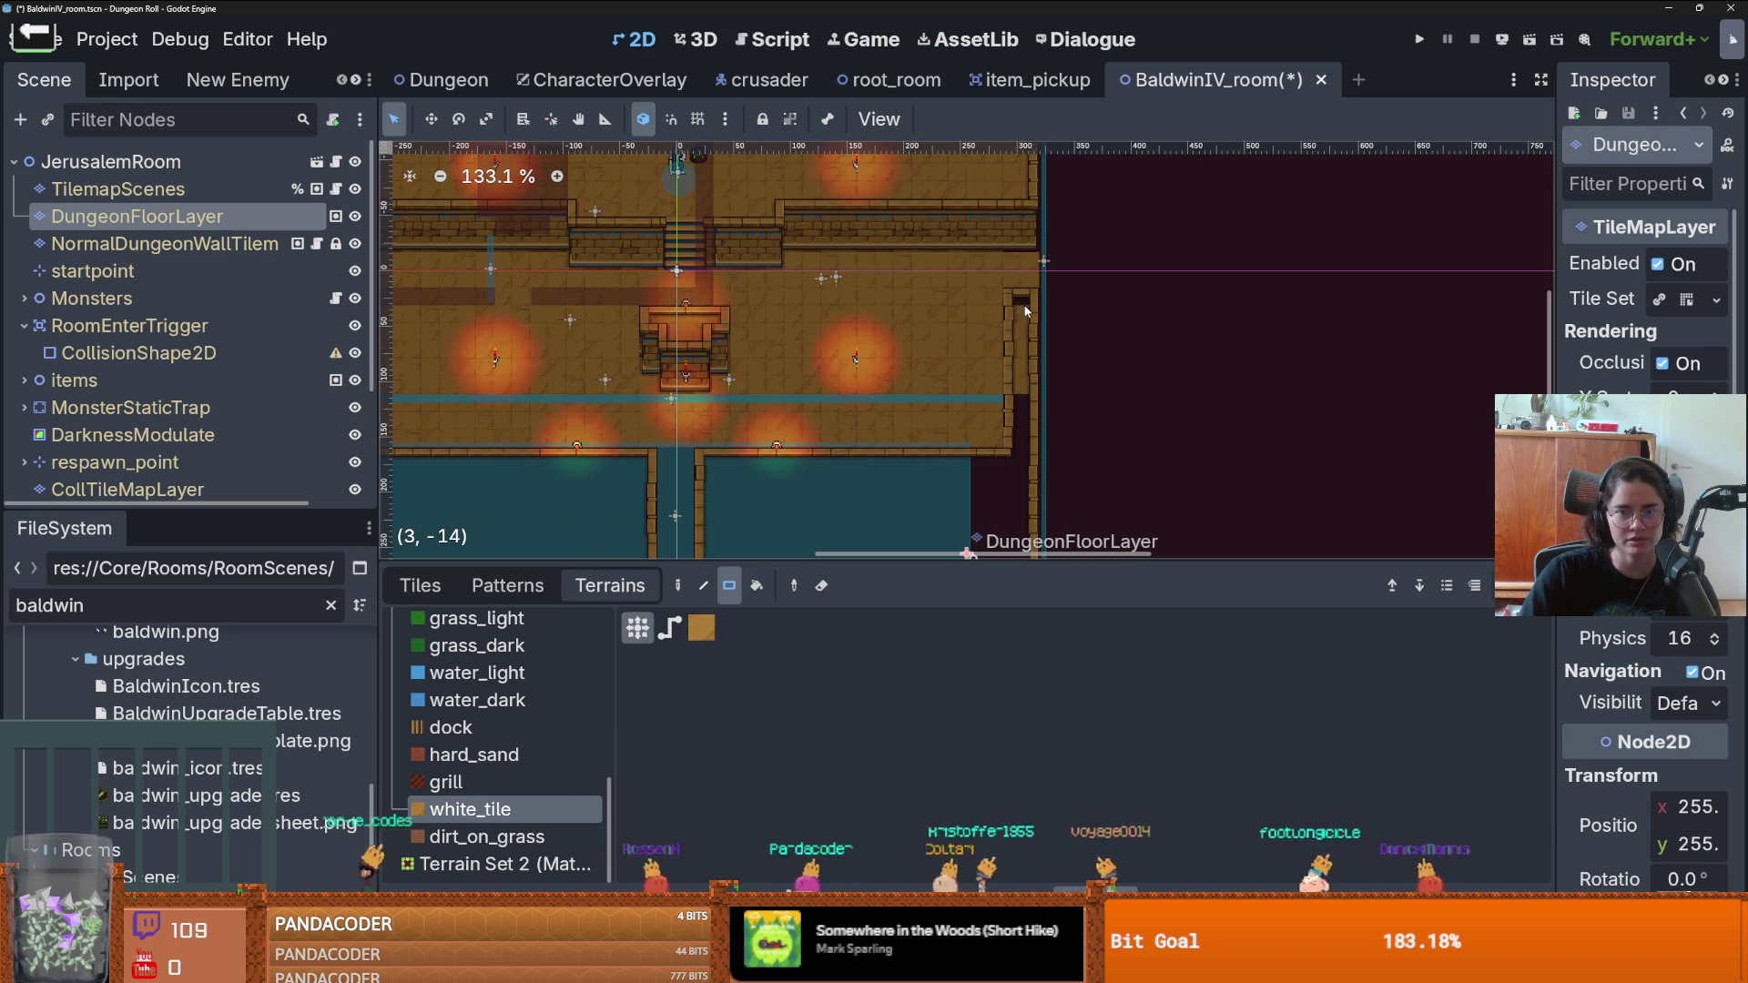
scroll(1022, 310, down, 3)
mouse_move(1003, 162)
mouse_down()
mouse_move(1007, 429)
mouse_move(992, 426)
mouse_up()
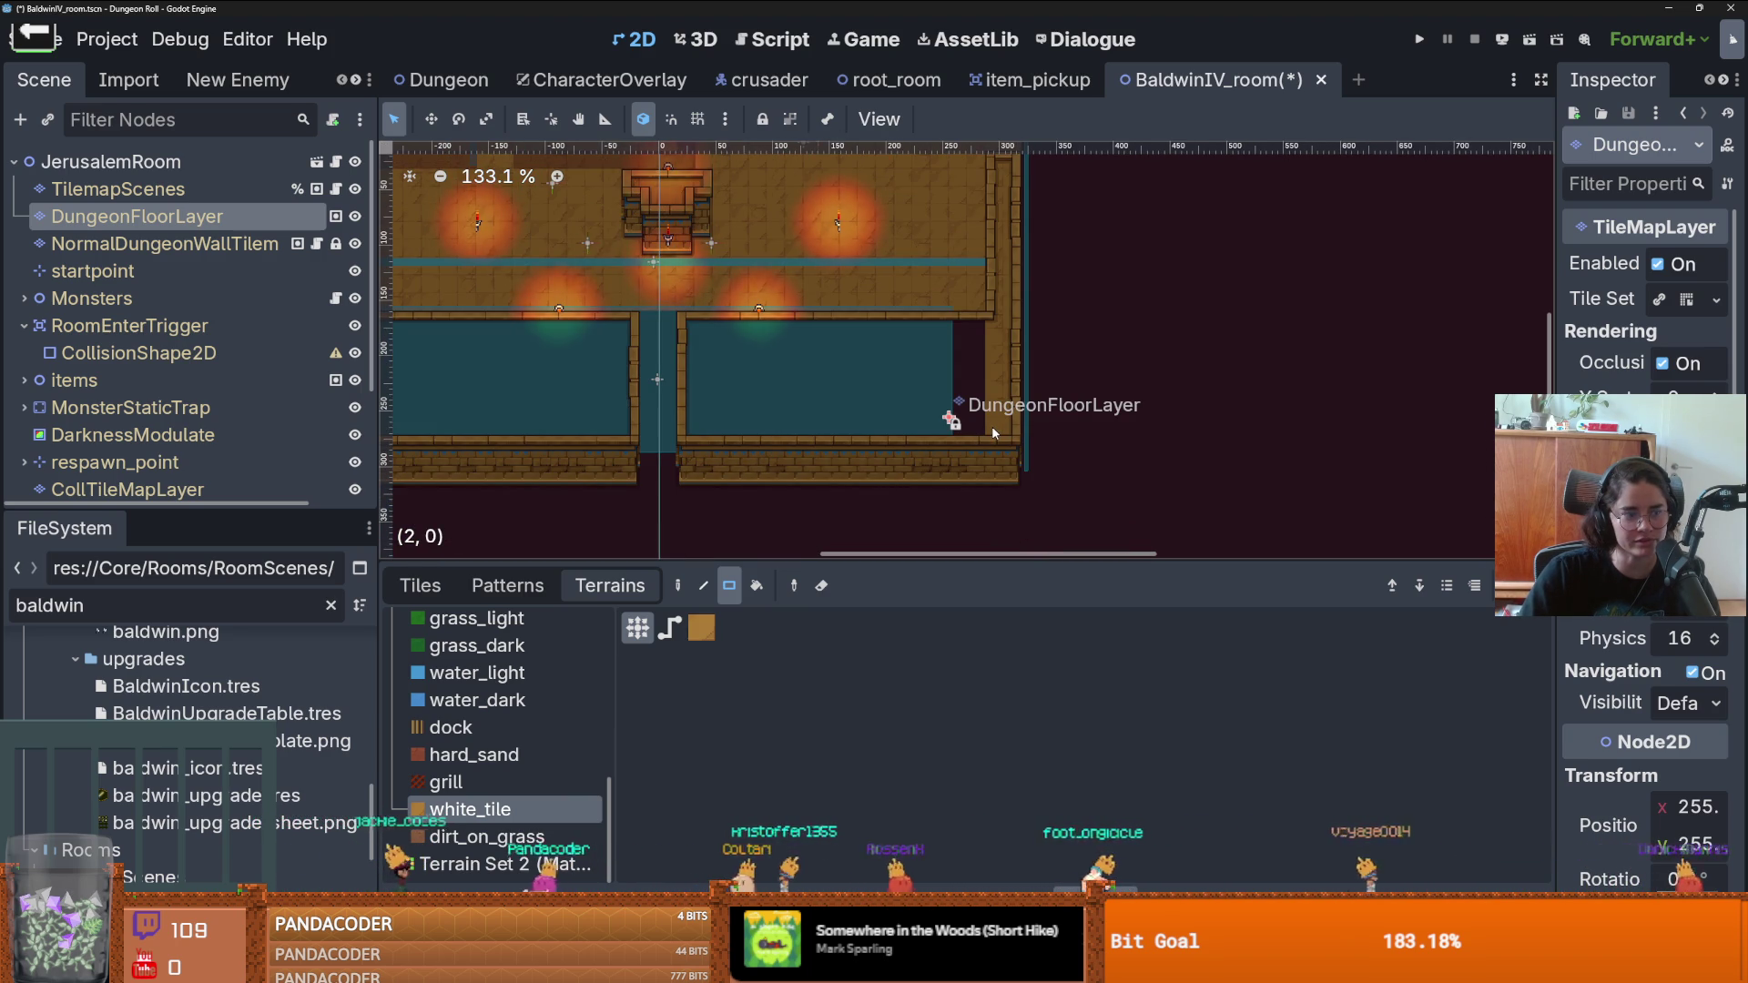
- Cover the lower right floor, the corridor and the left room's teal floor with white_tile
drag(981, 417, 692, 326)
scroll(906, 467, up, 3)
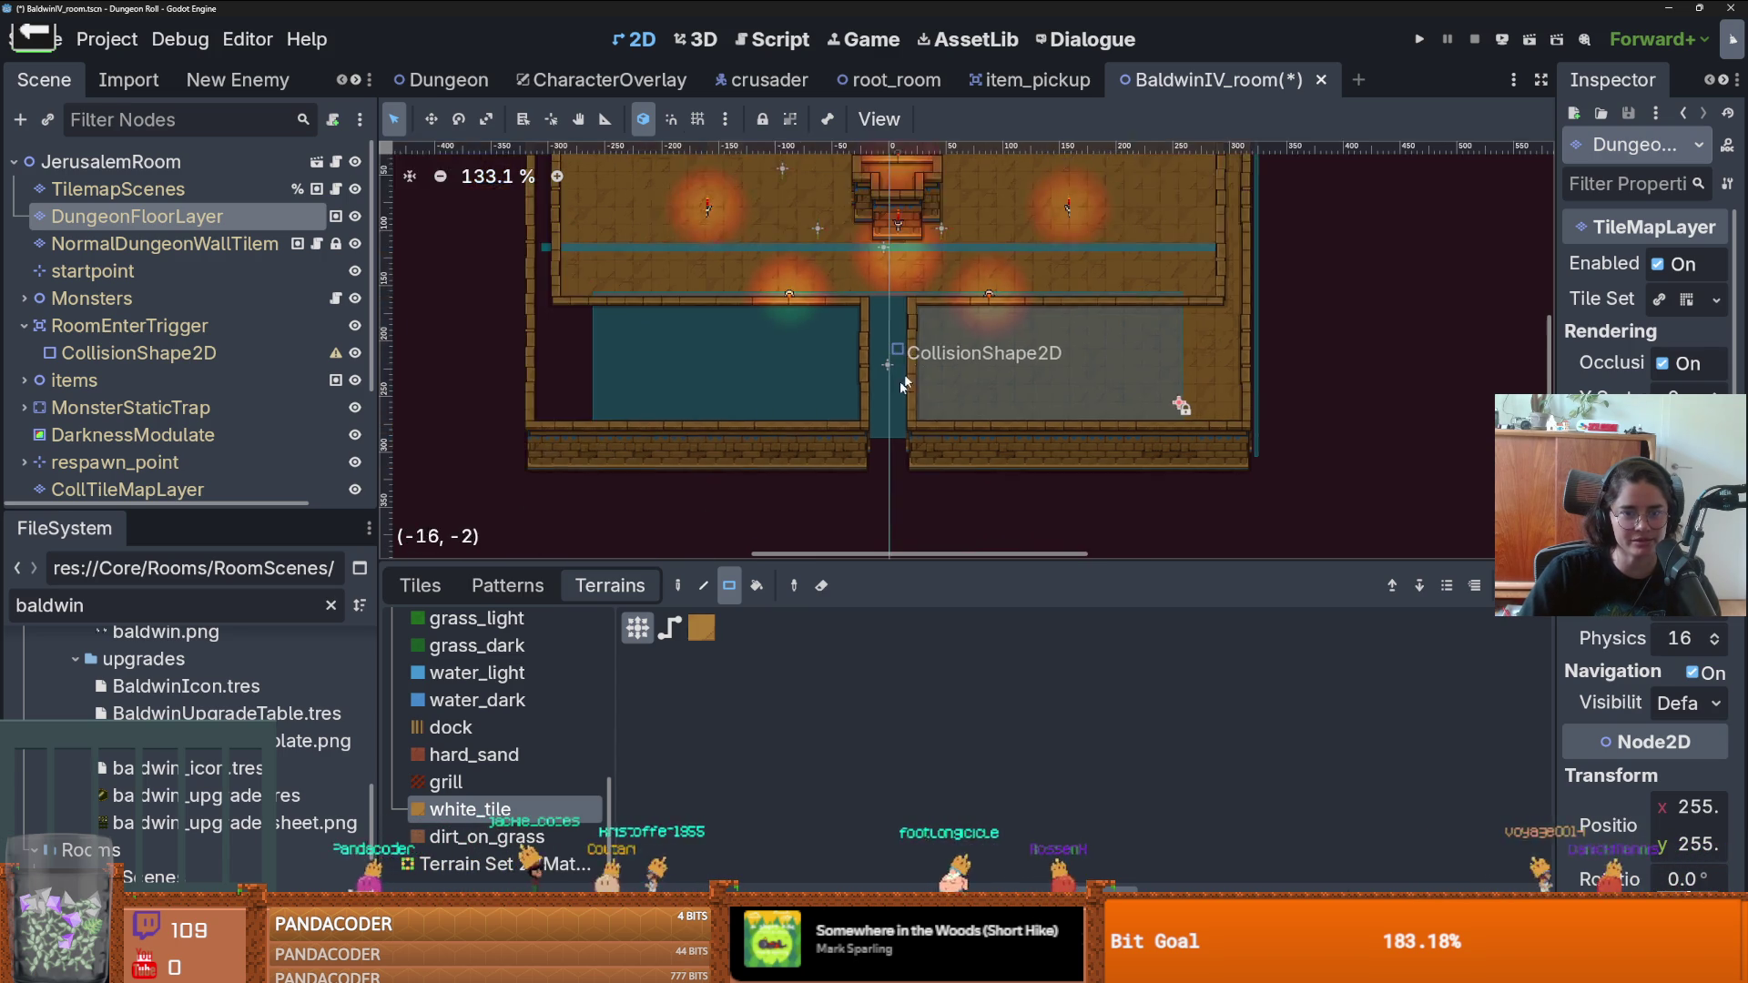
drag(924, 418, 877, 286)
mouse_move(901, 441)
mouse_down()
mouse_move(877, 487)
mouse_move(440, 207)
mouse_move(435, 238)
mouse_up()
drag(824, 268, 901, 438)
drag(653, 347, 909, 402)
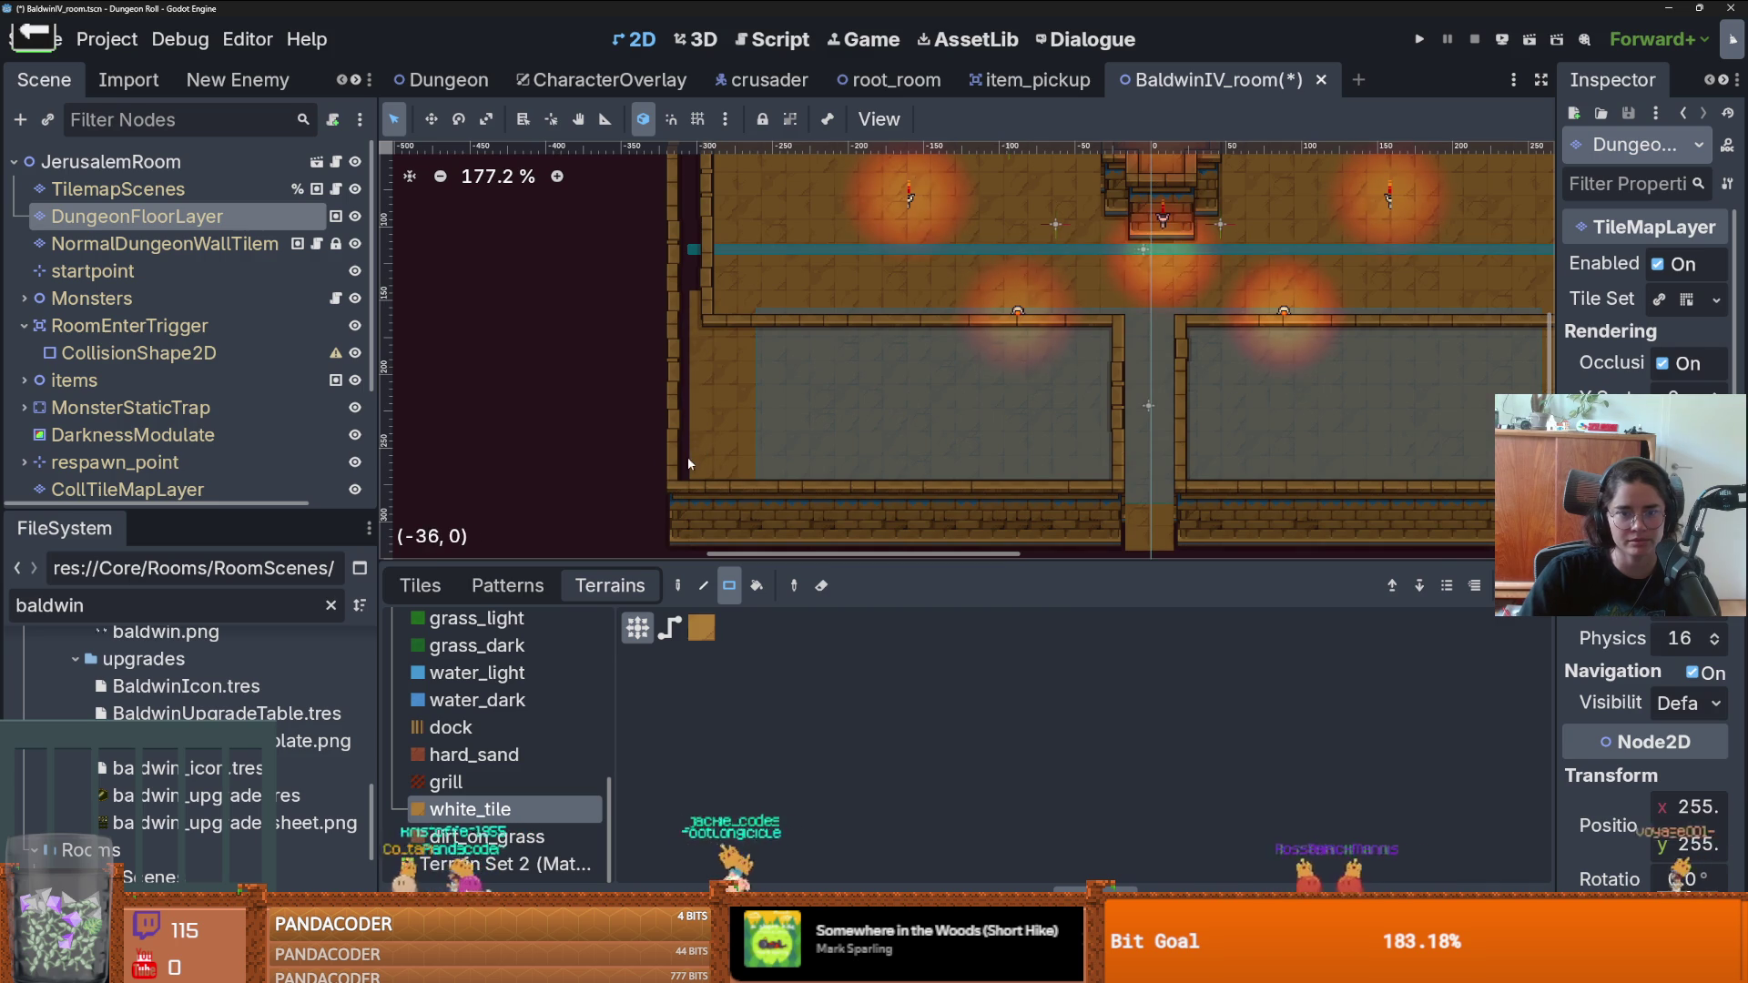
mouse_move(688, 464)
mouse_down()
mouse_move(766, 206)
mouse_move(823, 348)
mouse_up()
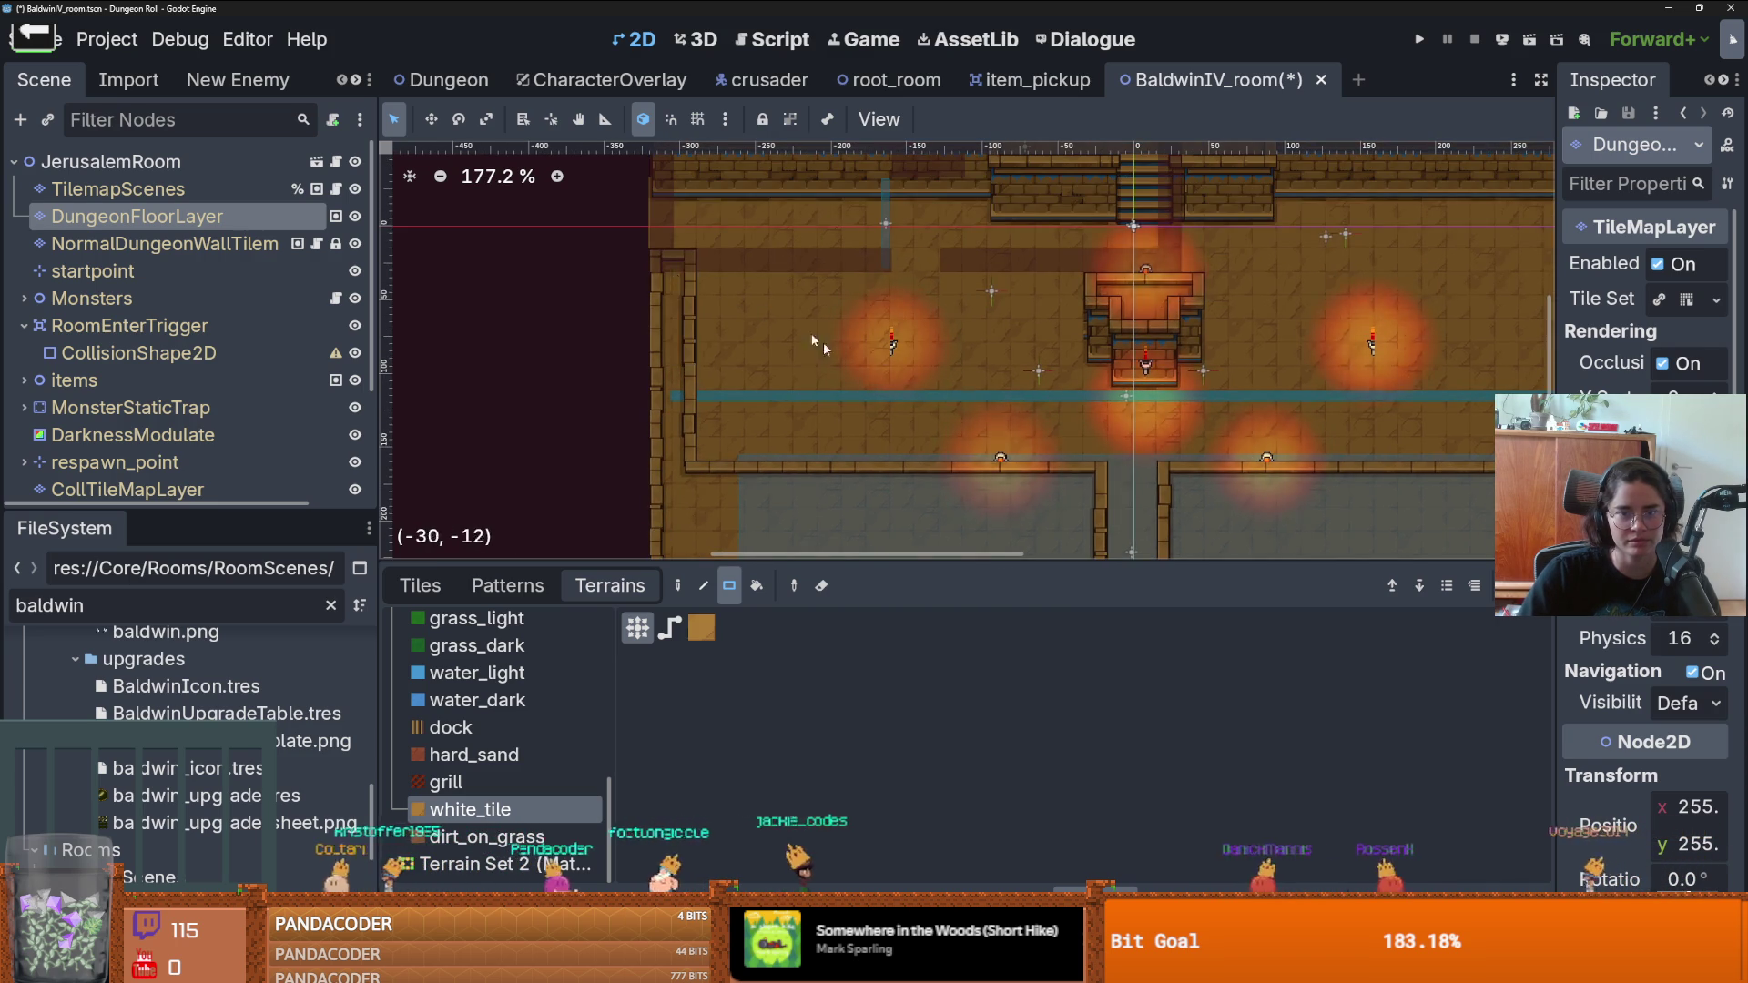
scroll(813, 338, down, 7)
- Turn the left teal floor area into white_tile, including a small 2x1 patch
scroll(806, 333, up, 2)
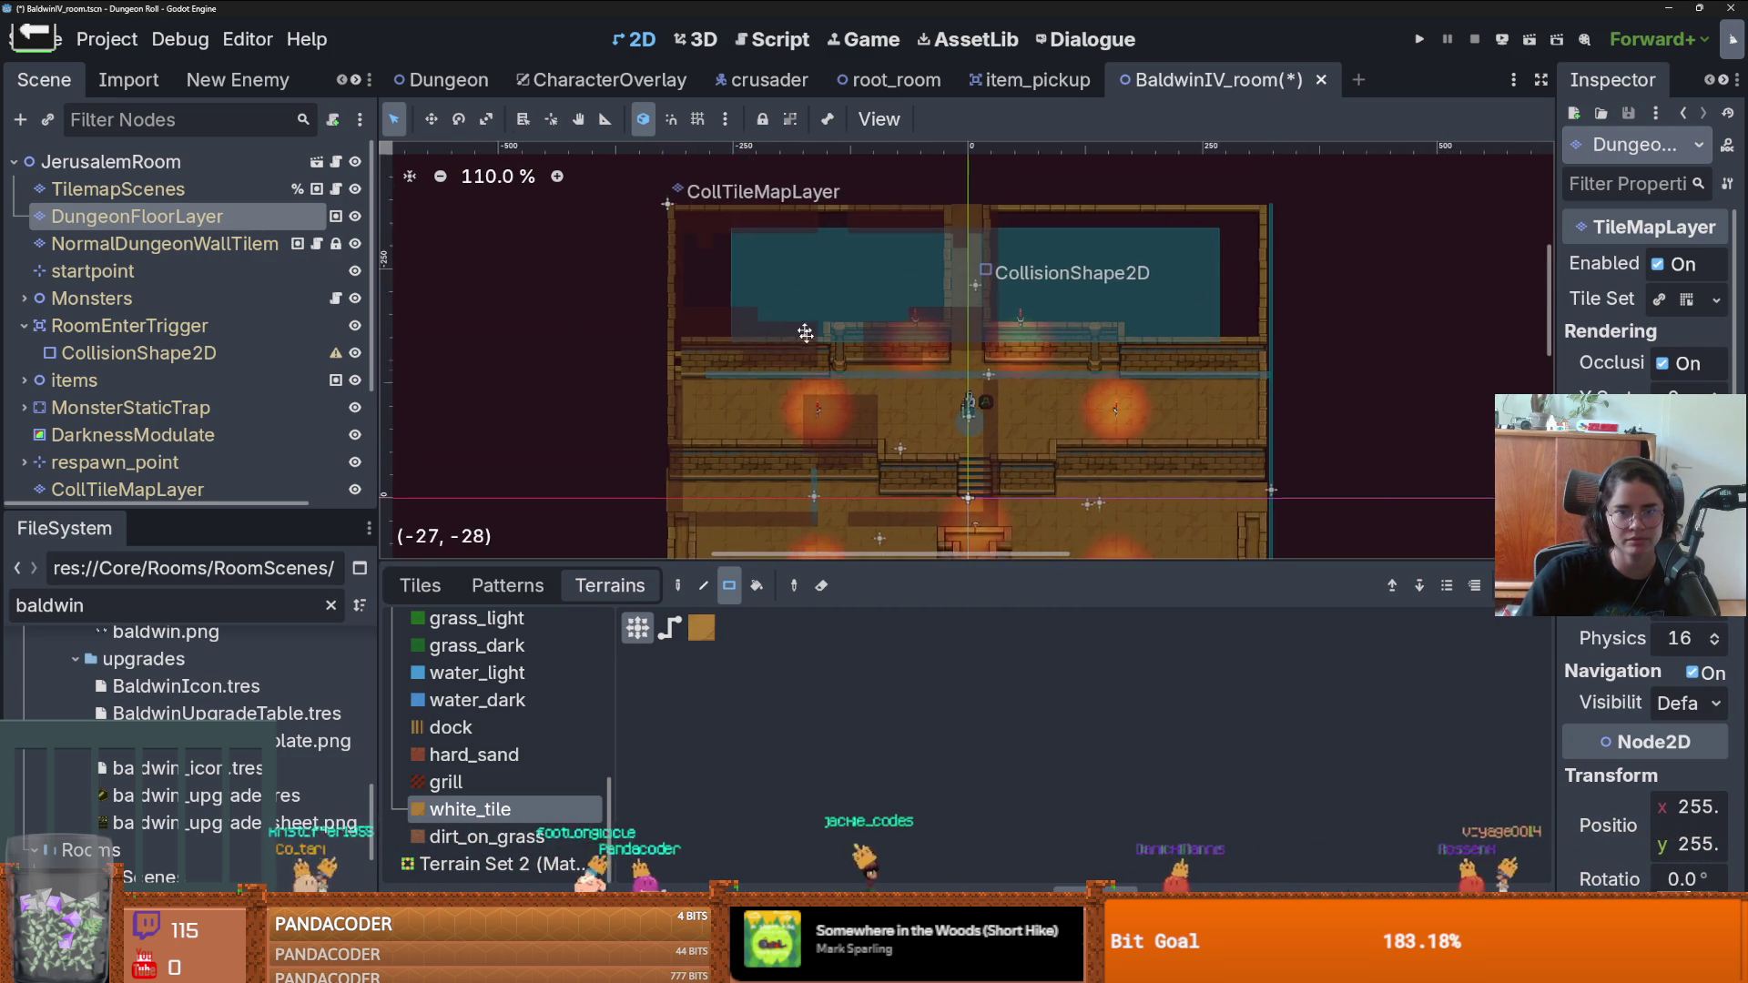
drag(686, 220, 951, 344)
scroll(903, 336, up, 4)
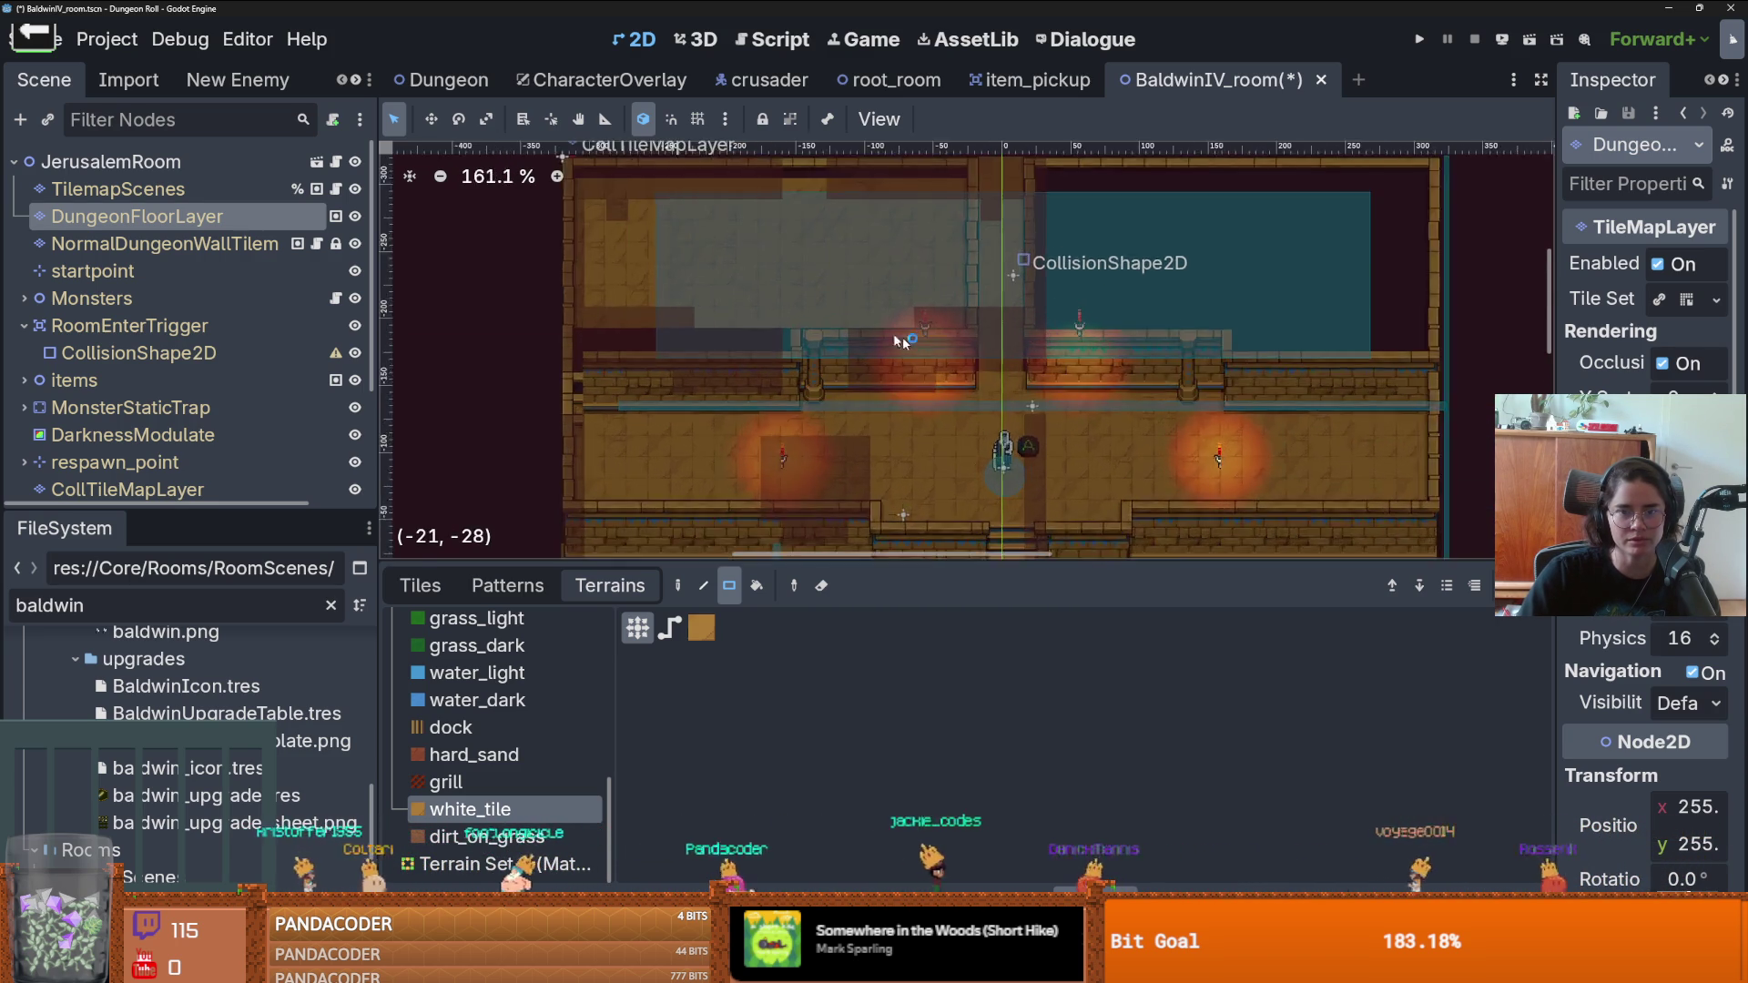
scroll(903, 335, up, 2)
drag(775, 344, 707, 351)
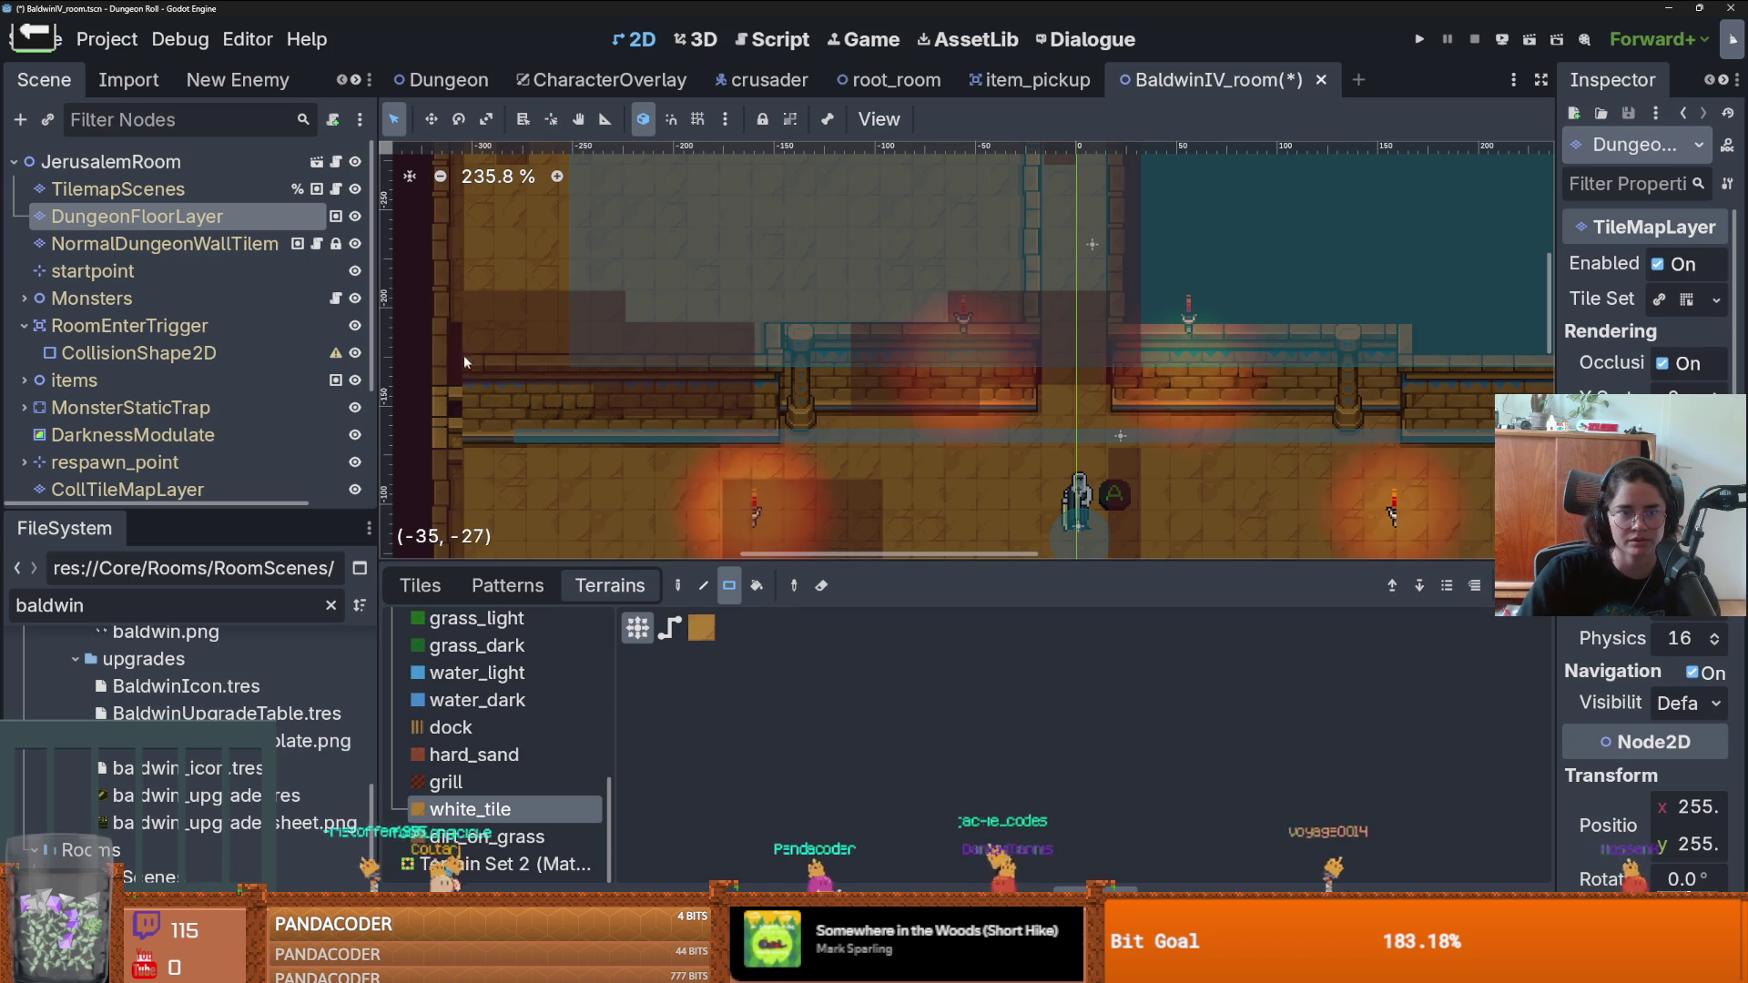
scroll(492, 423, up, 3)
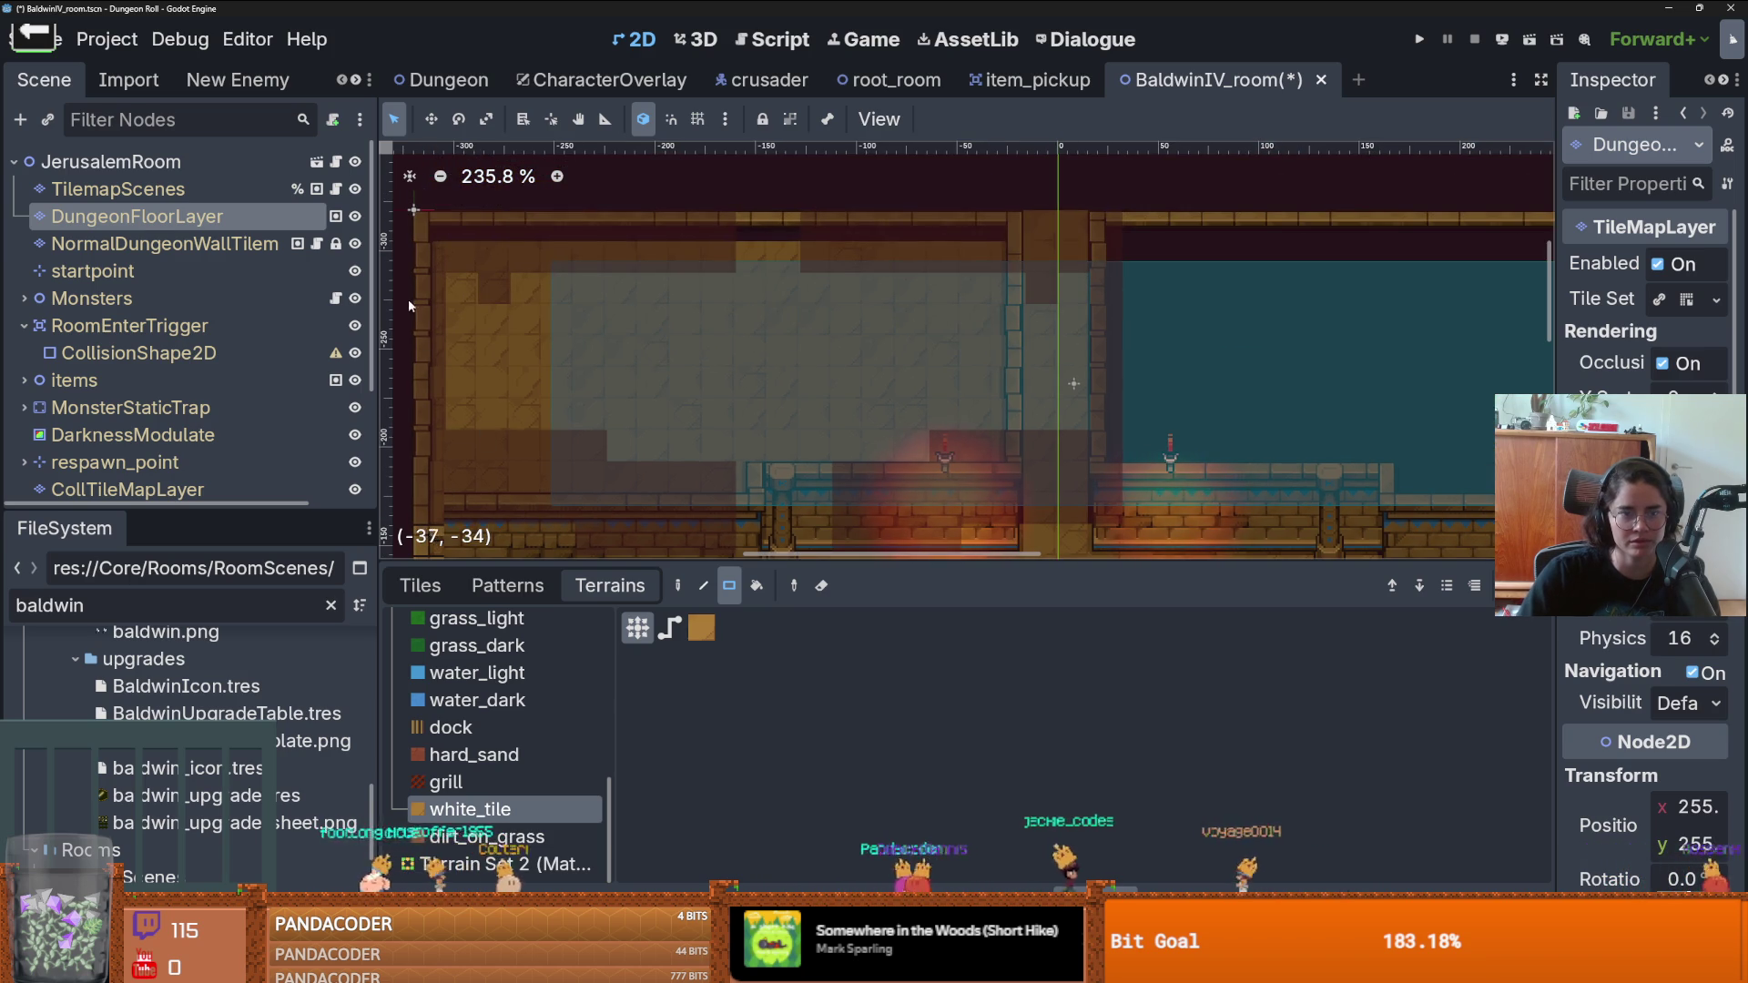
- Paint white_tile along the top wall and over the right teal area, then save the scene
drag(460, 235, 992, 263)
scroll(878, 310, right, 5)
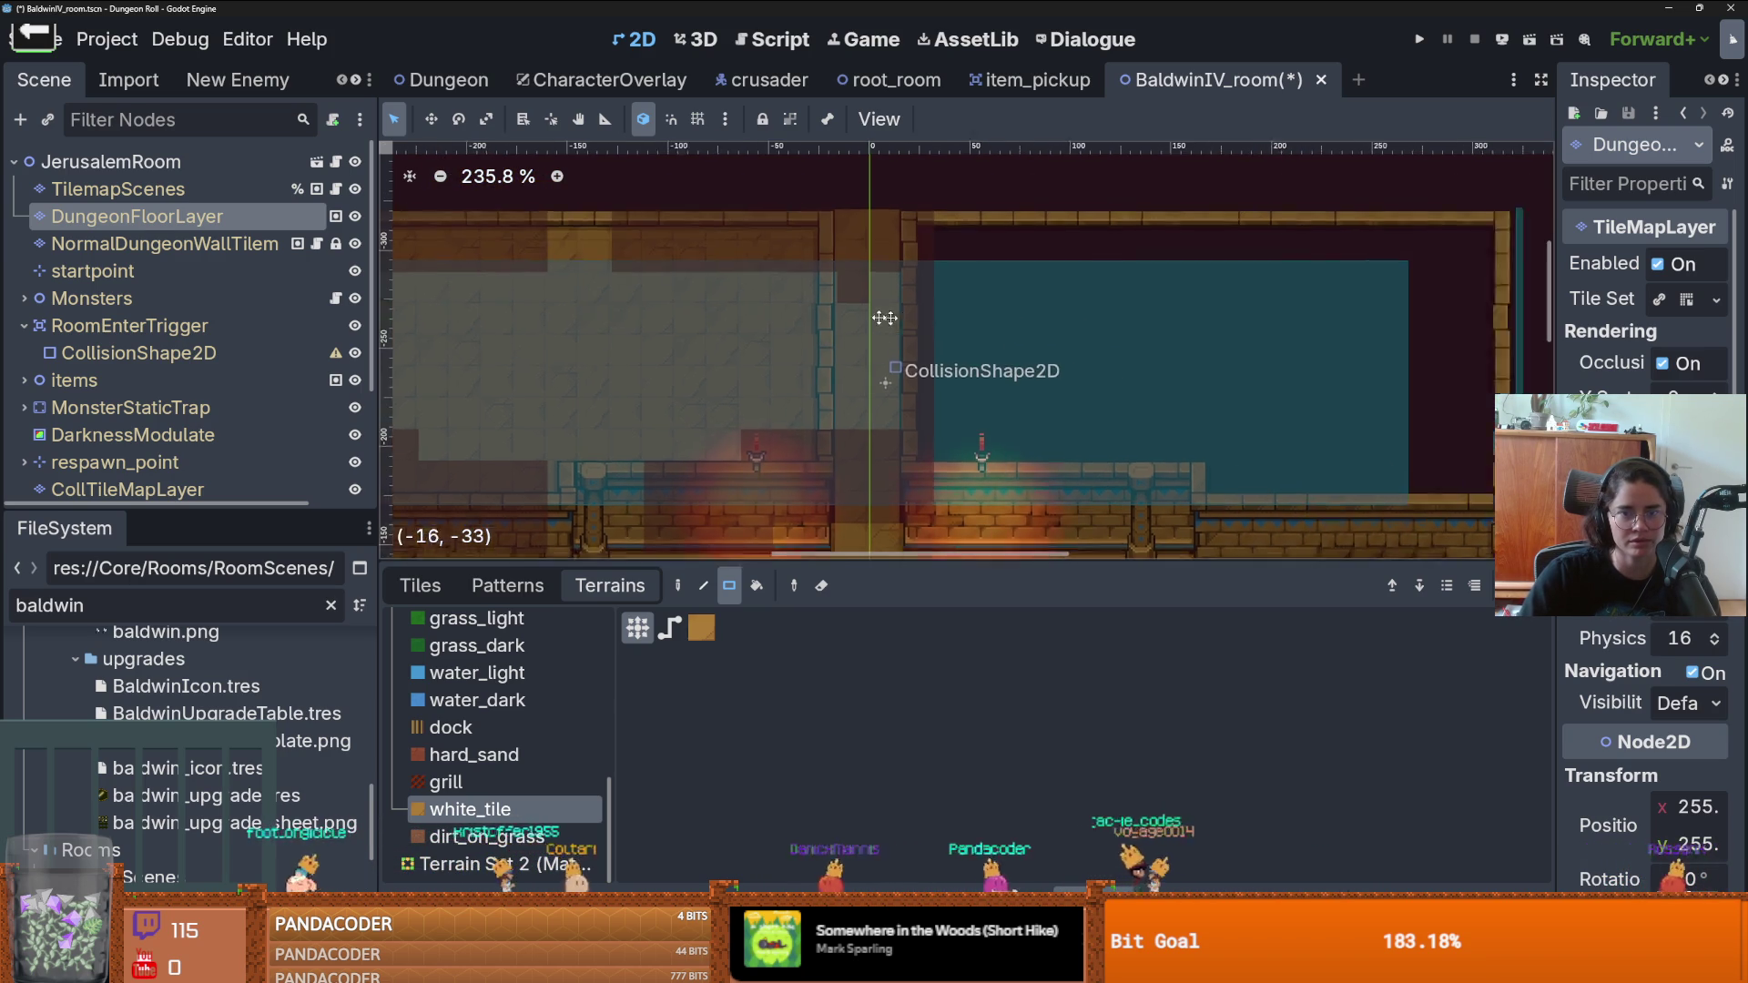
scroll(879, 310, down, 2)
mouse_move(801, 223)
mouse_down()
mouse_move(866, 292)
mouse_move(1246, 422)
mouse_up()
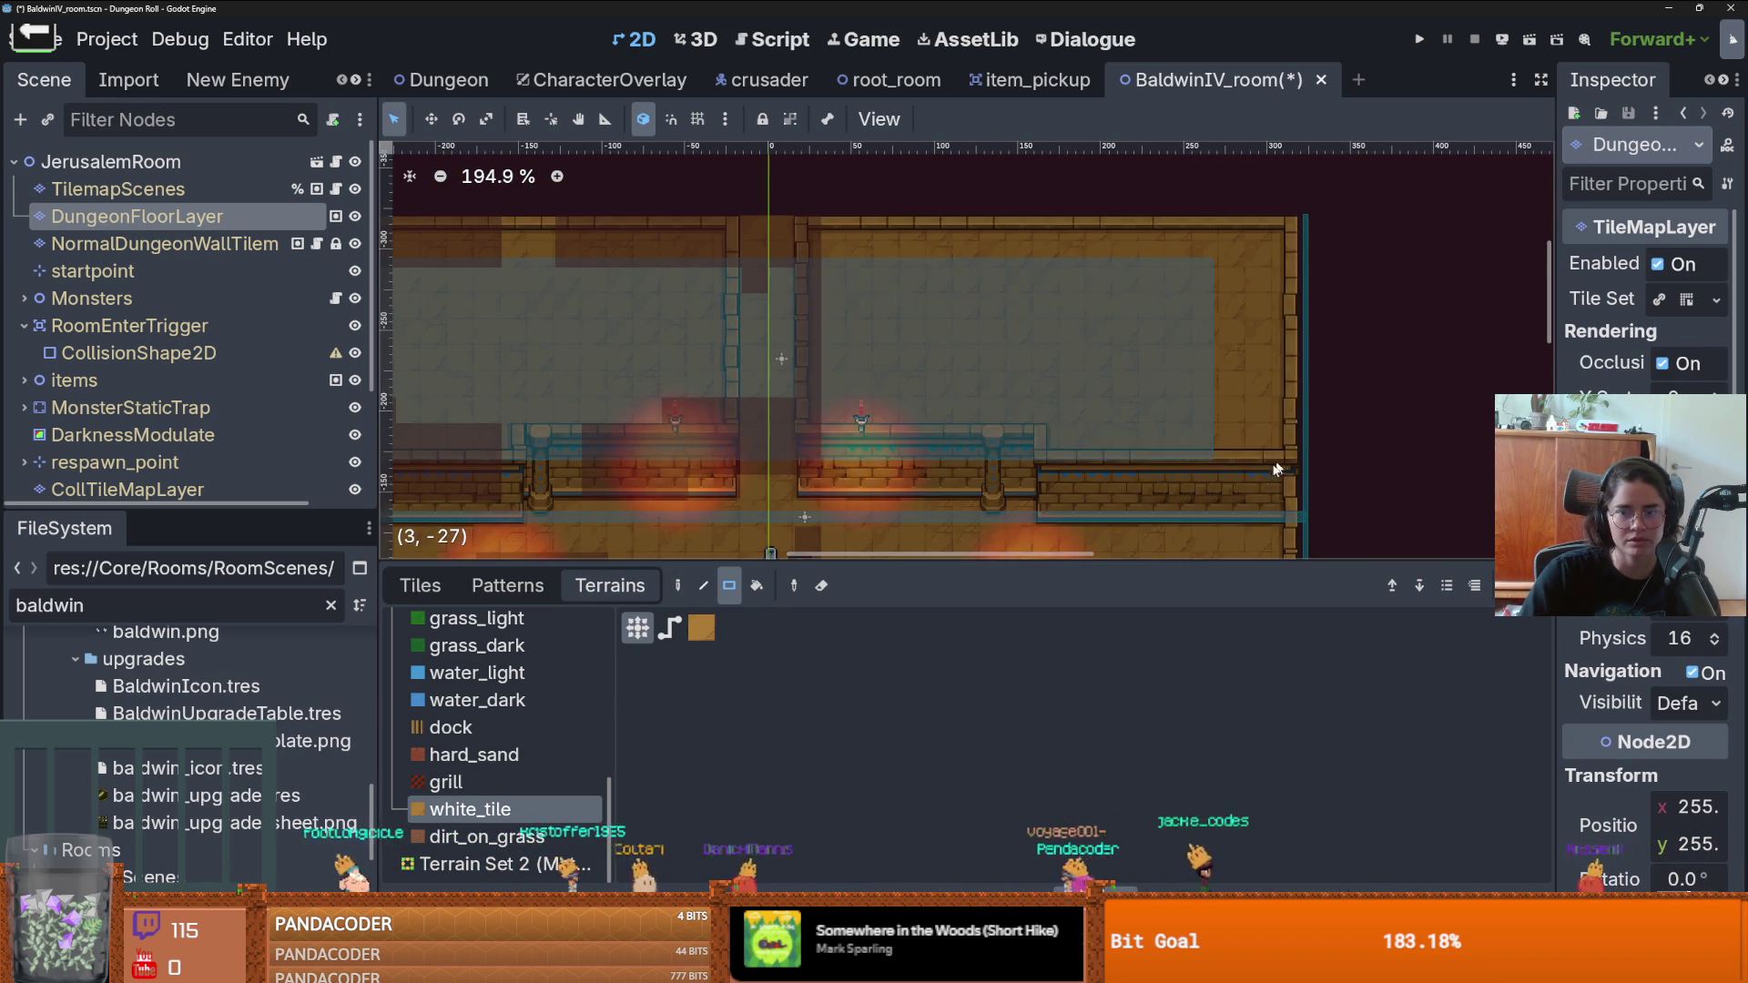
scroll(792, 372, down, 3)
key(ctrl+s)
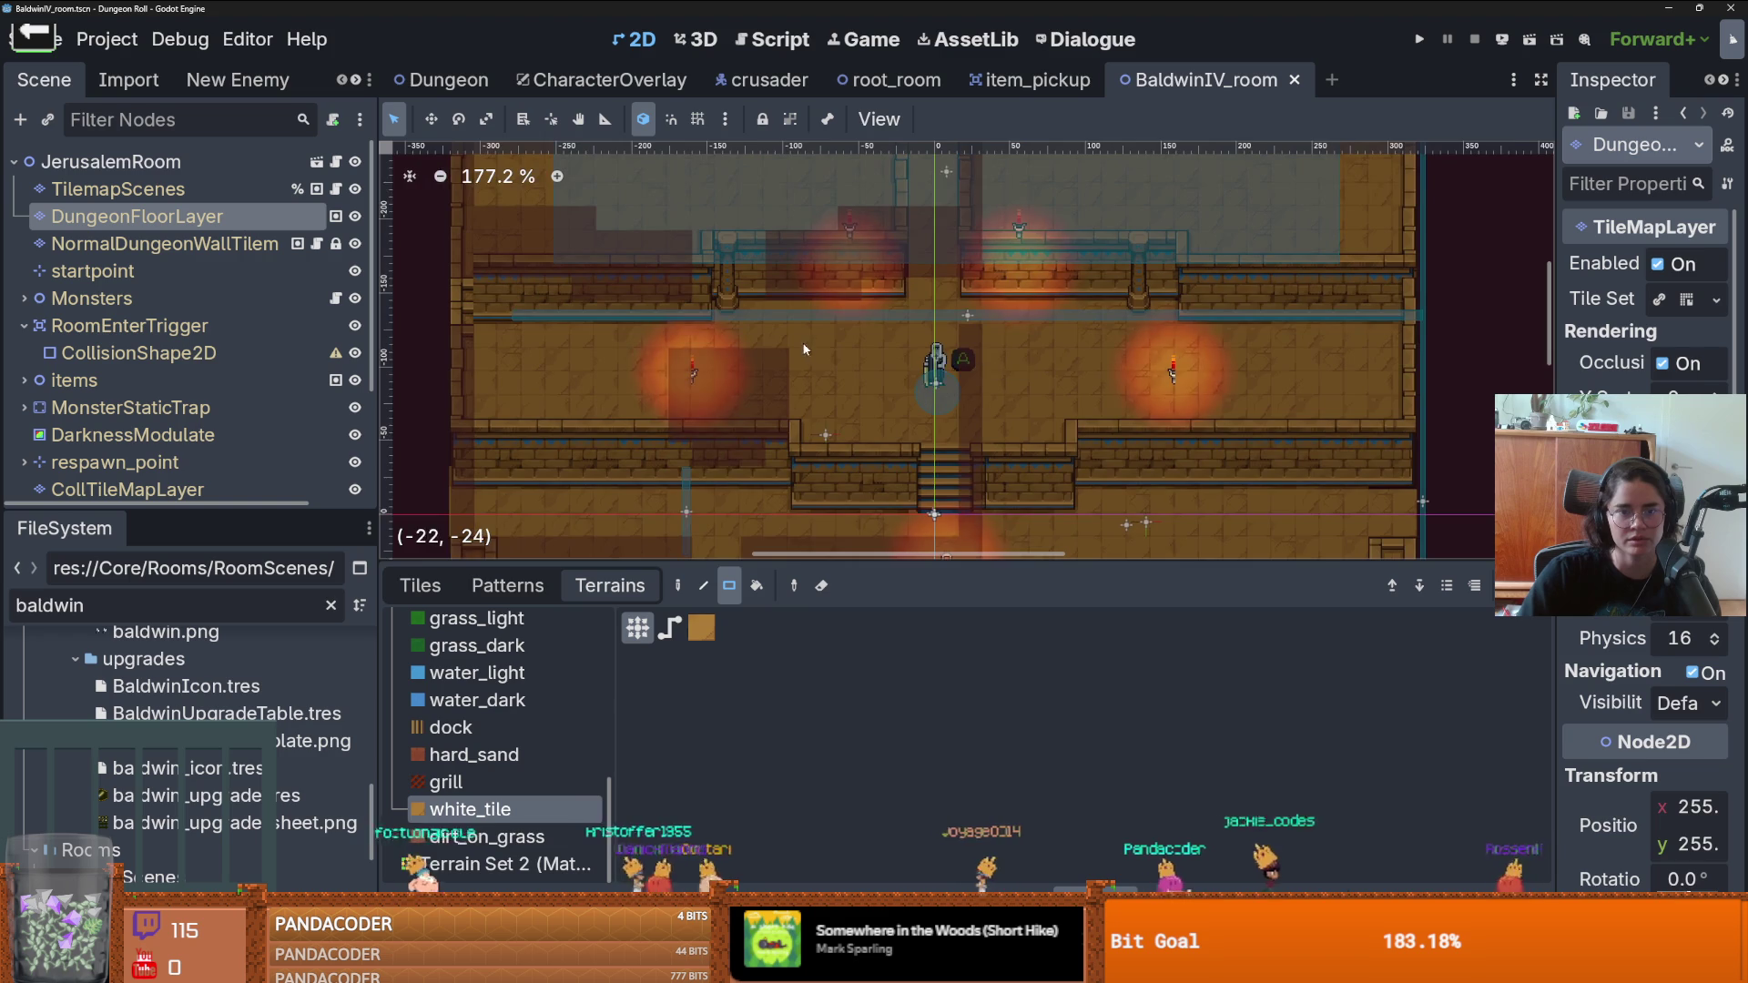
scroll(1102, 410, up, 2)
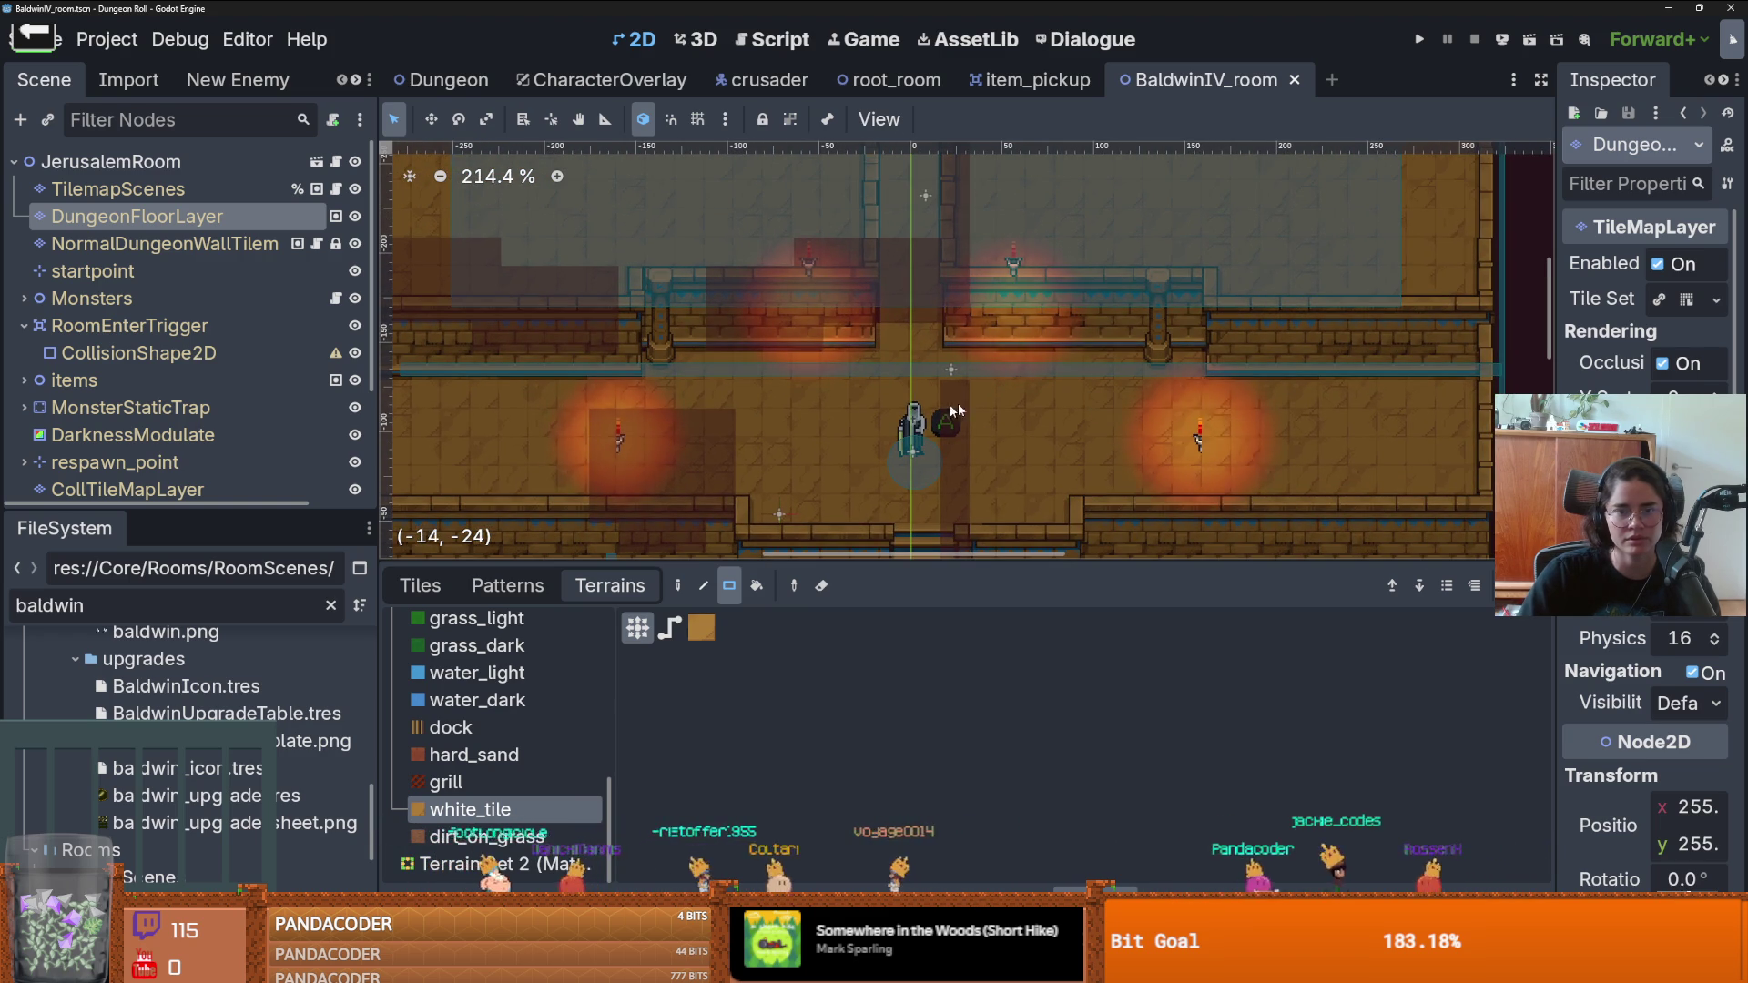
- Switch back to the wall layer and choose the DesertWalls terrain
click(137, 243)
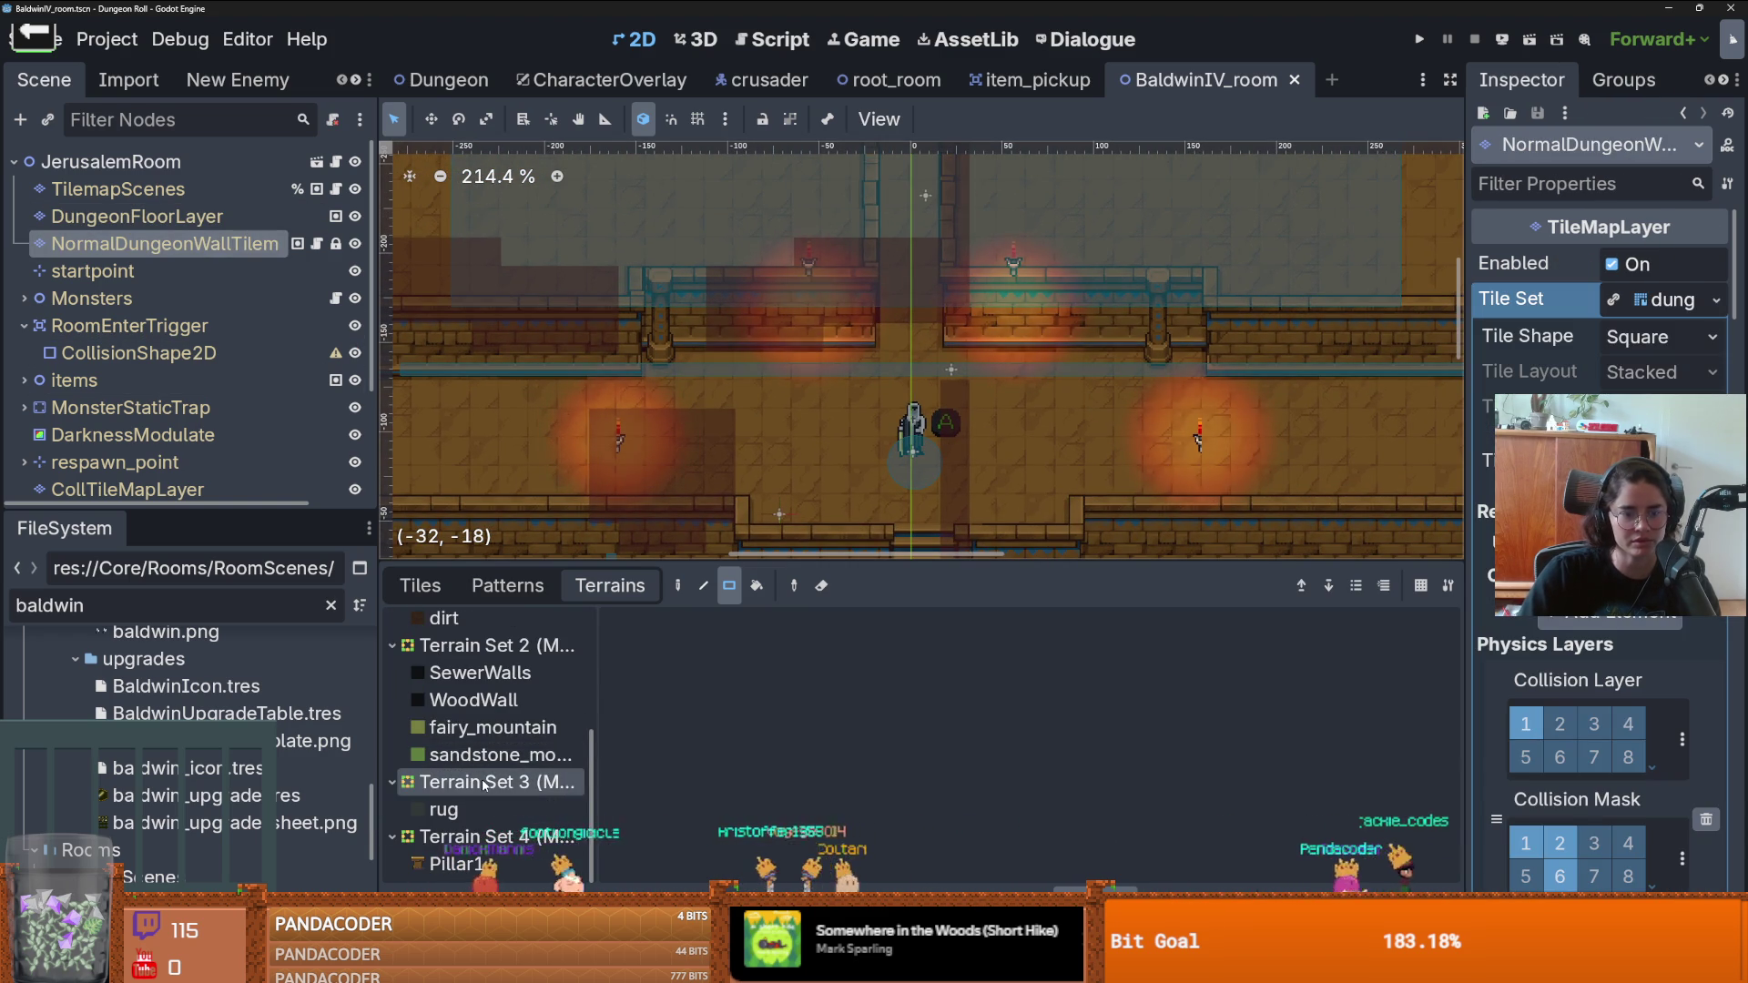
click(460, 863)
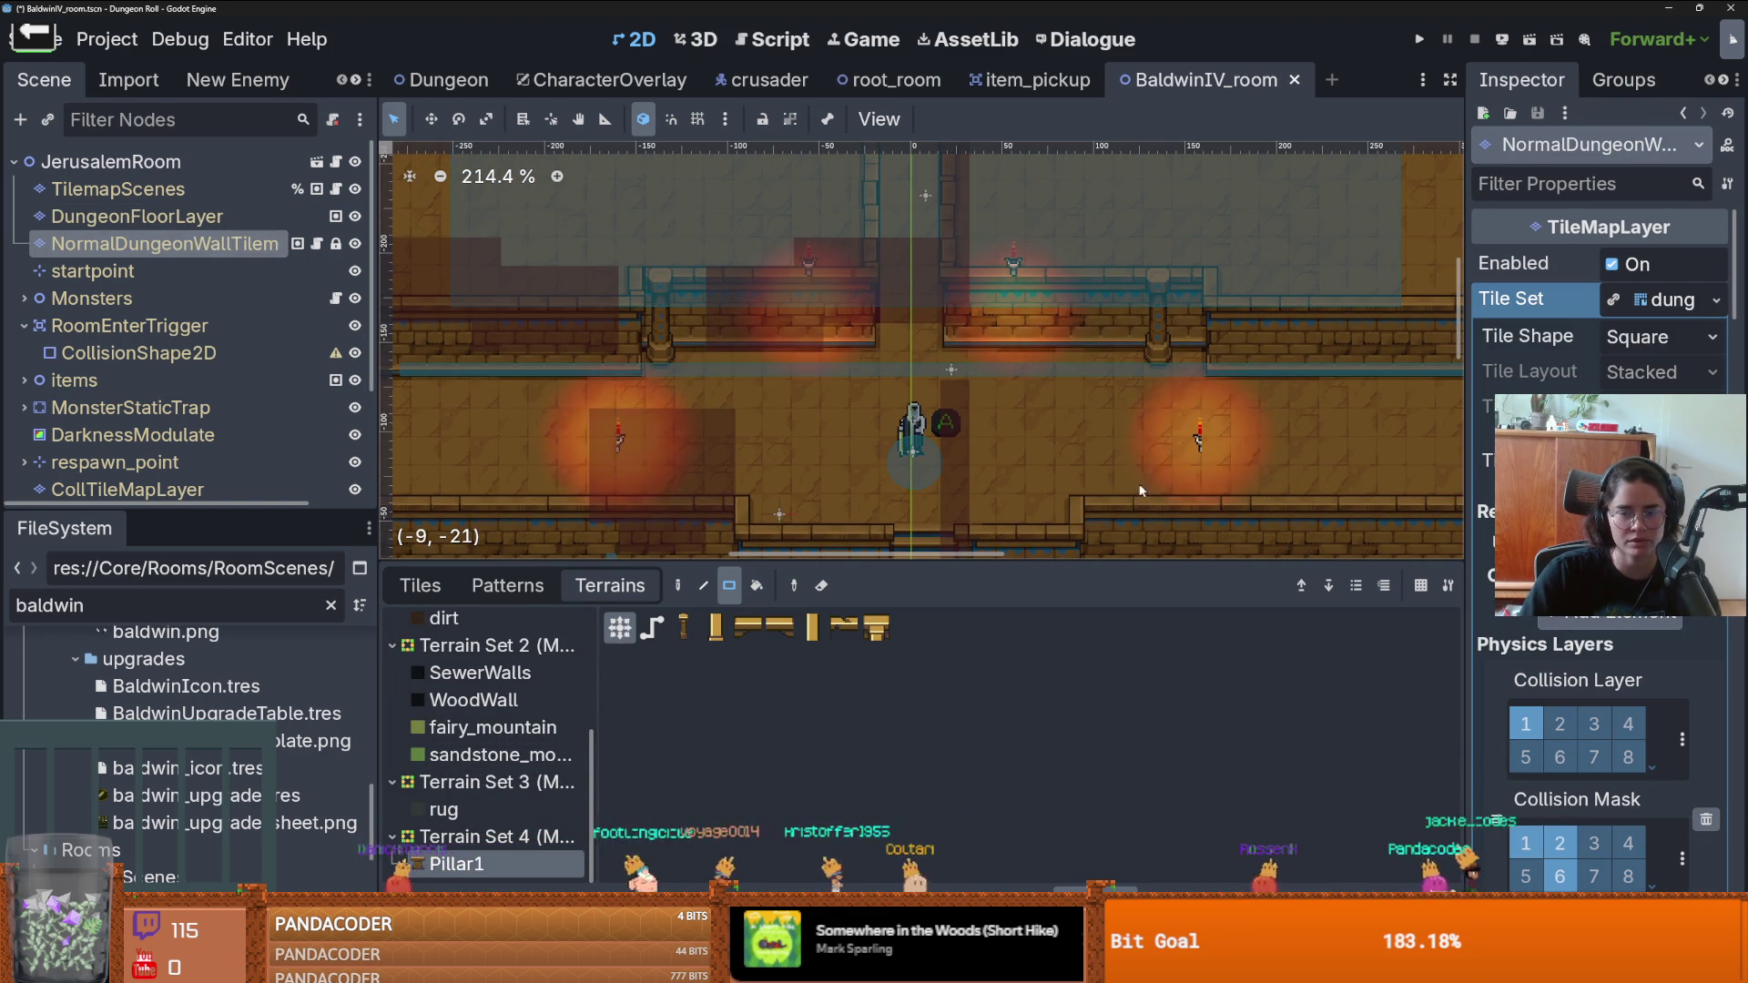
scroll(492, 746, up, 4)
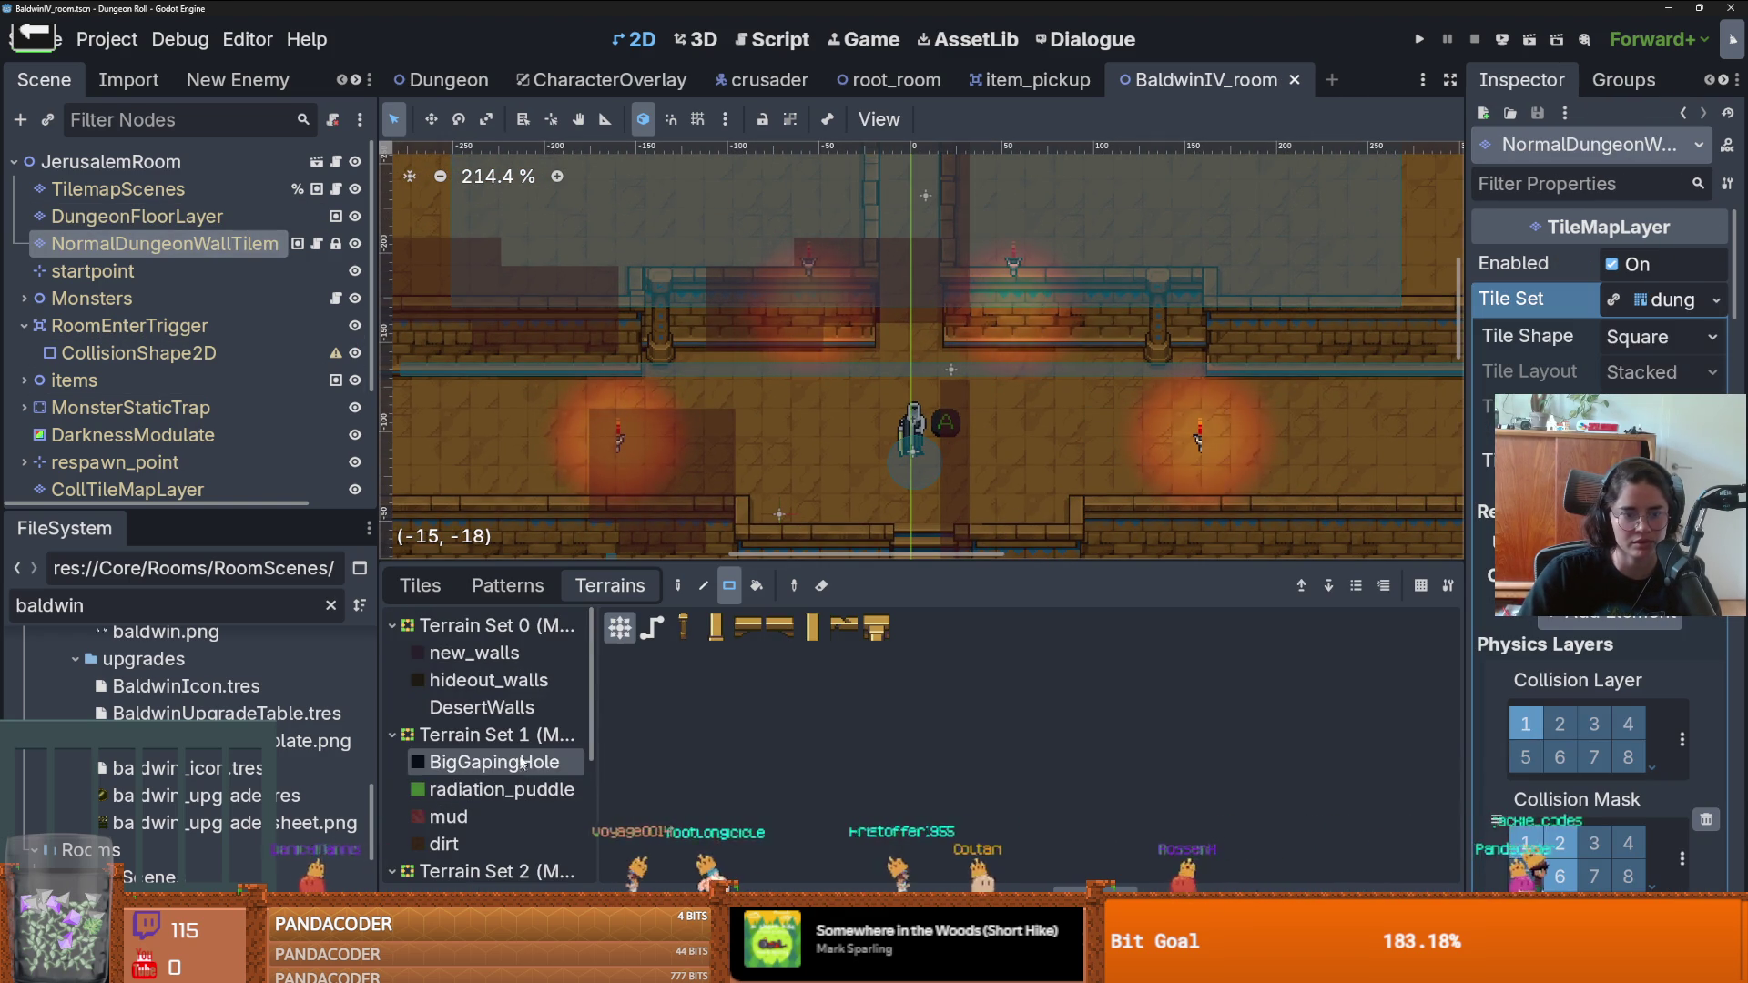
click(482, 707)
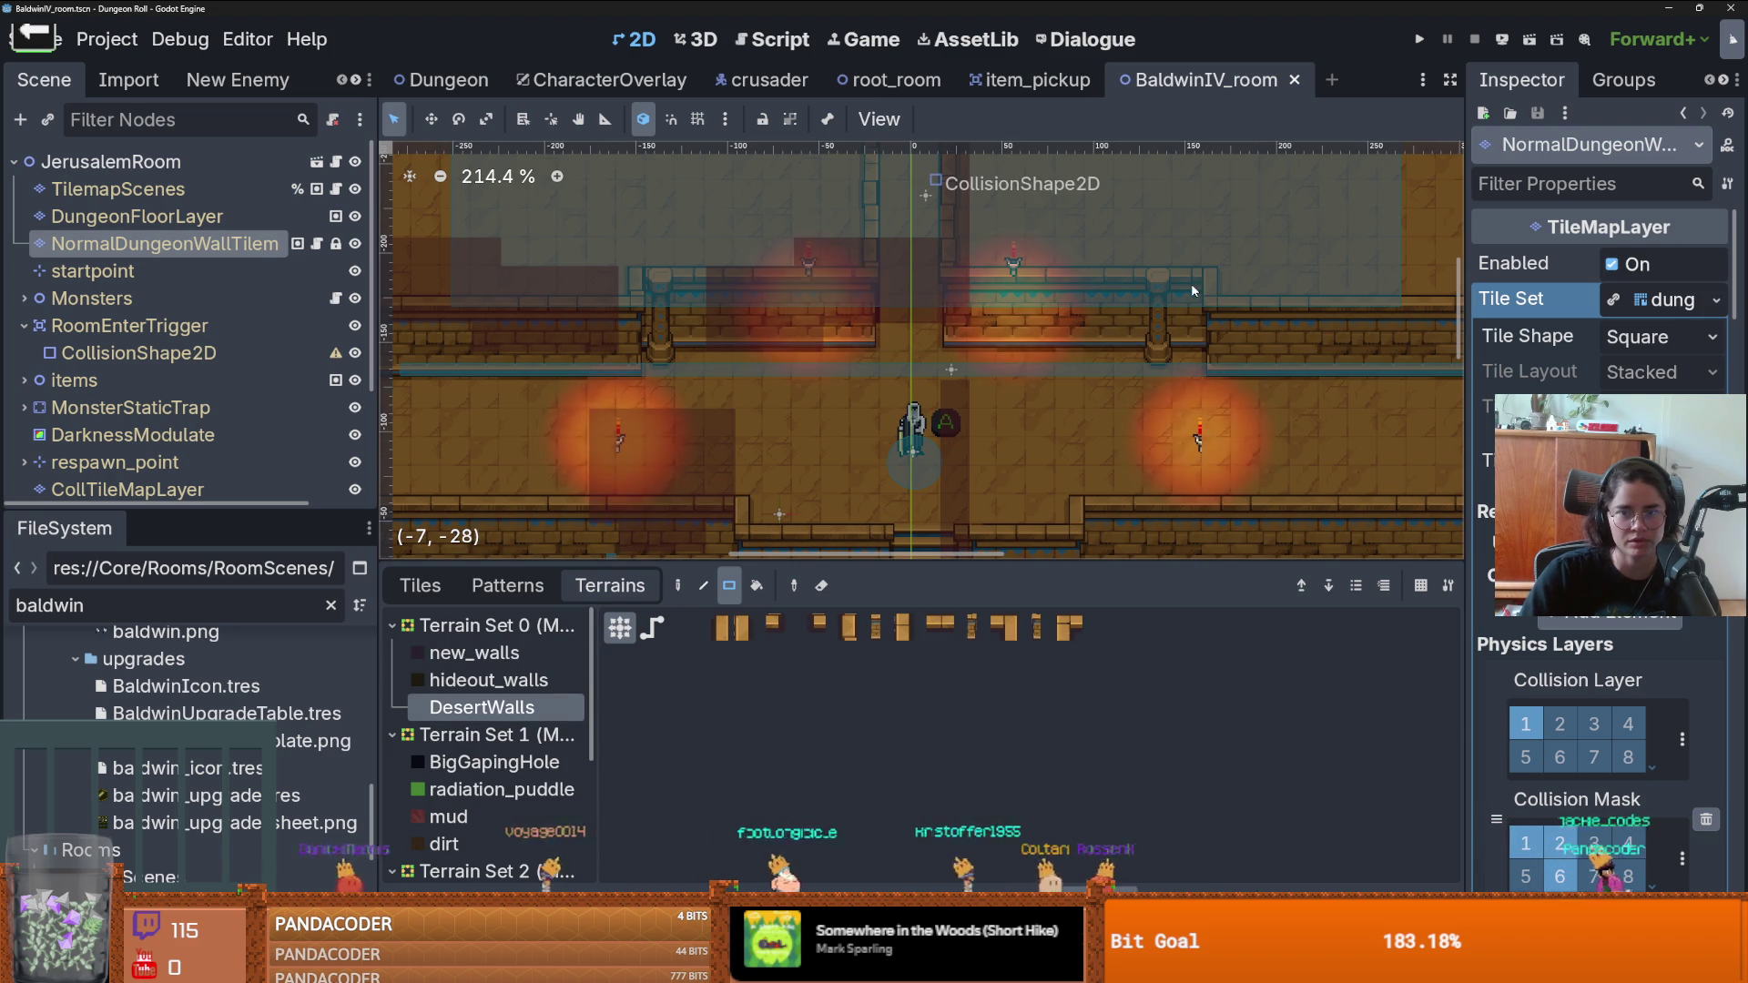
- Paint a block of DesertWalls on the right and save the scene with Ctrl+S
drag(1193, 289, 1194, 355)
scroll(1194, 355, down, 4)
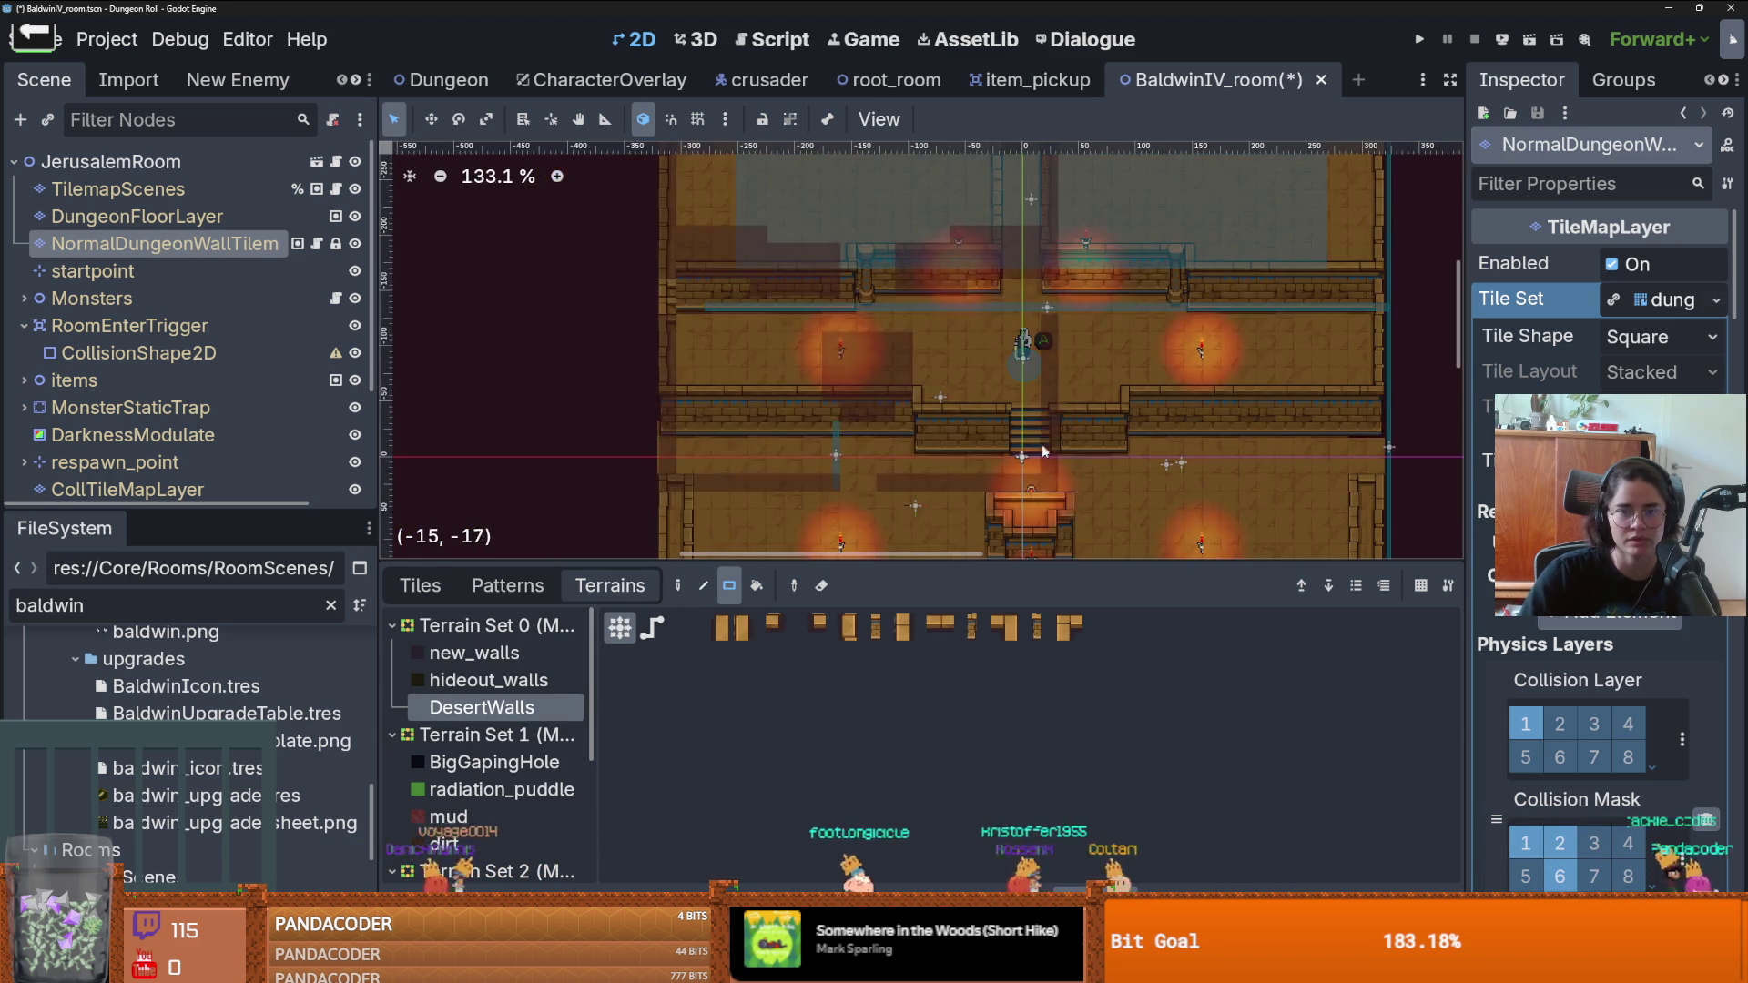
key(ctrl+s)
scroll(1043, 451, down, 3)
scroll(1034, 315, up, 3)
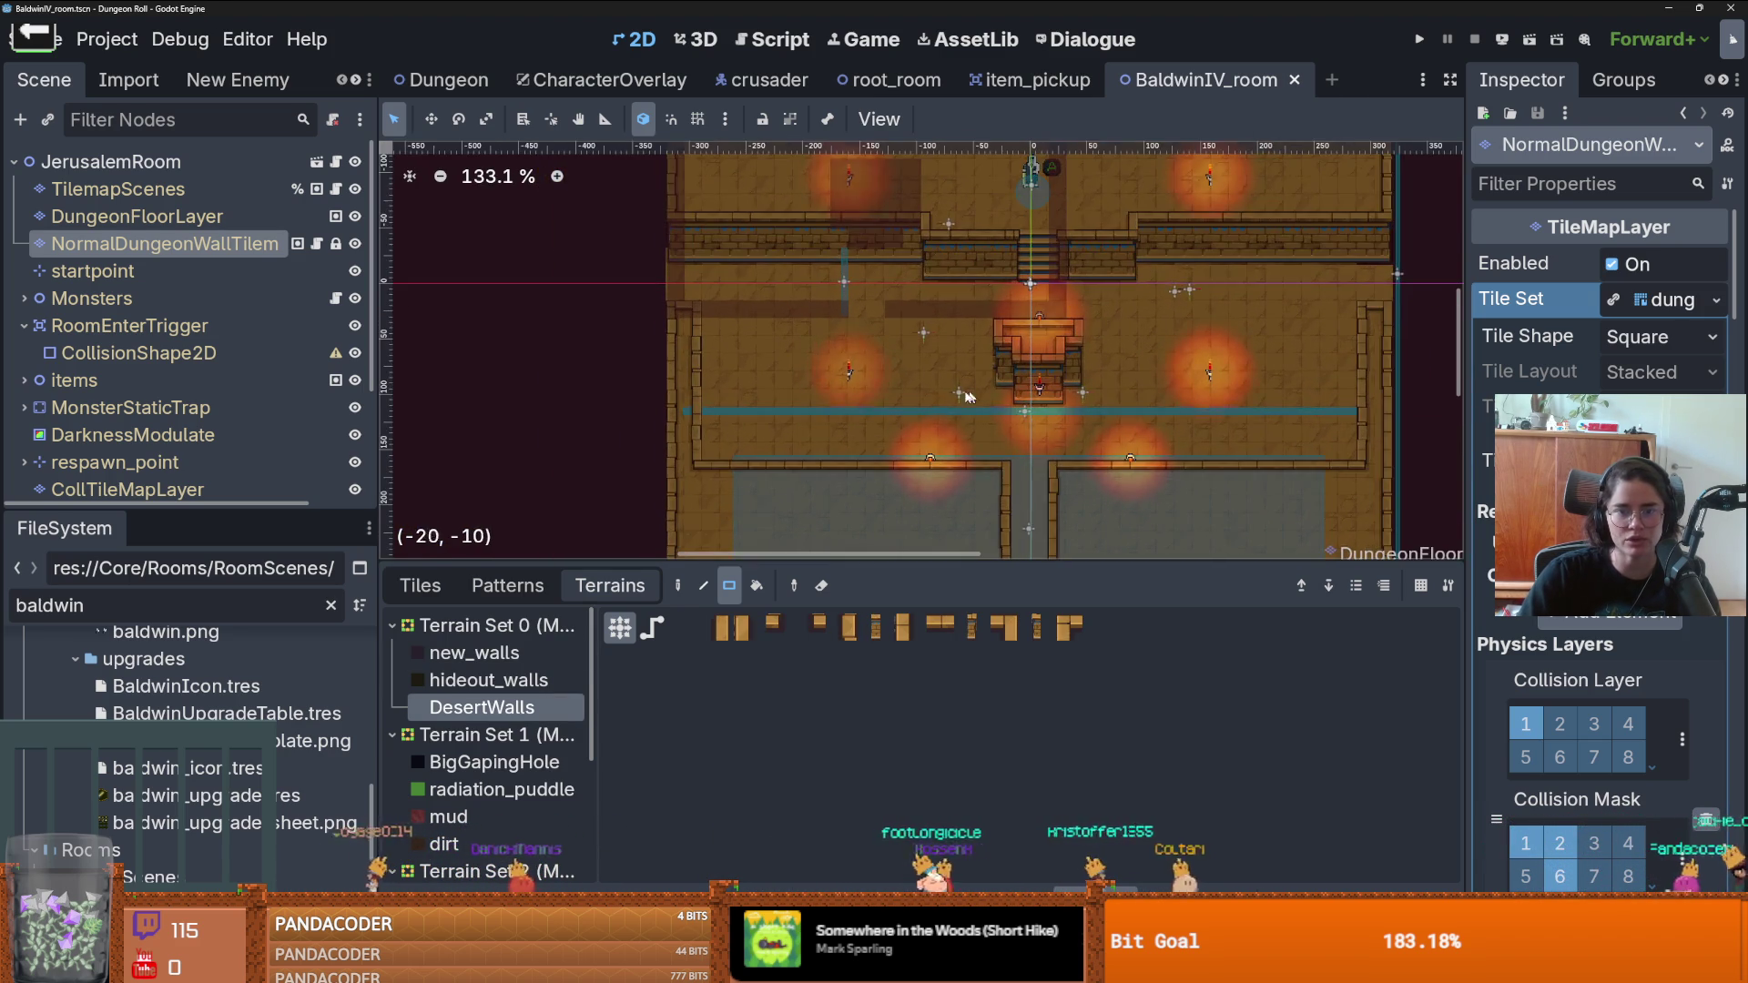
scroll(932, 373, down, 6)
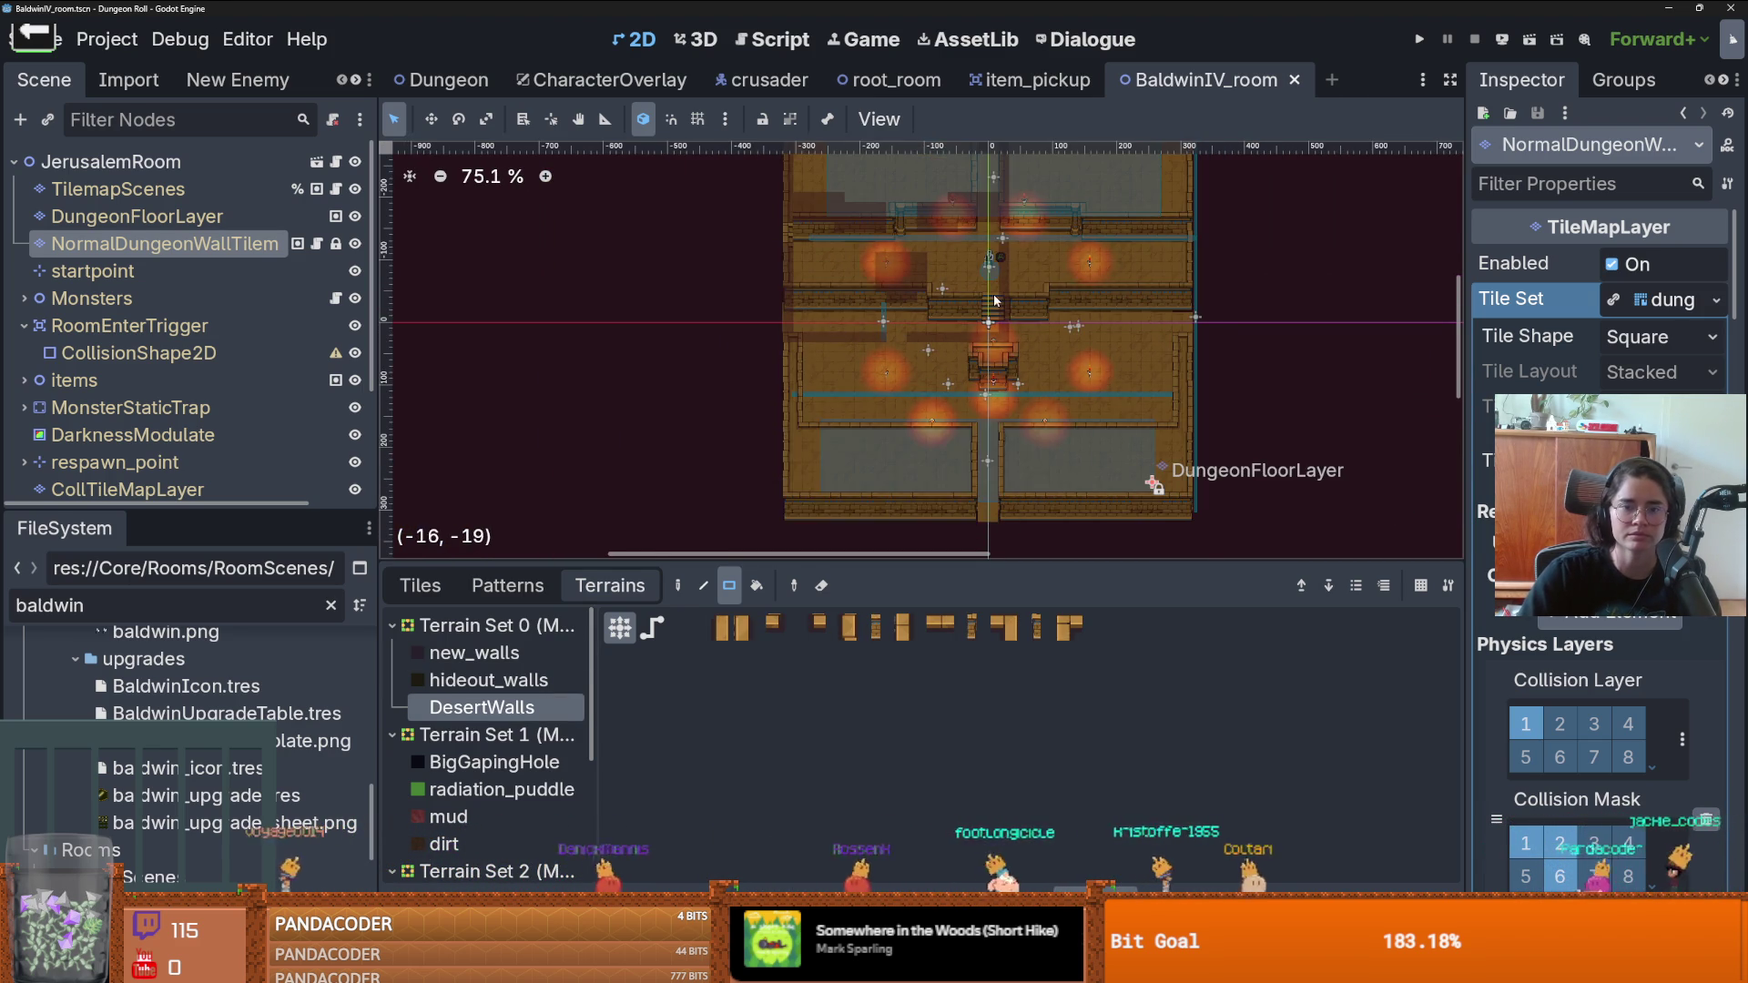
scroll(1083, 361, down, 1)
scroll(1057, 346, up, 4)
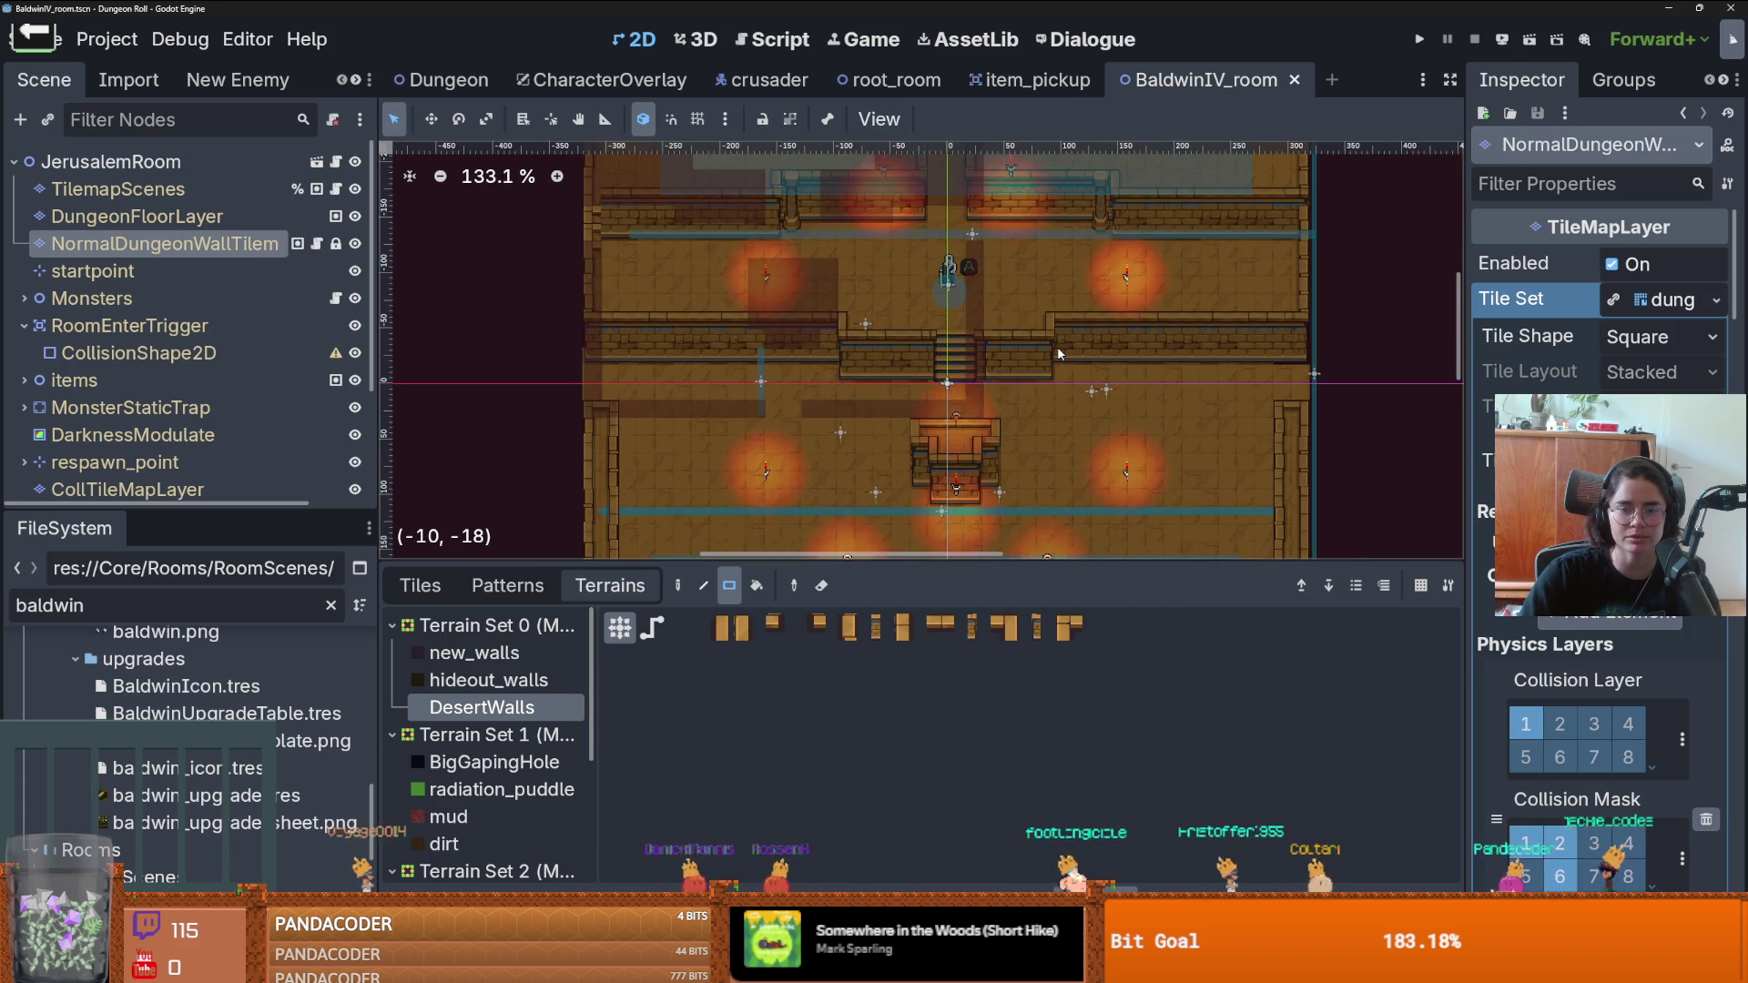
scroll(1057, 346, up, 1)
scroll(1051, 351, down, 9)
scroll(1034, 429, up, 3)
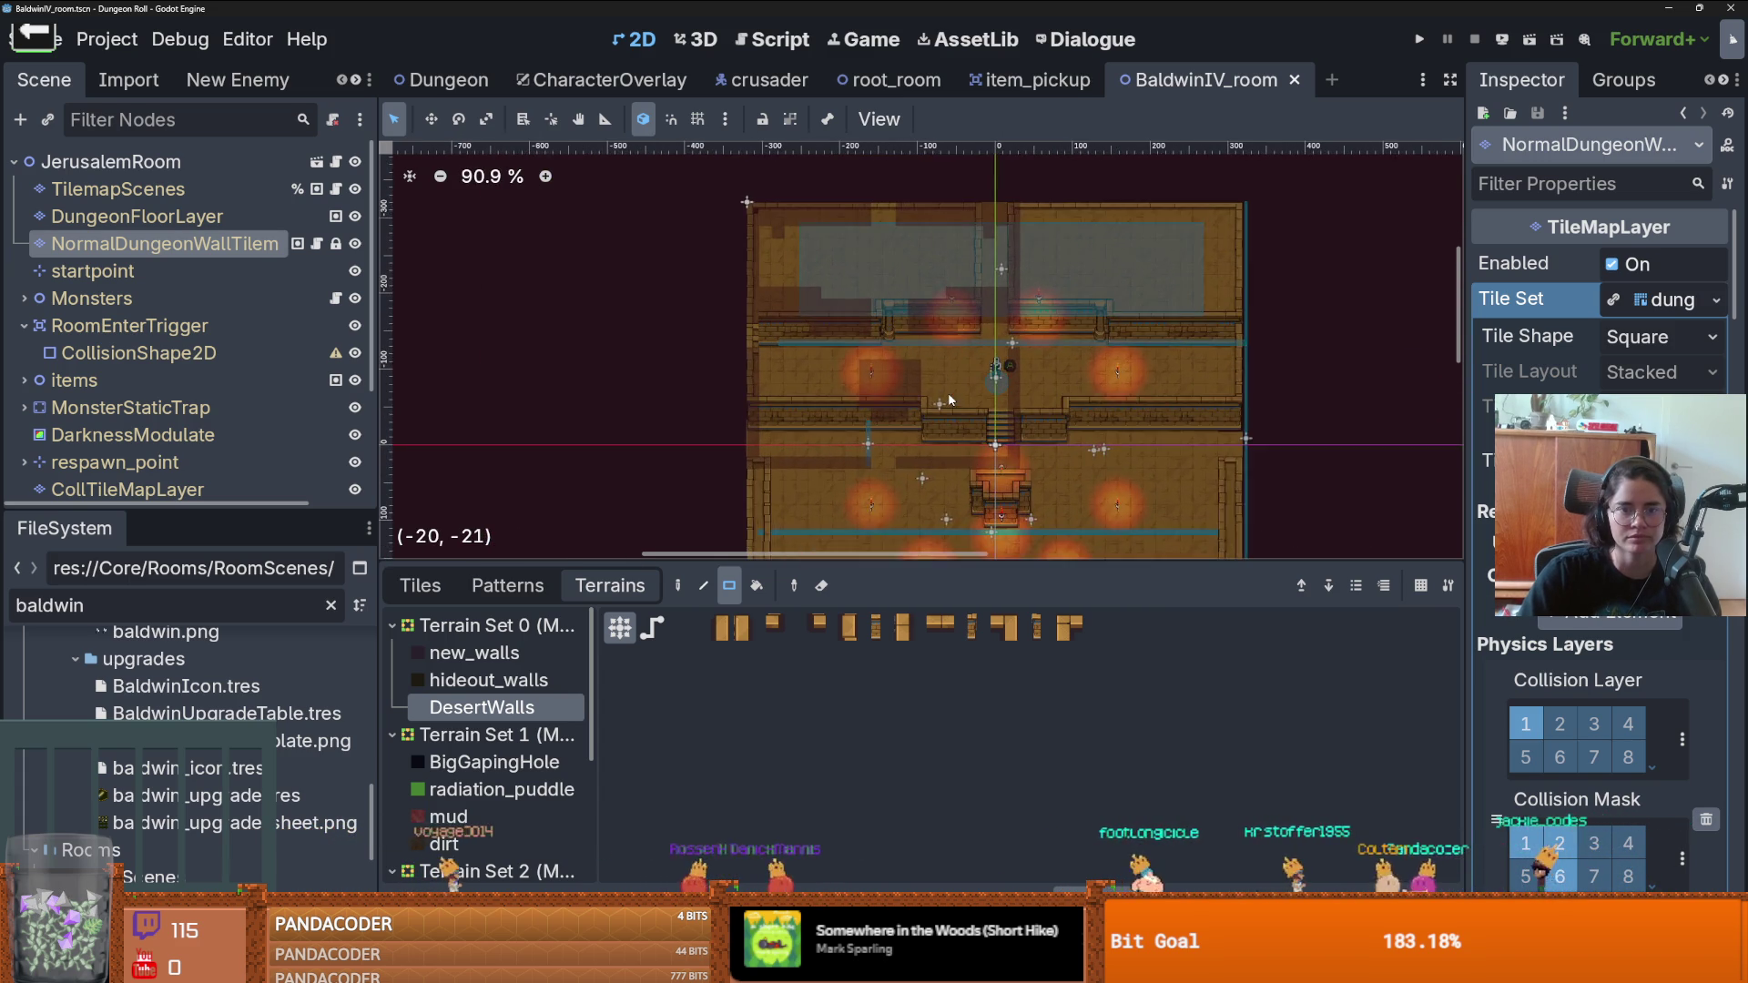
scroll(927, 382, down, 1)
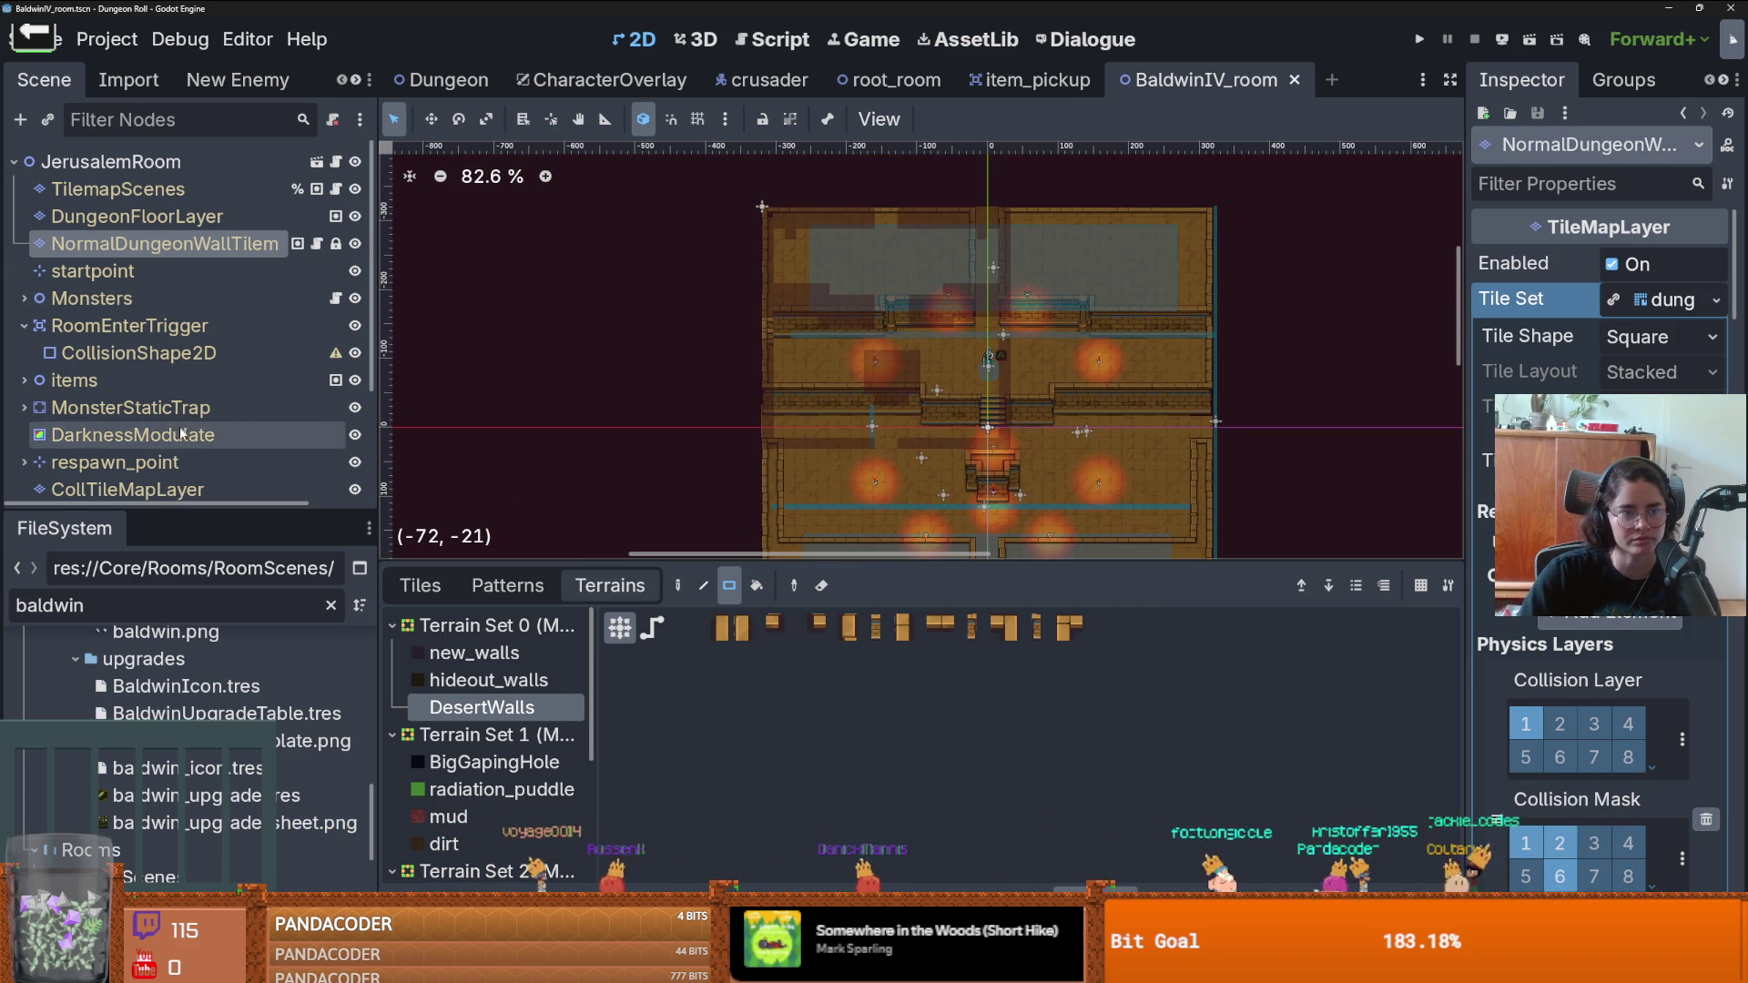
scroll(182, 410, down, 3)
- Switch to CollTileMapLayer and show its individual tiles
click(128, 339)
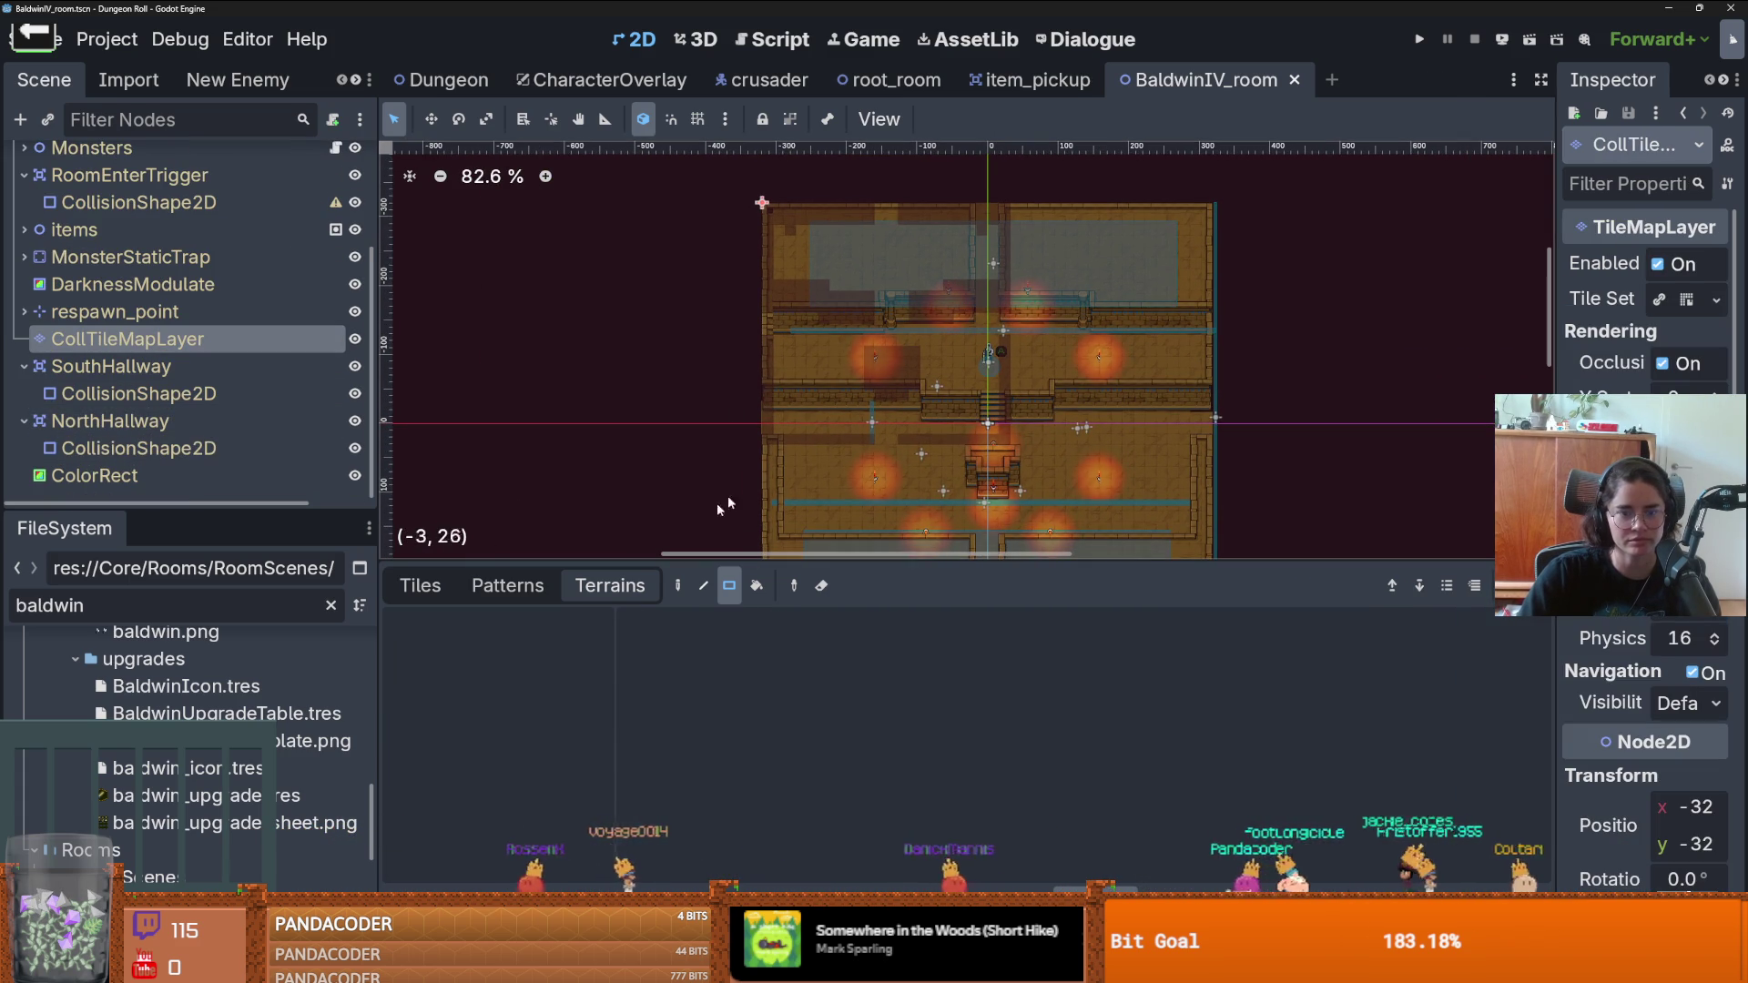
click(420, 585)
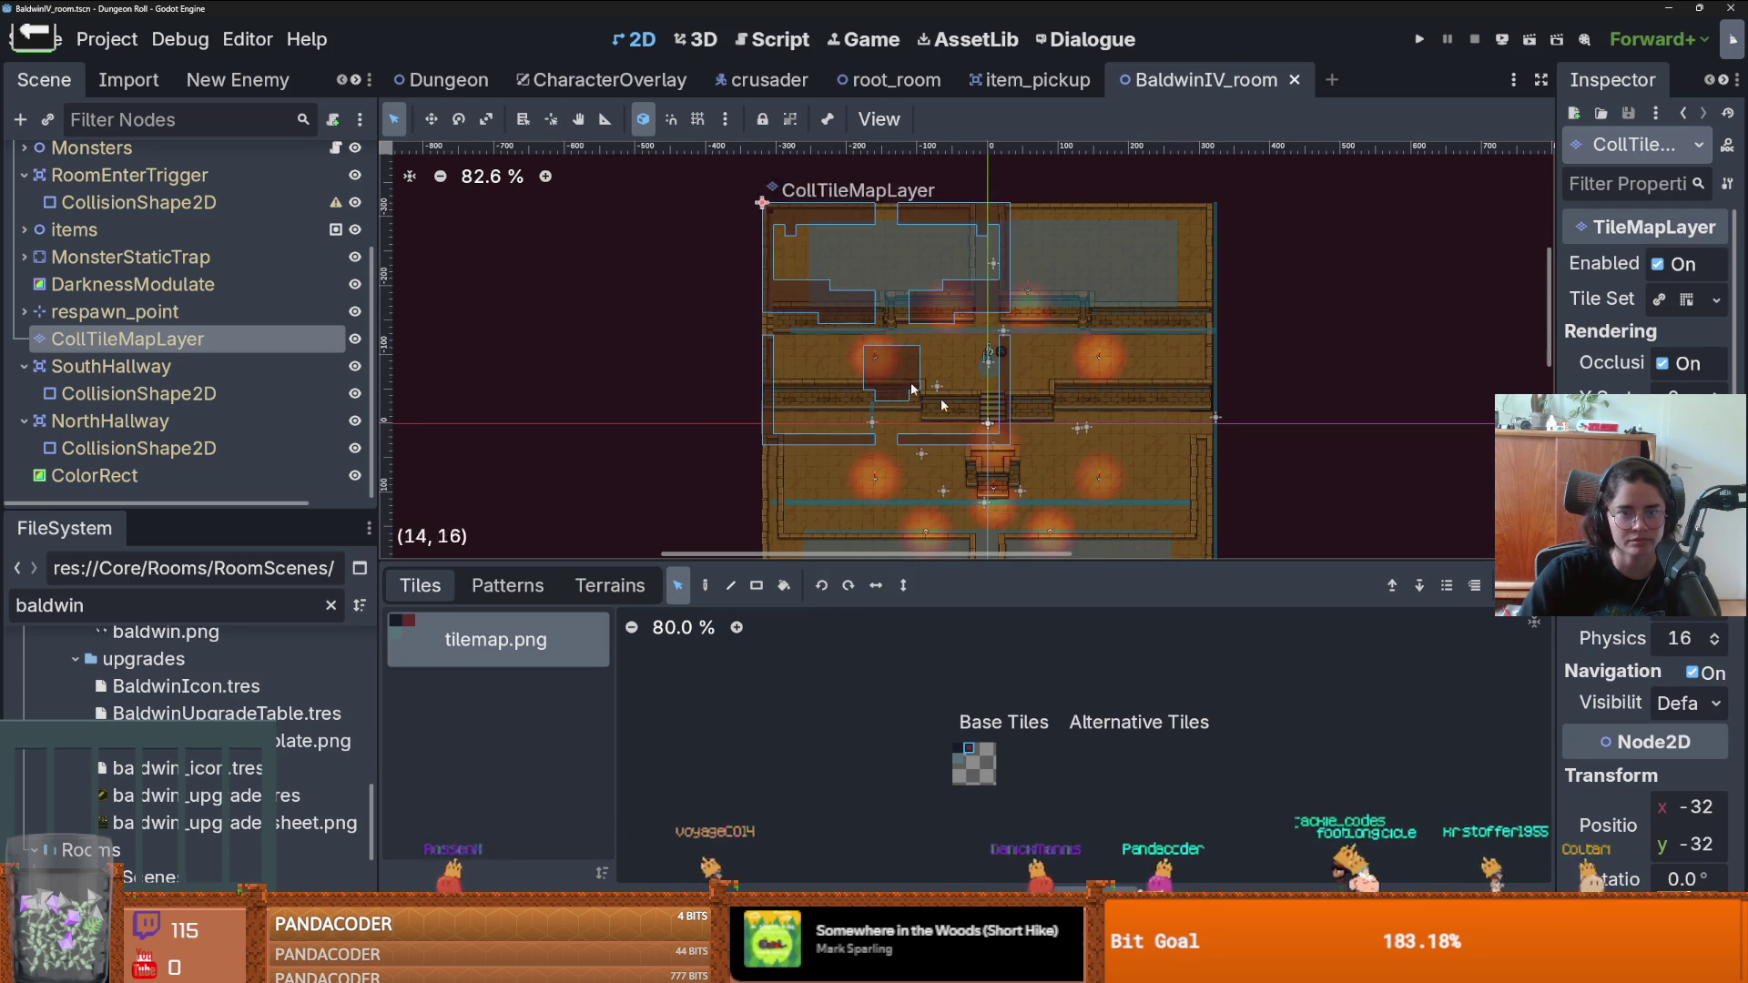
drag(1070, 368, 943, 293)
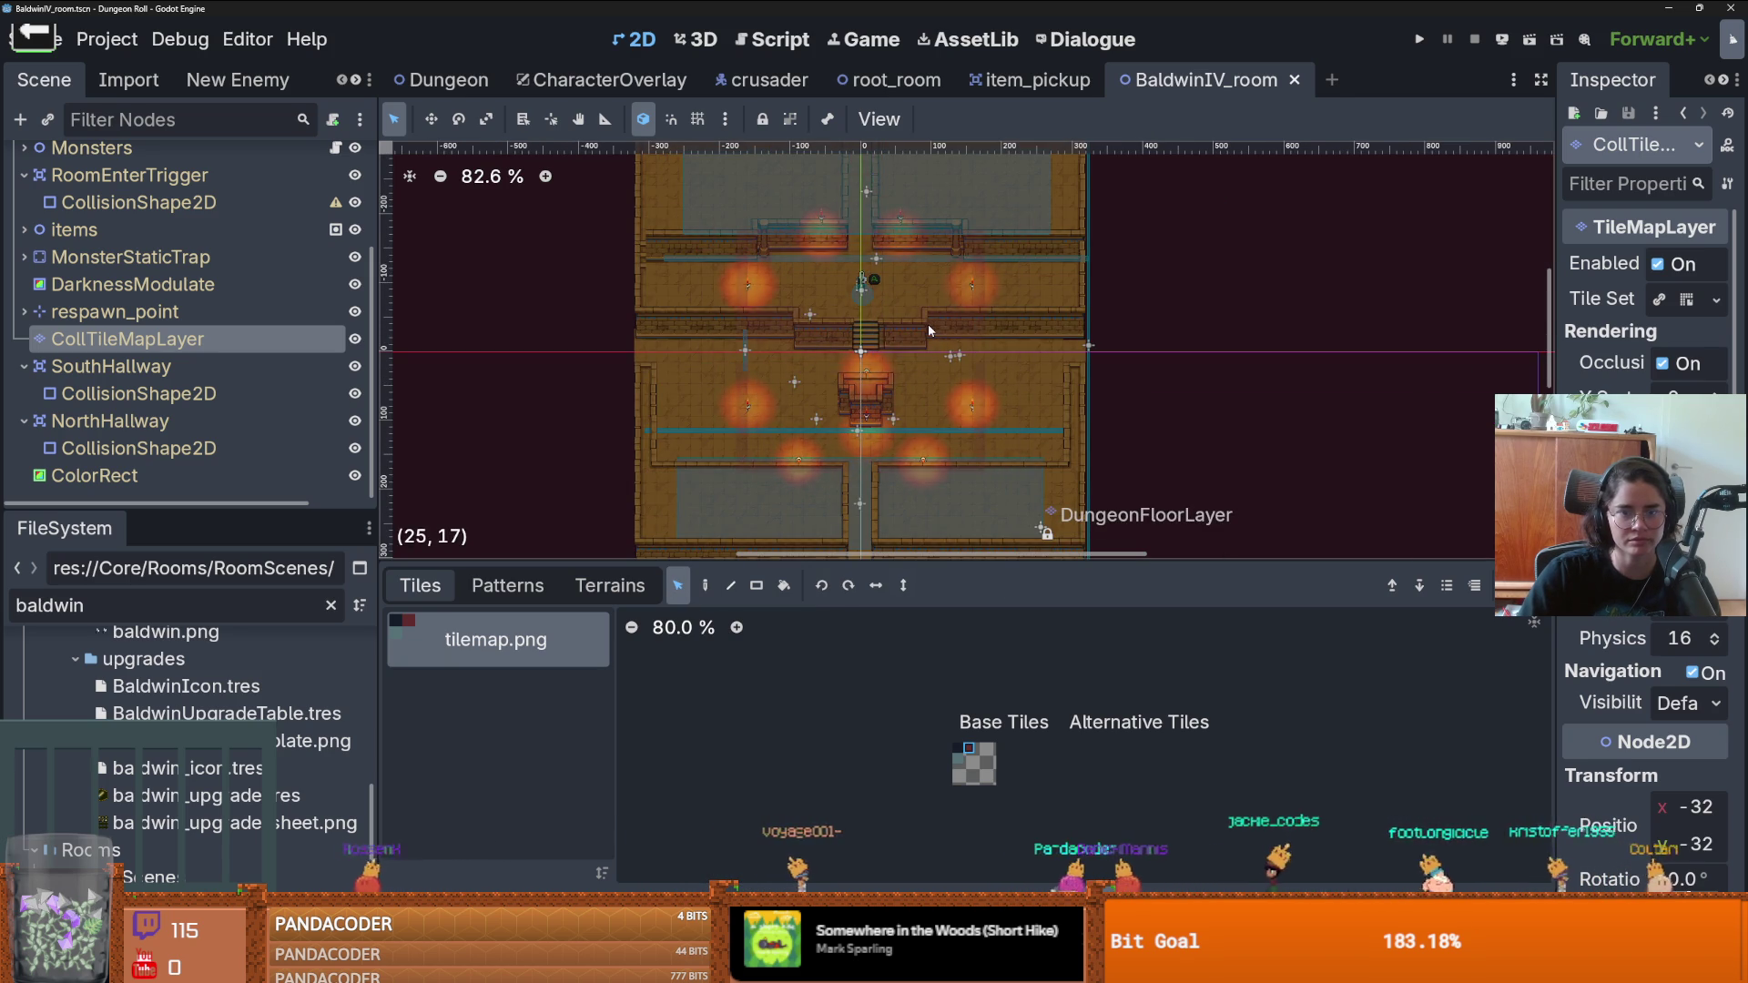
scroll(977, 393, up, 2)
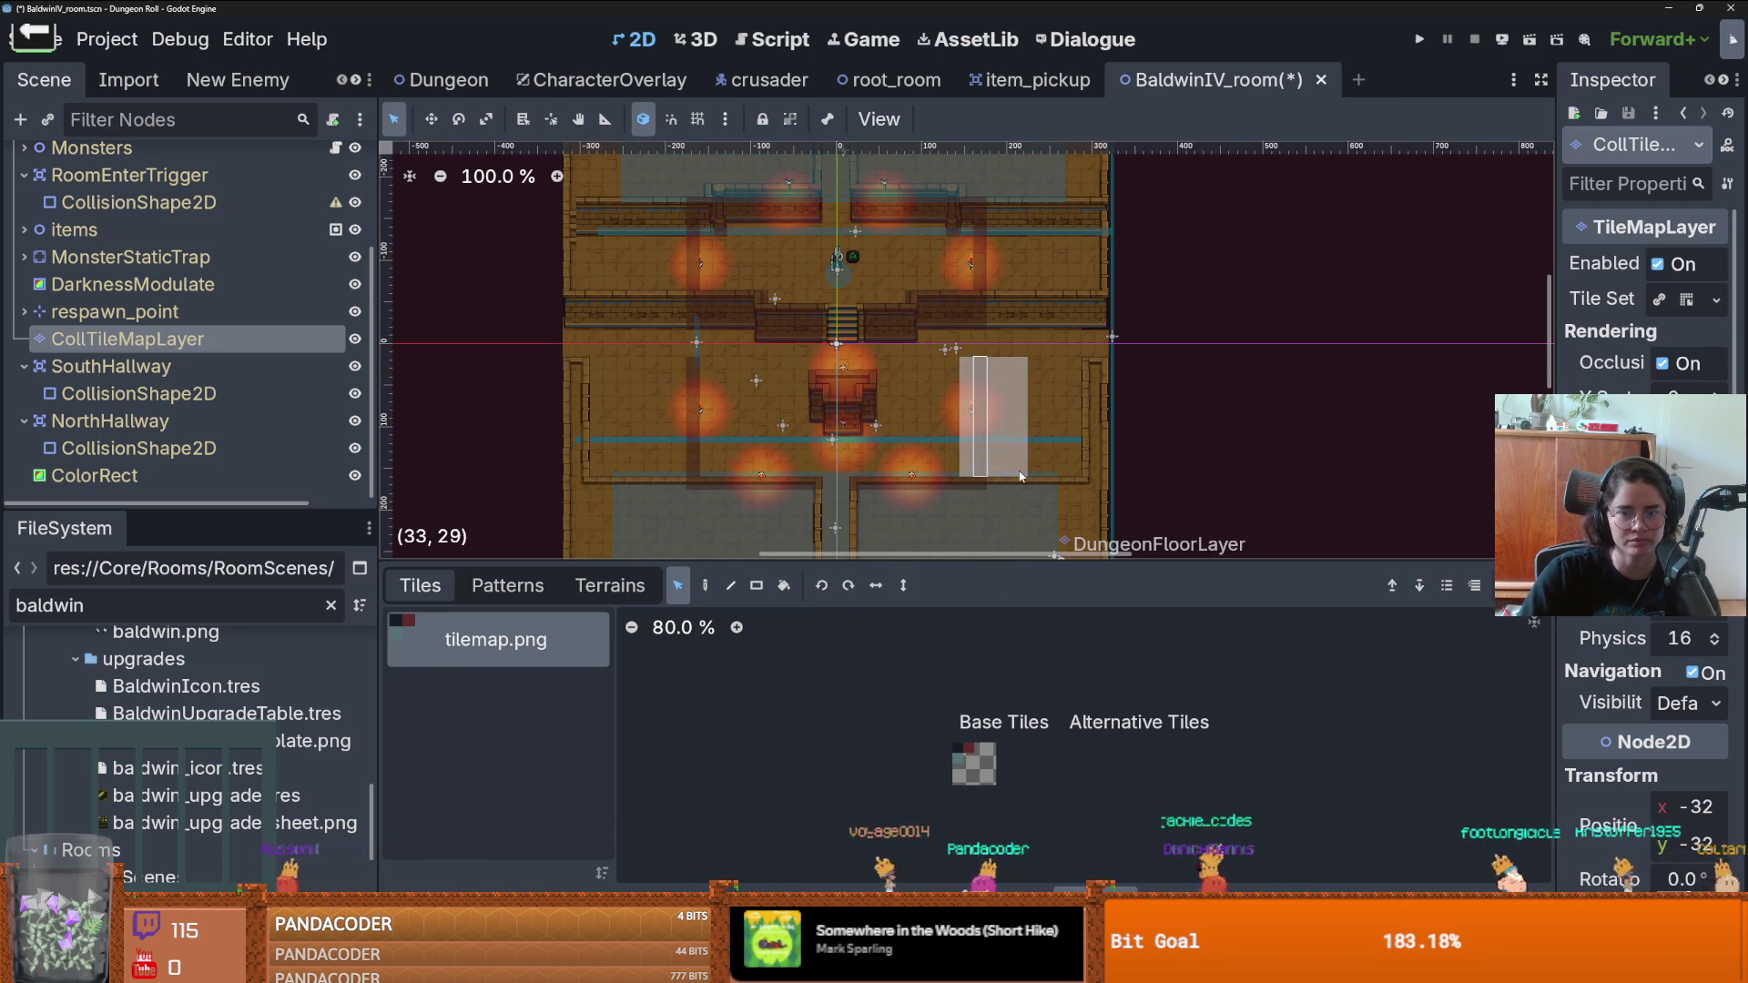
- Select collision tiles in a narrow column, down the left side, along the bottom and upper walls
drag(1019, 475, 981, 466)
scroll(997, 488, up, 1)
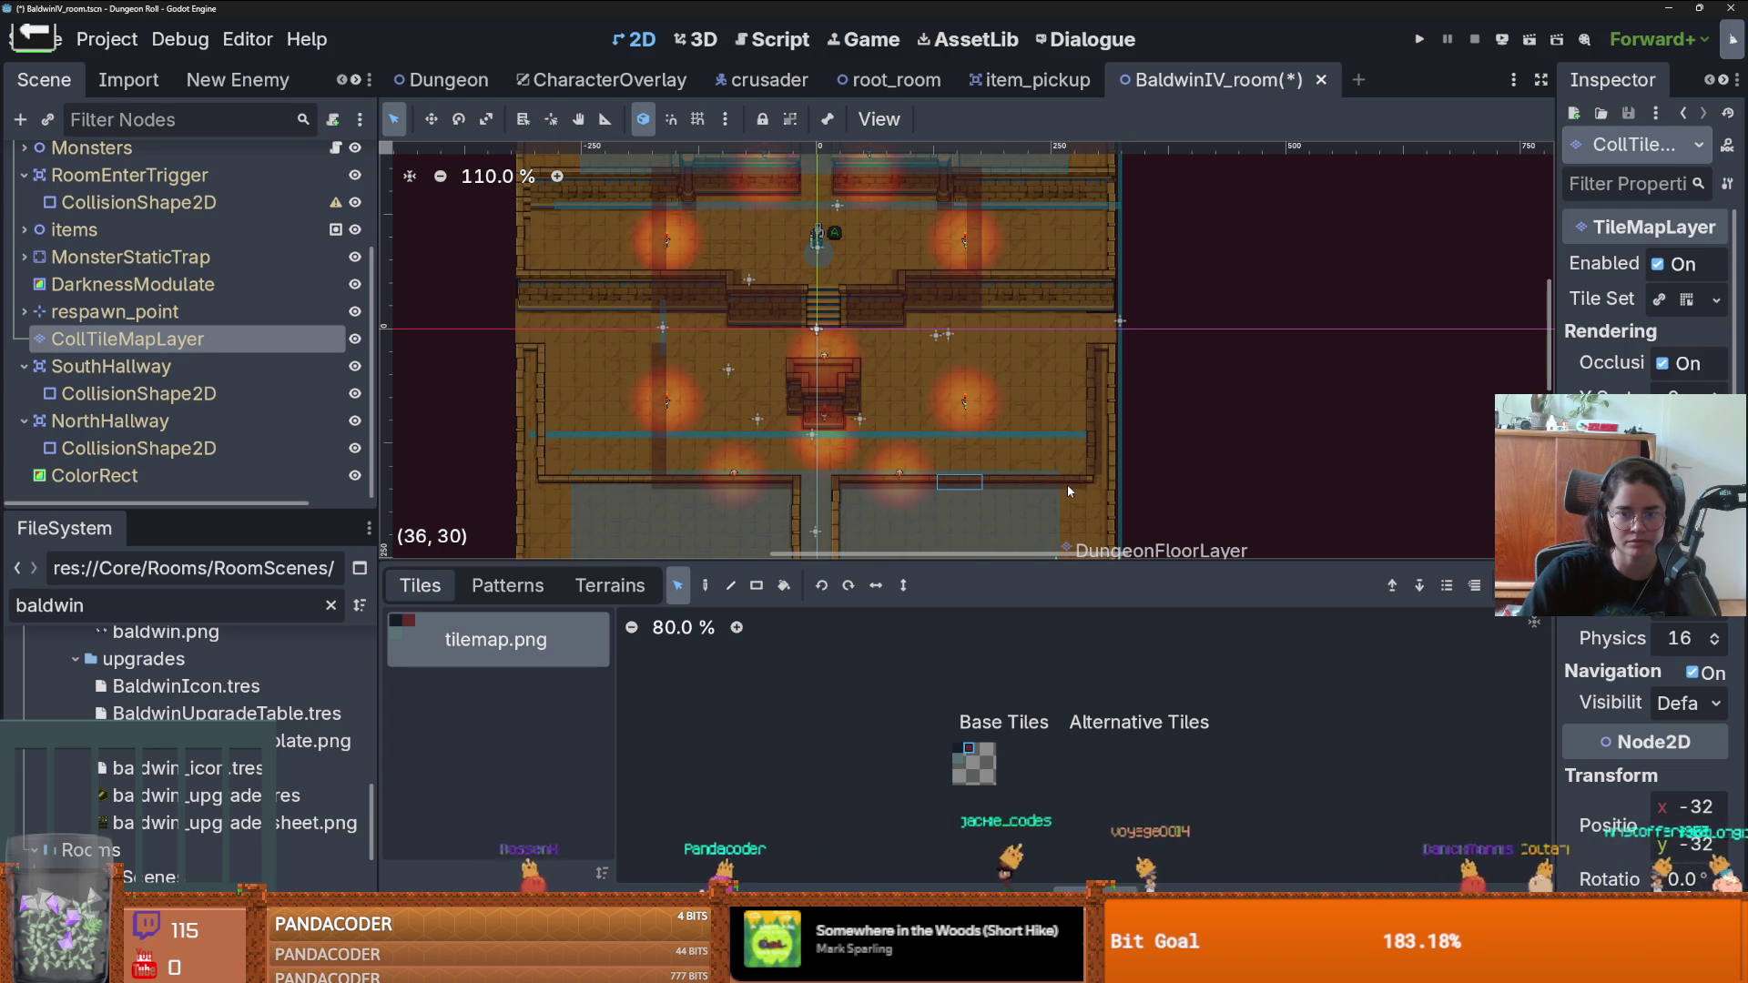
scroll(783, 491, up, 2)
scroll(799, 366, down, 4)
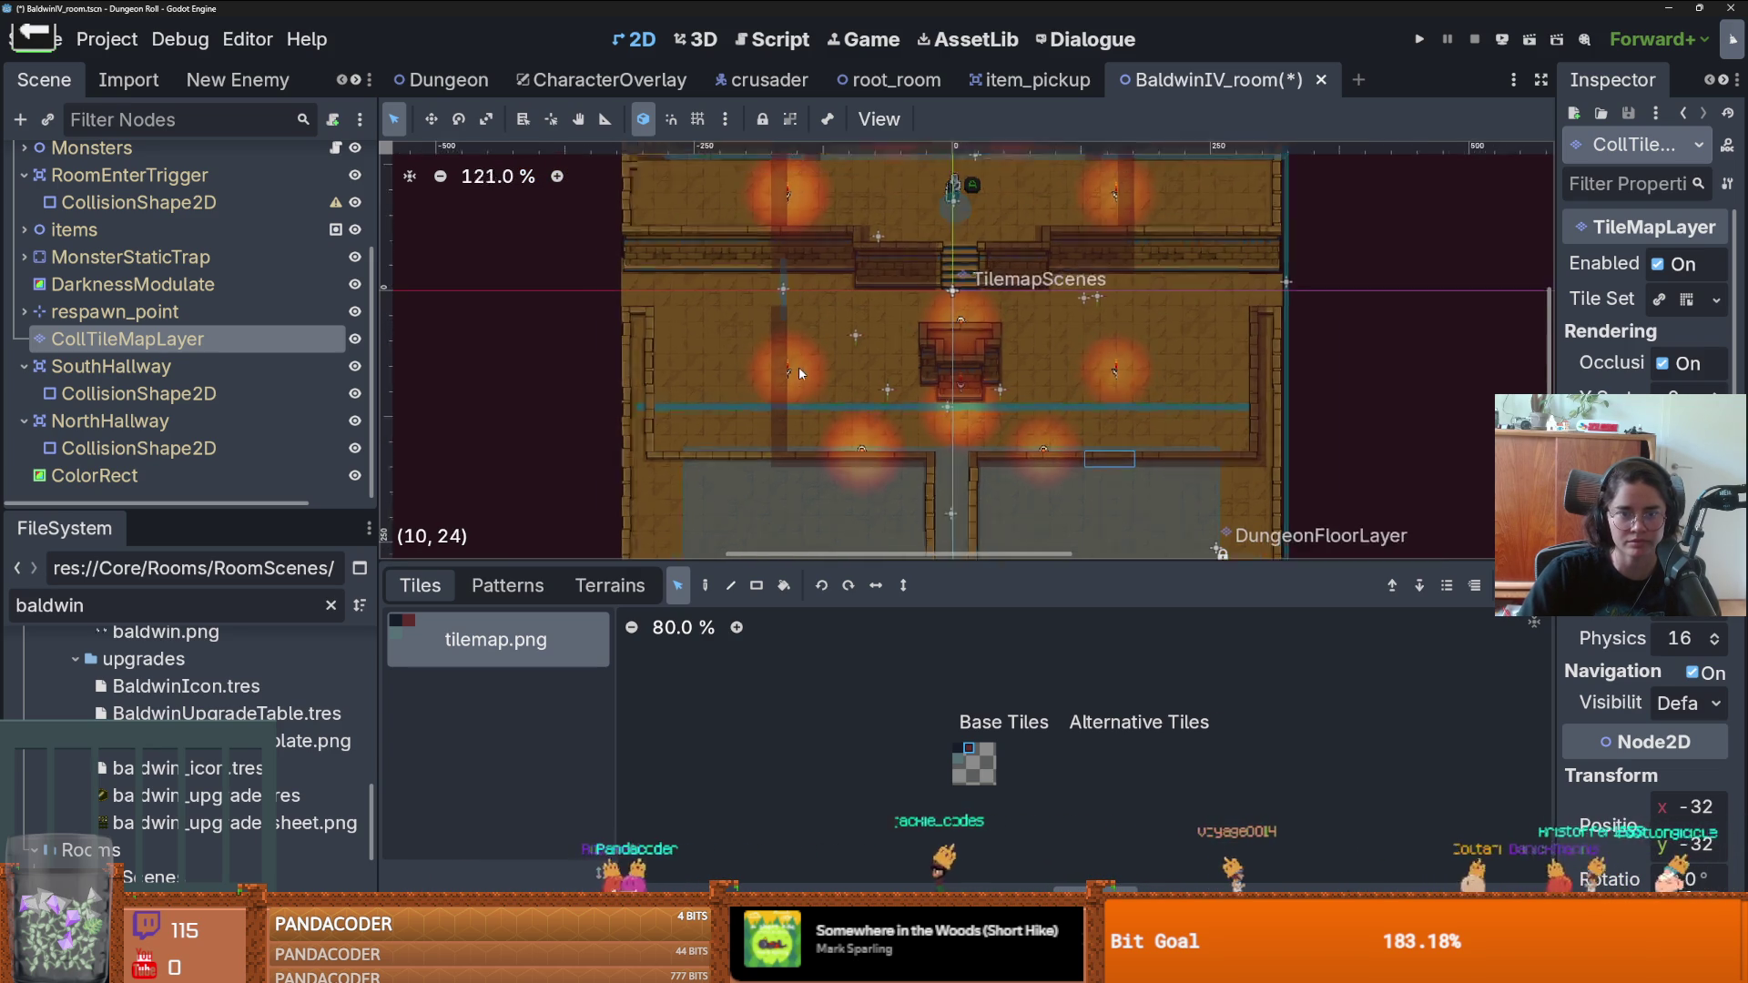
mouse_move(748, 178)
mouse_down()
mouse_move(820, 435)
mouse_move(805, 468)
mouse_up()
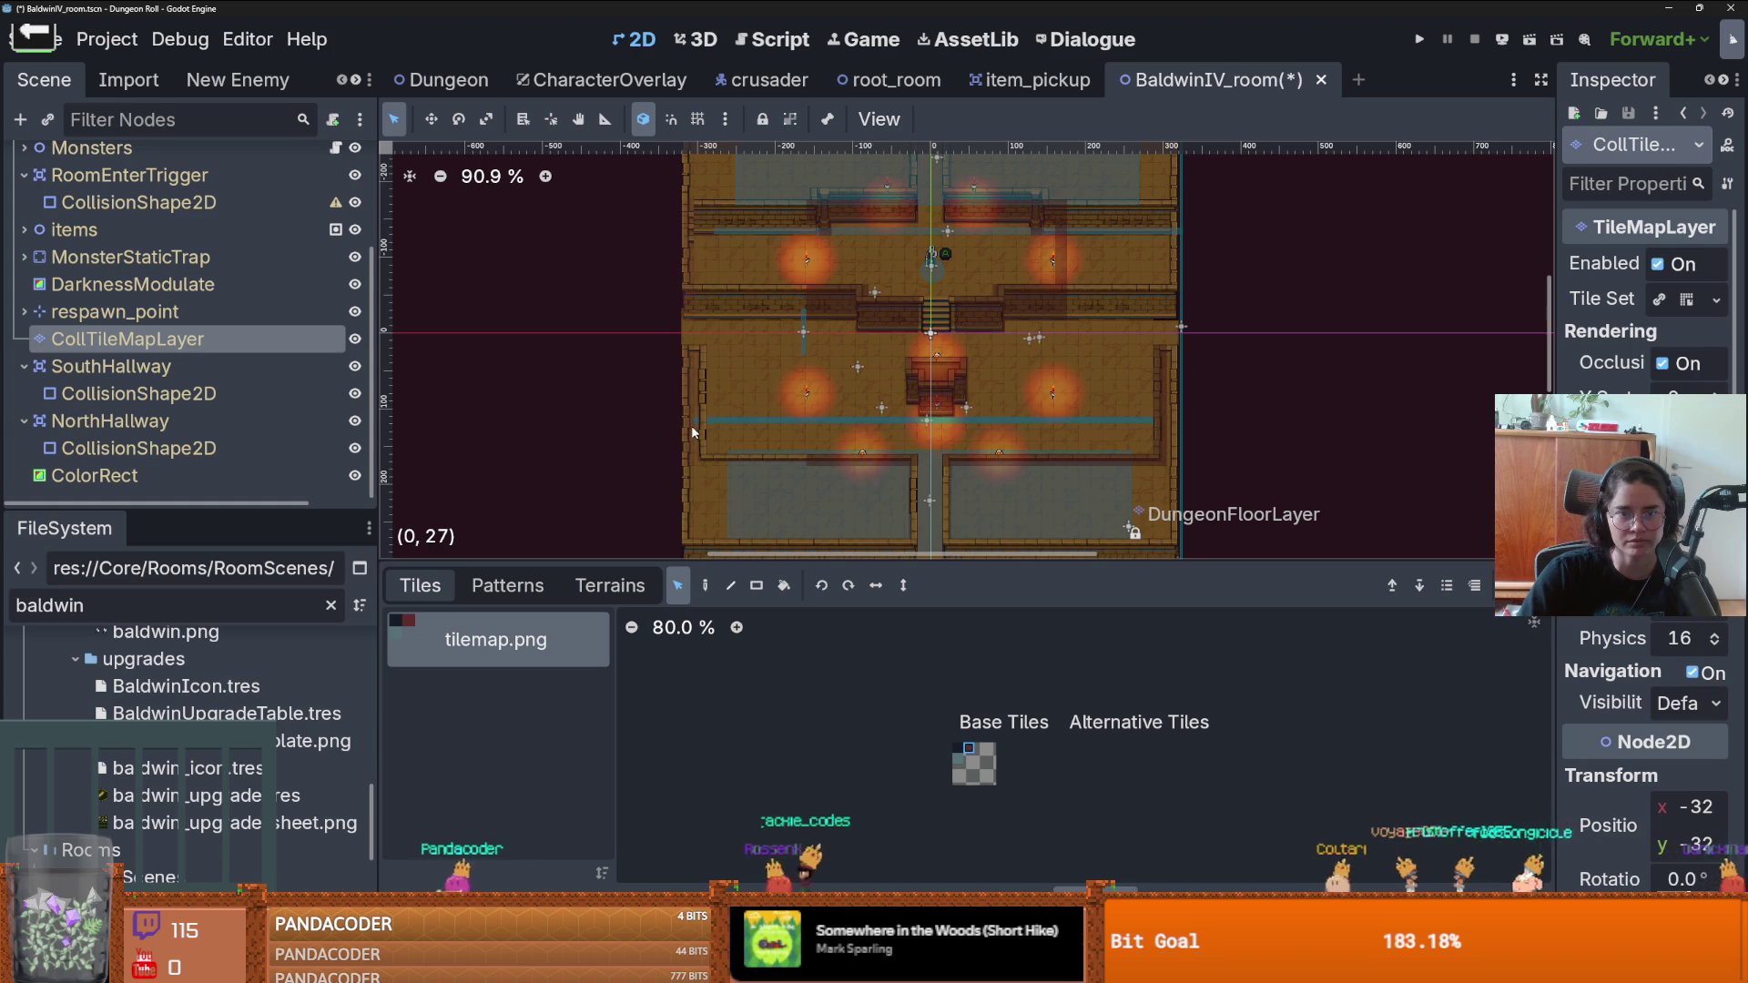
scroll(799, 446, up, 3)
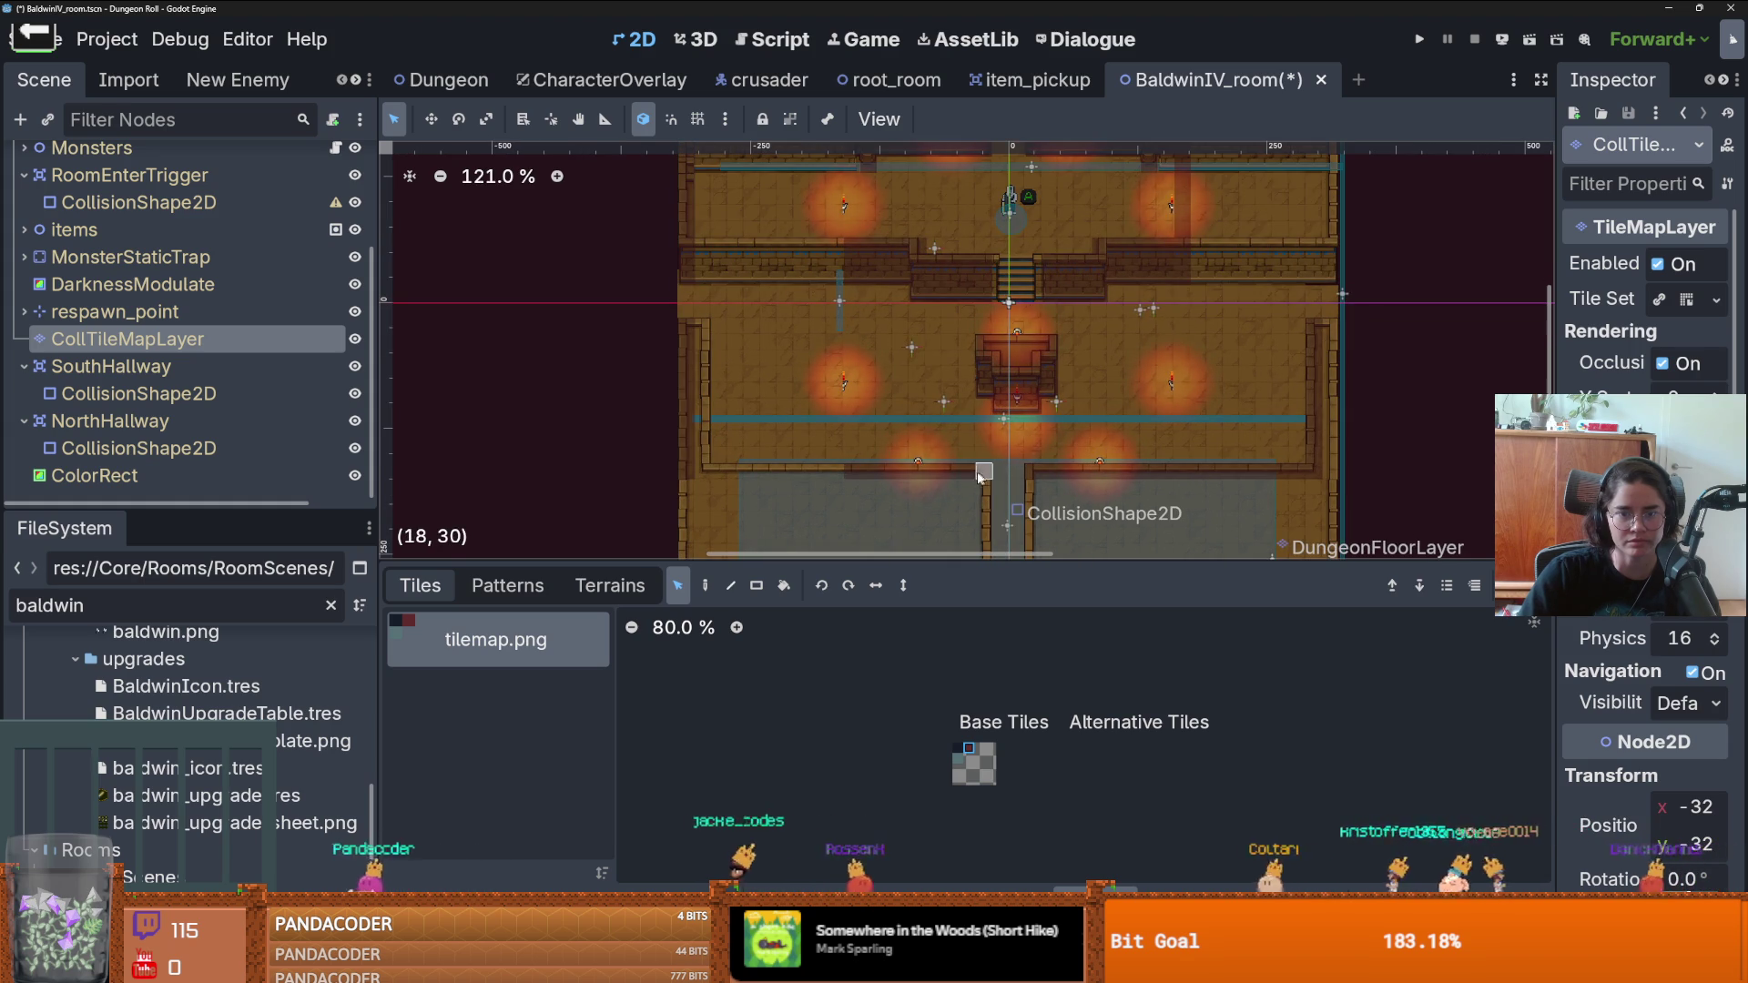
drag(980, 474, 876, 474)
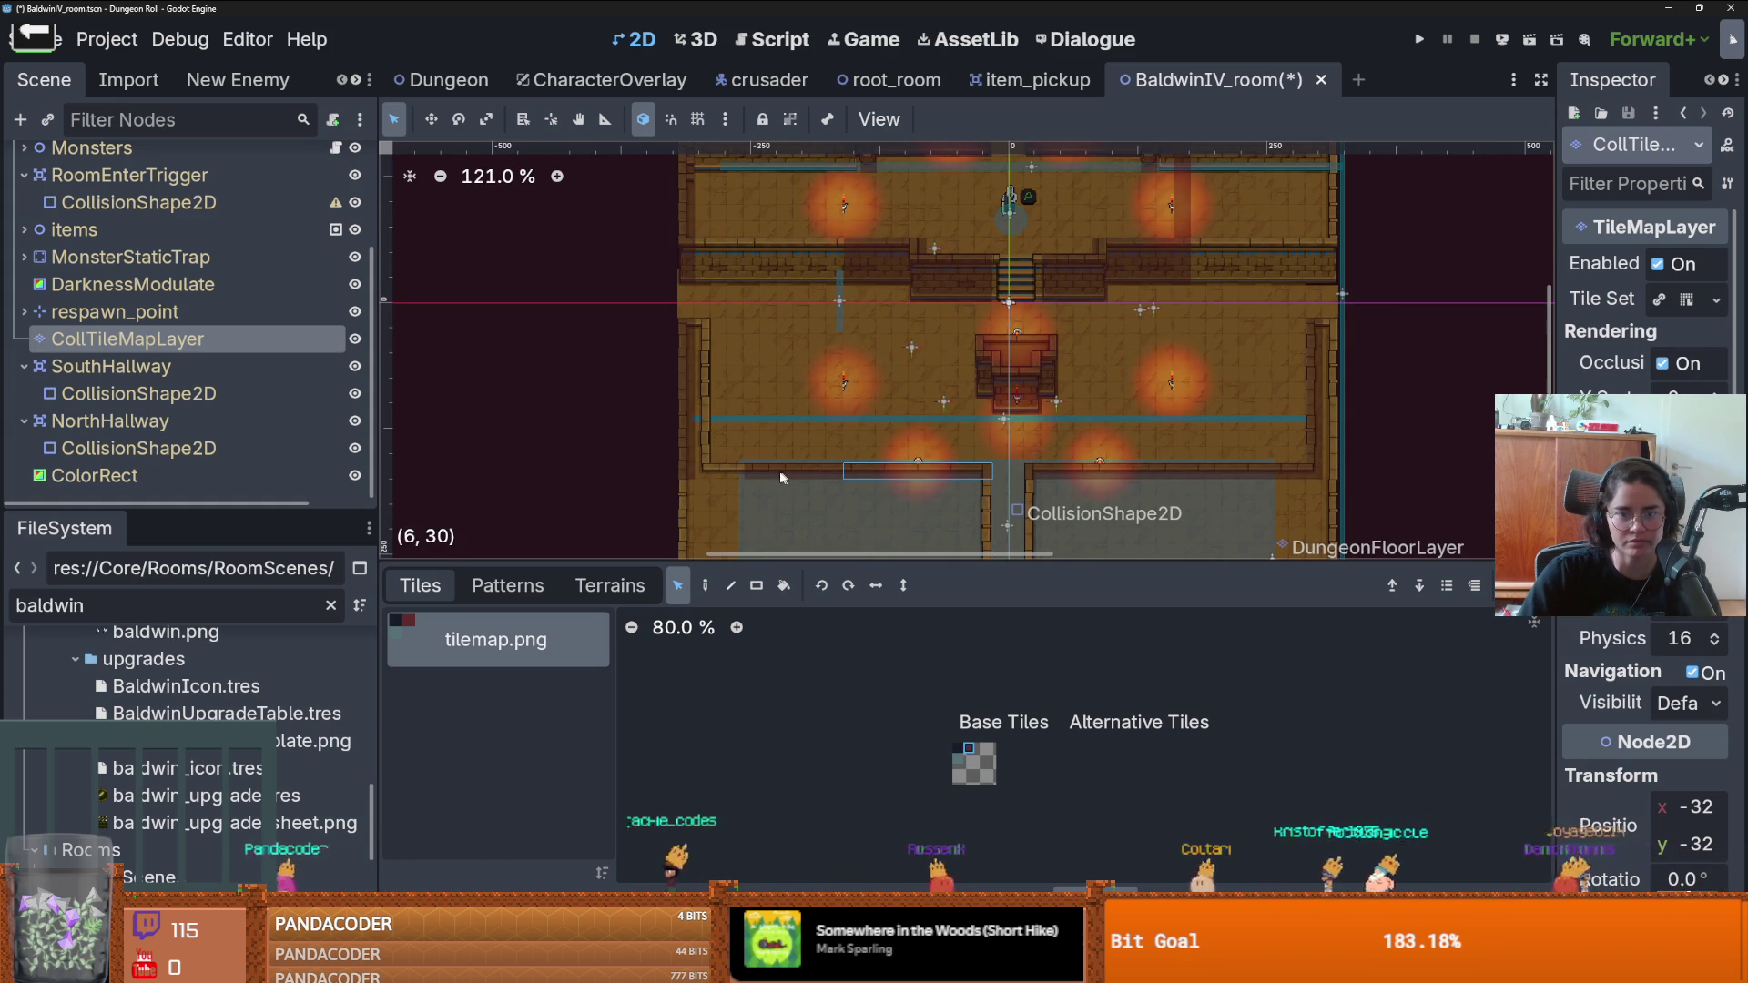
scroll(861, 314, up, 2)
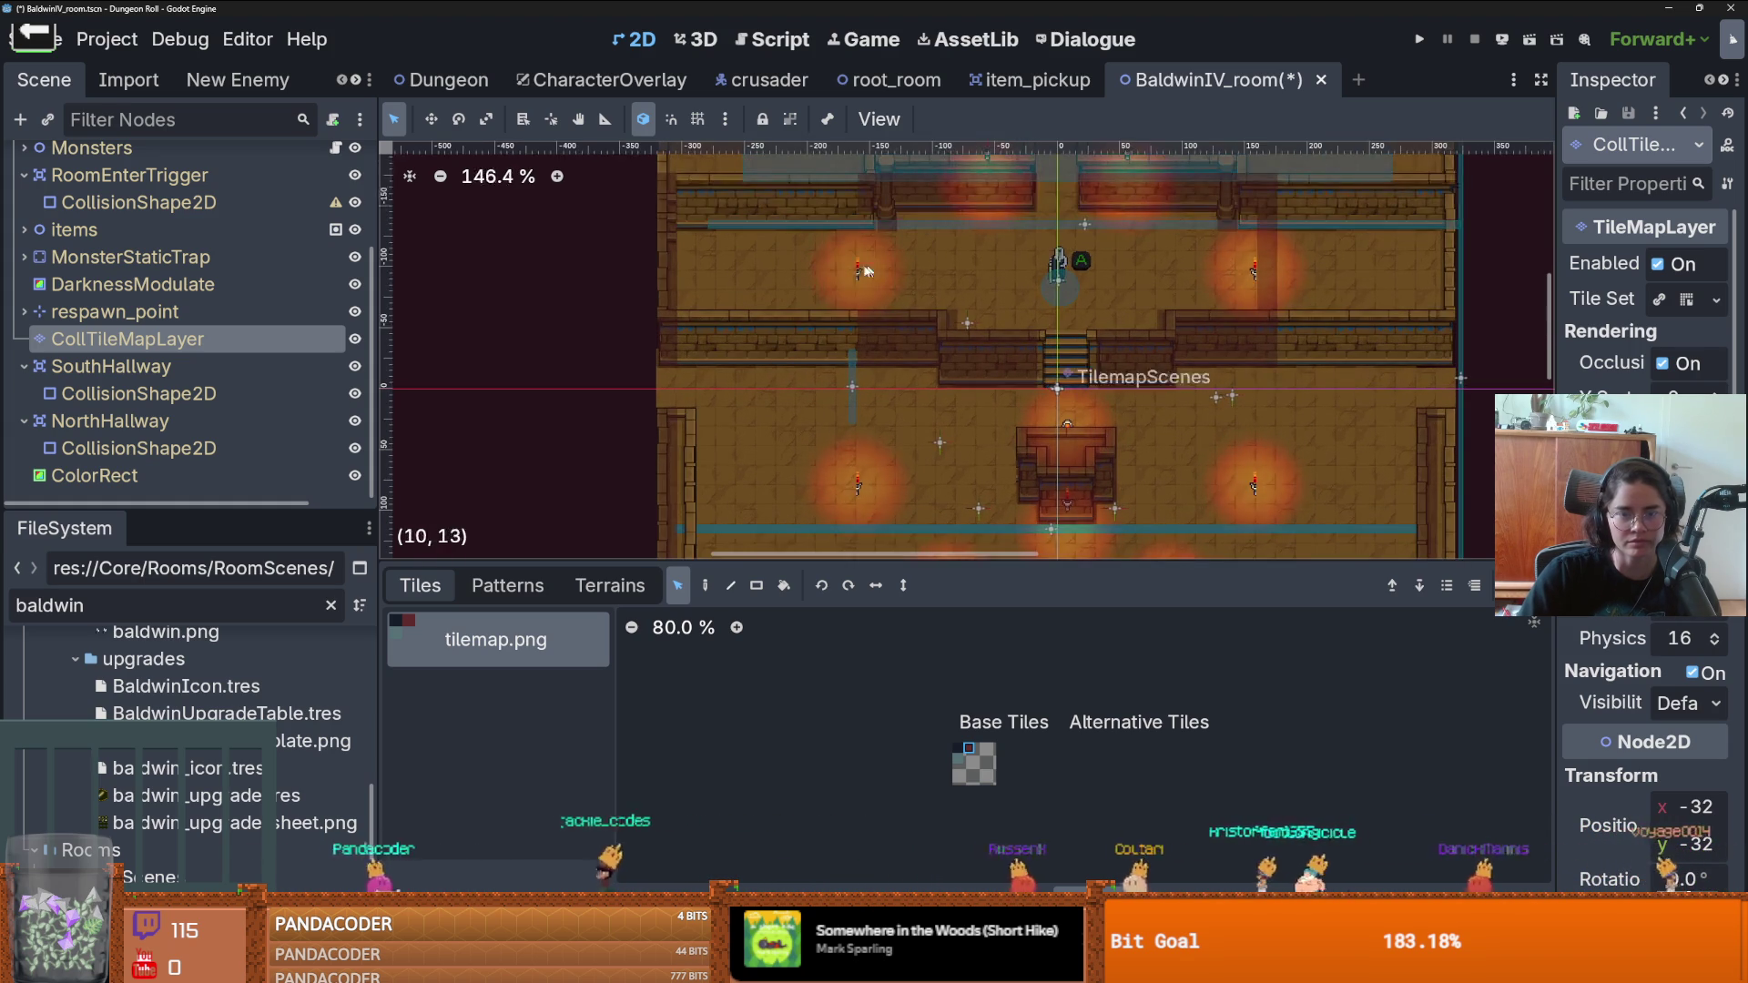
mouse_move(860, 314)
mouse_down()
mouse_move(920, 364)
mouse_move(908, 353)
mouse_up()
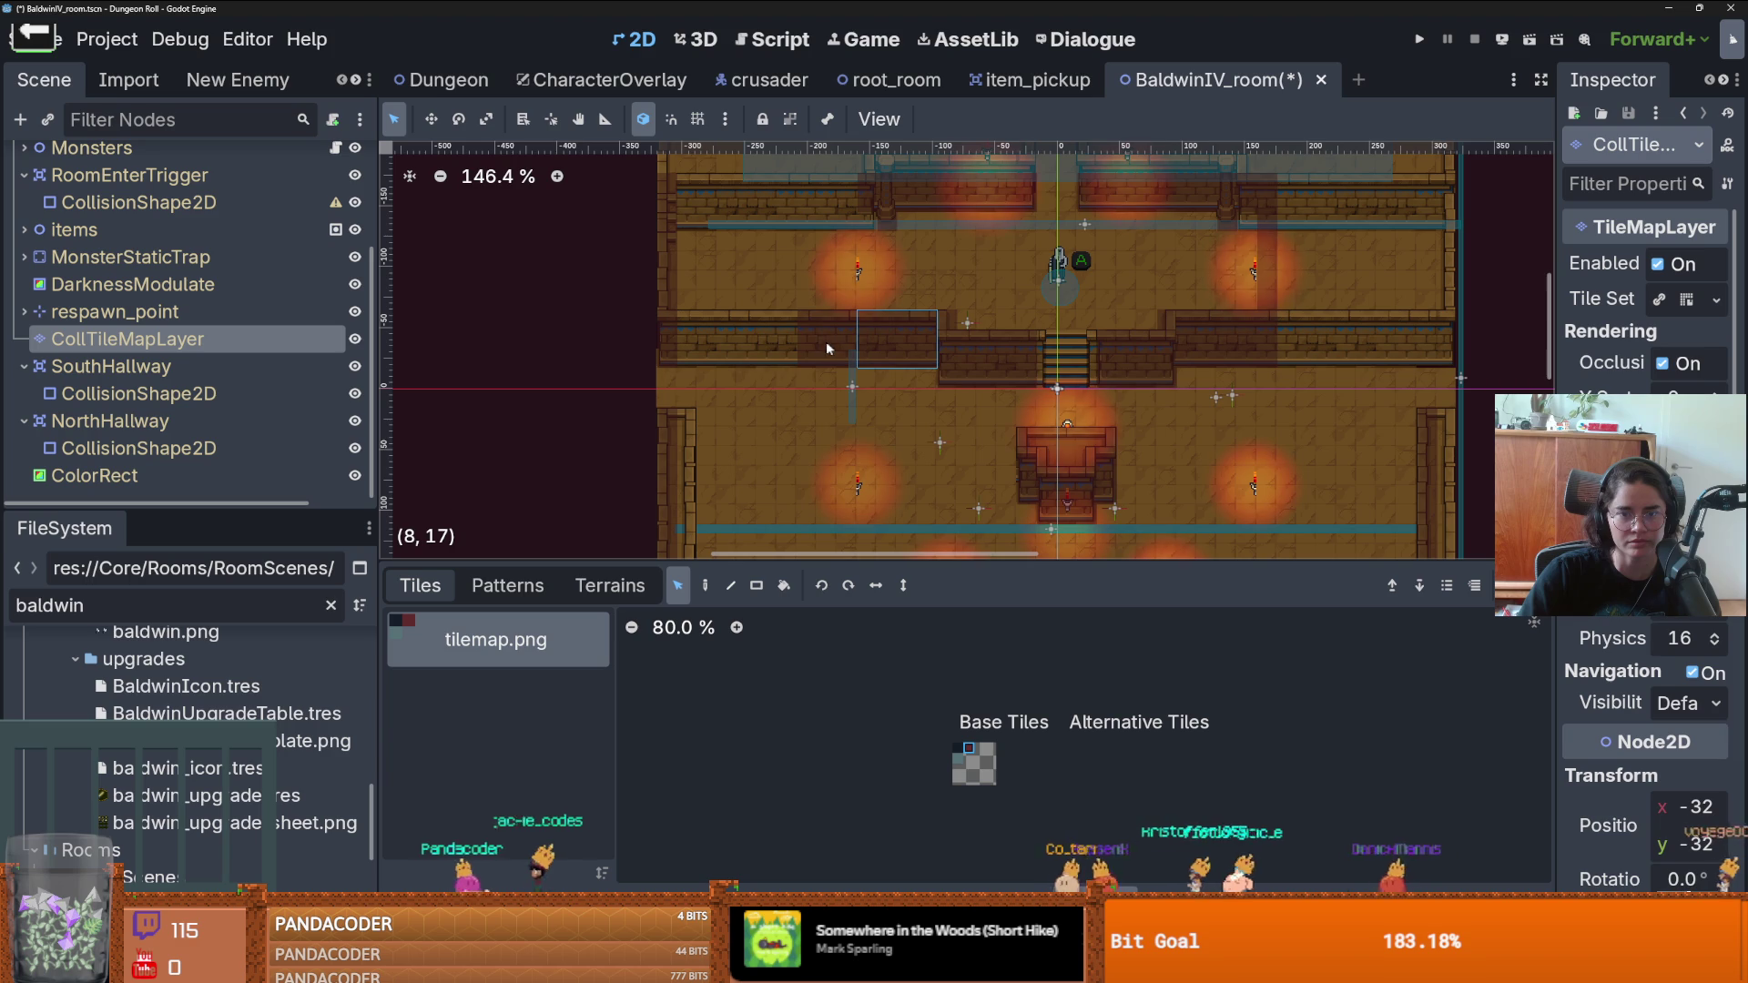
scroll(708, 345, down, 3)
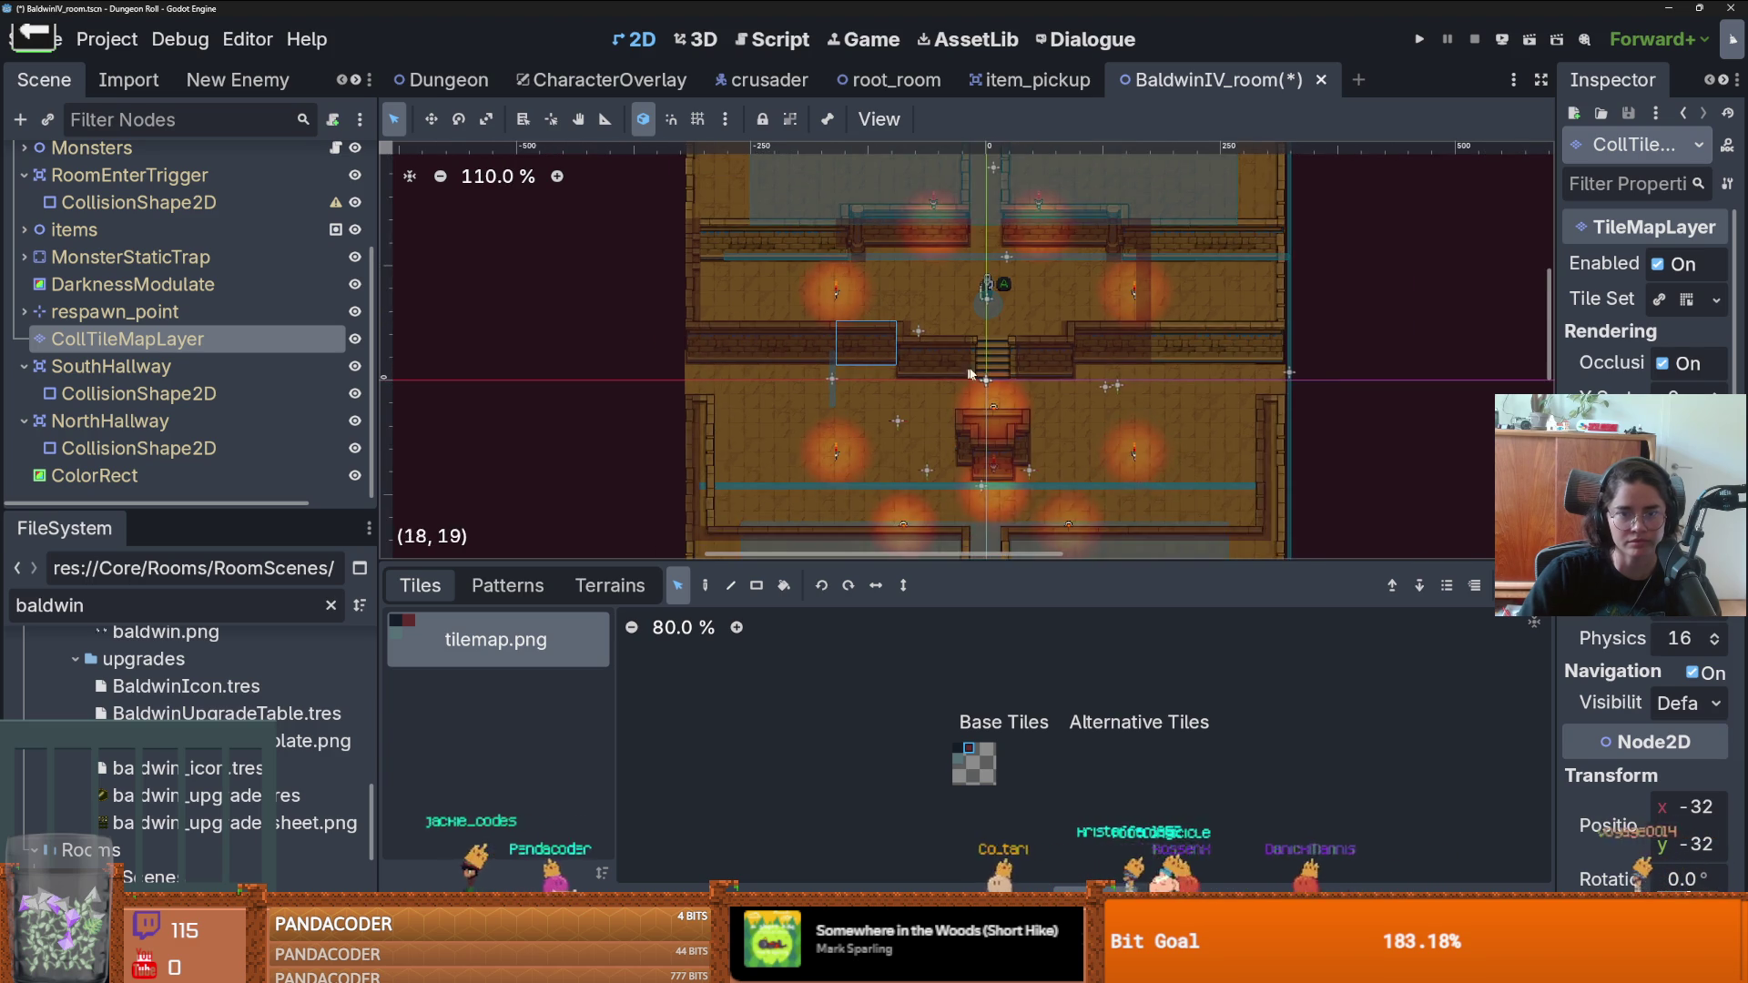
scroll(1085, 376, up, 3)
scroll(1074, 344, down, 2)
- Select the right wall block and the upper wall's collision tiles
drag(1075, 344, 1035, 379)
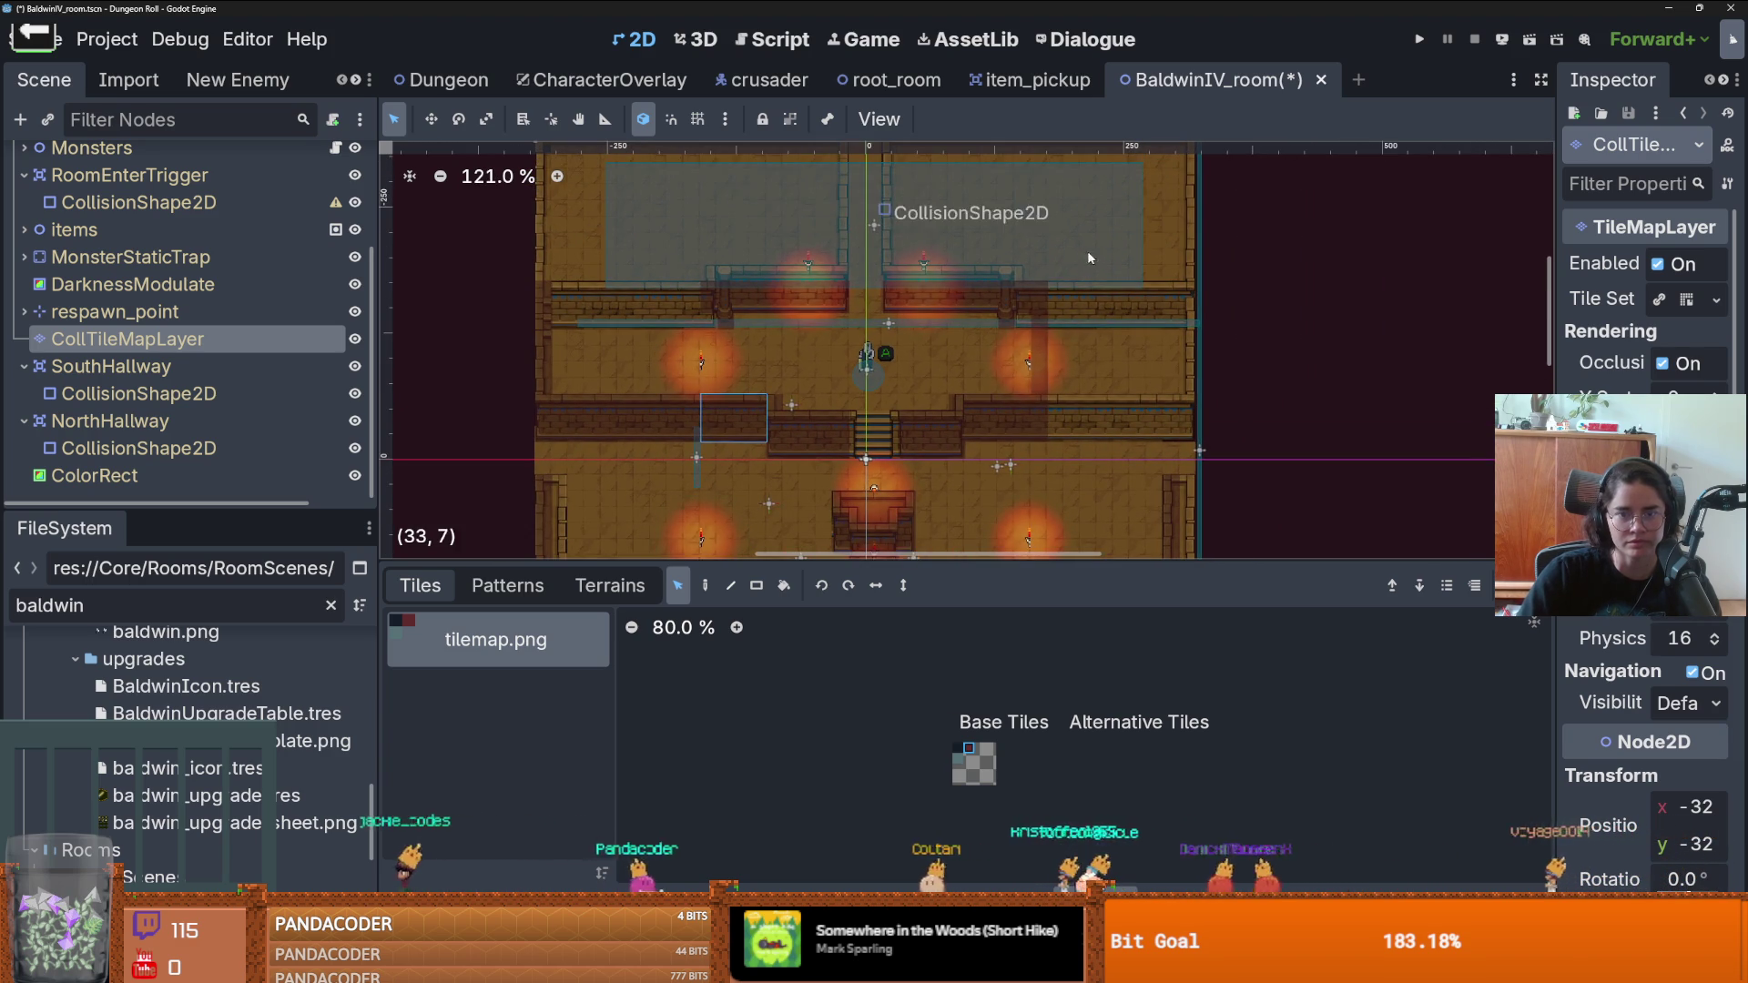
scroll(1108, 420, up, 2)
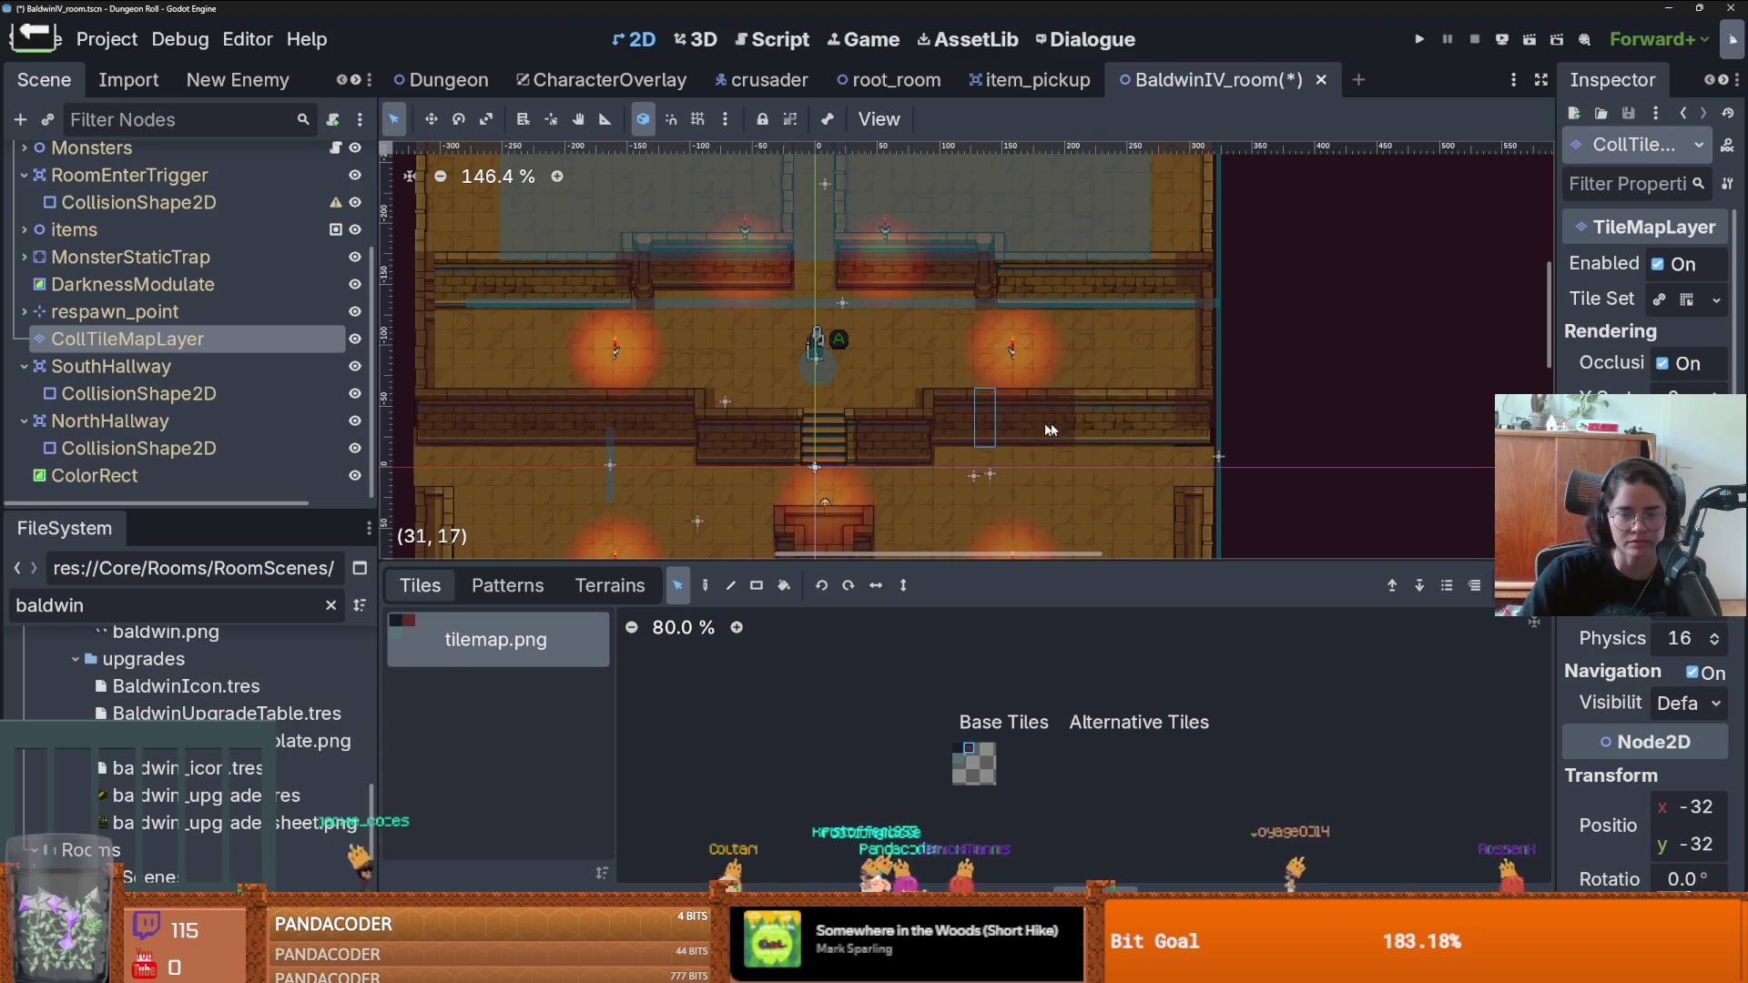
drag(1048, 430, 965, 398)
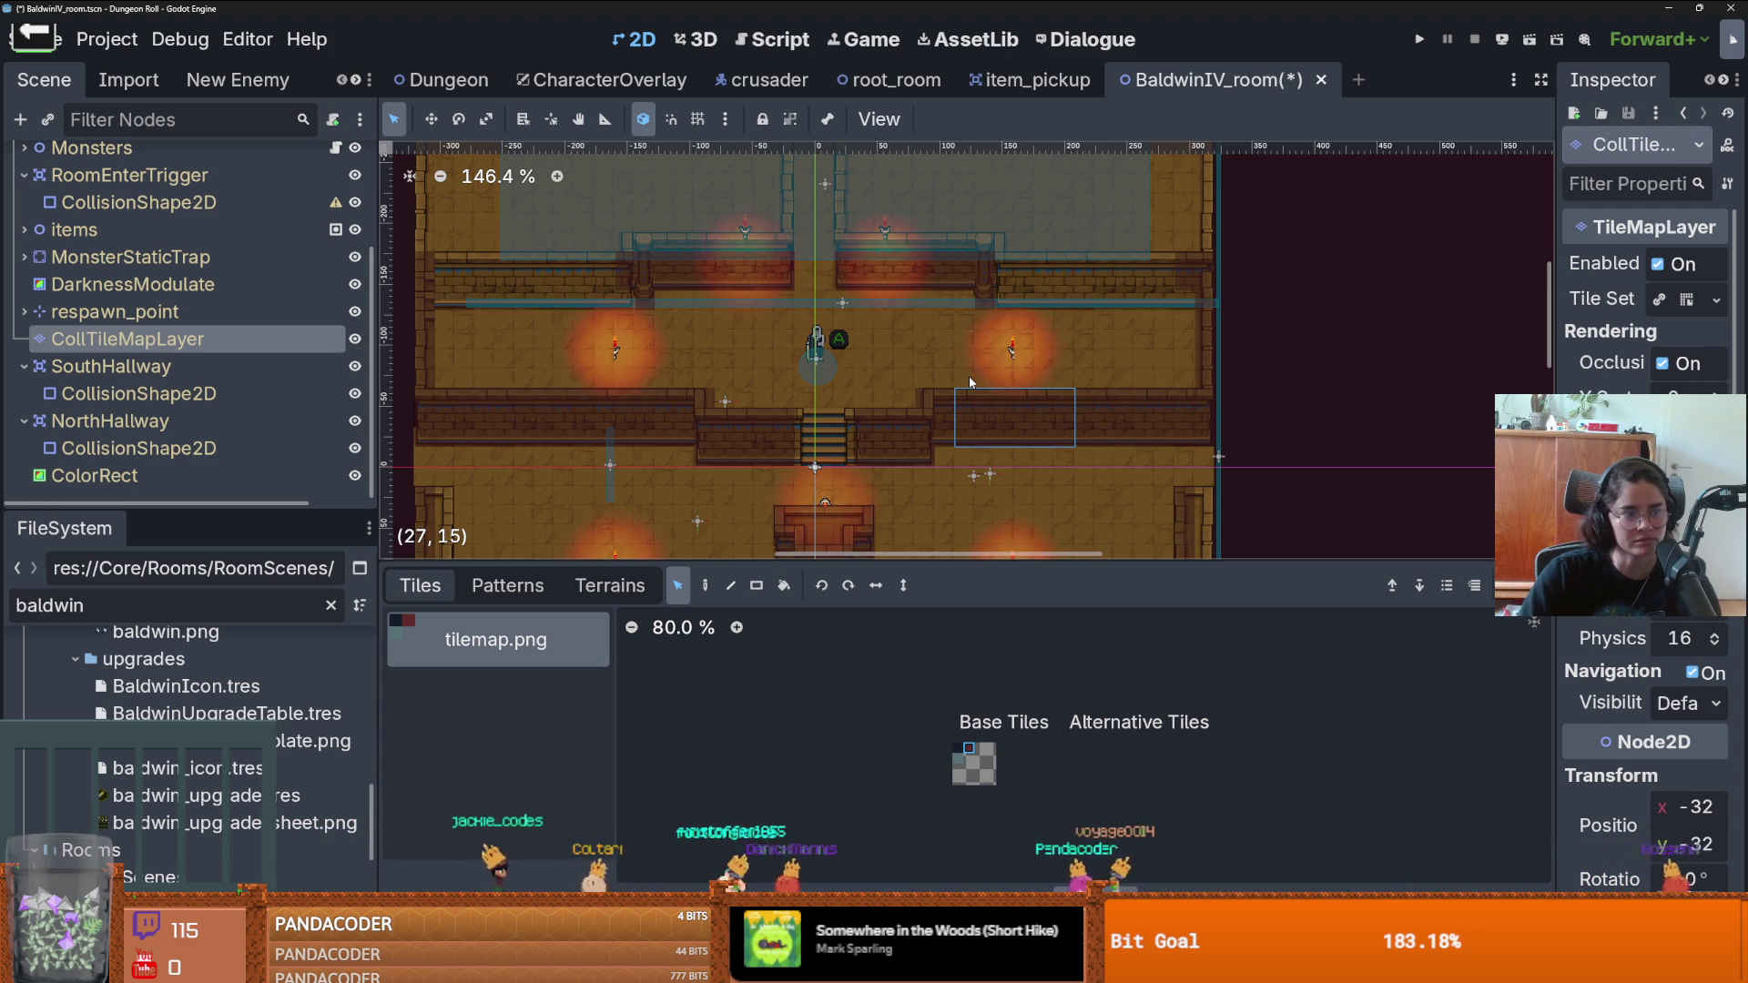
scroll(970, 382, up, 2)
scroll(911, 349, up, 1)
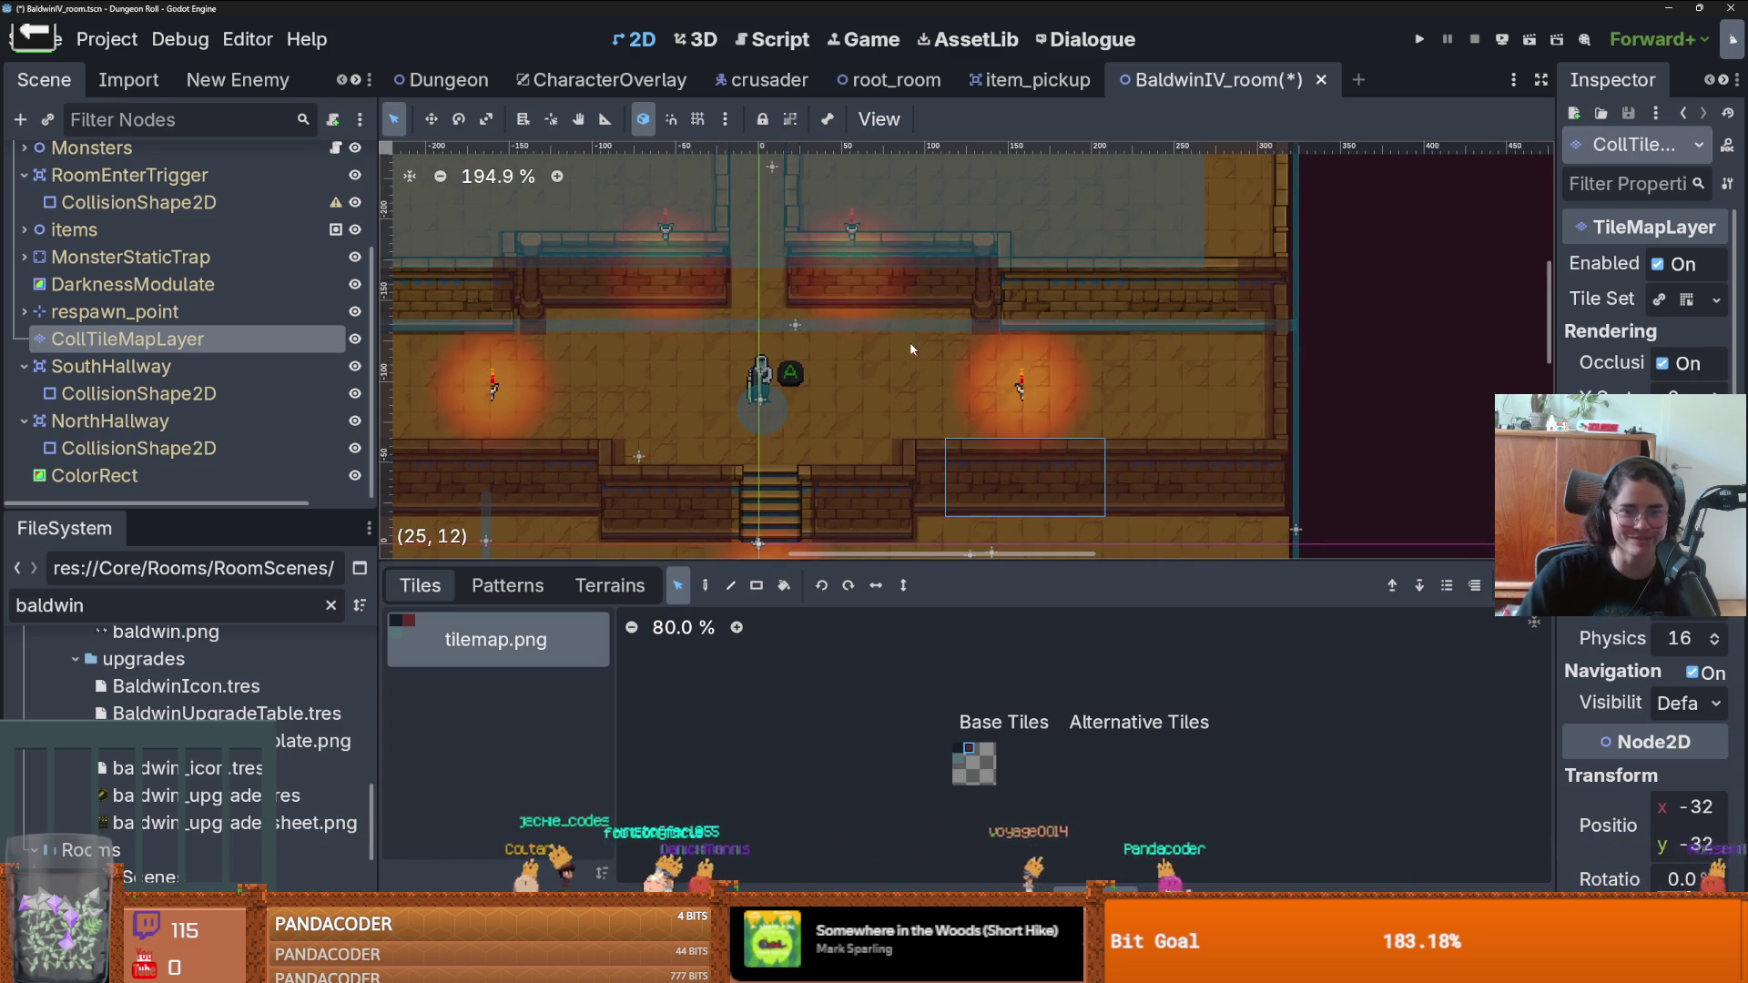
drag(788, 261, 969, 304)
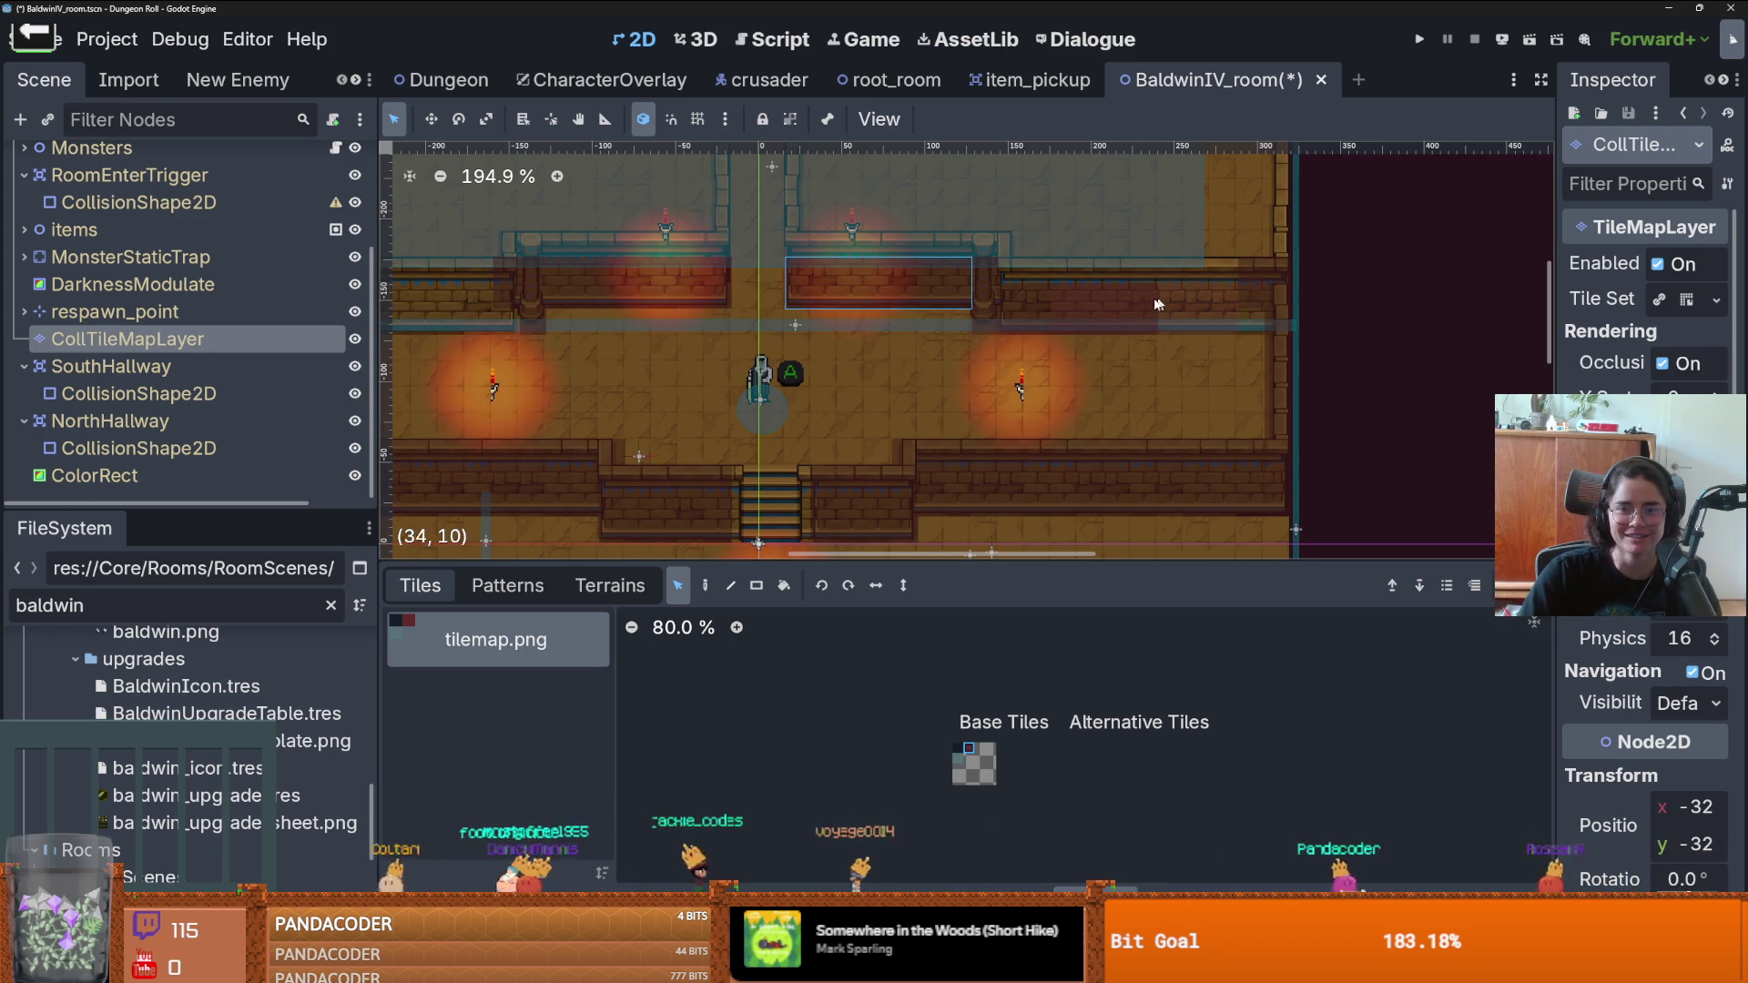
scroll(1115, 302, up, 1)
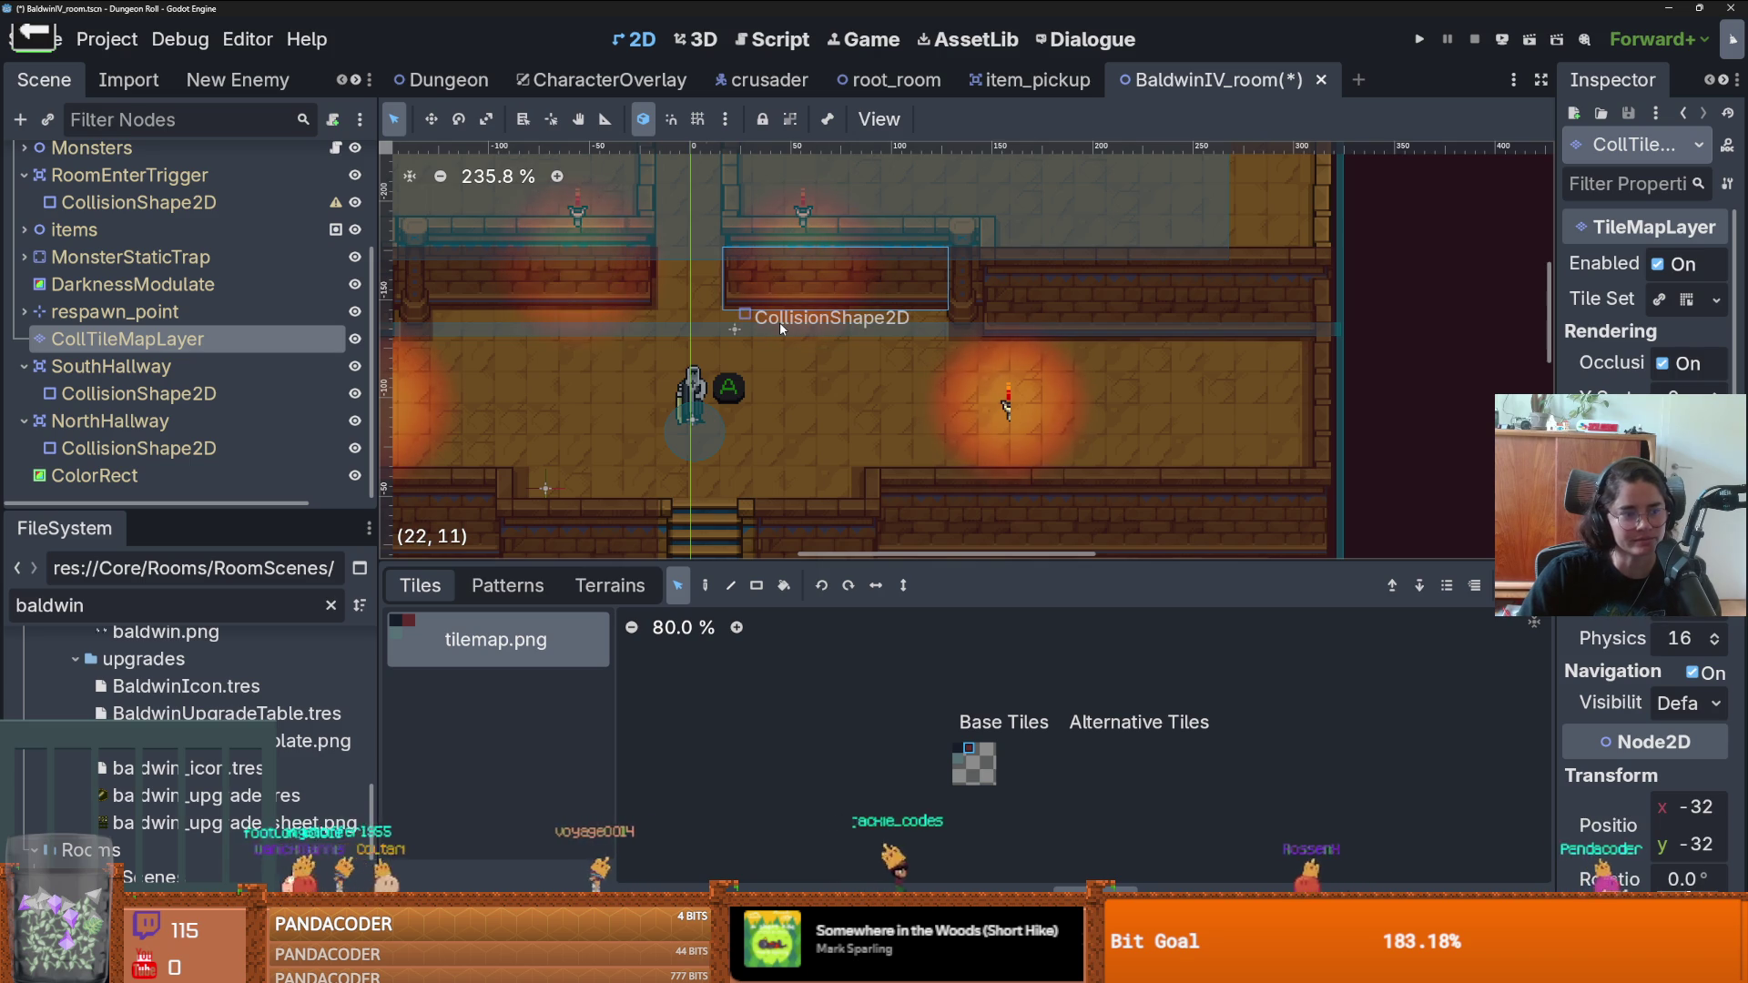
scroll(802, 347, down, 1)
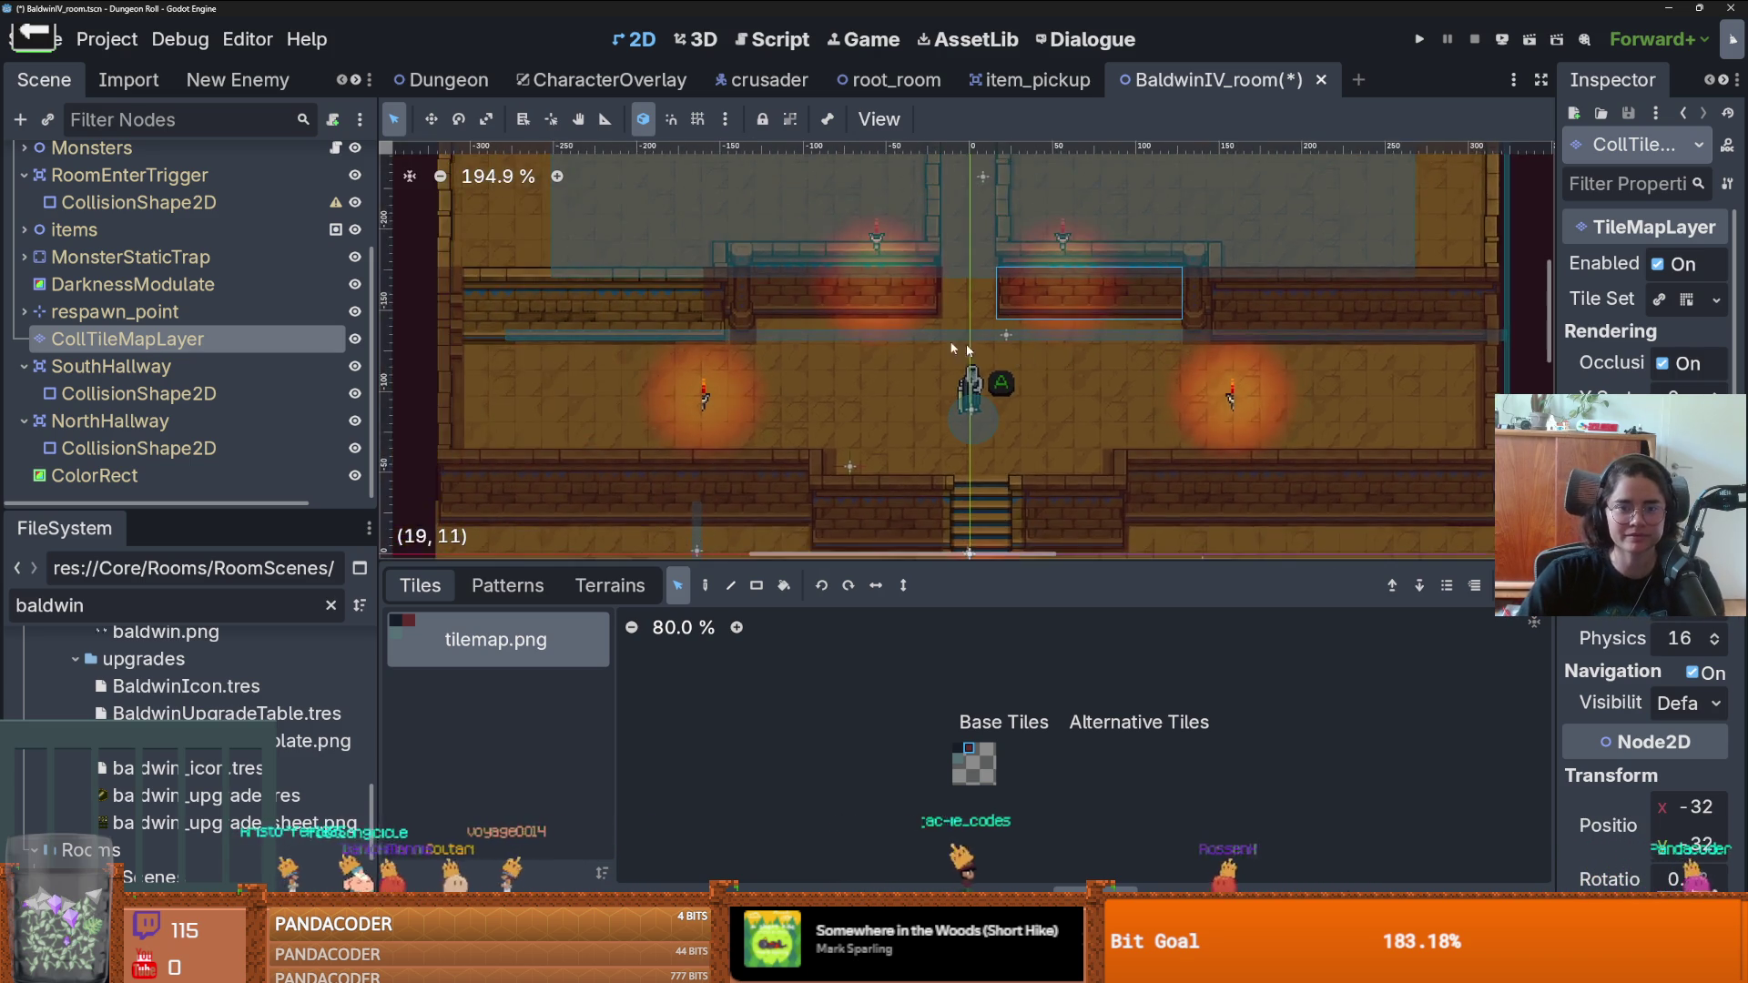
scroll(965, 345, left, 5)
scroll(965, 344, up, 1)
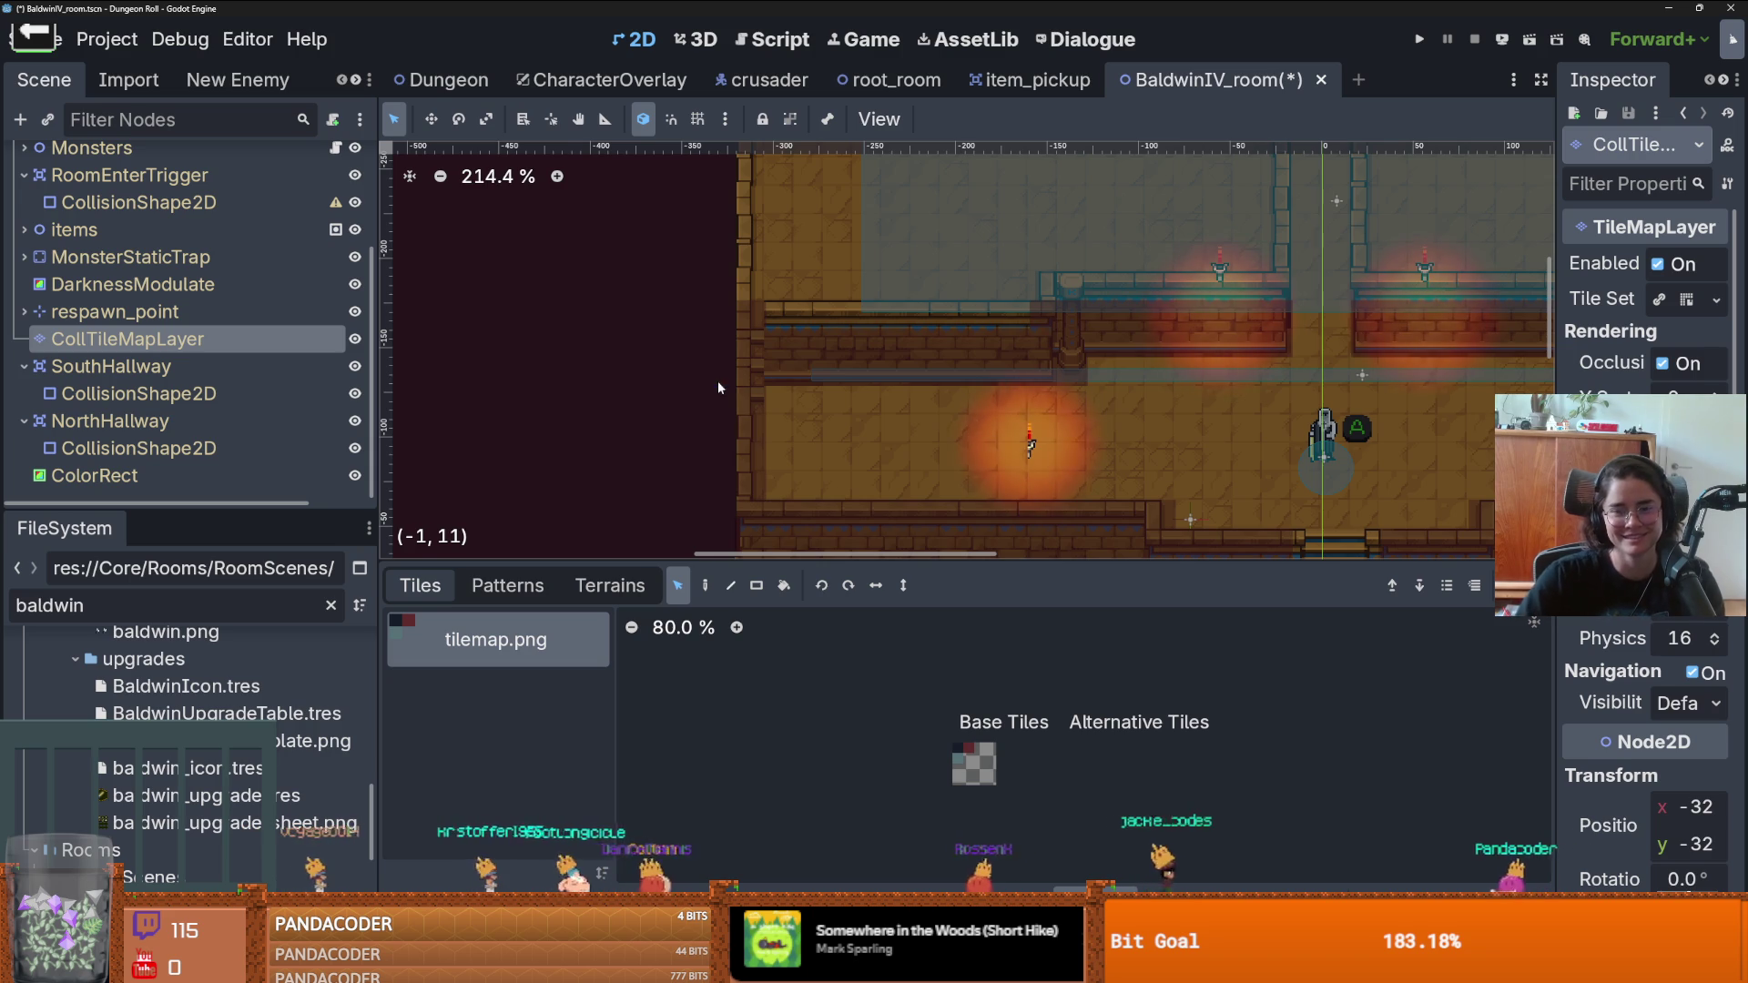
scroll(1298, 336, down, 4)
scroll(1183, 455, right, 3)
scroll(1056, 364, down, 3)
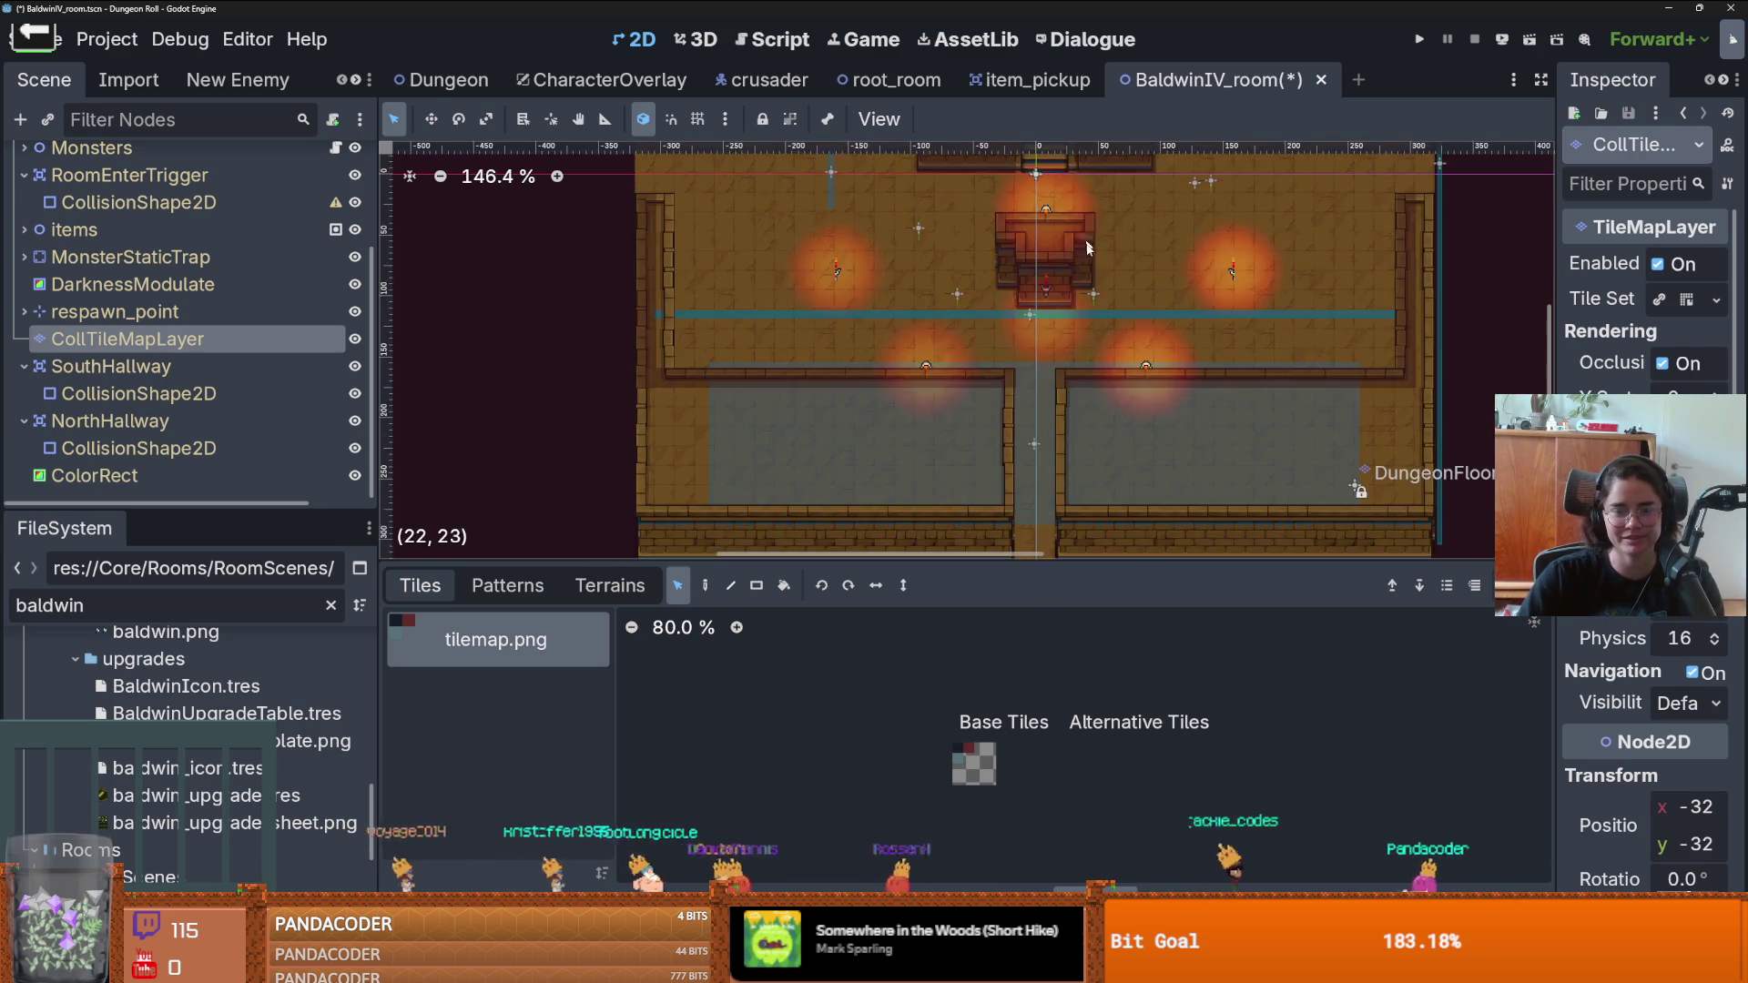
scroll(1056, 346, up, 1)
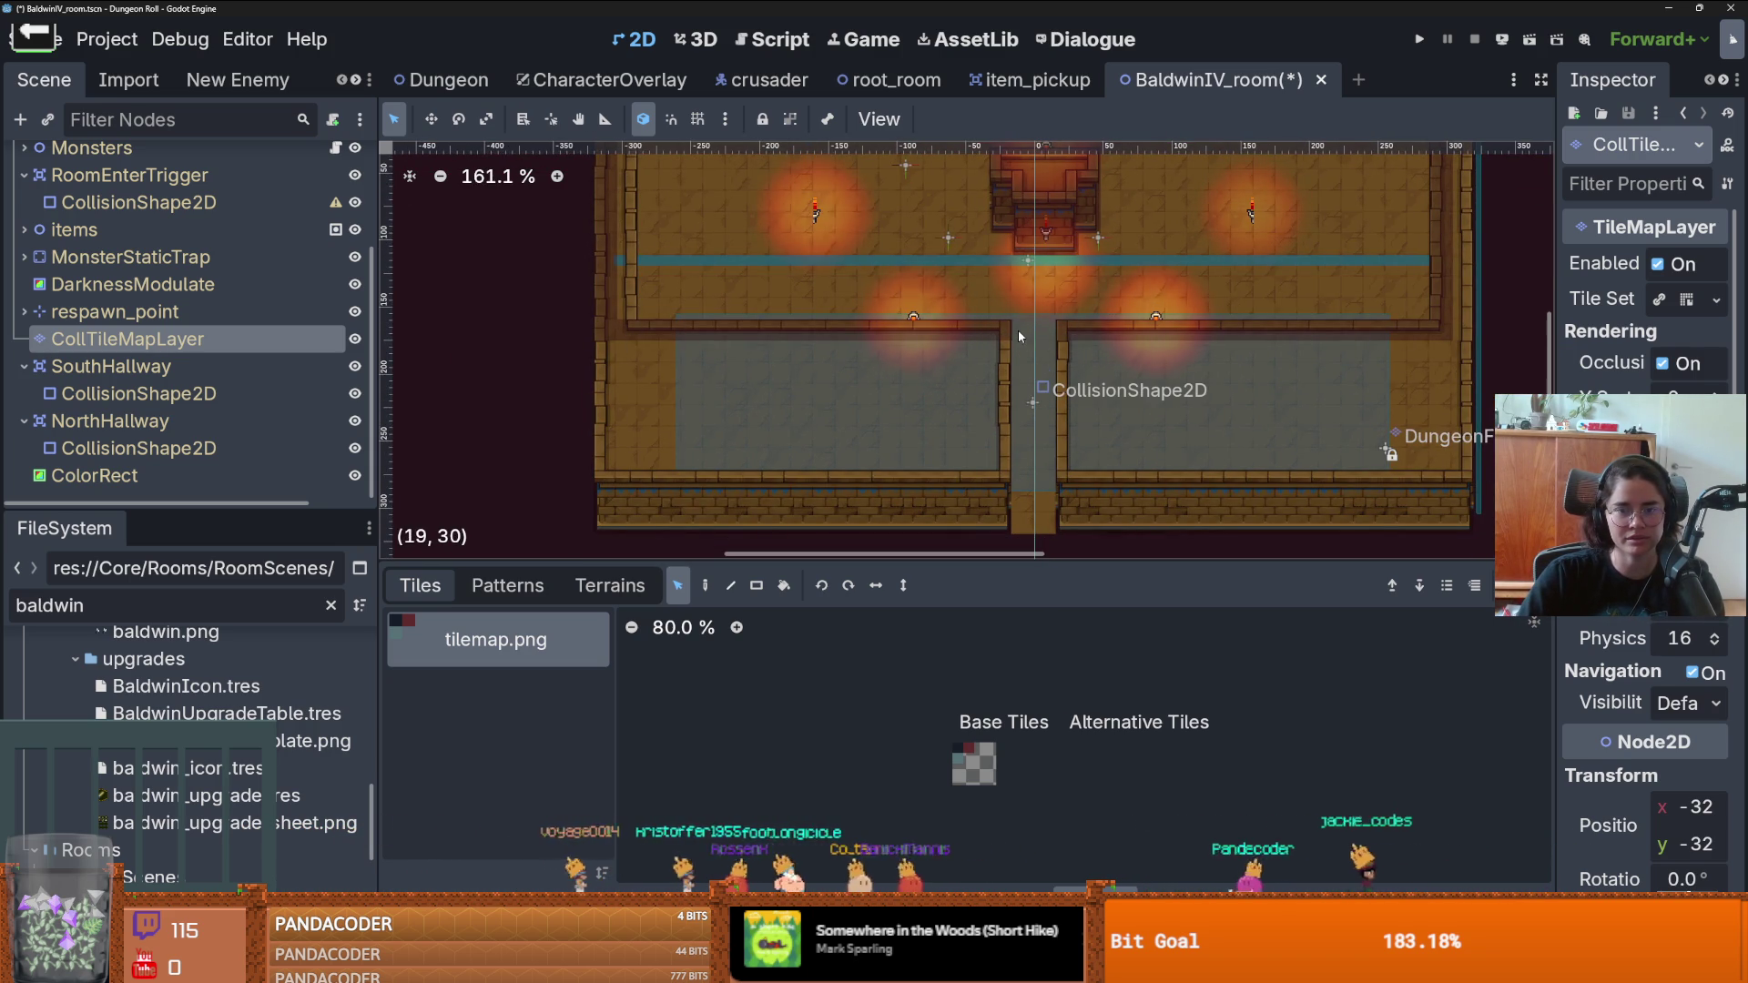
- Move the SouthHallway collision shape down slightly and stretch its top edge upward
click(137, 393)
drag(1074, 378, 1074, 411)
drag(1033, 344, 1034, 338)
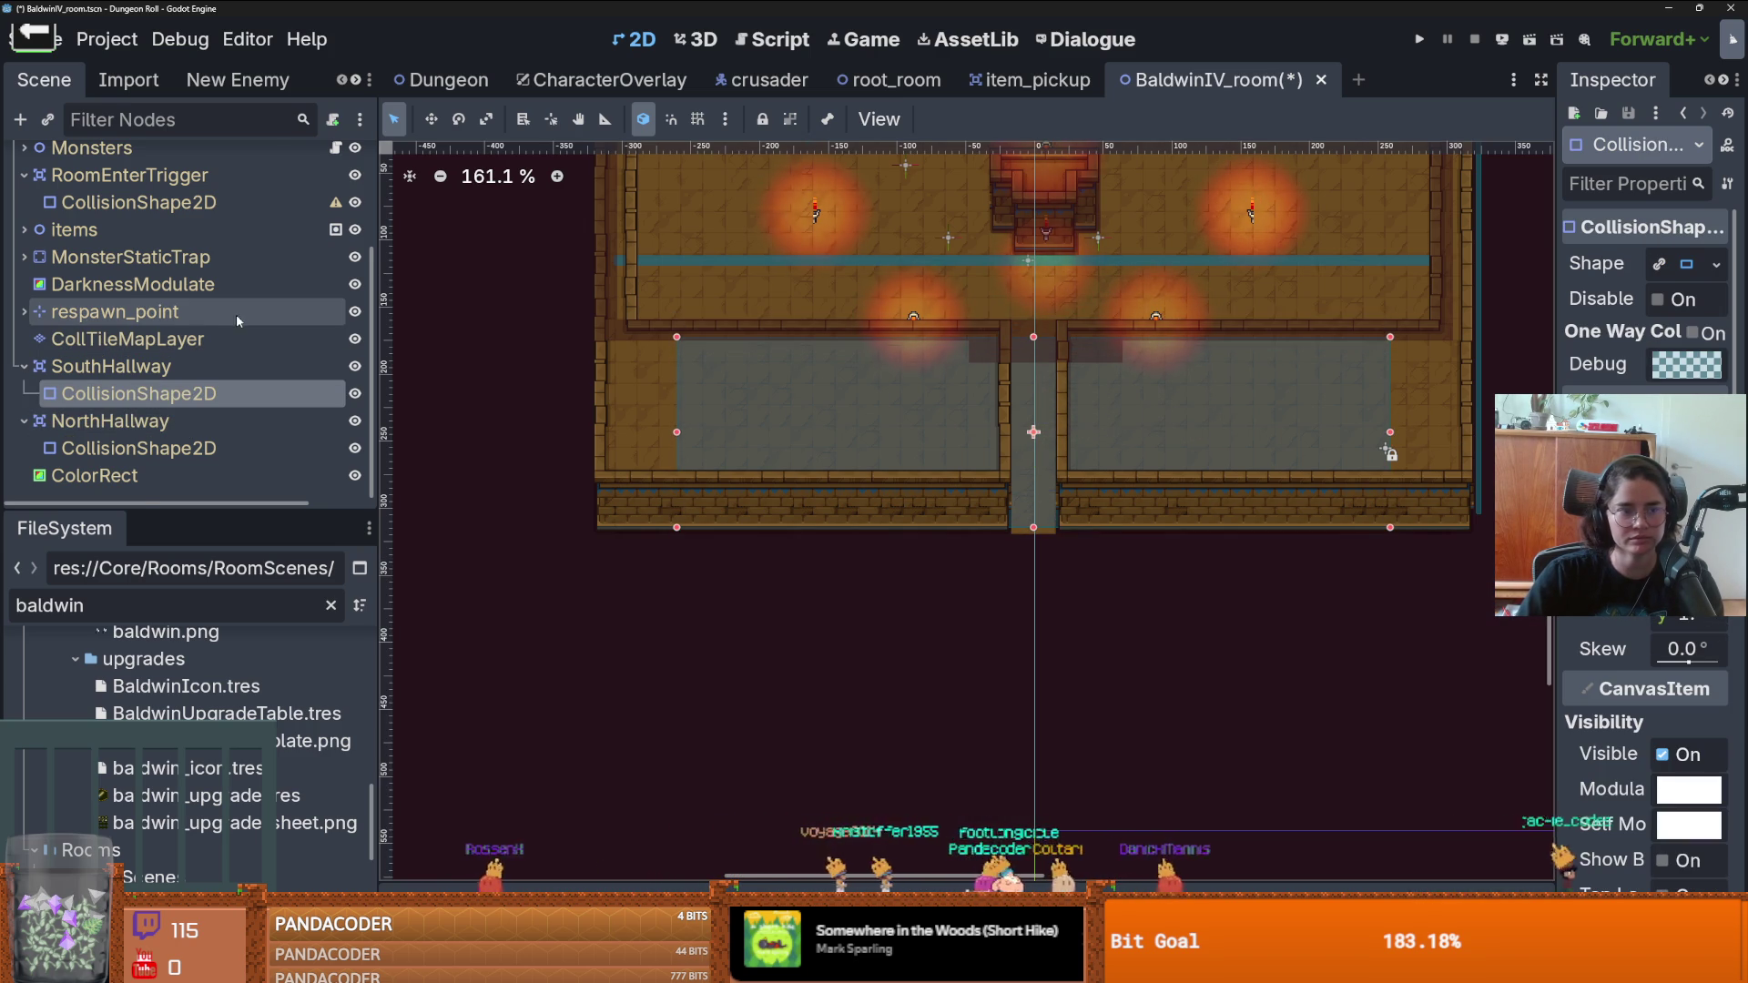
scroll(182, 319, up, 4)
- Inspect the RoomEnterTrigger node and its collision shape, then select CollTileMapLayer
click(137, 330)
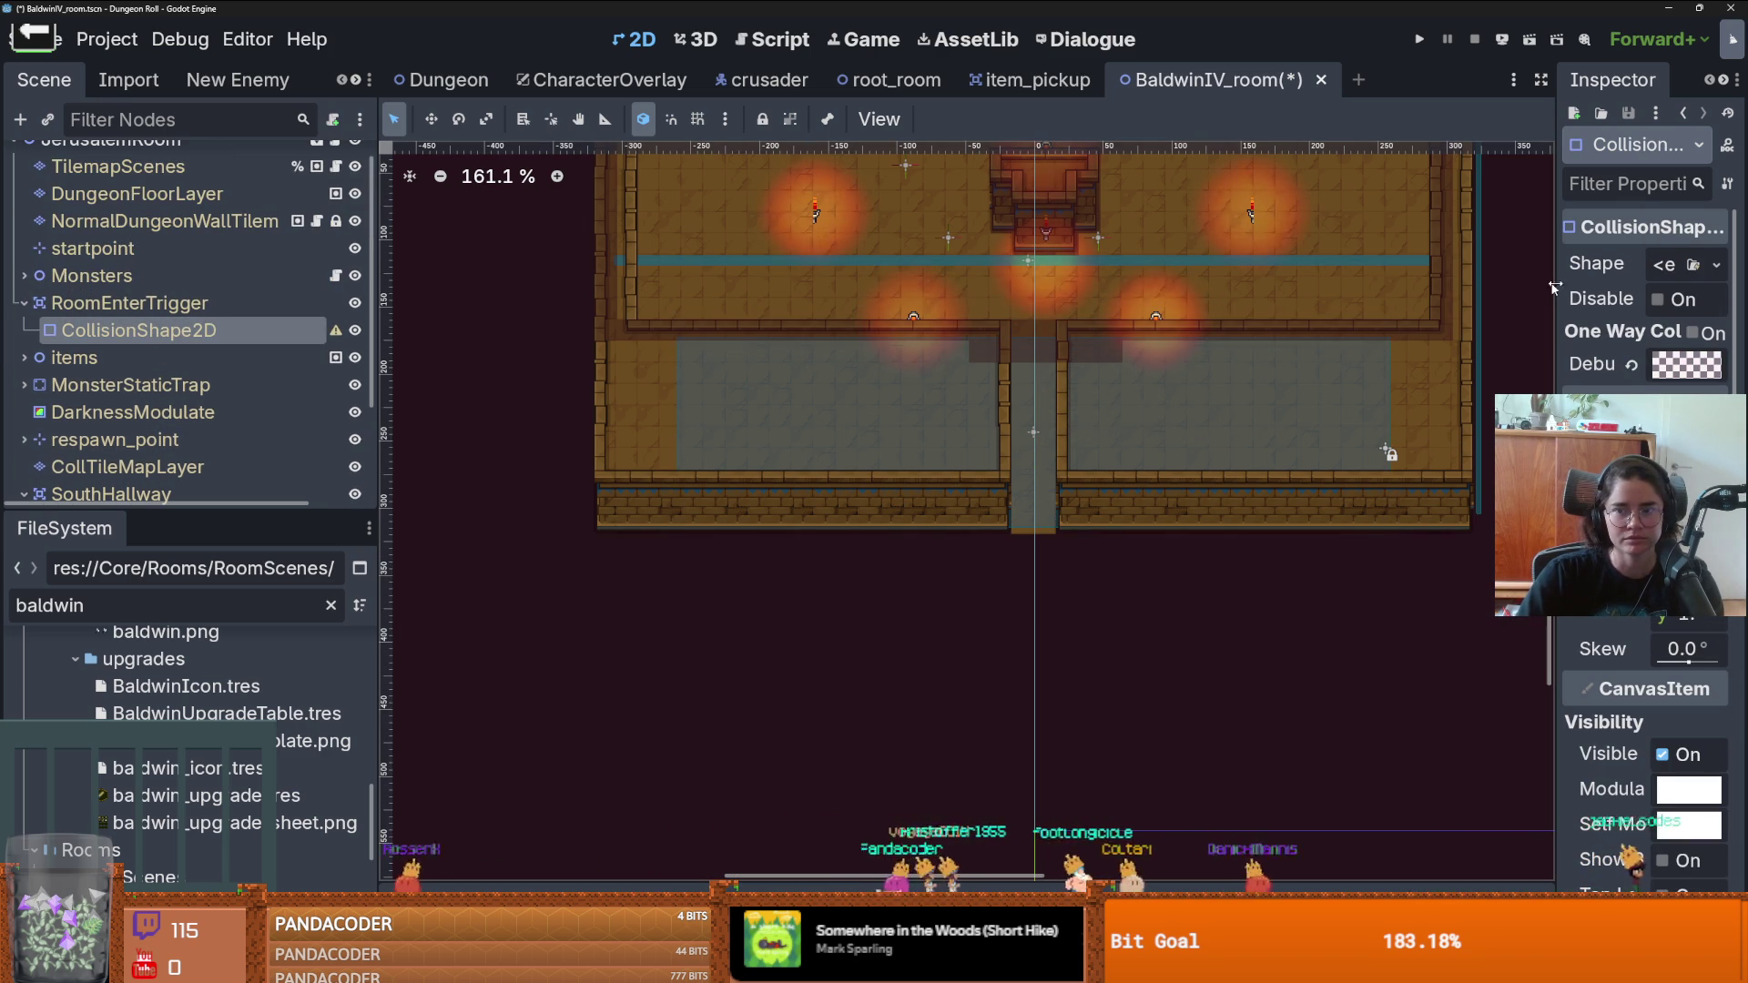
scroll(985, 372, up, 4)
scroll(985, 372, down, 5)
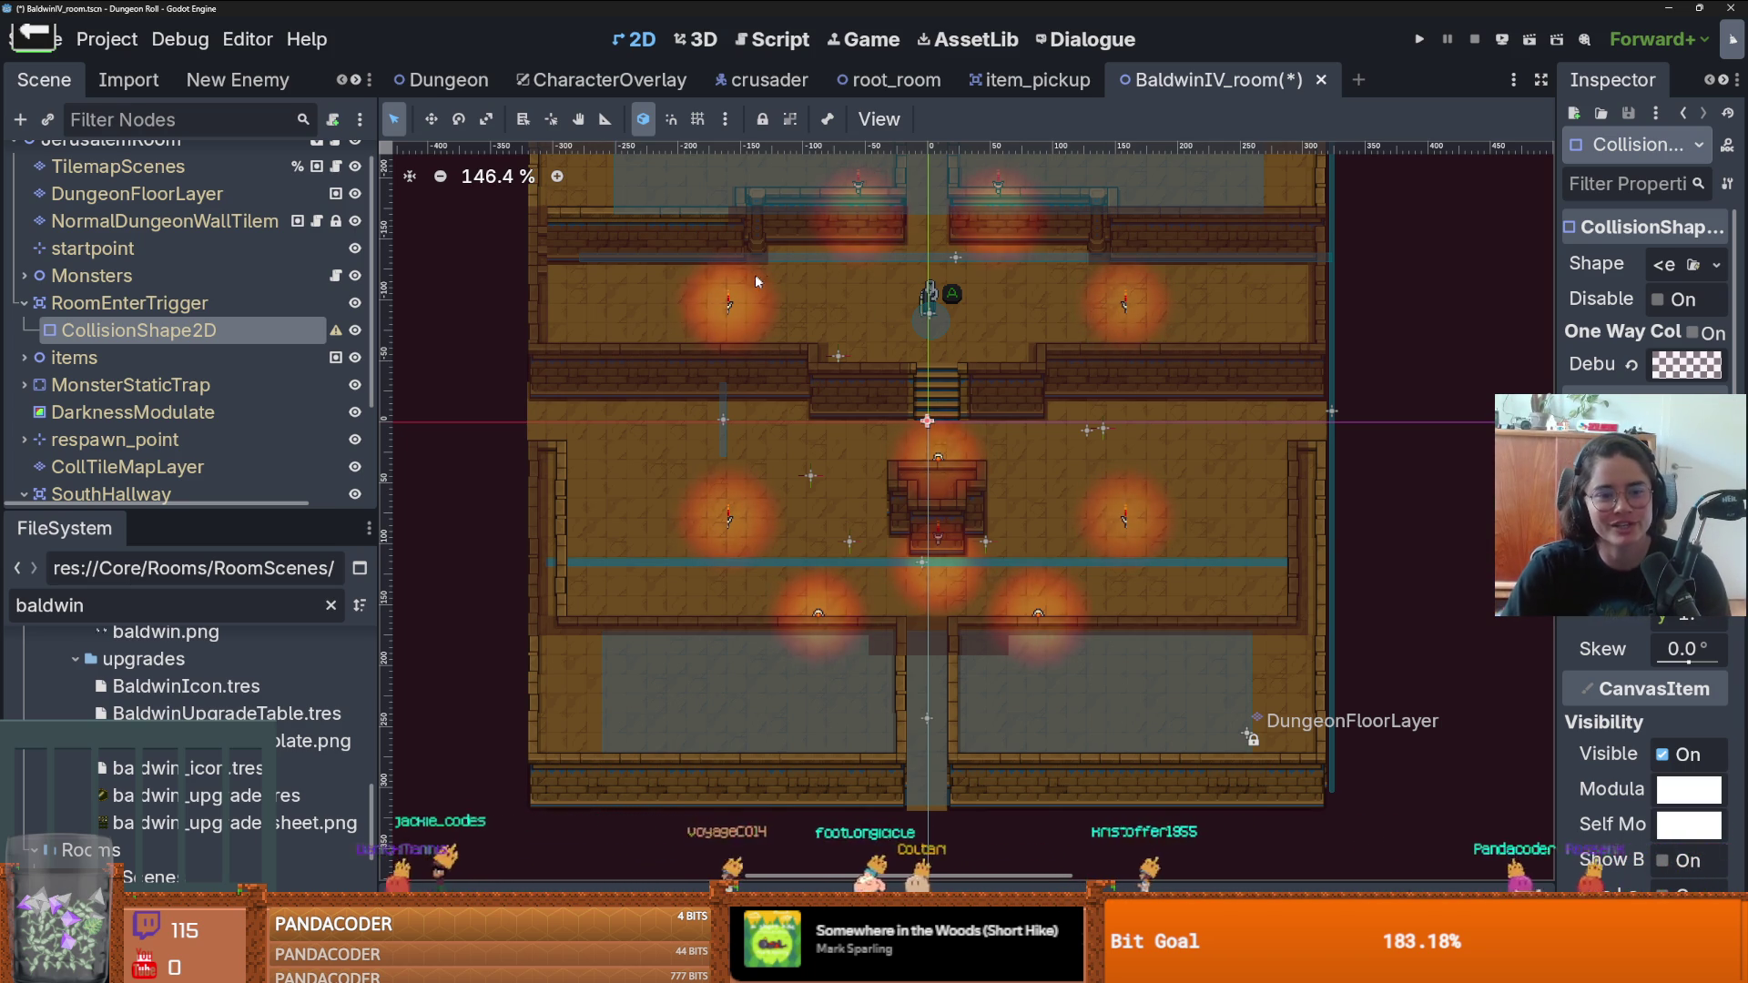
scroll(645, 413, up, 1)
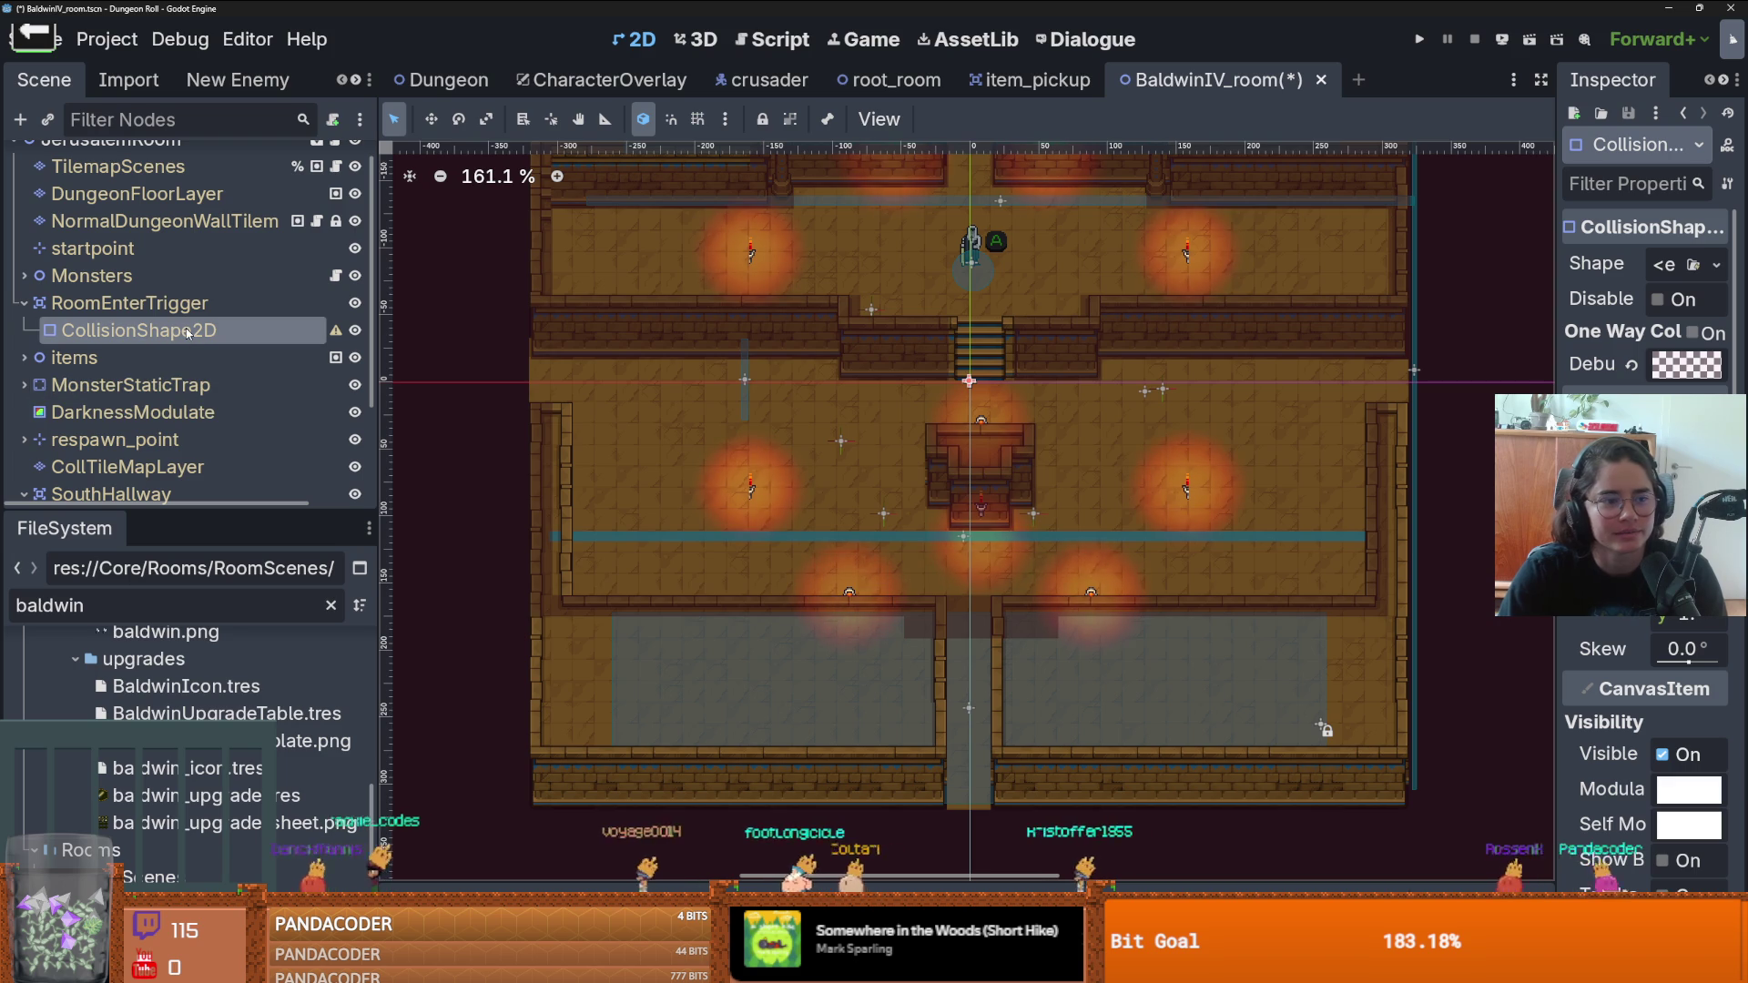
key(Up)
key(Down)
scroll(182, 391, down, 3)
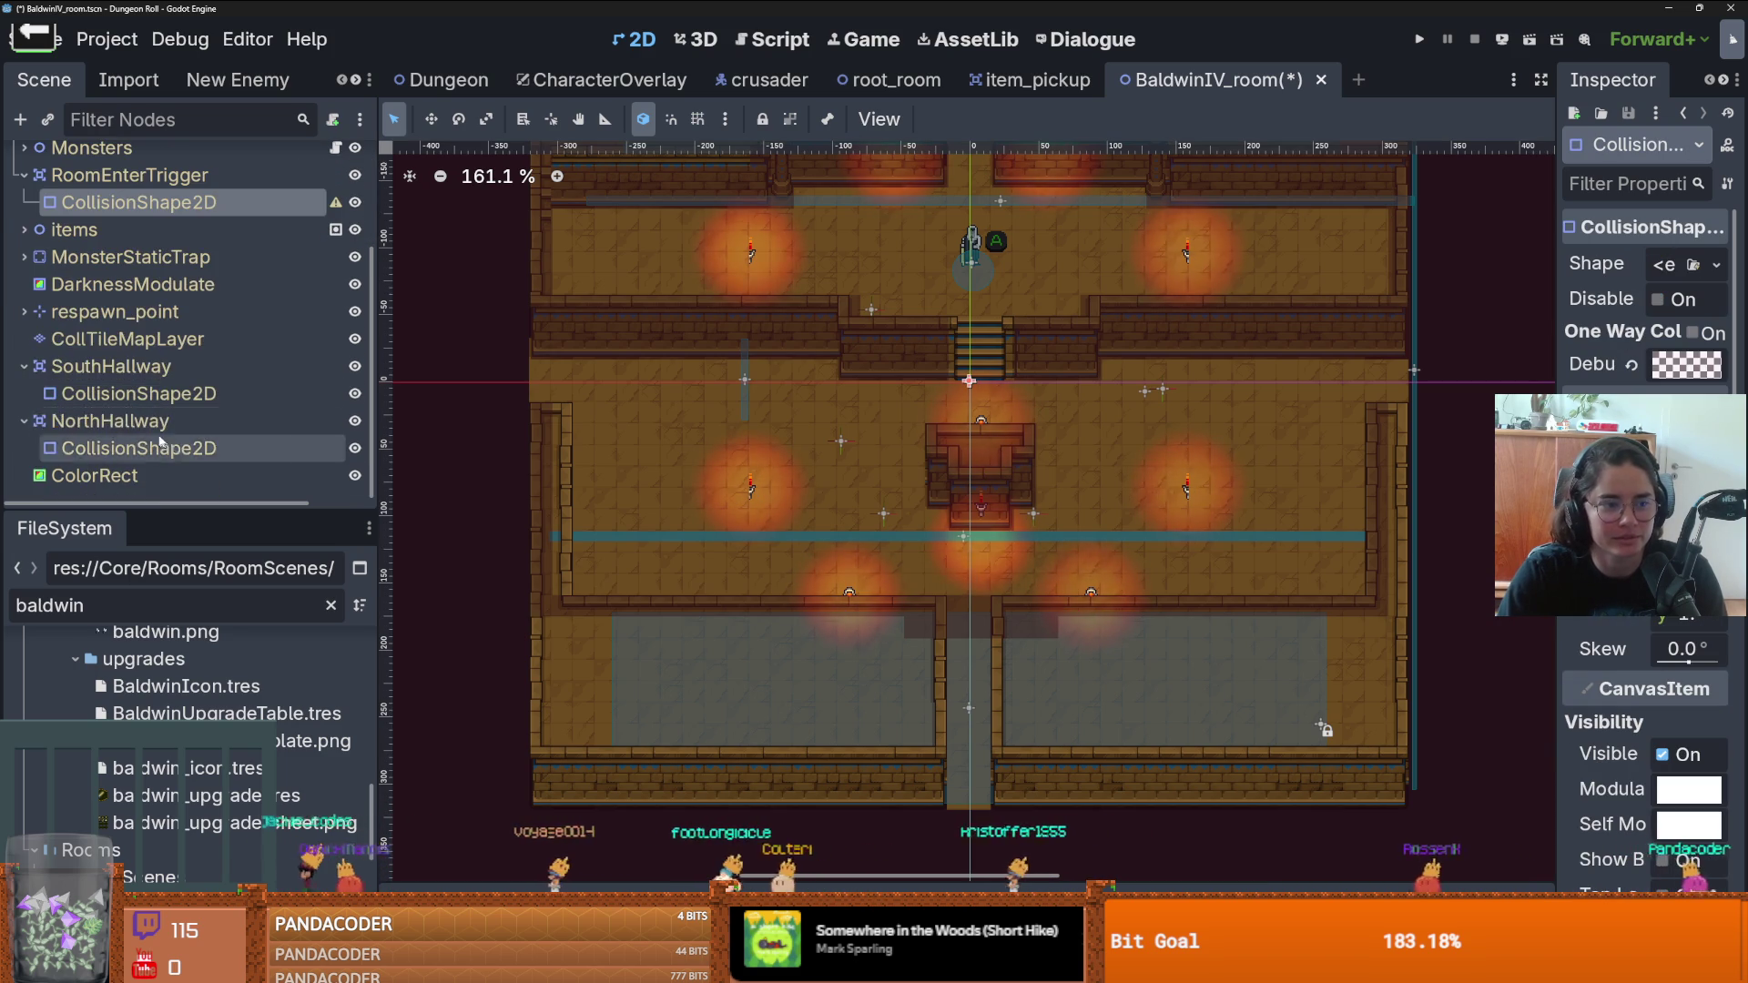
scroll(119, 391, up, 2)
scroll(117, 395, down, 2)
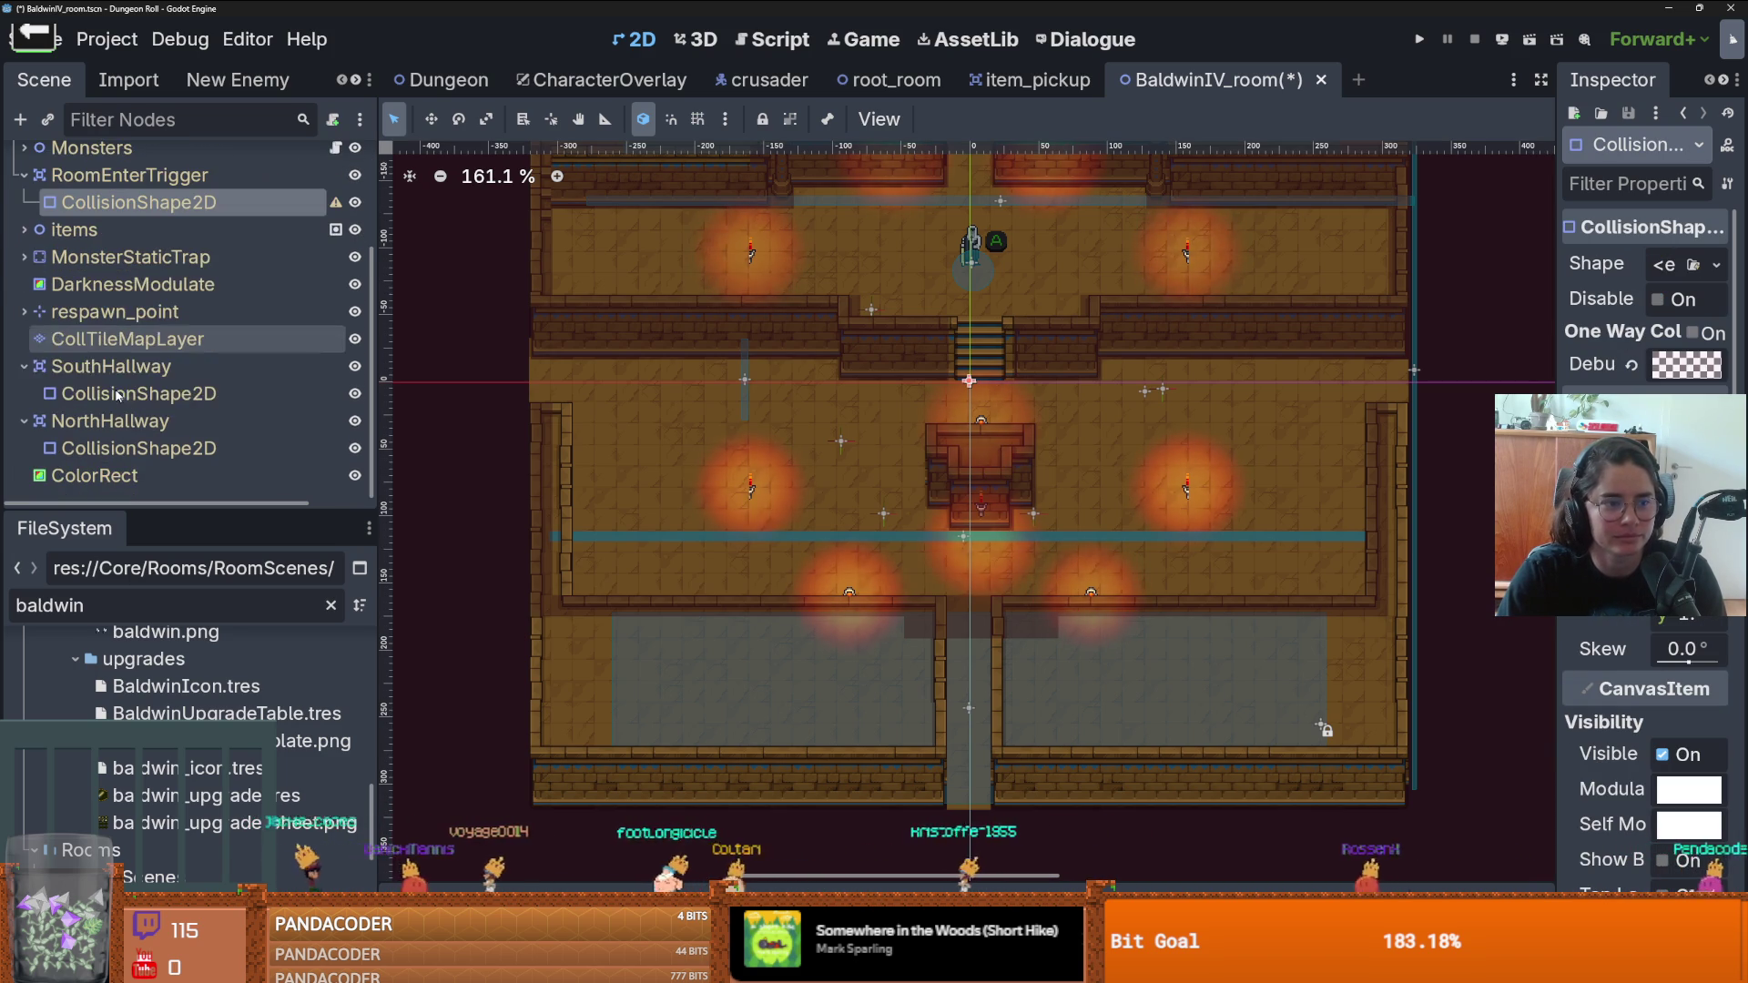
click(128, 339)
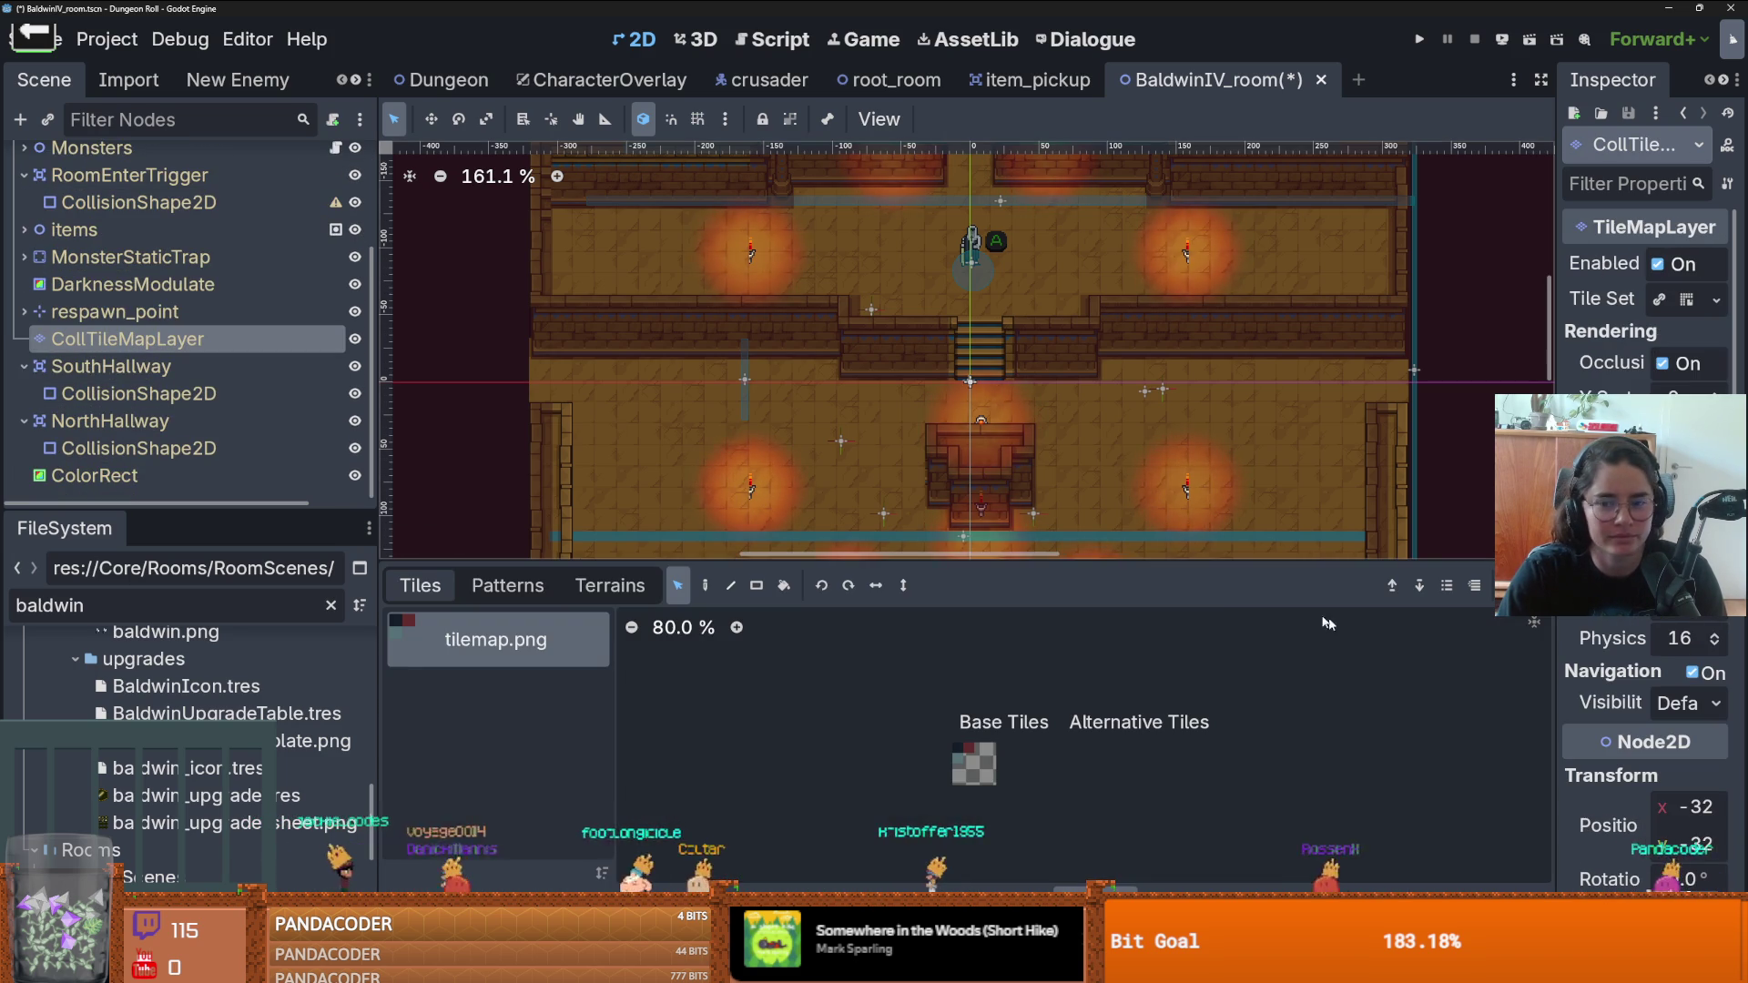
- Pick a map cell, switch to collision-tile painting, review the map, and save BaldwinIV_room
click(551, 349)
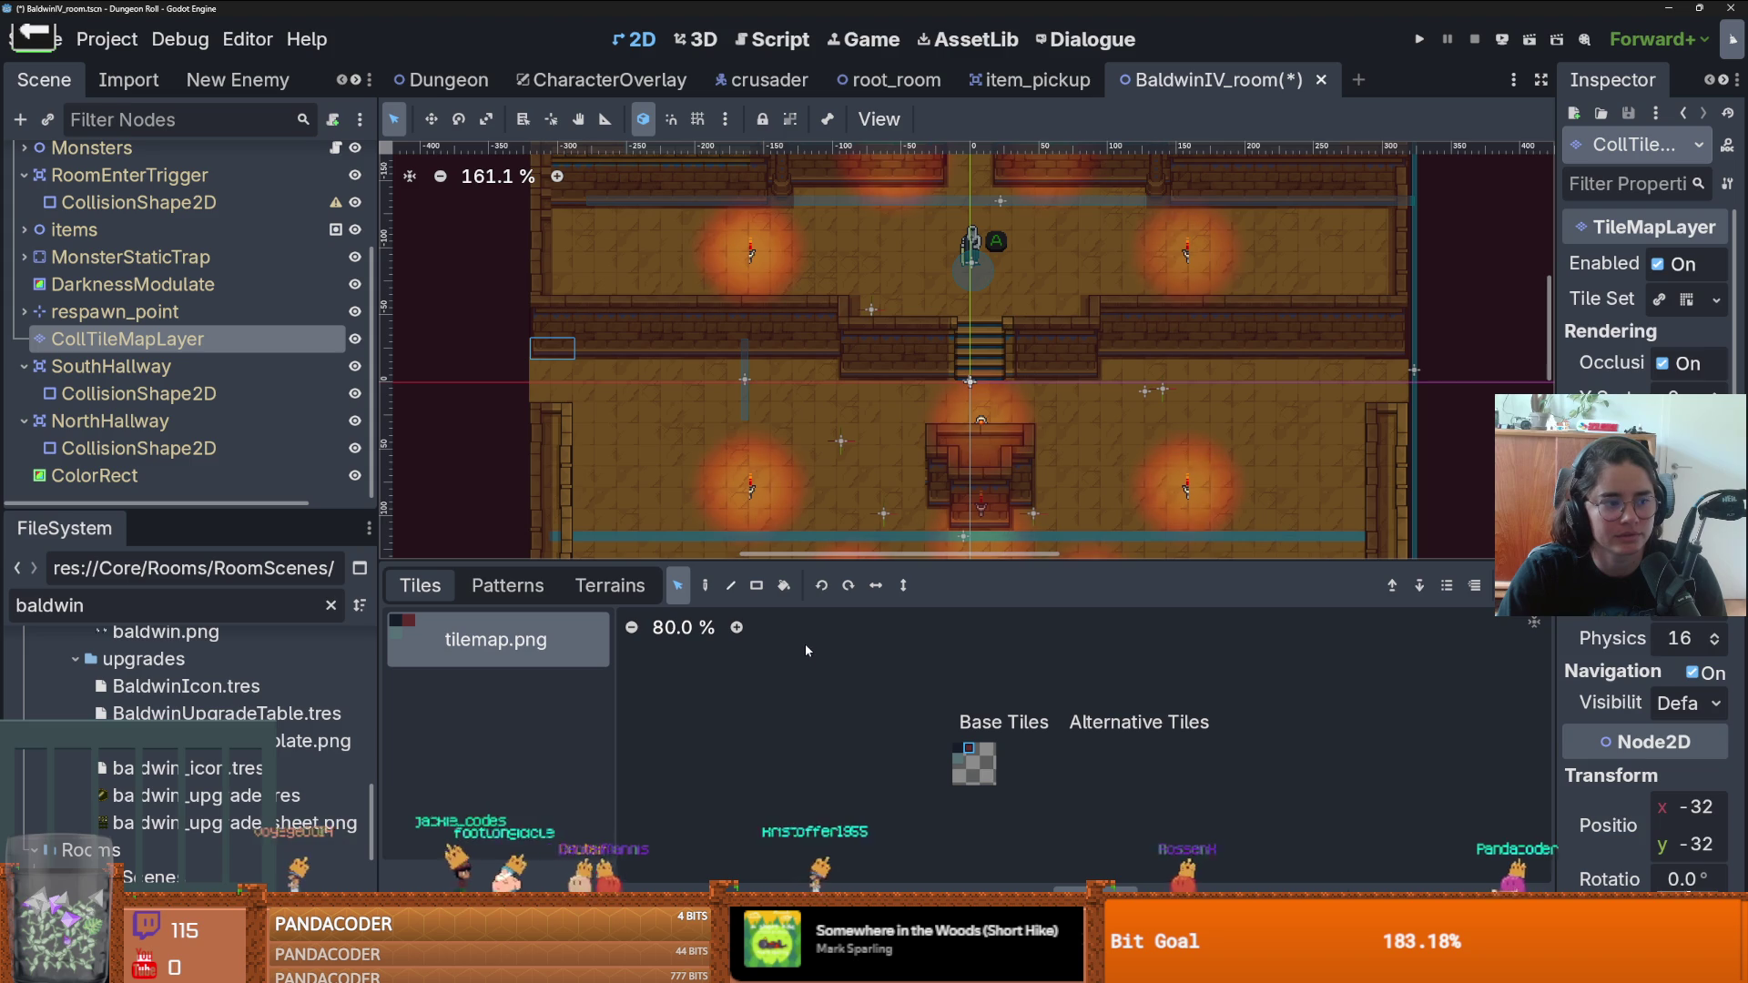
click(704, 586)
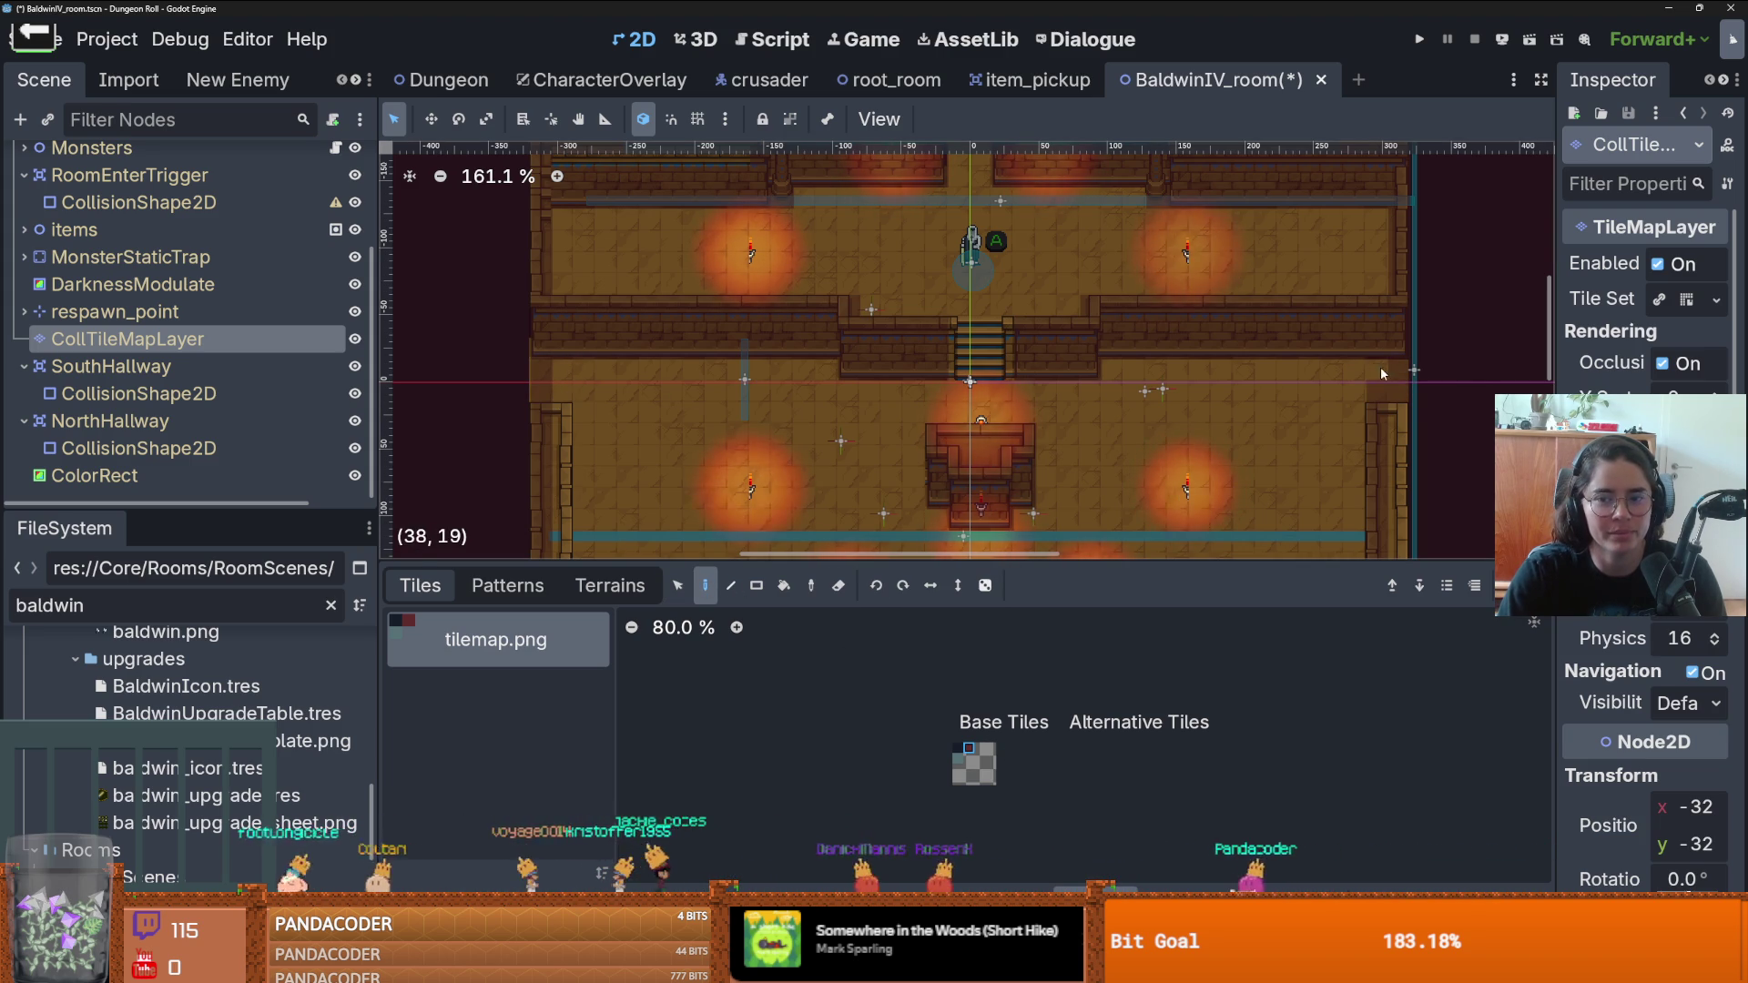
scroll(1251, 296, down, 2)
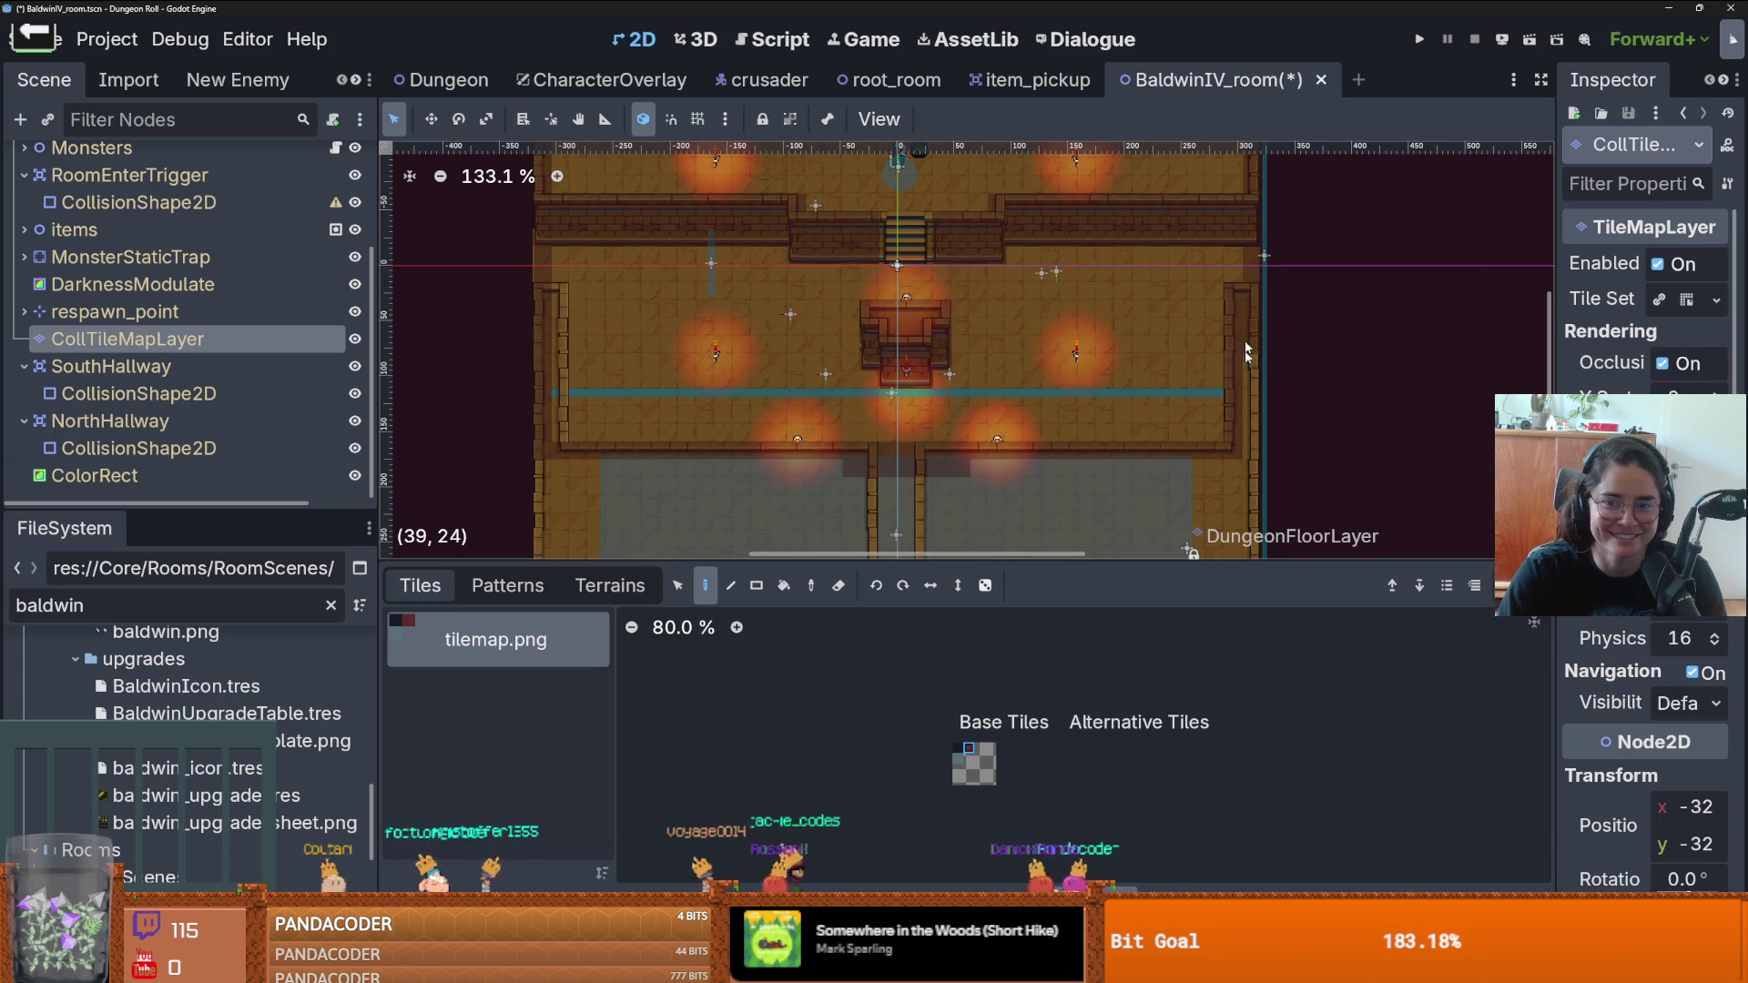
scroll(933, 514, down, 1)
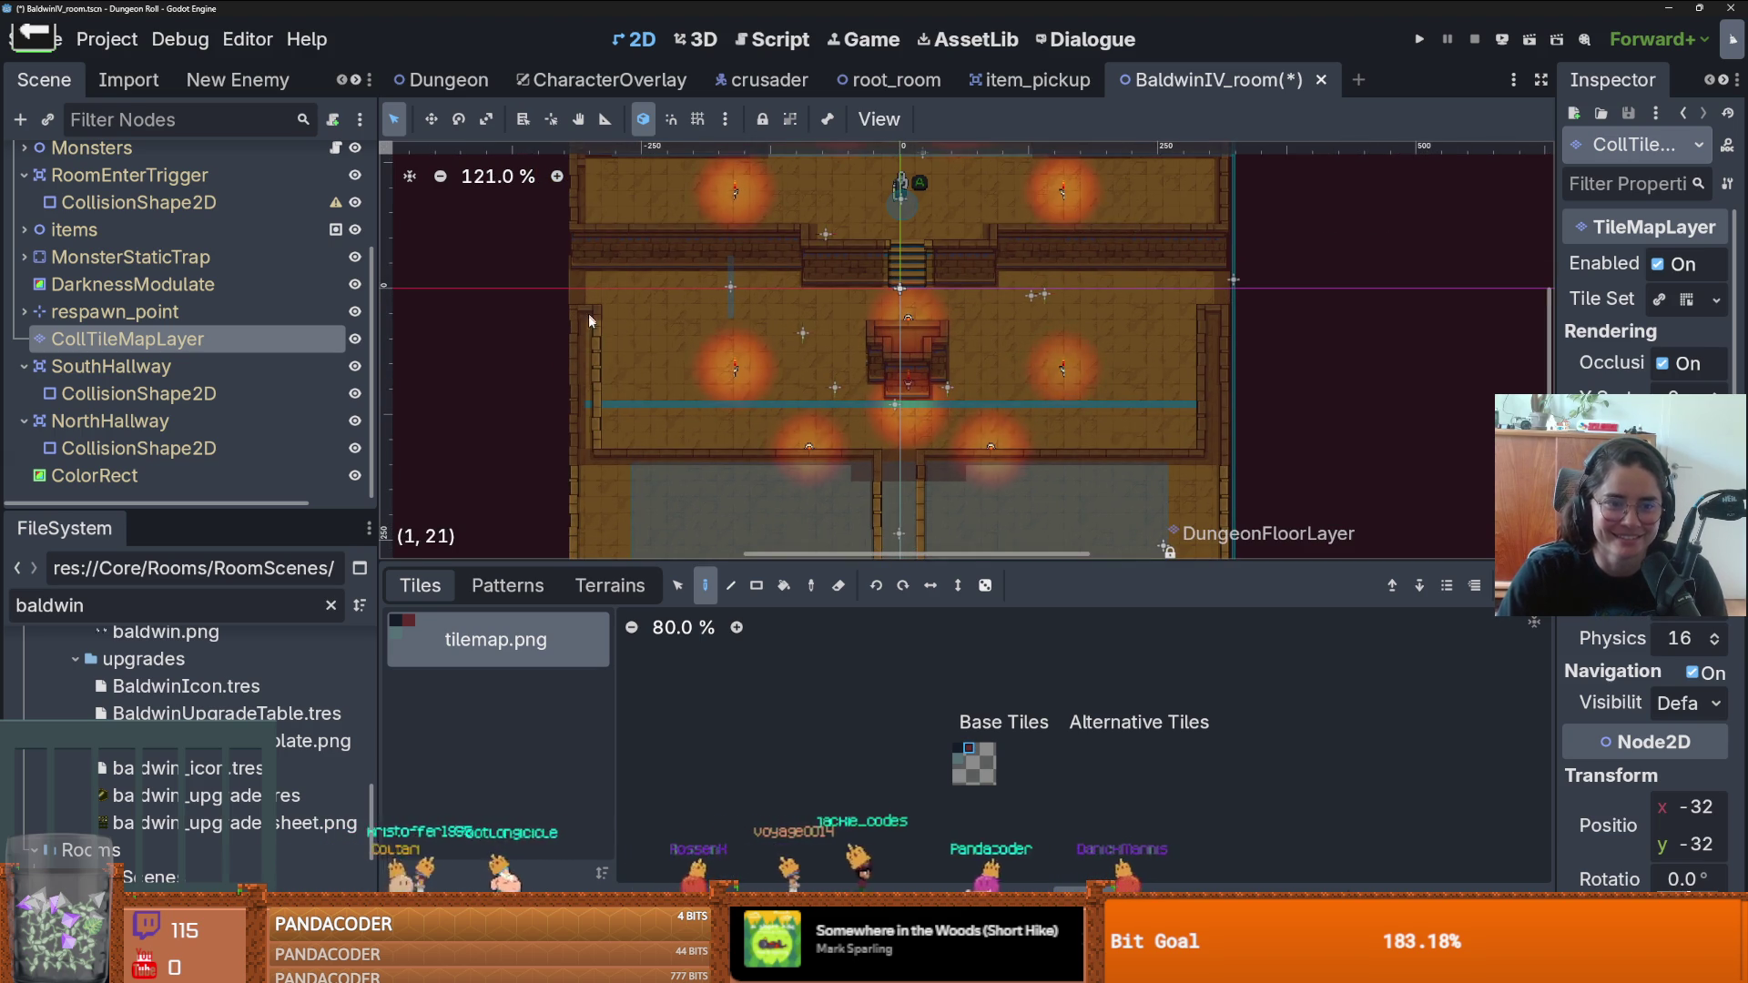
scroll(637, 273, down, 2)
scroll(969, 400, up, 3)
scroll(969, 400, up, 1)
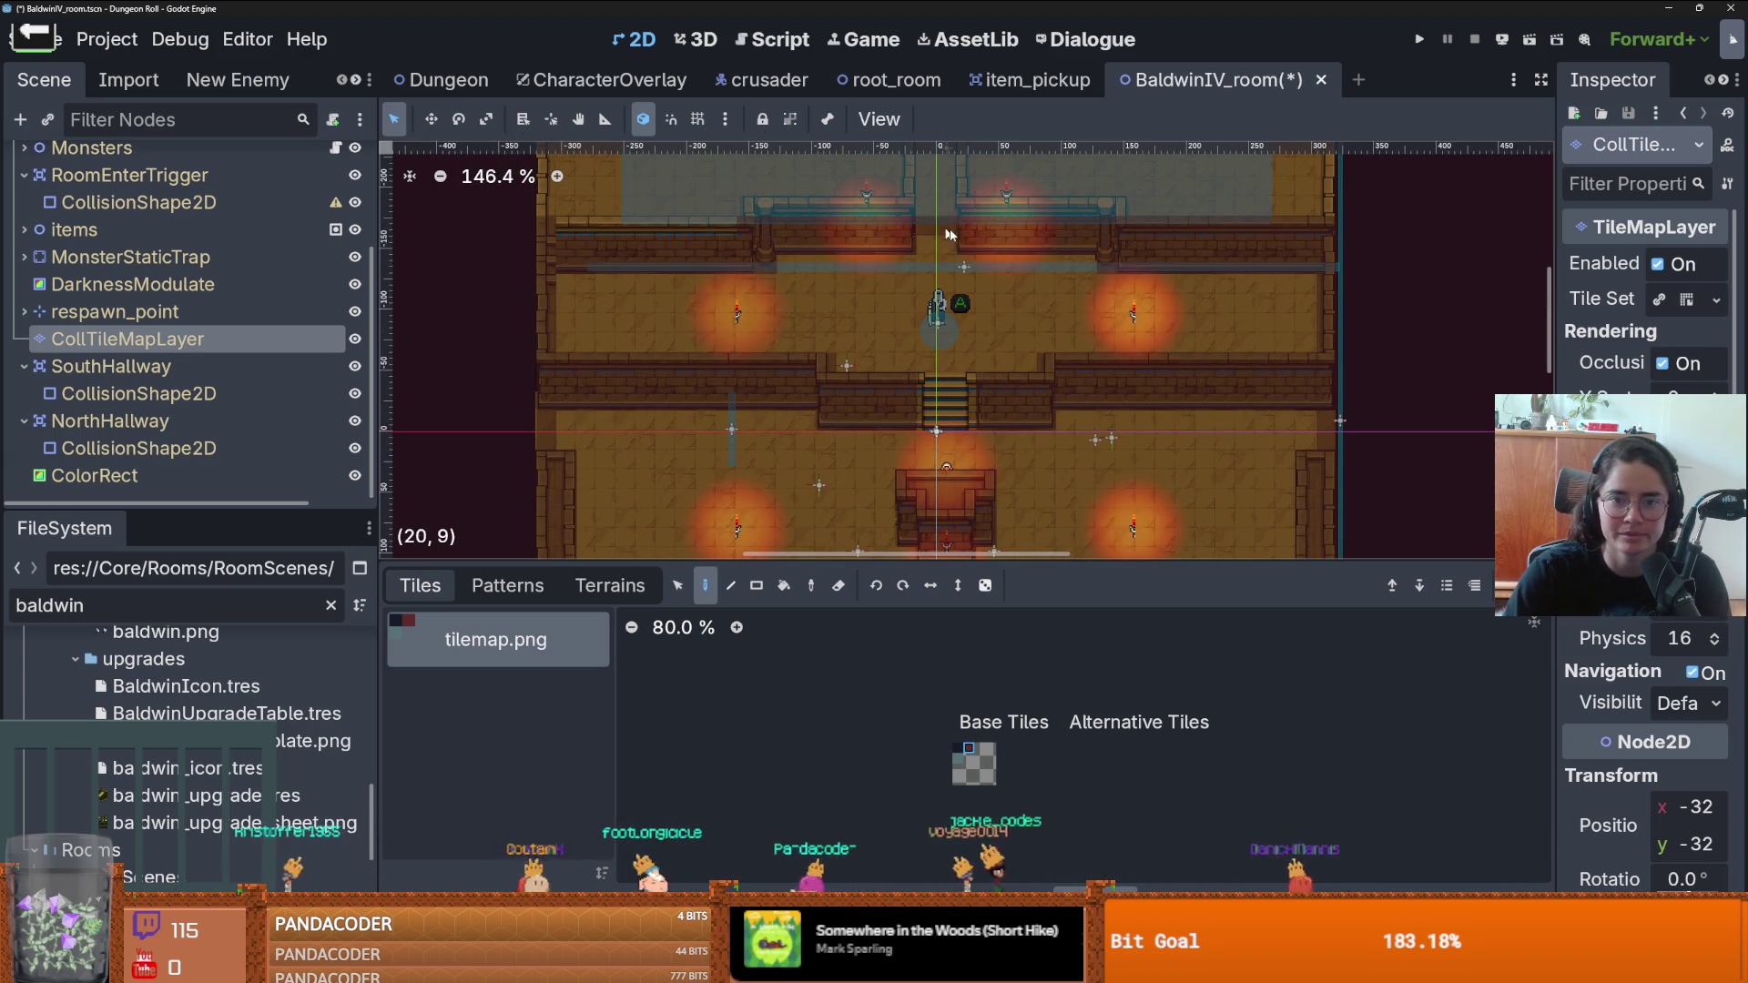
scroll(1001, 382, down, 3)
scroll(910, 419, down, 4)
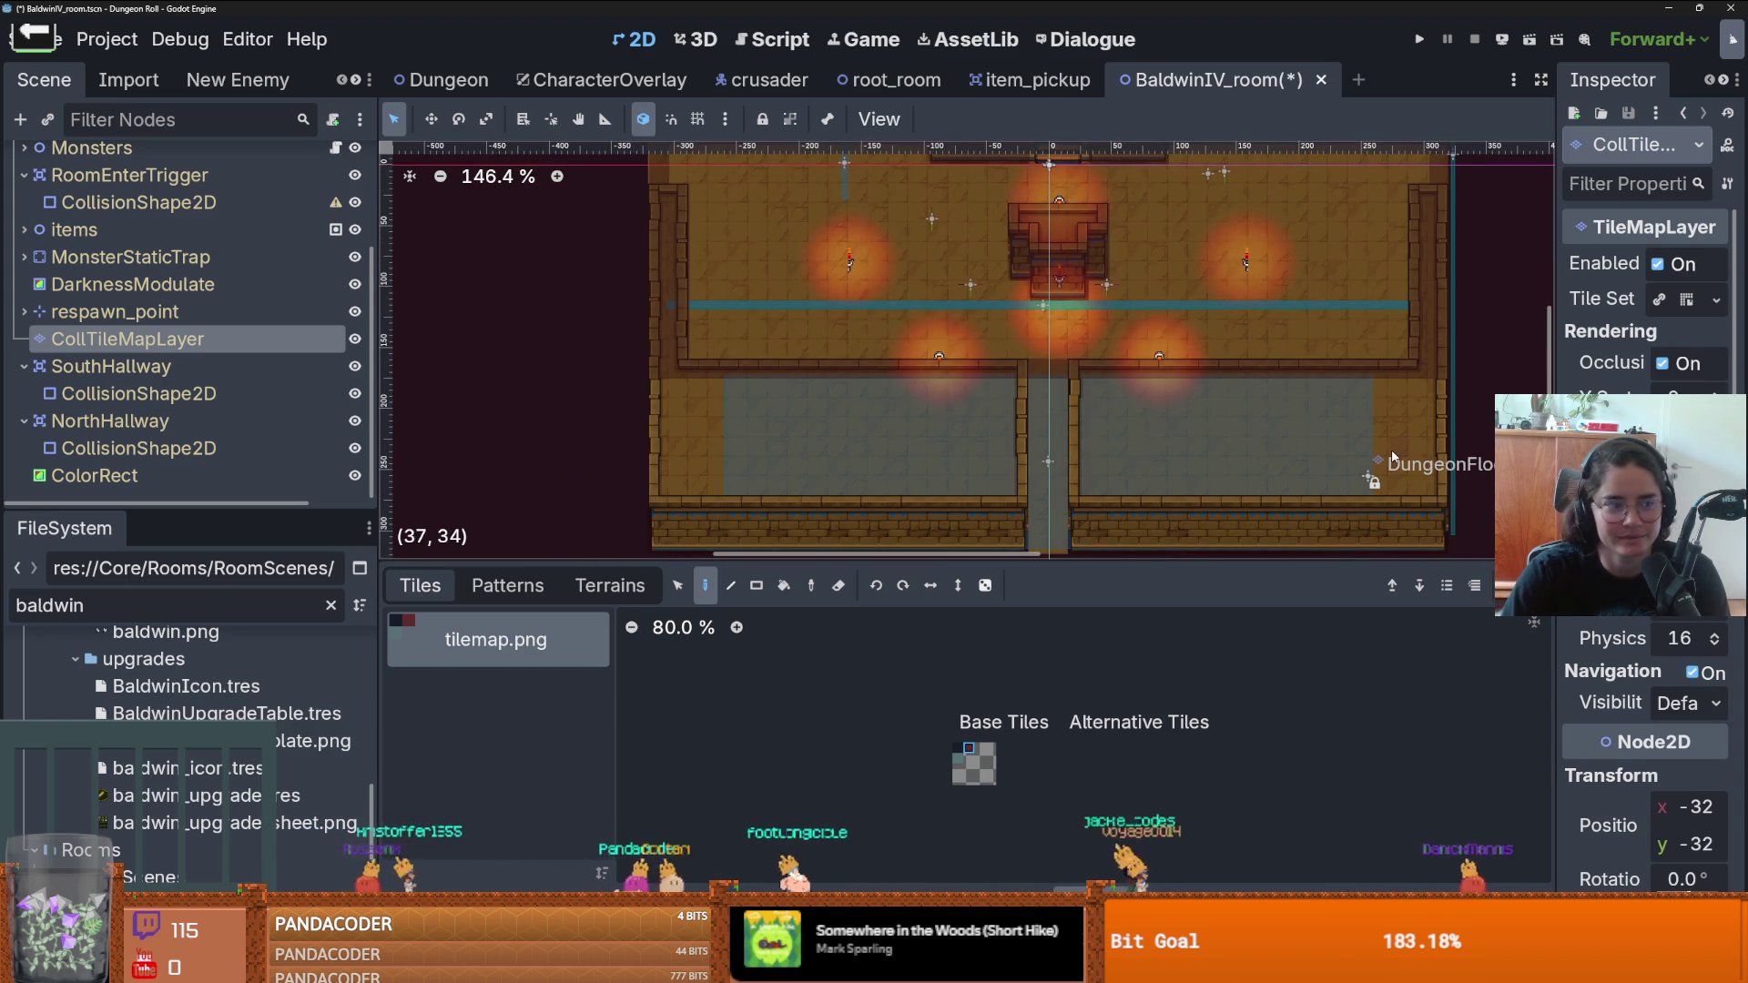
key(ctrl+s)
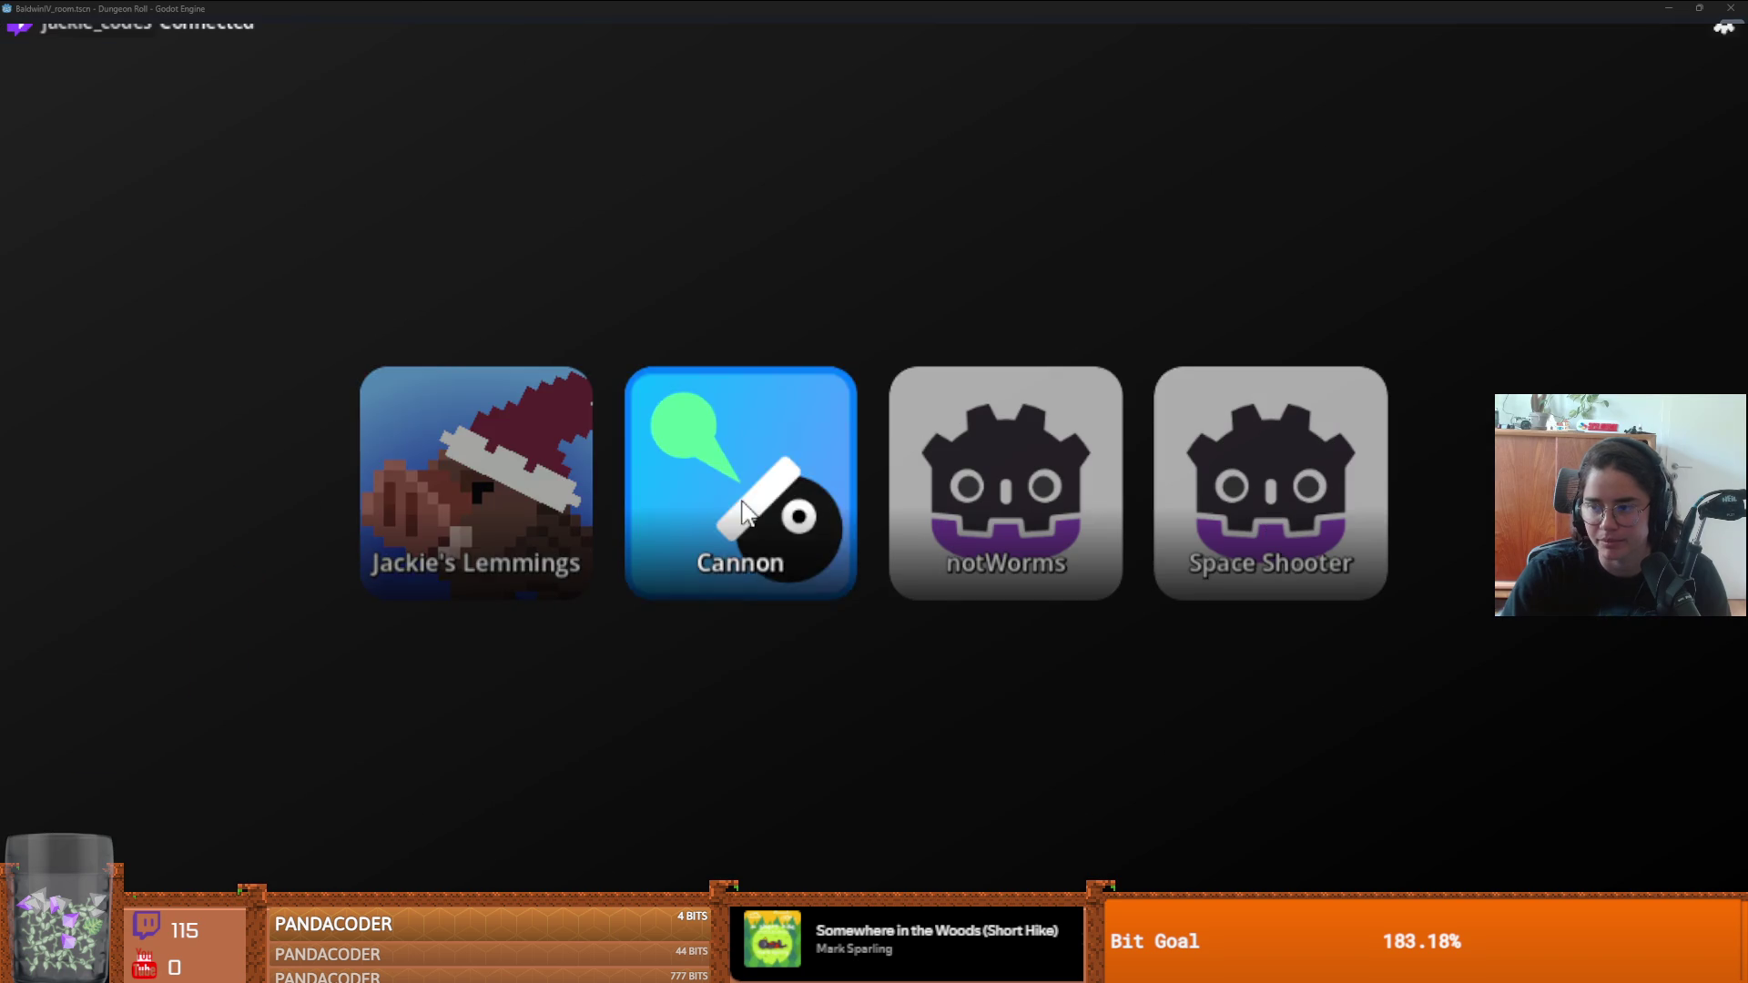
- Play a Cannon round in the chat ball-launch game, then close it after a top score of 81
click(744, 511)
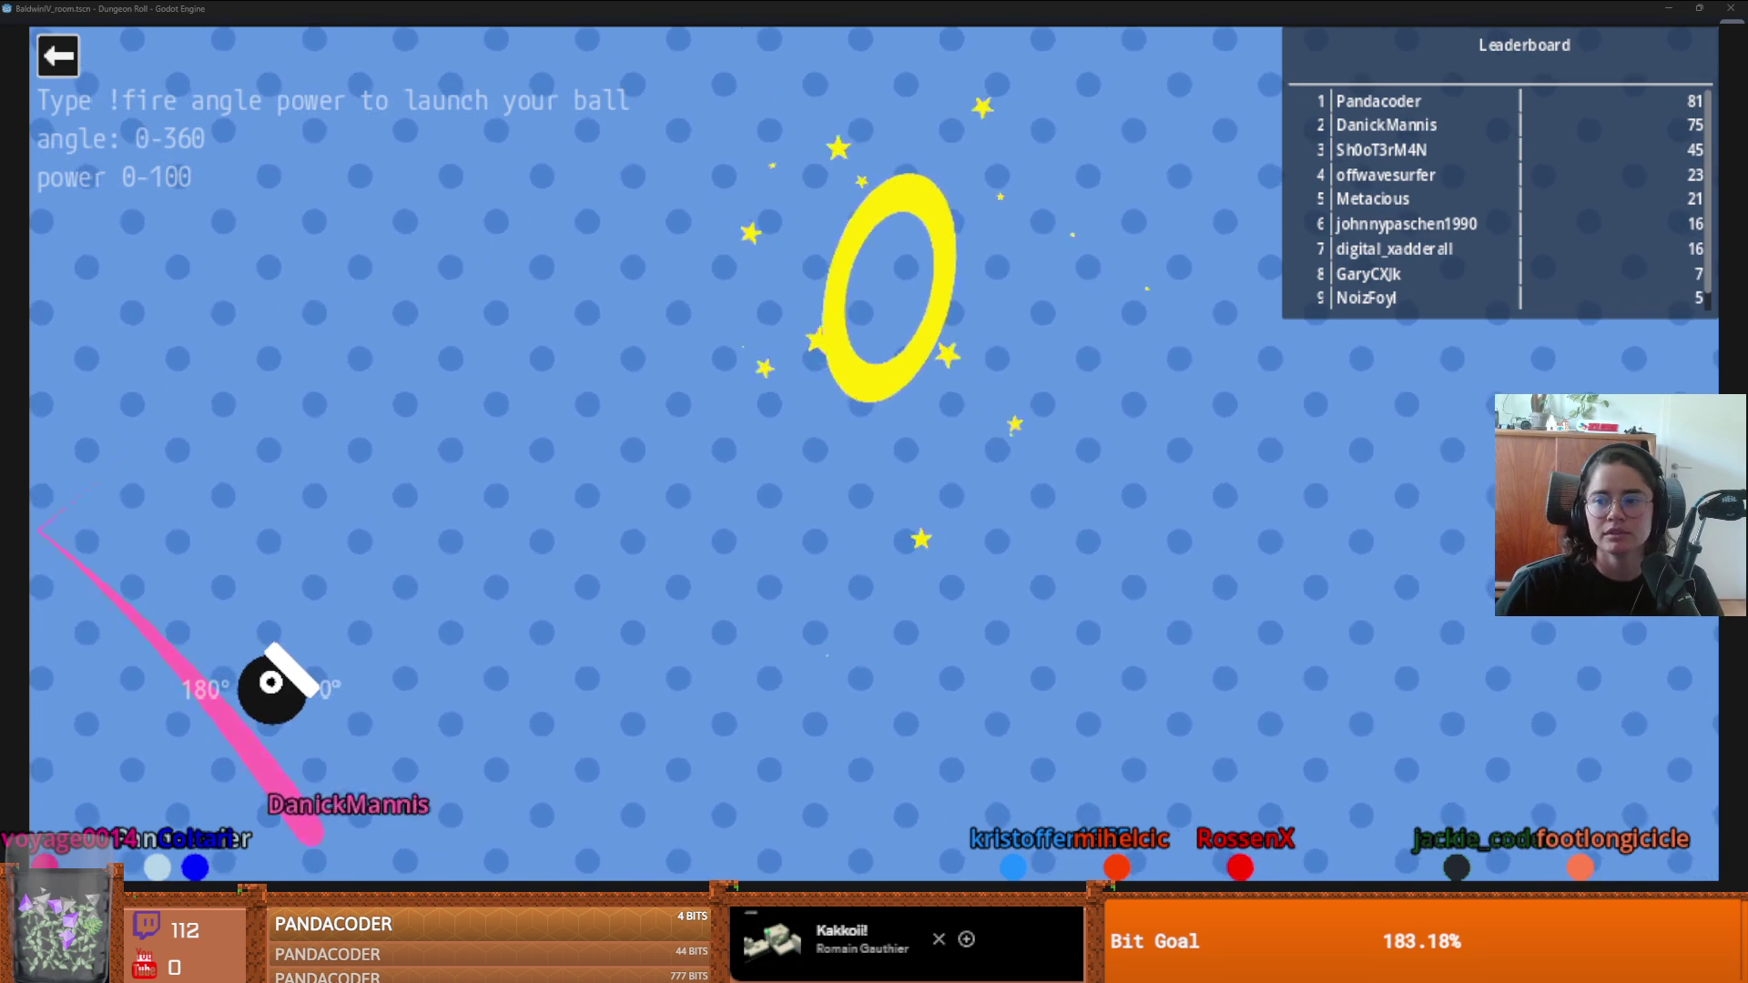
key(Escape)
key(Escape)
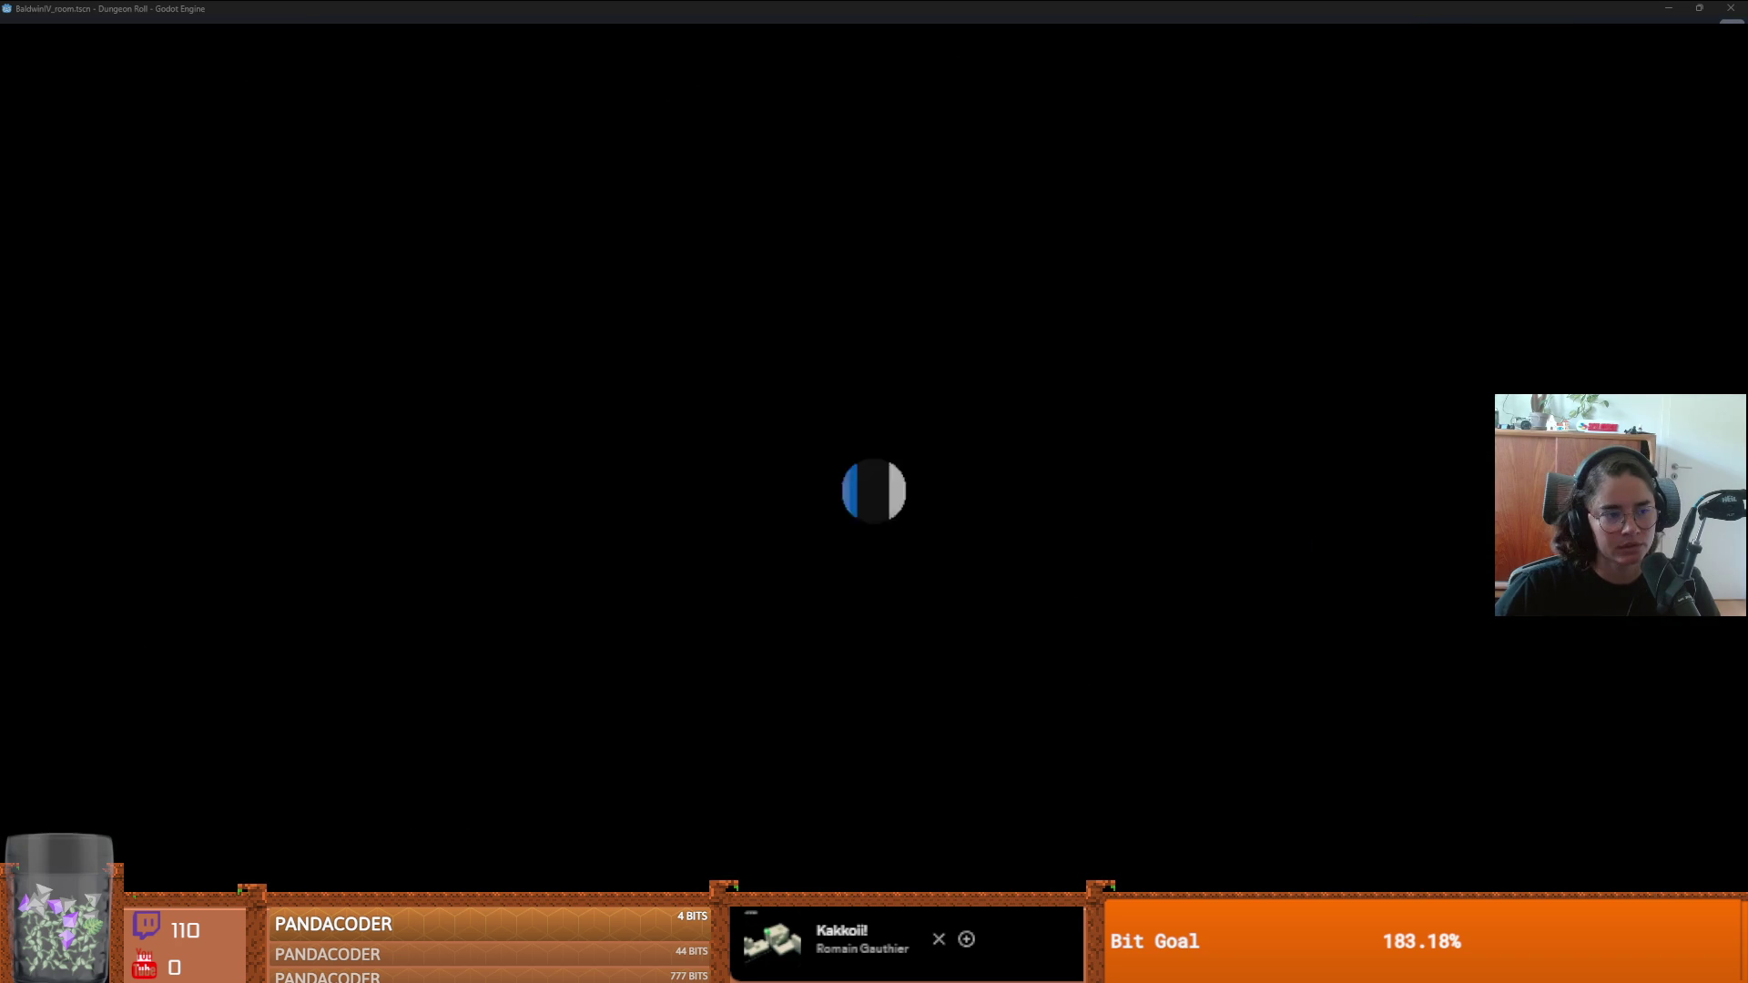
- Save the scene, enlarge the Scene tree, and select MonsterStaticTrap's first CollisionShape2D
key(ctrl+s)
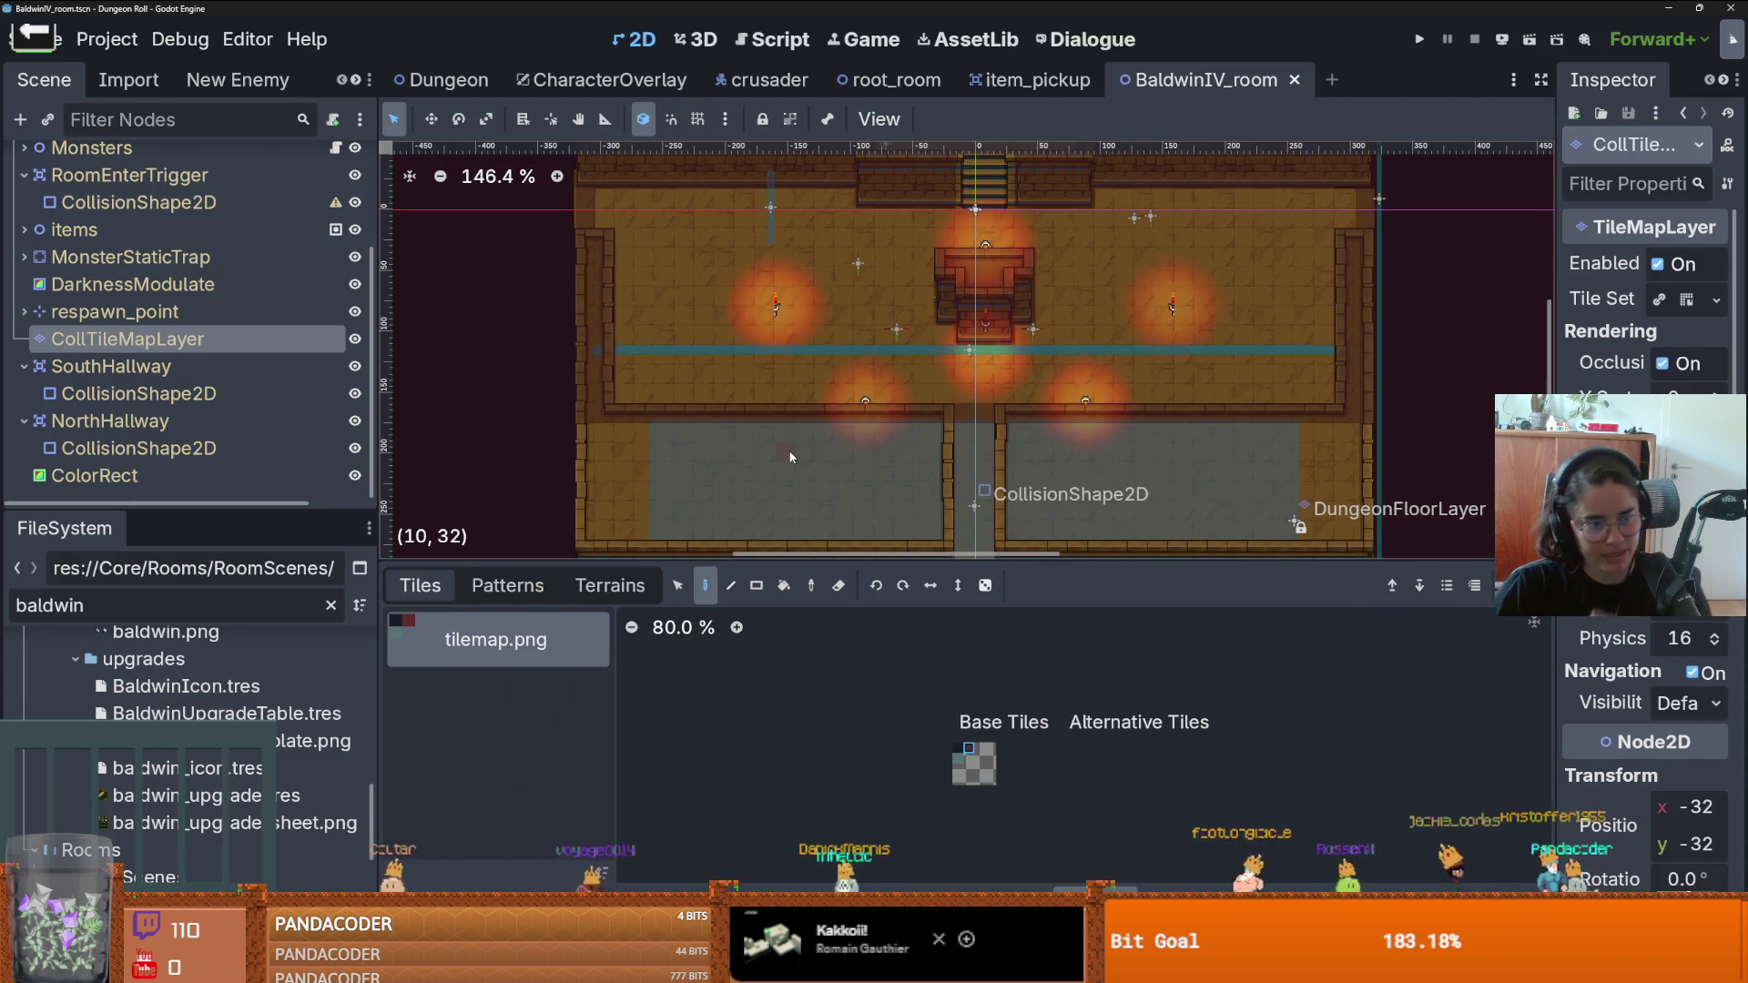
drag(220, 507, 219, 634)
click(24, 325)
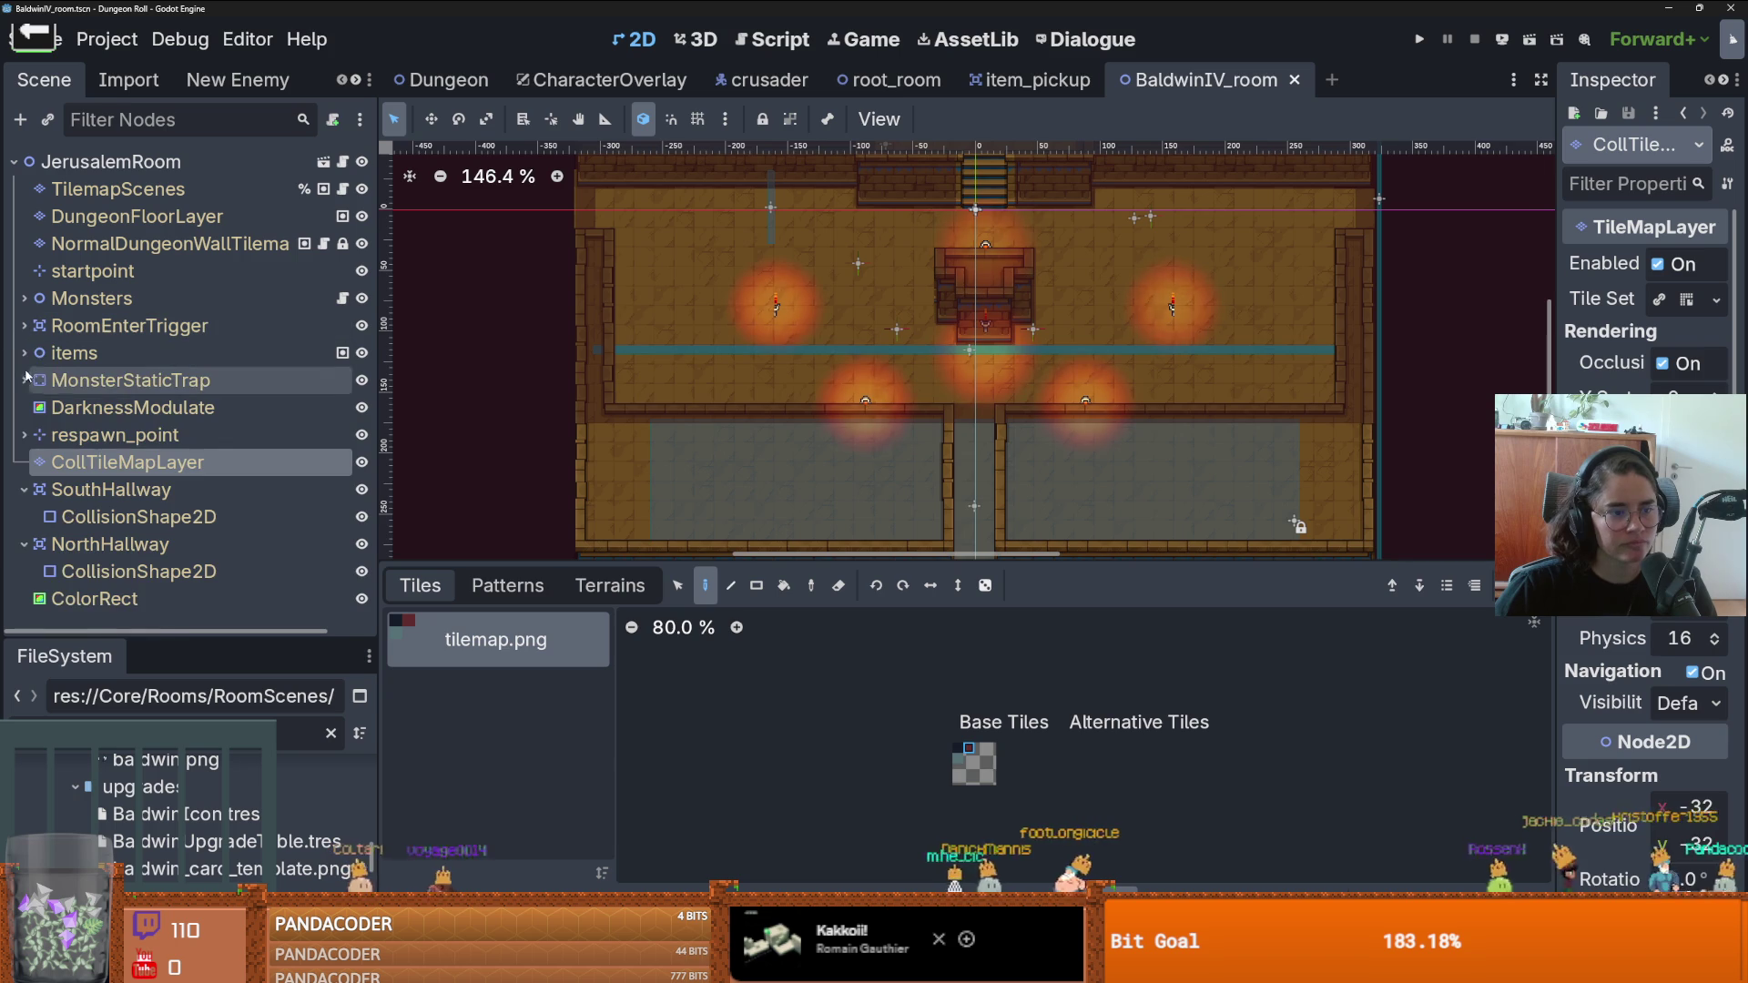
click(24, 379)
click(160, 417)
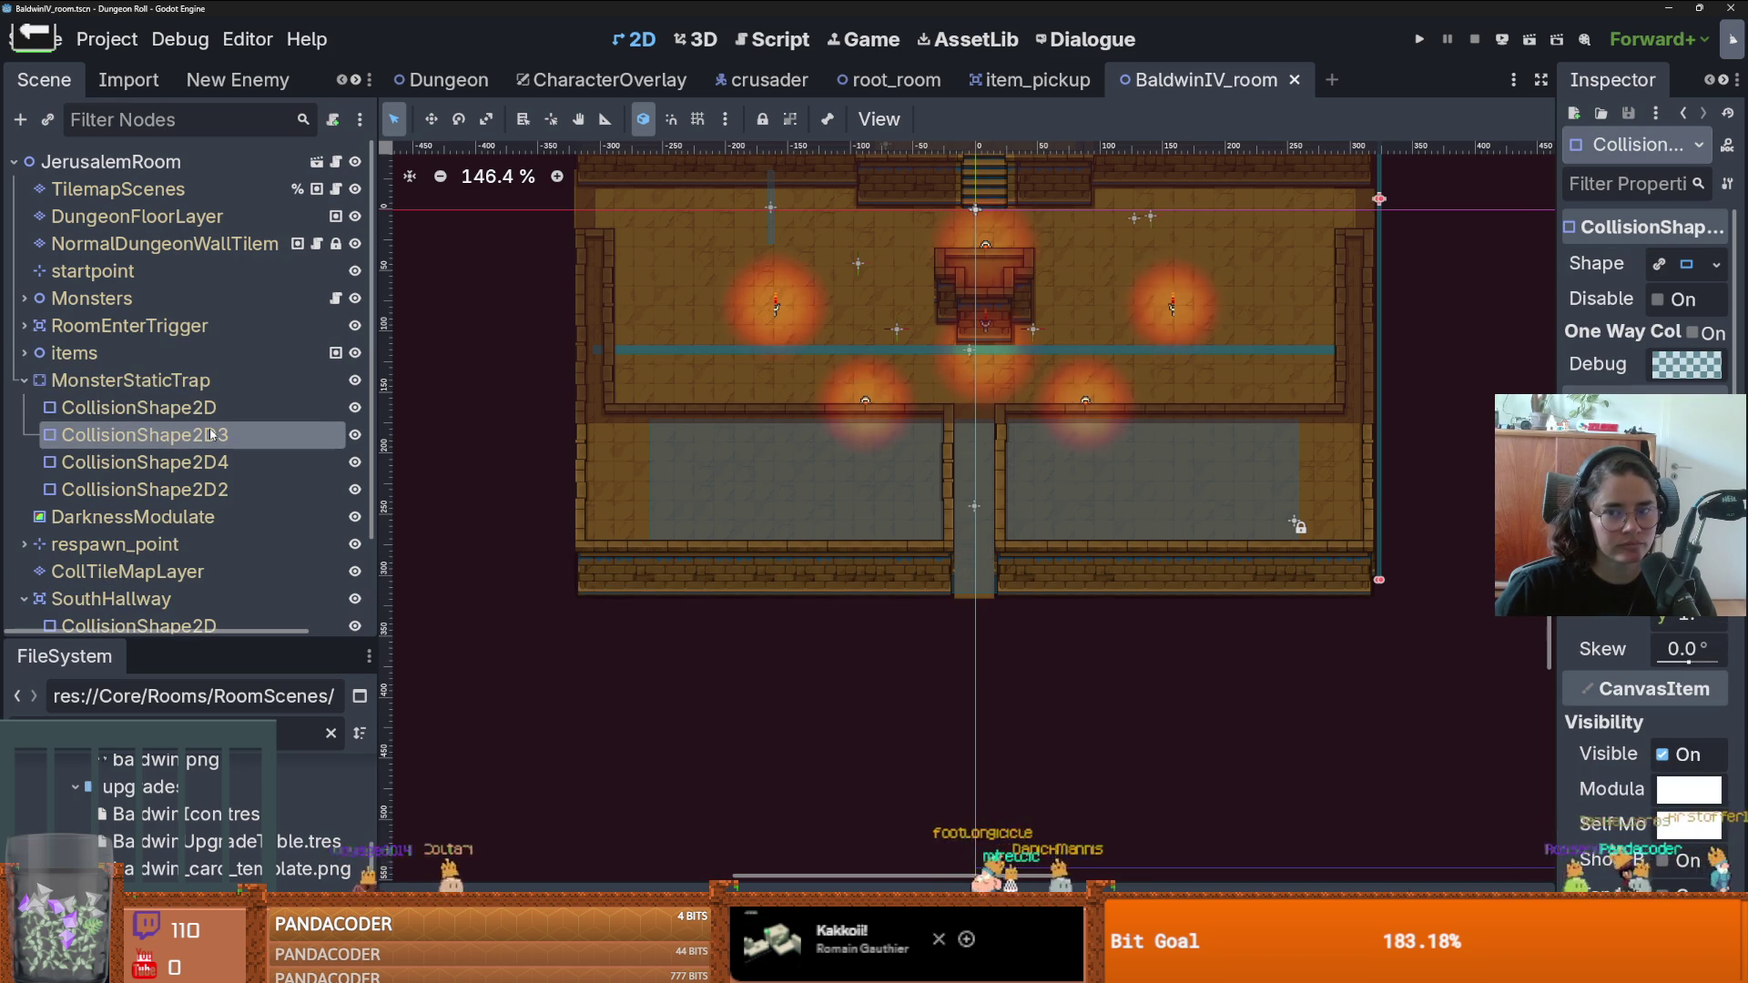
- Move the first trap collision shape up 16 px and CollisionShape2D3 17 px left
scroll(932, 359, up, 2)
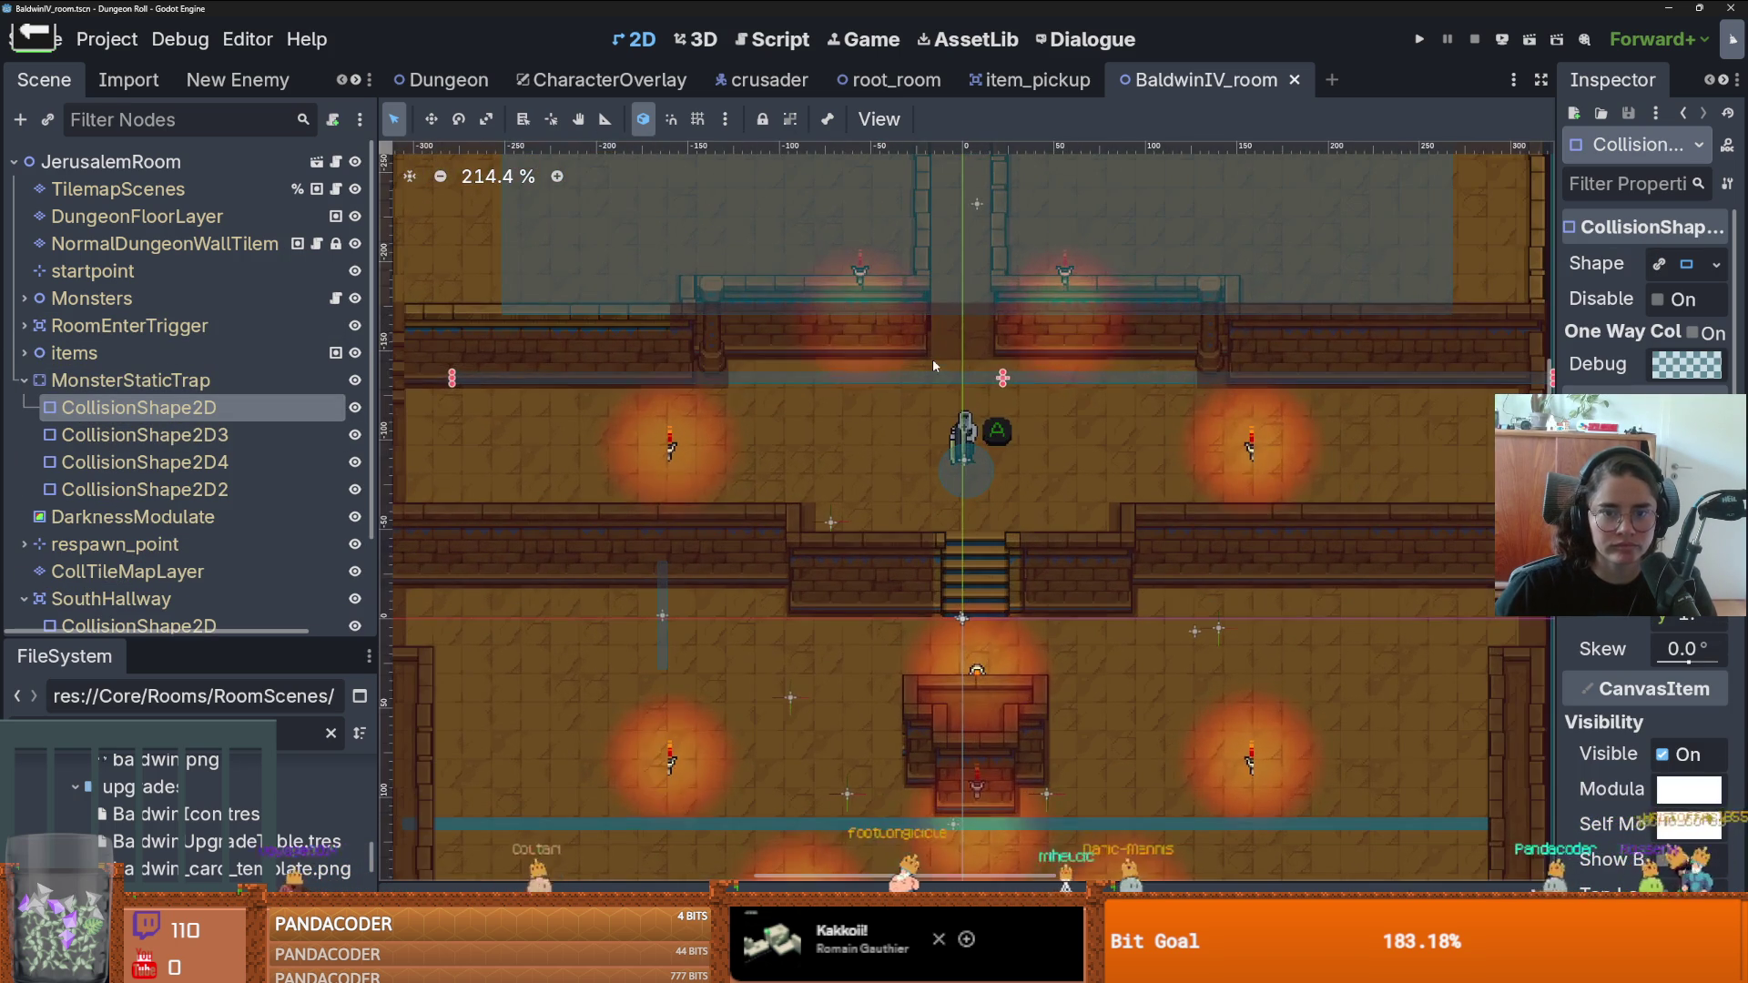
drag(934, 375, 898, 228)
click(145, 434)
scroll(961, 538, down, 1)
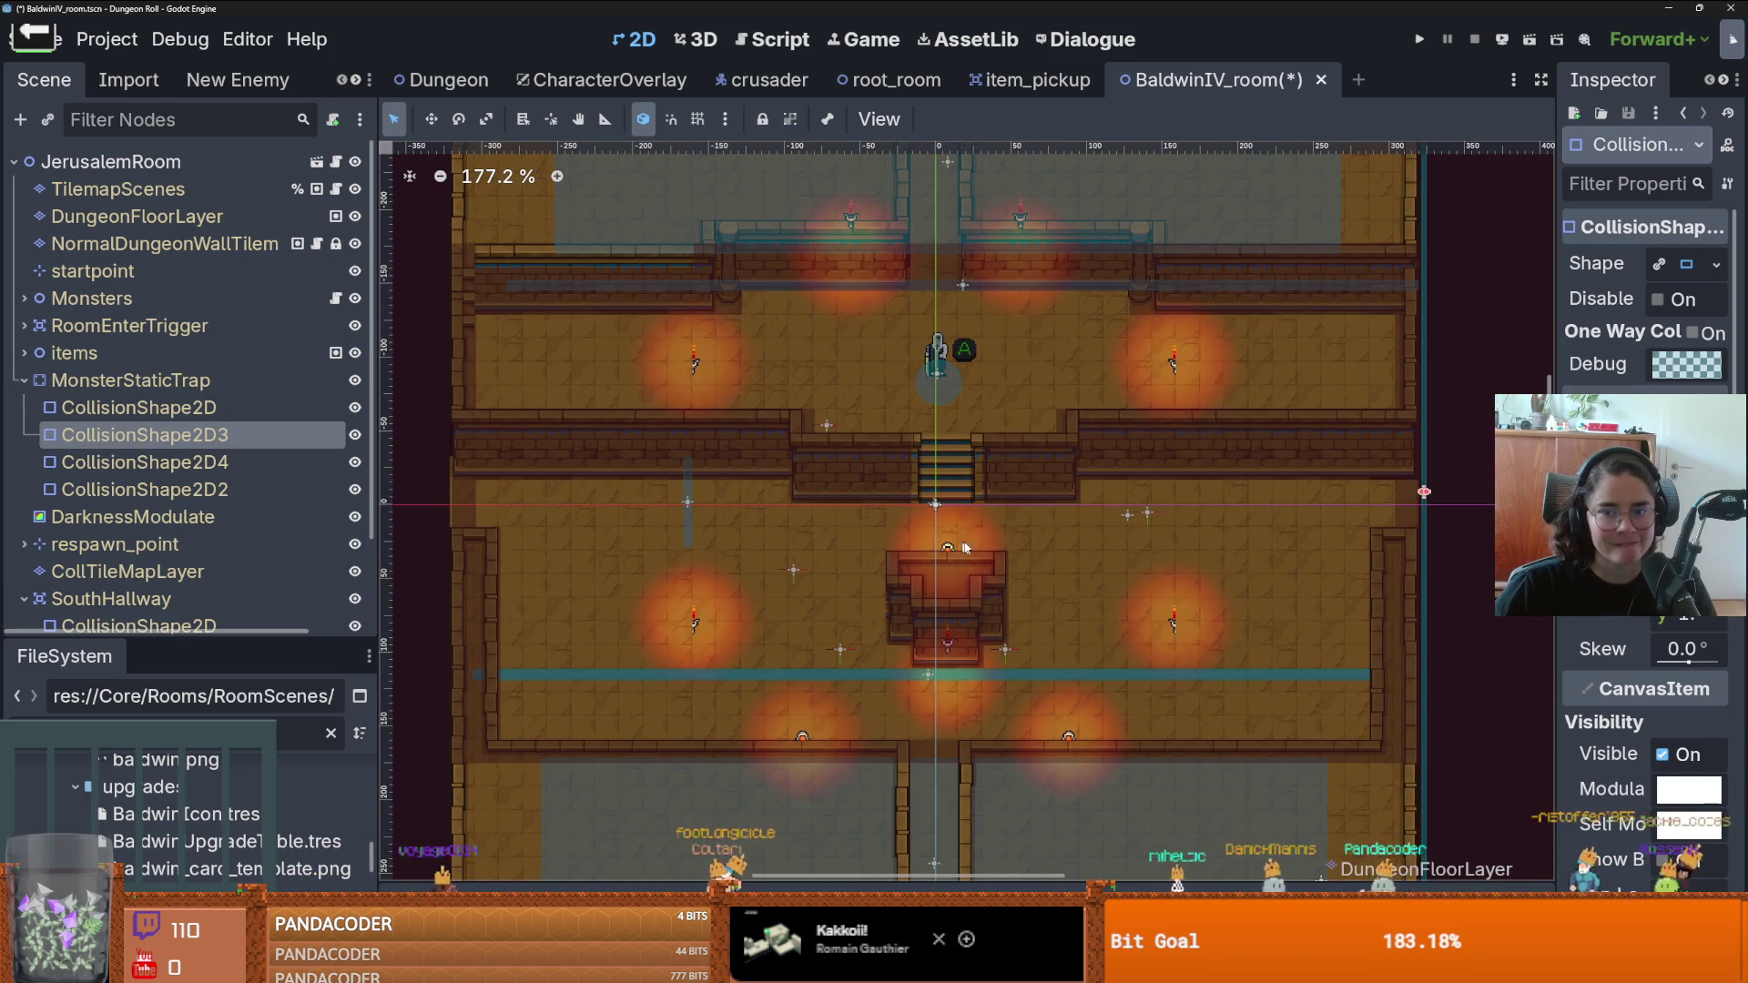
mouse_move(1426, 517)
mouse_down()
mouse_move(1420, 497)
mouse_move(1373, 496)
mouse_up()
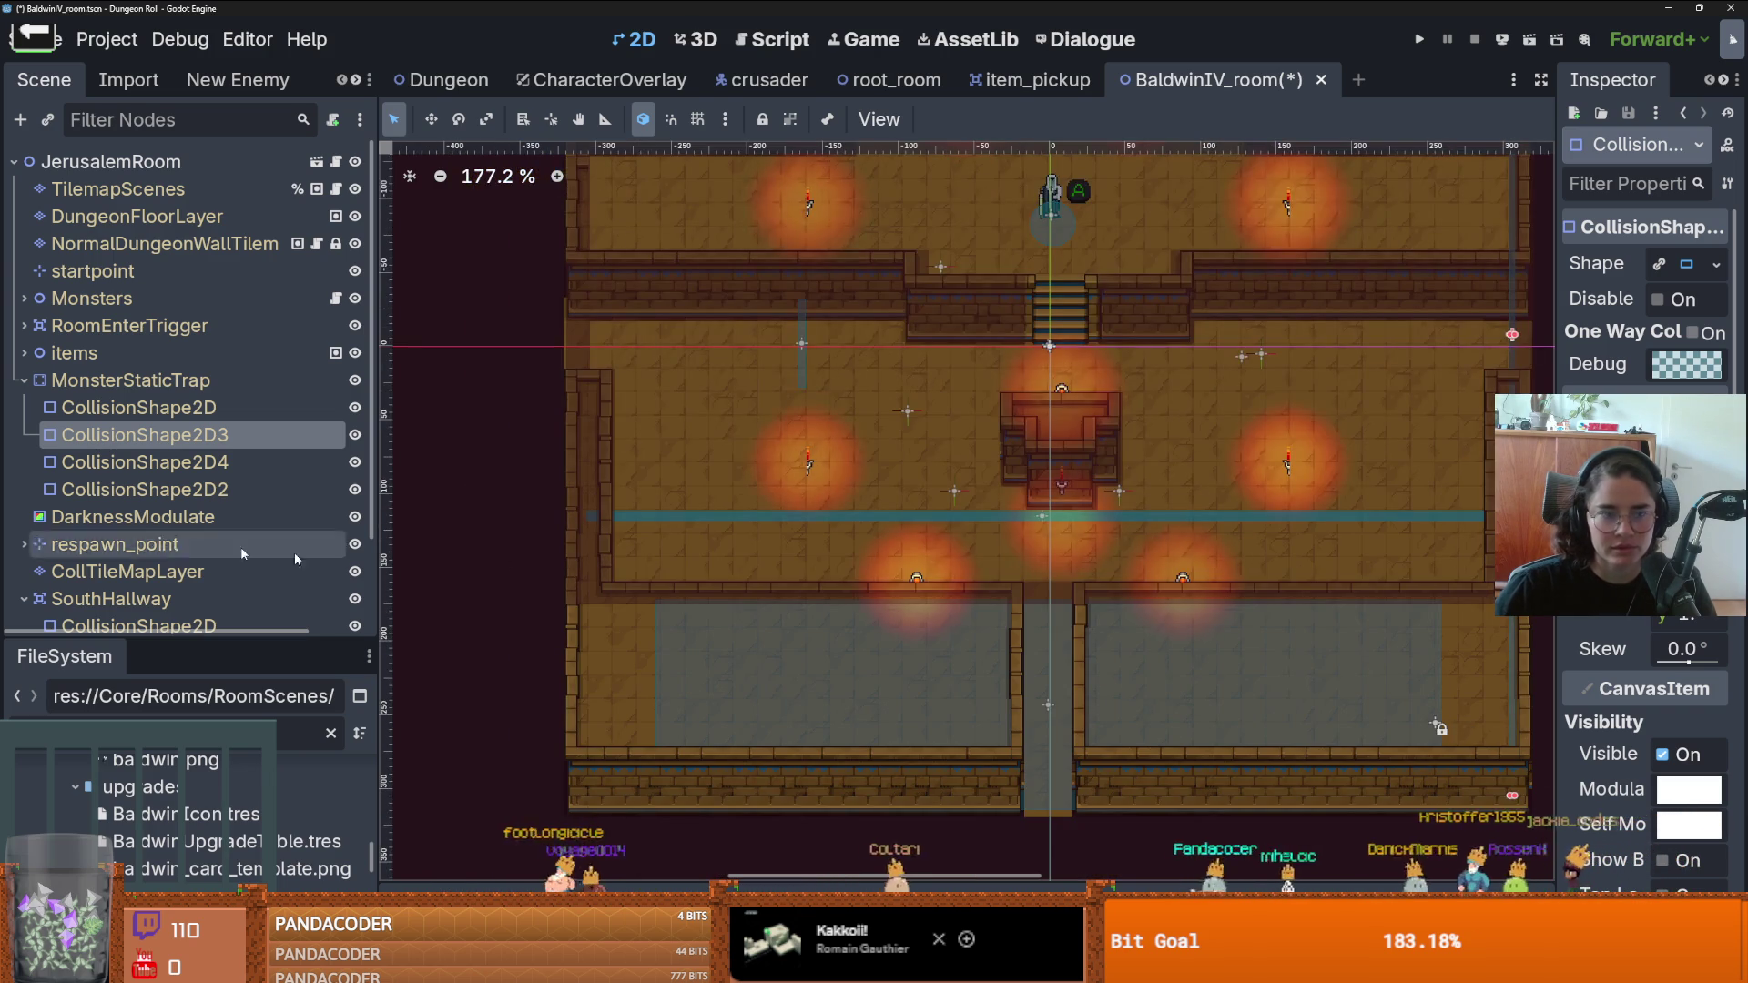
- Move CollisionShape2D4 145 px left toward the wall and CollisionShape2D2 about 61 px down
click(145, 461)
drag(801, 343, 560, 328)
click(246, 489)
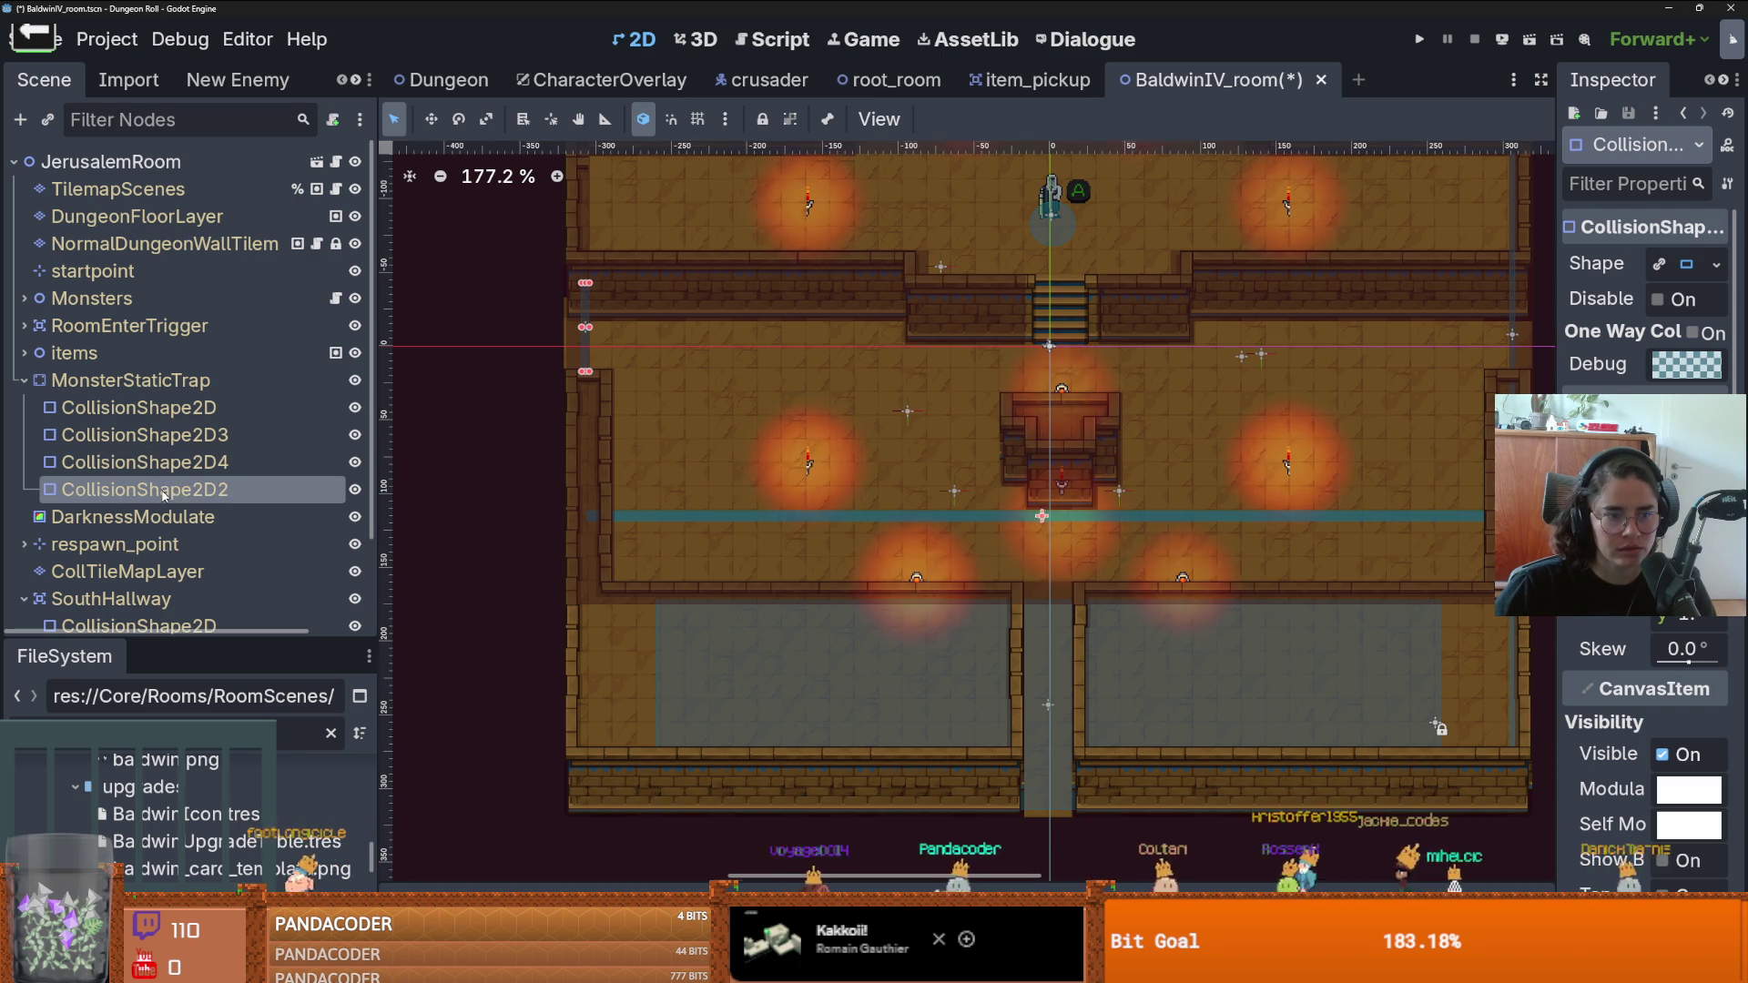
drag(1159, 518, 1163, 607)
scroll(1059, 667, up, 3)
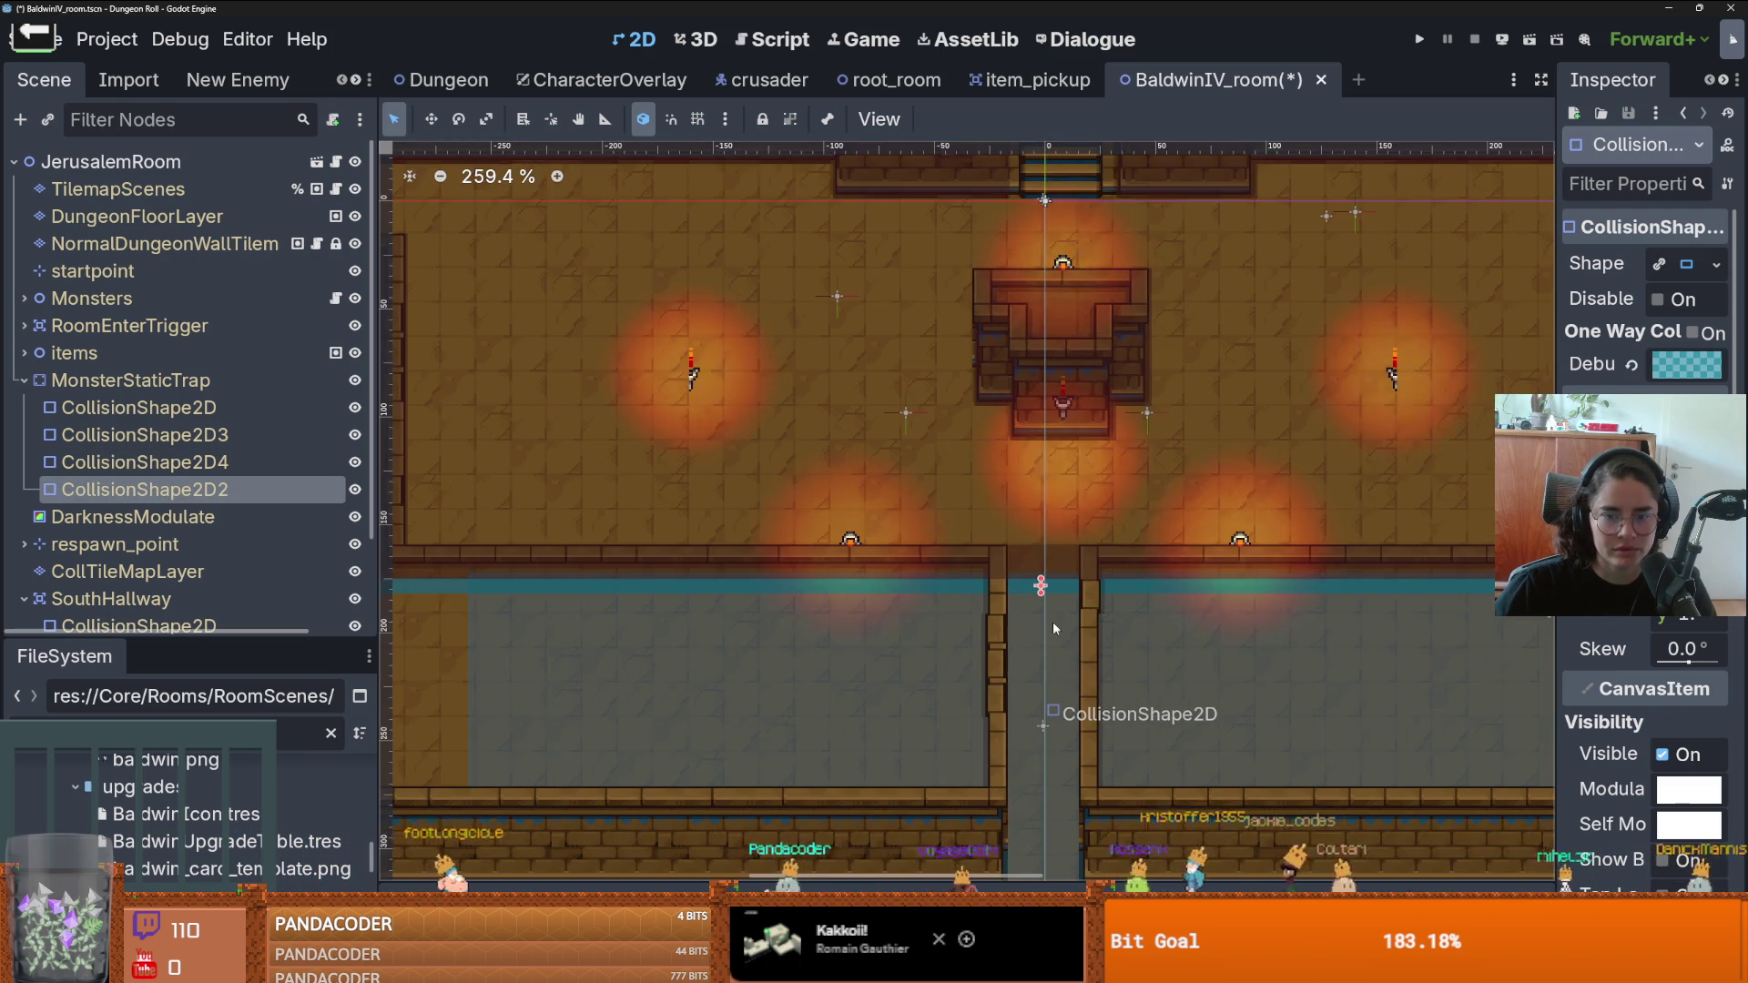
scroll(1055, 628, up, 4)
drag(1062, 572, 1063, 565)
scroll(720, 471, down, 1)
scroll(715, 374, up, 2)
scroll(715, 374, left, 5)
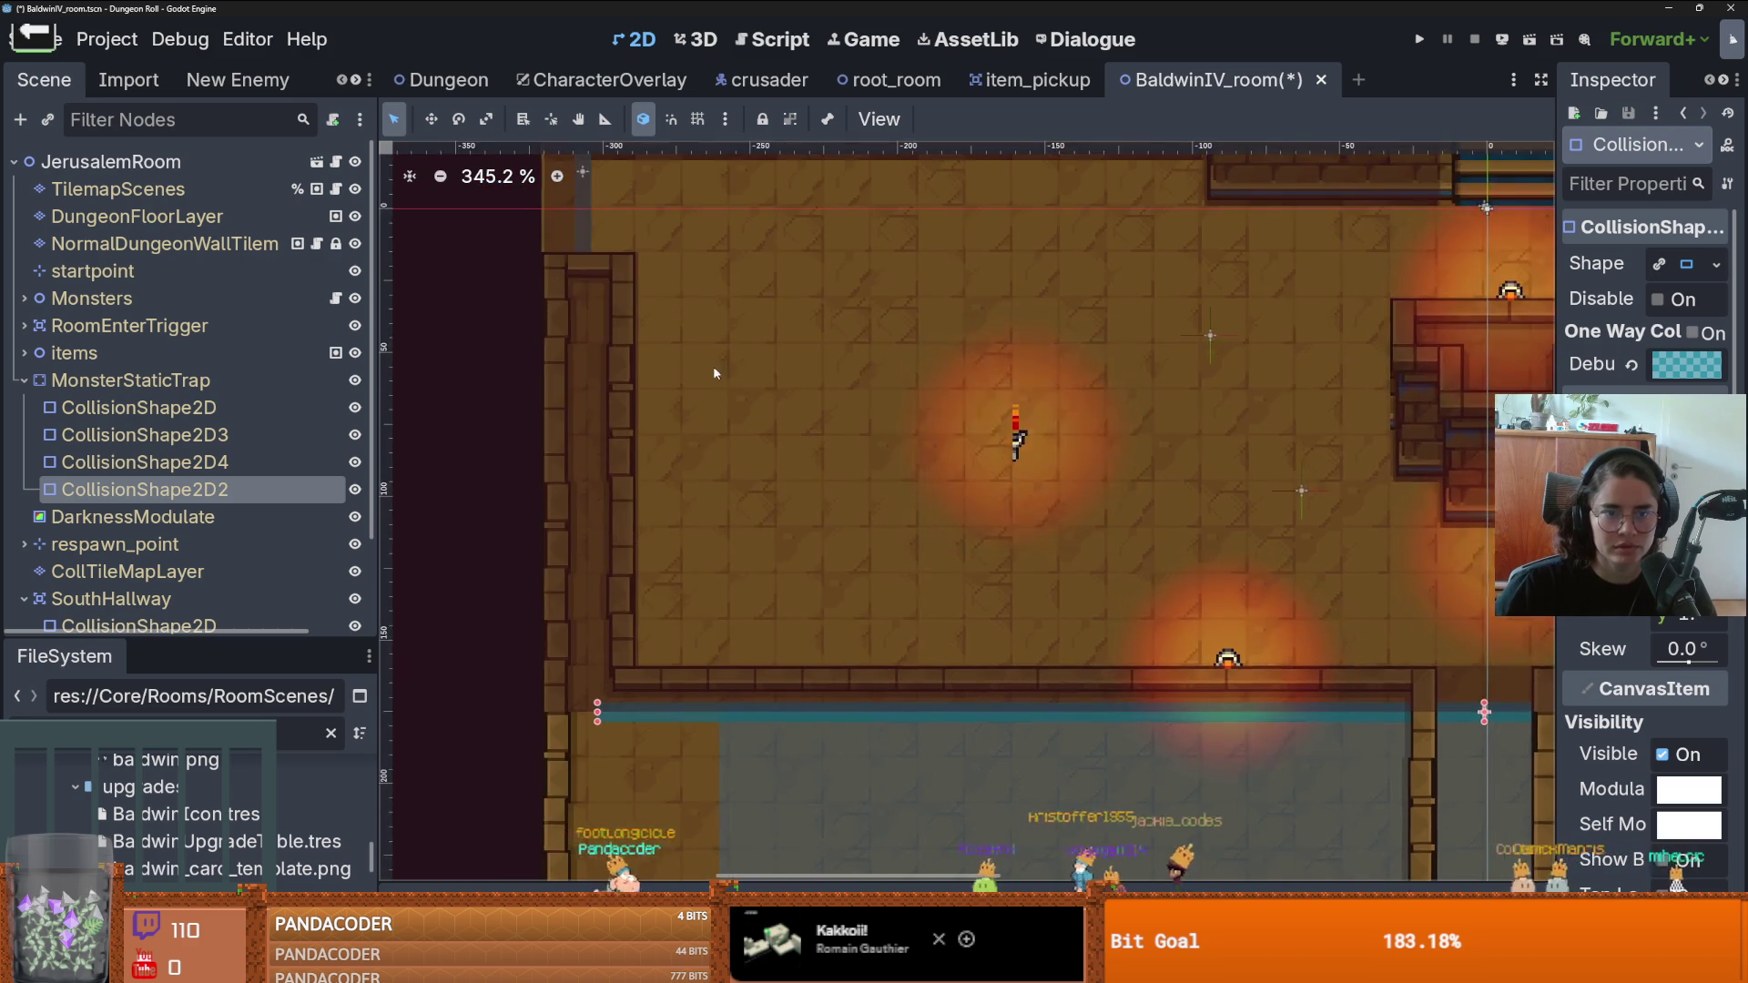
scroll(715, 374, up, 3)
scroll(715, 373, left, 3)
- Shift CollisionShape2D4 about 15 px left, flush against the room's left wall
click(817, 422)
click(141, 461)
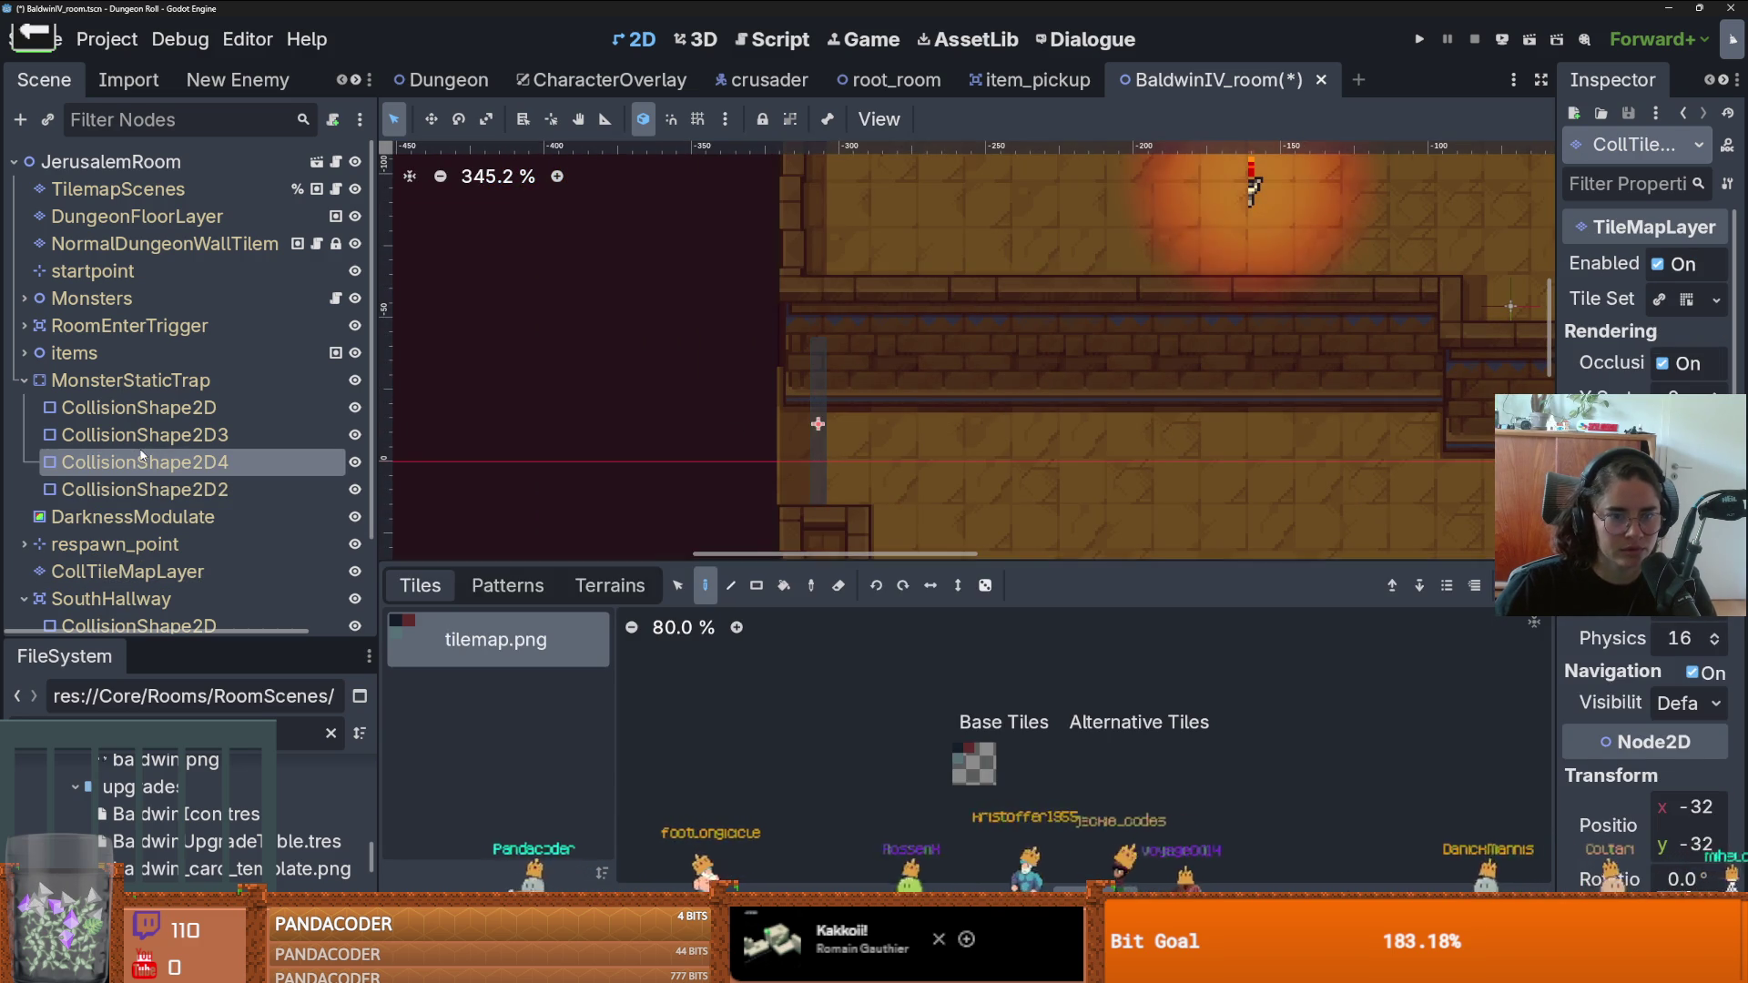
mouse_move(820, 459)
mouse_down()
mouse_move(771, 464)
mouse_move(822, 473)
mouse_up()
scroll(849, 536, down, 3)
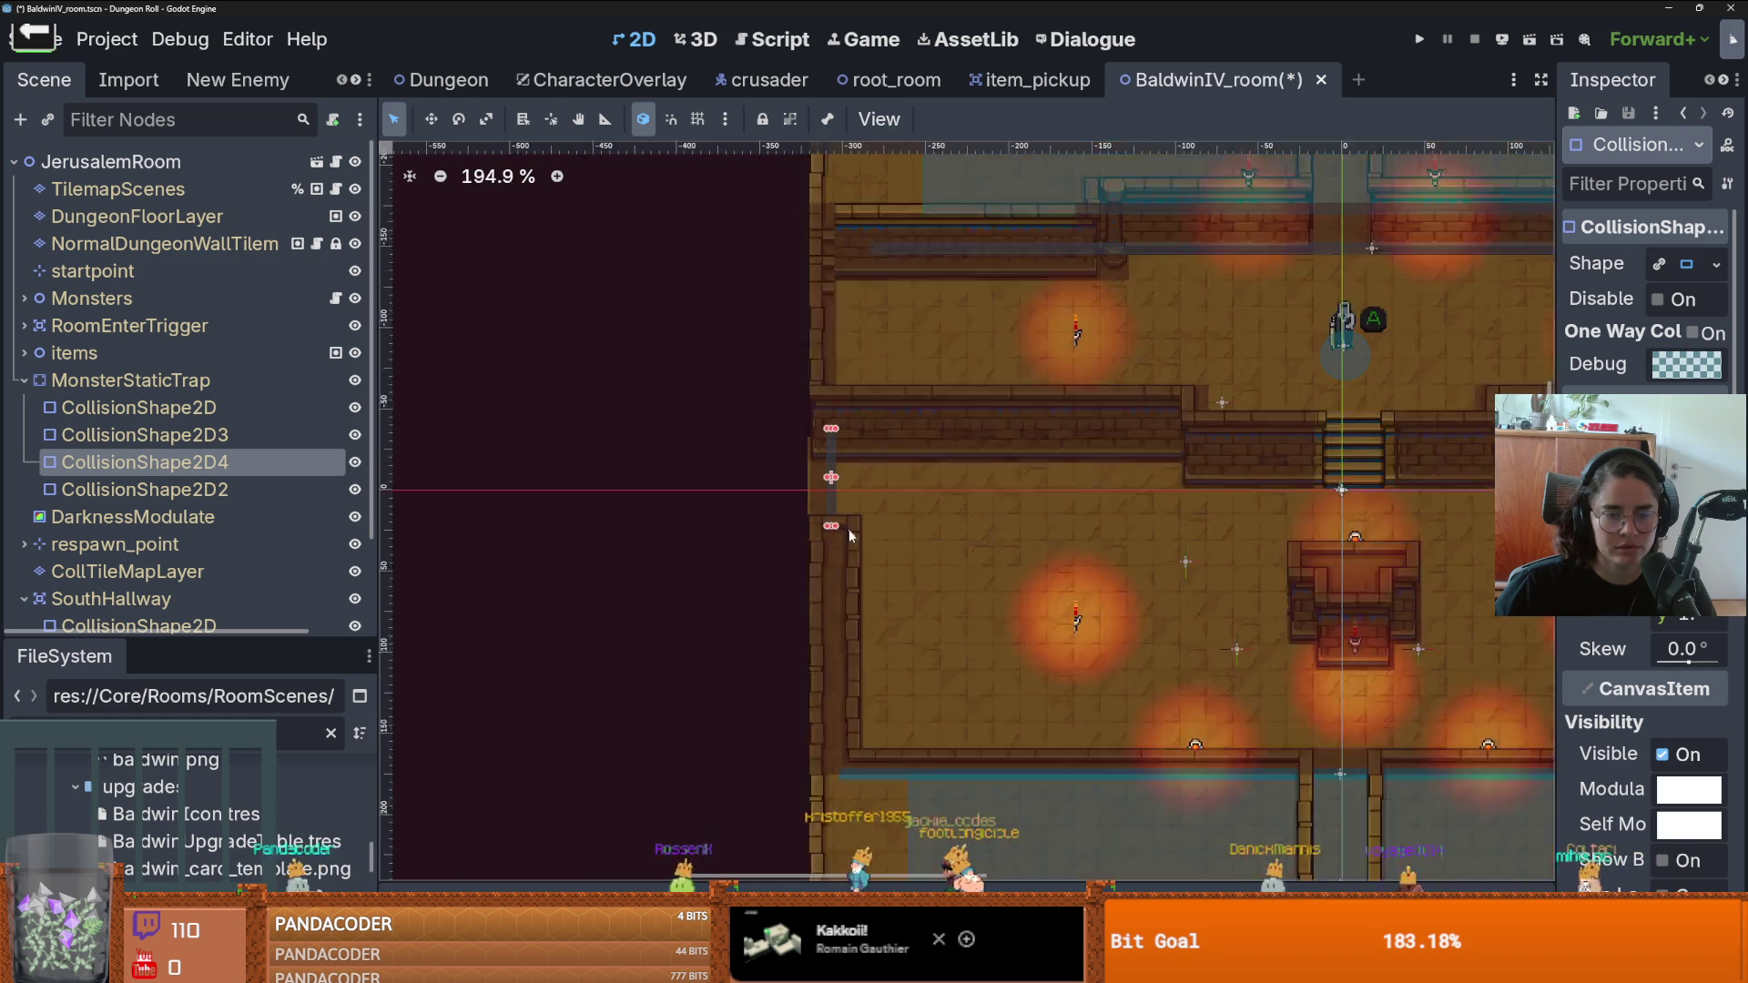
scroll(849, 535, down, 2)
scroll(1084, 508, up, 4)
scroll(754, 624, down, 5)
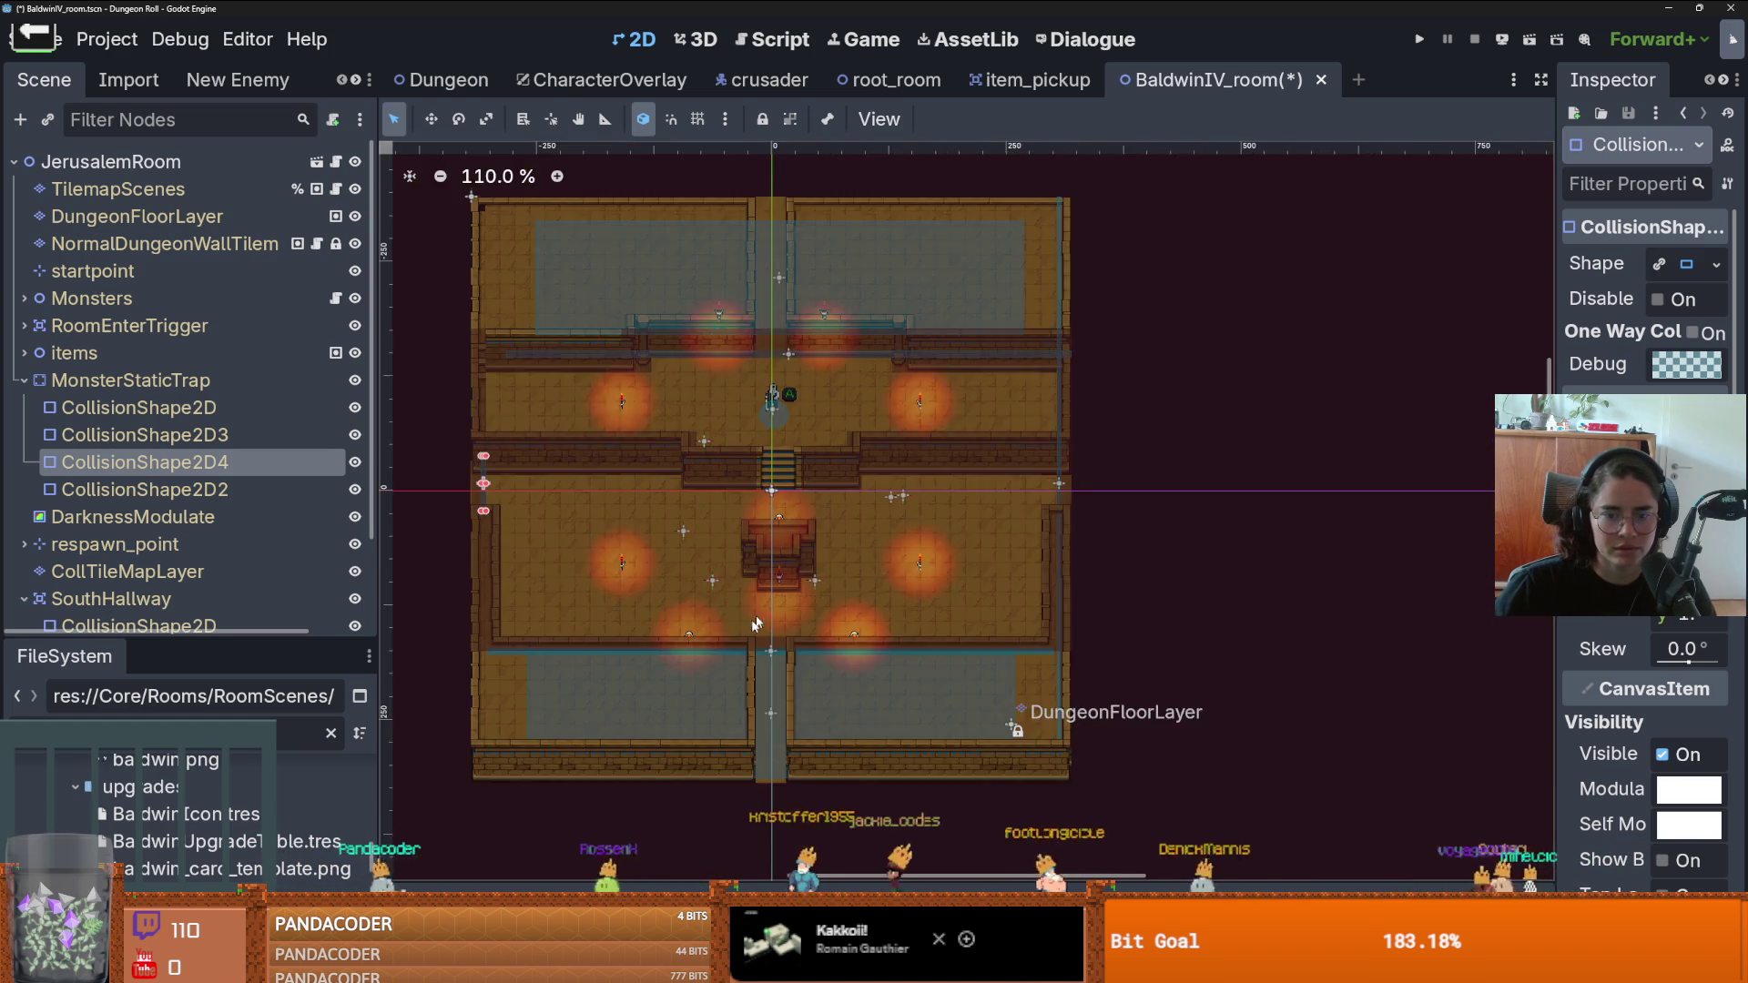
scroll(753, 624, up, 4)
- Move the SouthHallway collision shape up-right and raise the trap's CollisionShape2D2 6 px onto the top wall
click(139, 625)
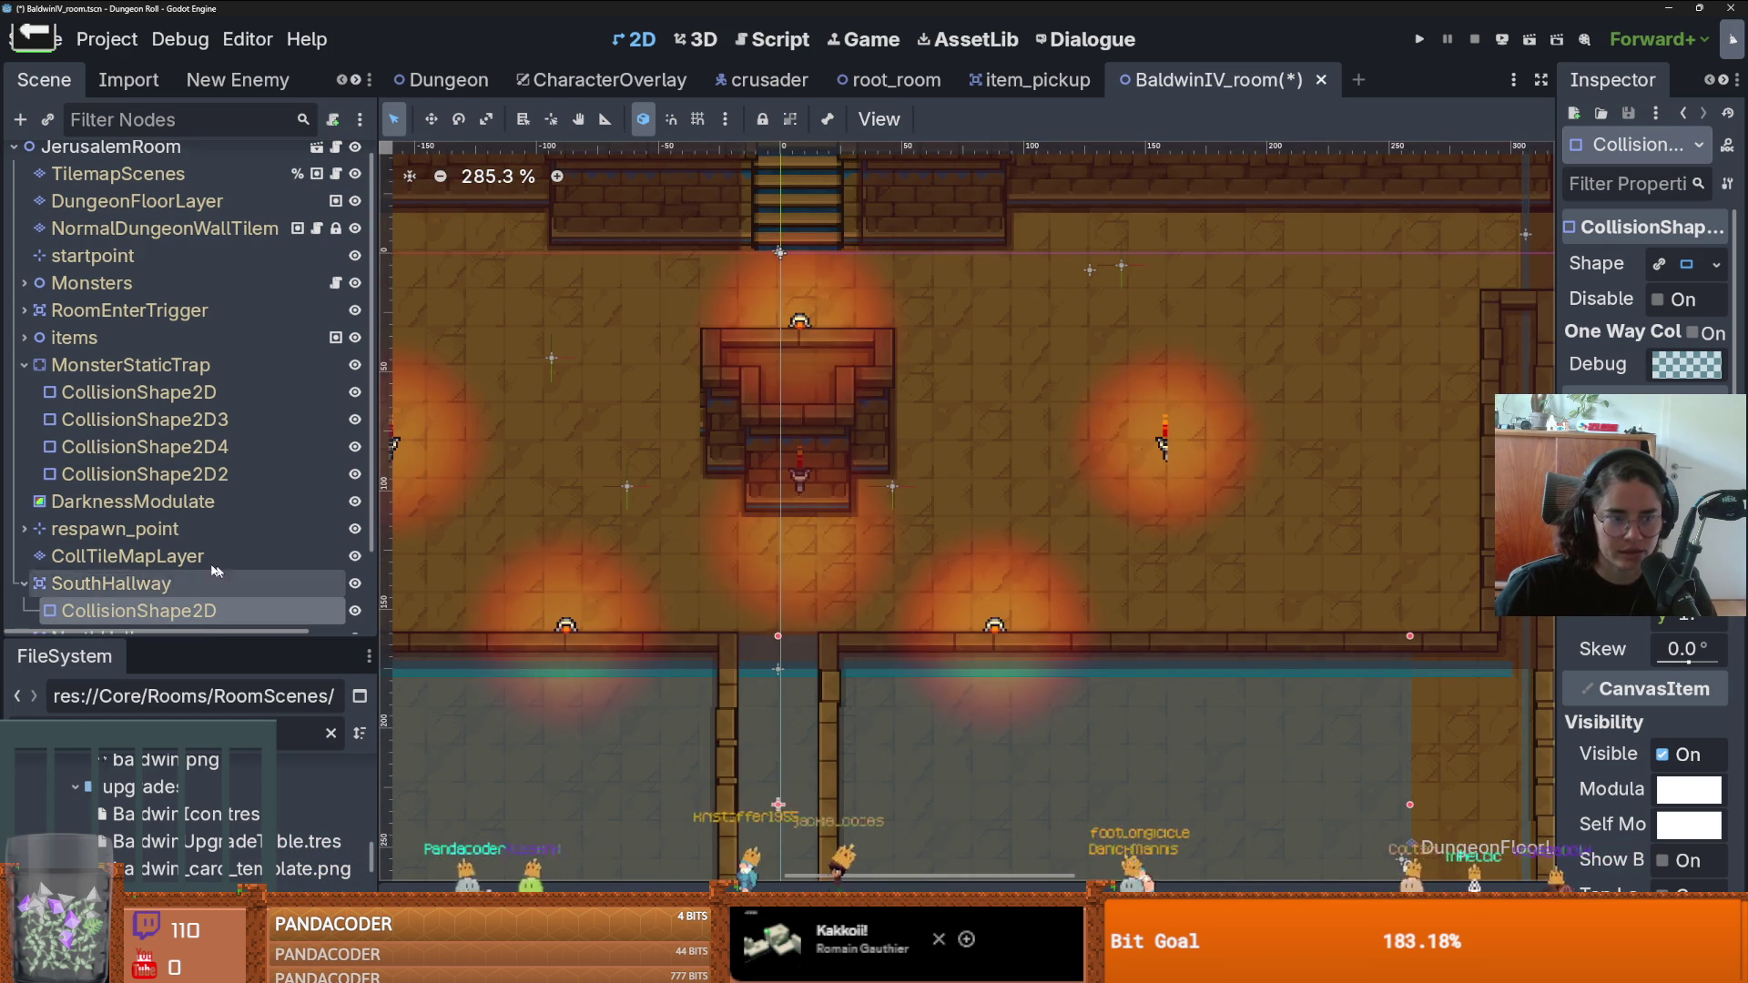
mouse_move(690, 716)
mouse_down()
mouse_move(697, 729)
mouse_move(789, 571)
mouse_up()
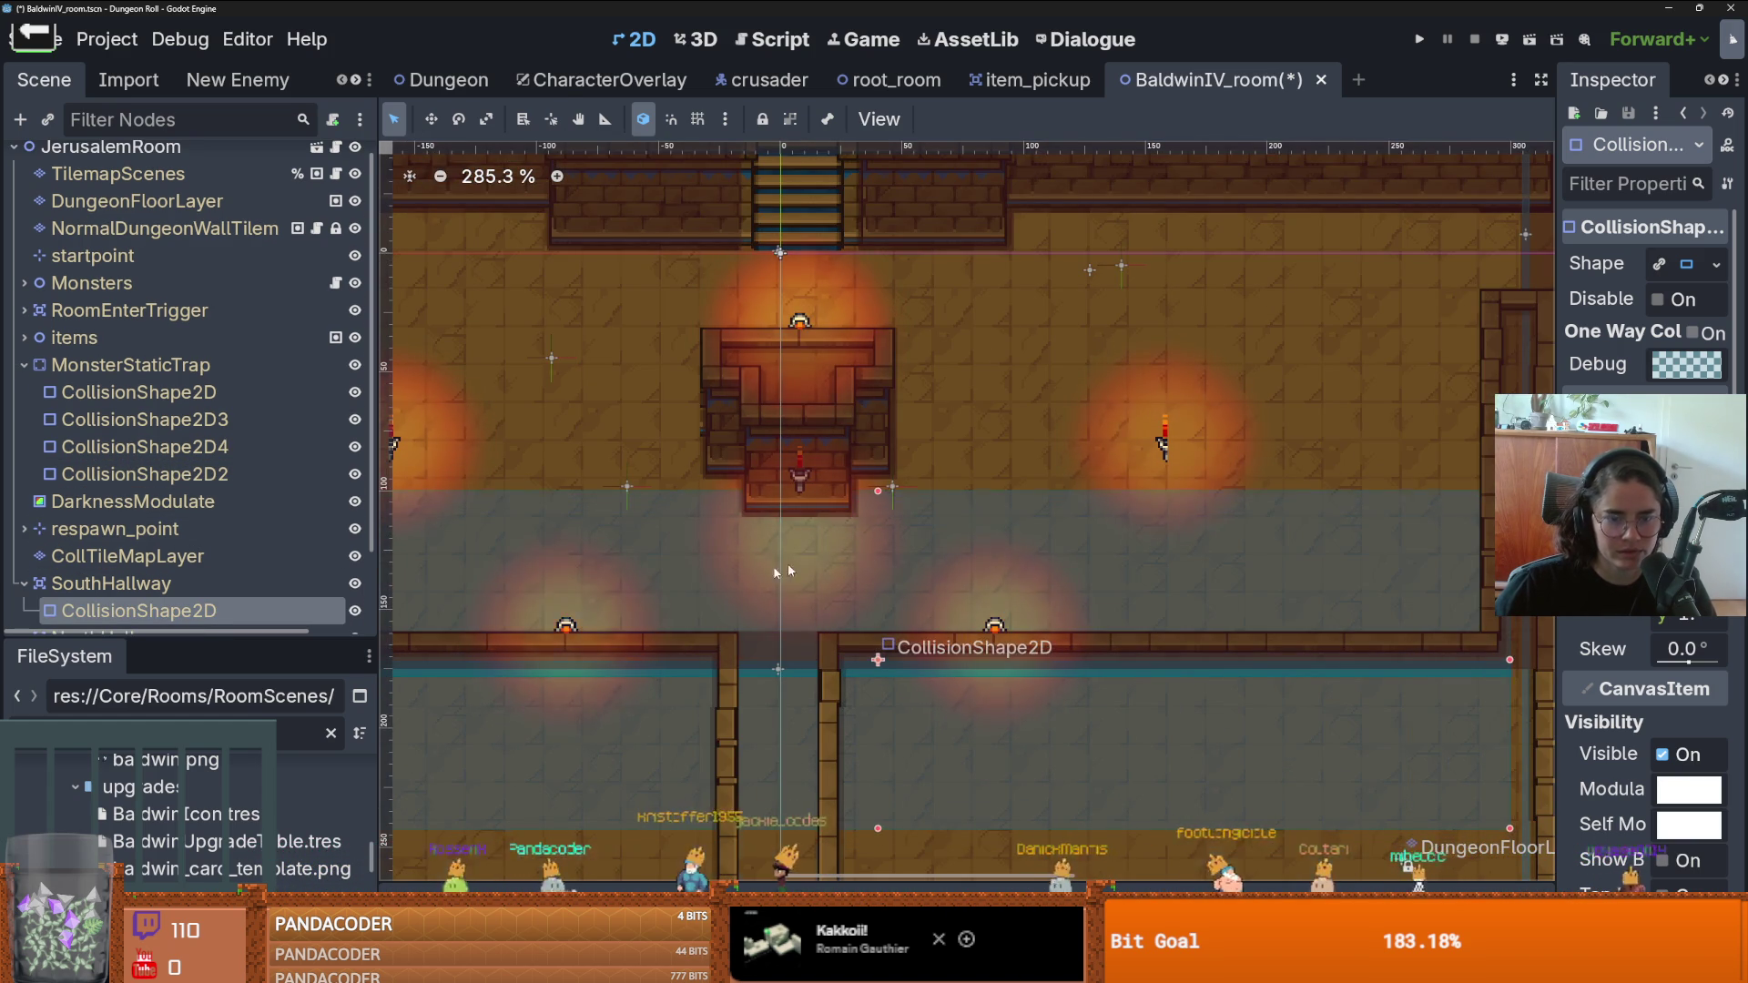
click(241, 462)
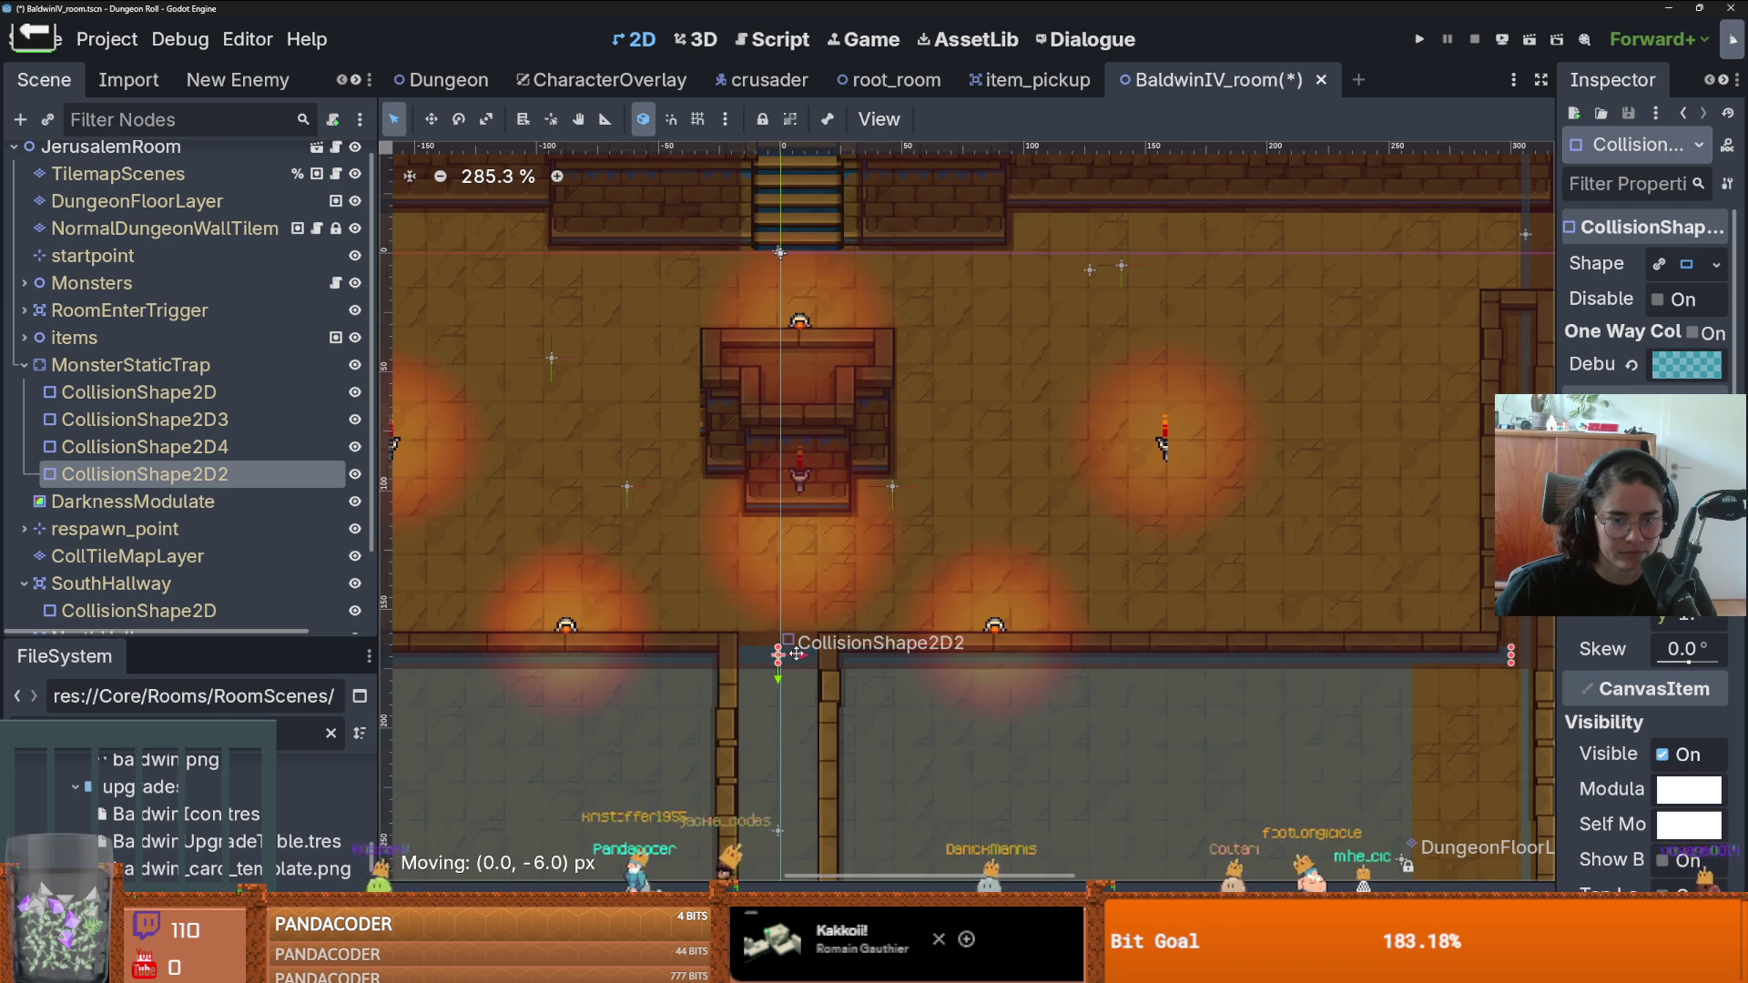
drag(798, 643, 797, 643)
scroll(797, 642, down, 2)
scroll(837, 521, up, 3)
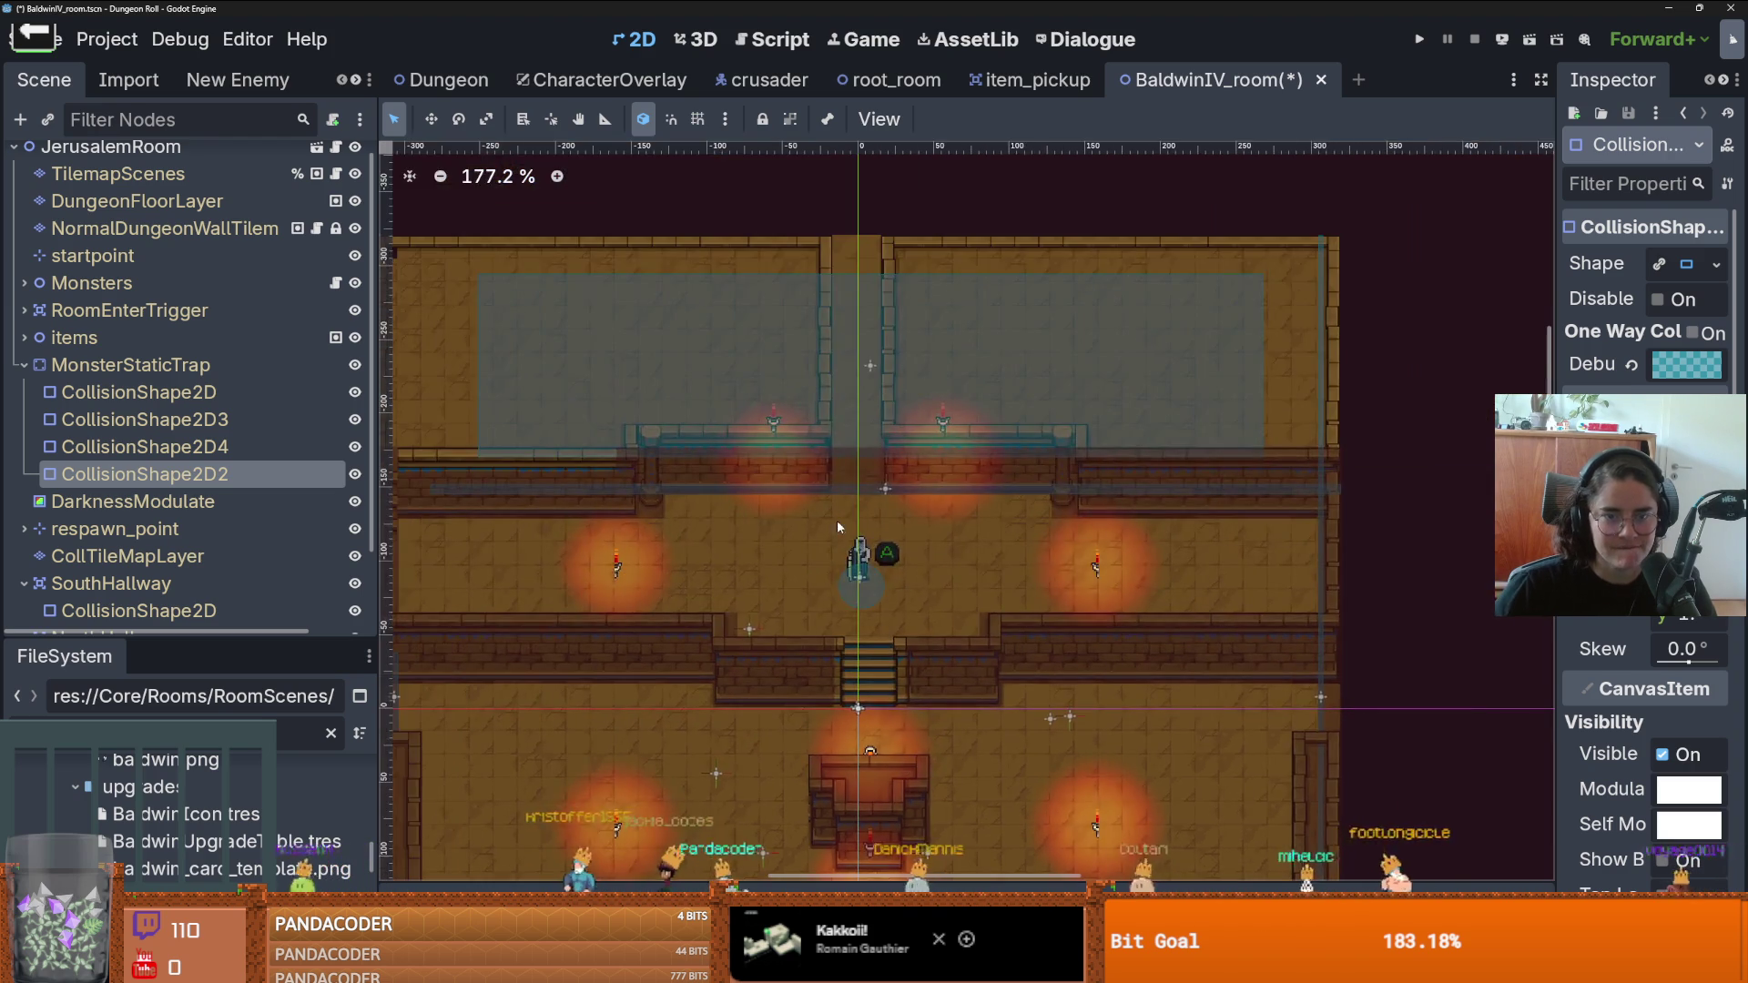
scroll(842, 540, up, 2)
scroll(842, 540, down, 3)
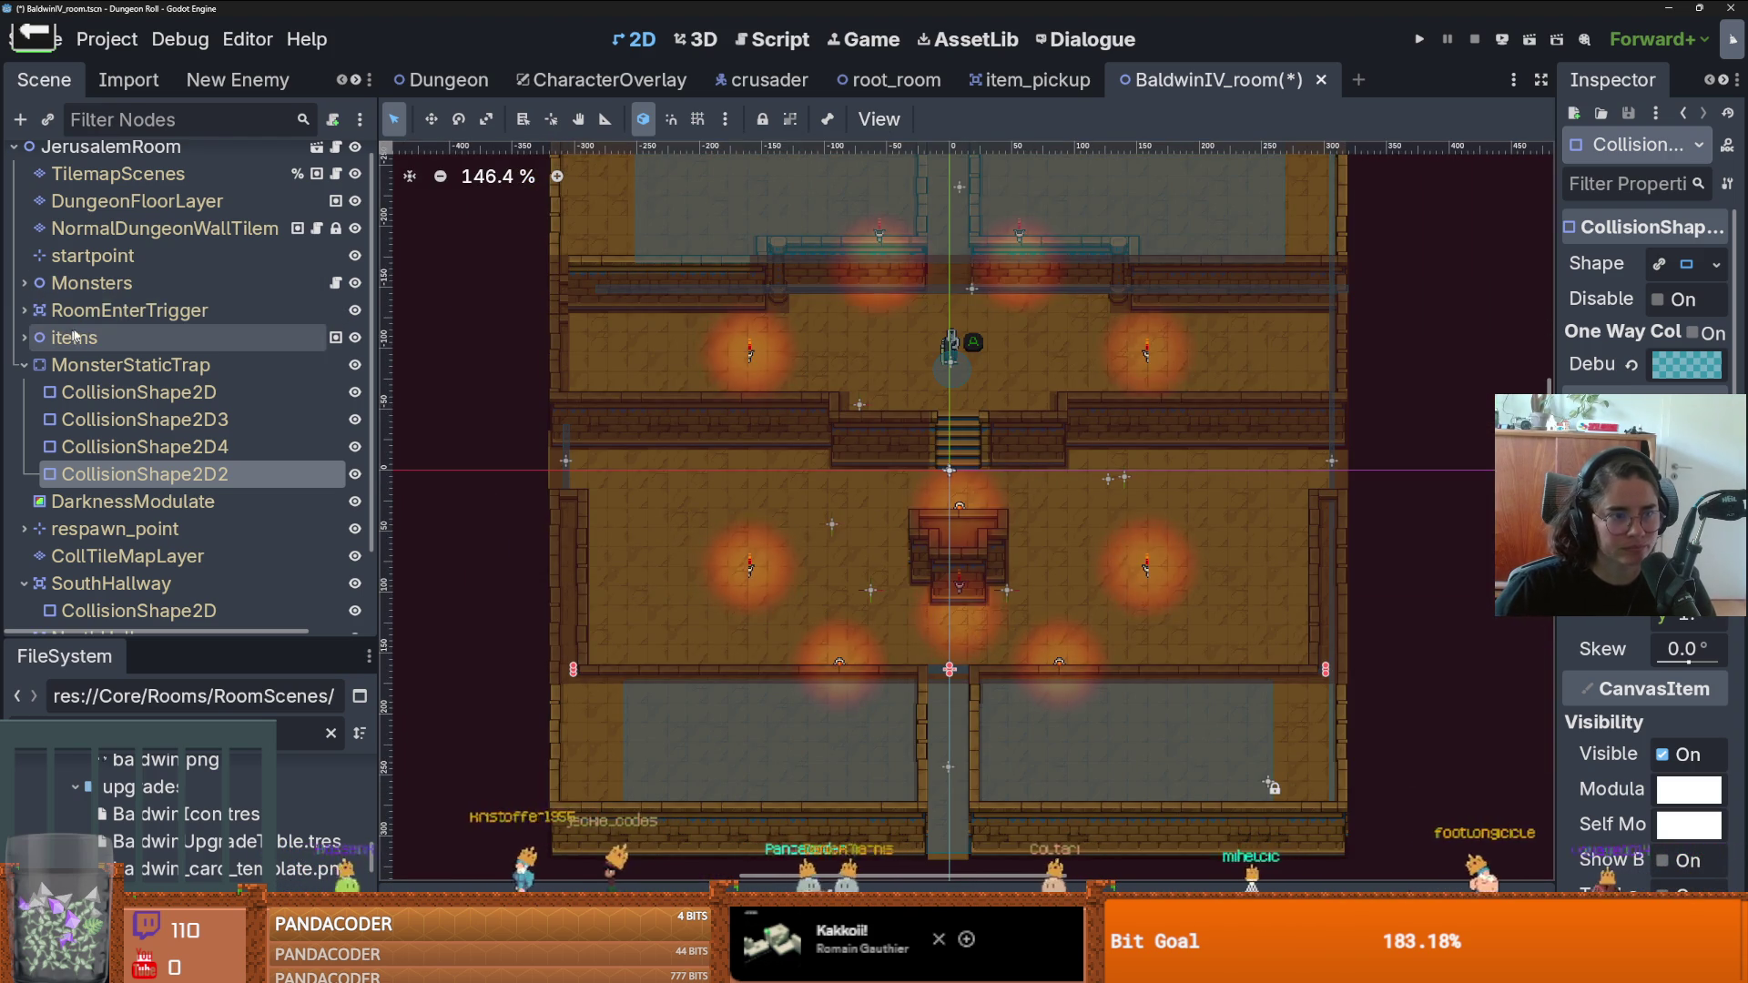
- Give RoomEnterTrigger's CollisionShape2D a new RectangleShape2D
click(24, 310)
click(142, 349)
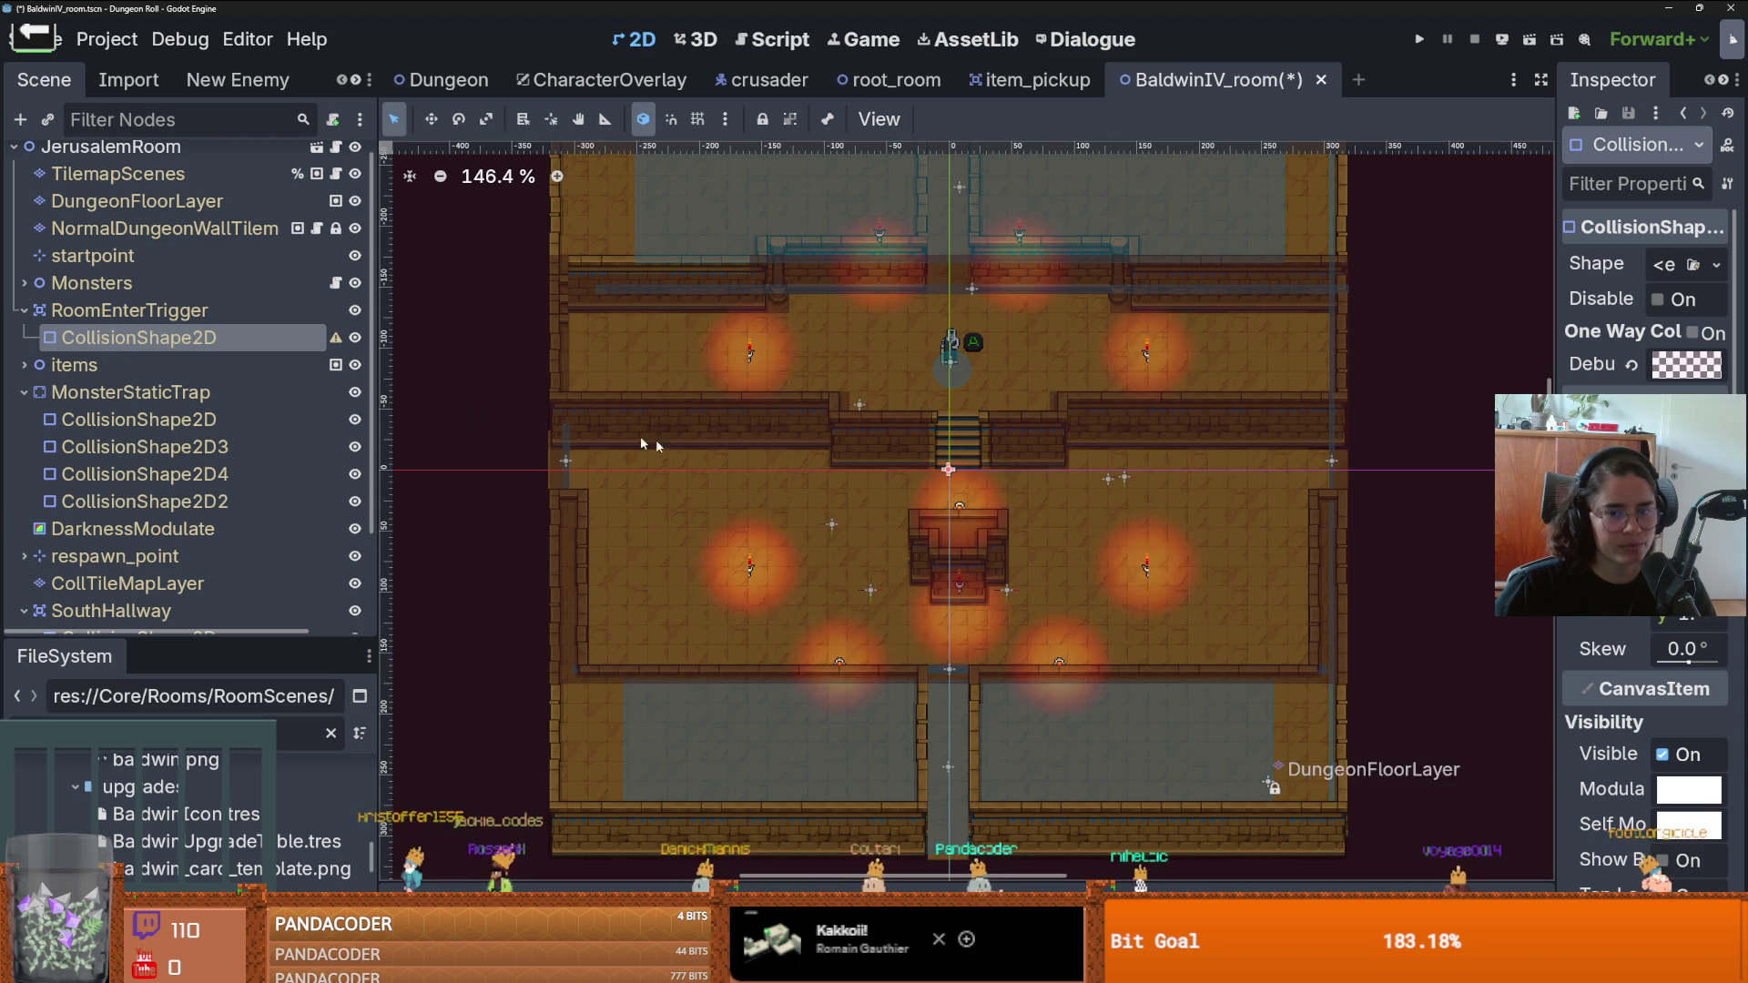
click(1716, 265)
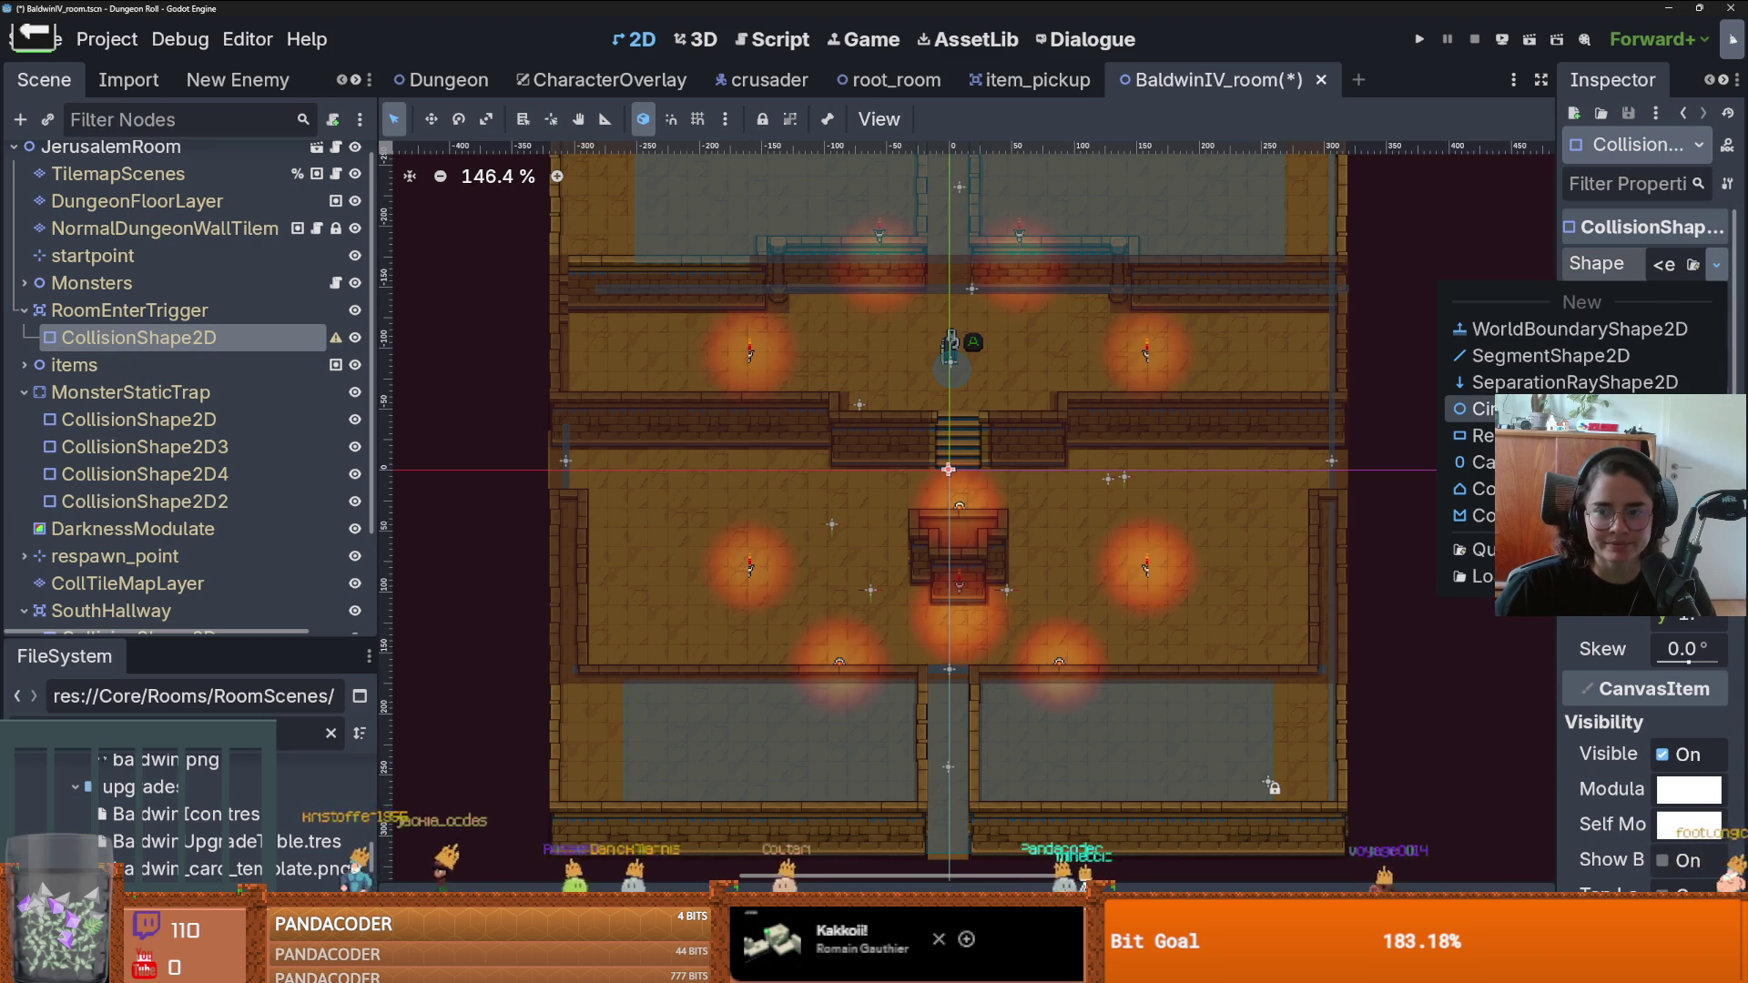
click(1479, 435)
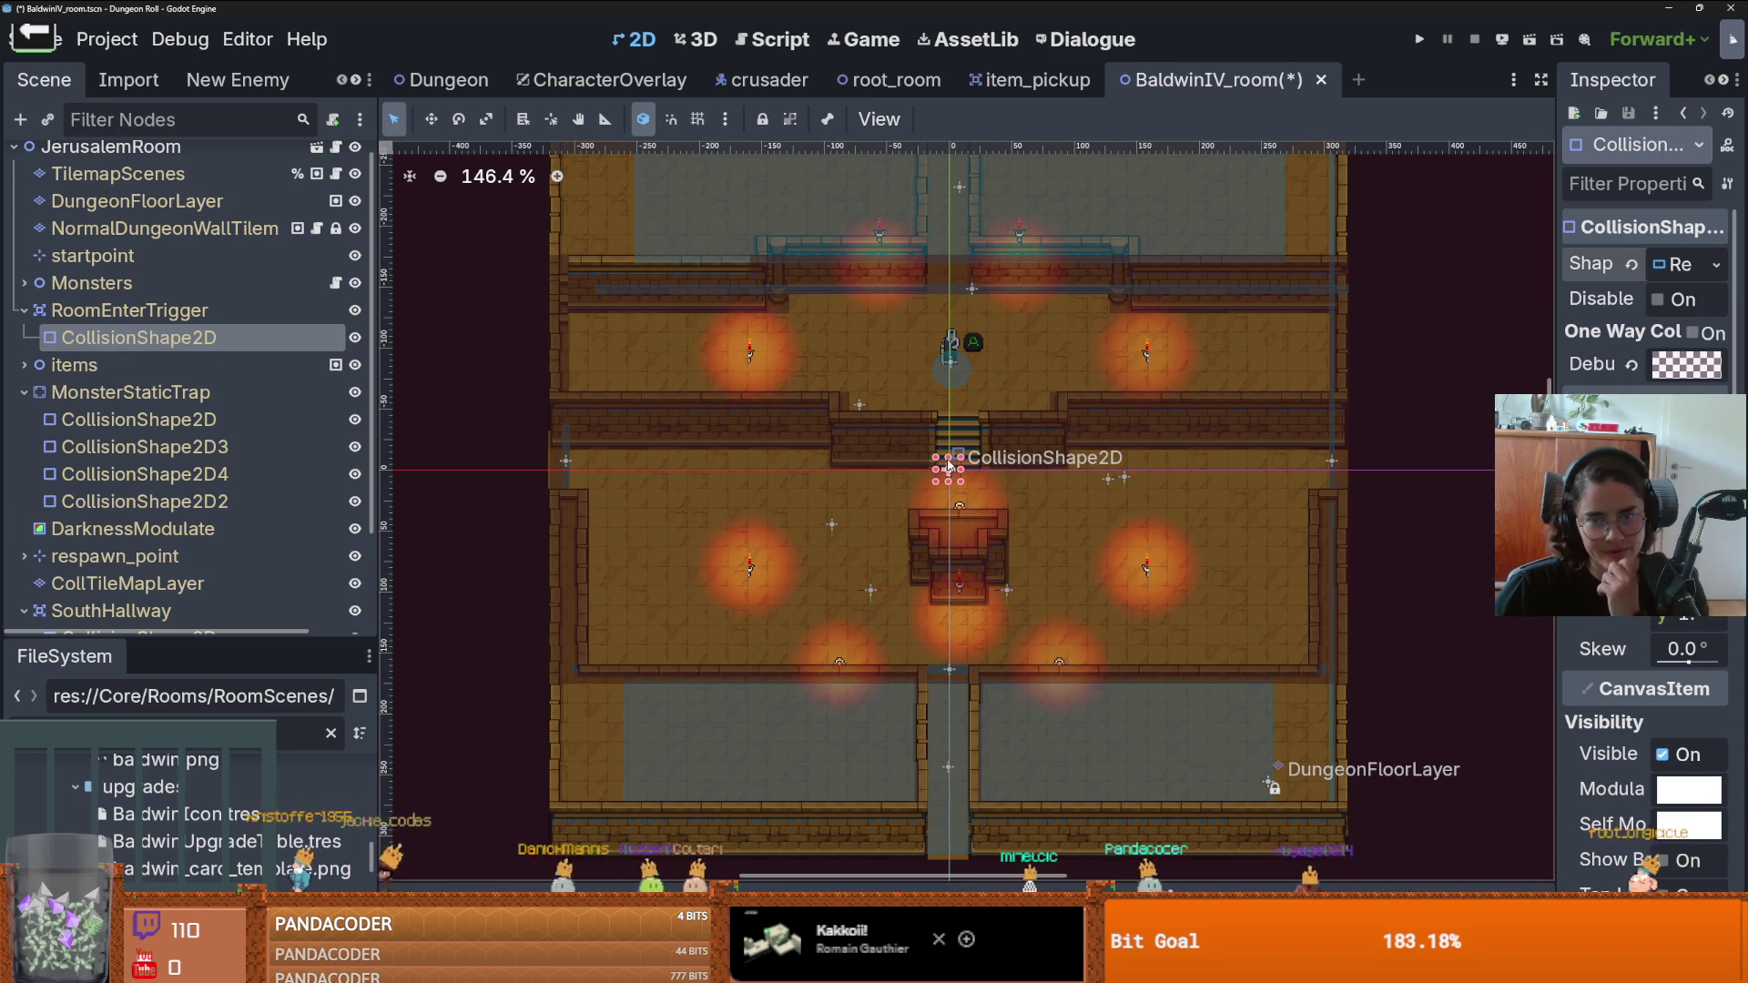
- Stretch the trigger rectangle across and down over the main room, then save
scroll(948, 460, up, 3)
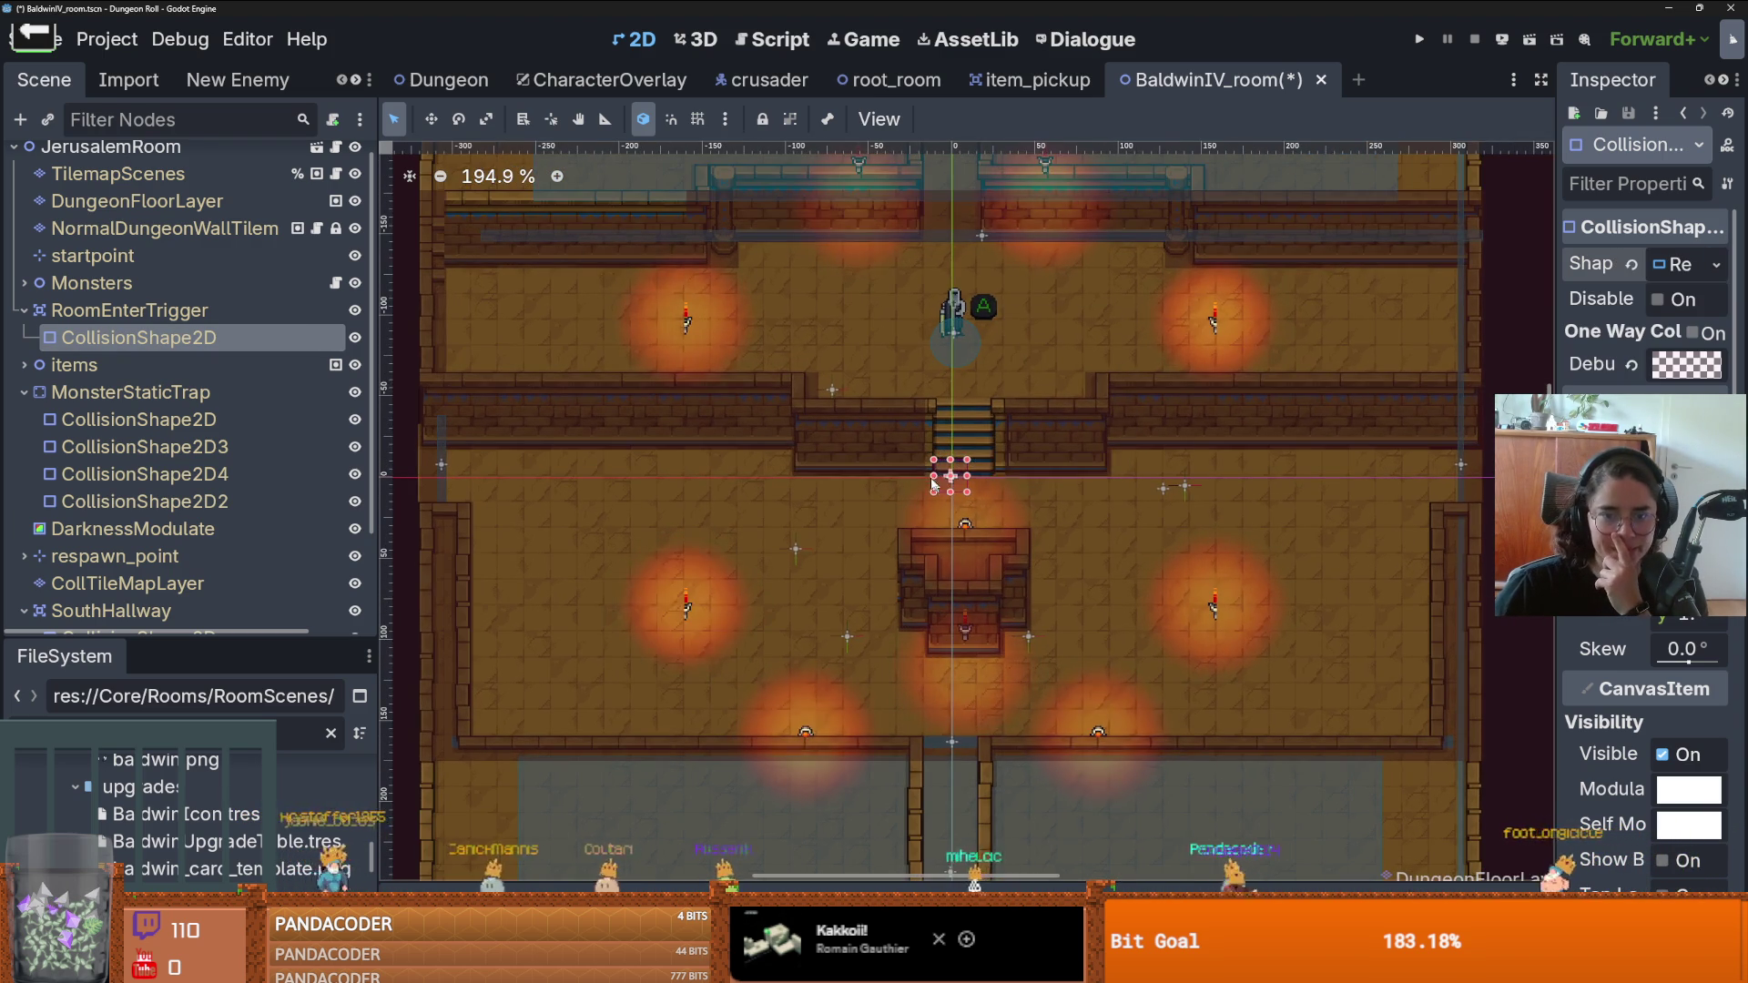
mouse_move(952, 472)
mouse_down()
mouse_move(495, 448)
mouse_move(494, 465)
mouse_move(526, 364)
mouse_move(531, 235)
mouse_move(540, 253)
mouse_up()
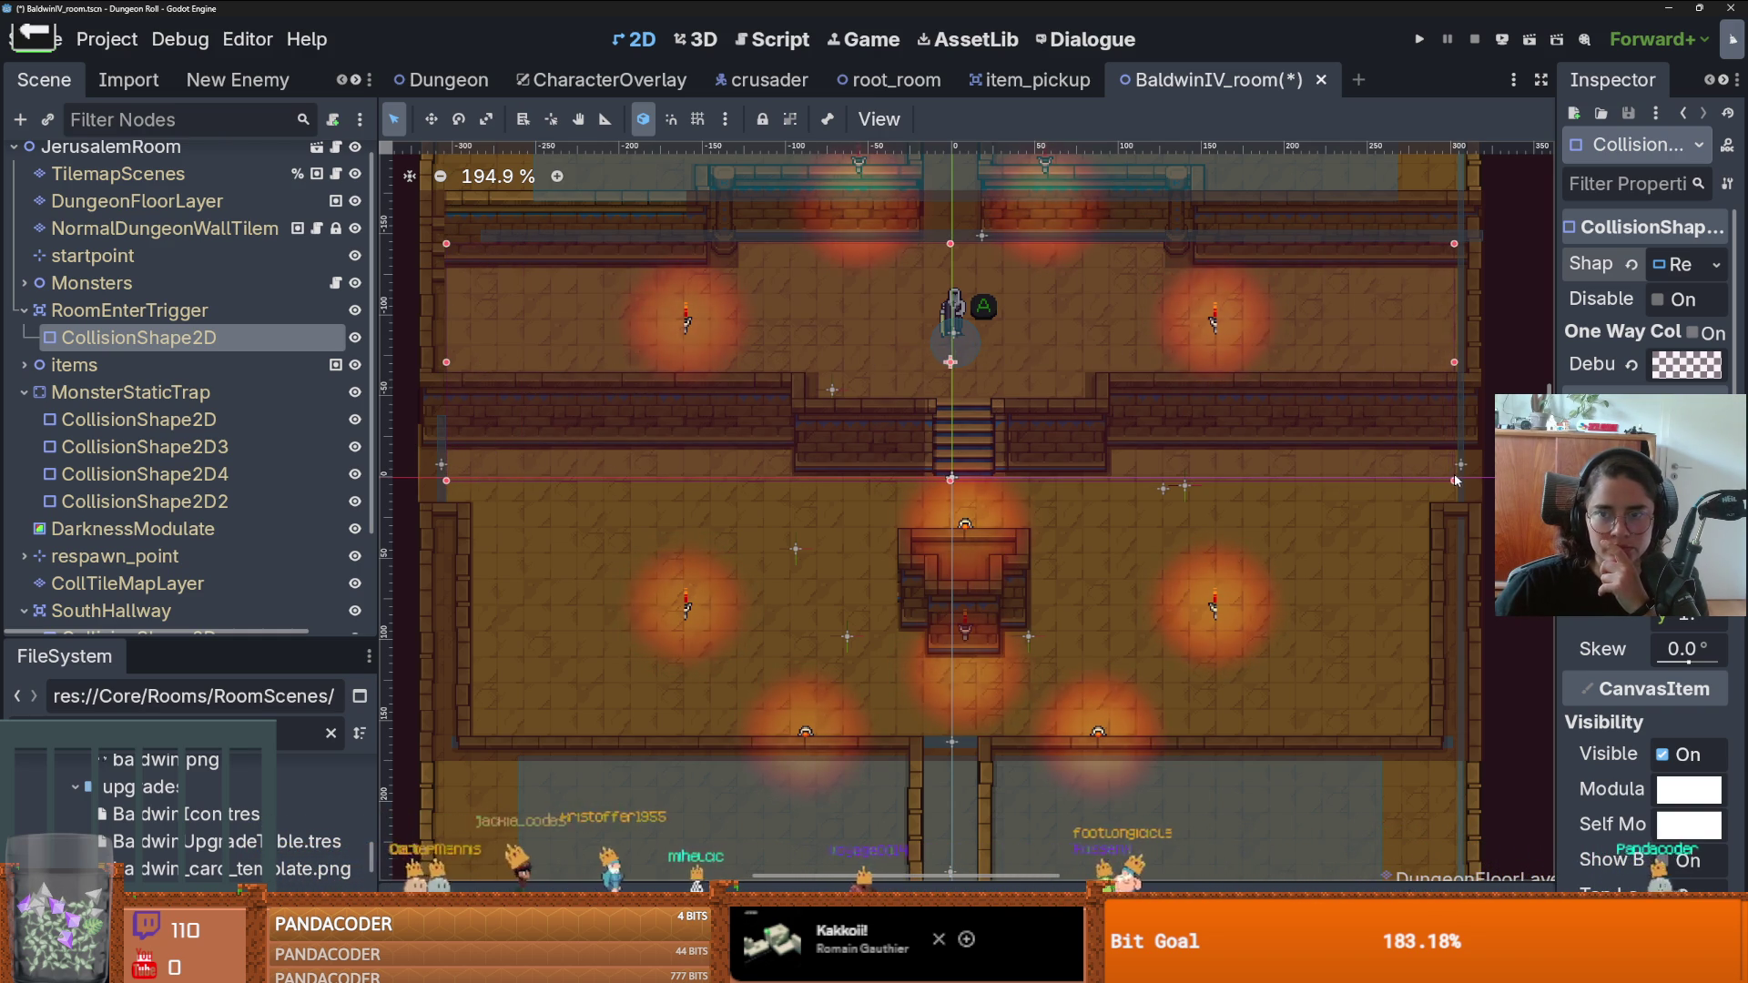
drag(1455, 481, 1458, 479)
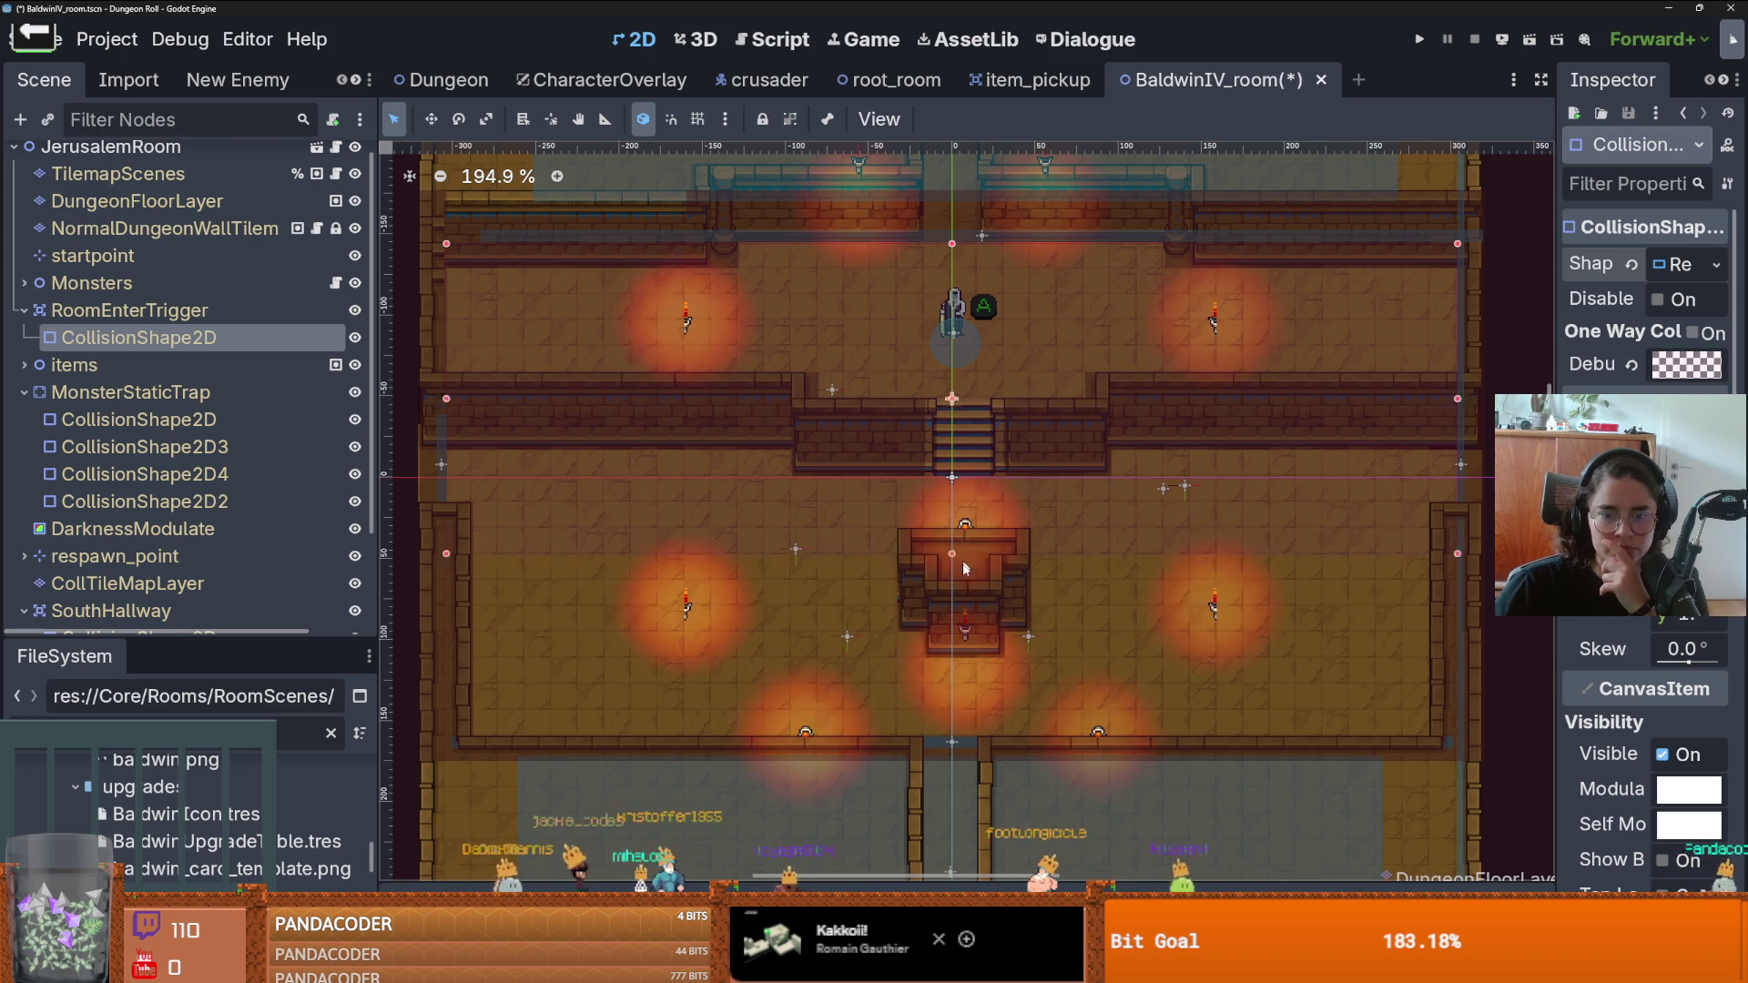
drag(964, 566, 974, 752)
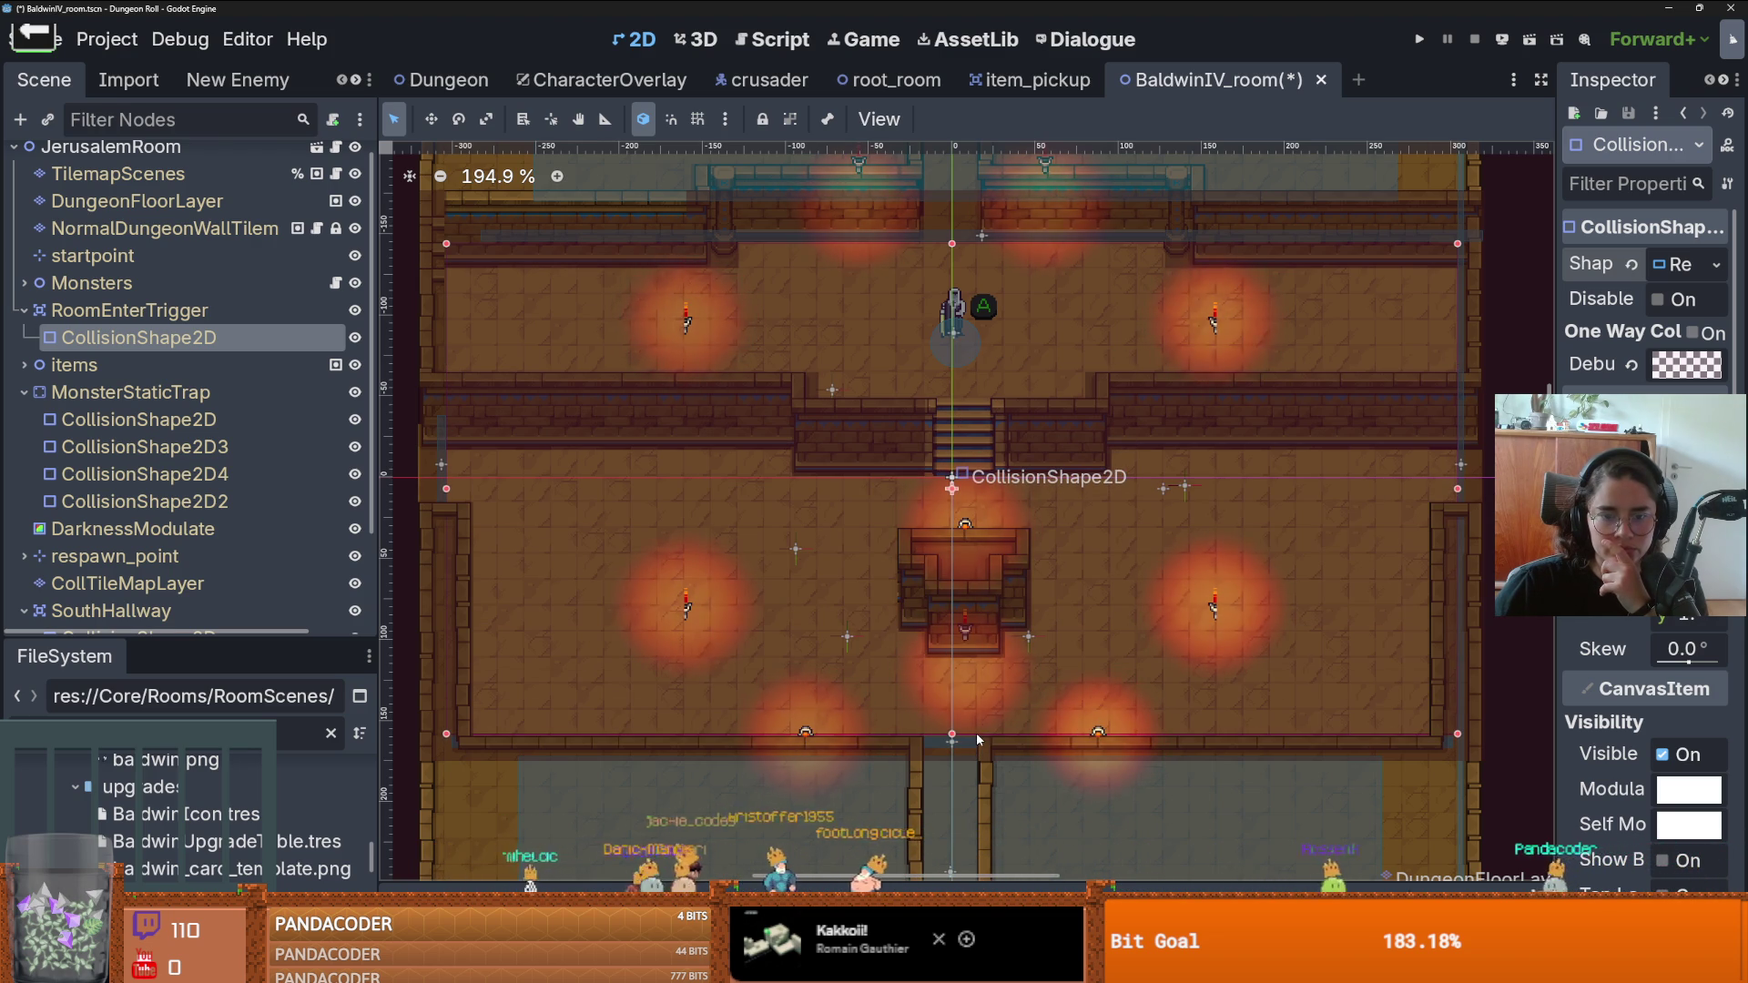
scroll(976, 733, up, 8)
drag(1010, 686, 1010, 694)
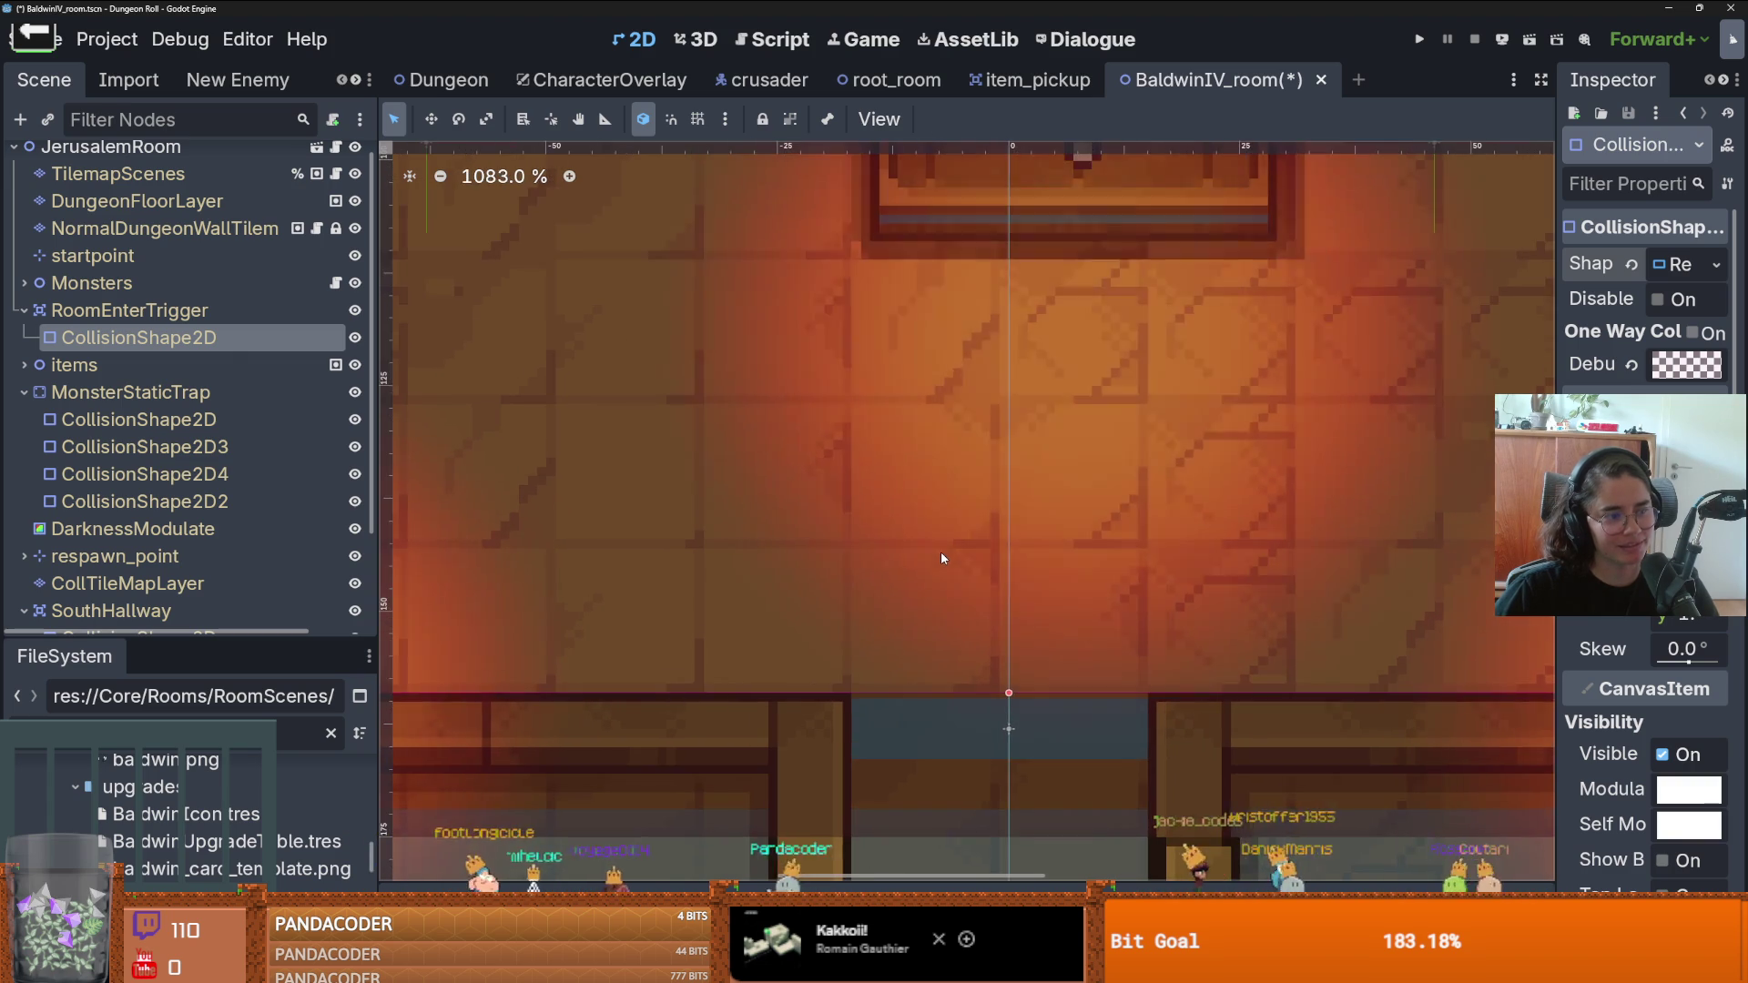
scroll(941, 552, down, 1)
key(ctrl+s)
scroll(925, 574, down, 9)
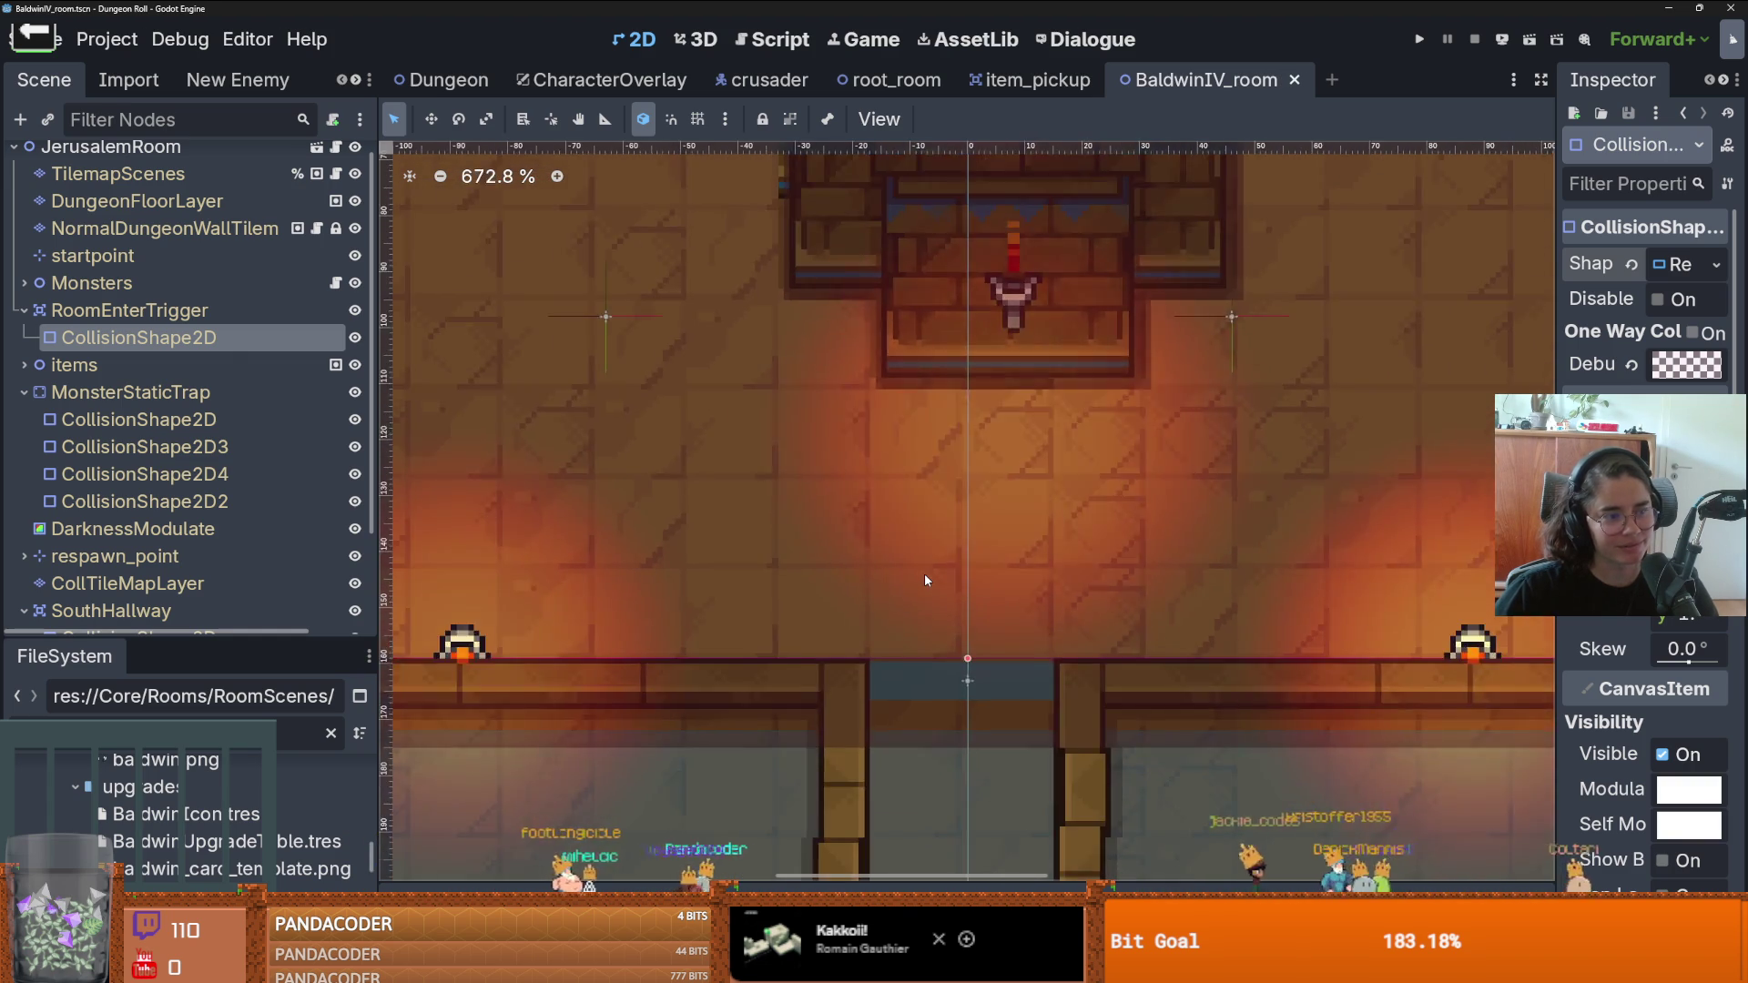
scroll(971, 482, up, 4)
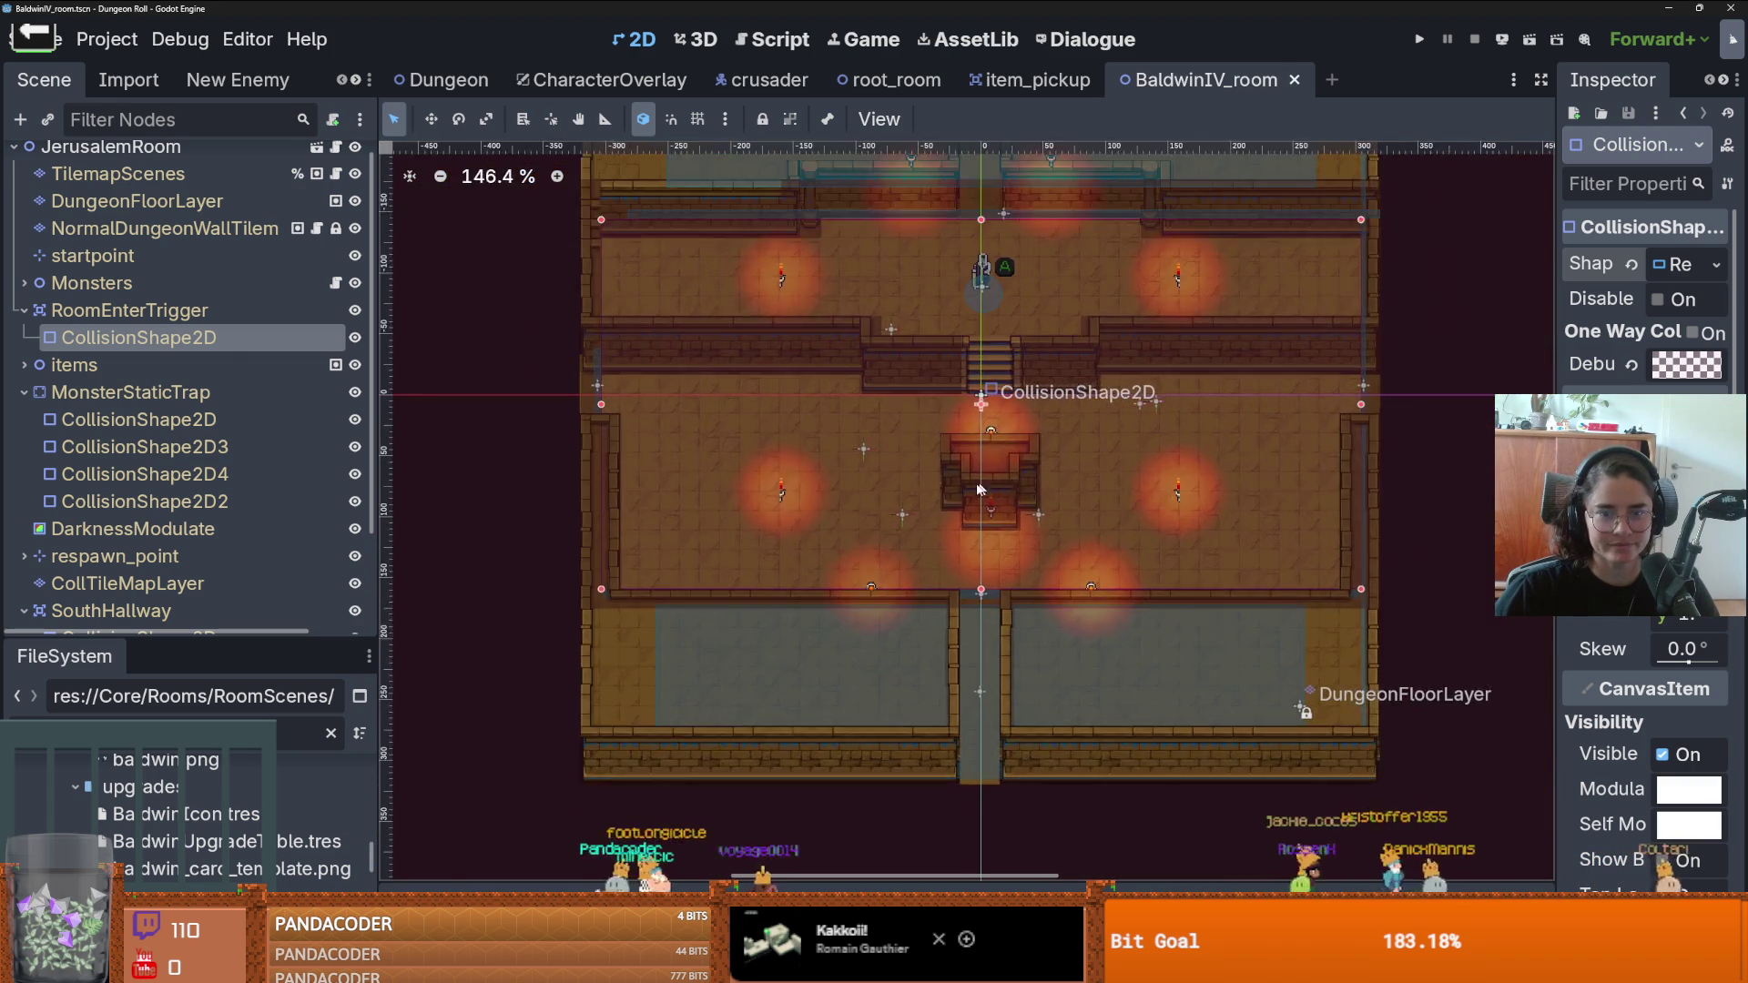
- Select the TilemapScenes layer in tile-select mode and enlarge the 2D view
click(208, 182)
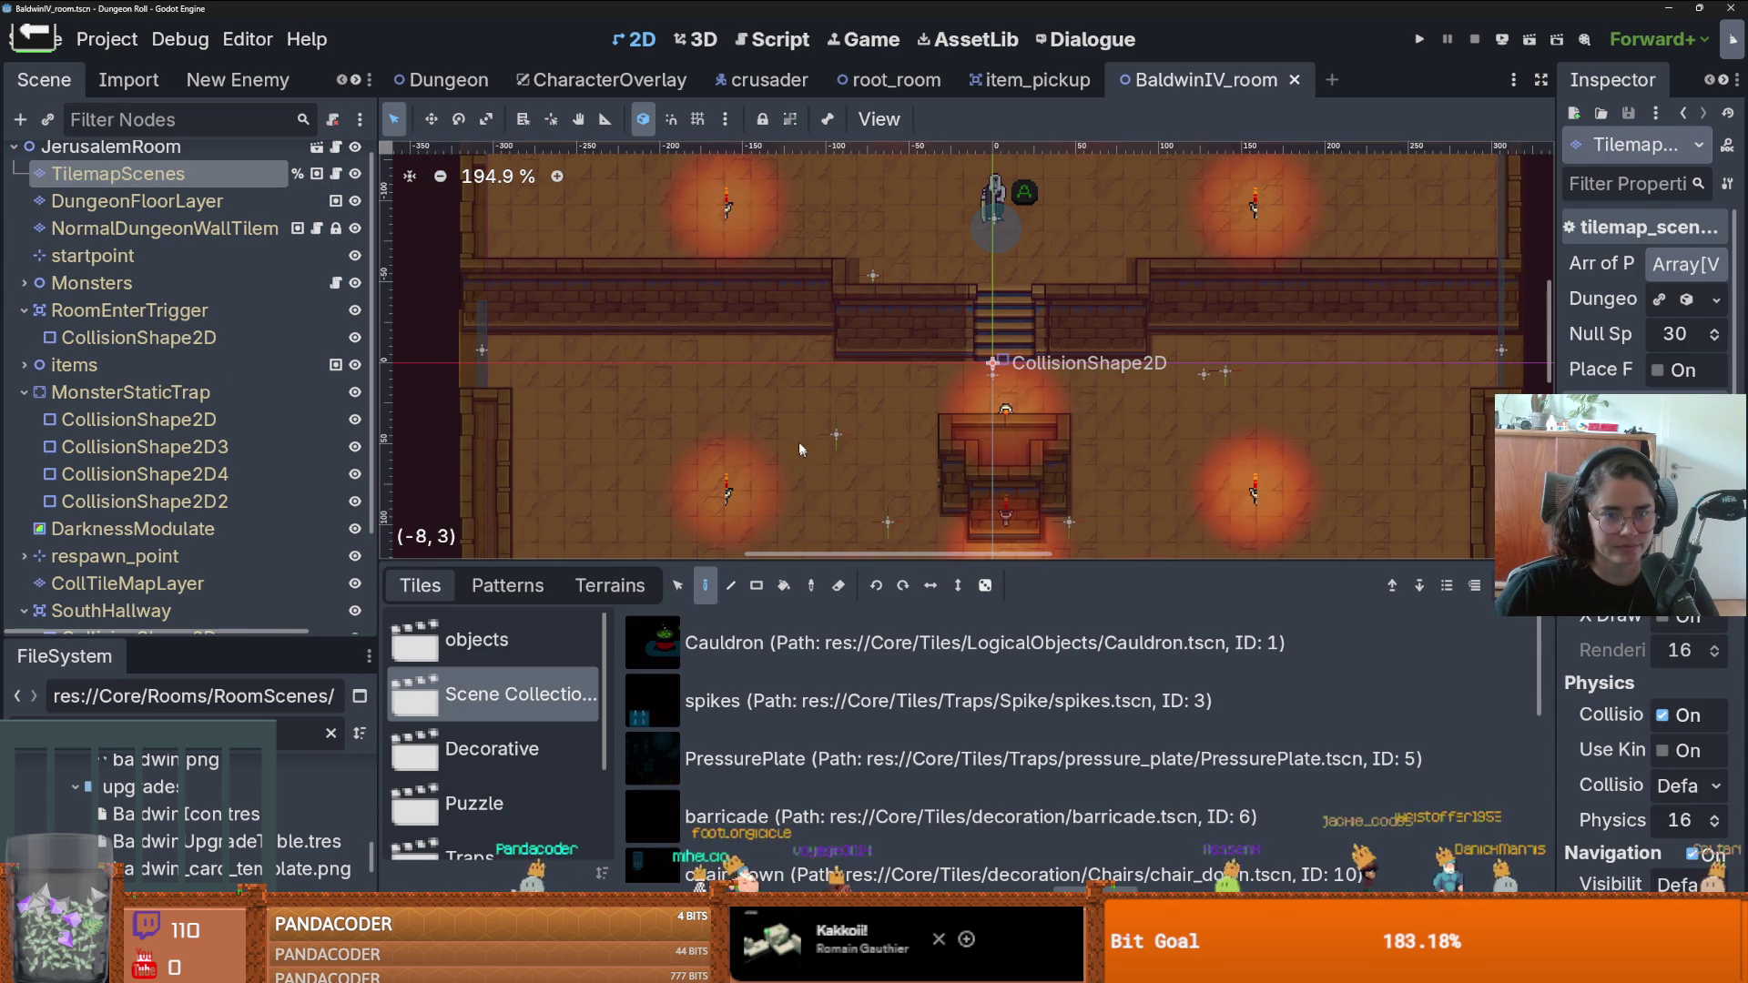
click(679, 585)
drag(683, 562, 683, 712)
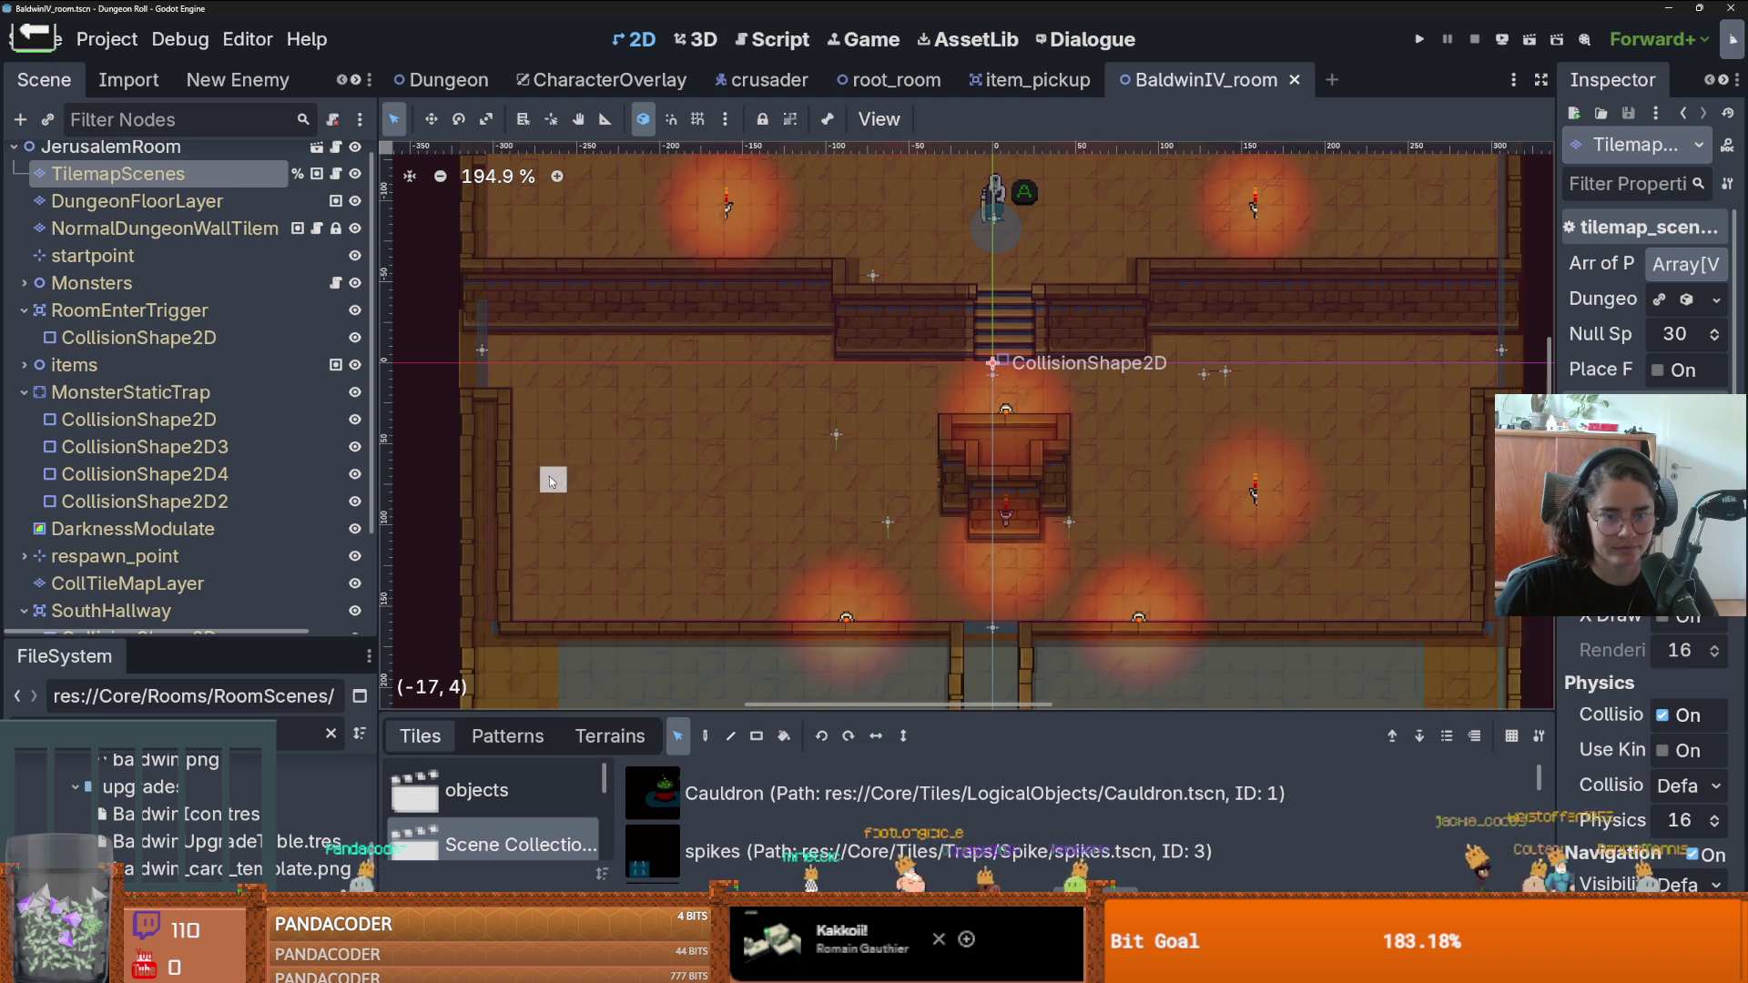
scroll(583, 398, down, 1)
scroll(581, 391, down, 1)
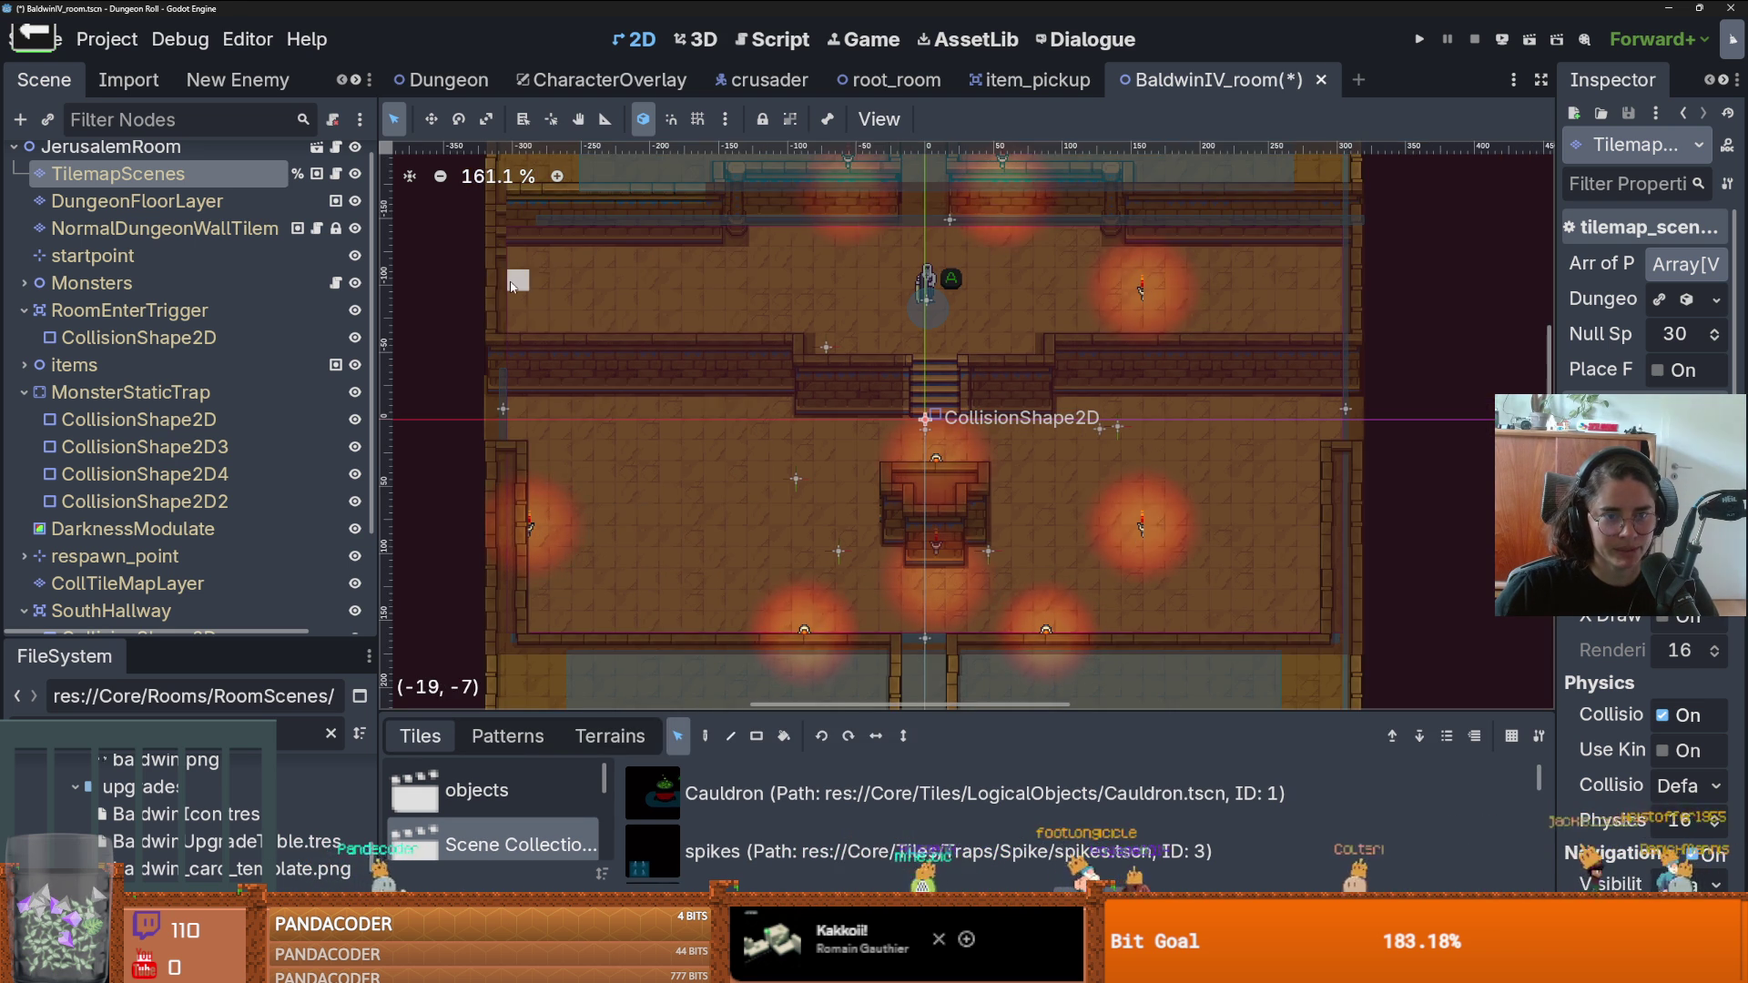
scroll(856, 471, right, 3)
scroll(855, 471, down, 2)
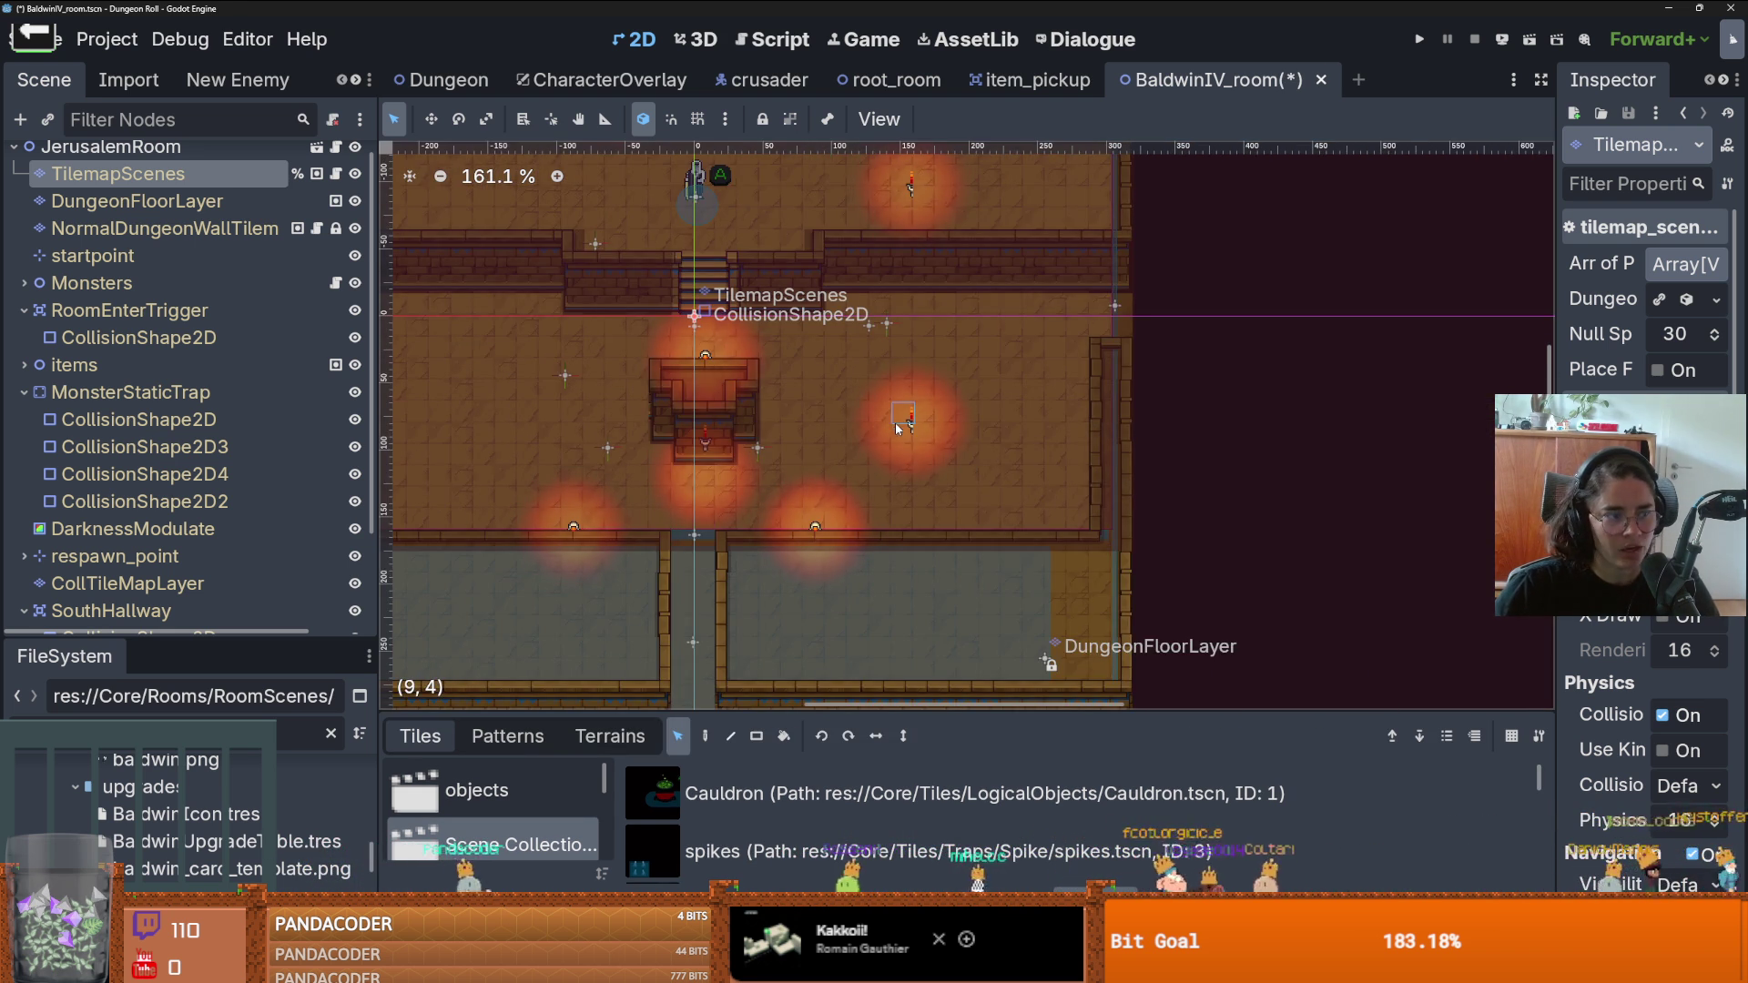
- Move the torch tile further right along the wall
drag(899, 416, 1047, 424)
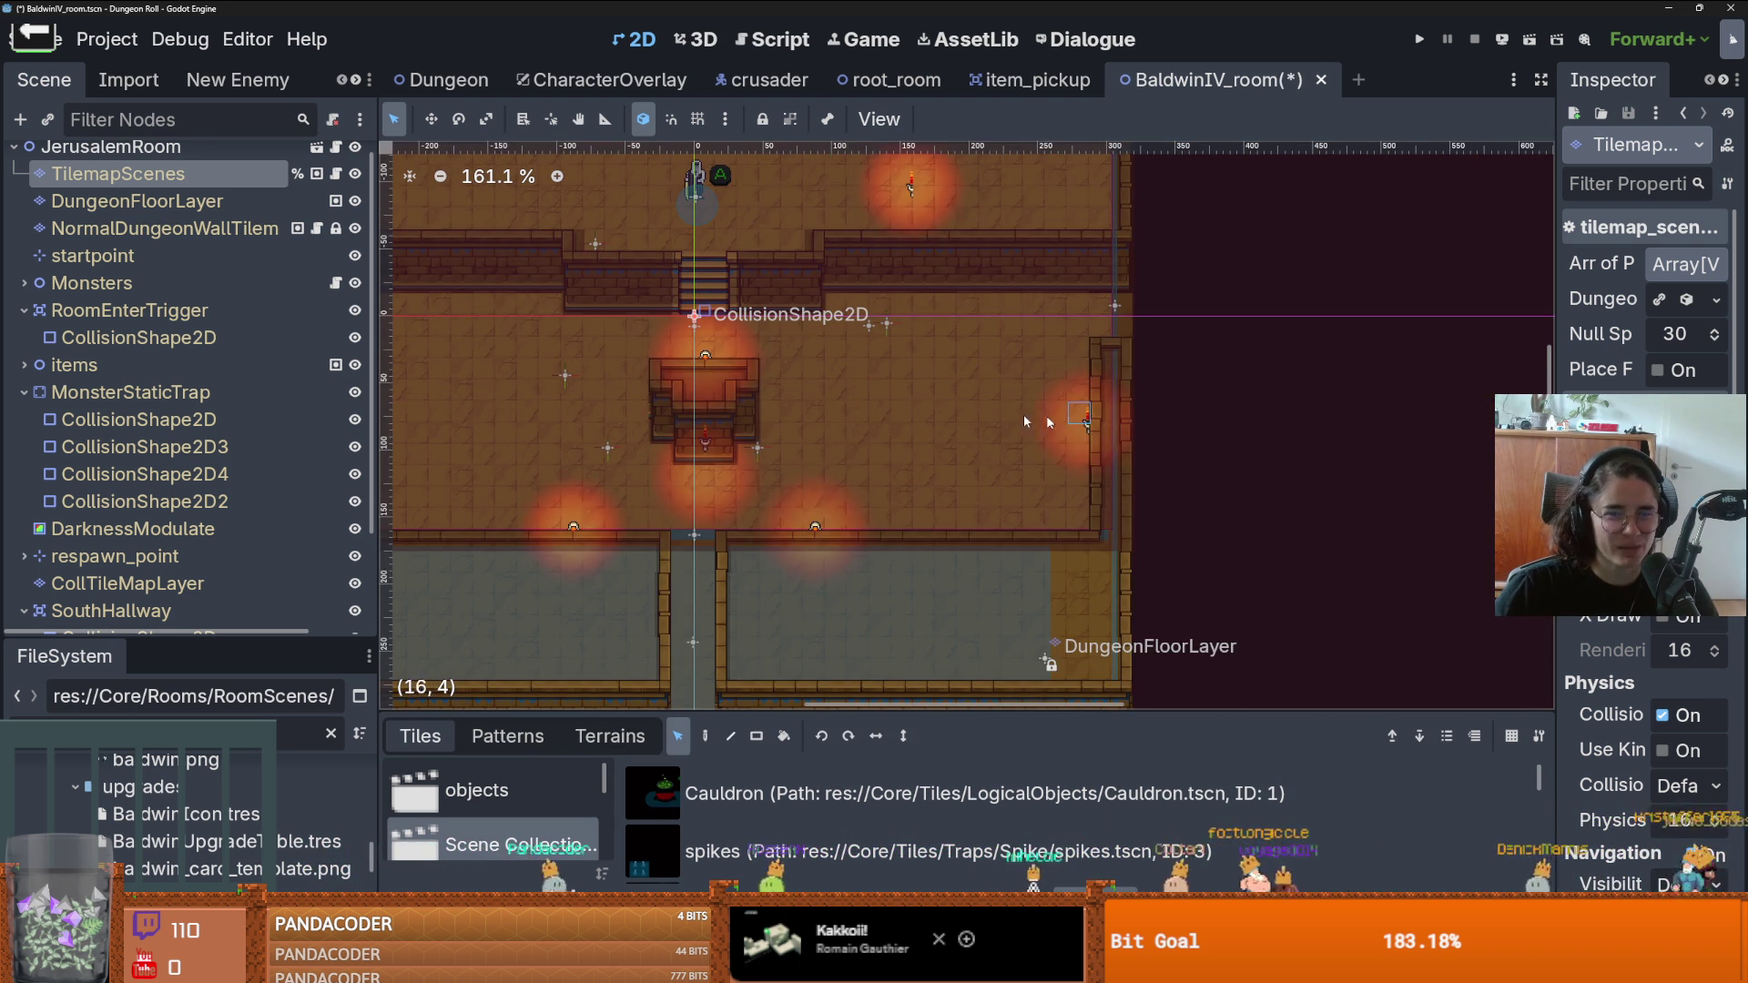
scroll(1047, 424, up, 3)
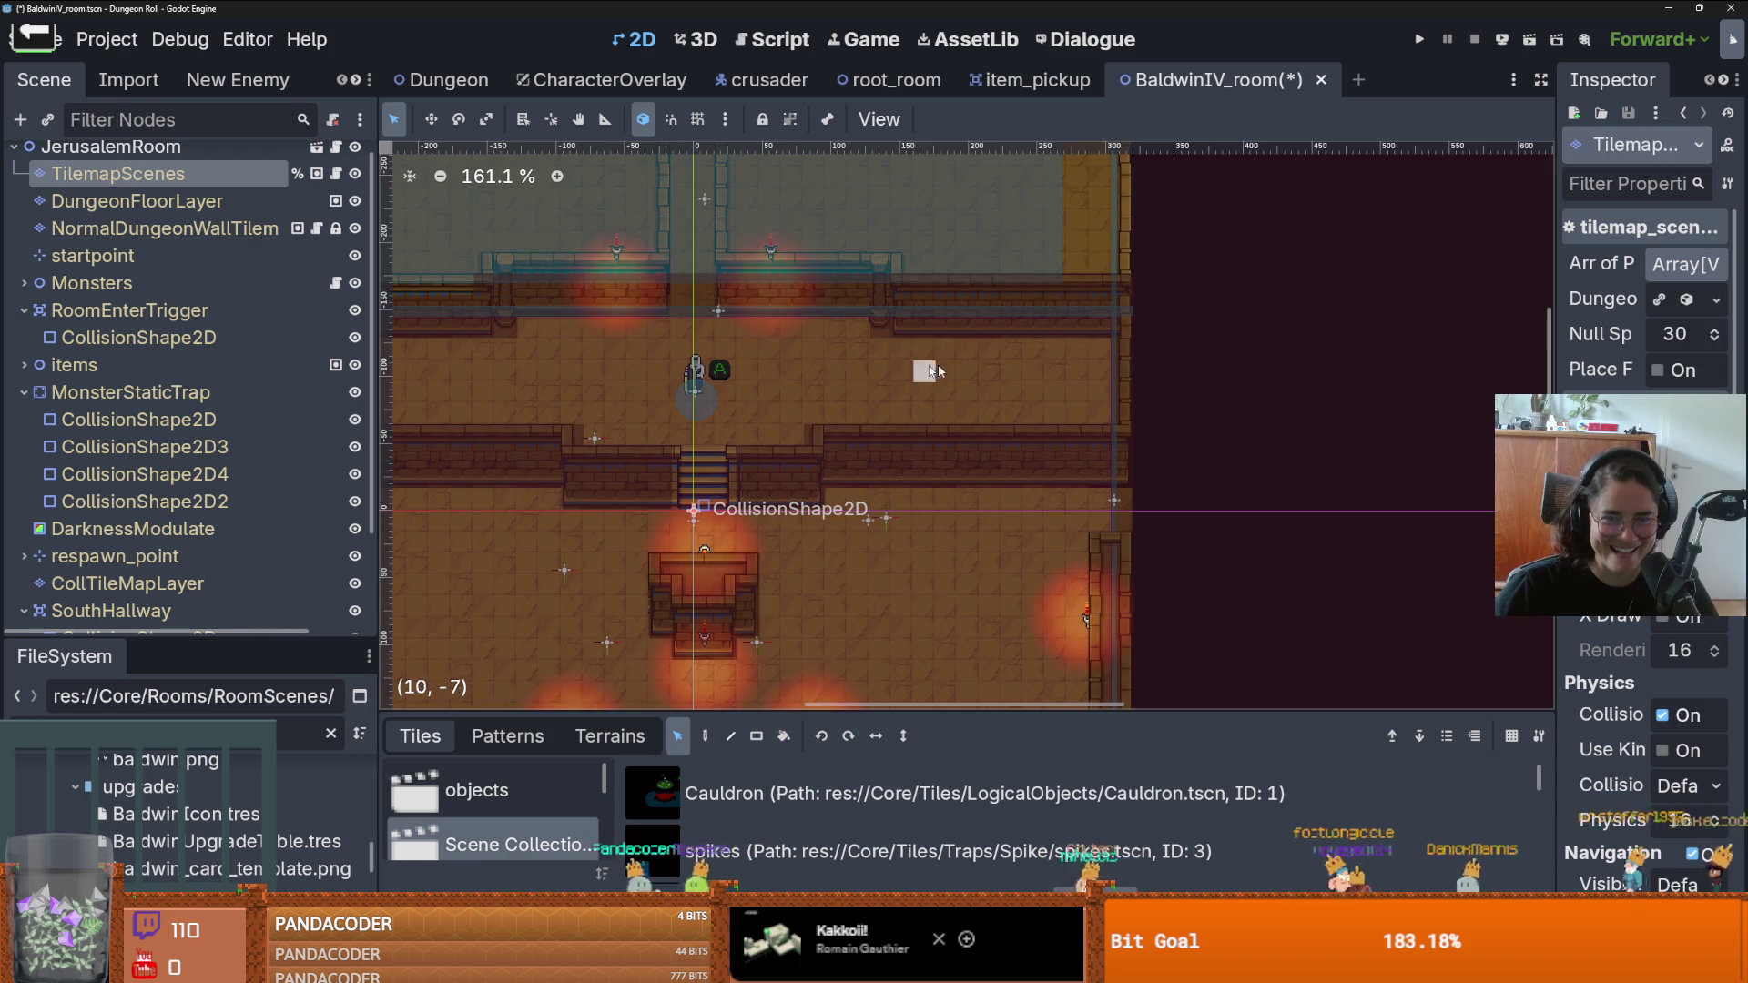
scroll(1095, 362, down, 4)
scroll(1050, 473, up, 4)
scroll(1050, 474, left, 2)
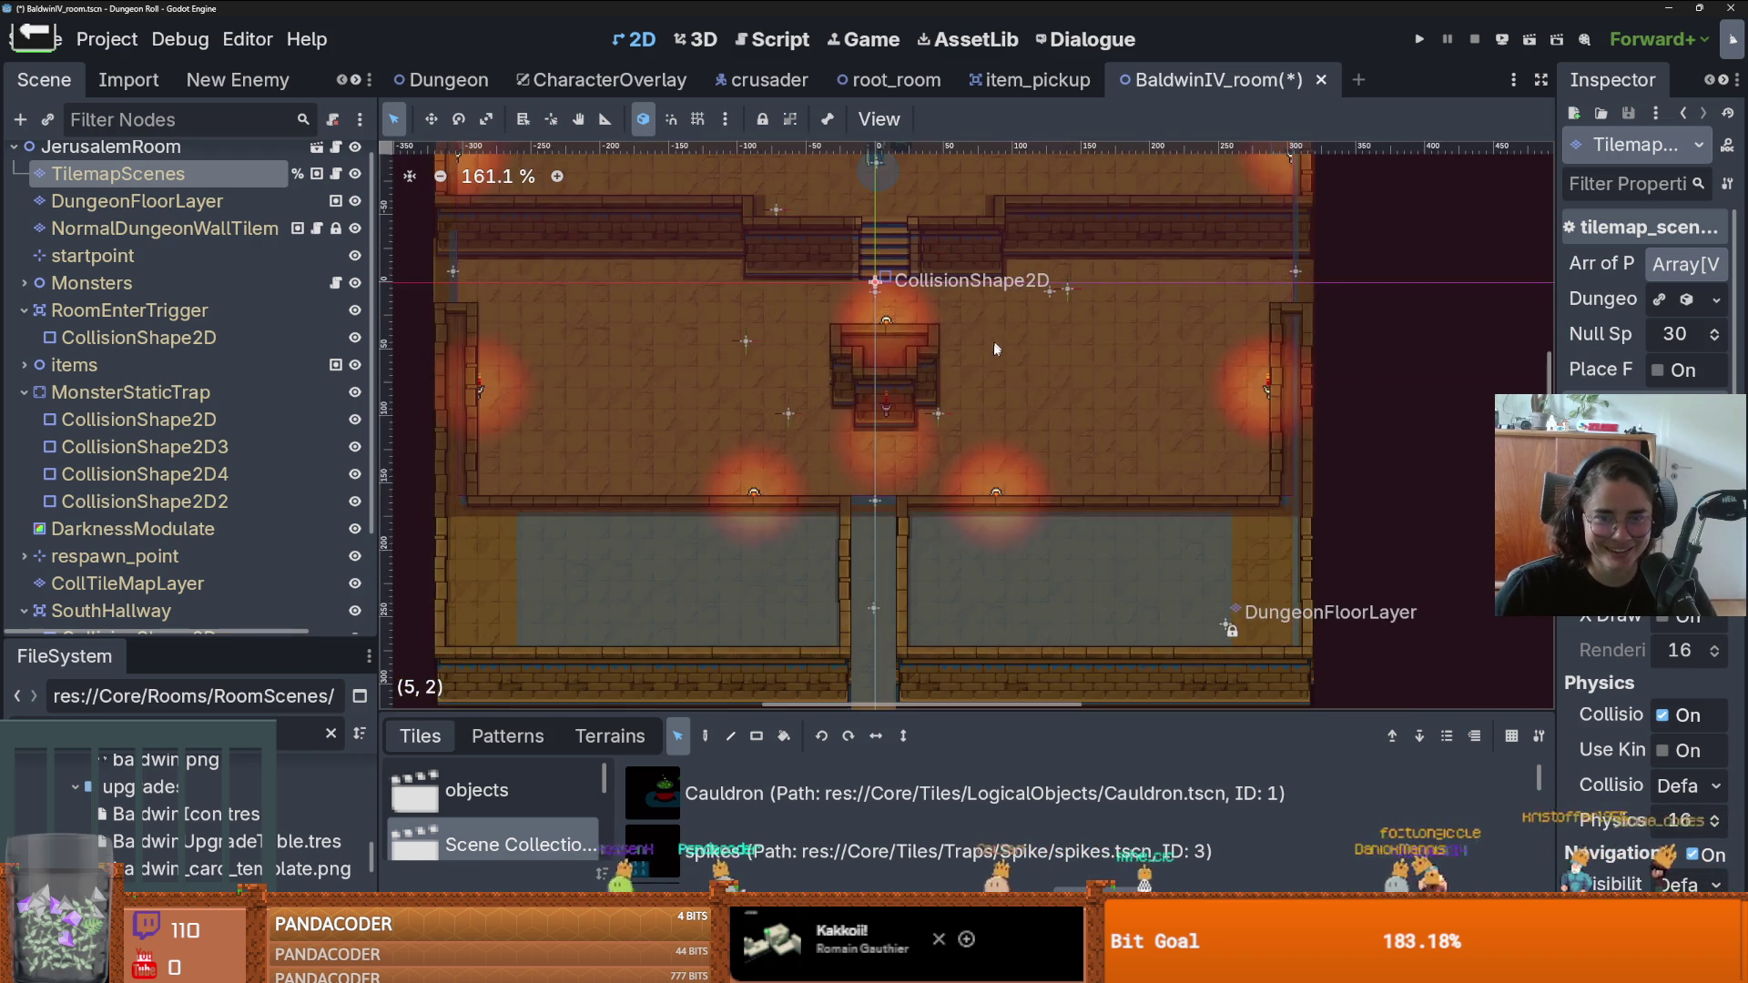
scroll(901, 414, up, 1)
scroll(881, 400, left, 1)
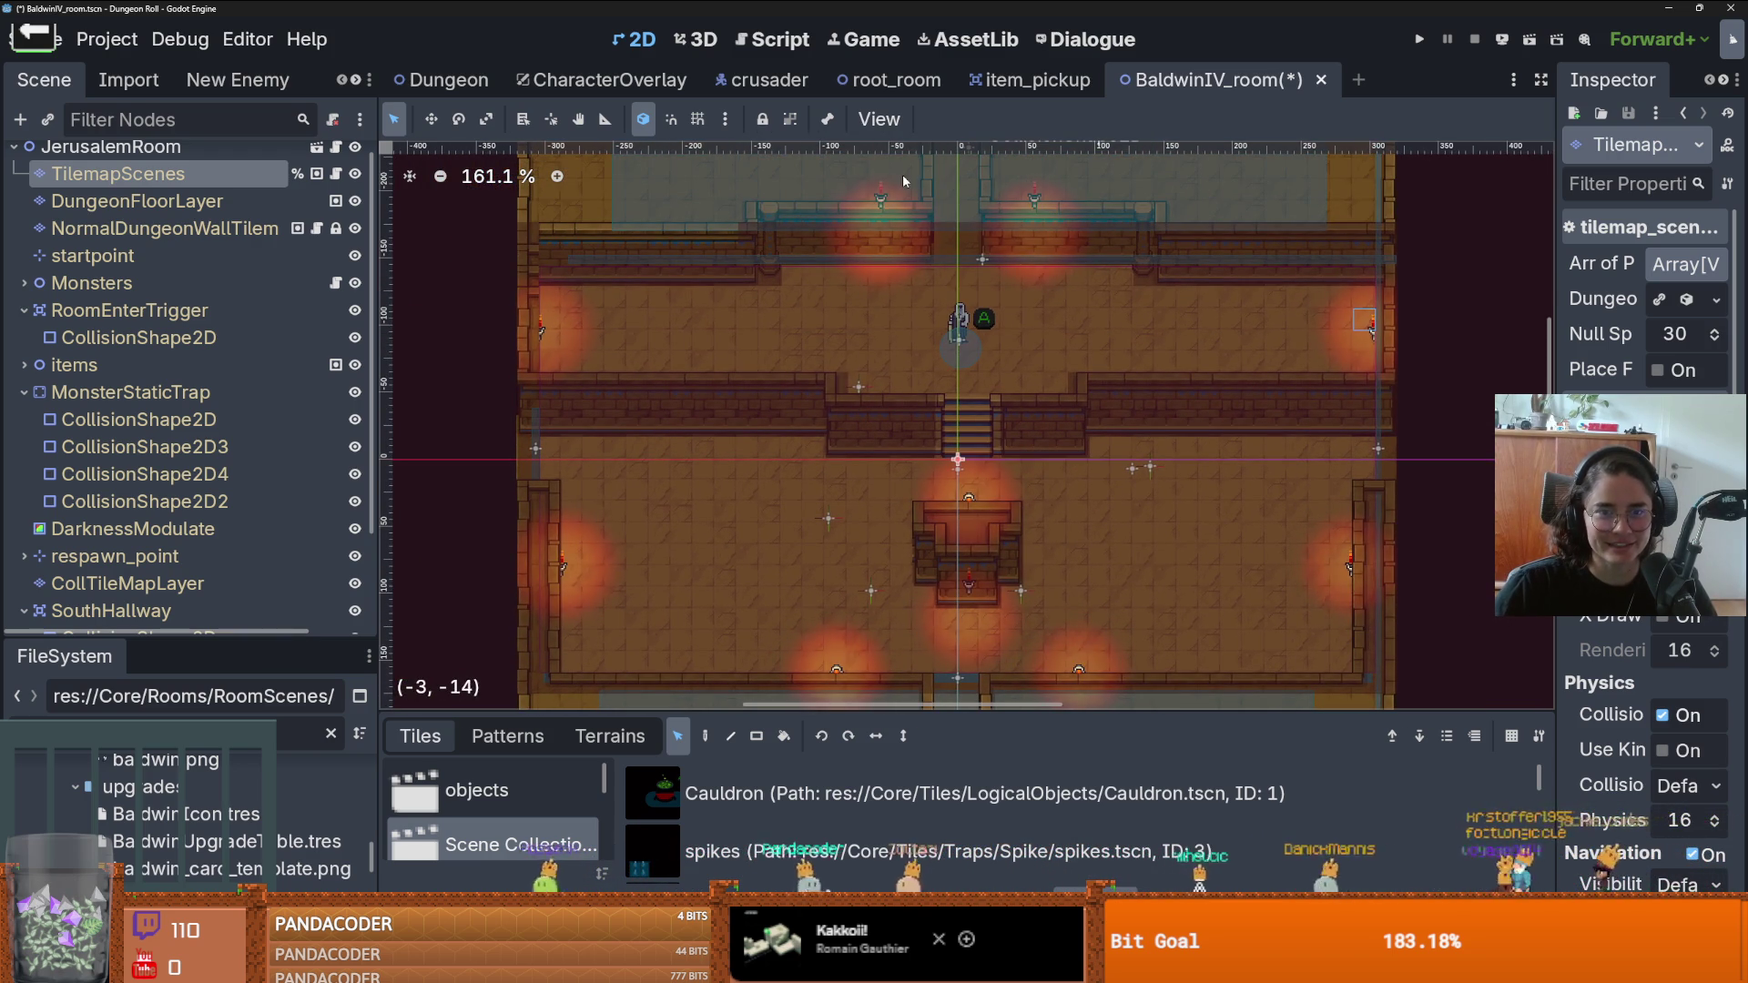
- Relocate a top-corridor lamp to the wall left of the stairs
click(883, 212)
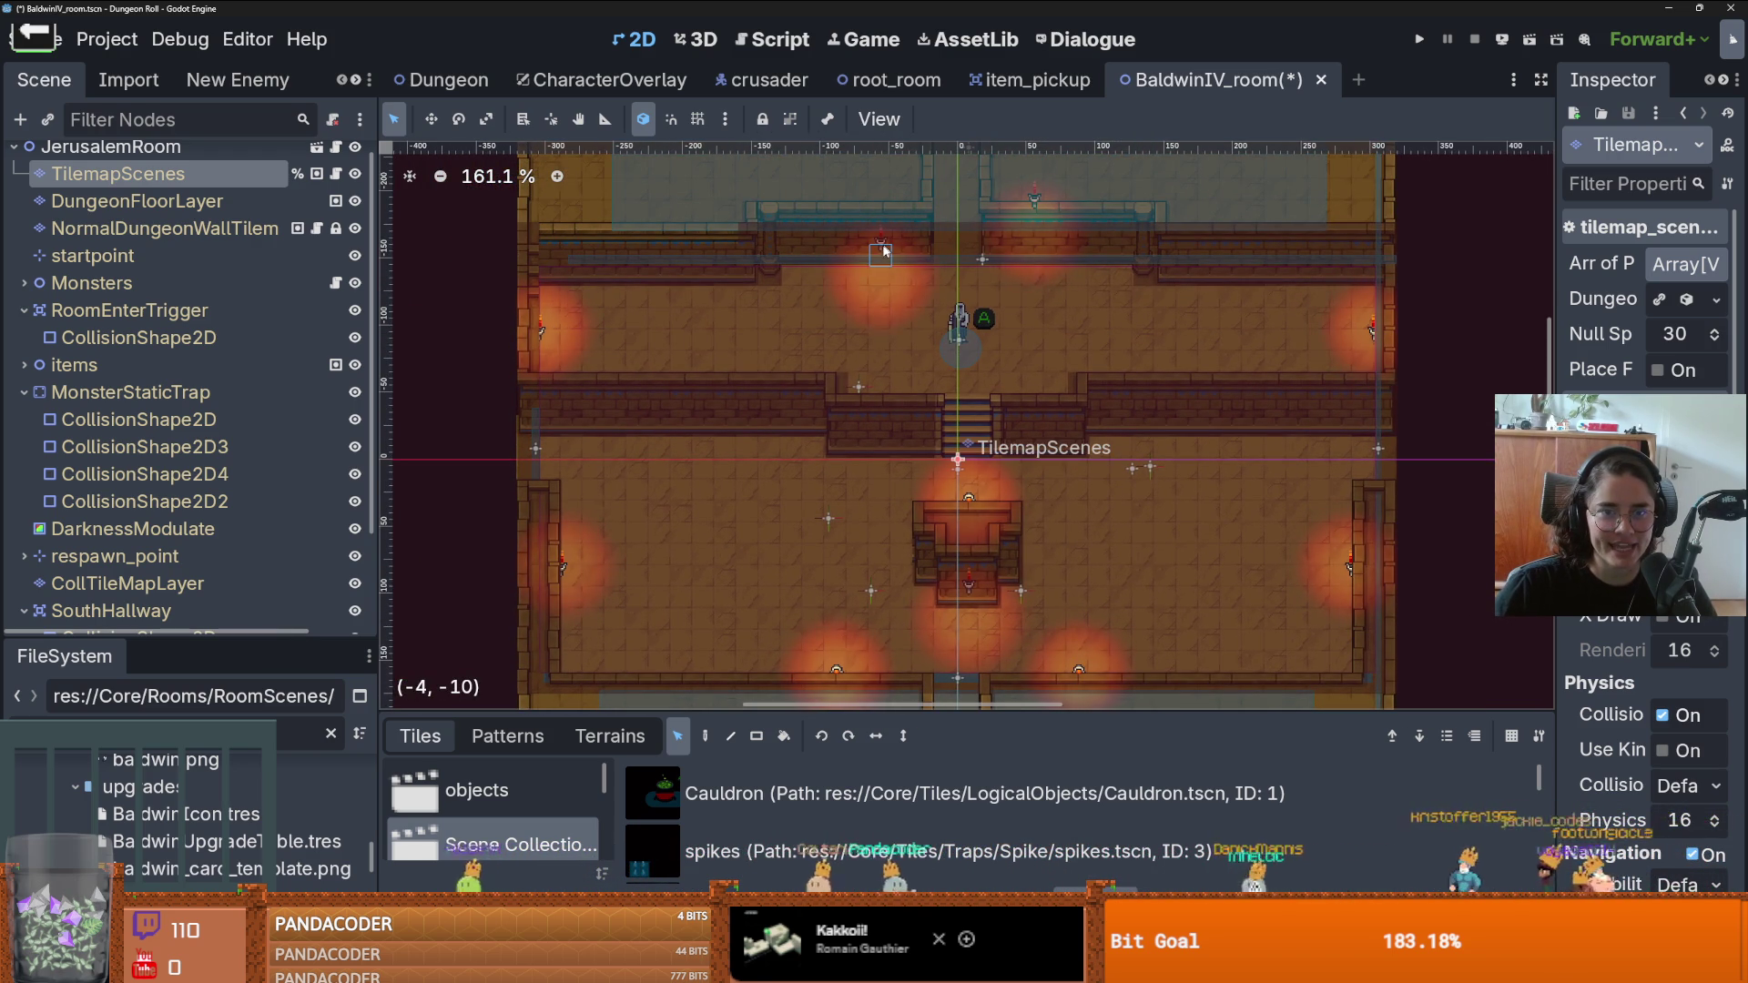
click(882, 239)
click(1036, 215)
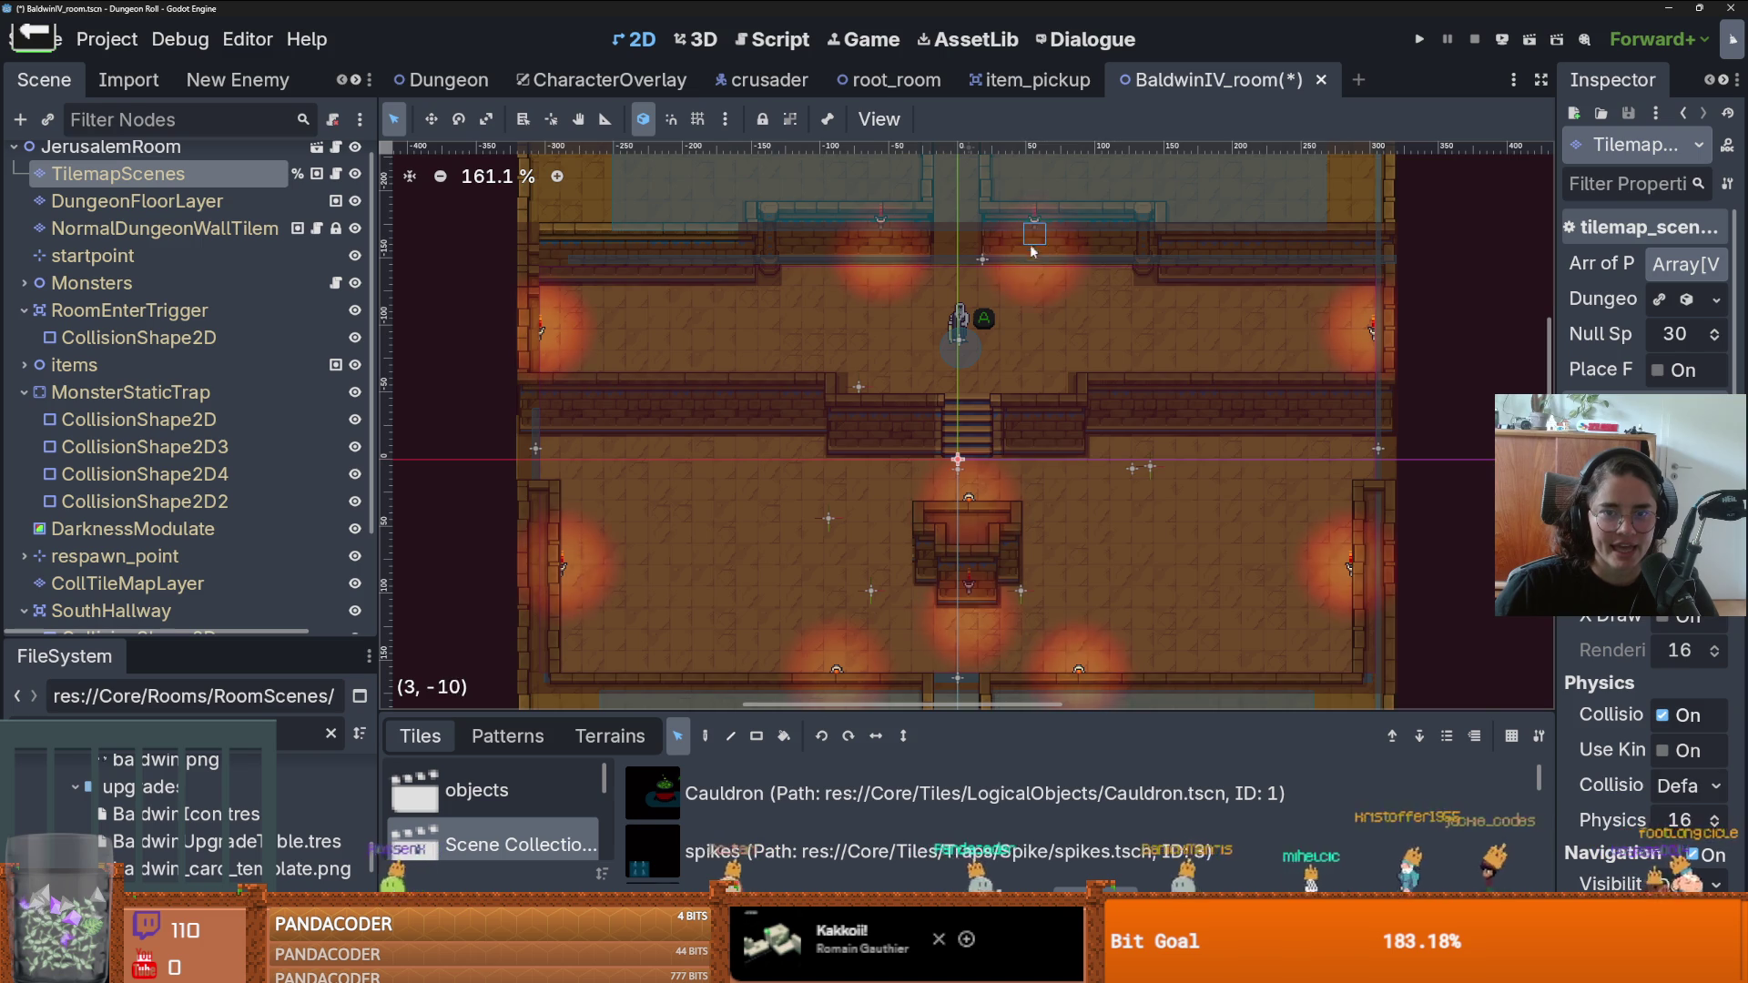
scroll(854, 237, up, 2)
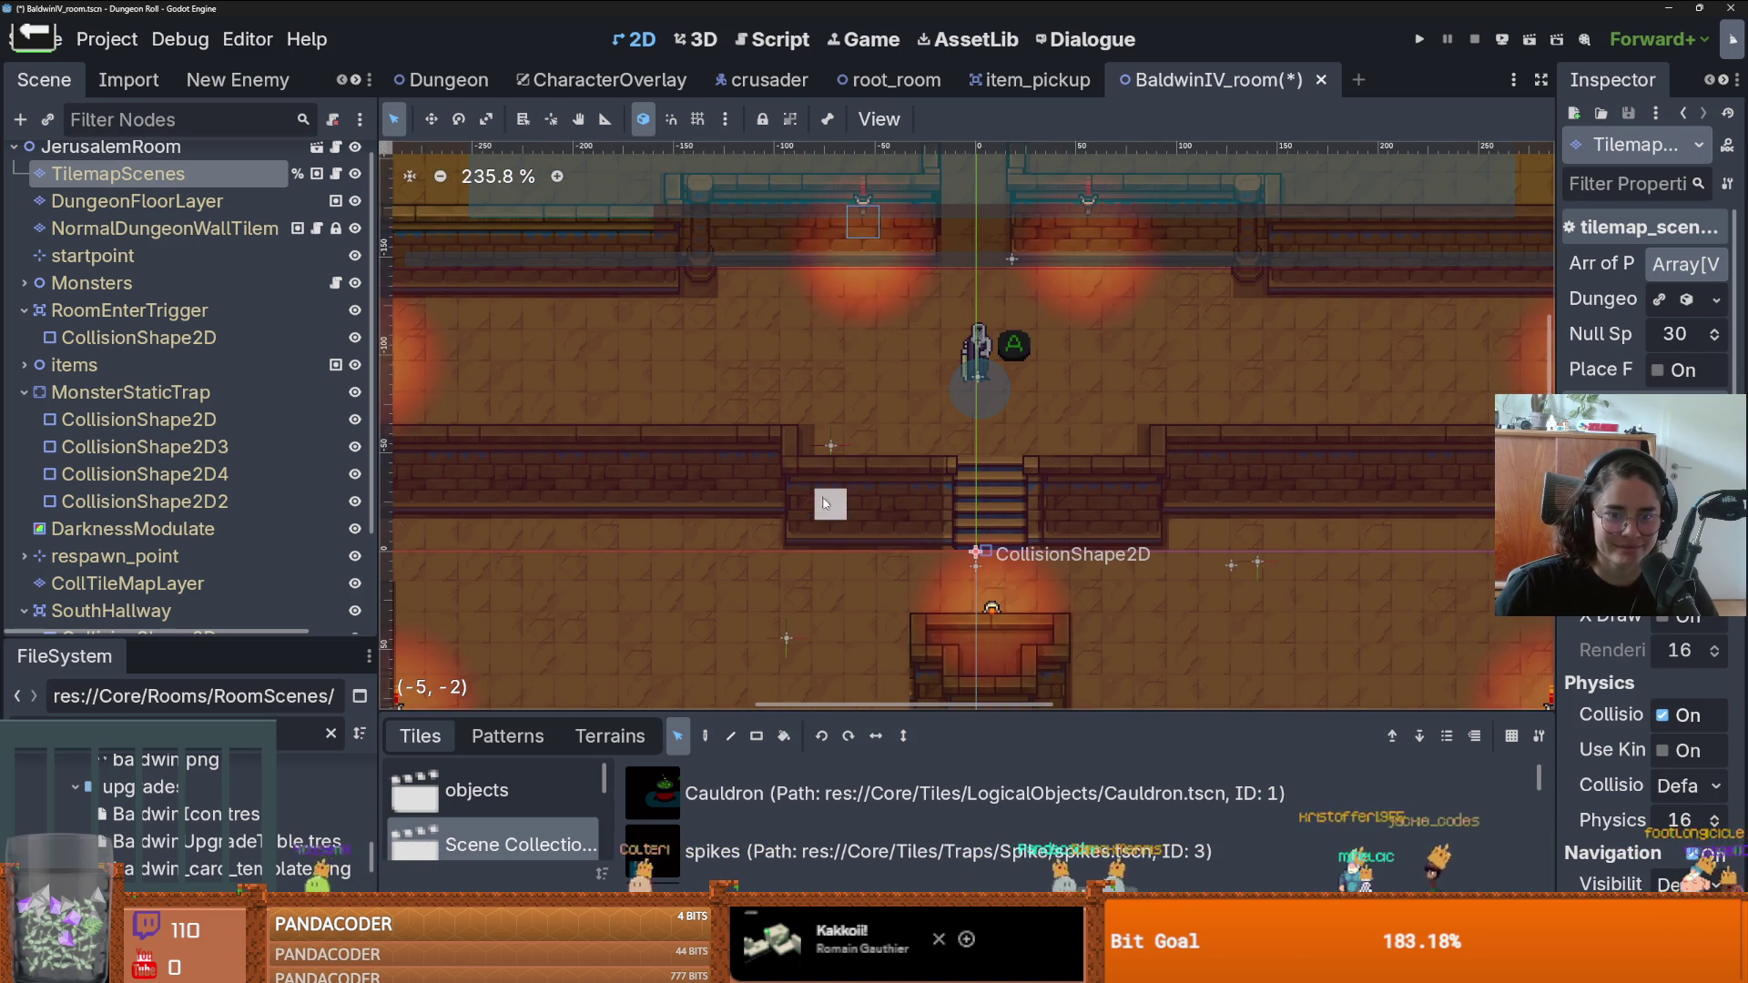
click(828, 479)
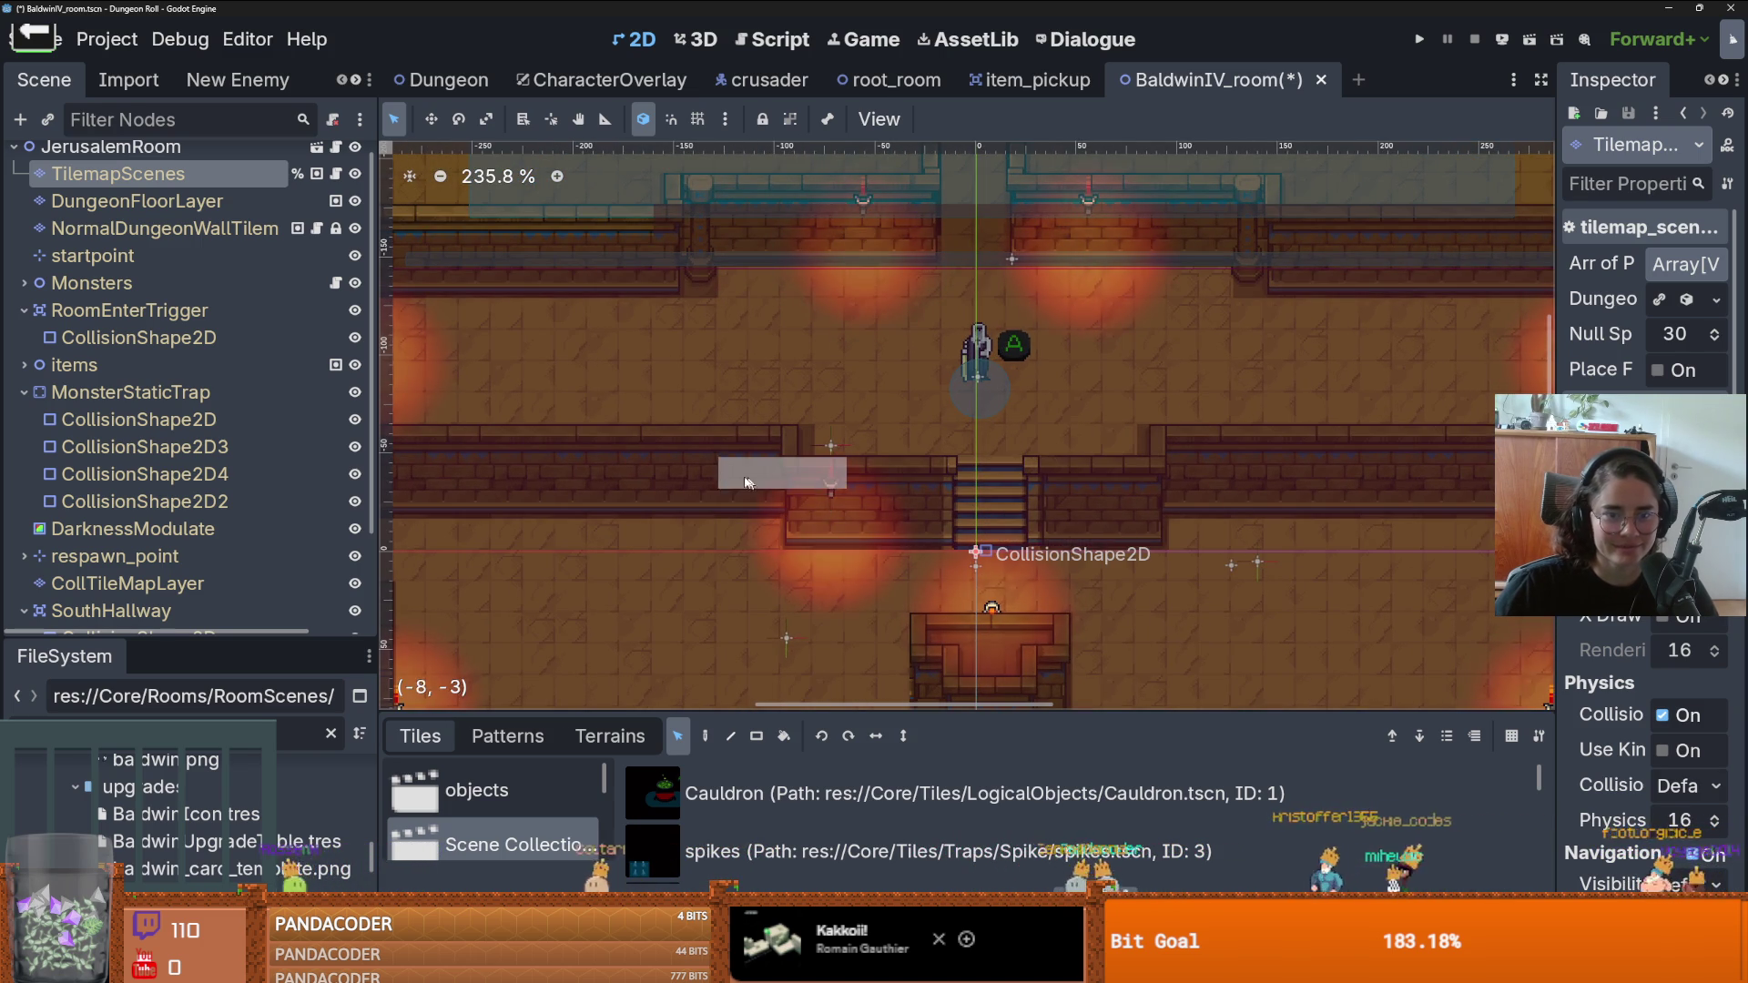
right_click(803, 526)
click(635, 468)
- Place a lamp on the wall right of the stairs and save the room scene
scroll(651, 488, down, 2)
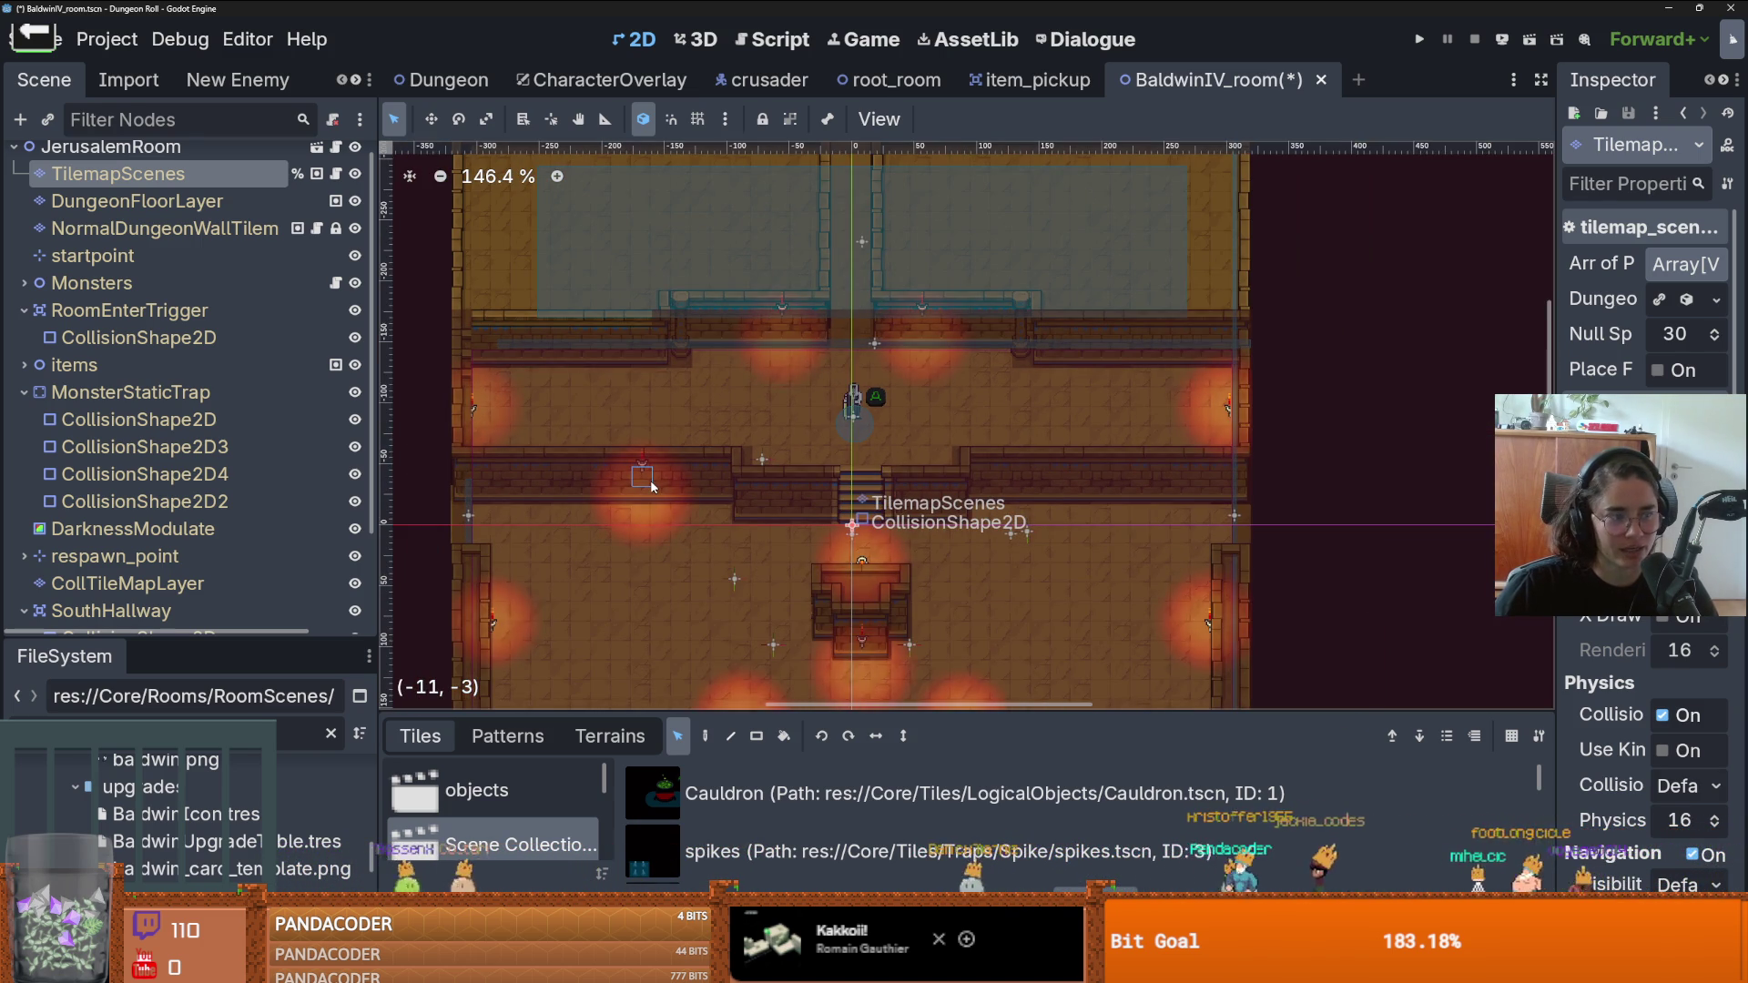
click(645, 482)
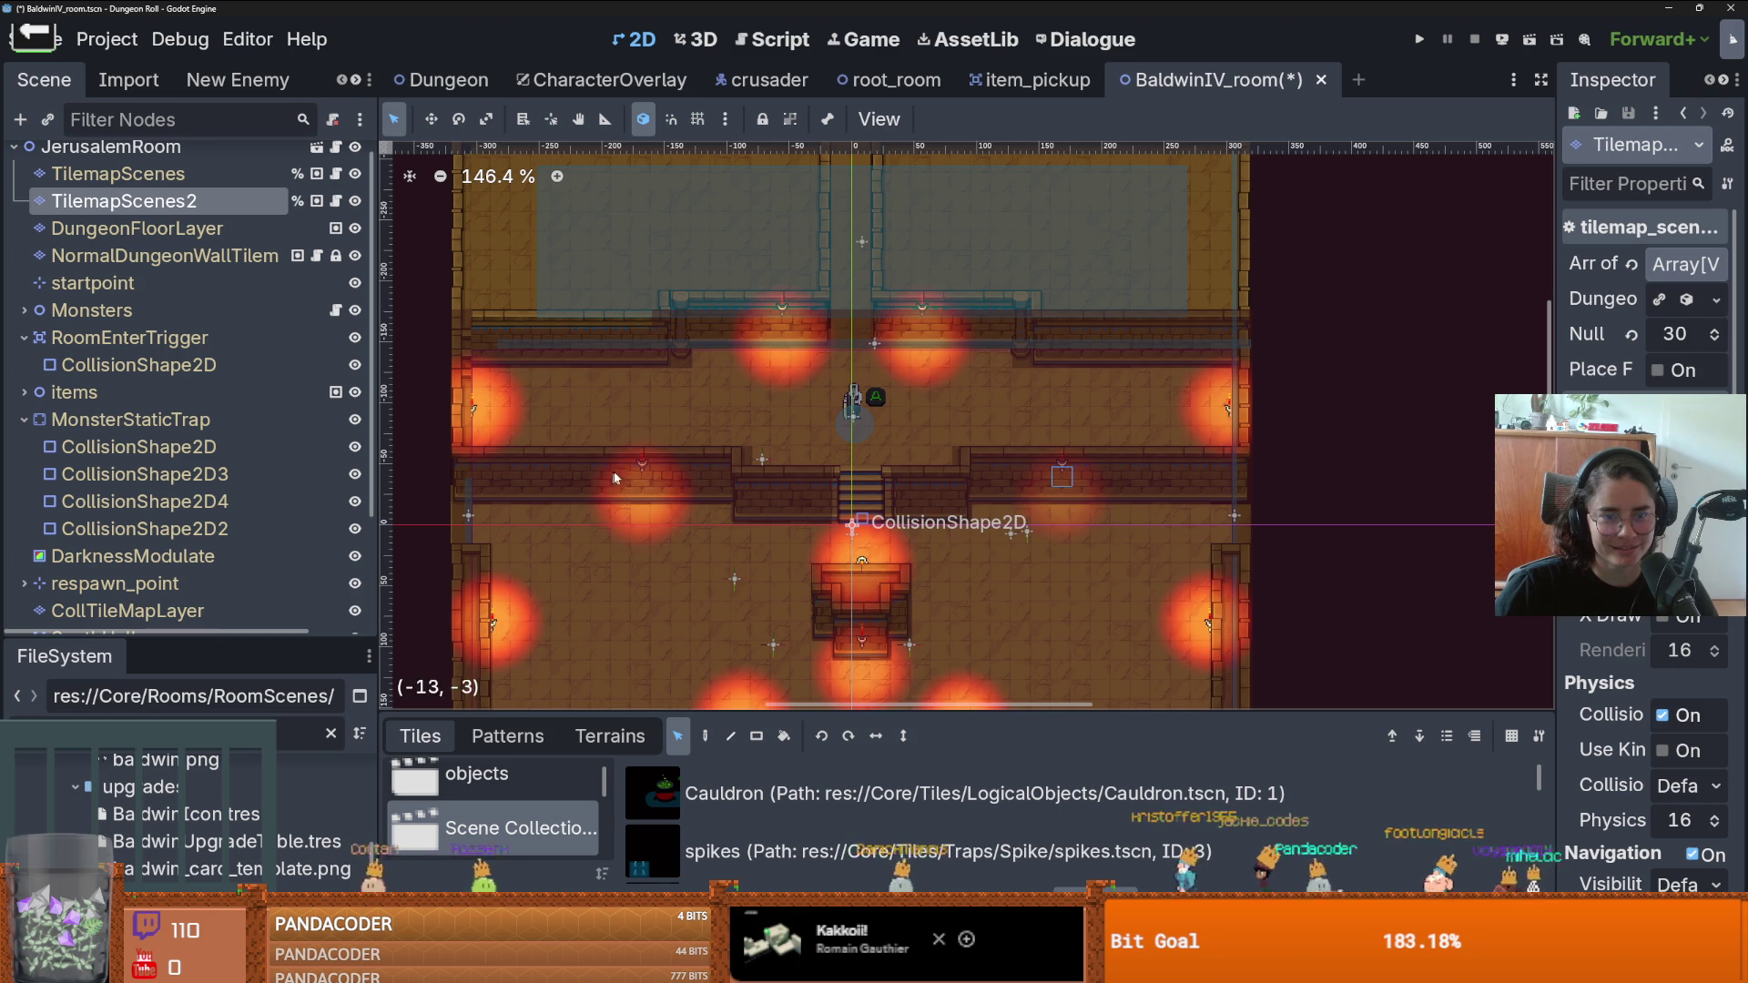
scroll(1010, 476, down, 2)
scroll(988, 480, up, 2)
scroll(965, 487, down, 2)
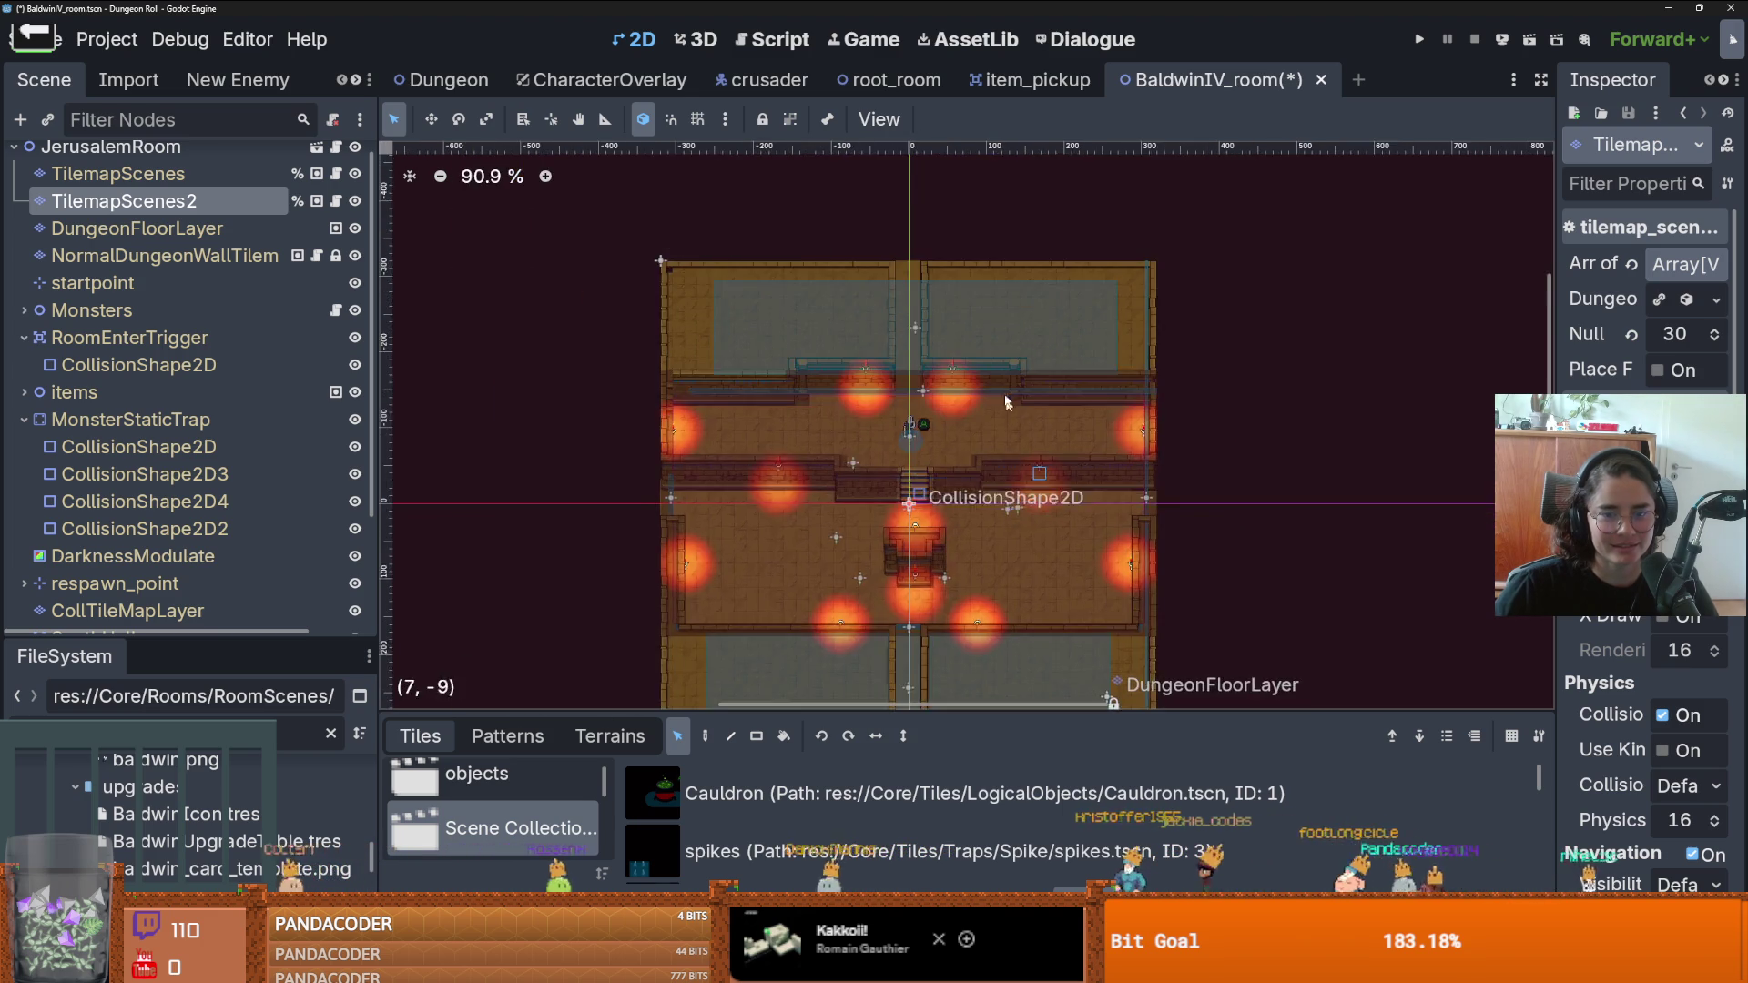
scroll(931, 495, up, 2)
scroll(930, 495, down, 3)
key(ctrl+s)
scroll(915, 691, up, 3)
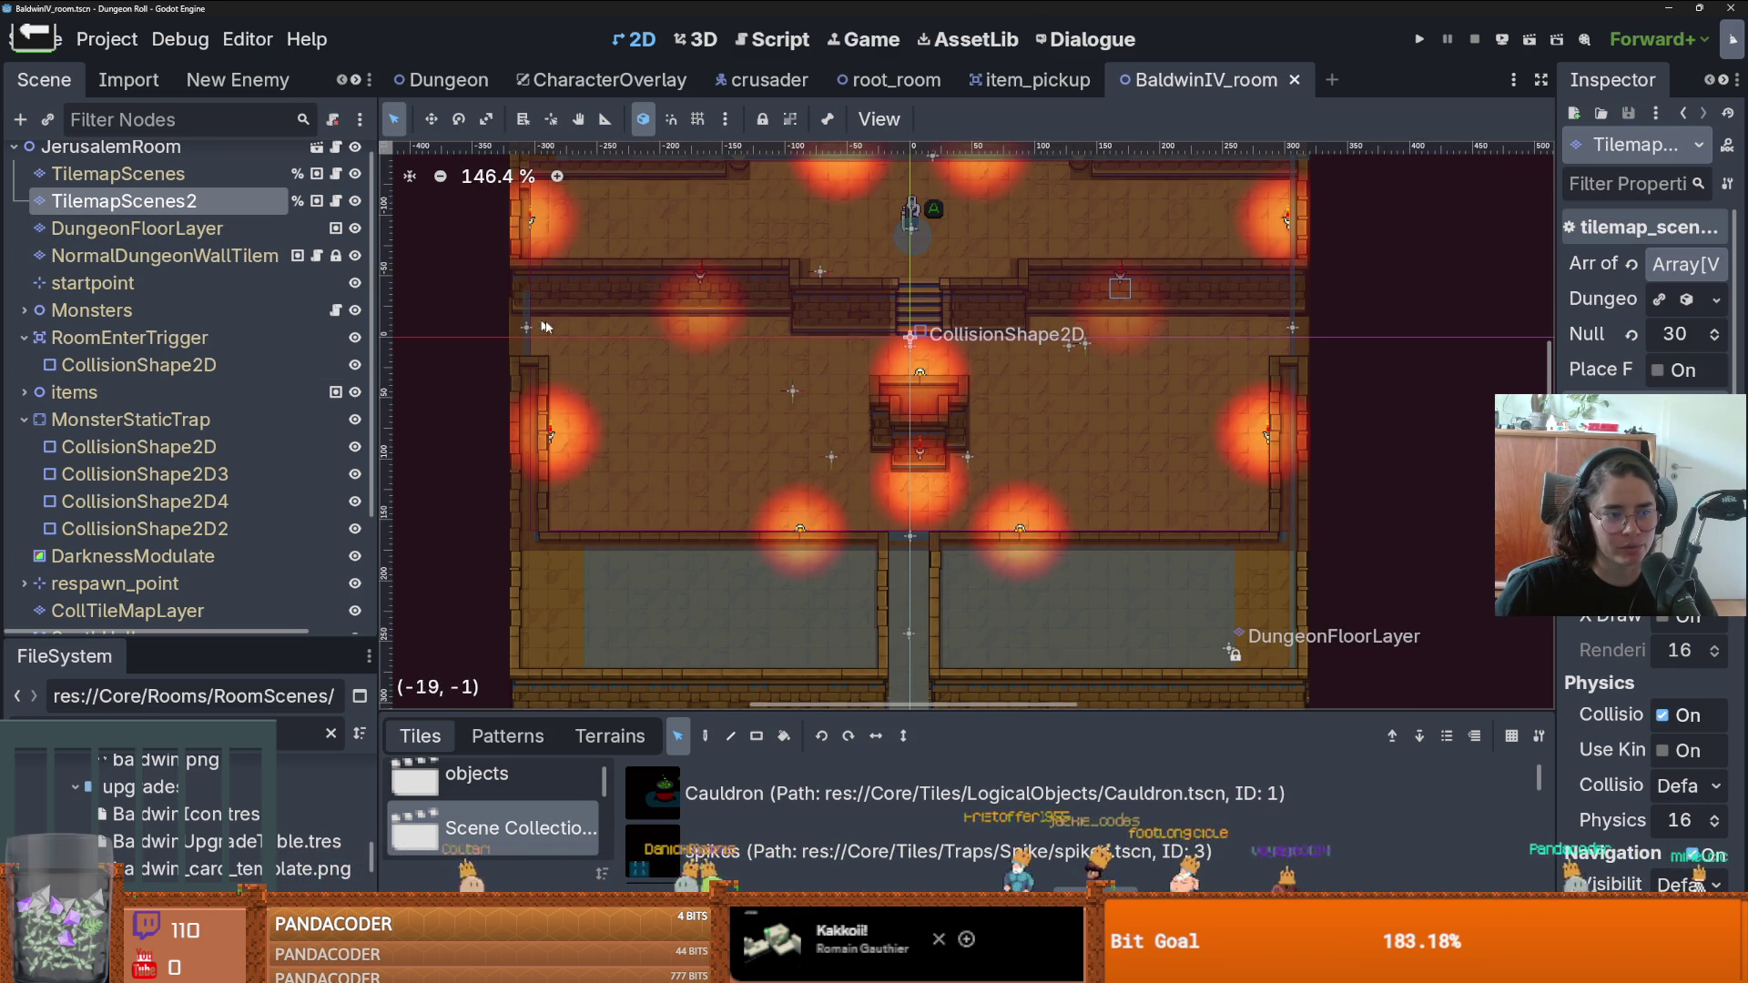
scroll(843, 481, down, 4)
scroll(849, 472, up, 9)
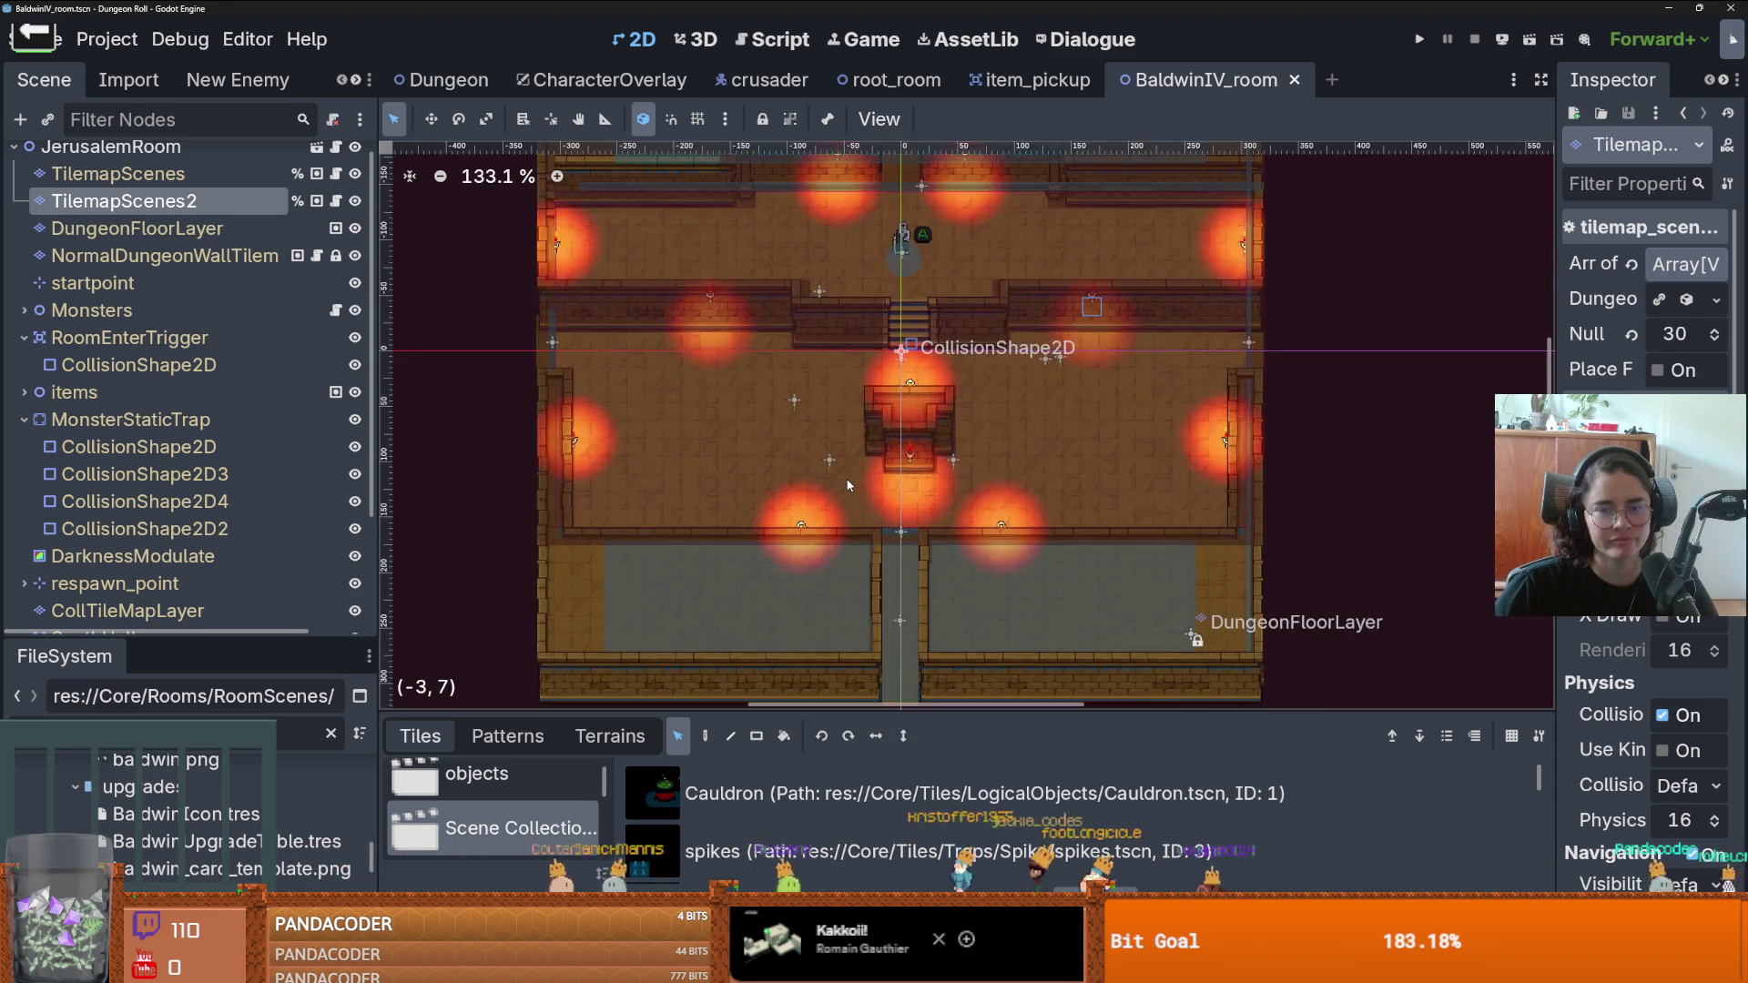
scroll(853, 468, down, 7)
click(1417, 40)
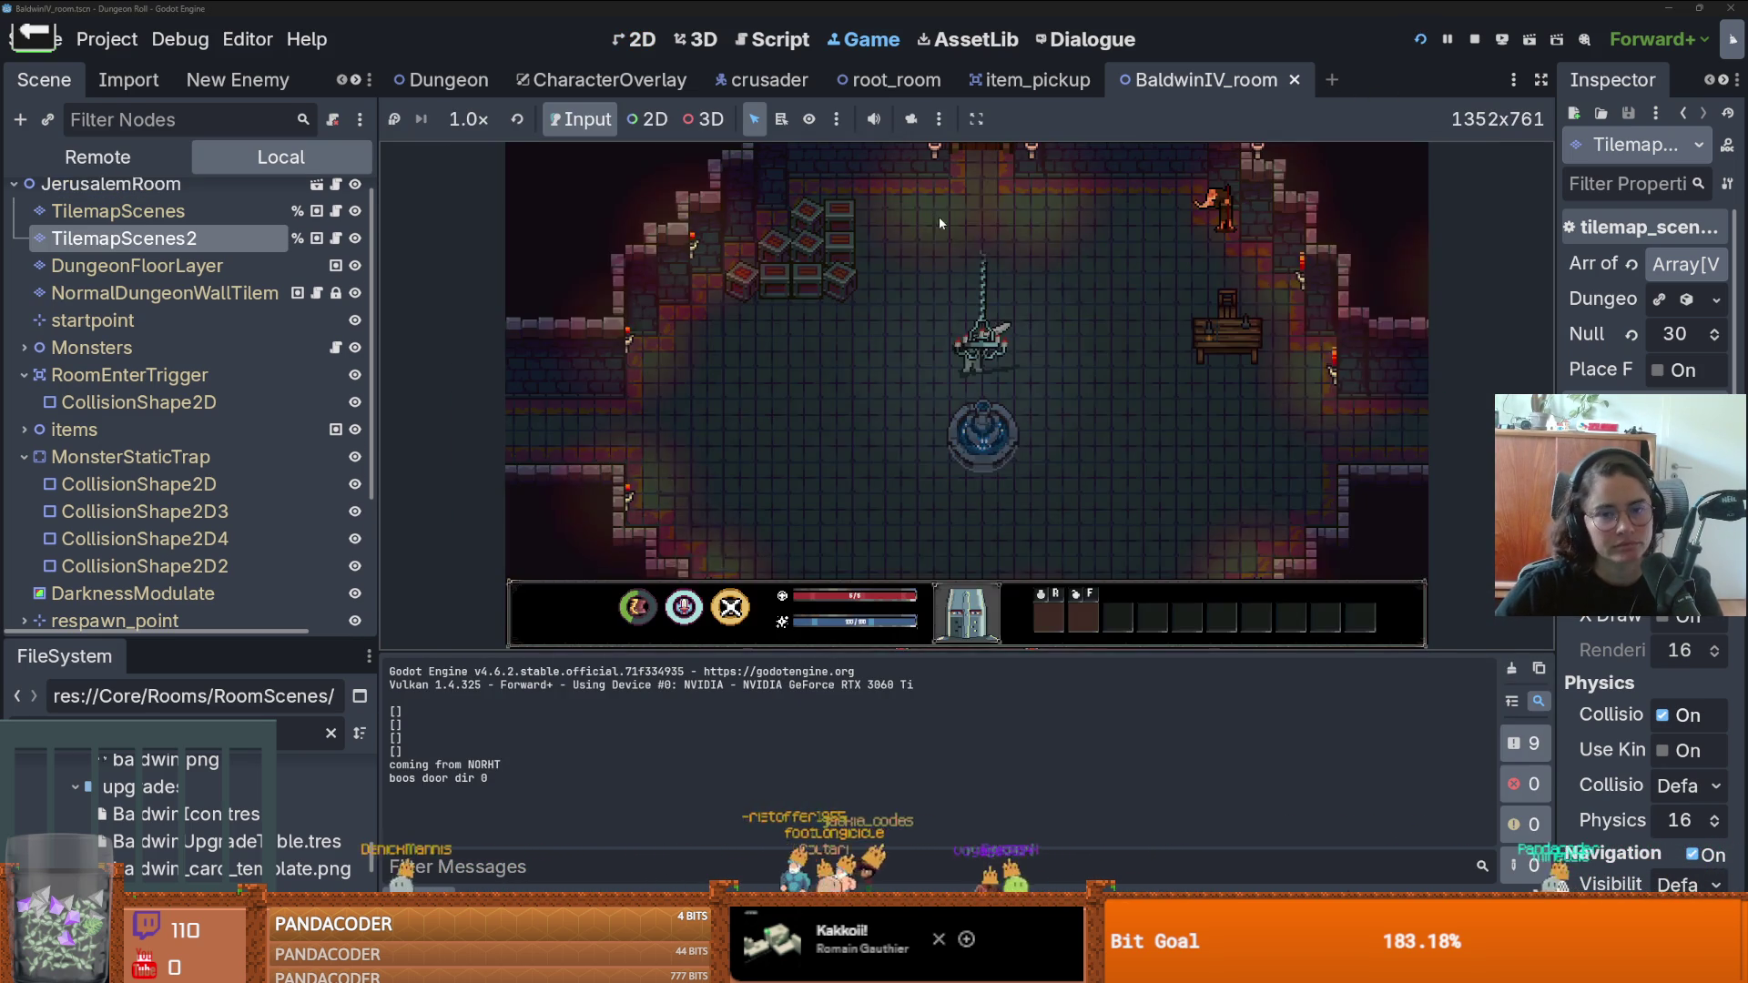
key(w)
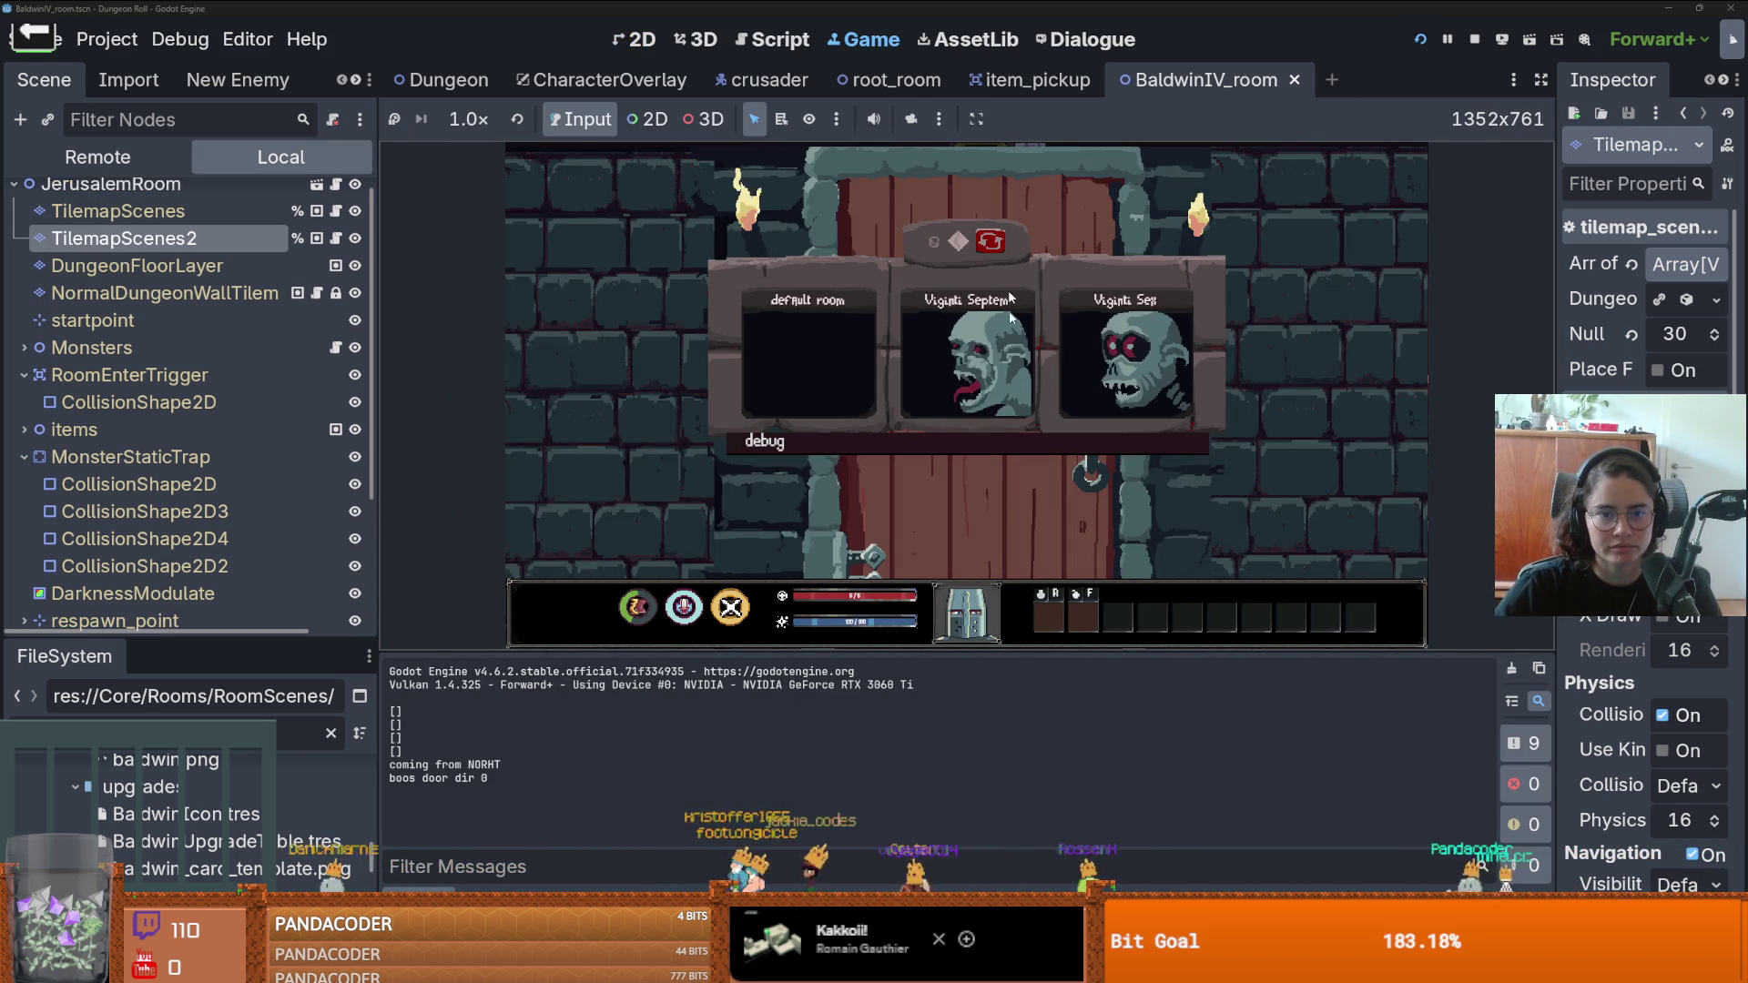
click(968, 446)
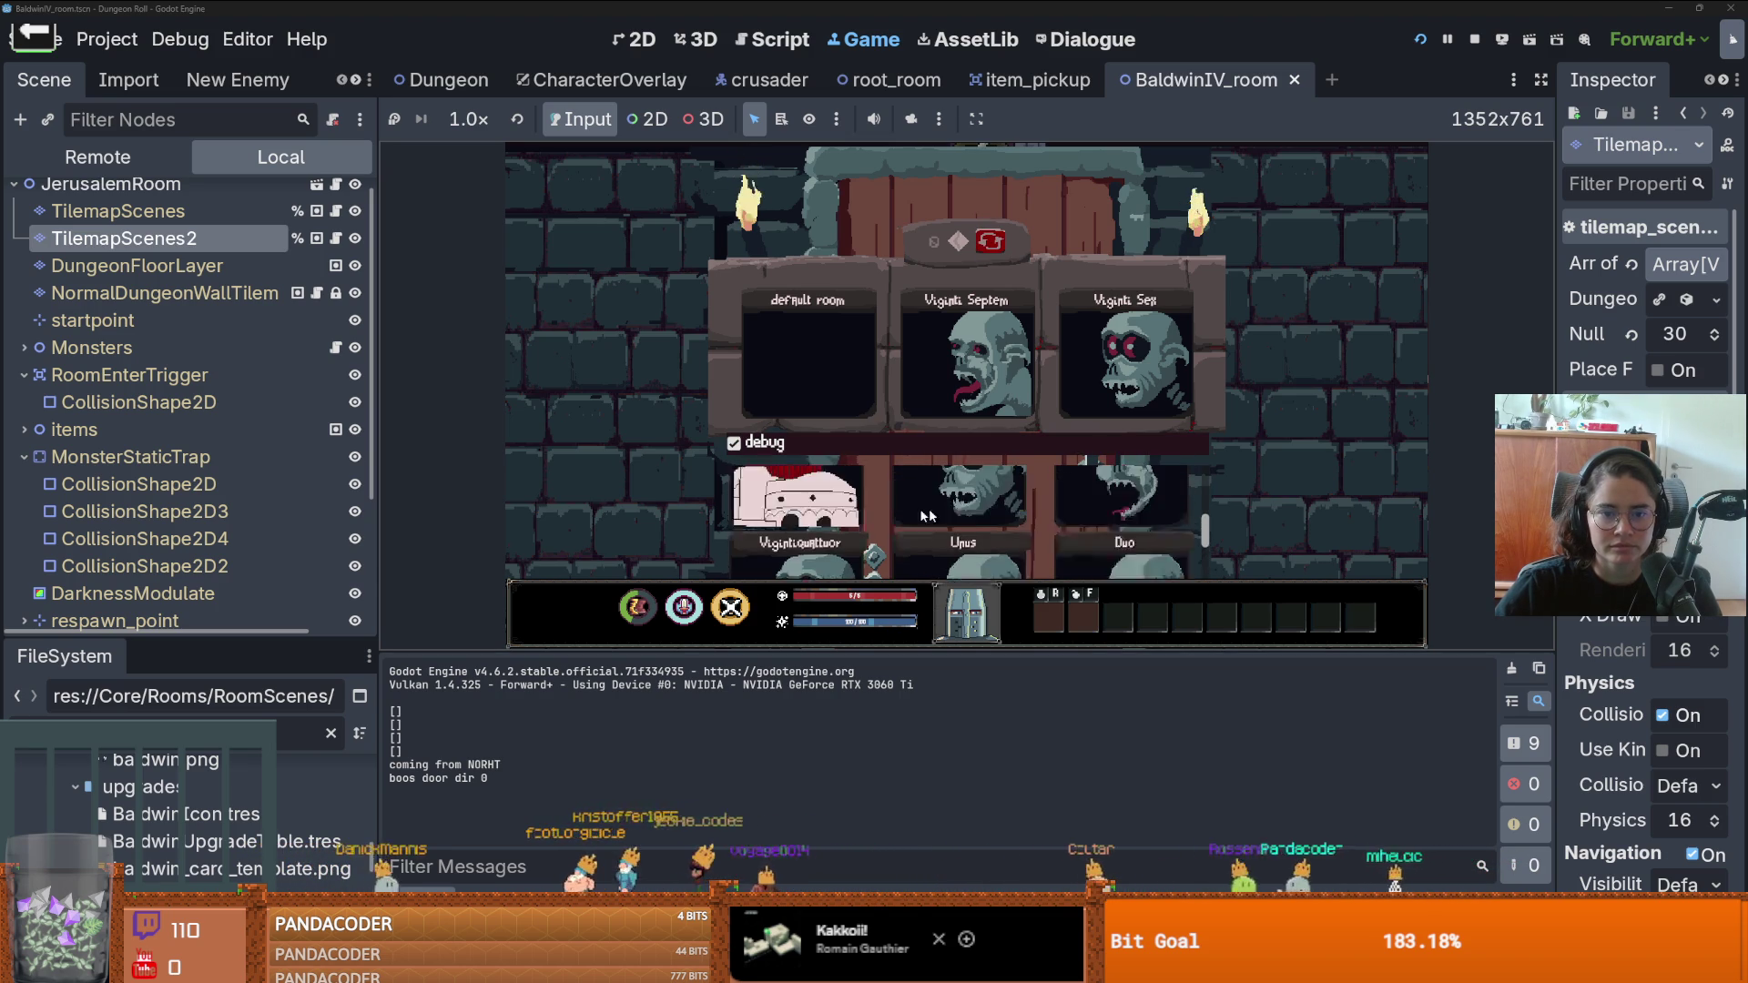
click(926, 516)
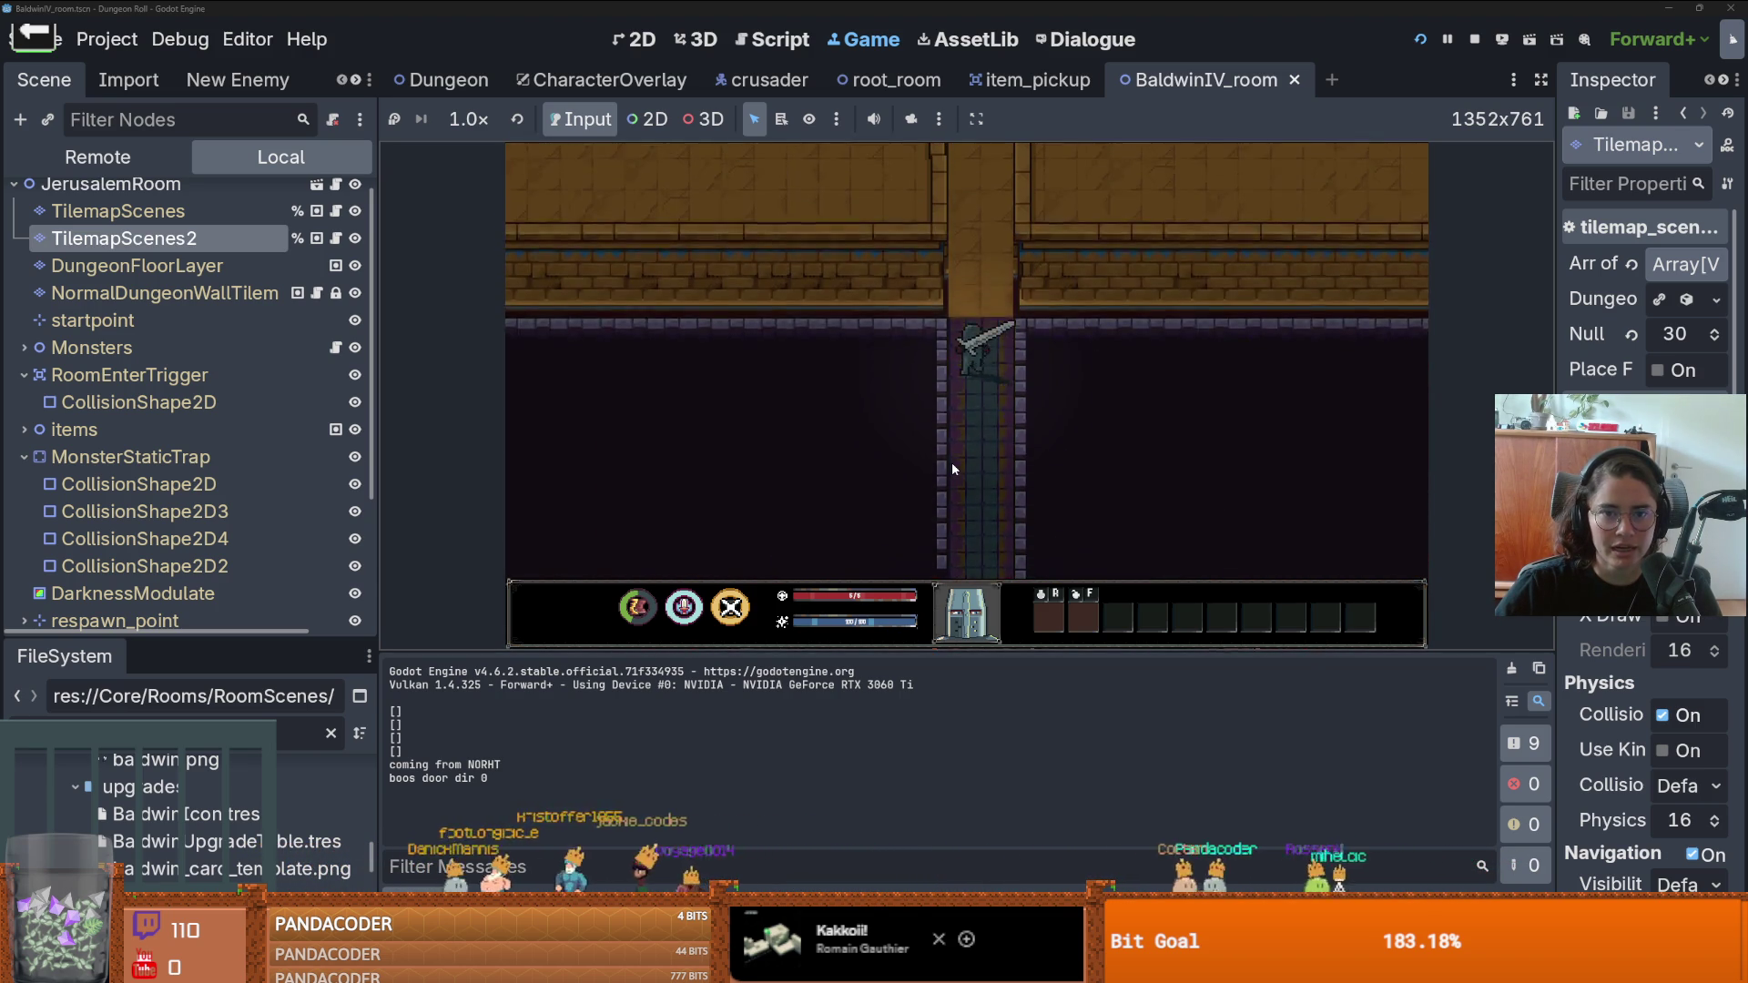
key(s)
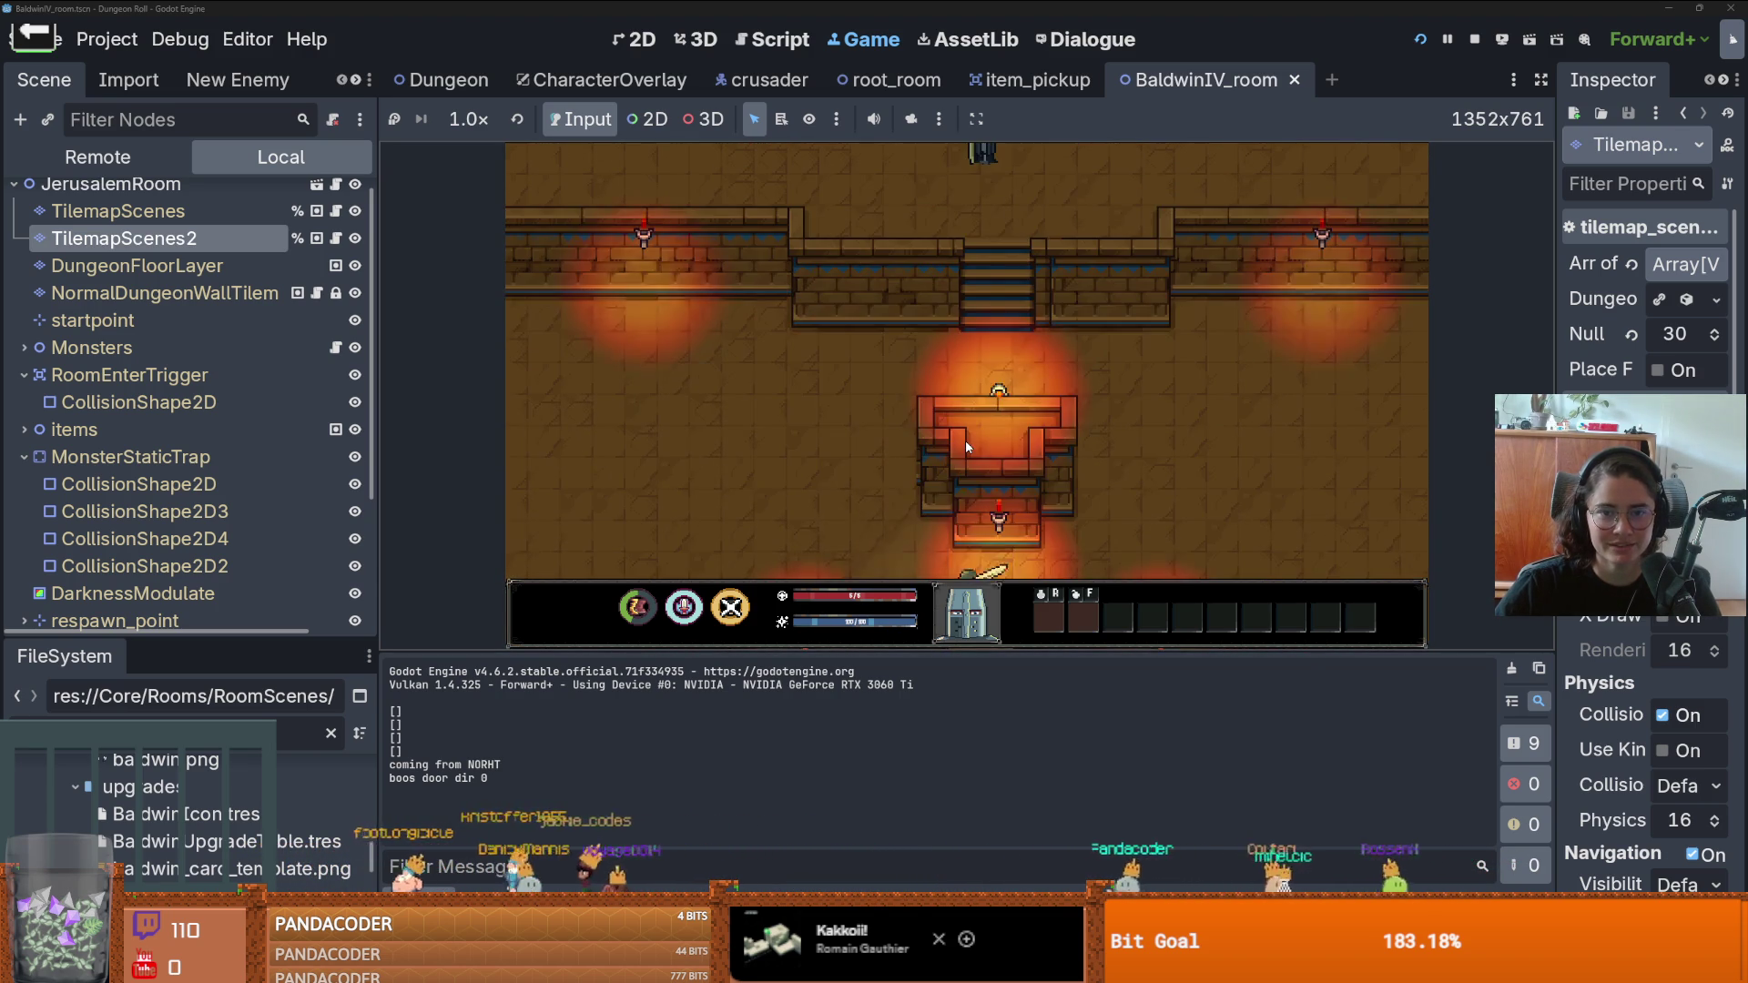
key(a)
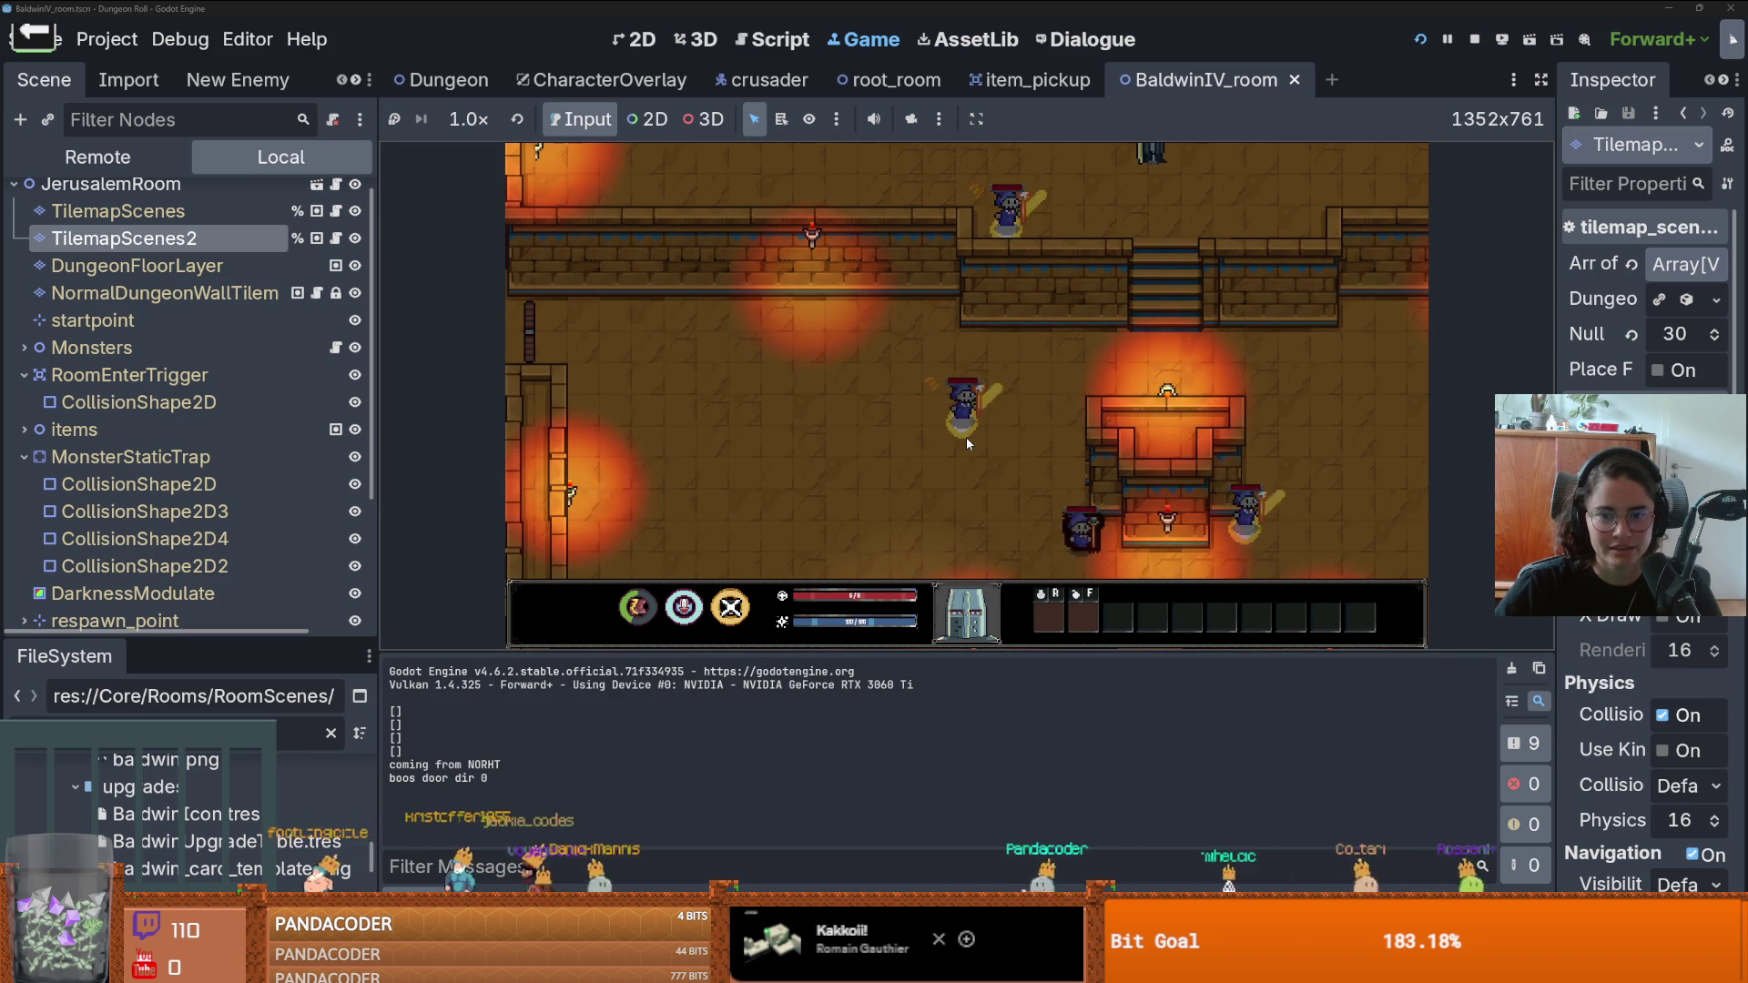
key(d)
key(w)
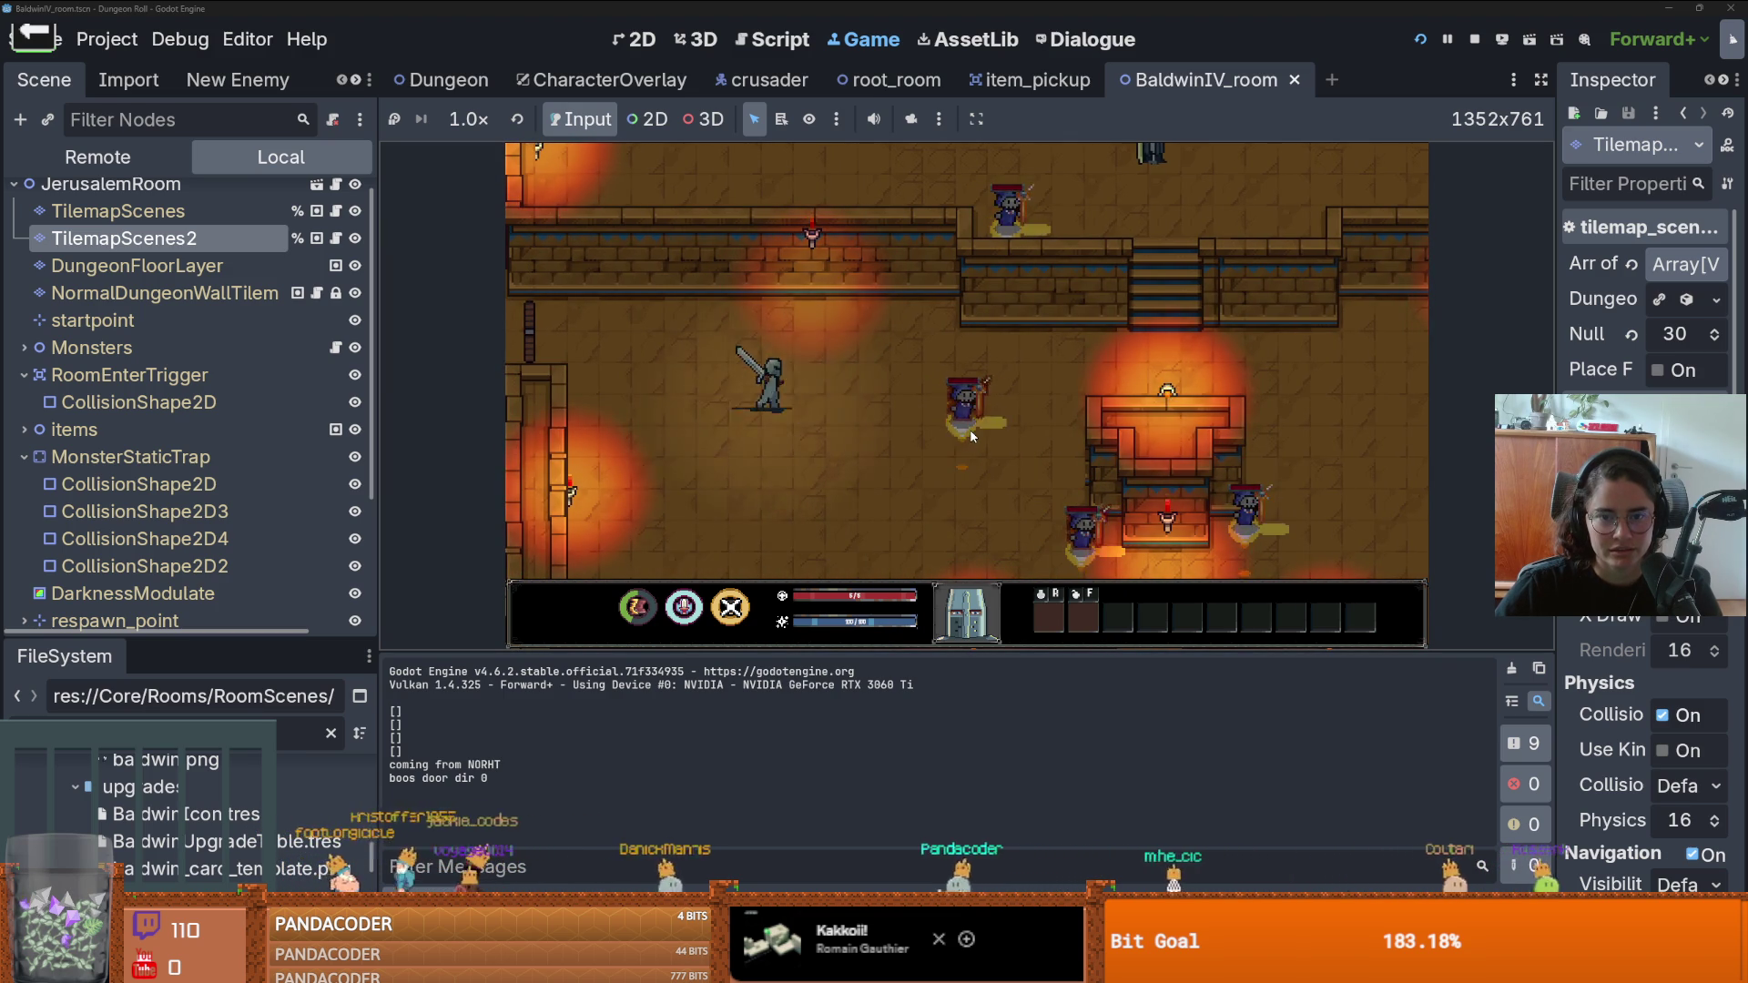
key(d)
key(w)
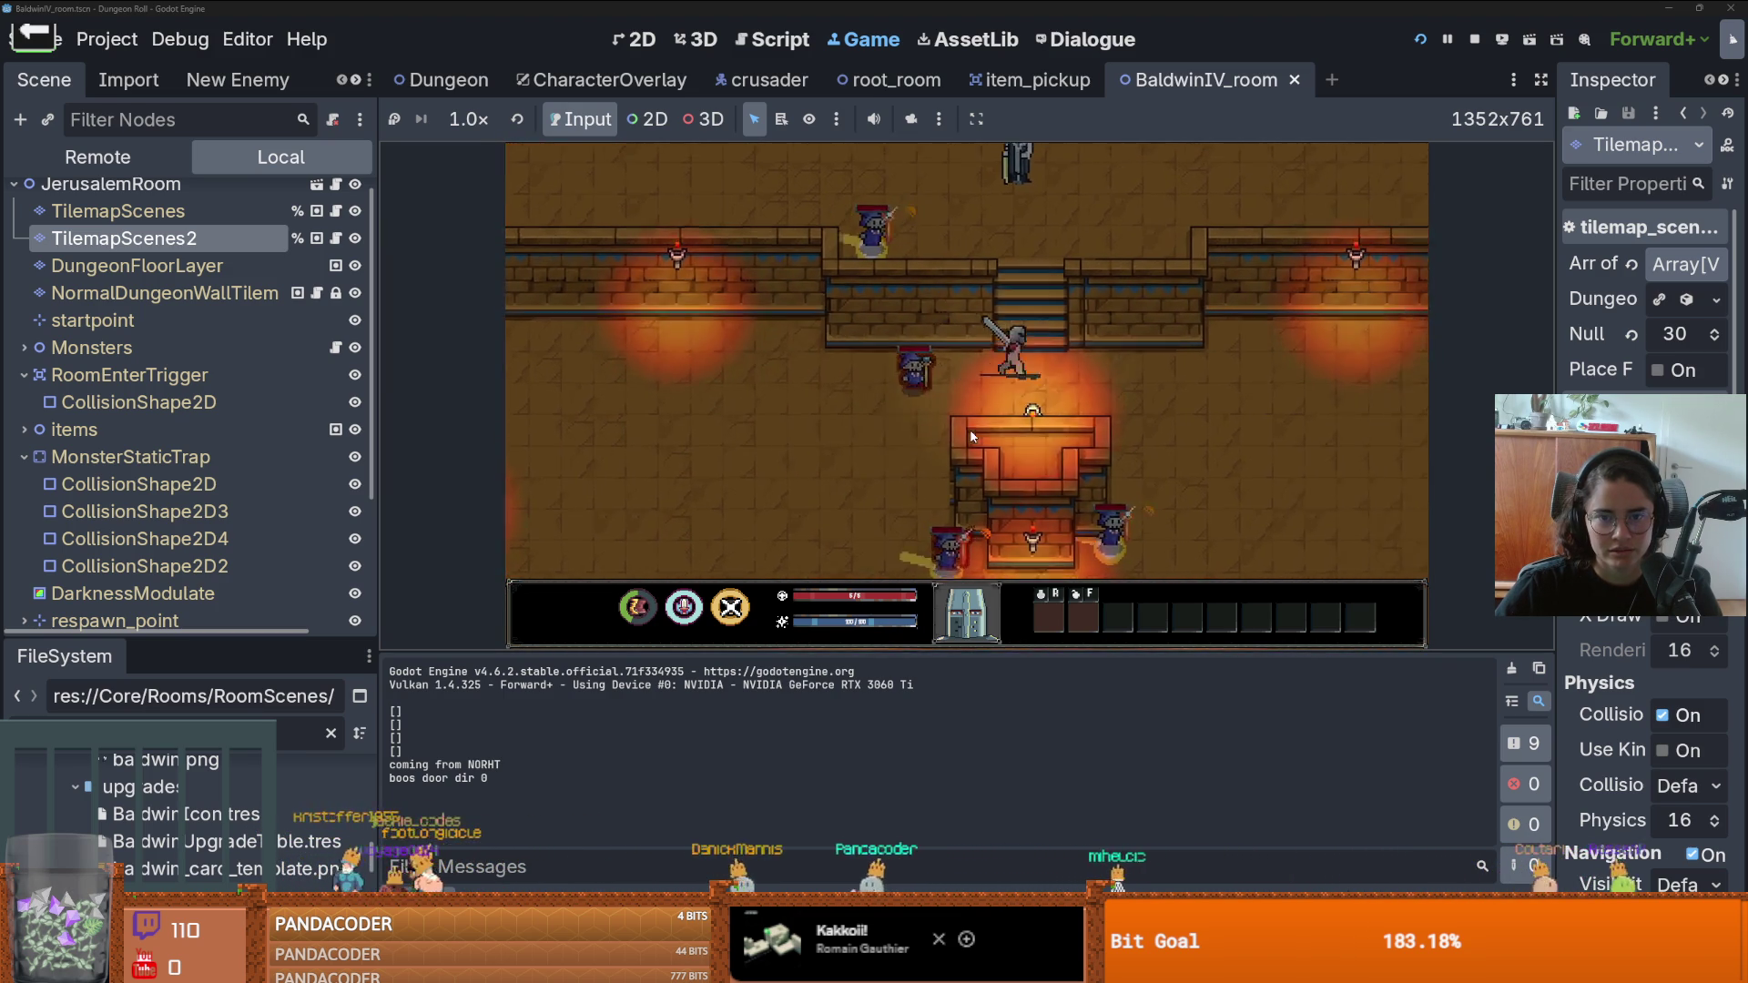
key(w)
key(d)
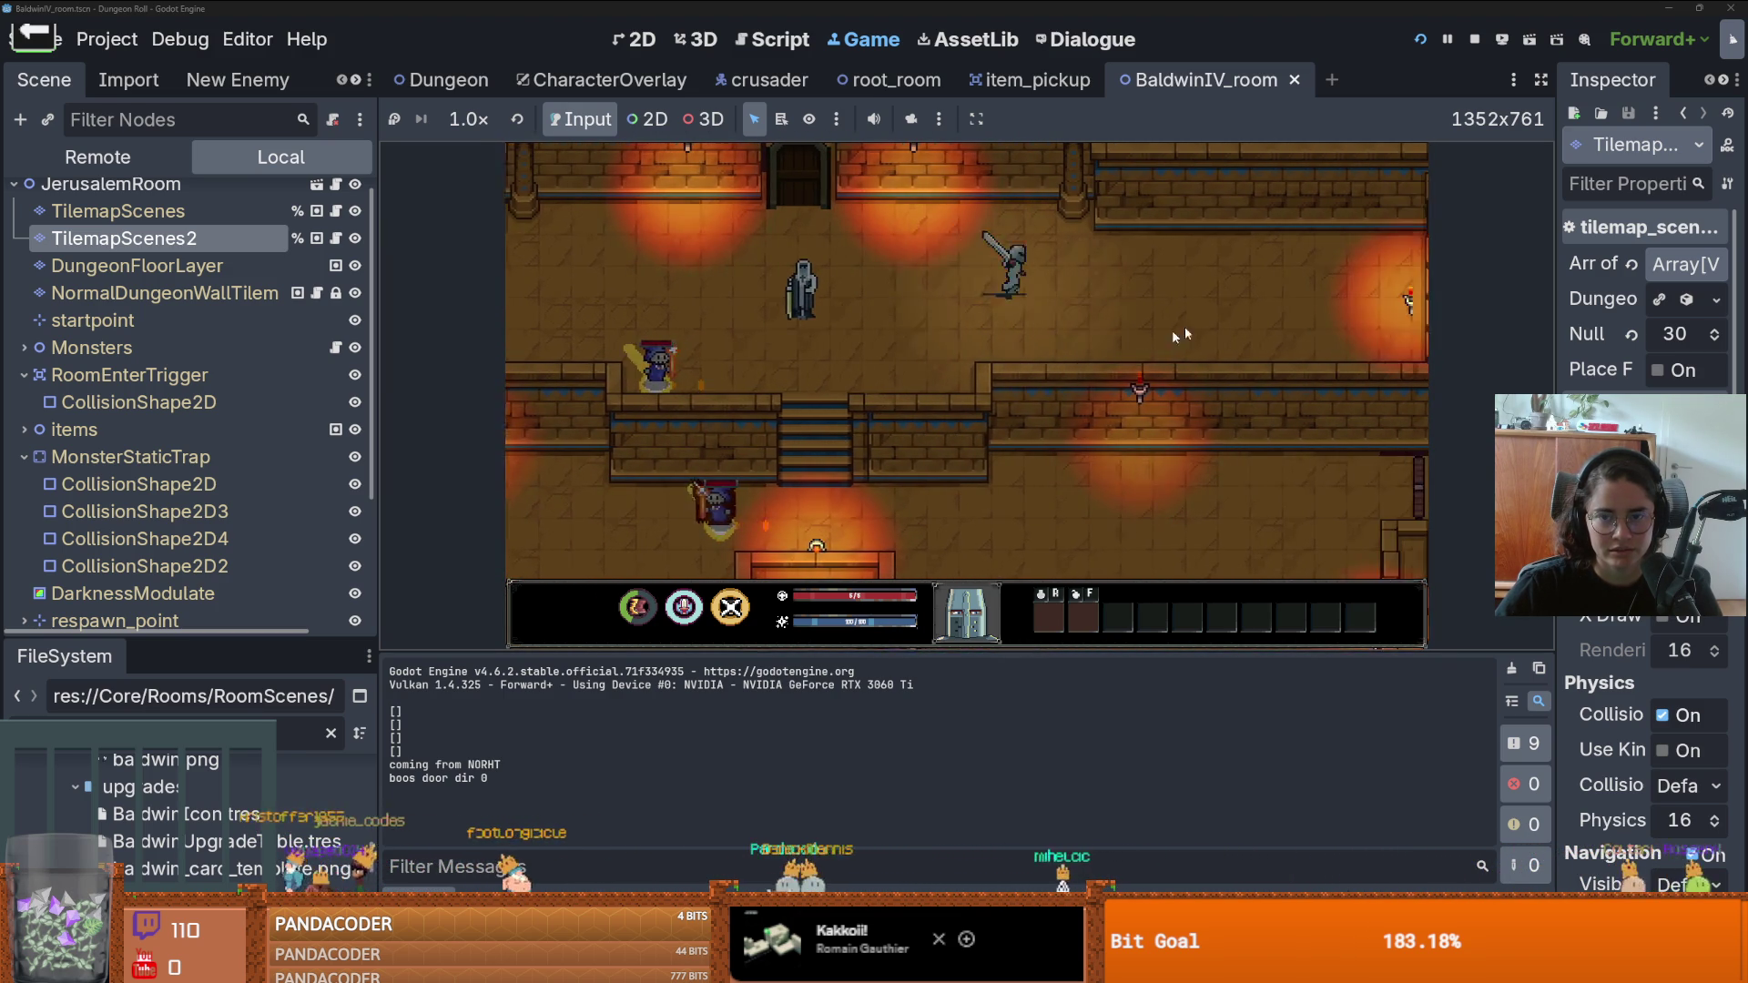
key(d)
key(a)
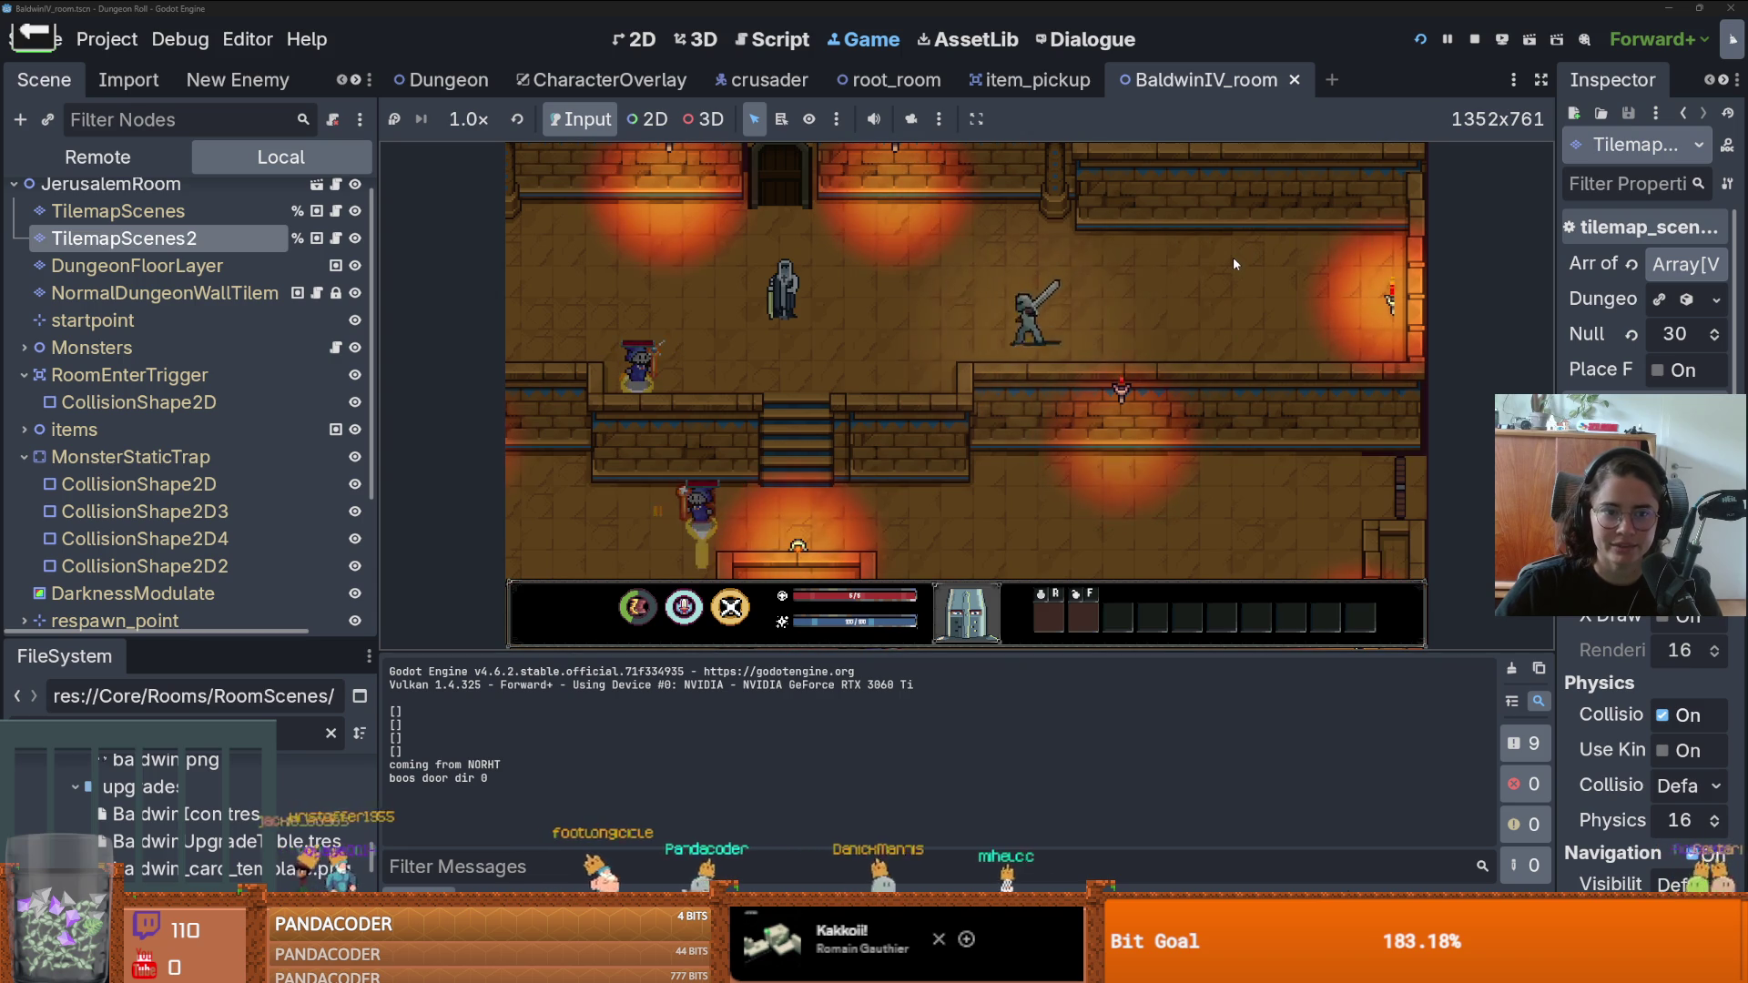
key(s)
key(s)
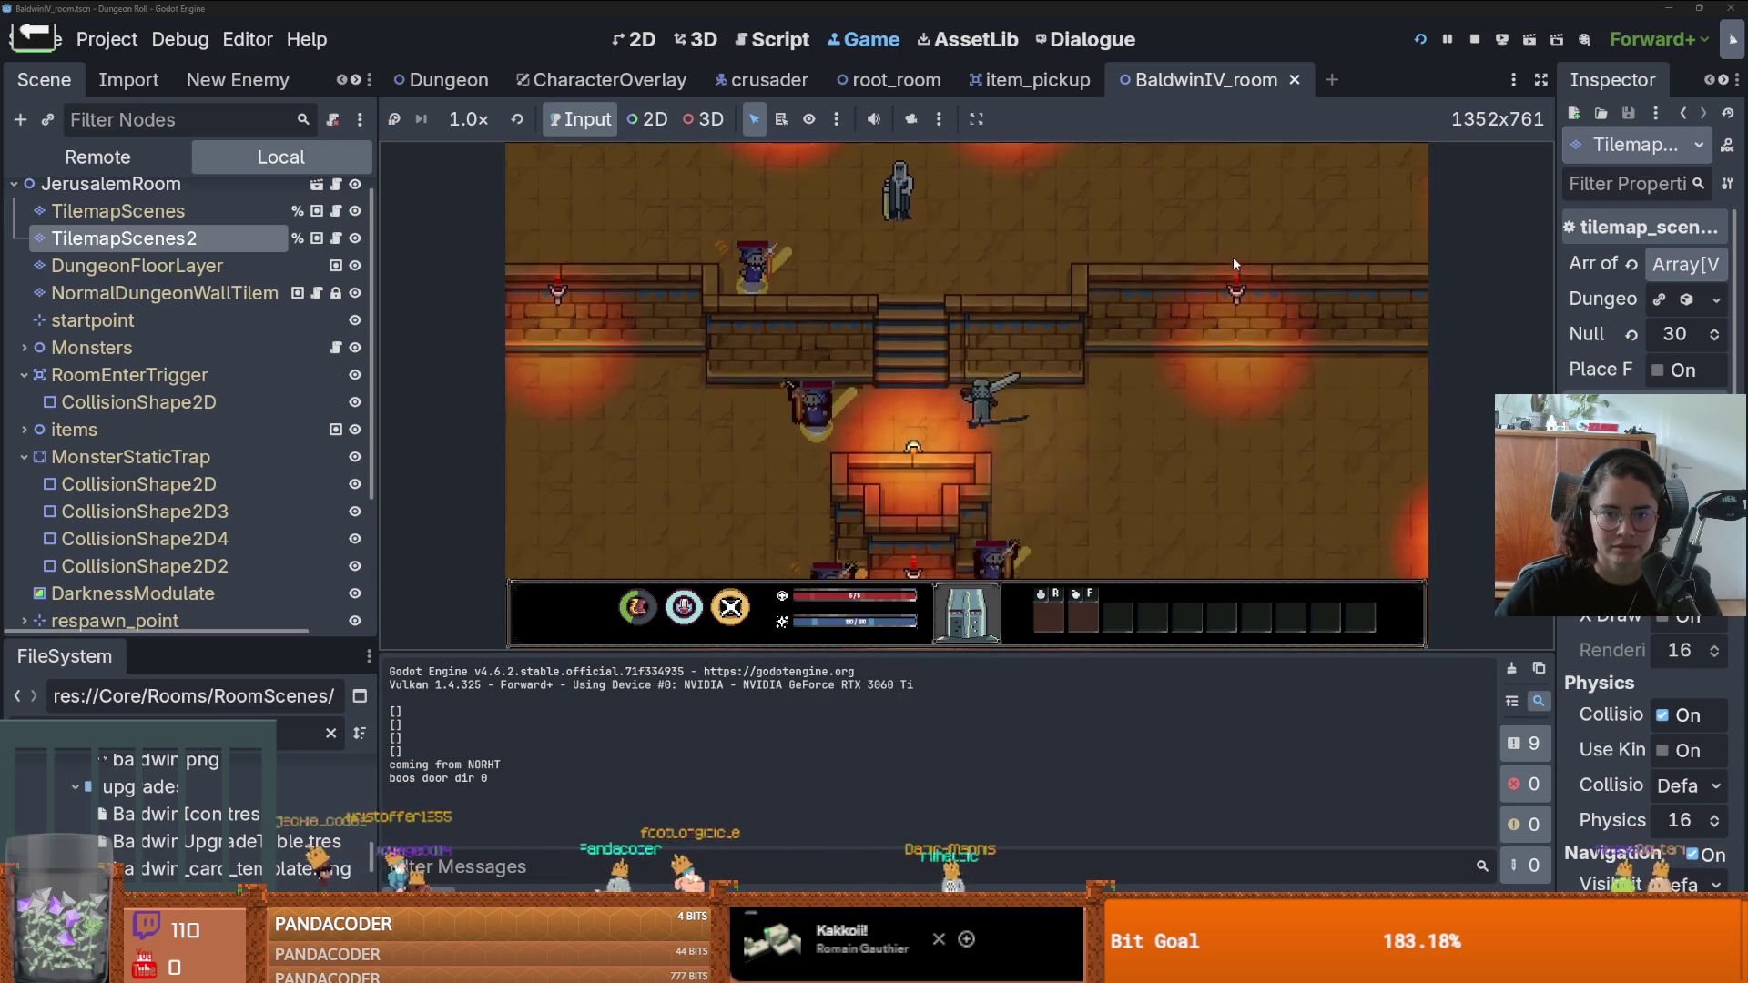
key(d)
click(1474, 37)
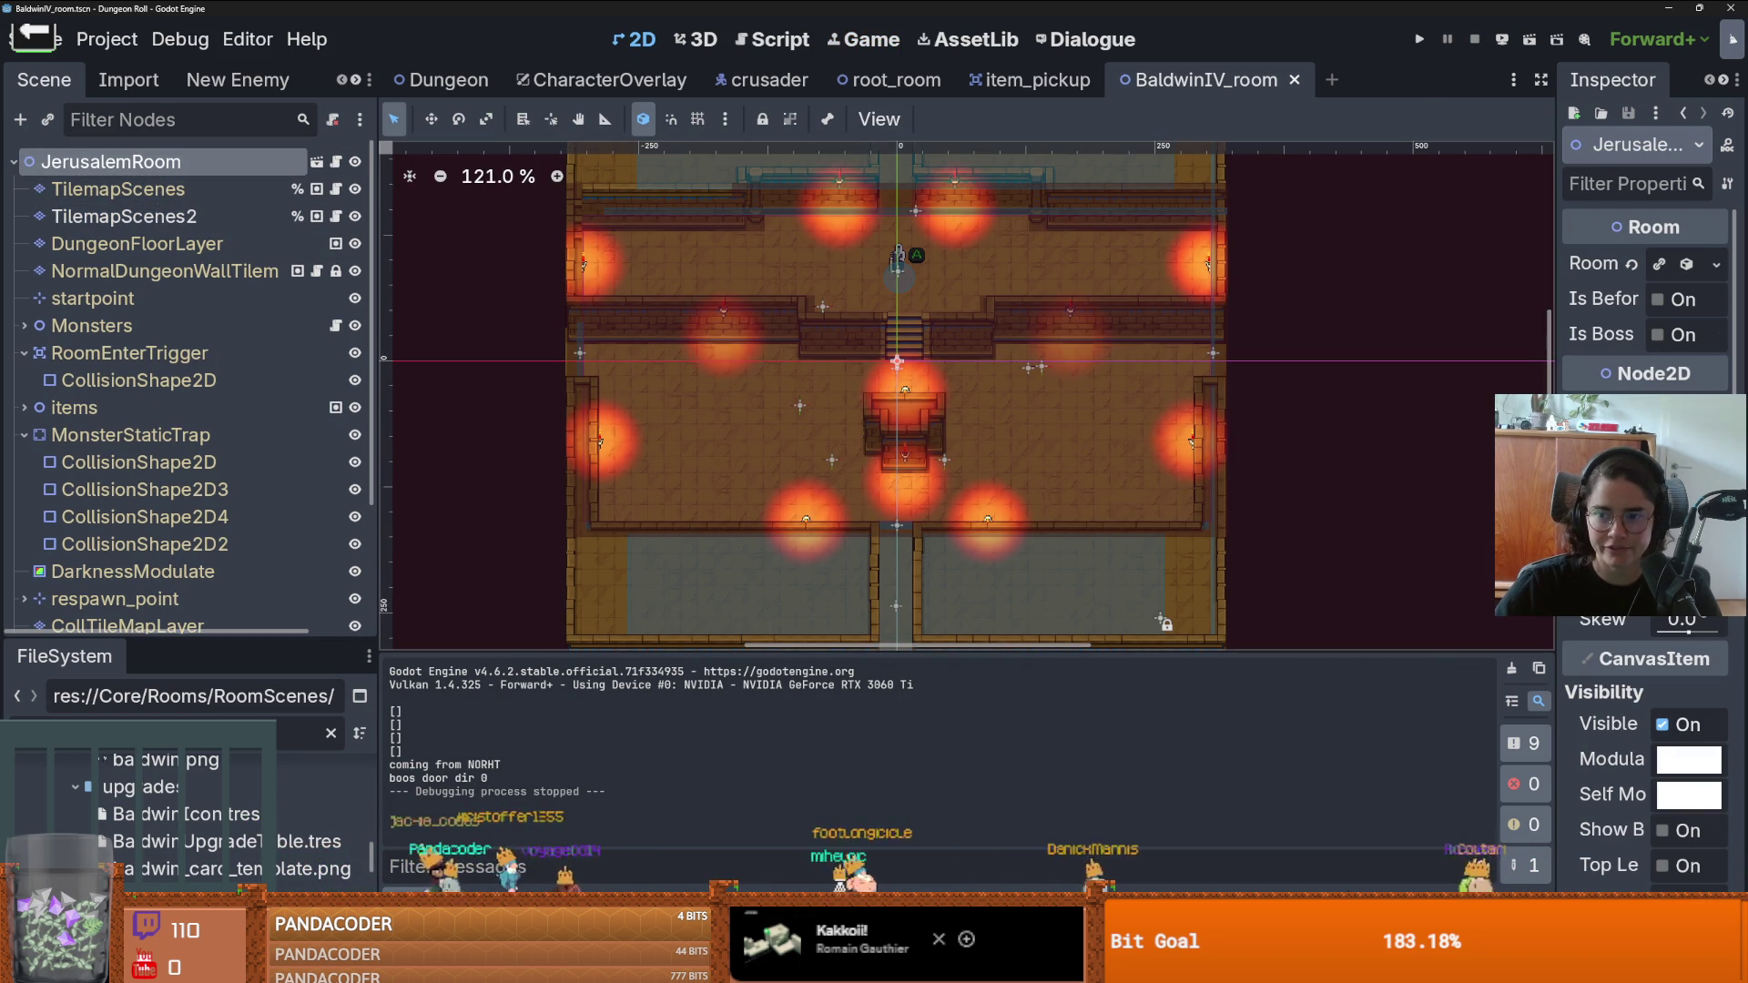
- Widen the Inspector and raise the Room Res Height value
drag(1555, 387, 1189, 387)
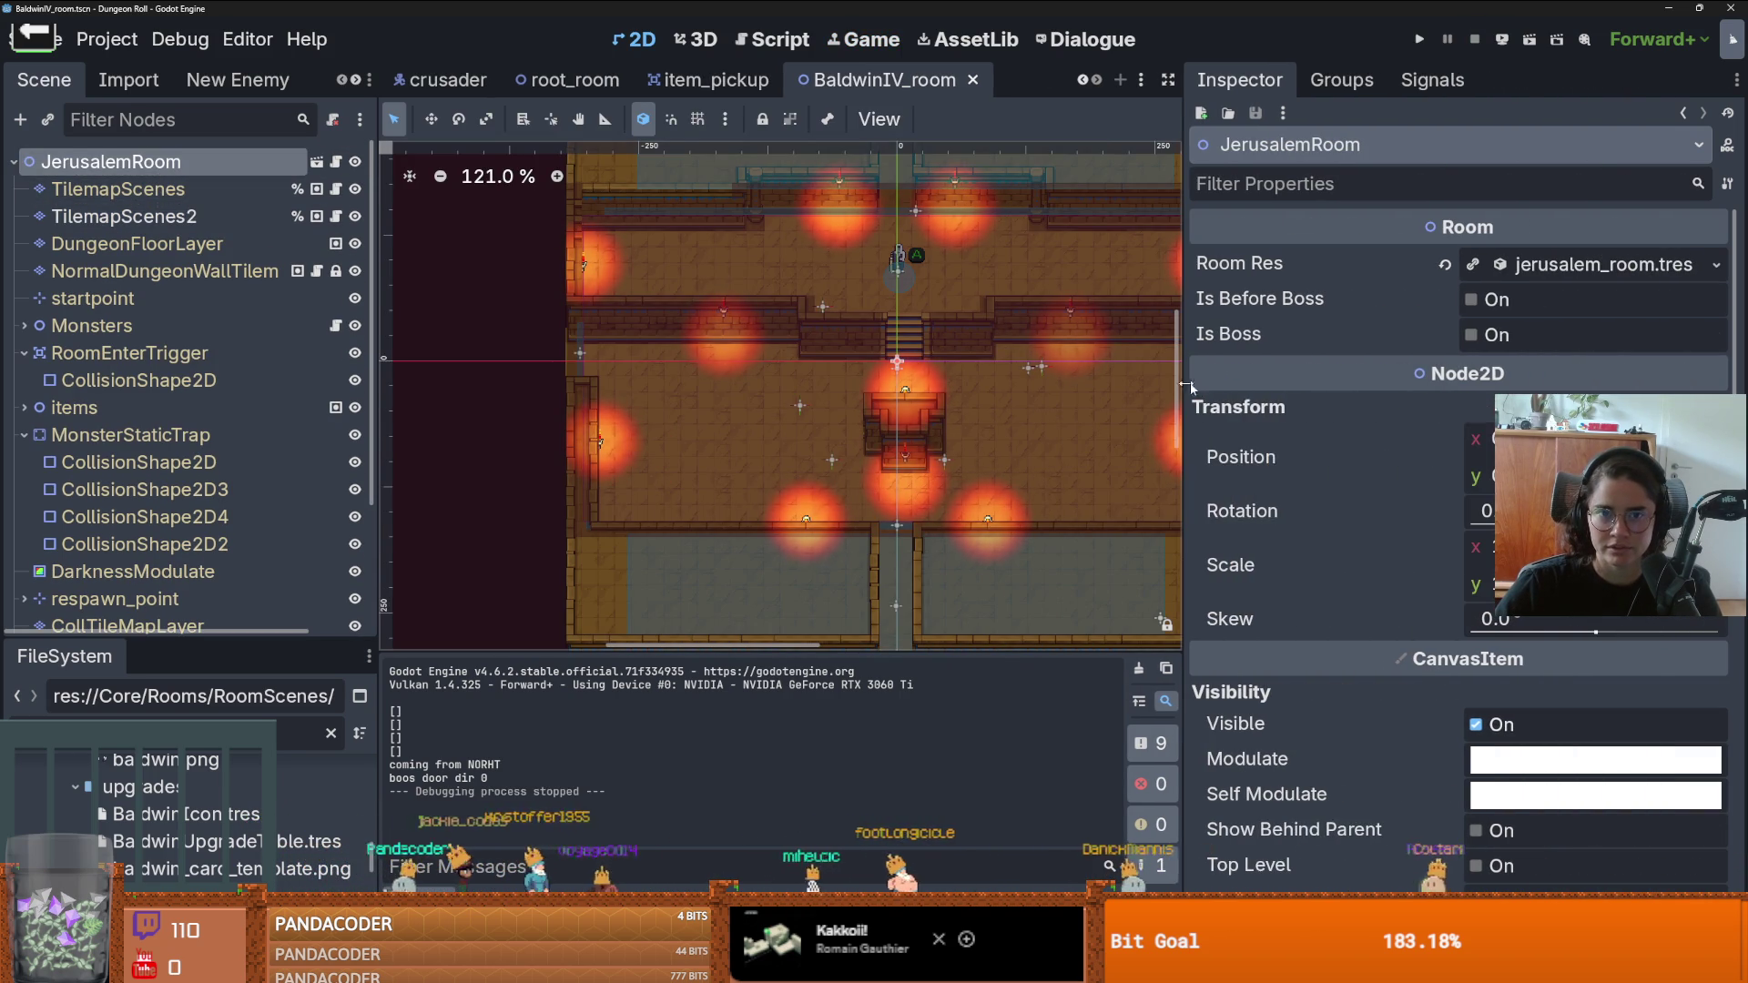
click(1565, 276)
drag(1468, 528, 1490, 526)
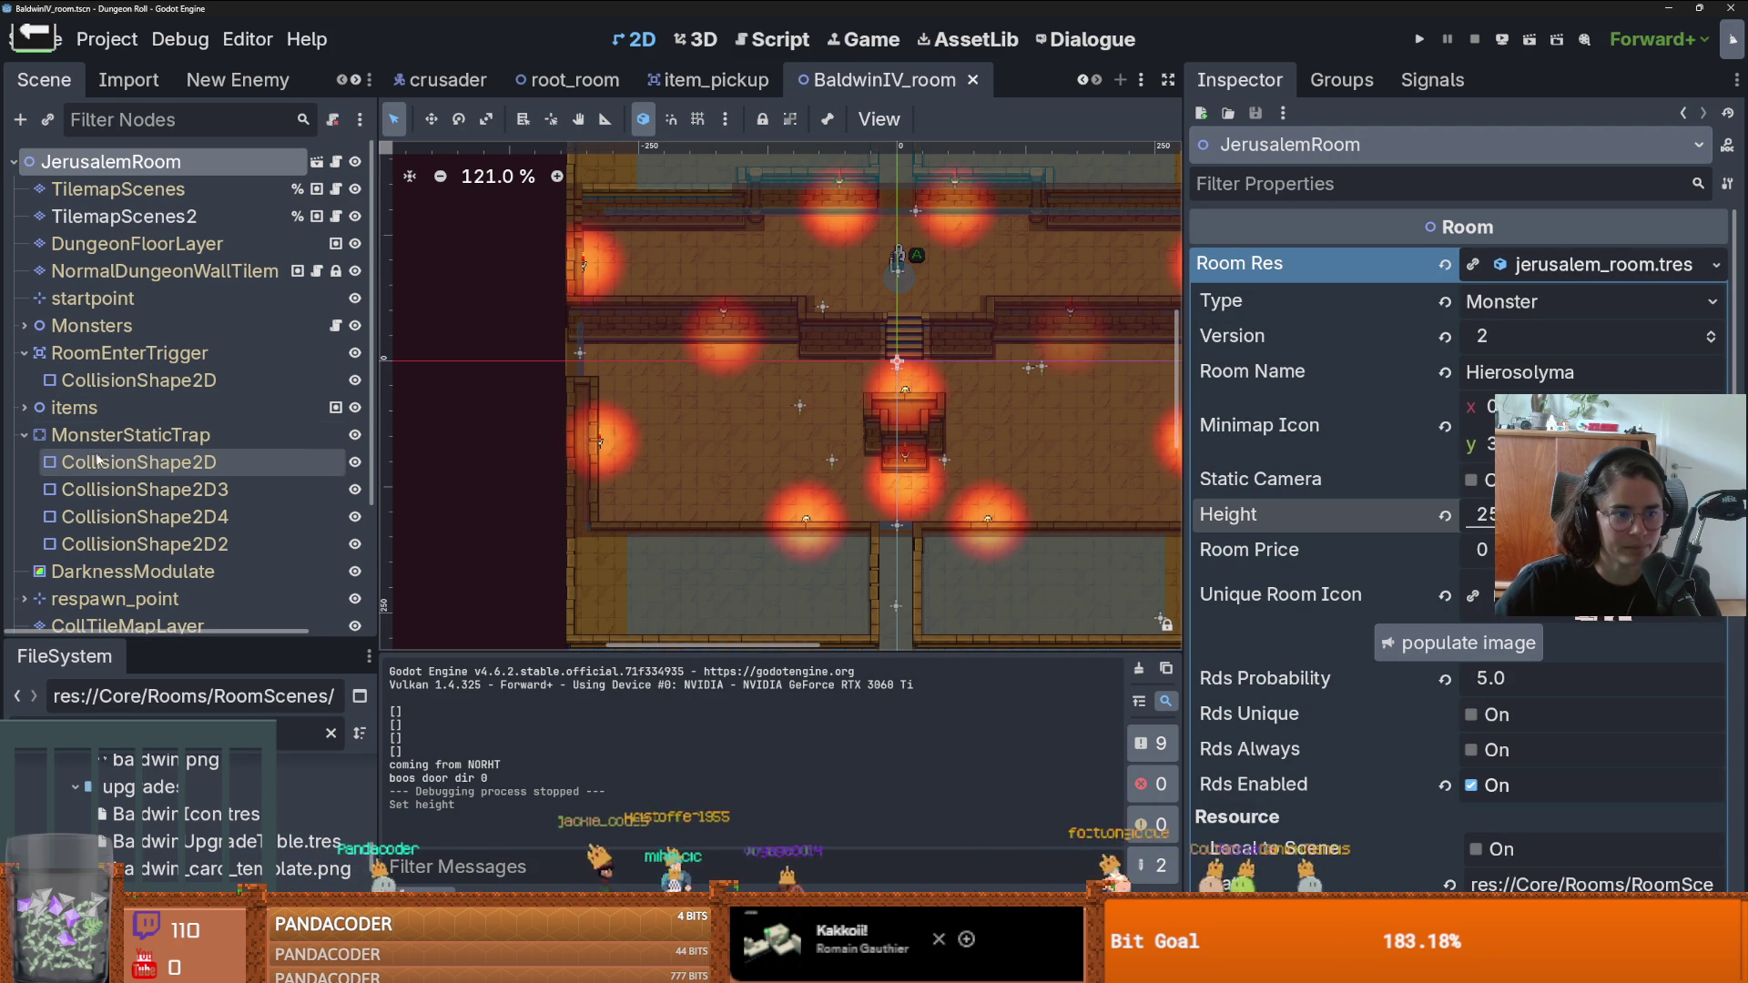
- Set MonsterMarker2 through MonsterMarker5 to the Spider enemy type and save
click(24, 326)
click(146, 355)
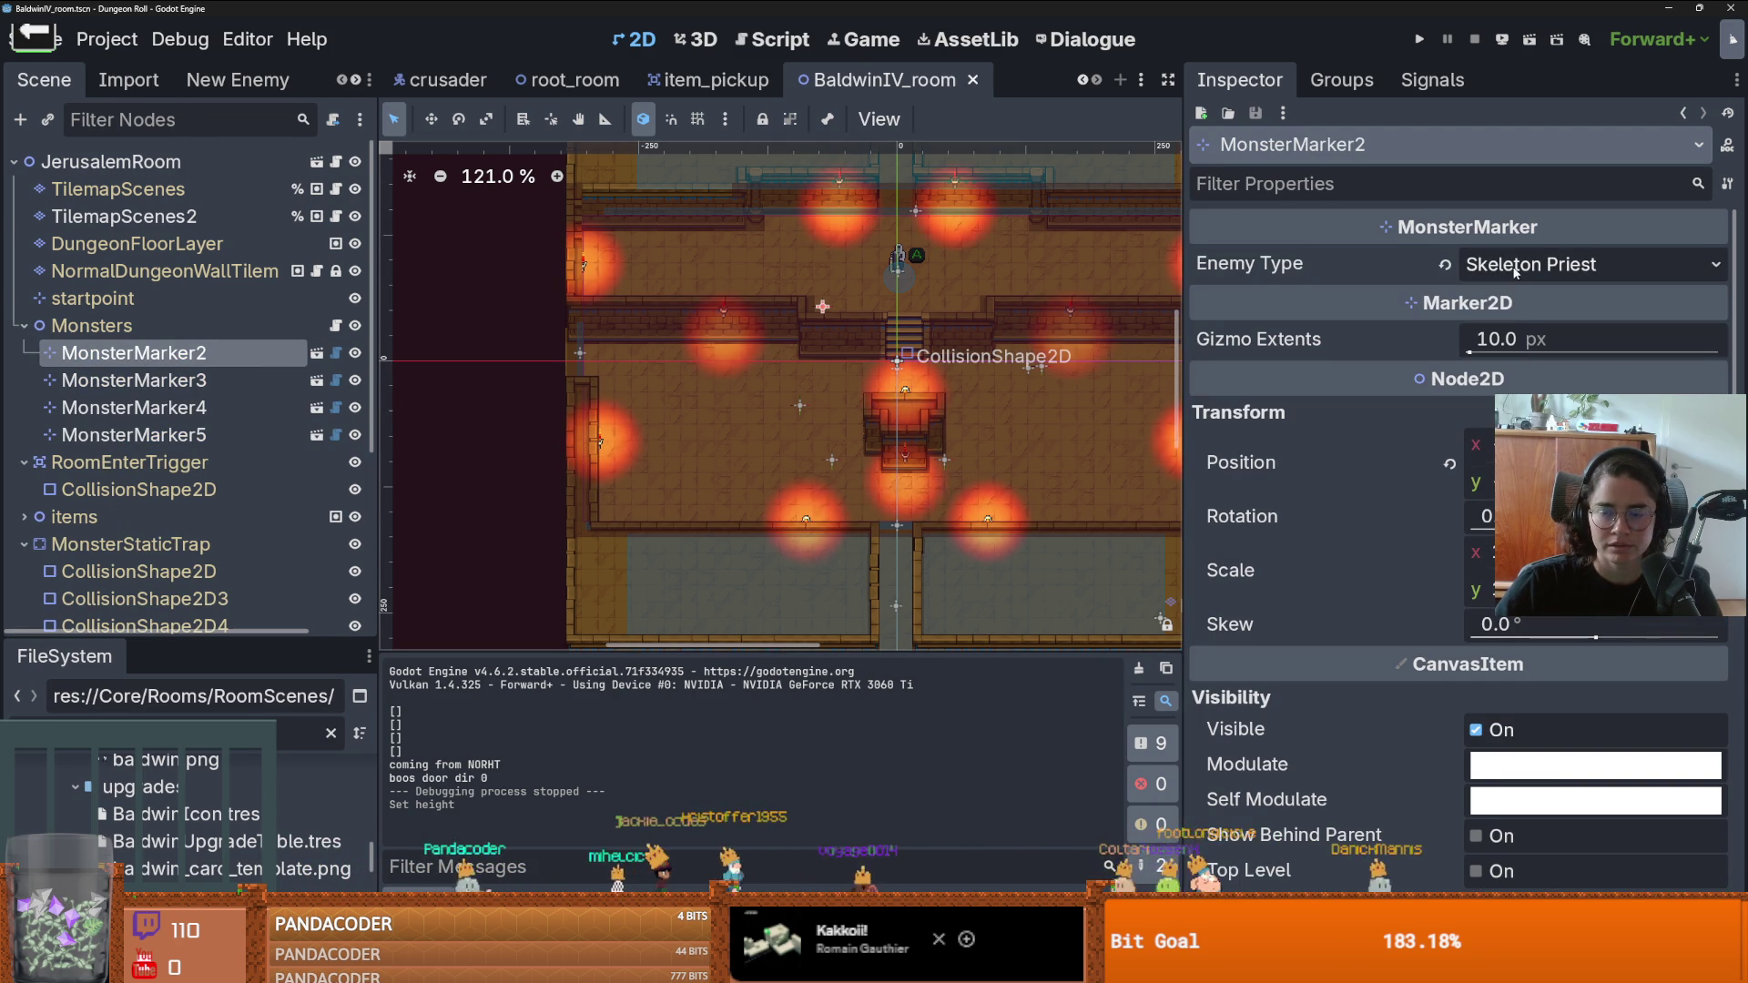
click(1588, 264)
key(Escape)
shift+click(158, 441)
click(1588, 264)
click(1548, 364)
key(ctrl+s)
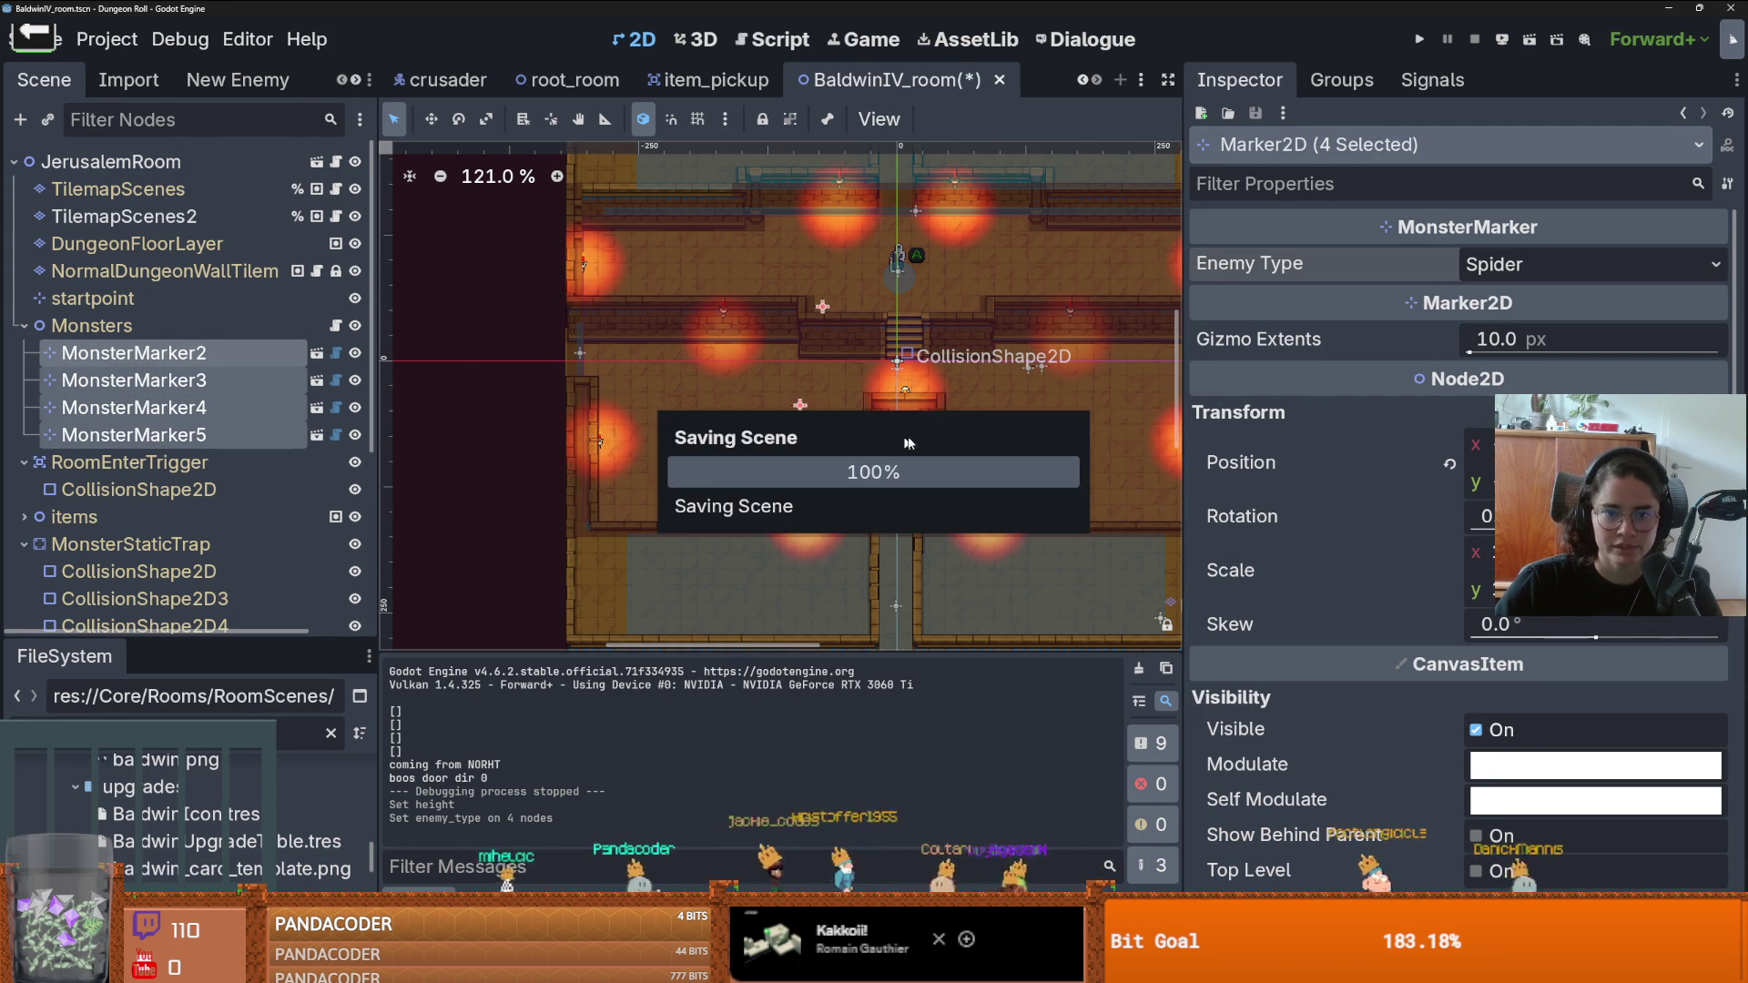
- Move MonsterMarker2 to the room's upper left and MonsterMarker3 right of the altar
scroll(771, 400, up, 2)
drag(770, 400, 669, 402)
key(ctrl+z)
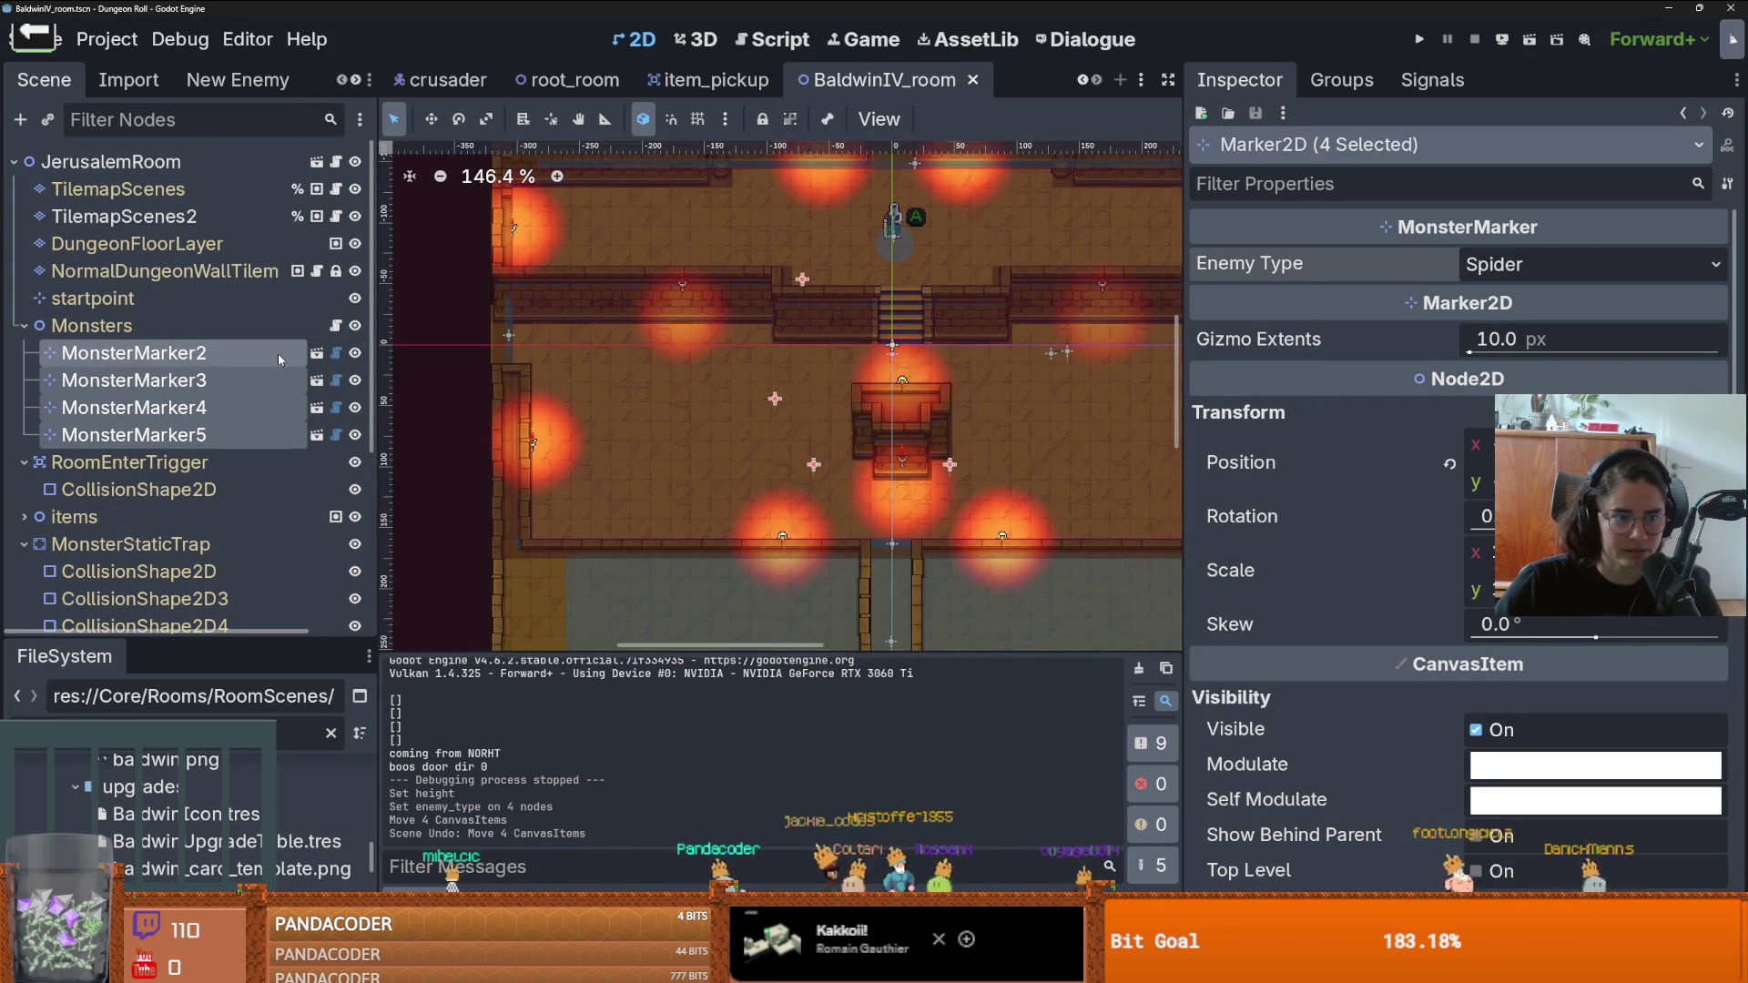
mouse_move(810, 283)
mouse_down()
mouse_move(643, 227)
mouse_move(682, 231)
mouse_up()
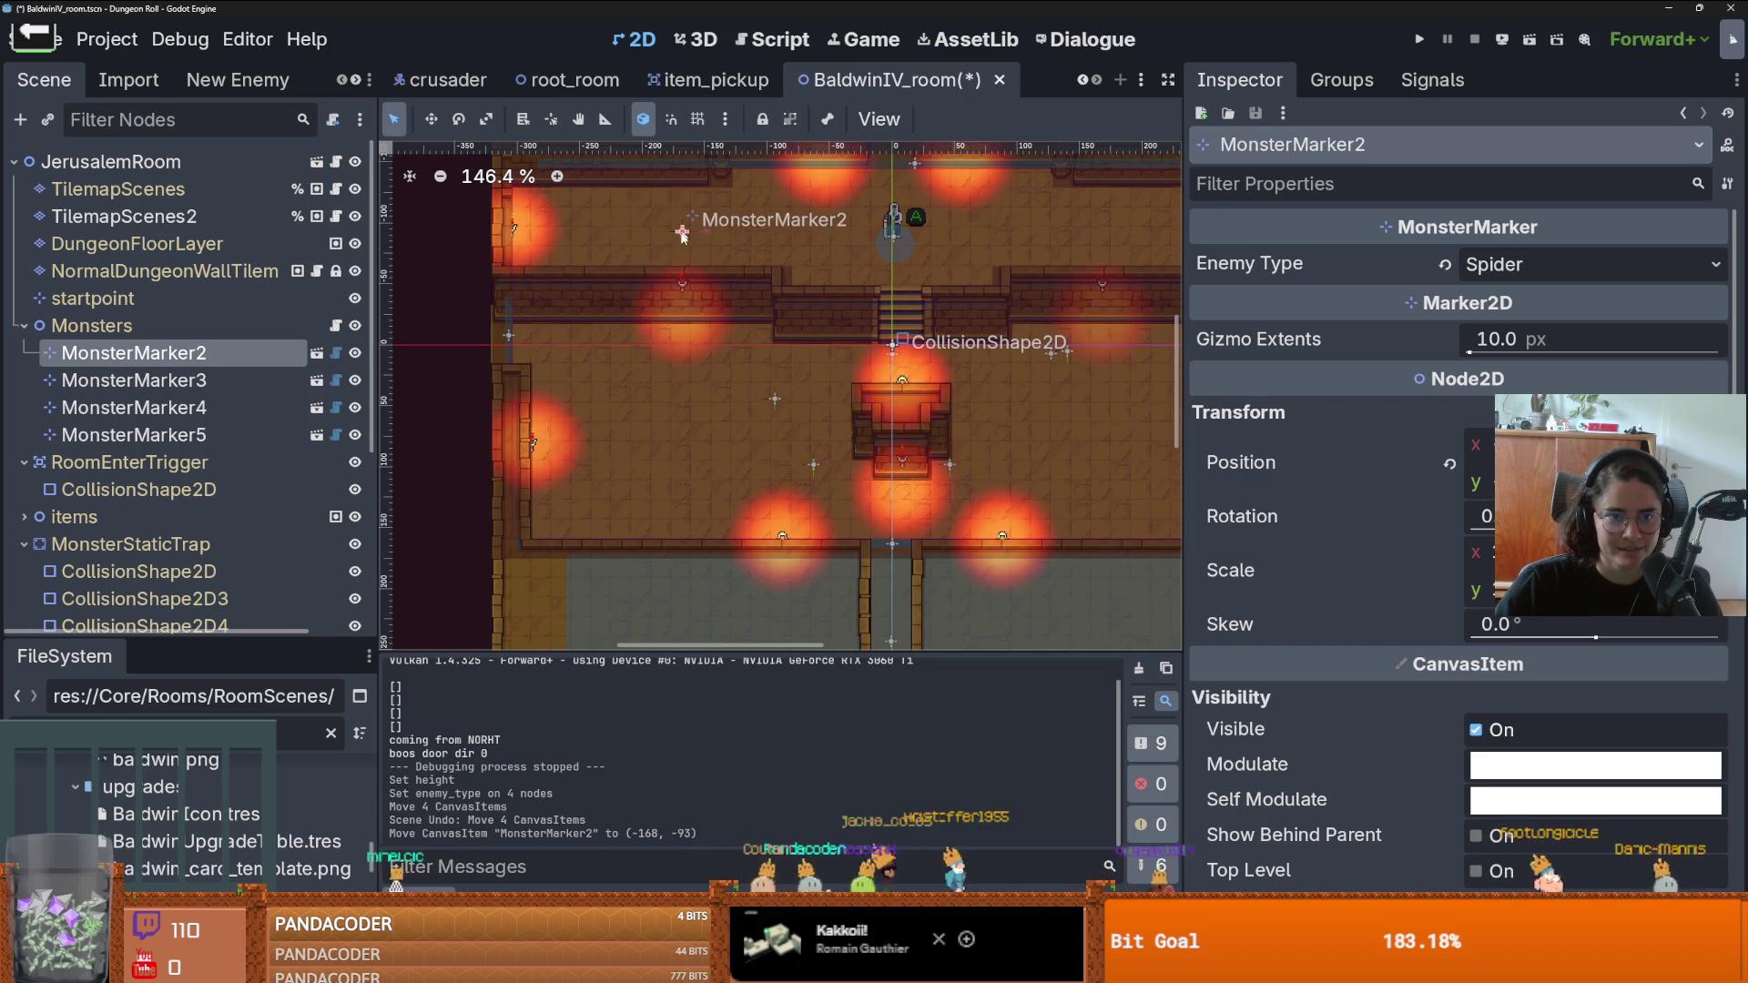
click(757, 407)
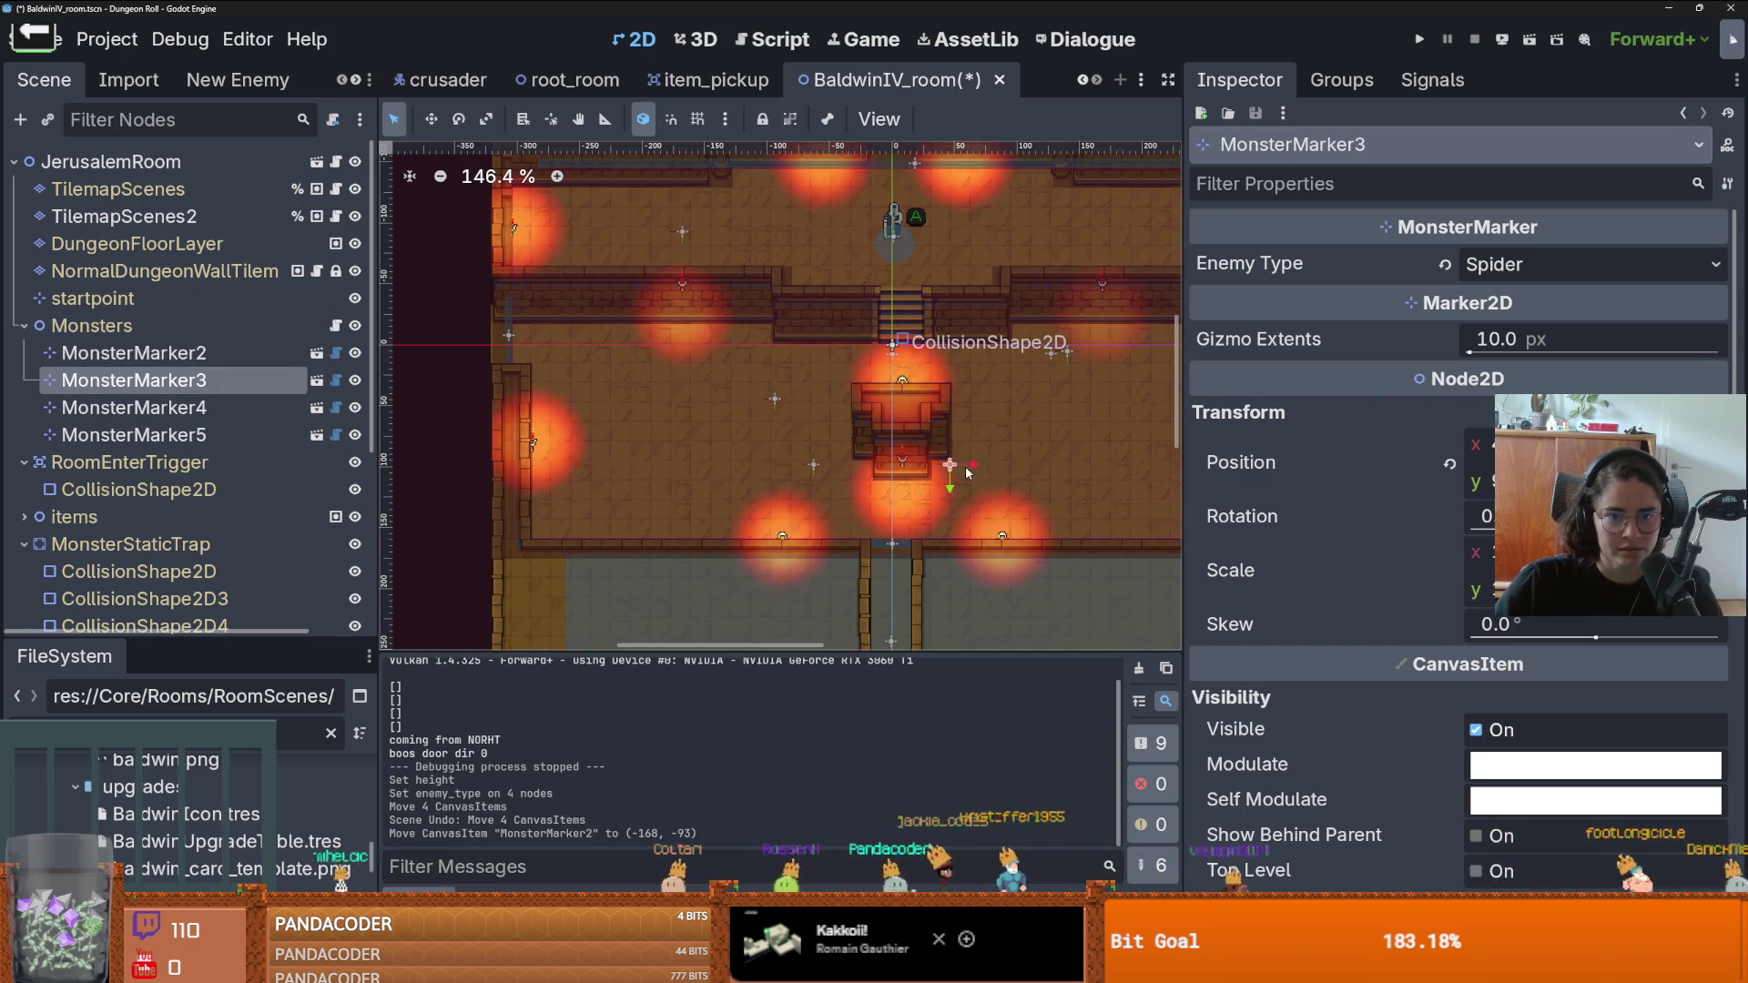
drag(966, 472, 1136, 421)
drag(774, 388, 684, 430)
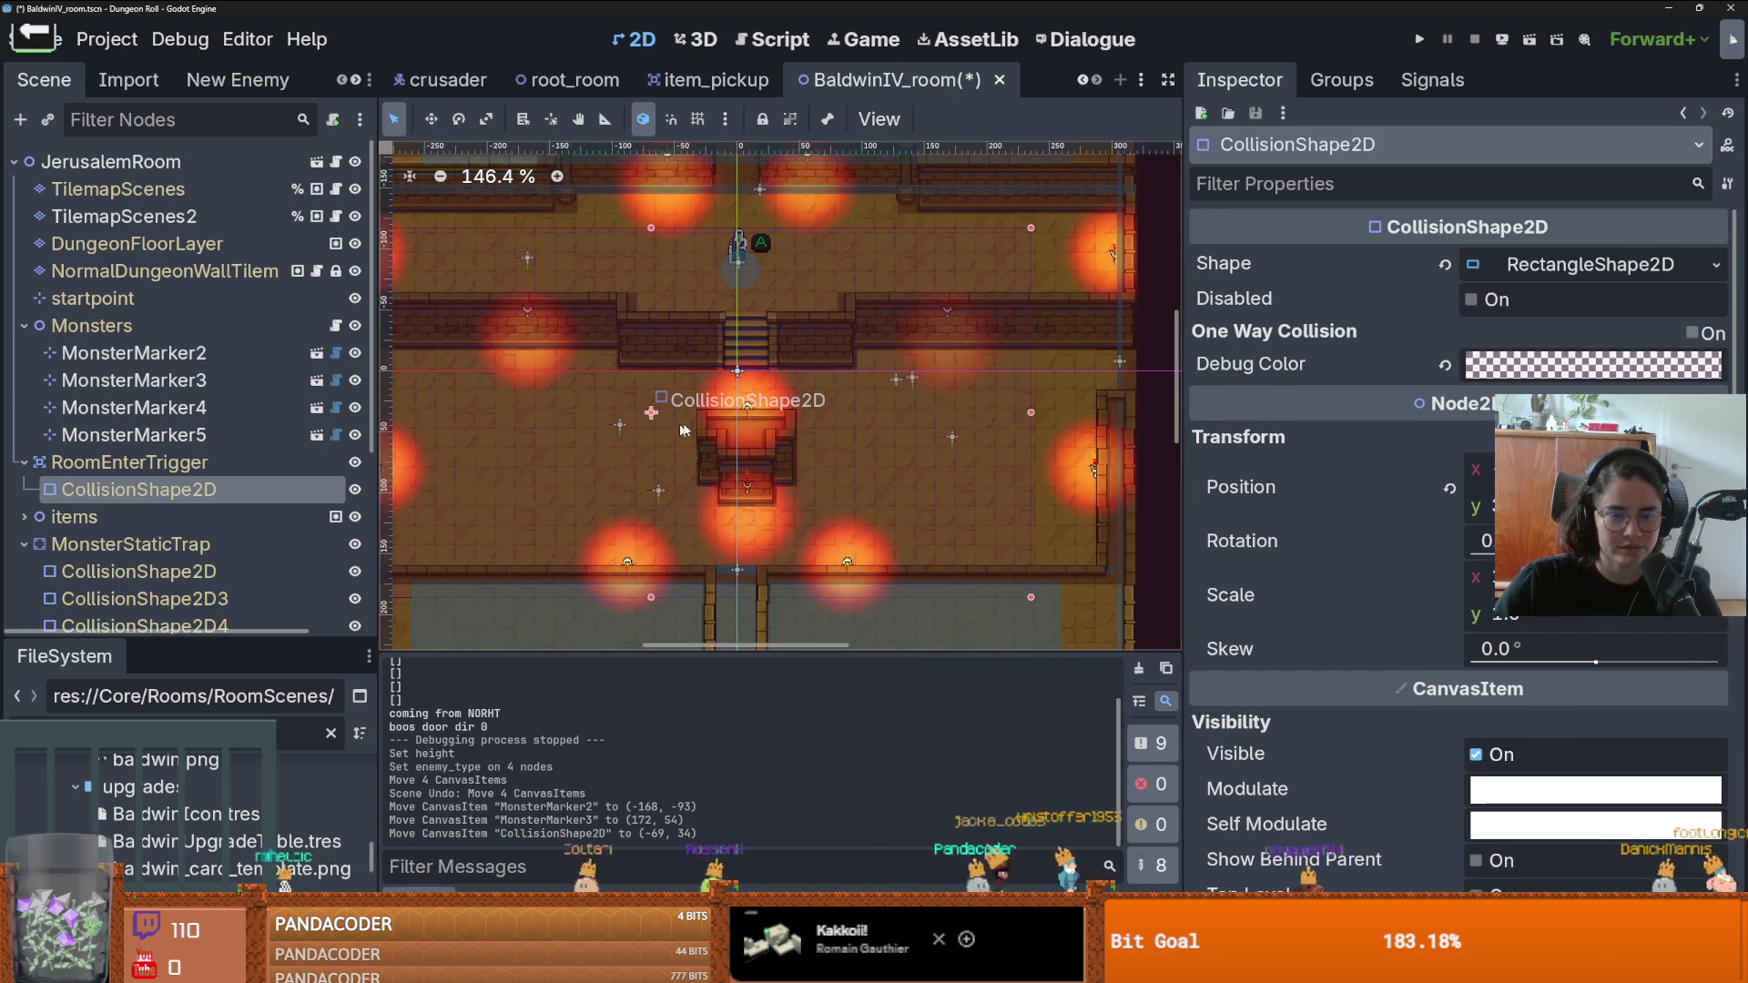
key(ctrl+z)
scroll(678, 428, up, 1)
scroll(678, 427, down, 1)
scroll(670, 430, up, 1)
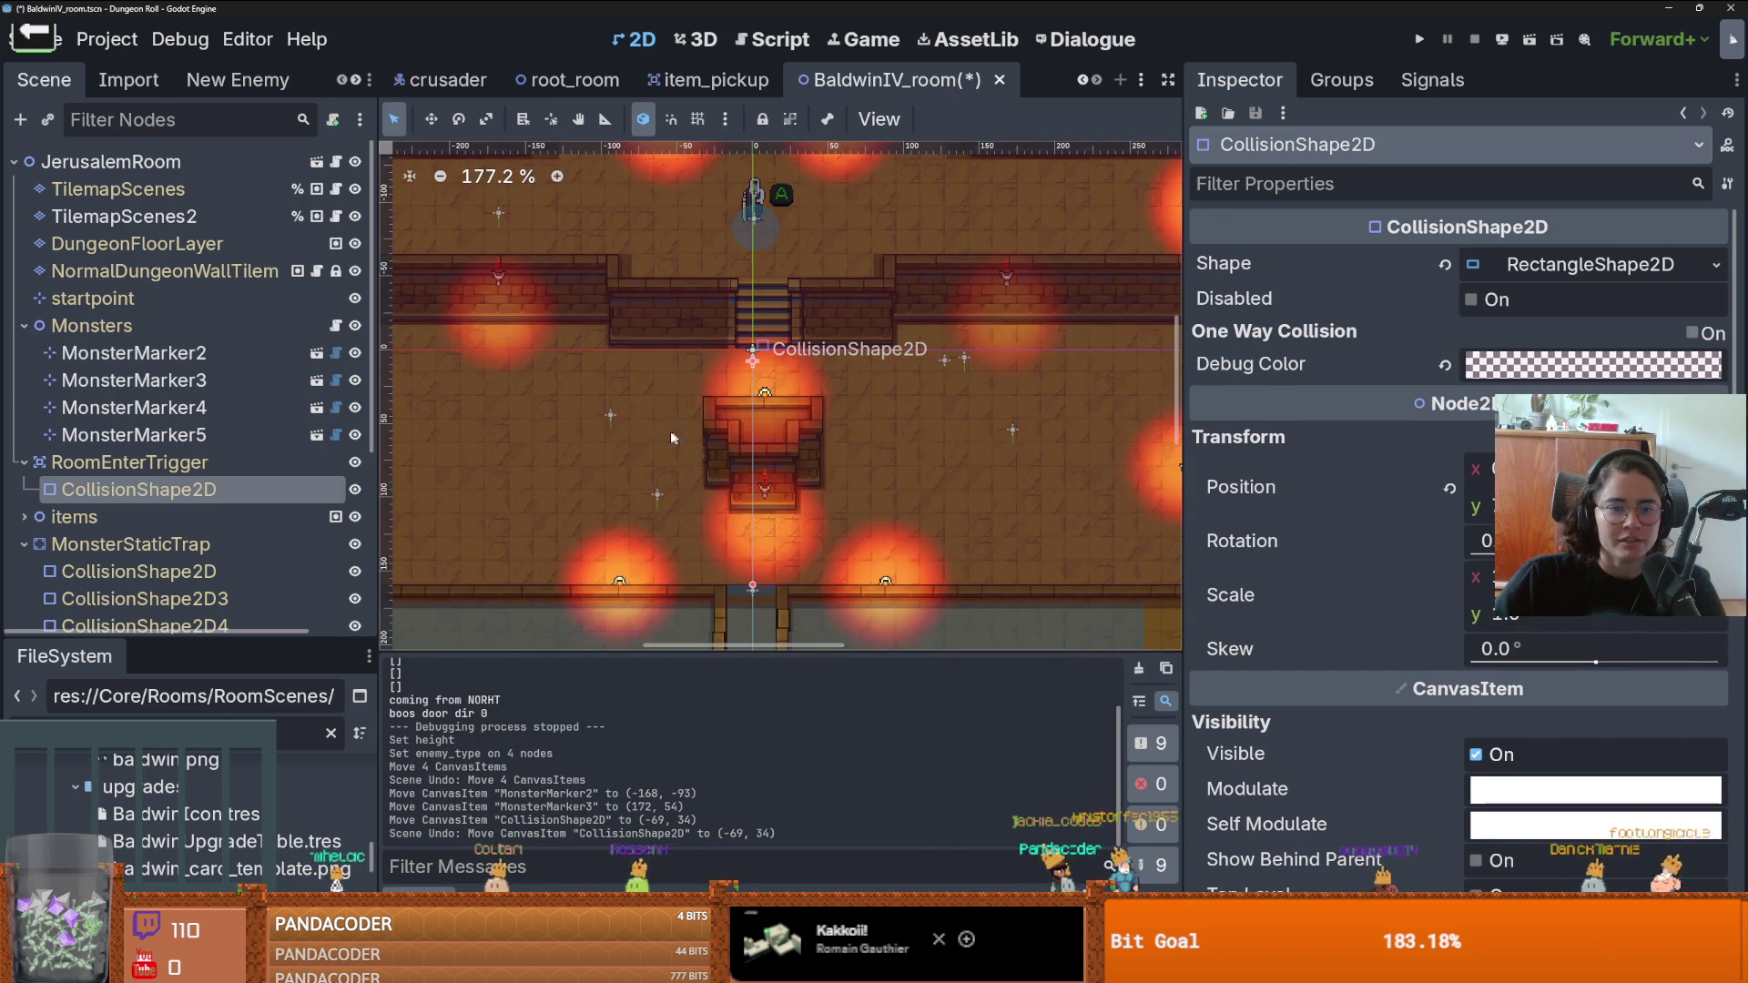
- Move MonsterMarker4 to the left side and MonsterMarker5 lower right of the altar, then save
click(610, 415)
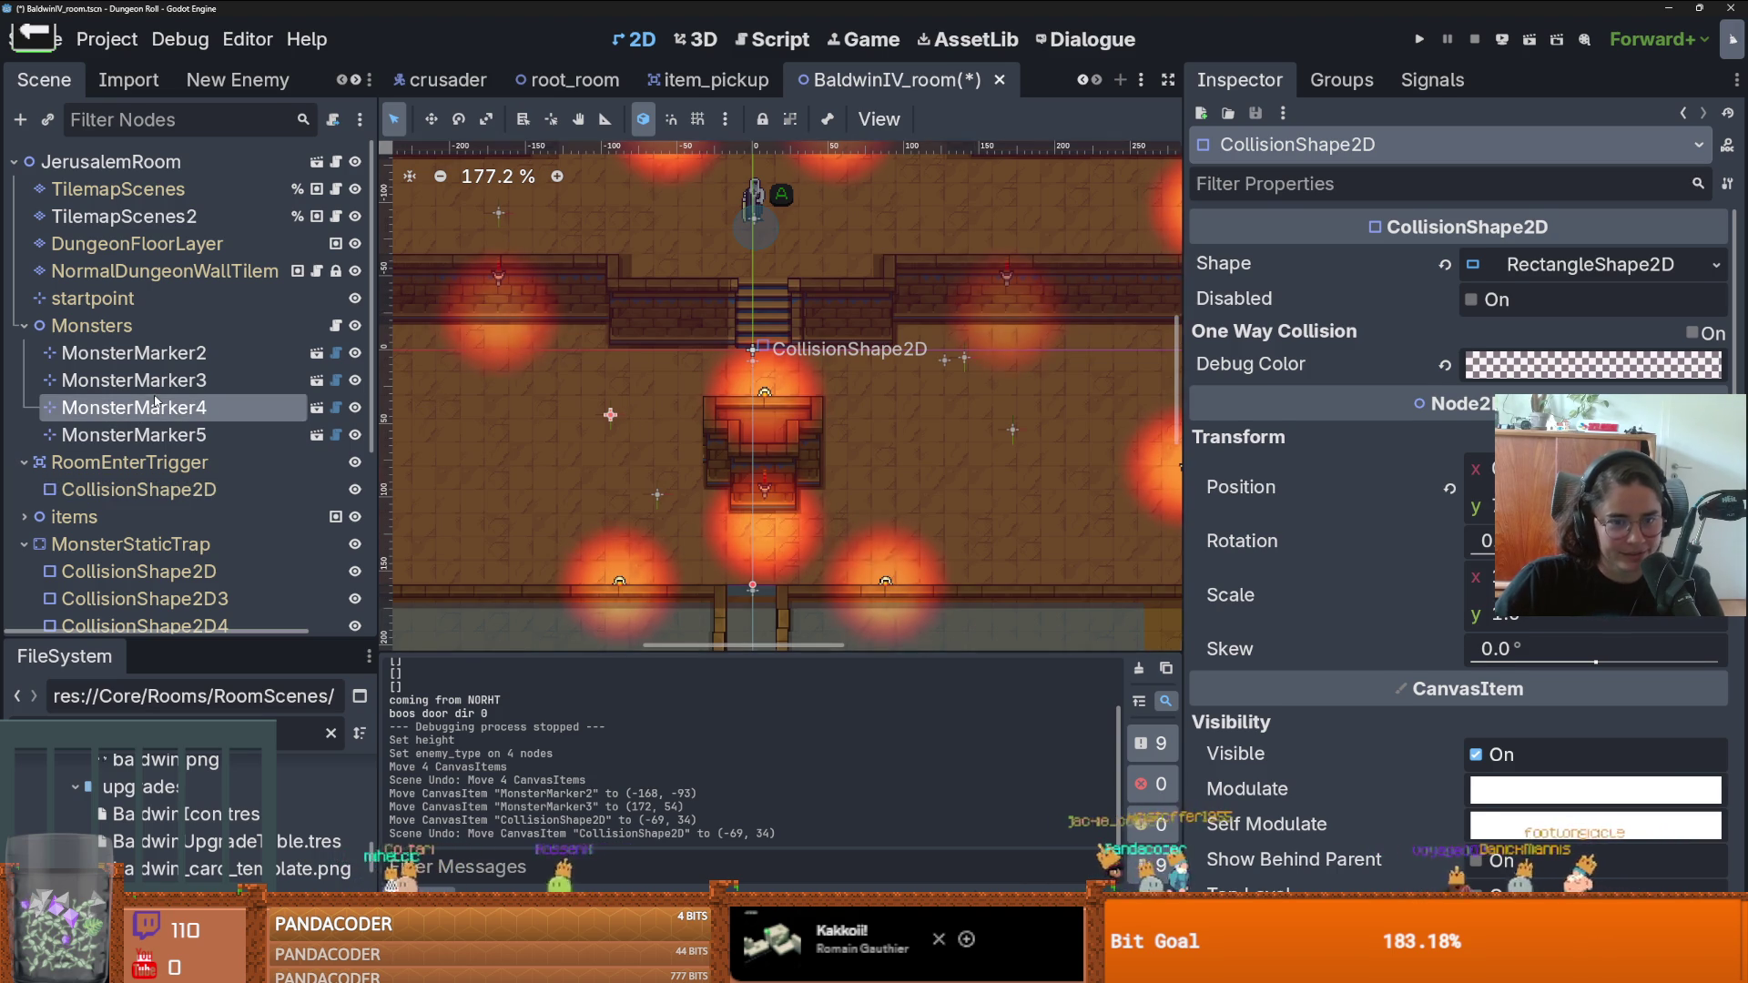
mouse_move(620, 402)
mouse_down()
mouse_move(538, 432)
mouse_move(505, 417)
mouse_up()
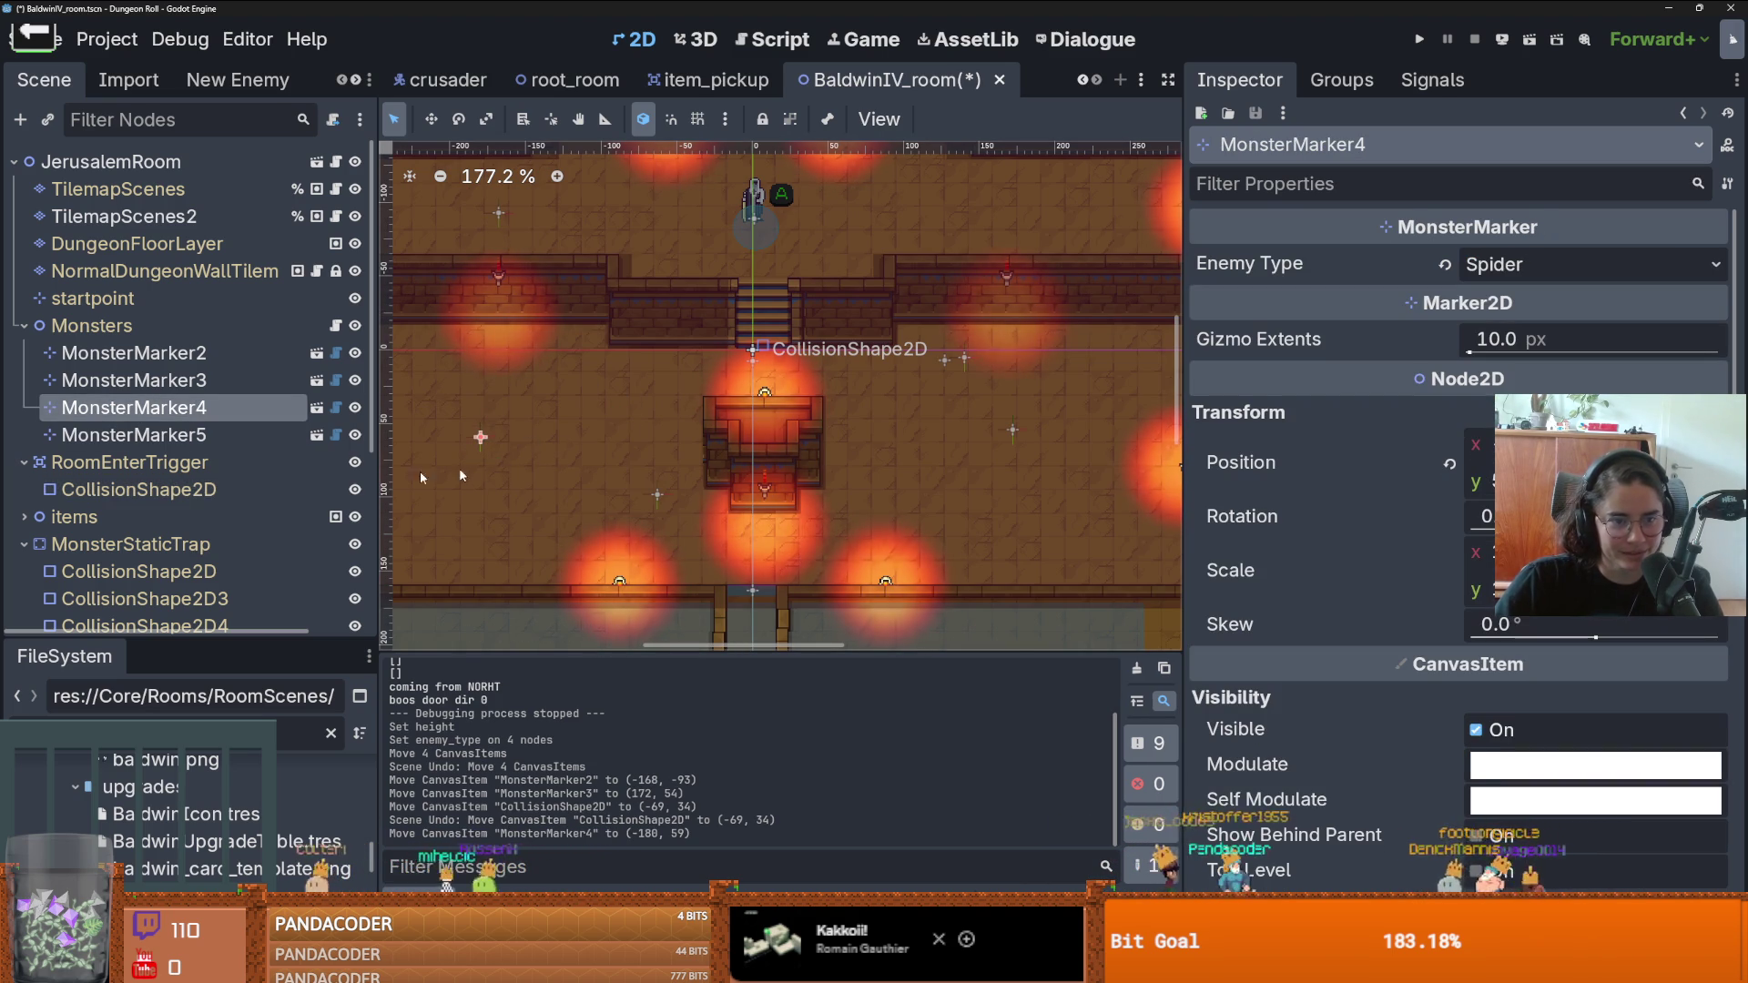
click(656, 493)
drag(635, 469, 694, 508)
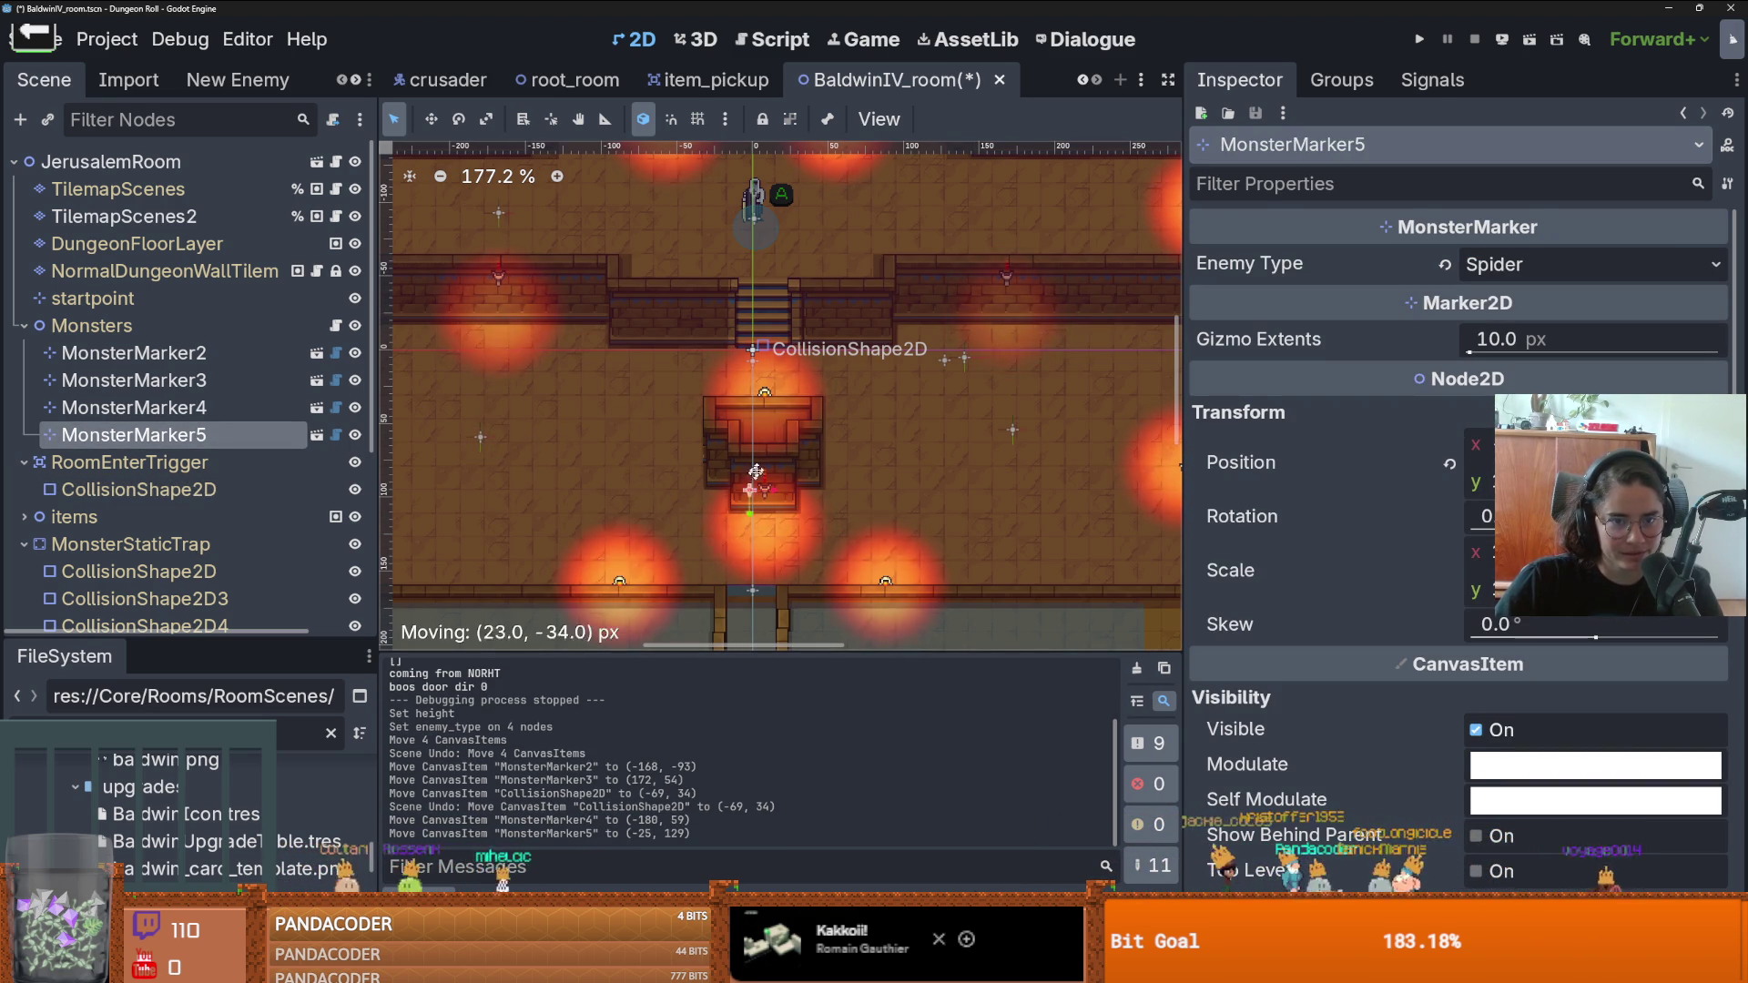
drag(851, 437, 862, 493)
scroll(861, 493, down, 4)
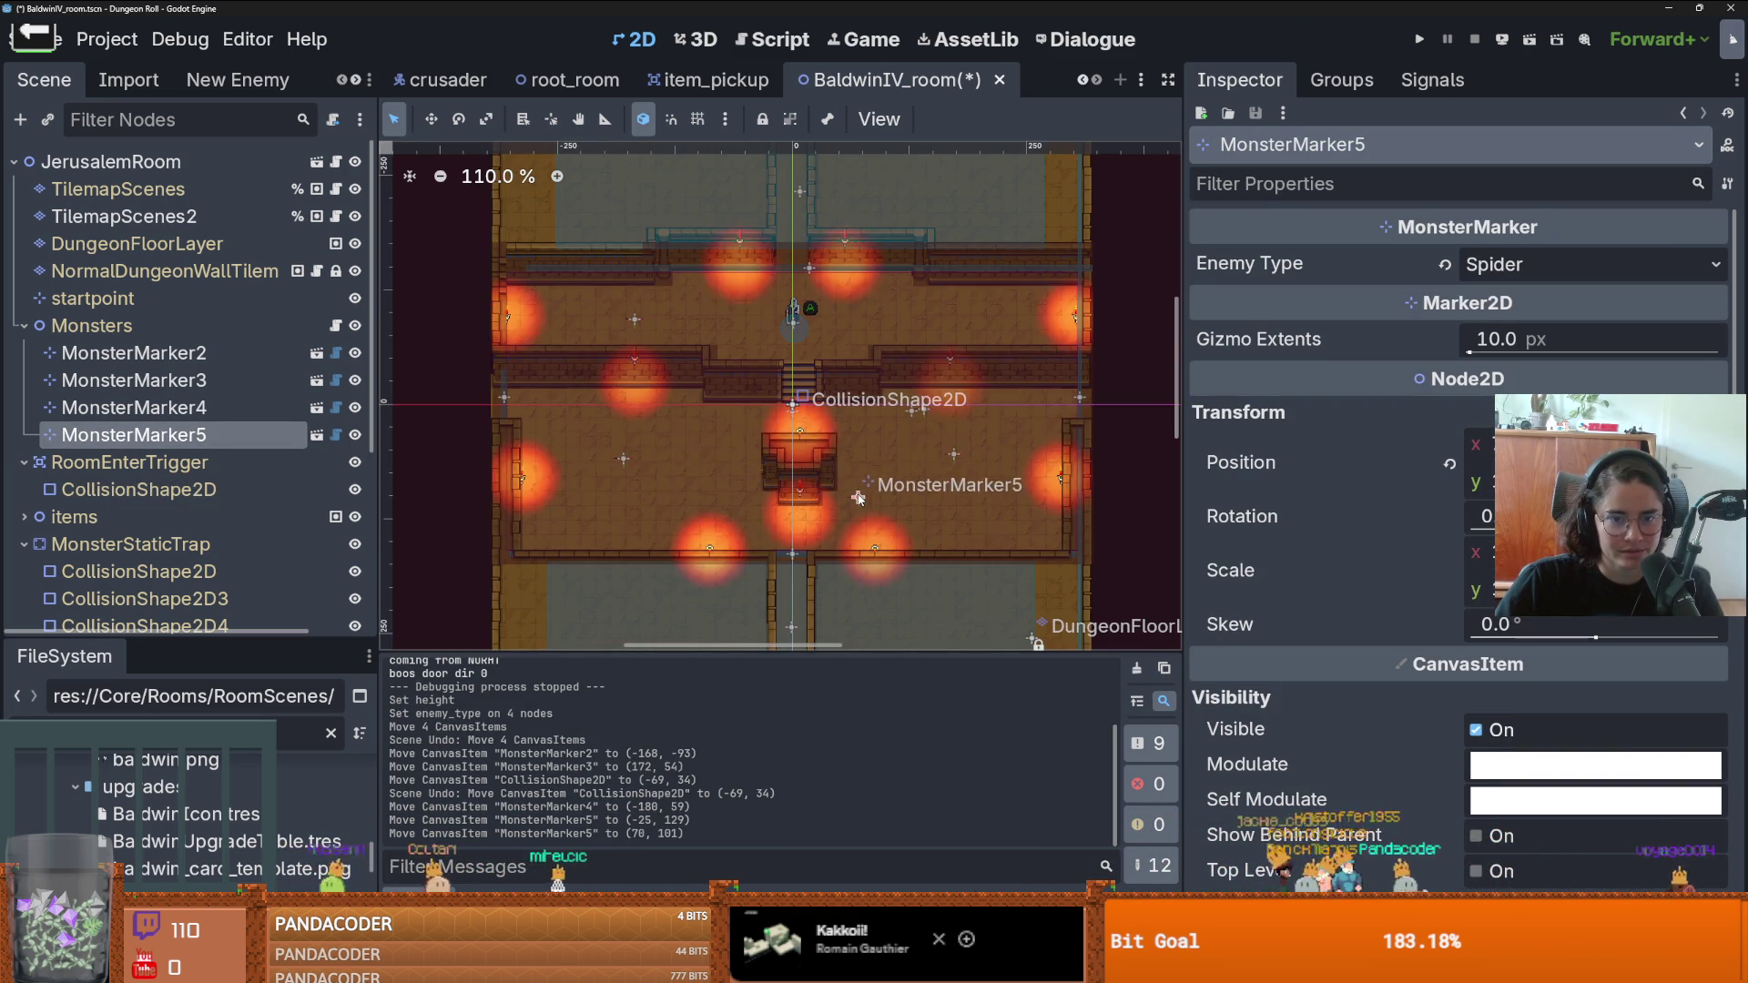
key(ctrl+s)
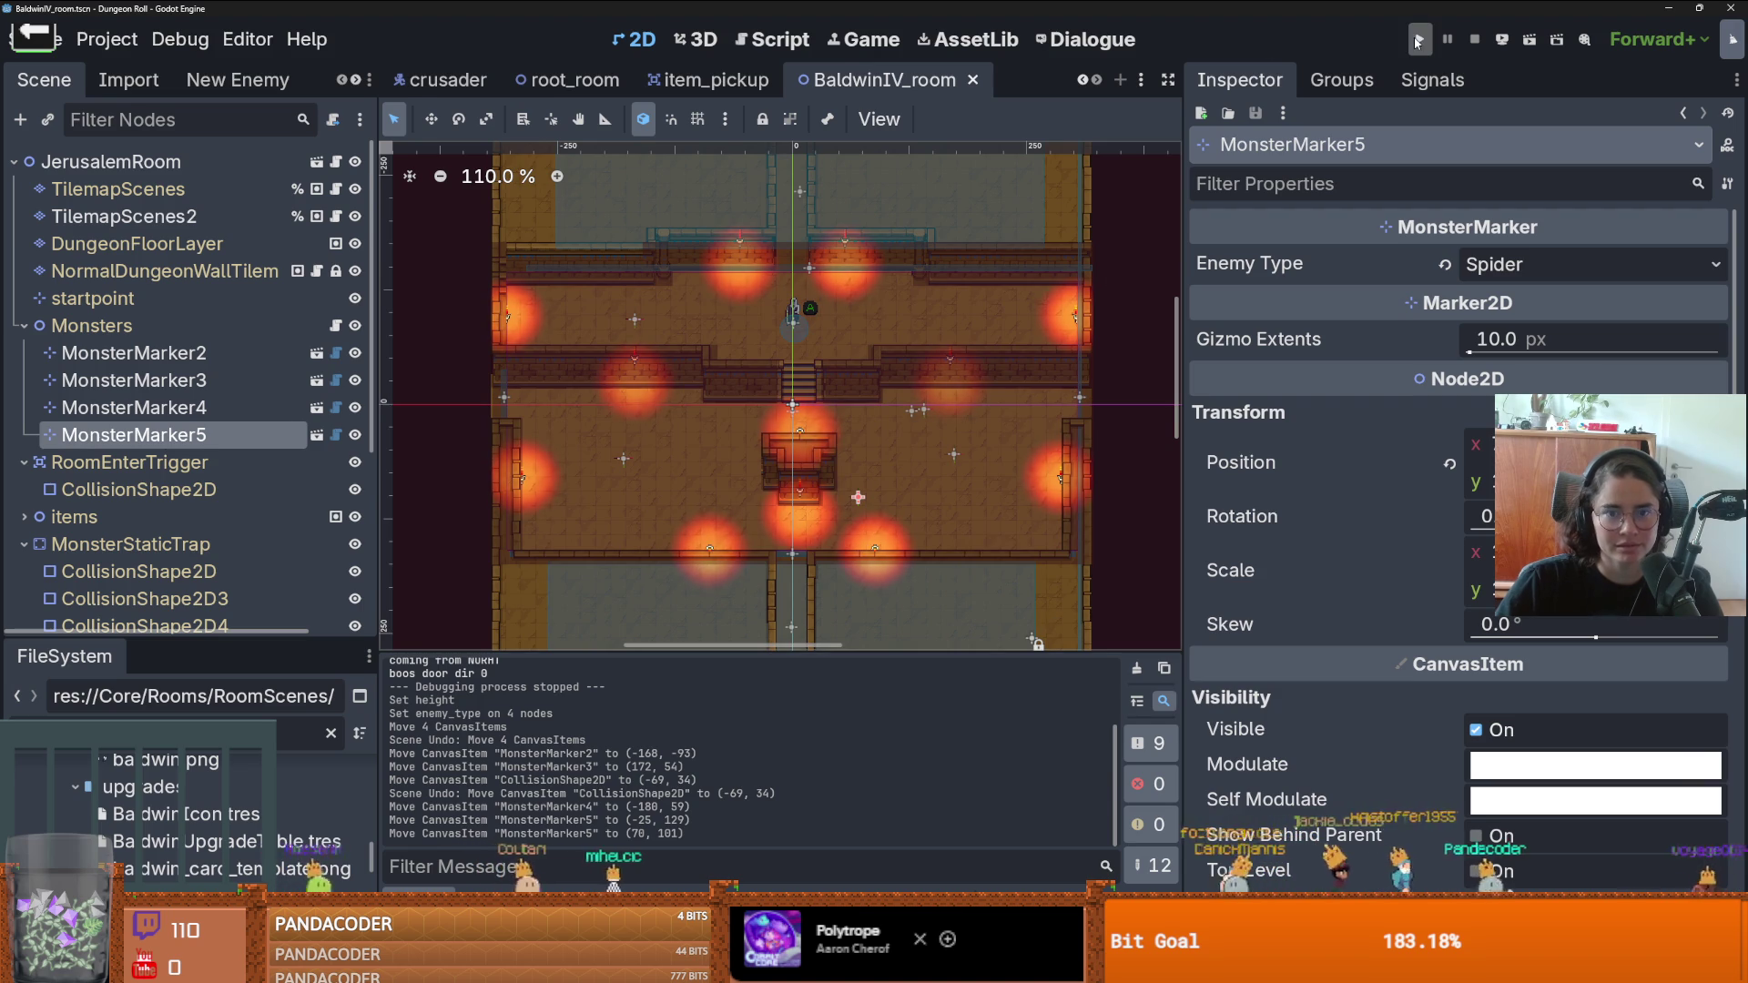
- Playtest with debug on, walk the knight into the Baldwin room and back, then stop and save
click(1417, 40)
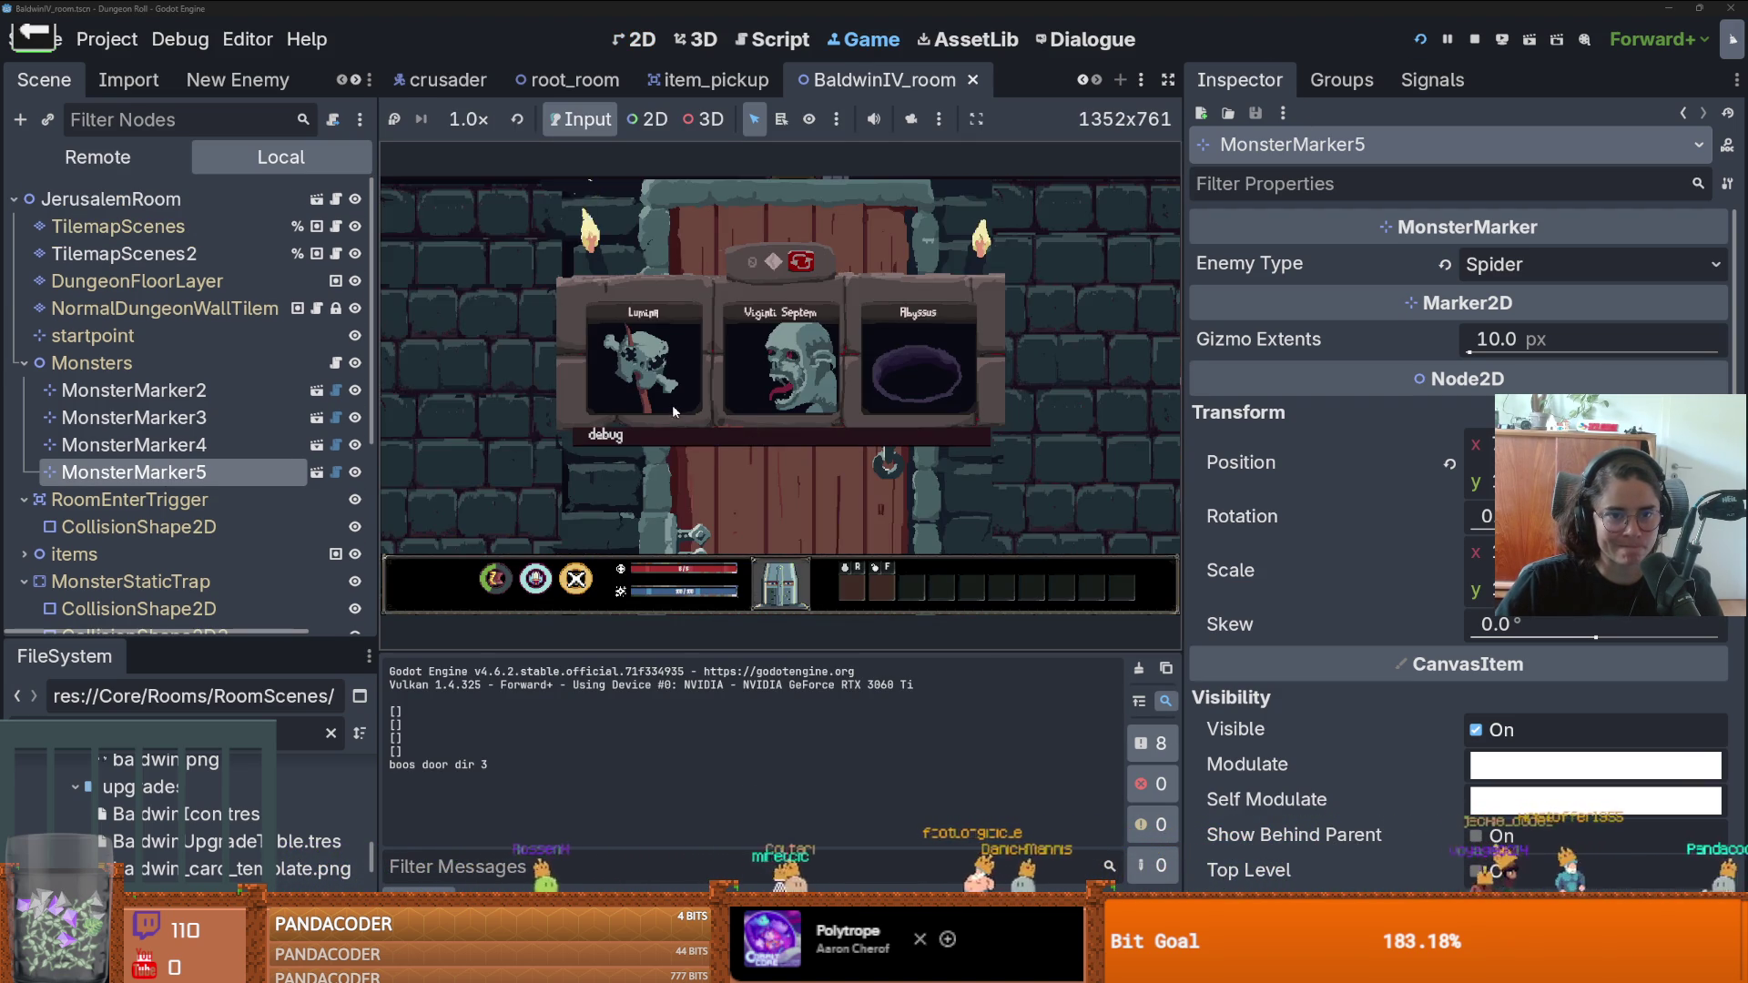
click(705, 436)
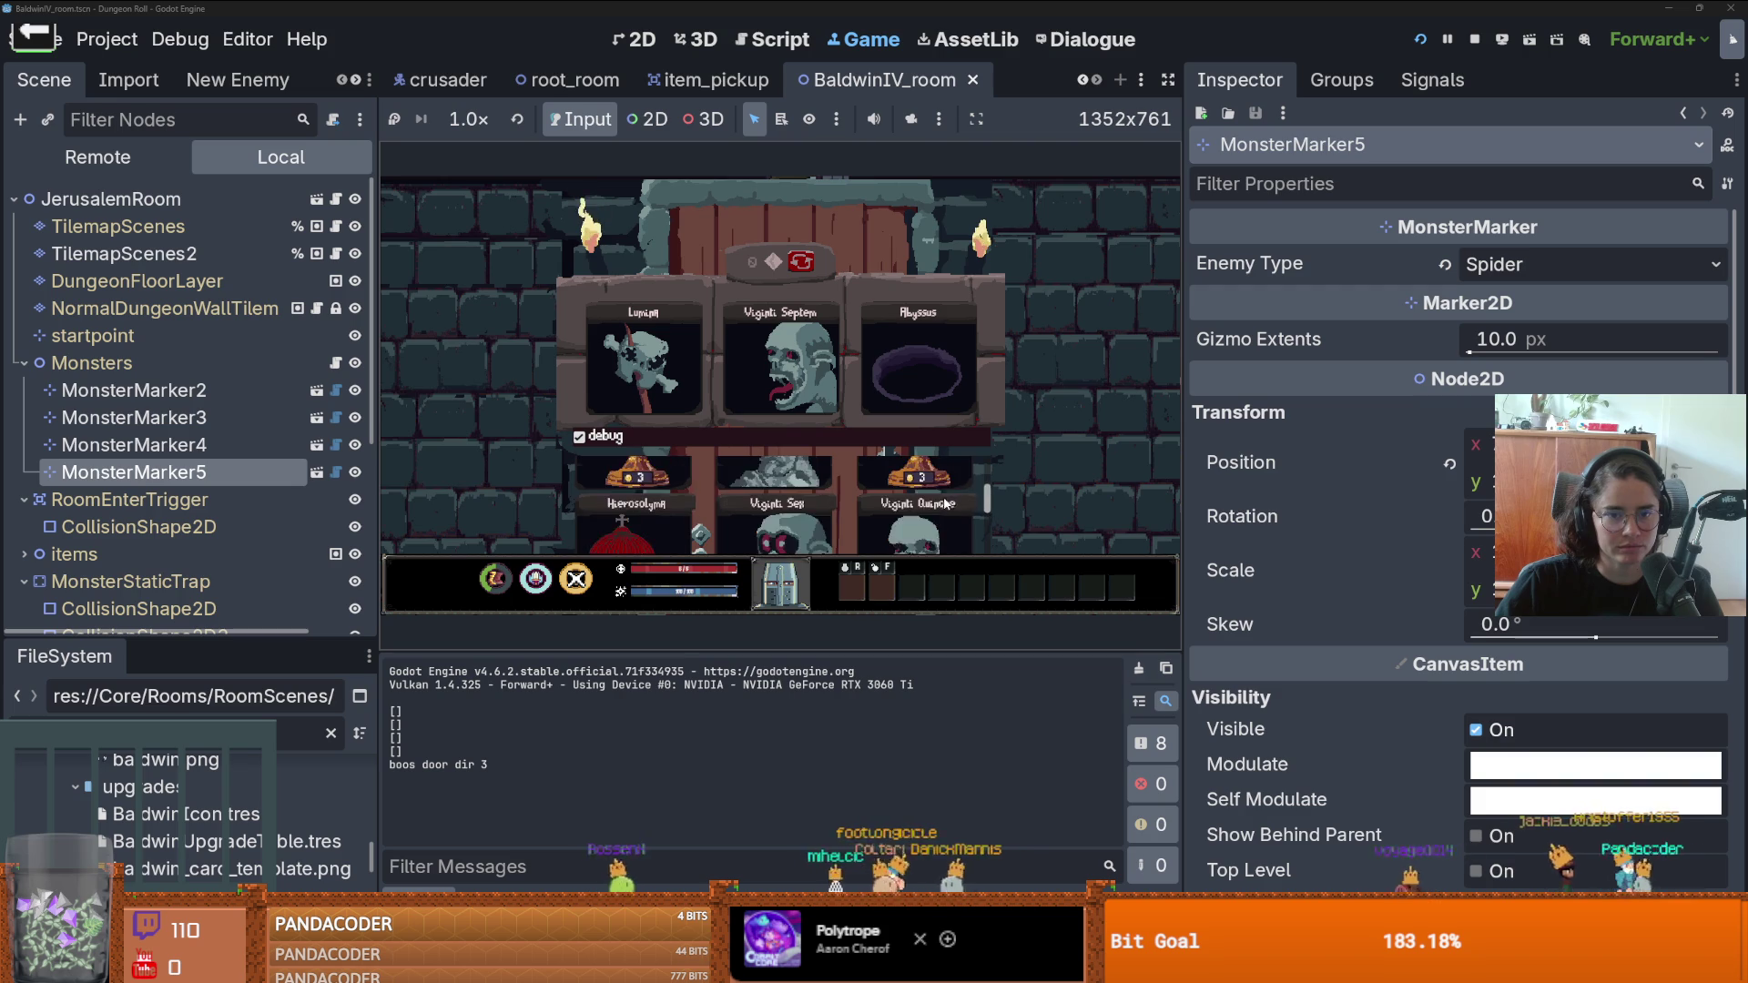
click(906, 510)
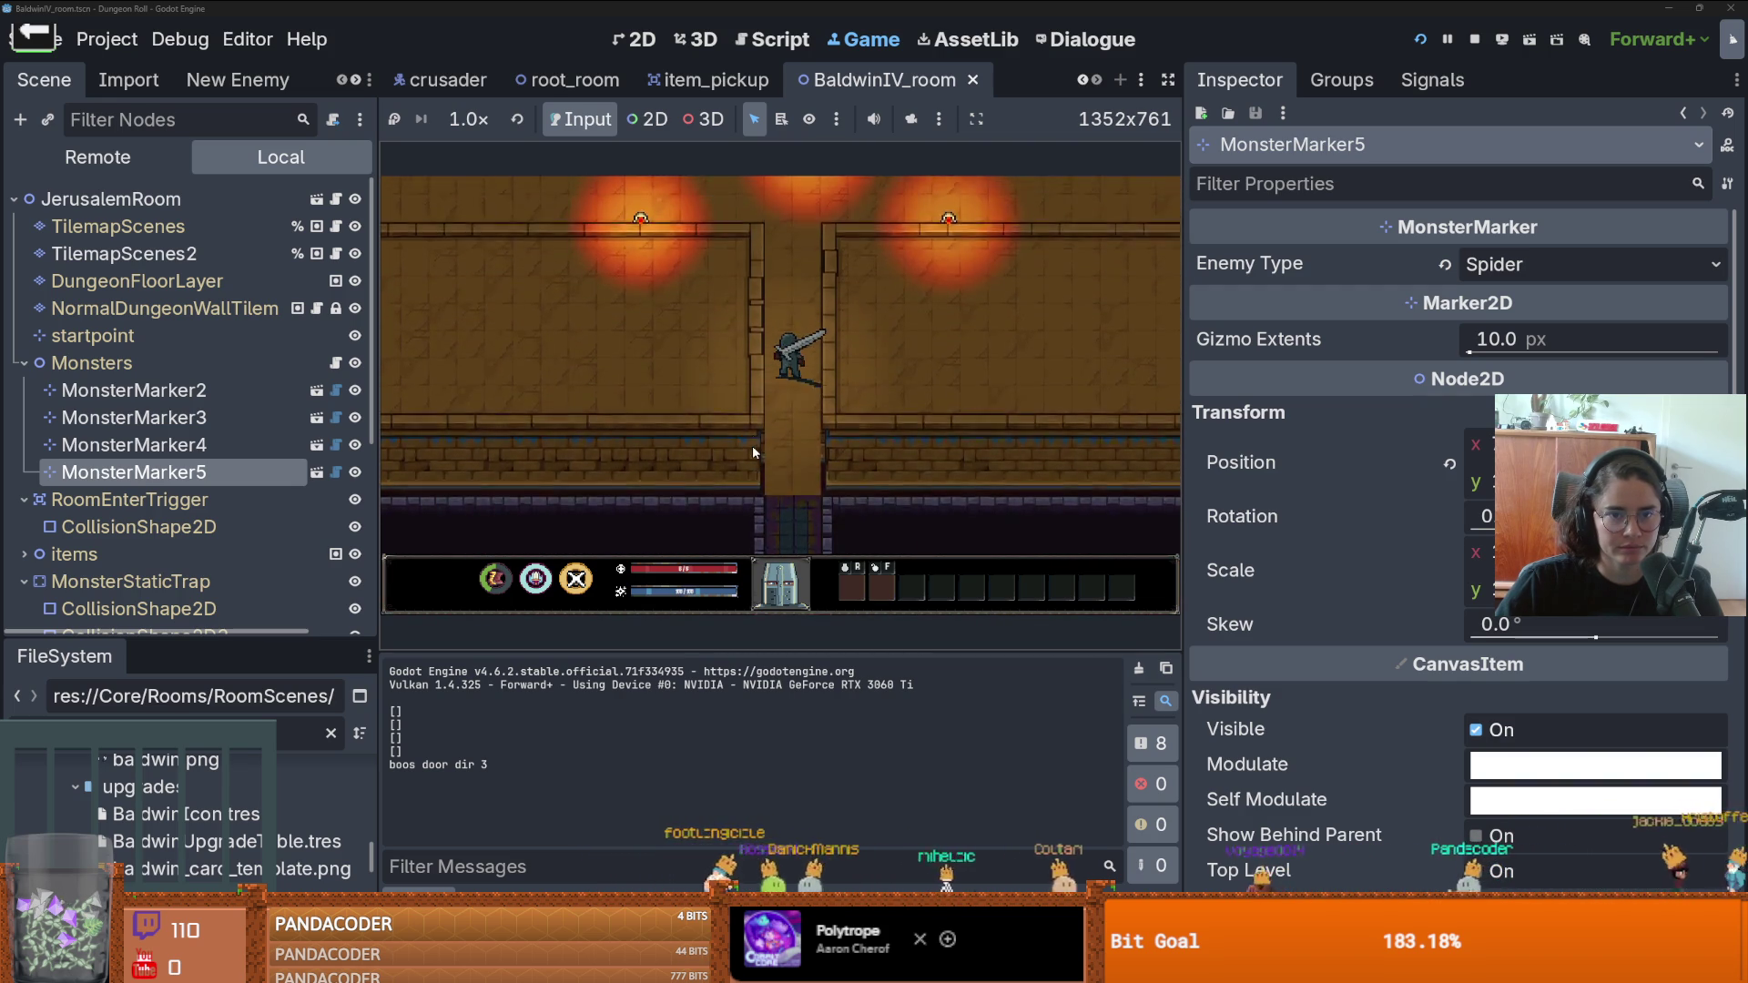
key(s)
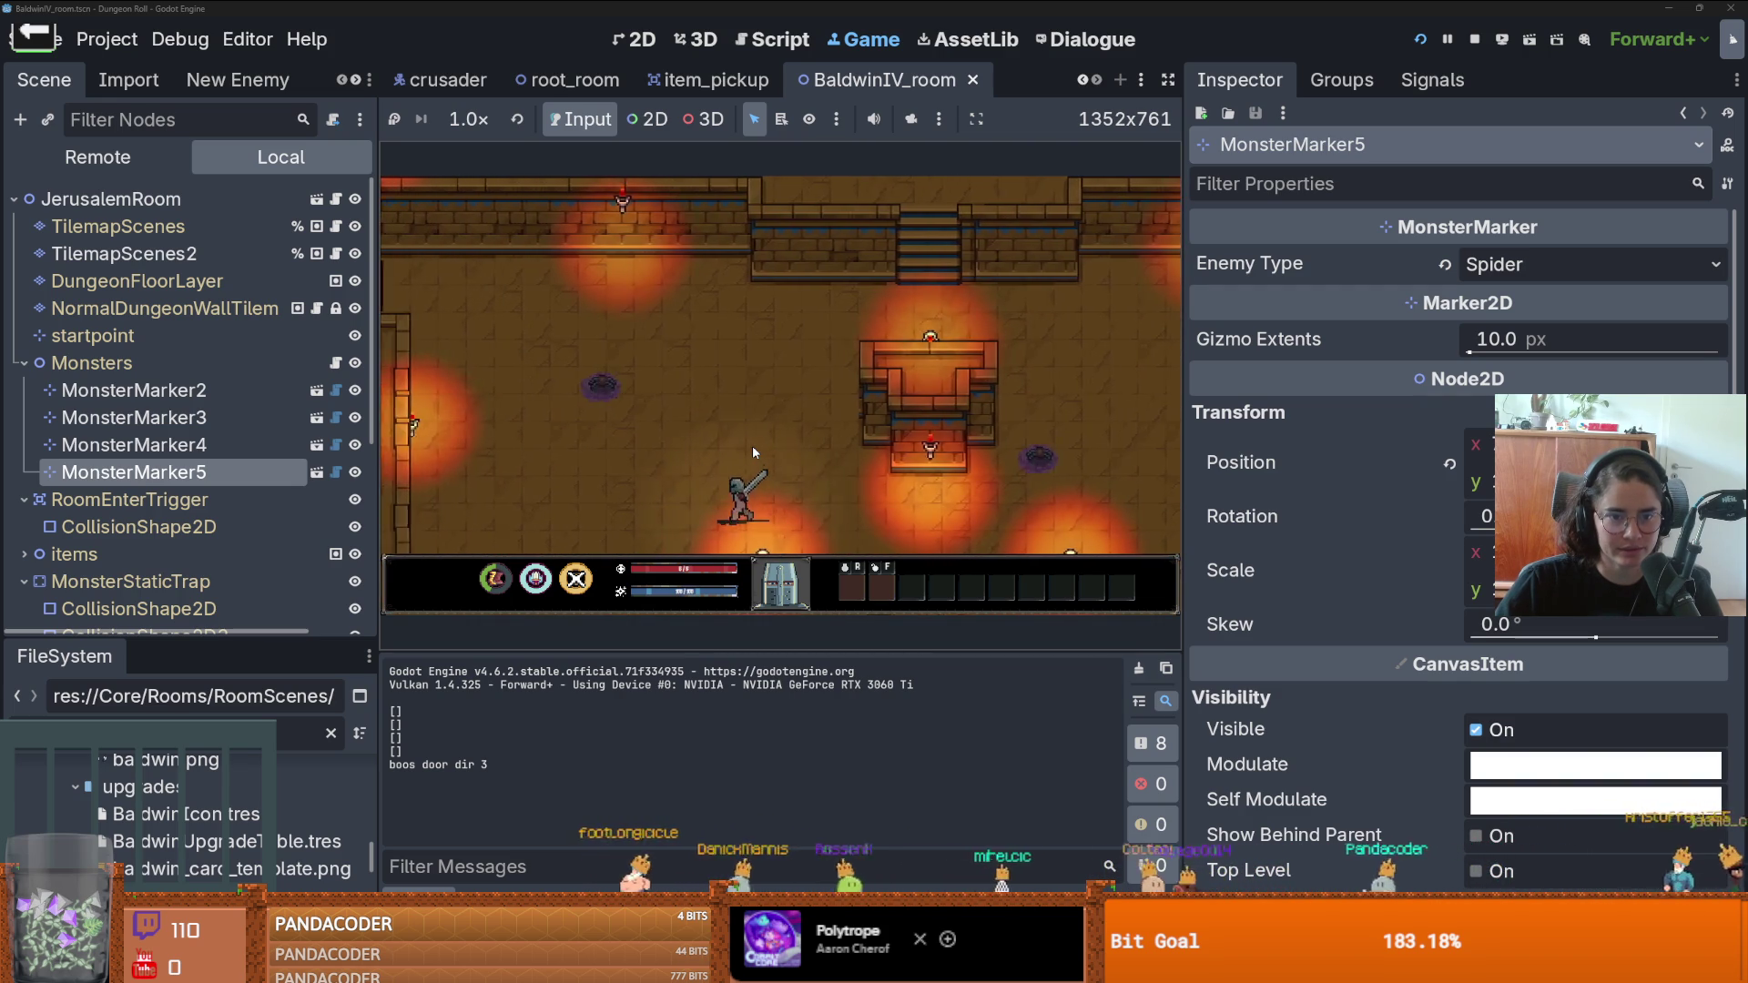
key(w)
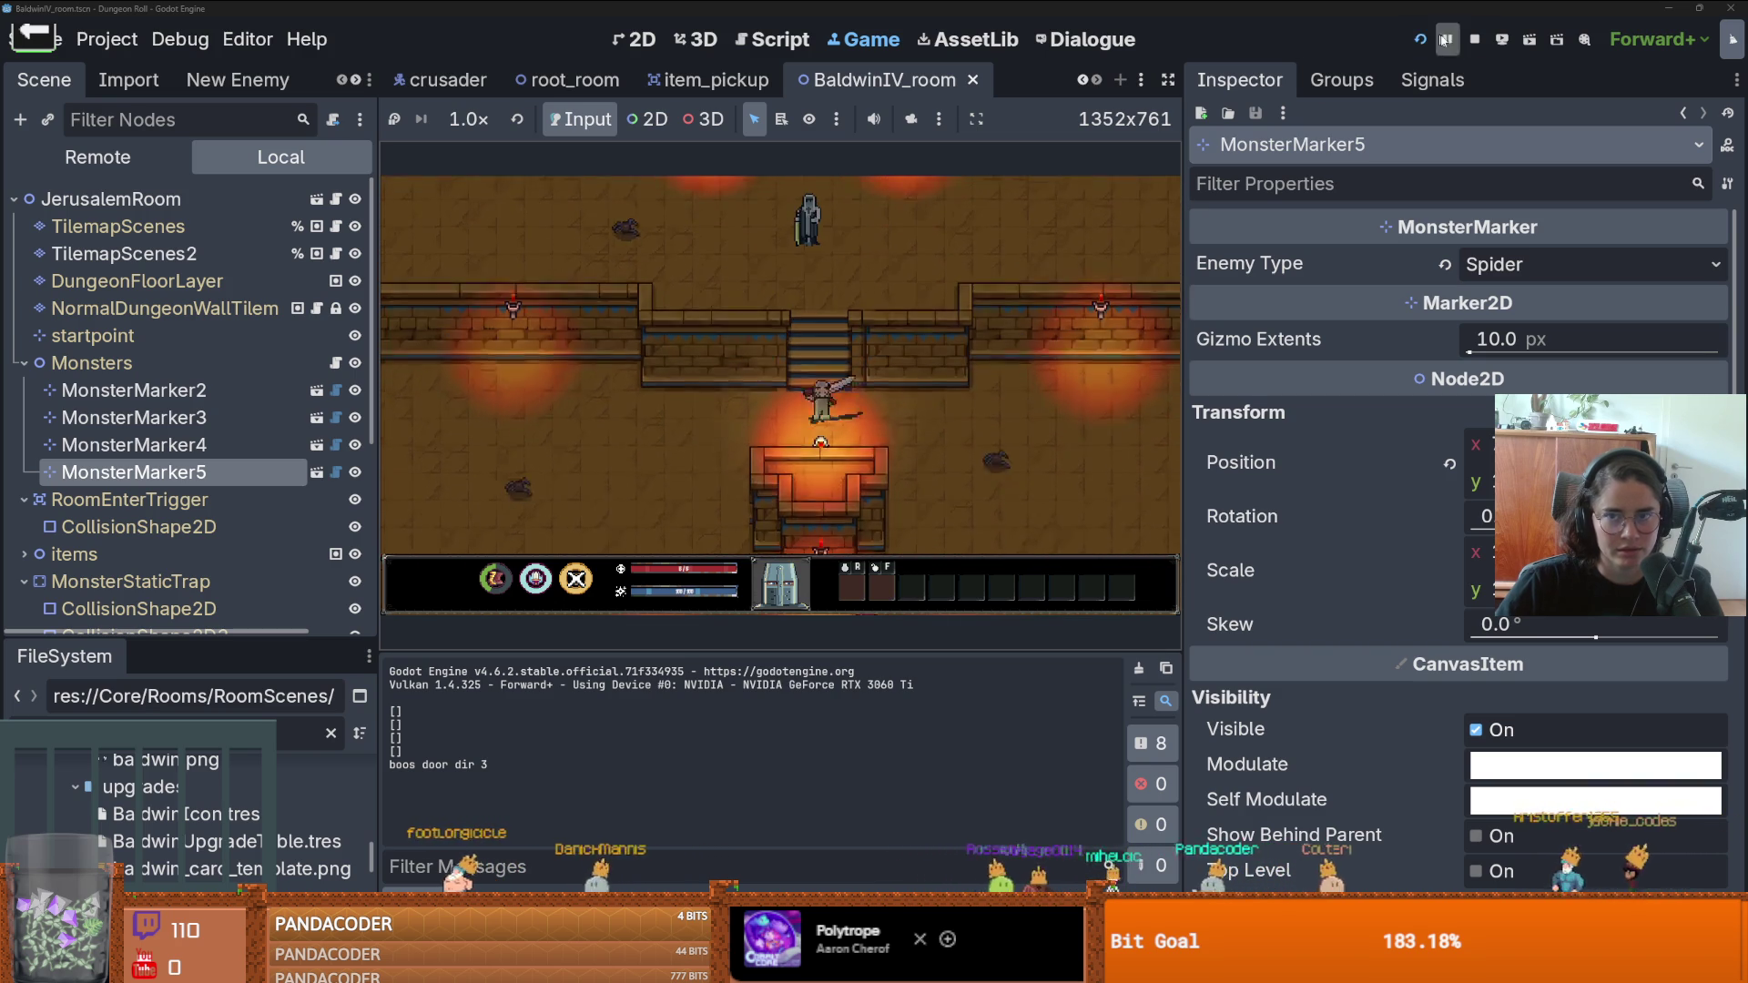
click(1474, 39)
key(ctrl+s)
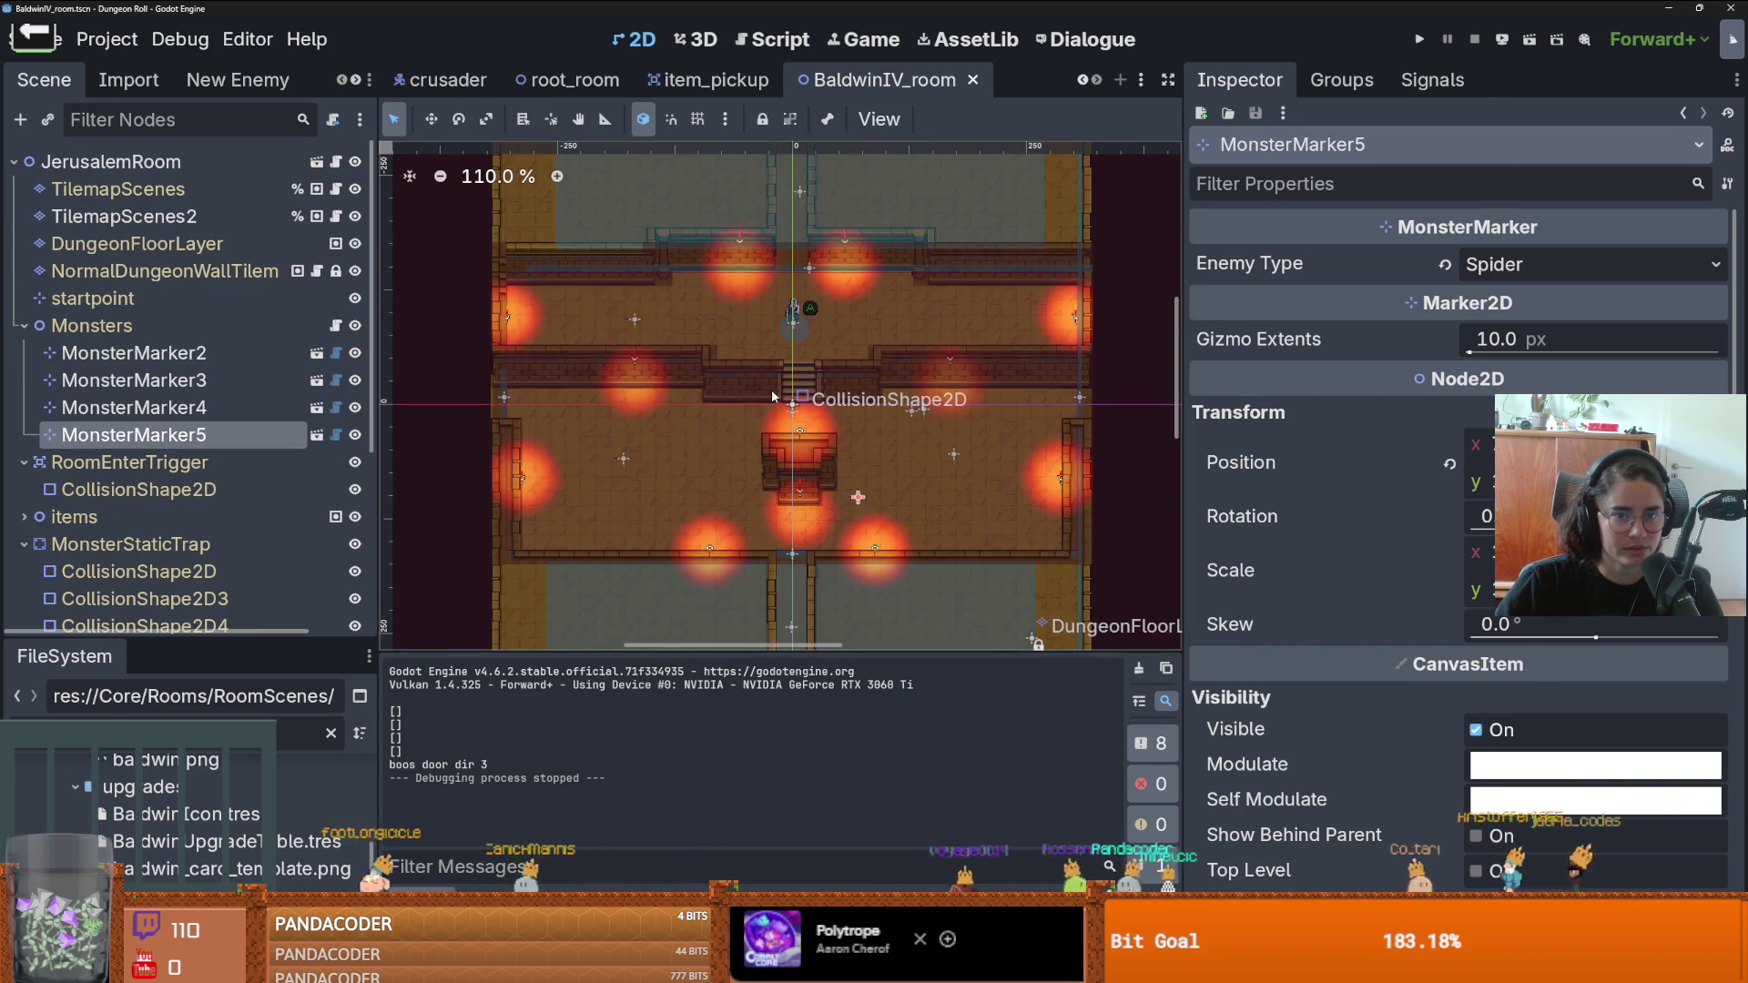
- Show the JerusalemRoom root's Room properties in the Inspector, then save and run the game
click(110, 161)
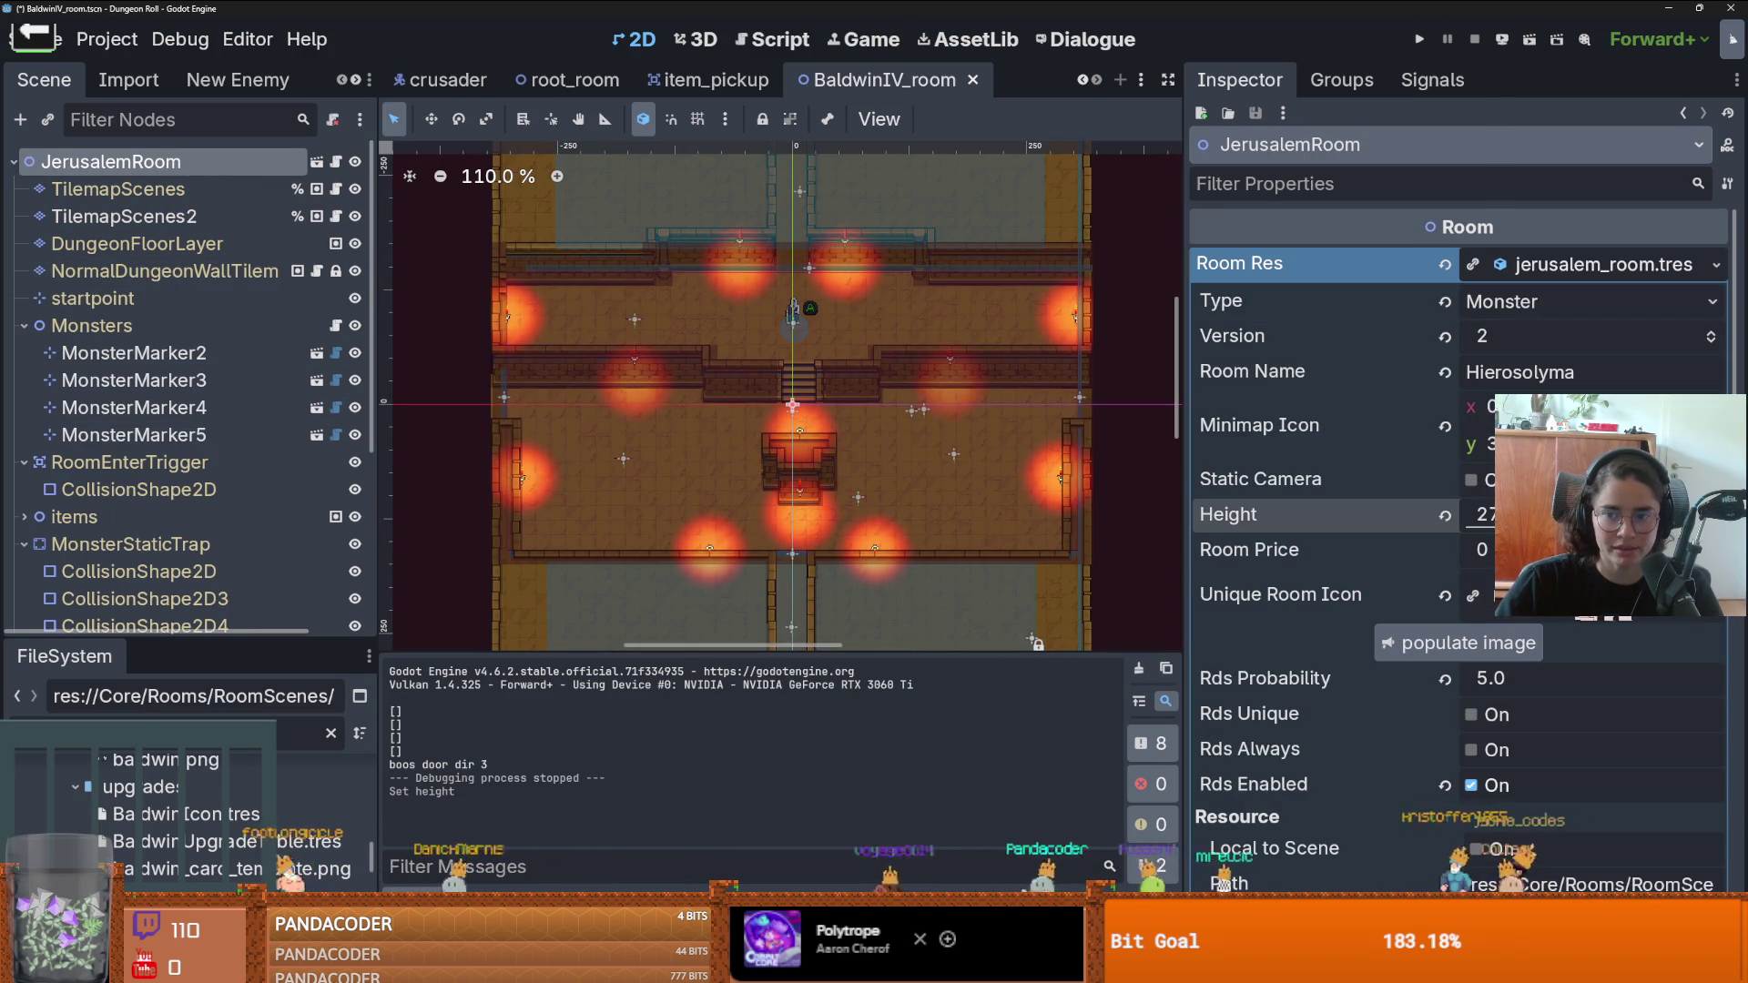
click(1418, 39)
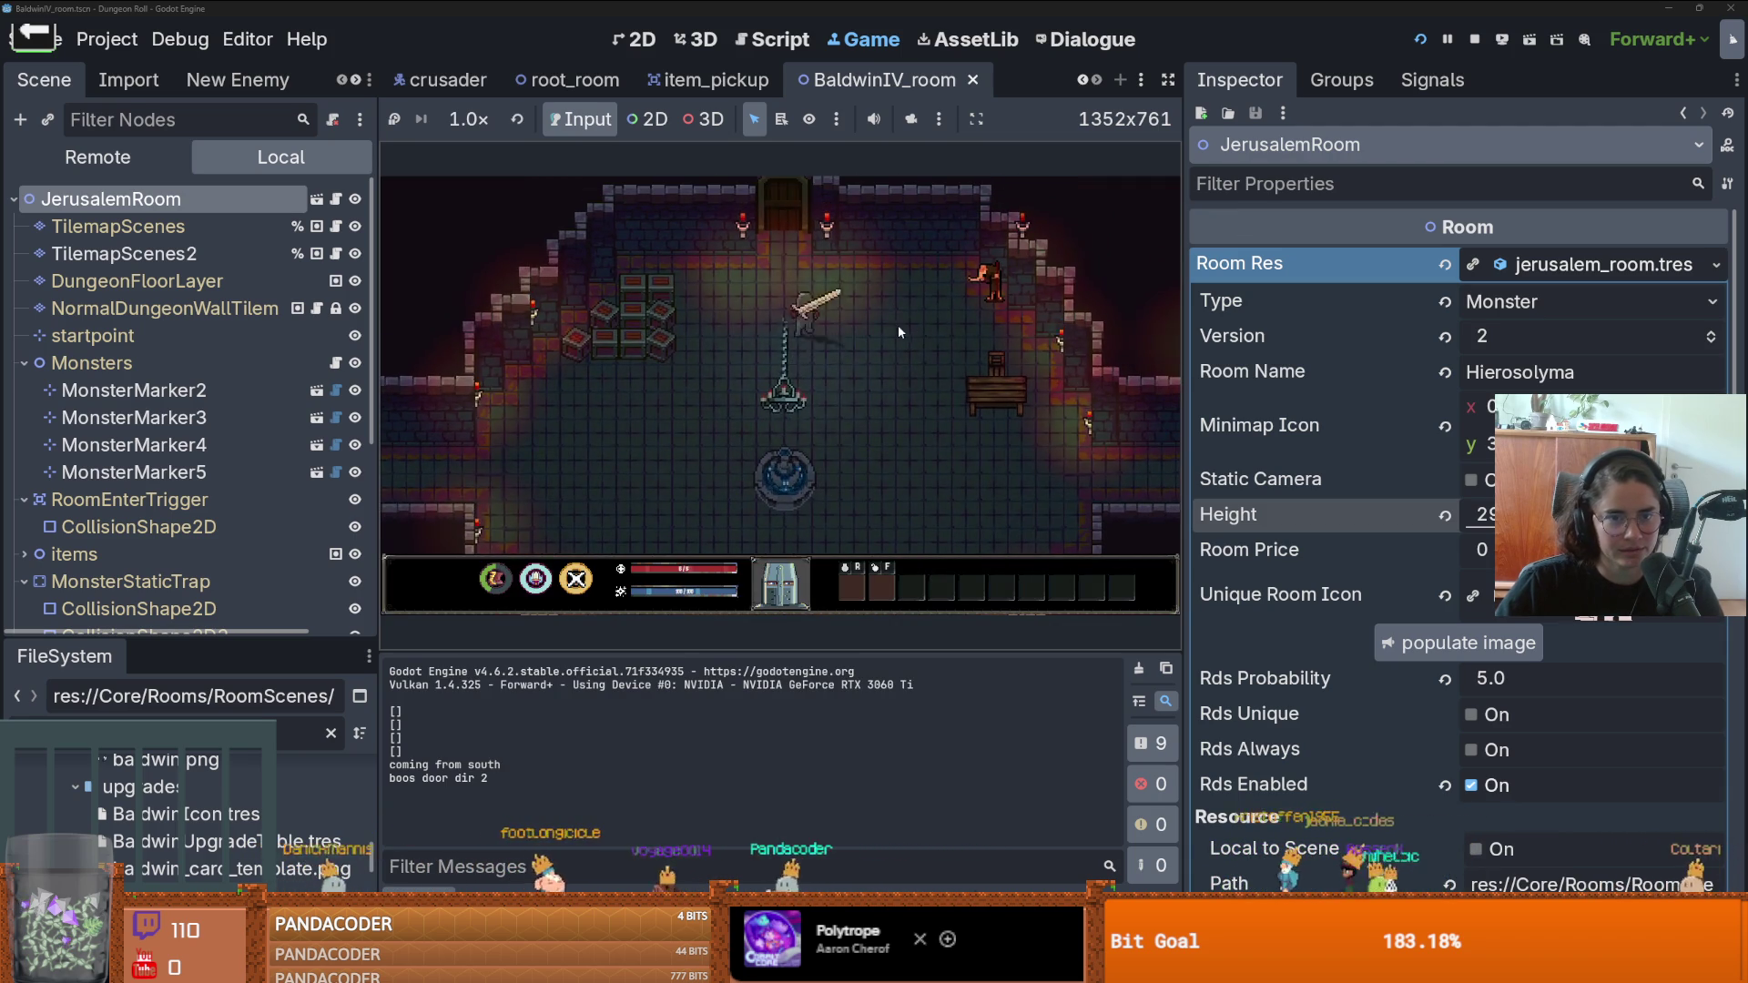
- With debug enabled, enter the room, walk the knight north and south, then stop and relaunch
click(778, 443)
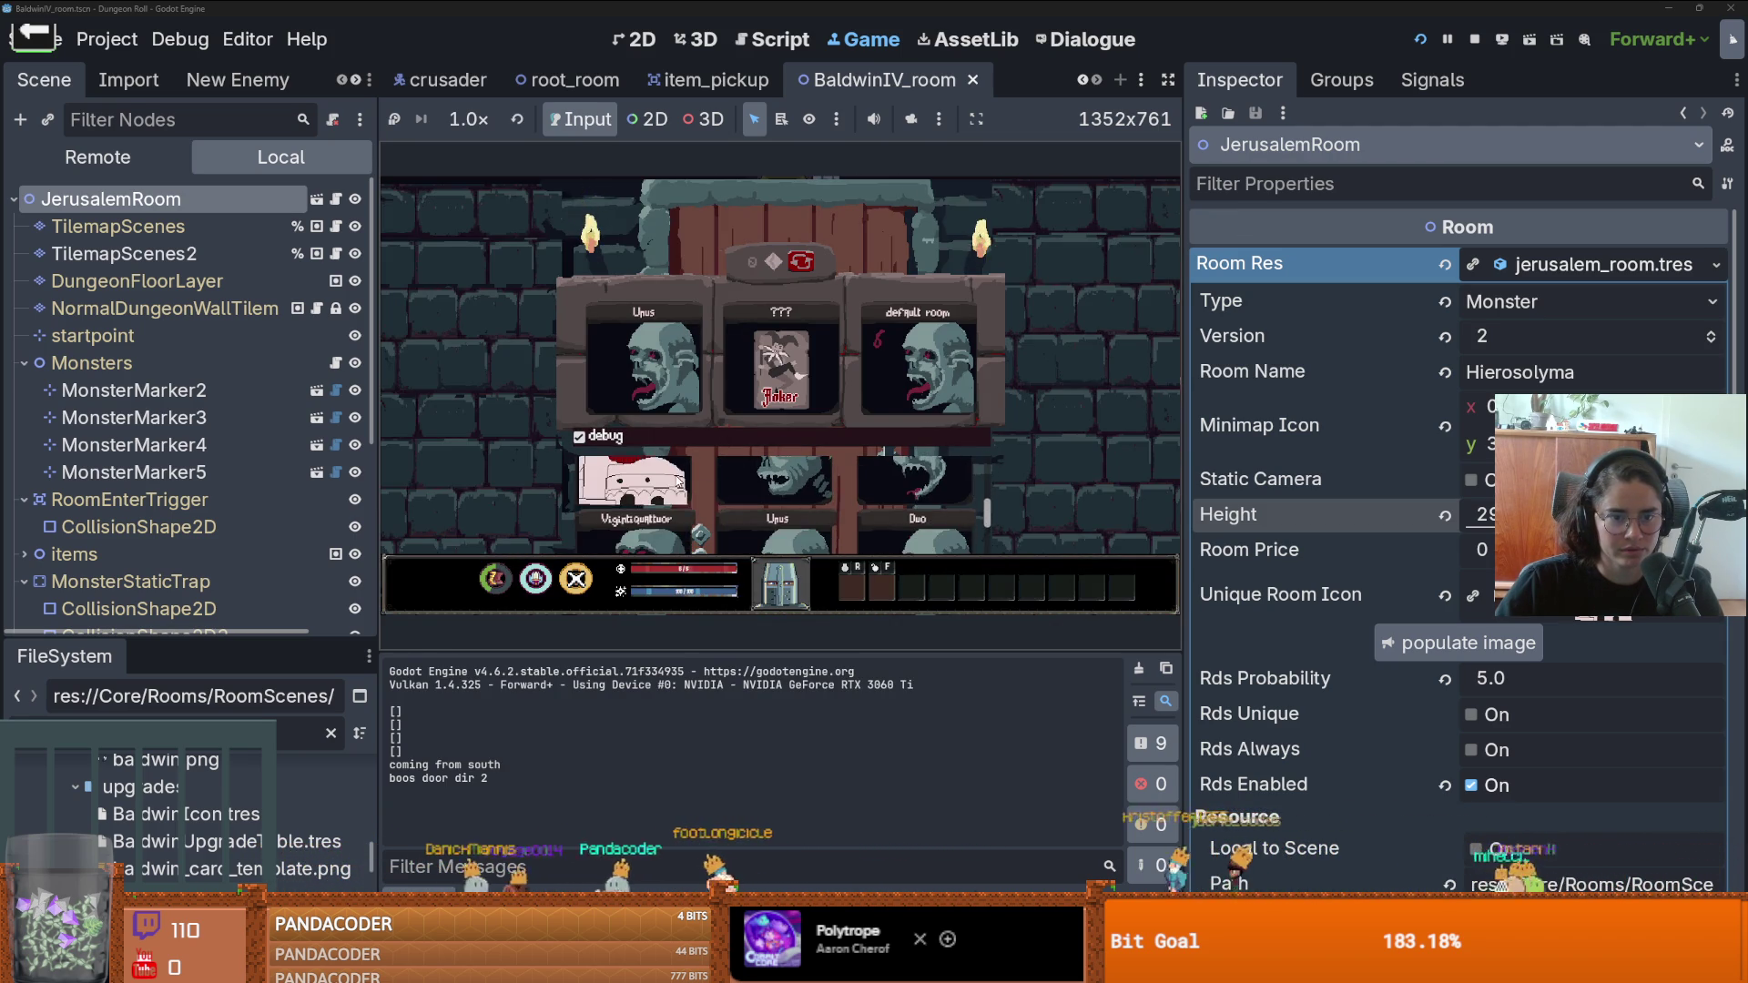
click(830, 417)
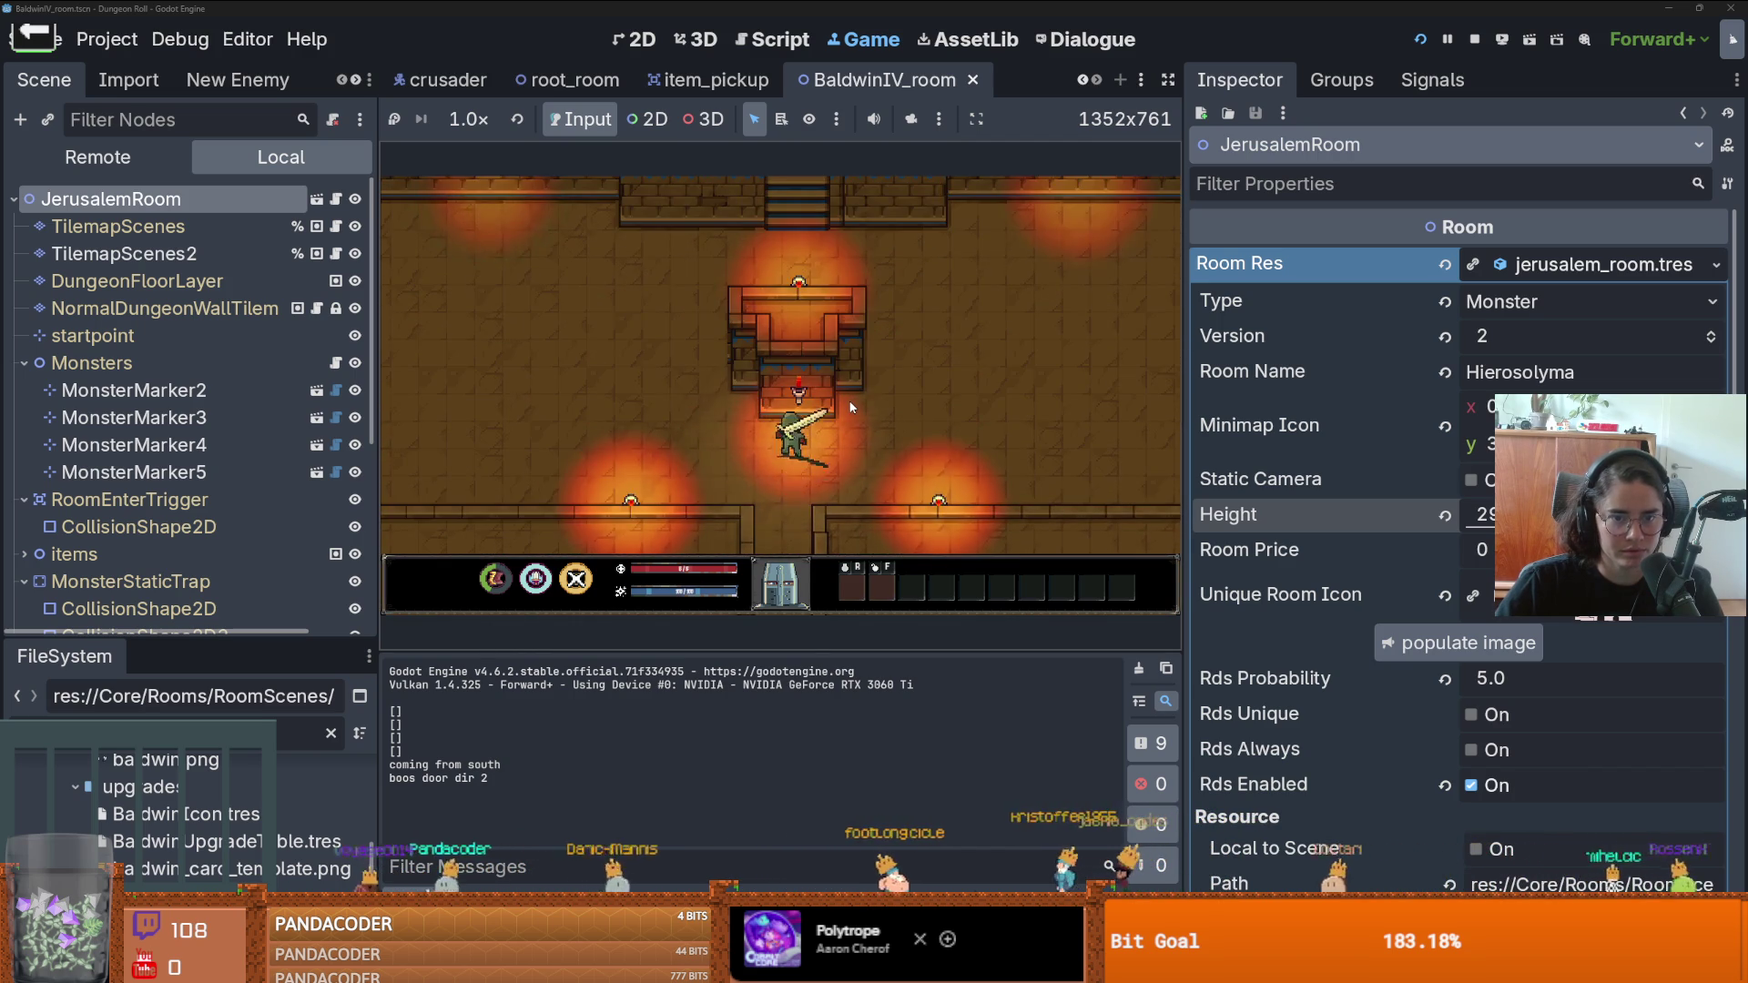
key(w)
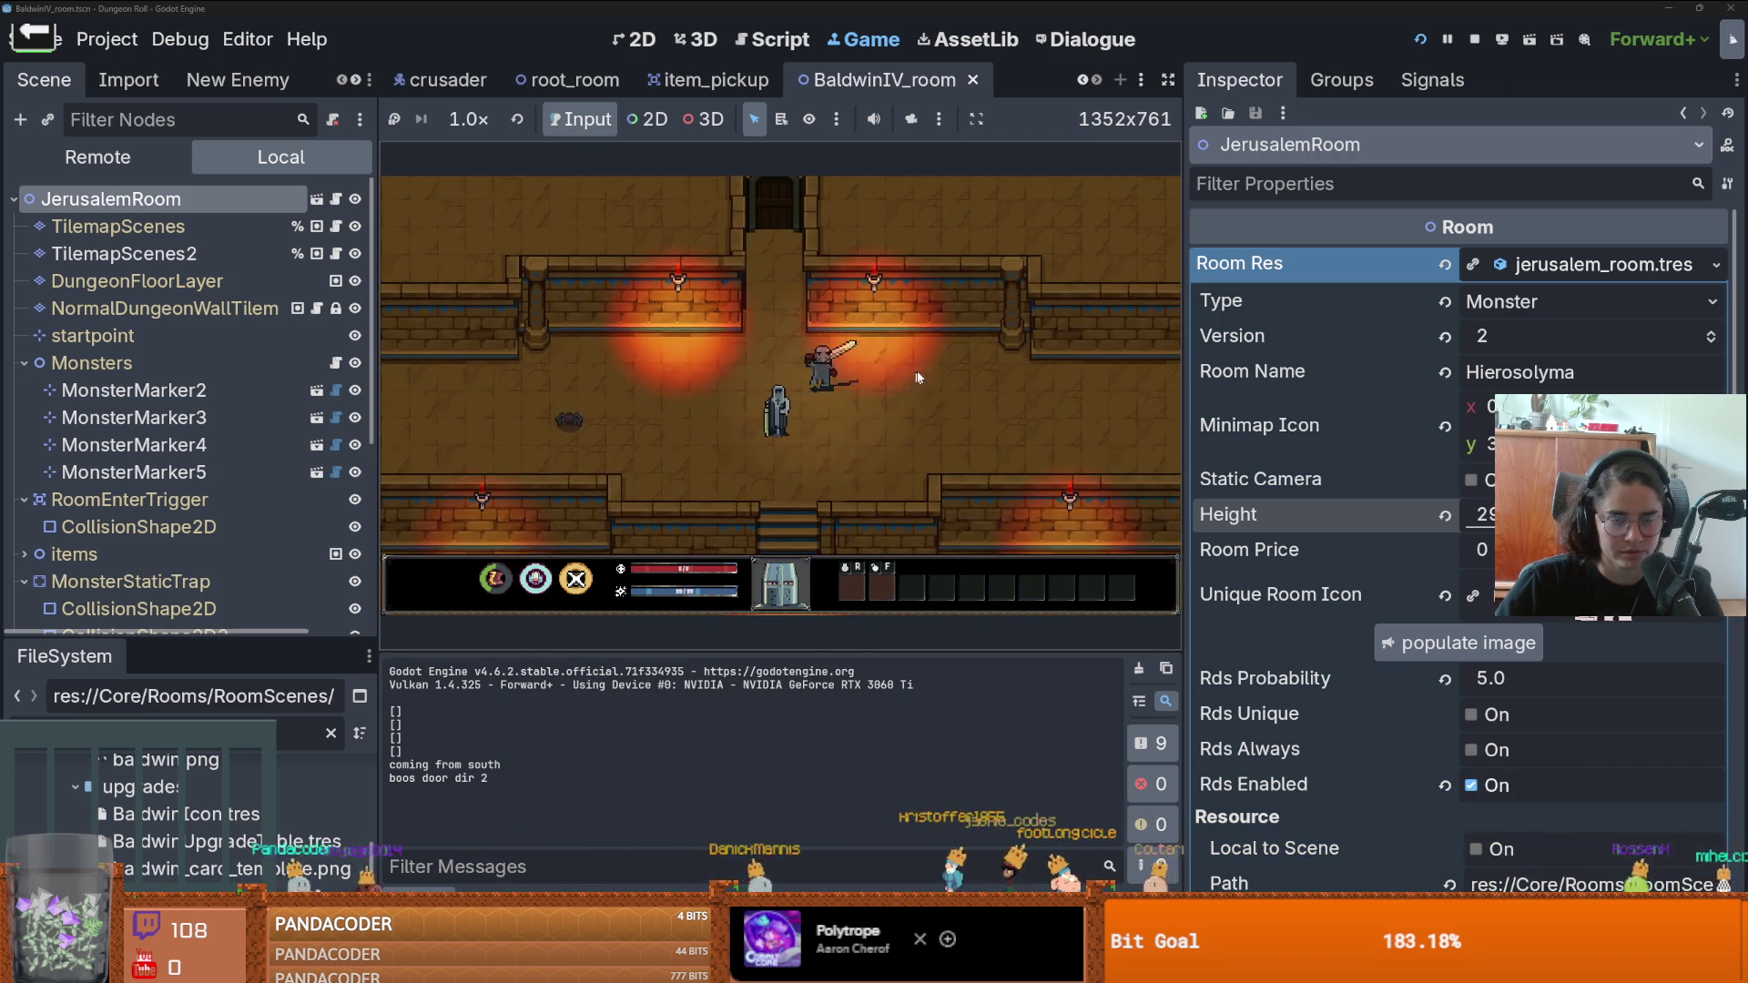
key(s)
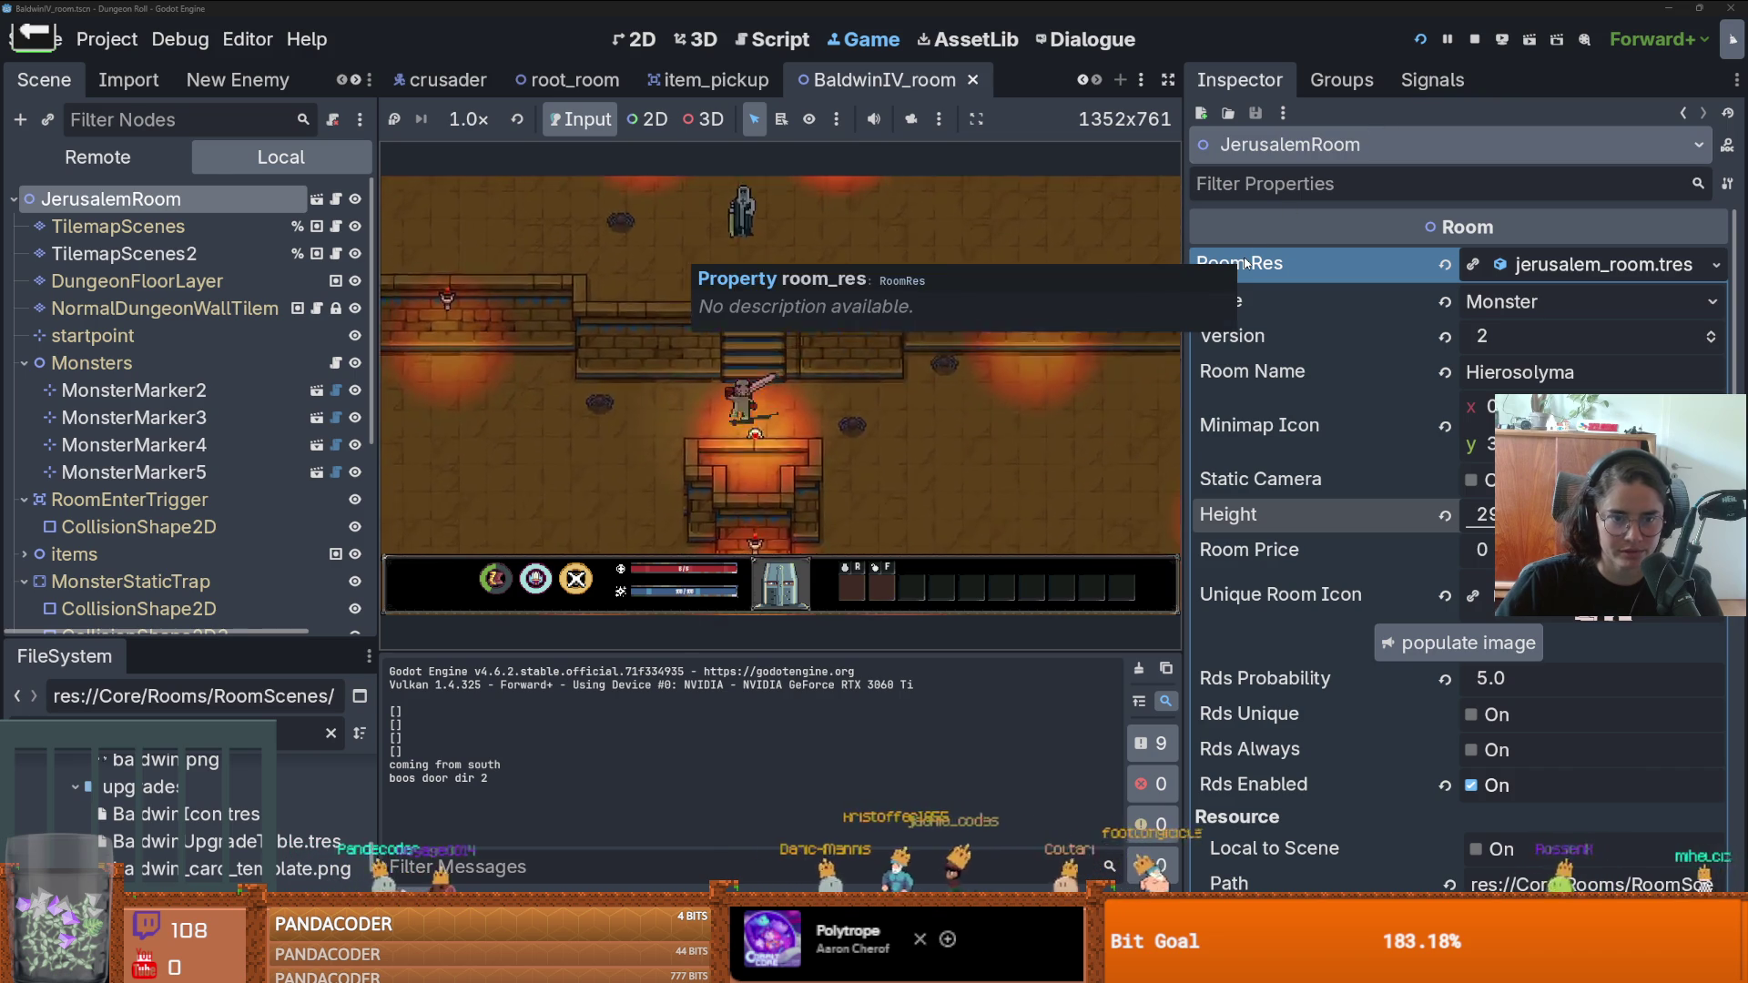
key(s)
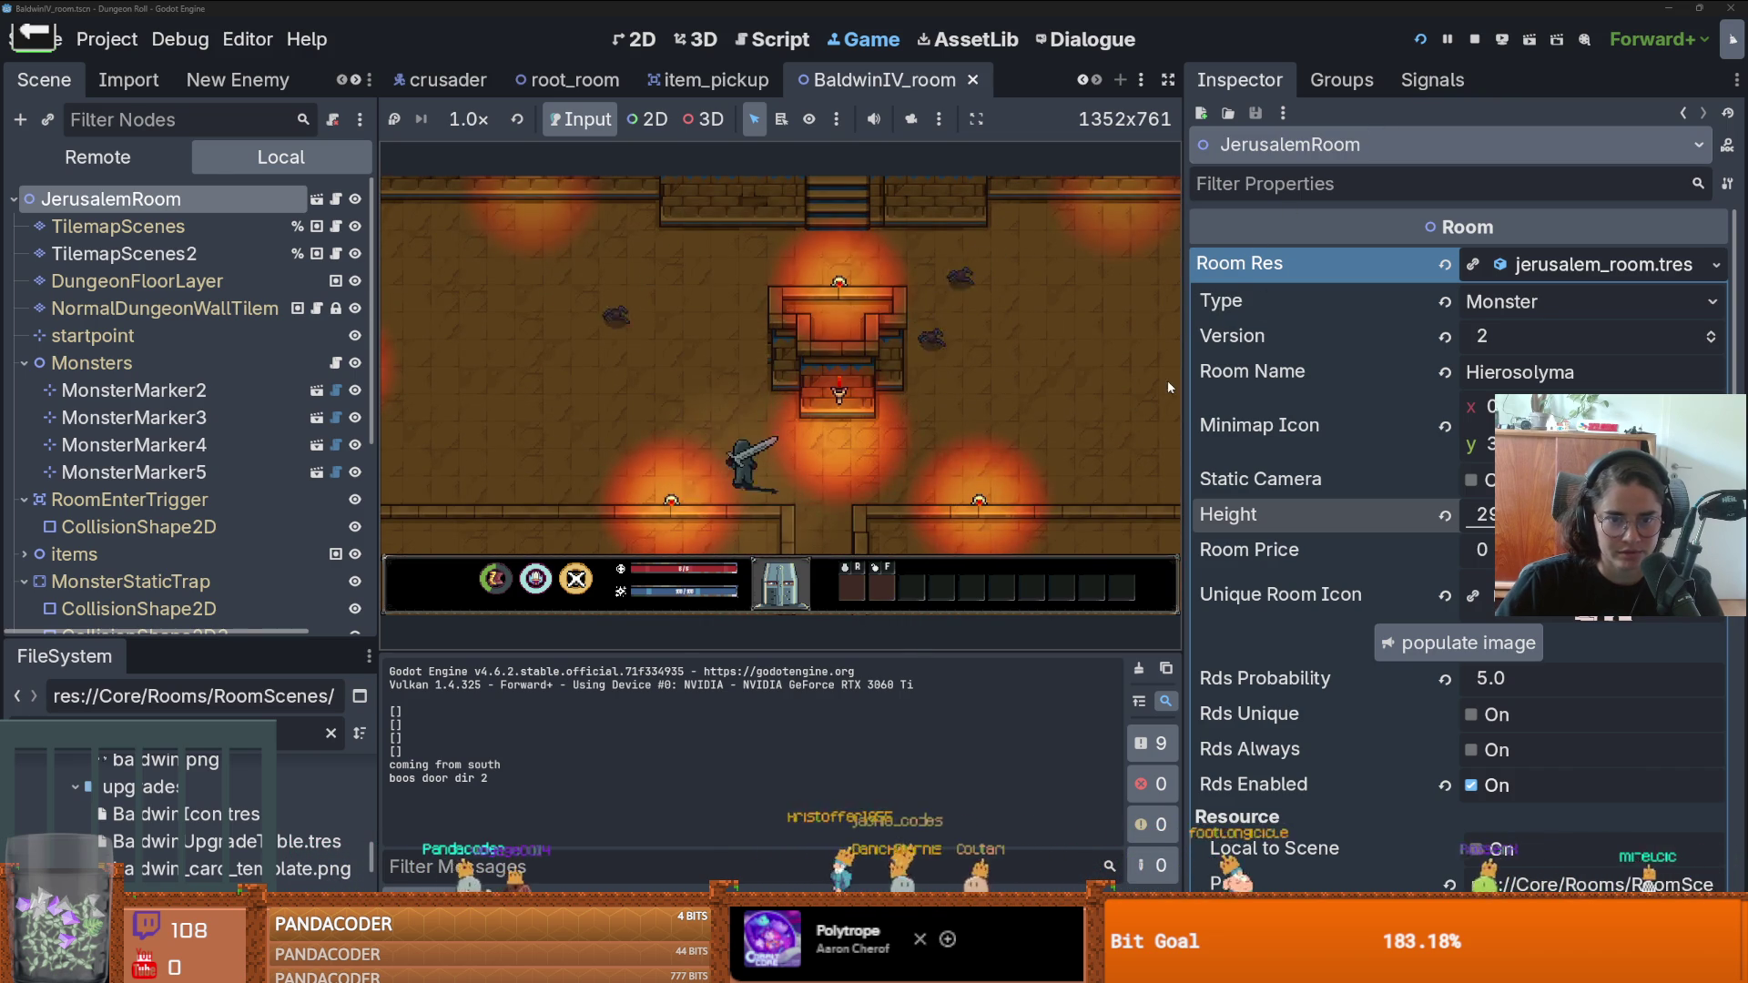
click(1476, 39)
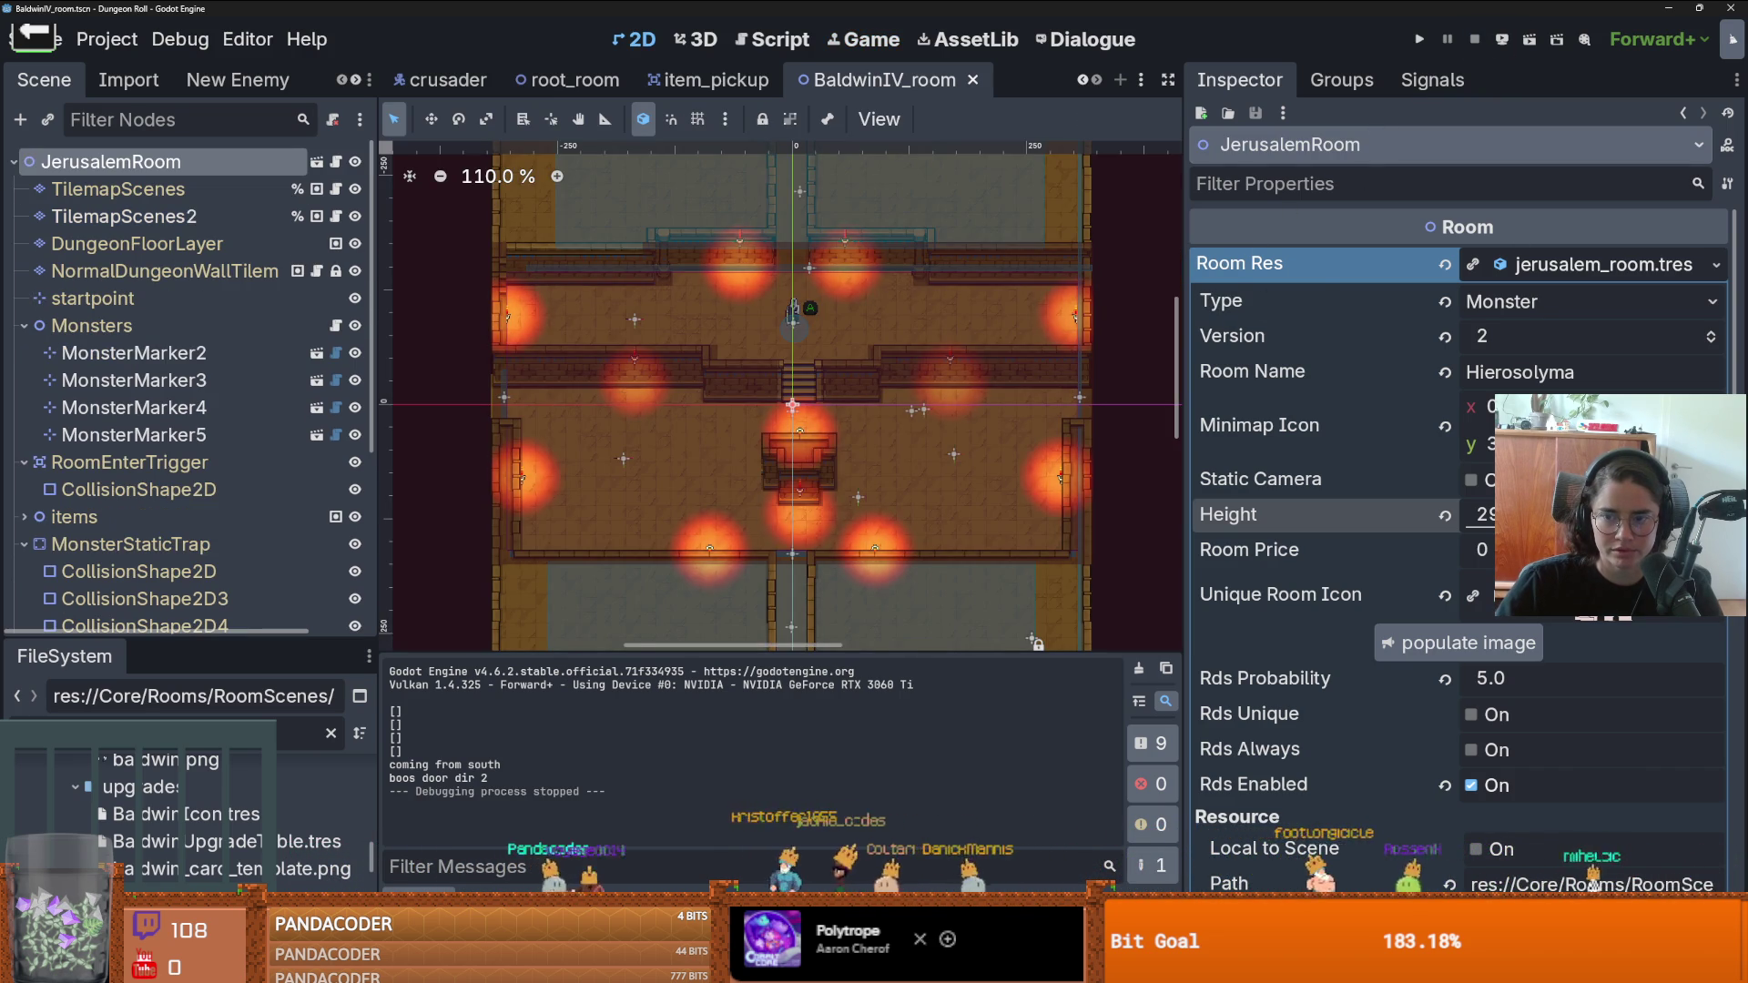
click(1418, 40)
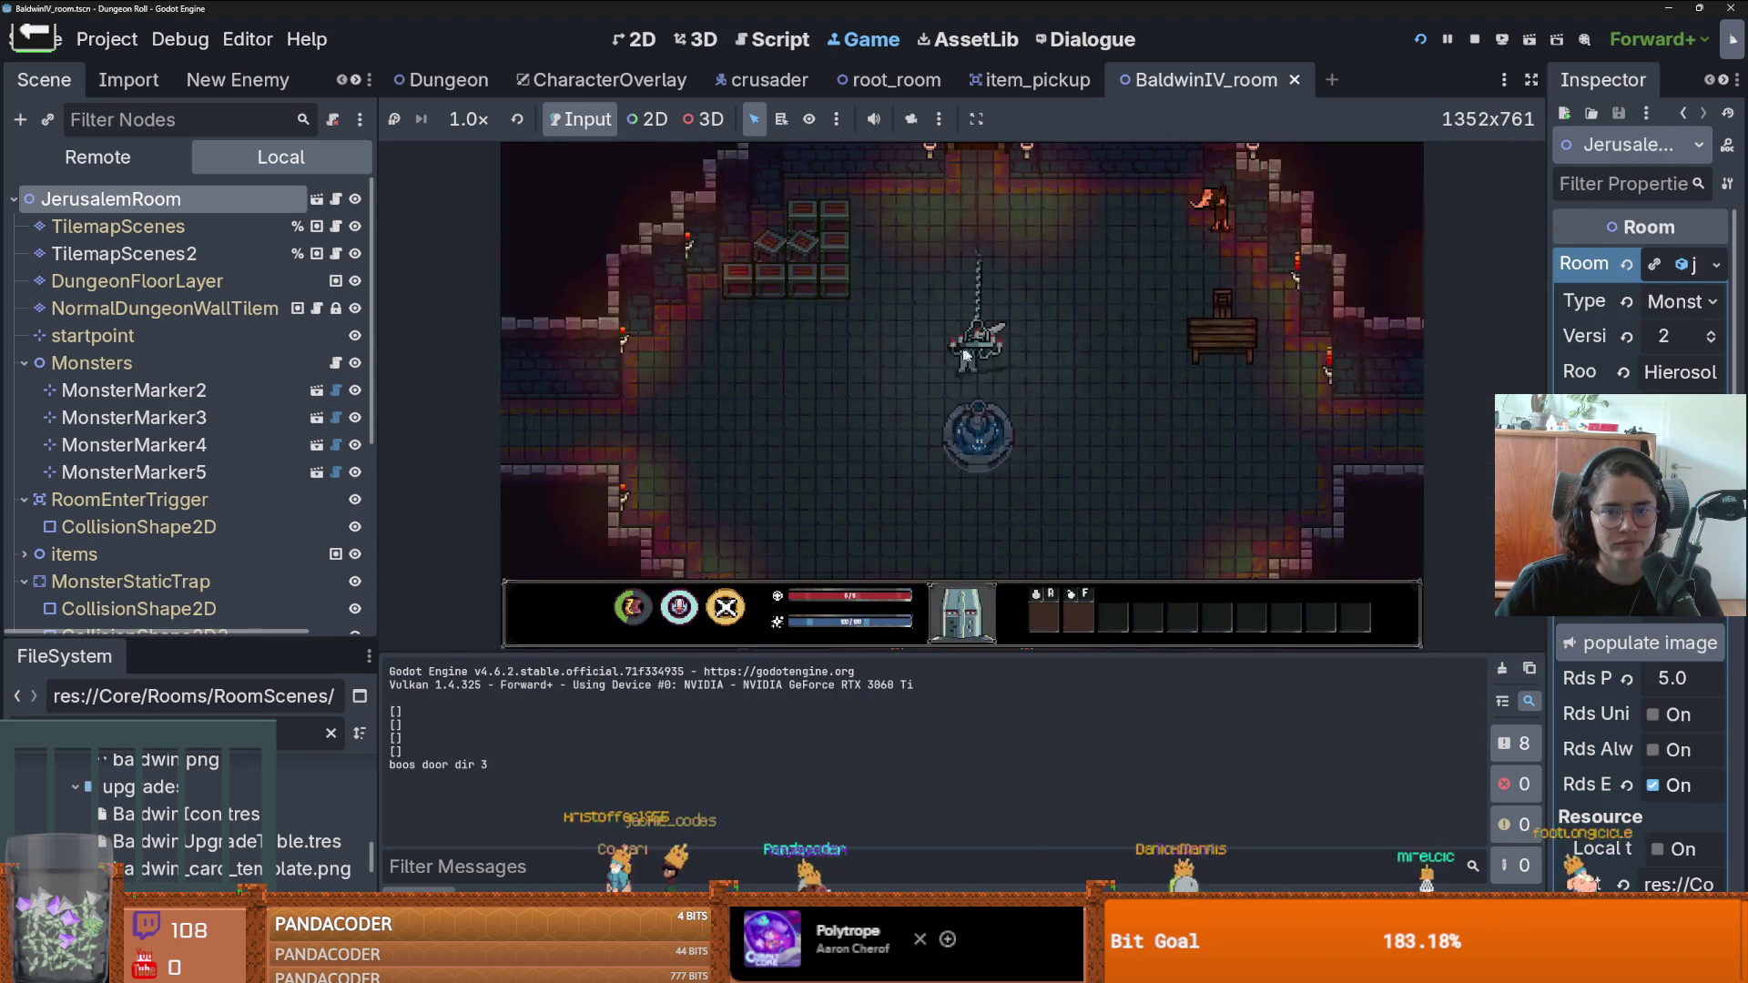
- Enter the Baldwin room from the door's room choices and walk the knight up the stairs
key(e)
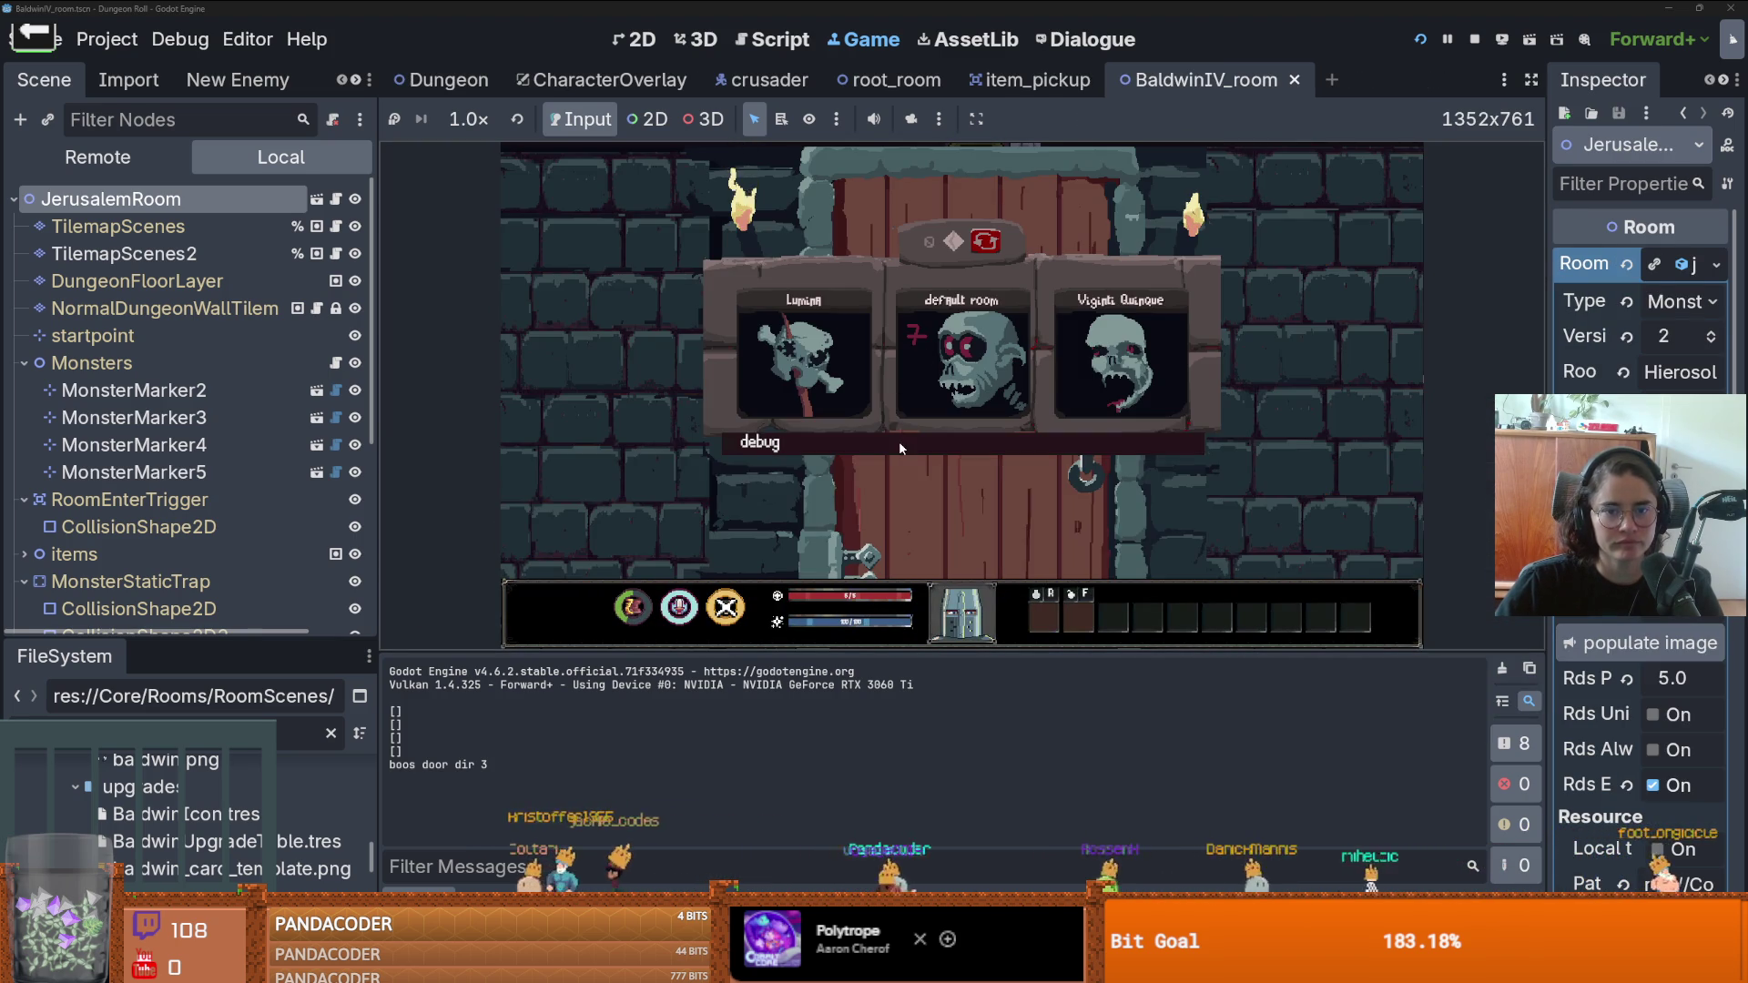
click(977, 530)
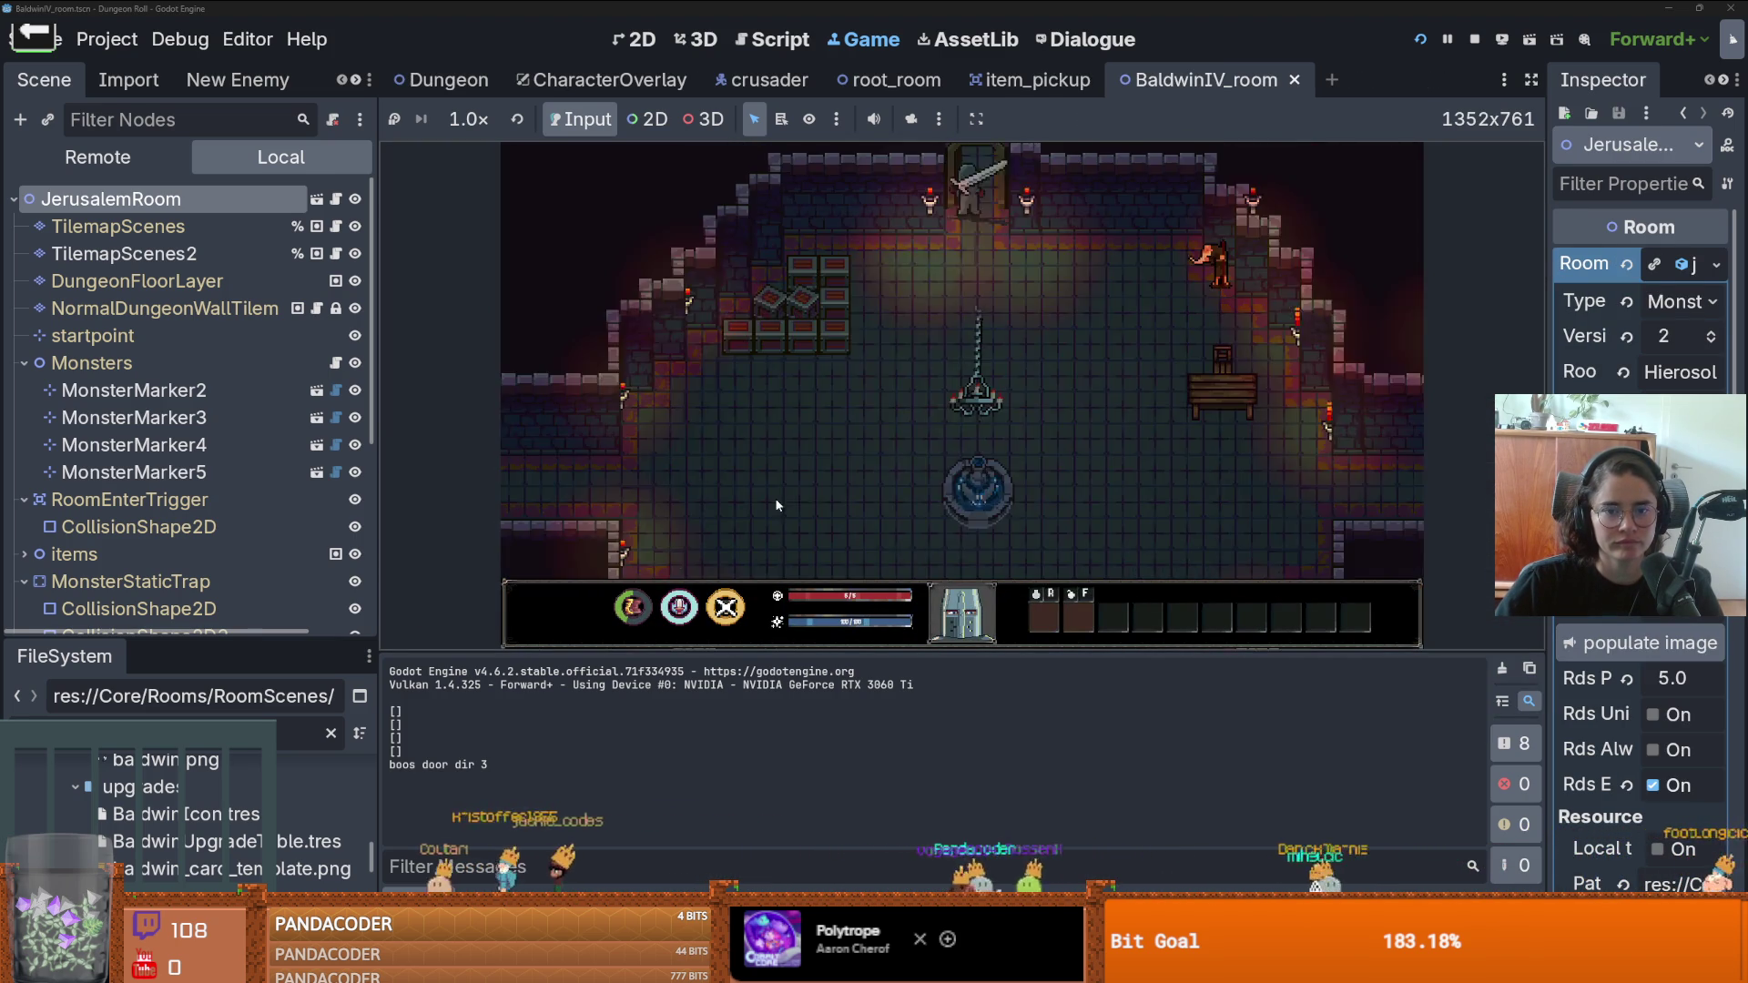
key(s)
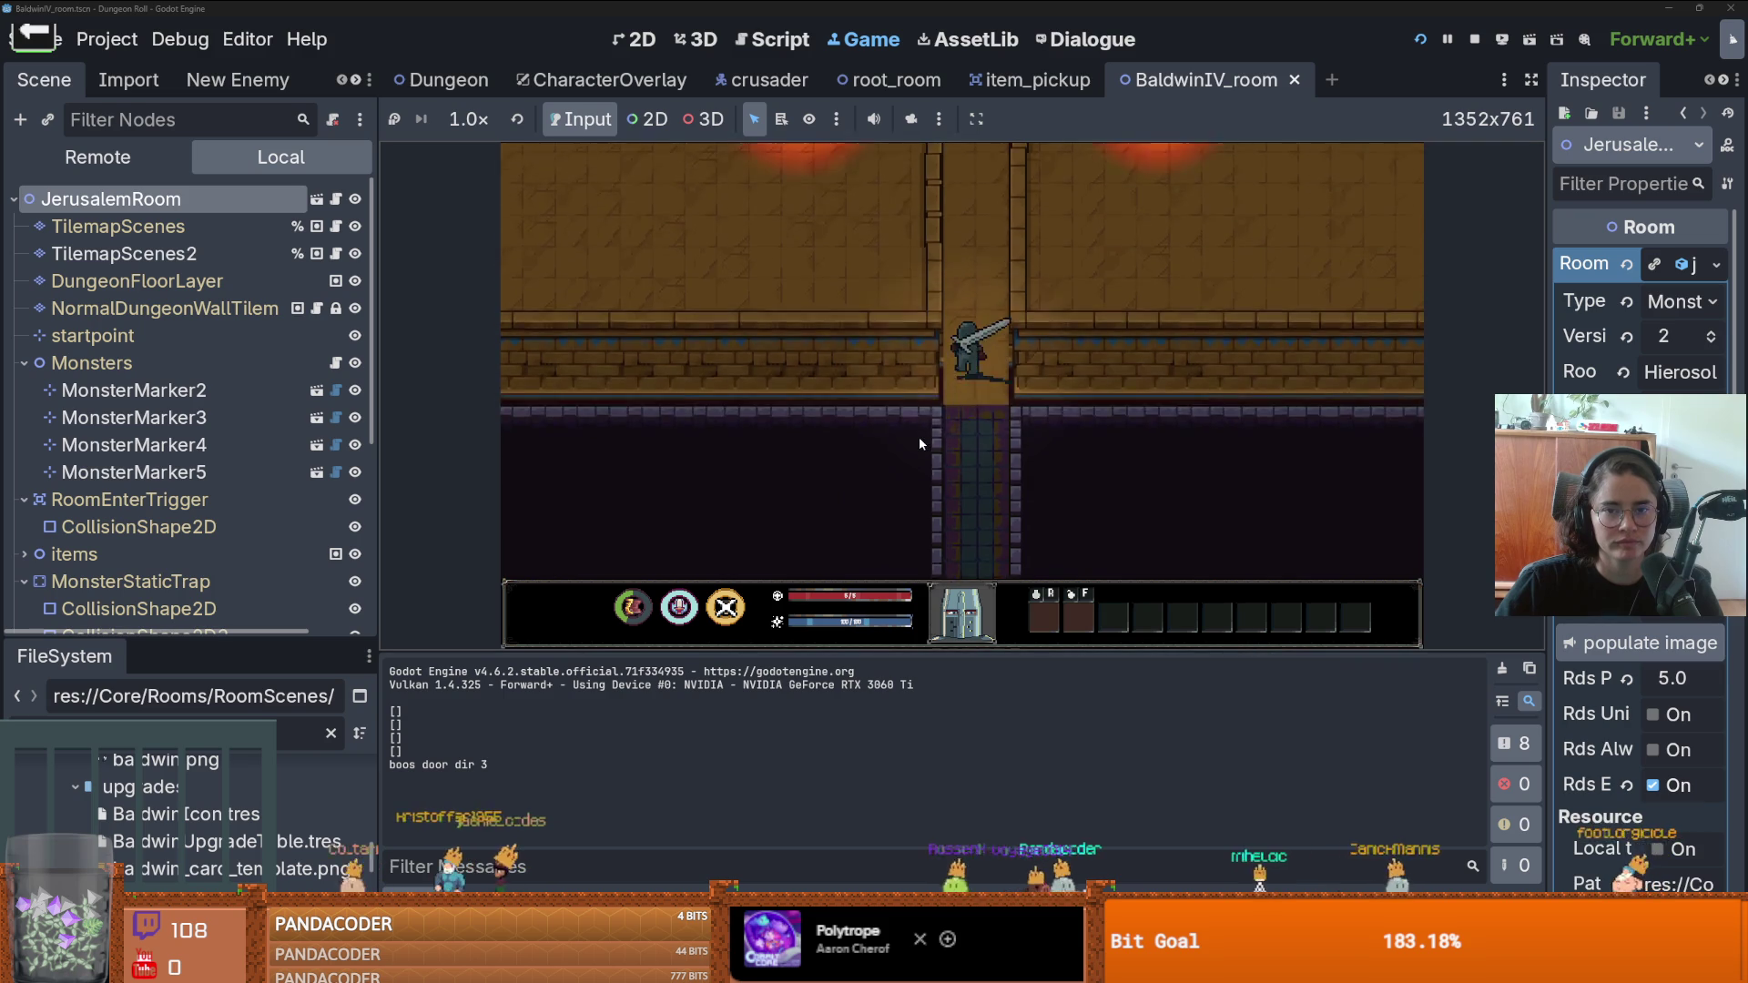
key(w)
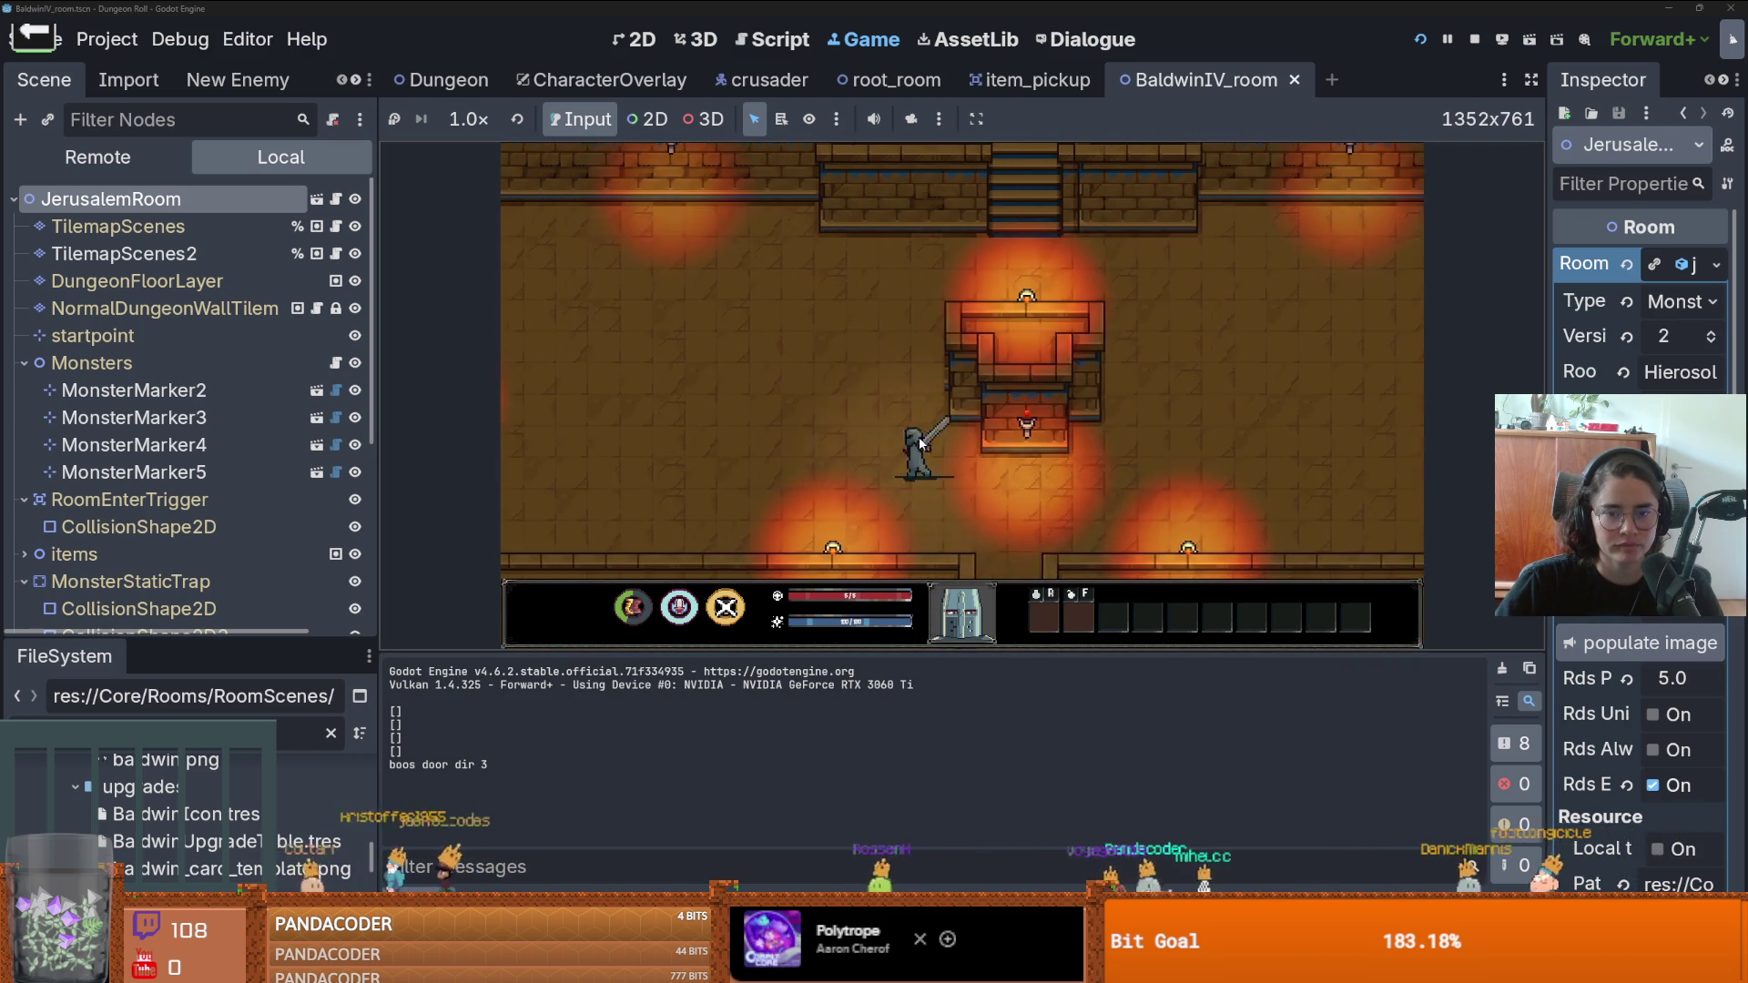
key(a)
key(a)
key(s)
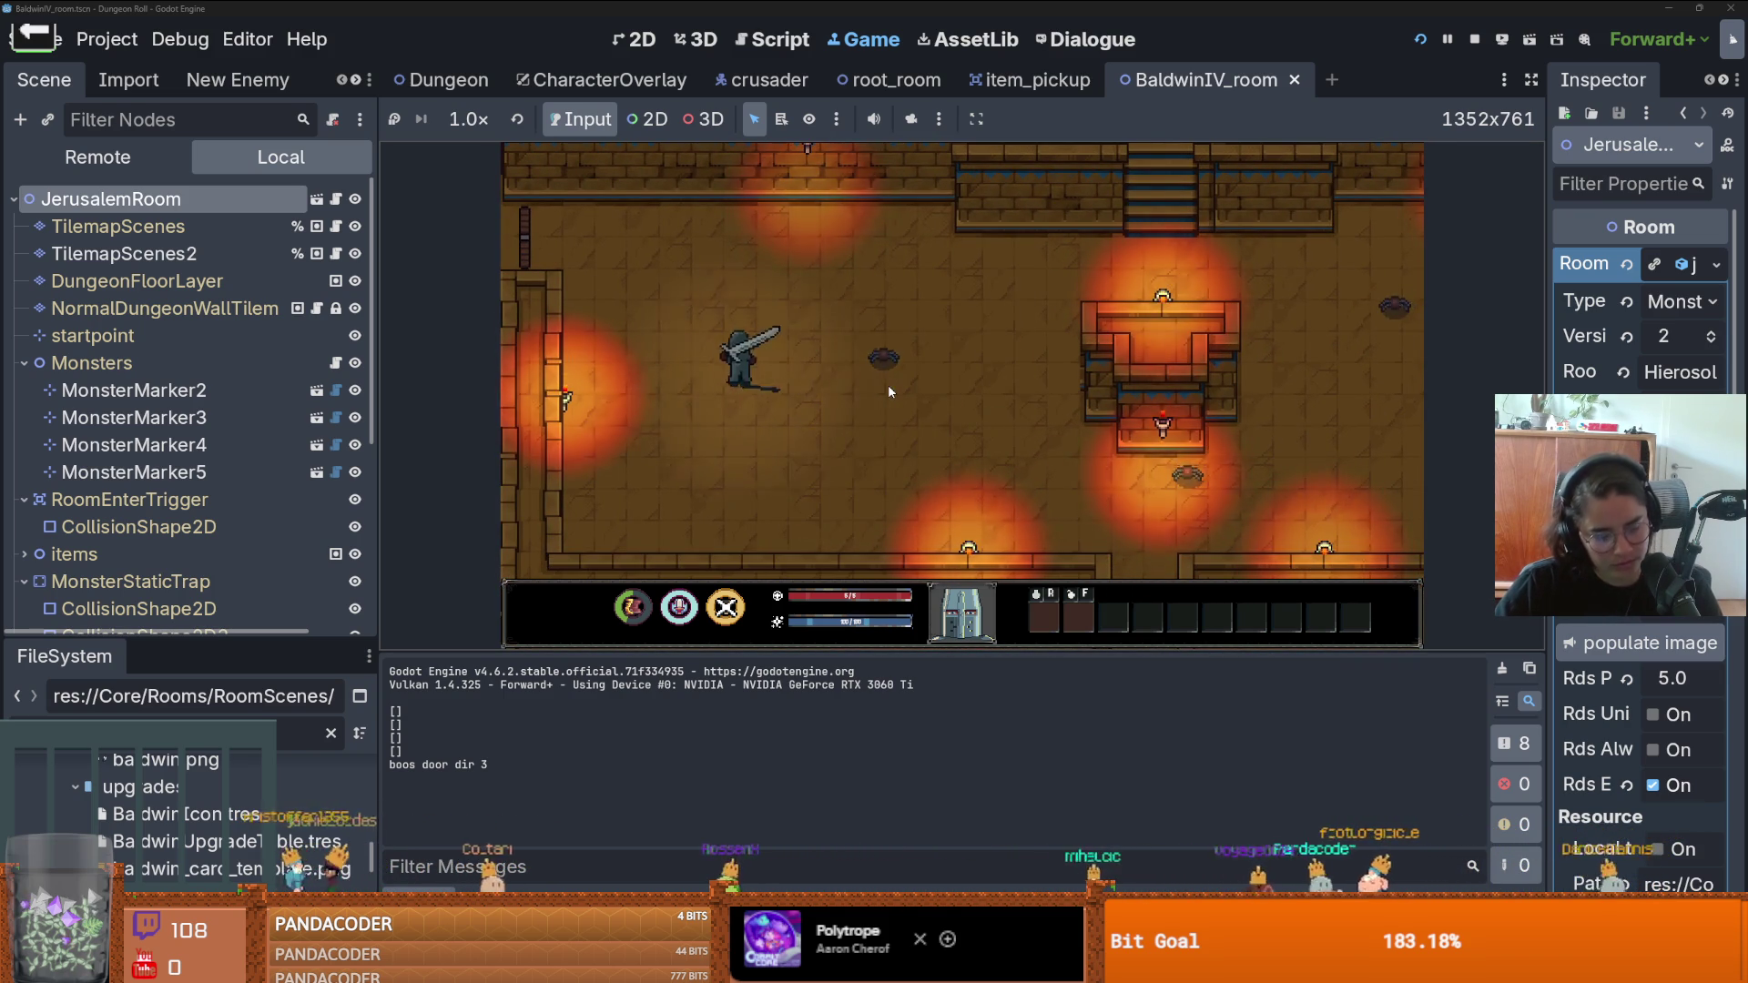
key(w)
key(d)
key(d)
key(w)
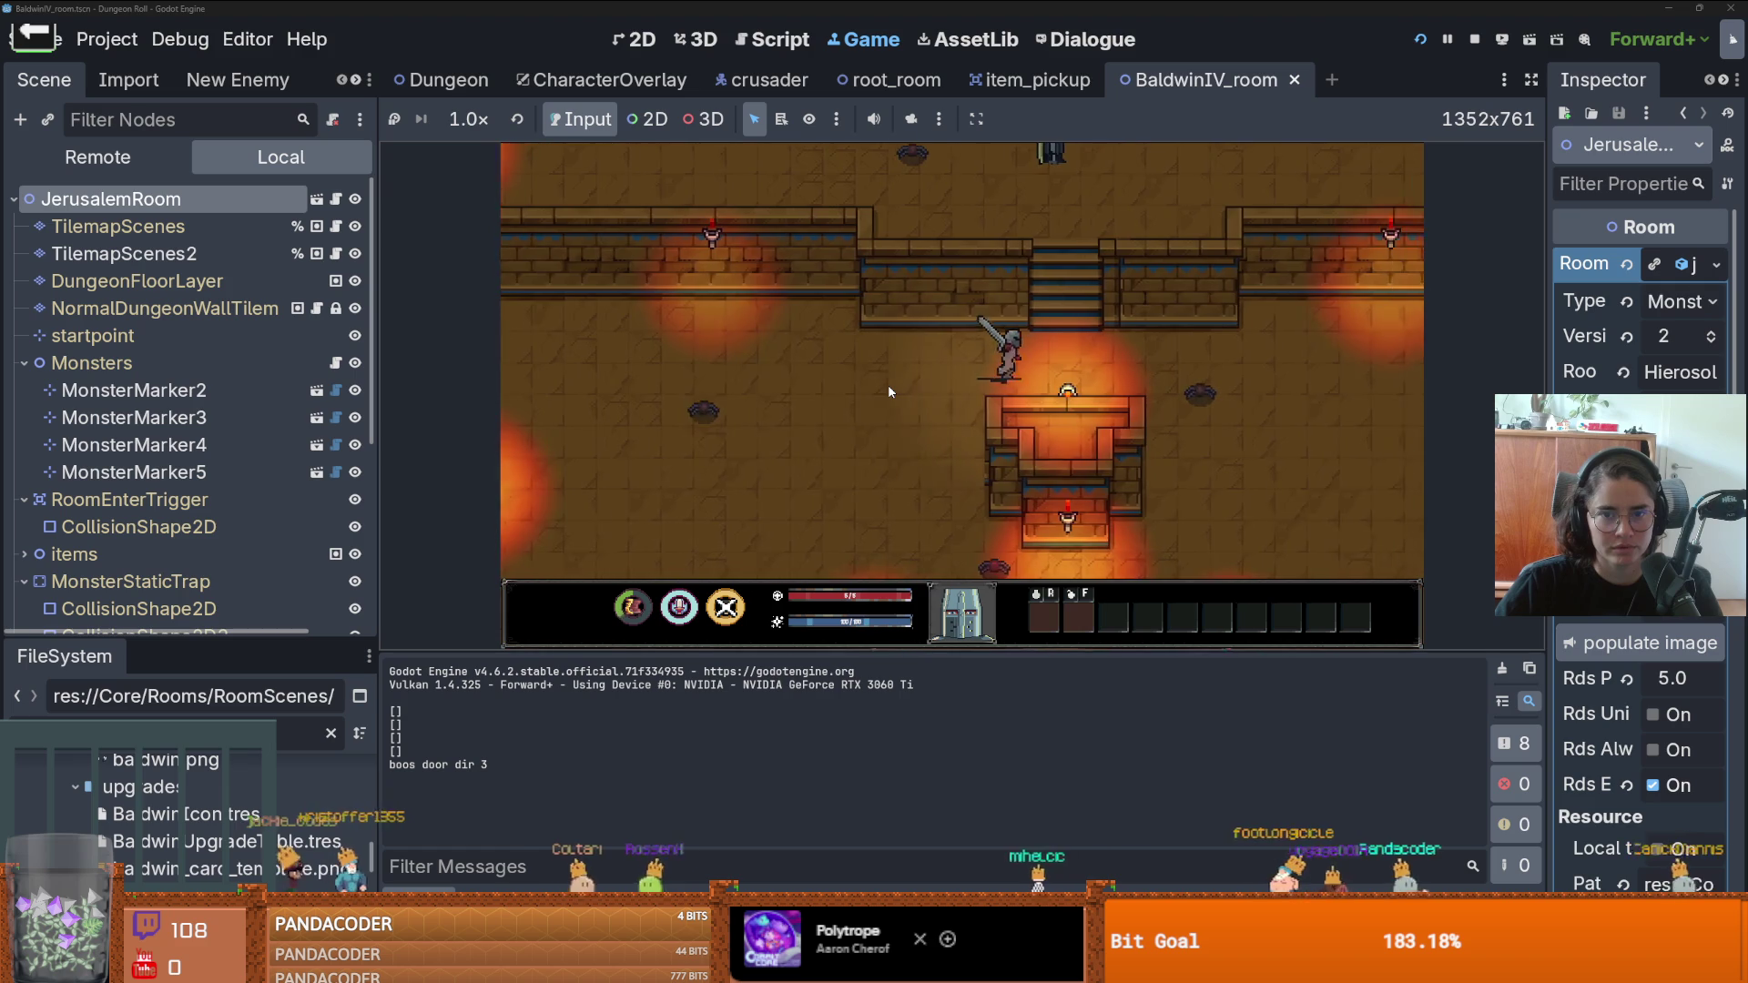
- Fight the spawned spider with a sword attack, then stop and rerun the game with F5
key(a)
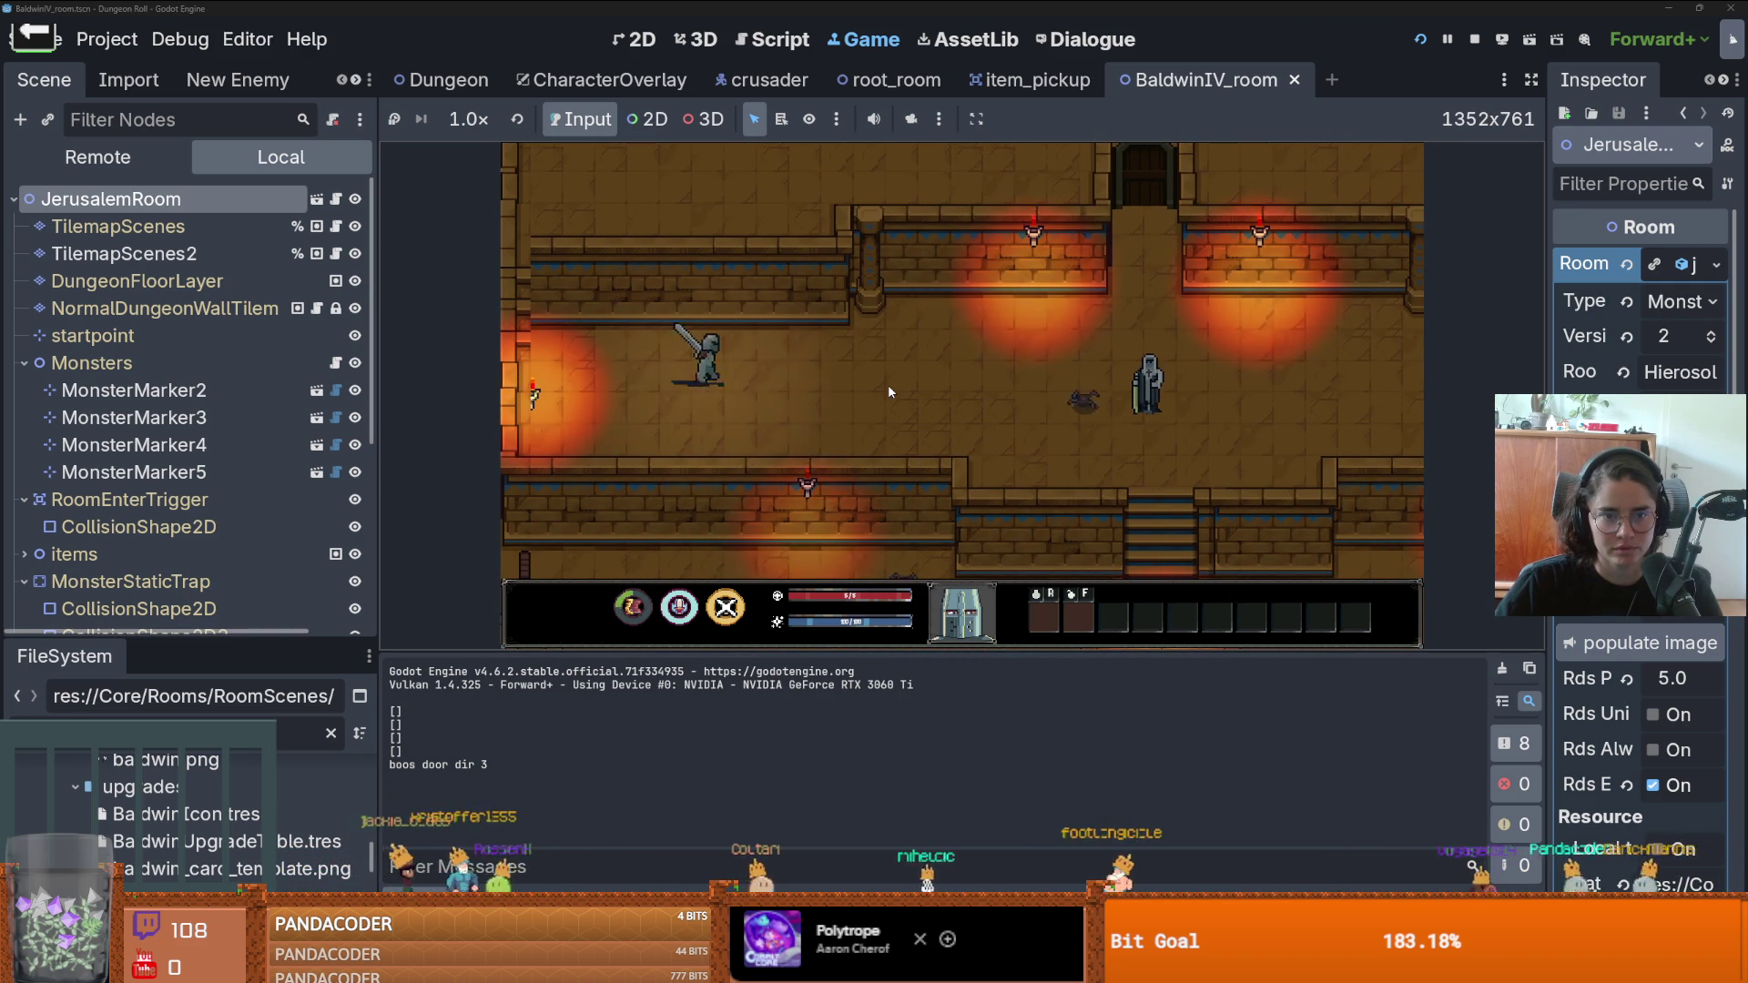
key(d)
key(w)
key(d)
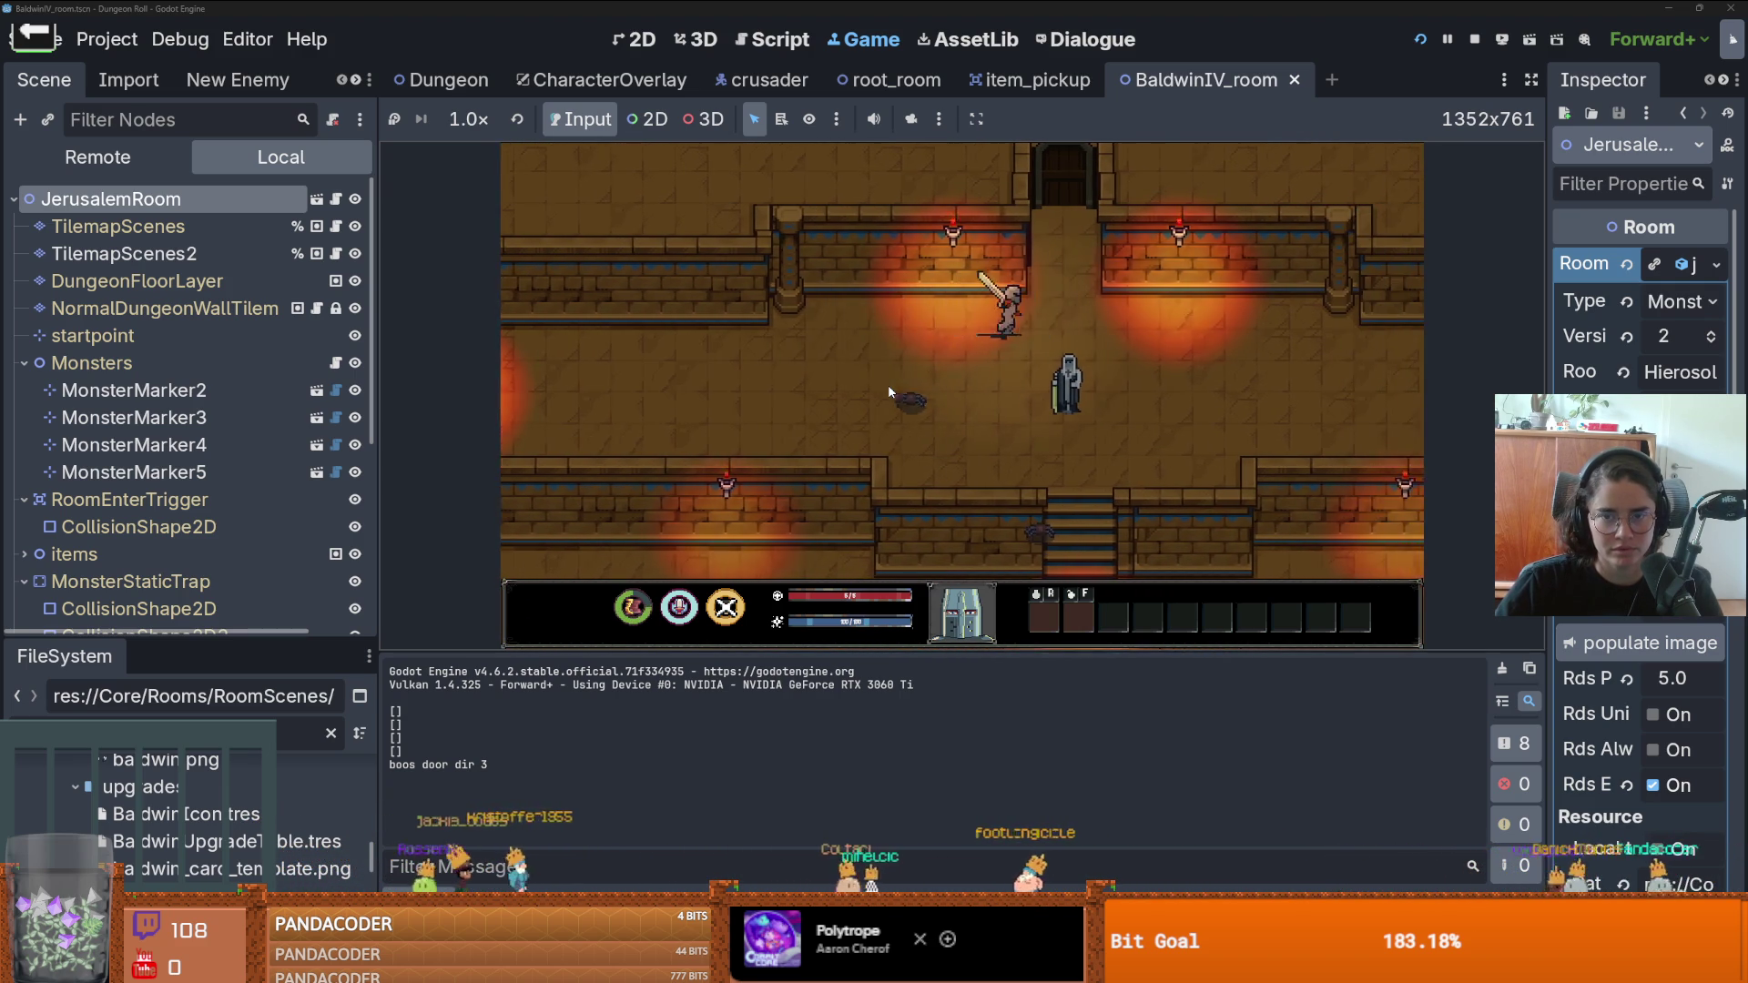
key(s)
key(space)
key(s)
key(d)
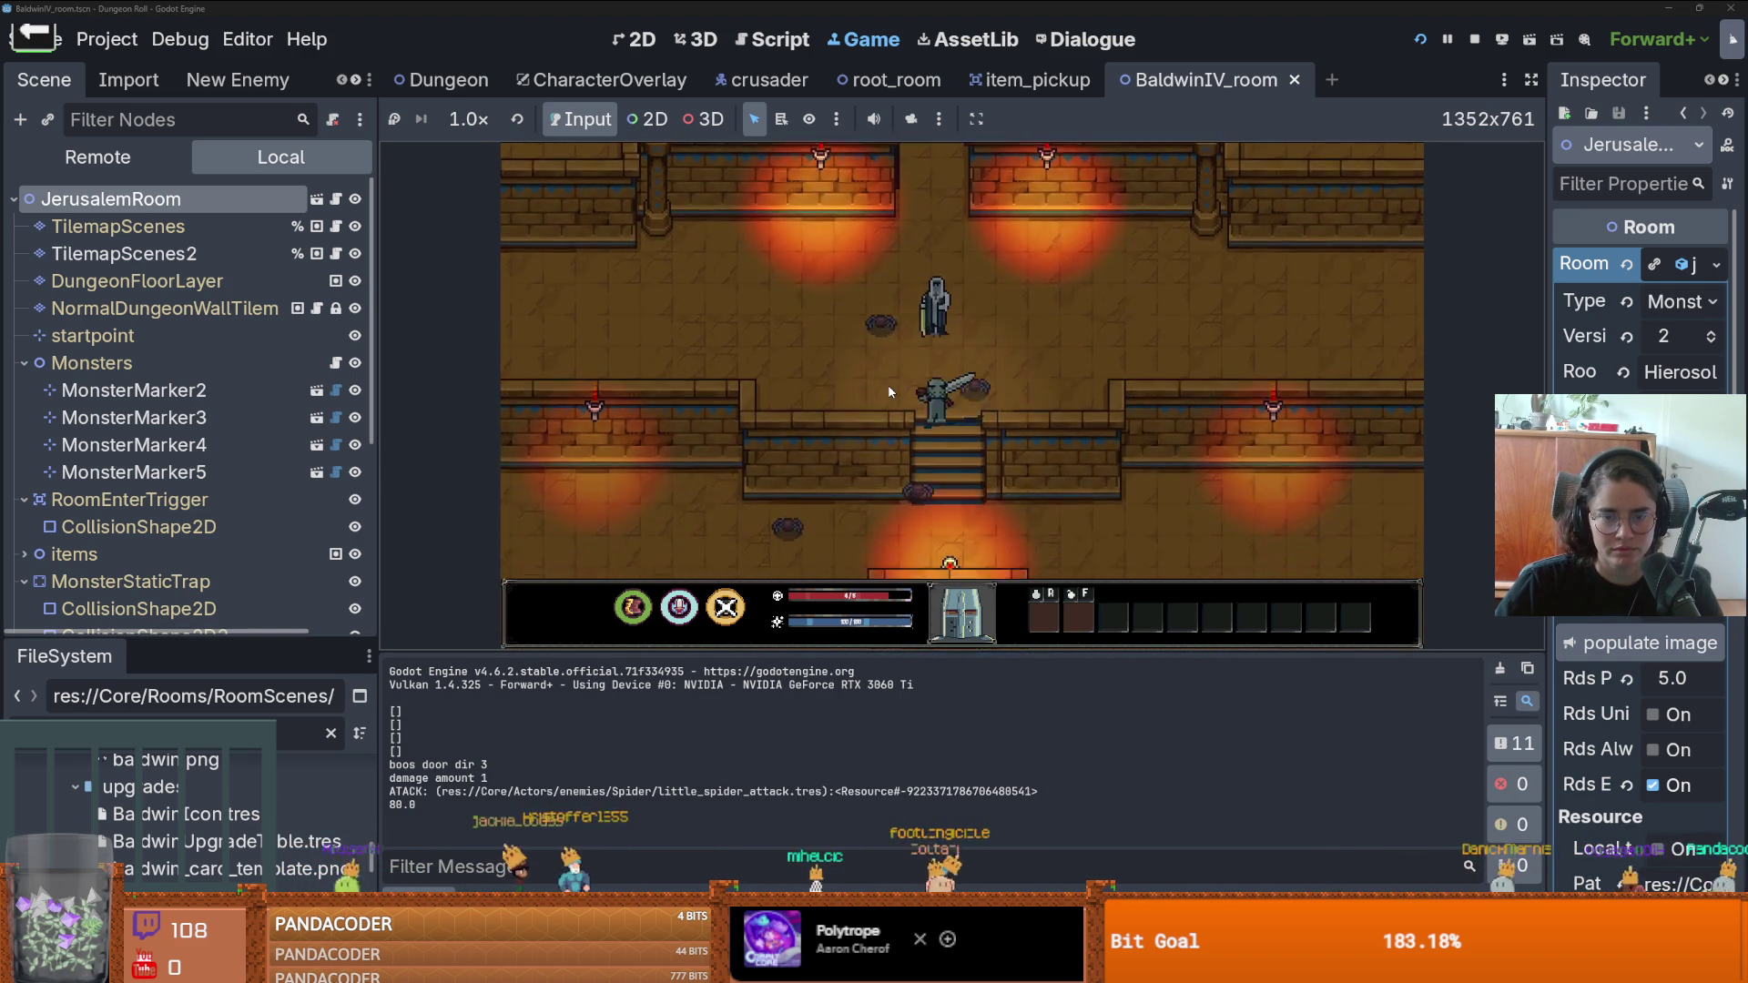
key(s)
key(d)
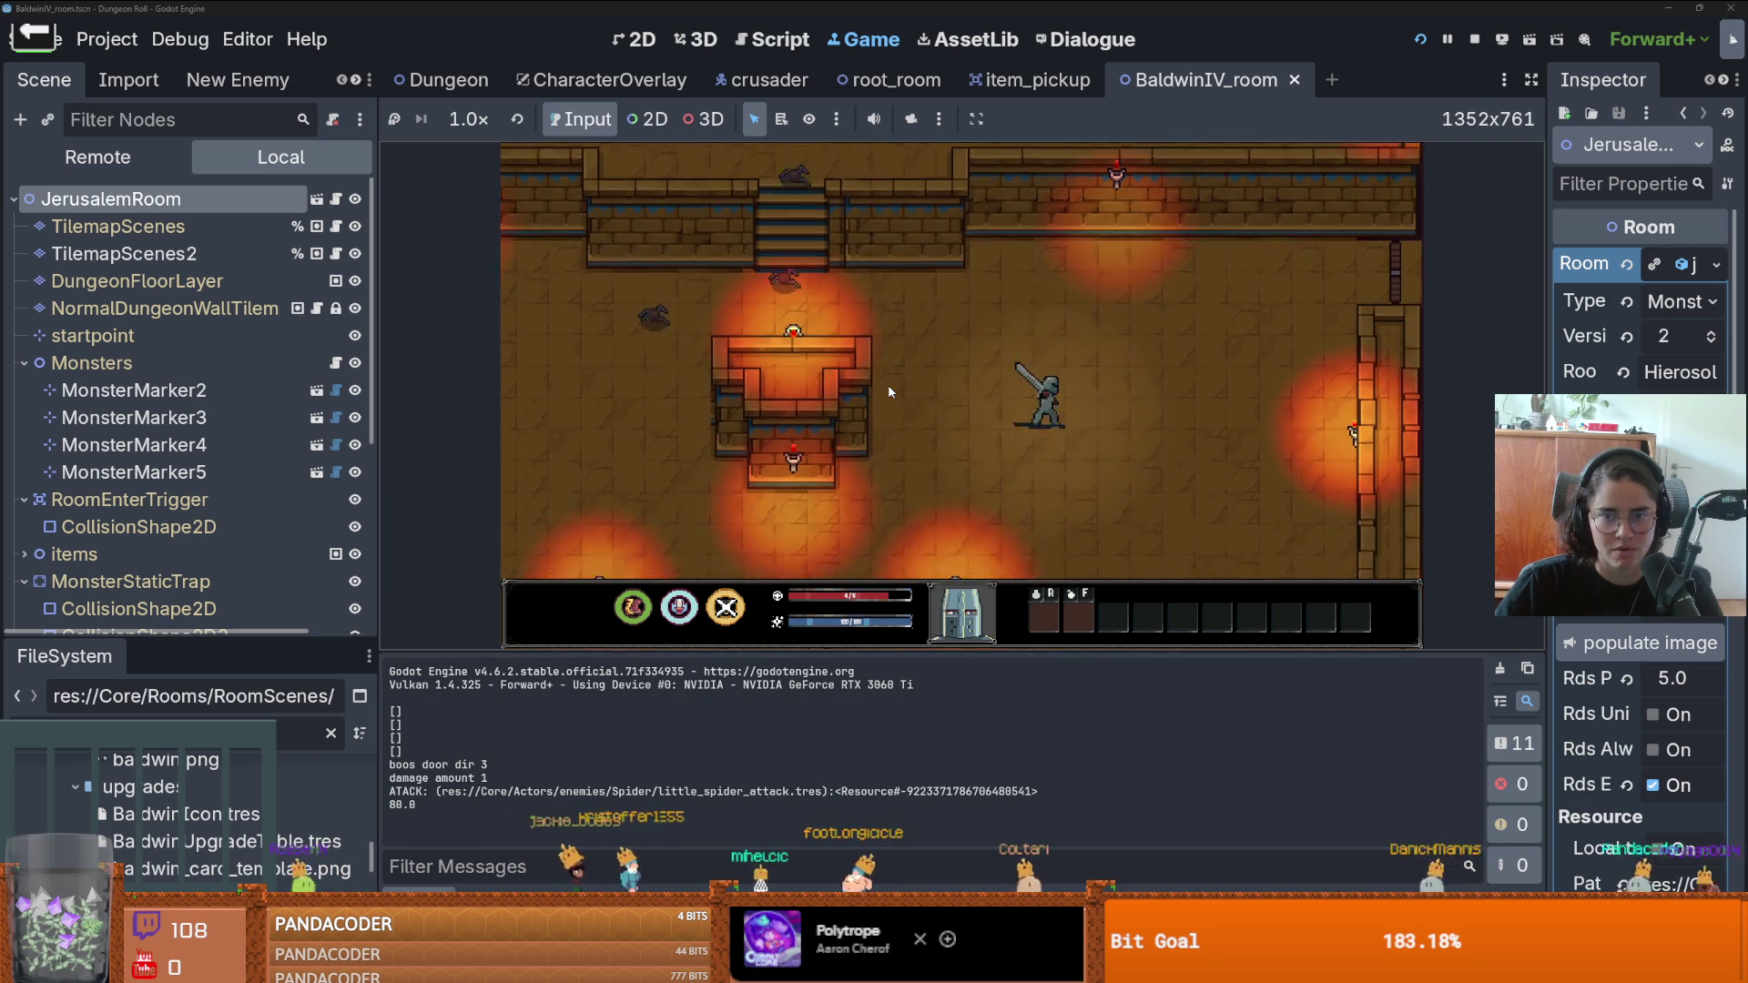
click(1485, 38)
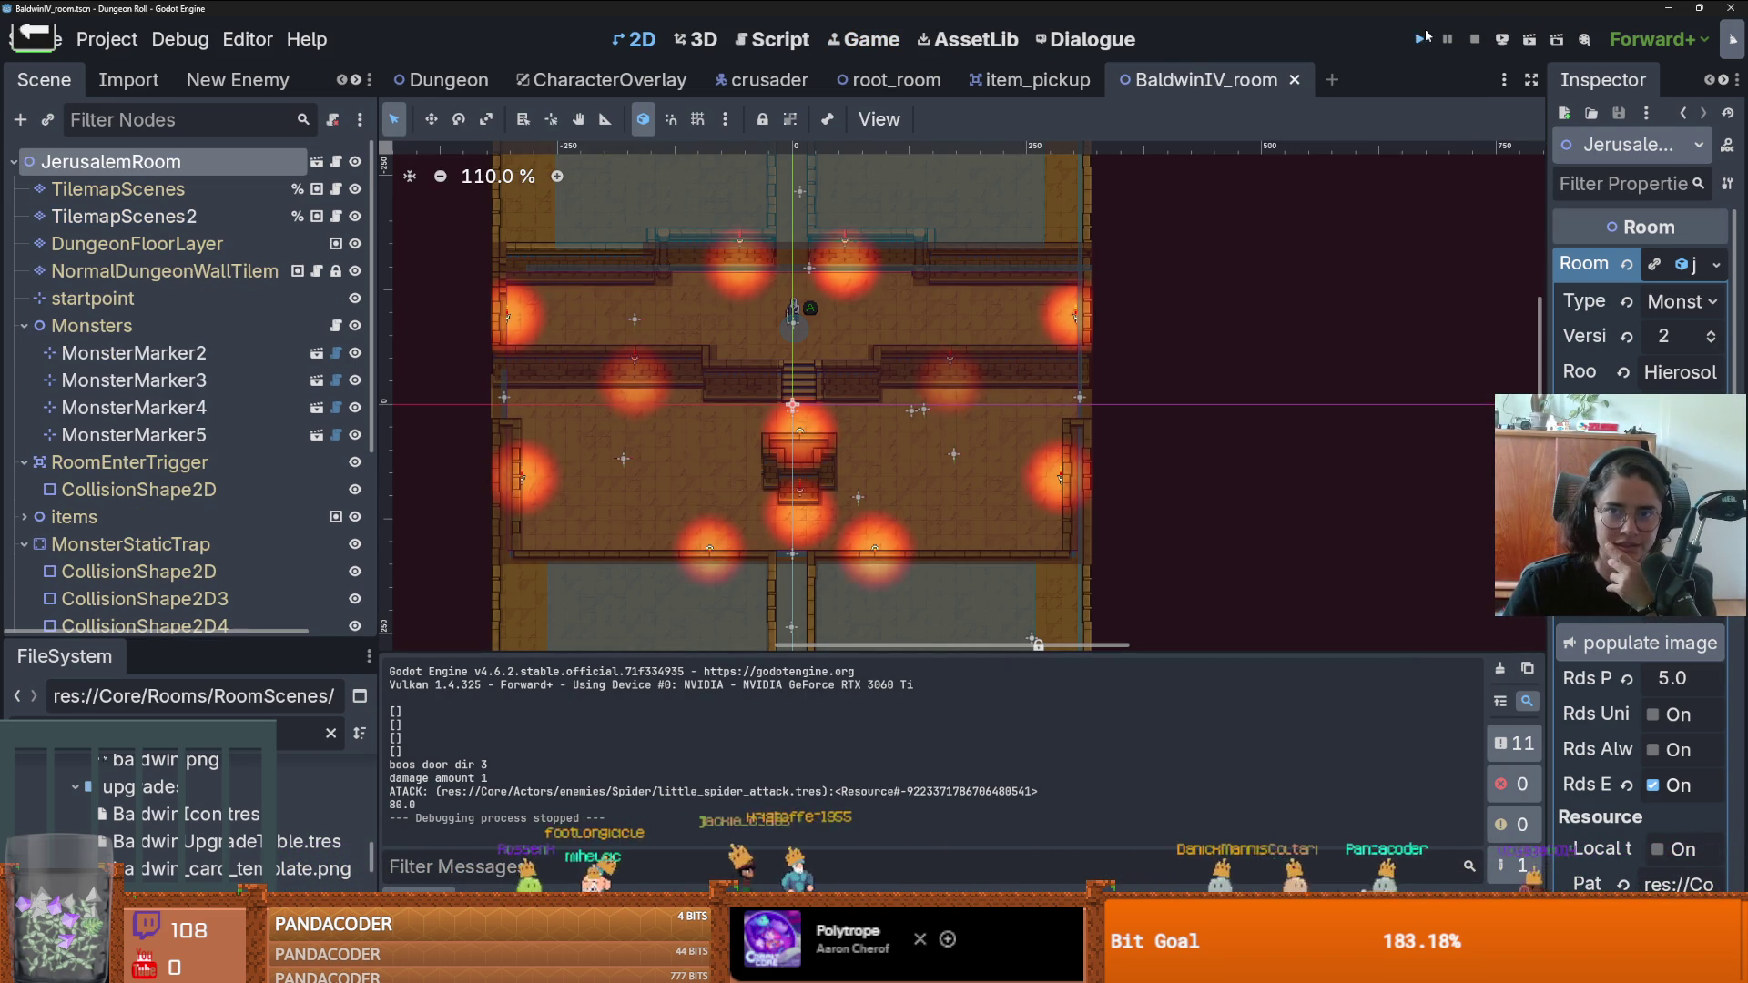
key(F5)
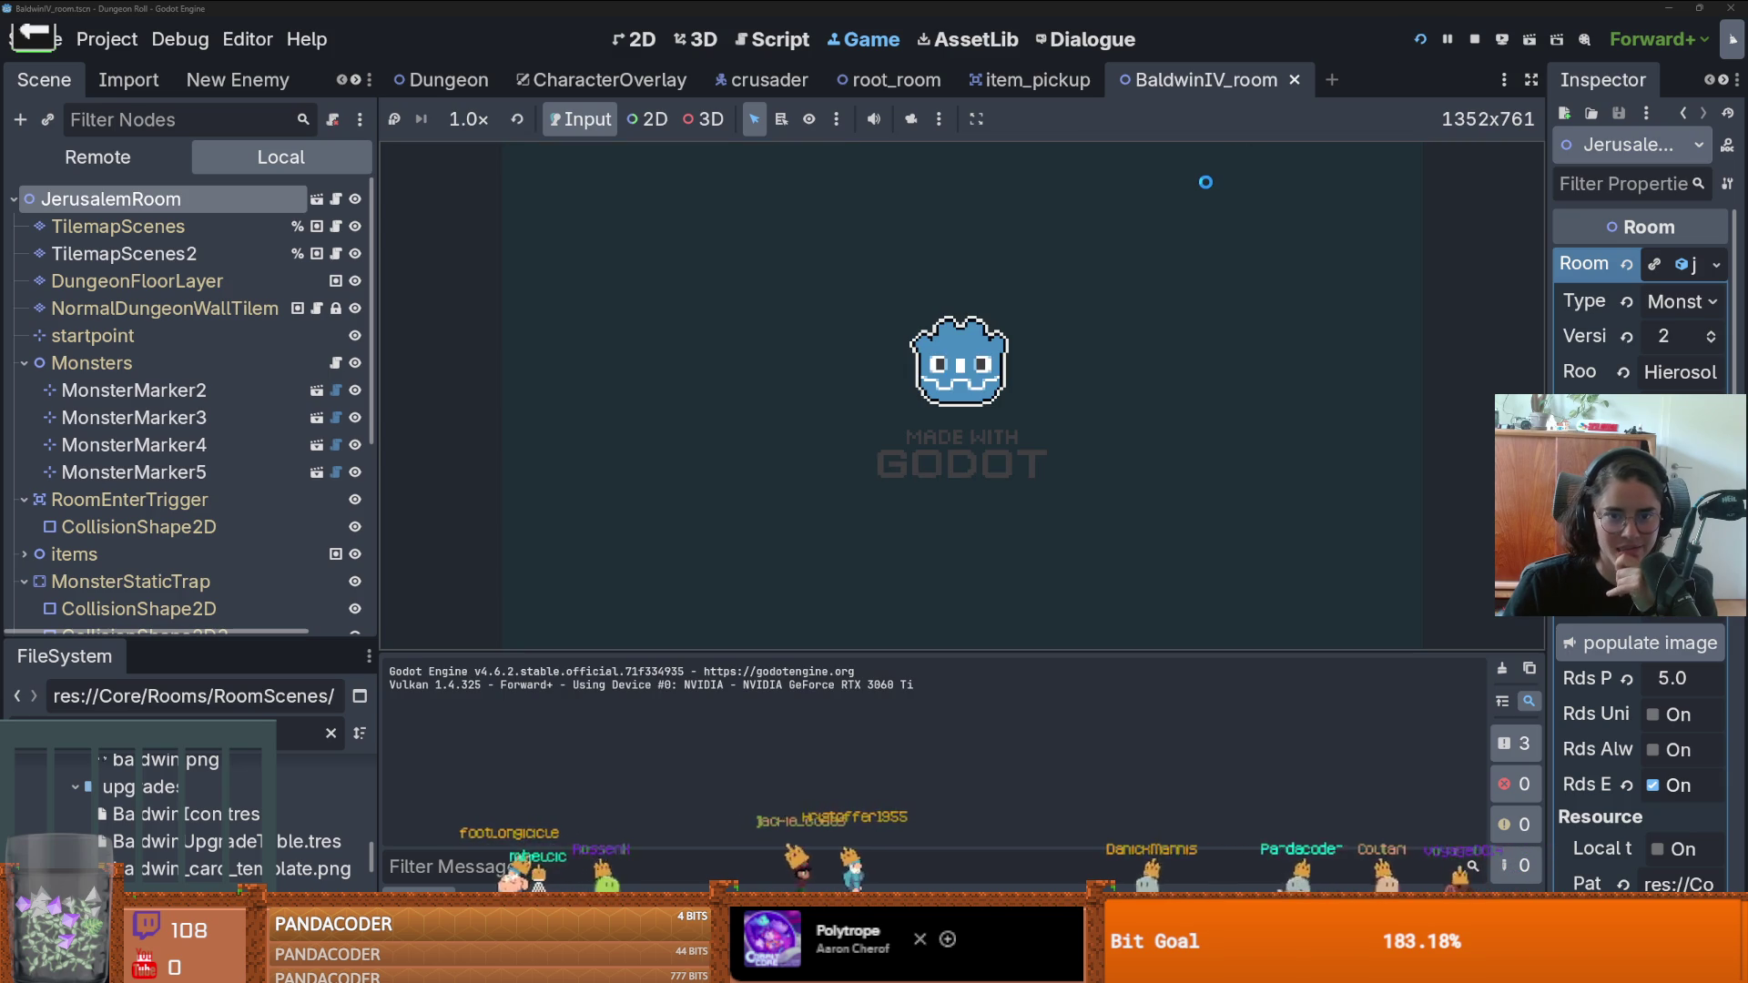
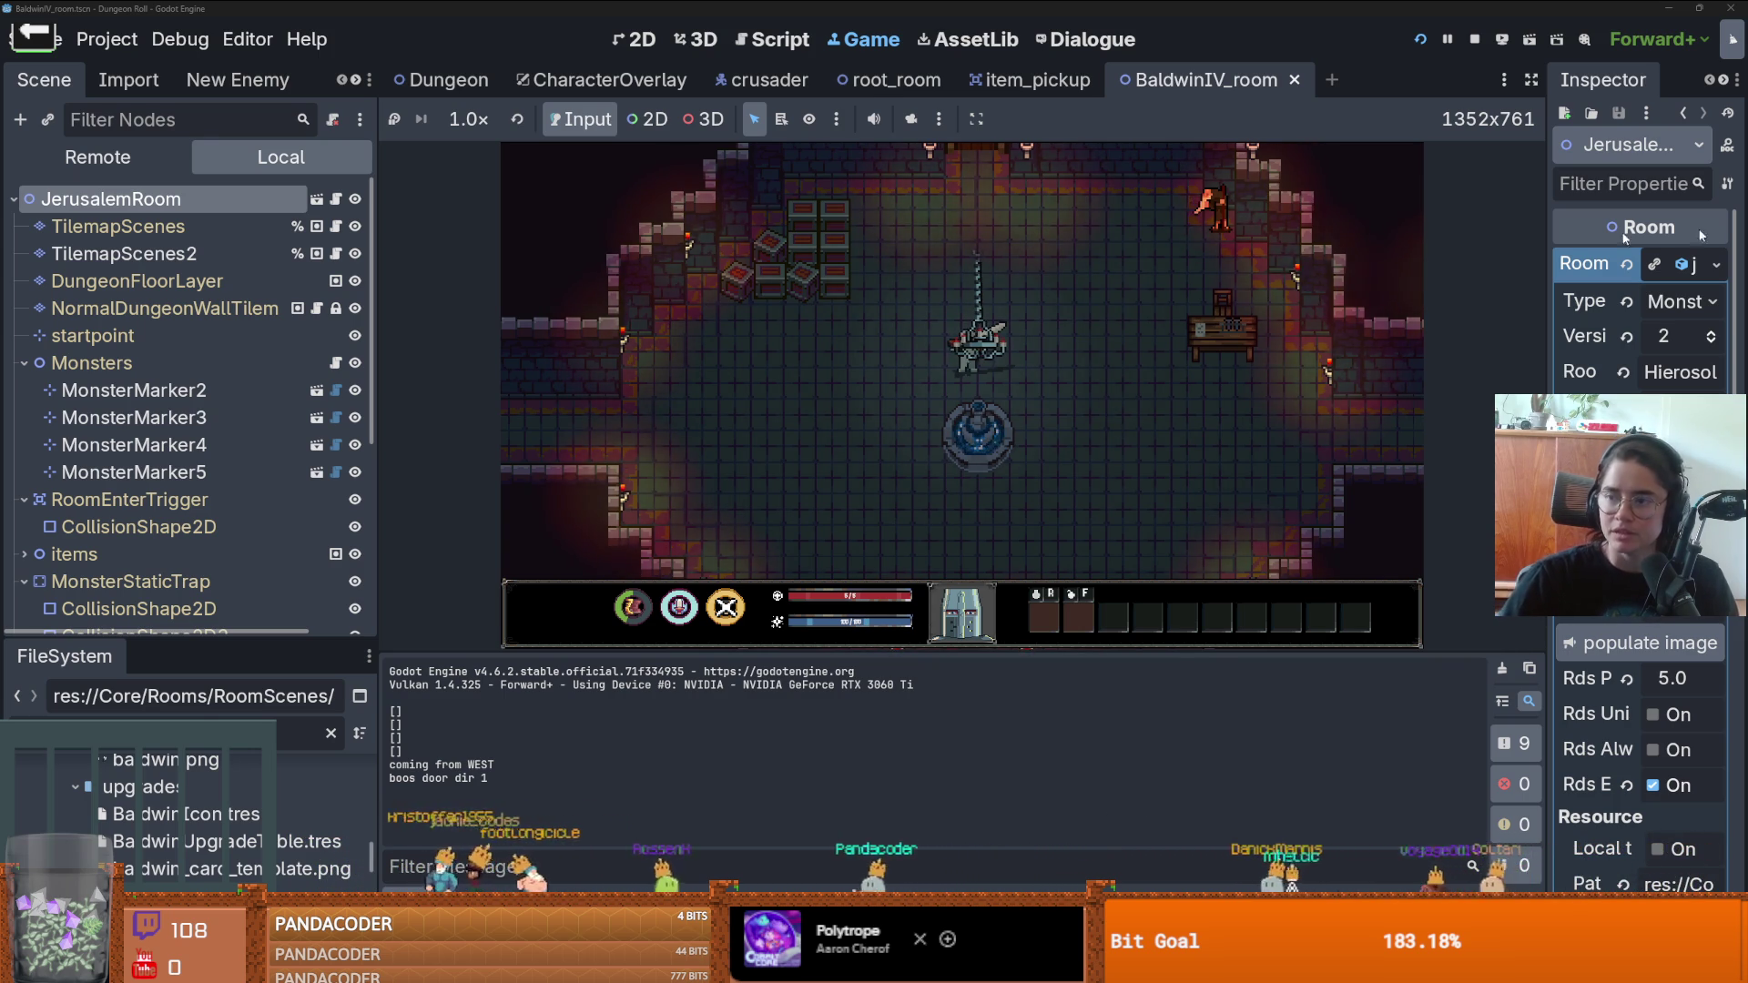
- Switch to Streamer.bot and select the southern accent action in the Actions list
key(alt+Tab)
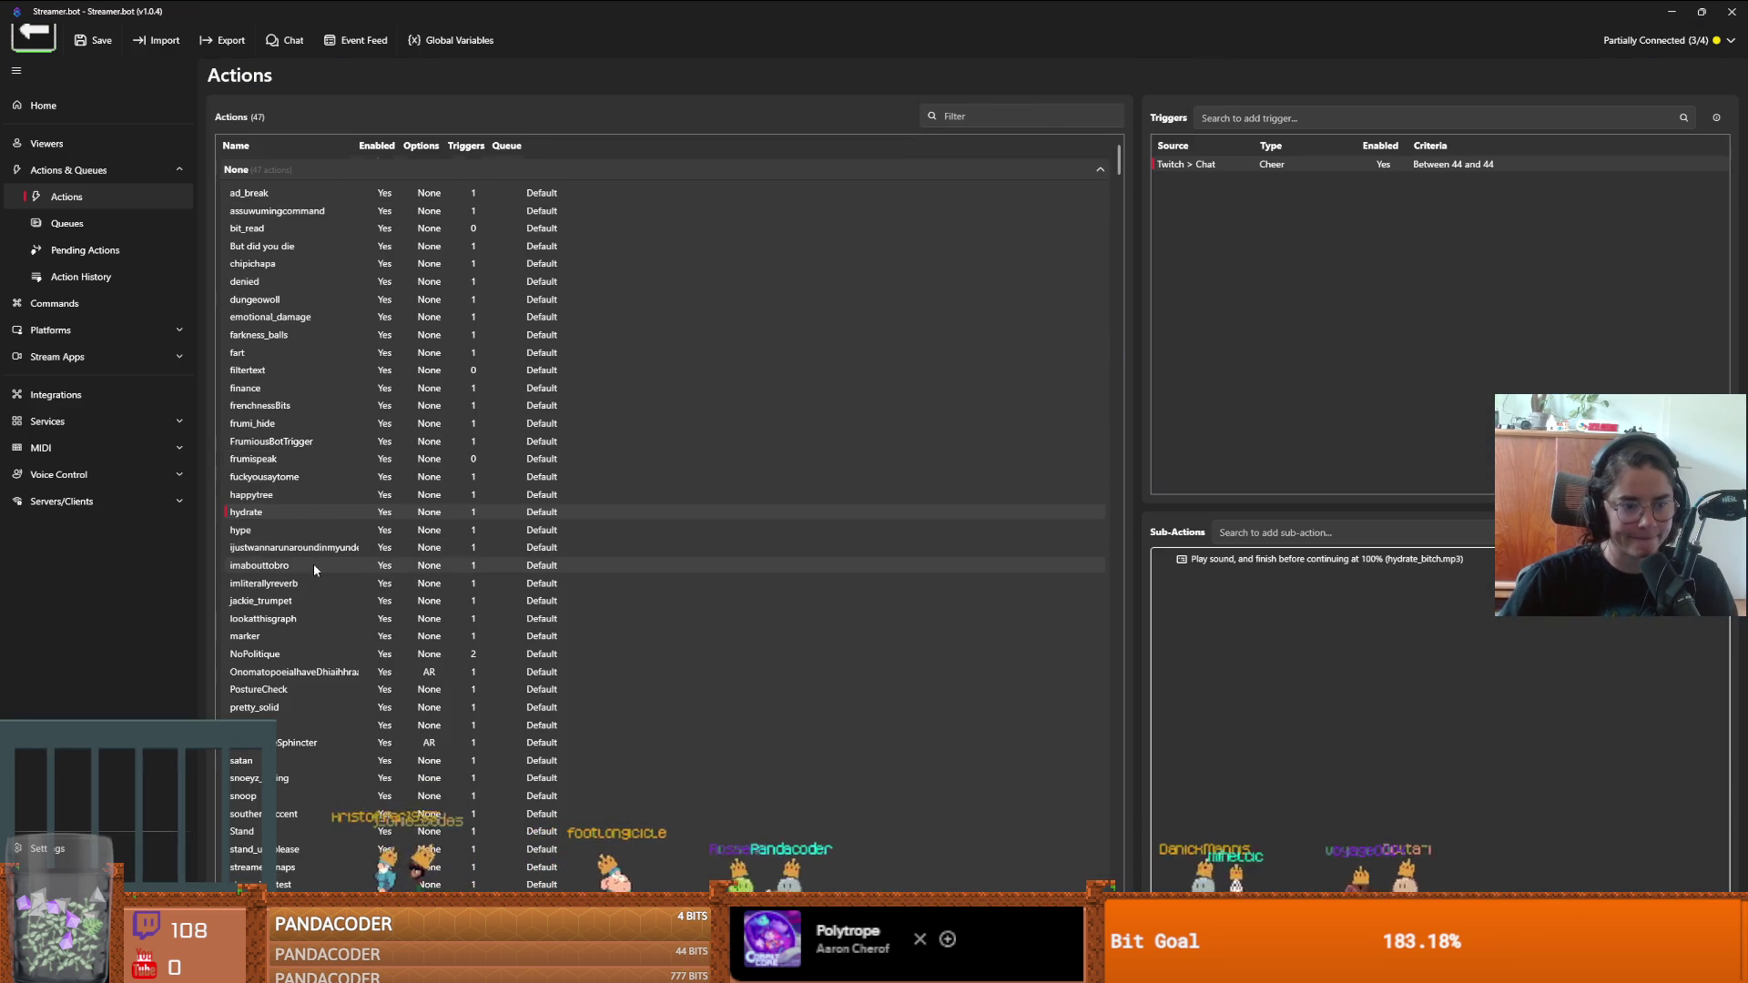
scroll(313, 637, down, 2)
click(300, 825)
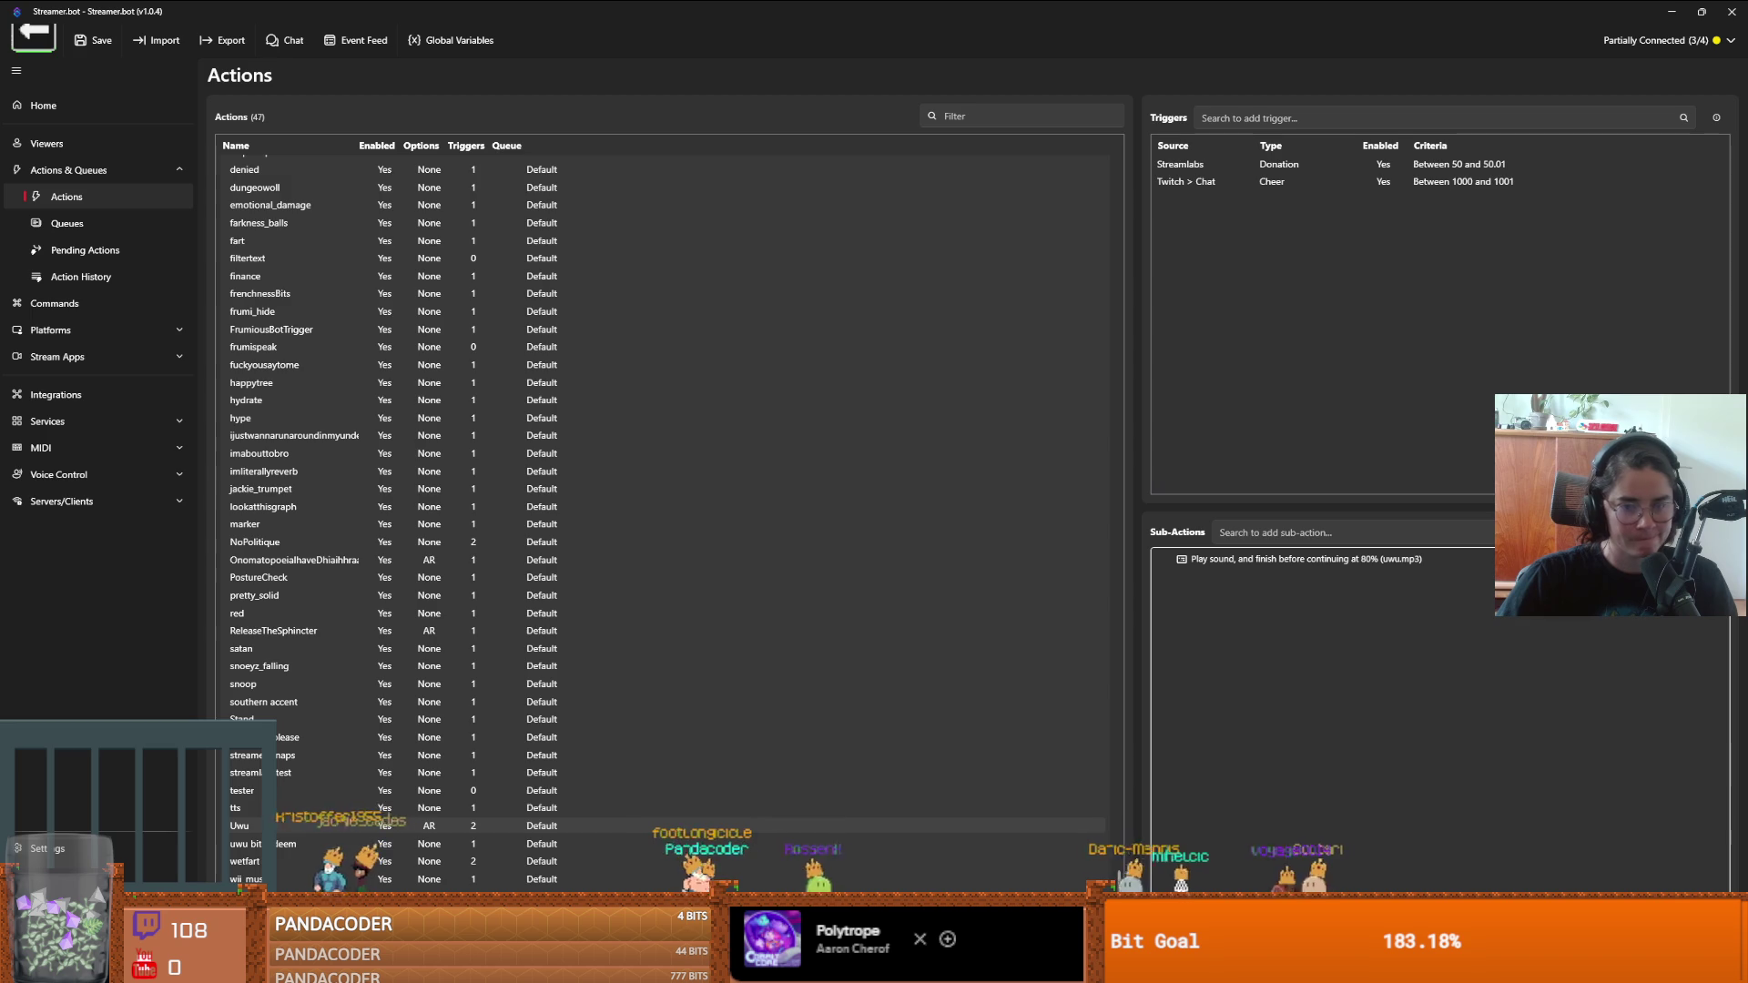
click(285, 847)
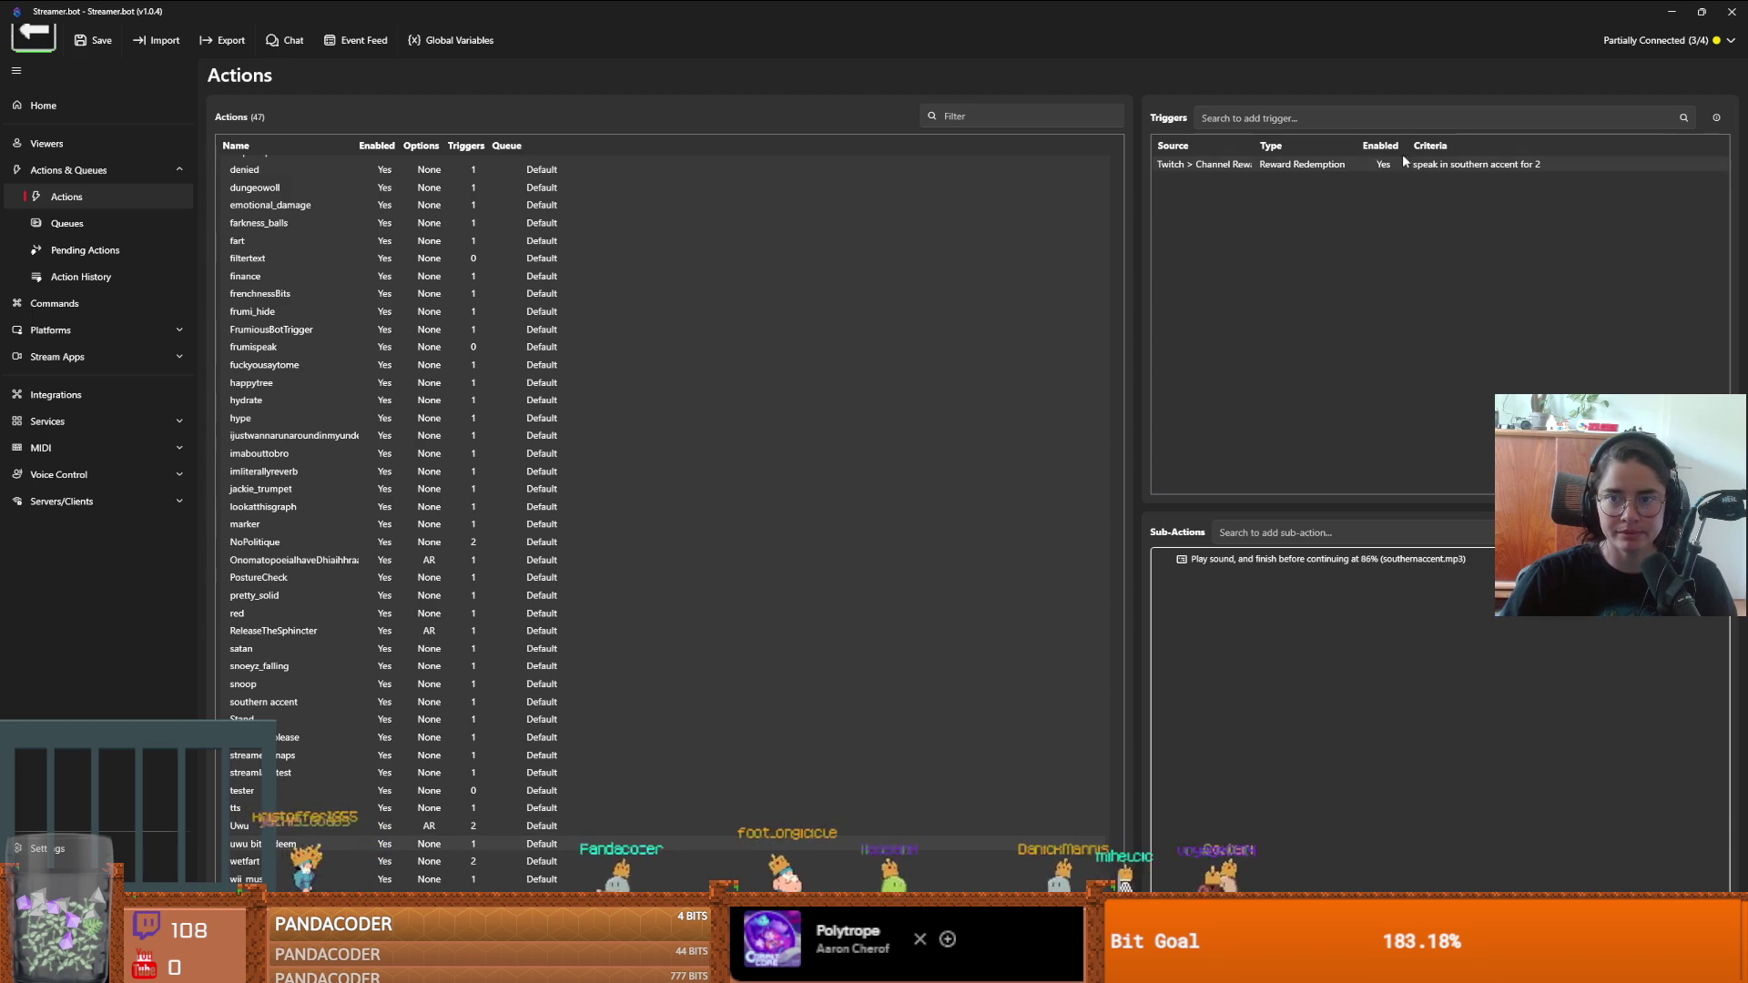
- Open the southern accent Reward Redemption trigger, browse the channel rewards, close it, and reopen it
double_click(1372, 165)
click(872, 444)
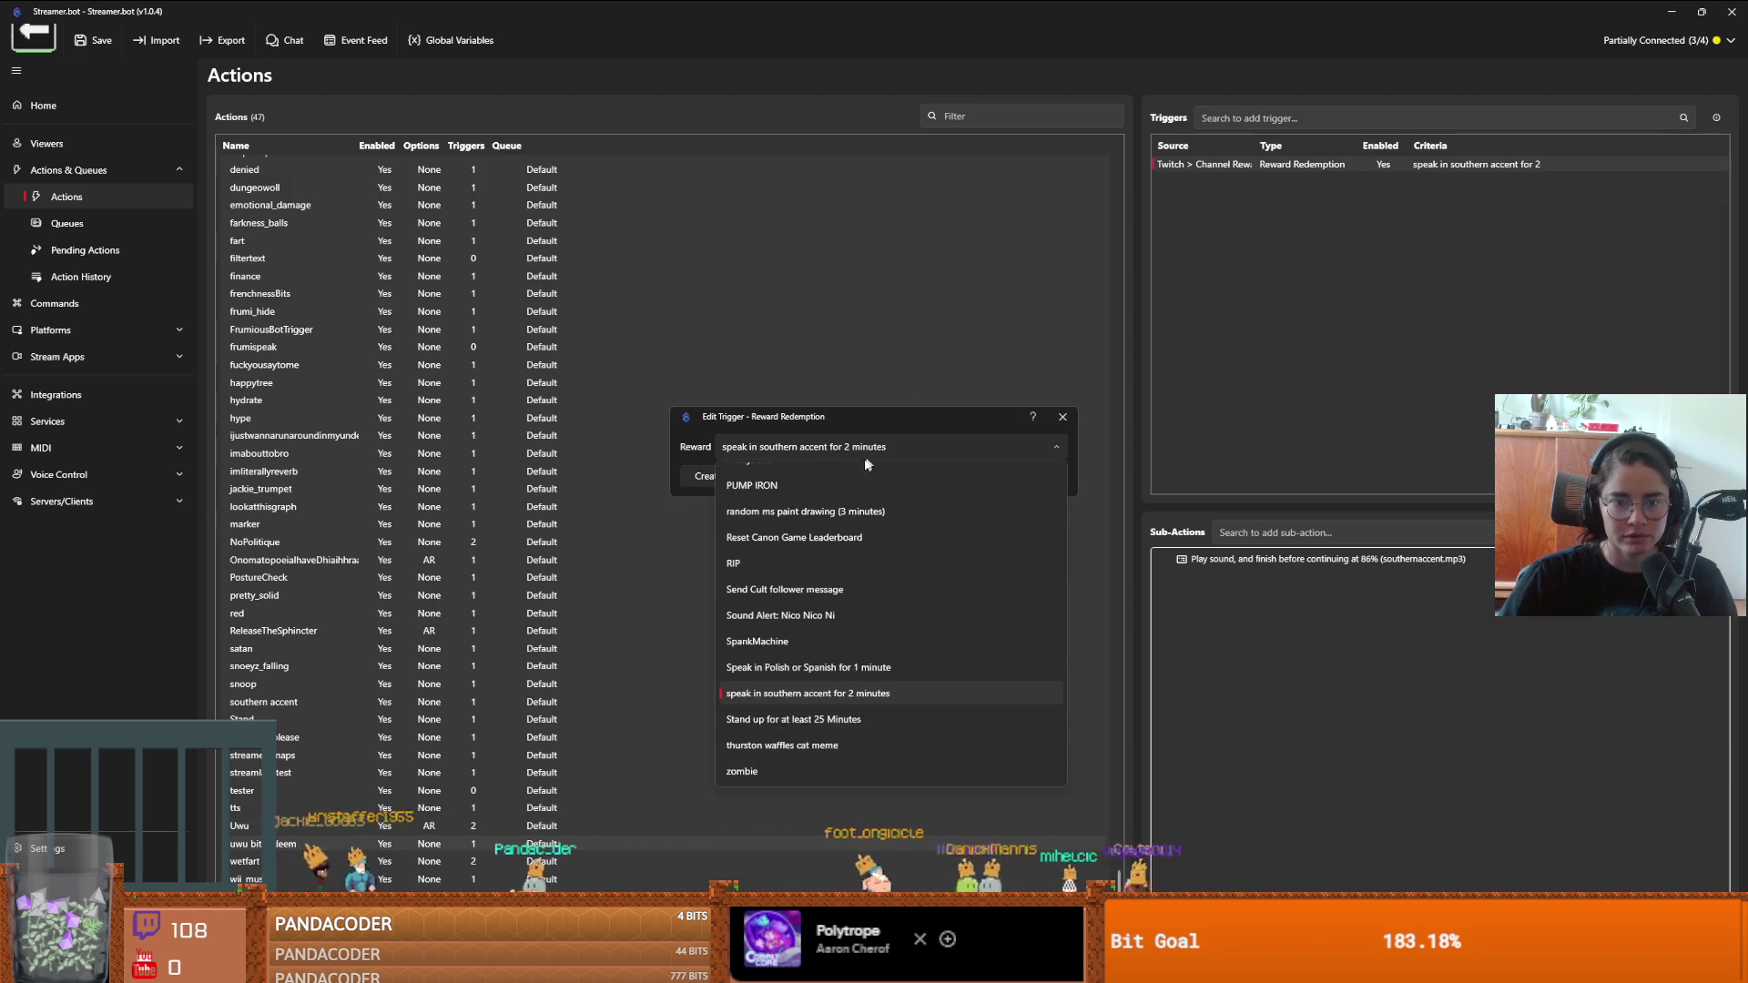
scroll(800, 766, up, 4)
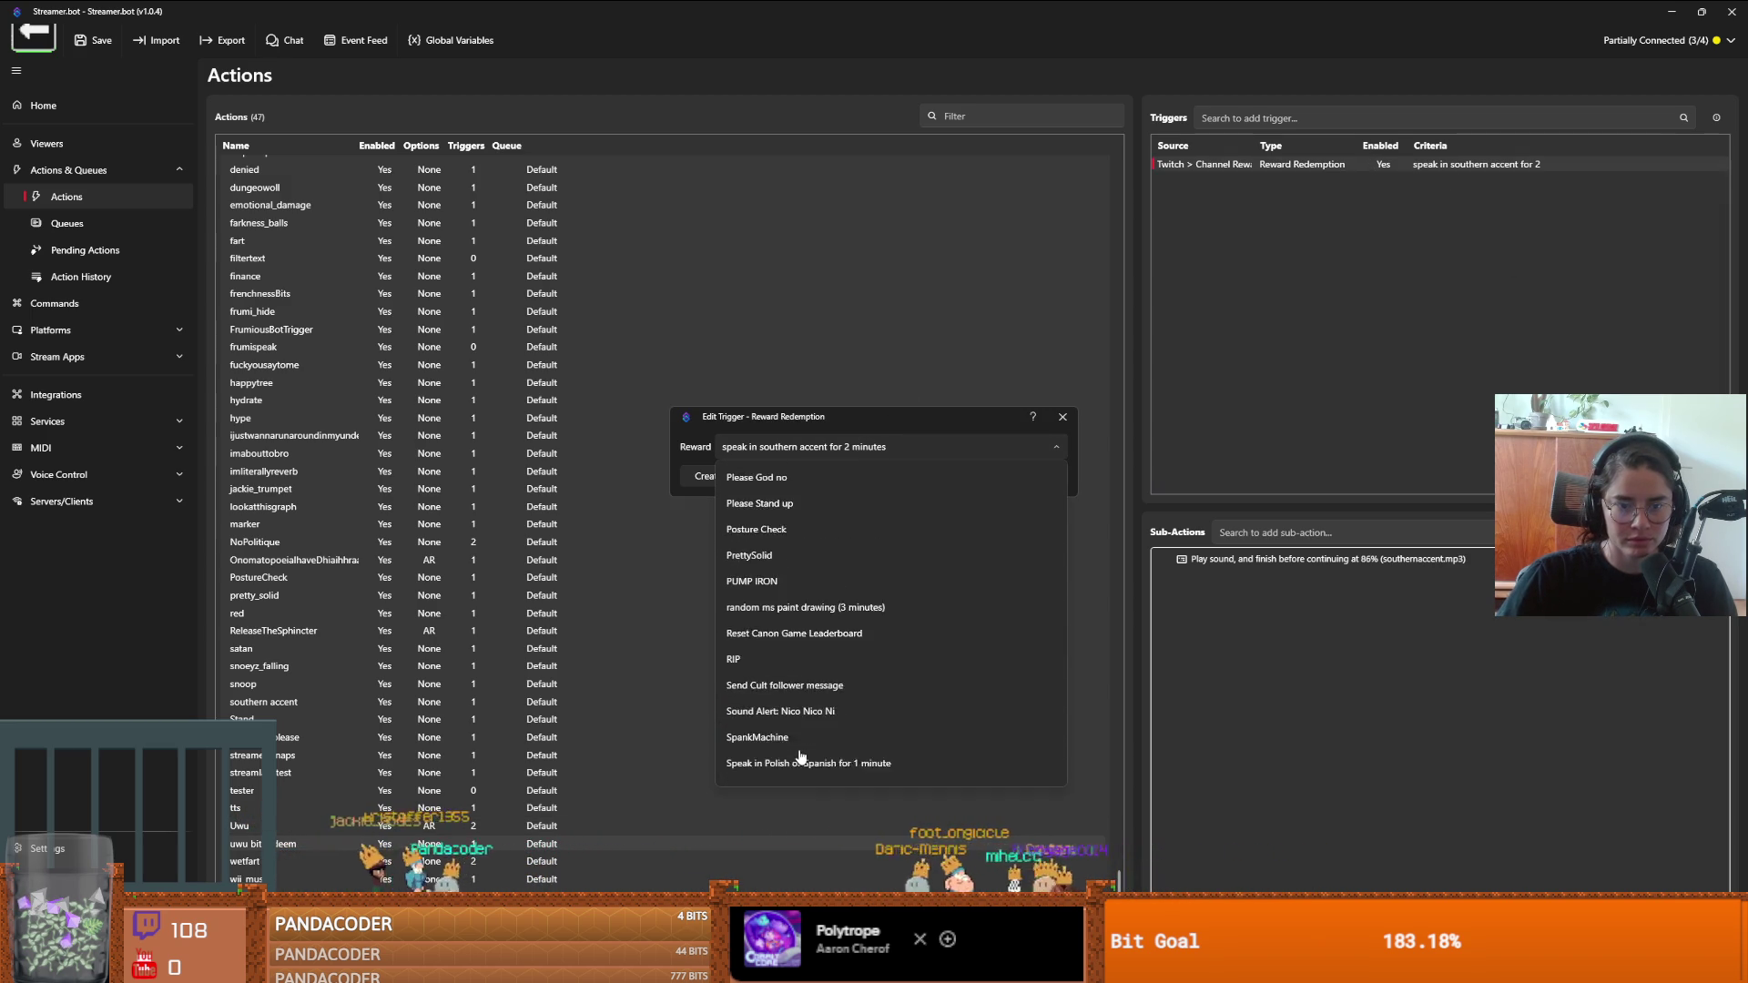
scroll(761, 698, up, 2)
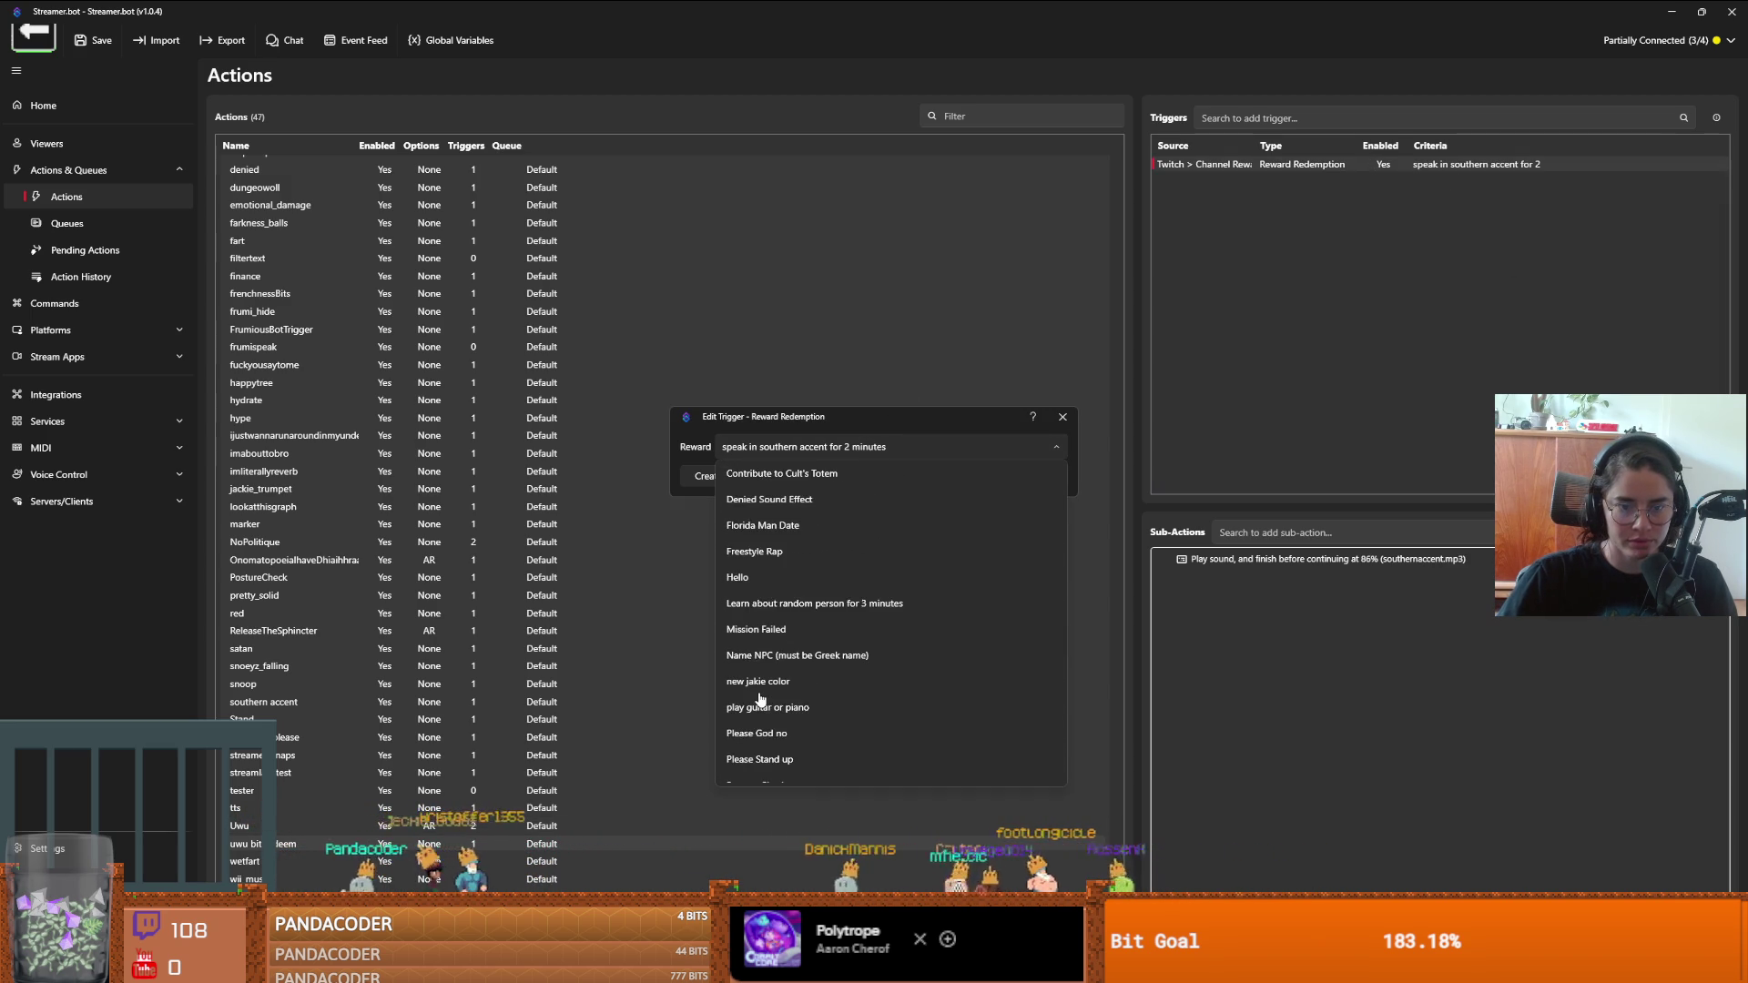
scroll(761, 698, up, 3)
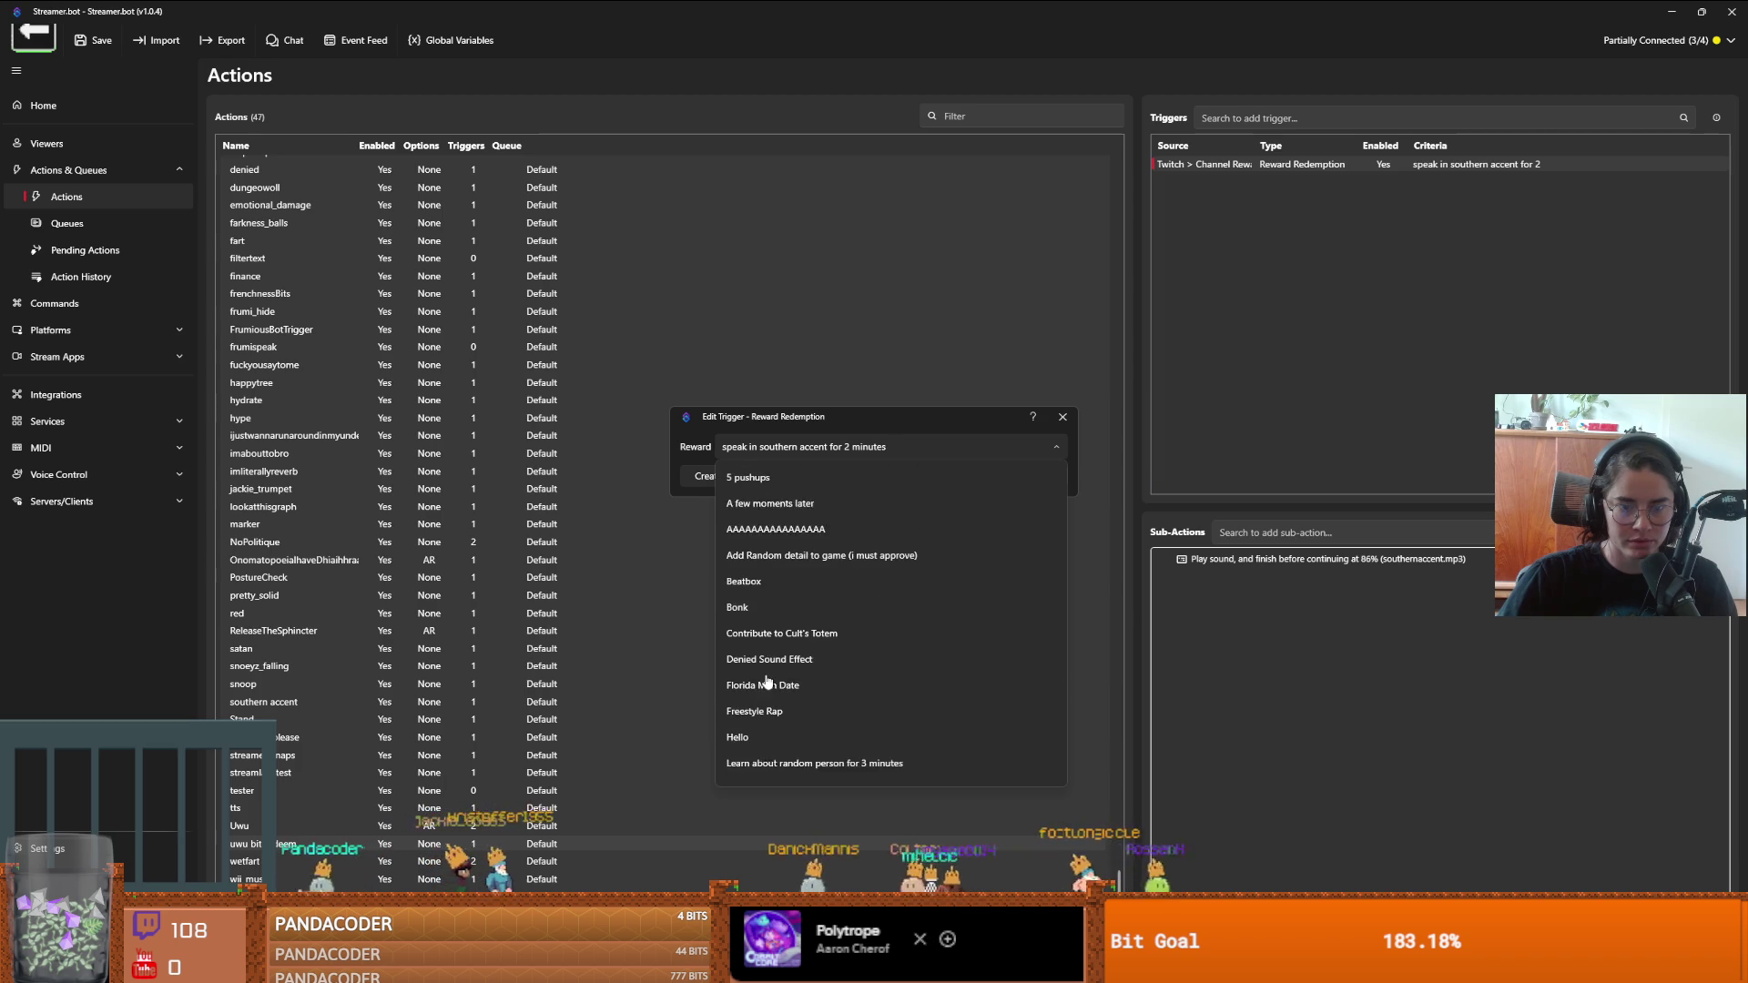
click(1061, 420)
click(1061, 419)
double_click(1295, 166)
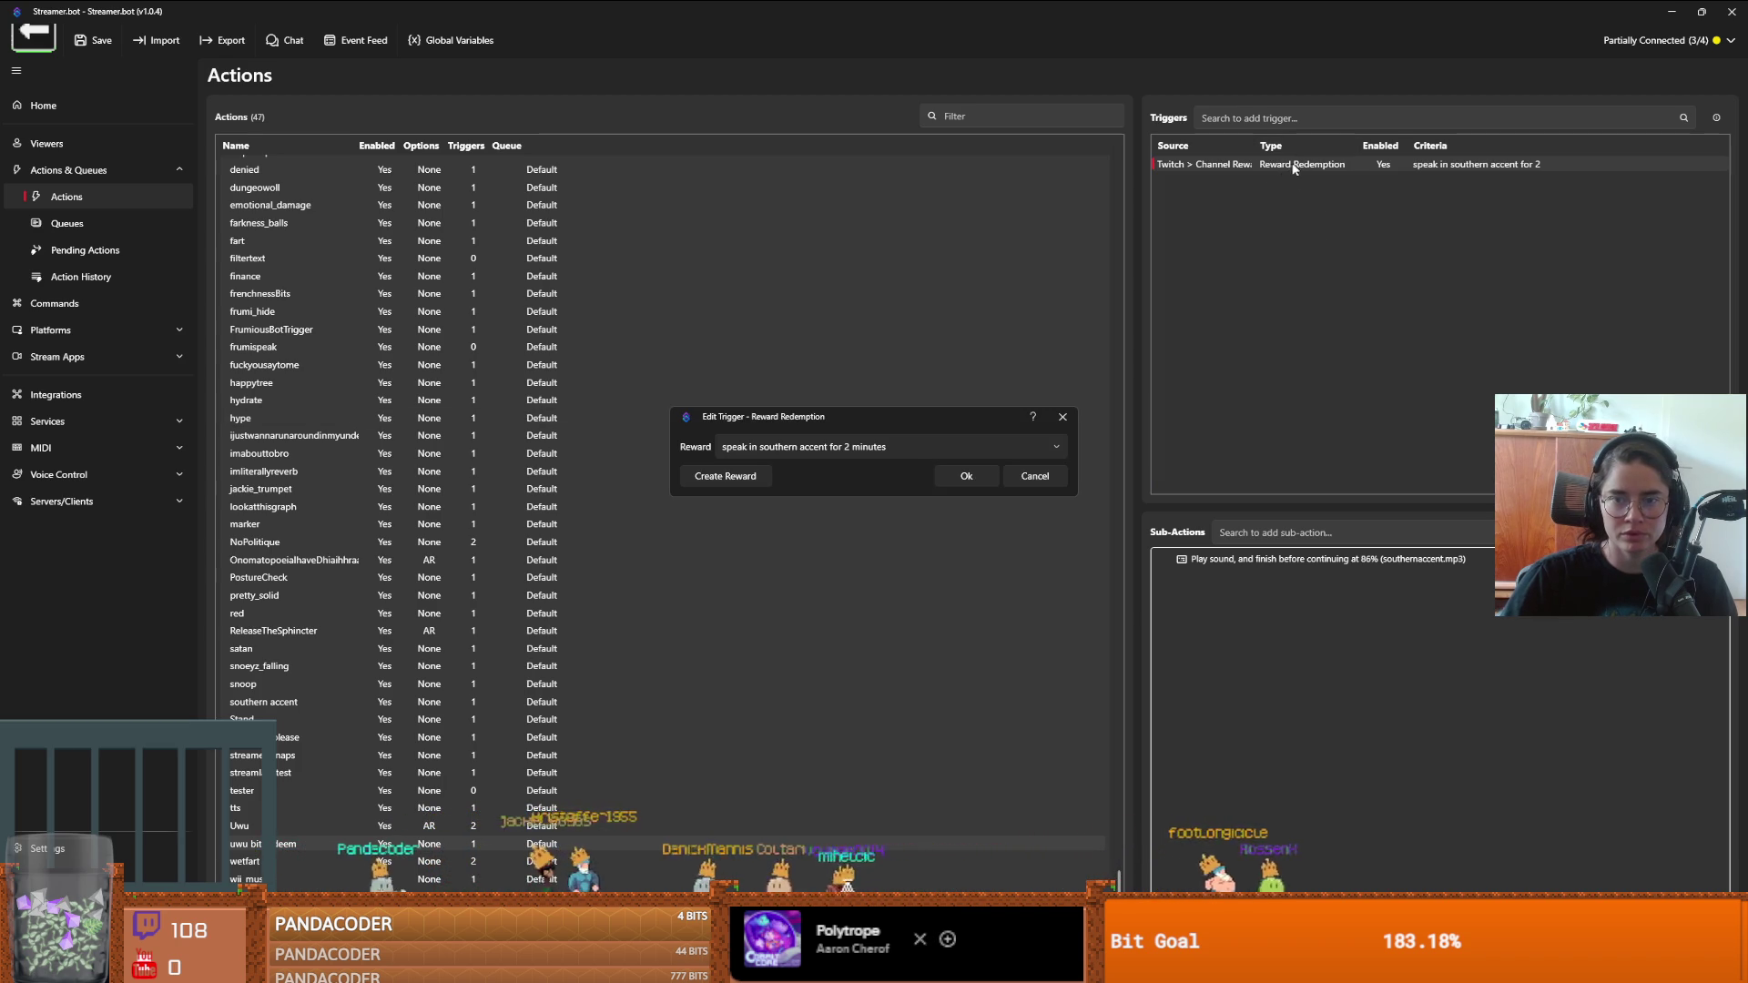
- Close the trigger editor and start adding a Twitch Reward Redemption Updated trigger
click(1062, 418)
right_click(1261, 272)
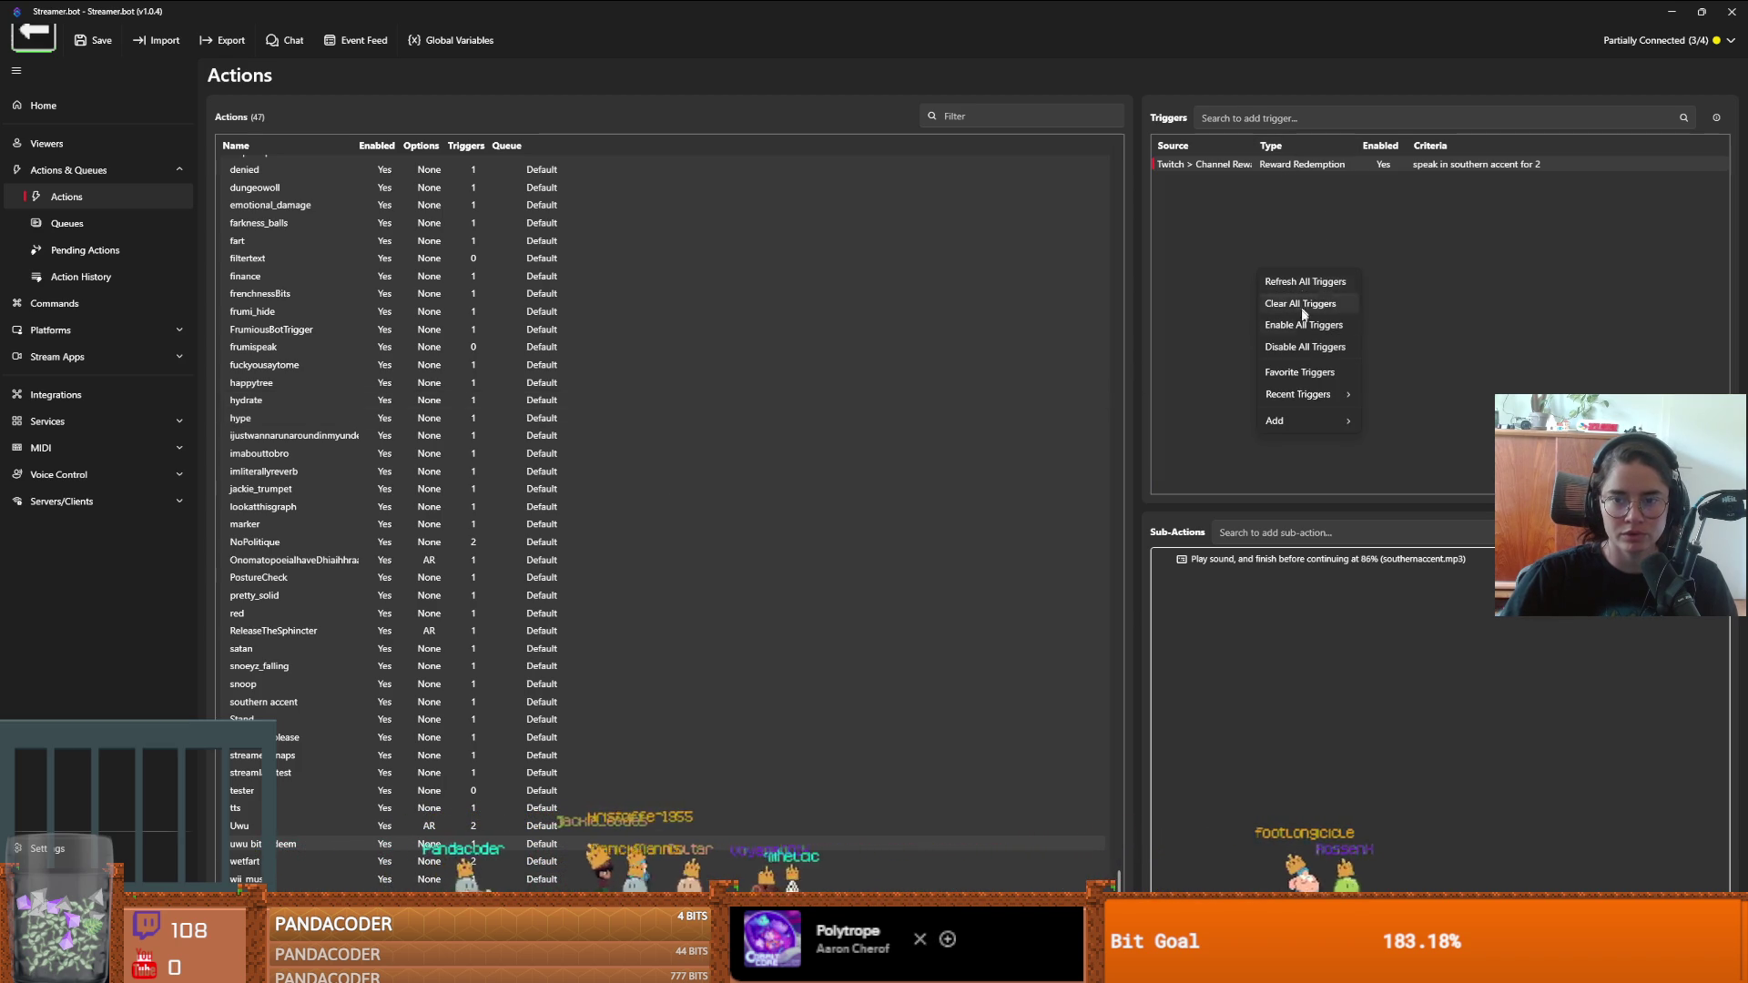
mouse_move(1300, 425)
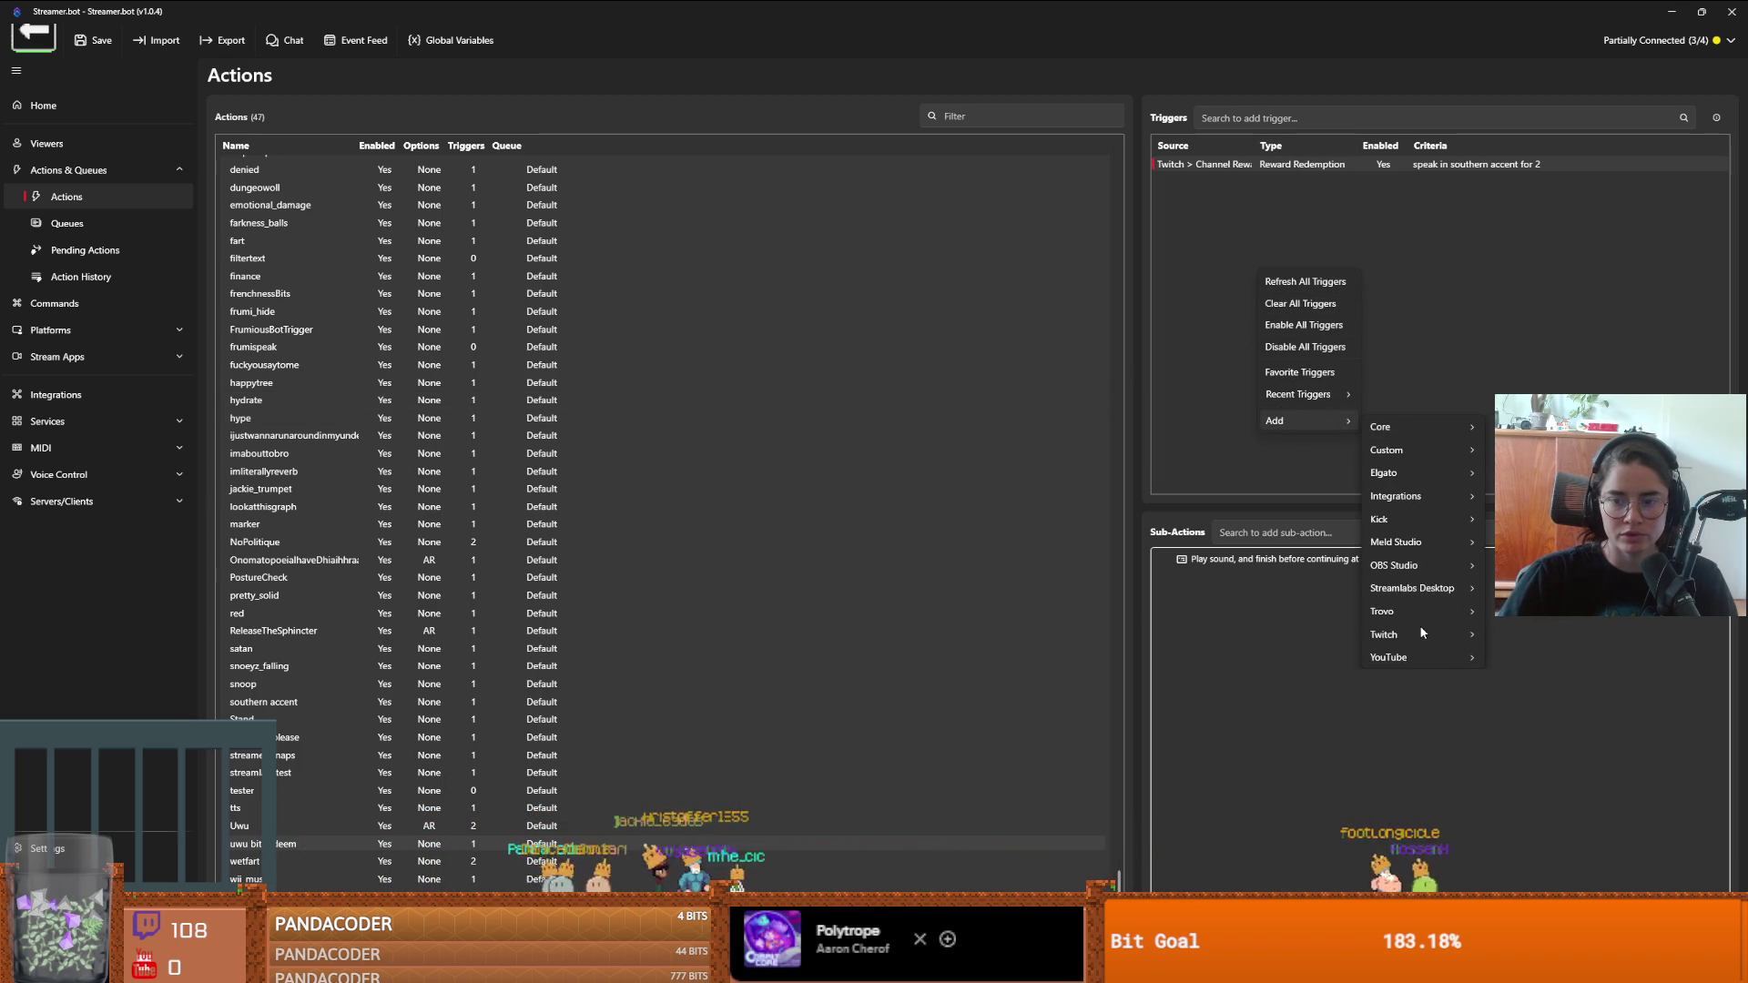
mouse_move(1417, 632)
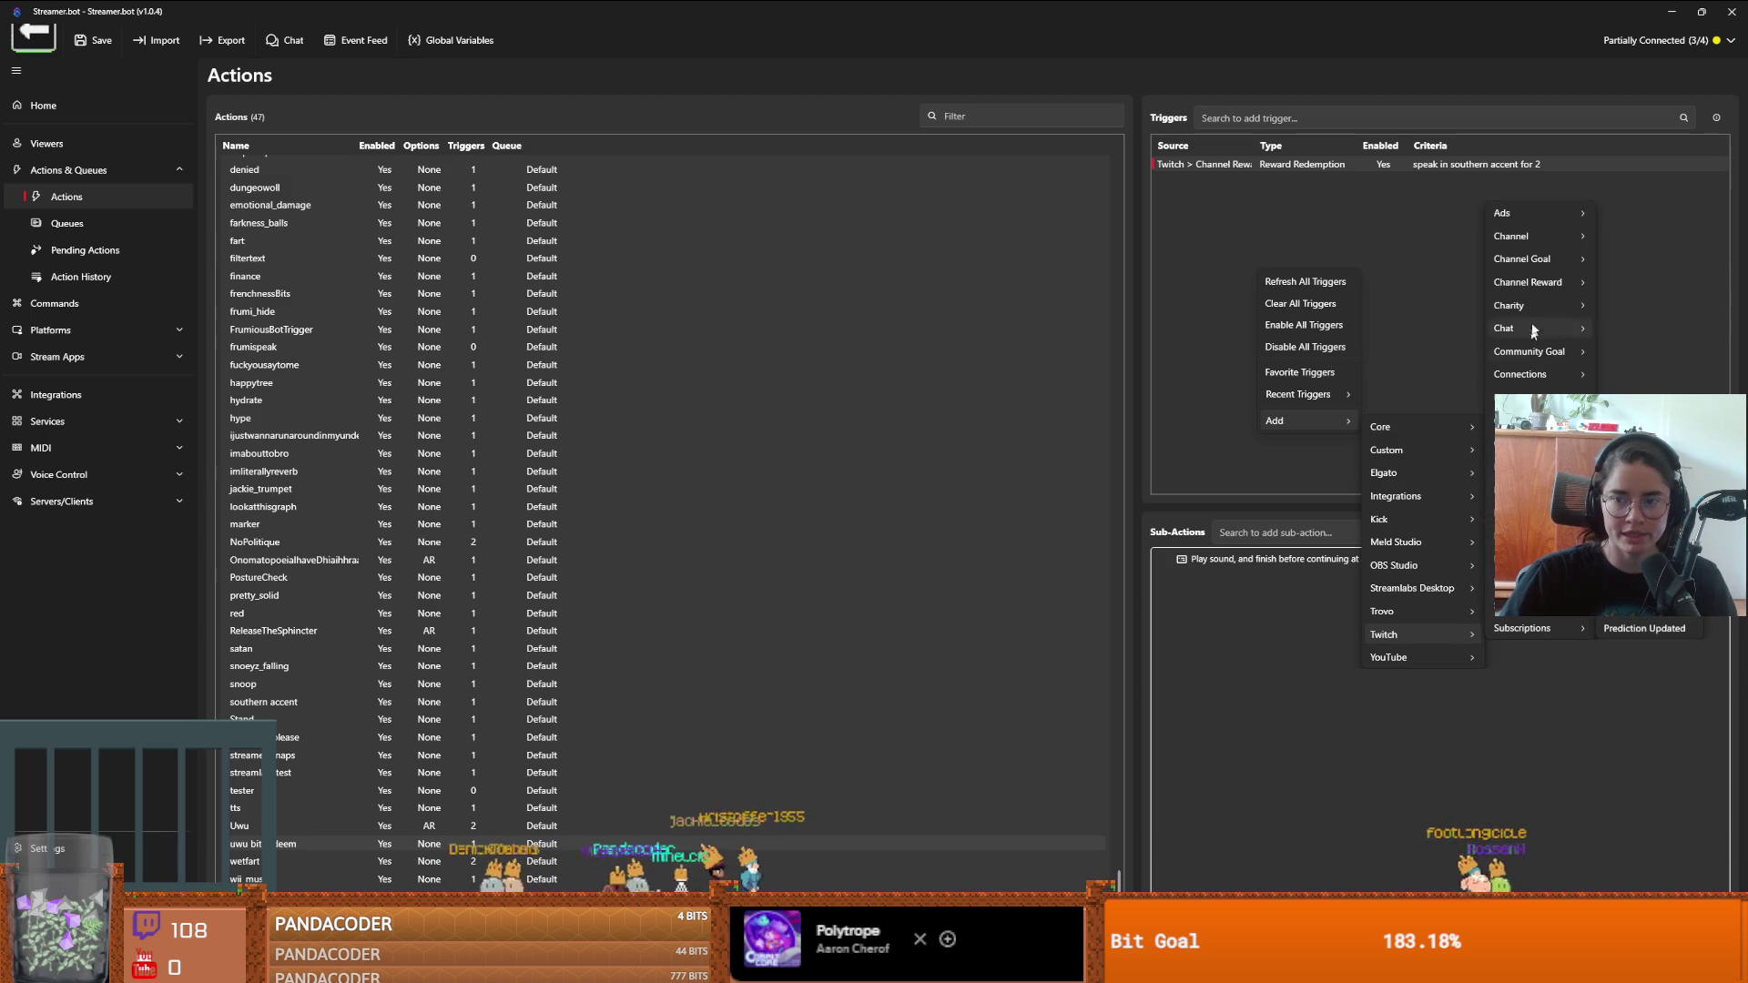
mouse_move(1534, 284)
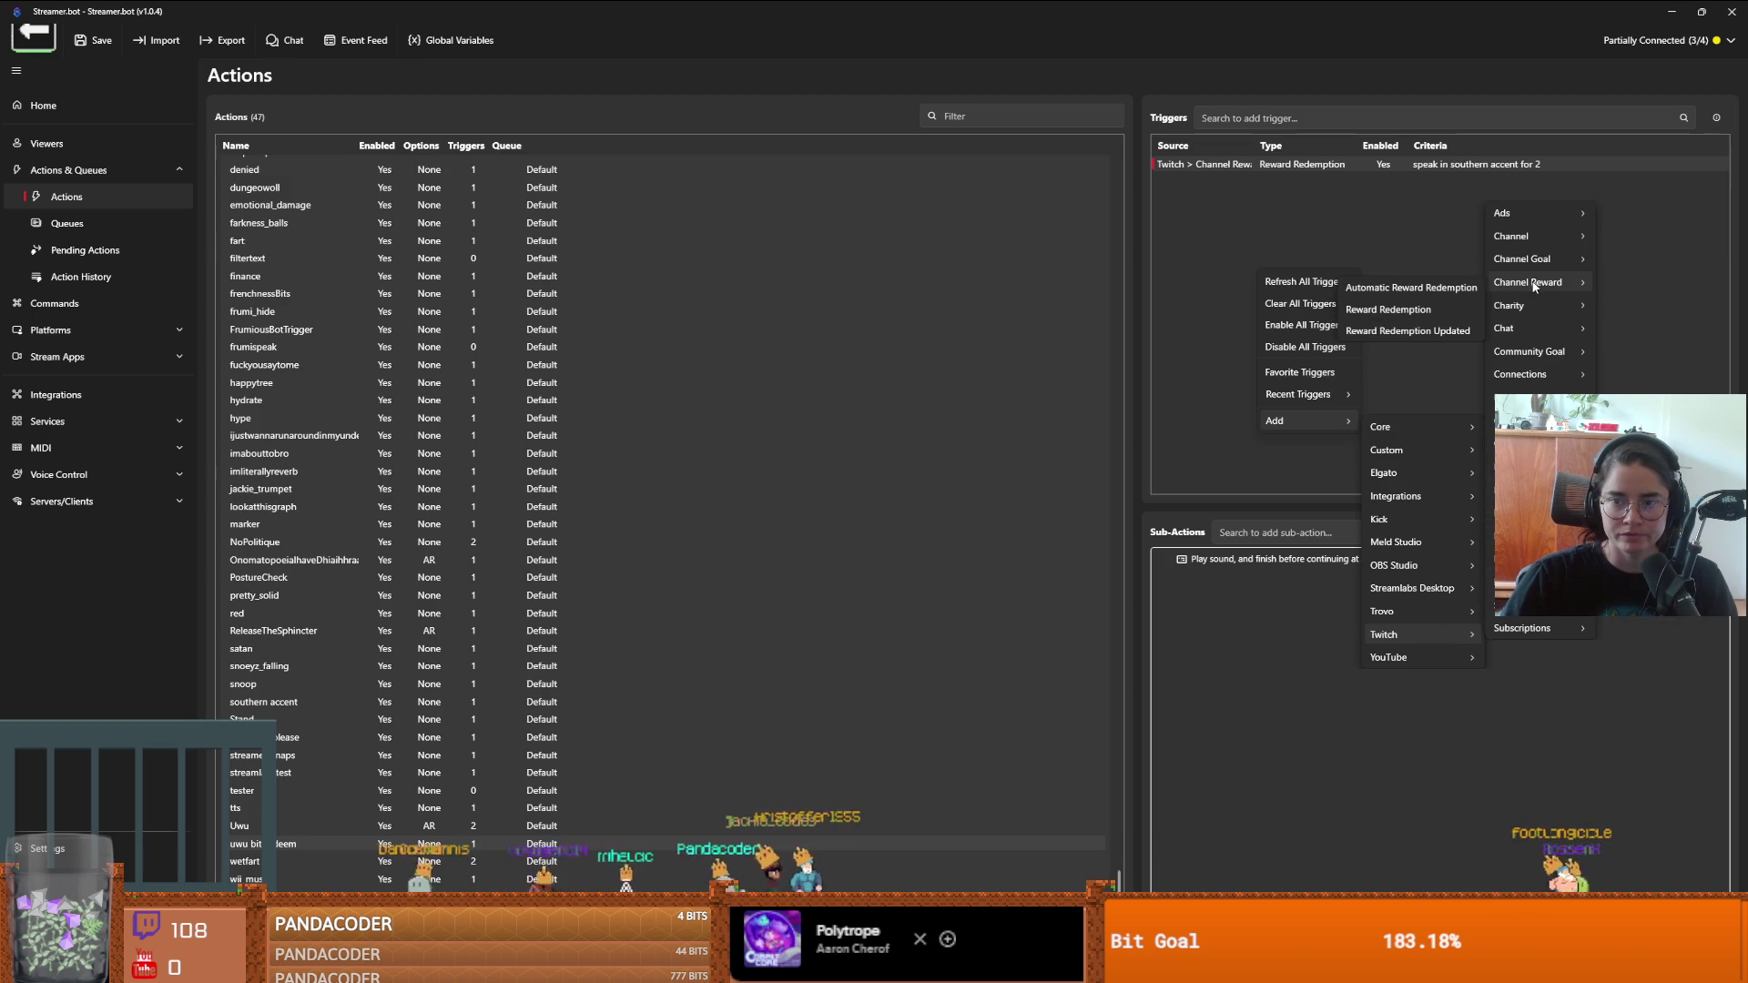
click(1432, 333)
- Browse the channel reward list, then cancel adding the new trigger
click(903, 444)
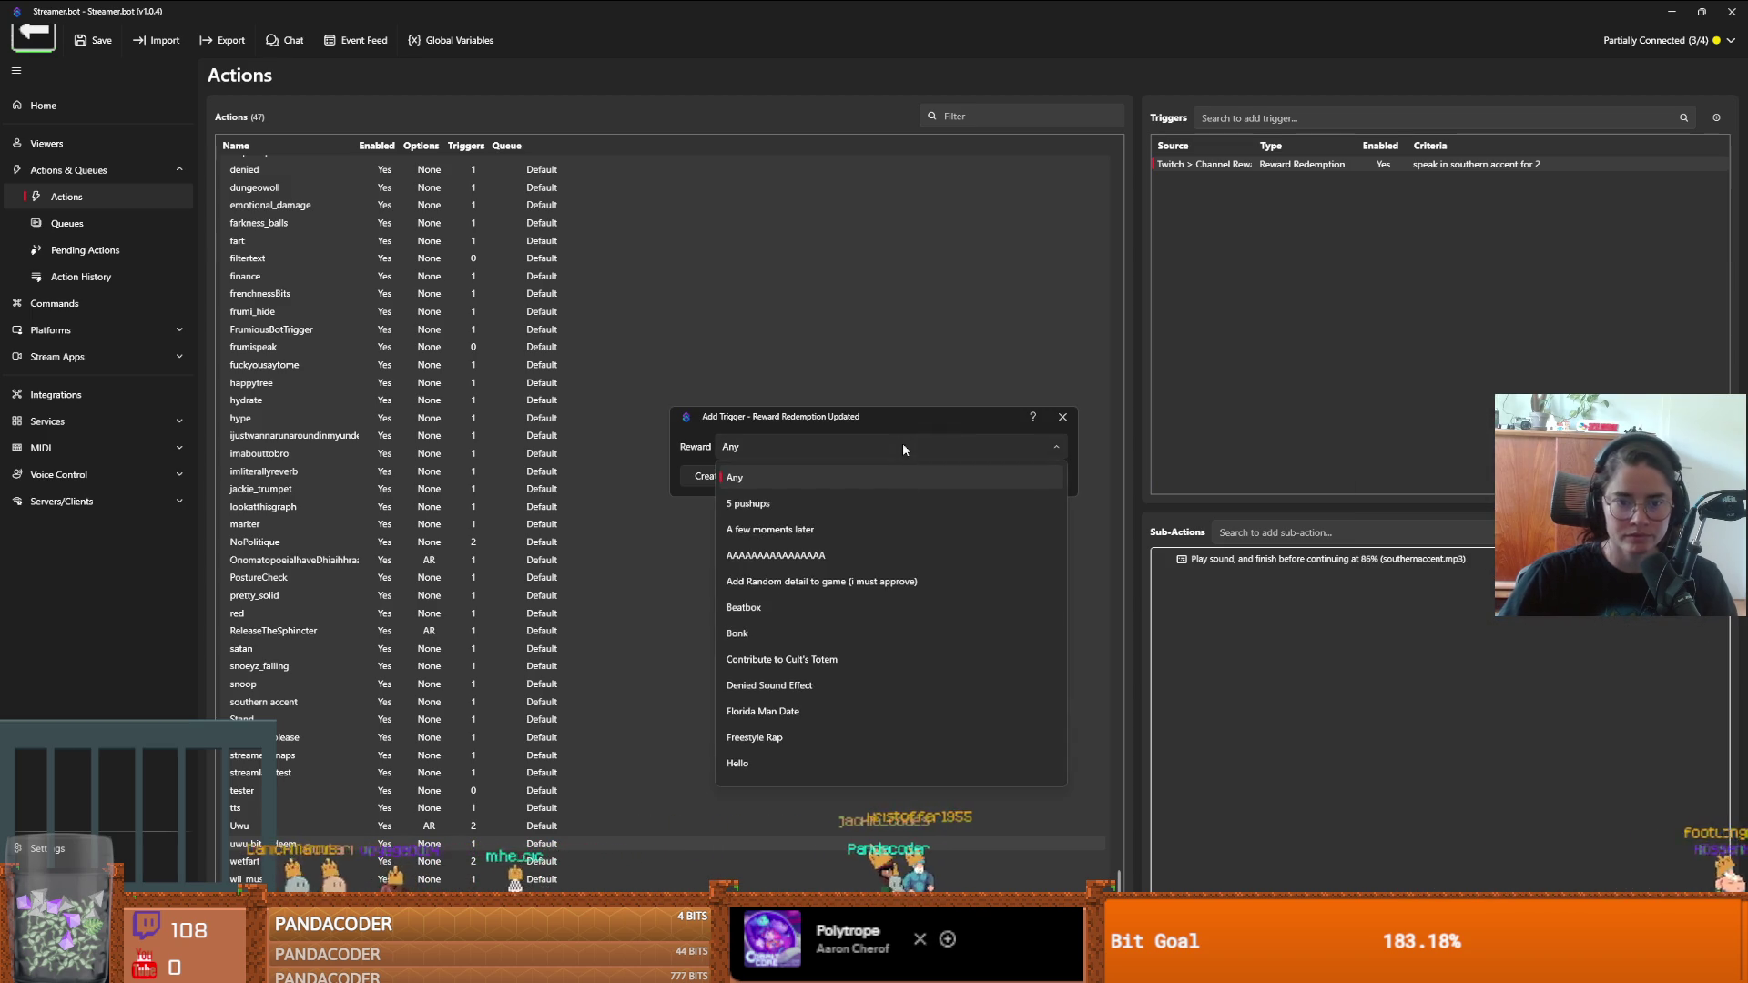
scroll(866, 606, down, 2)
scroll(866, 606, down, 4)
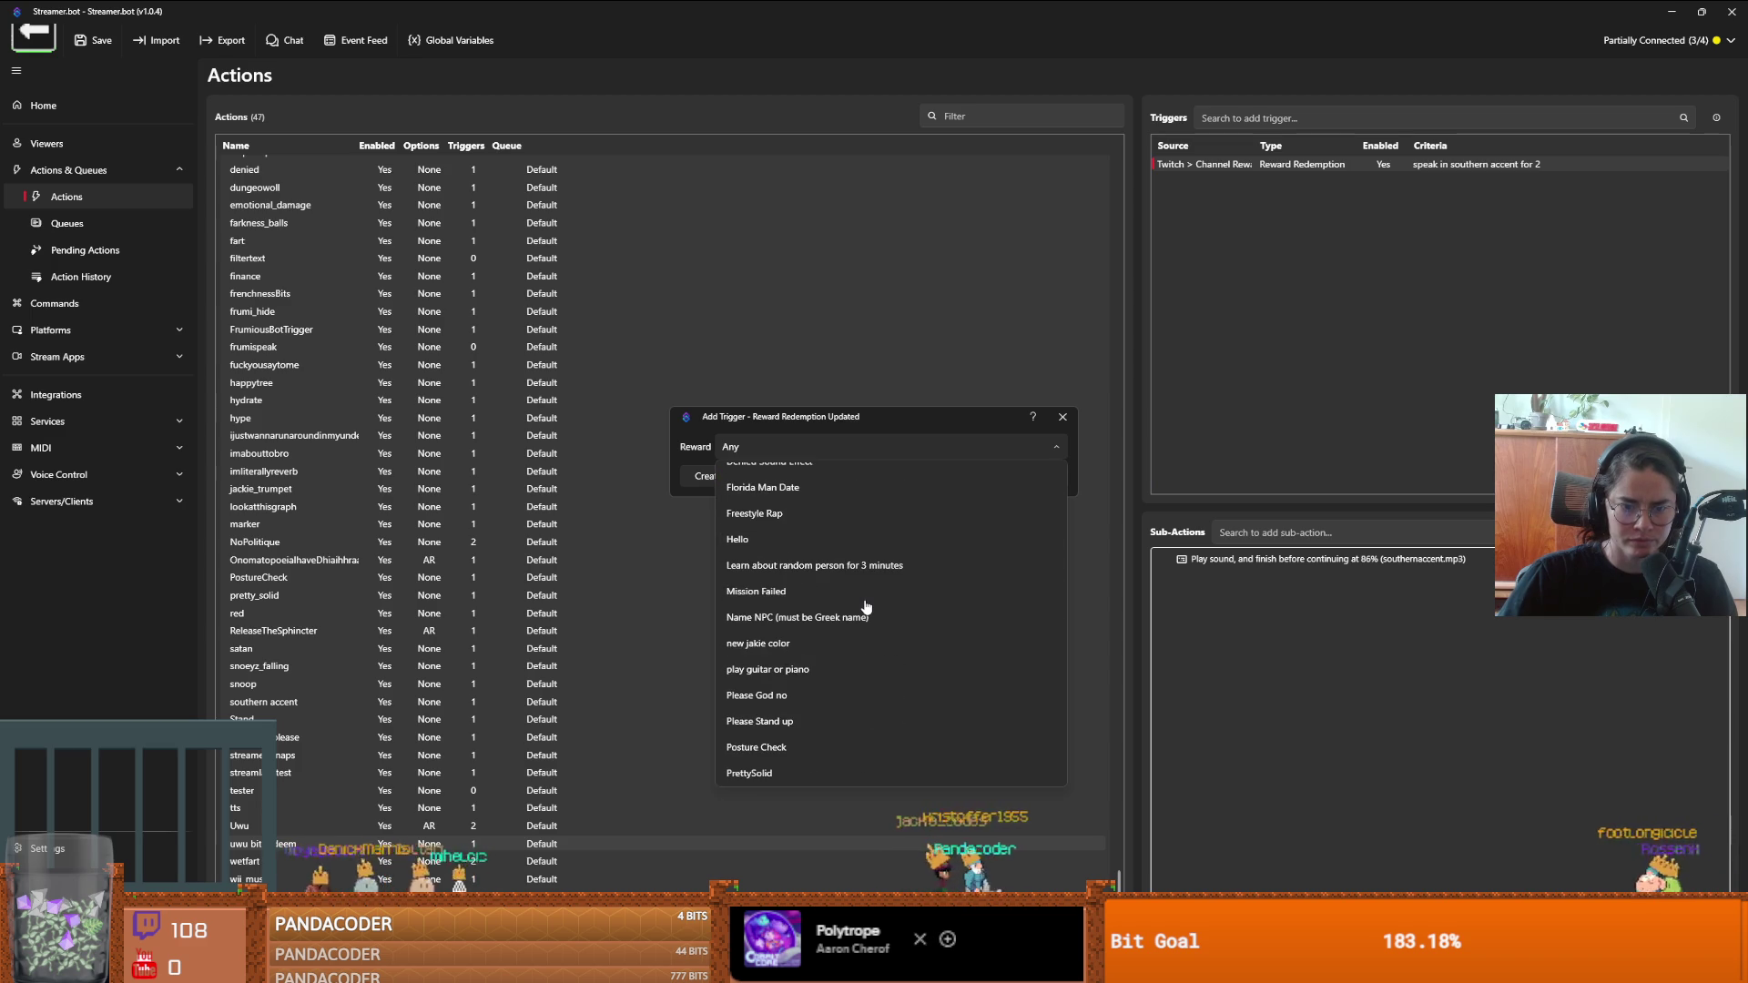
scroll(866, 606, down, 4)
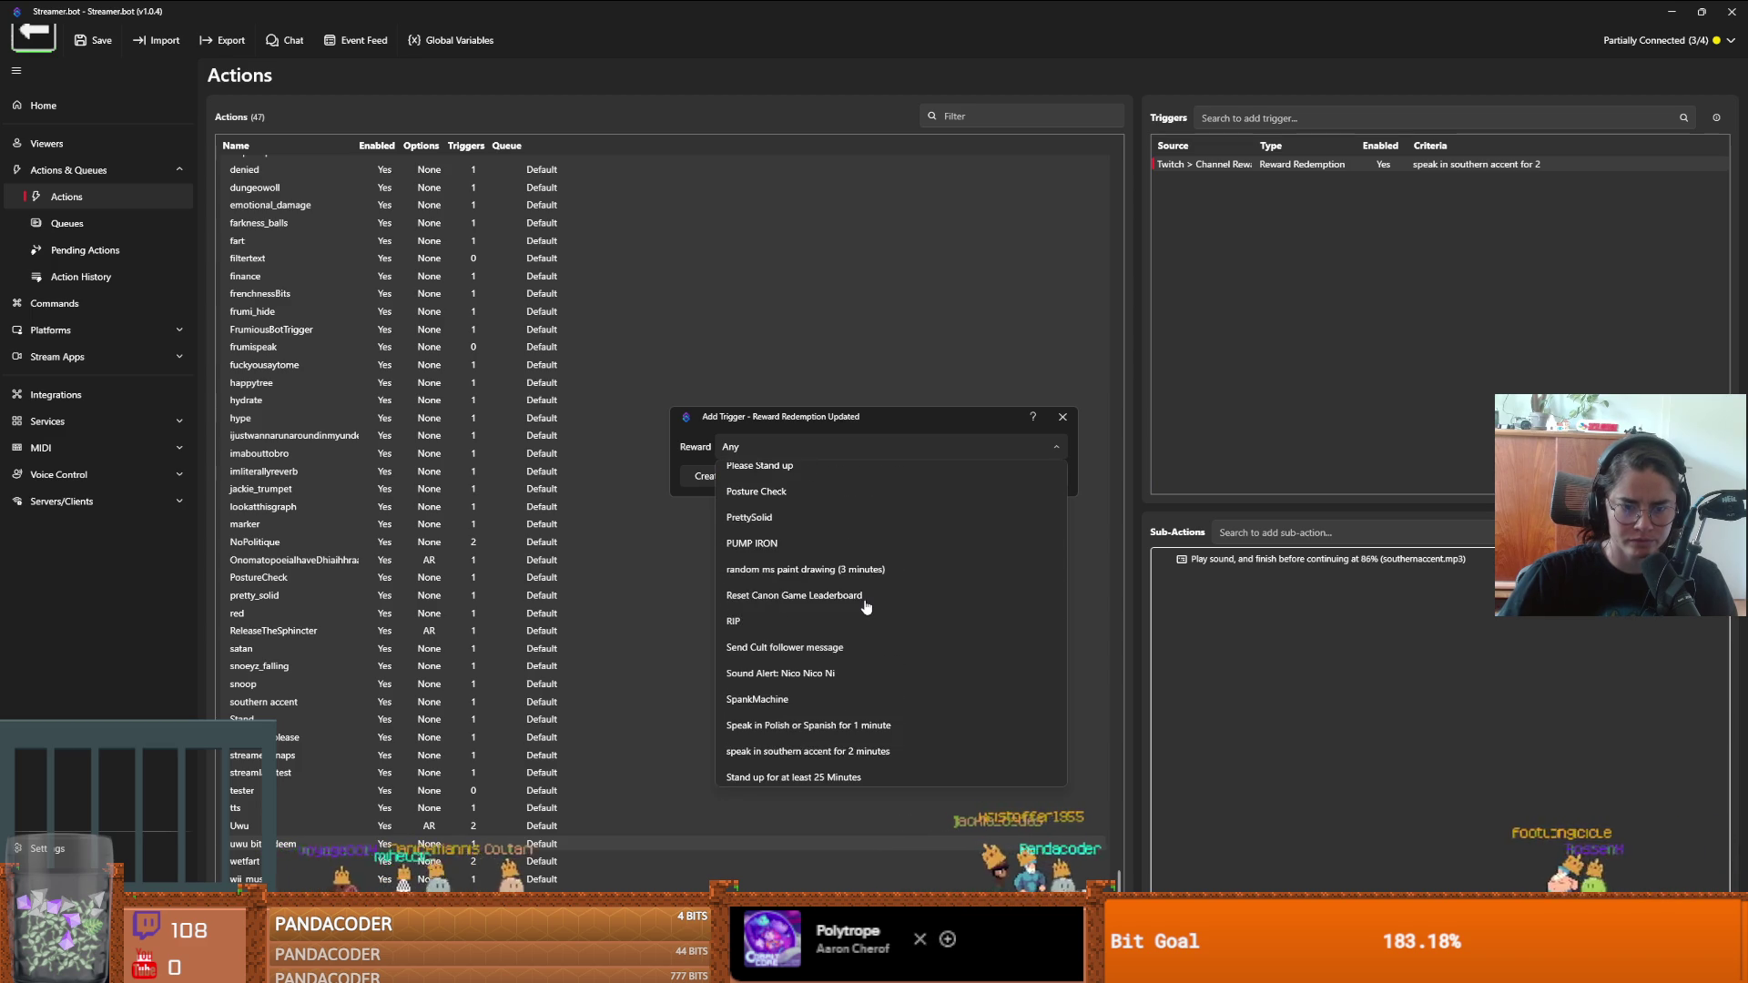
scroll(903, 585, up, 1)
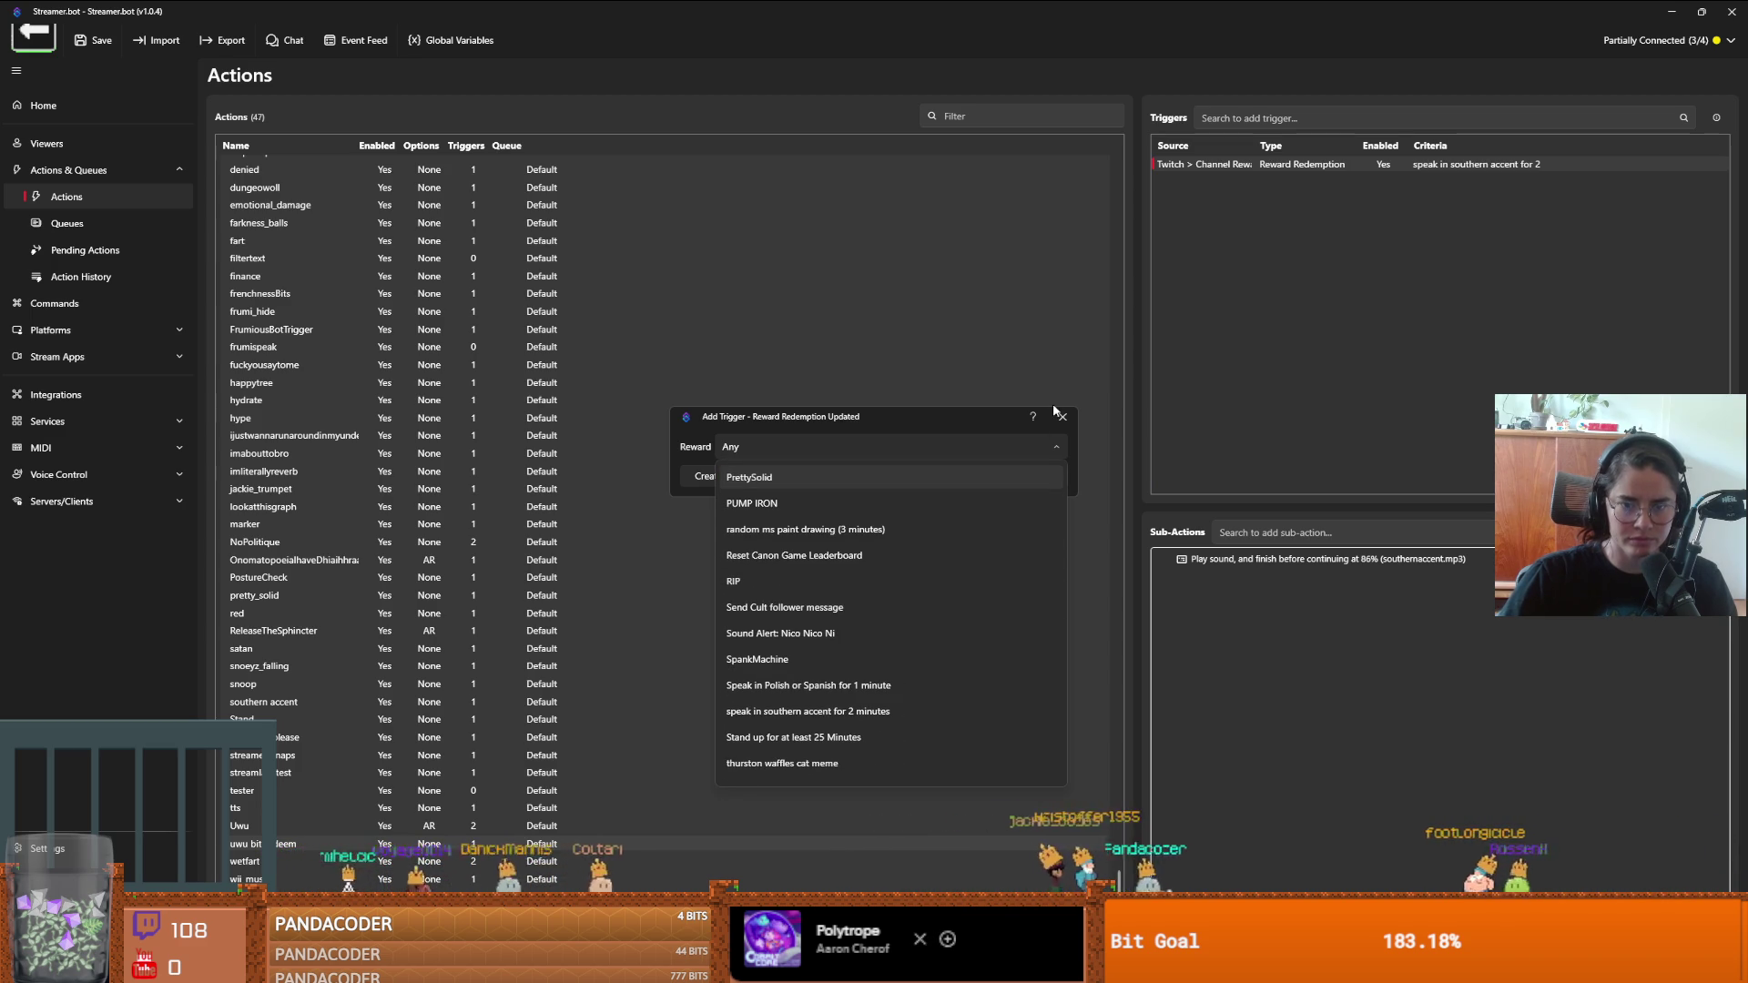
click(1062, 420)
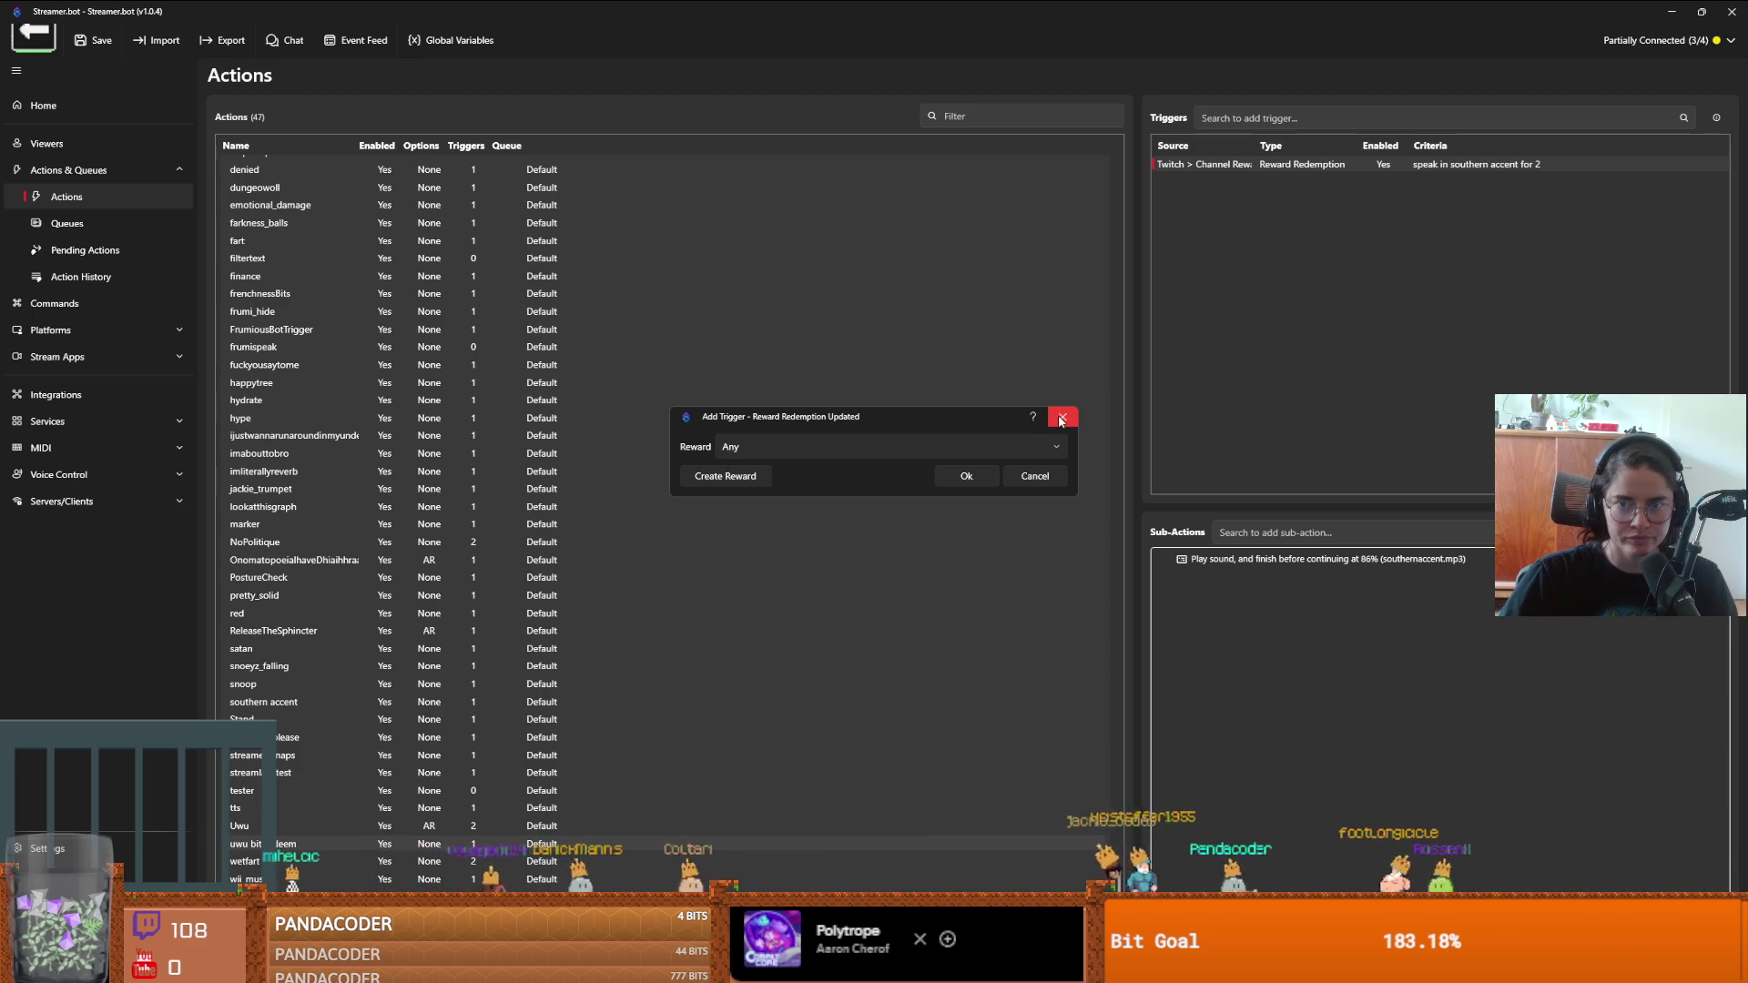
click(1062, 420)
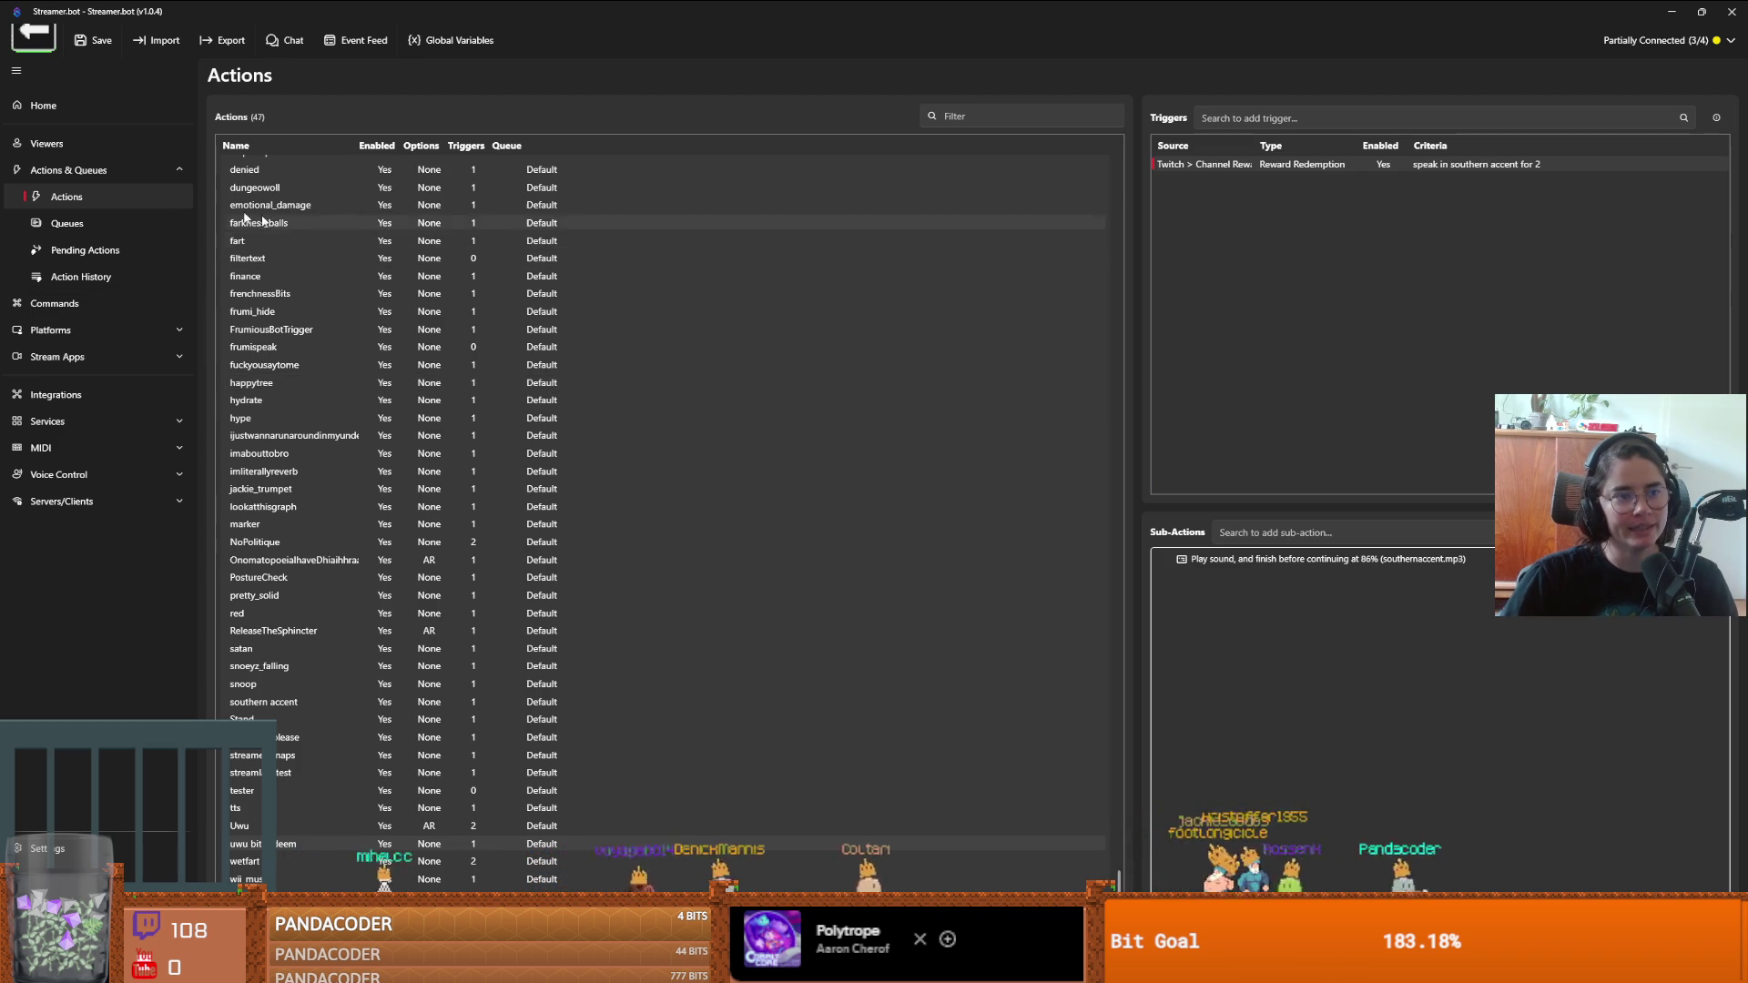
- Minimize Streamer.bot and swing the knight's sword repeatedly while moving left
double_click(308, 13)
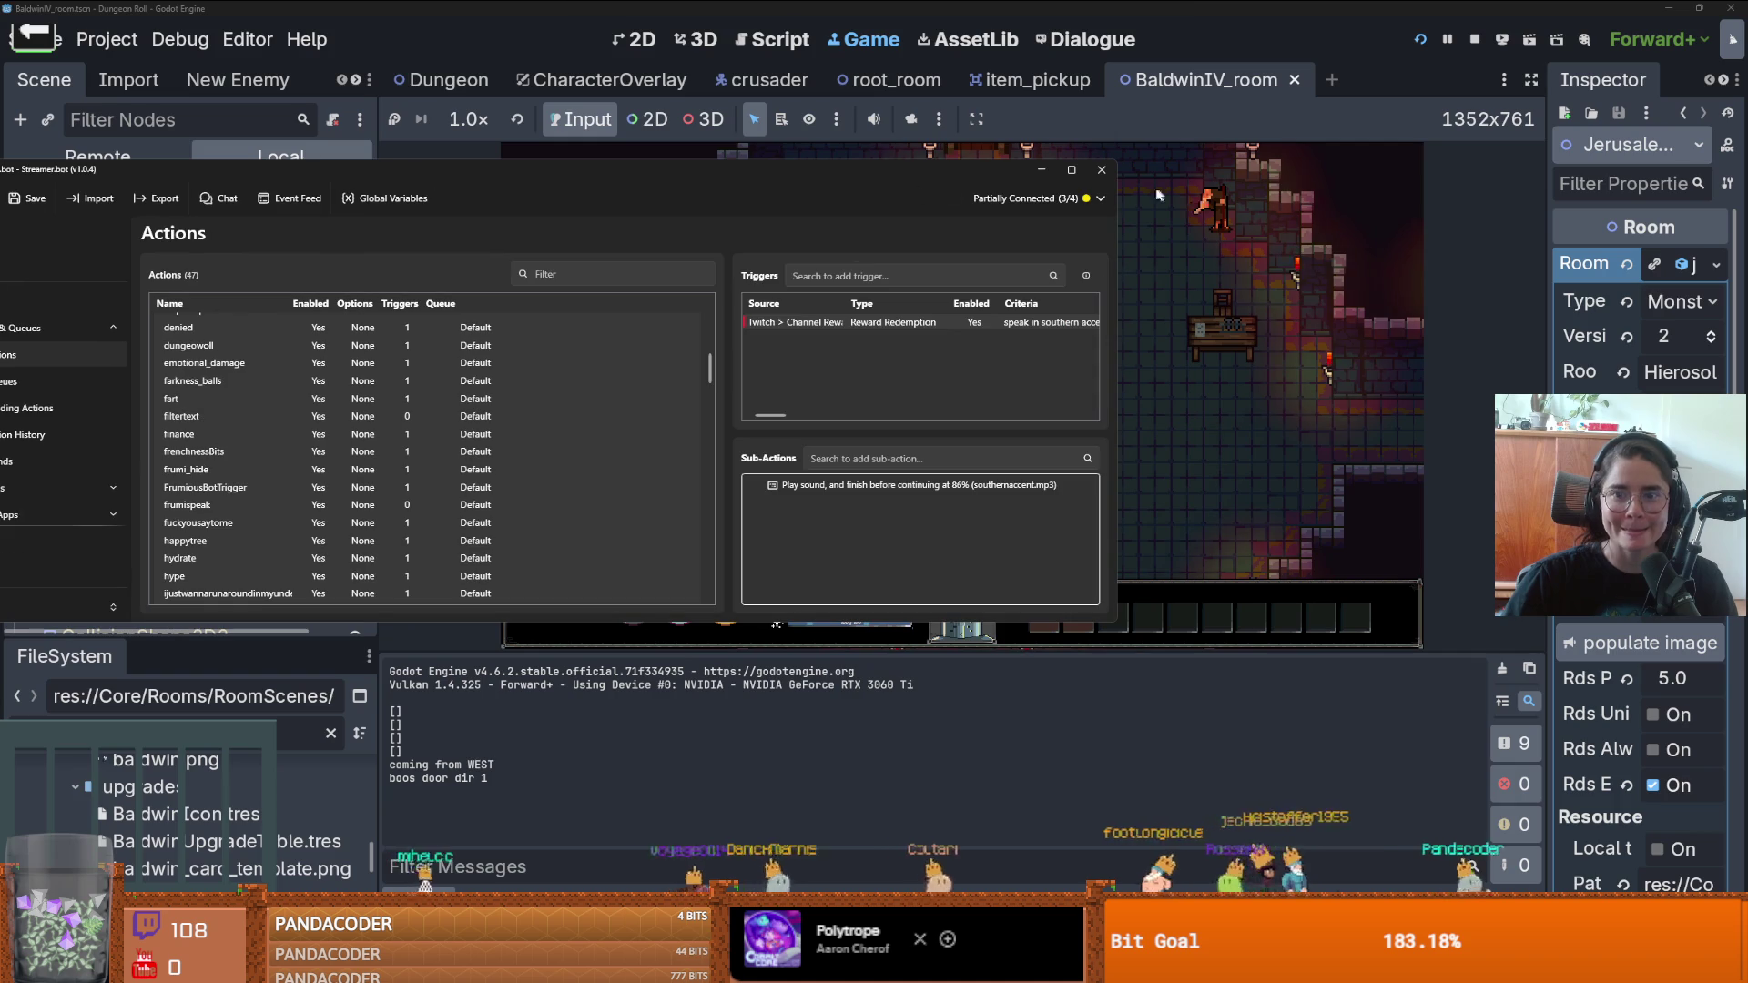
click(1043, 170)
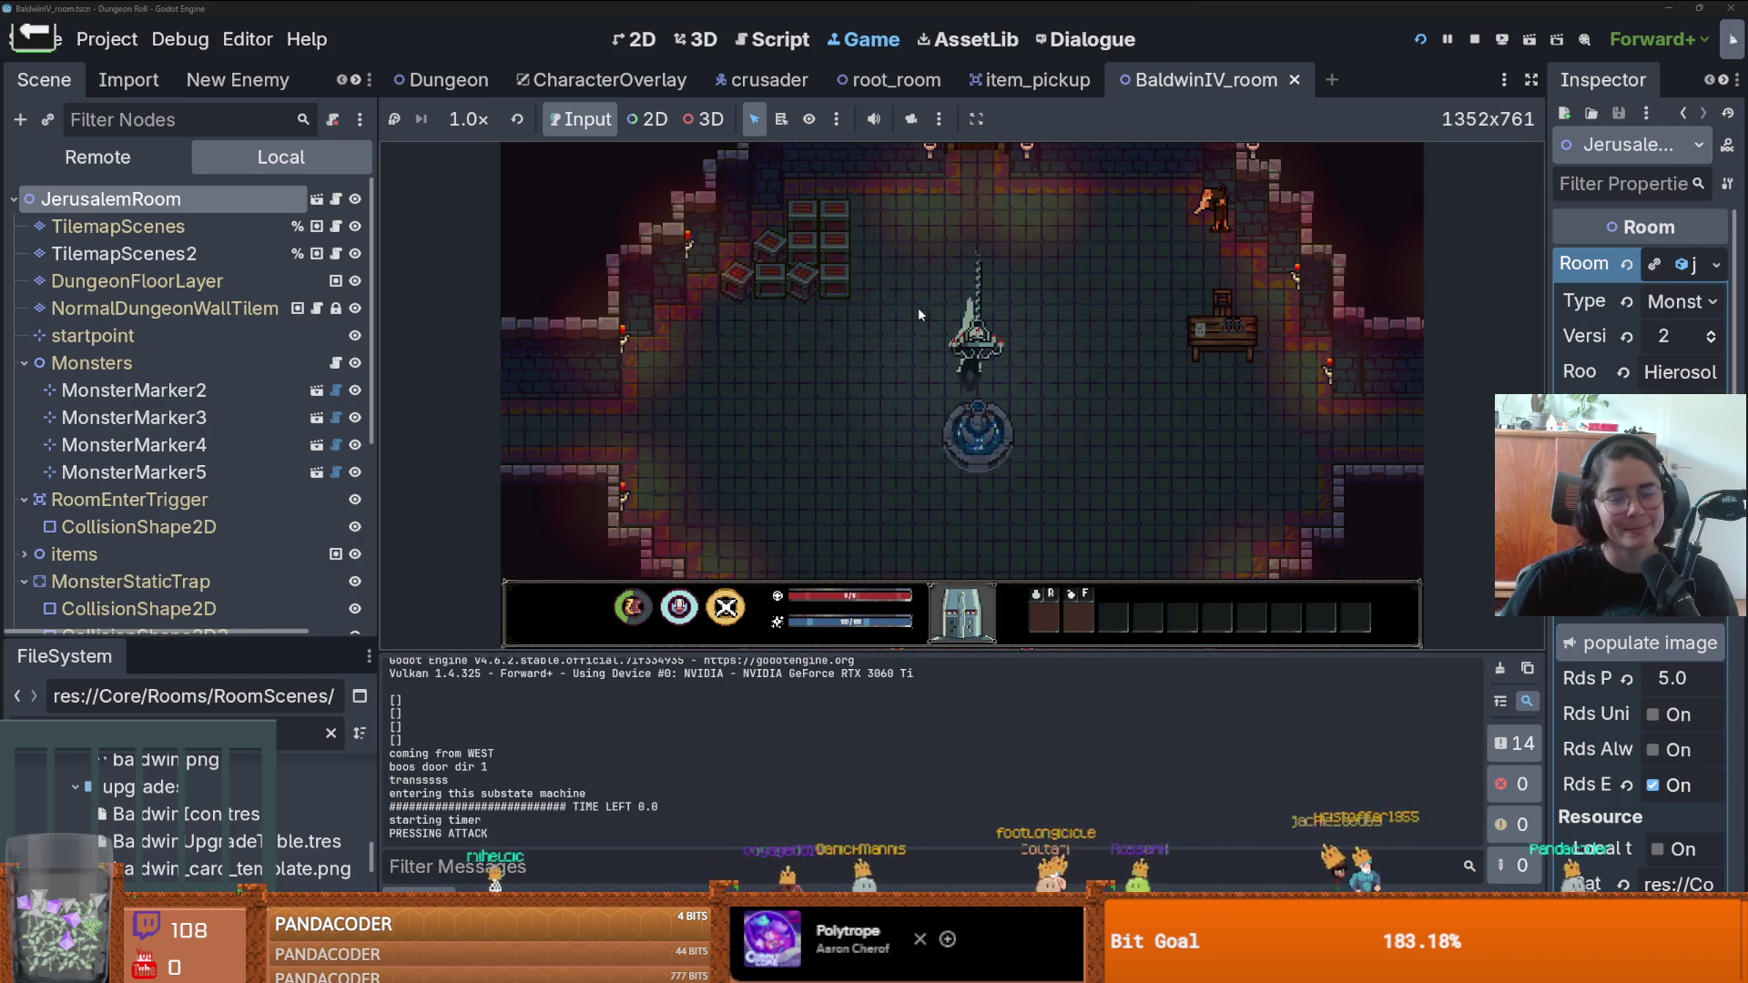
key(a)
key(space)
key(a)
key(space)
key(space)
key(space)
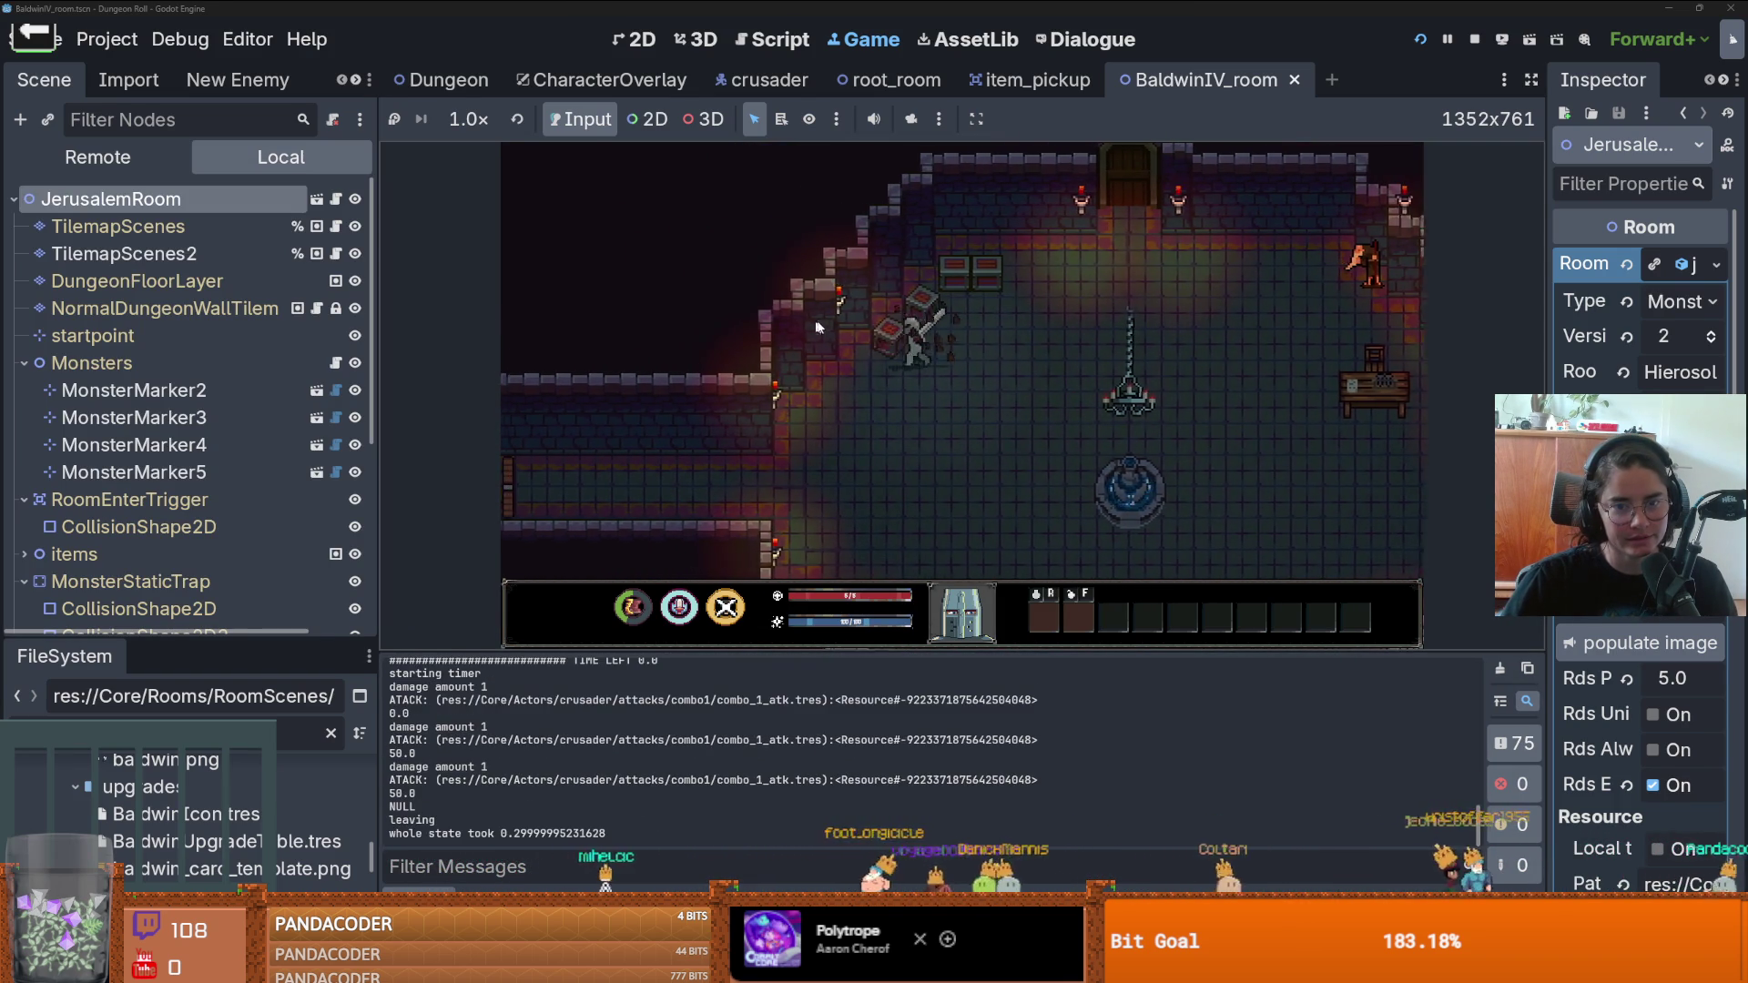
- Walk the knight right, break the chest, and head down the west corridor
key(d)
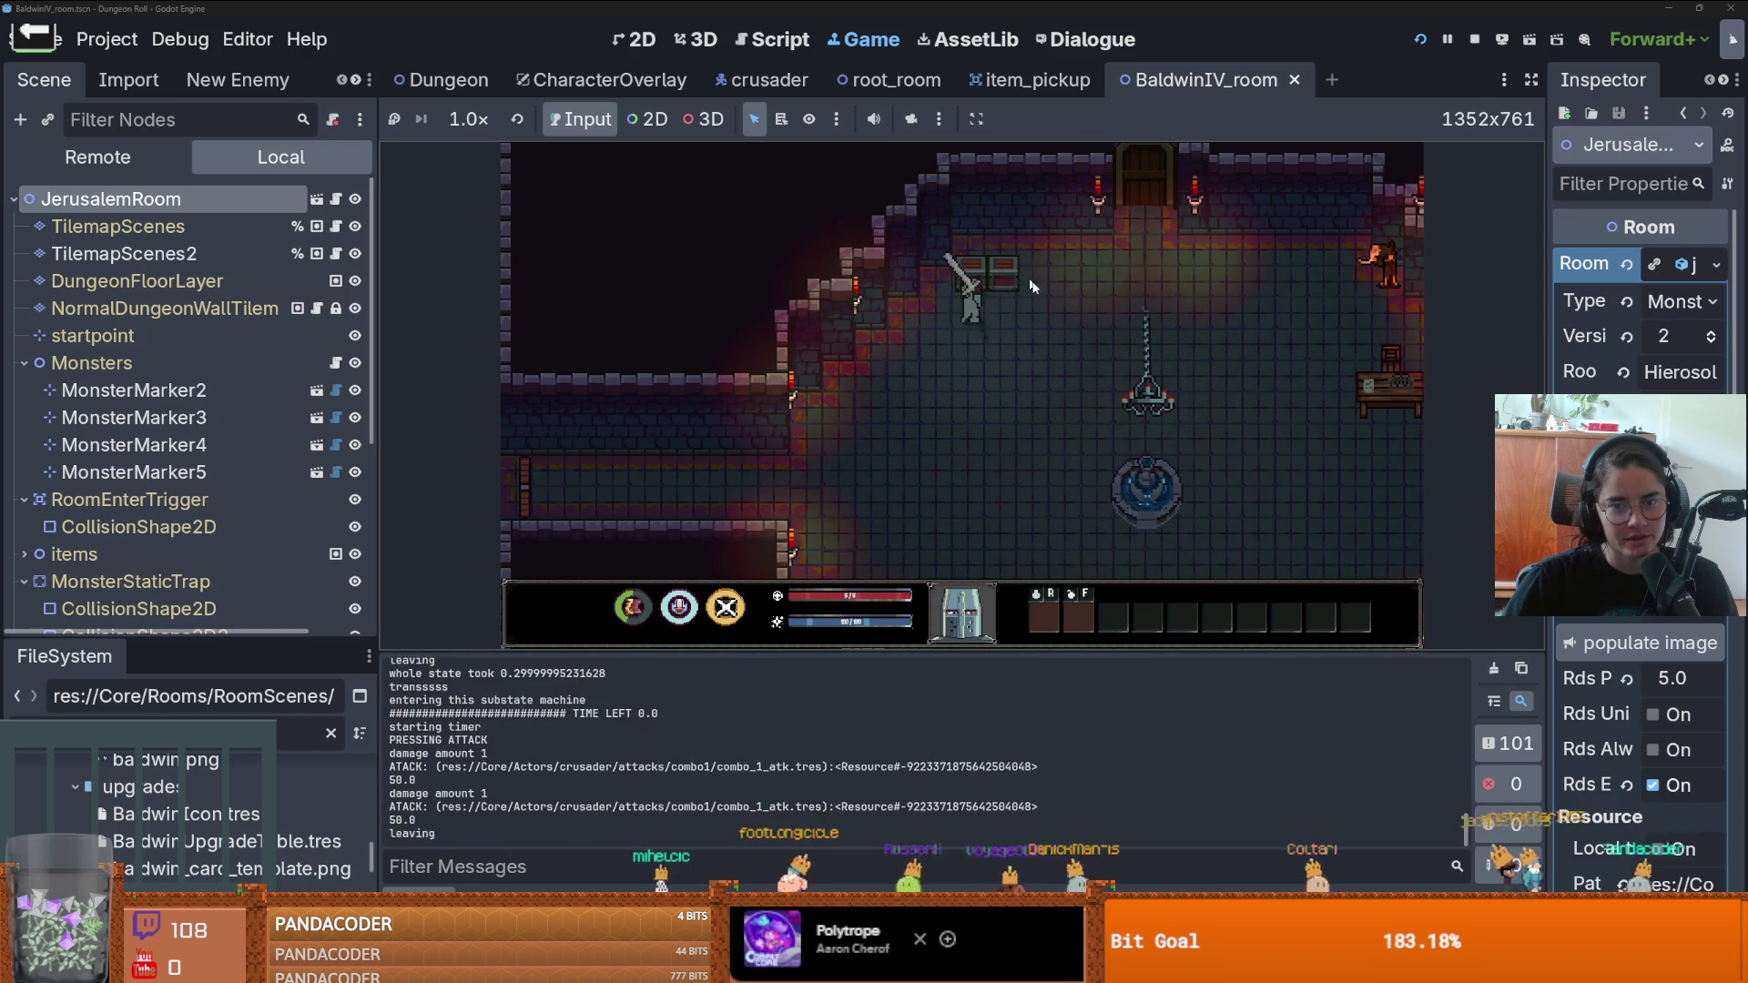
key(space)
key(space)
key(a)
key(s)
key(a)
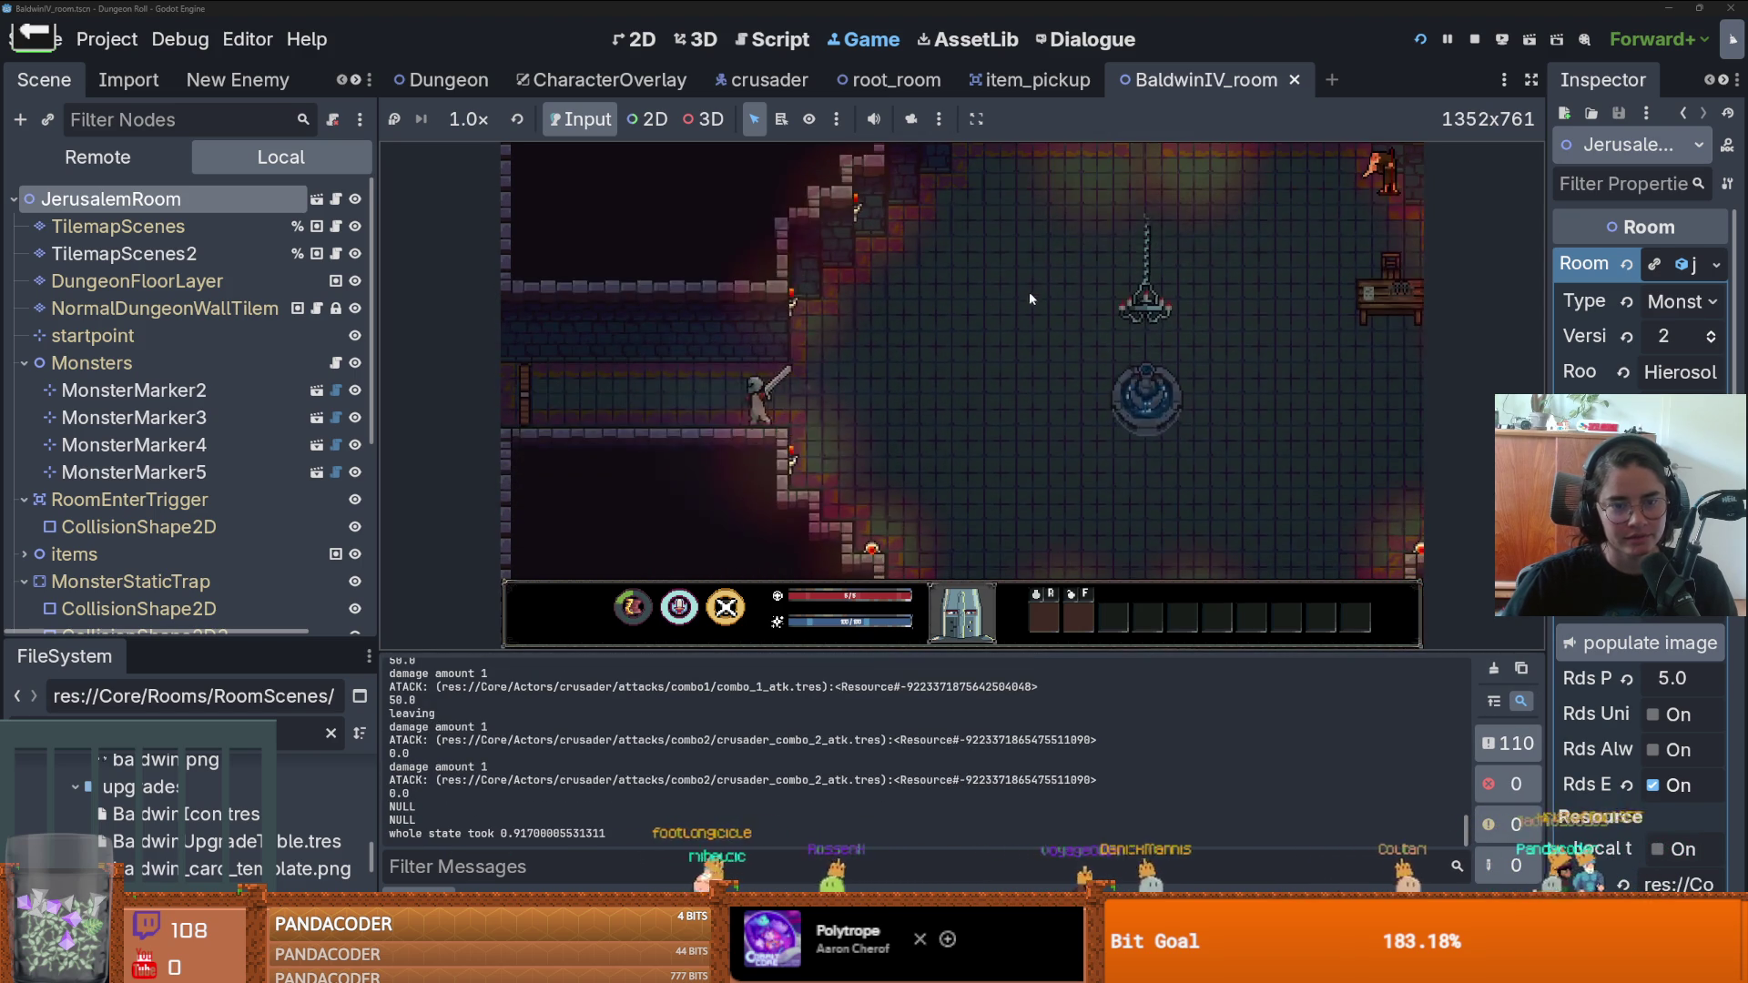
key(s)
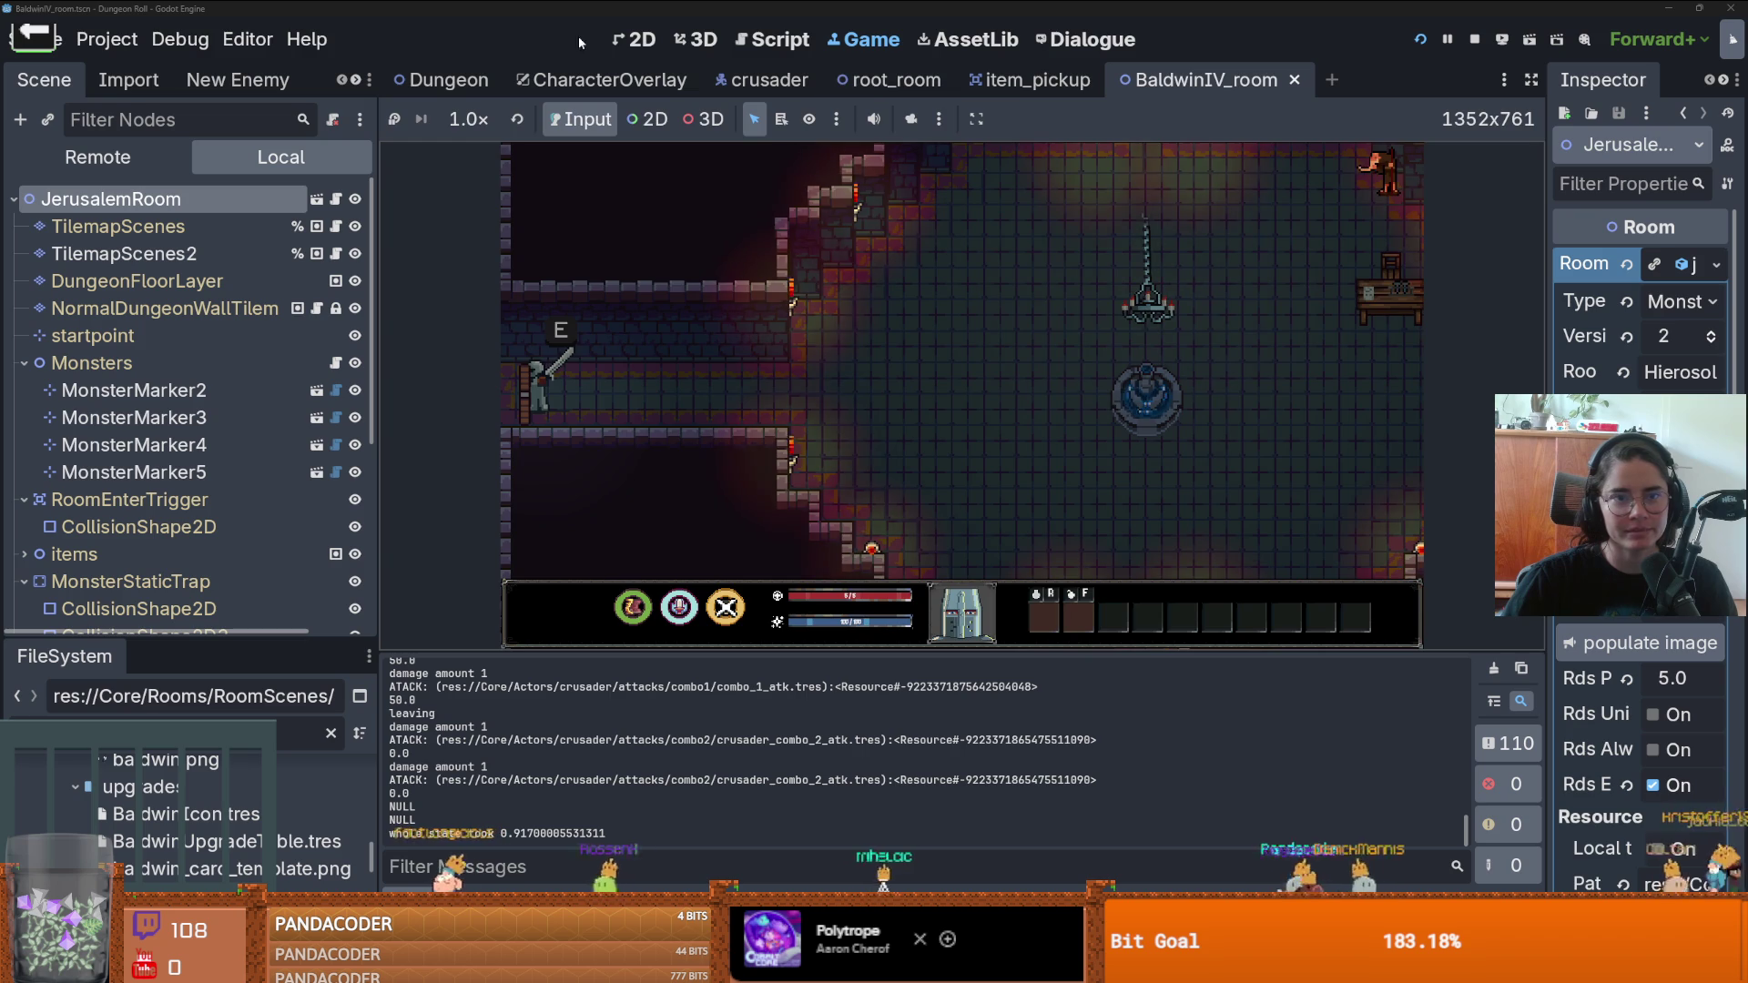
click(635, 39)
- Zoom around the root_room scene layout, then switch back to the BaldwinIV_room tab
scroll(773, 460, up, 9)
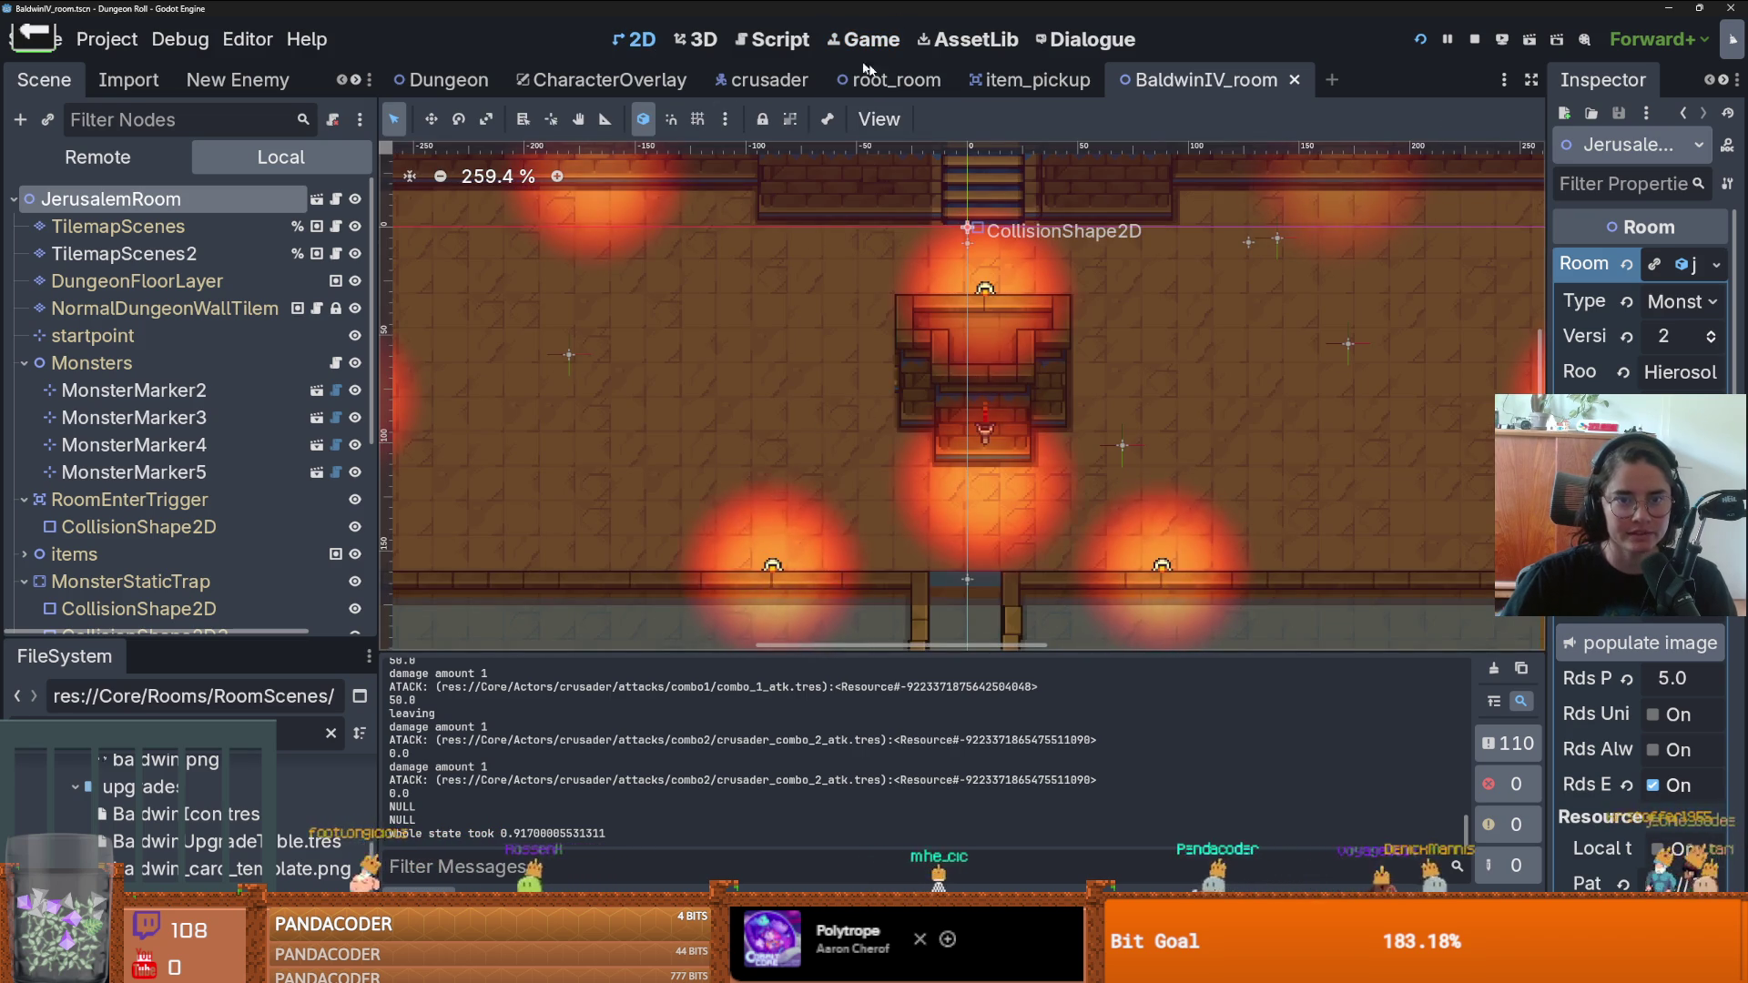
click(897, 79)
scroll(877, 387, up, 4)
scroll(876, 387, up, 3)
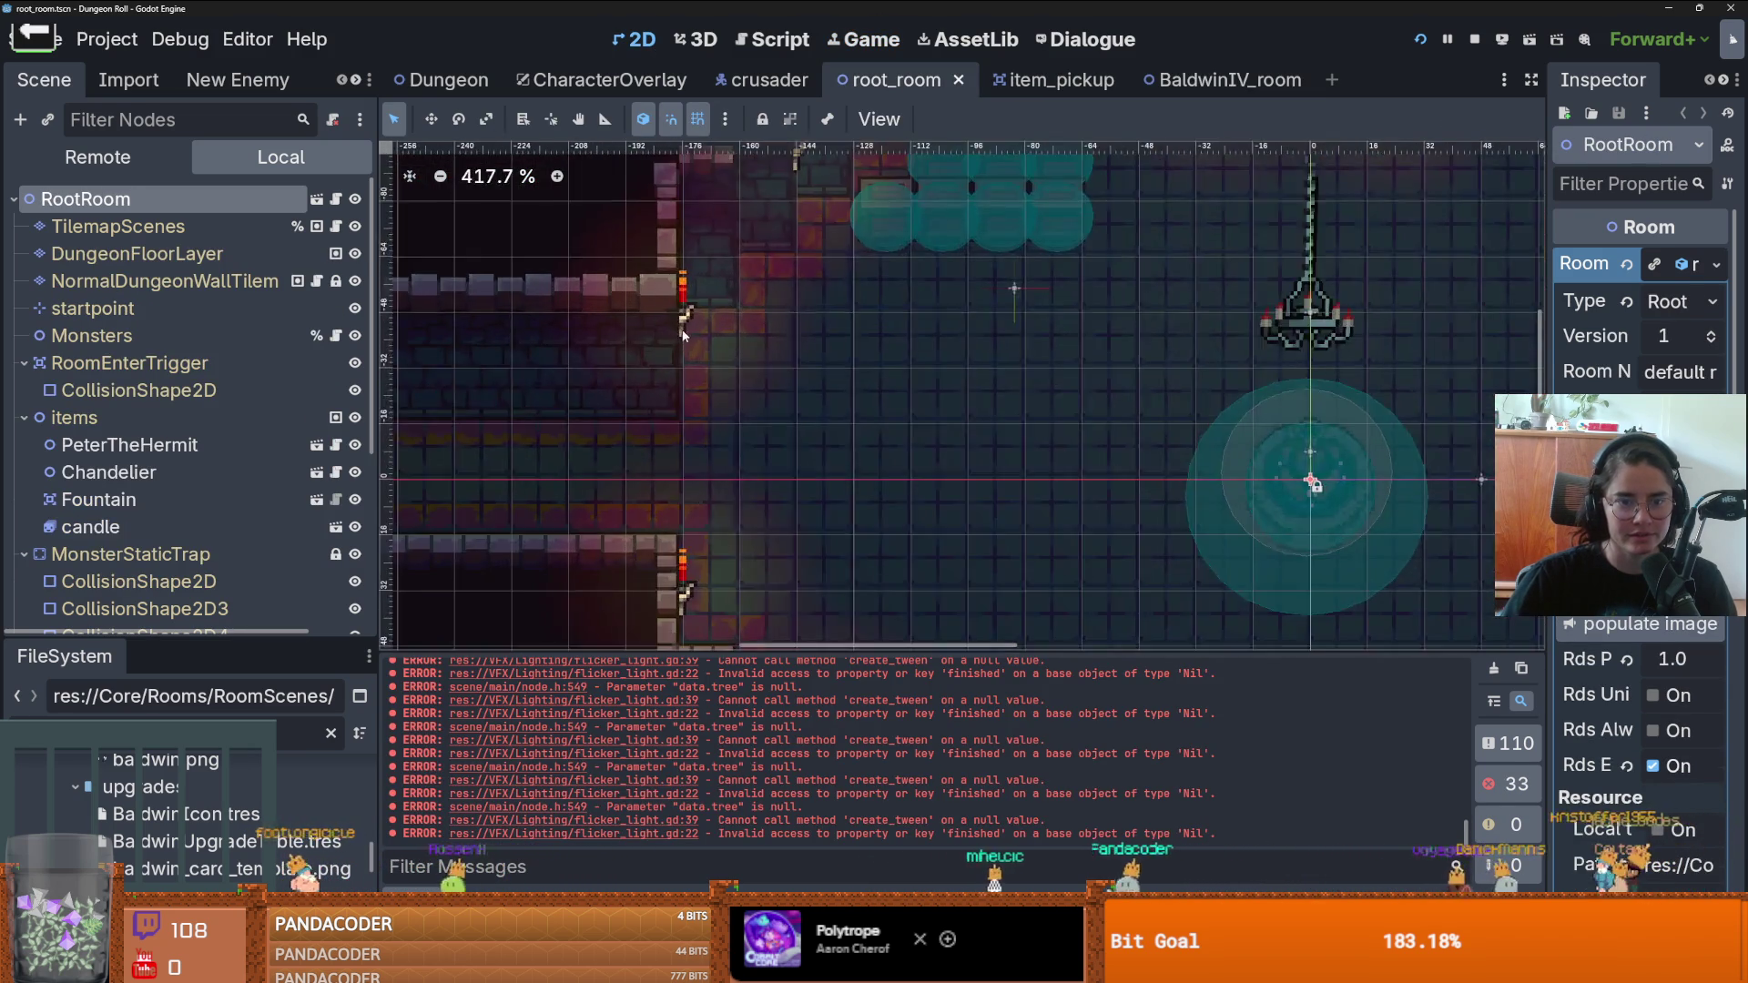
scroll(850, 377, down, 4)
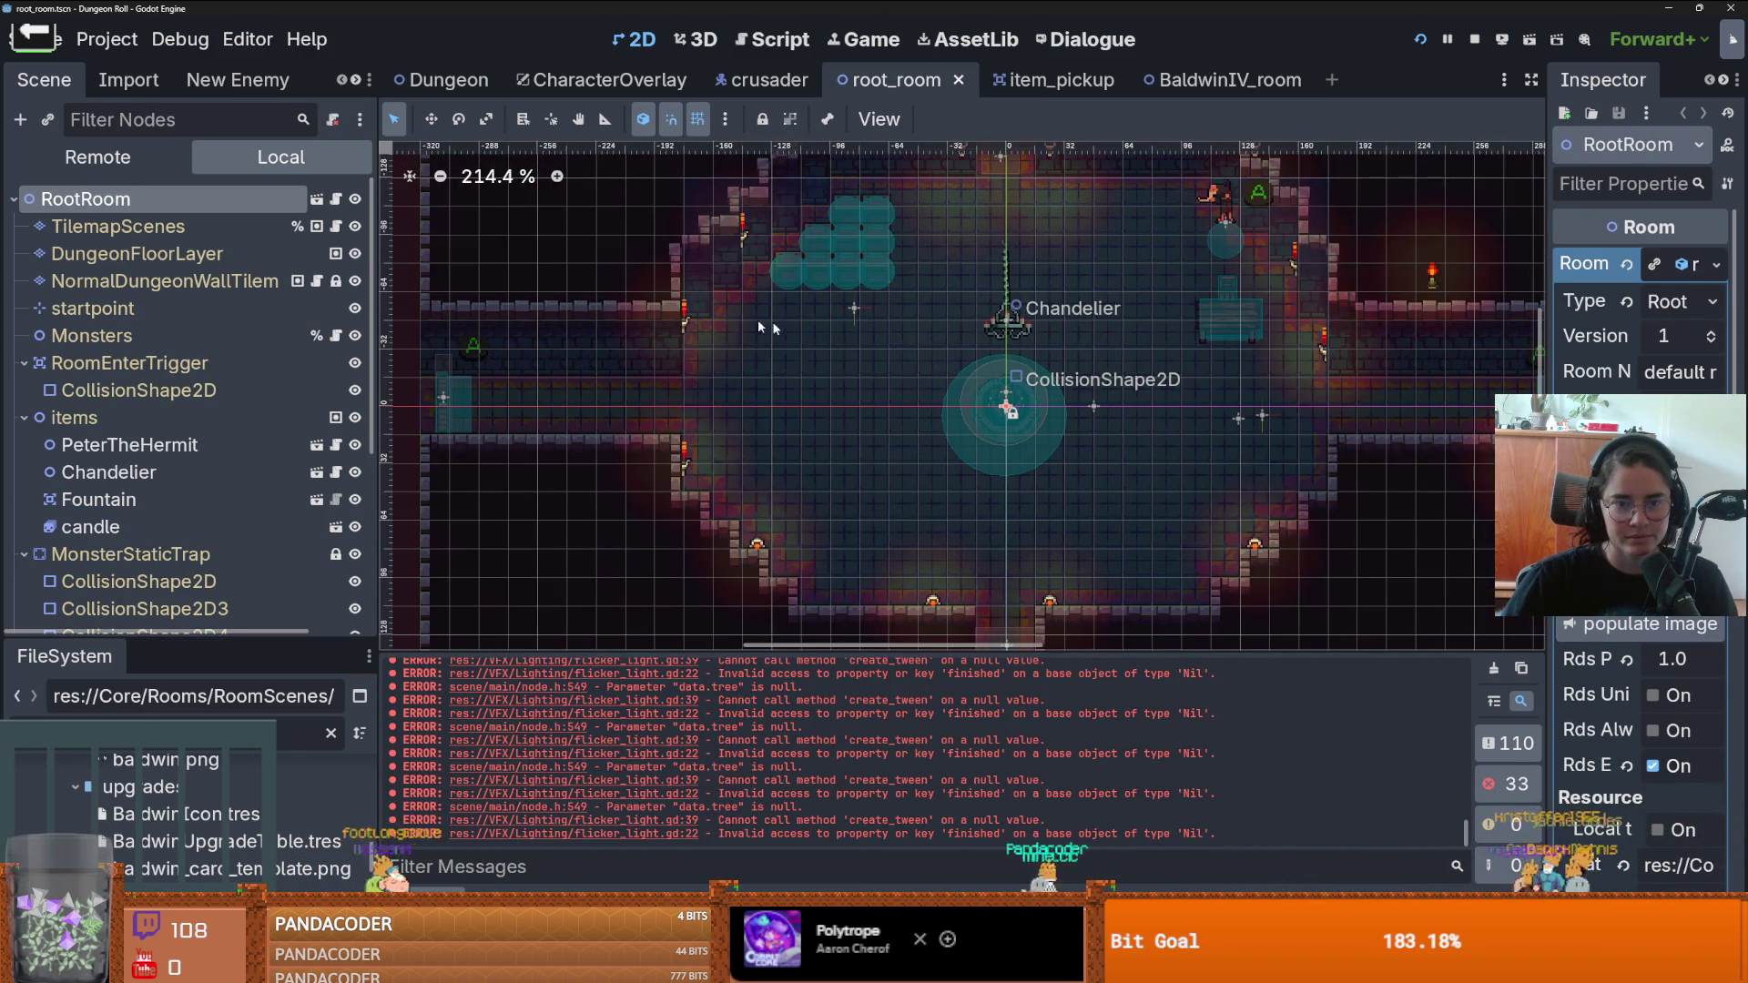
scroll(728, 327, up, 11)
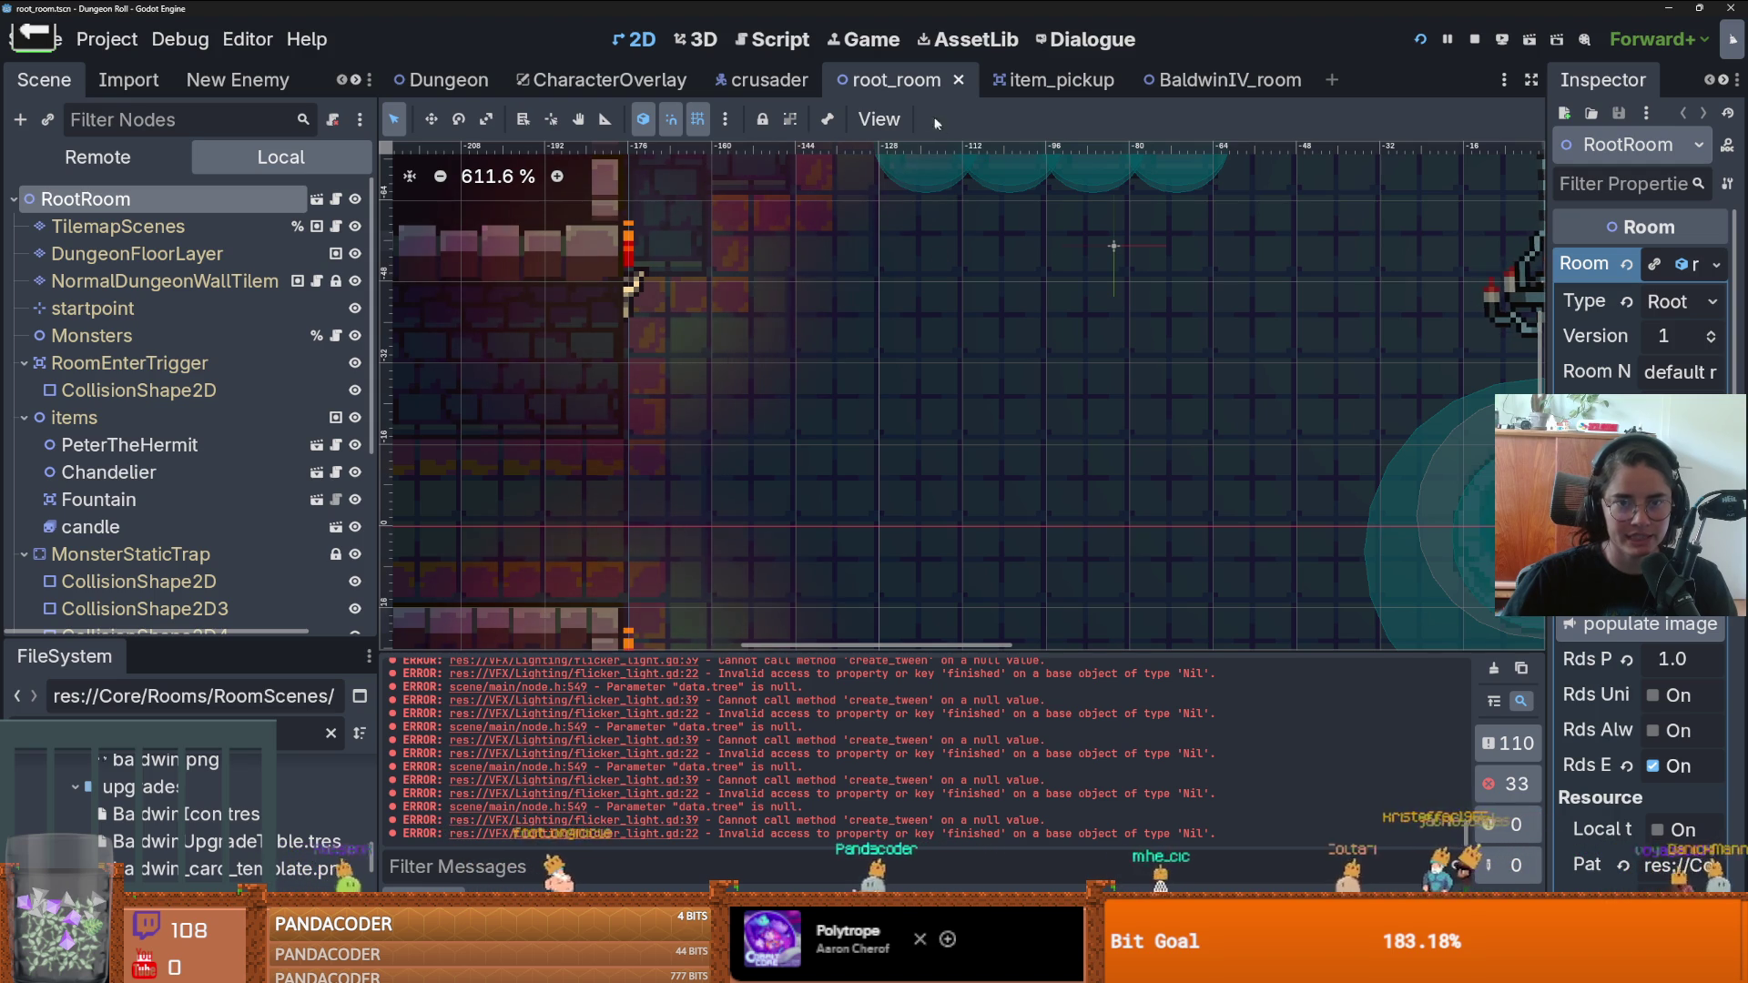
click(1229, 79)
scroll(909, 385, down, 6)
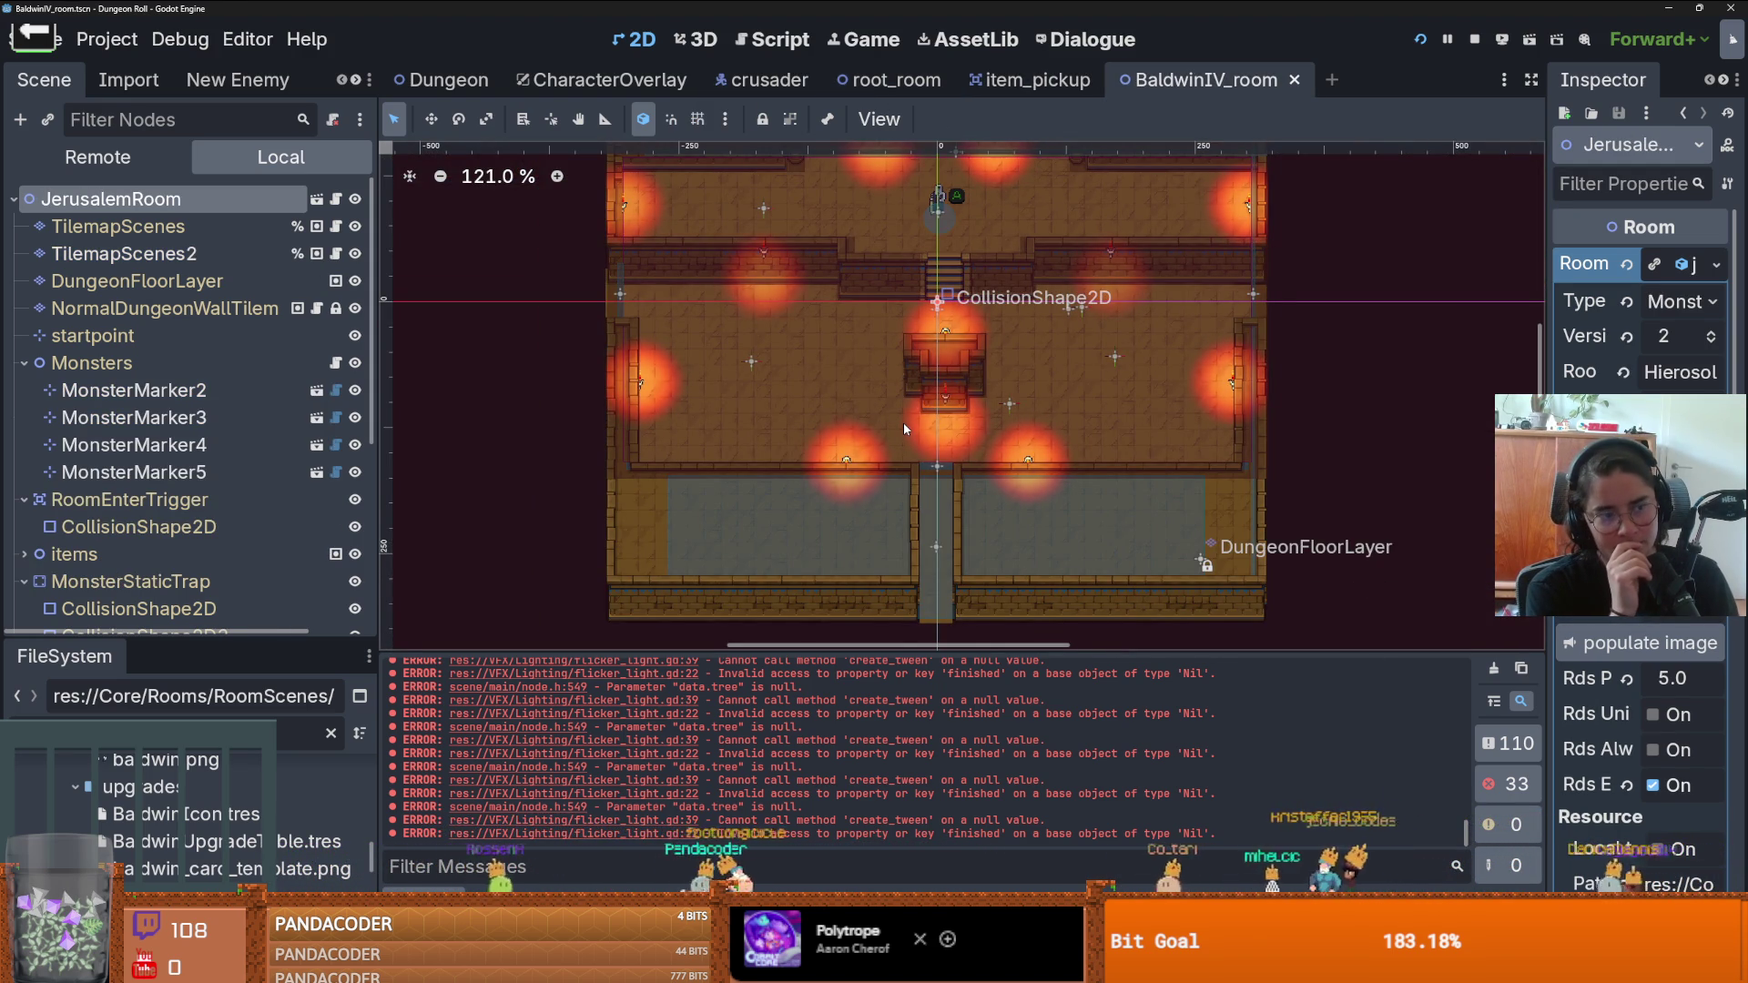
- Try lighter and darker colours for the DarknessModulate tint in the colour picker
scroll(200, 510, down, 4)
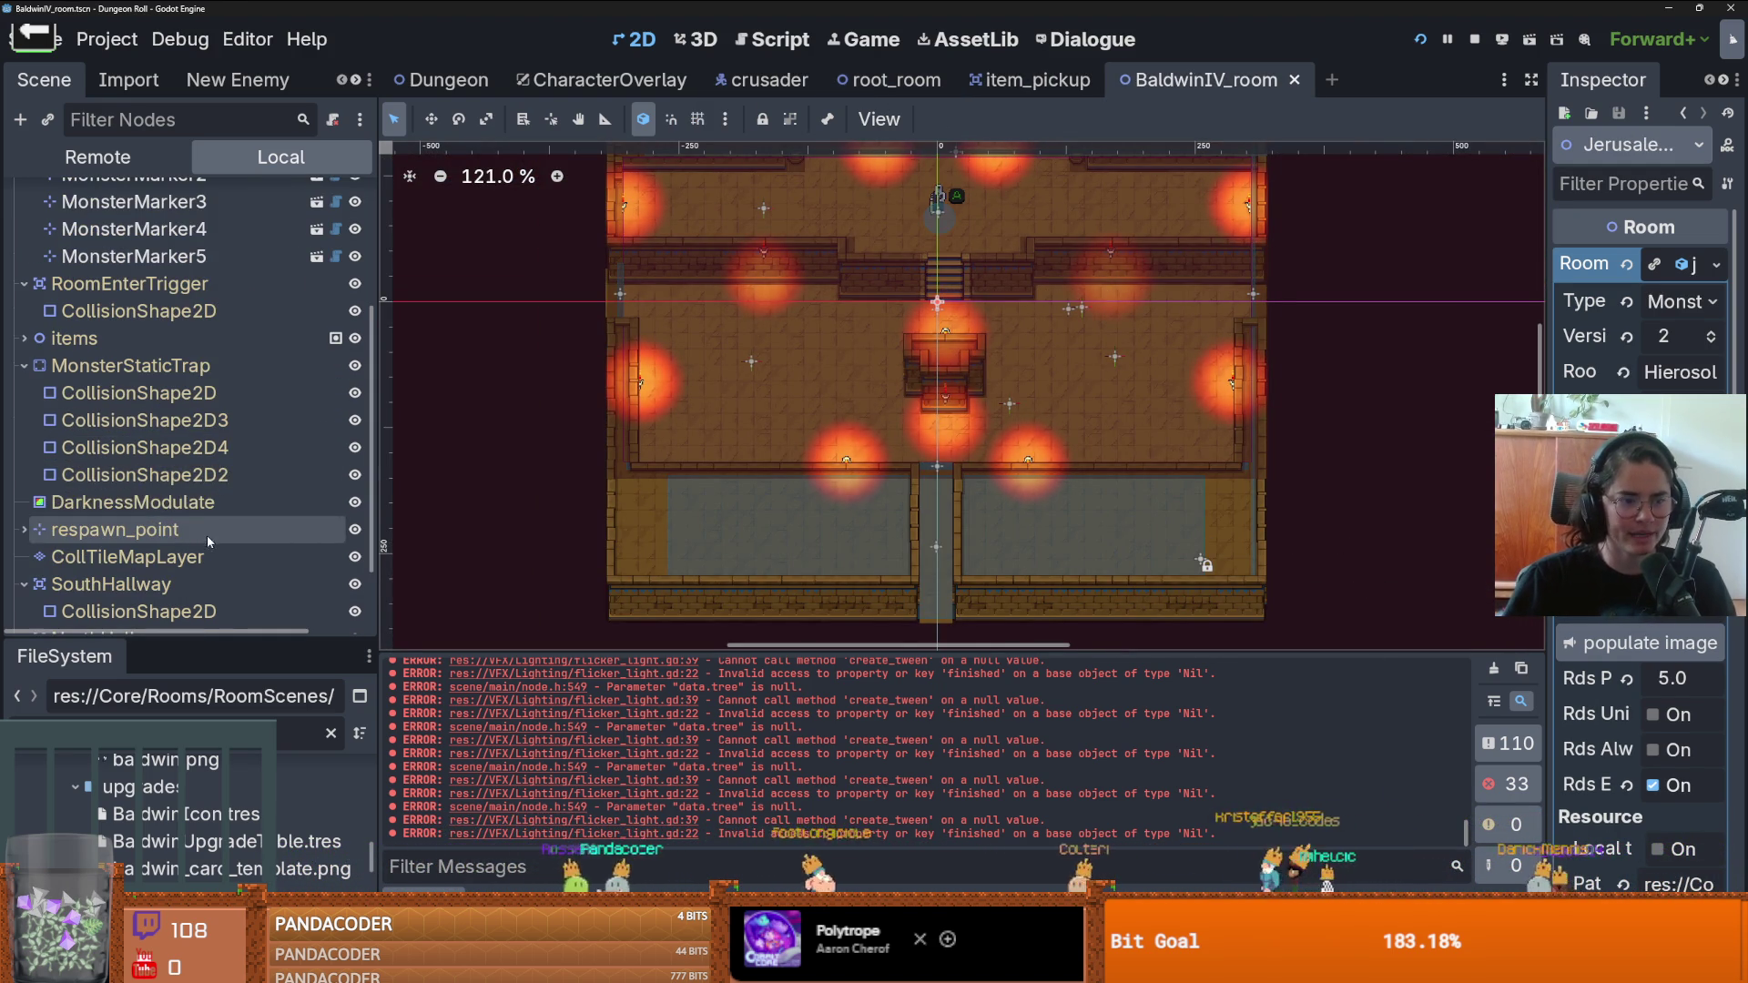
click(182, 502)
click(1668, 271)
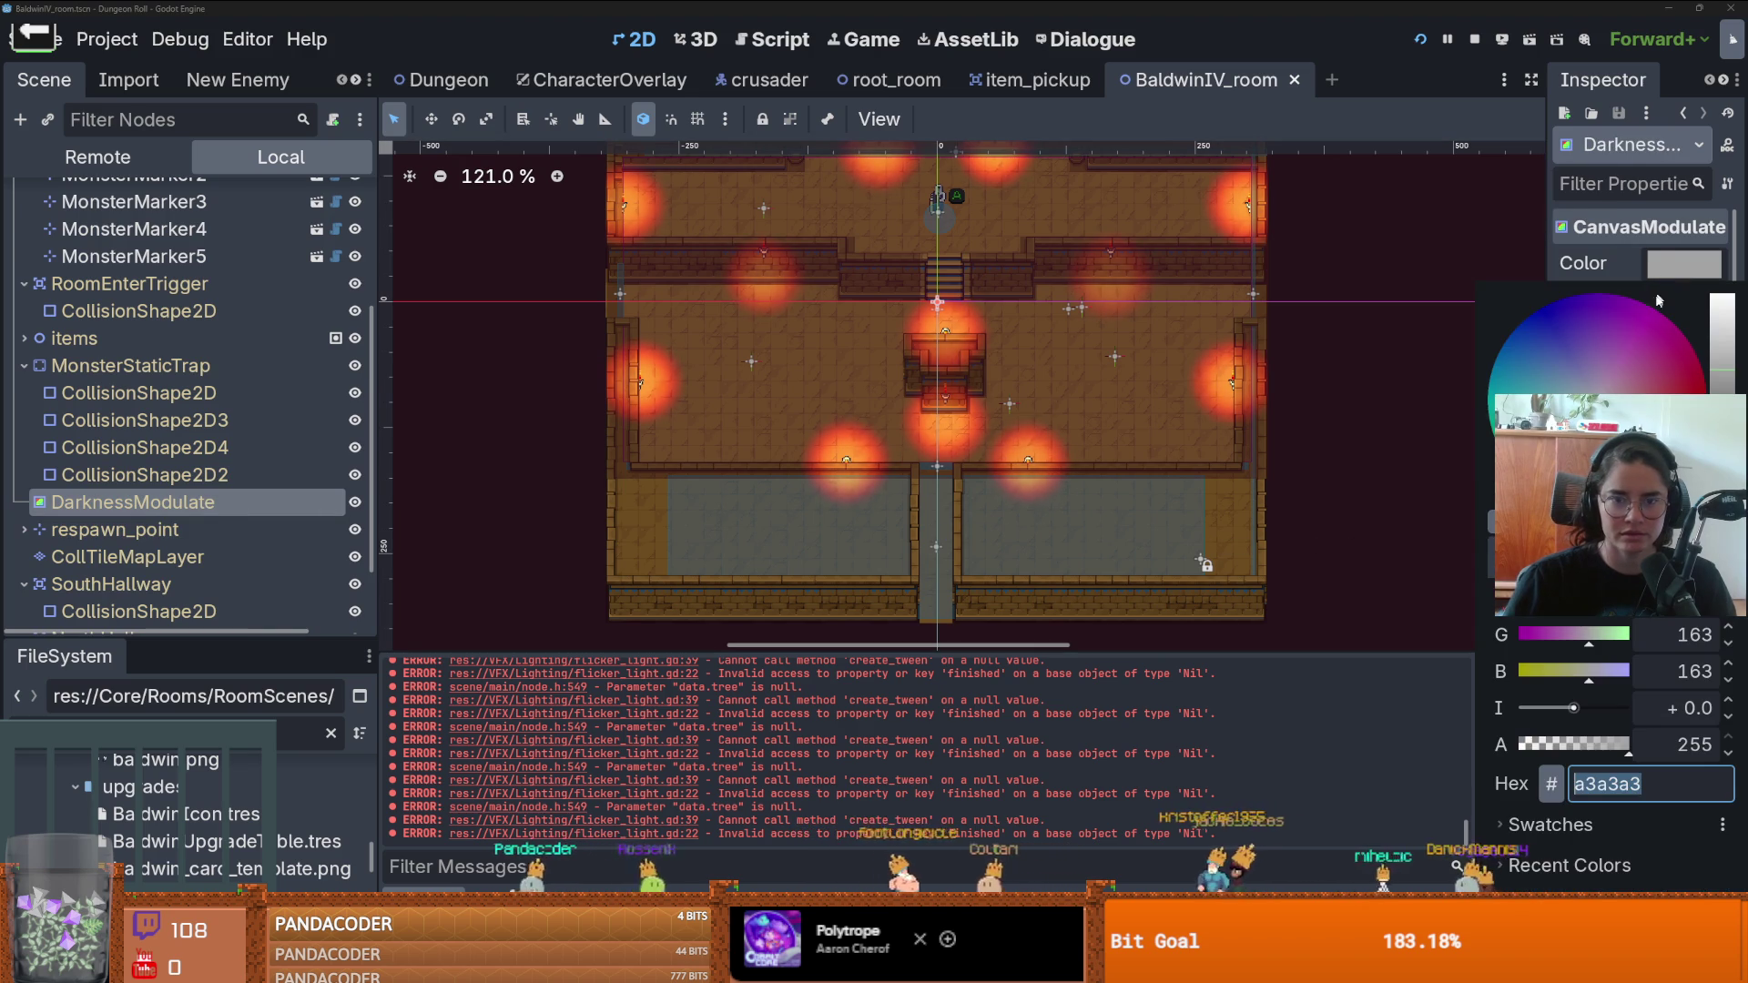
drag(1602, 437, 1614, 451)
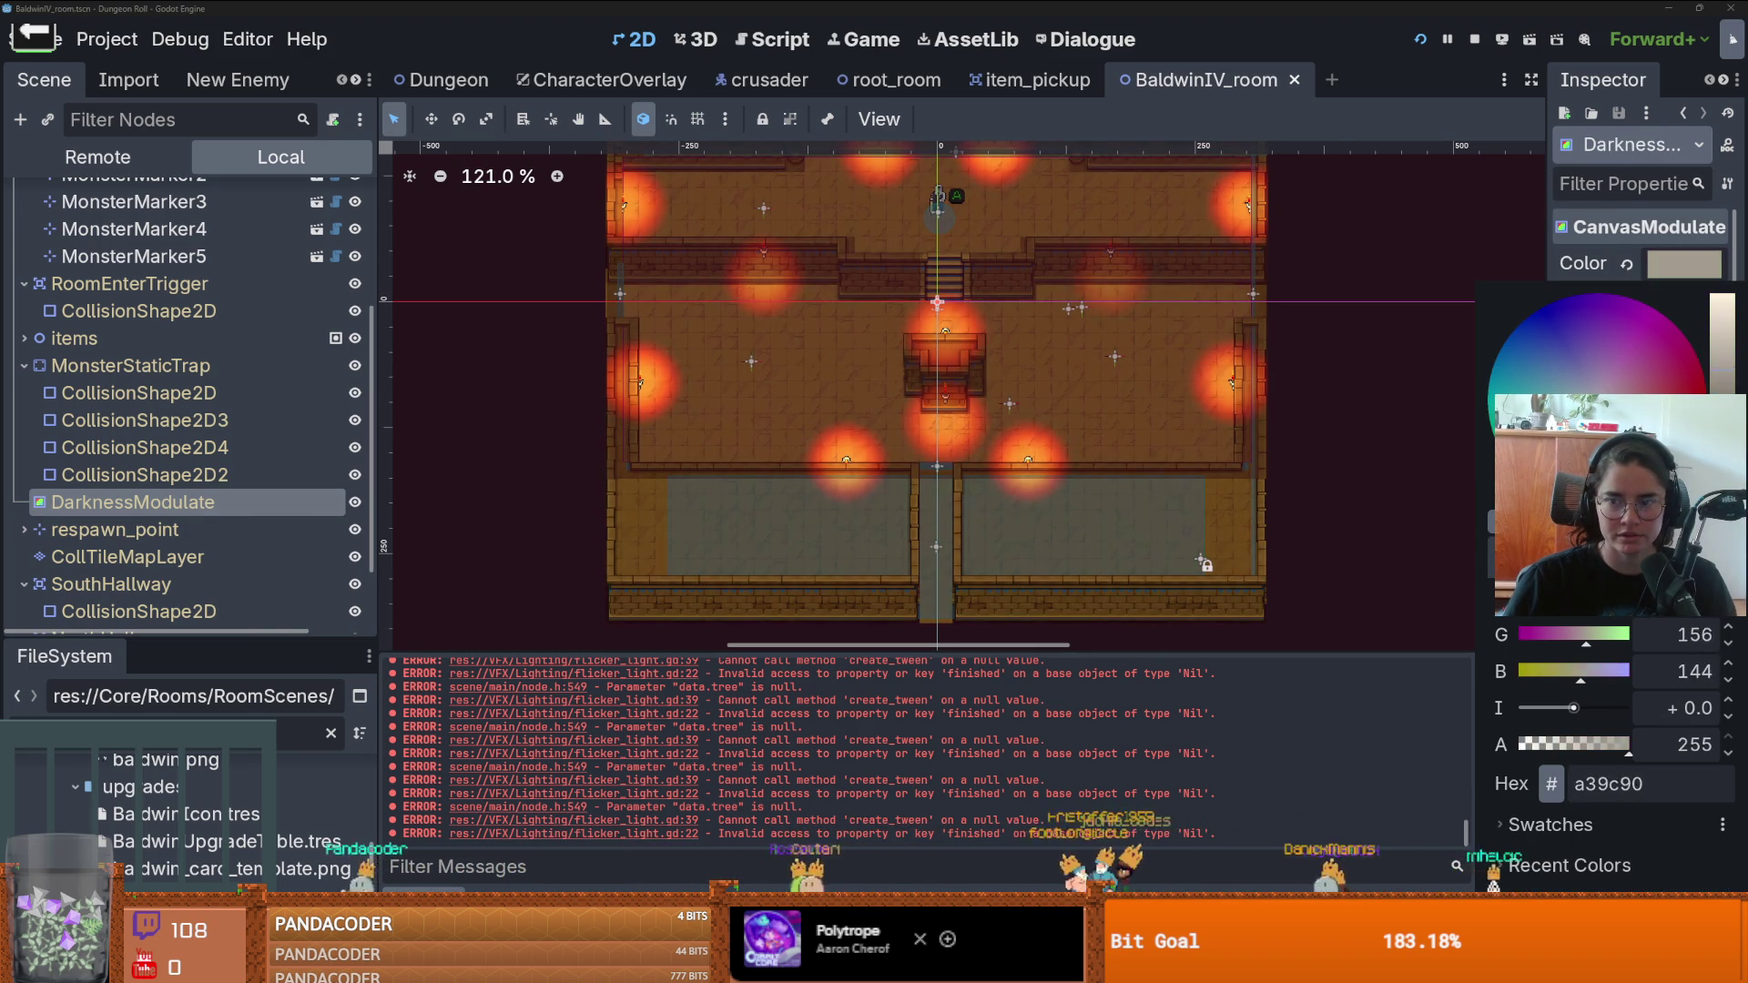
mouse_move(1715, 366)
mouse_down()
mouse_move(1716, 509)
mouse_move(1744, 293)
mouse_move(1741, 318)
mouse_up()
drag(1740, 324, 1738, 342)
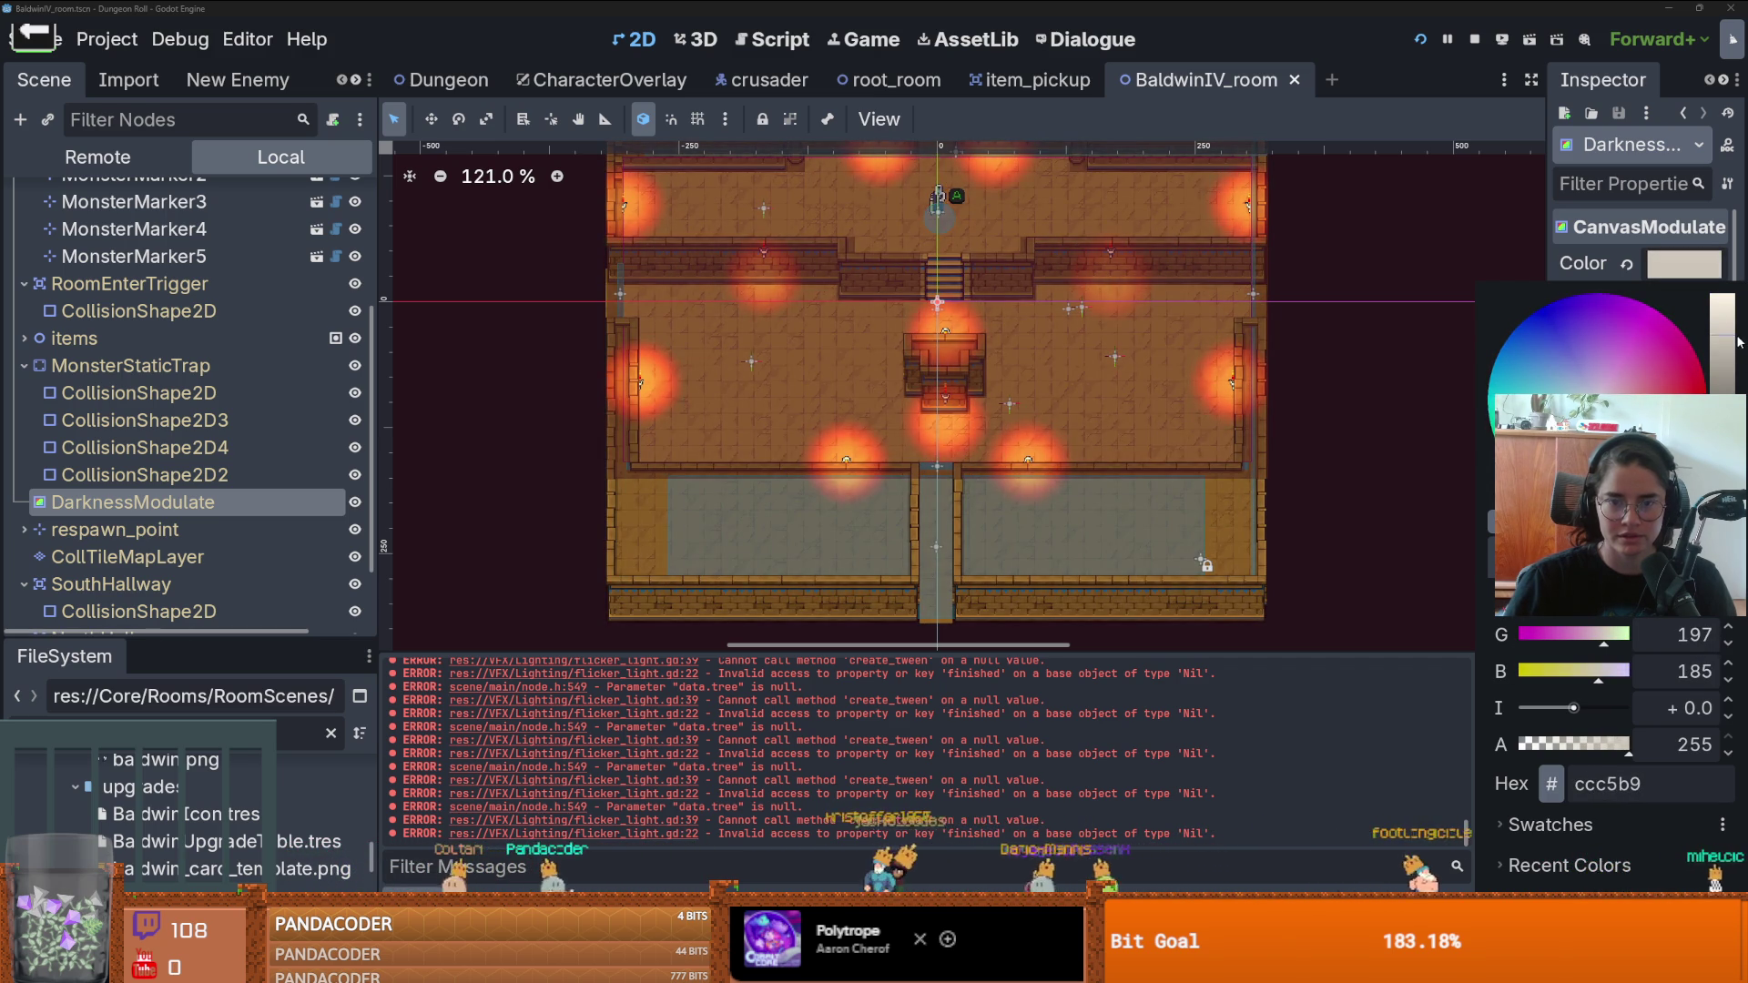
click(1634, 283)
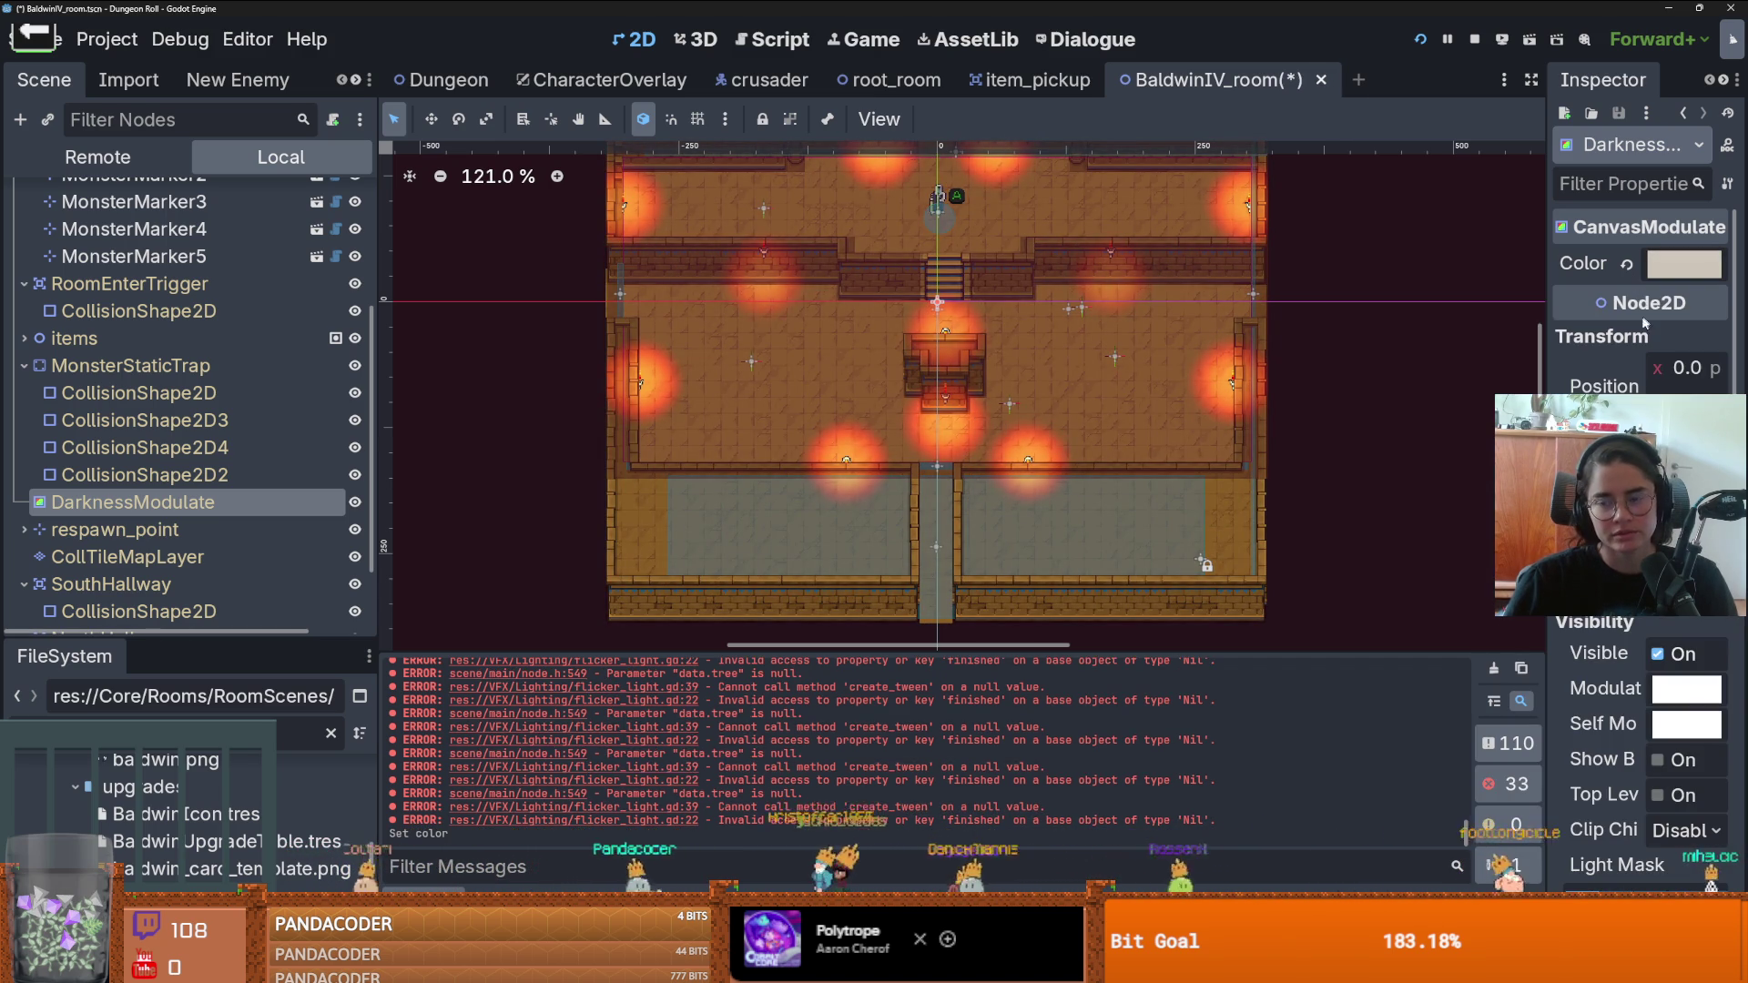
- Undo the tint change, redo the MonsterMarker5 move, and close BaldwinIV_room
key(ctrl+z)
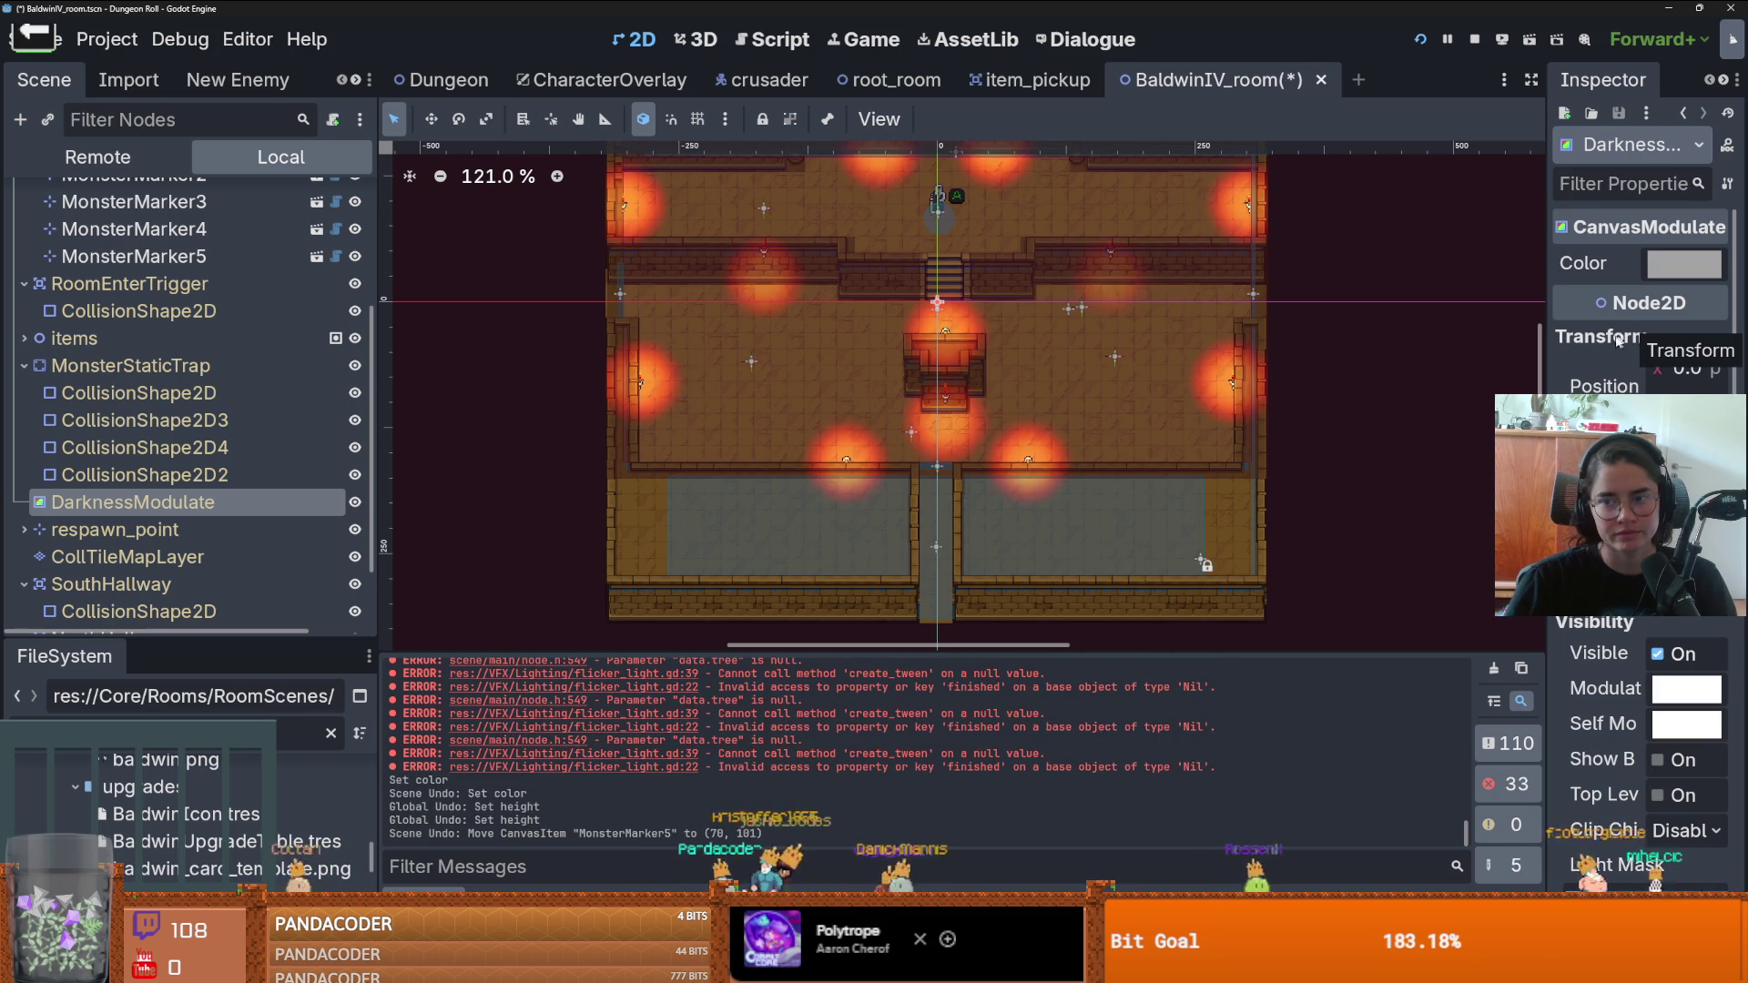
key(ctrl+shift+z)
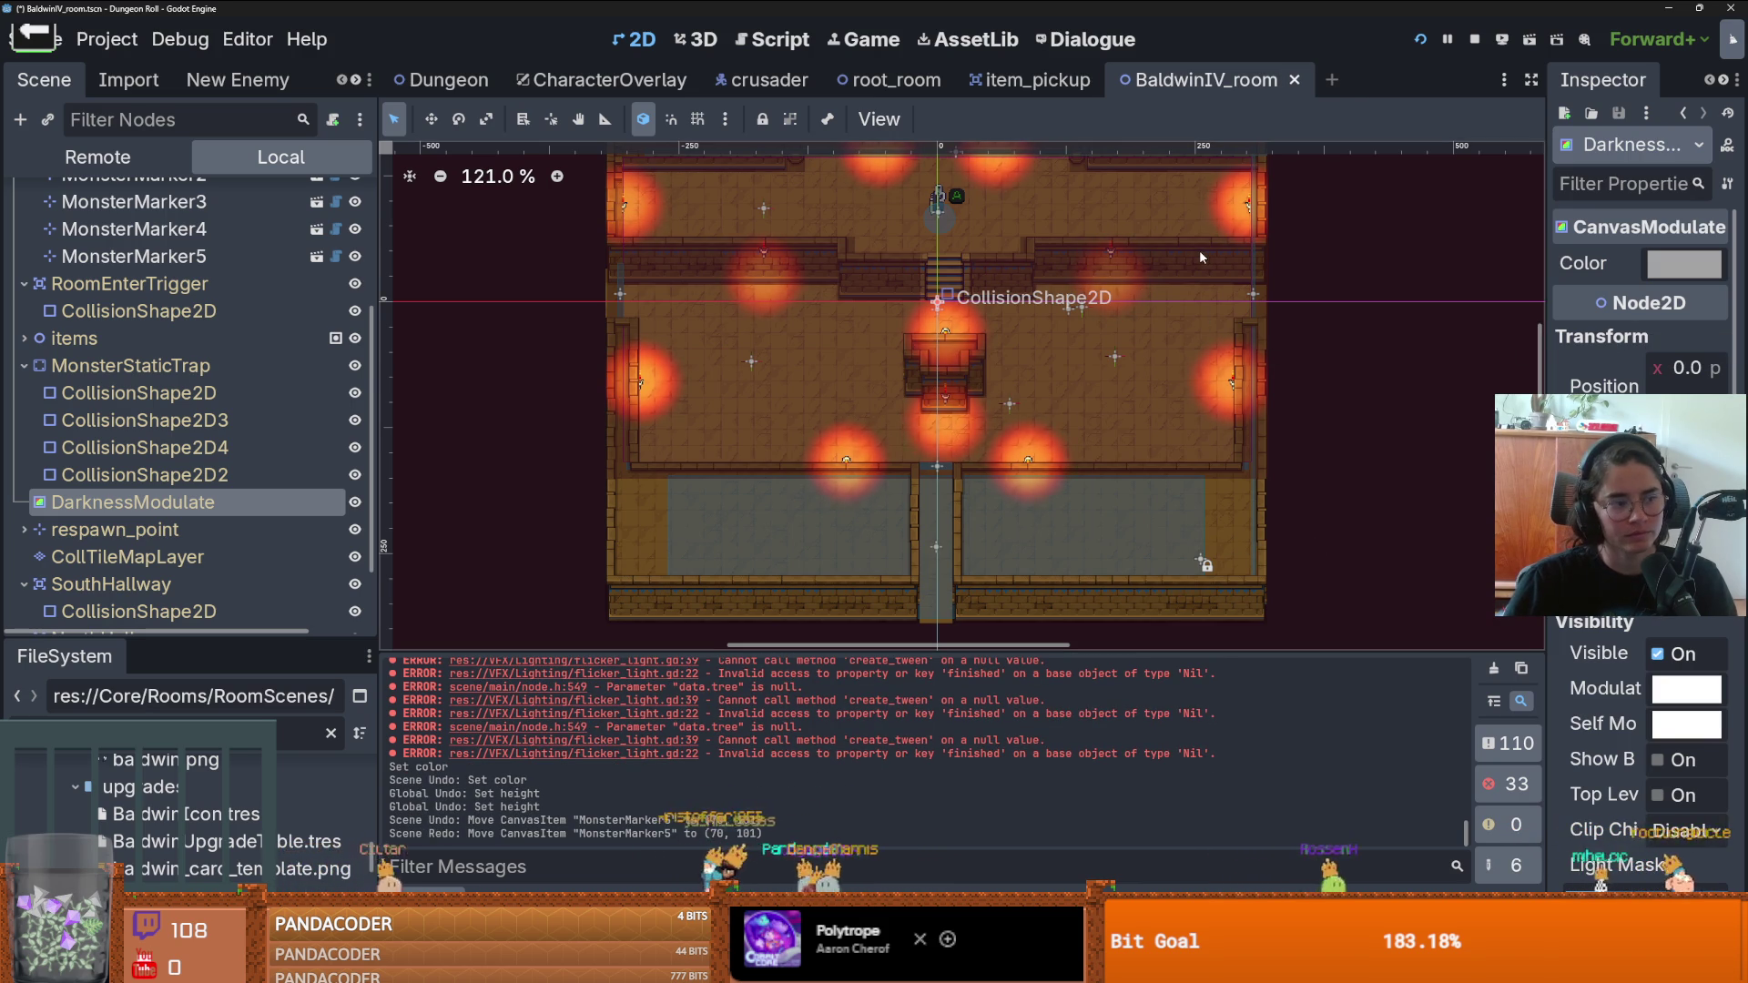
click(1294, 79)
- Close the item_pickup and root_room tabs and enlarge the FileSystem panel
click(1108, 80)
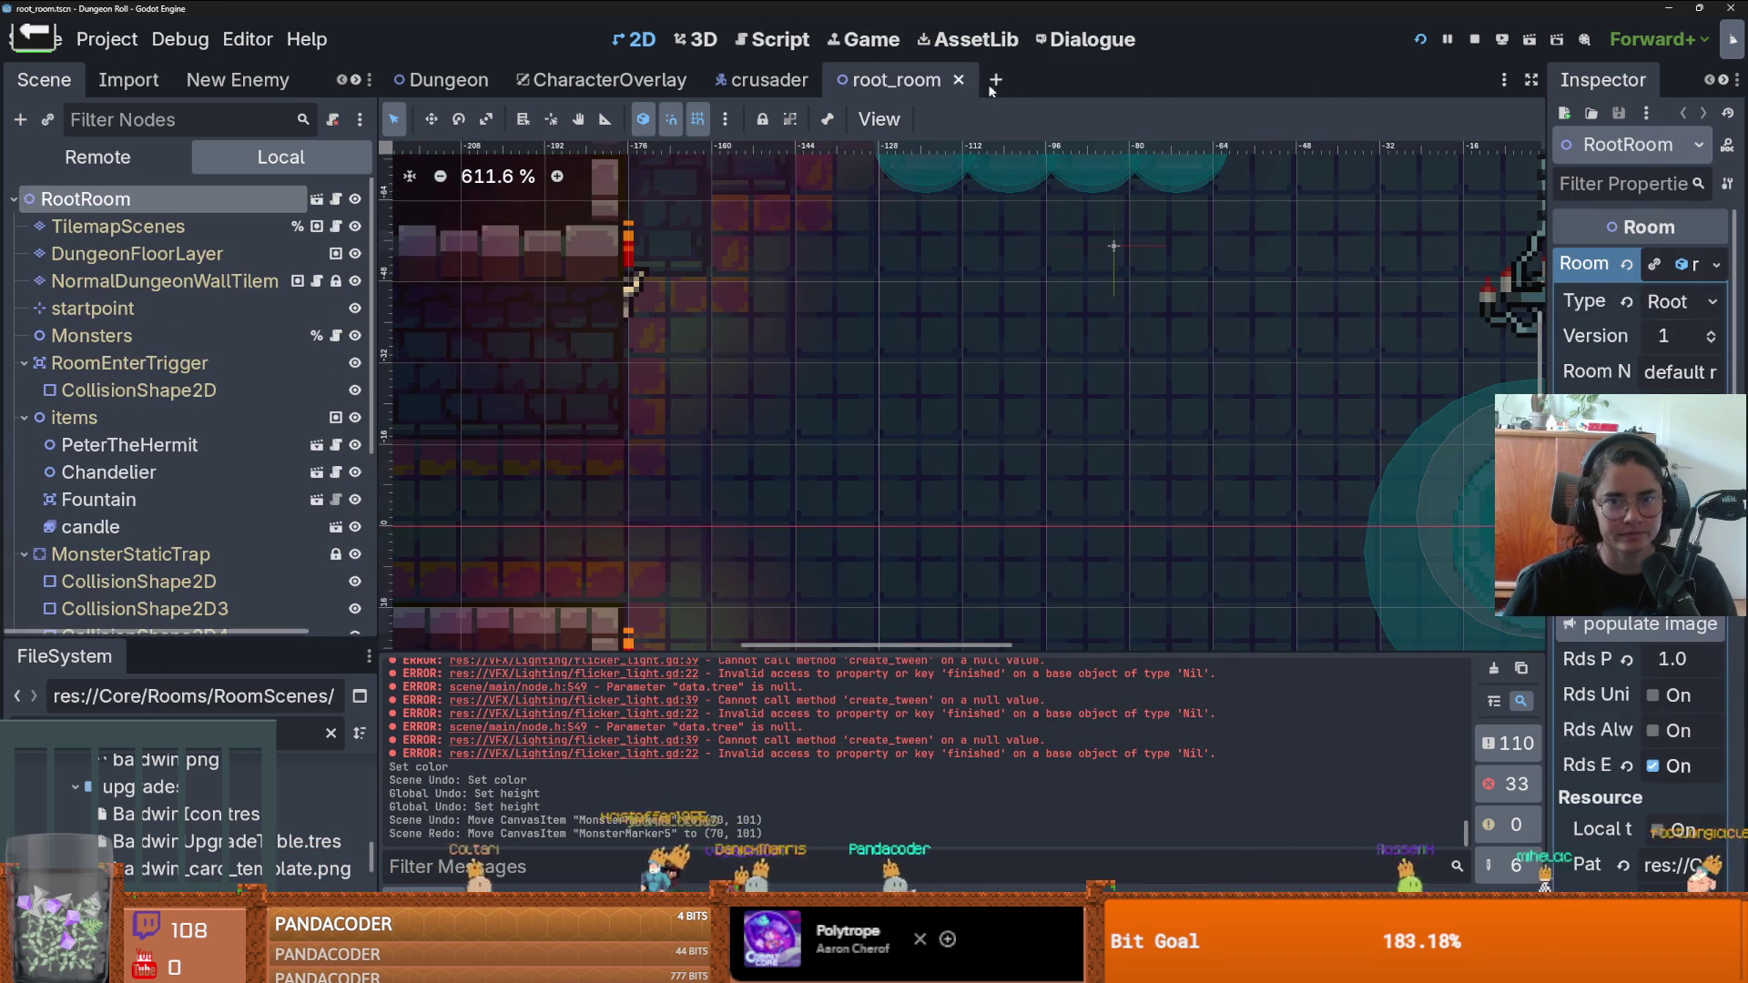
click(958, 79)
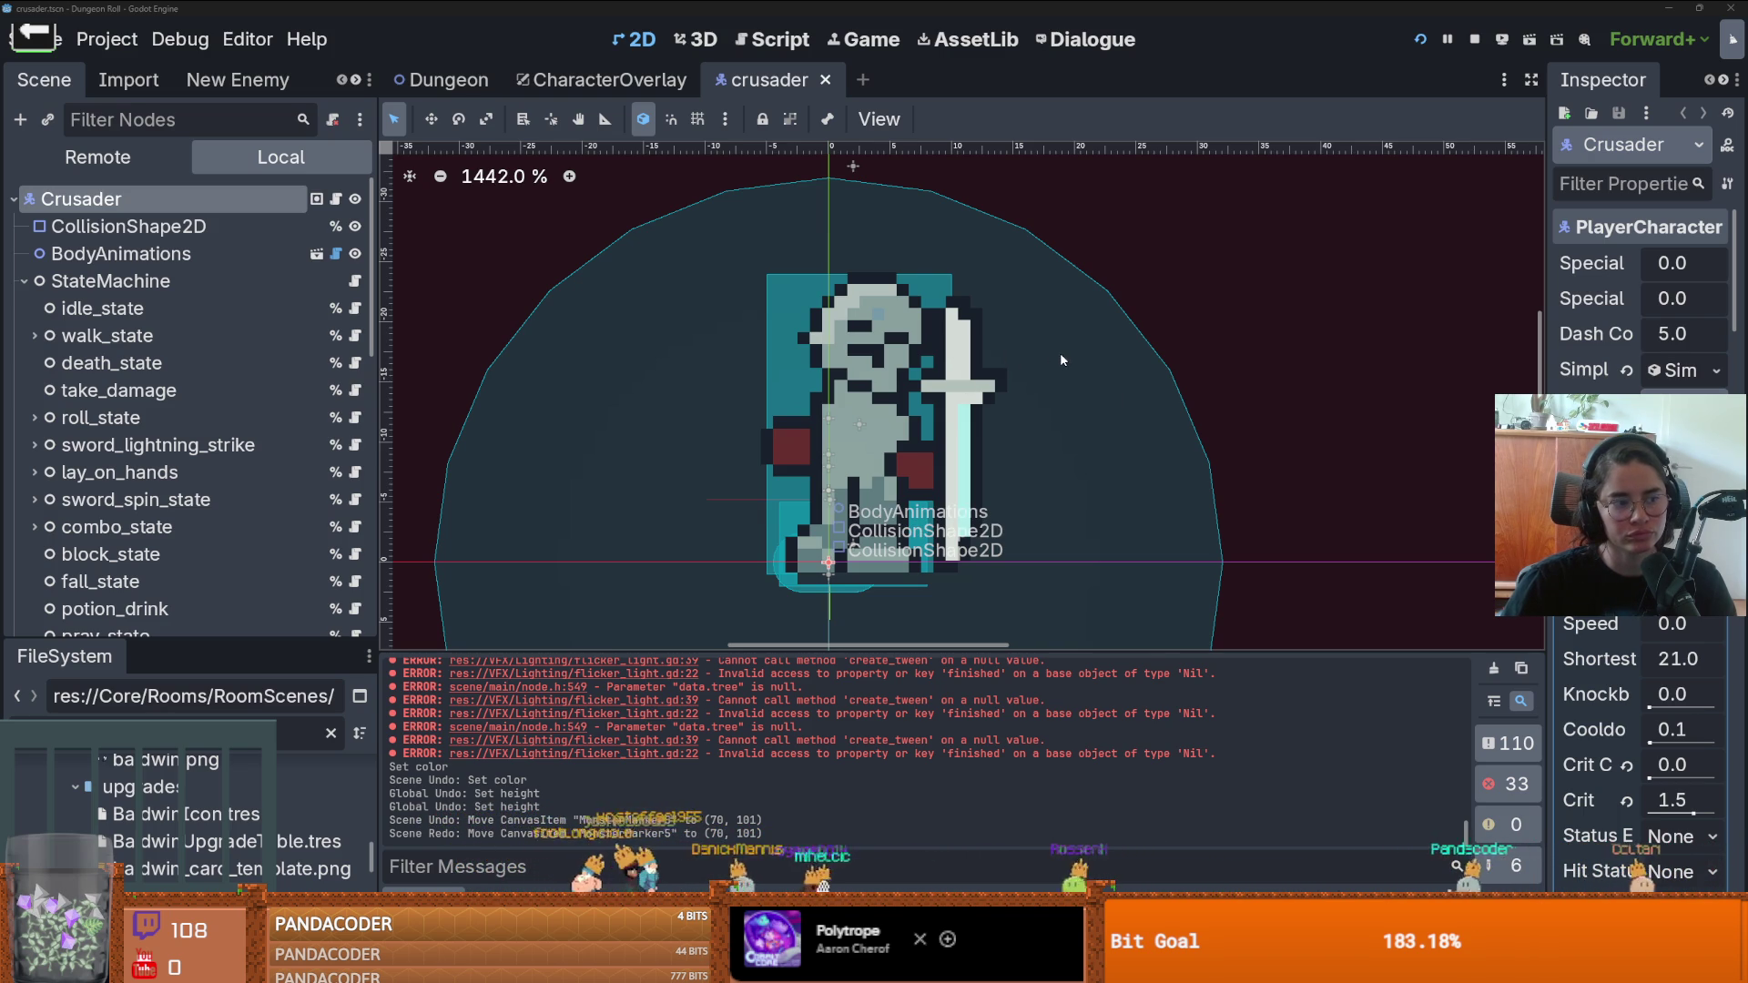
key(alt+Tab)
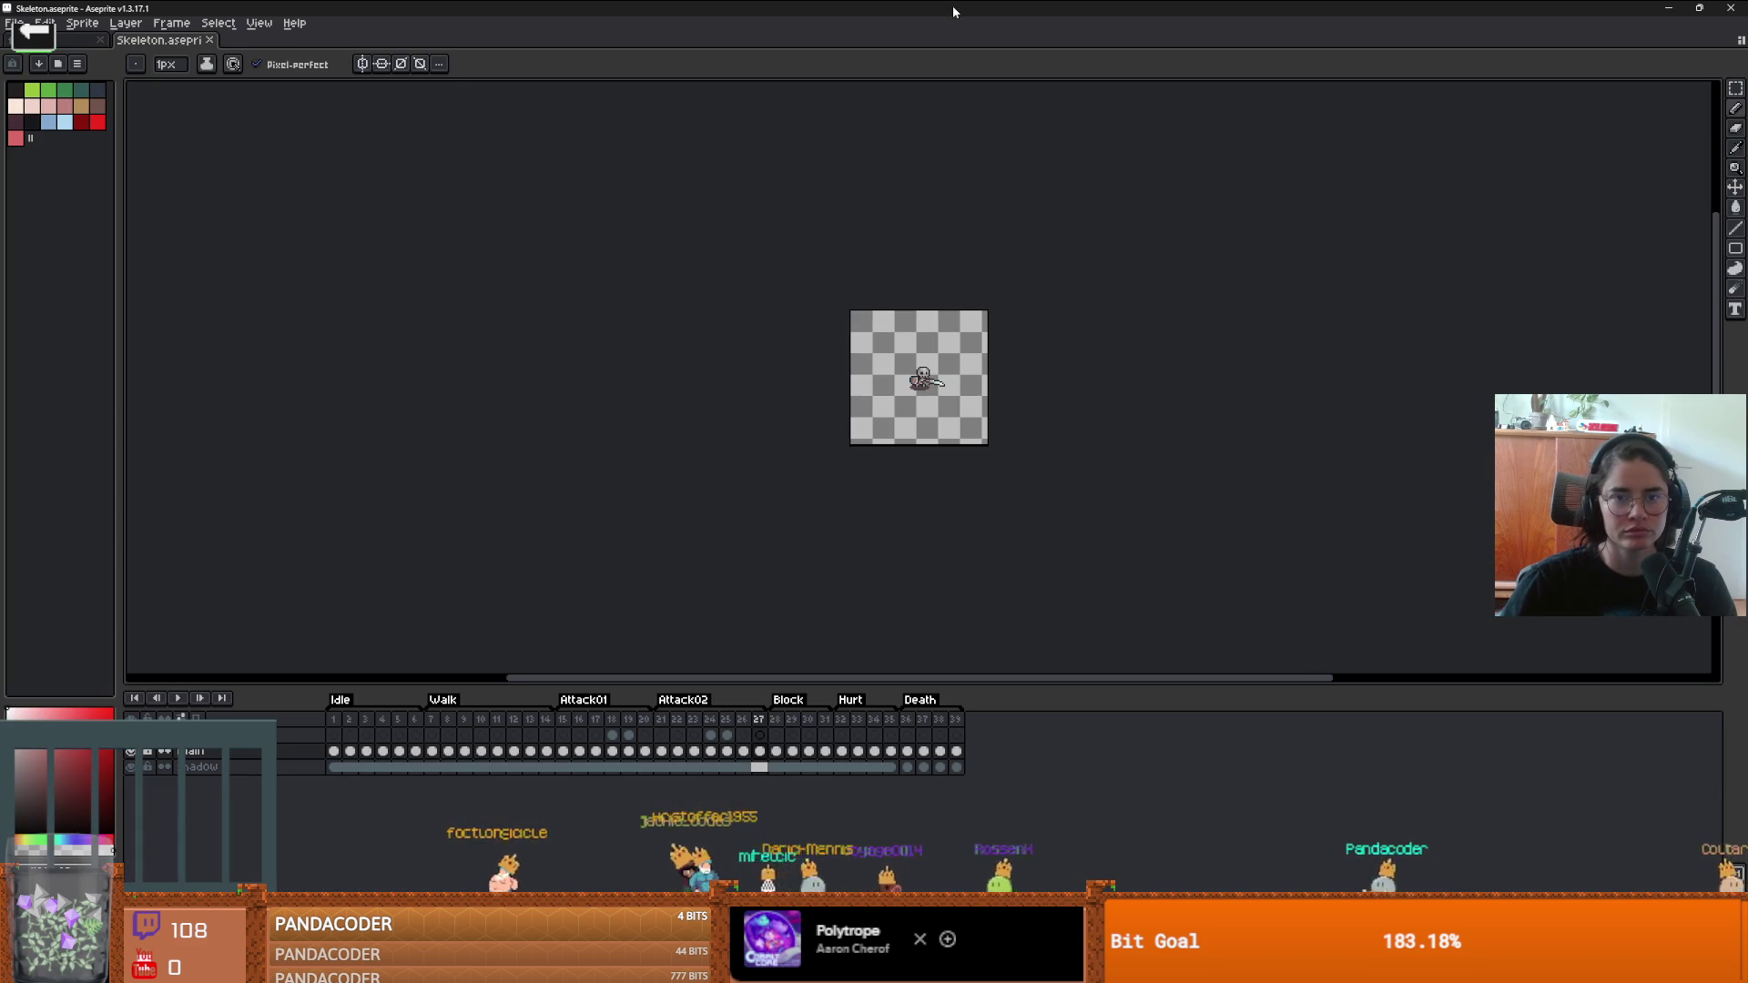
key(alt+Tab)
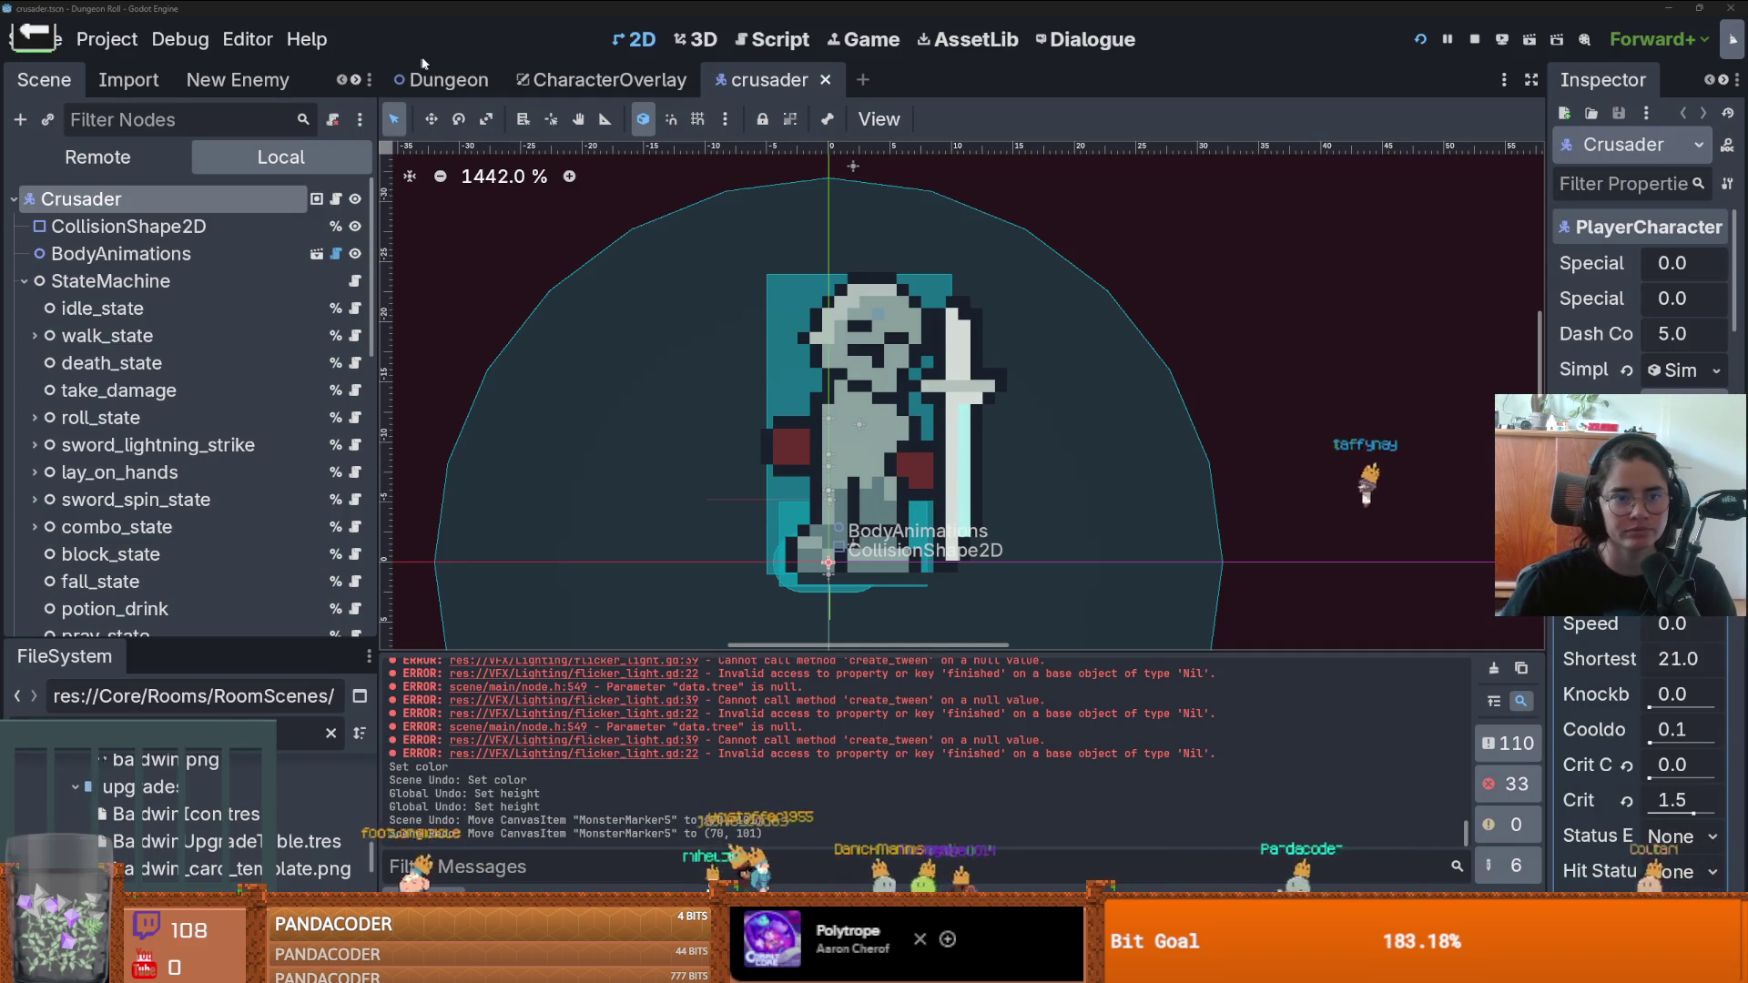
drag(209, 630, 219, 269)
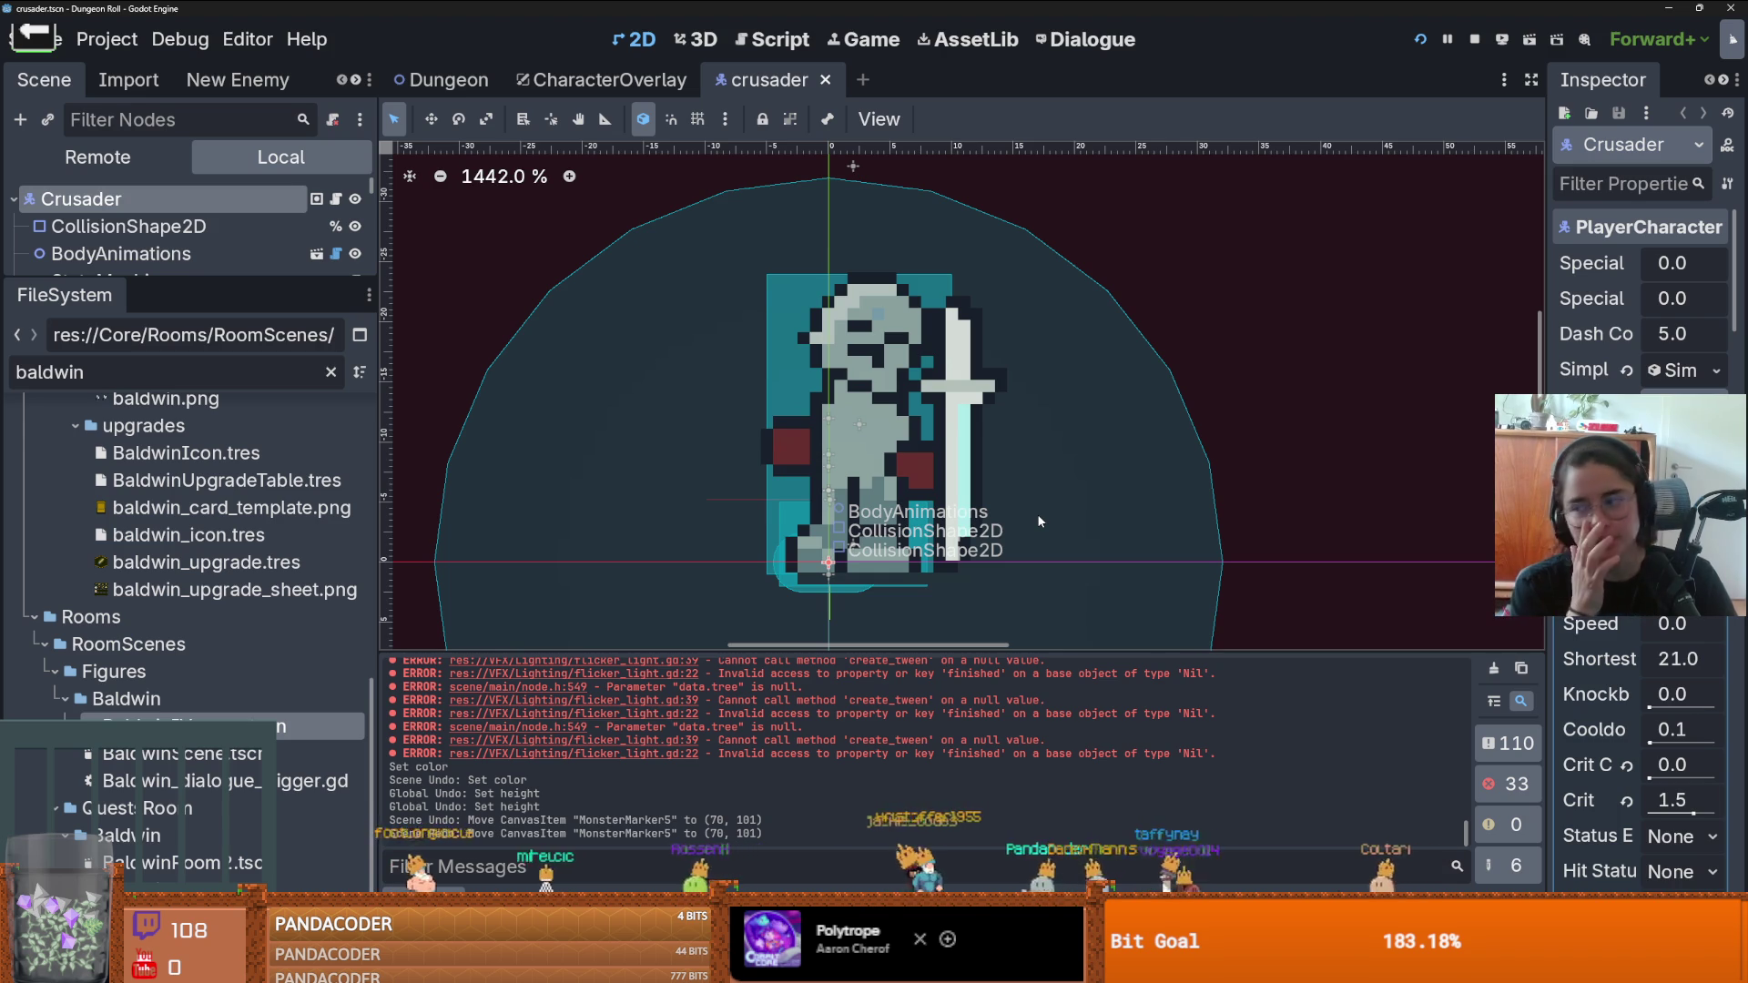
- Zoom into Skeleton.aseprite and toggle the skeleton layer's visibility to check the shadow
key(alt+Tab)
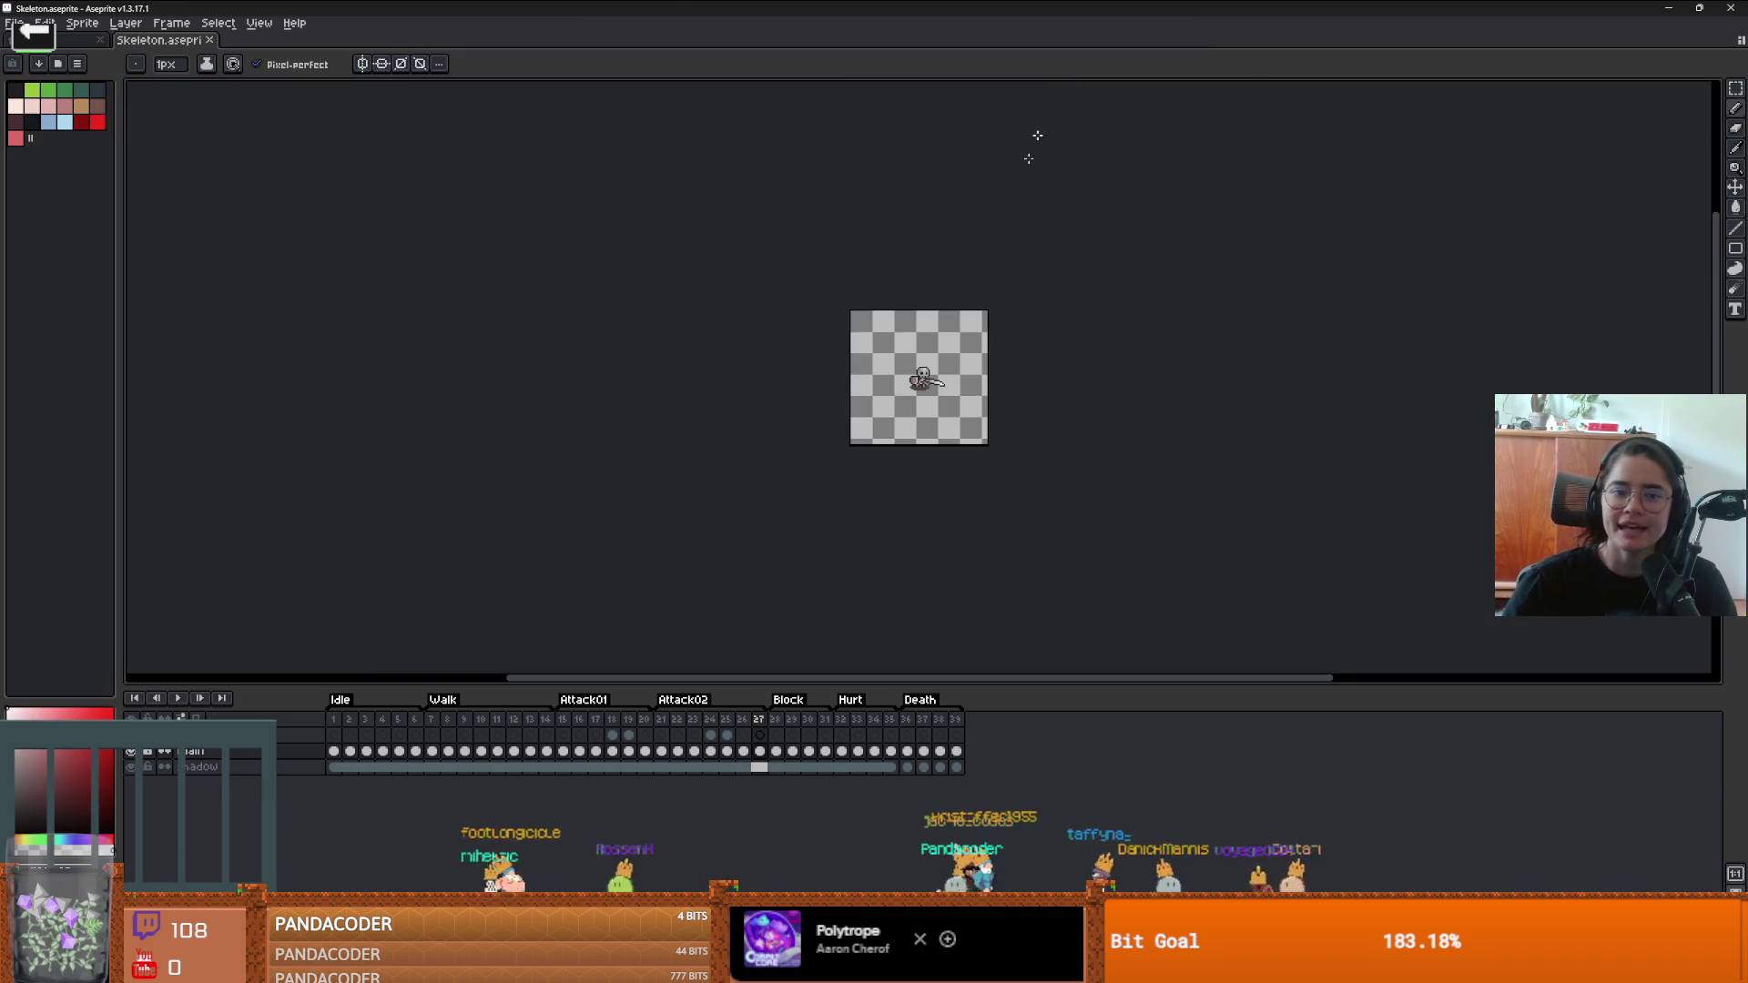
scroll(1140, 379, up, 3)
scroll(1140, 378, down, 3)
scroll(983, 421, up, 5)
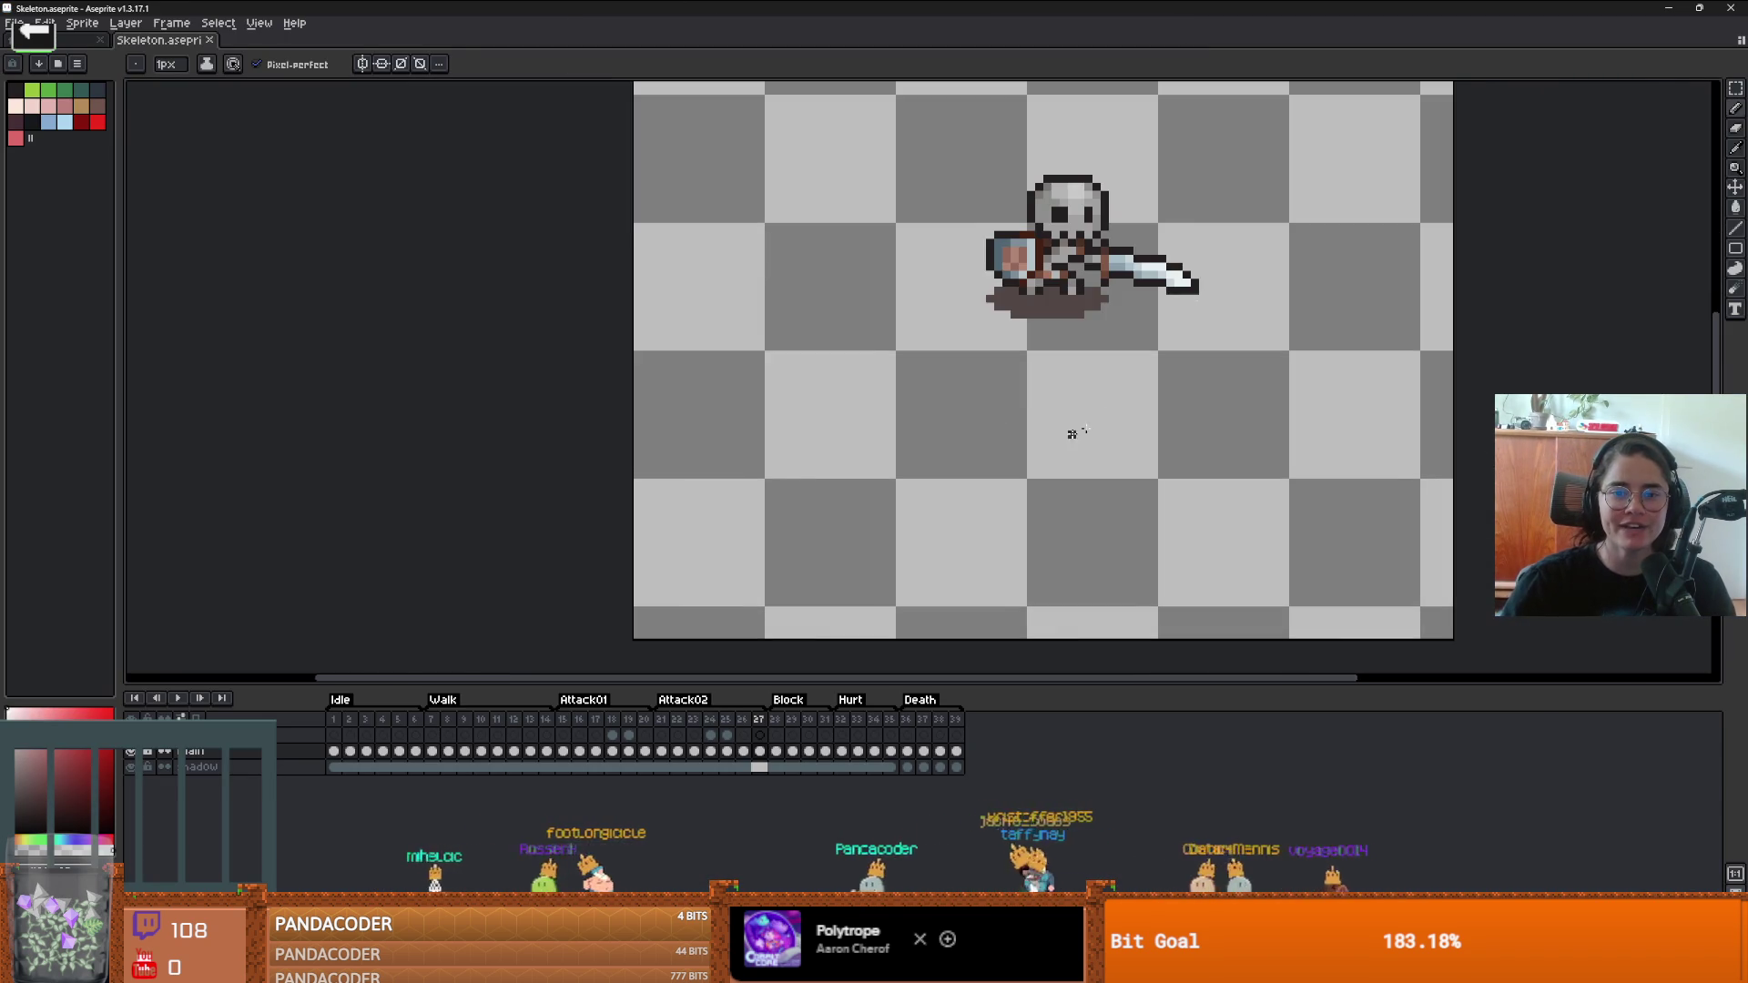
scroll(965, 410, down, 1)
scroll(947, 401, up, 1)
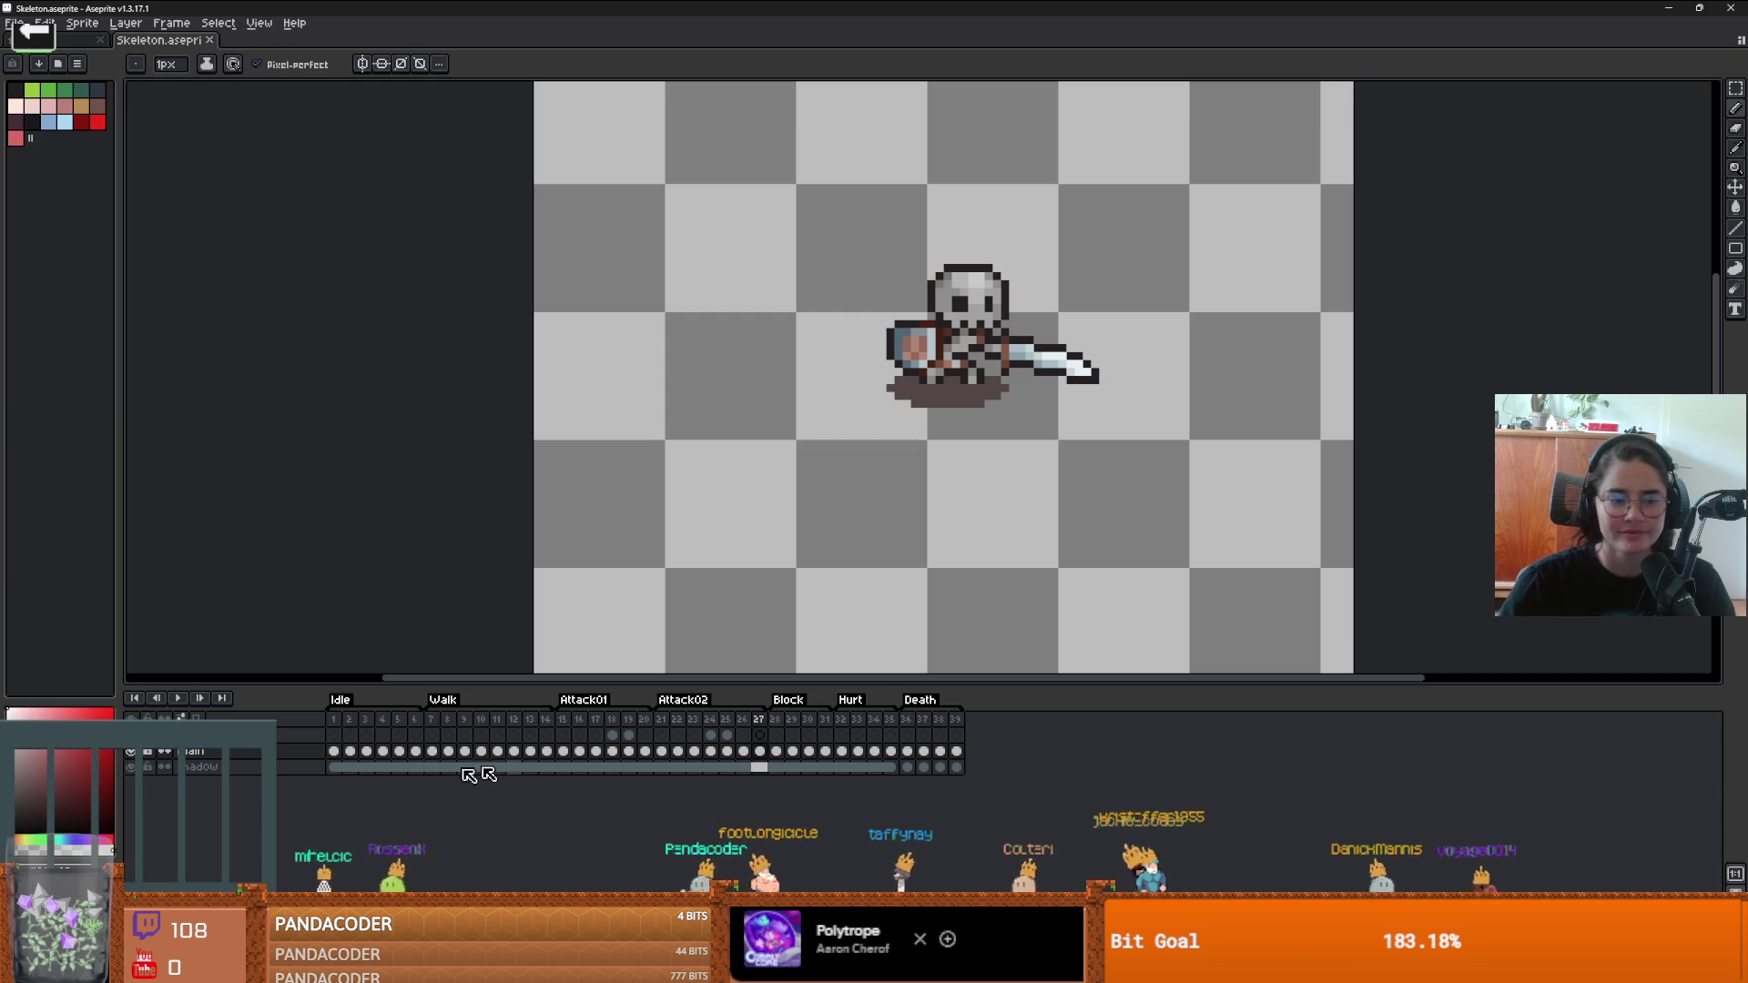
click(135, 753)
click(135, 753)
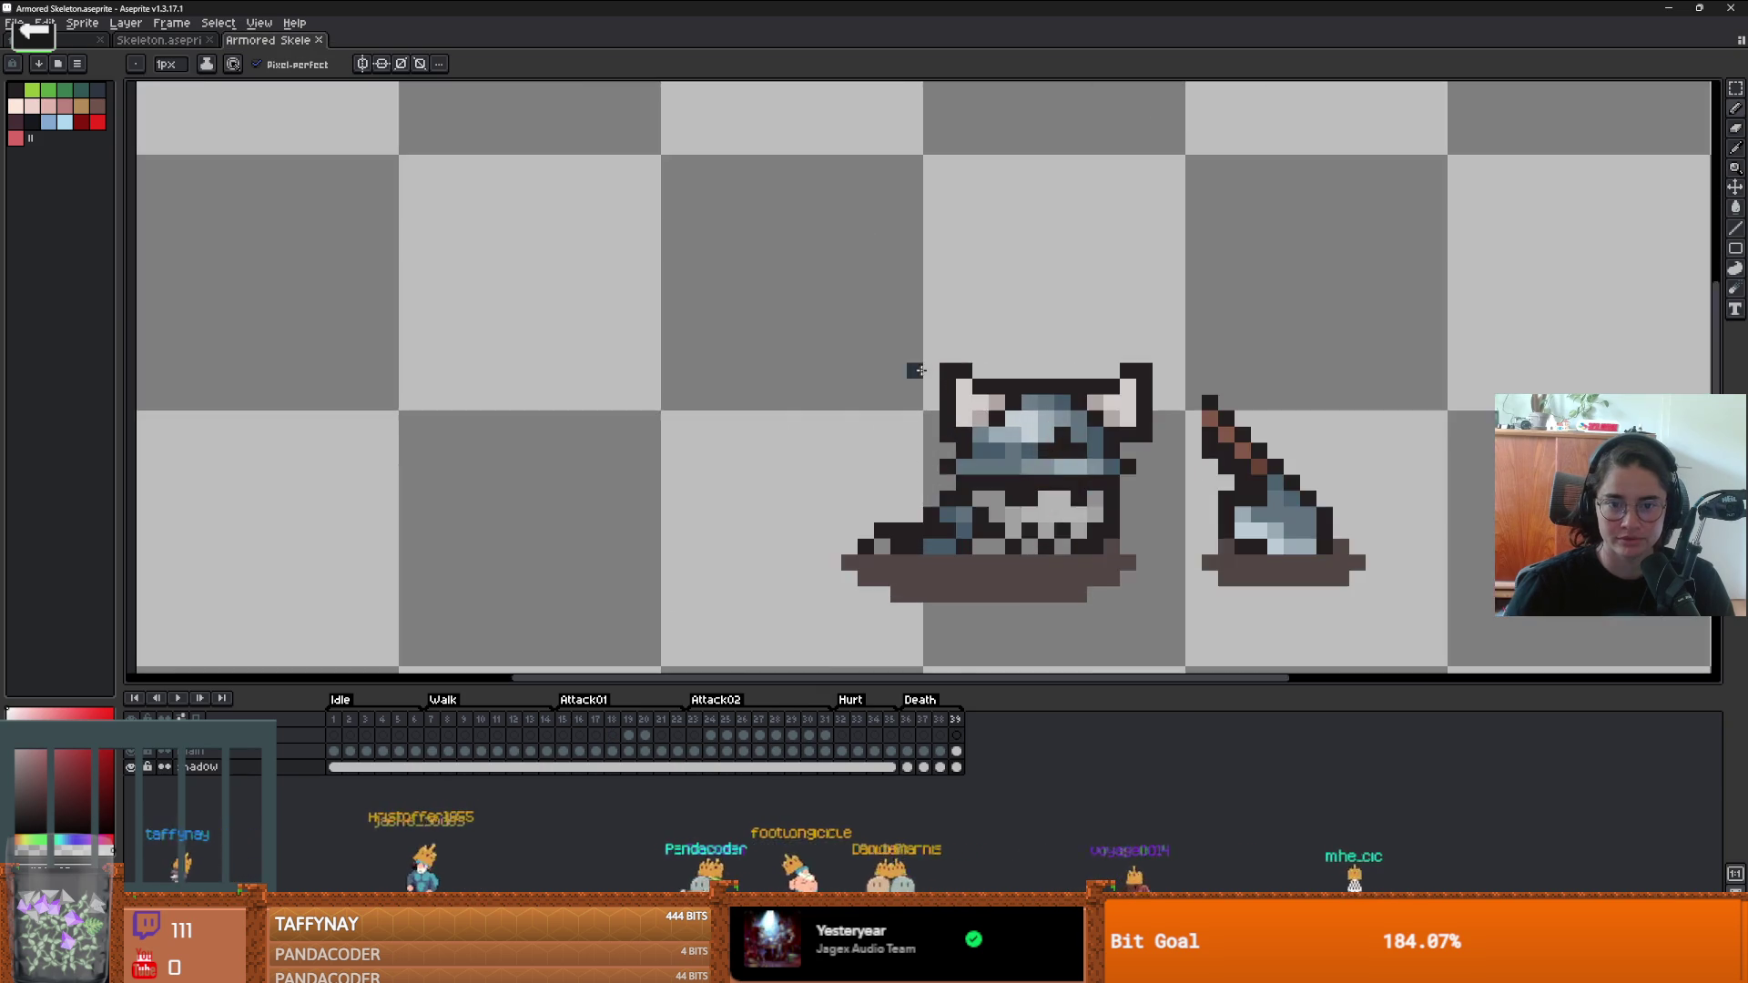
- Back on the Skeleton sprite, compare Block frames 28–29, then view the Death and Idle frames
scroll(920, 370, down, 8)
scroll(919, 370, up, 2)
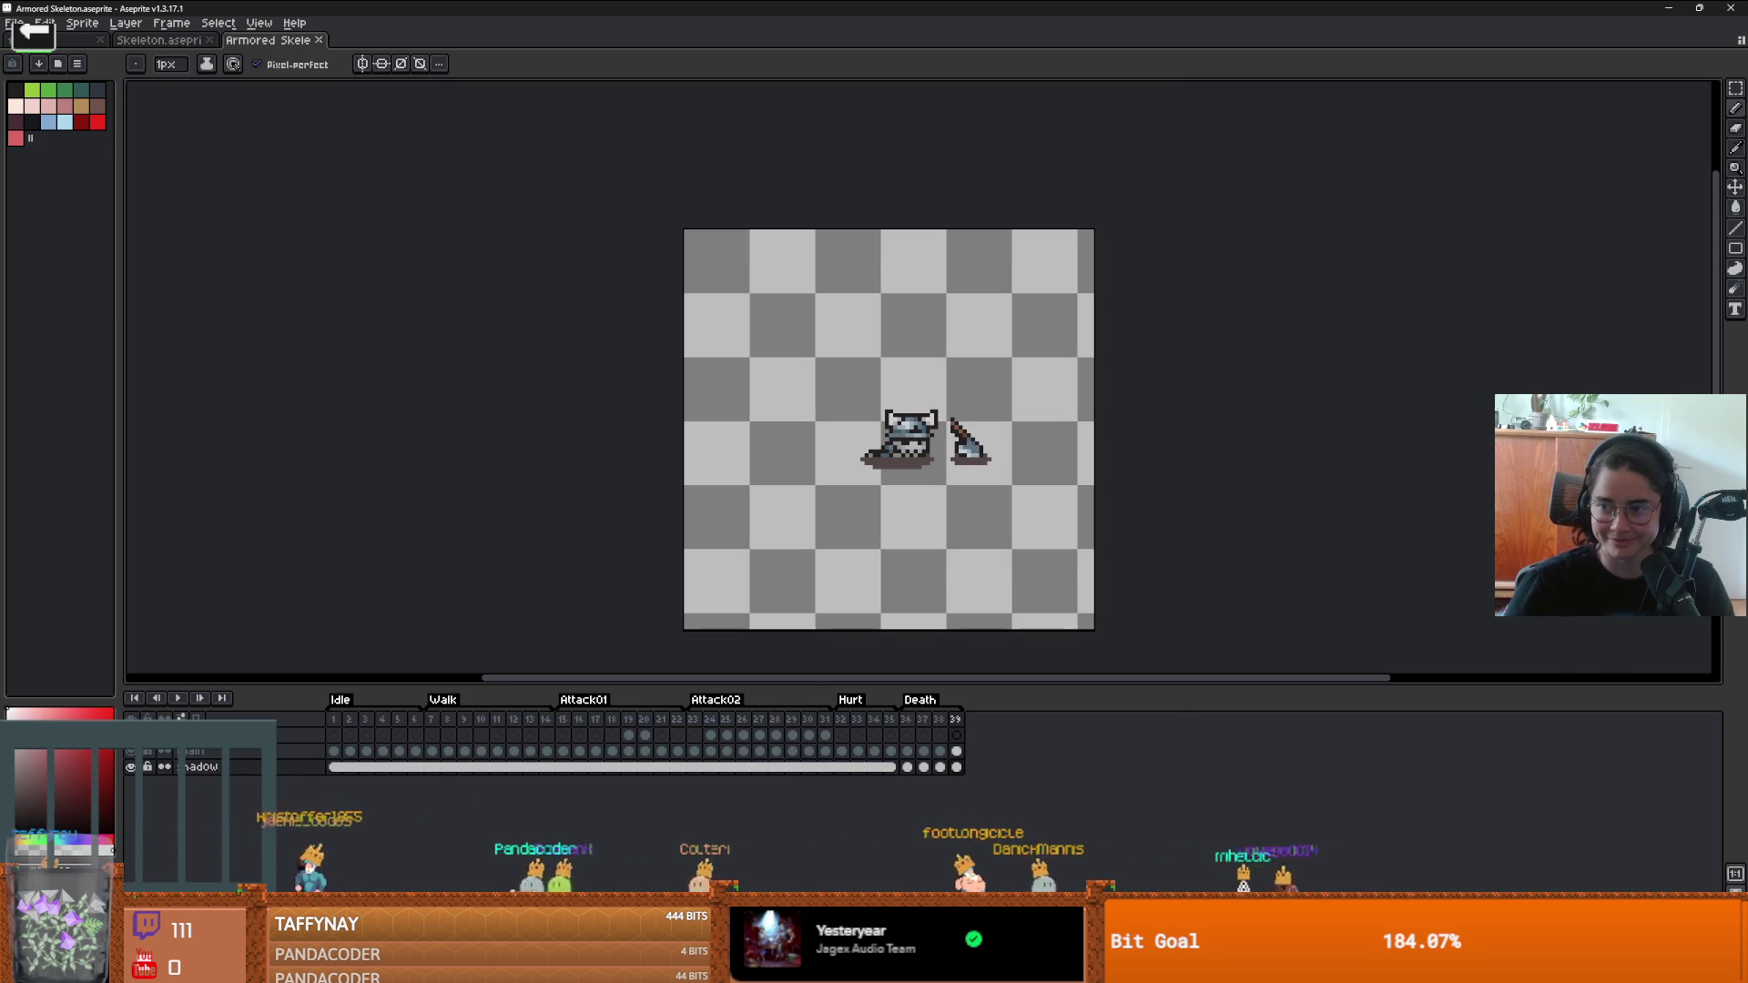
key(ctrl+Tab)
scroll(1116, 270, up, 2)
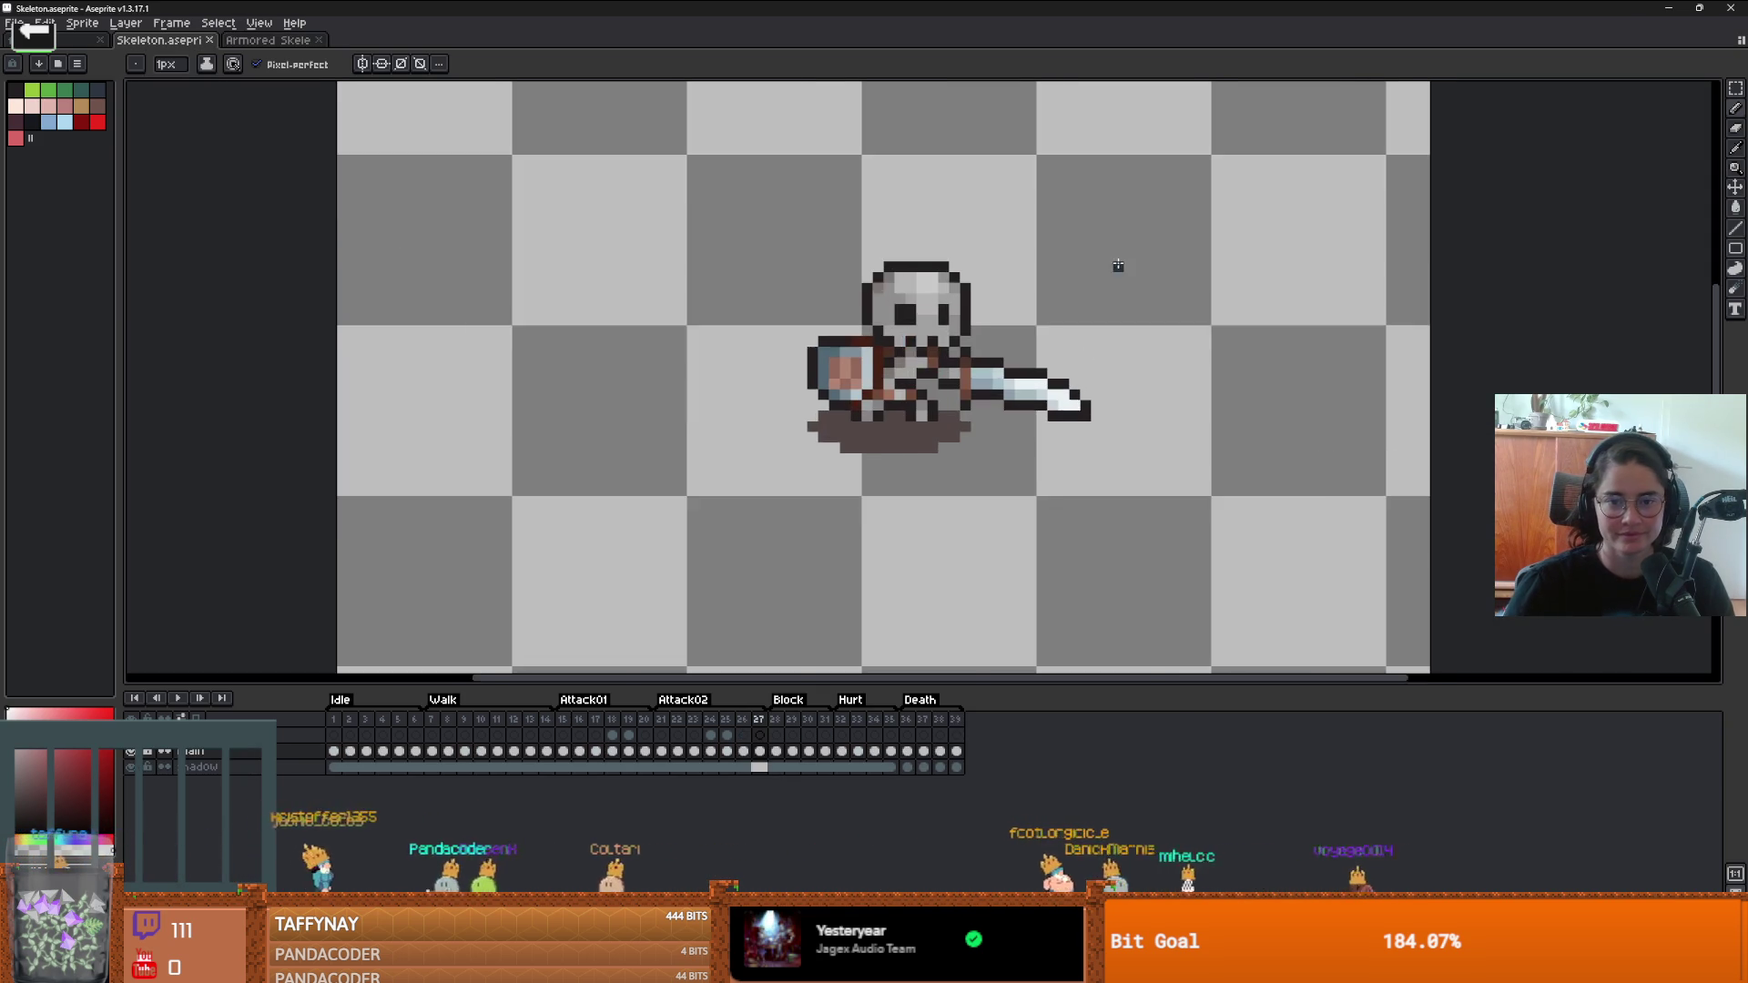
click(779, 721)
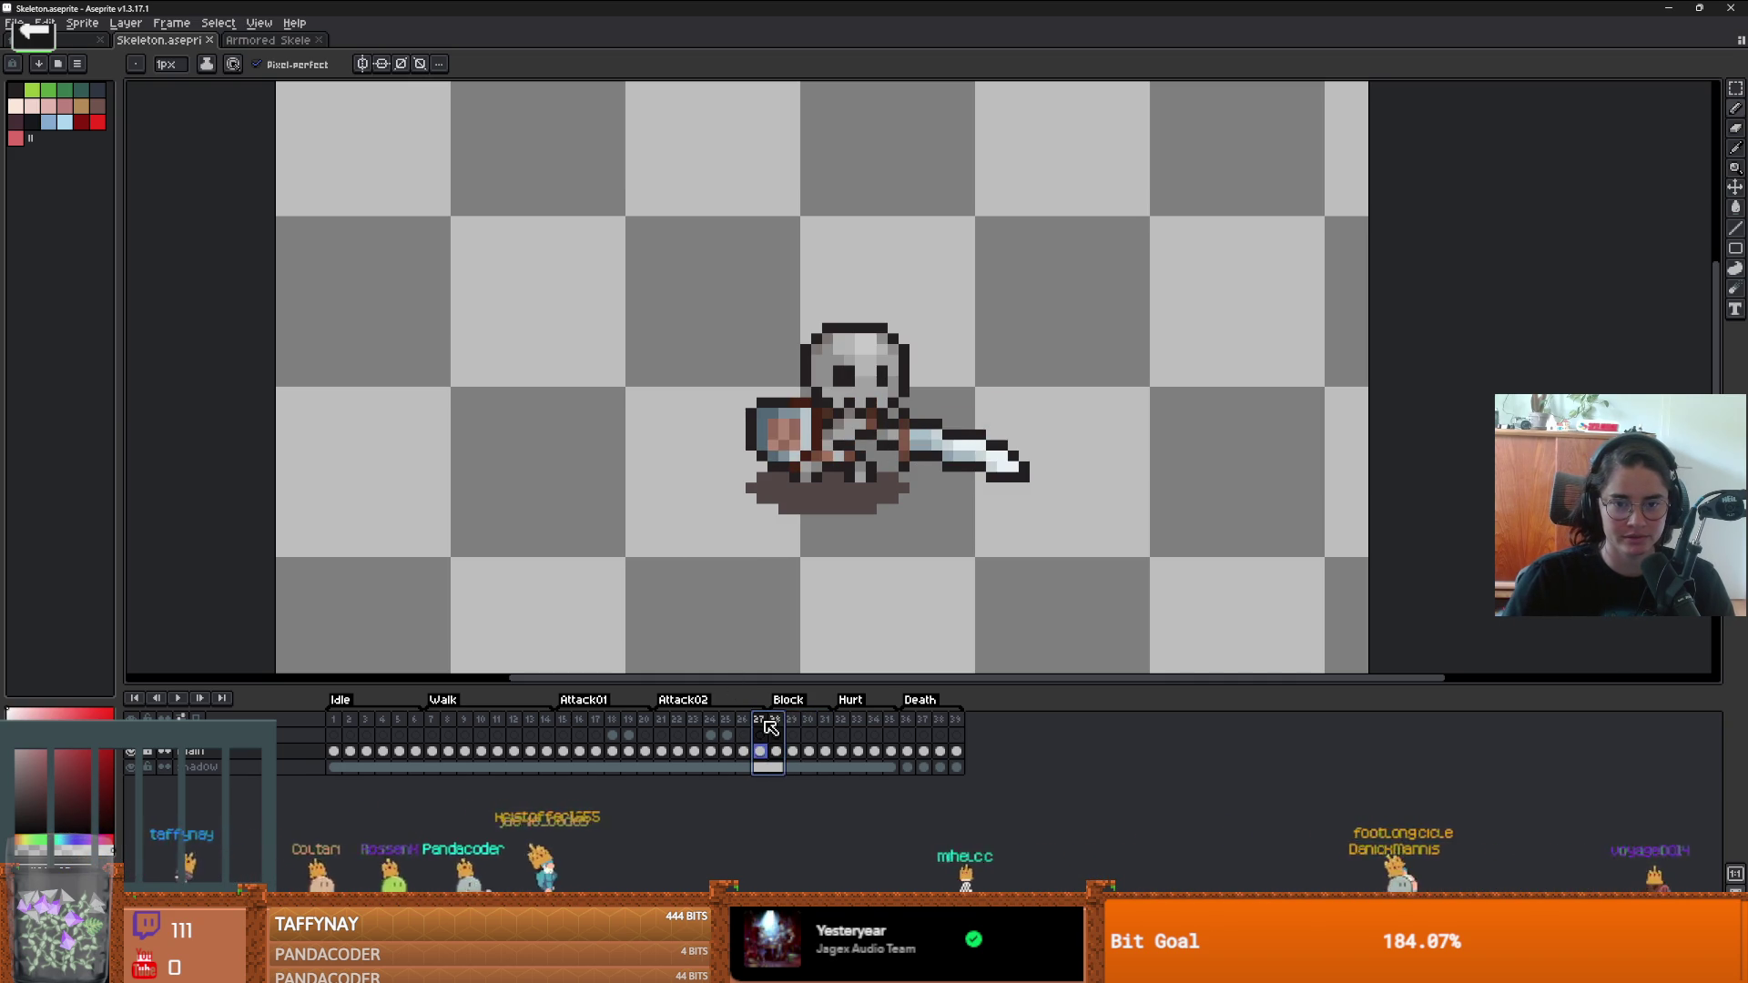
drag(781, 723, 797, 726)
click(776, 725)
click(792, 725)
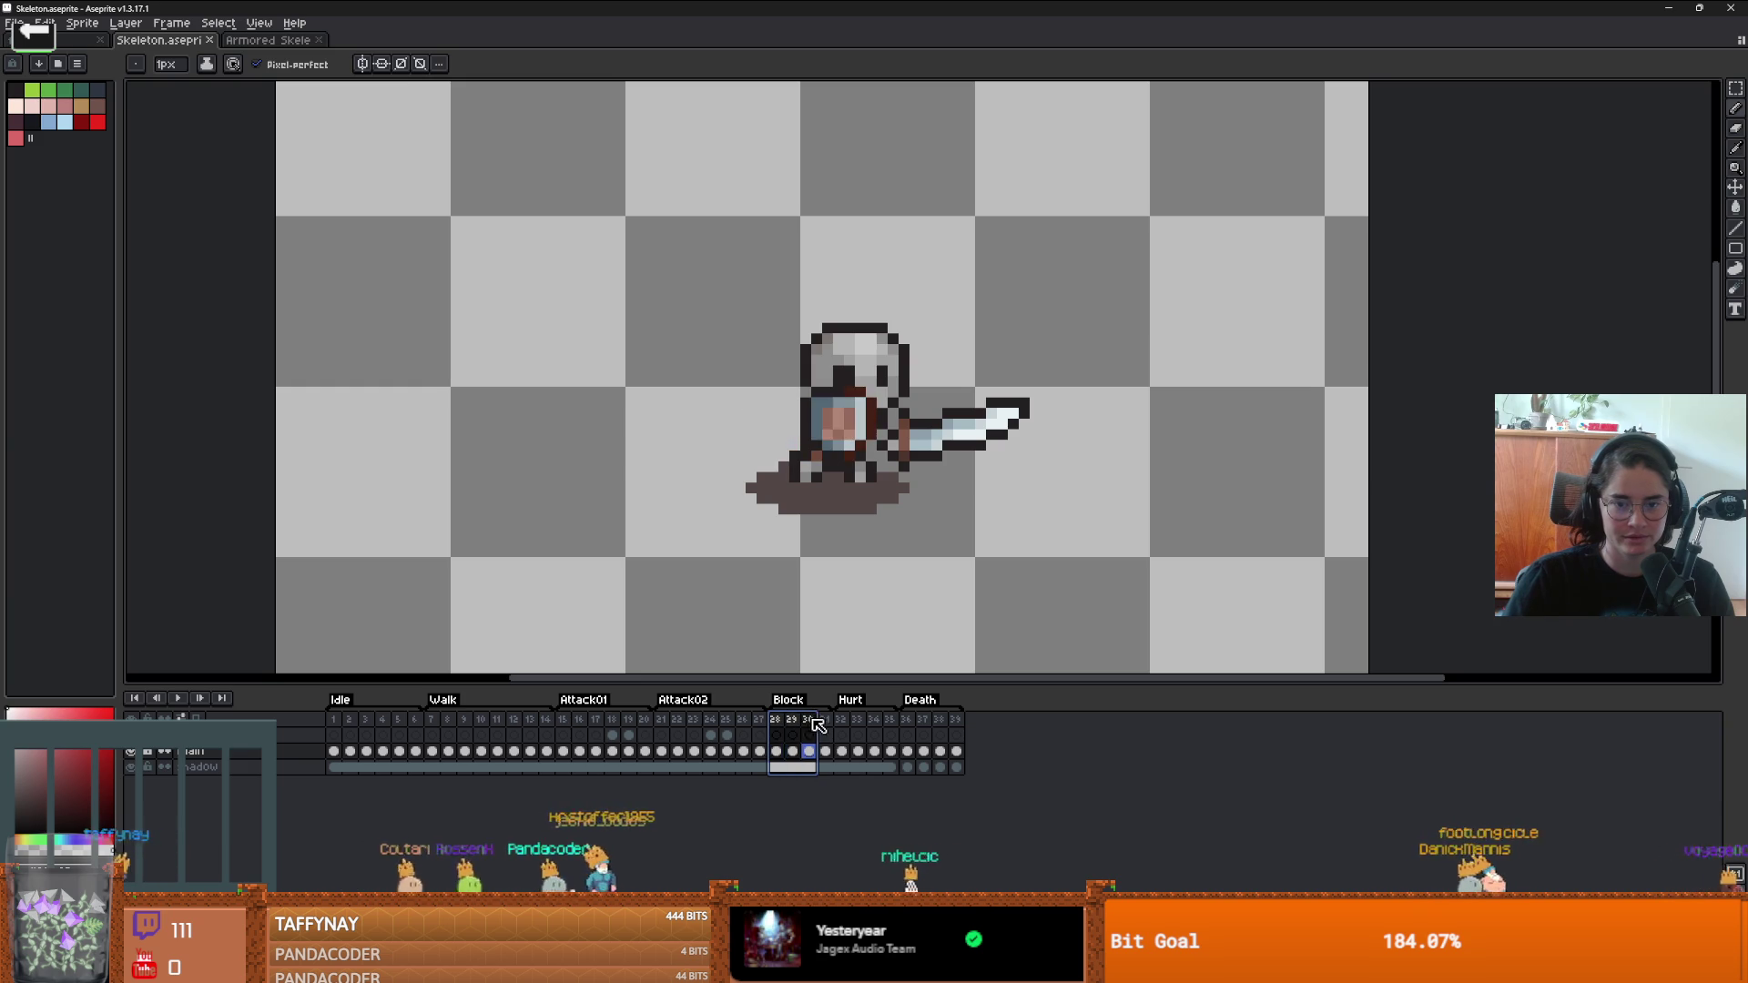
click(780, 726)
click(923, 719)
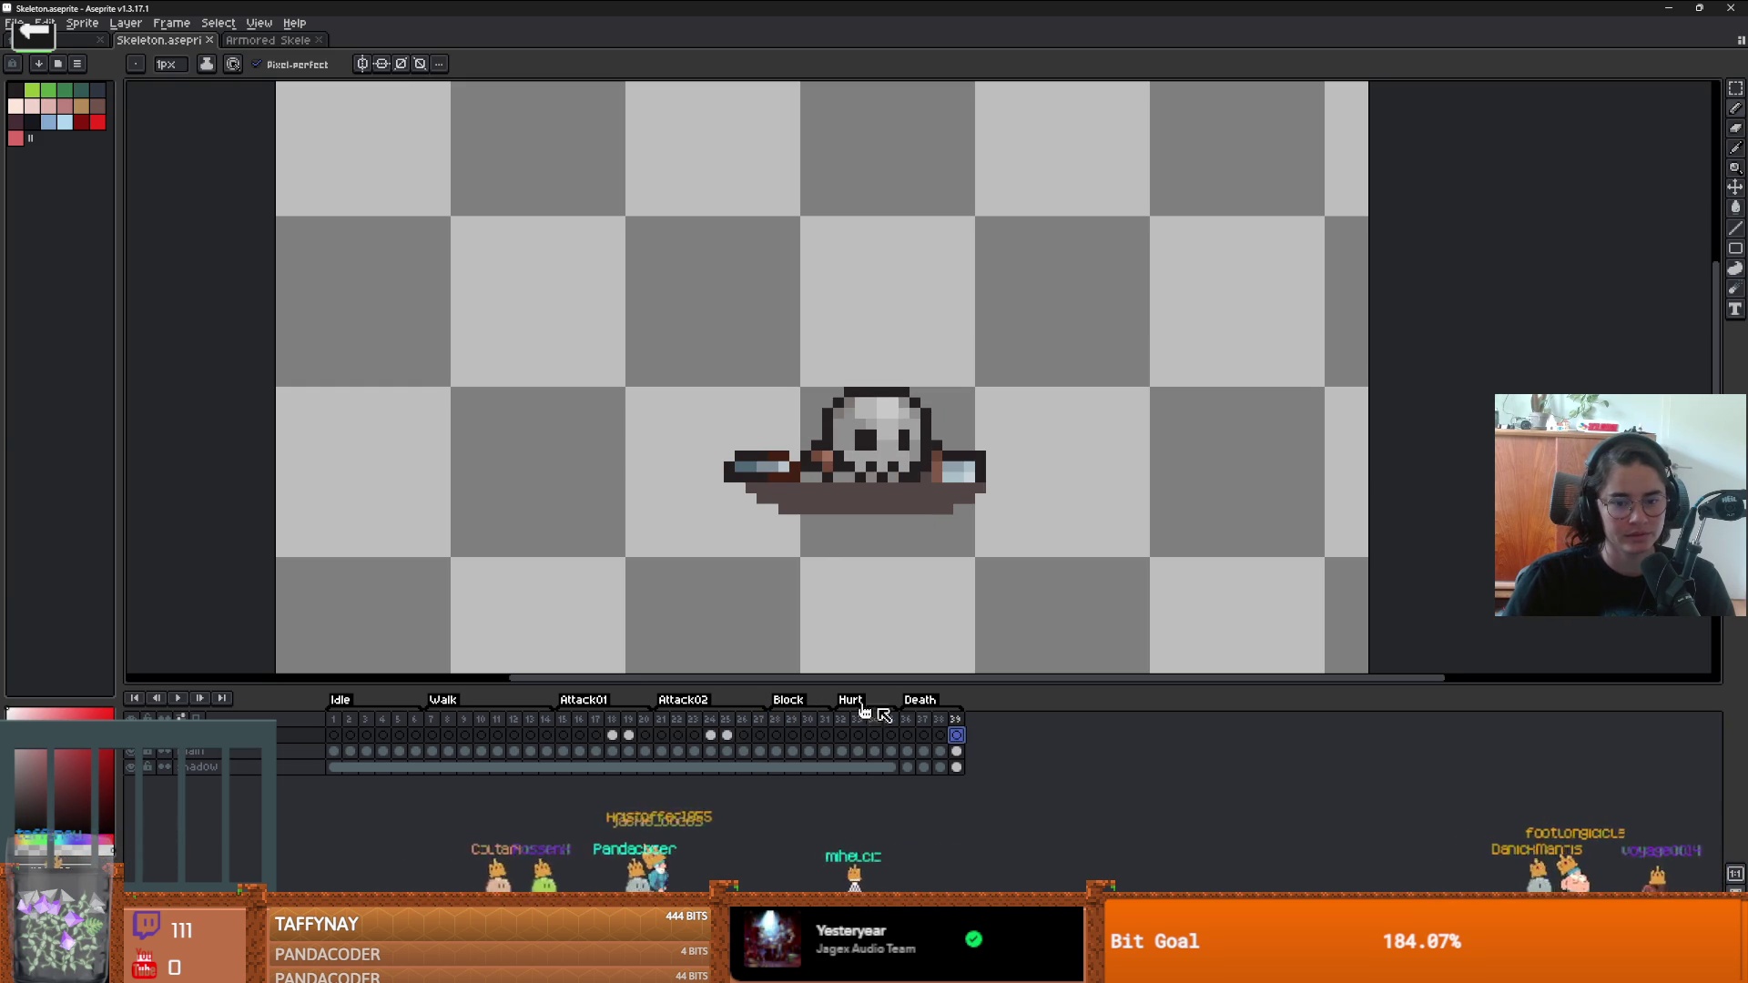
click(350, 719)
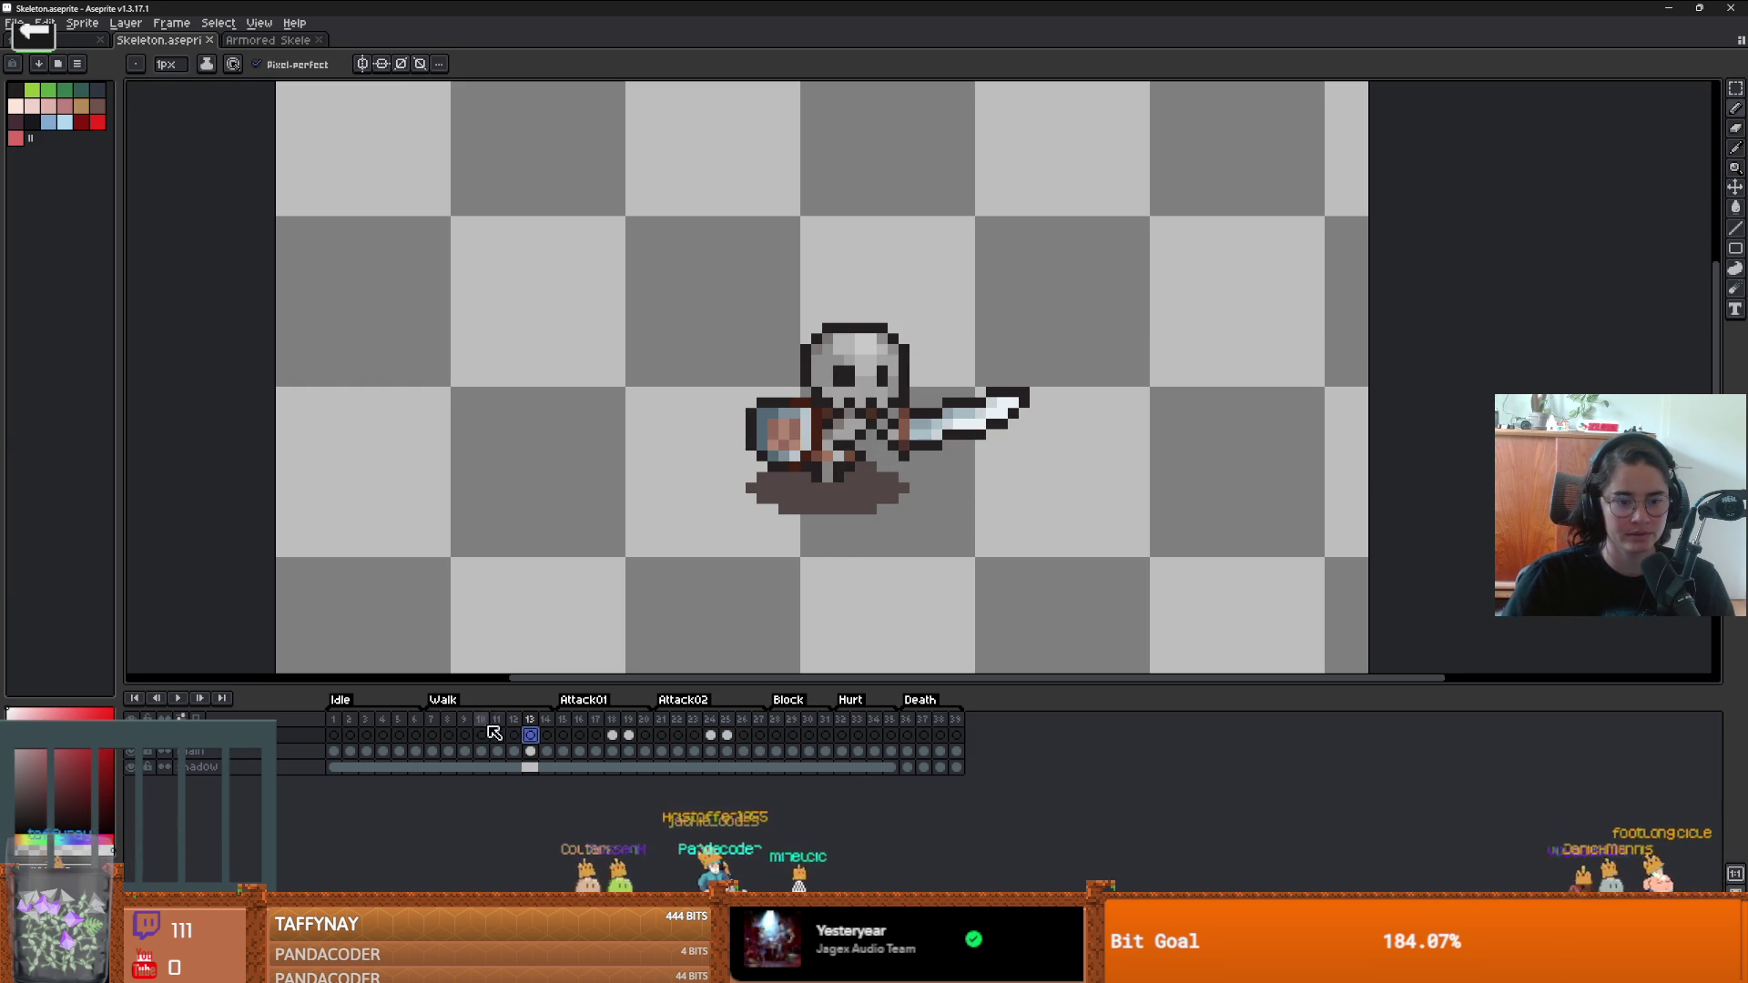
- Review the Walk, Attack01 (15–19) and Idle frame ranges, ending on attack frame 18's swing arc
mouse_move(447, 735)
mouse_down()
mouse_move(960, 761)
mouse_move(496, 738)
mouse_move(955, 739)
mouse_up()
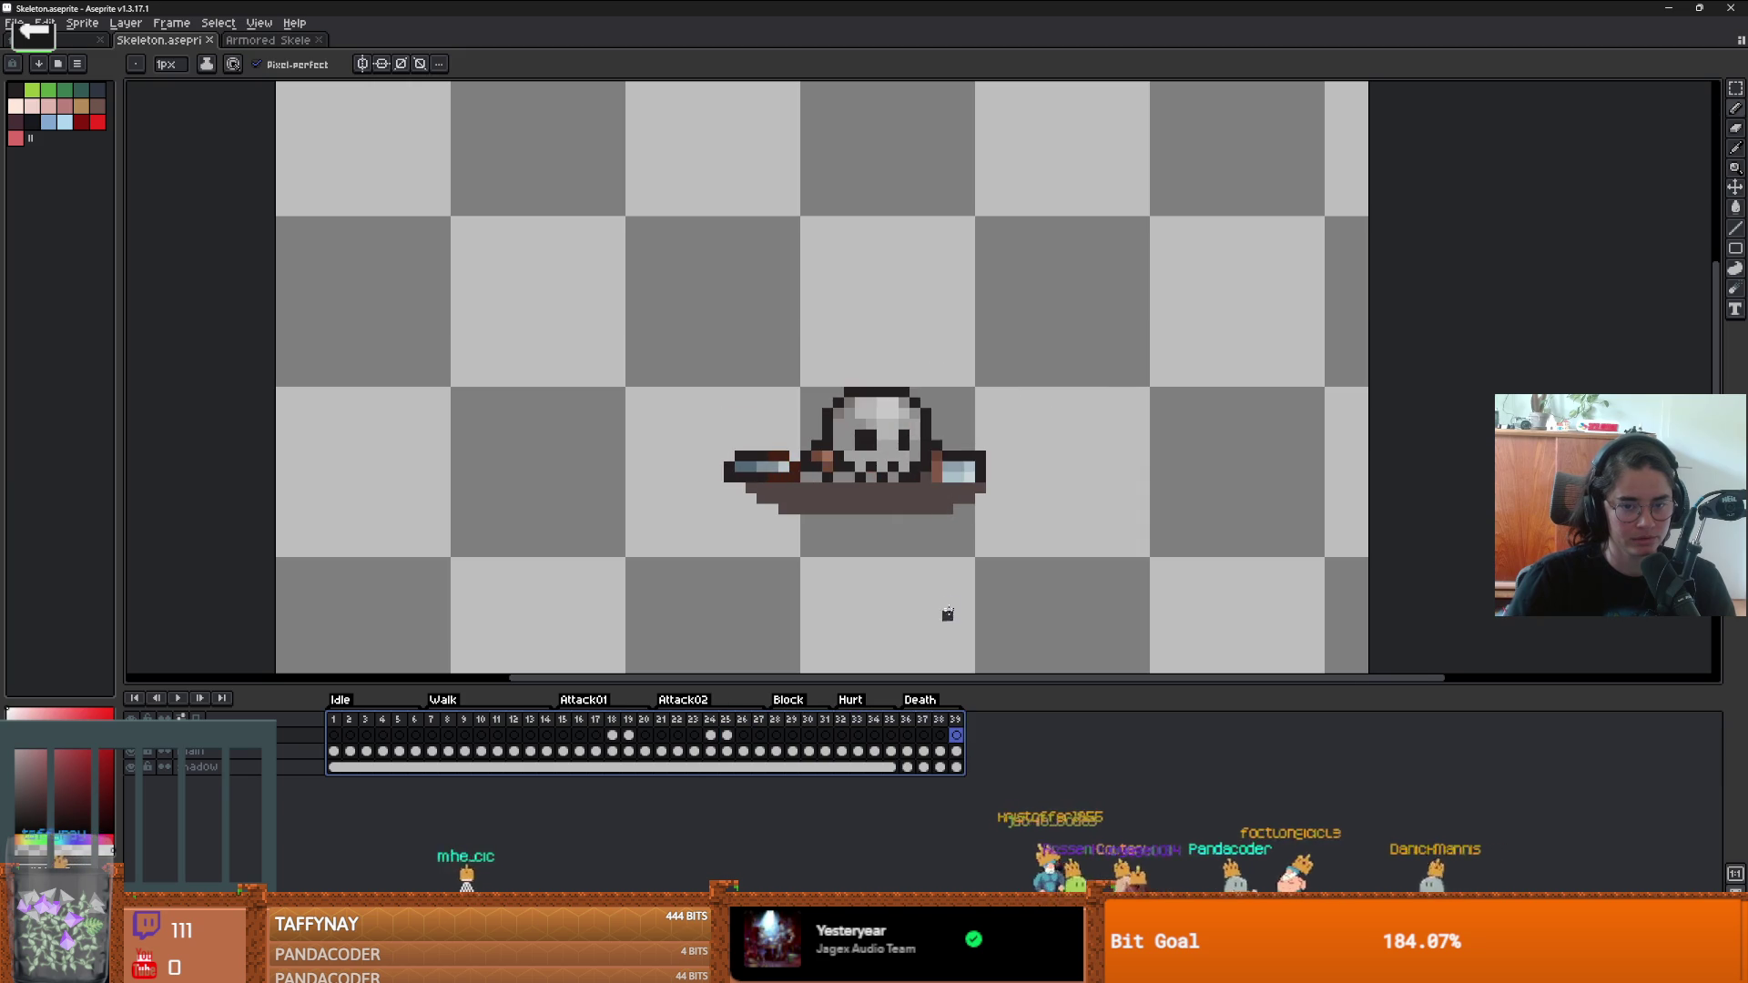
scroll(920, 456, down, 8)
scroll(915, 453, up, 8)
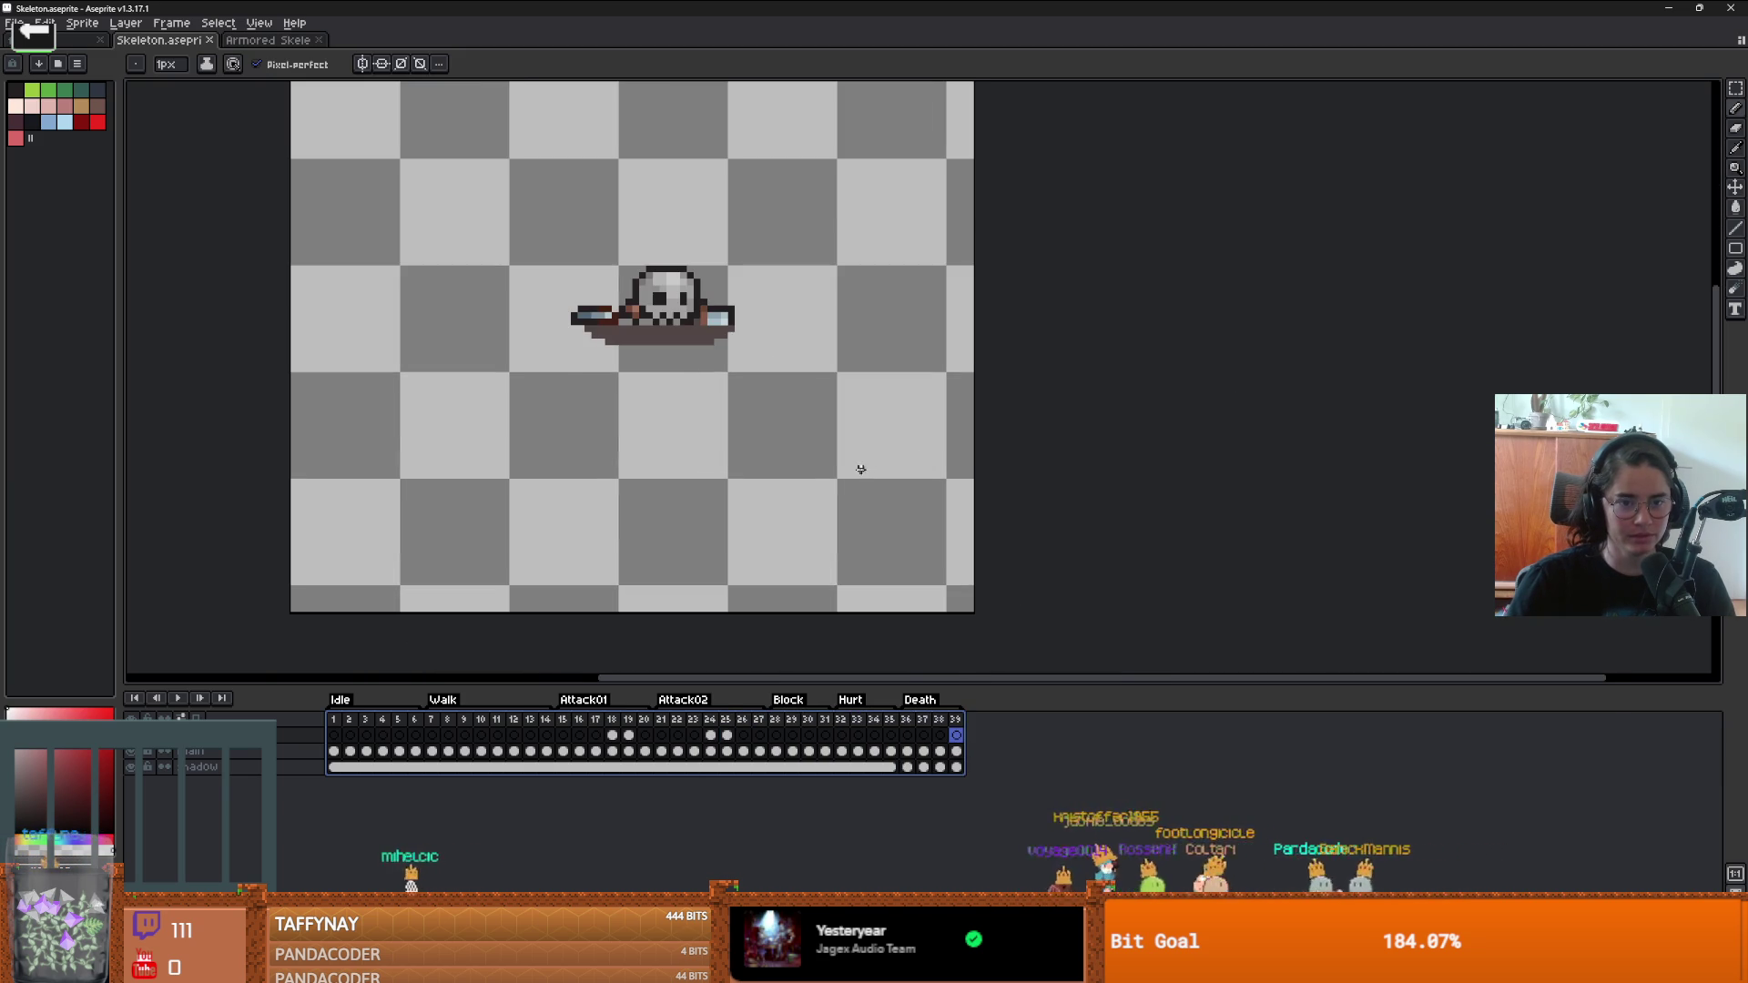
scroll(855, 468, down, 2)
scroll(836, 469, up, 1)
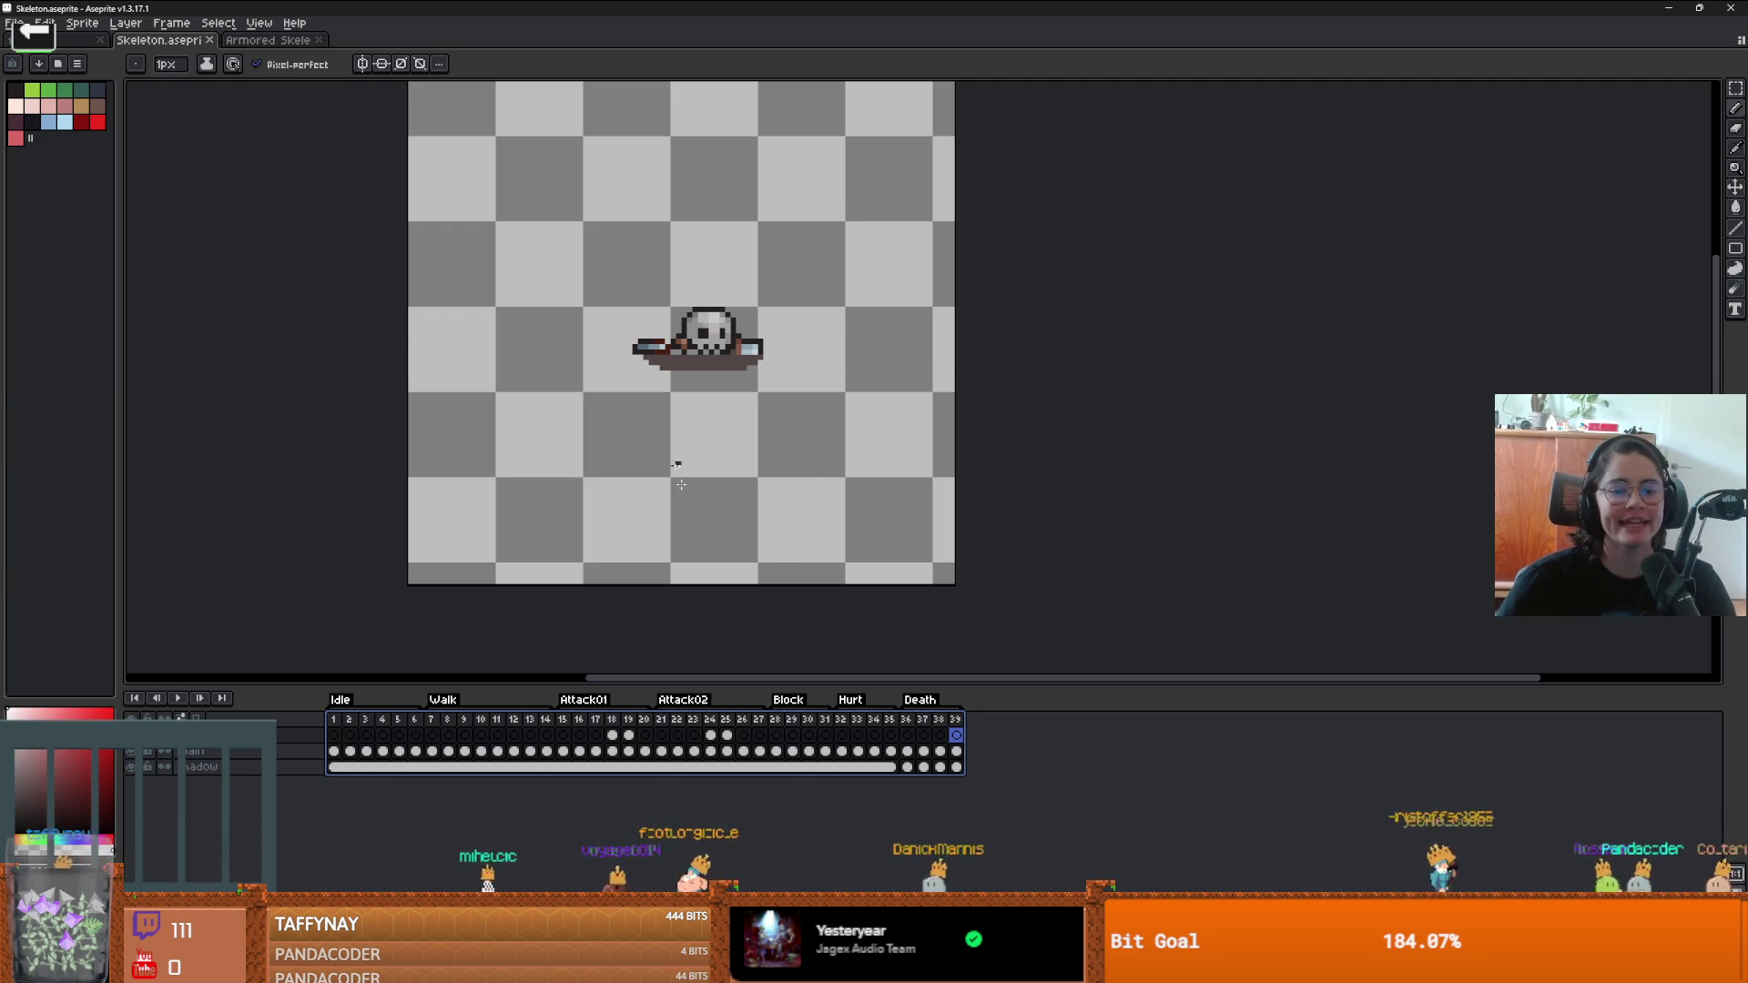
click(530, 734)
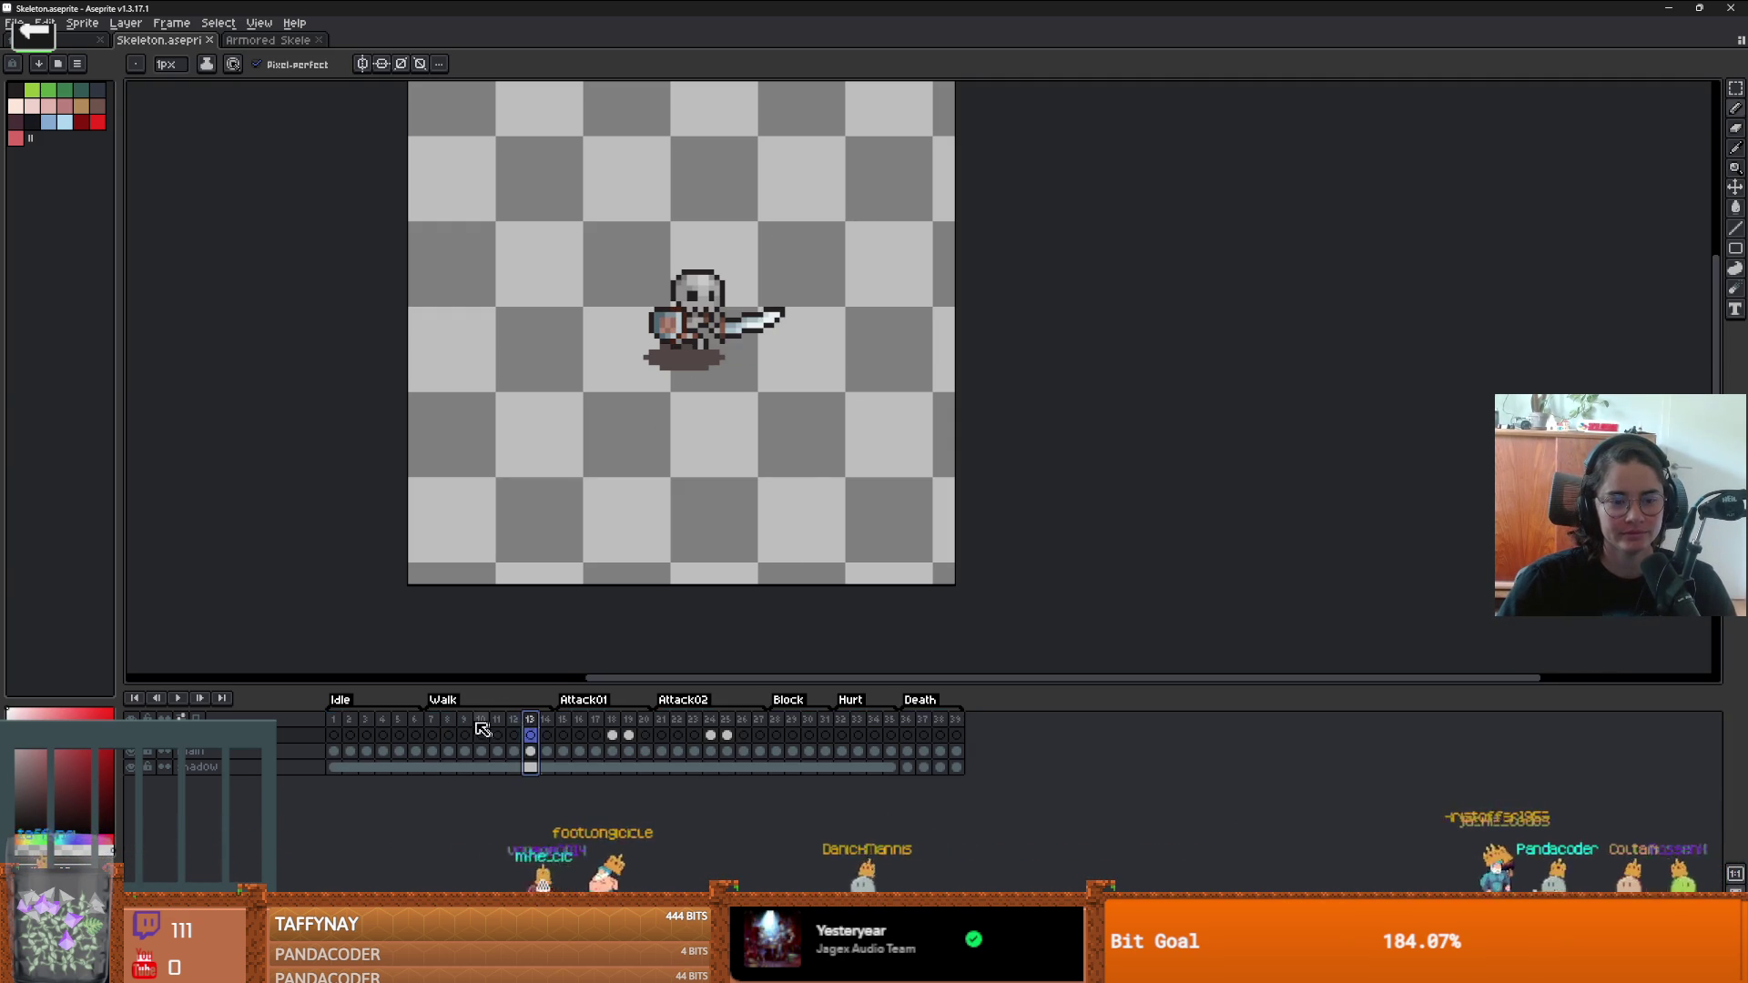
click(435, 720)
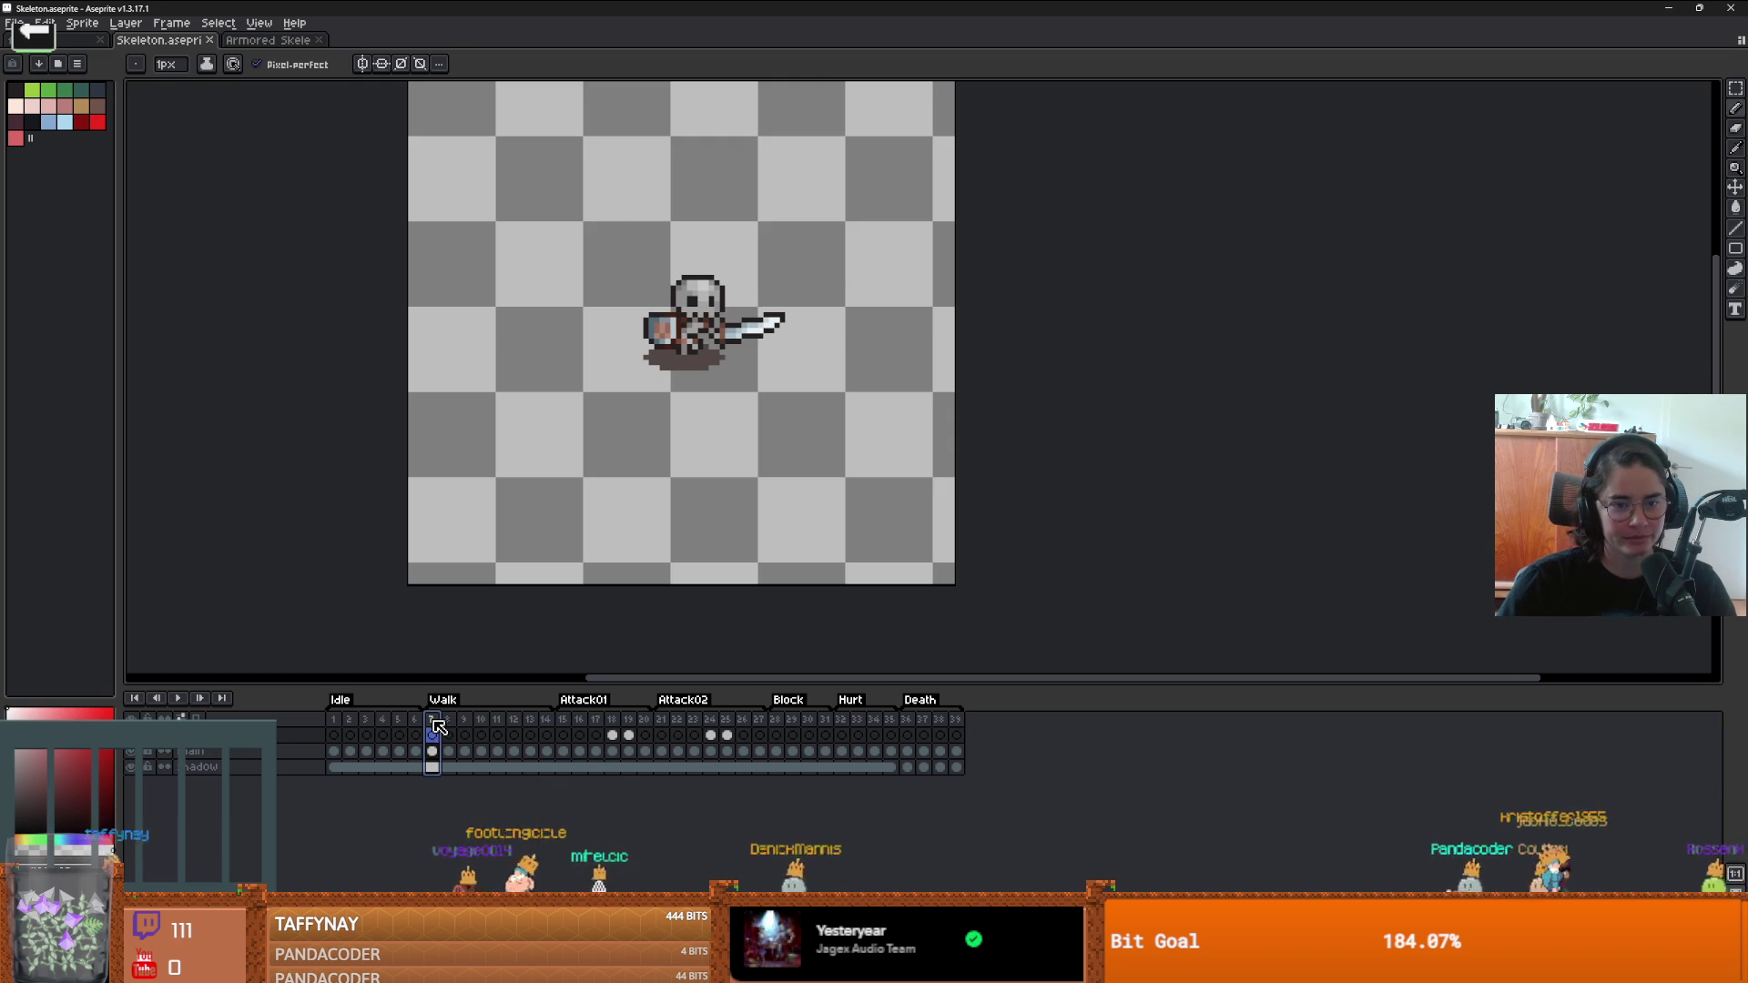
drag(439, 726, 743, 728)
scroll(714, 421, up, 1)
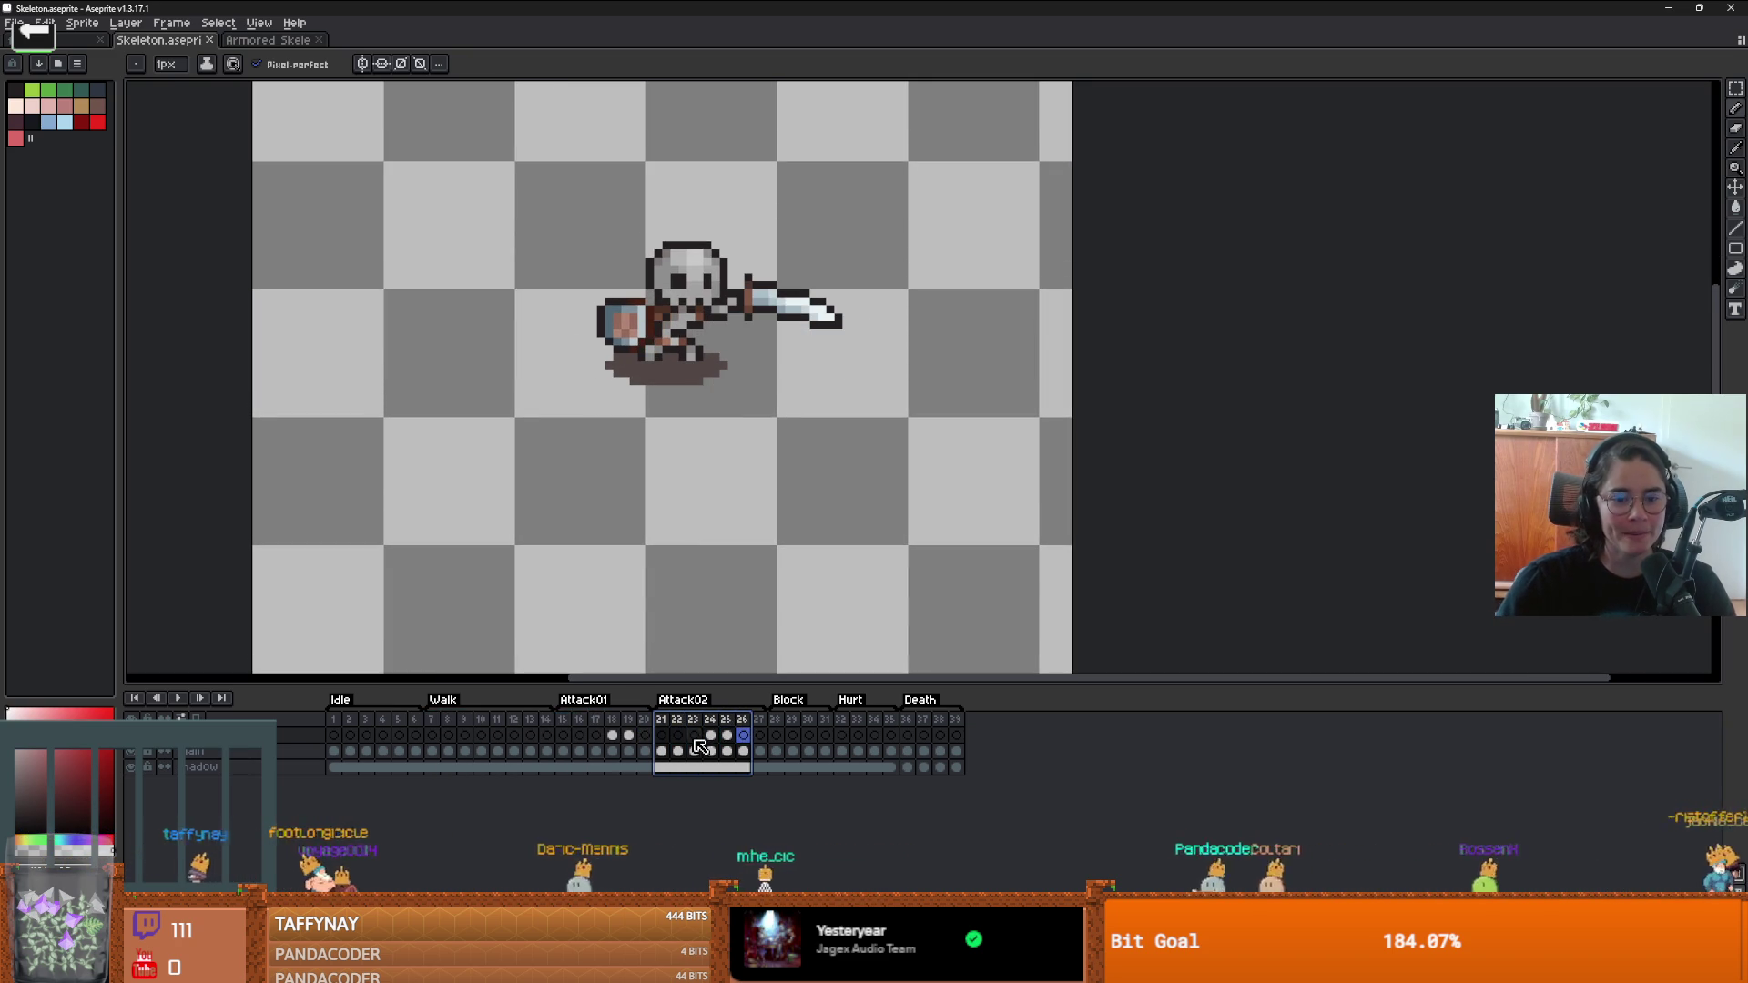
drag(334, 735, 416, 735)
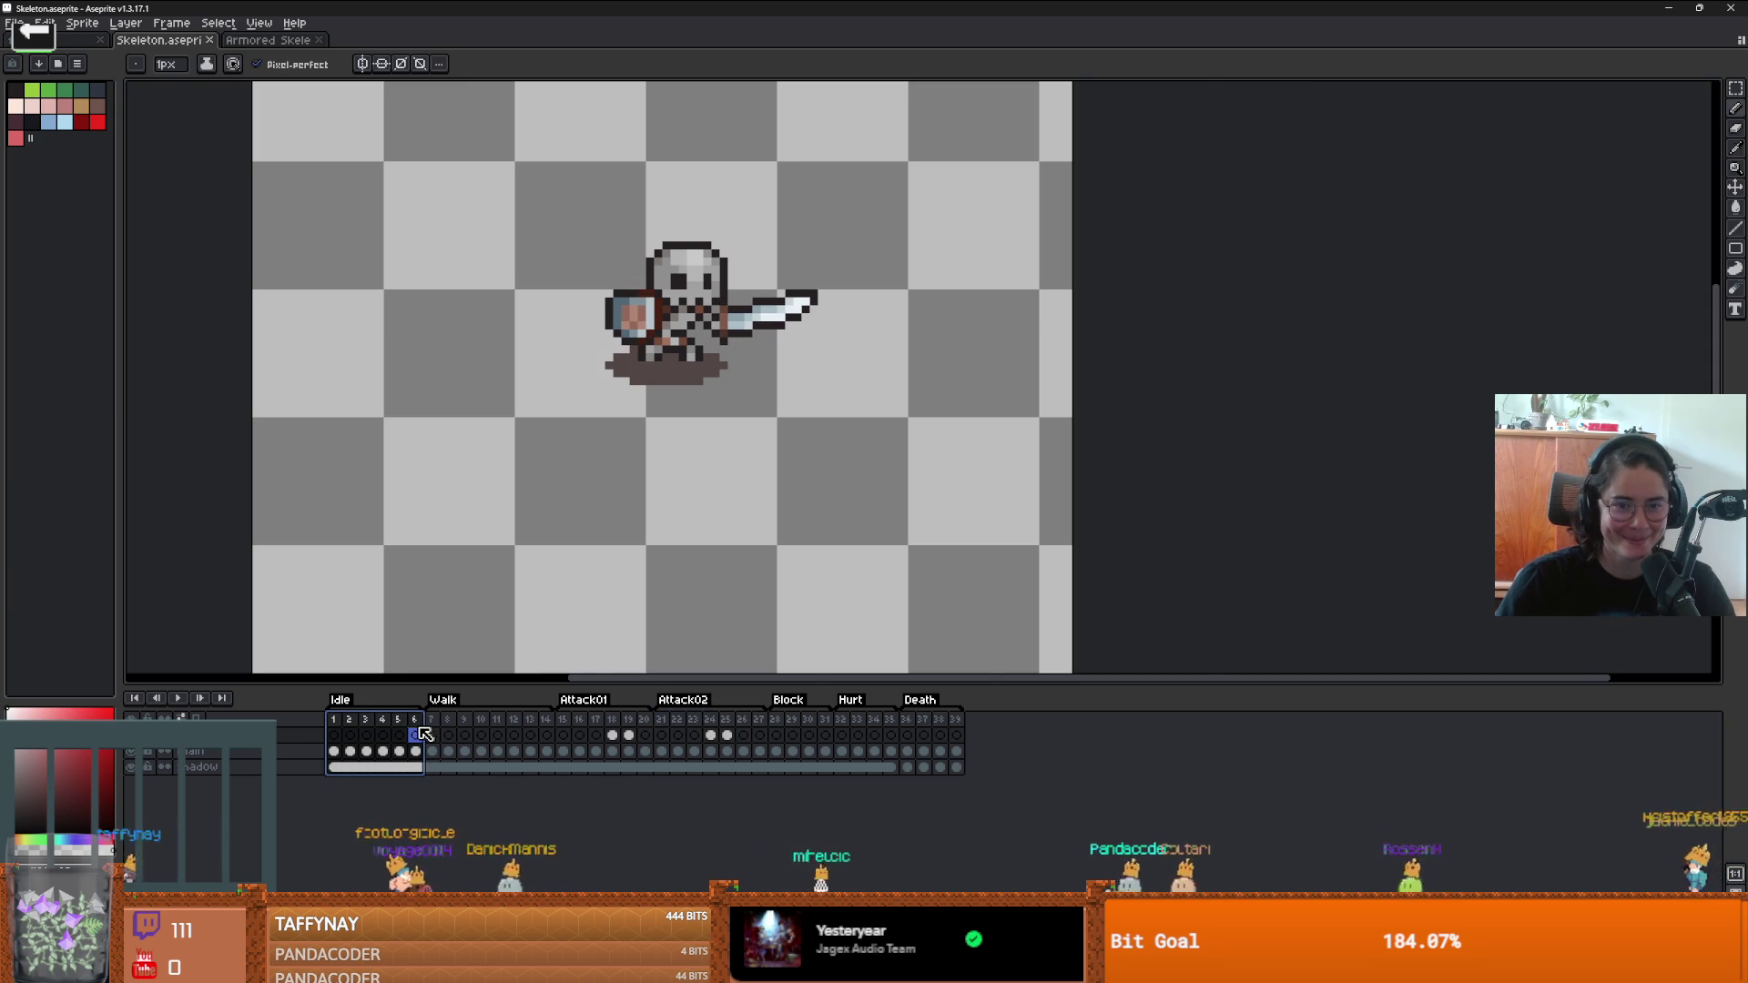
scroll(673, 380, up, 1)
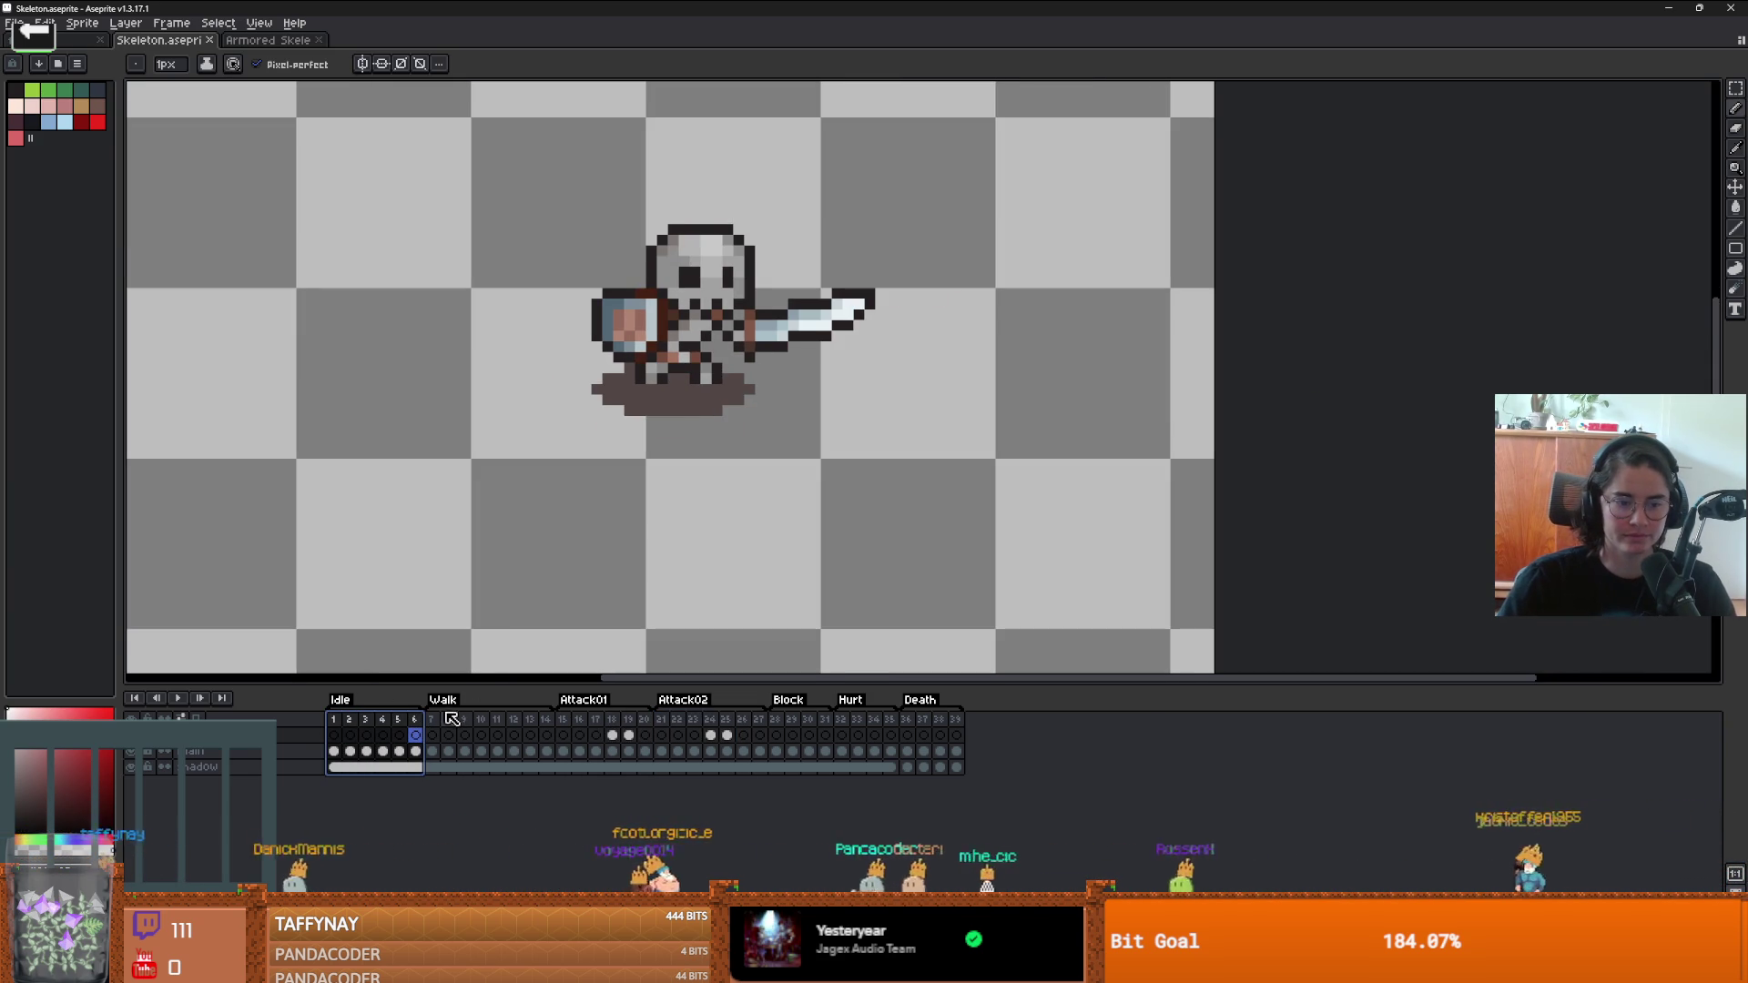
drag(431, 719, 640, 725)
click(610, 726)
scroll(640, 568, down, 3)
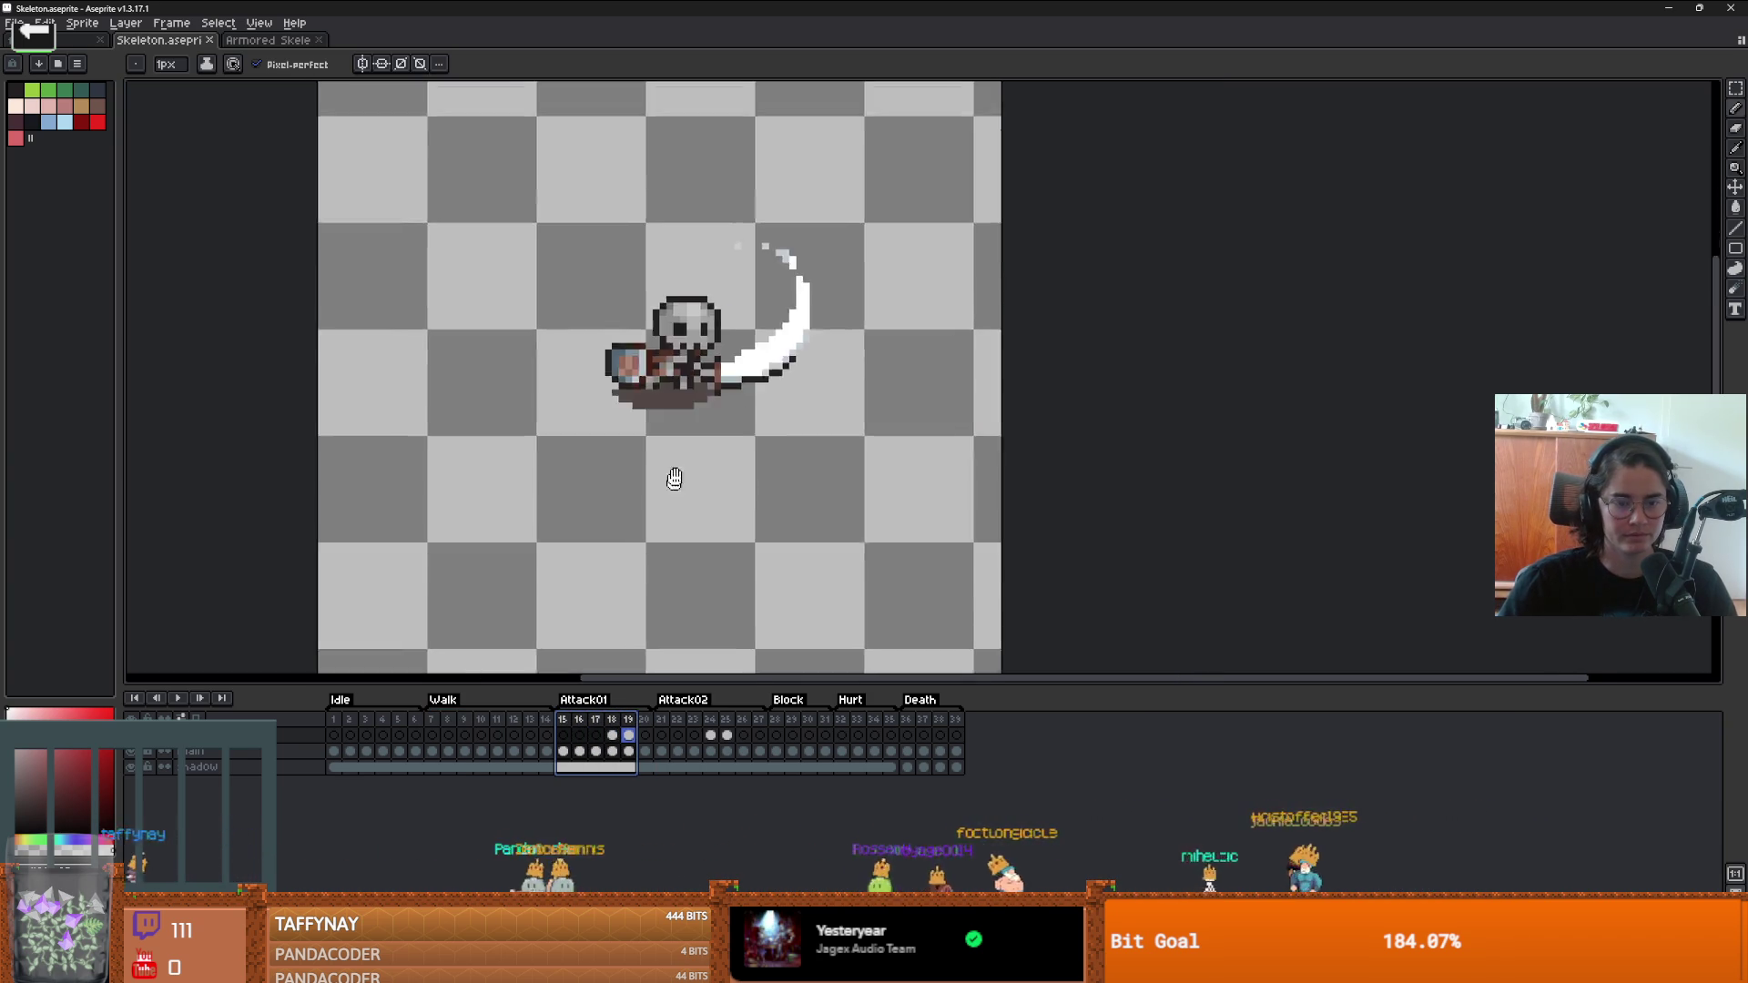
- Trim empty space from the canvas top, bottom and left edges until it measures 80×64
key(ctrl+alt+c)
drag(695, 531, 702, 453)
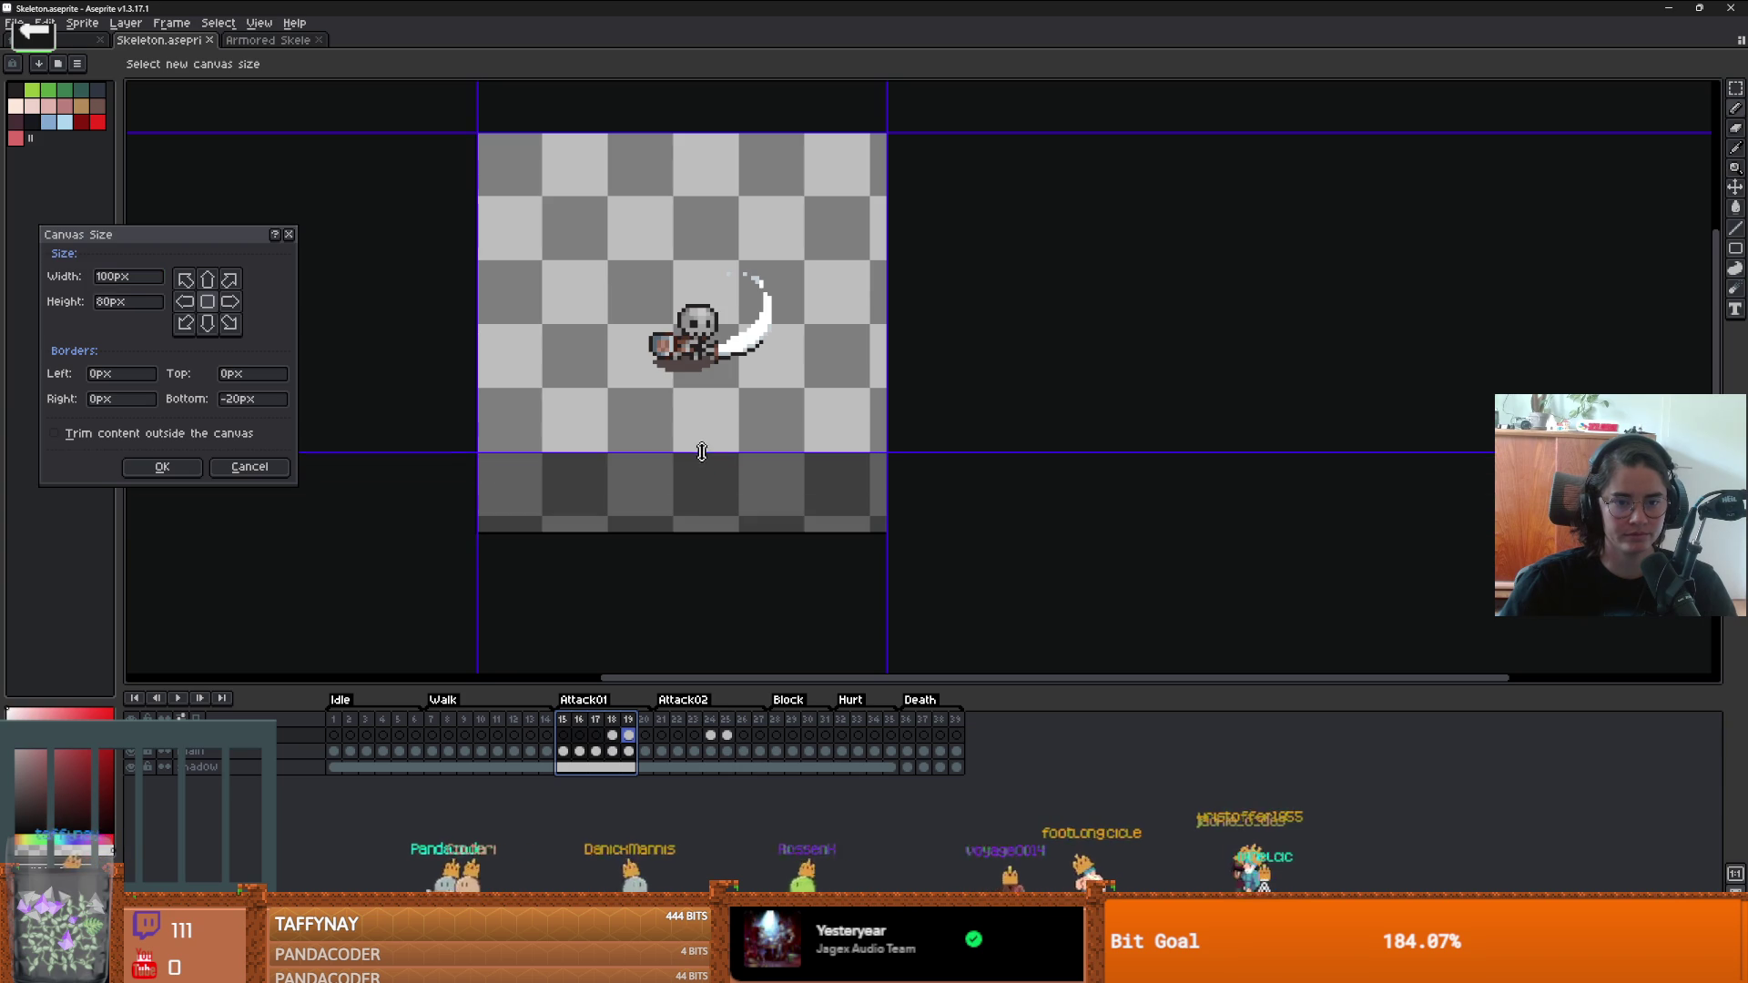
drag(740, 127, 739, 189)
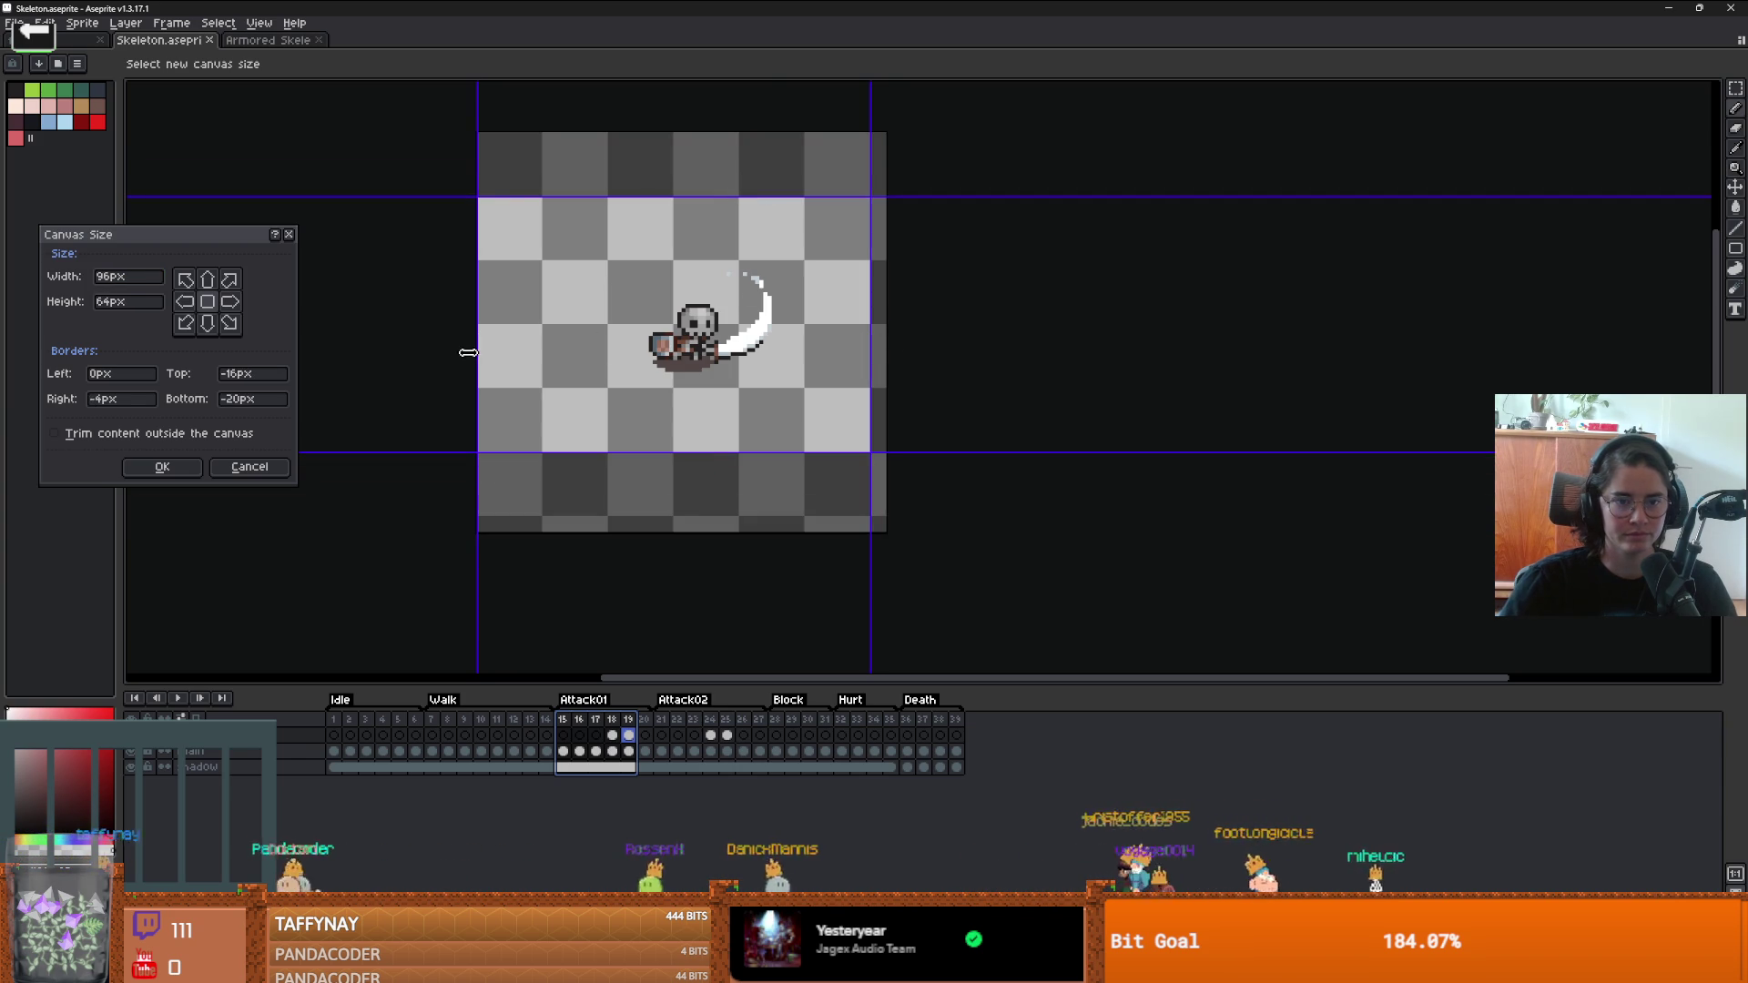
drag(478, 353, 541, 354)
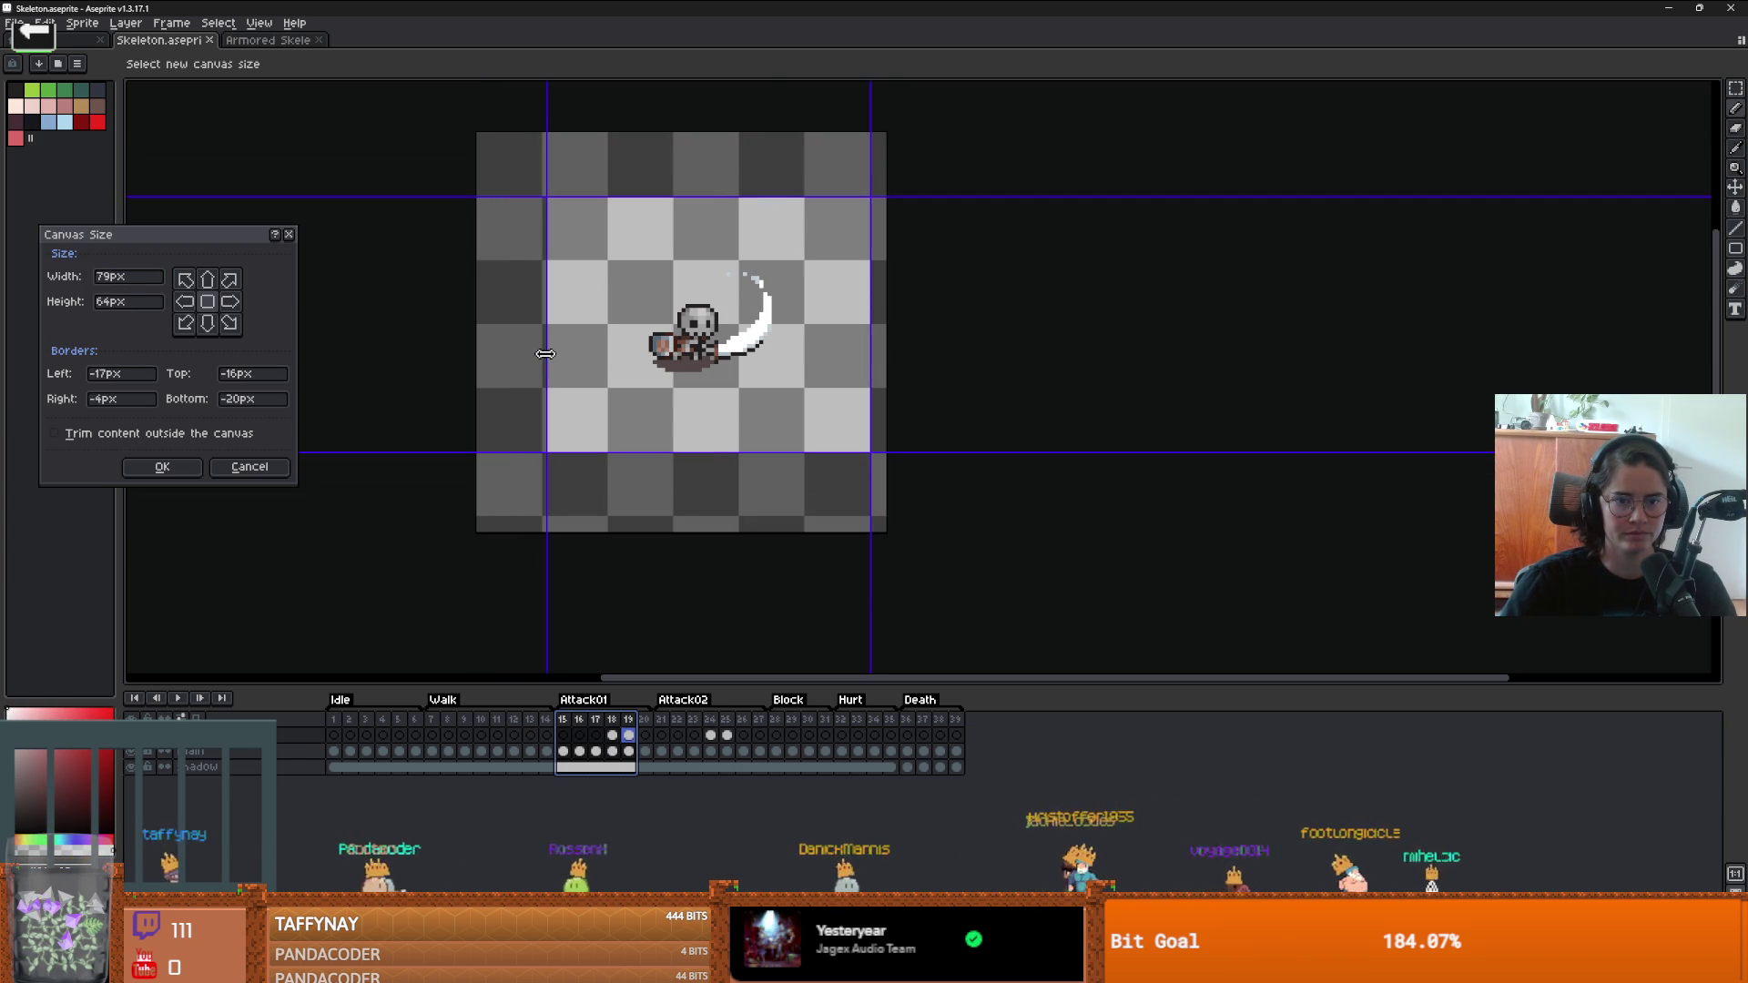
drag(545, 353, 544, 354)
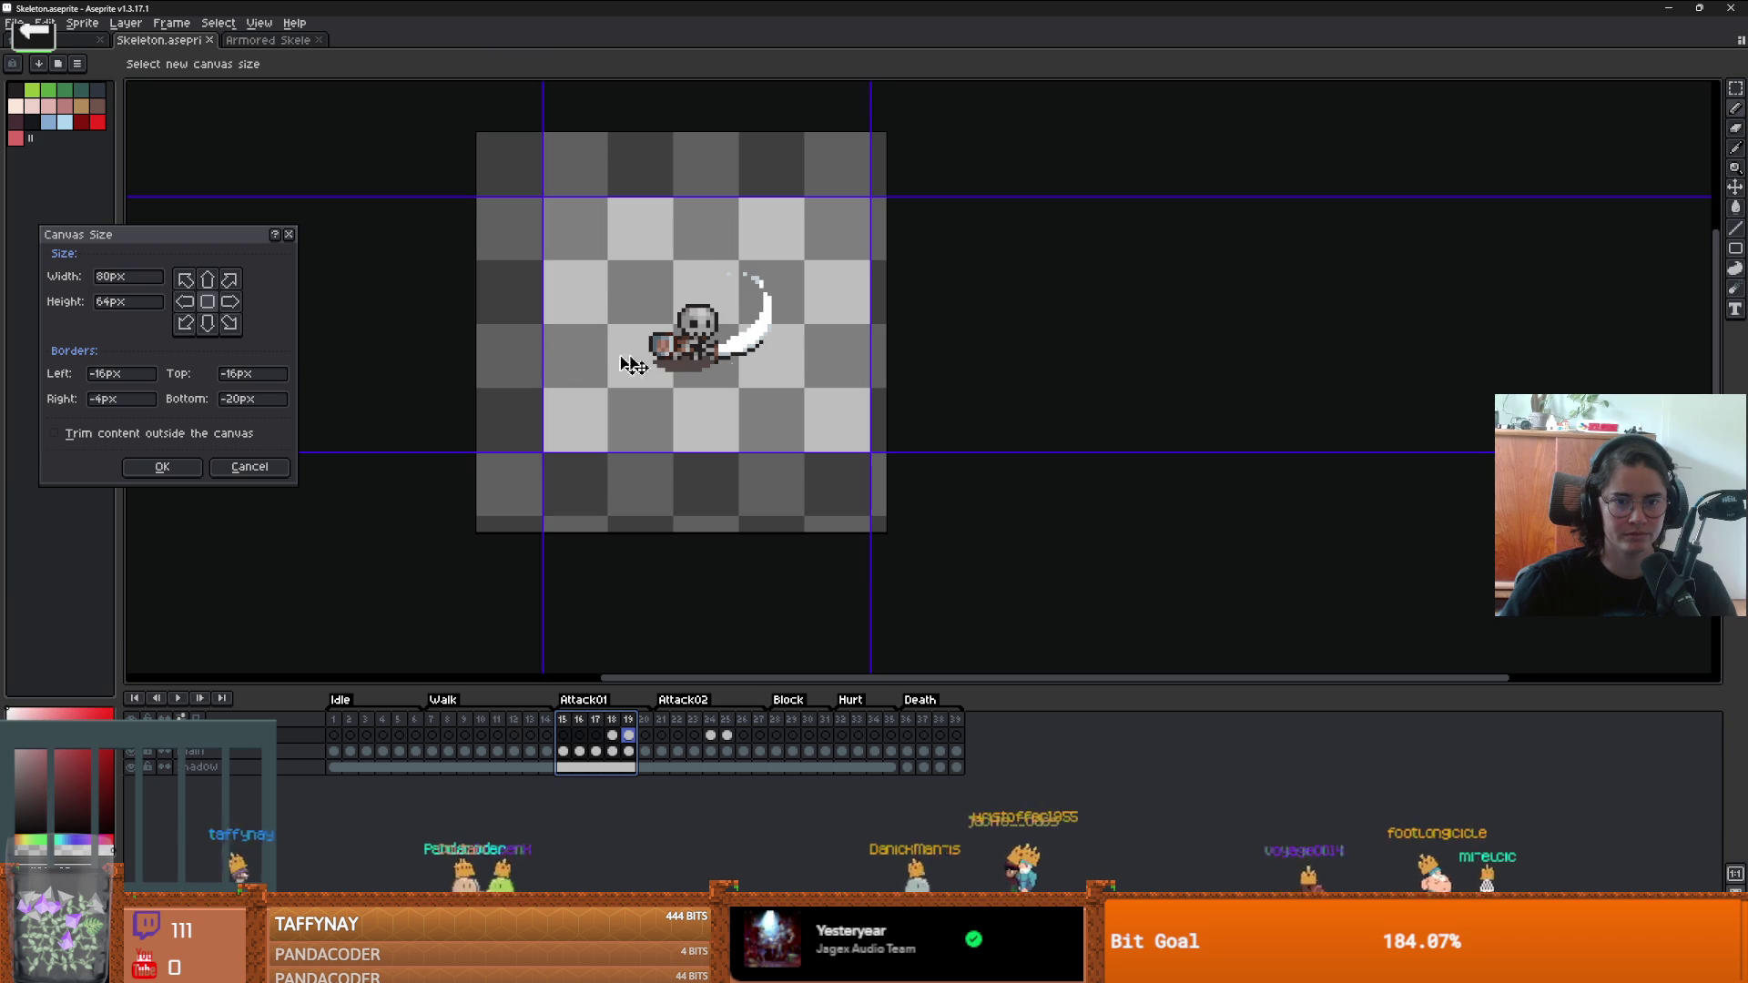
key(Return)
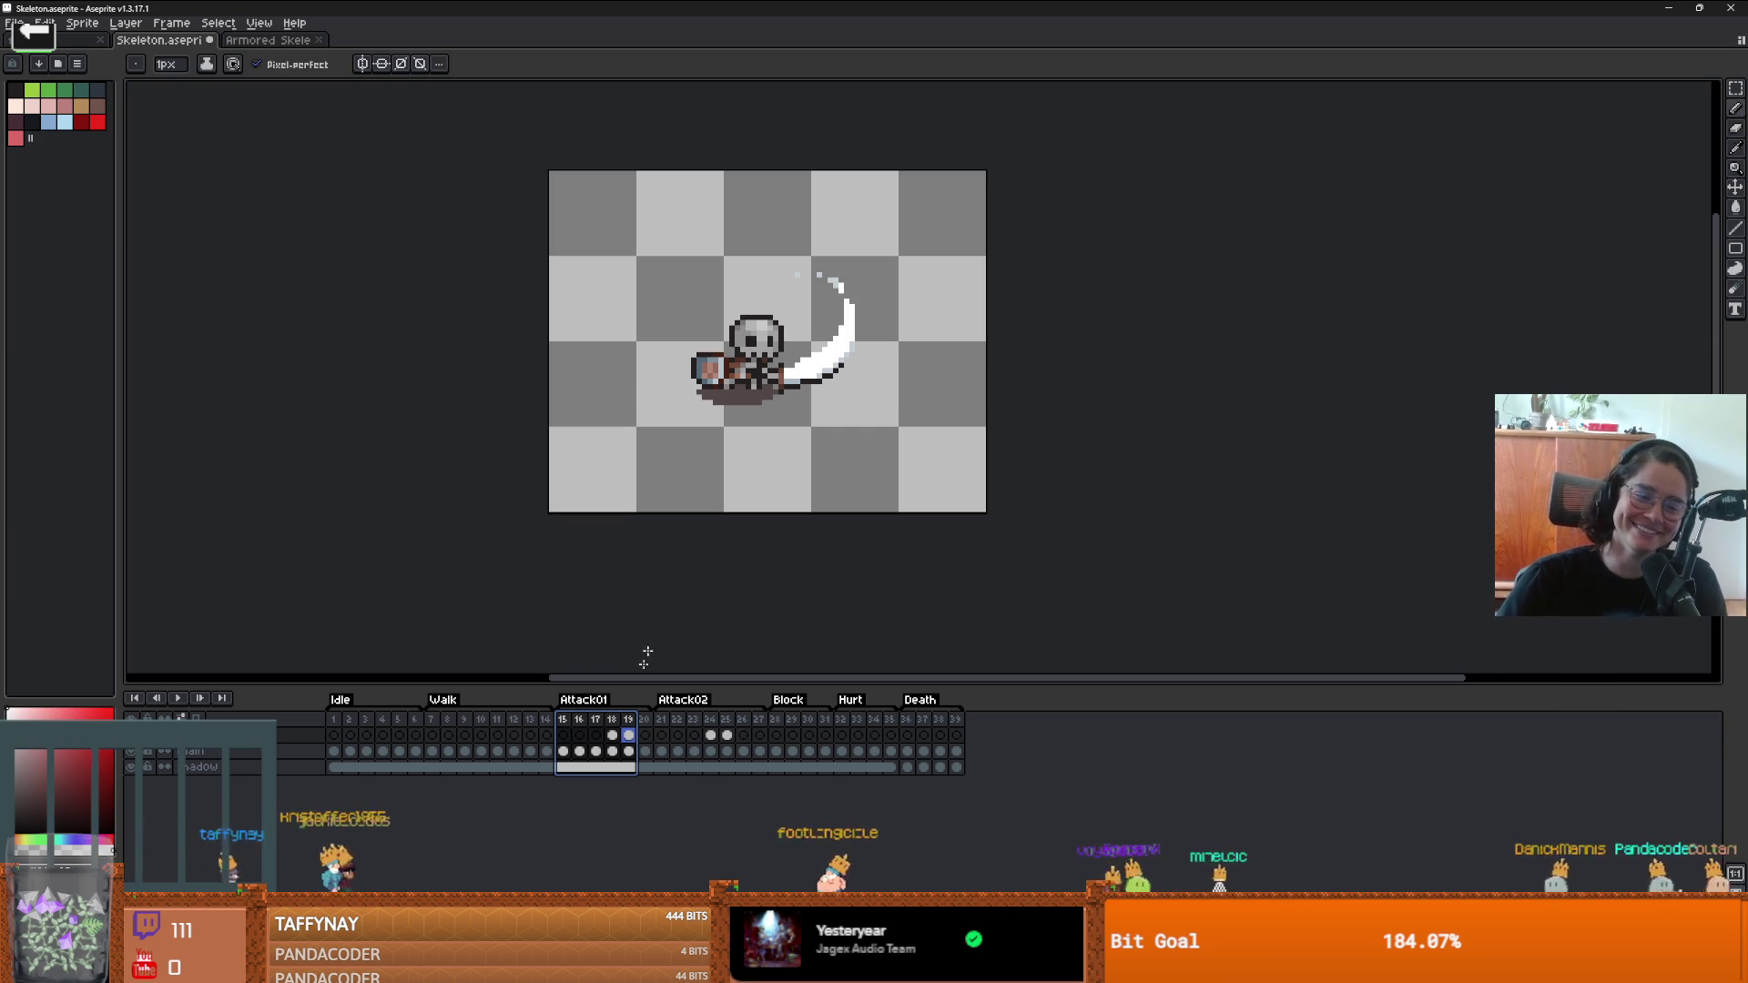
- Select frame 15 and zoom around its sword pose
click(562, 720)
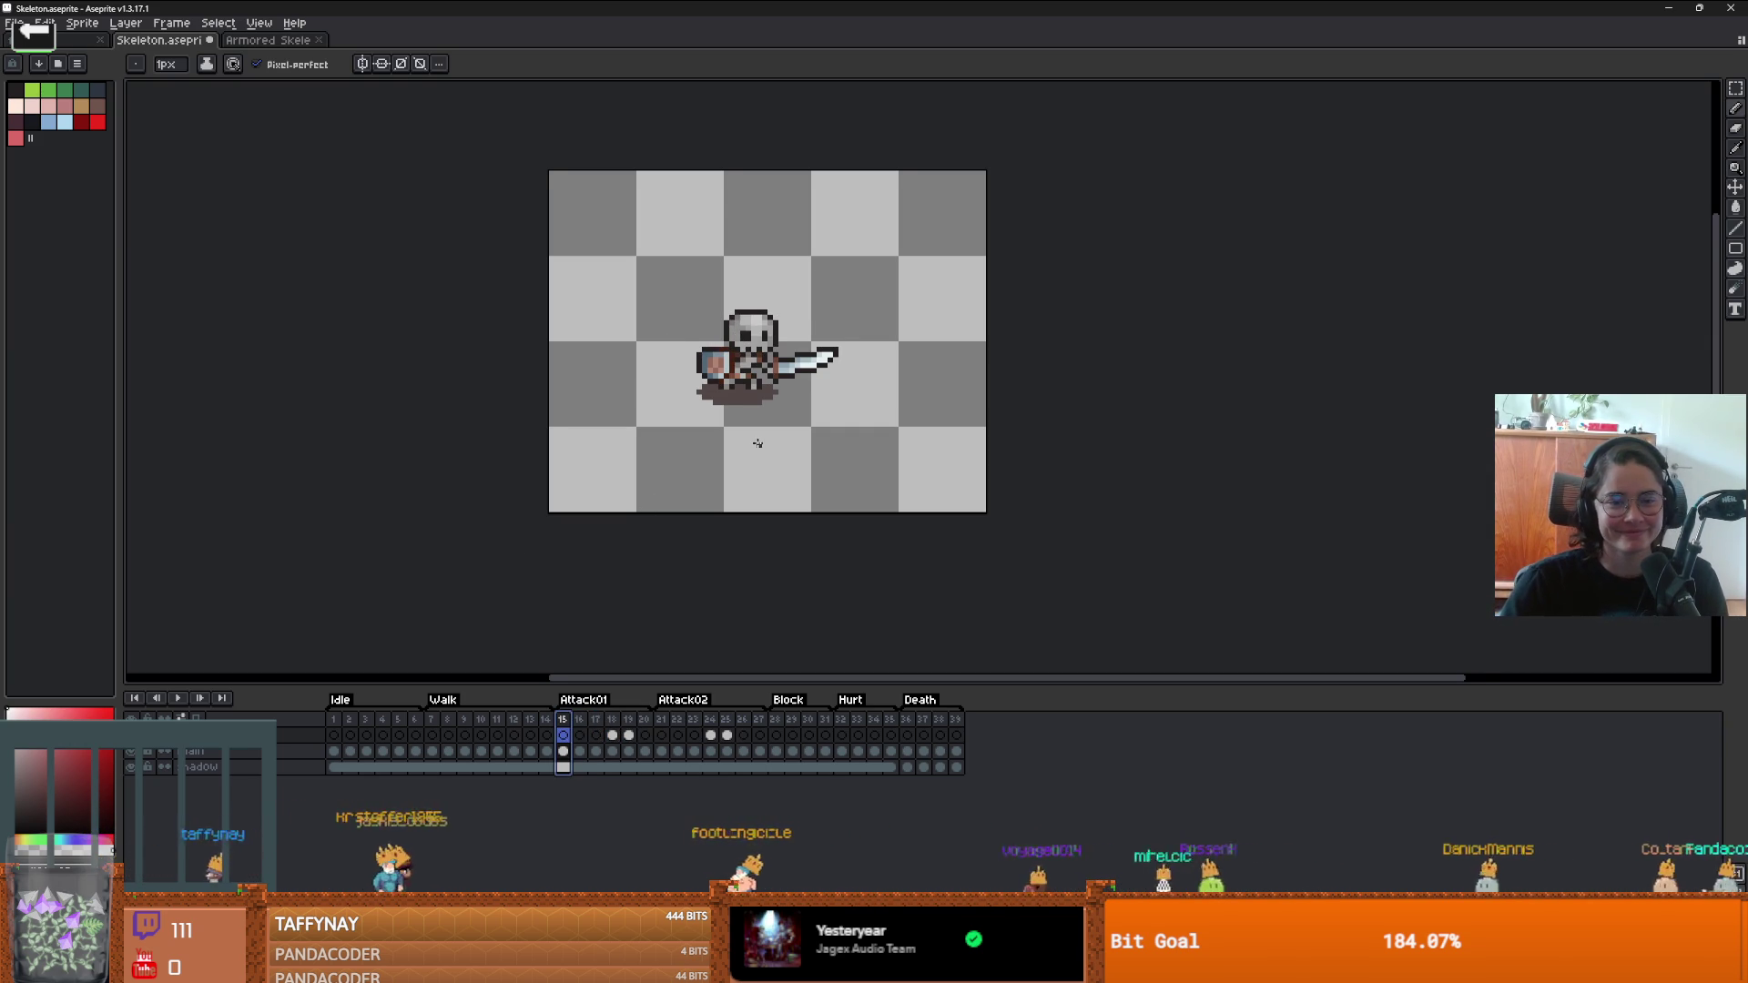
scroll(757, 444, up, 1)
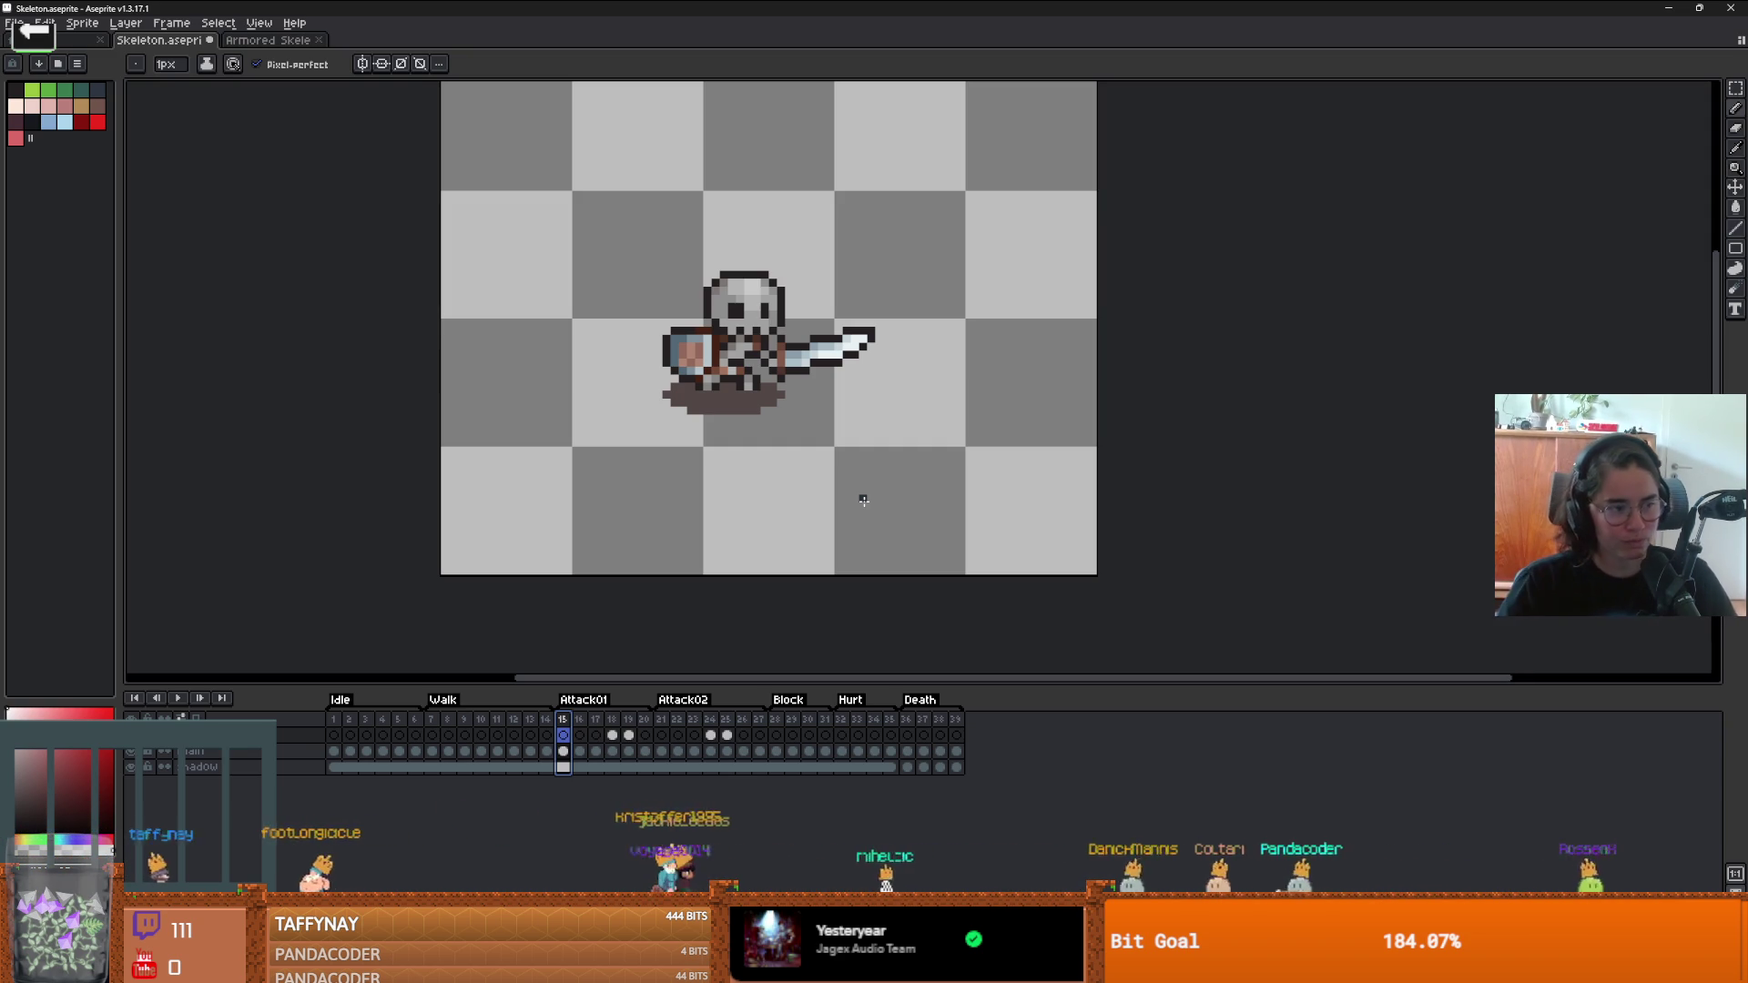
scroll(733, 528, down, 1)
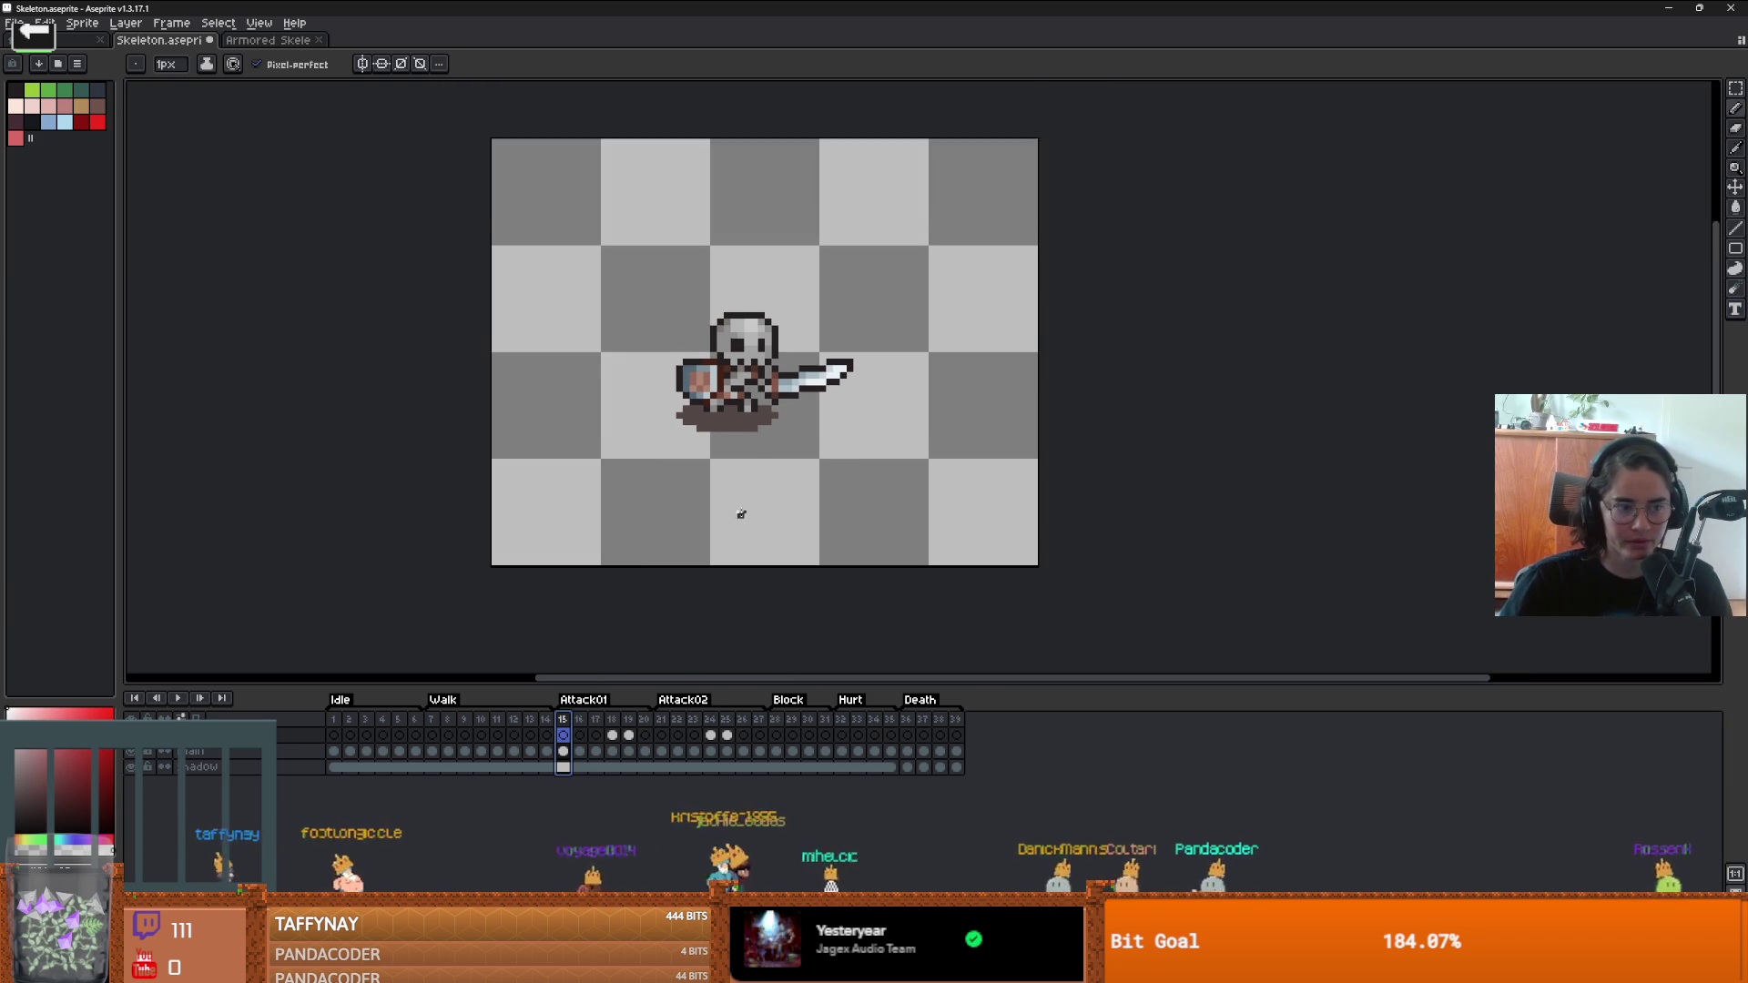
scroll(828, 395, down, 1)
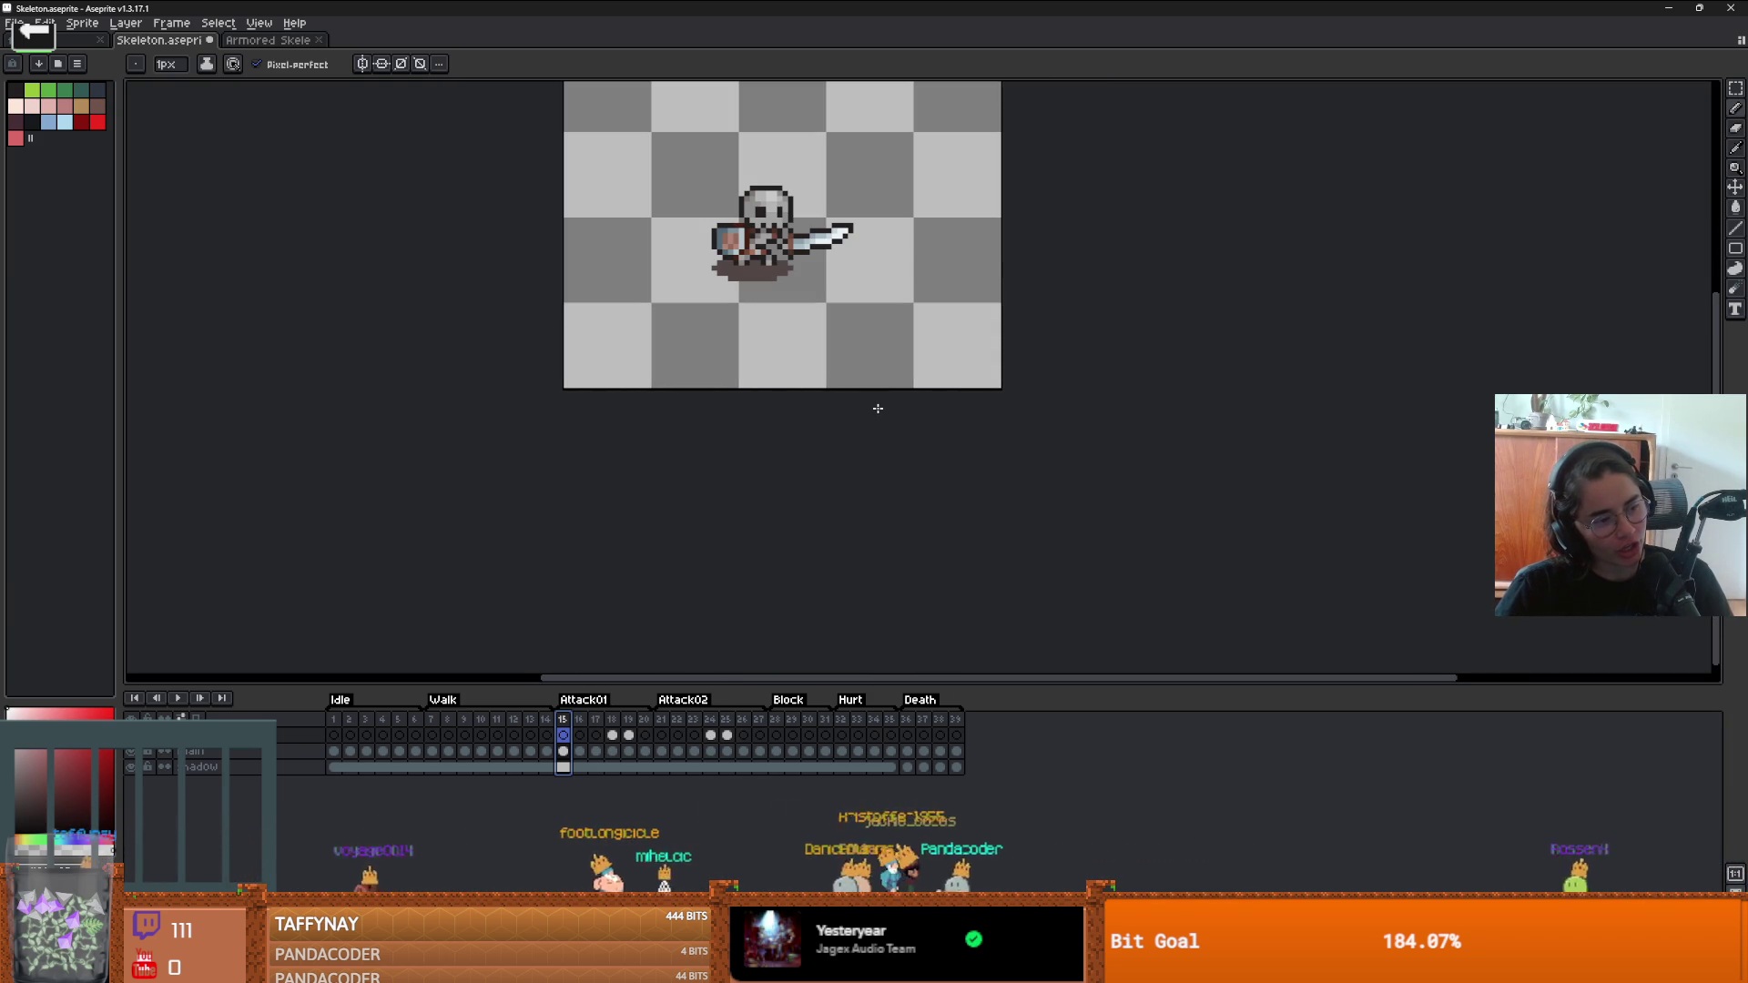
scroll(878, 406, down, 1)
scroll(880, 387, down, 1)
scroll(882, 377, up, 1)
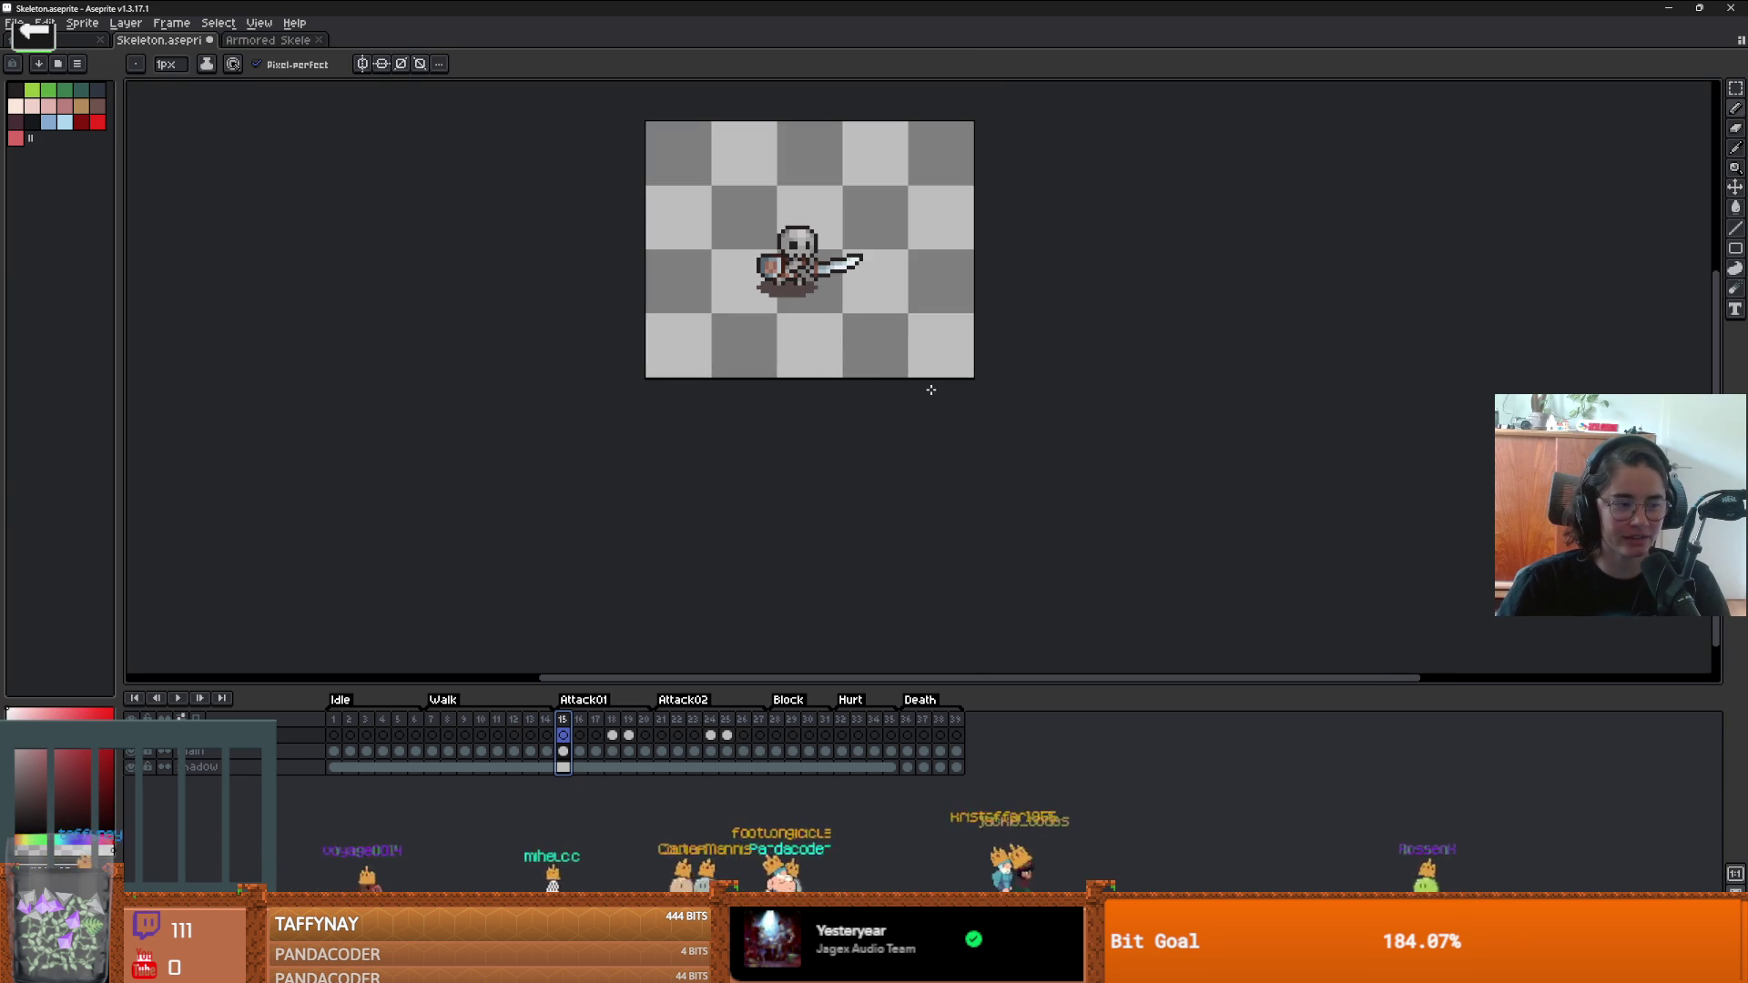
- Set the canvas height to 128 px in Canvas Size
key(ctrl+alt+c)
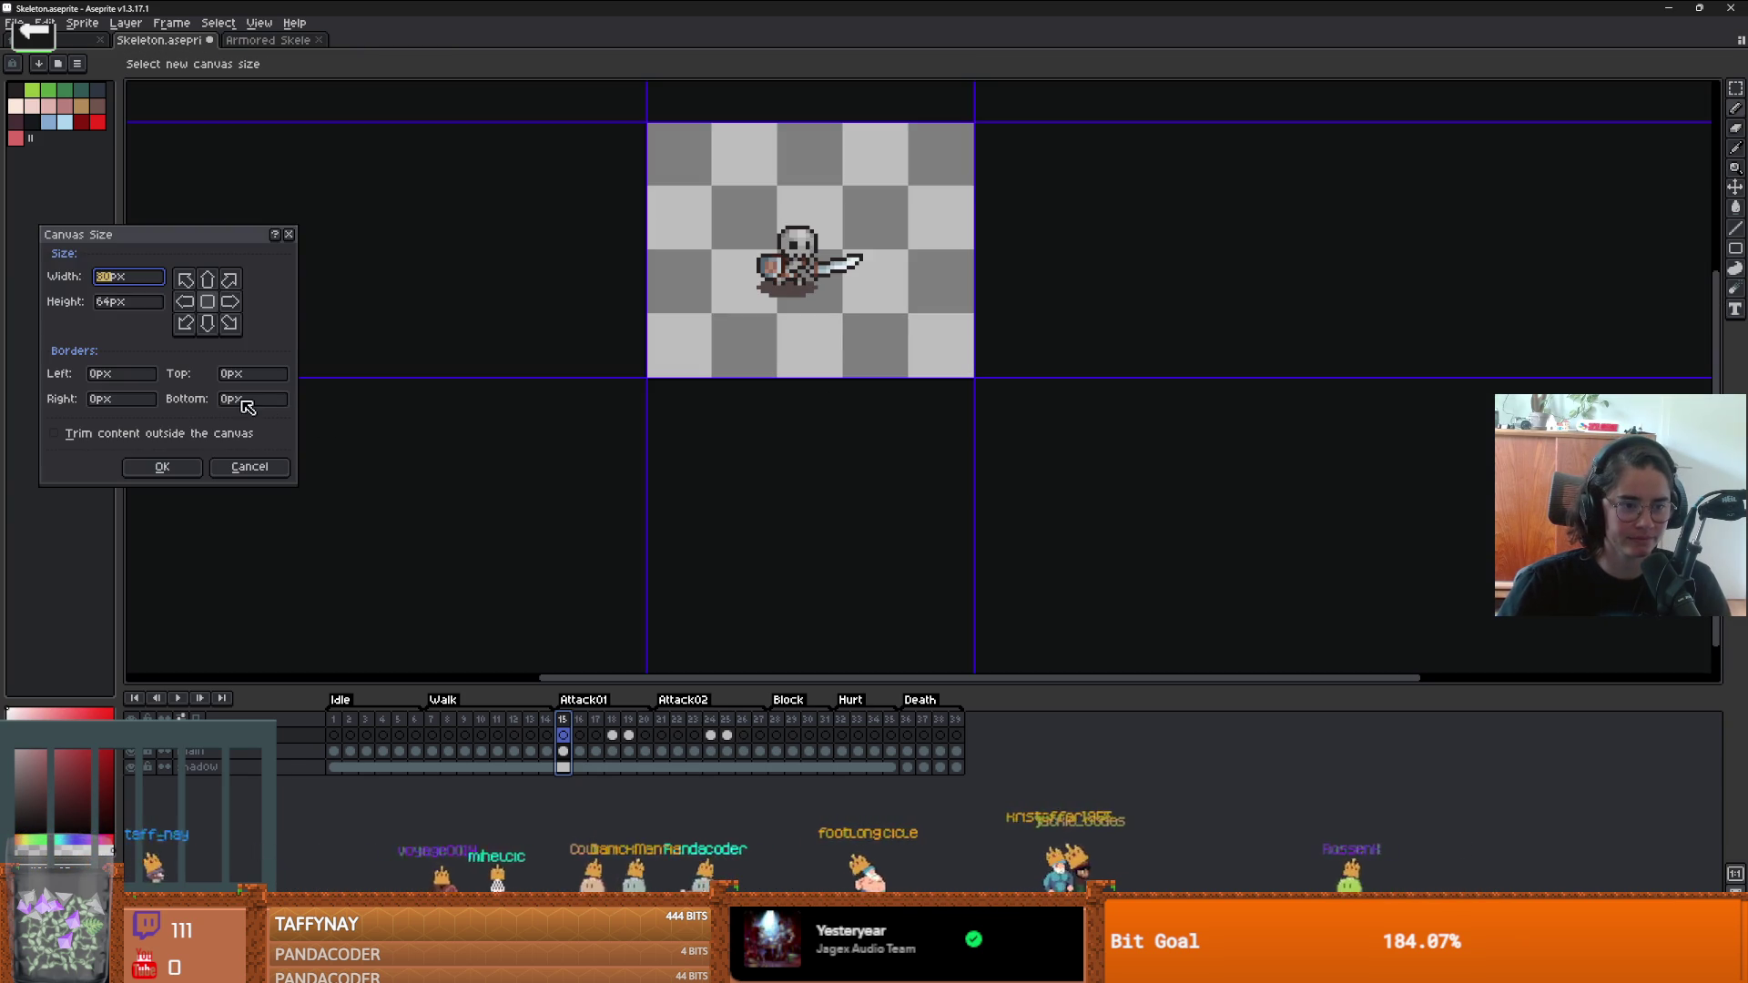
click(231, 401)
click(121, 304)
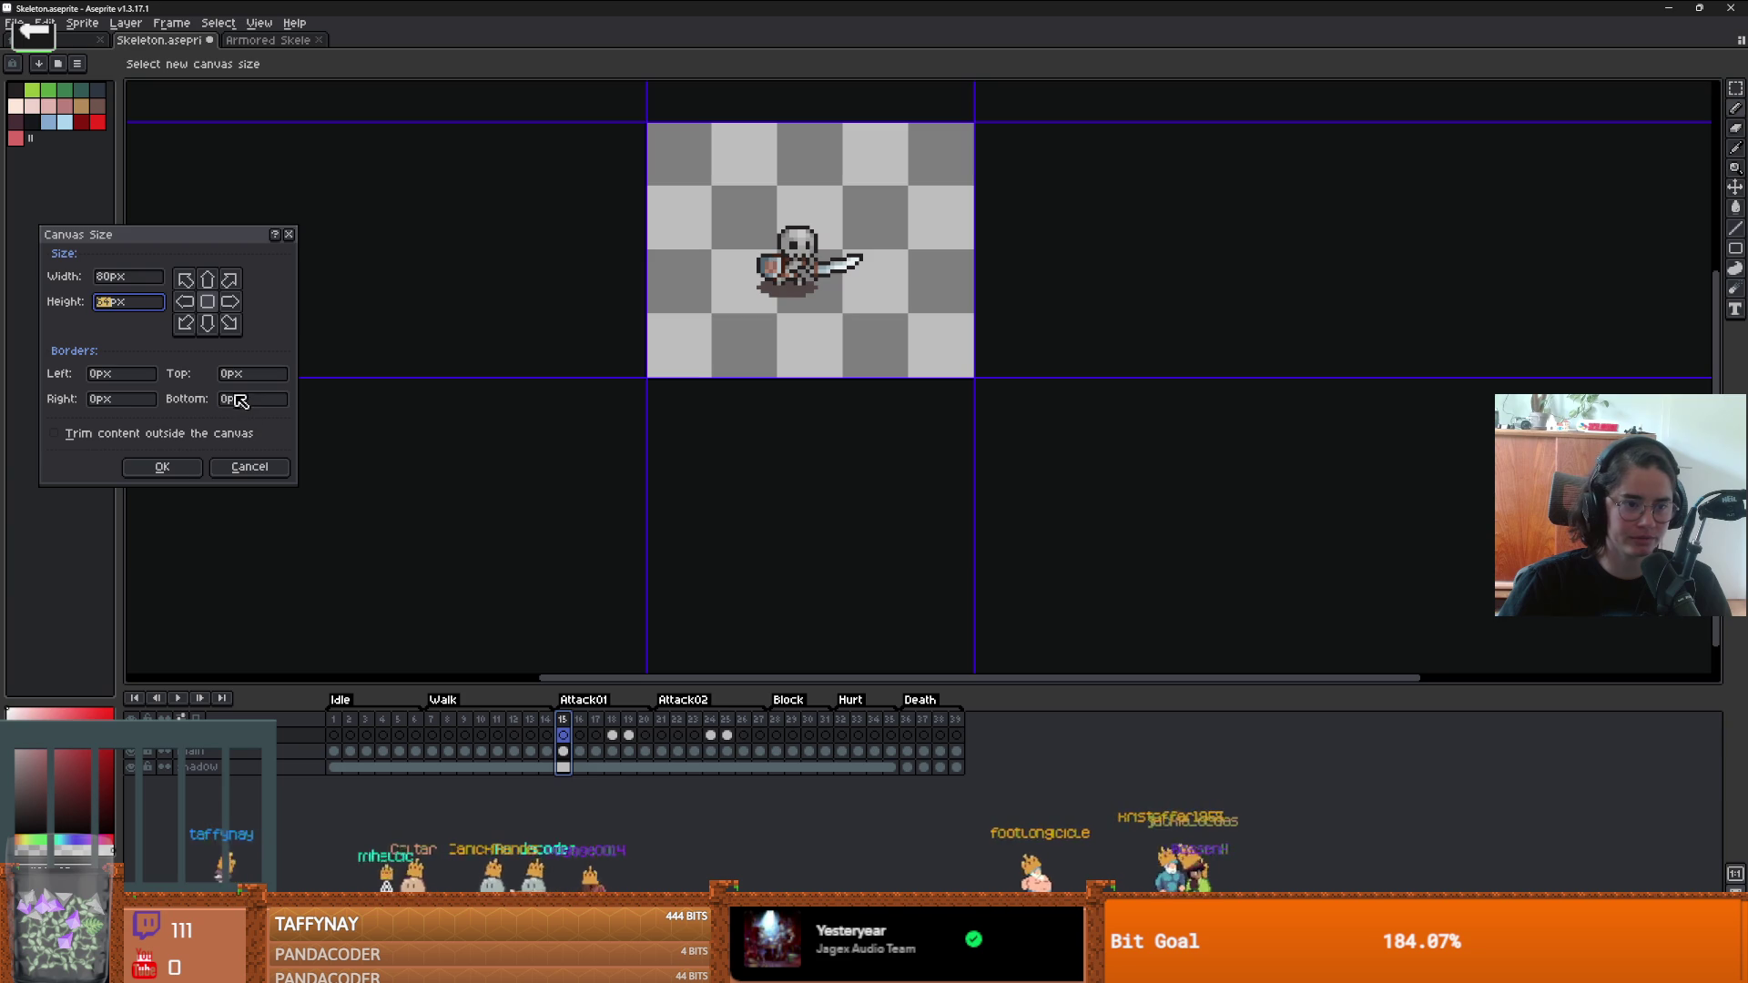
text(128)
key(Return)
scroll(772, 477, up, 3)
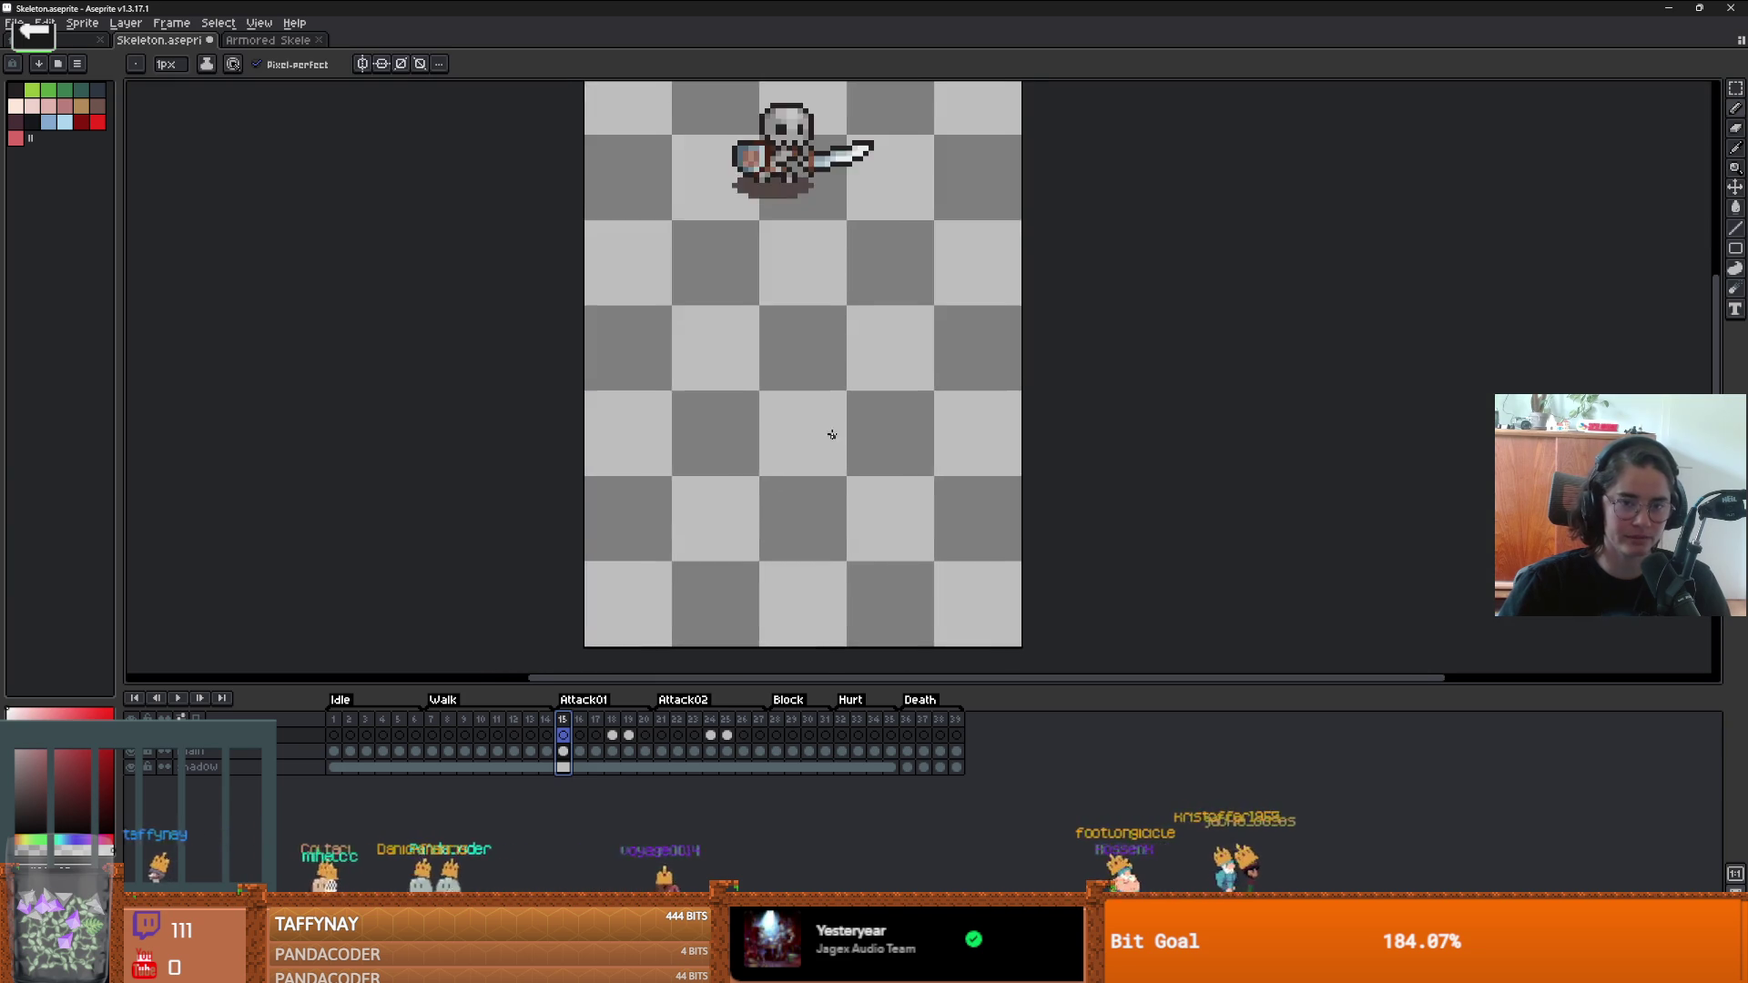
scroll(762, 412, down, 2)
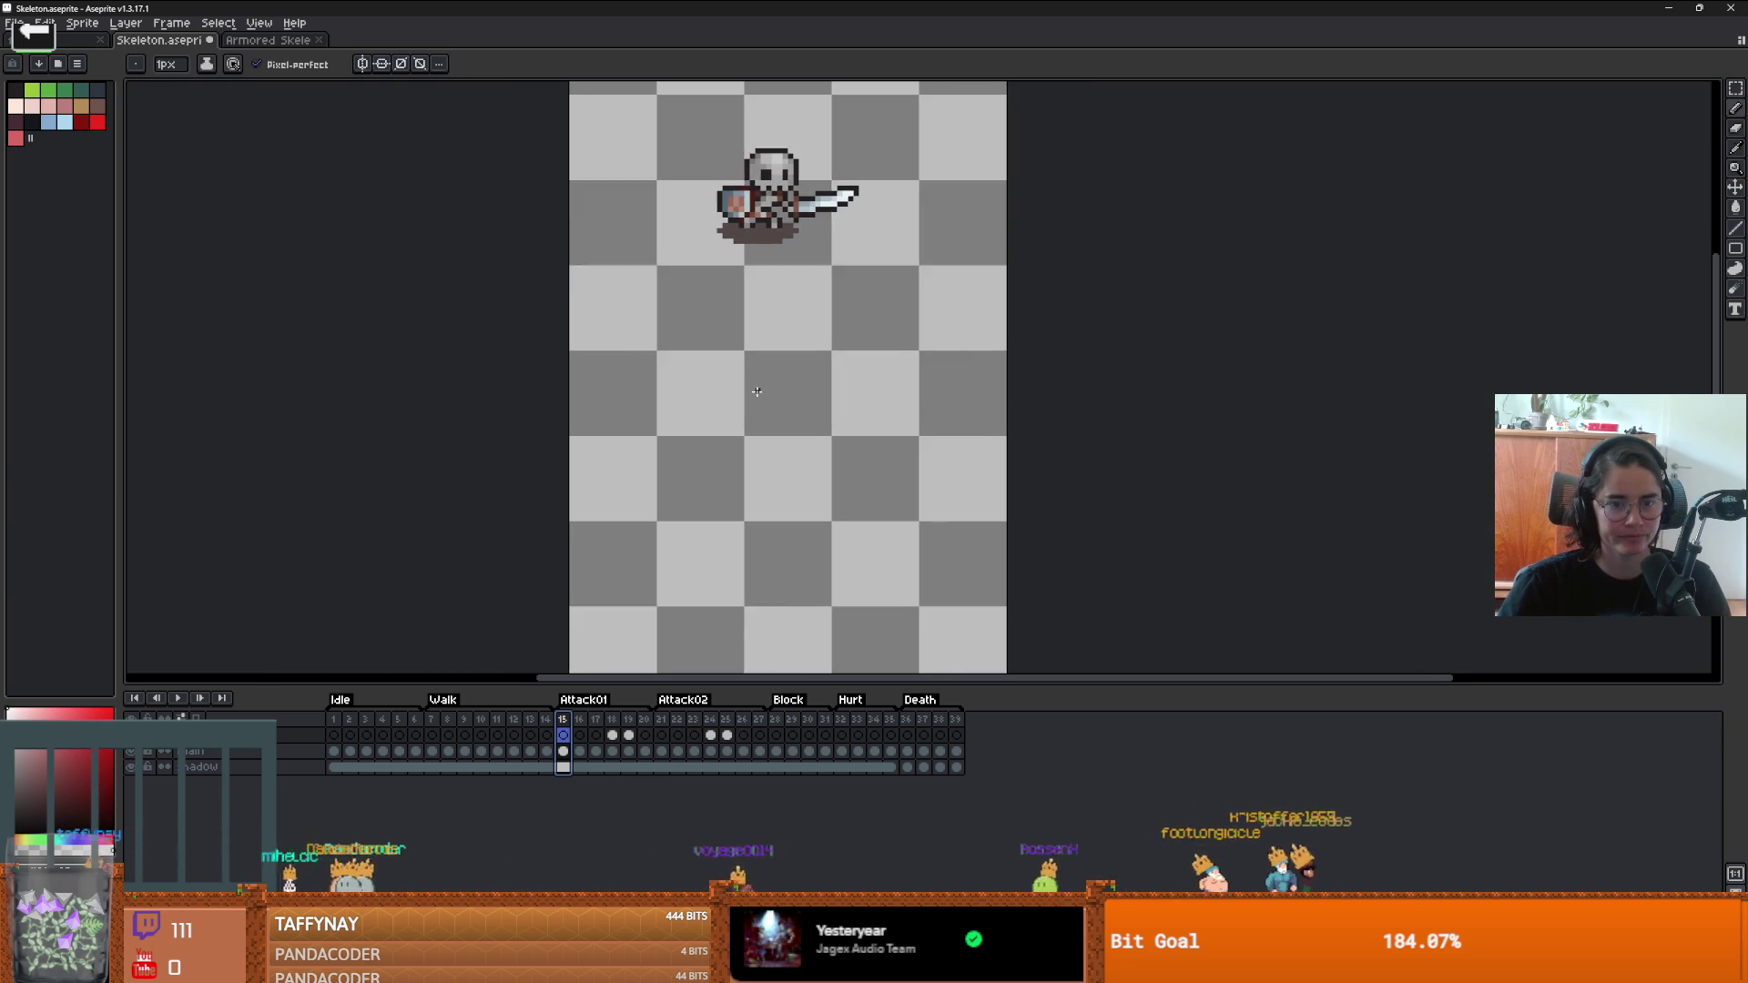
- Set the grid cell width and height to 64 pixels to split the canvas into top and bottom halves
click(260, 26)
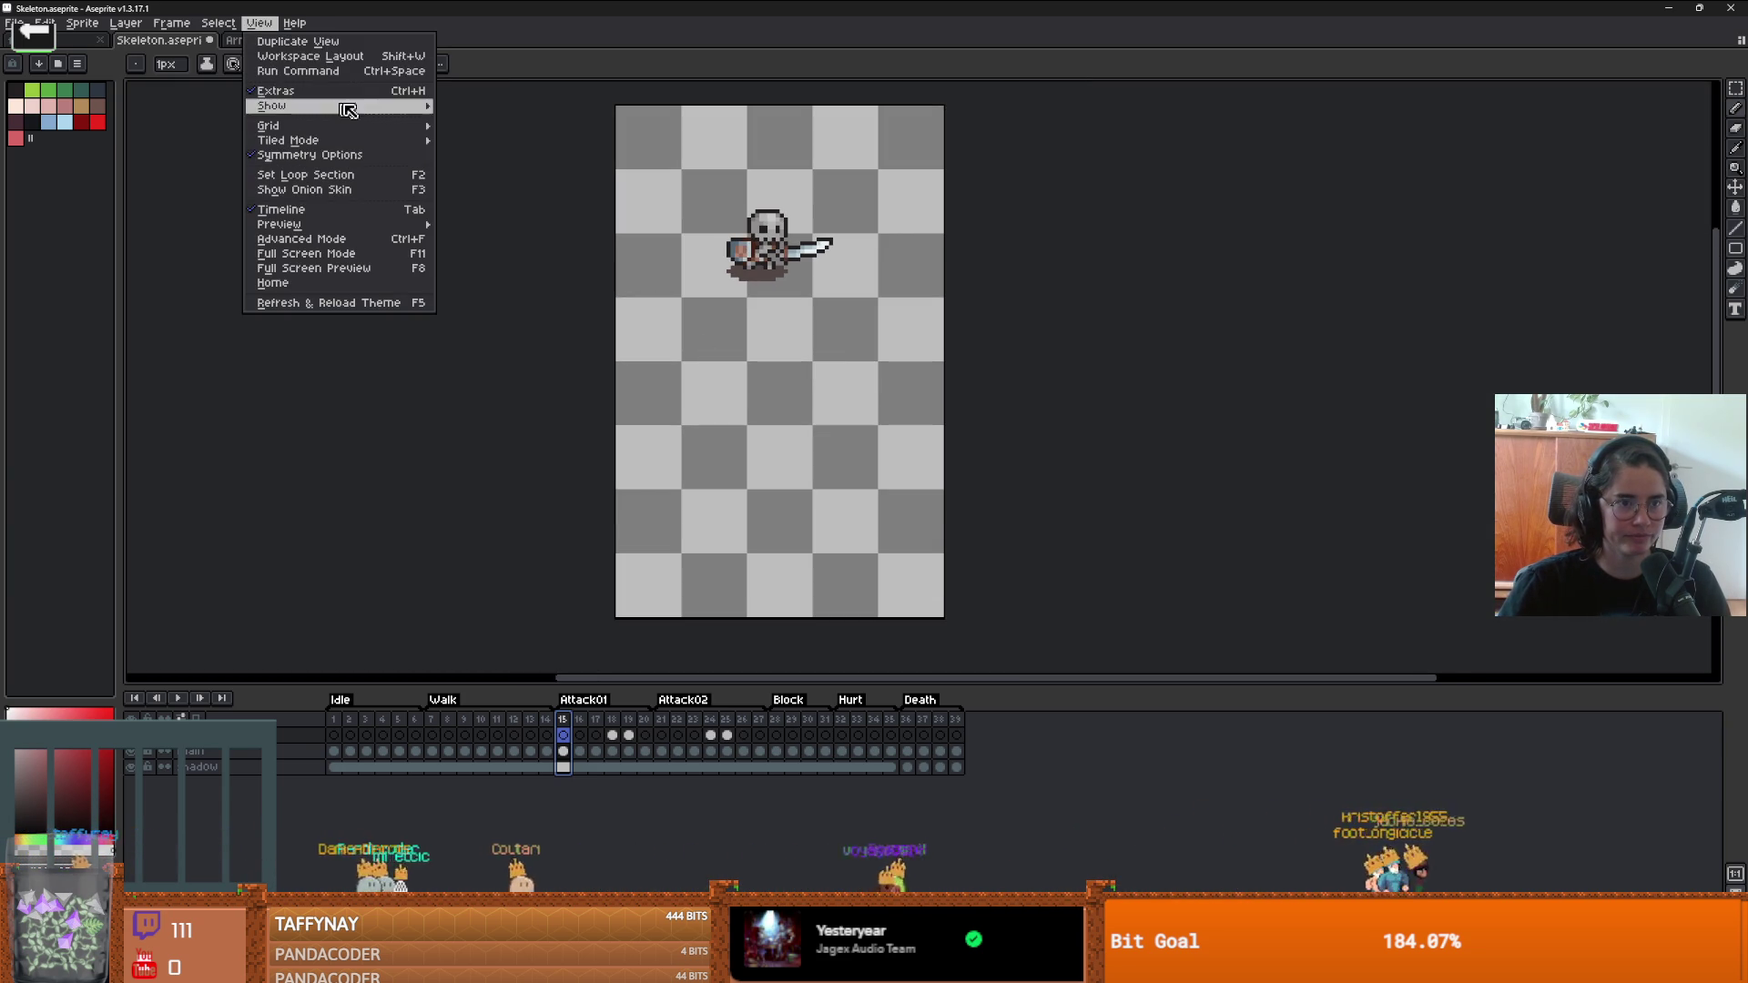
mouse_move(344, 148)
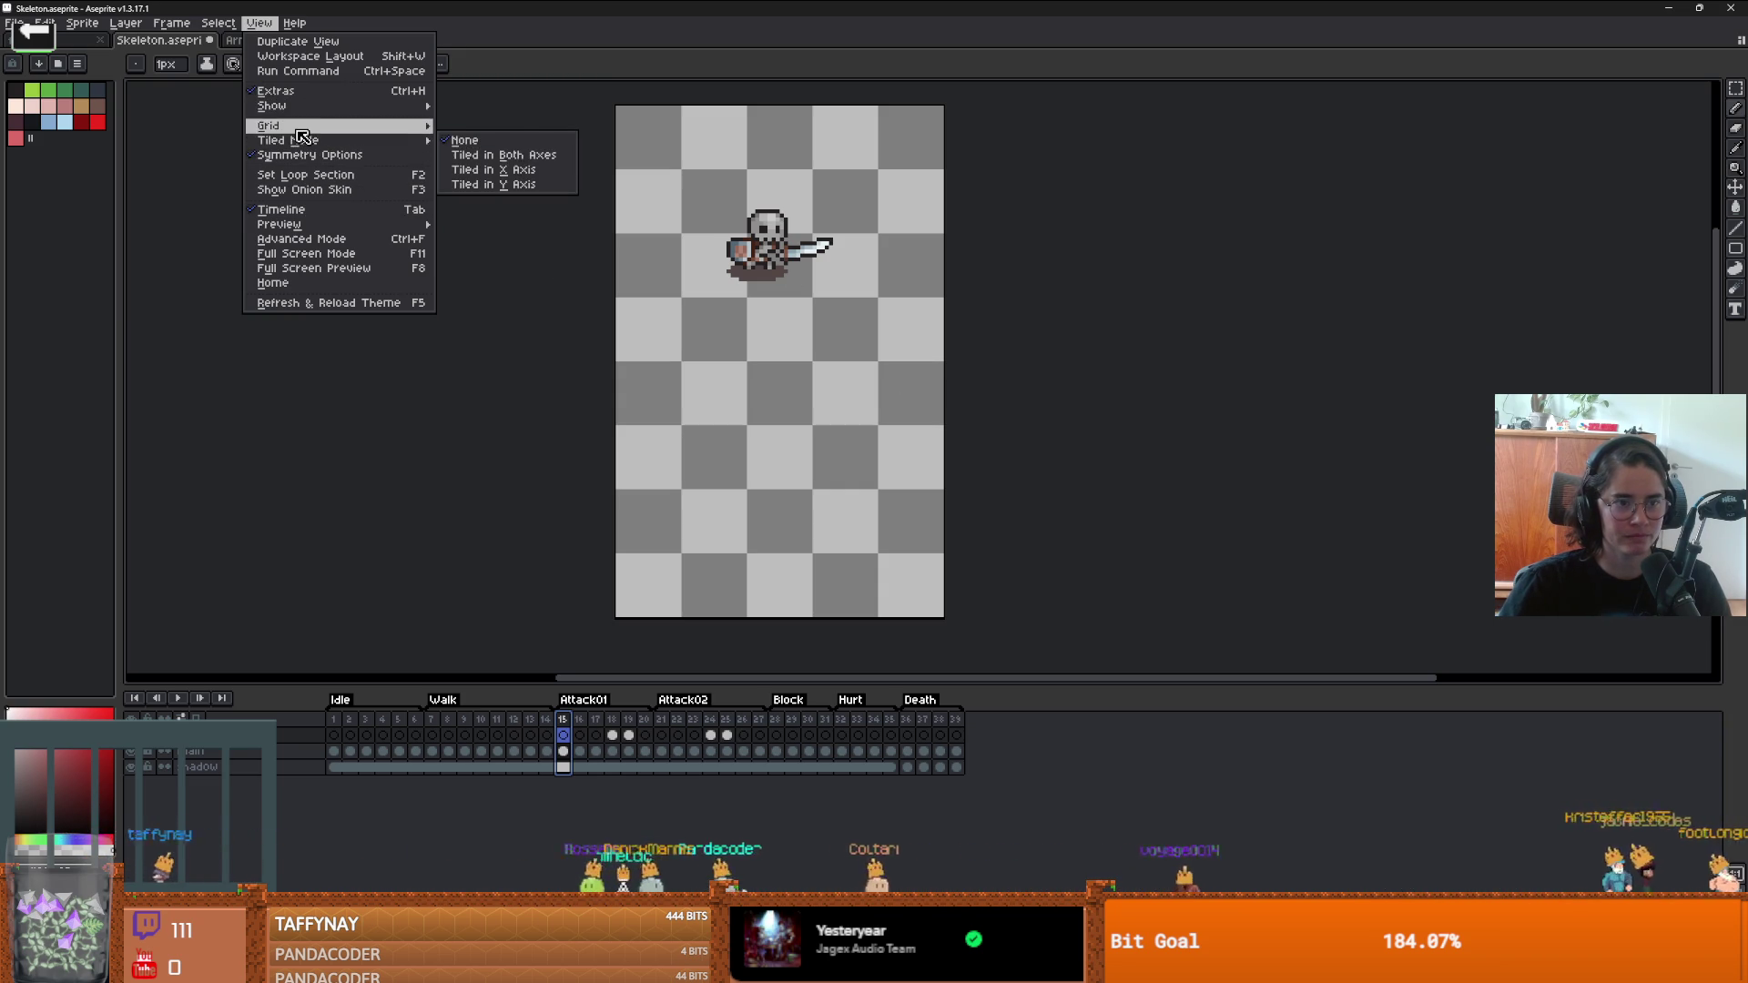
mouse_move(301, 126)
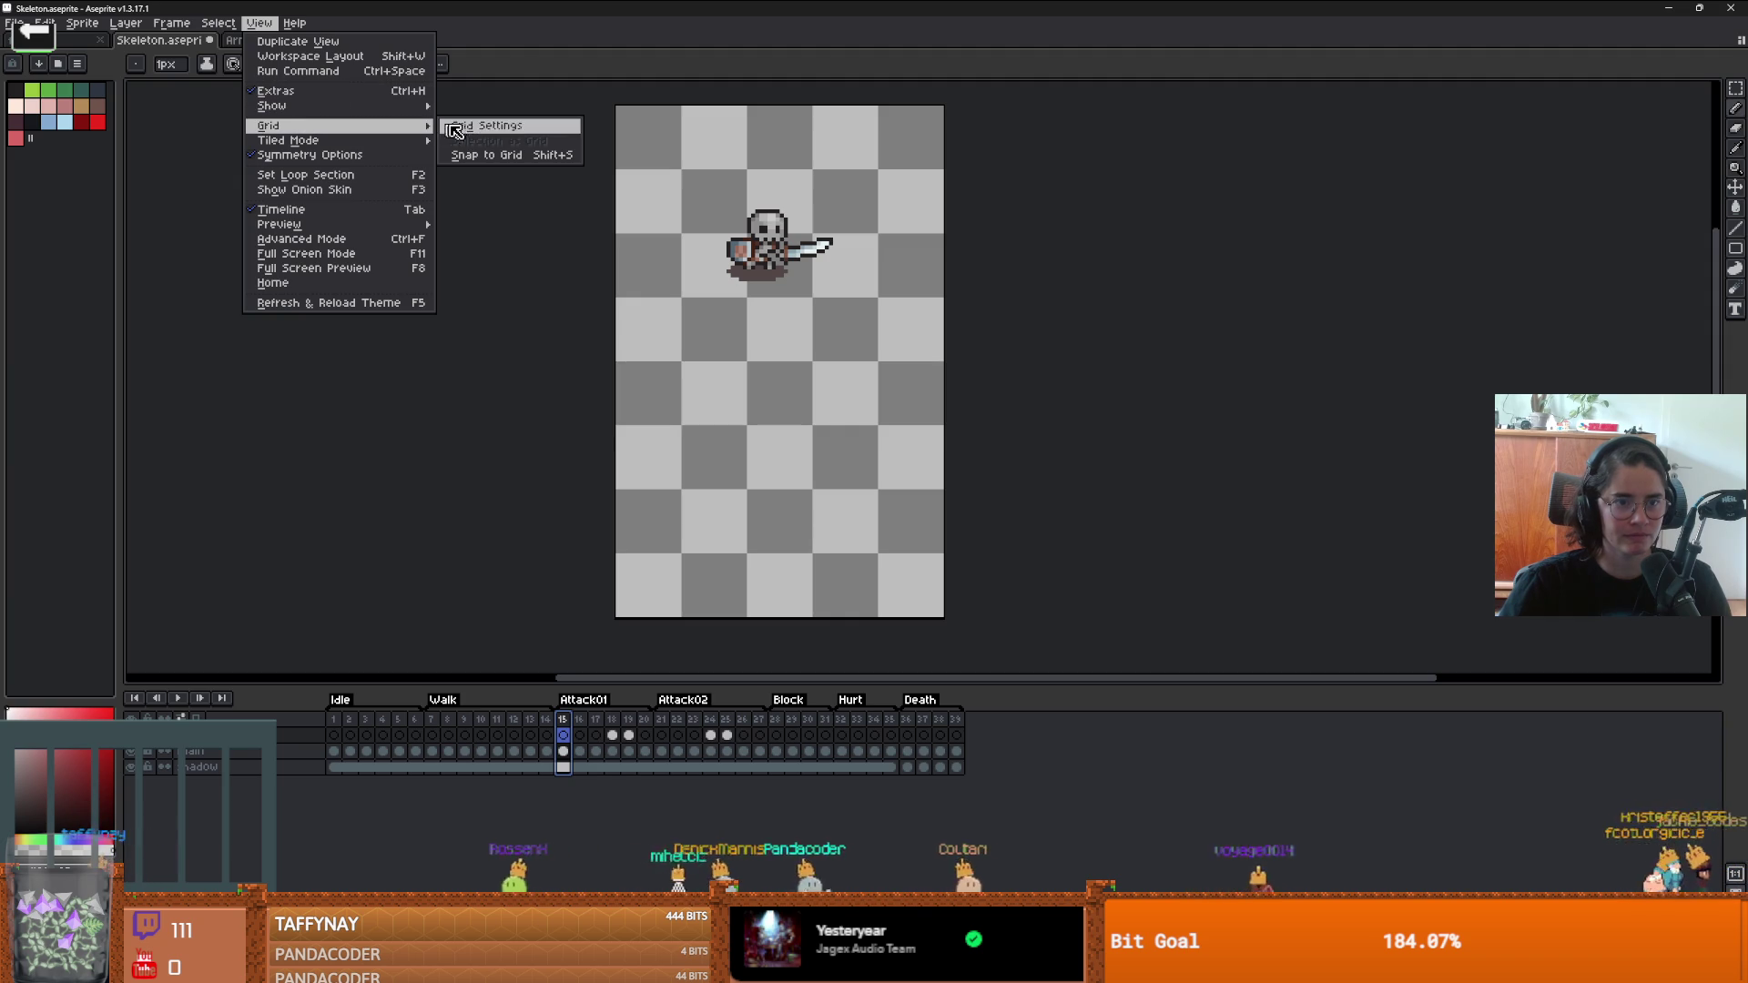
click(486, 126)
click(856, 473)
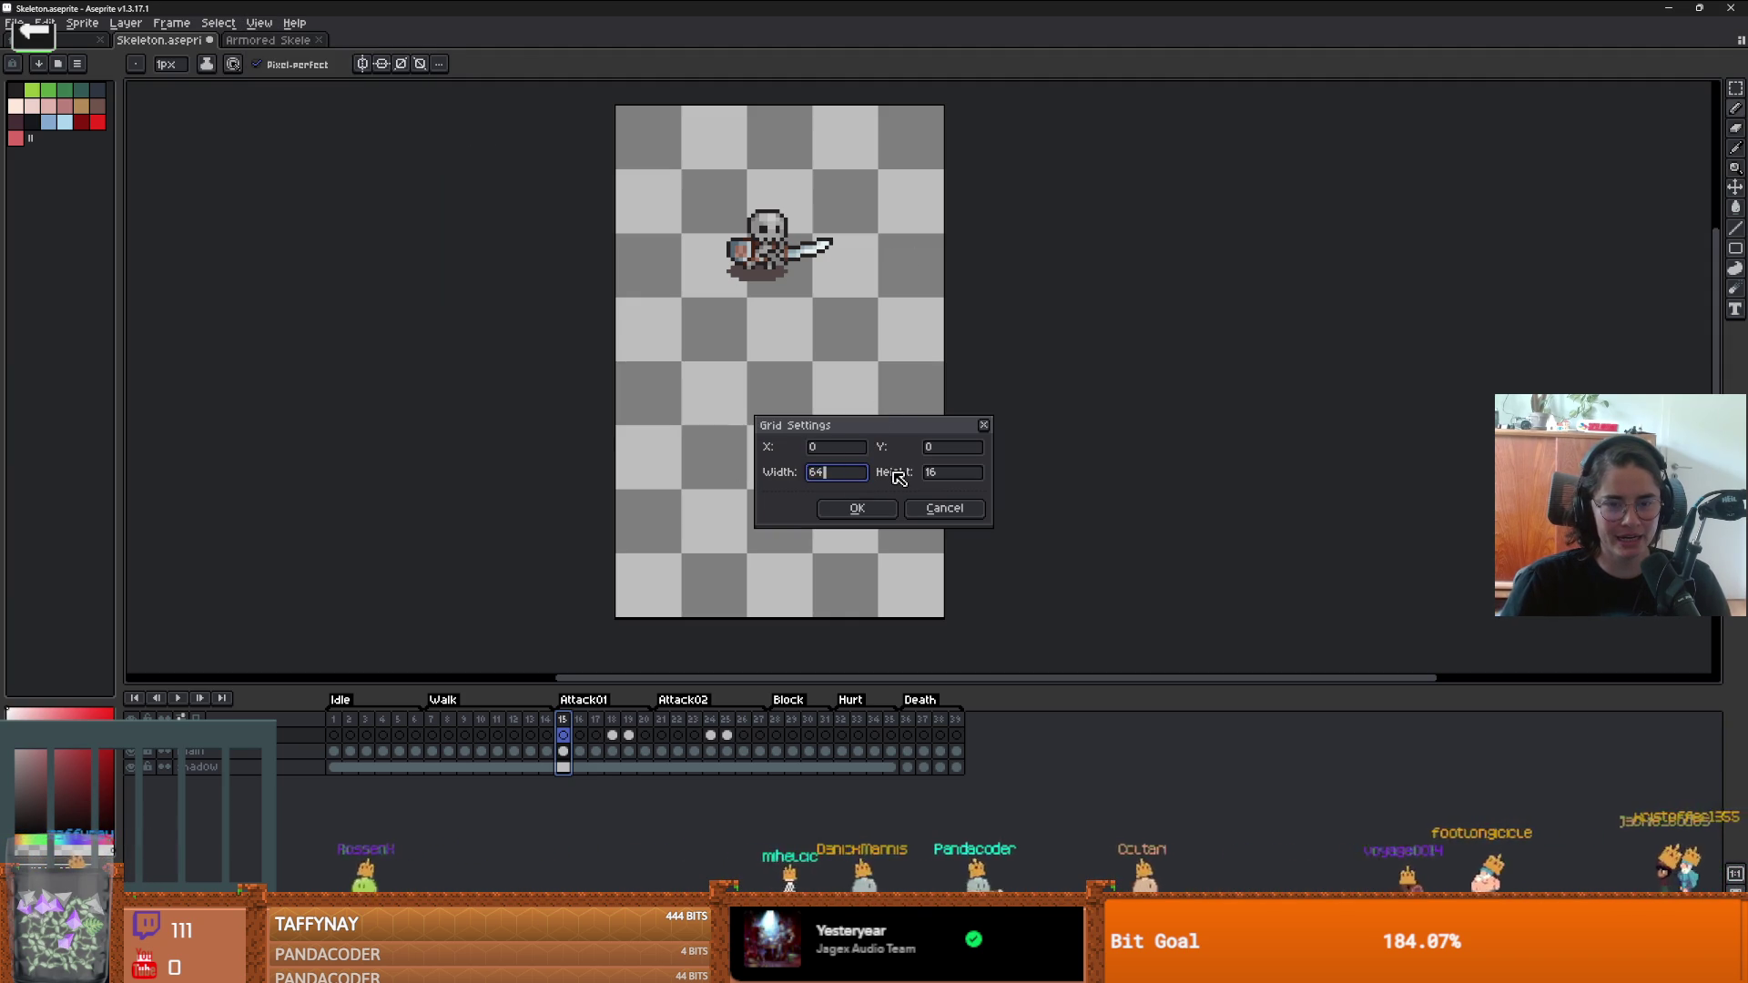
key(Return)
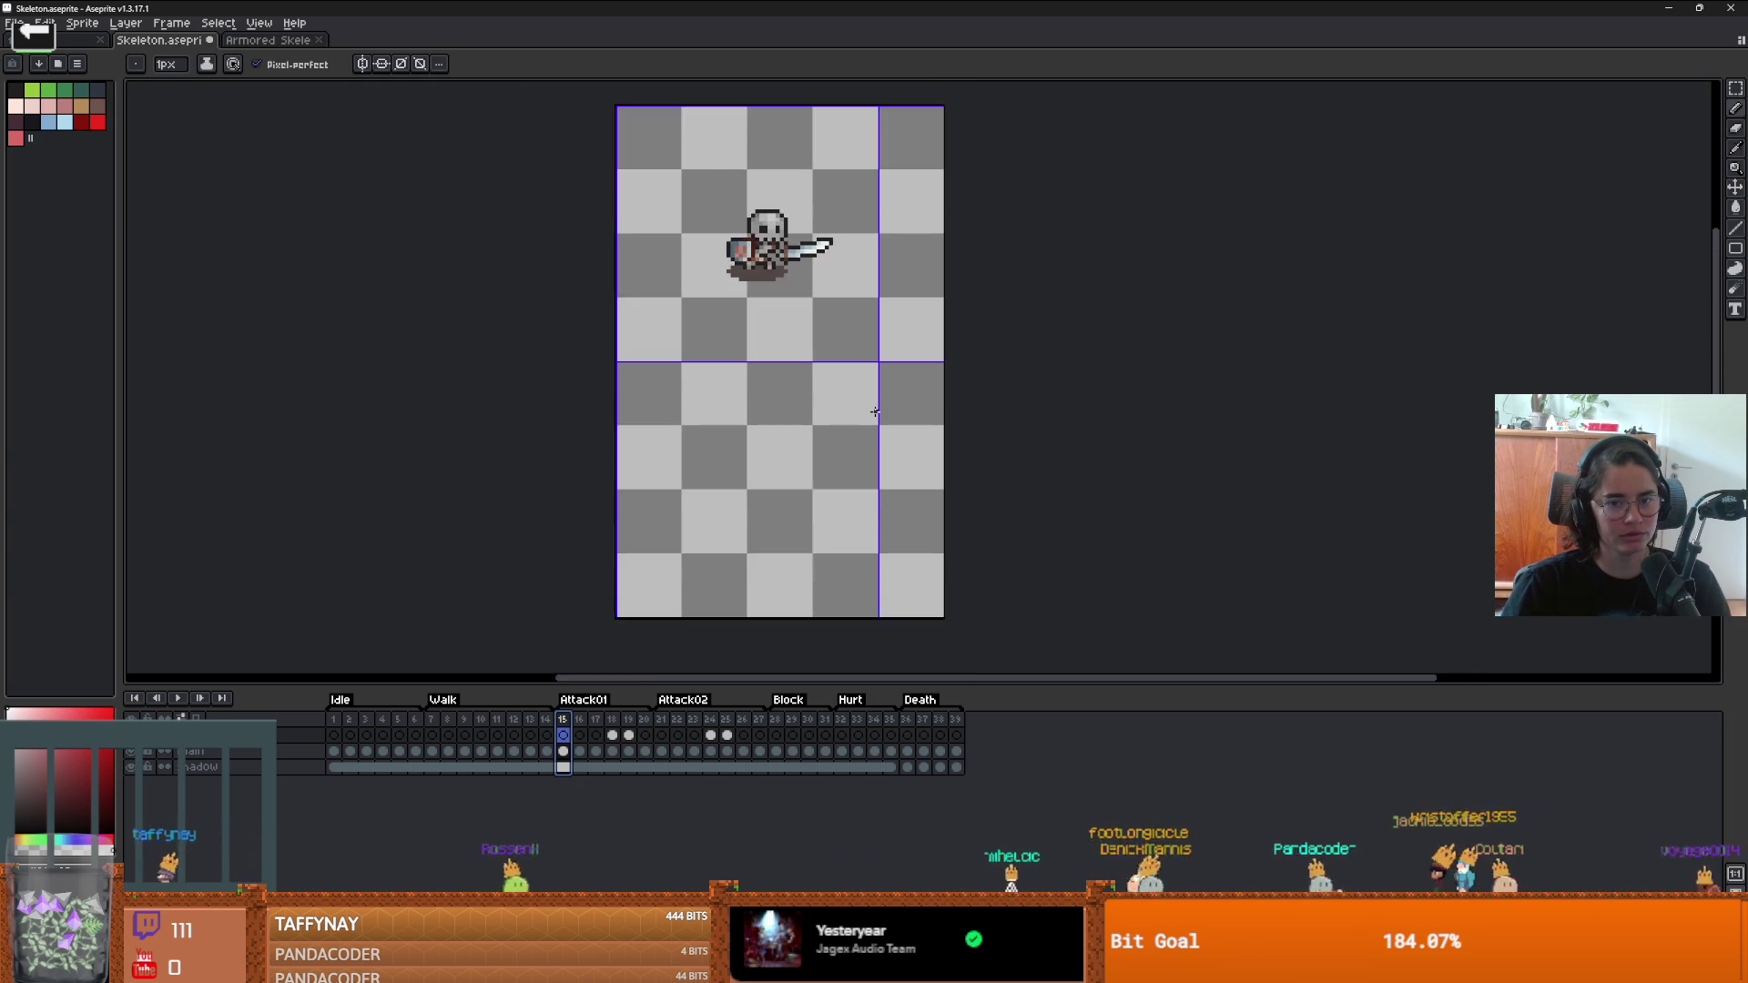
scroll(875, 413, up, 1)
click(261, 24)
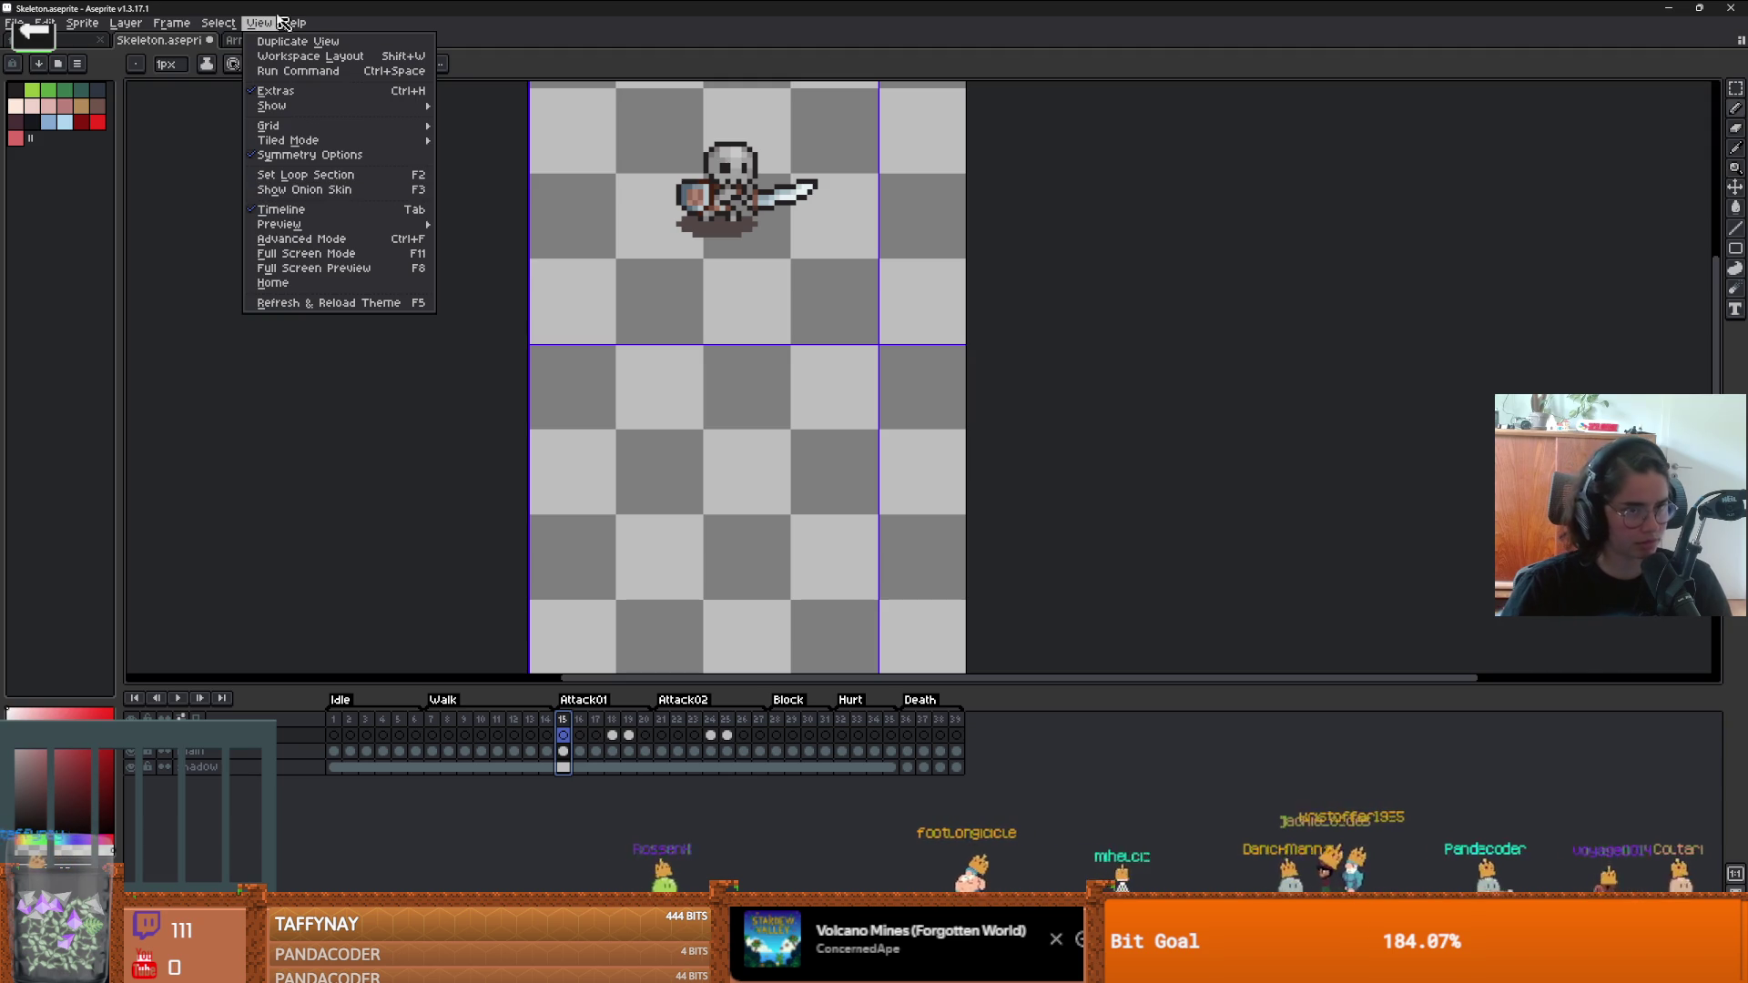
- Change the grid cells to 80 wide by 64 high to match one sprite frame
mouse_move(347, 135)
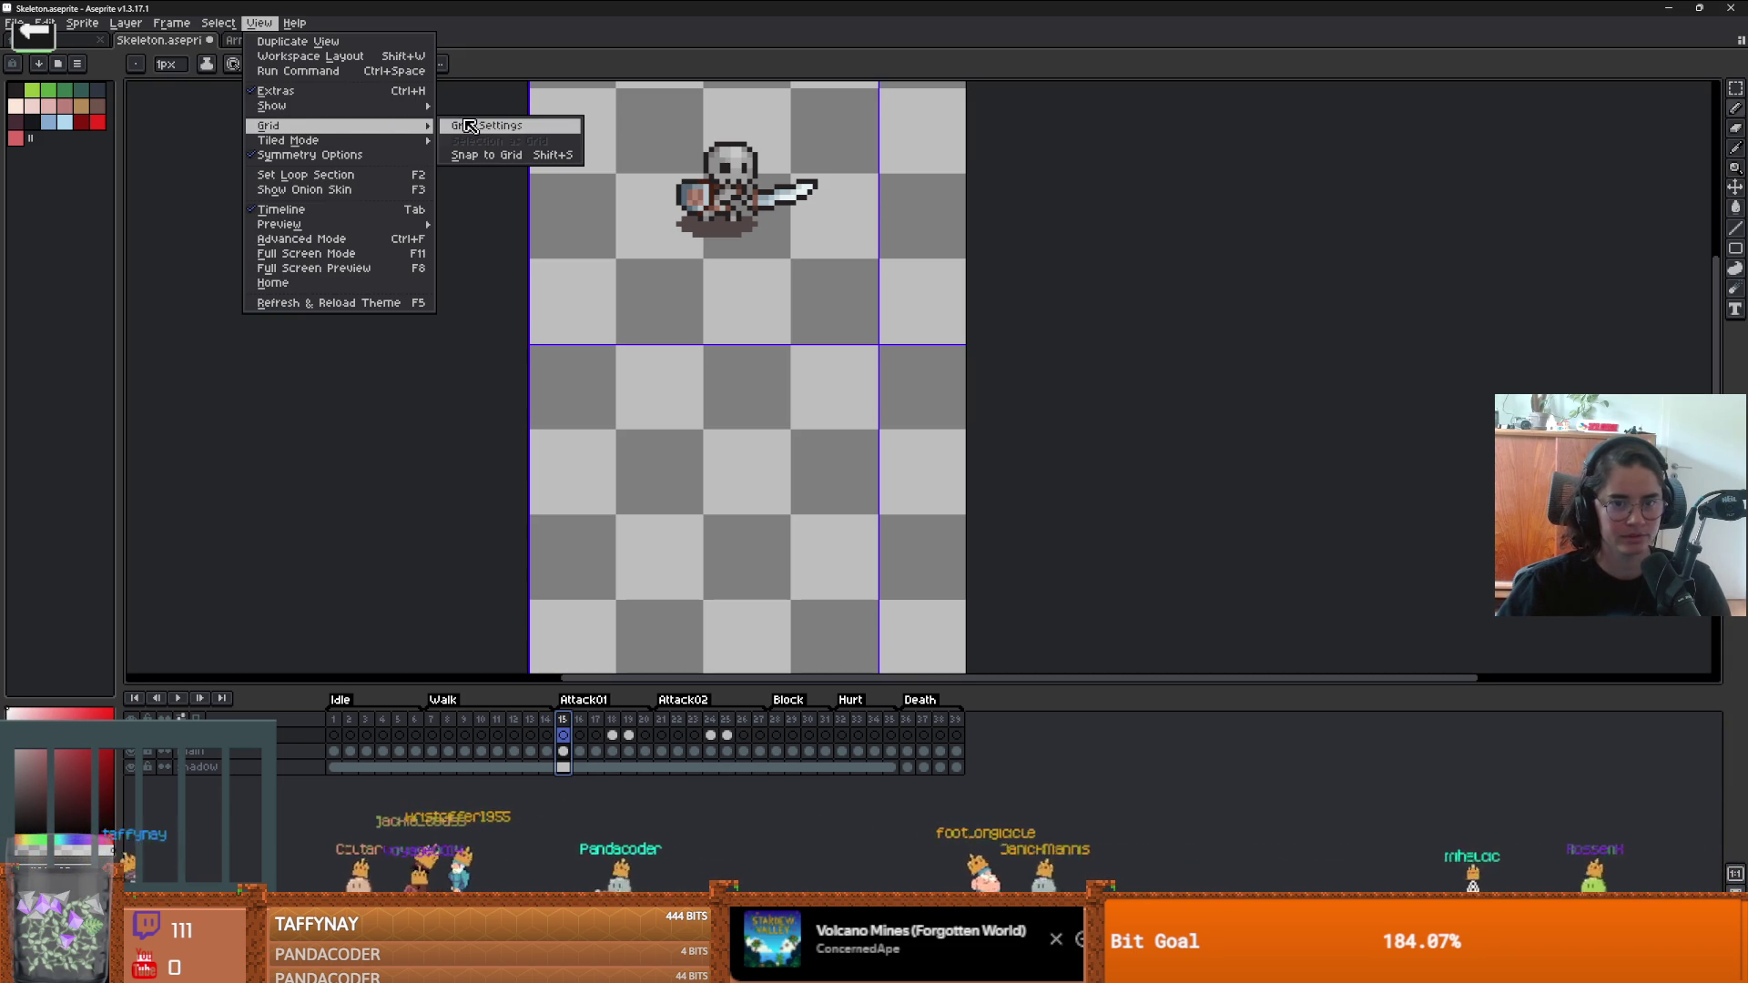
click(468, 126)
click(855, 475)
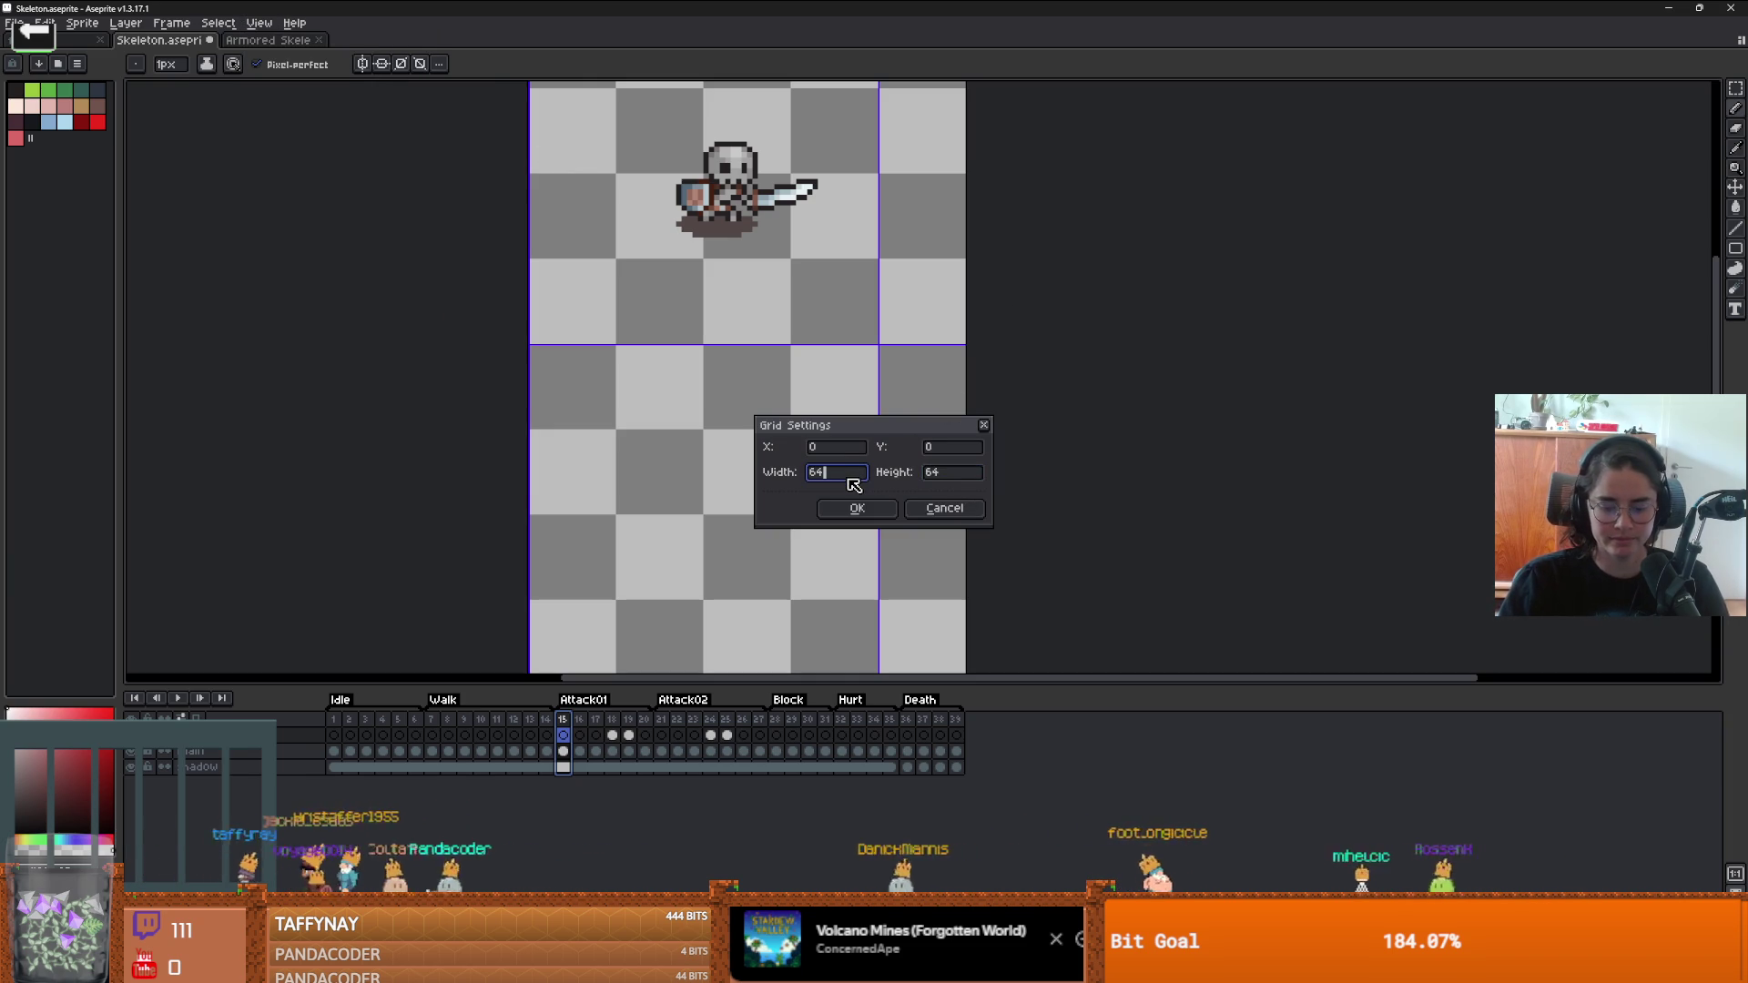
key(Return)
scroll(845, 397, down, 2)
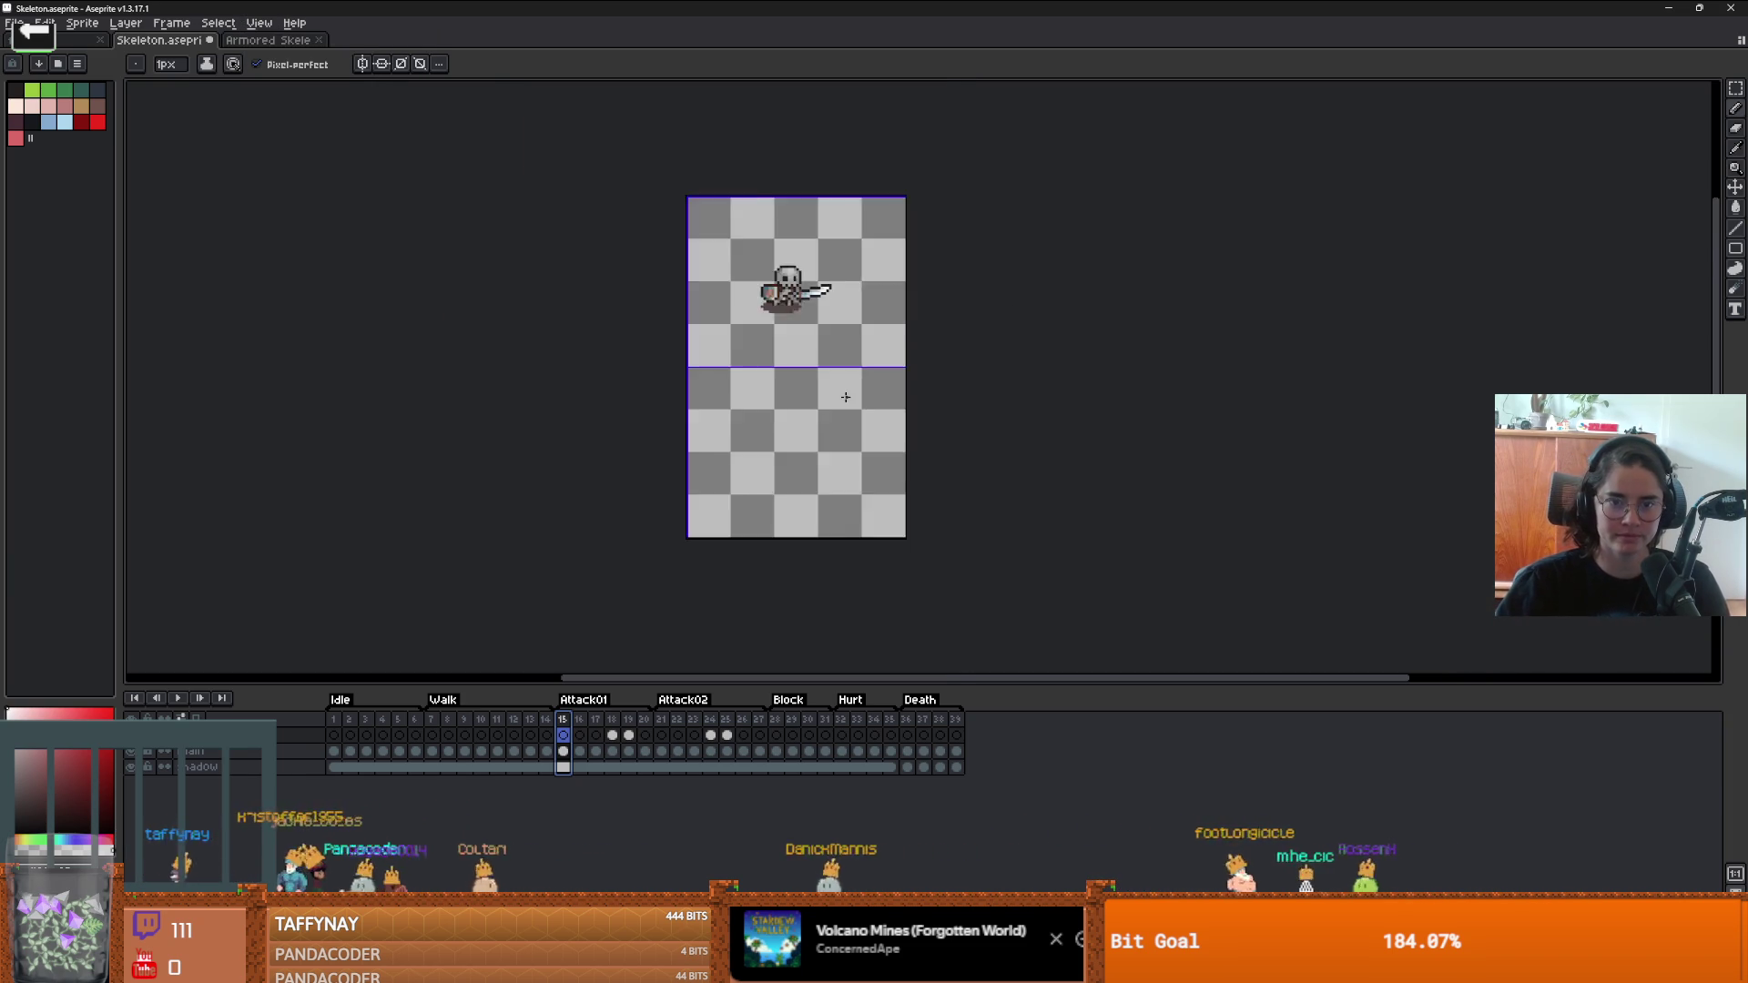
scroll(846, 396, up, 2)
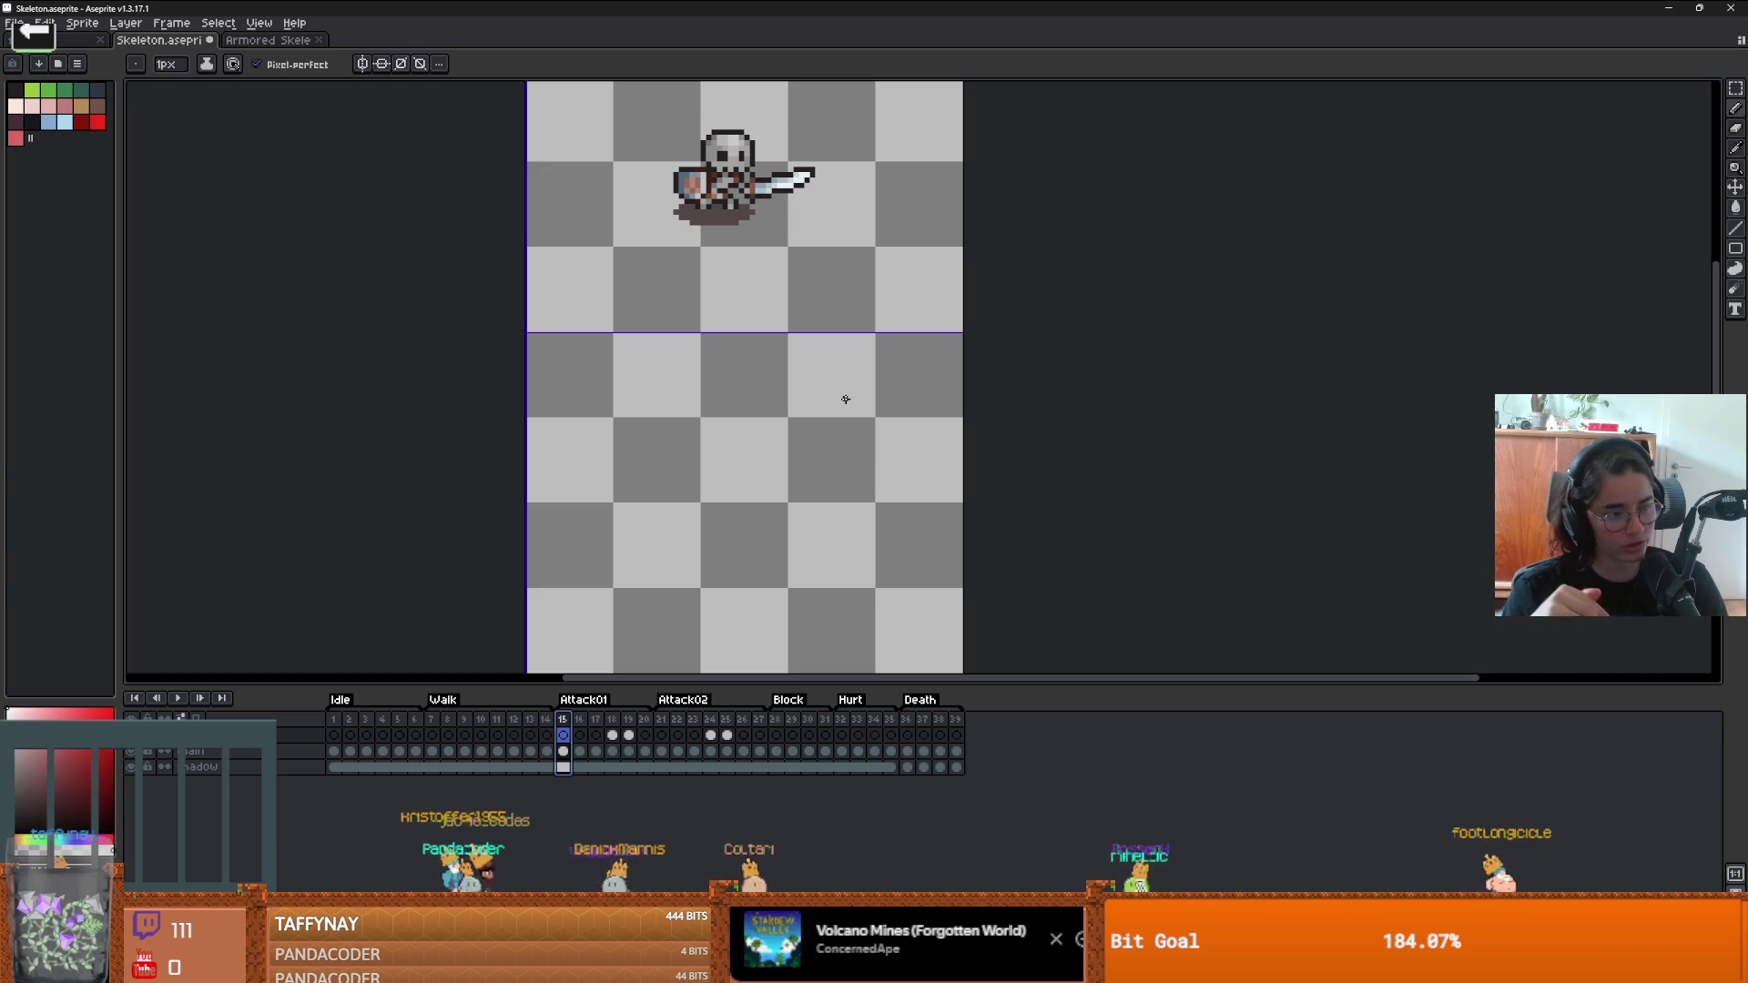
scroll(846, 398, down, 1)
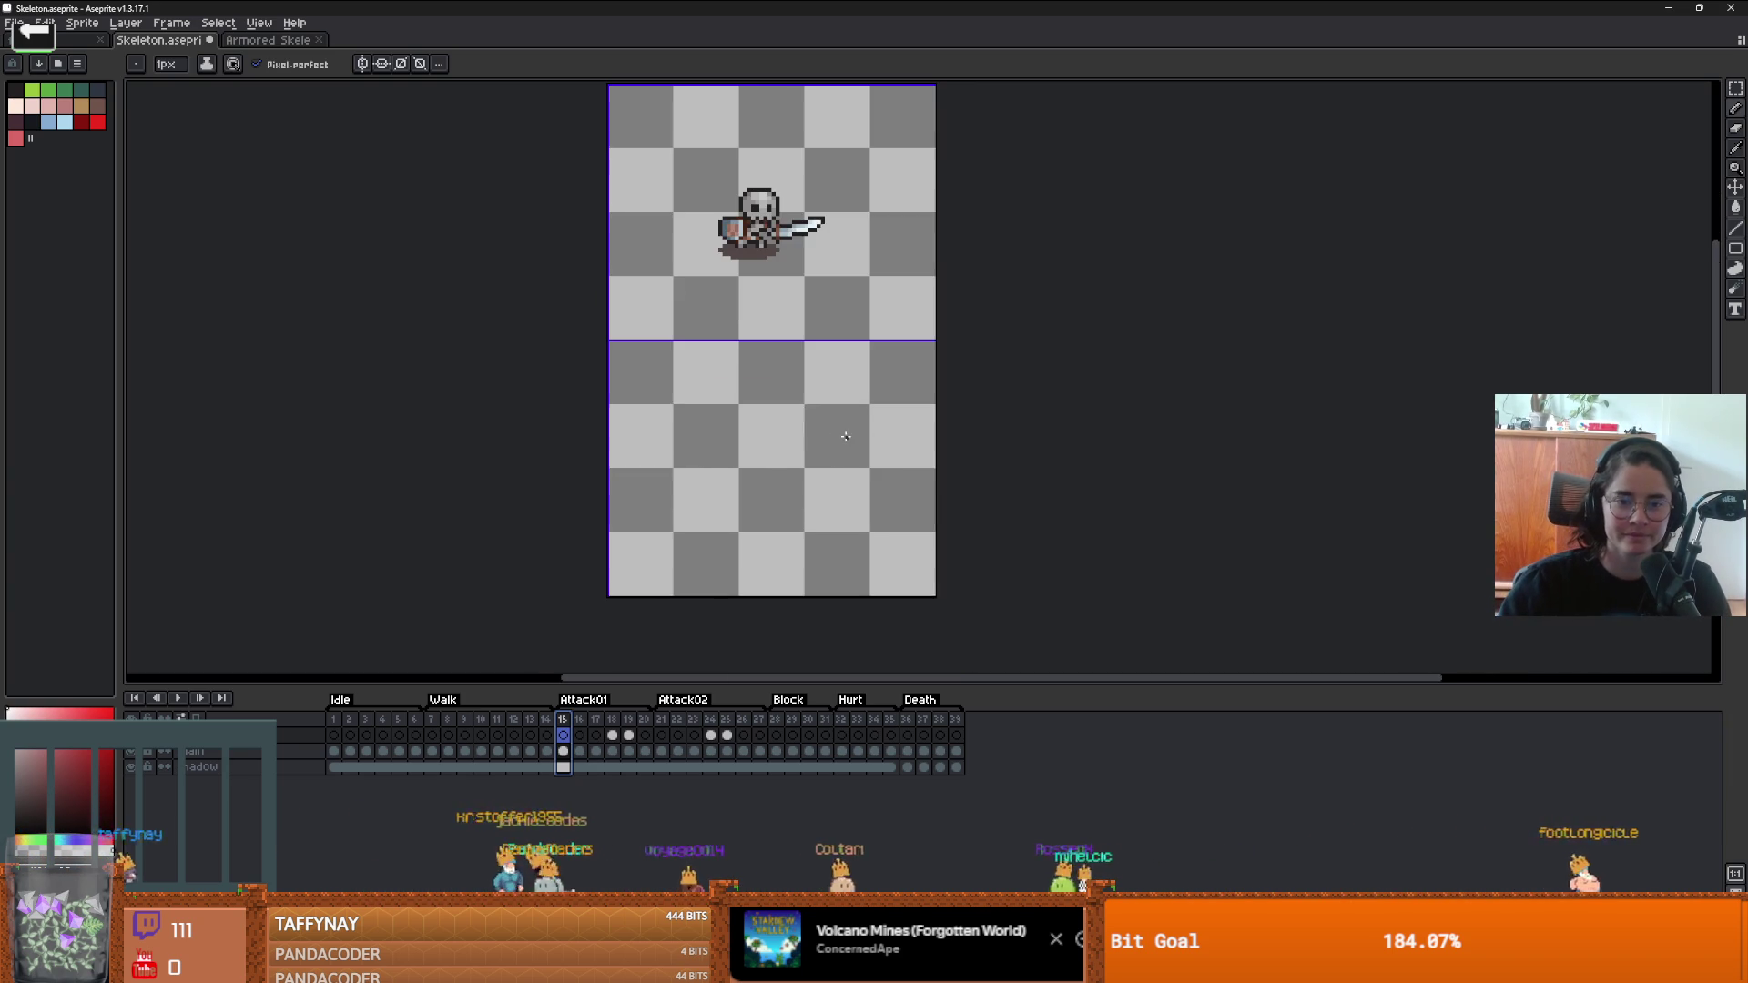
scroll(939, 255, up, 1)
scroll(939, 255, up, 1)
- Check the Canvas Size and Grid Settings values, closing both without changes
key(ctrl+shift+c)
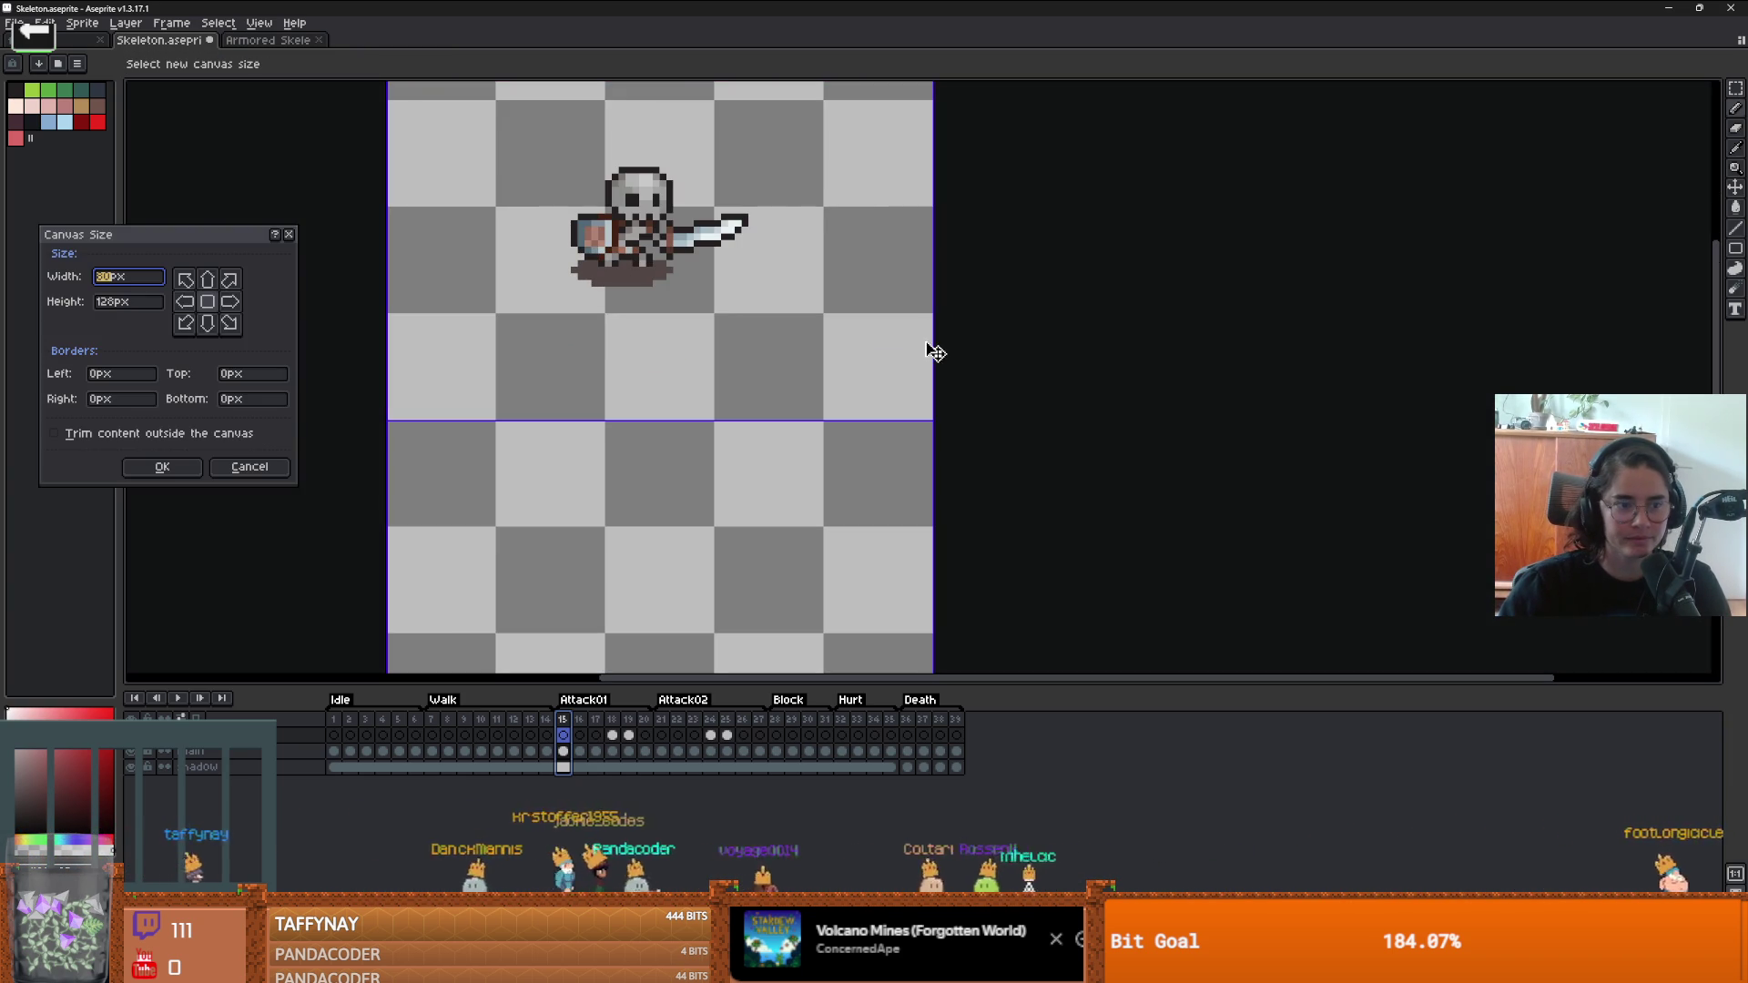
click(290, 236)
click(258, 22)
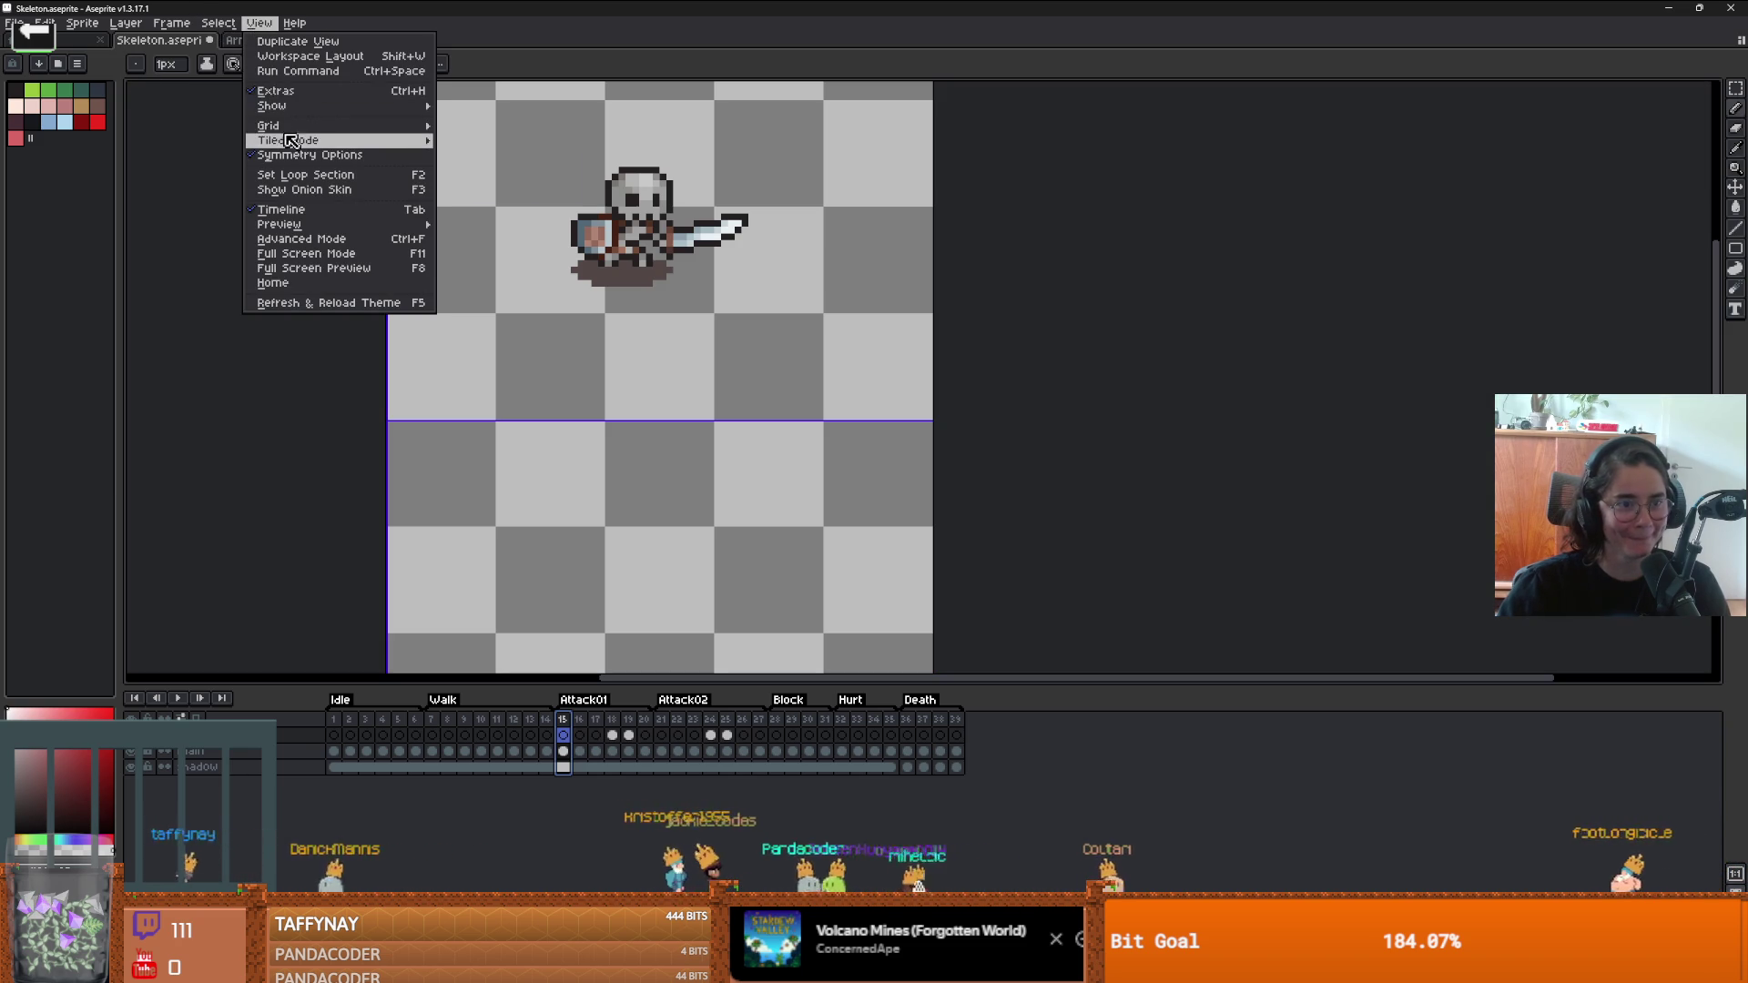
click(504, 128)
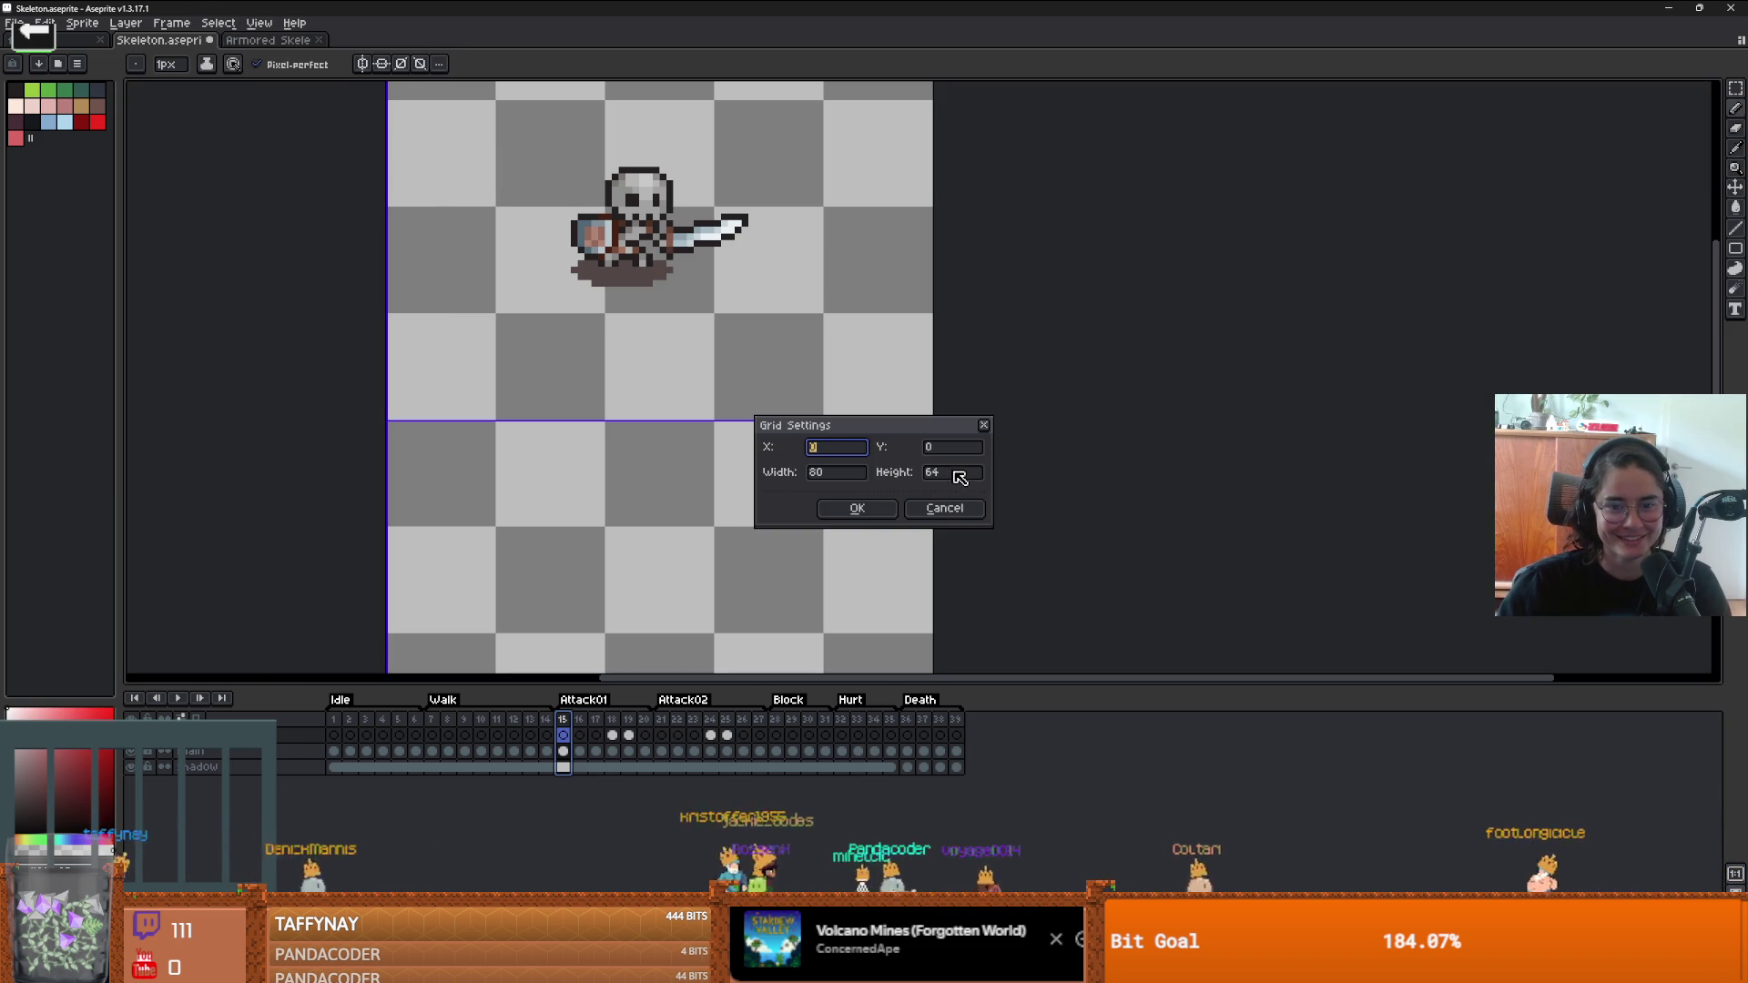
click(861, 505)
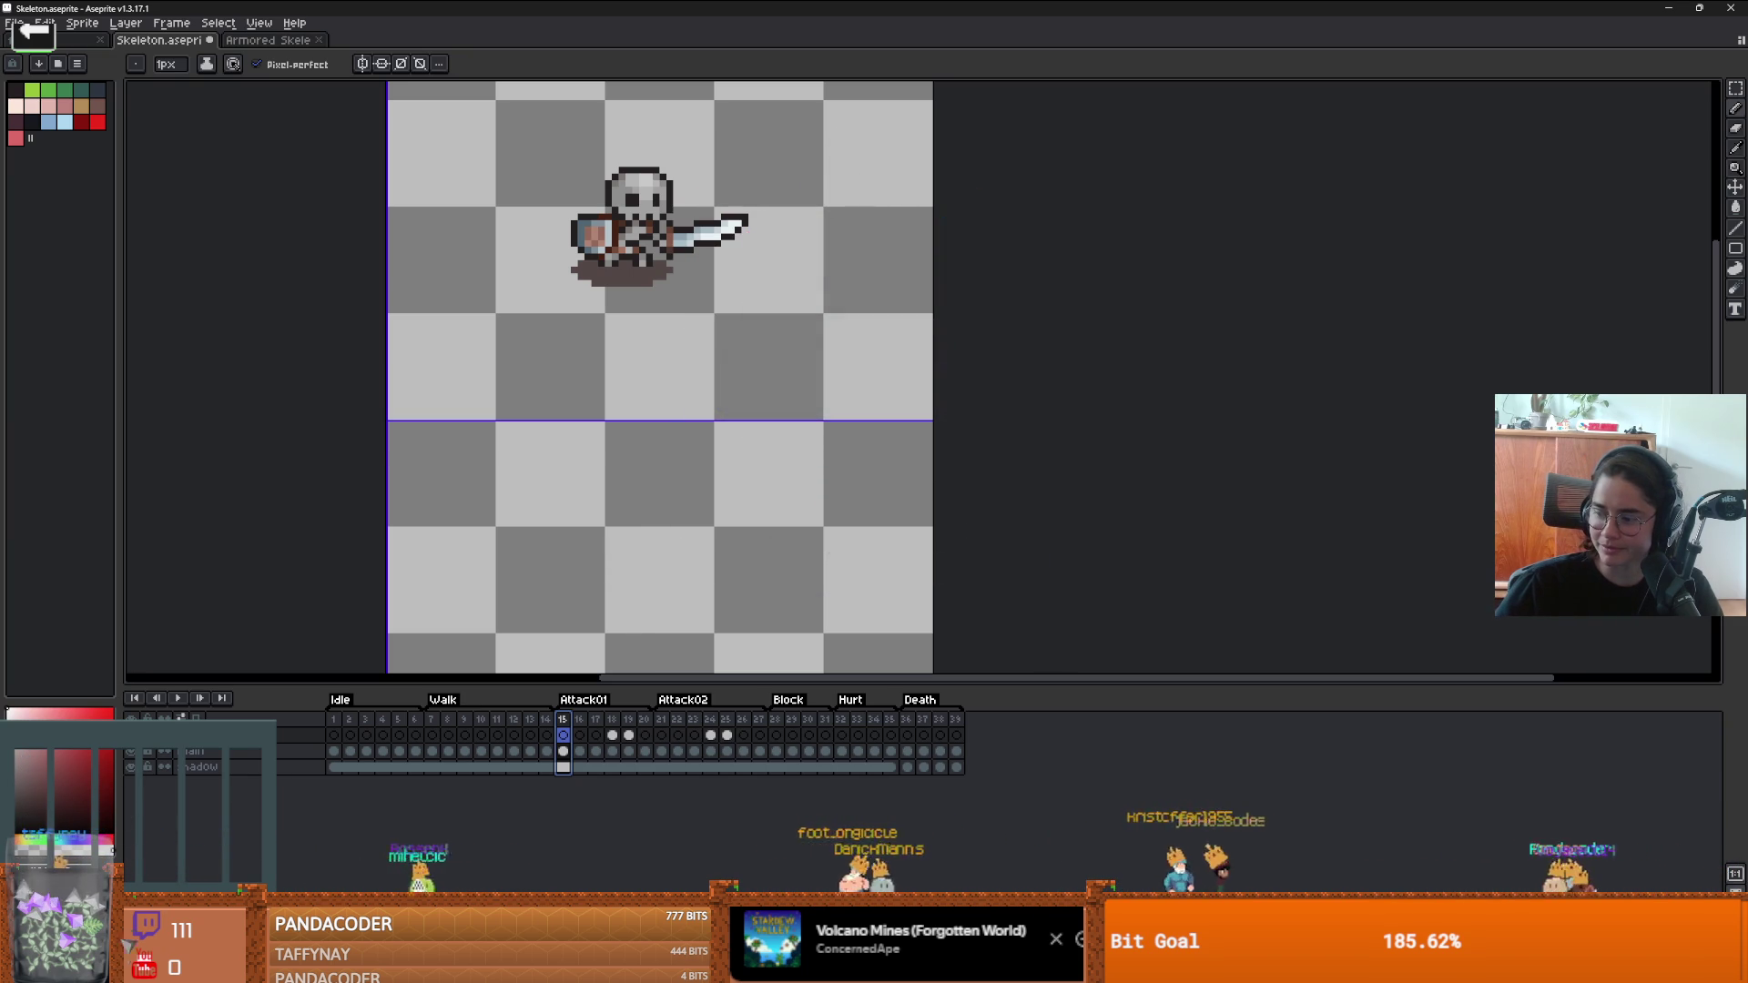
key(alt+Tab)
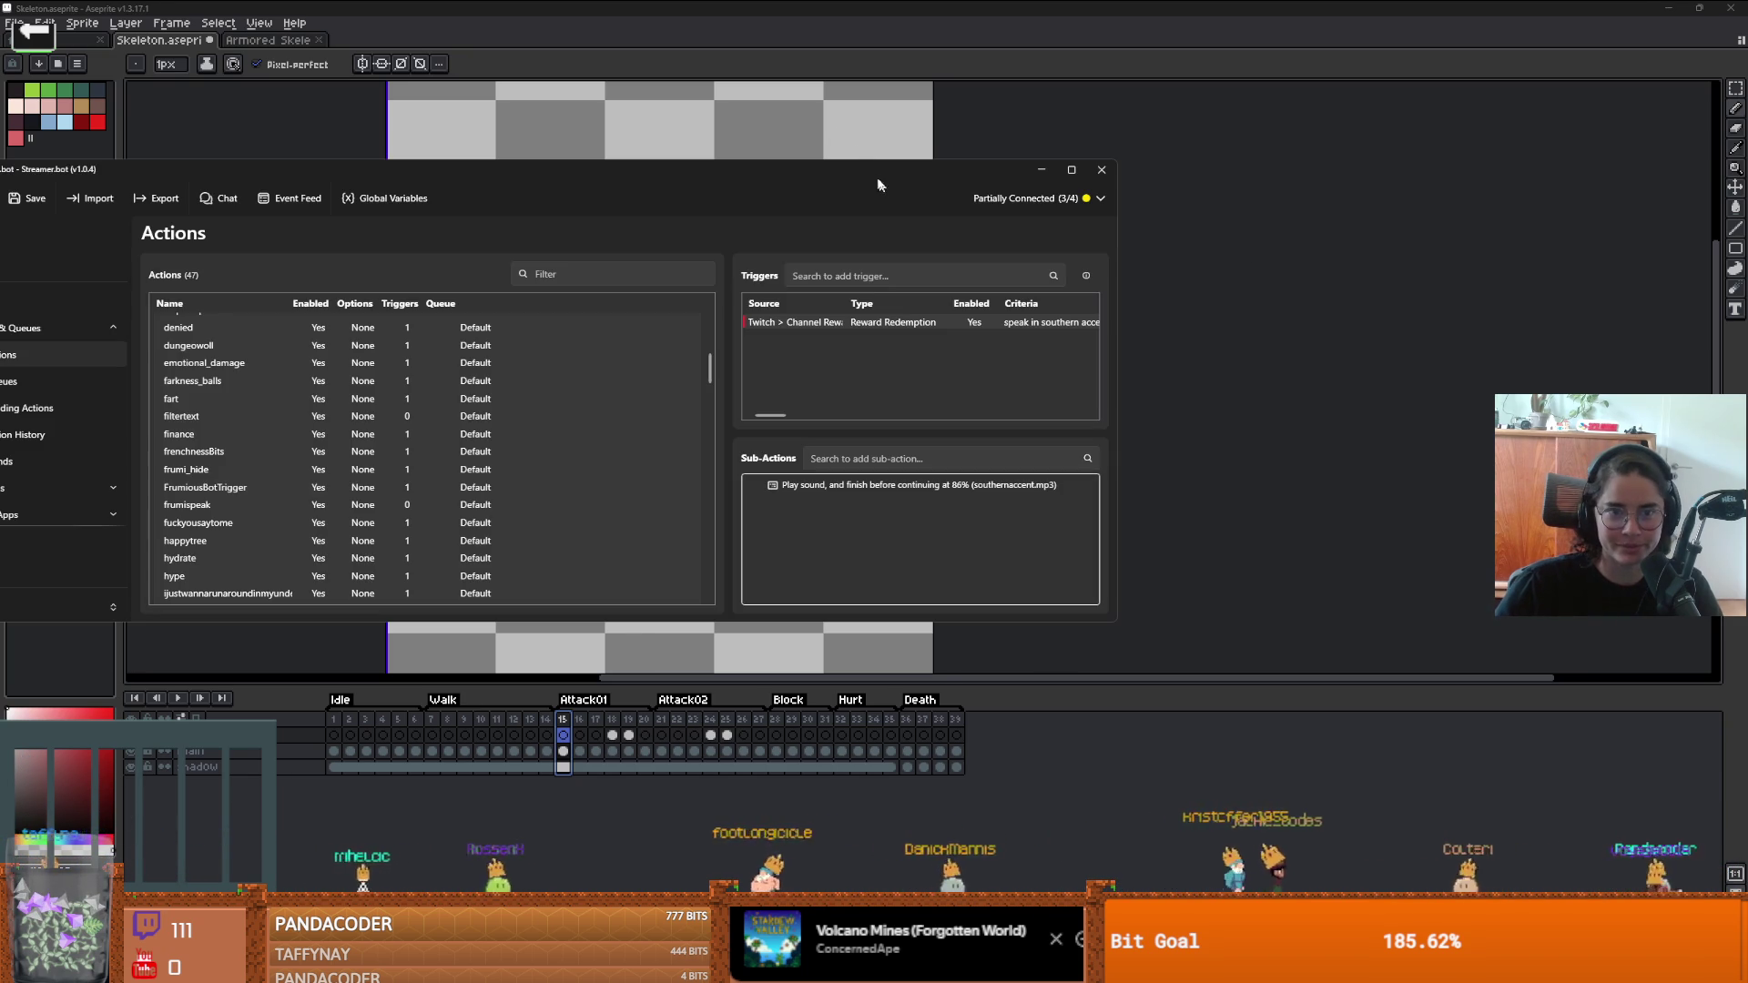
key(alt+Tab)
click(562, 735)
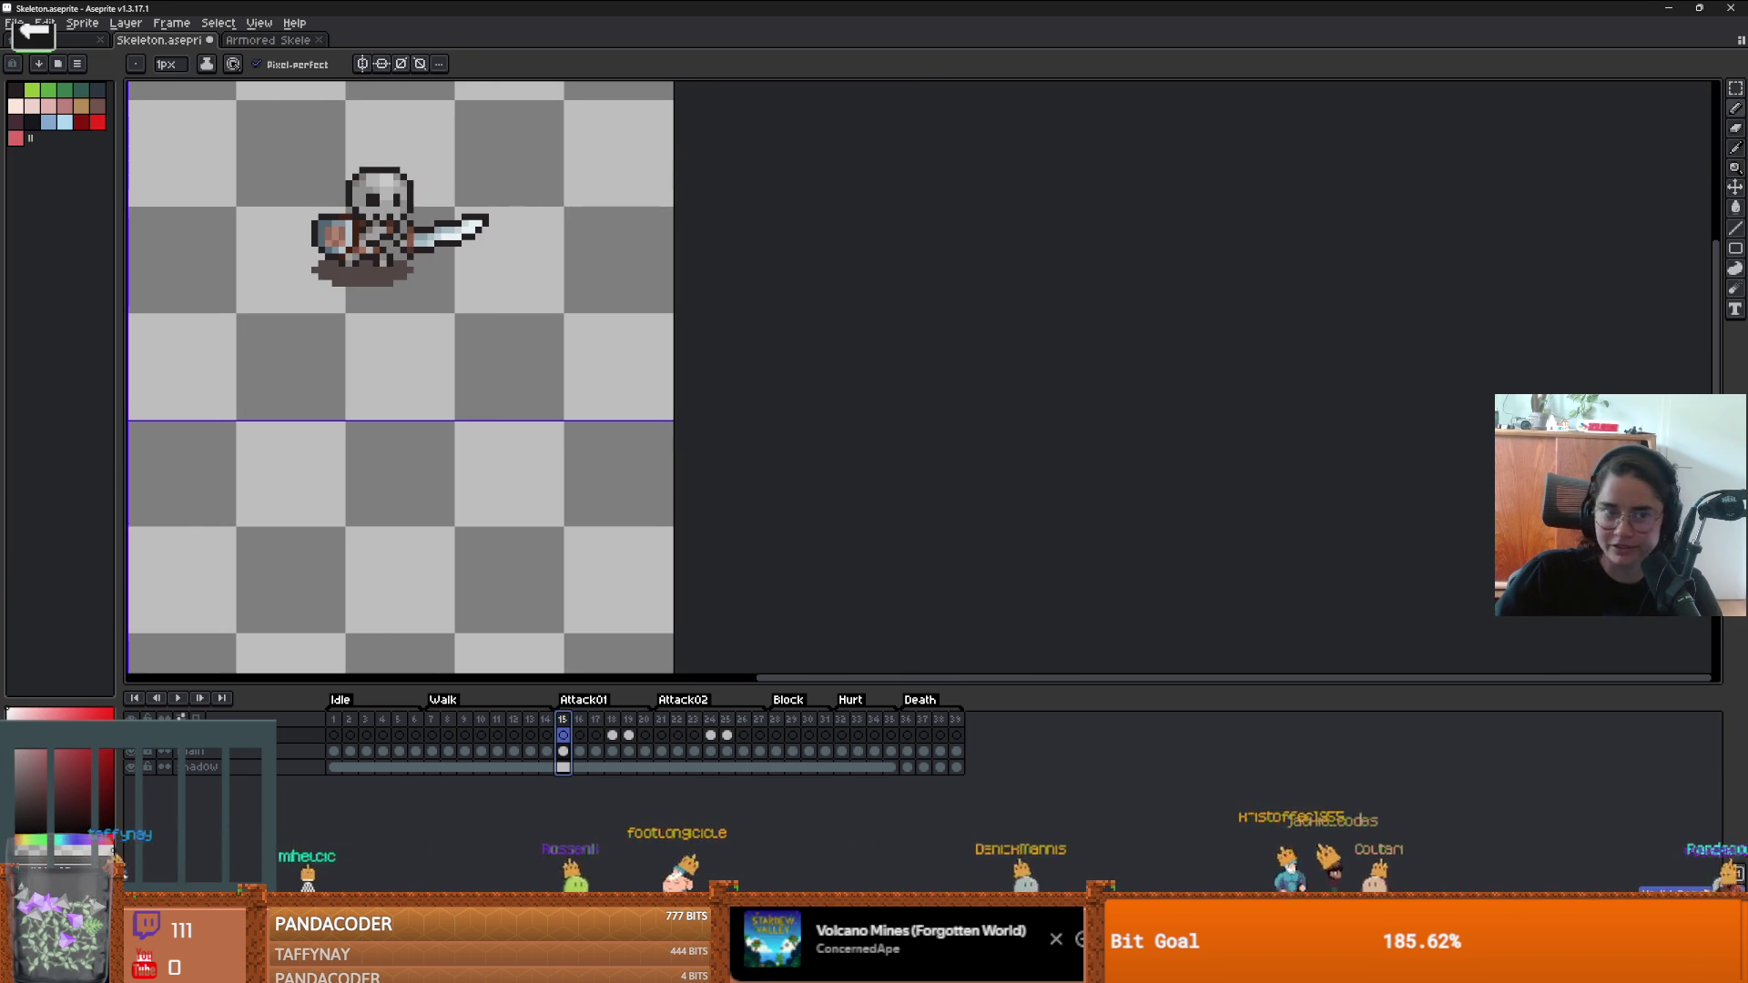
key(alt+Tab)
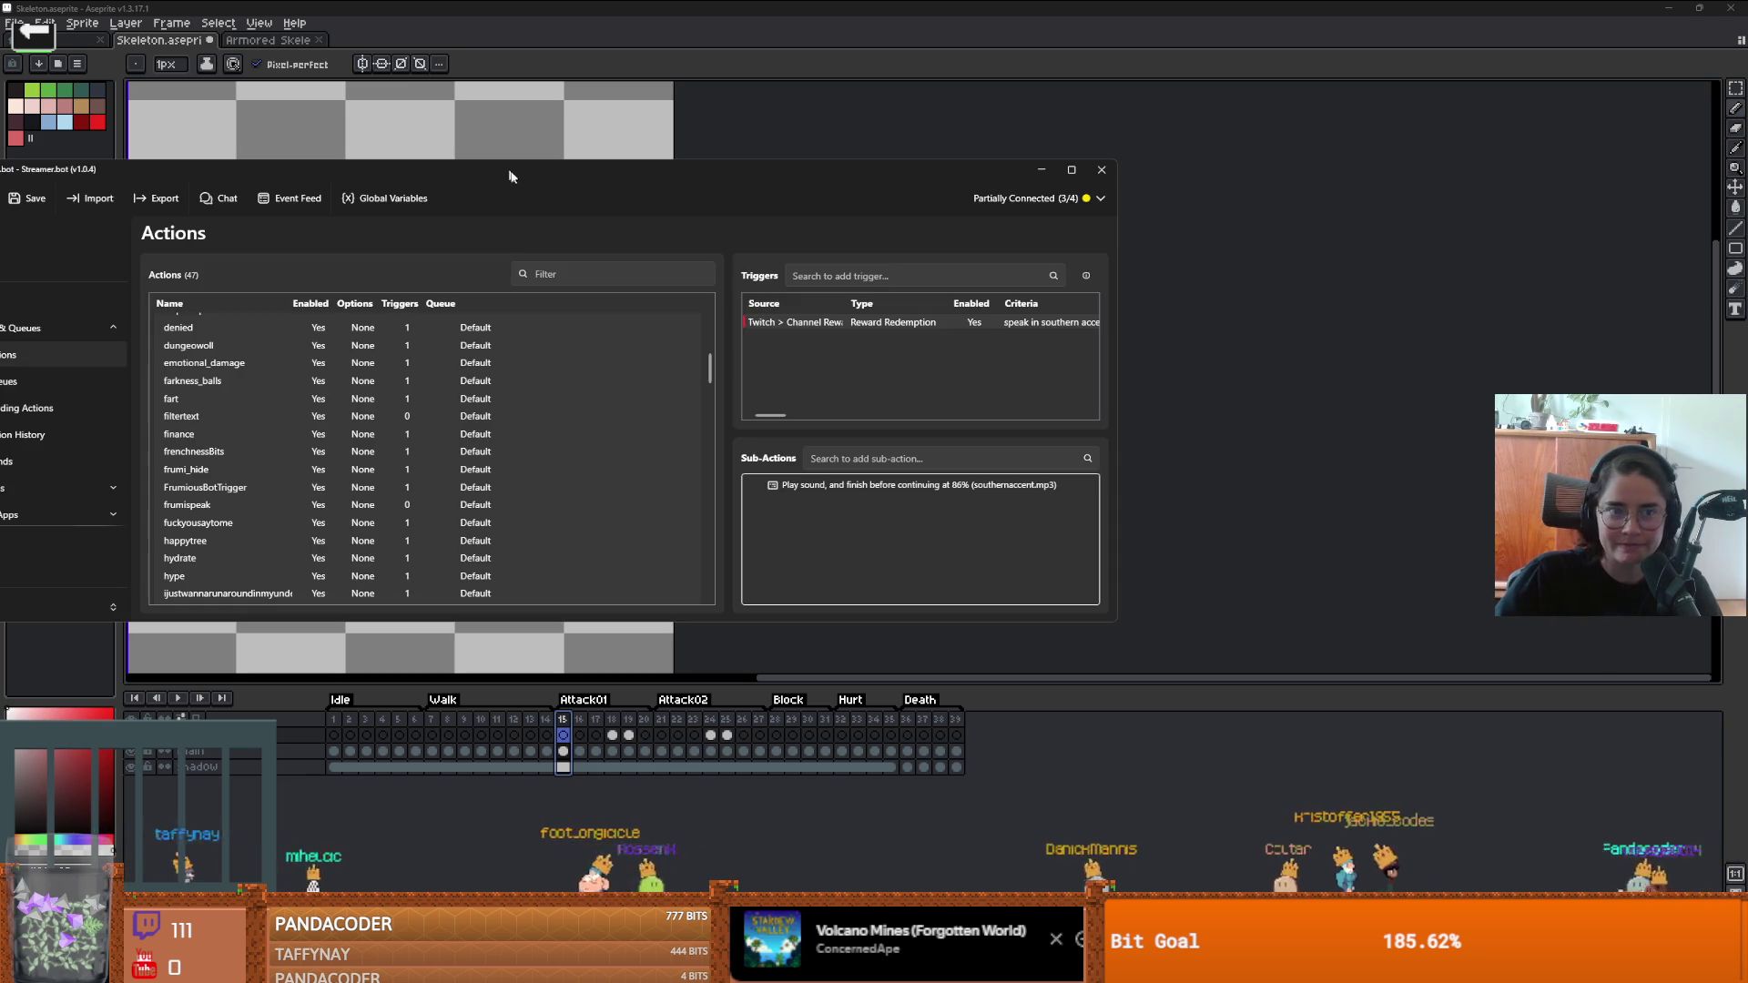
key(alt+Tab)
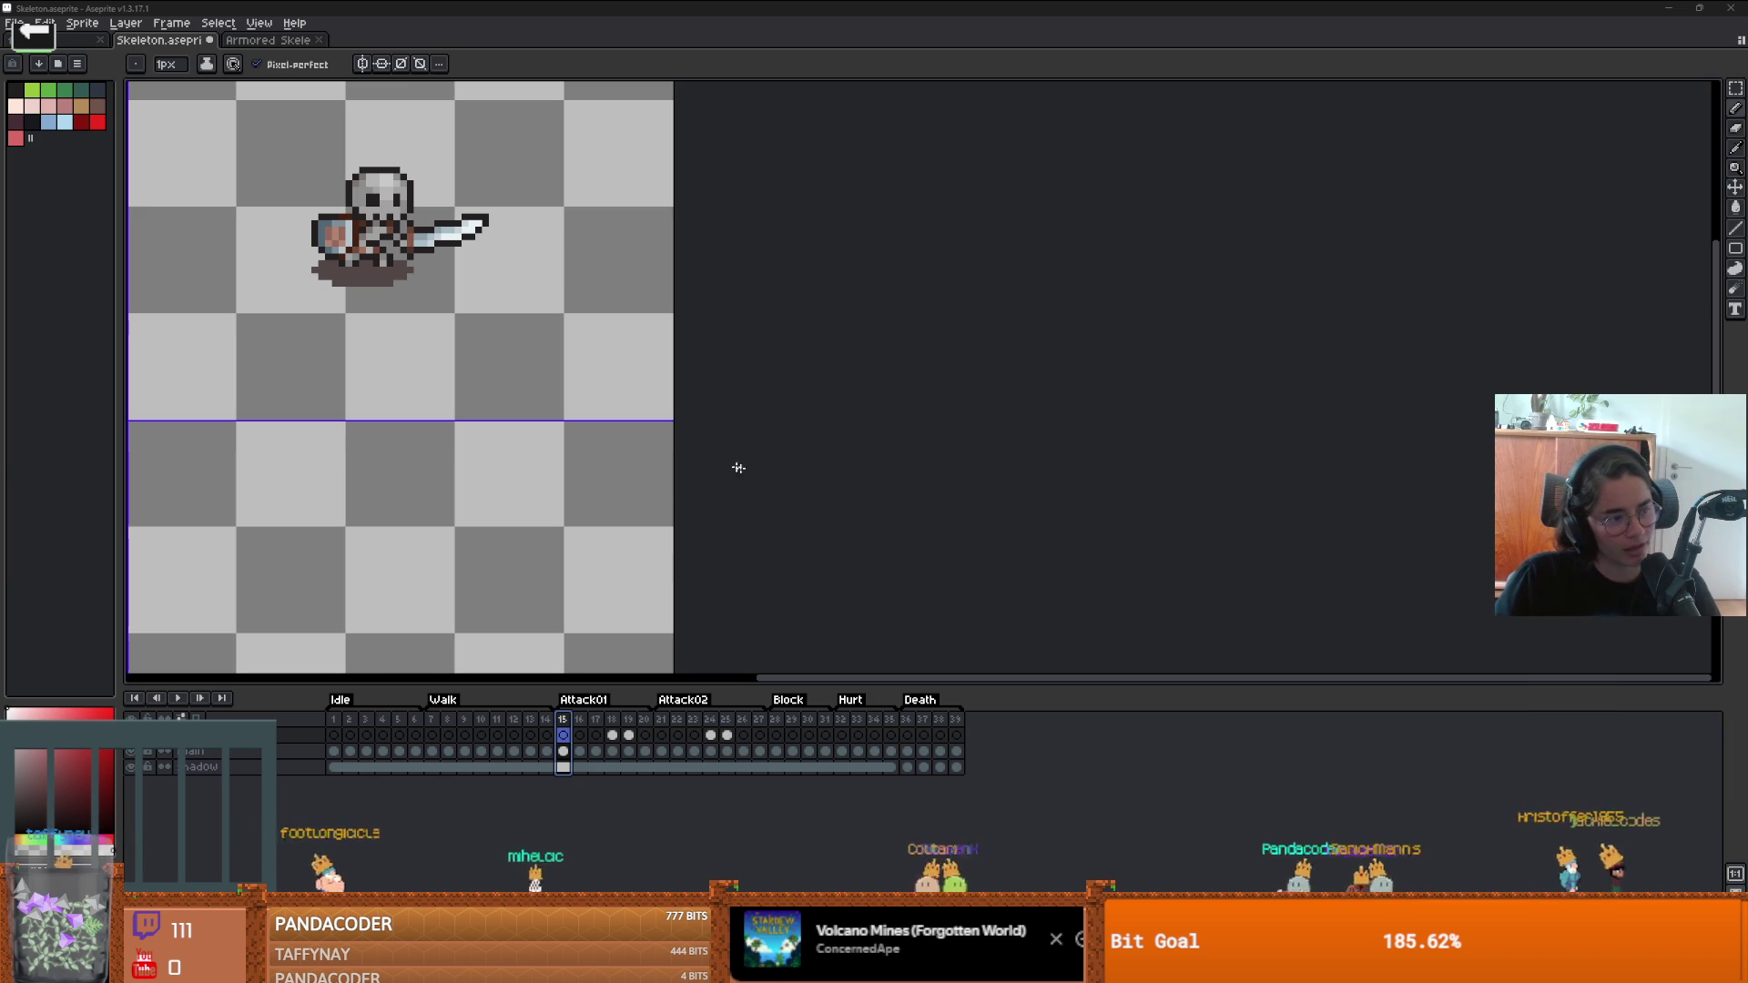
scroll(738, 468, up, 1)
scroll(764, 429, left, 5)
scroll(890, 402, down, 2)
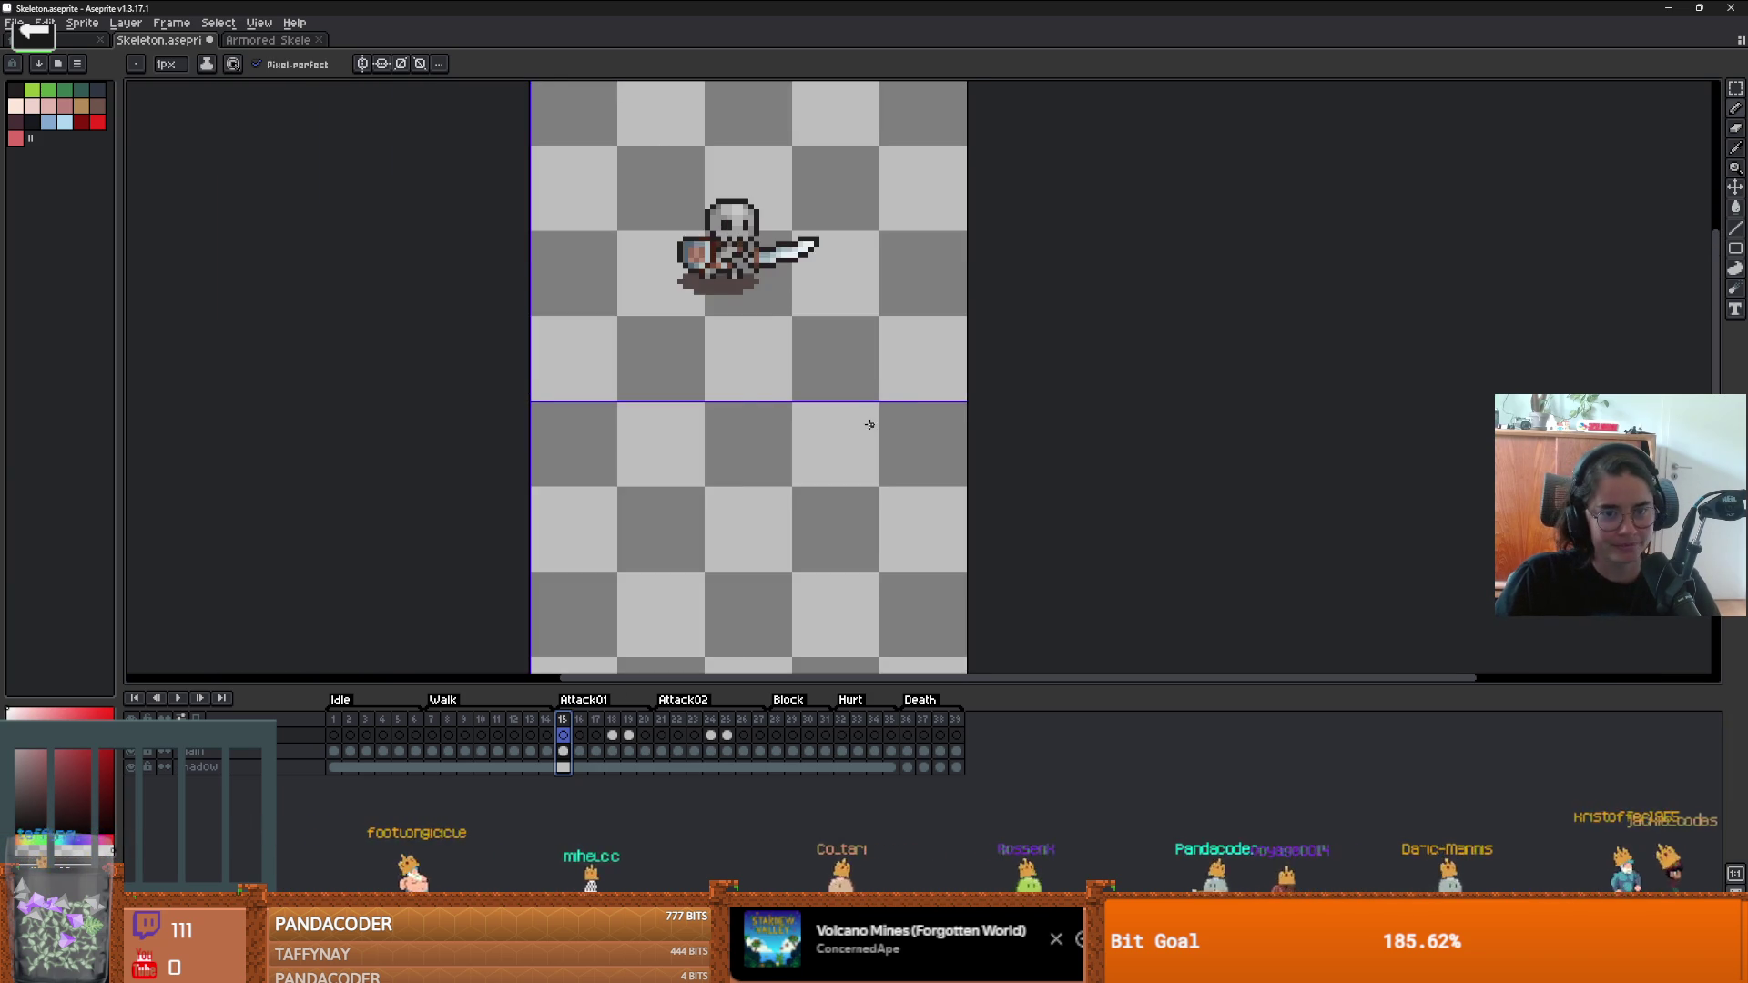
scroll(869, 424, down, 1)
scroll(864, 406, up, 1)
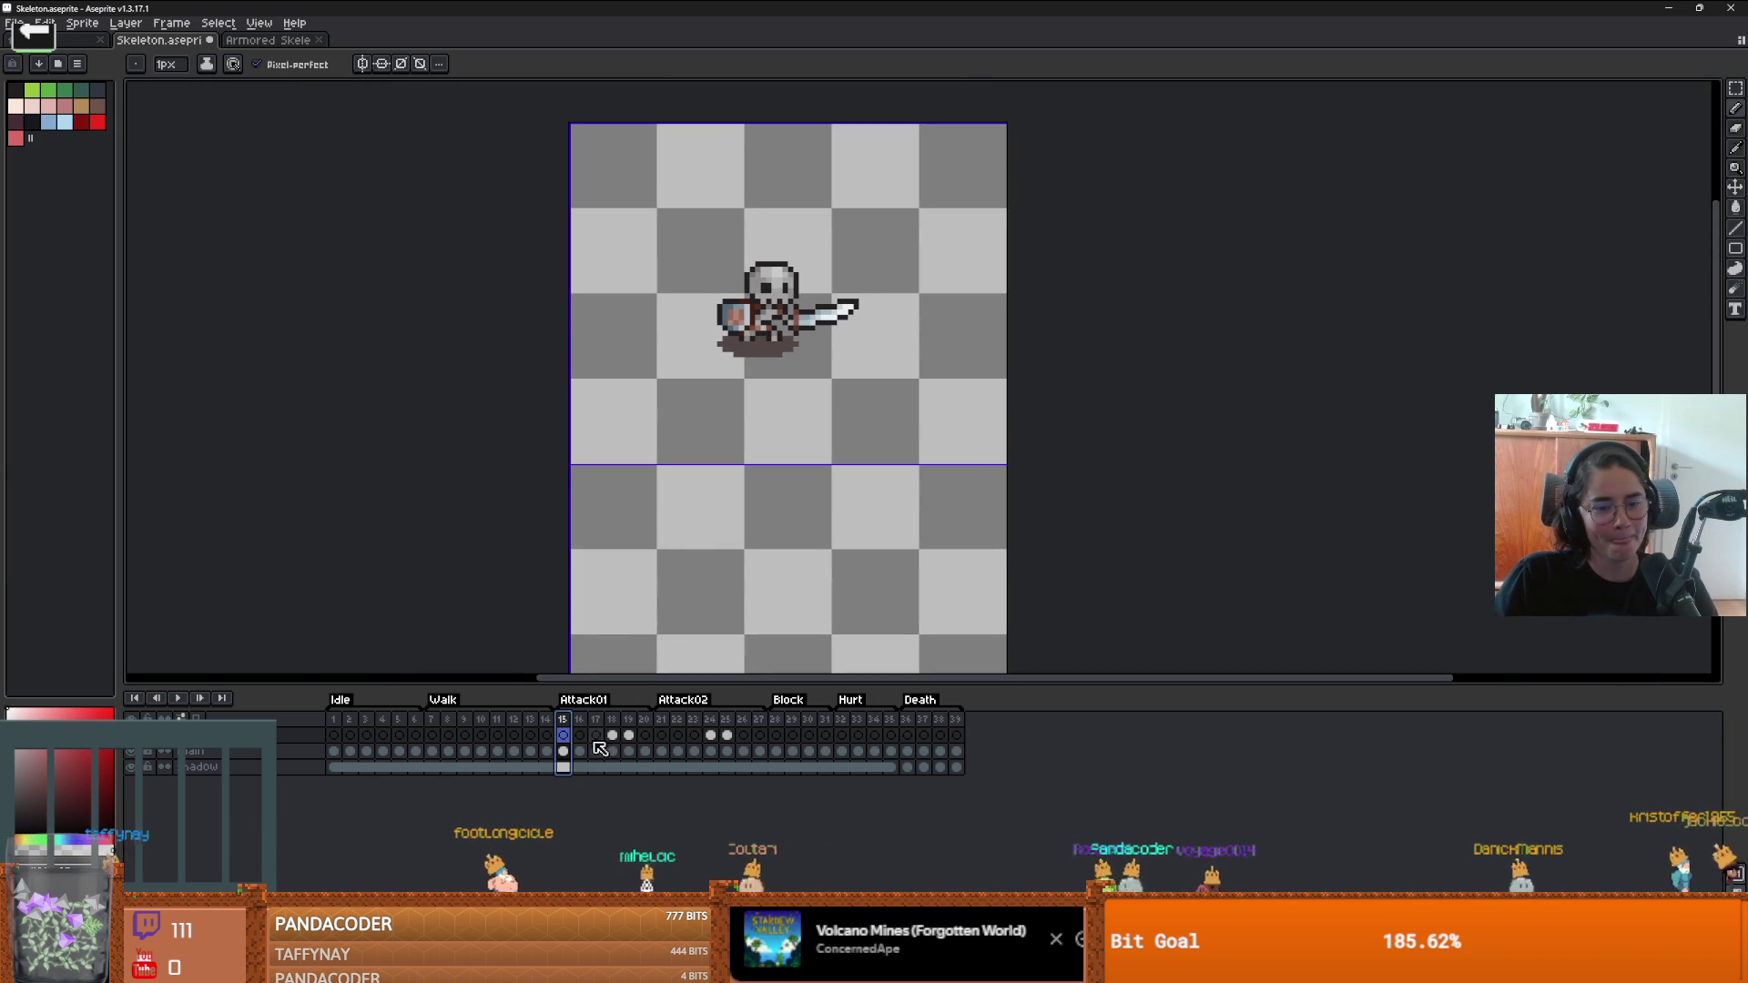
drag(567, 723, 641, 718)
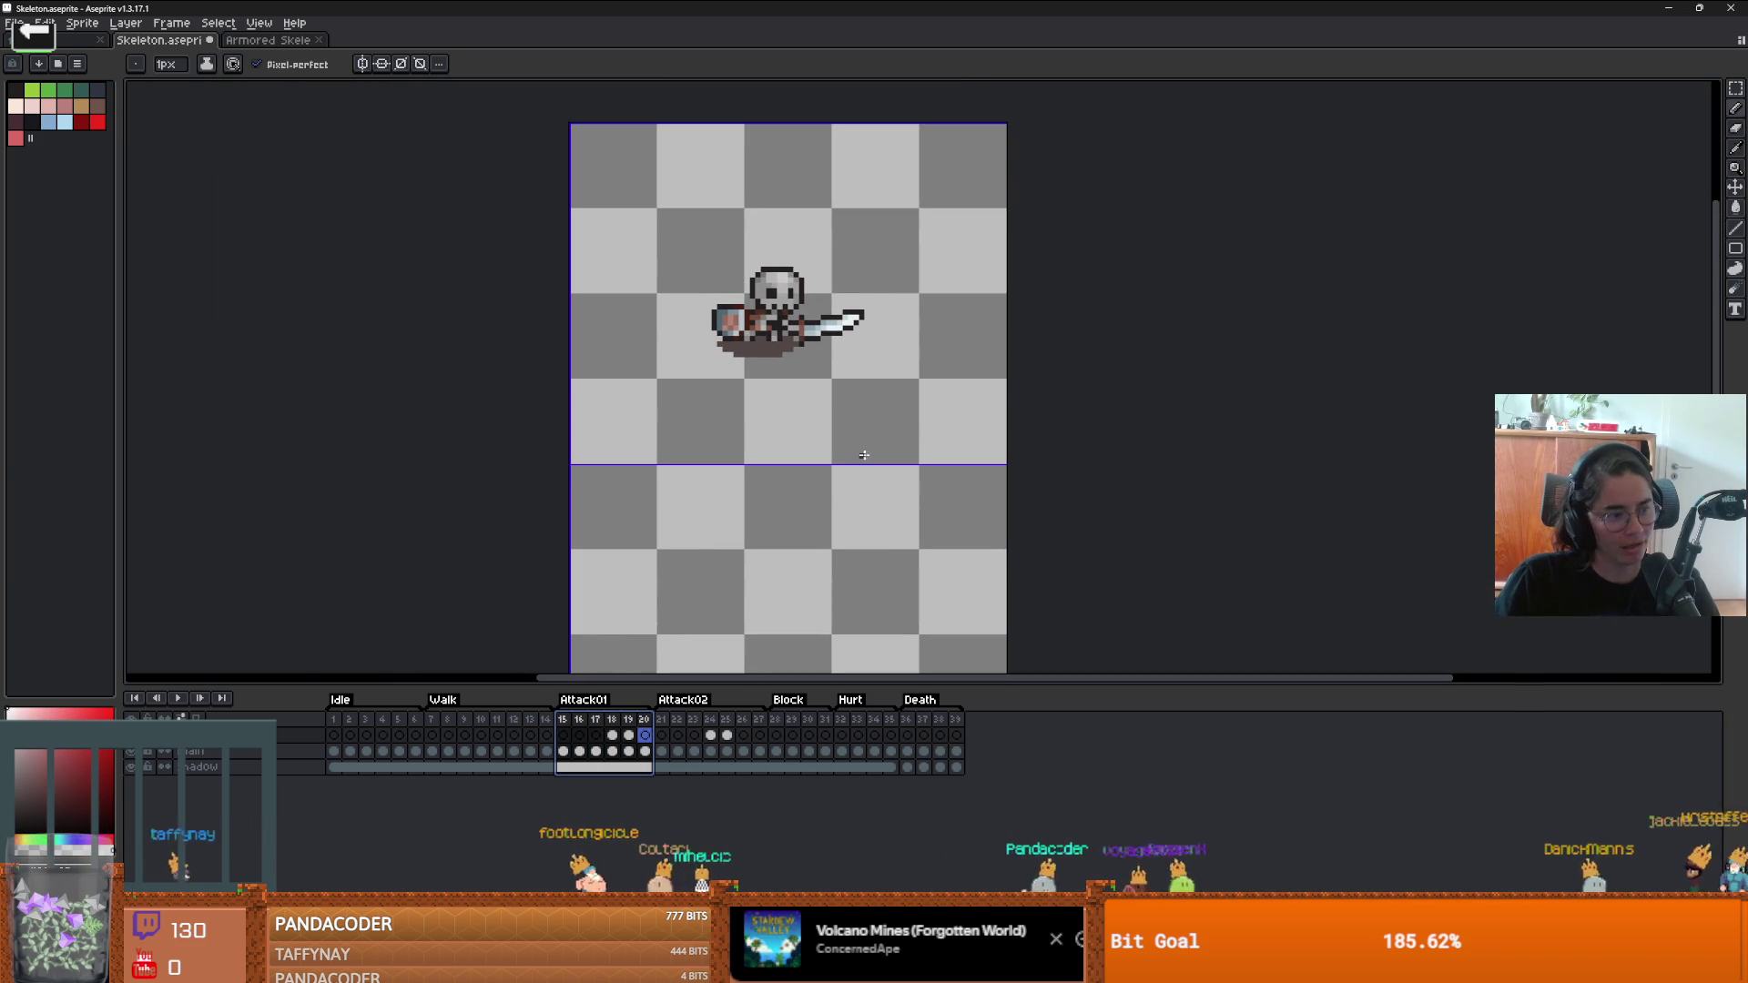
click(562, 753)
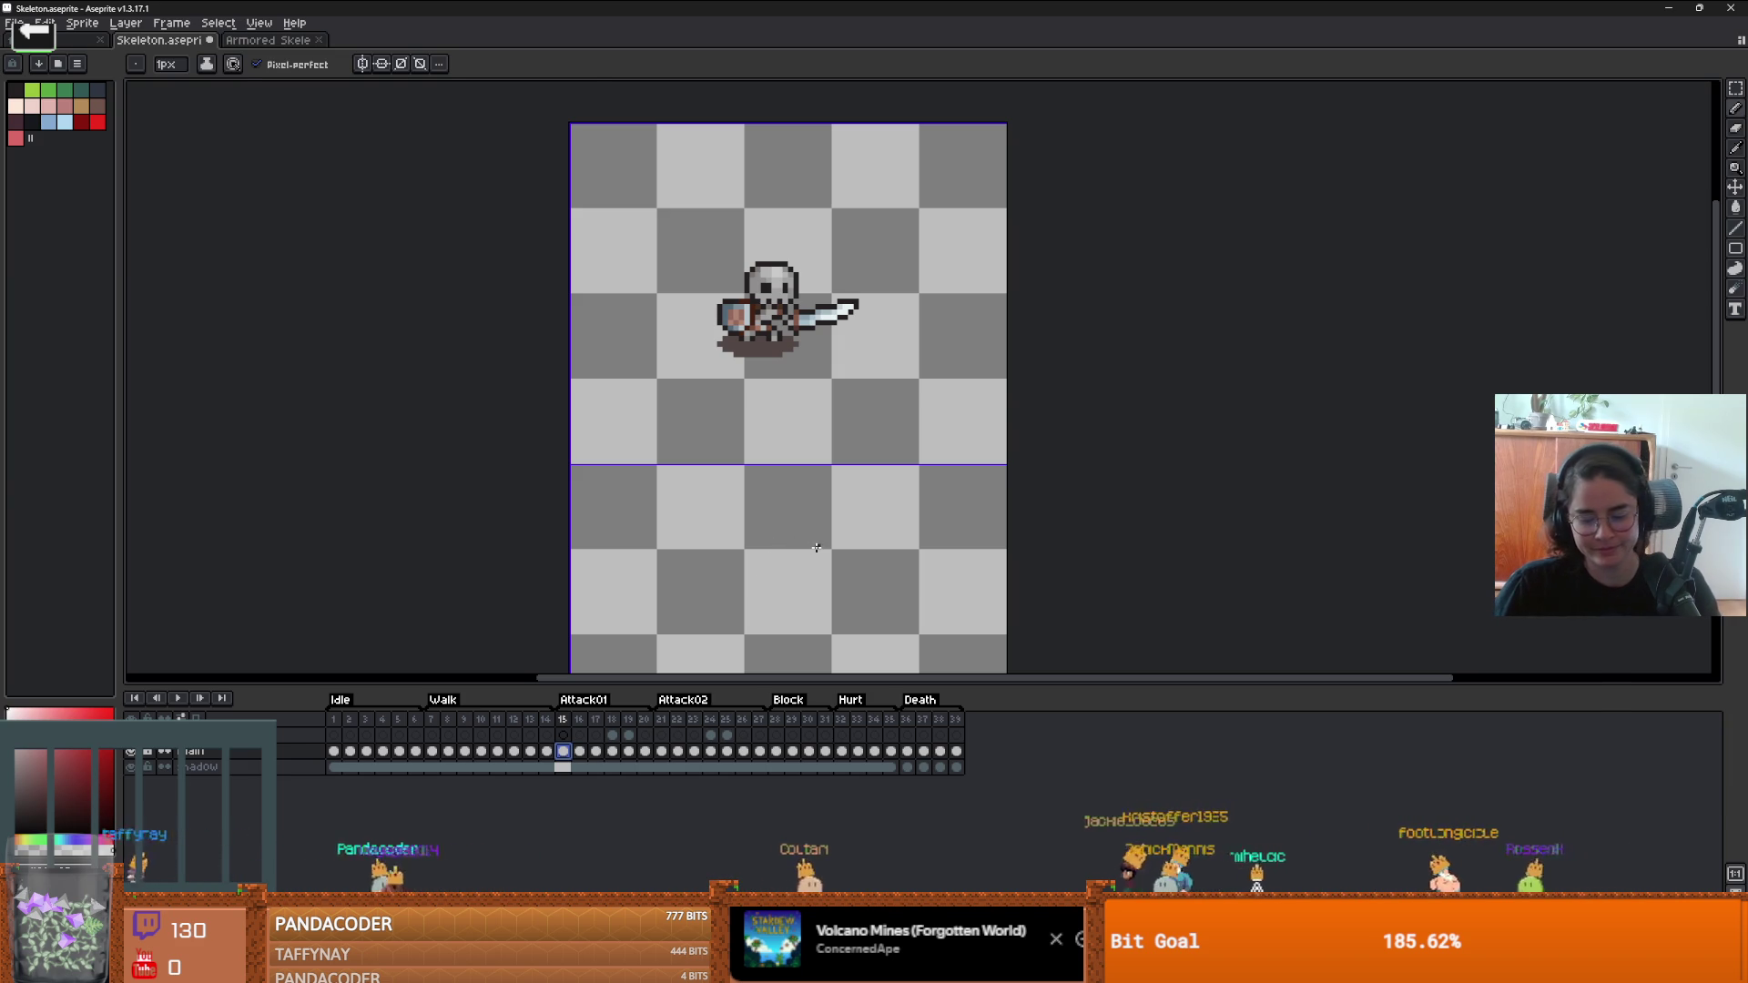
key(m)
drag(567, 755, 646, 755)
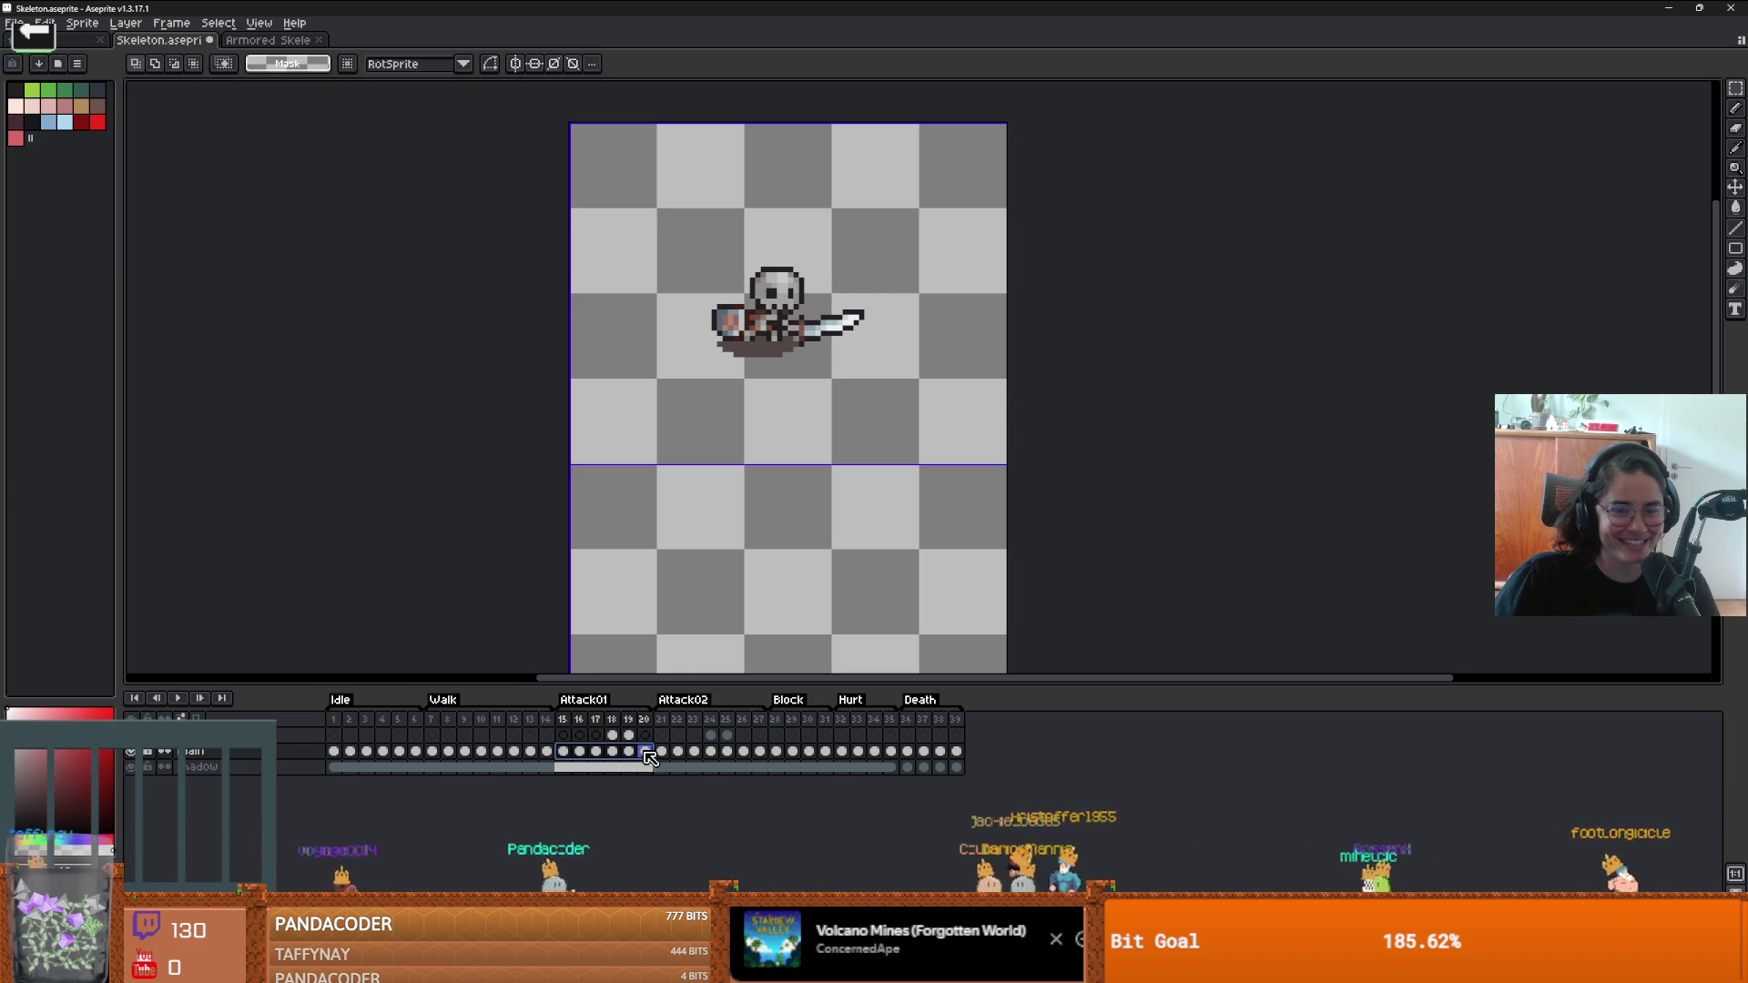
mouse_move(565, 125)
mouse_down()
mouse_move(1123, 440)
mouse_move(1111, 476)
mouse_move(1123, 325)
mouse_up()
scroll(1121, 327, down, 1)
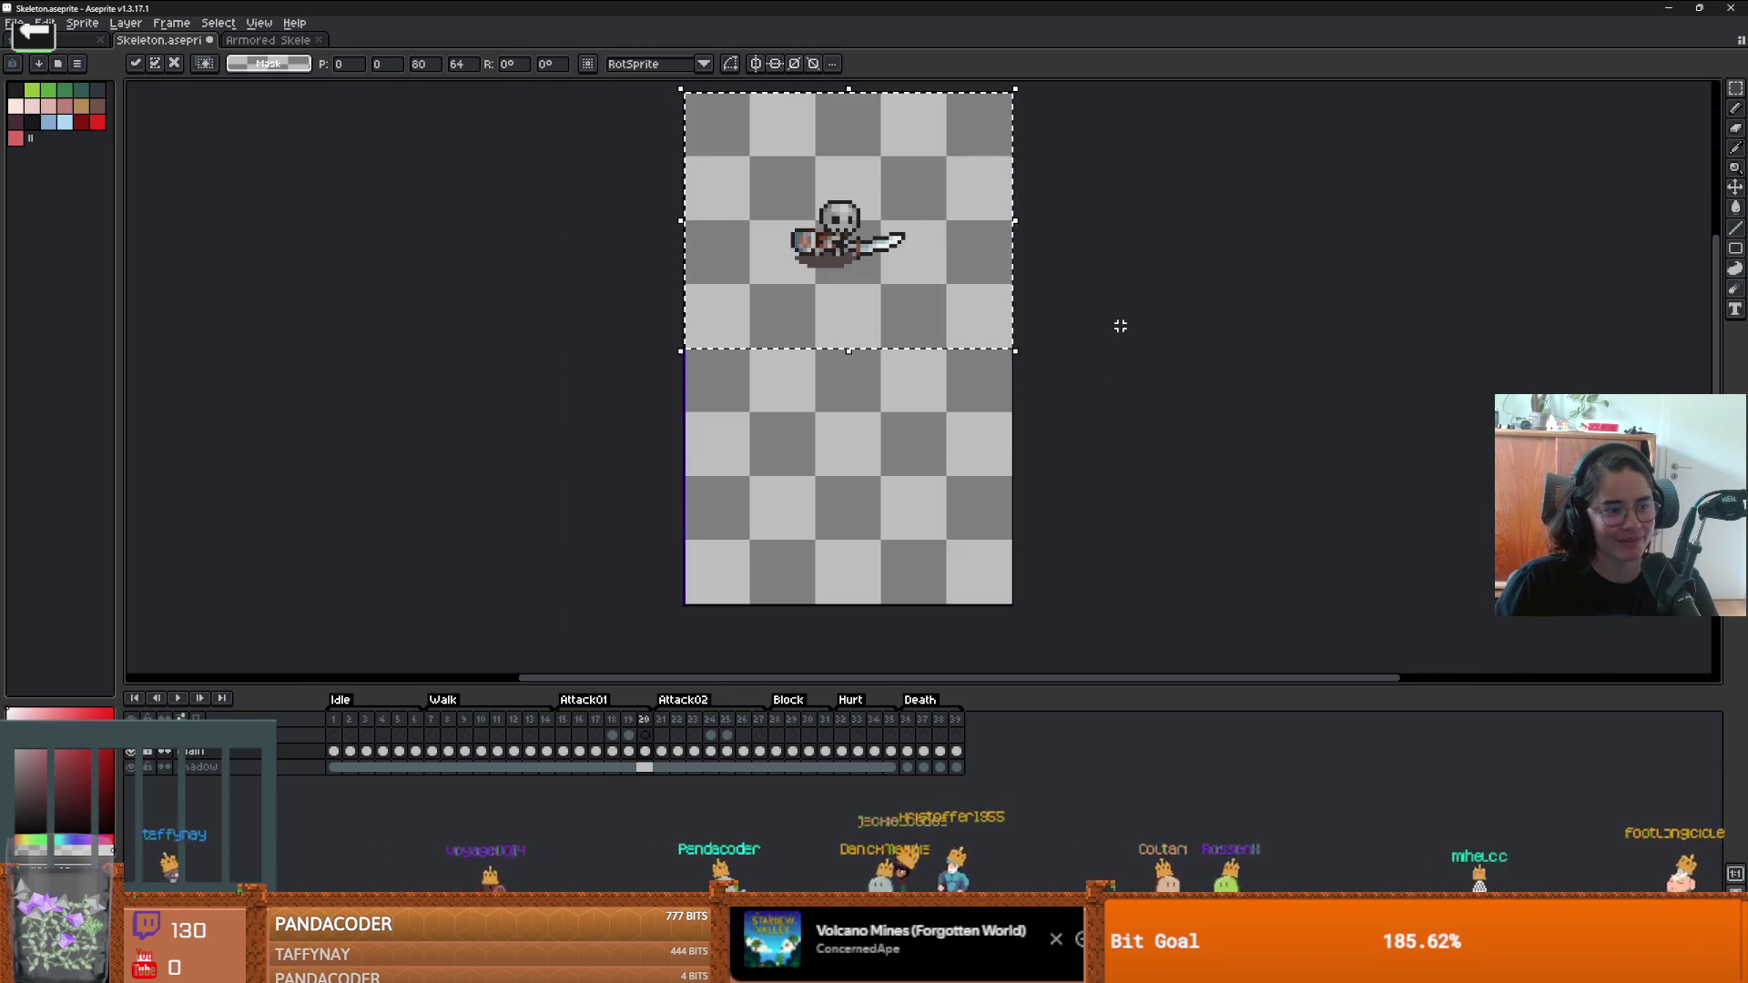
scroll(1046, 336, down, 2)
drag(948, 298, 958, 452)
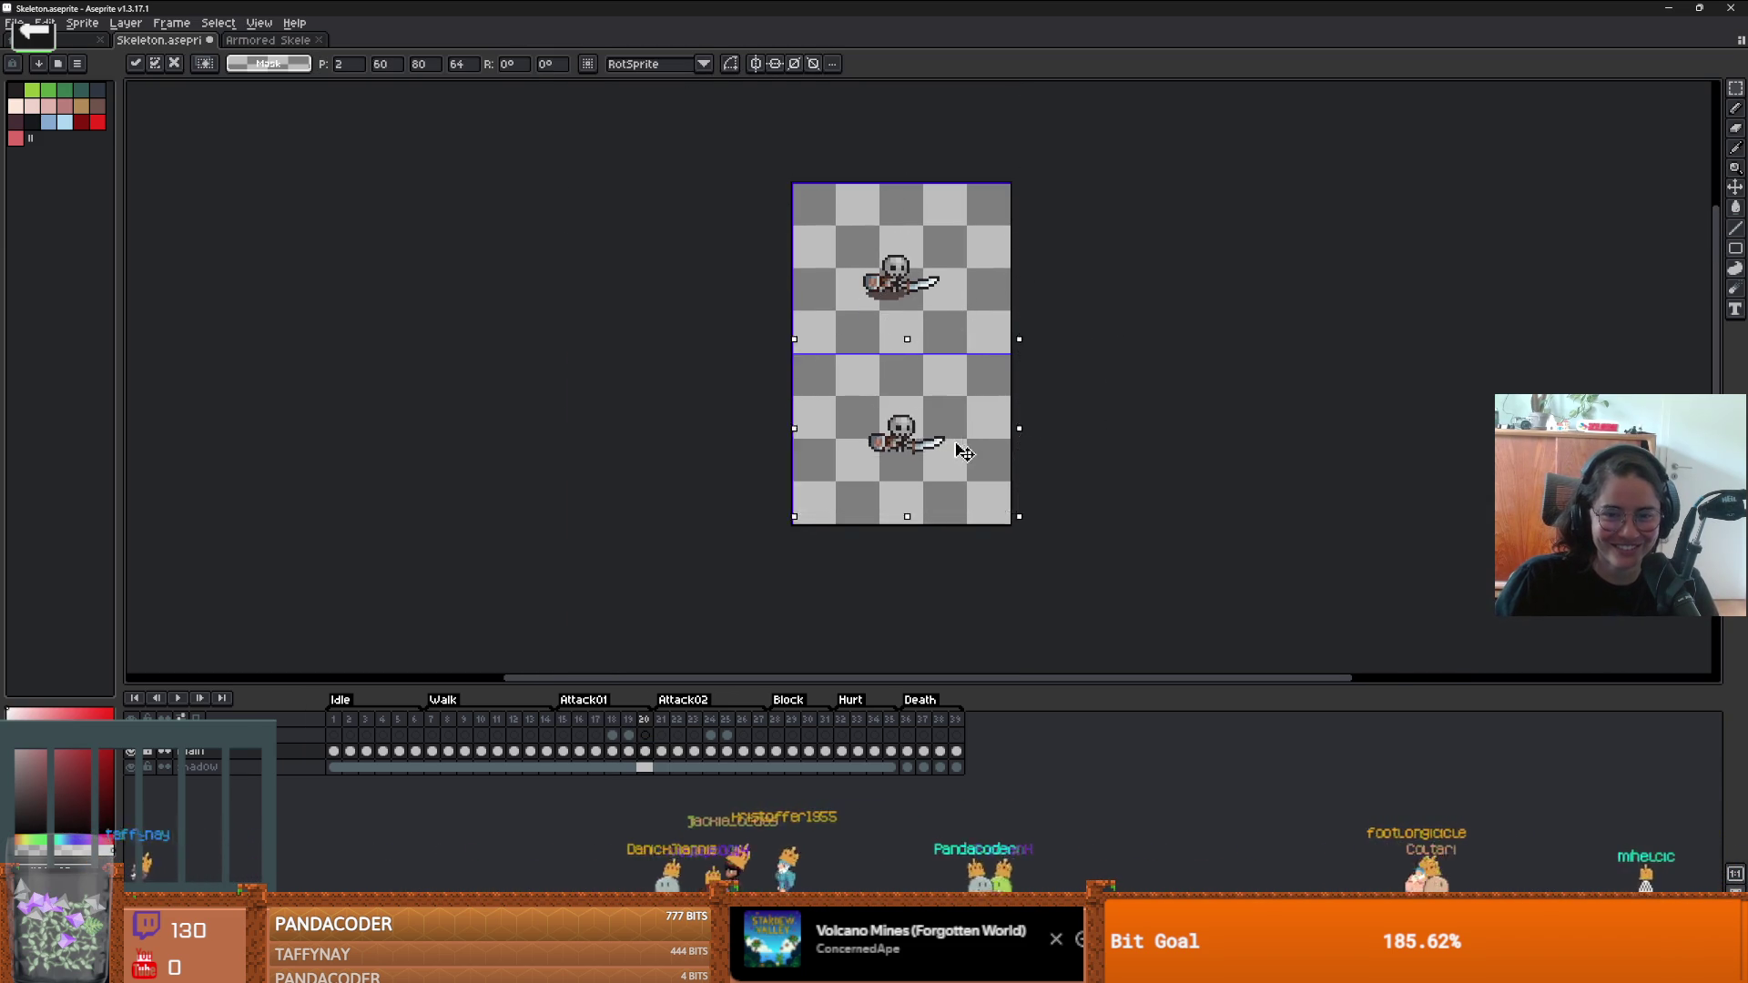
drag(956, 441, 962, 454)
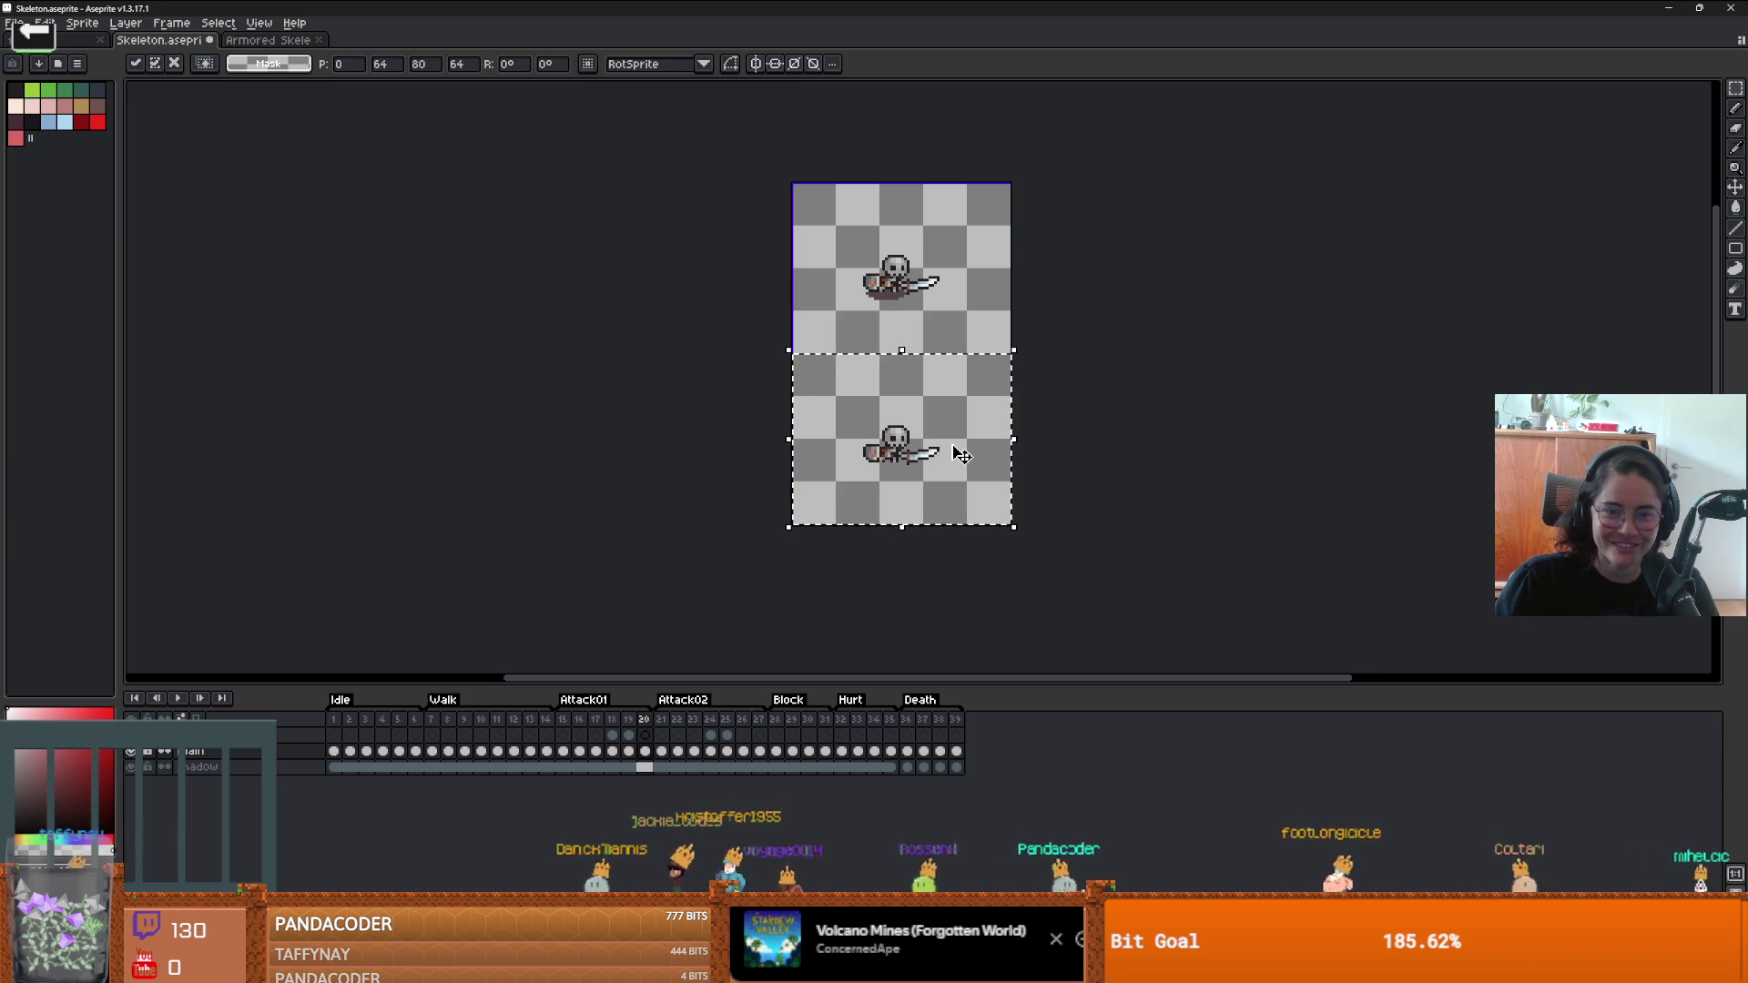
key(Return)
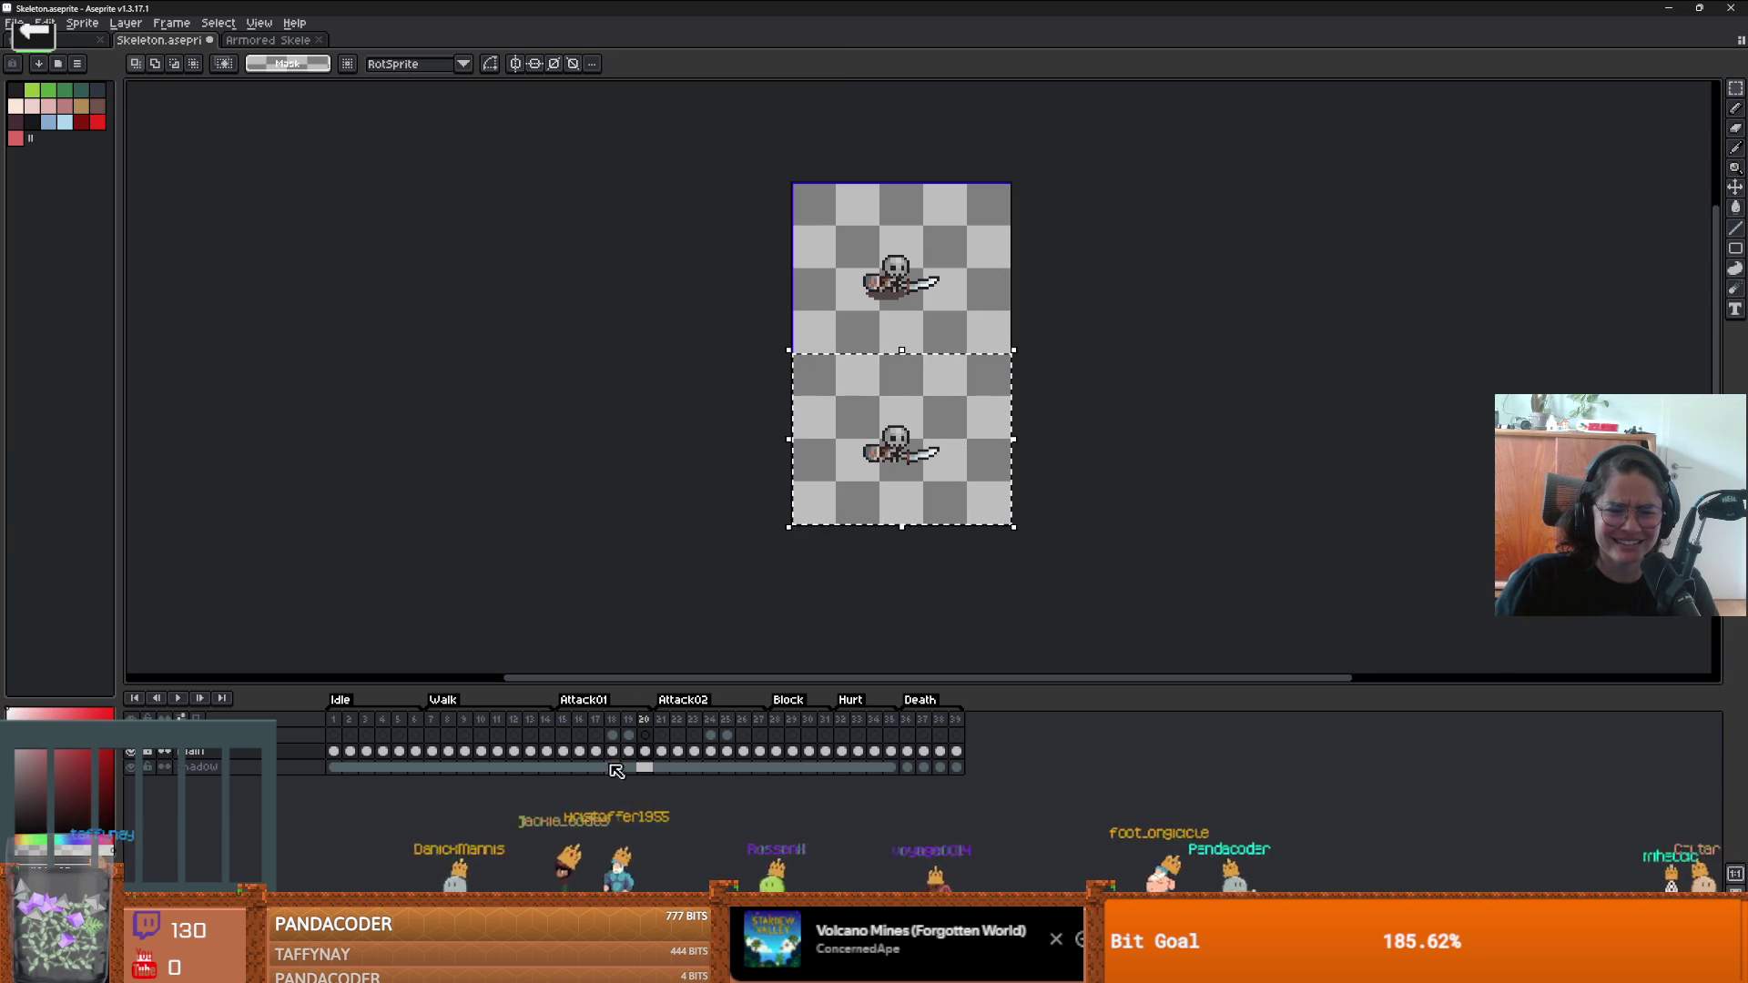
key(Left)
key(Left)
key(Left)
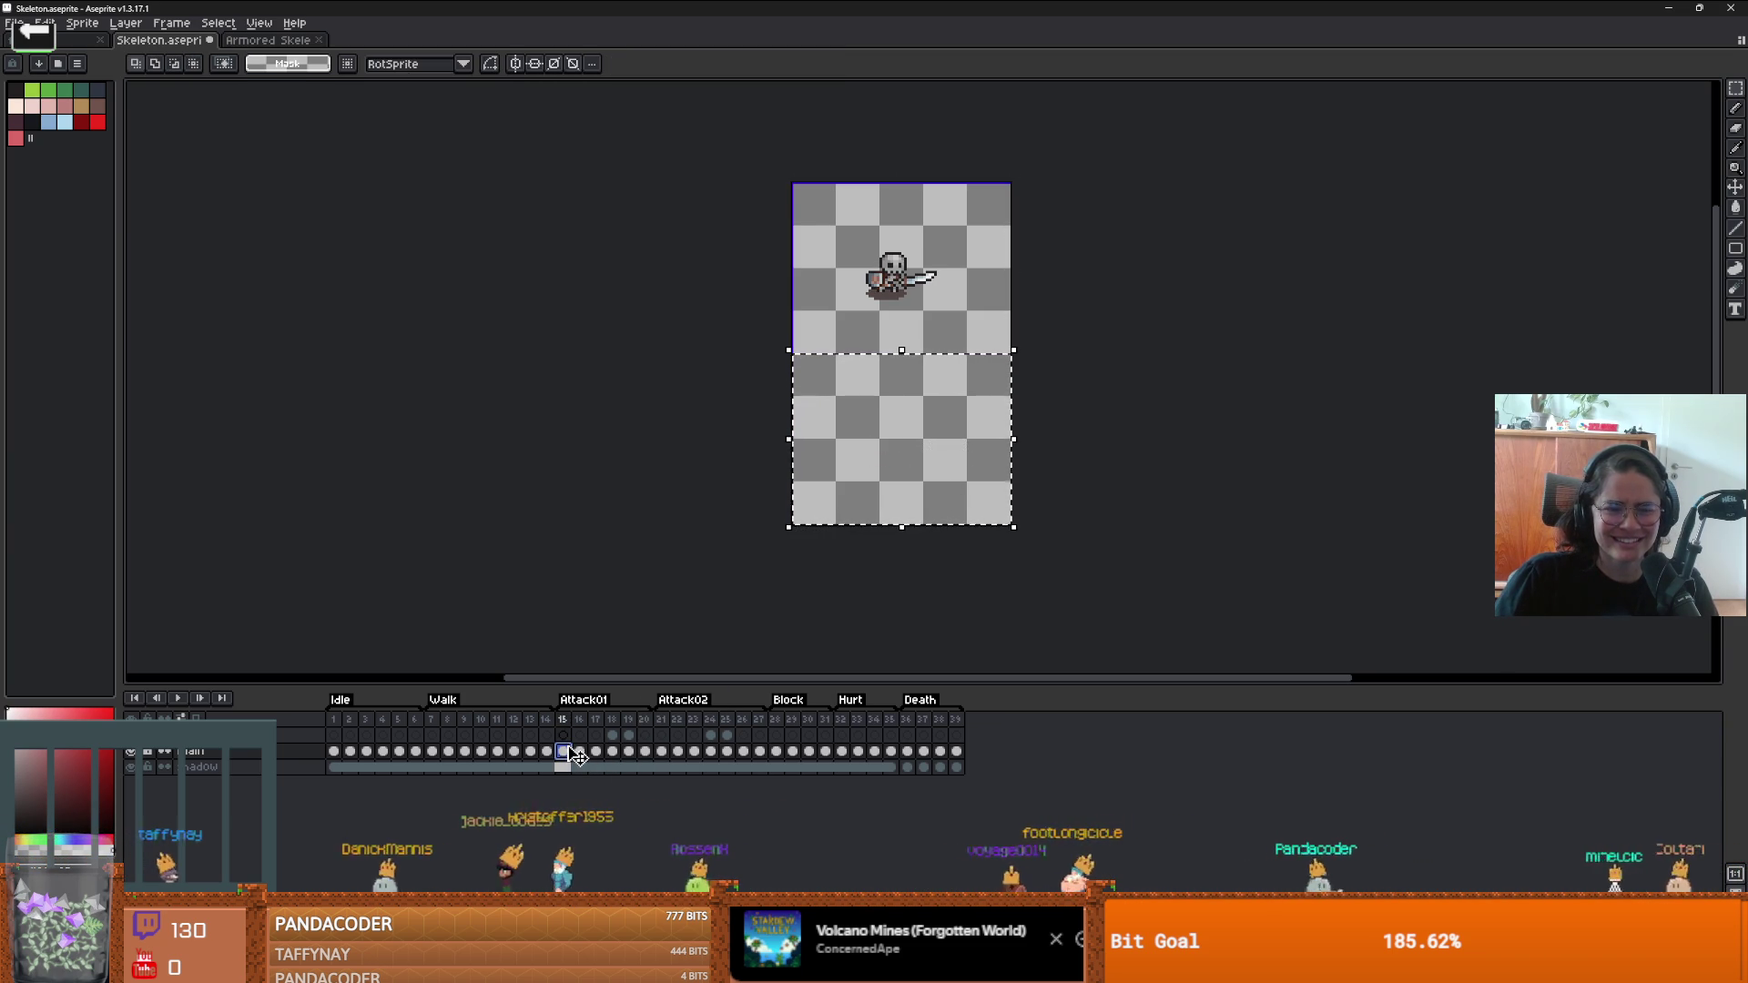
drag(562, 754, 636, 754)
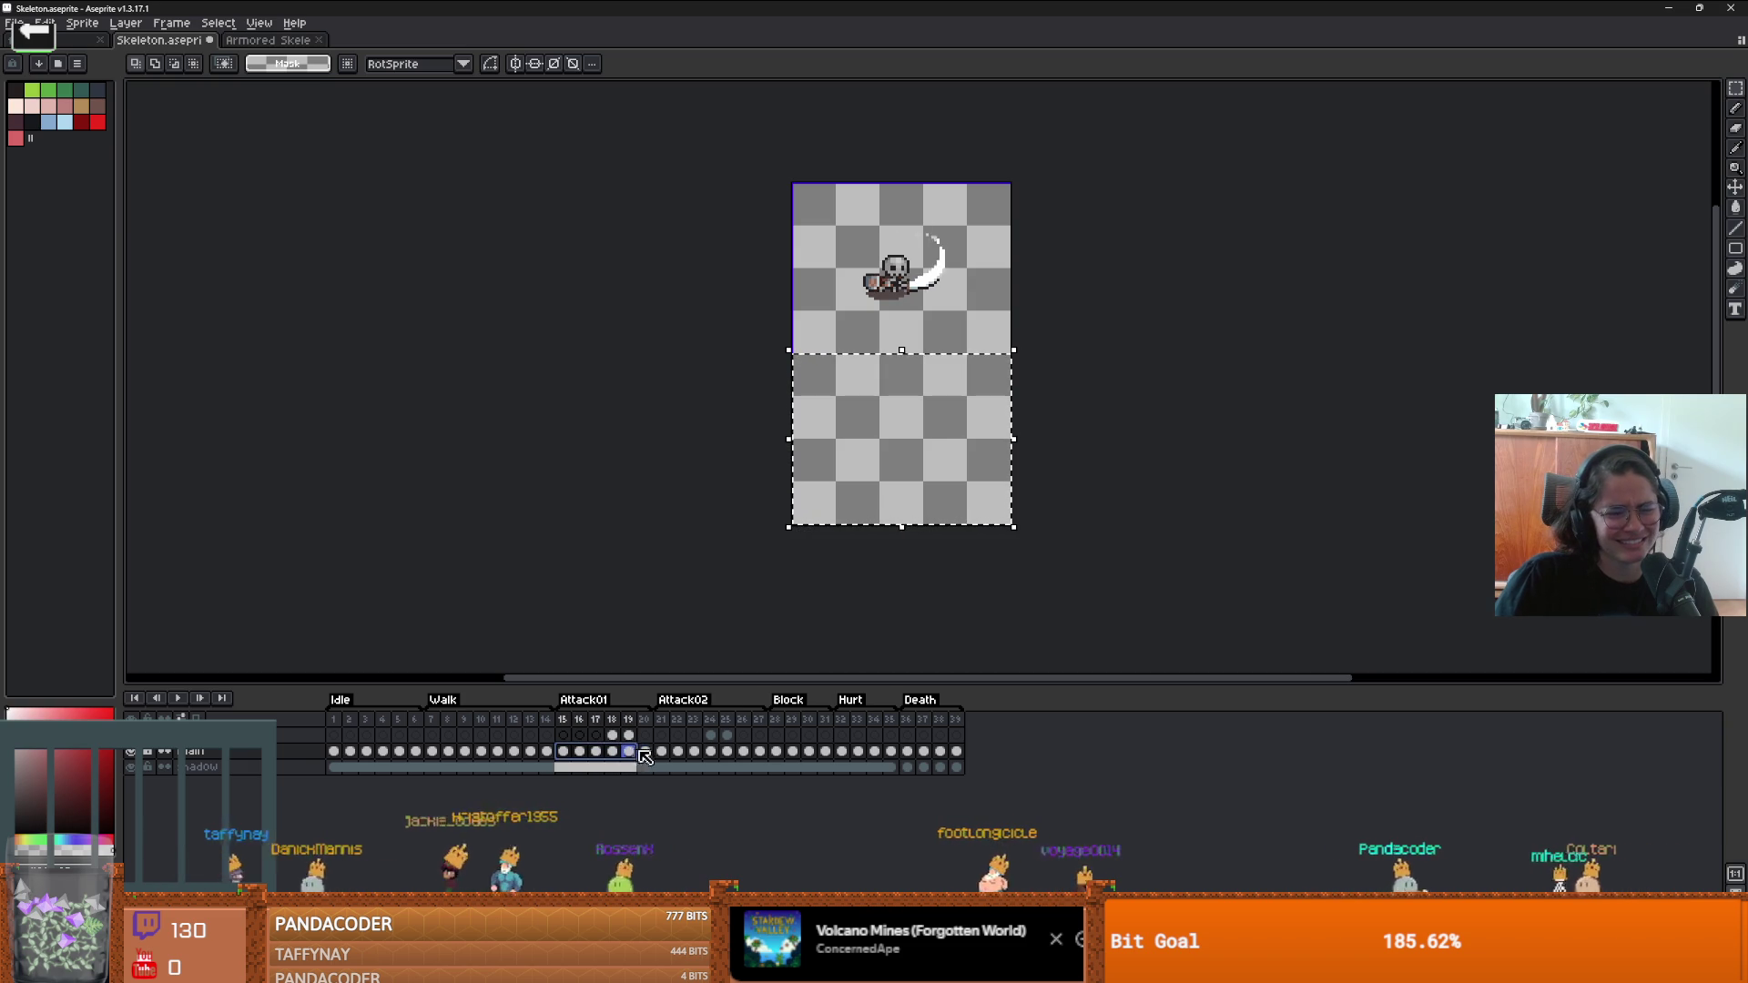
key(Escape)
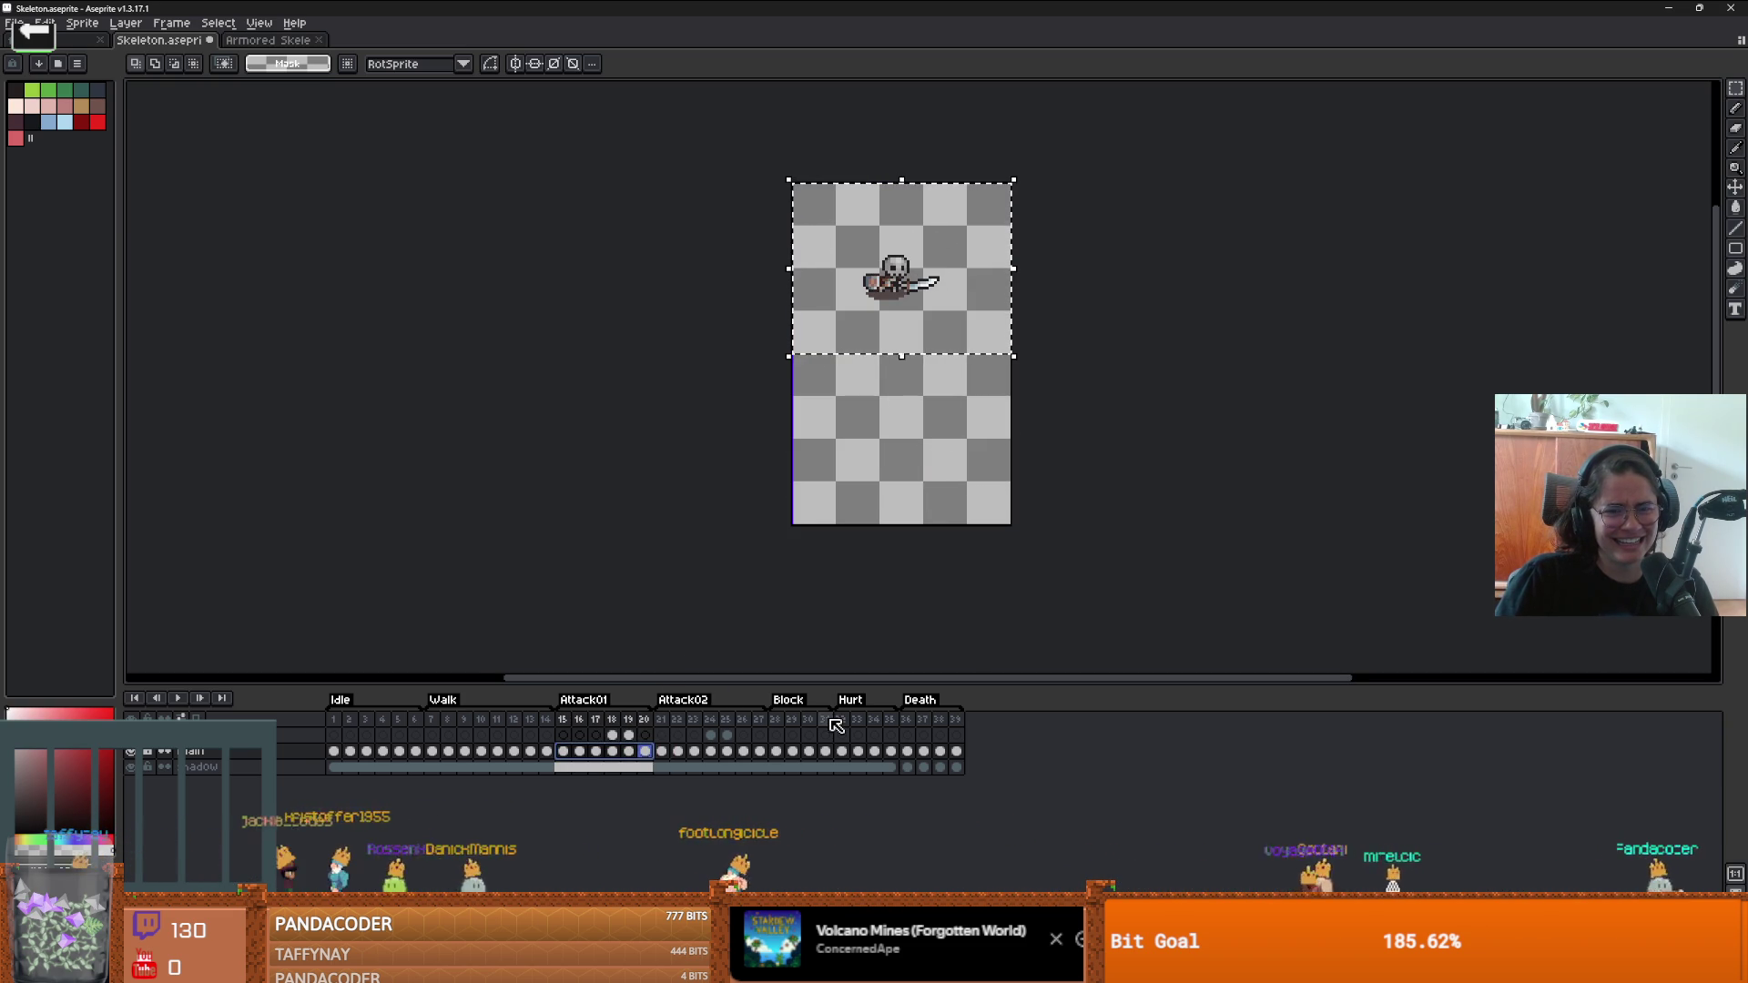
drag(933, 306, 936, 330)
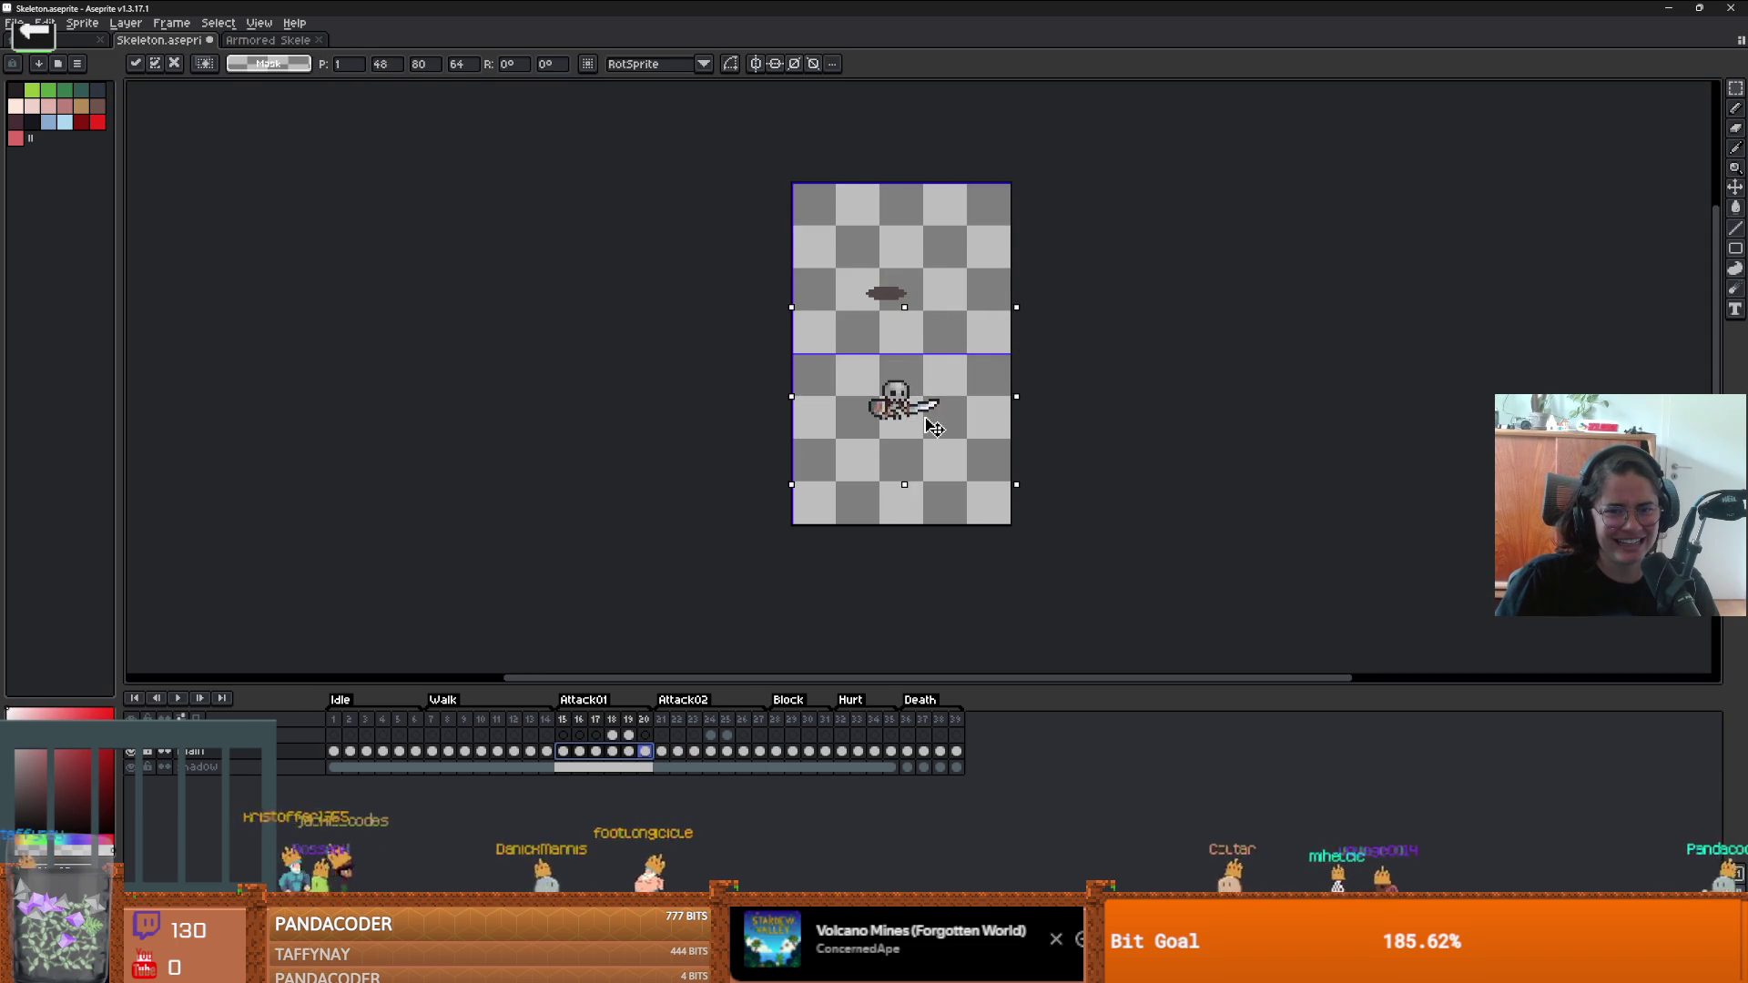
key(Escape)
click(913, 342)
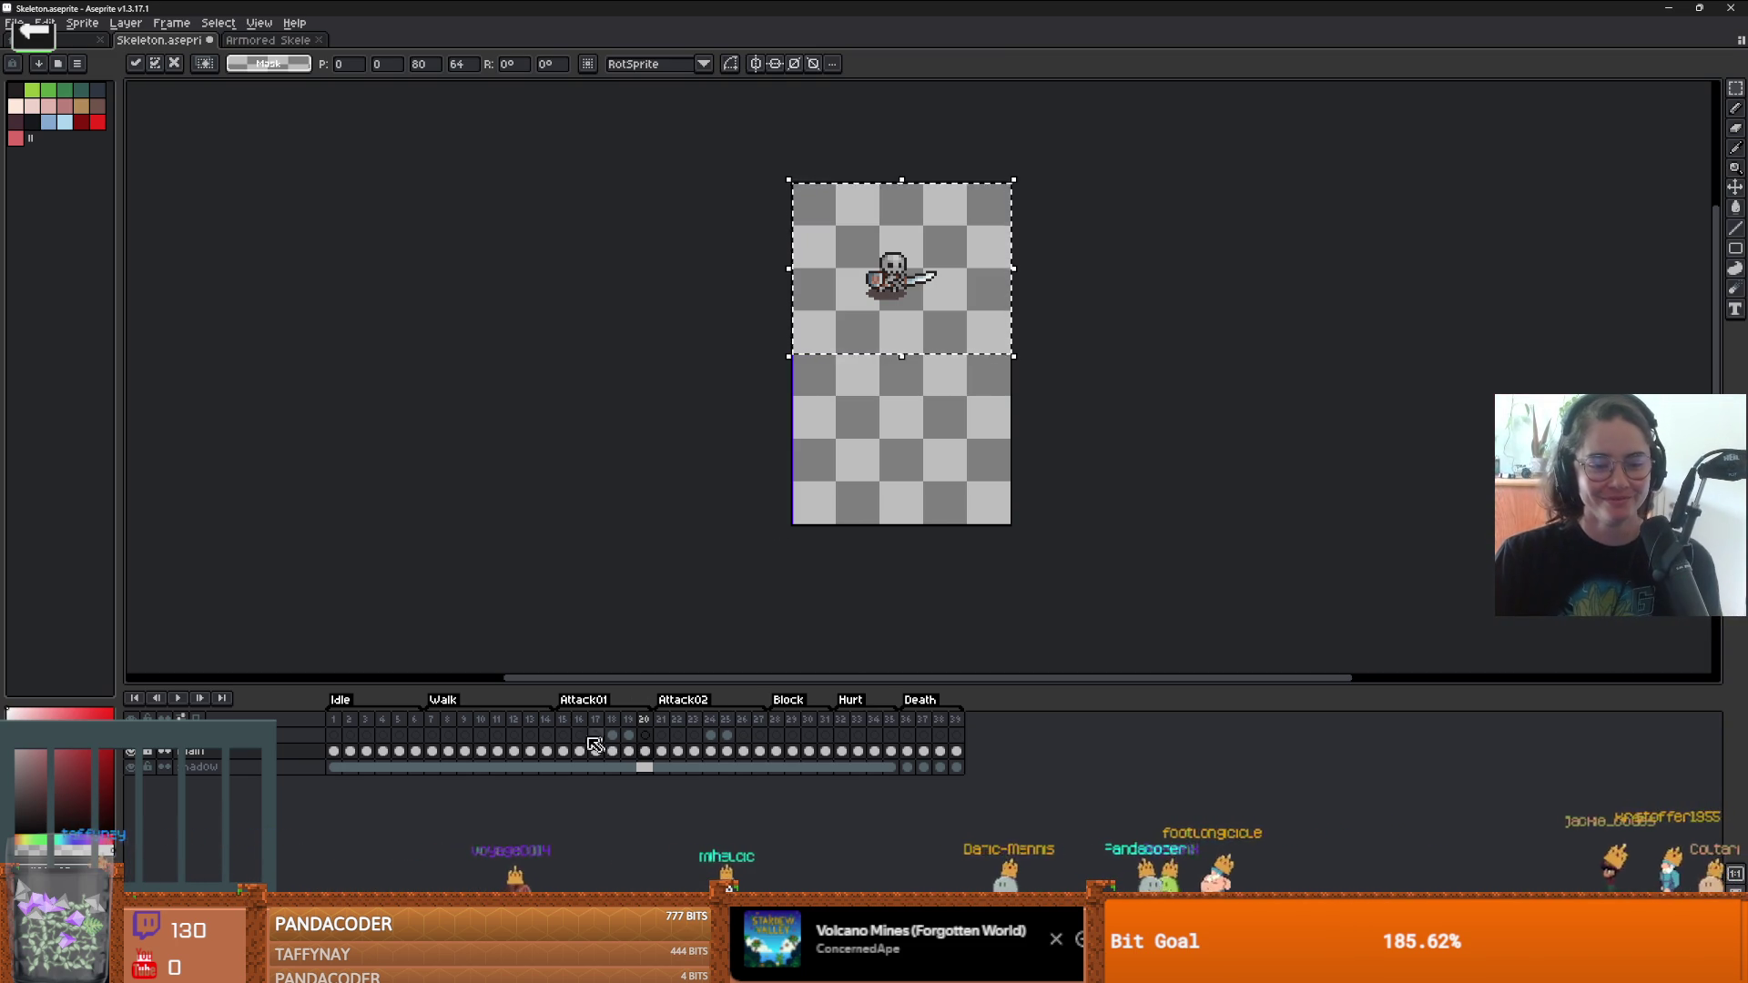
- Copy one Attack01 frame's skeleton into the lower half after cancelling a multi-frame move
drag(565, 752, 616, 752)
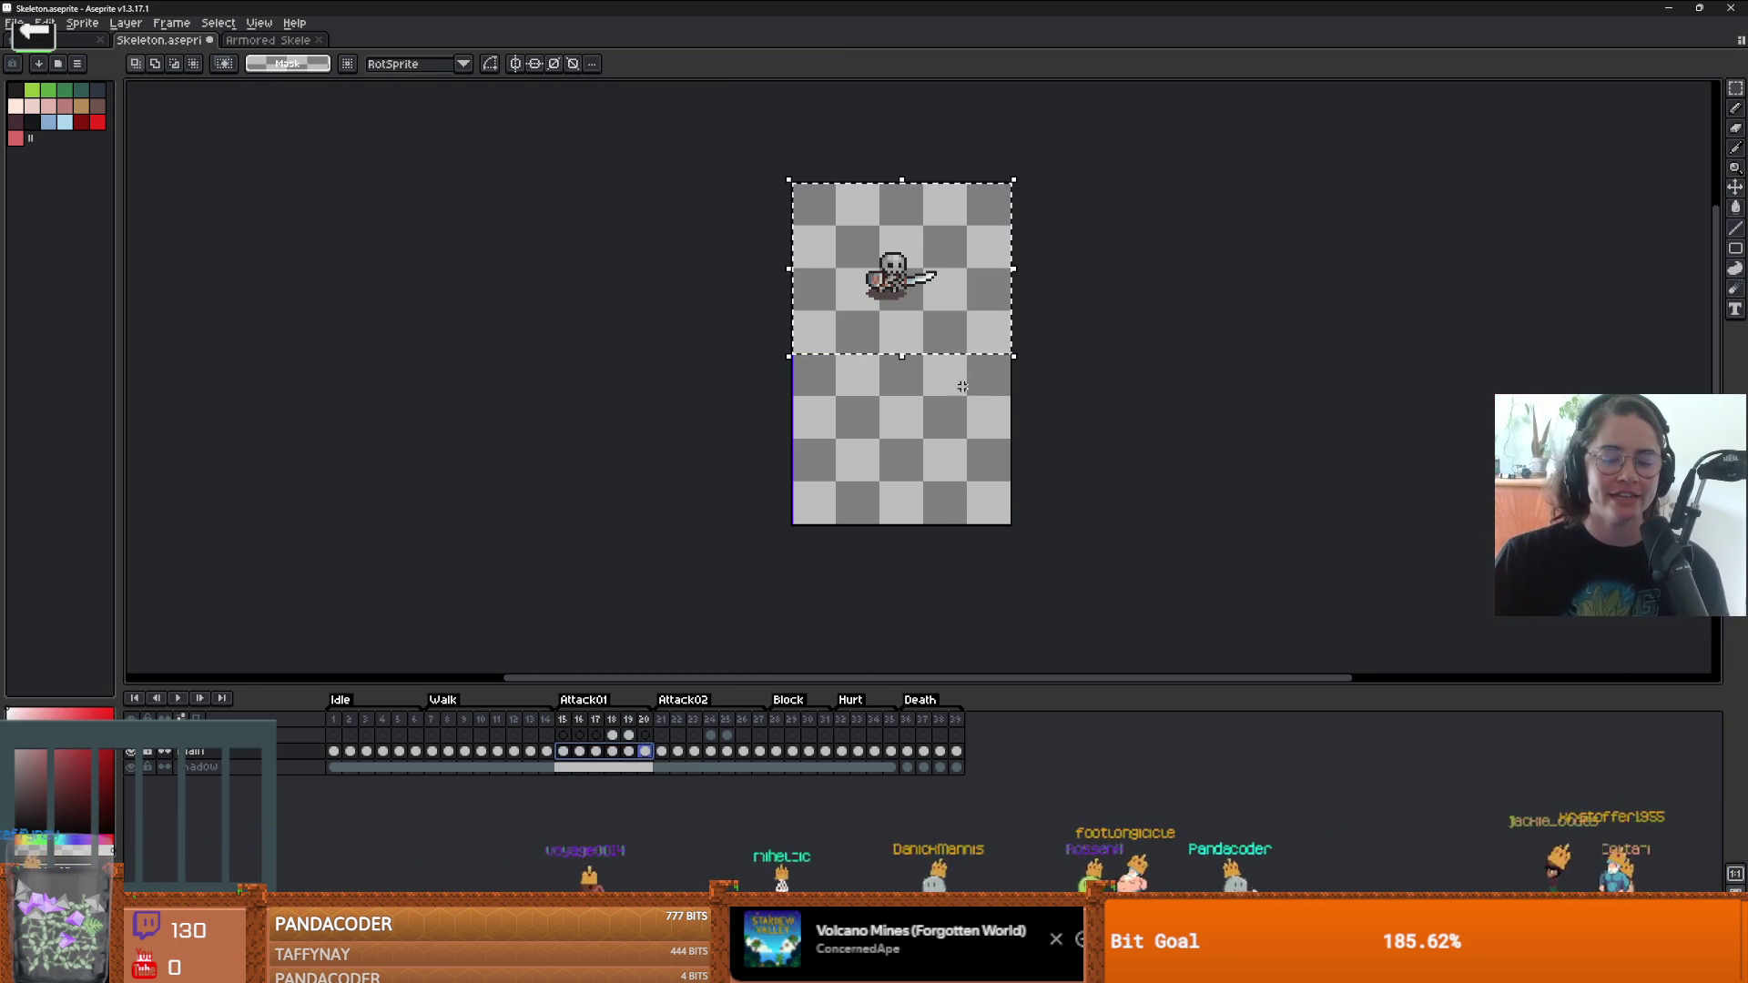
drag(943, 329, 938, 451)
key(Escape)
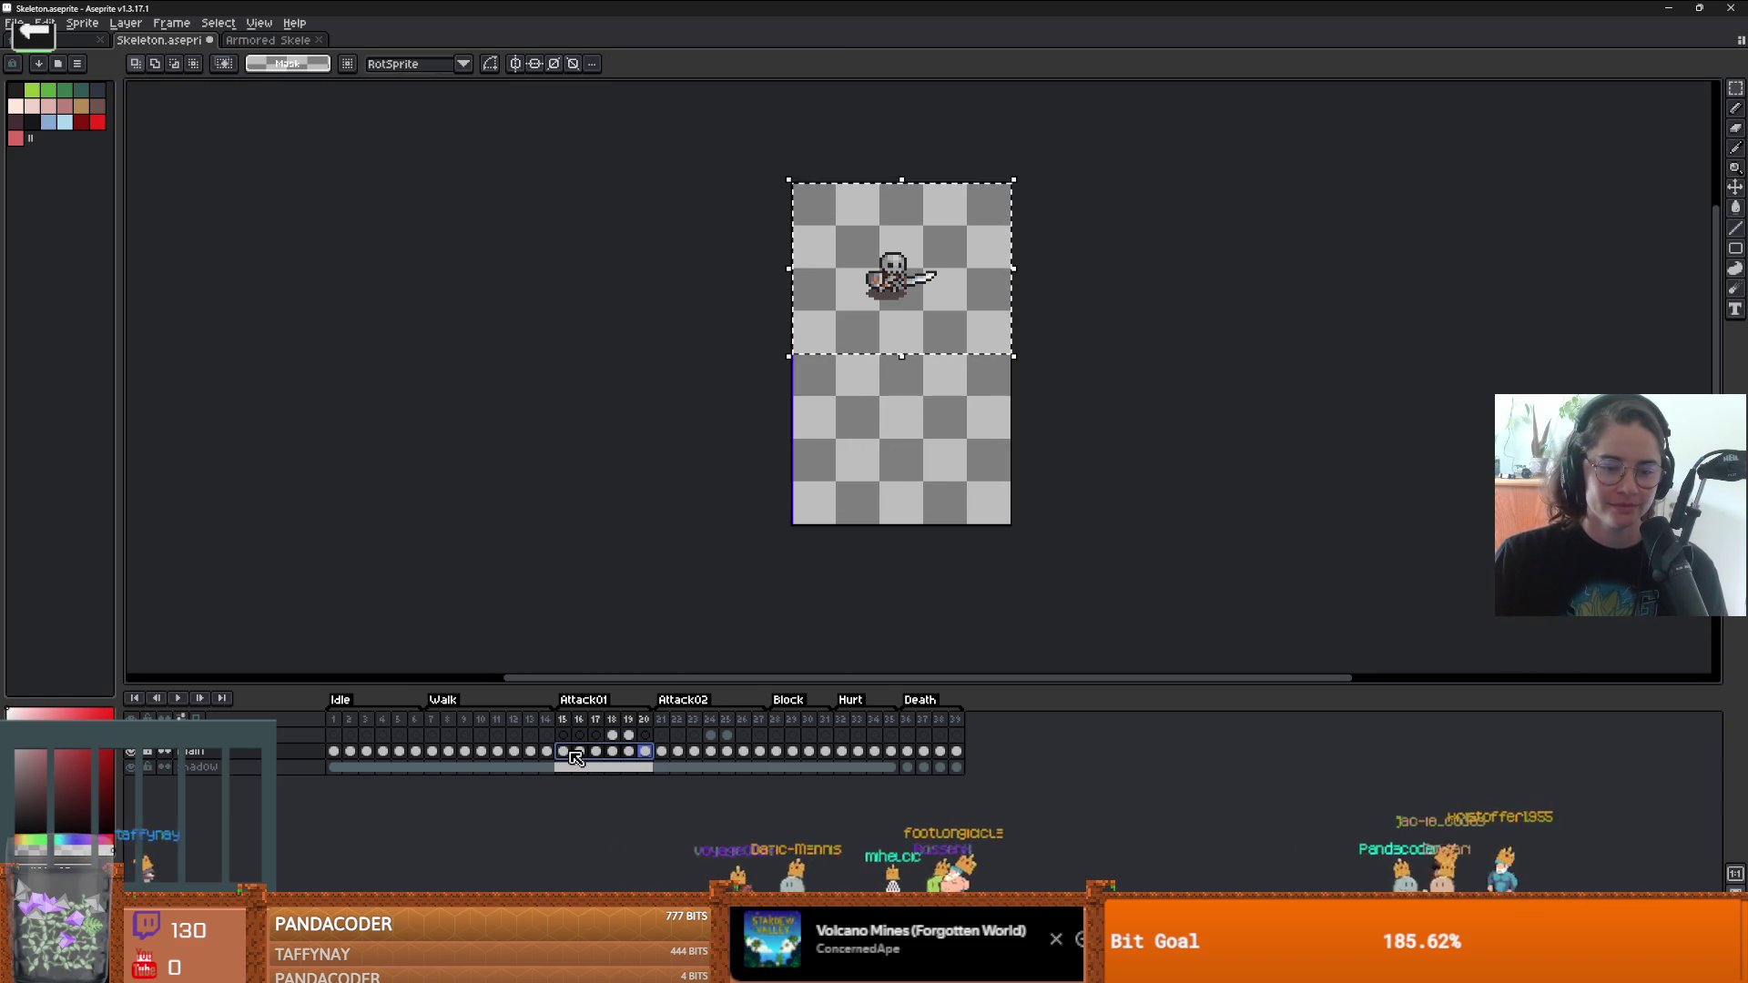
drag(910, 335, 910, 500)
scroll(909, 499, up, 4)
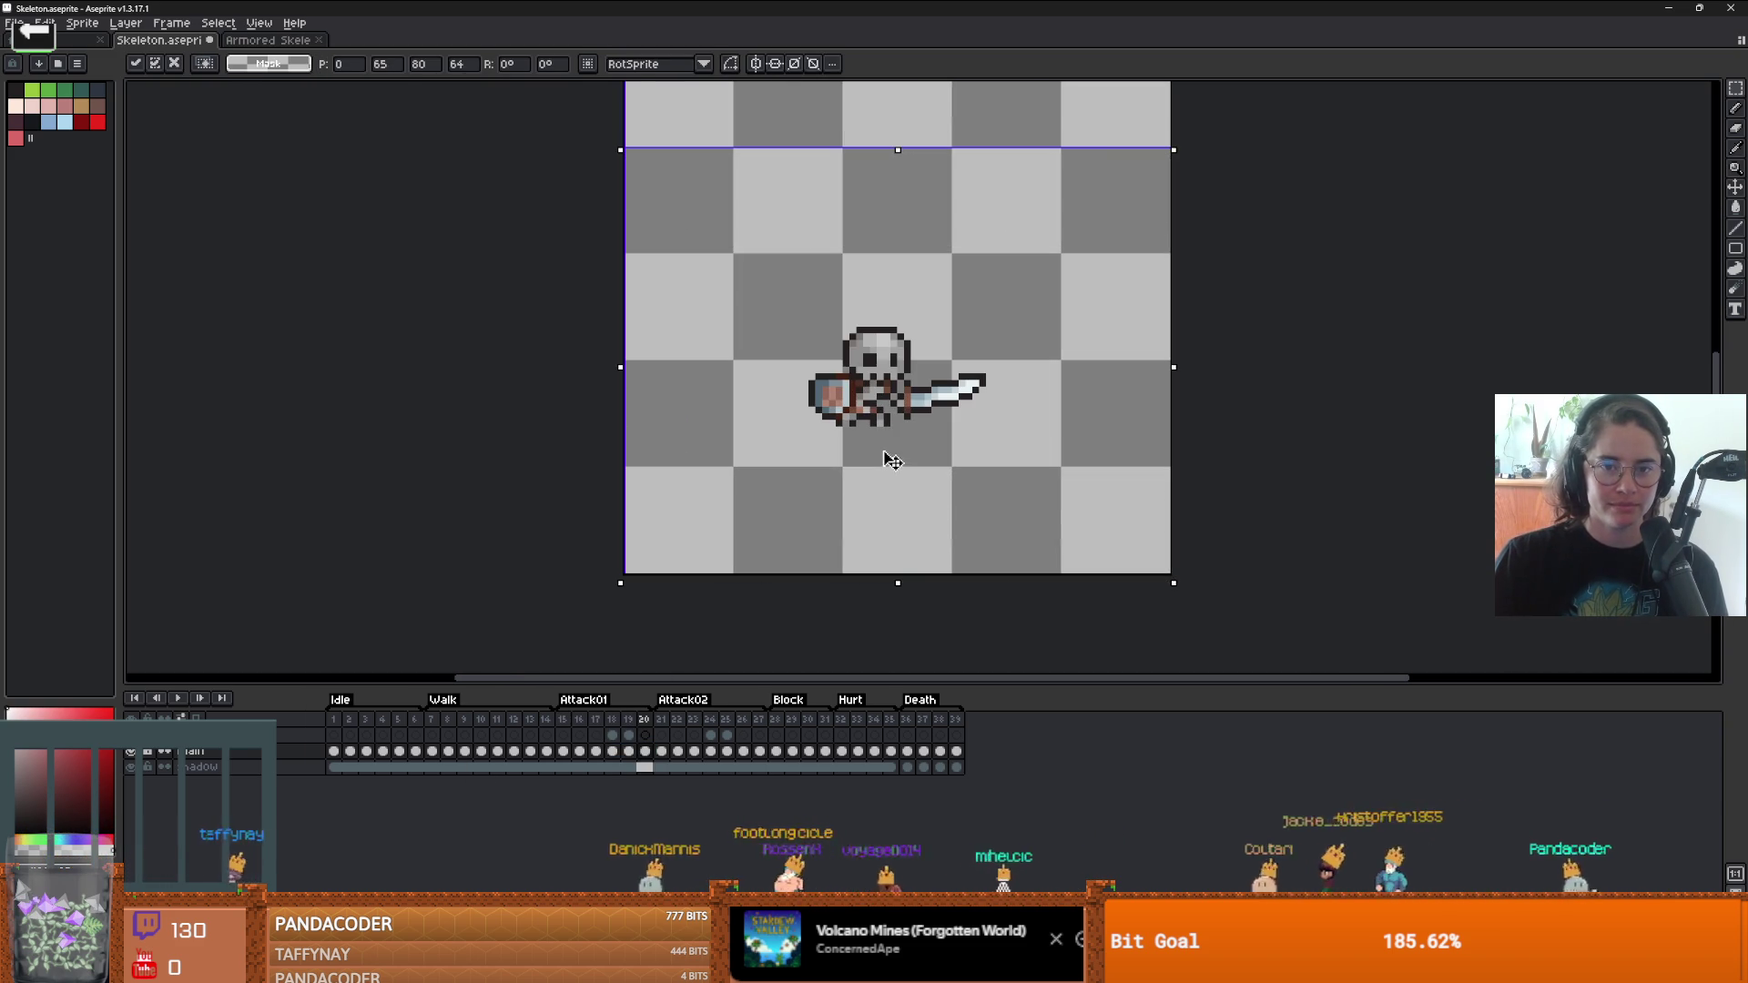
click(579, 751)
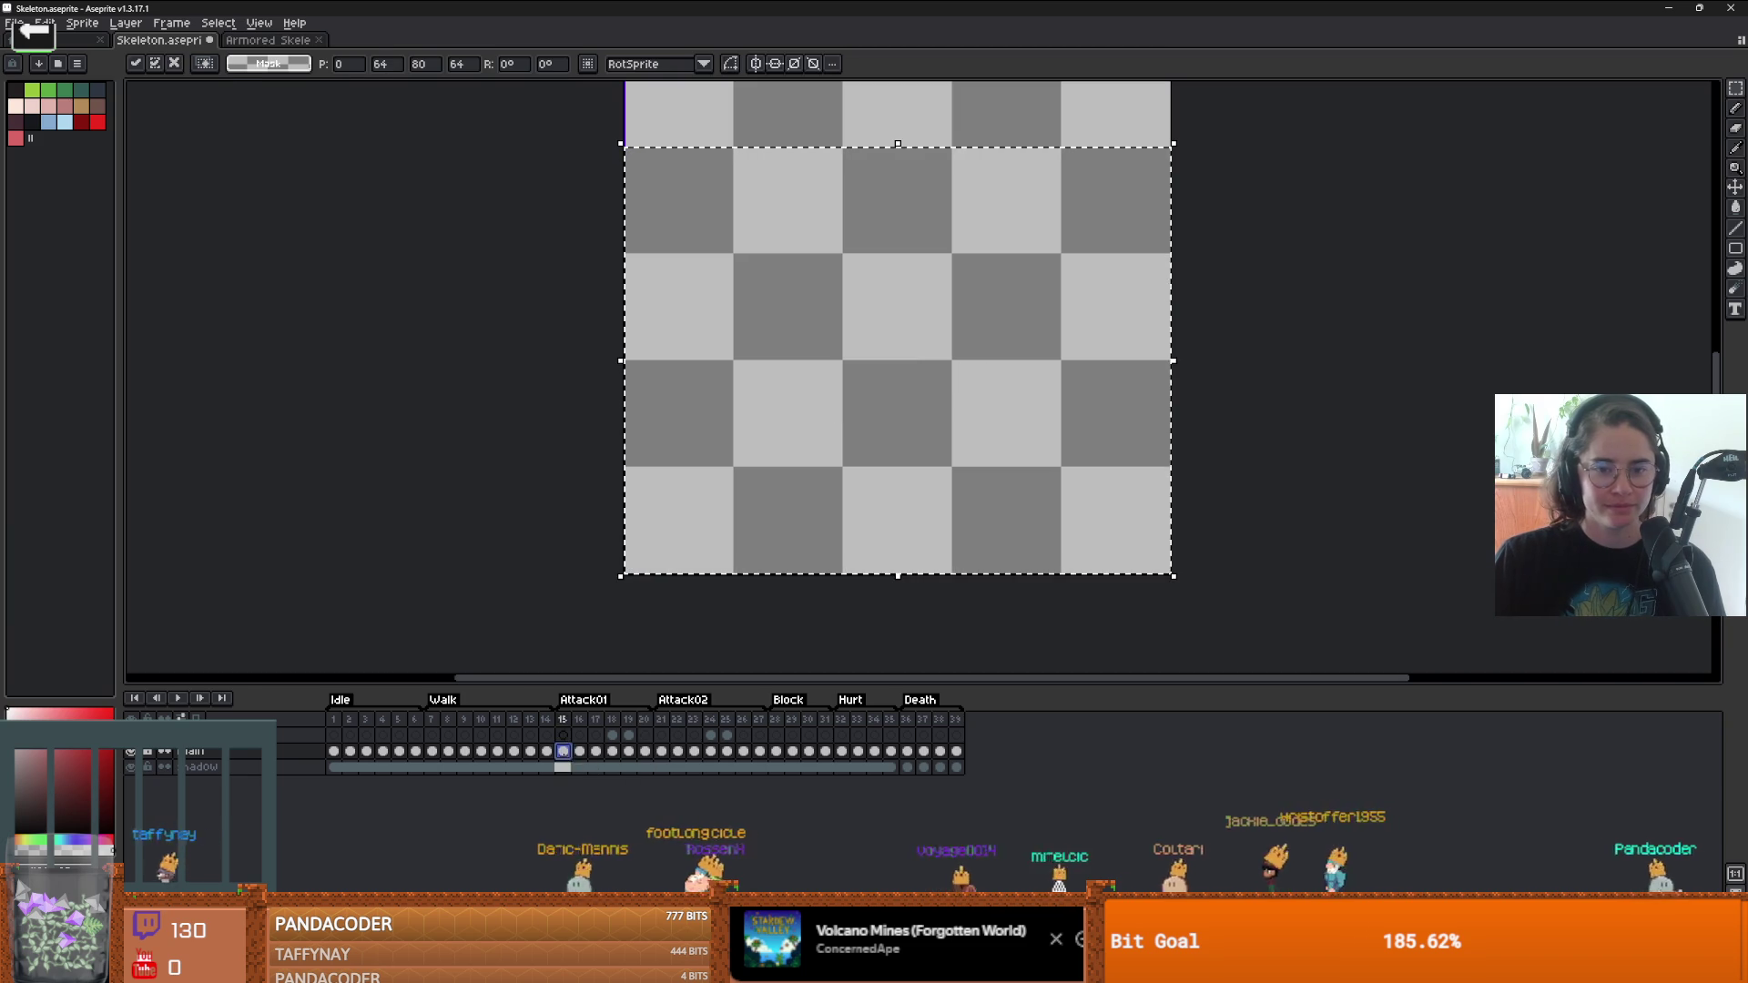
- On frame 15, move the selection back to the top half and confirm it
scroll(865, 374, down, 3)
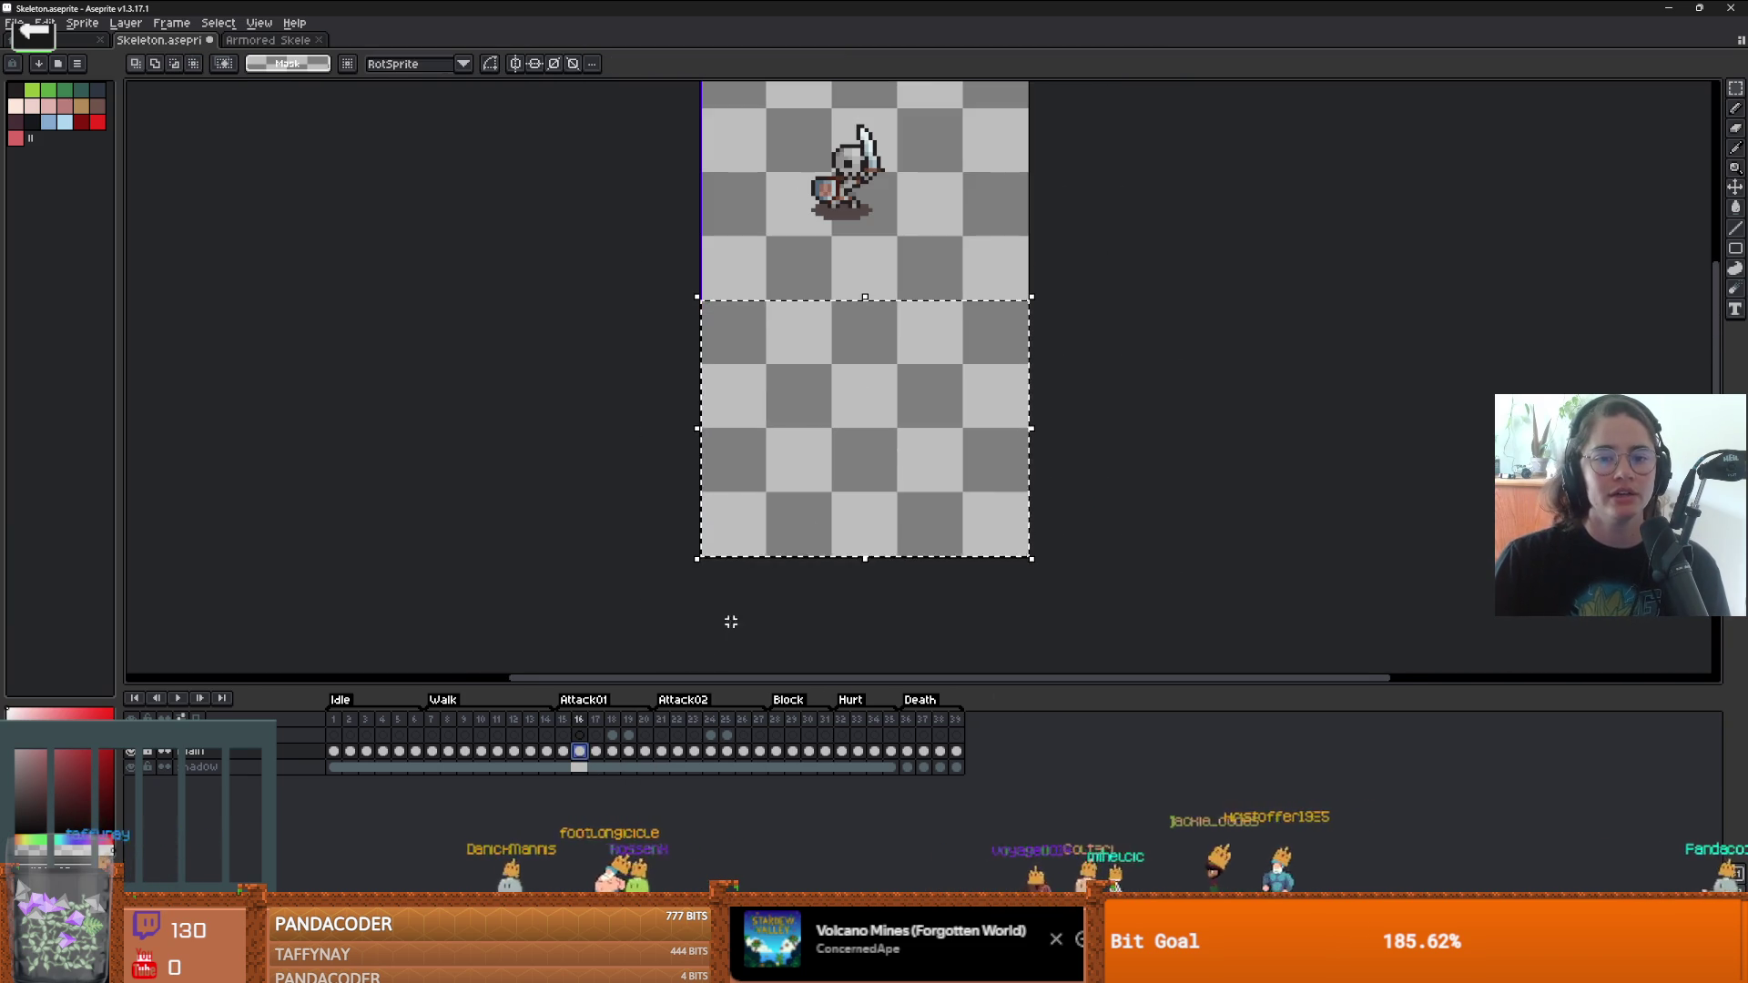
click(563, 751)
mouse_move(908, 496)
mouse_down()
mouse_move(904, 234)
mouse_move(893, 473)
mouse_move(910, 492)
mouse_up()
key(period)
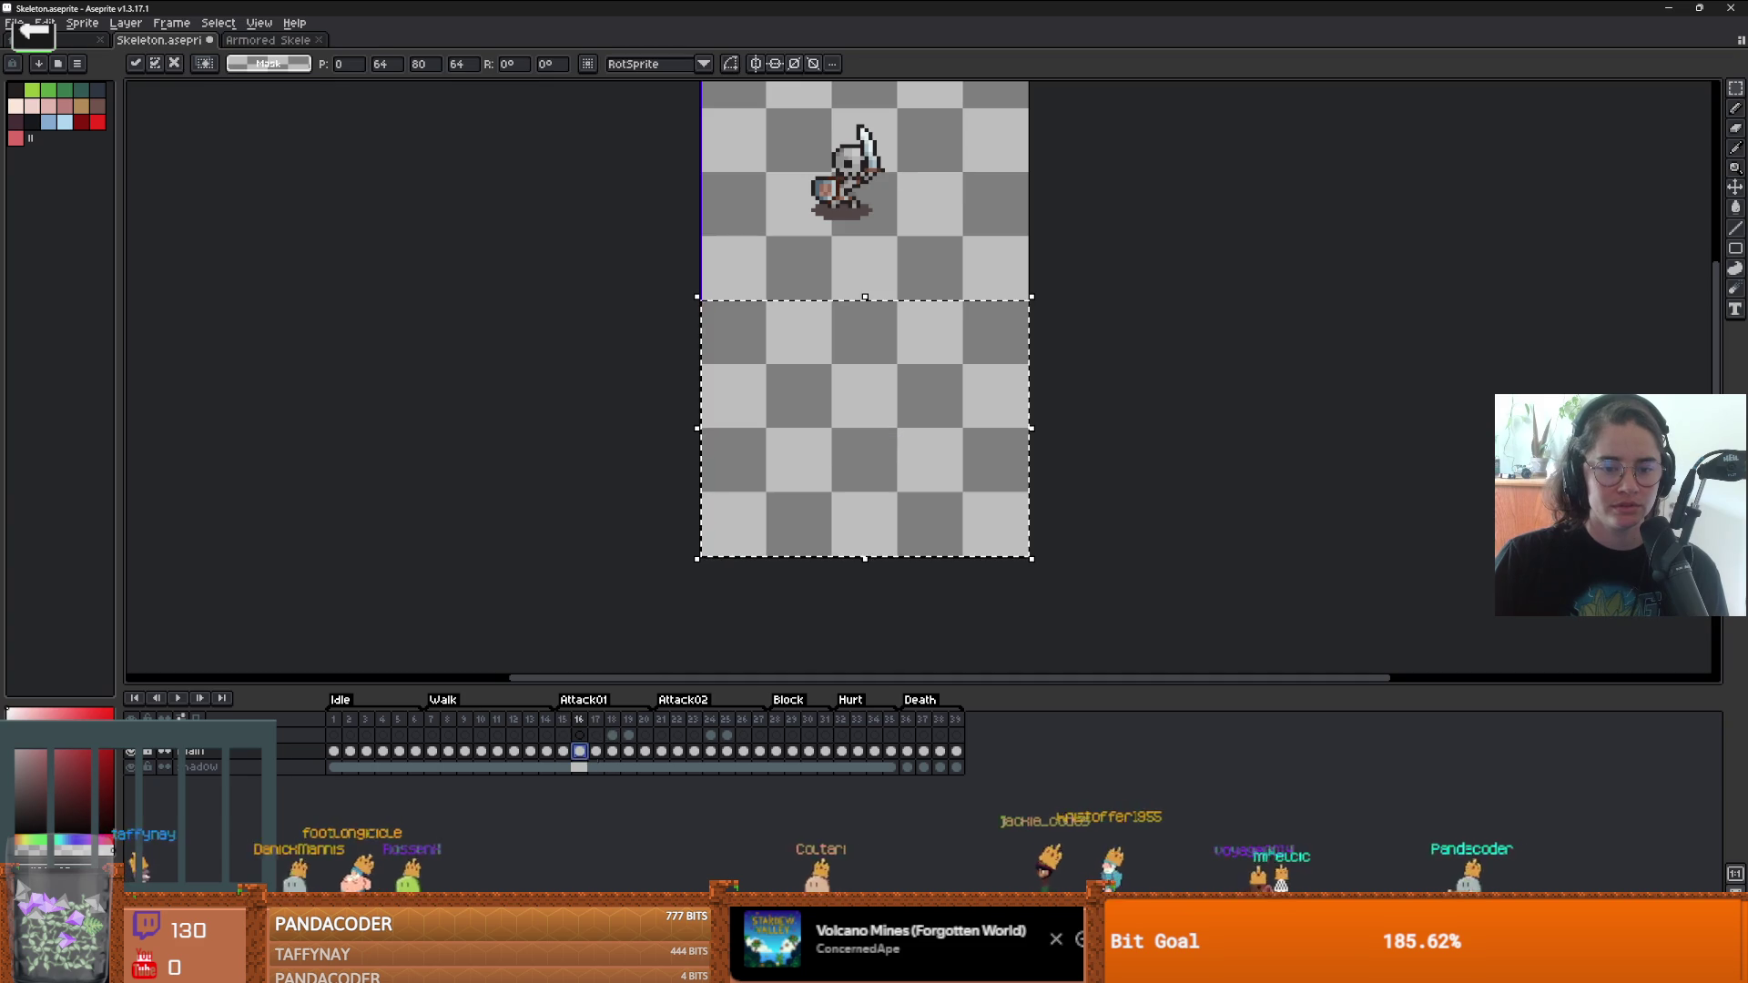
- Copy the skeletons of frames 16 and 17 down into the lower cell
mouse_move(902, 226)
mouse_down()
mouse_move(893, 461)
mouse_move(911, 475)
mouse_up()
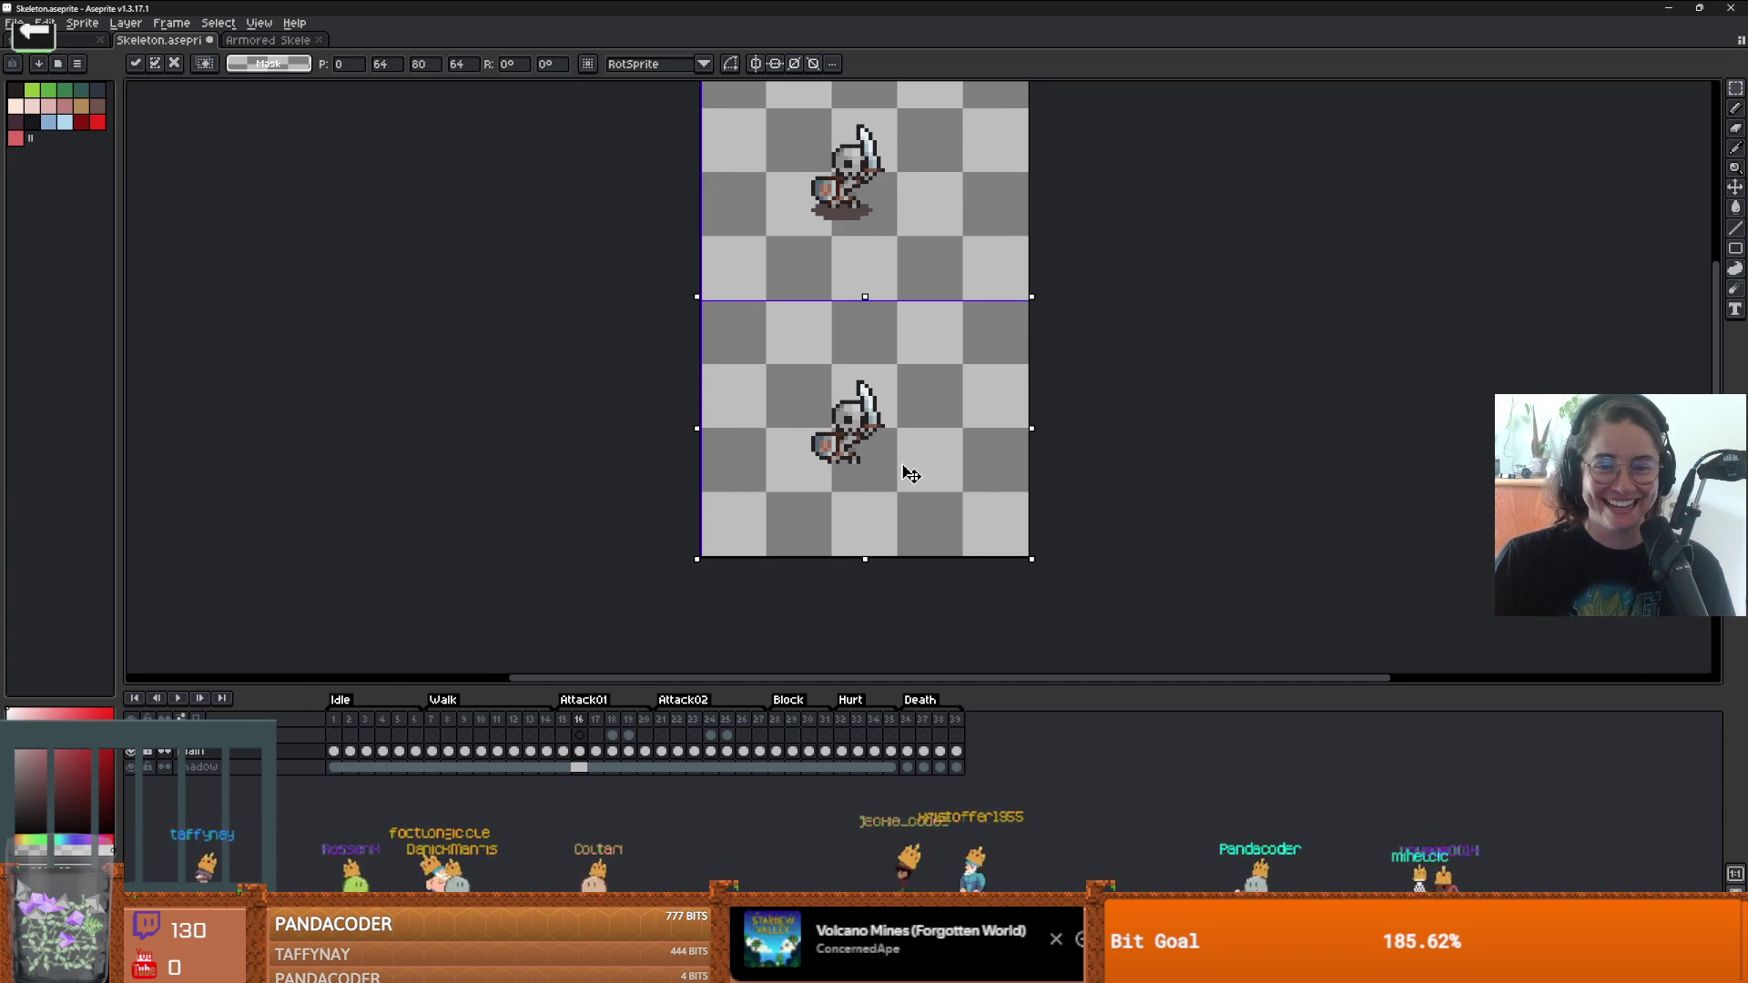
click(597, 759)
mouse_move(926, 239)
mouse_down()
mouse_move(905, 406)
mouse_move(905, 483)
mouse_move(923, 496)
mouse_up()
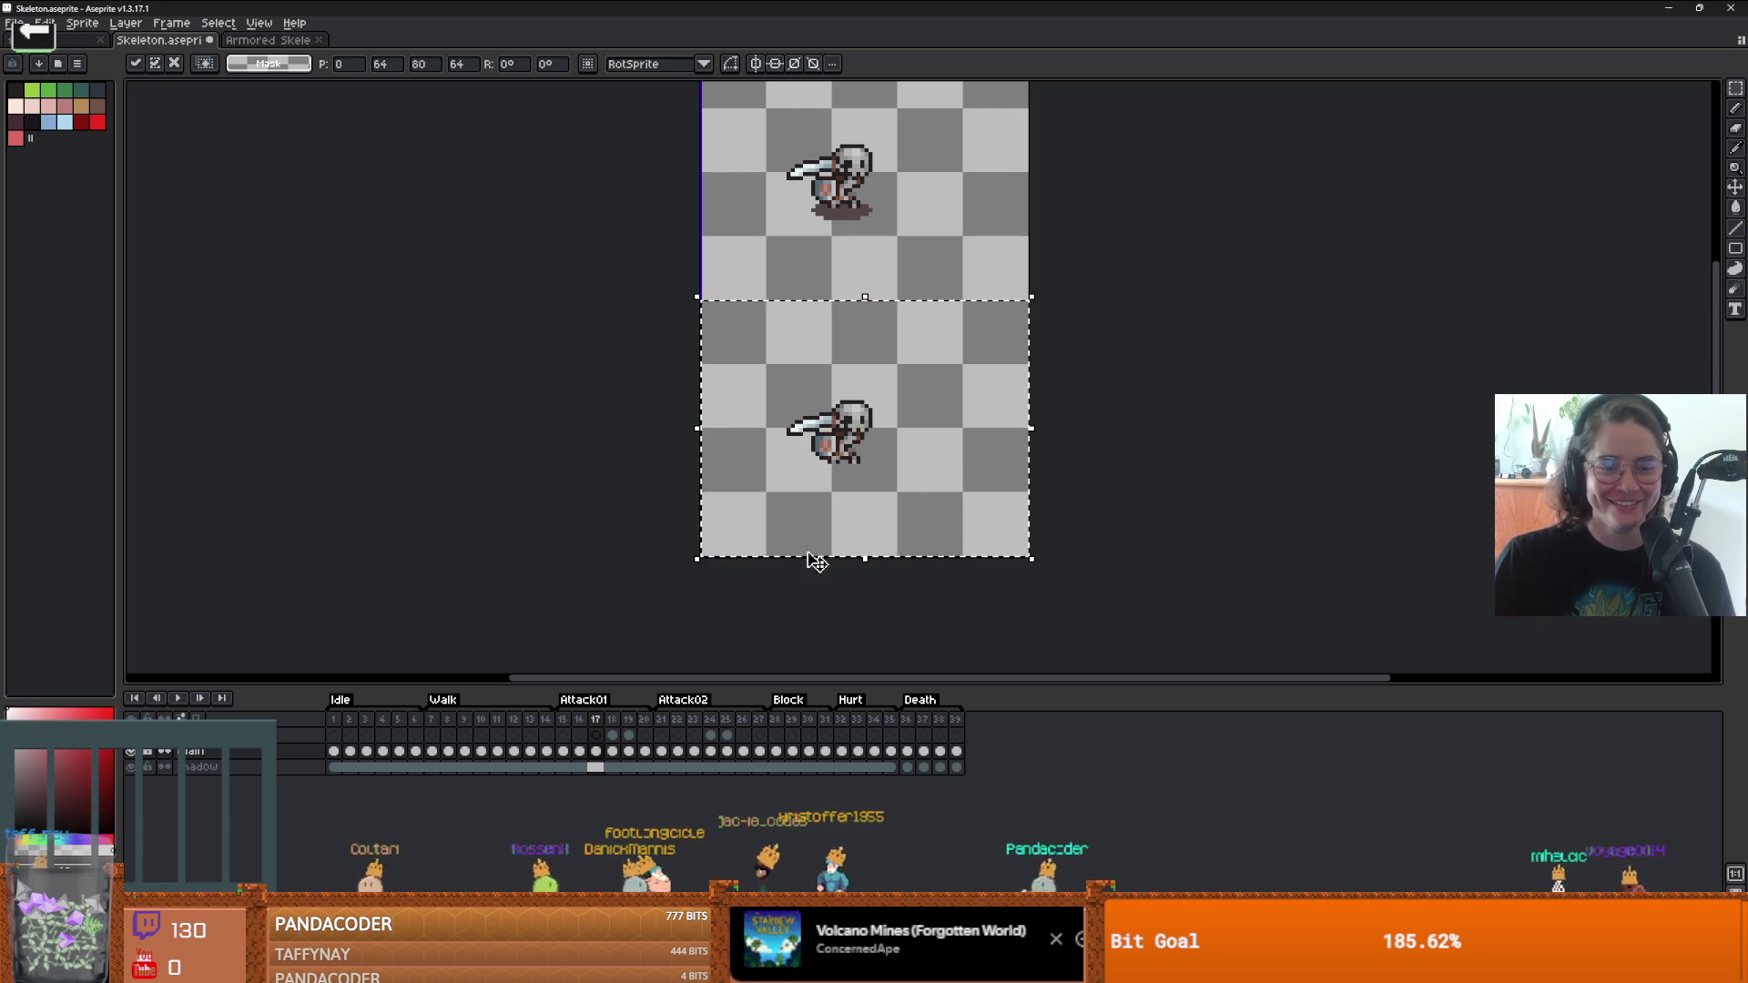
click(612, 767)
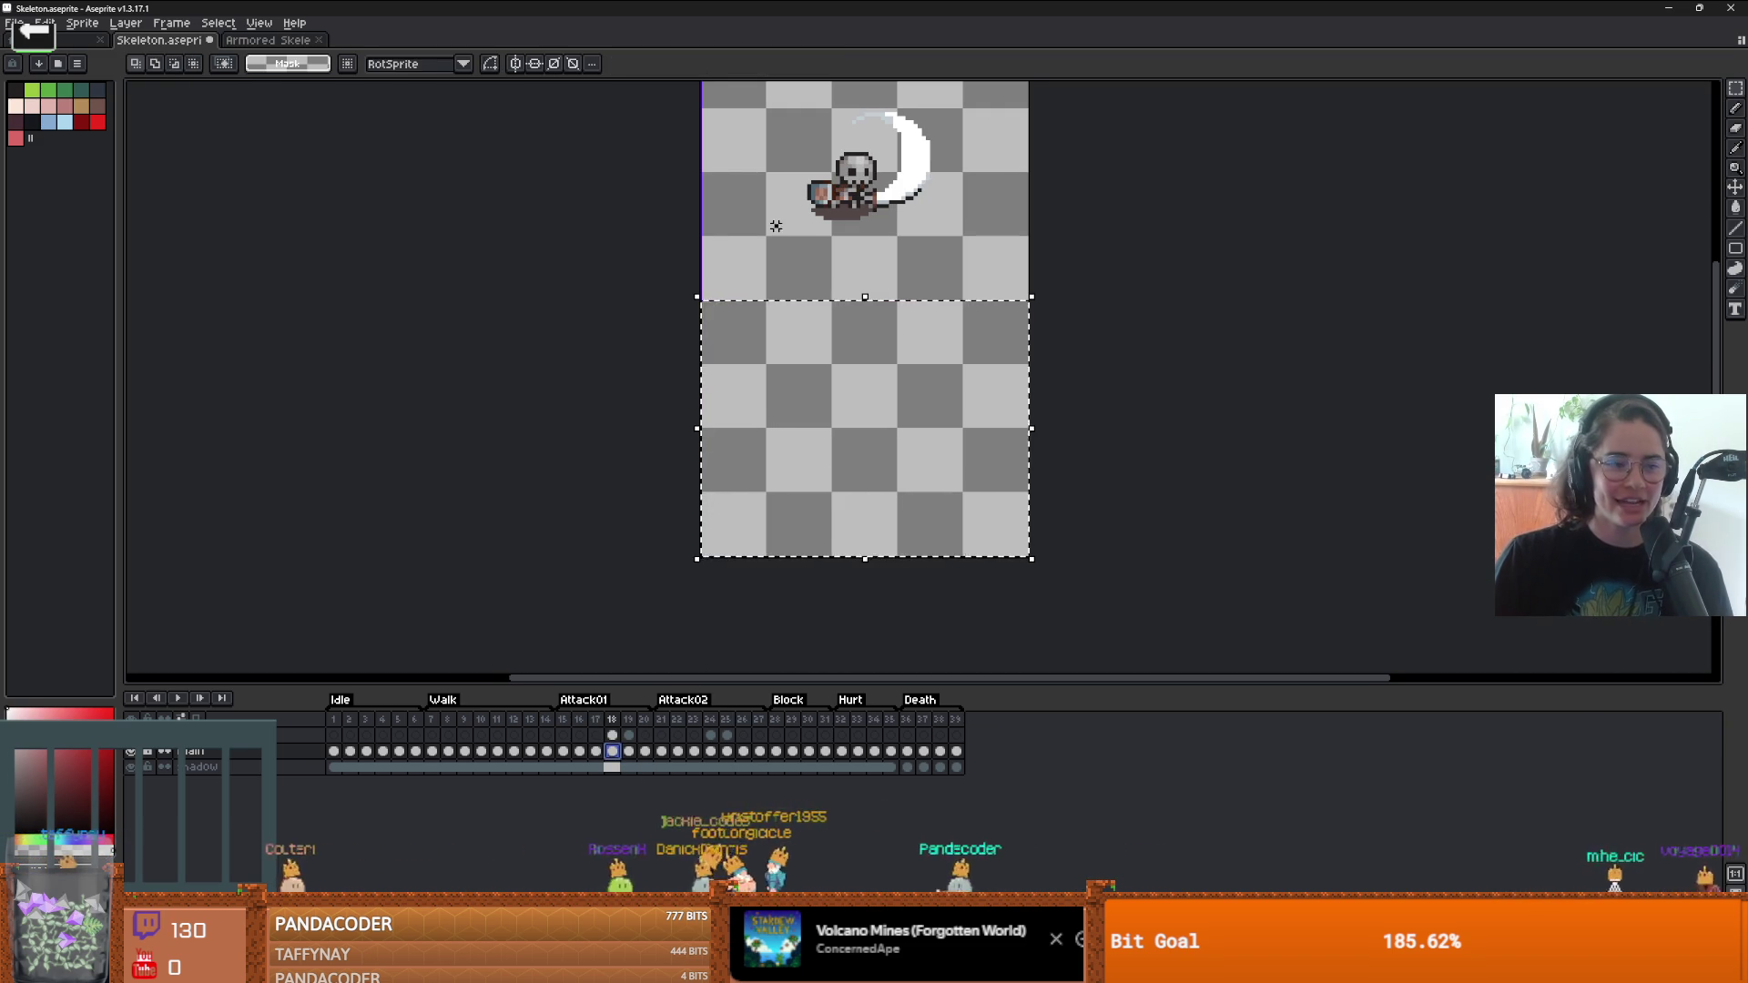
mouse_move(815, 492)
mouse_down()
mouse_move(815, 231)
mouse_move(907, 464)
mouse_up()
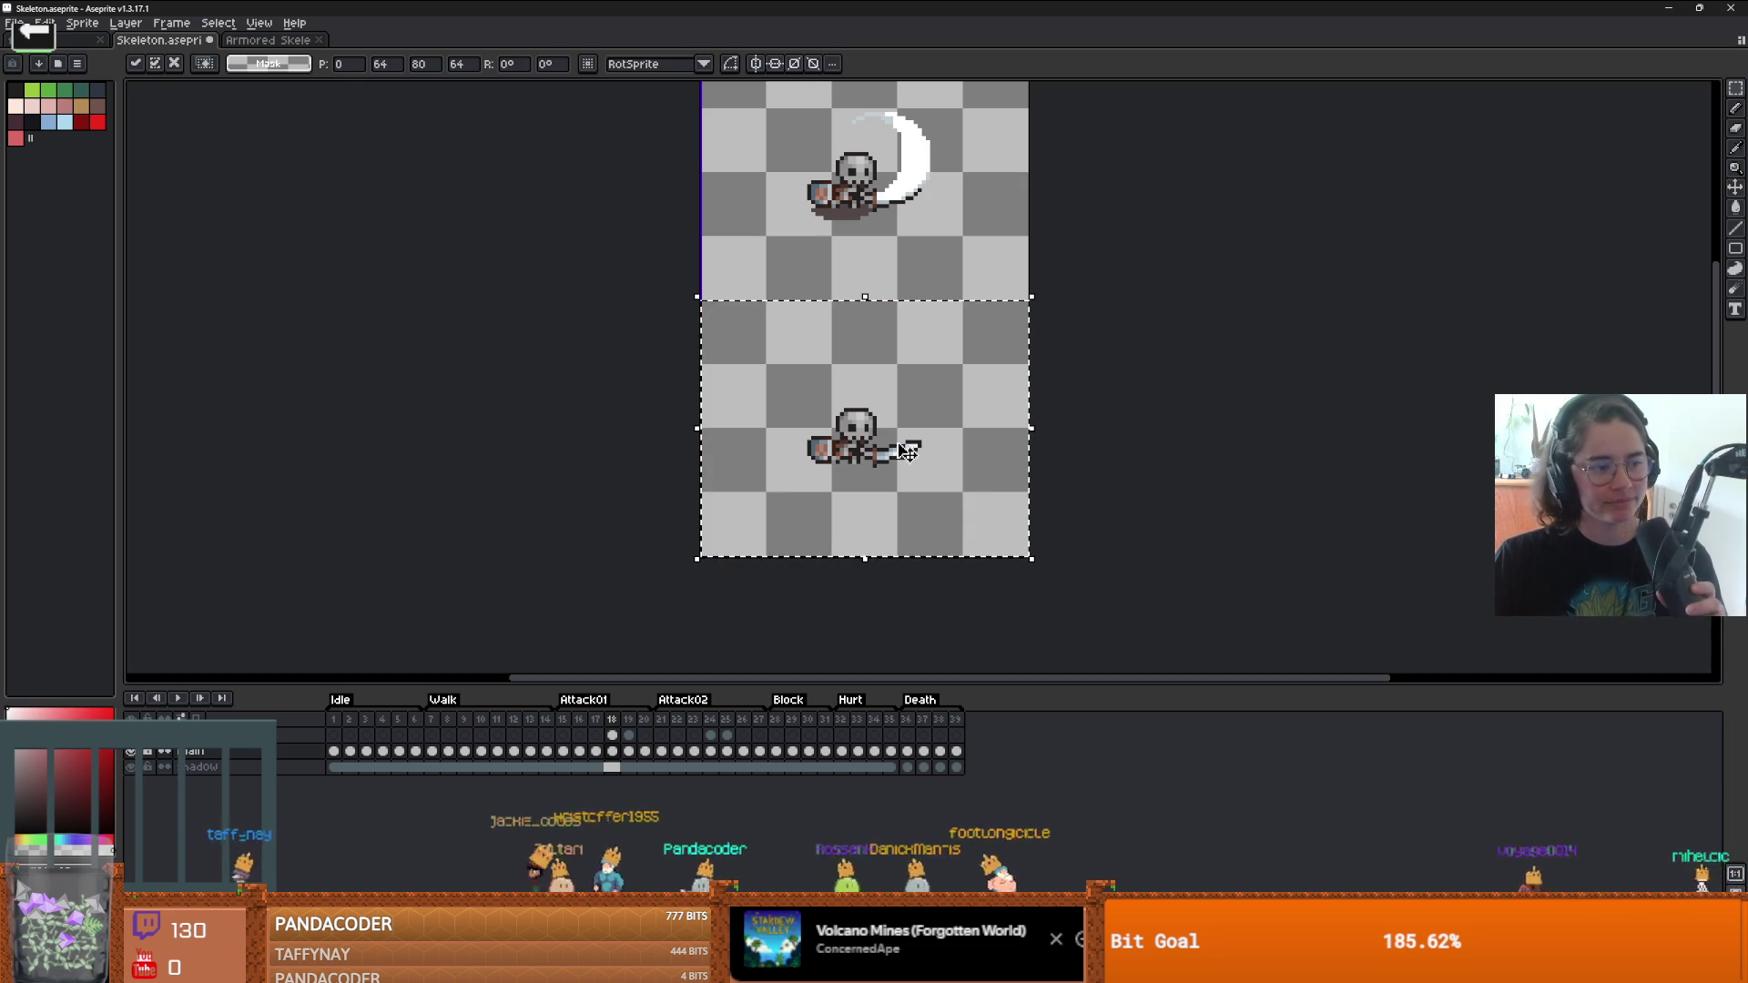
- Copy frame 19's skeleton into the lower half and commit it
key(period)
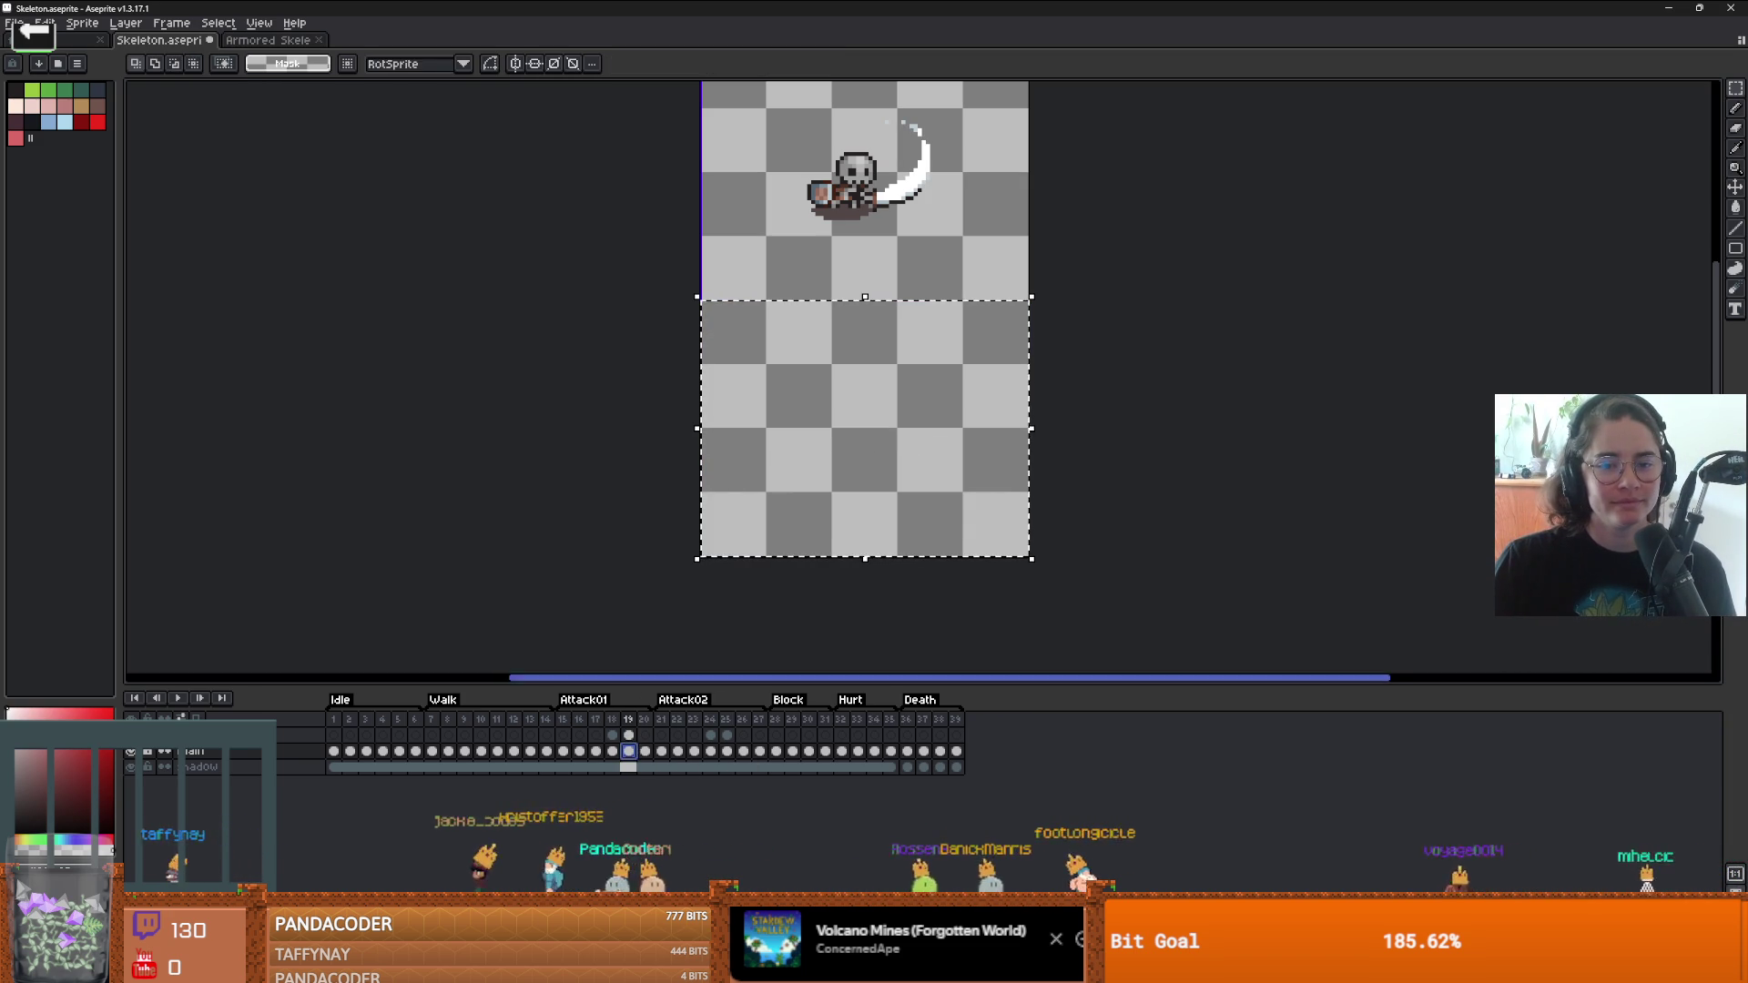
drag(927, 237, 927, 495)
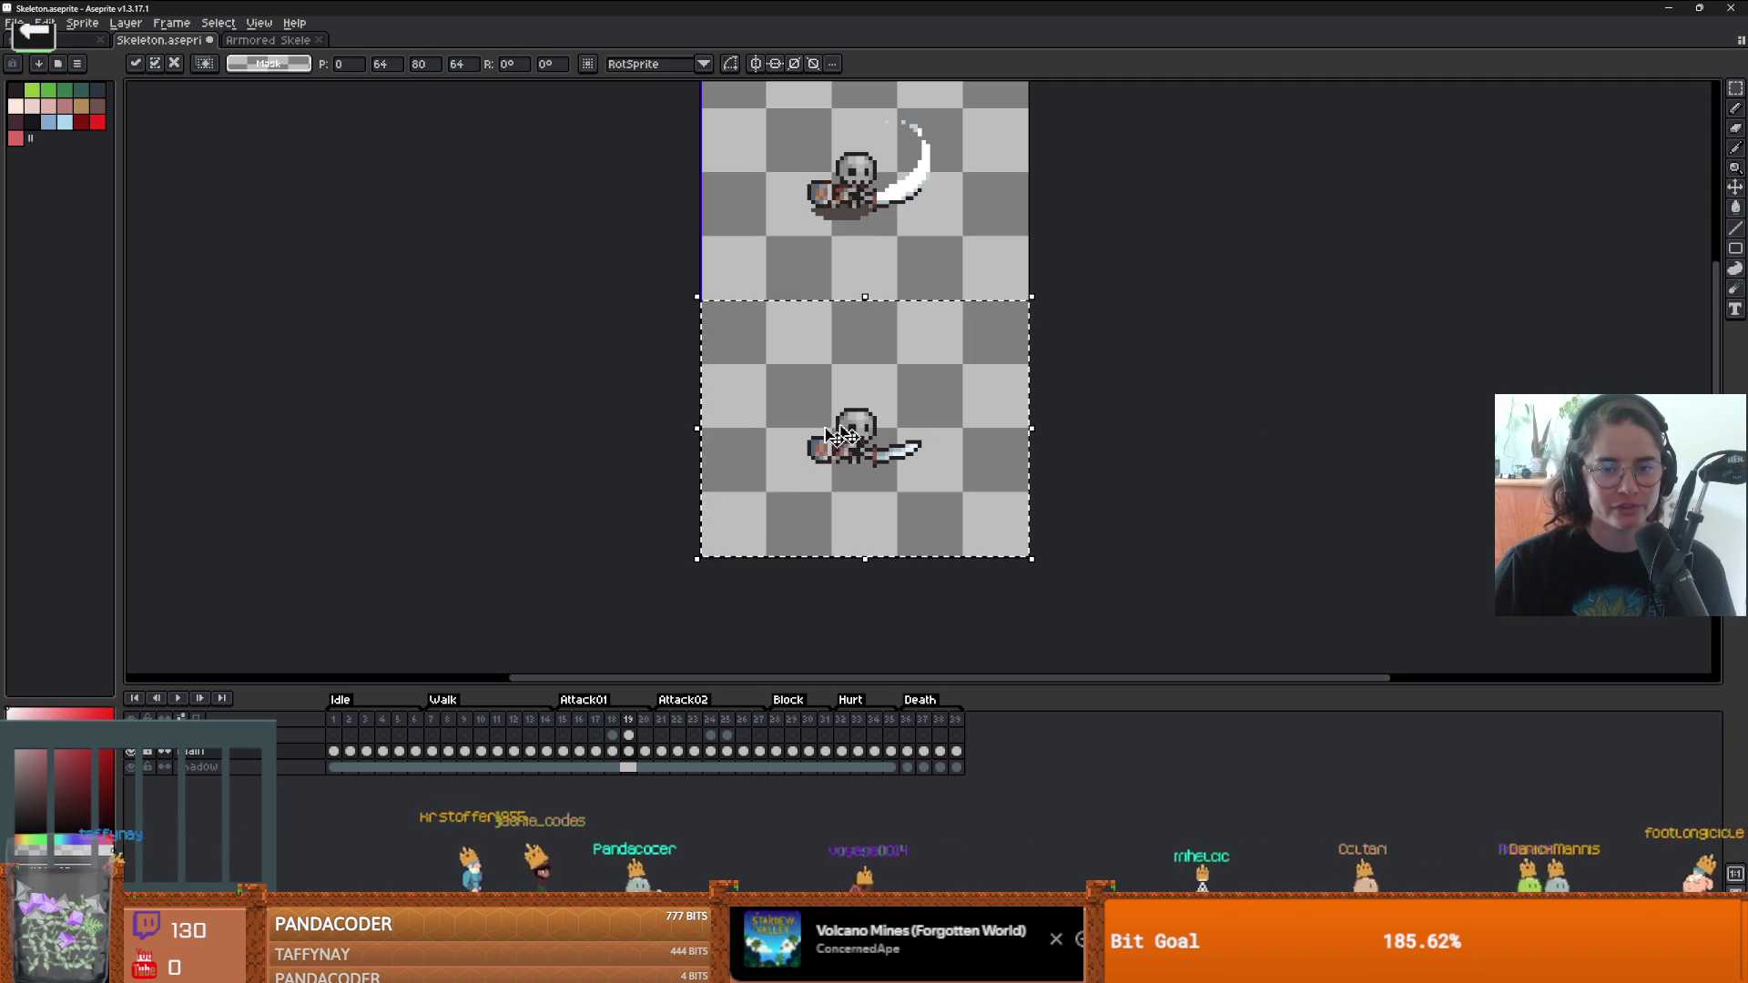
key(Return)
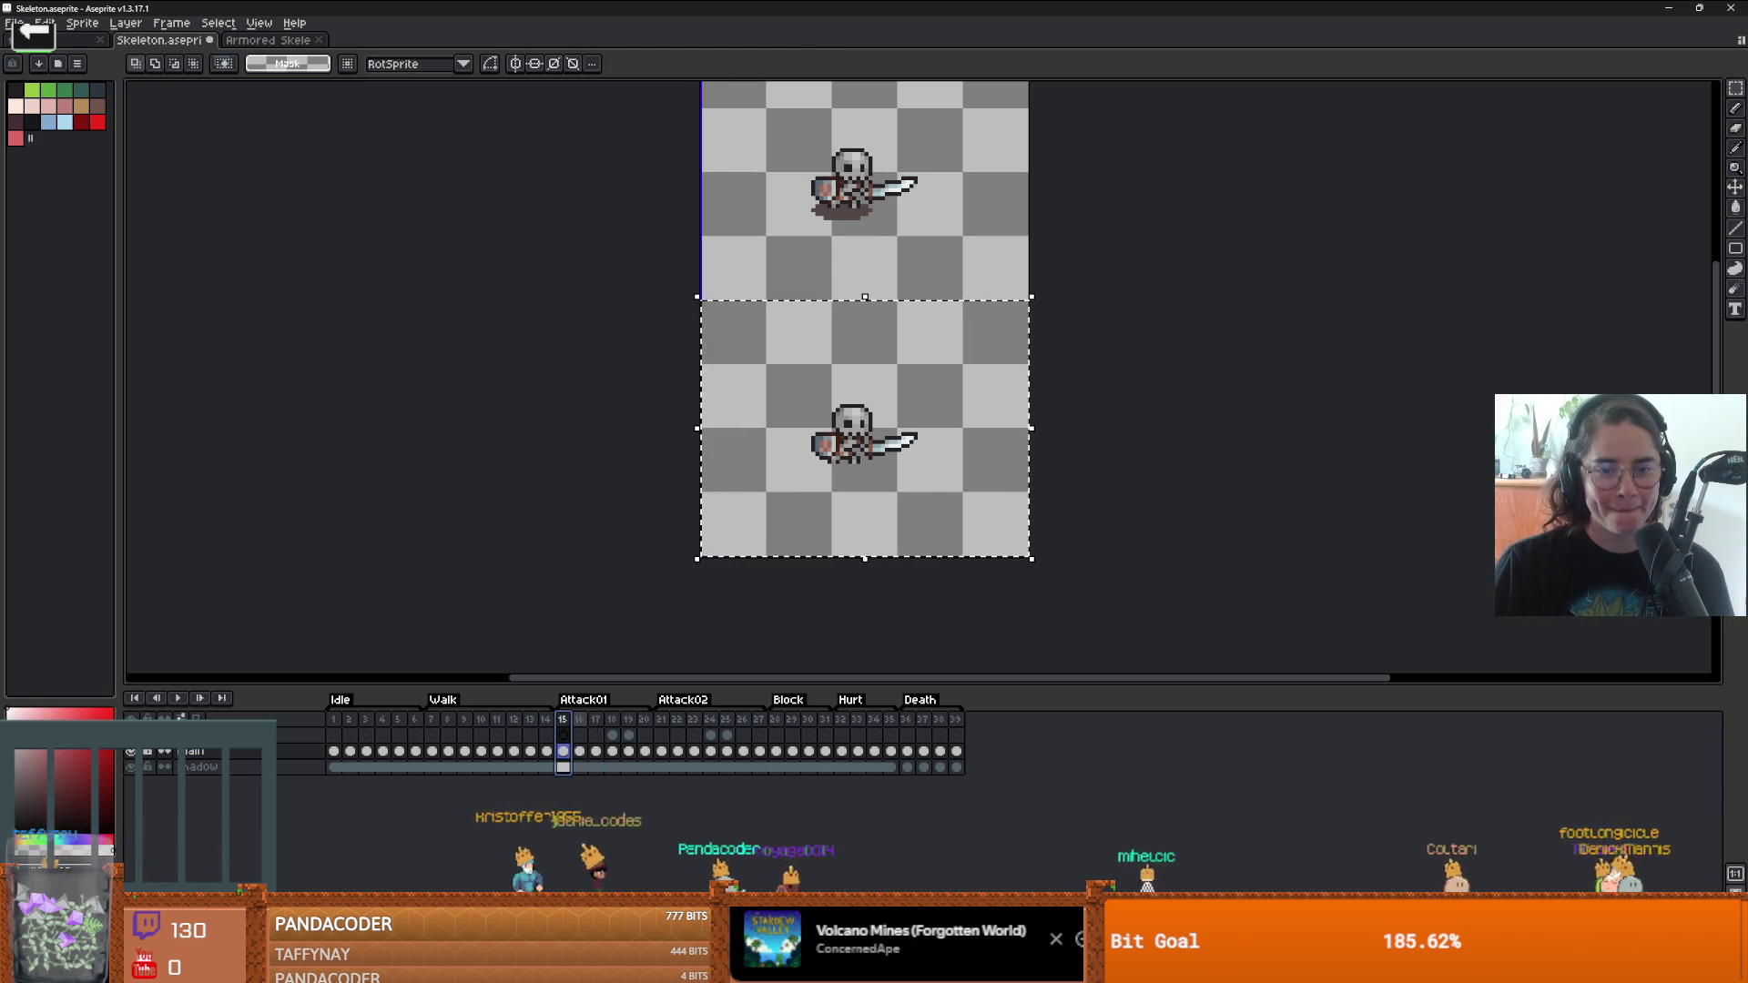
- Review Attack01 frames 16 through 19, ending zoomed in on frame 17's horizontal sword
click(593, 765)
click(612, 764)
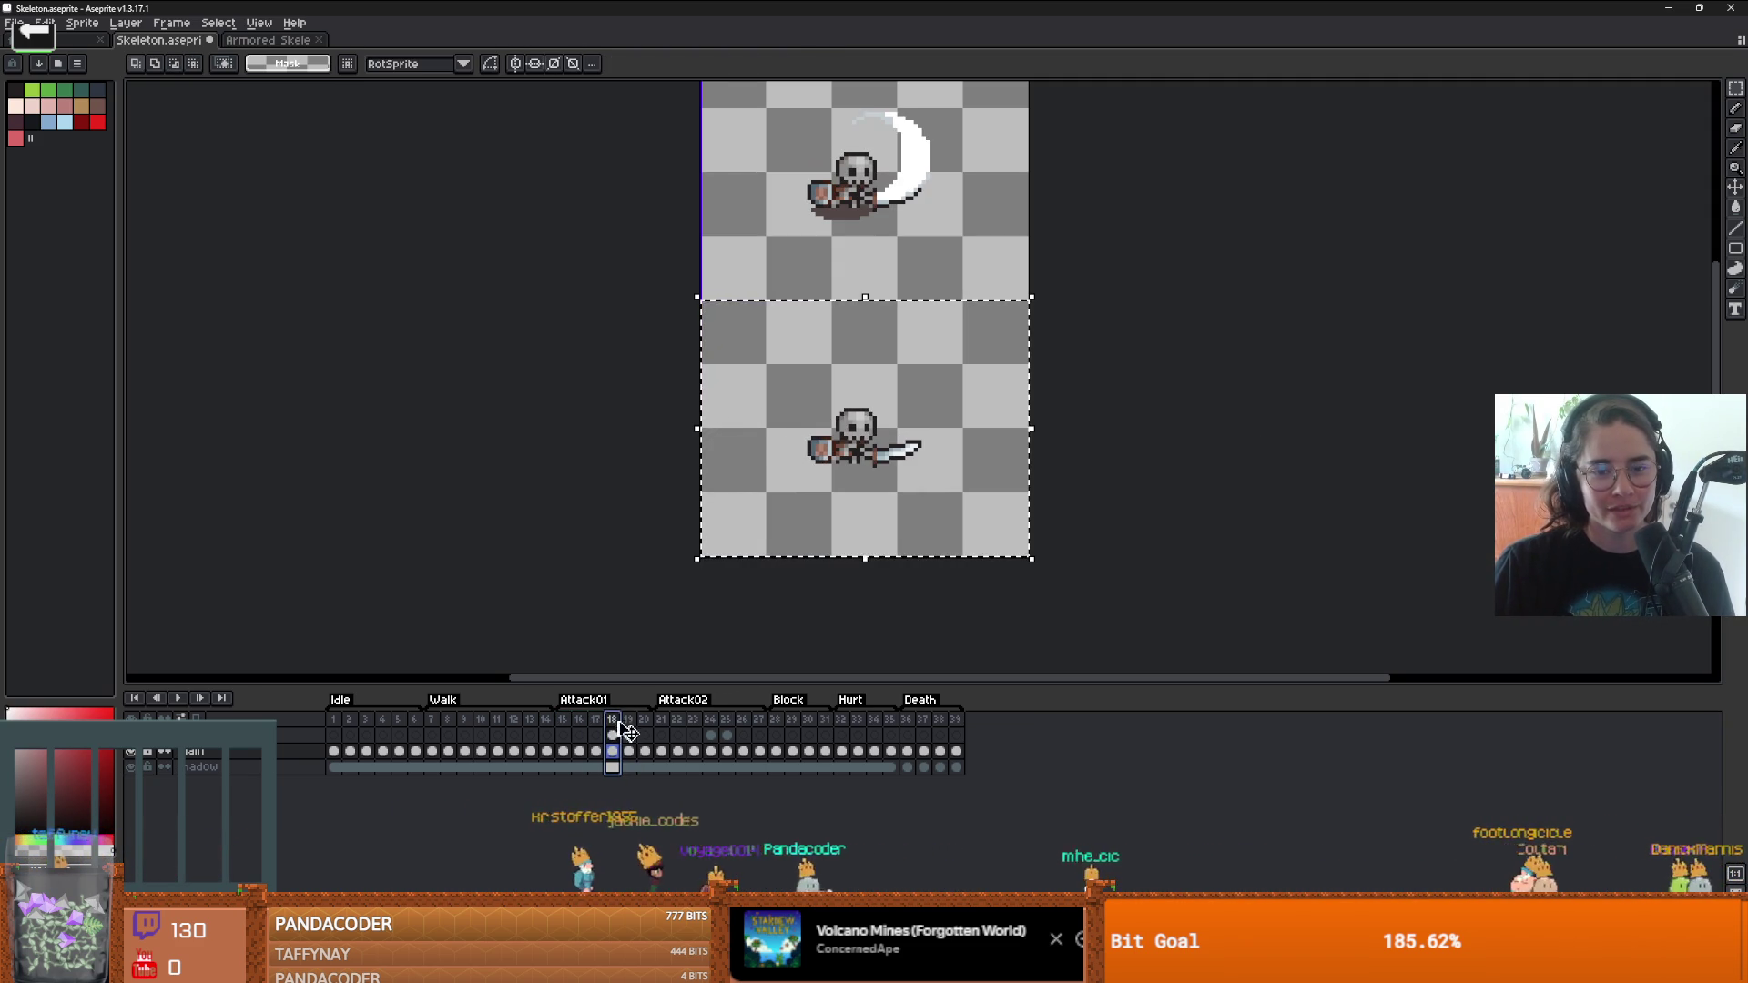
click(628, 765)
click(595, 719)
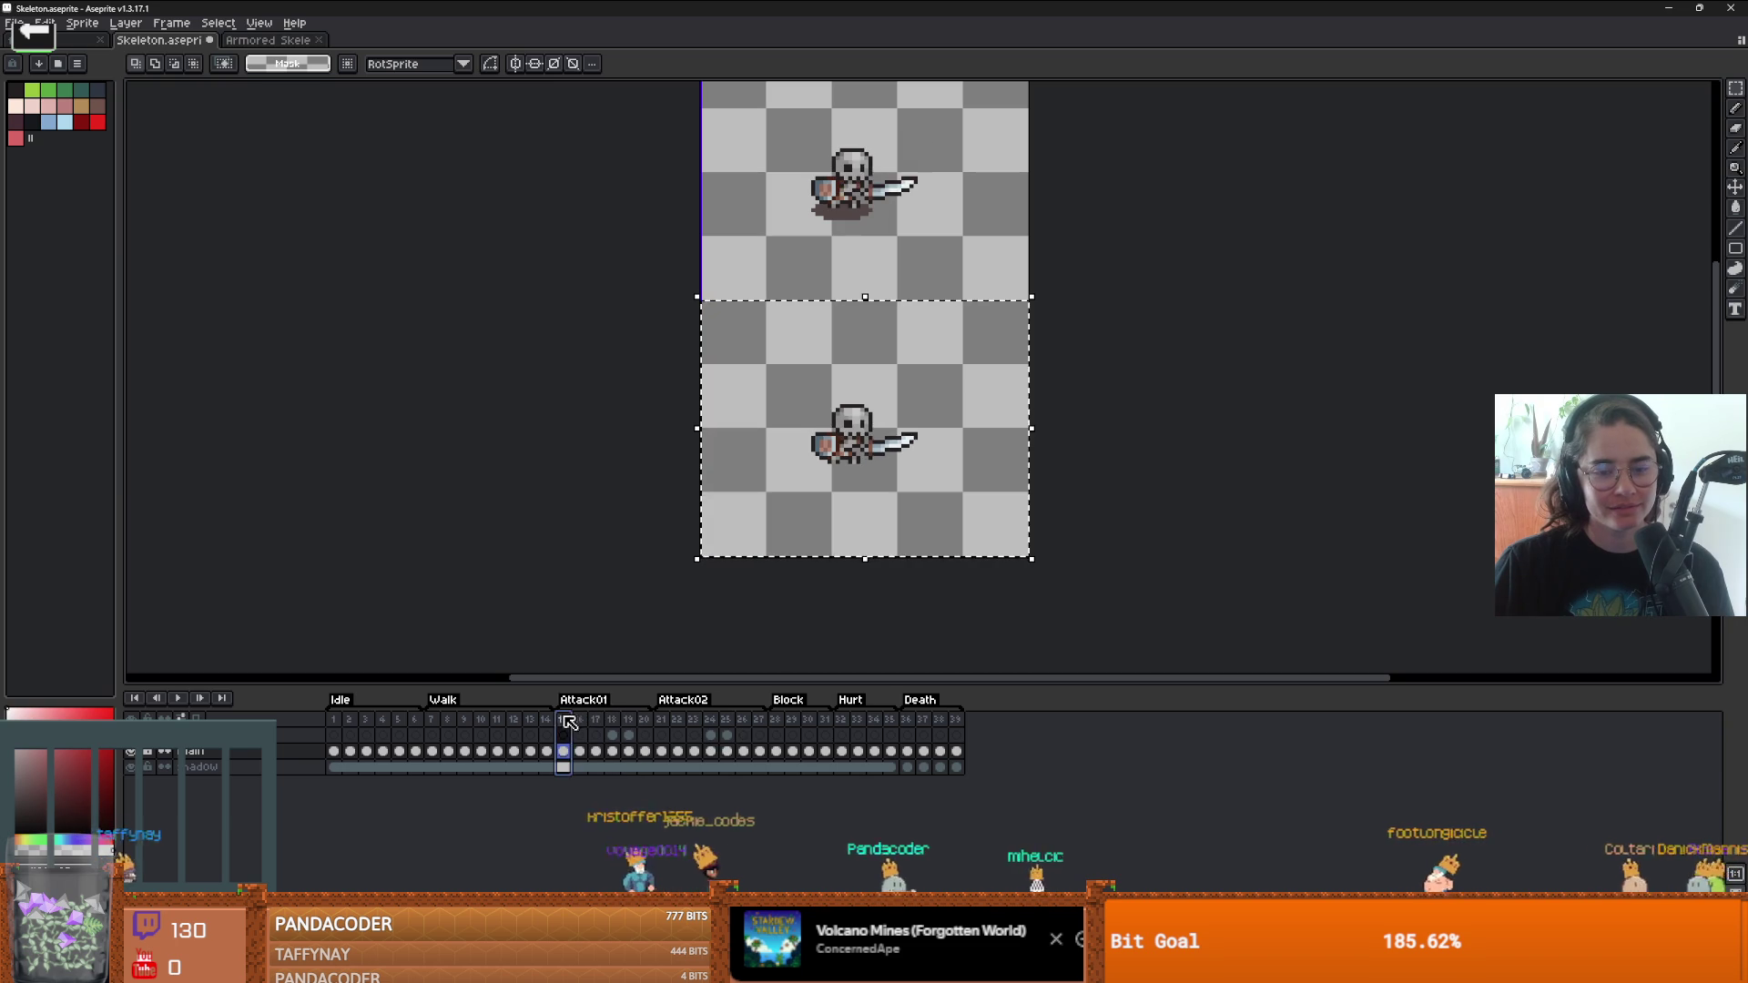
click(580, 719)
click(596, 720)
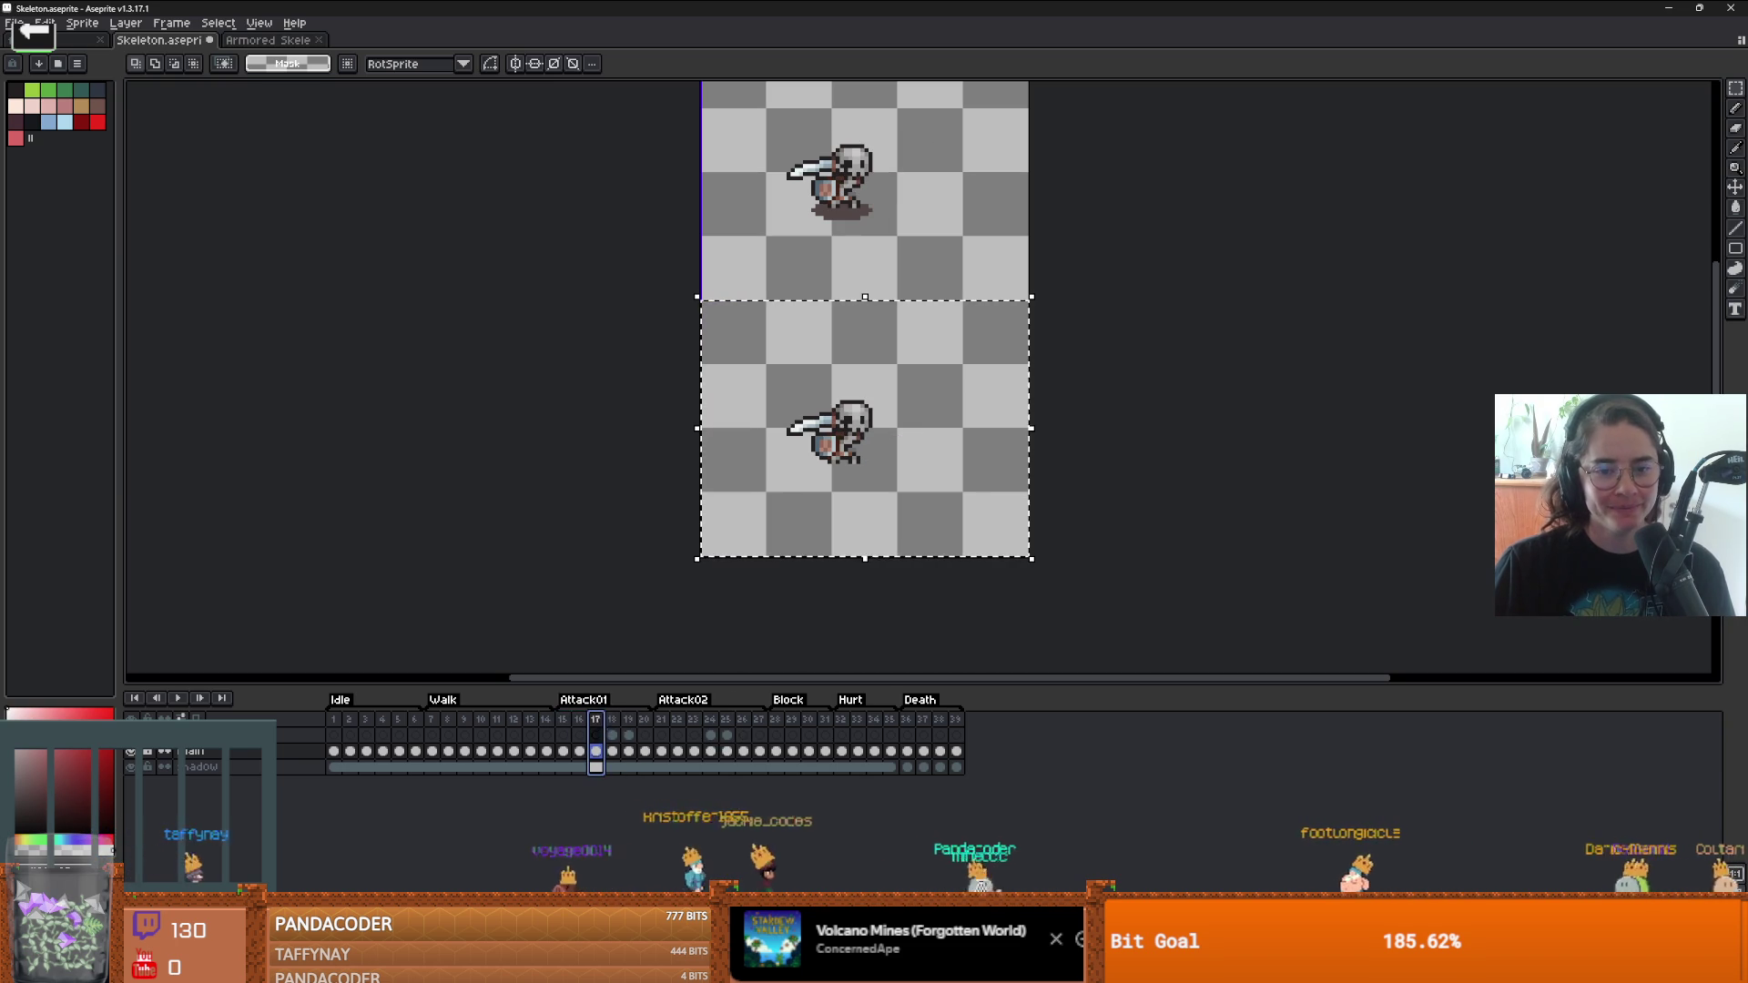
scroll(853, 478, up, 3)
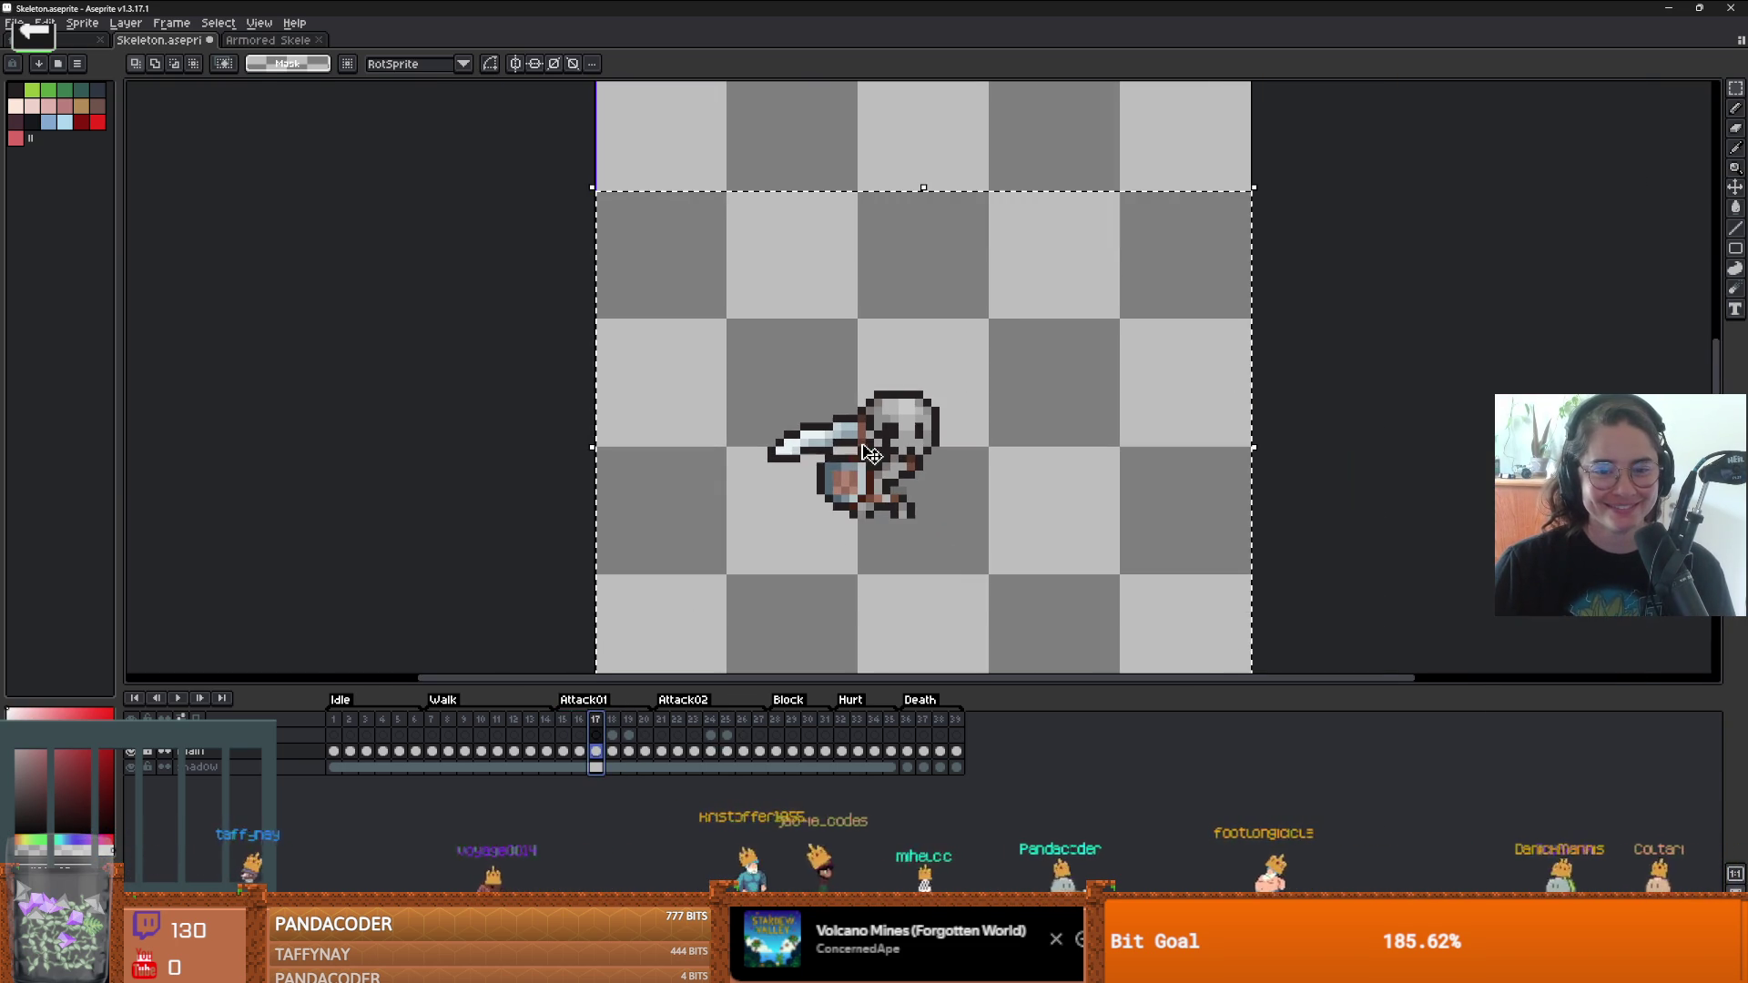
scroll(853, 478, up, 1)
scroll(853, 478, down, 1)
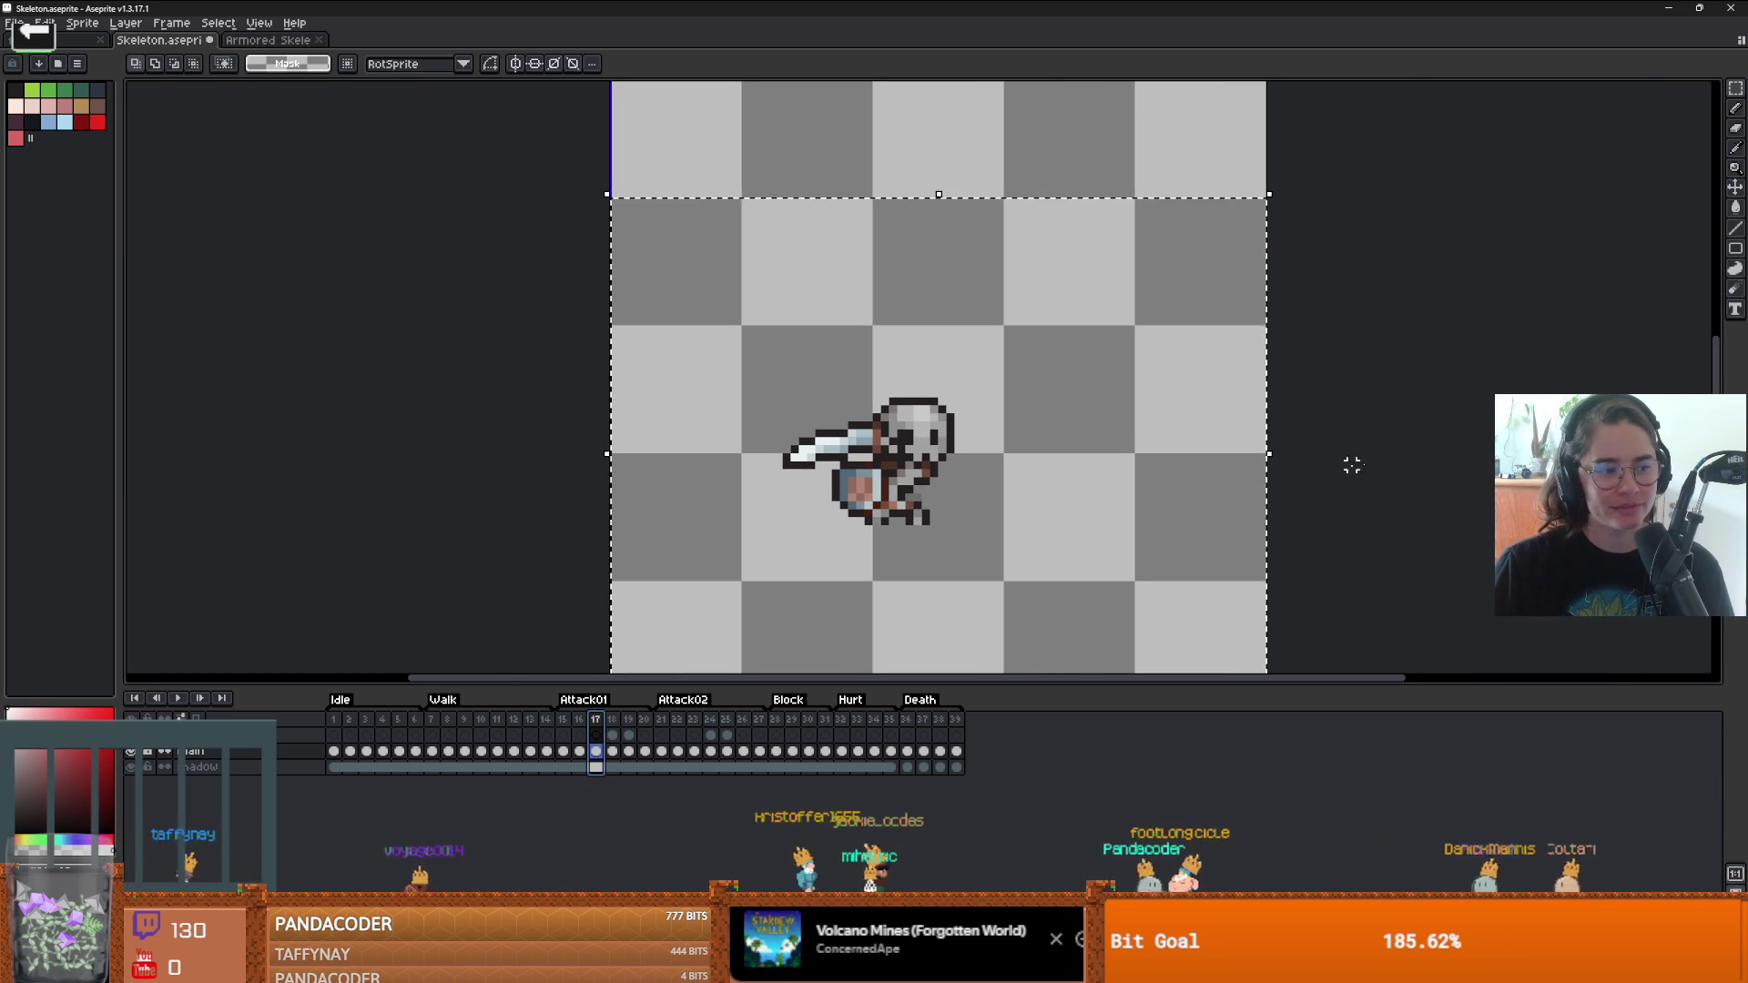
scroll(841, 452, up, 1)
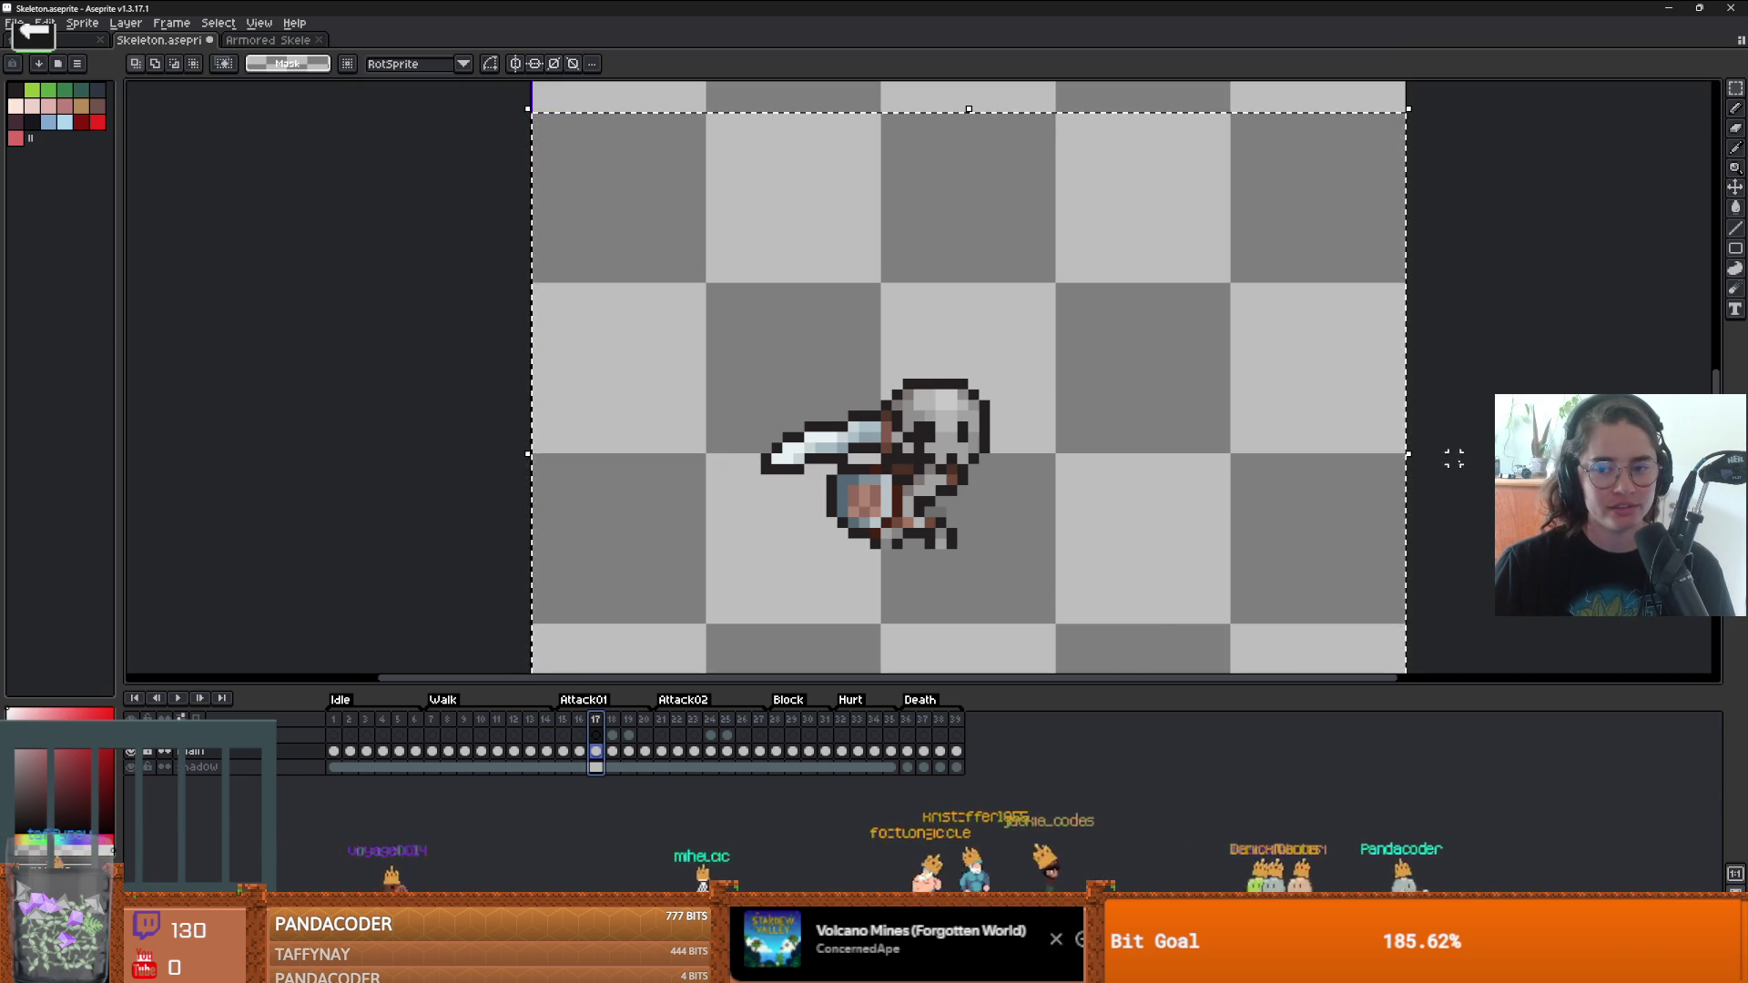
- Lasso frame 17's sword and duplicate it to the skeleton's right, bringing up the Rotate options
scroll(763, 498, up, 1)
mouse_move(724, 349)
mouse_down()
mouse_move(822, 445)
mouse_move(722, 445)
mouse_up()
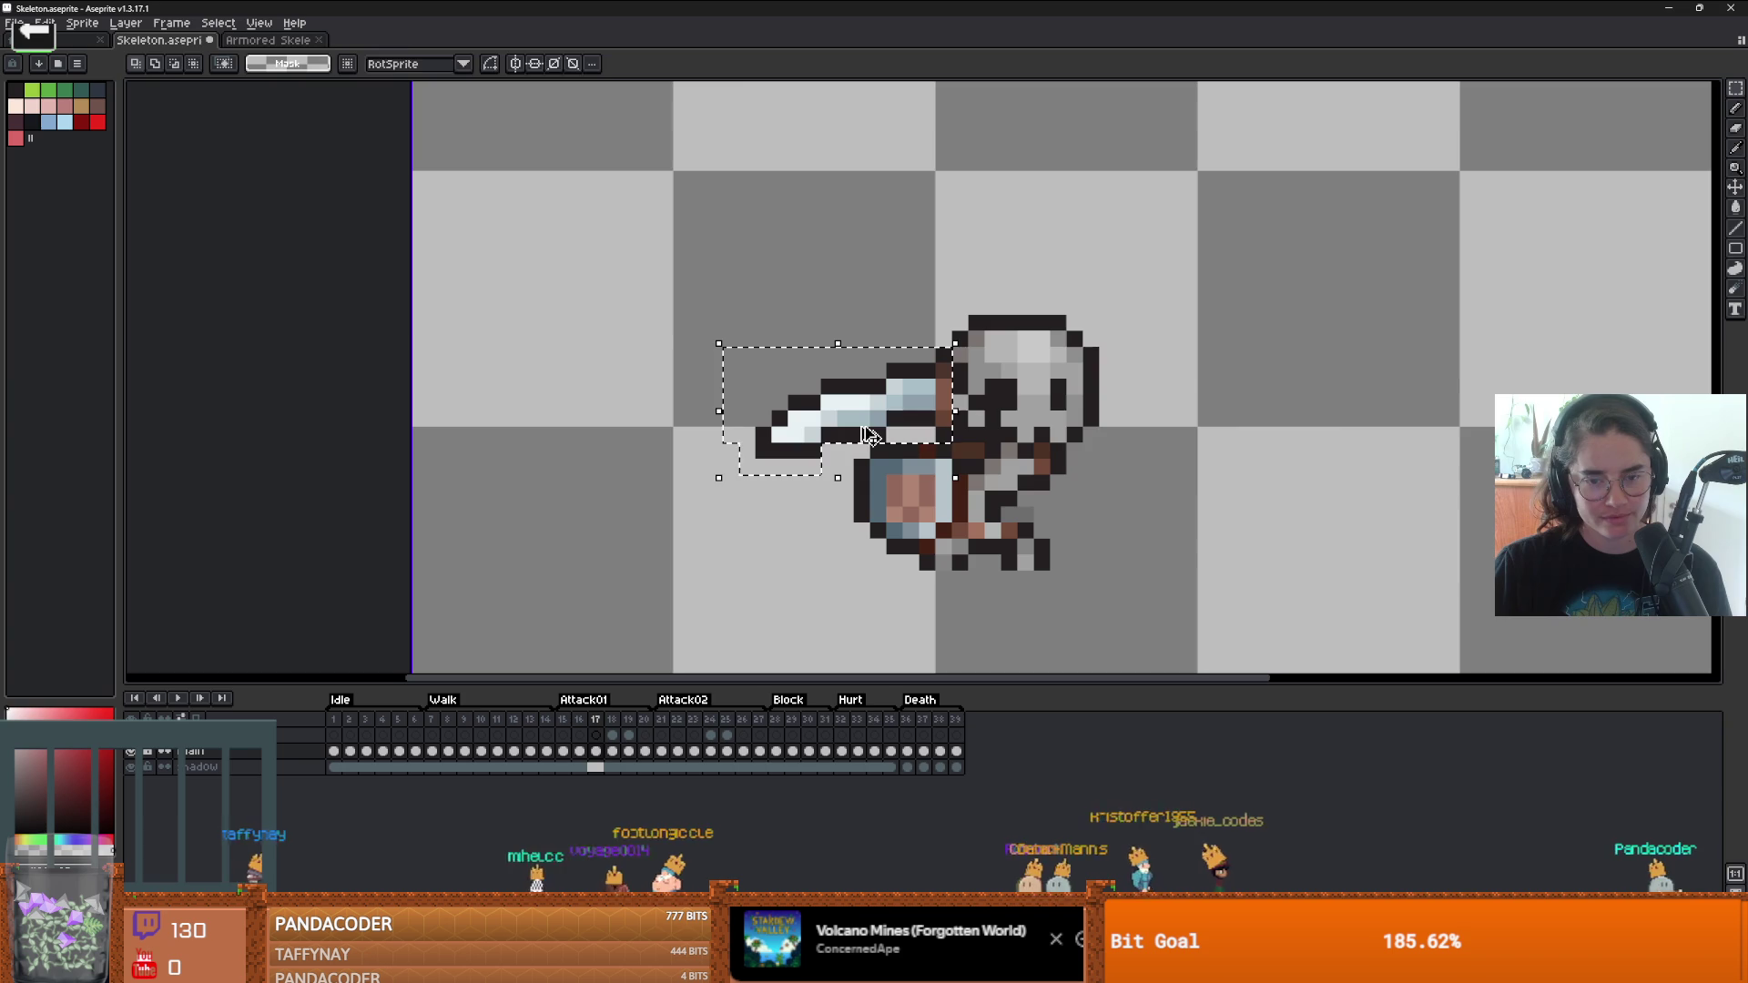
drag(869, 435, 1296, 435)
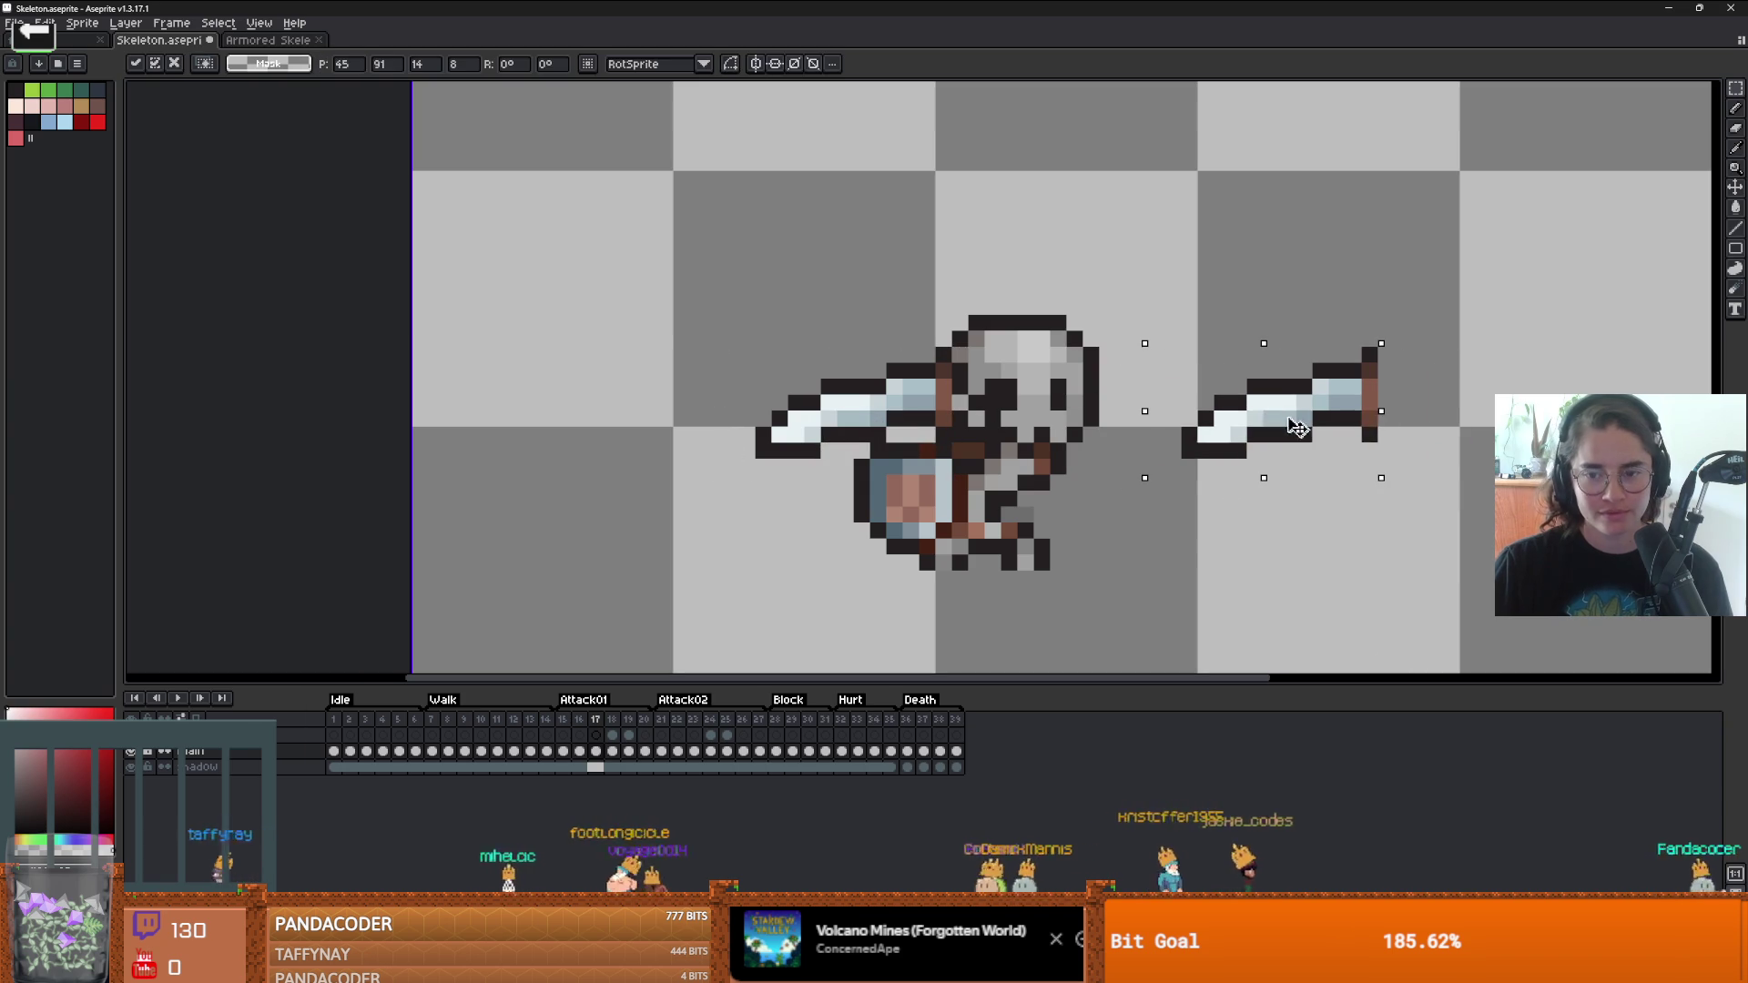
click(82, 23)
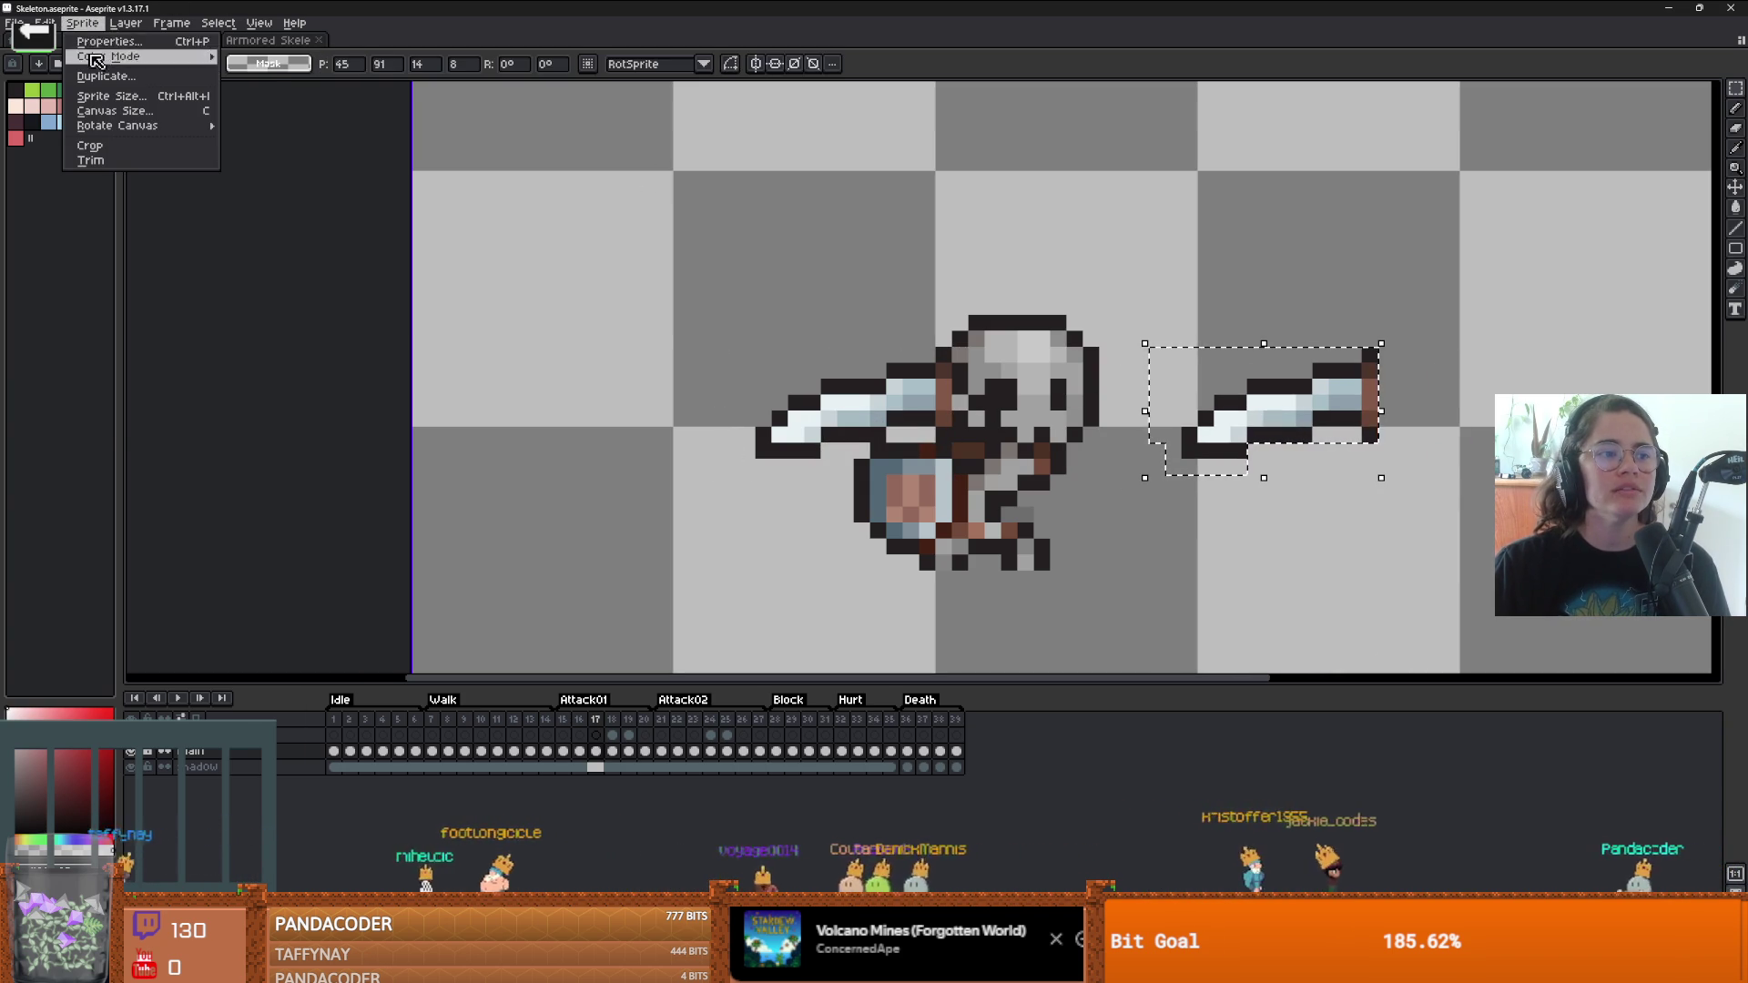
mouse_move(121, 27)
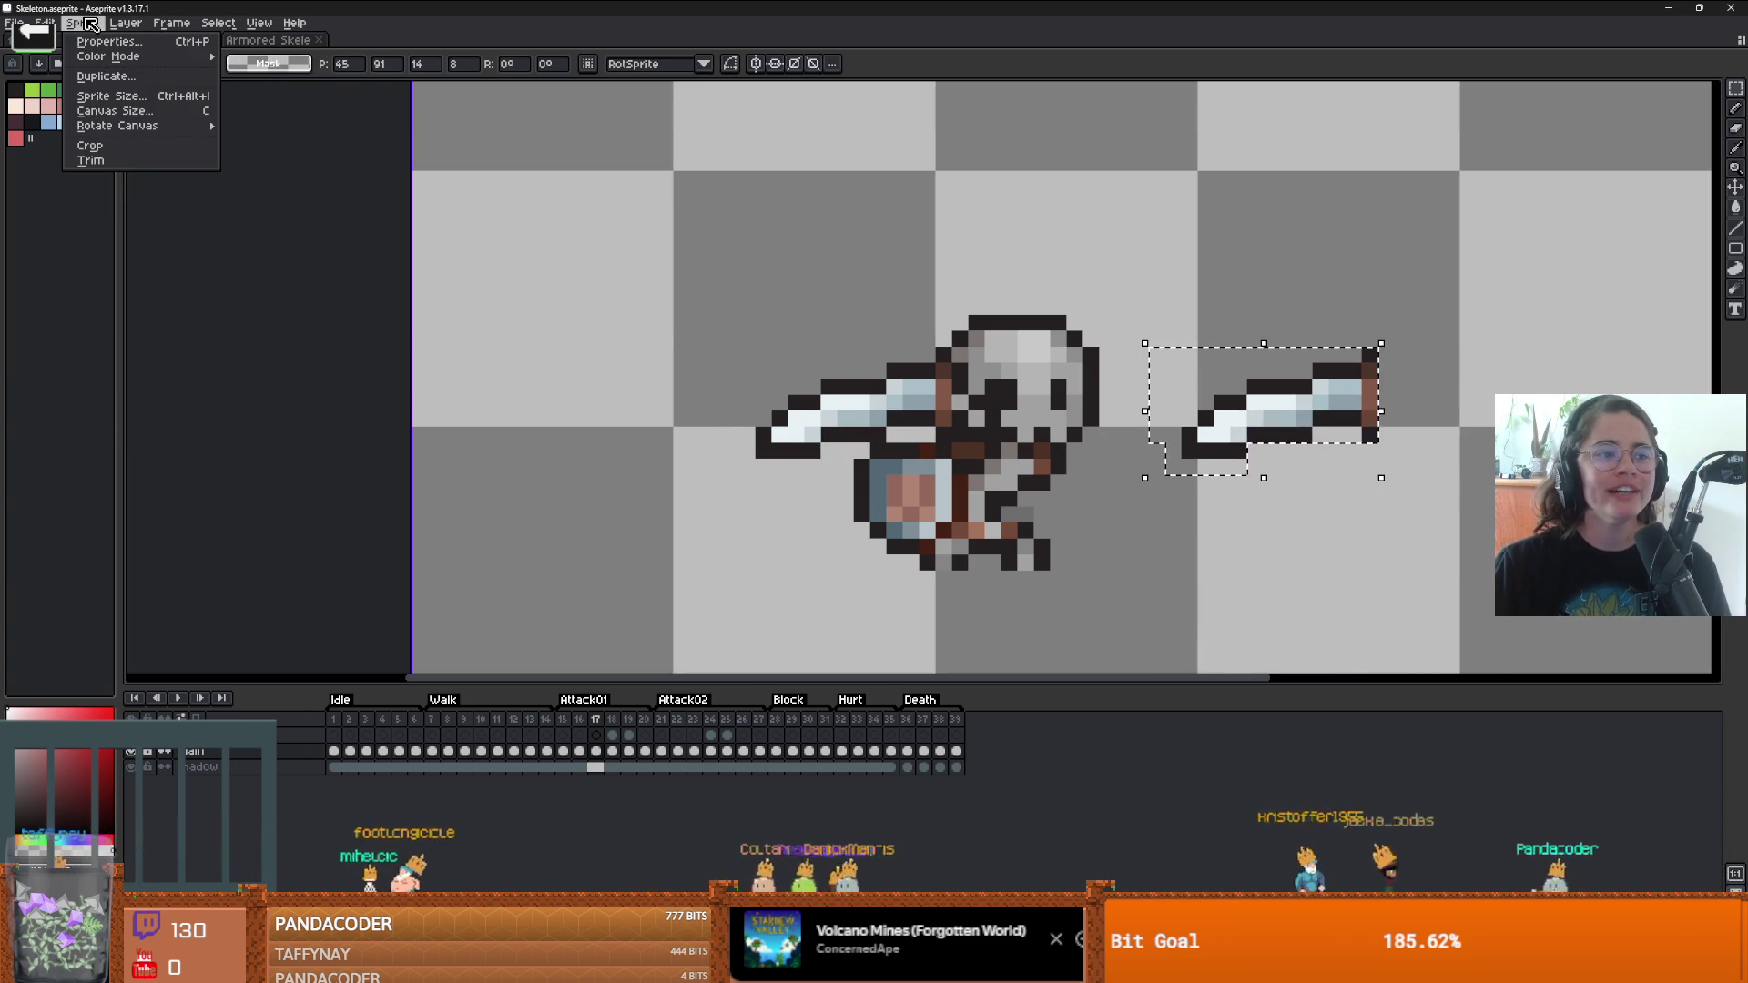
mouse_move(114, 134)
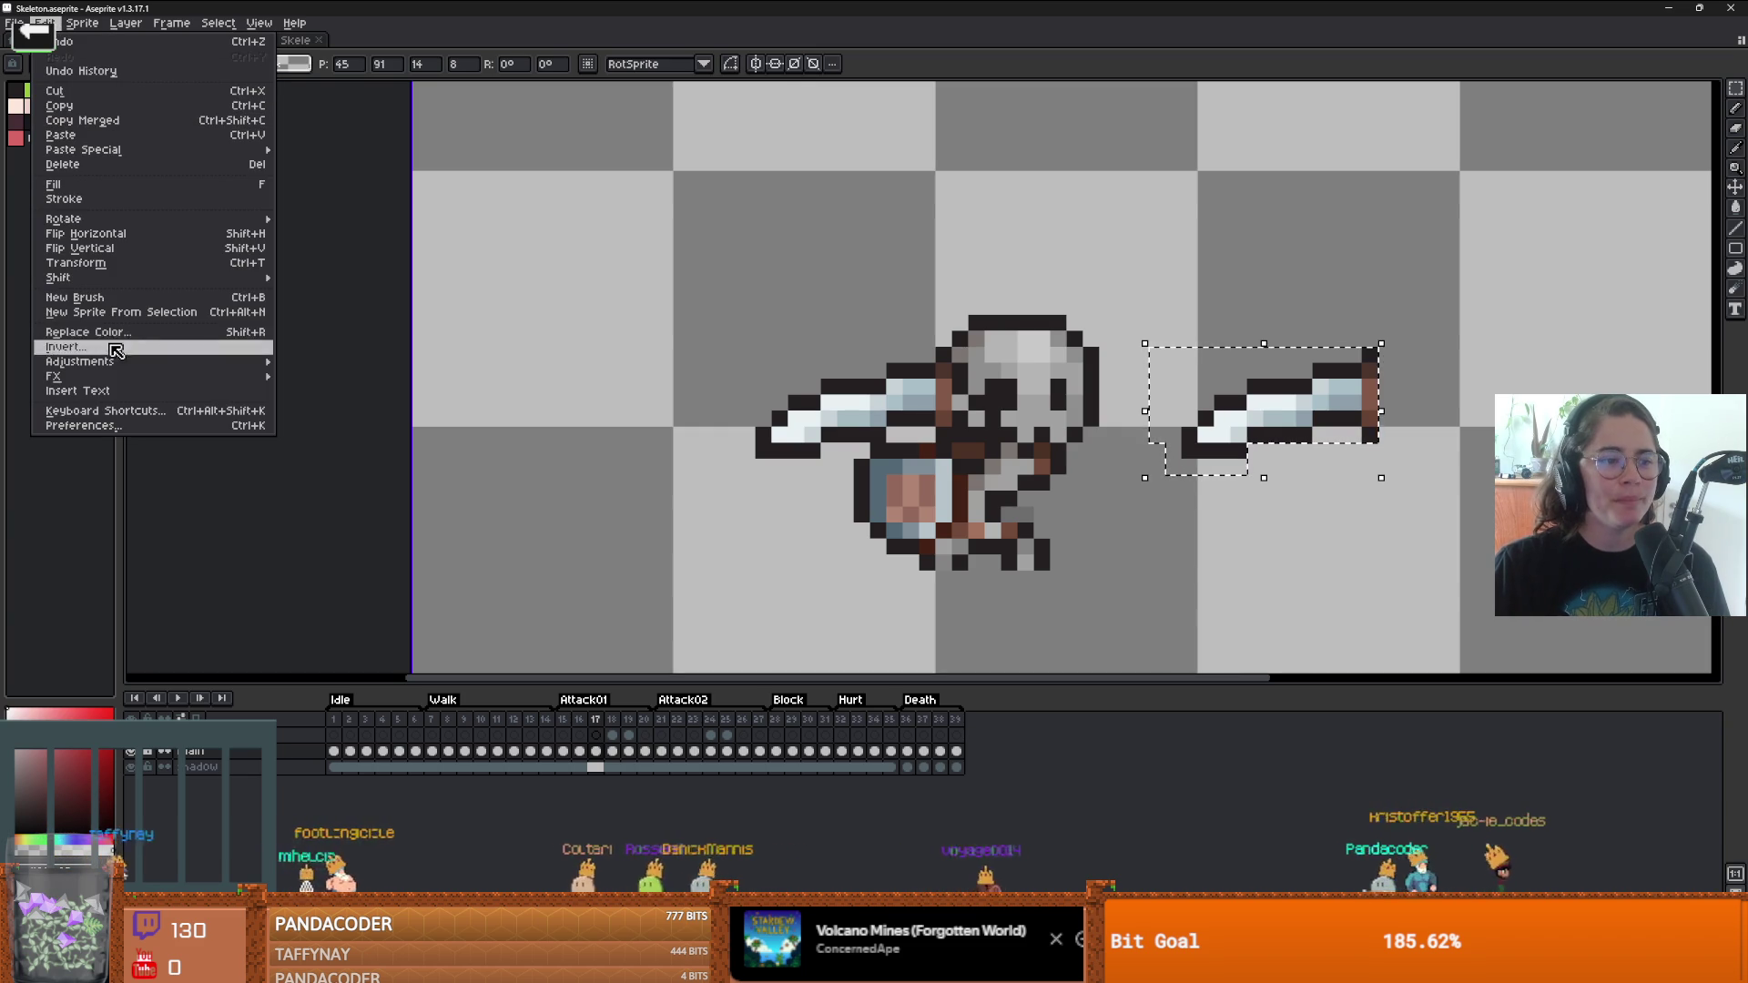
mouse_move(133, 376)
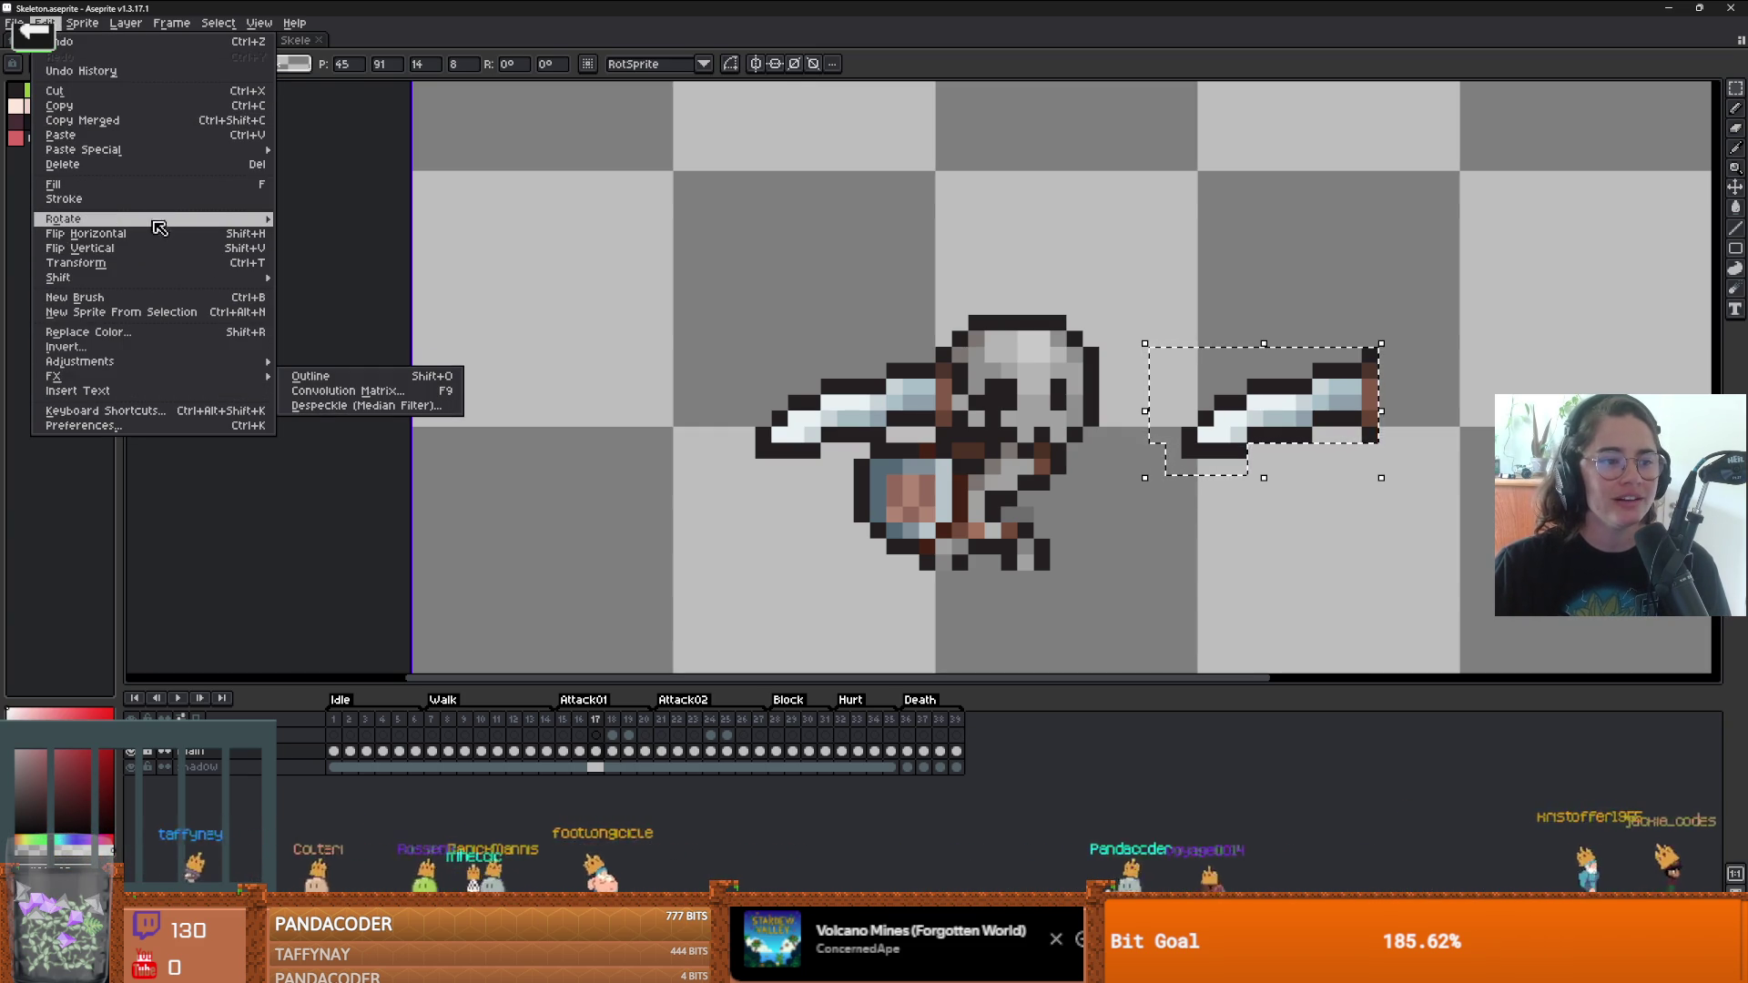
- Rotate the copied sword 90° clockwise and set it upright in the skeleton's hand
mouse_move(255, 219)
click(314, 239)
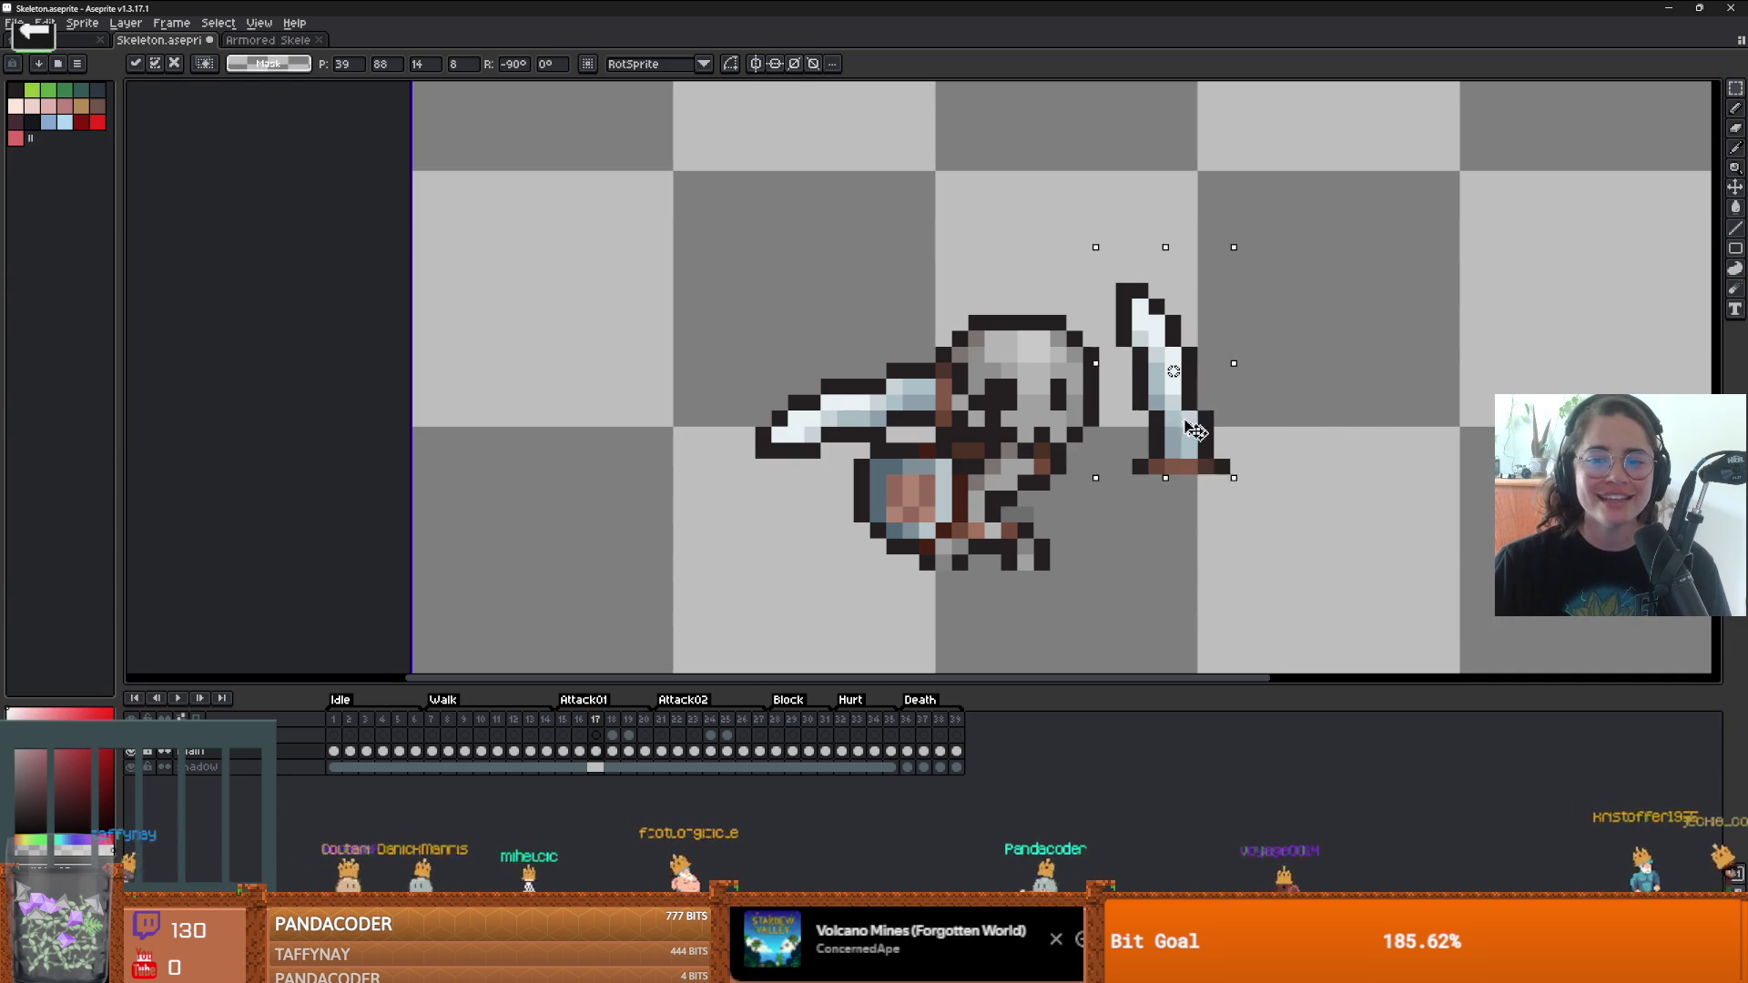
drag(1159, 424, 1129, 408)
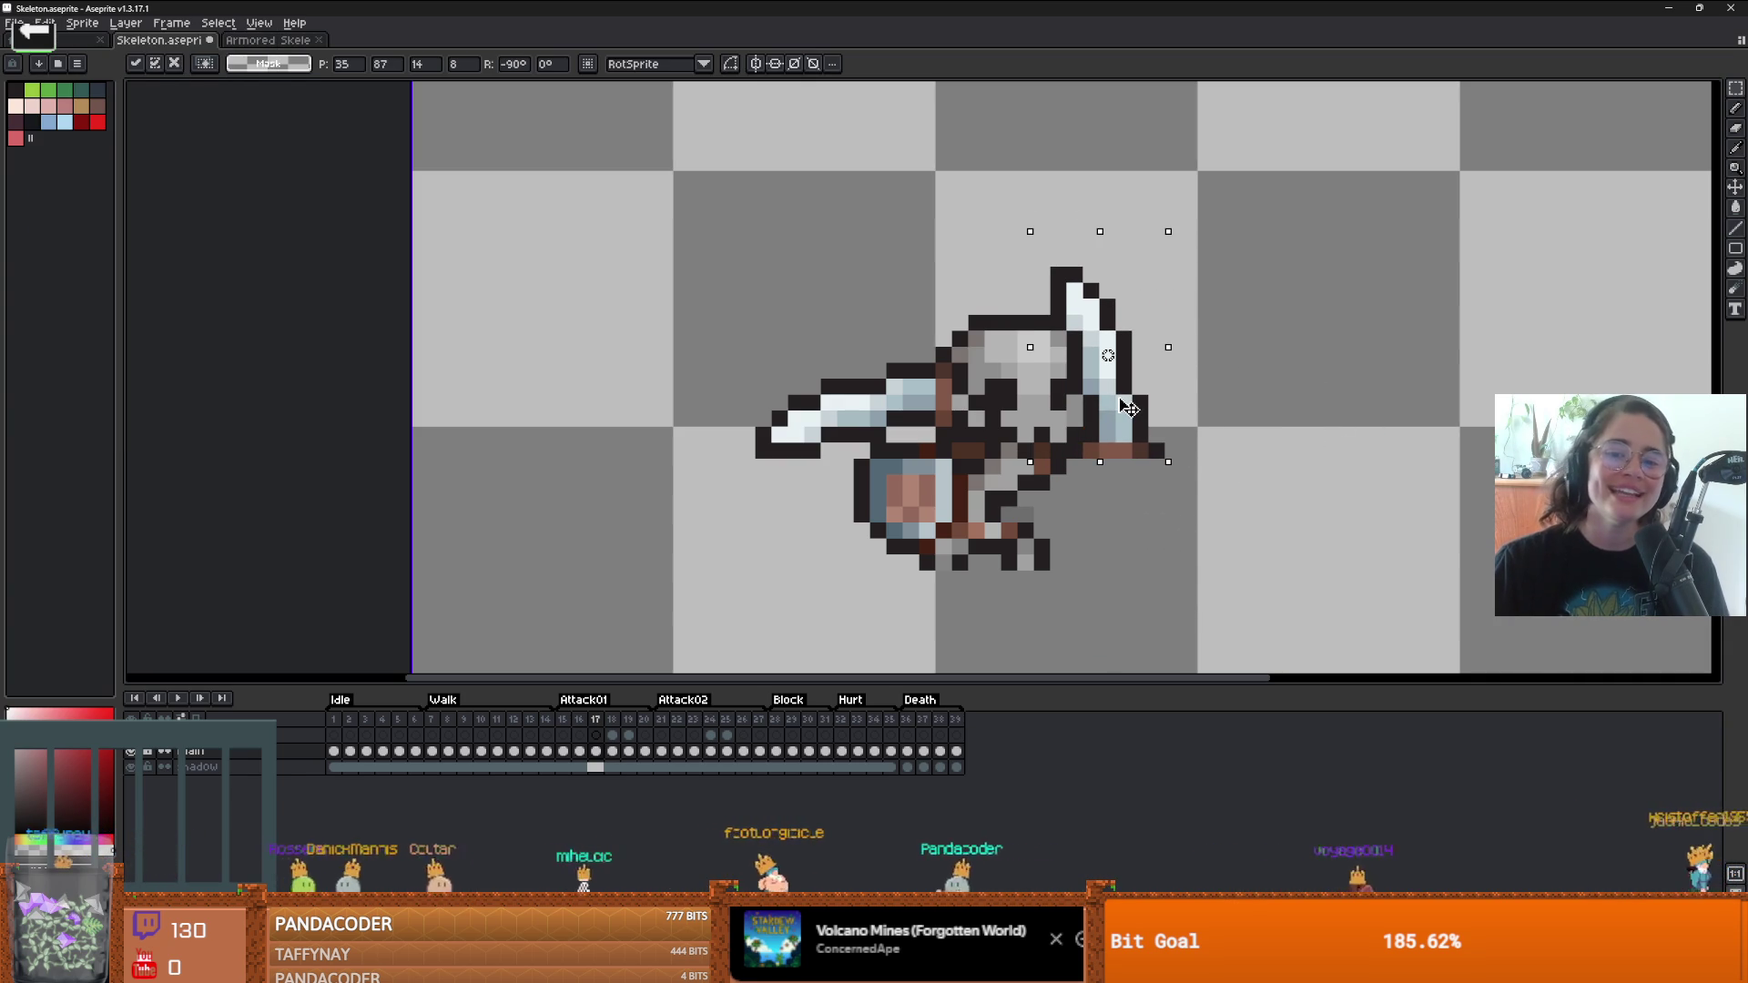
key(Return)
scroll(924, 443, up, 1)
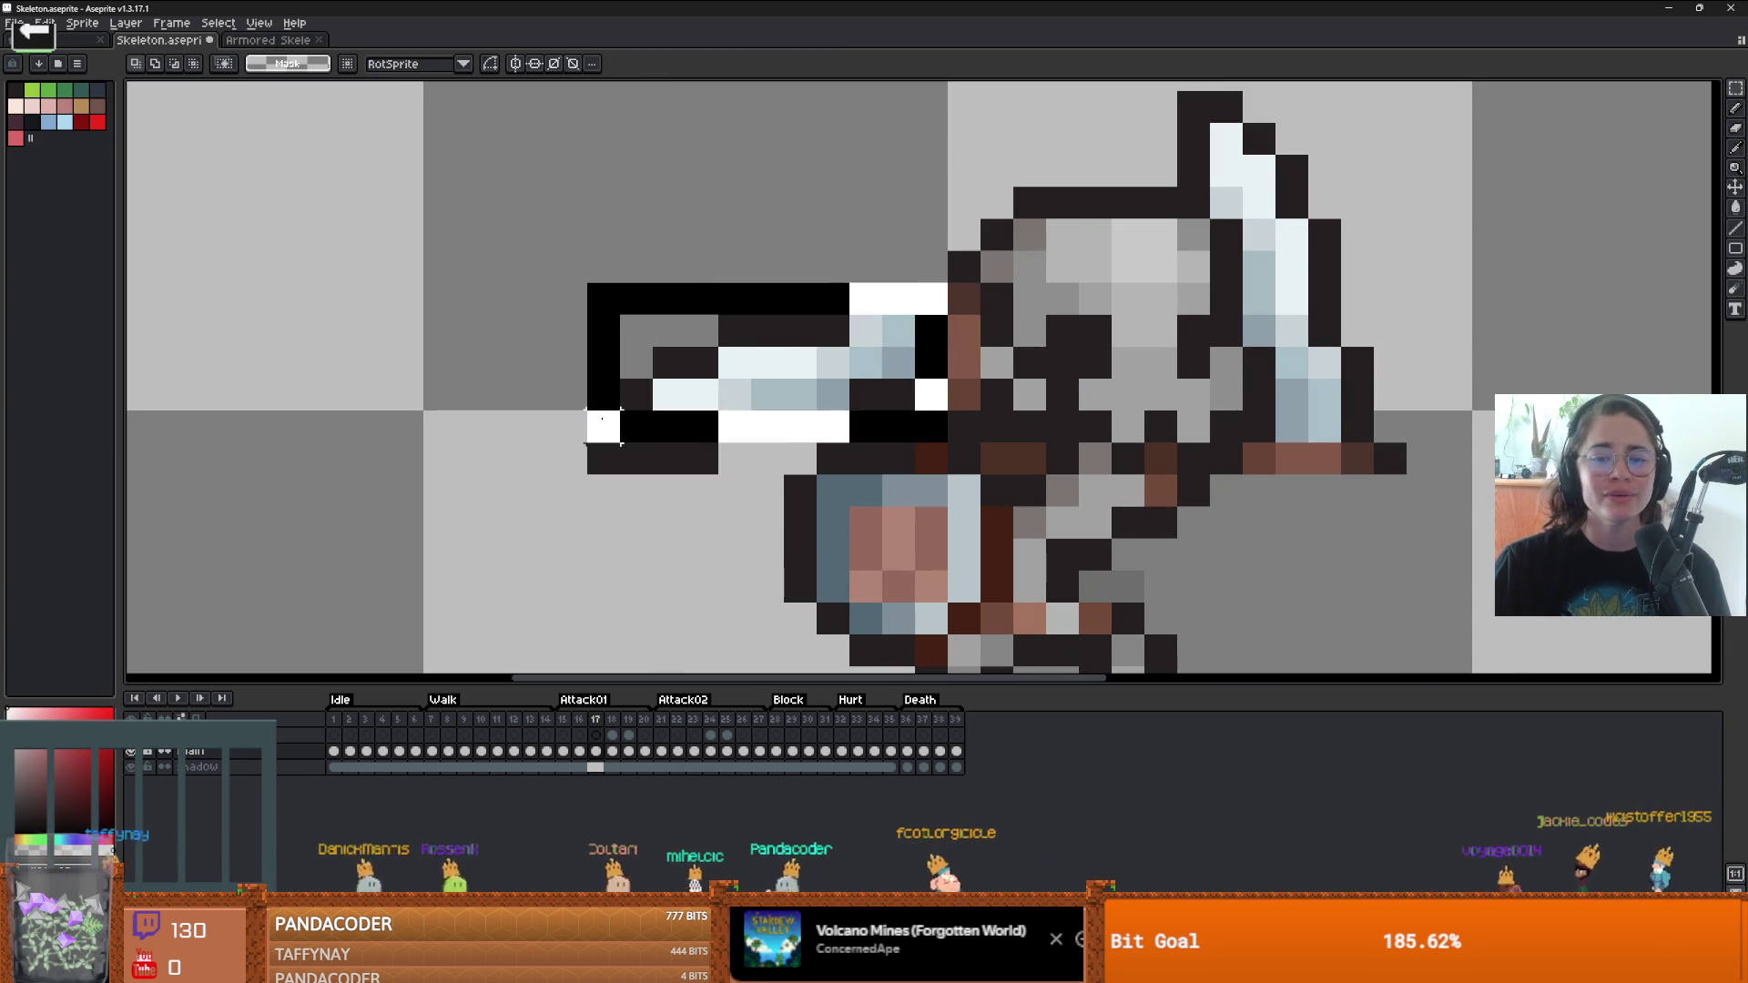
- Delete the old left-pointing sword and the leftover dark bar
key(Delete)
drag(733, 427, 569, 480)
key(Delete)
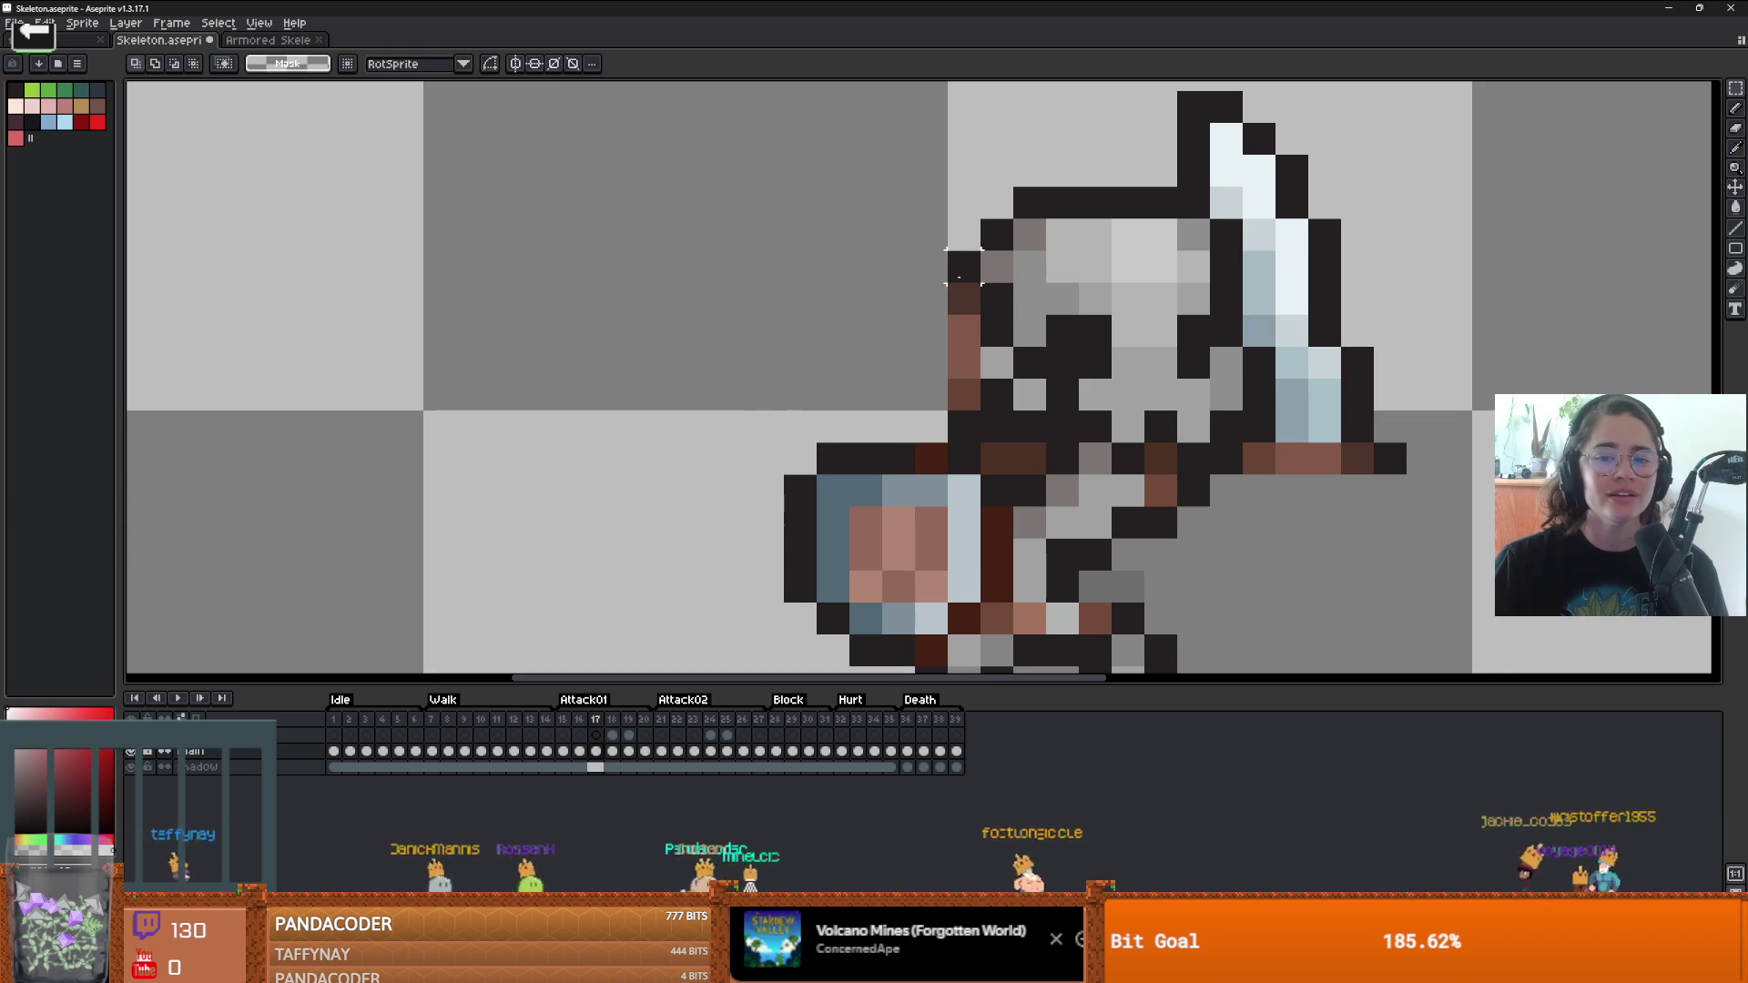
- Touch up the skull's outline and stray brown pixels near the hand with pencil and eraser
key(i)
key(b)
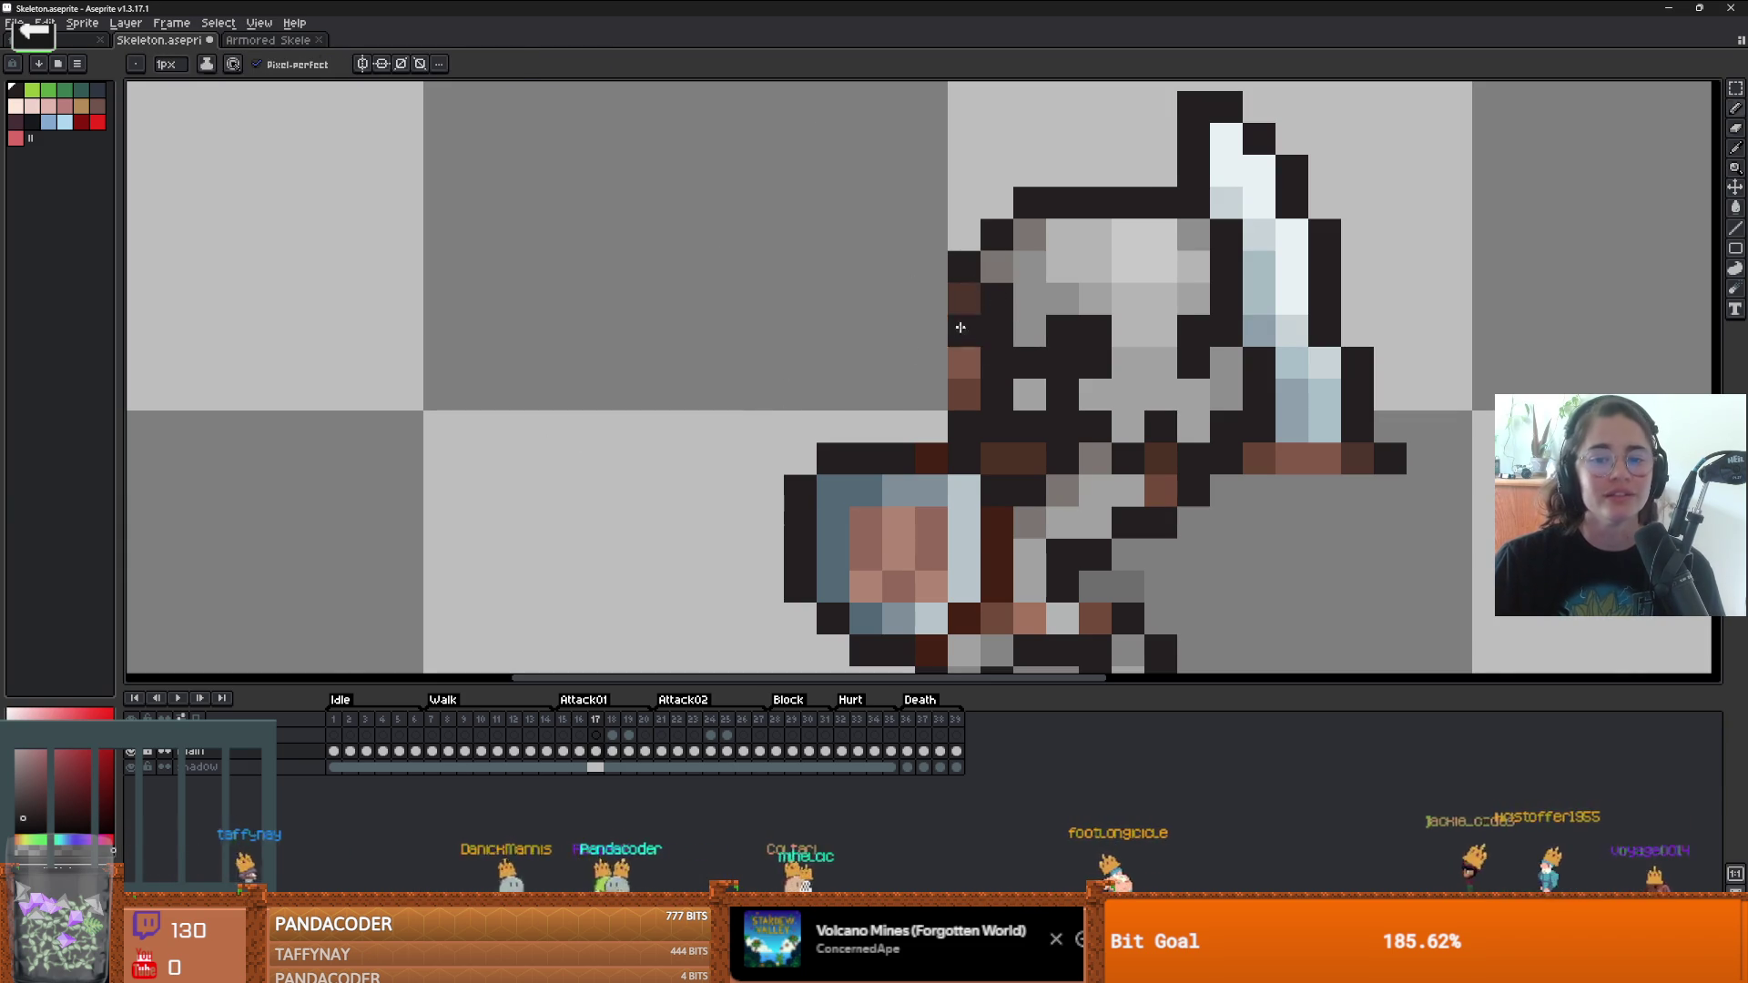
key(e)
key(b)
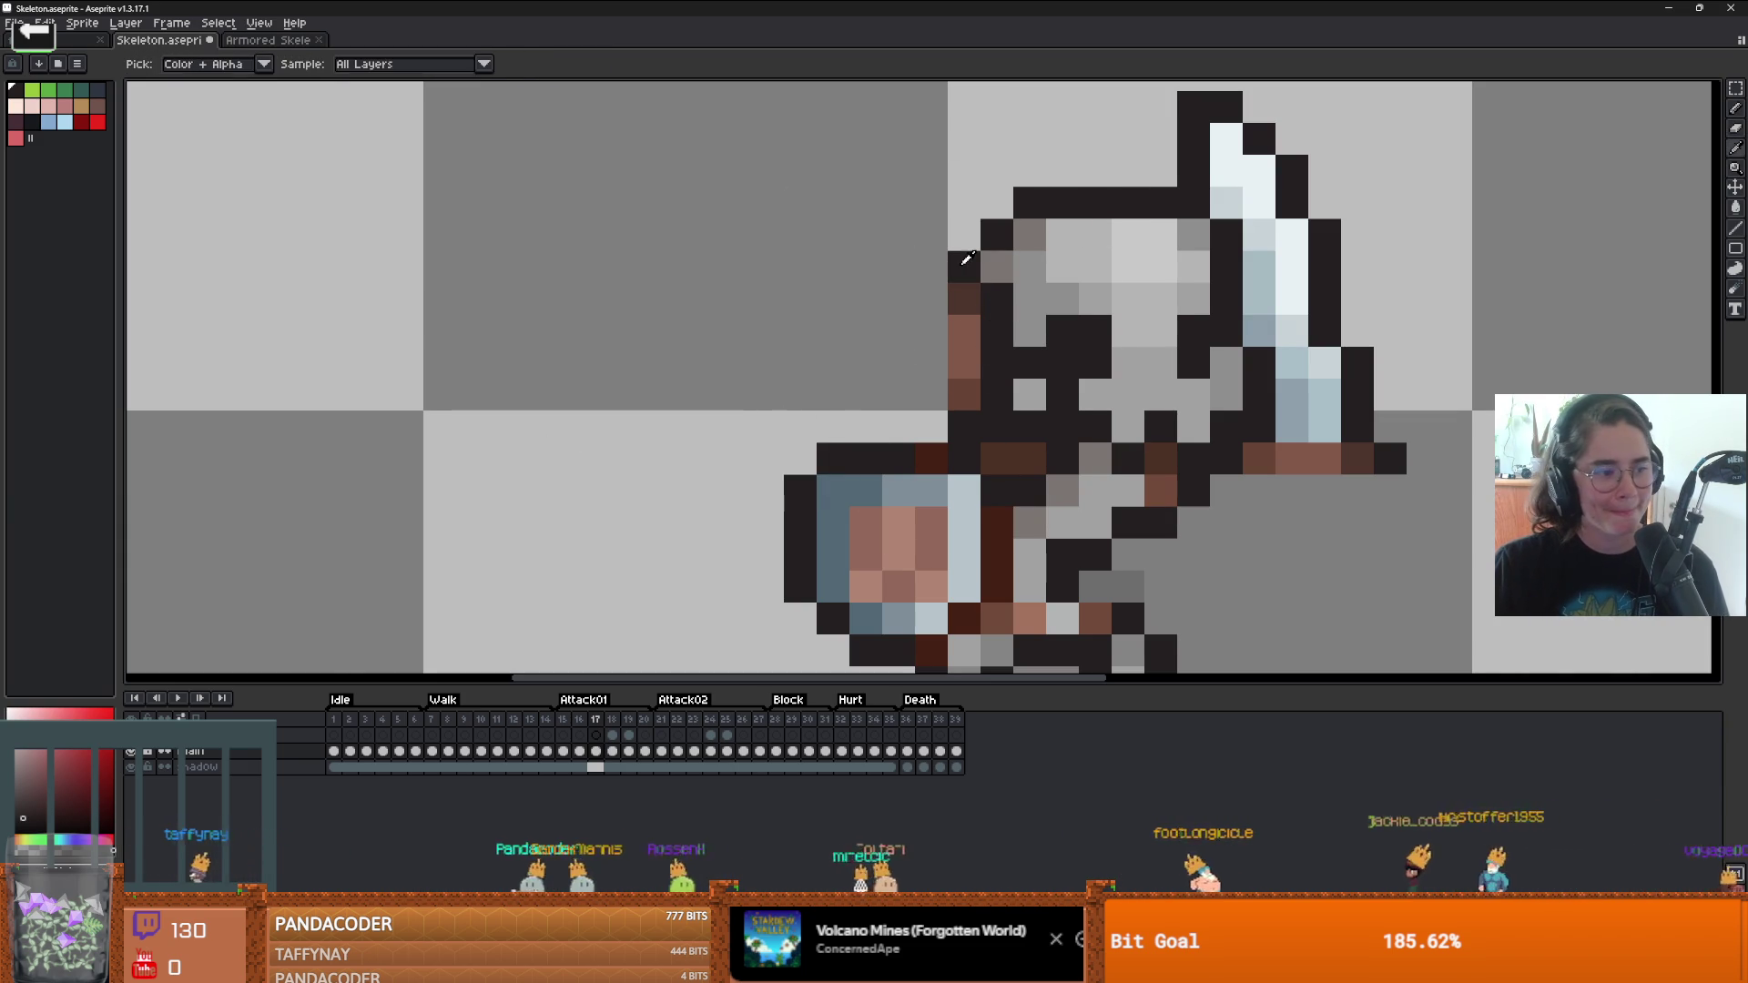
mouse_move(963, 266)
mouse_down()
mouse_move(966, 320)
mouse_move(997, 359)
mouse_move(965, 384)
mouse_up()
alt+click(1034, 262)
scroll(992, 355, down, 1)
scroll(982, 353, up, 1)
key(e)
scroll(1099, 416, down, 2)
scroll(1131, 426, up, 2)
scroll(1047, 364, down, 2)
key(b)
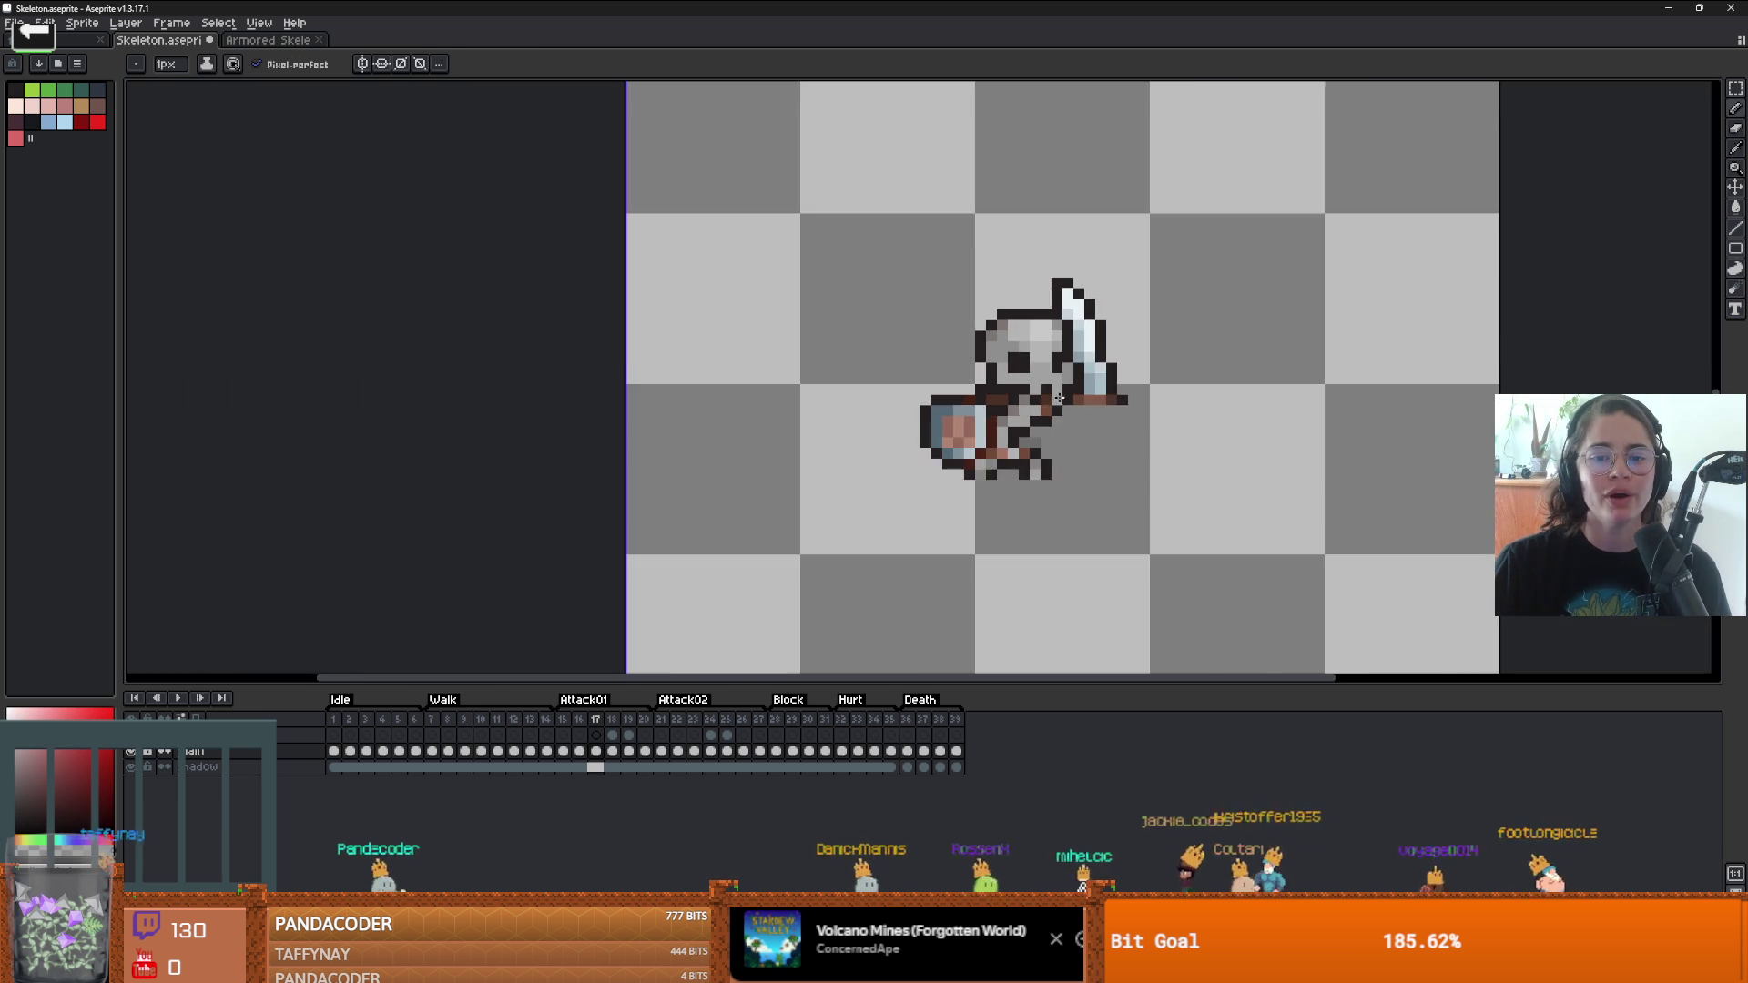
- Step through Attack01 frames 15–19 and zoom in on frame 18's forward thrust
key(period)
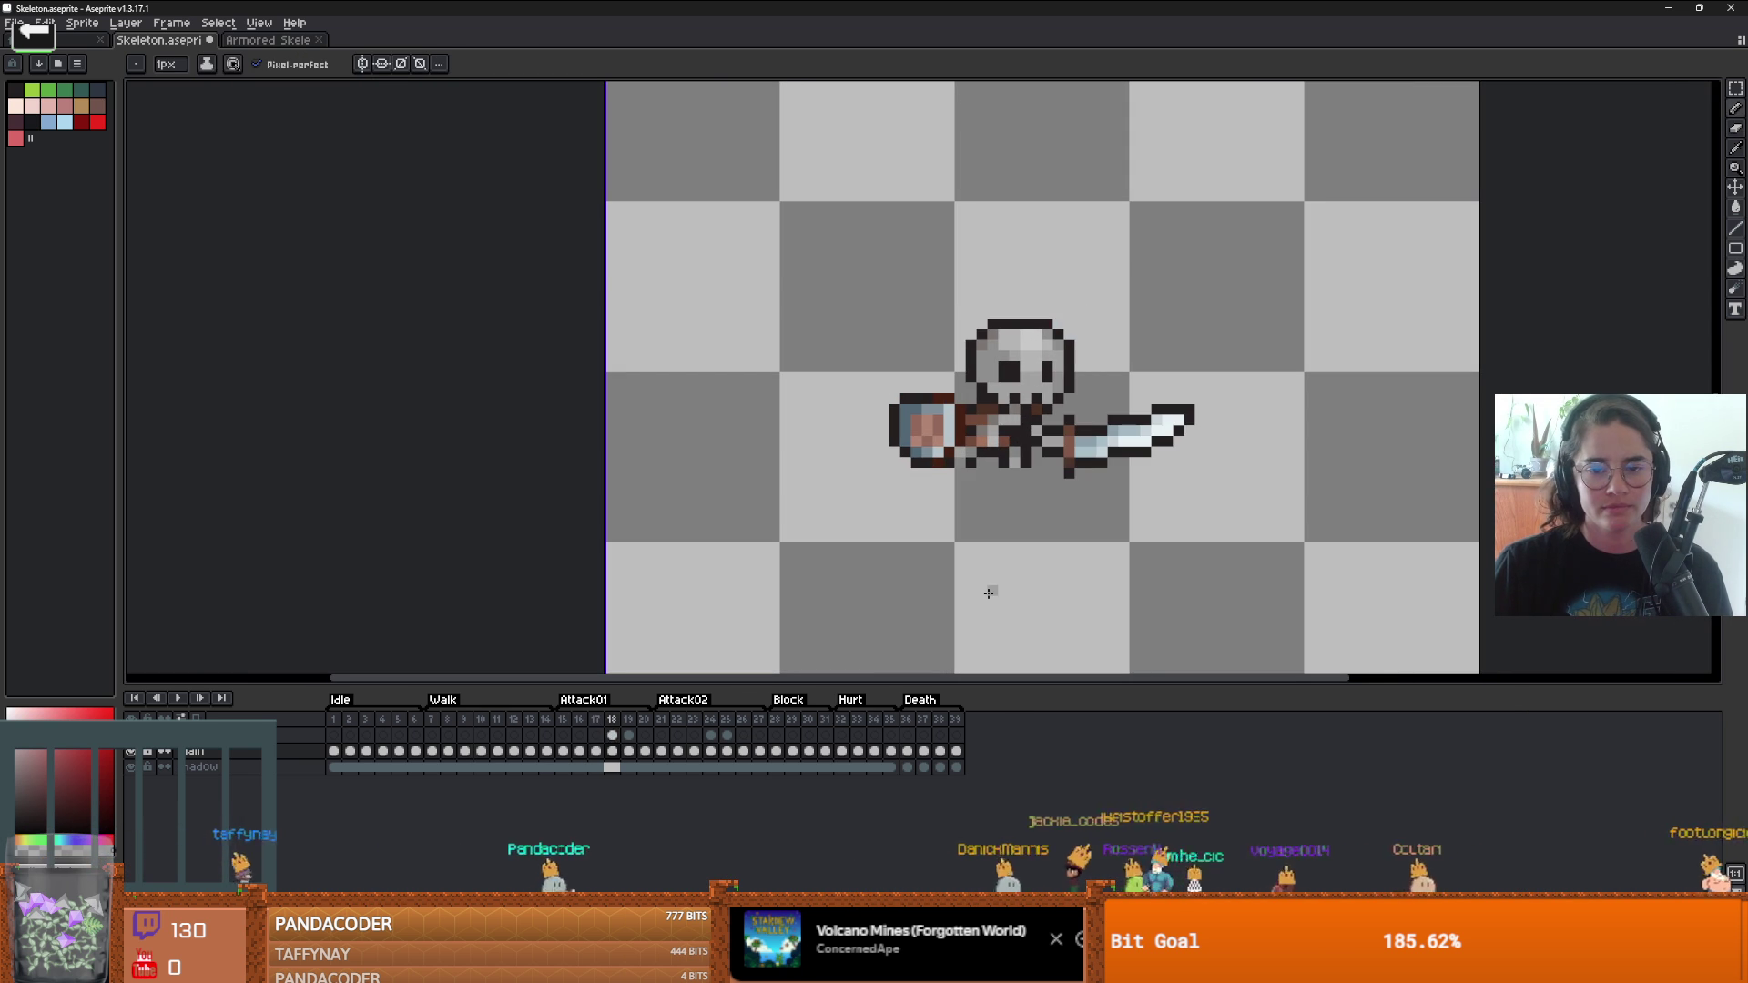
key(comma)
key(comma)
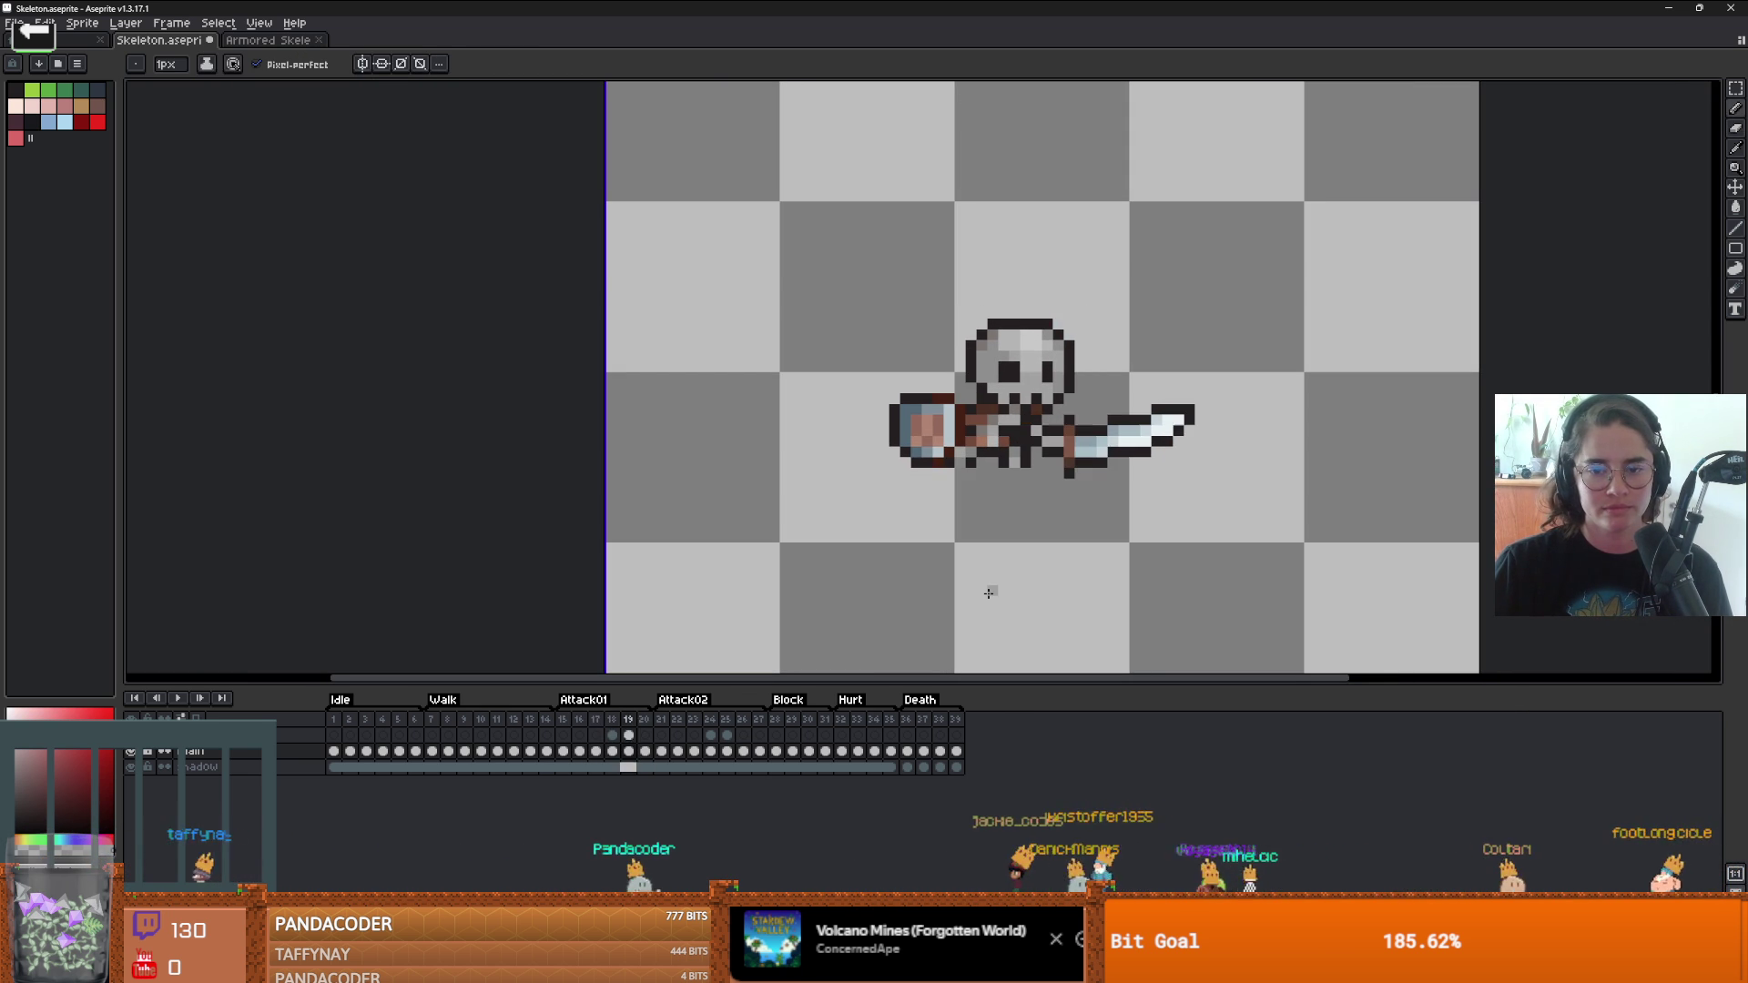
scroll(1074, 457, down, 3)
scroll(1073, 457, down, 1)
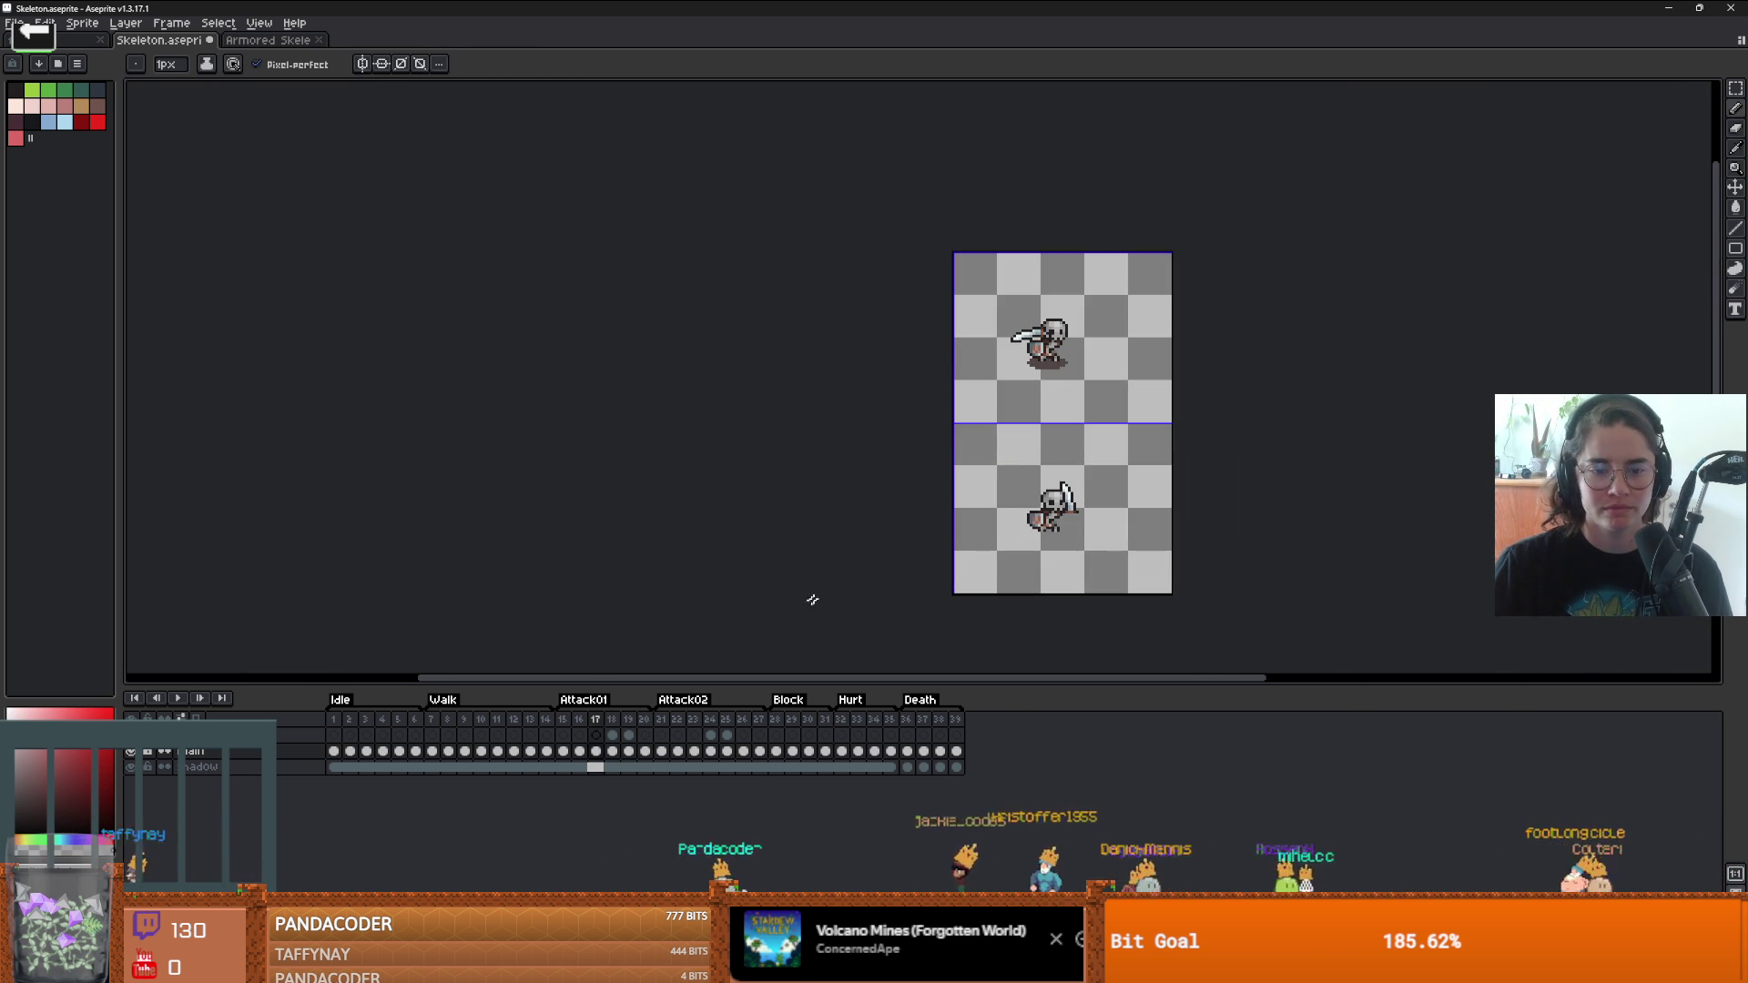
key(comma)
key(comma)
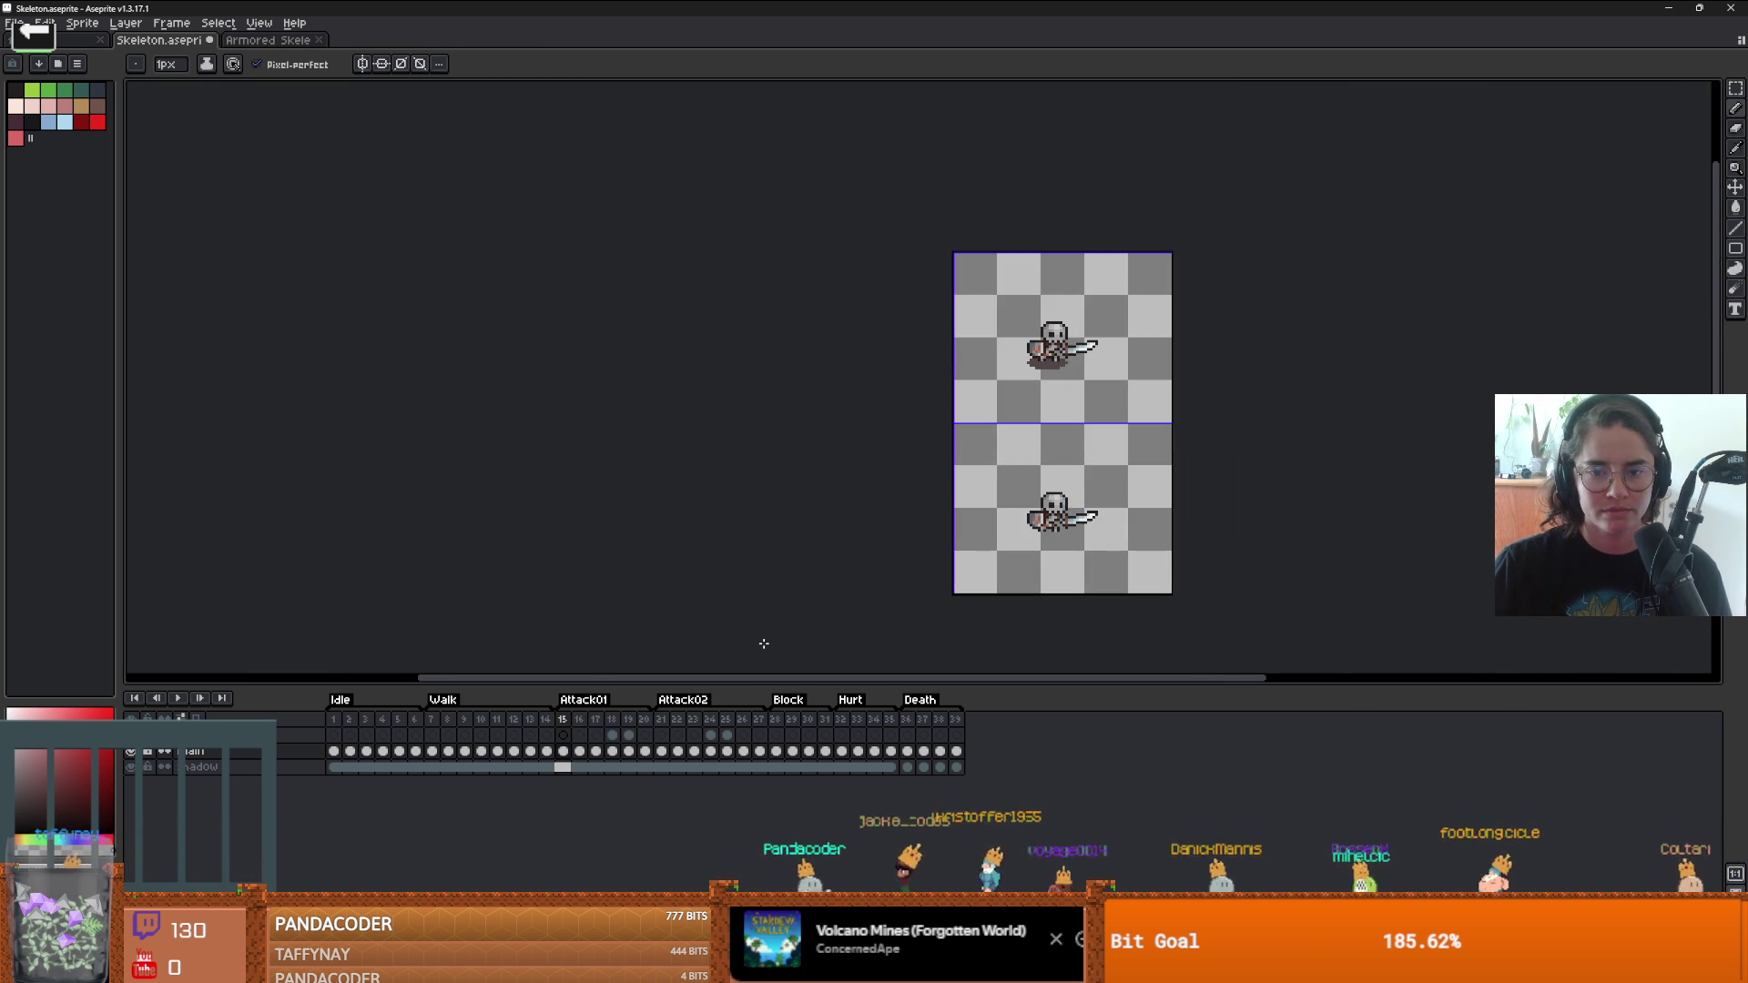
key(period)
key(period)
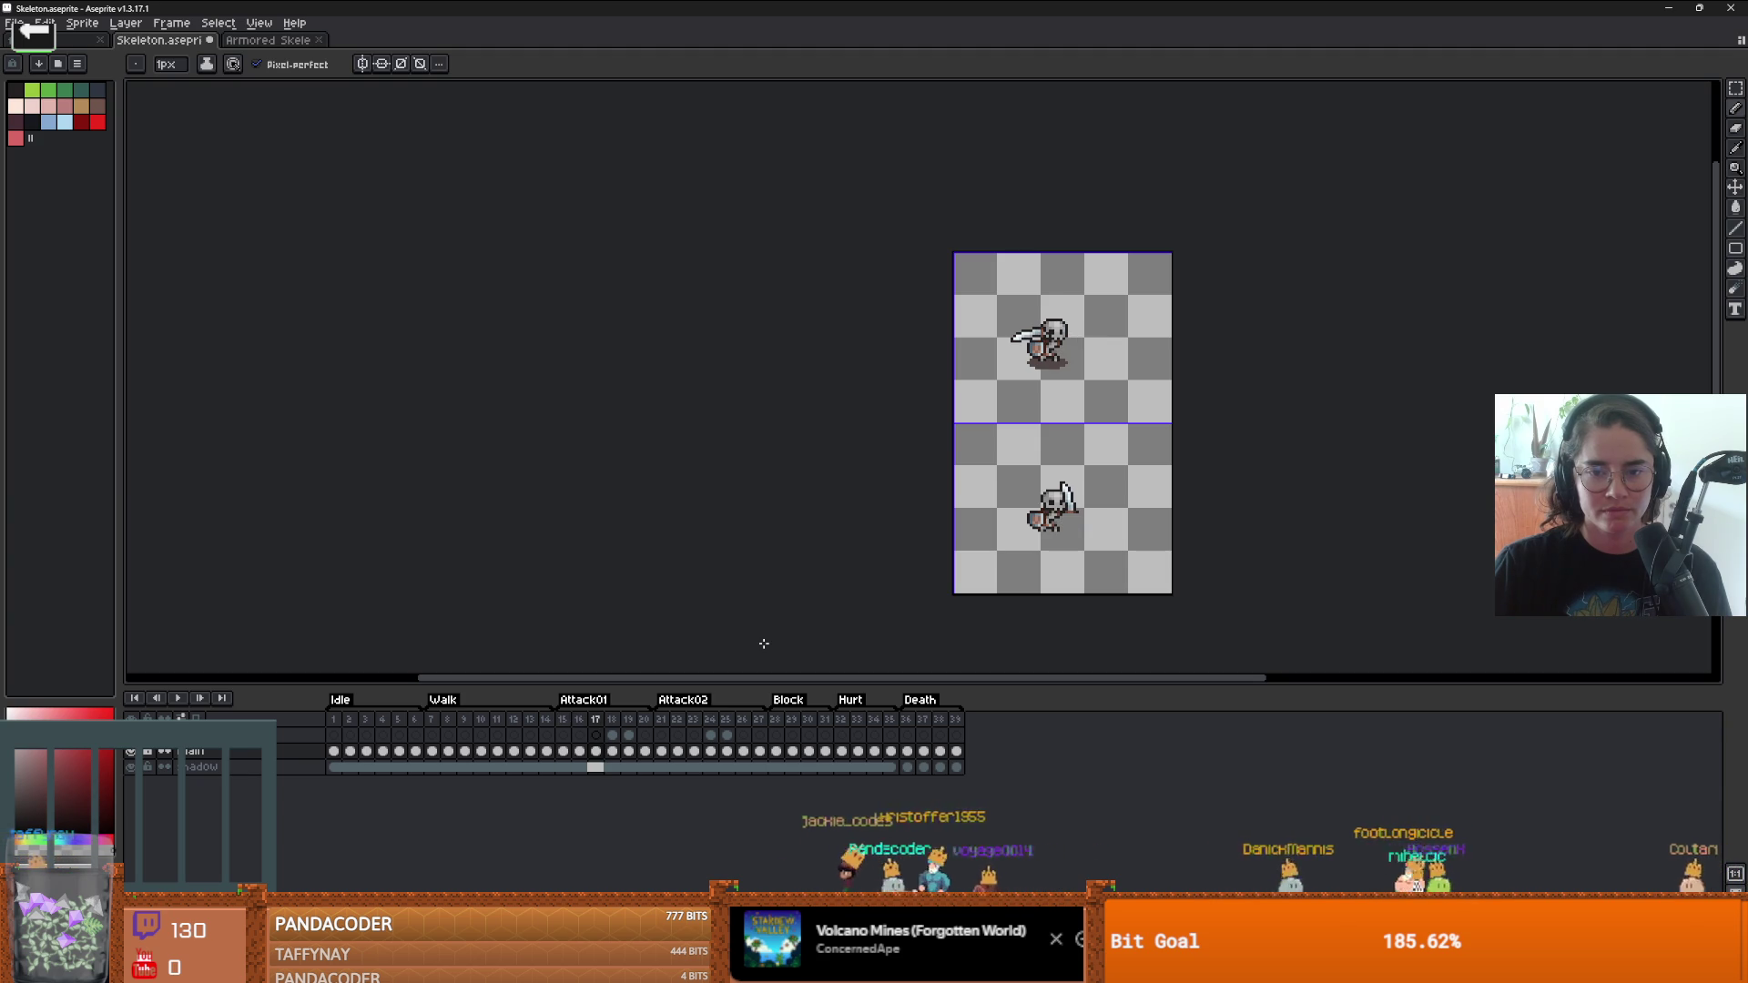
key(period)
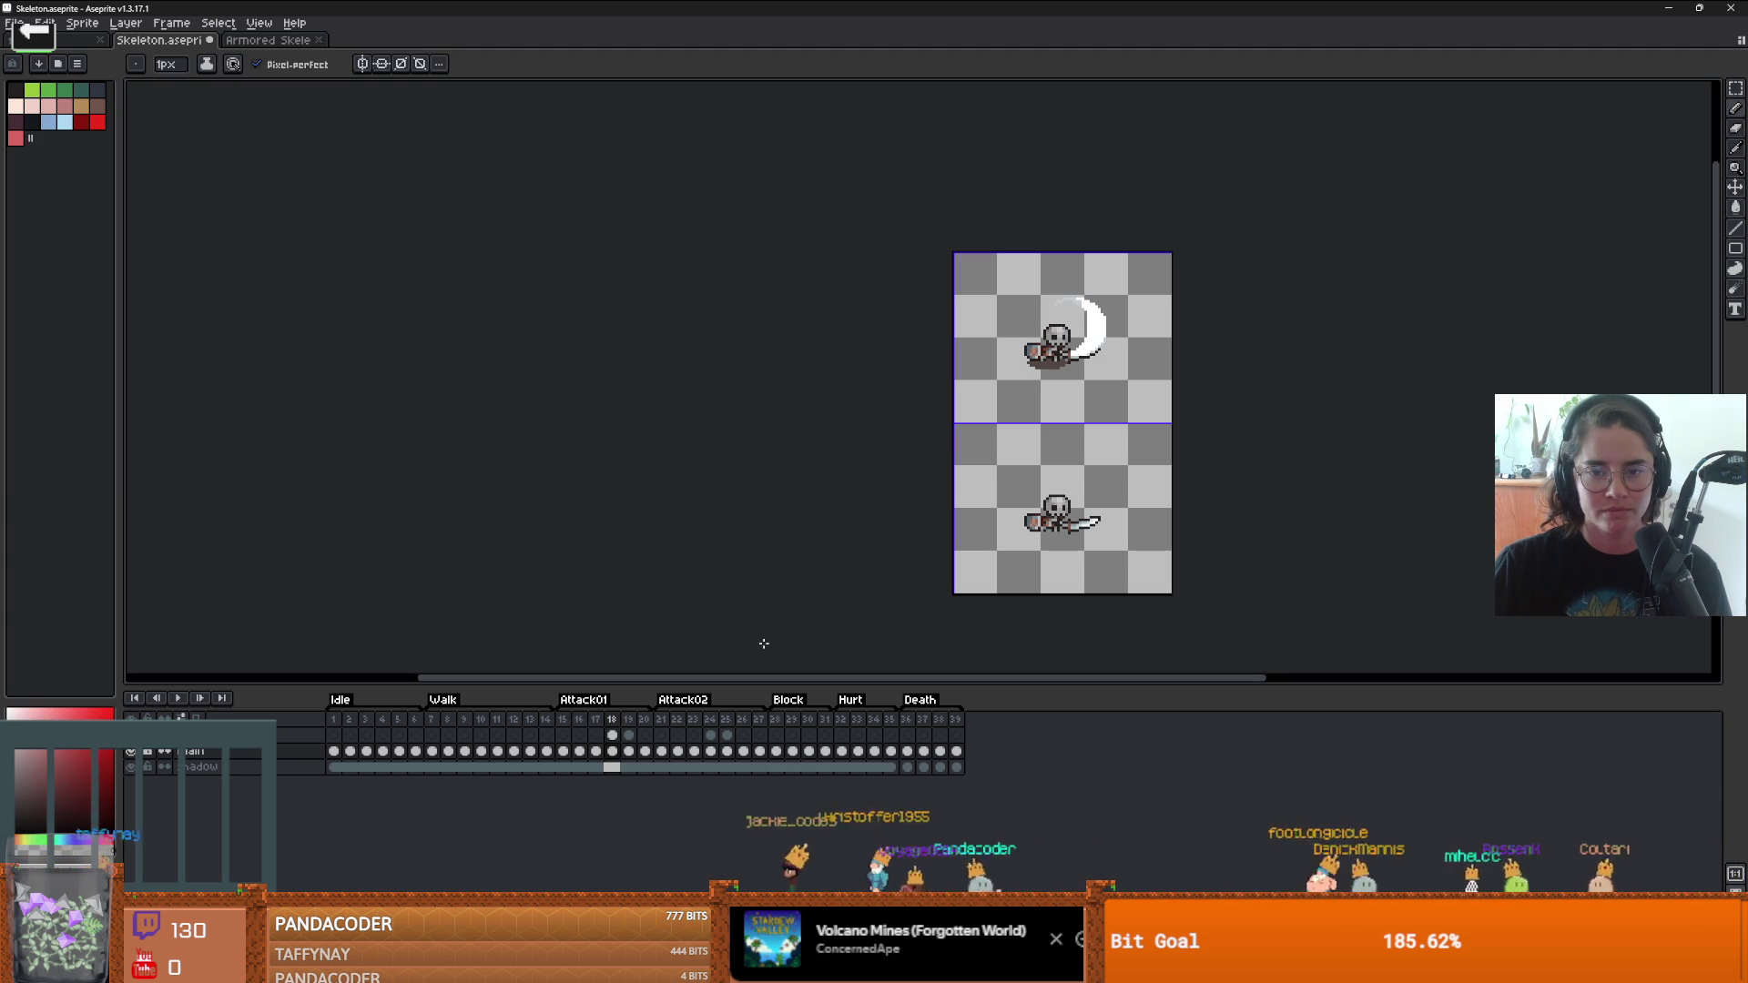
key(period)
key(period)
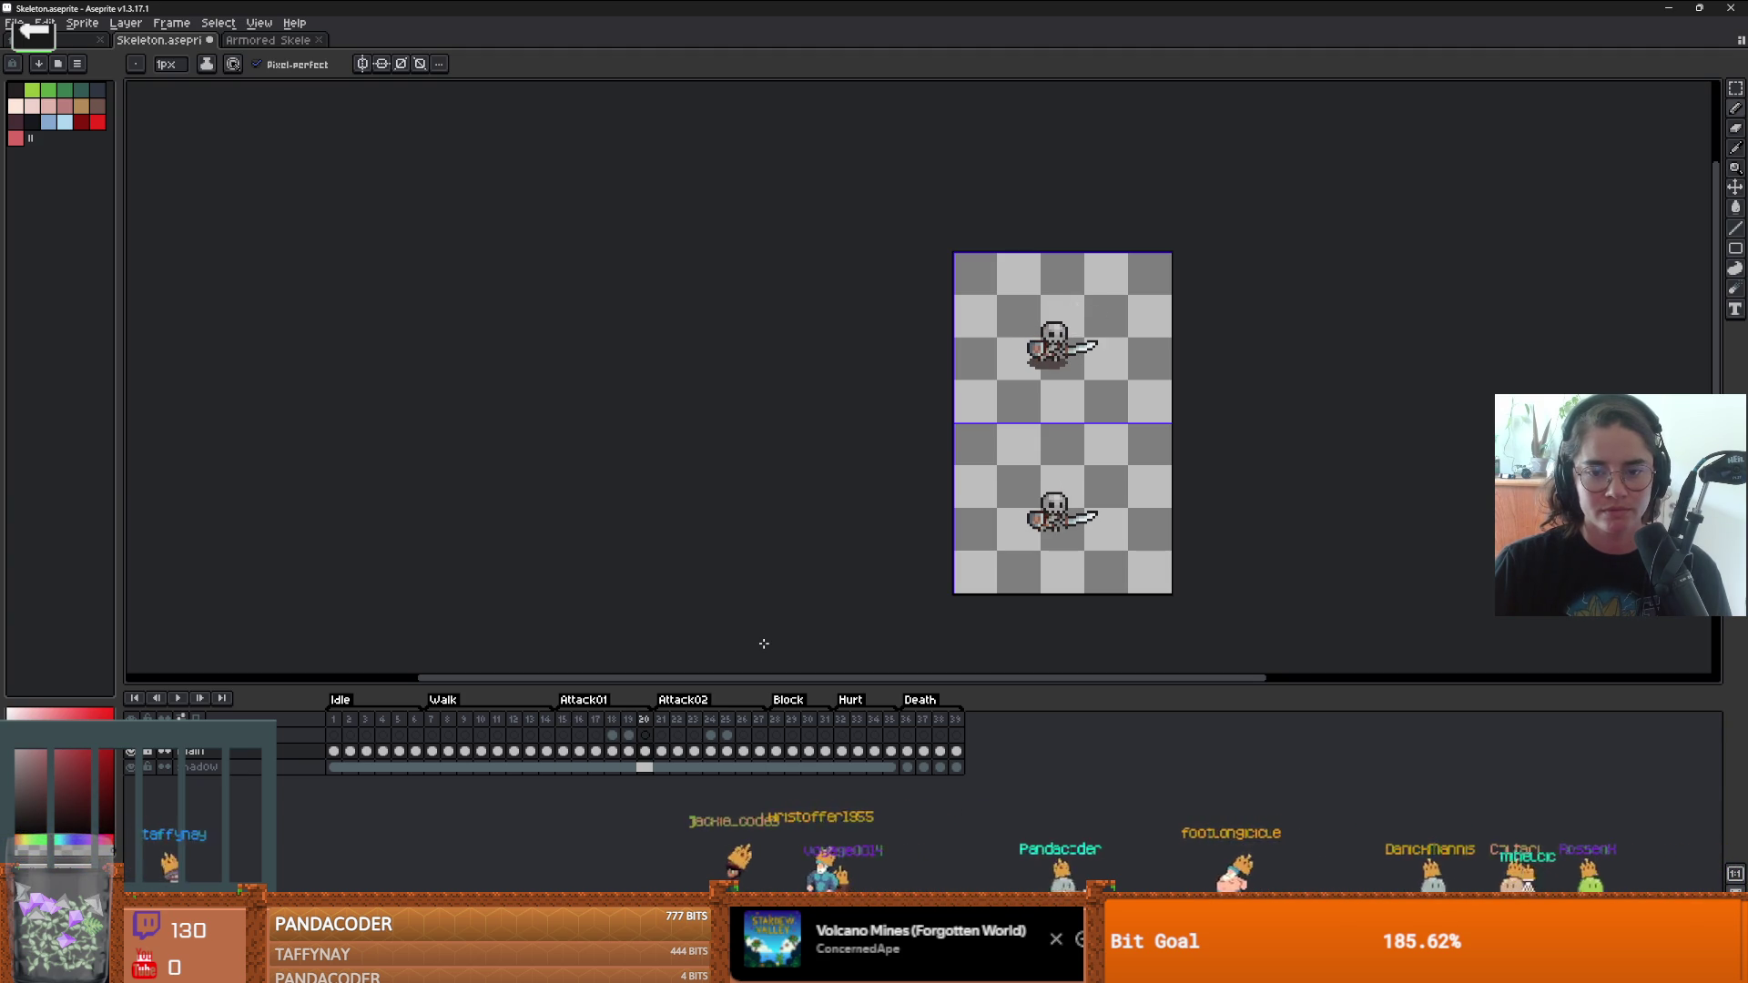
key(comma)
key(comma)
scroll(1101, 511, up, 2)
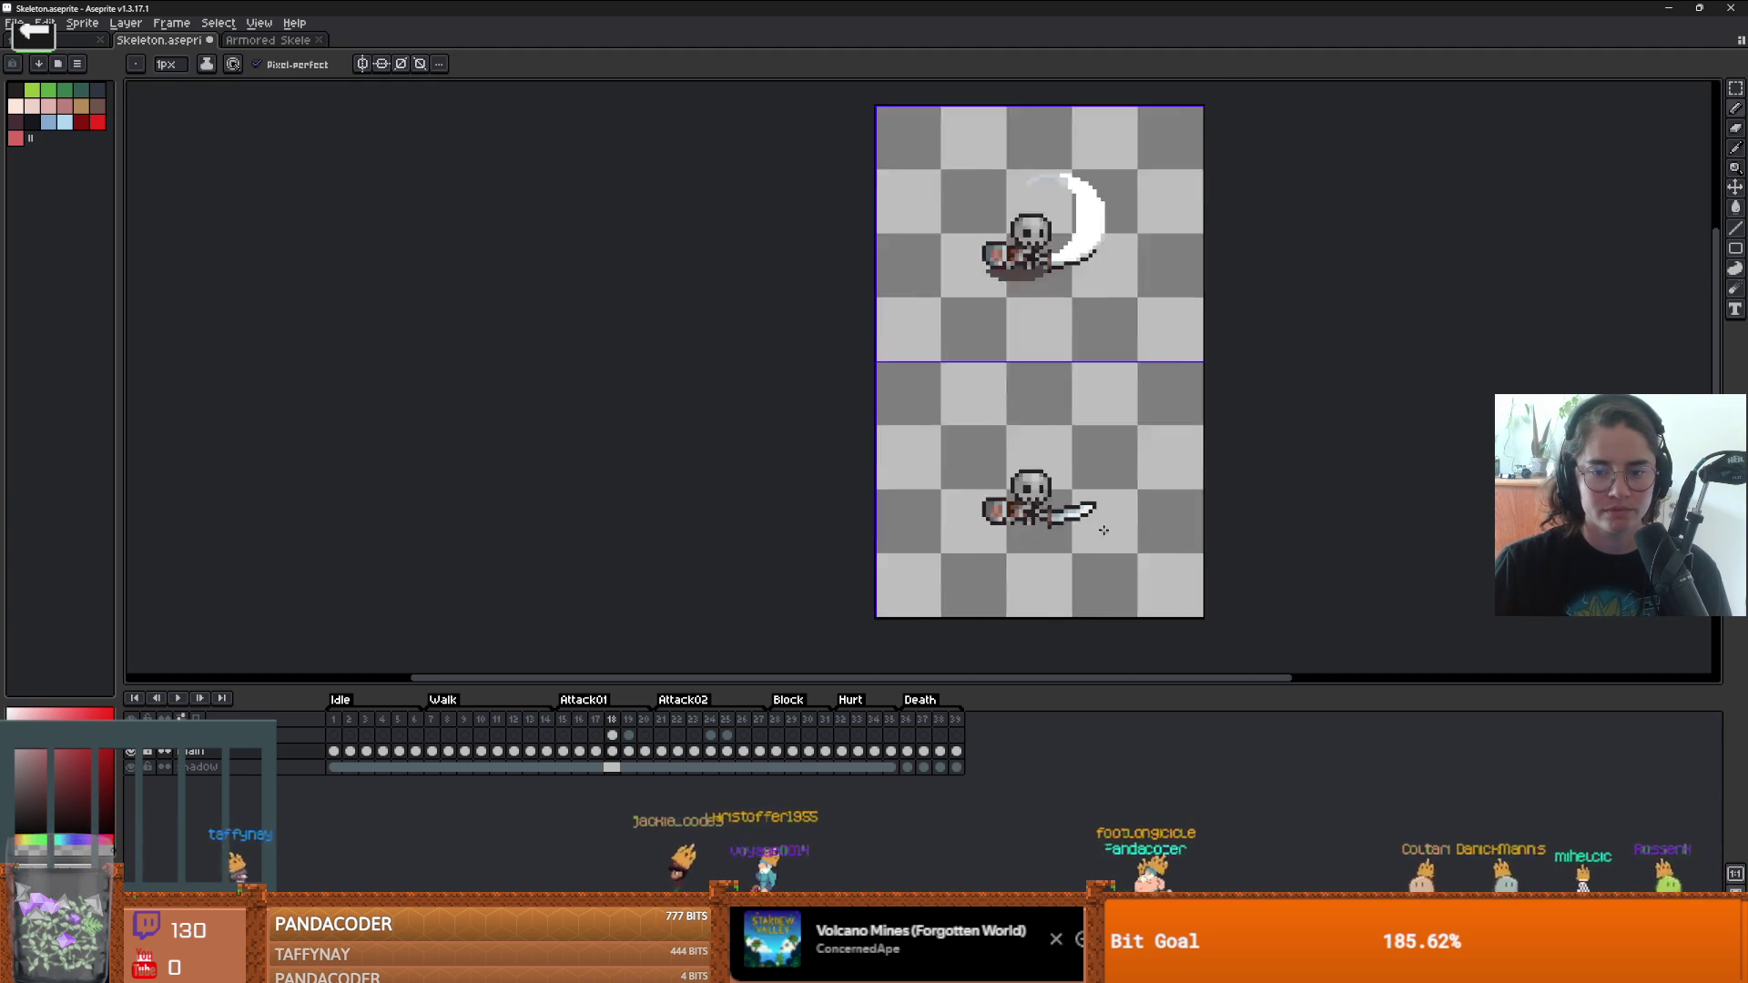
scroll(1166, 410, up, 3)
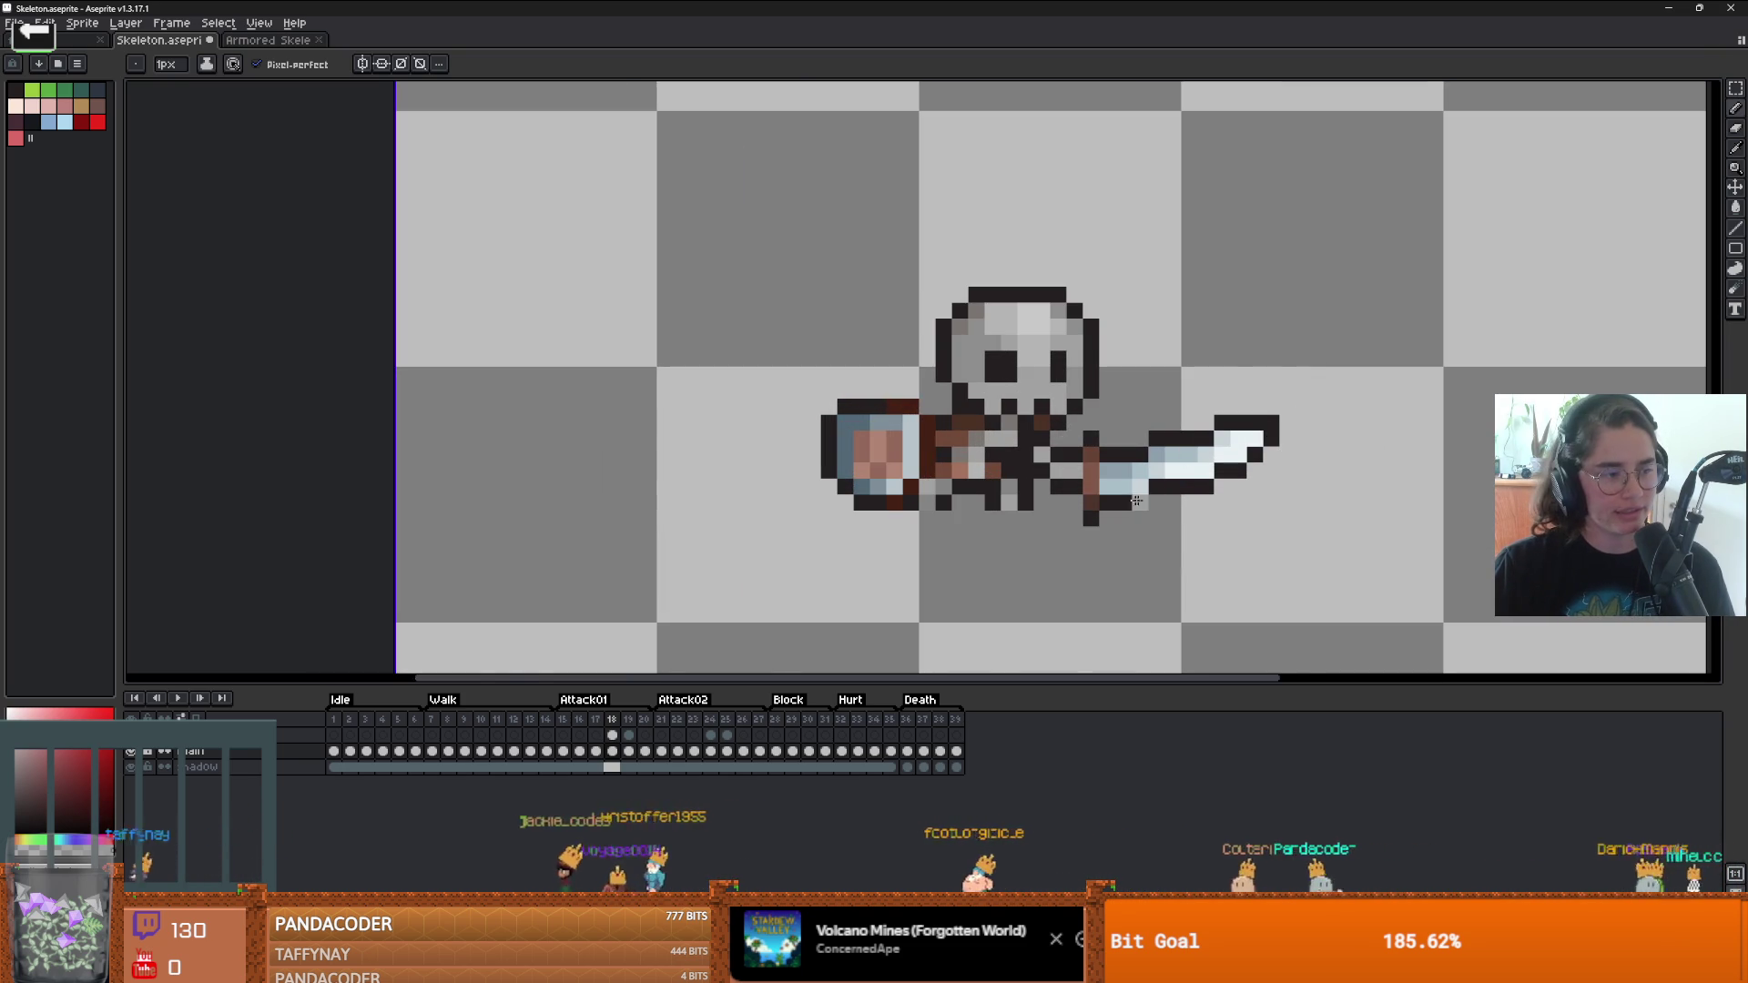
scroll(1320, 437, down, 2)
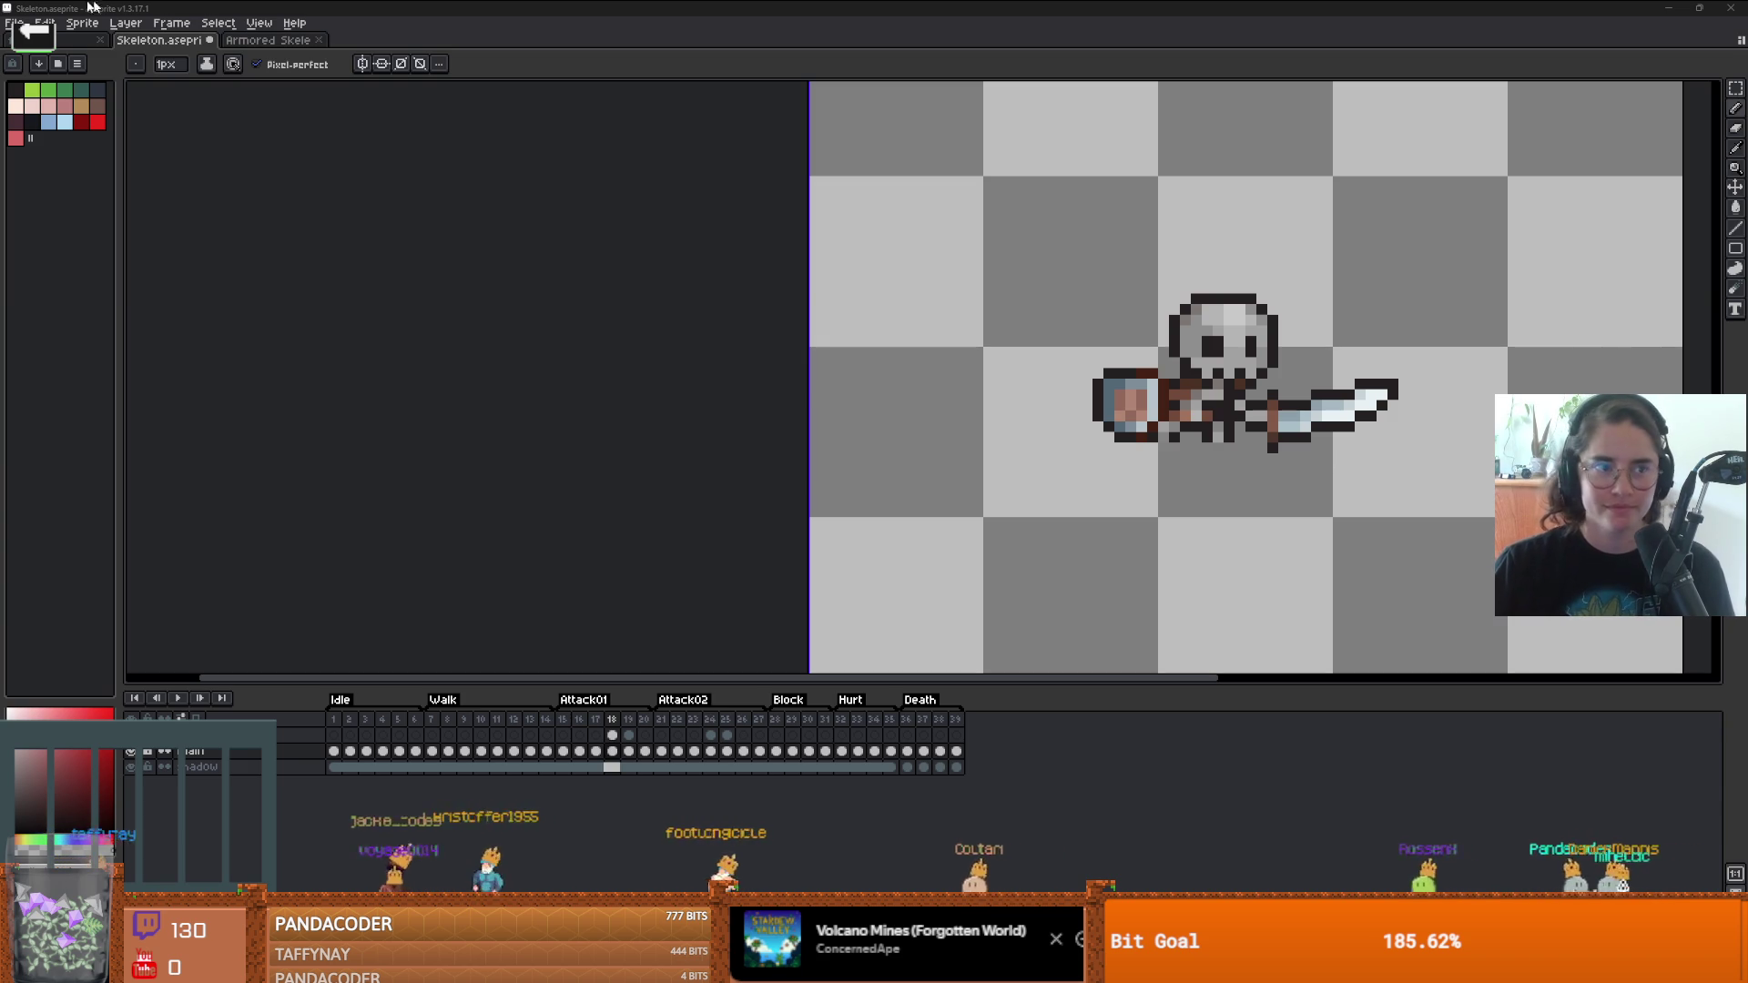
- Select frame 18's sword with a rectangle and move it right of the skeleton
click(1735, 89)
mouse_move(1451, 481)
mouse_down()
mouse_move(1271, 400)
mouse_move(1267, 379)
mouse_up()
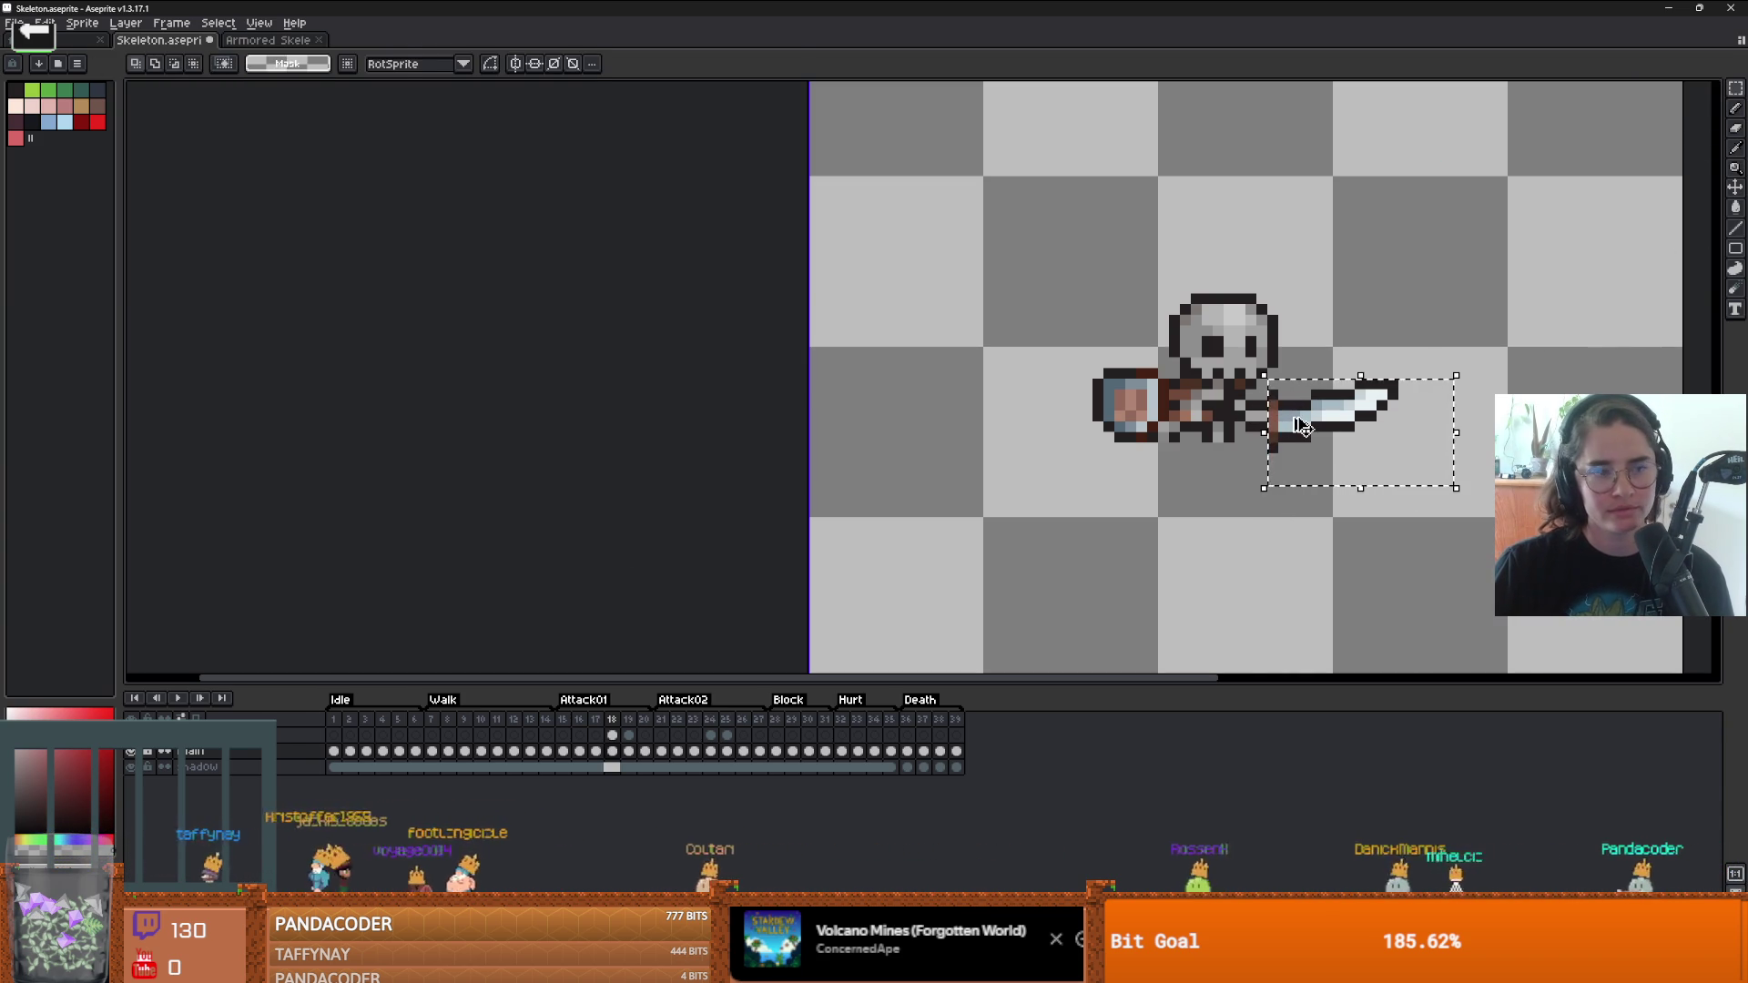
click(1302, 425)
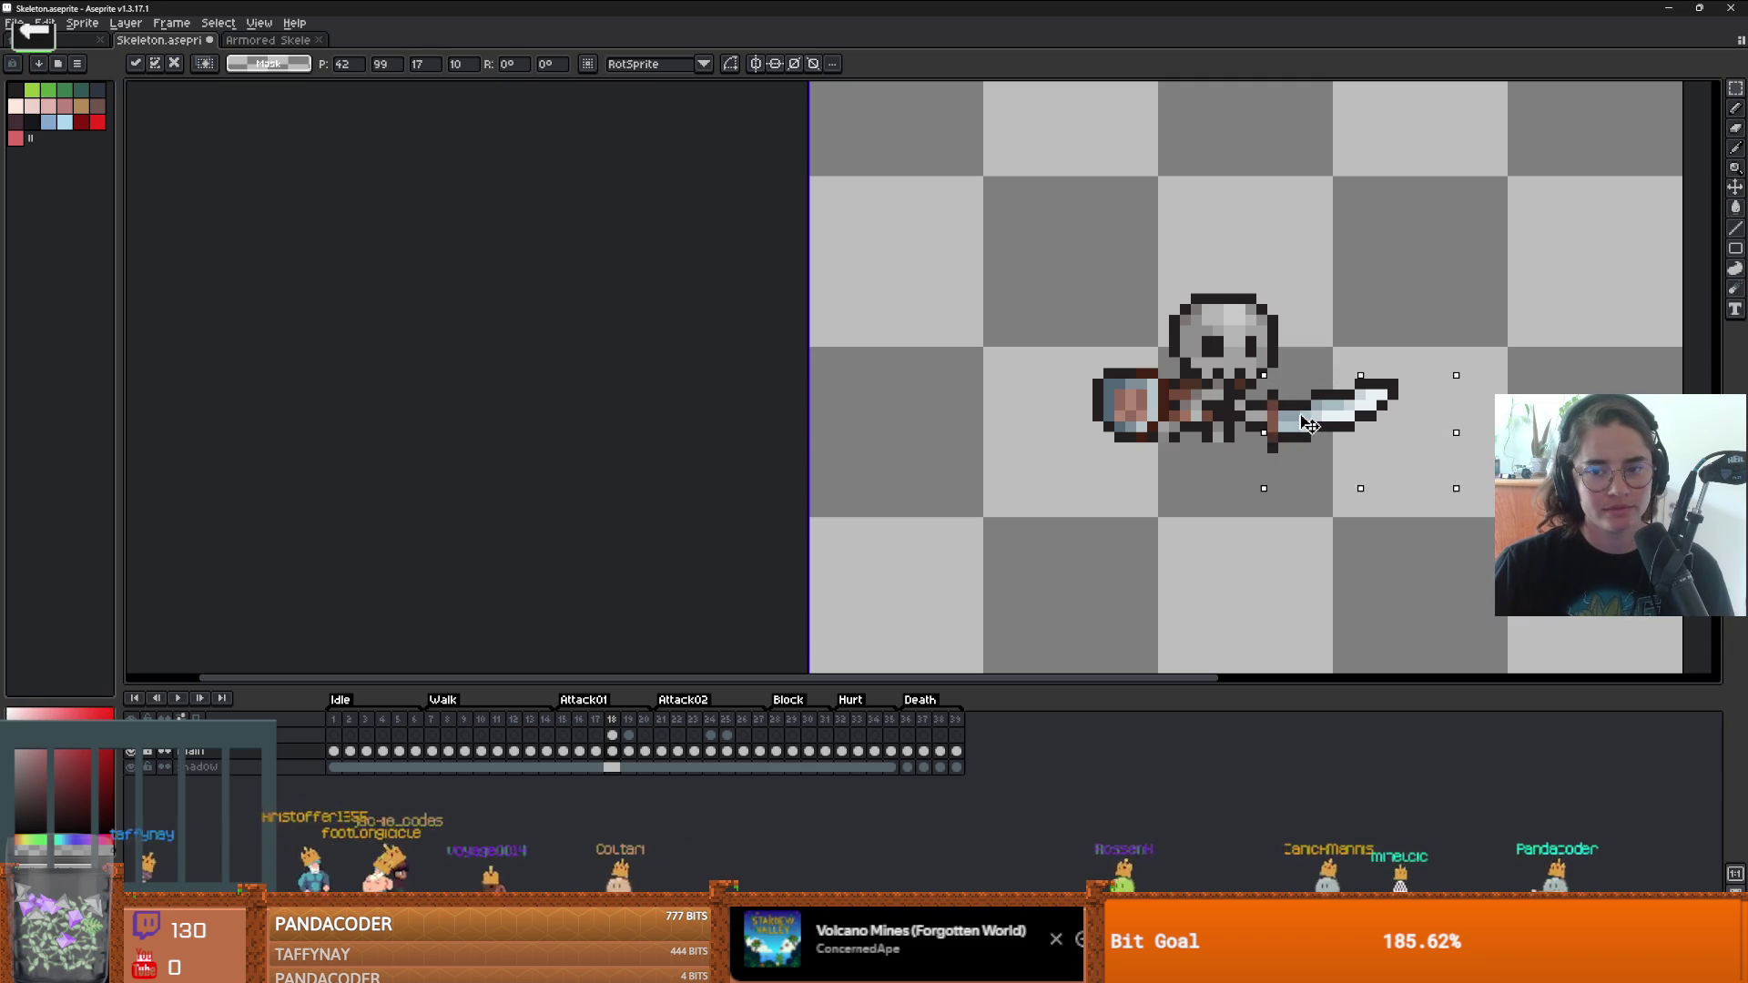
mouse_move(1302, 425)
mouse_down()
mouse_move(1397, 442)
mouse_move(1321, 442)
mouse_up()
- Rotate the sword 90° clockwise and commit it hanging straight down below the hand
click(44, 22)
mouse_move(91, 285)
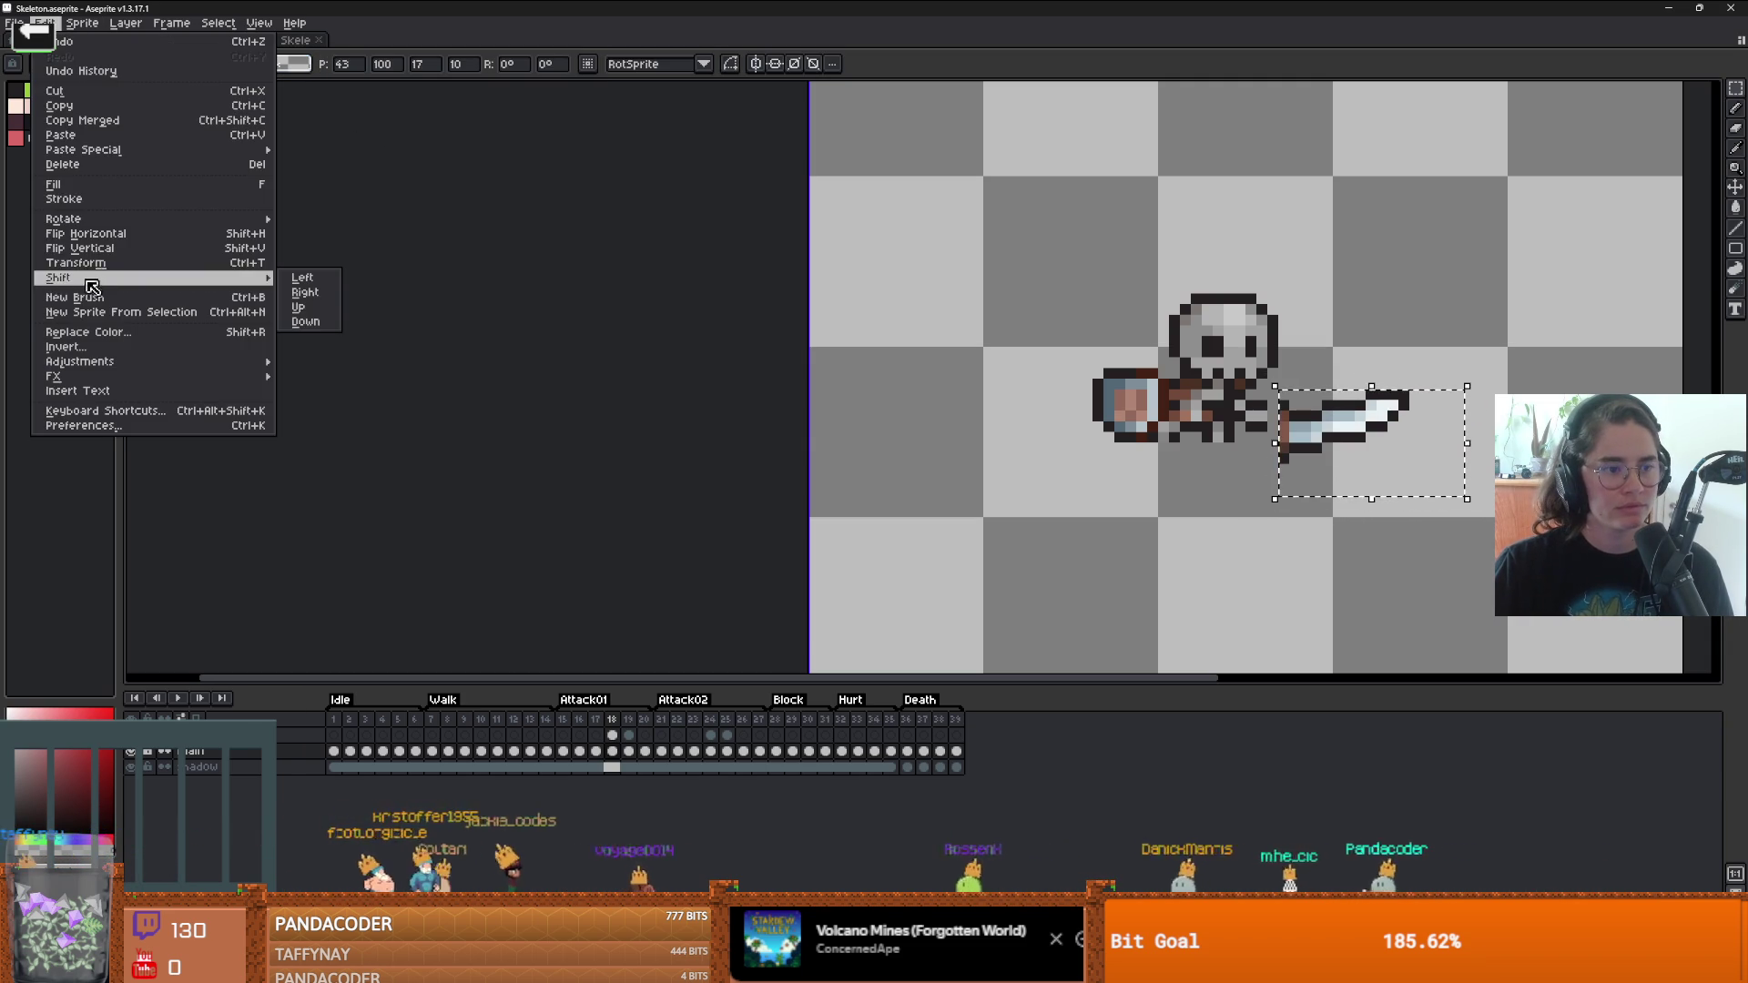
mouse_move(227, 220)
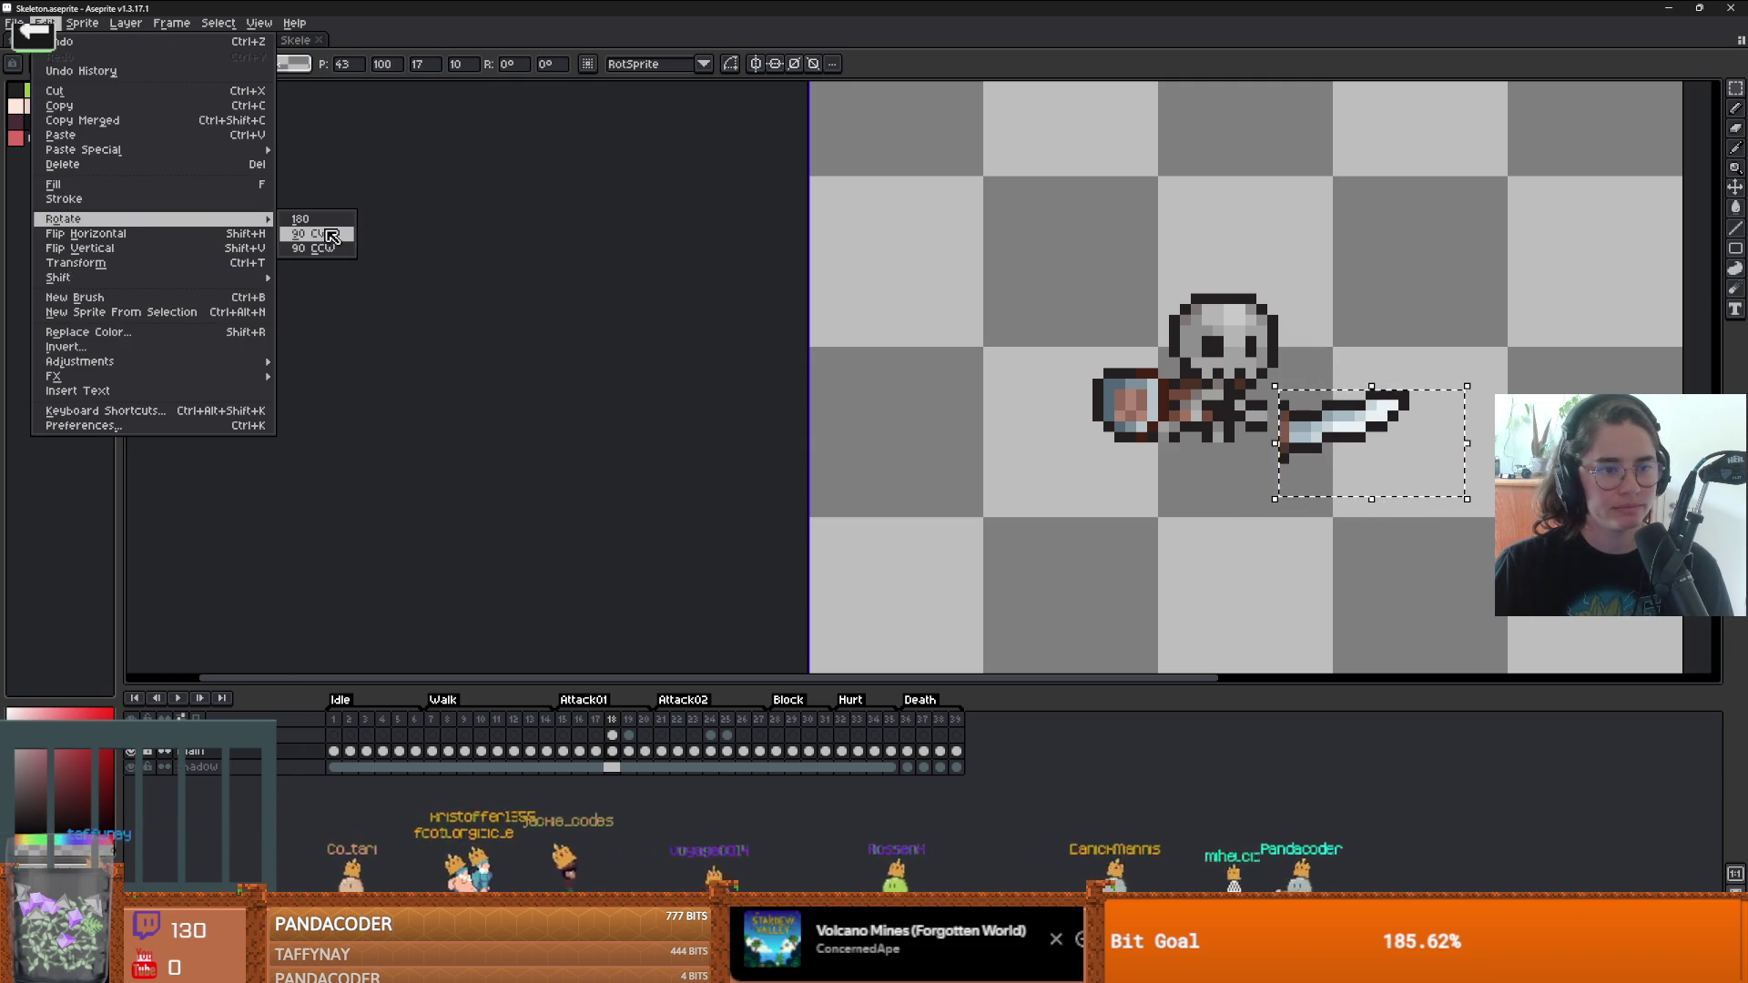
click(331, 236)
mouse_move(1386, 405)
mouse_down()
mouse_move(1230, 482)
mouse_move(1180, 475)
mouse_up()
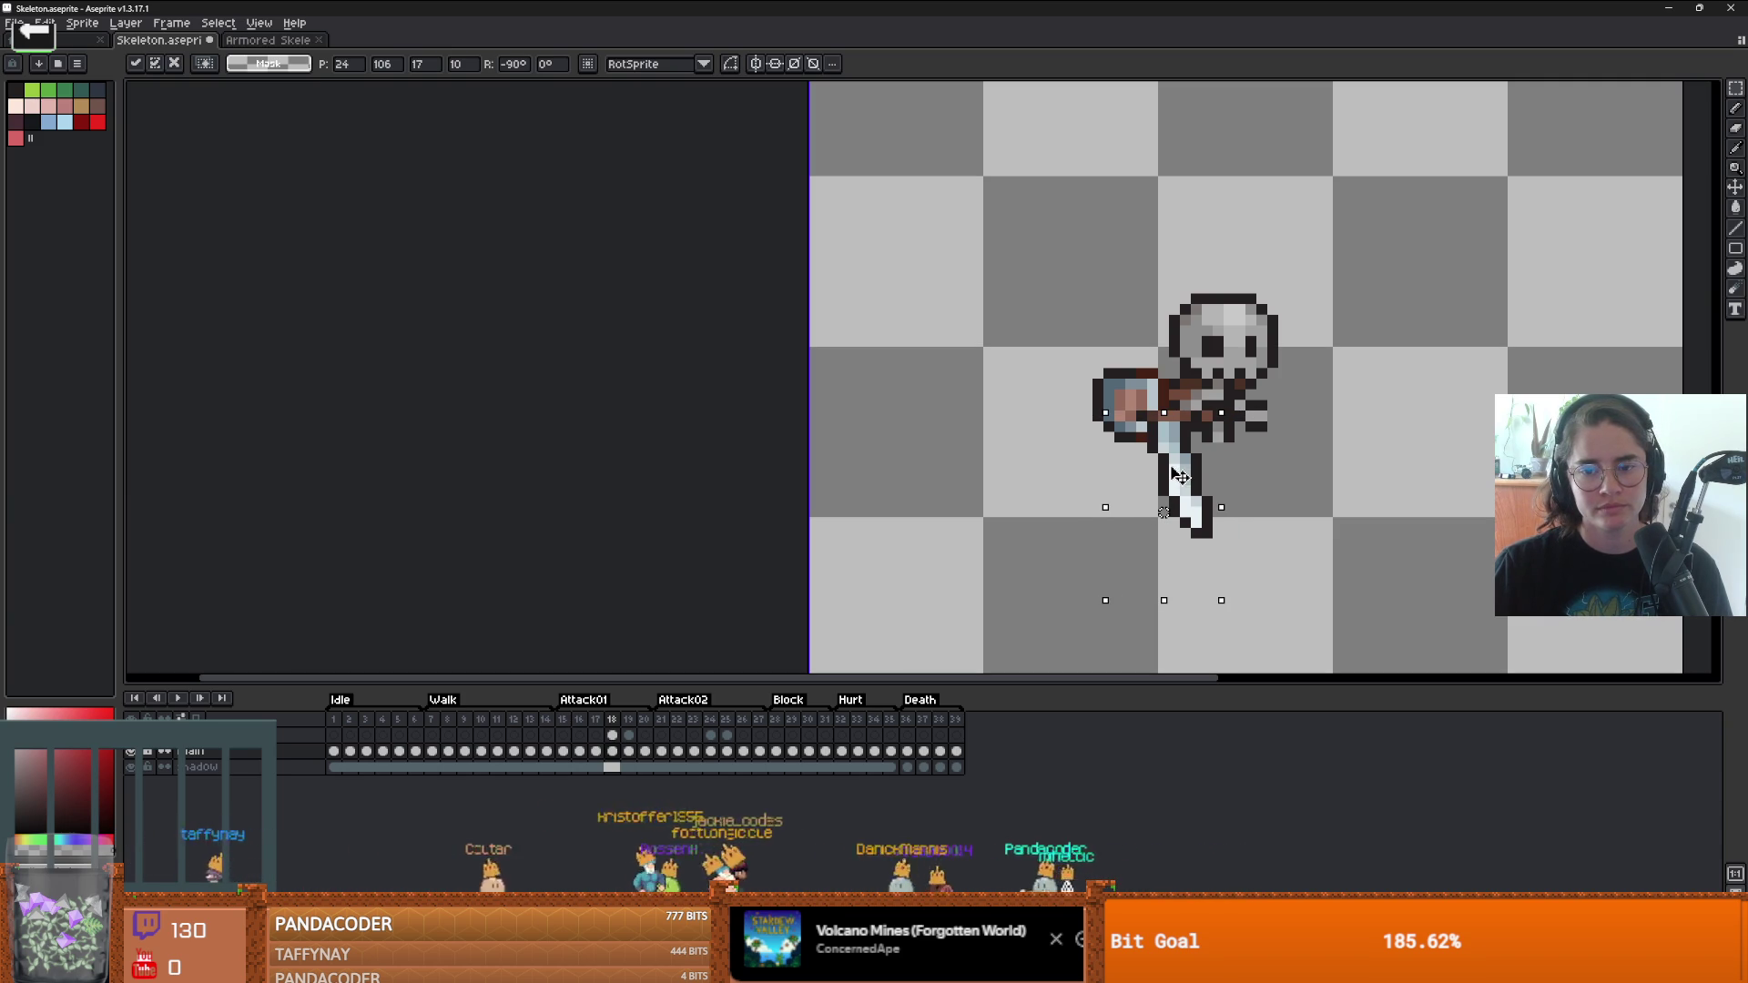
scroll(1180, 476, up, 6)
key(Return)
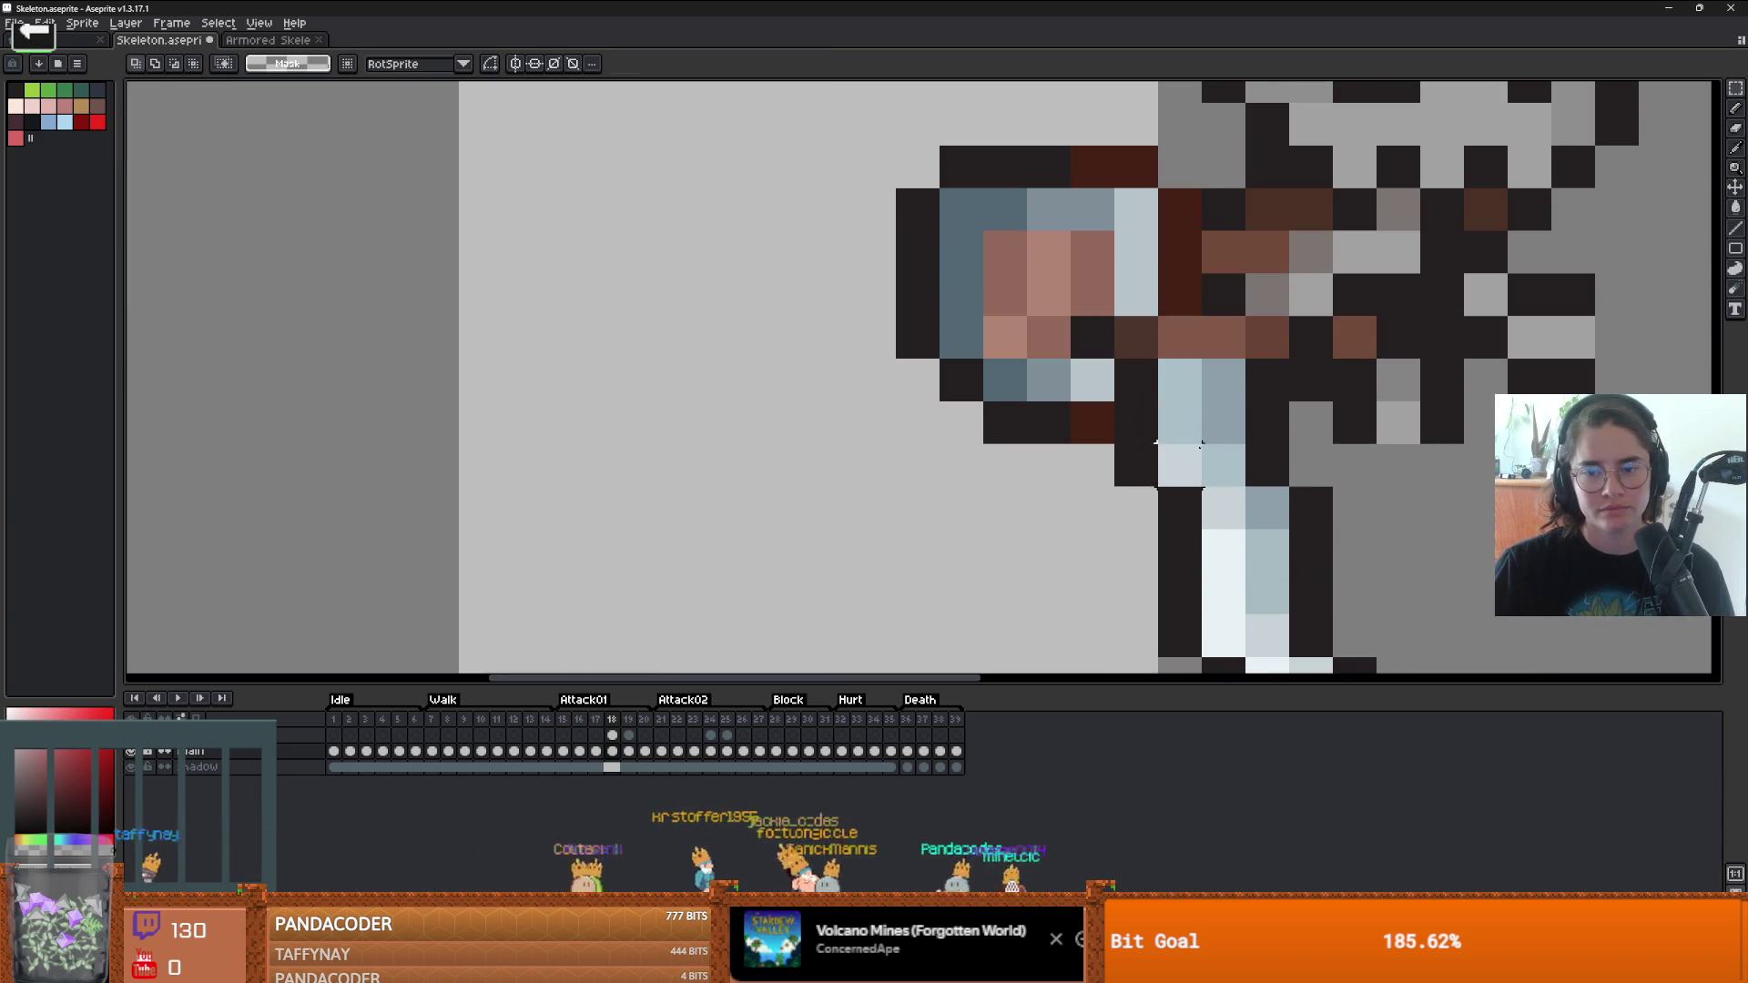
scroll(1092, 345, down, 2)
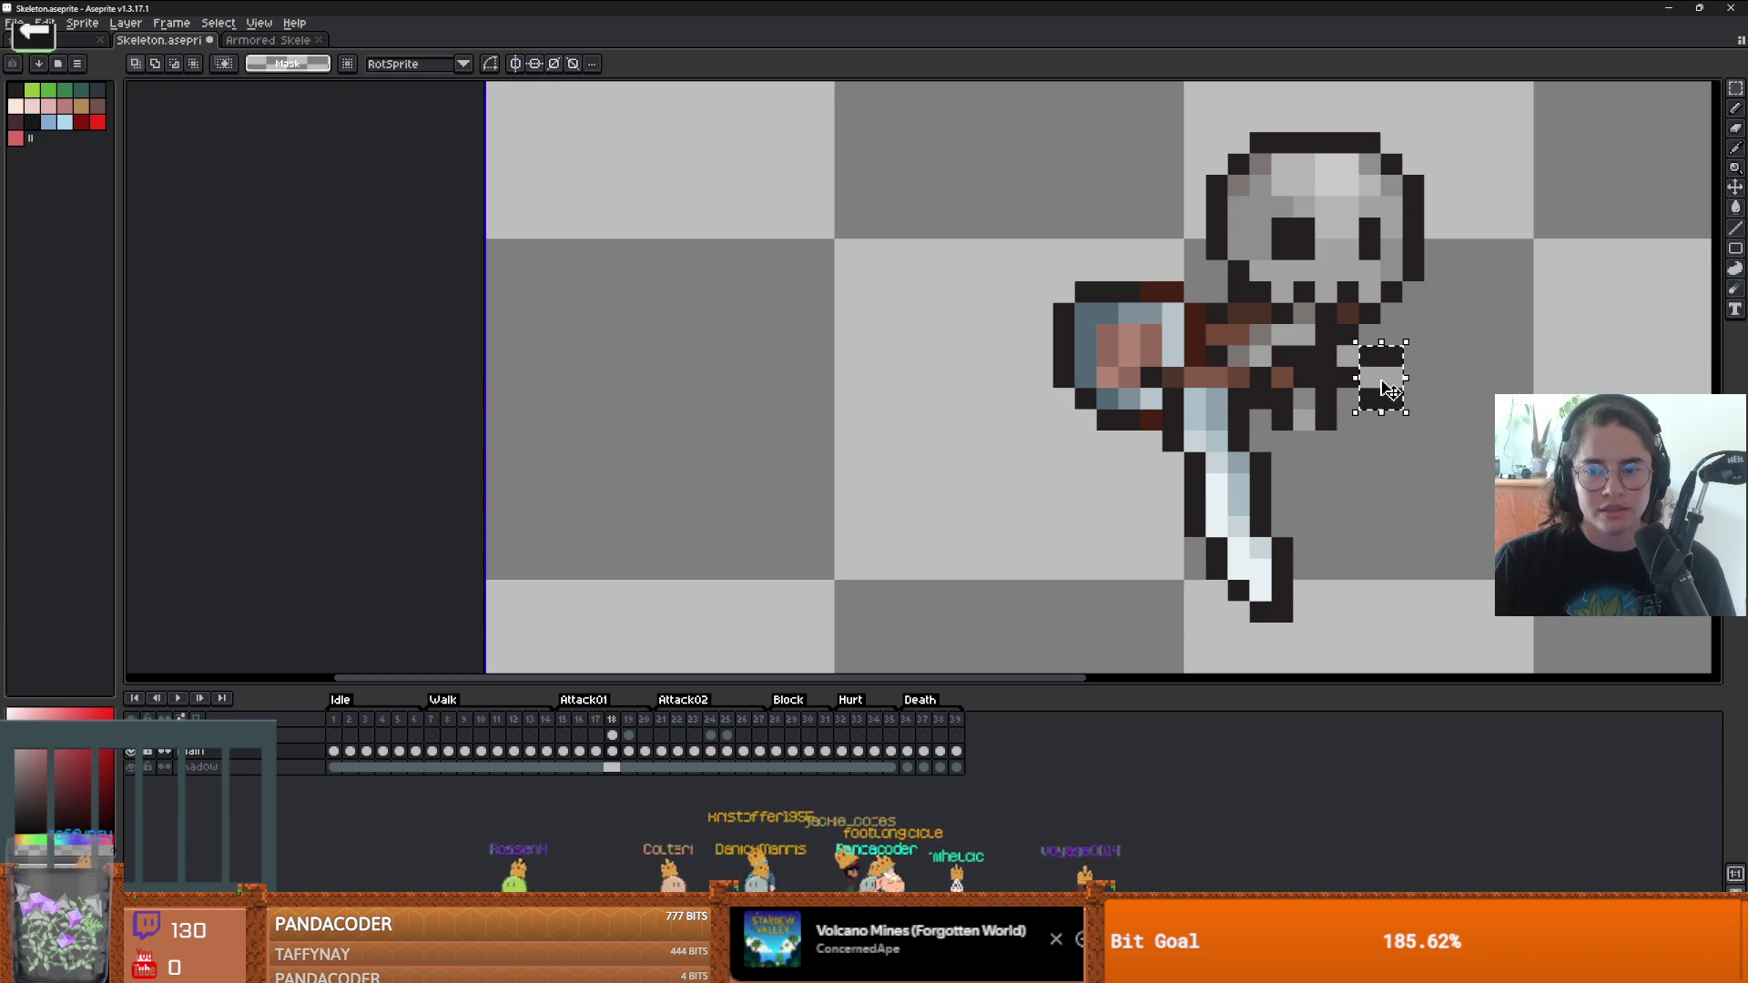
click(56, 22)
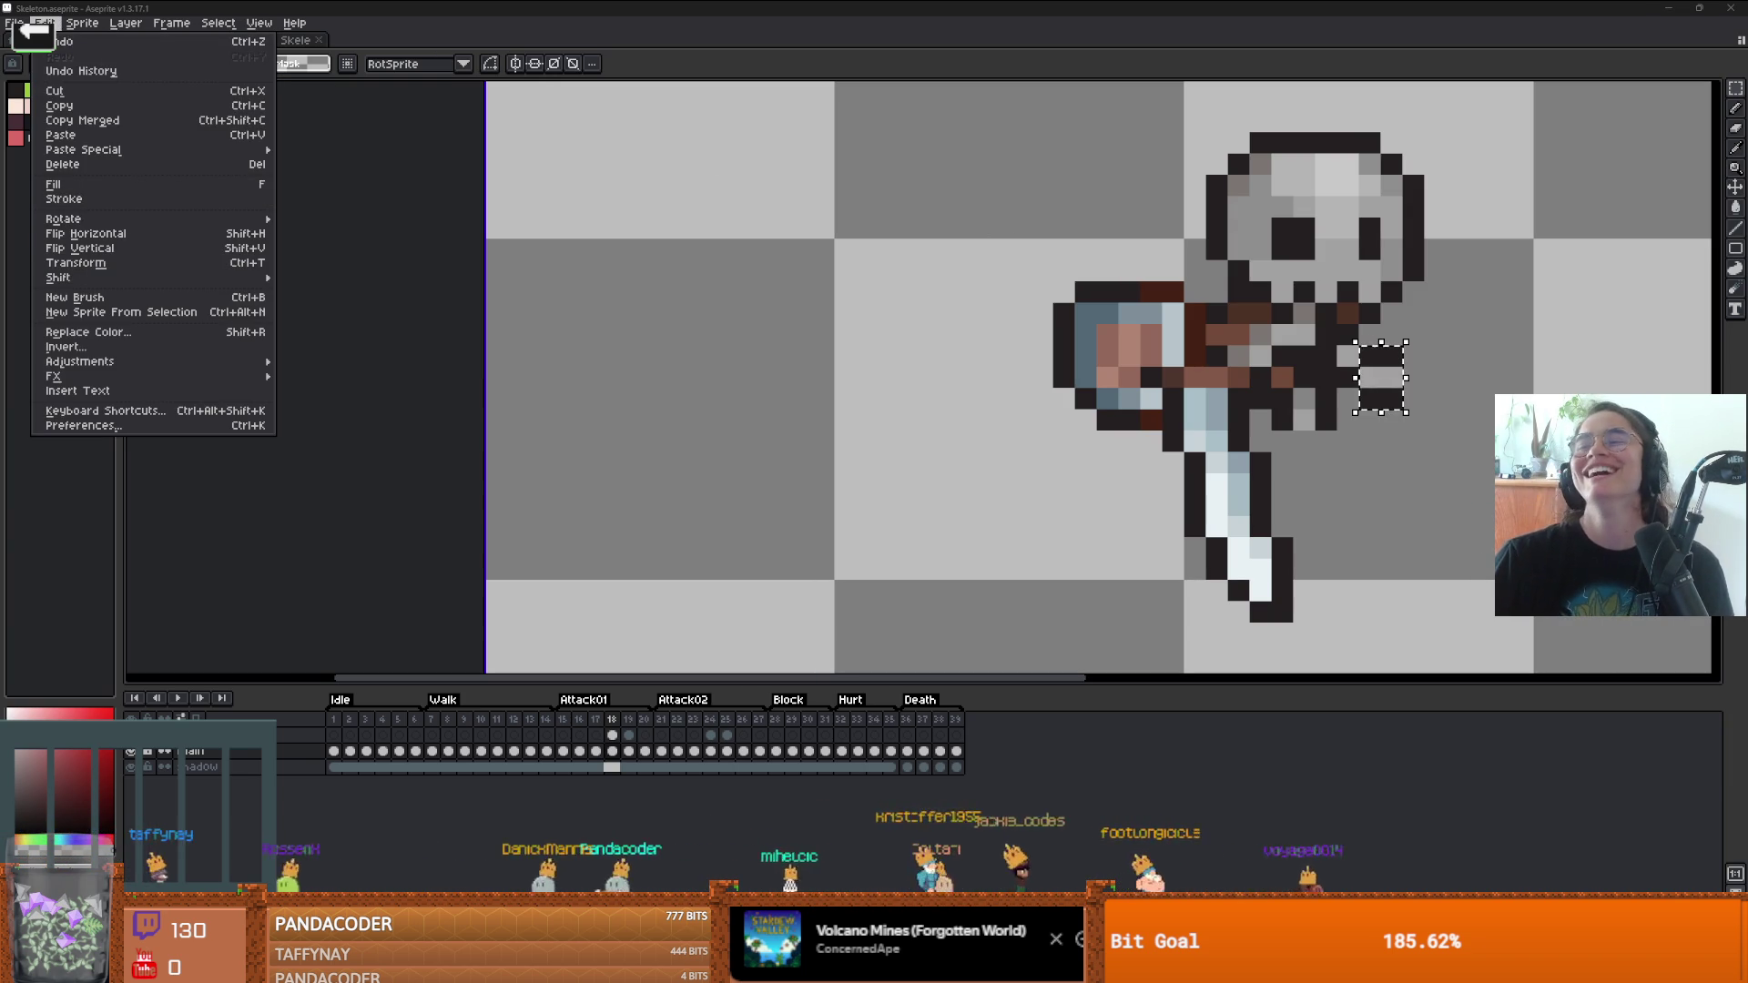
key(alt+Tab)
- Raise the Twitch clip's volume to 60%, pause and resume it, then watch full screen
drag(324, 718, 385, 723)
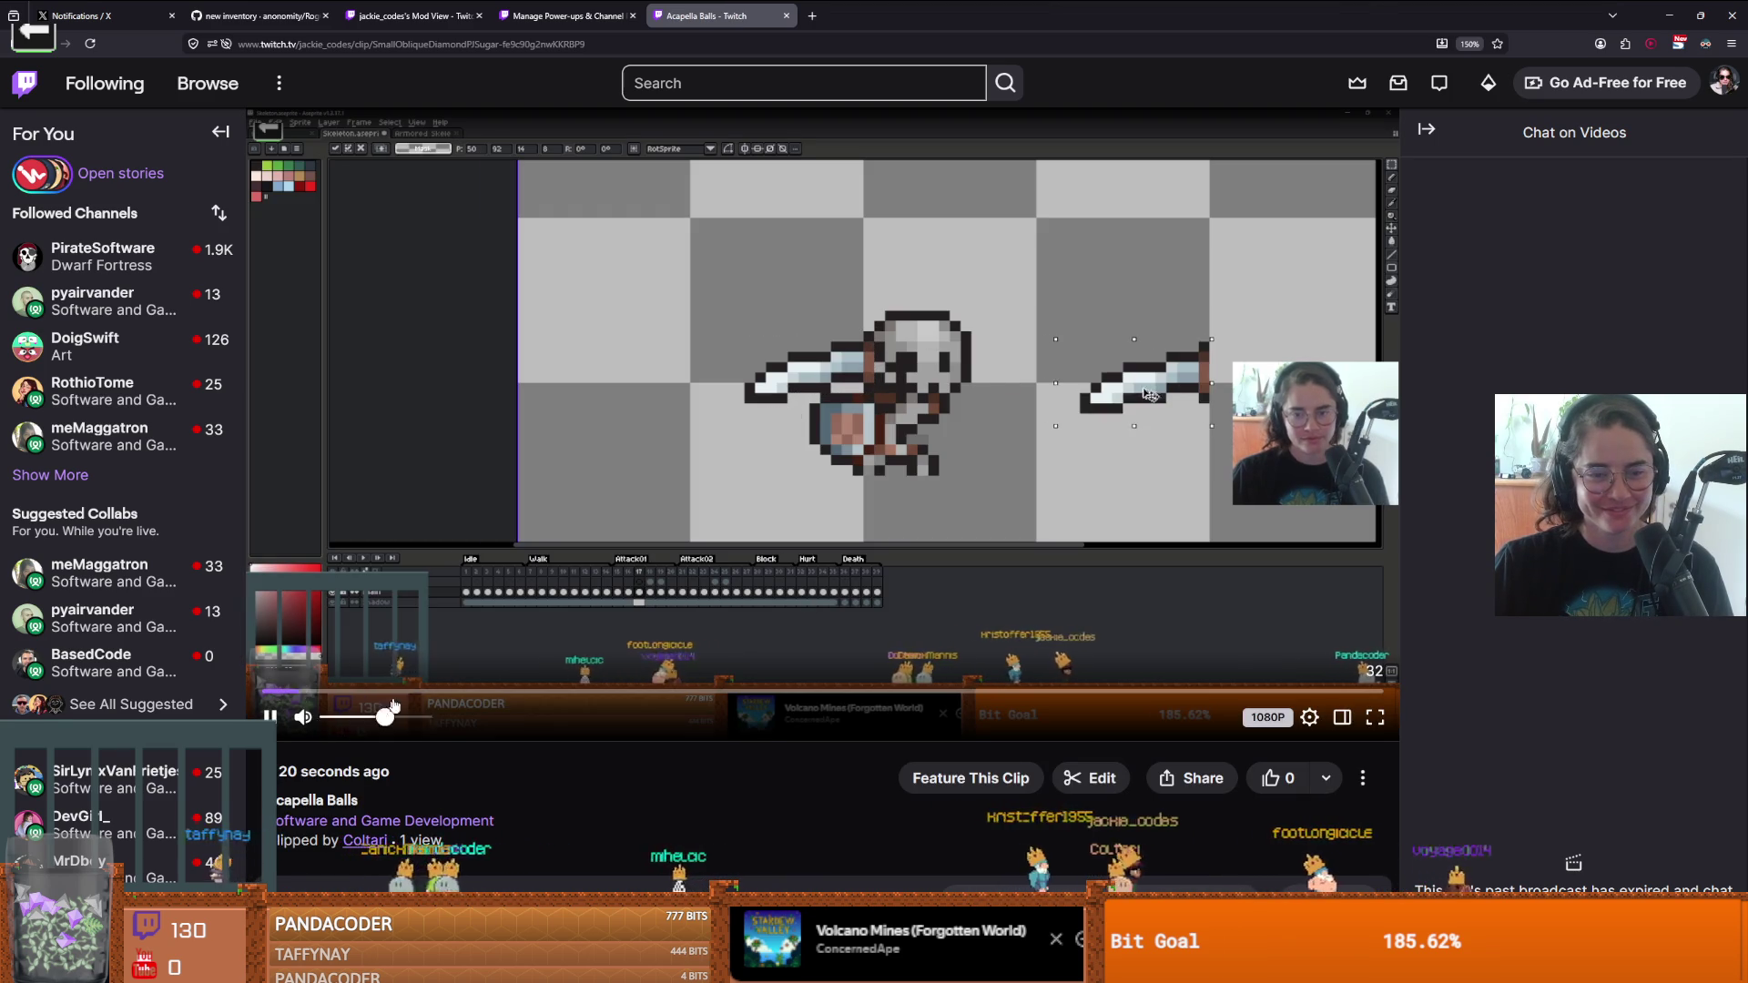
click(612, 592)
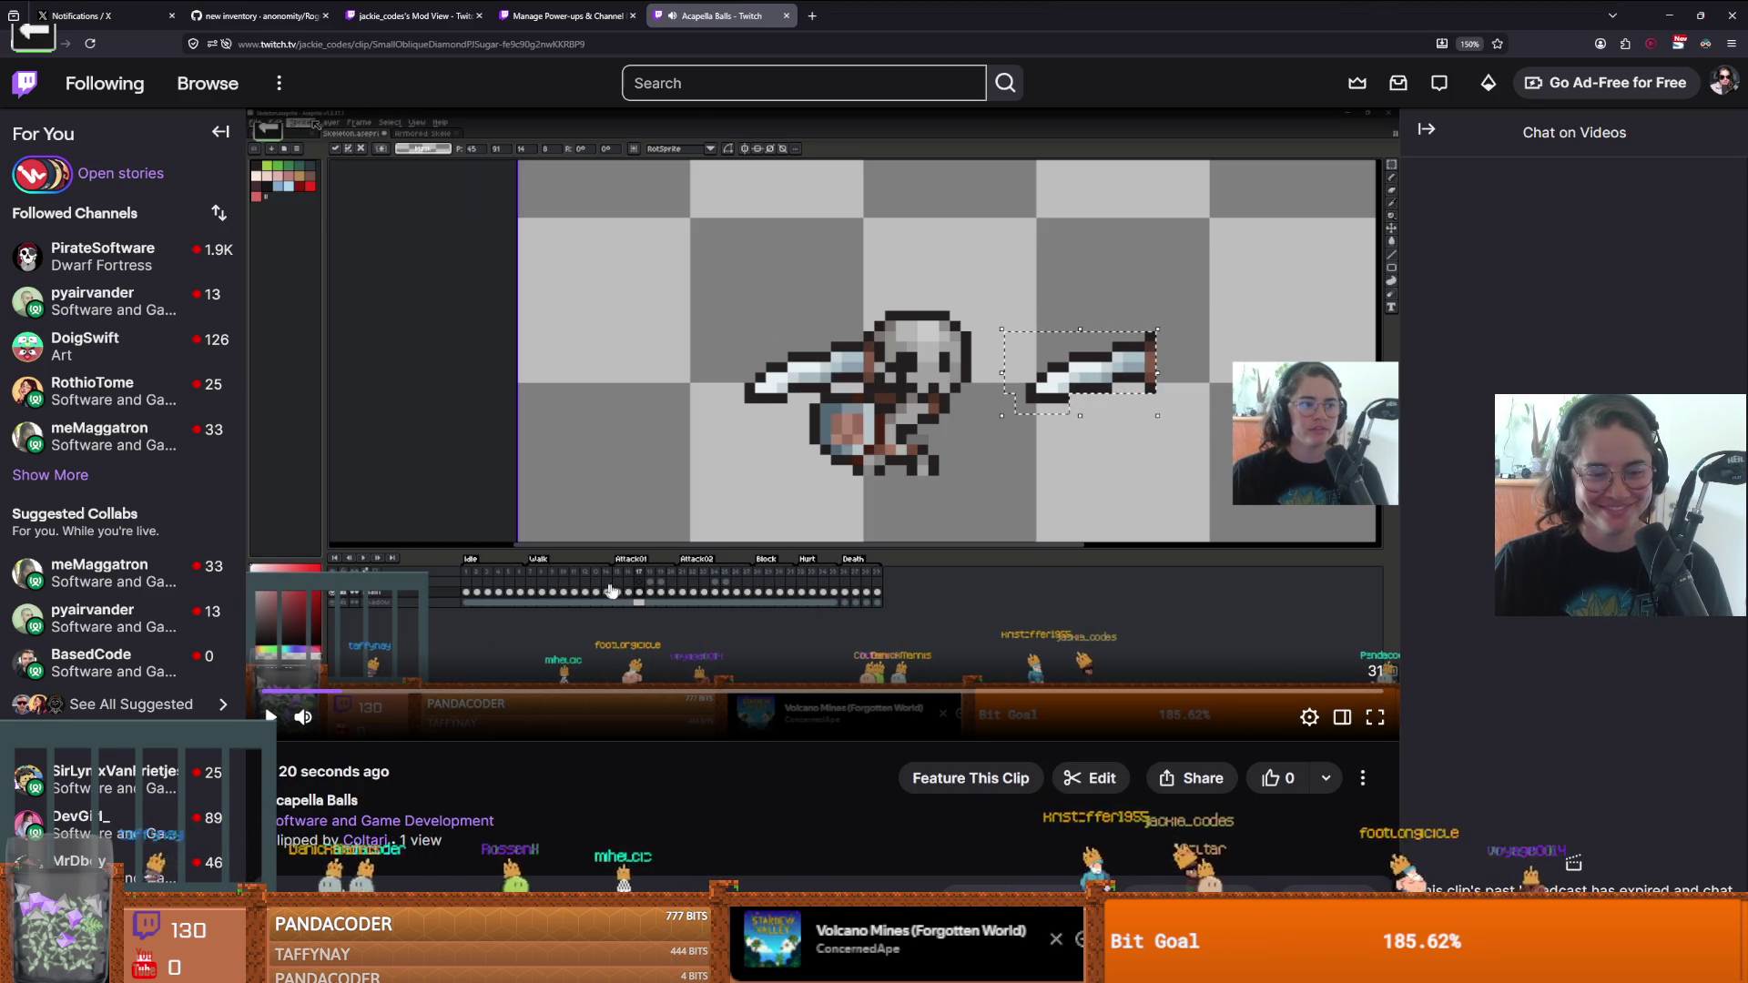
click(611, 592)
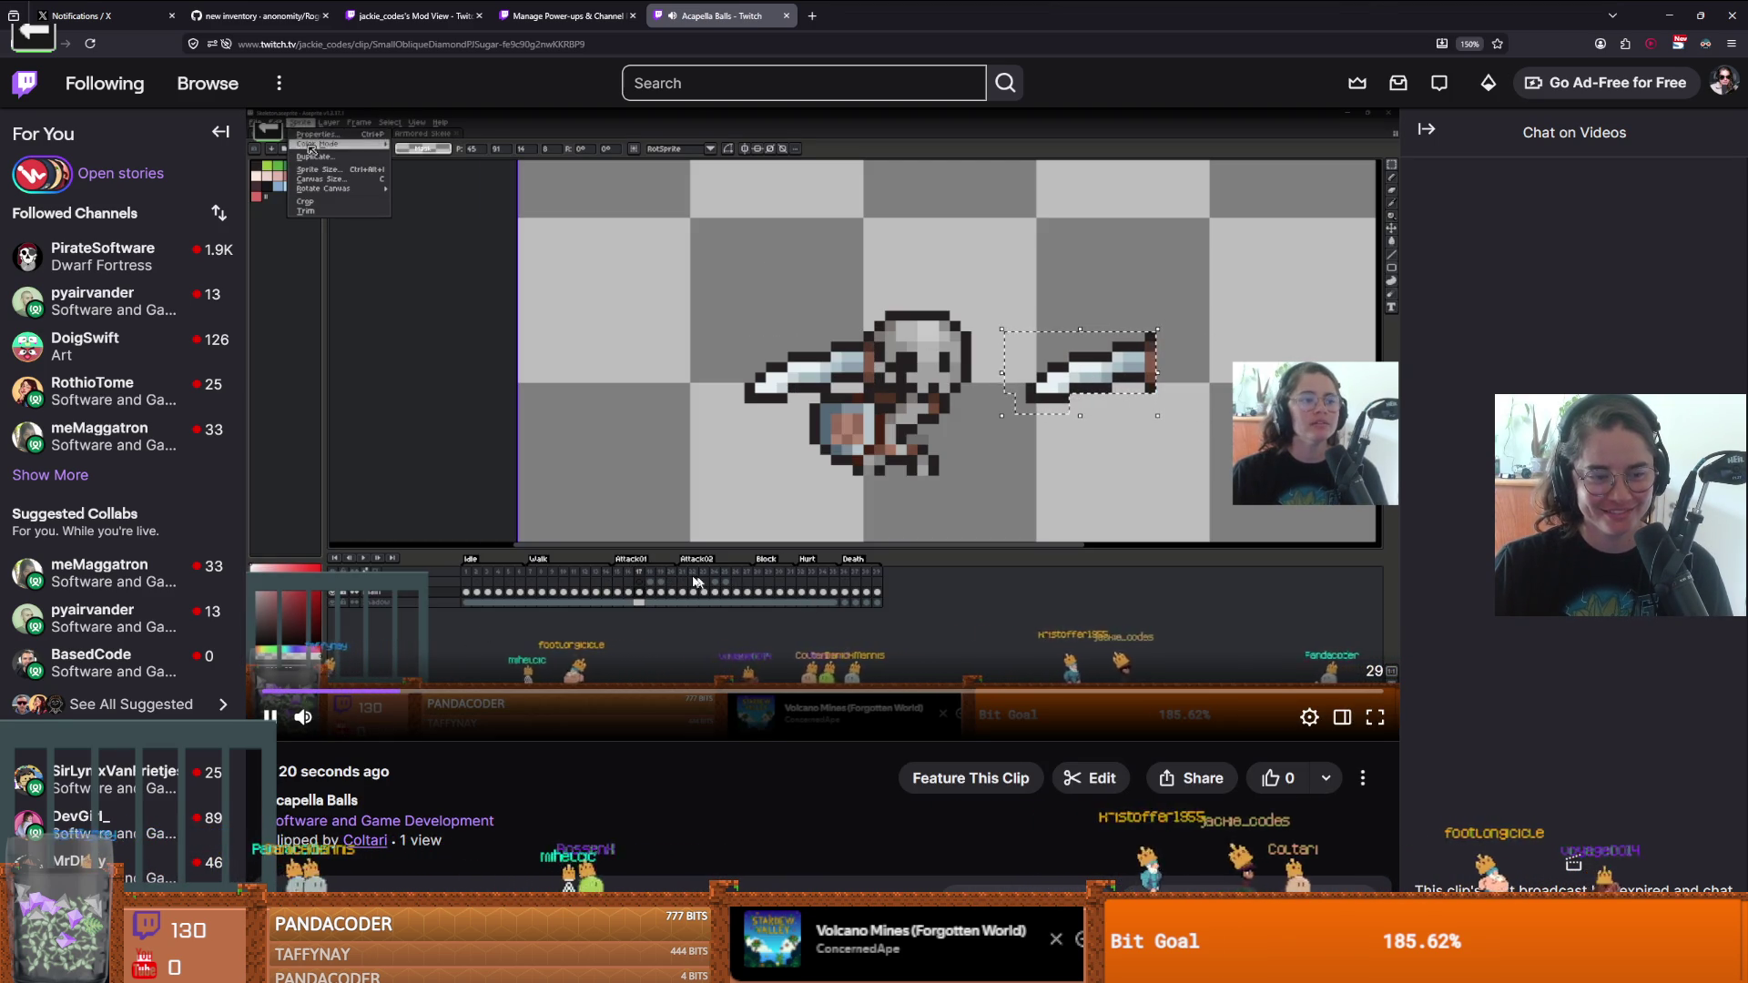
double_click(840, 200)
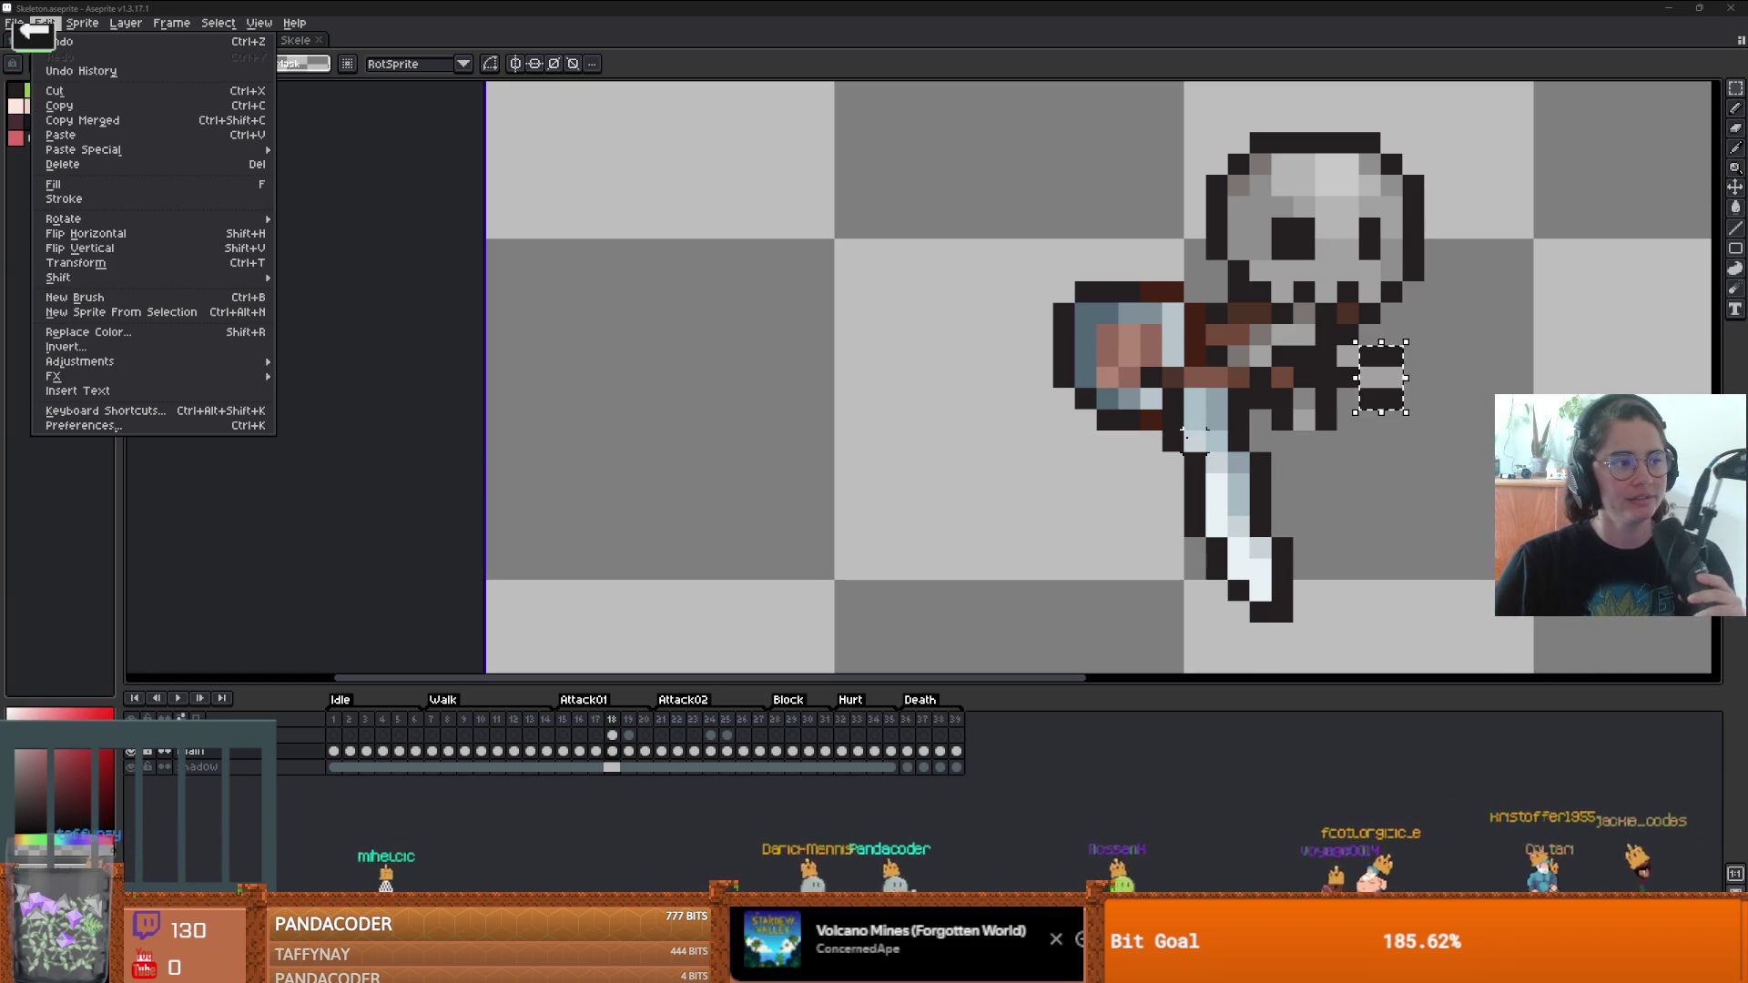
- Rotate the small hand piece 90° clockwise and commit it onto the skeleton's arm
key(Escape)
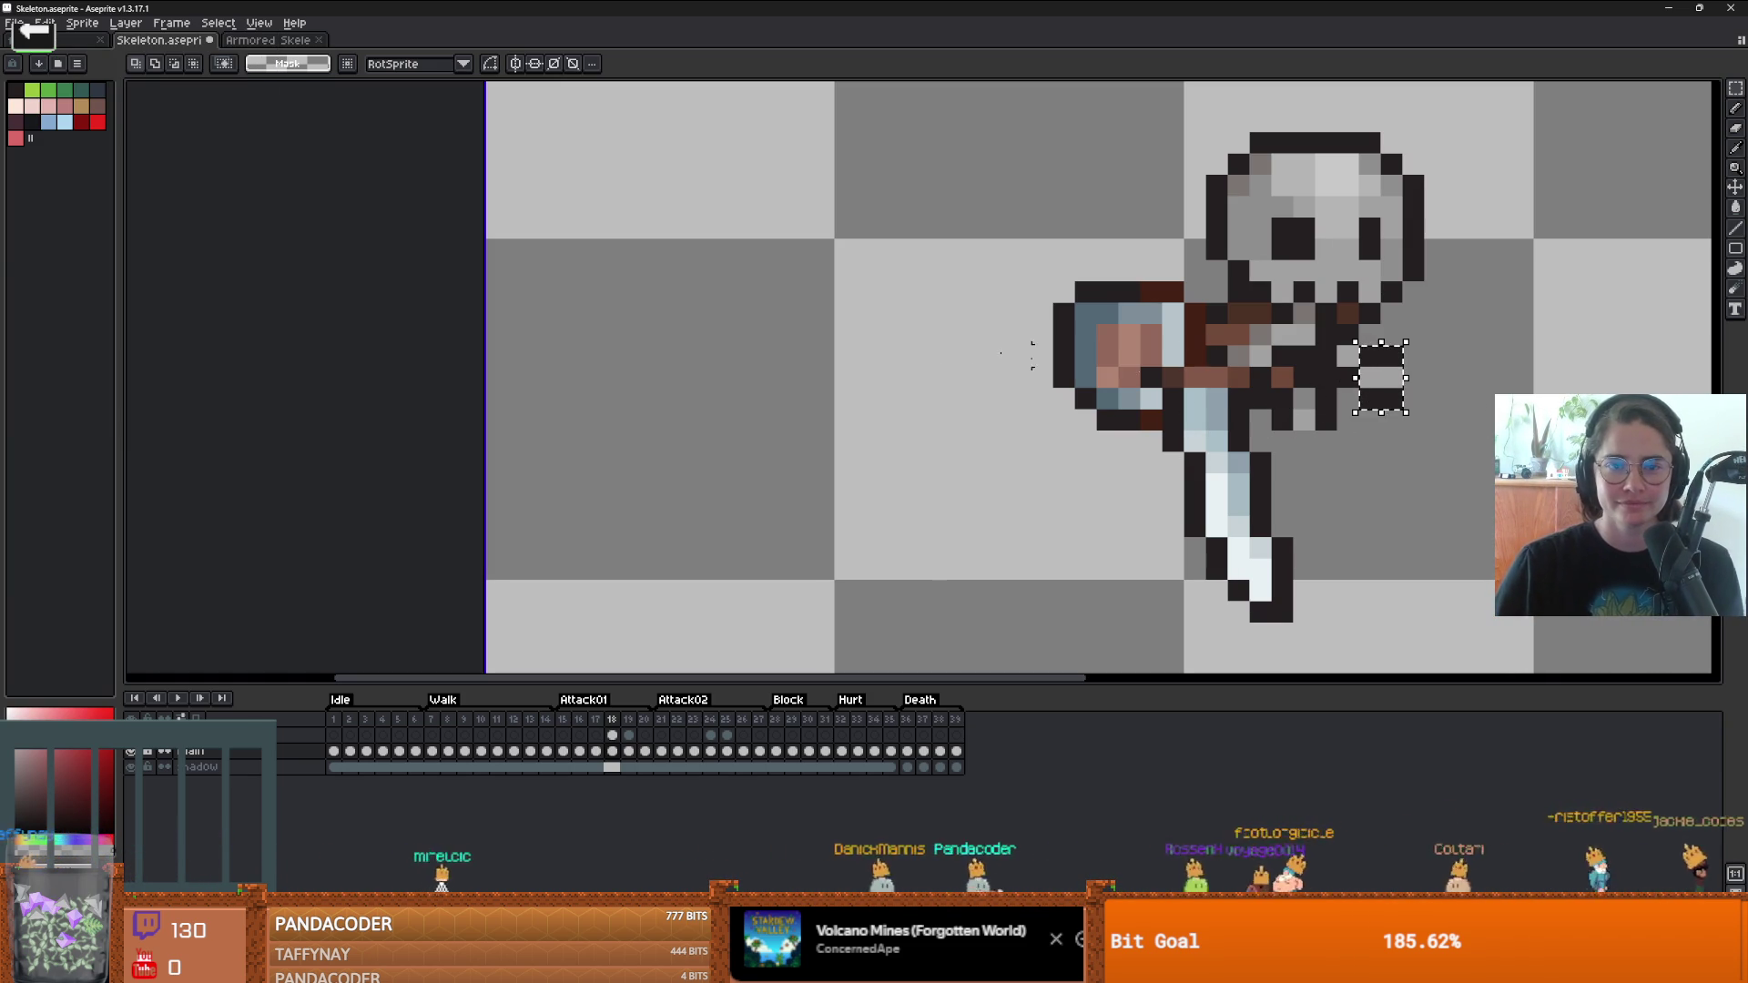
click(44, 23)
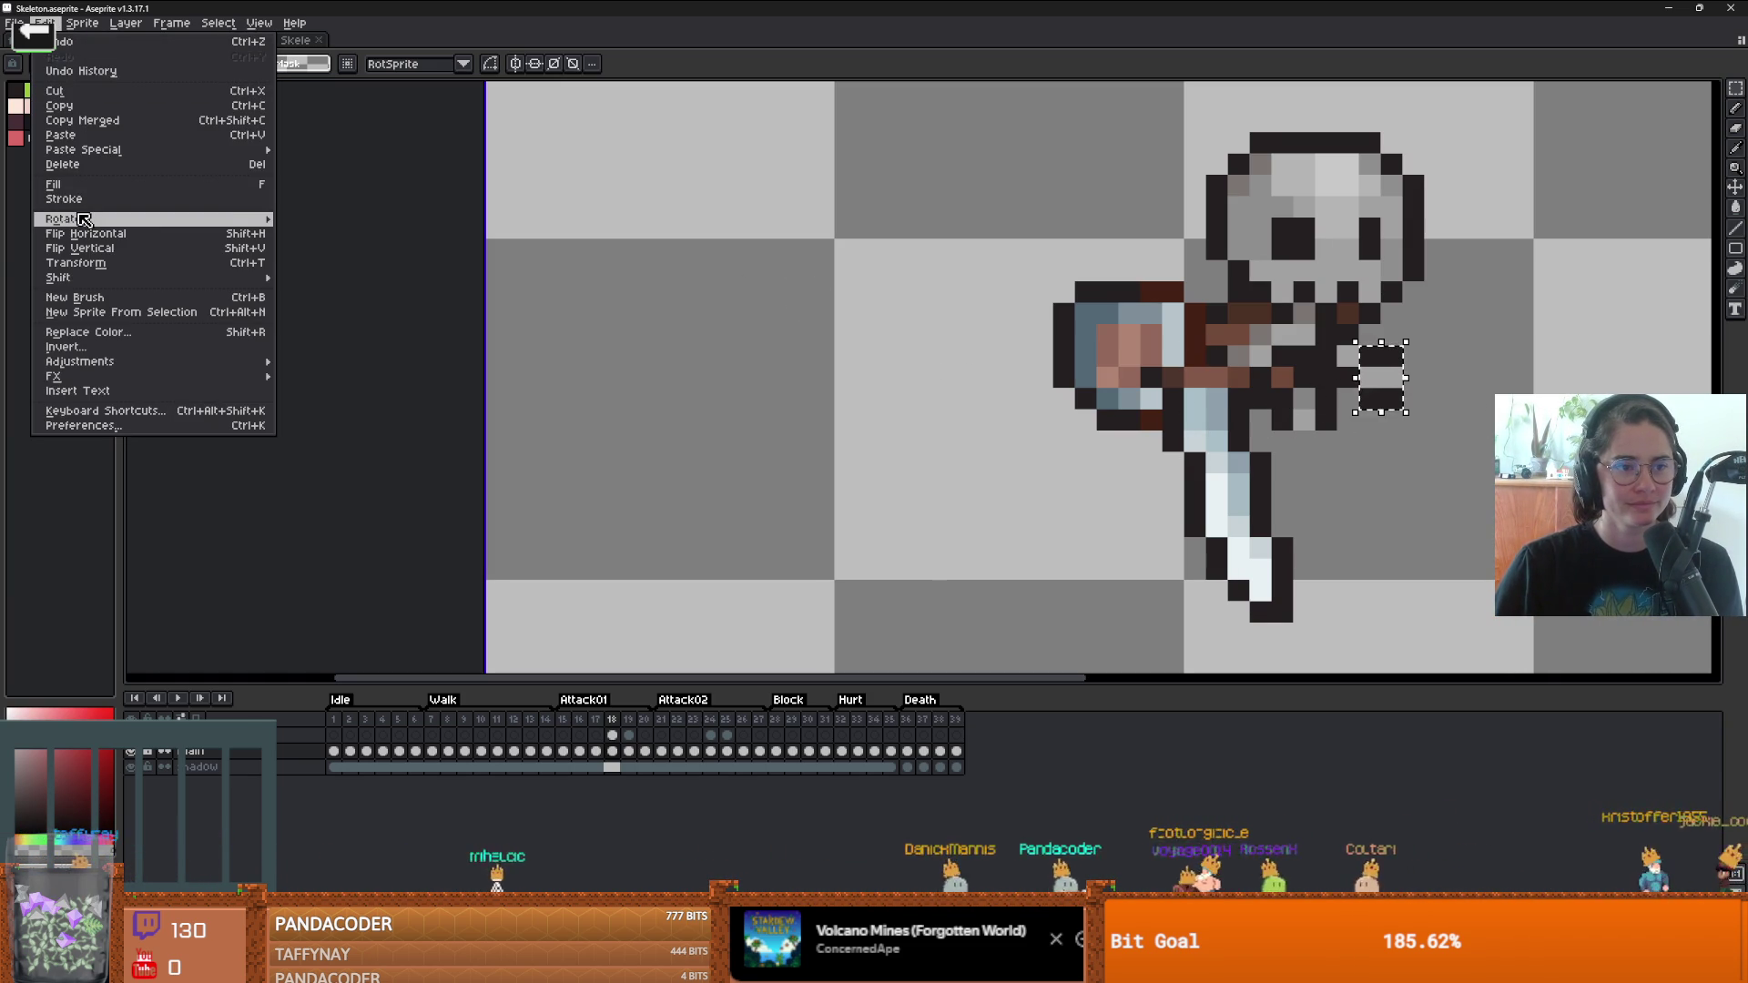
mouse_move(147, 219)
click(310, 233)
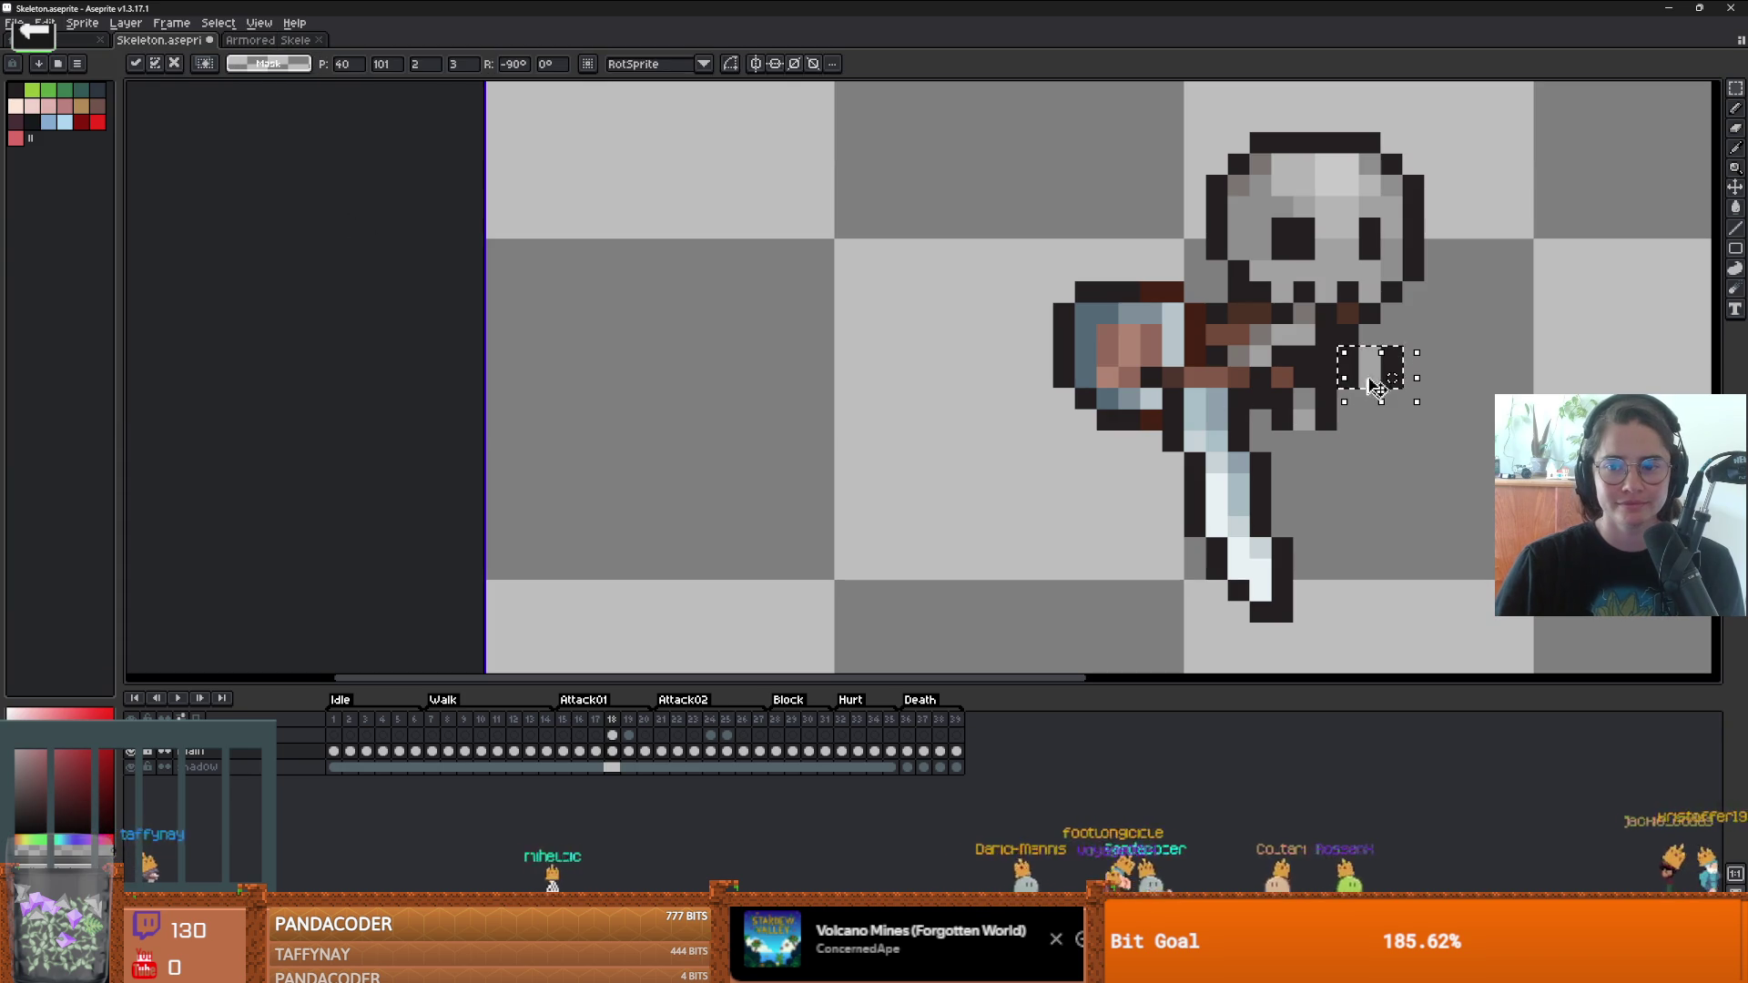
mouse_move(1379, 377)
mouse_down()
mouse_move(1204, 398)
mouse_move(1225, 376)
mouse_up()
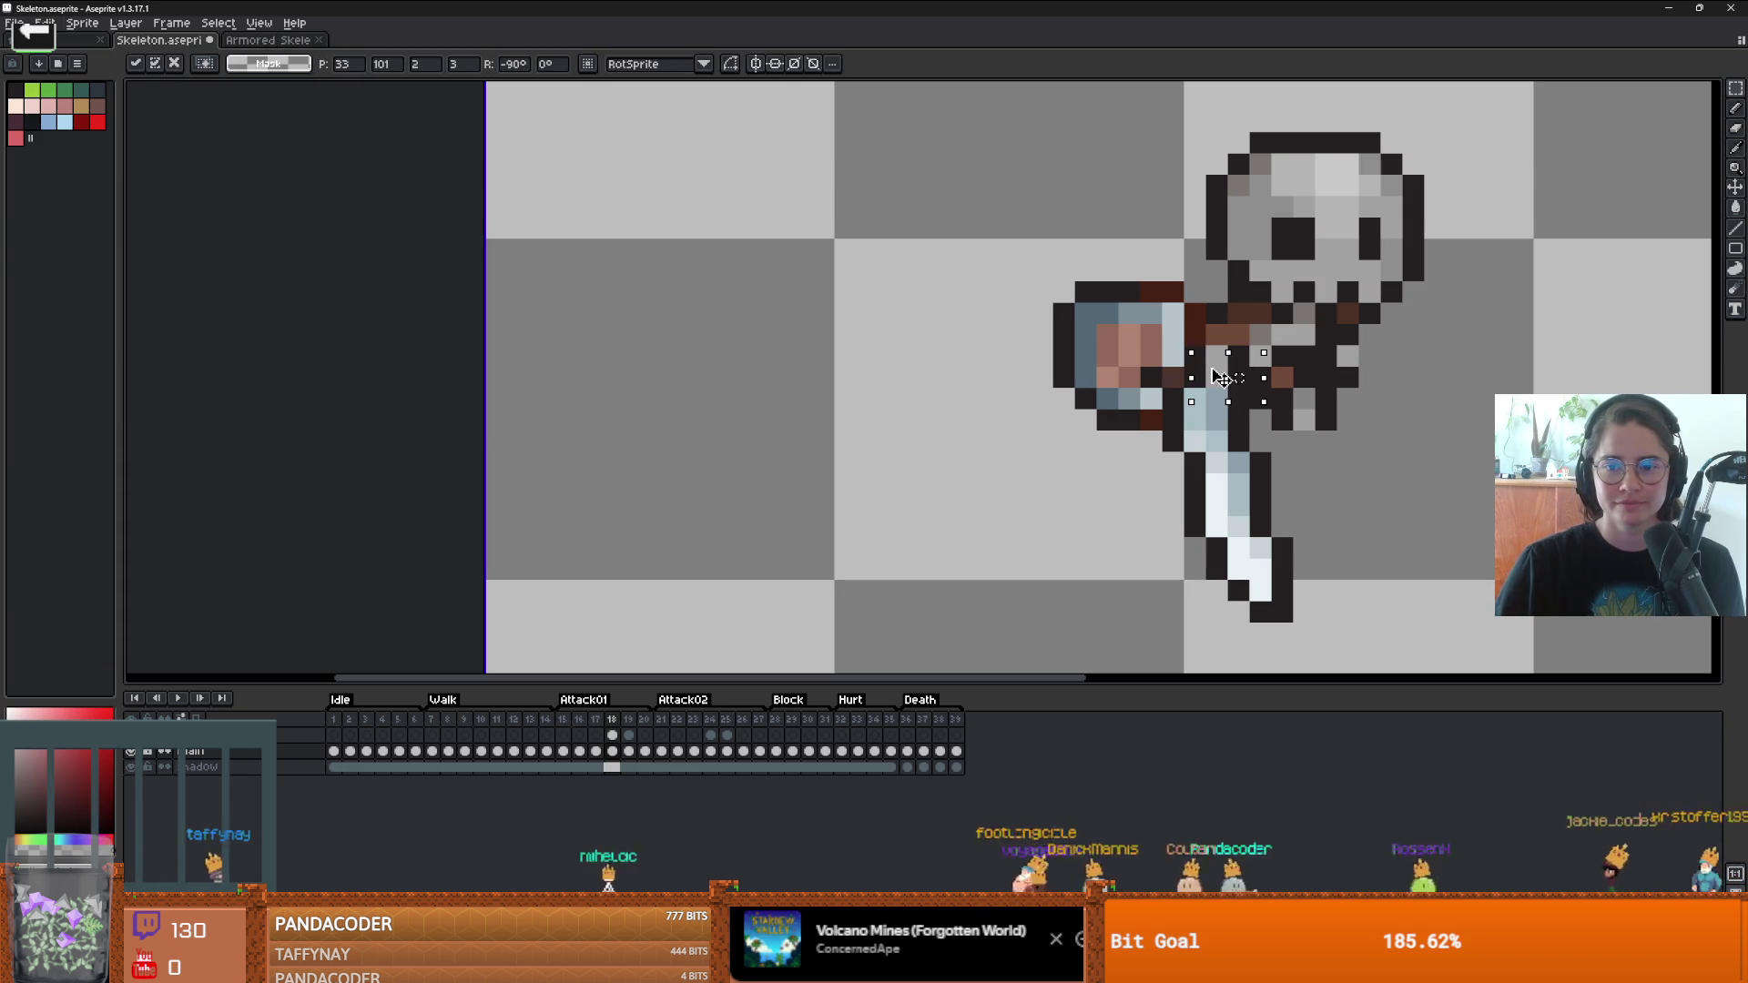
click(1413, 376)
scroll(1331, 377, up, 1)
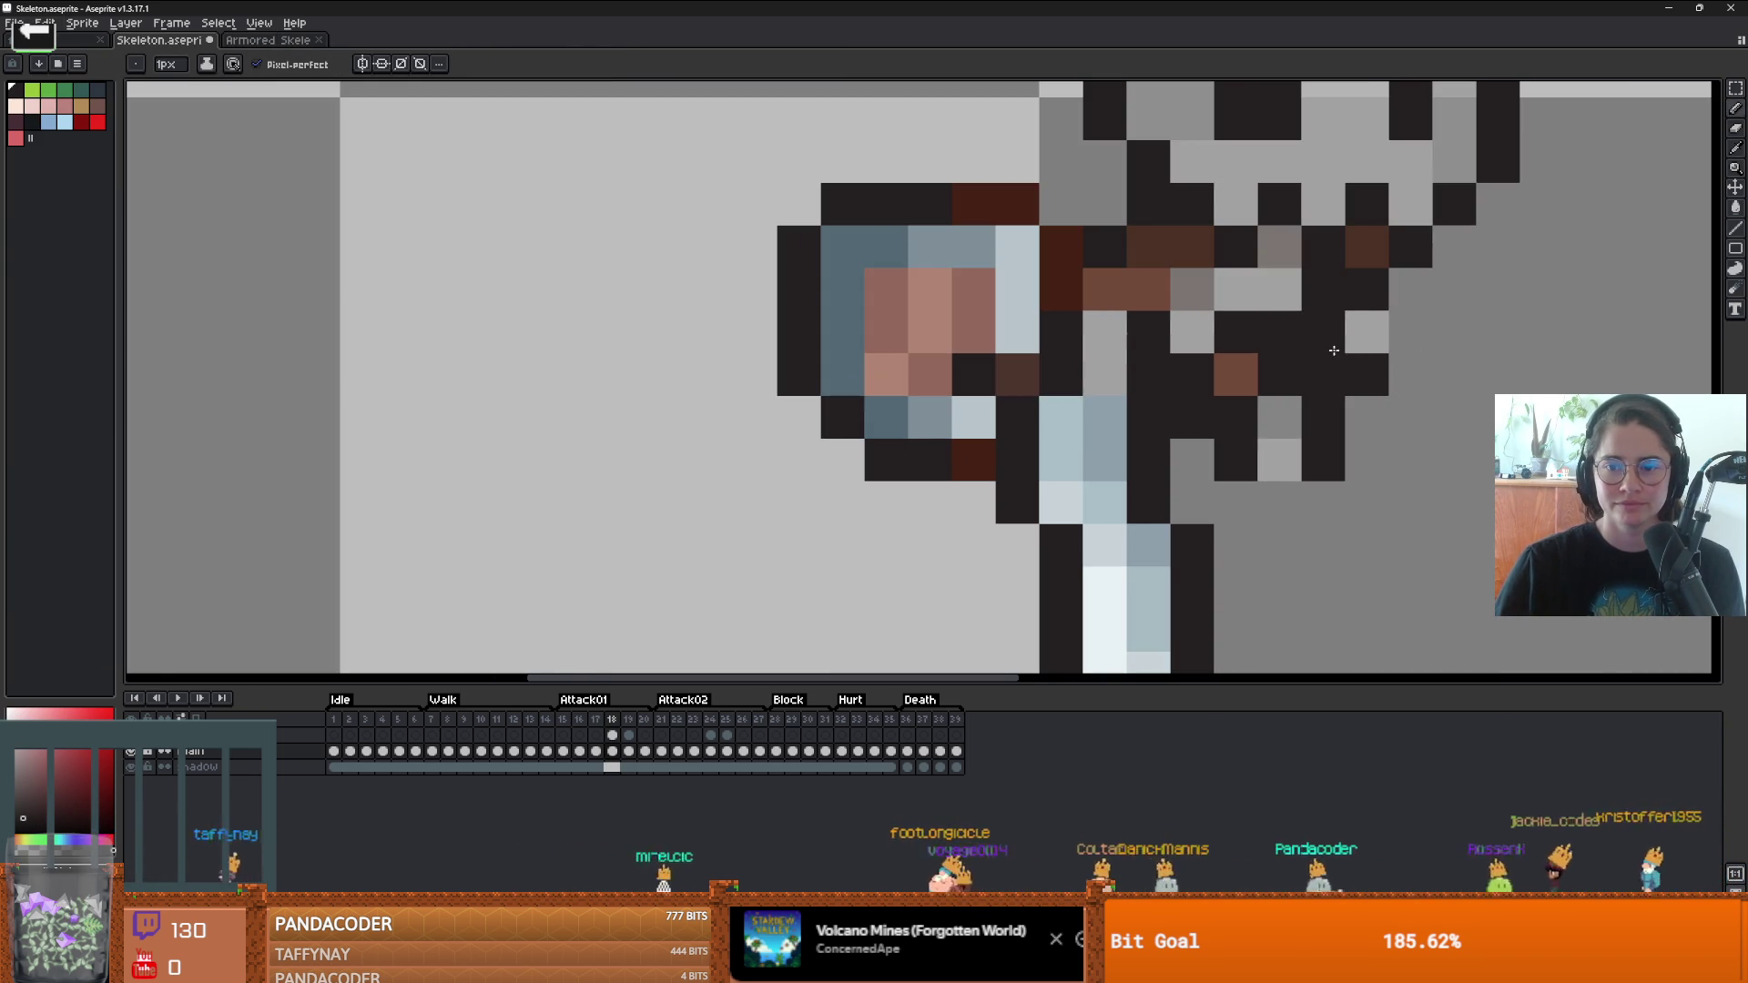
- Undo the last pixel change and erase three pixels in the column near the arm
key(i)
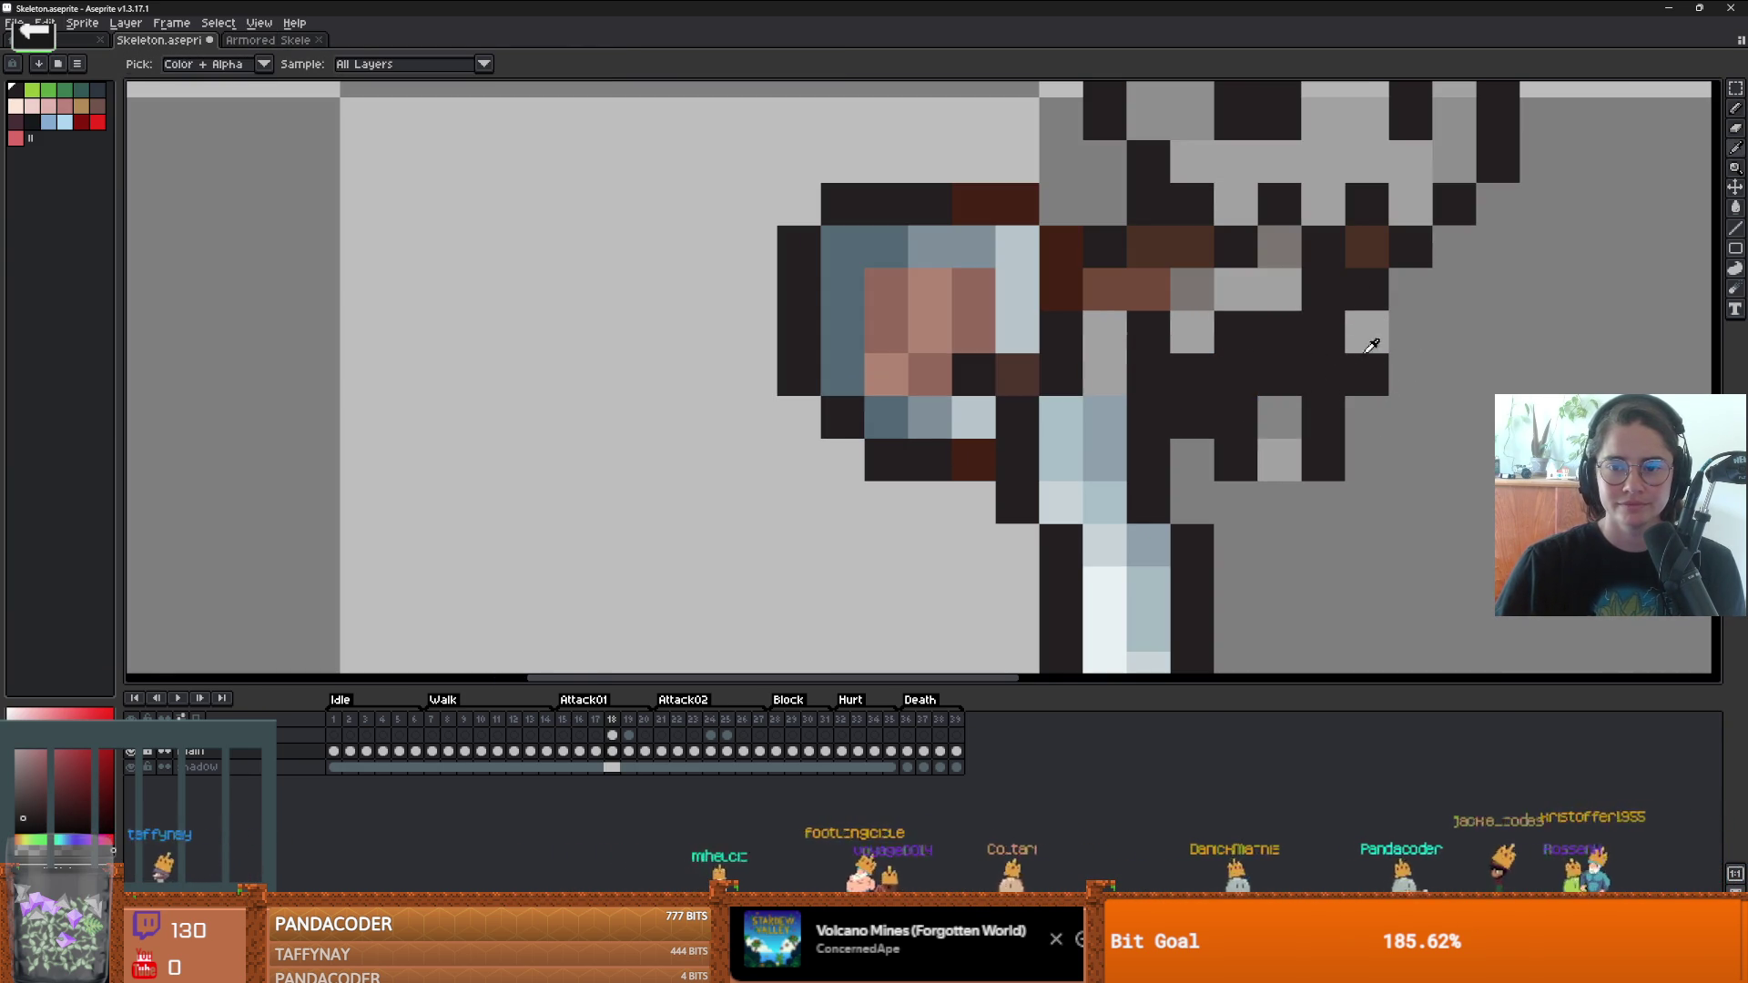
key(ctrl+z)
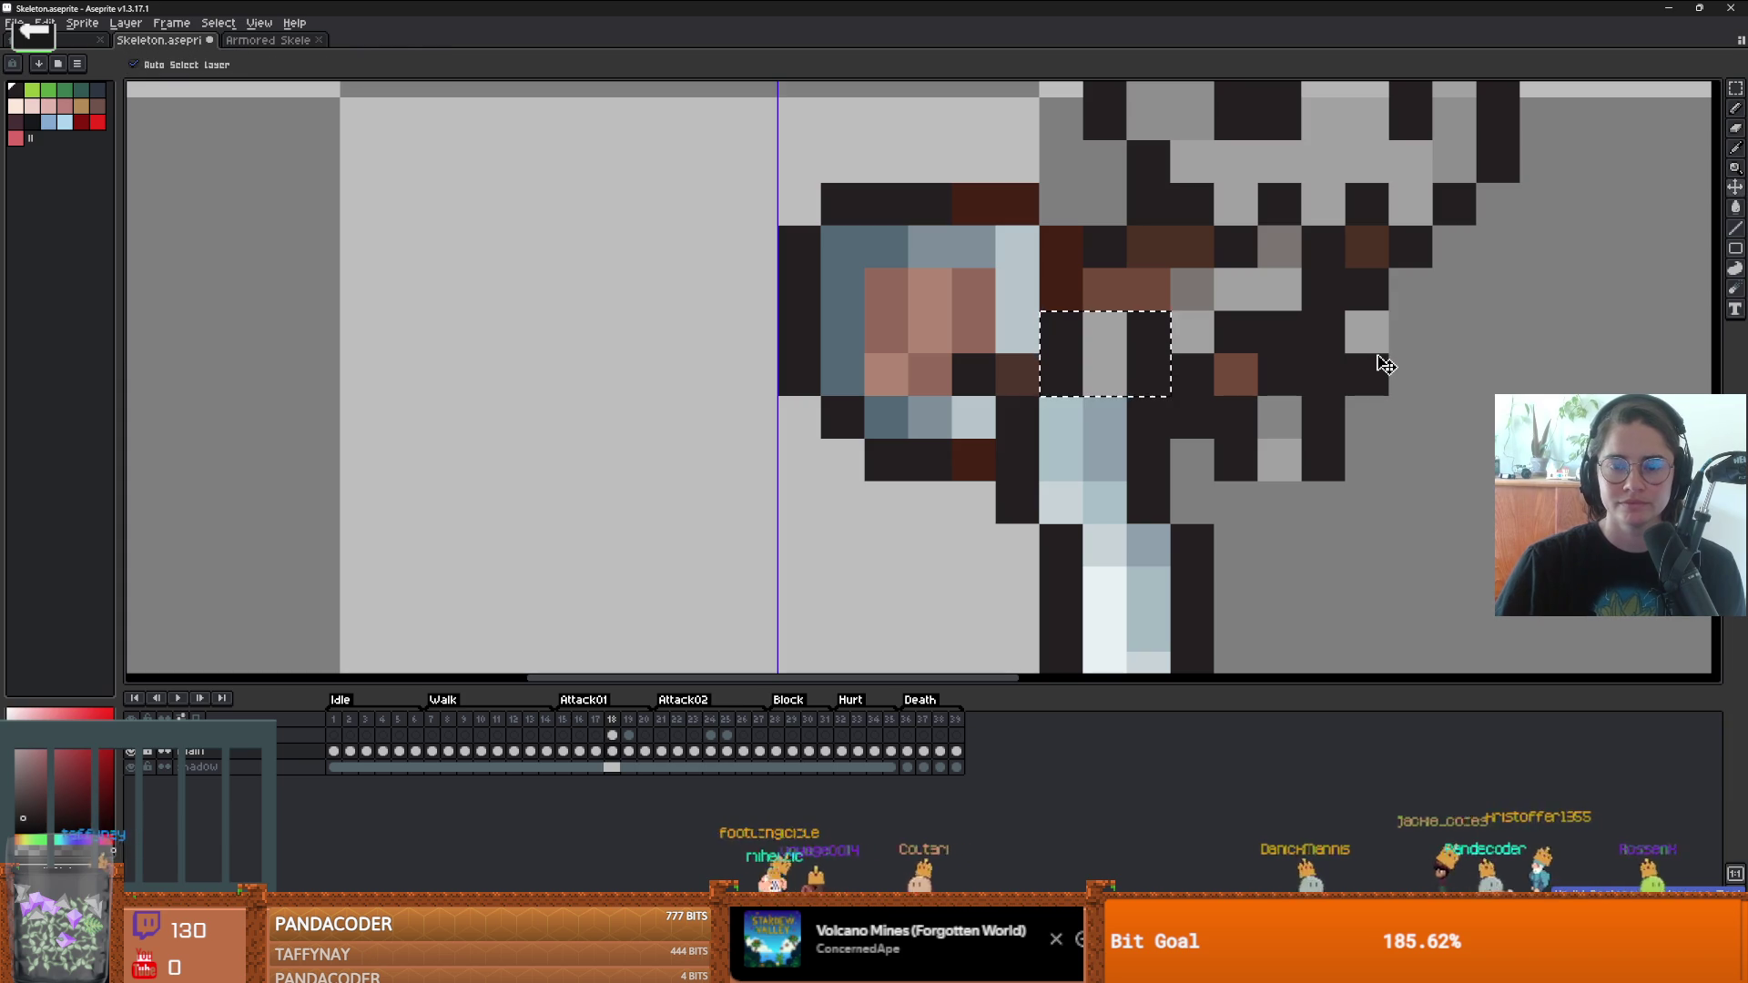
key(b)
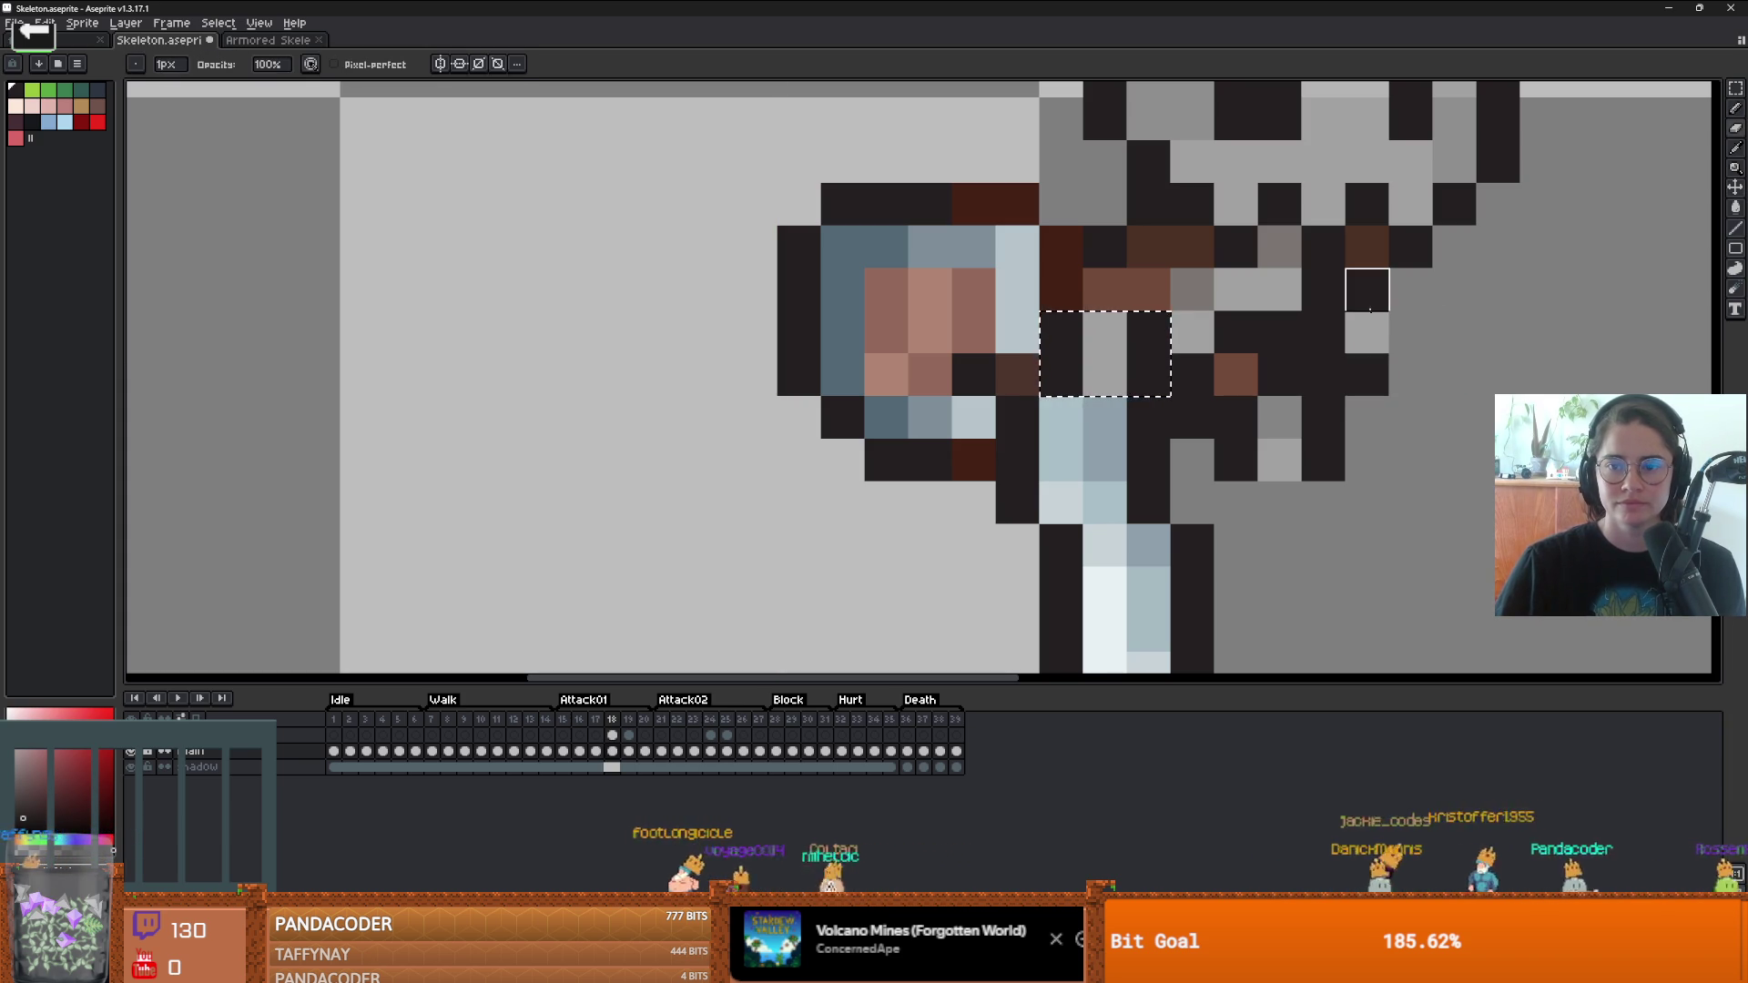
key(m)
scroll(1393, 372, down, 1)
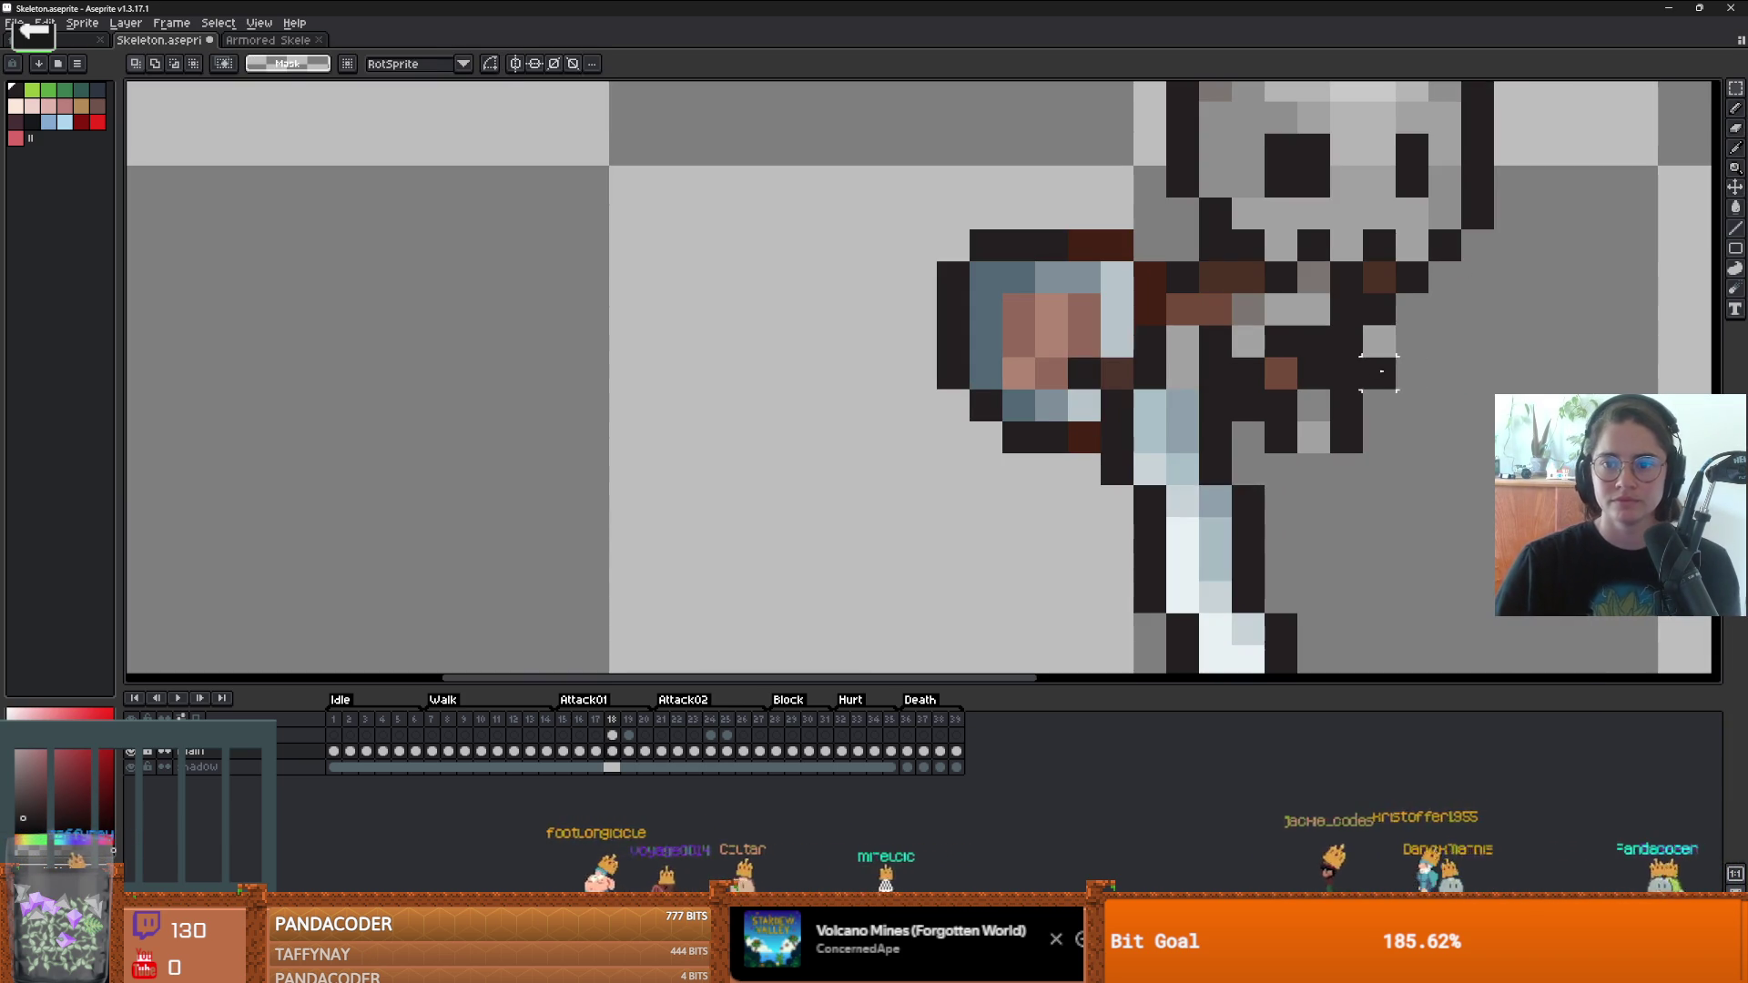
key(e)
drag(1381, 371, 1381, 310)
key(b)
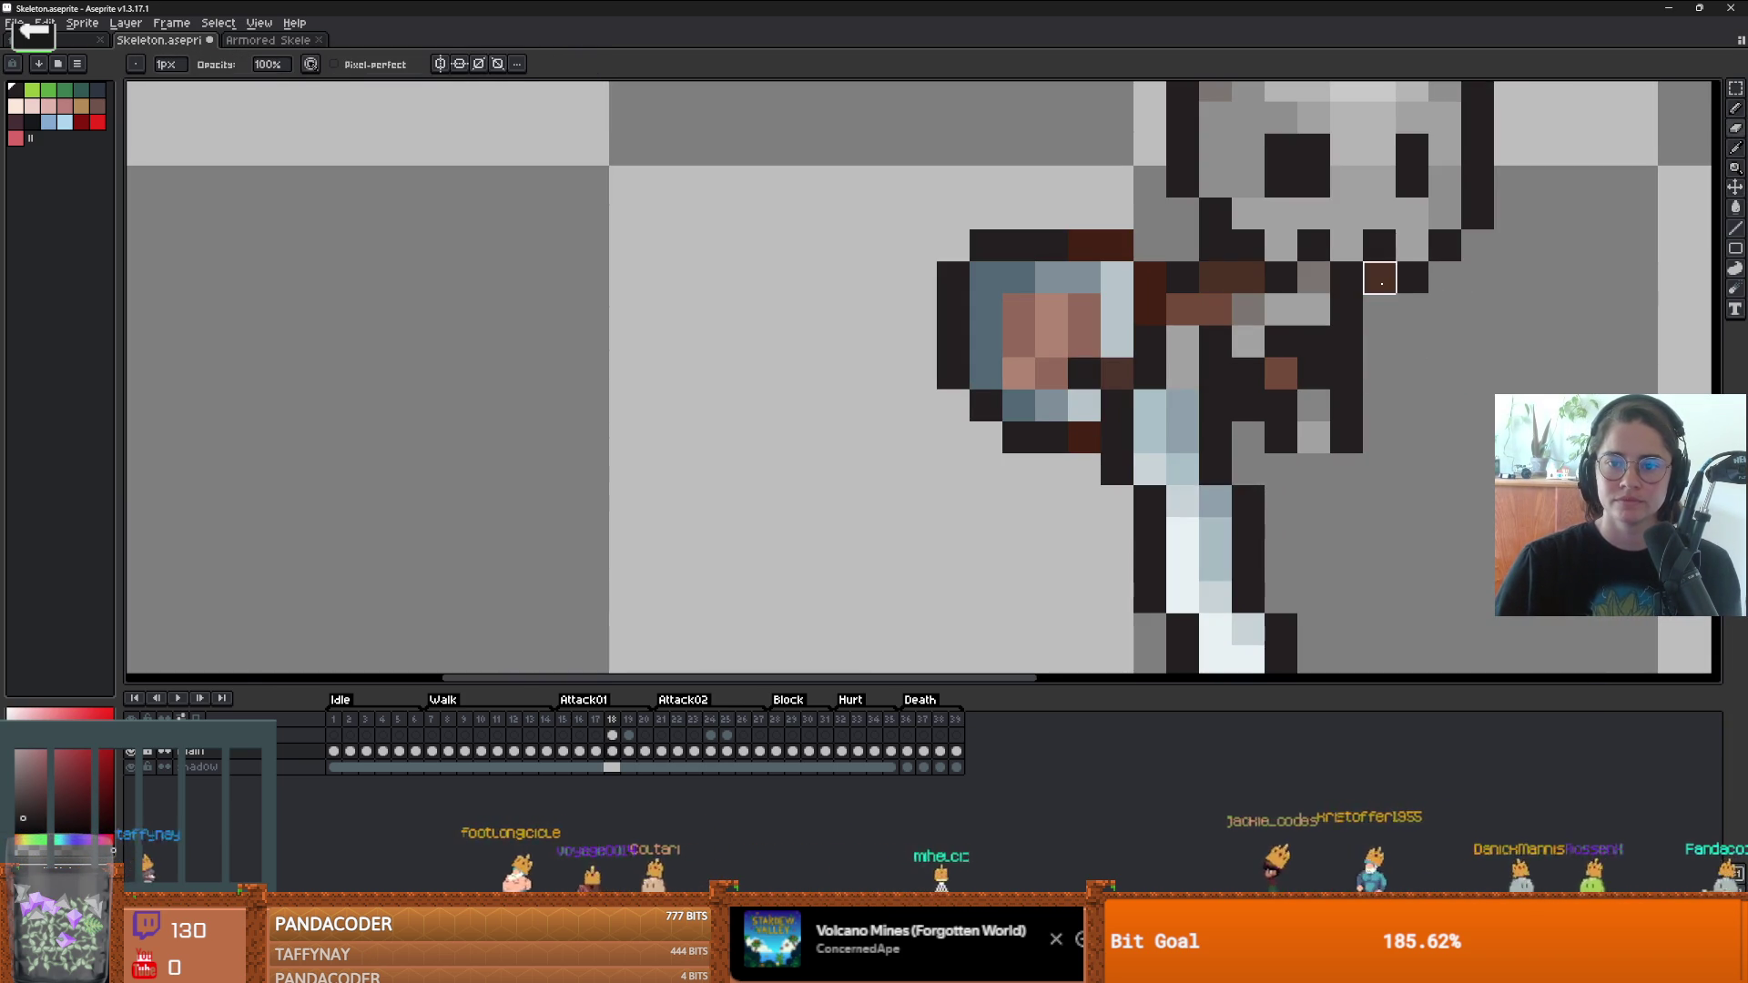
- Paint a brown and a dark outline pixel beside the skull's jaw
key(alt)
click(1381, 310)
click(1379, 277)
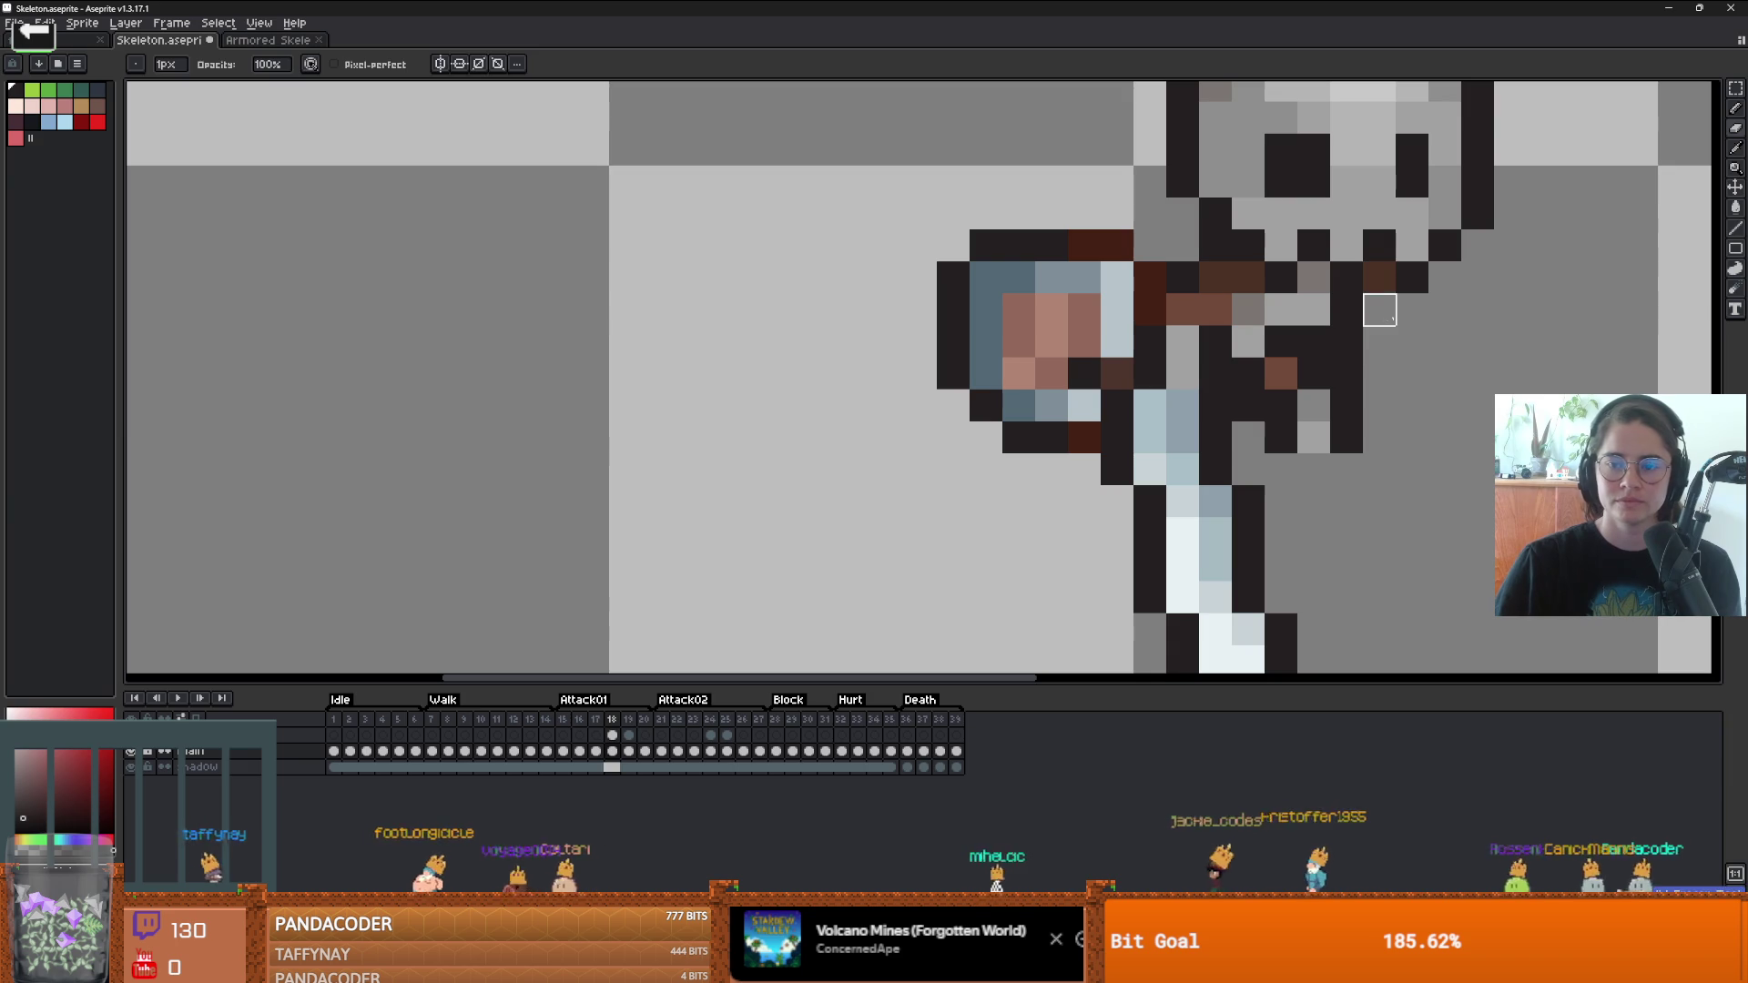
scroll(1336, 309, down, 1)
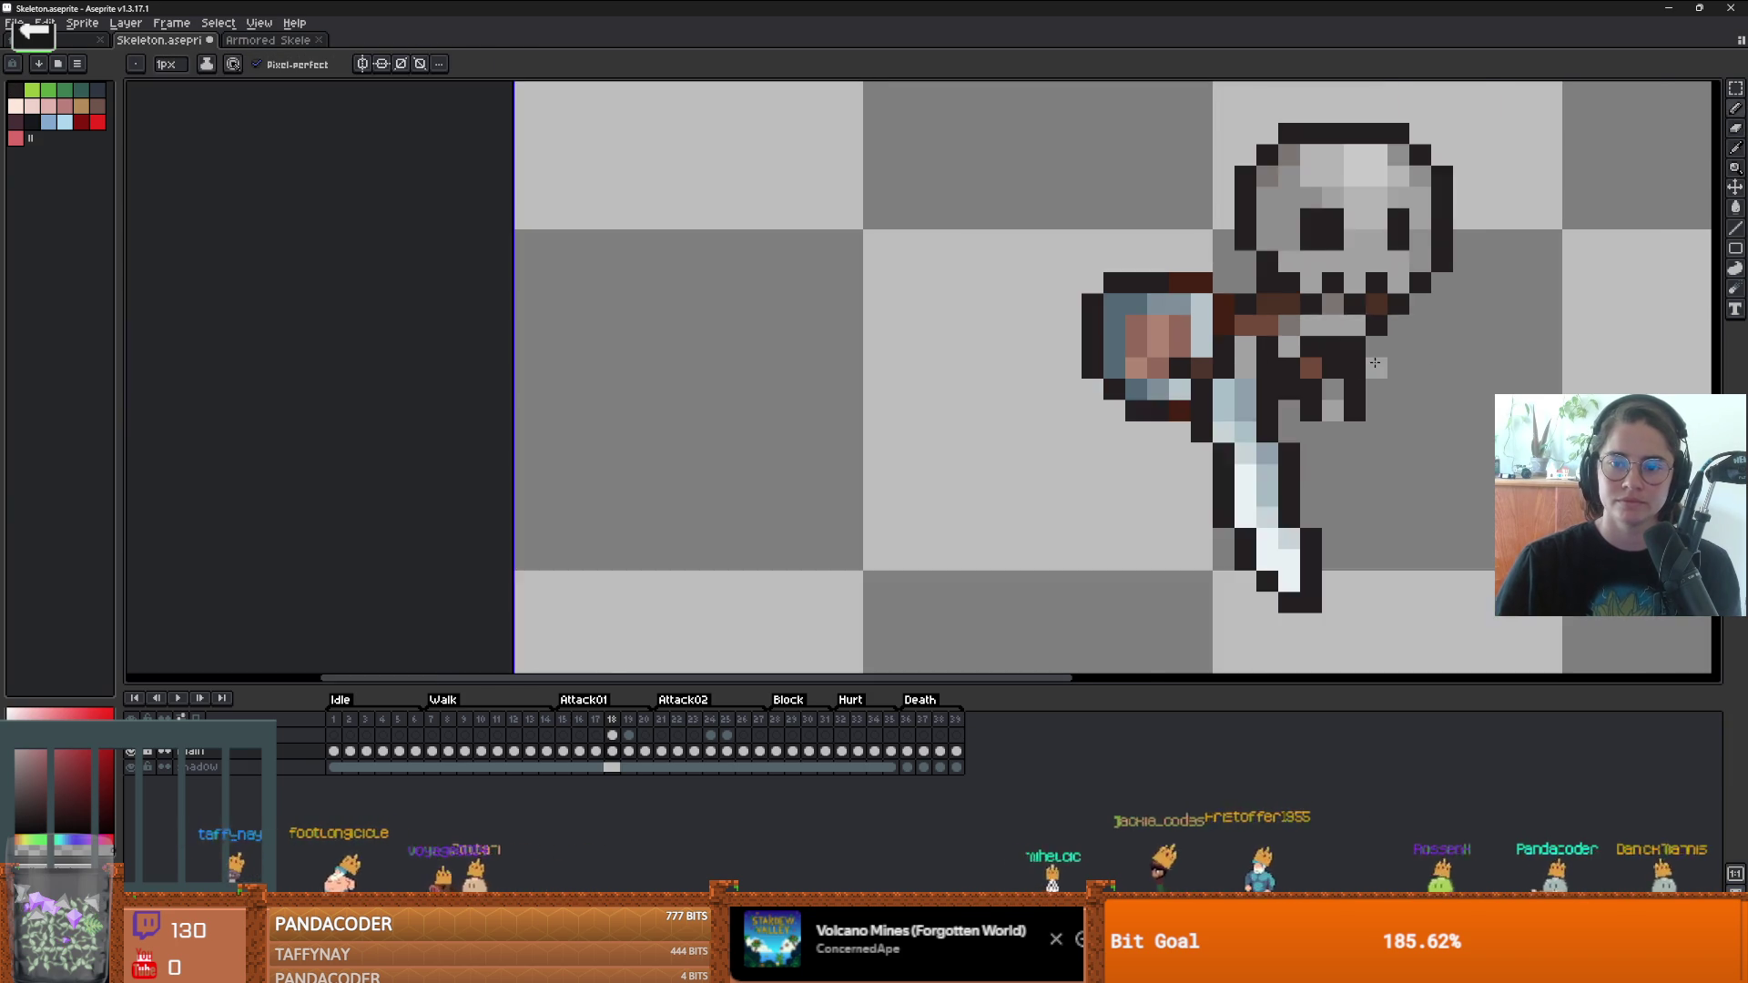
scroll(1275, 310, up, 1)
alt+click(1230, 312)
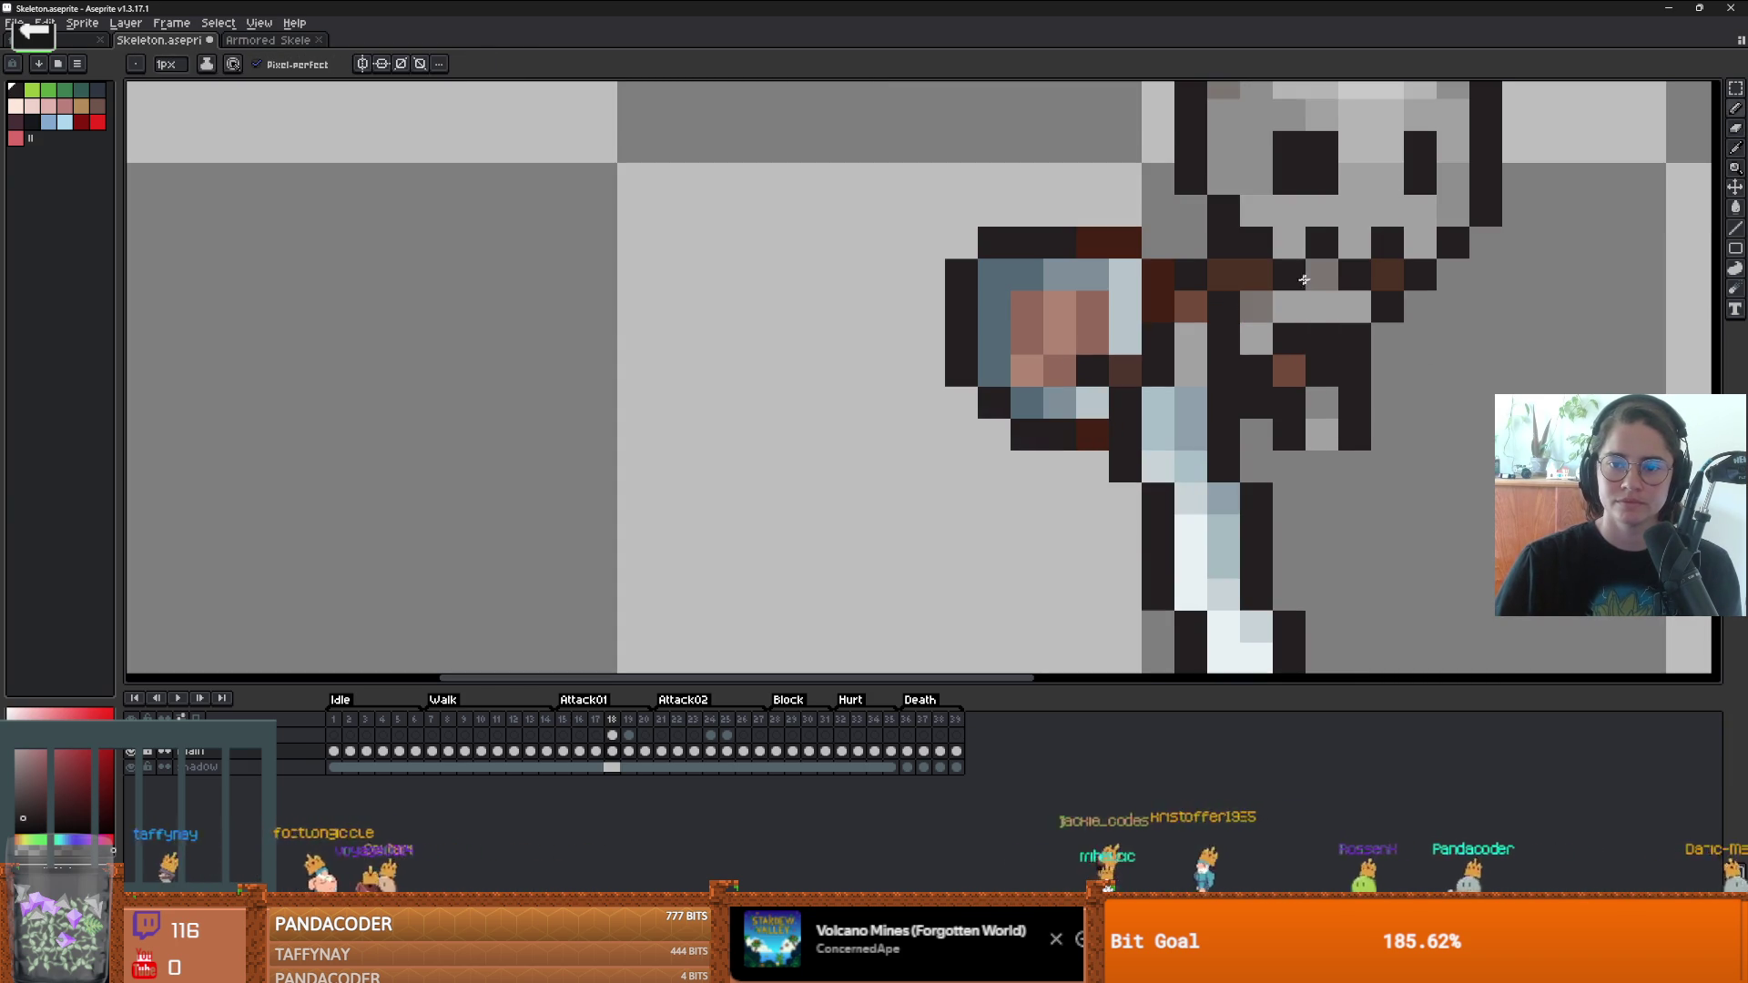
scroll(1311, 365, down, 3)
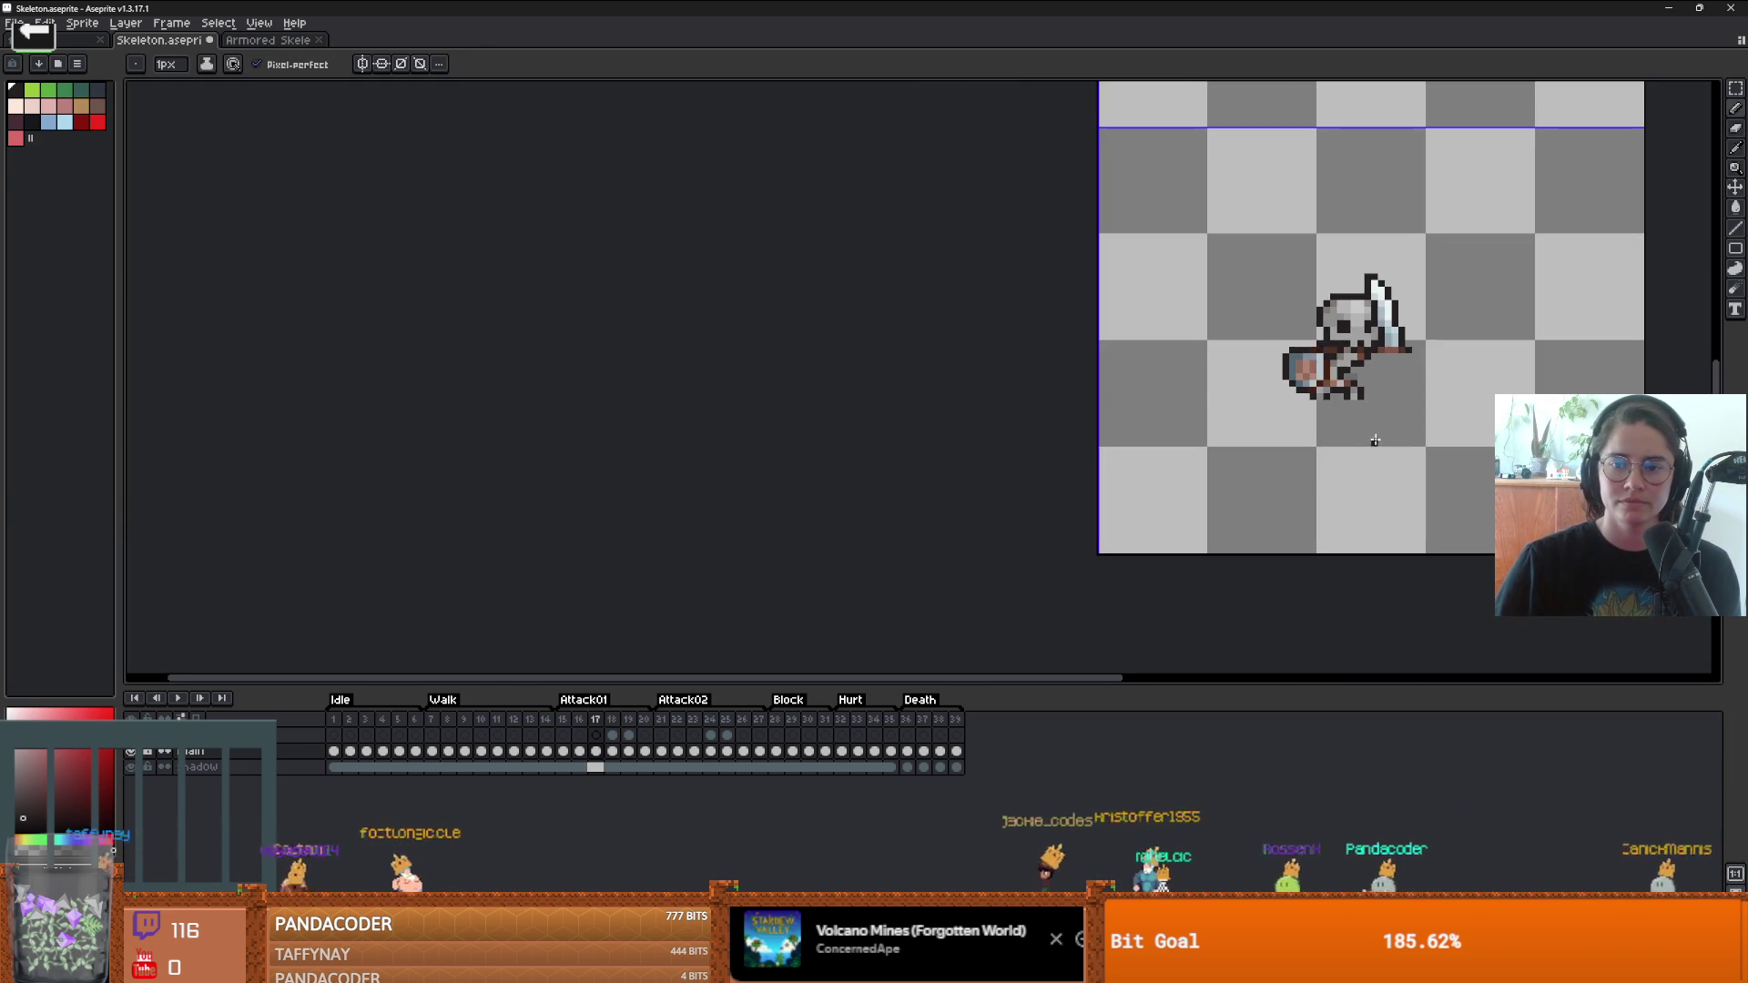
- Compare frame 18 with its neighbouring frame and zoom in on the skeleton's sword
key(comma)
key(period)
key(comma)
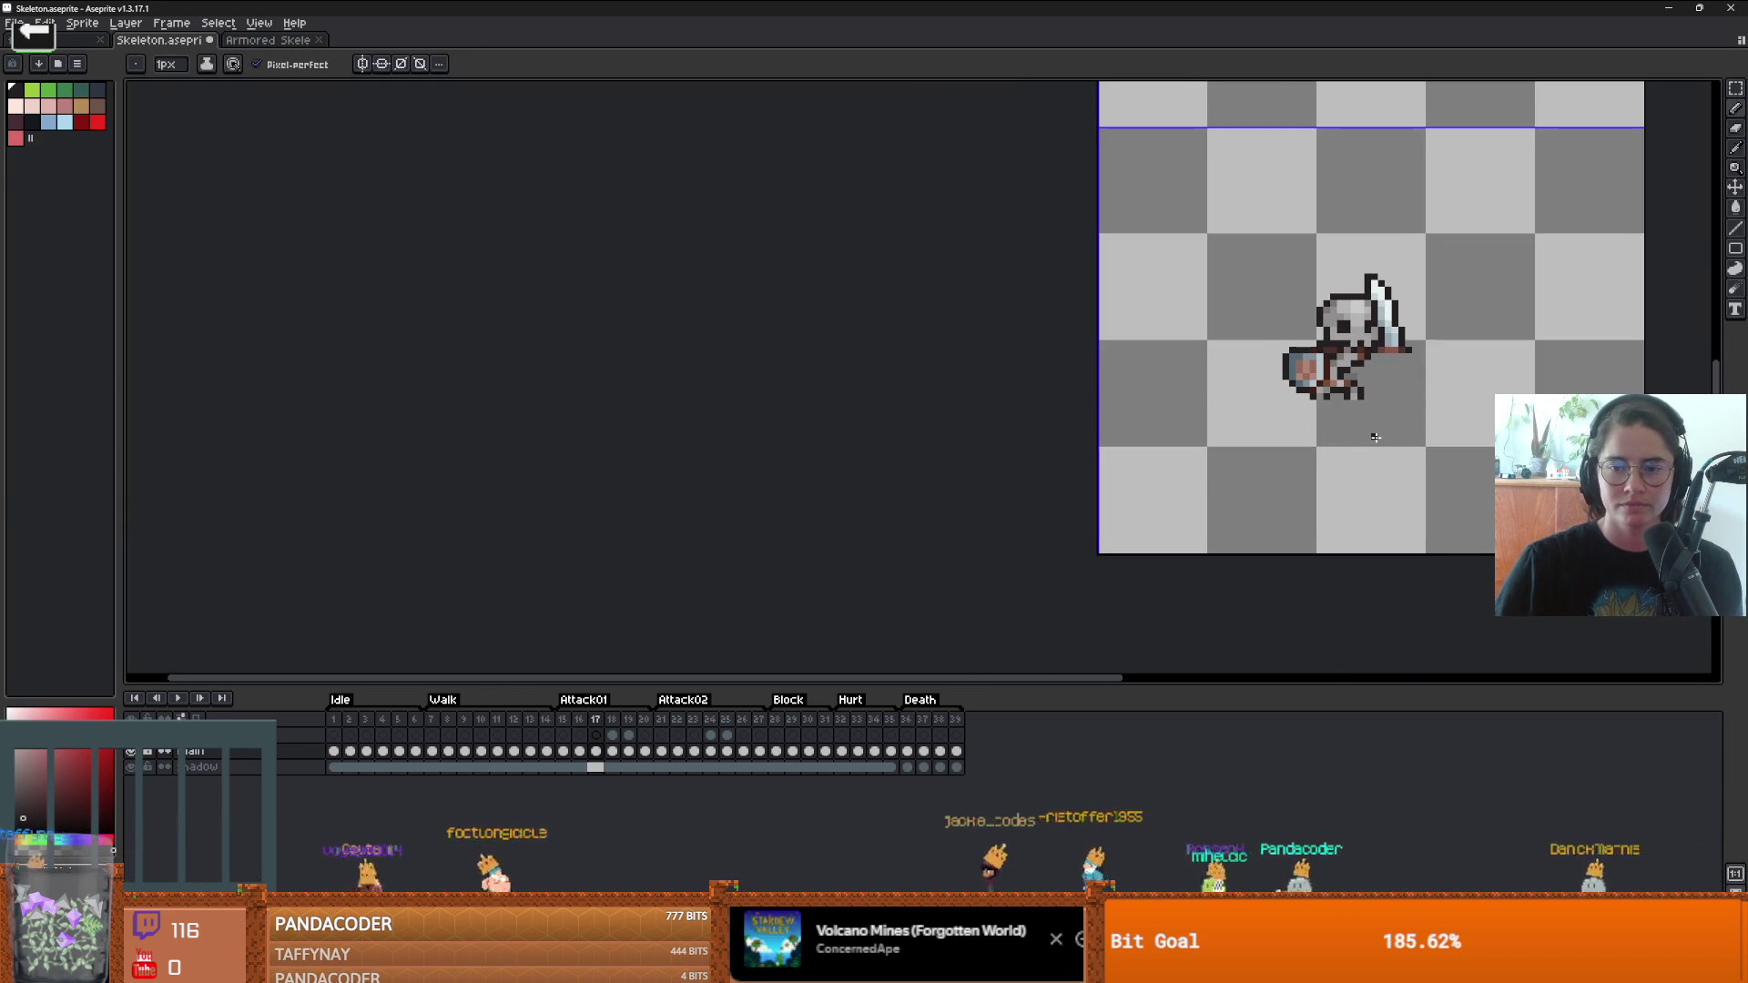
key(period)
scroll(1378, 446, down, 3)
scroll(1238, 516, up, 3)
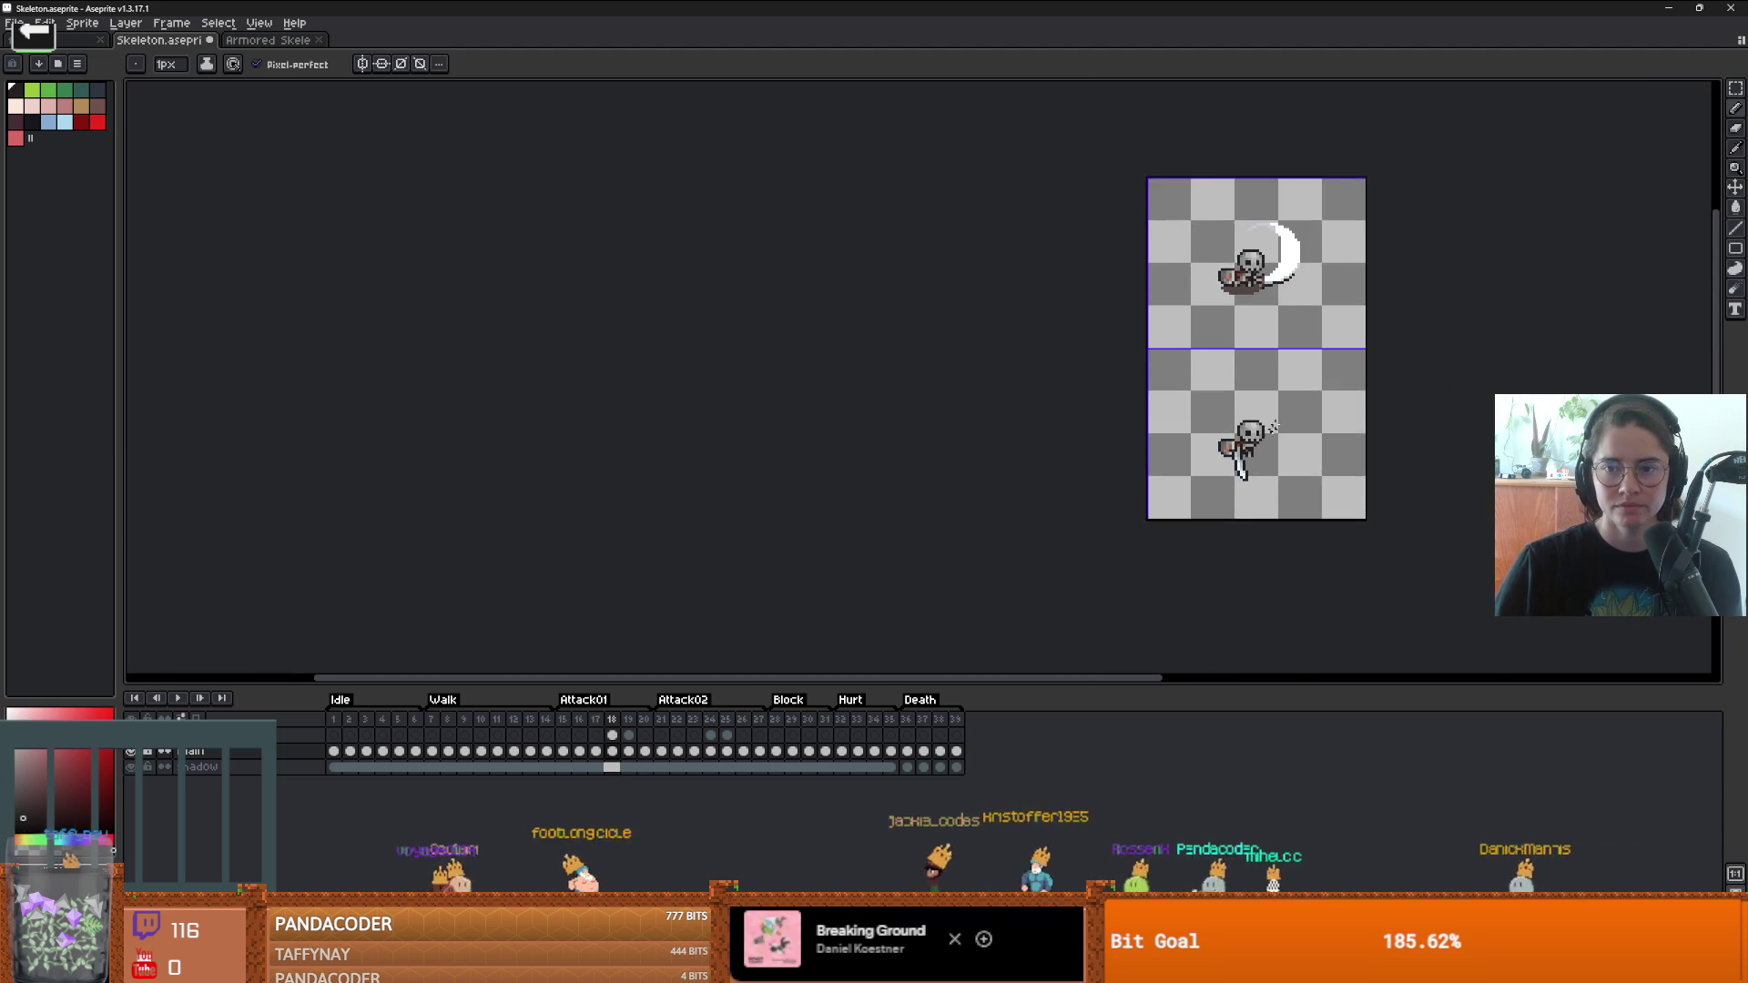
scroll(1184, 301, down, 1)
scroll(1206, 473, up, 1)
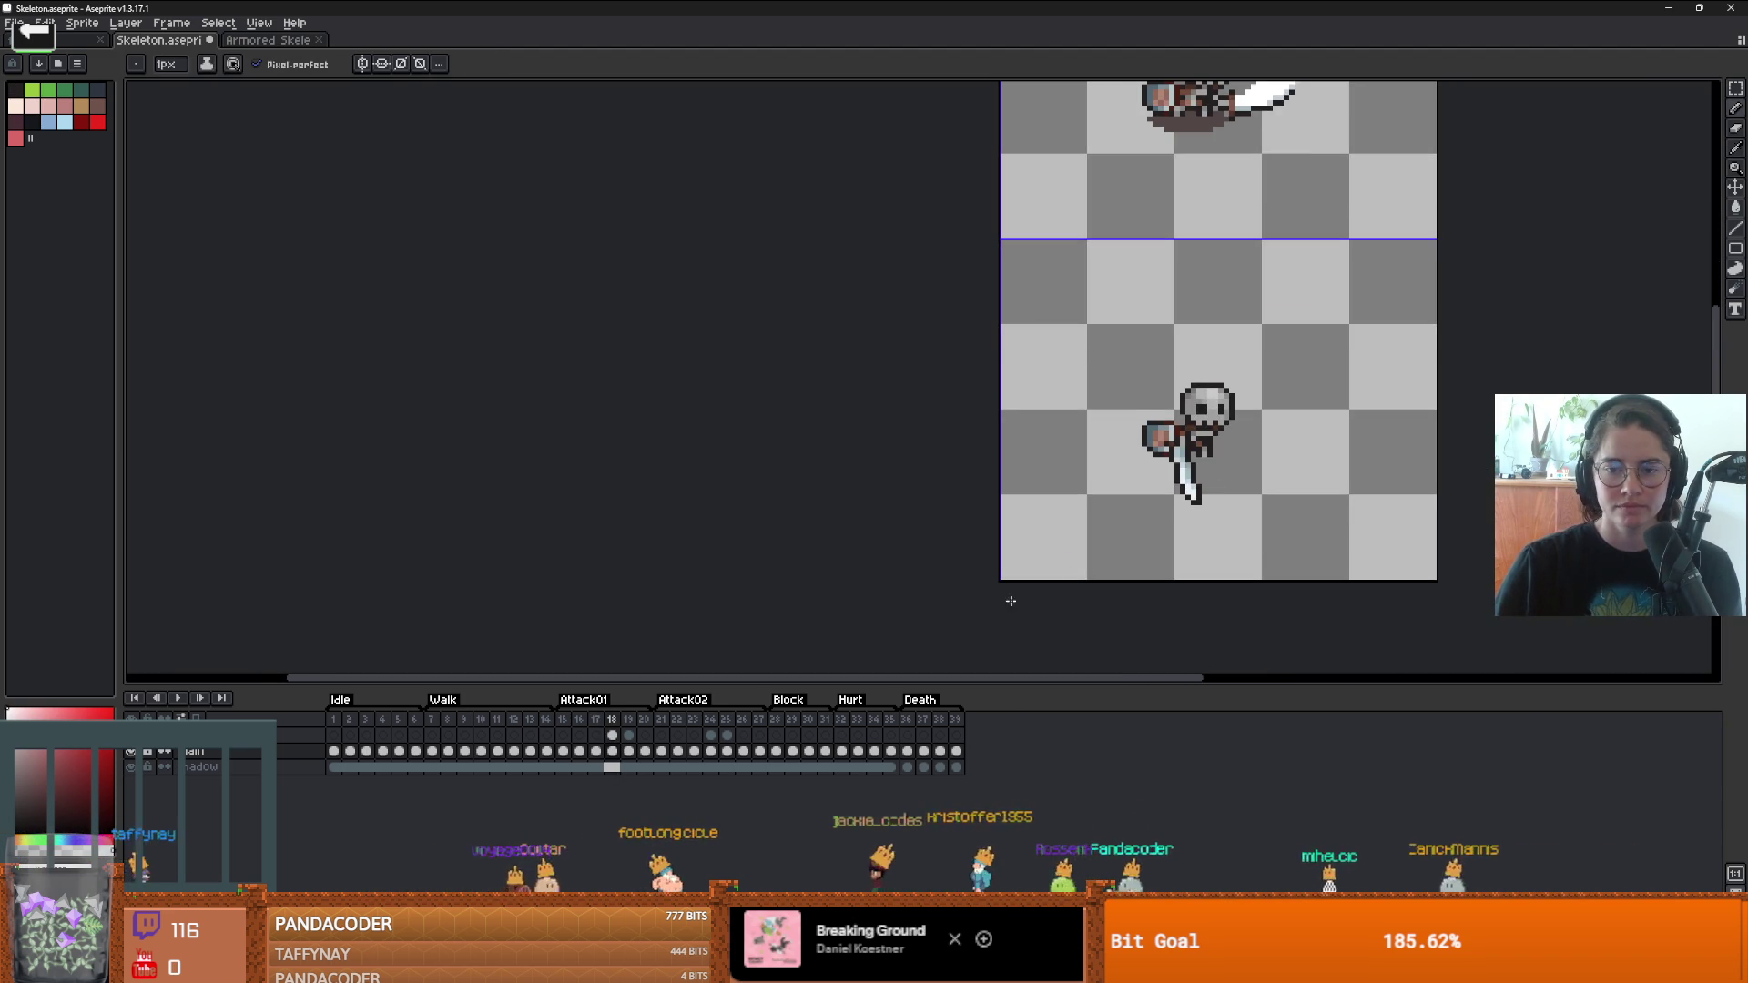
scroll(1191, 509, up, 2)
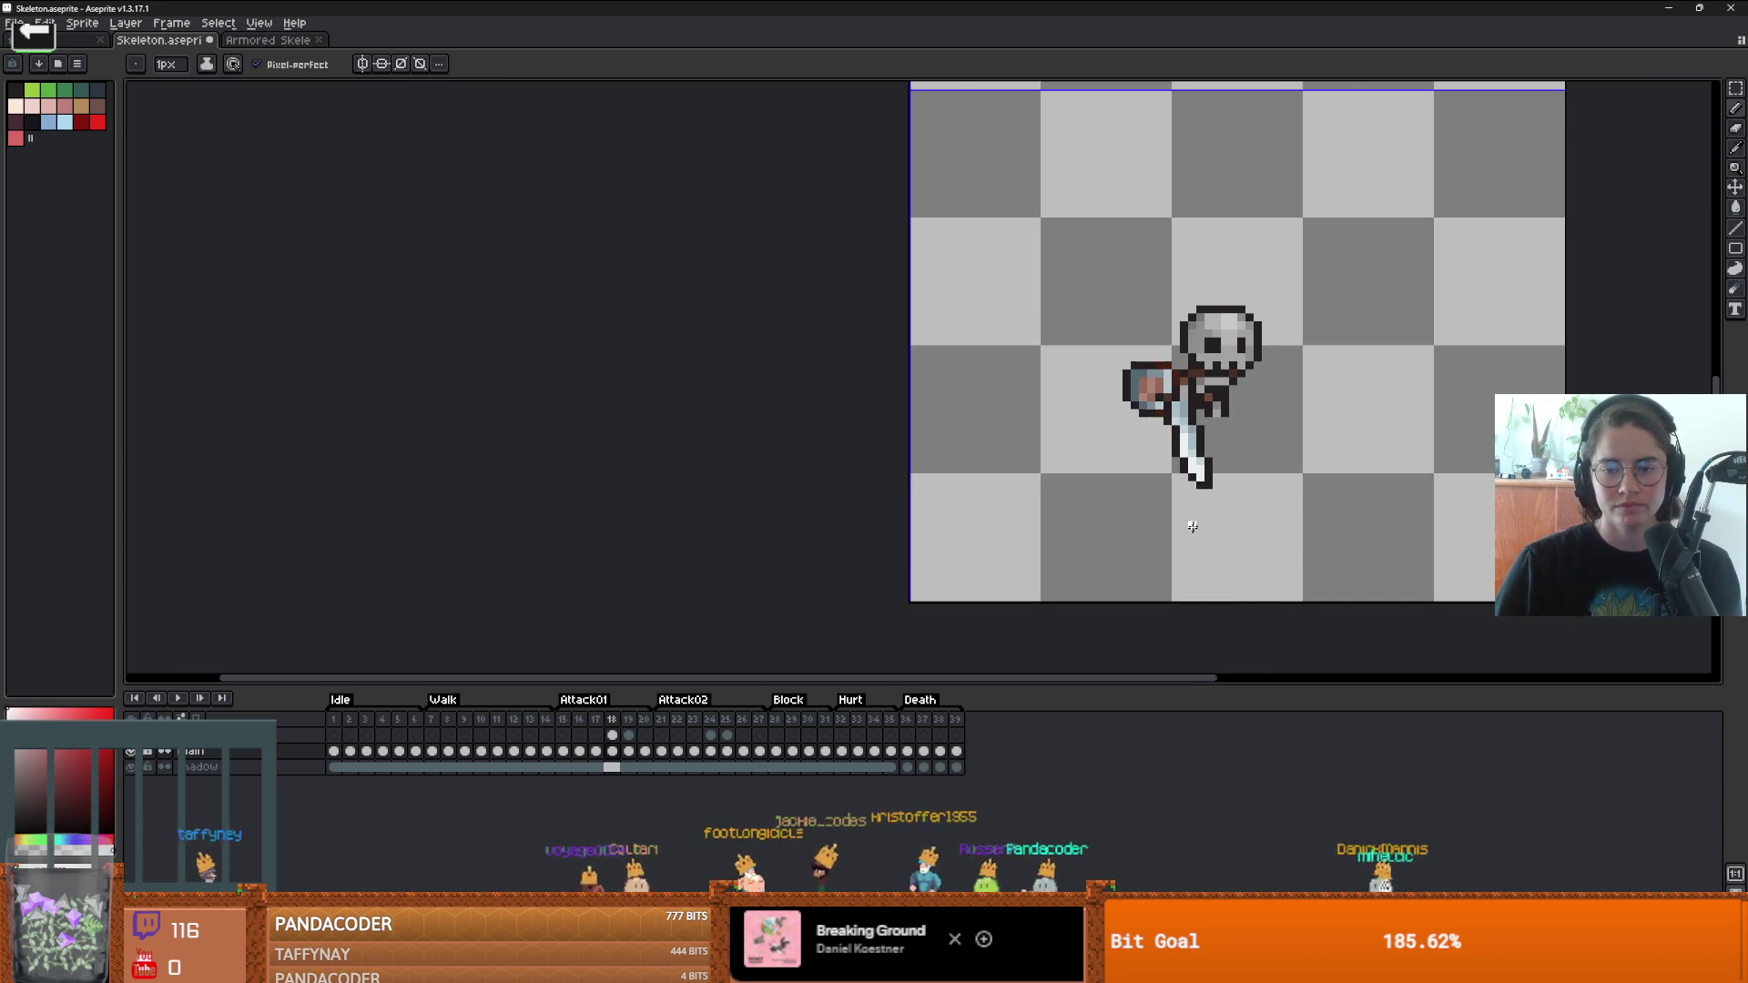
scroll(1220, 466, down, 1)
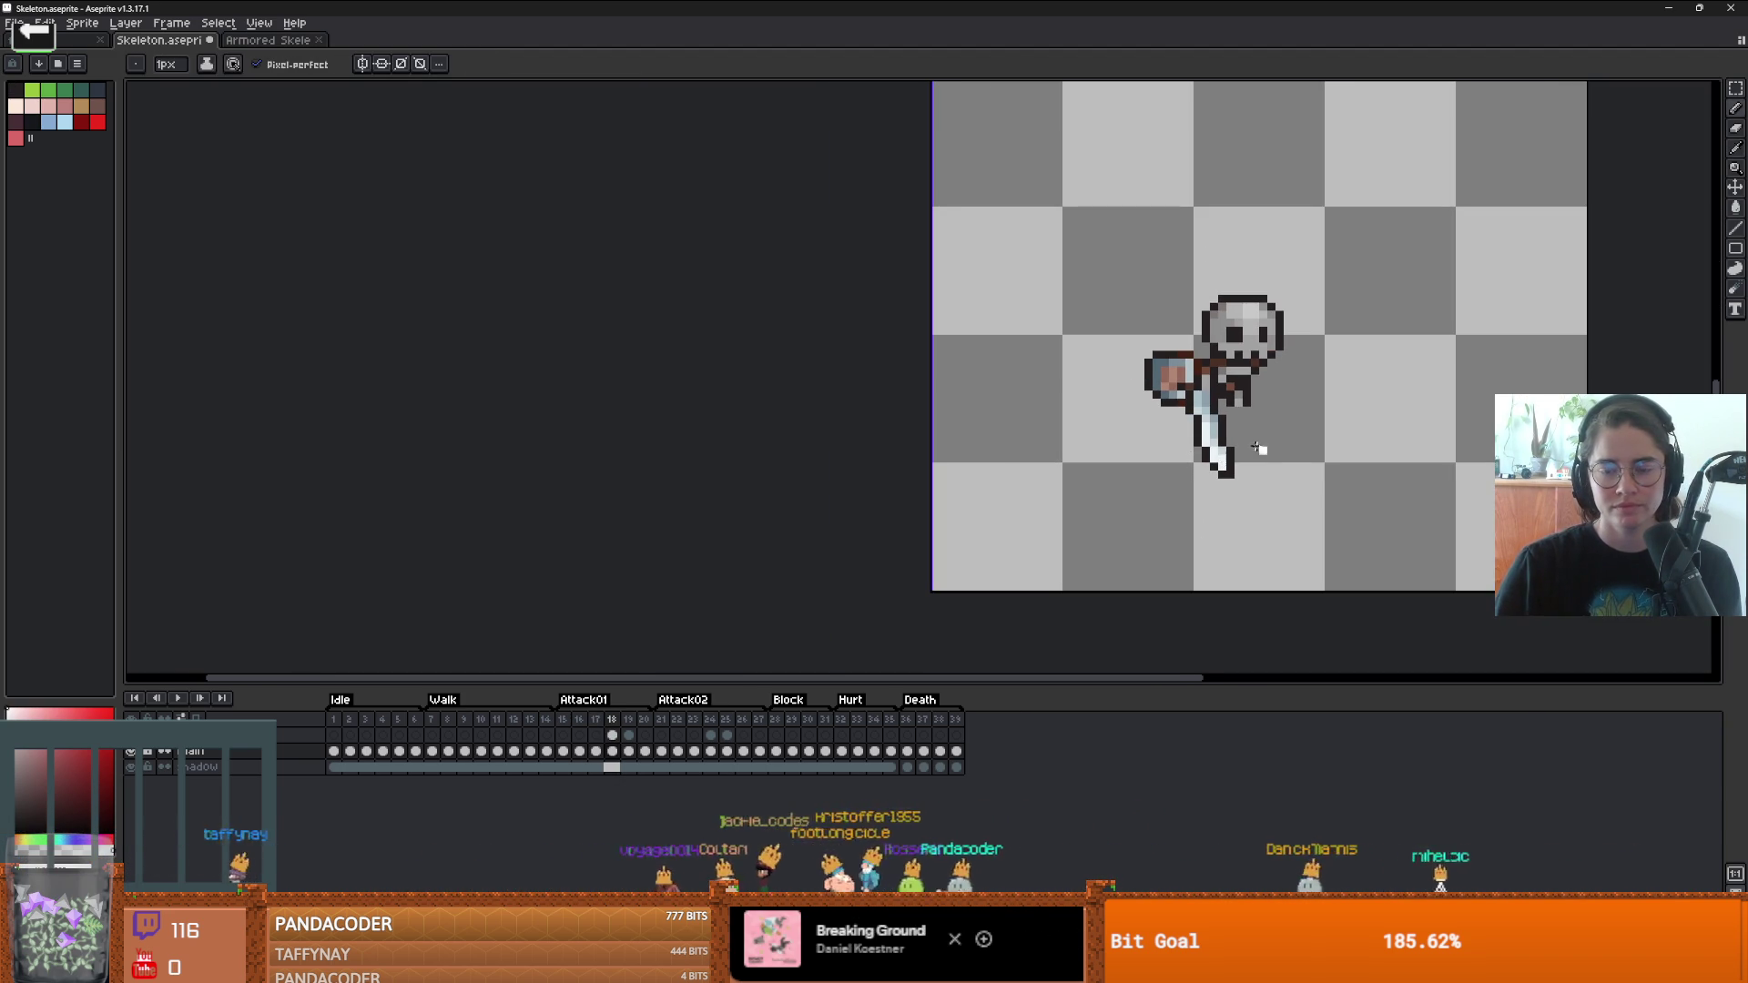
scroll(1234, 451, up, 2)
- Cut the whole sword out of frame 18 and add a new empty layer
key(v)
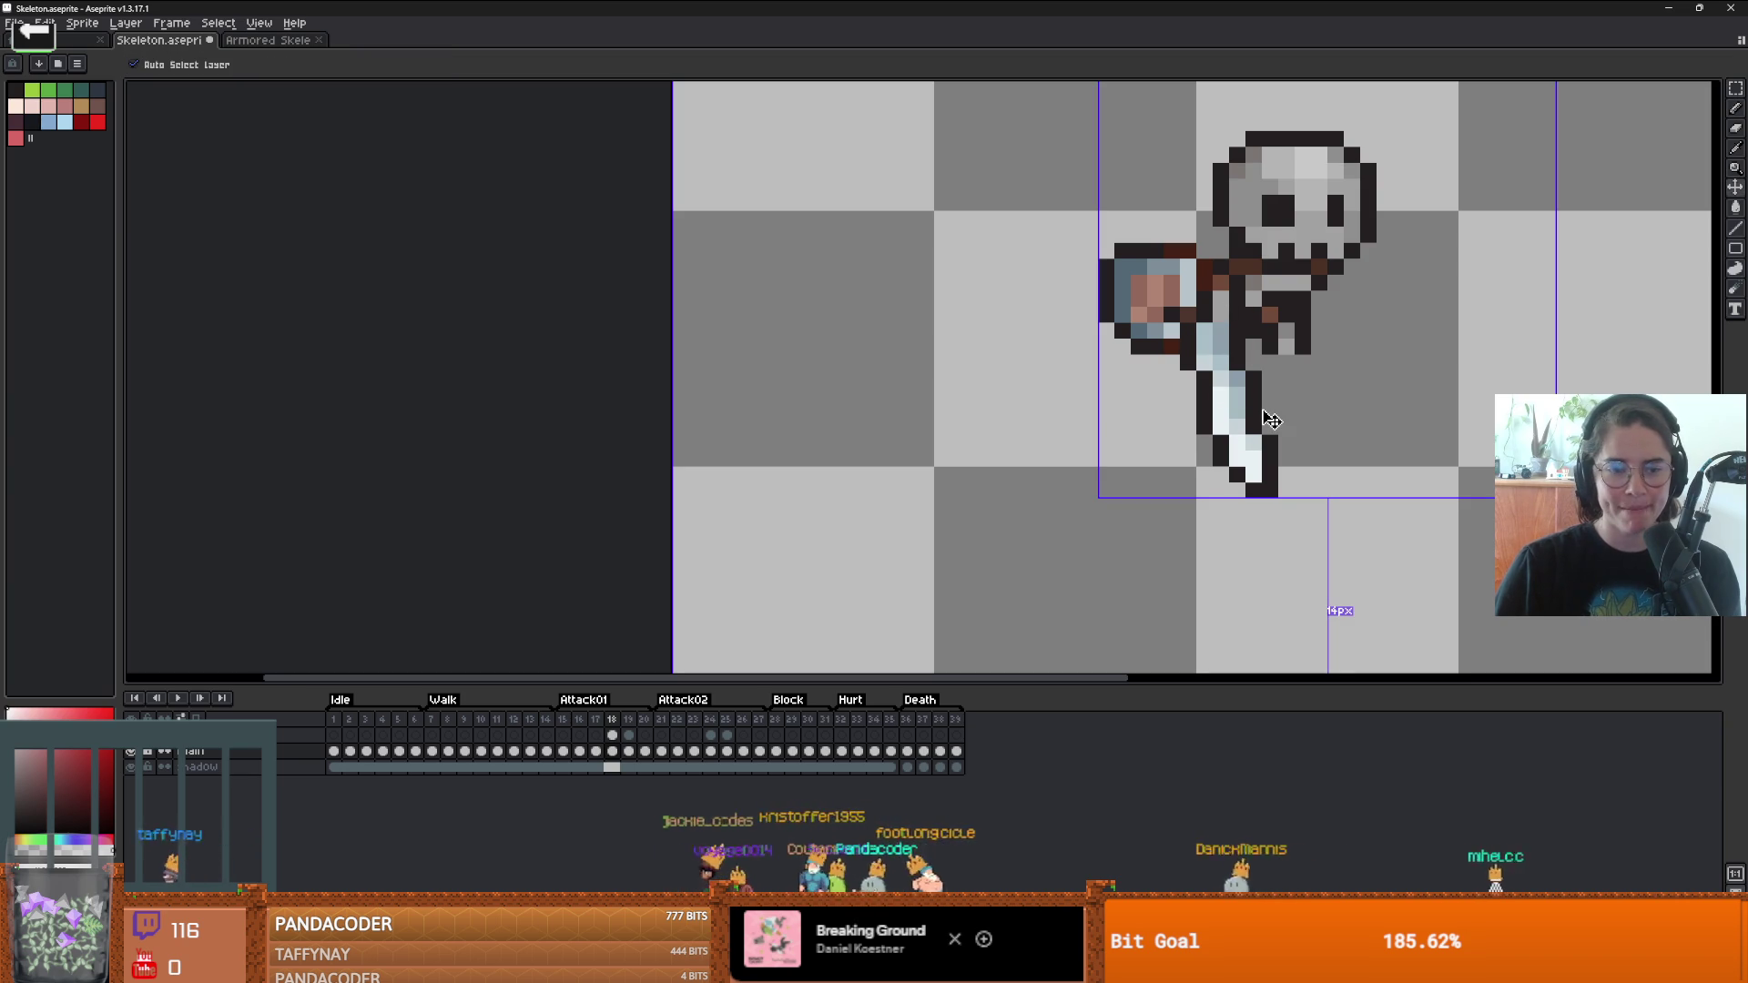
key(m)
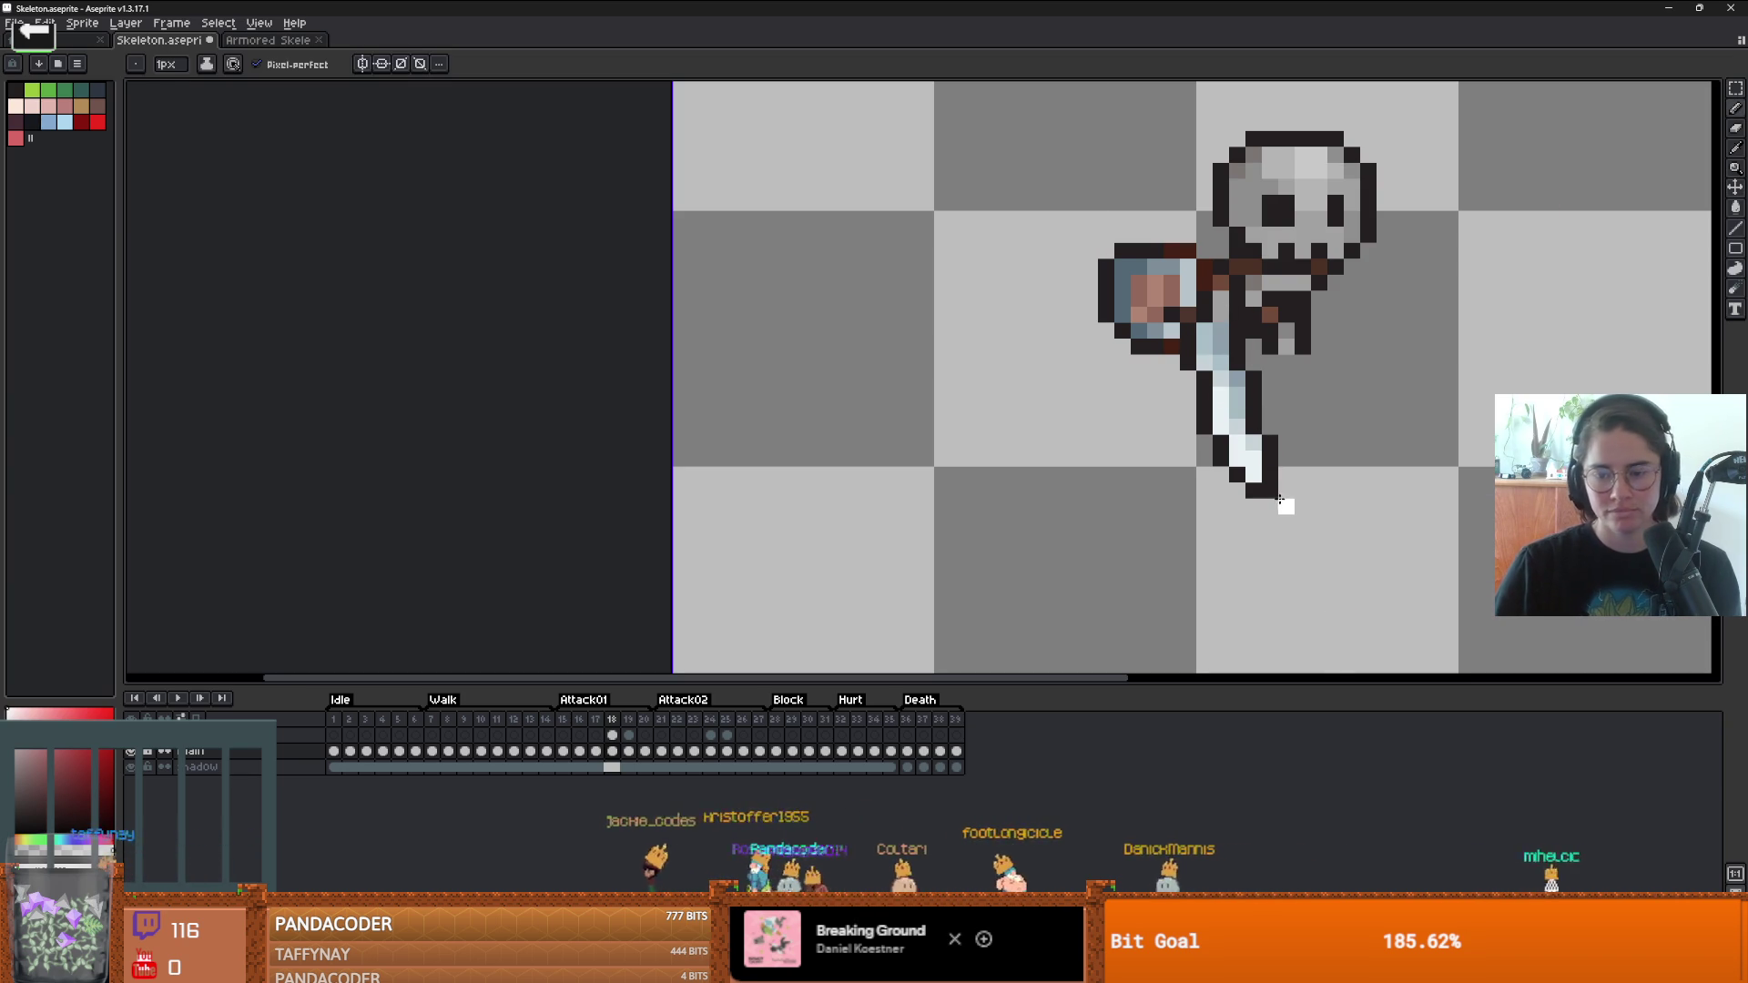
drag(1278, 498, 1177, 319)
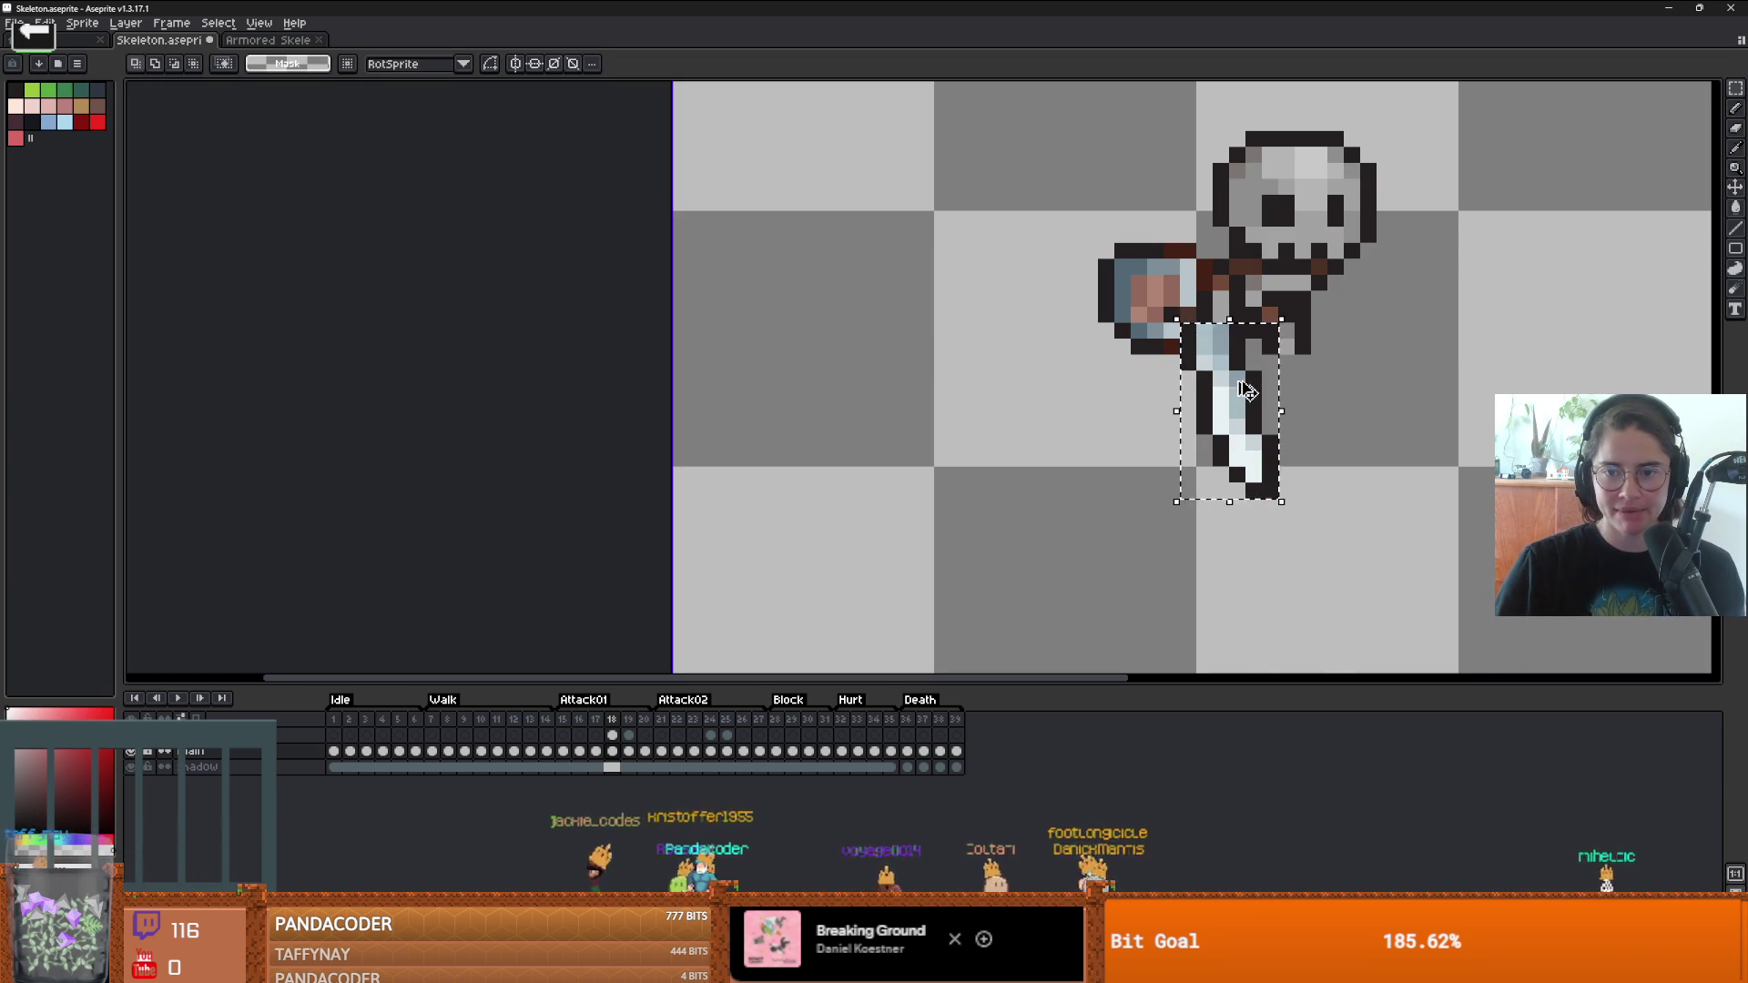
click(1288, 443)
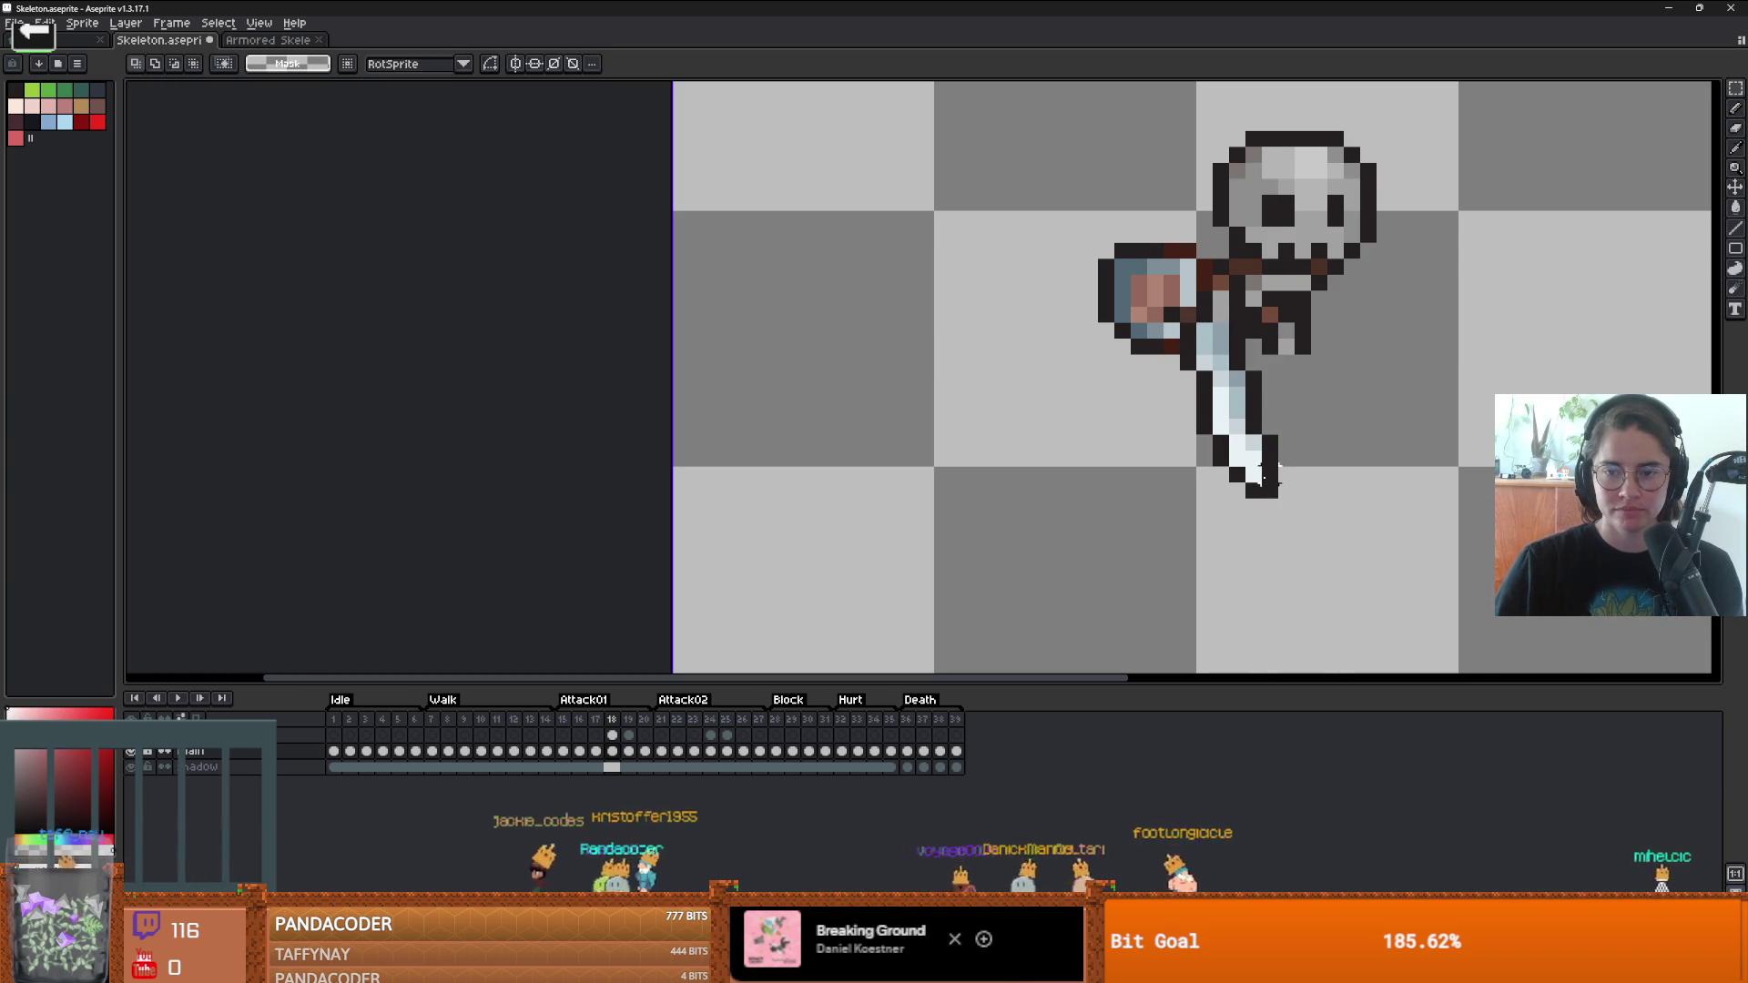
mouse_move(1278, 499)
mouse_down()
mouse_move(1186, 364)
mouse_move(1201, 411)
mouse_up()
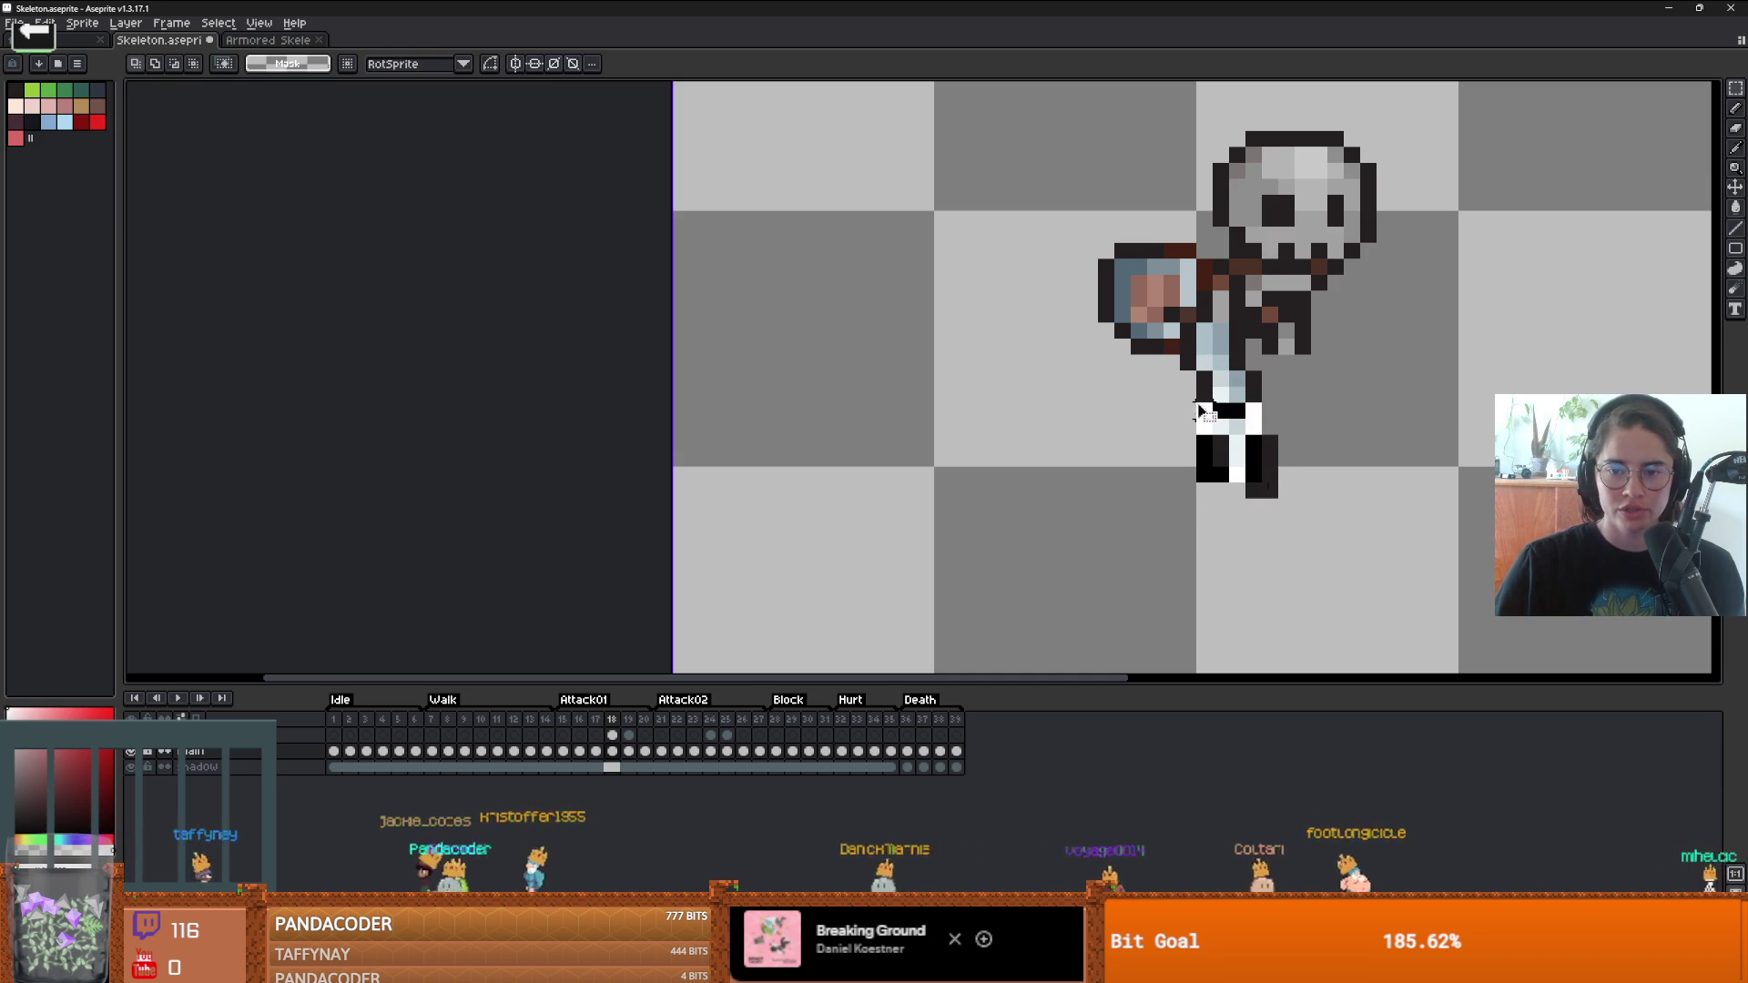
key(ctrl+z)
drag(1311, 512, 1160, 350)
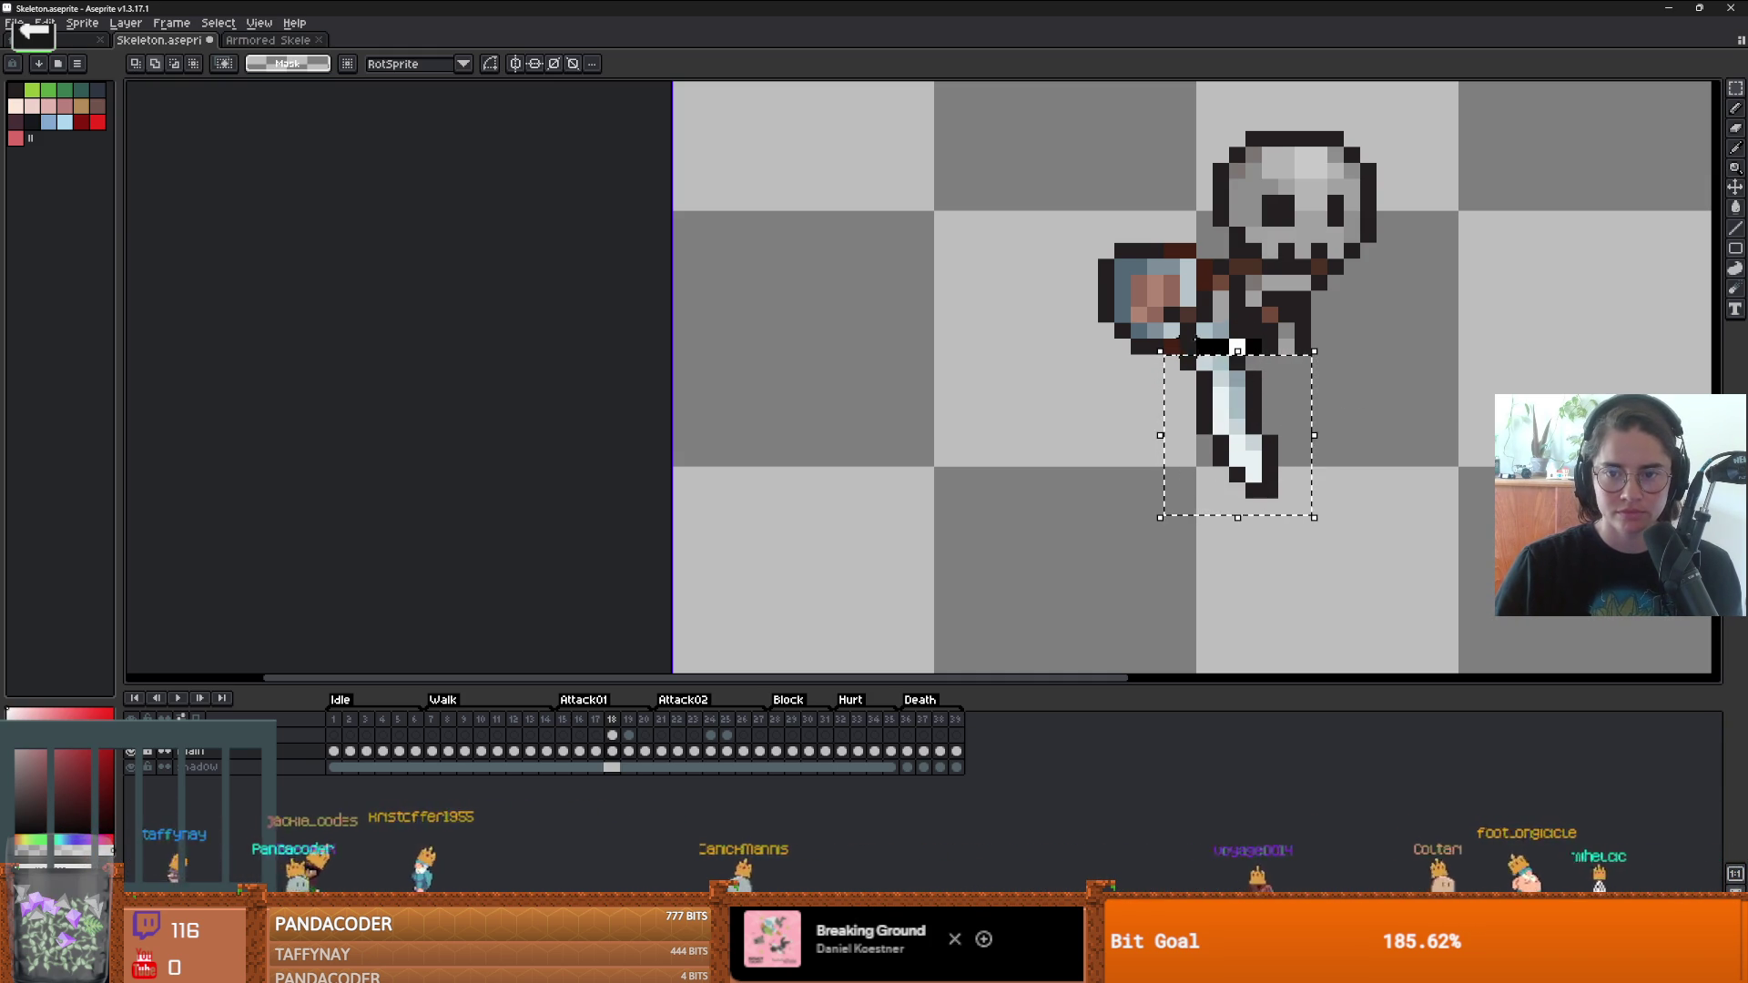
key(Delete)
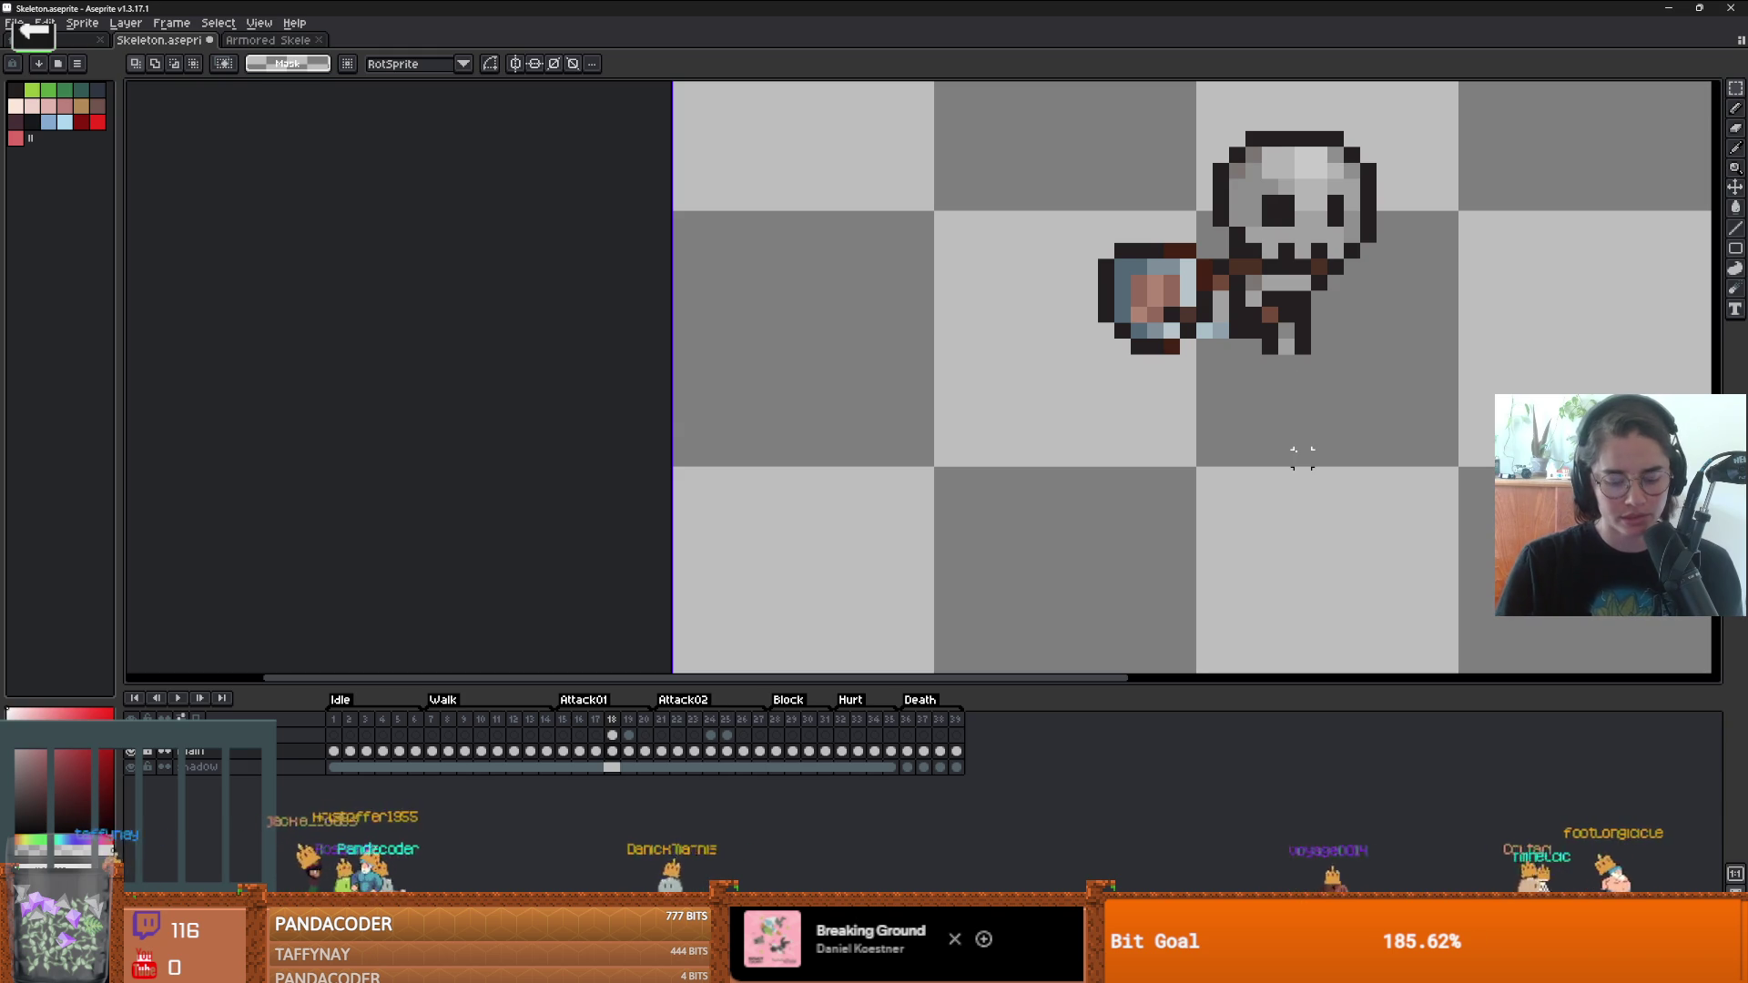
key(shift+n)
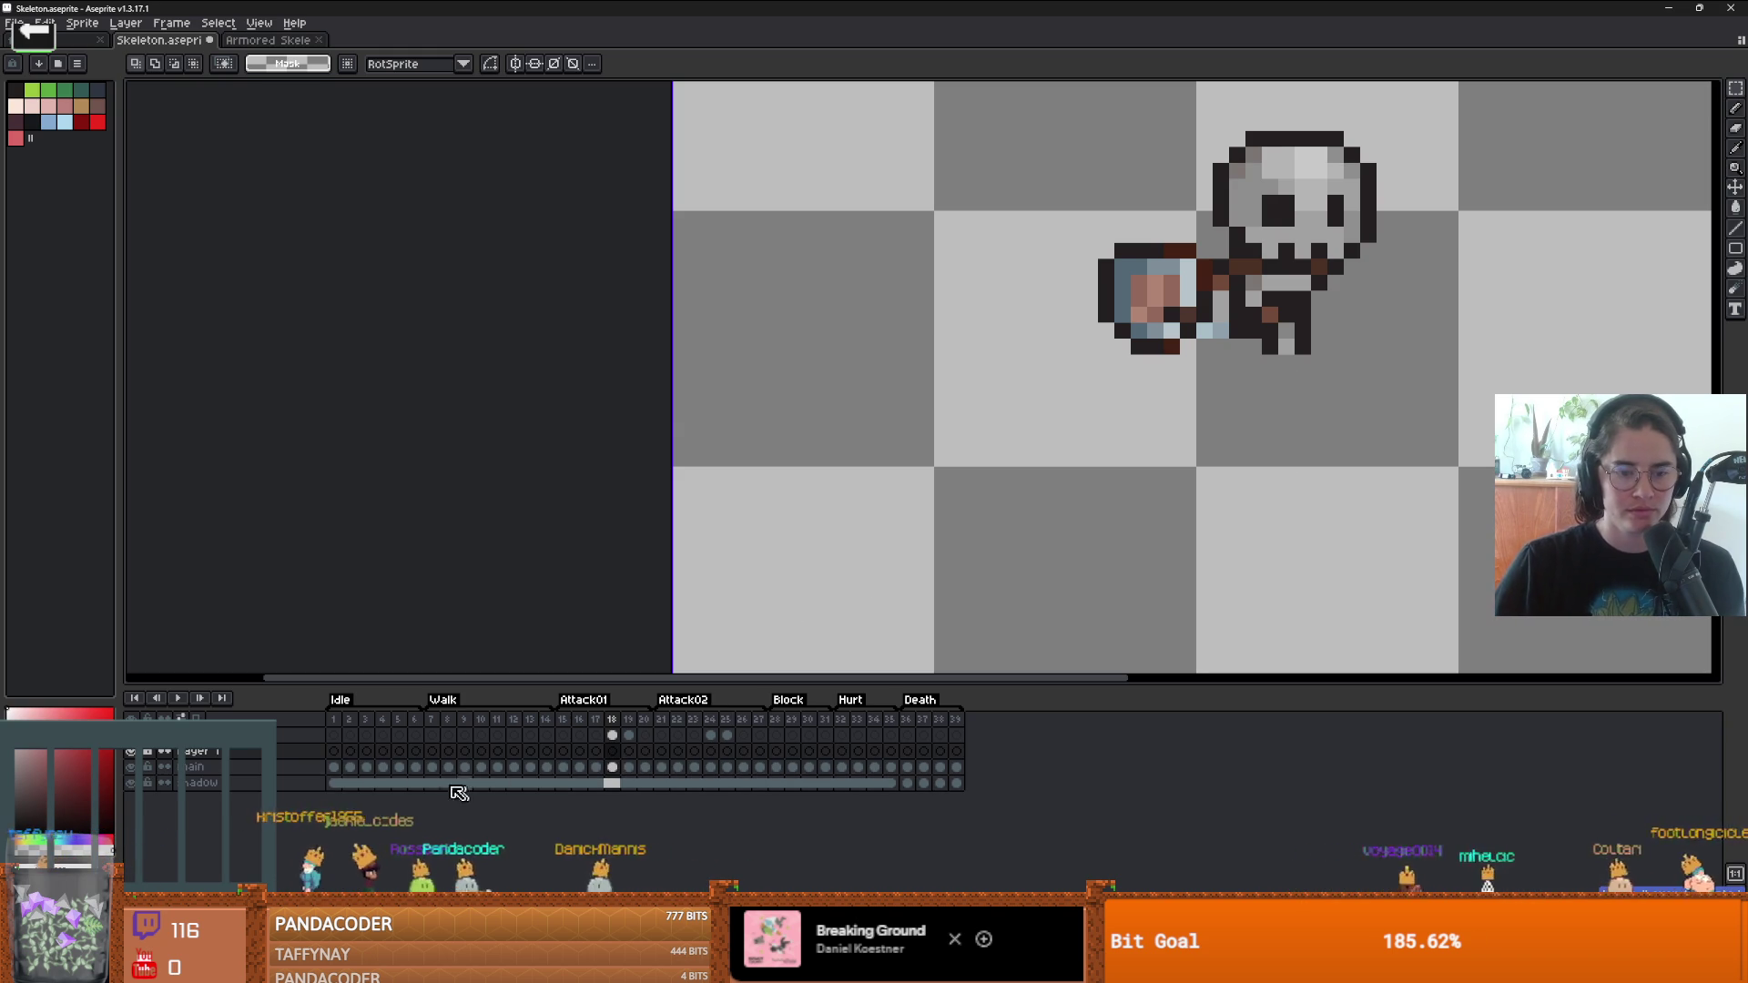
- Rename the new layer to 'weapon'
click(619, 753)
key(shift+p)
text(weapon)
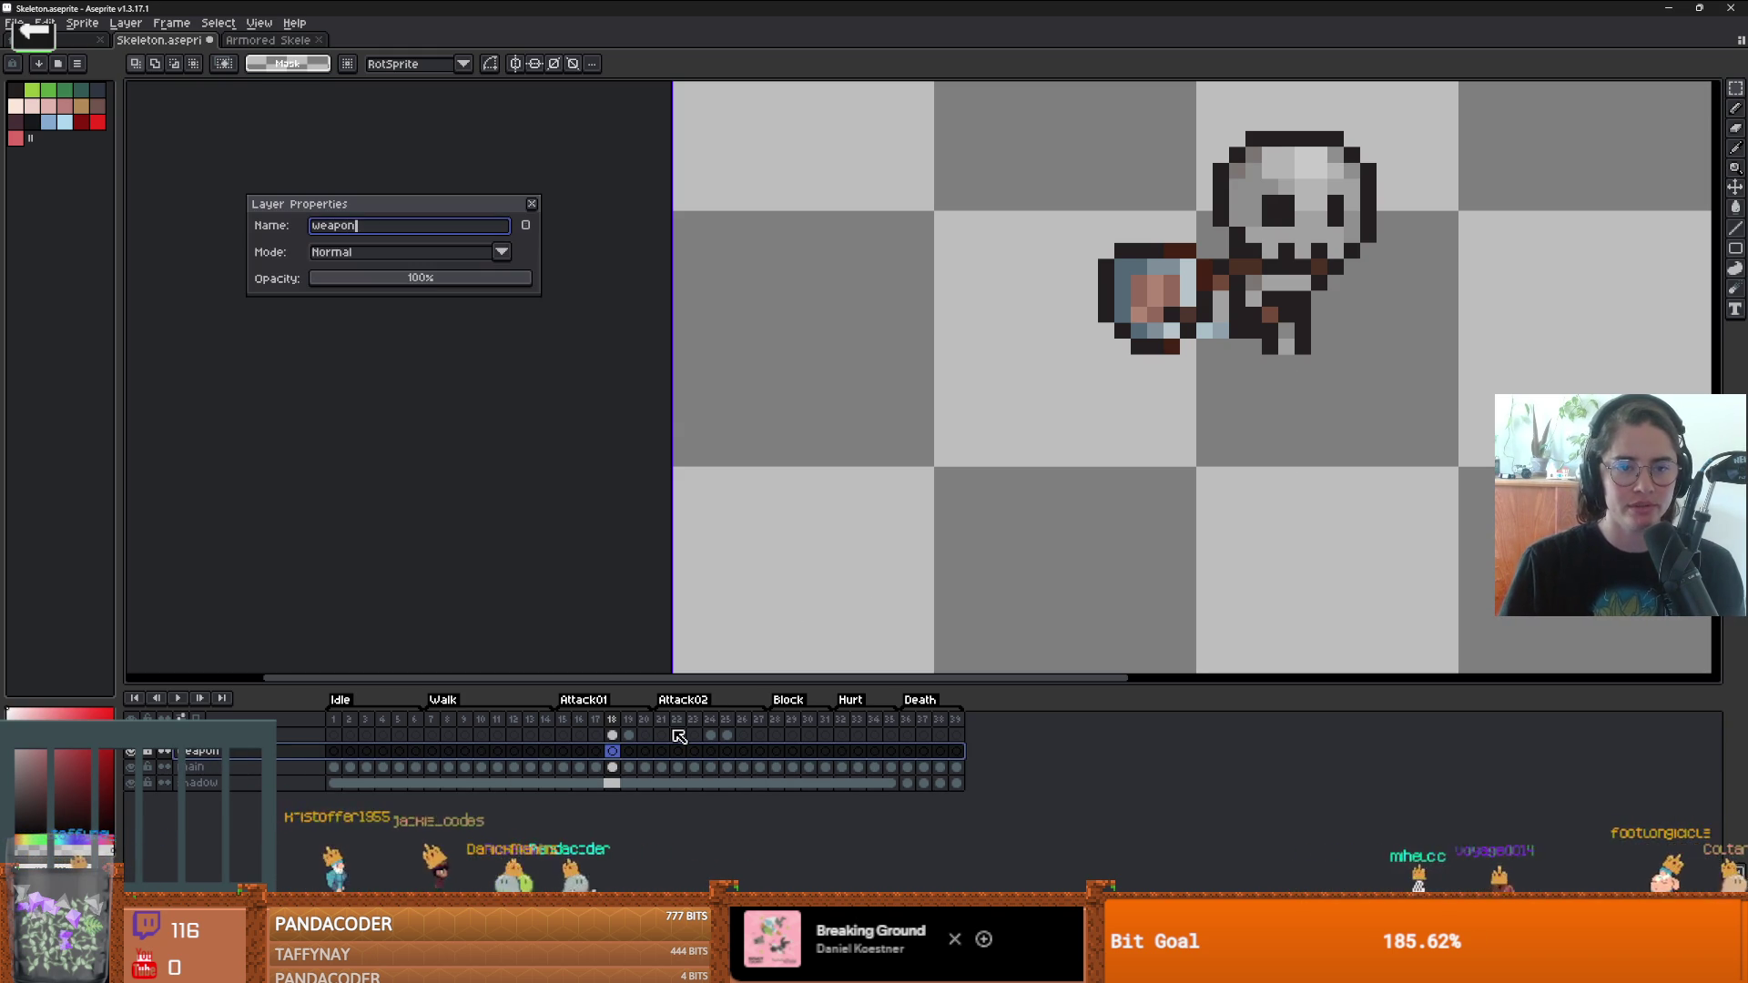
key(Return)
- Paste the cut sword onto the weapon layer, placed left of the skeleton
key(ctrl+v)
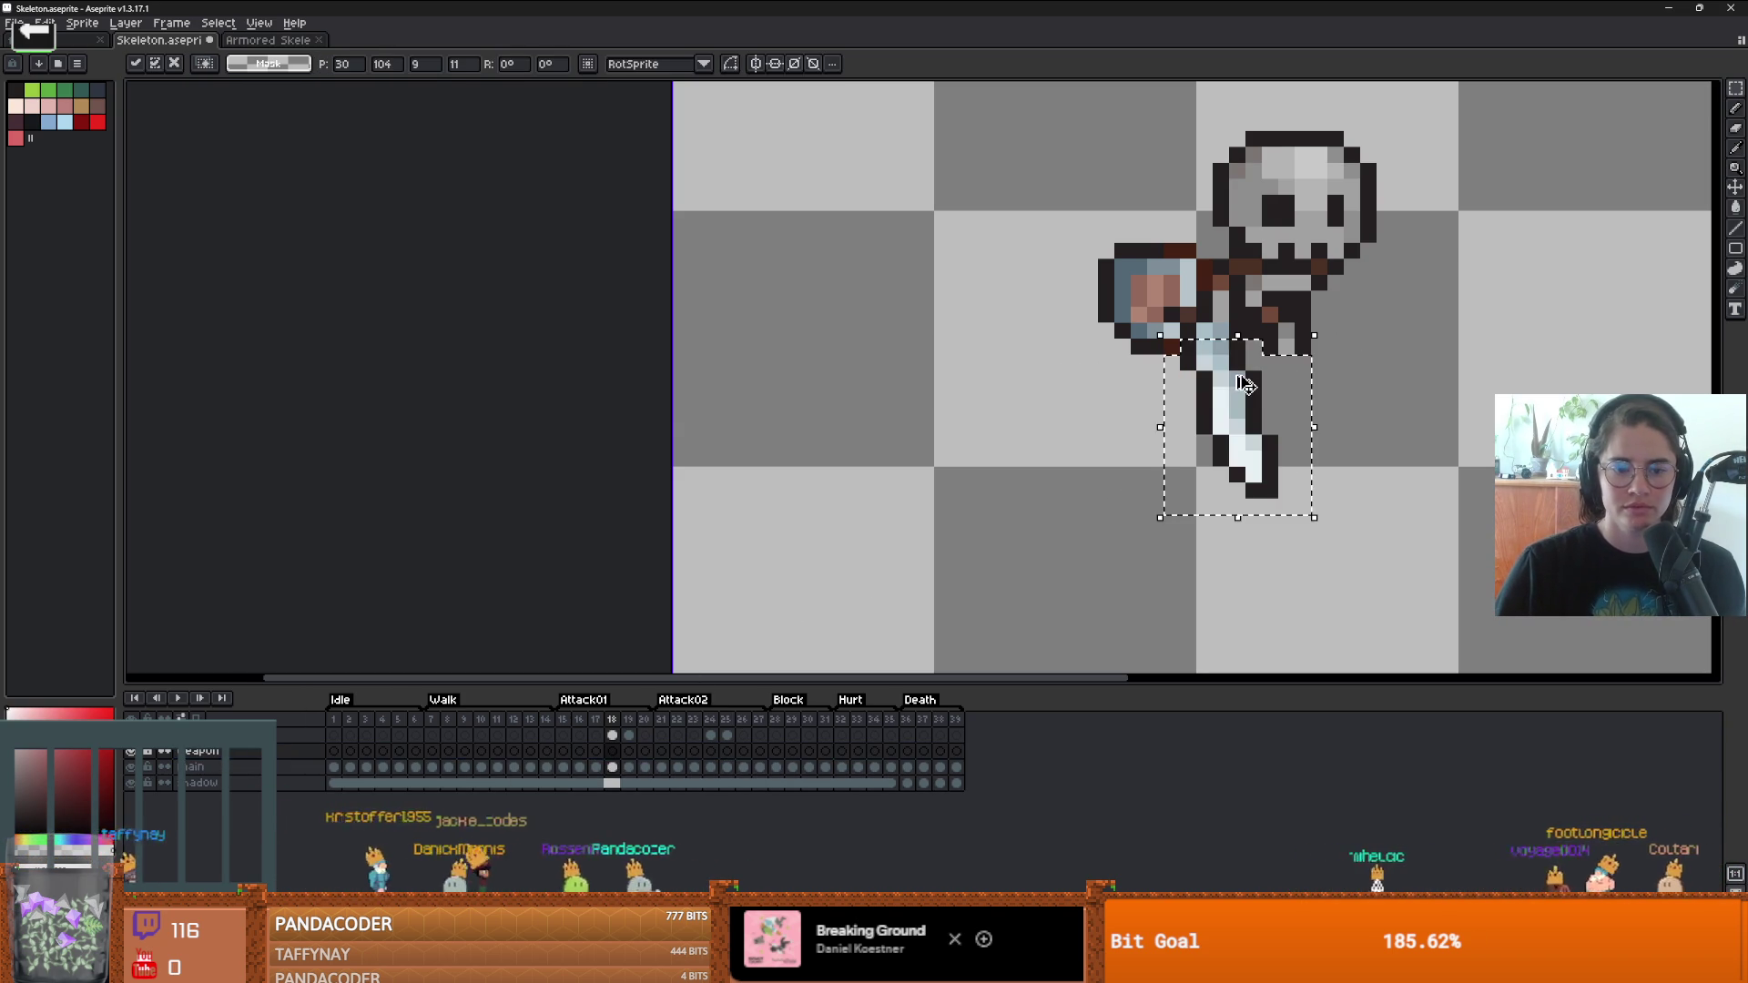
mouse_move(1260, 409)
mouse_down()
mouse_move(1196, 430)
mouse_move(1194, 452)
mouse_up()
key(Return)
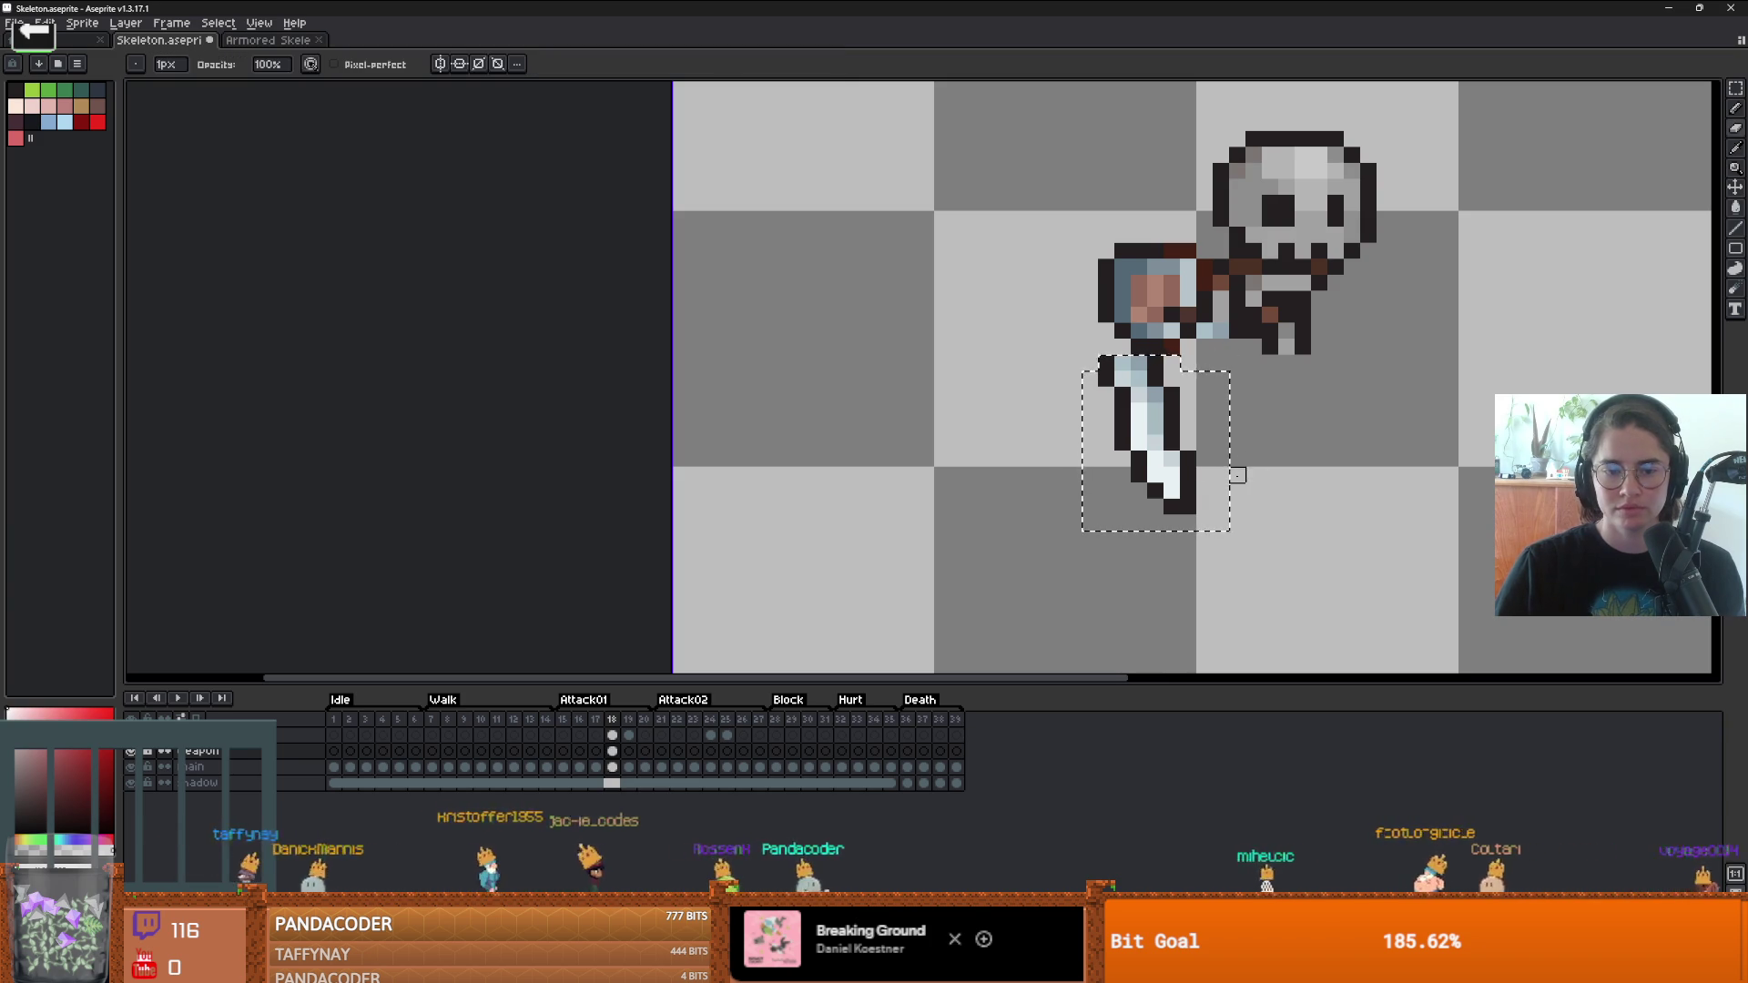
key(ctrl+z)
key(ctrl+v)
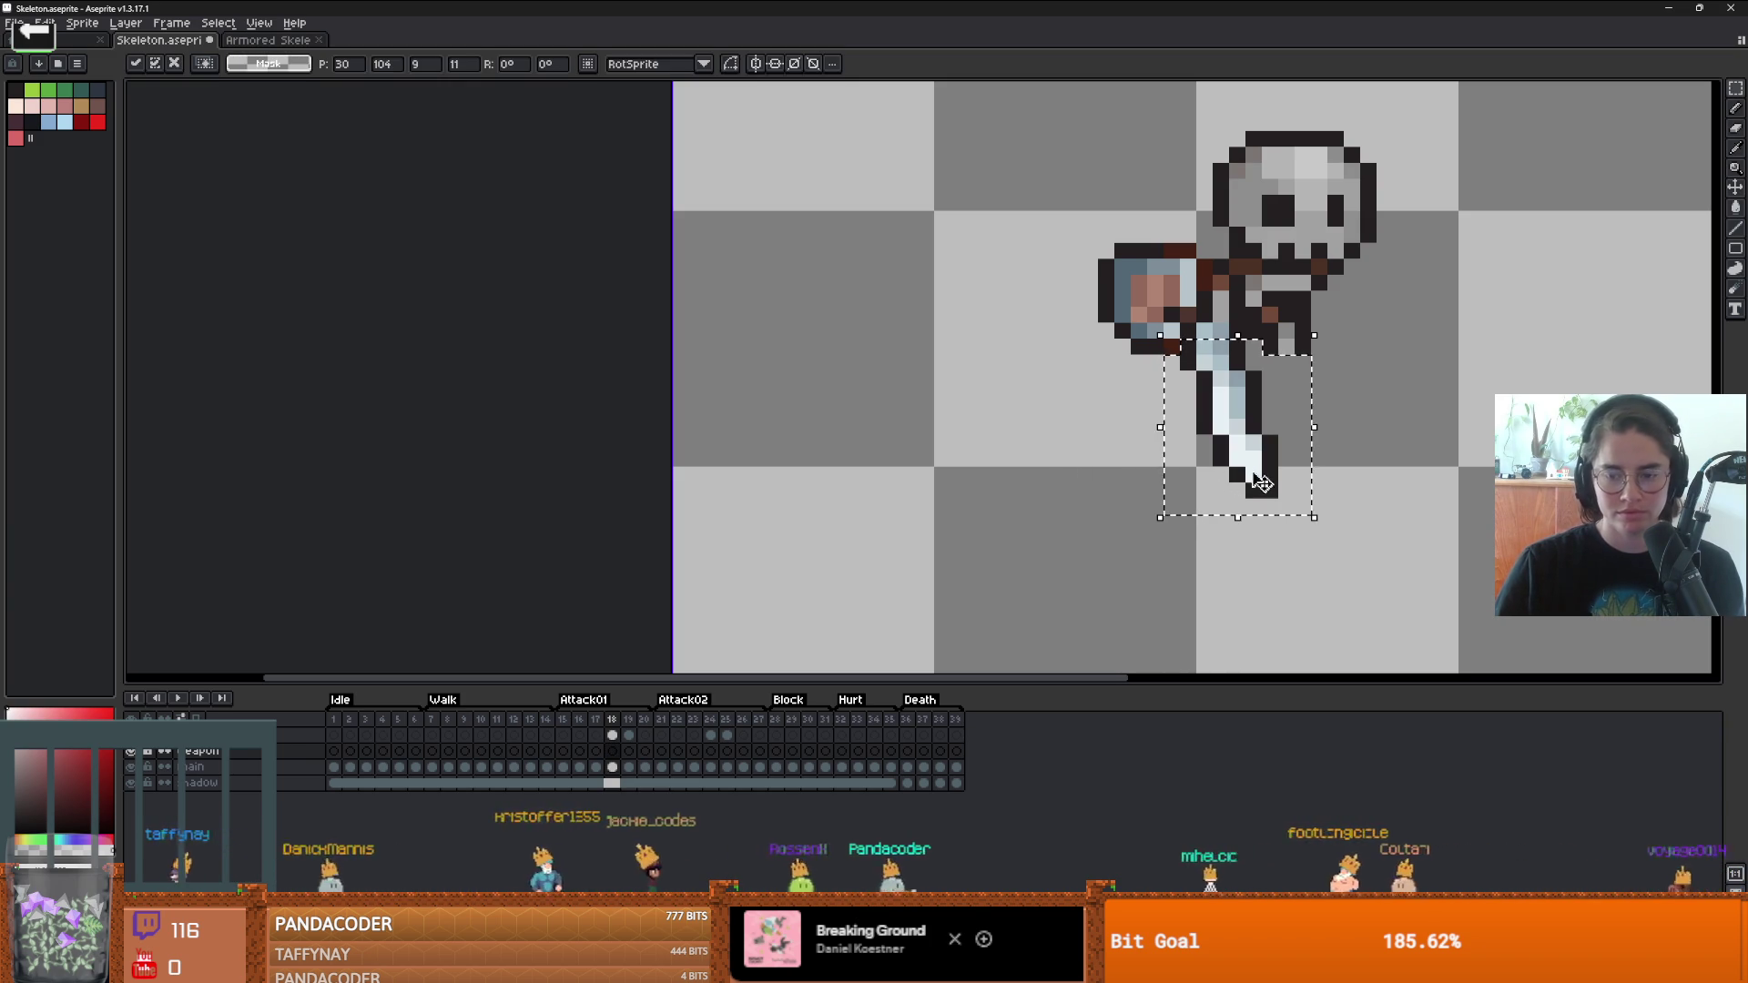
drag(1220, 455, 892, 392)
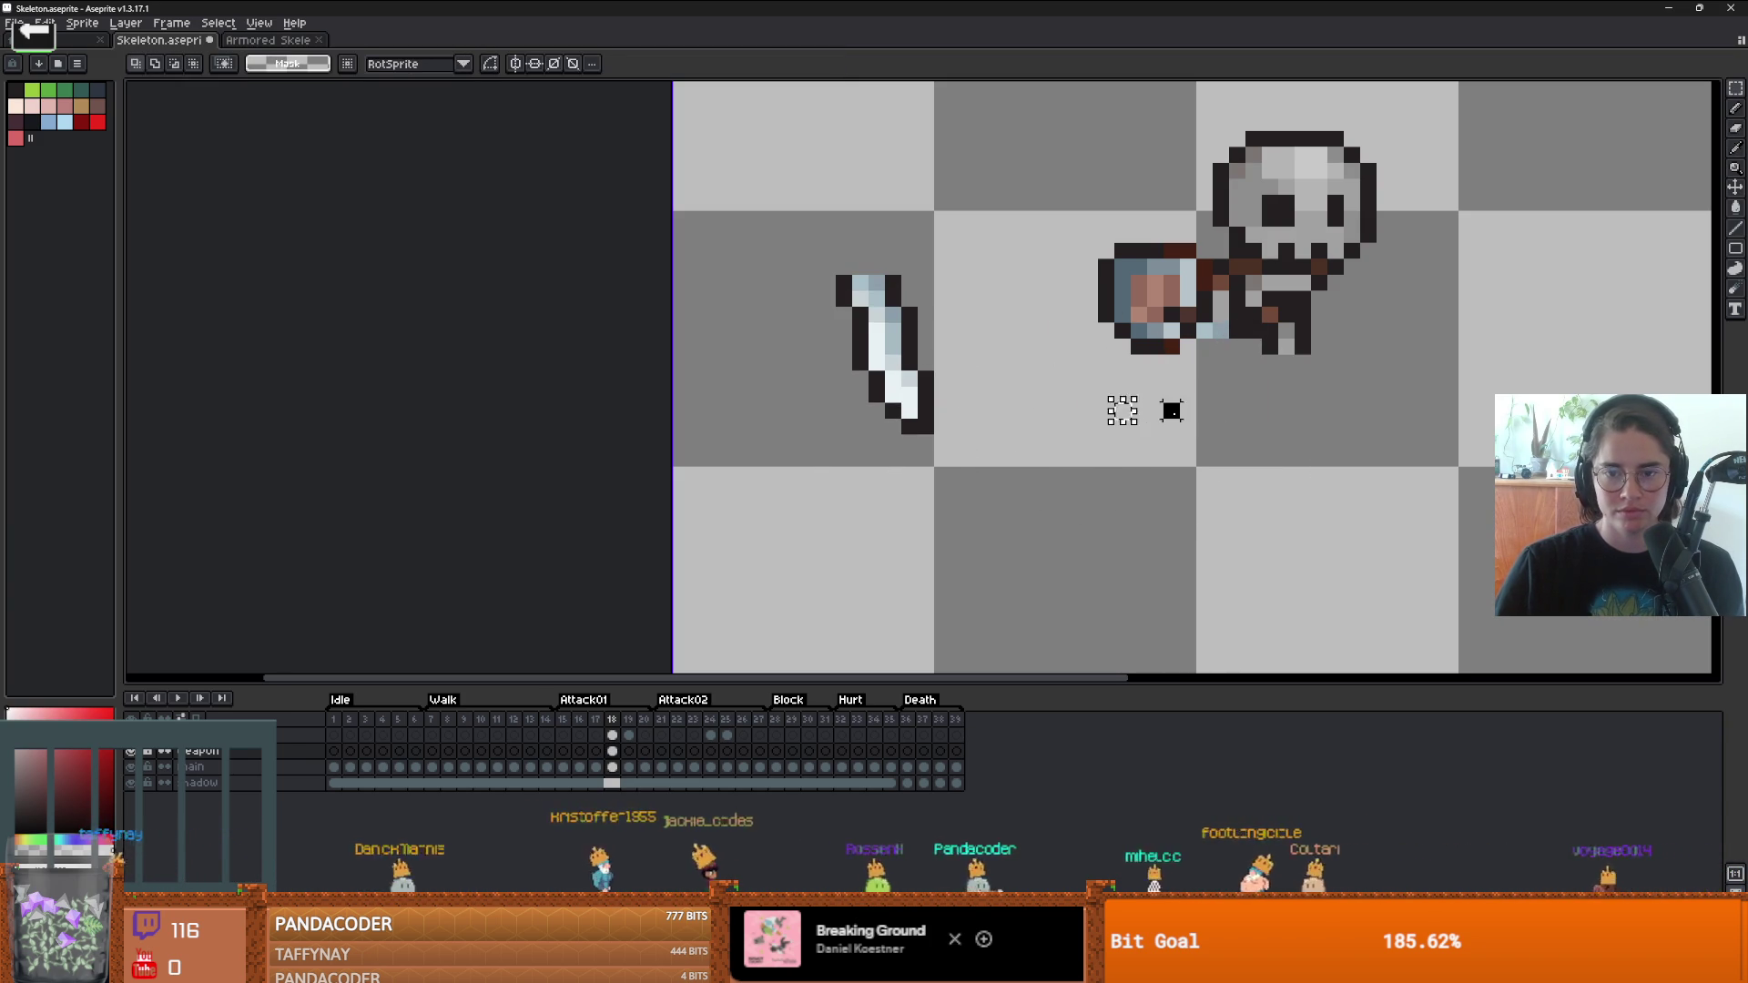
key(alt+b)
key(ctrl+z)
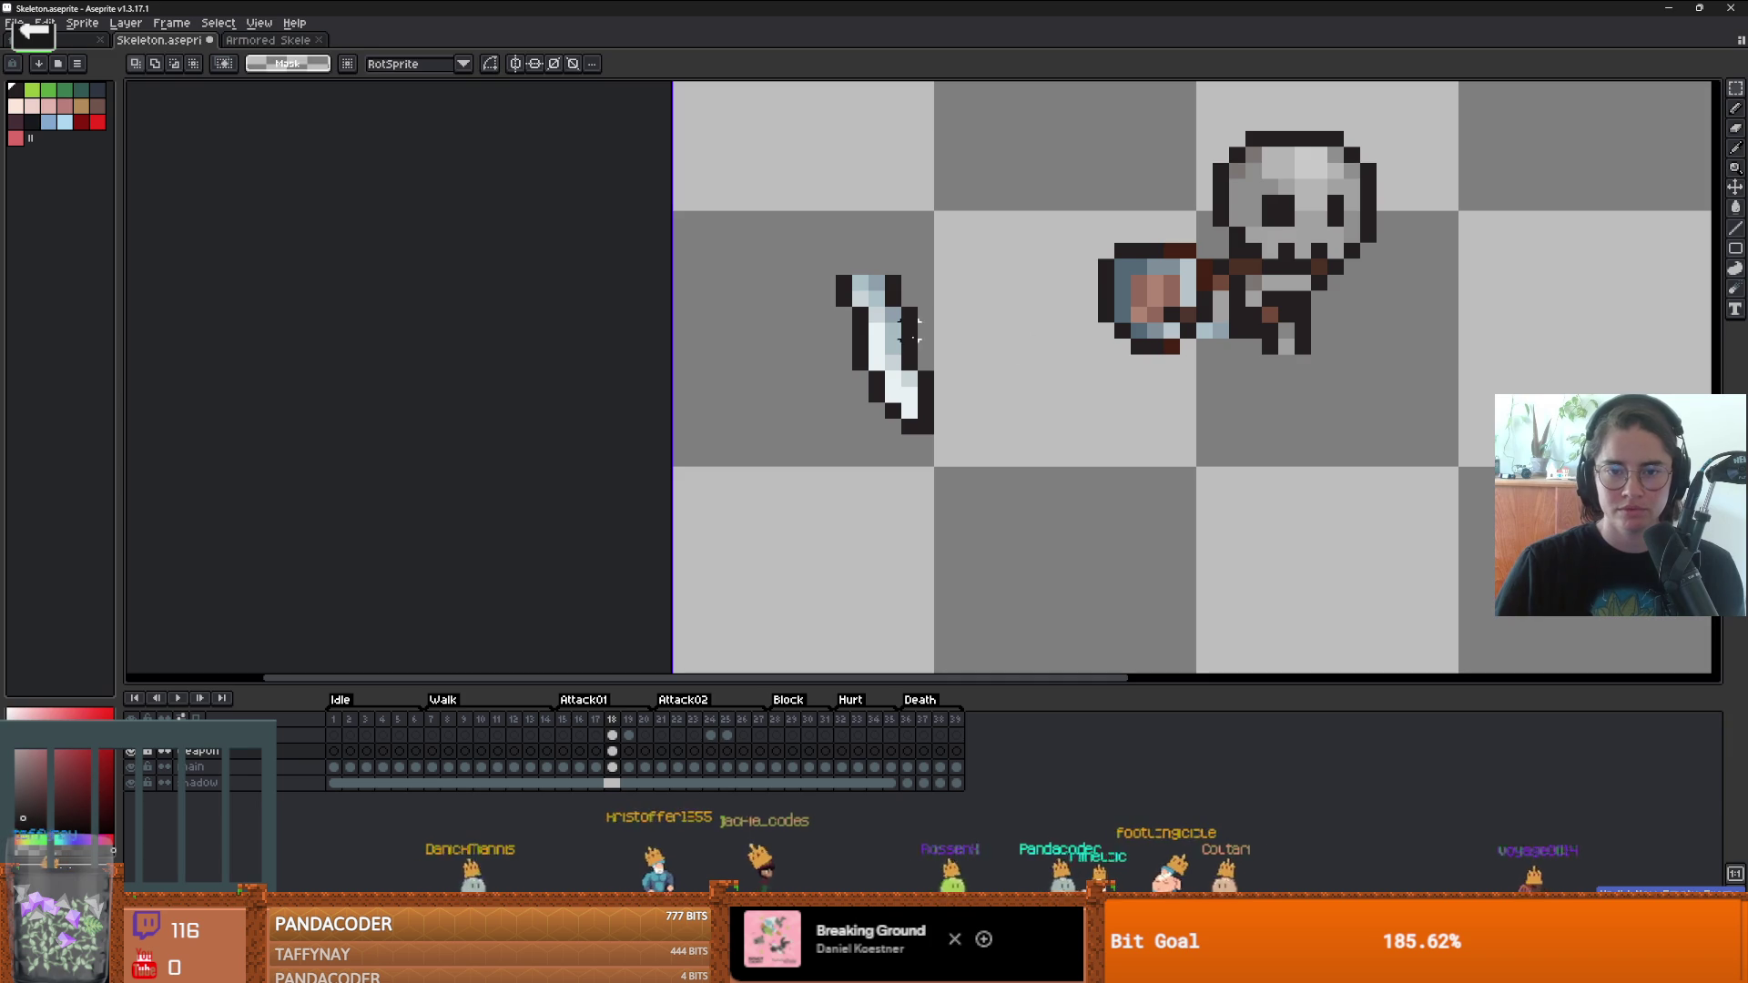
- Commit the sword placement and sketch a diagonal curve outline for a new blade
key(Return)
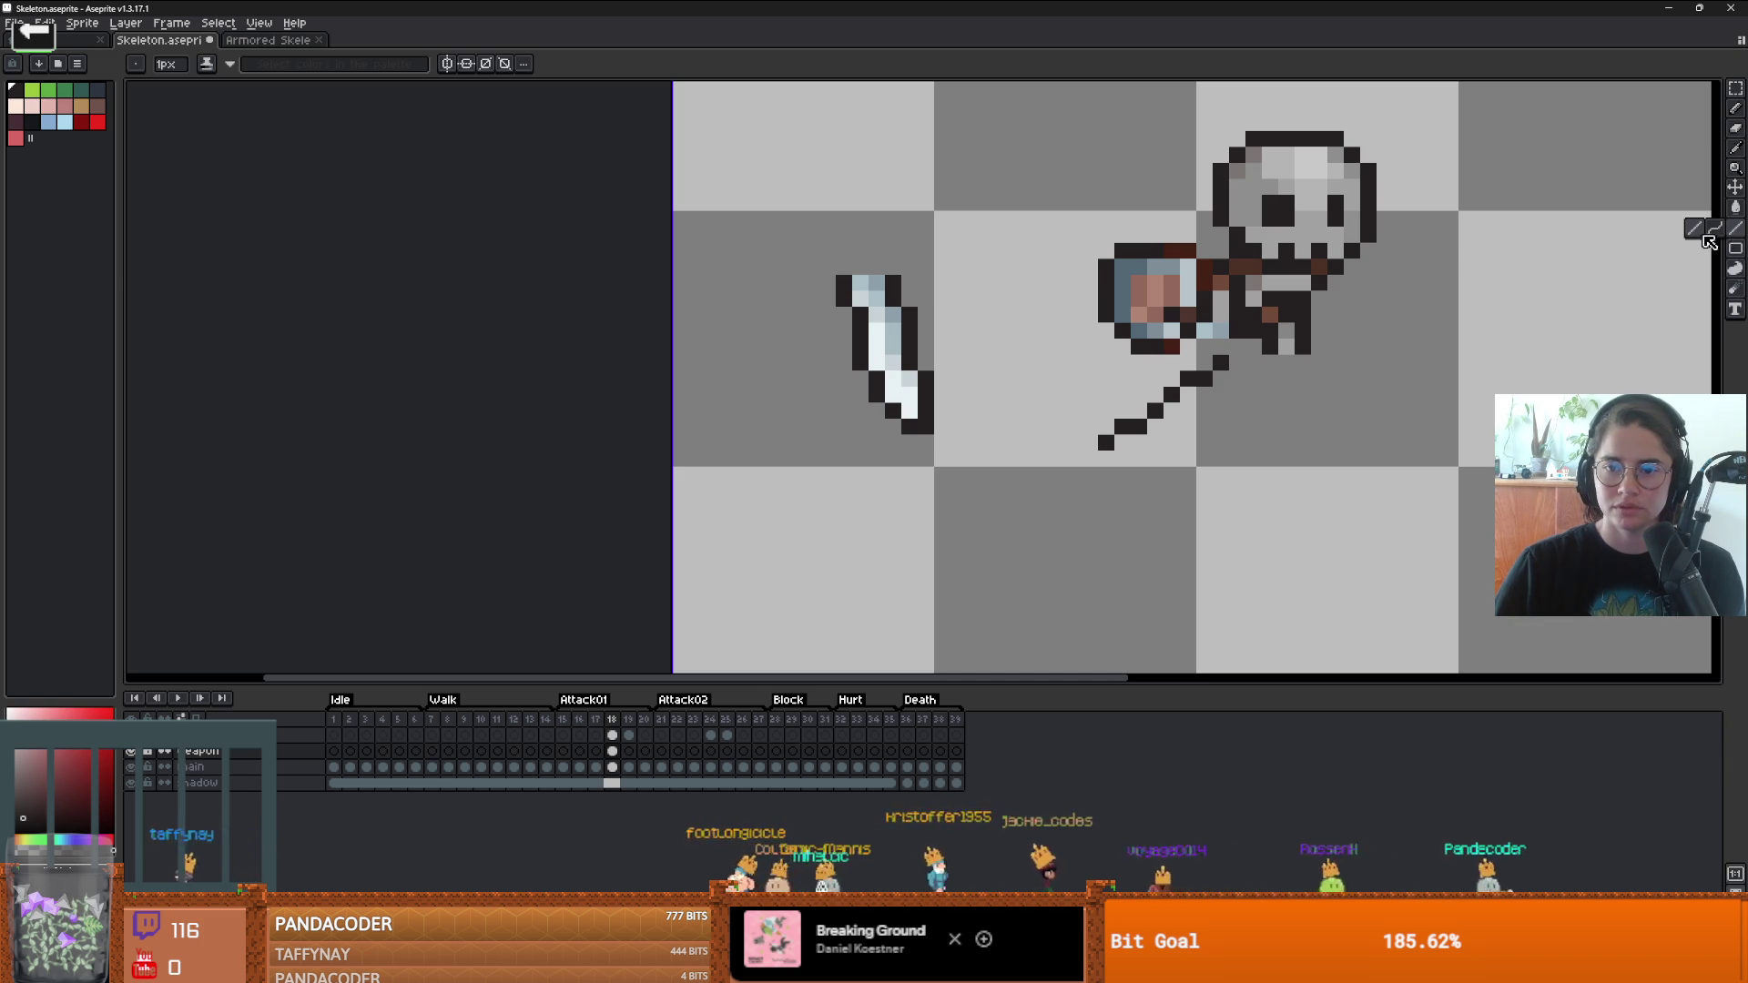
click(1716, 230)
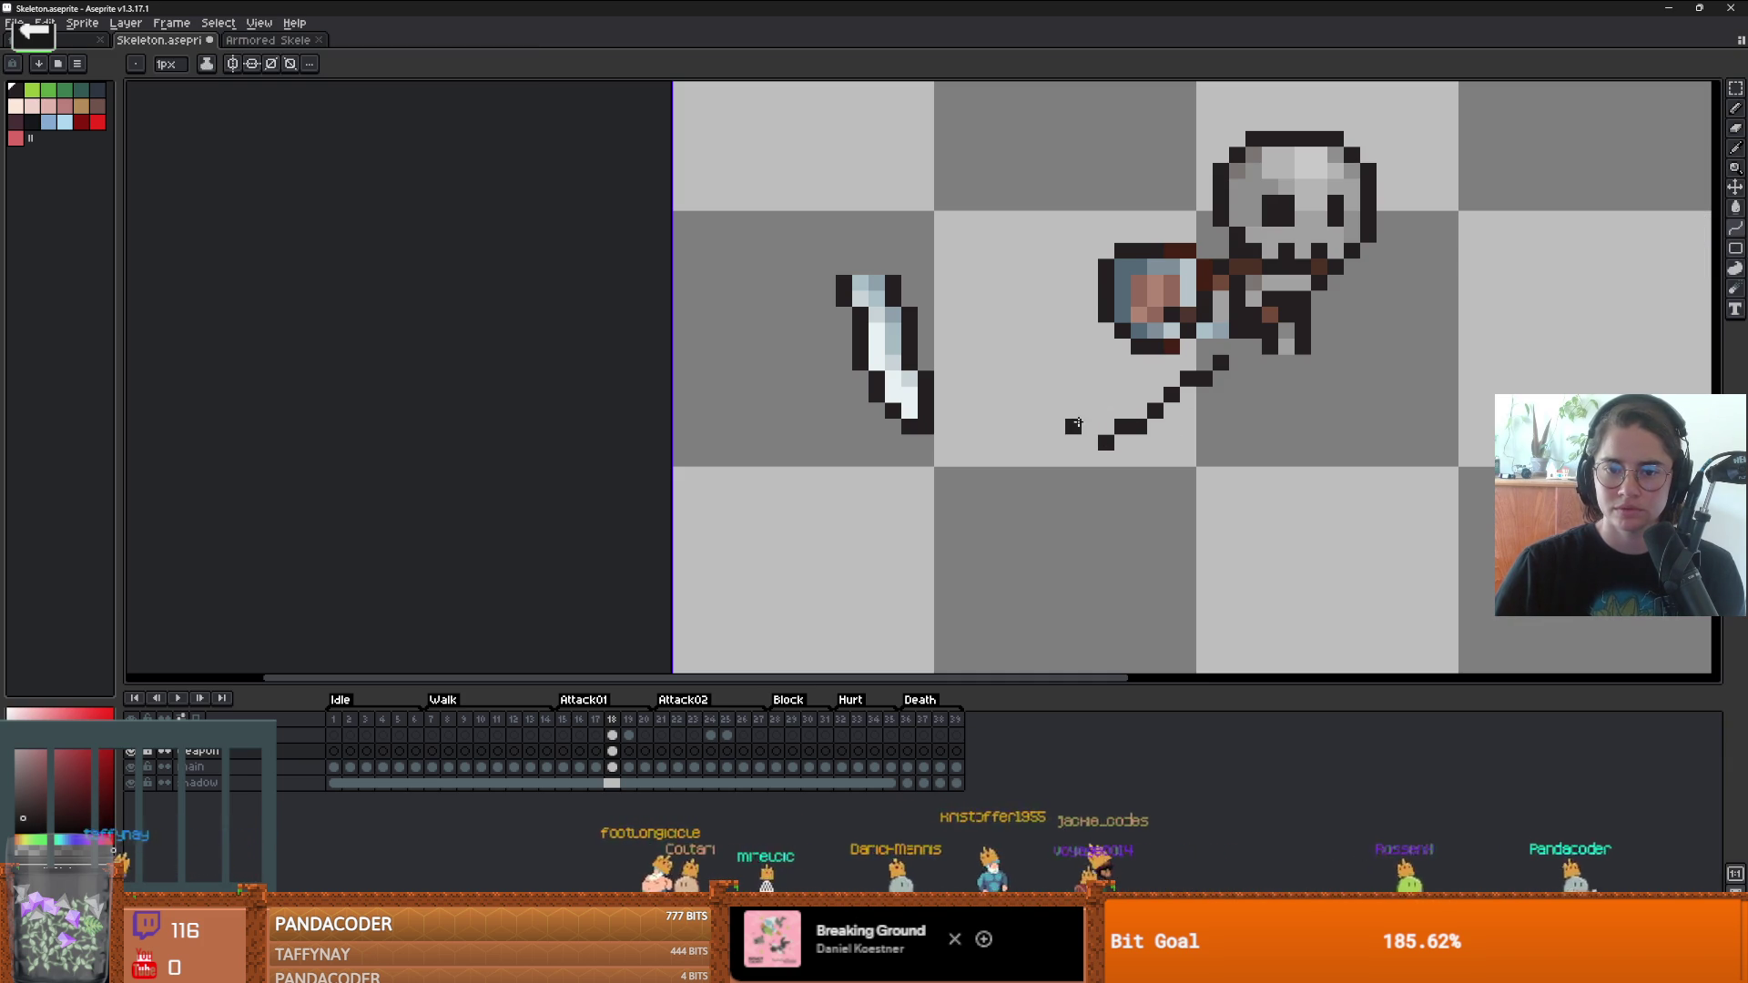
mouse_move(1082, 421)
mouse_down()
mouse_move(1220, 332)
mouse_move(1174, 359)
mouse_move(1125, 352)
mouse_move(1188, 363)
mouse_up()
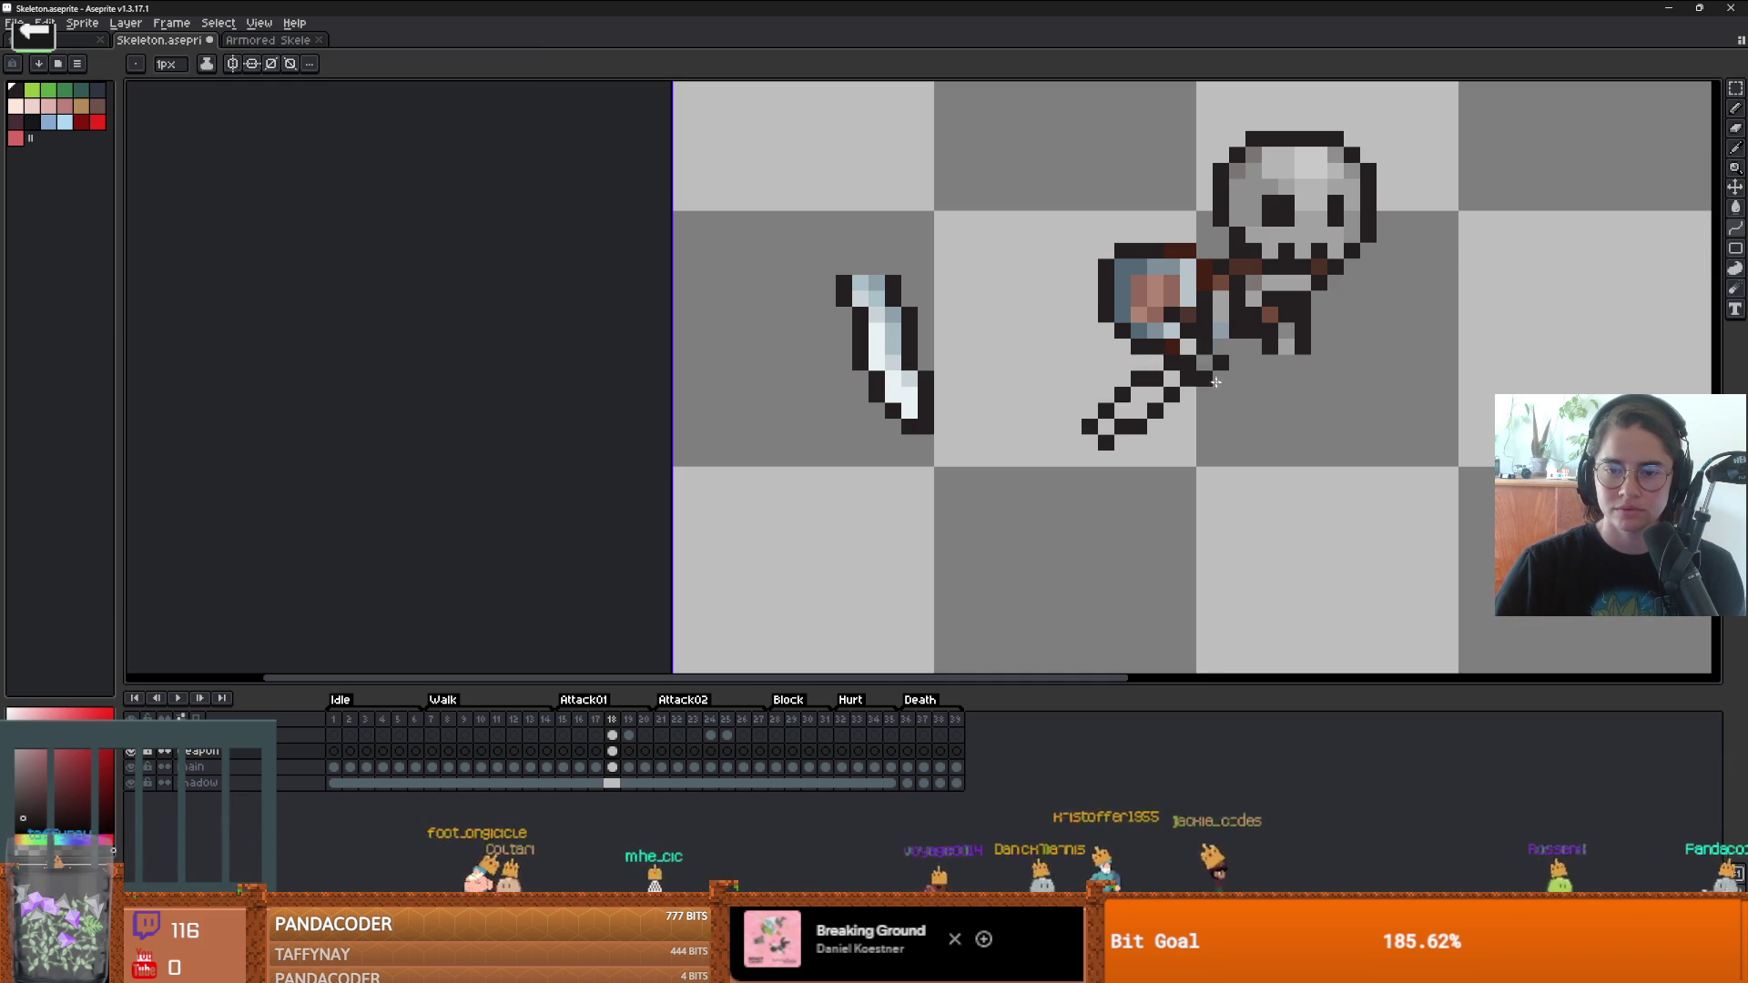
scroll(1222, 387, up, 3)
key(ctrl+z)
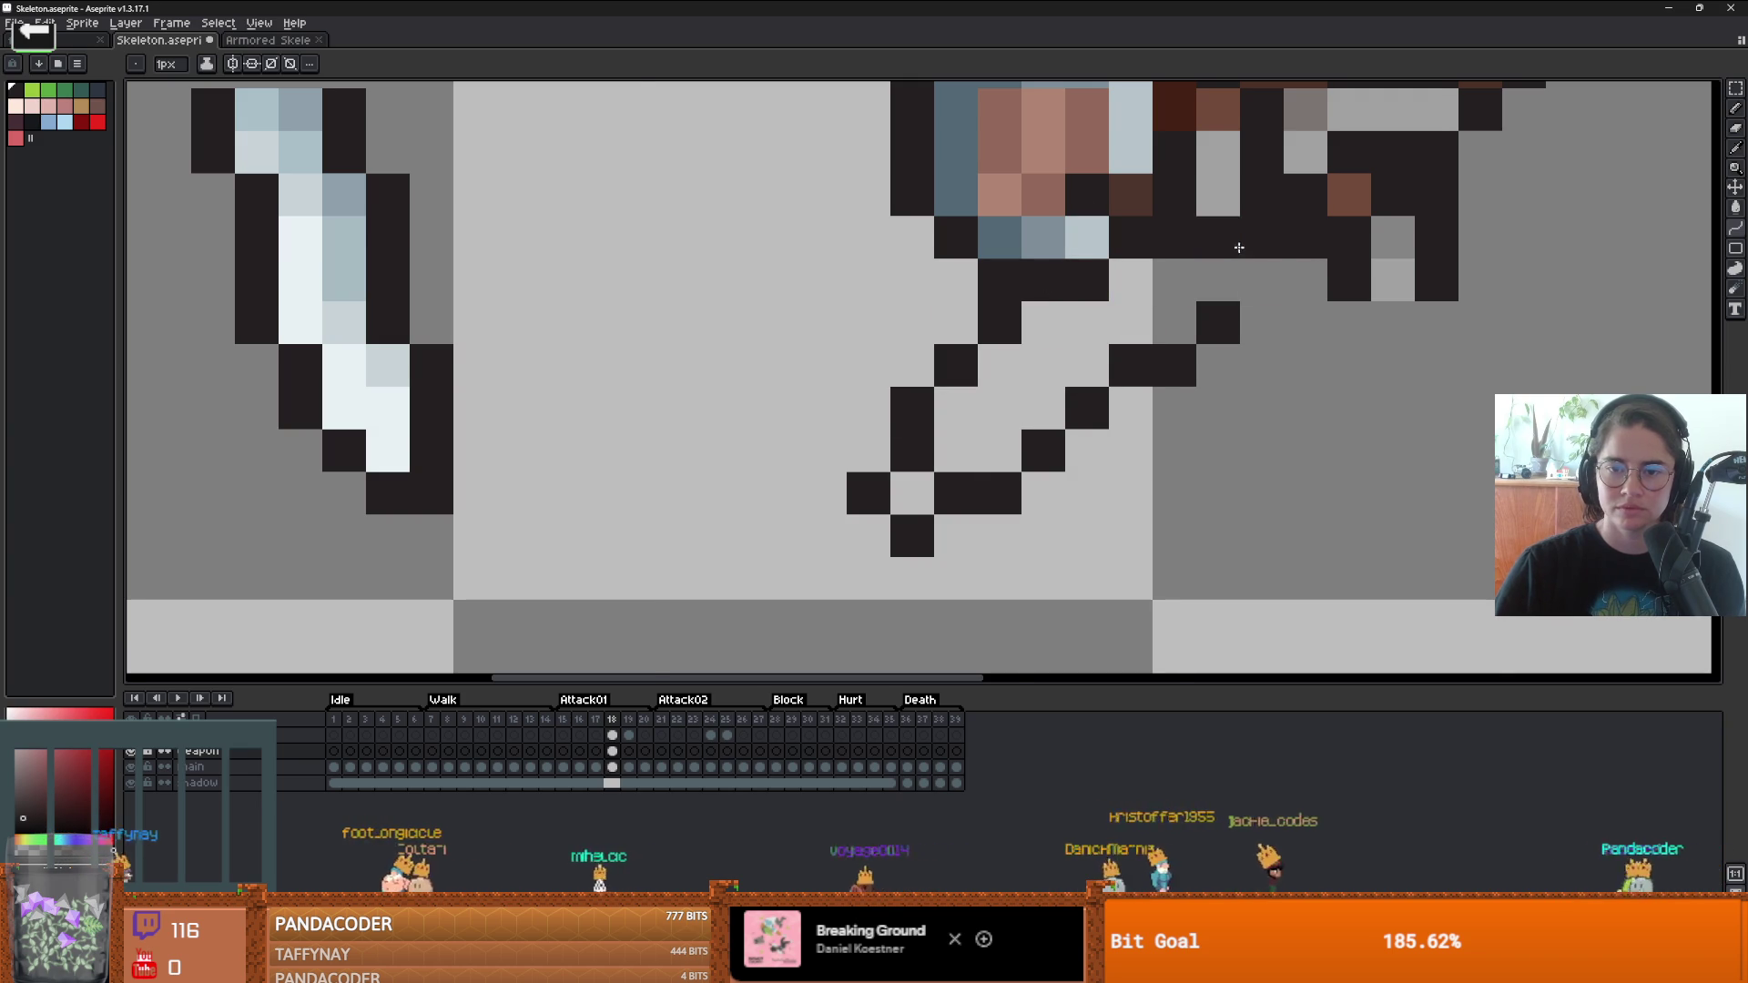
scroll(1261, 327, down, 1)
right_click(1261, 327)
scroll(1056, 364, down, 1)
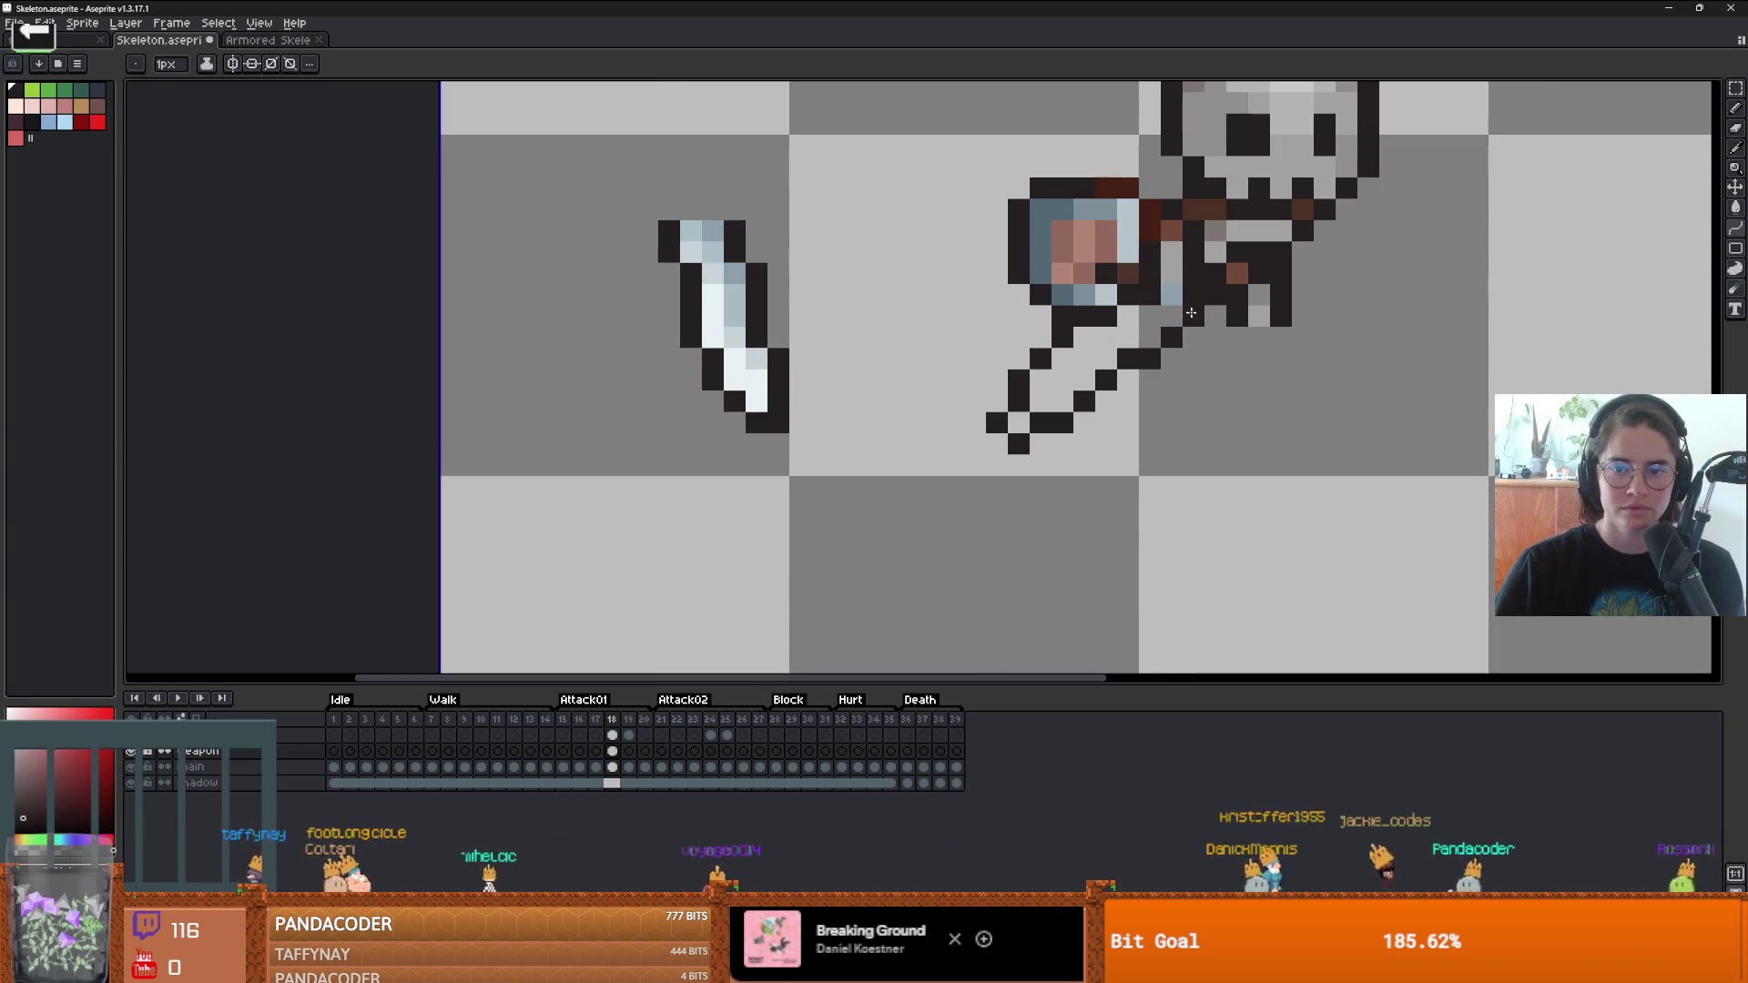
drag(1202, 316, 806, 321)
key(ctrl+z)
- Sample the sword's light blue and dark outline colours and paint the new diagonal blade
scroll(1169, 357, right, 2)
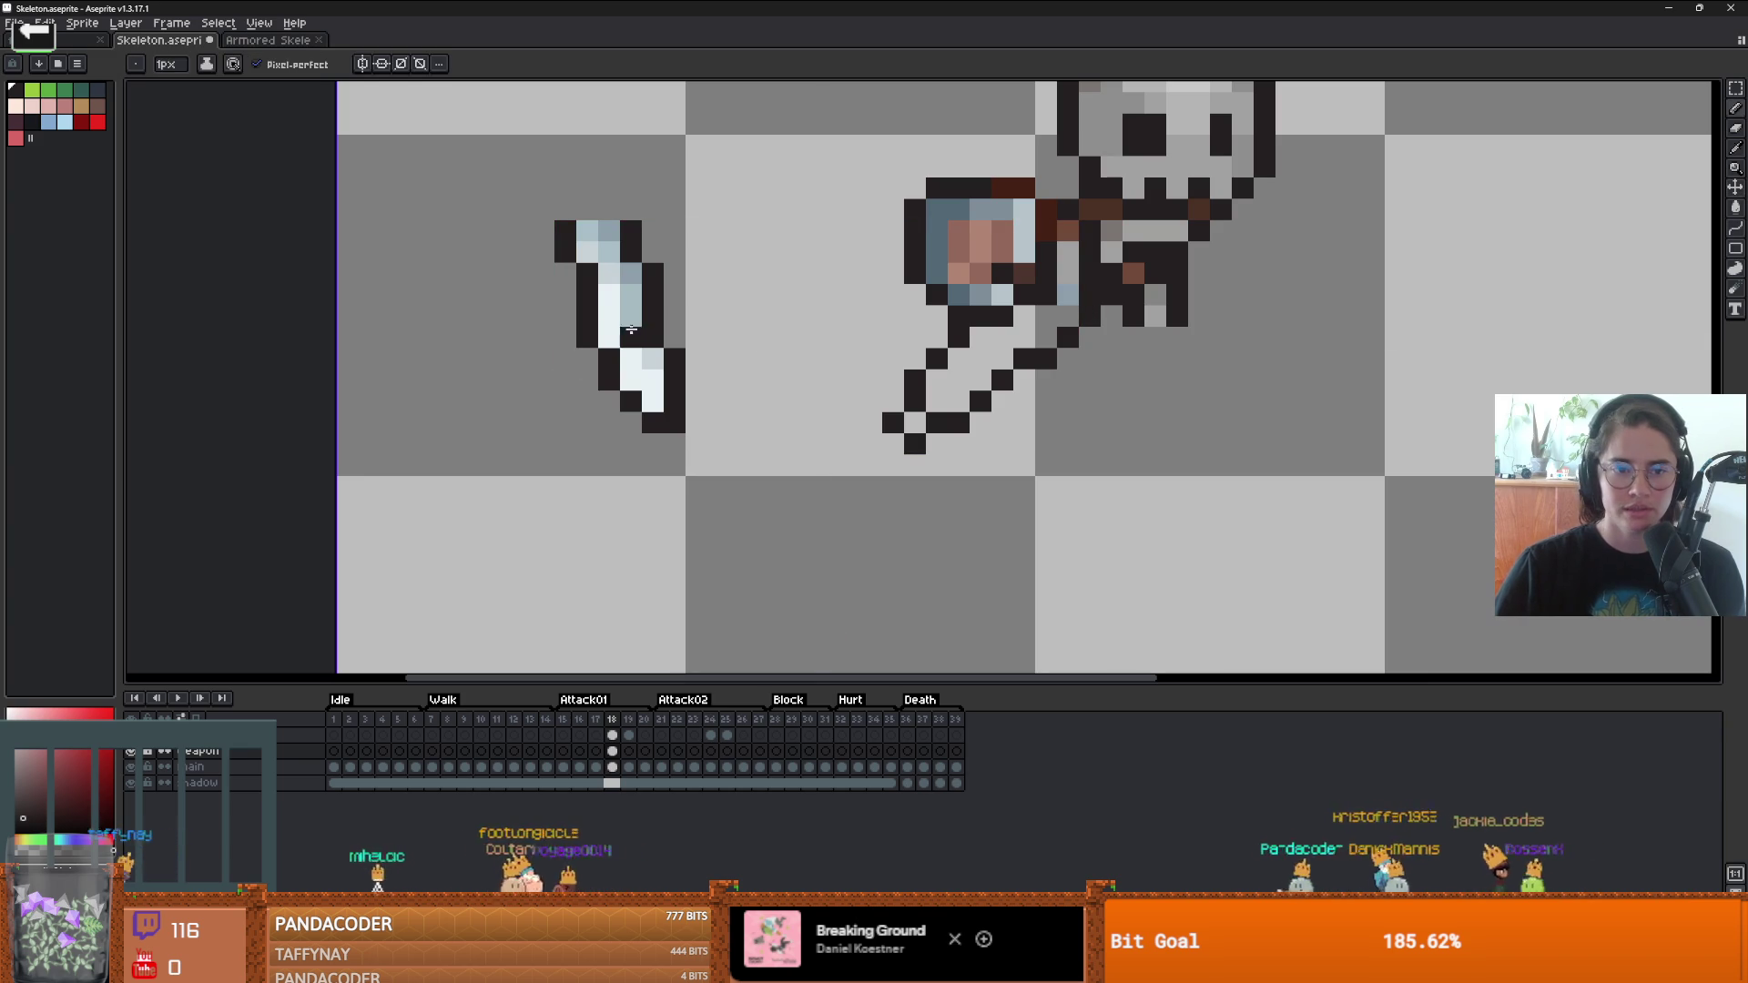
key(i)
alt+click(638, 288)
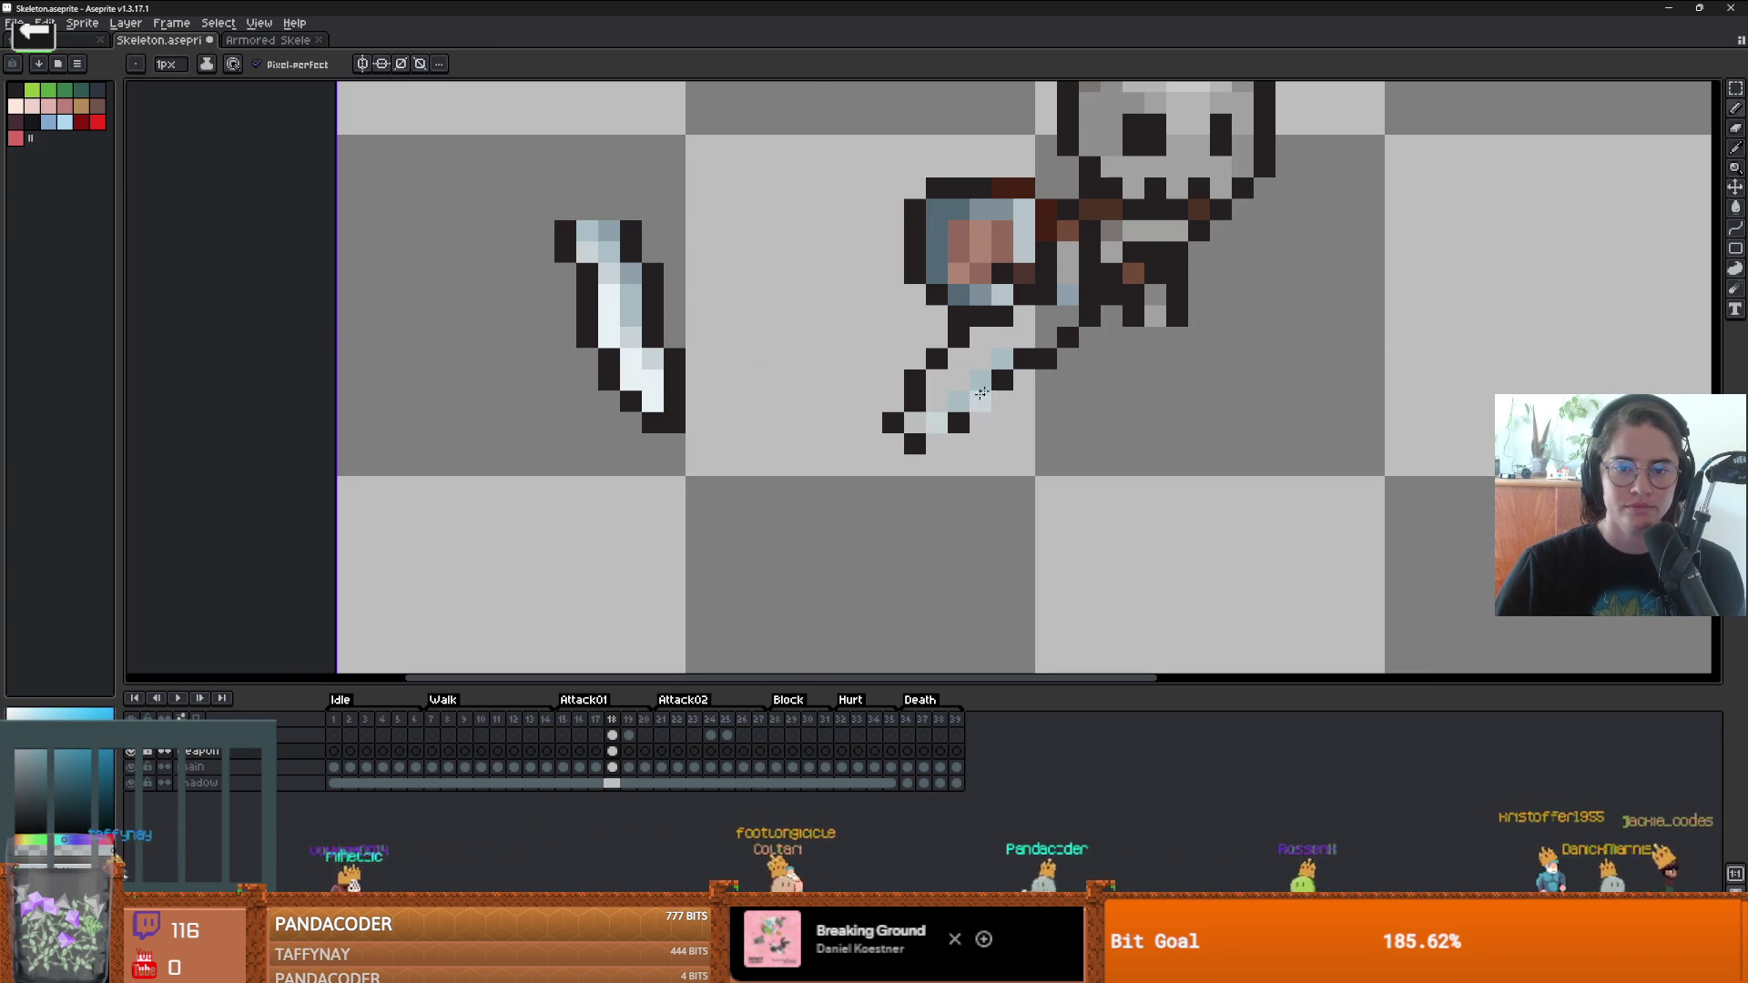
alt+click(915, 437)
scroll(965, 432, down, 4)
scroll(978, 437, up, 3)
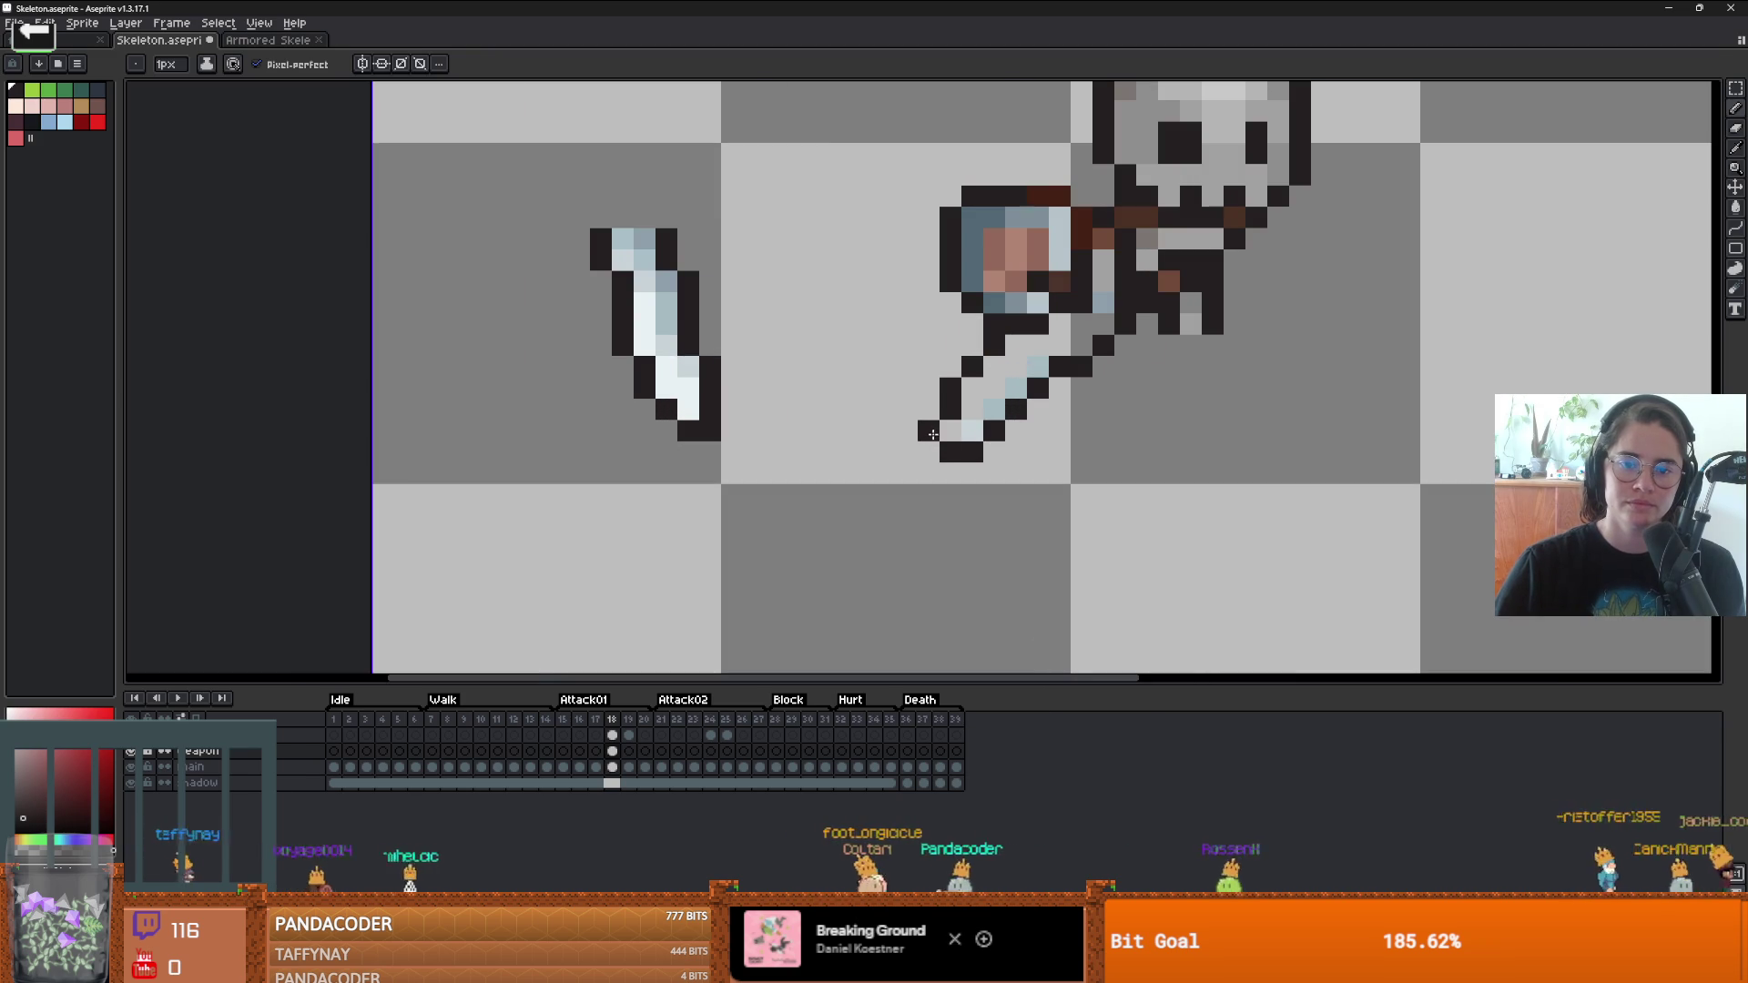
scroll(954, 407, down, 1)
scroll(954, 407, up, 1)
drag(954, 407, 1025, 429)
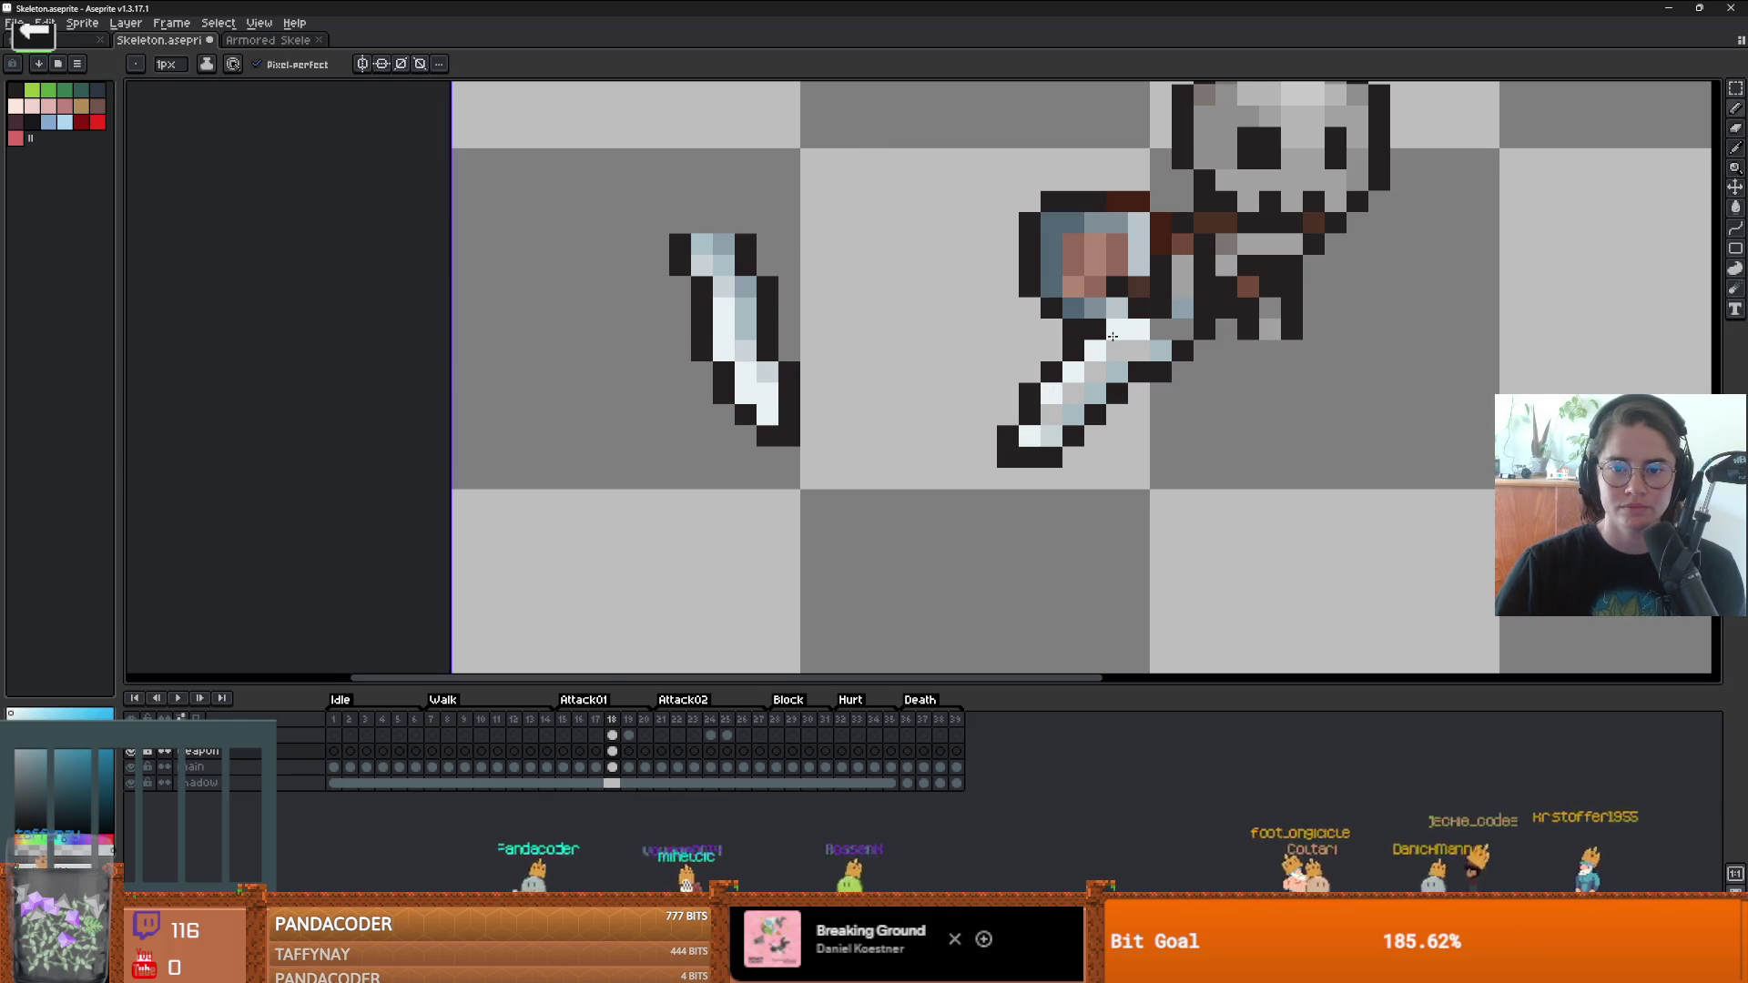
scroll(1113, 337, down, 3)
scroll(717, 325, up, 3)
- Nudge the new sword slightly up and right in the skeleton's hand
key(b)
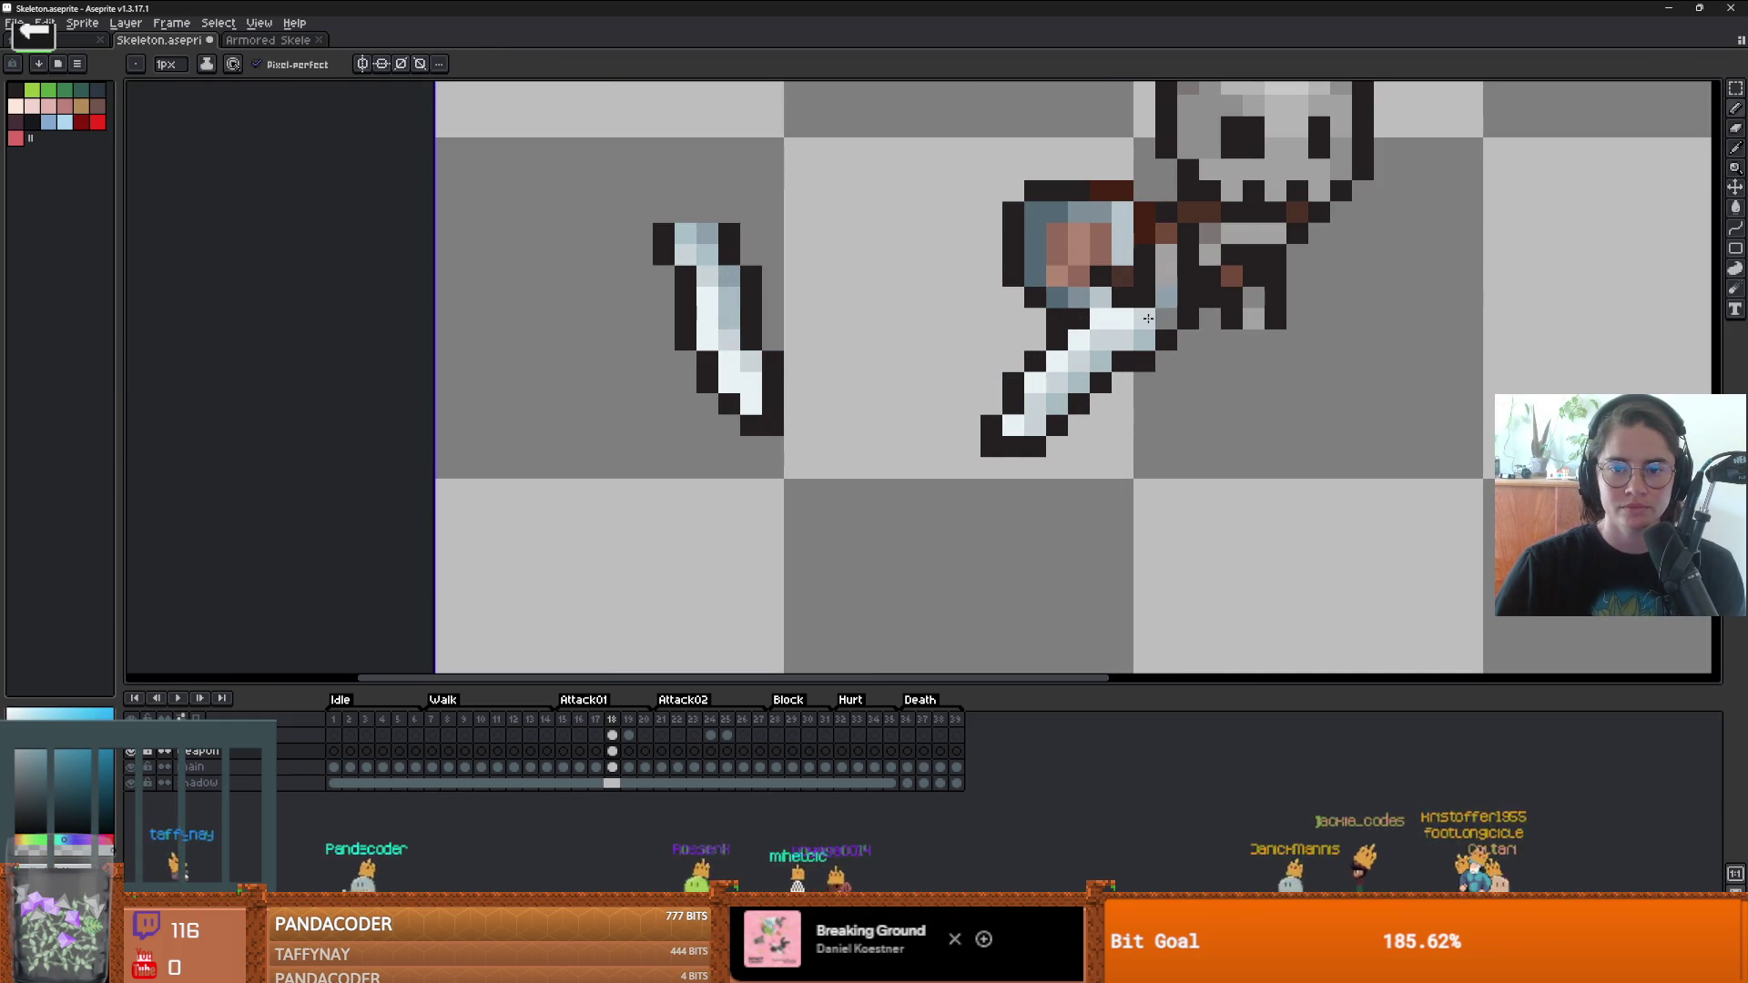
scroll(1148, 319, down, 6)
scroll(1069, 332, up, 7)
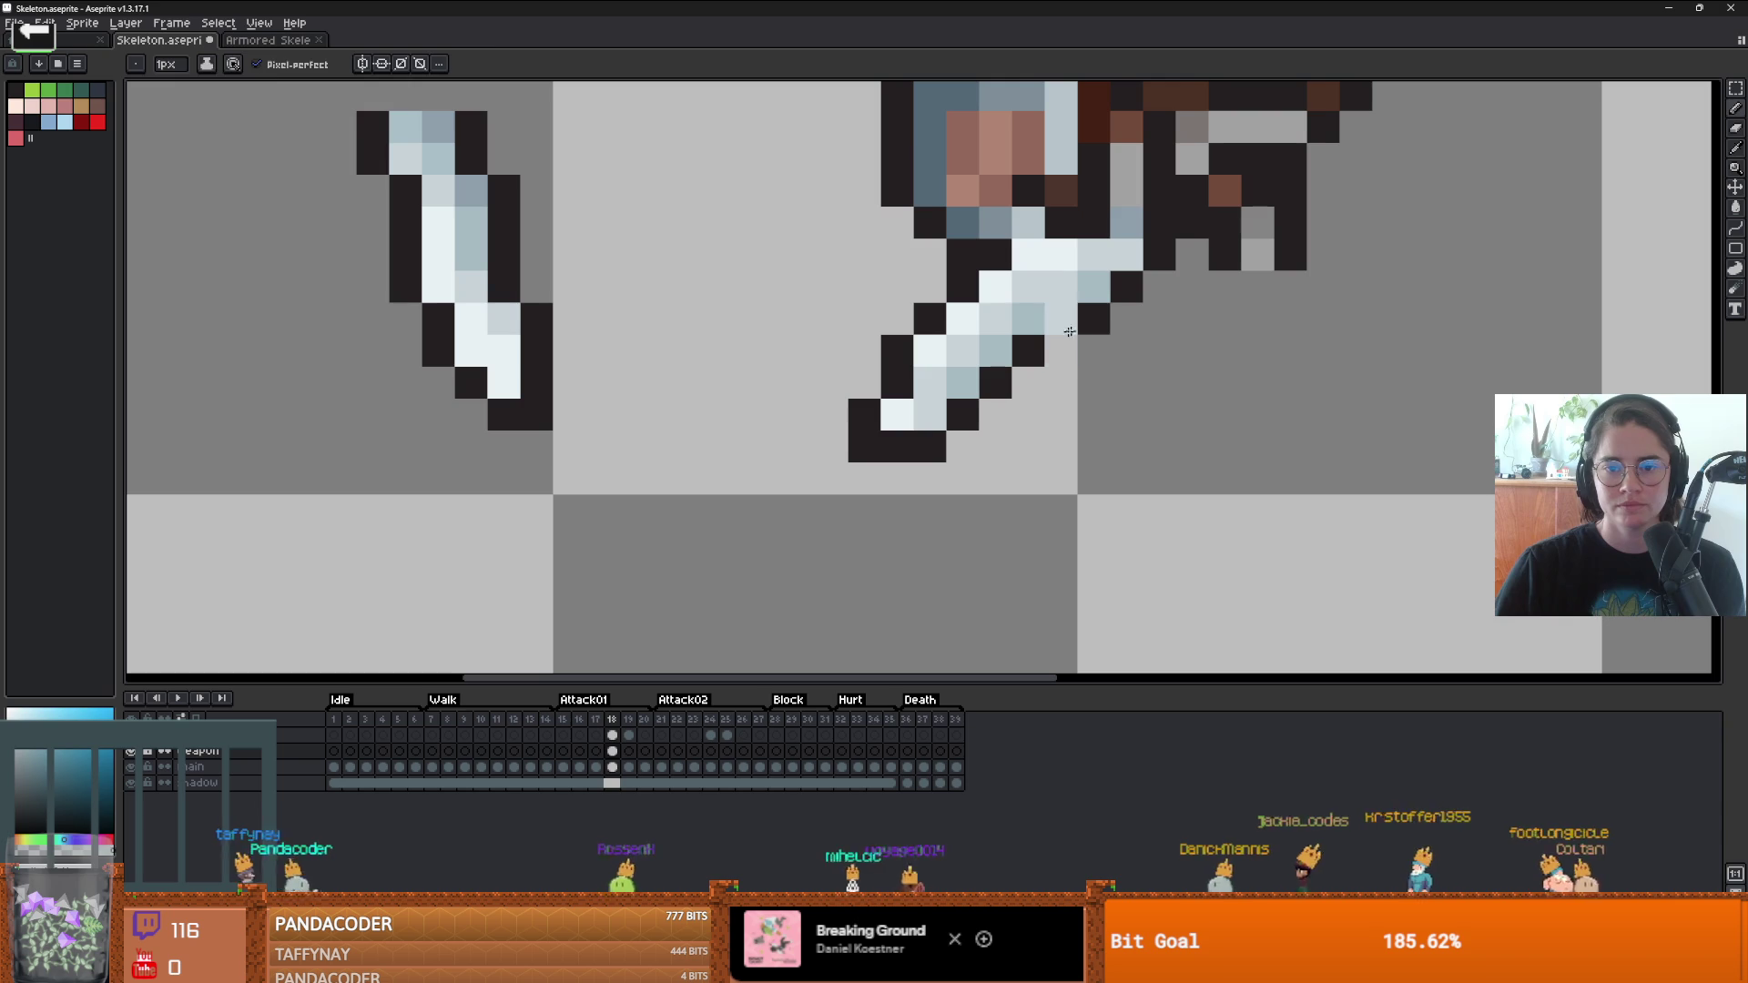
scroll(1130, 391, down, 3)
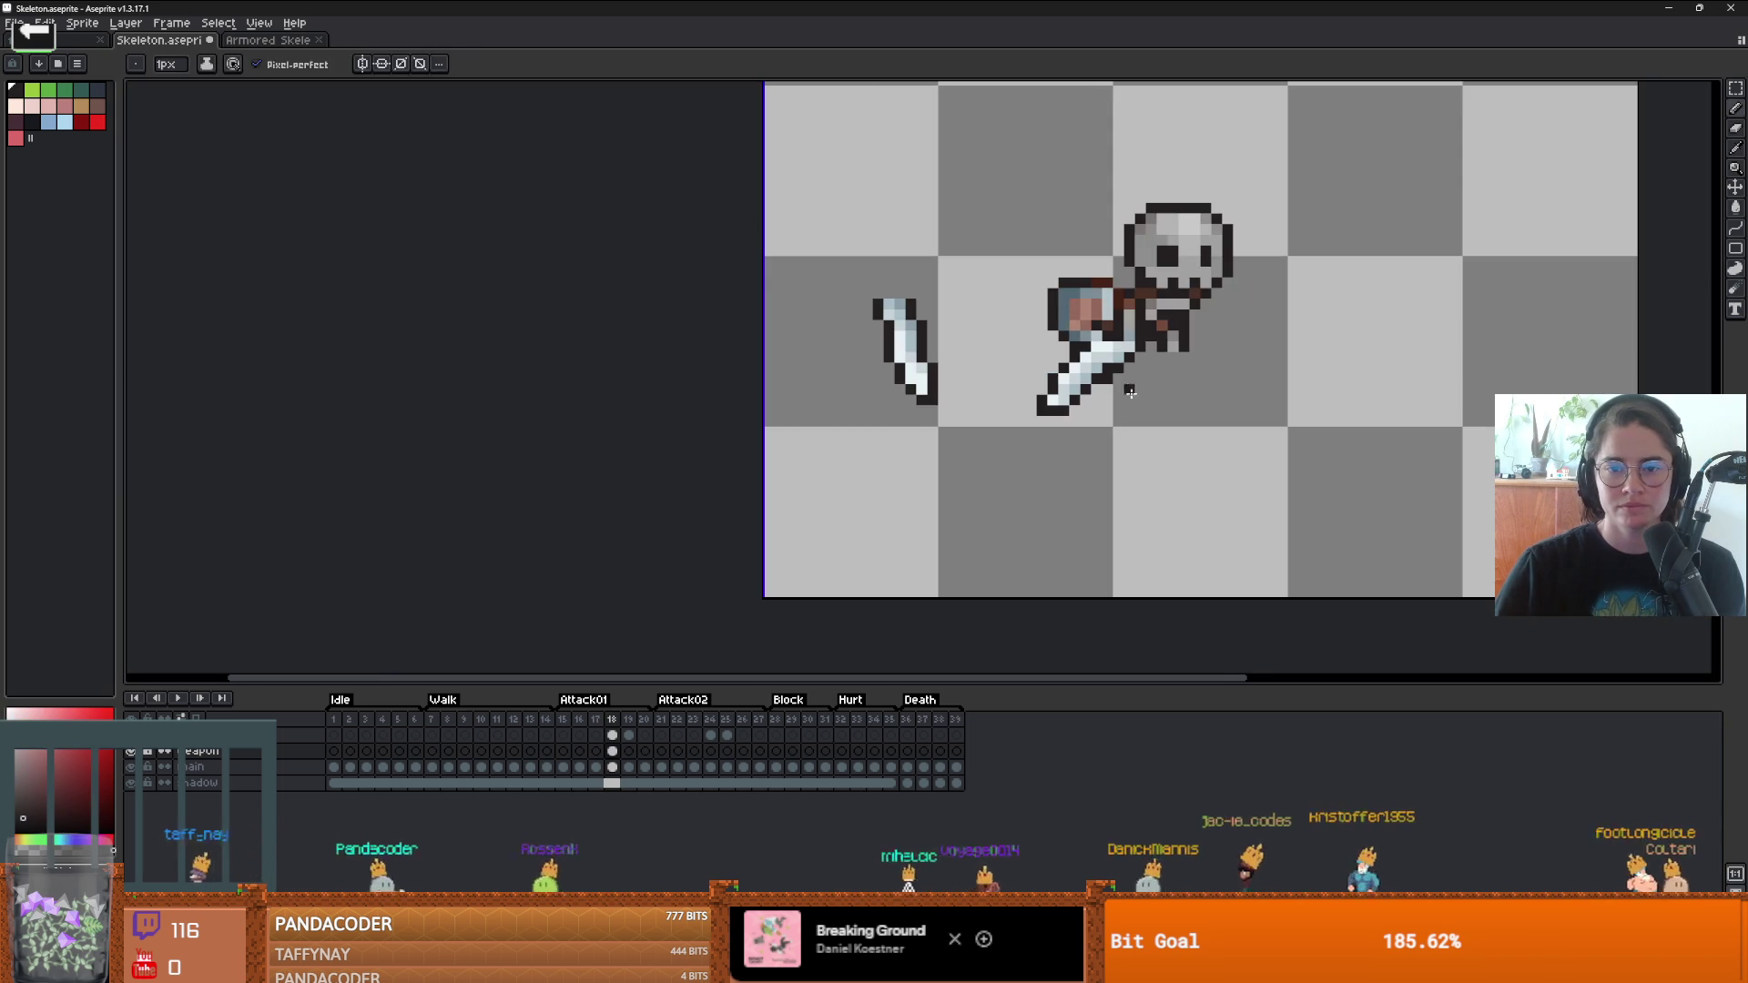
scroll(1188, 394, down, 2)
scroll(1179, 391, up, 4)
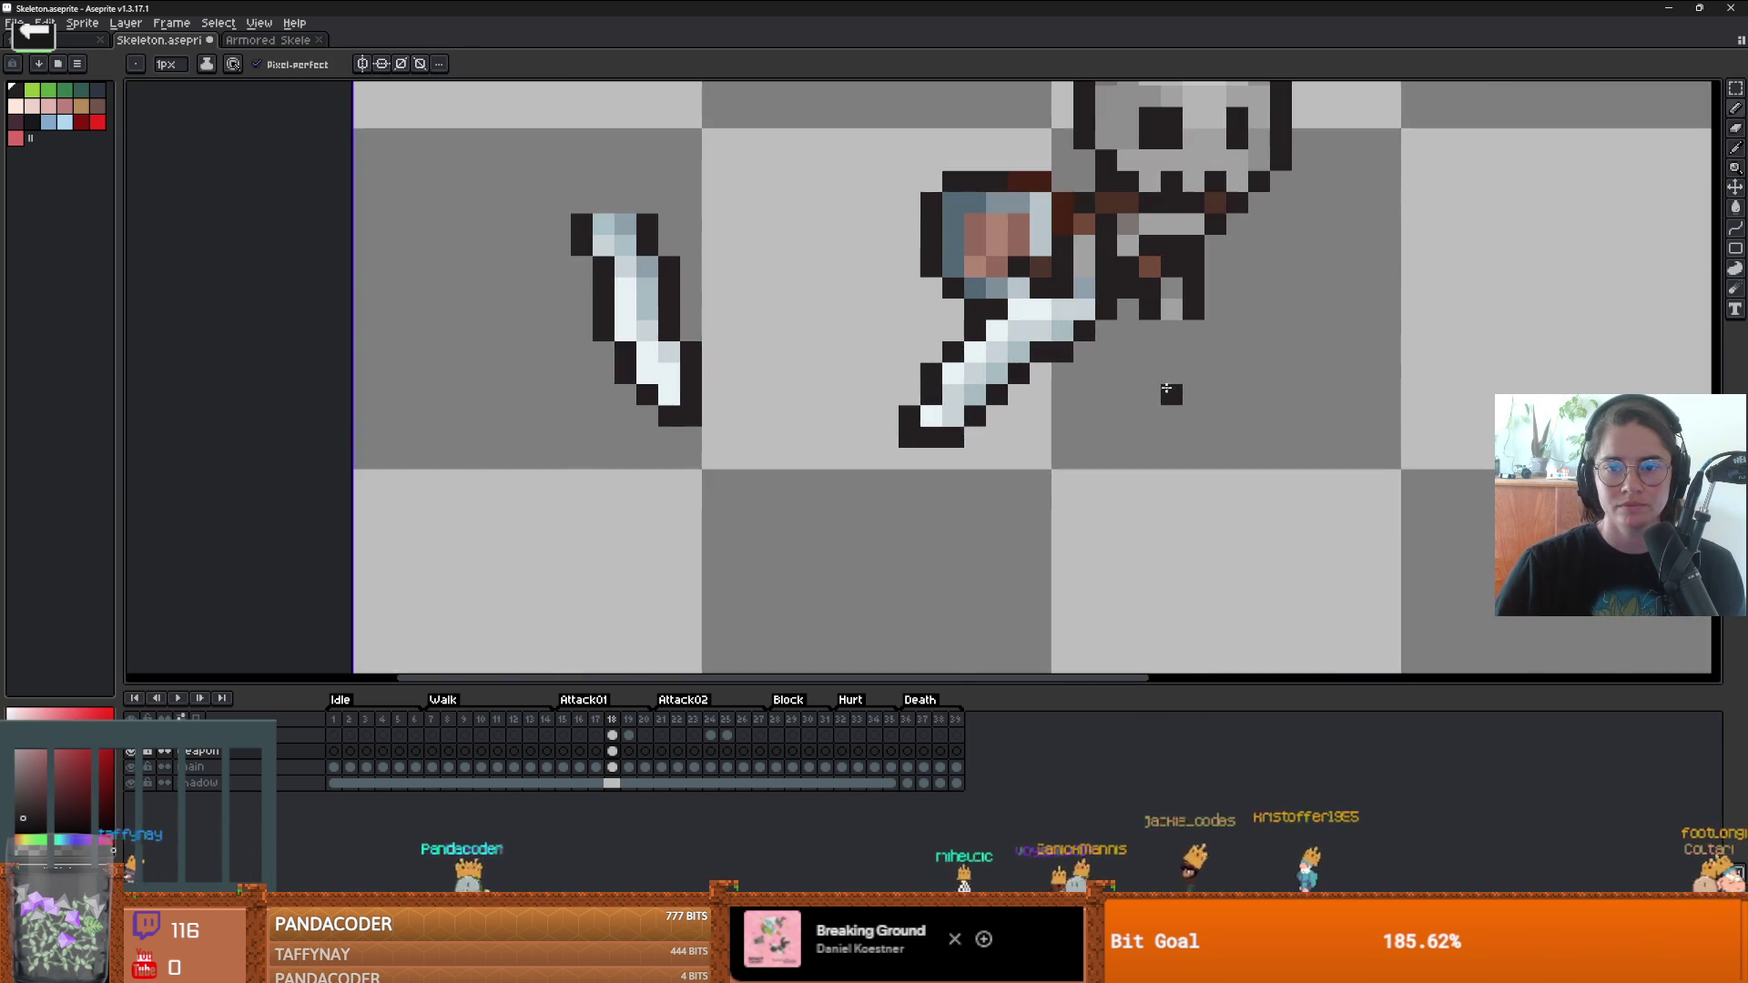
scroll(1166, 389, down, 2)
key(m)
drag(1133, 440, 985, 316)
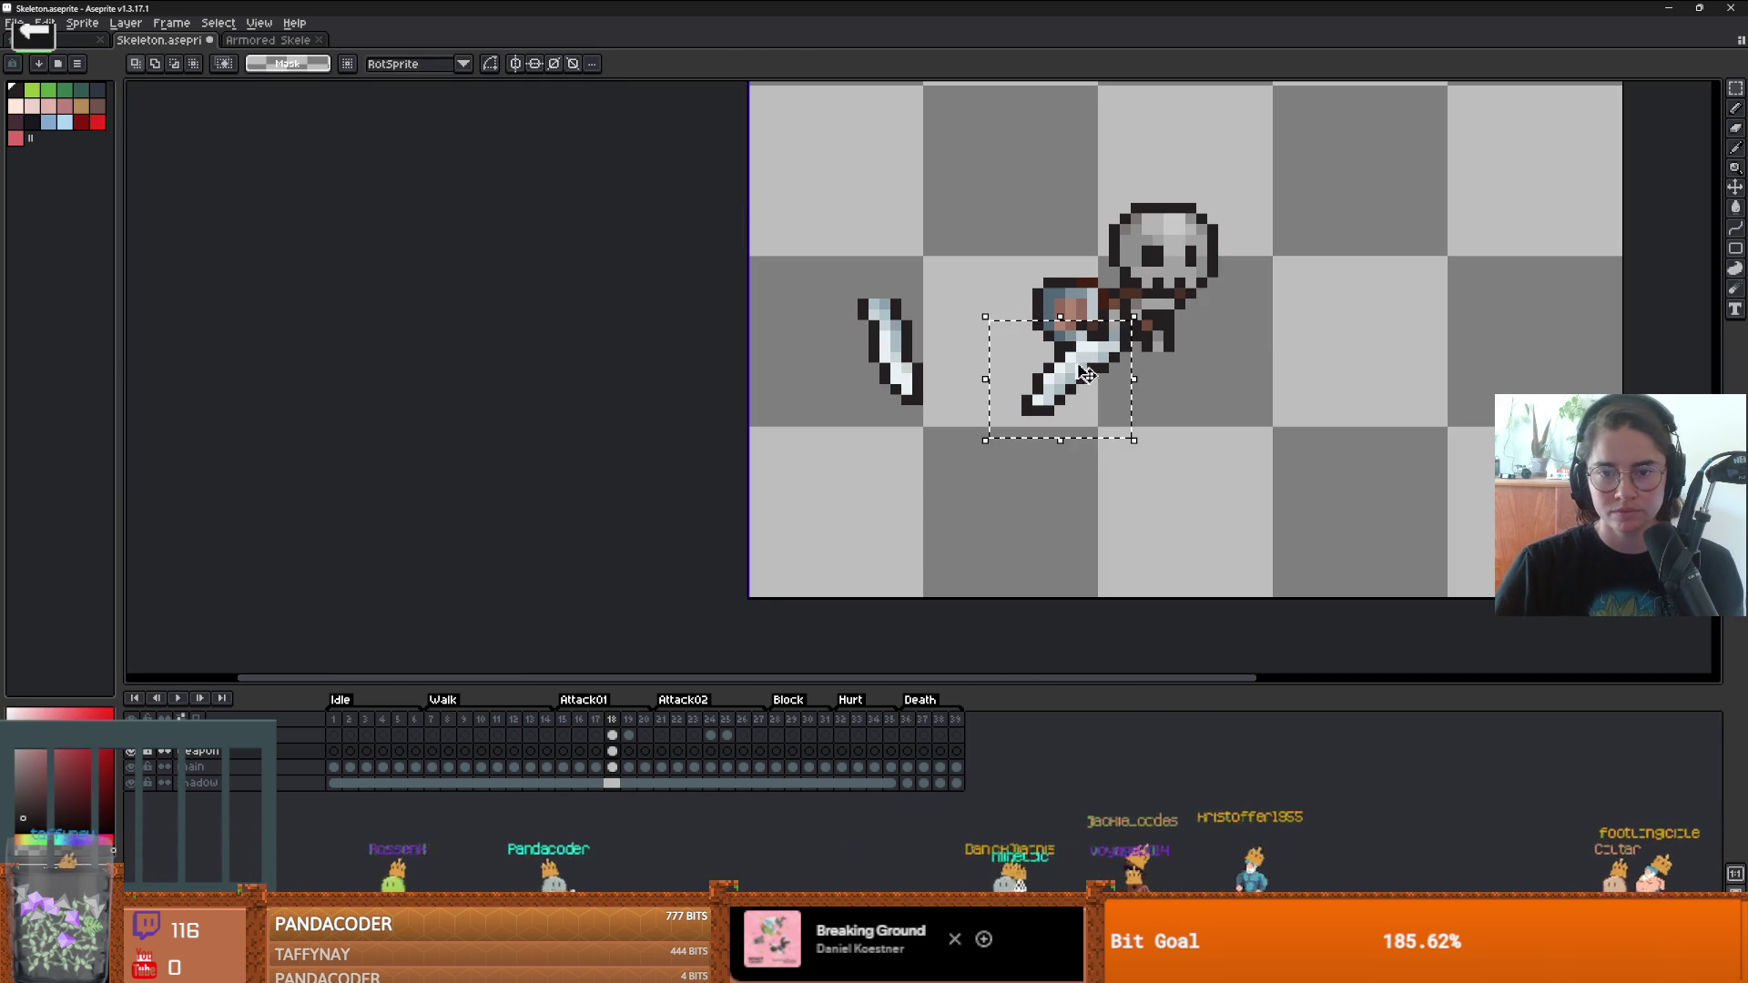
drag(1086, 373, 1097, 363)
key(ctrl+d)
scroll(1179, 353, up, 1)
scroll(1179, 353, down, 2)
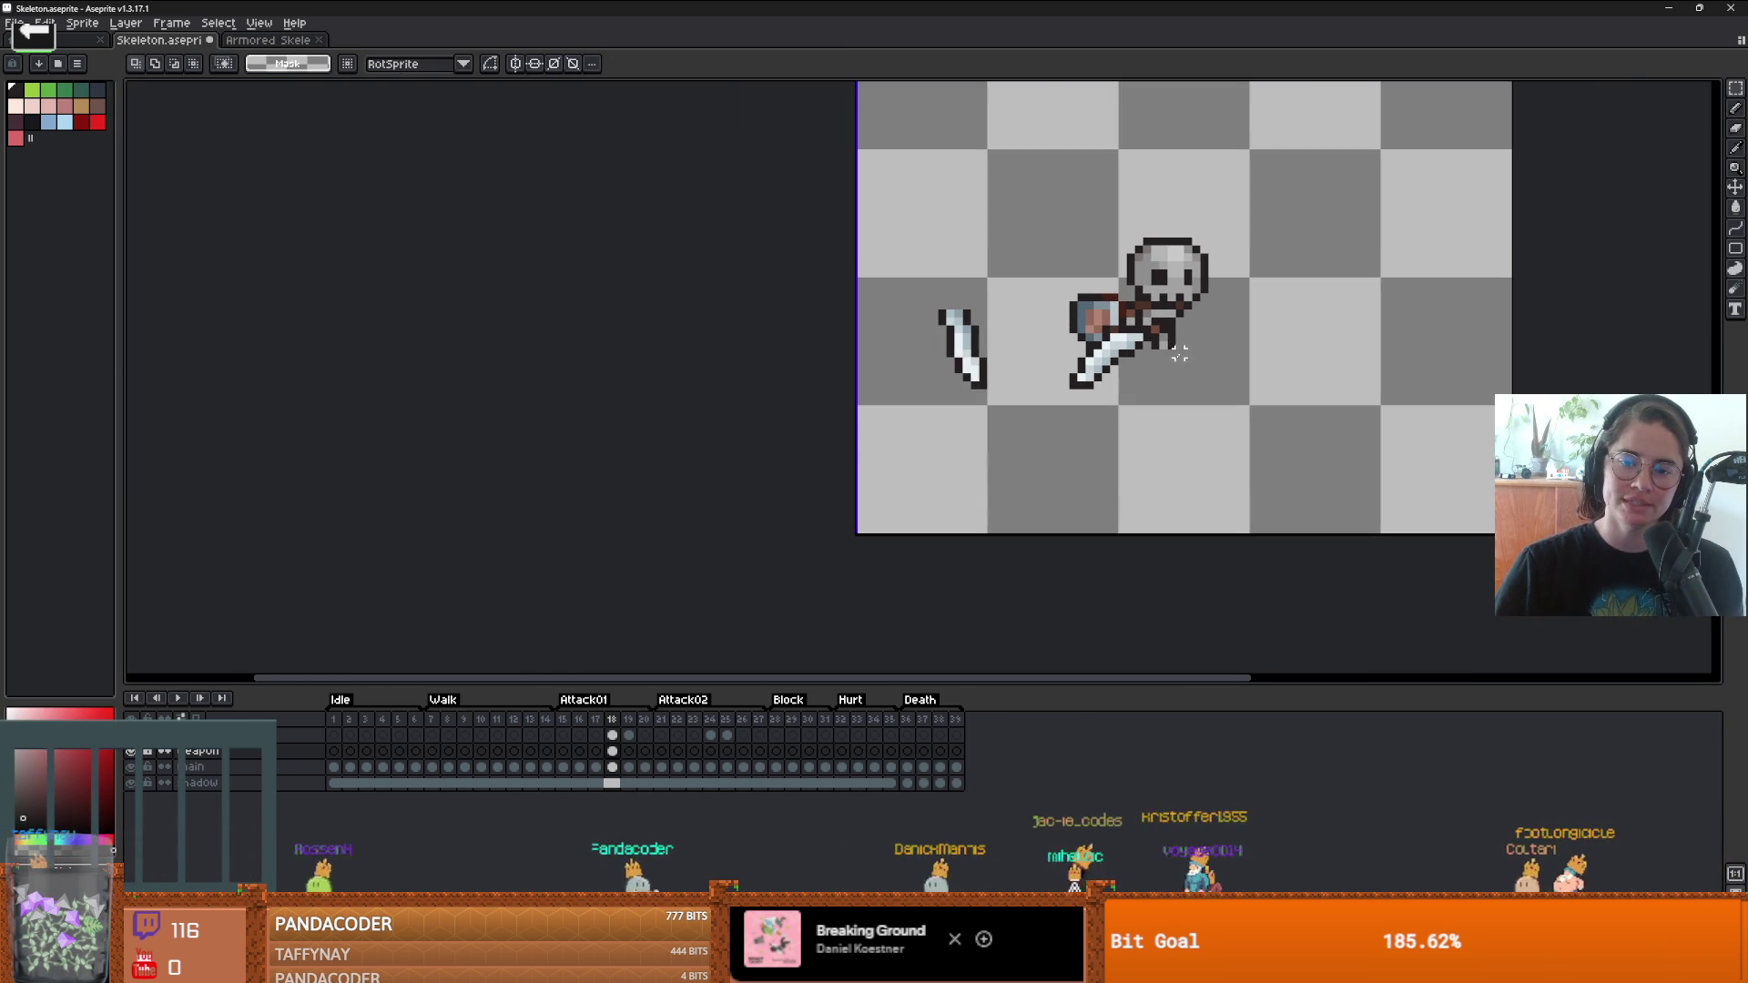
- Erase most of the old sword's pixels
key(e)
drag(954, 305, 996, 406)
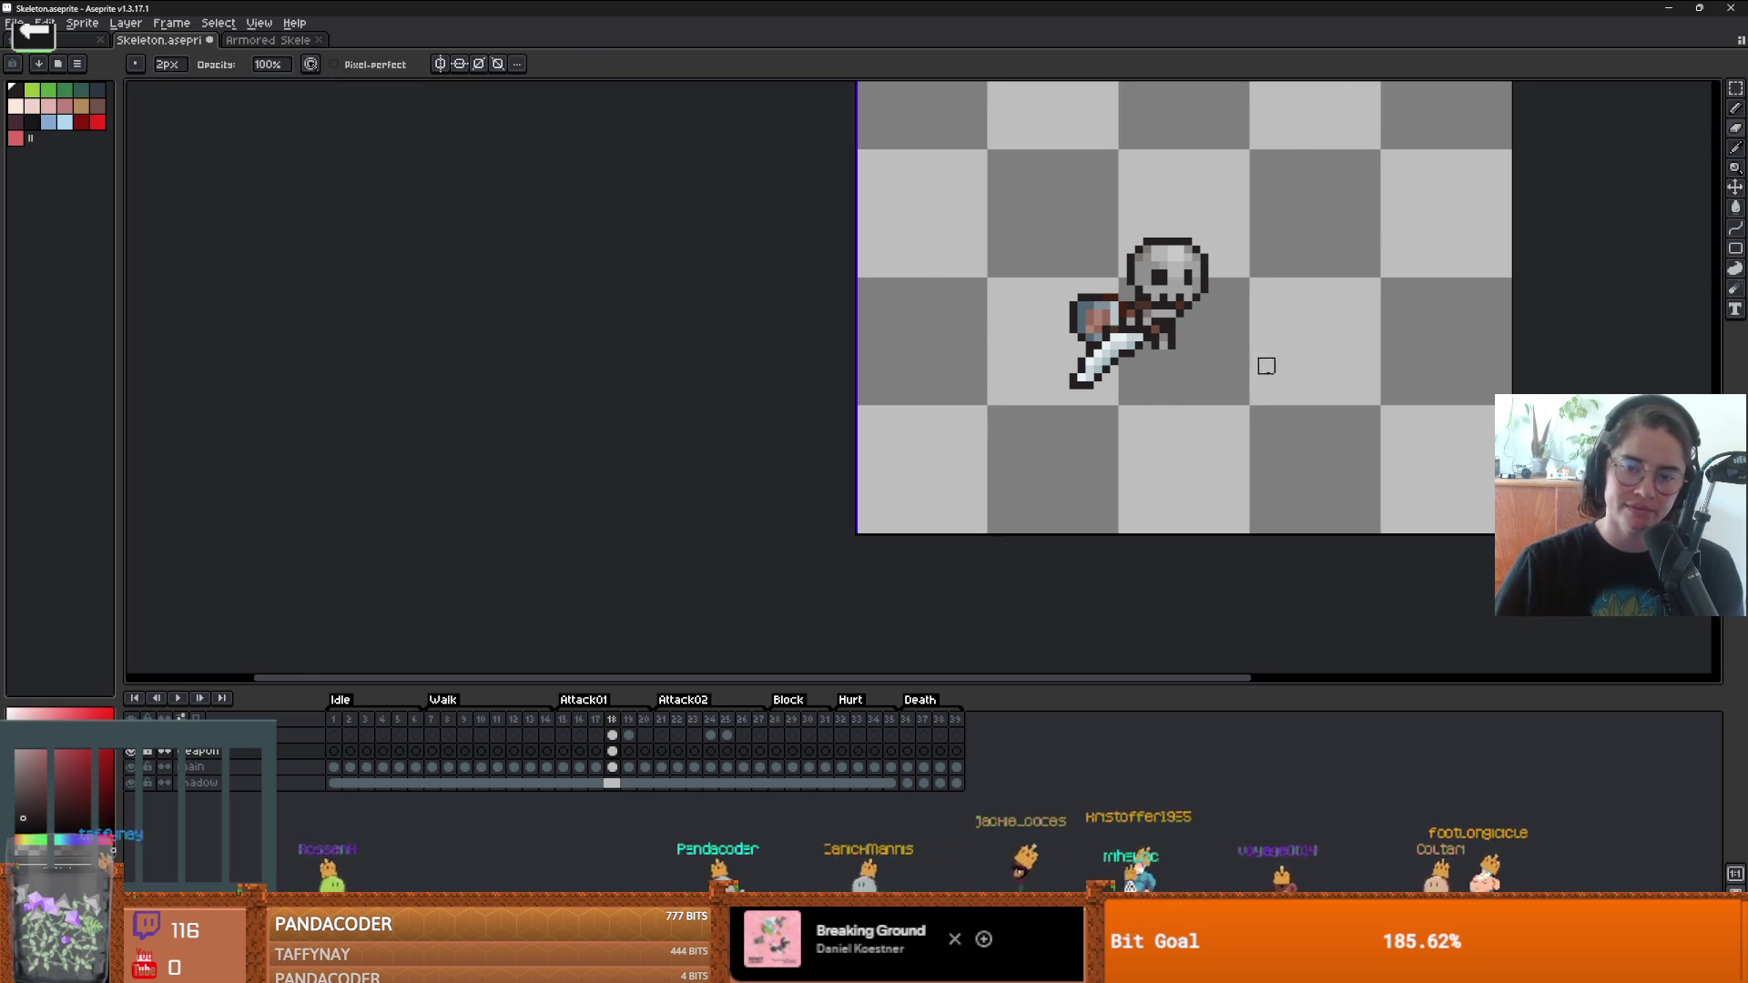
scroll(1266, 366, up, 1)
scroll(1268, 379, down, 1)
scroll(1256, 380, down, 1)
scroll(1201, 382, up, 2)
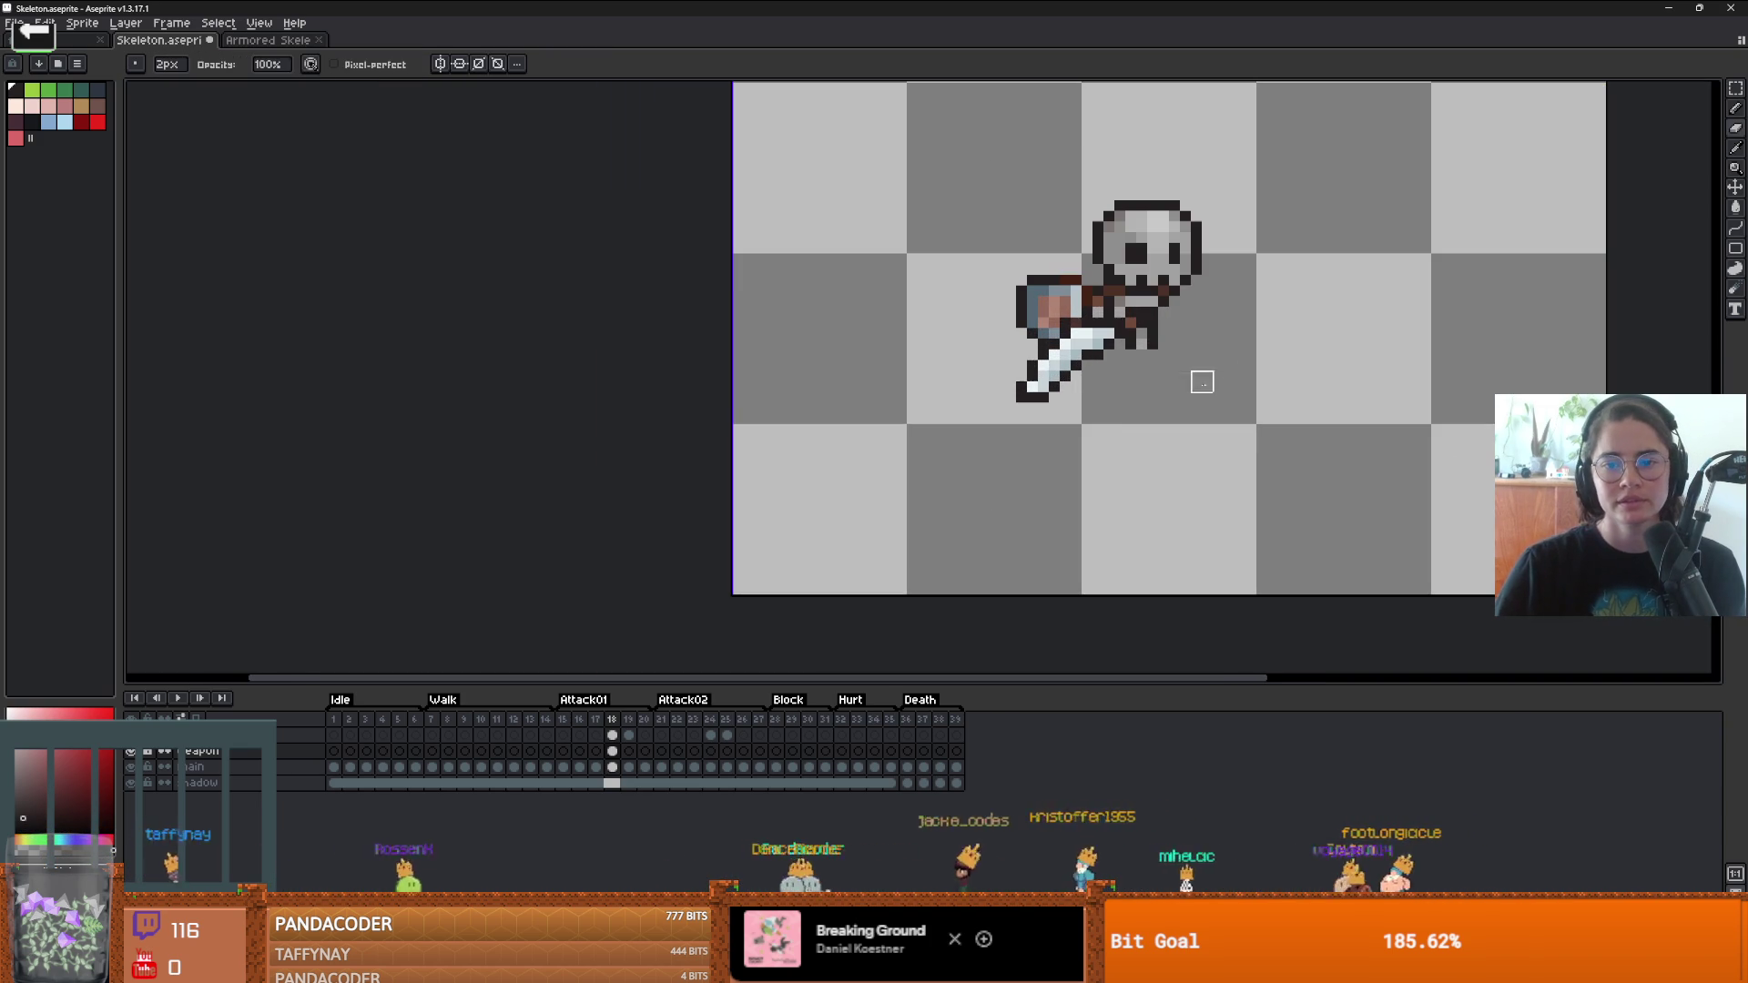
- Draw a white slash arc around the lower skeleton on frame 18's weapon cel
click(614, 739)
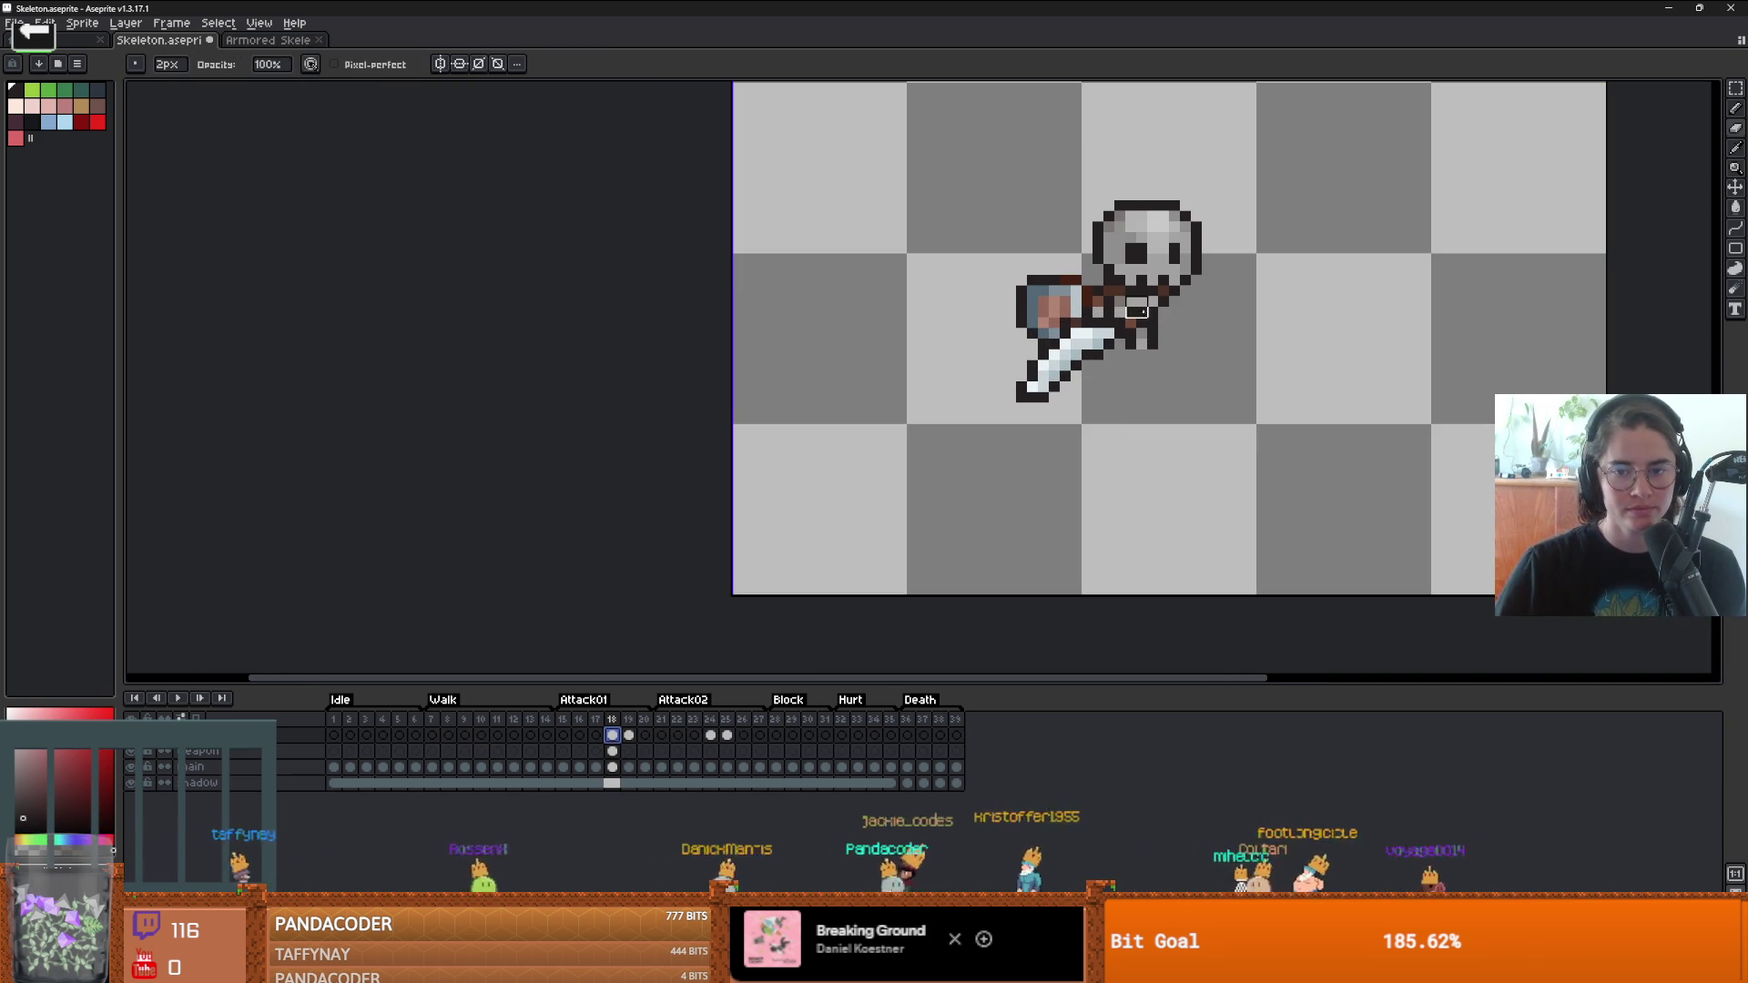
scroll(1047, 237, down, 3)
key(i)
key(b)
scroll(996, 447, up, 3)
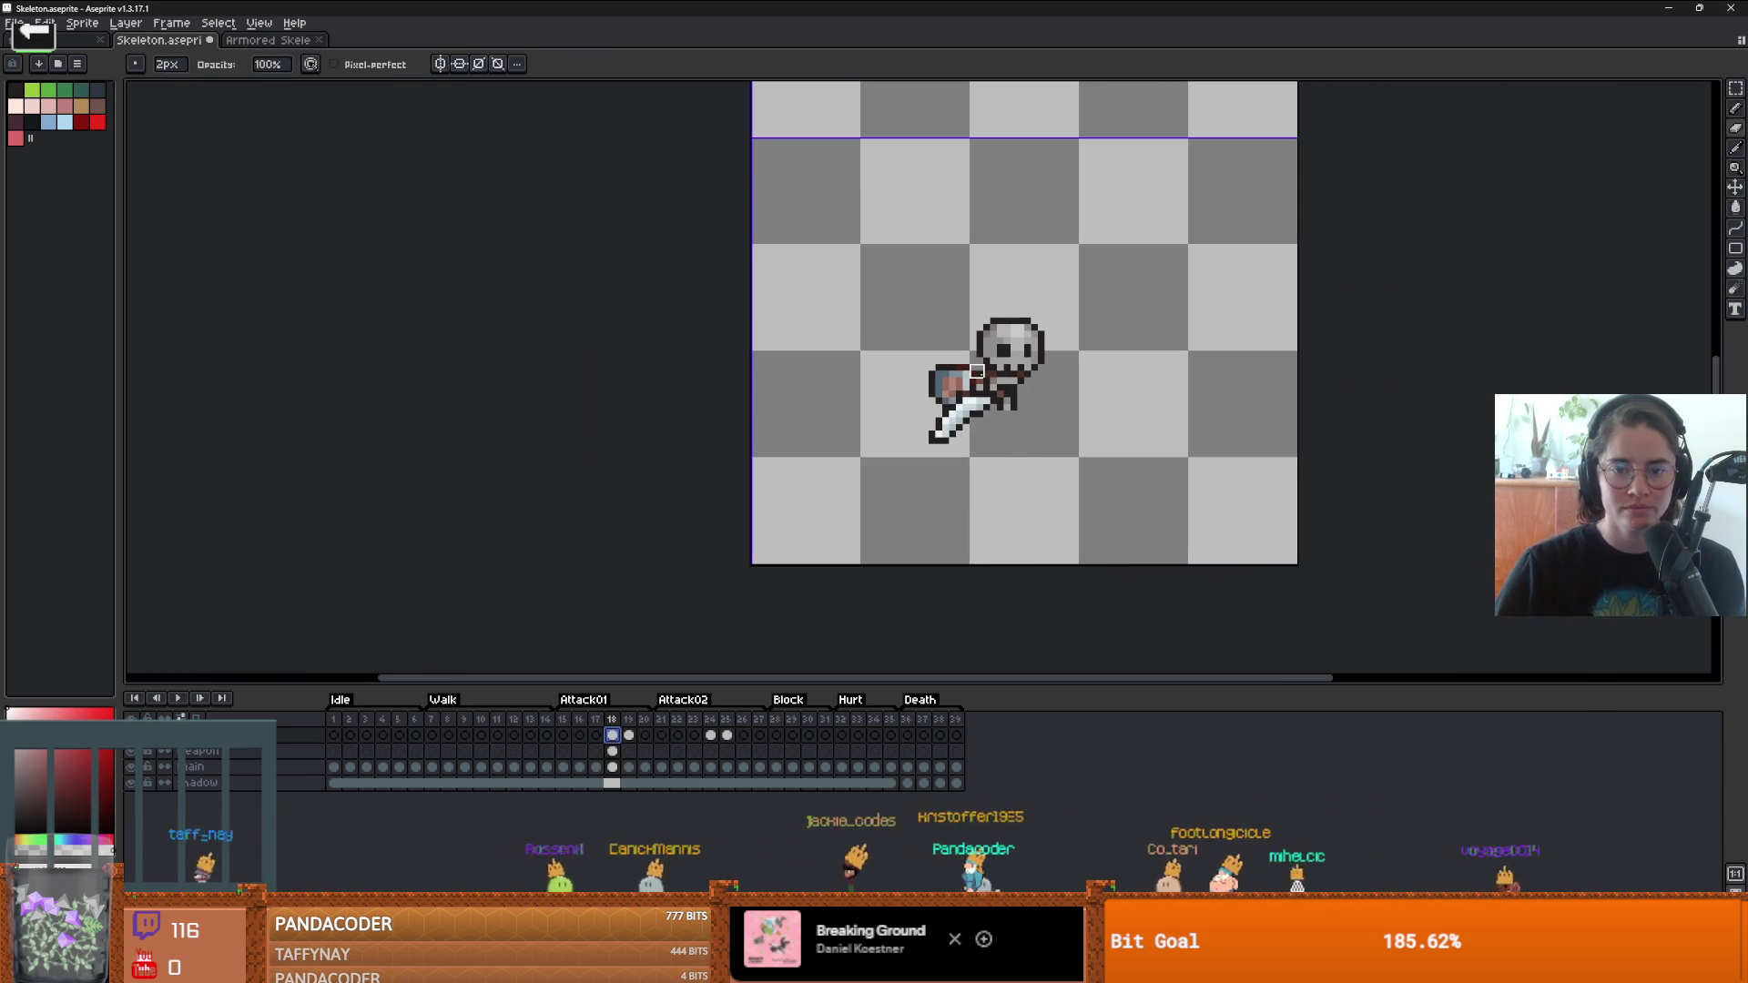
mouse_move(956, 435)
mouse_down()
mouse_move(1051, 398)
mouse_move(1081, 328)
mouse_move(1006, 369)
mouse_up()
scroll(1051, 398, down, 3)
scroll(1046, 412, up, 3)
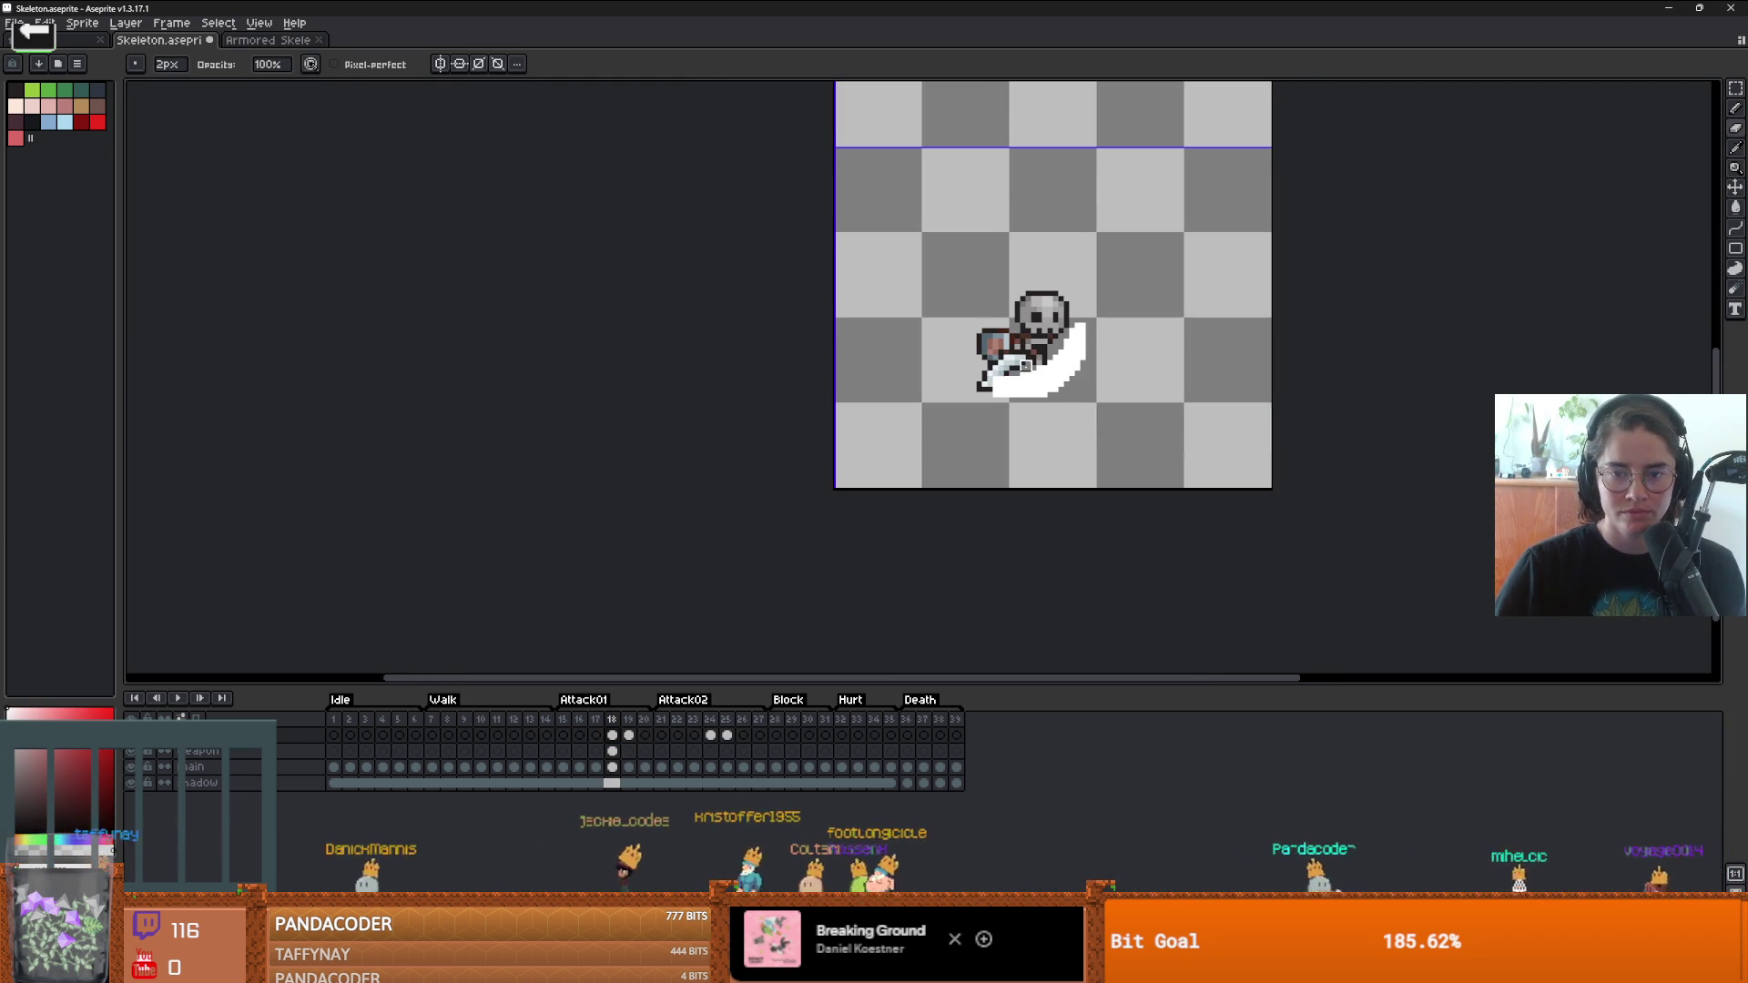
- Refine the white arc into a cleaner crescent using Pencil, Eyedropper and Eraser
scroll(1076, 342, down, 1)
key(b)
scroll(1087, 344, up, 2)
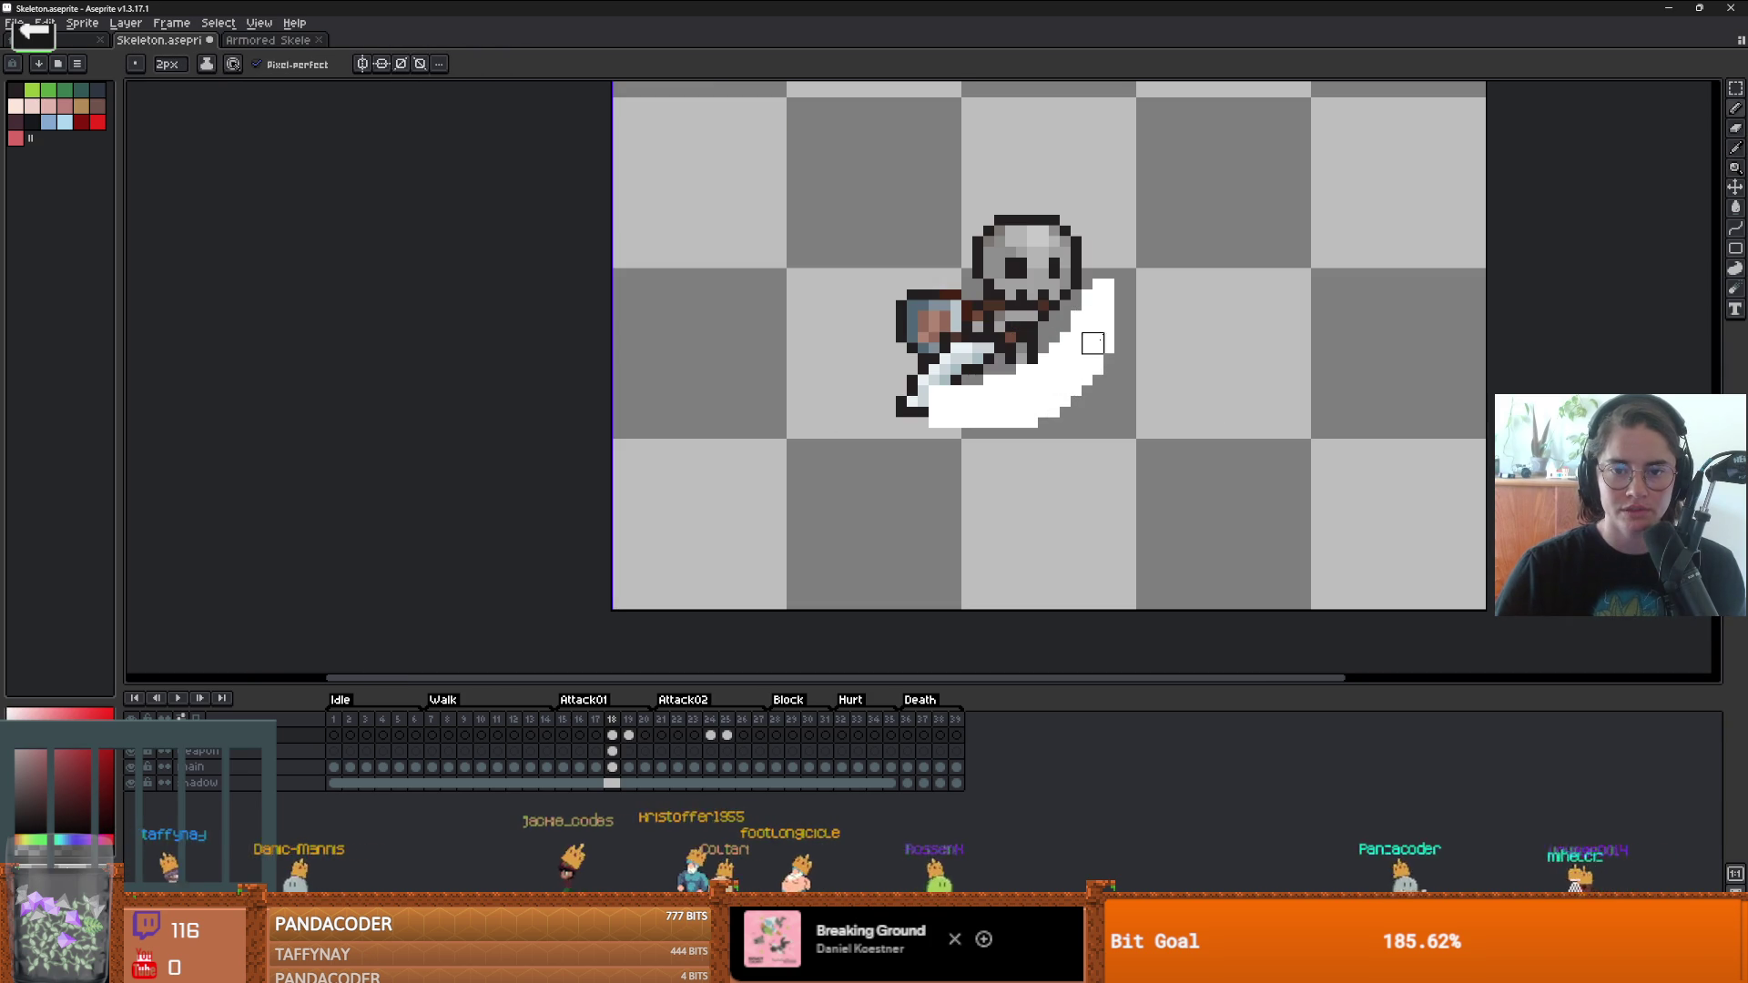
scroll(1061, 258, down, 3)
scroll(1002, 118, up, 2)
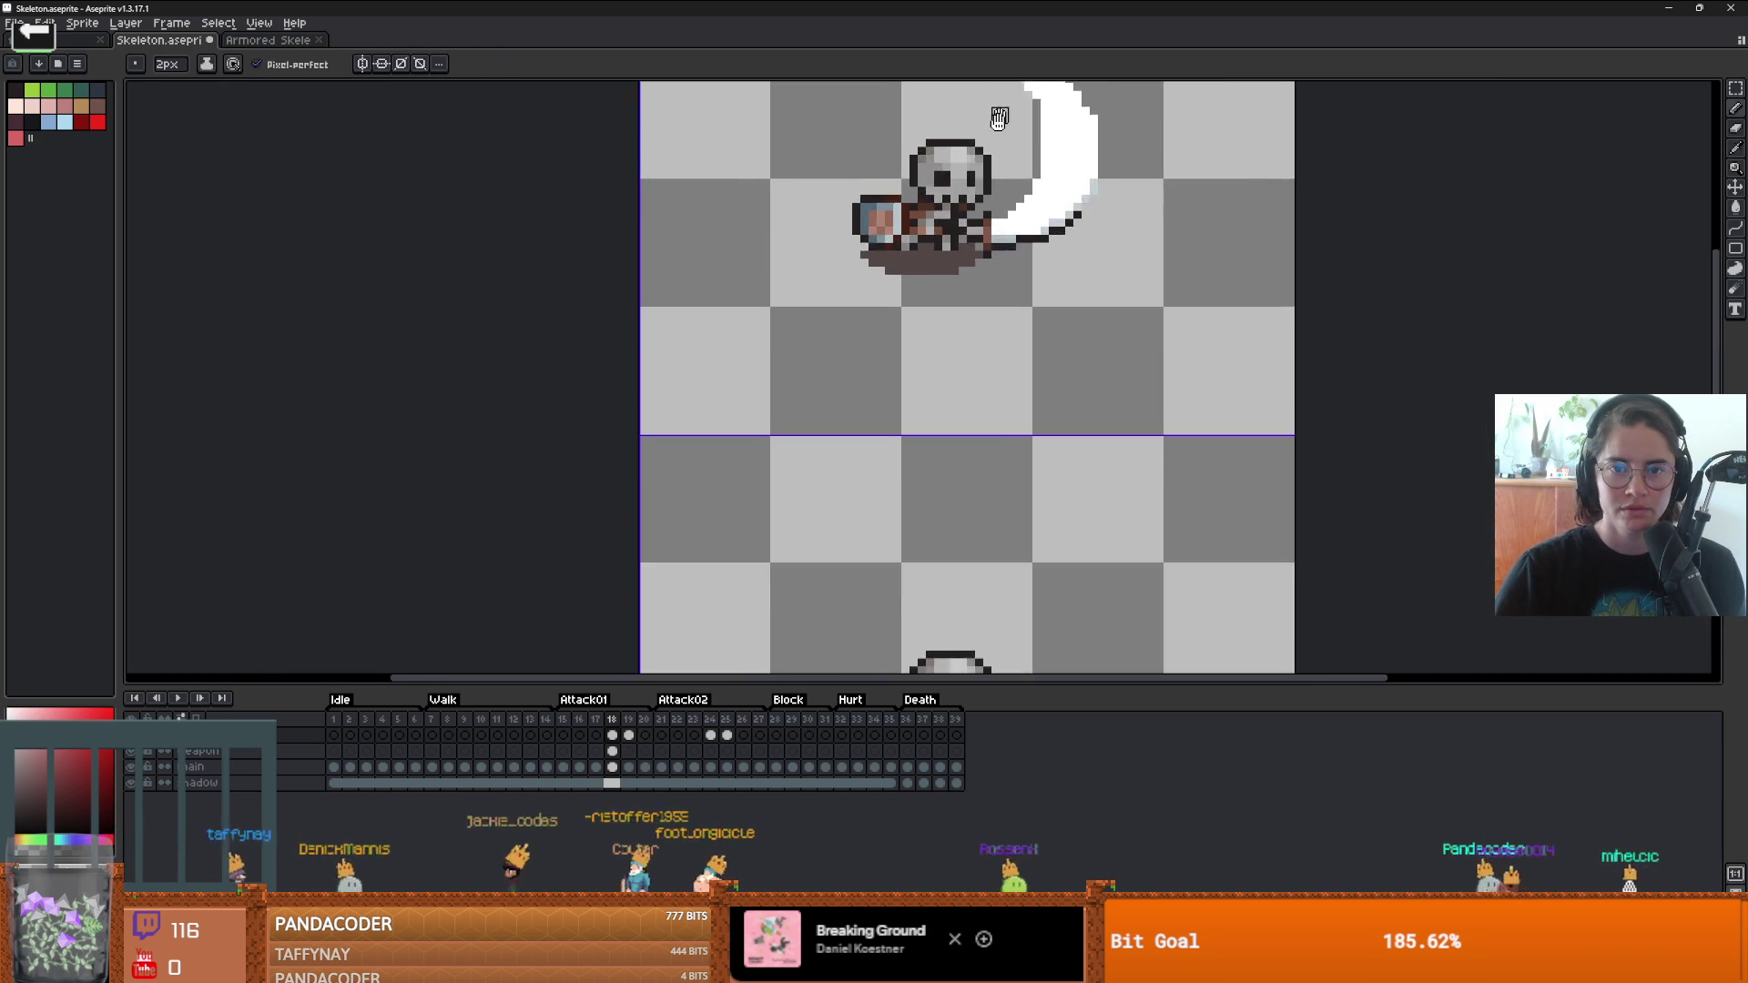
key(i)
key(b)
scroll(1029, 210, down, 3)
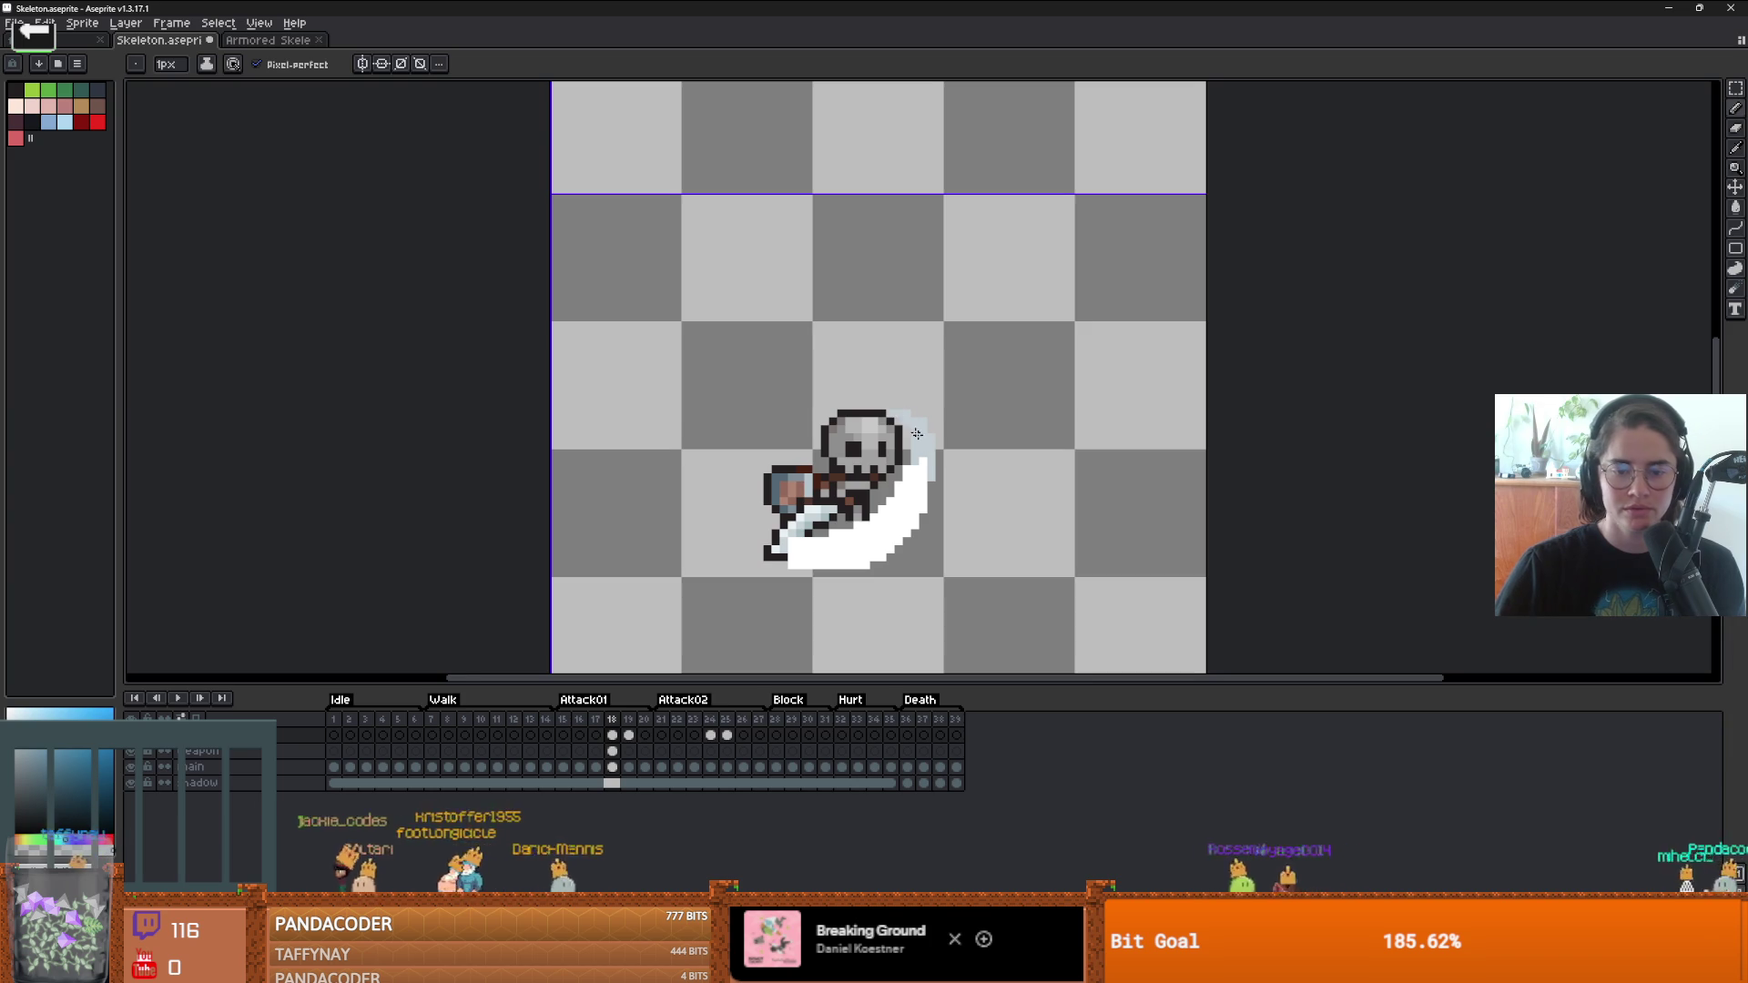
scroll(926, 455, down, 1)
scroll(827, 540, down, 1)
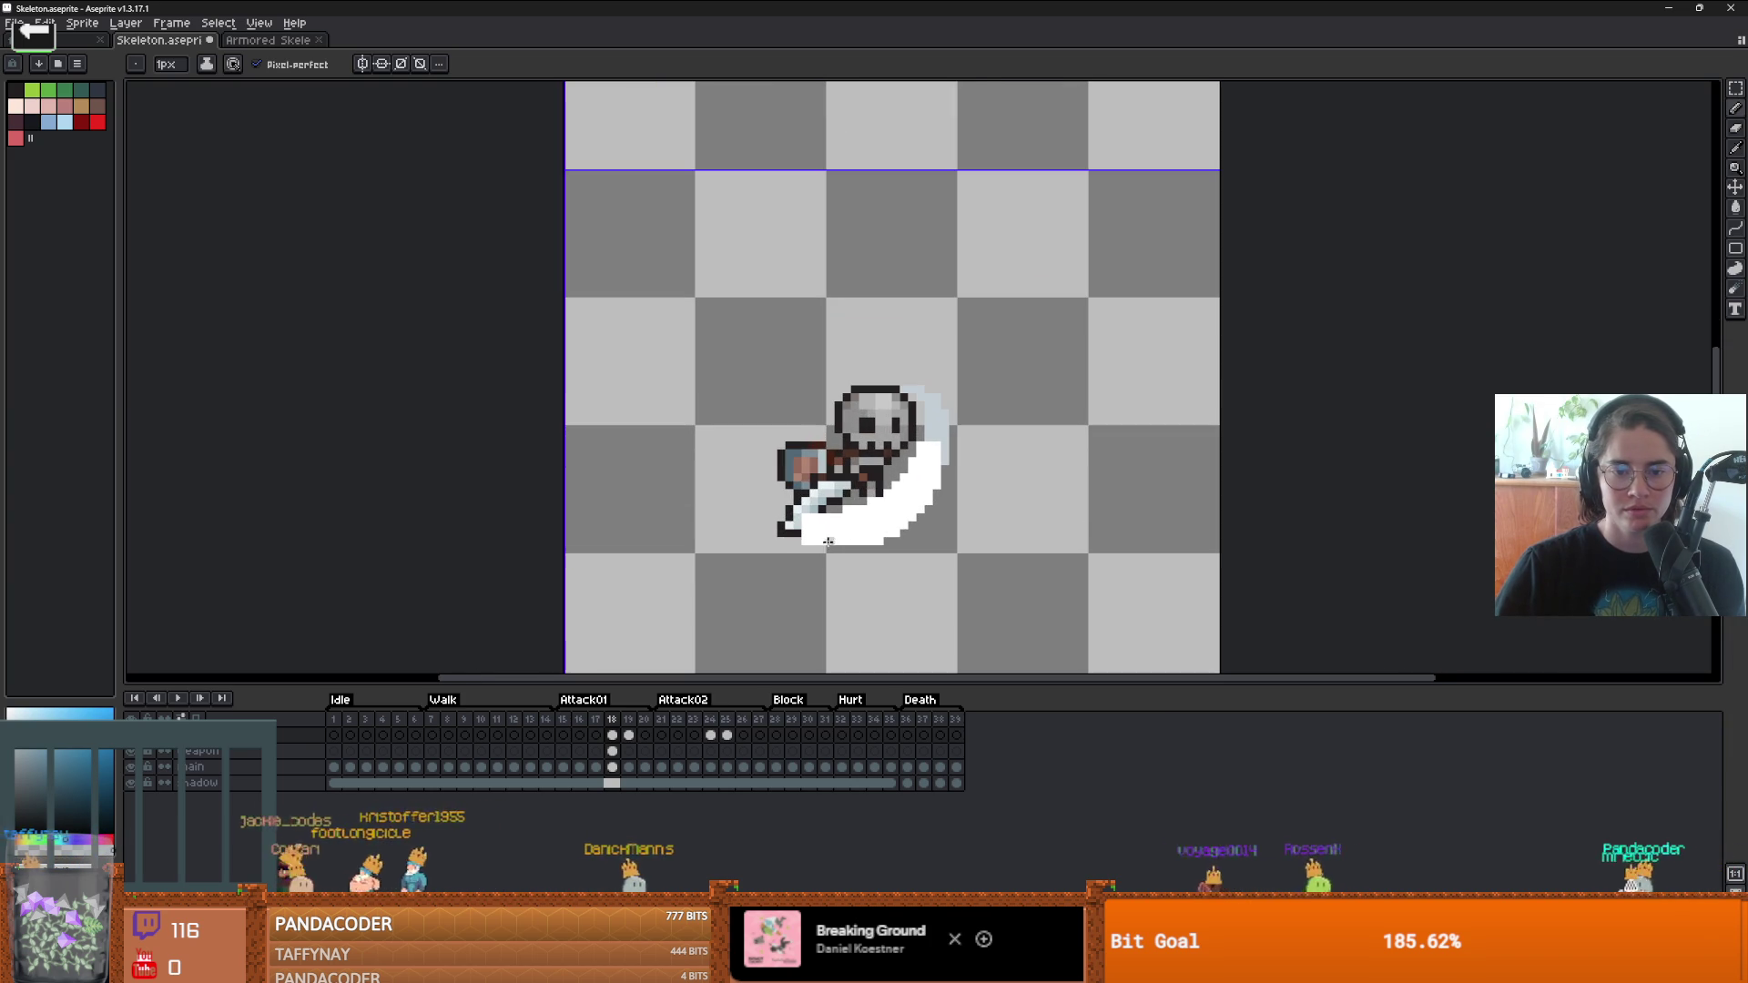
key(e)
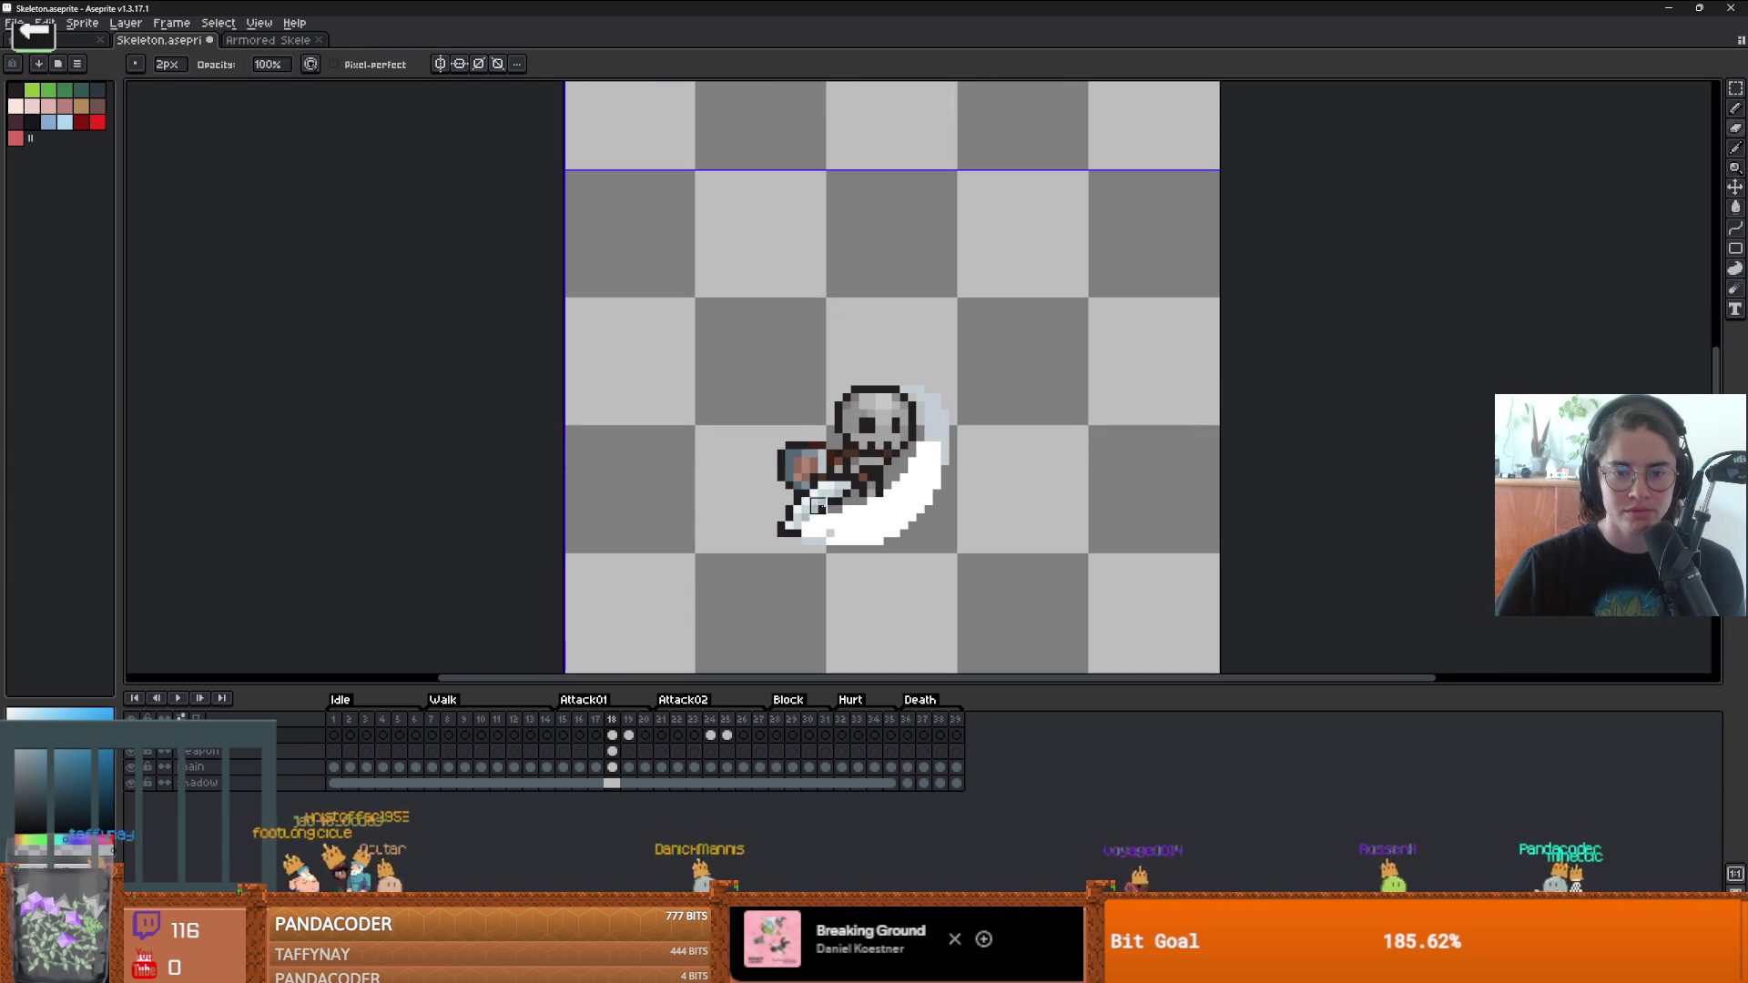
scroll(835, 514, up, 2)
scroll(878, 520, down, 3)
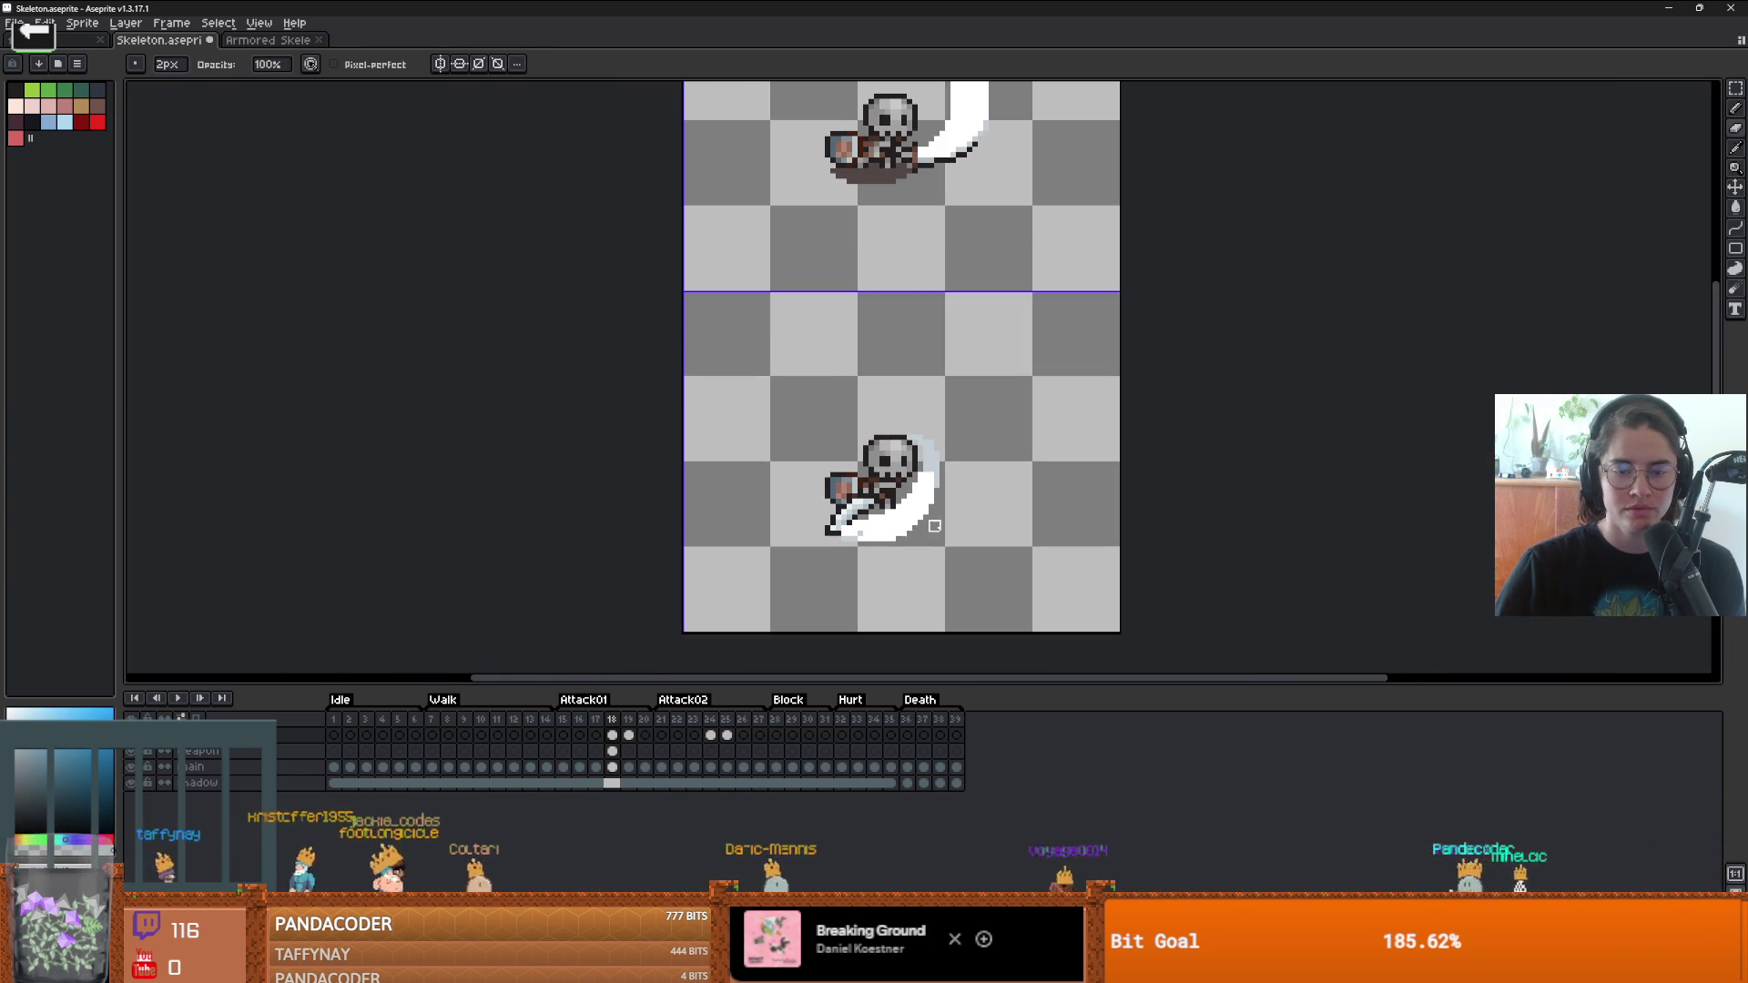
scroll(934, 525, up, 1)
scroll(930, 483, up, 2)
key(b)
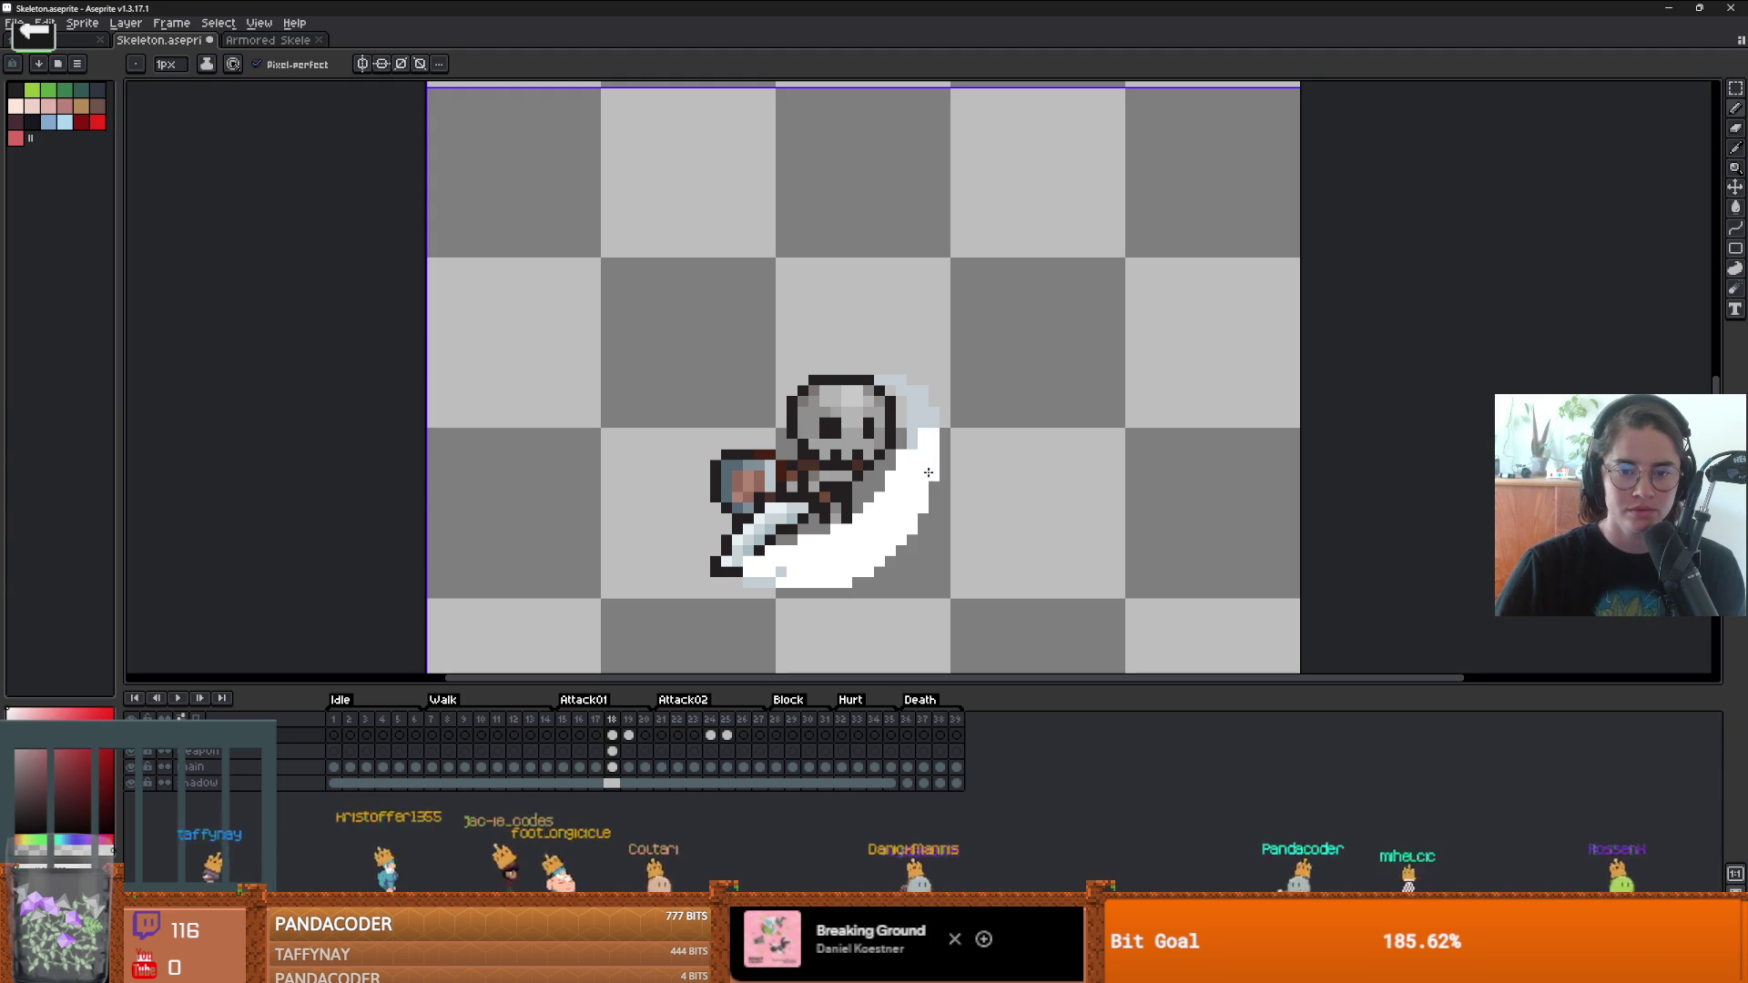
scroll(924, 492, down, 6)
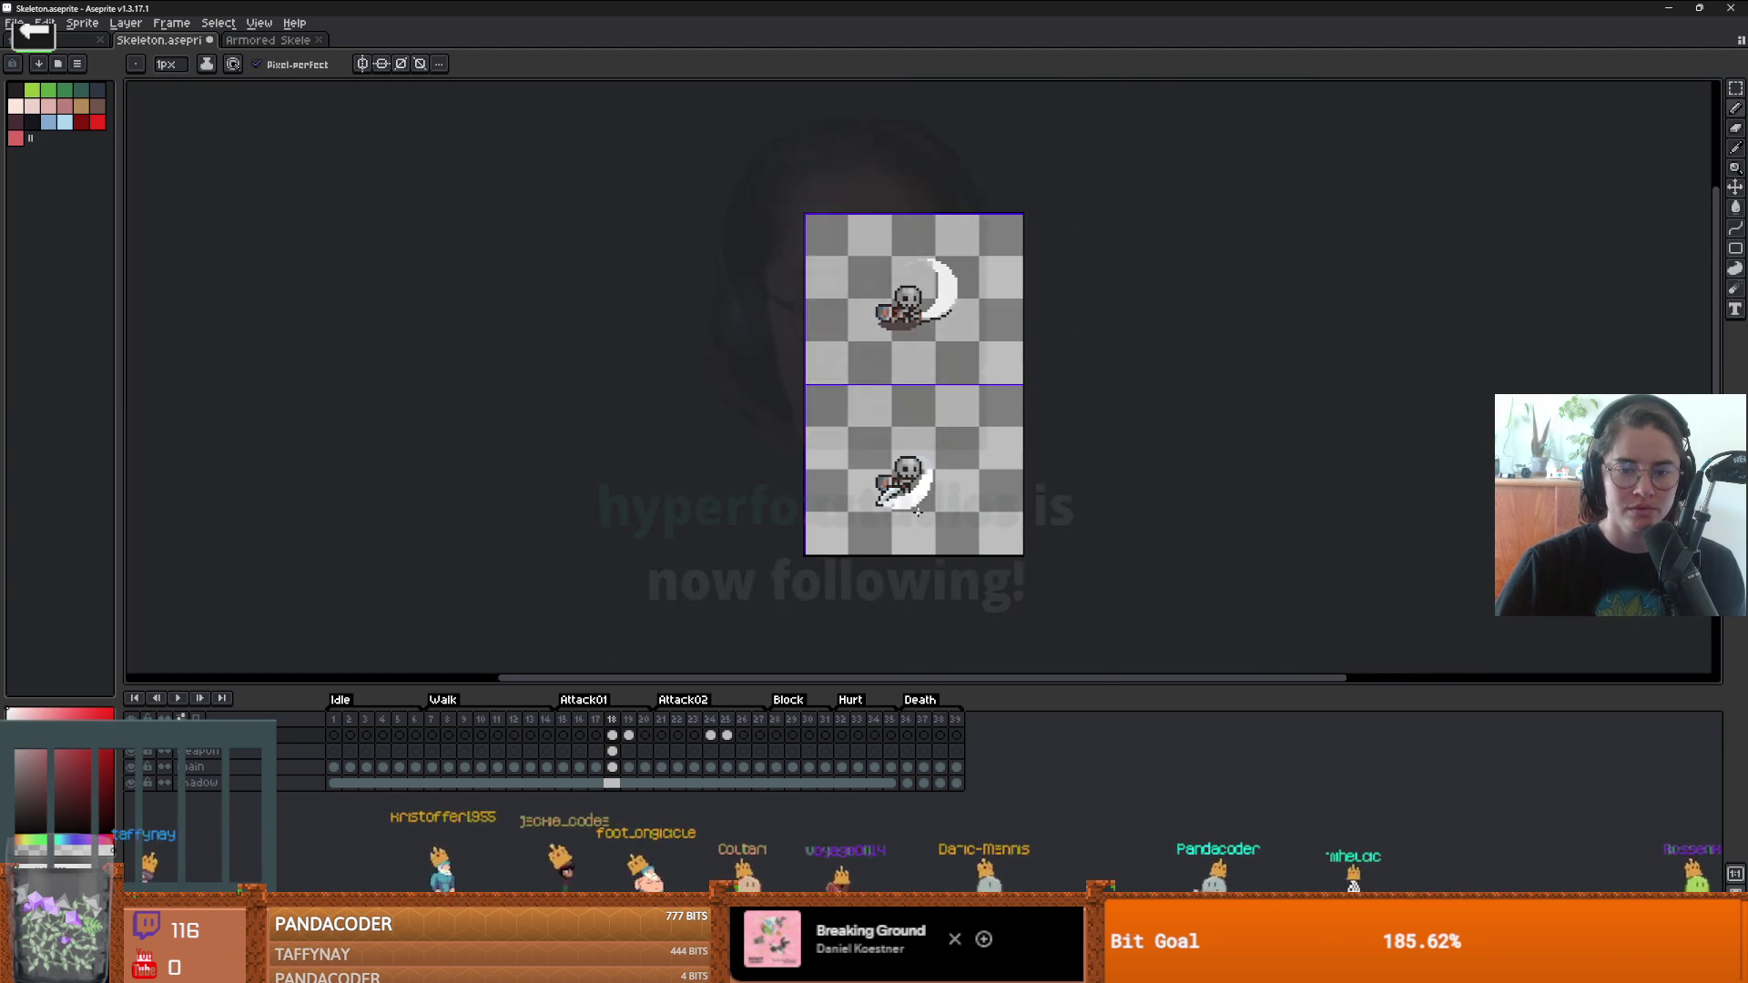
scroll(918, 512, up, 2)
- Step between frames 18 and 19 to compare the slash
key(Right)
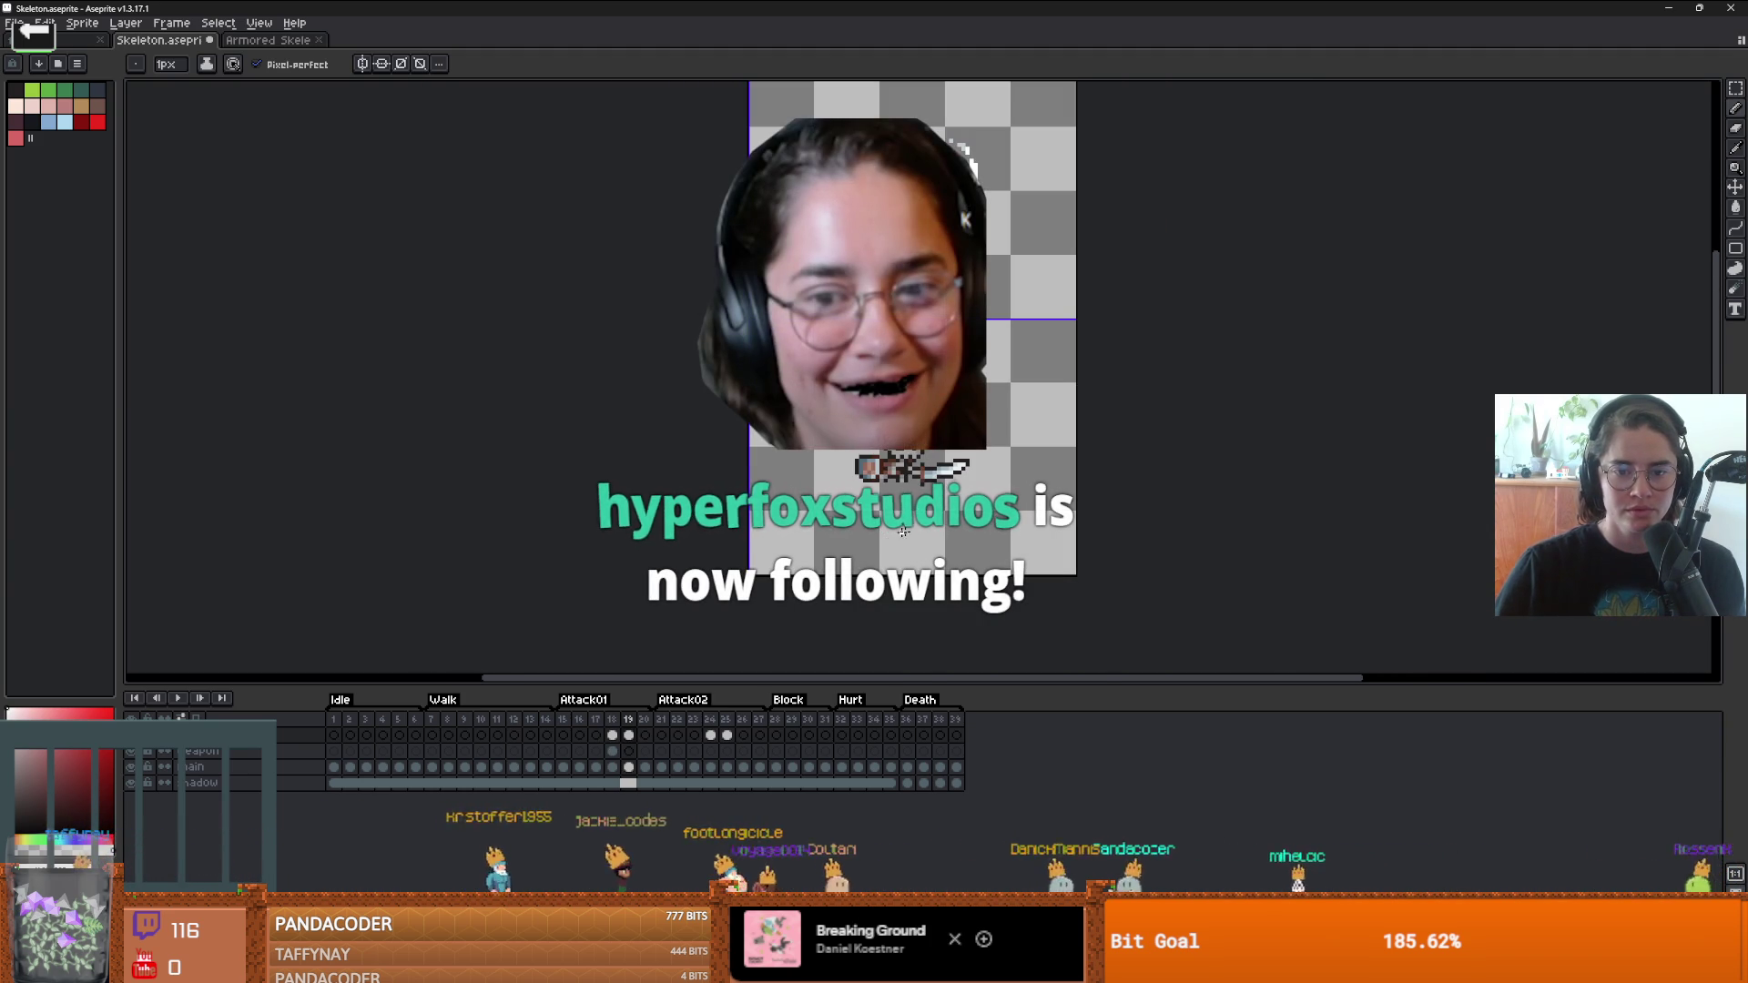
key(Left)
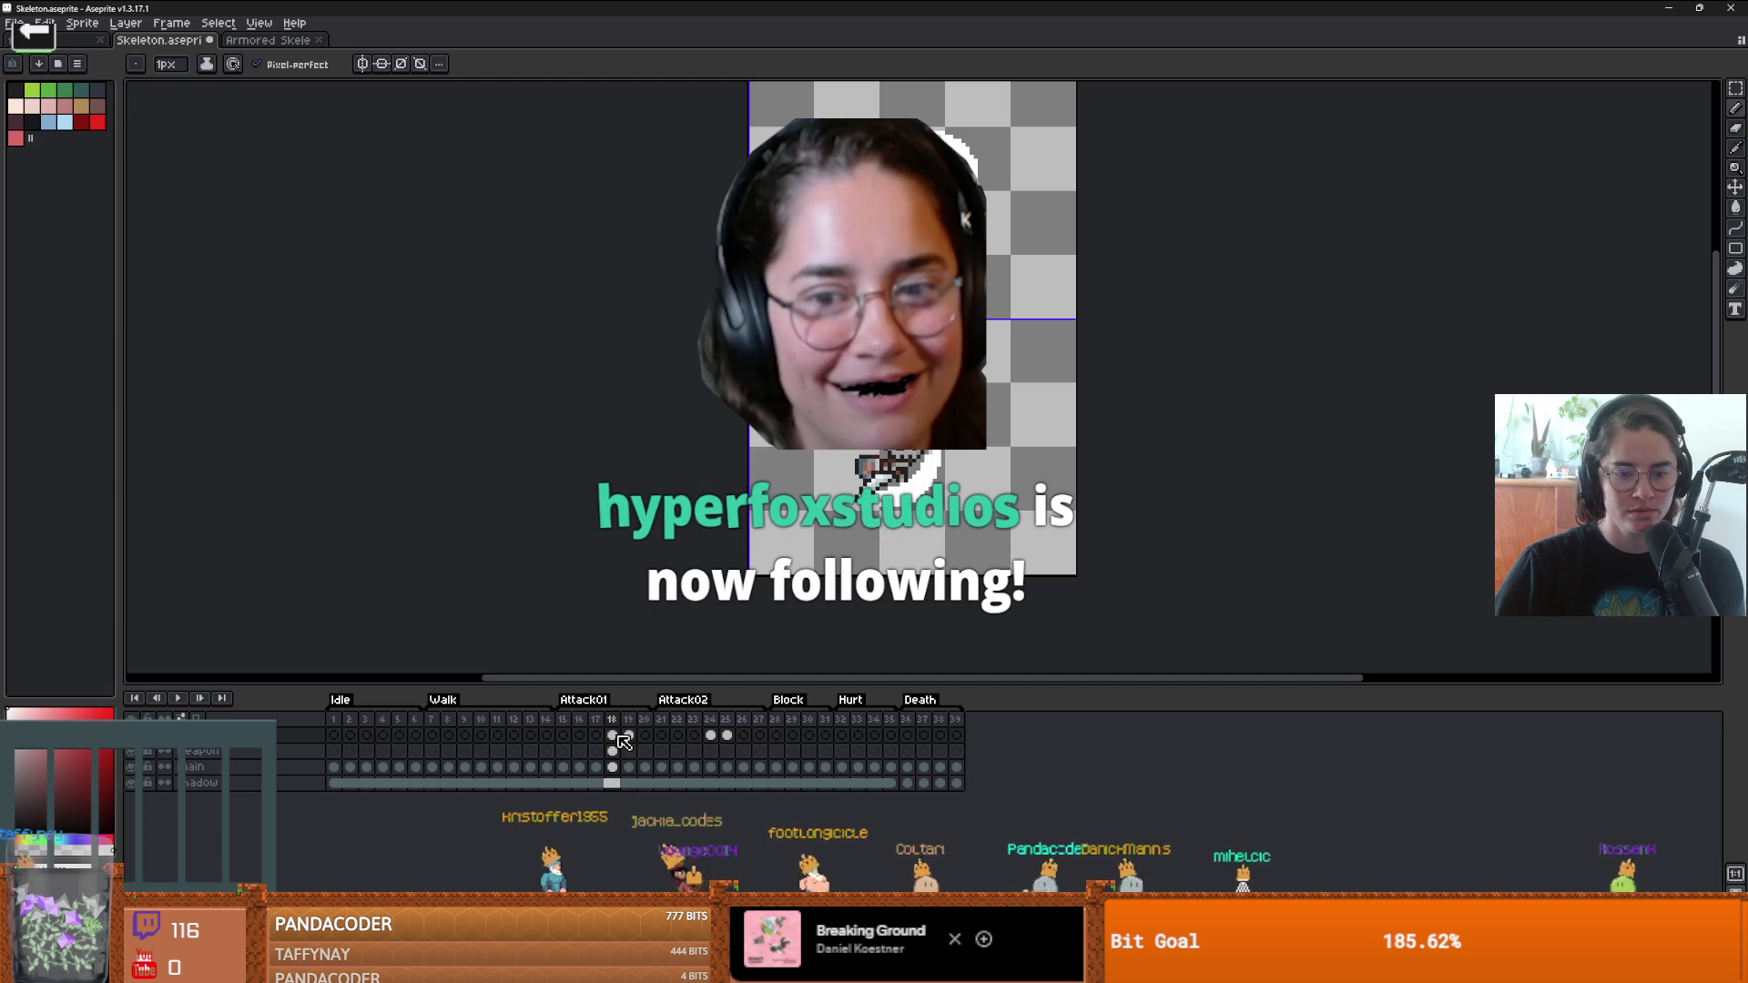
click(628, 734)
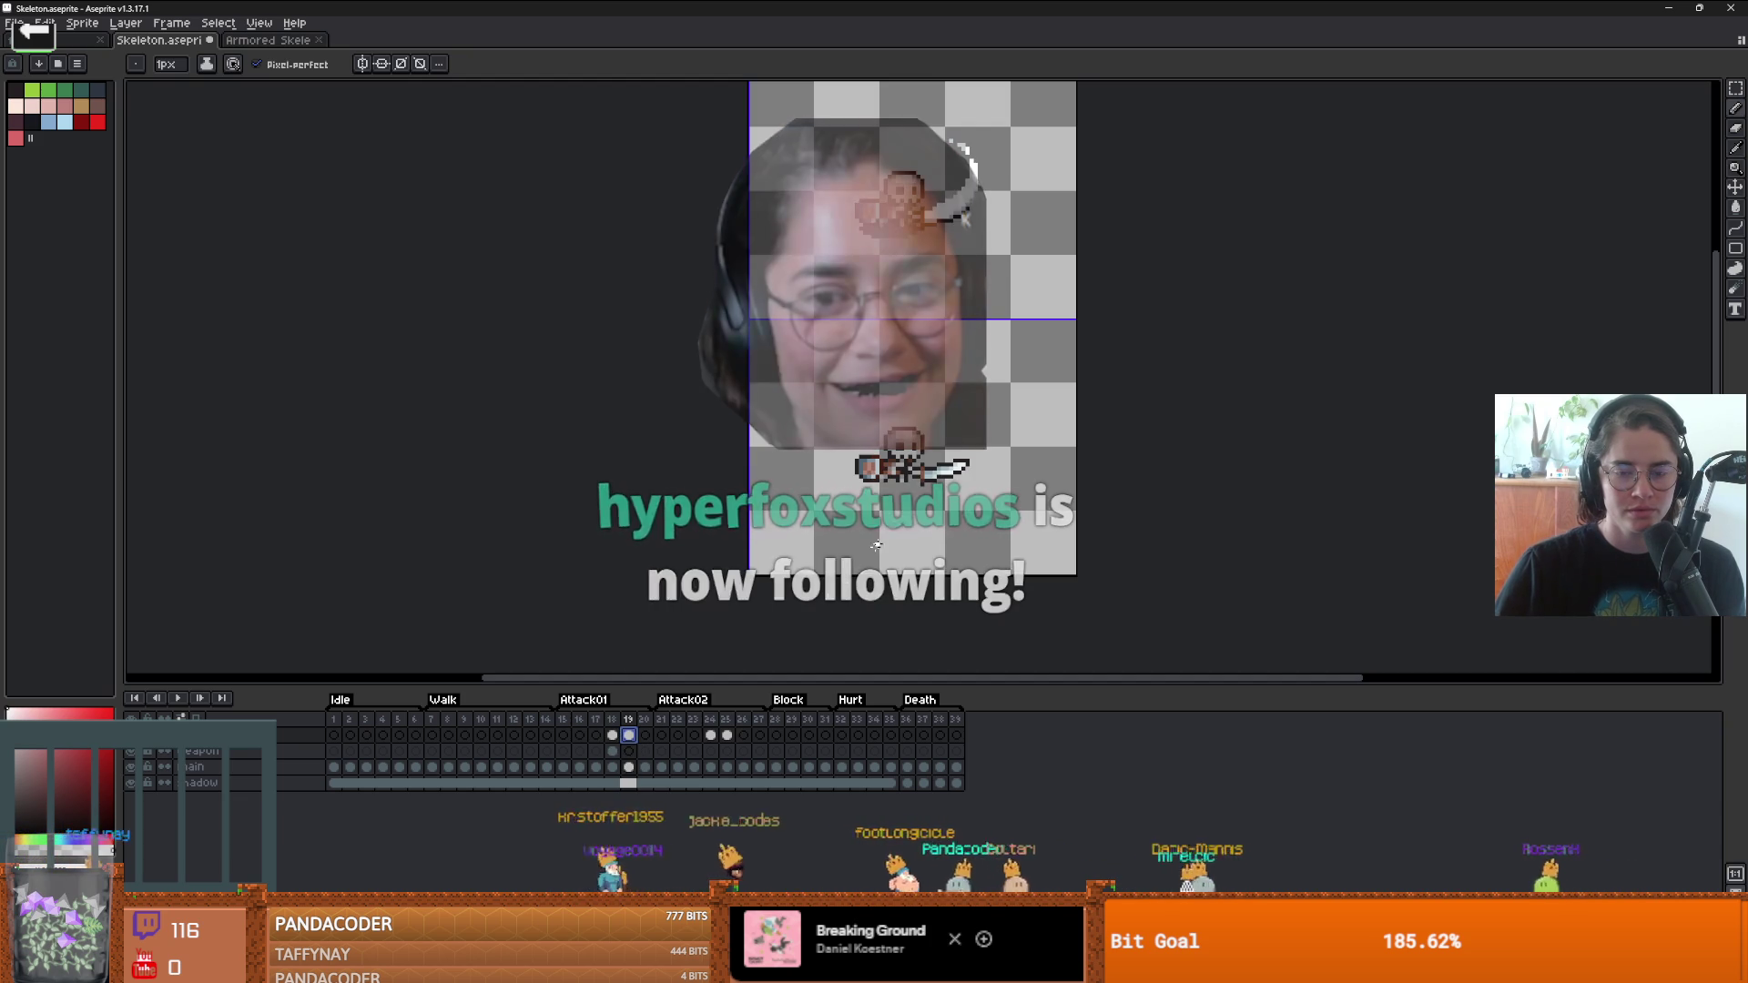
- Select all of the frame 18 cel's contents with the Rectangular Marquee
click(614, 751)
key(m)
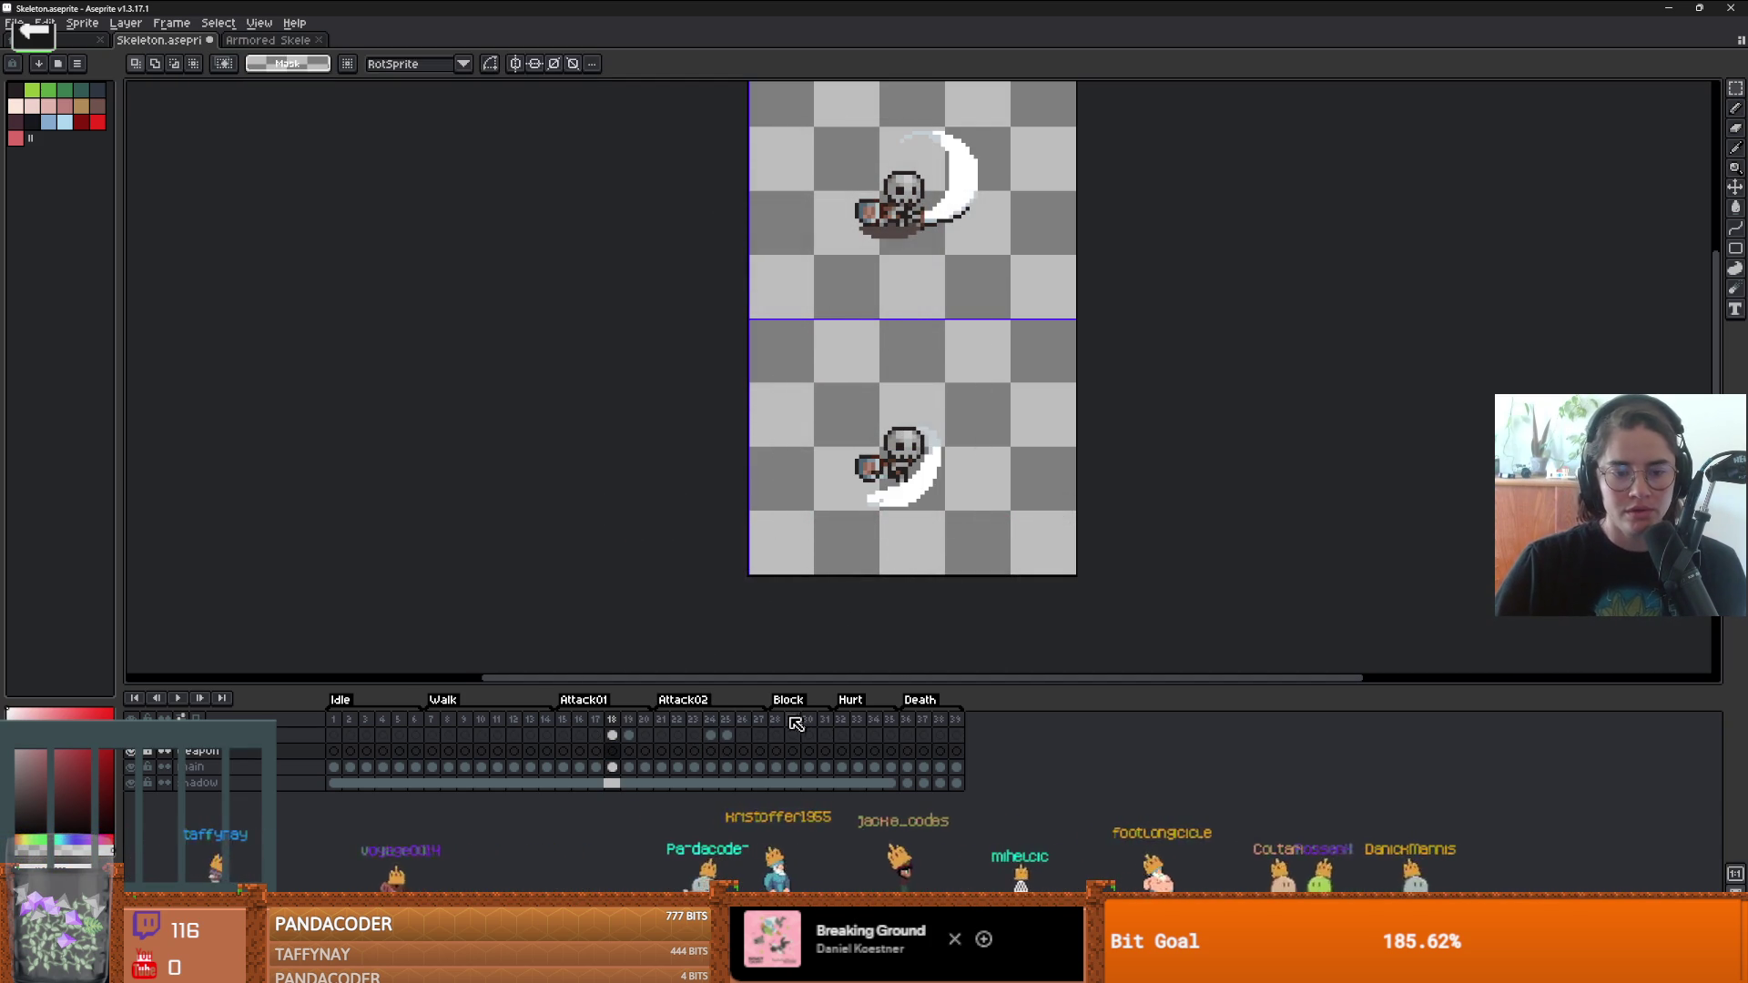
click(629, 752)
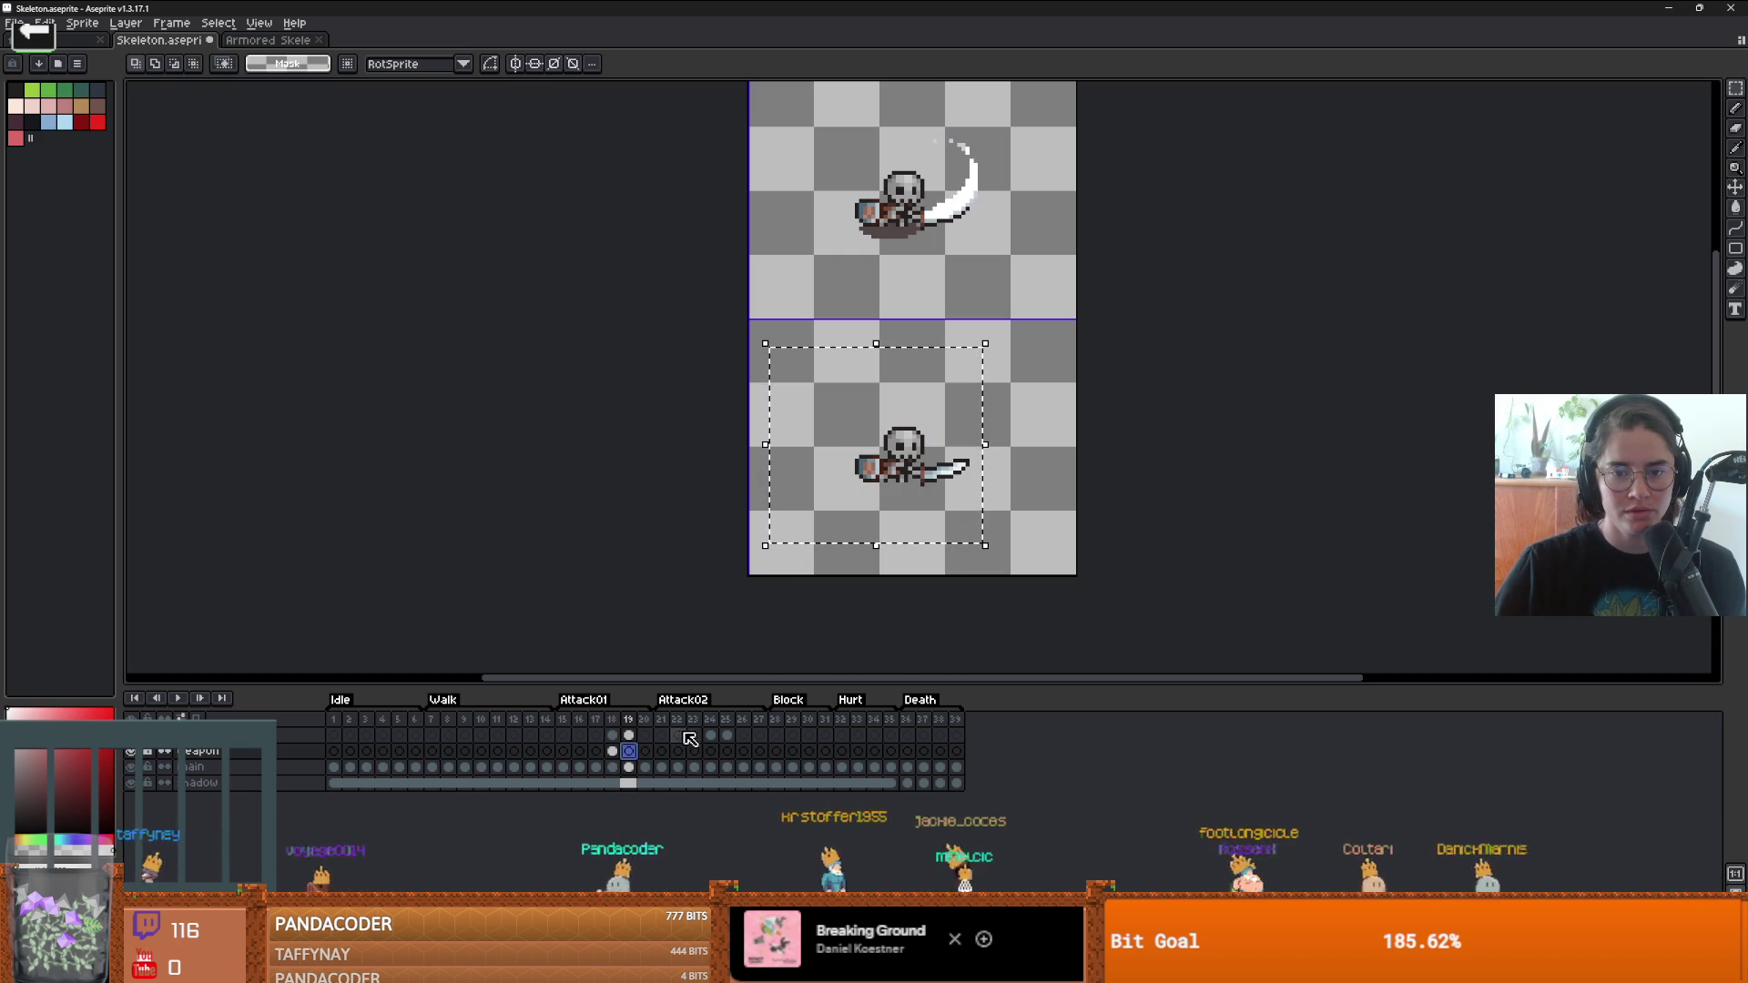
click(629, 767)
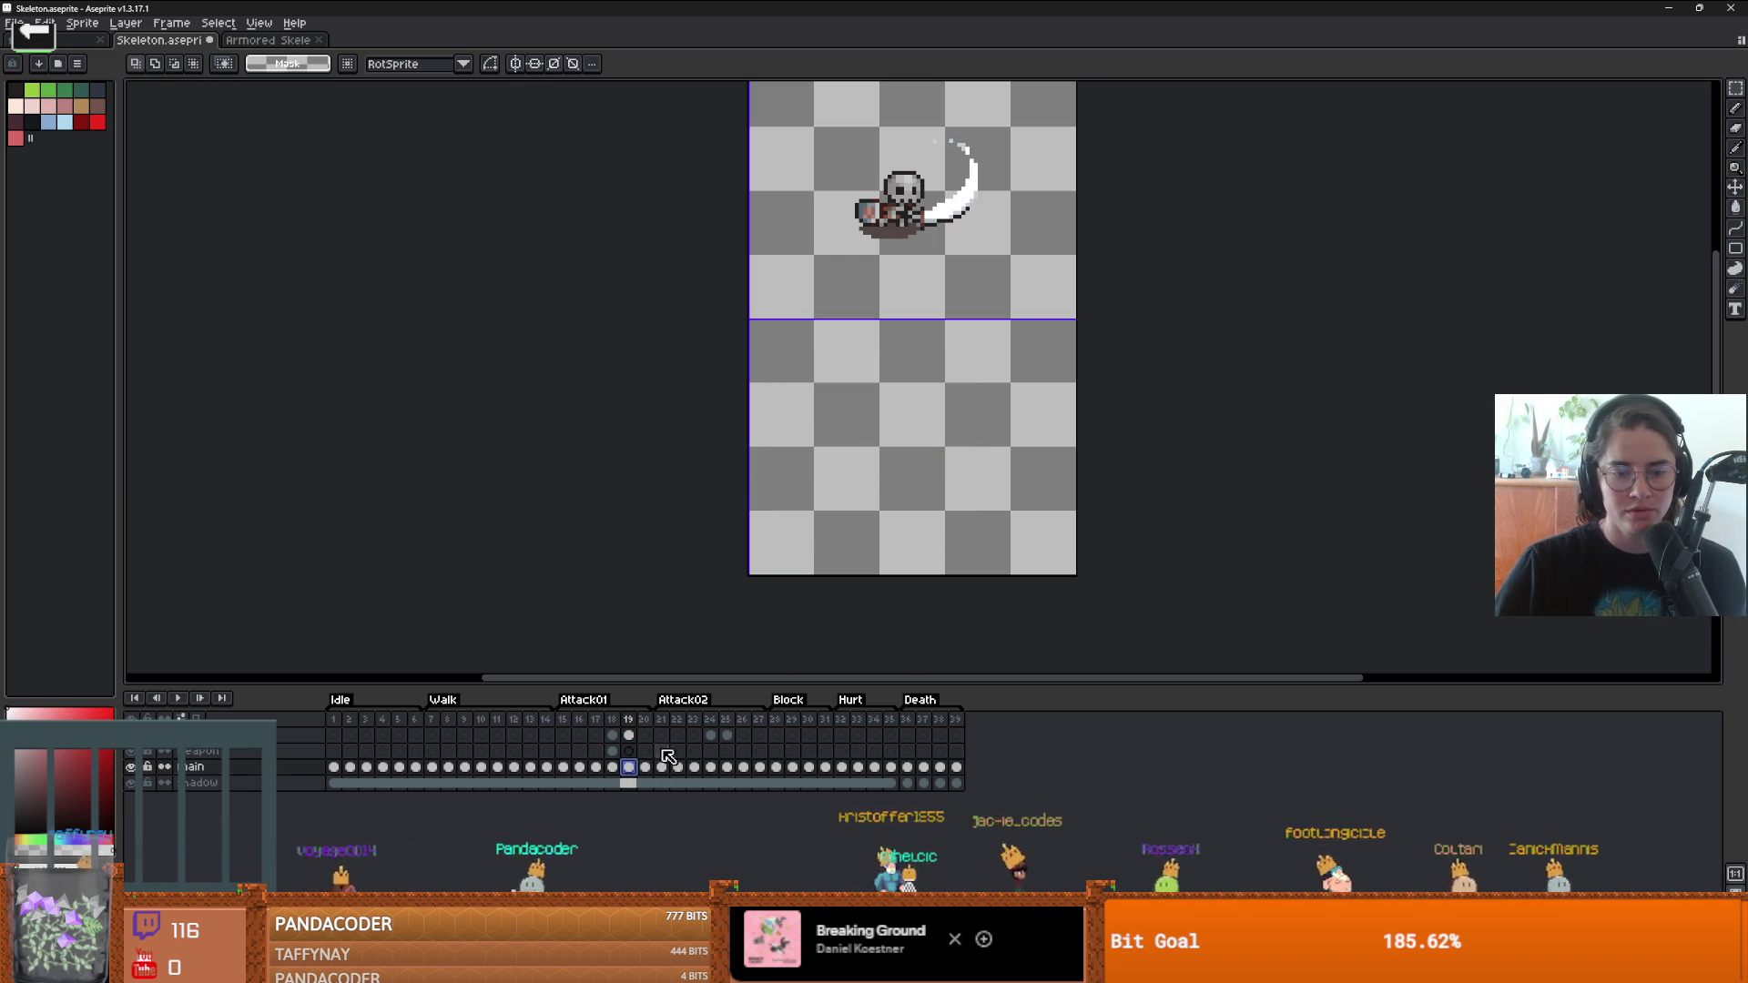
click(613, 752)
click(629, 752)
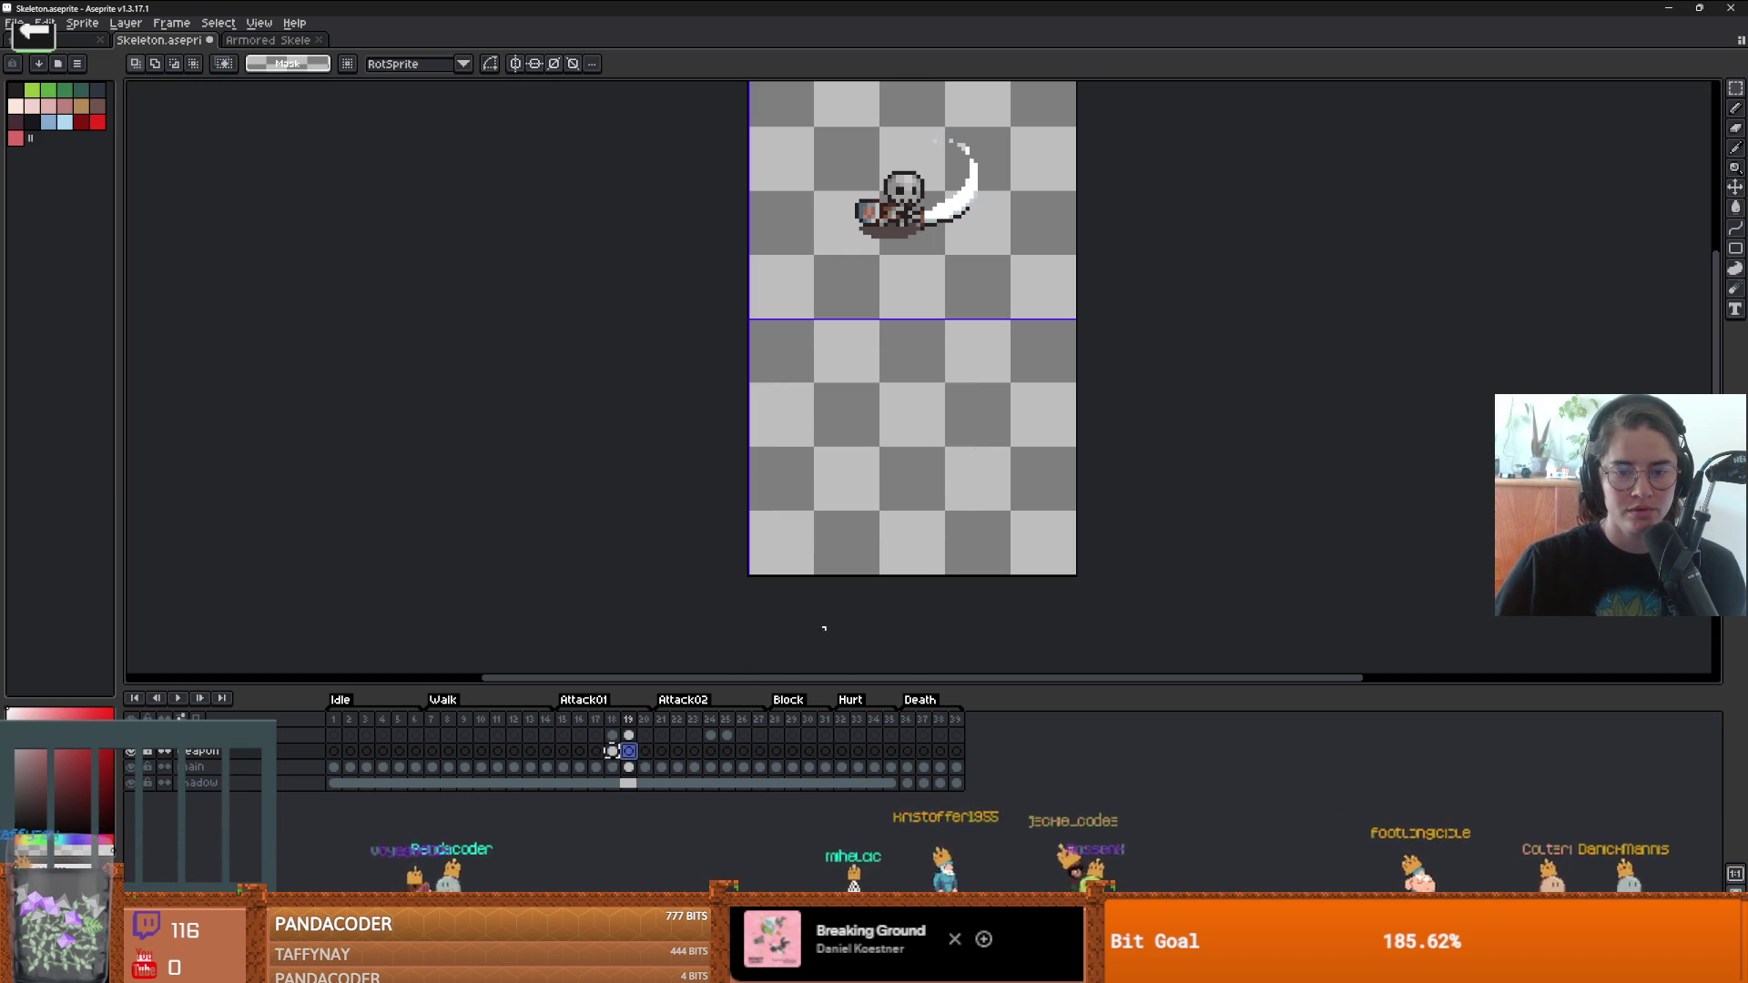
click(613, 767)
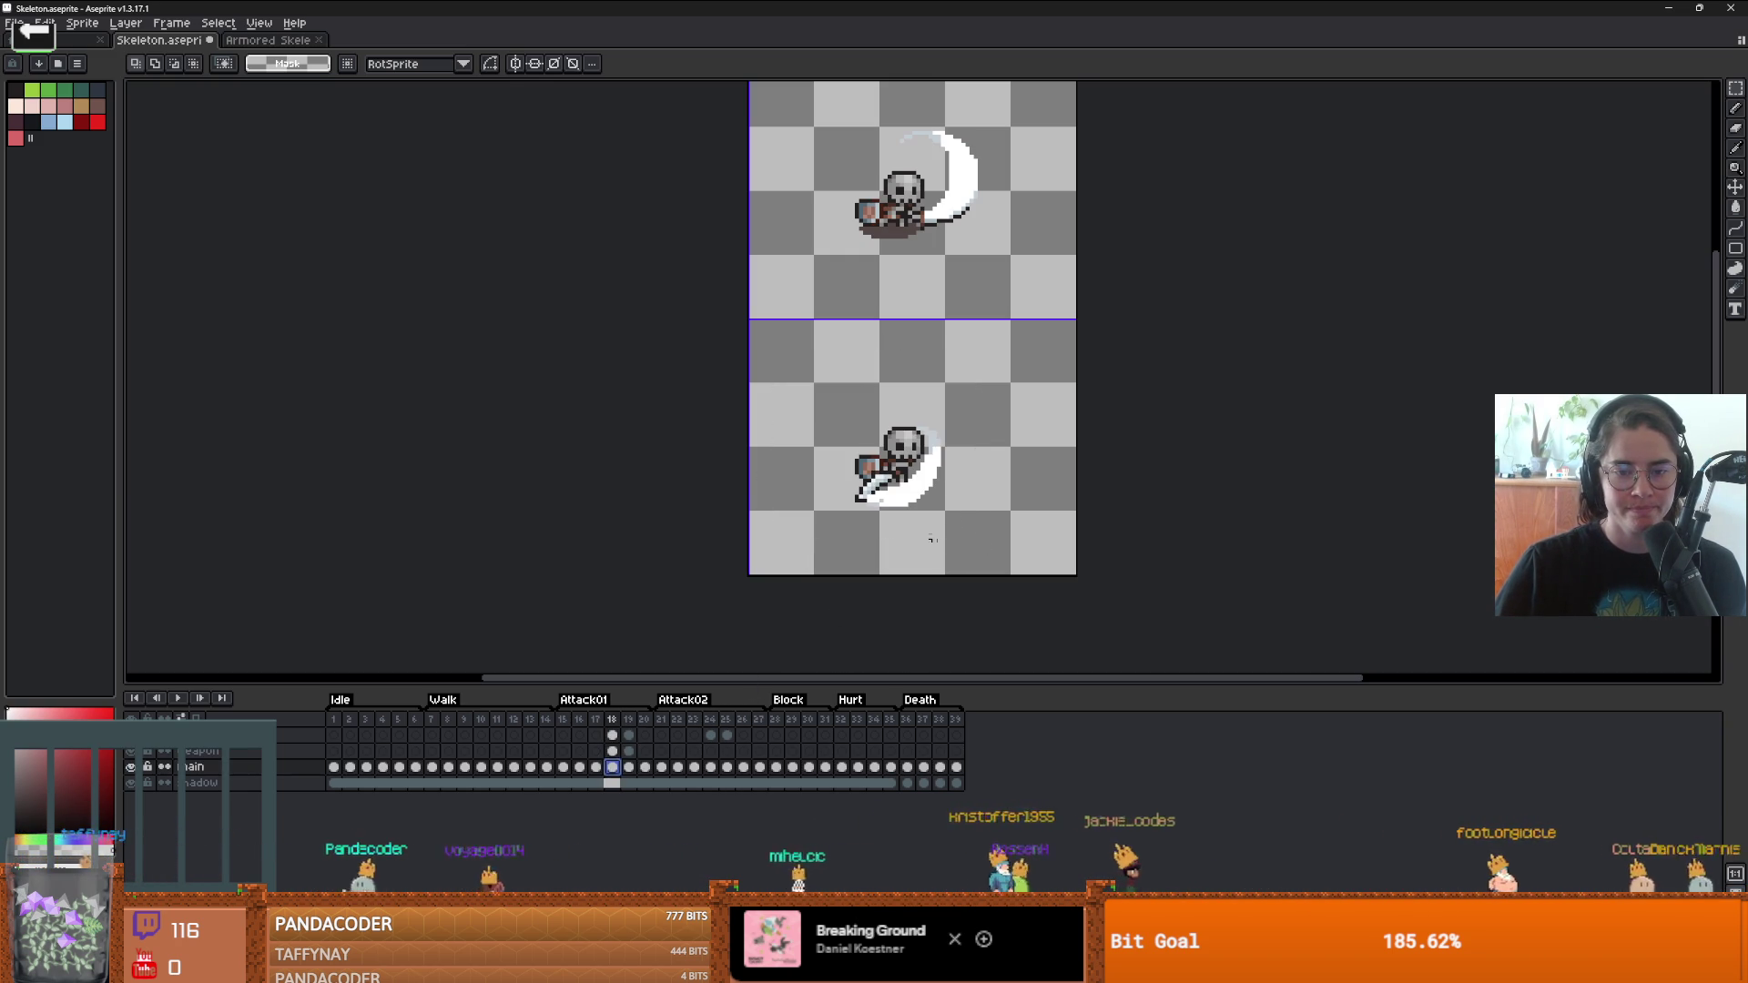
key(ctrl+shift+d)
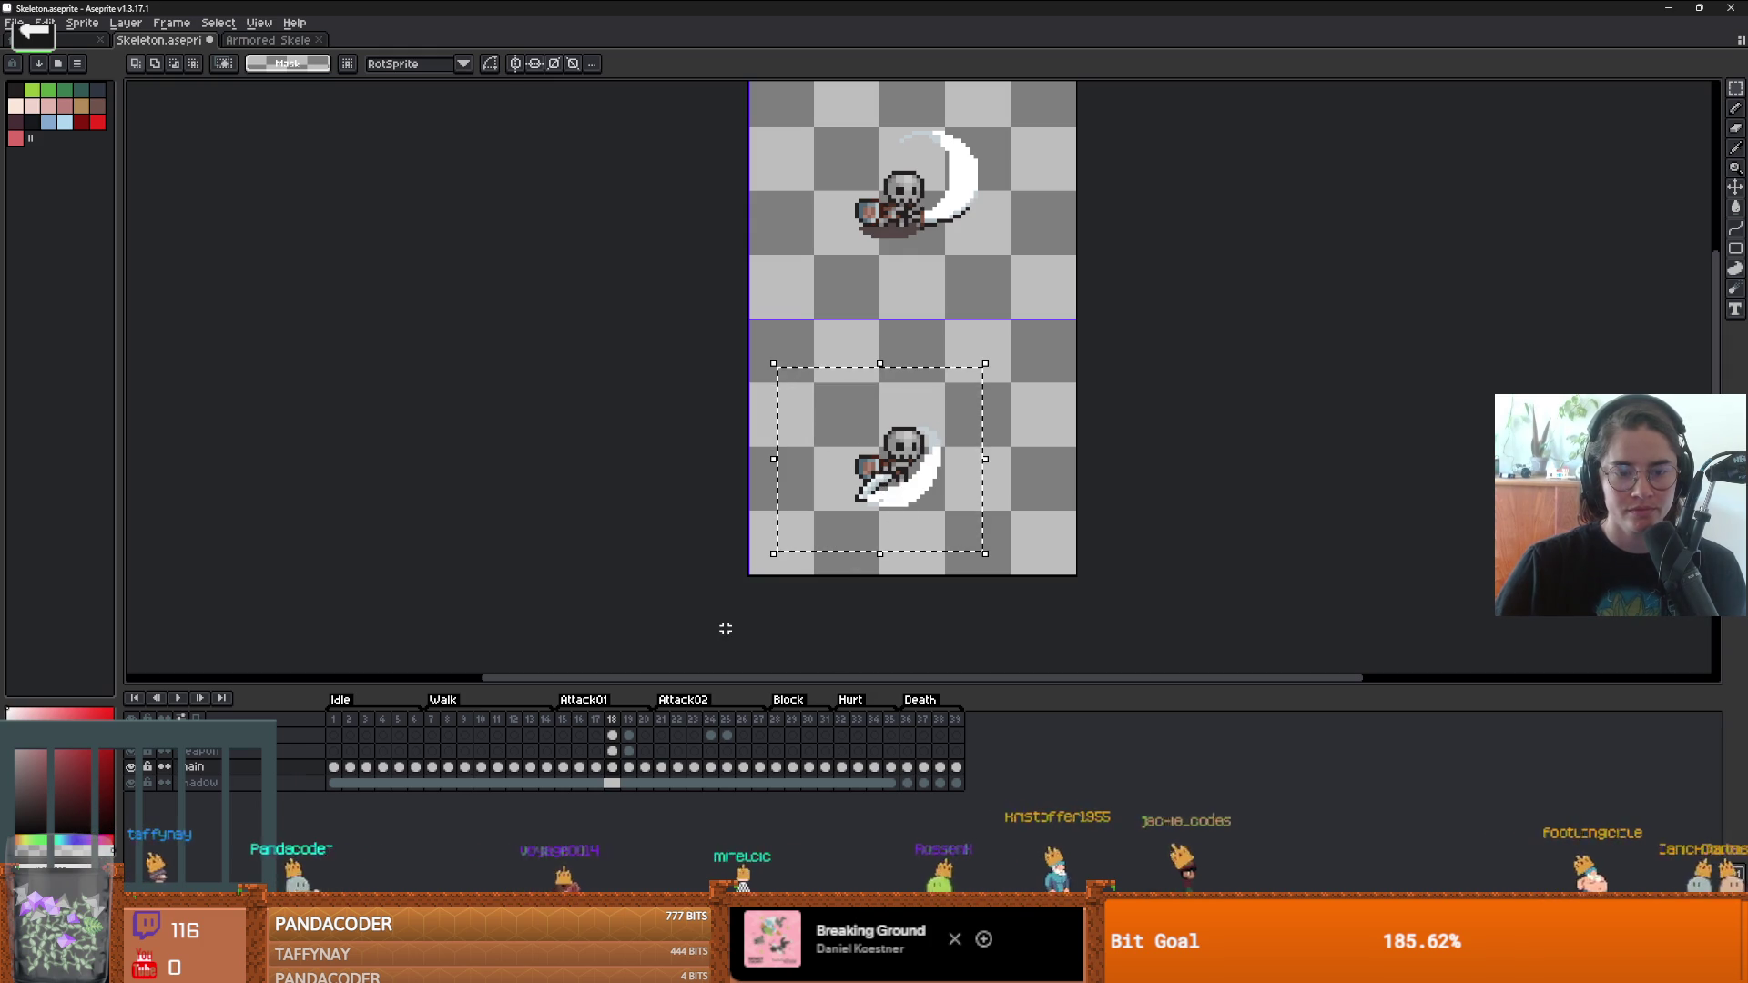
- Carry the white slash smear over to frame 19 and deselect
click(629, 751)
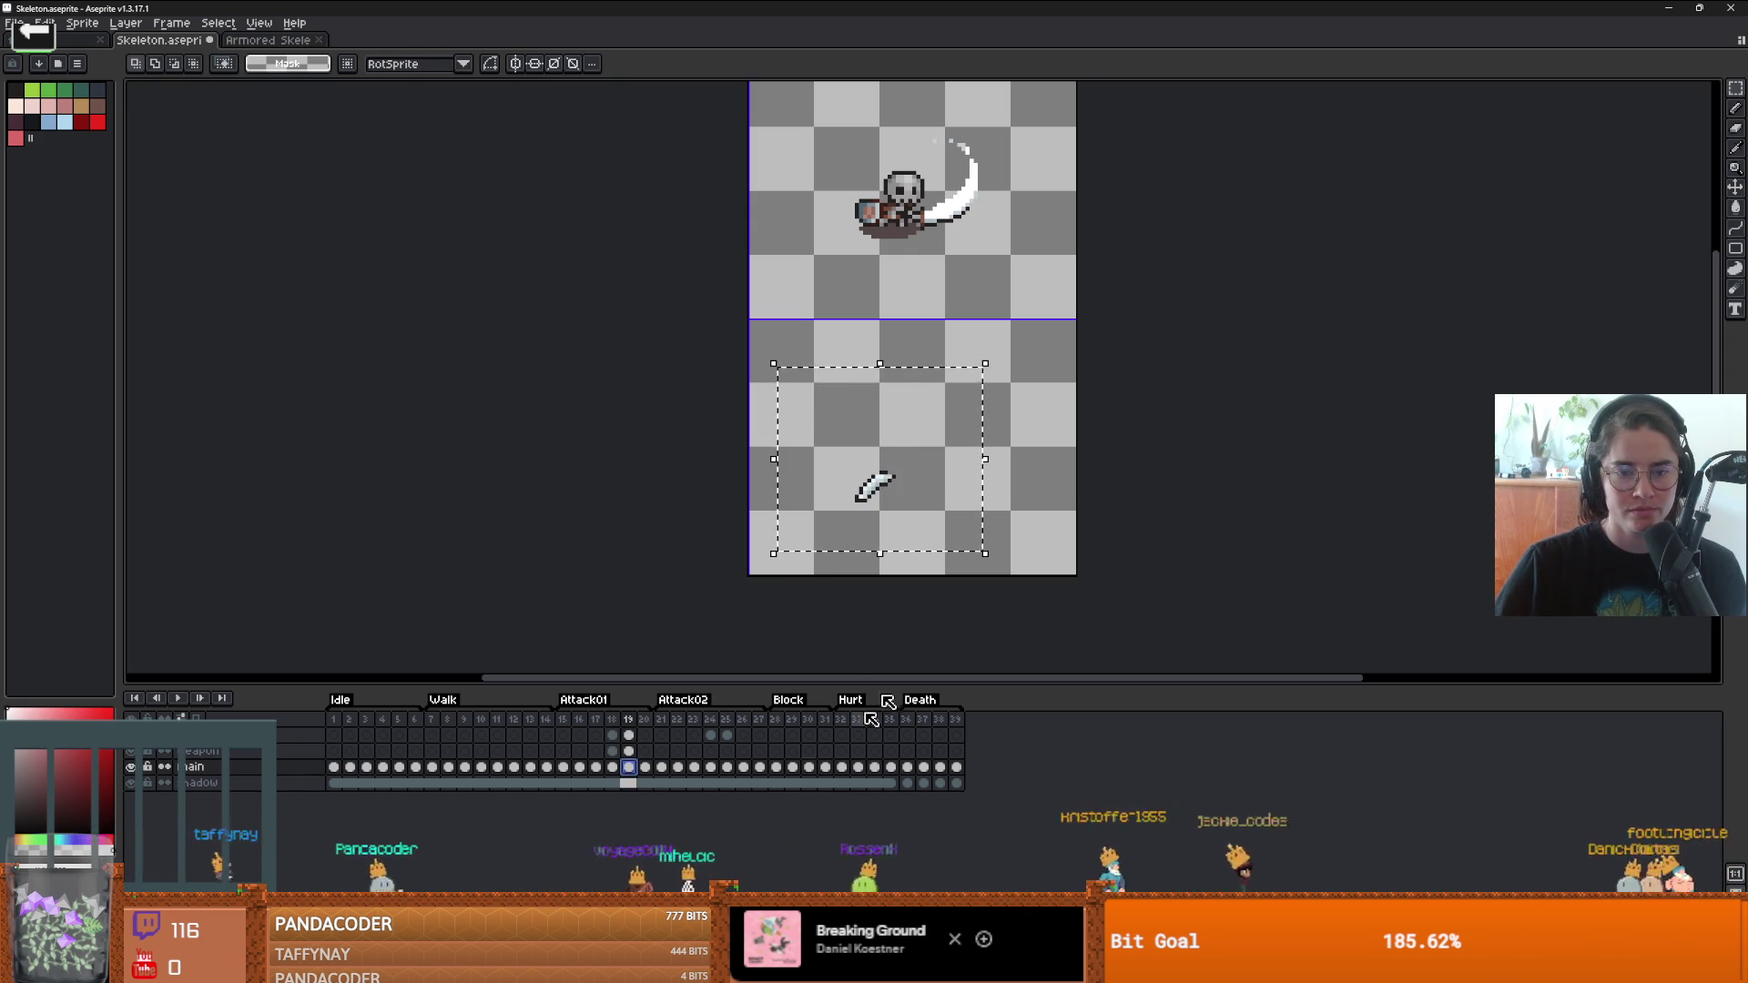
key(ctrl+d)
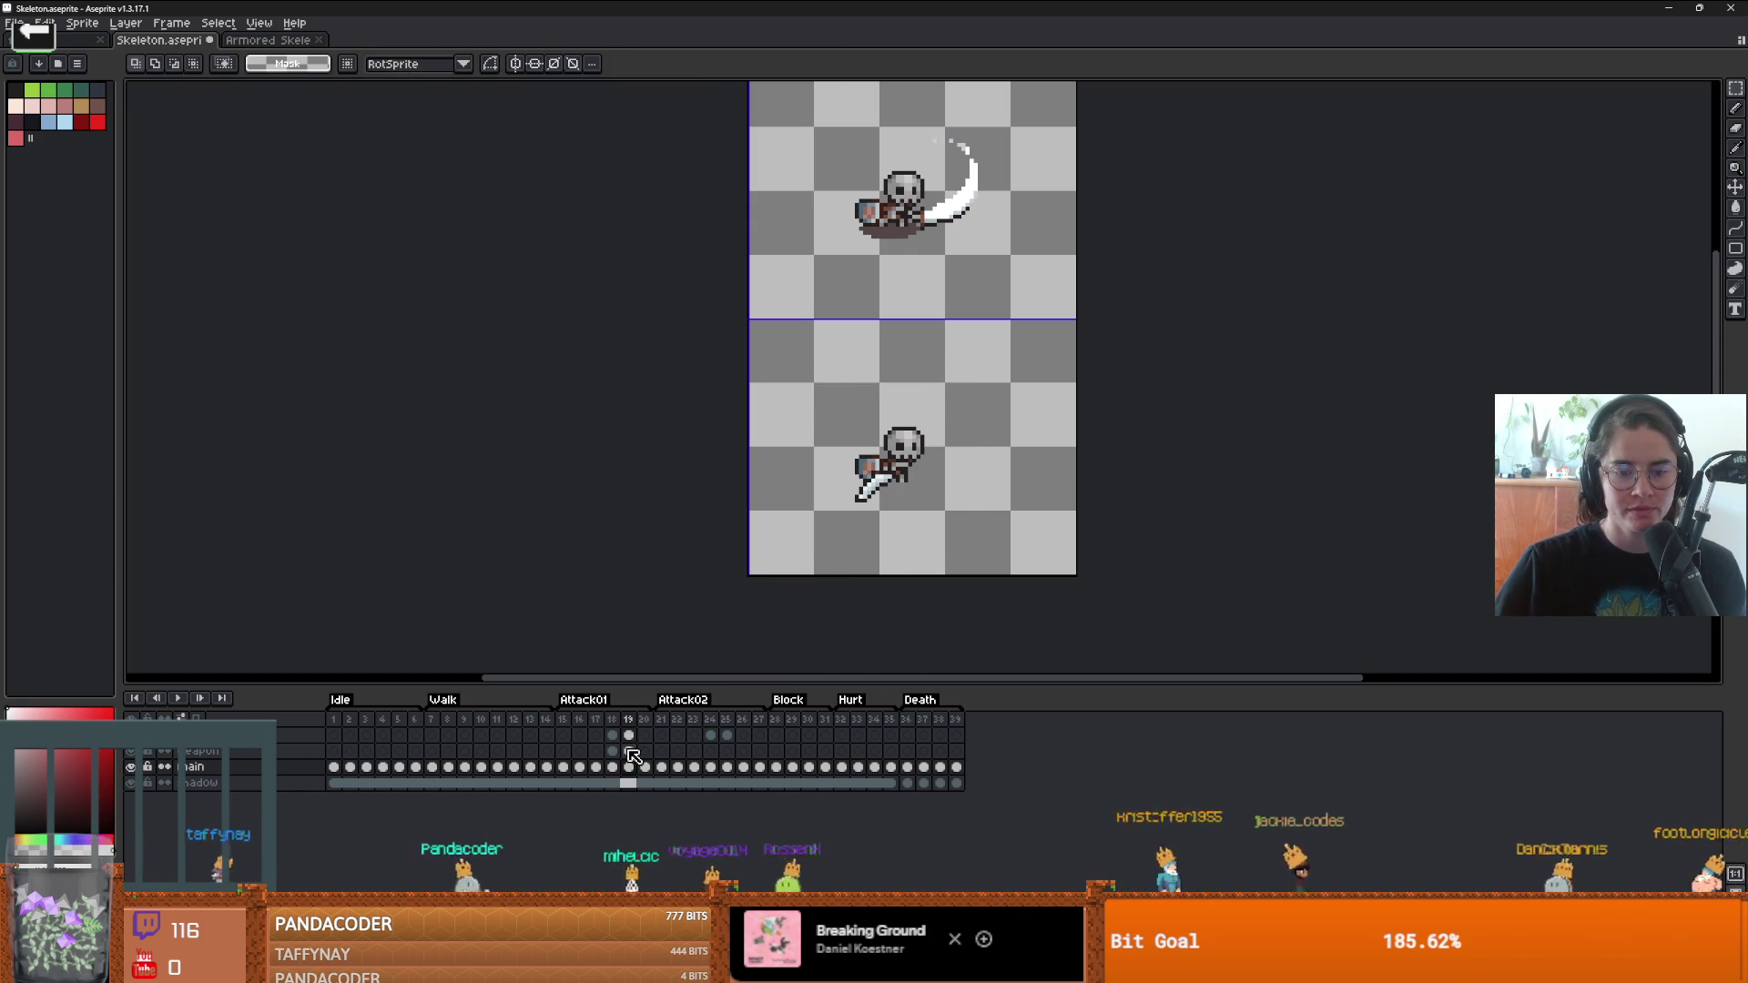
click(613, 736)
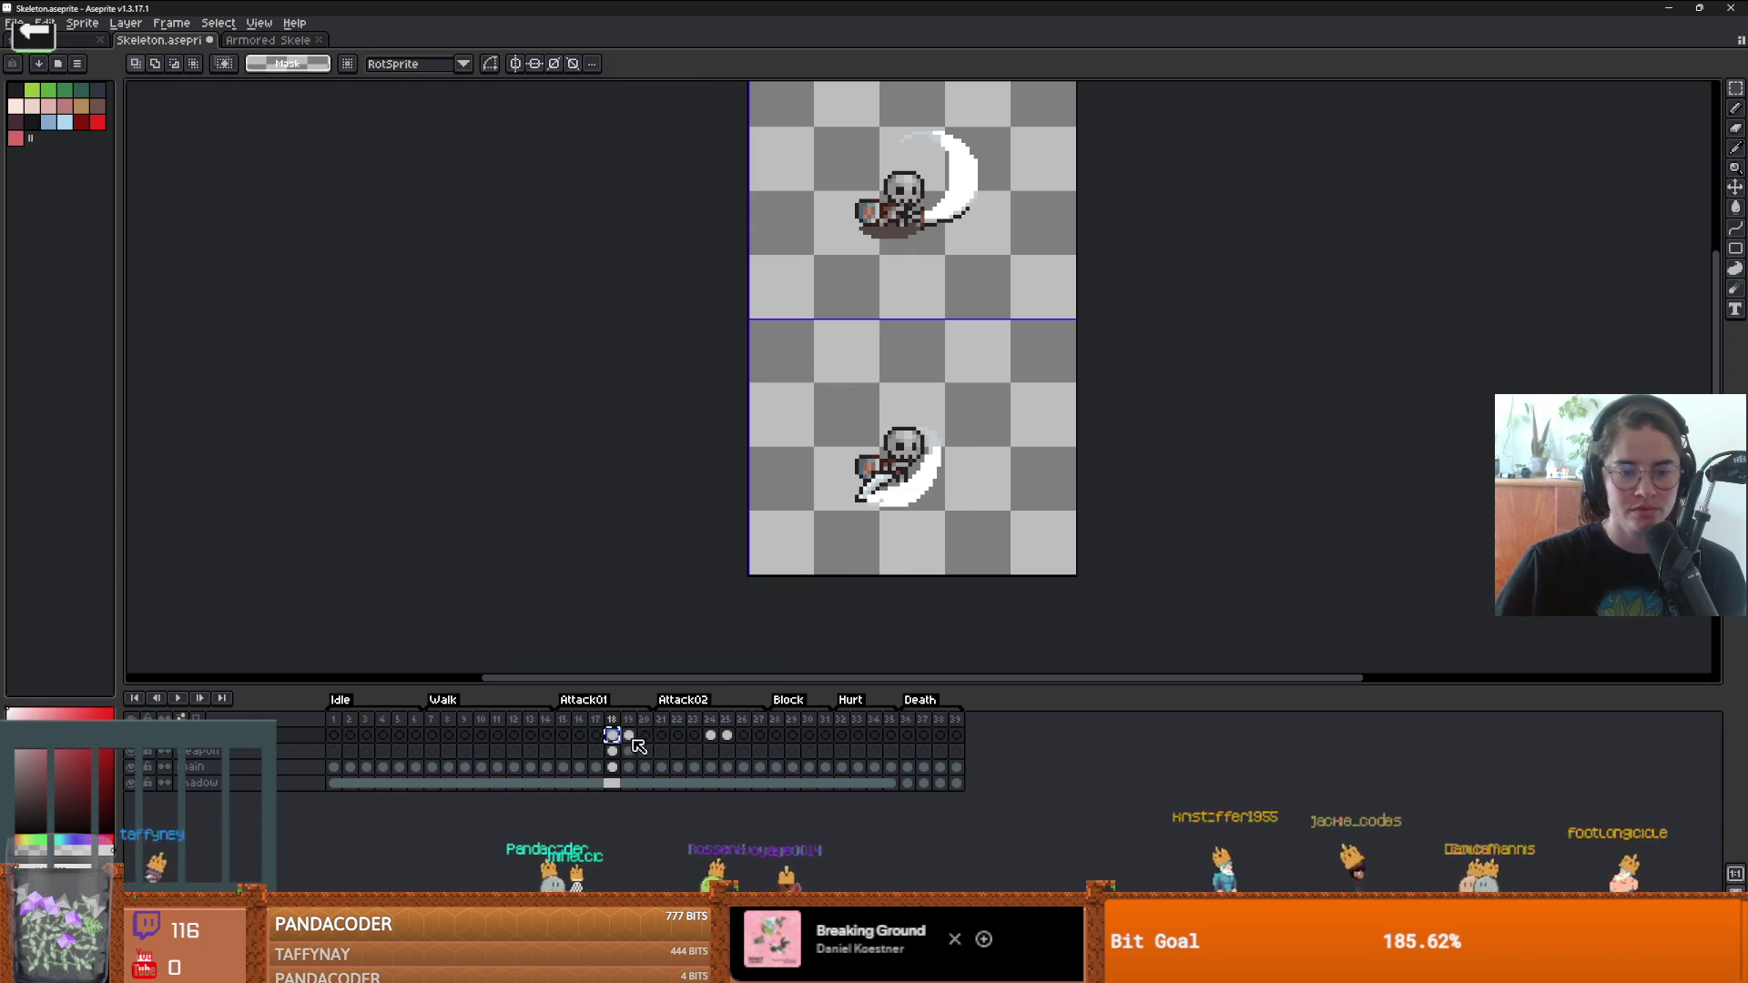
click(629, 736)
key(ctrl+z)
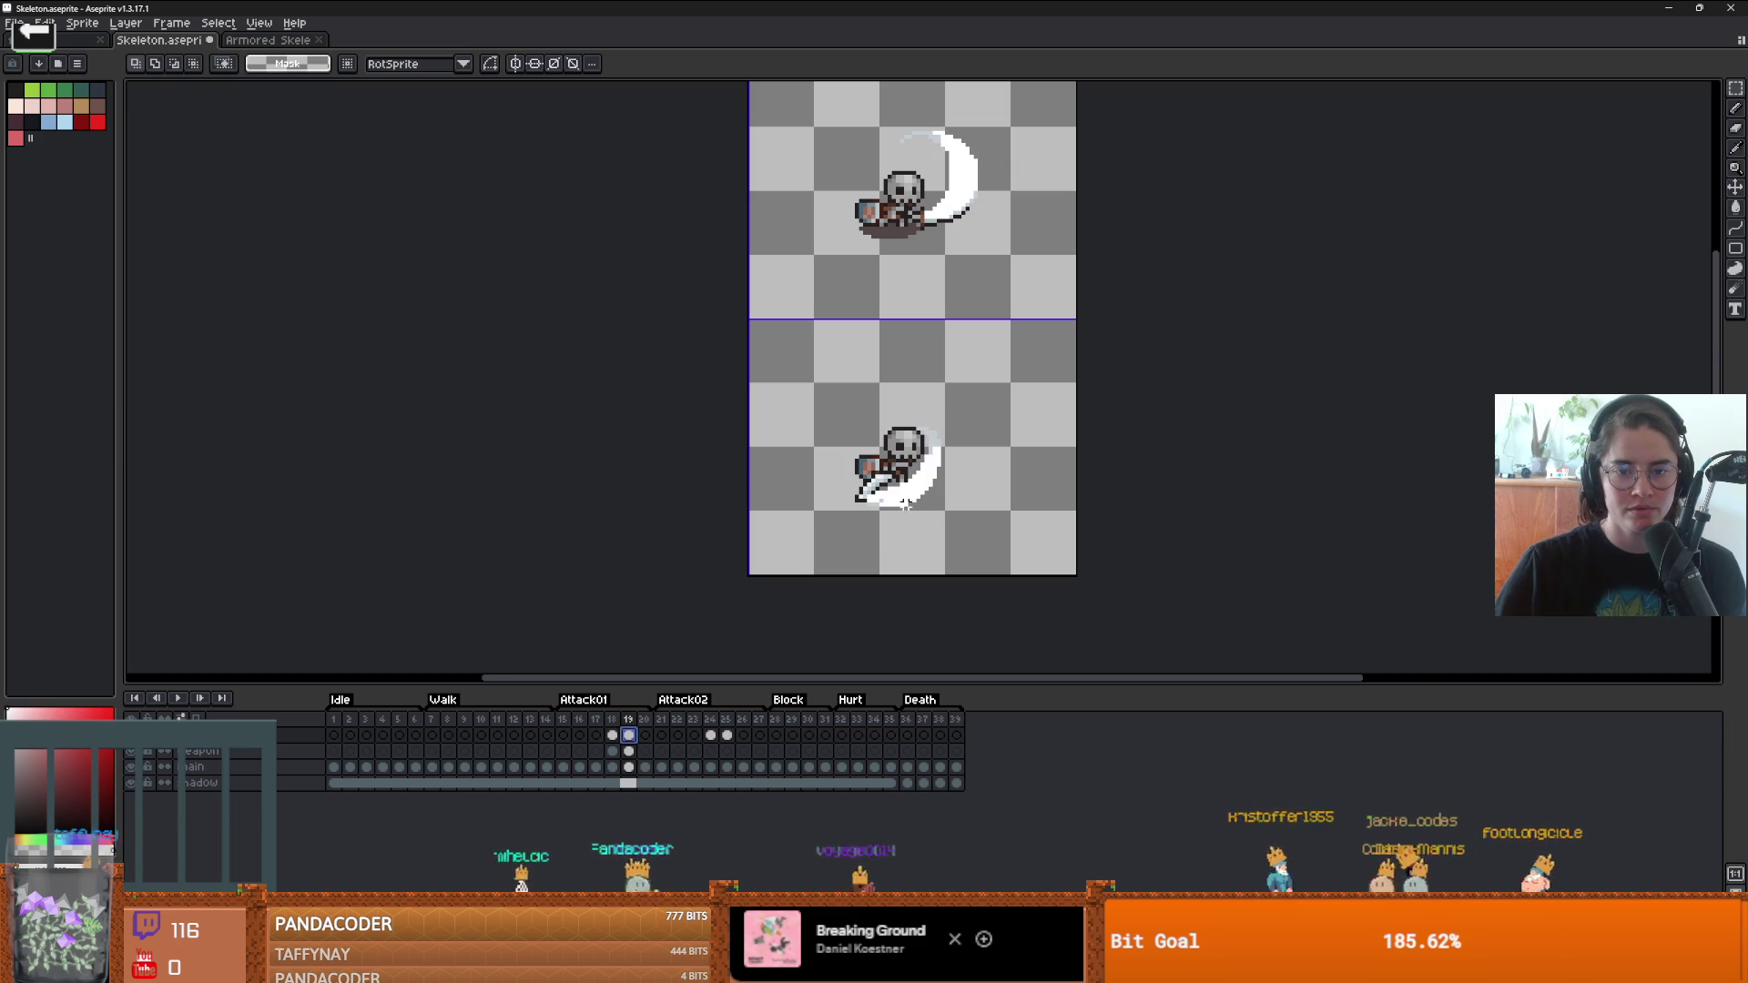
scroll(905, 504, up, 2)
key(b)
scroll(933, 464, down, 2)
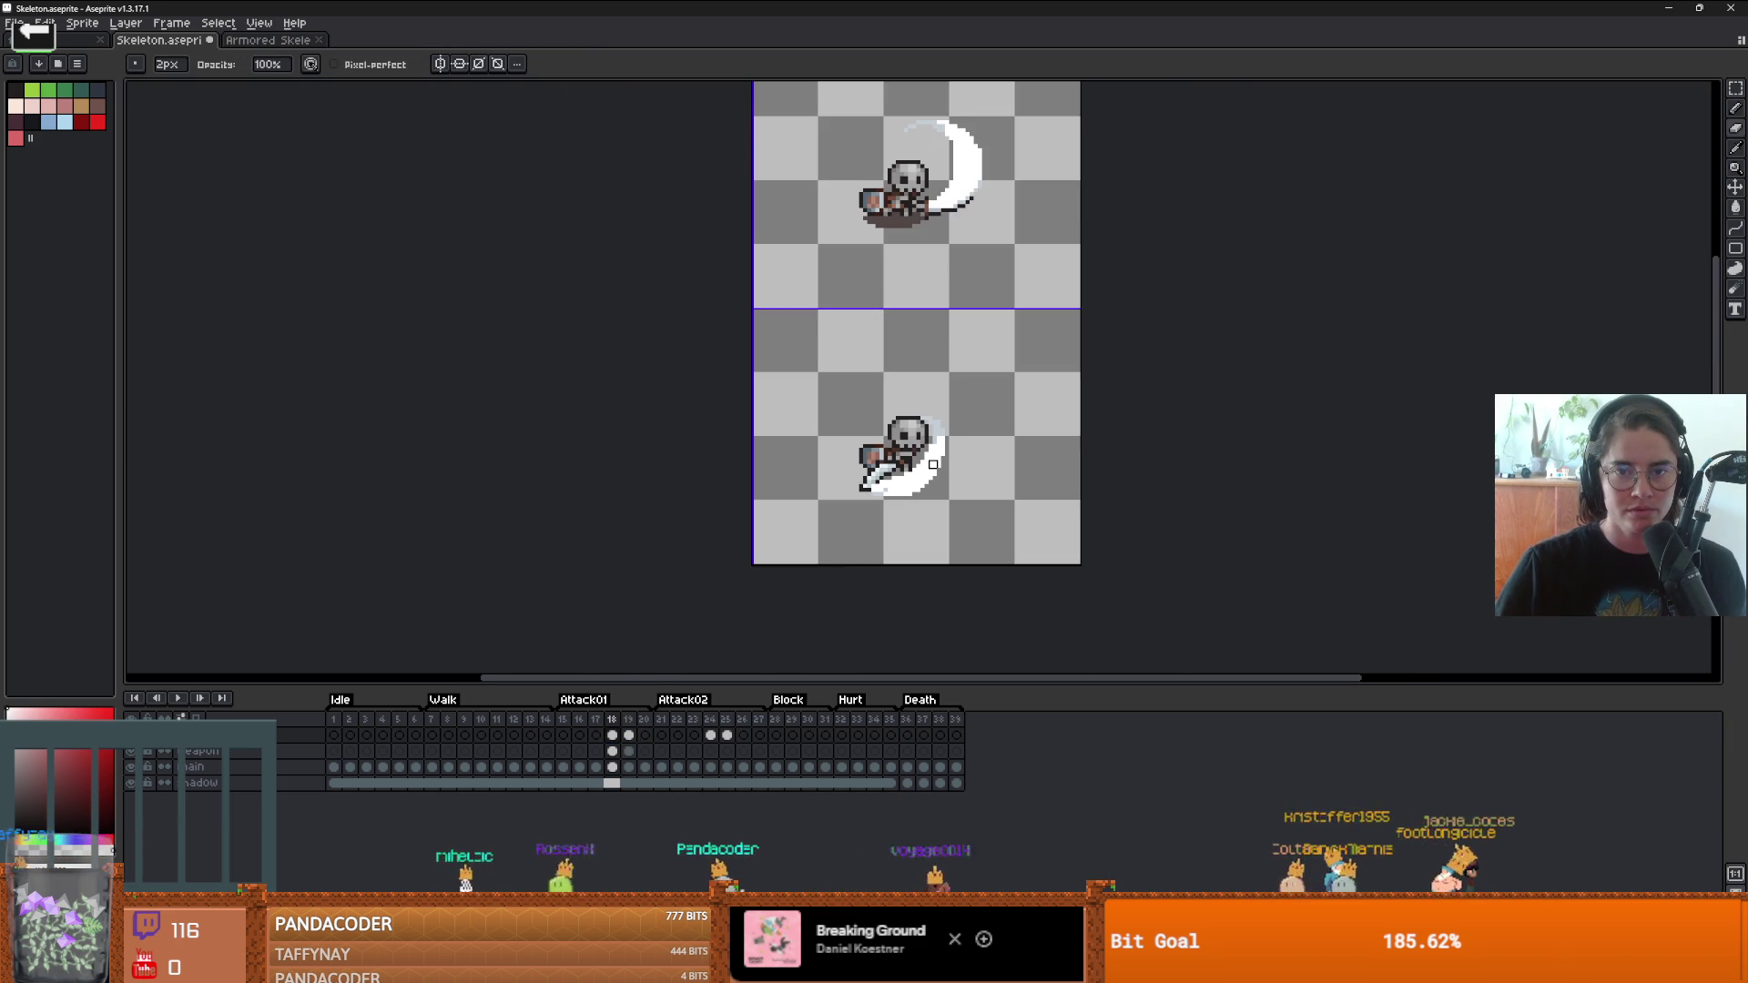
- Step back and forth through the attack frames to preview the swing
key(Left)
key(Left)
key(Right)
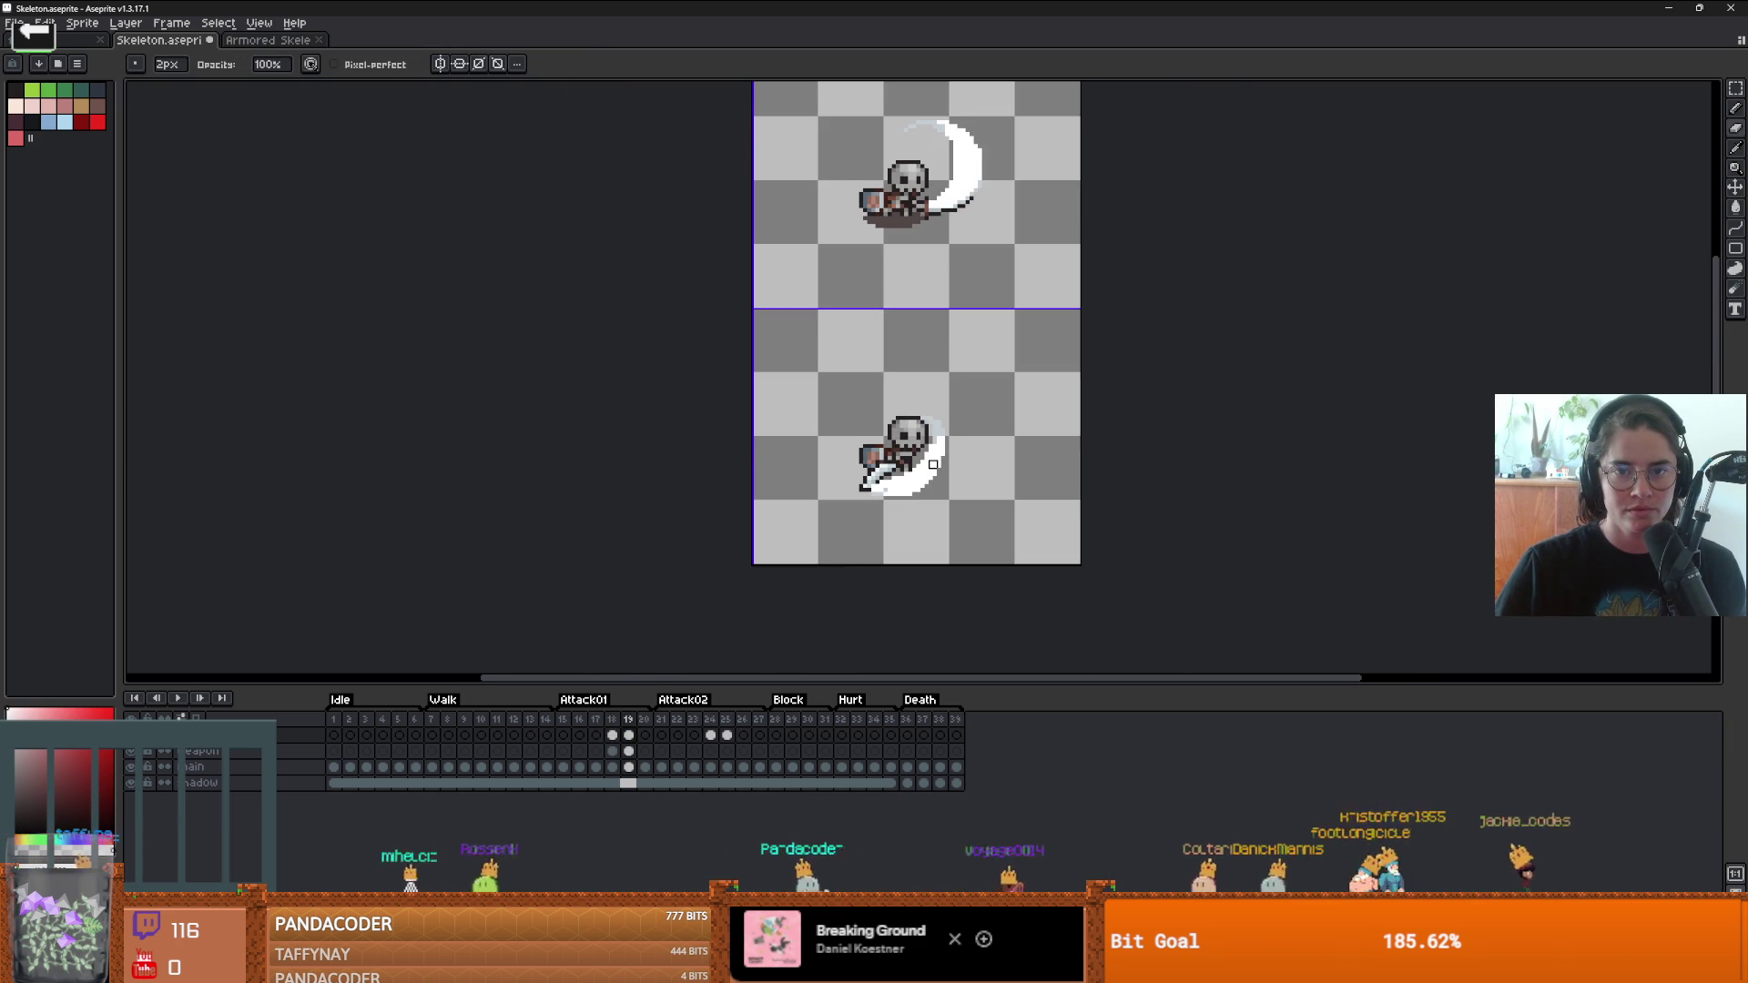
key(Left)
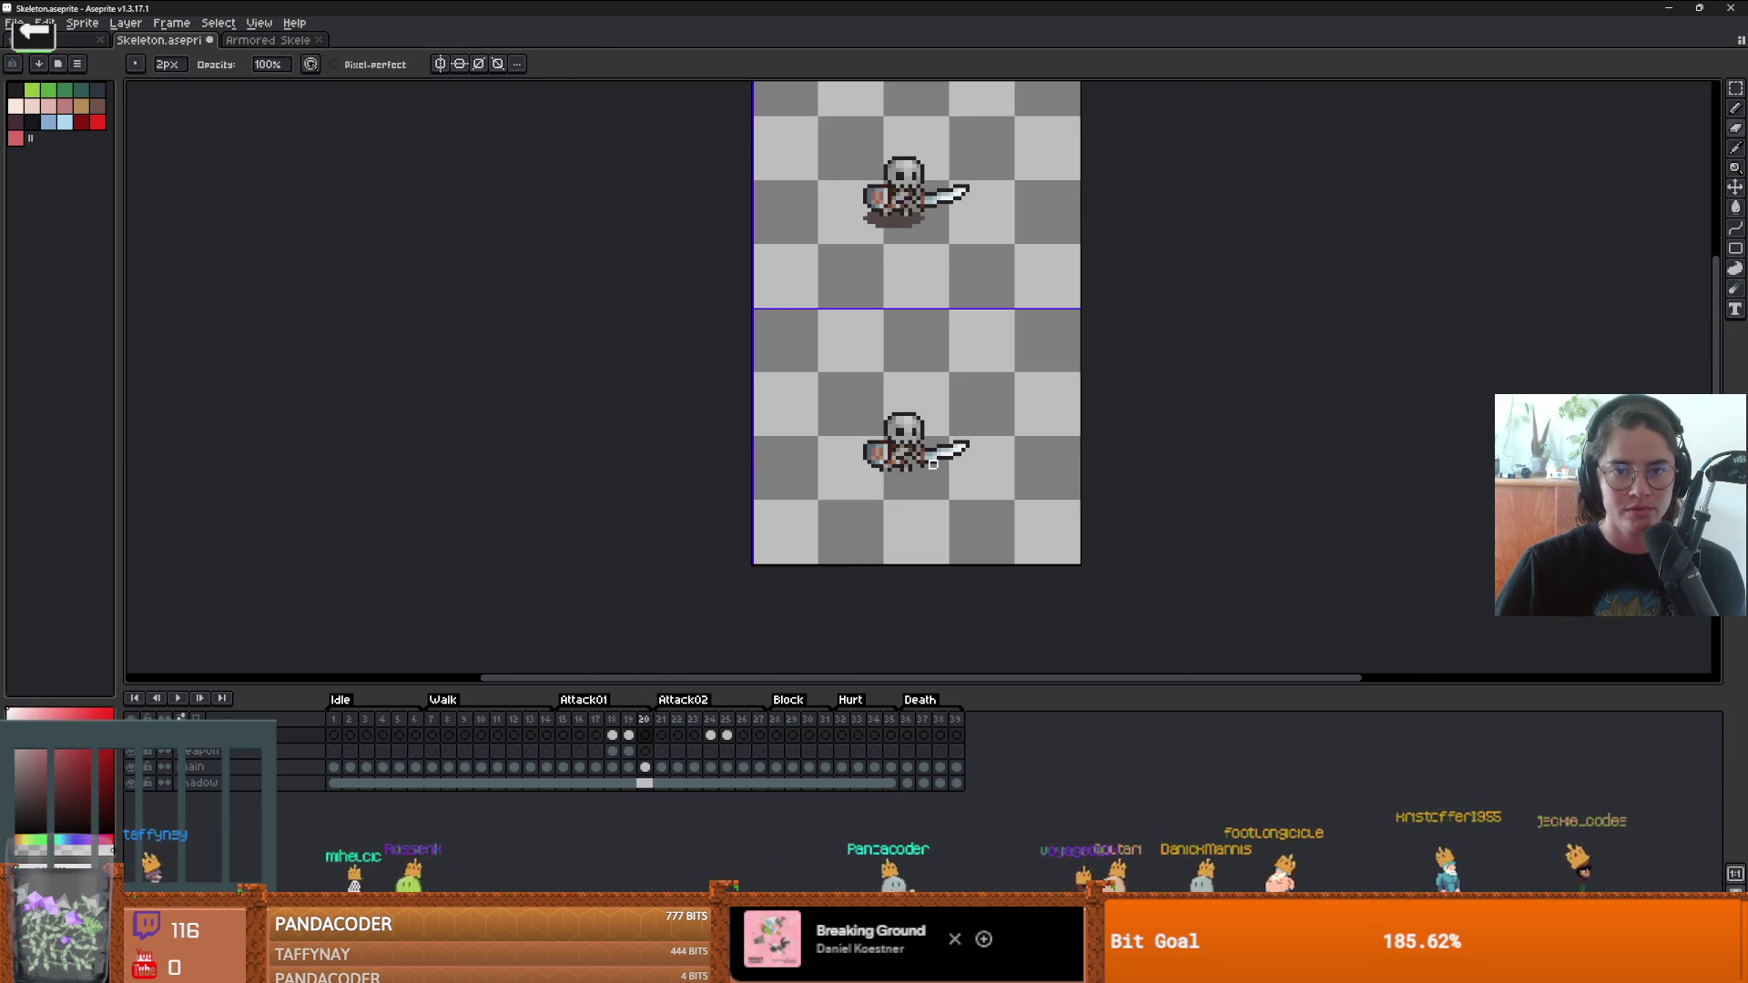
key(Right)
key(Left)
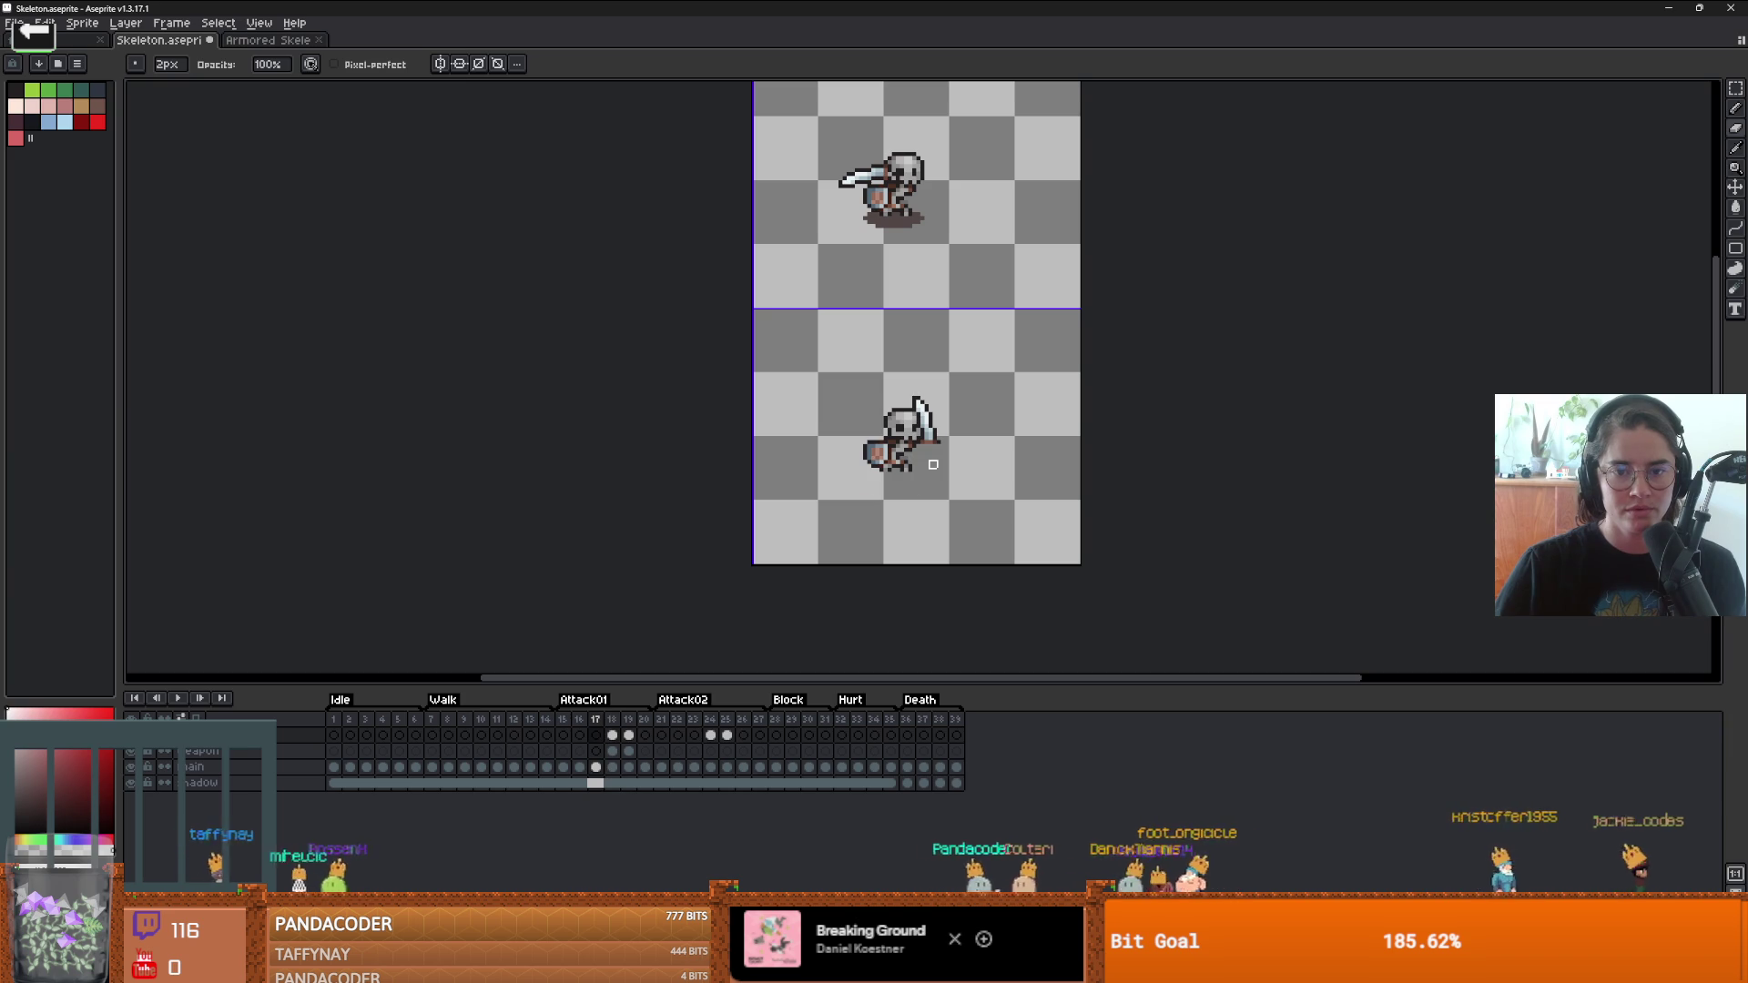
key(Right)
key(Right)
key(Right)
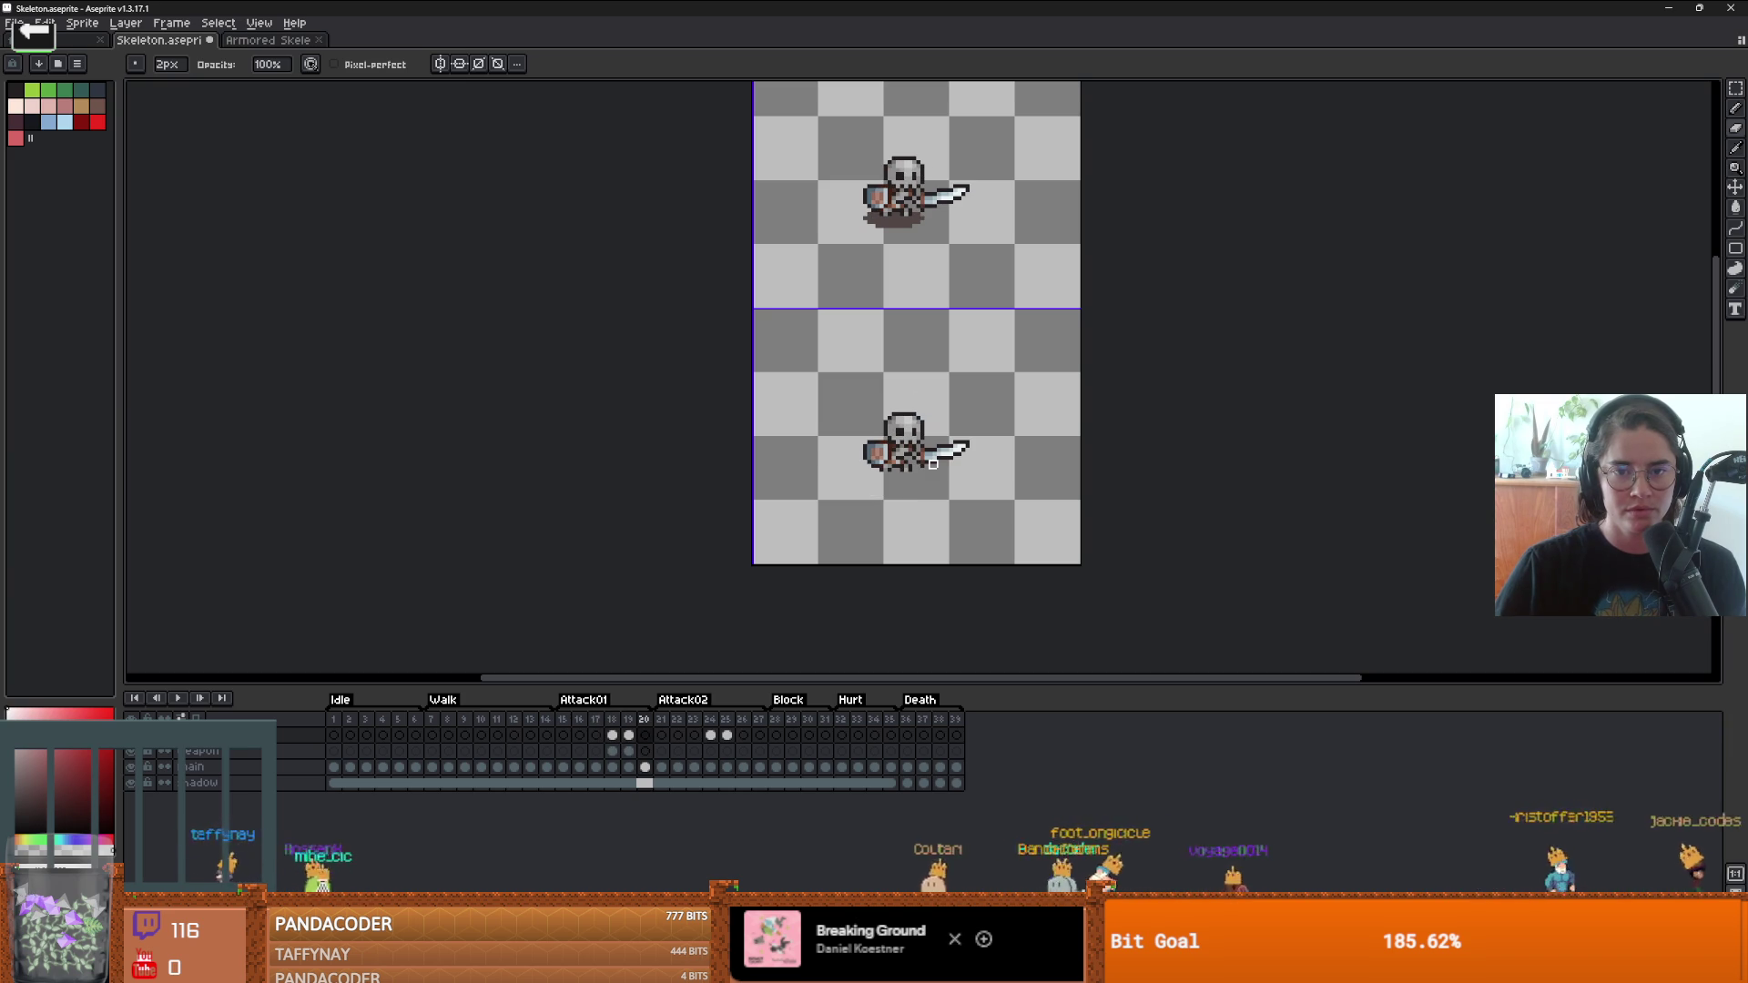
- Play the Attack01 animation, stop it, and show frame 19 zoomed in
click(178, 697)
scroll(496, 496, down, 3)
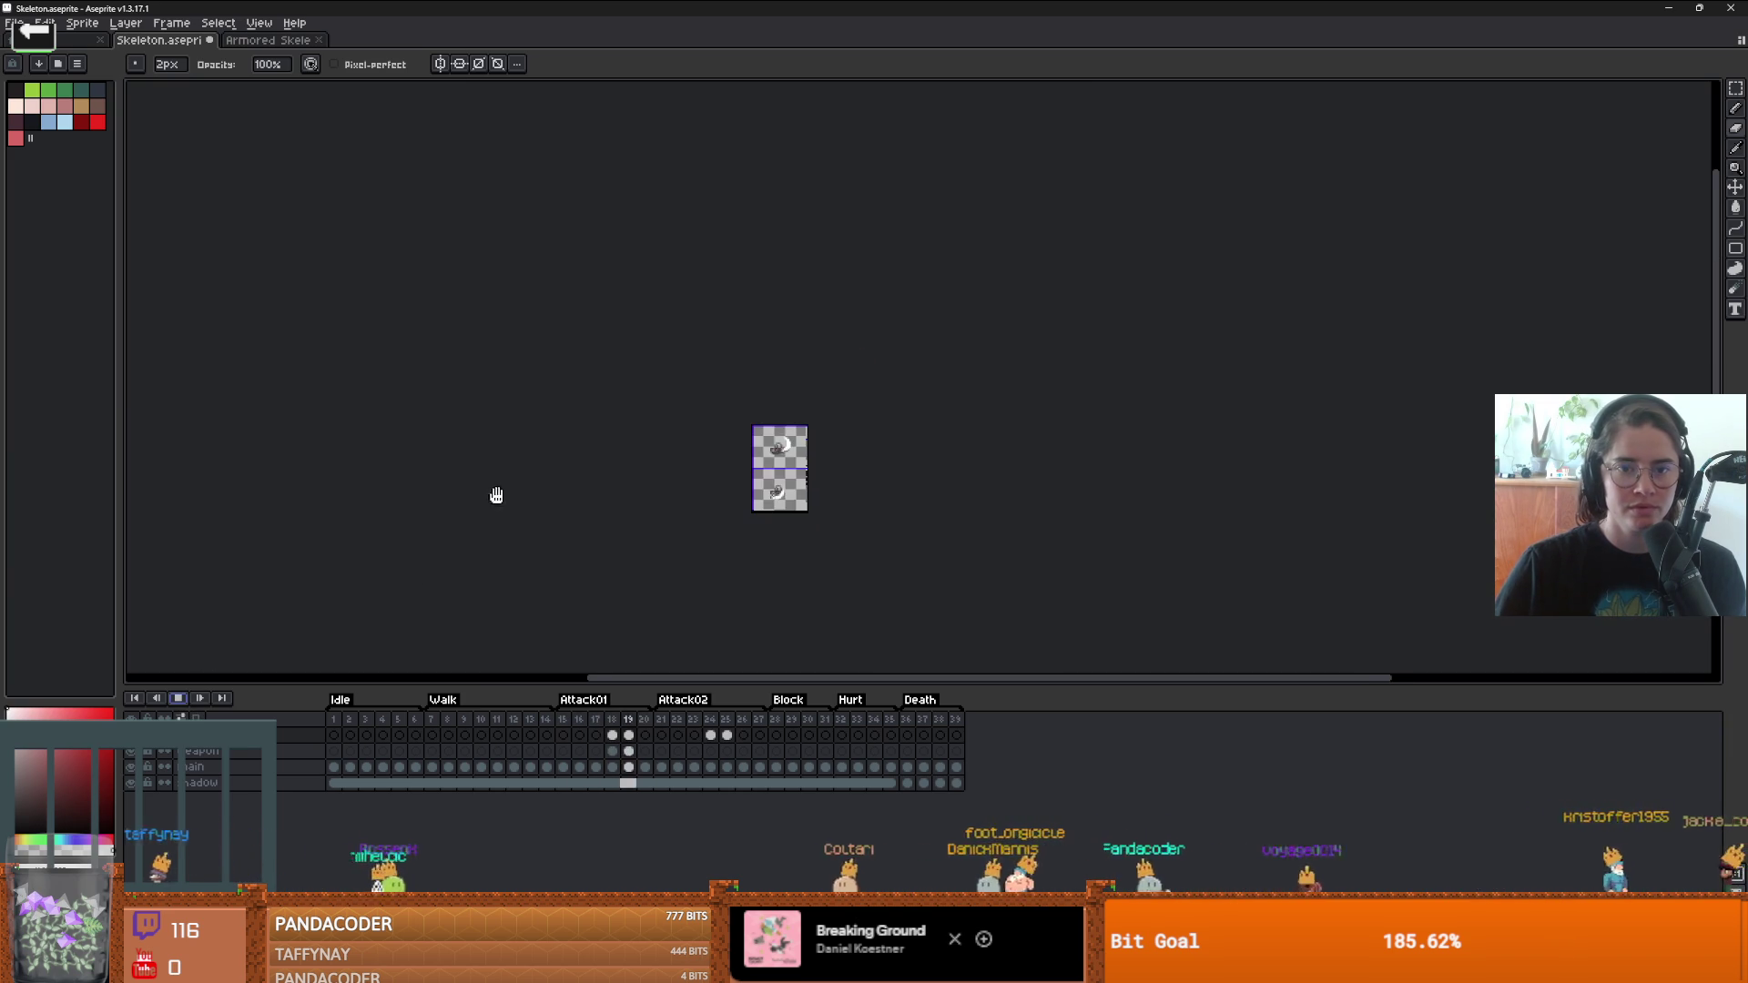
scroll(734, 403, up, 2)
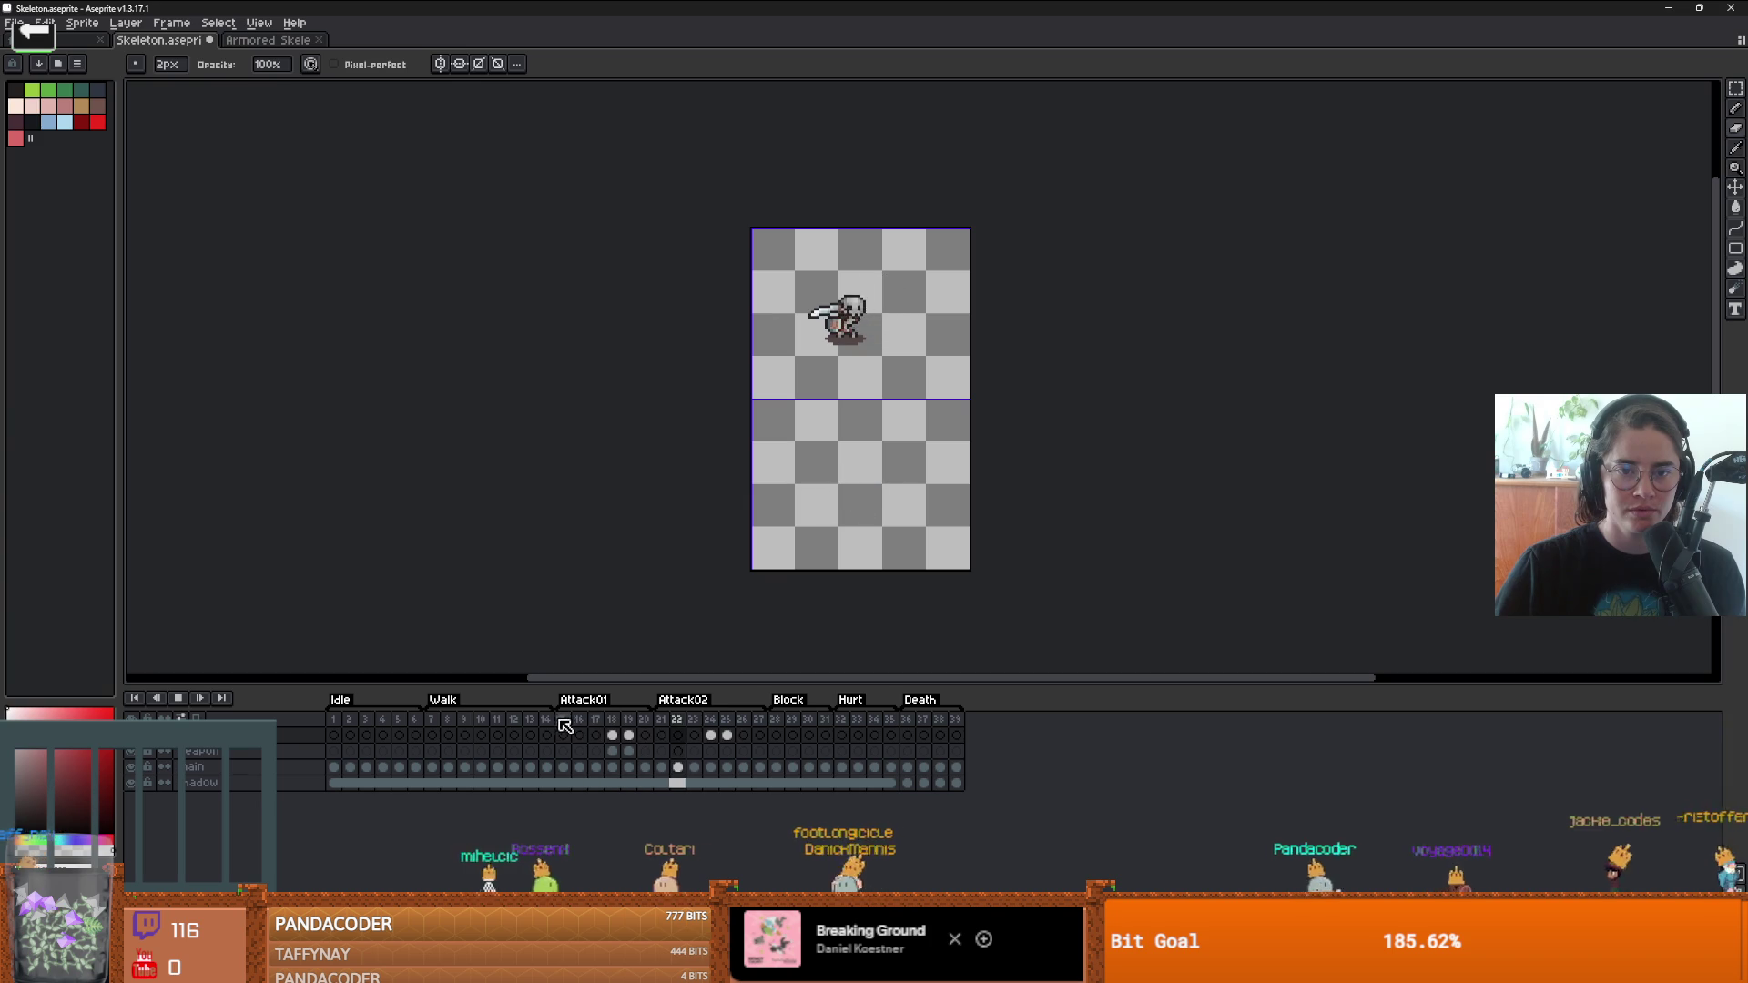
click(611, 734)
click(634, 730)
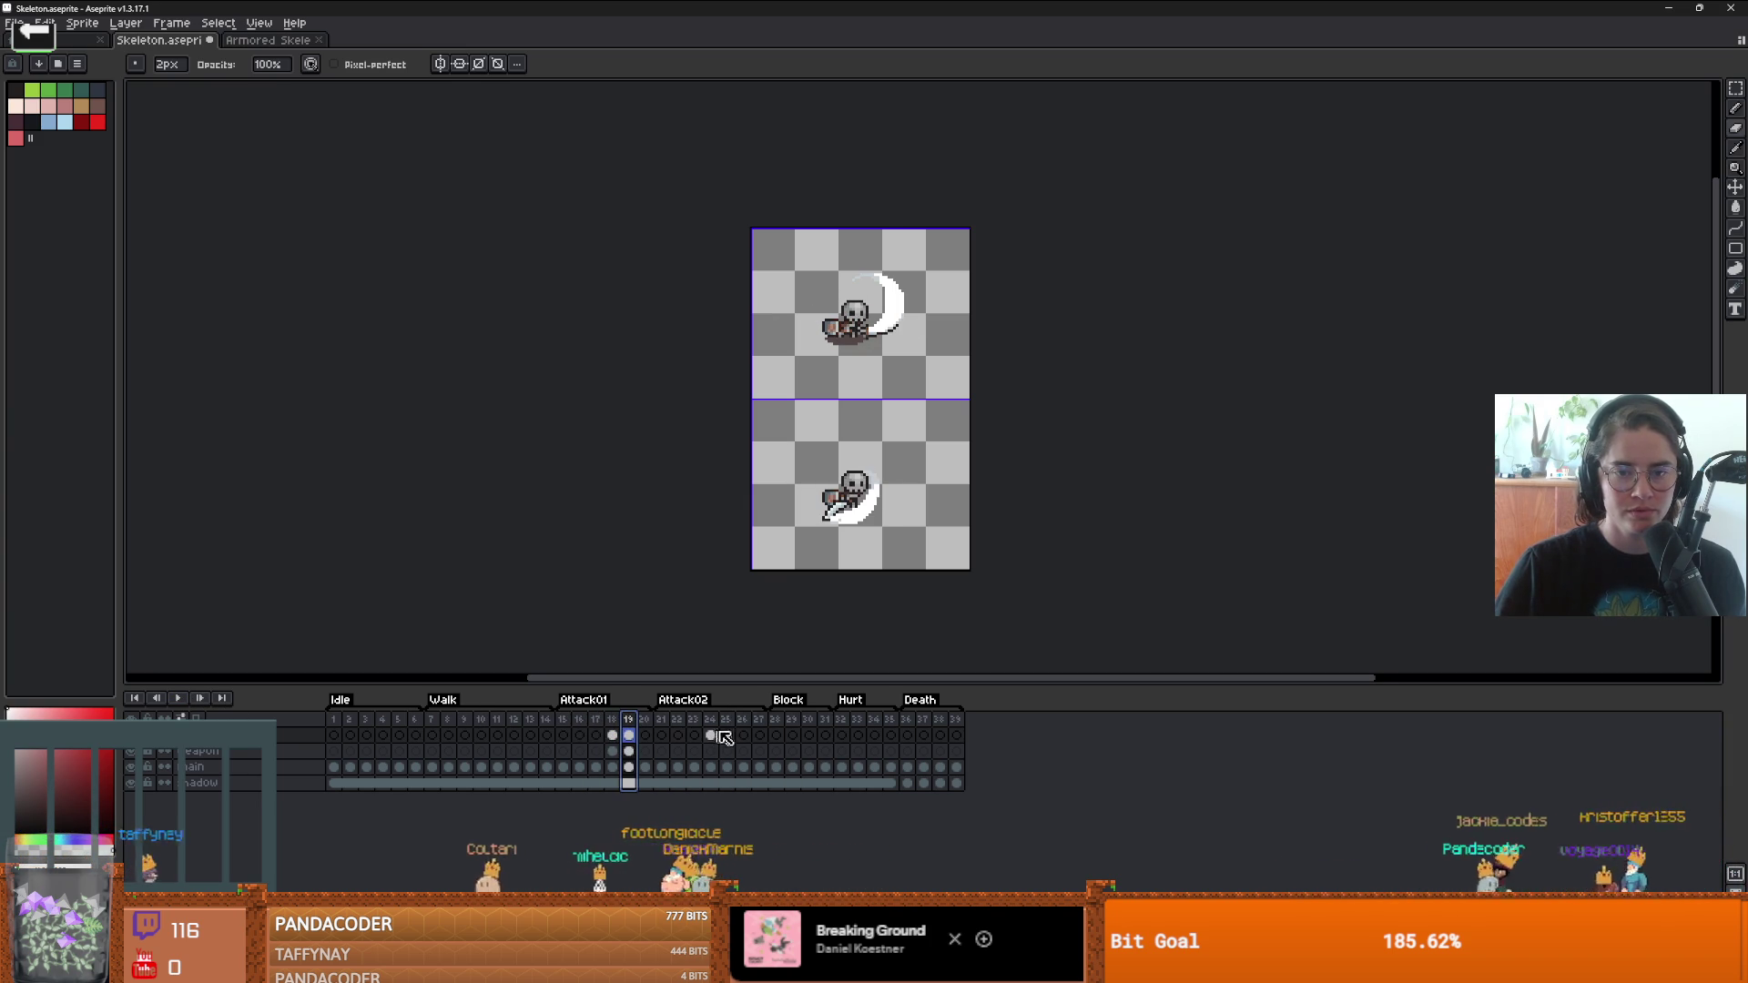
scroll(852, 529, up, 2)
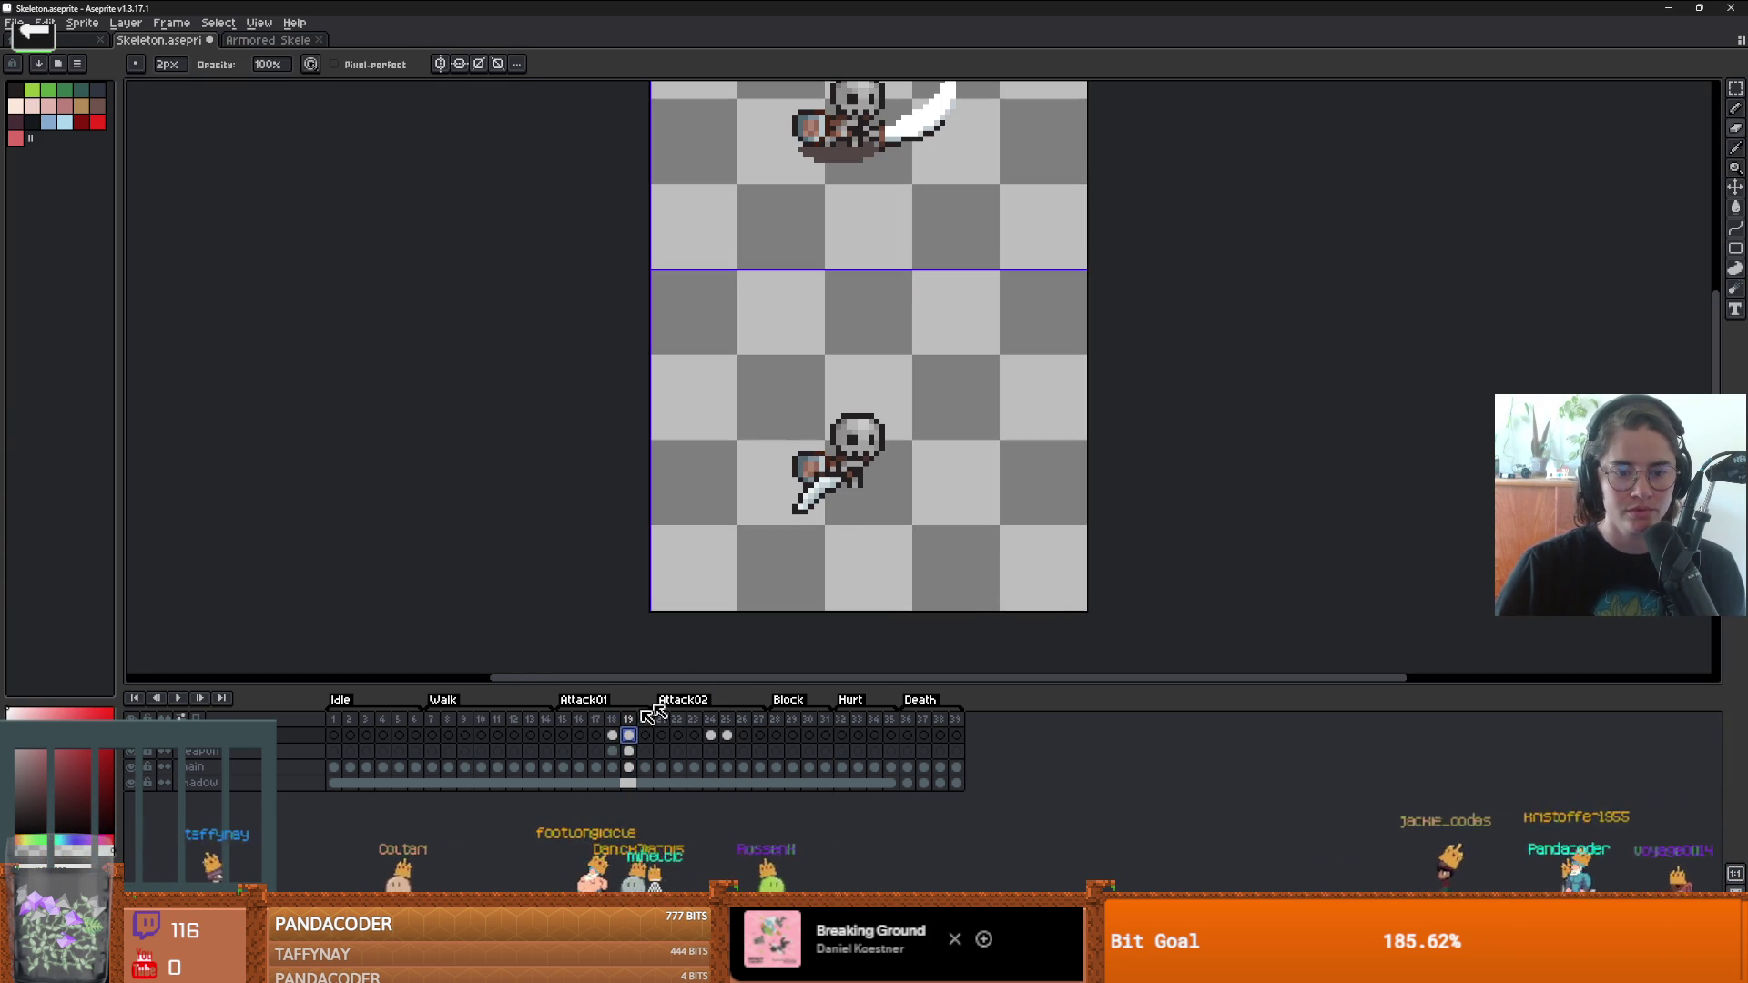
- Copy frame 18's lower sprite and slash smear, then paste and place it on frame 19
key(Left)
key(m)
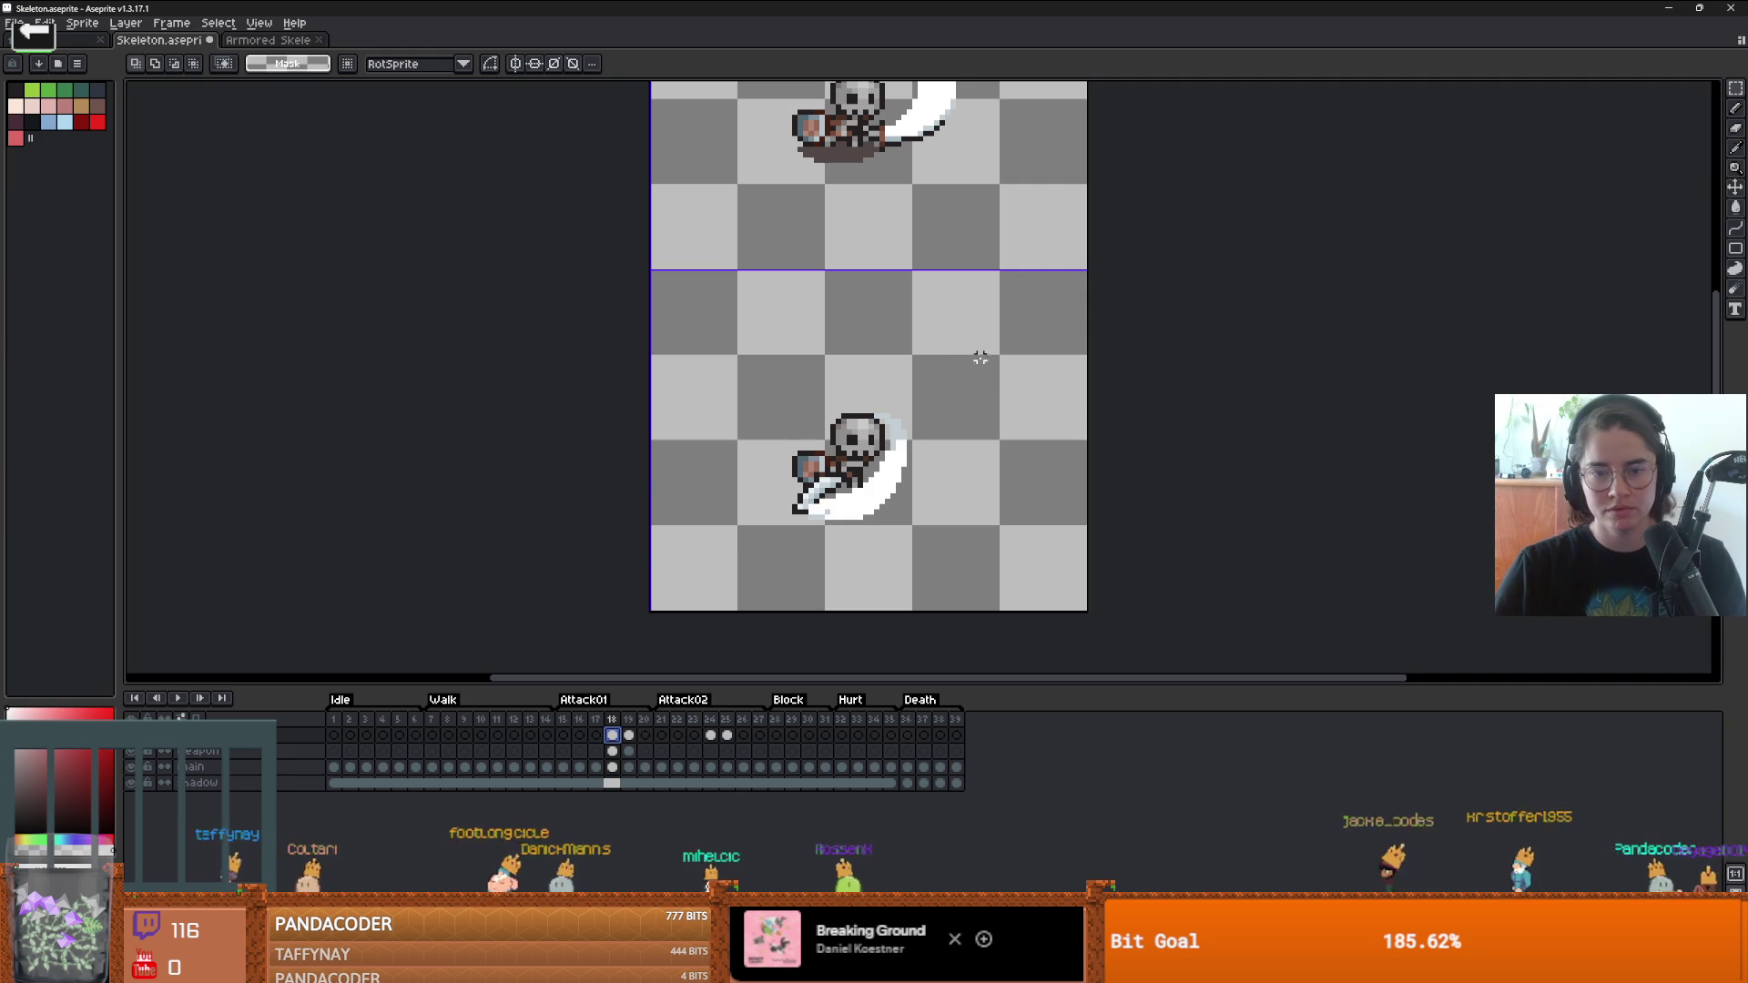
drag(979, 357, 726, 565)
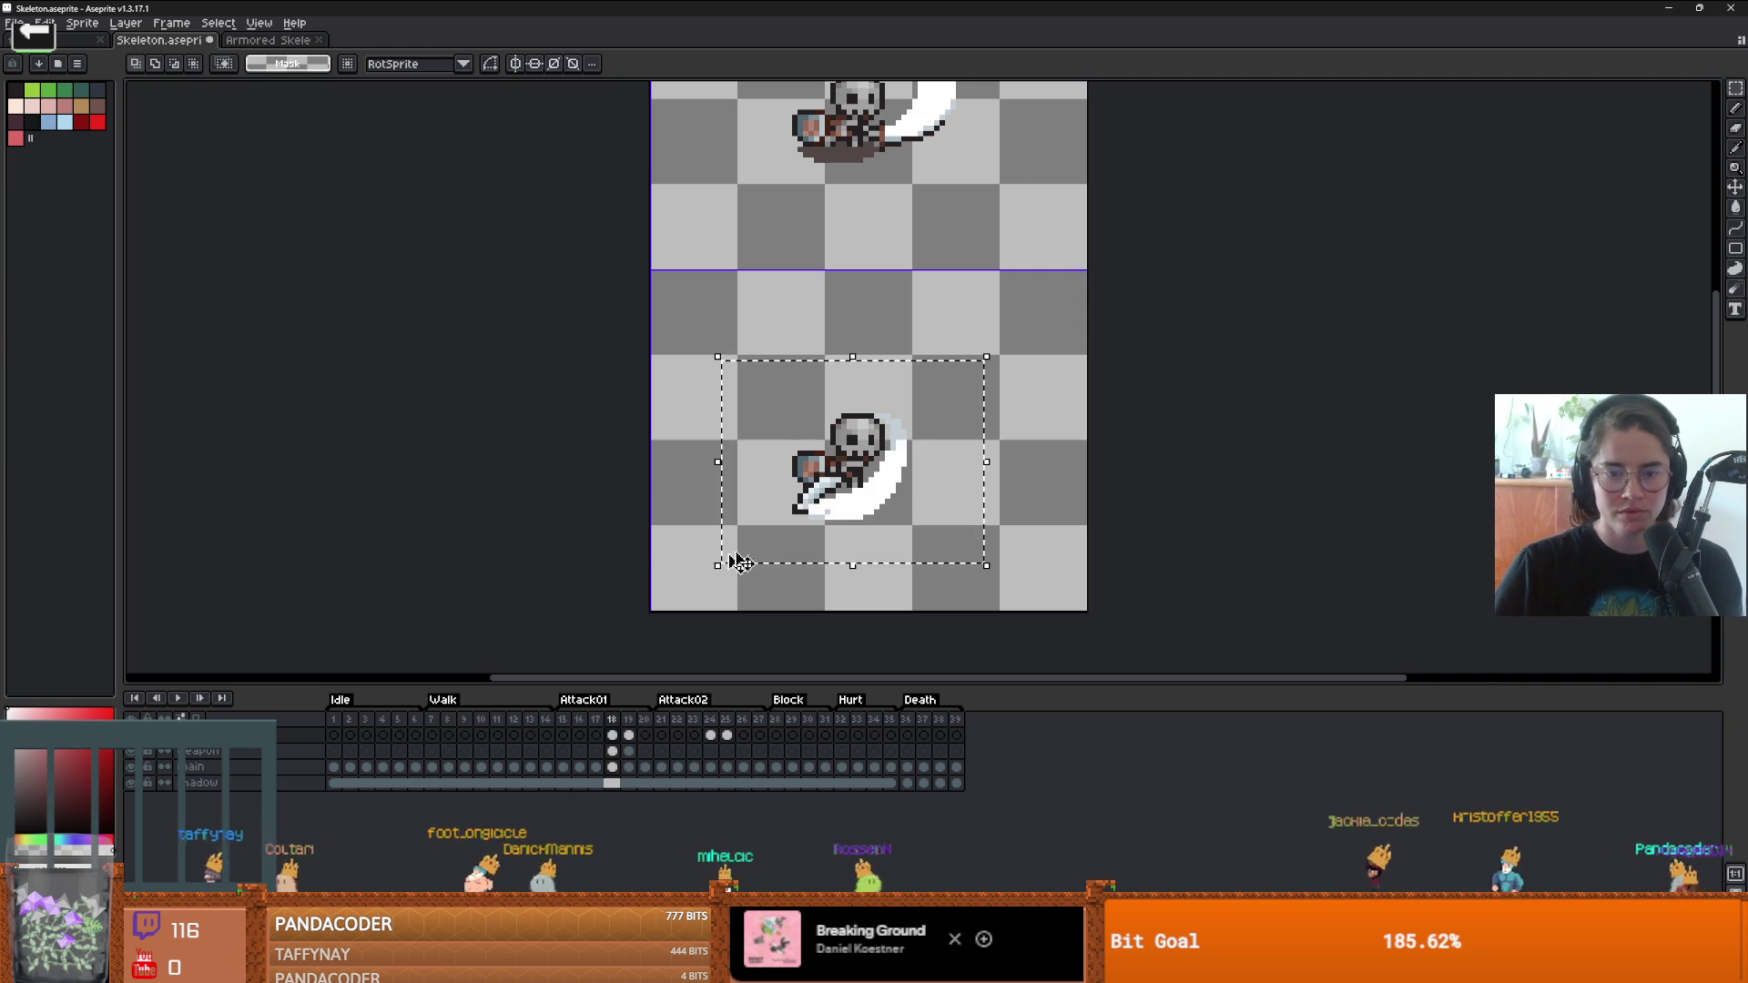
click(628, 751)
key(ctrl+v)
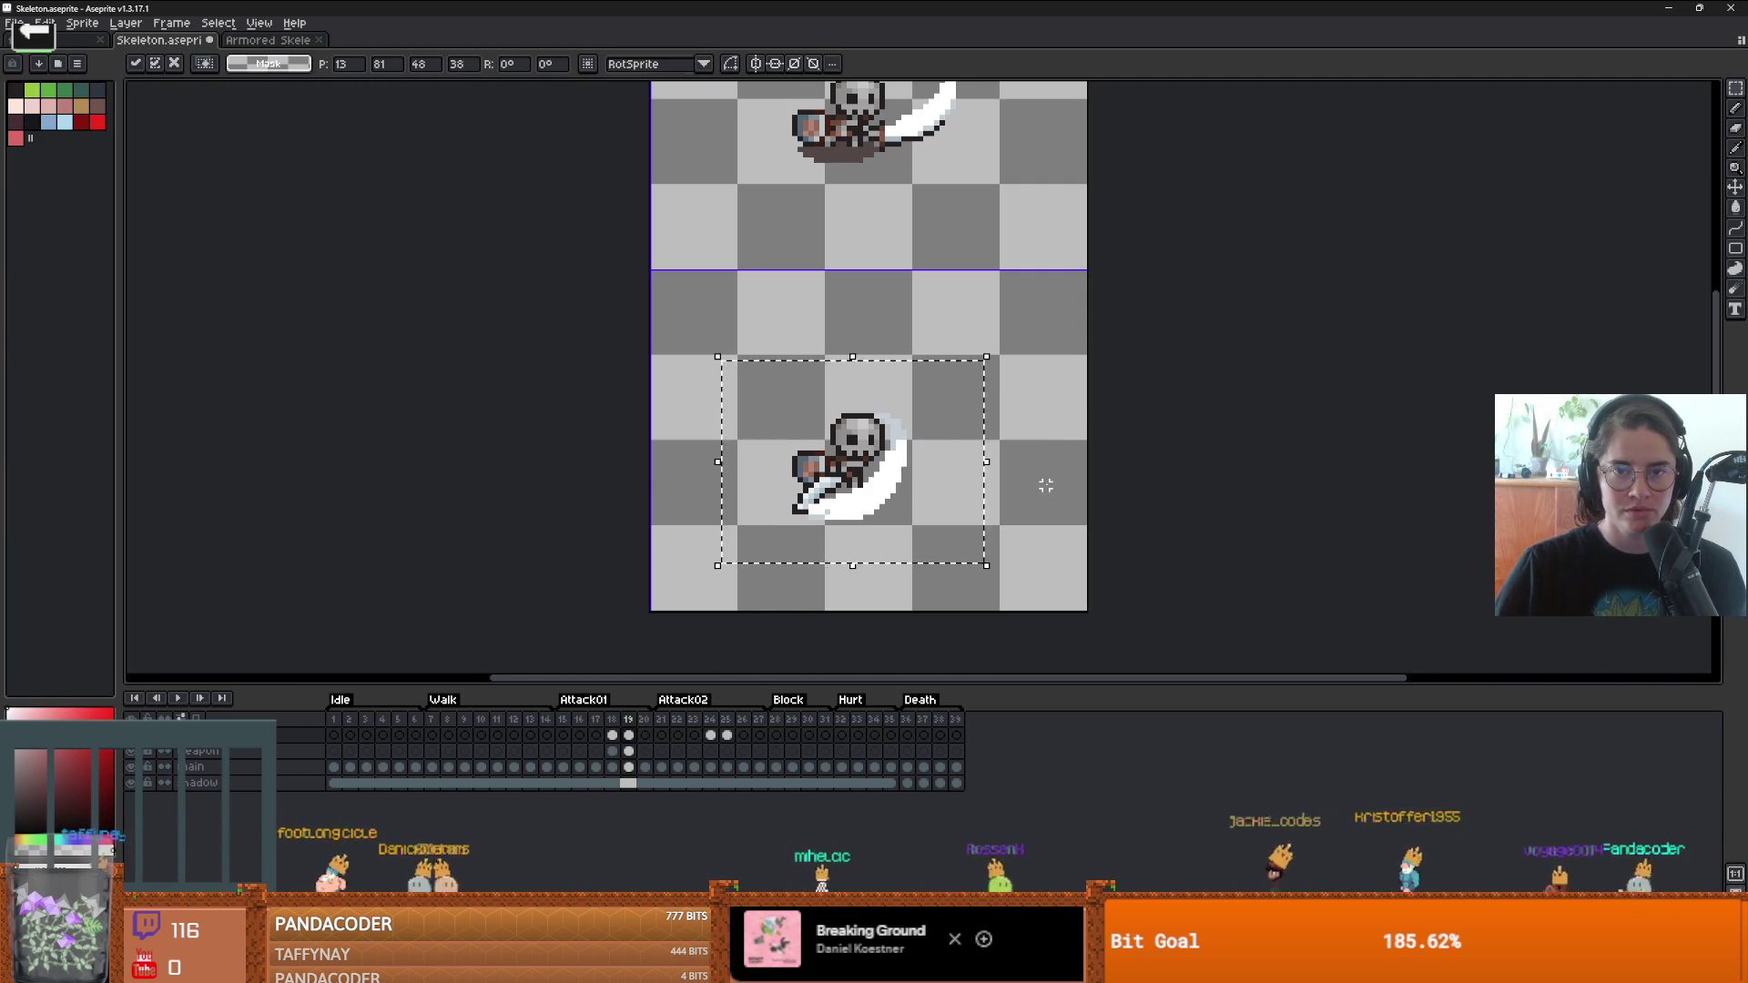
key(Return)
key(minus)
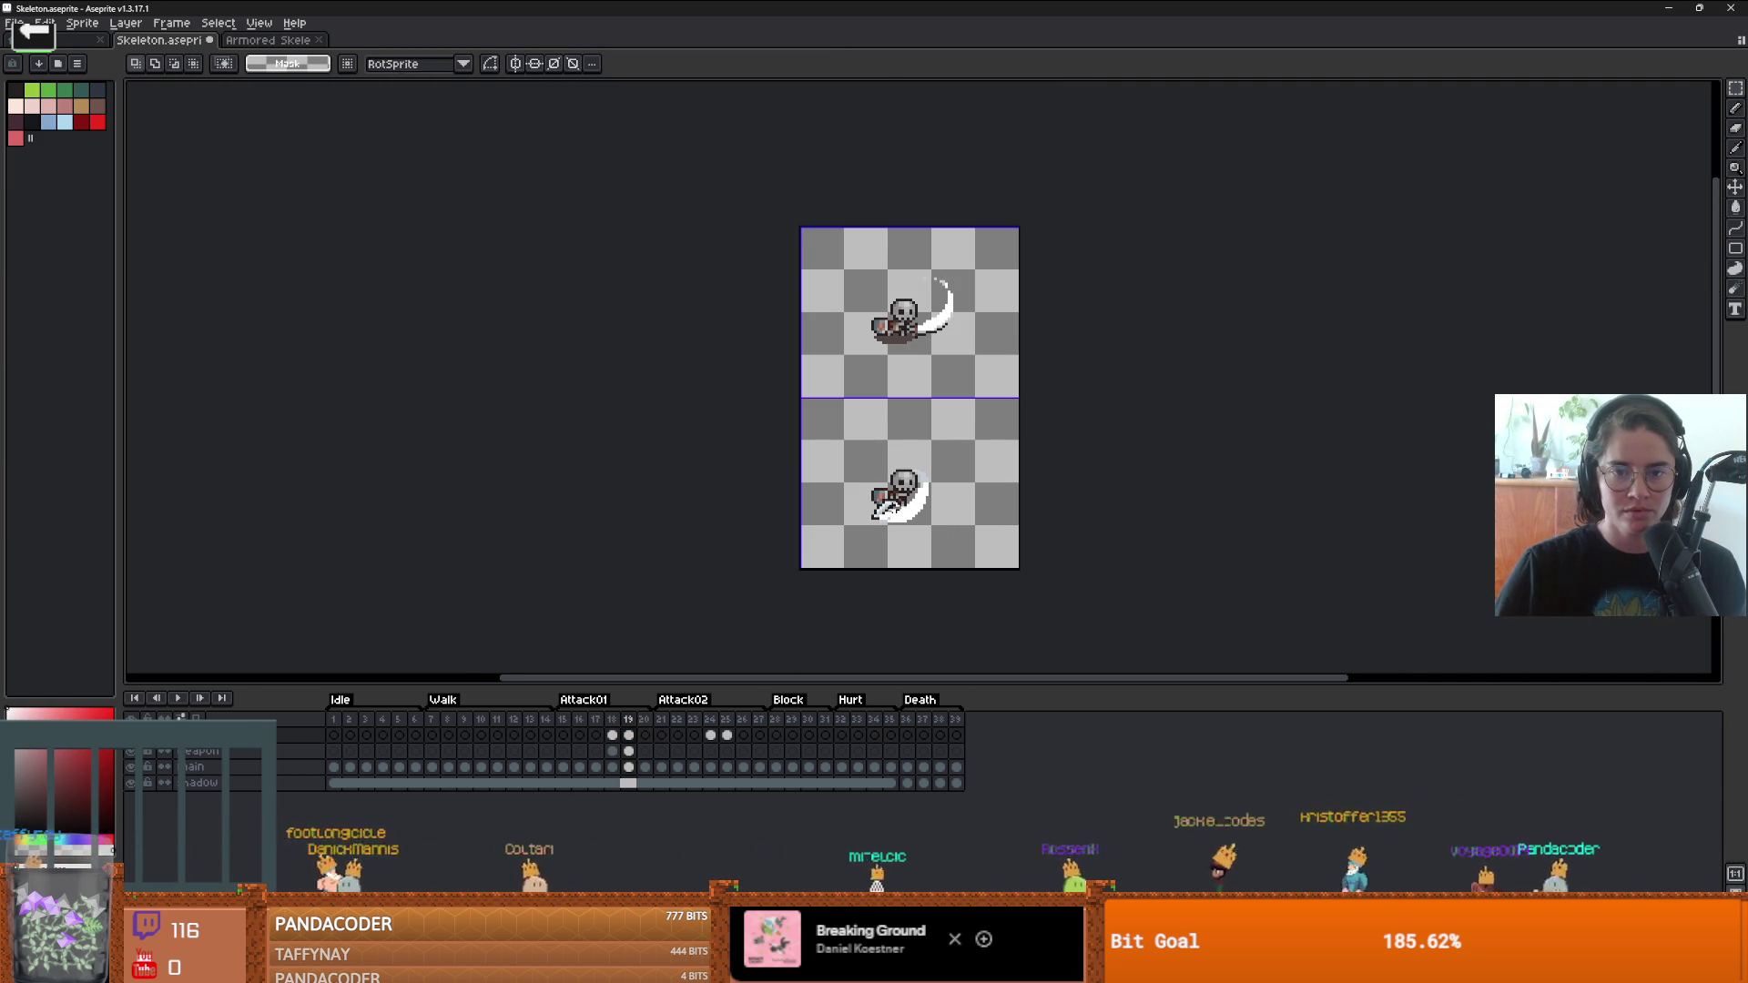
- With a 1px Pencil, paint grey pixels onto the slash beside the skull
scroll(904, 506, up, 3)
key(b)
scroll(943, 474, up, 2)
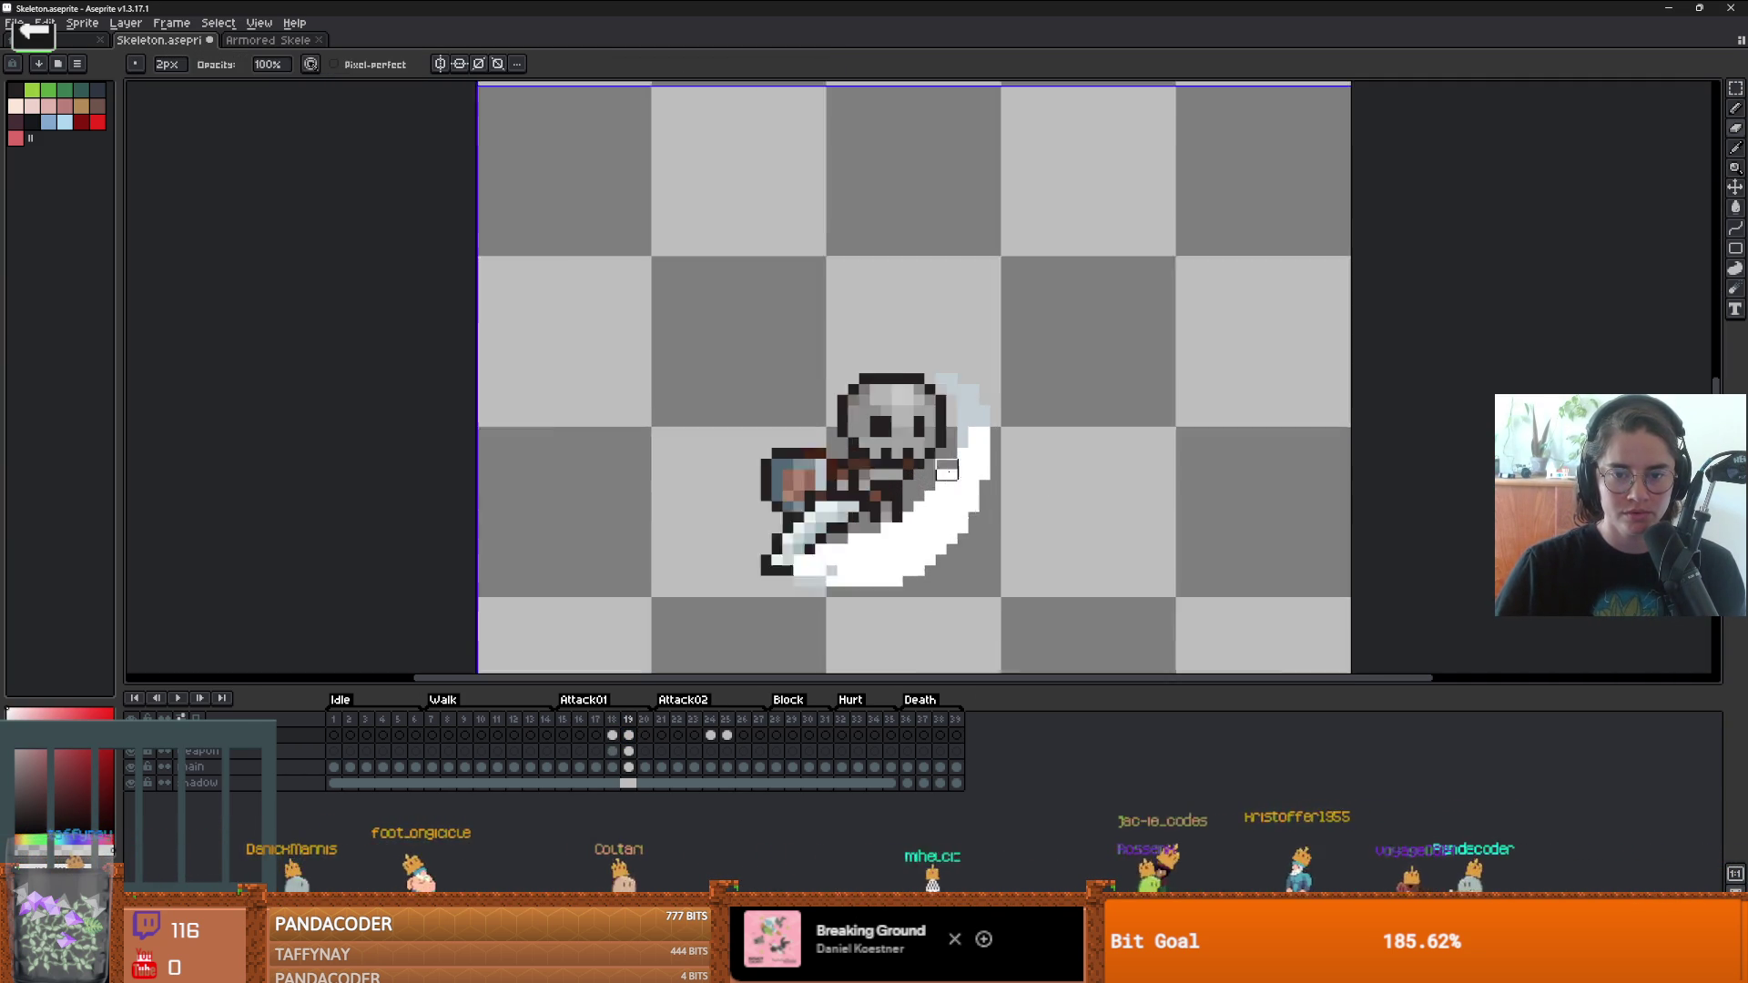
scroll(946, 471, up, 1)
key(minus)
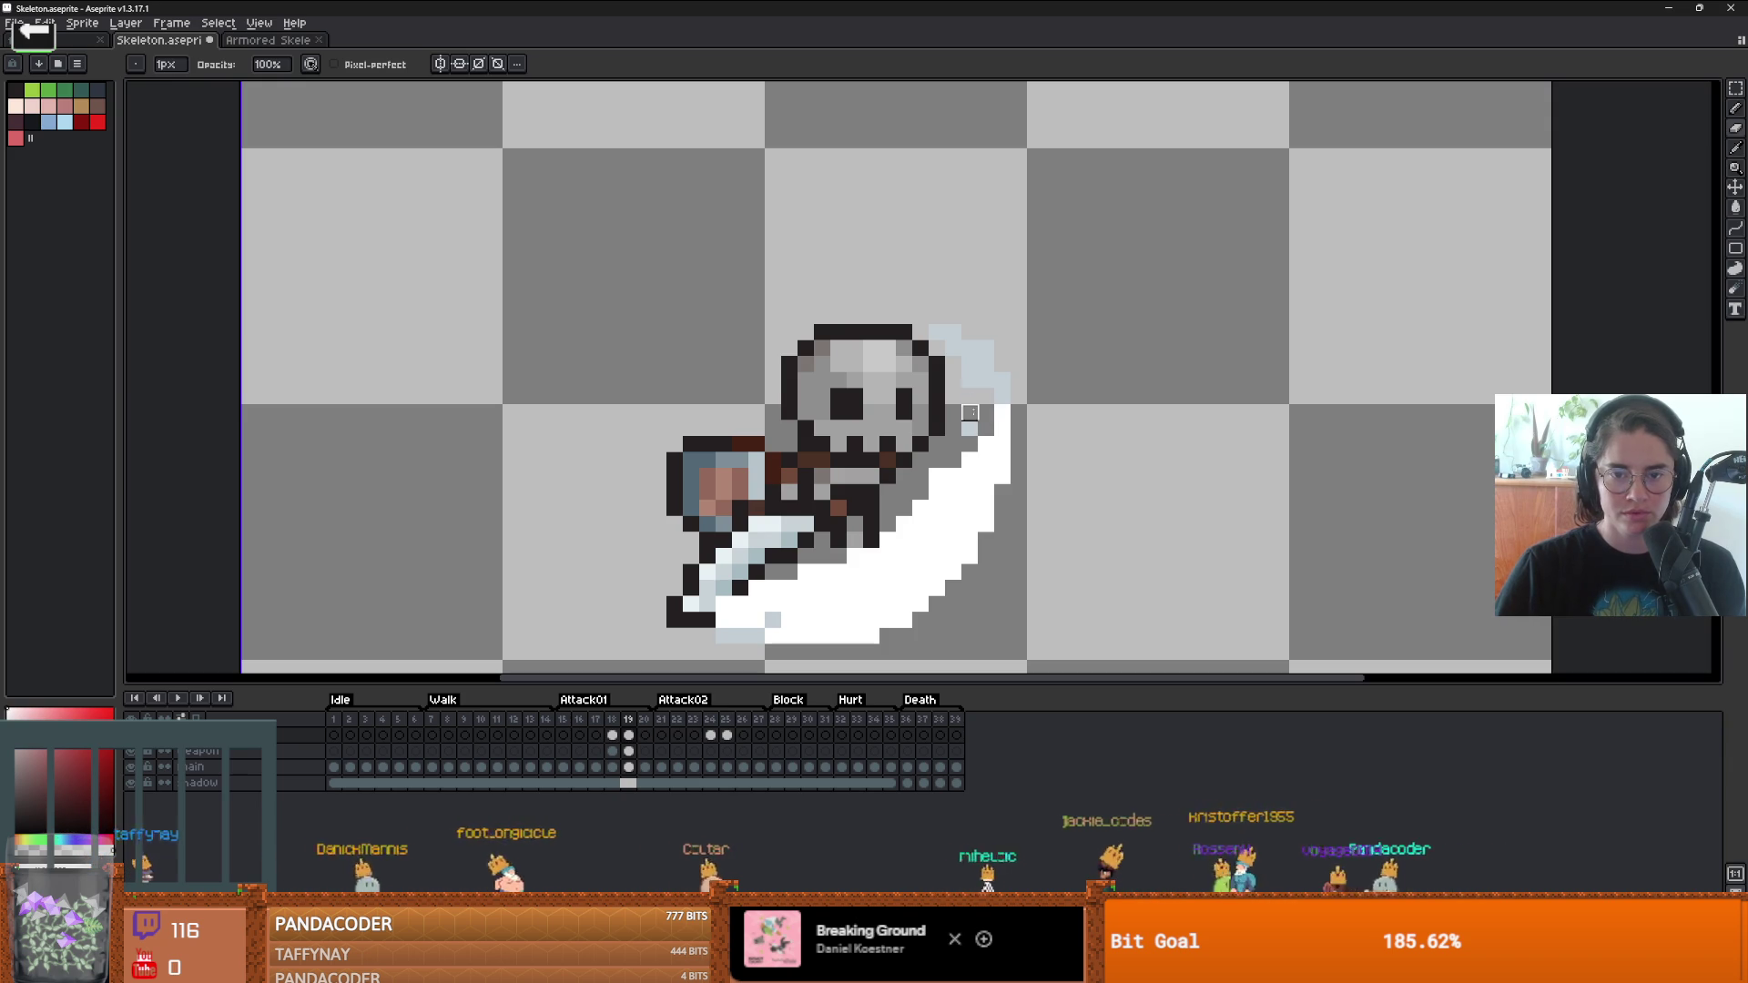
mouse_move(970, 435)
mouse_down()
mouse_move(920, 525)
mouse_move(773, 620)
mouse_up()
scroll(740, 619, down, 2)
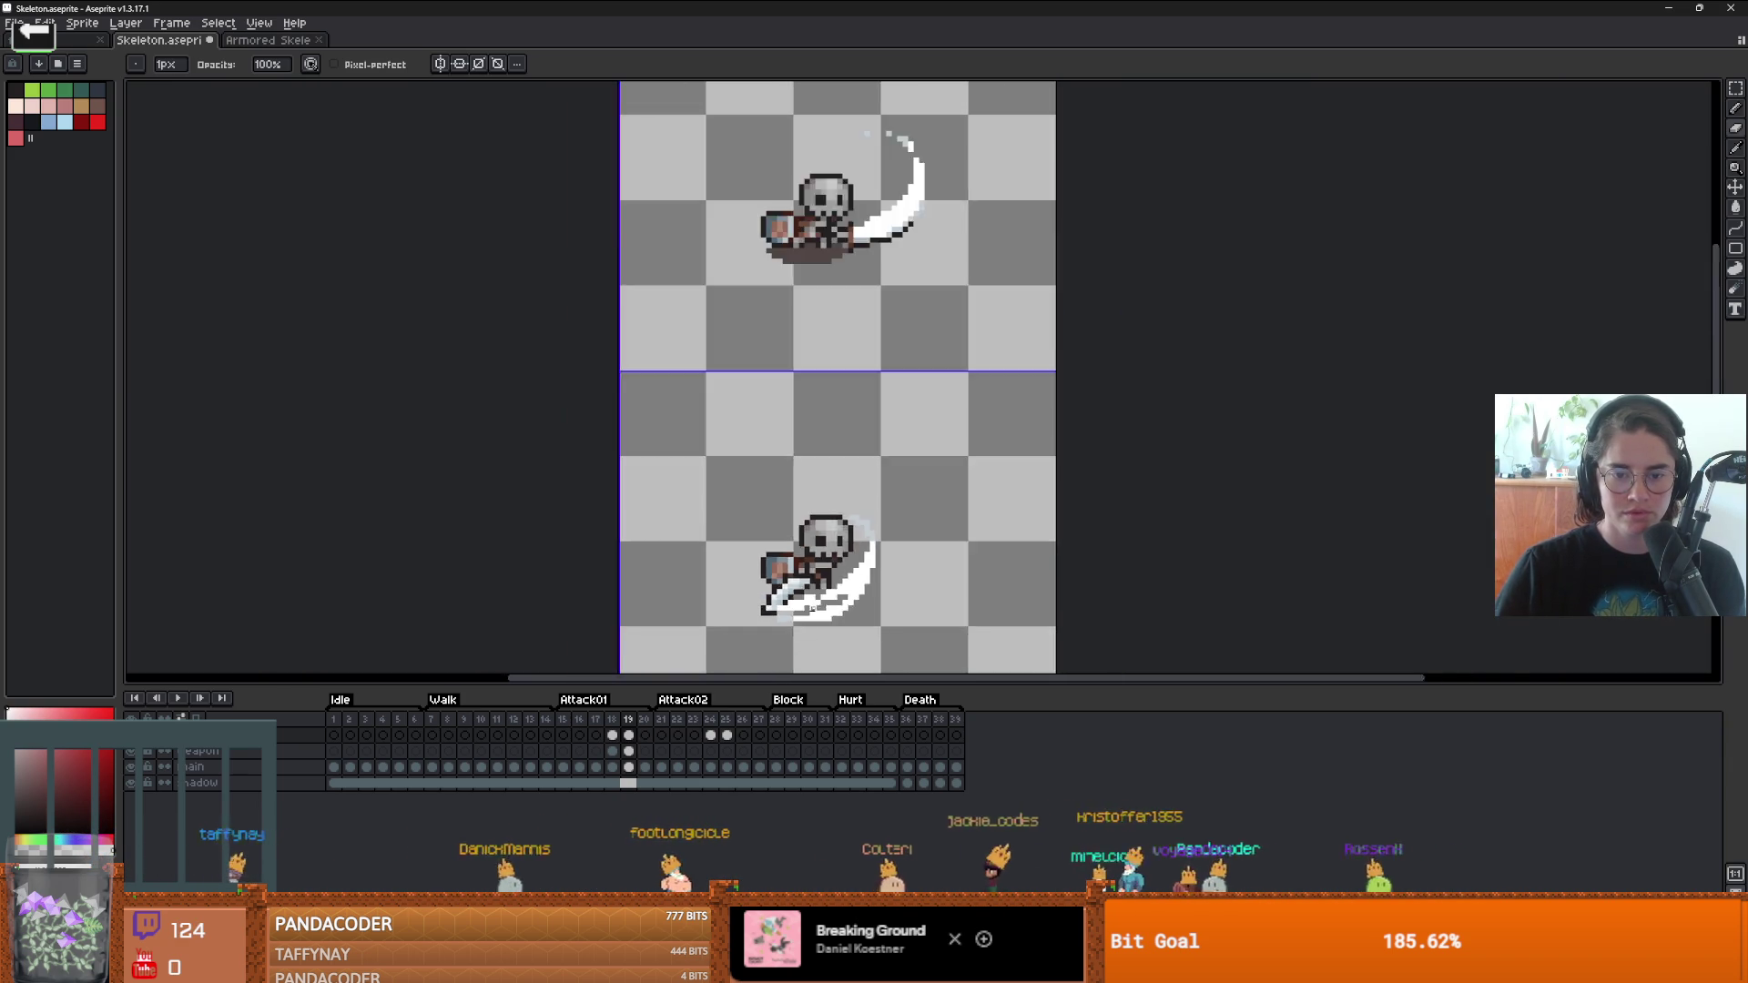
scroll(851, 617, up, 2)
scroll(851, 619, down, 2)
scroll(864, 608, up, 2)
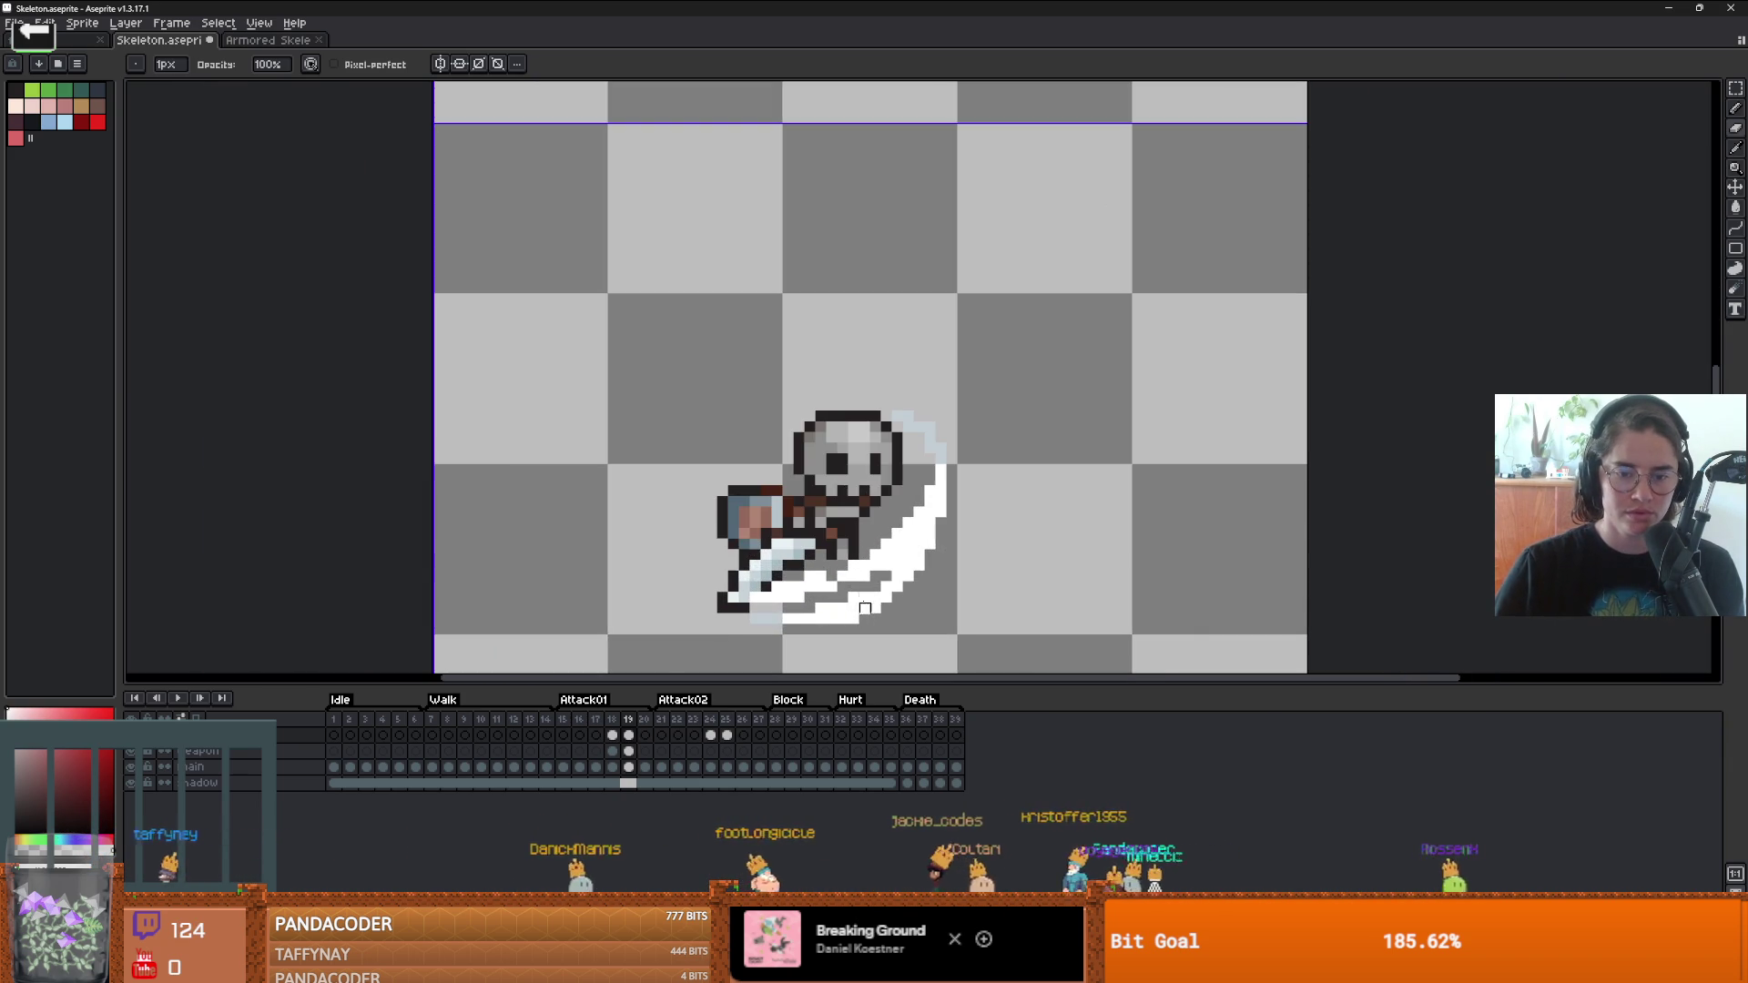
- Repaint most of the slash's grey band white
key(e)
drag(865, 579, 757, 605)
scroll(884, 584, down, 2)
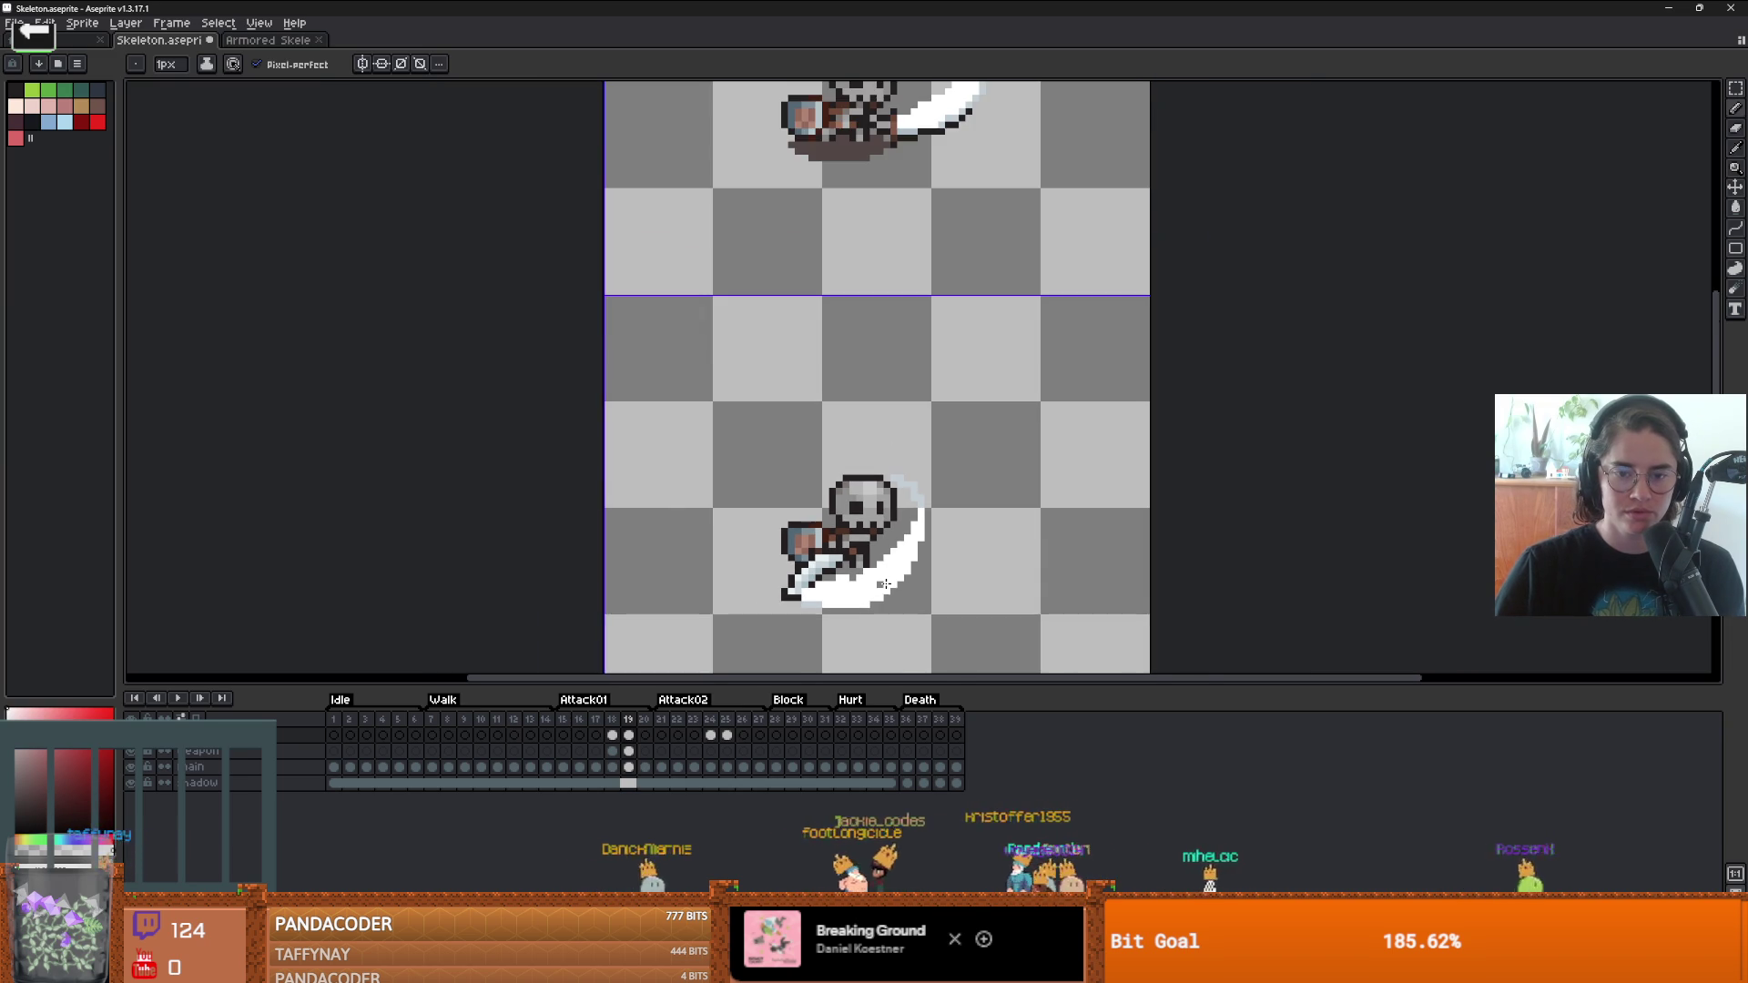
scroll(880, 584, down, 2)
scroll(789, 615, up, 2)
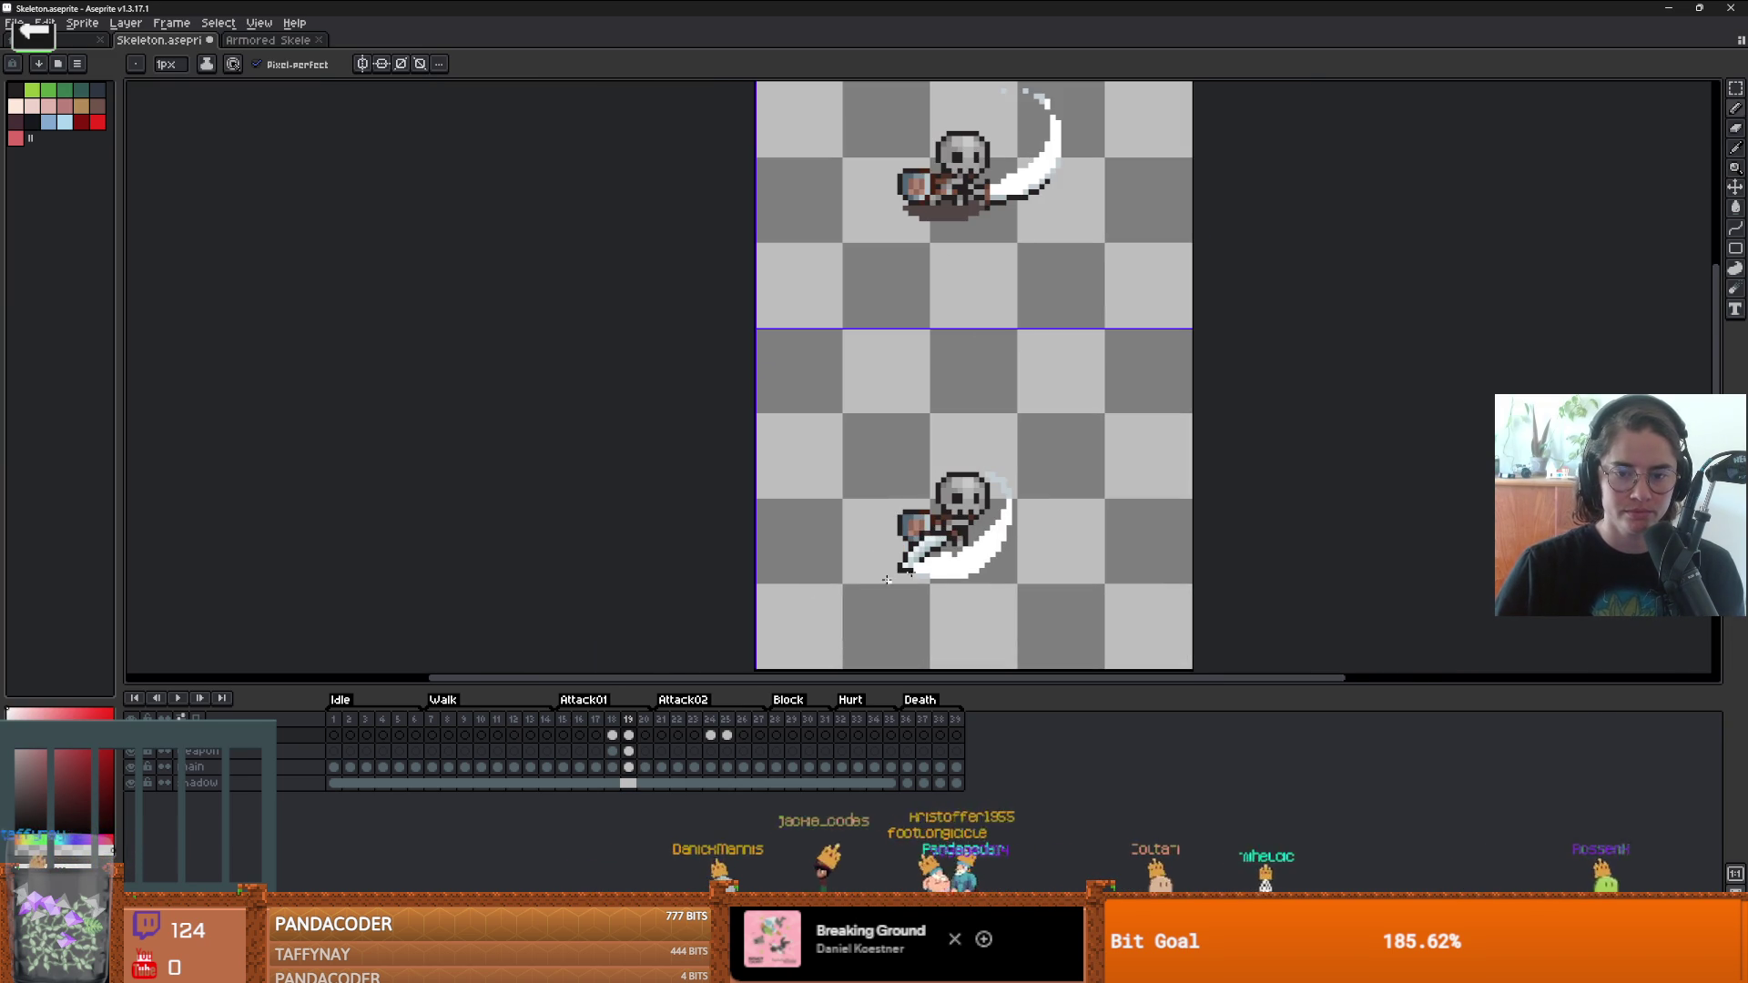
scroll(901, 501, up, 2)
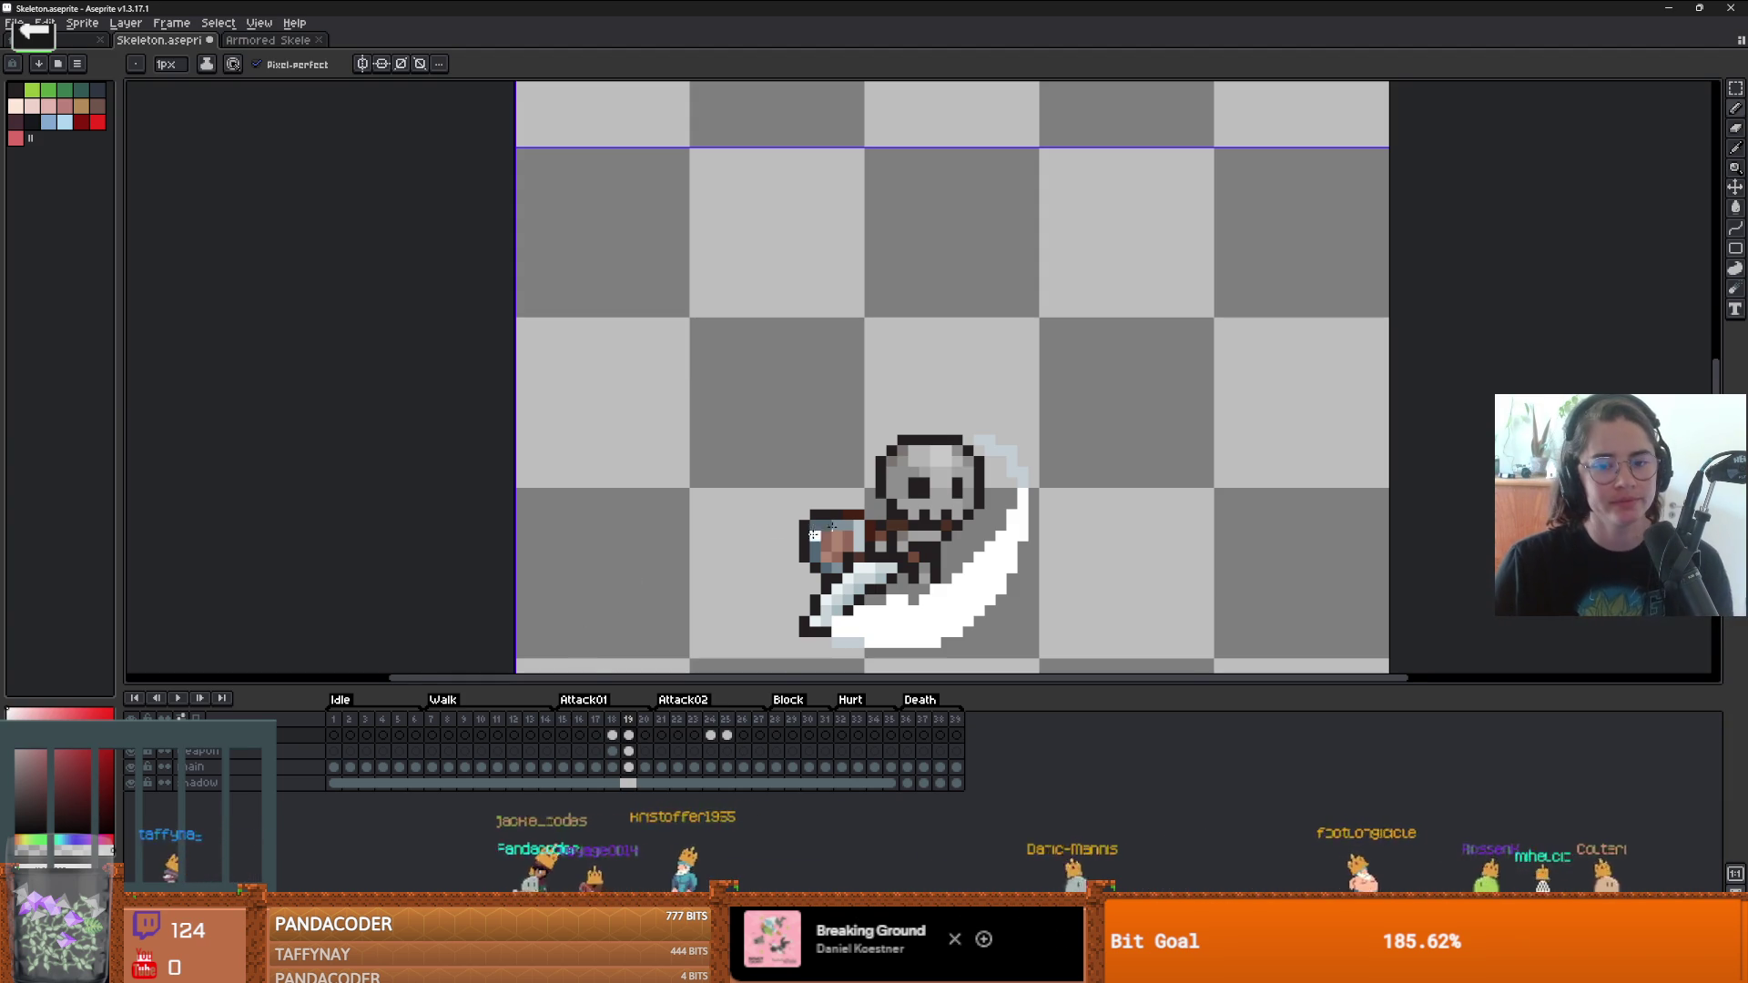
scroll(587, 642, down, 2)
scroll(967, 528, up, 1)
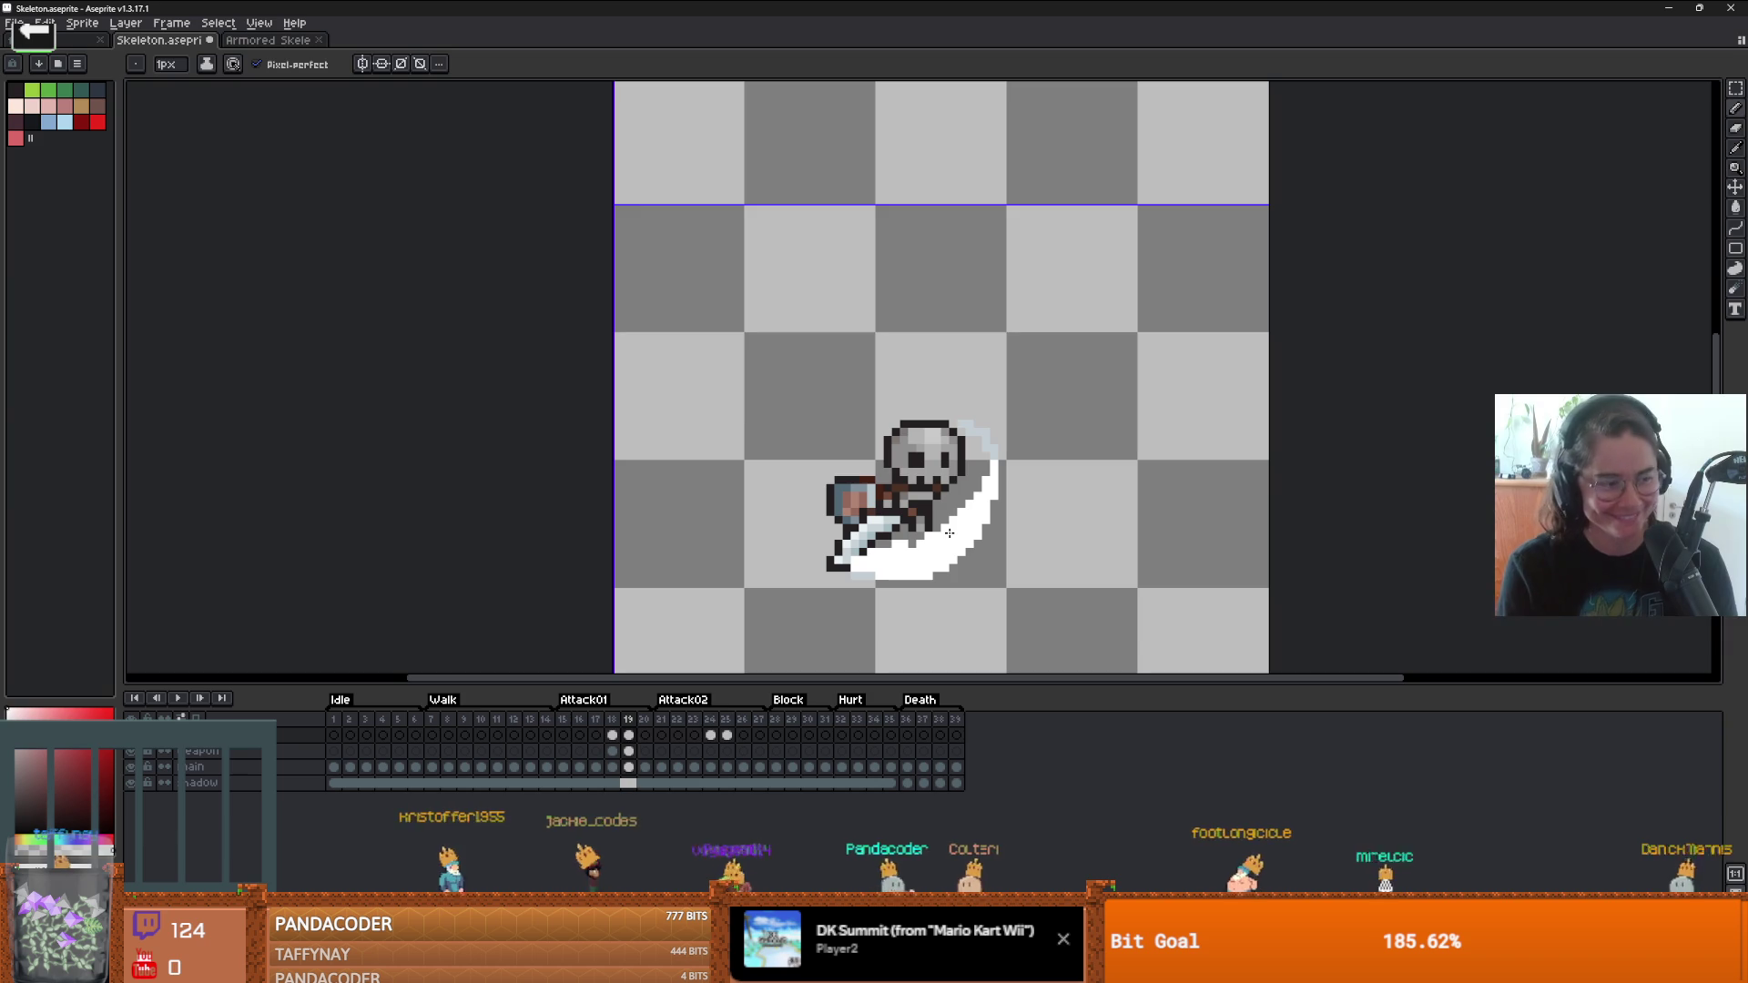
- Play Attack01 from frame 15, zooming in on the looping slash smear, and stop on frame 18
click(563, 733)
click(186, 699)
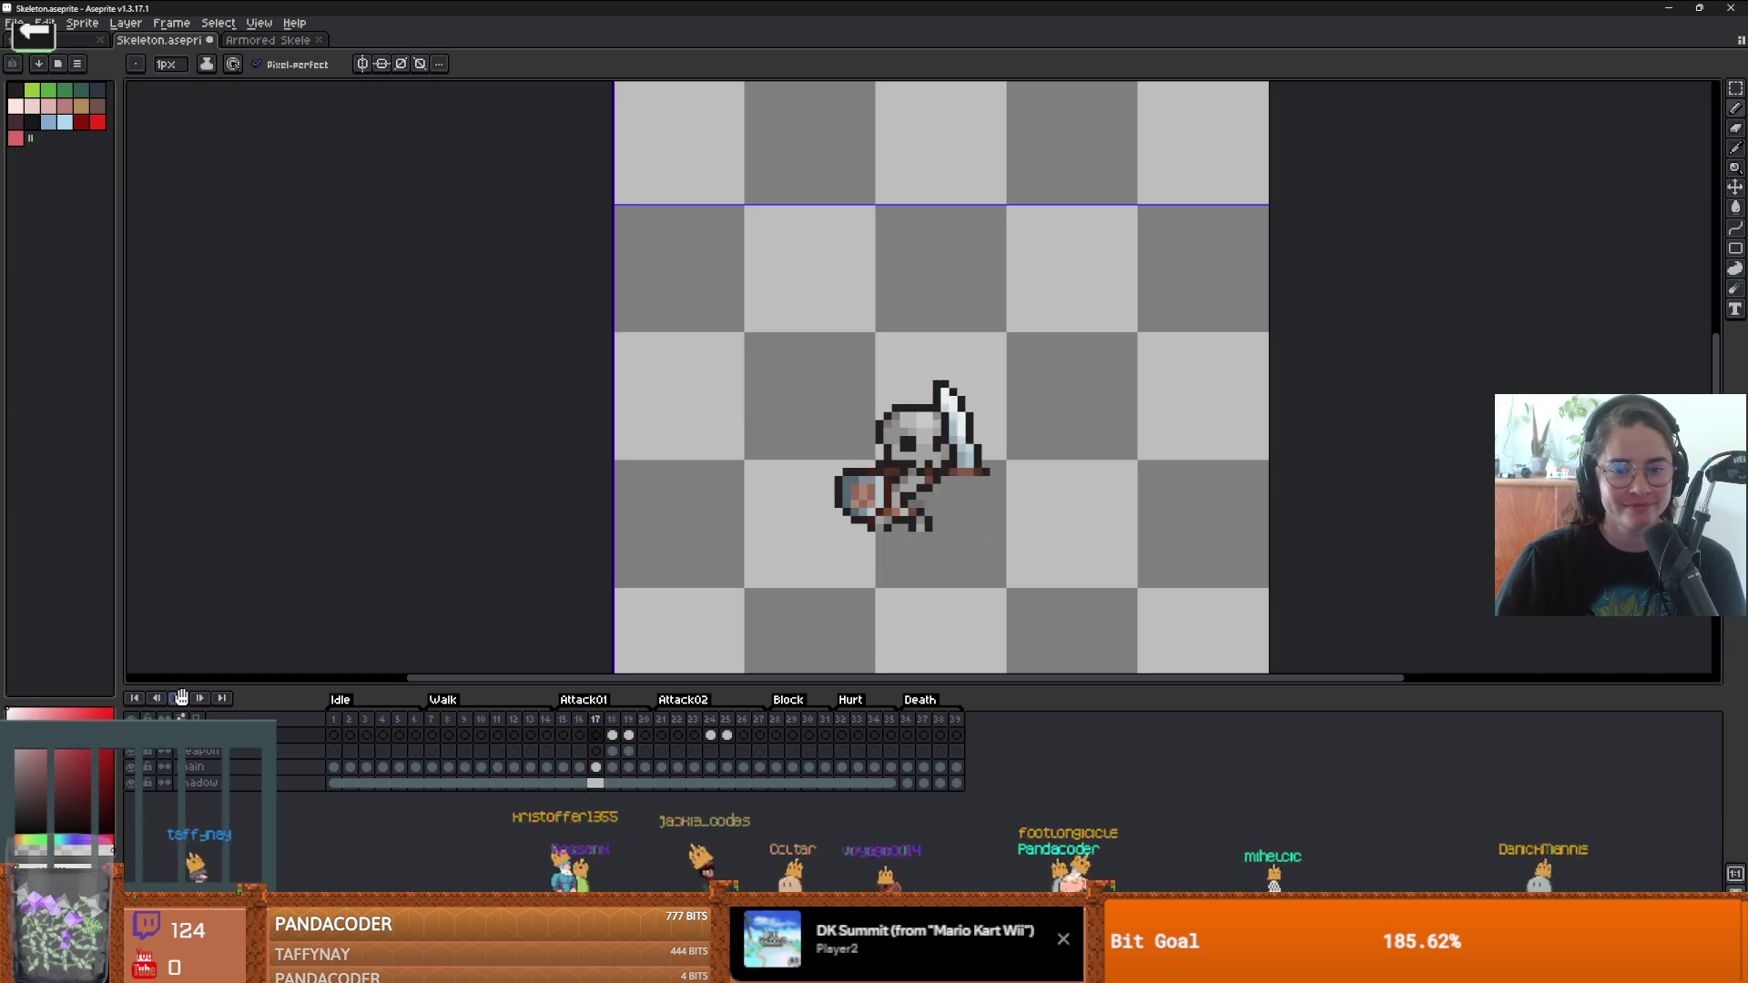
scroll(976, 418, down, 3)
scroll(997, 423, down, 2)
scroll(997, 423, up, 2)
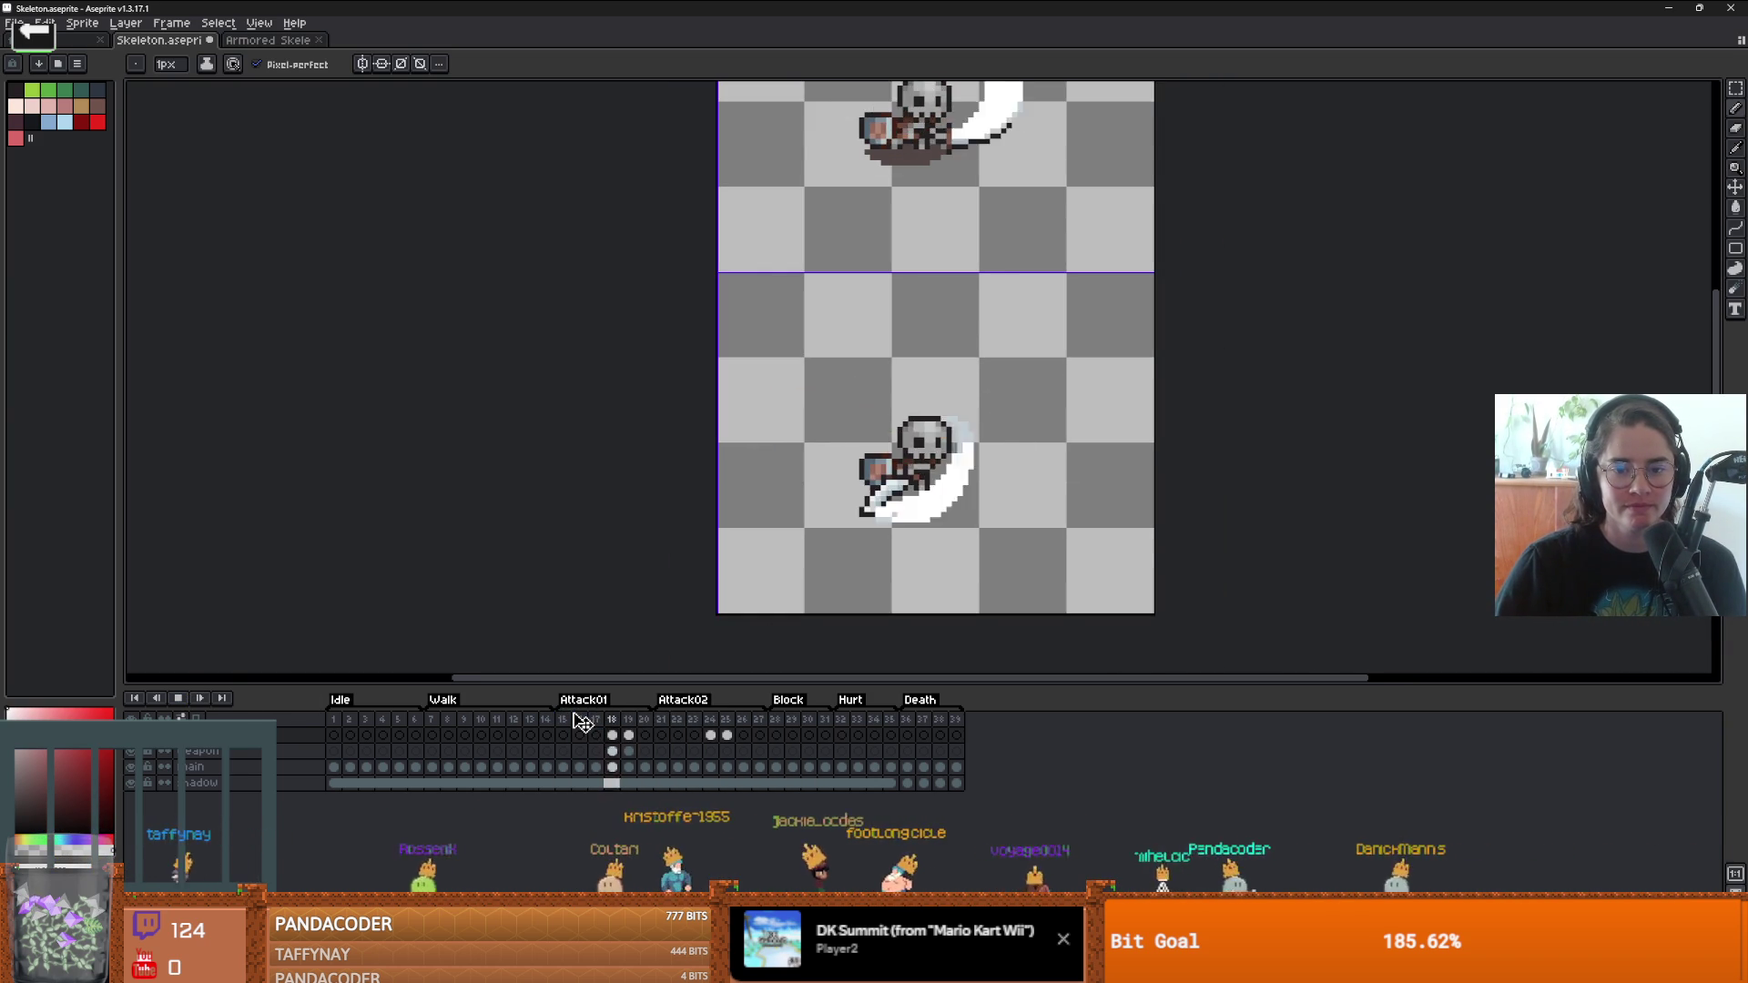
scroll(880, 479, down, 1)
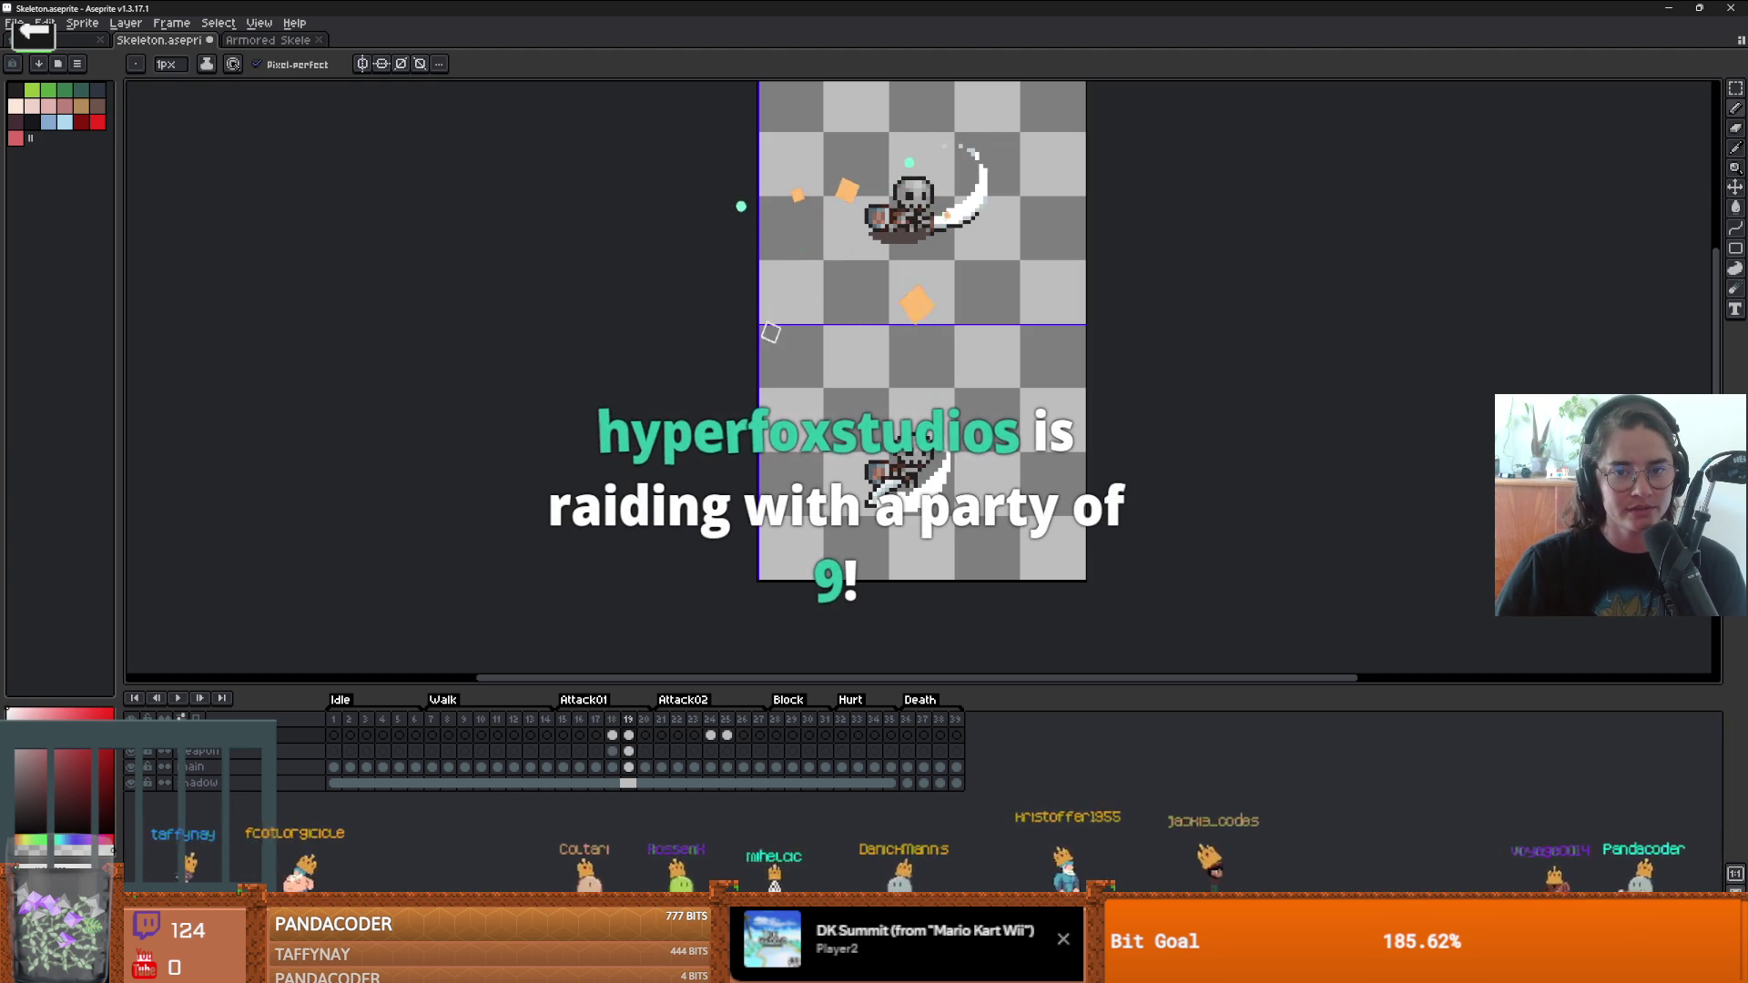
scroll(878, 544, up, 1)
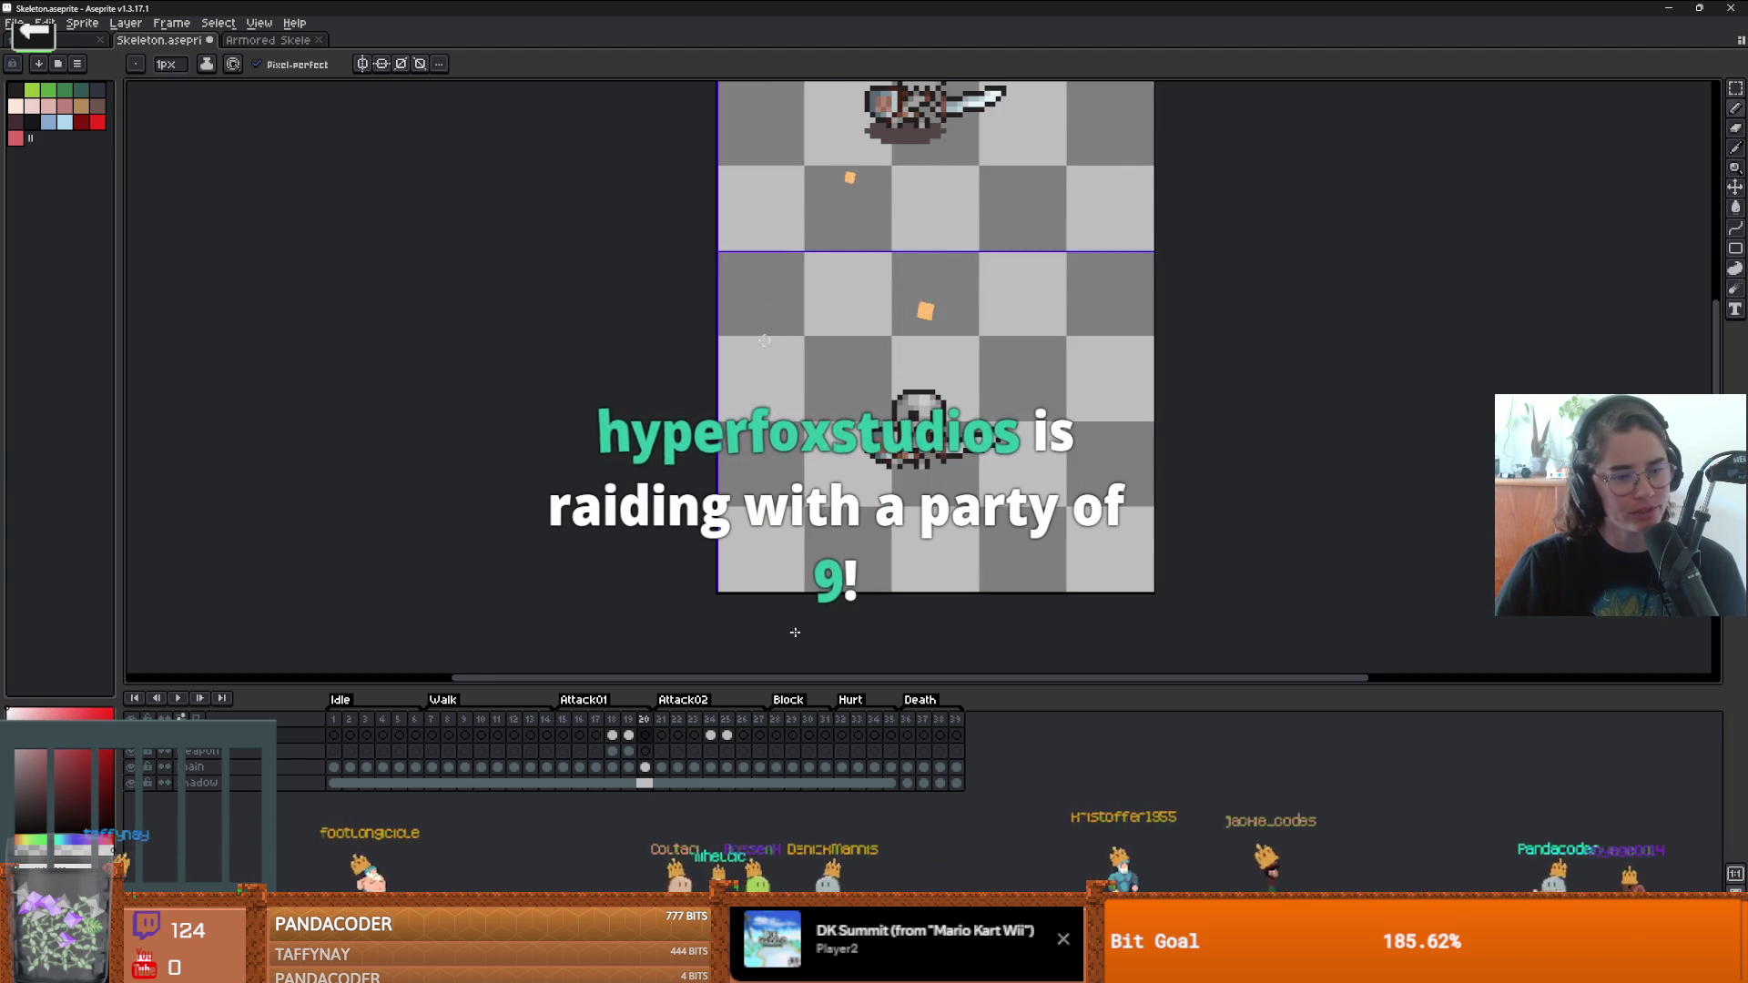
scroll(908, 503, up, 1)
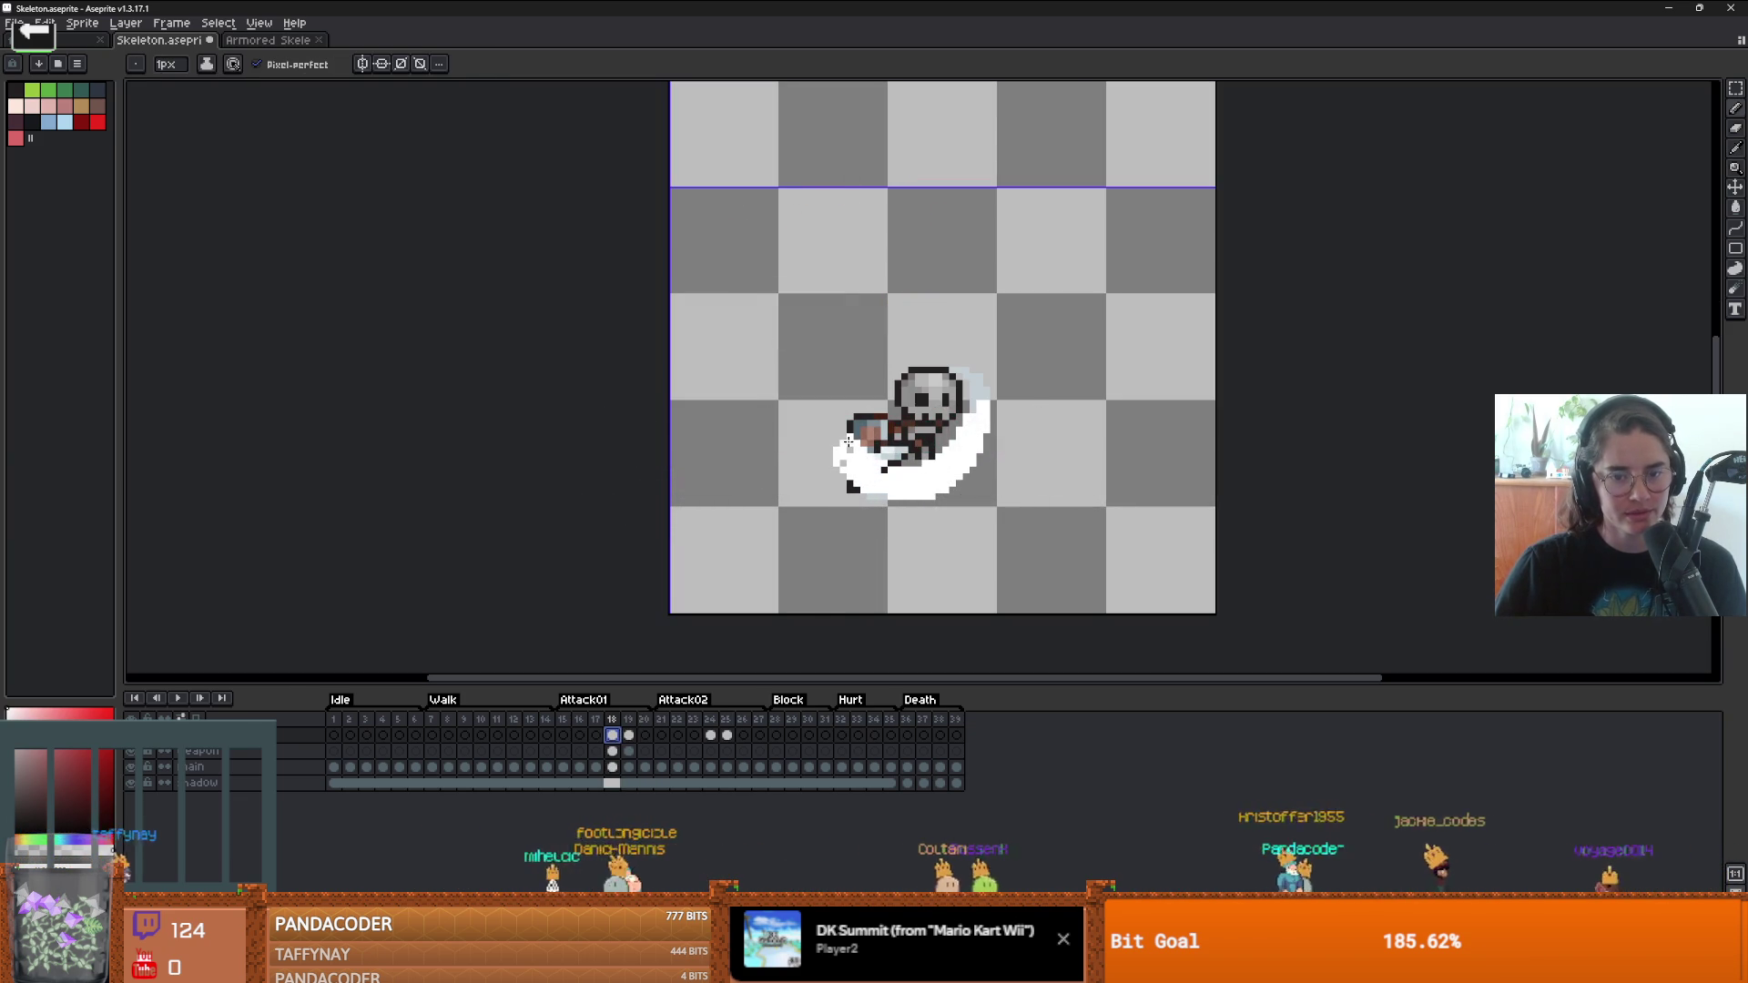
- Nudge frame 18's sword cel a few pixels up and left and commit
scroll(956, 470, right, 1)
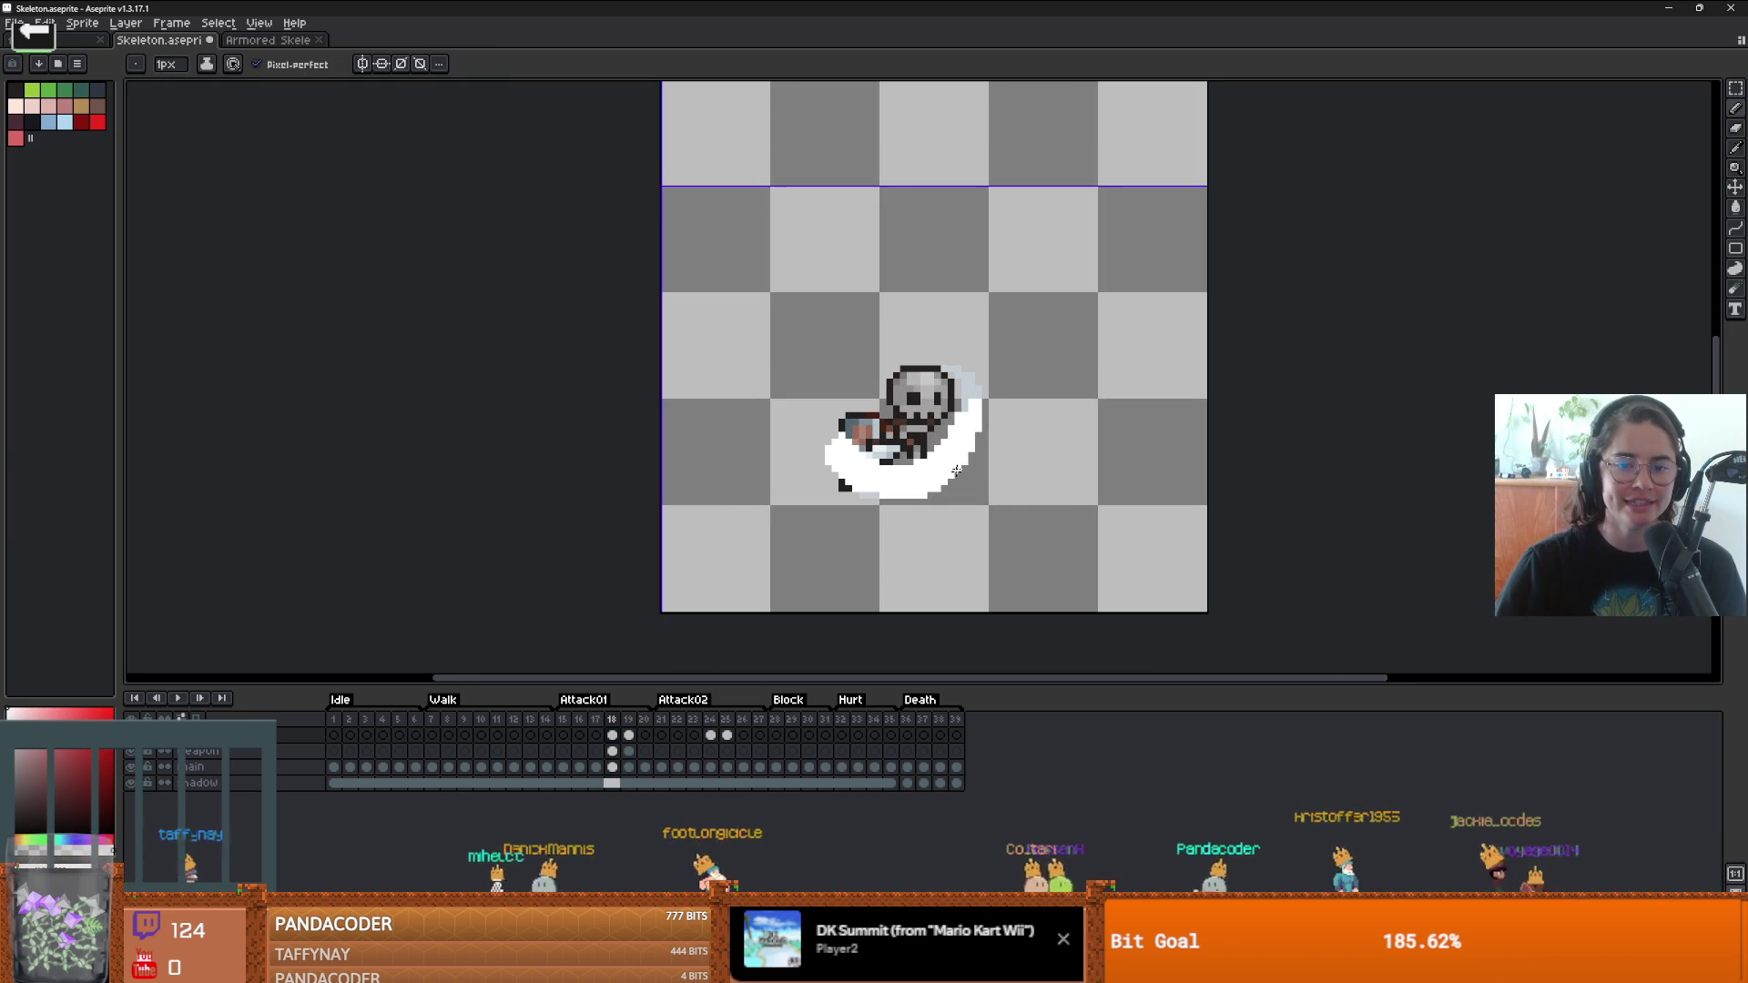
ctrl+click(891, 465)
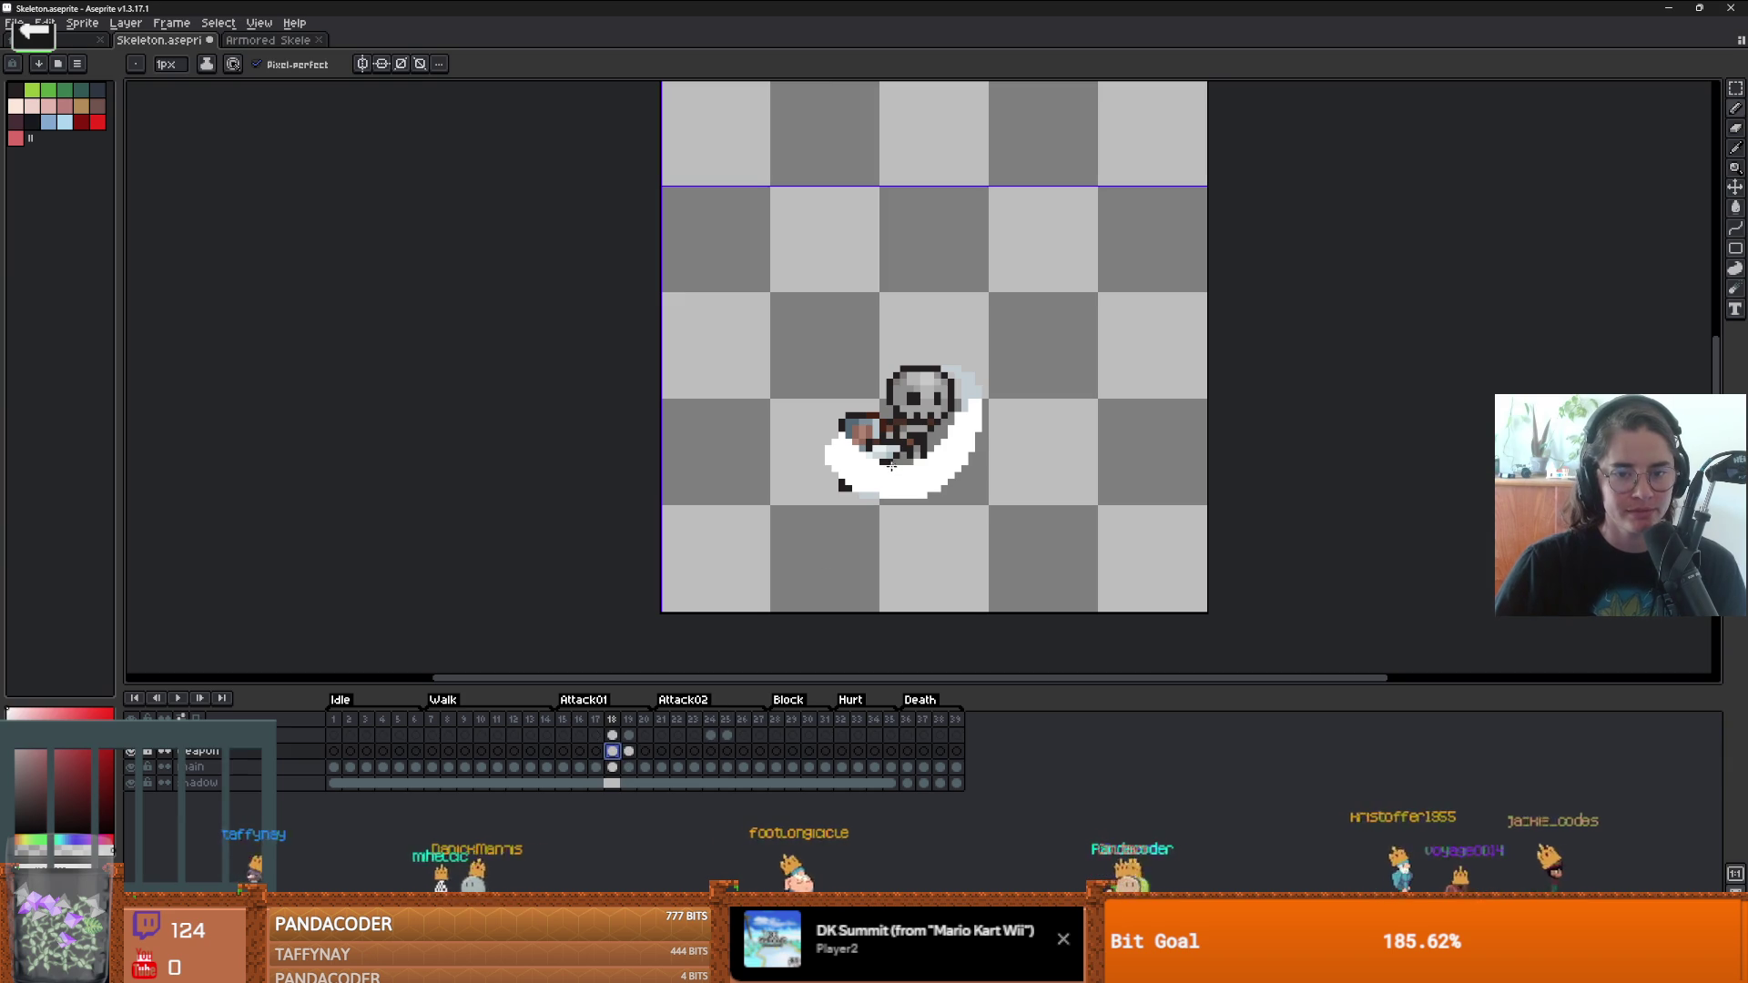
key(ctrl+t)
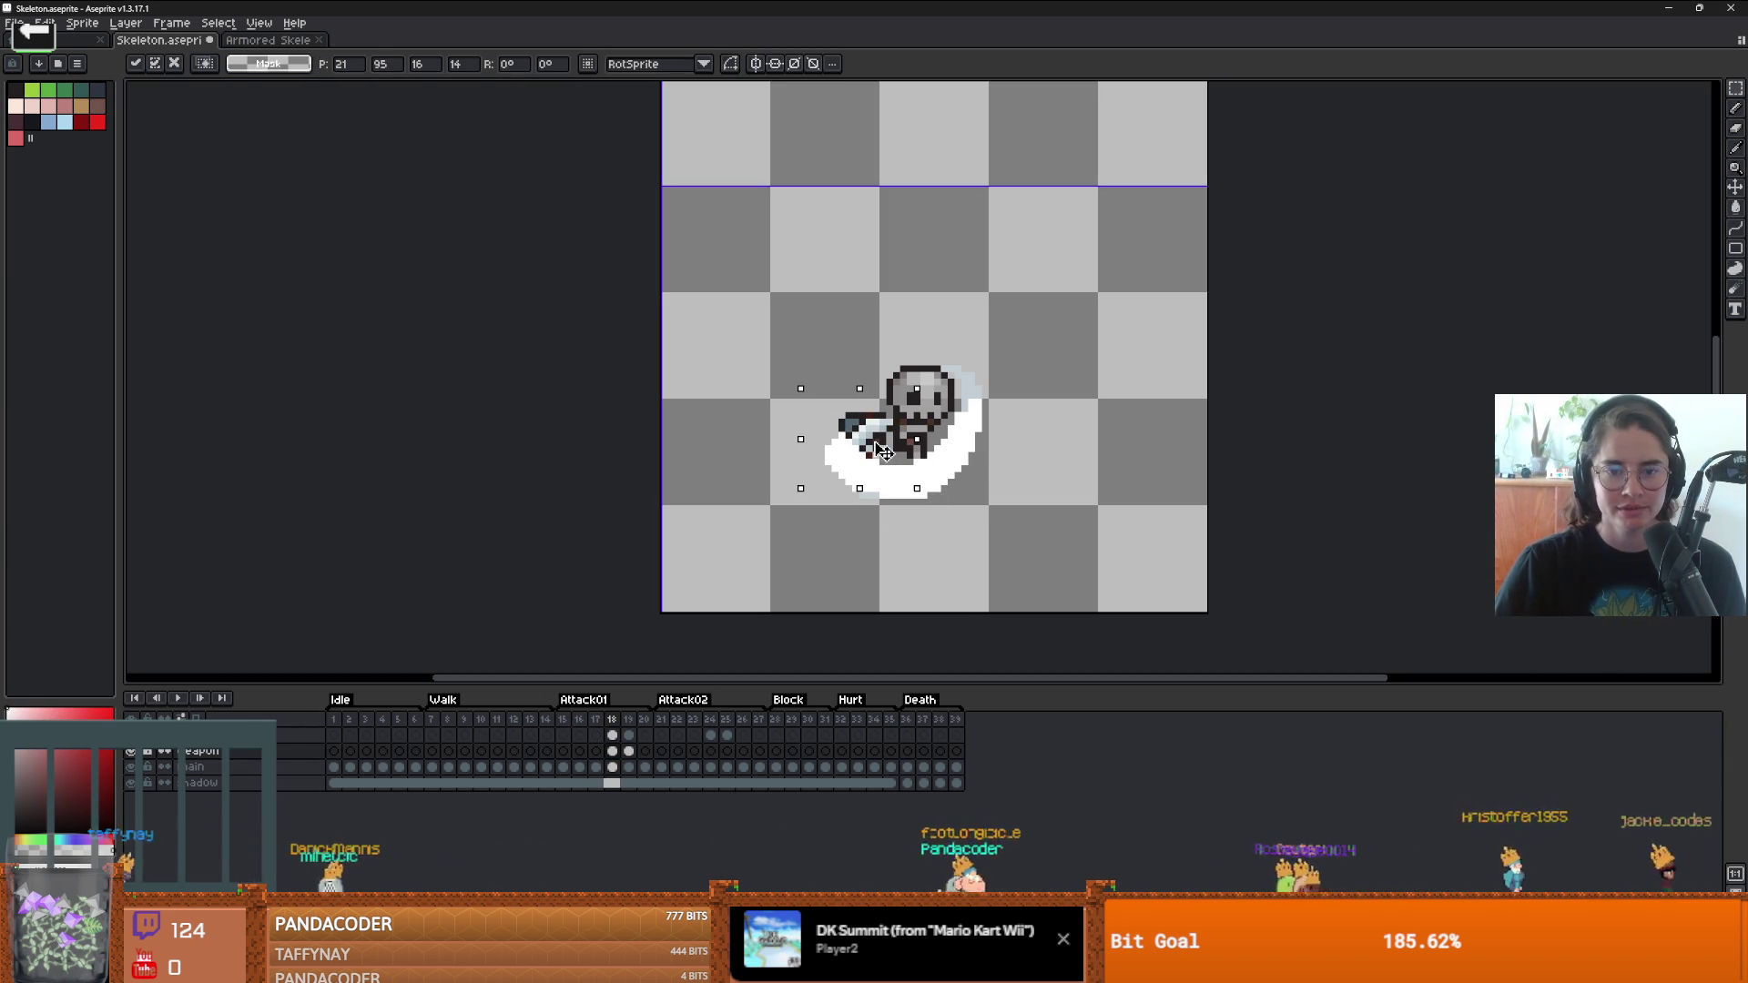
key(Return)
scroll(851, 455, up, 2)
- Switch back to the Pencil and step forward to frame 20
key(b)
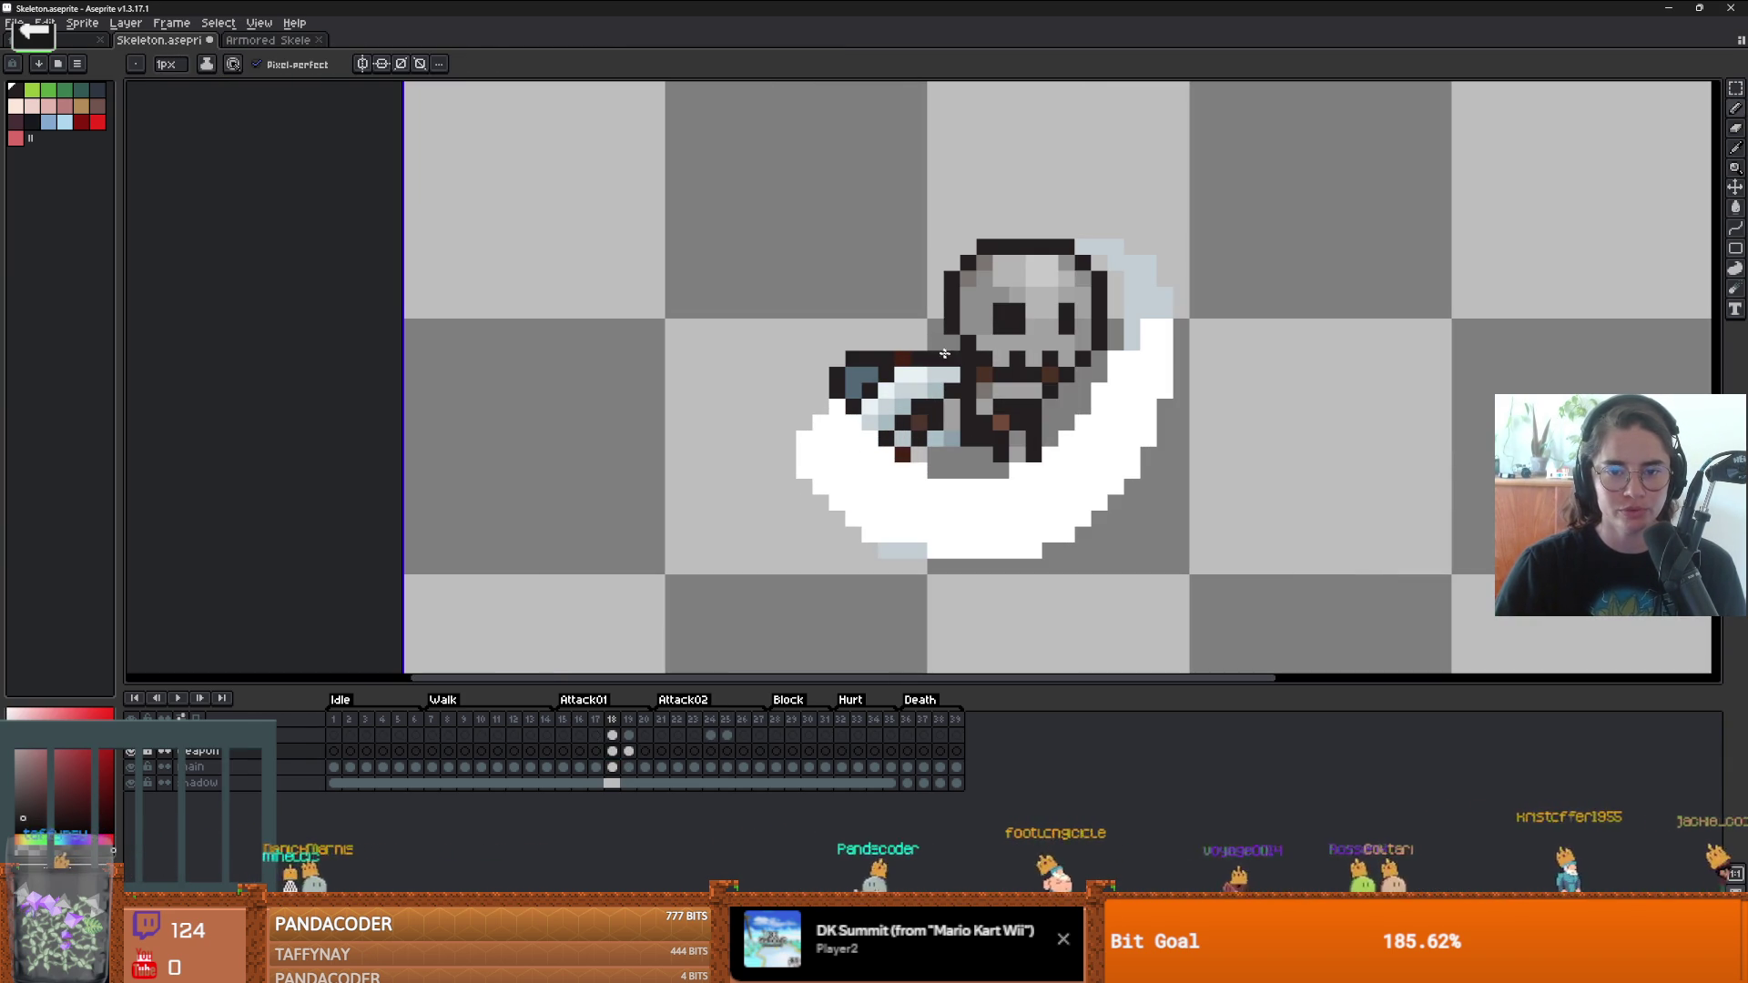
scroll(944, 353, down, 4)
scroll(995, 478, up, 1)
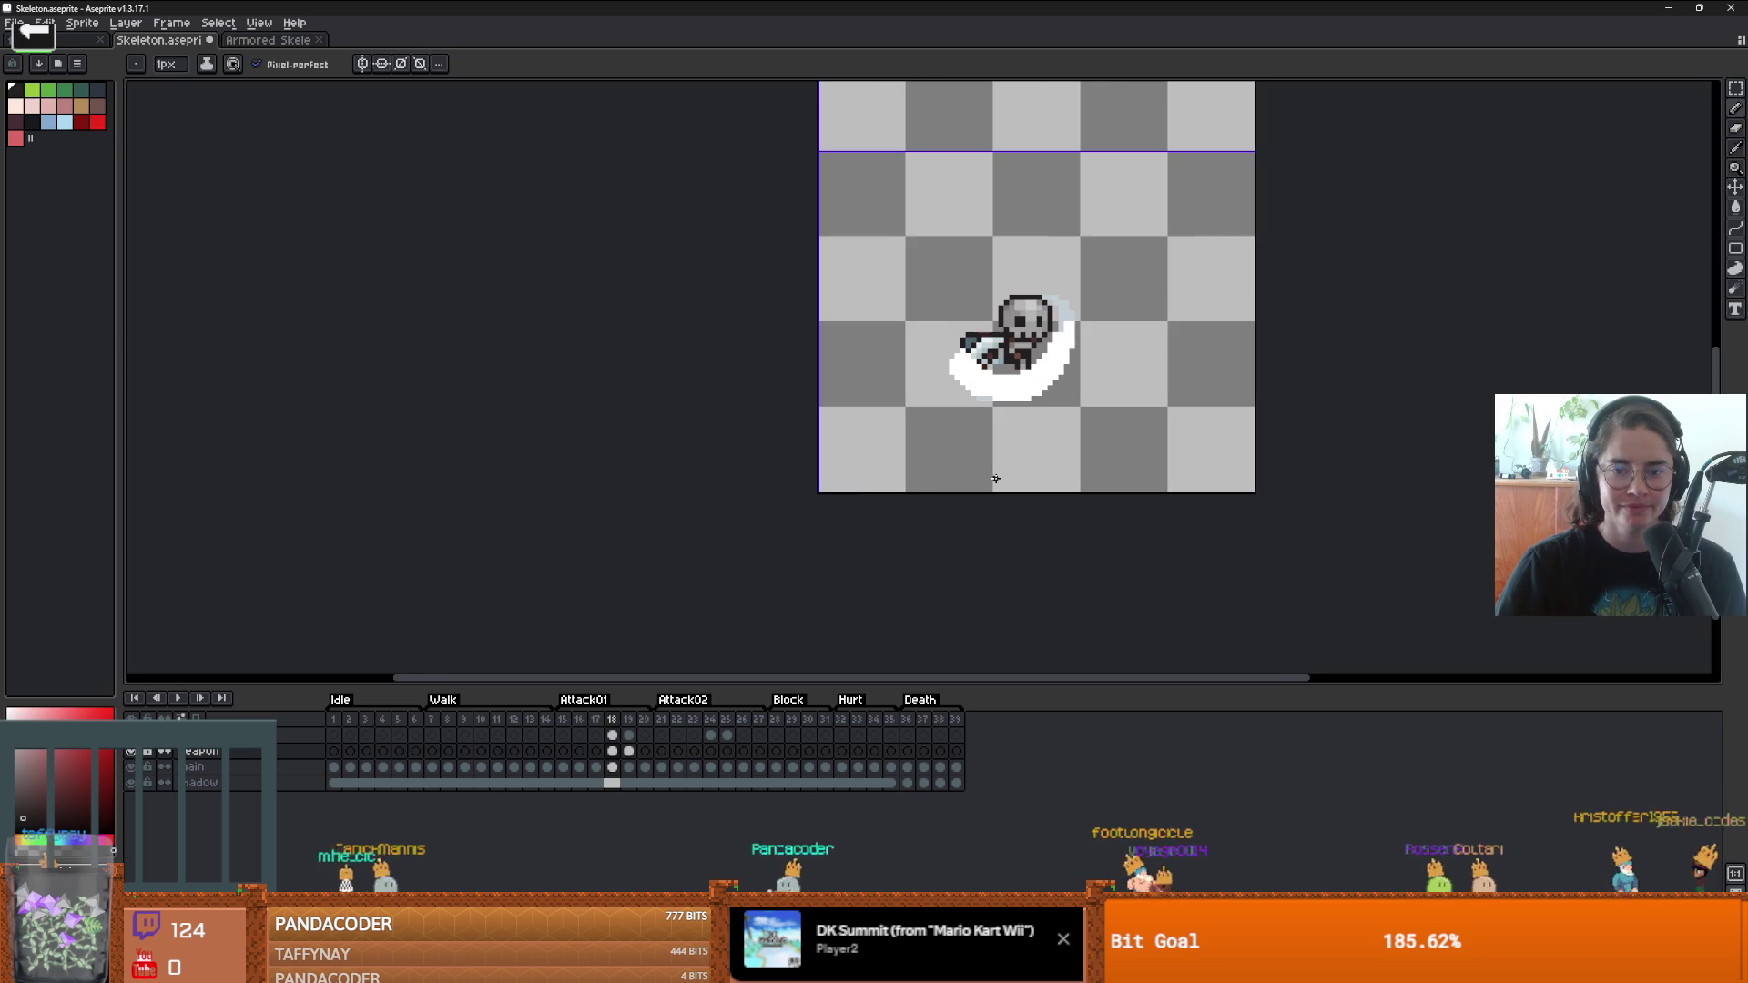
key(Right)
key(Right)
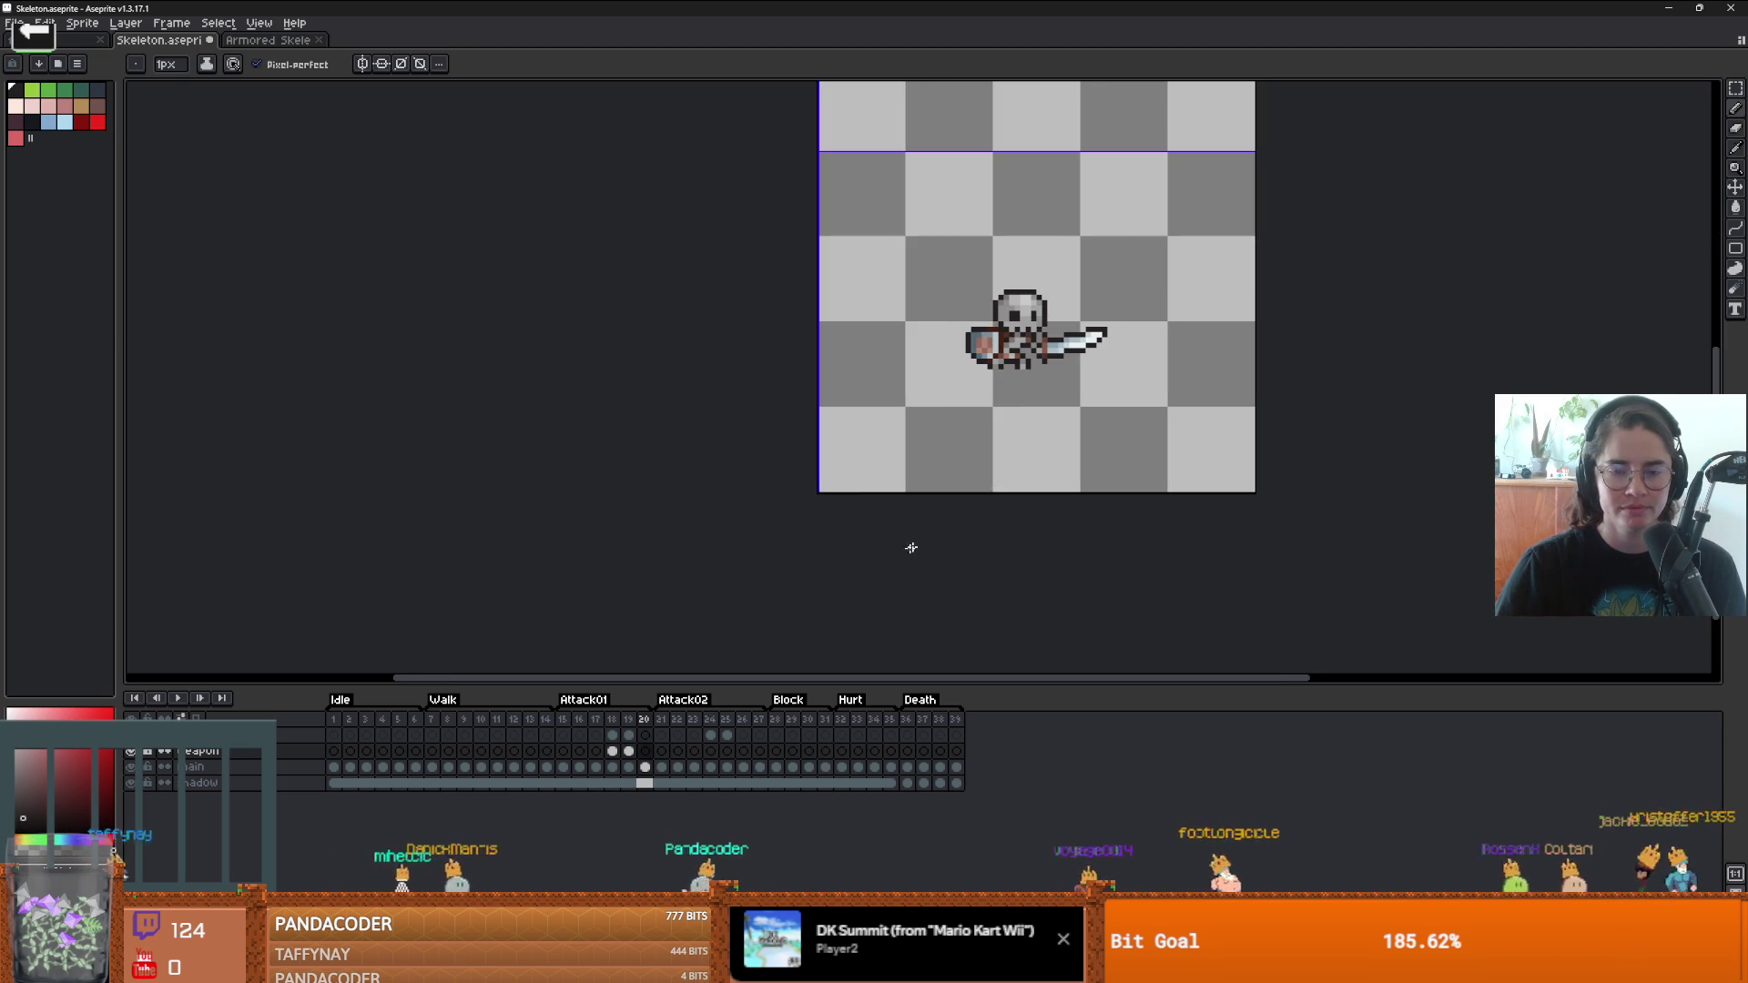
scroll(1035, 449, up, 1)
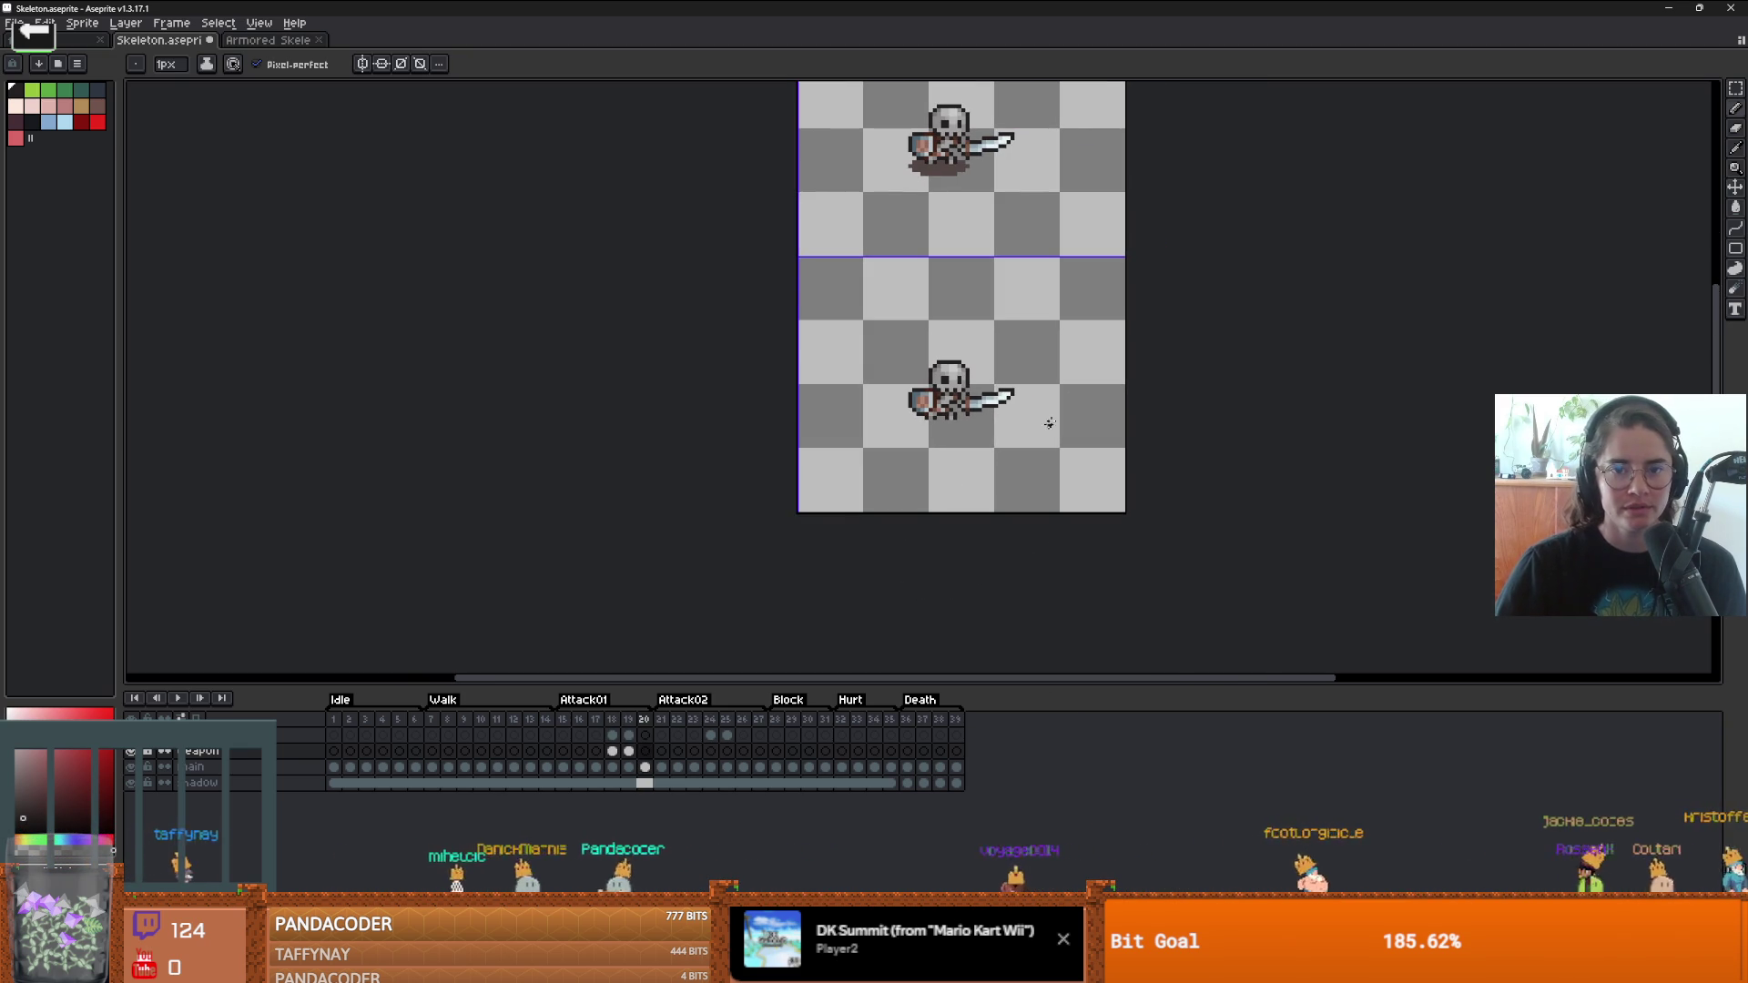
scroll(683, 290, down, 3)
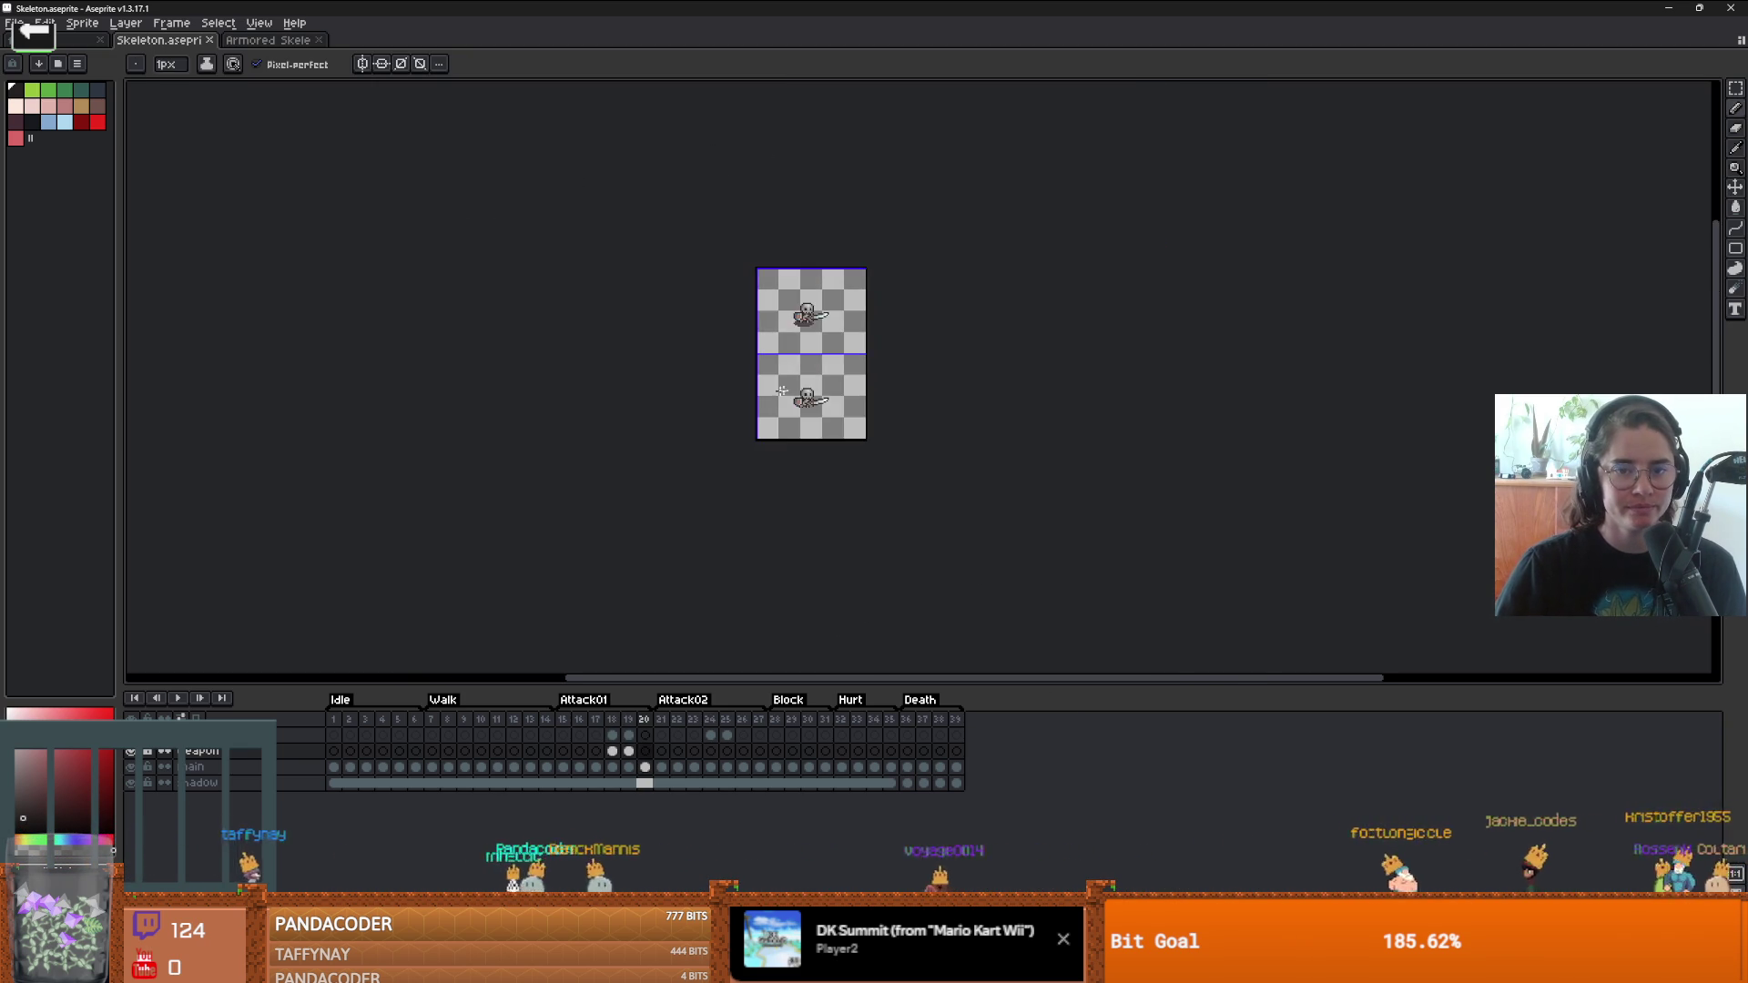
scroll(546, 255, up, 3)
- Start File > Export Sprite Sheet and check Split Tags on the Sprite tab
click(14, 23)
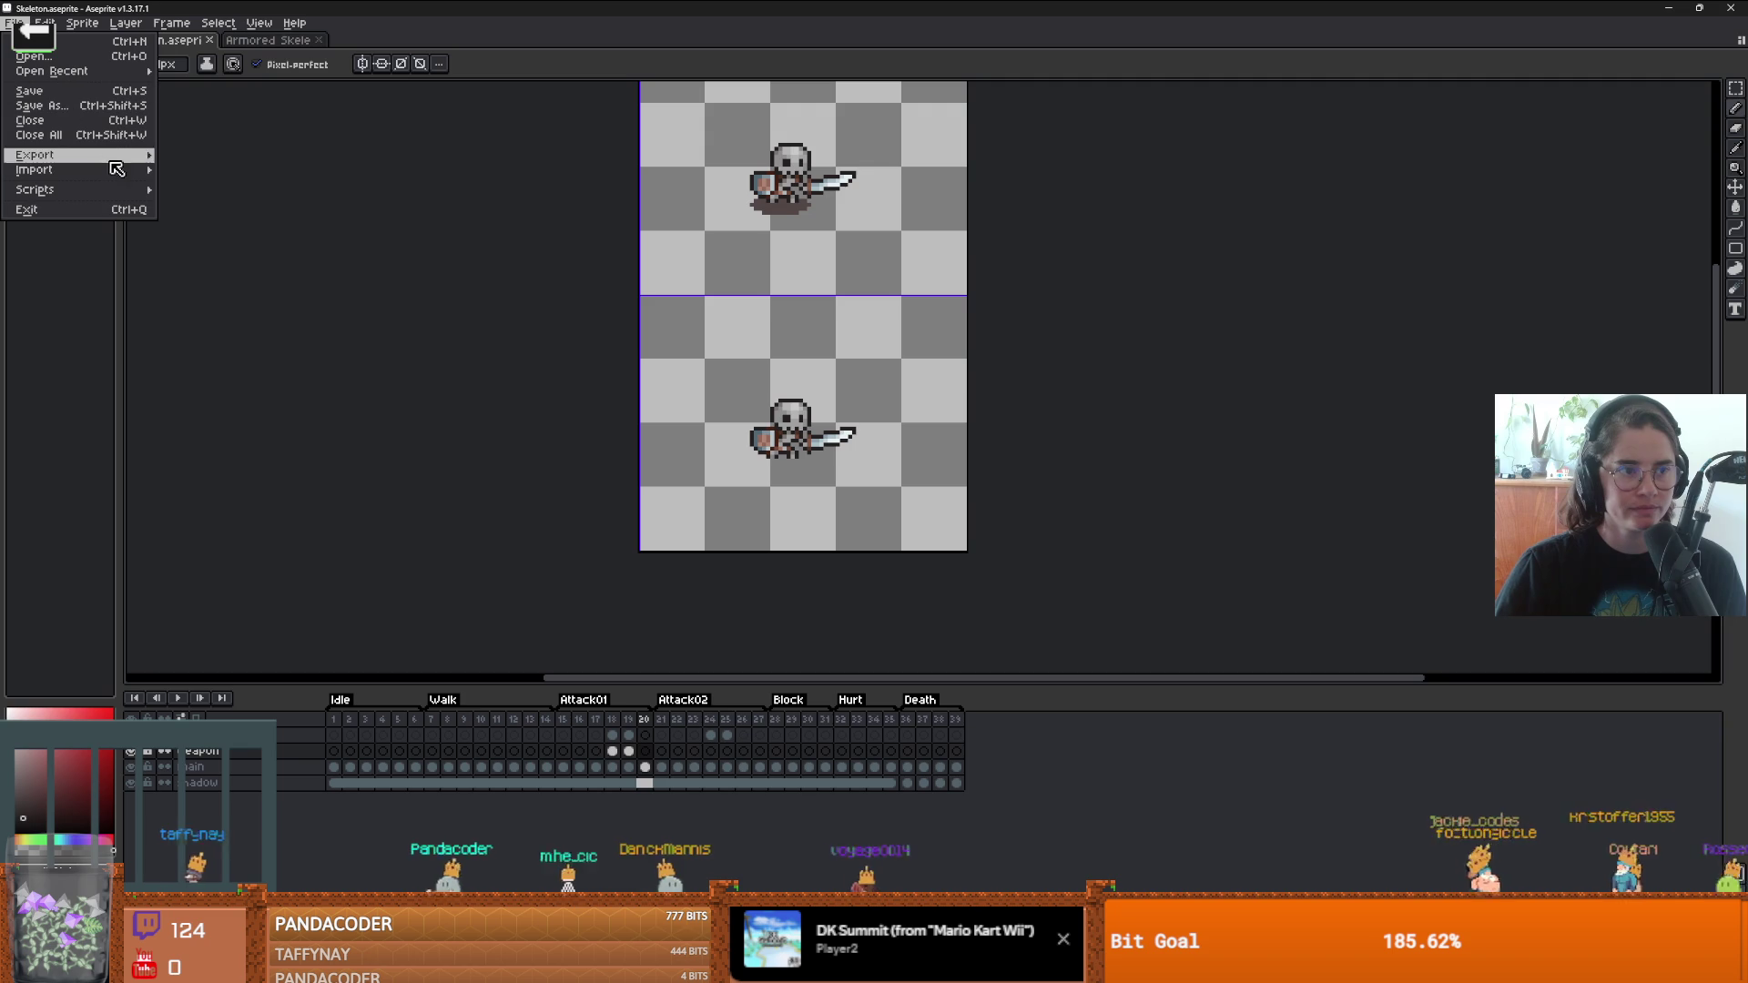
mouse_move(54, 153)
click(219, 153)
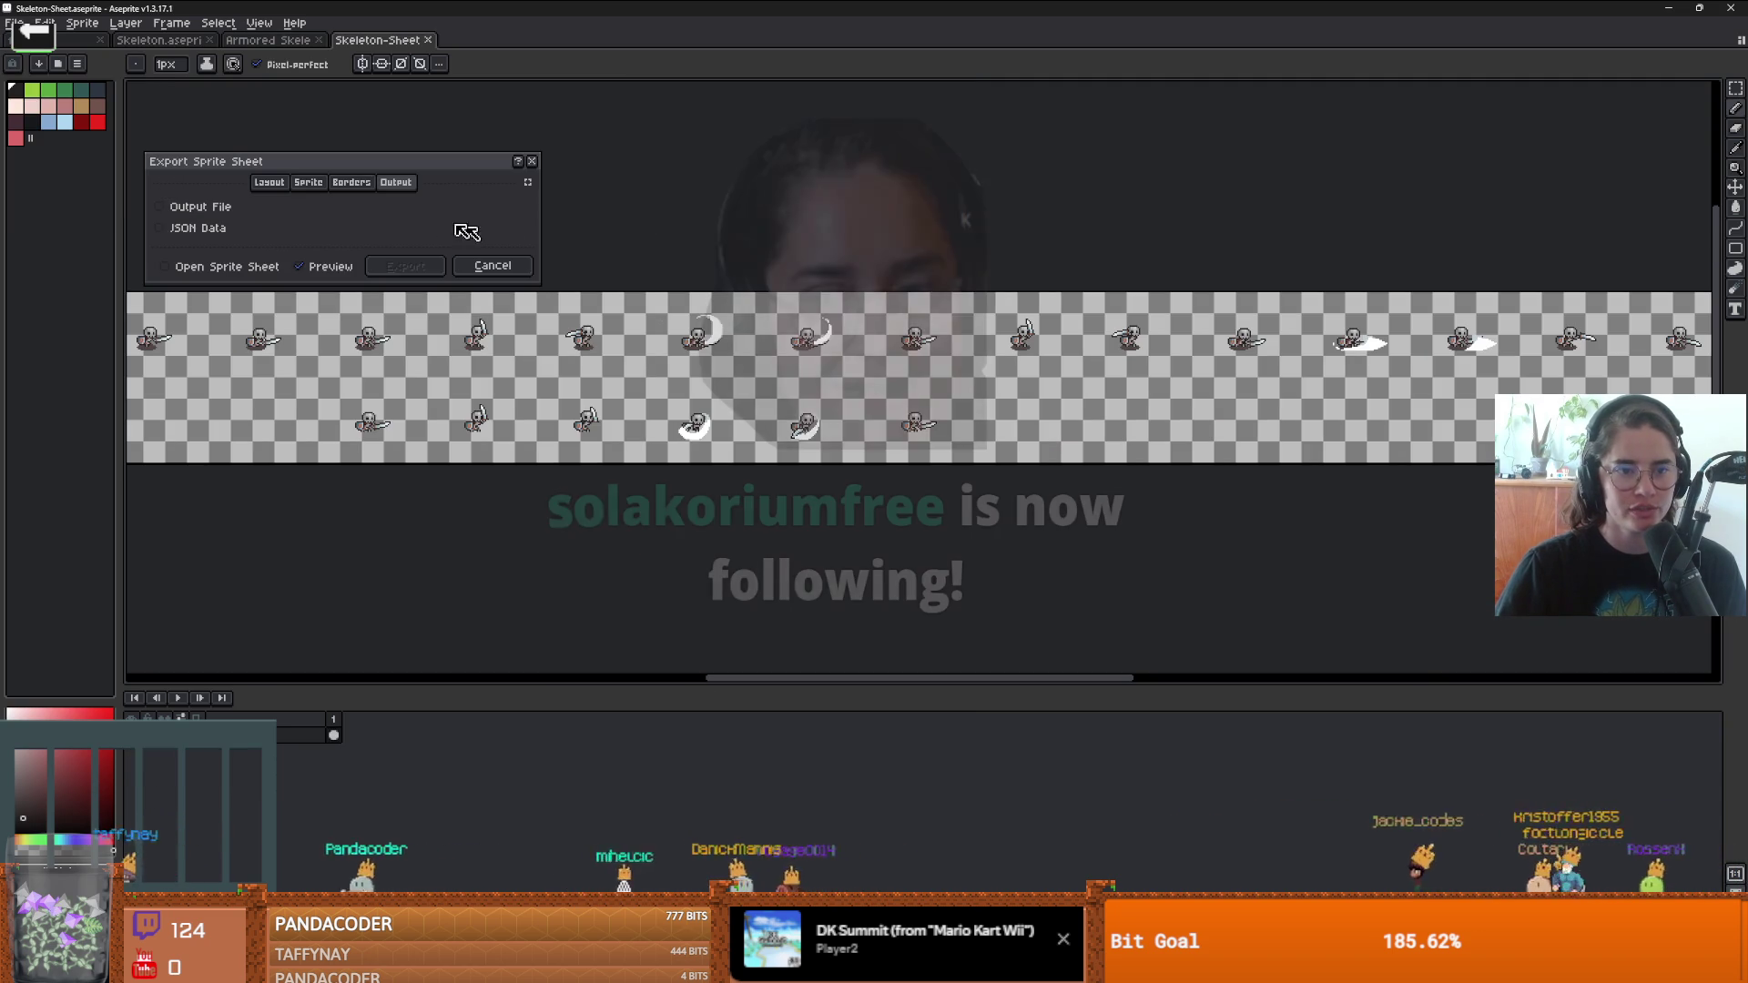
click(268, 182)
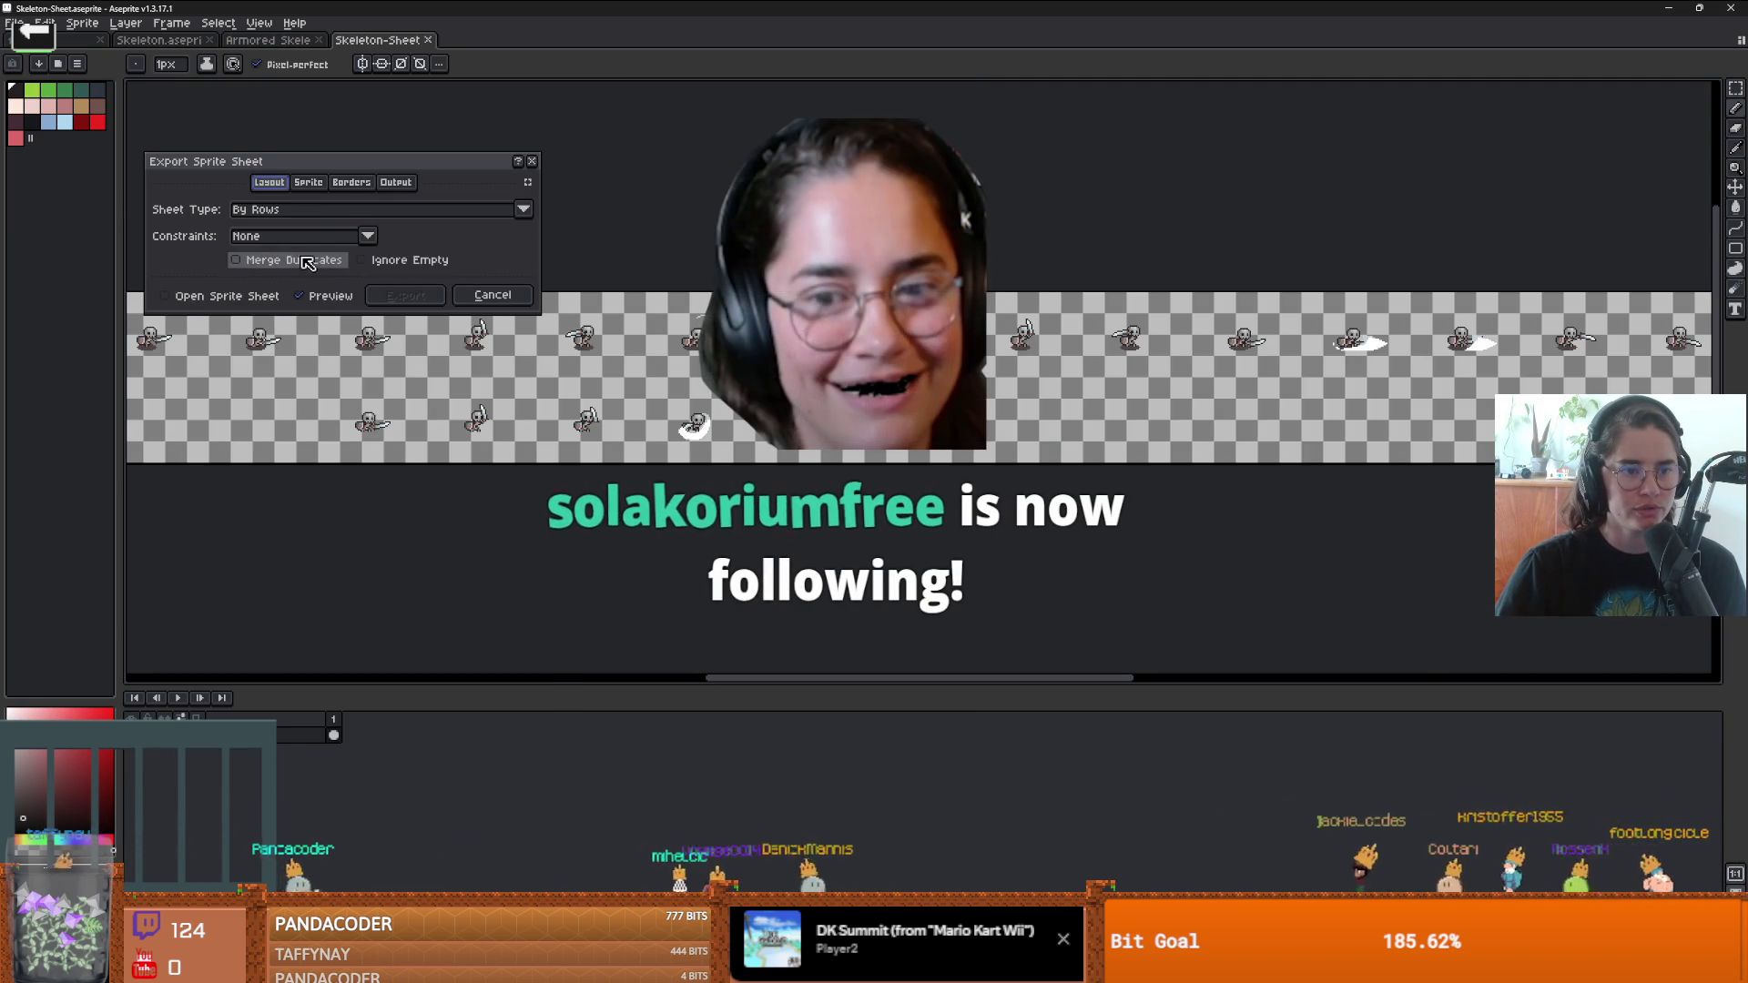
click(308, 182)
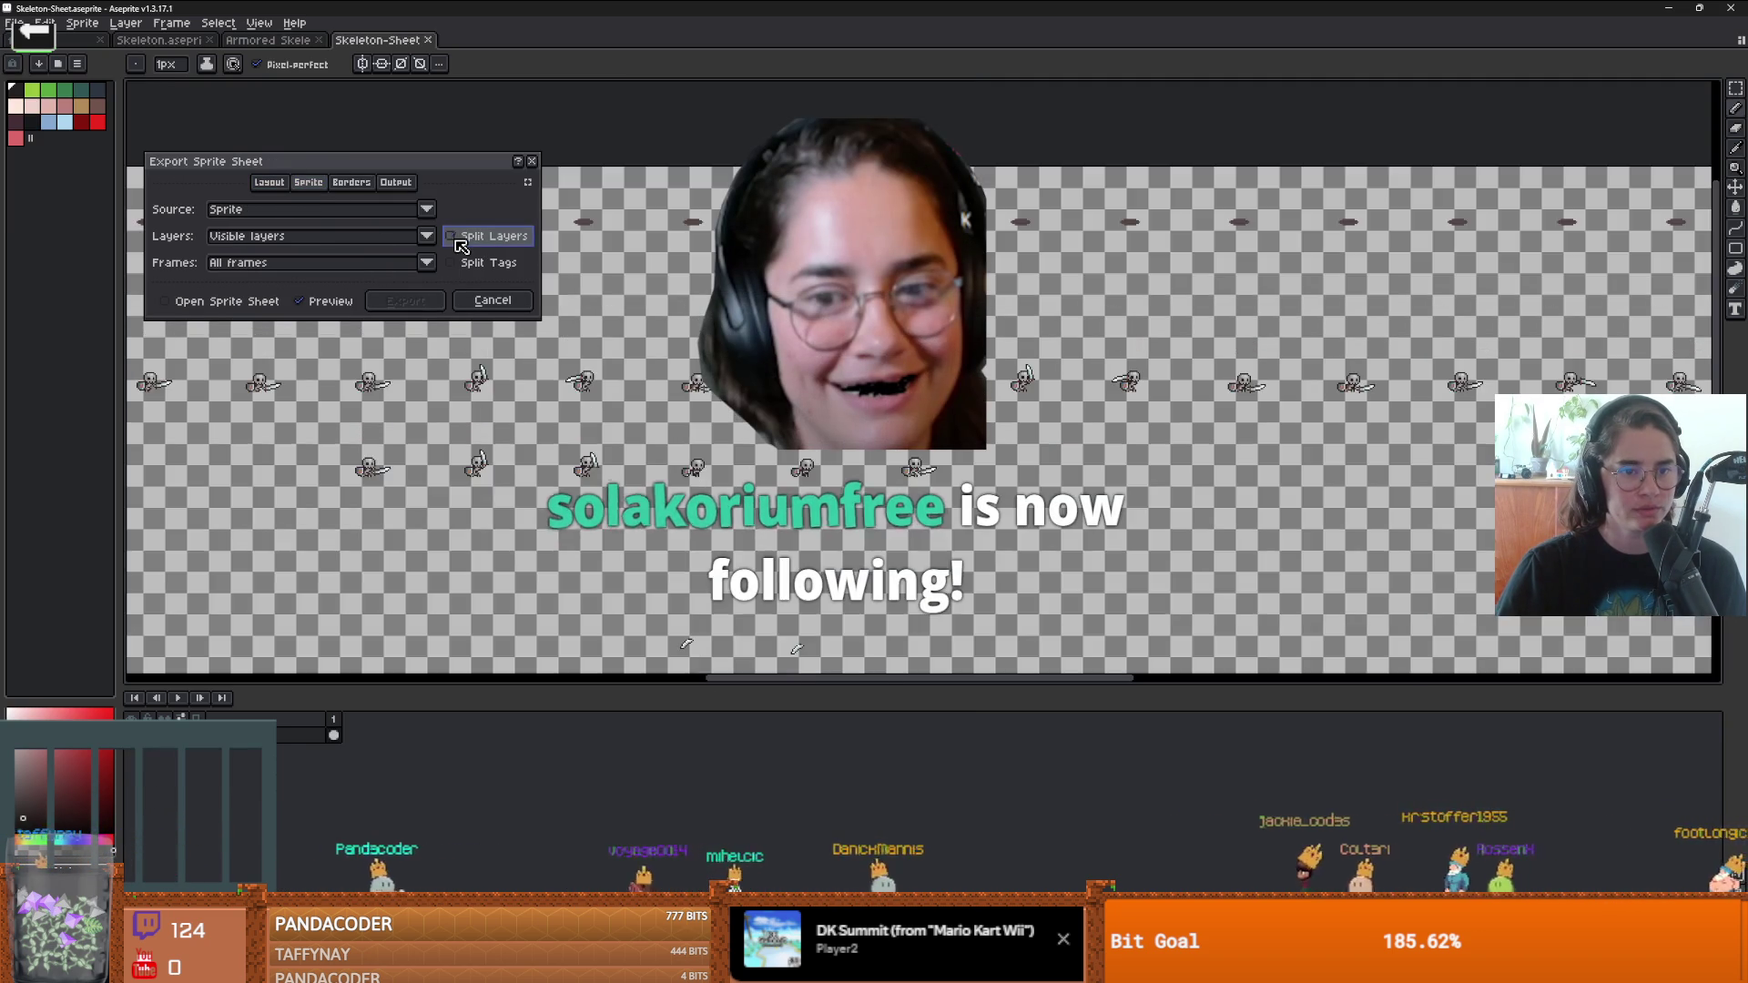
click(451, 262)
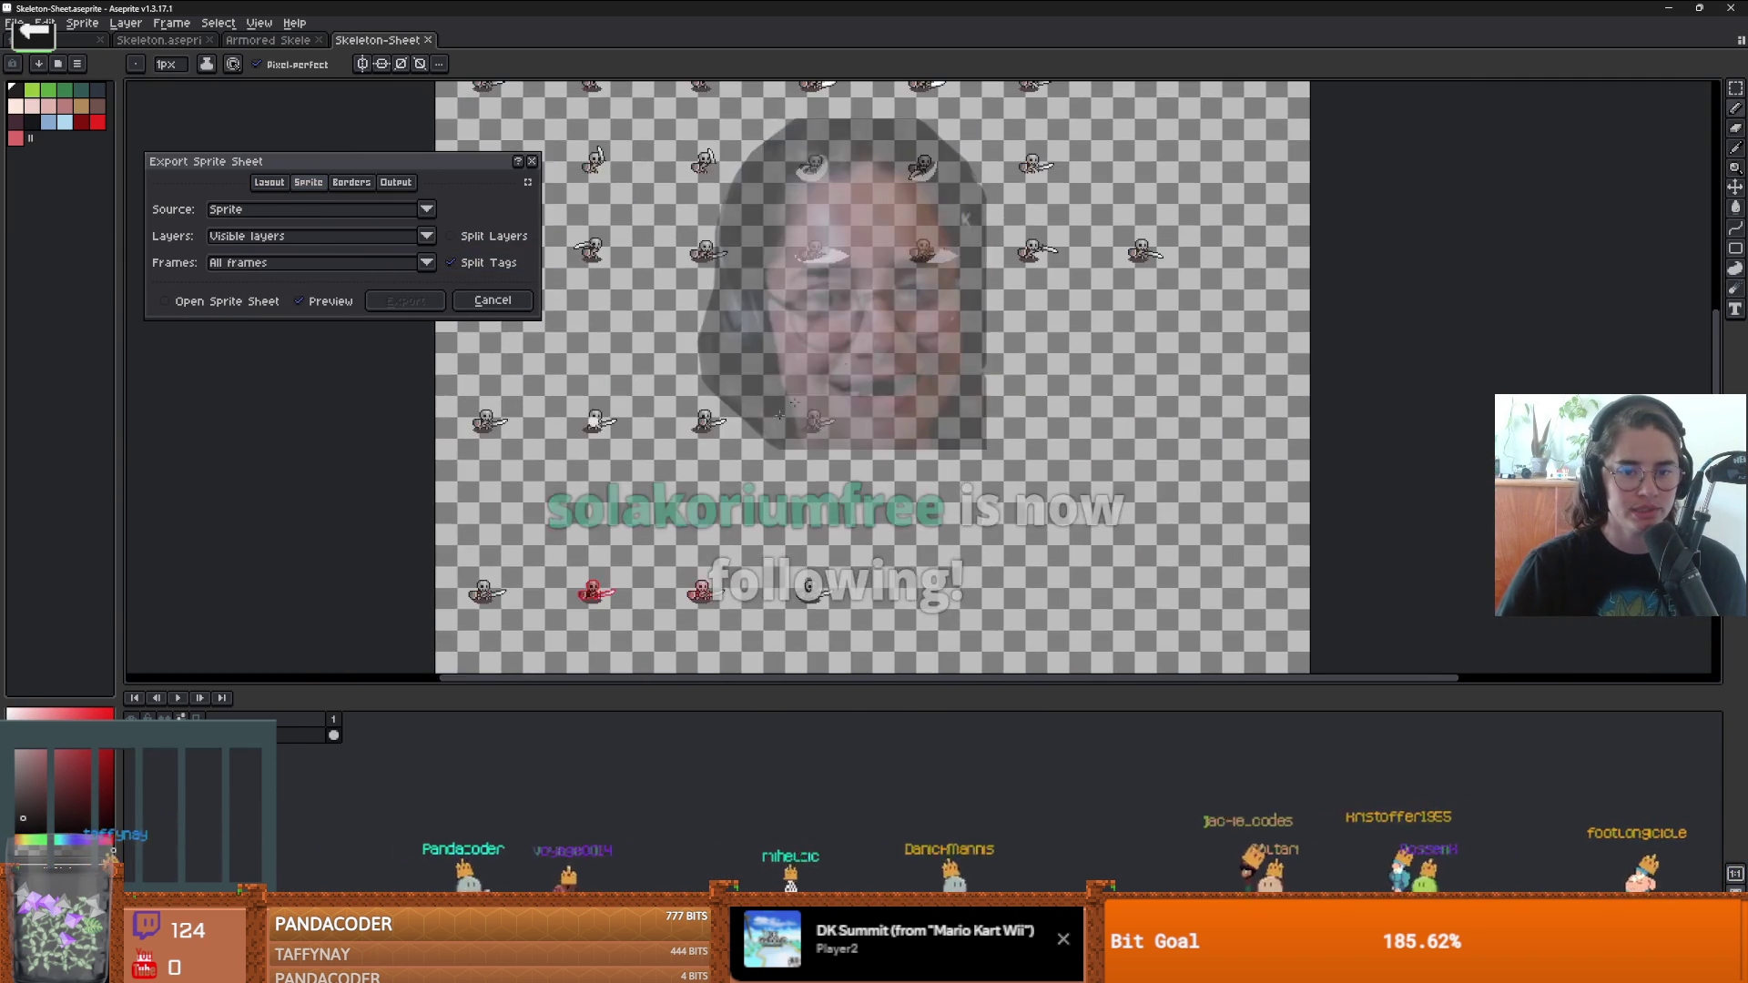
- Review the Border and Layout tabs, toggle empty-frame skipping, then cancel the export
scroll(751, 303, down, 2)
scroll(750, 303, up, 2)
scroll(750, 302, down, 1)
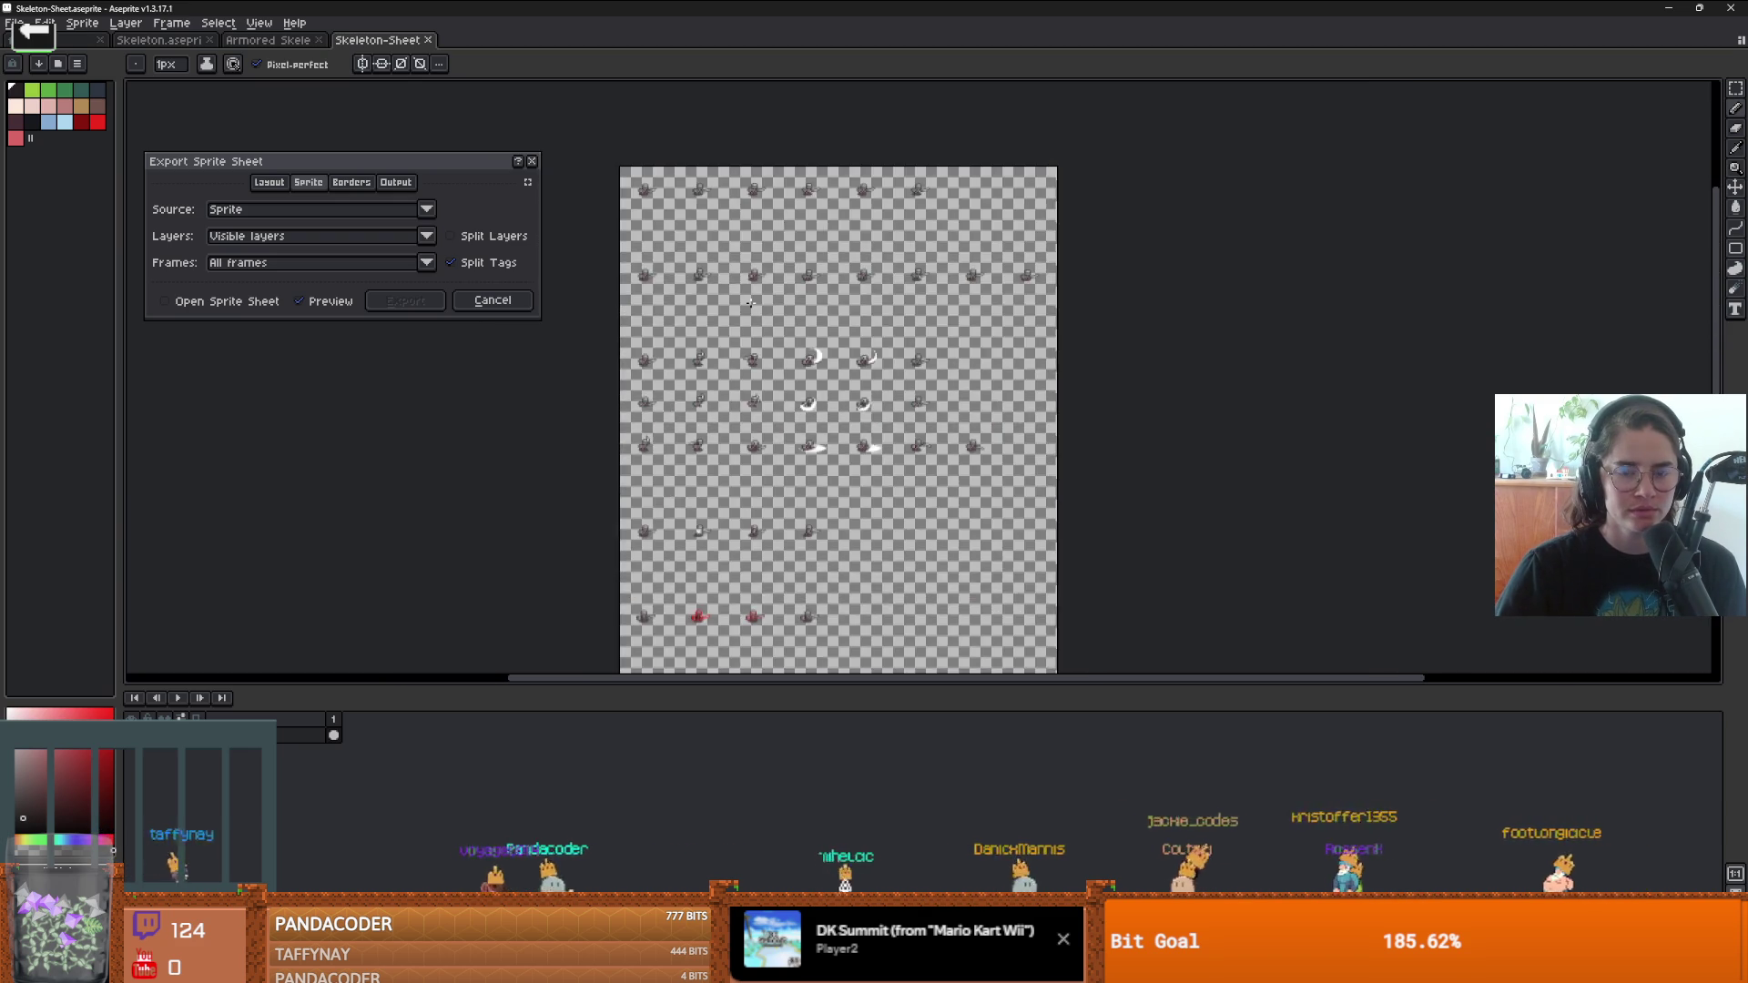
scroll(750, 303, up, 1)
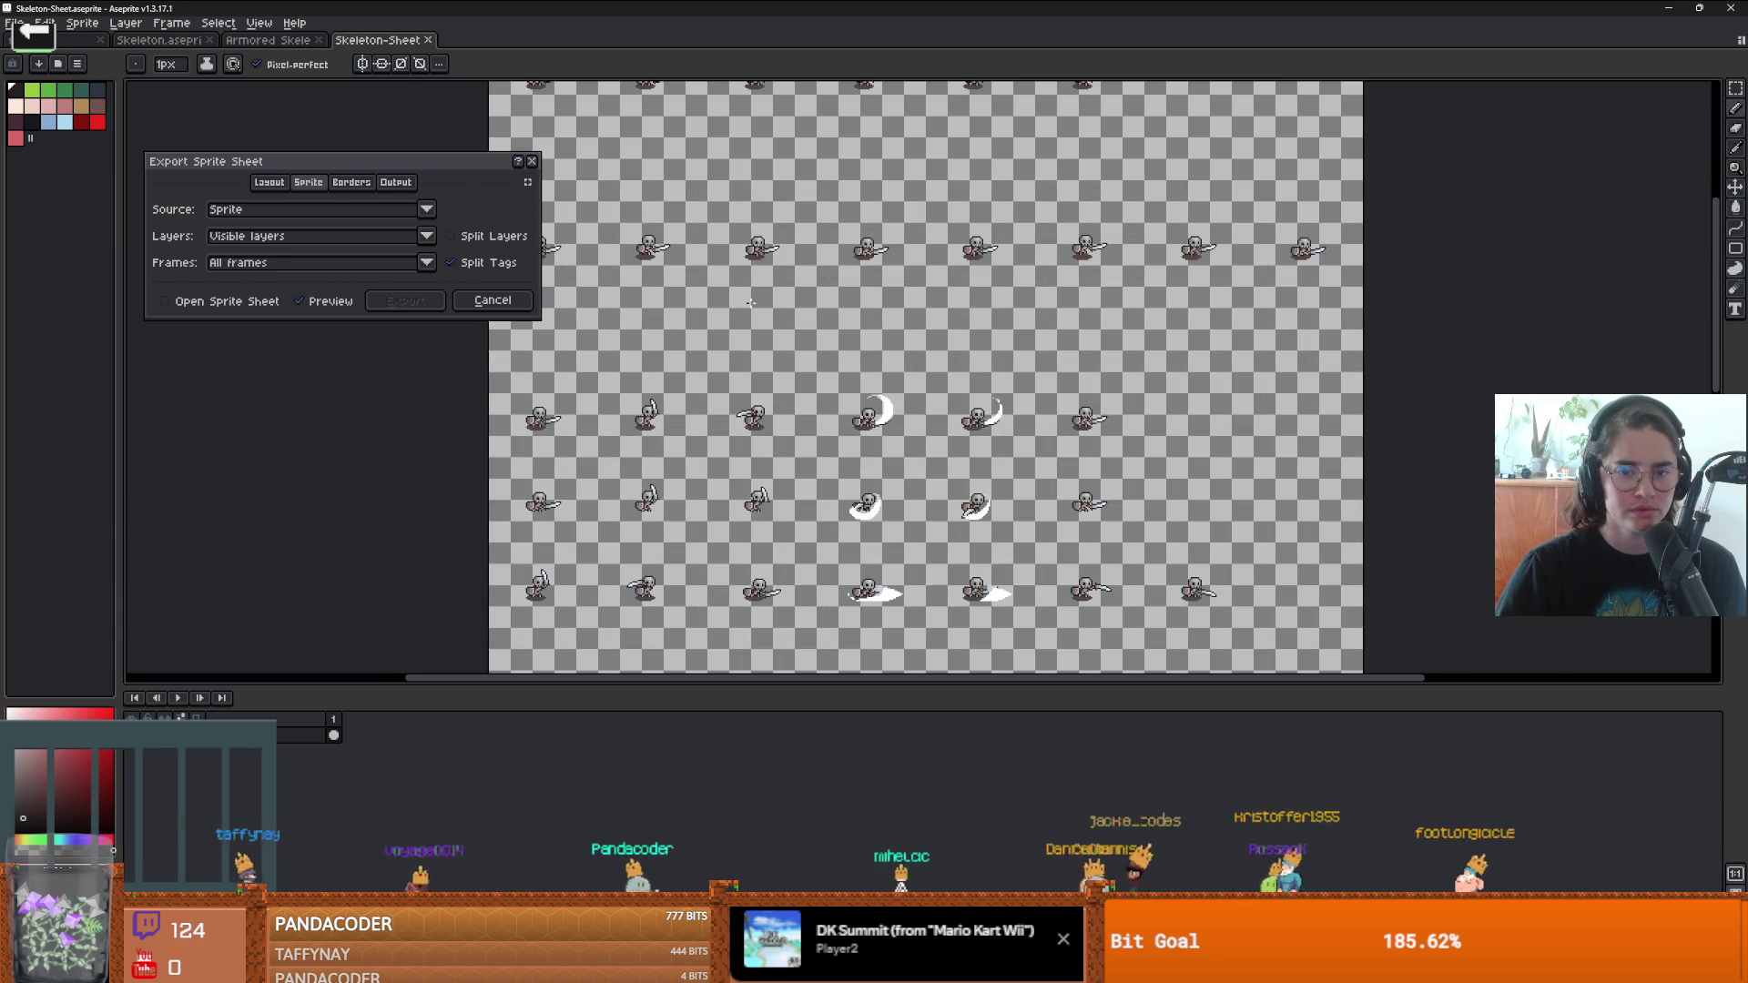
click(340, 184)
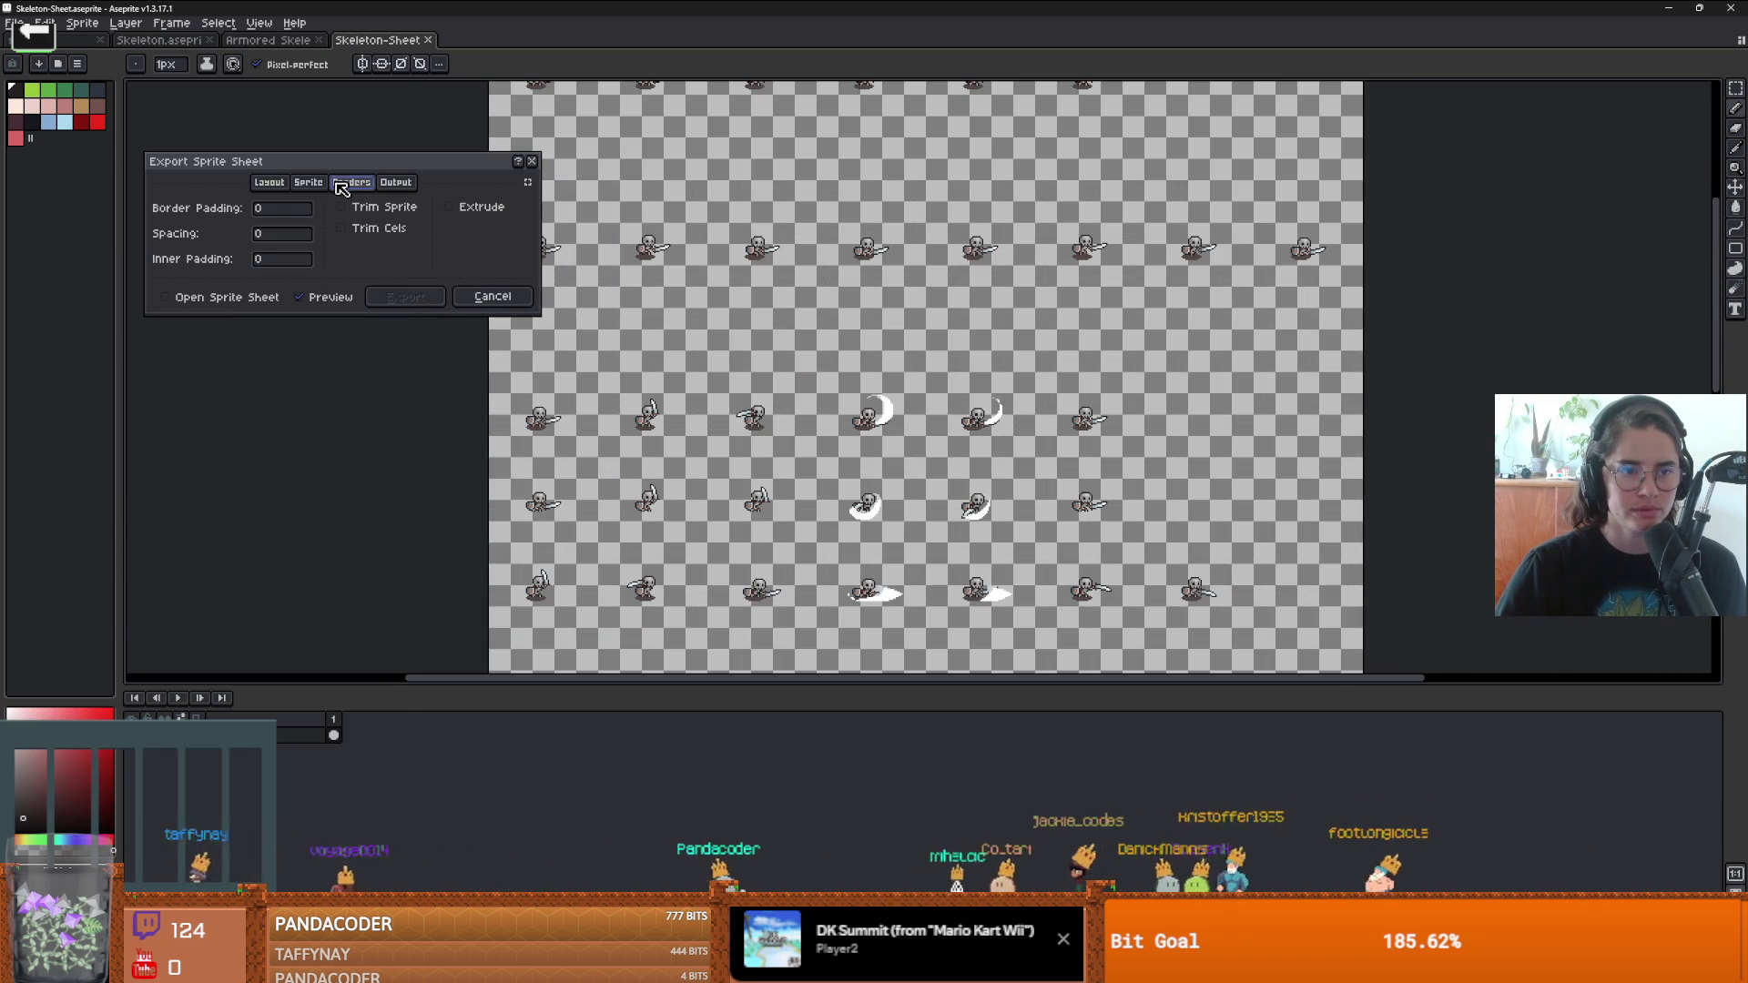
click(362, 185)
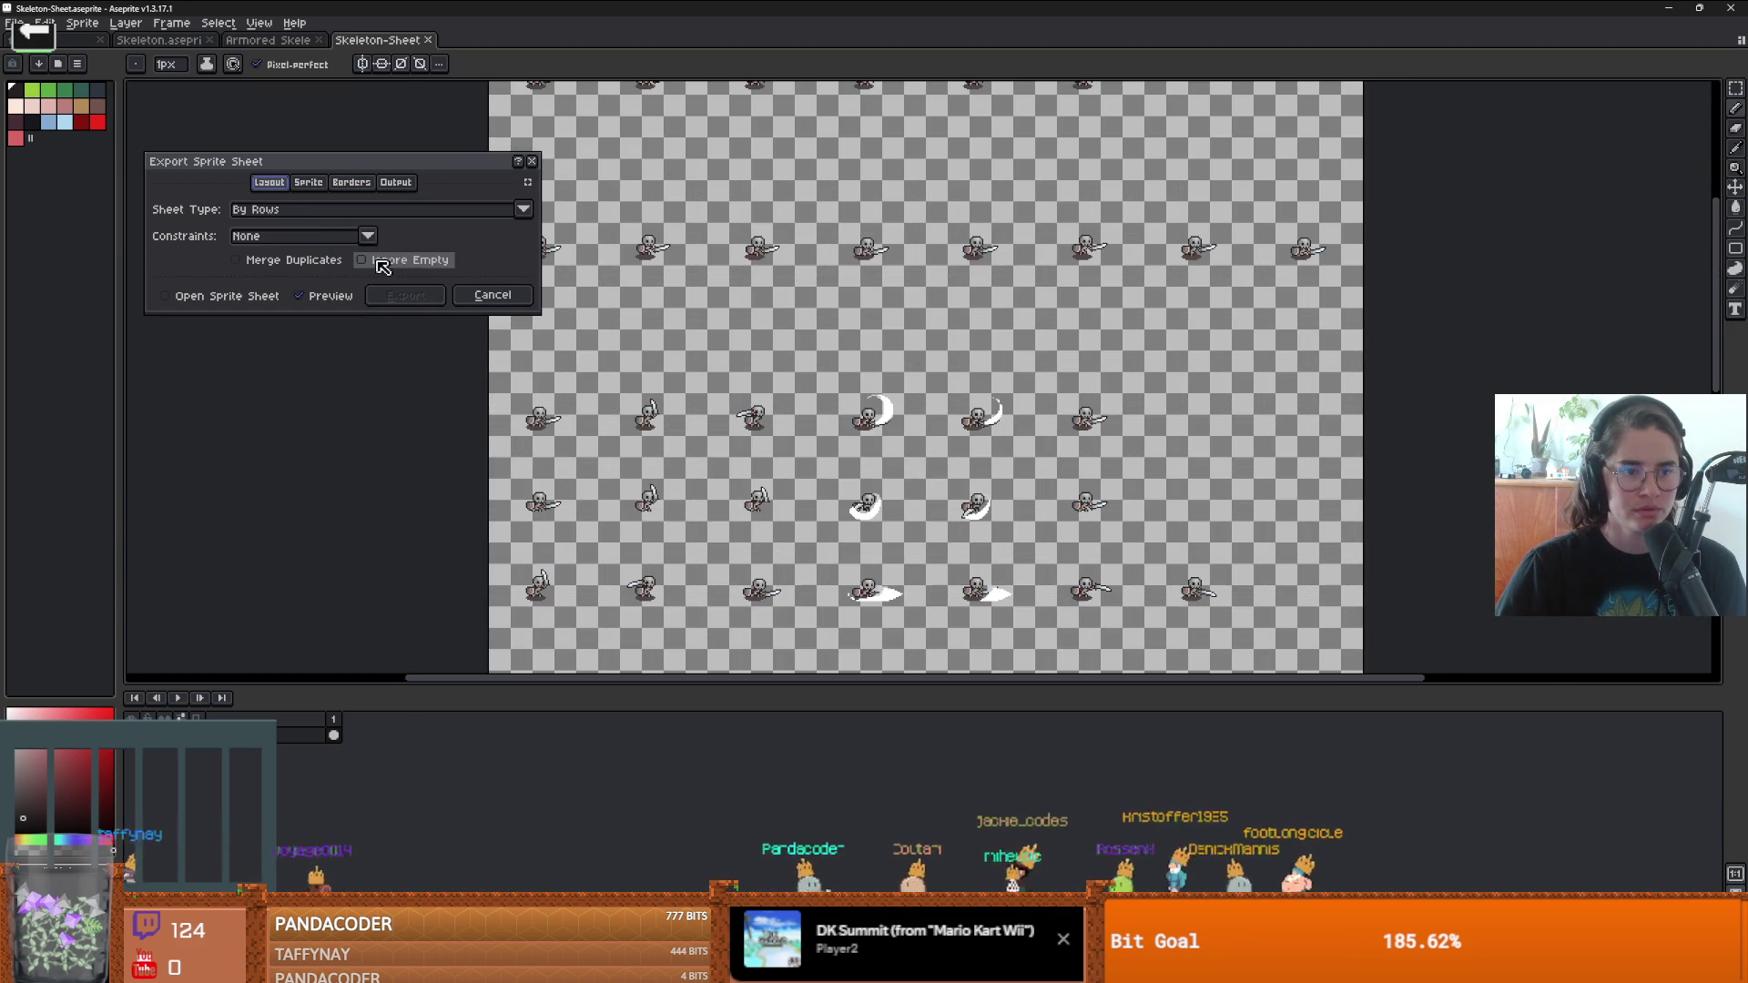
click(364, 264)
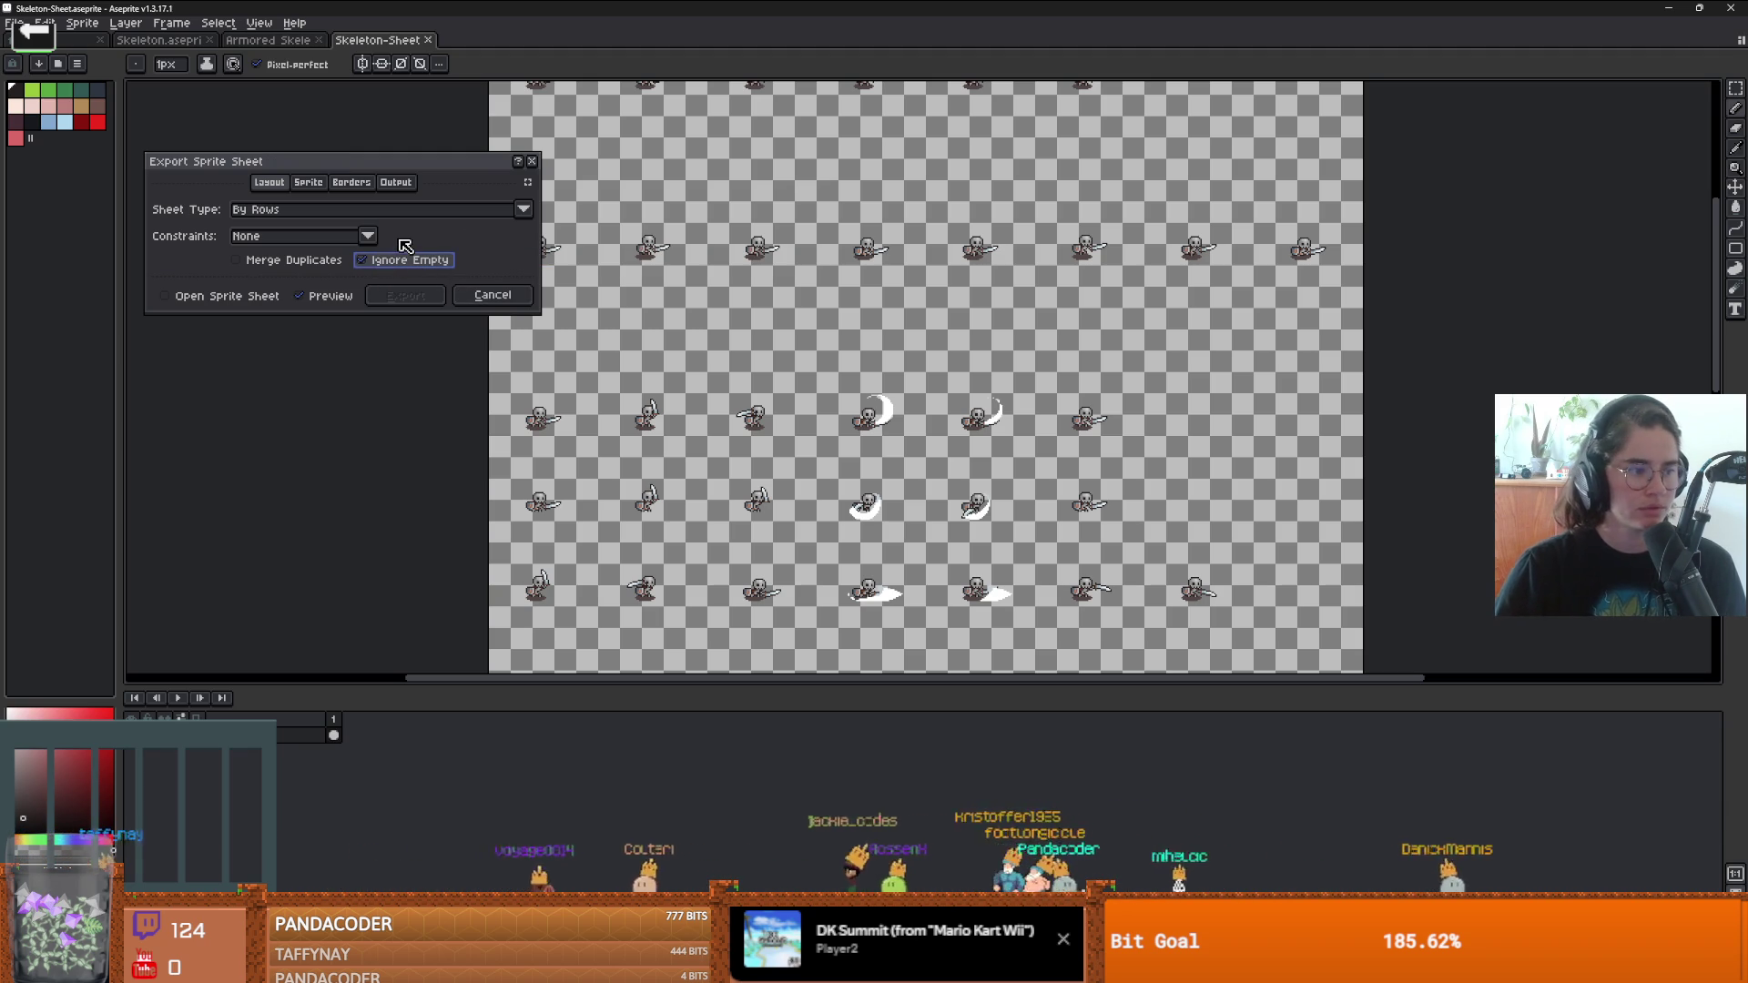
click(492, 295)
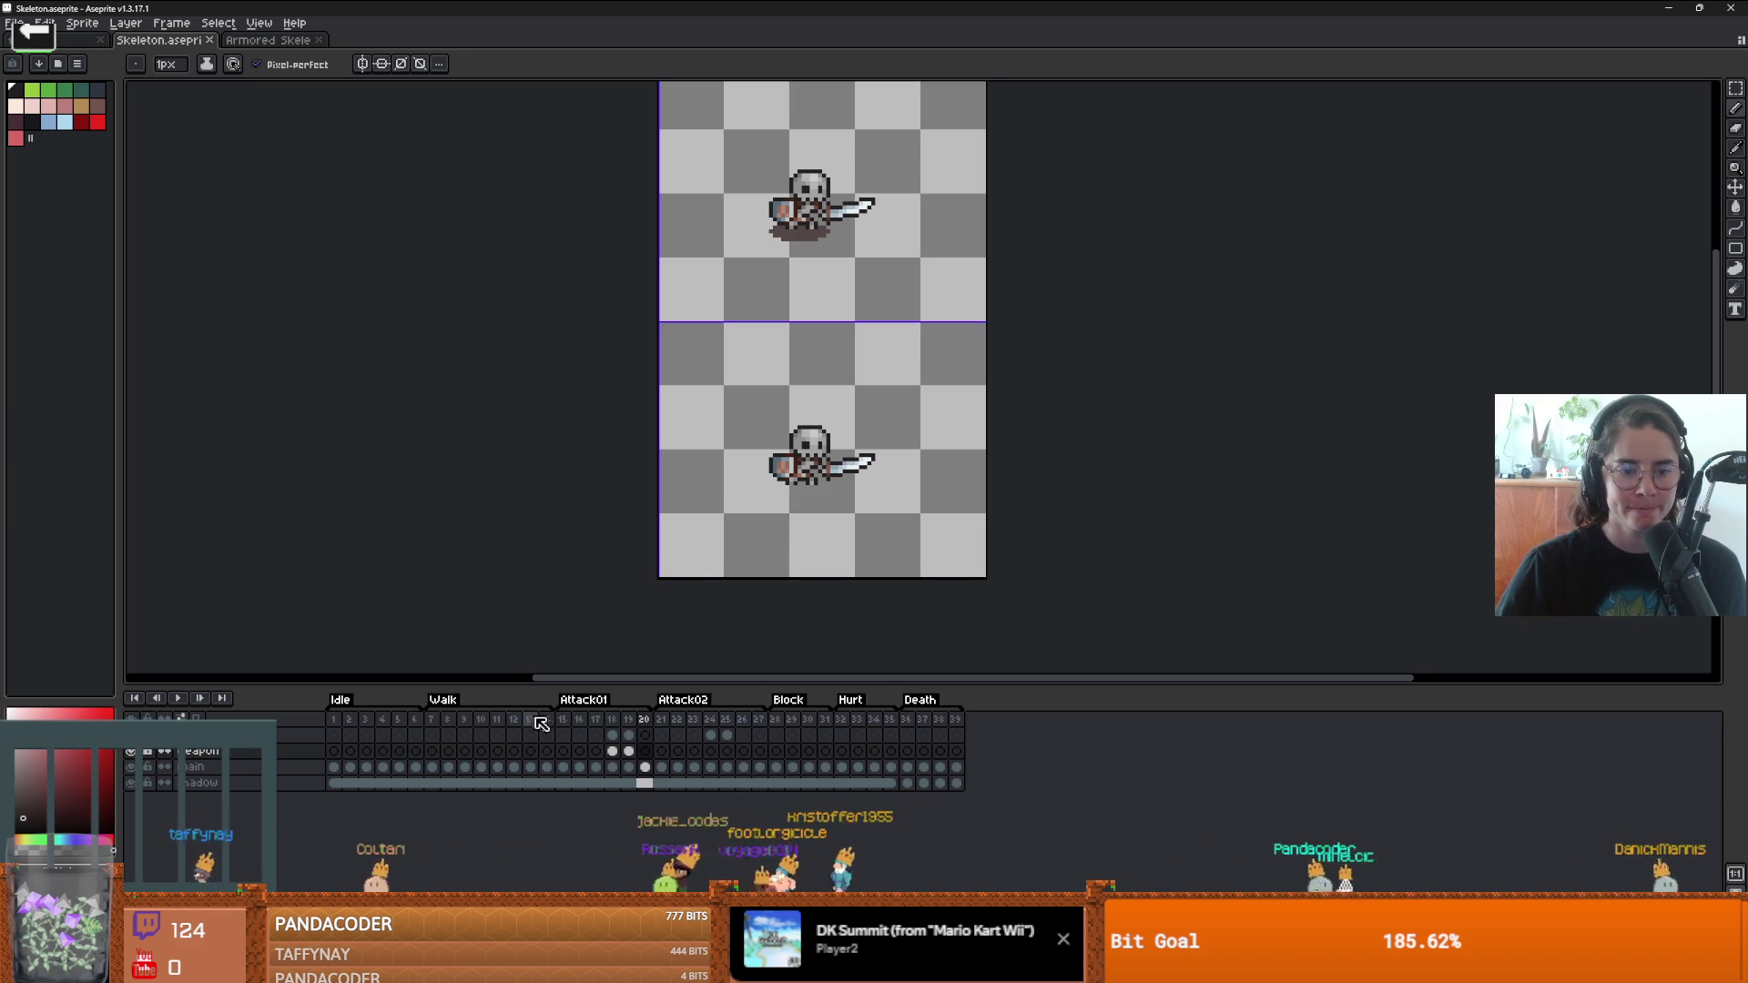
- From frame 16, restart the sprite sheet export with Split Tags and Output File checked
click(579, 719)
click(13, 23)
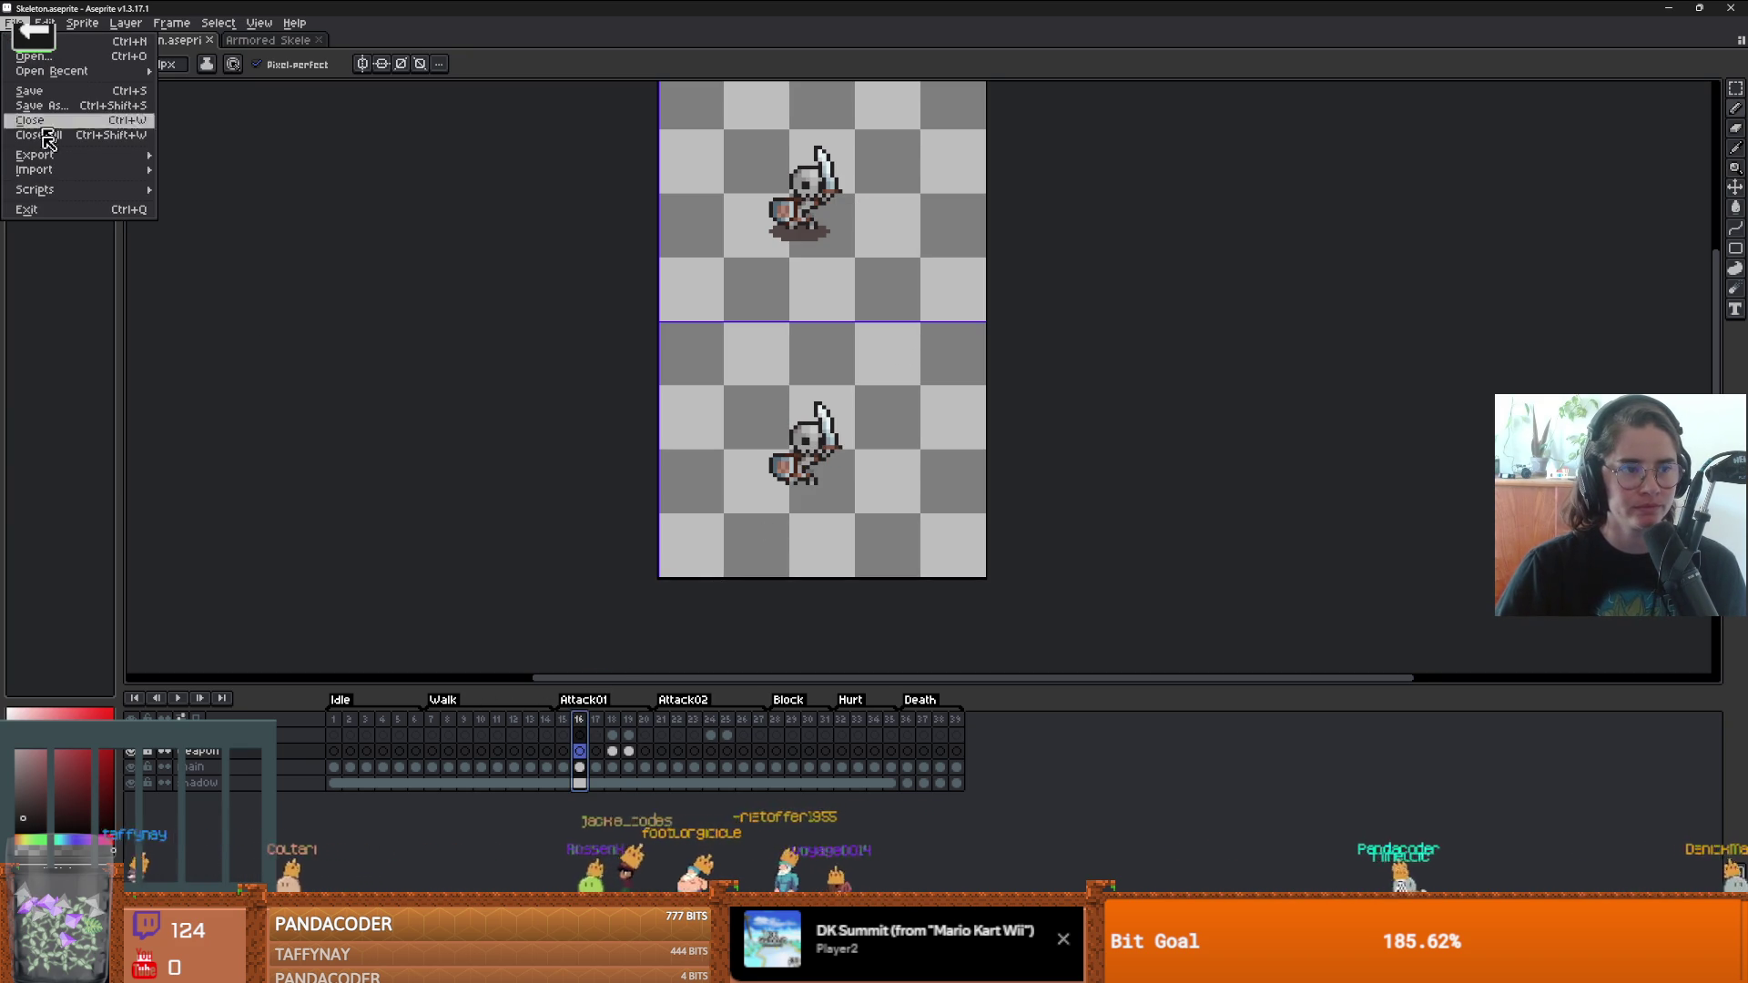
mouse_move(82, 154)
click(218, 170)
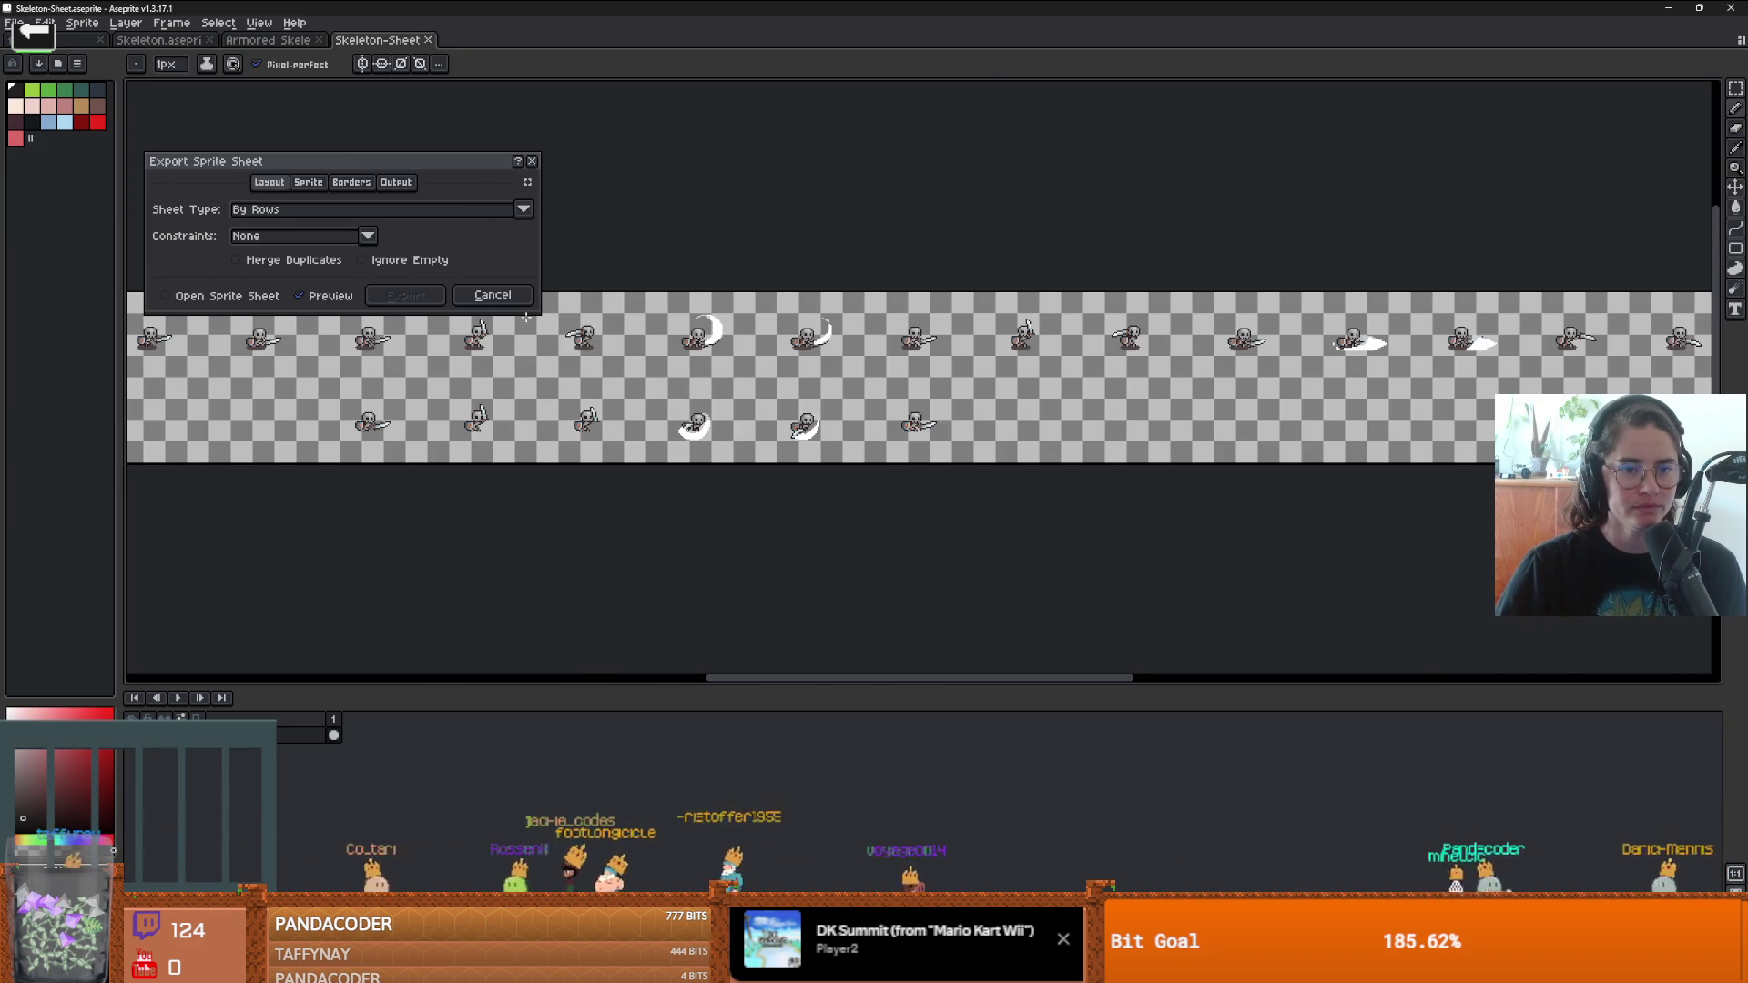
click(351, 182)
click(308, 182)
click(467, 266)
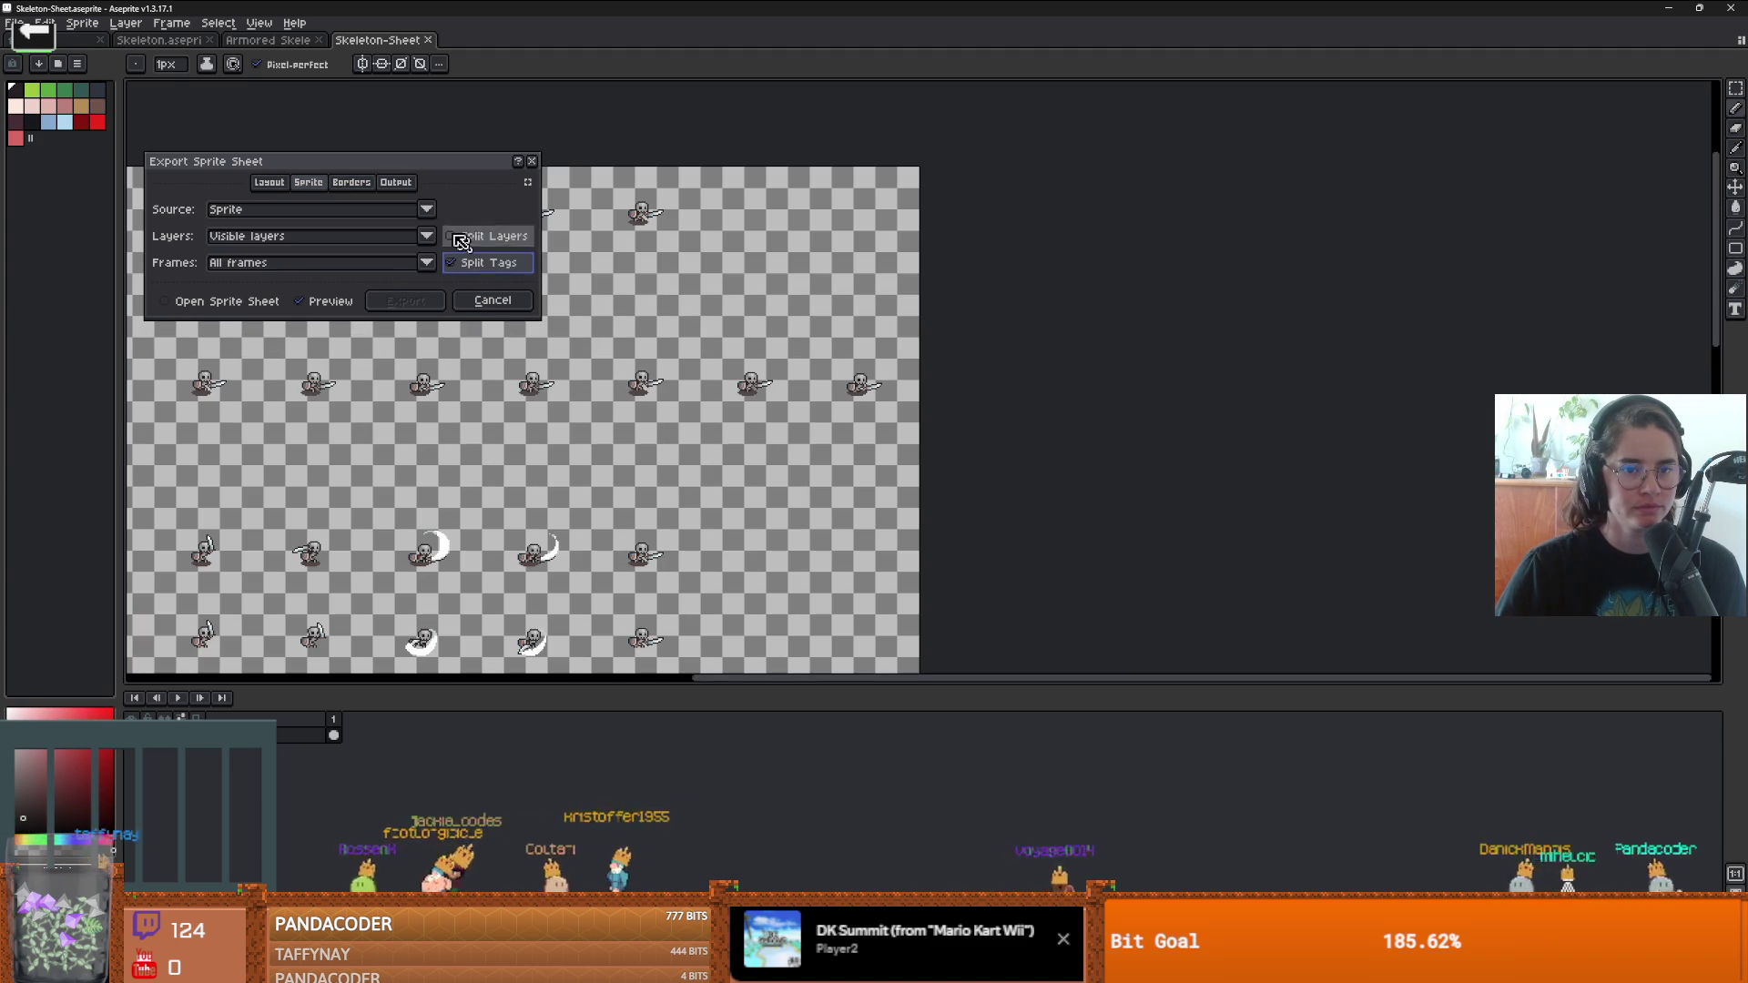
click(366, 182)
click(392, 184)
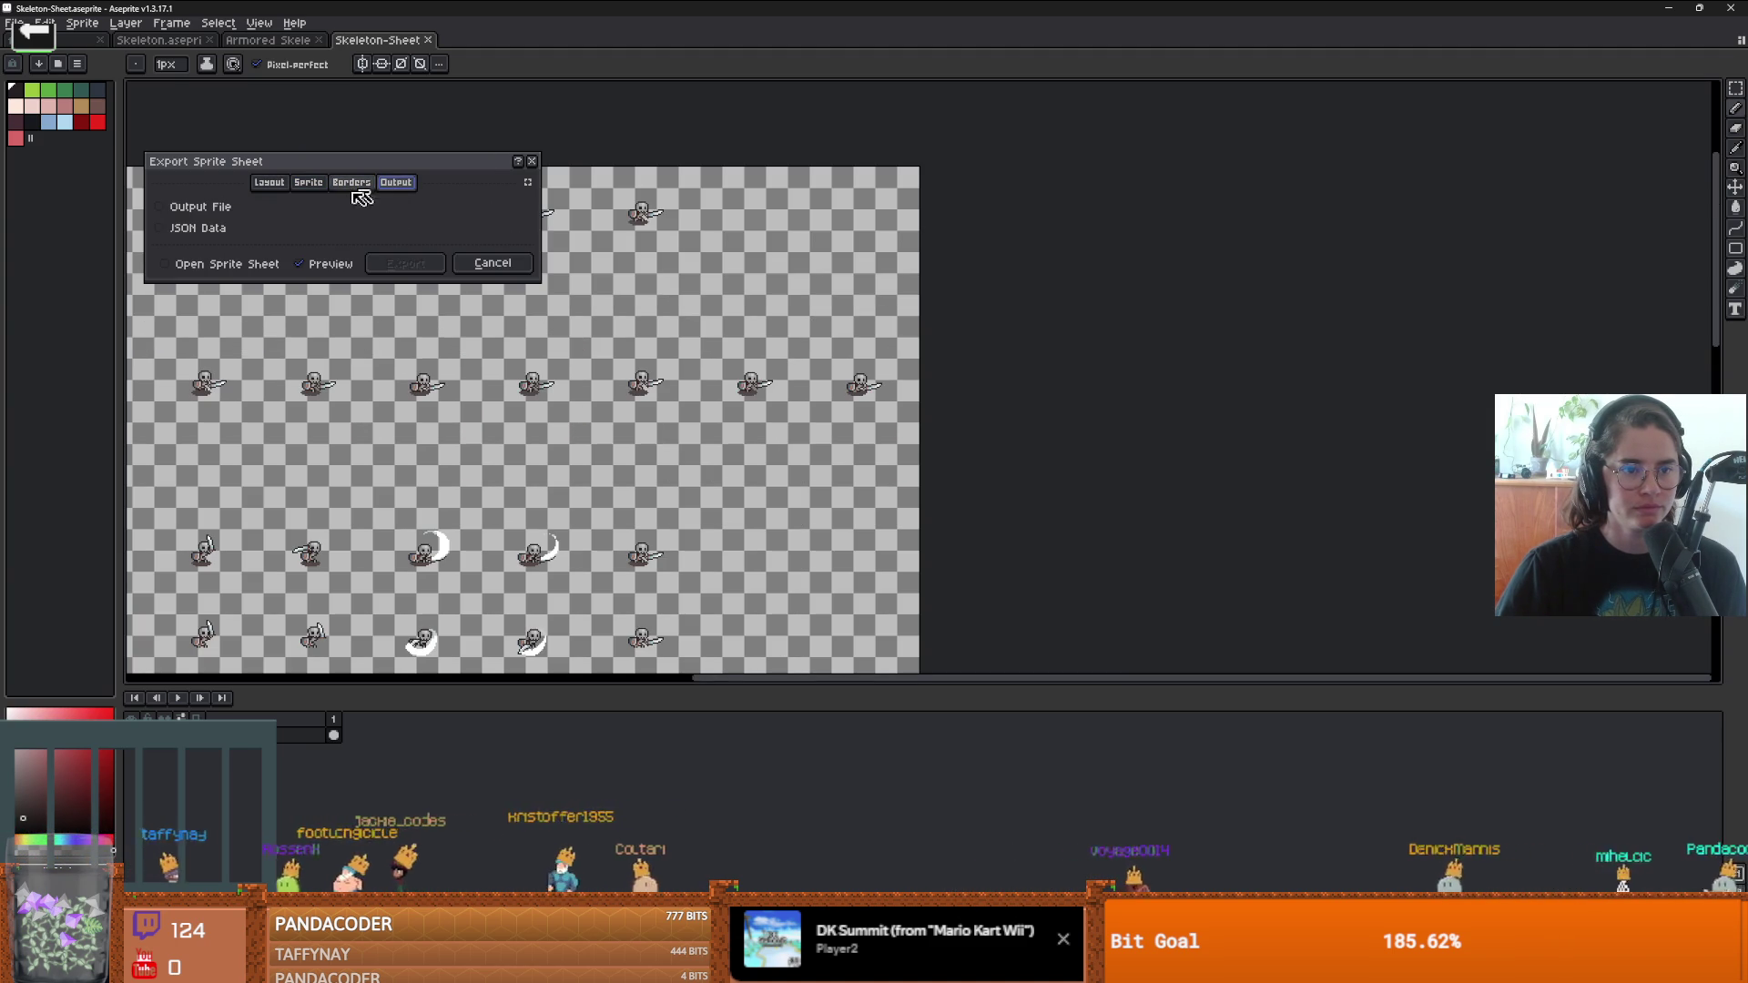
click(228, 207)
- Set the output to new-game-project/Core/Actors/enemies/orc and export the sheet
click(523, 207)
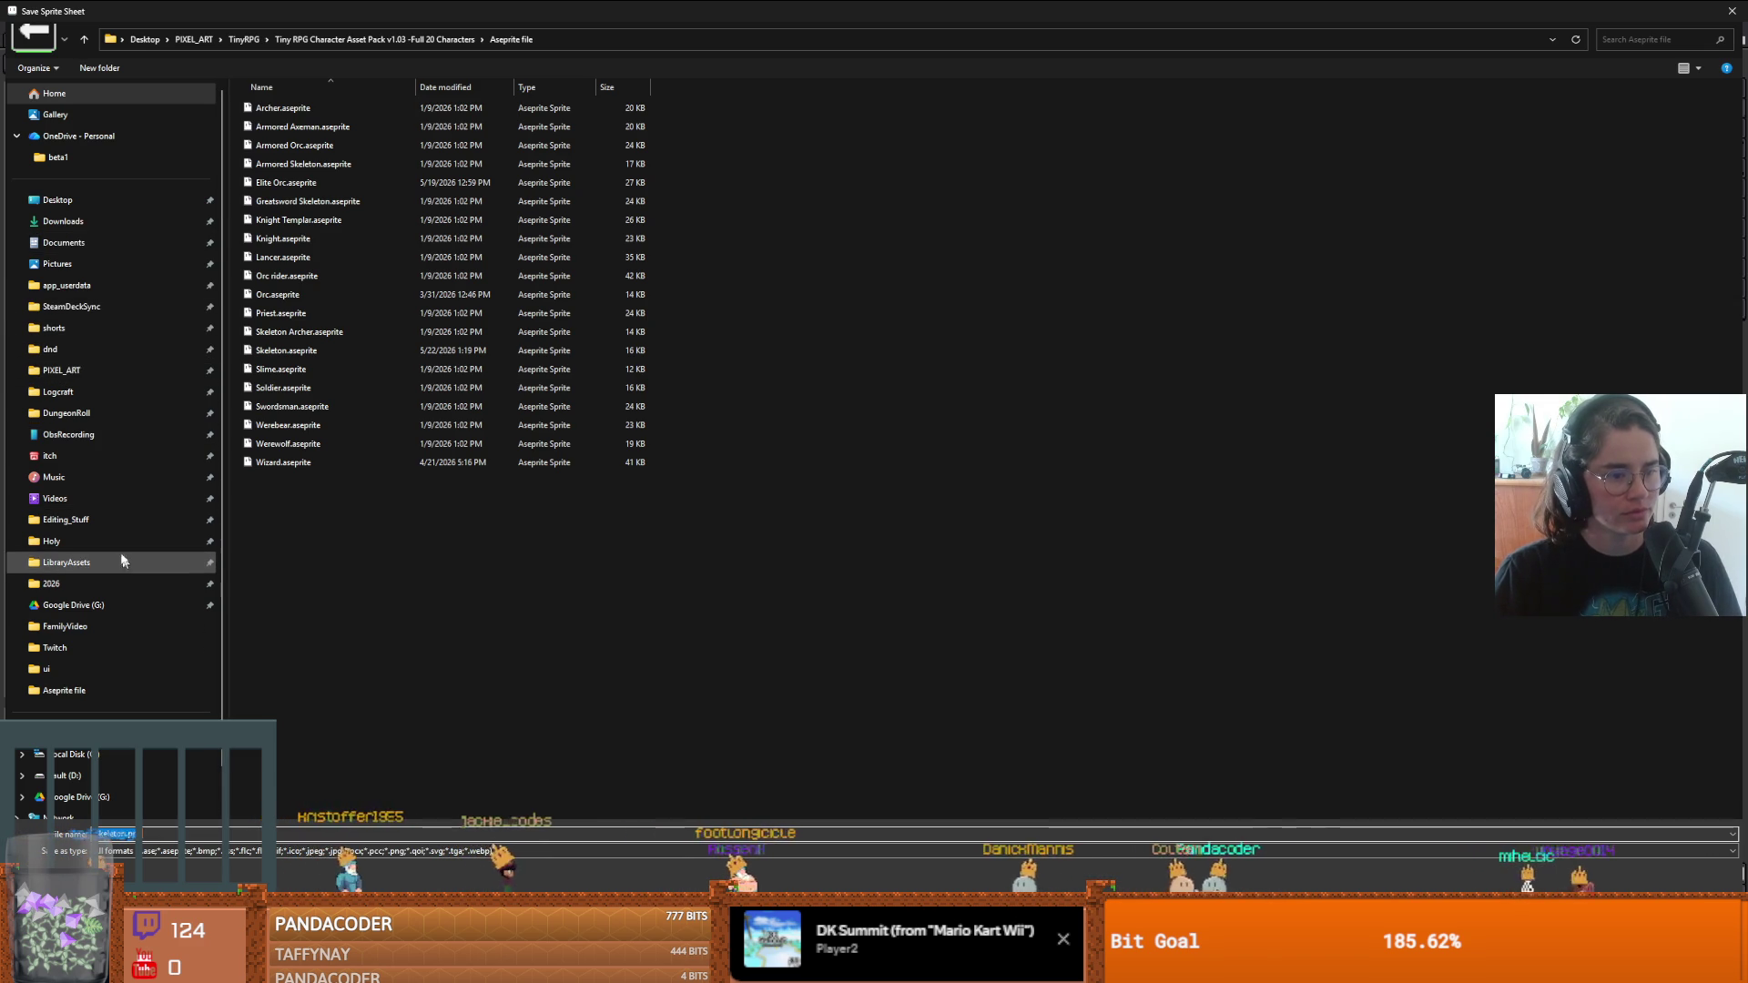
click(101, 414)
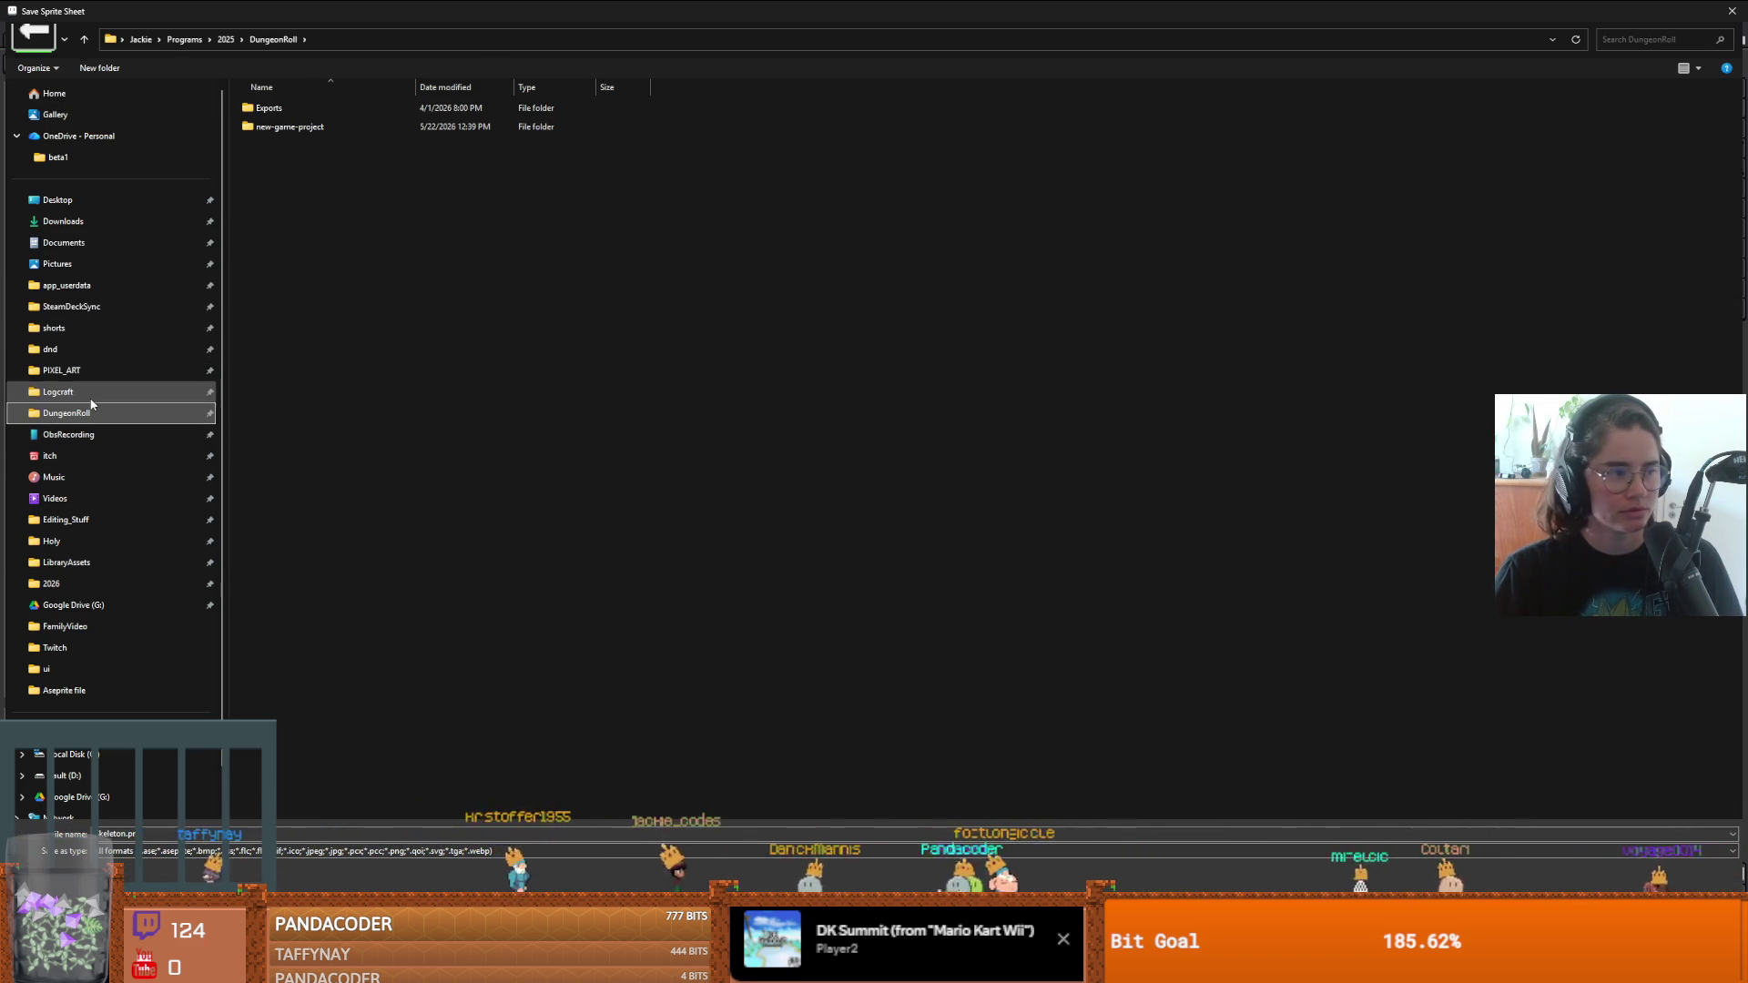
double_click(341, 127)
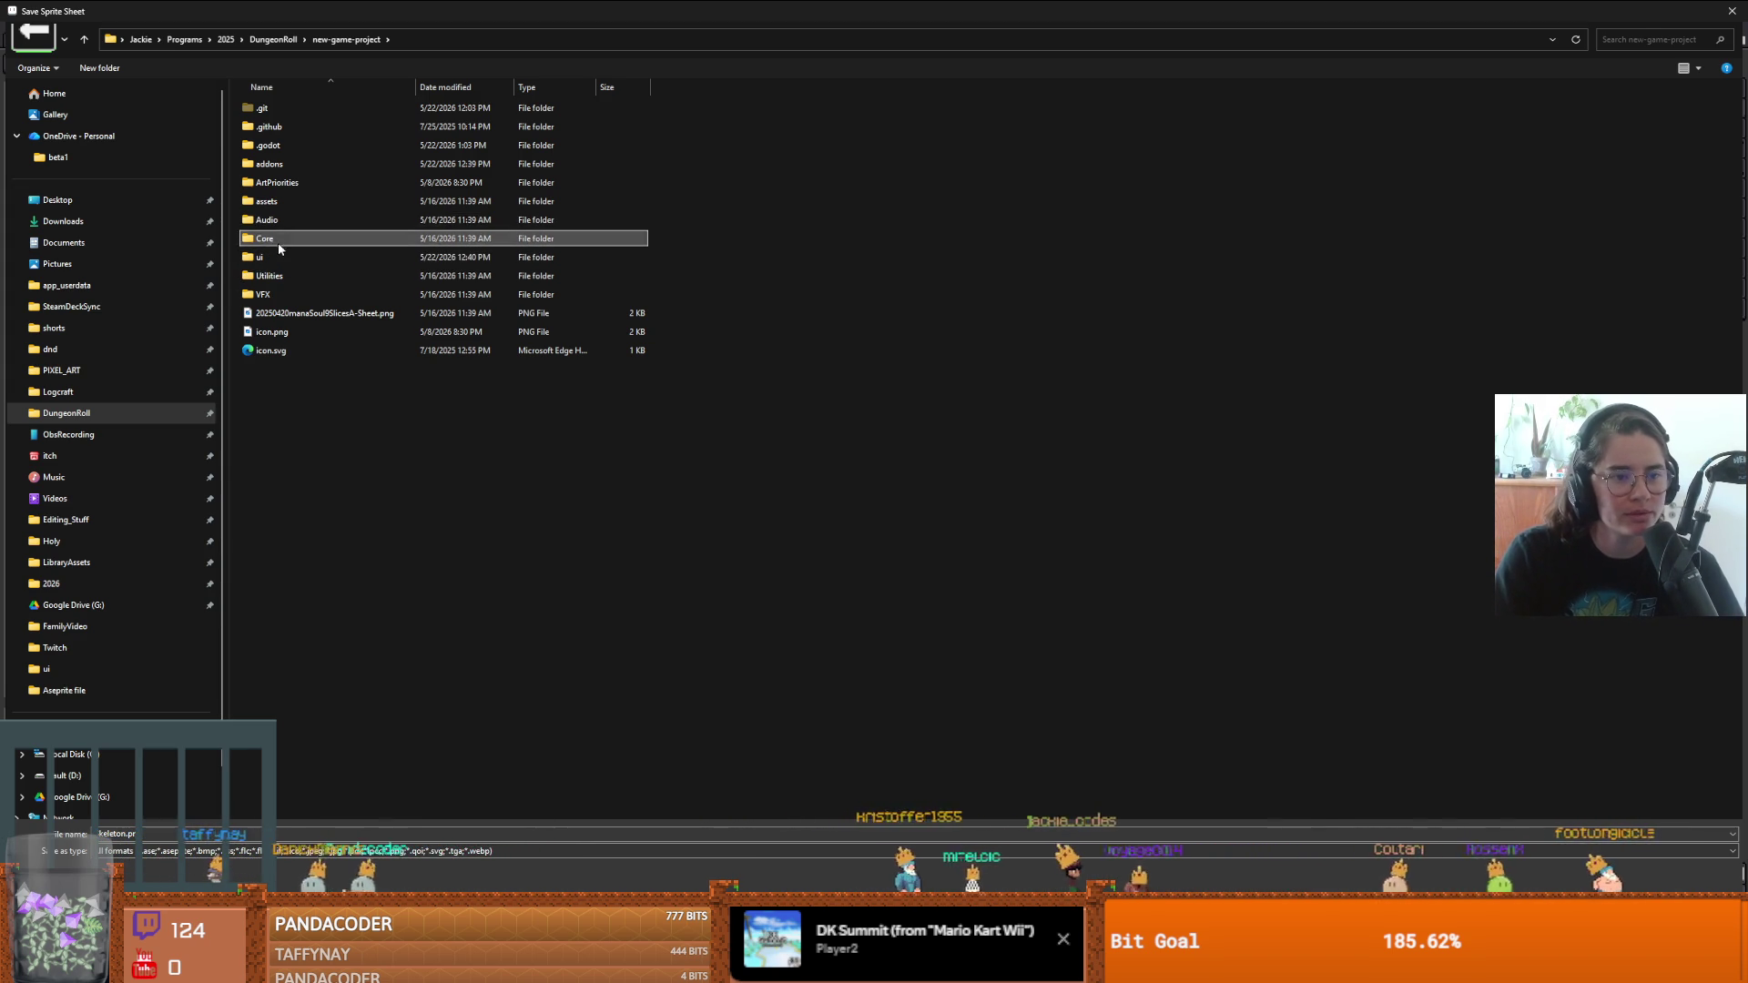
double_click(277, 241)
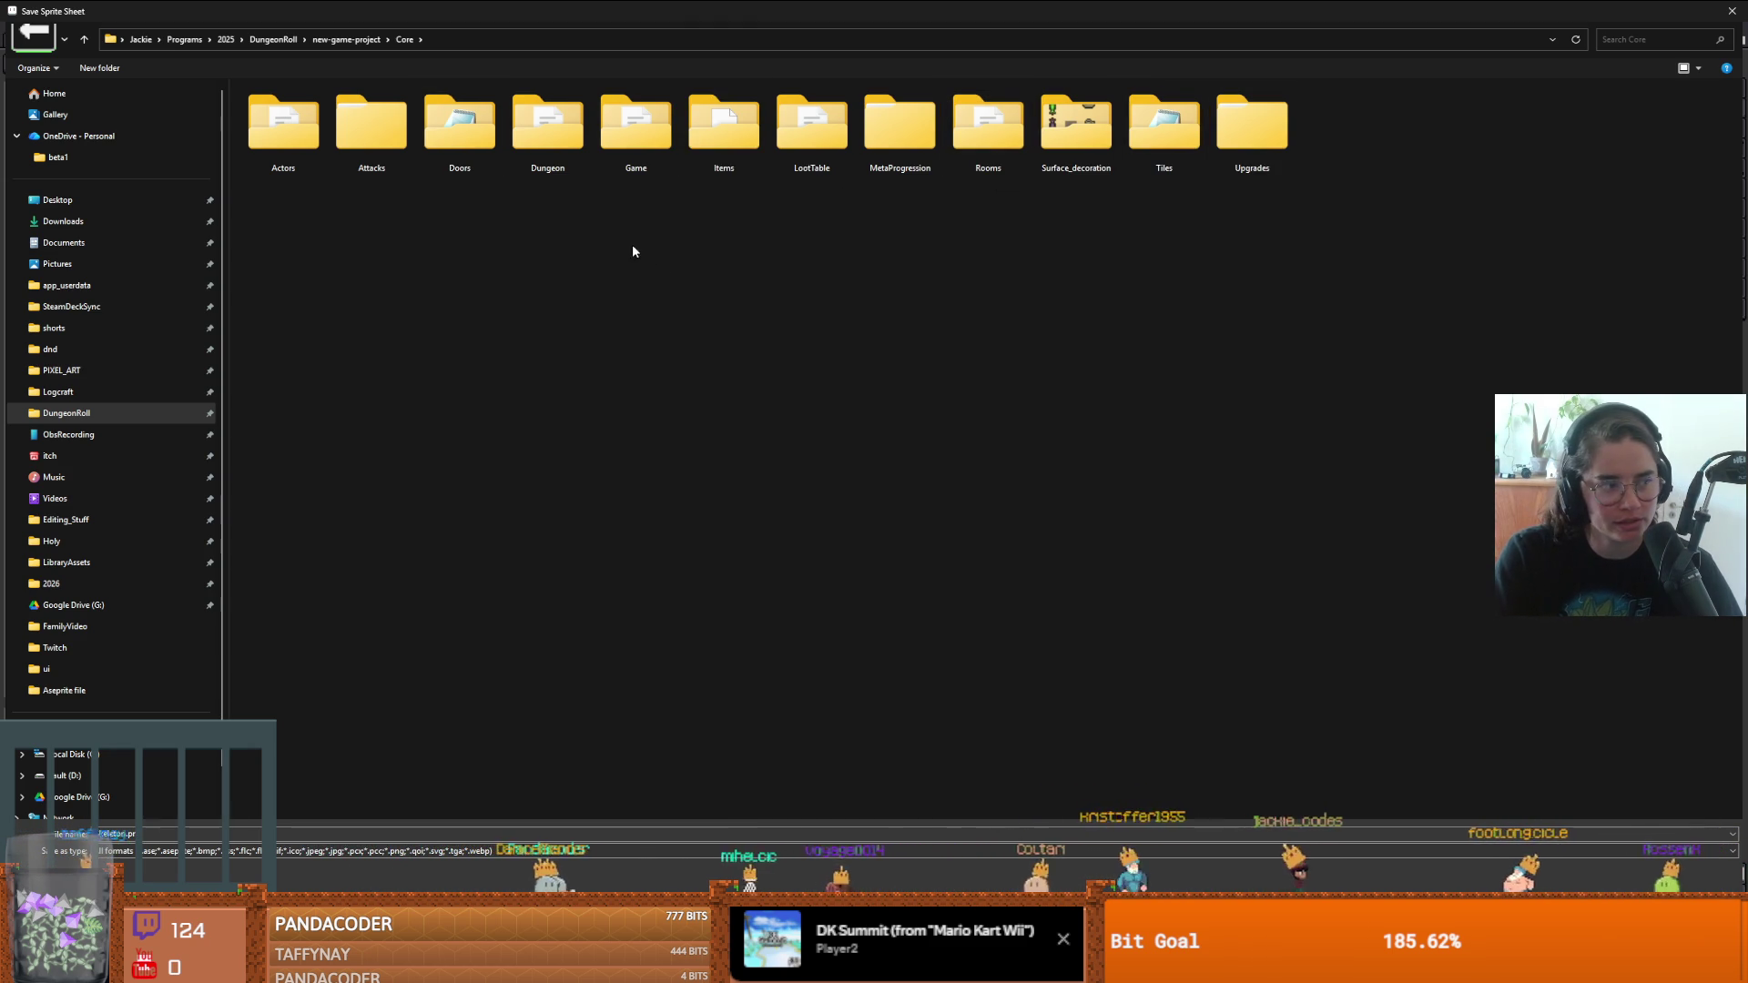
double_click(283, 124)
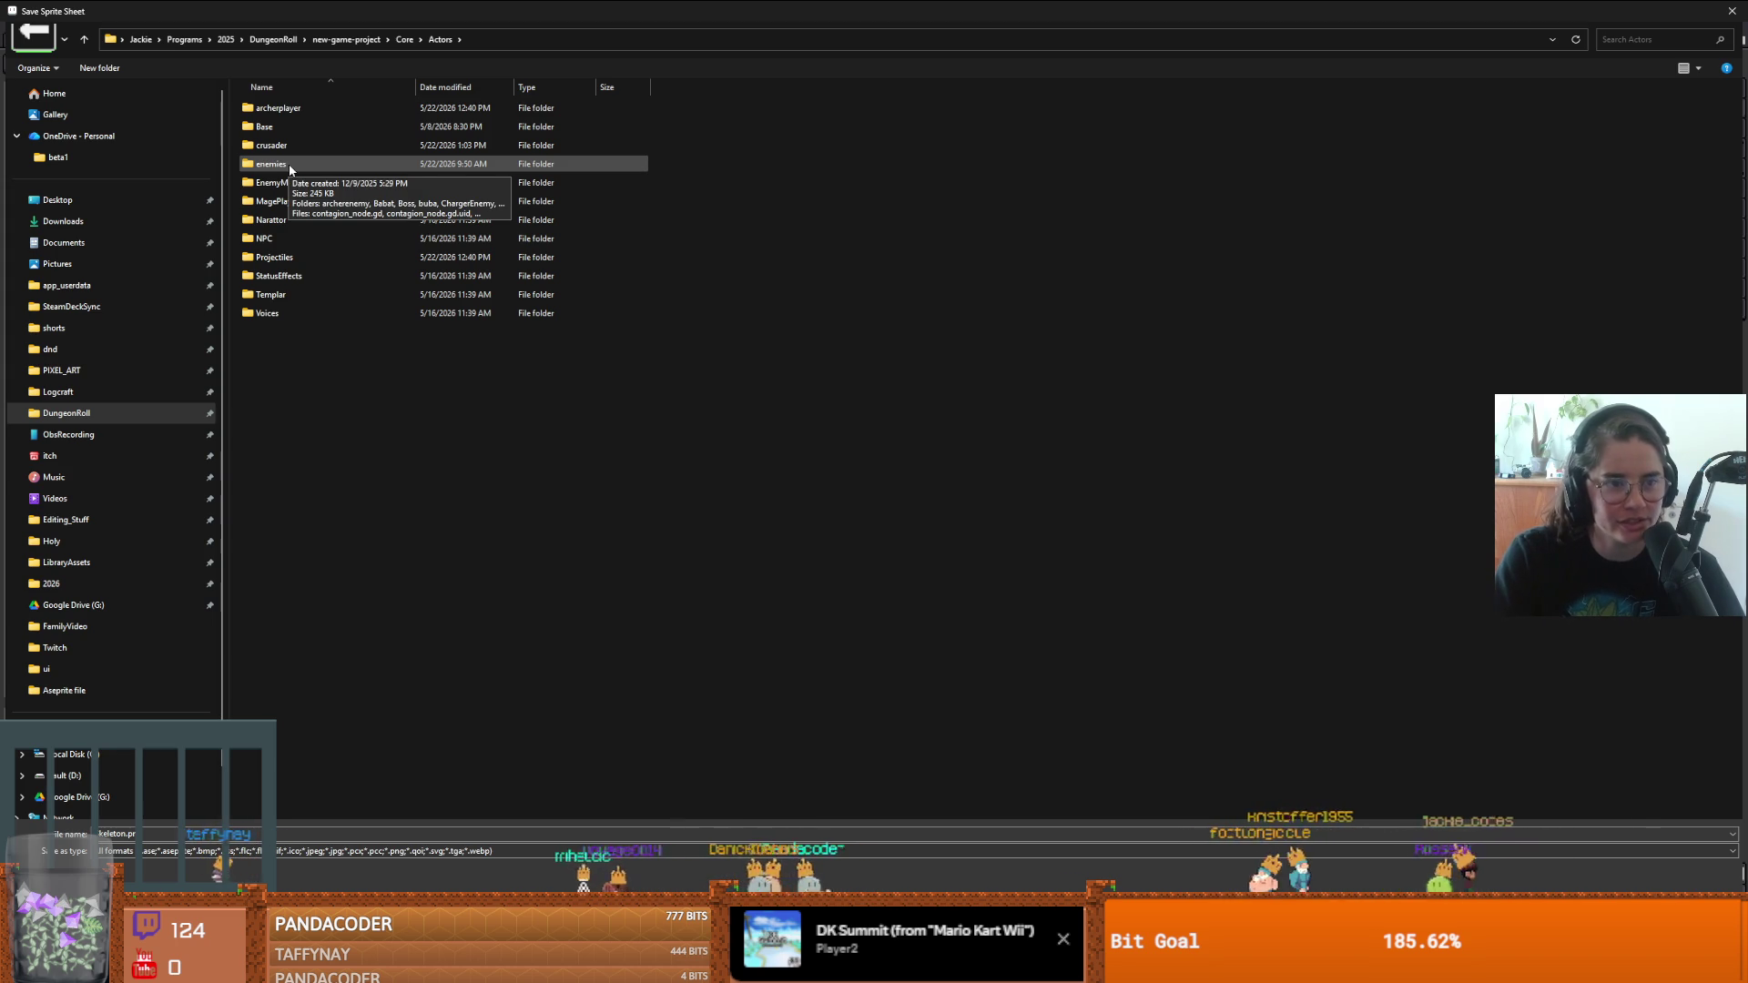
double_click(290, 167)
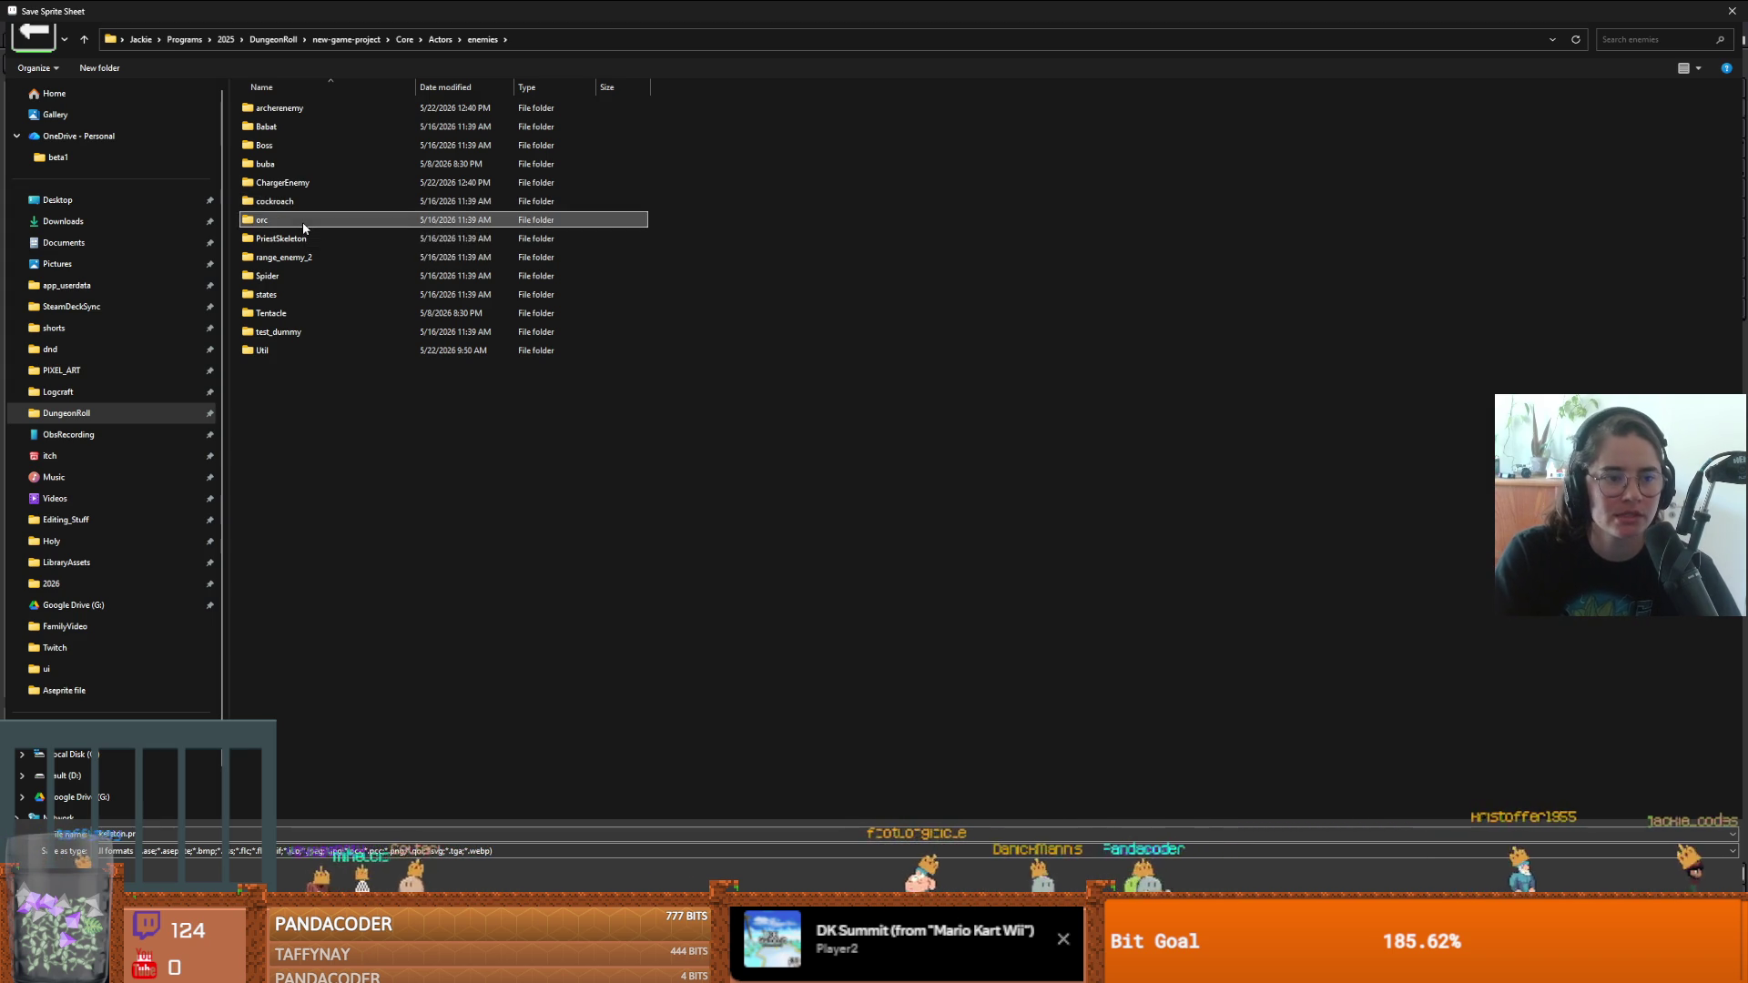
double_click(303, 222)
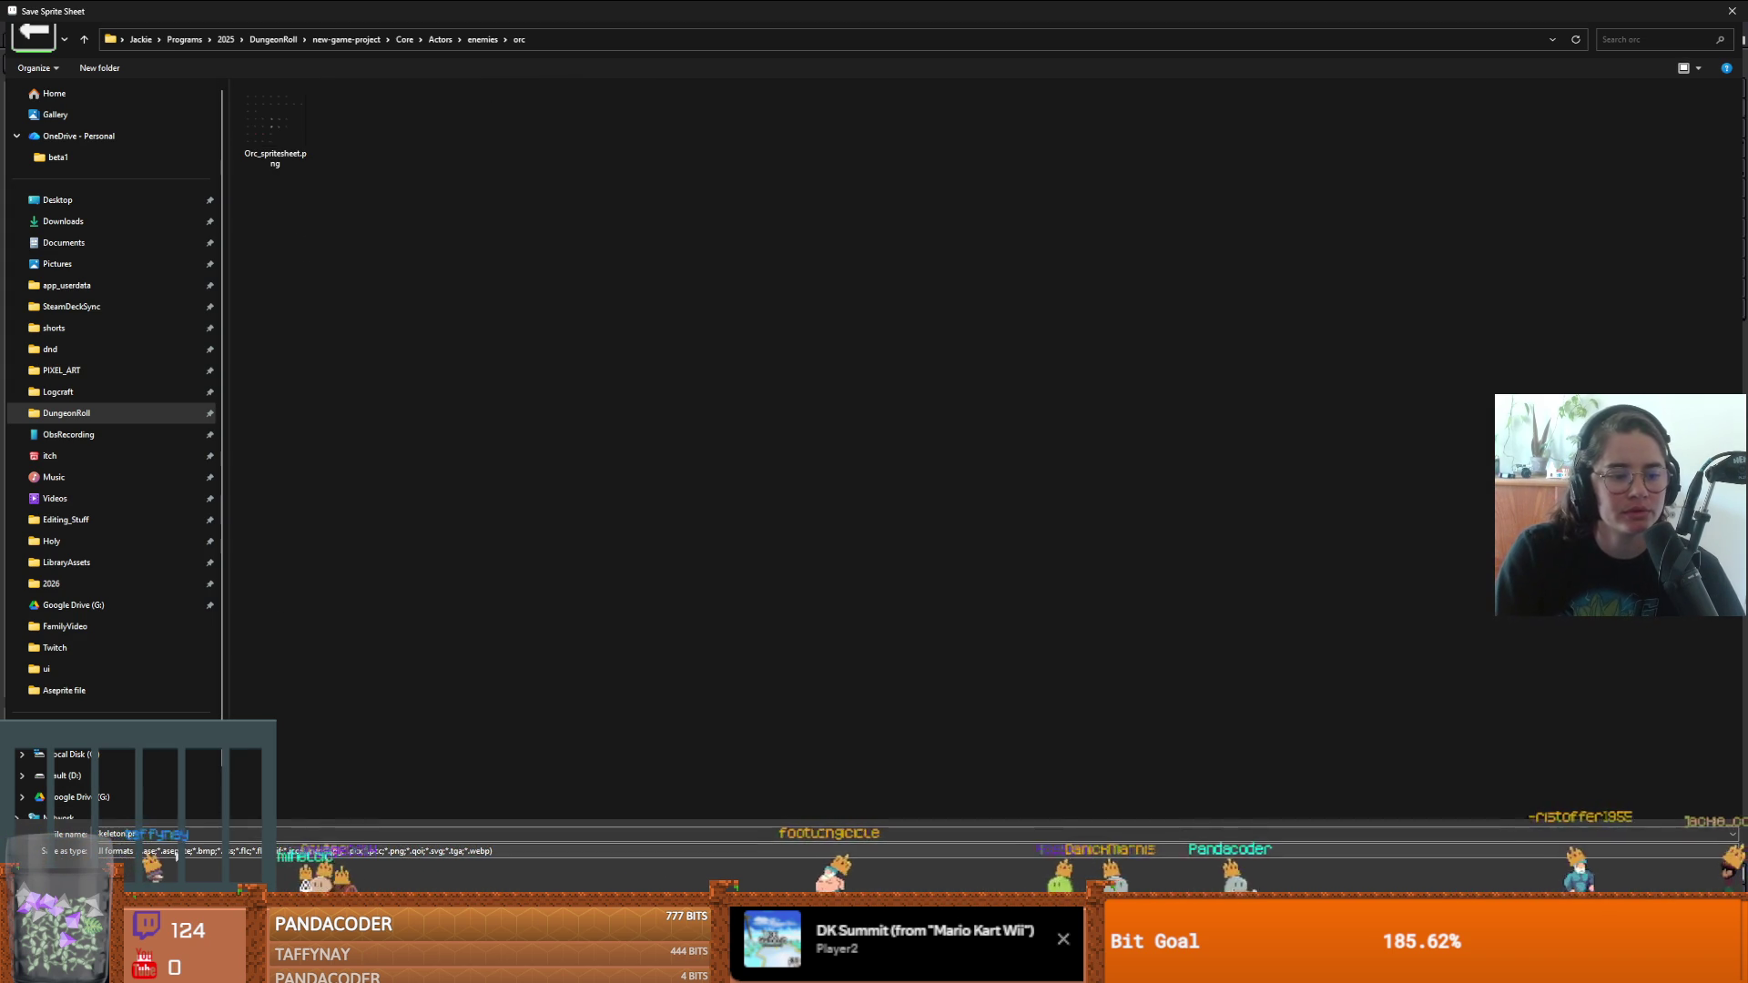
key(Return)
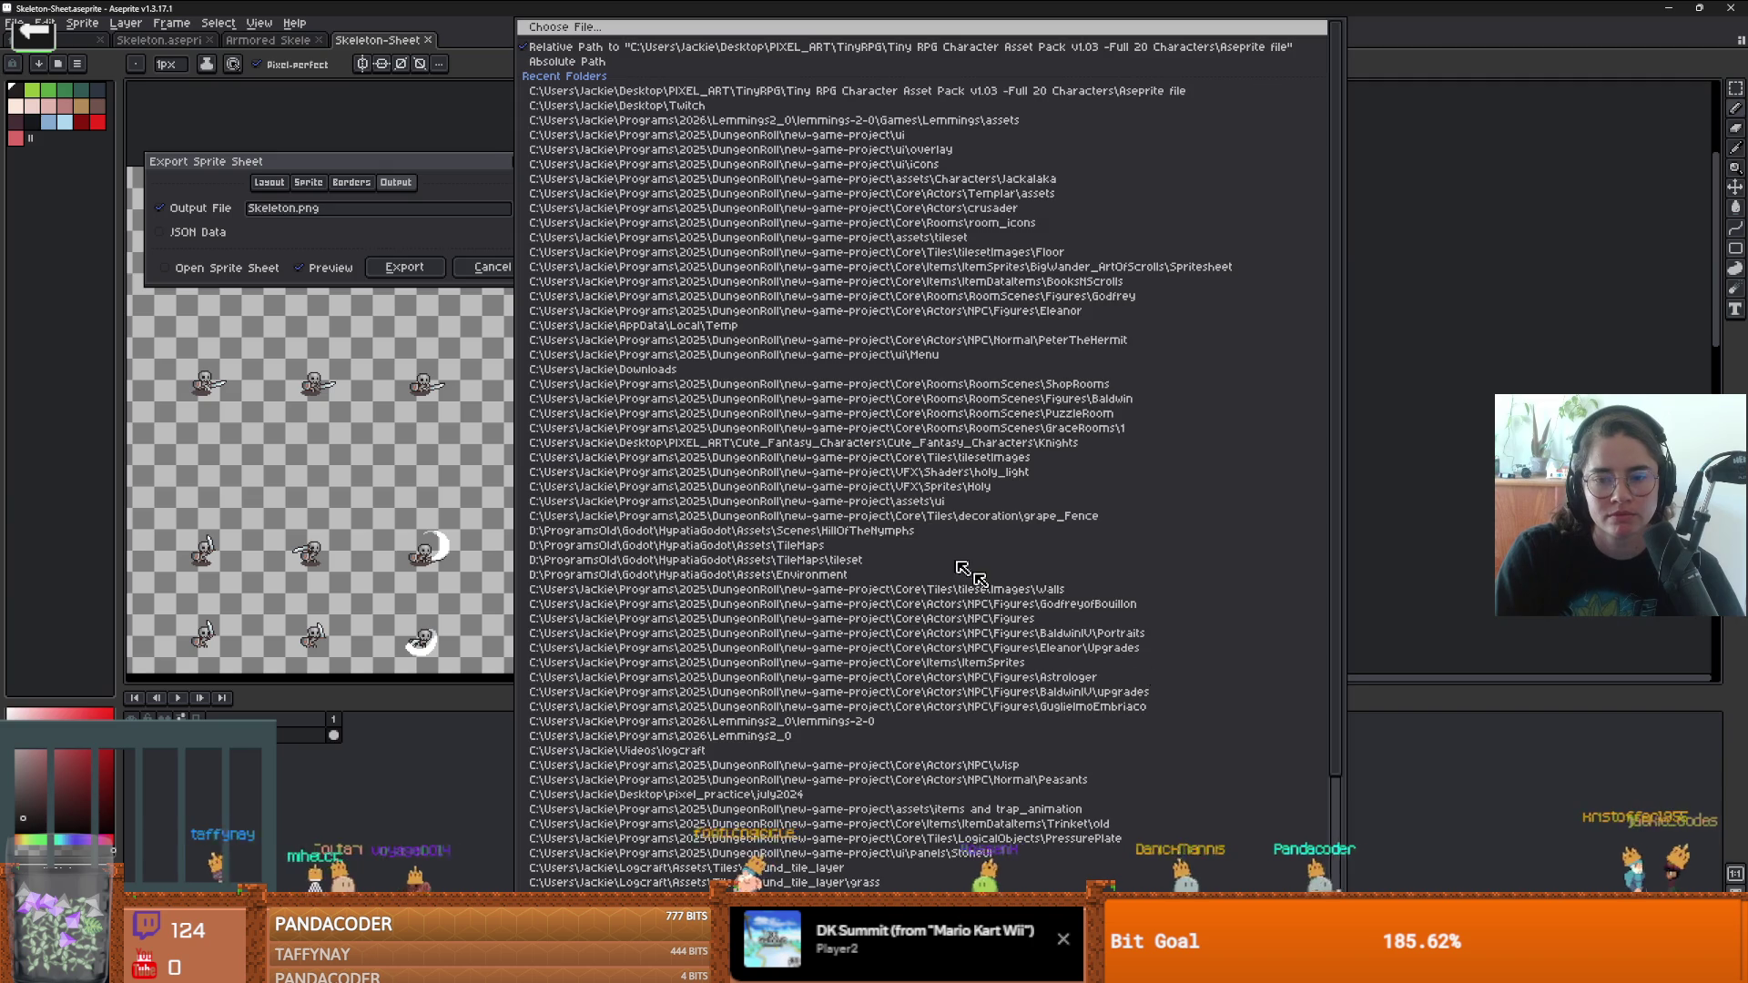
click(408, 267)
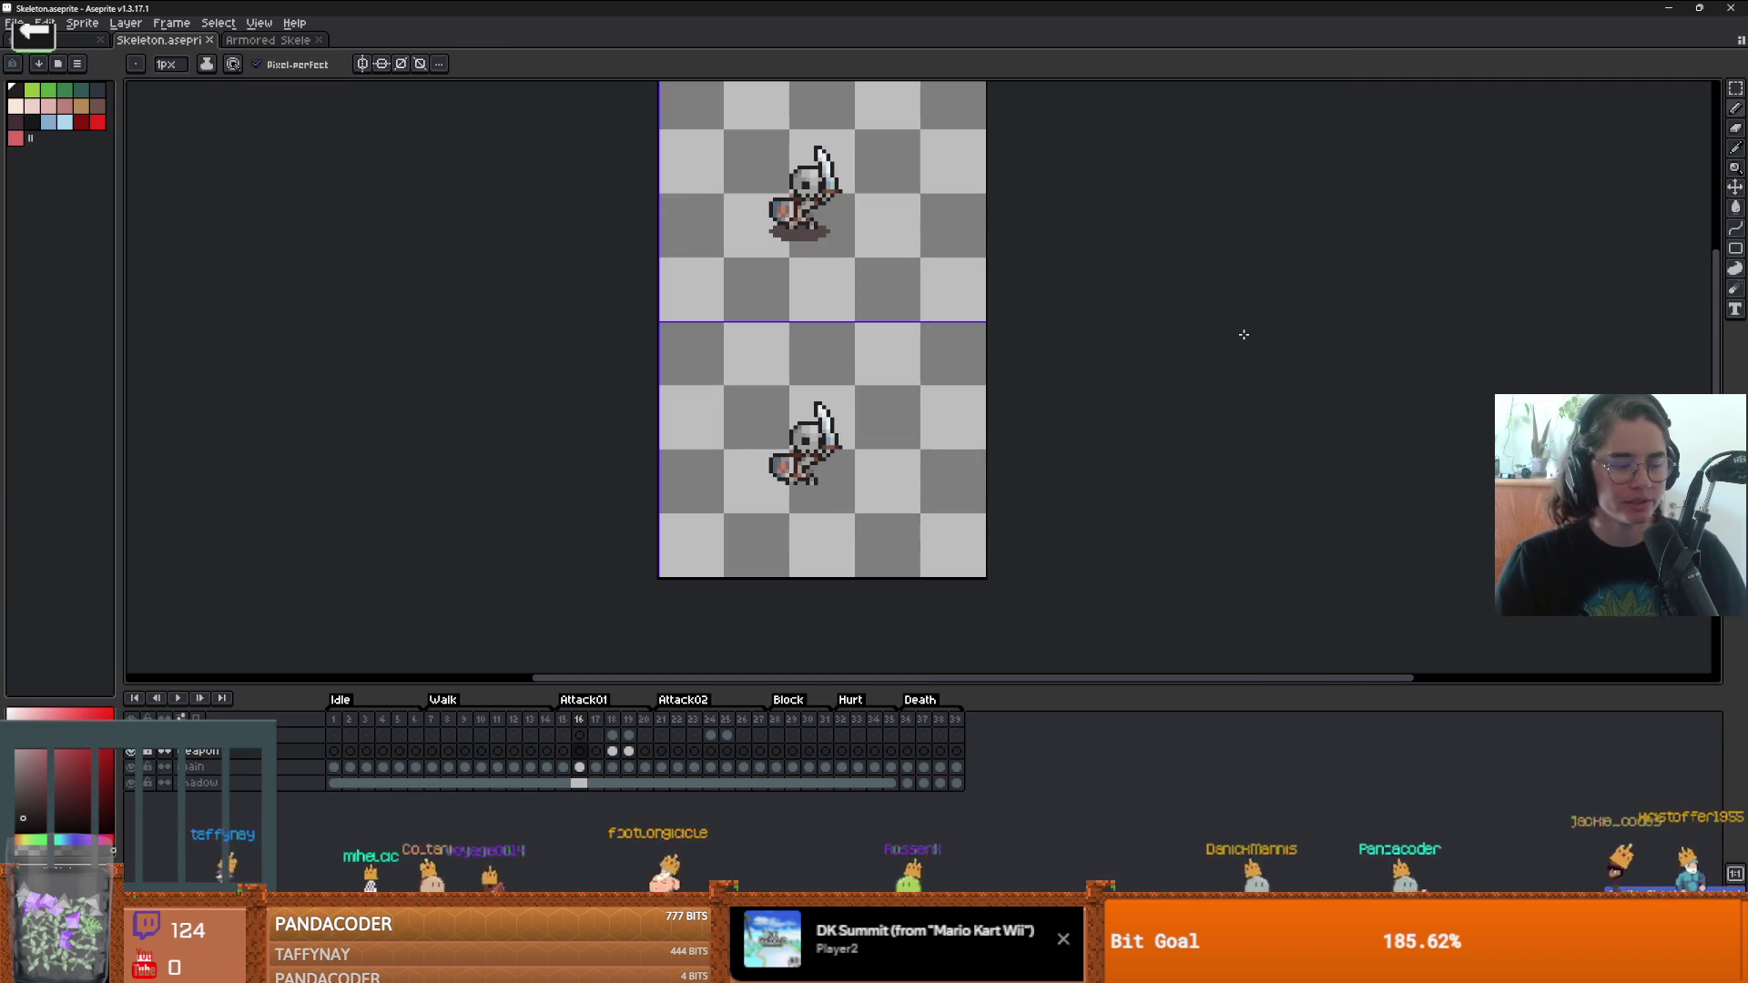
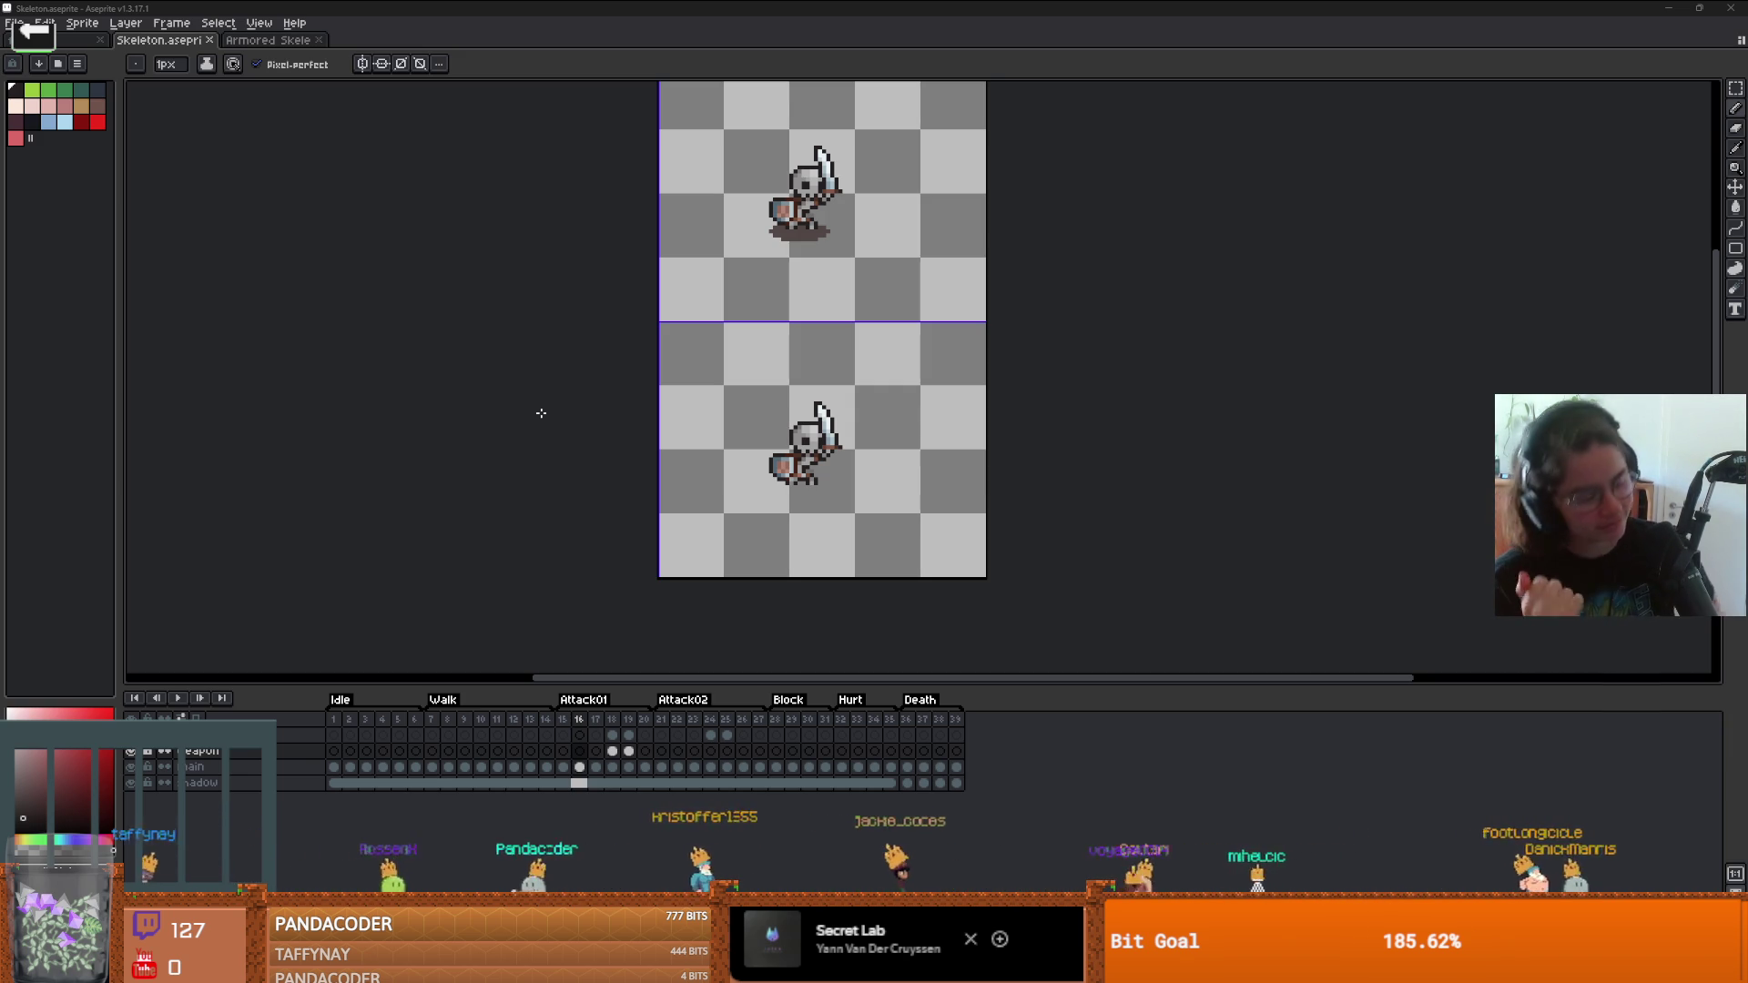
- Compare Skeleton.aseprite with the Armored Skeleton sheet, then switch over to the Godot editor
scroll(852, 399, up, 1)
key(v)
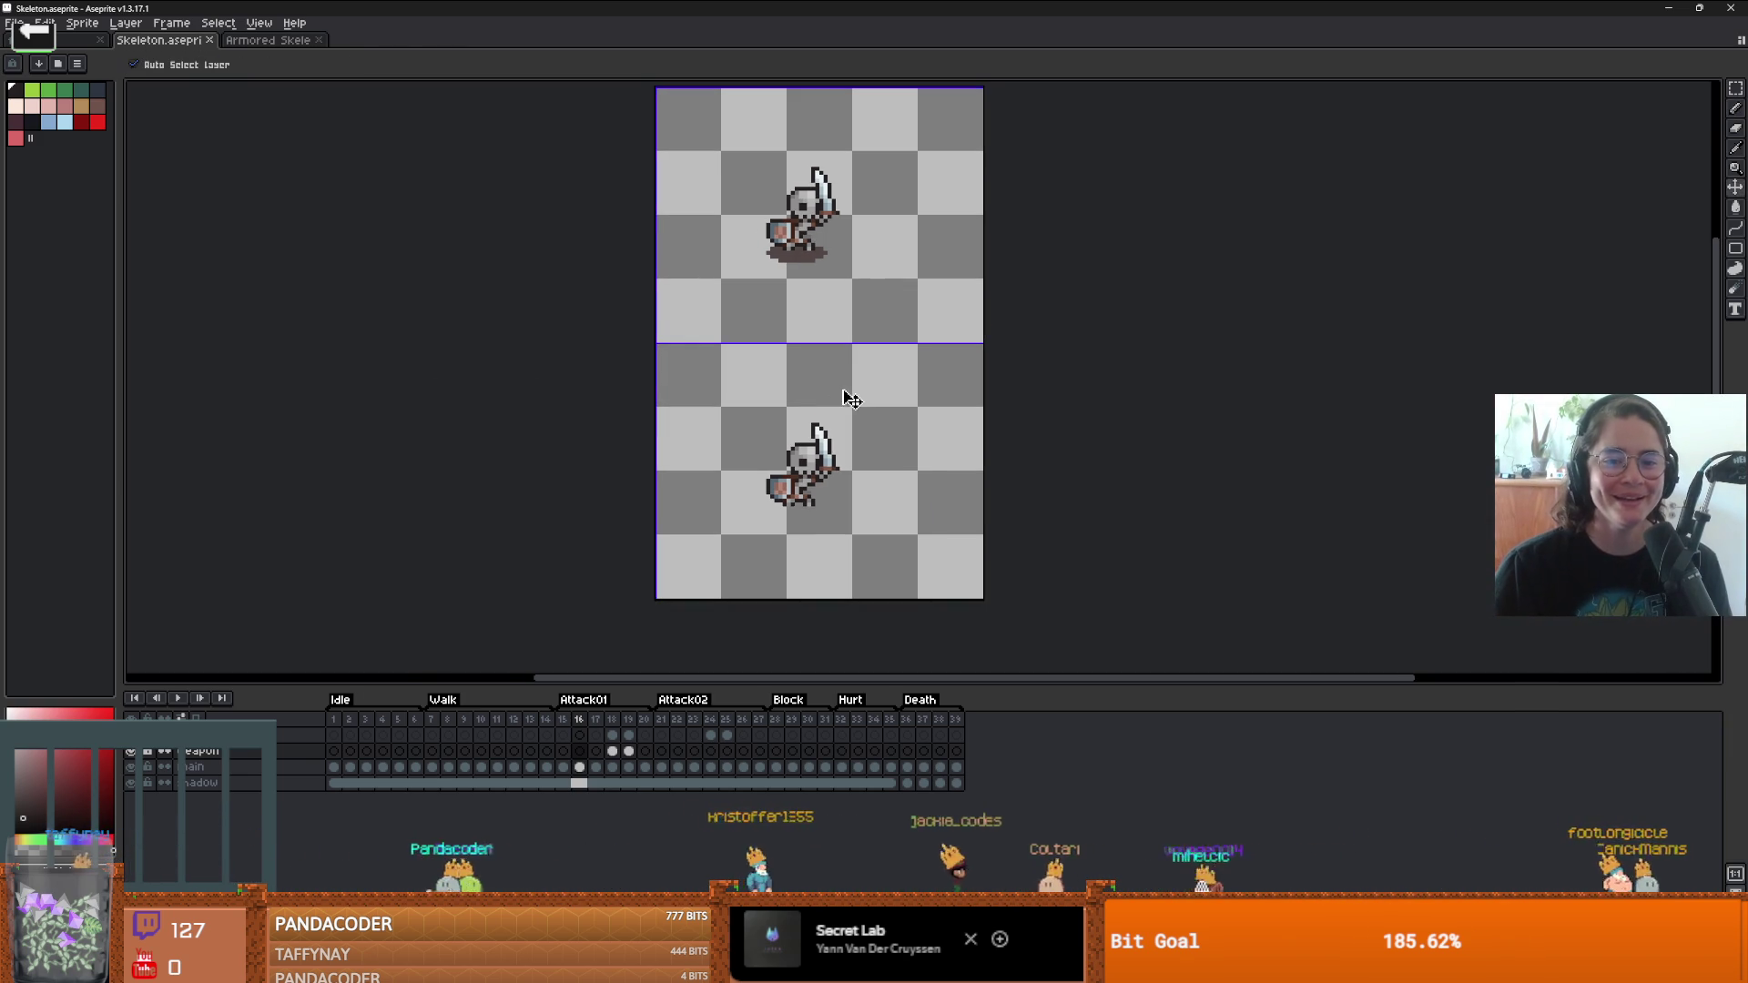
key(b)
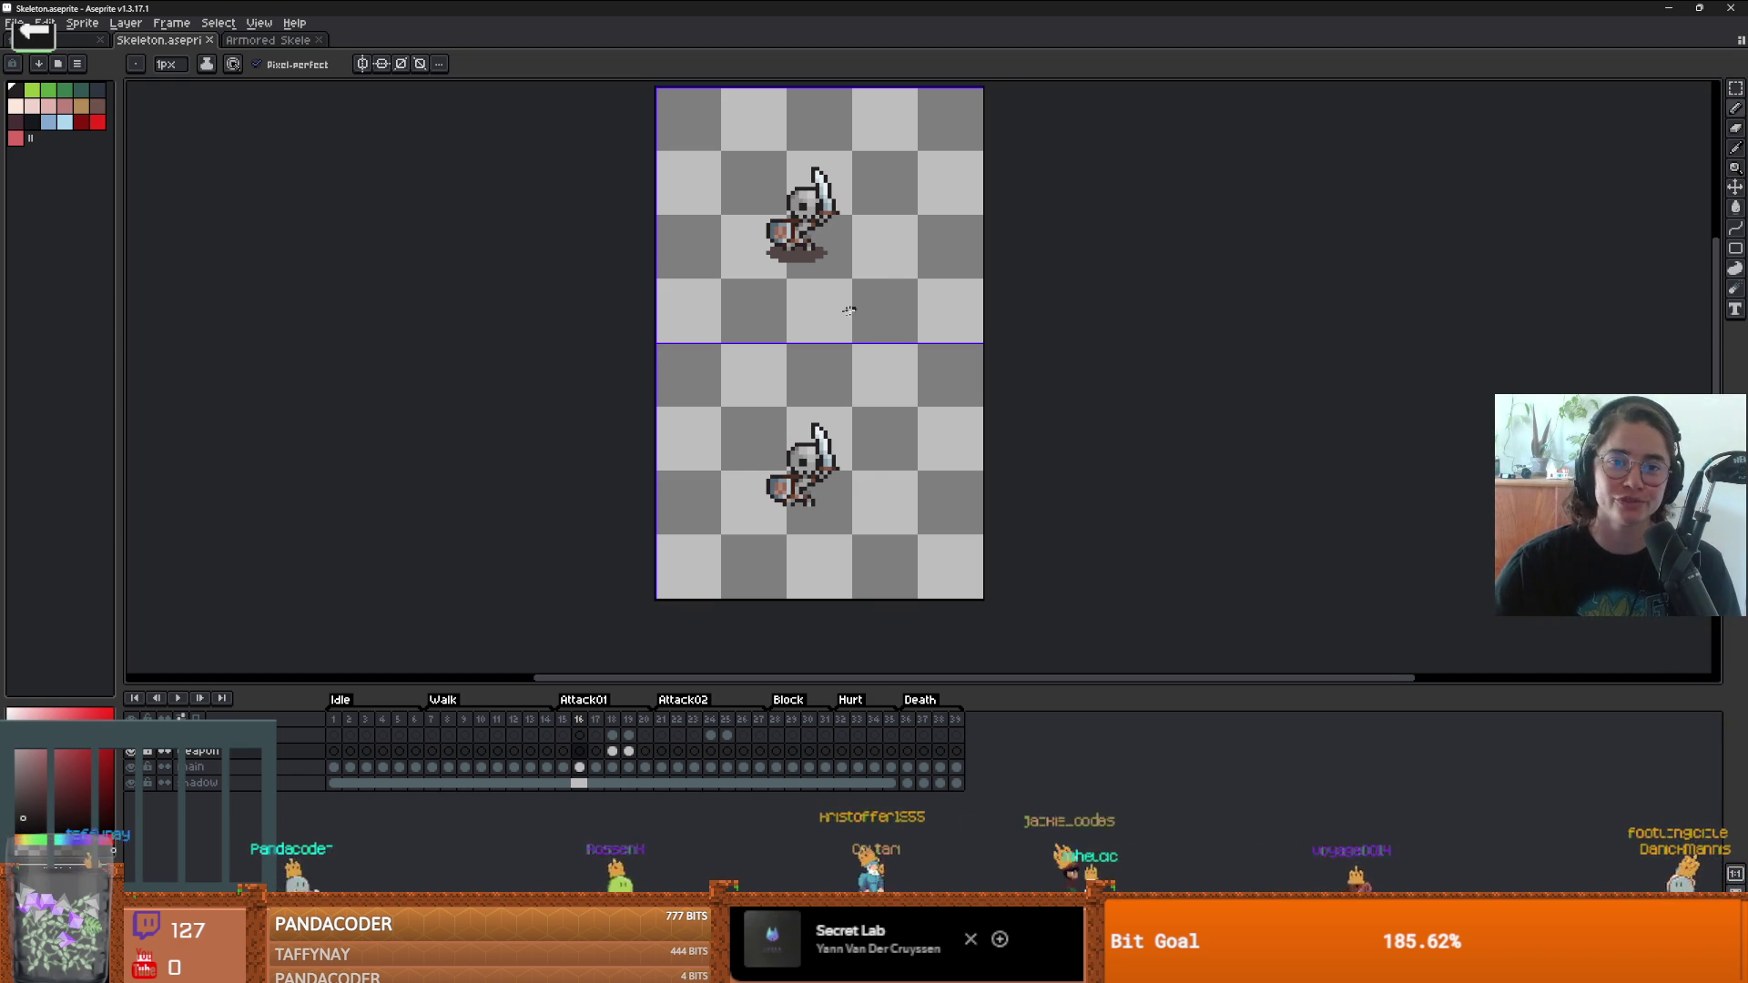
click(273, 41)
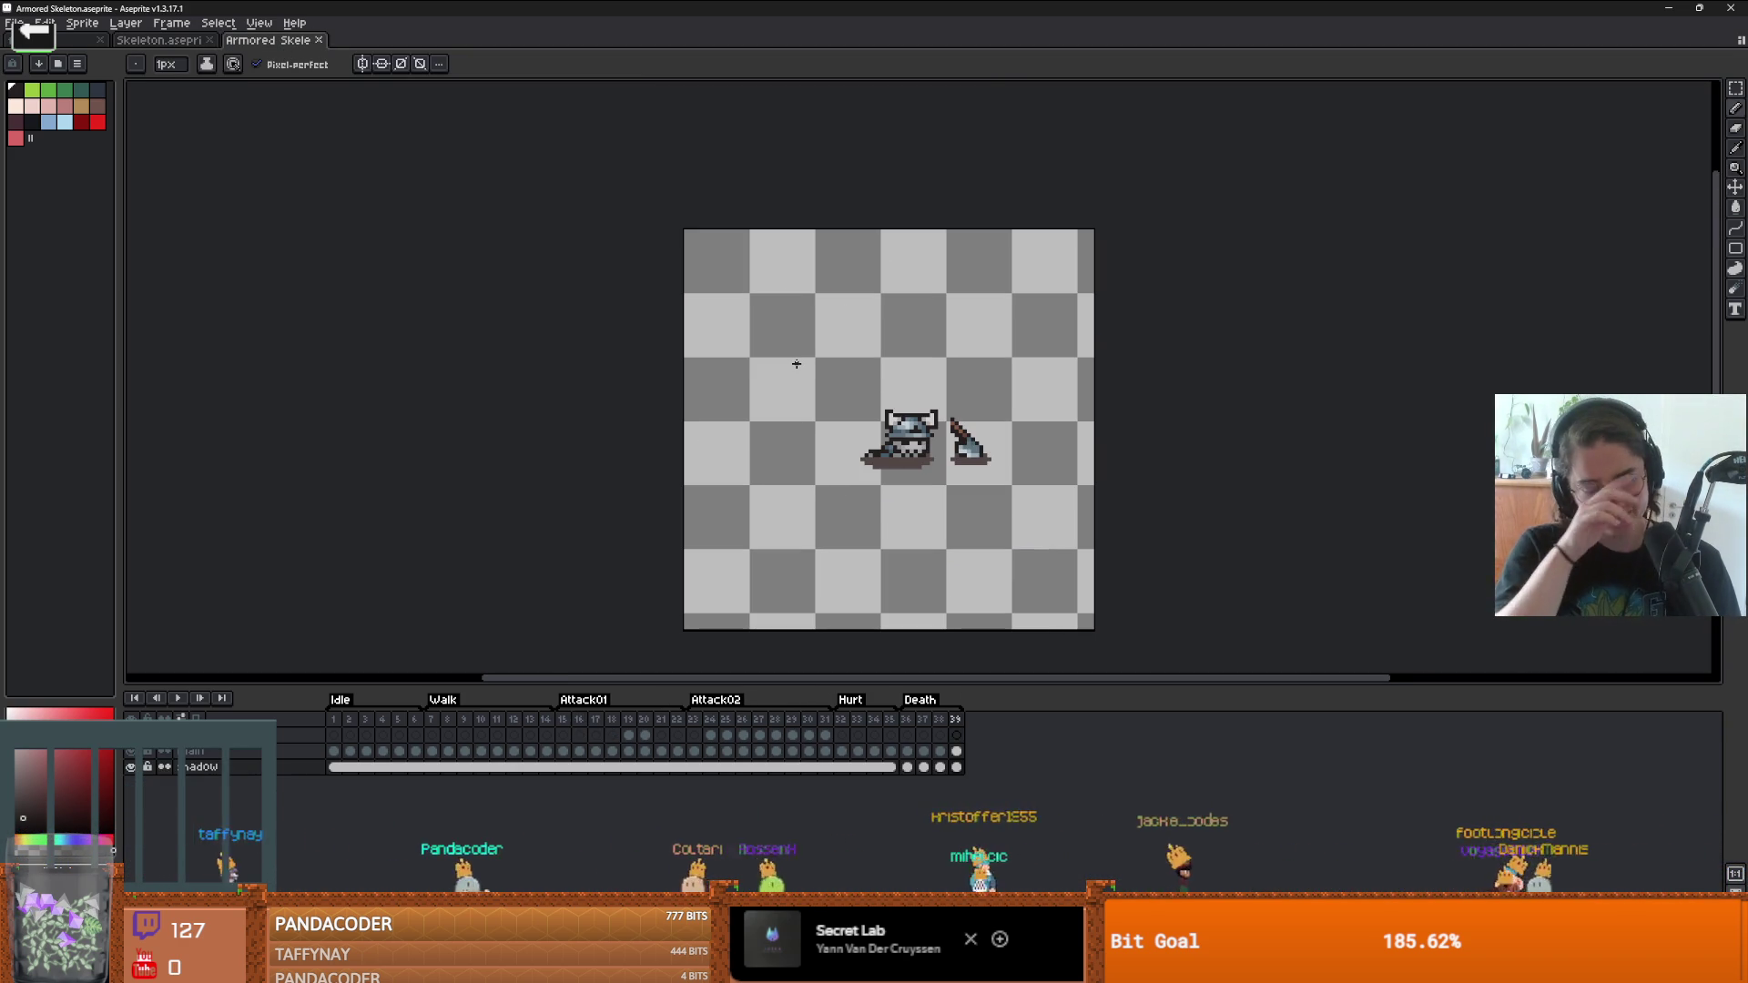
scroll(862, 277, up, 1)
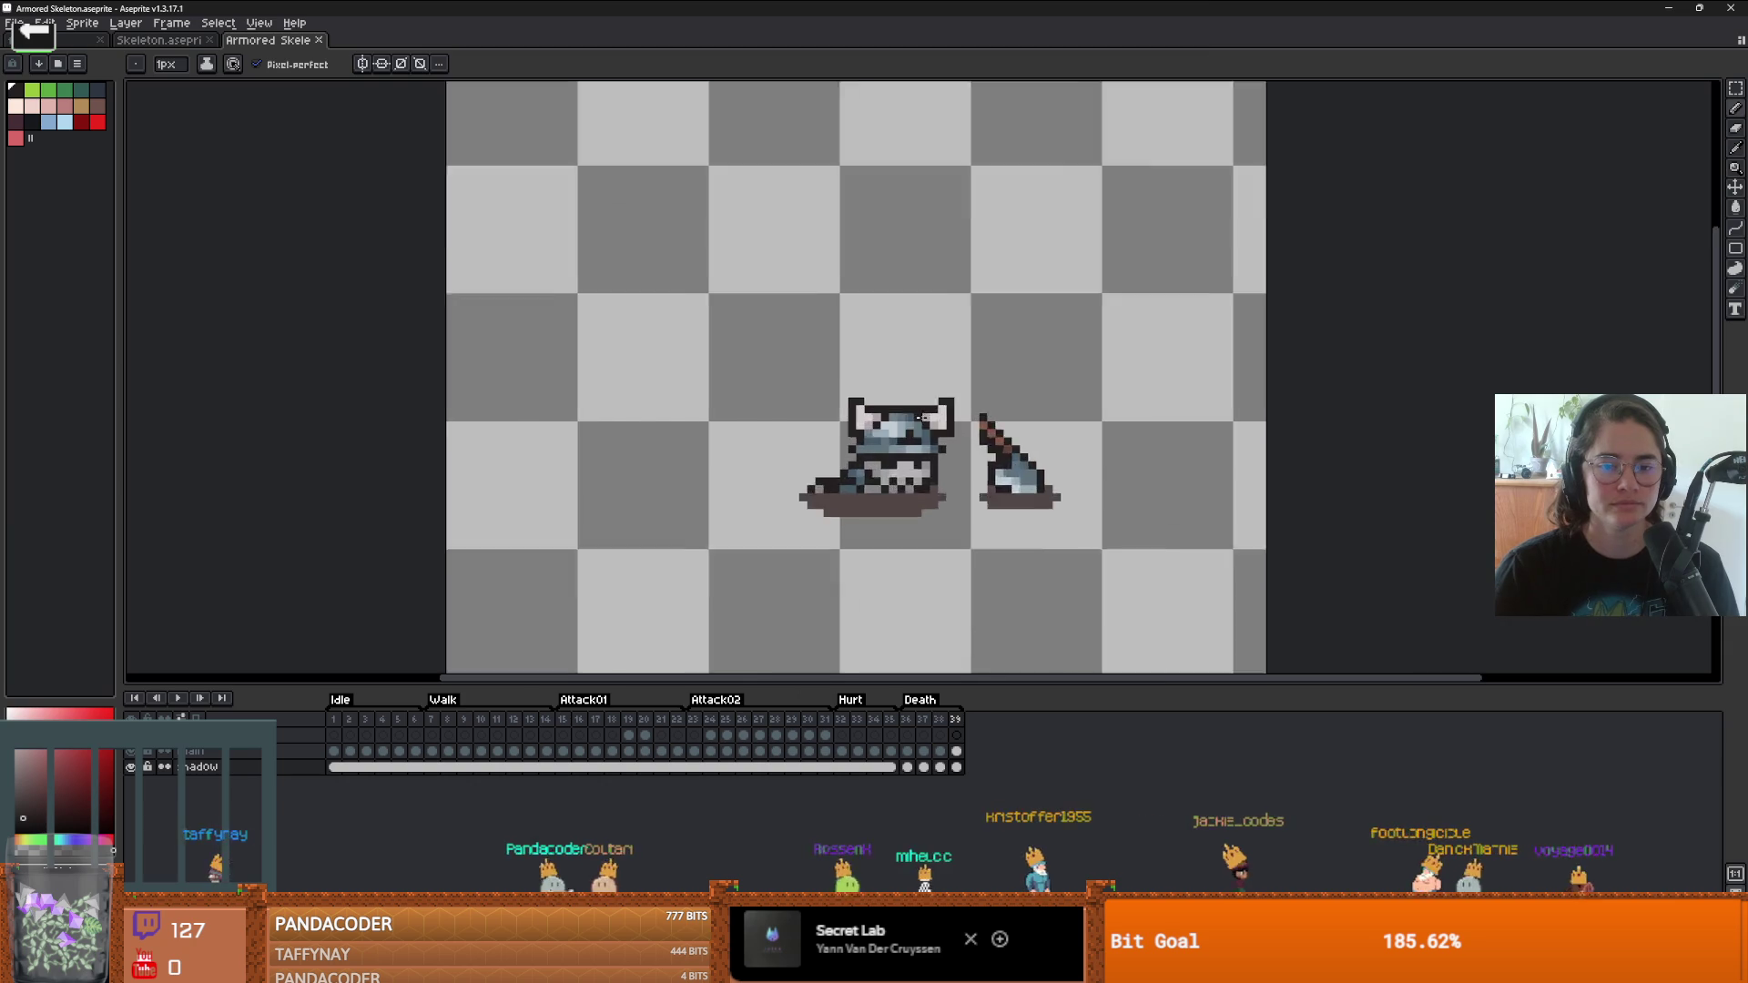
scroll(824, 417, down, 2)
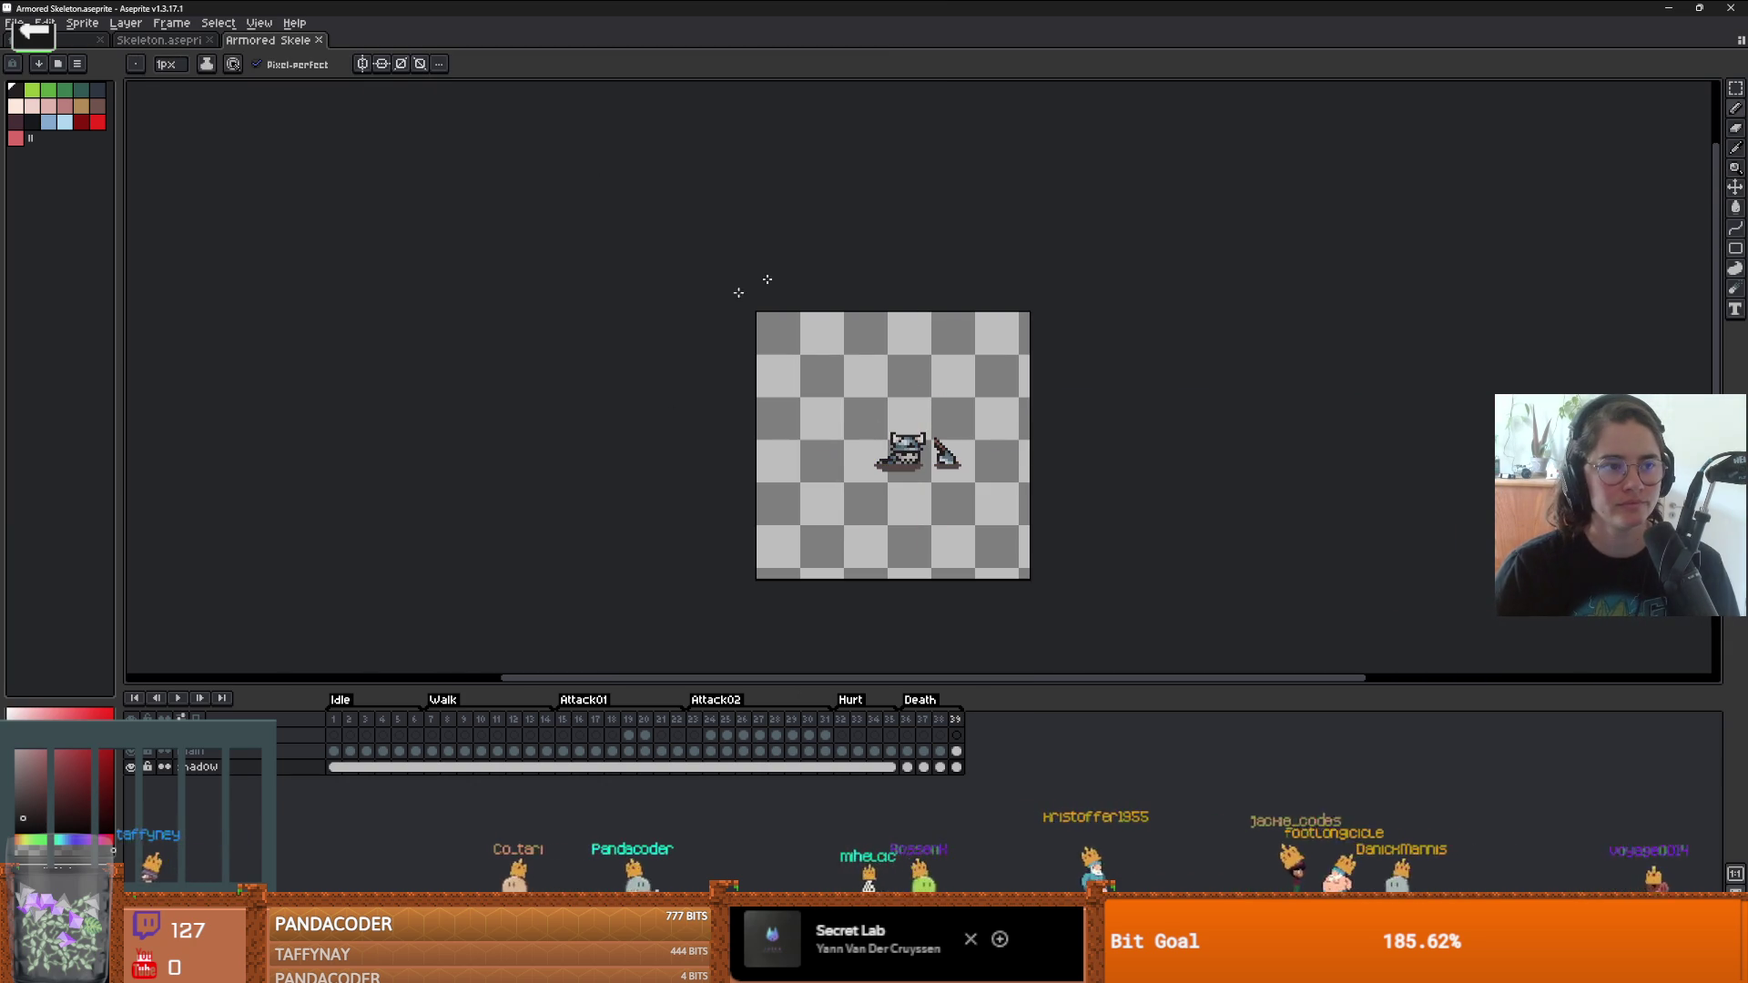
click(150, 41)
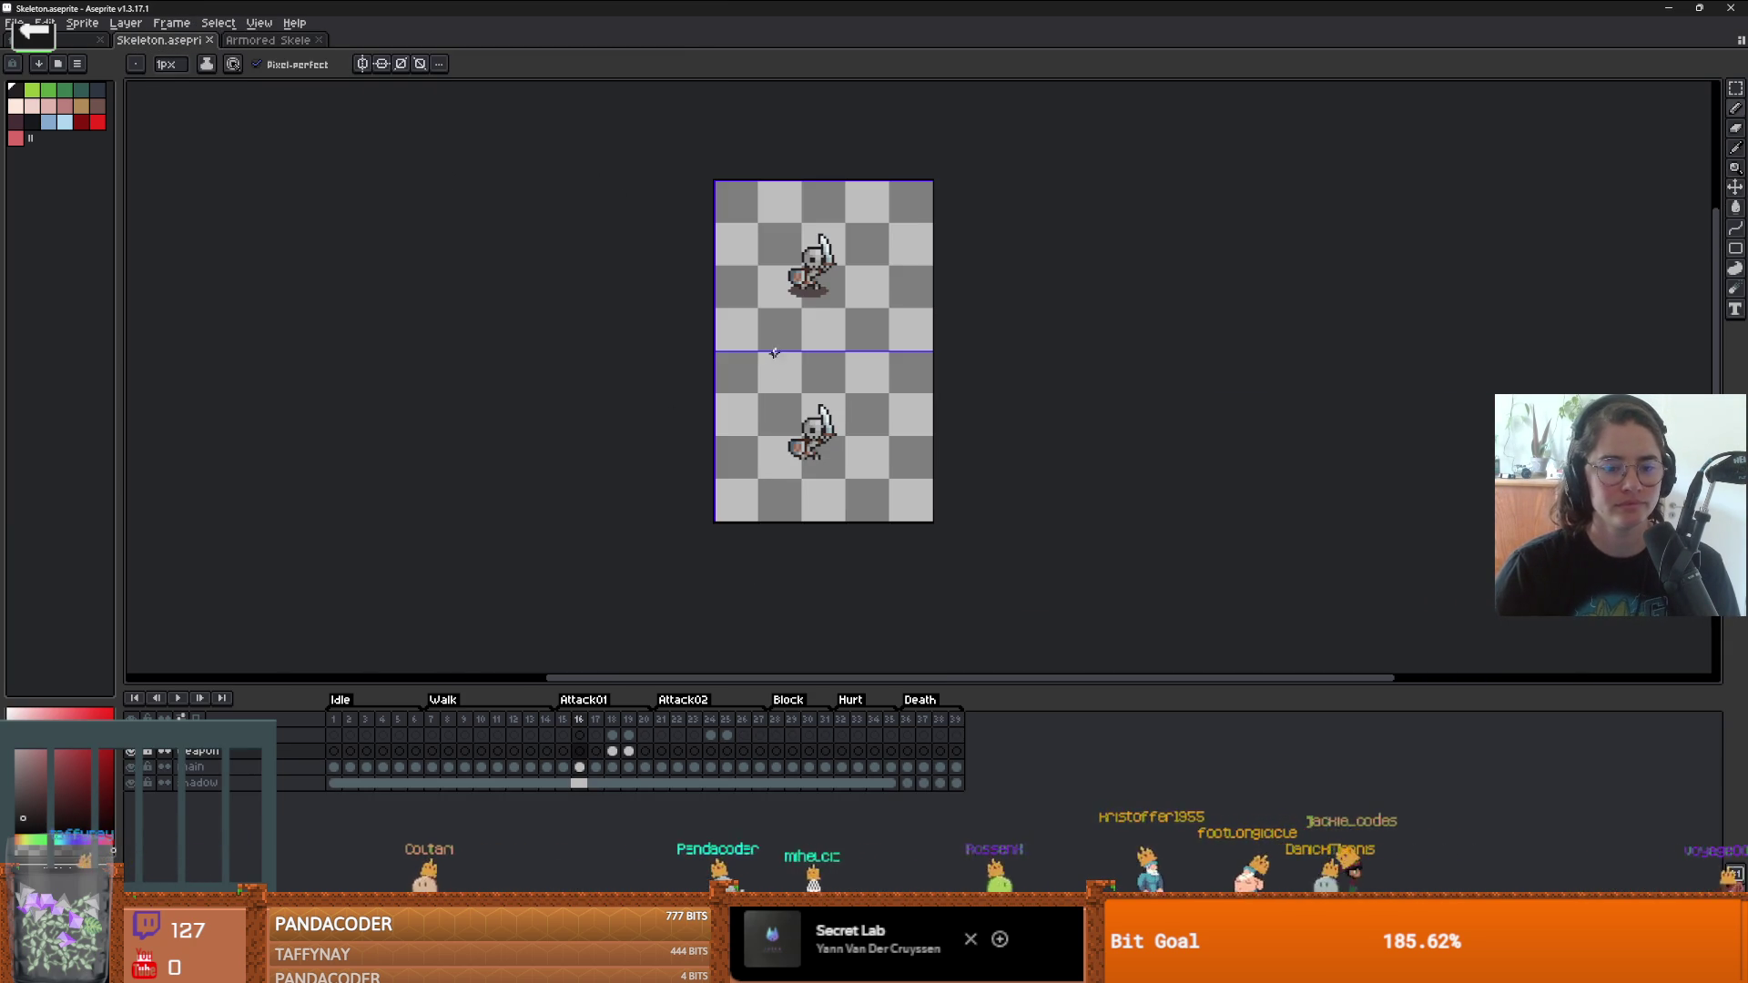
key(alt+Tab)
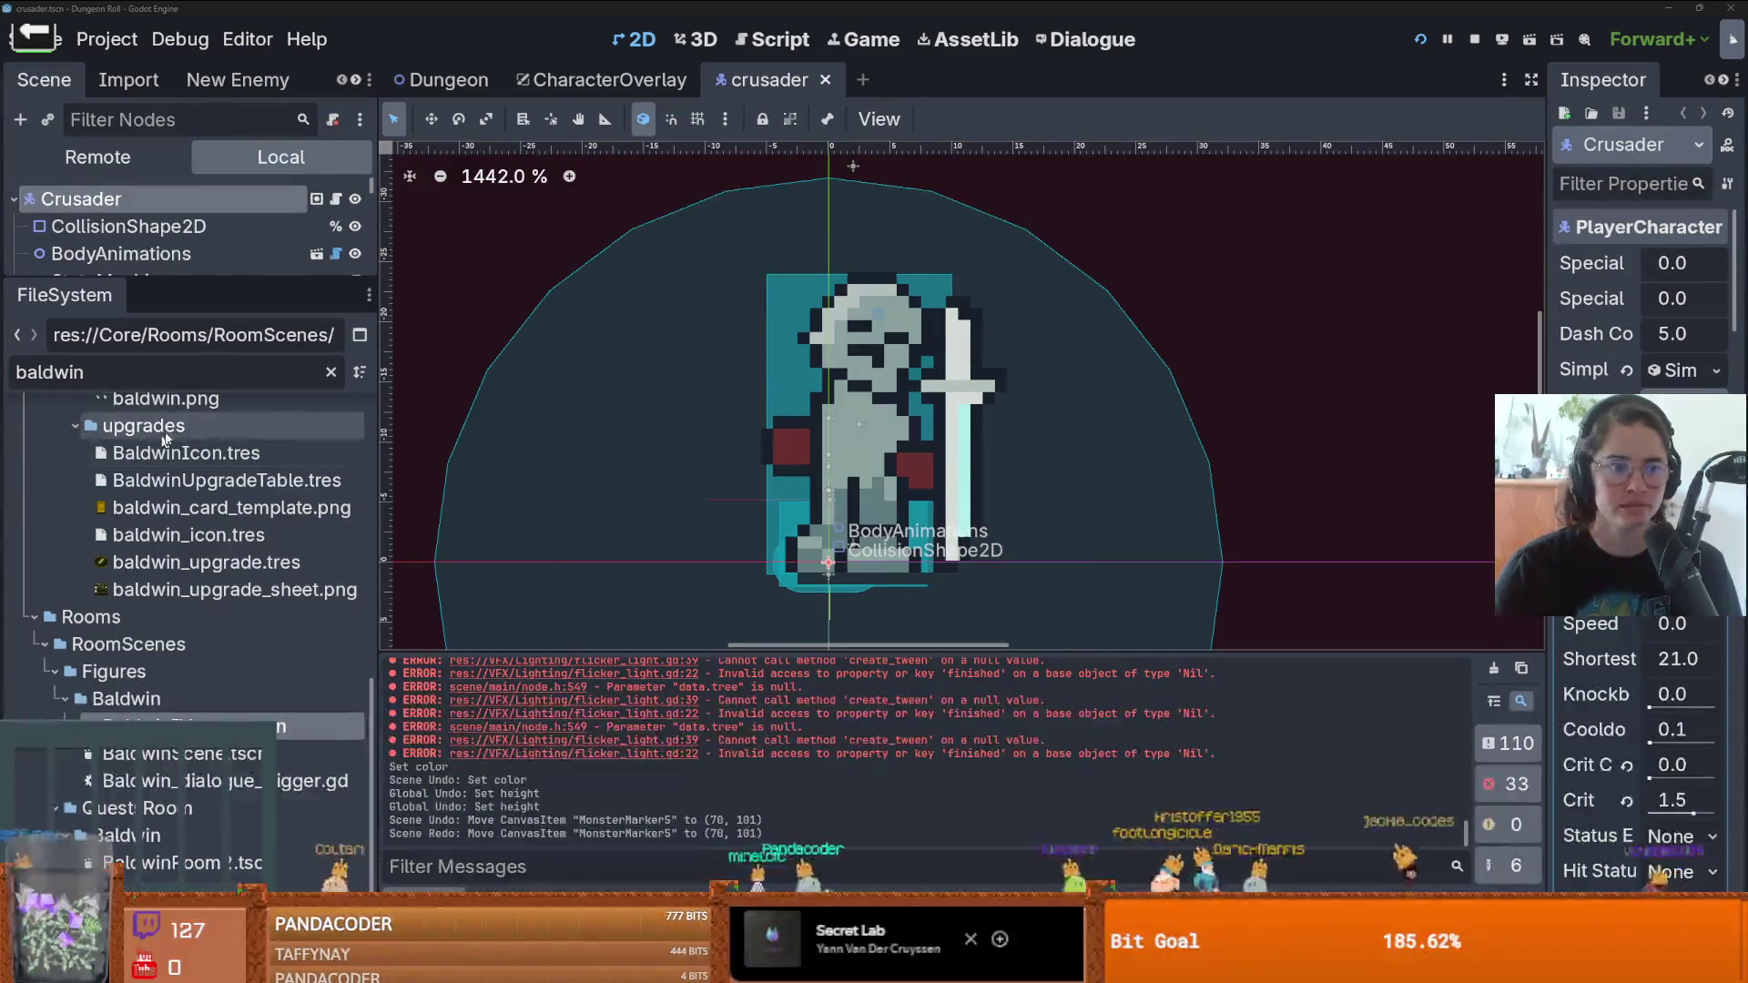
- Filter the FileSystem by 'enemy' and open enemy_base_scene.tscn
drag(162, 278, 162, 387)
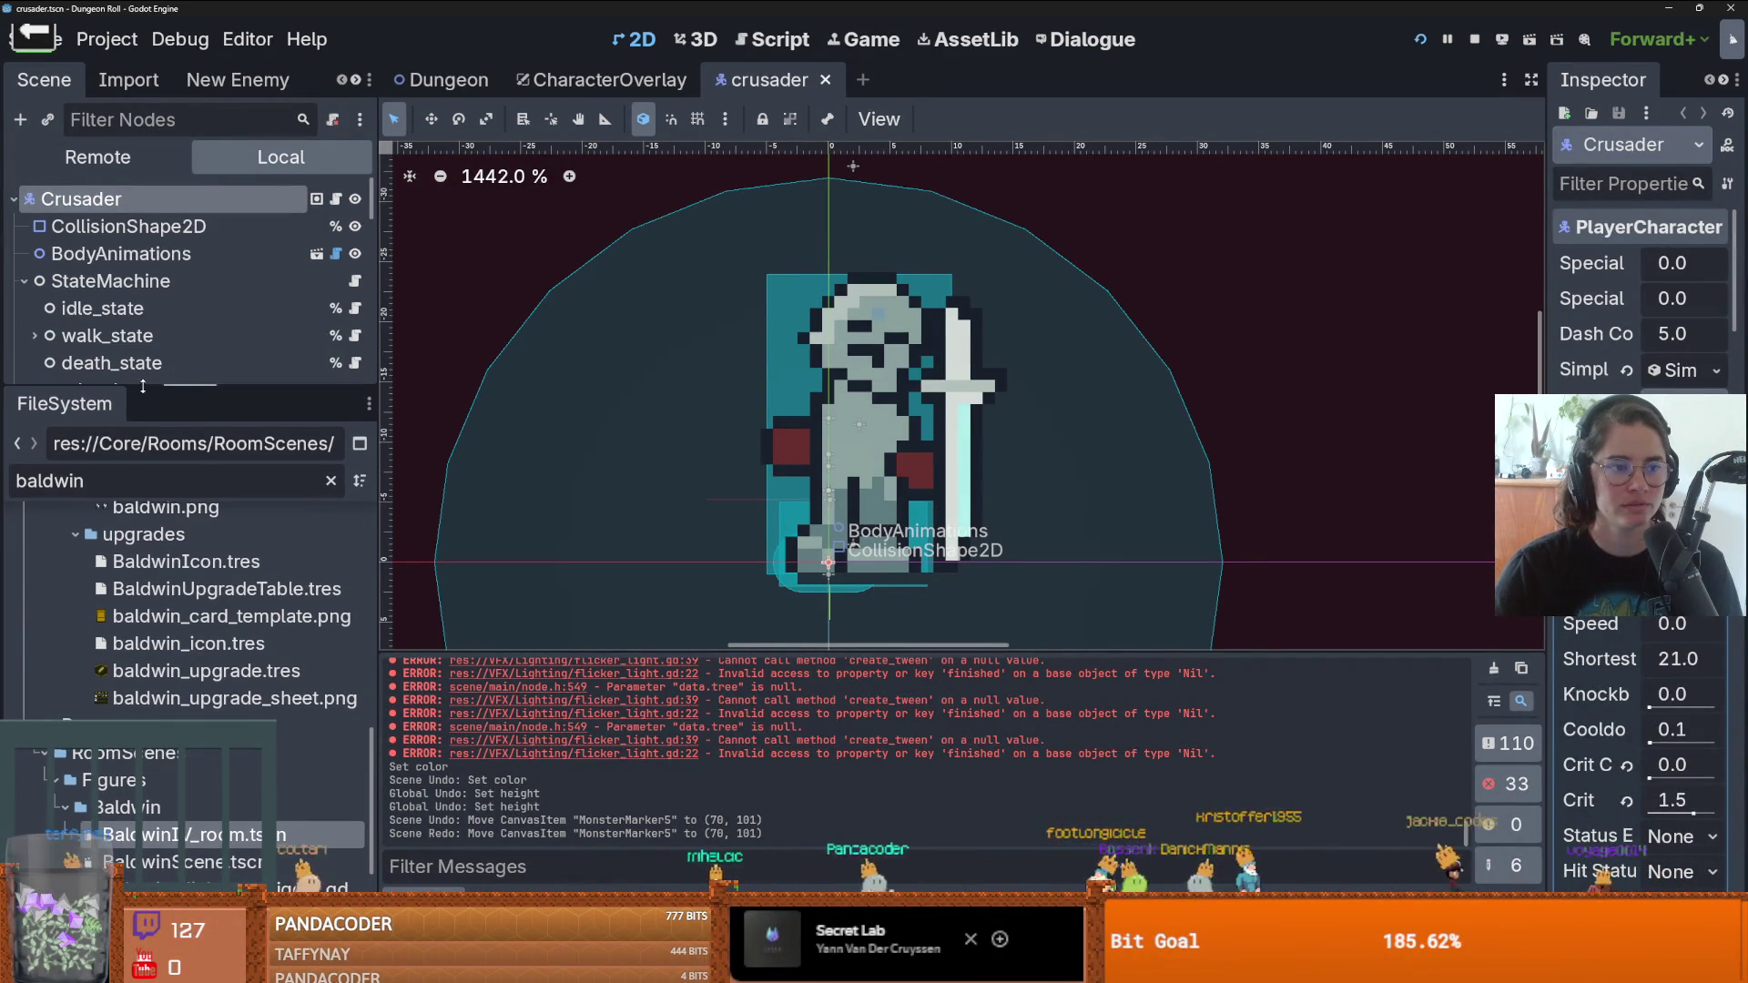
double_click(95, 482)
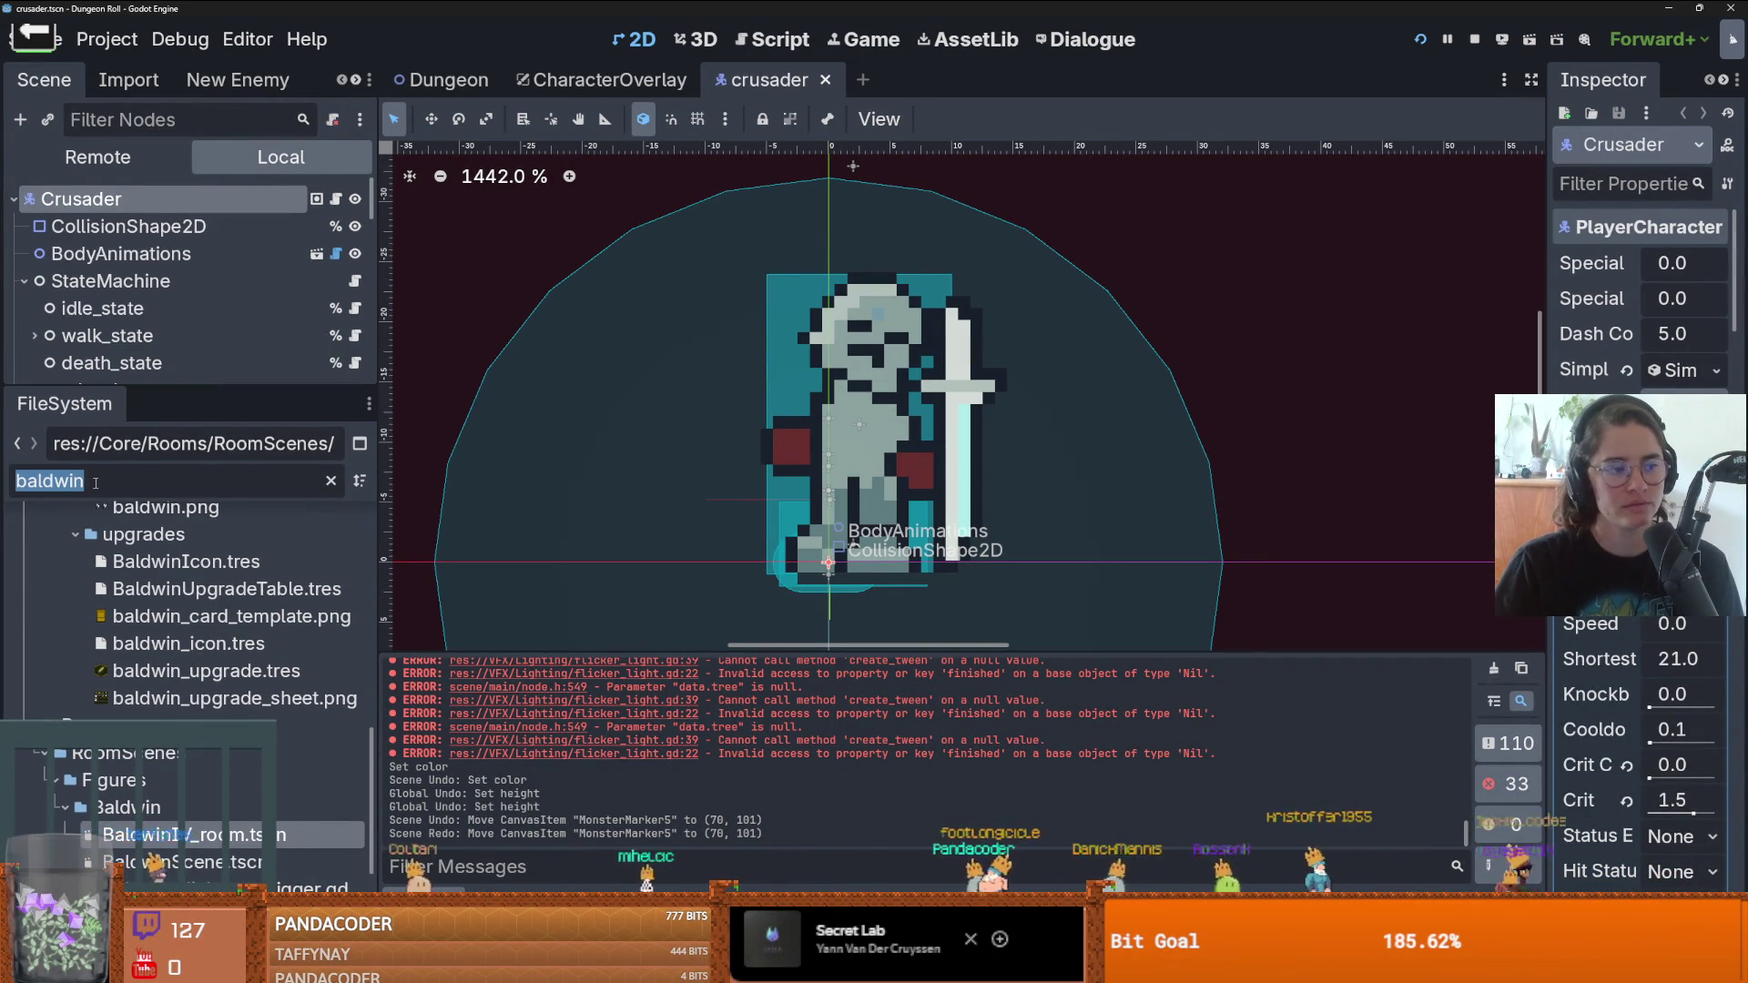
text(enemy)
scroll(196, 692, up, 5)
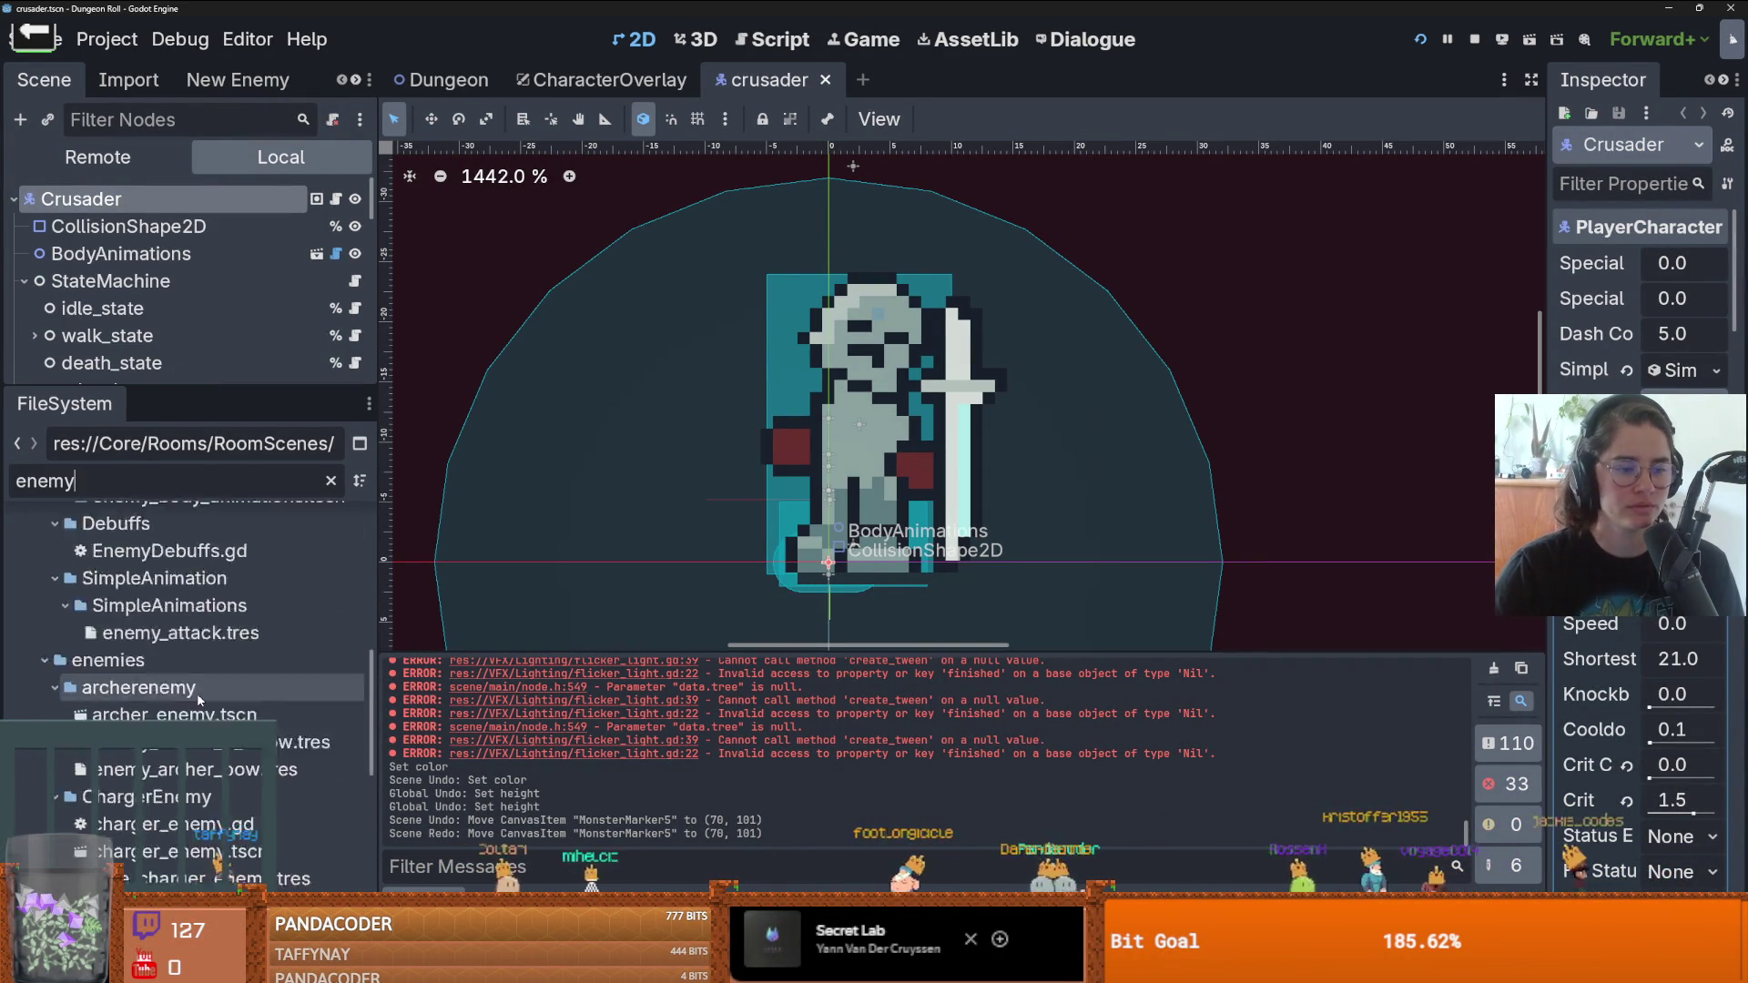
scroll(373, 634, up, 5)
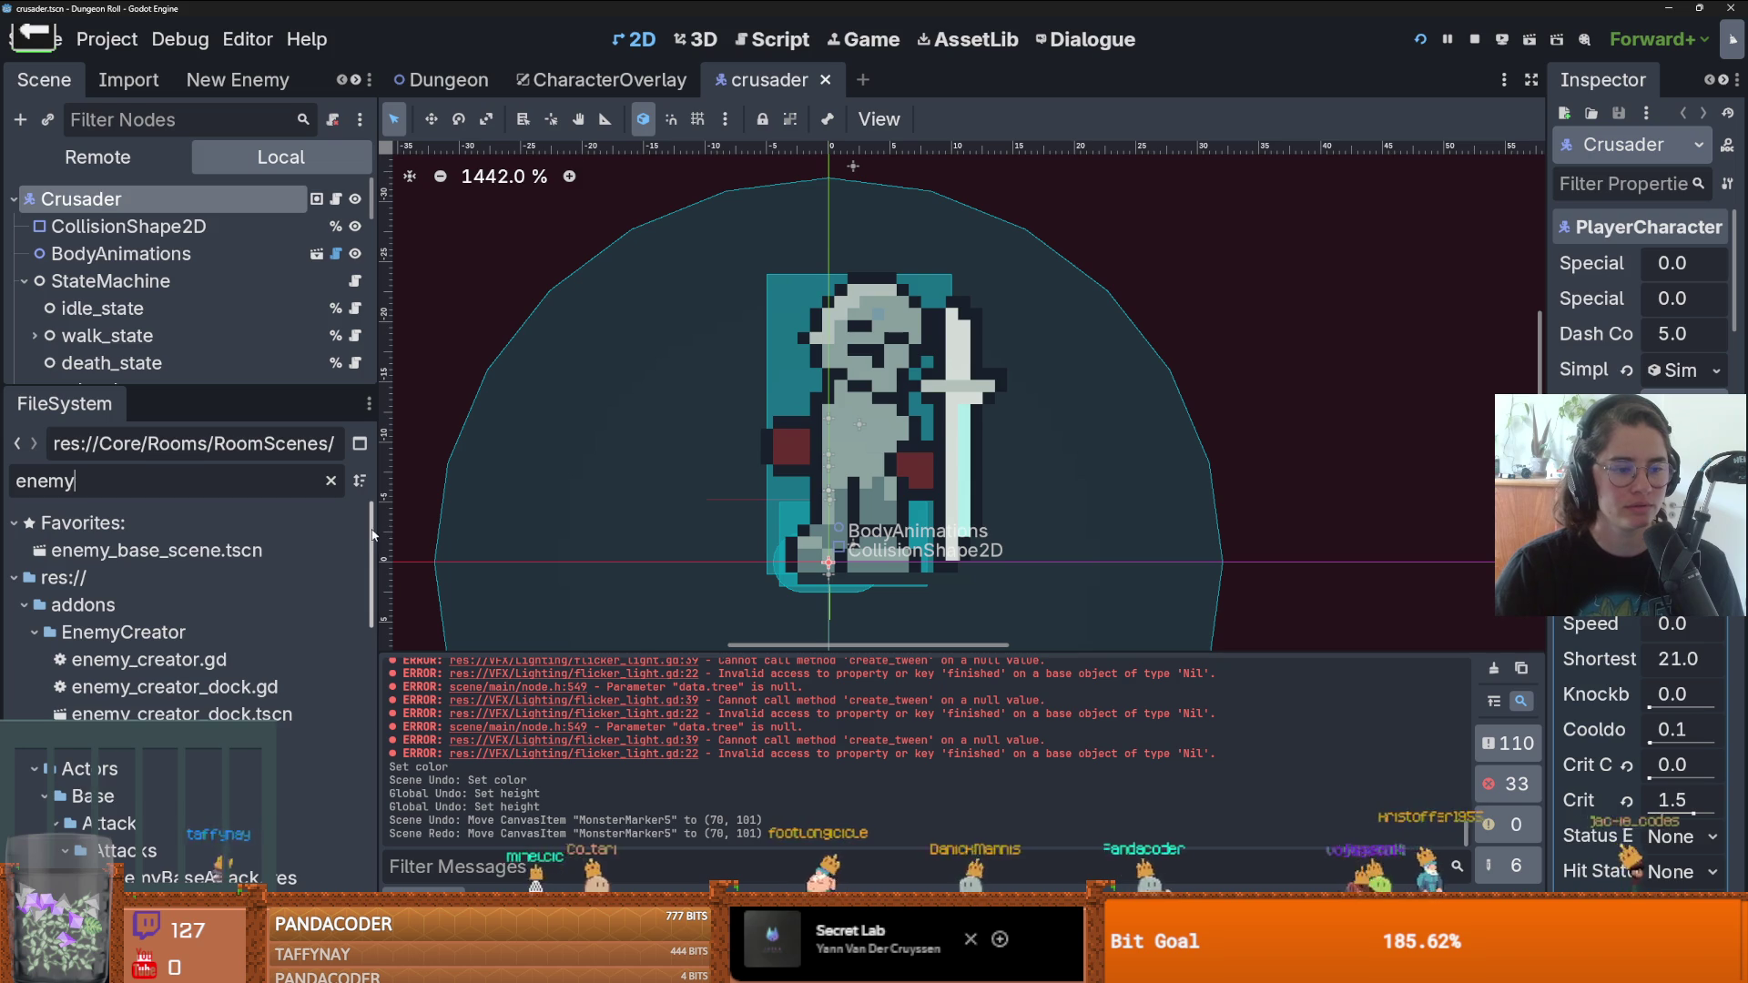
double_click(157, 550)
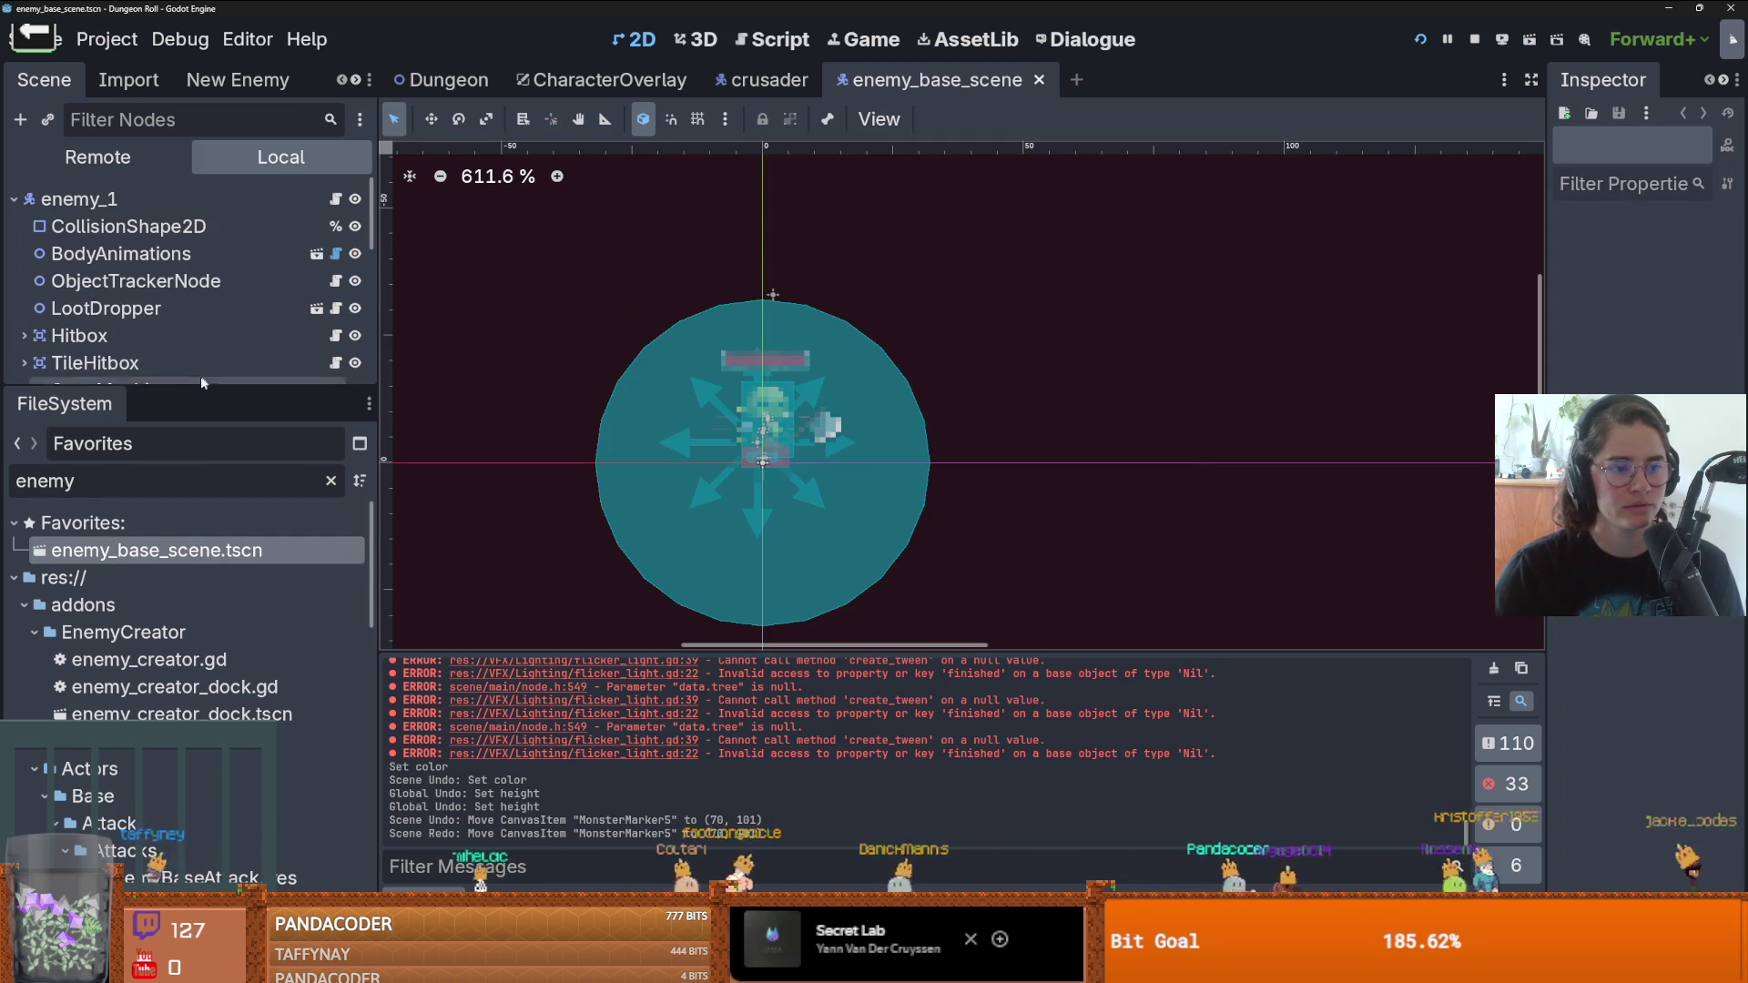
- Open the BodyAnimations sub-scene under StateMachine and its body_animations.gd script
drag(201, 388, 200, 640)
scroll(661, 382, up, 2)
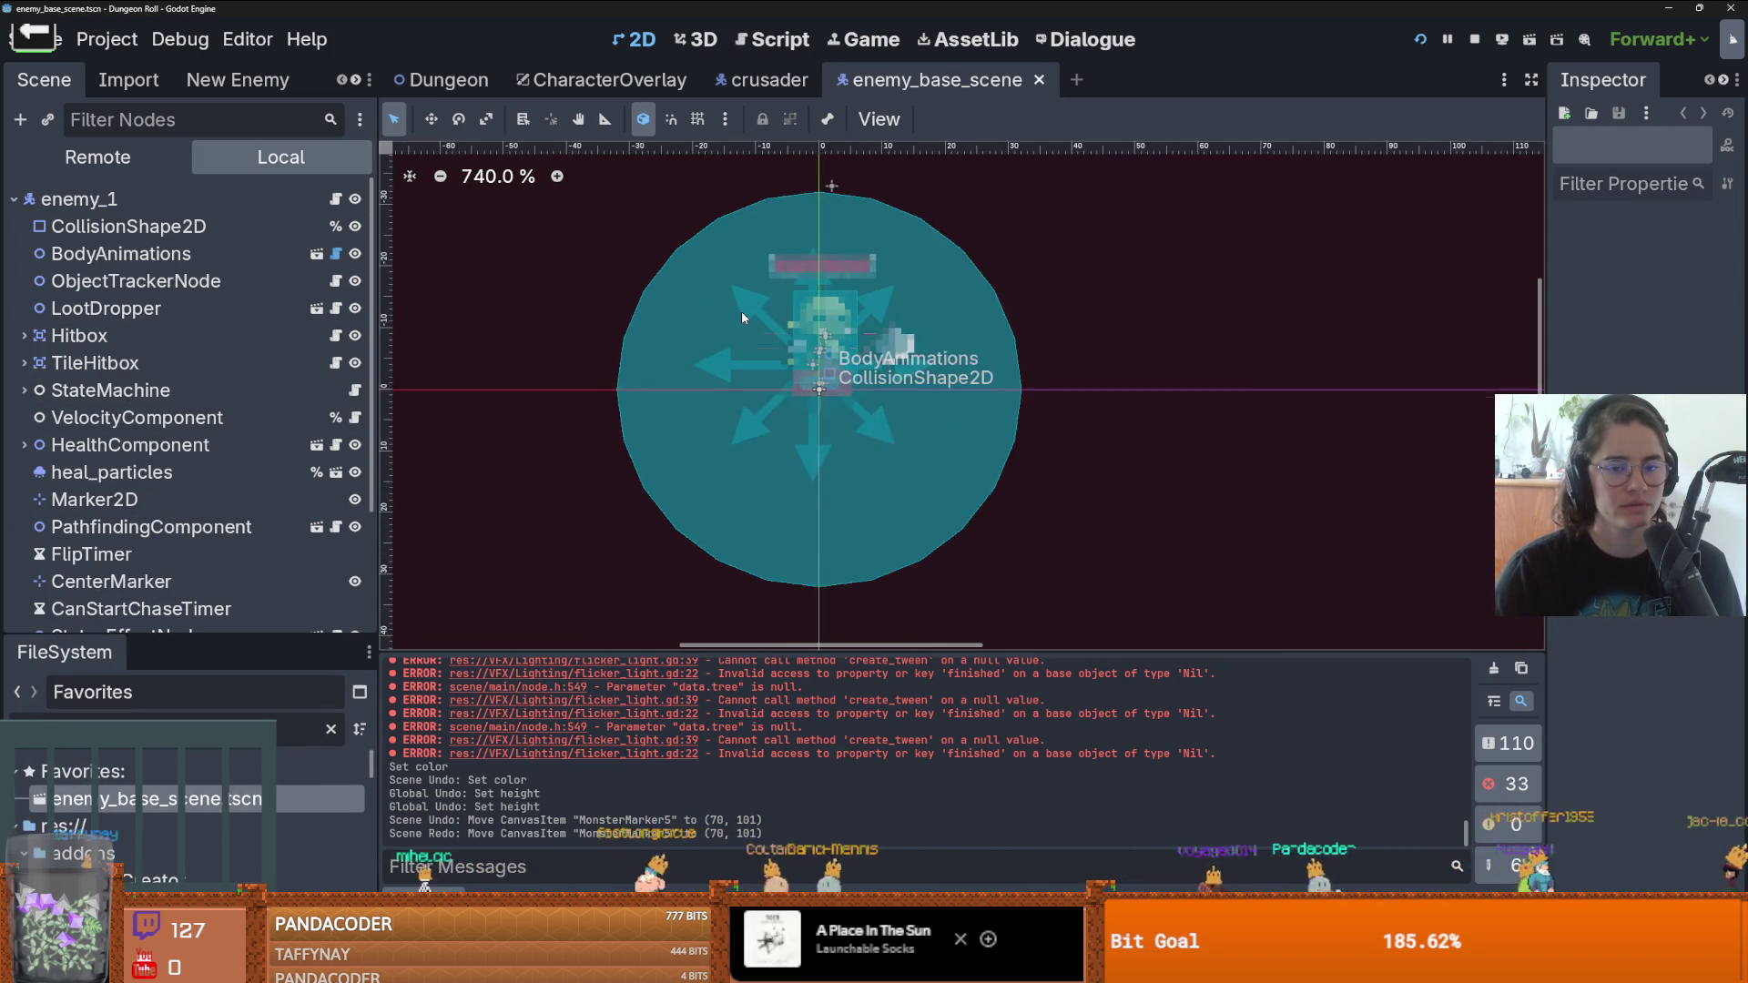
scroll(737, 328, up, 3)
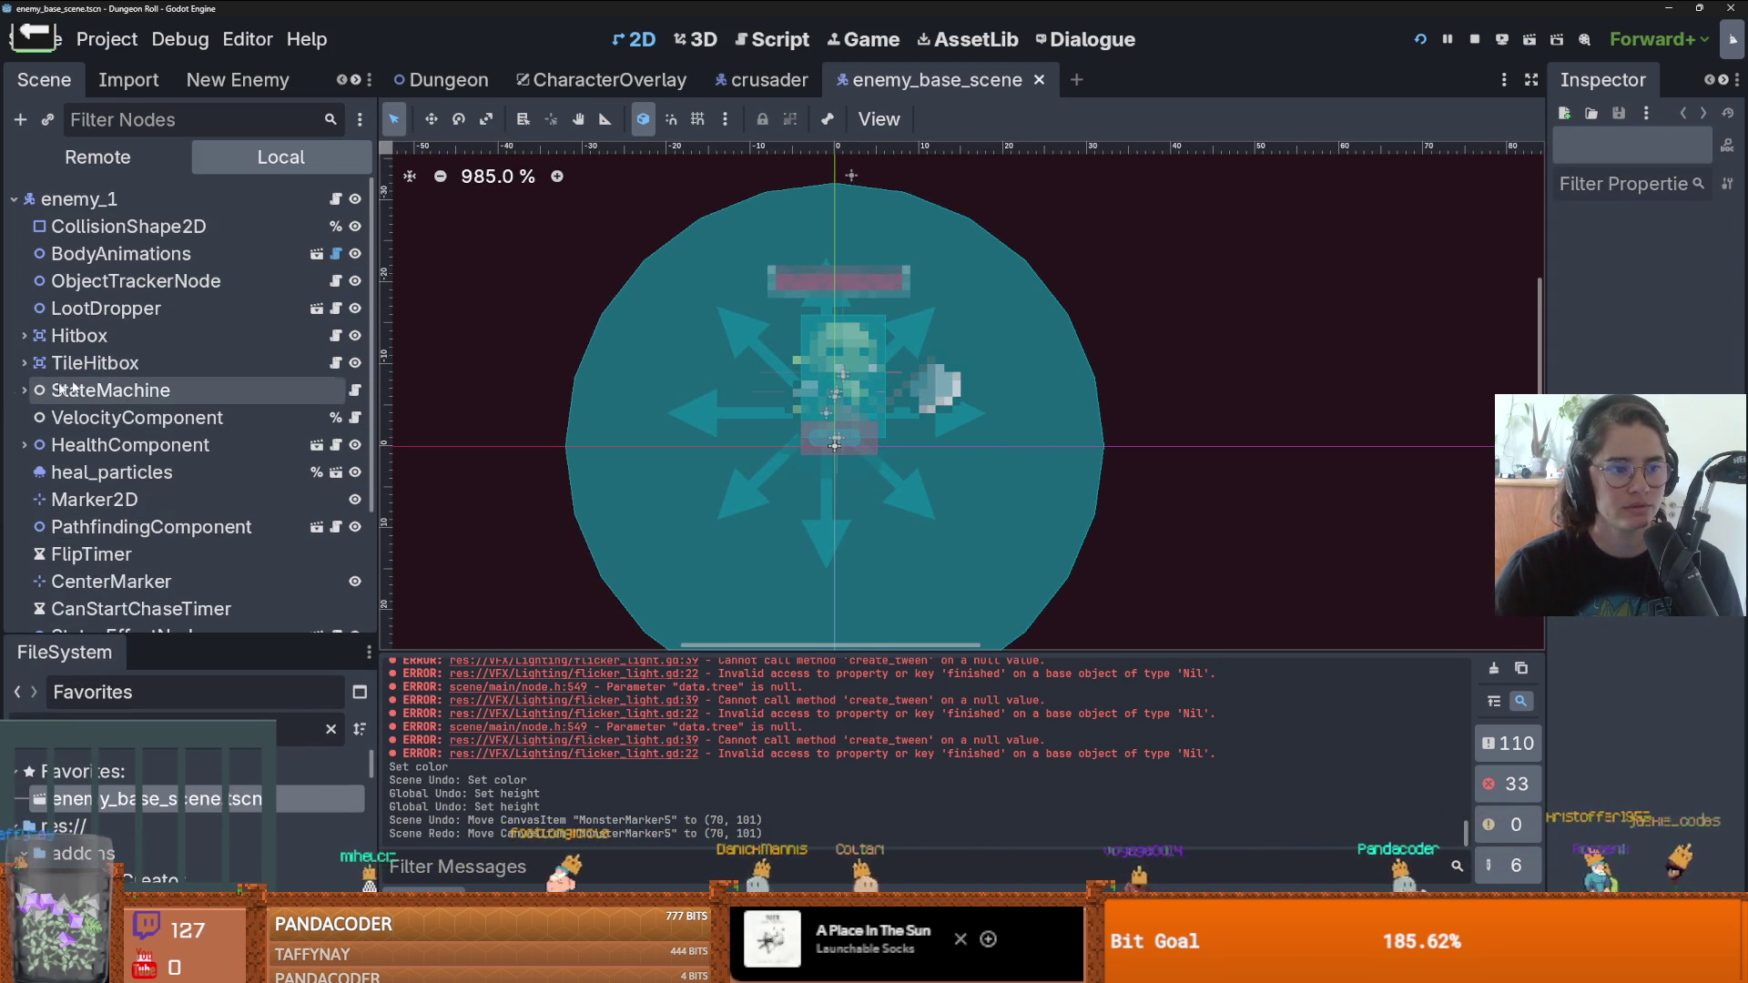
click(24, 389)
click(329, 258)
click(318, 255)
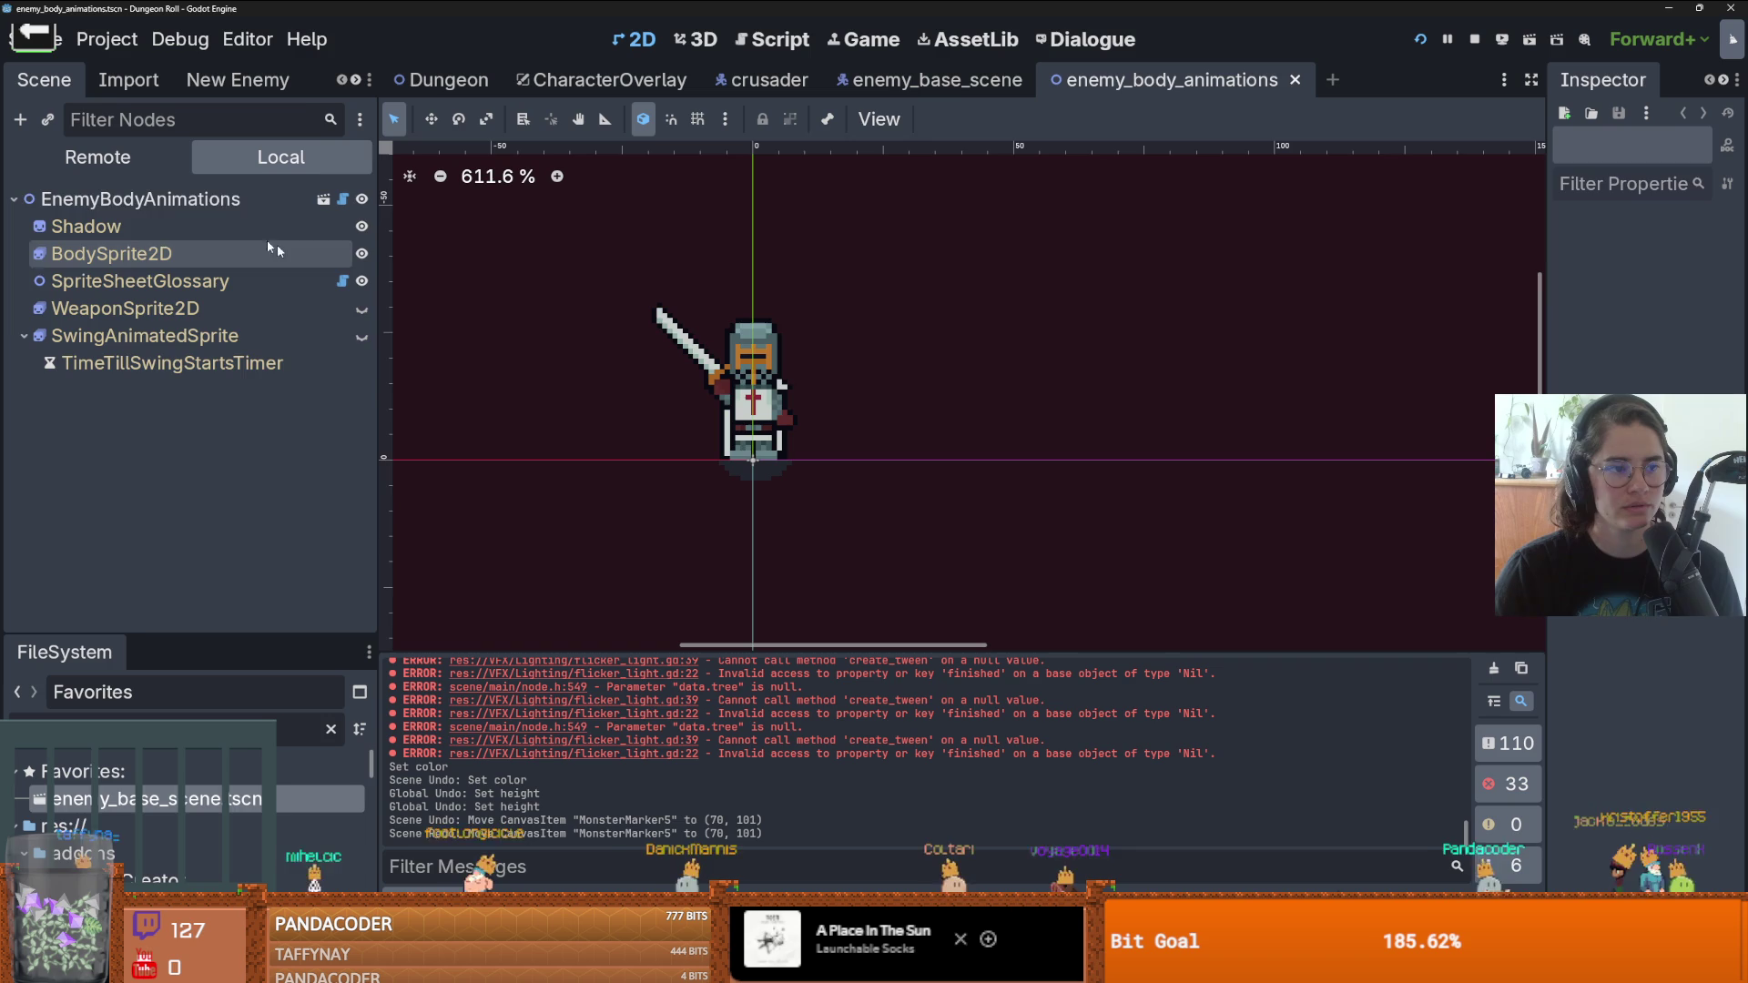
drag(1547, 324, 1292, 324)
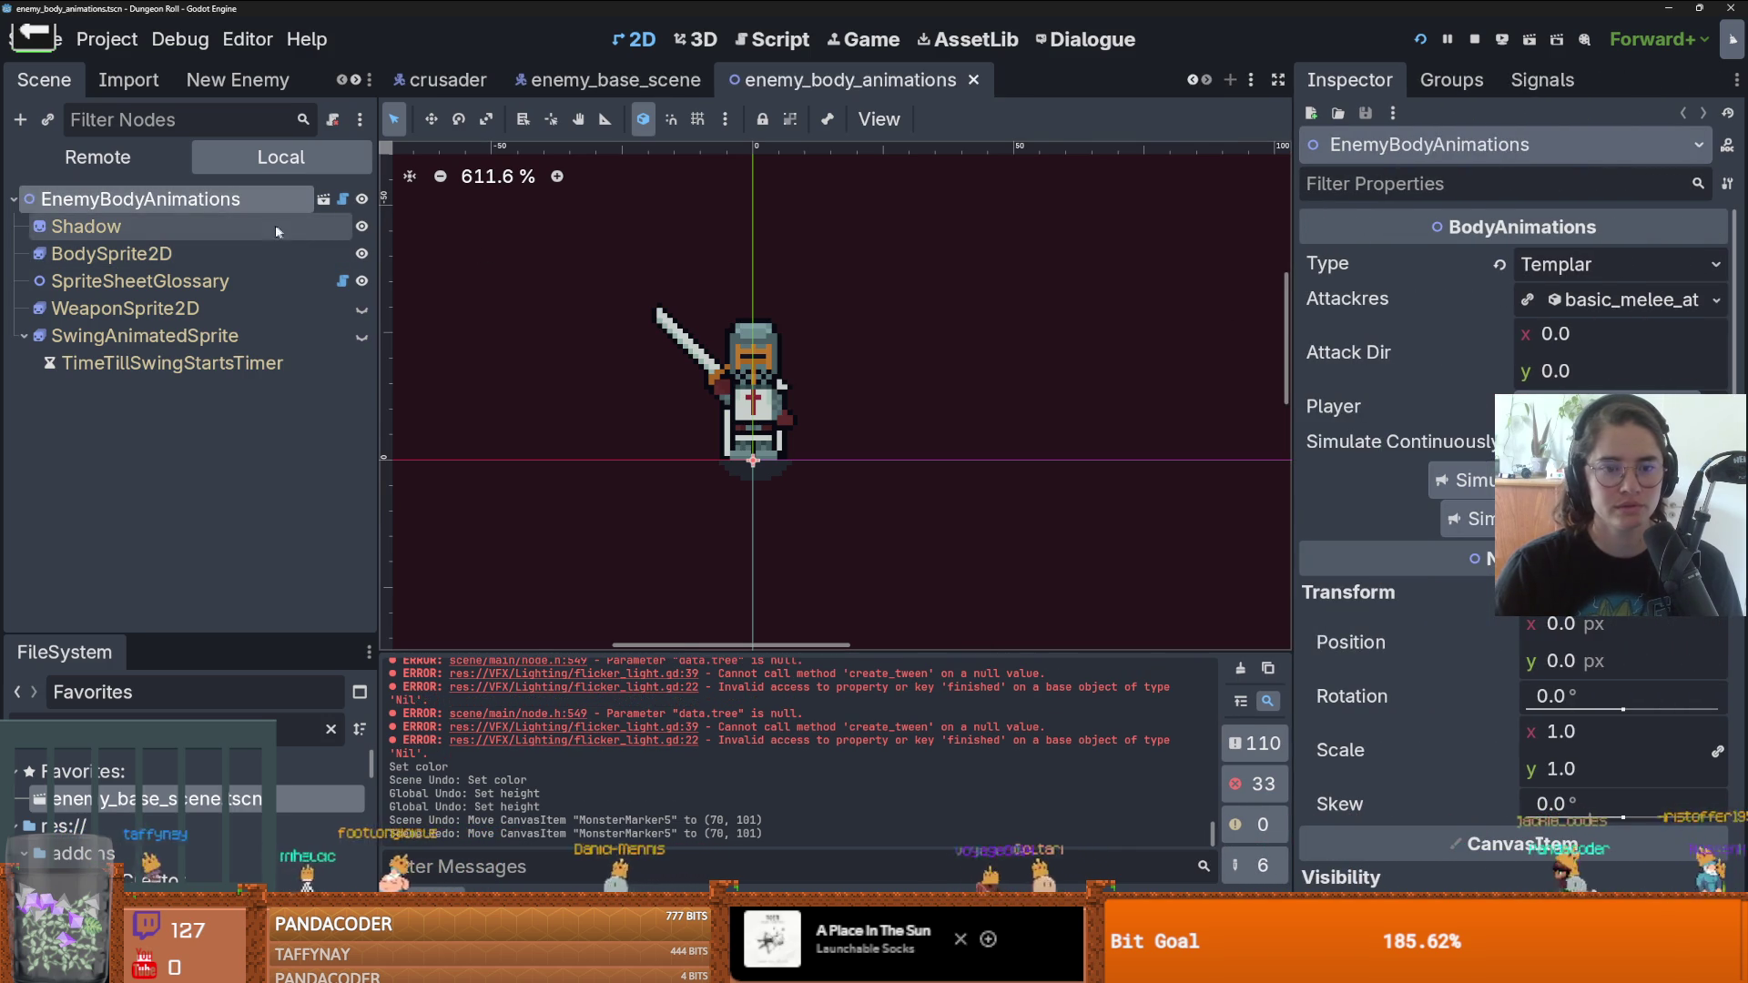
click(342, 198)
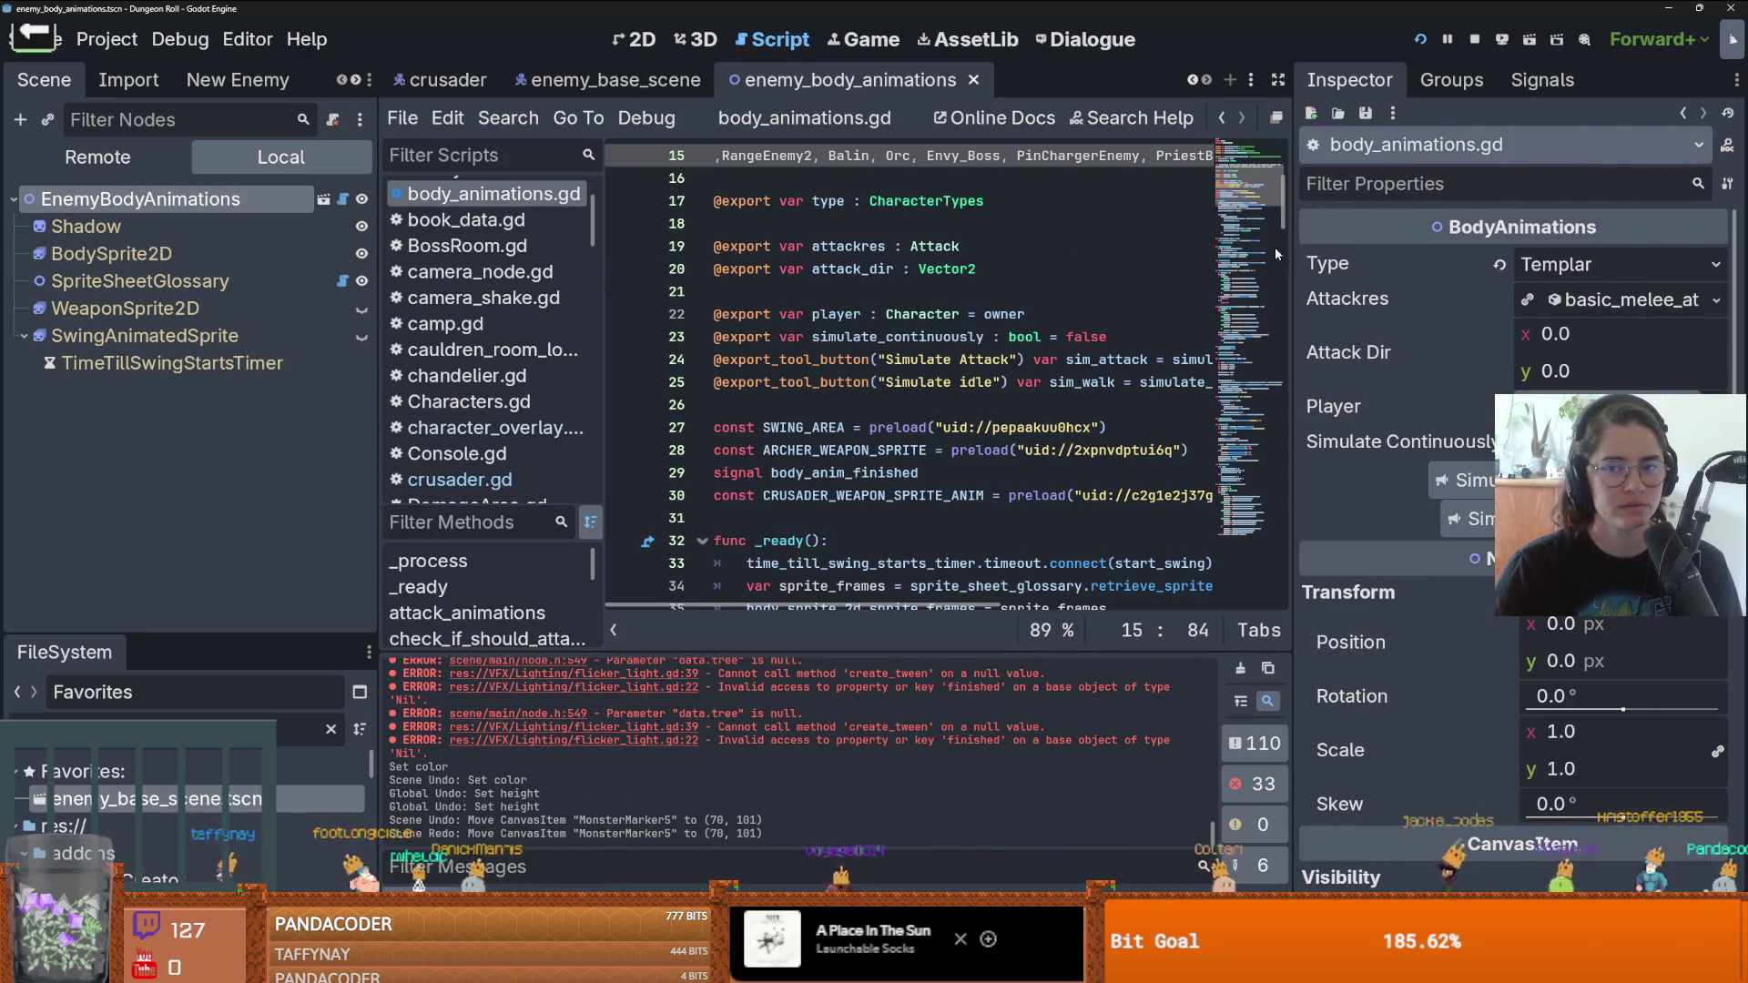
- Add Skeleton after Templar in the CharacterTypes enum and save
drag(1275, 254, 1548, 227)
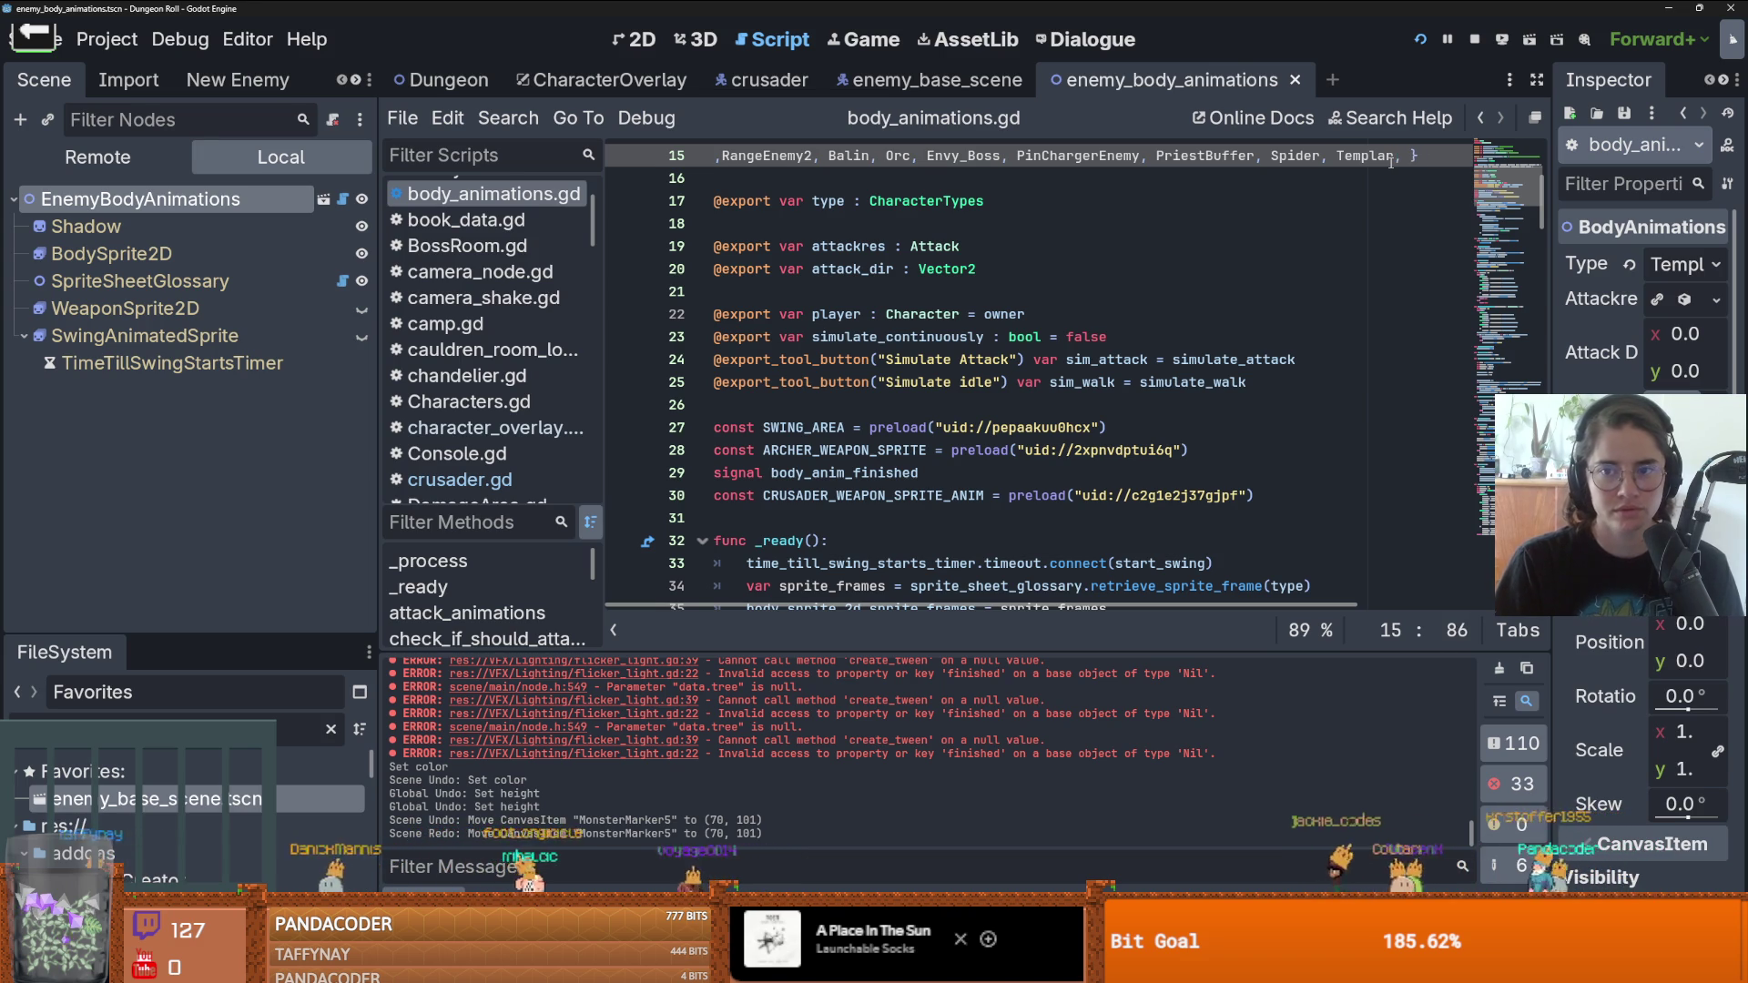
text(Skeleton)
key(ctrl+s)
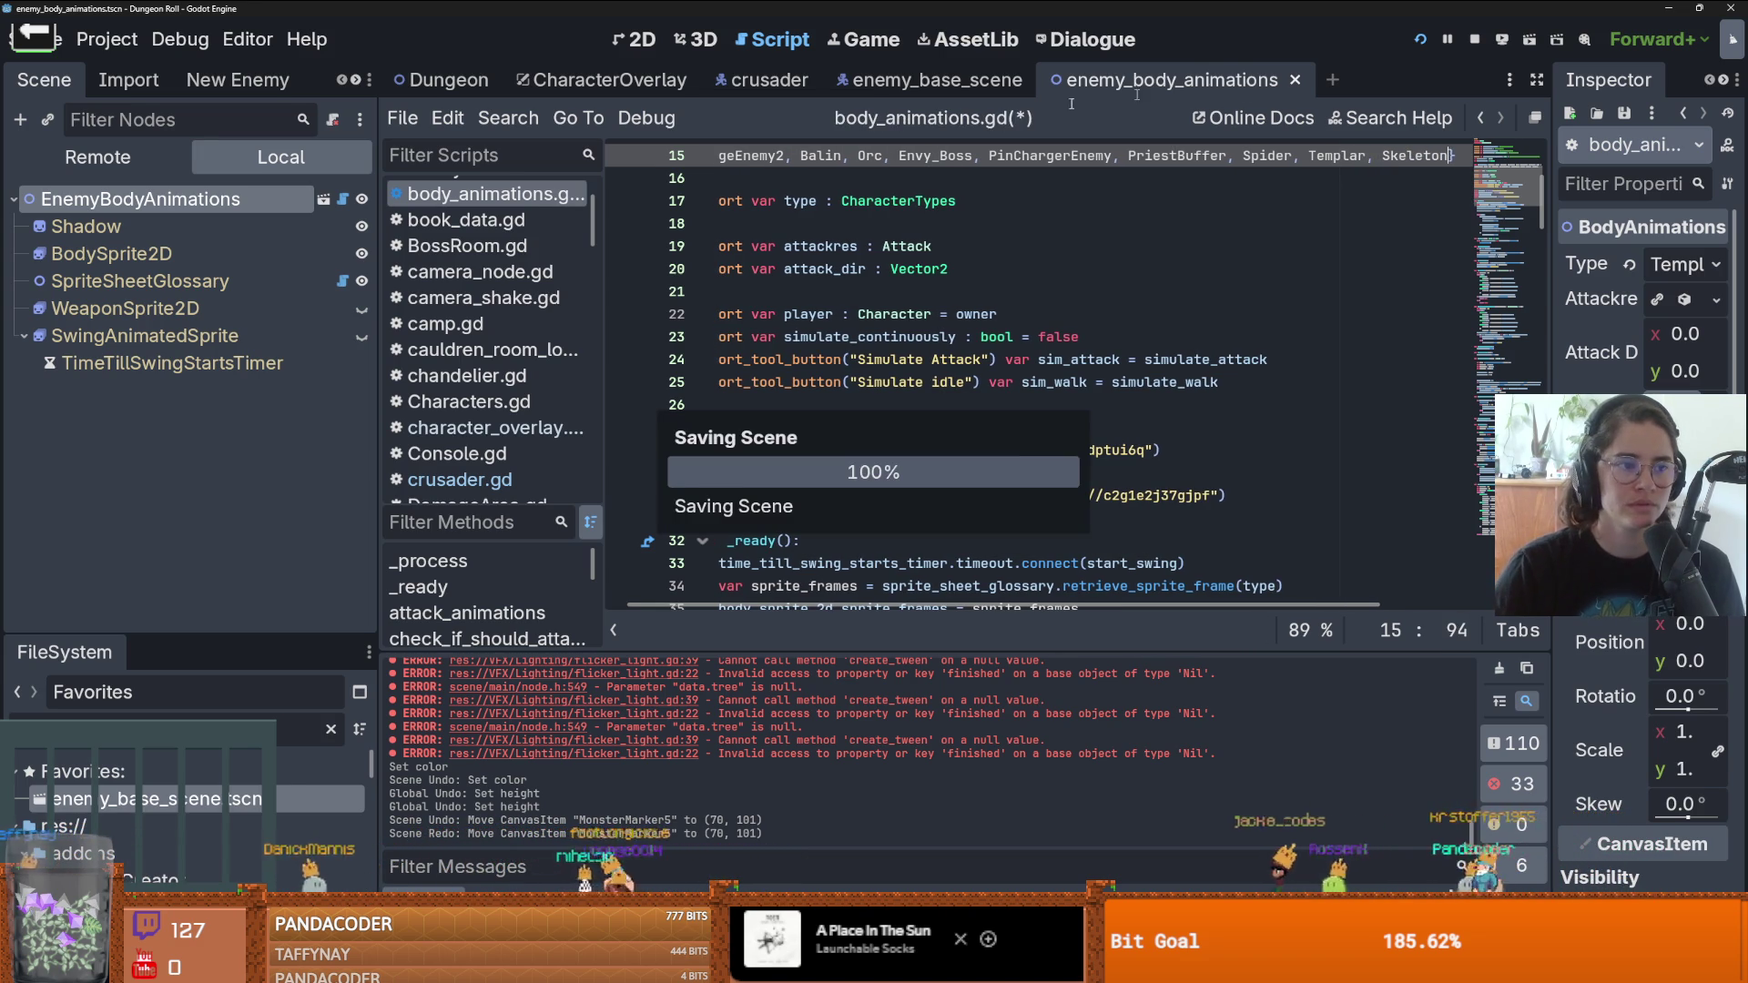
- Open sprite_sheet_glossary.gd, then bring up the New Enemy creator's name field
click(342, 280)
click(742, 291)
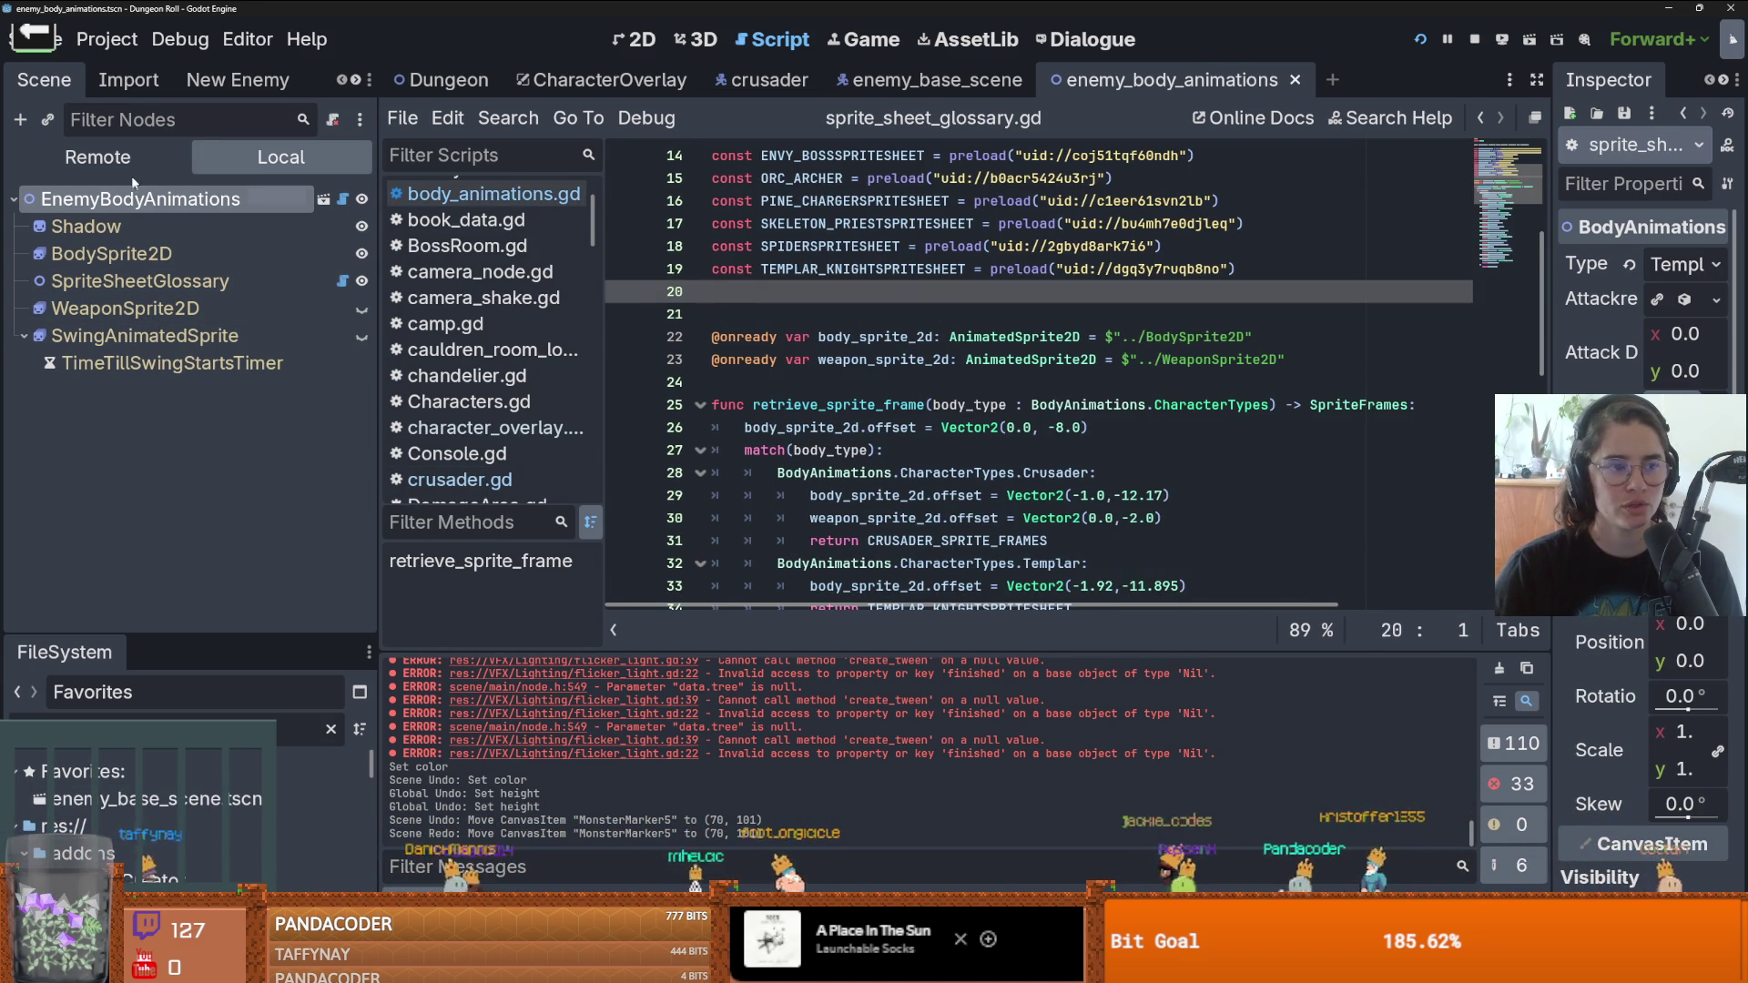
click(237, 80)
click(182, 119)
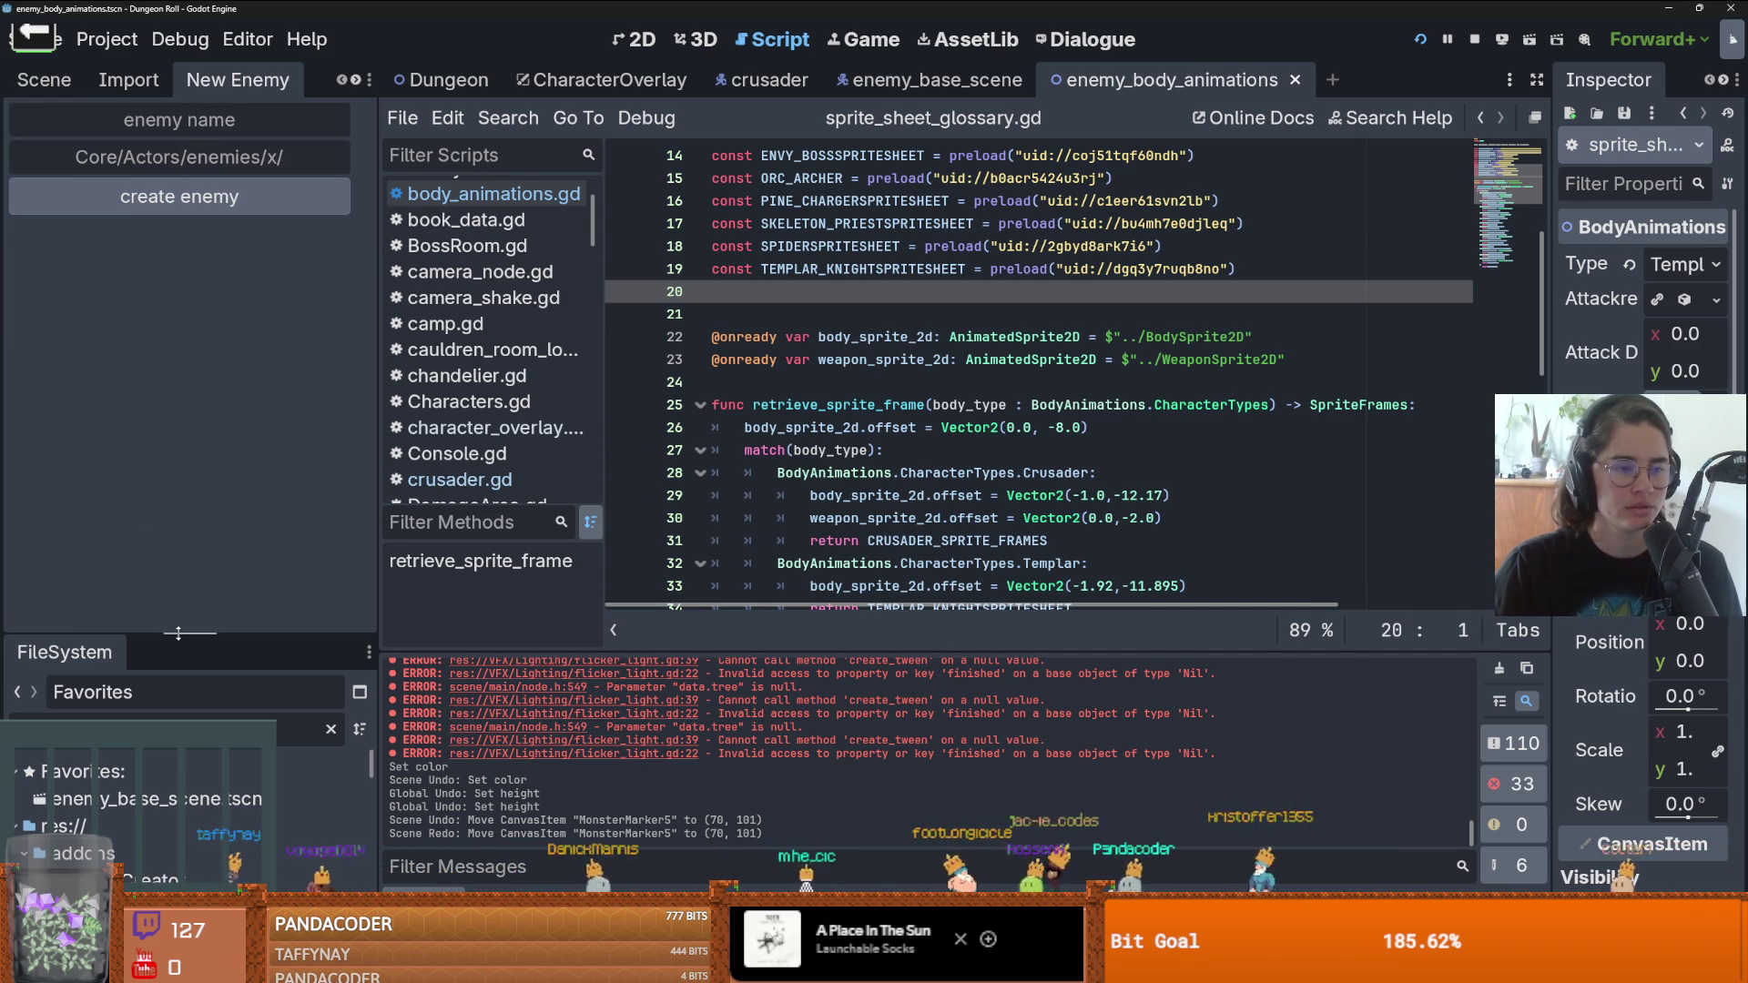
- Enlarge the FileSystem dock, clear its file filter and collapse the ui folder
mouse_move(178, 635)
mouse_down()
mouse_move(219, 573)
mouse_move(255, 444)
mouse_up()
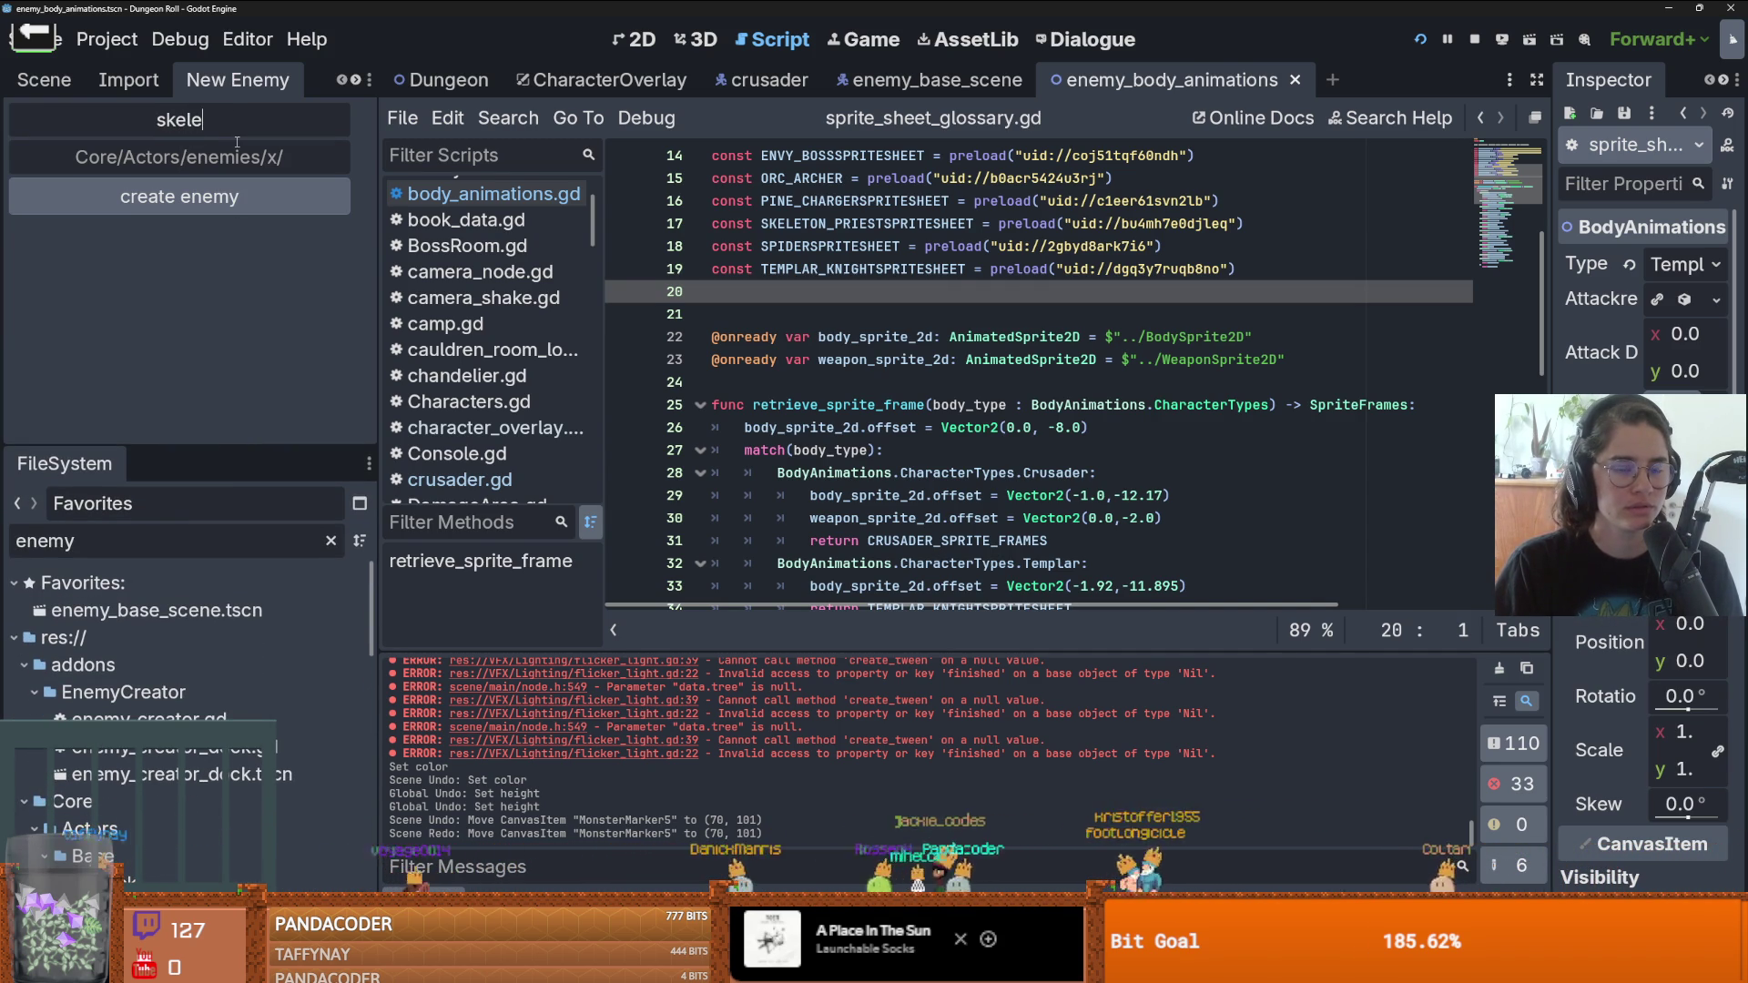
click(330, 541)
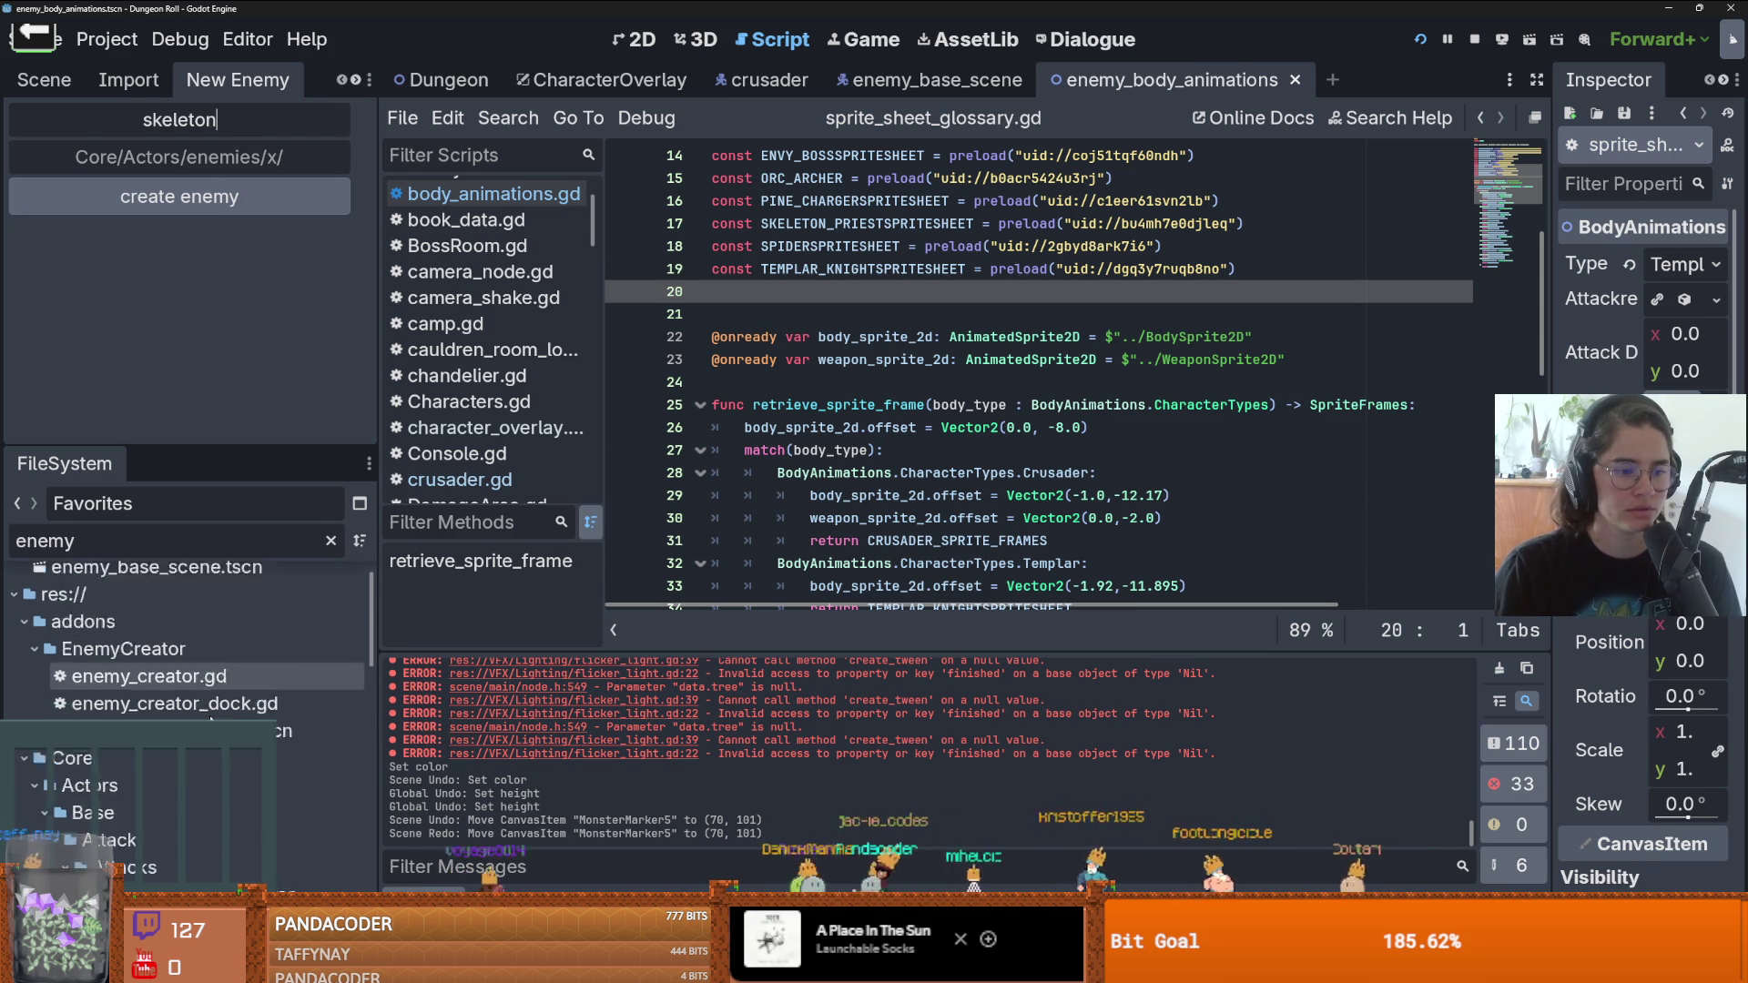
scroll(242, 660, down, 3)
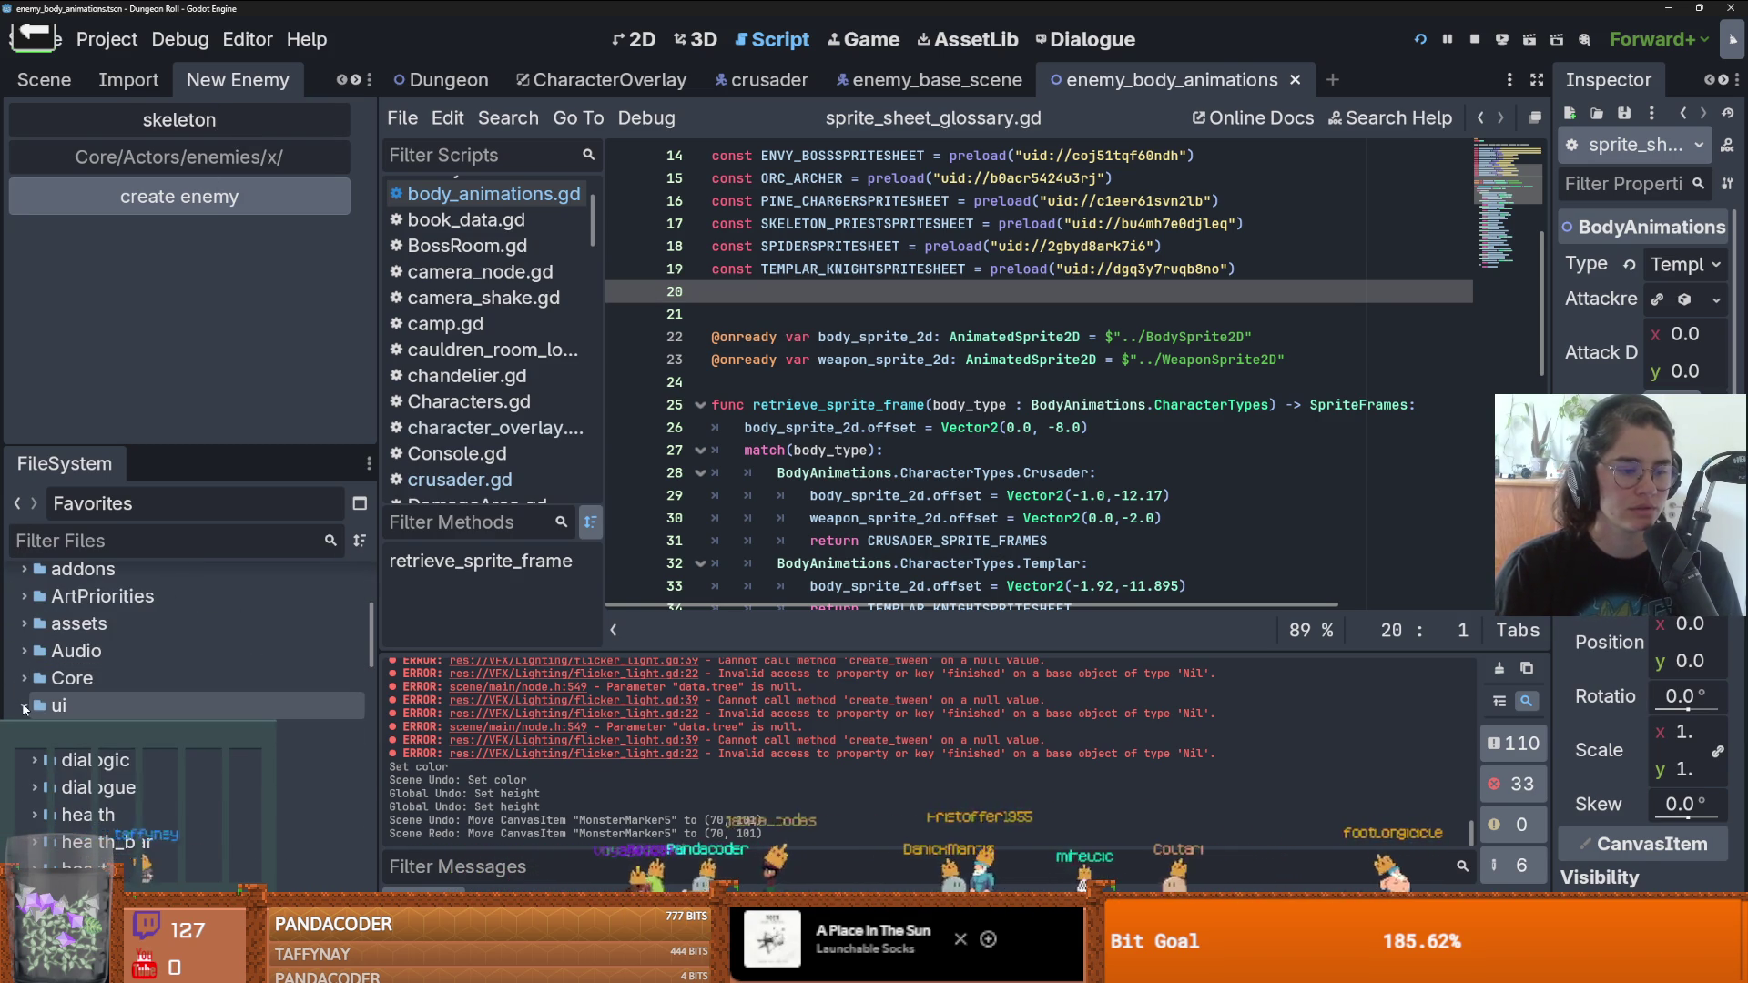
click(23, 705)
scroll(76, 709, up, 2)
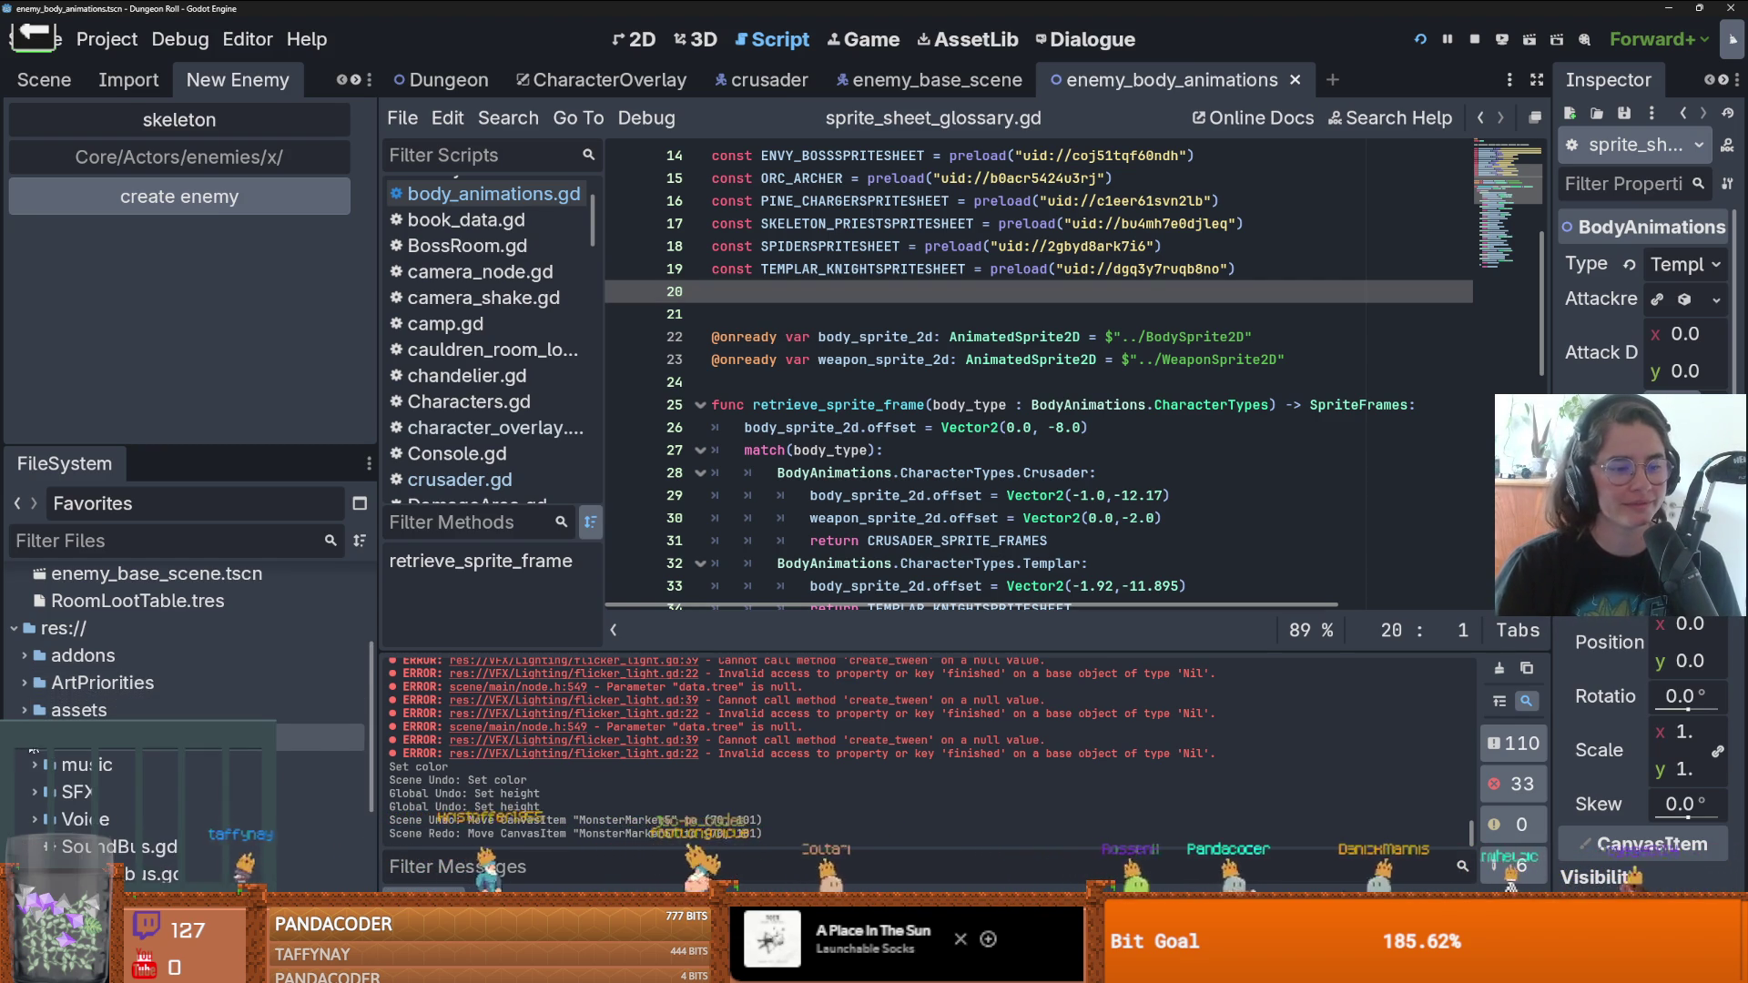
- Expand the Core folder and browse through its Attacks subfolders
scroll(29, 717, down, 3)
click(24, 634)
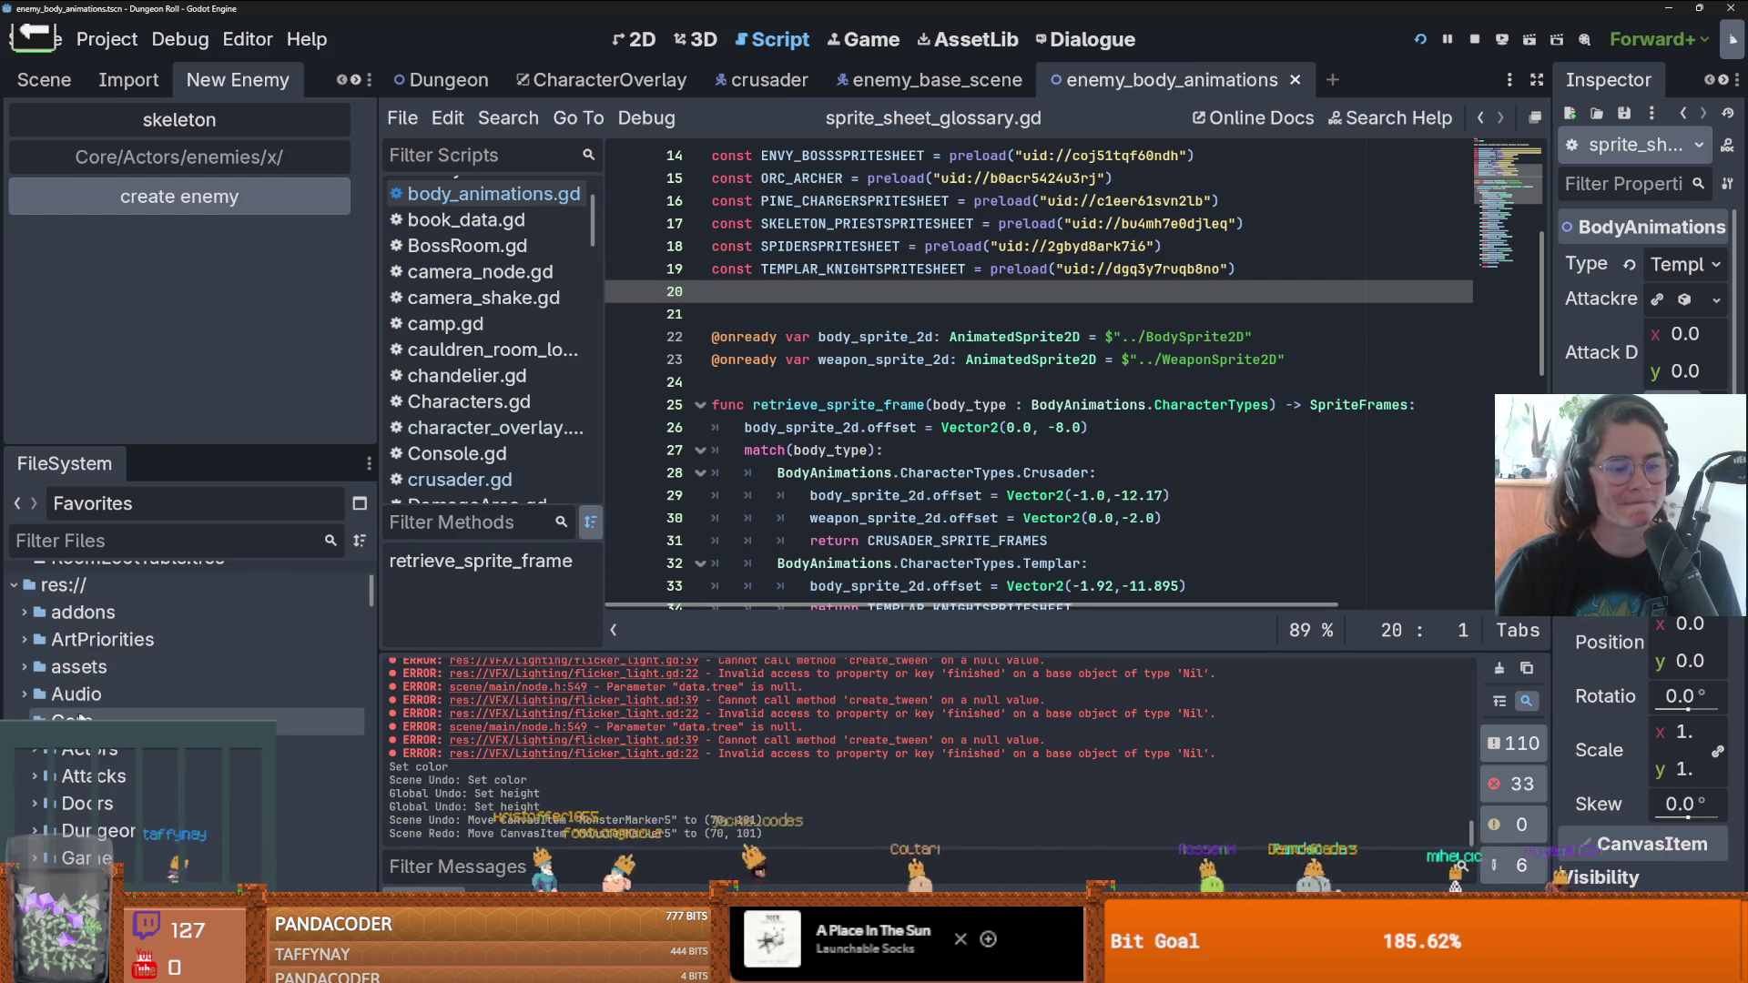
click(35, 690)
scroll(53, 692, down, 2)
click(44, 656)
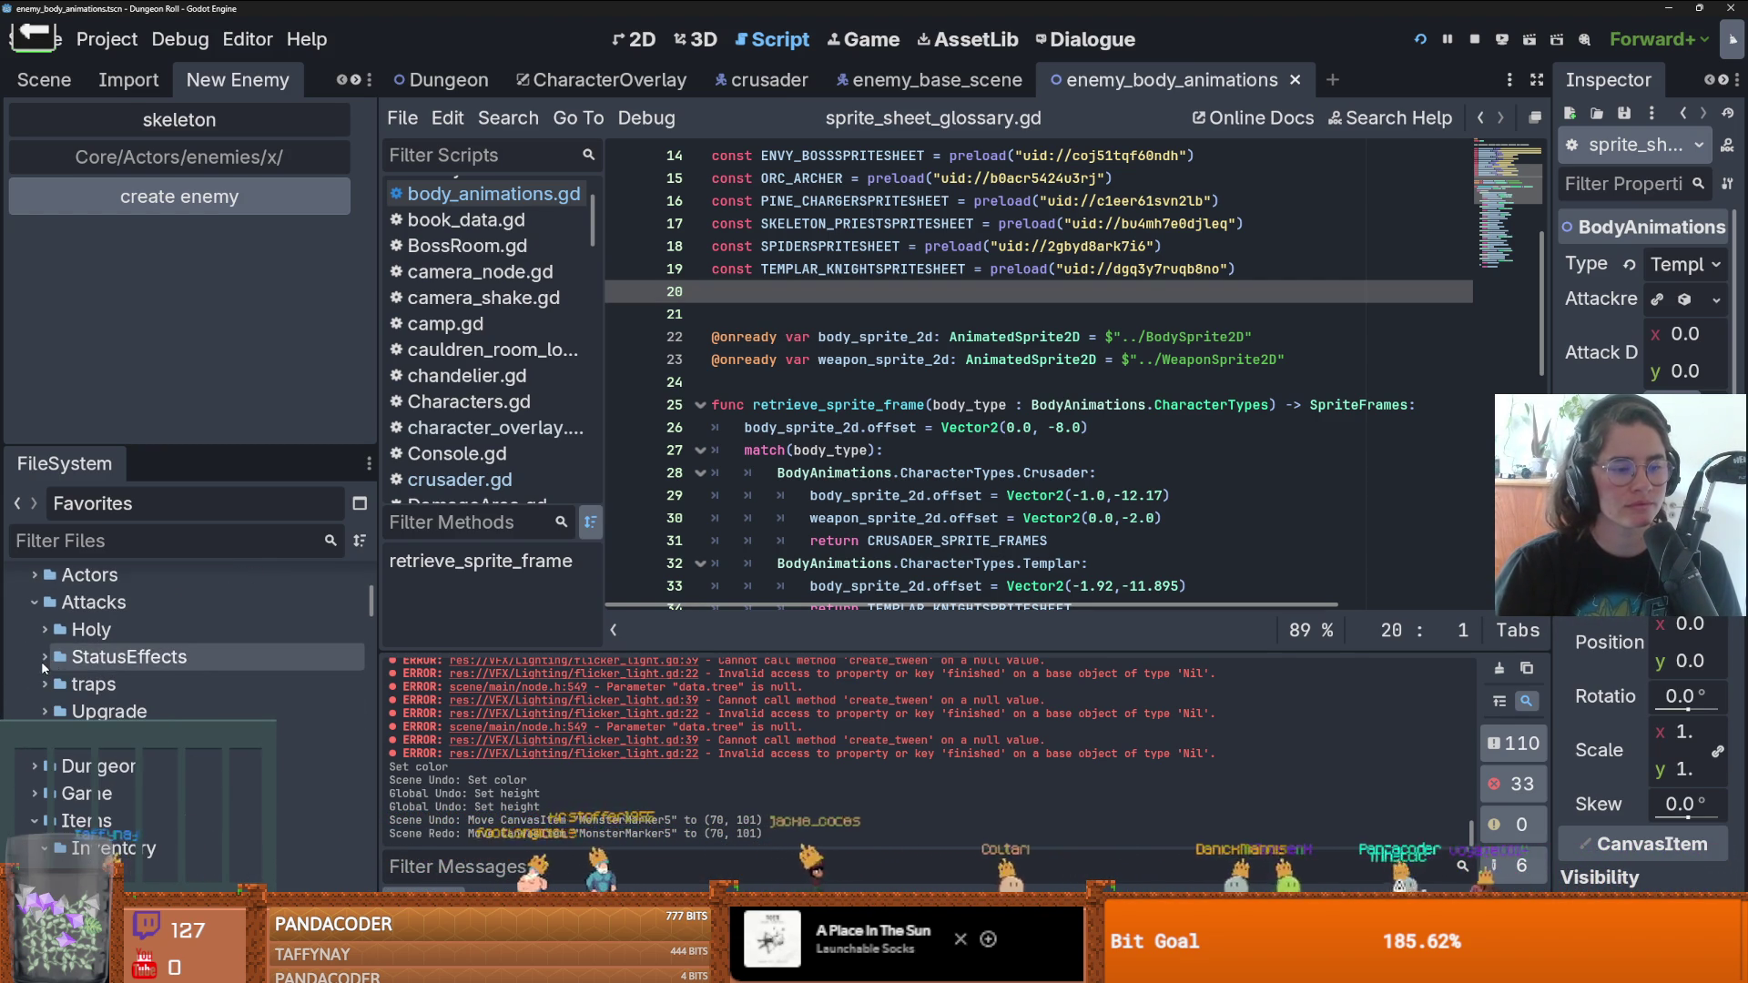
click(36, 602)
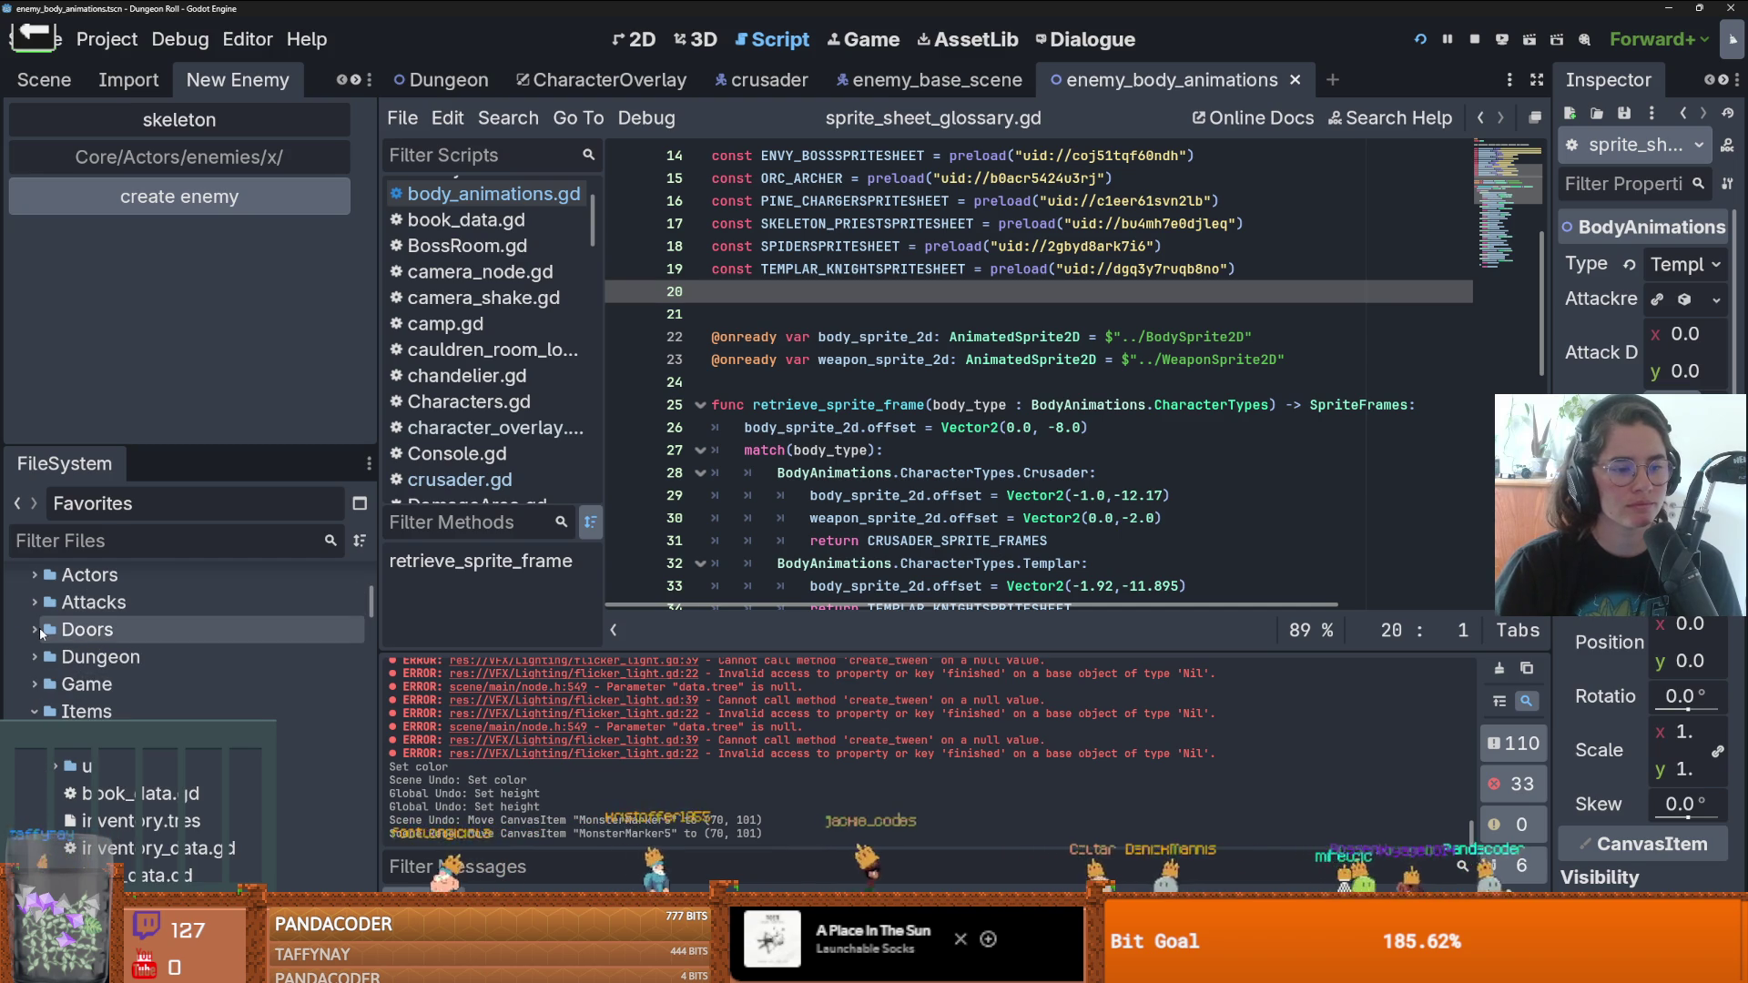
scroll(41, 631, up, 2)
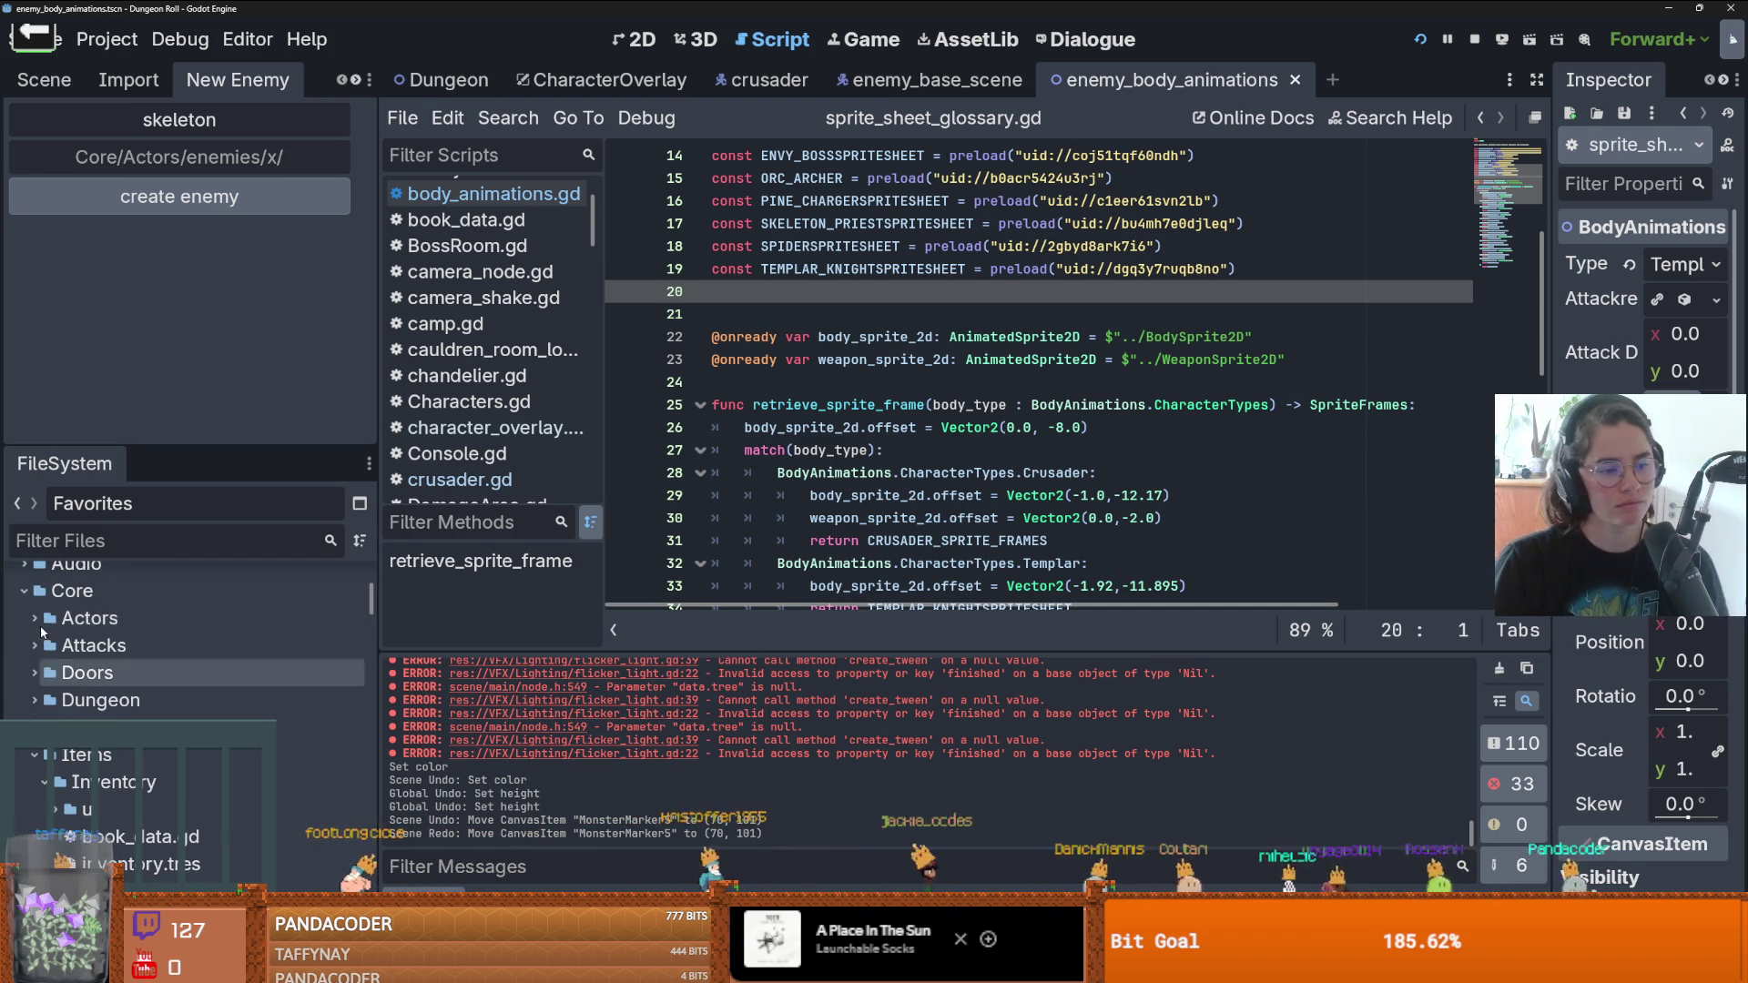
- Expand Actors > enemies and select the orc folder holding Orc_spritesheet.png and Skeleton.png
click(35, 618)
click(45, 700)
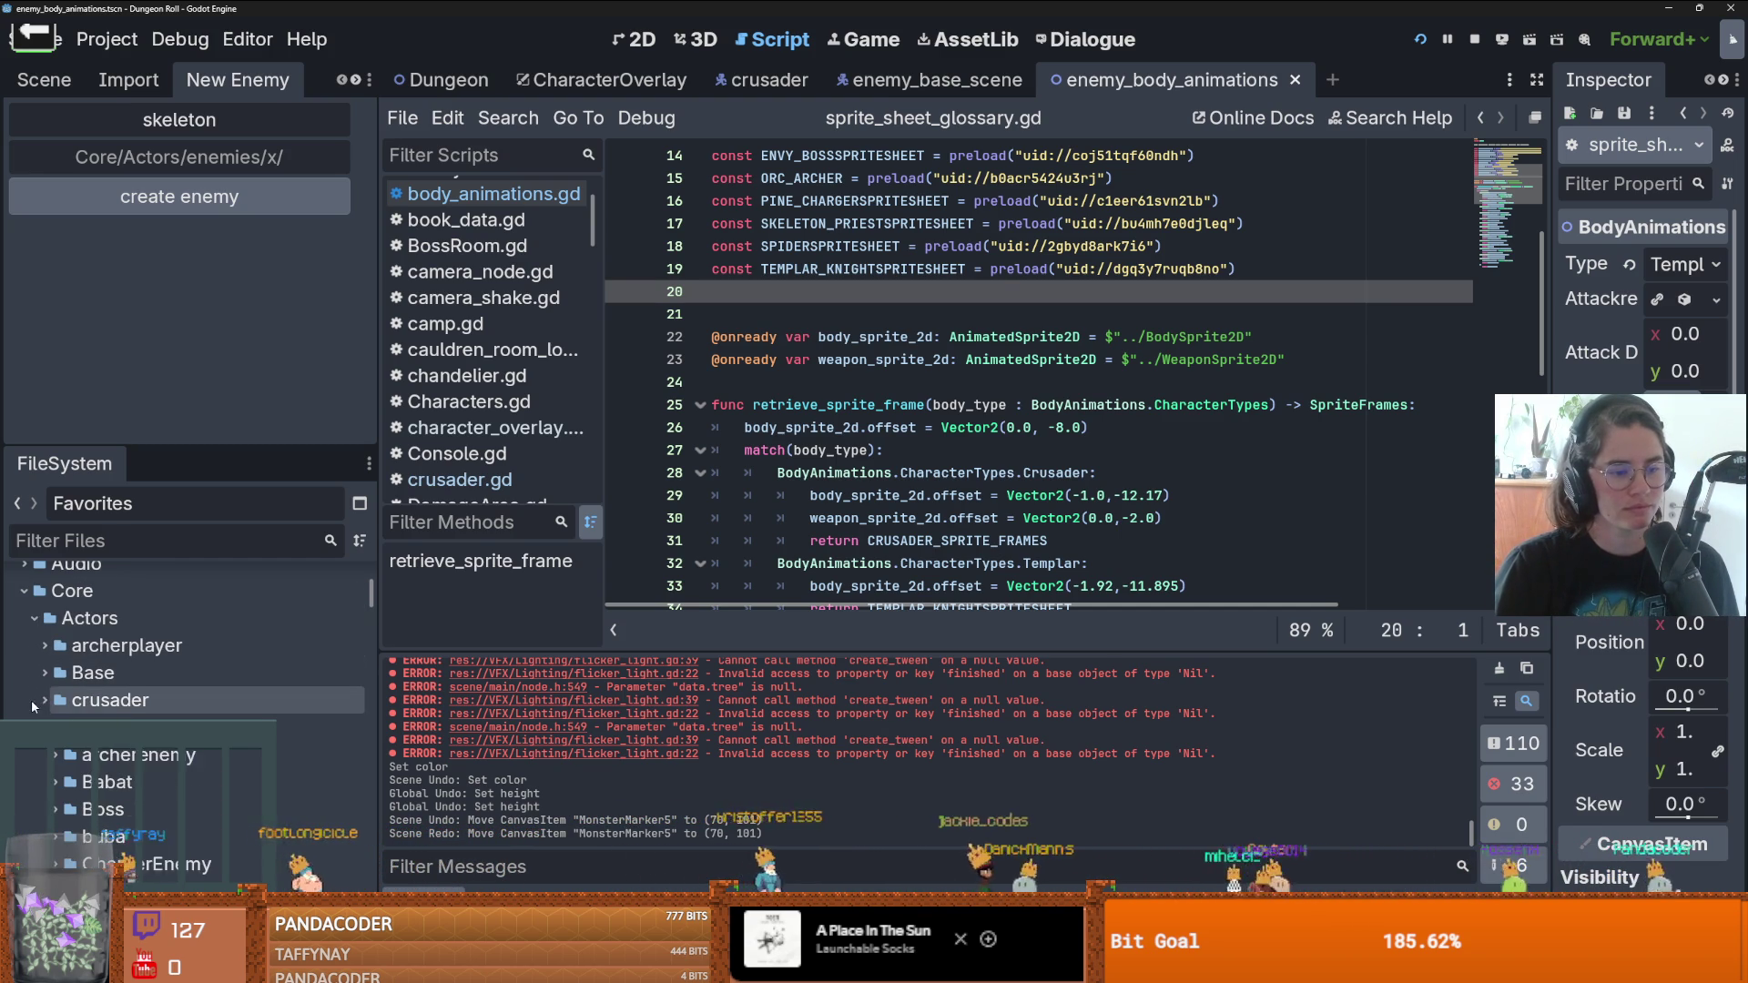
click(46, 700)
click(46, 727)
scroll(50, 719, down, 3)
scroll(164, 710, down, 3)
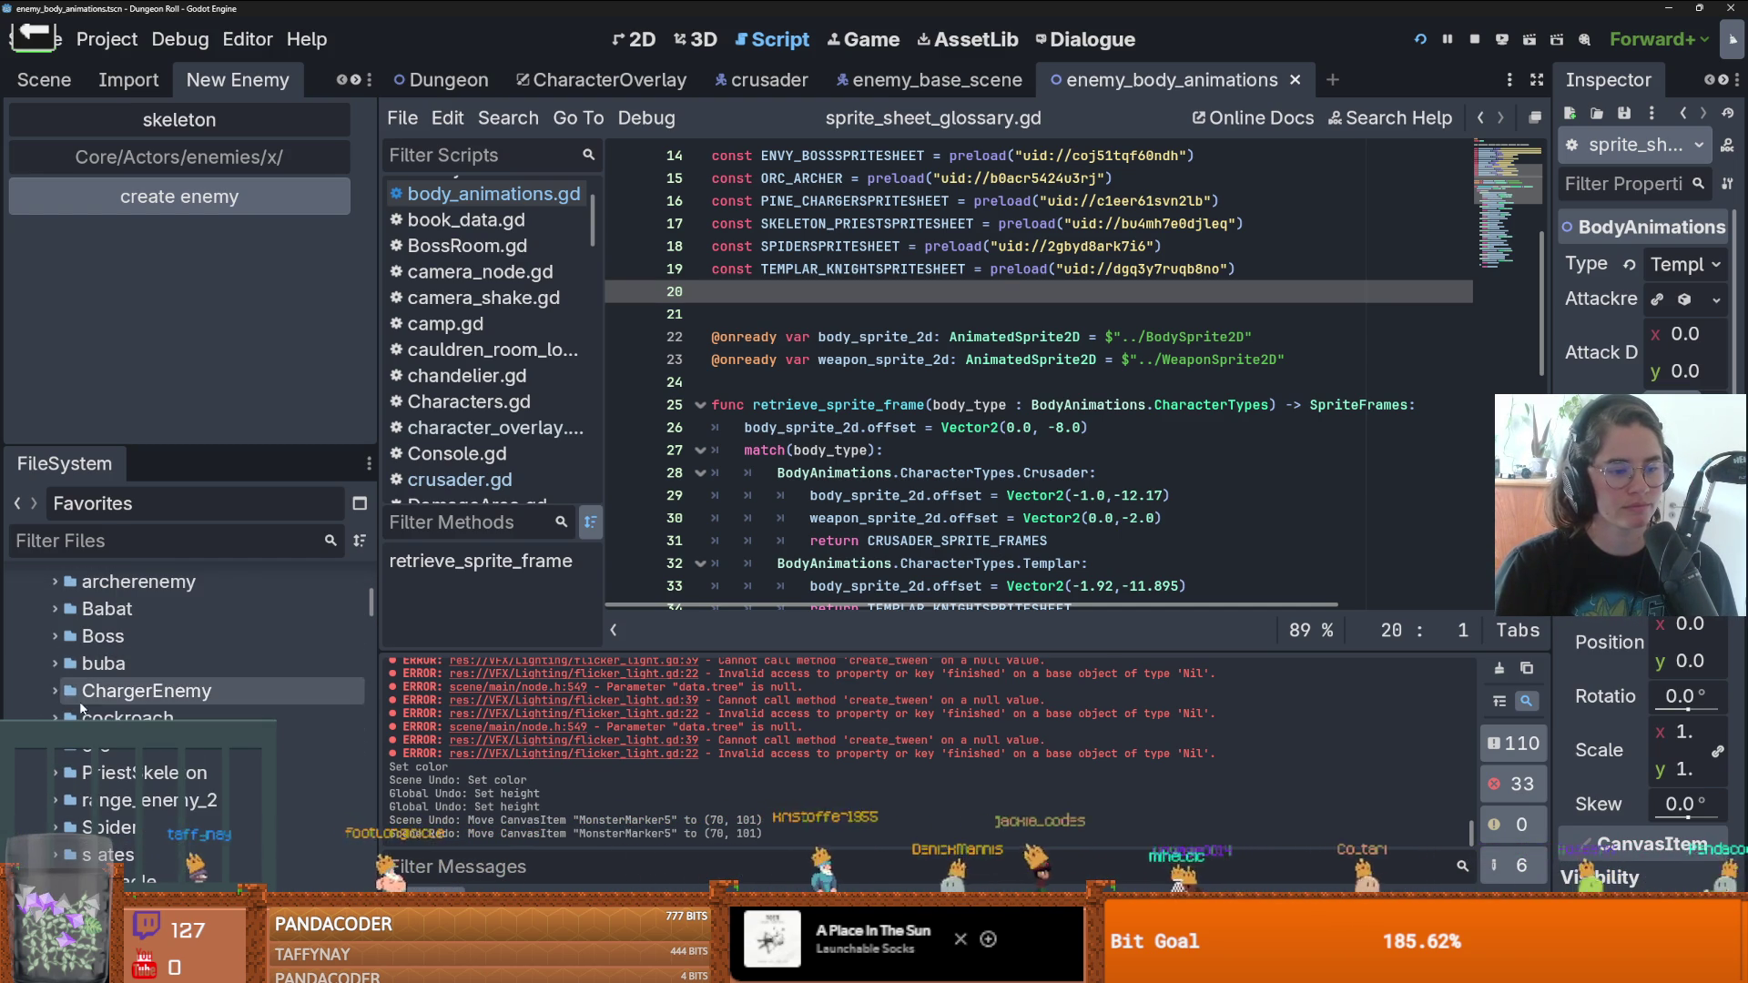
click(56, 658)
click(128, 659)
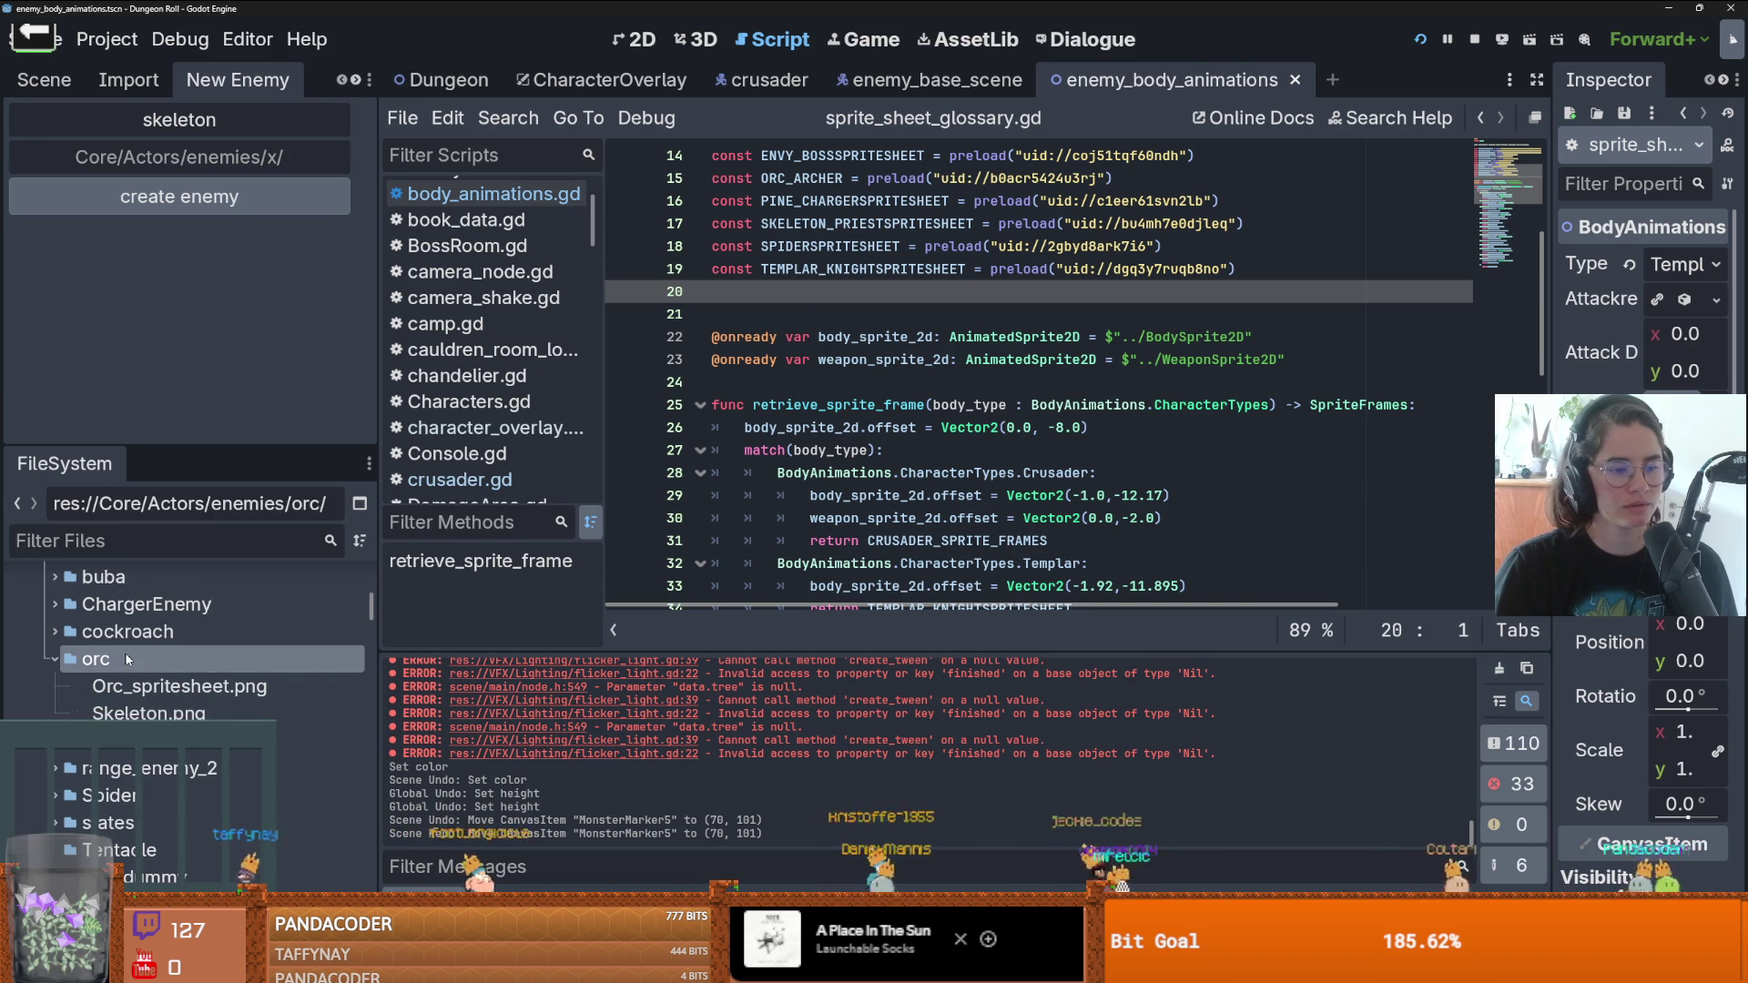
- Rename the orc folder to skeleton
right_click(100, 664)
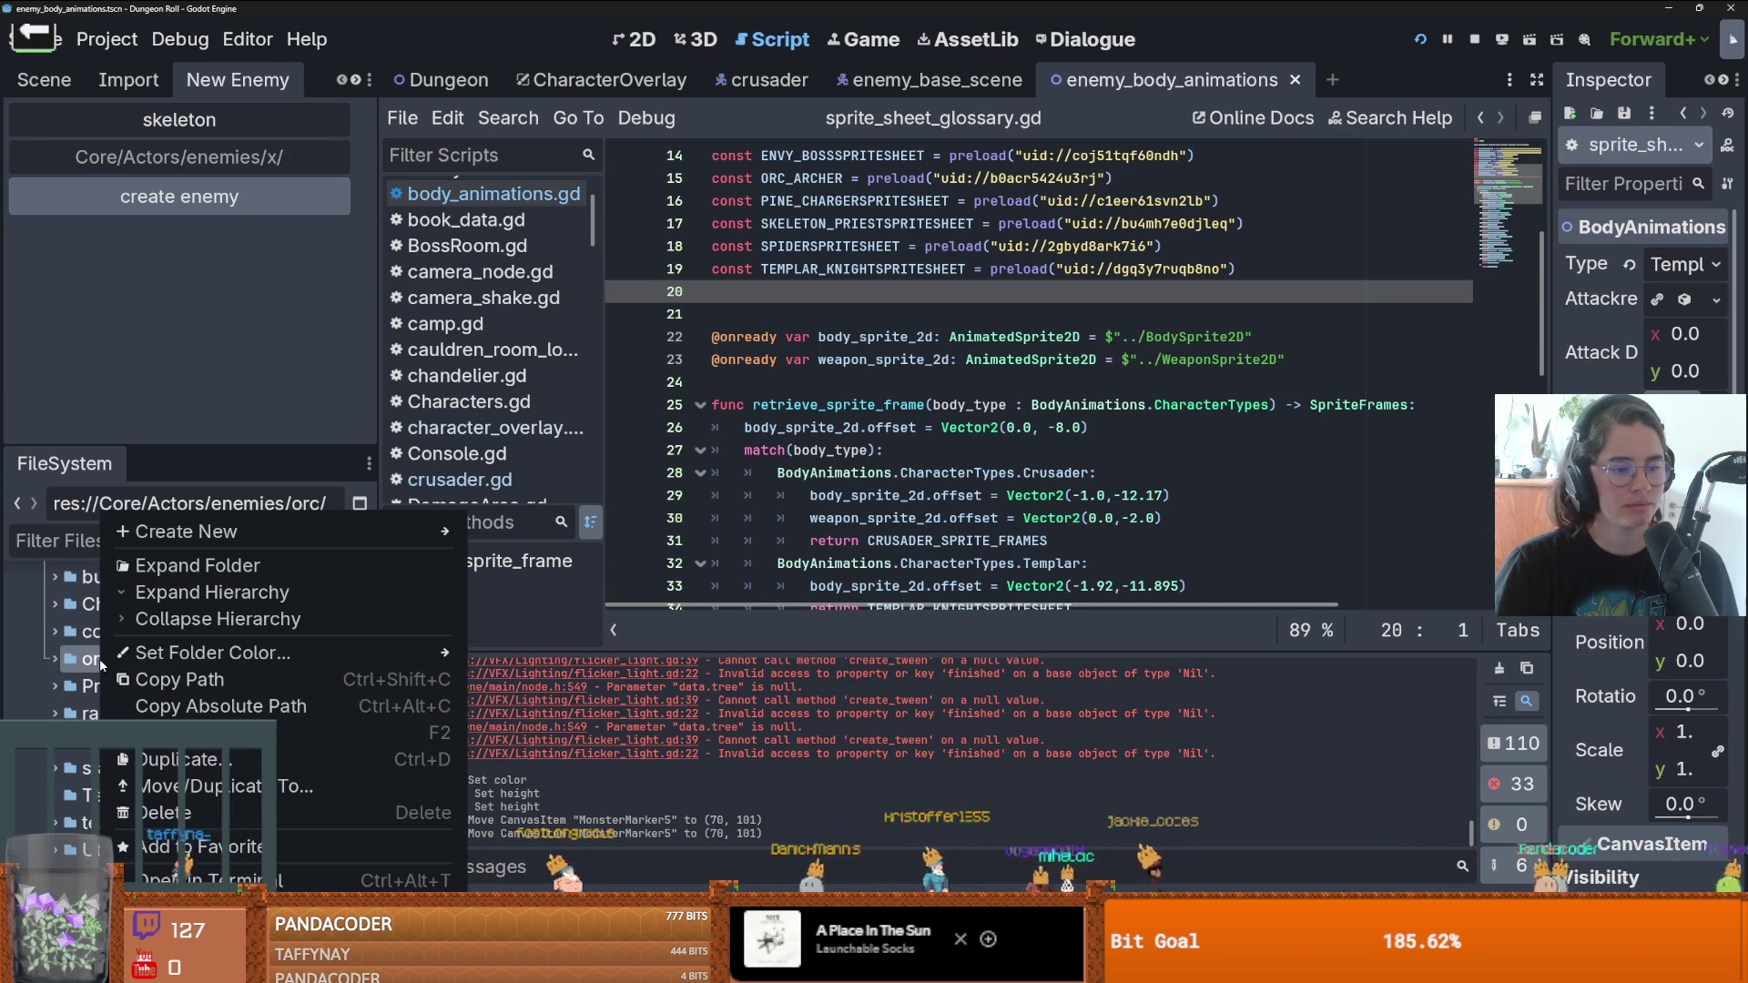
click(209, 752)
text(skeleton)
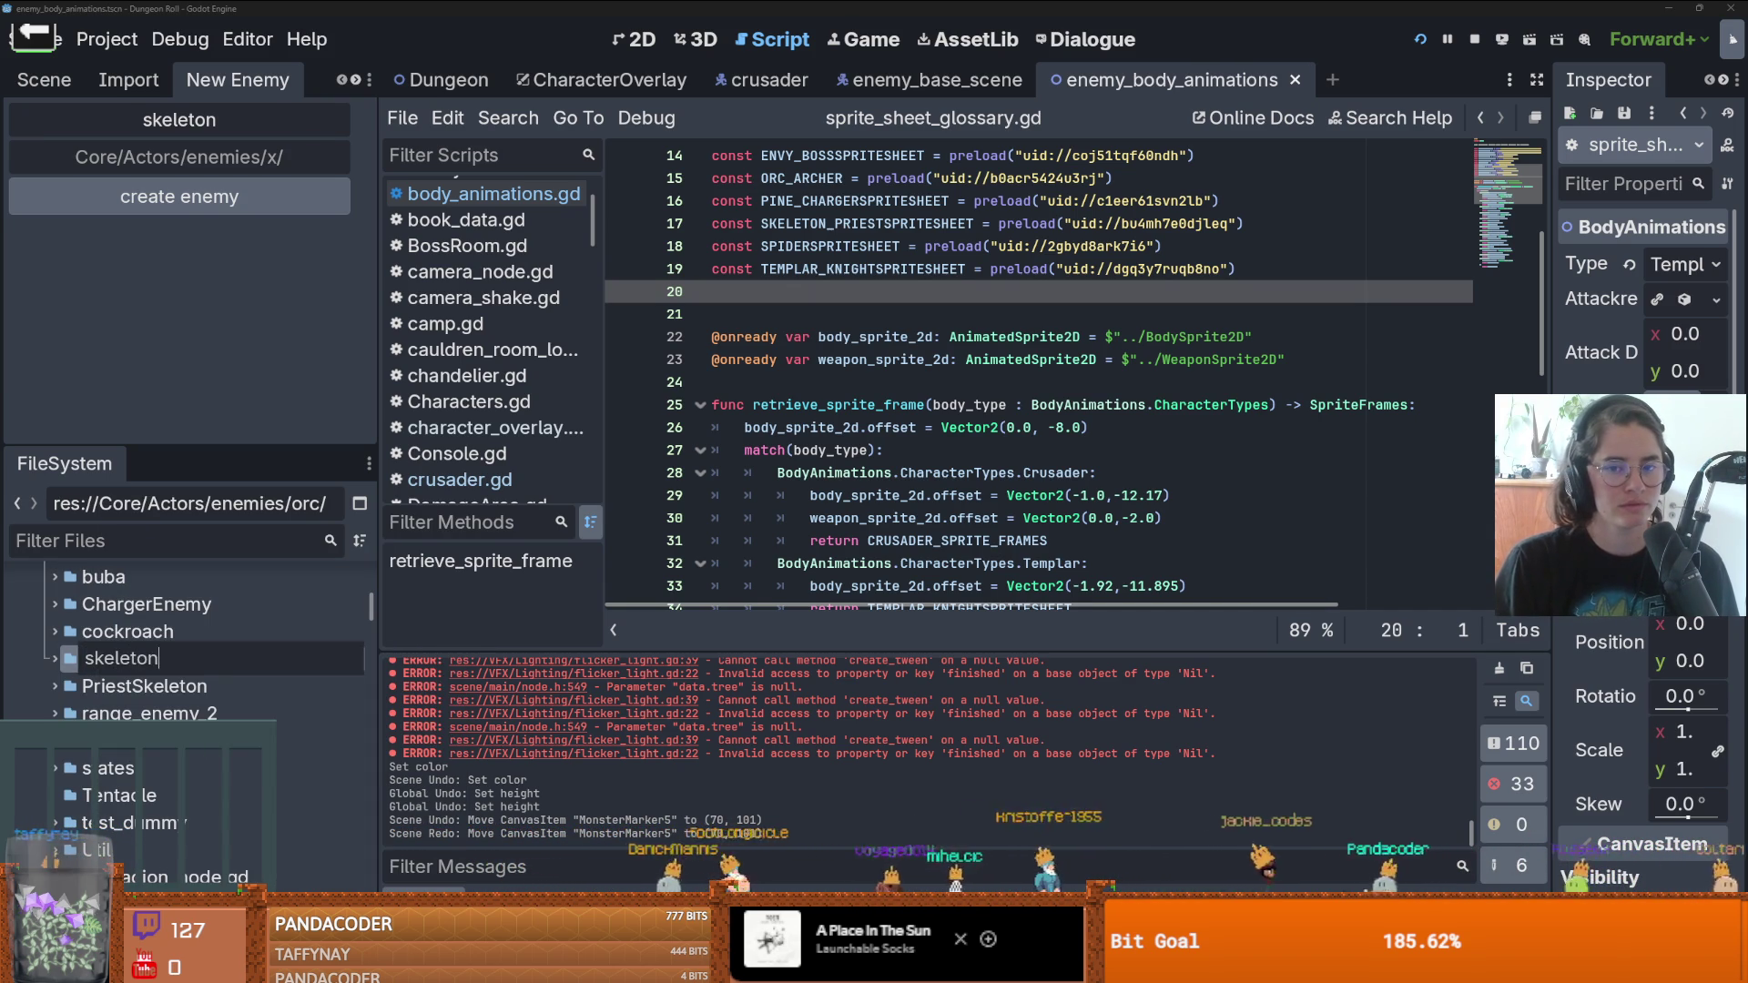
key(Return)
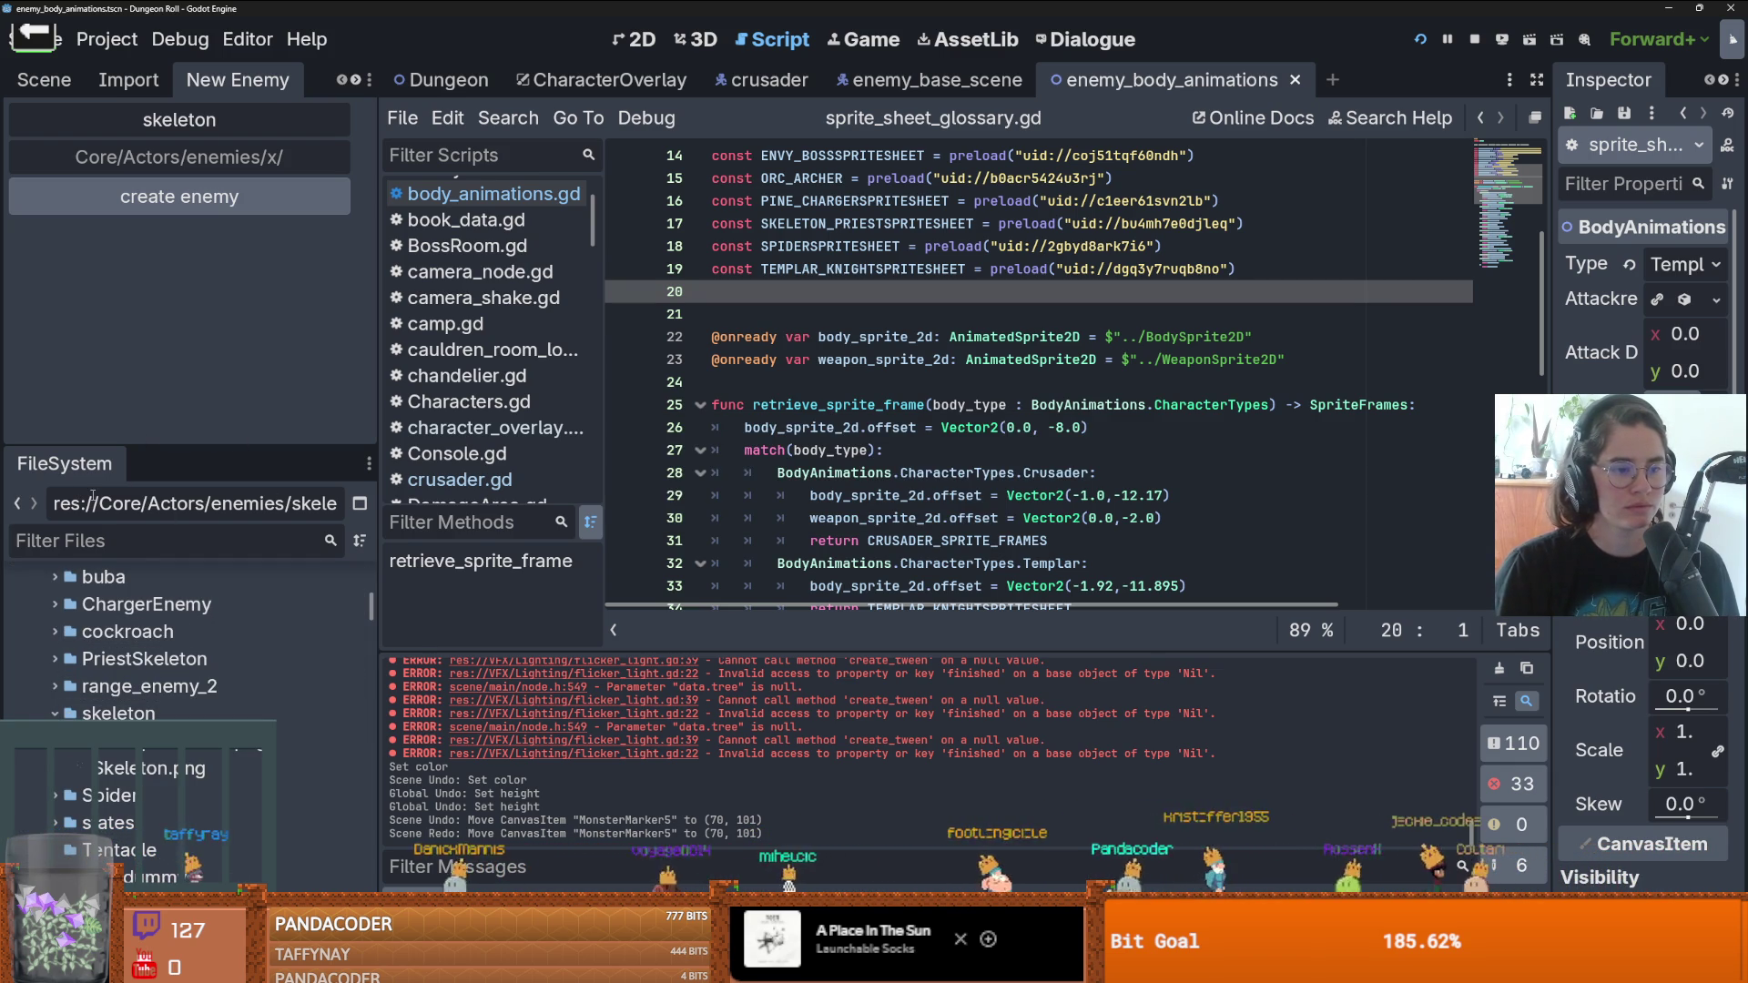
- Put the /Core/Actors/enemies/skeleton/ path in the New Enemy path field and create the enemy
drag(65, 504, 339, 503)
key(ctrl+c)
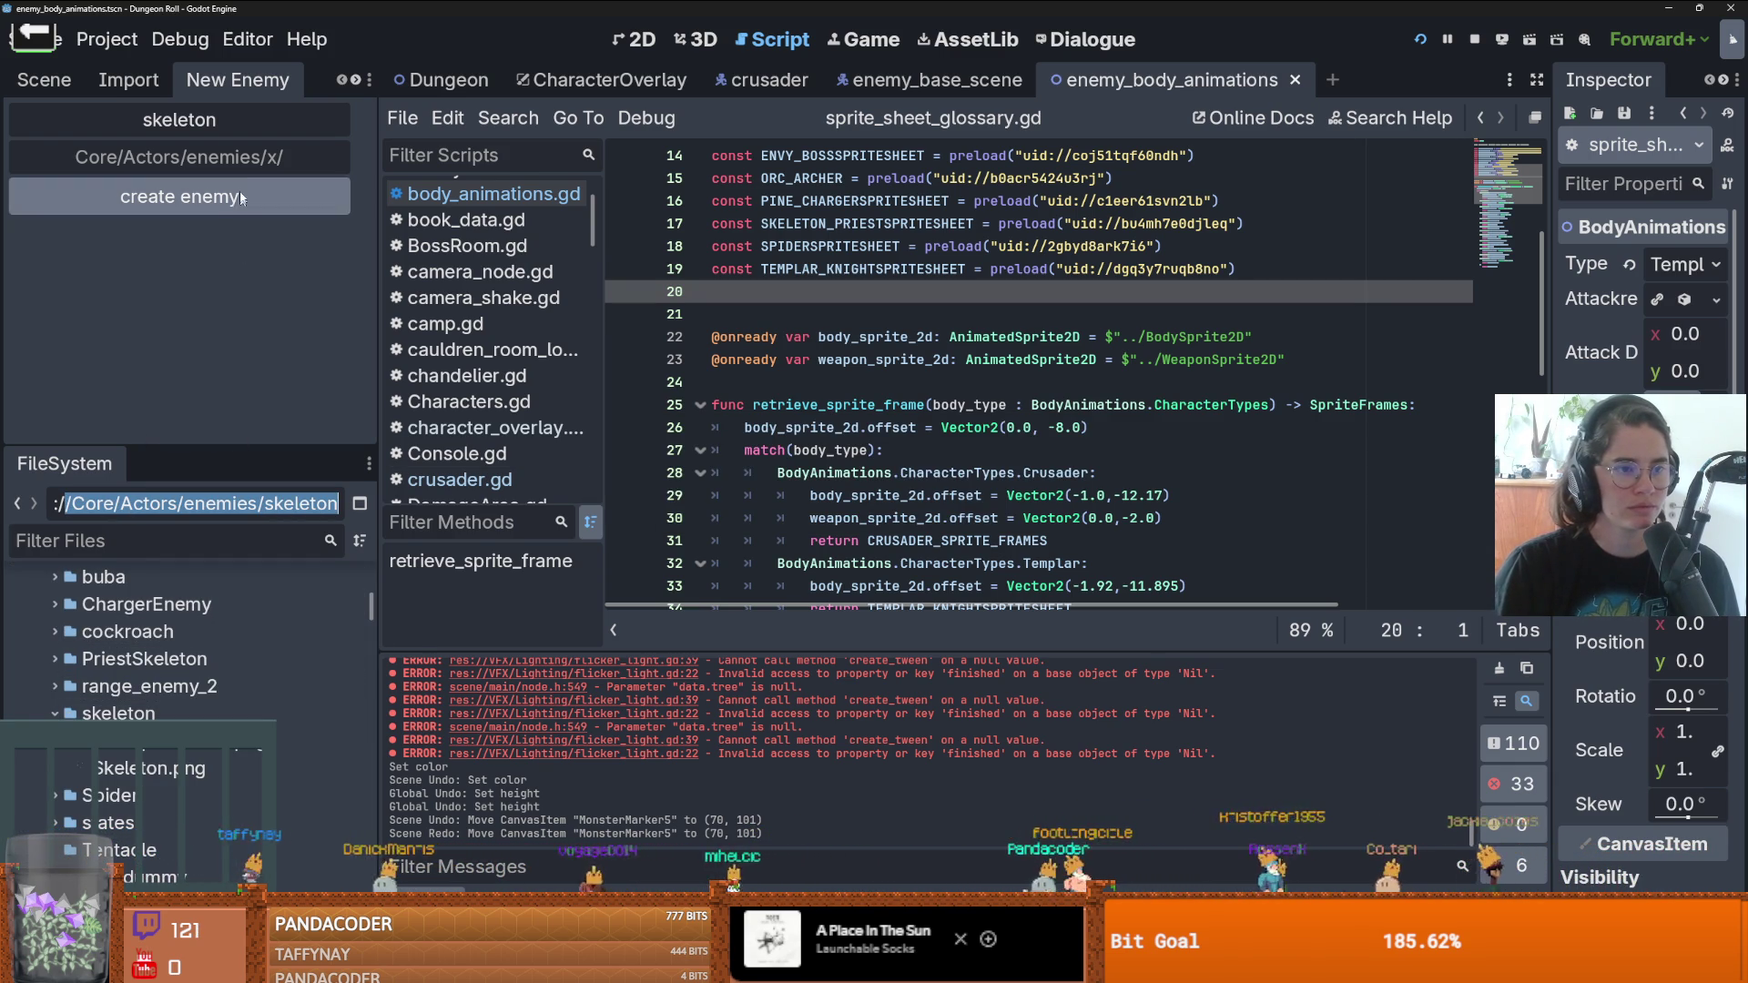
click(273, 159)
key(ctrl+v)
key(ctrl+a)
key(BackSpace)
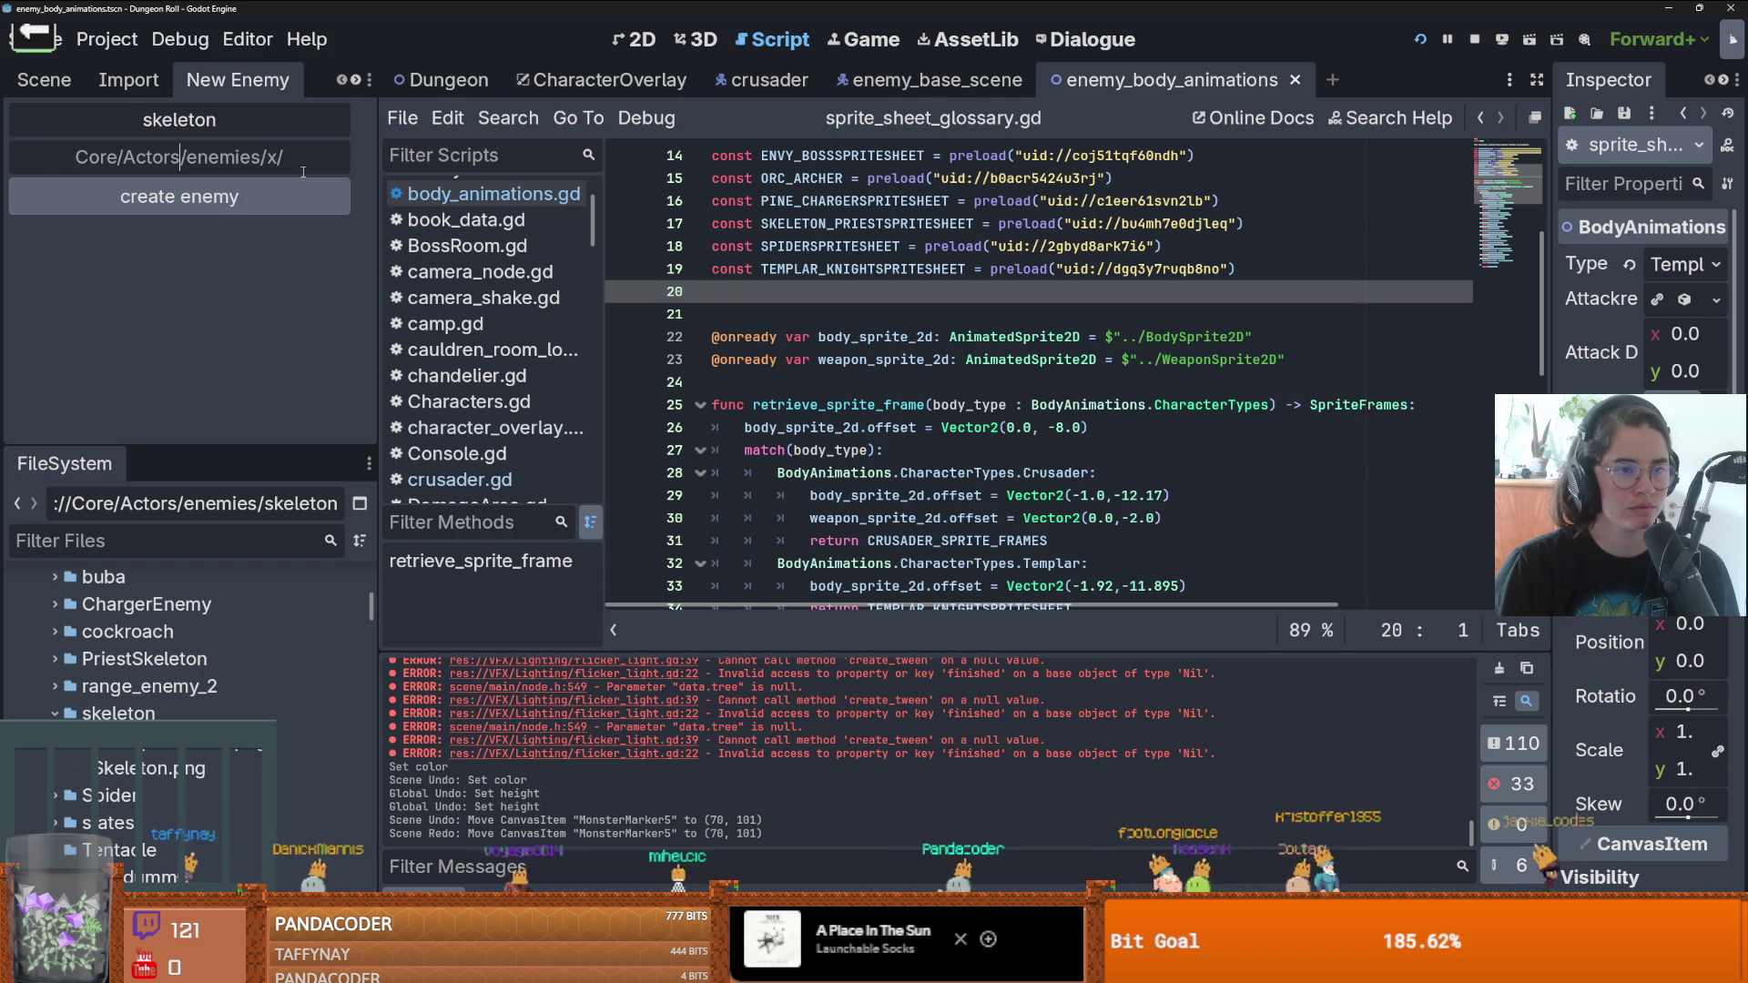
key(ctrl+z)
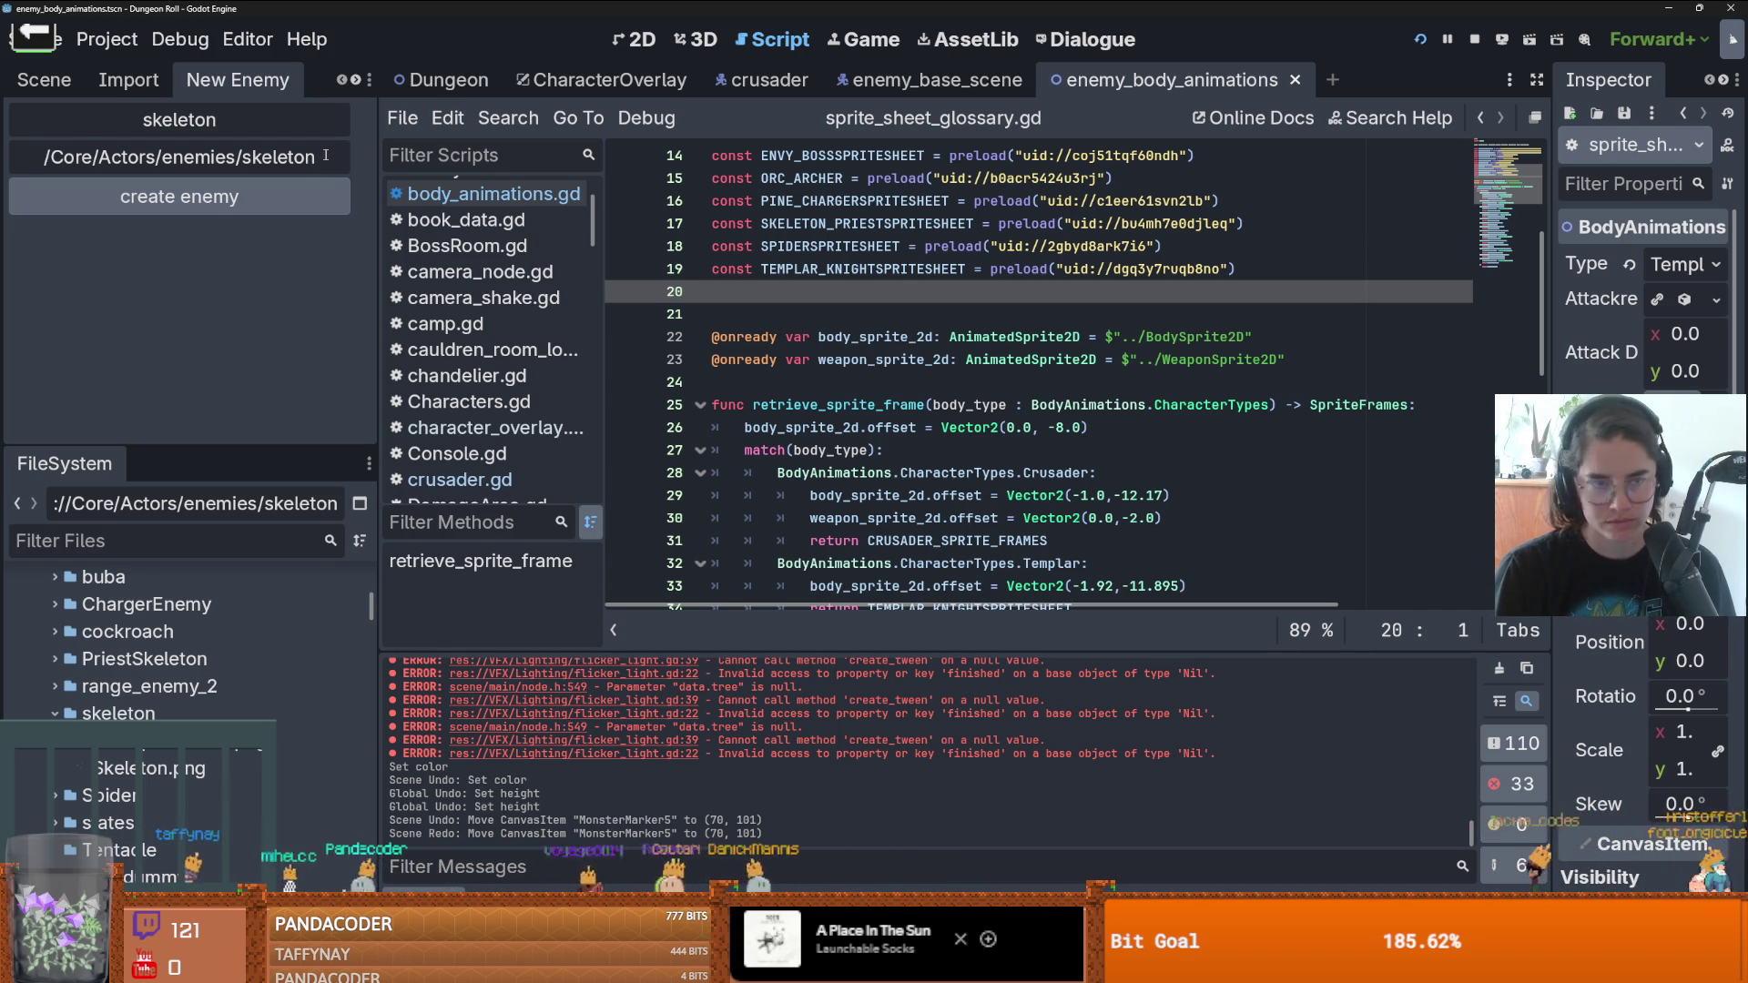
text(/)
click(282, 194)
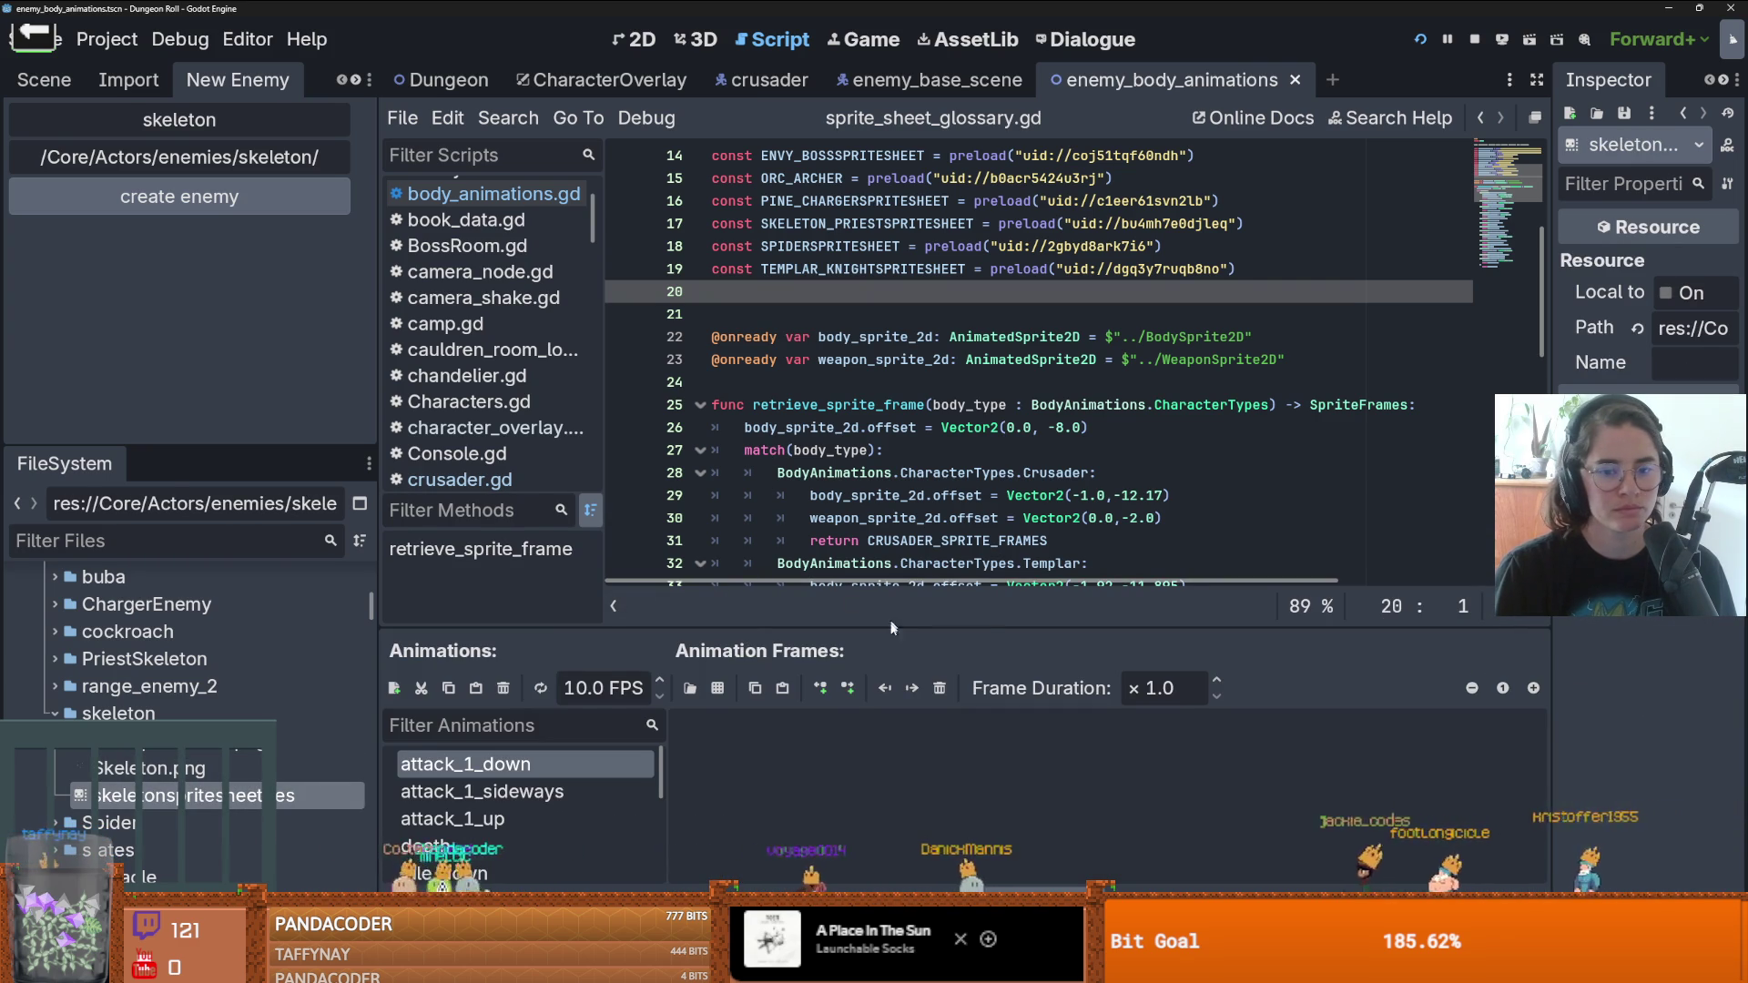
- For walk_sideways, load Skeleton.png from Core/Actors/enemies/skeleton as a sprite sheet
drag(883, 627, 824, 320)
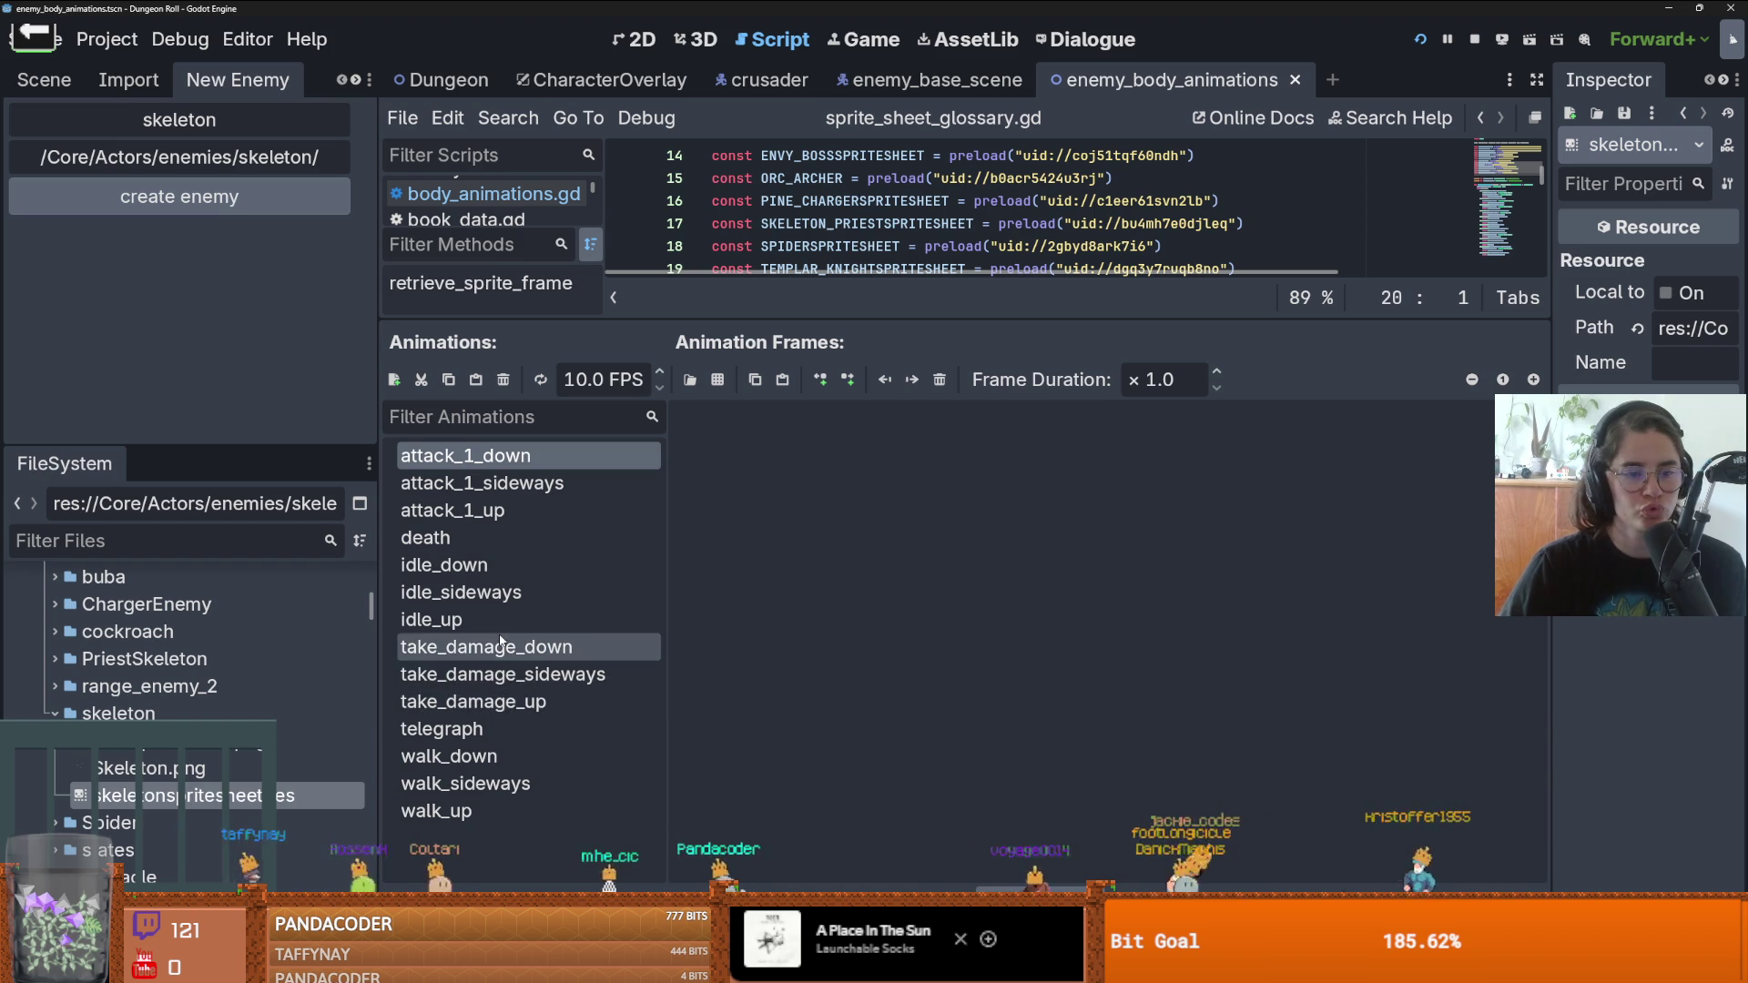
click(469, 783)
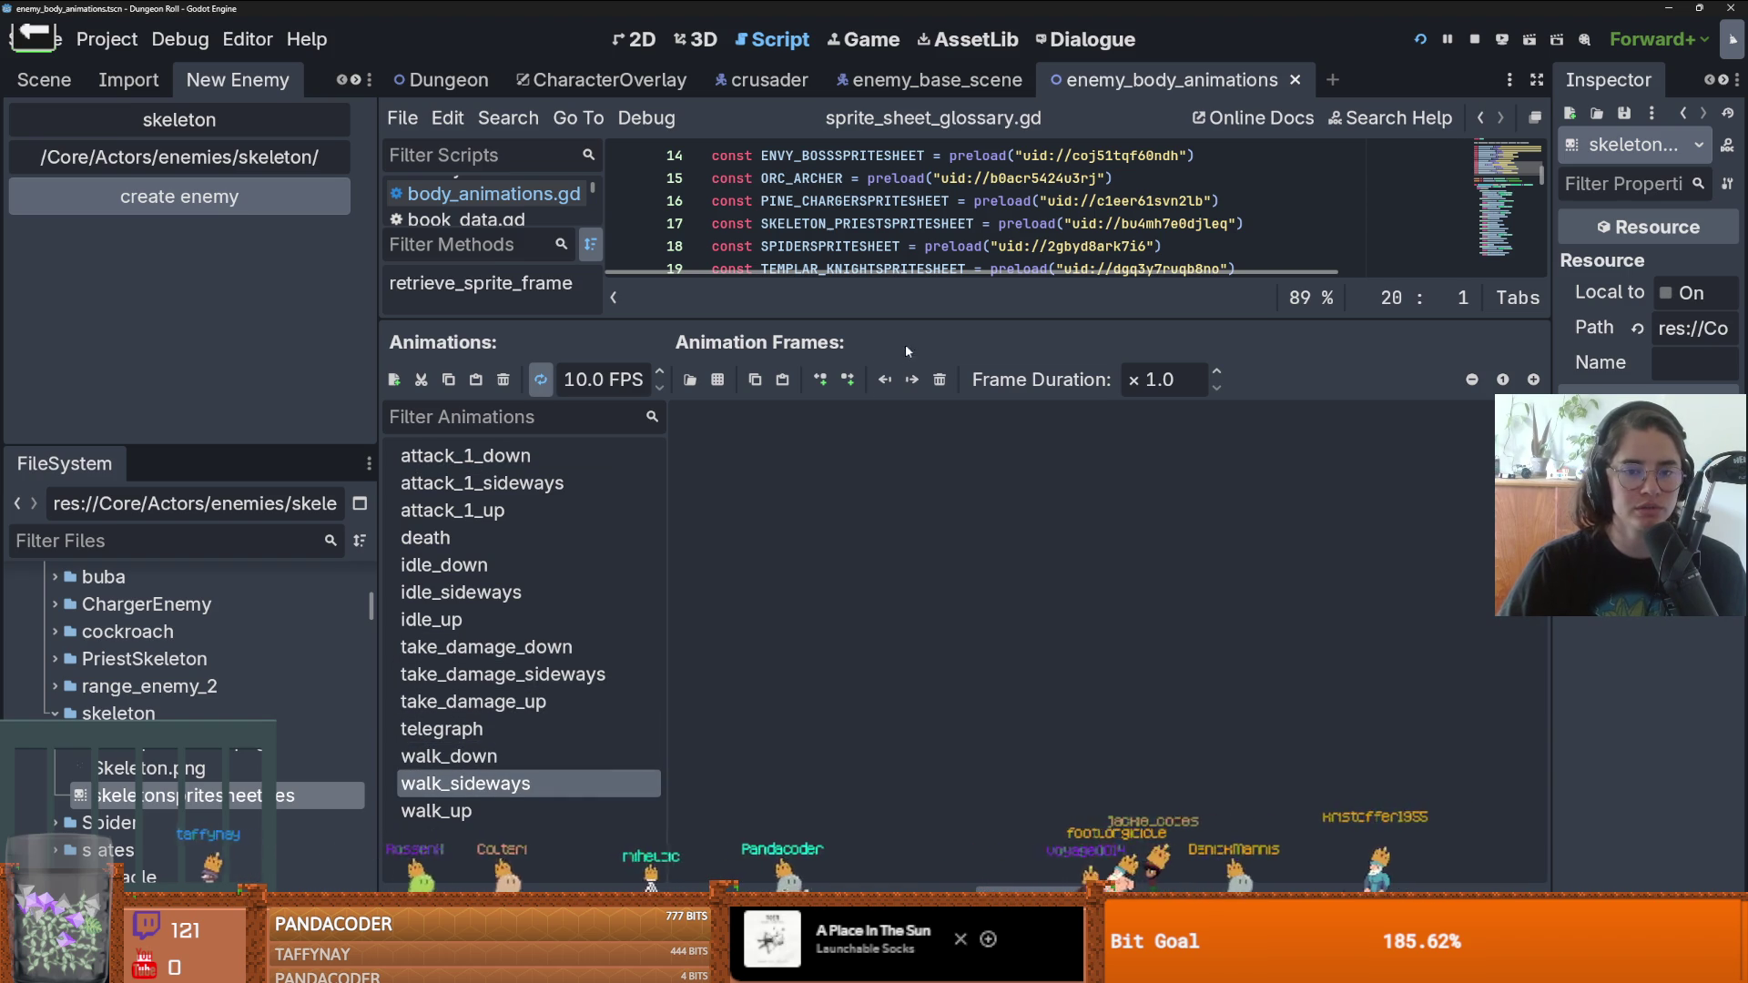
click(719, 381)
double_click(1070, 309)
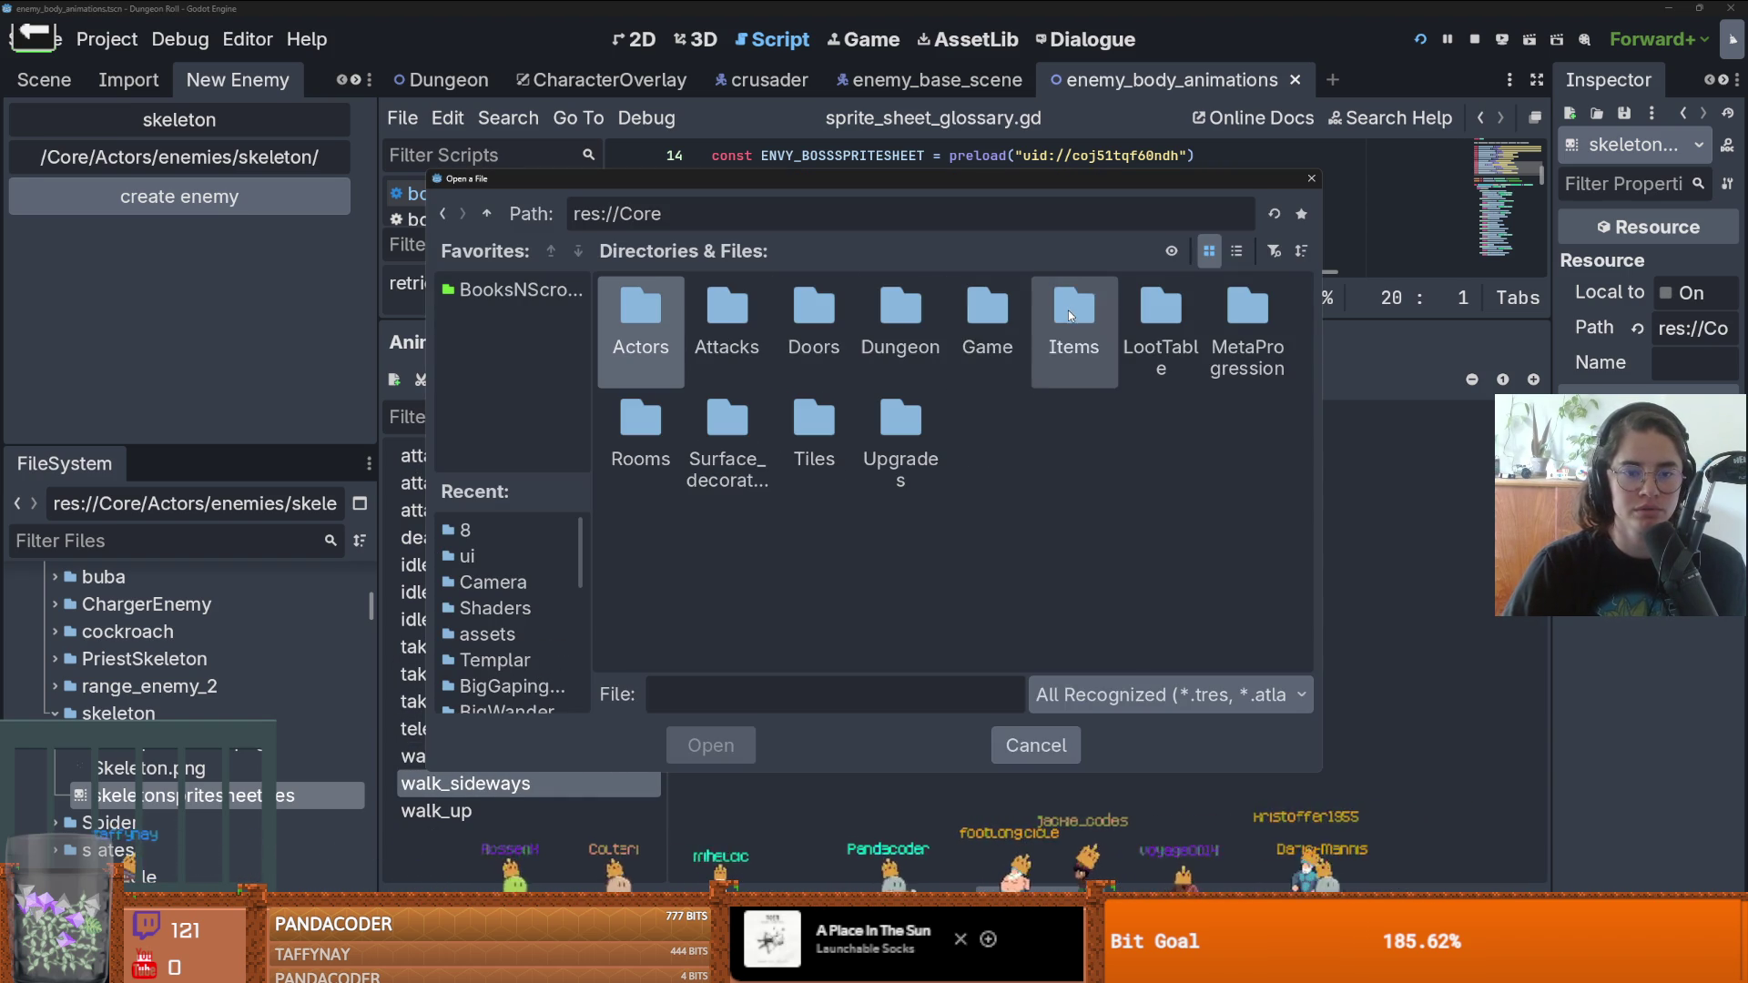
double_click(641, 328)
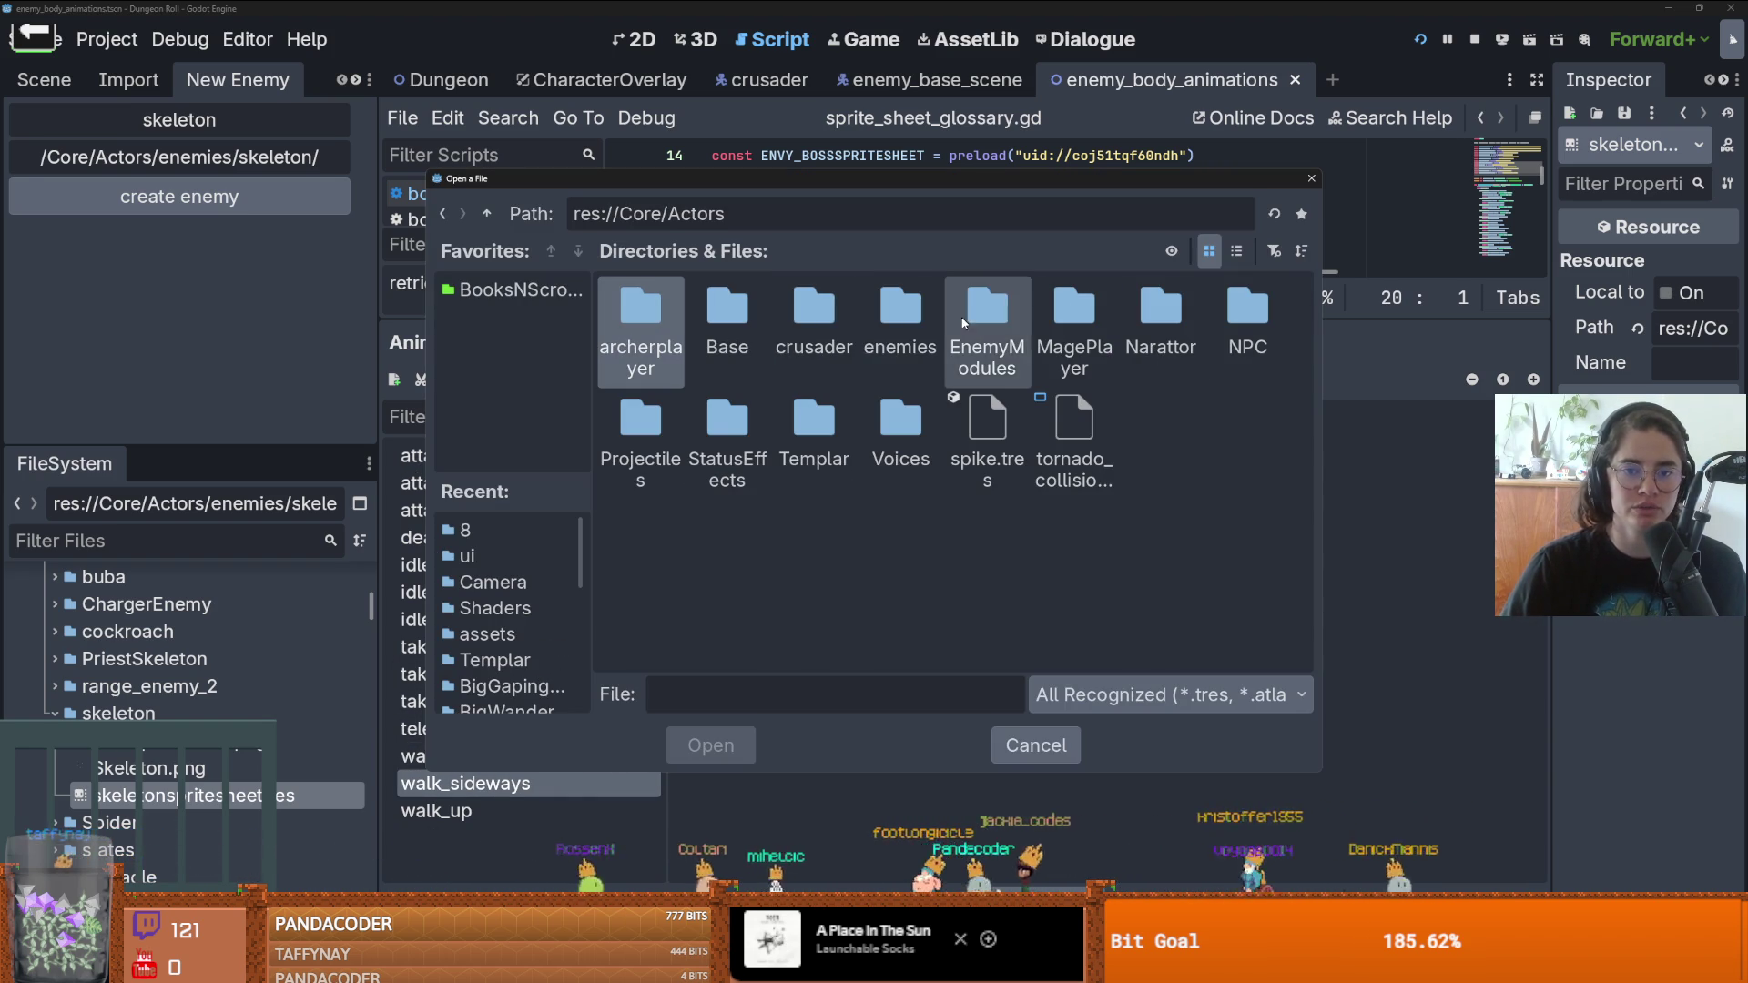
double_click(901, 319)
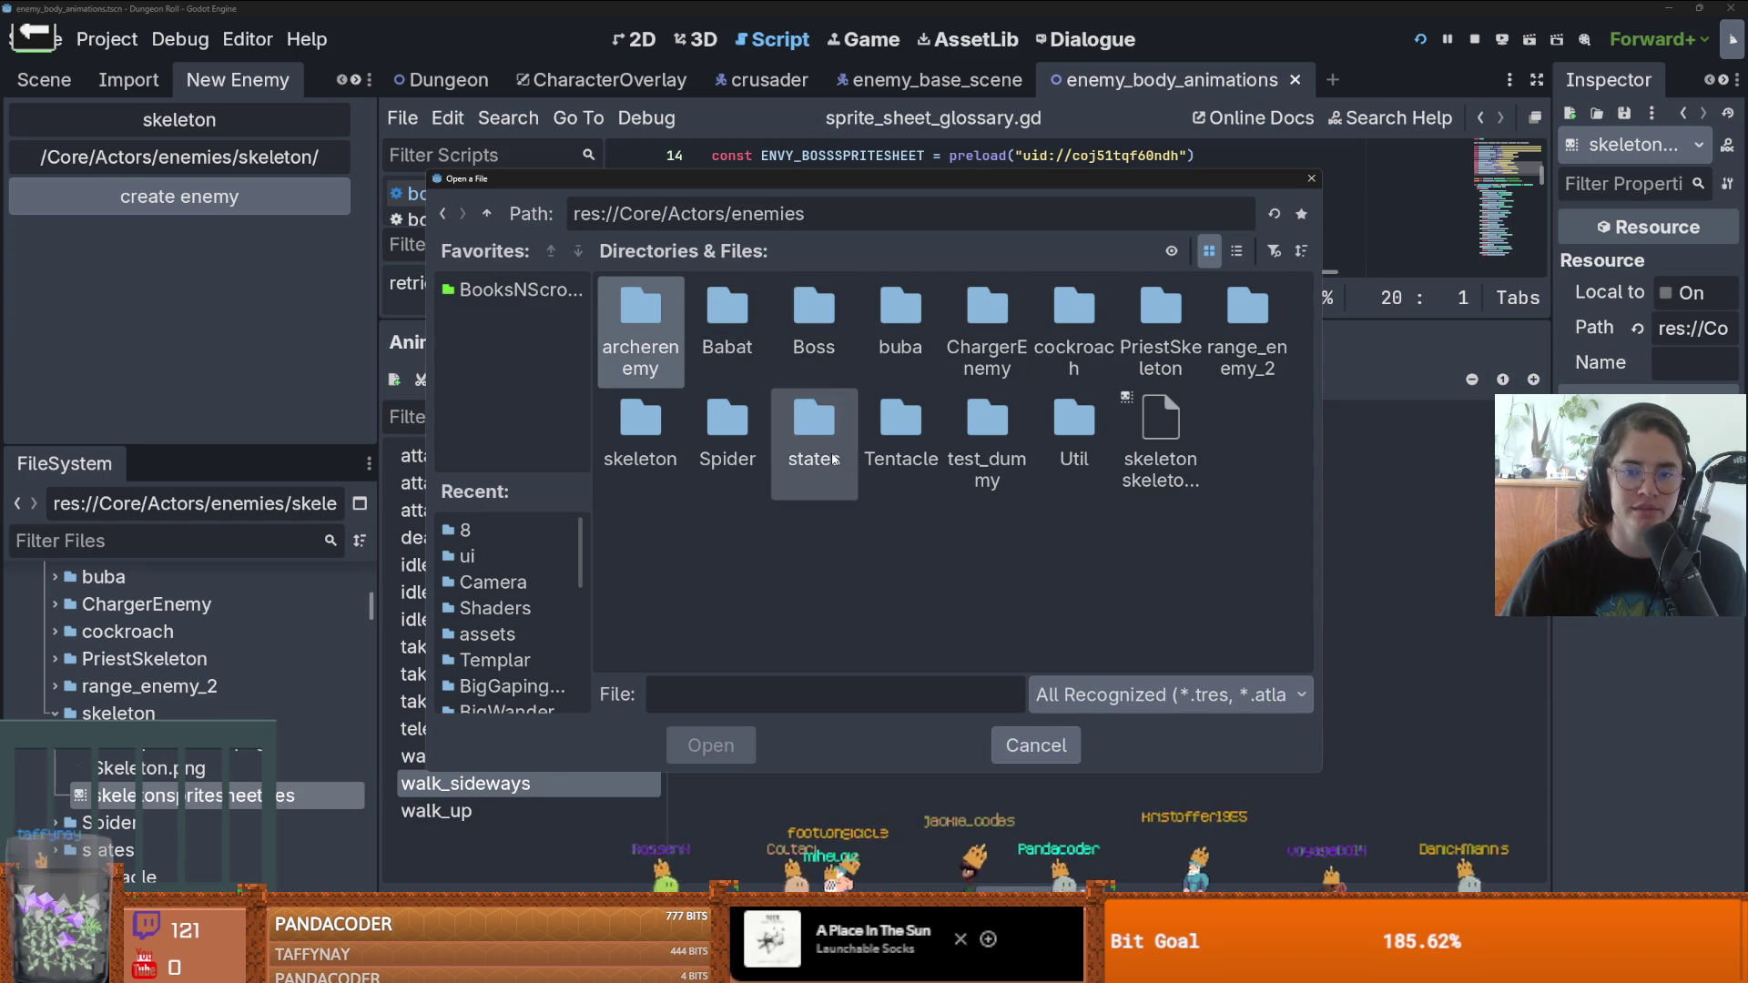
double_click(644, 419)
double_click(728, 314)
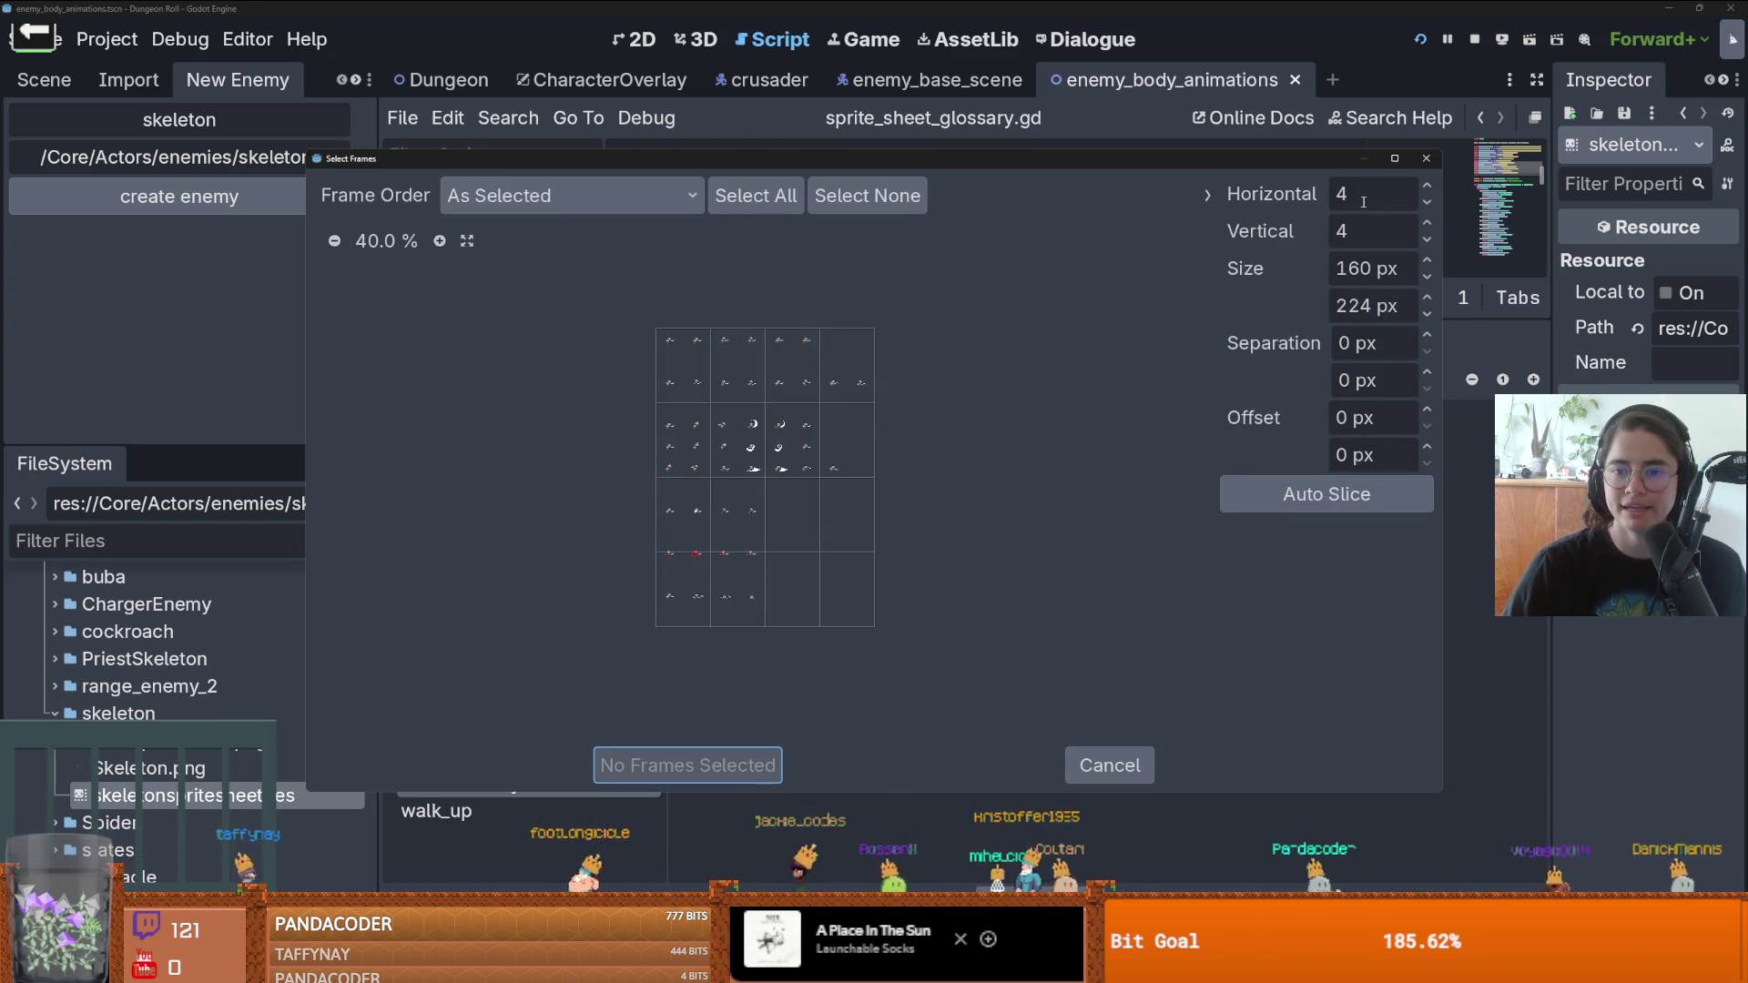
text(80)
- Slice the sheet into 80×64 px cells and add the eight top-row frames
key(Tab)
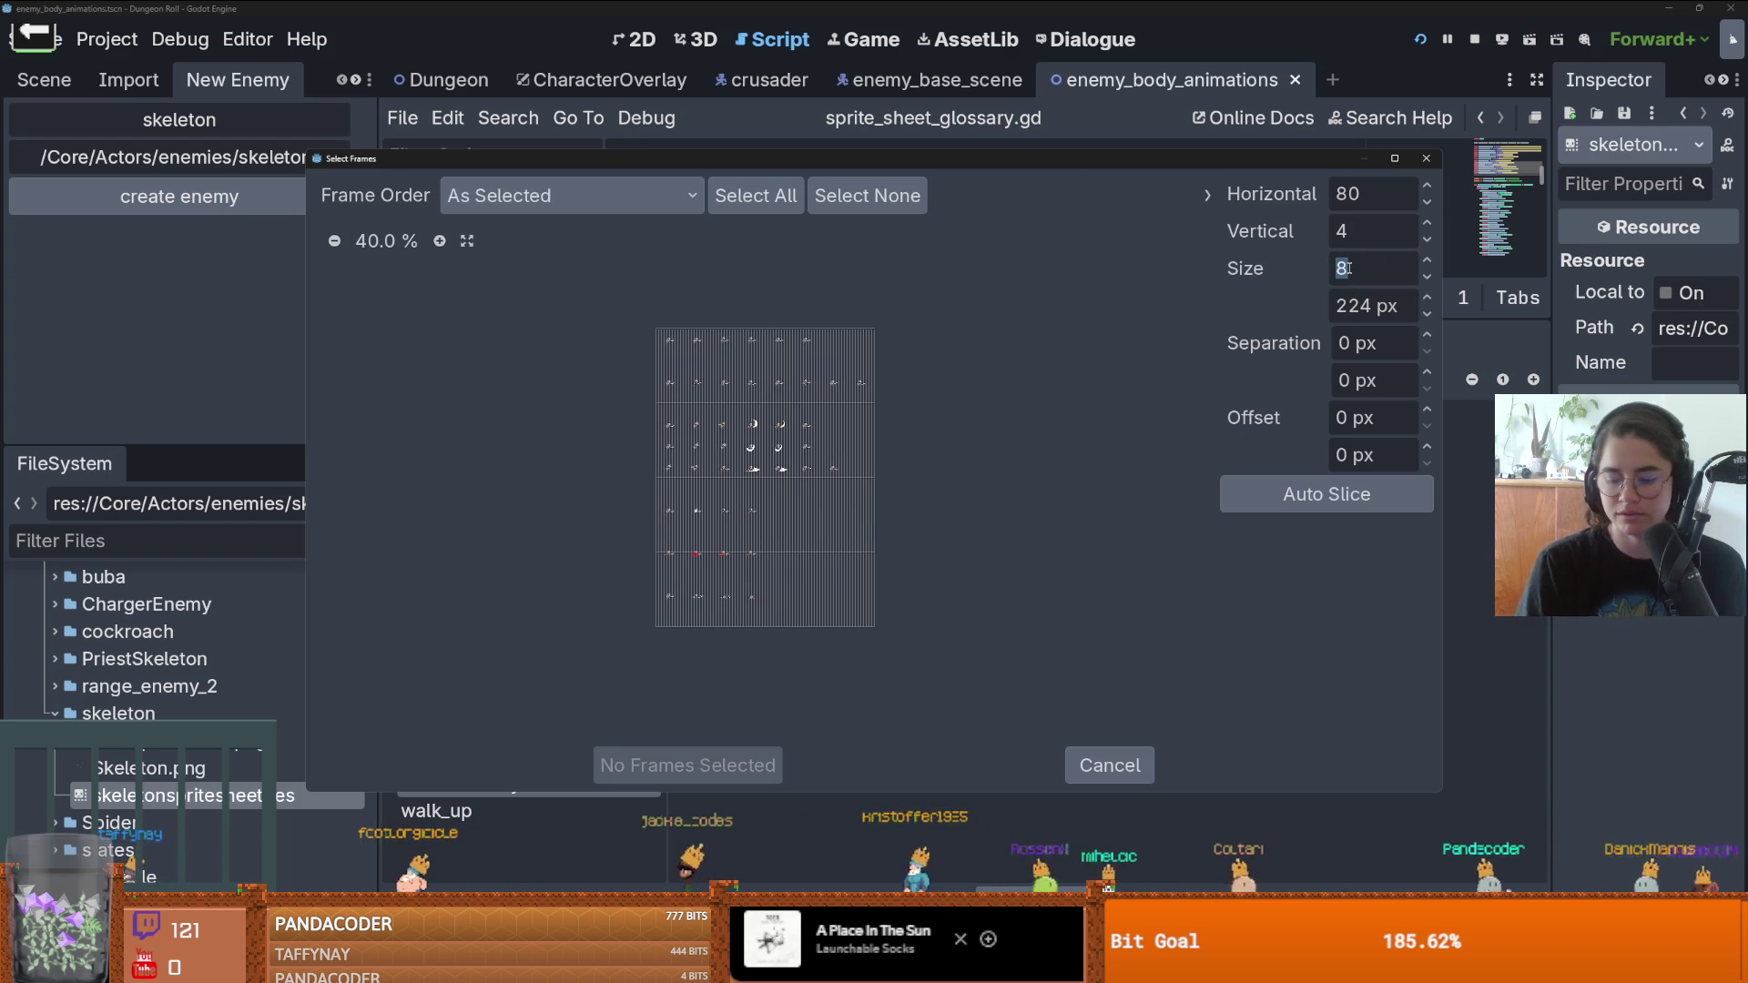
key(Tab)
text(64)
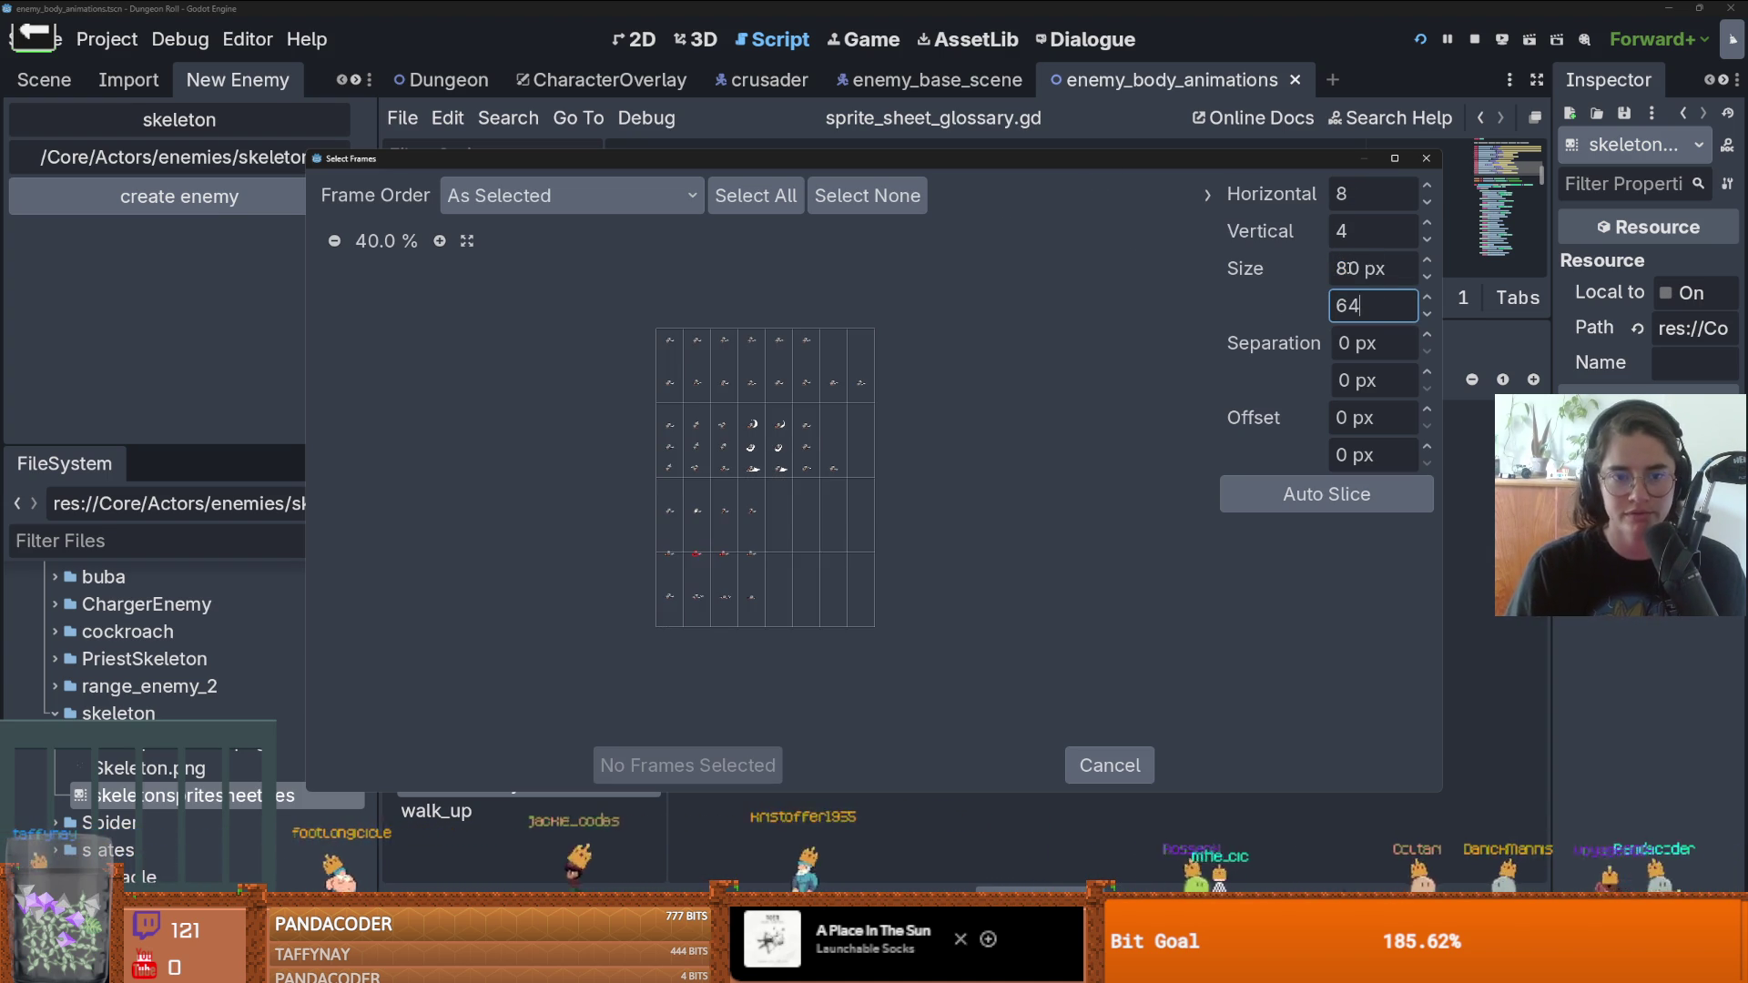
key(Return)
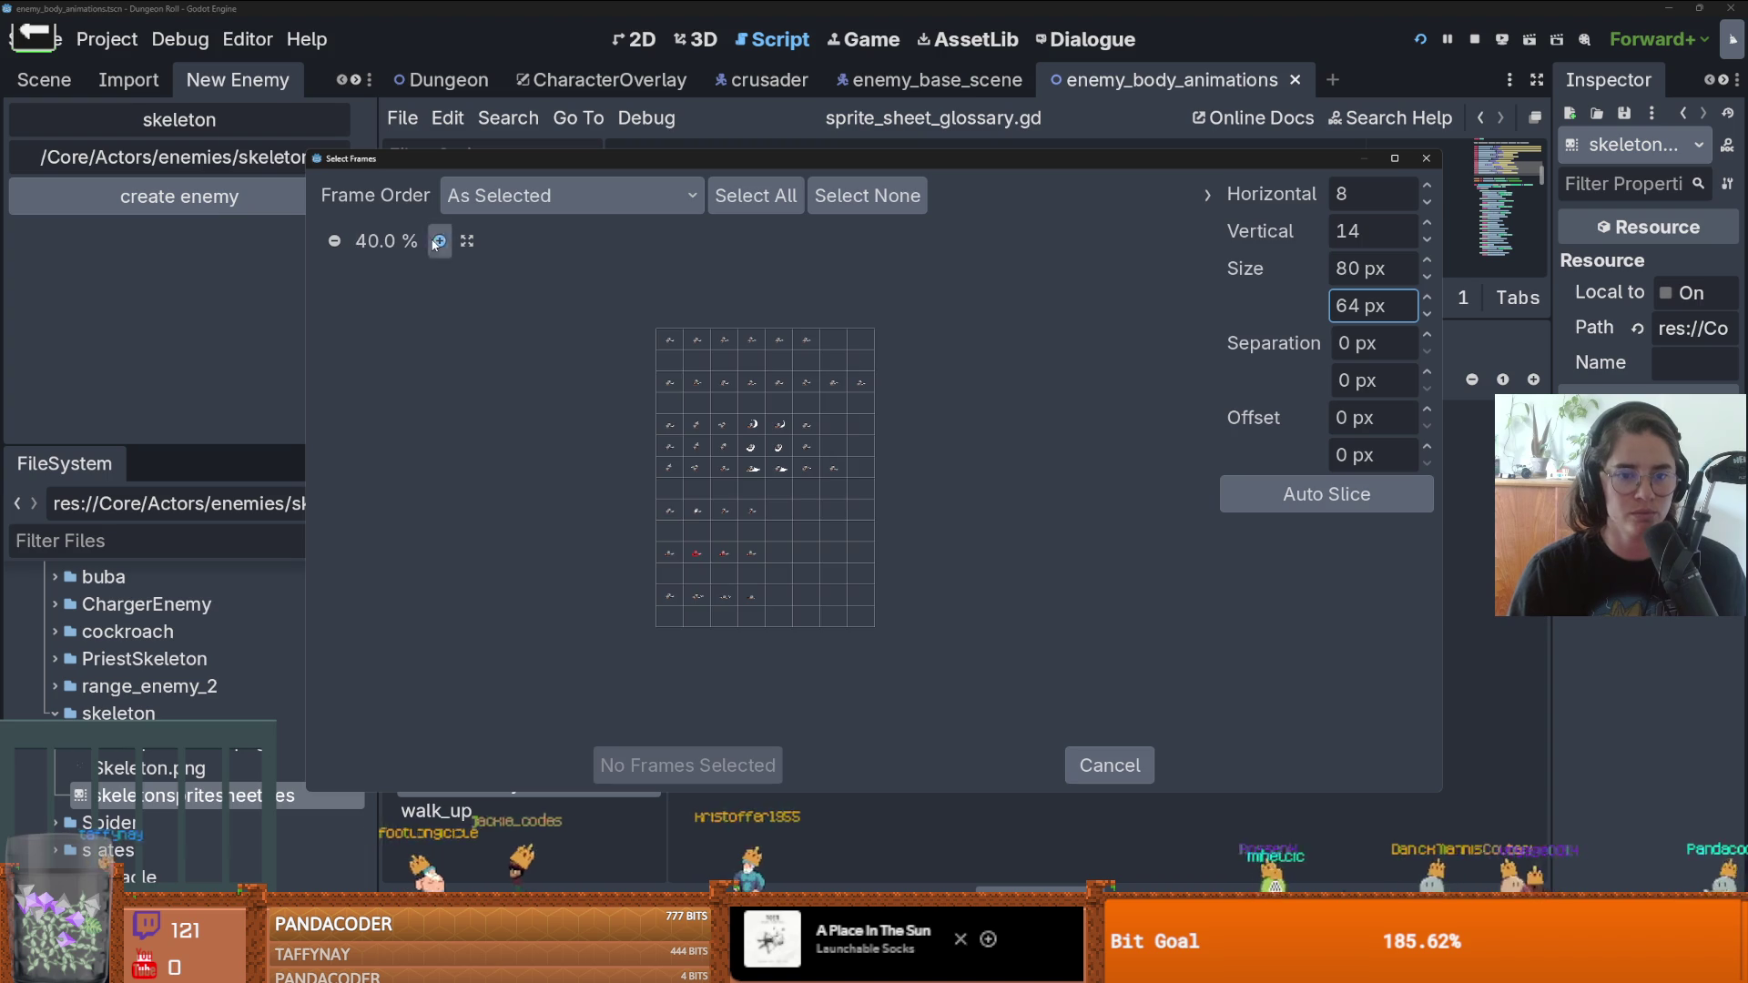
click(439, 241)
click(439, 240)
click(438, 241)
click(439, 241)
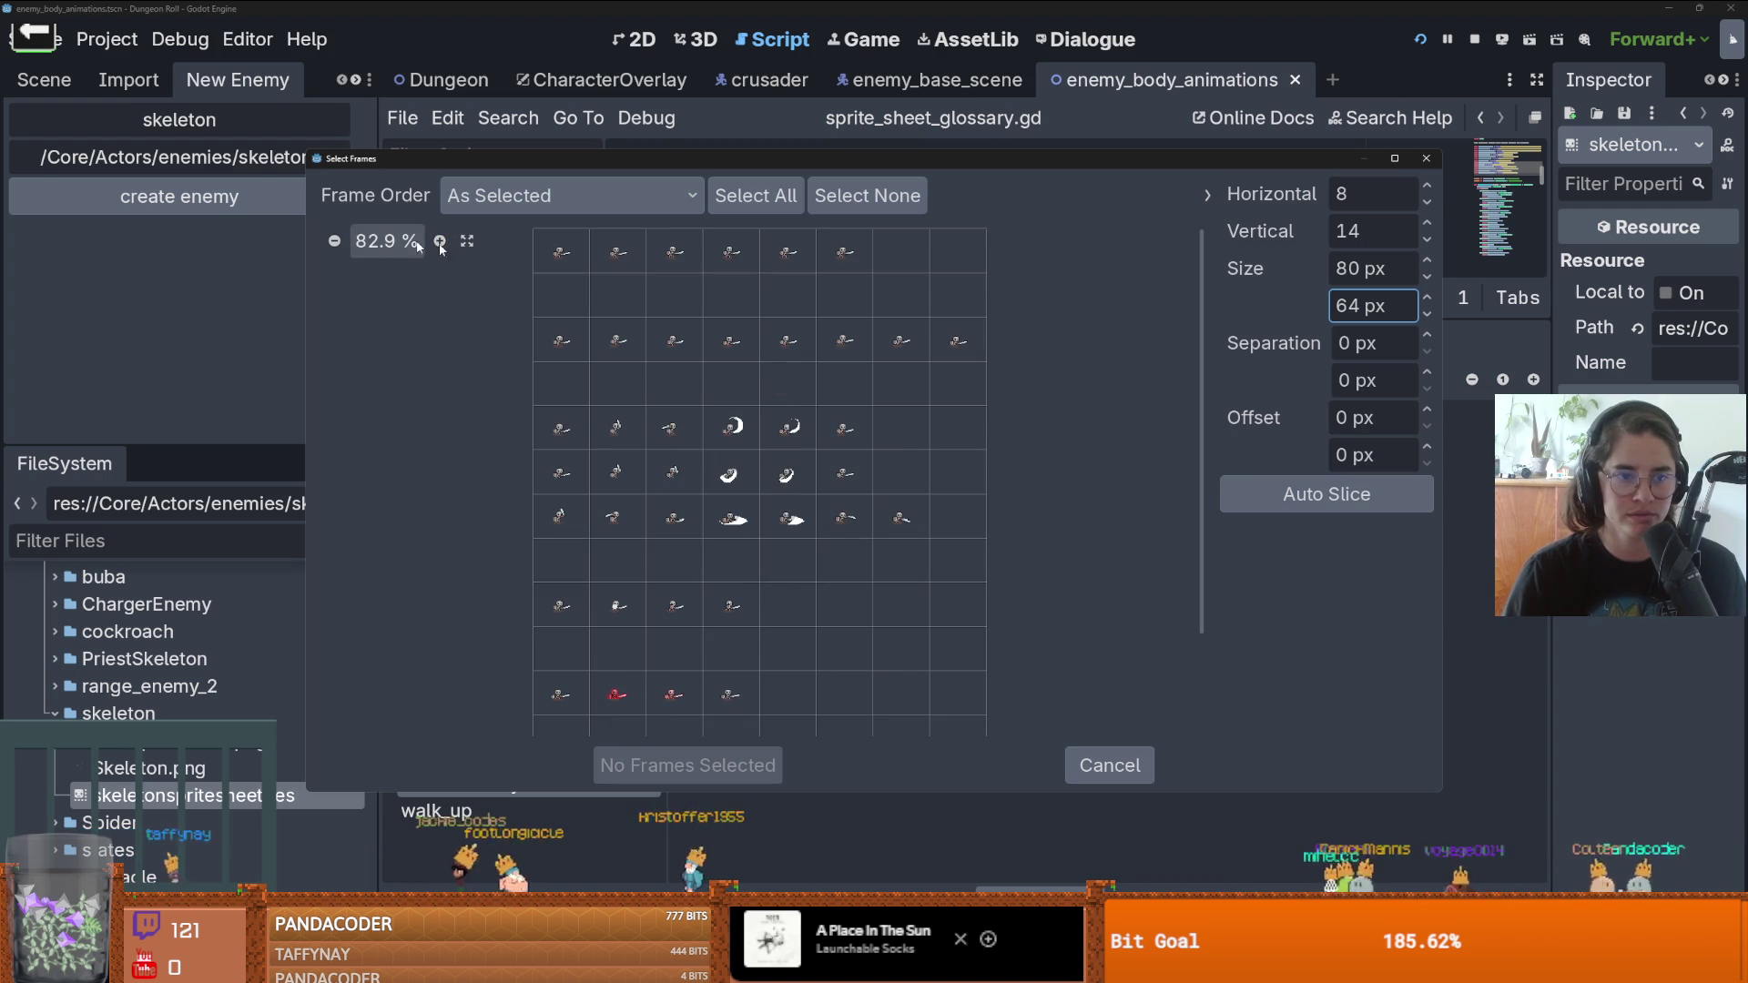
click(440, 241)
click(440, 241)
click(439, 241)
click(439, 242)
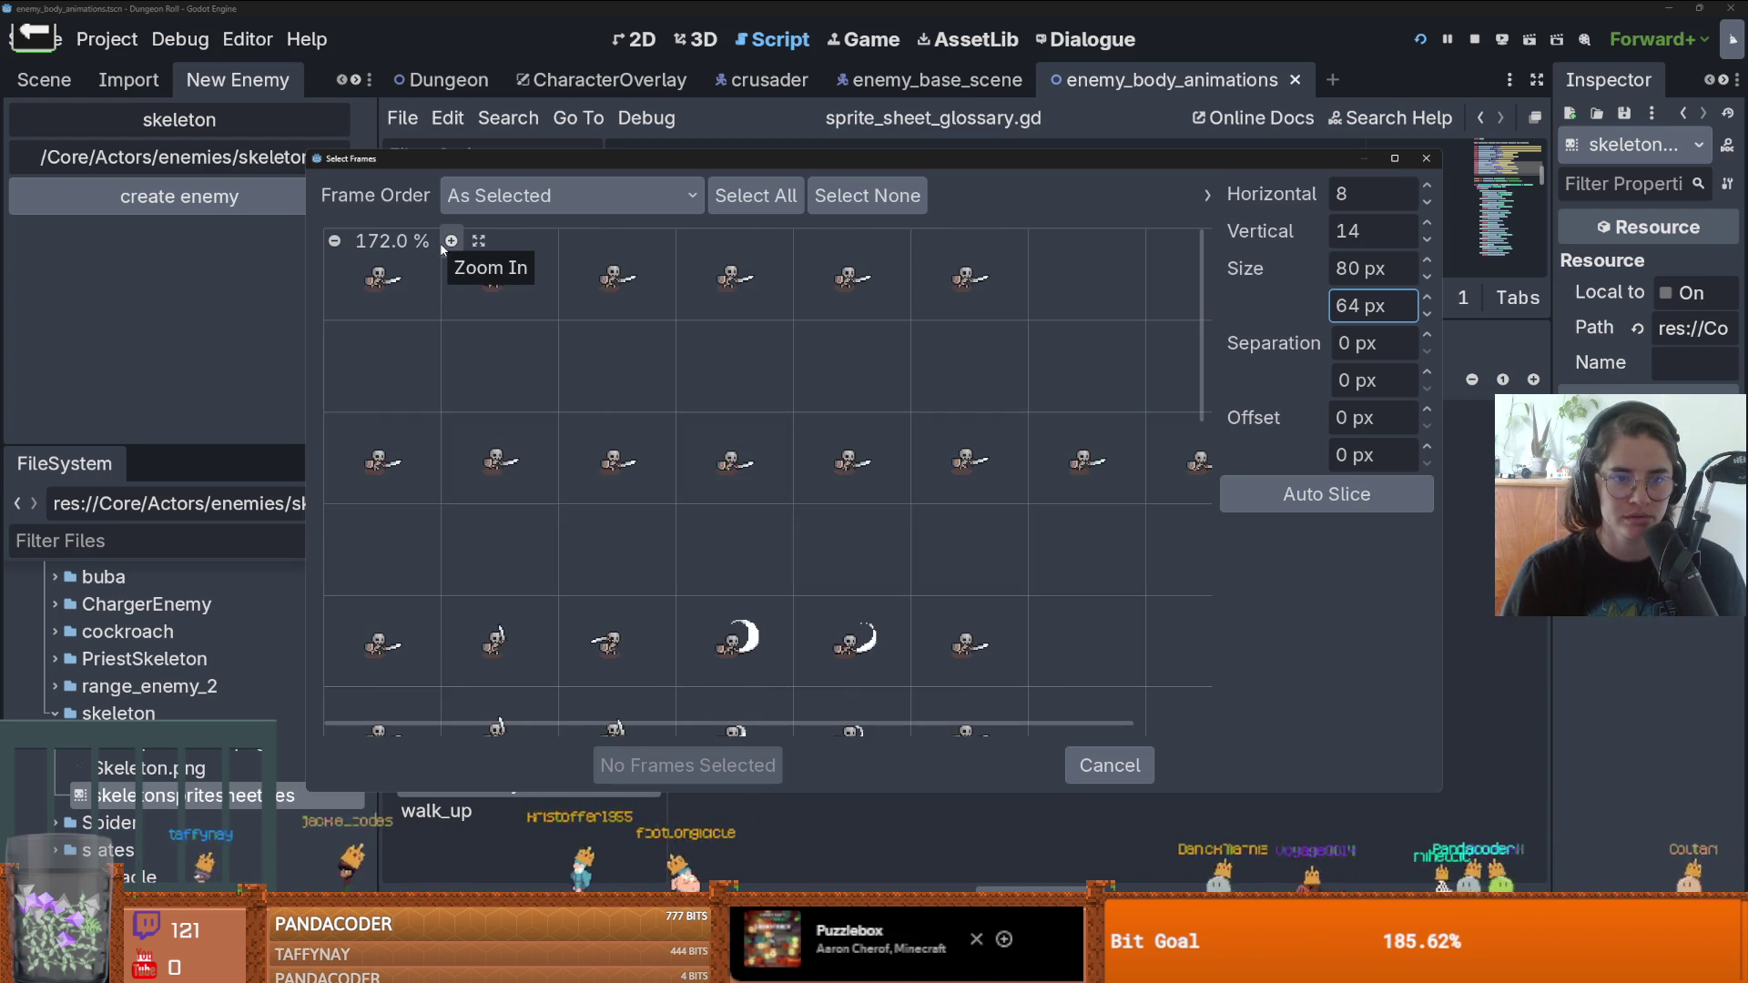
drag(400, 464, 1184, 464)
scroll(1047, 524, down, 2)
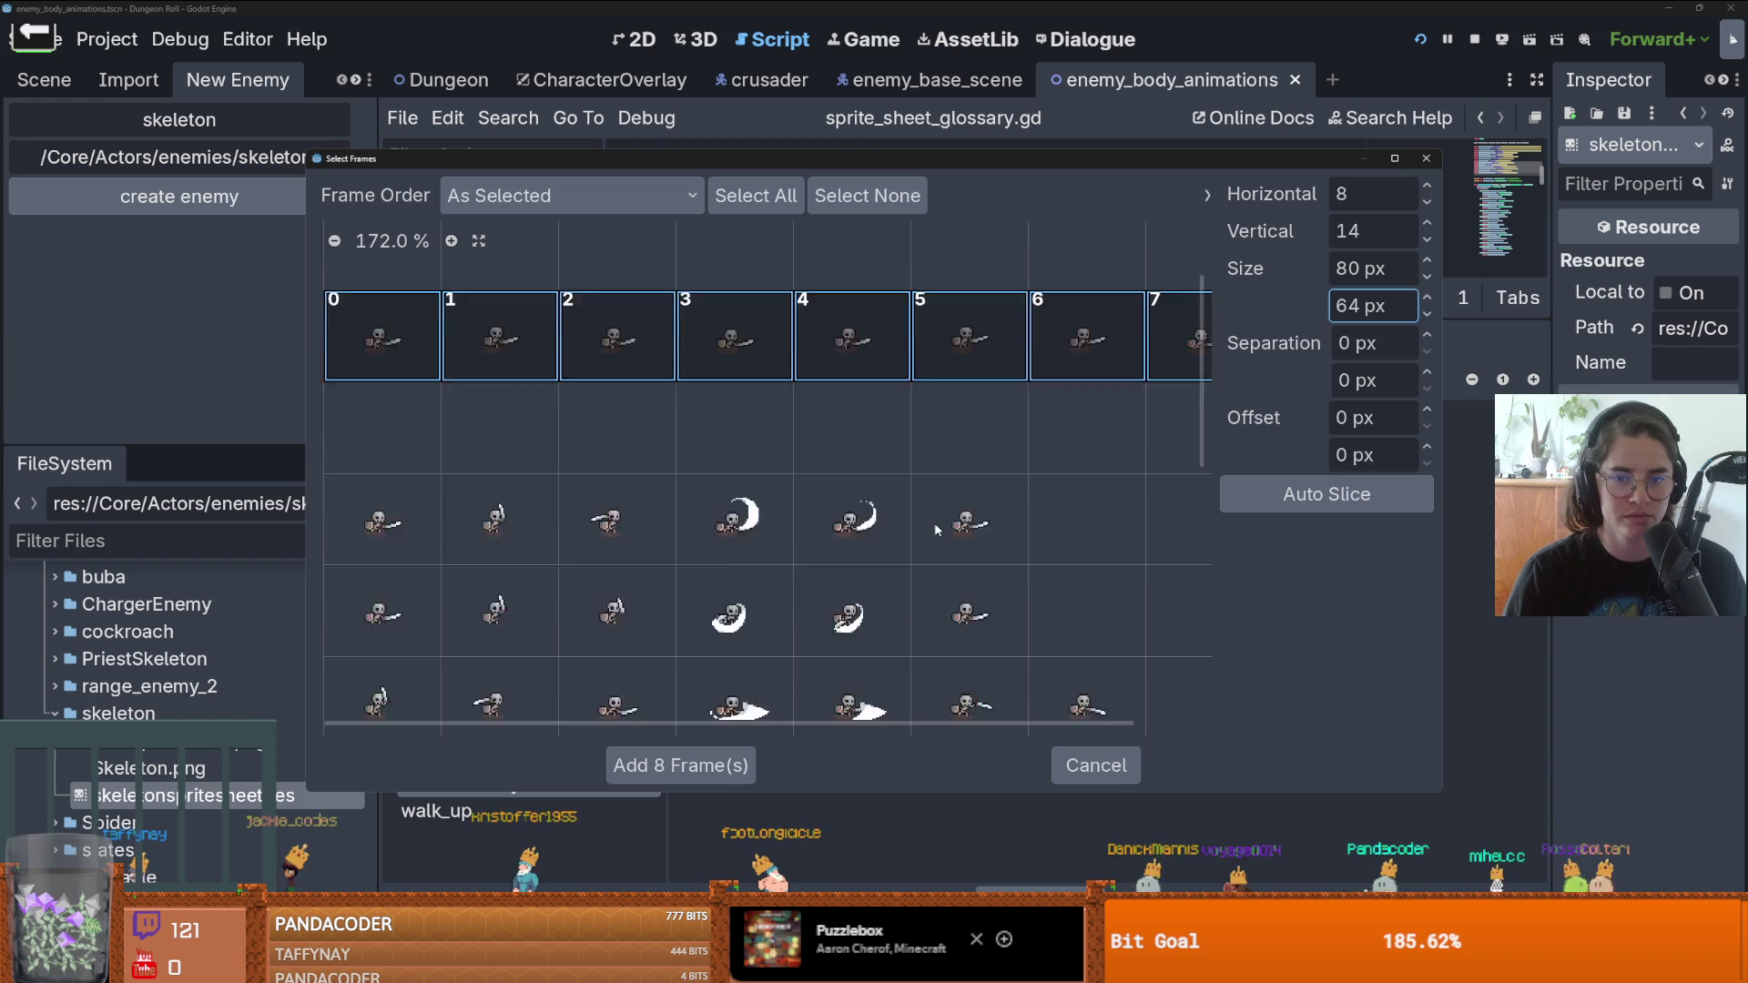
scroll(1047, 523, up, 2)
click(655, 765)
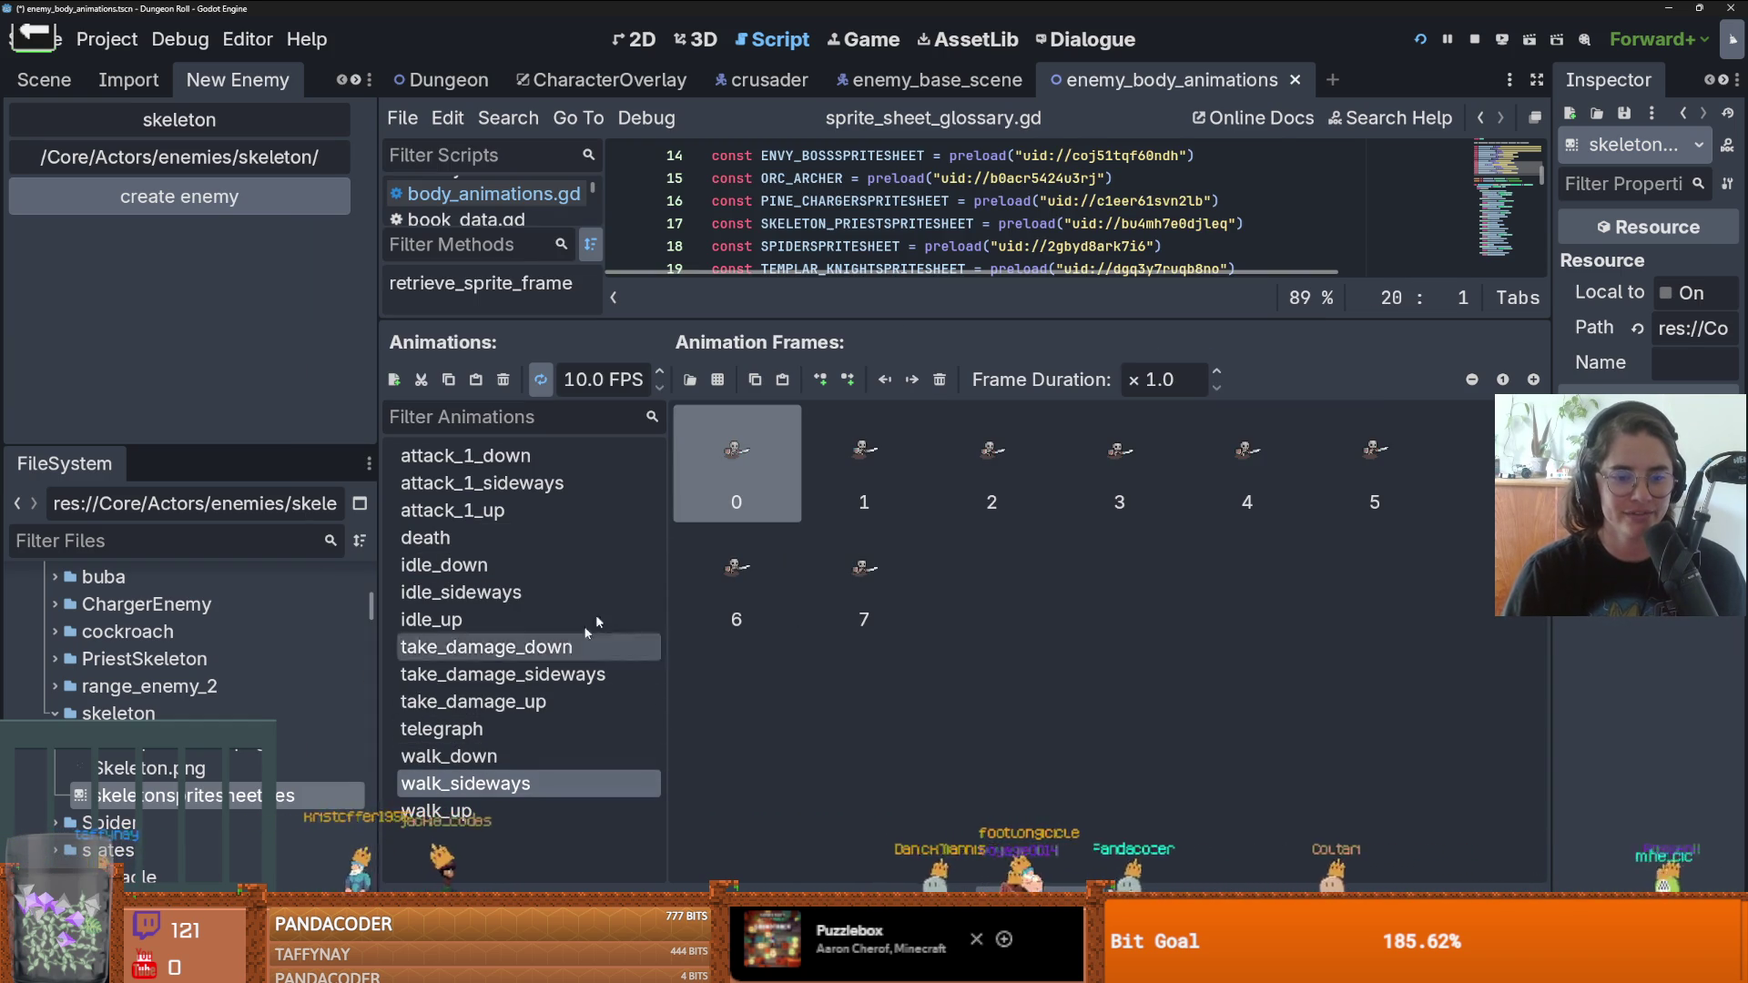
shift+click(839, 623)
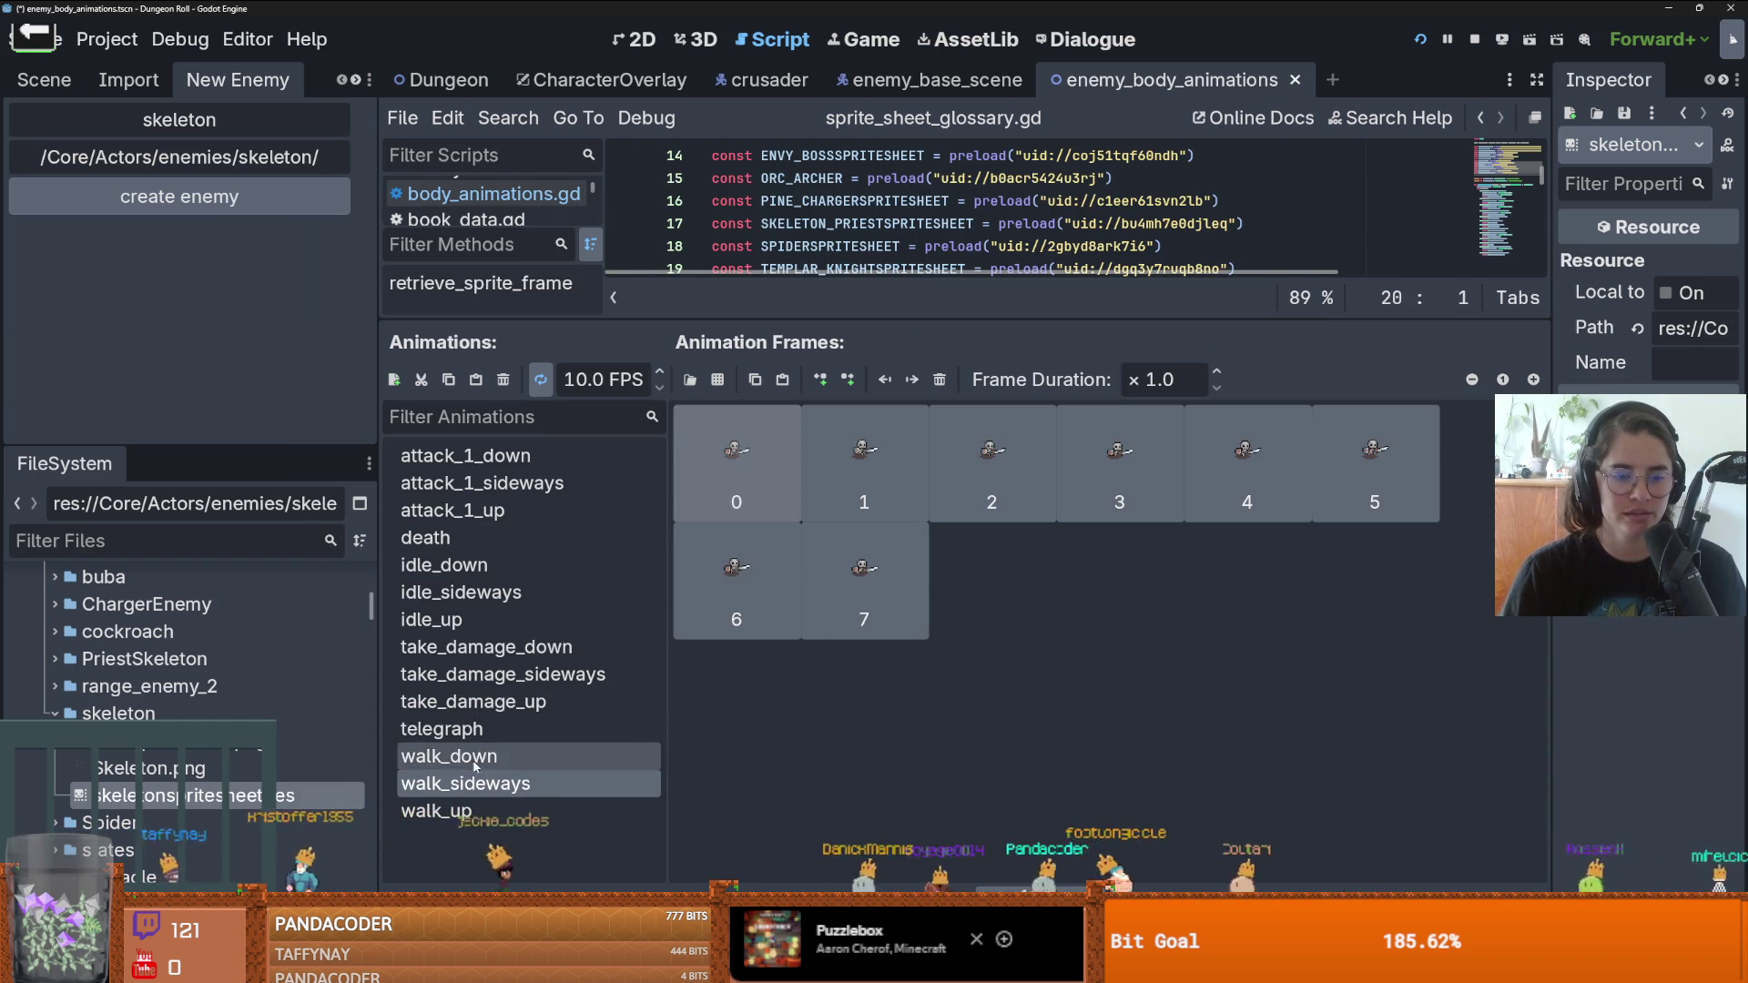
- Add four Skeleton.png frames to the take_damage_sideways animation
click(556, 673)
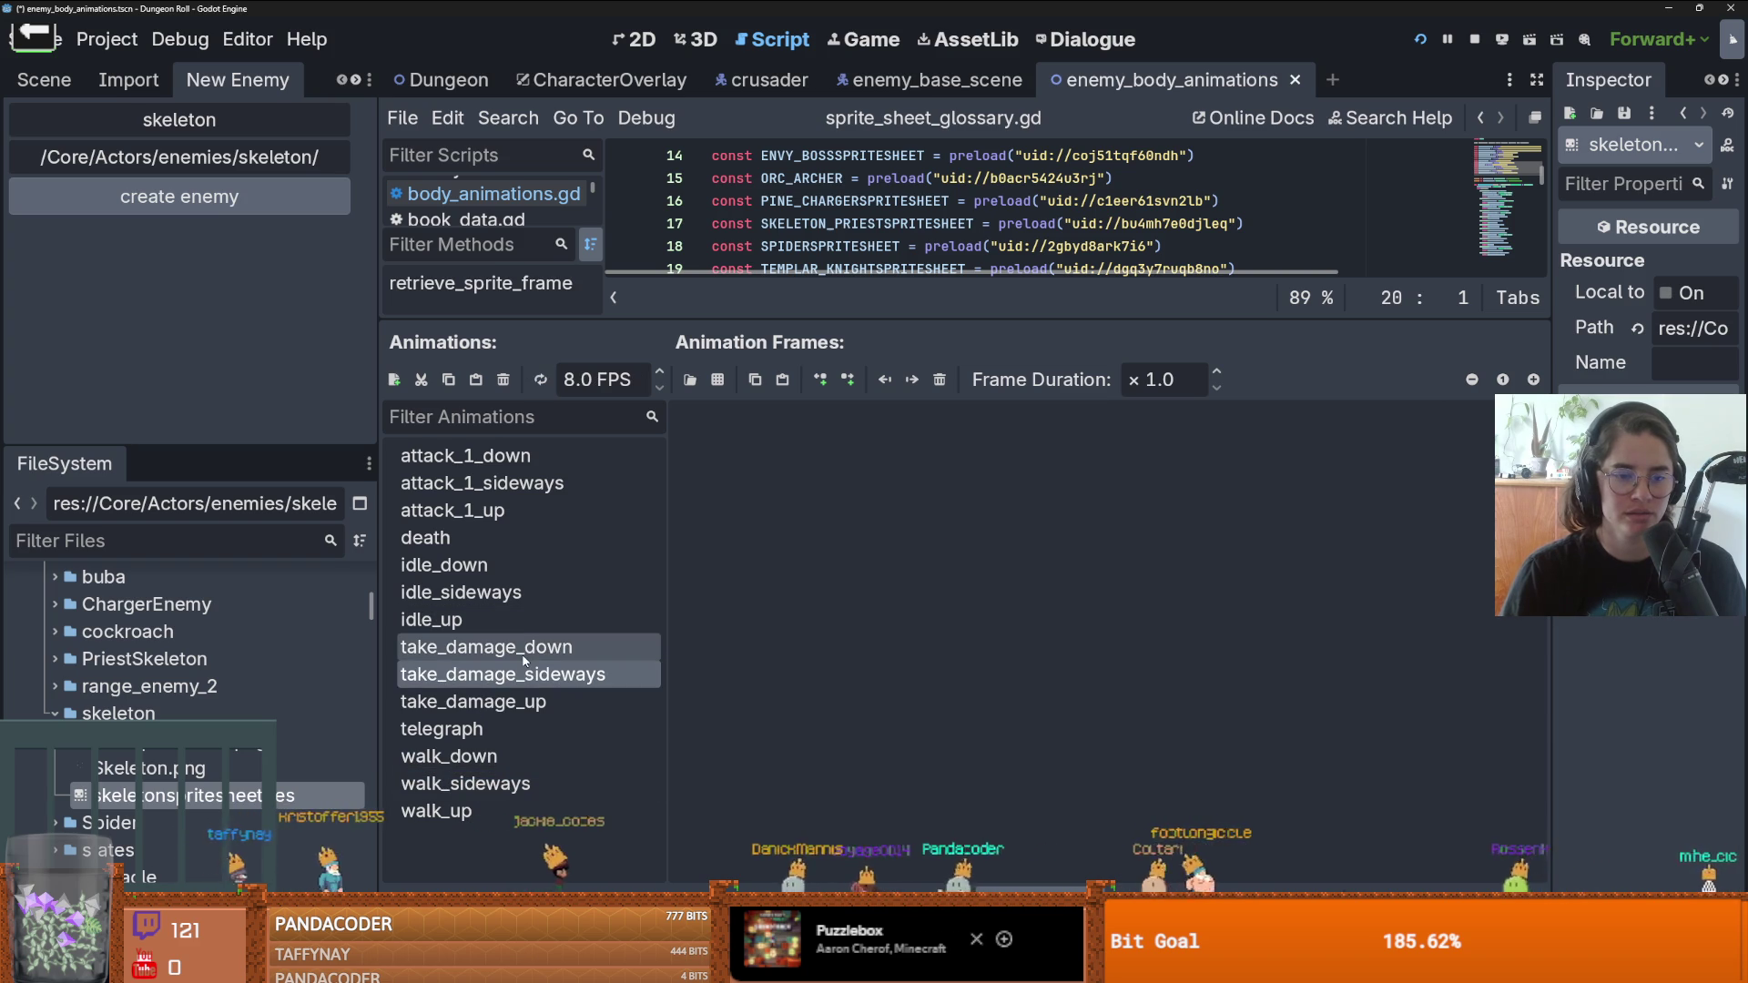
click(718, 381)
double_click(742, 361)
scroll(751, 361, down, 5)
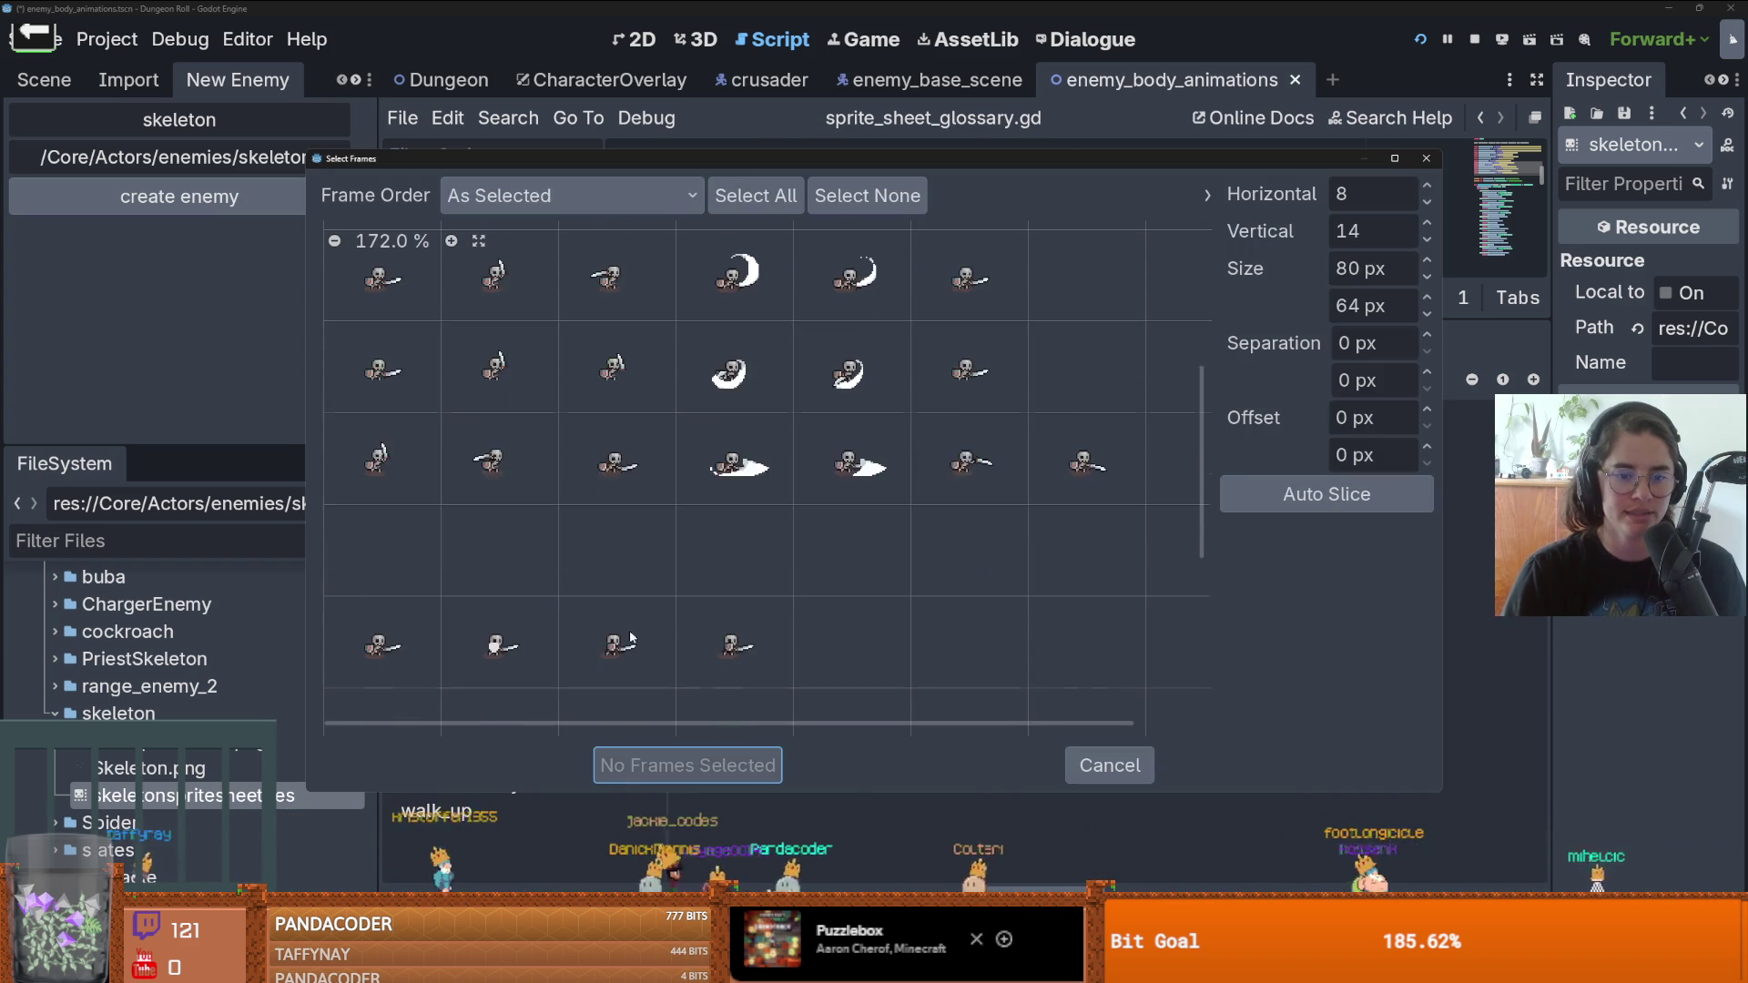
drag(383, 583, 711, 614)
click(680, 765)
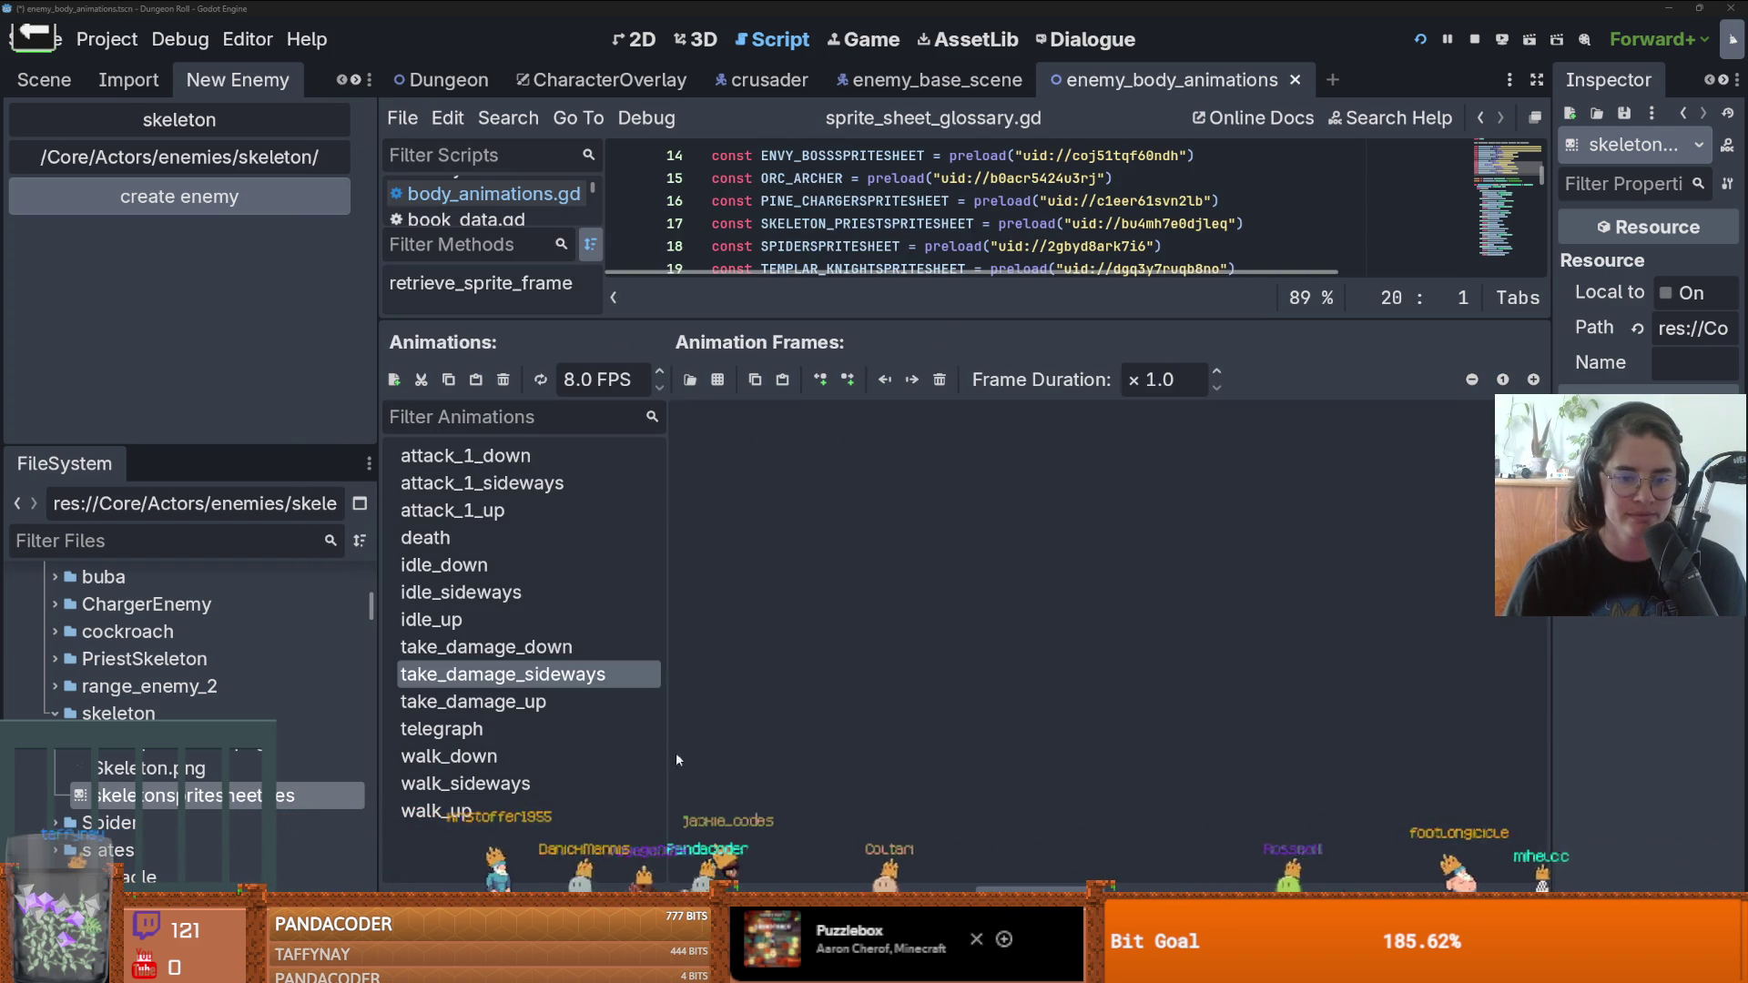
- Add six top-row Skeleton.png frames to idle_sideways and save the scene
click(461, 593)
click(717, 380)
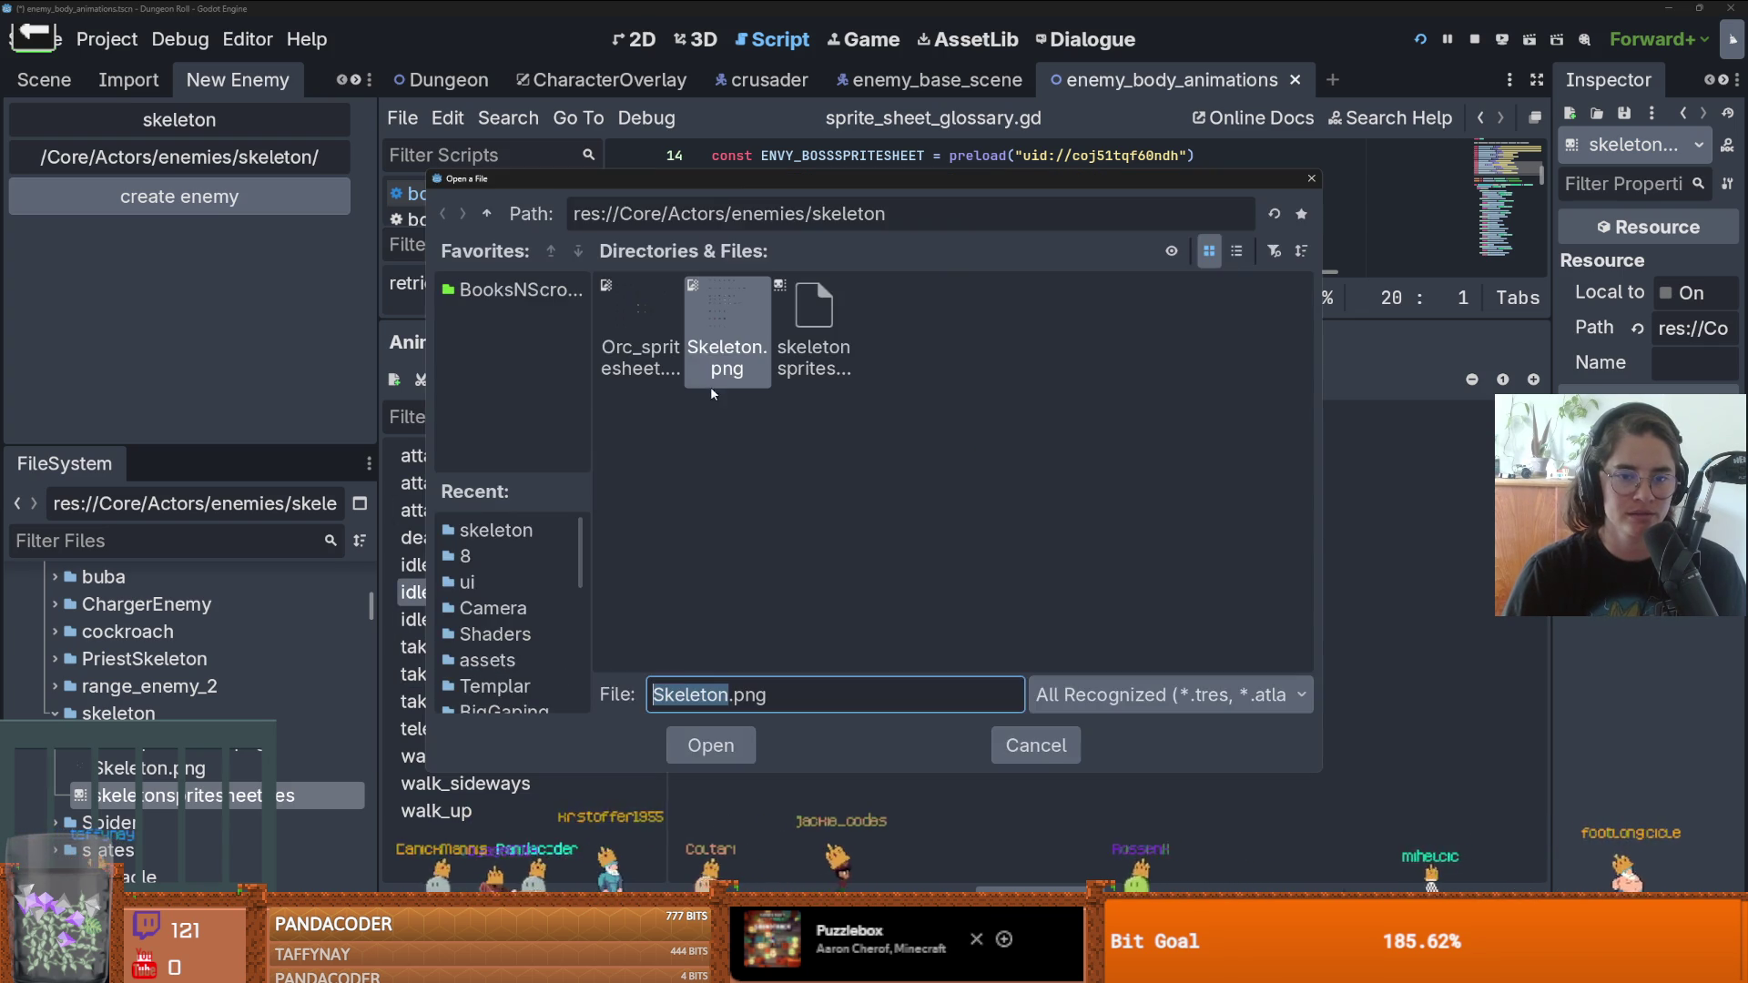
double_click(725, 337)
scroll(466, 428, up, 4)
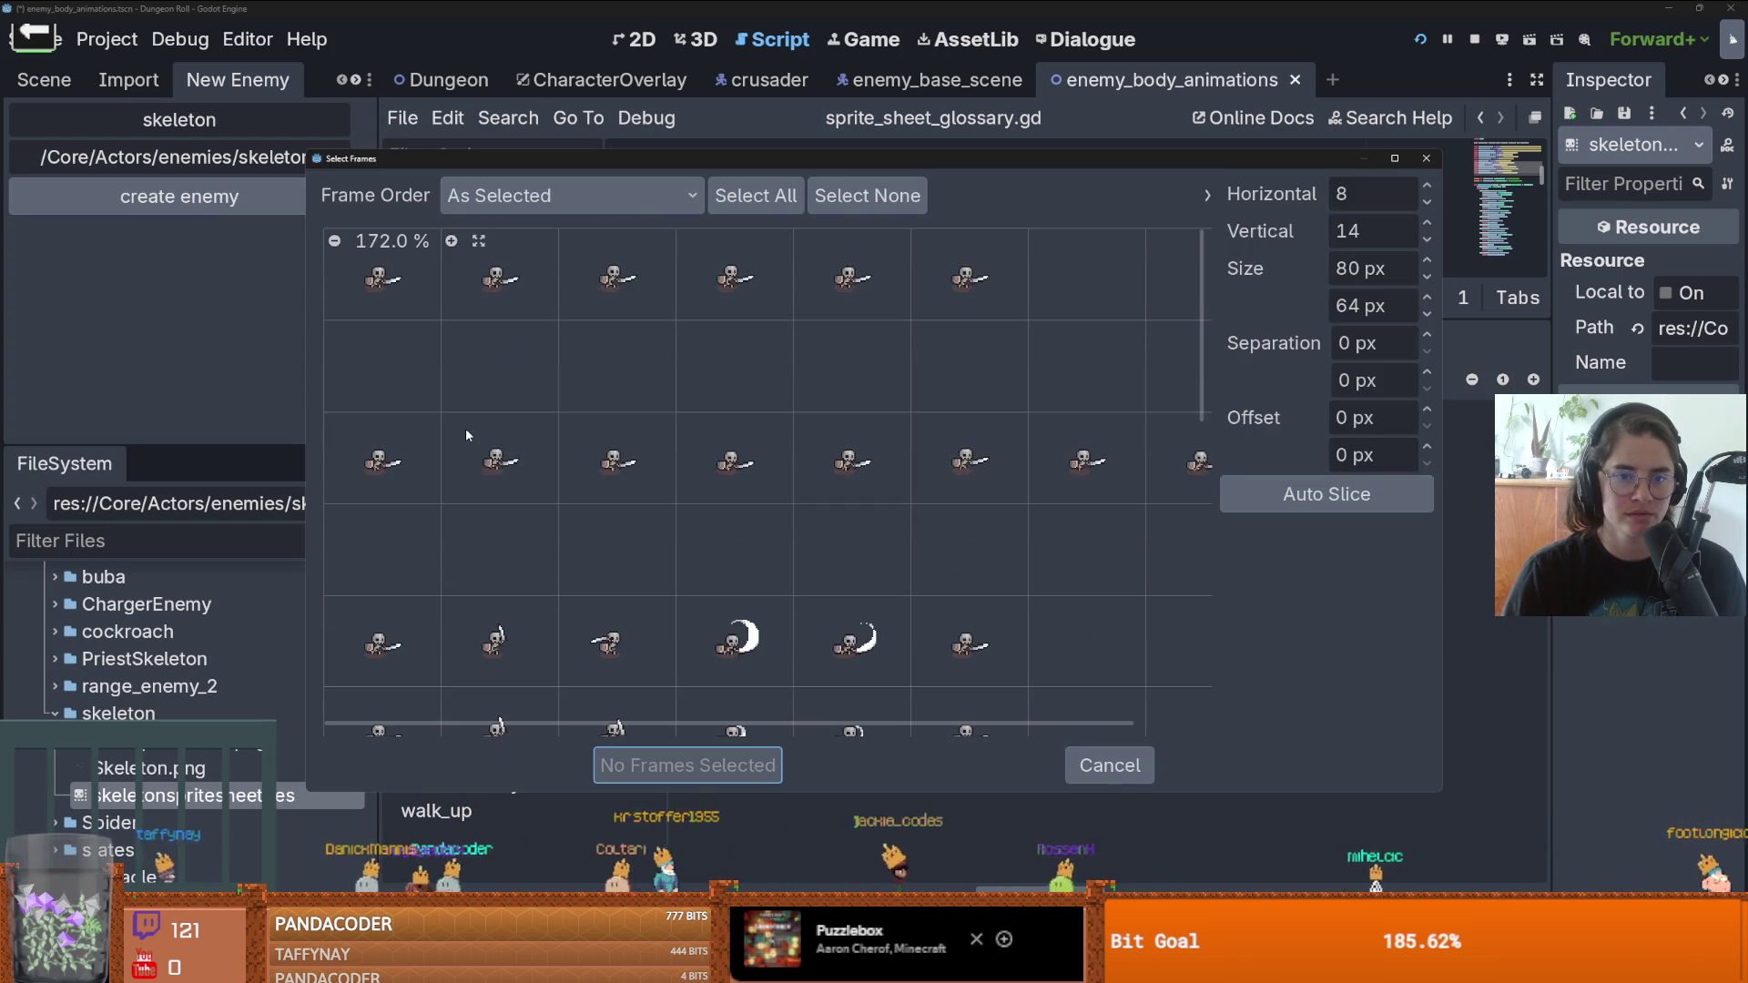
drag(378, 291, 1035, 318)
click(1085, 273)
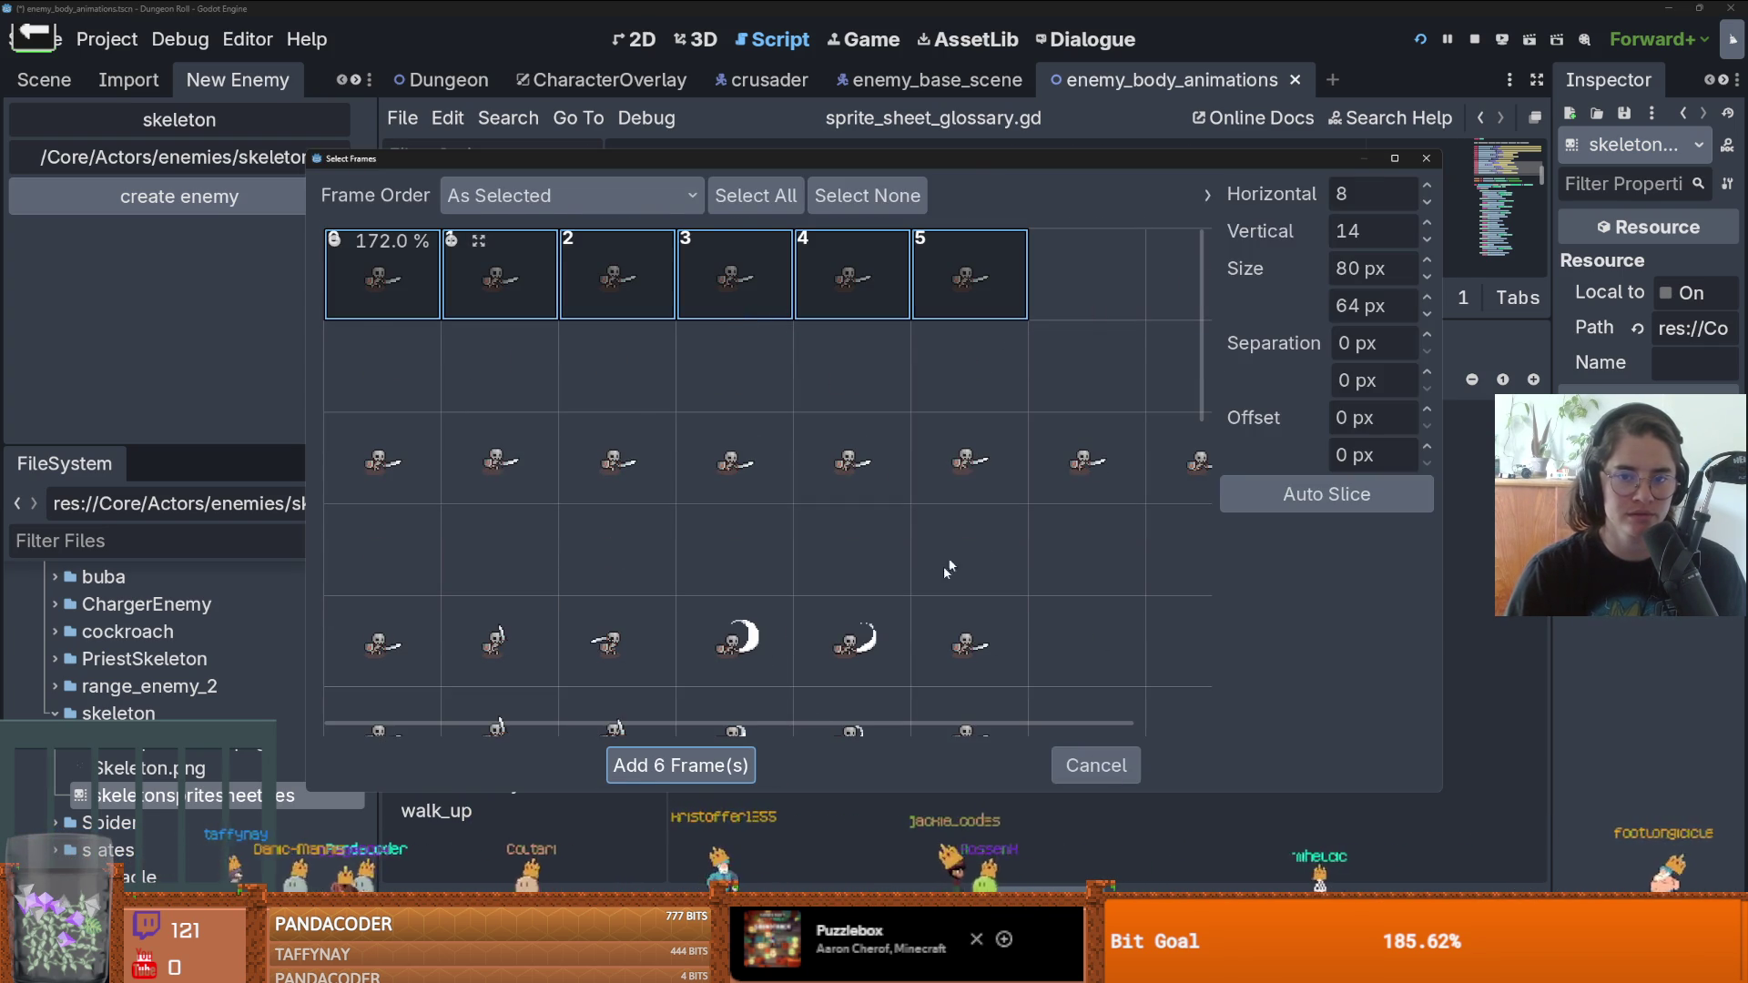
click(722, 765)
key(ctrl+s)
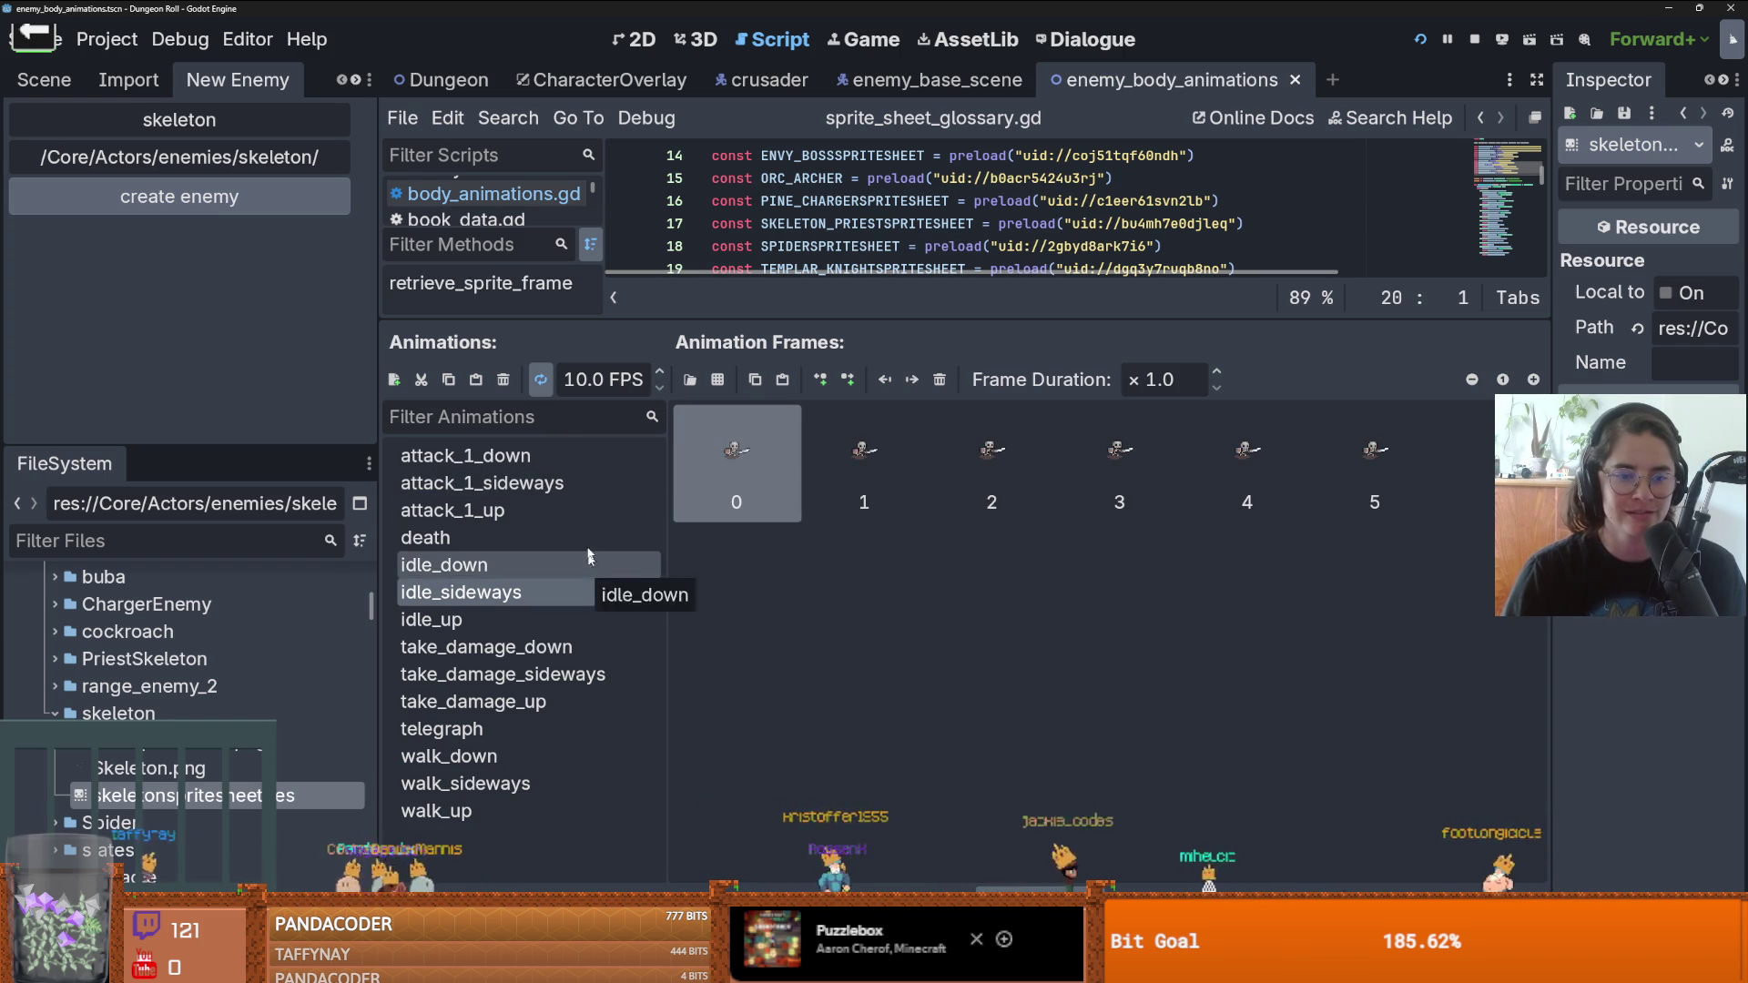
- Select attack_1_sideways and open Skeleton.png as its frame source
click(546, 483)
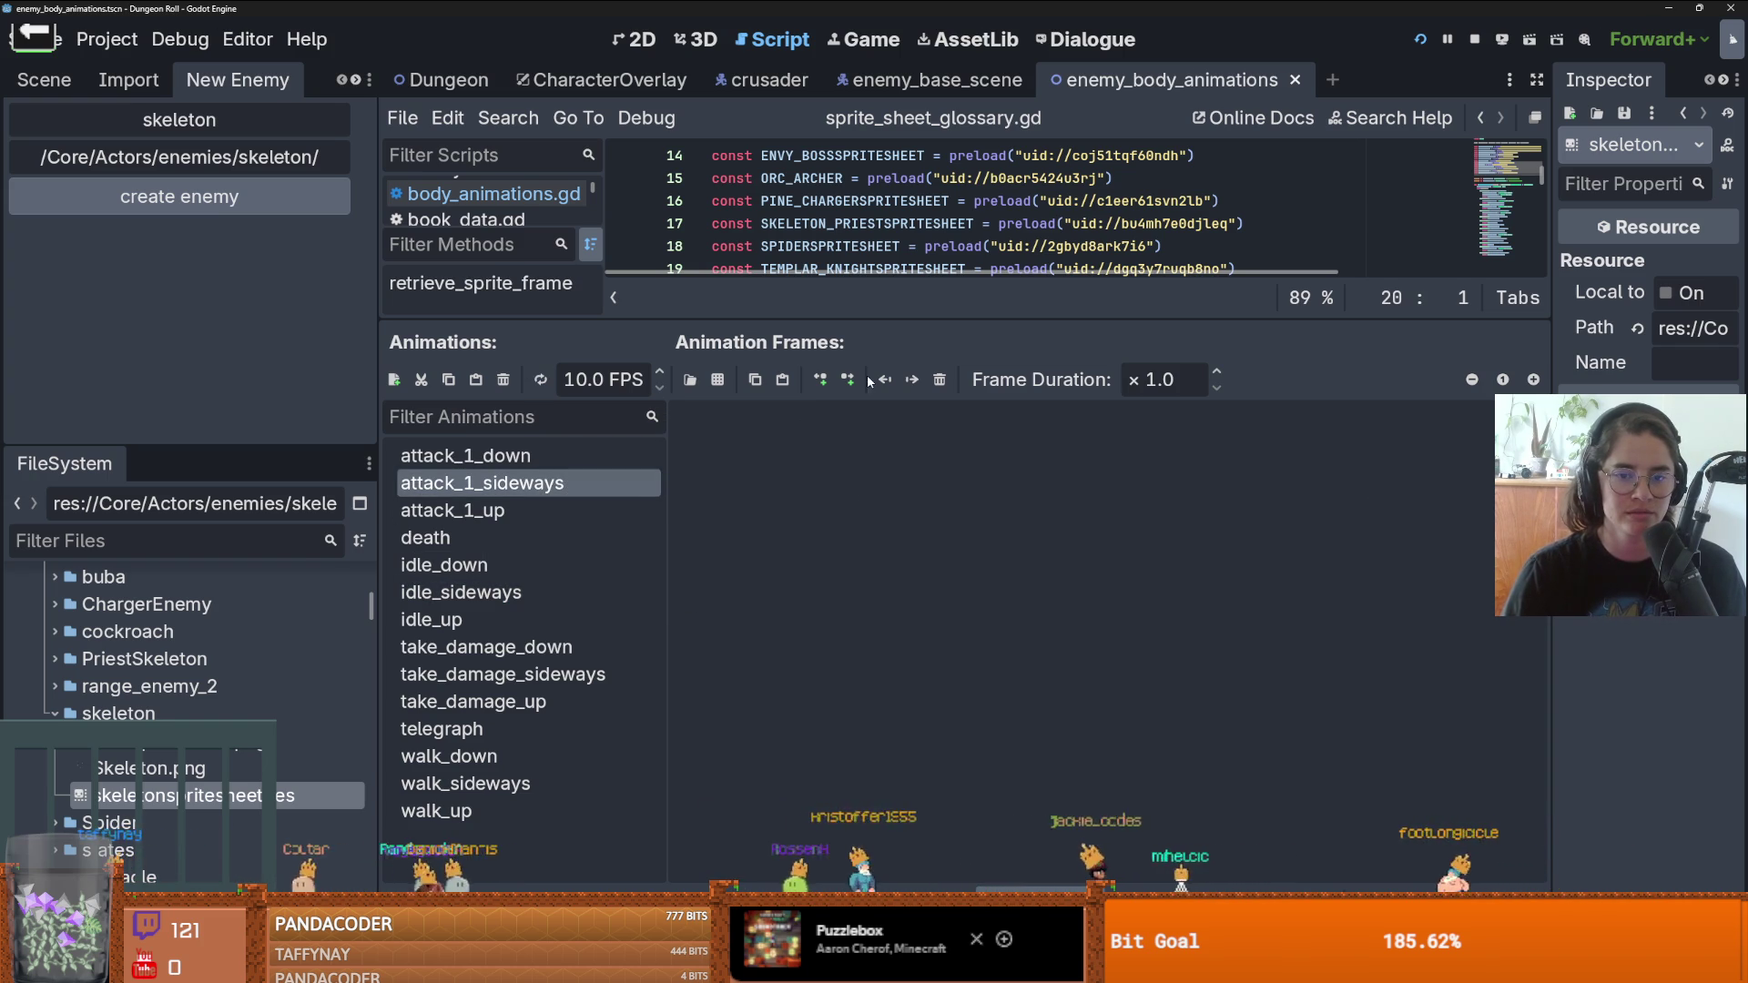
click(718, 379)
double_click(718, 319)
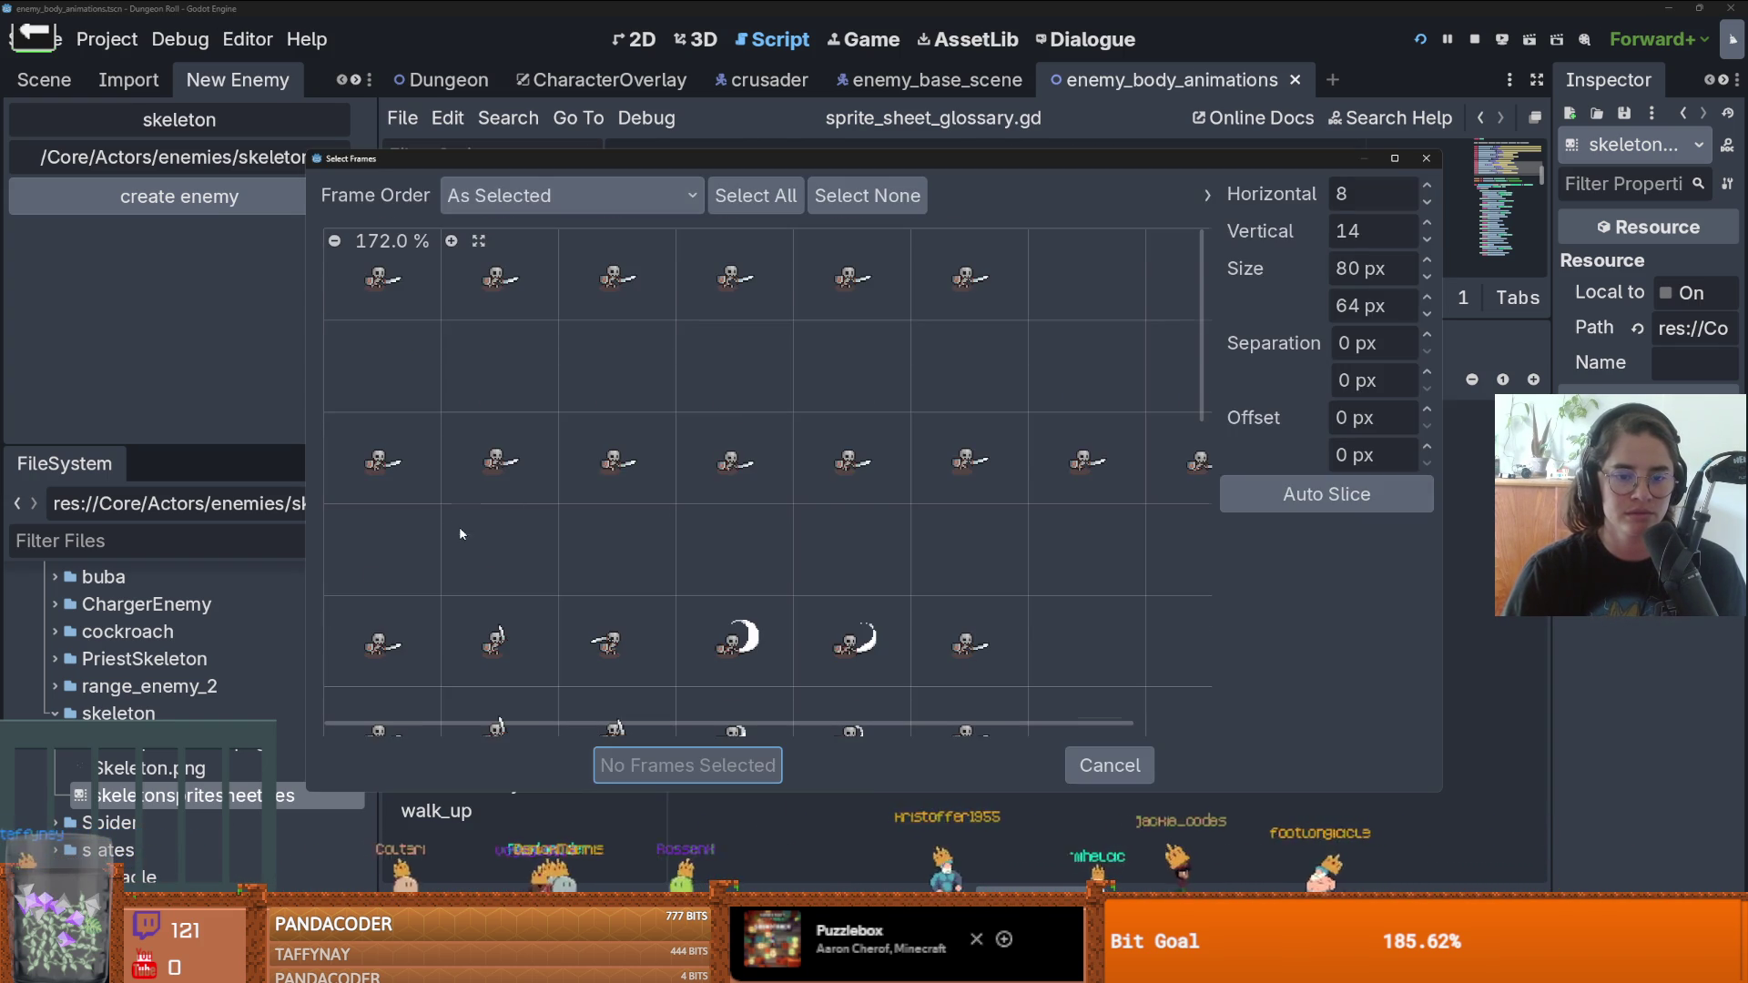
- Add six sprite-sheet frames to attack_1_sideways
scroll(458, 526, down, 3)
drag(382, 519, 969, 518)
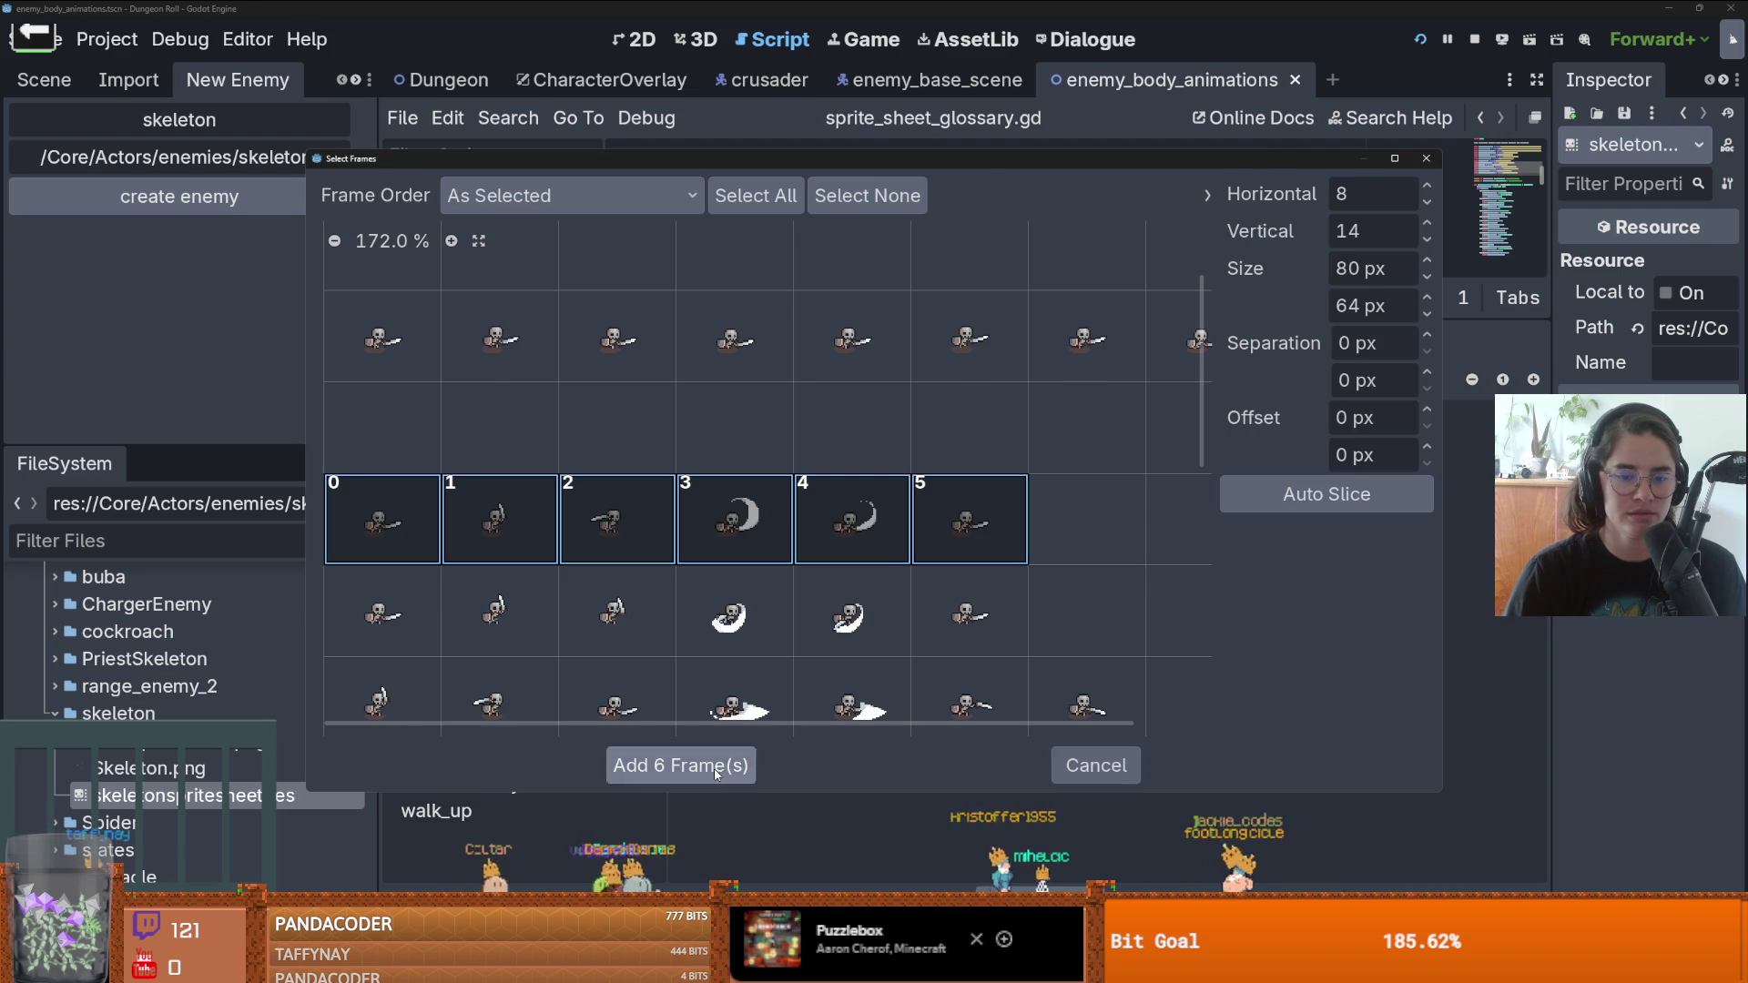
click(681, 764)
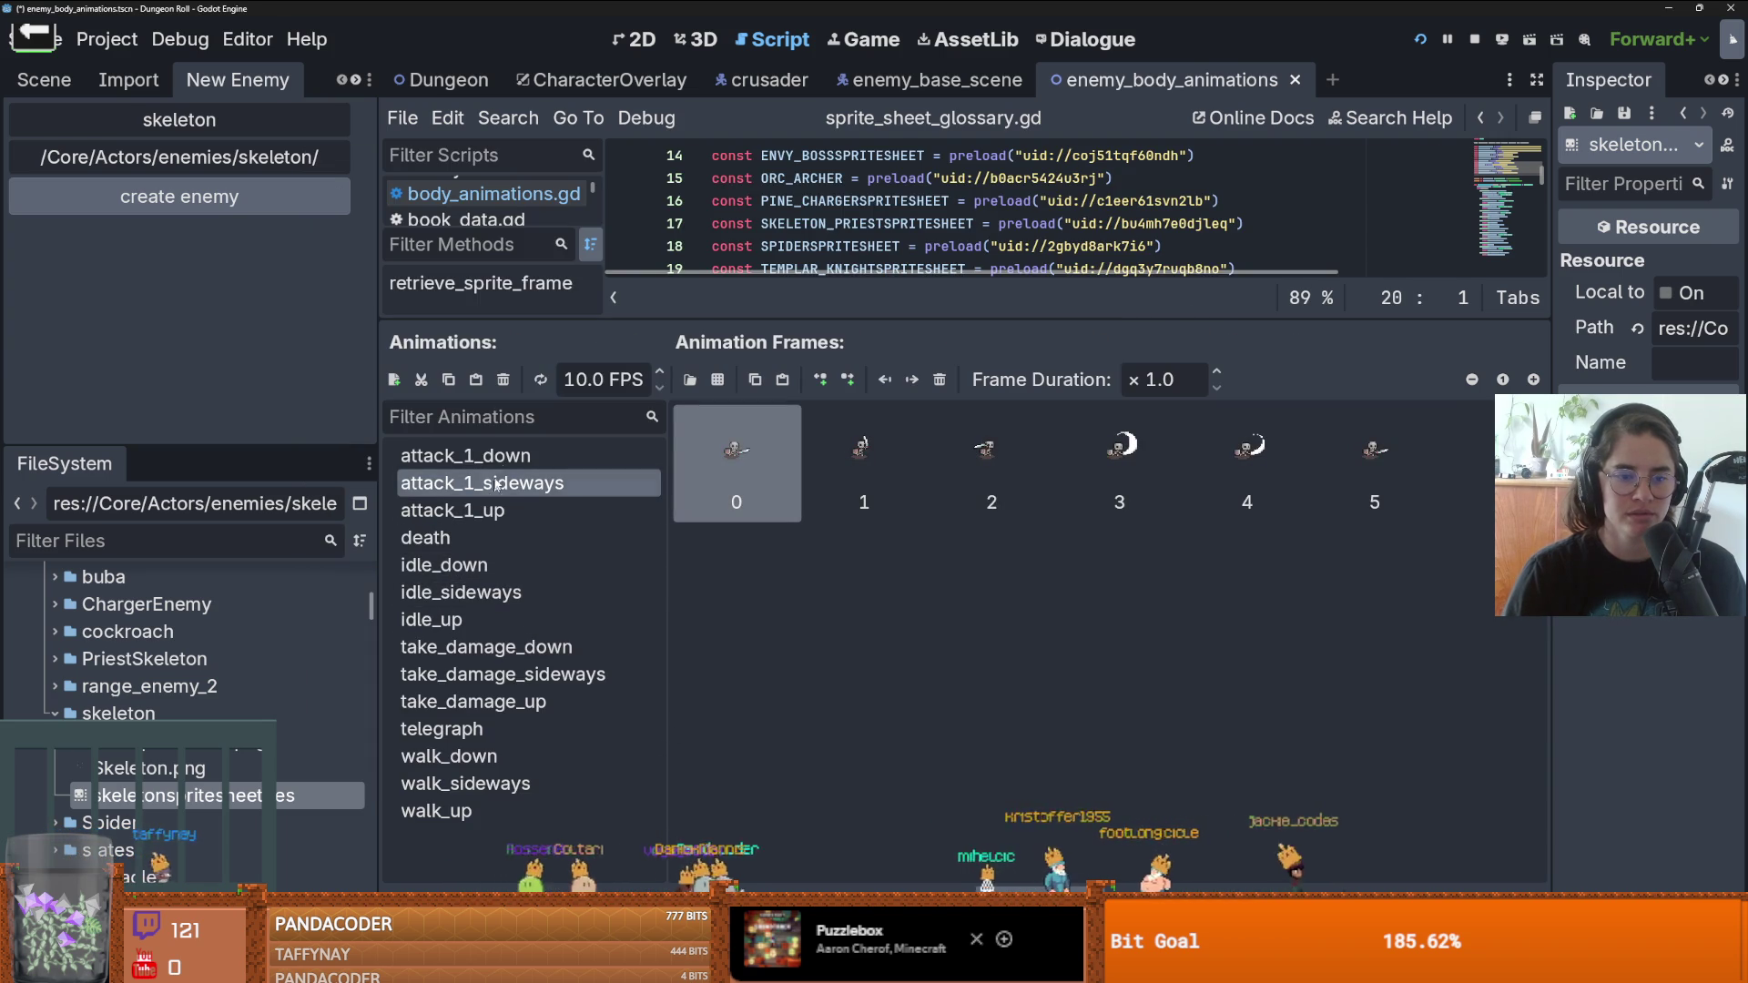
- Add six Skeleton.png frames to the attack_1_down animation
key(Up)
click(758, 379)
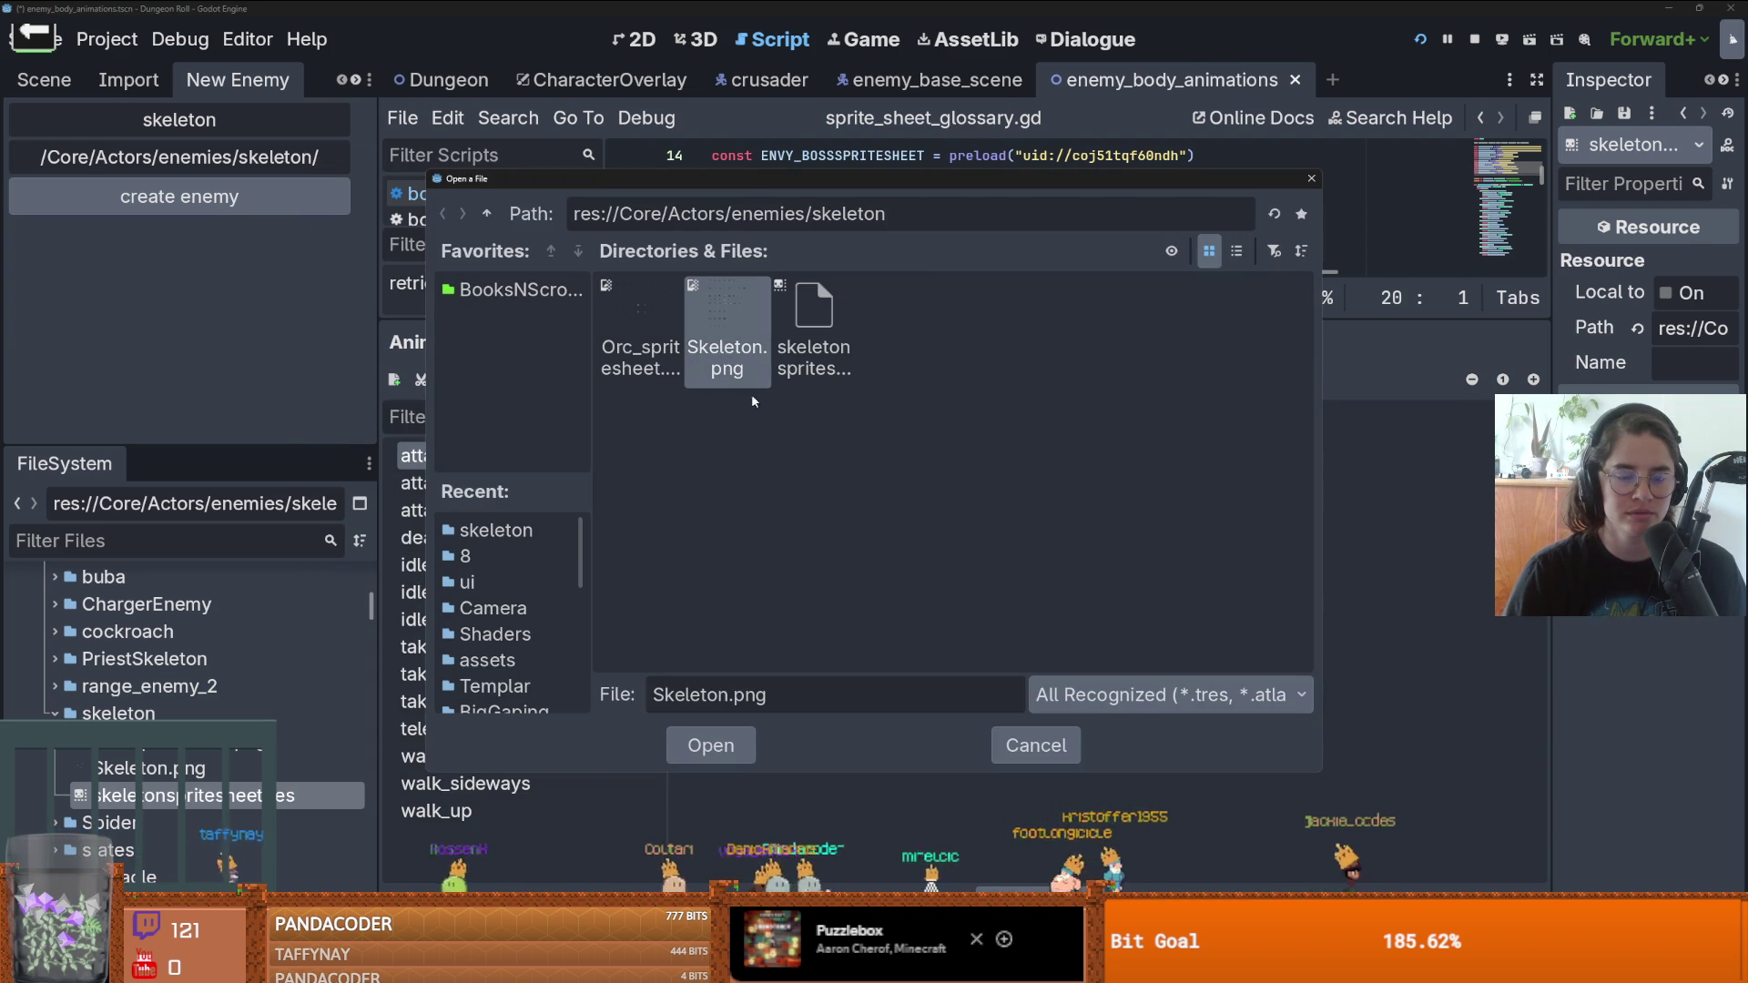
double_click(726, 357)
scroll(528, 522, down, 2)
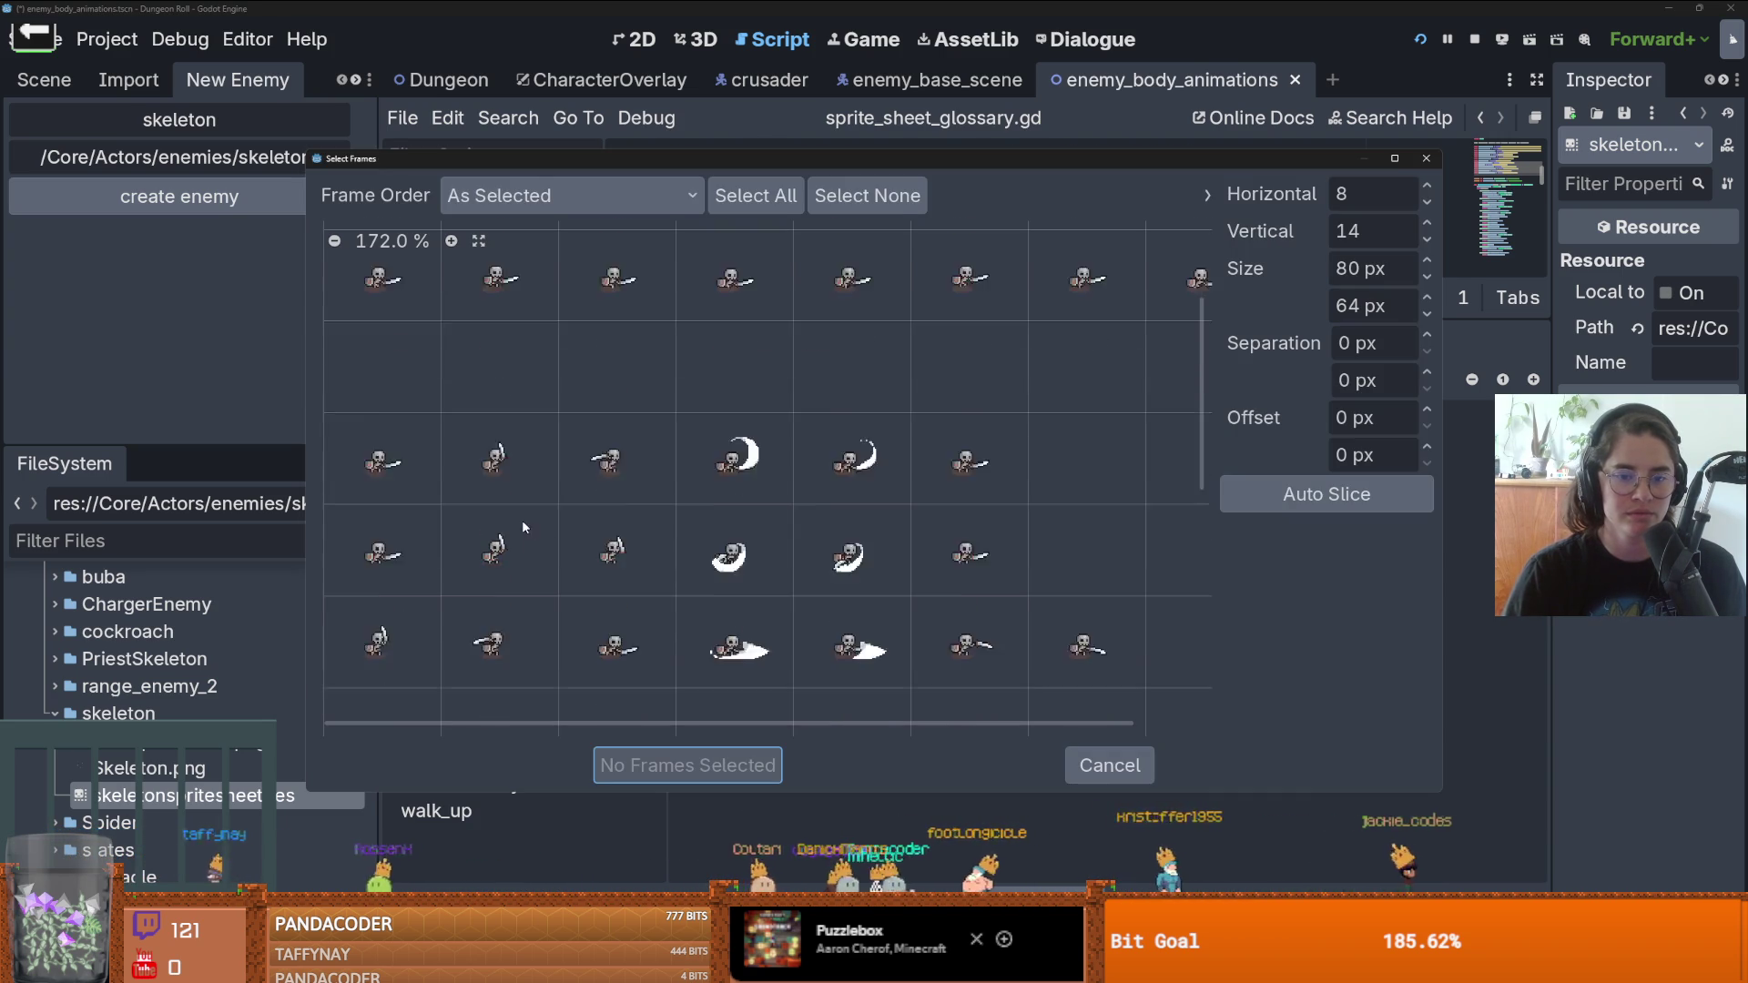
drag(388, 512, 968, 523)
click(681, 764)
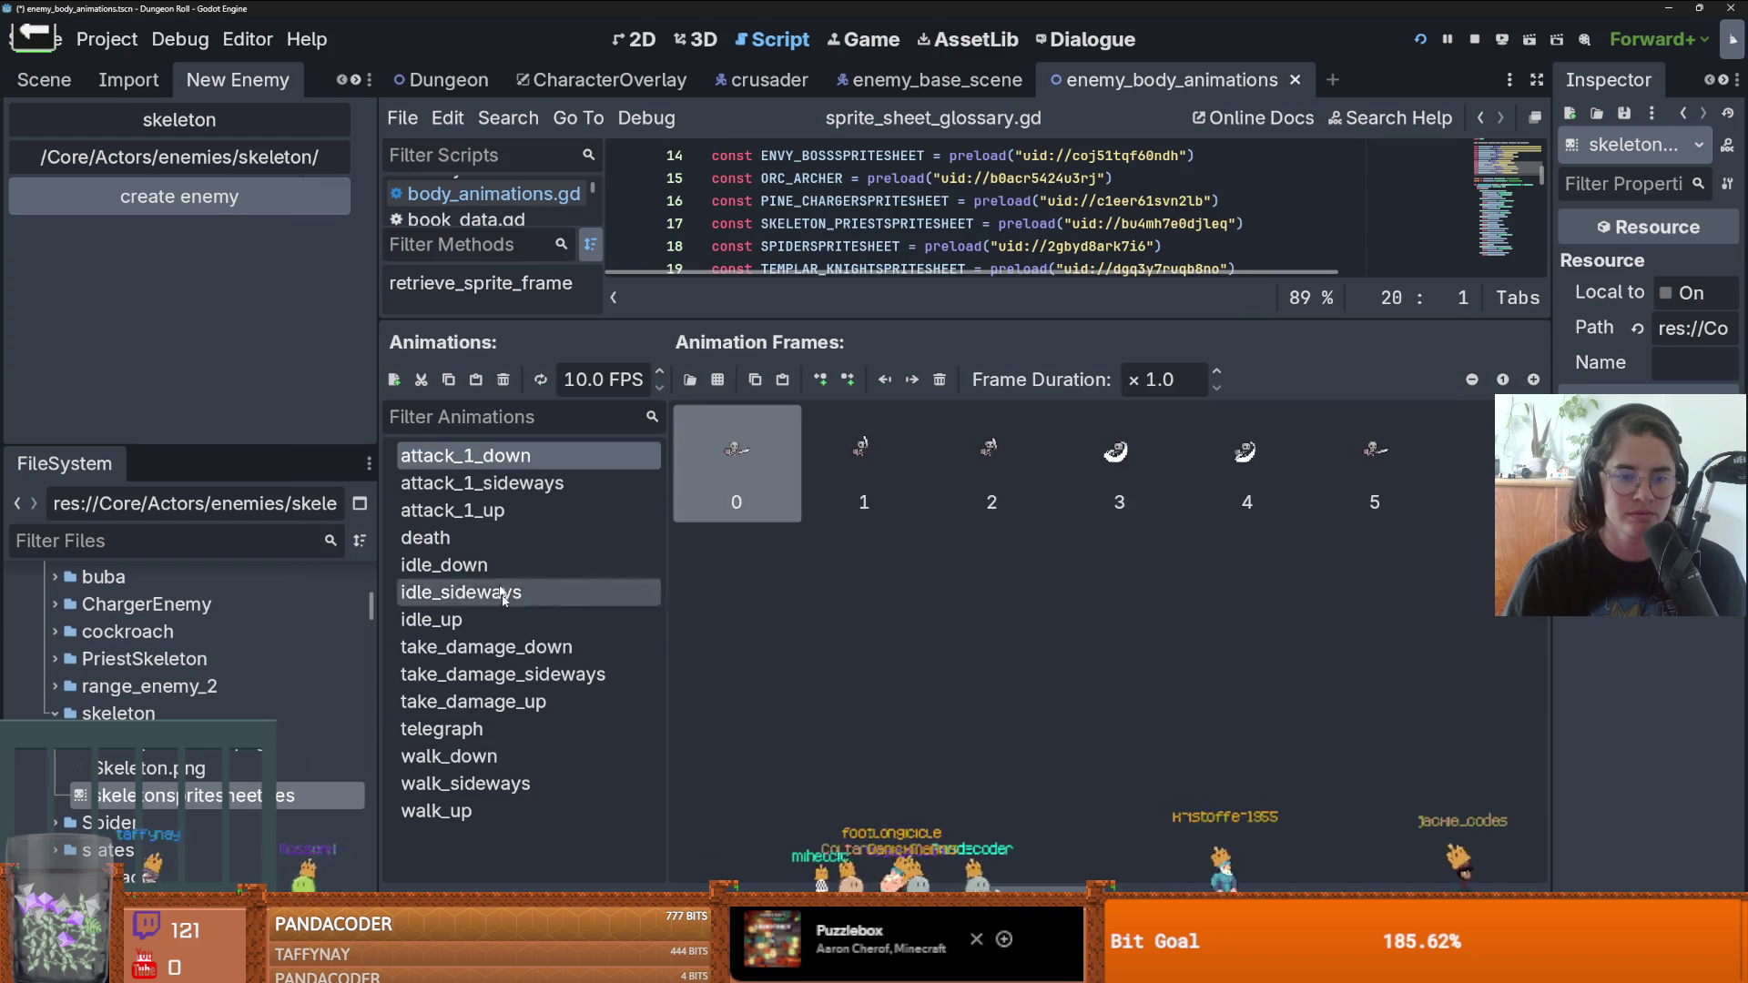
- Add four Skeleton.png frames to the death animation and save the scene
click(428, 537)
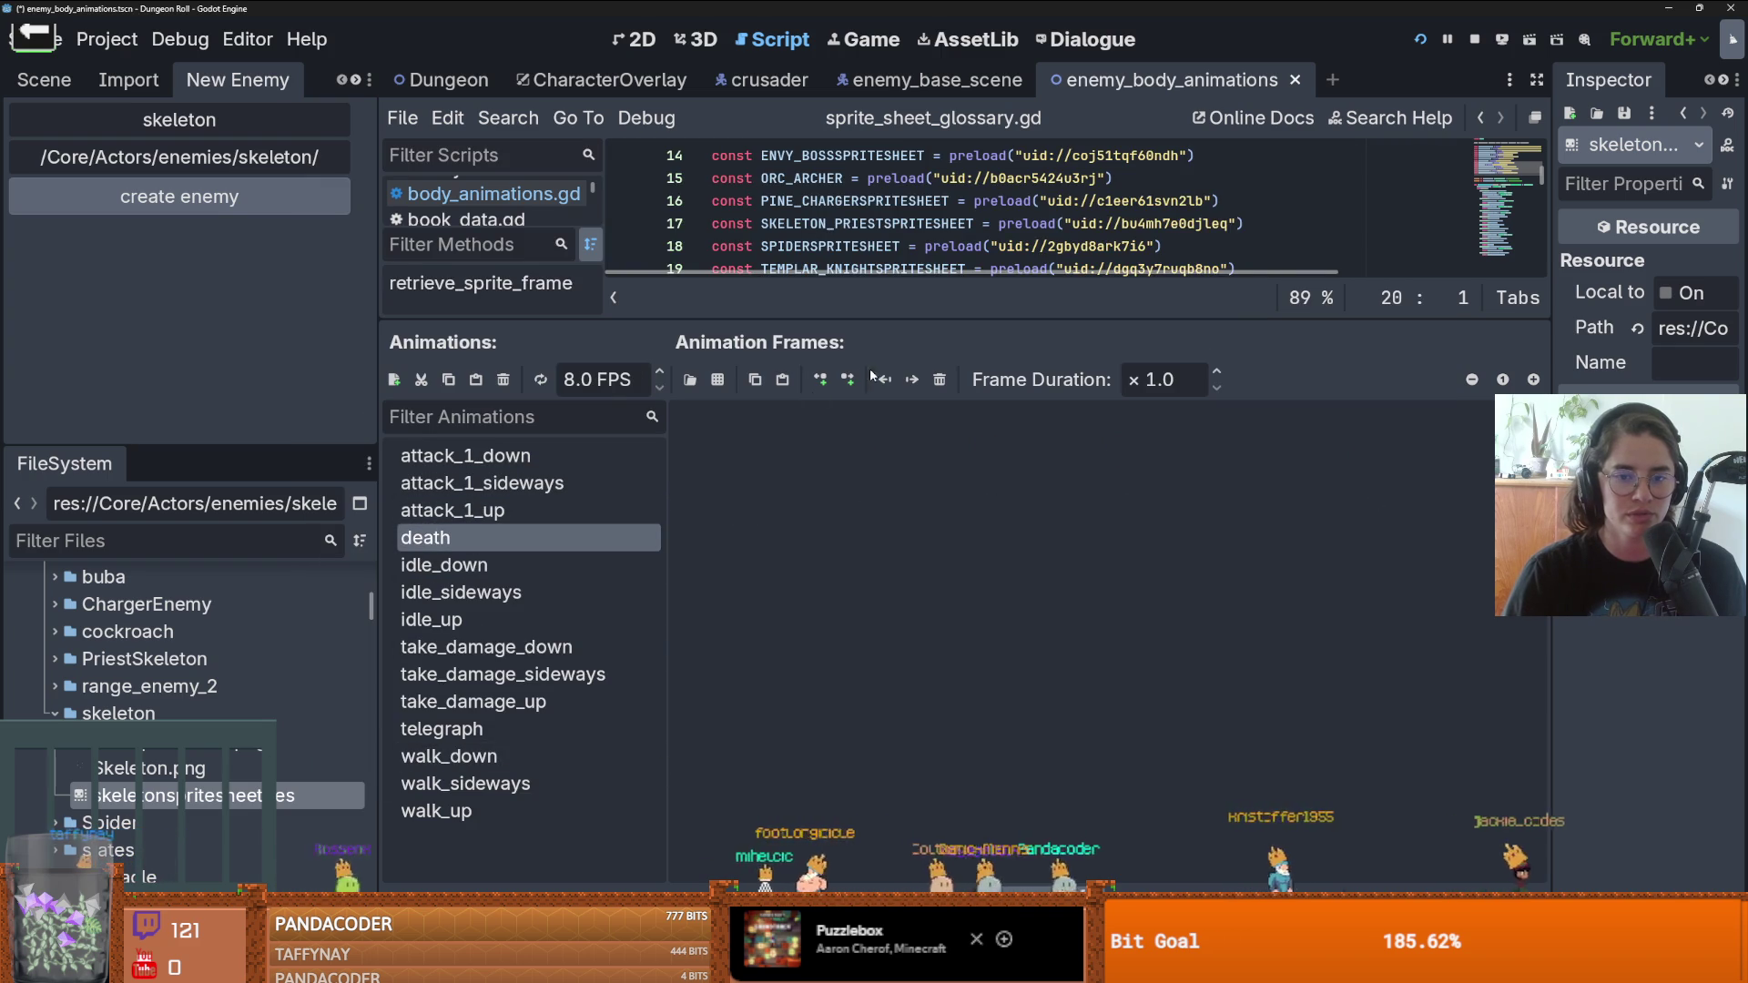
click(717, 379)
double_click(726, 355)
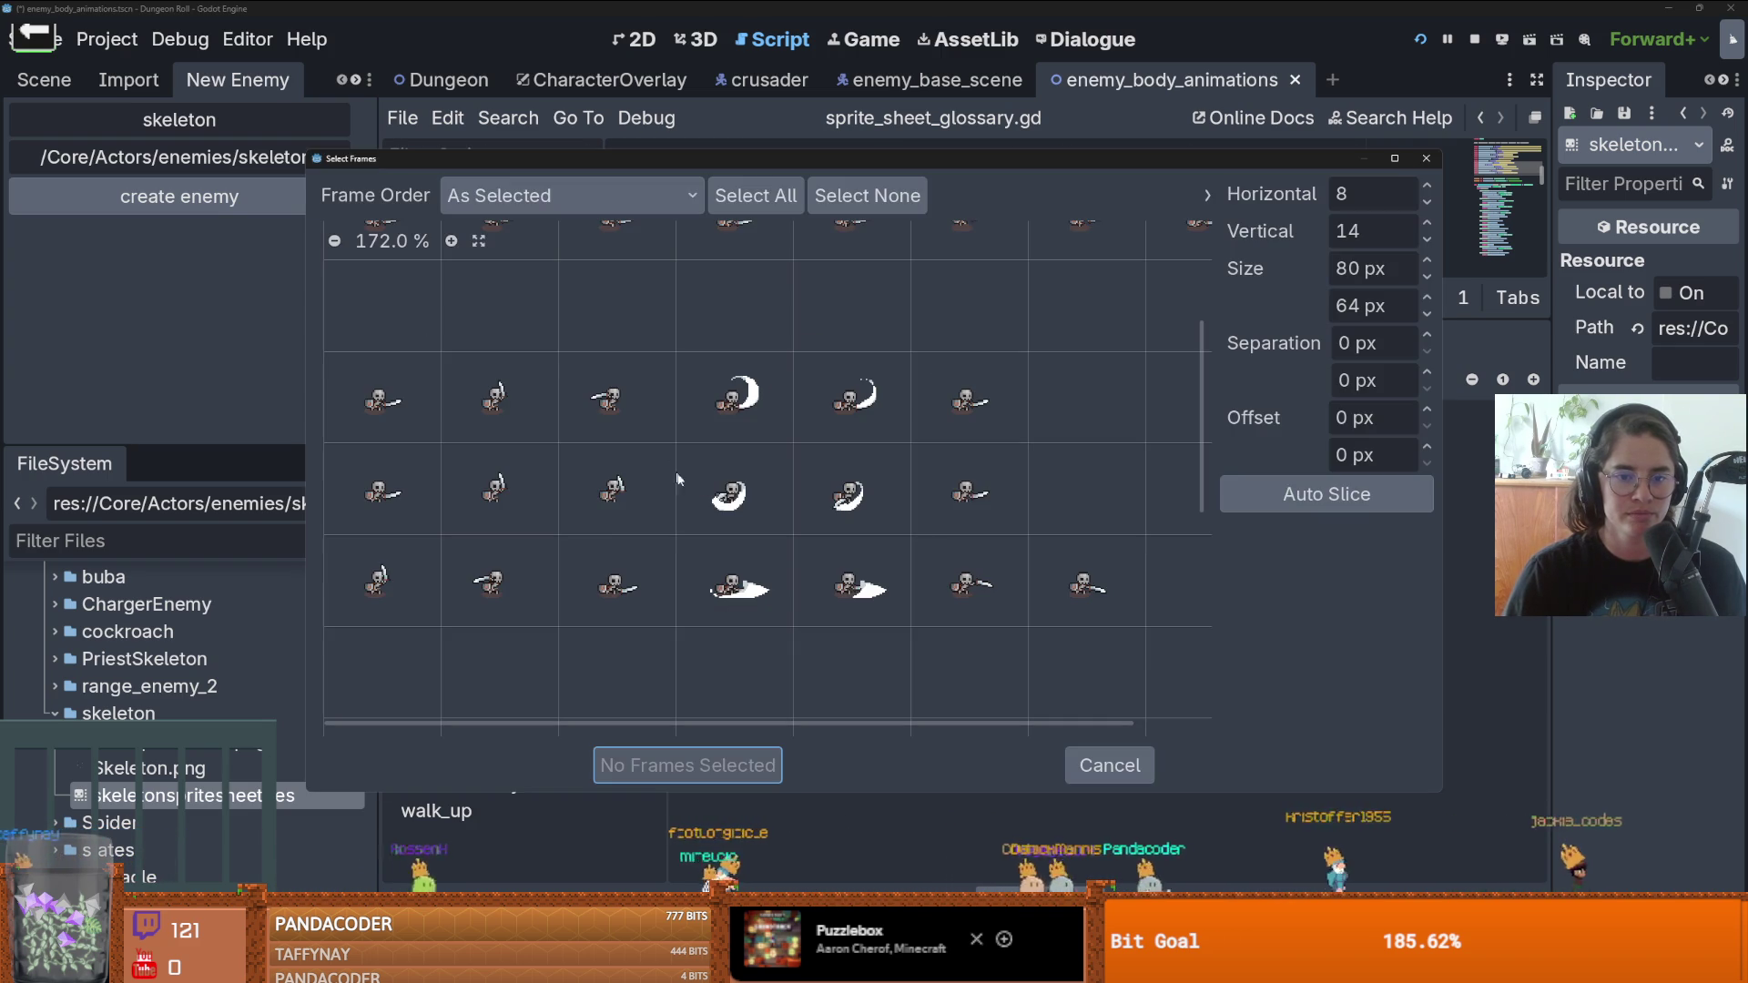
scroll(487, 499, down, 2)
scroll(487, 499, down, 2)
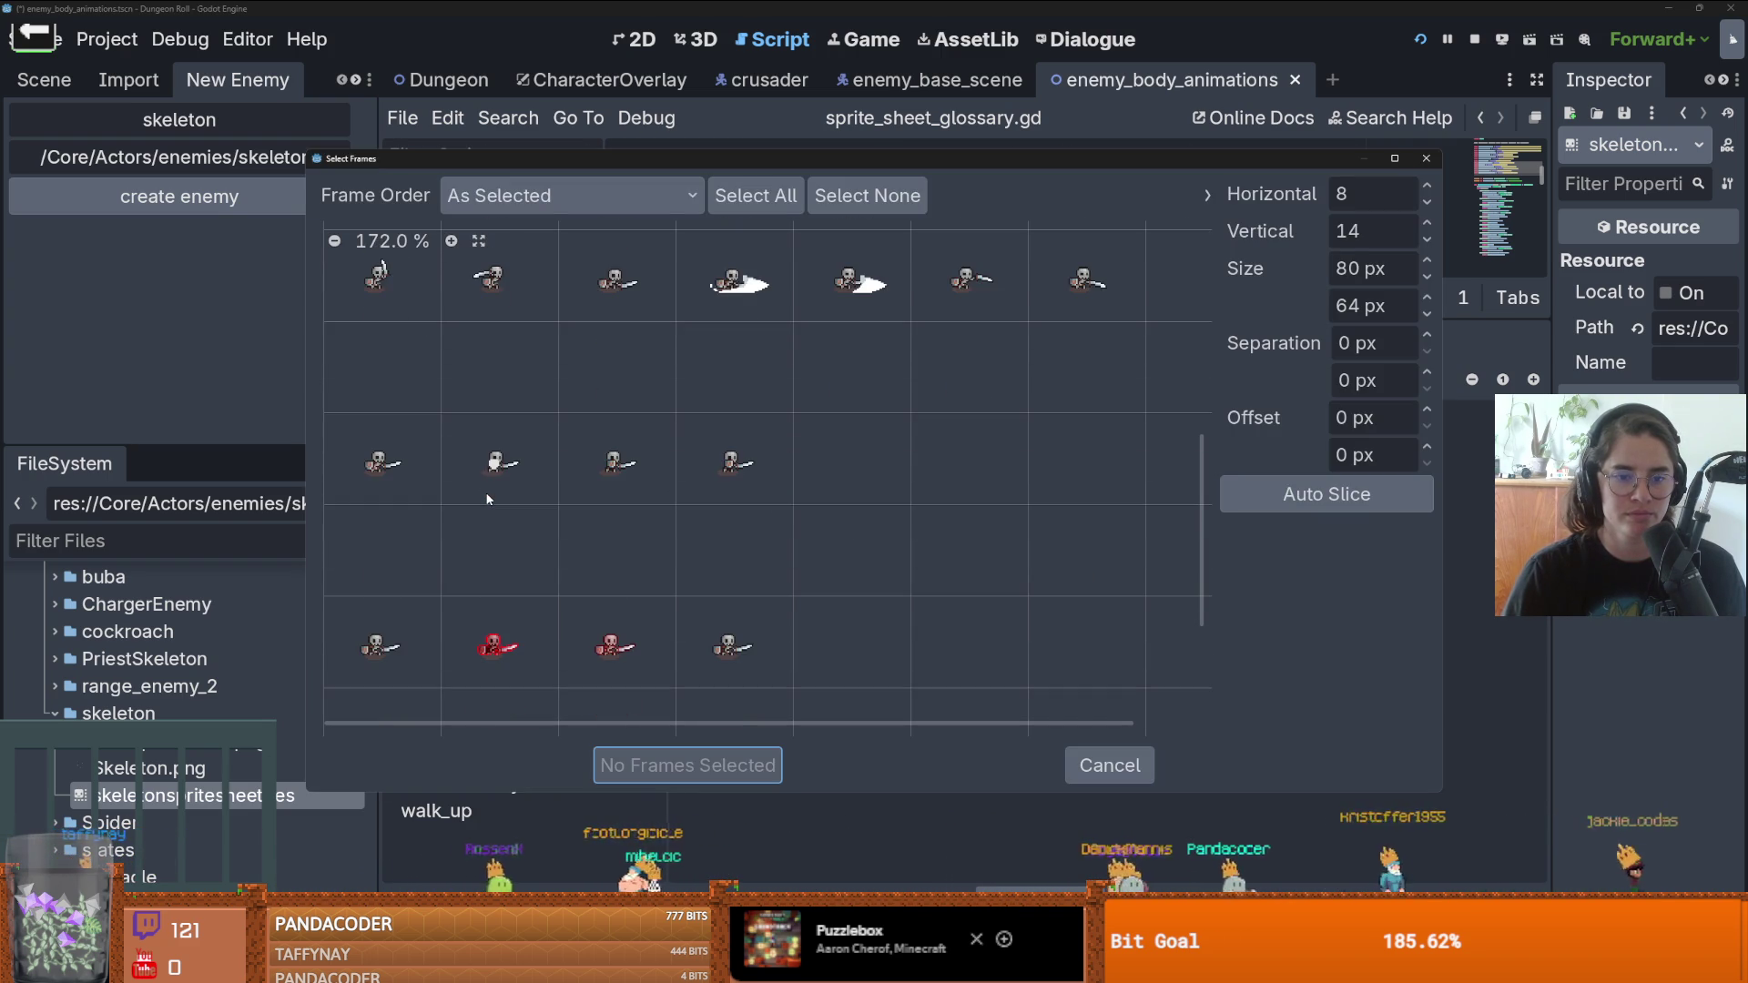
scroll(490, 499, up, 5)
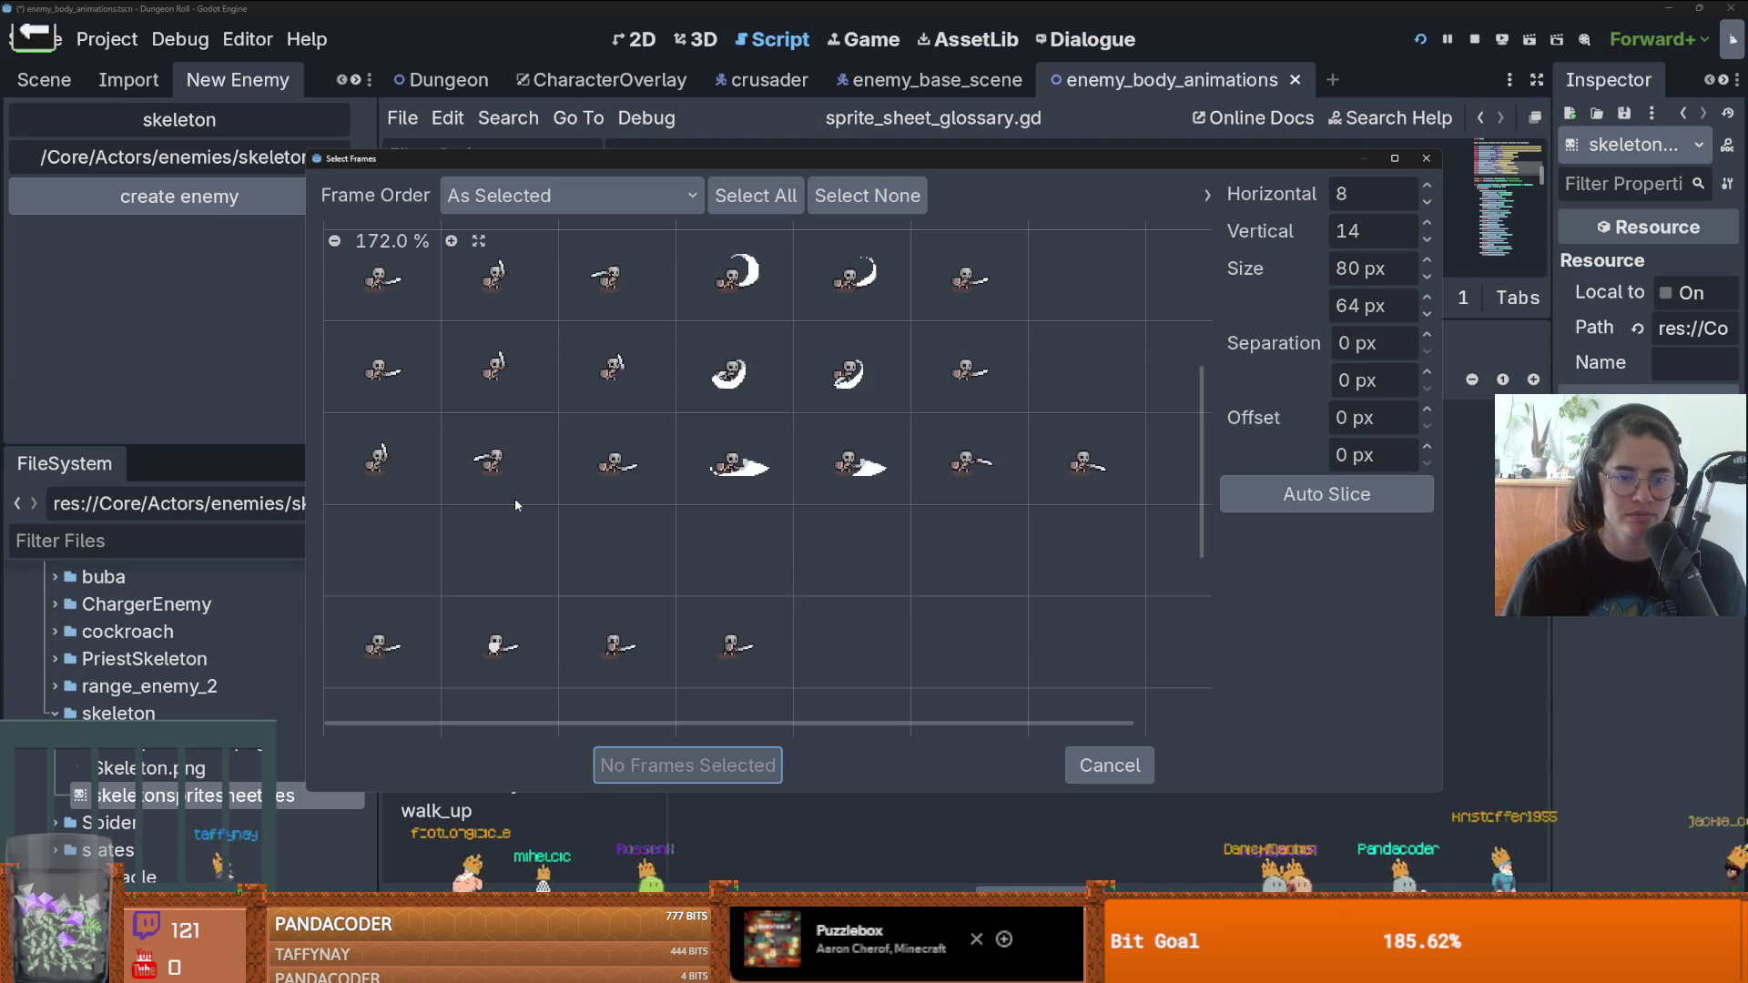
scroll(515, 499, down, 5)
scroll(510, 514, down, 1)
drag(408, 597, 749, 612)
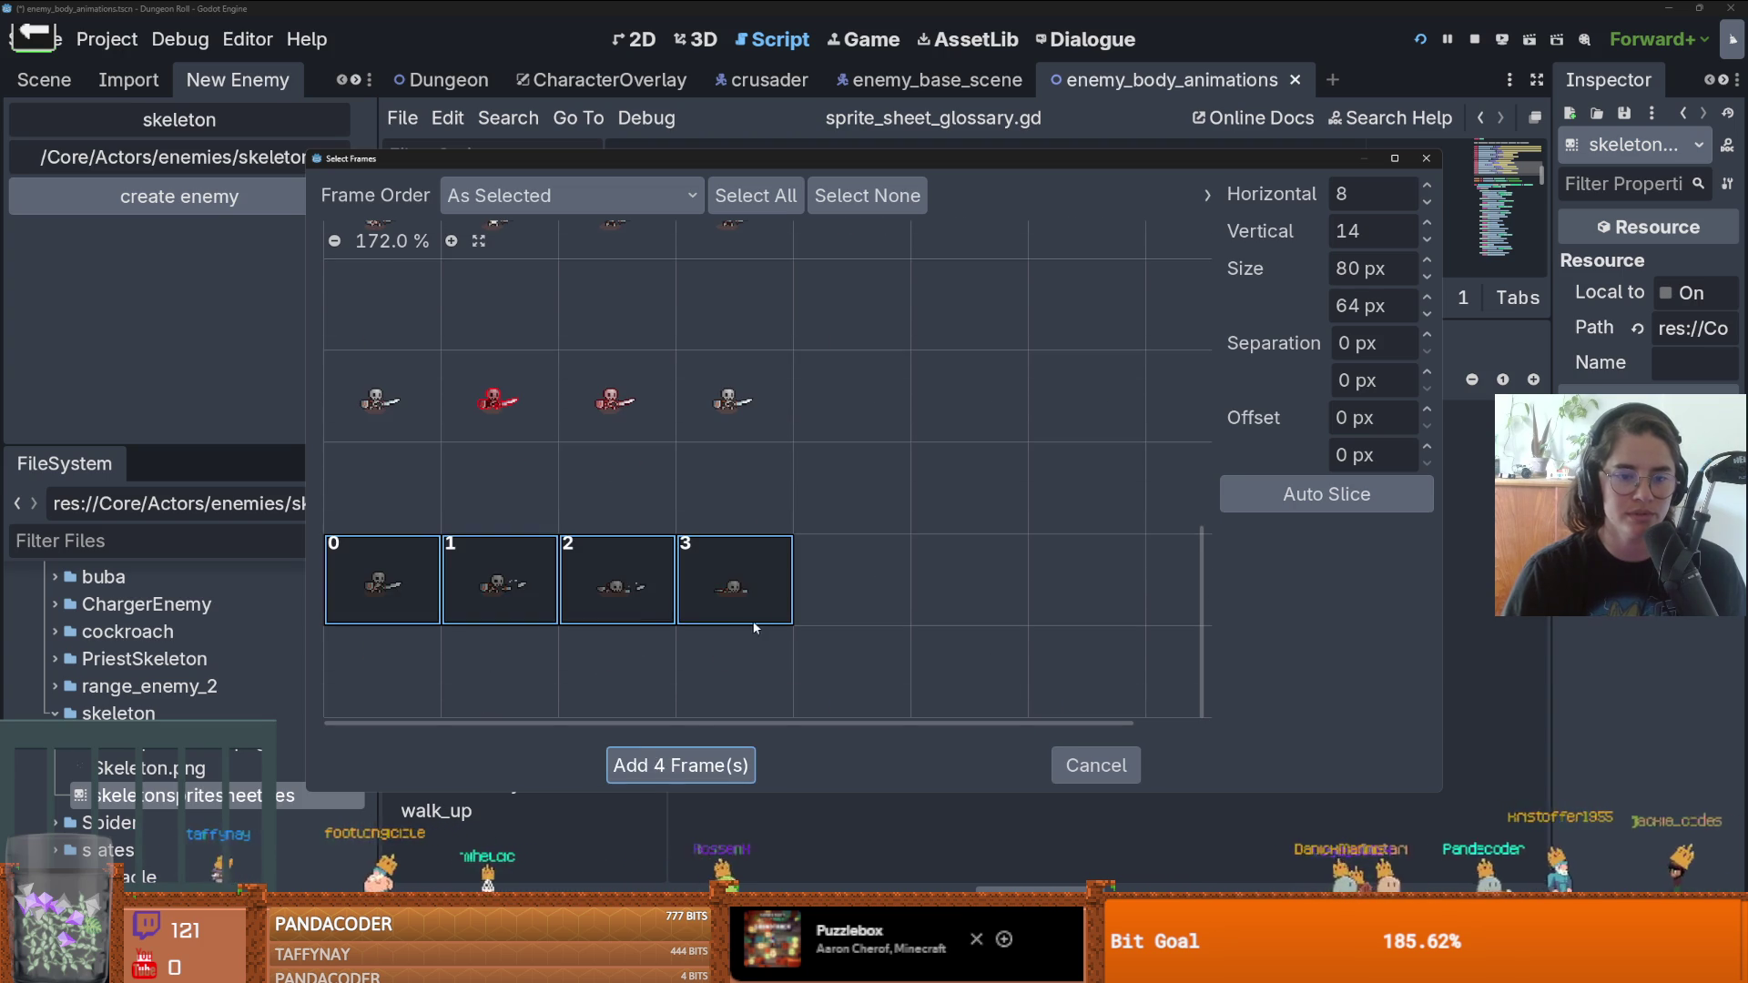
click(687, 764)
key(ctrl+s)
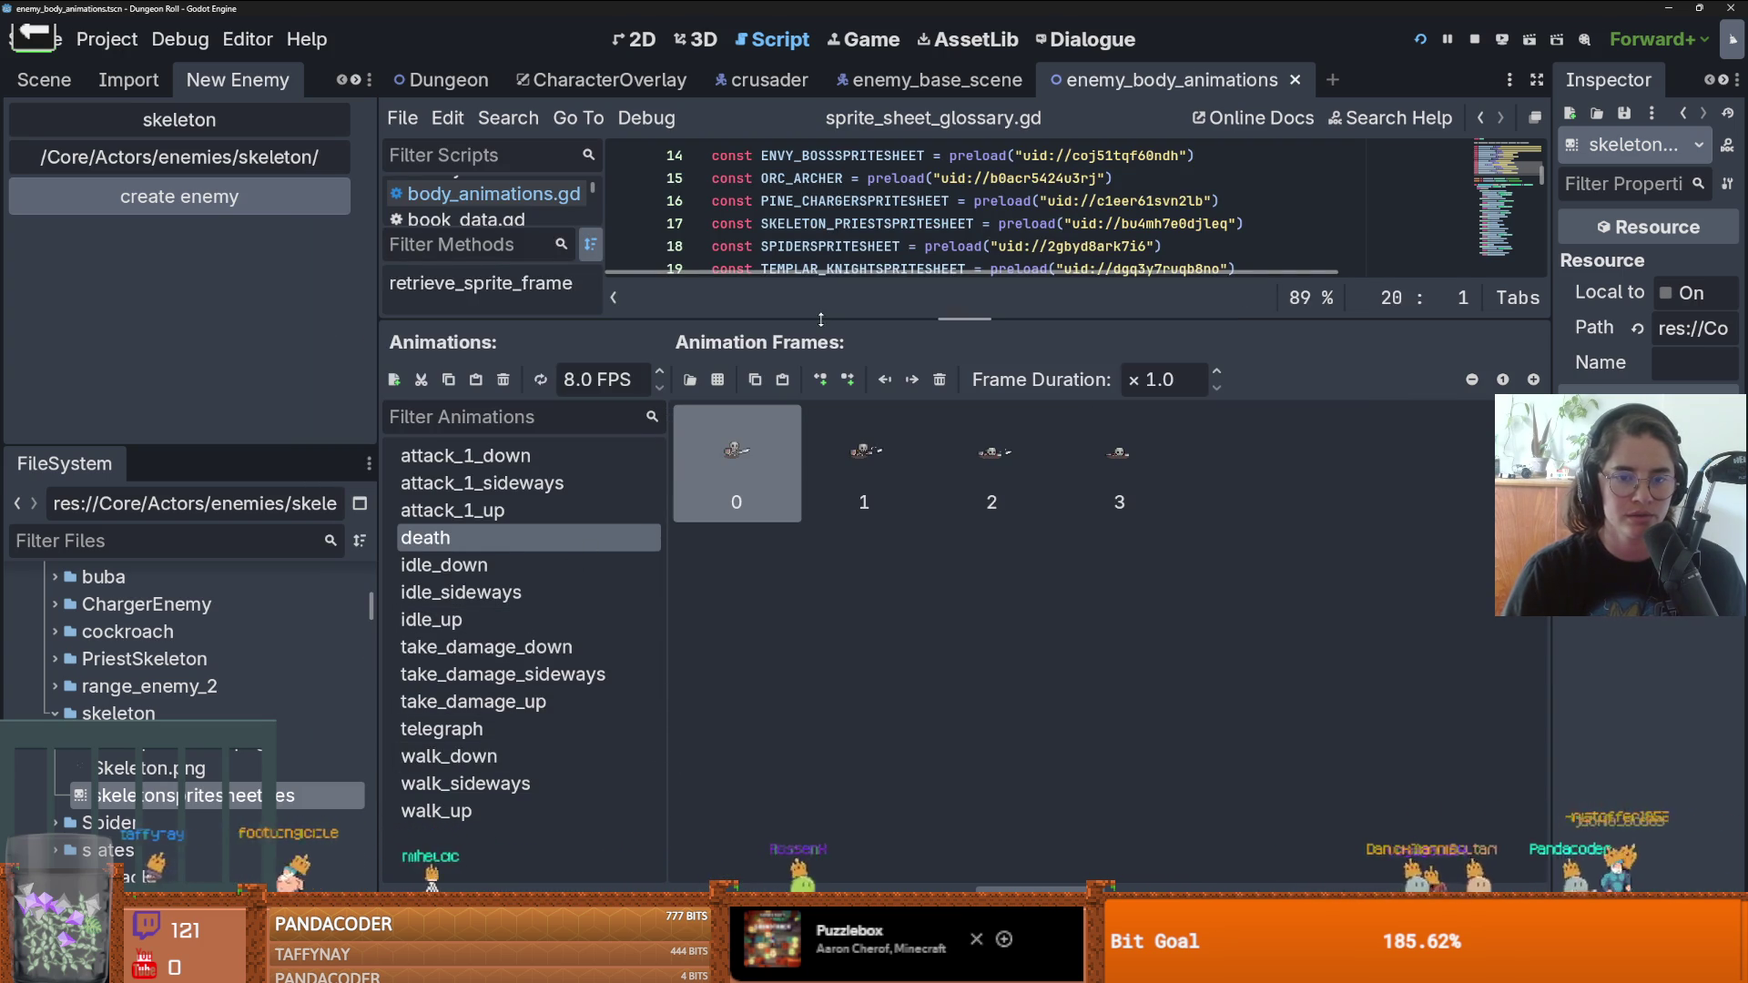
- Switch to enemy_base_scene and select the attack_state node in the Scene dock
click(924, 82)
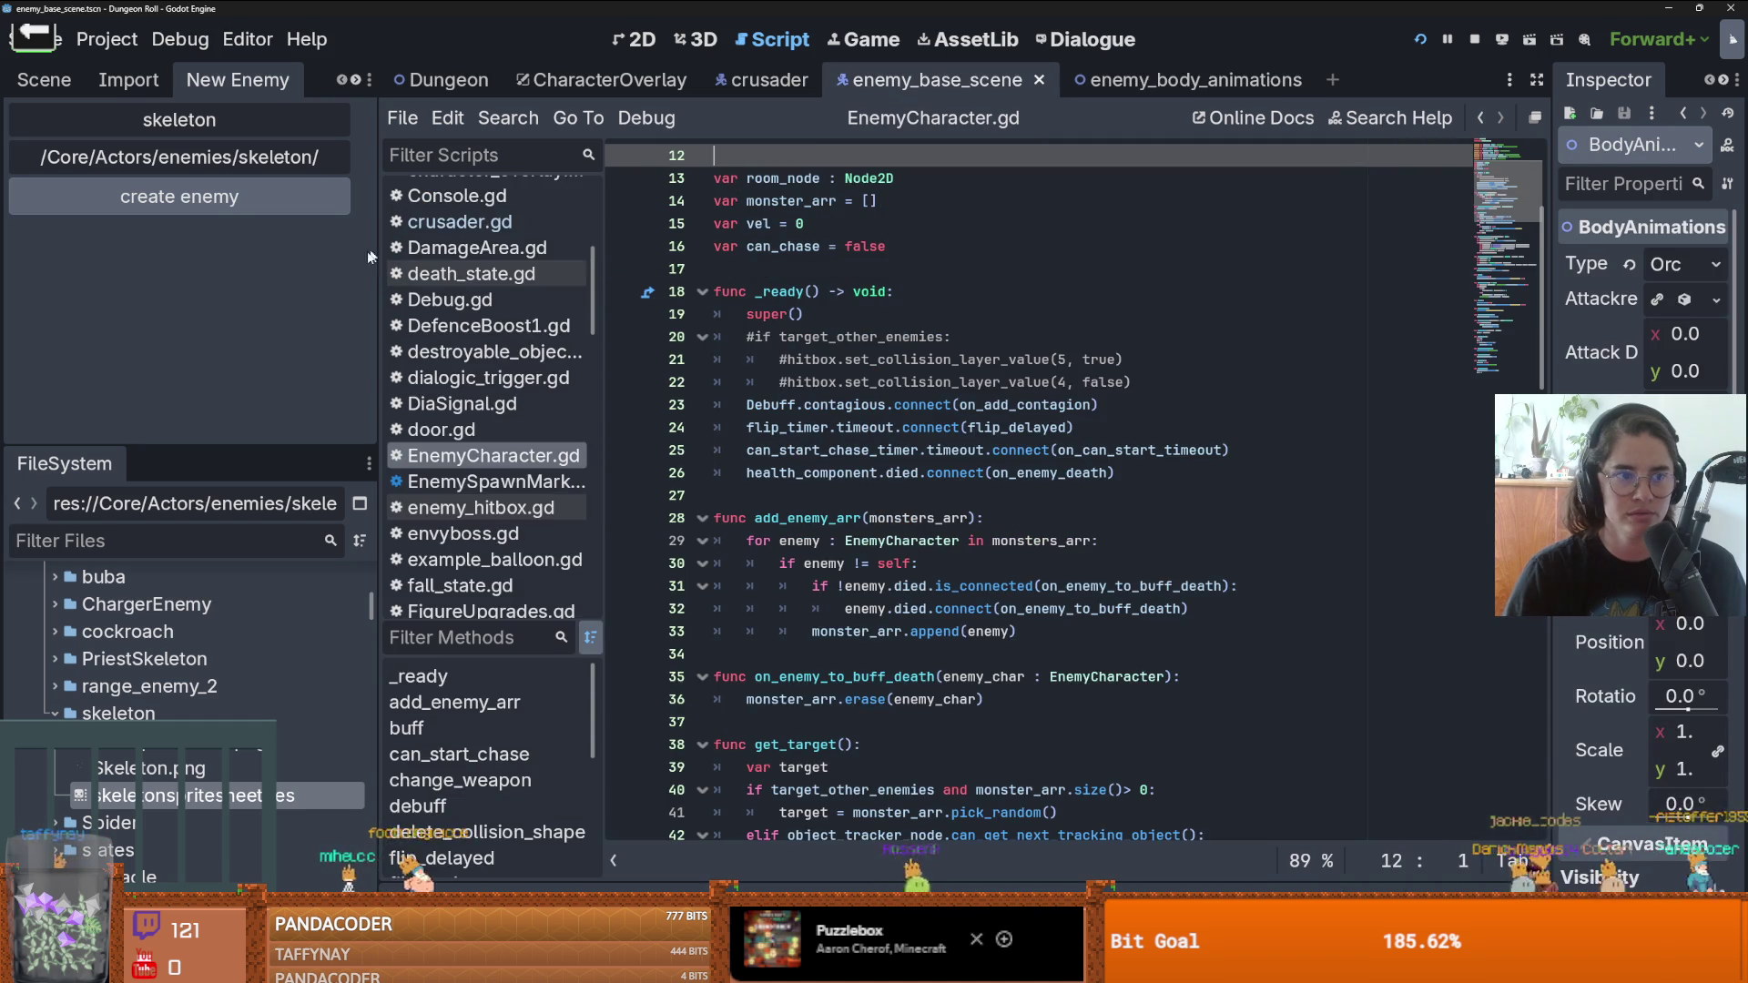
click(45, 81)
scroll(176, 309, down, 3)
scroll(177, 316, down, 3)
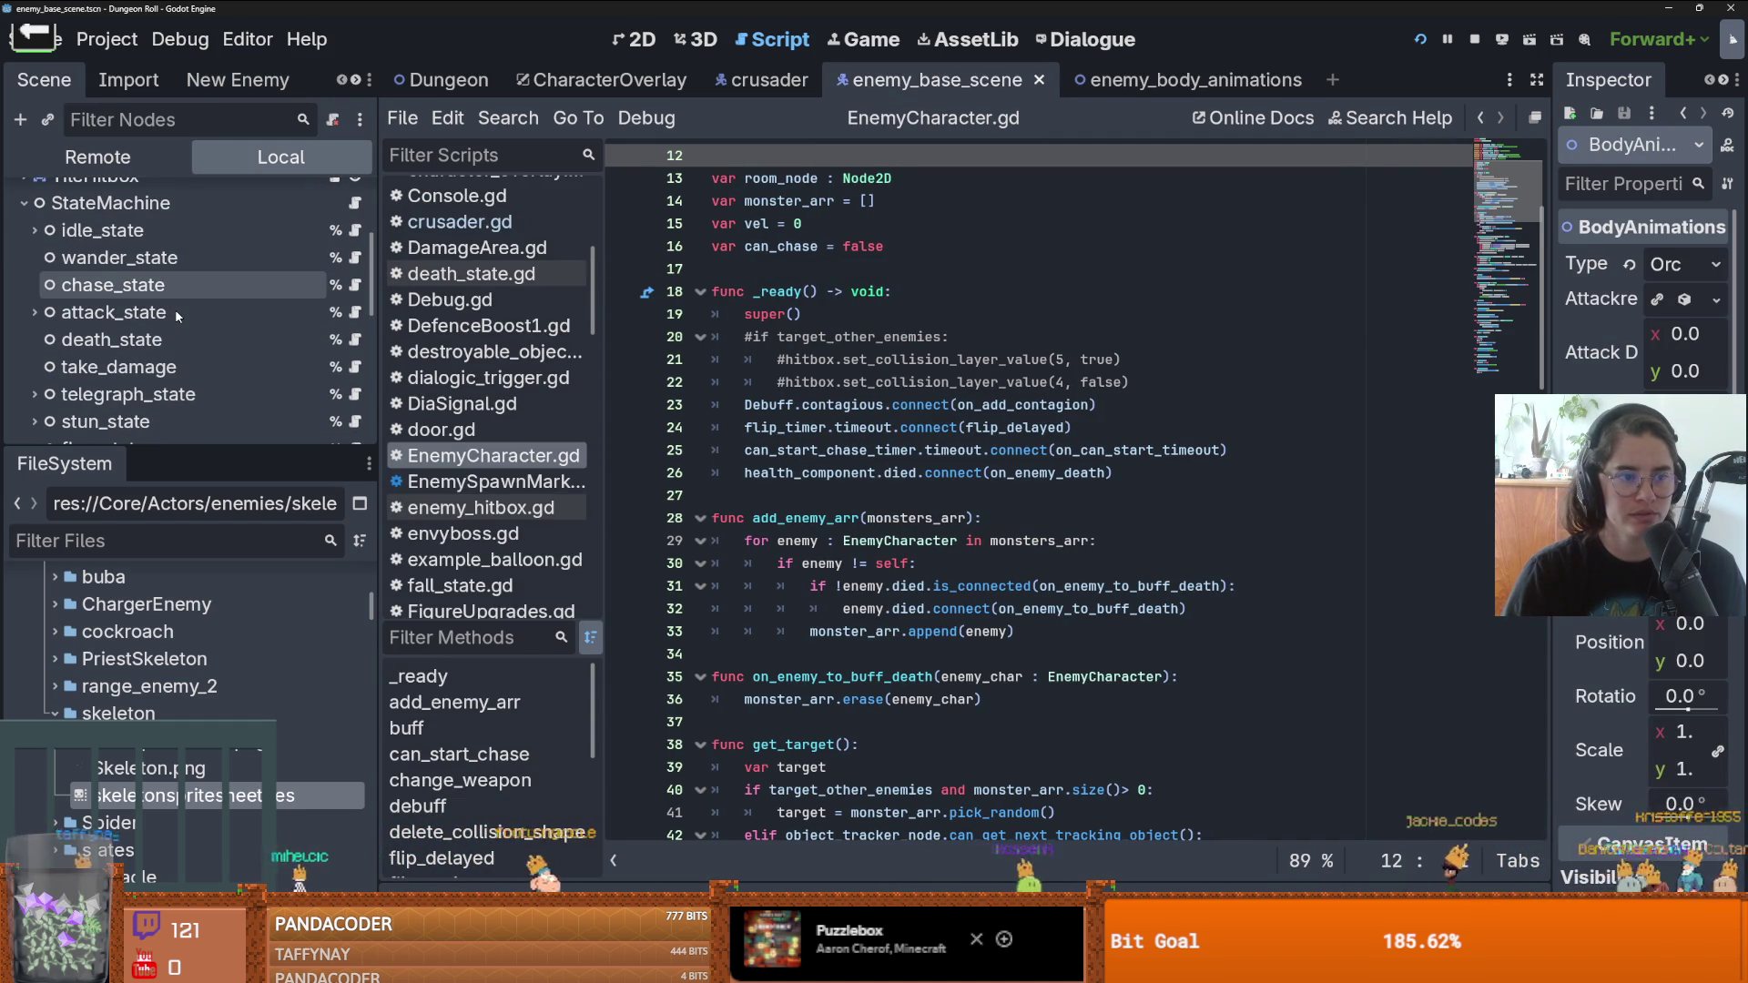
scroll(177, 316, down, 1)
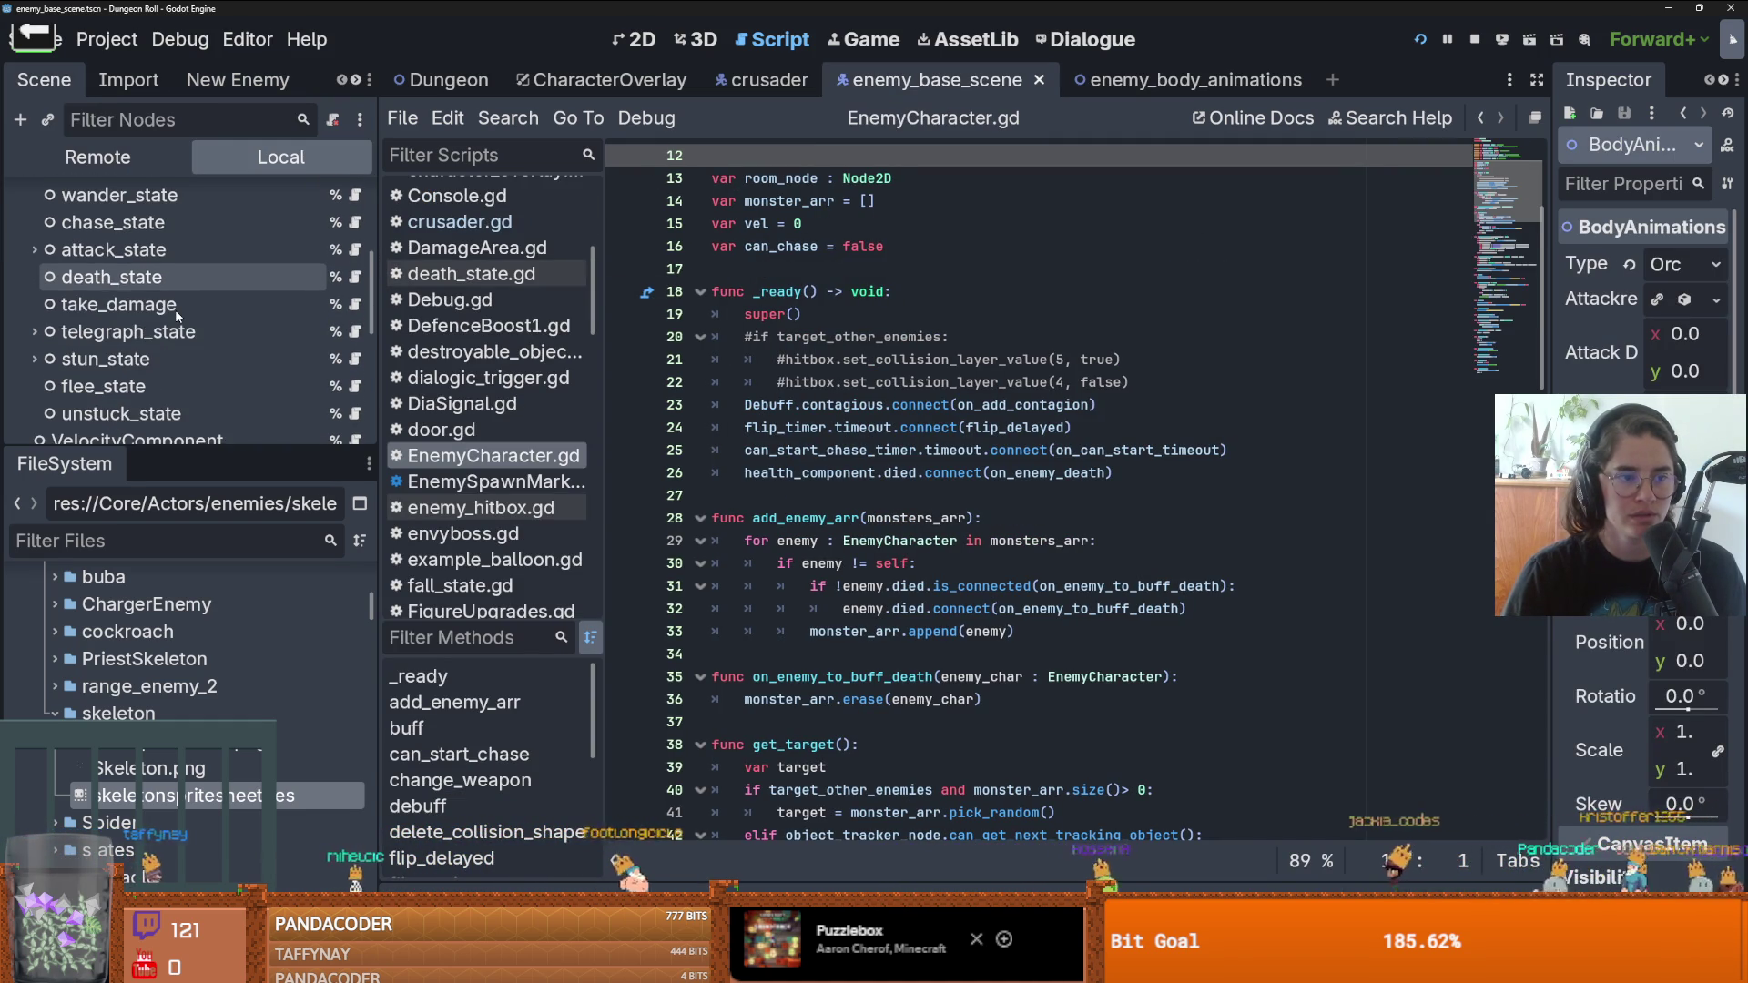
scroll(177, 315, down, 1)
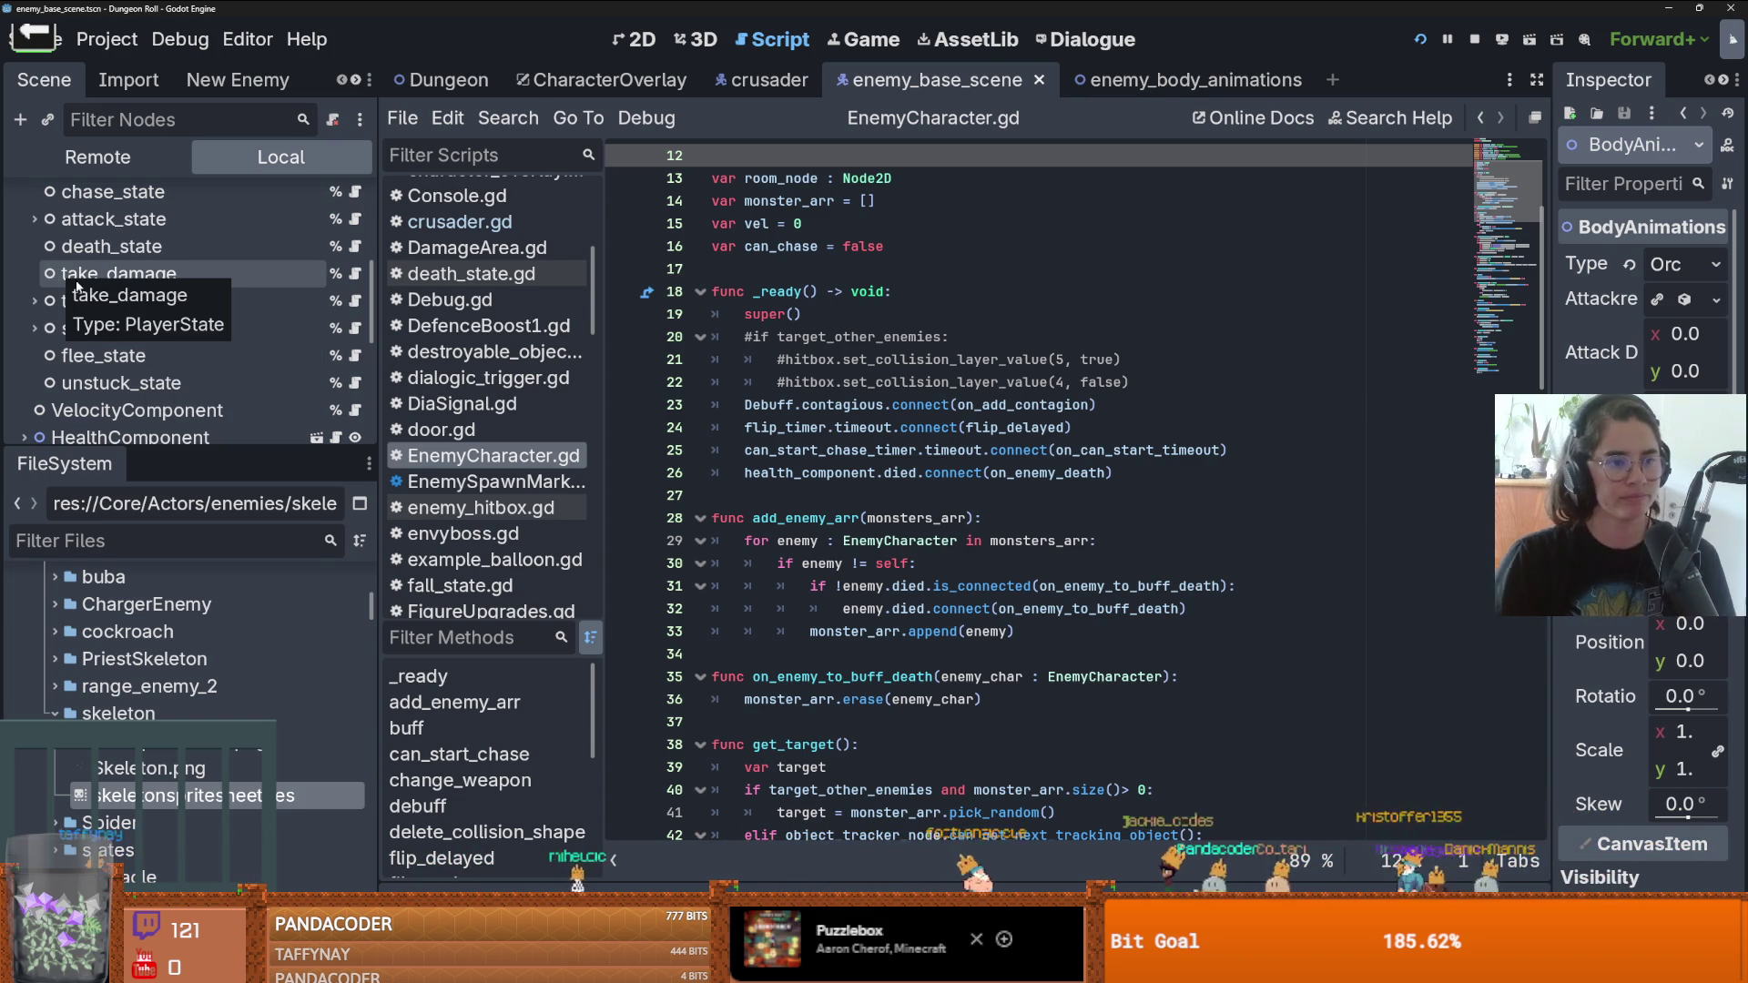
click(34, 218)
click(199, 216)
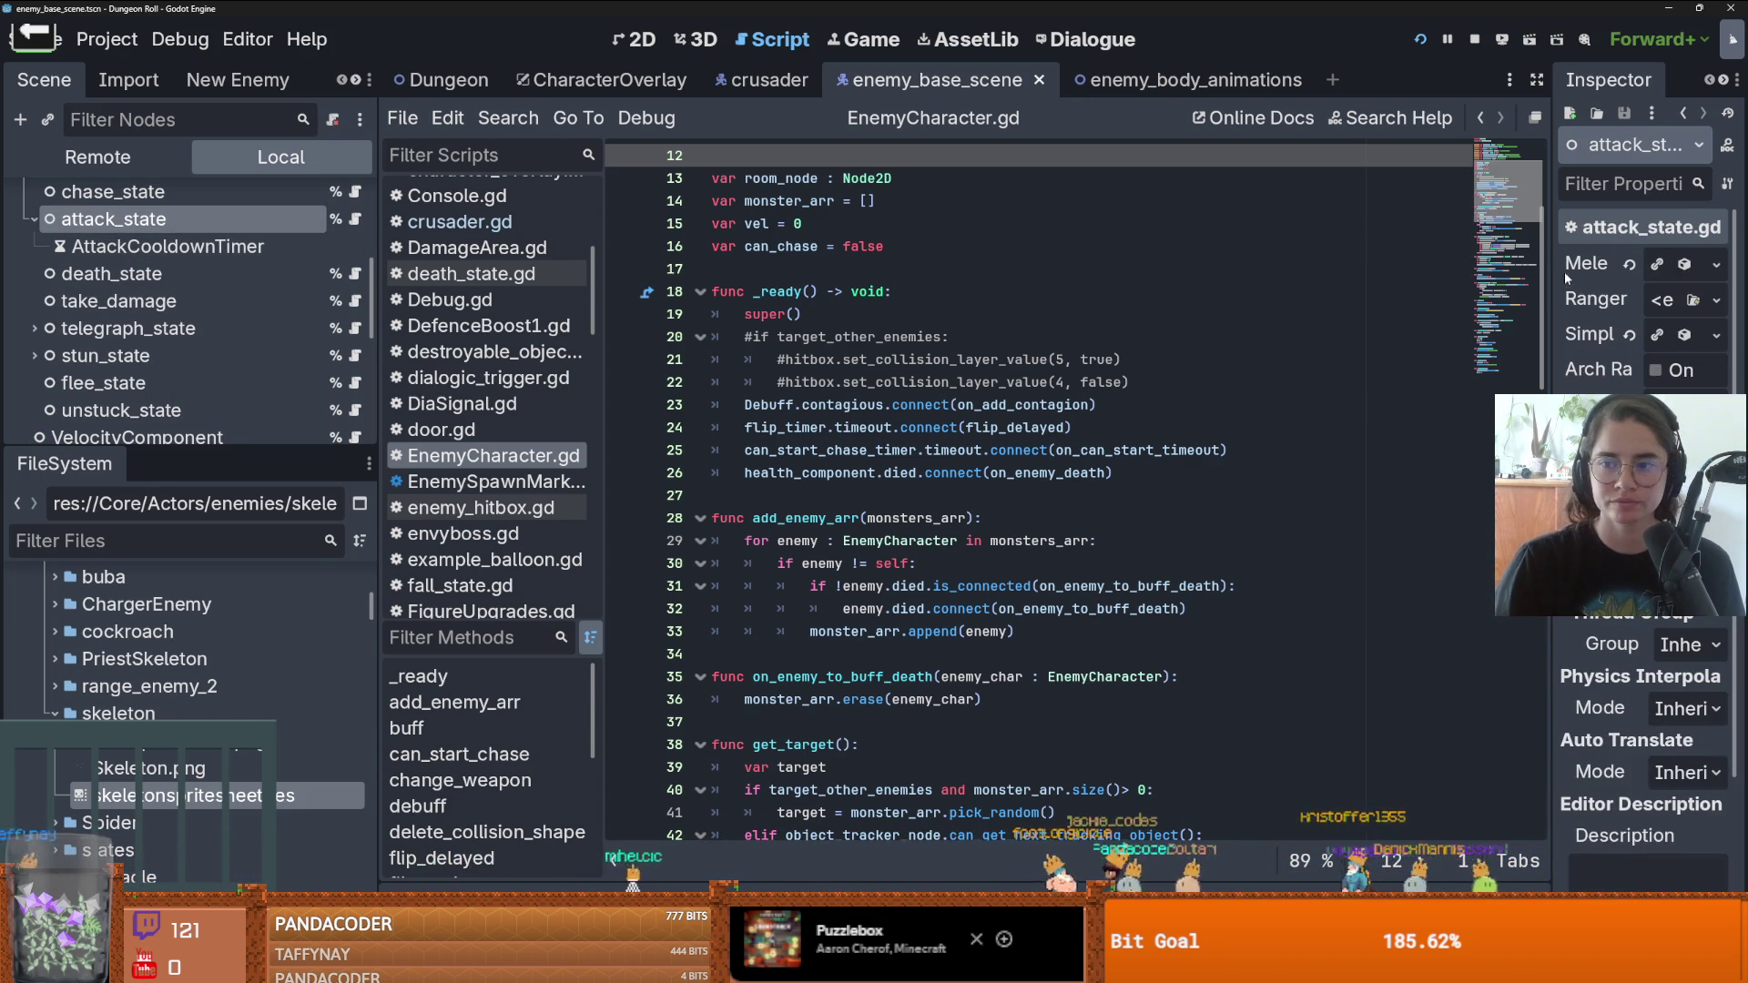
- Widen the Inspector to review Melee Attack Res and Simple Animation, then reopen enemy_body_animations
mouse_move(1548, 278)
mouse_down()
mouse_move(1024, 278)
mouse_move(1149, 277)
mouse_up()
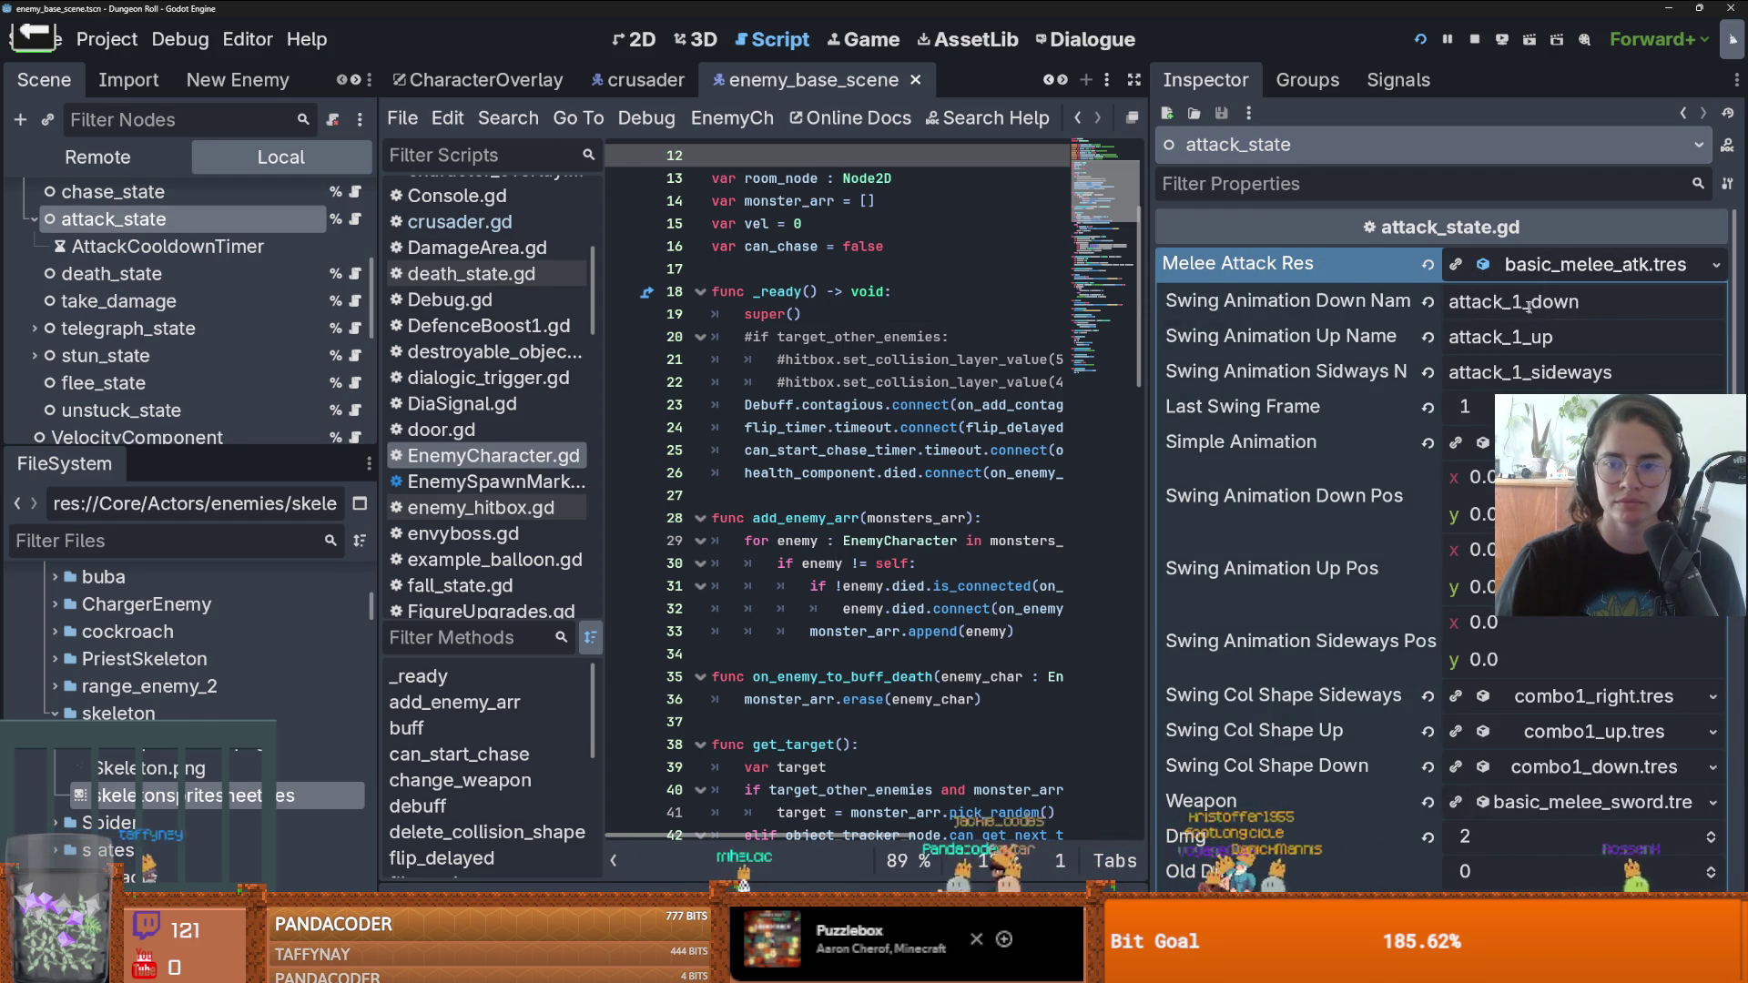
click(1520, 266)
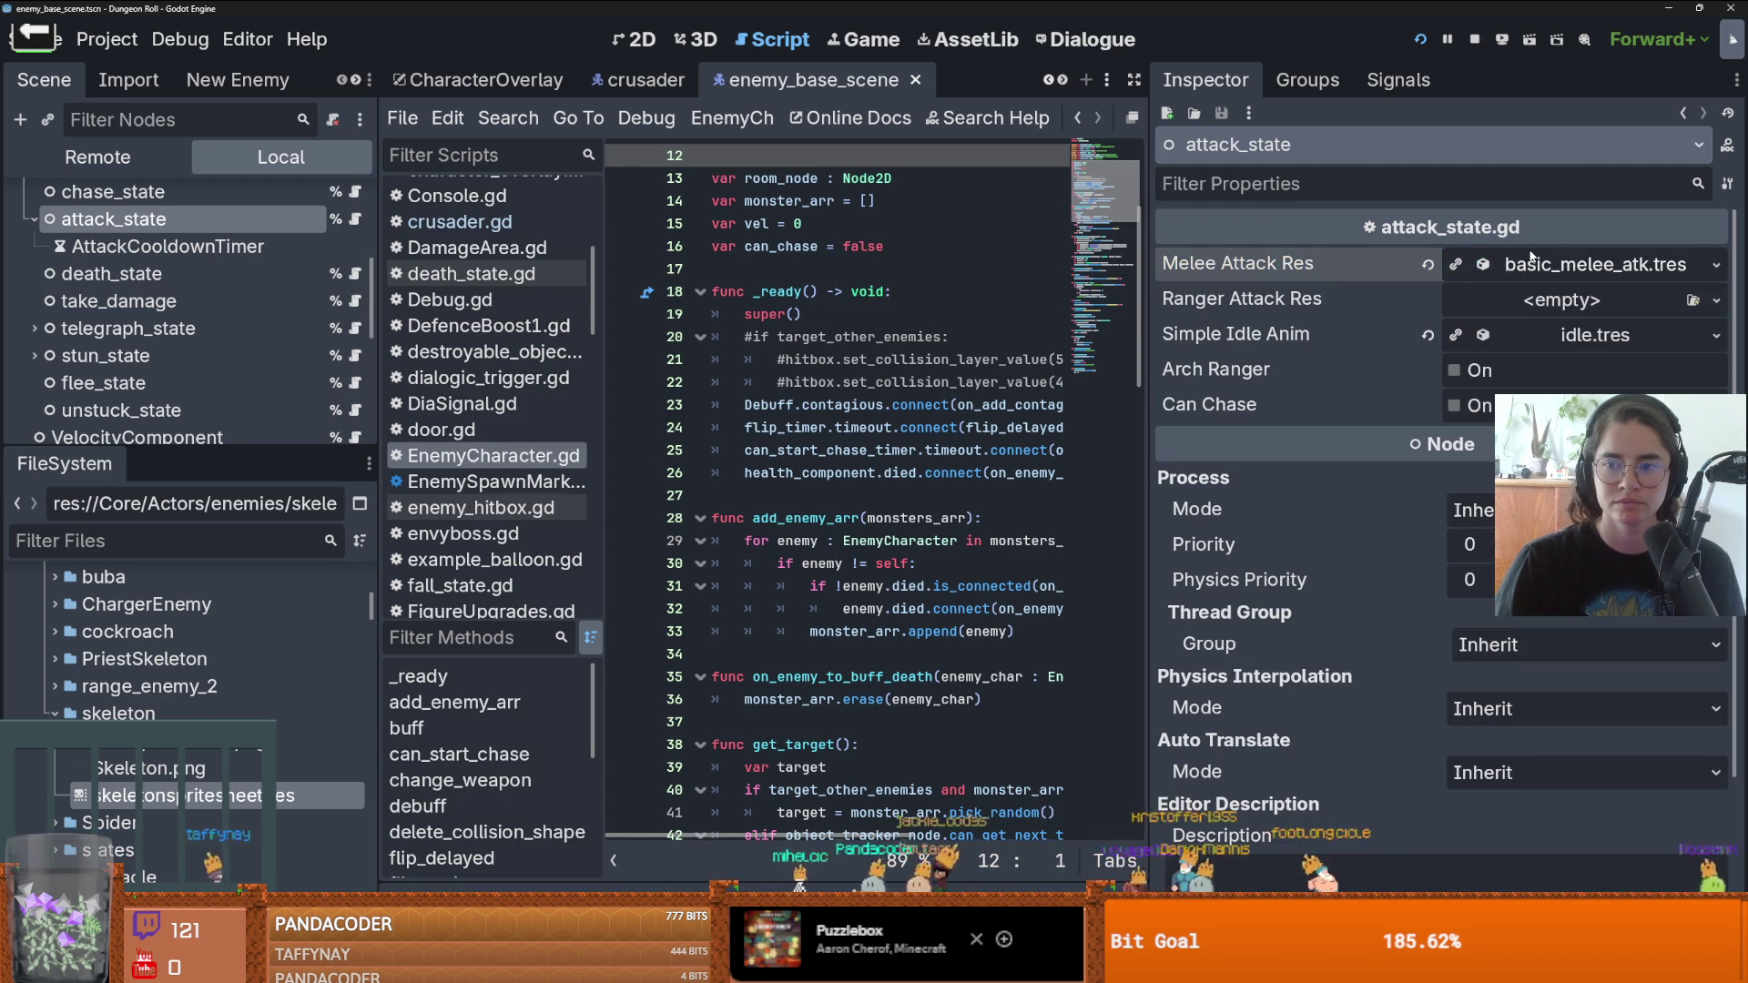
click(1560, 336)
click(1558, 337)
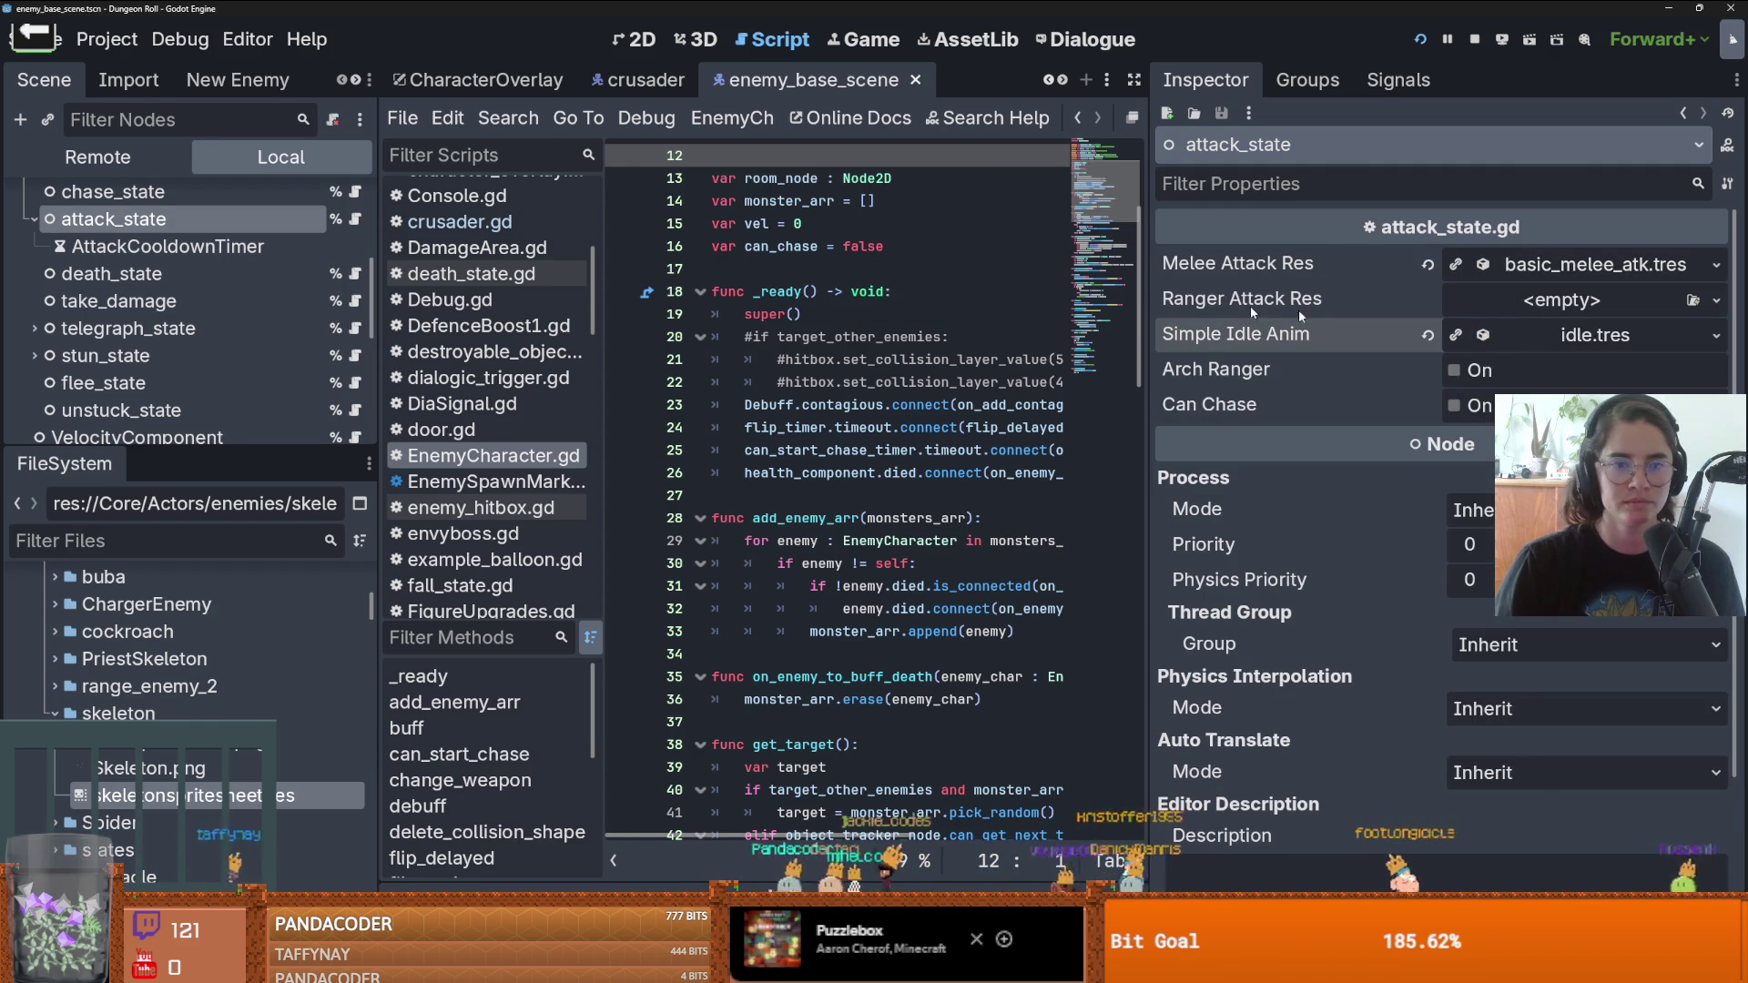
click(1534, 263)
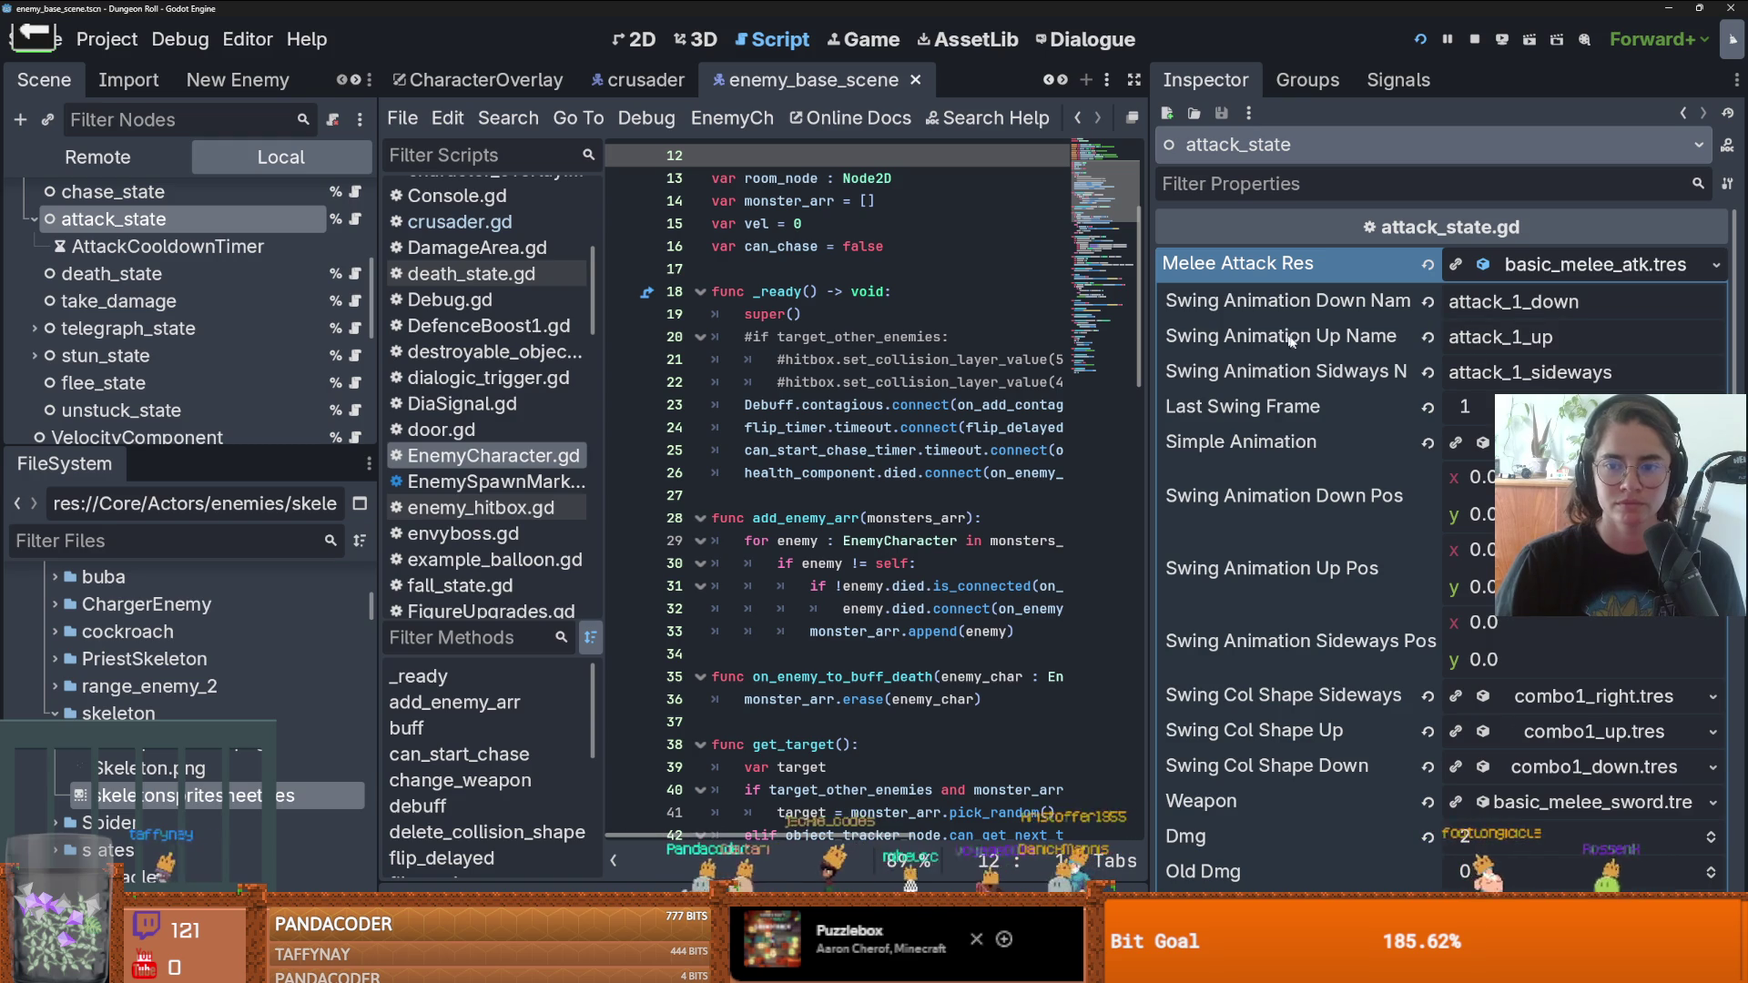
drag(1149, 319, 1002, 298)
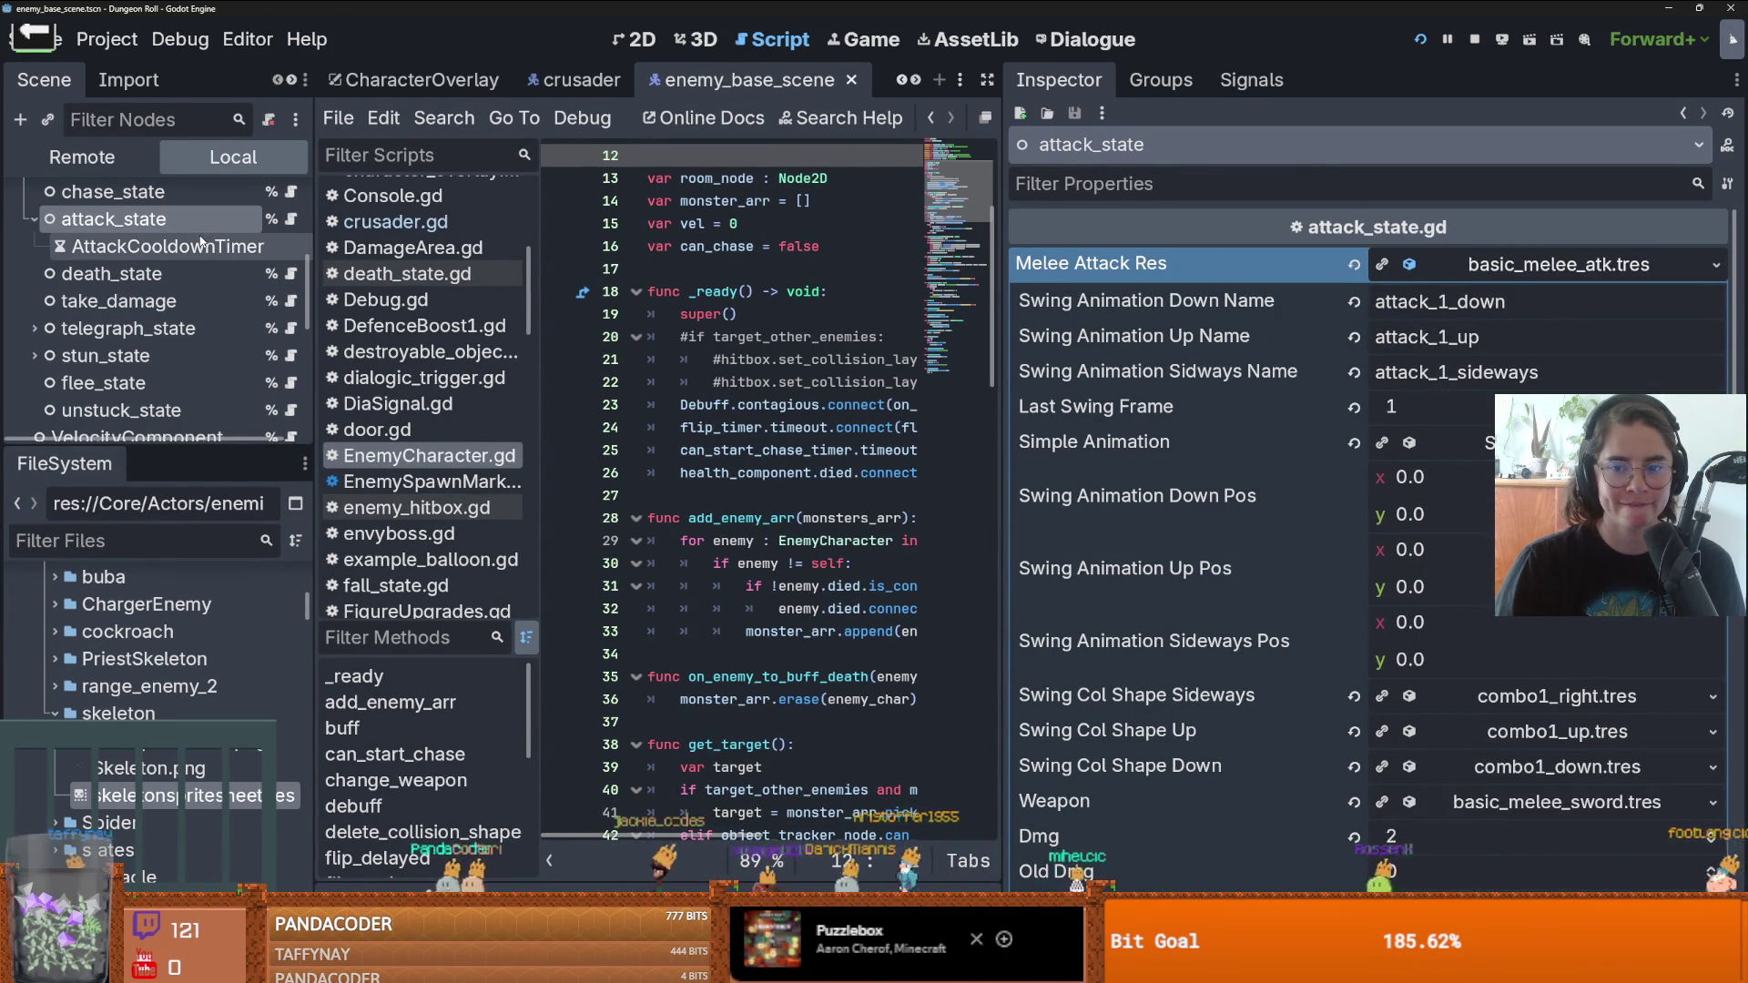
click(1447, 443)
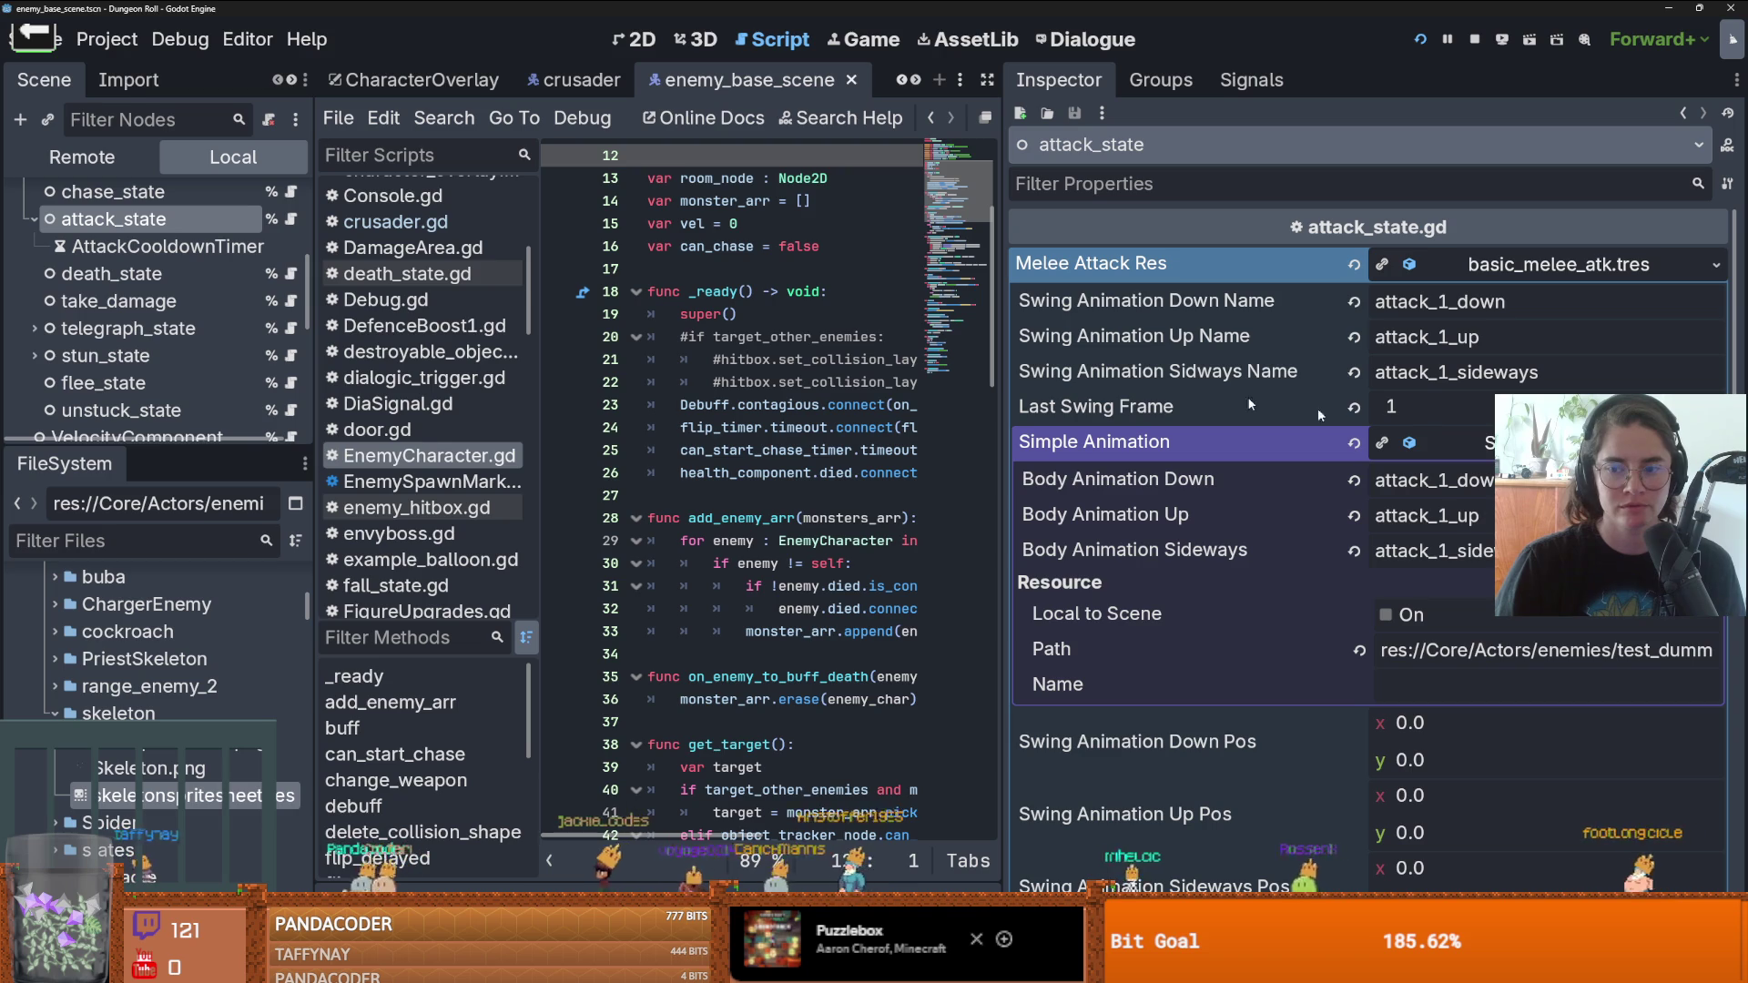
scroll(258, 254, up, 8)
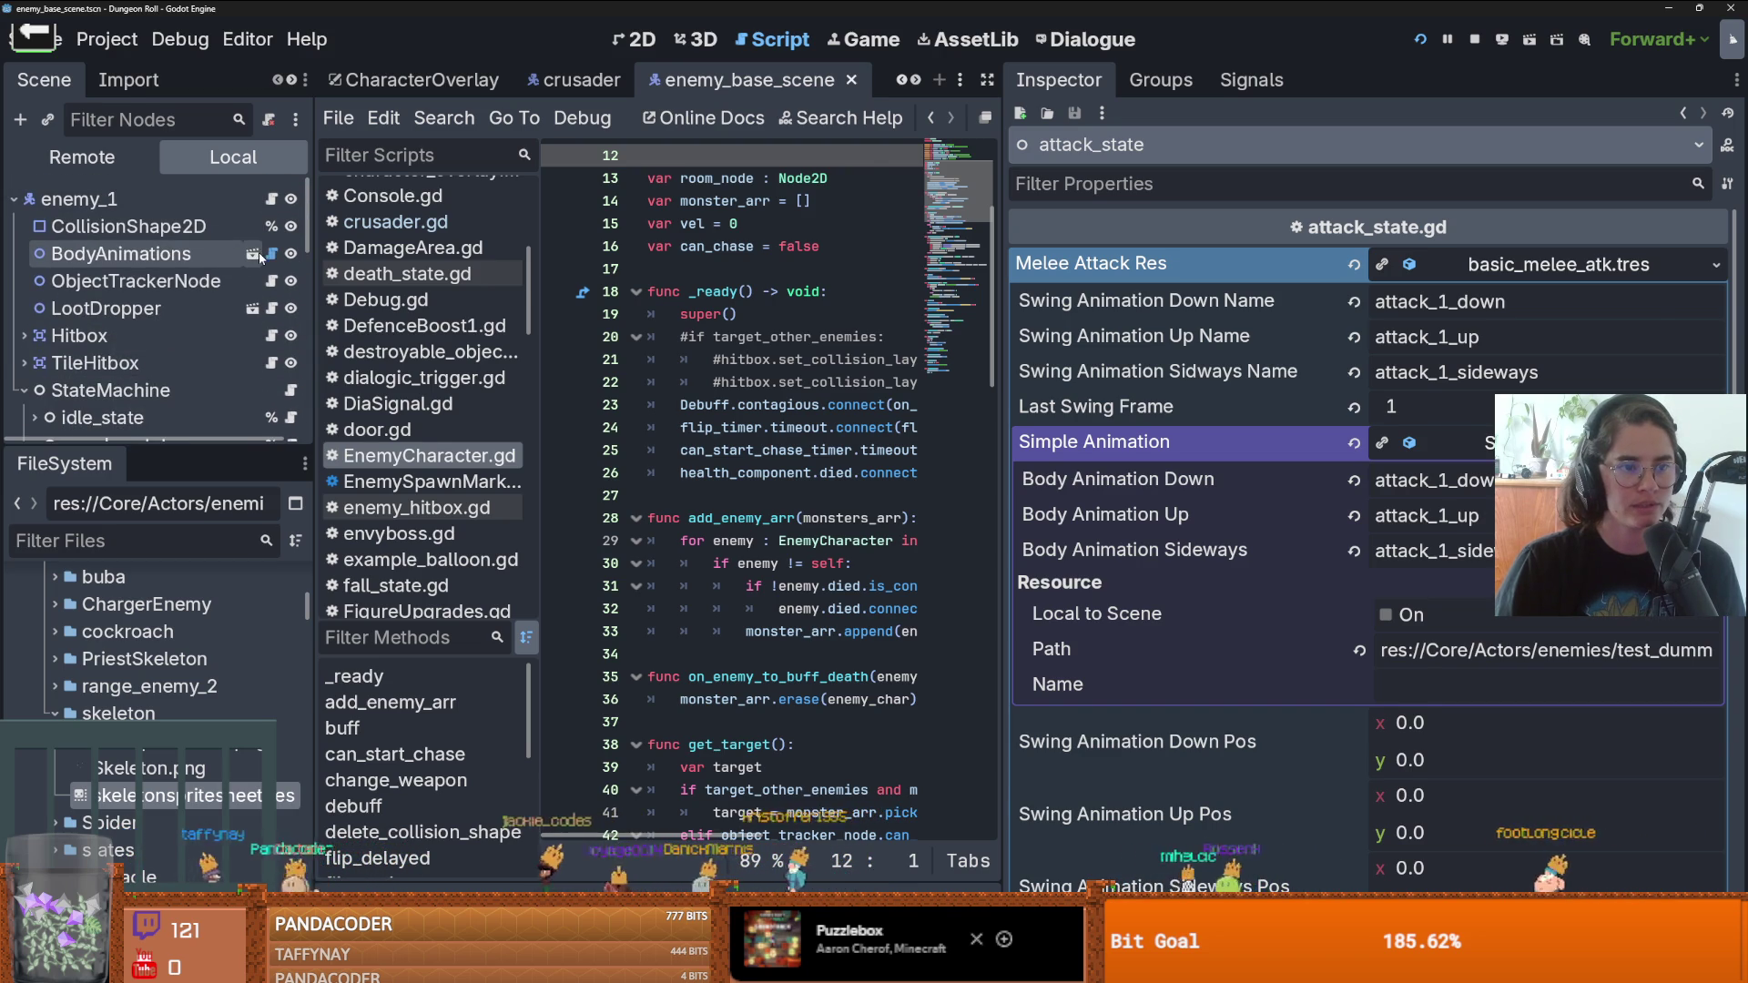
click(259, 253)
- Open skeletonspritesheet.res and review the attack_1_sideways and attack_1_up frames in an enlarged SpriteFrames panel
drag(1001, 273, 1321, 295)
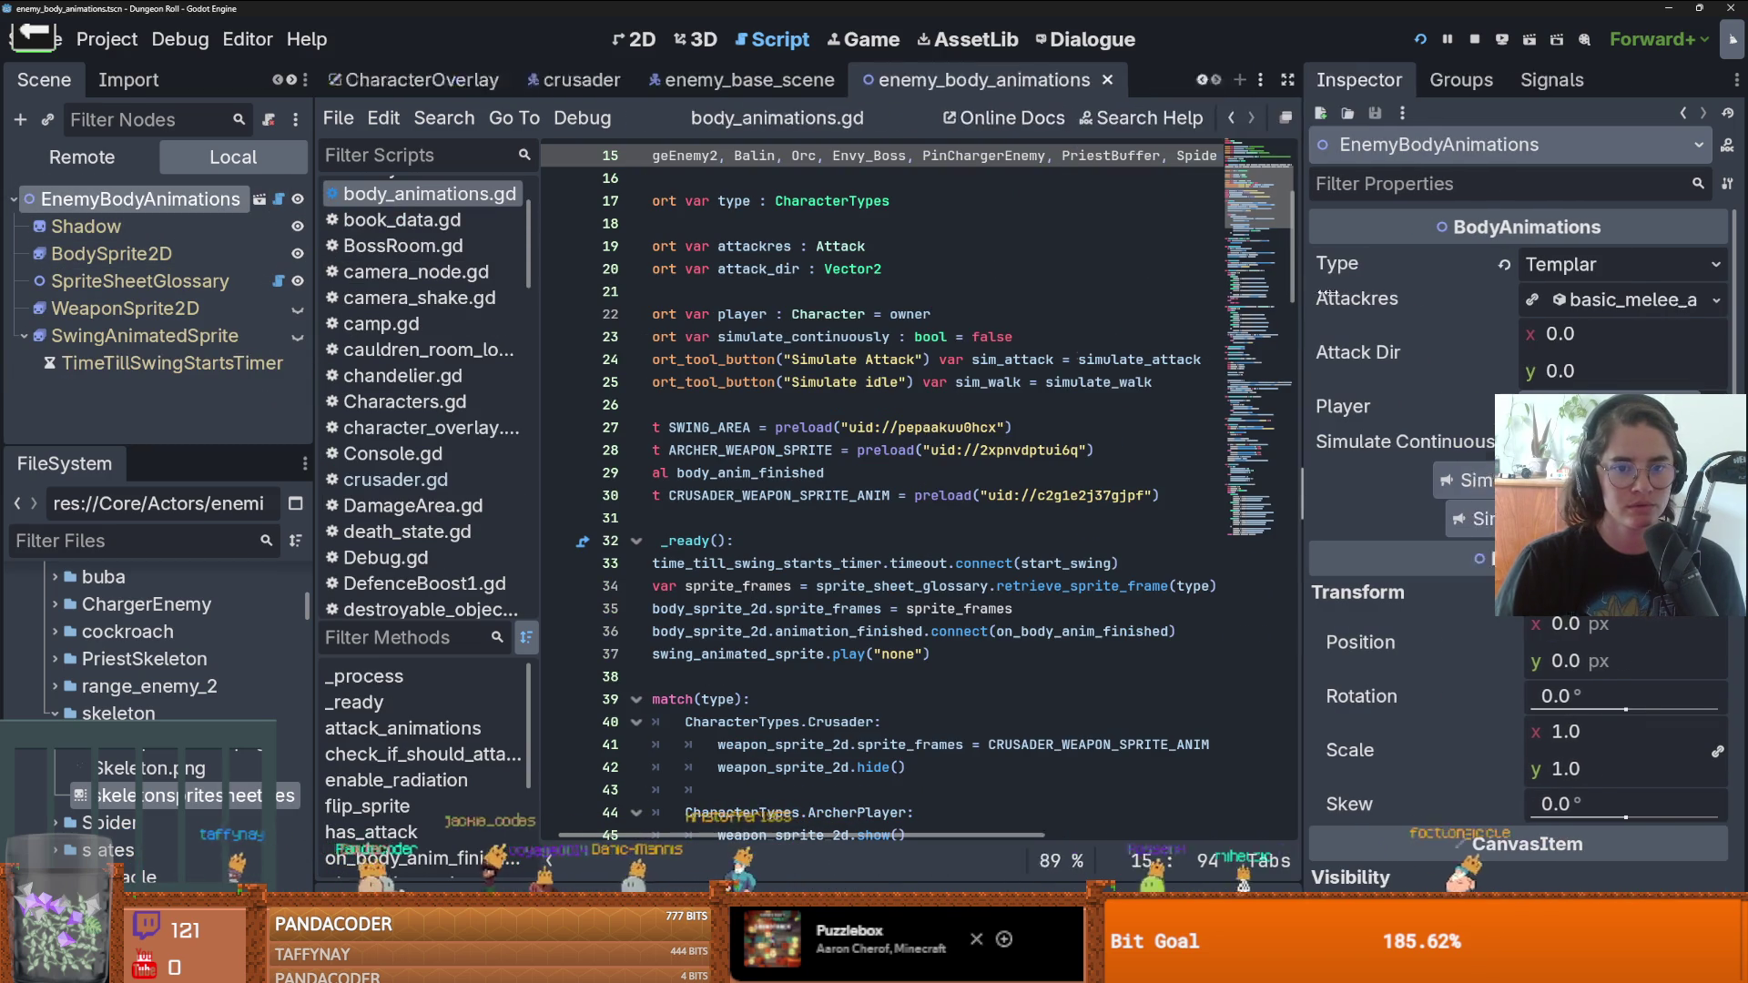
click(173, 801)
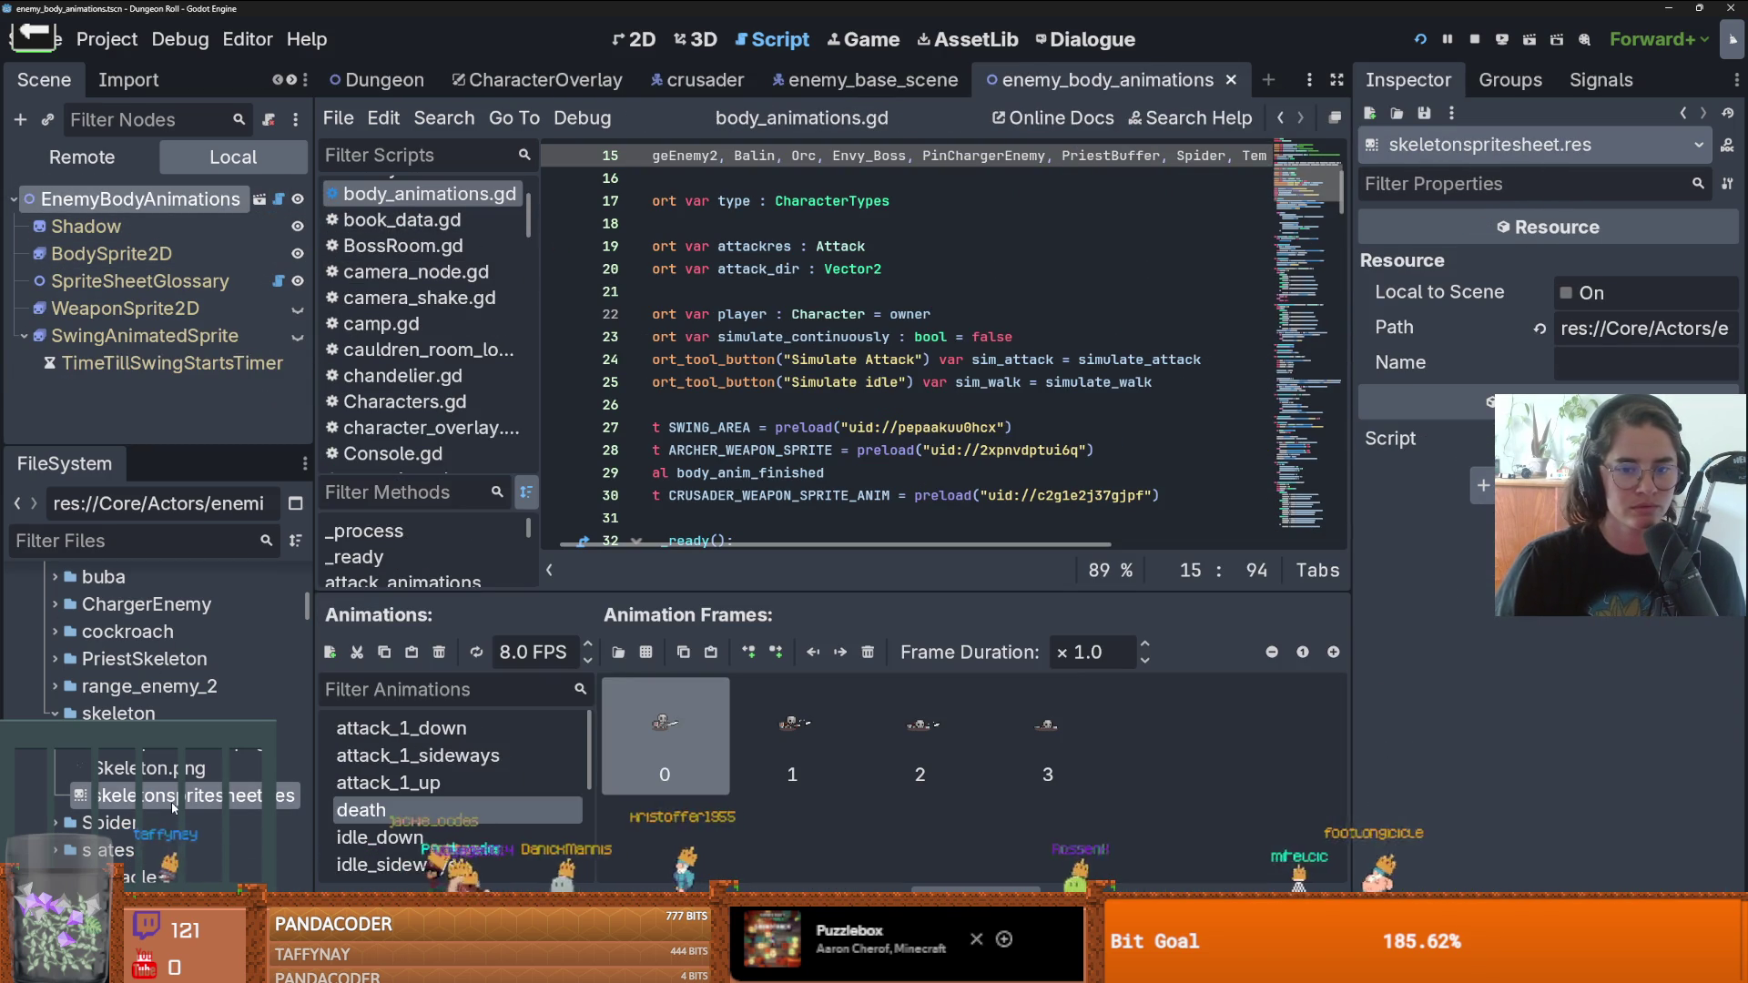
drag(696, 593, 696, 323)
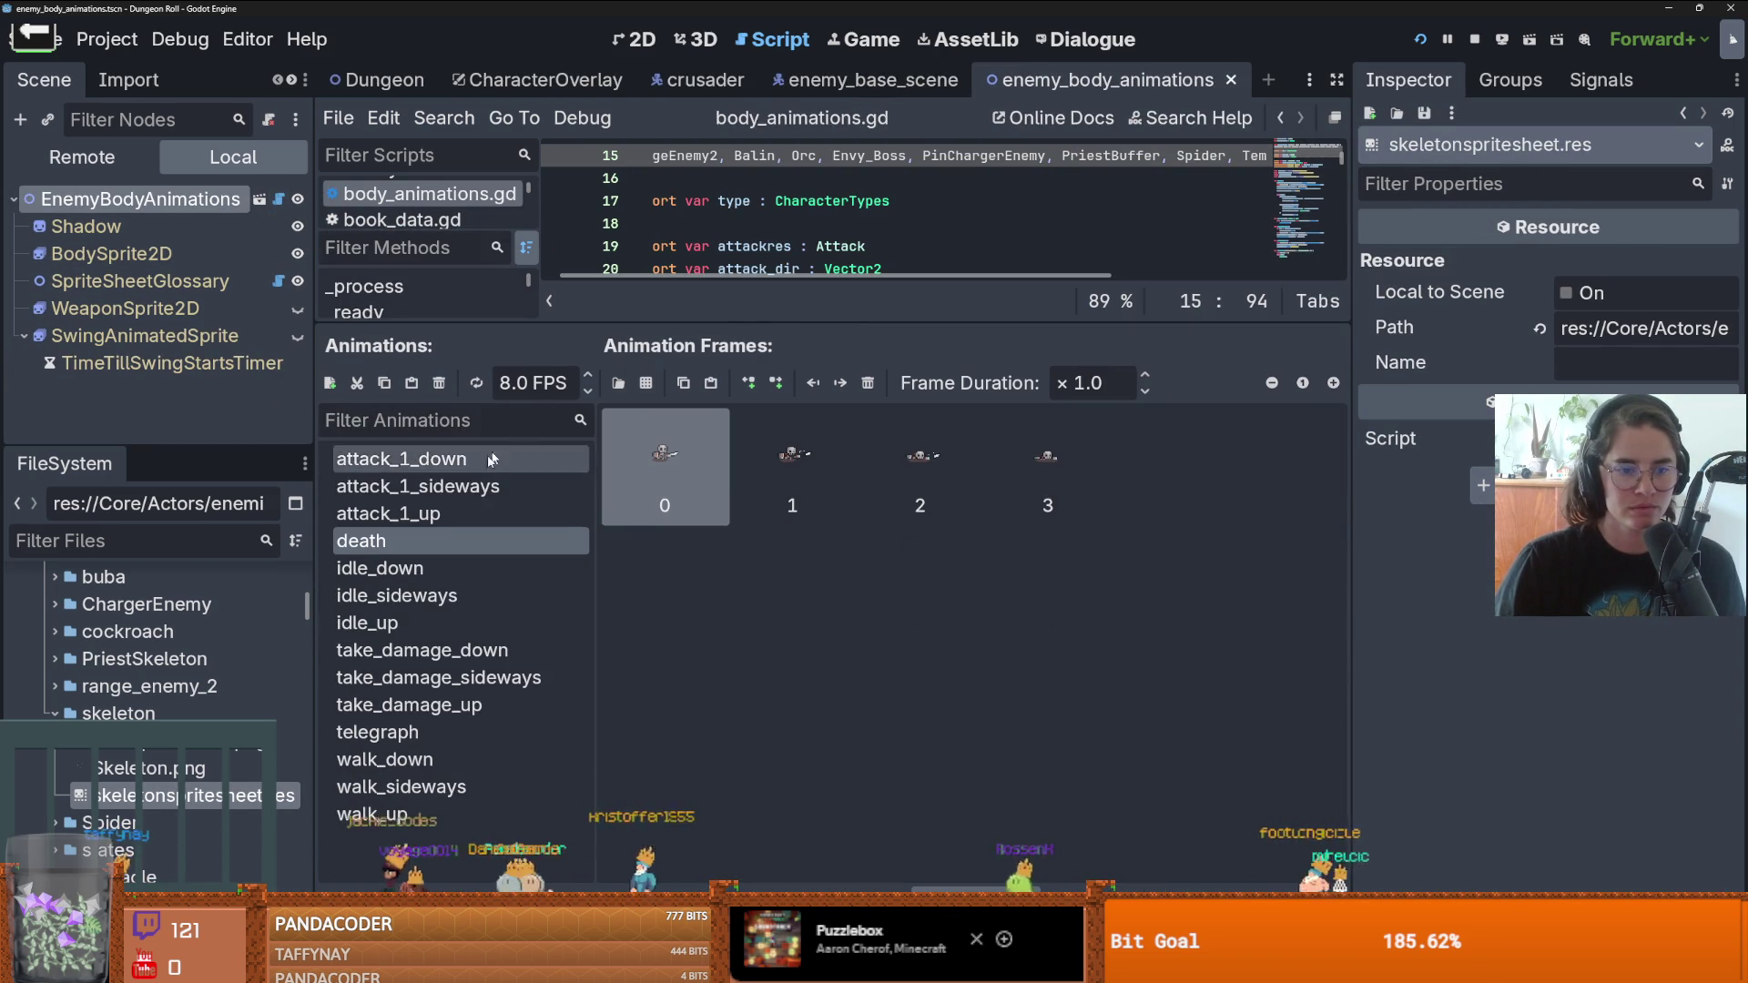
click(447, 486)
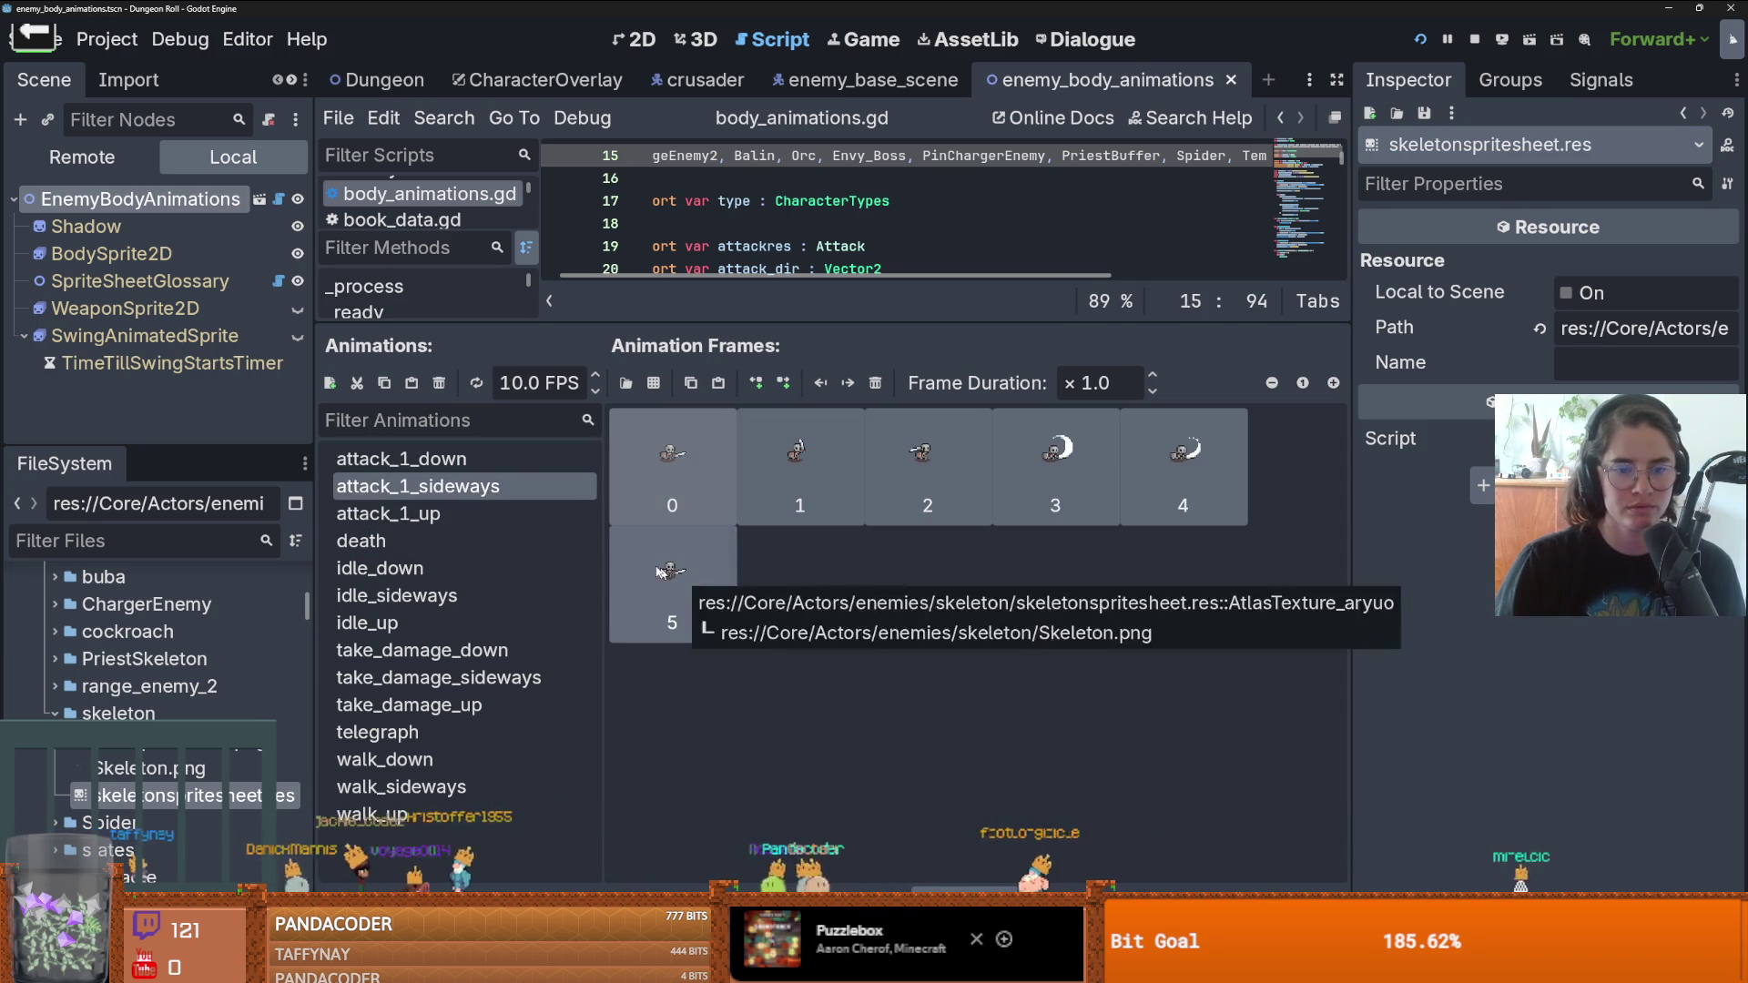
click(457, 510)
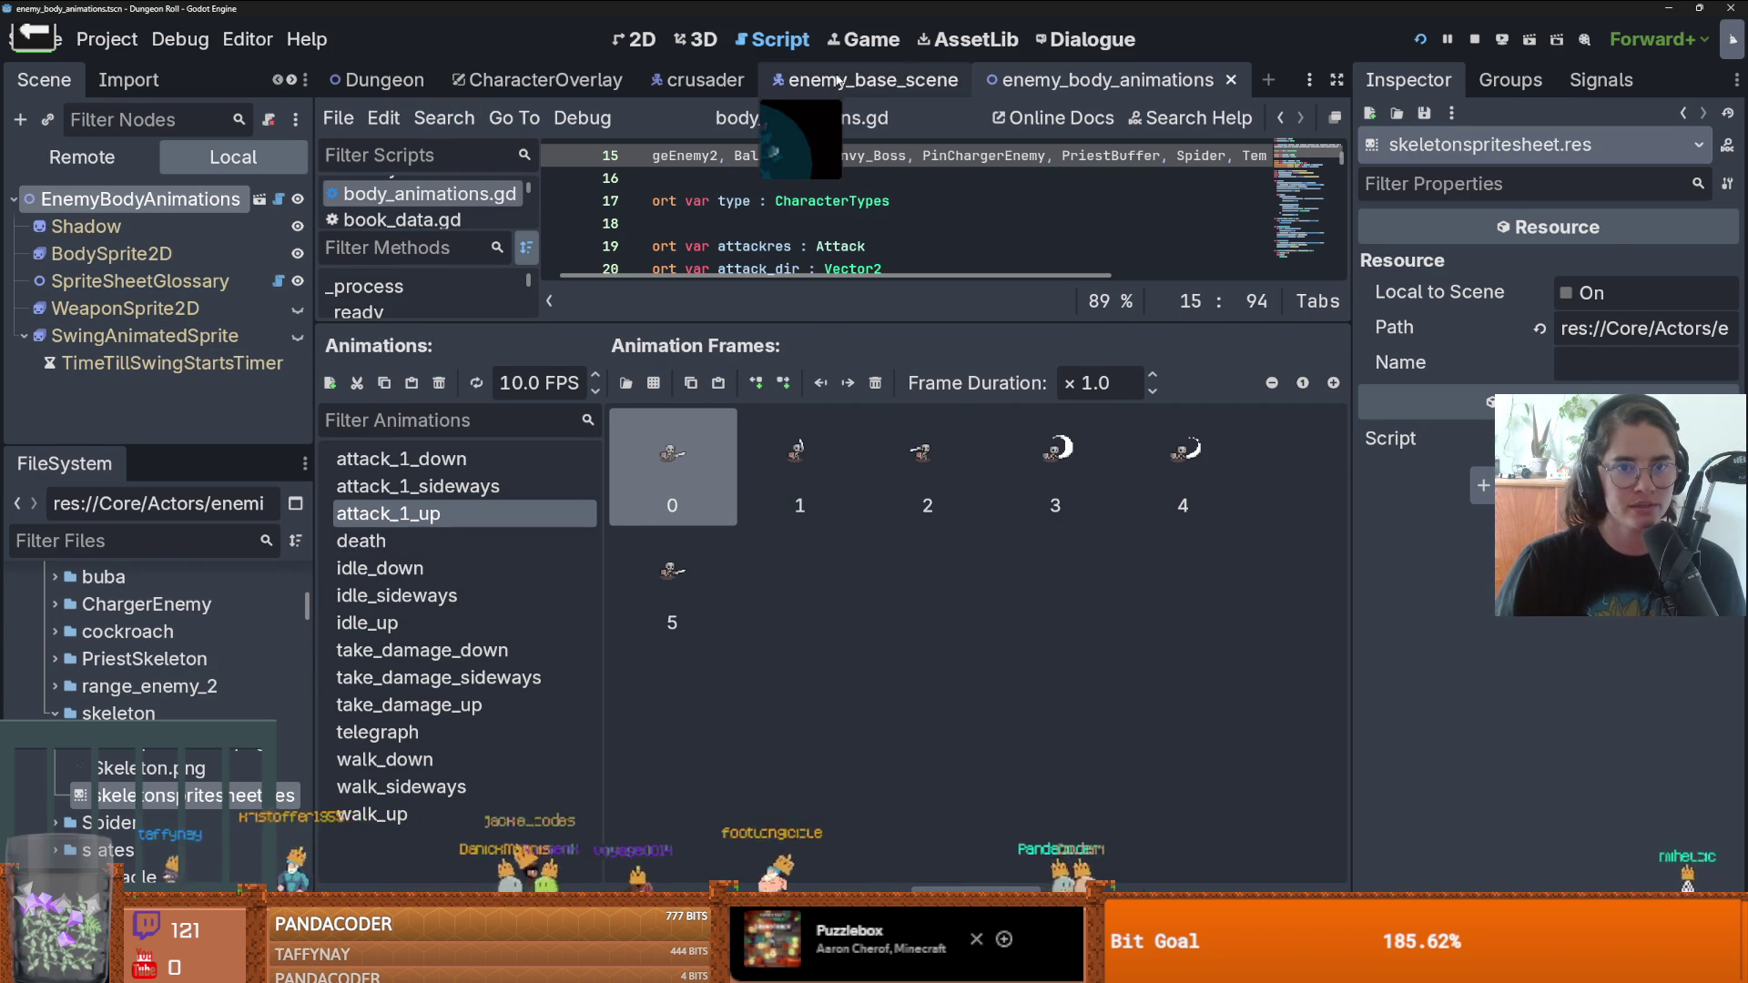
- Return to enemy_base_scene and show the idle_state node's settings
click(865, 80)
click(145, 341)
scroll(82, 368, down, 4)
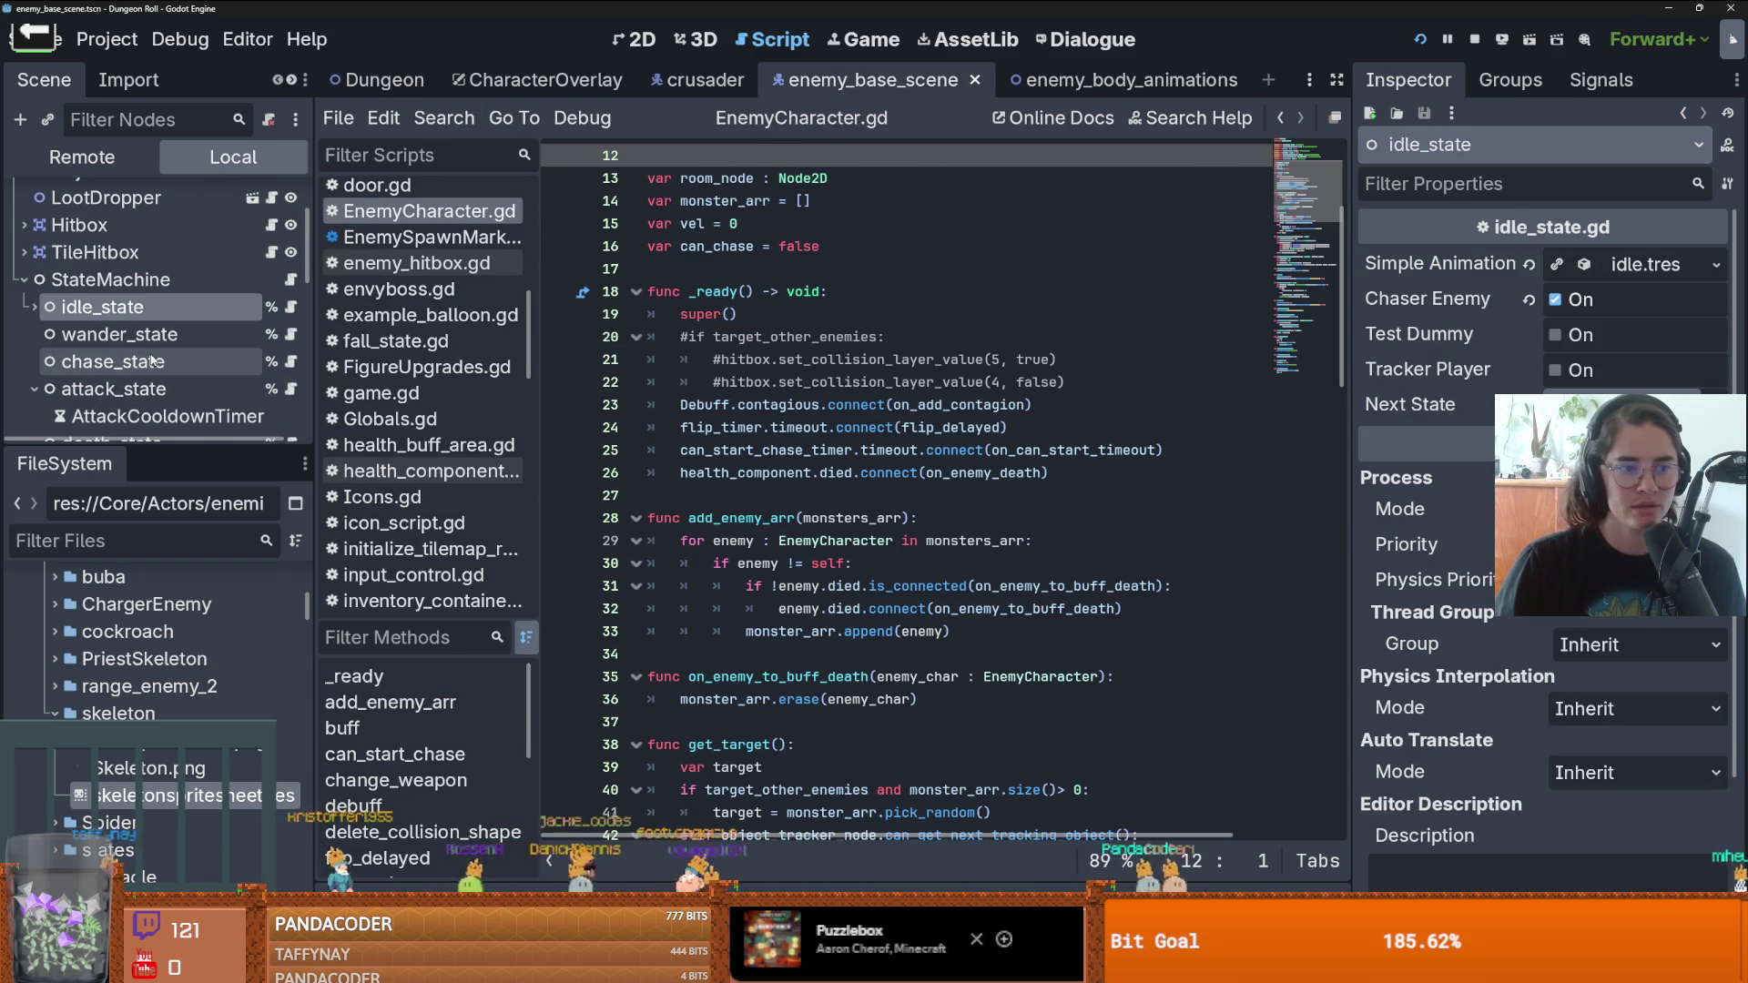
scroll(80, 369, down, 3)
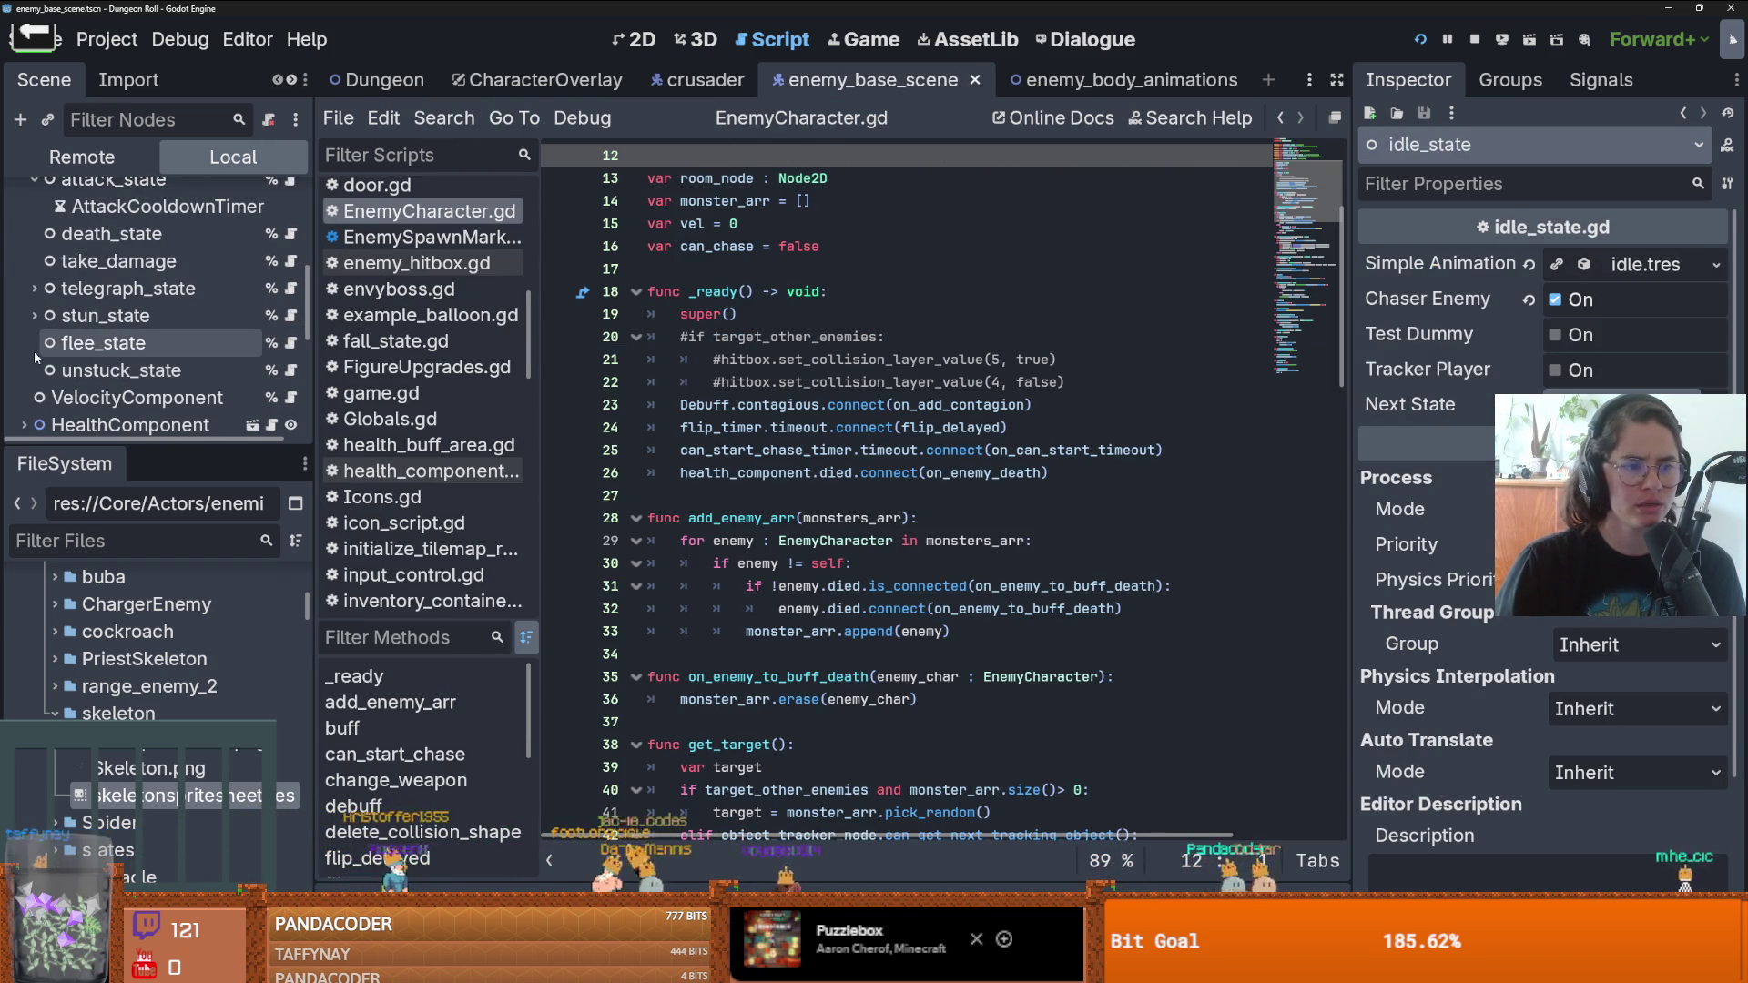
- Make chase_state's walk.tres use walk_sideways for the up and down animations
scroll(50, 341, up, 4)
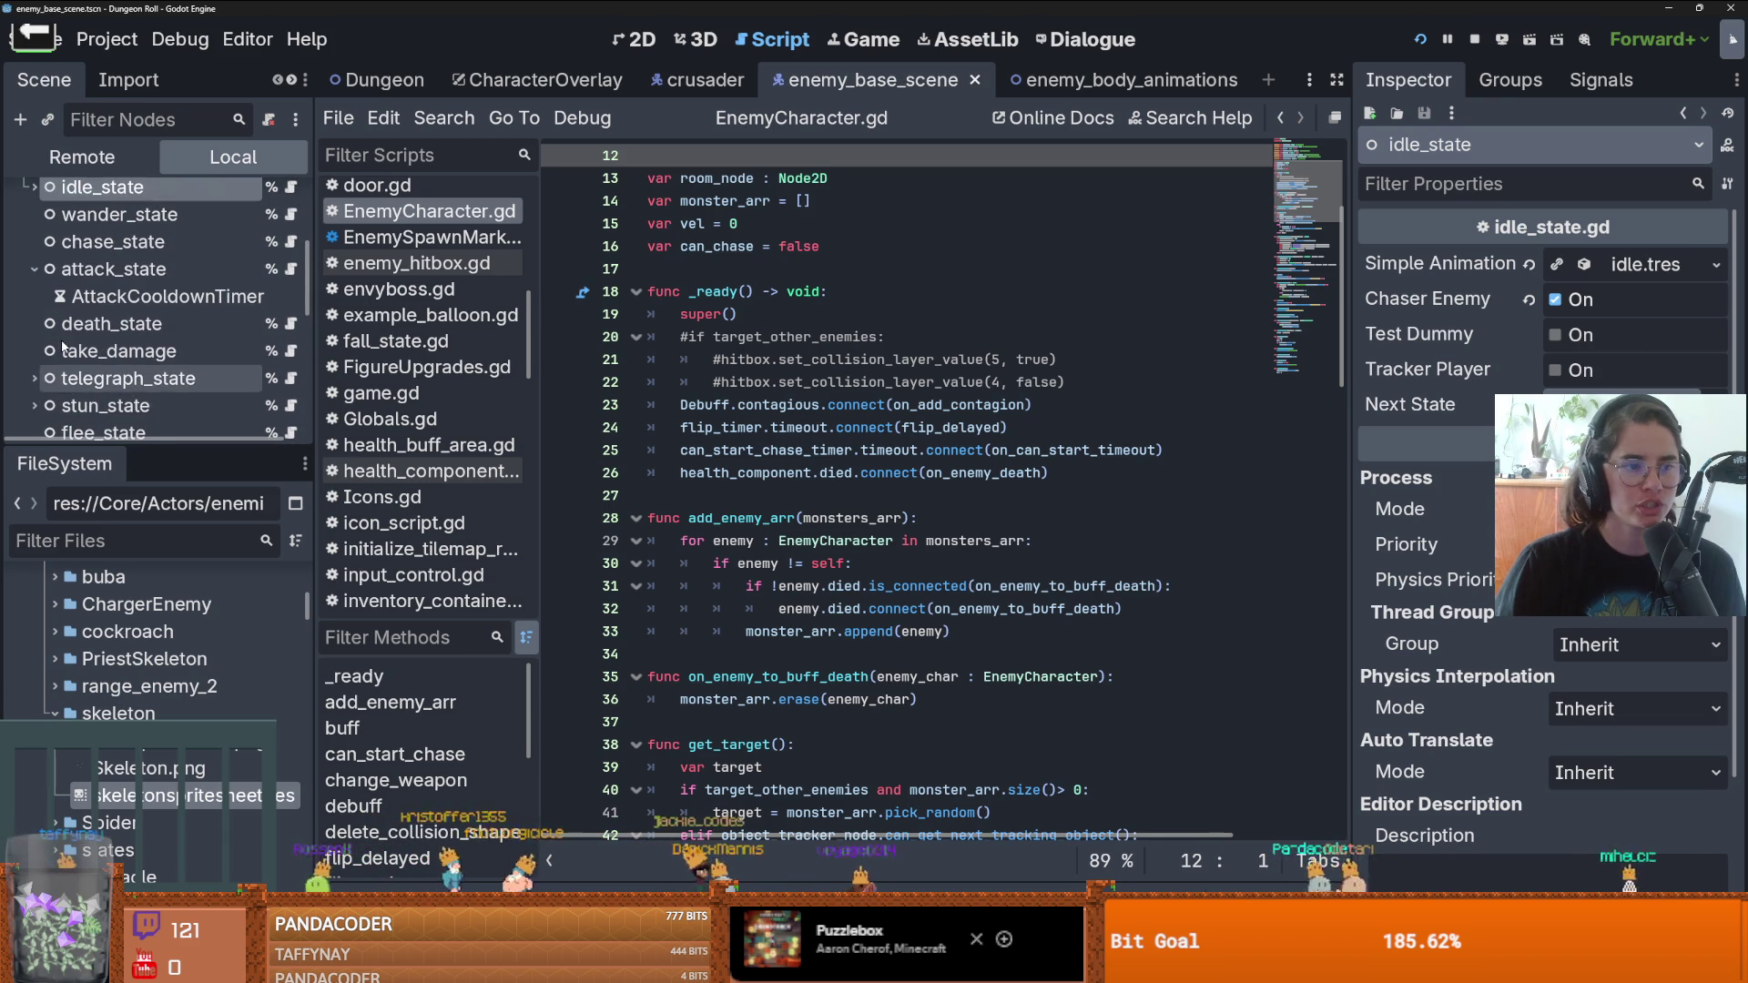
click(65, 266)
click(100, 241)
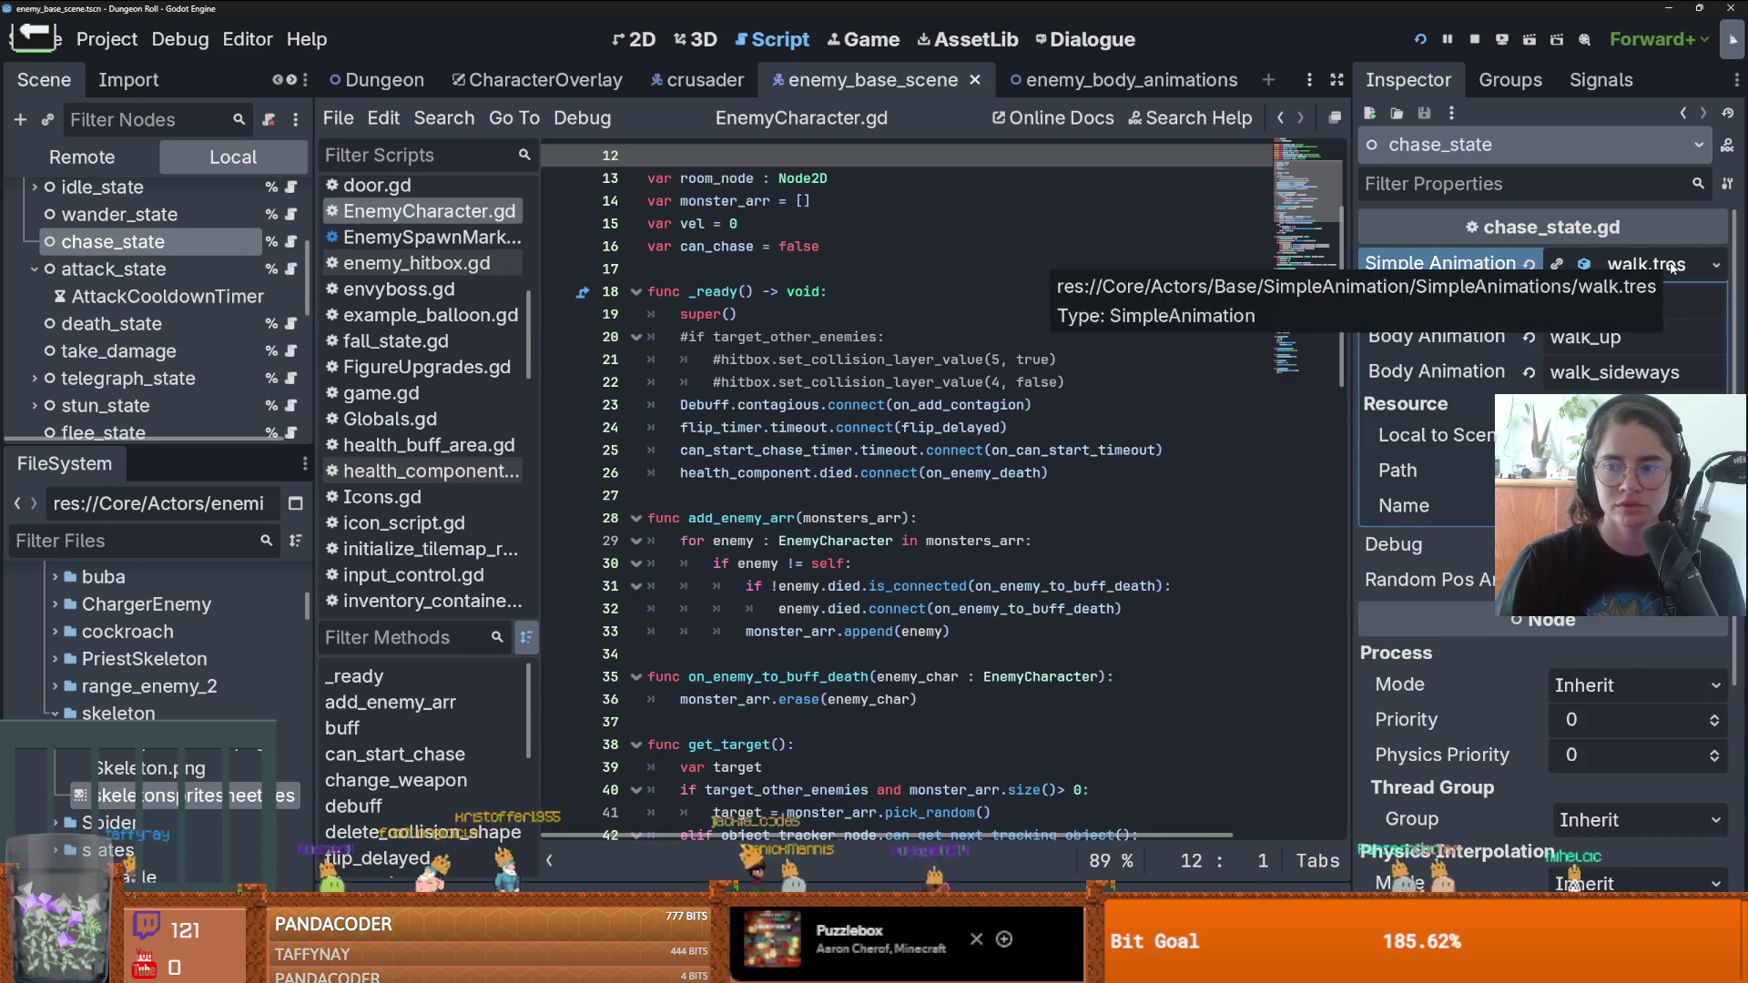
click(1564, 272)
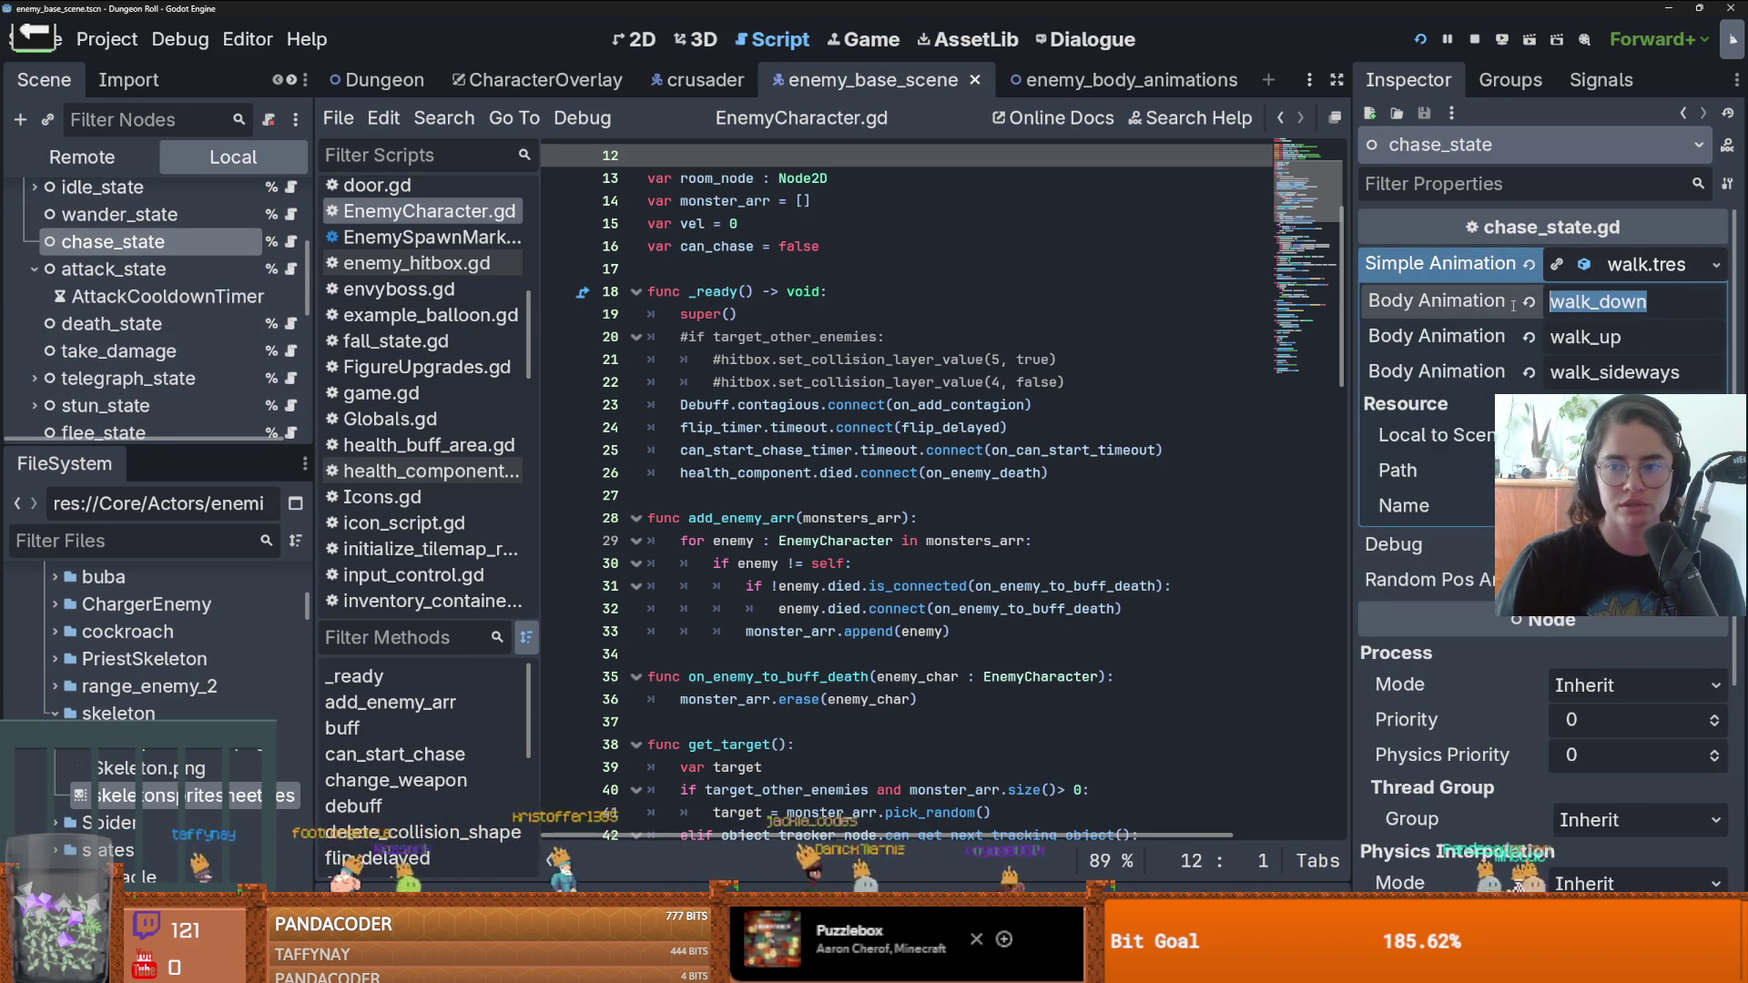
key(shift+Tab)
text(sideways)
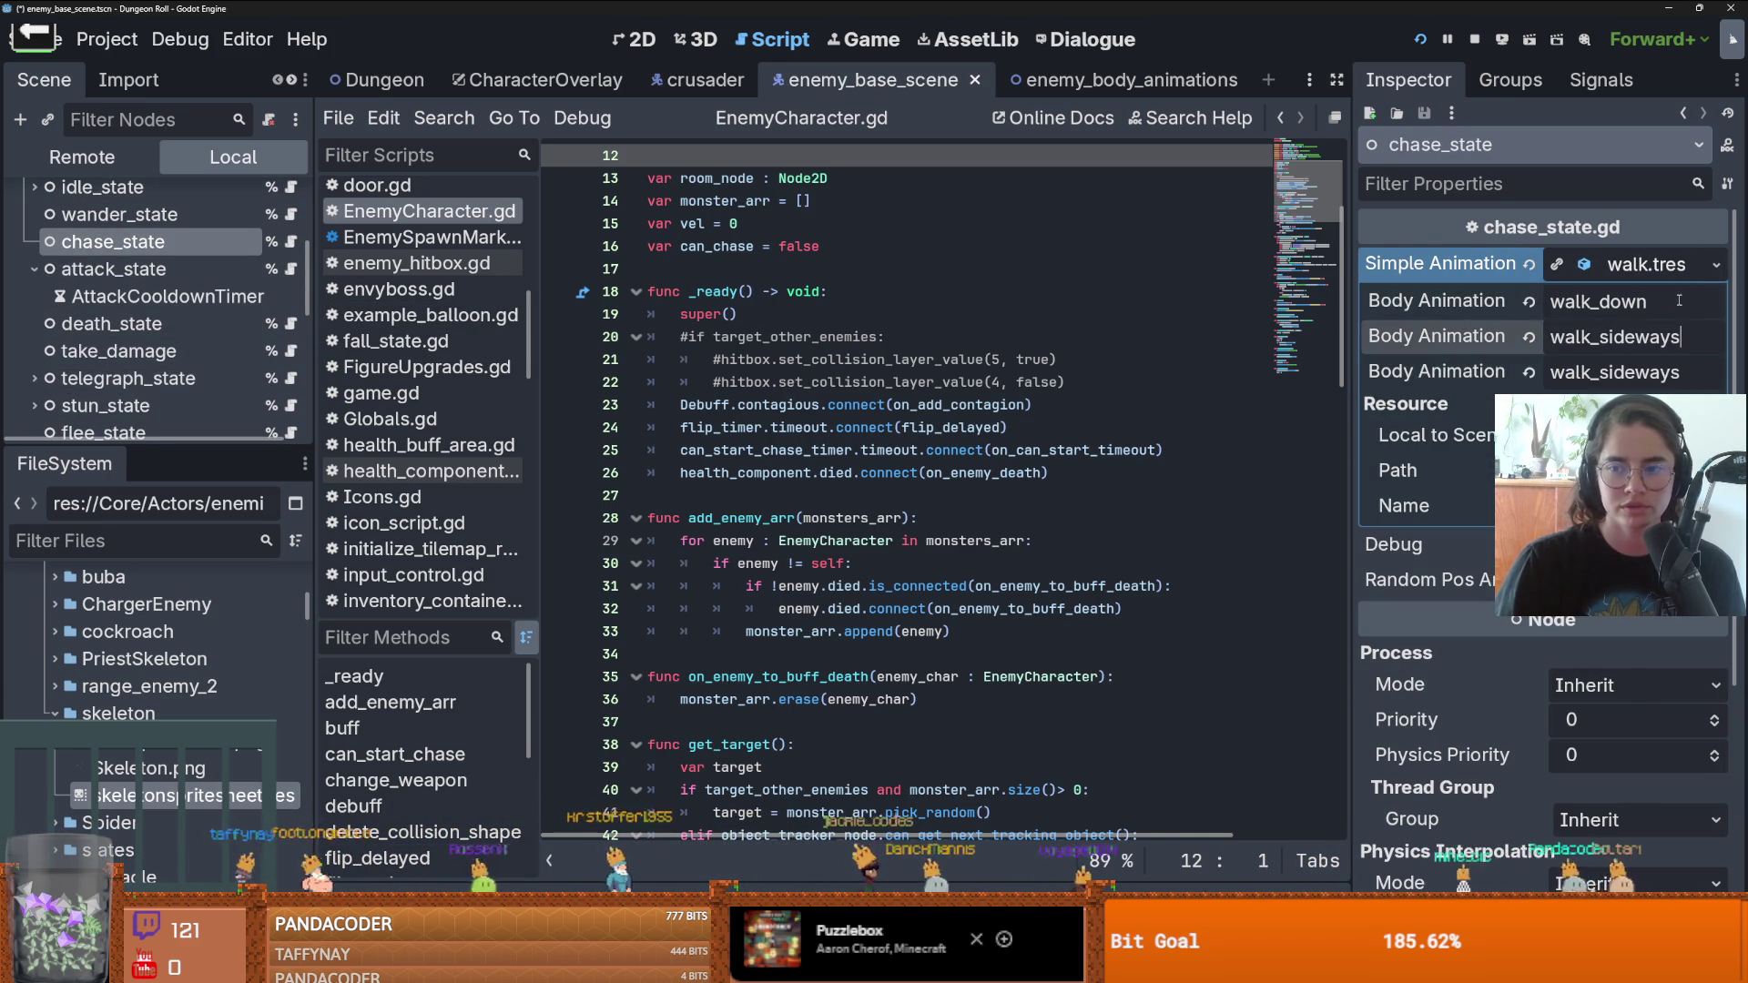
key(shift+Tab)
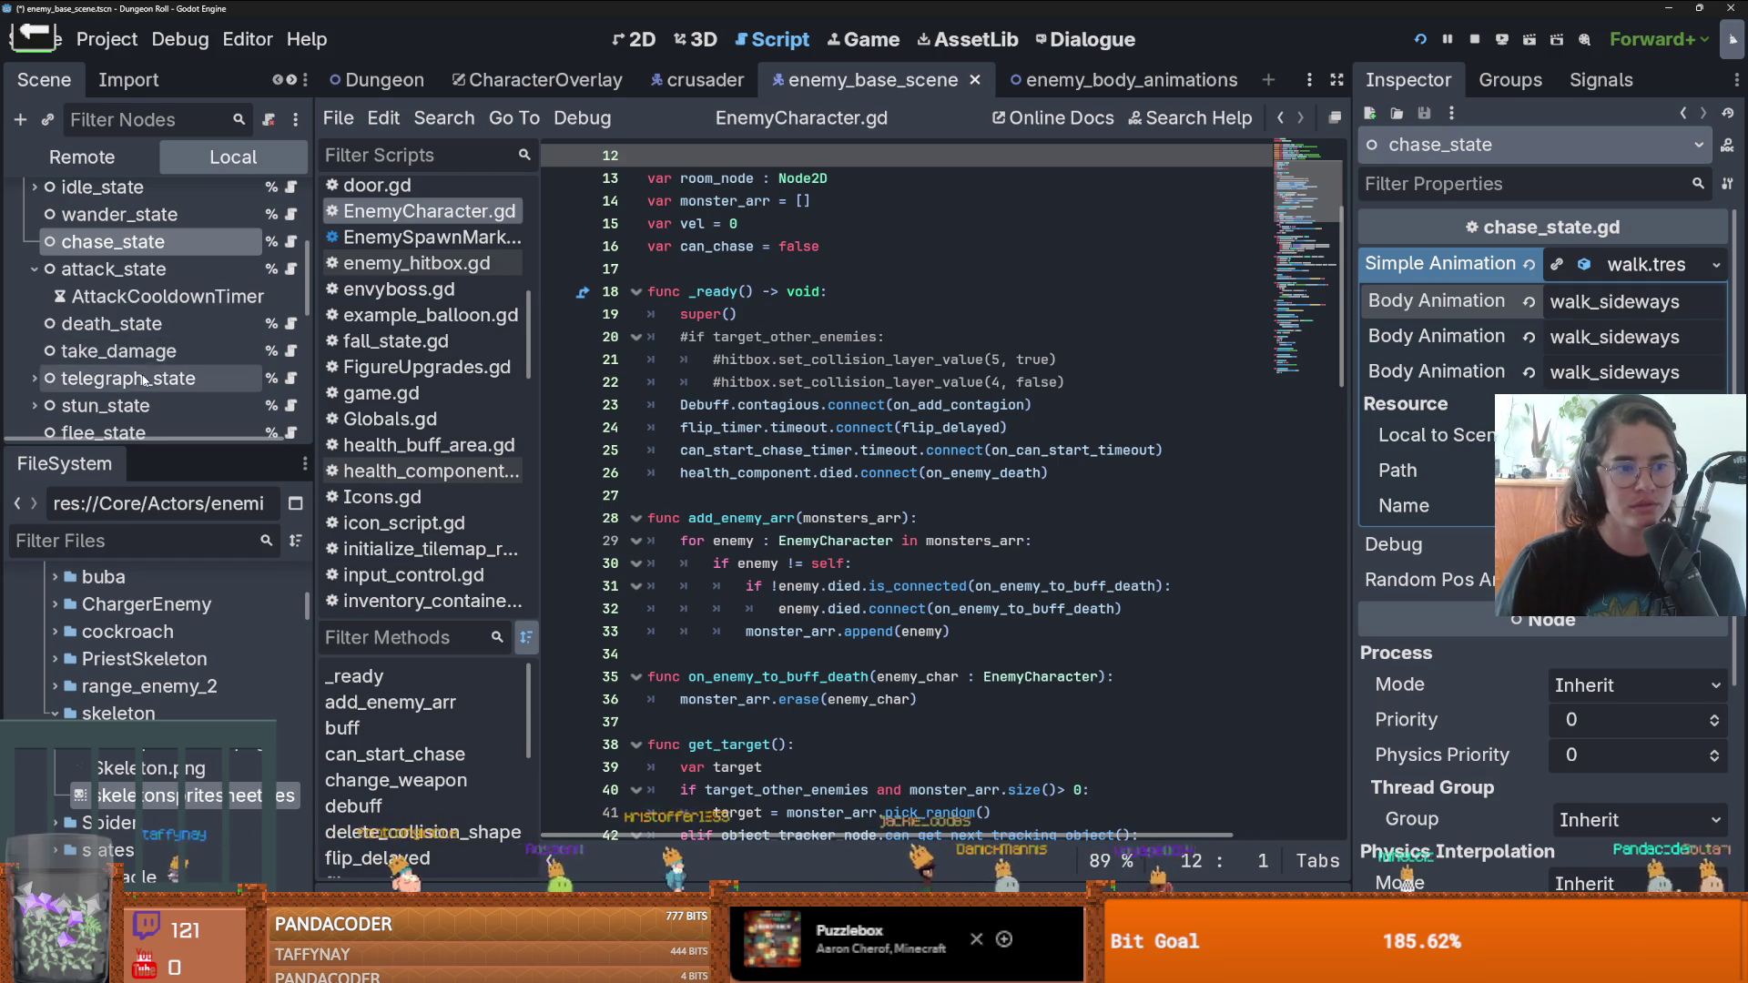
- Make take_damage use take_damage_sideways for its up and down animations
click(118, 351)
click(1632, 271)
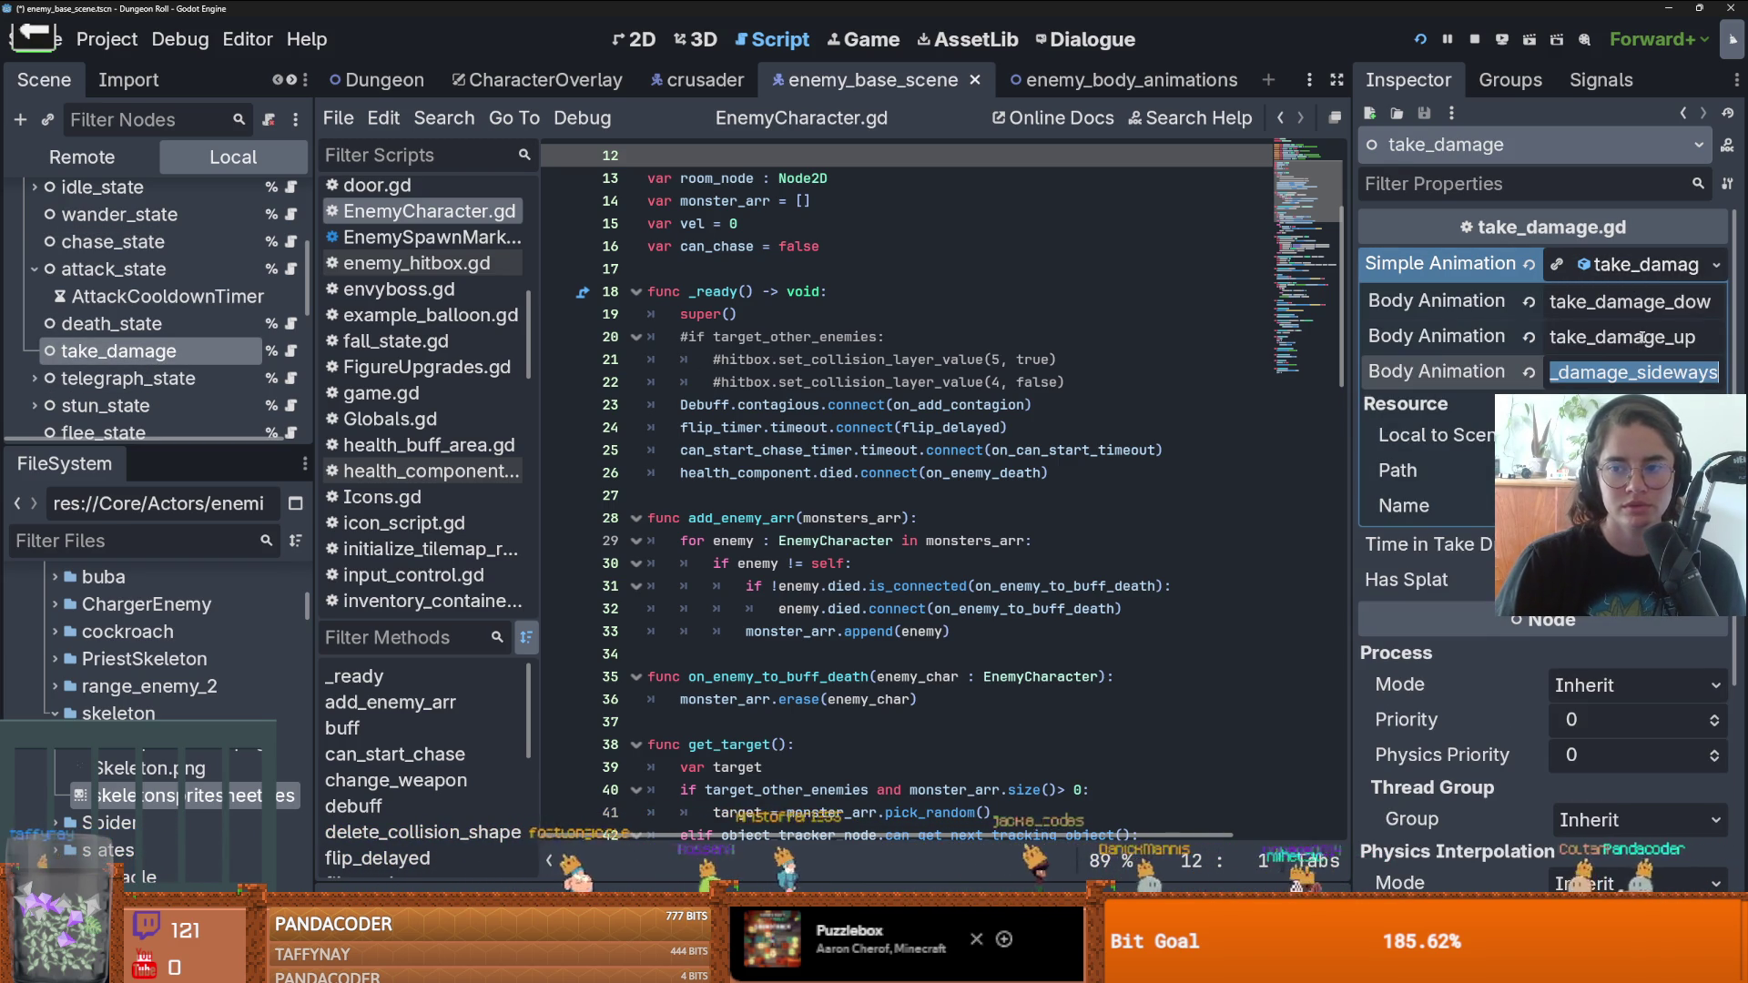
key(shift+Tab)
key(ctrl+v)
key(shift+Tab)
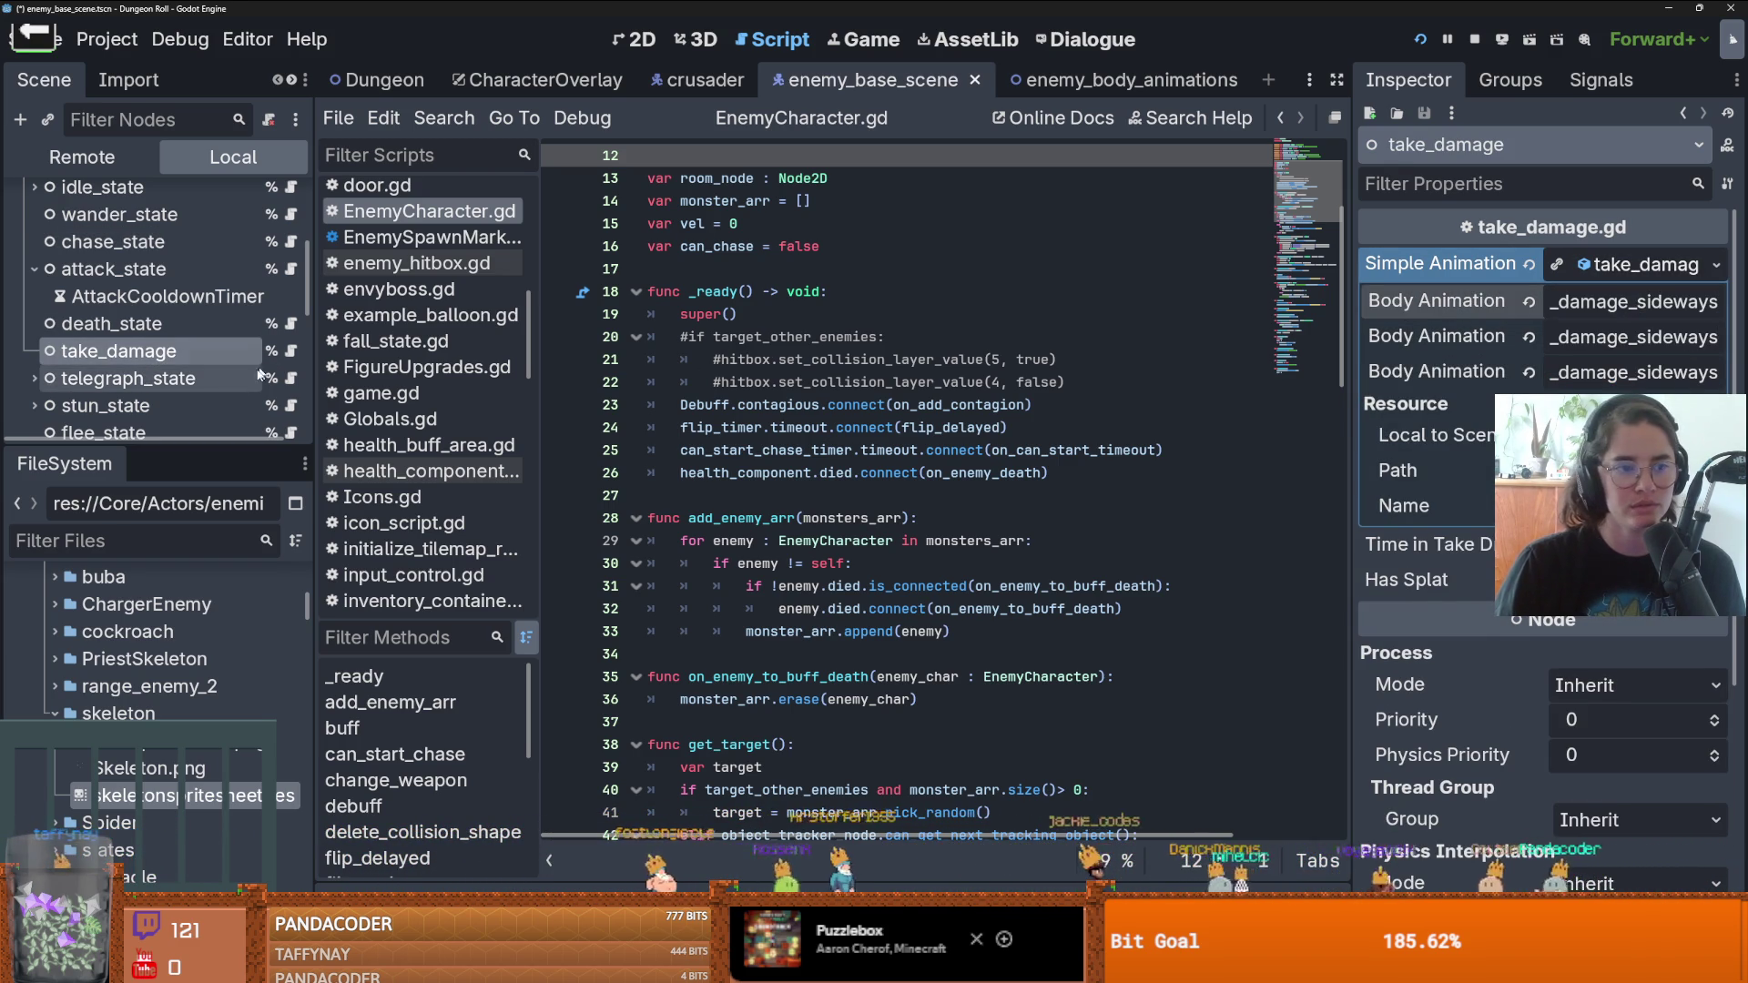
click(150, 378)
scroll(153, 375, down, 1)
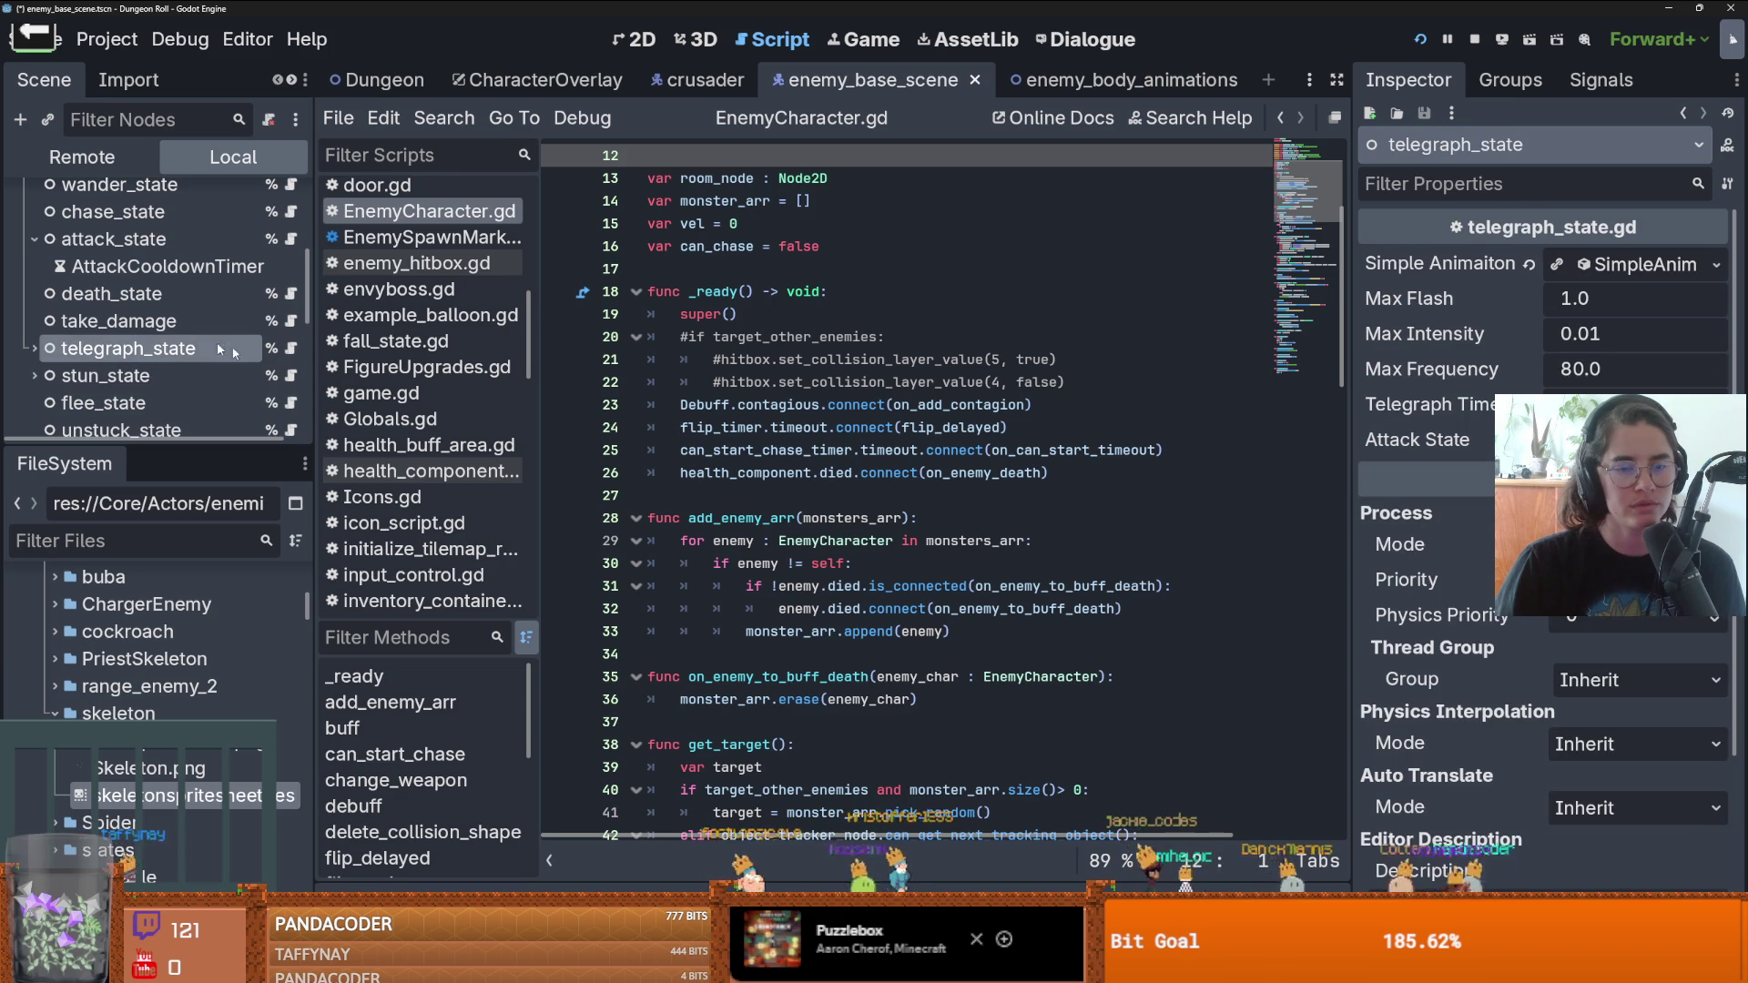
- Open skeletonspritesheet.res and look through the telegraph, idle_sideways and attack_1_sideways frames
double_click(150, 811)
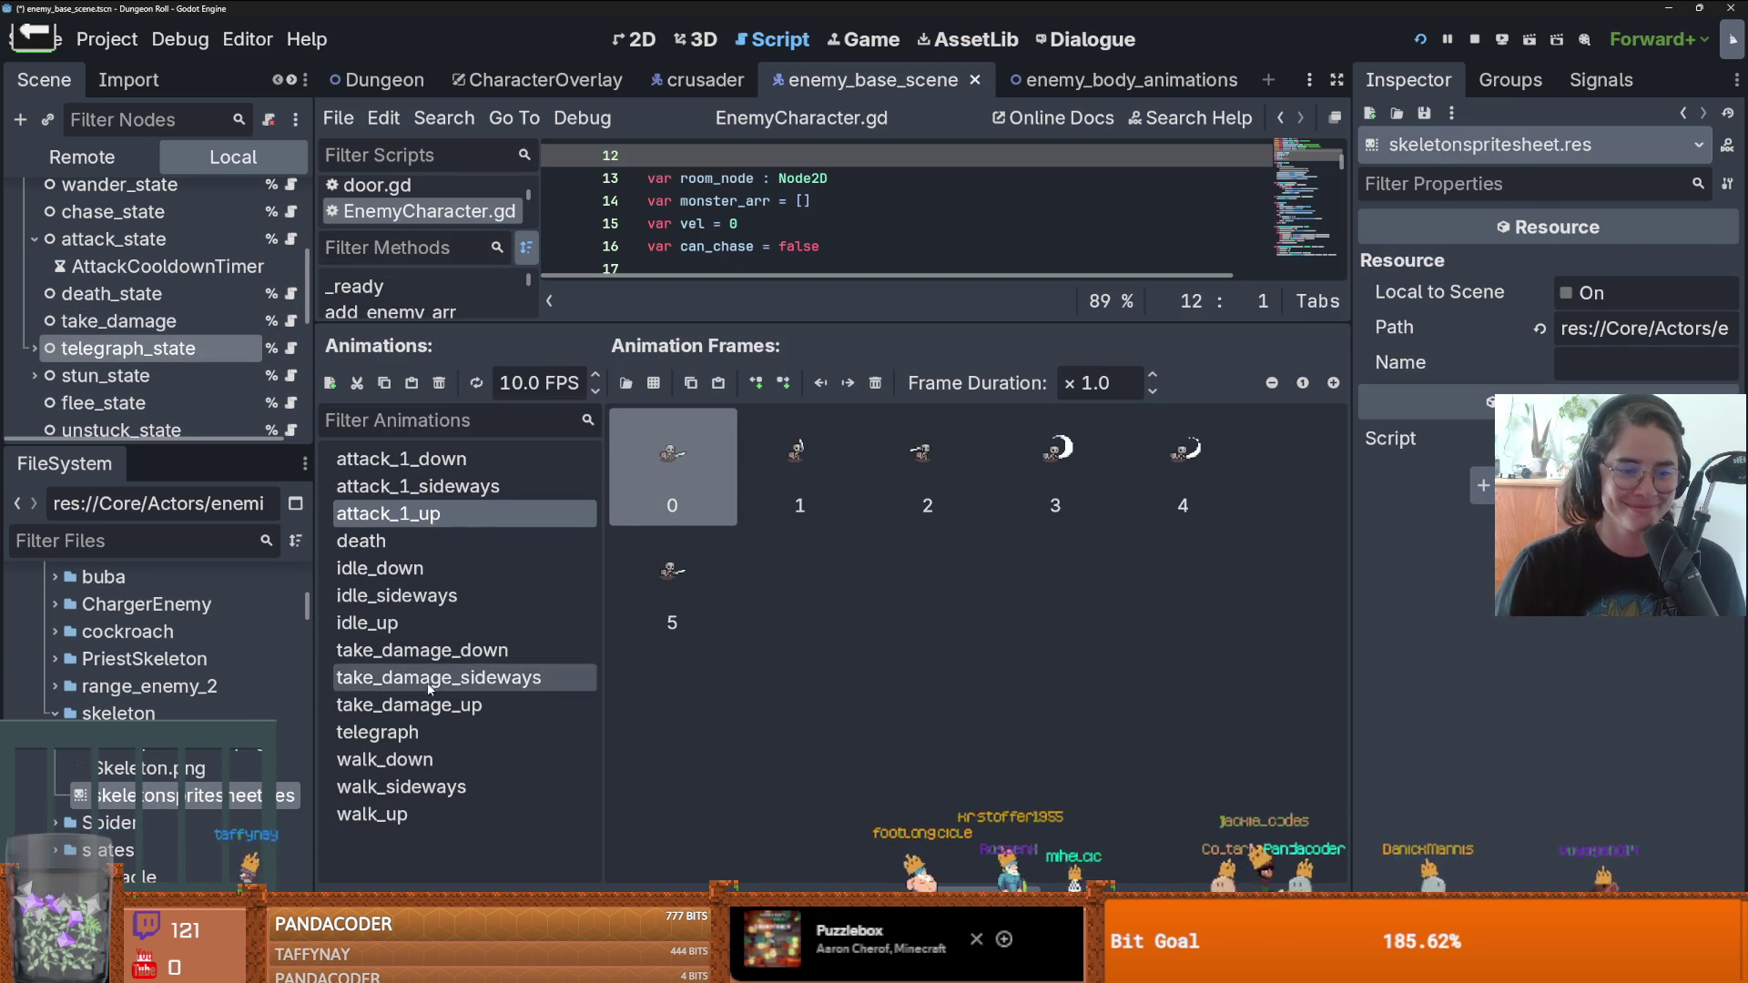
click(373, 730)
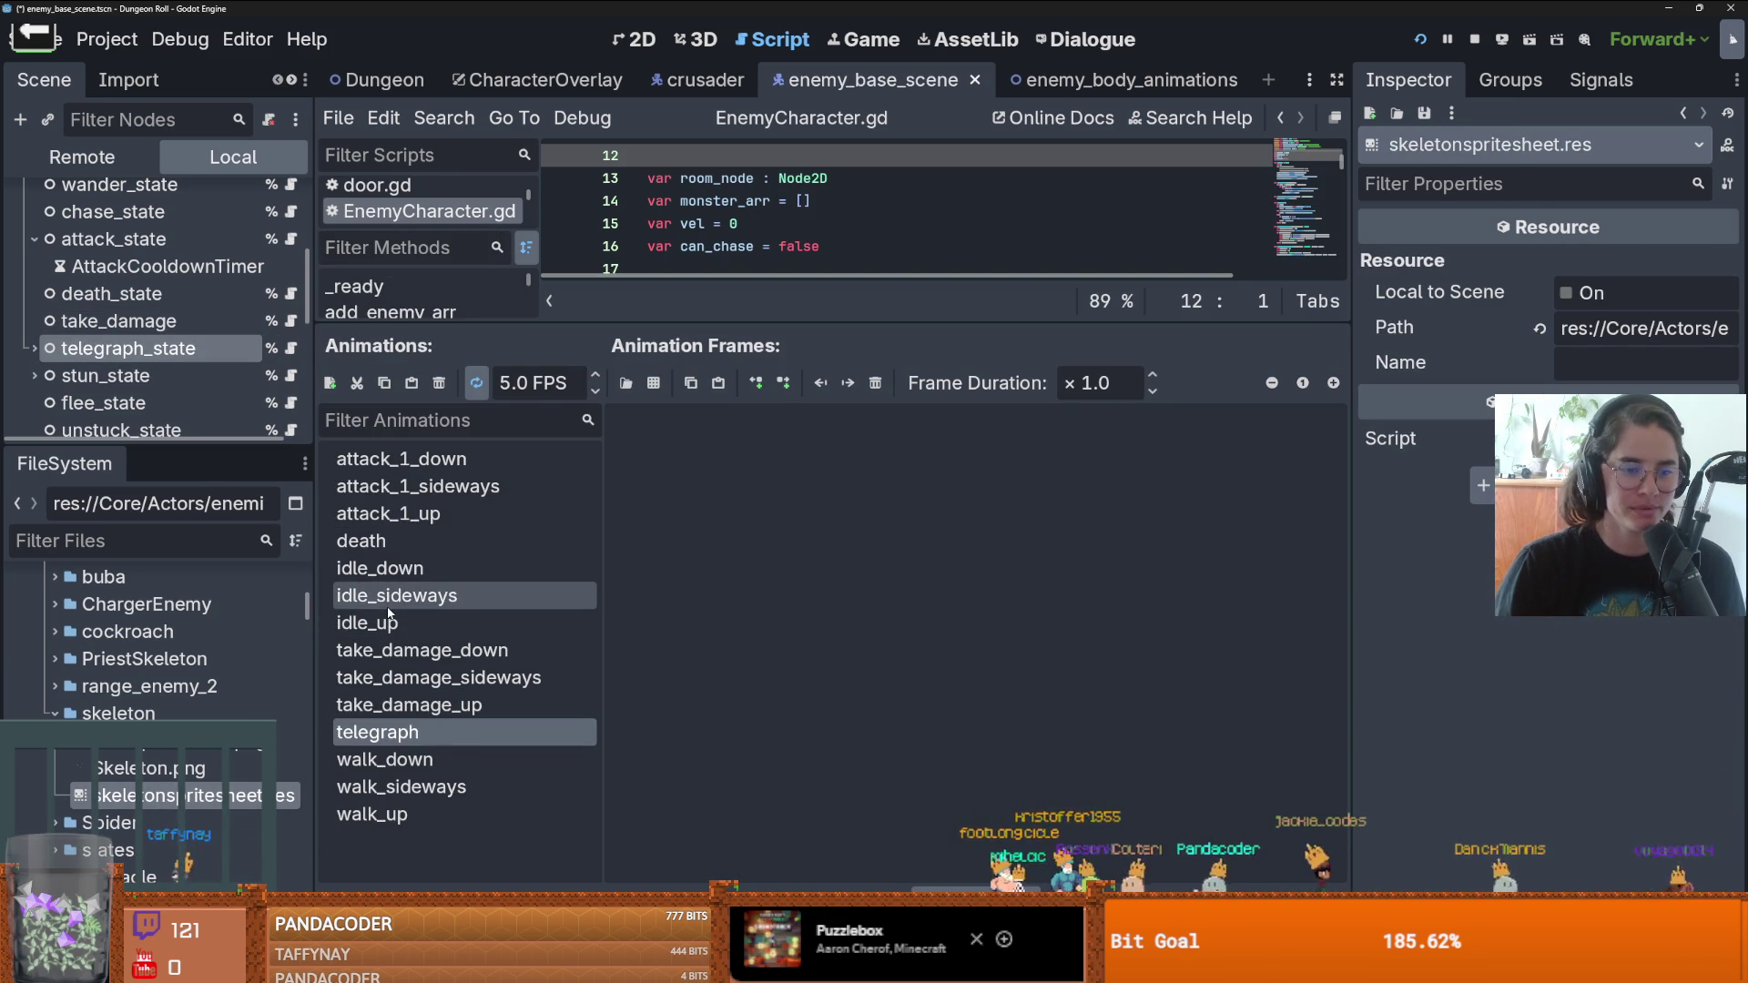
click(417, 648)
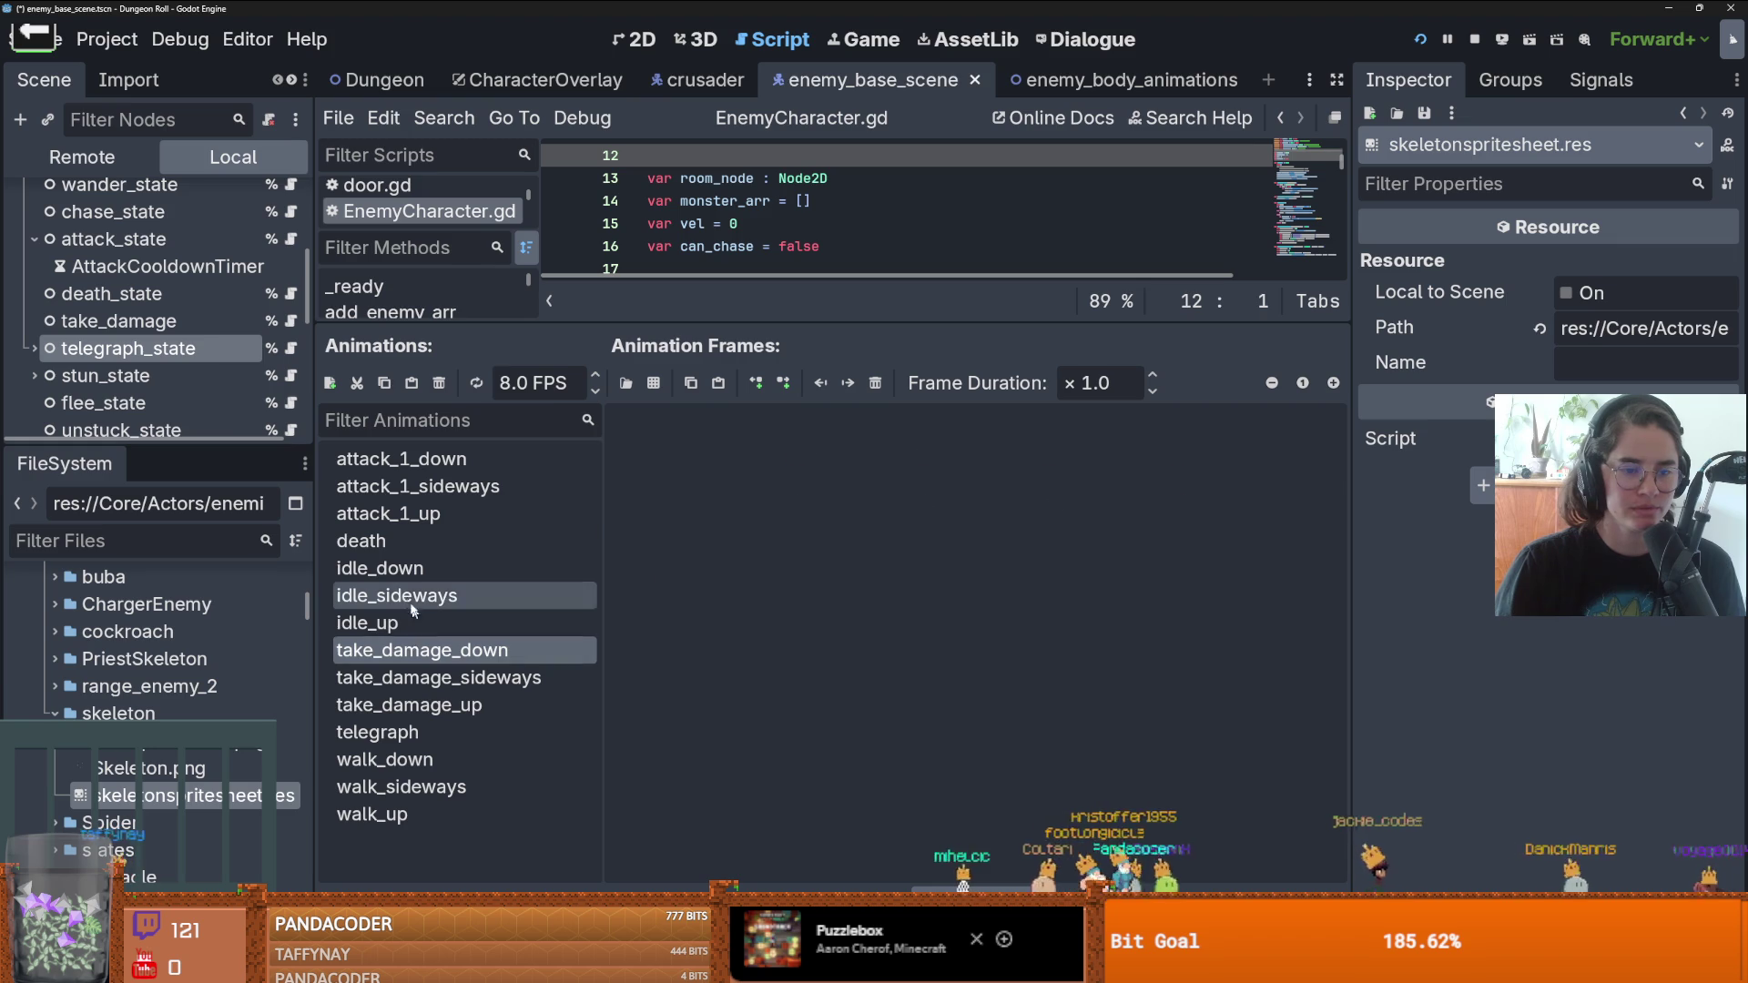
click(405, 595)
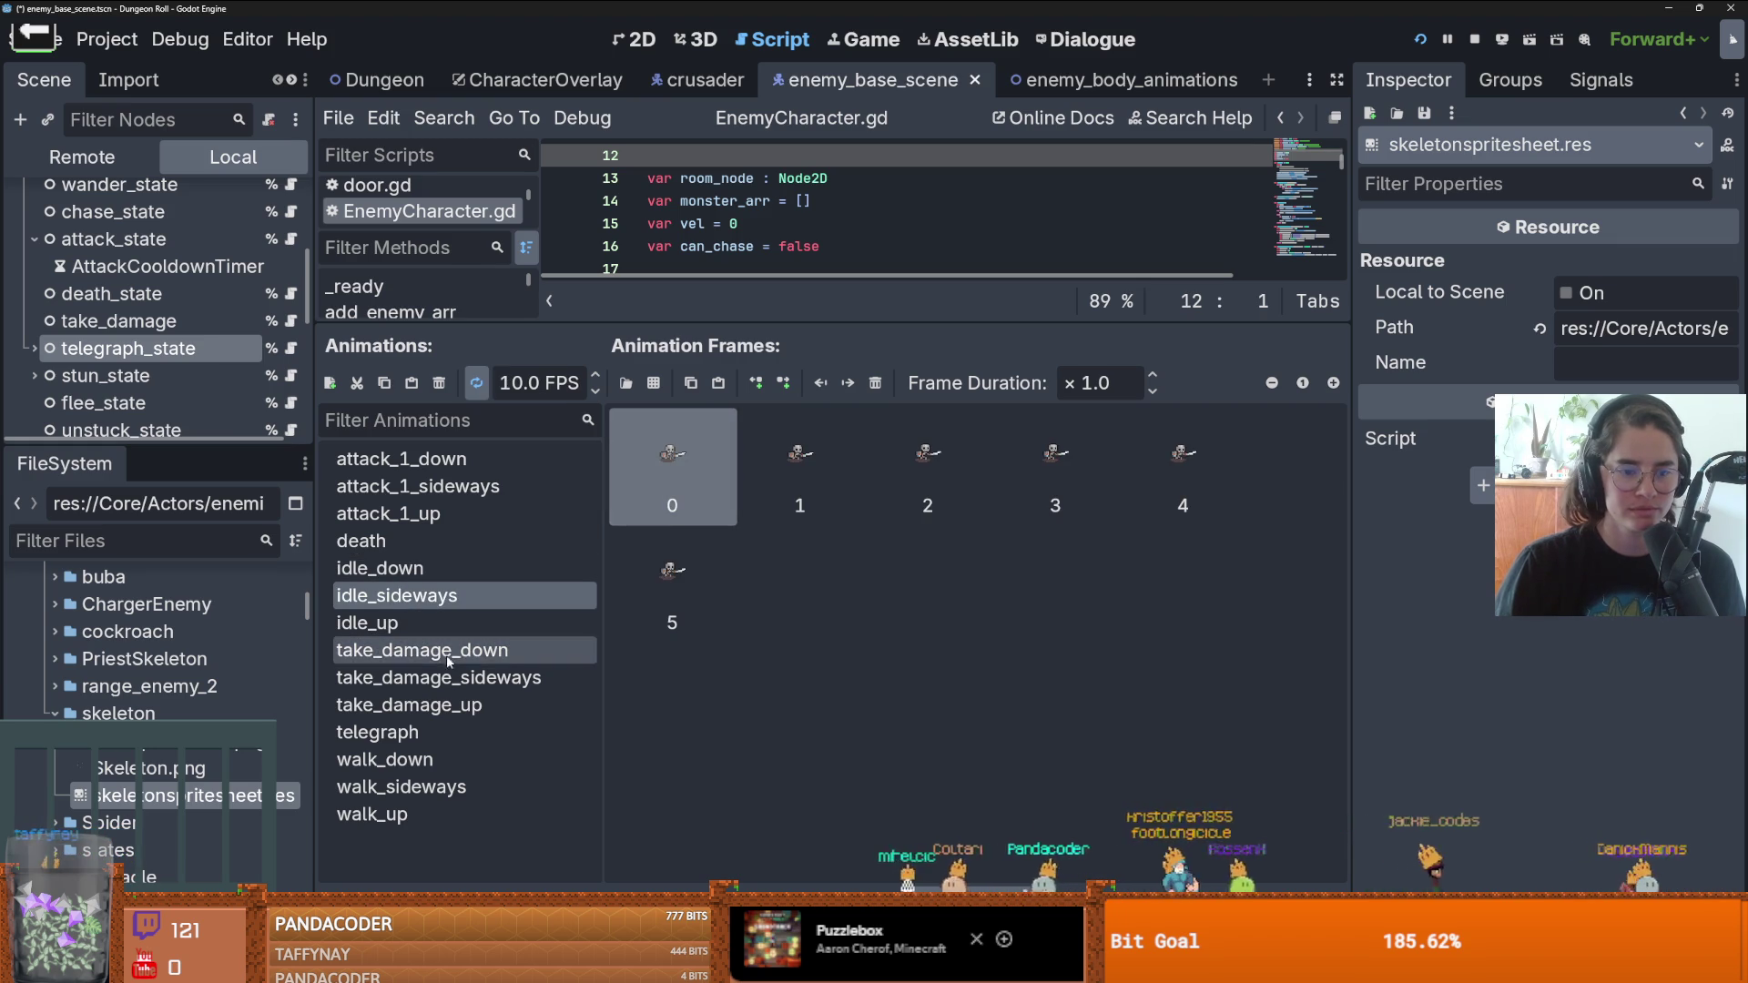
key(Up)
key(Up)
key(Up)
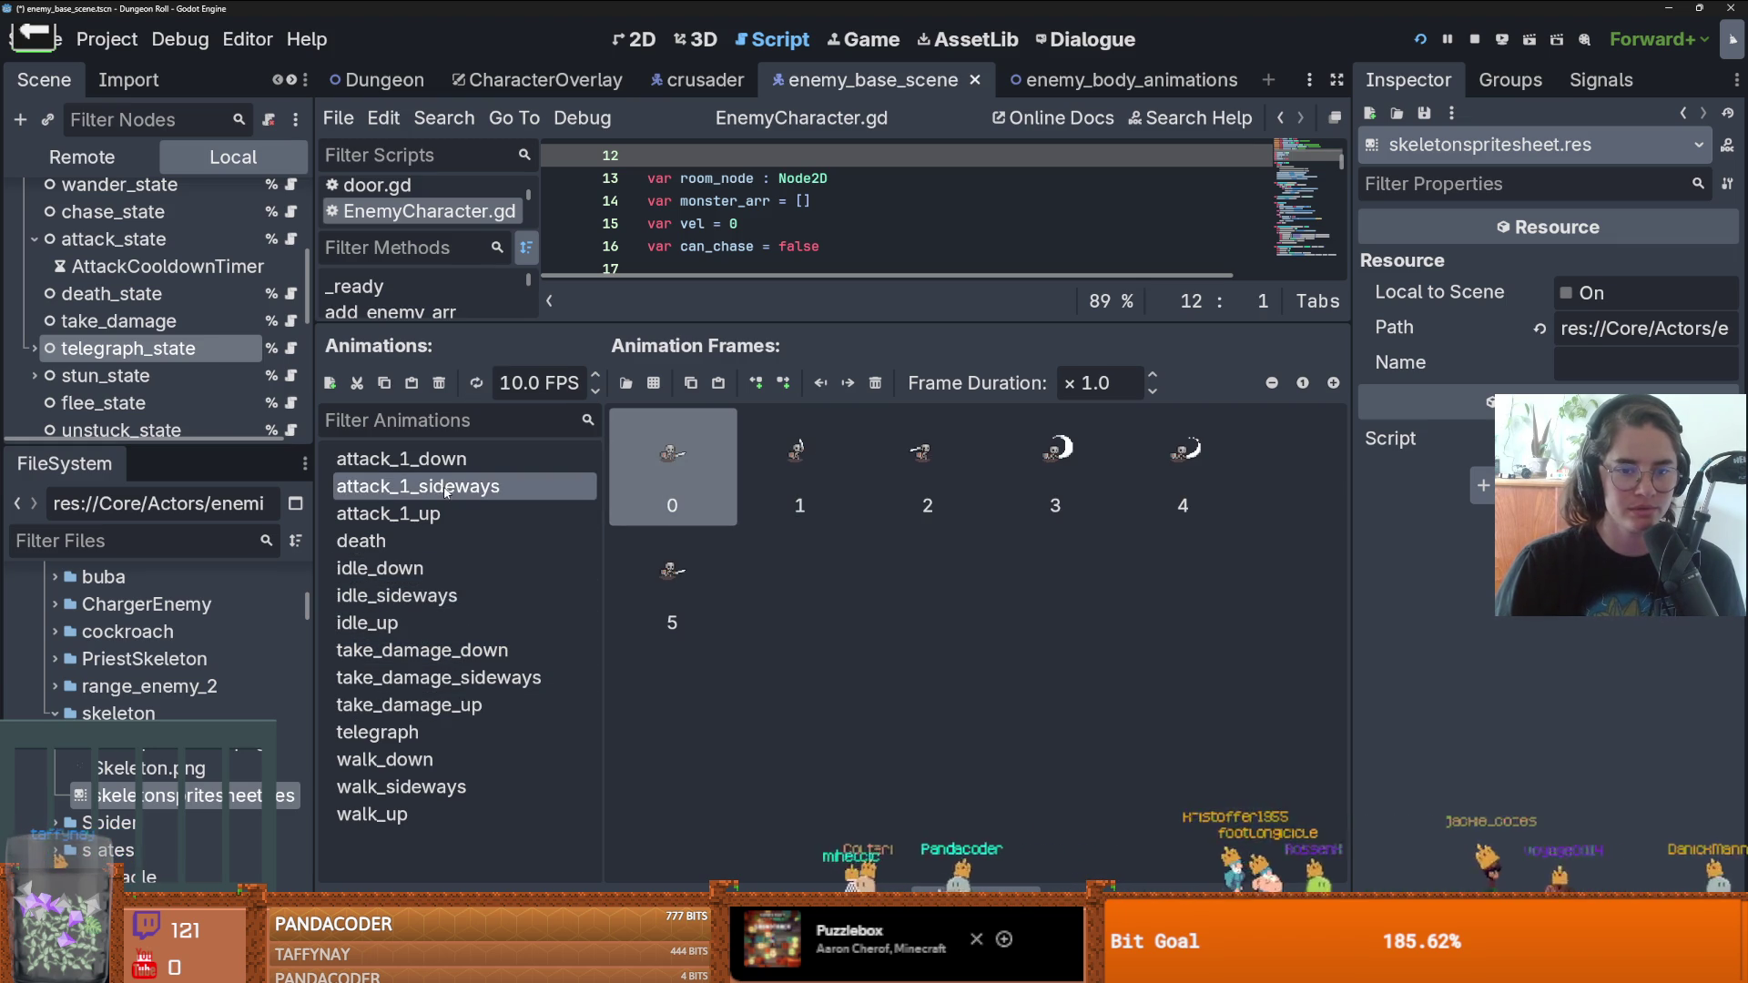
click(801, 481)
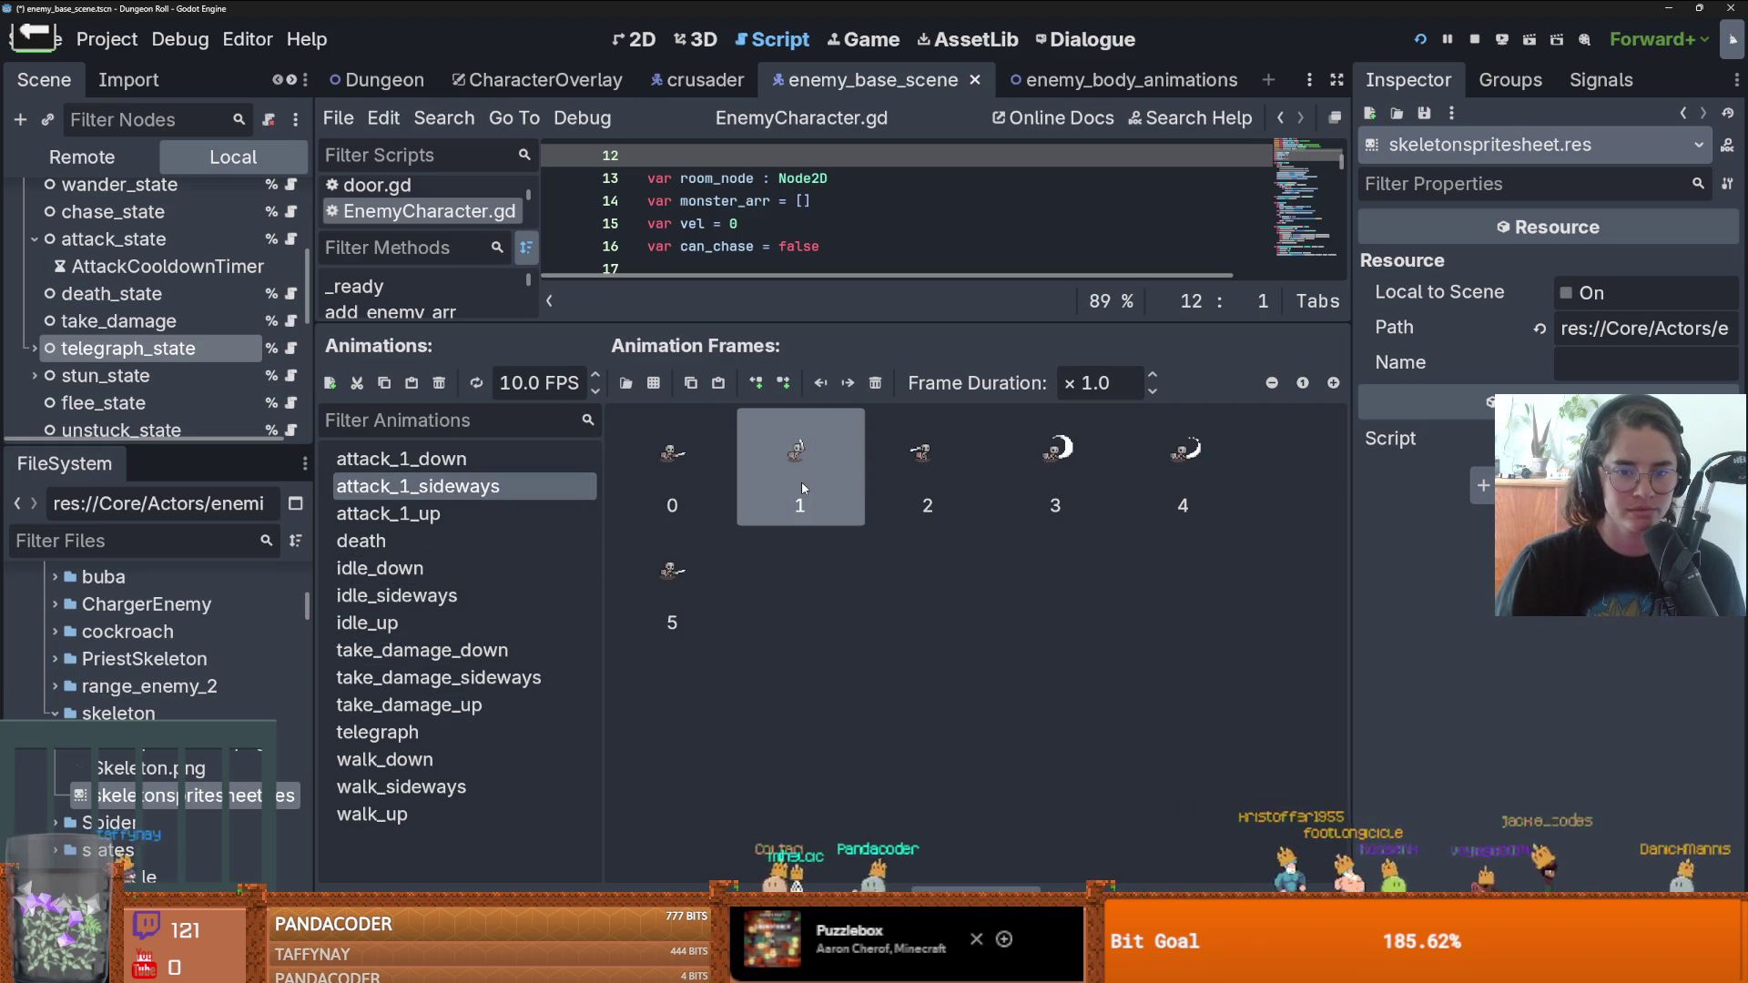
click(878, 482)
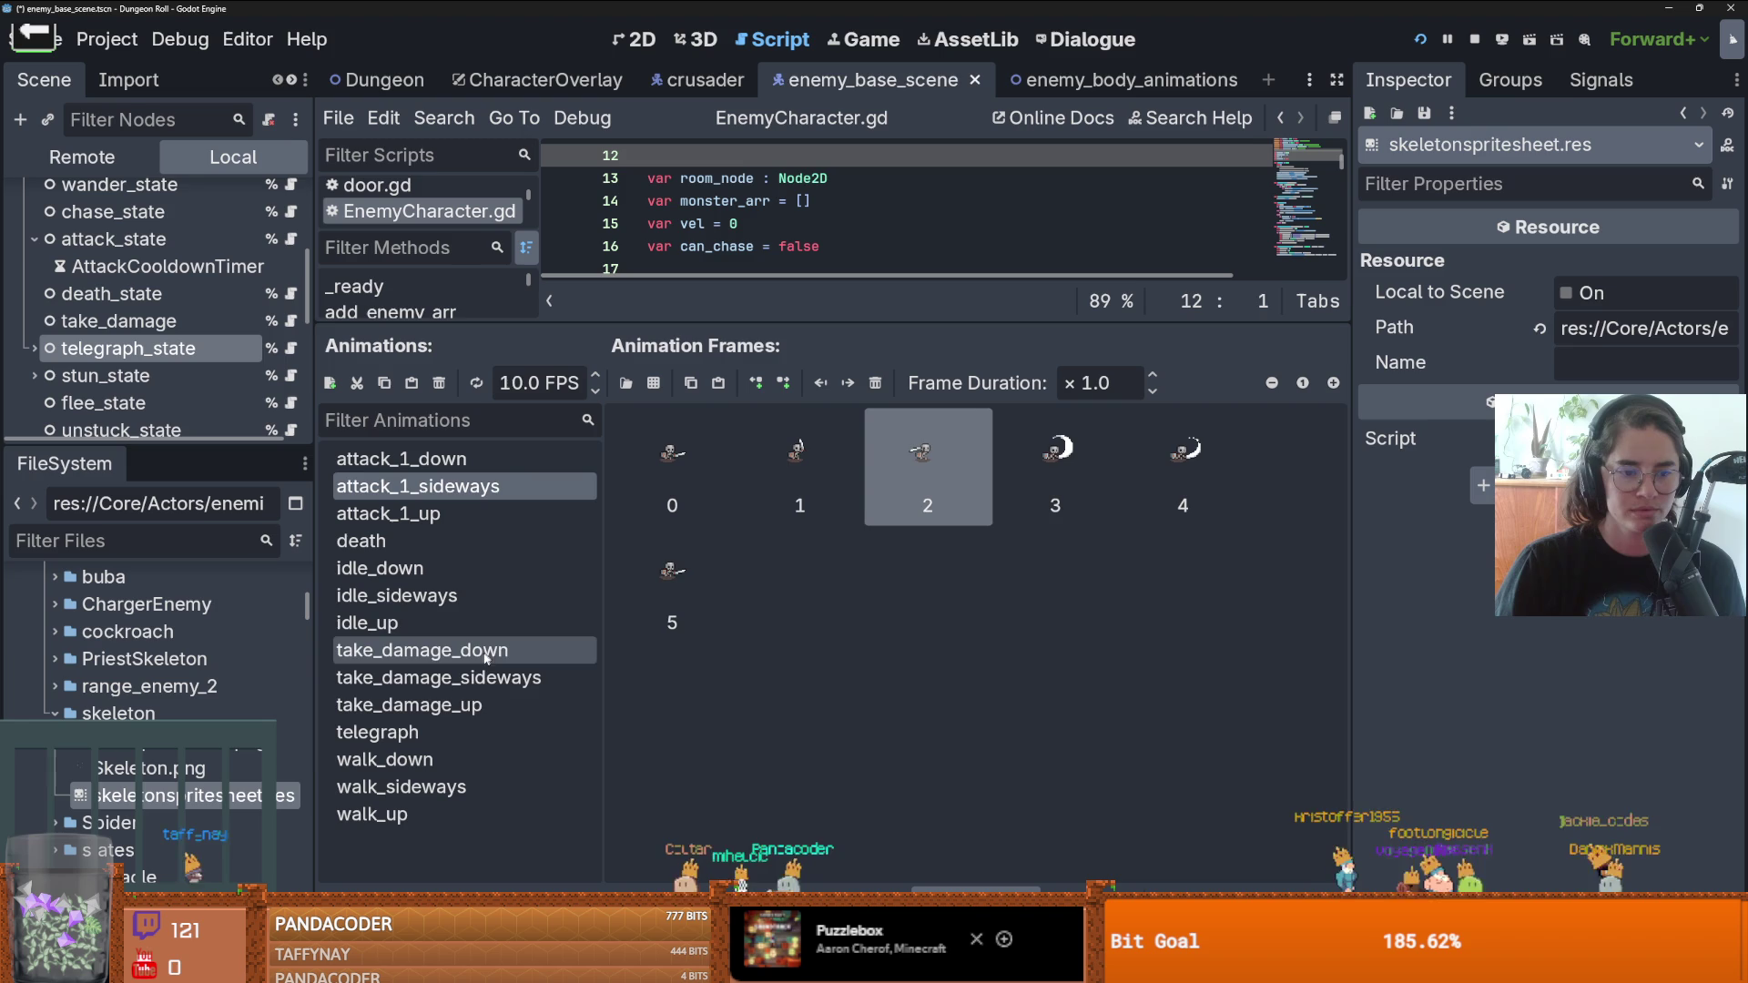
click(377, 732)
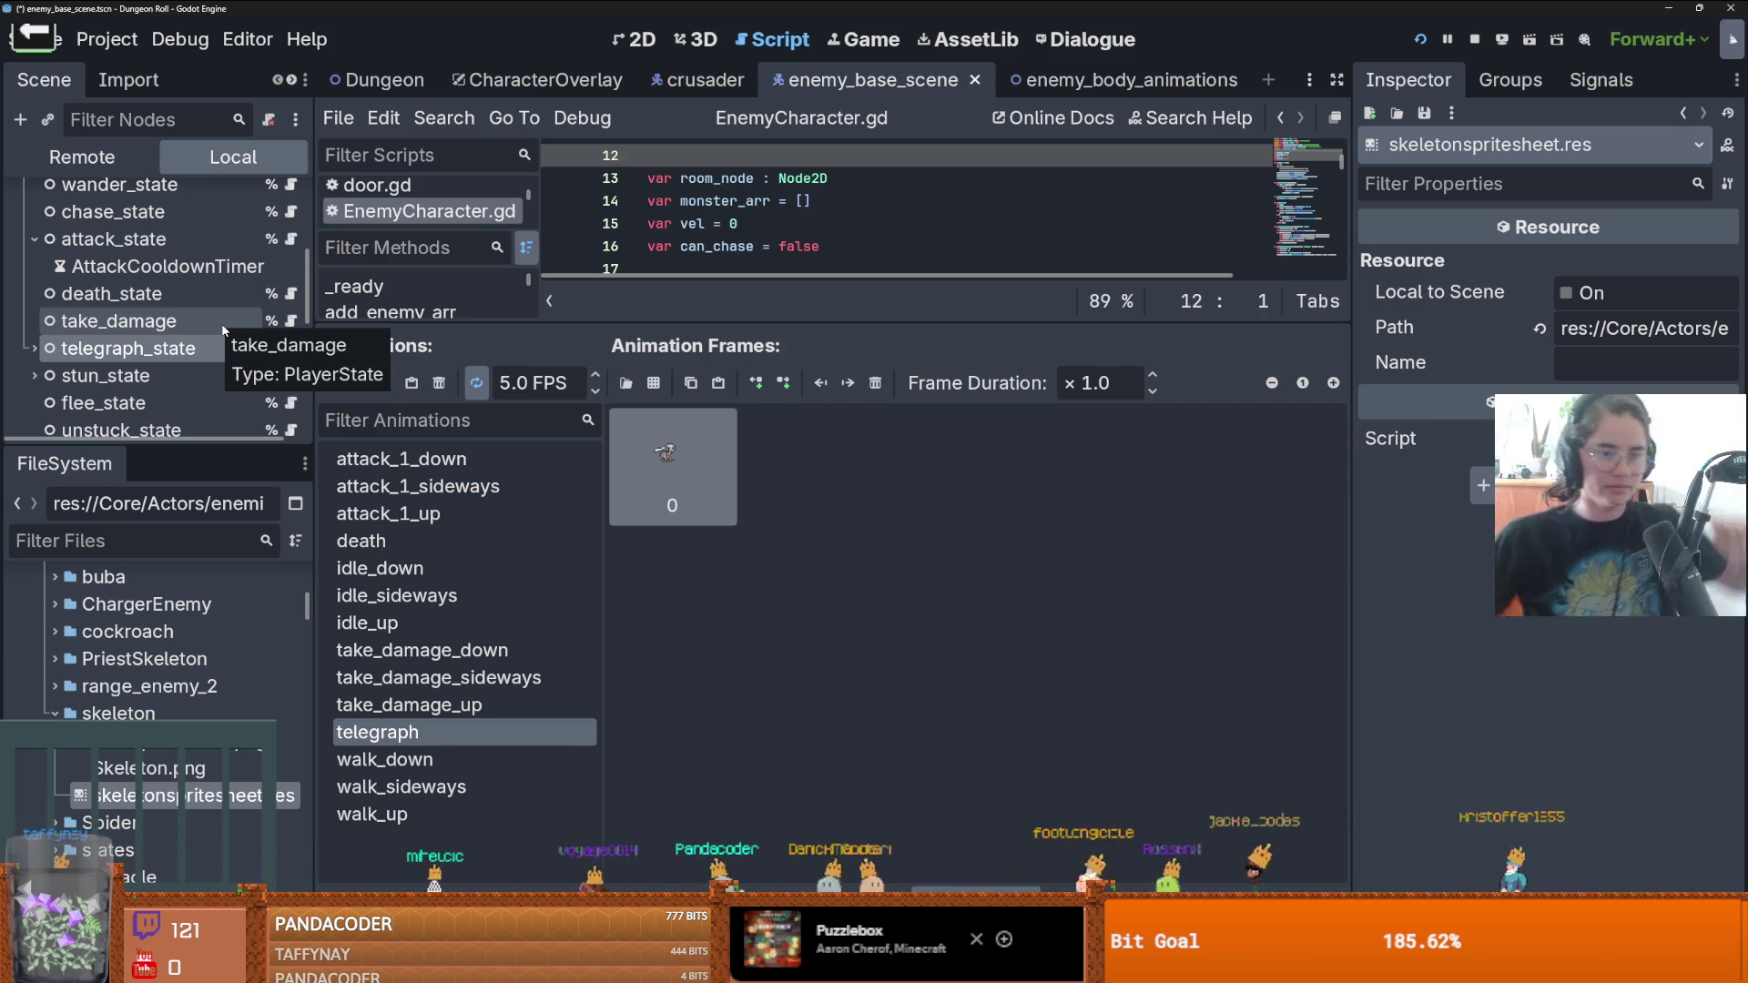
- Set the BodyAnimations node's Type to Skeleton, then save and run the game
scroll(189, 289, up, 5)
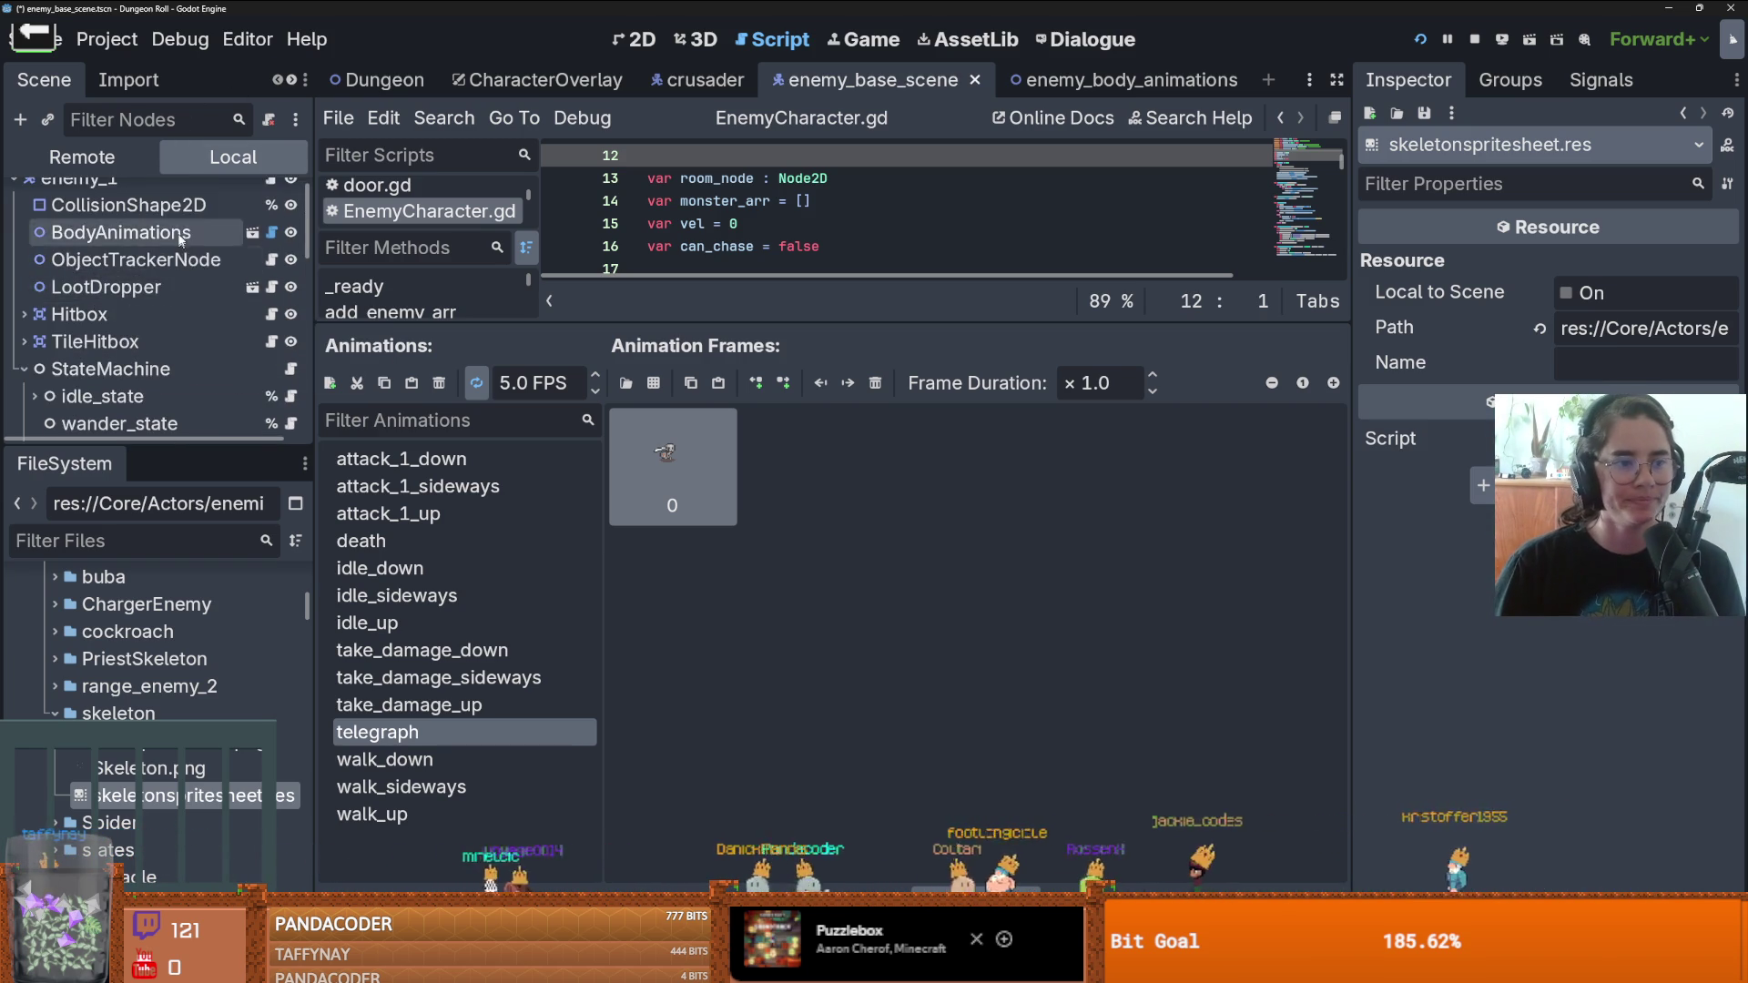
click(121, 233)
click(1629, 264)
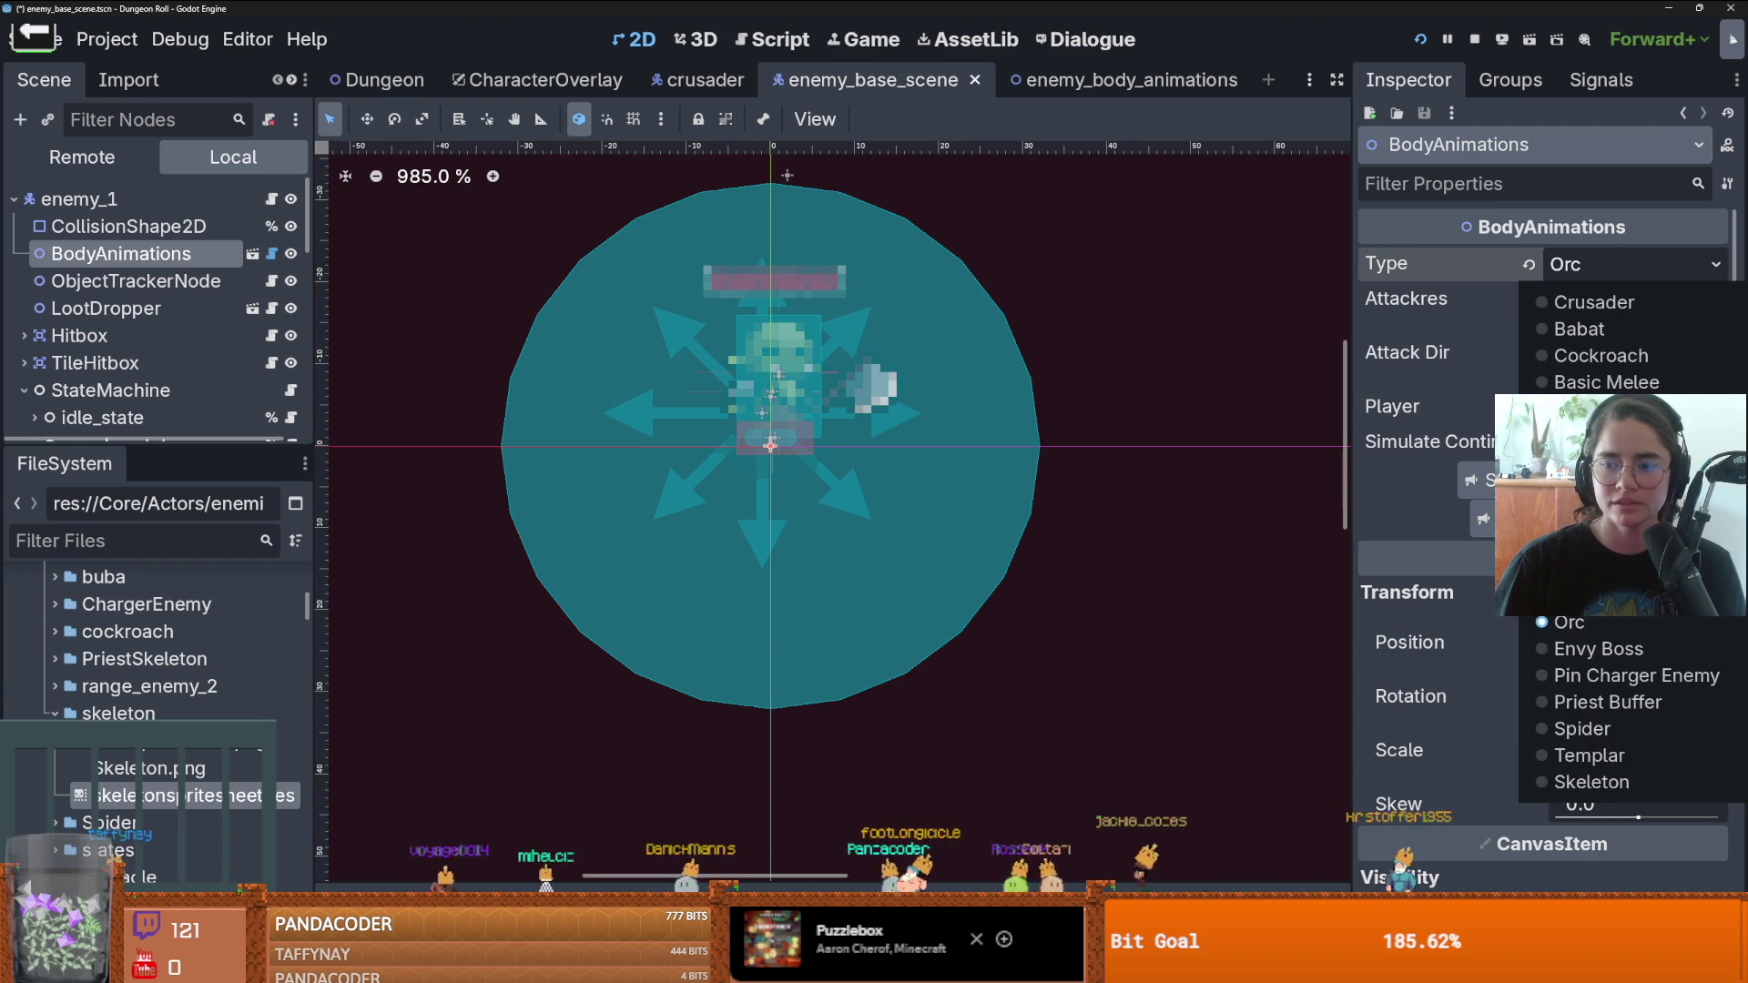
click(1602, 782)
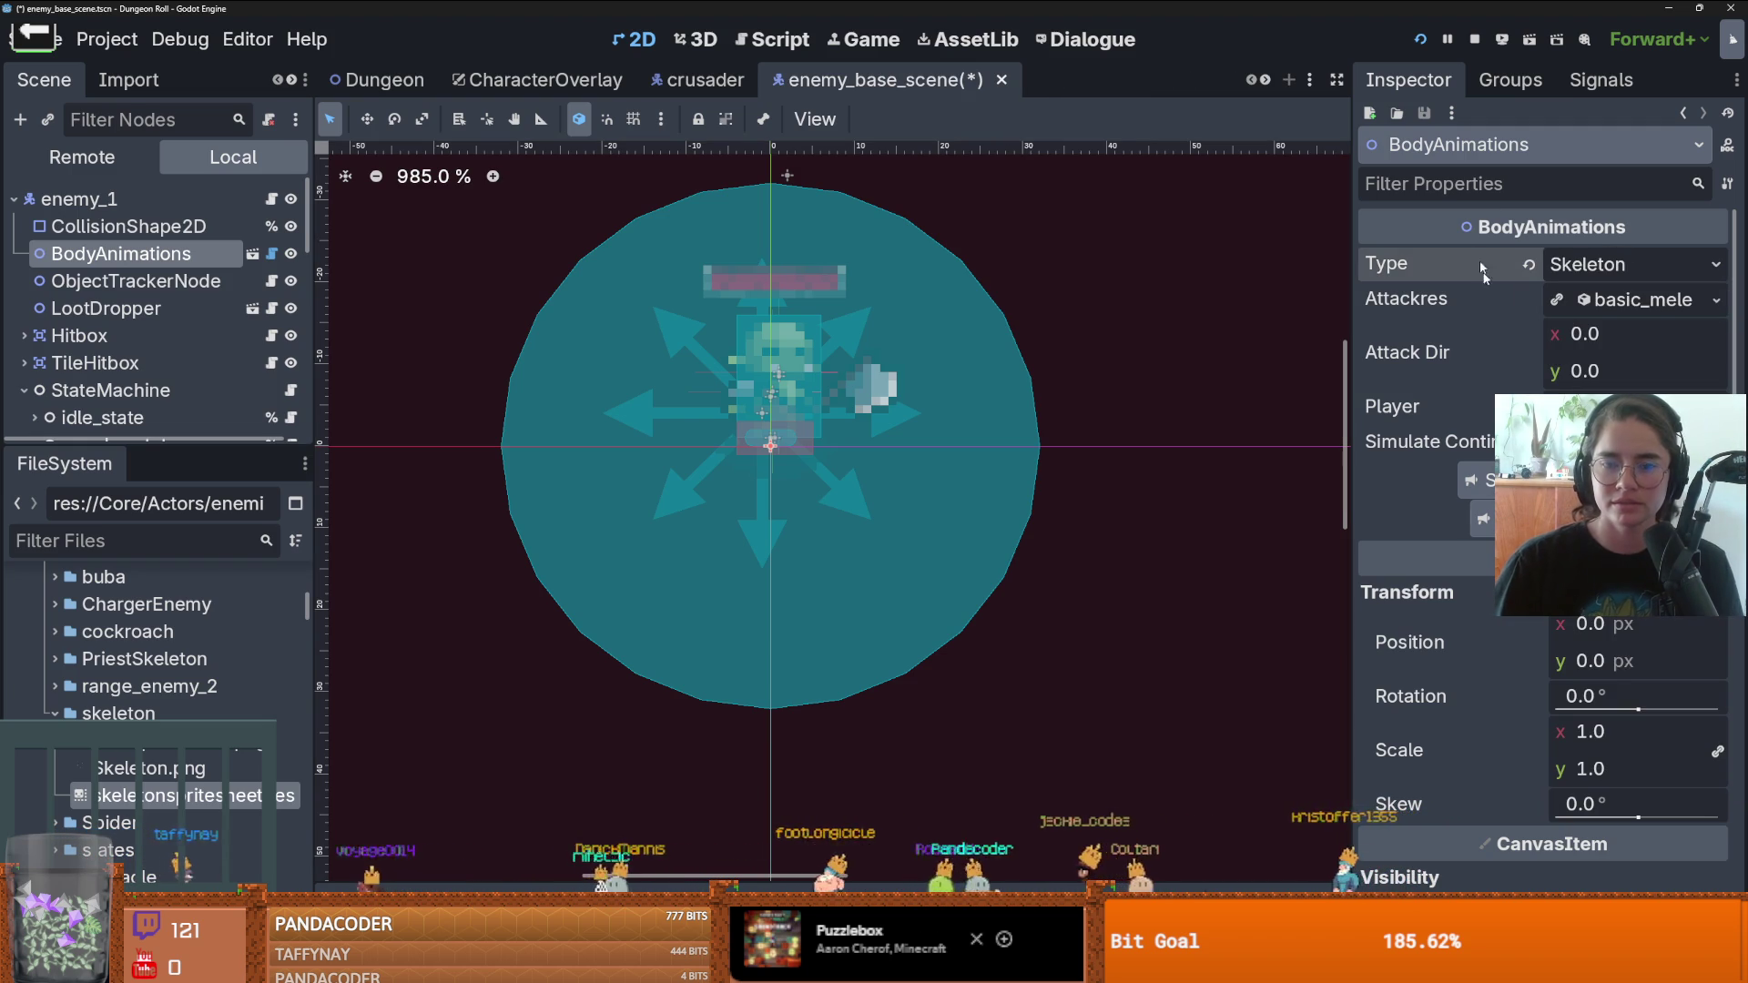
key(F6)
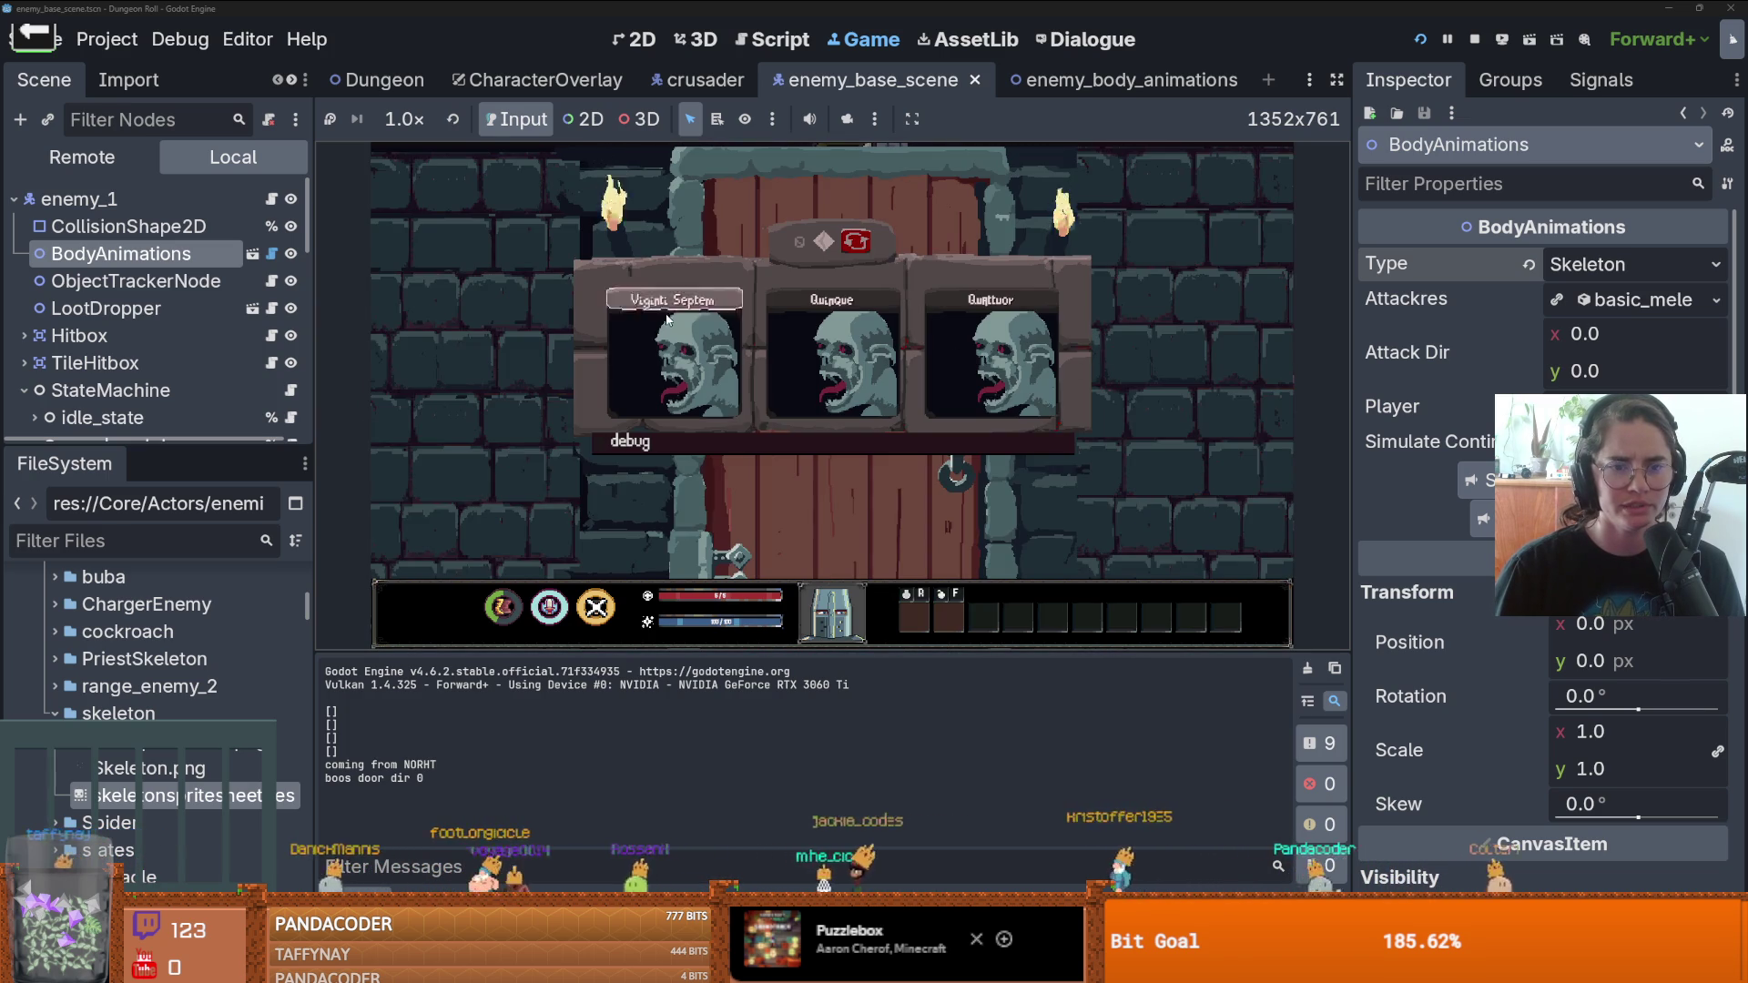
- Pick the first skeleton card and walk the player around the dungeon room
click(738, 370)
key(s)
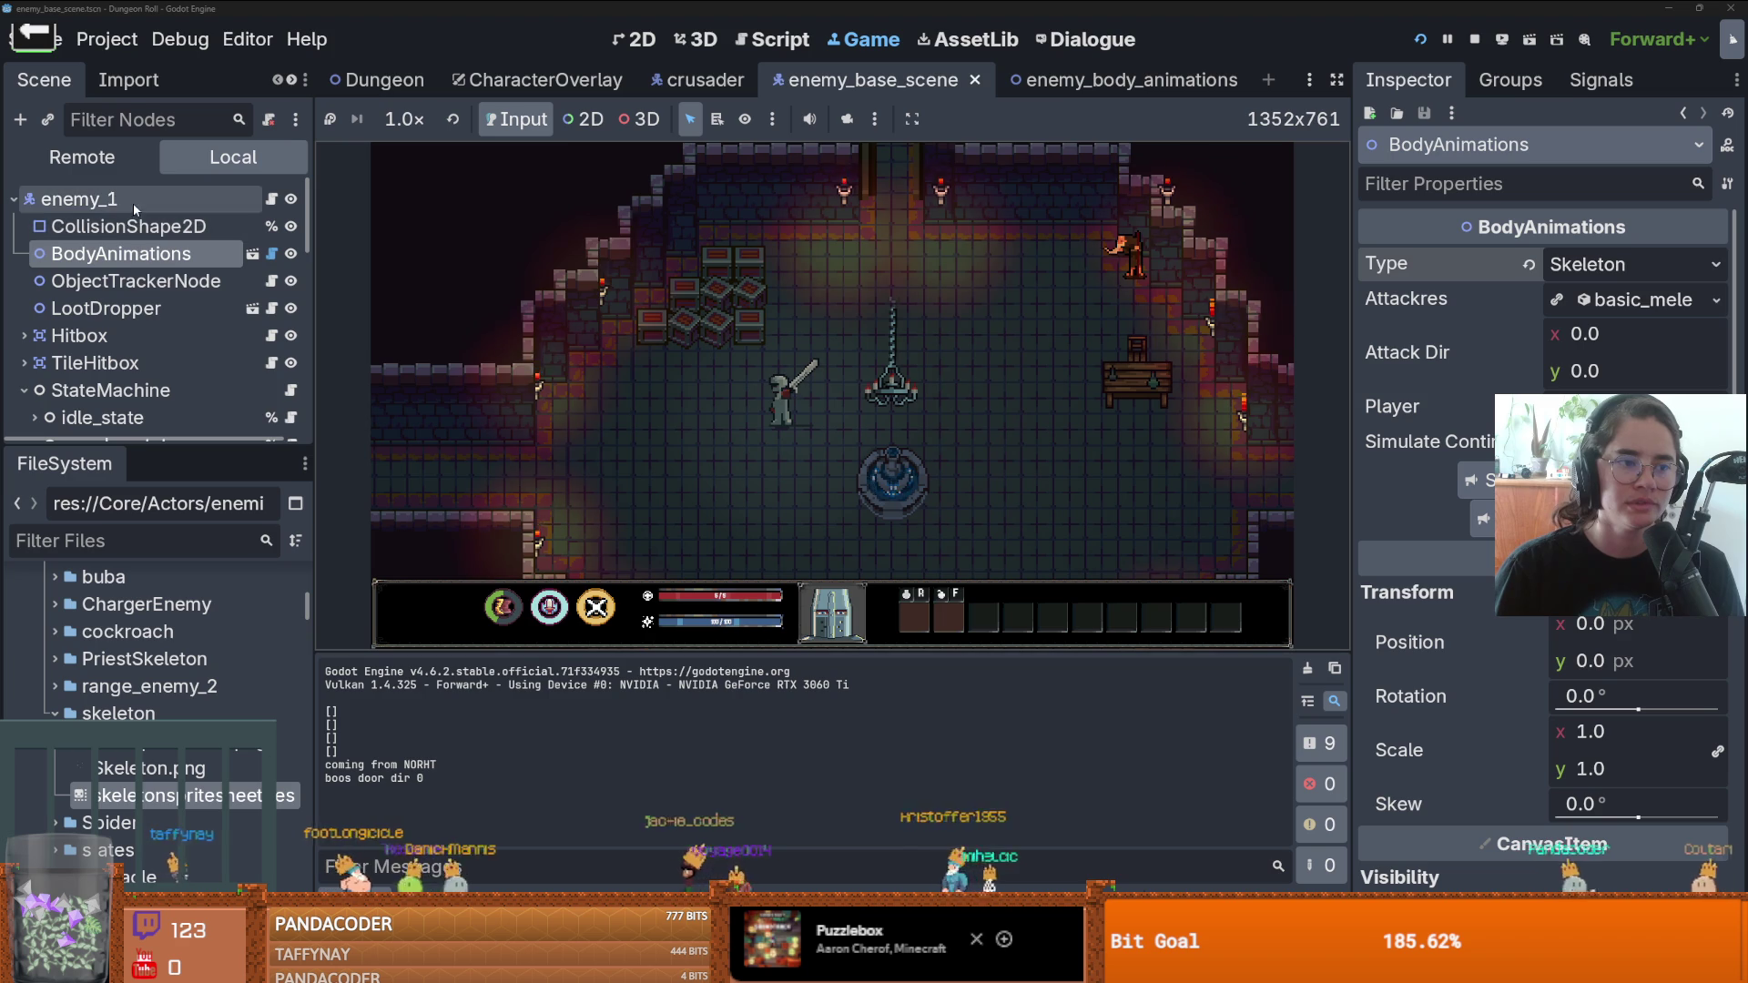
scroll(98, 346, down, 4)
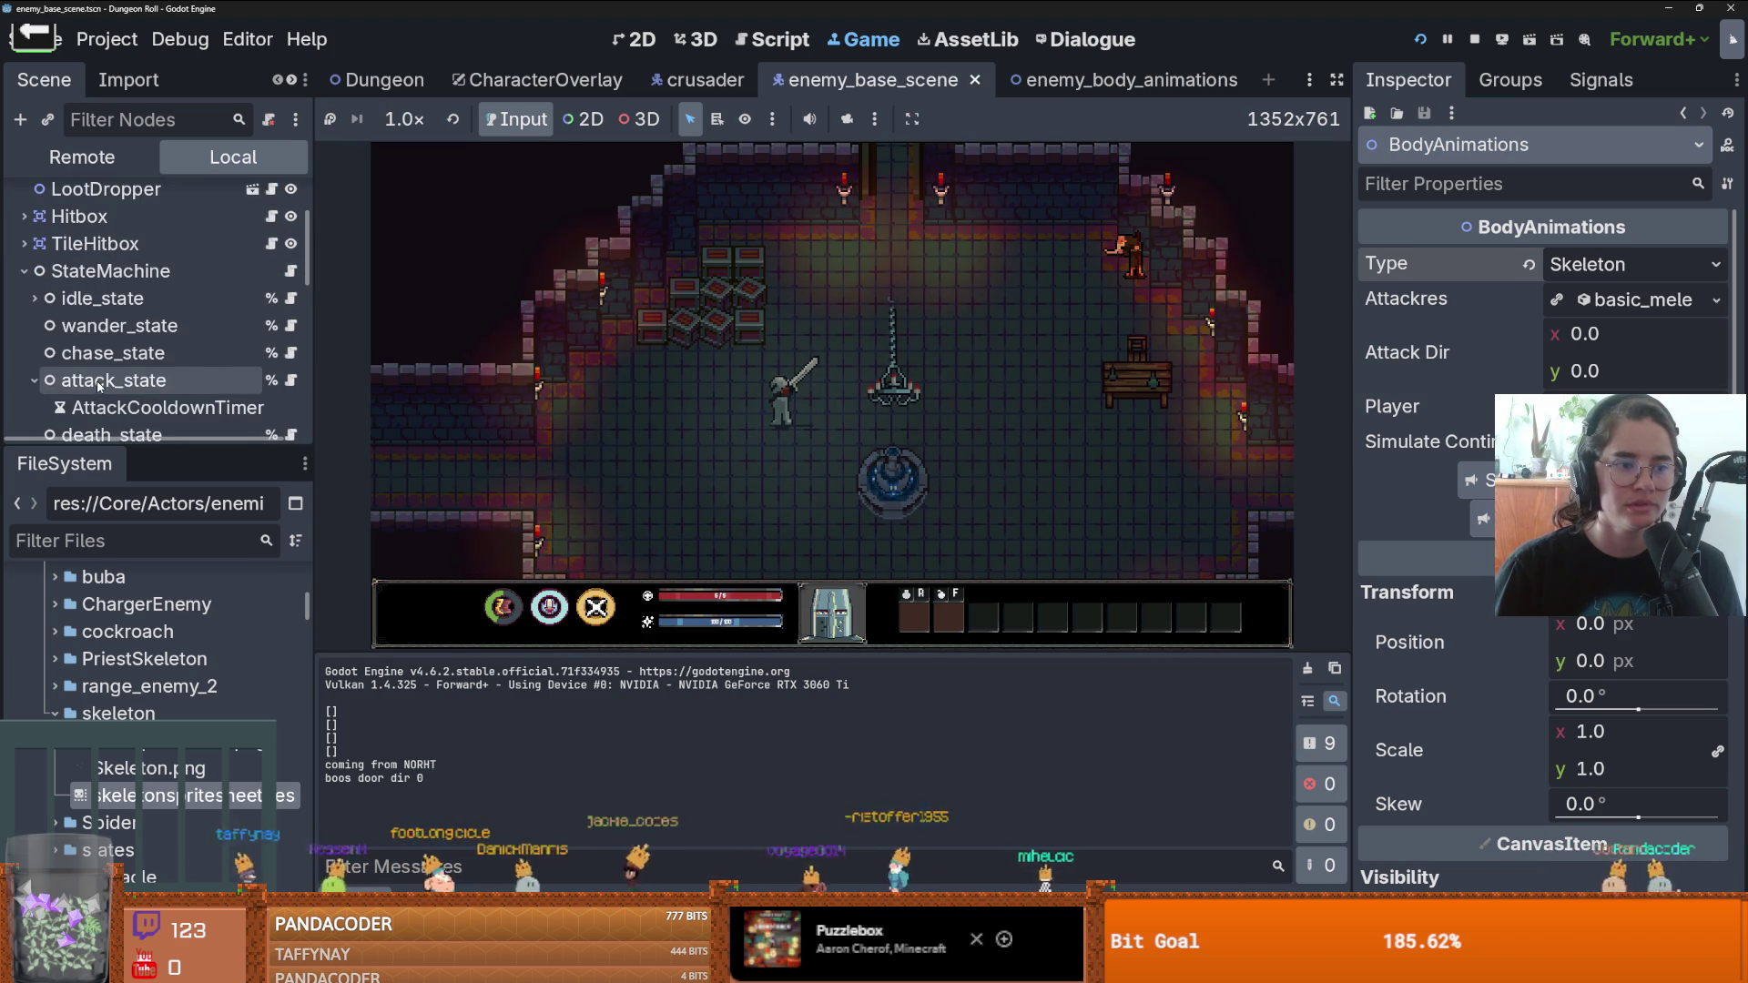
scroll(98, 385, down, 2)
scroll(125, 345, down, 5)
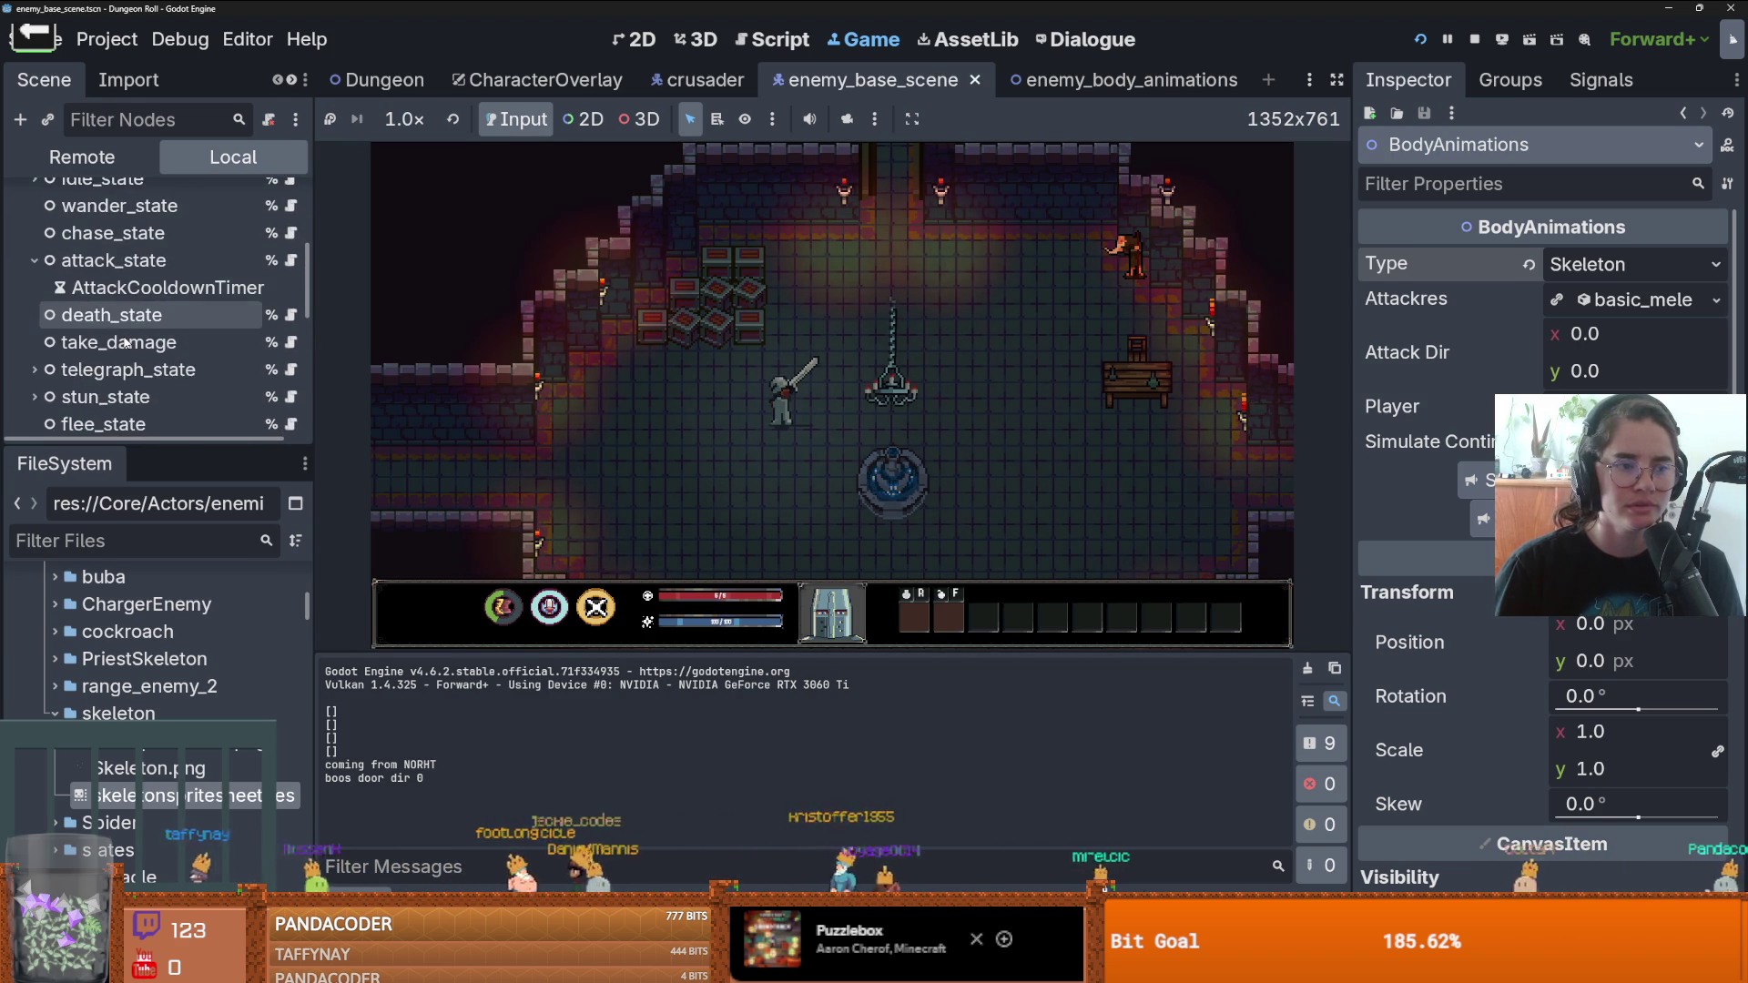
scroll(126, 403, up, 5)
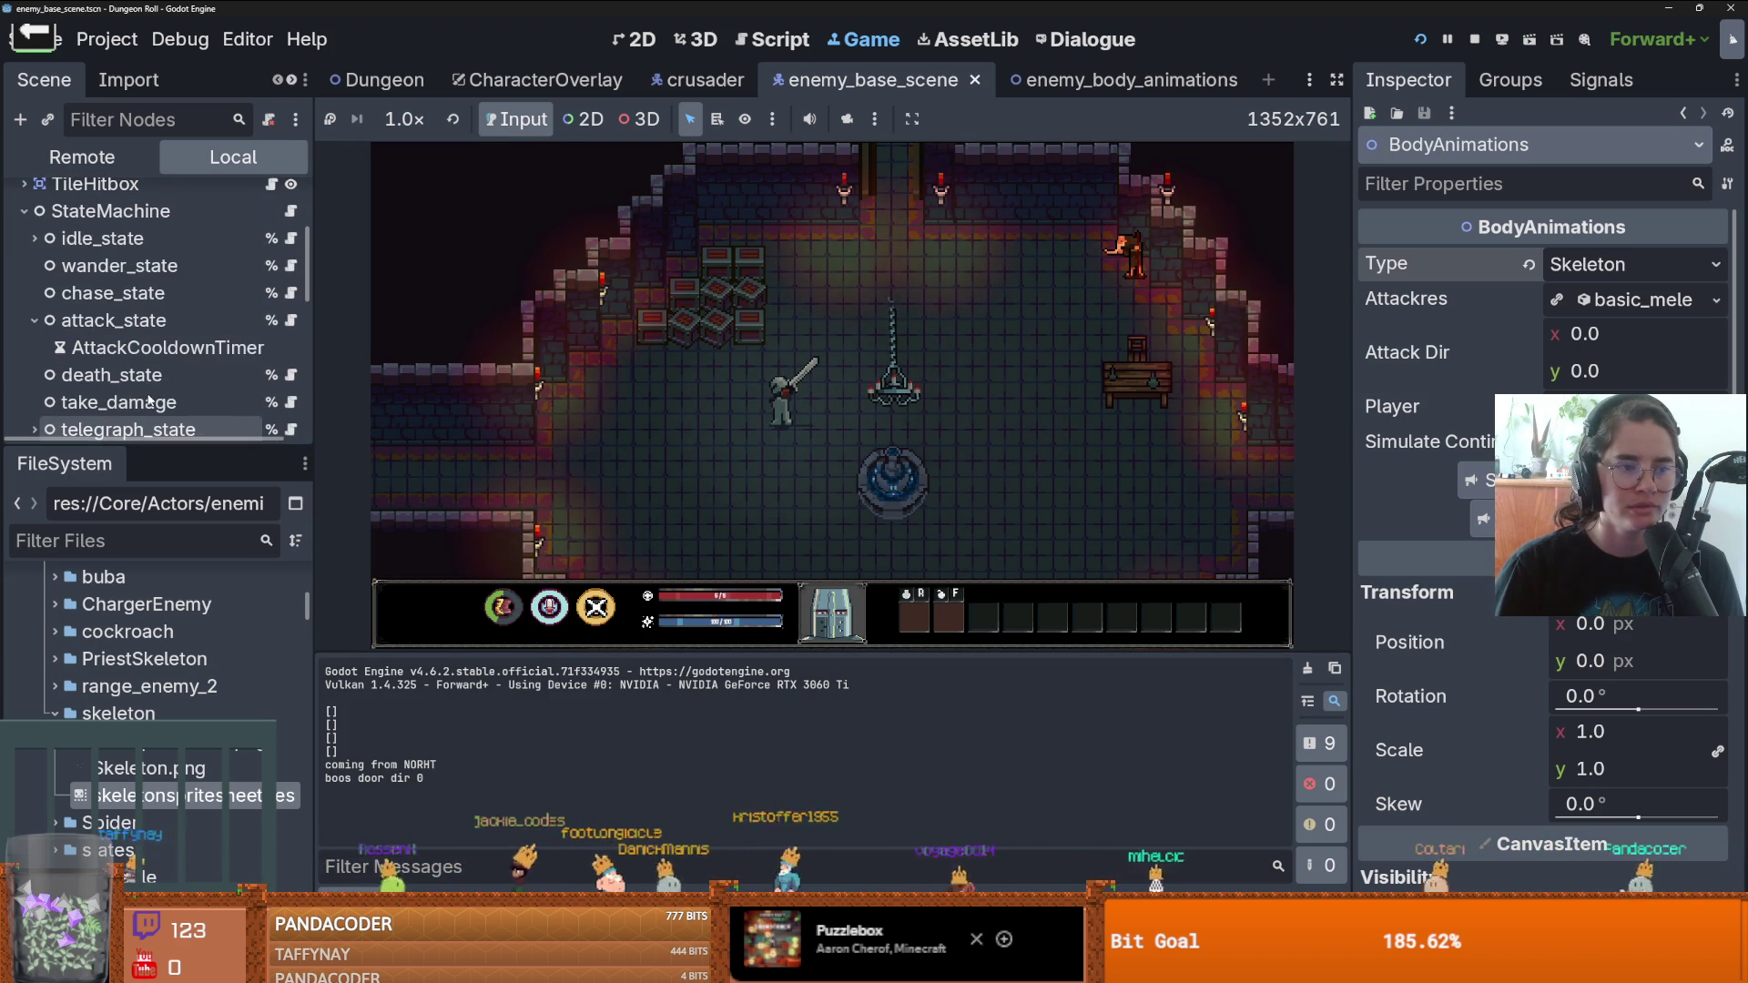
scroll(178, 351, down, 3)
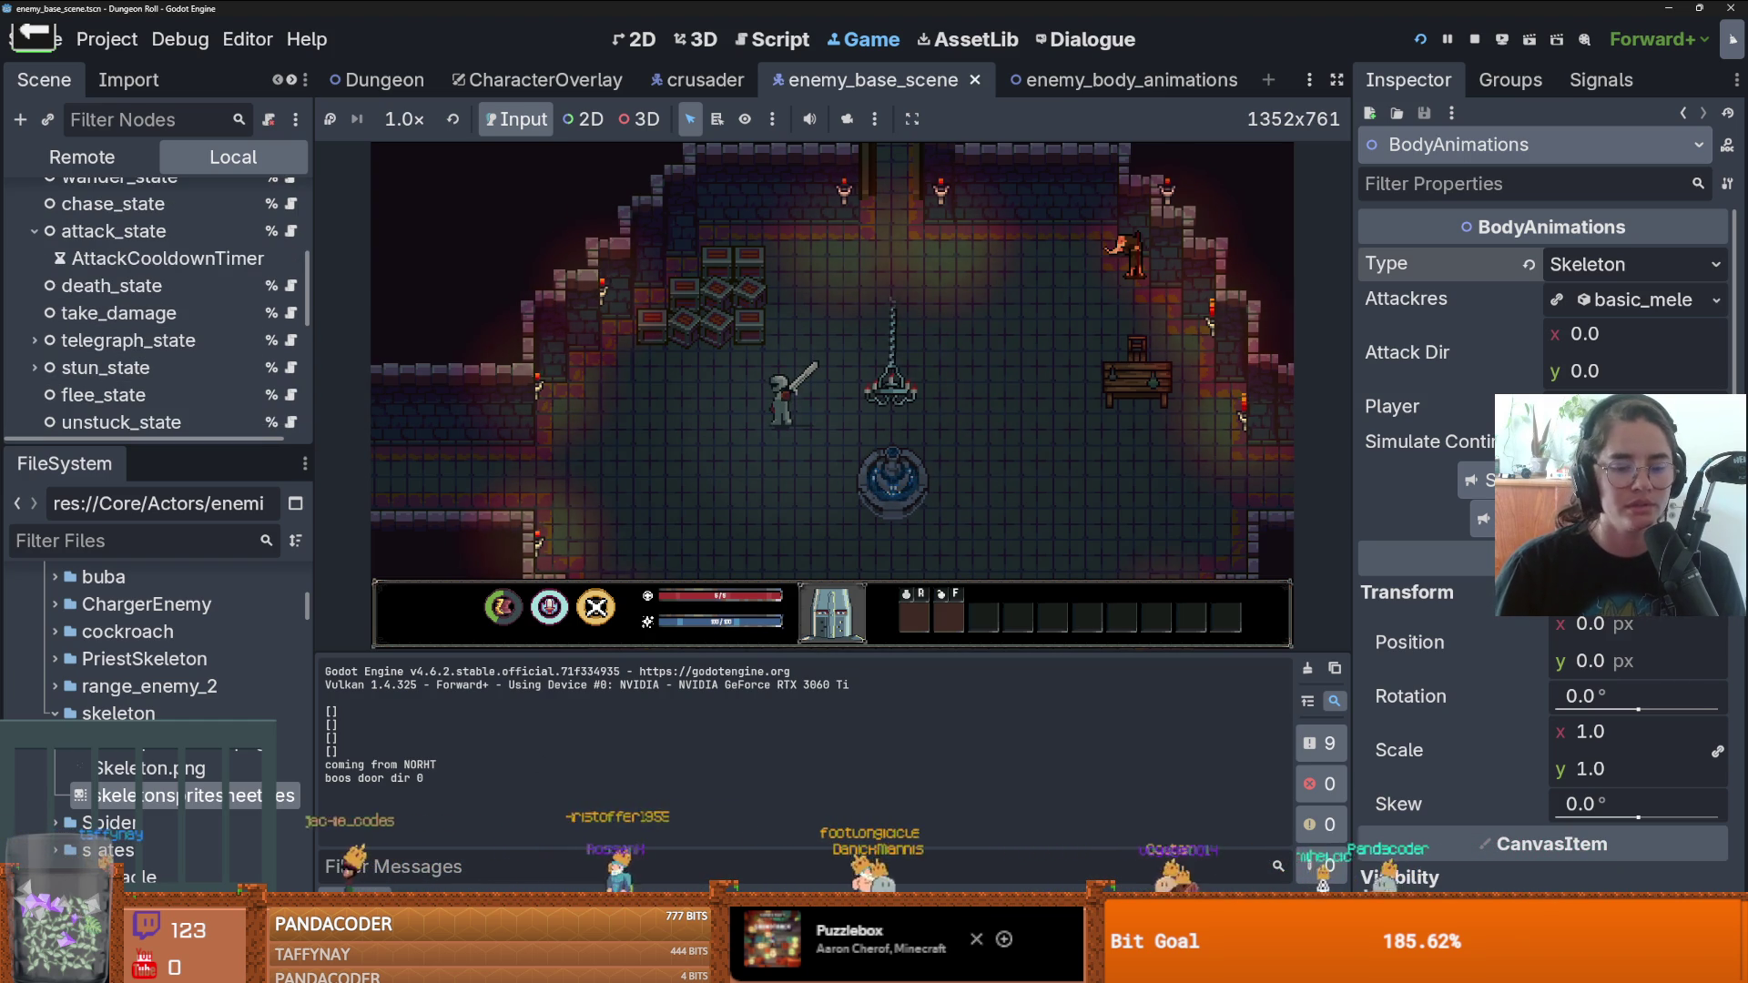
- Browse the changed files up to Skeleton.png and discard the walk.tres changes
key(alt+Tab)
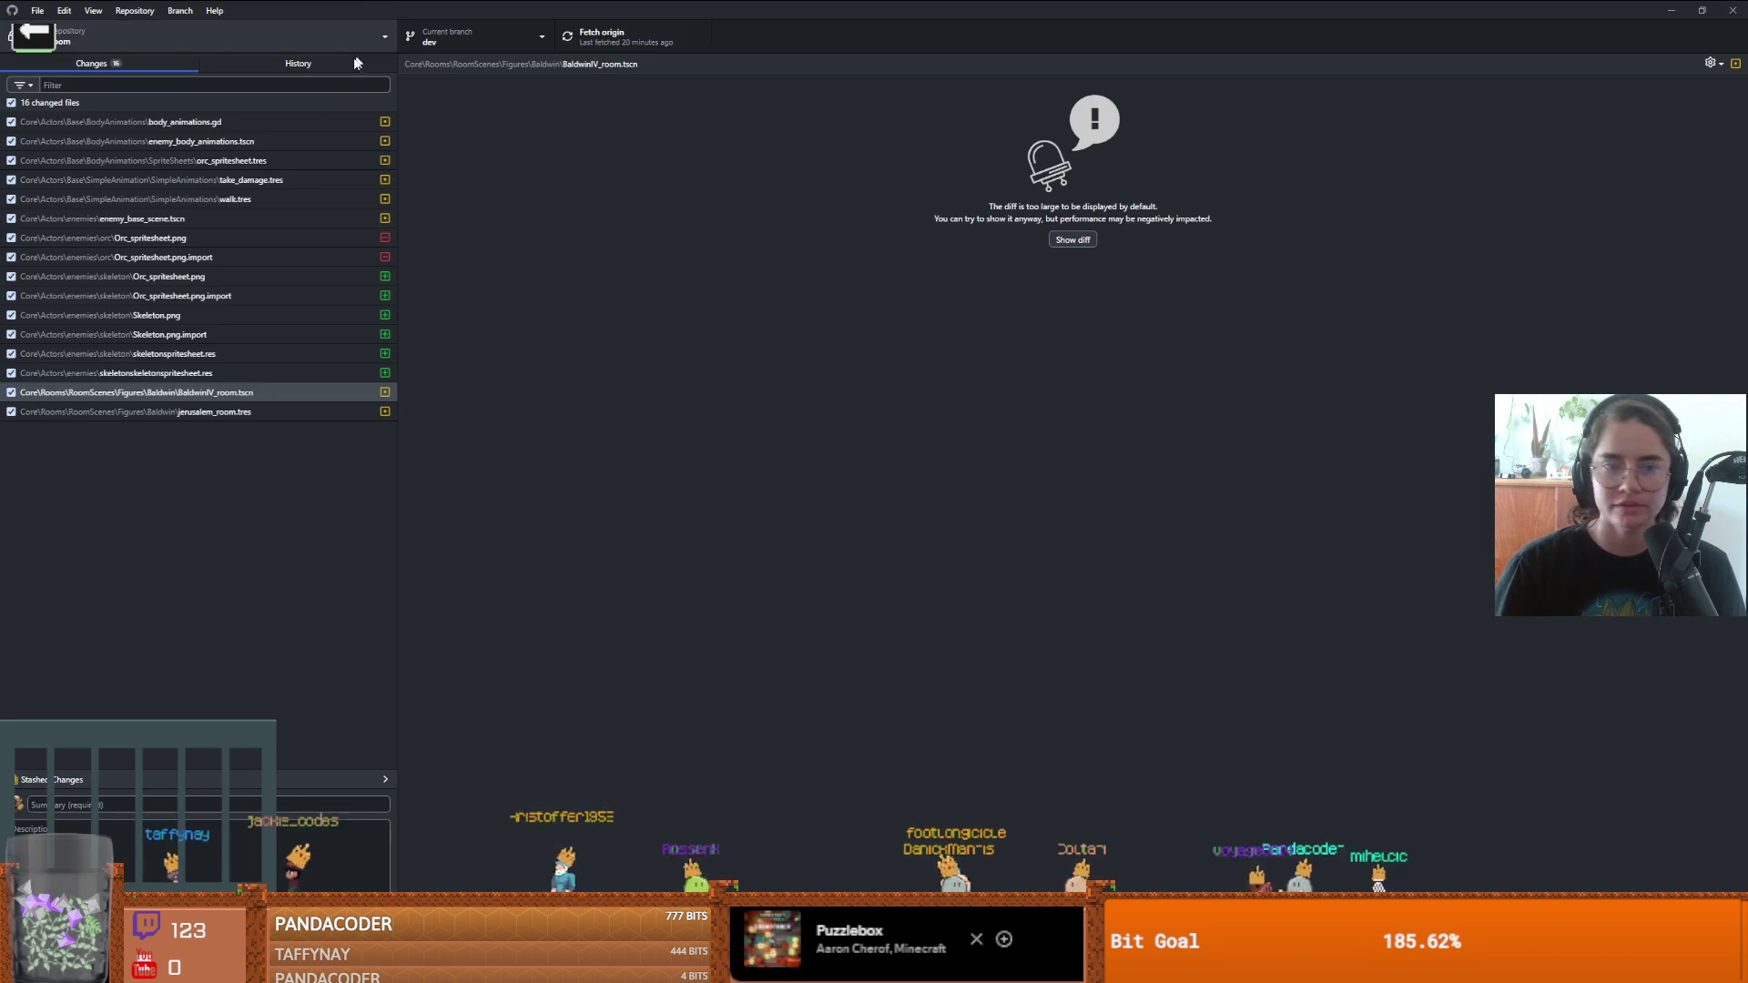
click(226, 372)
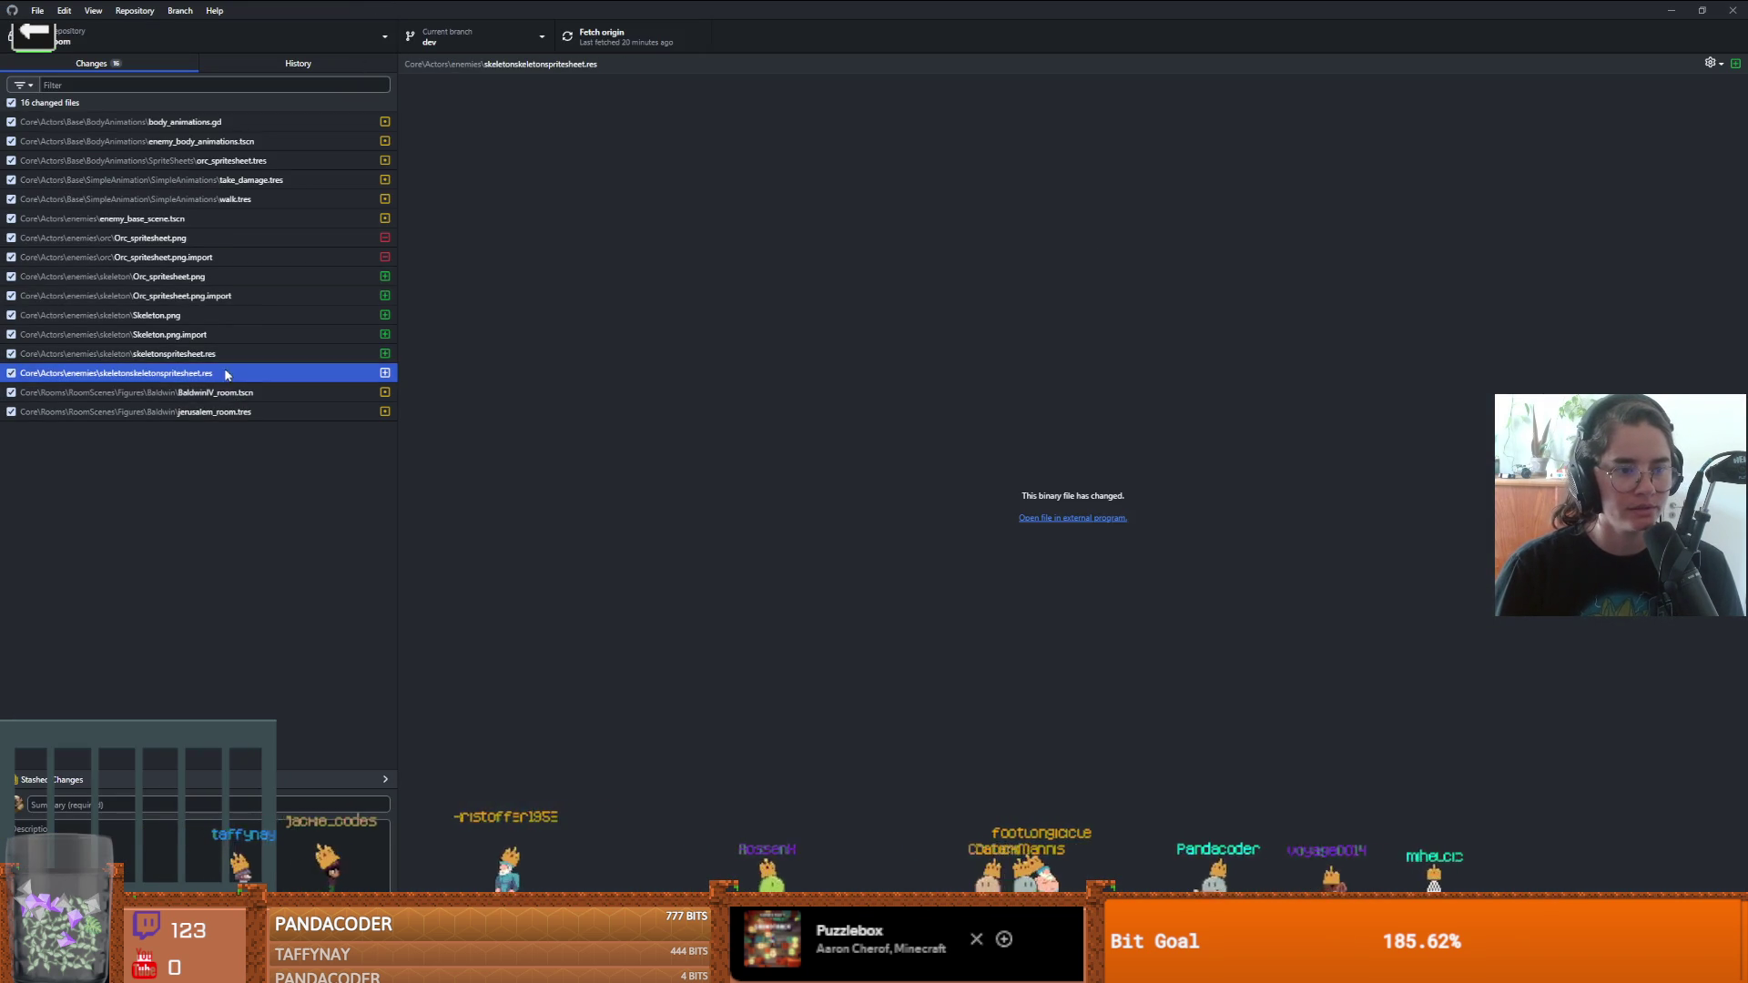
click(224, 353)
click(218, 334)
click(215, 313)
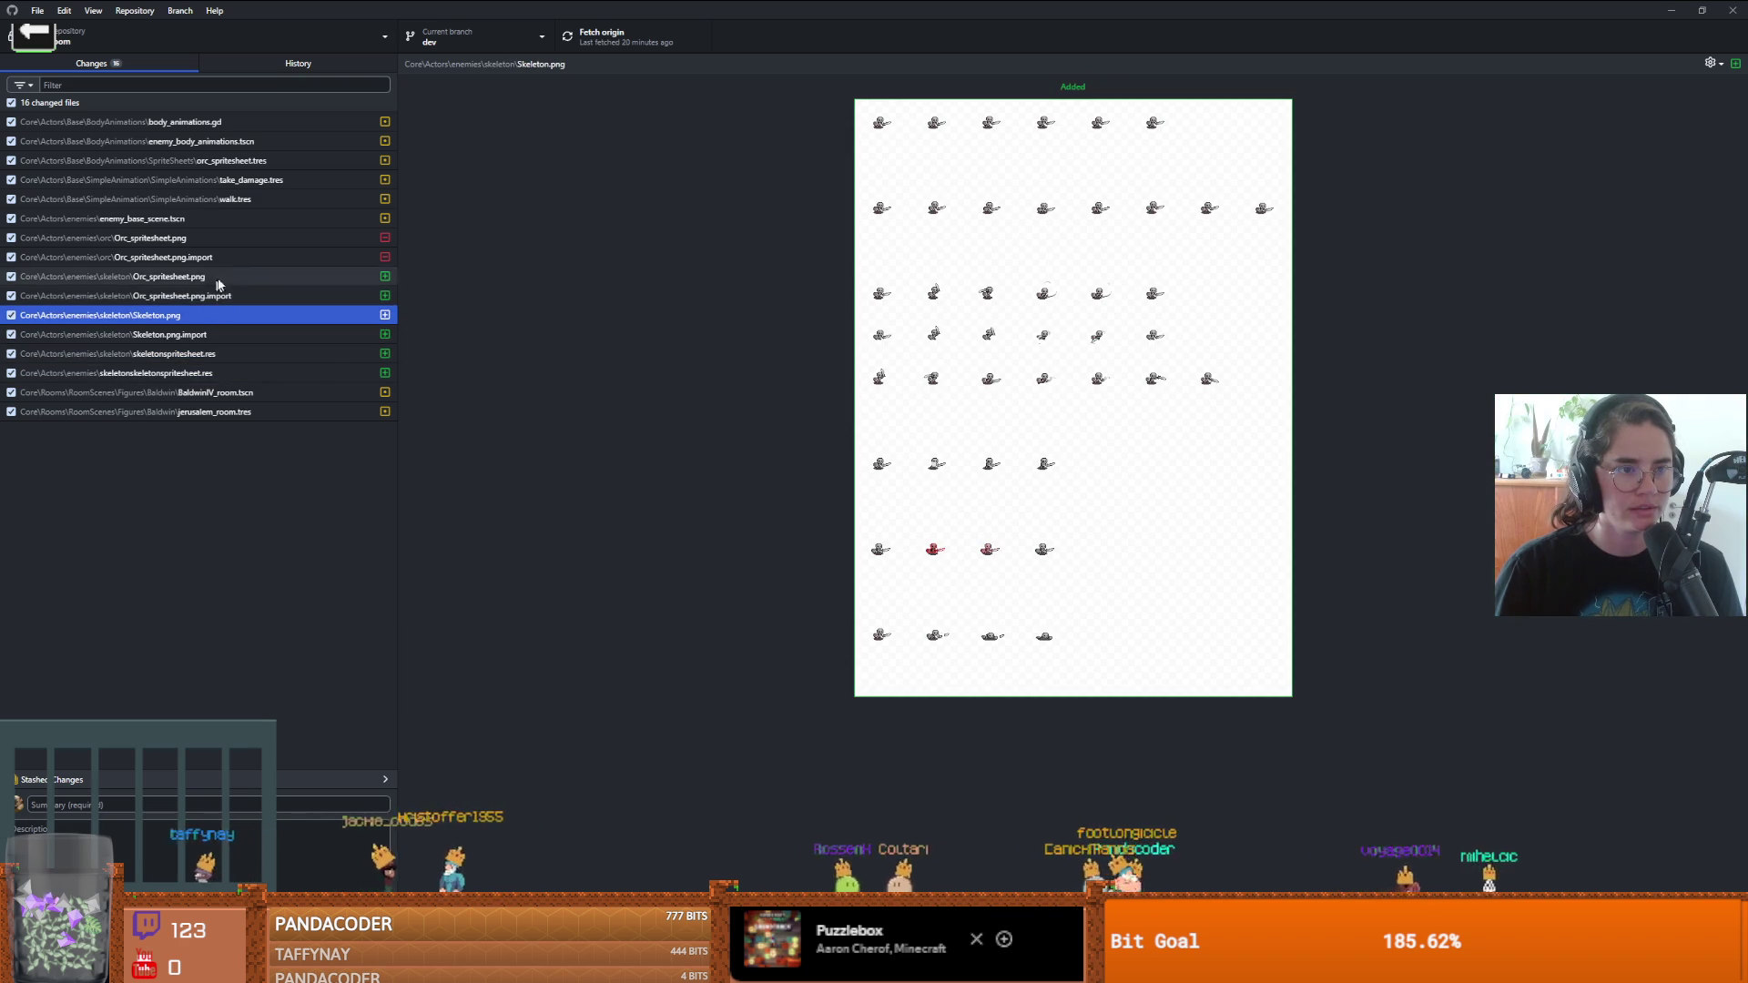
click(259, 200)
right_click(259, 202)
click(321, 229)
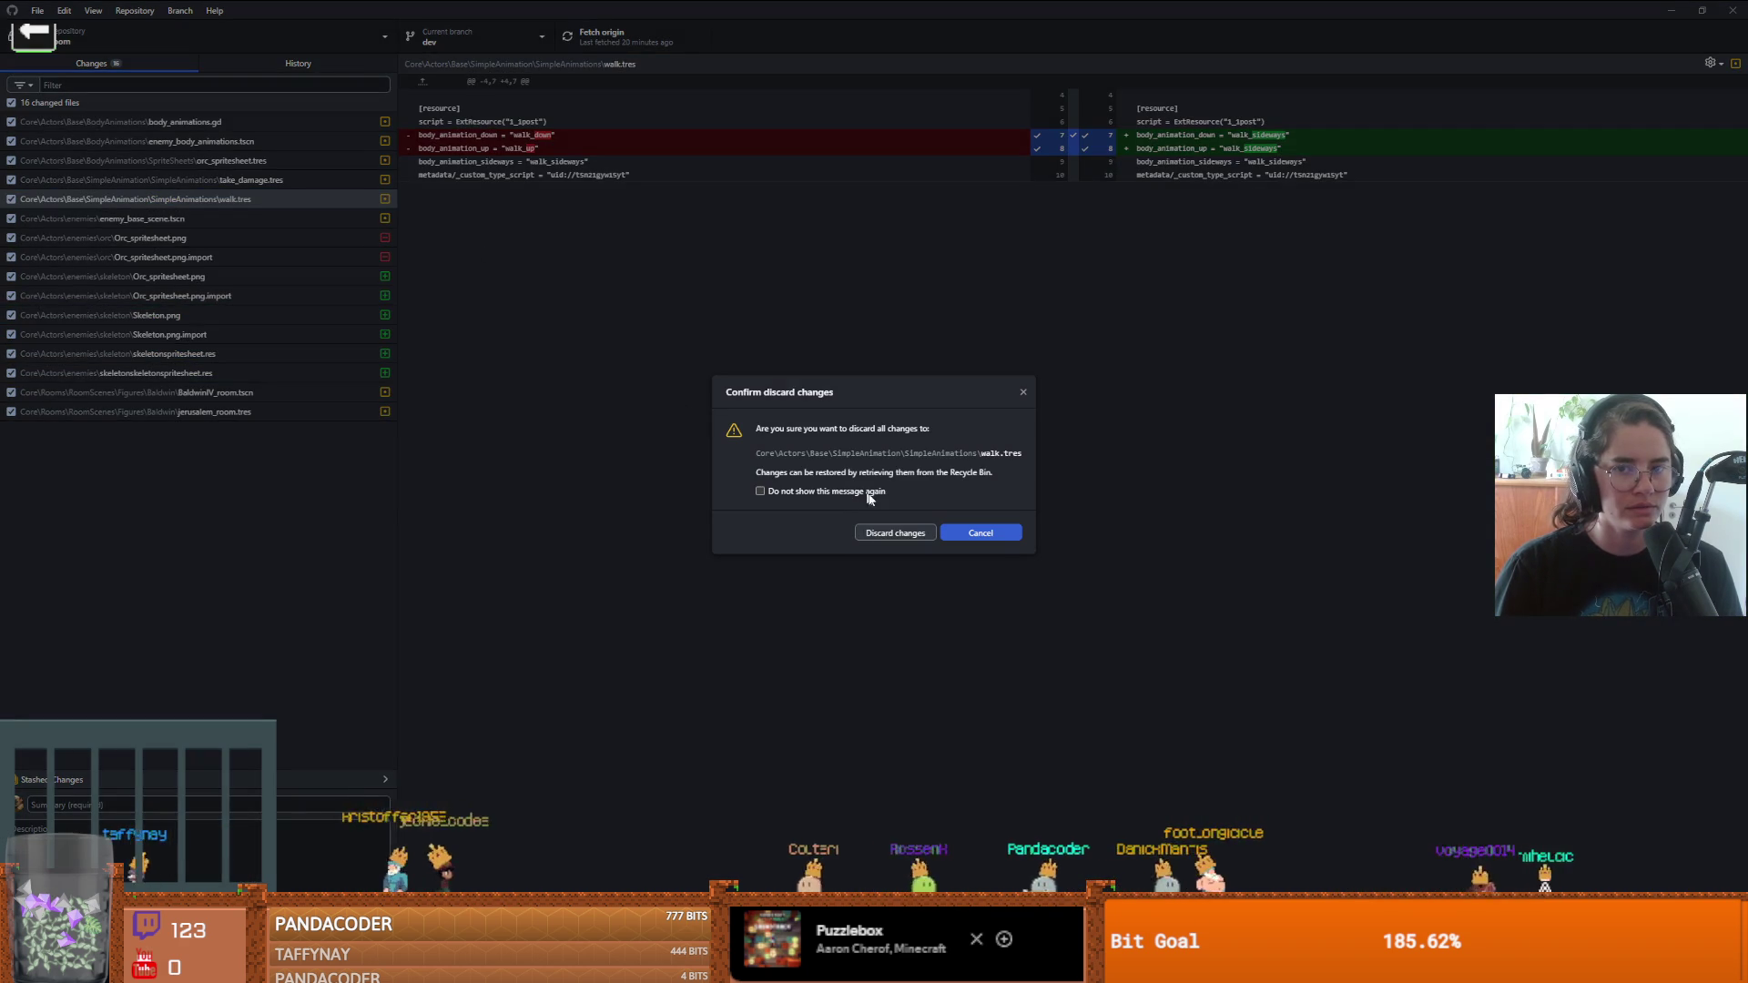
click(896, 532)
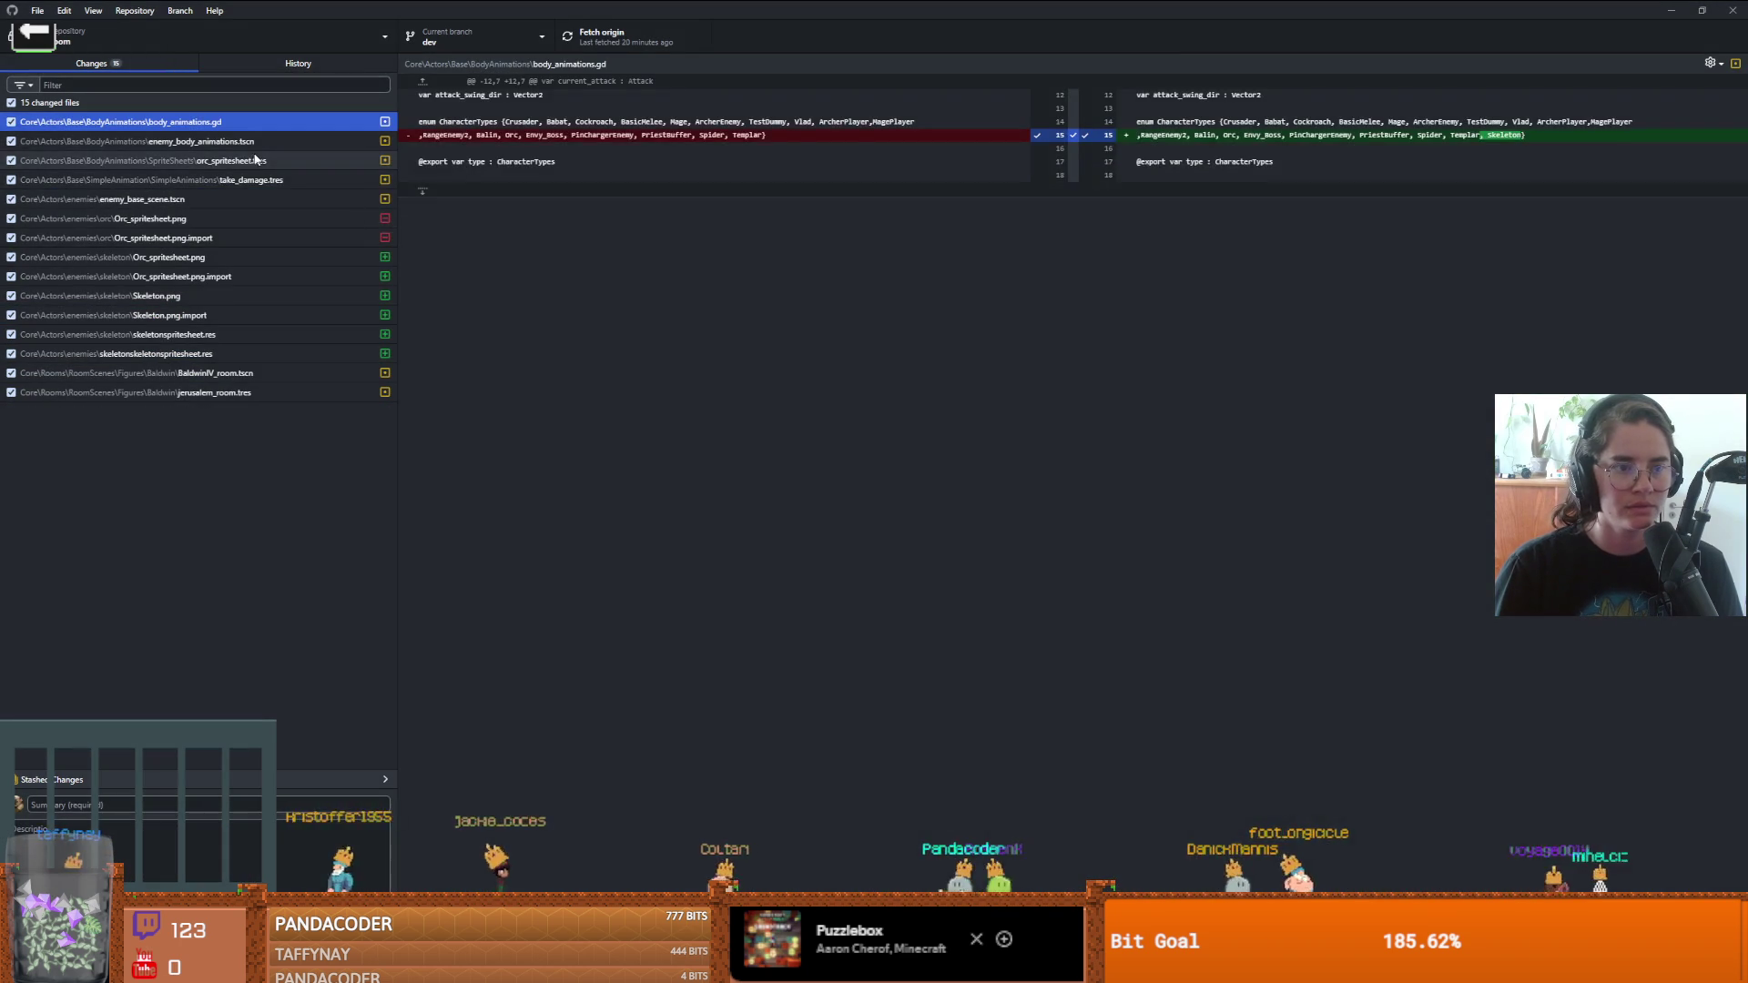
- Discard the changes to take_damage.tres
click(253, 164)
click(254, 181)
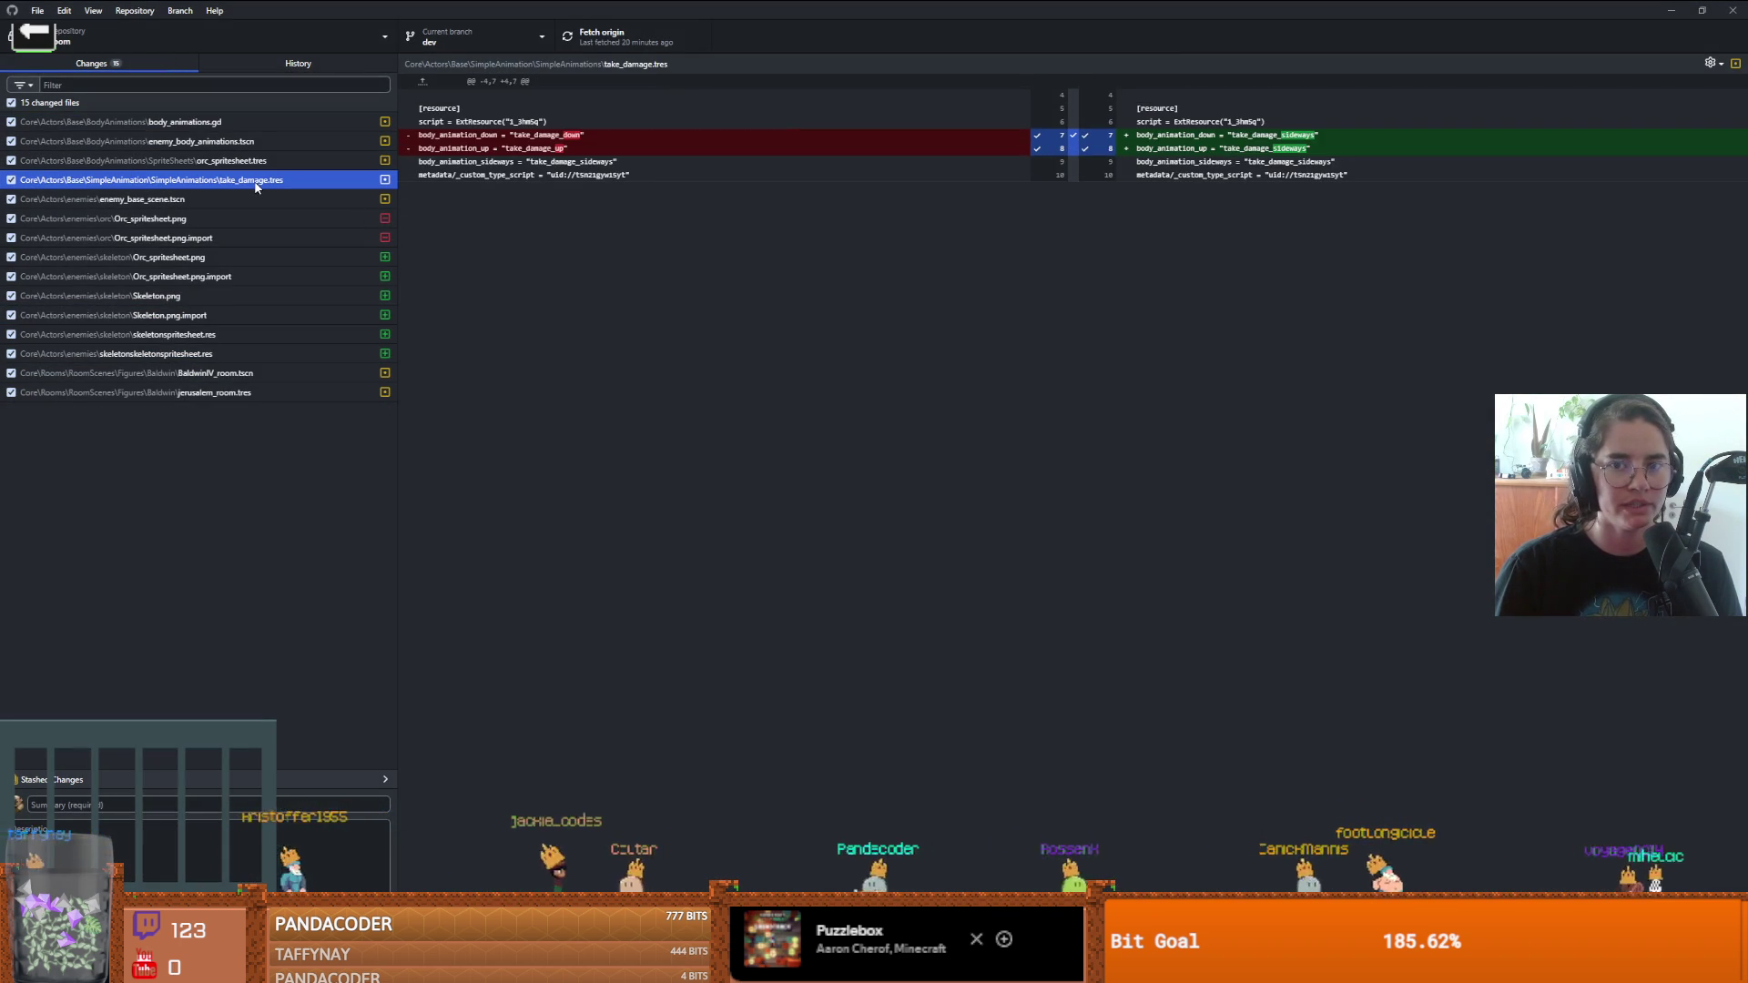
right_click(256, 186)
click(340, 199)
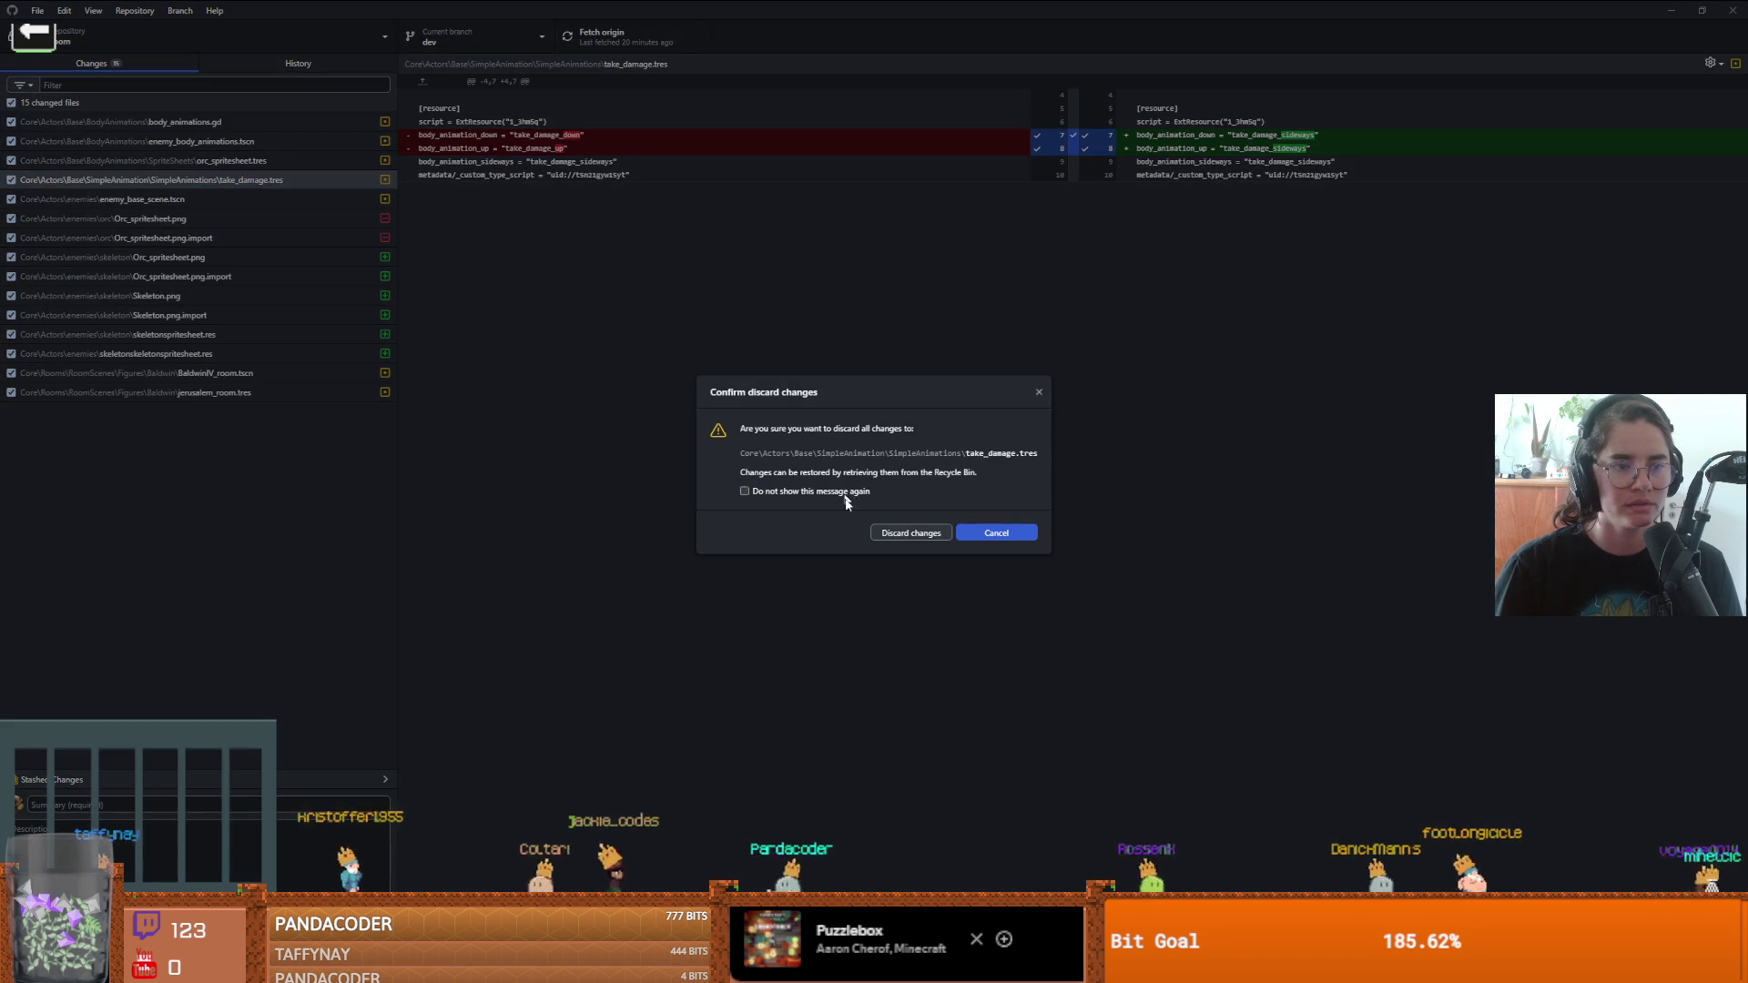
click(902, 533)
- Review the remaining orc and skeleton sprite sheet file diffs
click(283, 162)
key(Up)
key(Up)
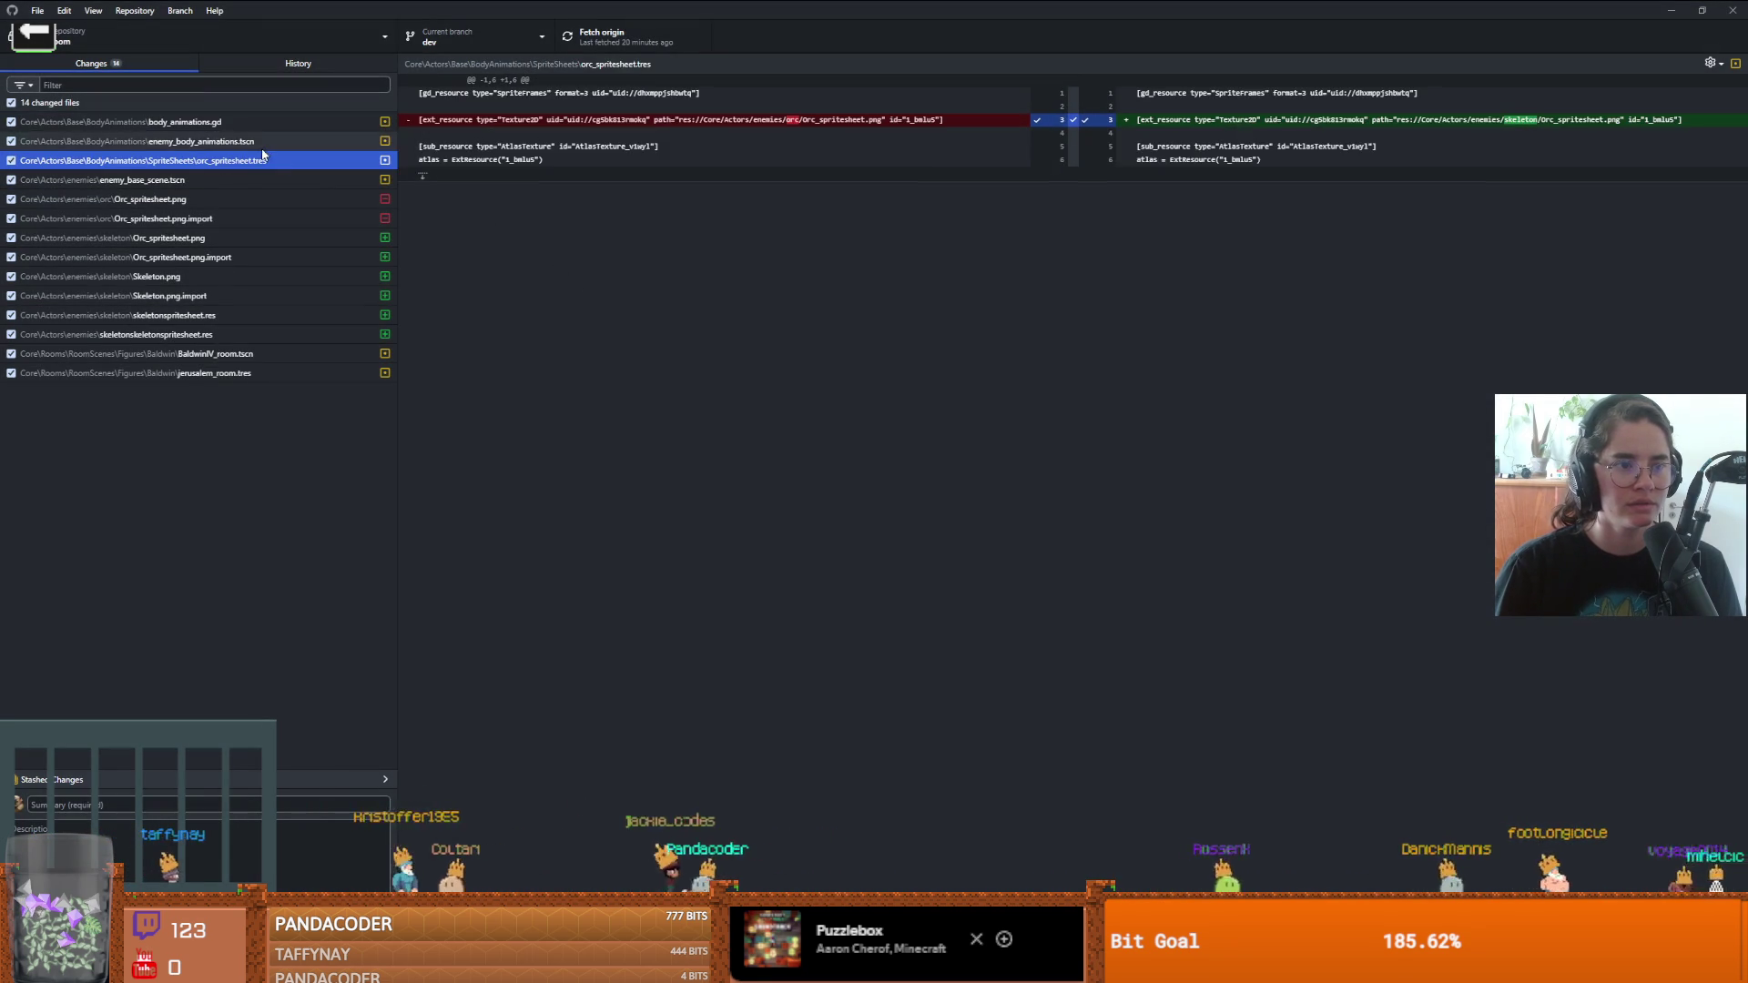
click(204, 164)
click(212, 200)
click(232, 256)
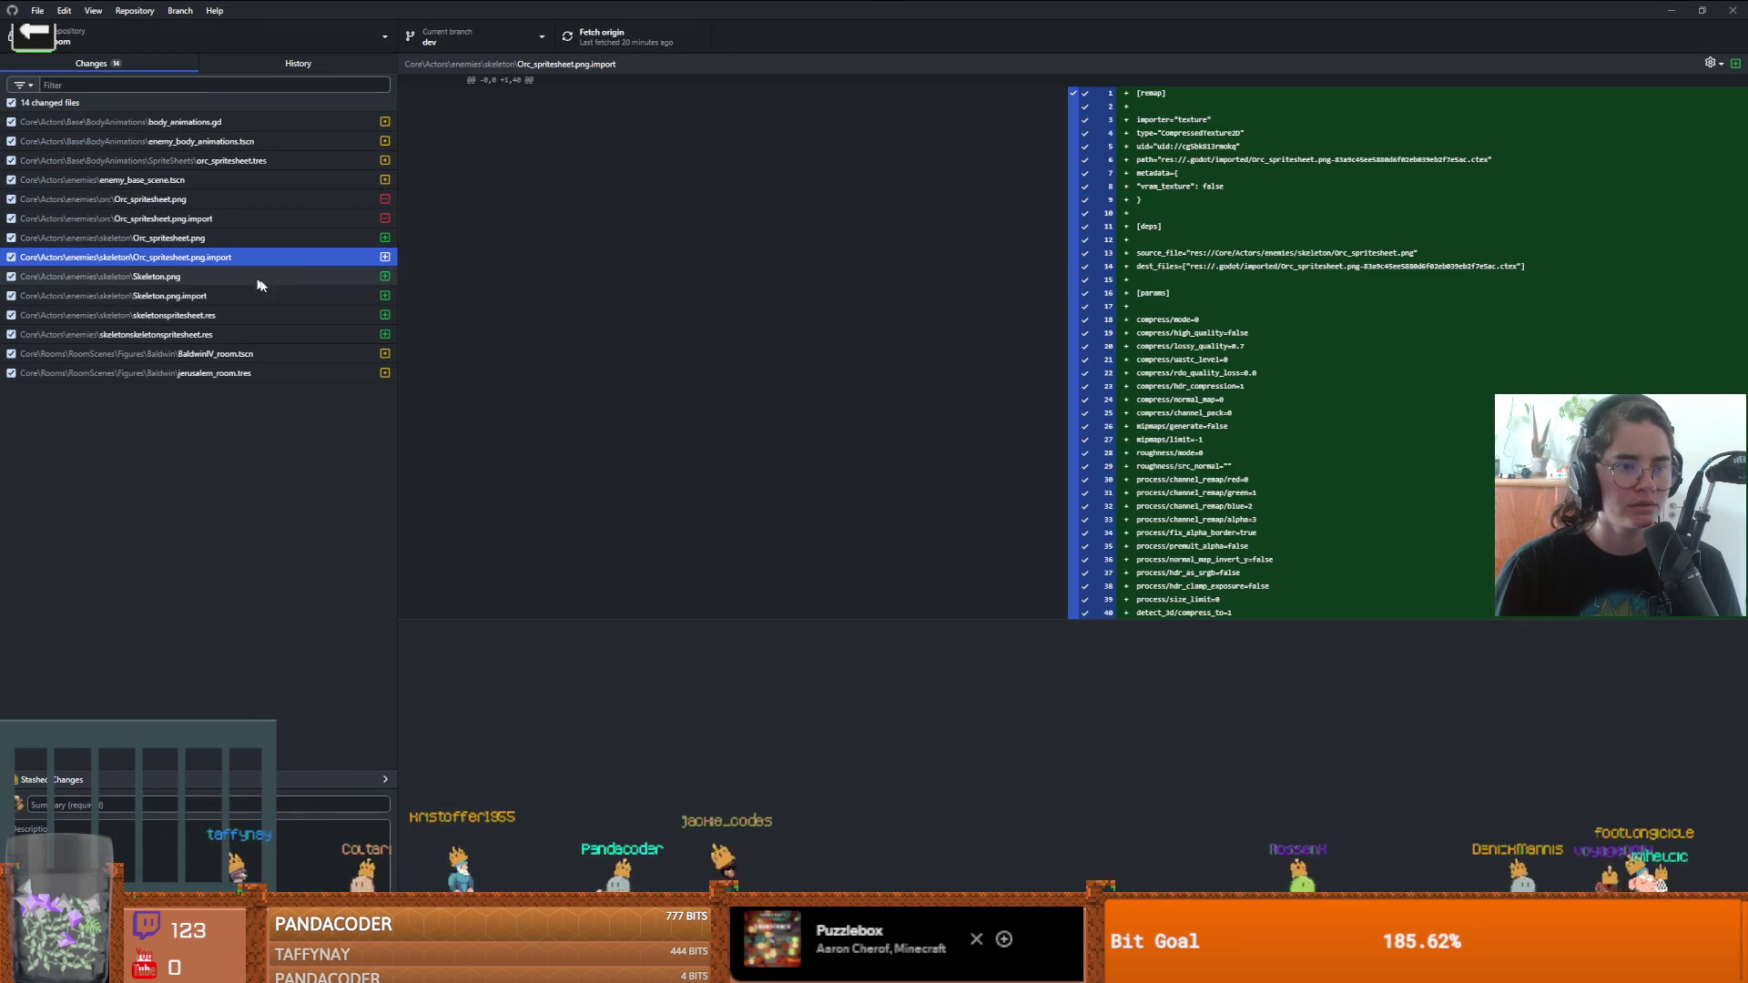
click(237, 333)
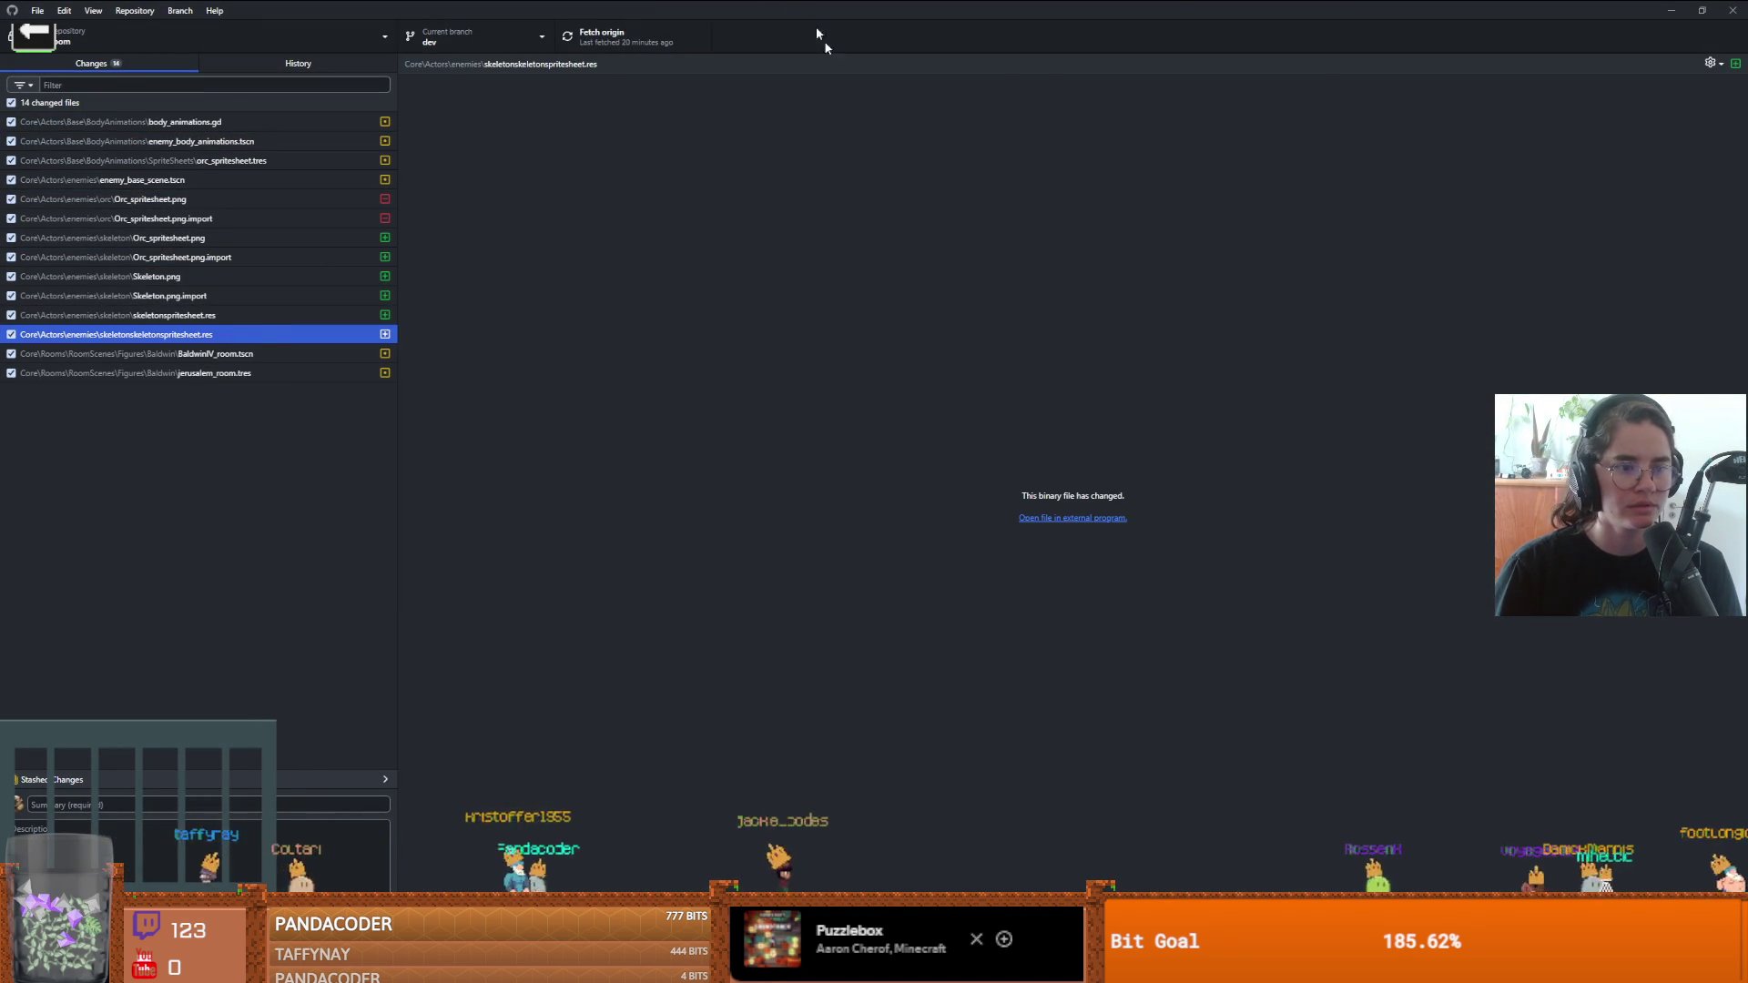
key(alt+Tab)
- Open sprite_sheet_glossary.gd and add a preload constant for the skeleton sprite sheet
scroll(132, 344, up, 3)
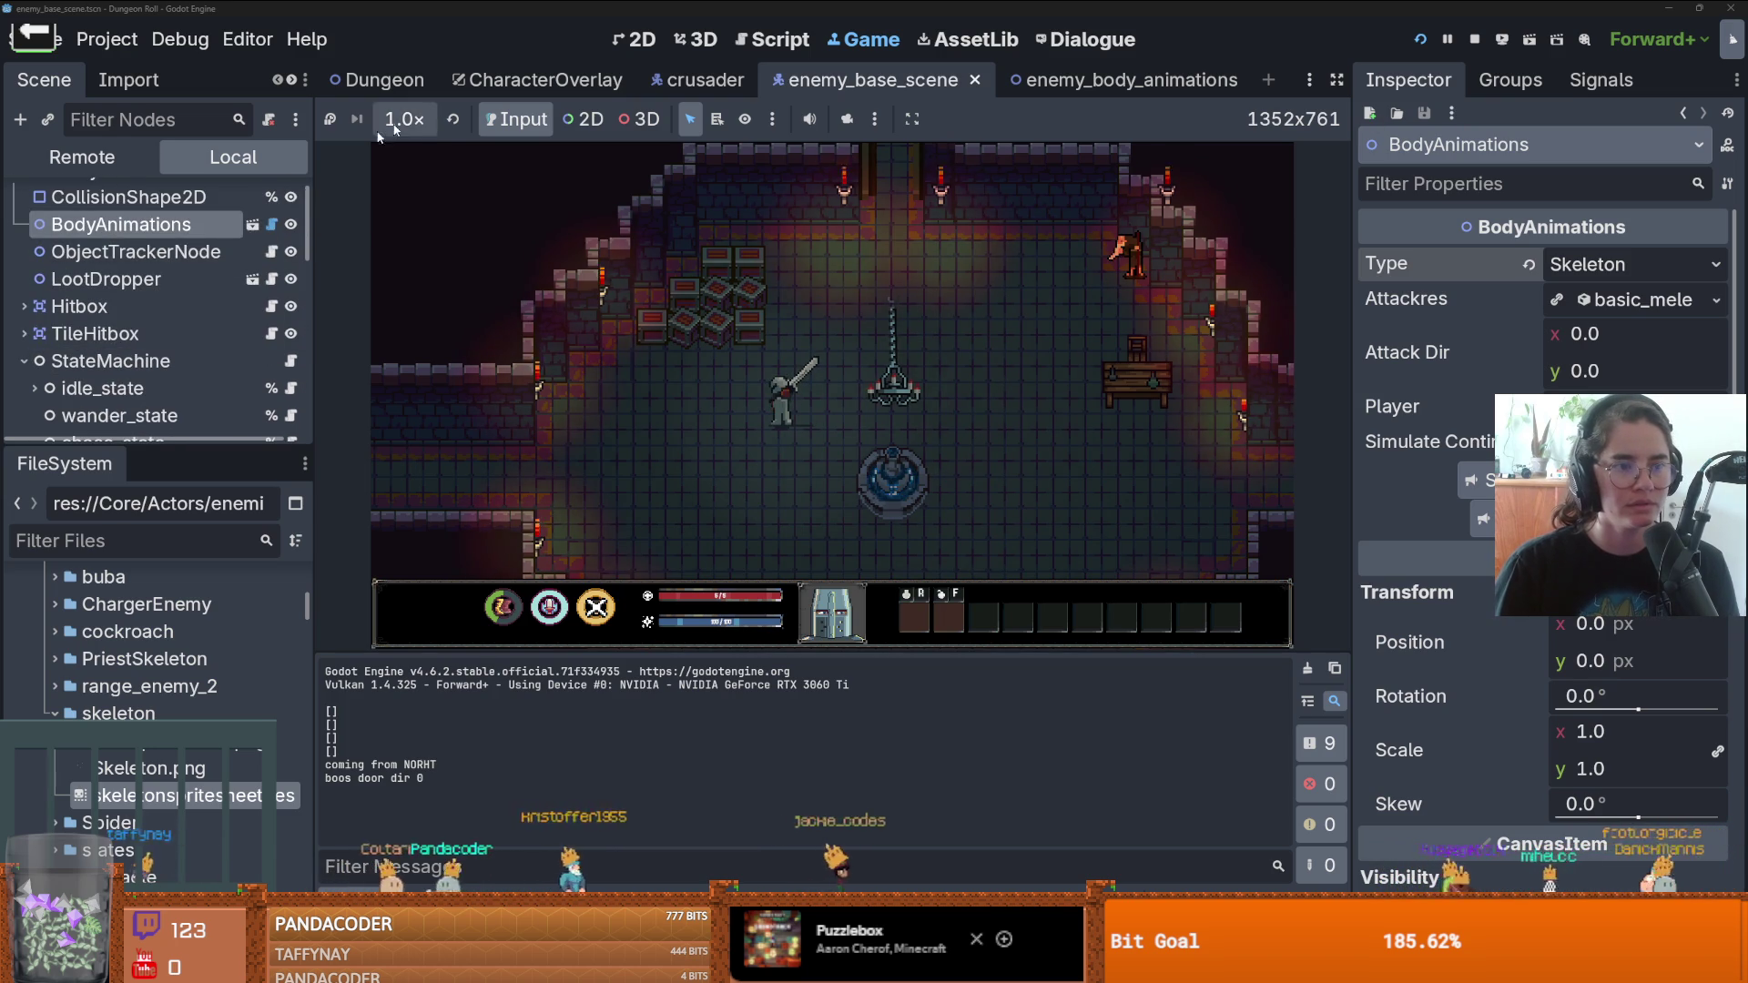
click(255, 224)
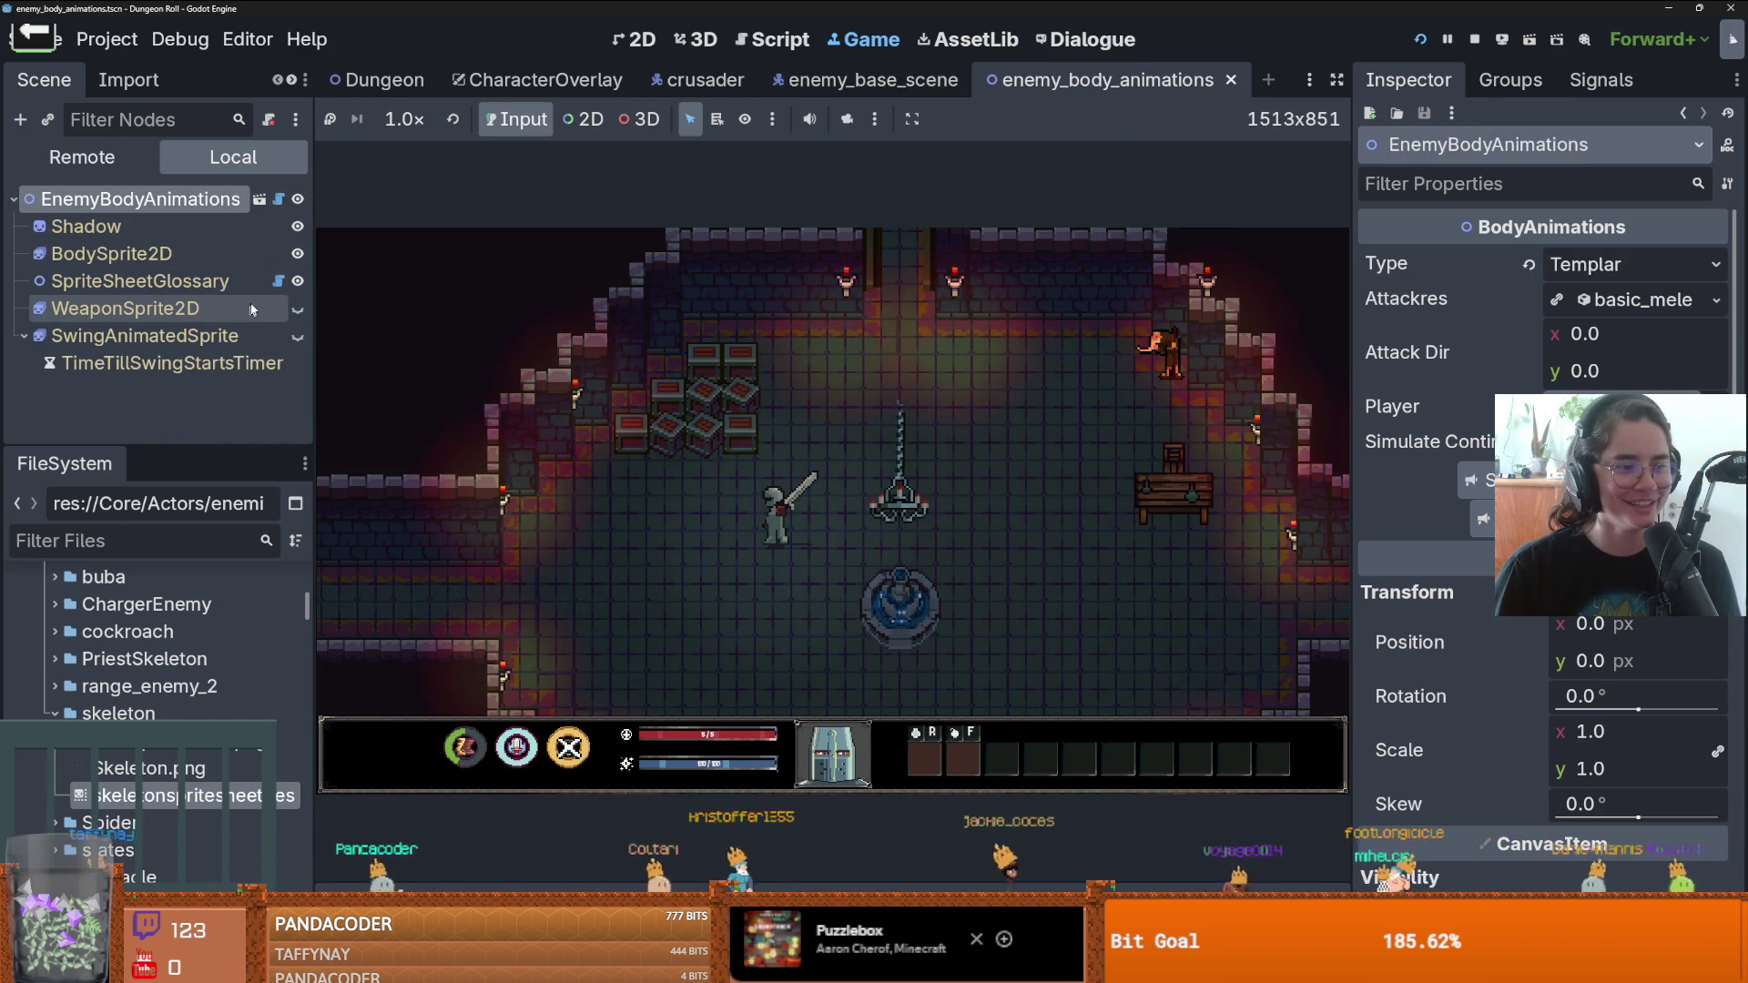
click(278, 281)
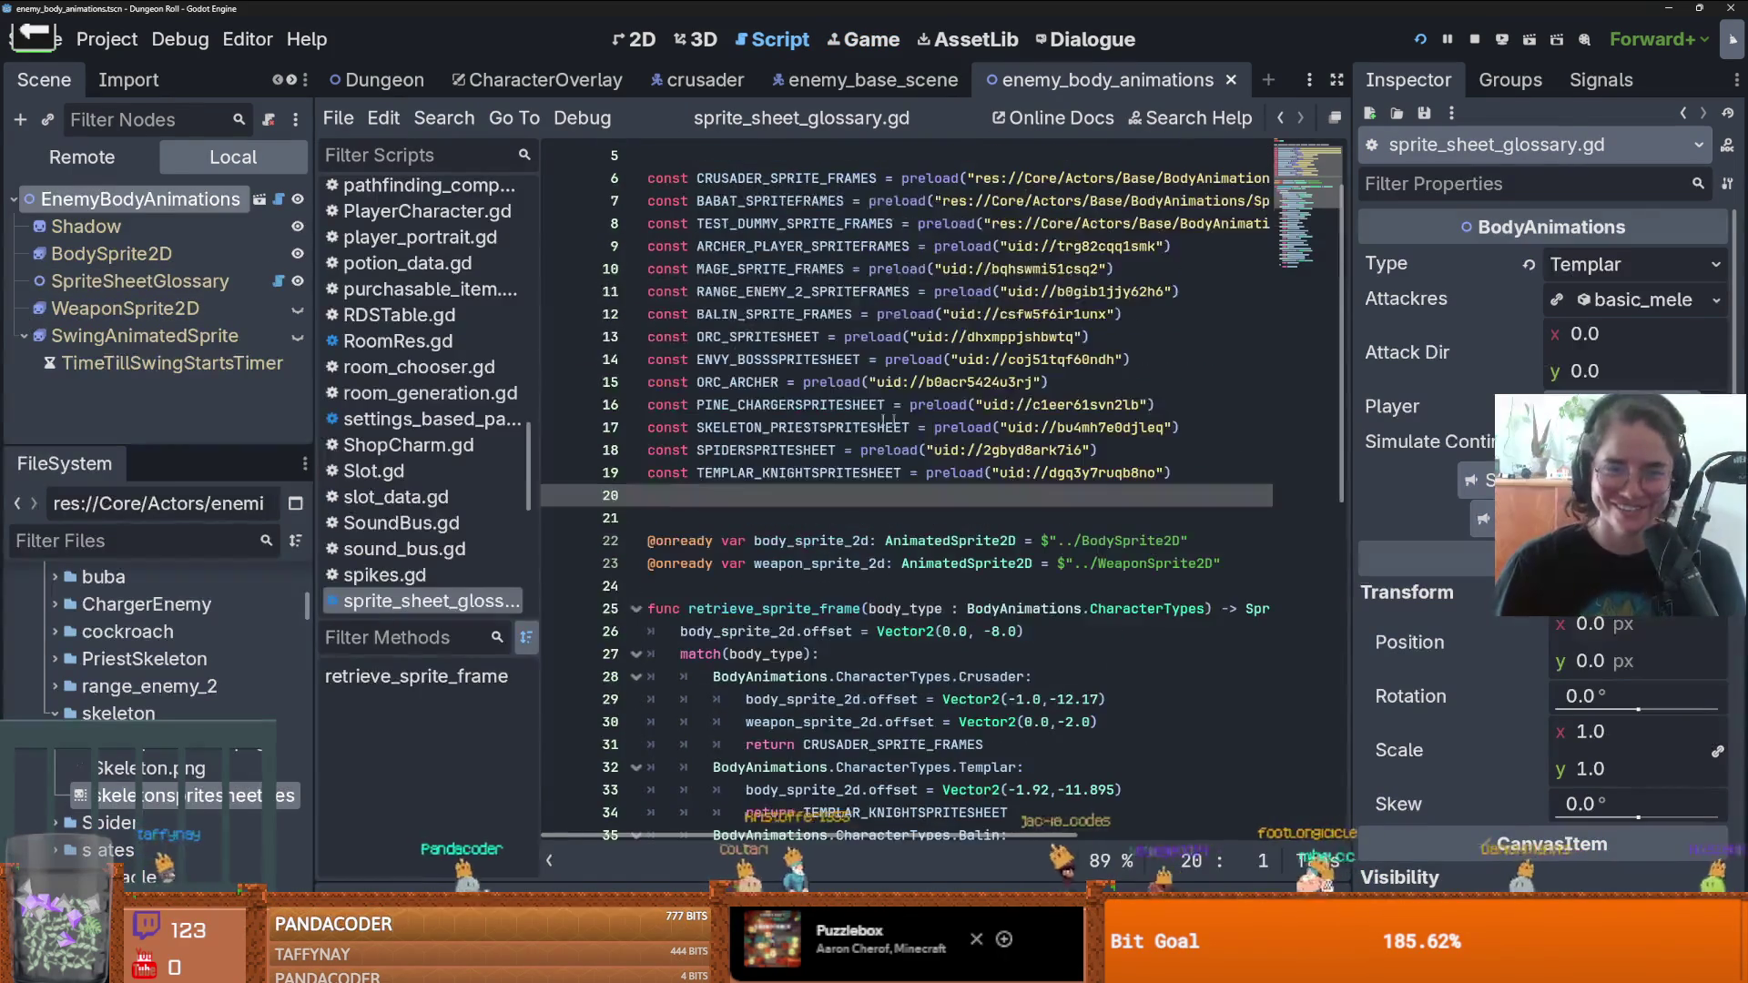
drag(182, 795, 784, 497)
- Add a CharacterTypes.Skeleton match case returning SKELETONSPRITESHEET and save
scroll(783, 497, down, 10)
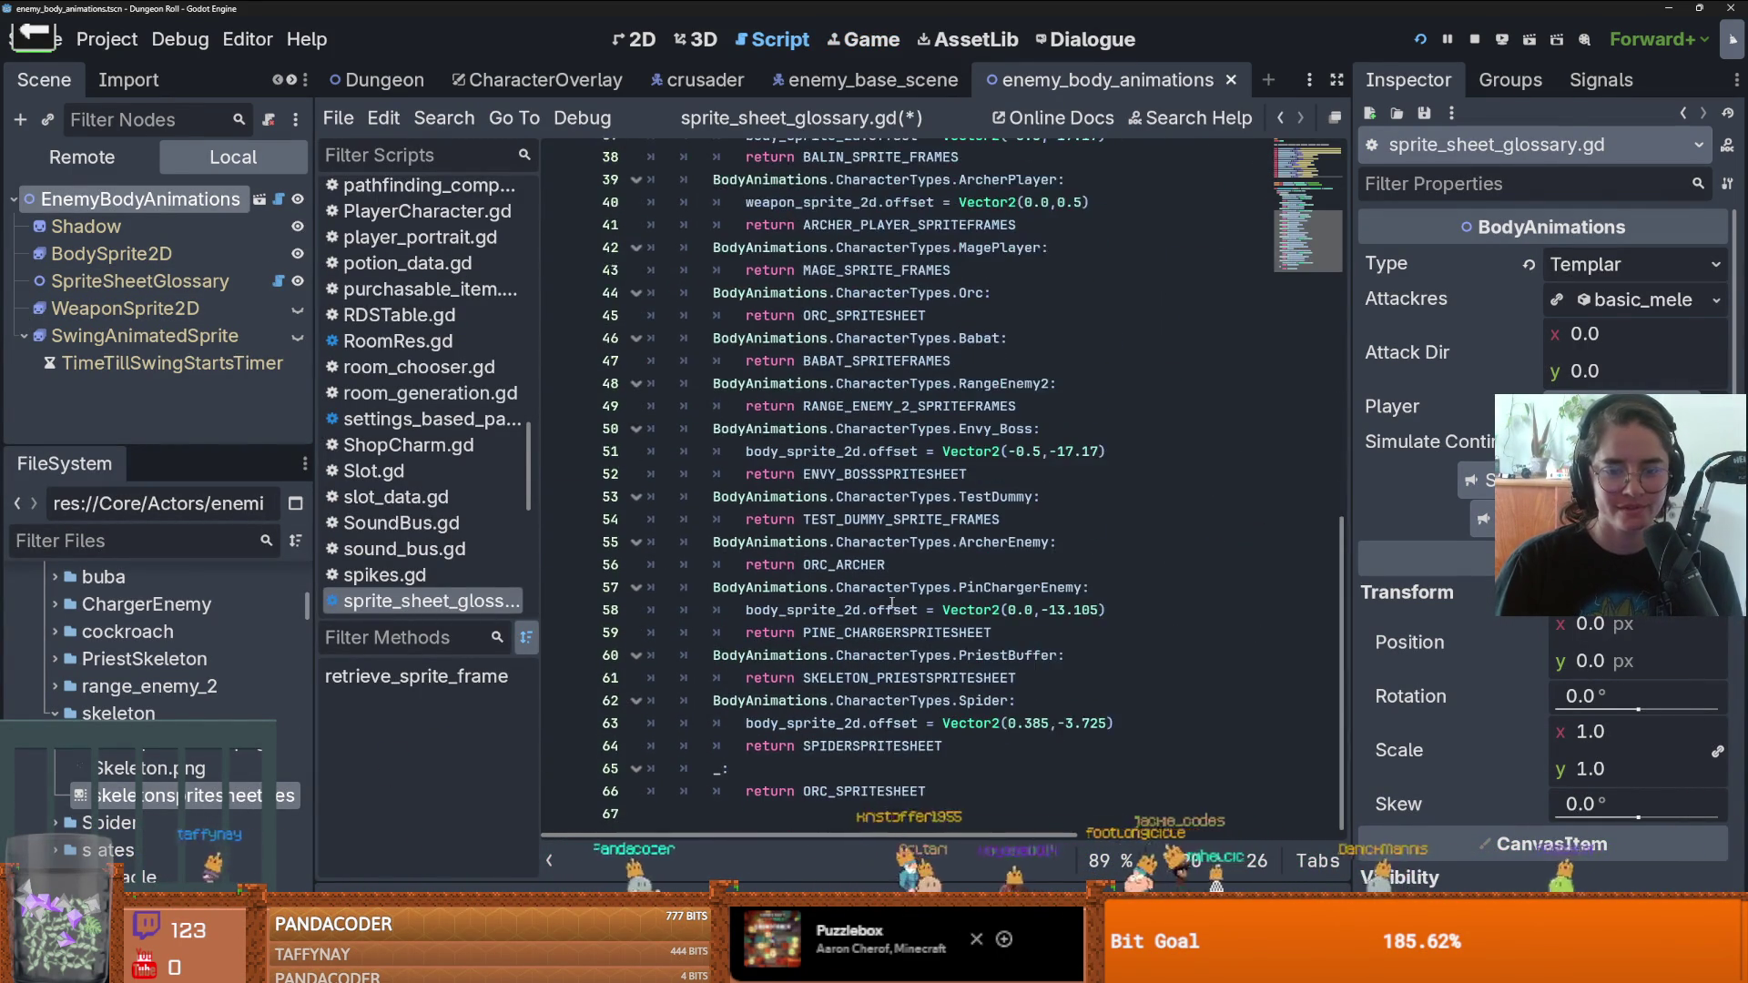
click(1001, 749)
key(Return)
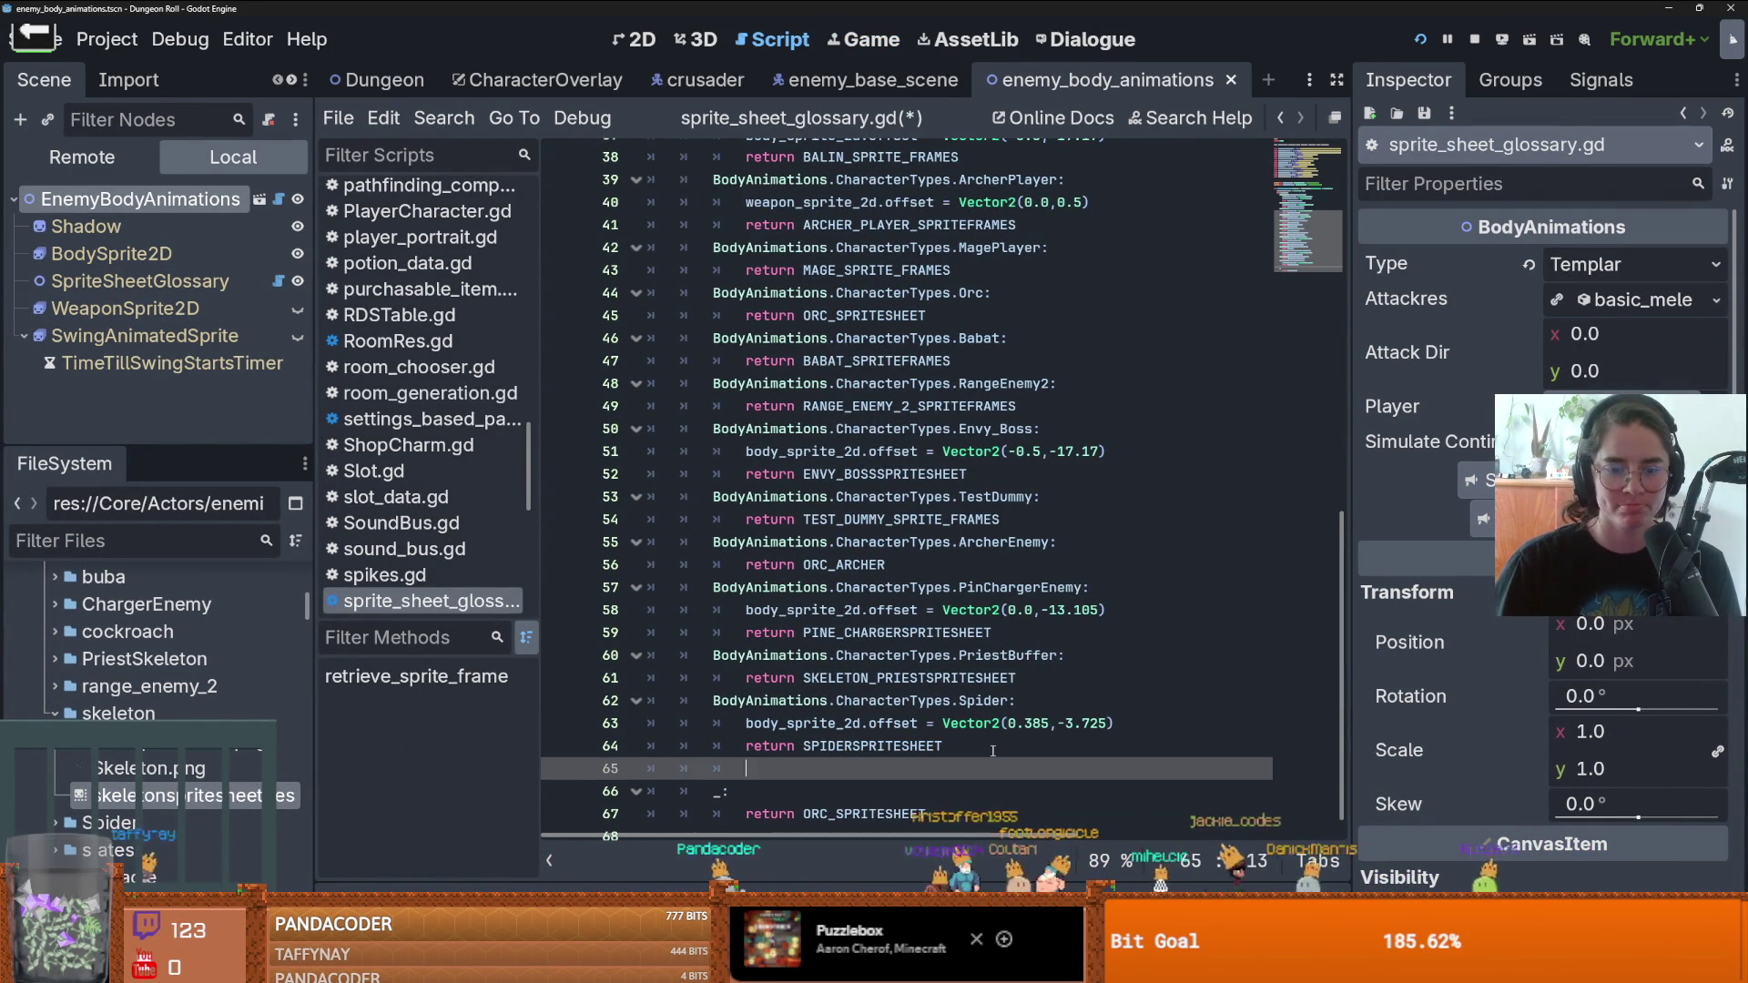
text(BodyAnimations.Cha)
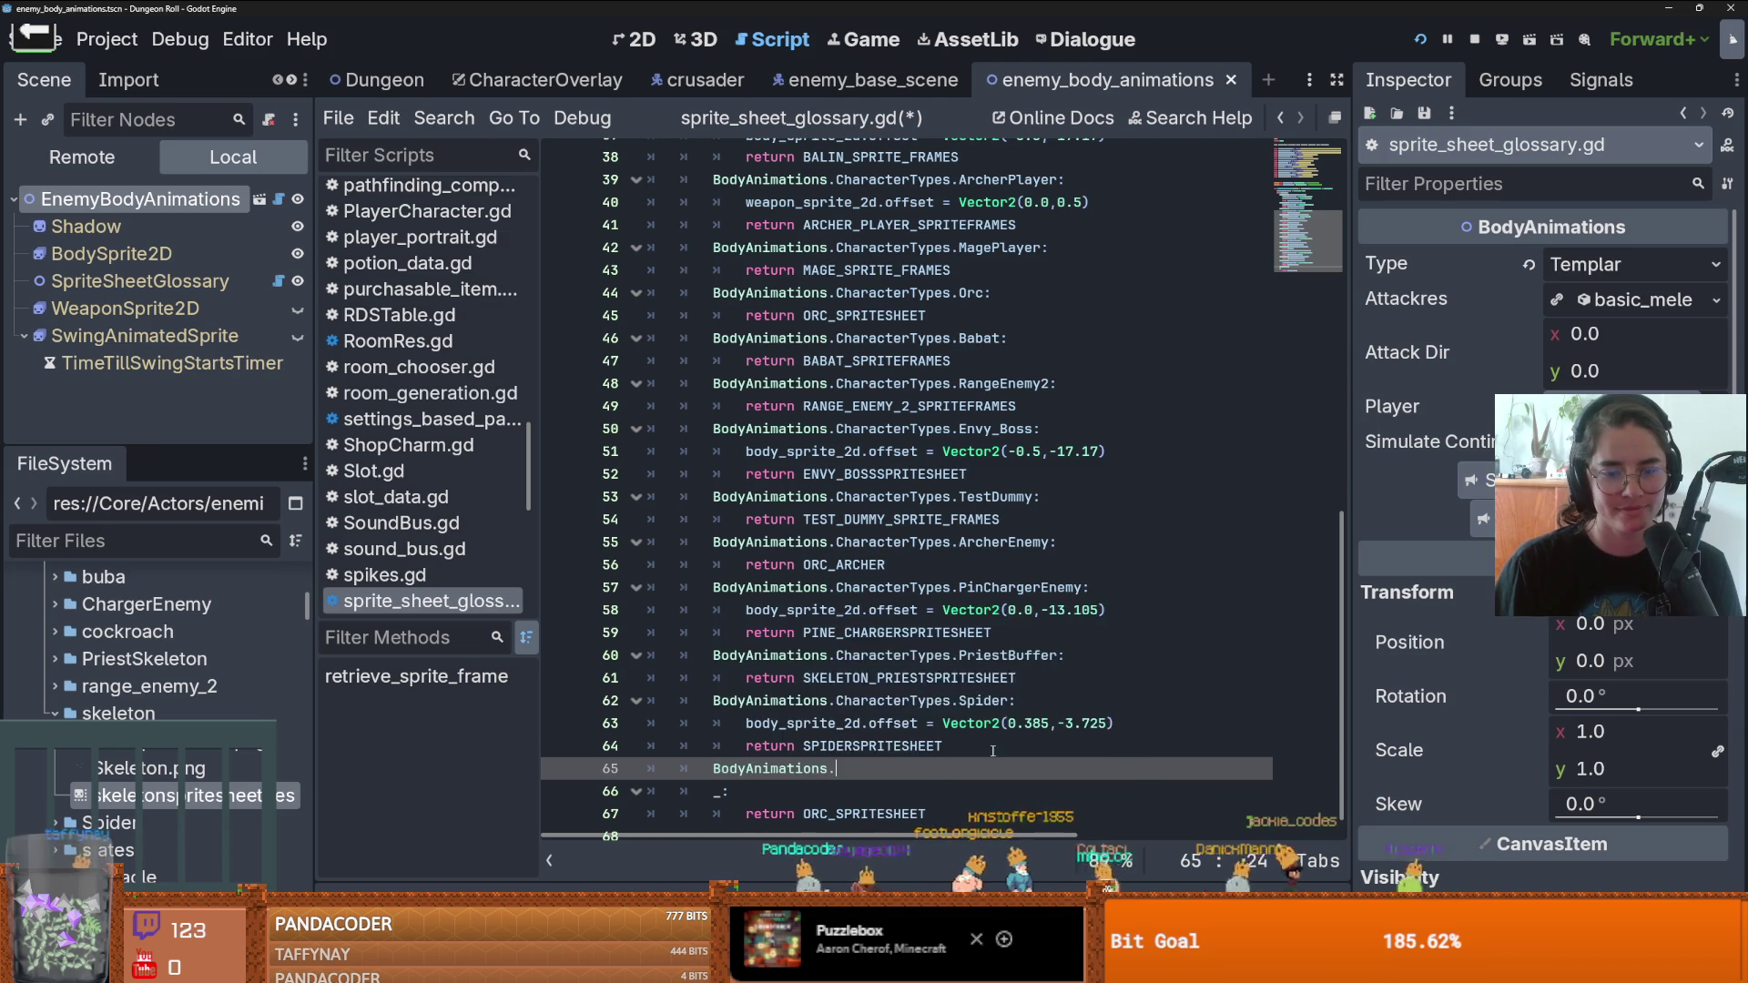
key(Return)
text(.Ske)
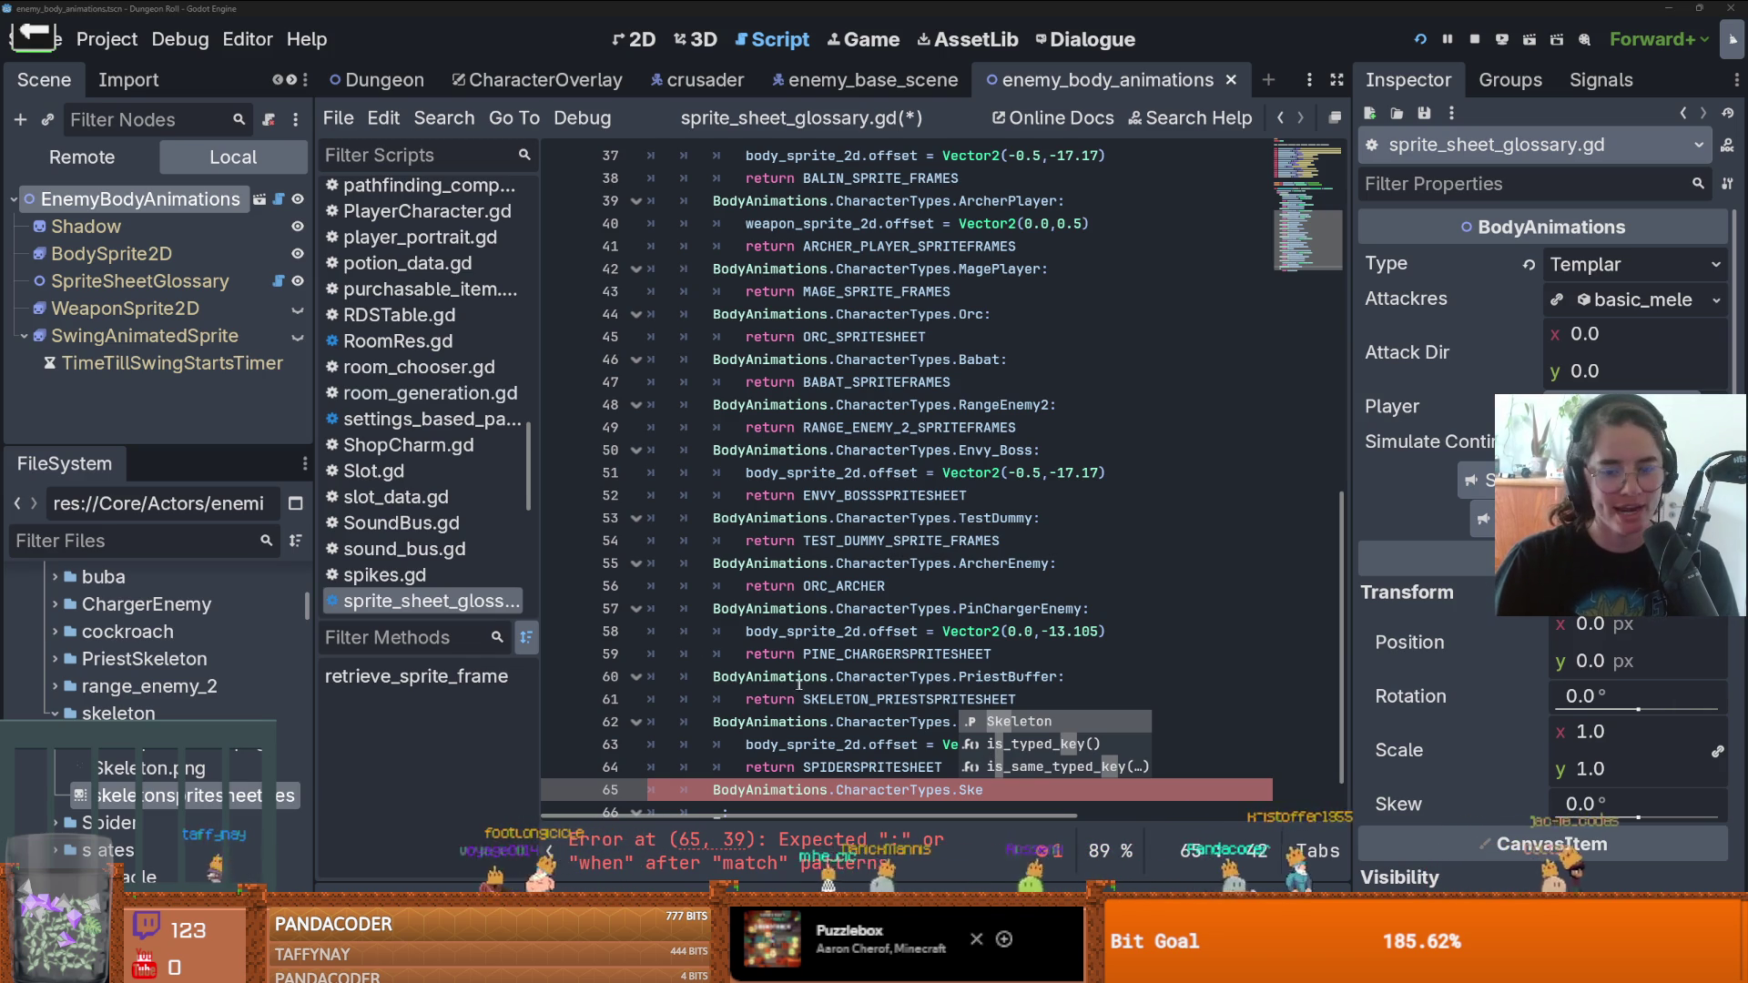
text(le)
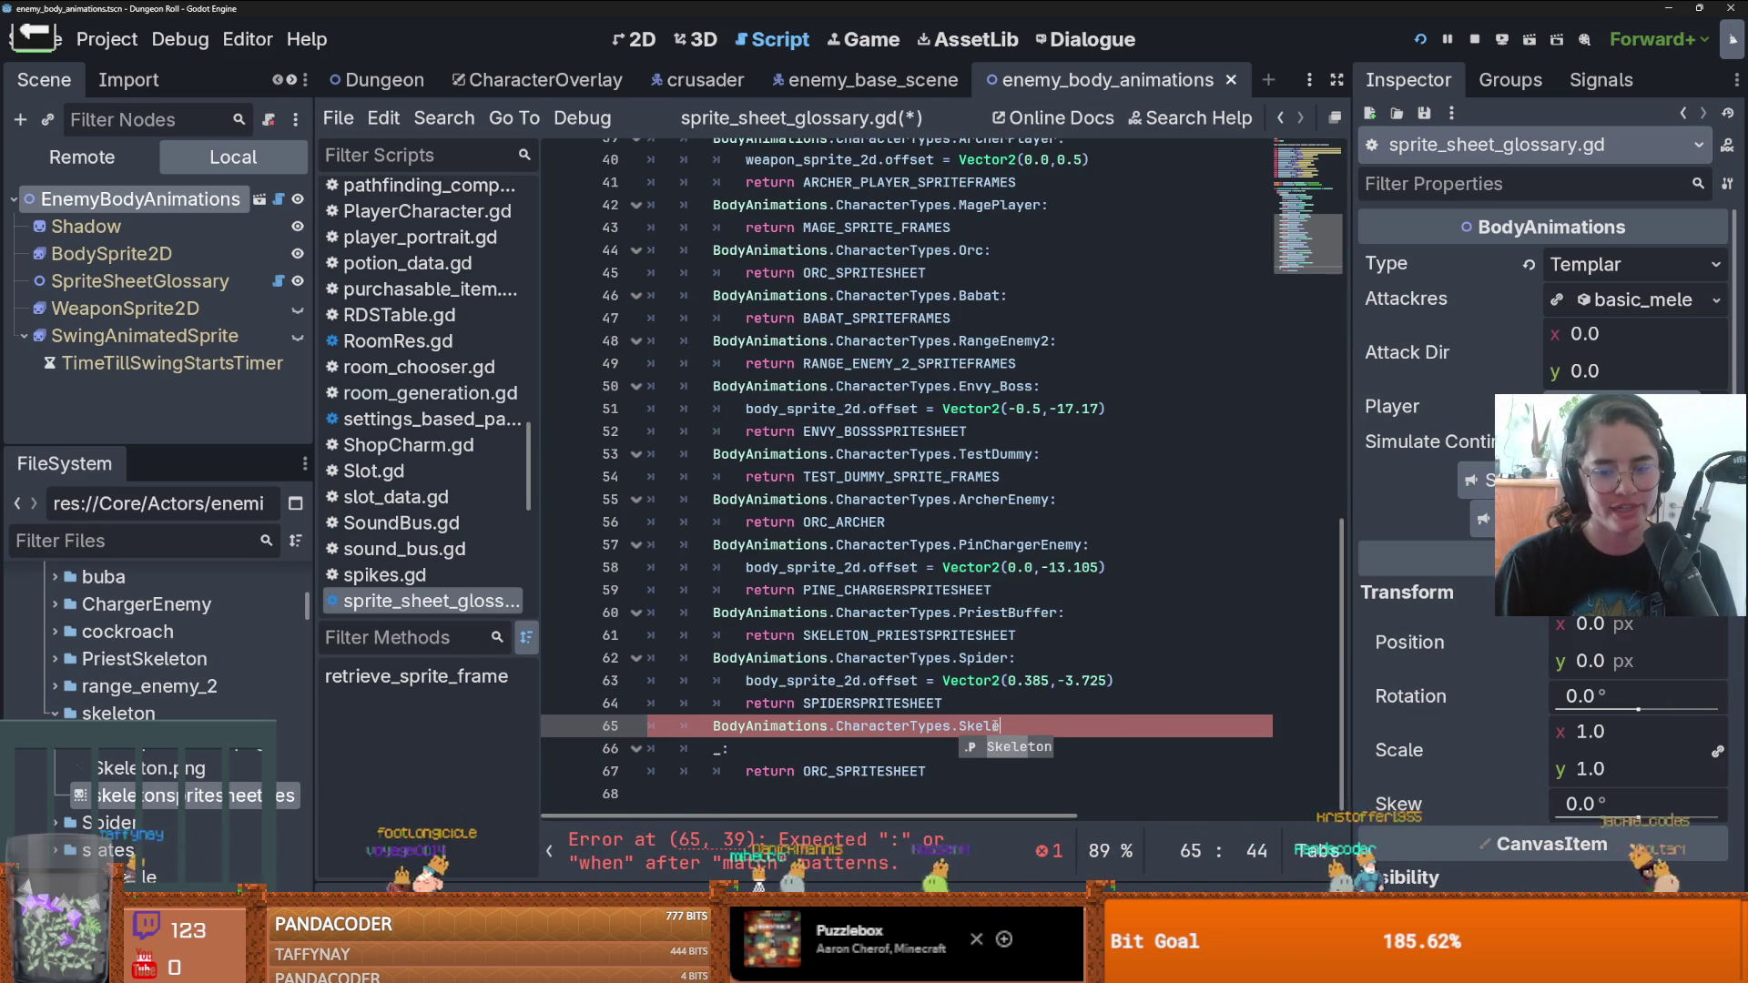
key(Return)
text(:)
key(Return)
text(re)
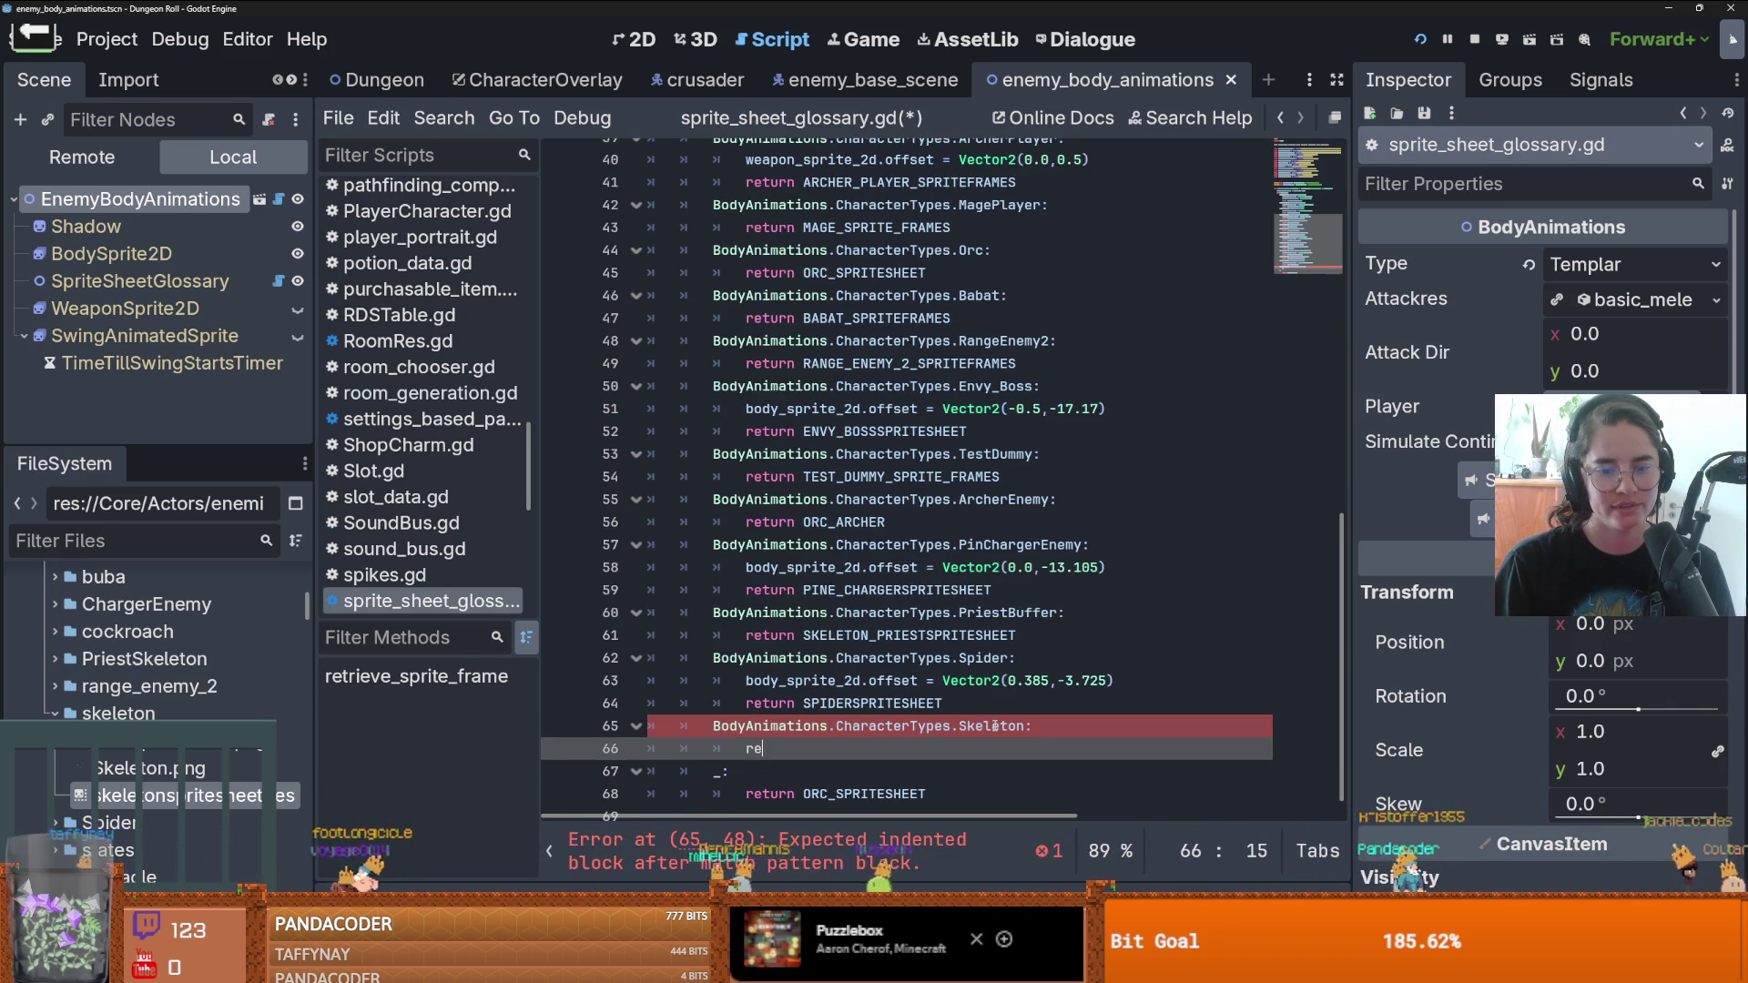
text(turn S)
key(Return)
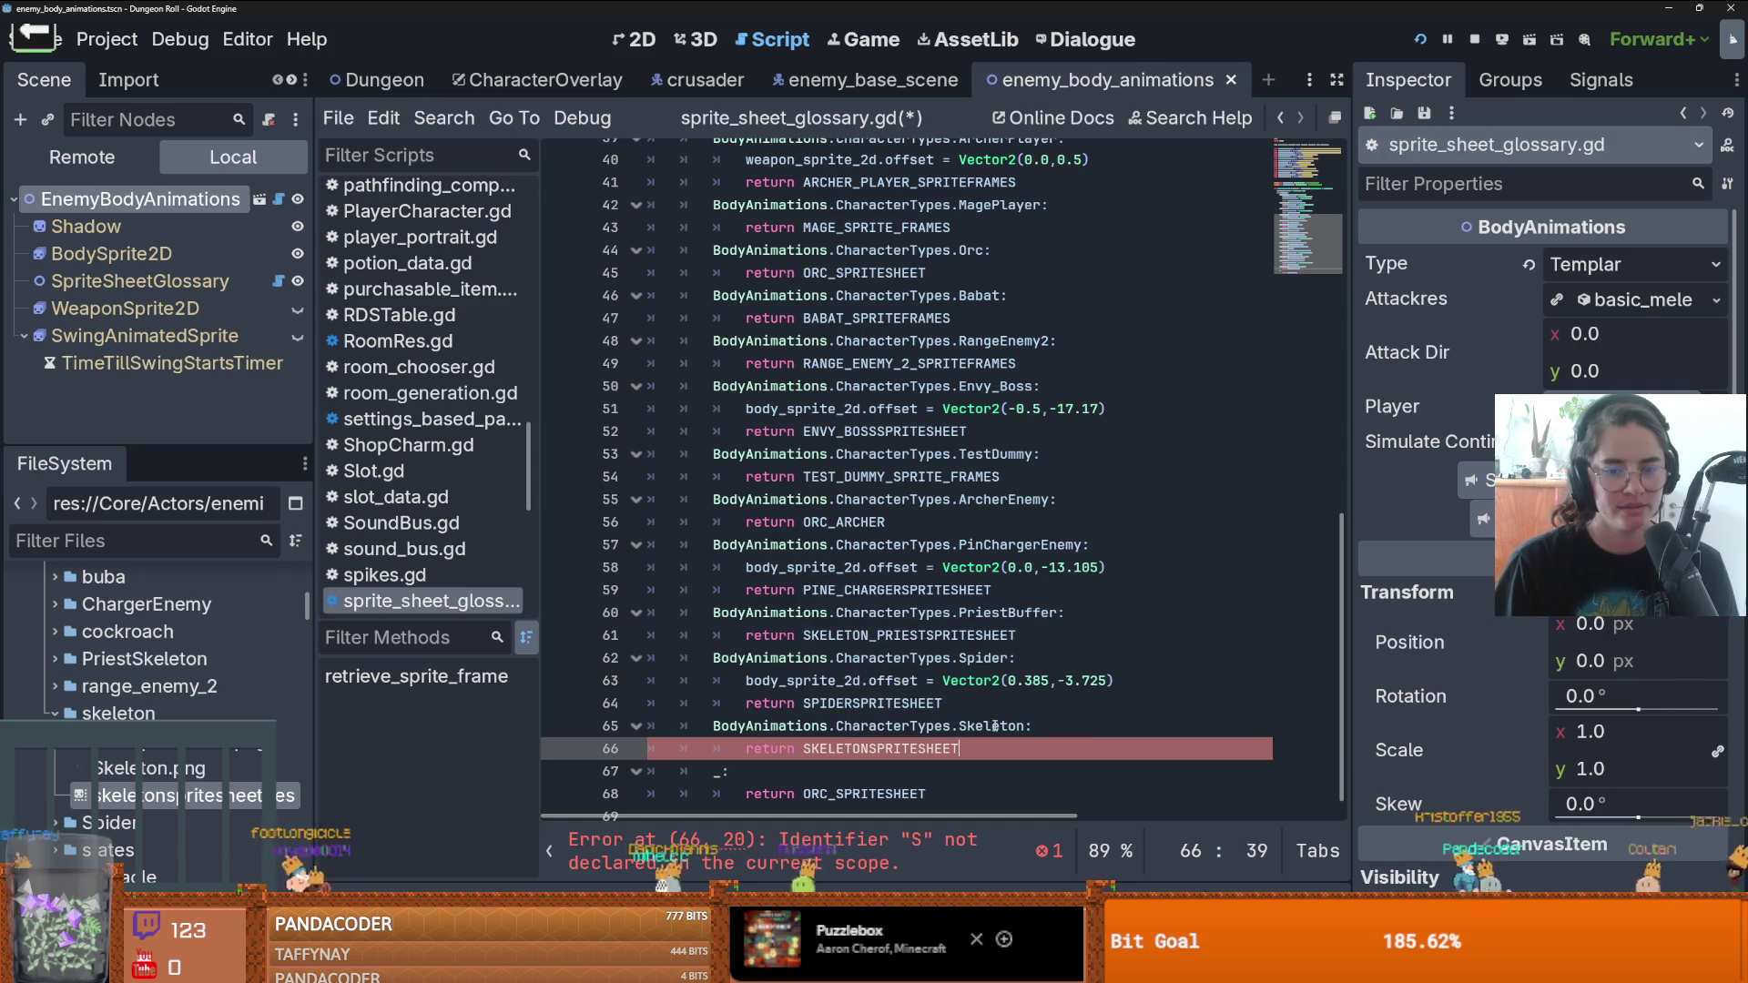
key(ctrl+s)
- Preview enemy_body_animations in 2D with Type set to Skeleton and save the scene
click(623, 40)
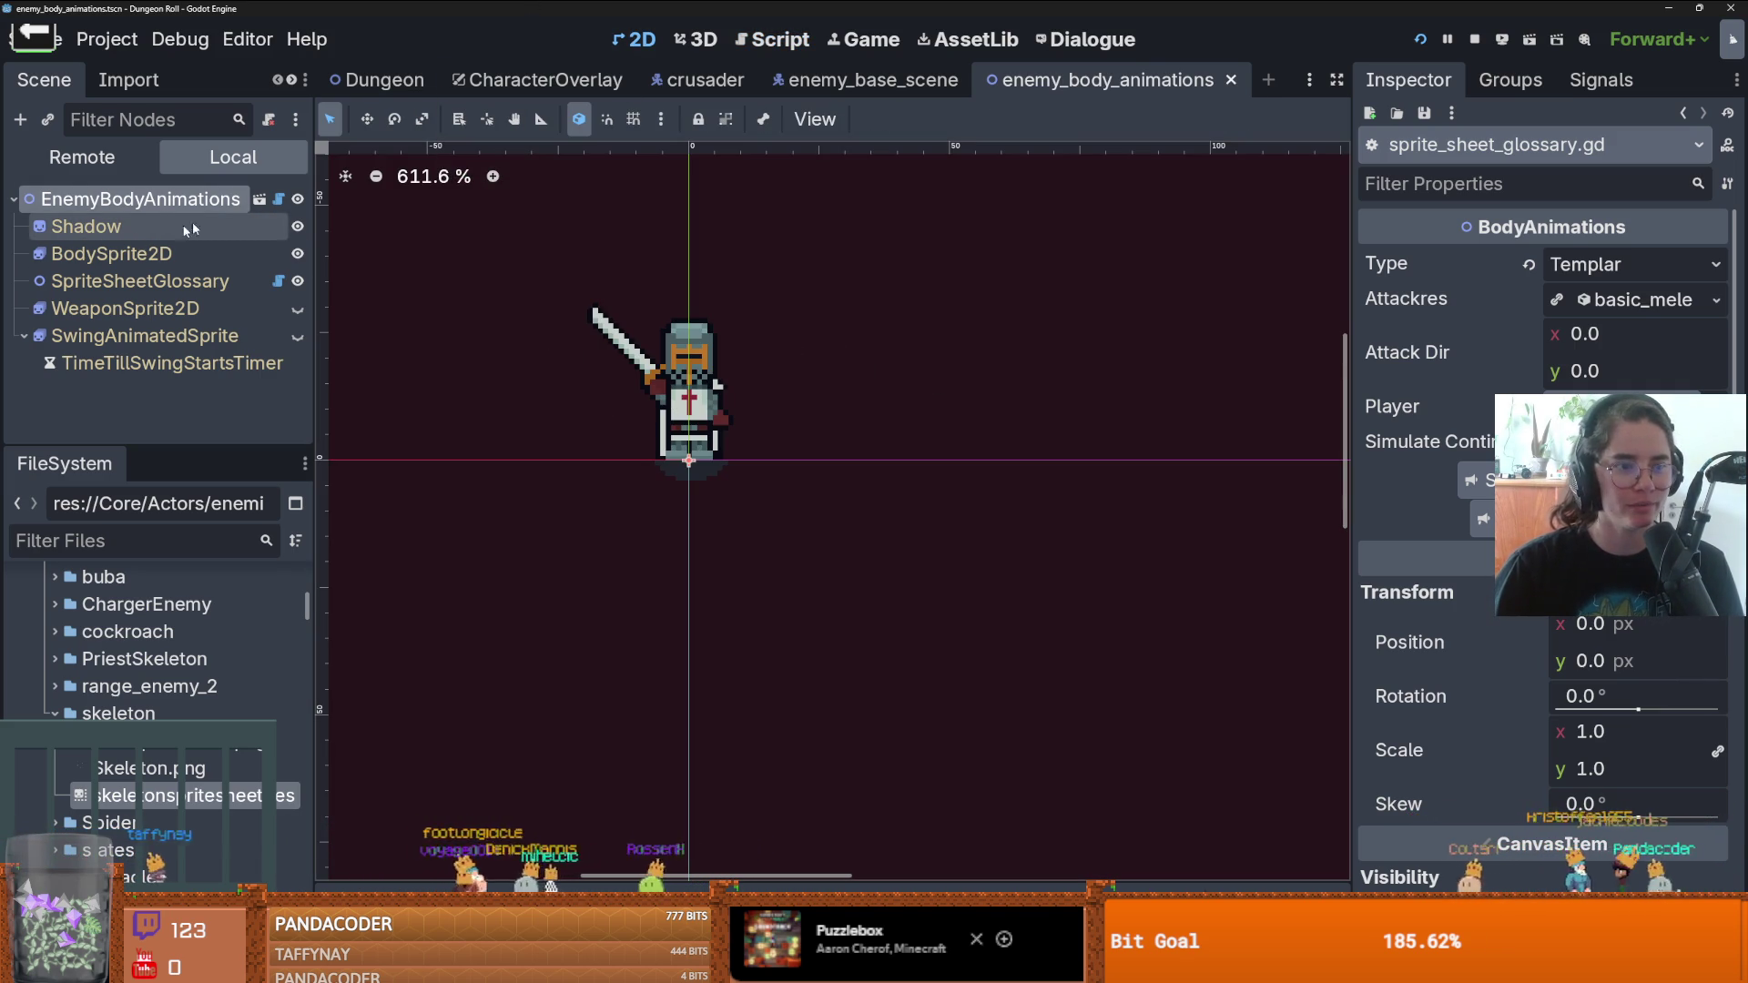
click(1631, 264)
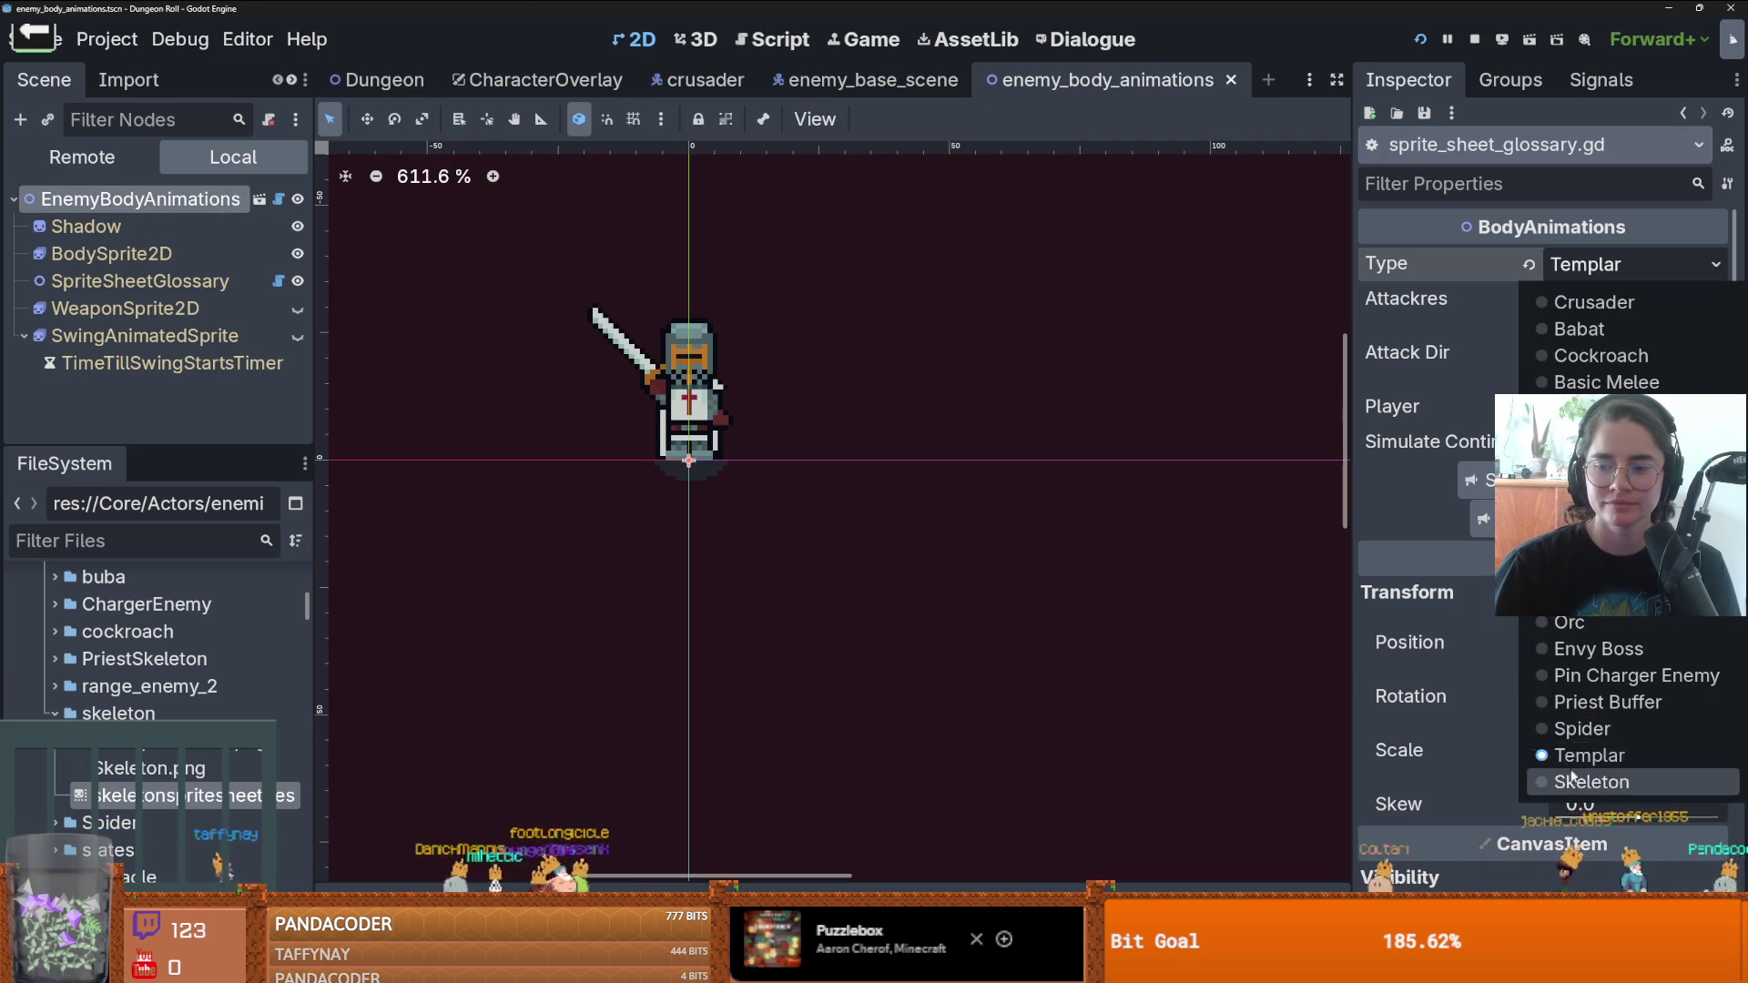
click(1572, 779)
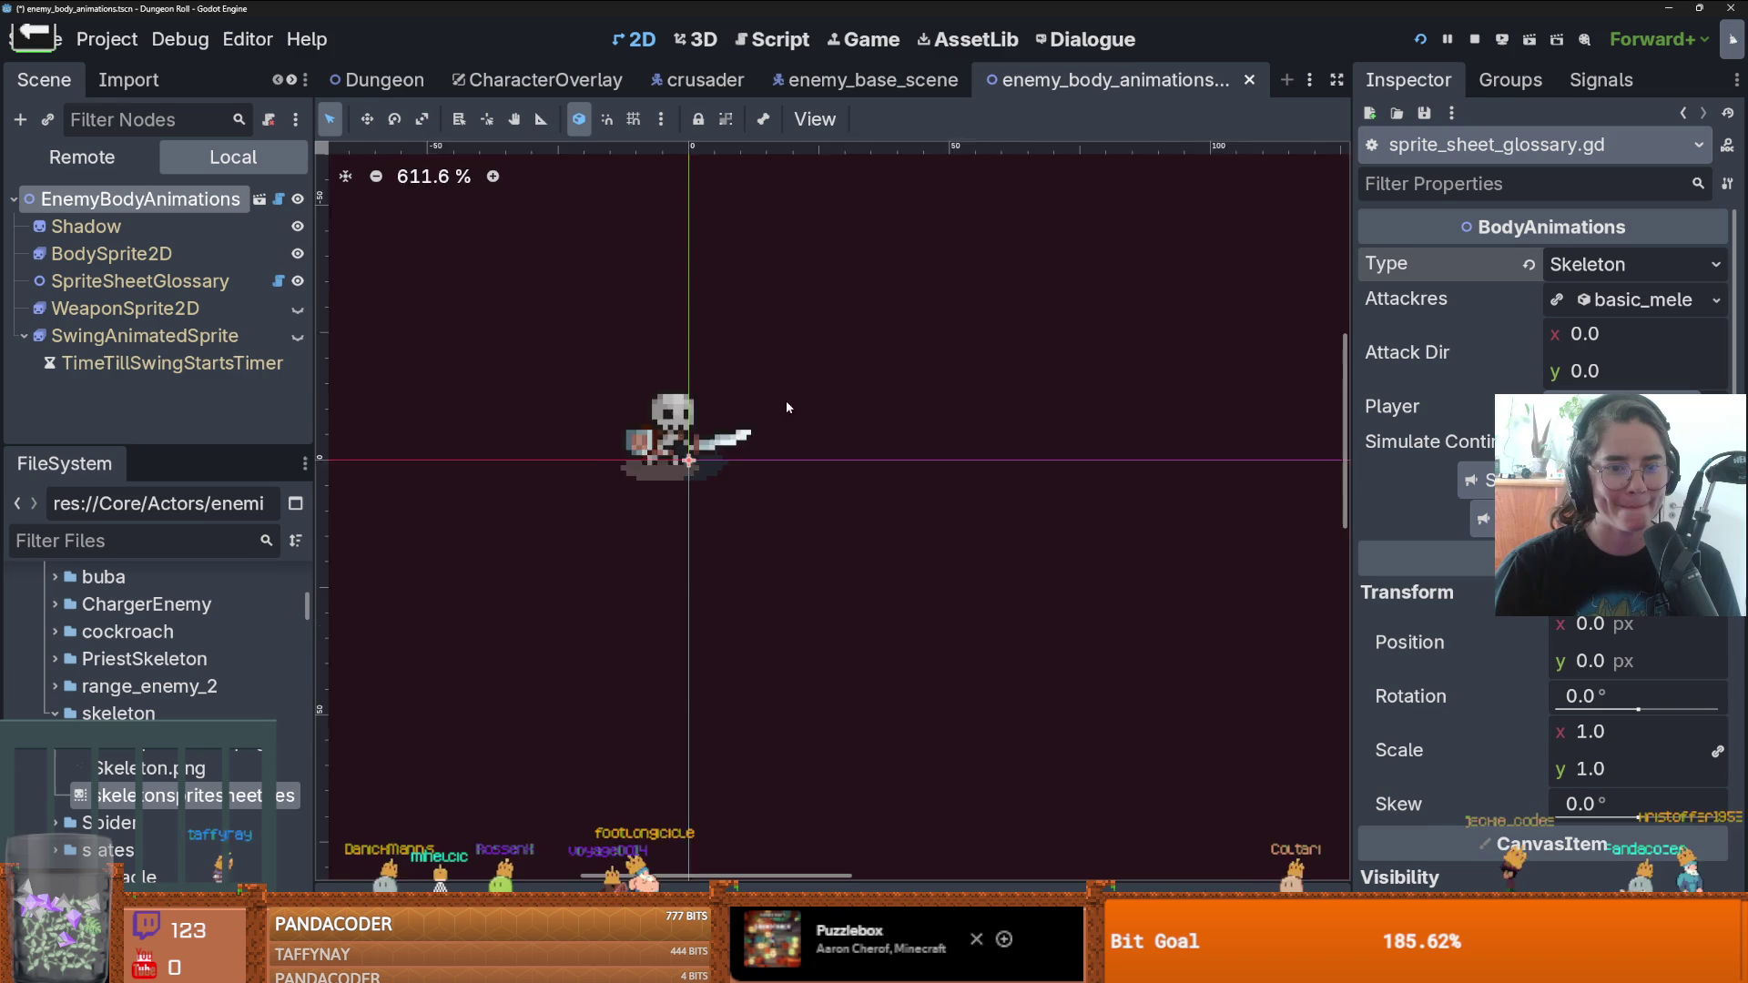
scroll(665, 446, up, 10)
key(ctrl+s)
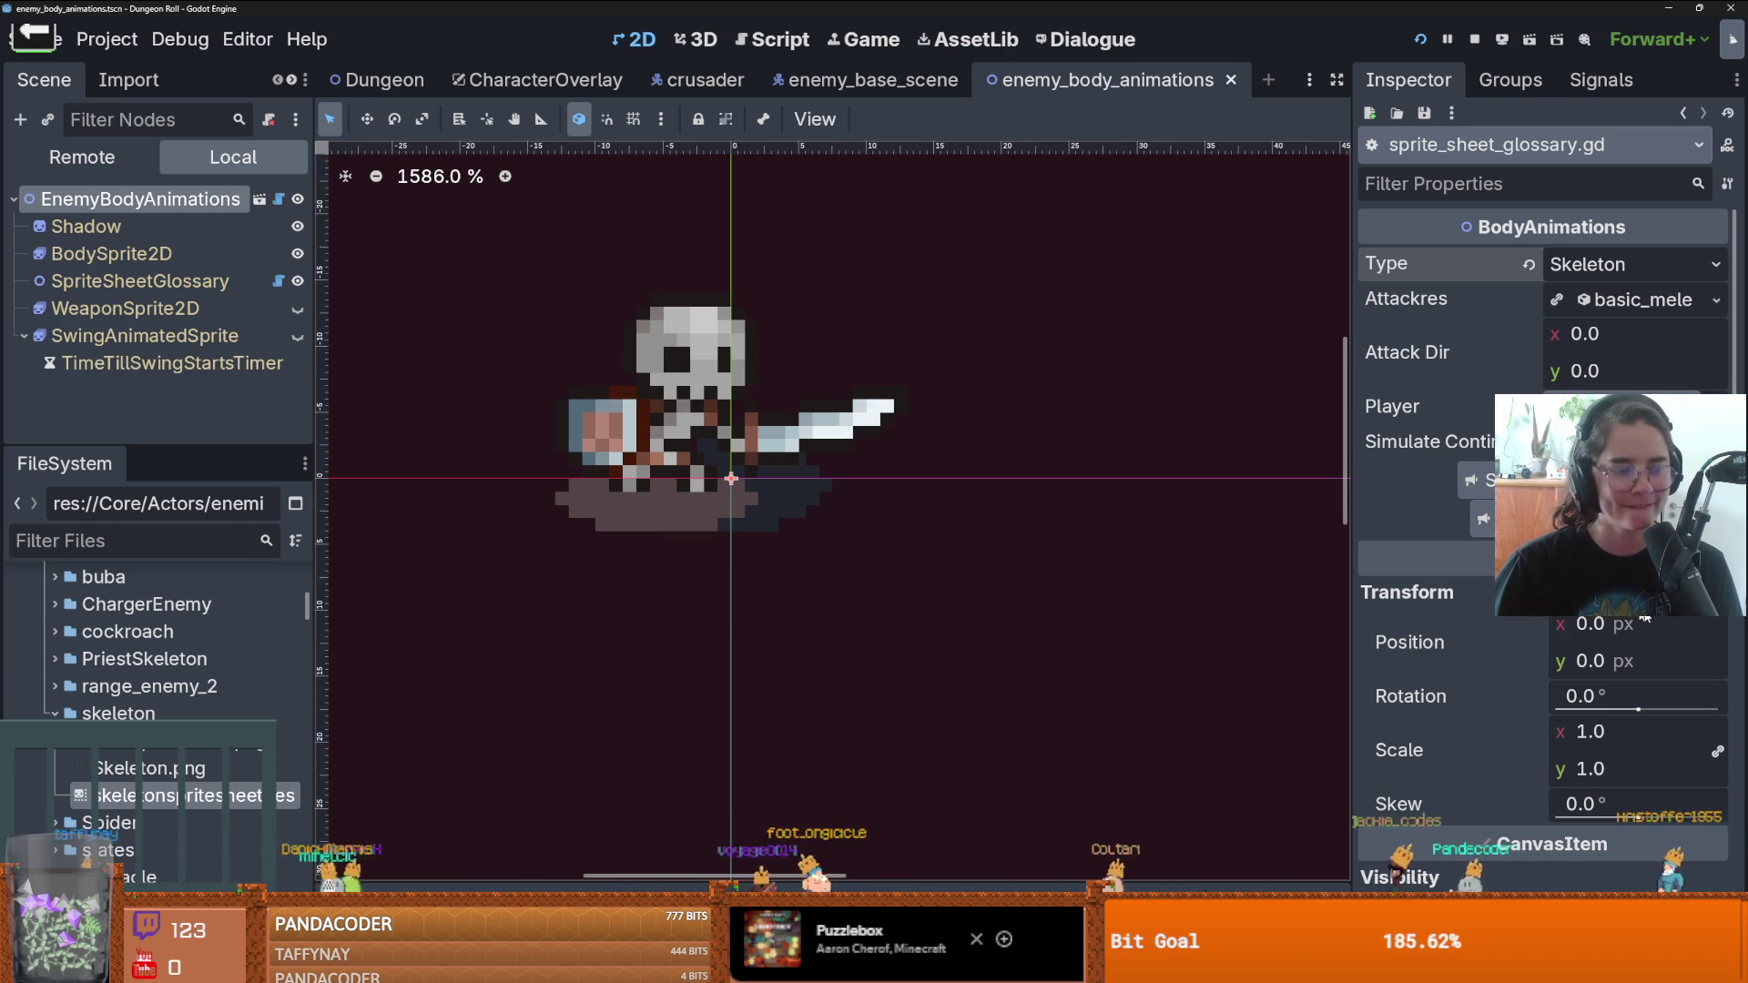
- Select BodySprite2D and shift the skeleton sprite's offset to the right
scroll(1568, 671, down, 2)
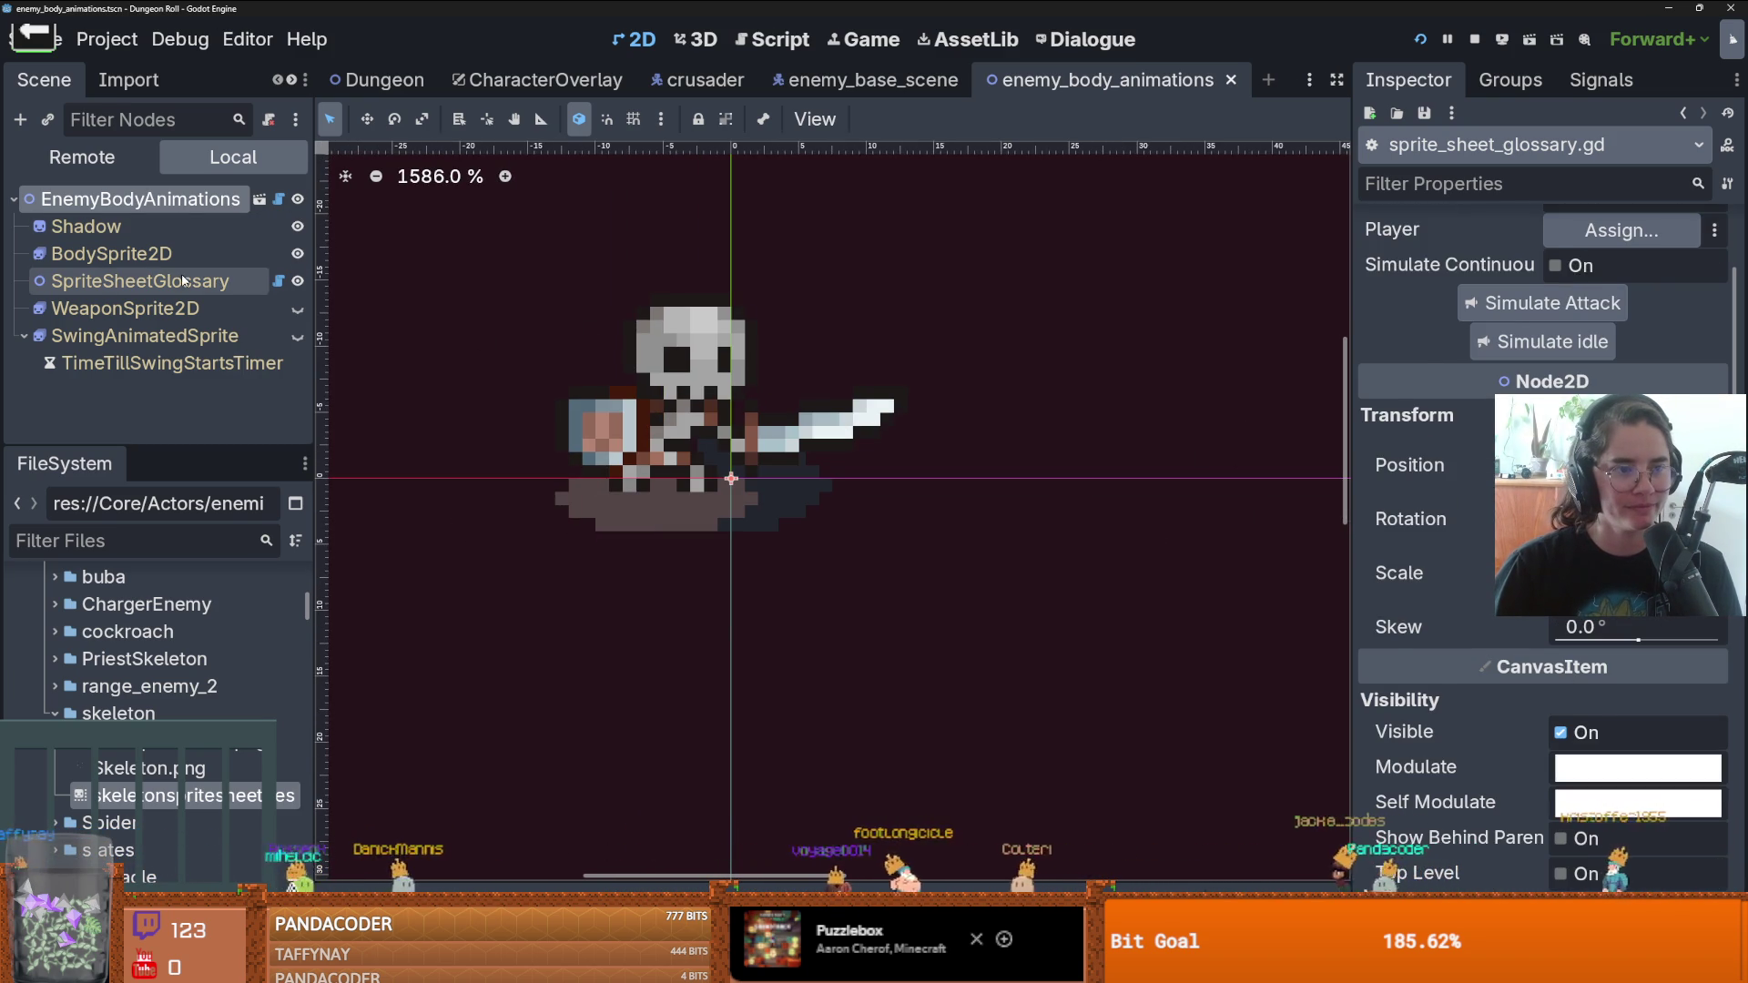
click(127, 253)
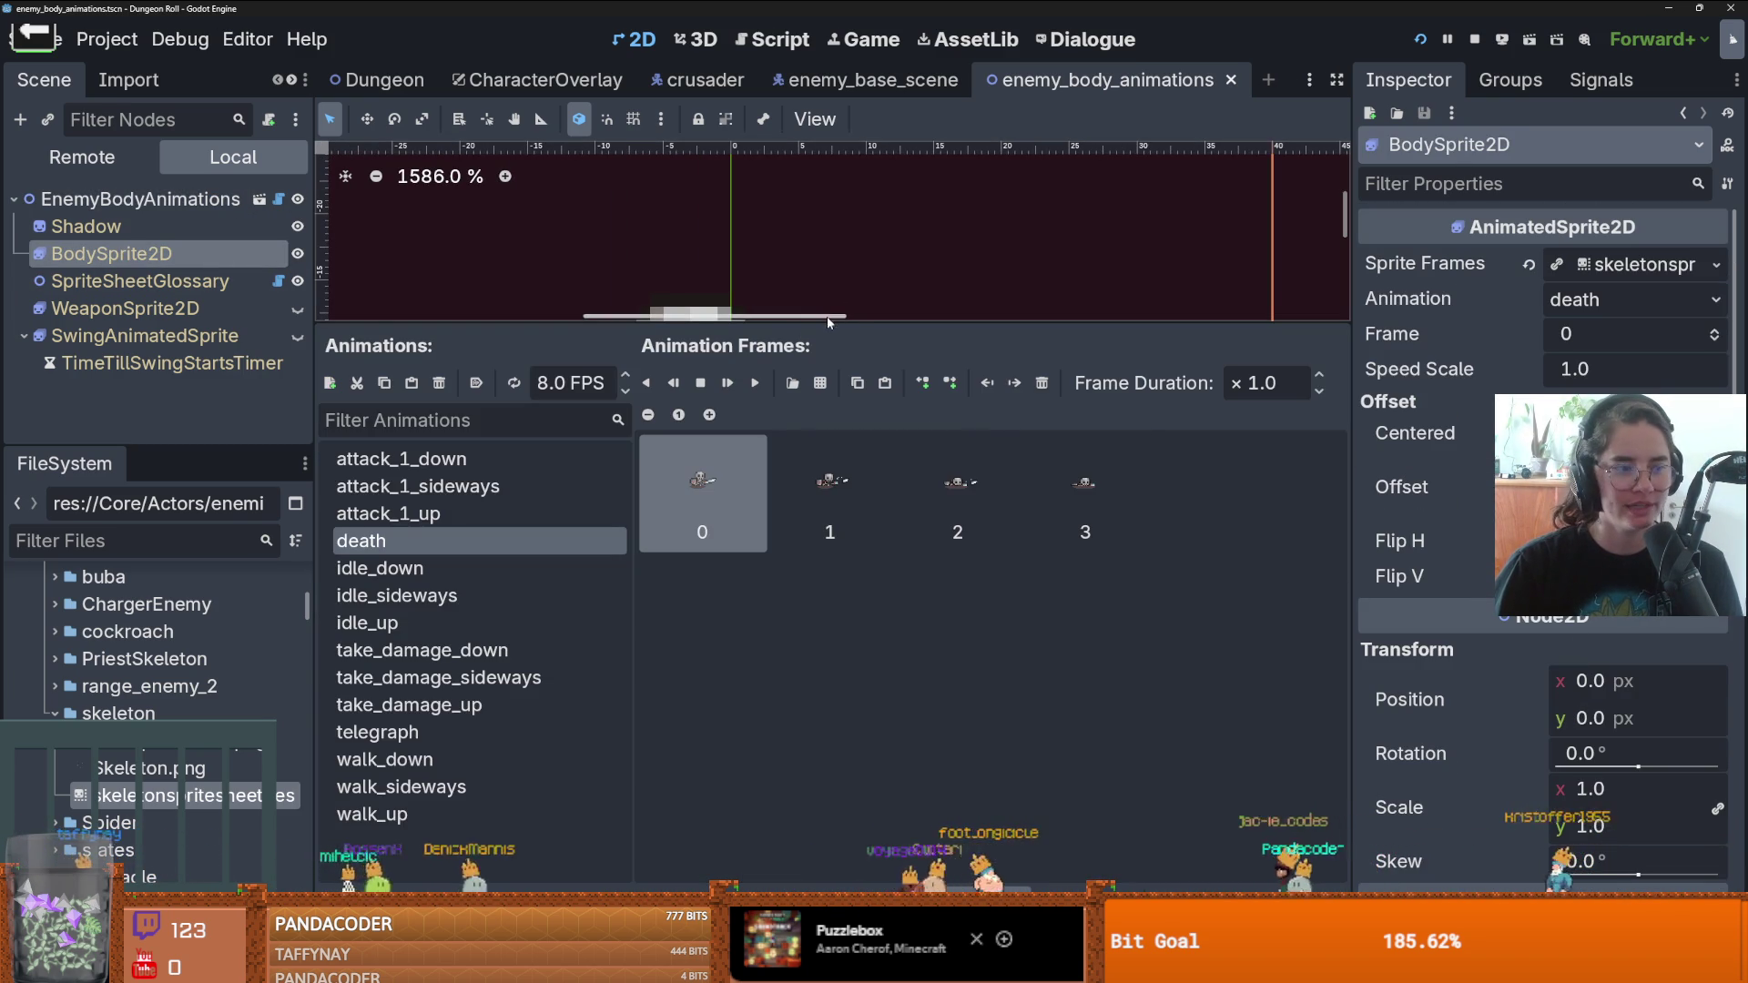
drag(826, 321, 810, 628)
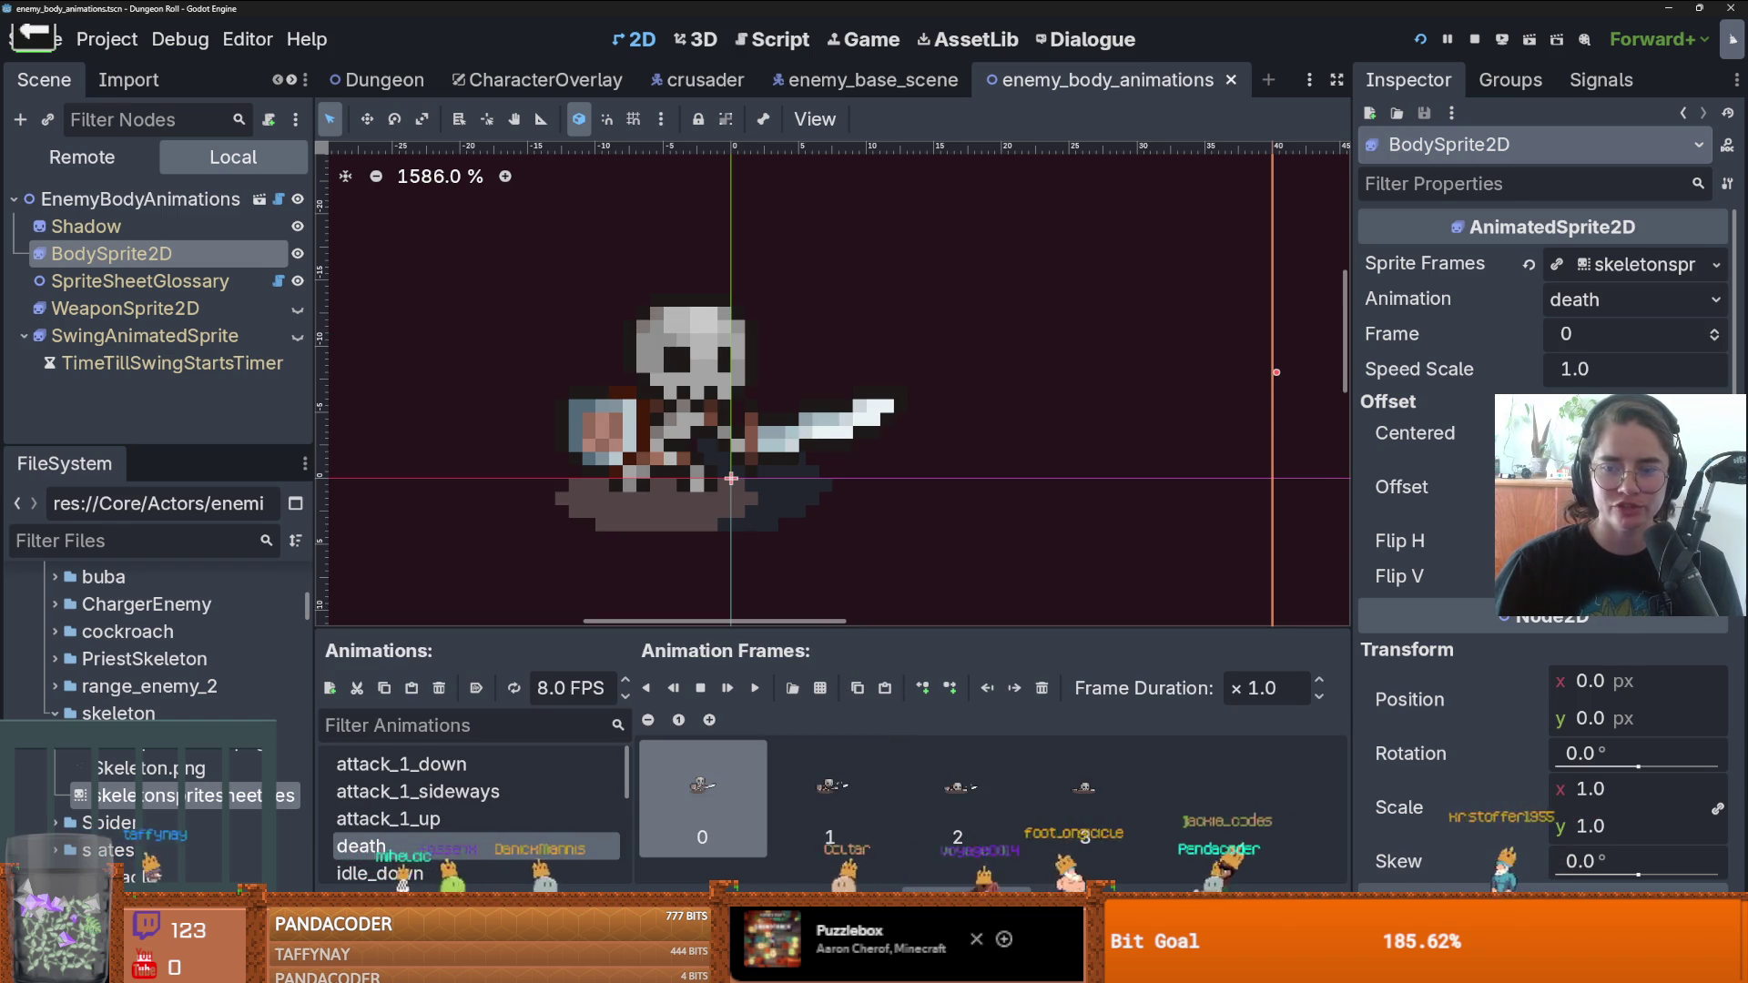
mouse_move(1611, 473)
mouse_down()
mouse_move(1666, 473)
mouse_move(1593, 505)
mouse_move(1614, 473)
mouse_move(1614, 505)
mouse_up()
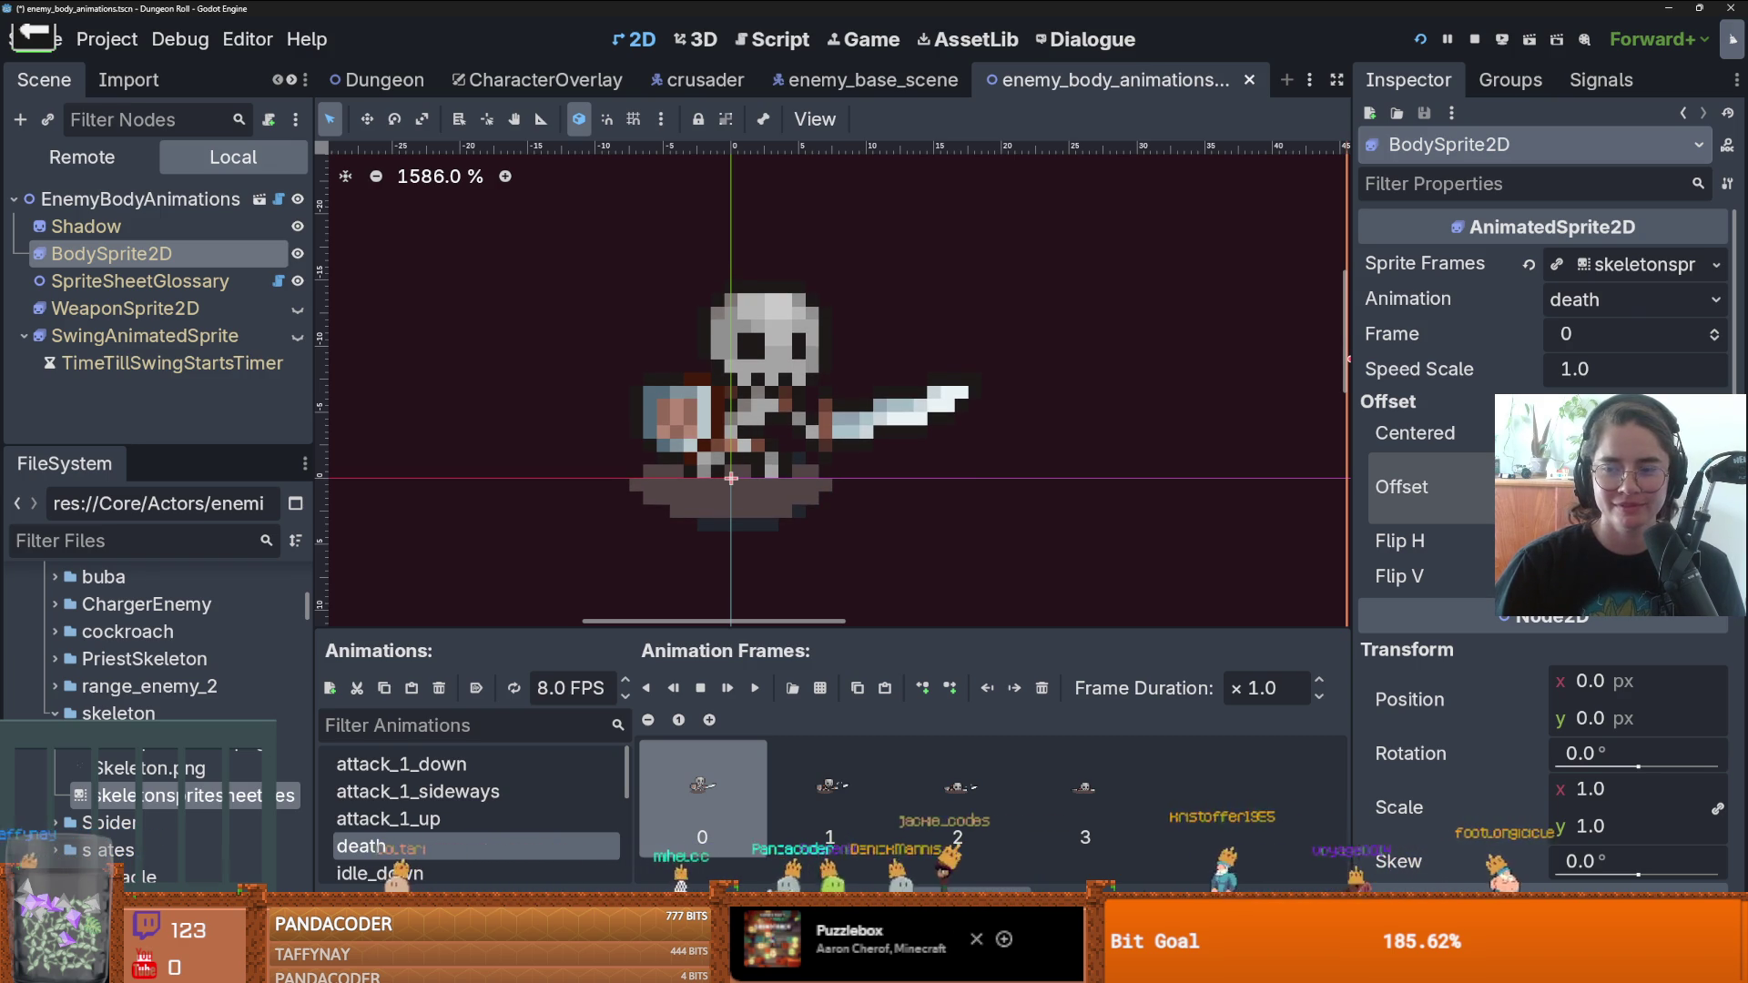
- Copy the Spider offset line under the Skeleton case, change it to Vector2(5.49, -9.83), and save
click(278, 280)
scroll(1048, 452, down, 5)
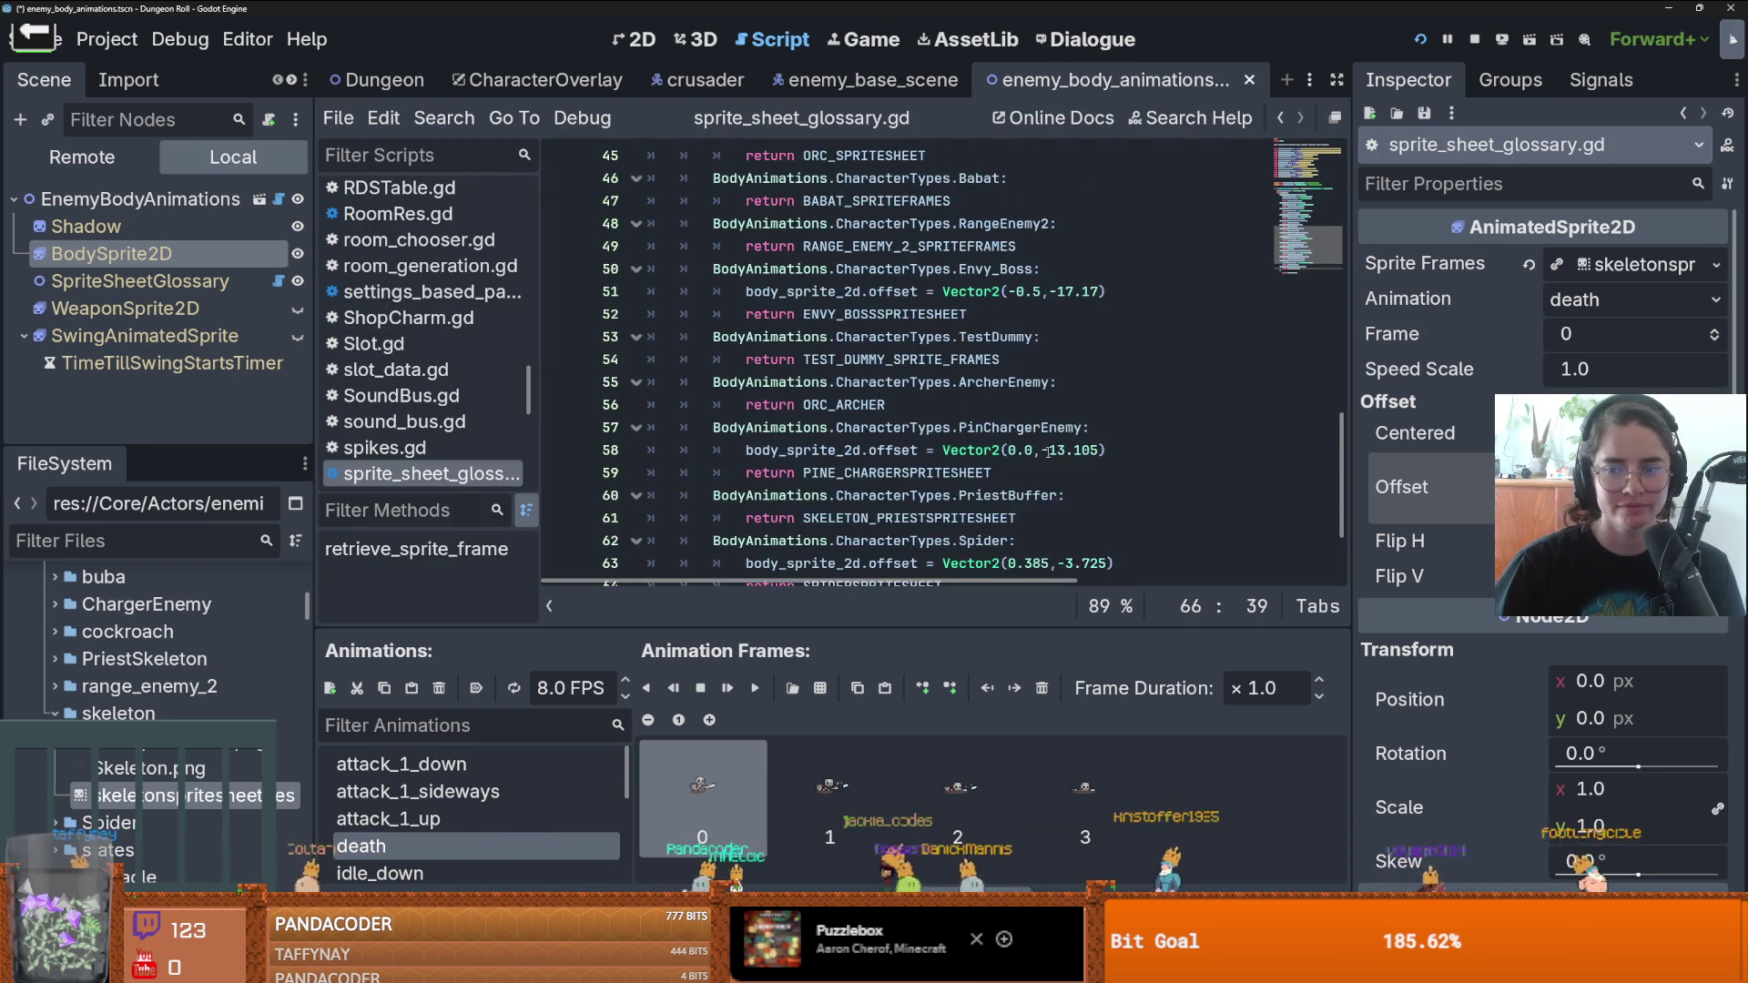
drag(1116, 427, 744, 428)
key(ctrl+c)
click(1031, 473)
key(Return)
key(ctrl+v)
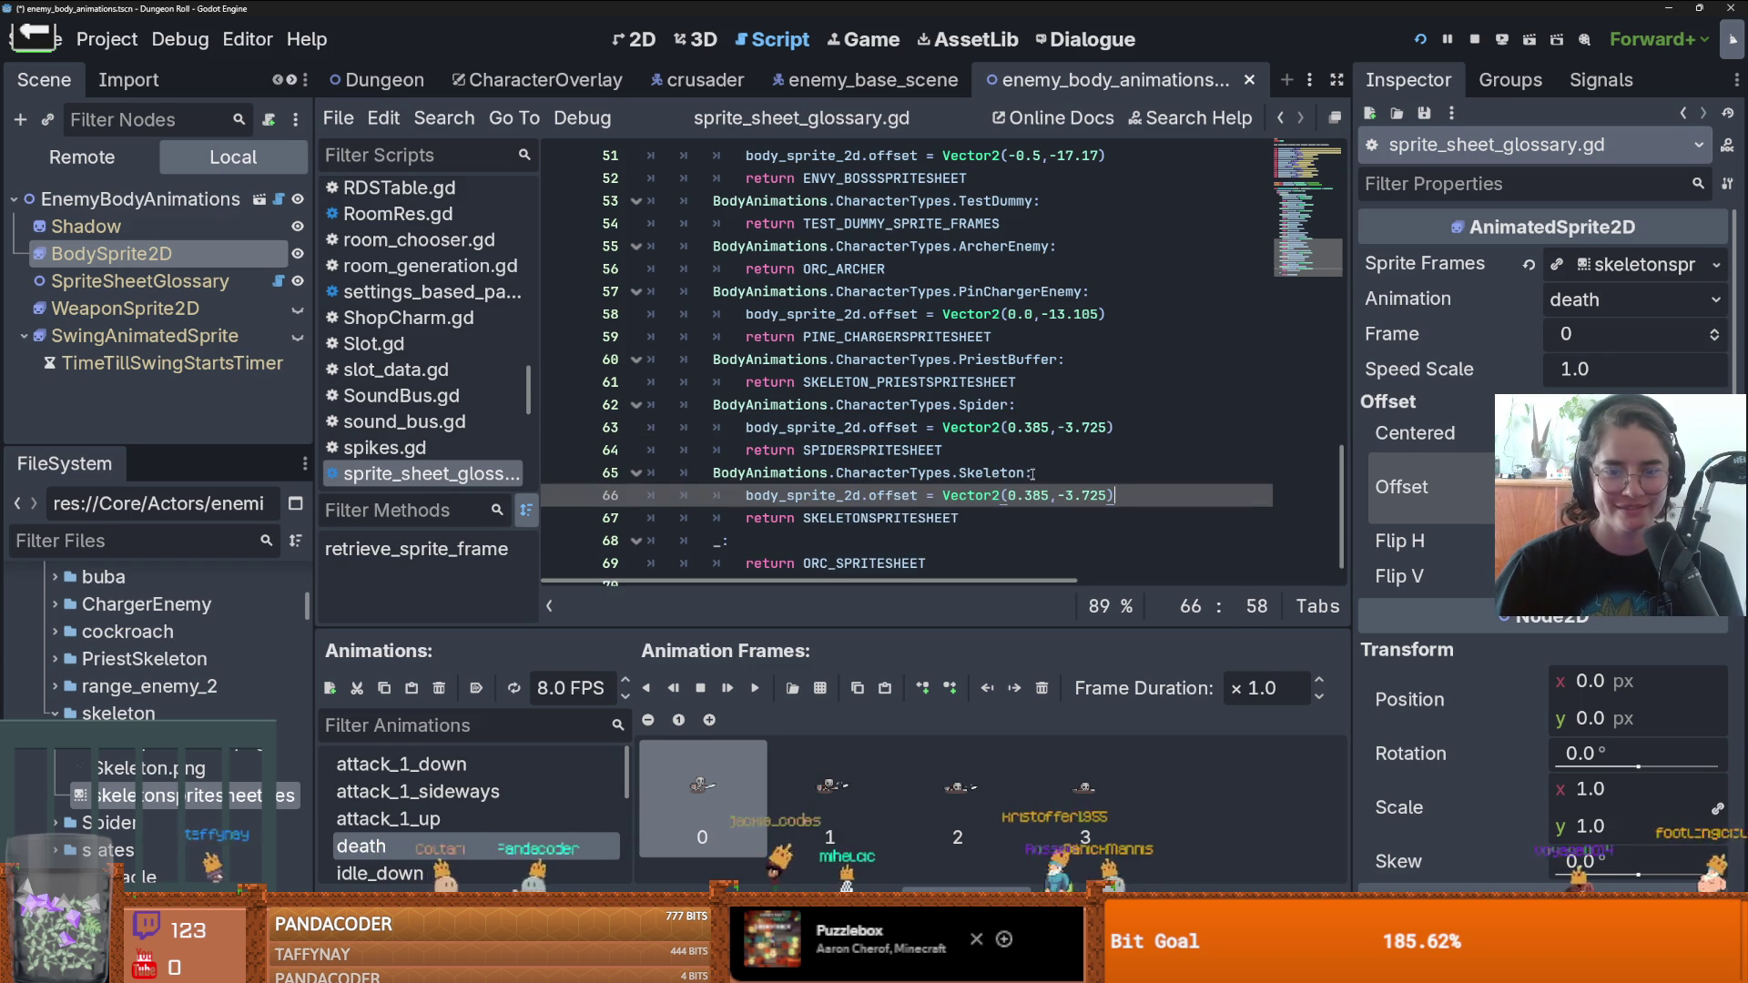
drag(1049, 495, 1006, 495)
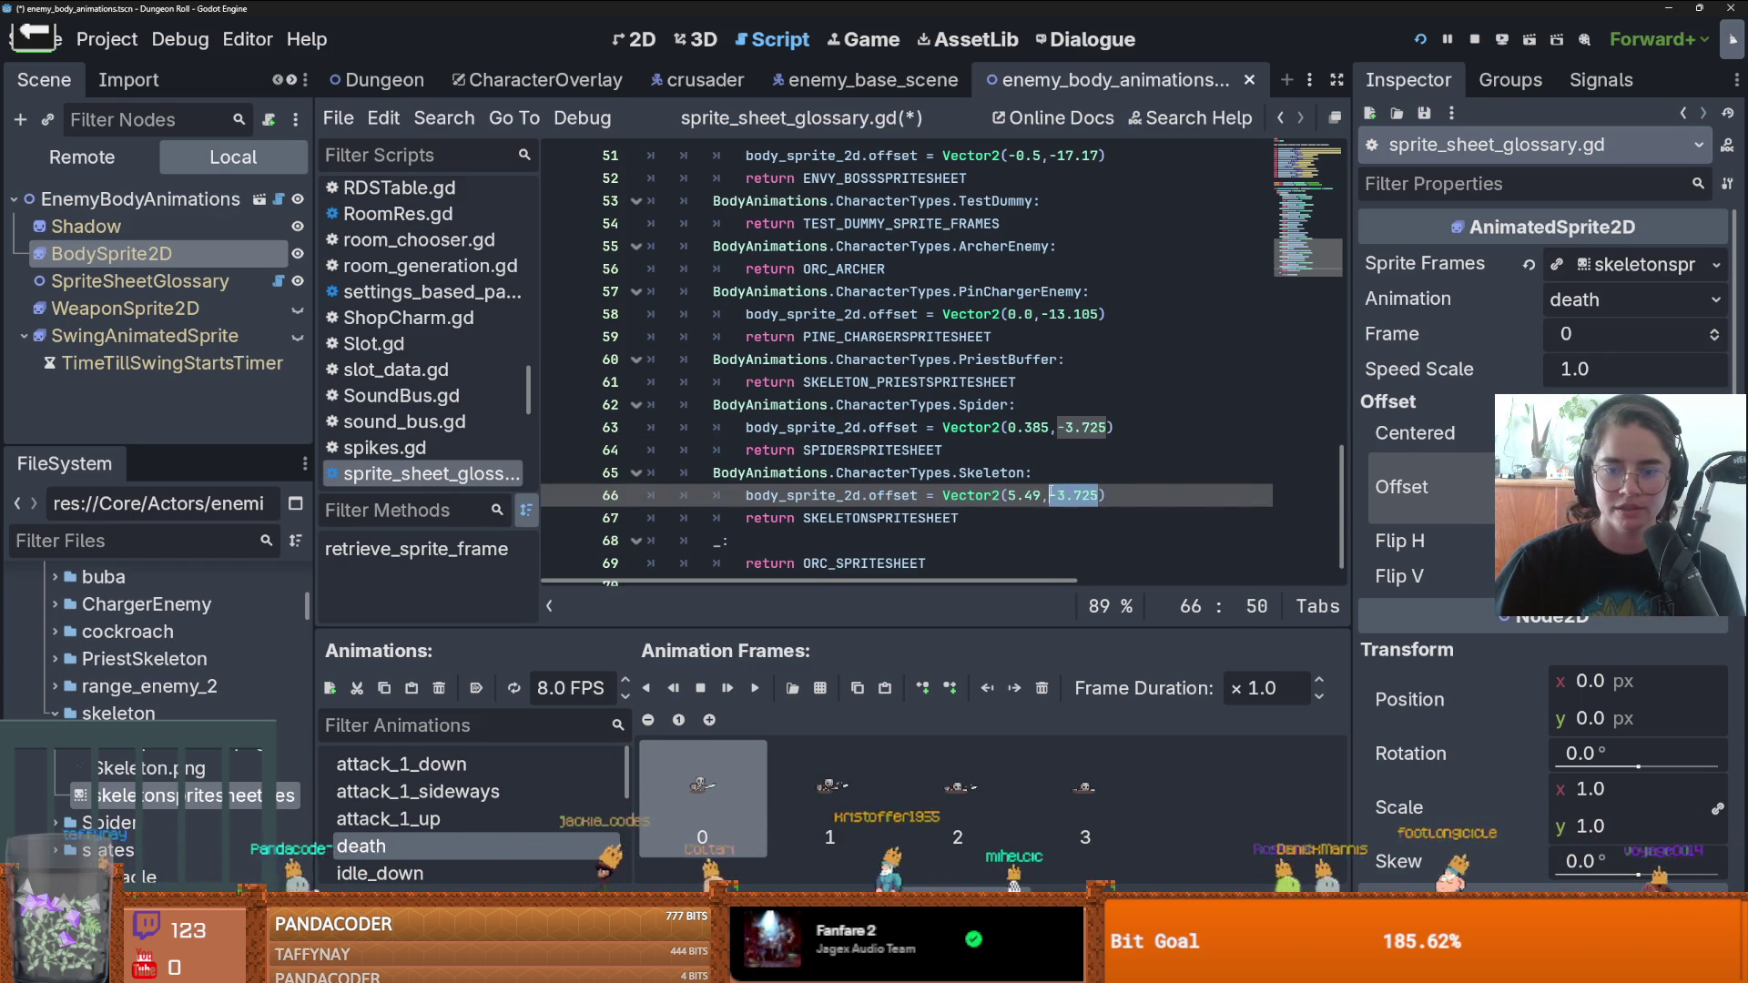
text(-9.03)
key(ctrl+s)
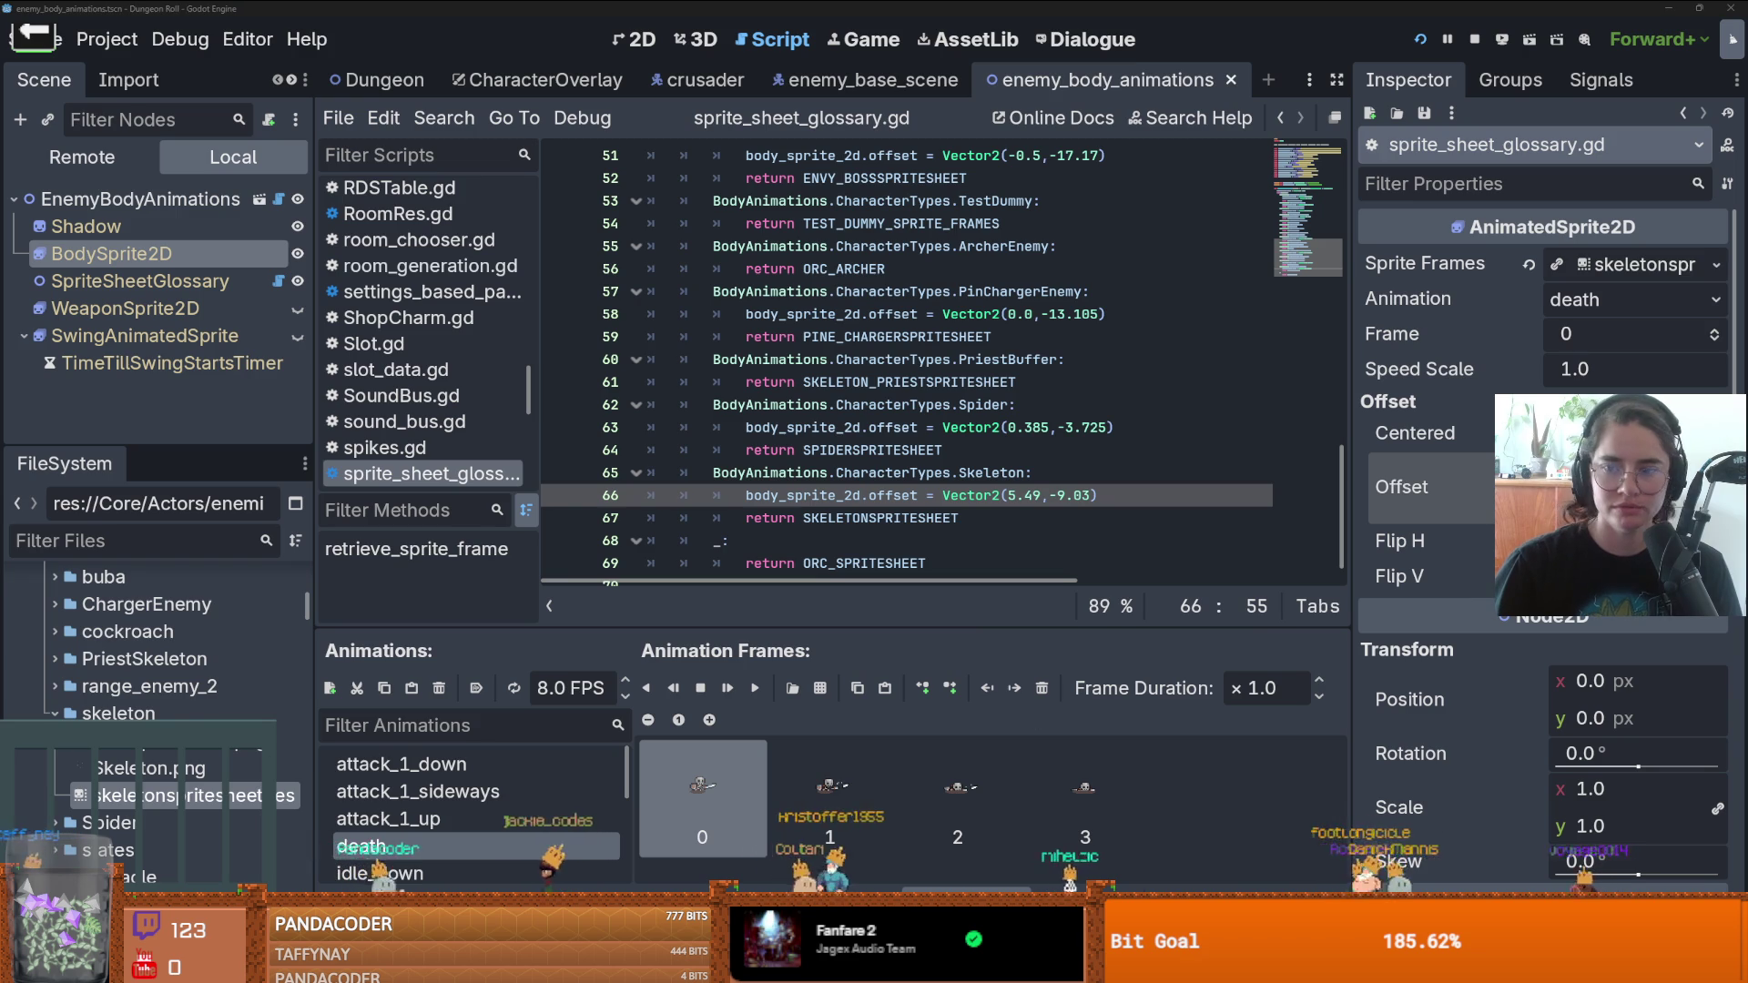
key(alt+Tab)
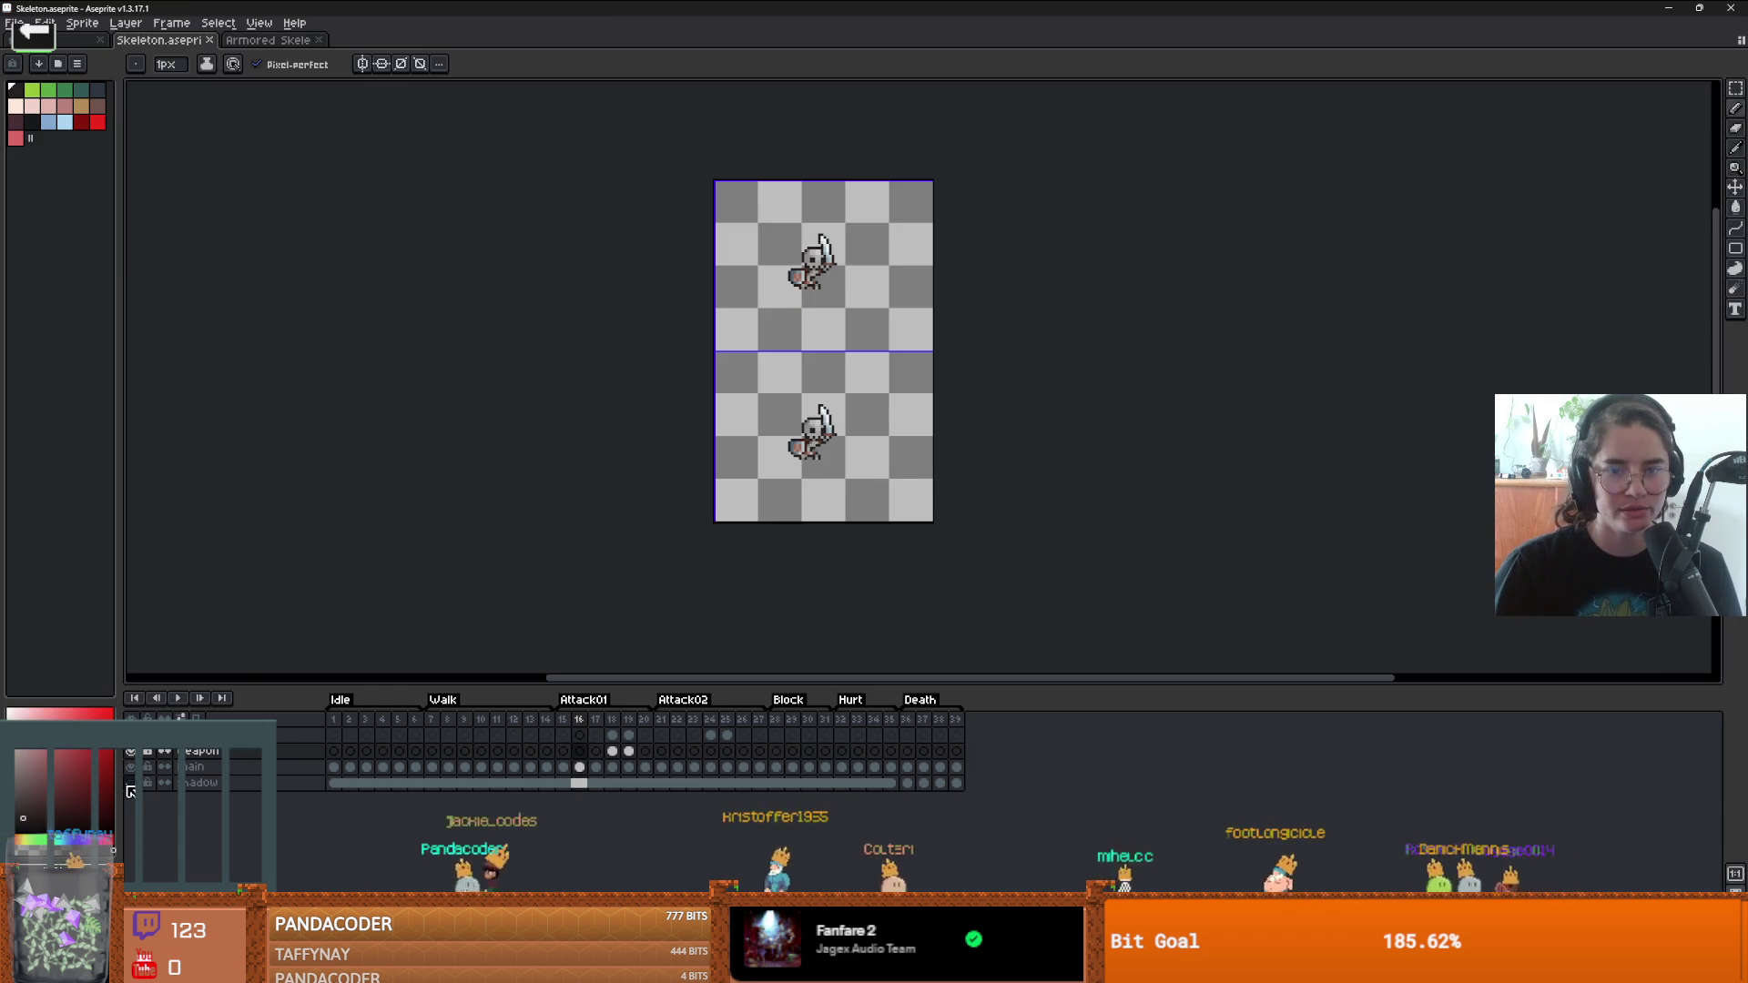
- Export the skeleton animation as a sprite sheet using File > Export Sprite Sheet
click(14, 23)
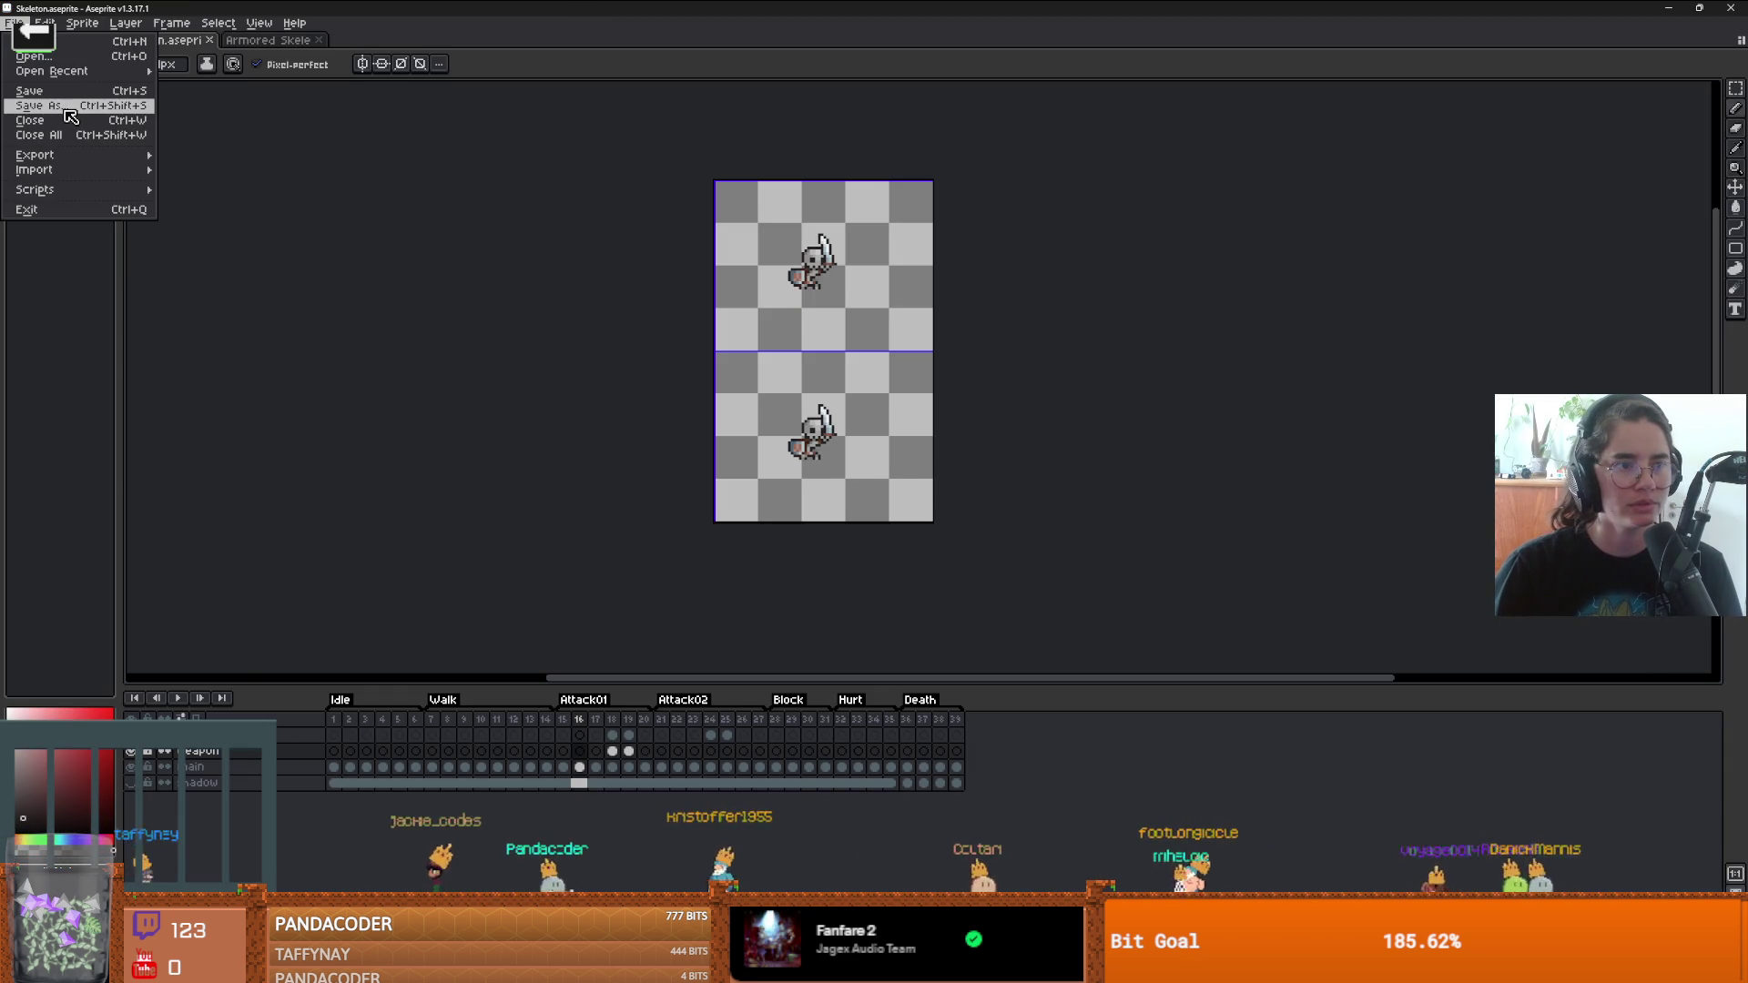
mouse_move(36, 155)
click(227, 157)
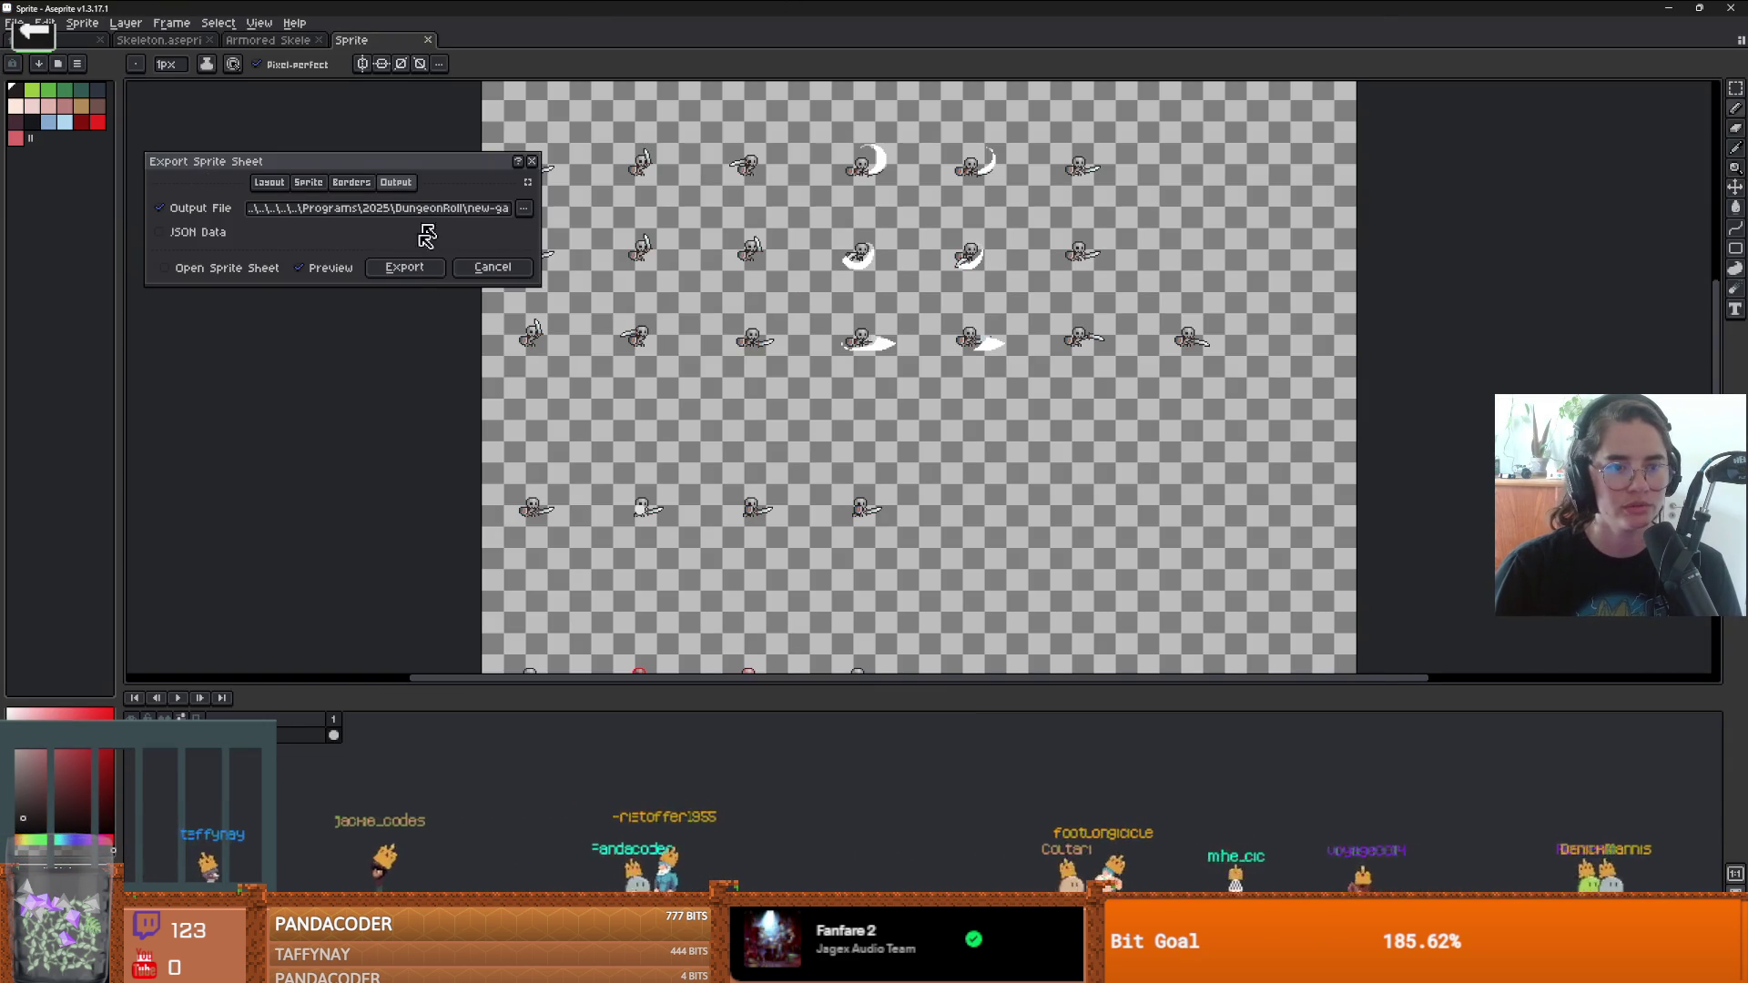
click(405, 267)
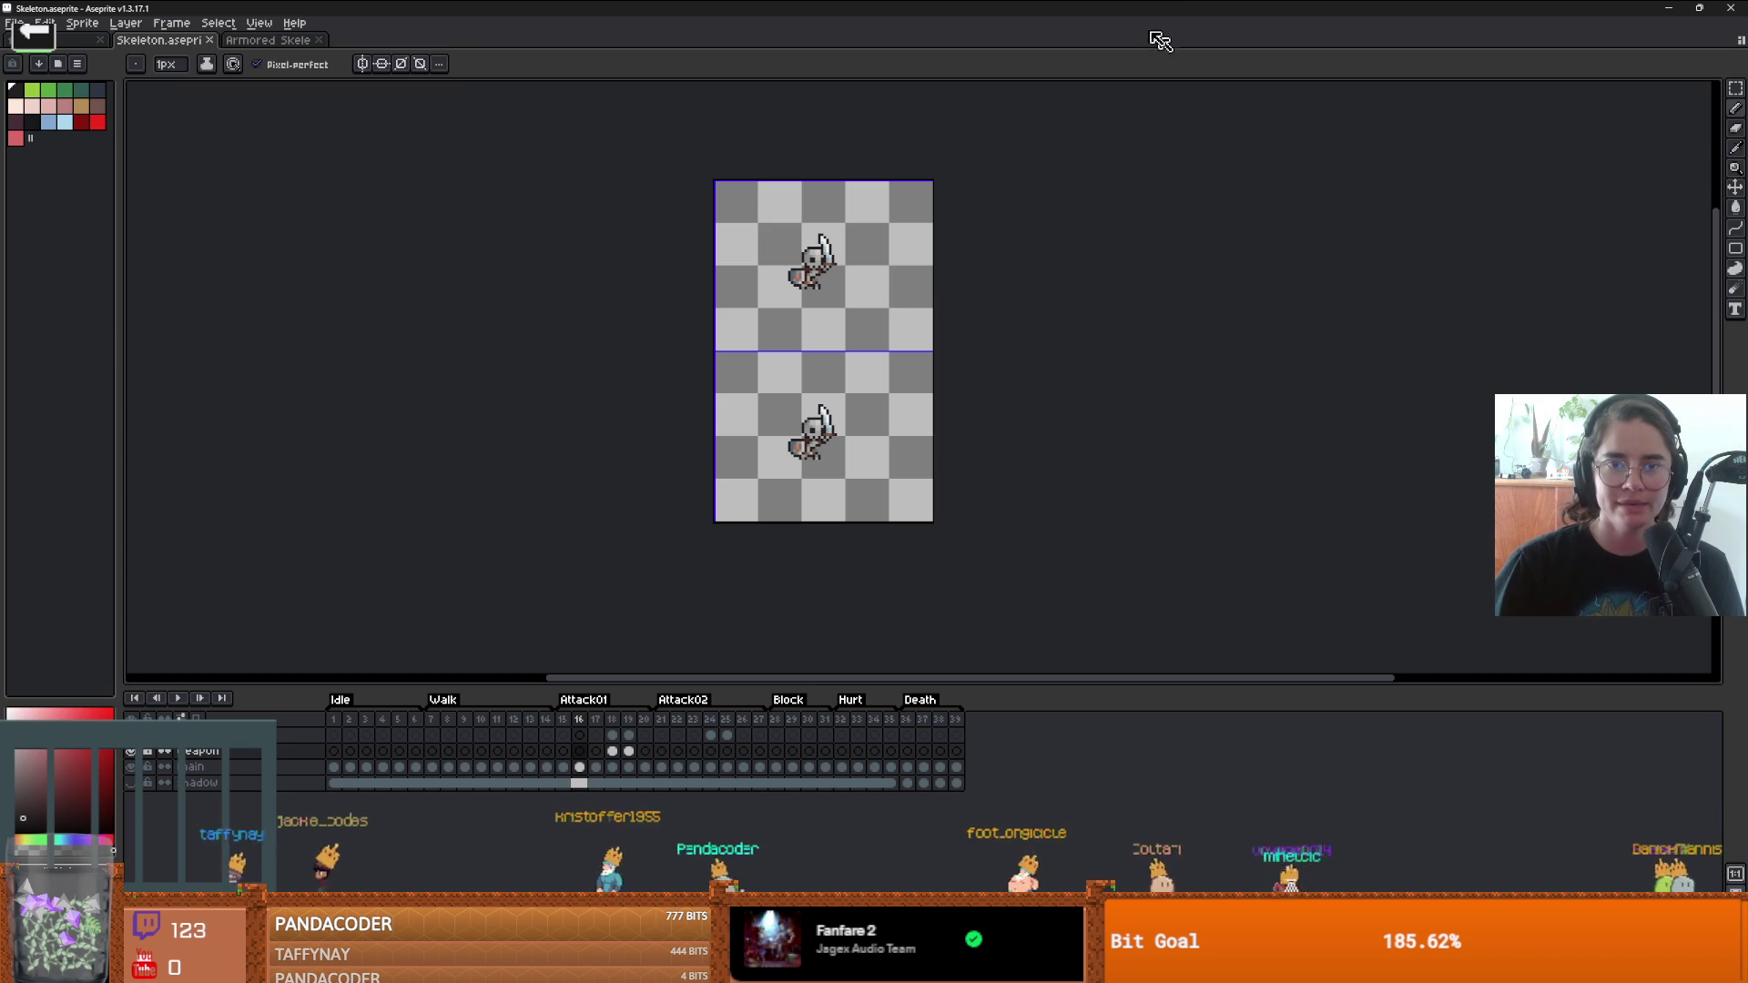
key(alt+Tab)
- Give chase_state a New SimpleAnimation and set its body animation to walk_sideways
click(865, 79)
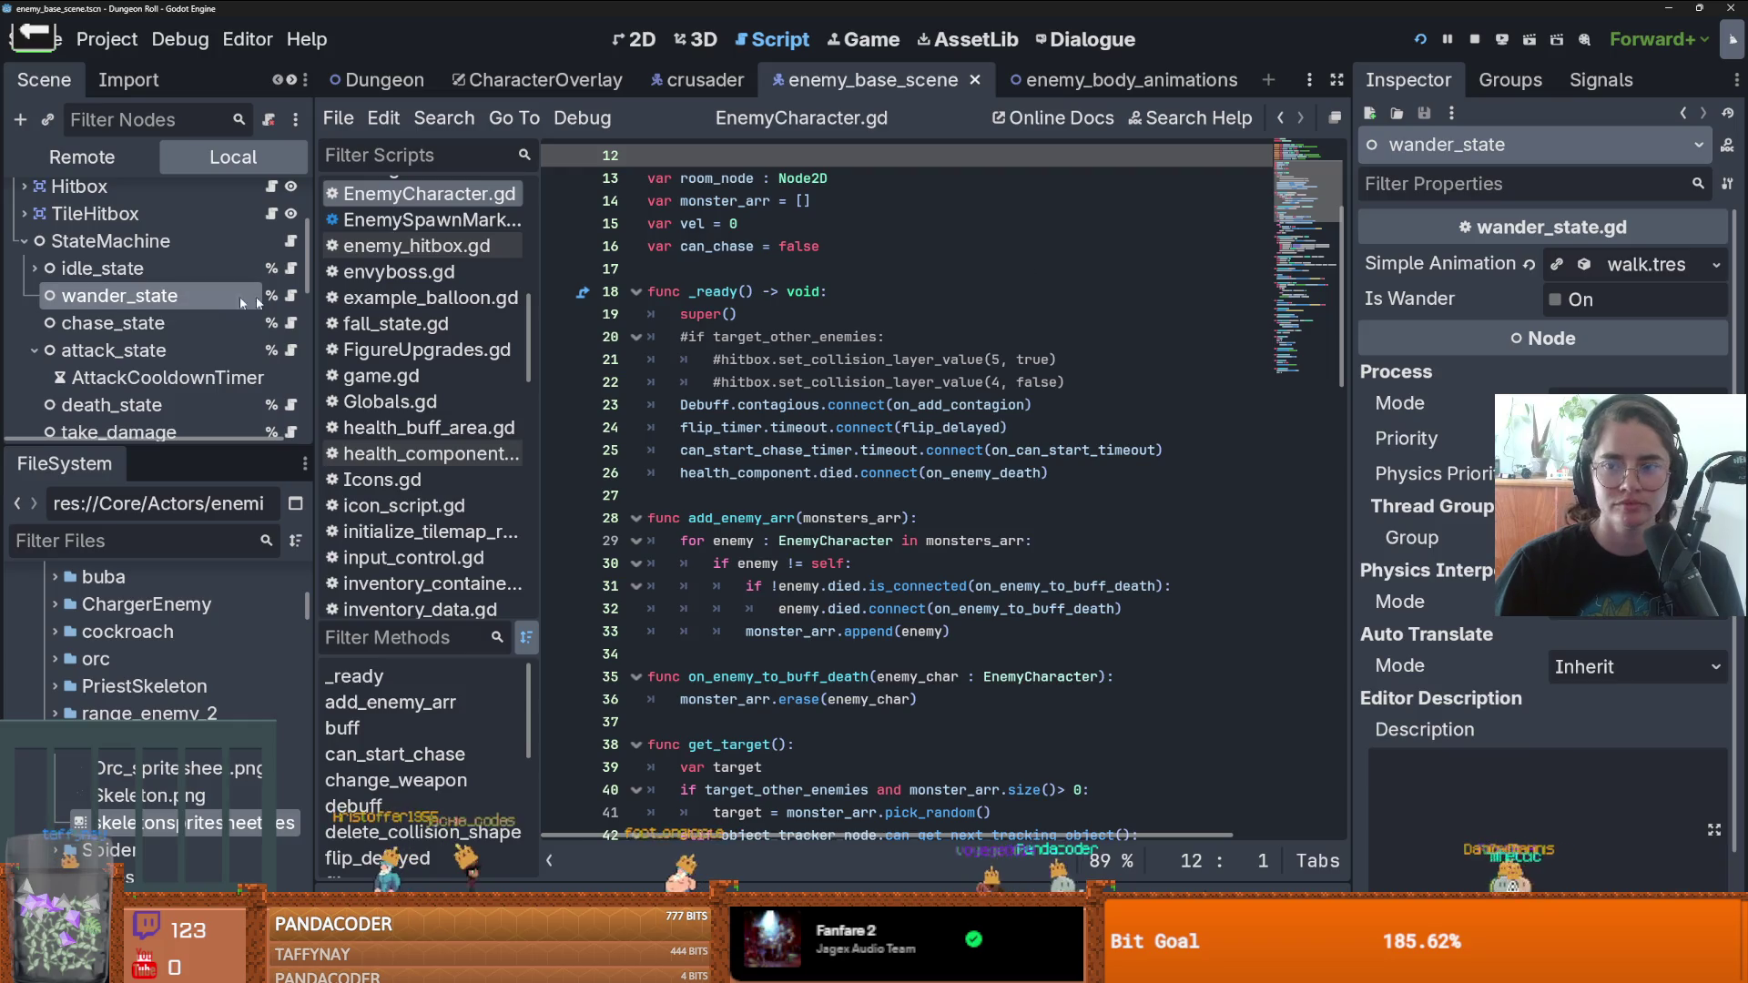
click(241, 317)
click(1716, 264)
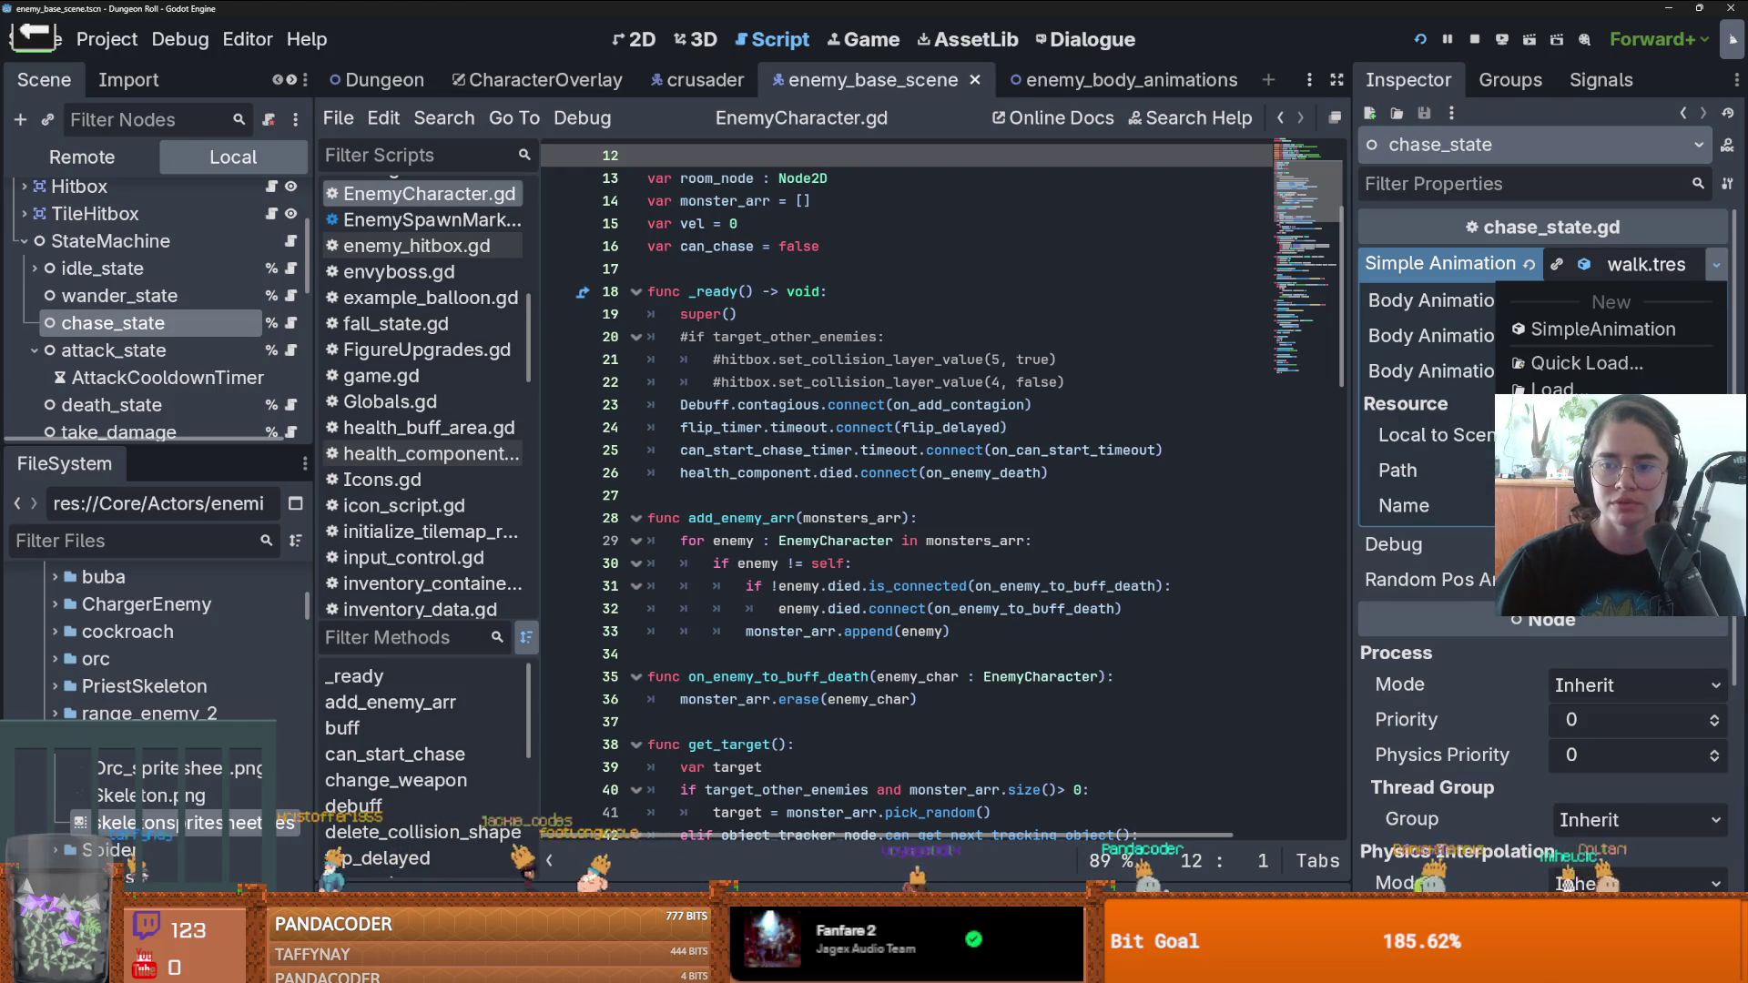
click(1603, 328)
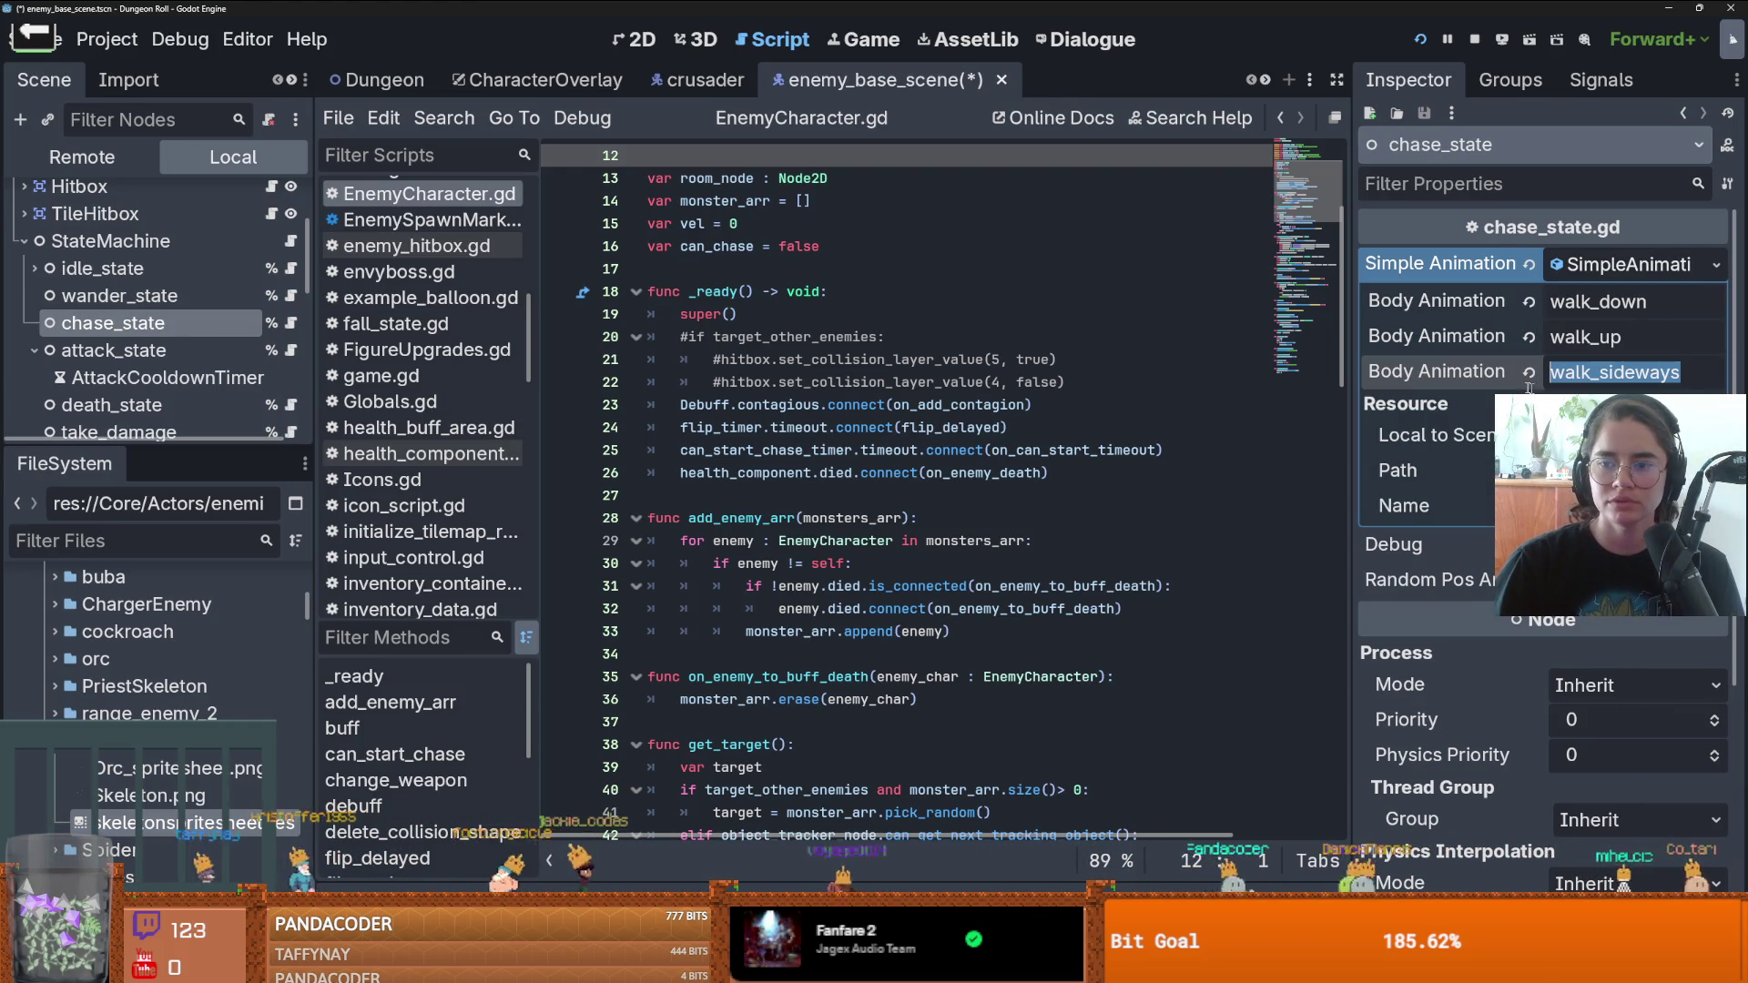
drag(1642, 326, 1607, 337)
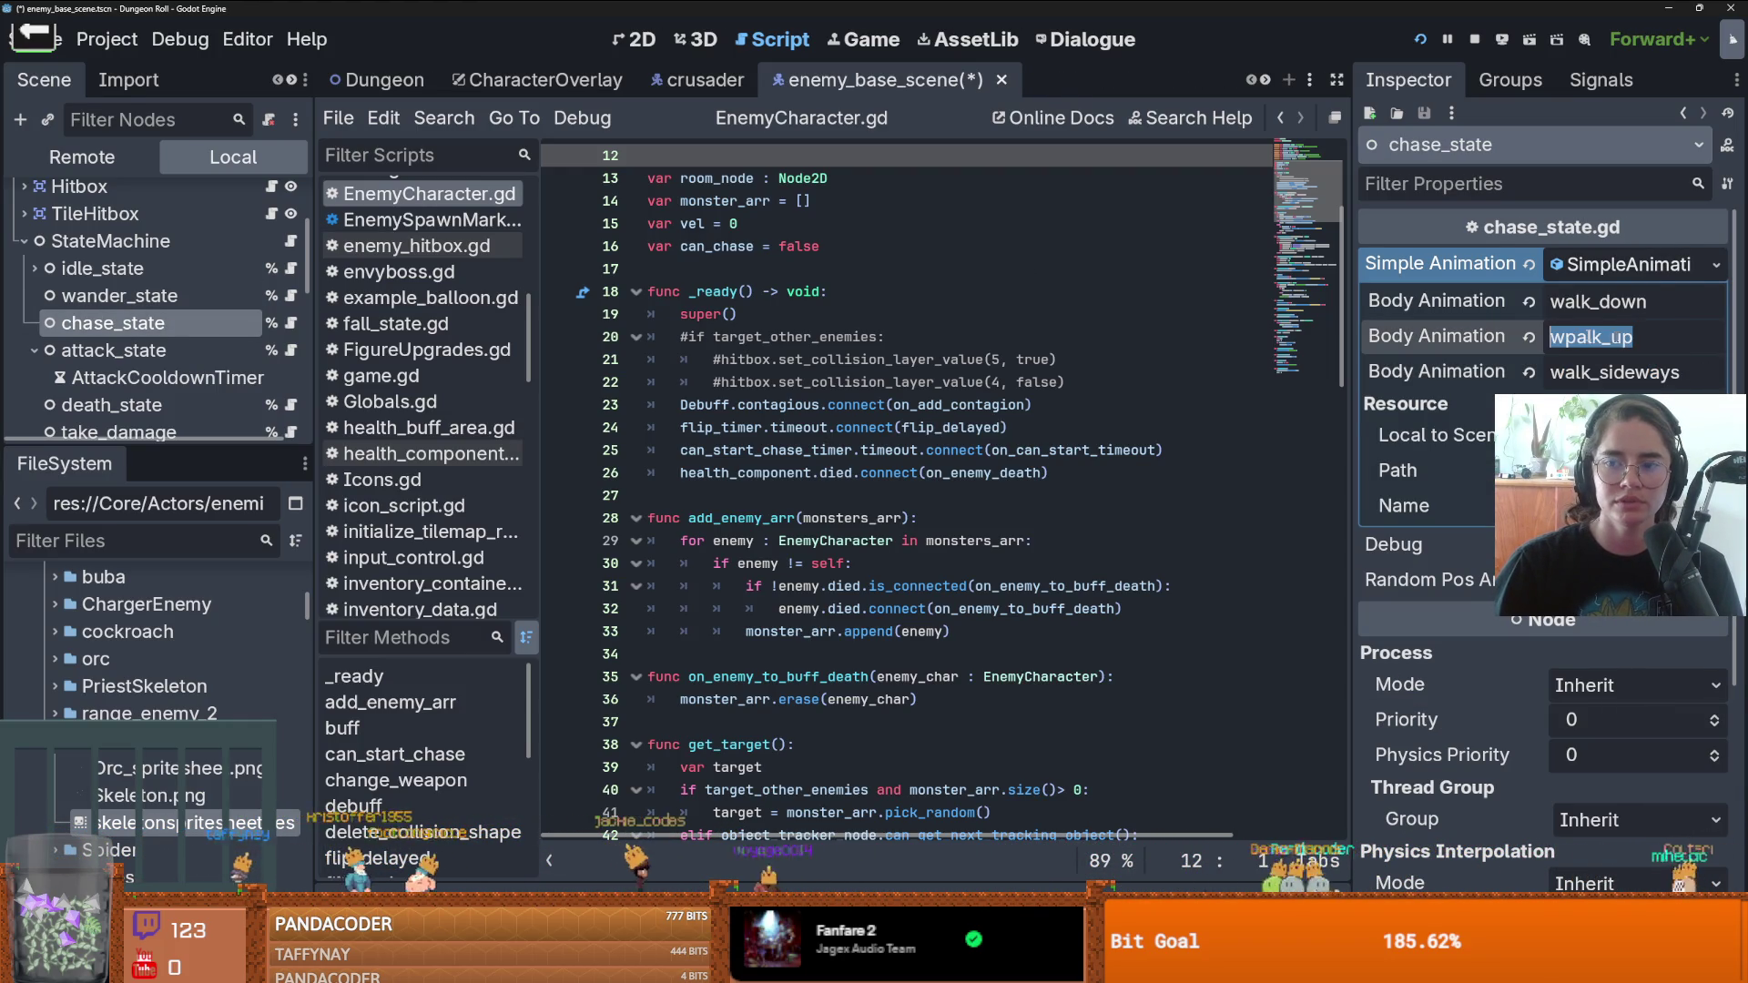
click(1526, 298)
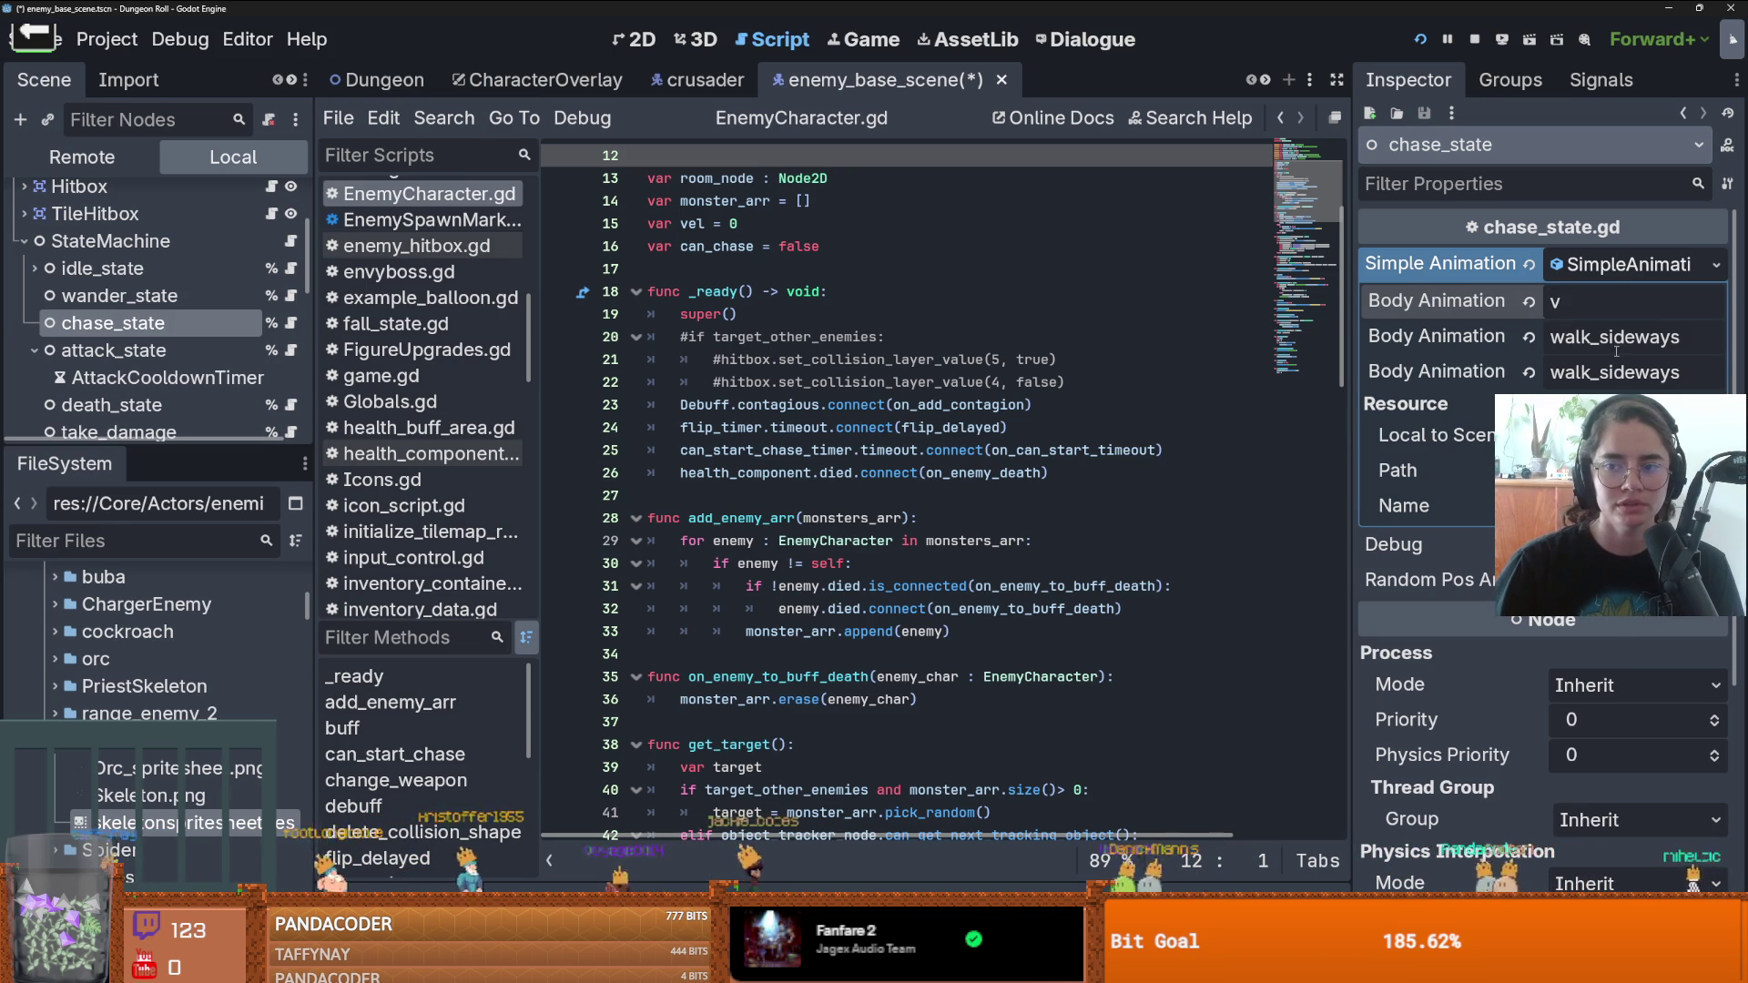
text(walk_sideways)
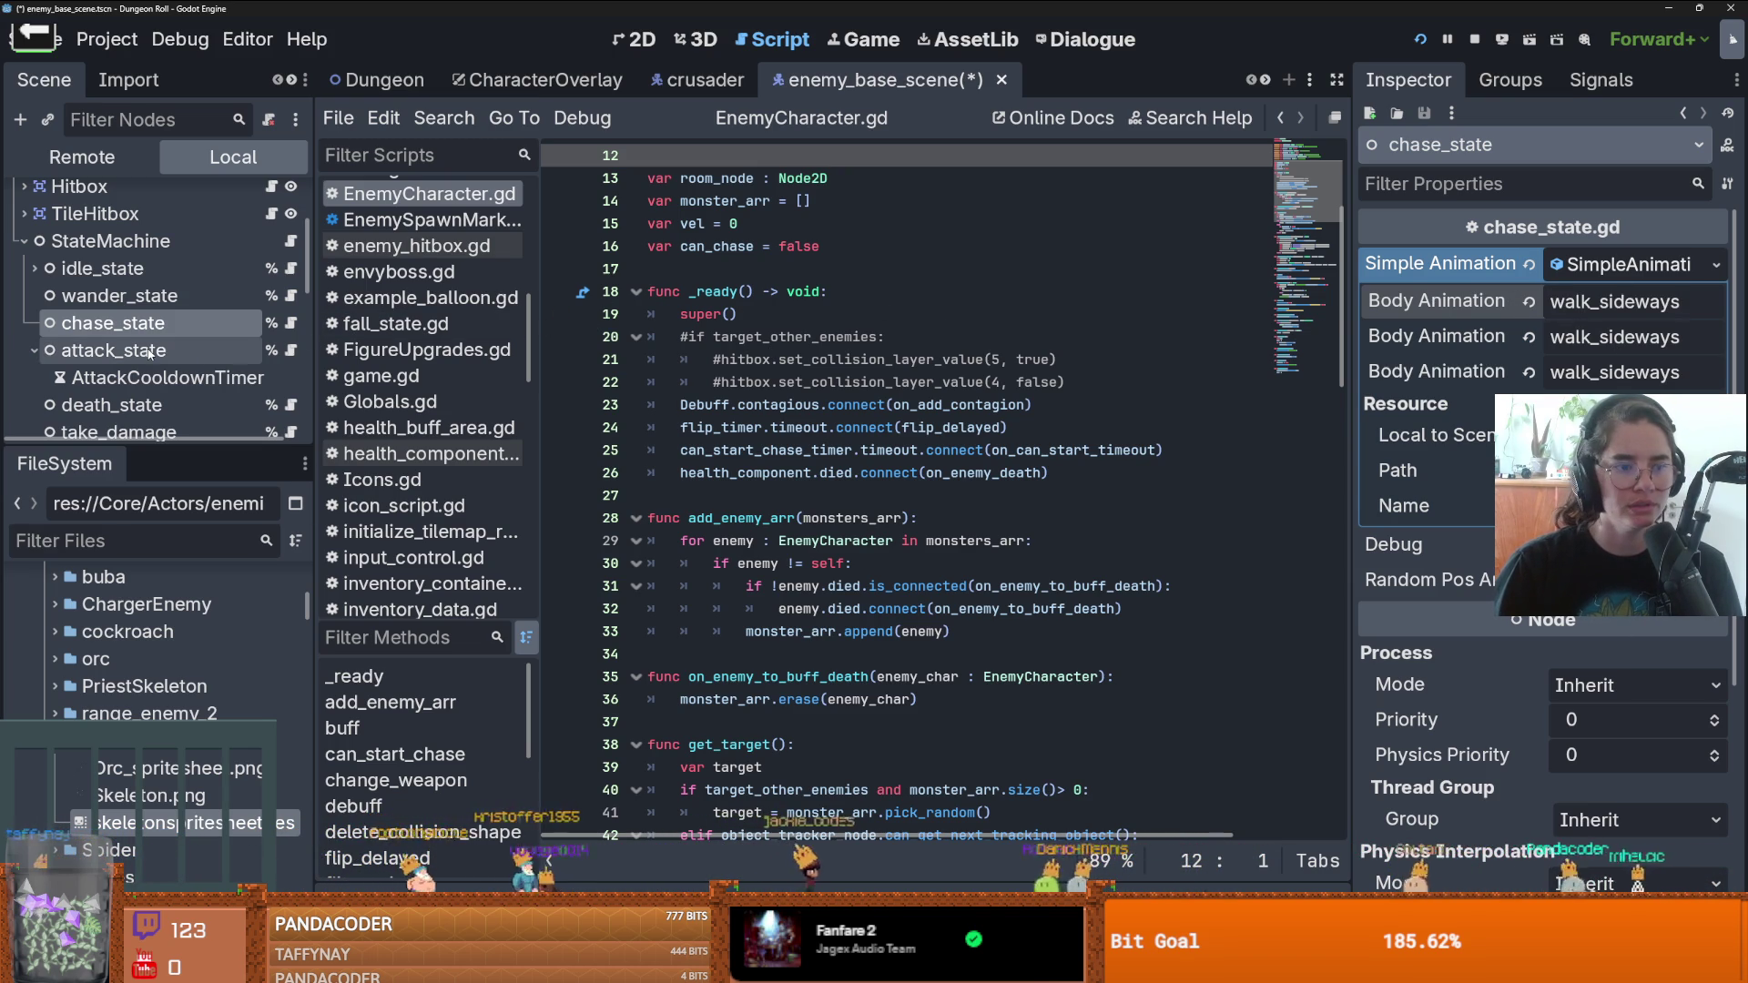
- Review the animation settings of the attack, death, telegraph, flee and unstuck state nodes
click(114, 351)
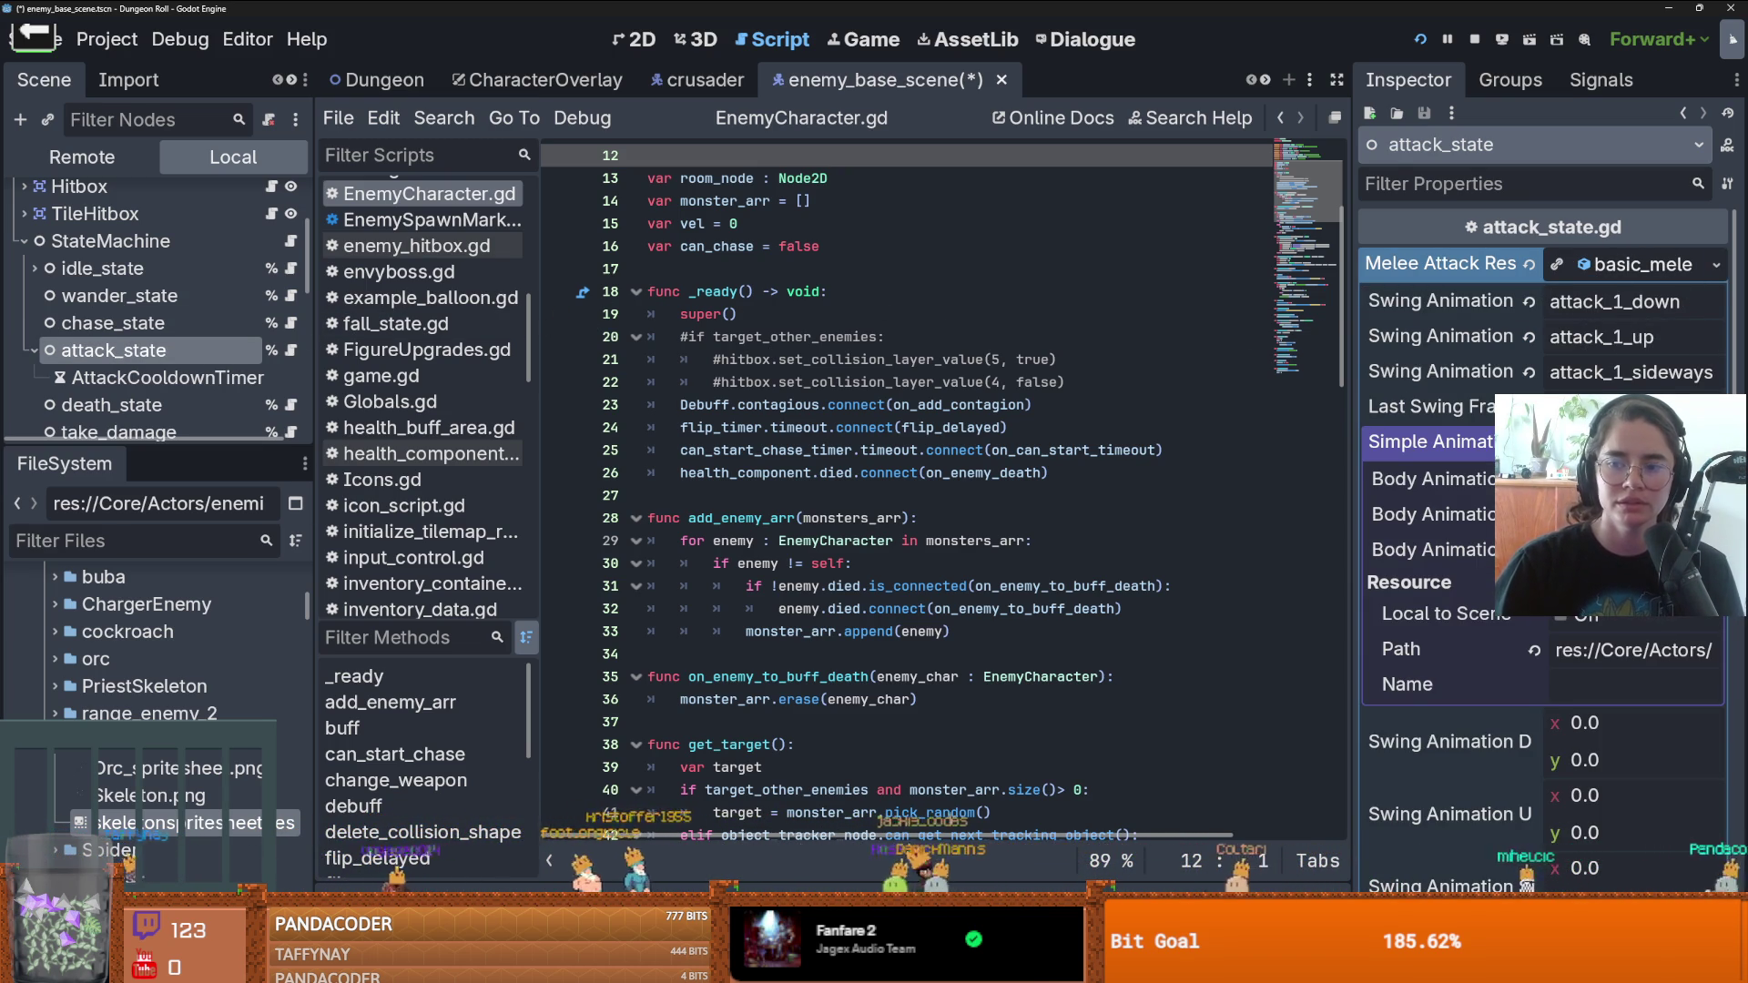
click(1616, 441)
click(1616, 441)
click(1716, 442)
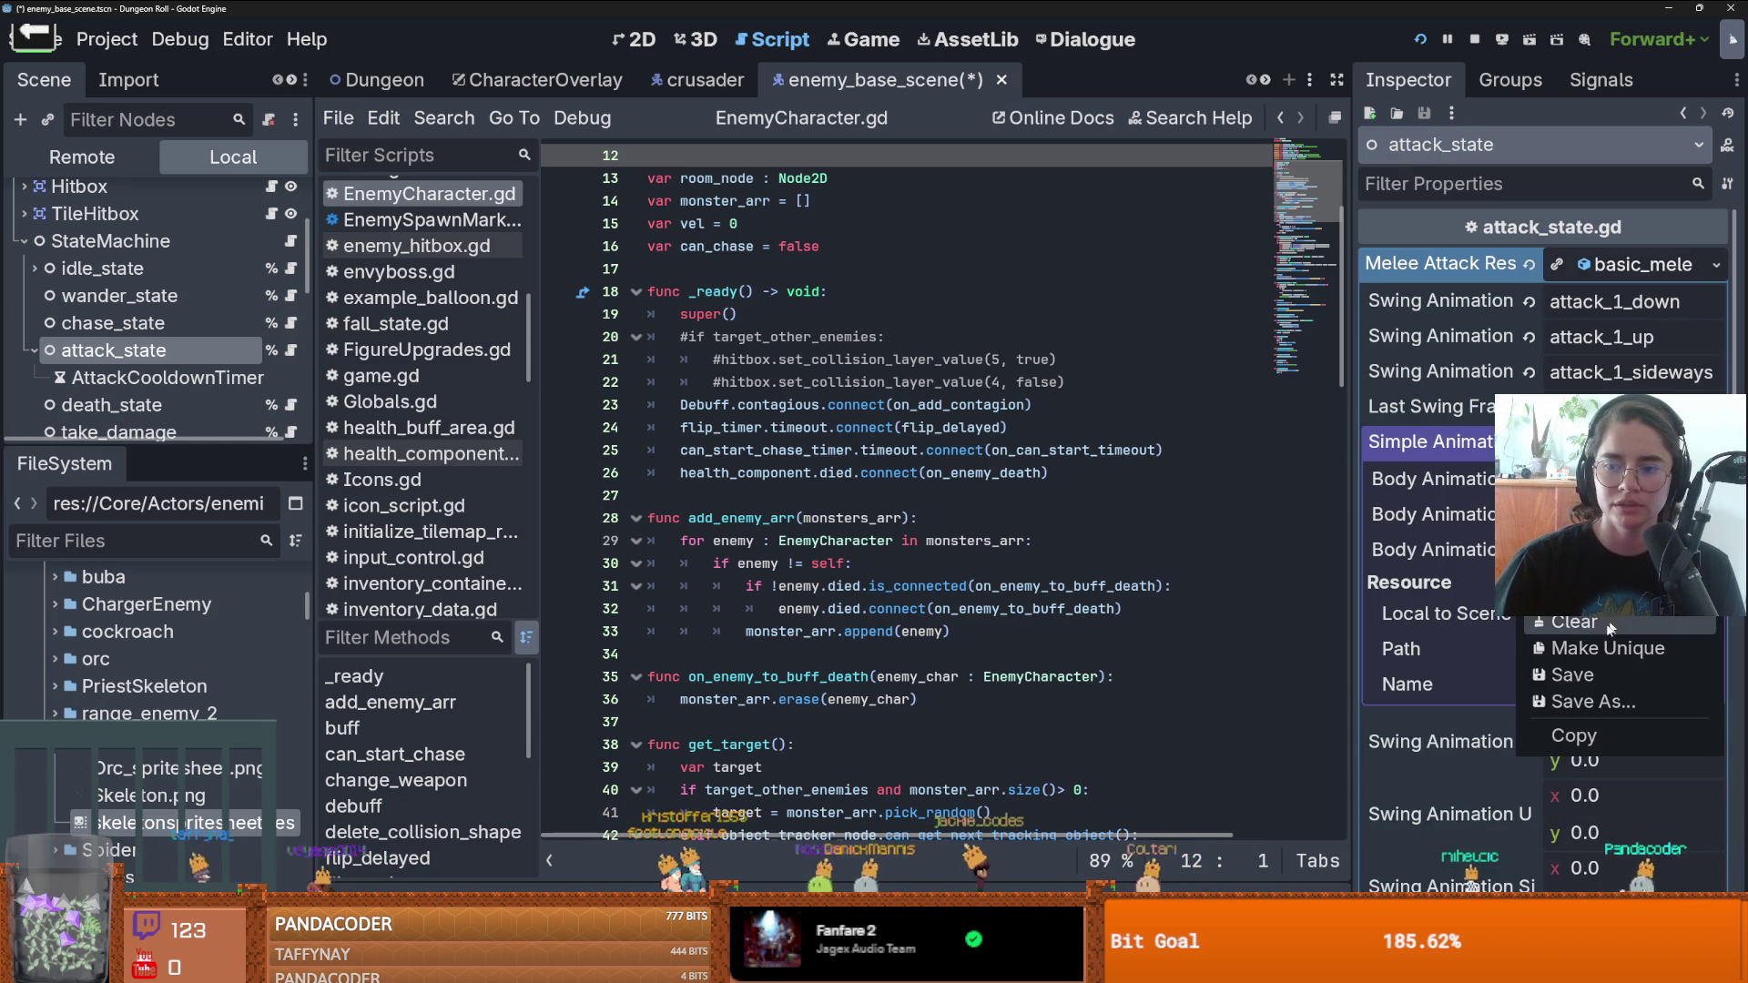
key(Escape)
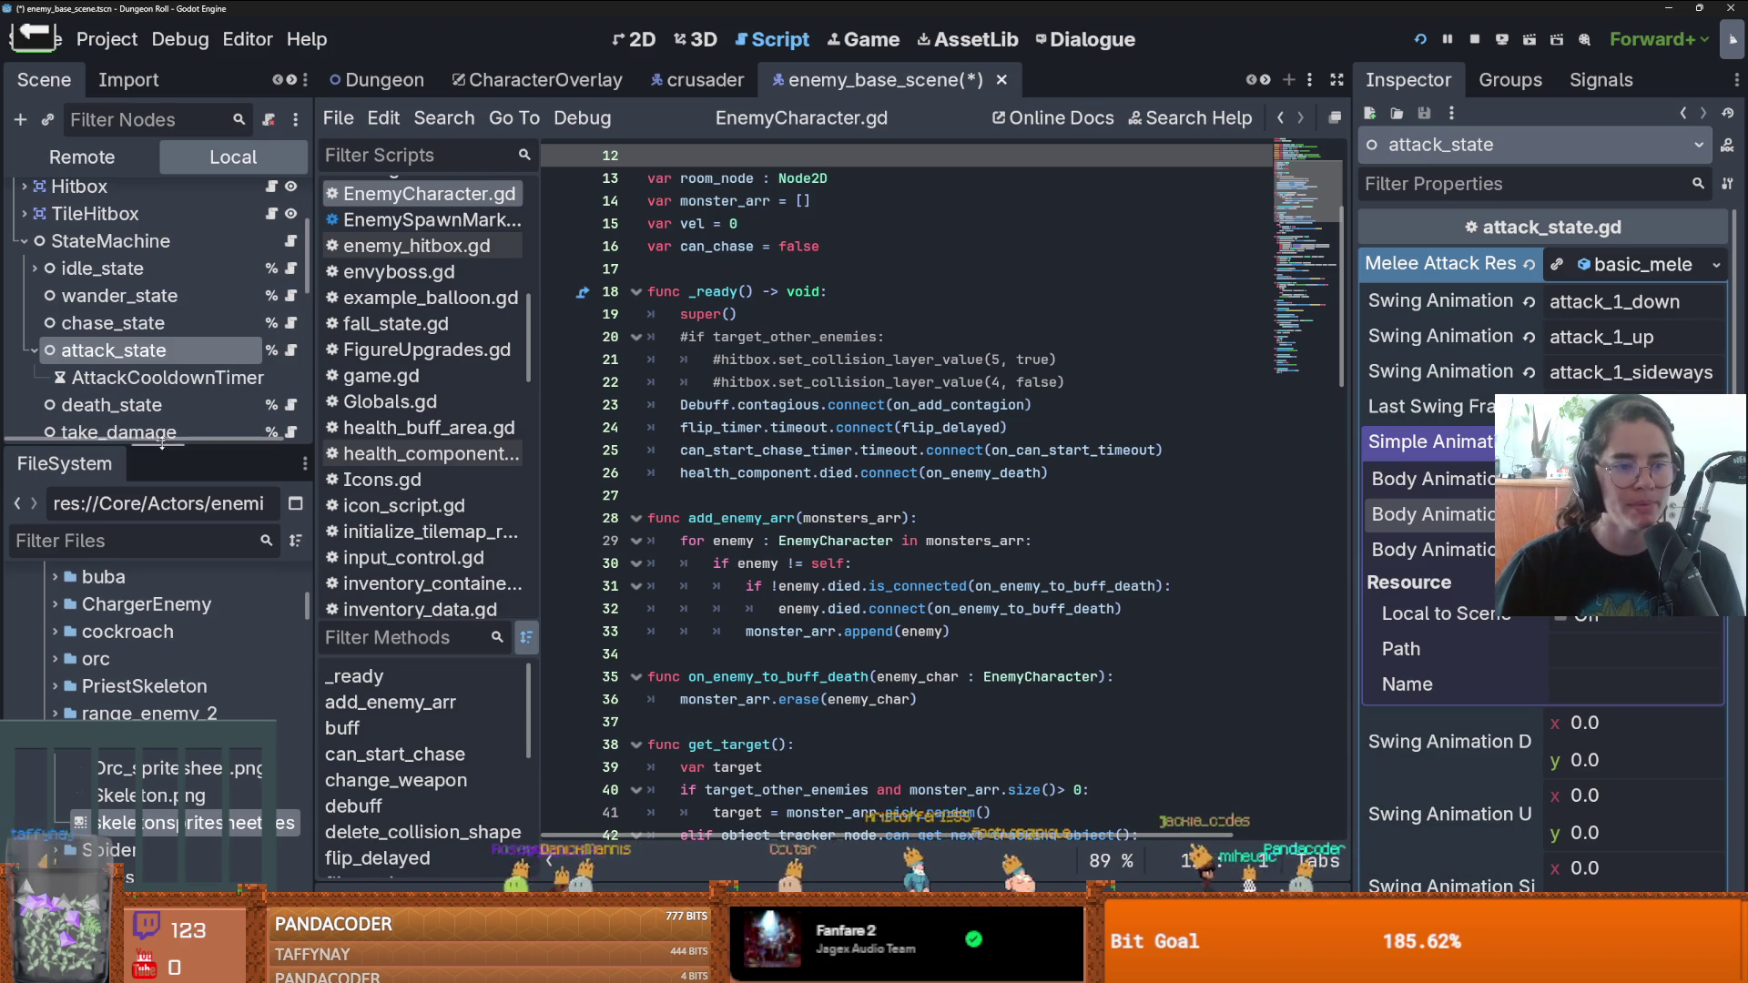
drag(157, 454, 156, 604)
click(143, 410)
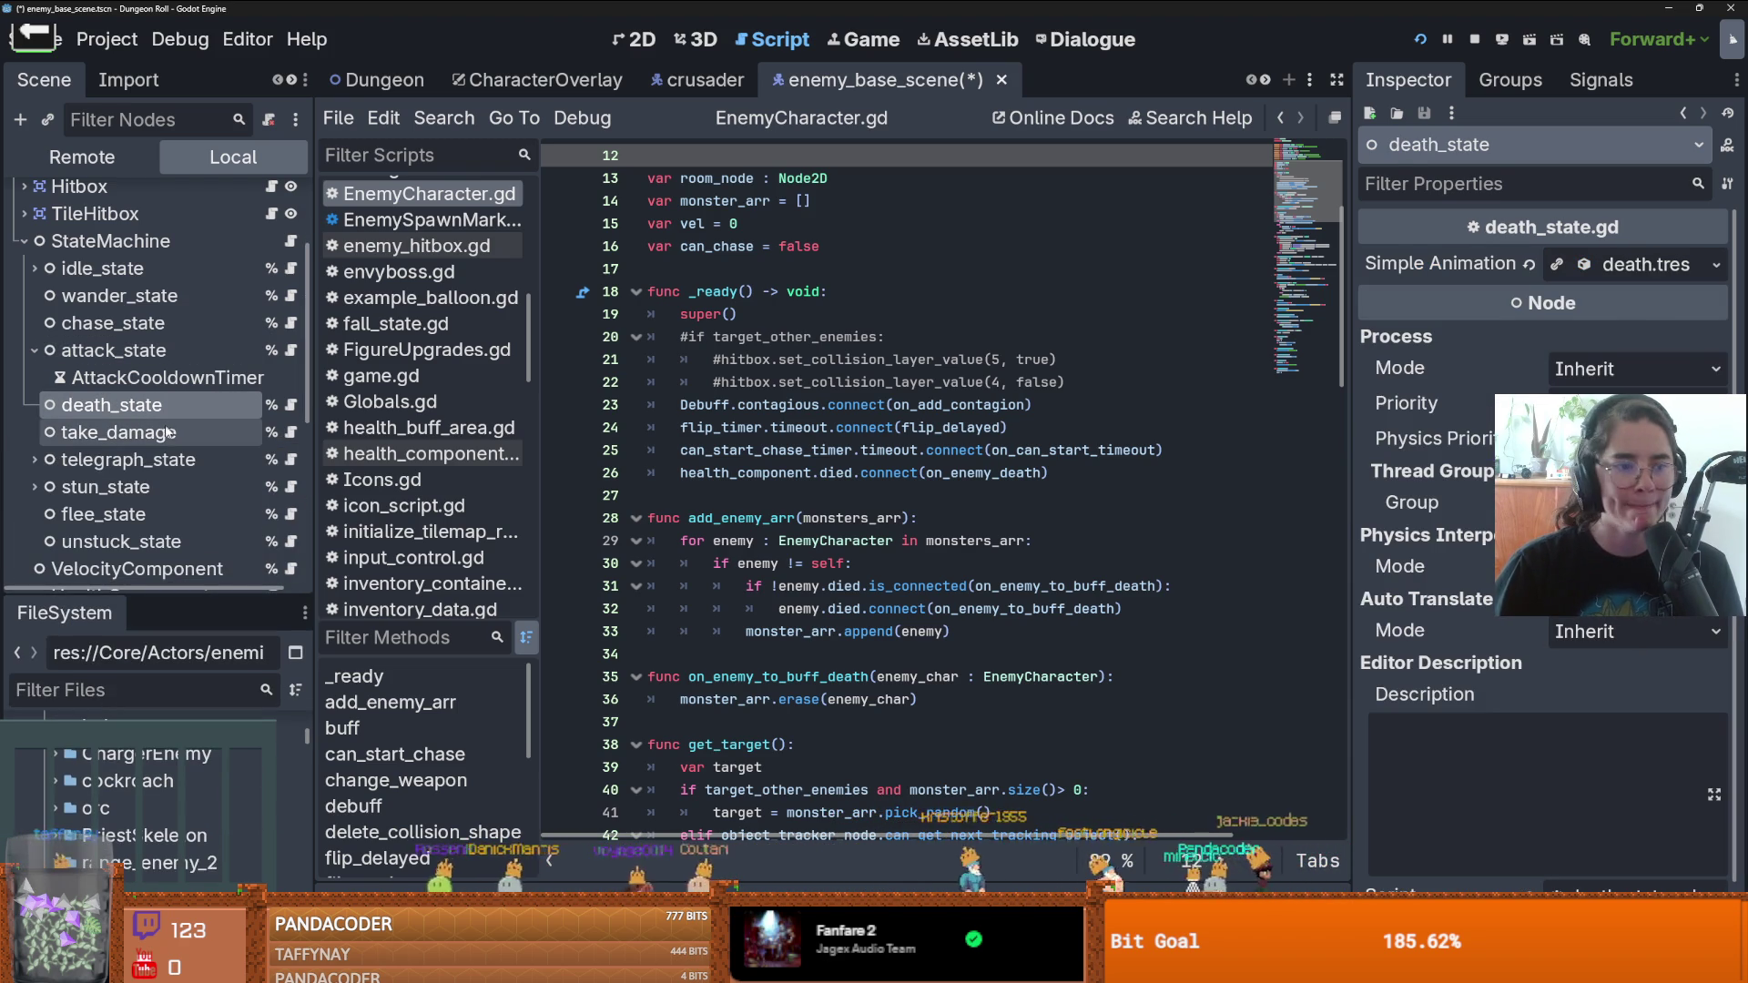
click(160, 460)
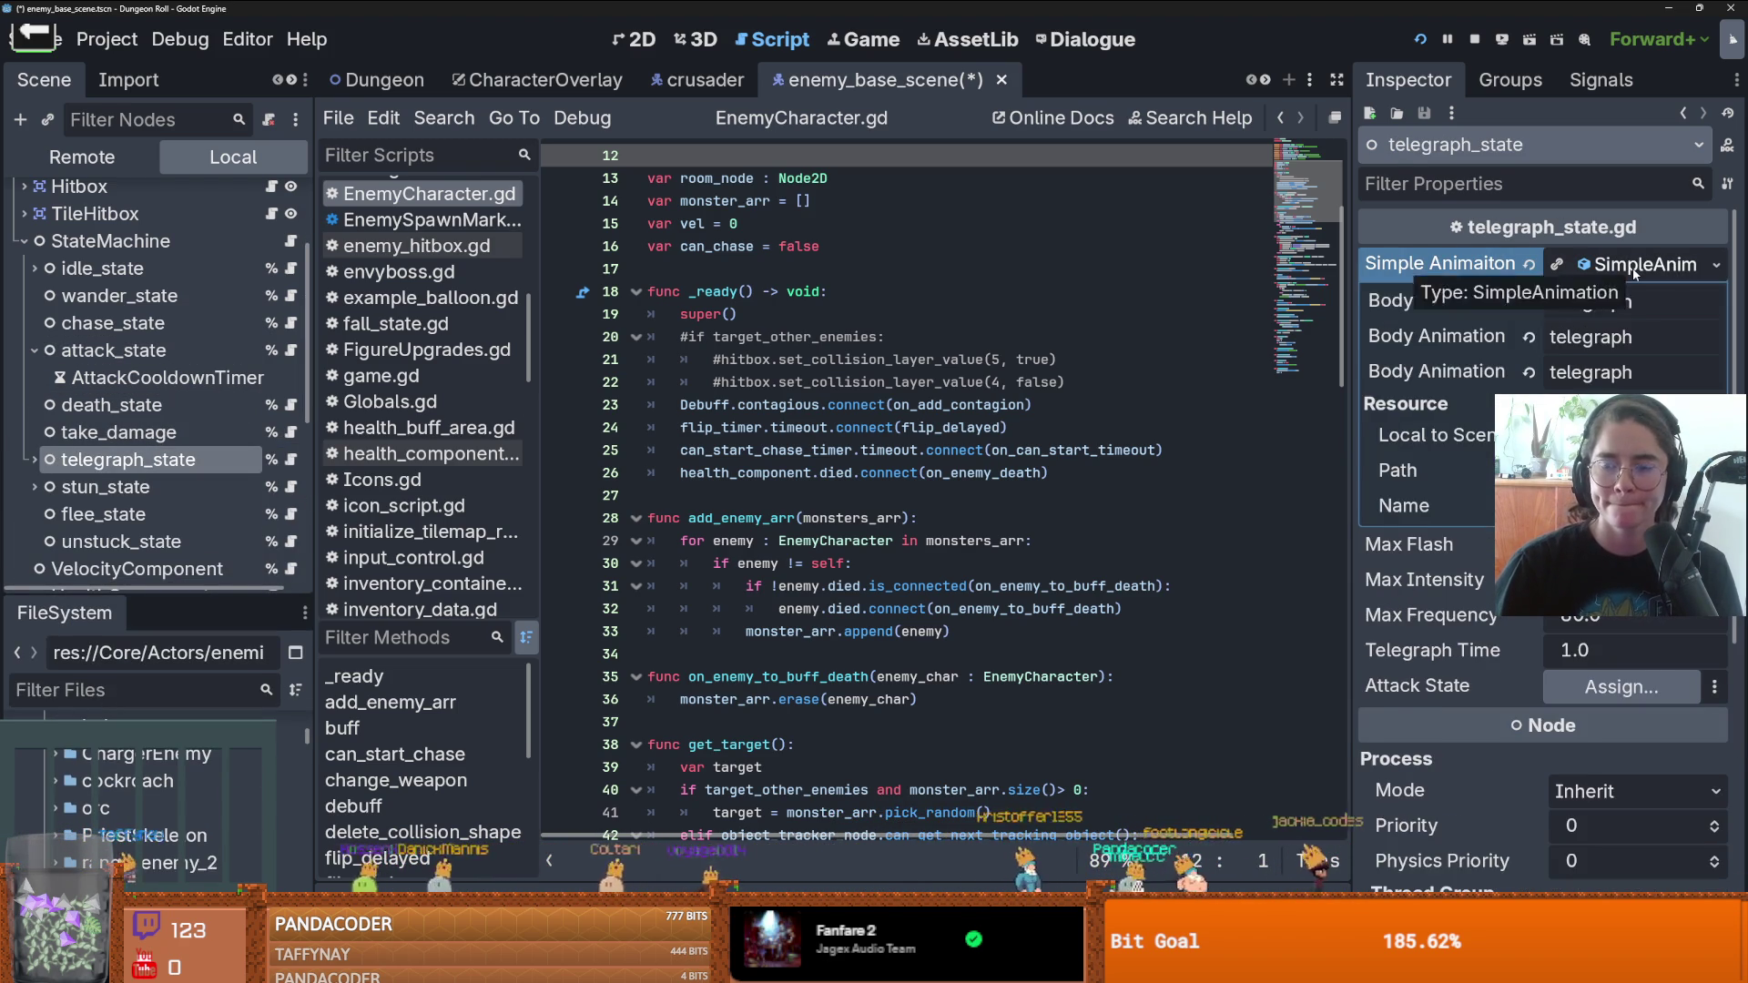
click(121, 515)
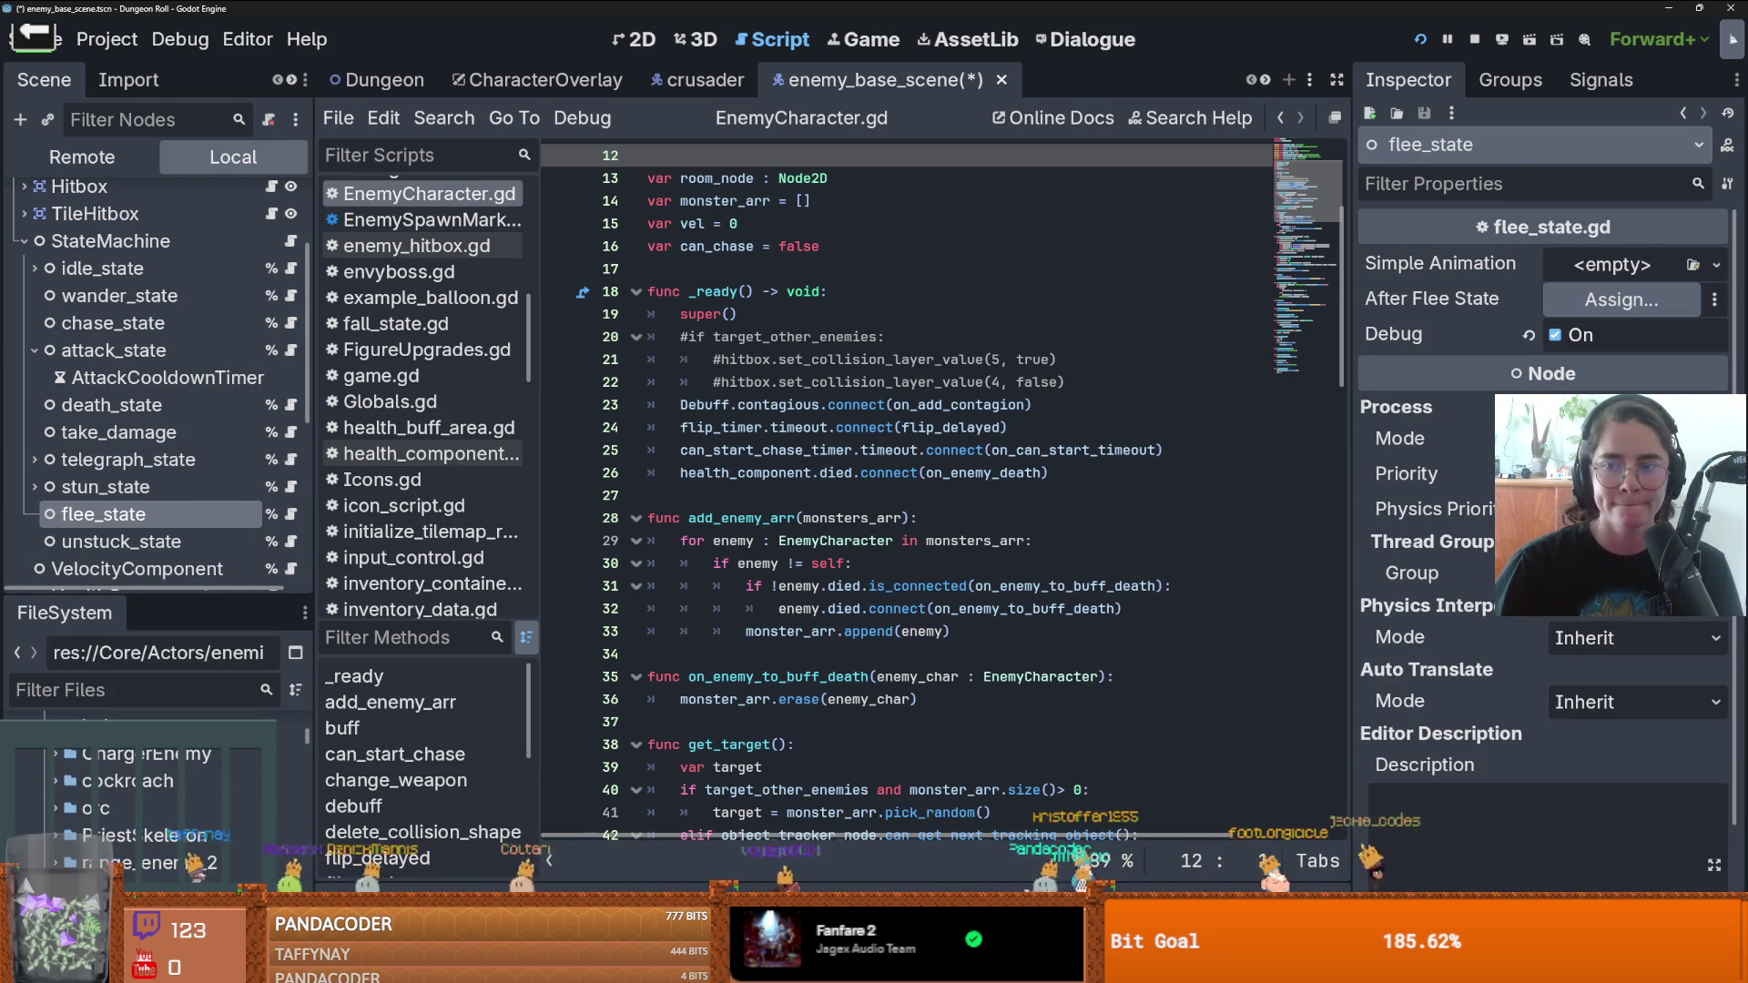
scroll(136, 537, down, 1)
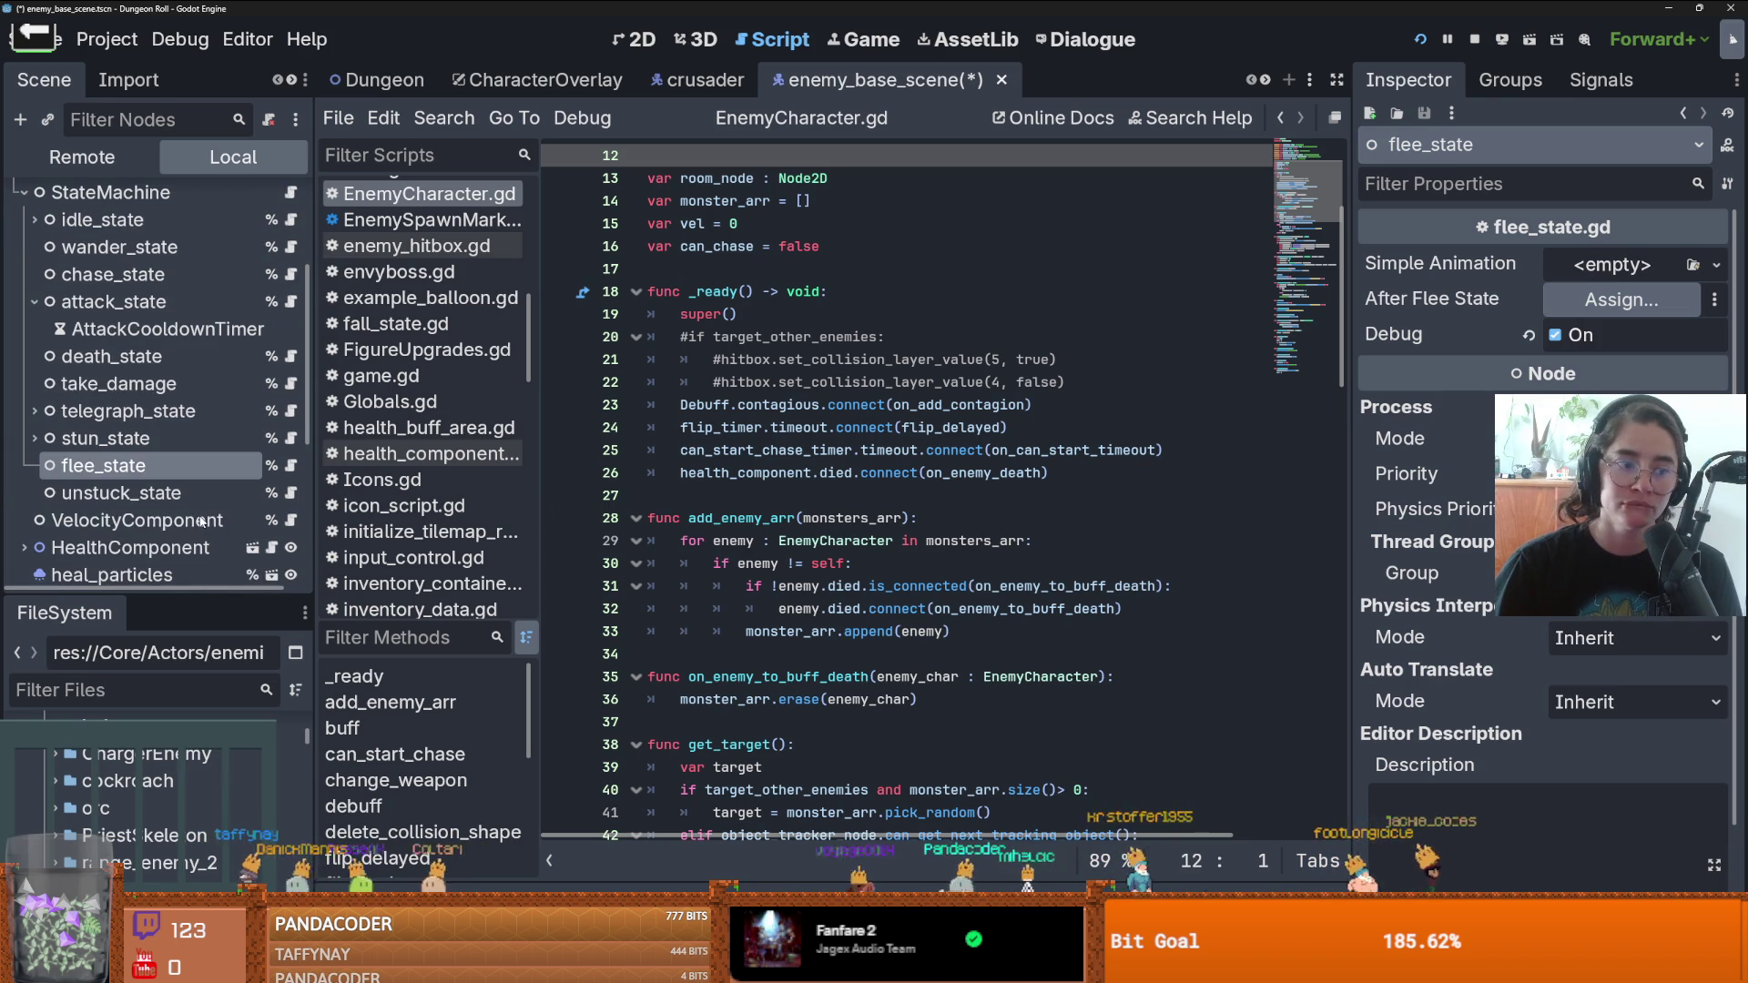
click(121, 492)
- Save the scene and copy the chase state's animation resource
key(ctrl+s)
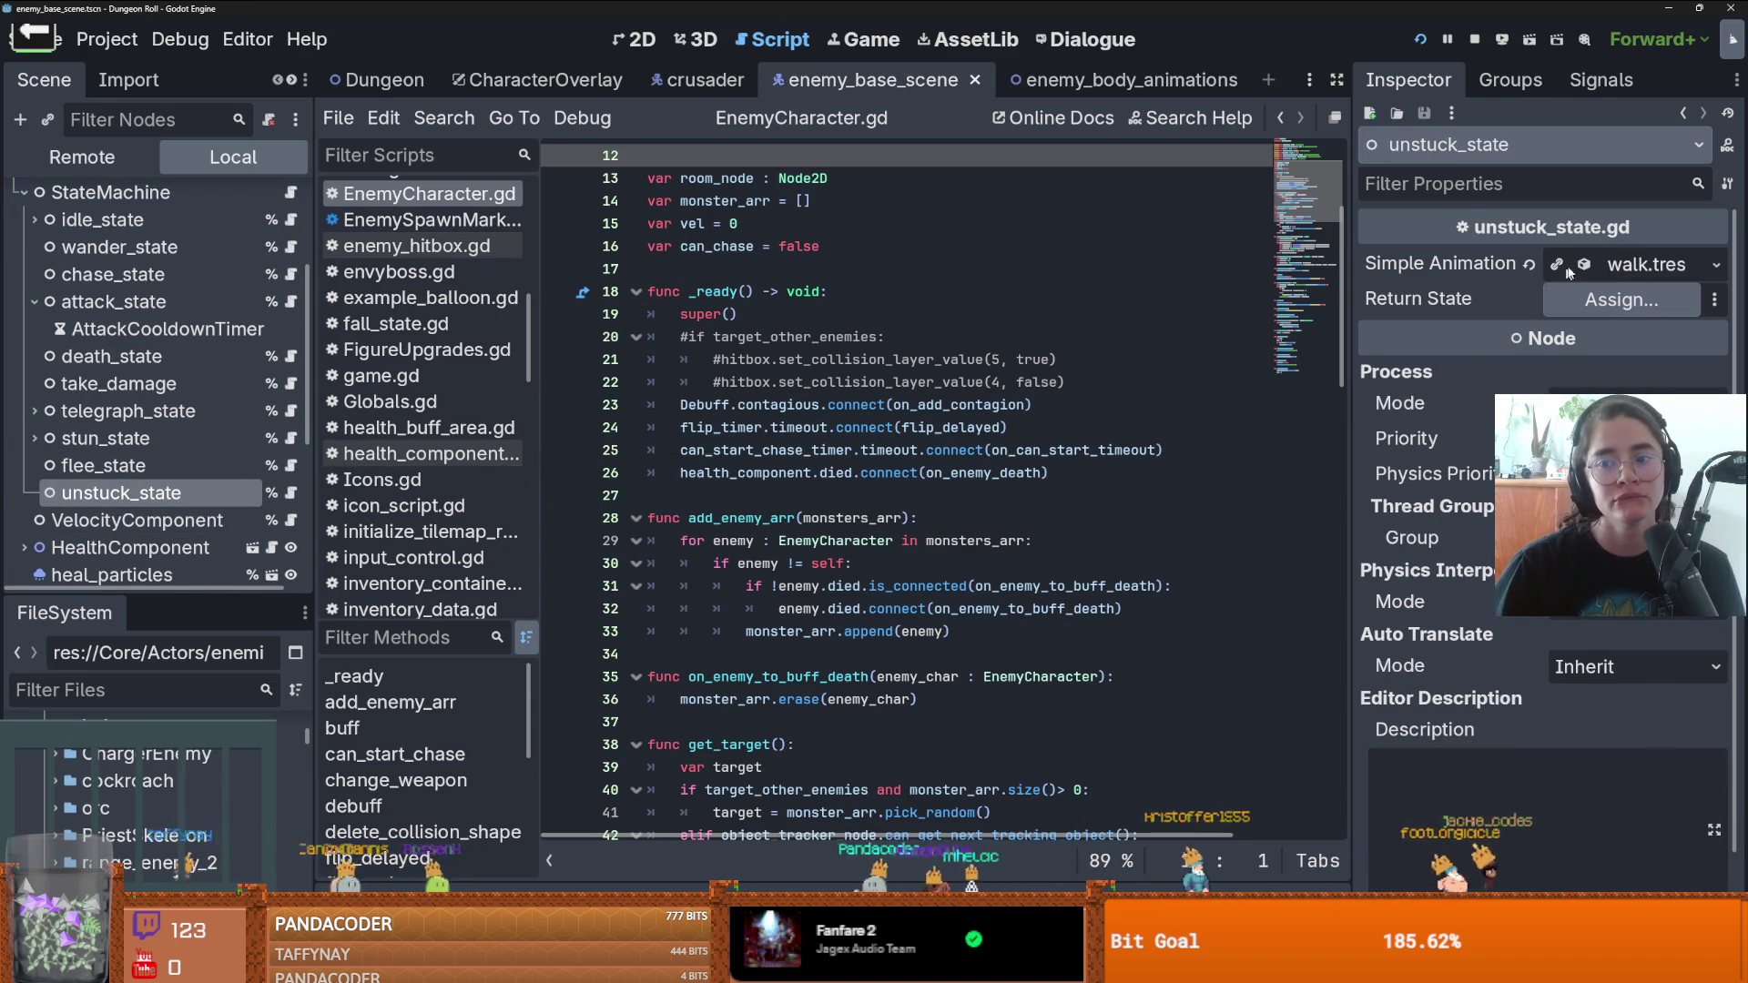
click(1638, 264)
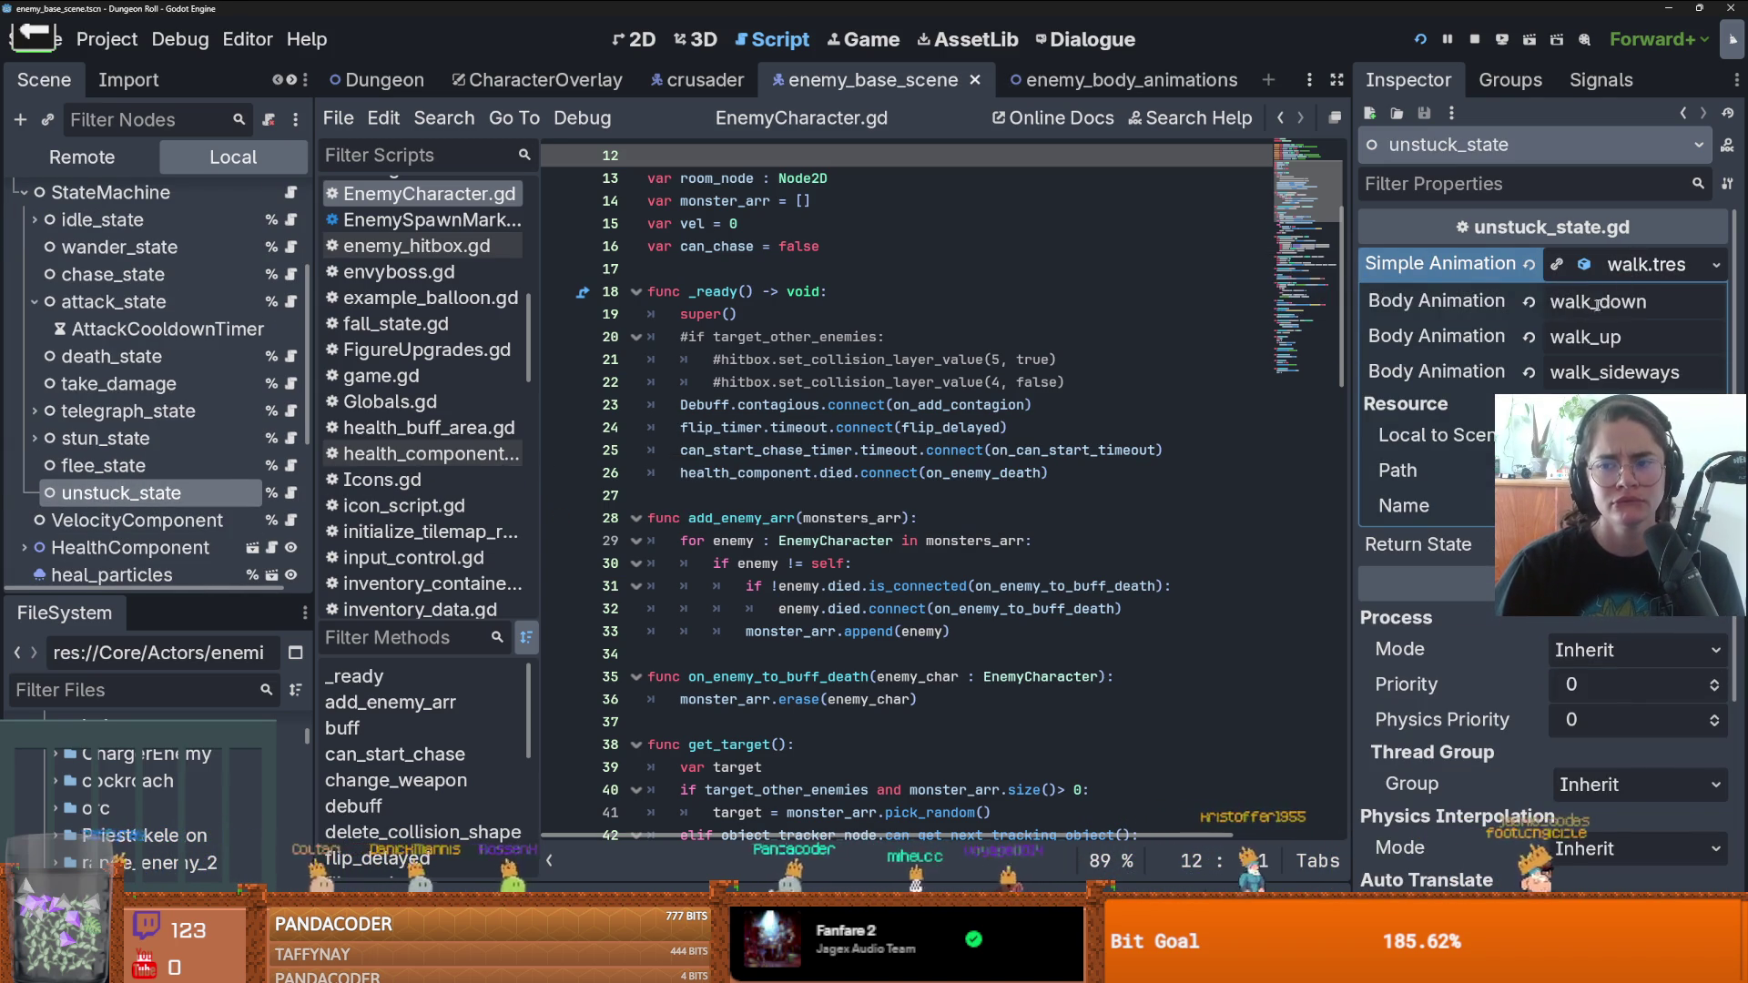
click(1716, 264)
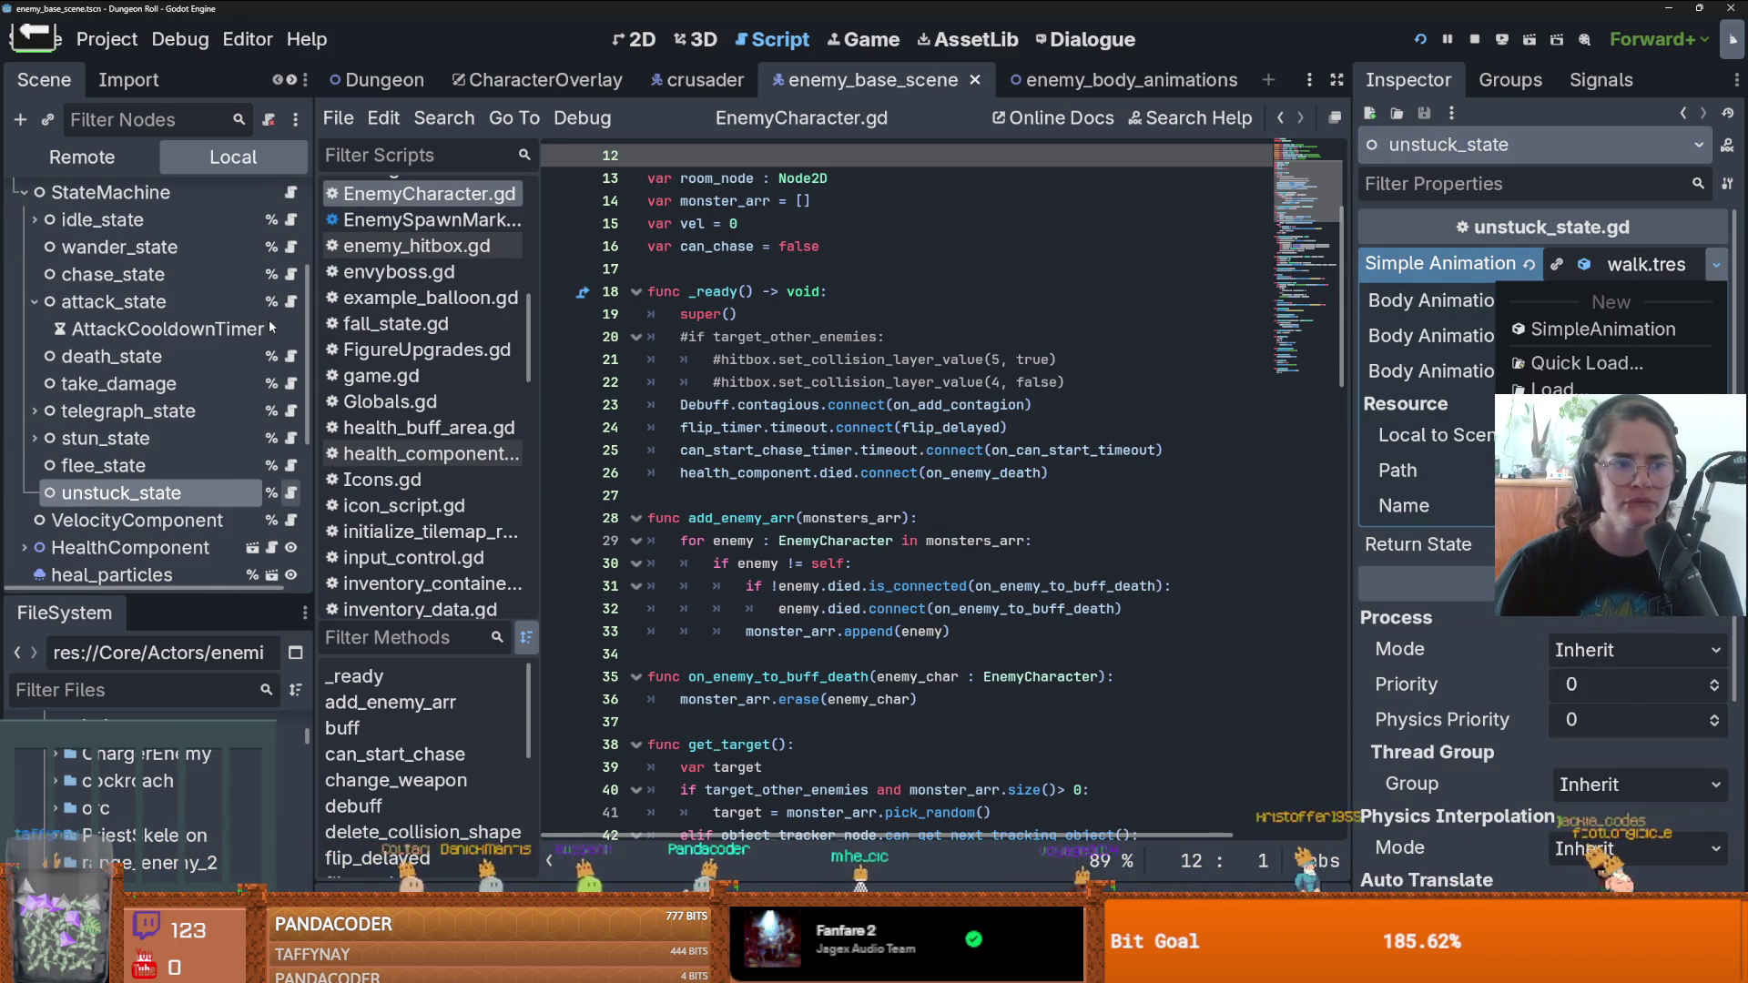
click(170, 272)
click(170, 273)
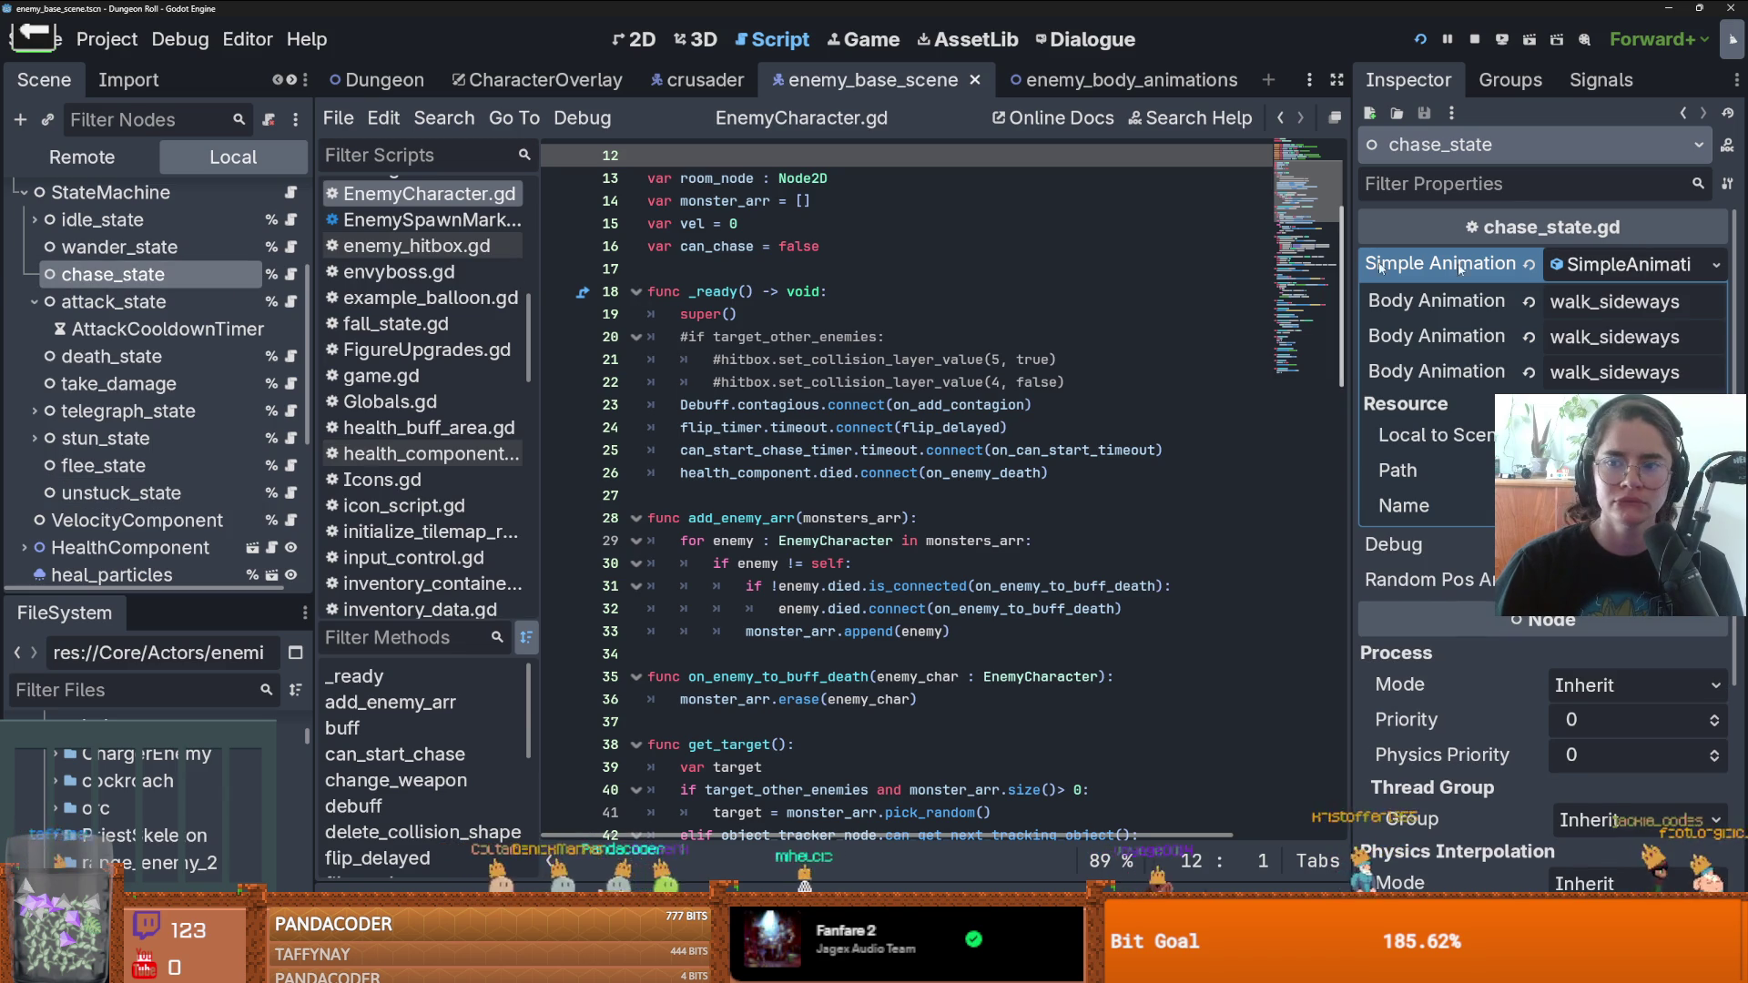
click(1718, 266)
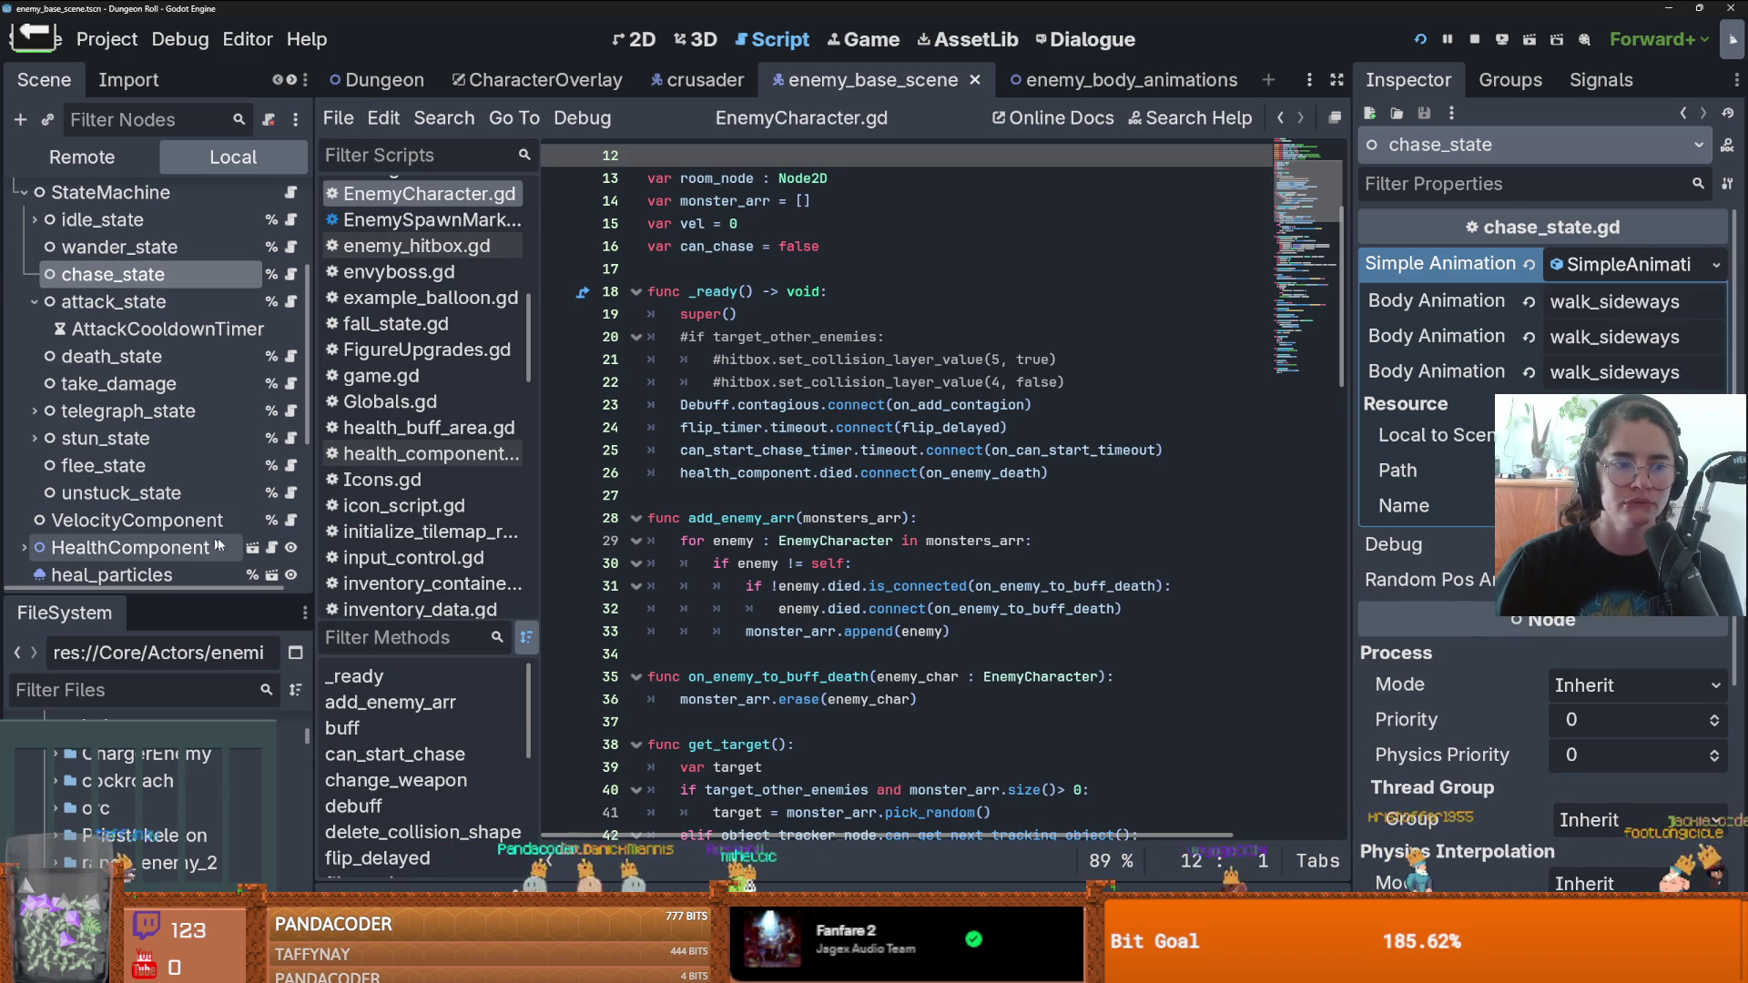
- Paste the chase animation as unique on unstuck_state and run the game
click(121, 492)
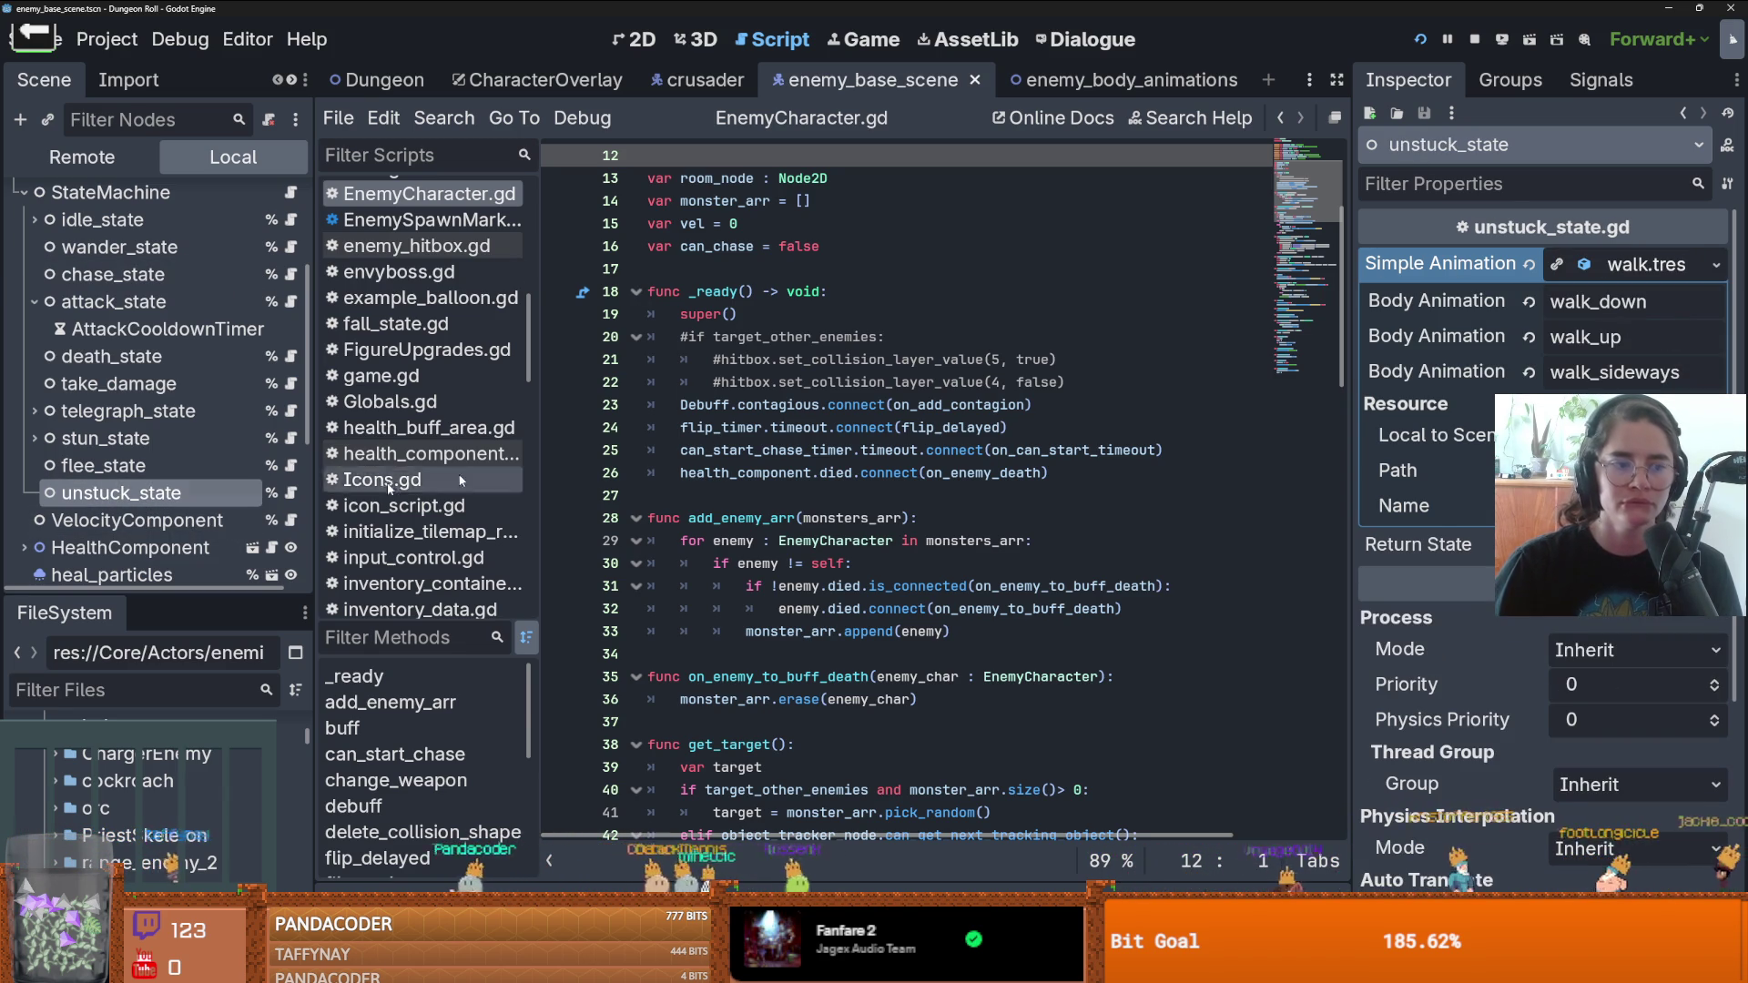
click(1716, 265)
click(1600, 644)
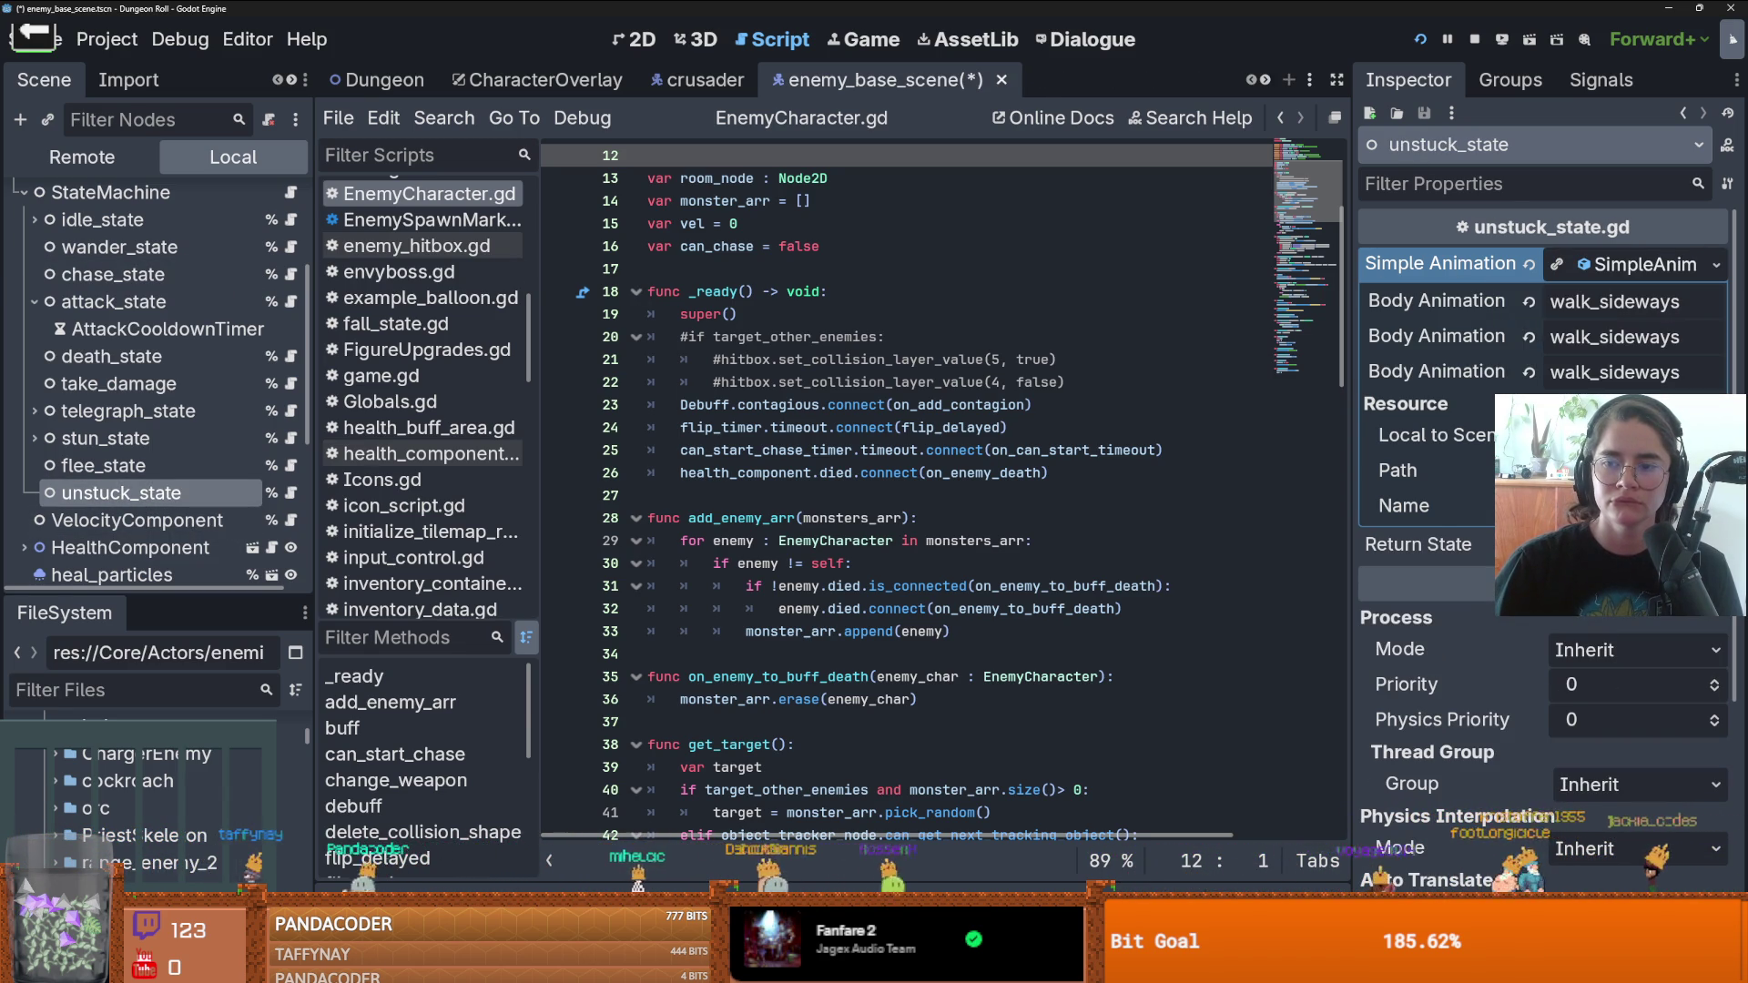
key(F5)
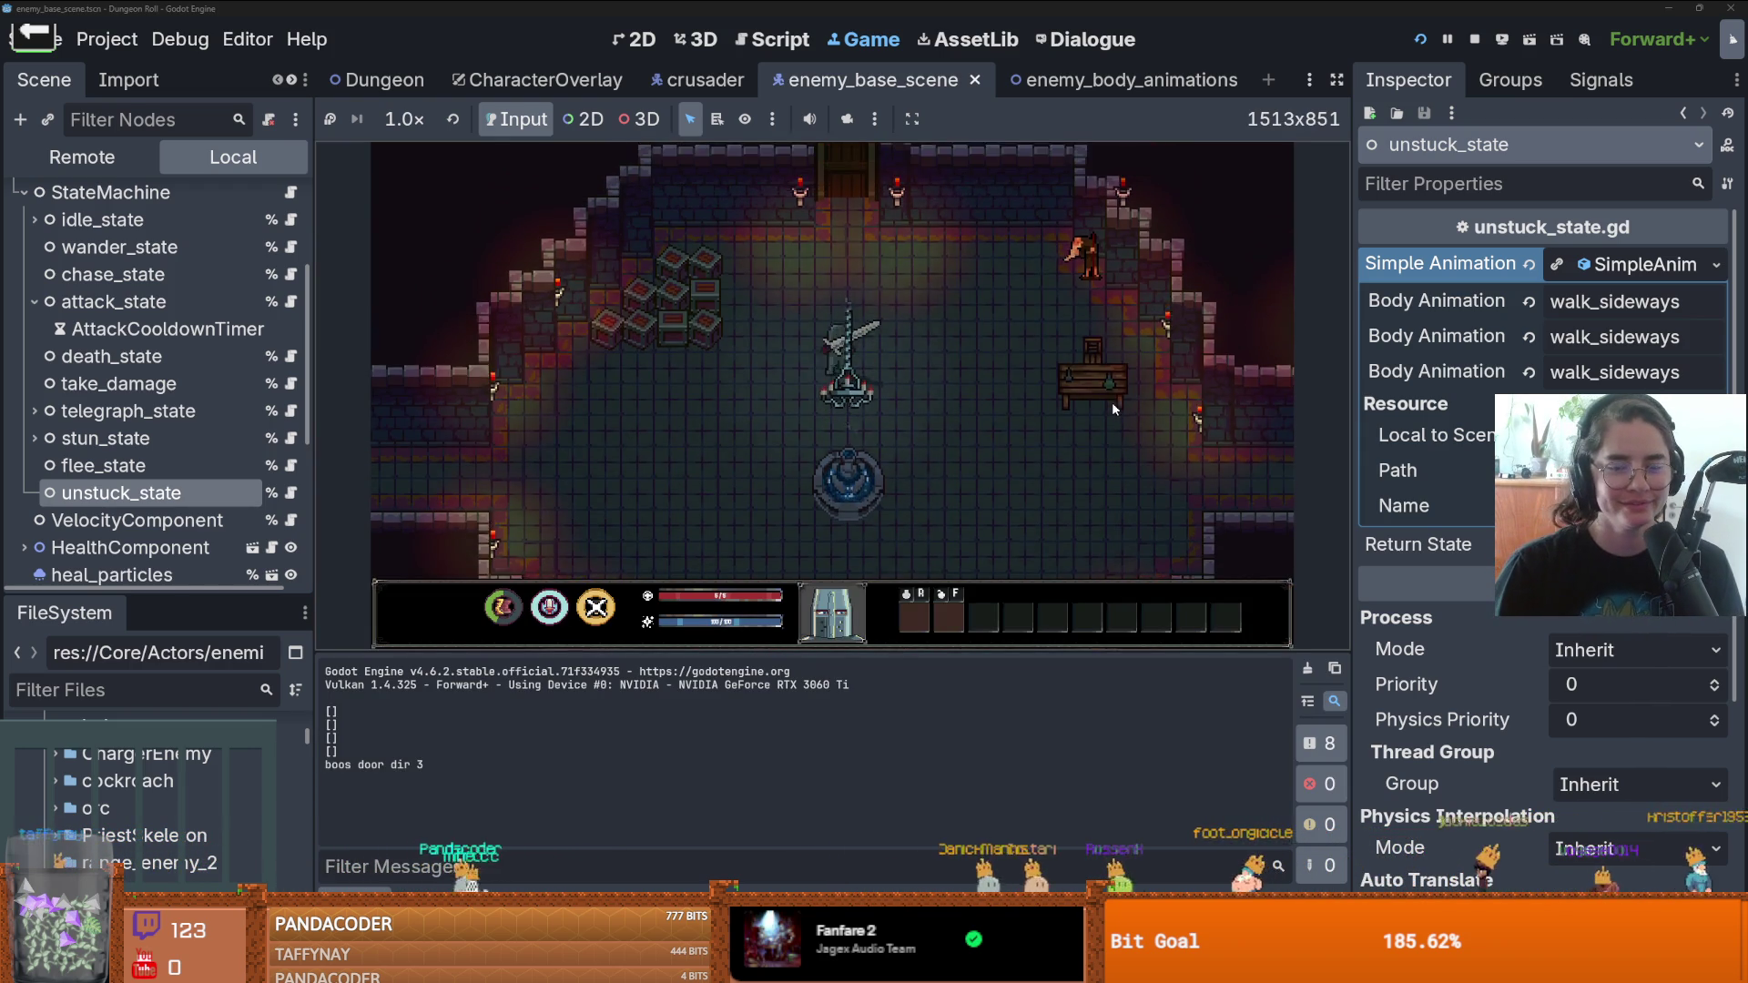
- Walk to the top door, enable the debug option and pick the Unus enemy to enter
key(w)
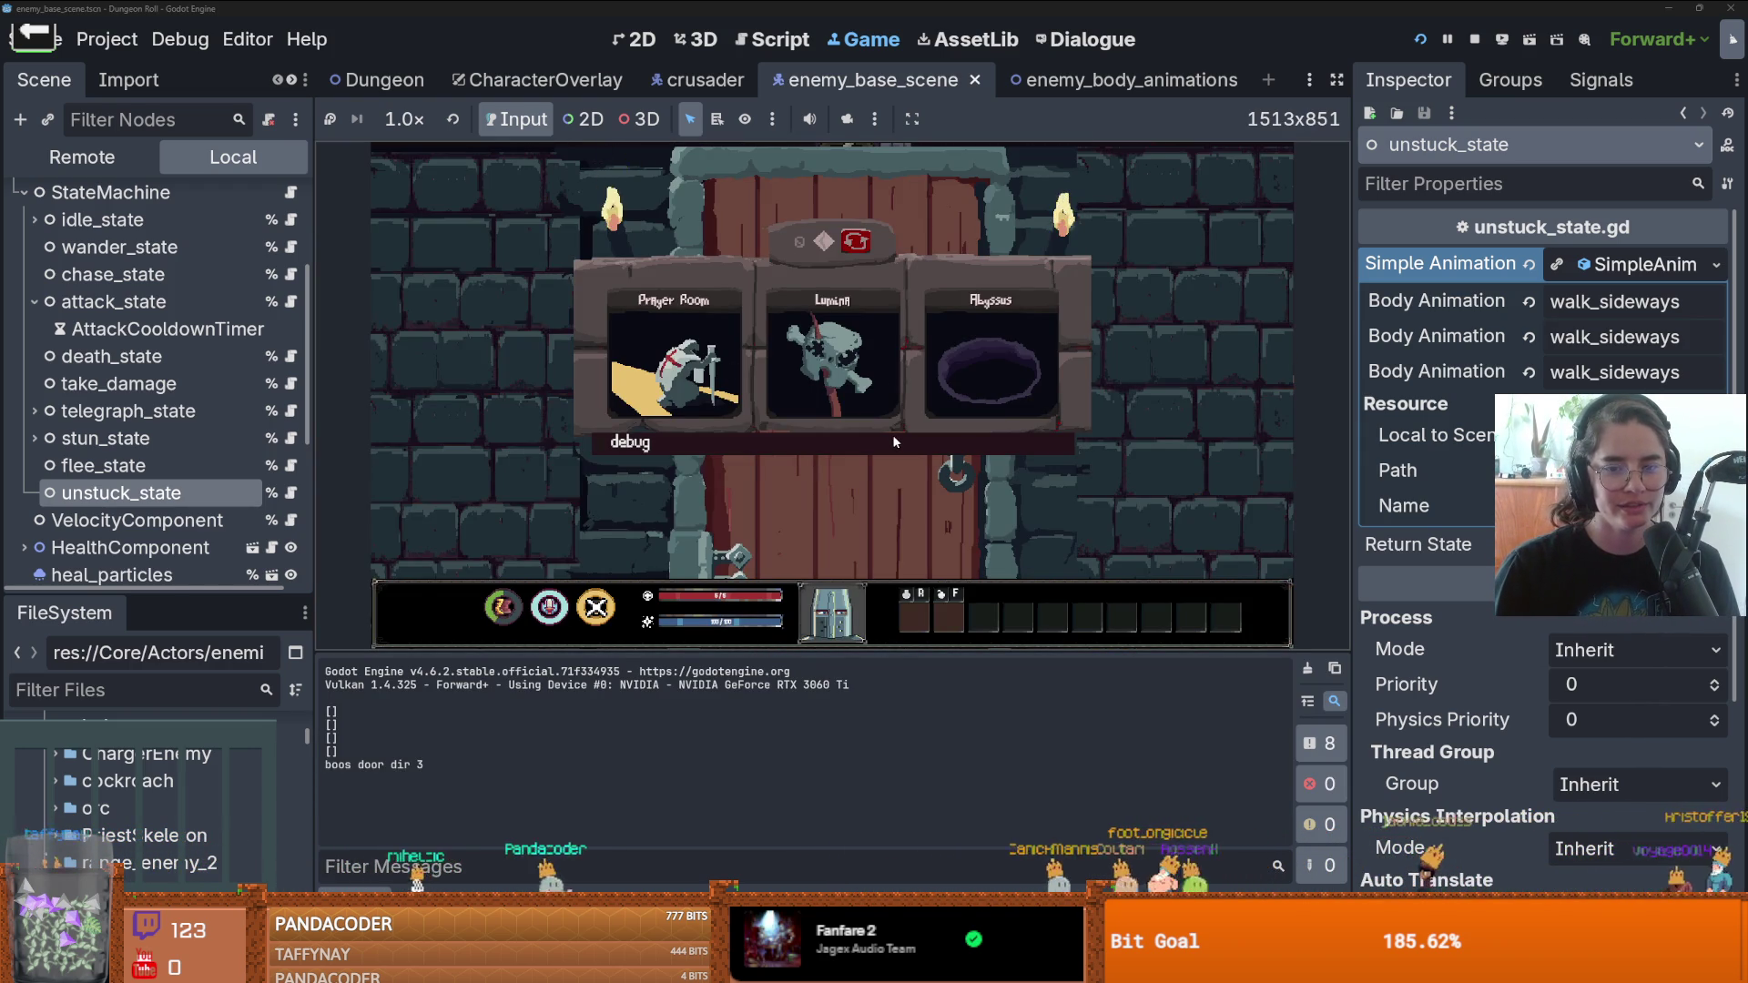
click(892, 440)
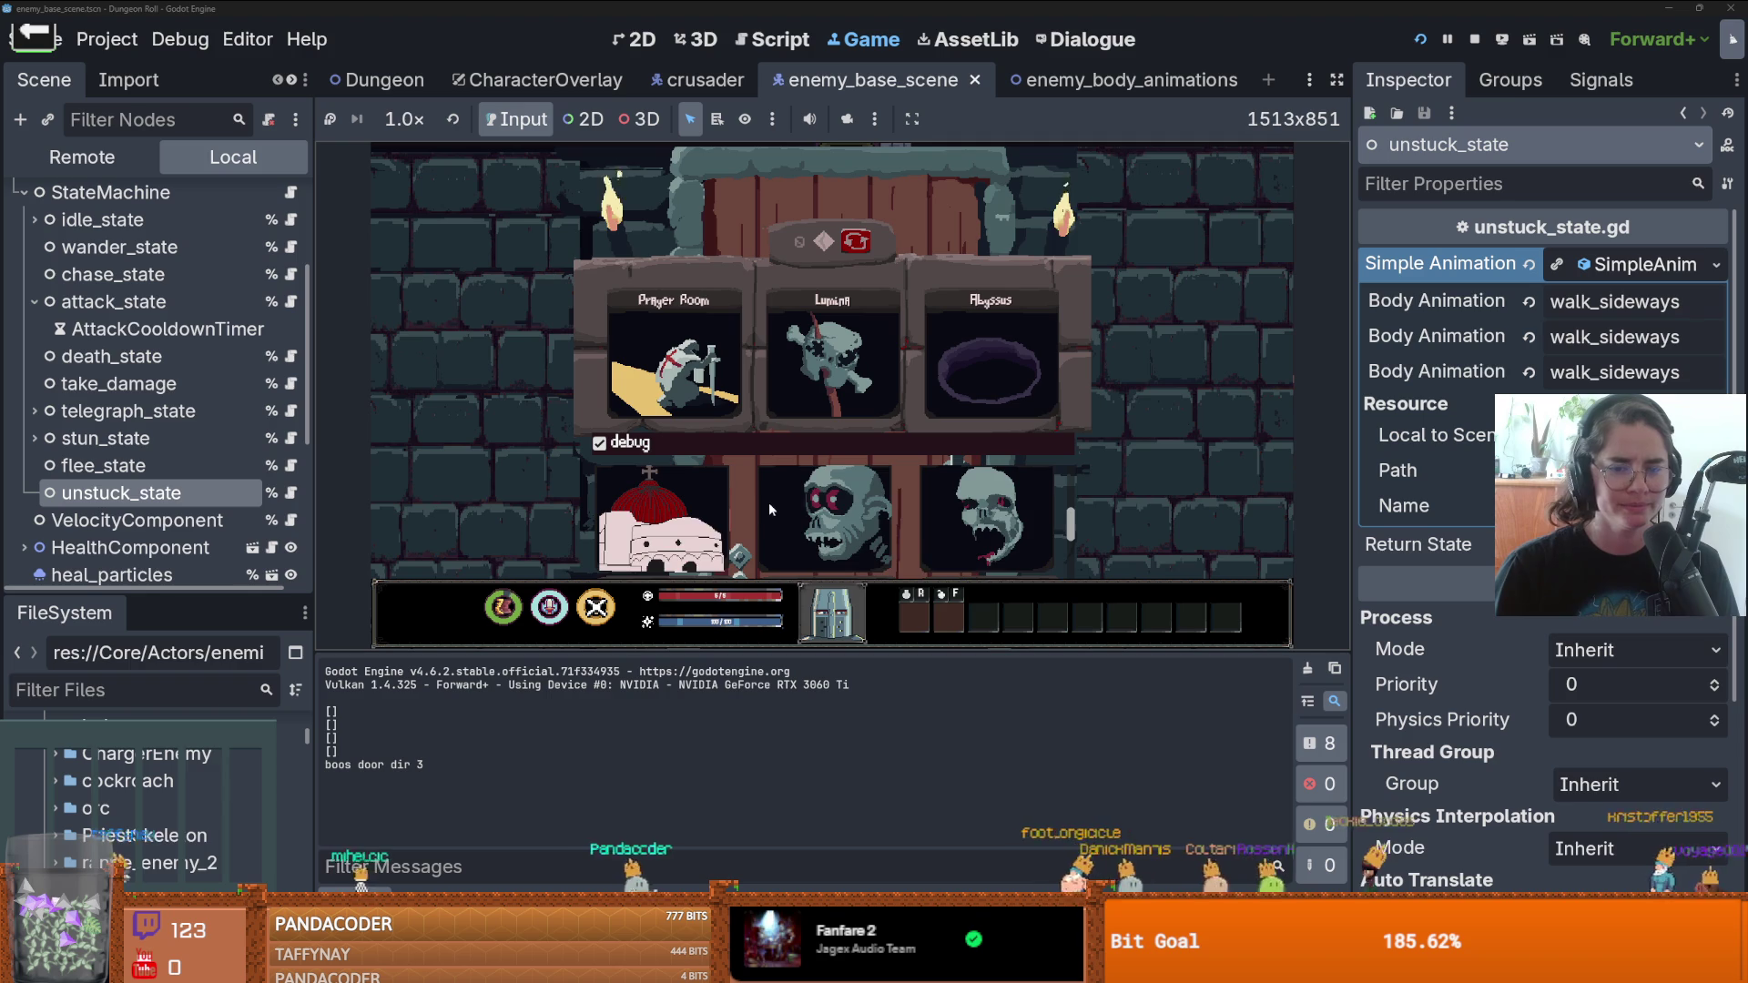
scroll(768, 501, down, 3)
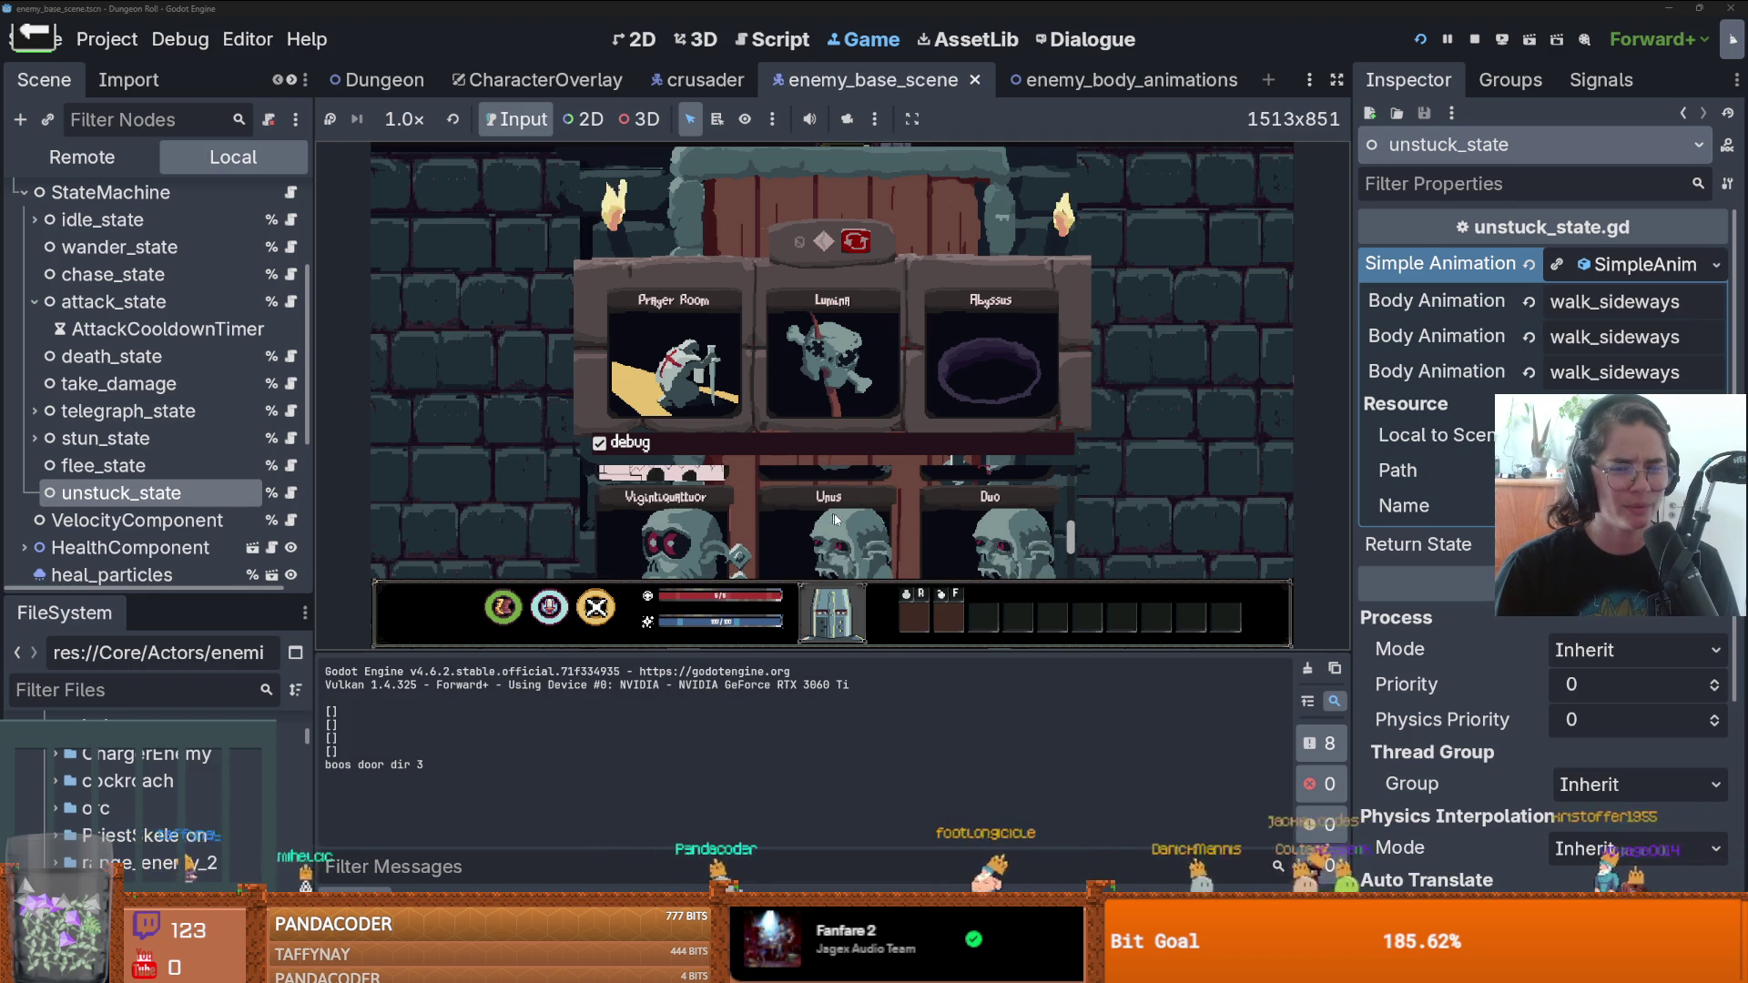
click(835, 518)
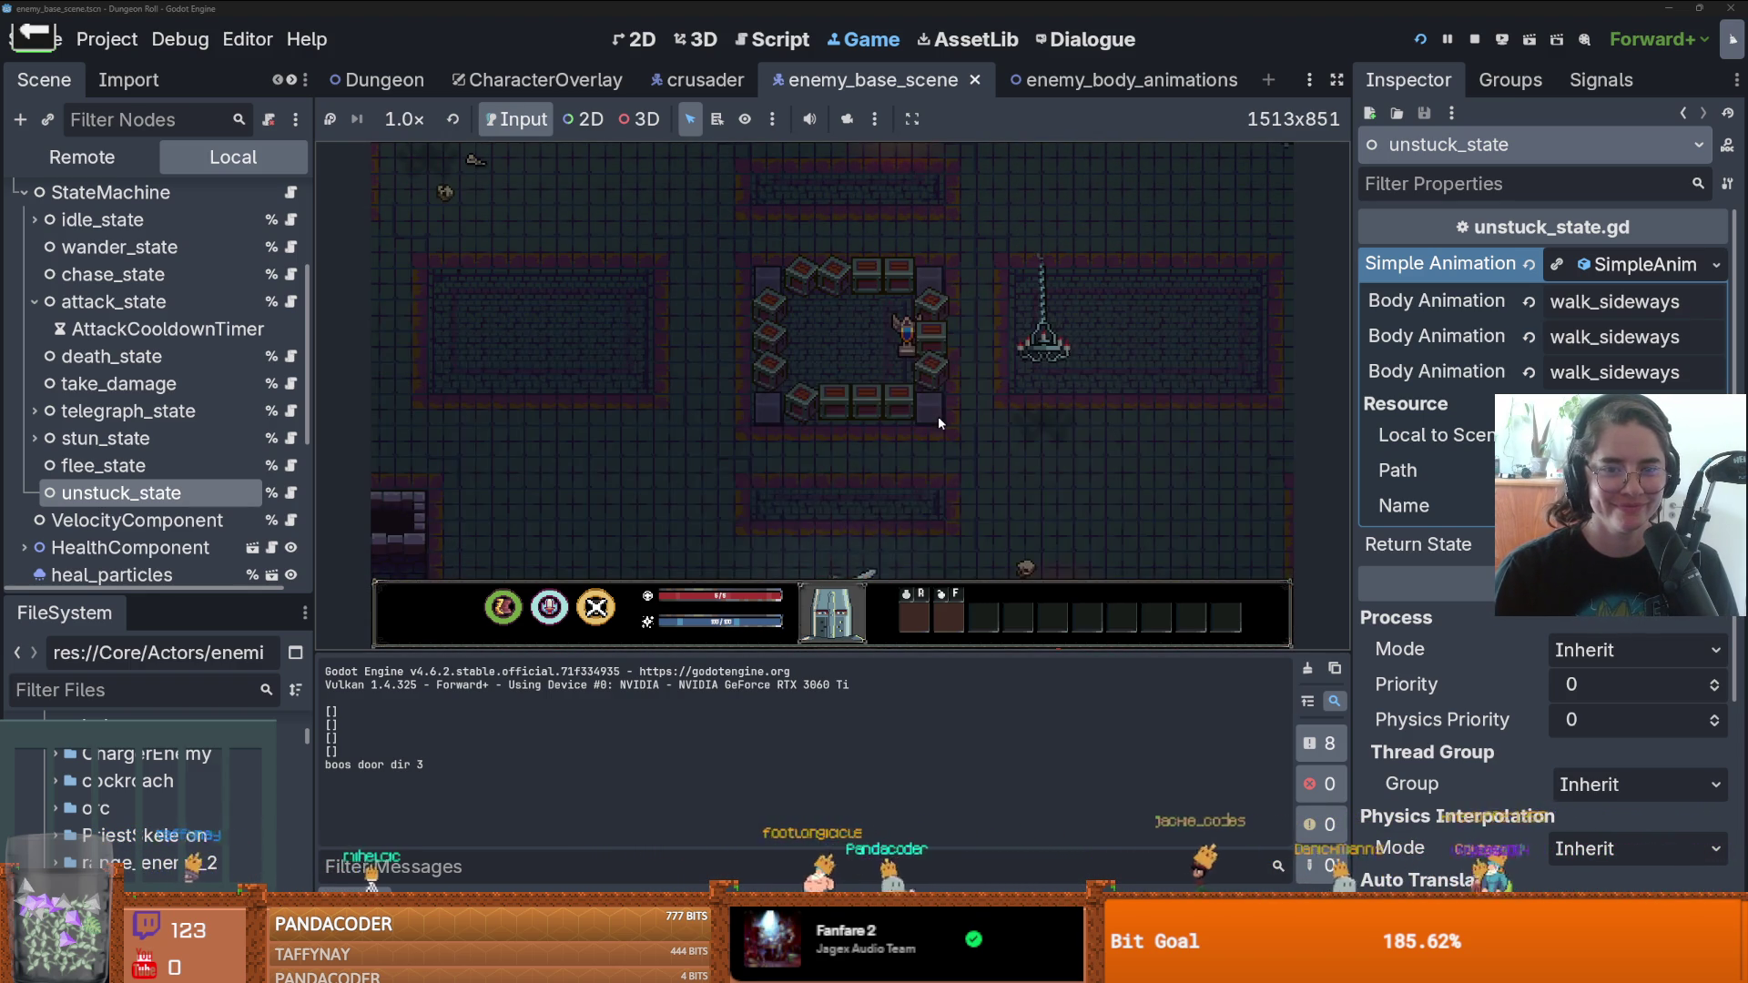
- Maneuver the knight around the skeletons, casting lightning and swinging the sword at them
key(w)
key(a)
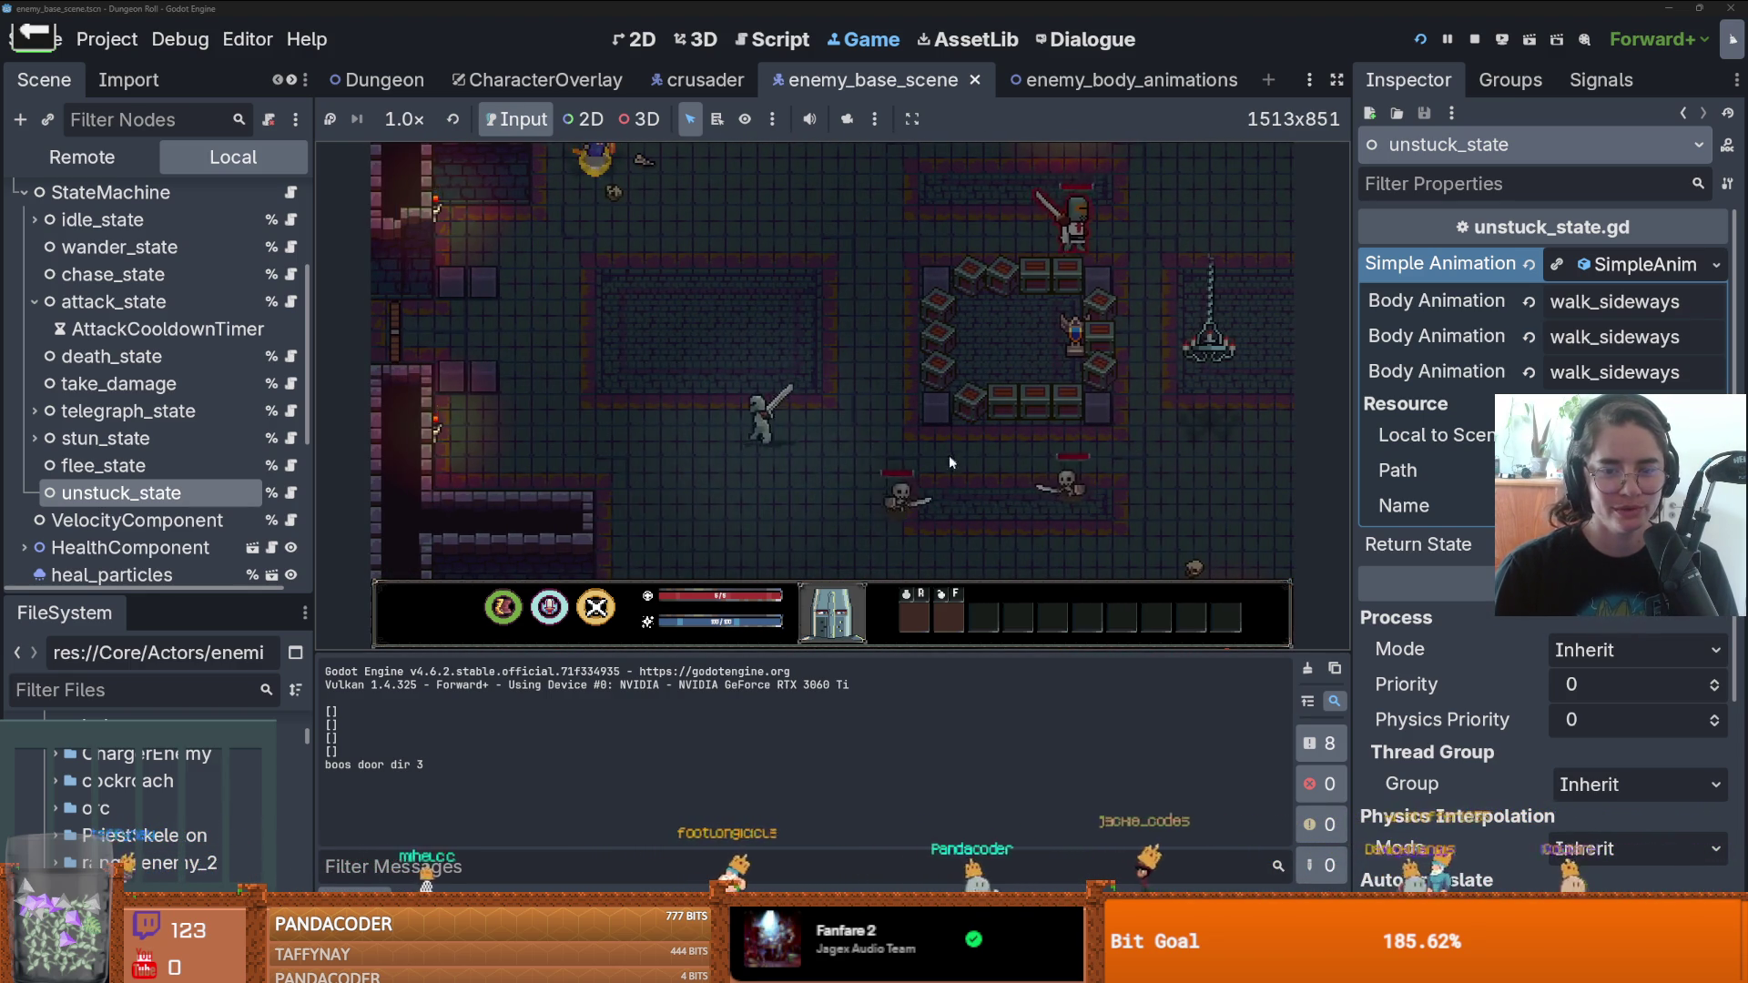
key(a)
key(w)
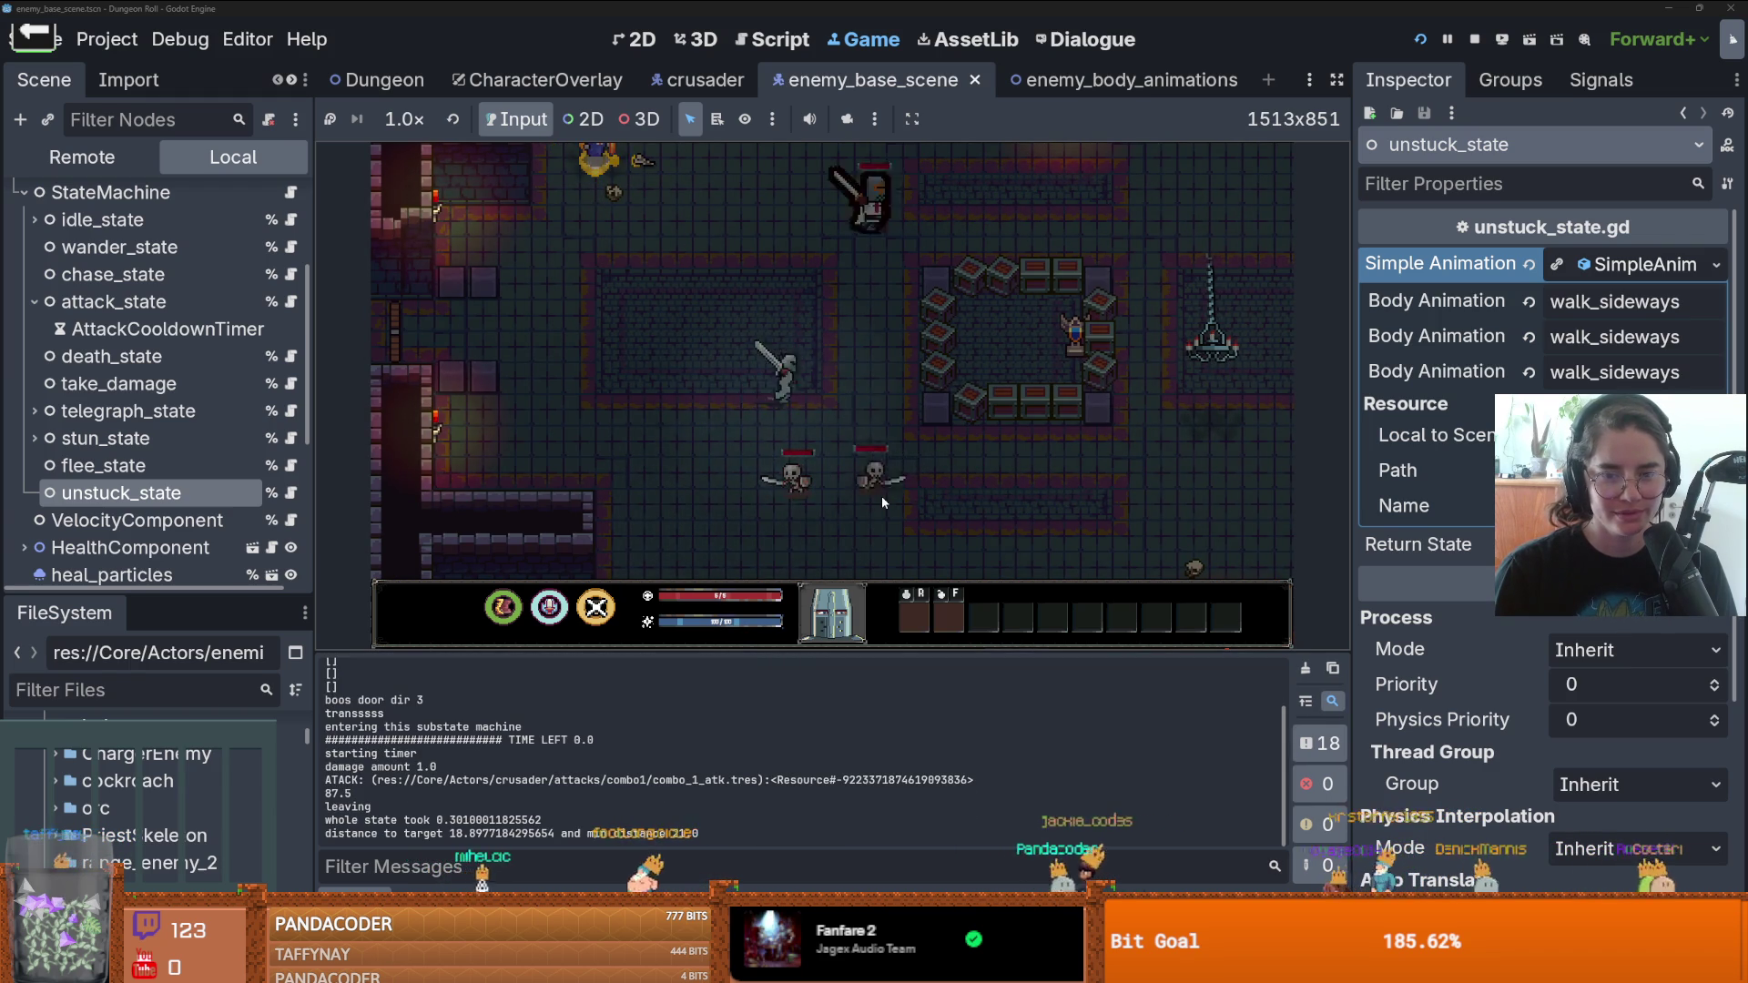
key(s)
key(d)
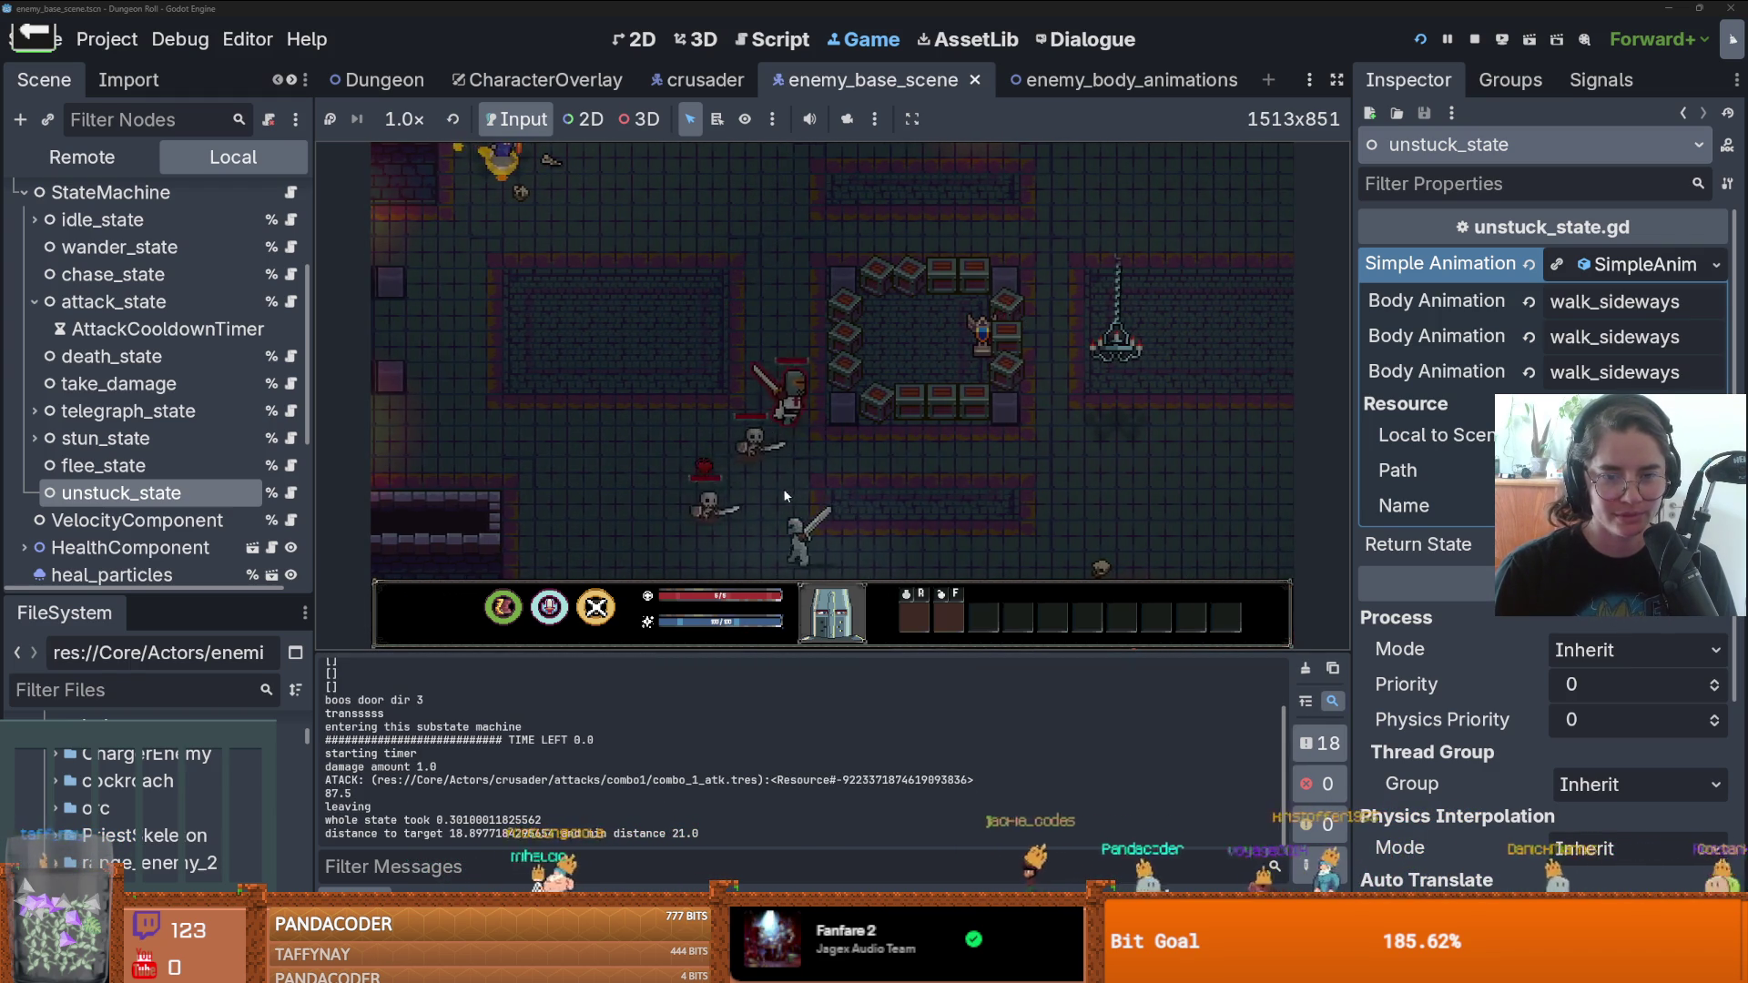
key(d)
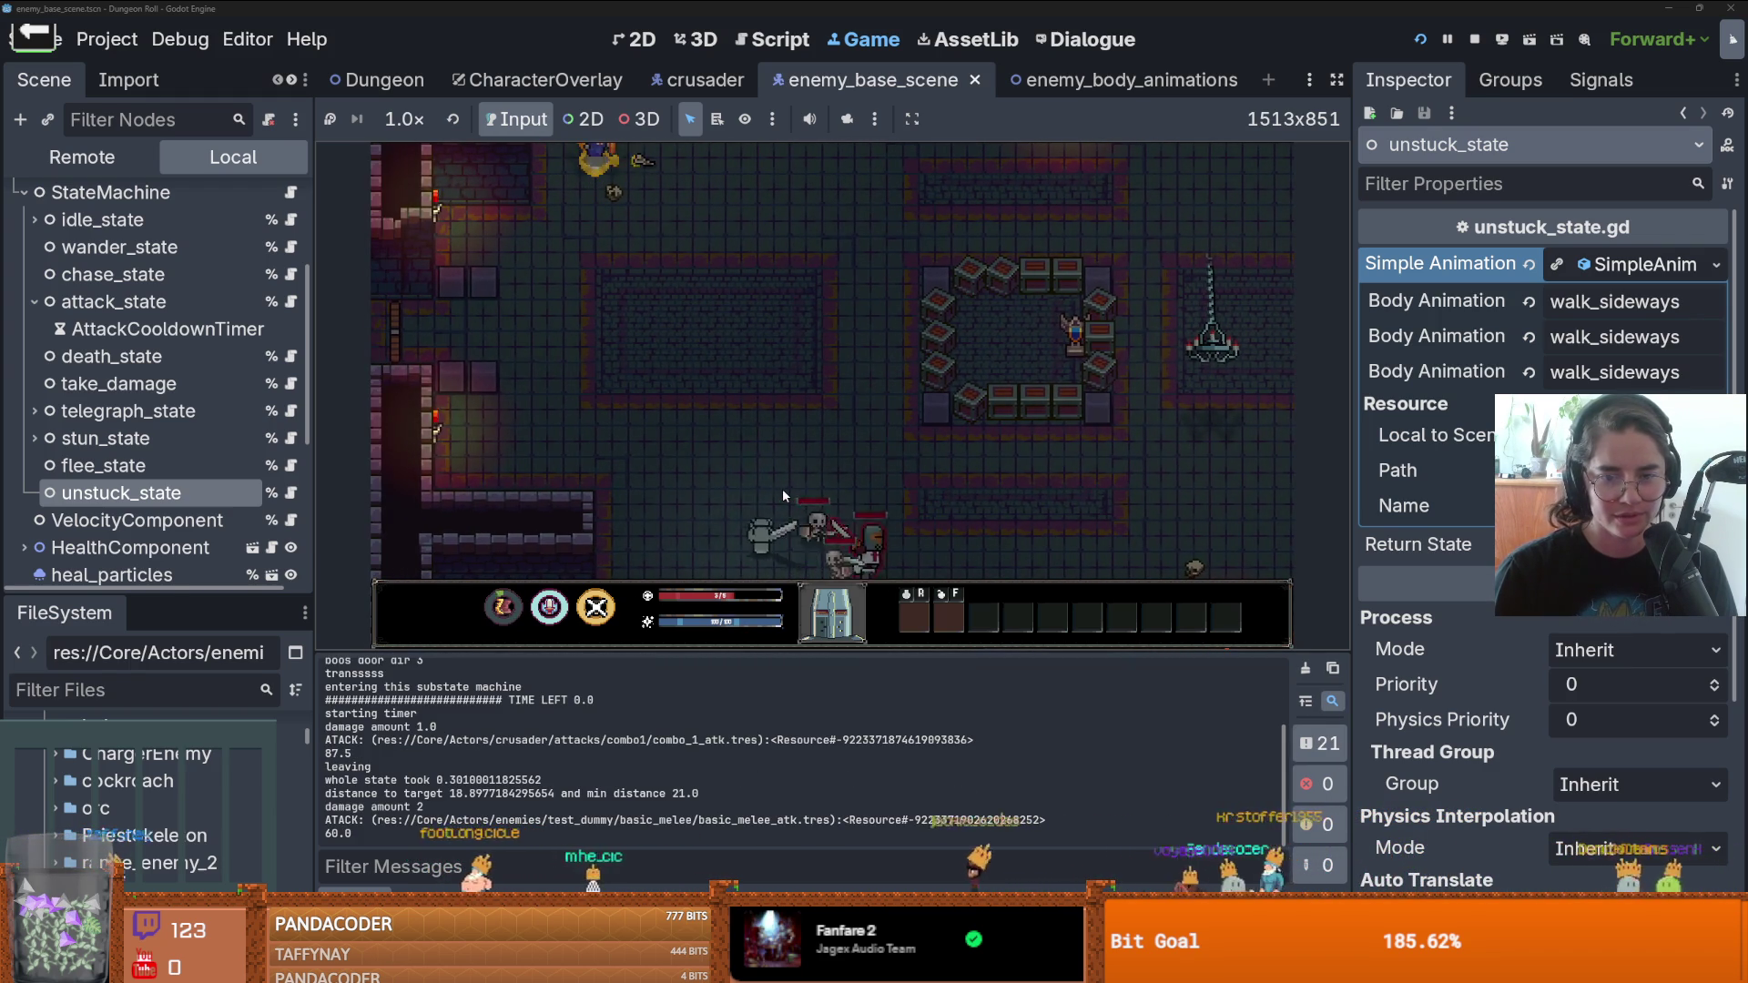
key(a)
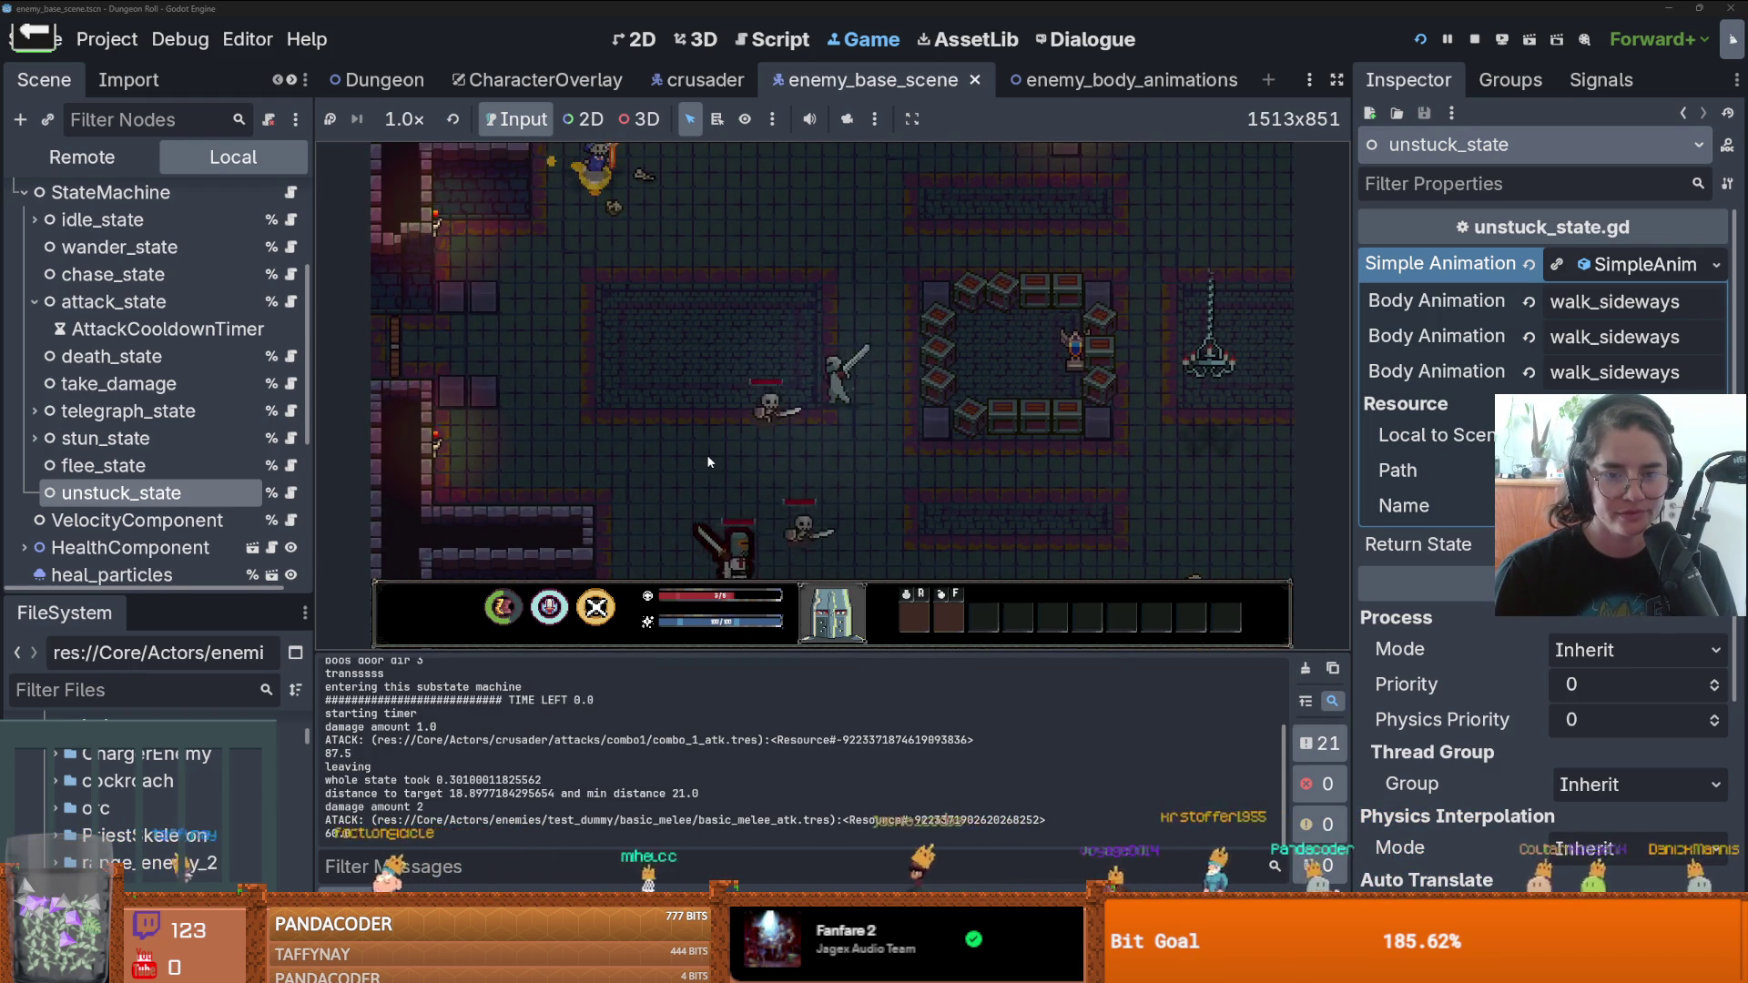
key(w)
key(d)
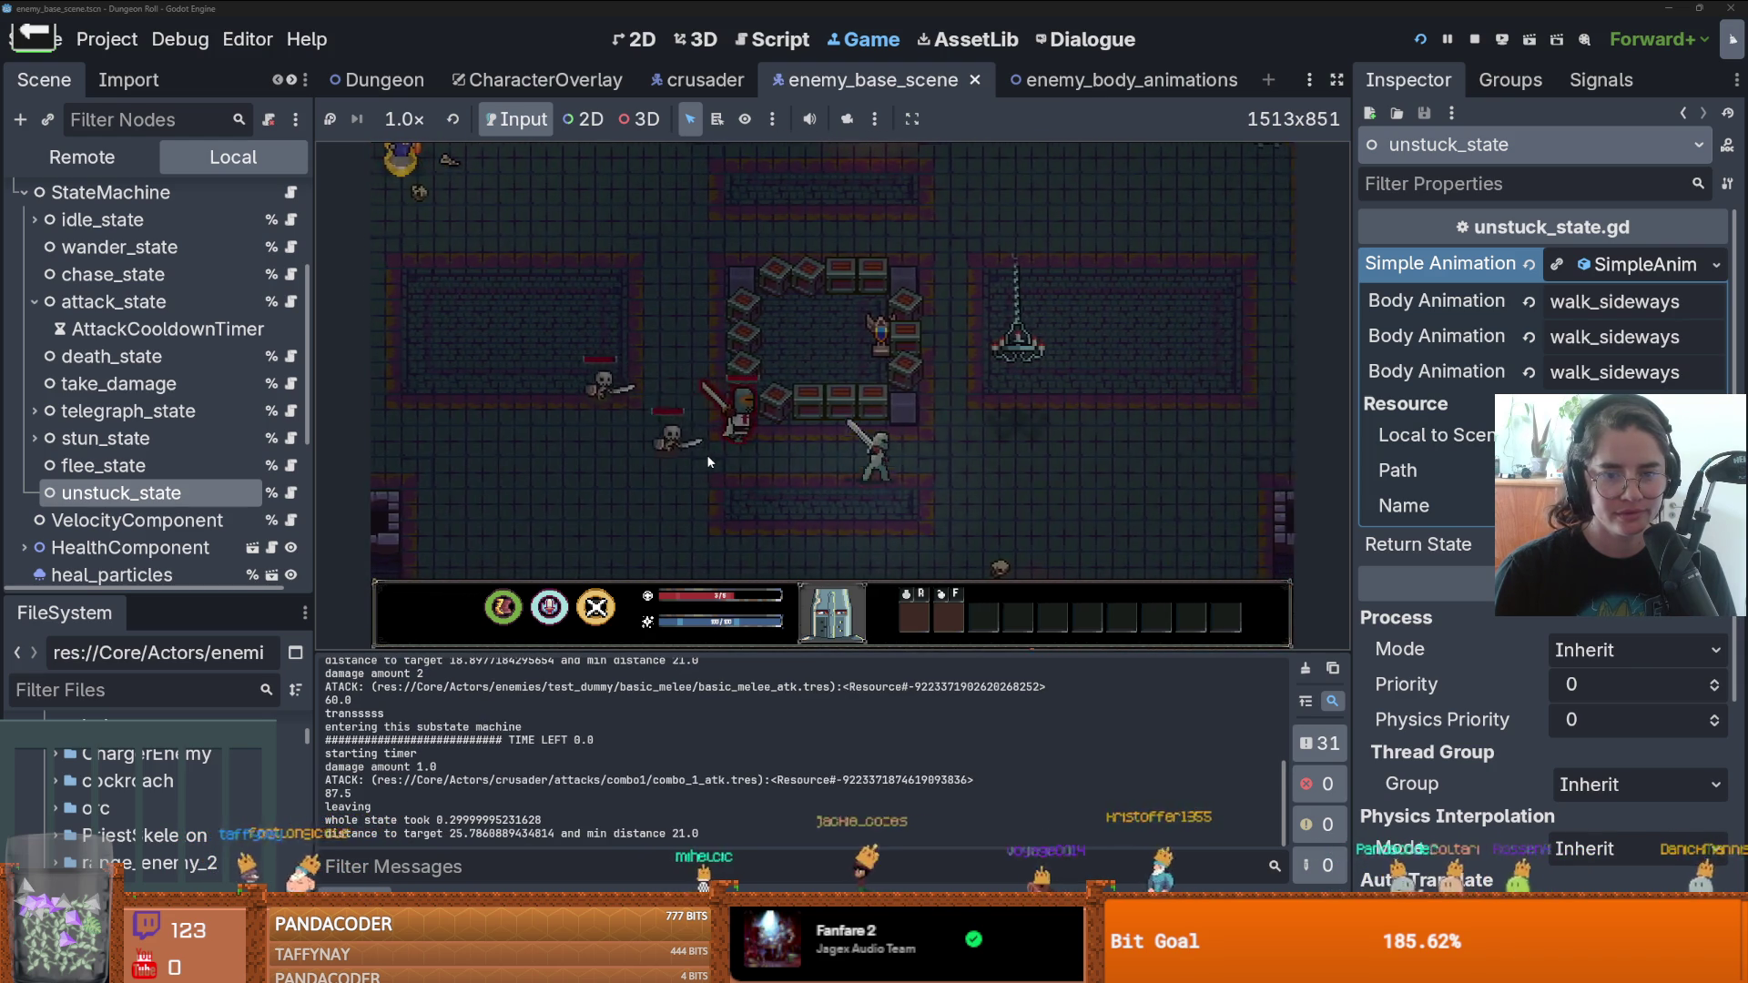
right_click(706, 455)
key(d)
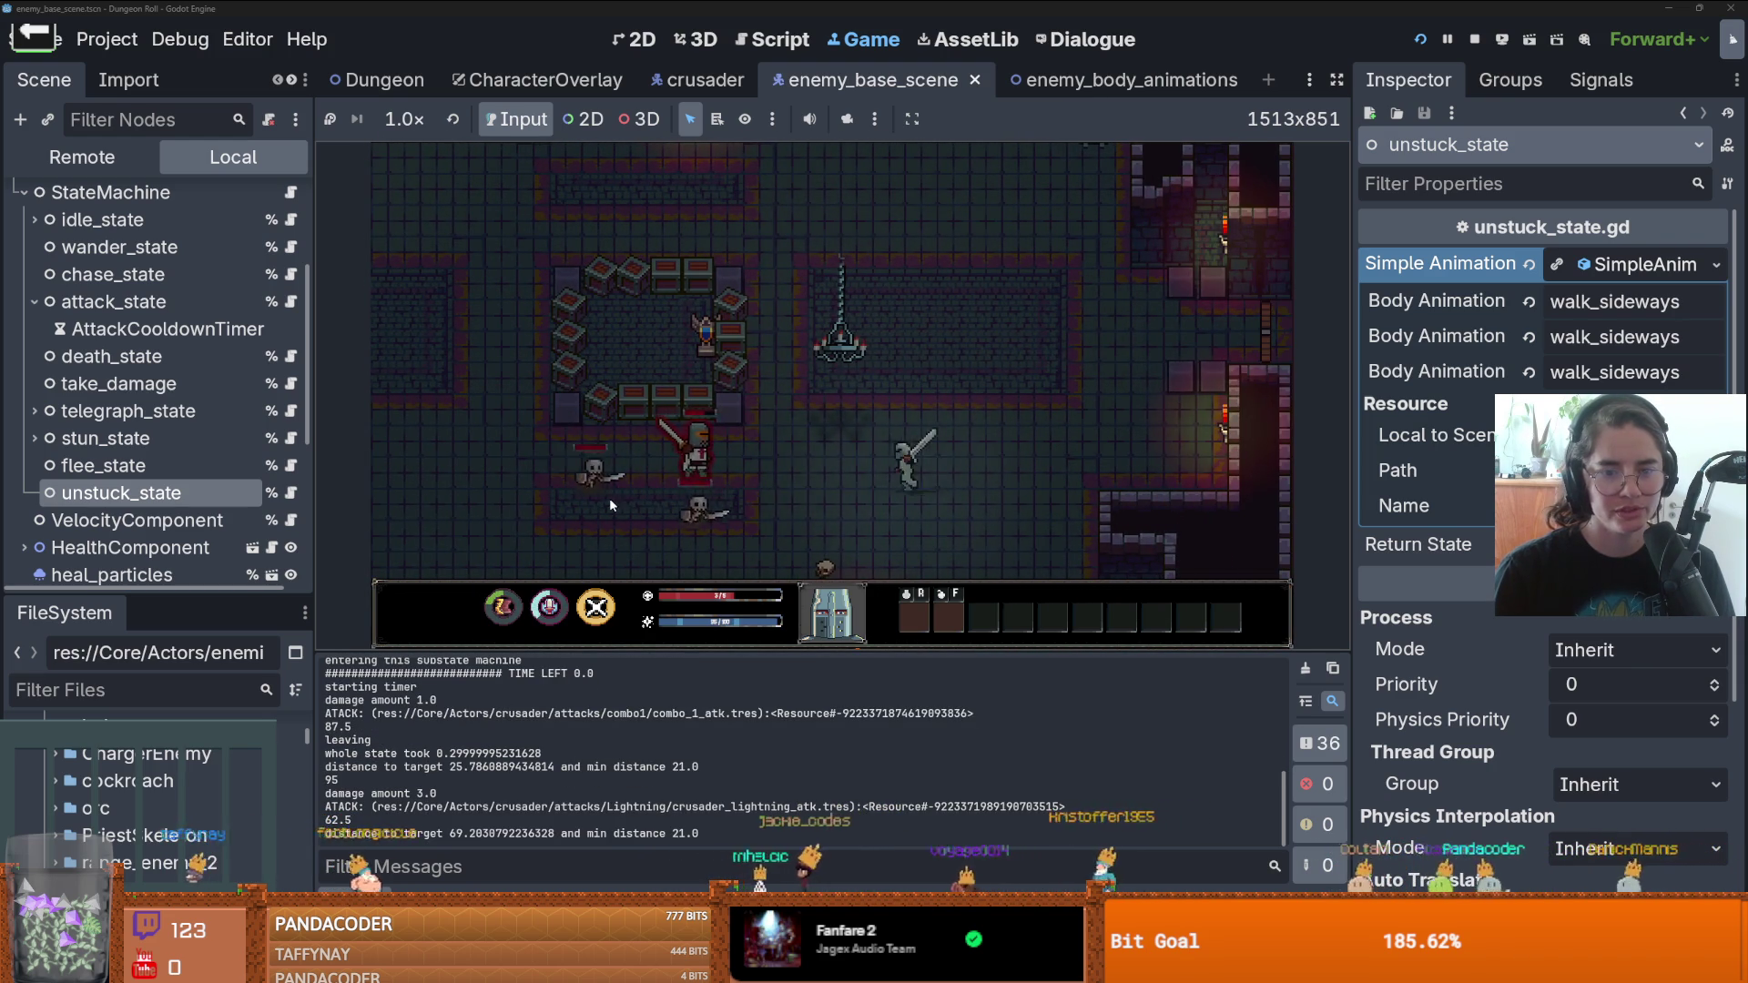
key(w)
key(d)
click(630, 486)
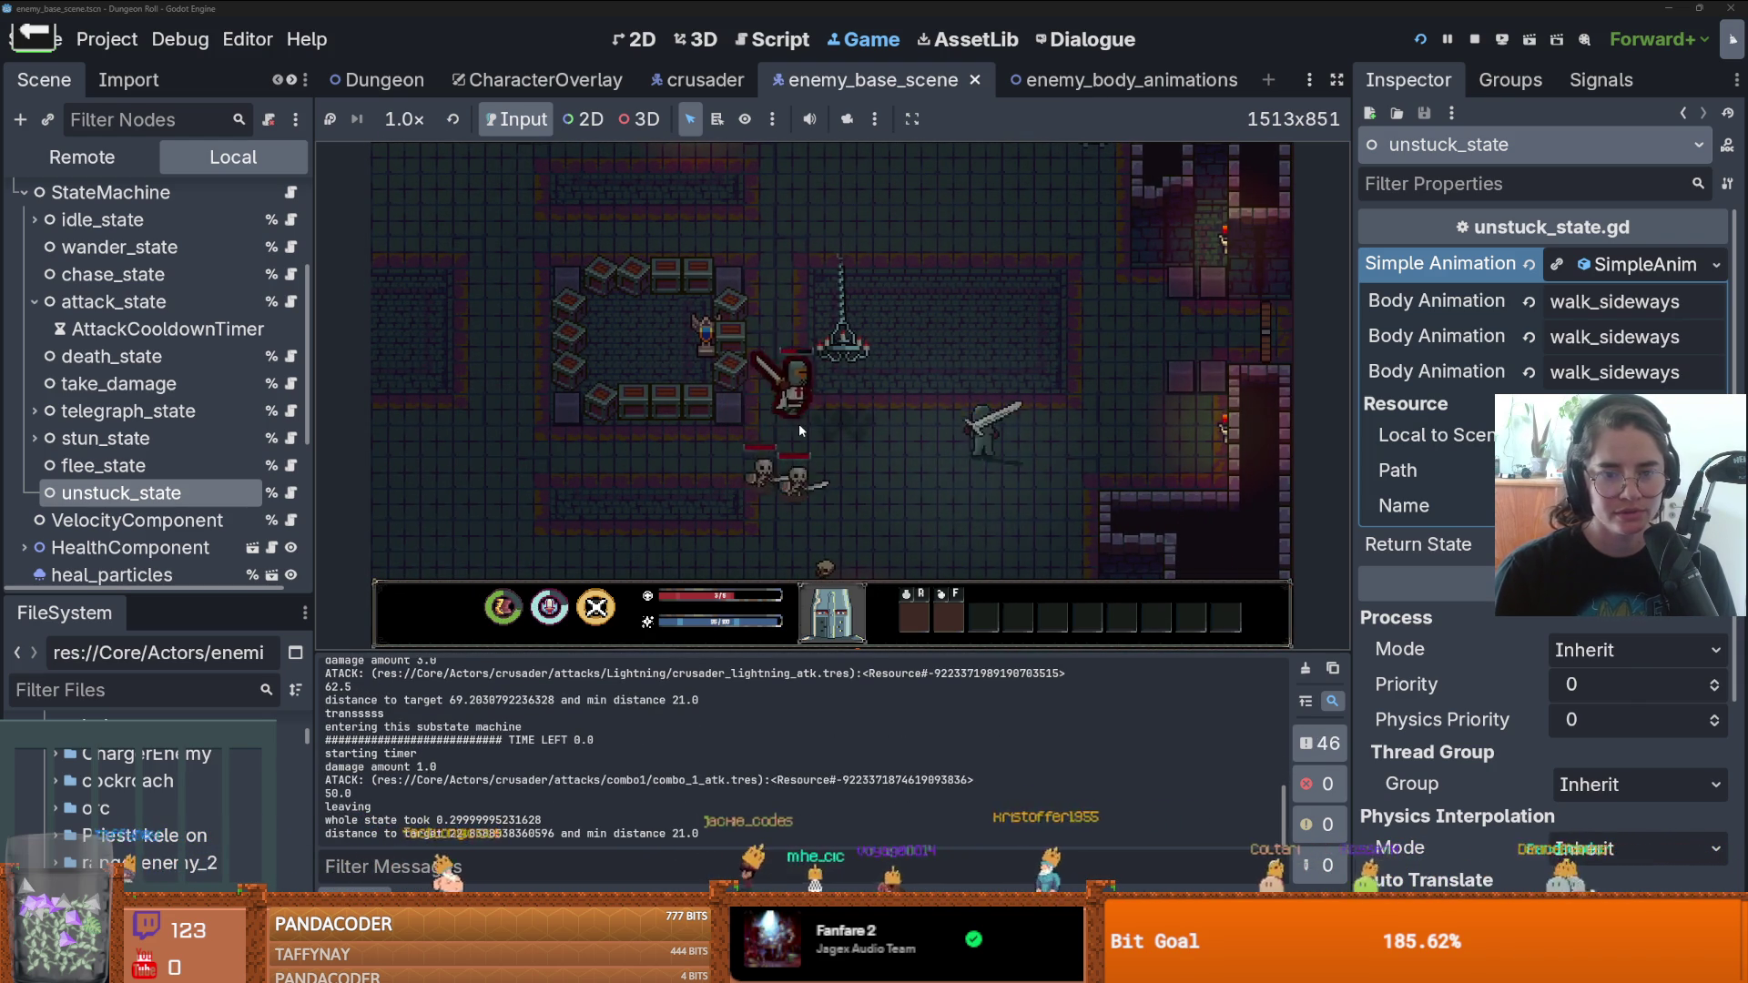
- Keep slashing at the skeletons until Game Over, then quit from the Game Over screen
key(w)
key(d)
click(972, 451)
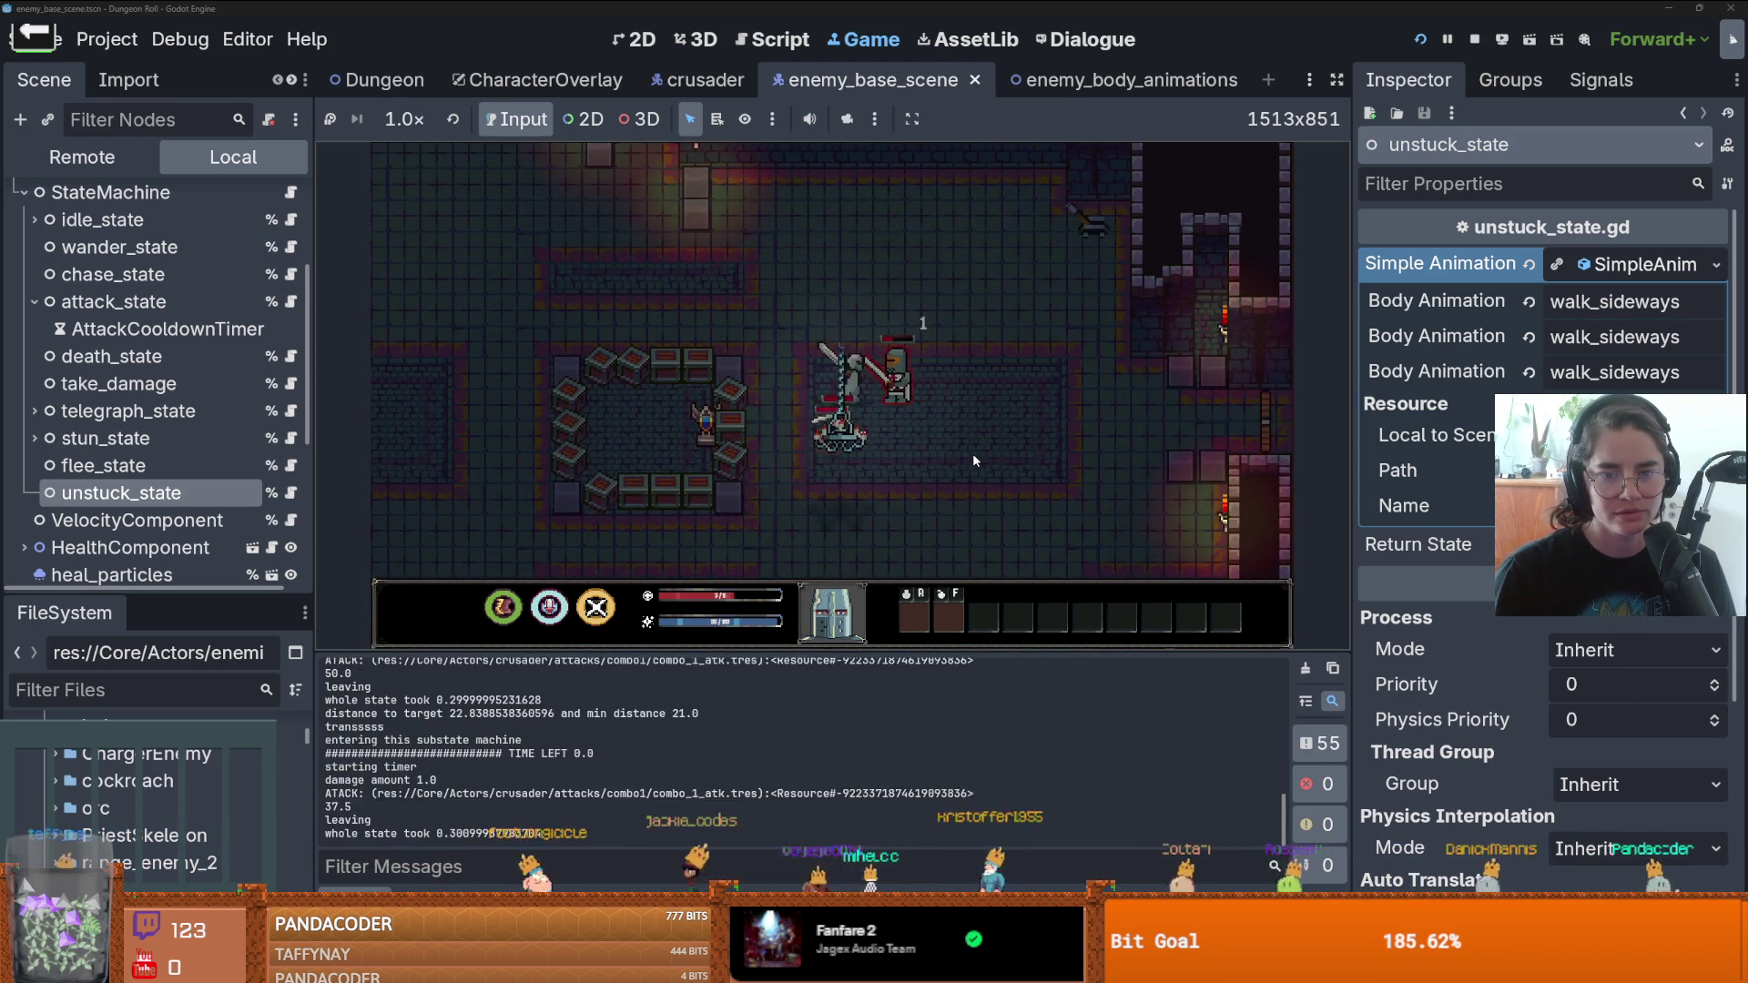
key(w)
key(a)
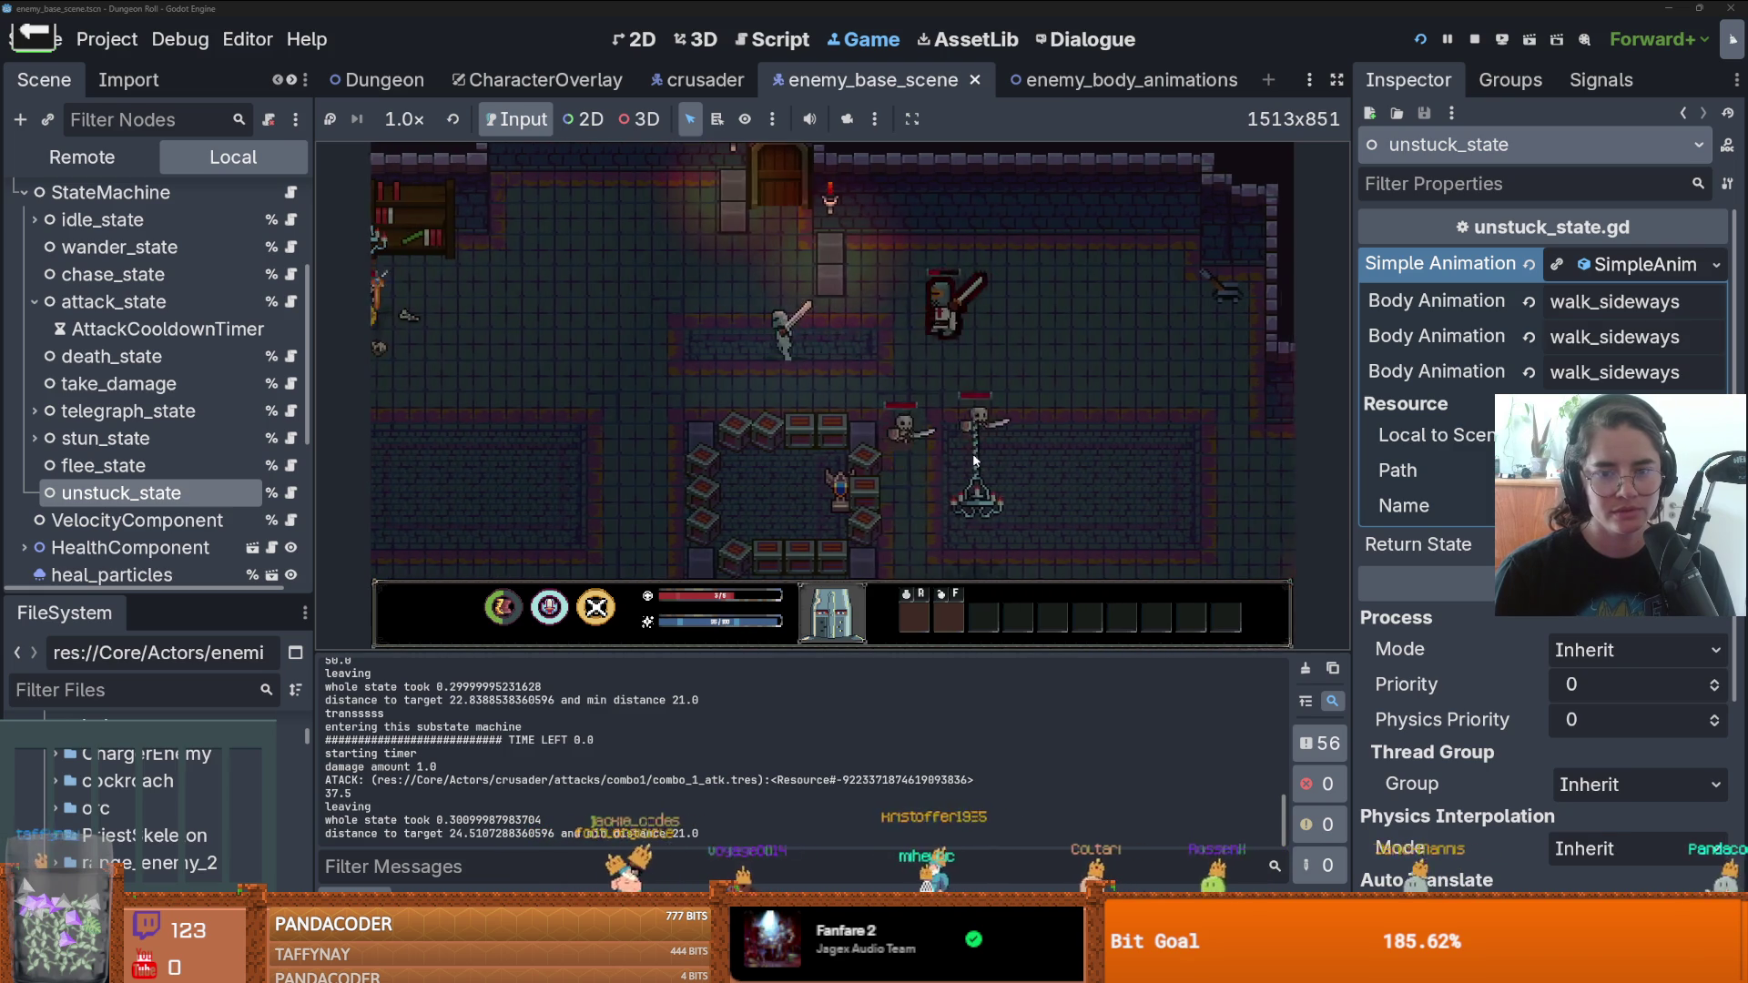
key(a)
click(945, 419)
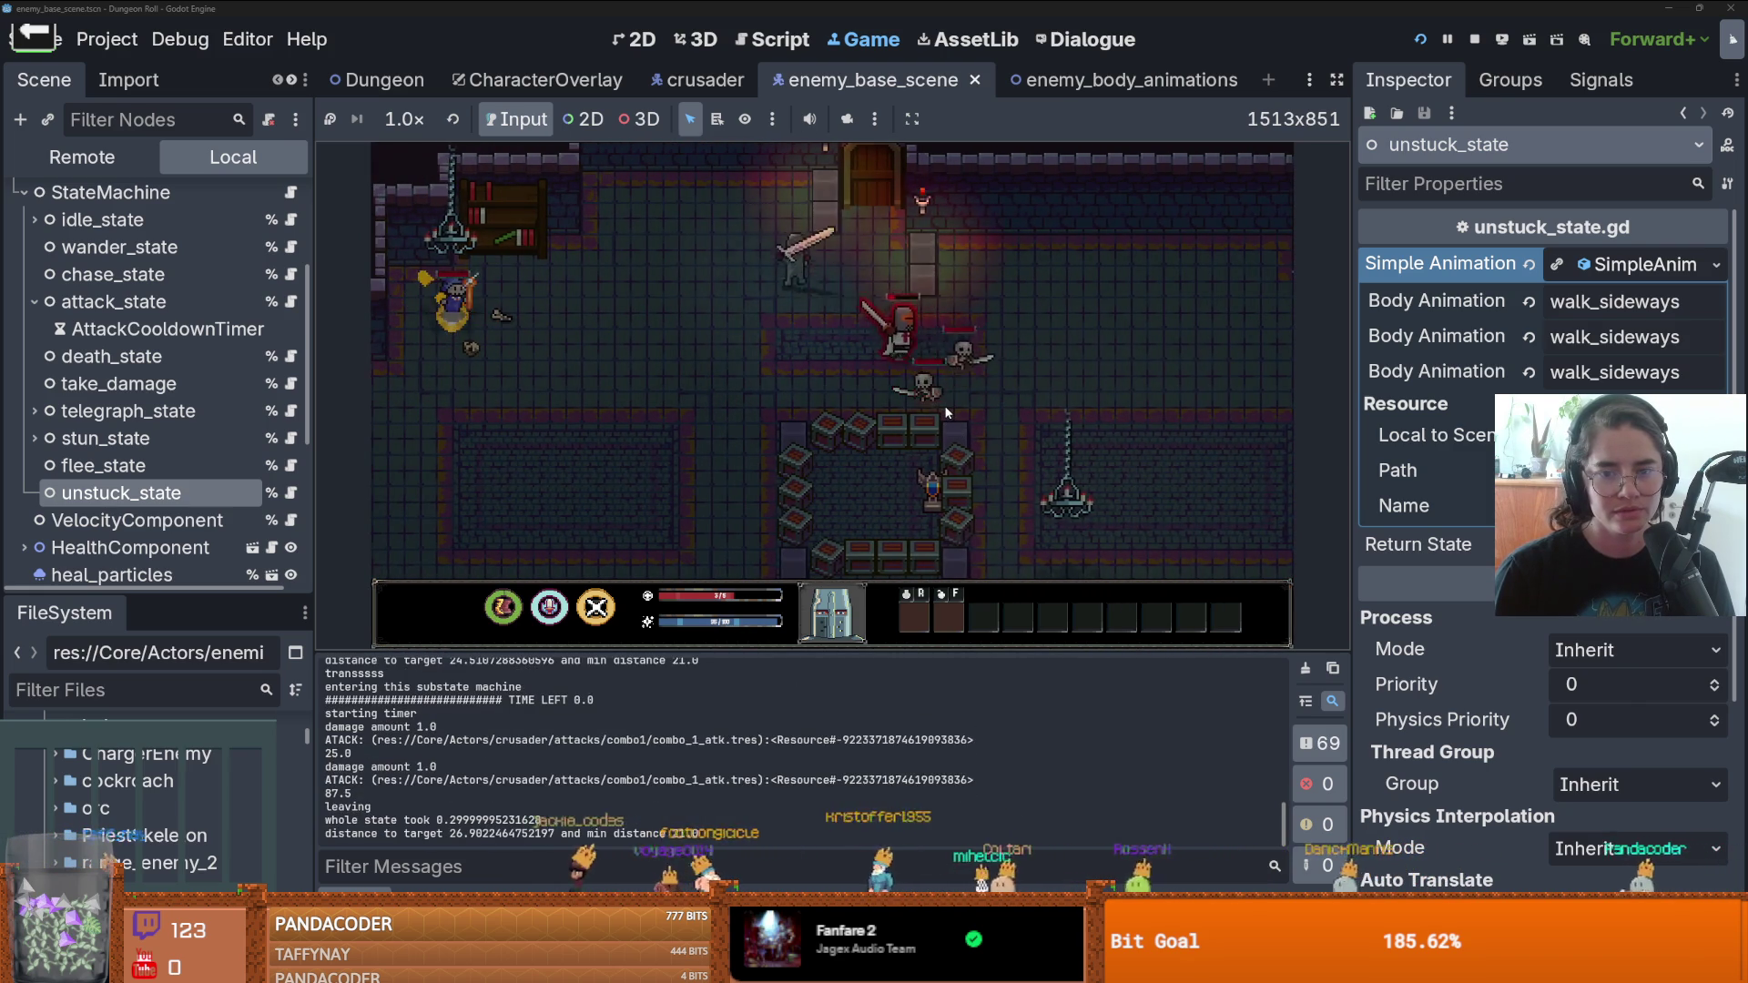
key(a)
click(945, 413)
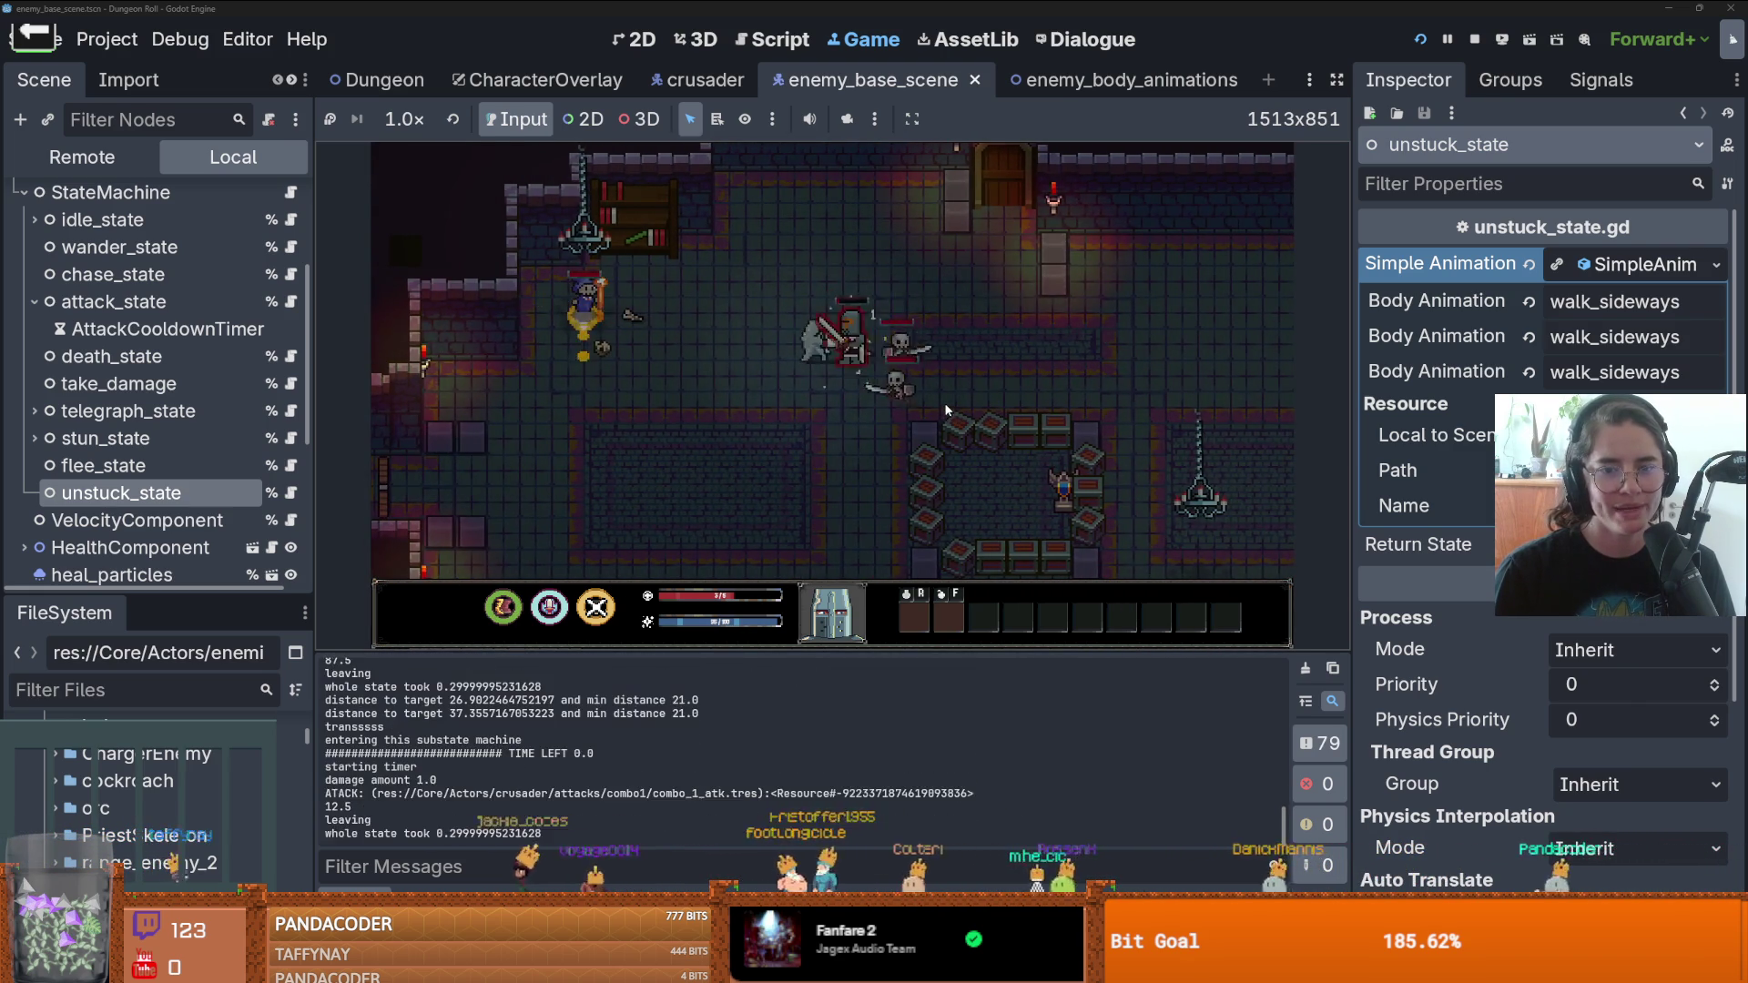
key(s)
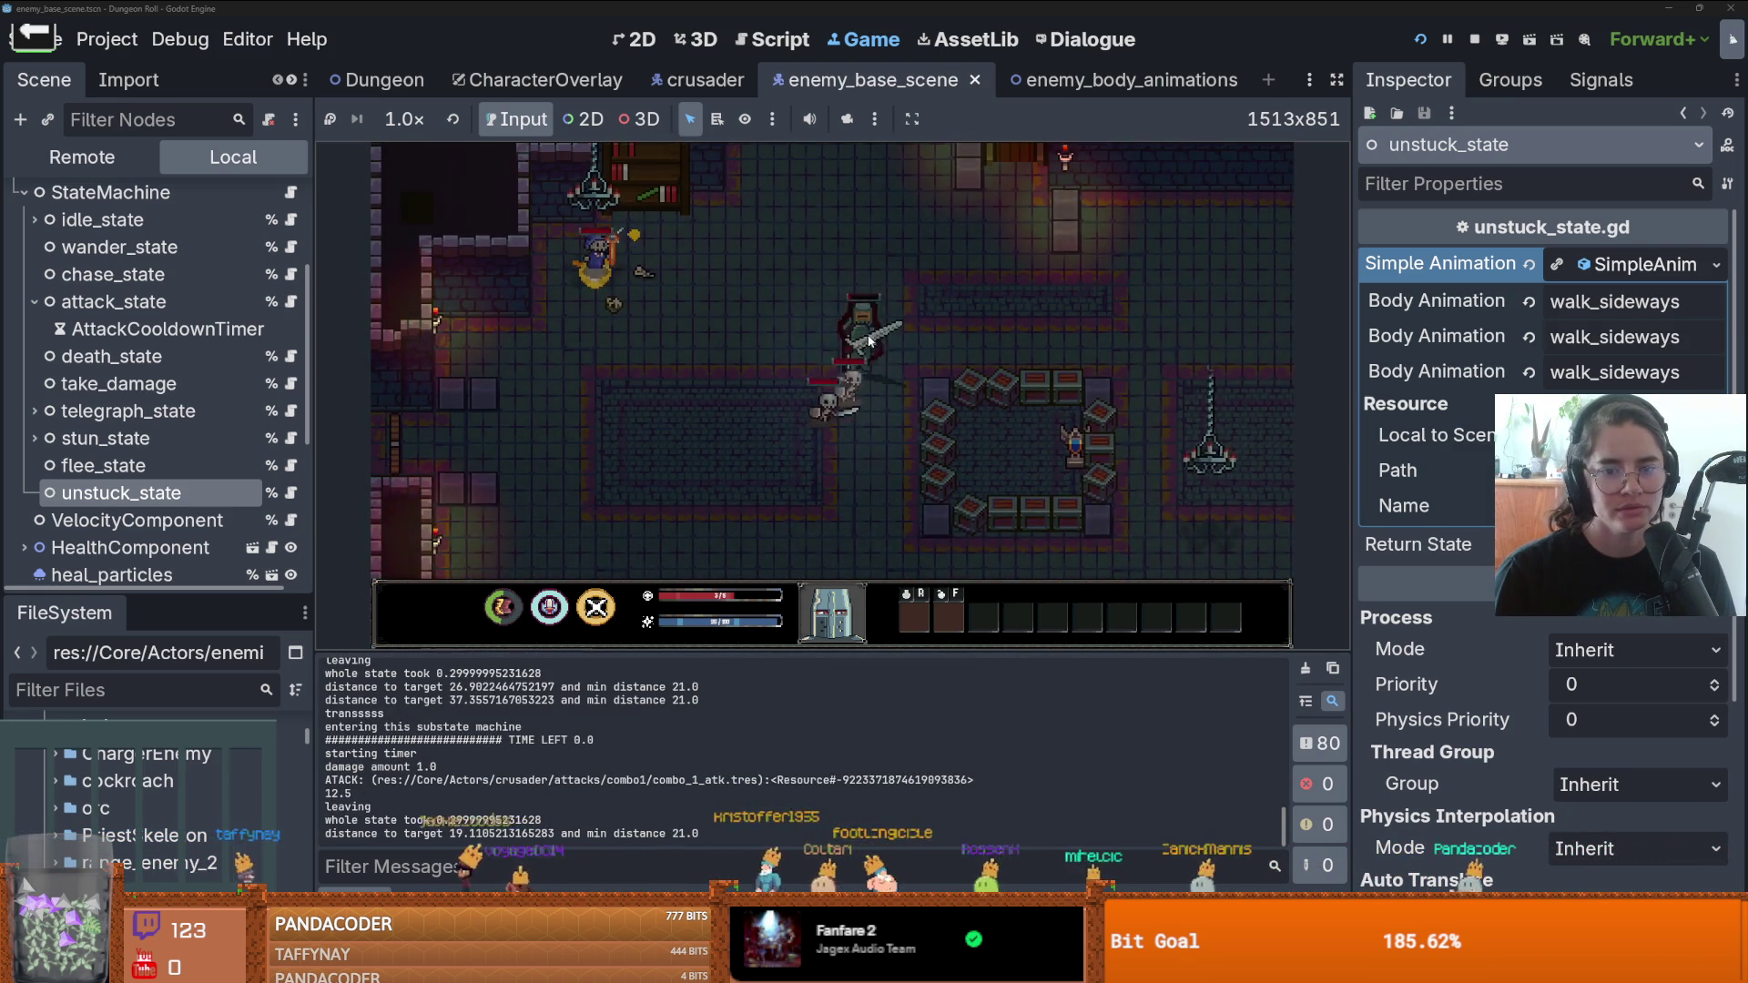
click(911, 380)
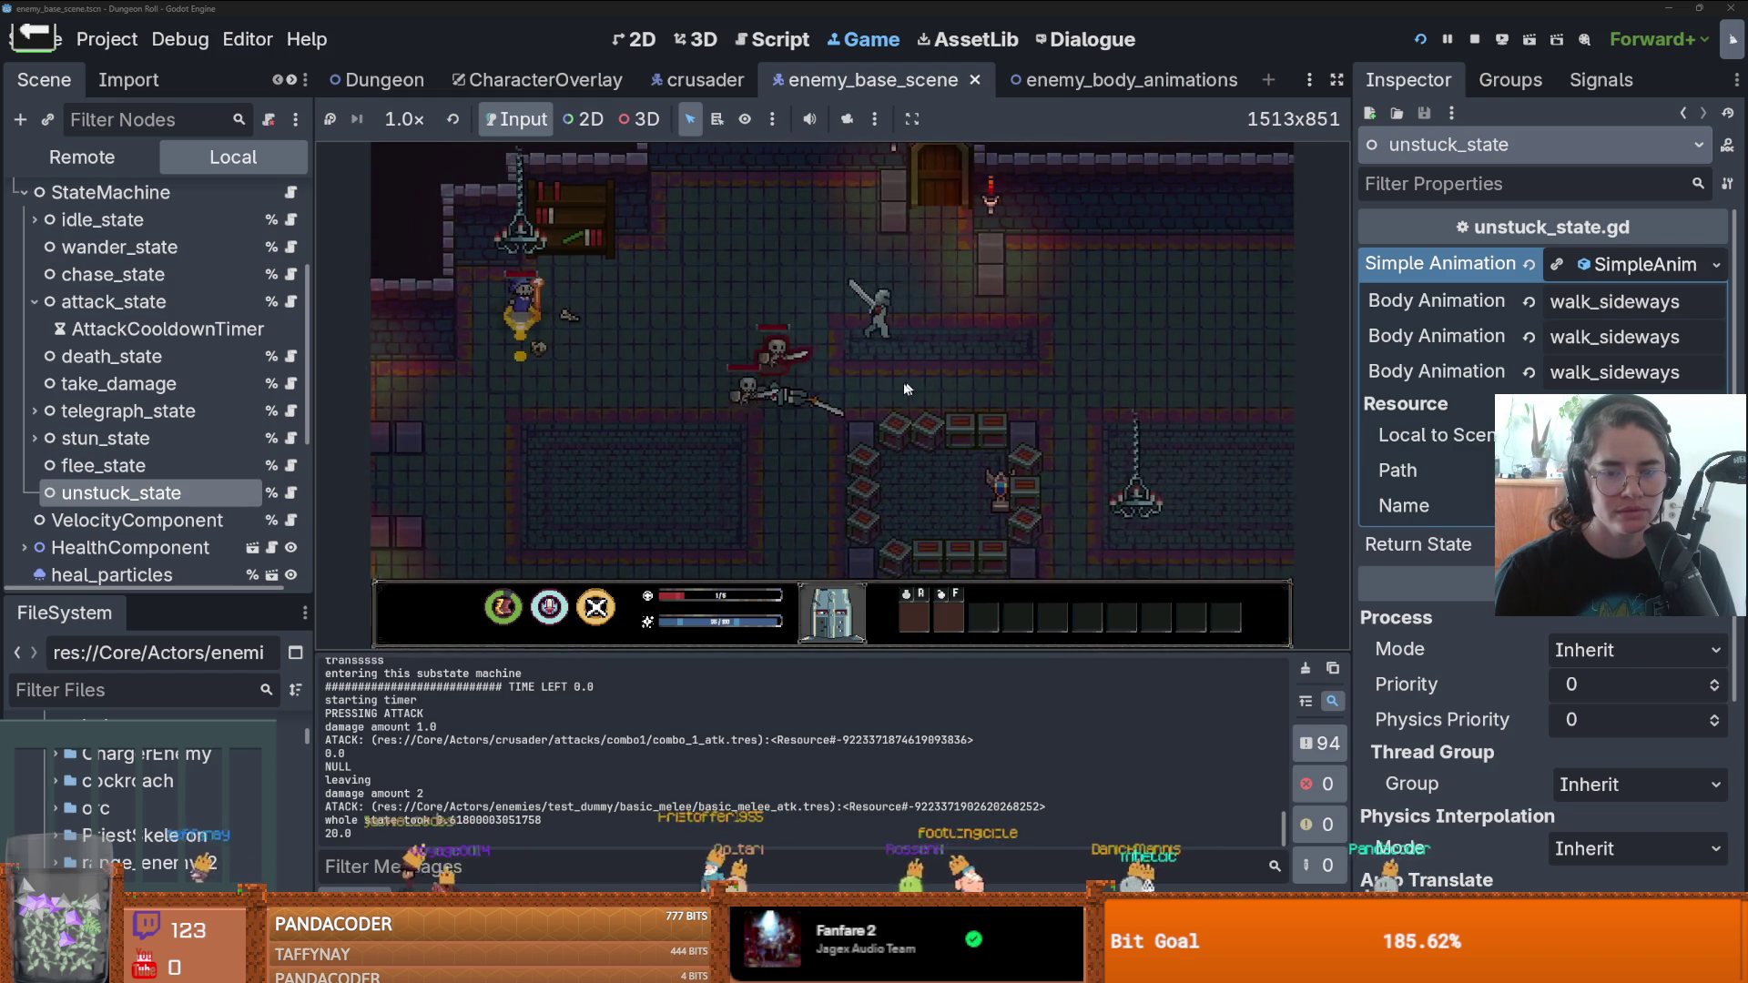
key(d)
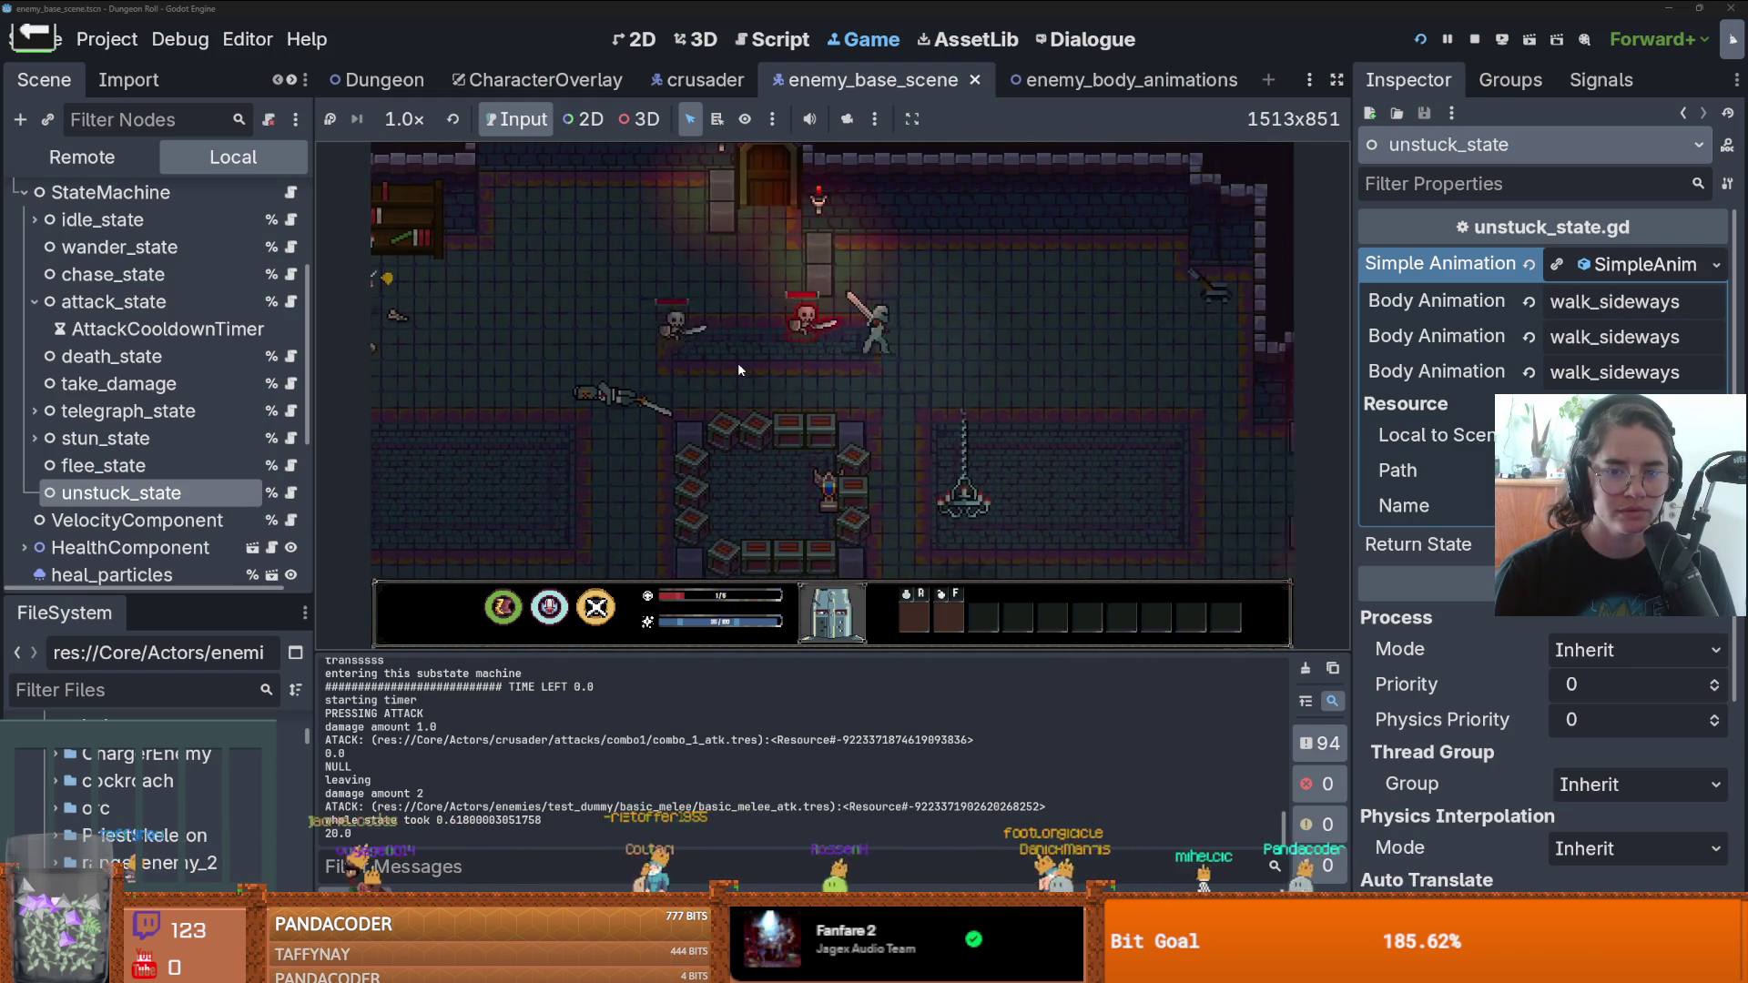
key(d)
key(s)
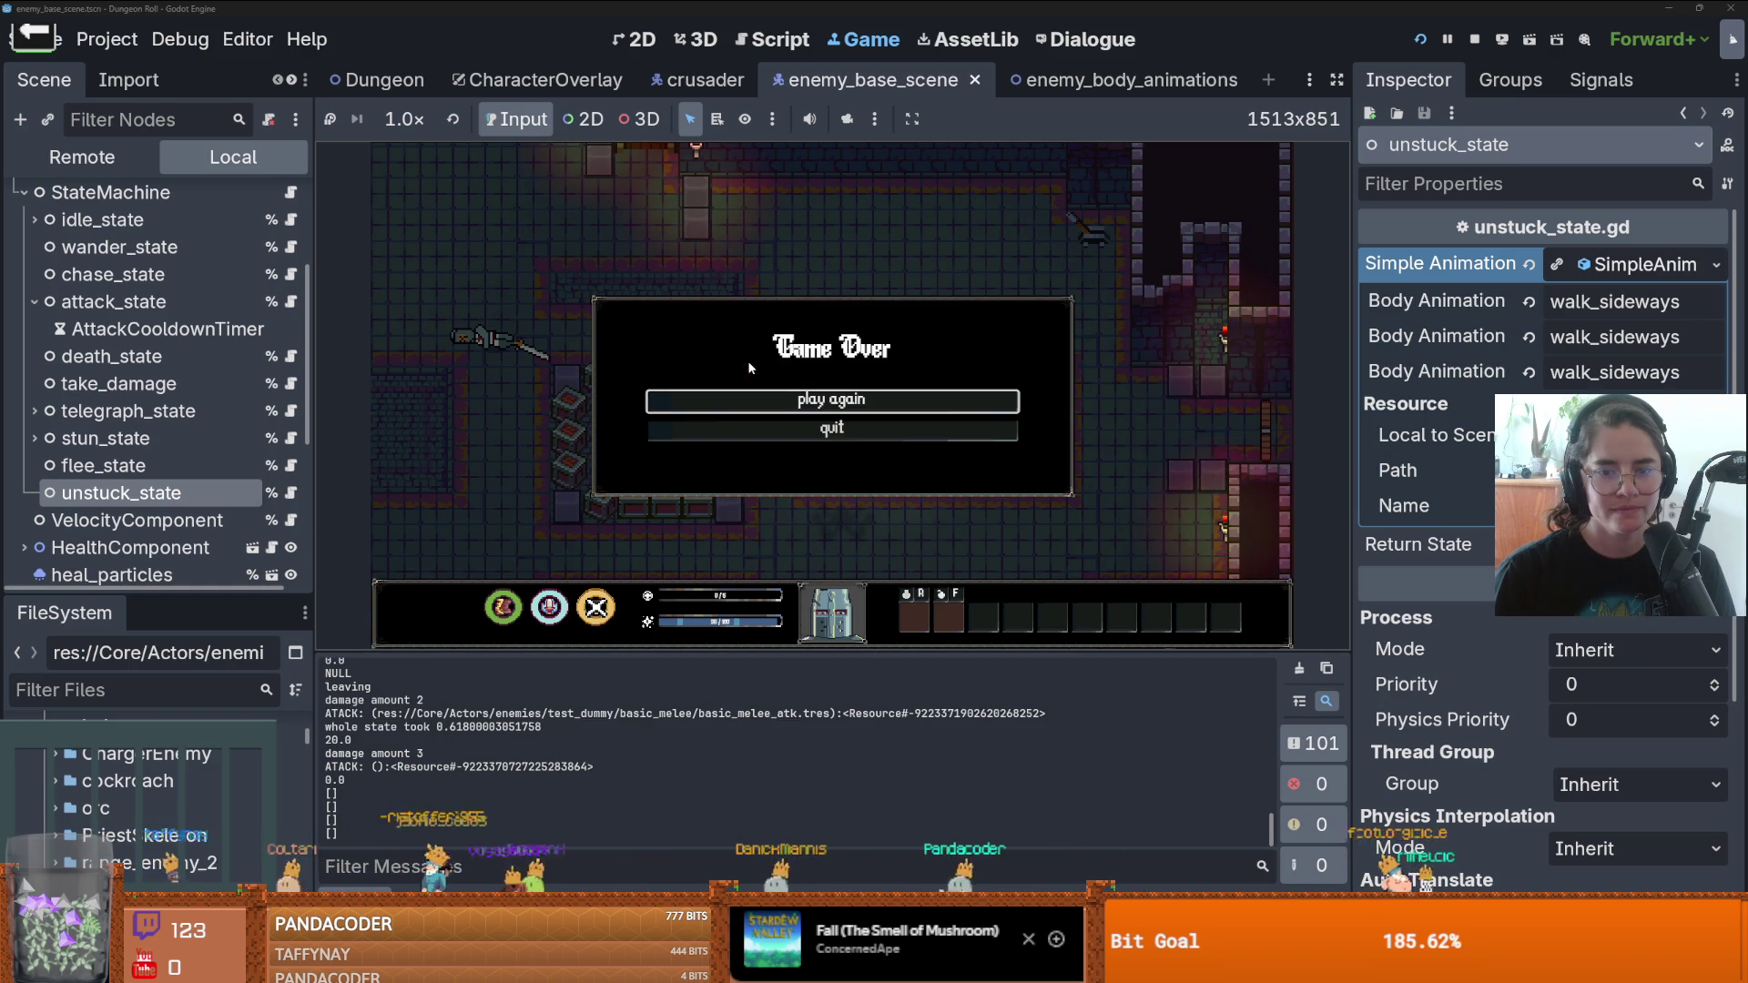
click(857, 433)
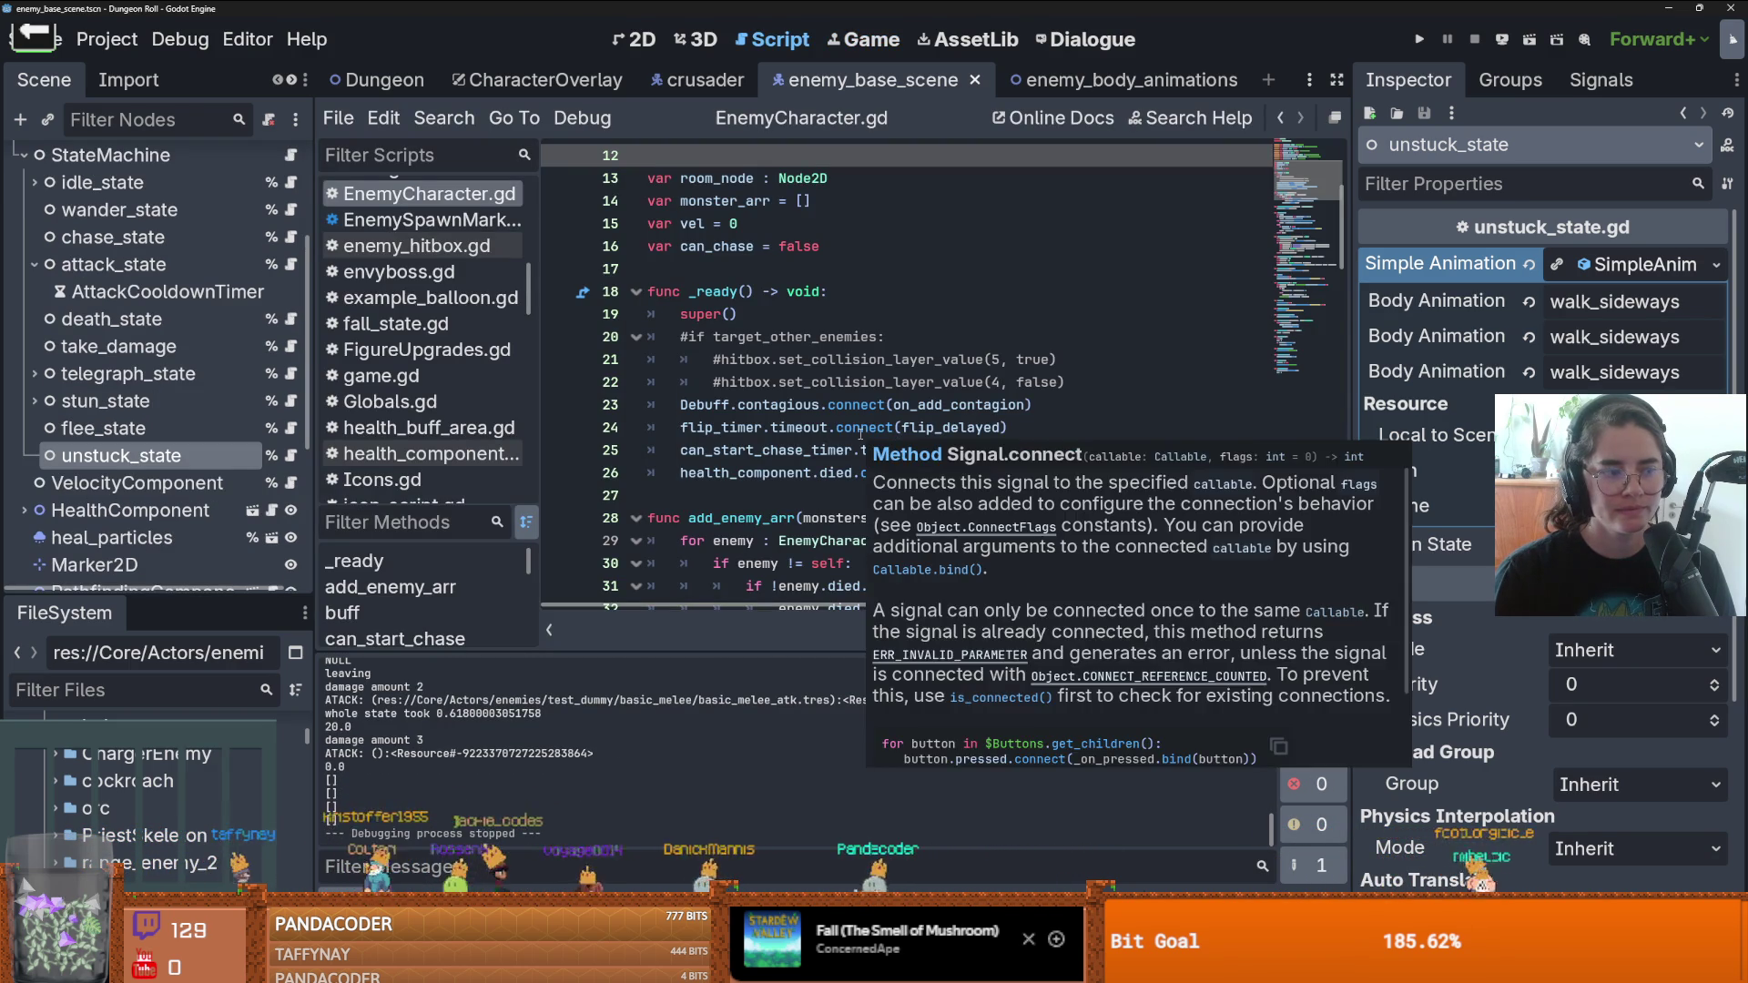
- Close the Signal.connect tooltip and save the scene with Ctrl+S
click(860, 431)
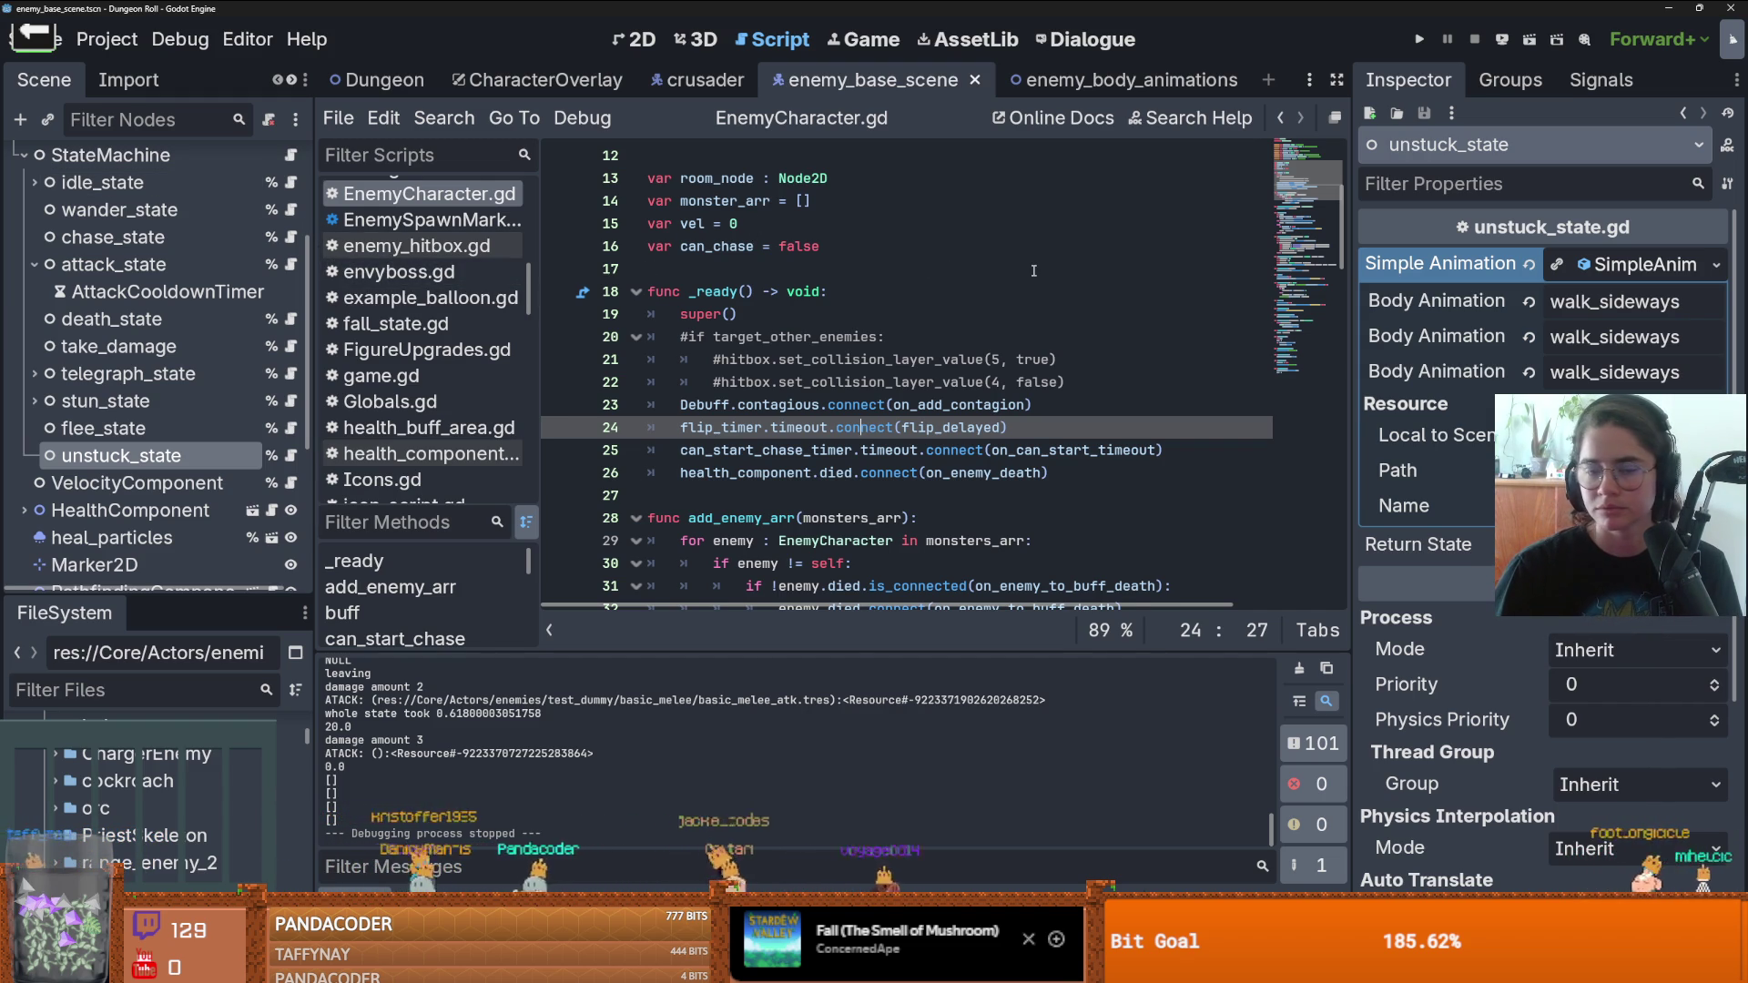
right_click(1027, 675)
key(Escape)
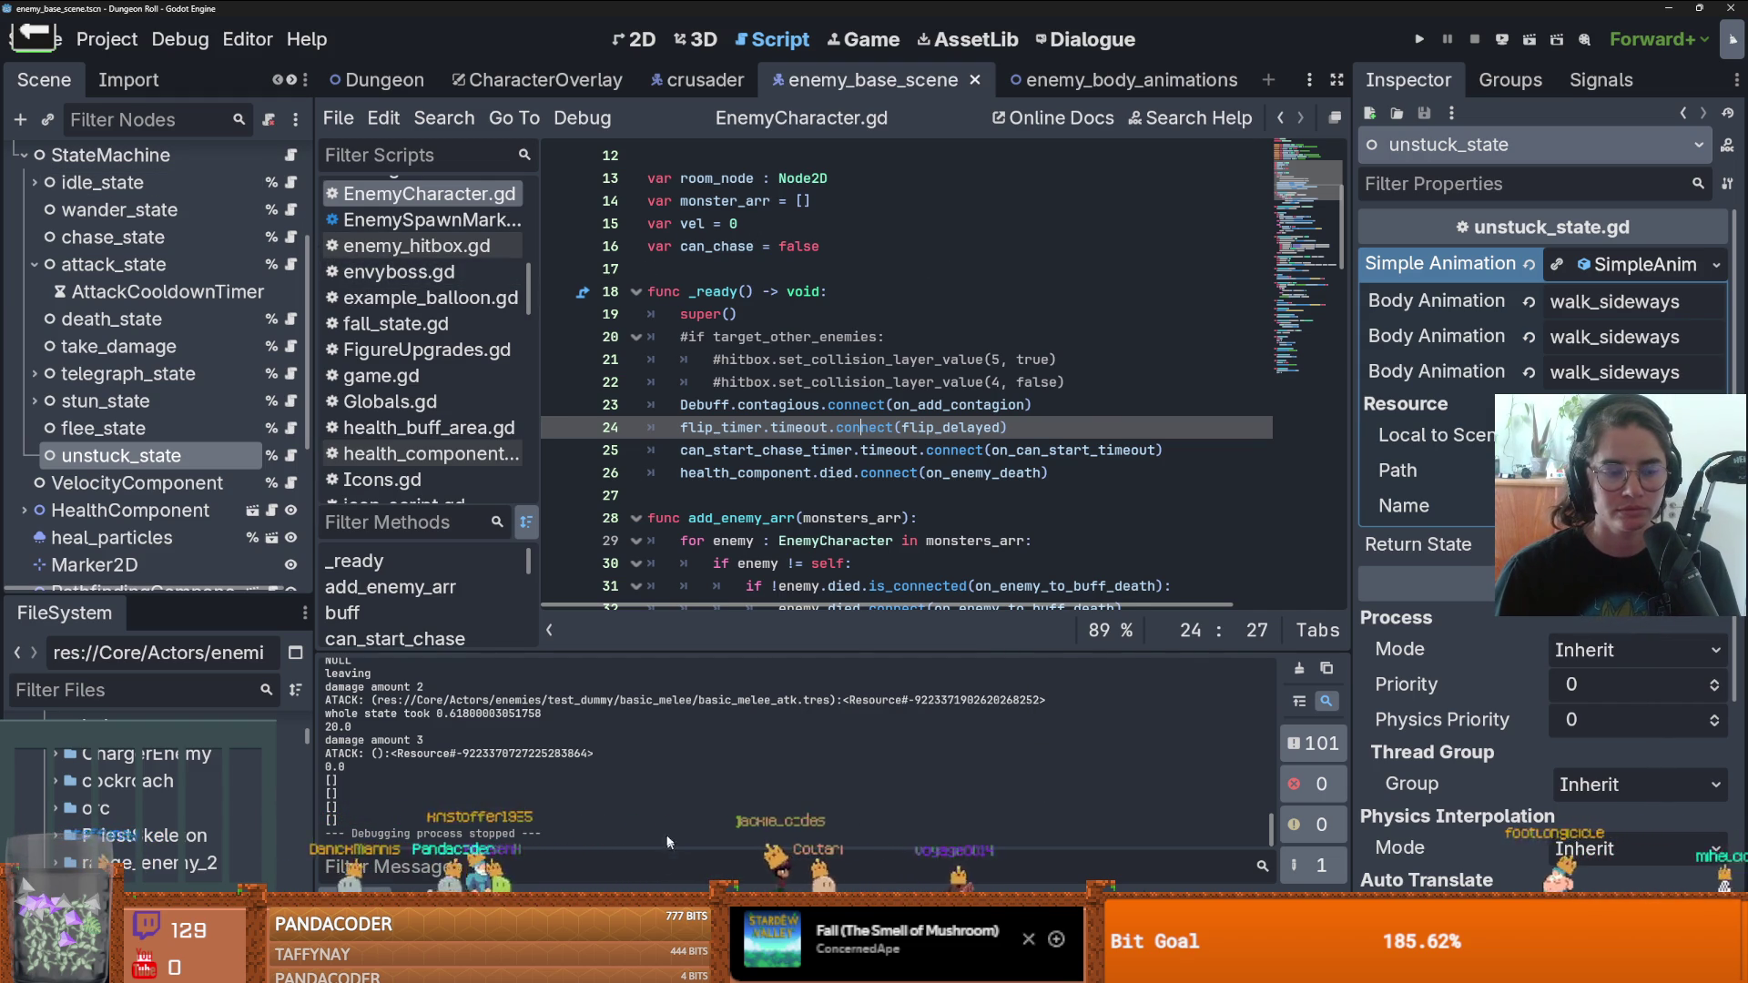
key(ctrl+s)
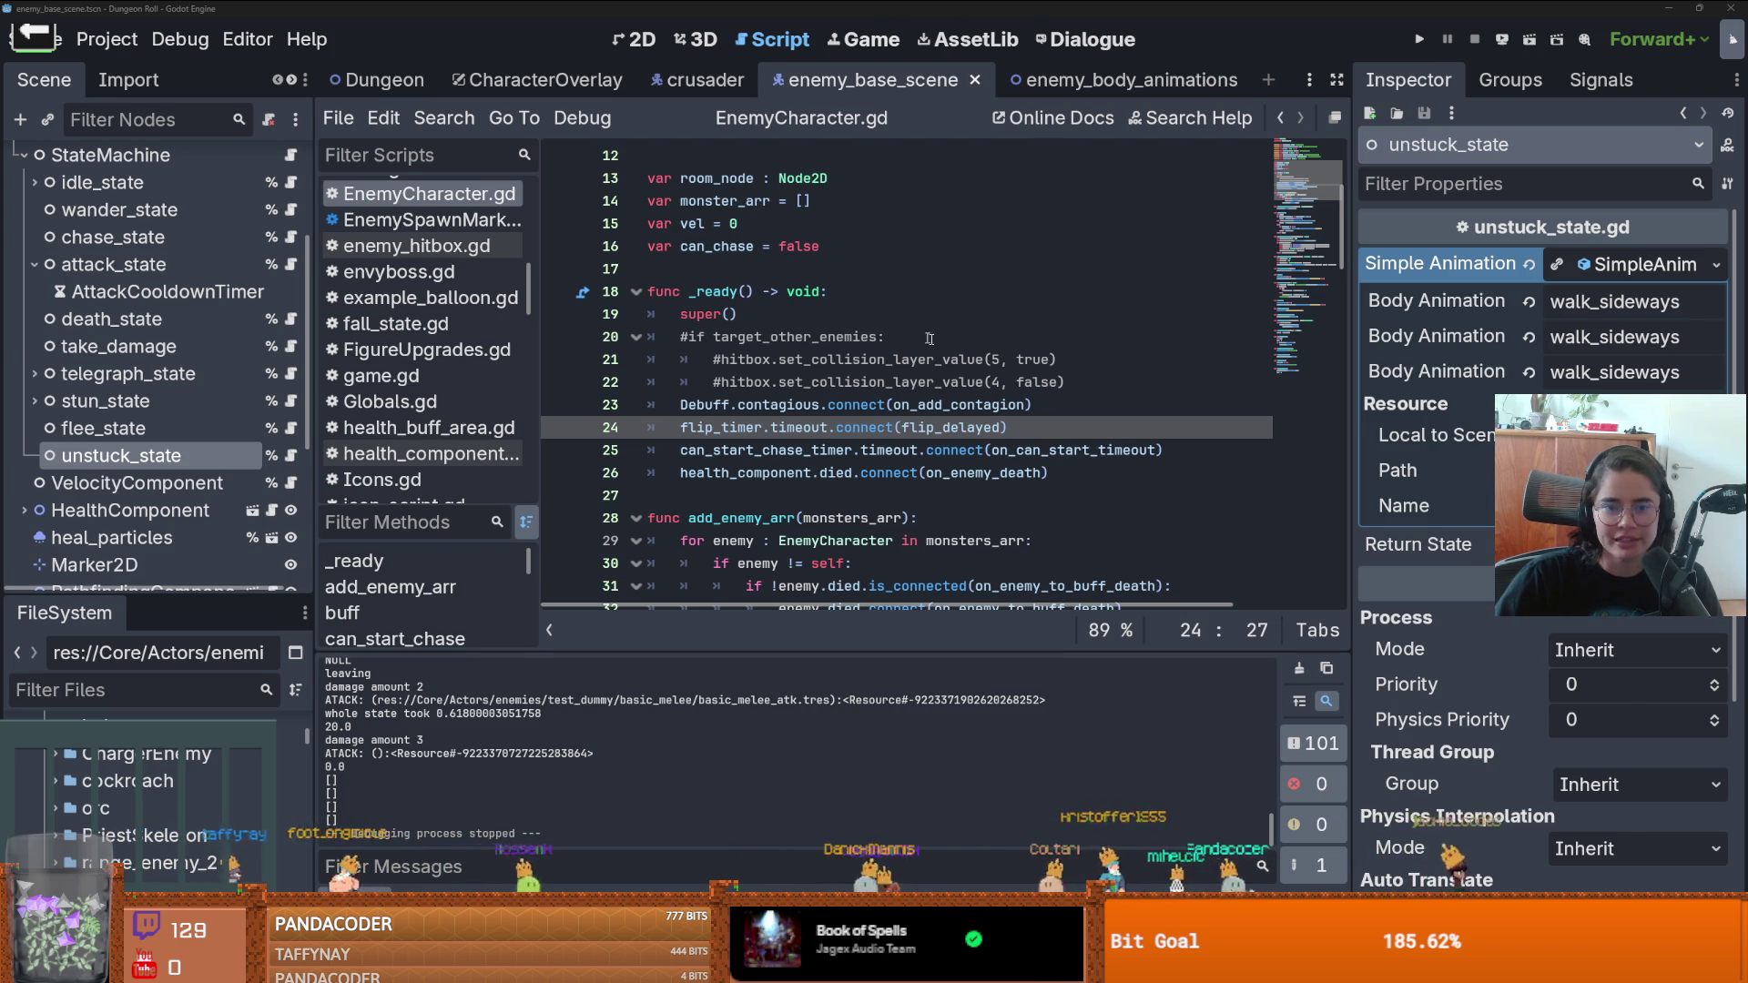
key(alt+Tab)
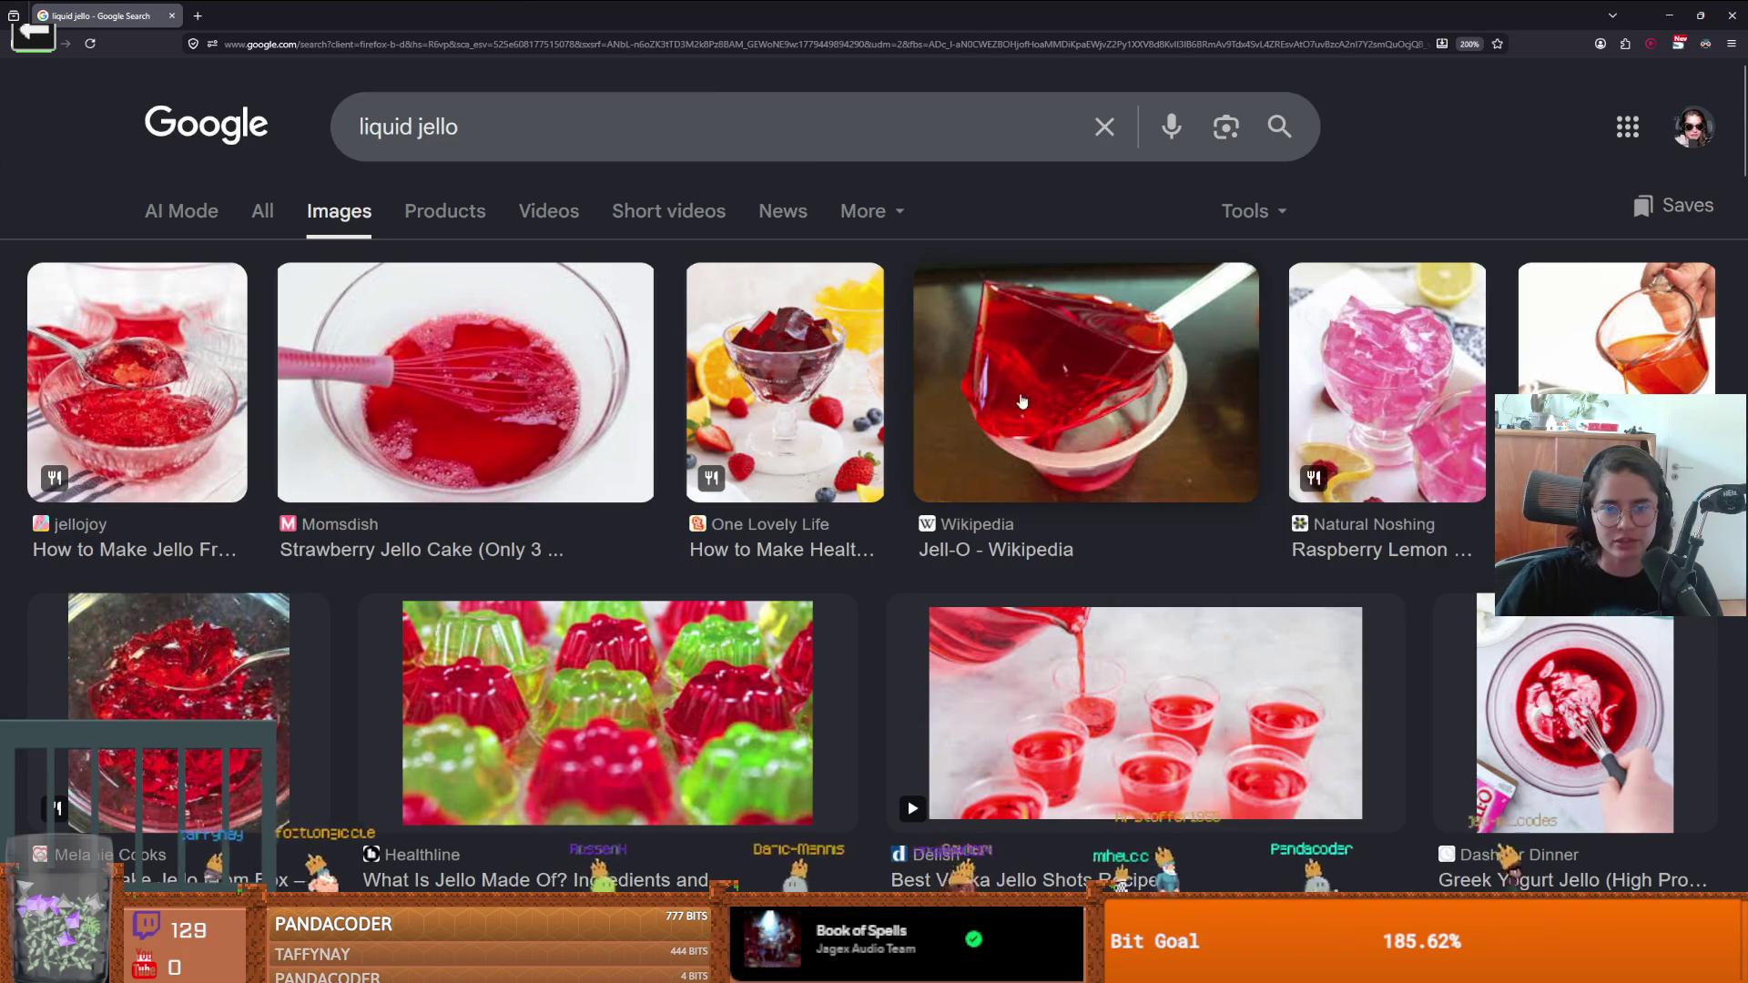
- Preview the Momsdish strawberry jello image and scroll through the liquid jello results
click(531, 401)
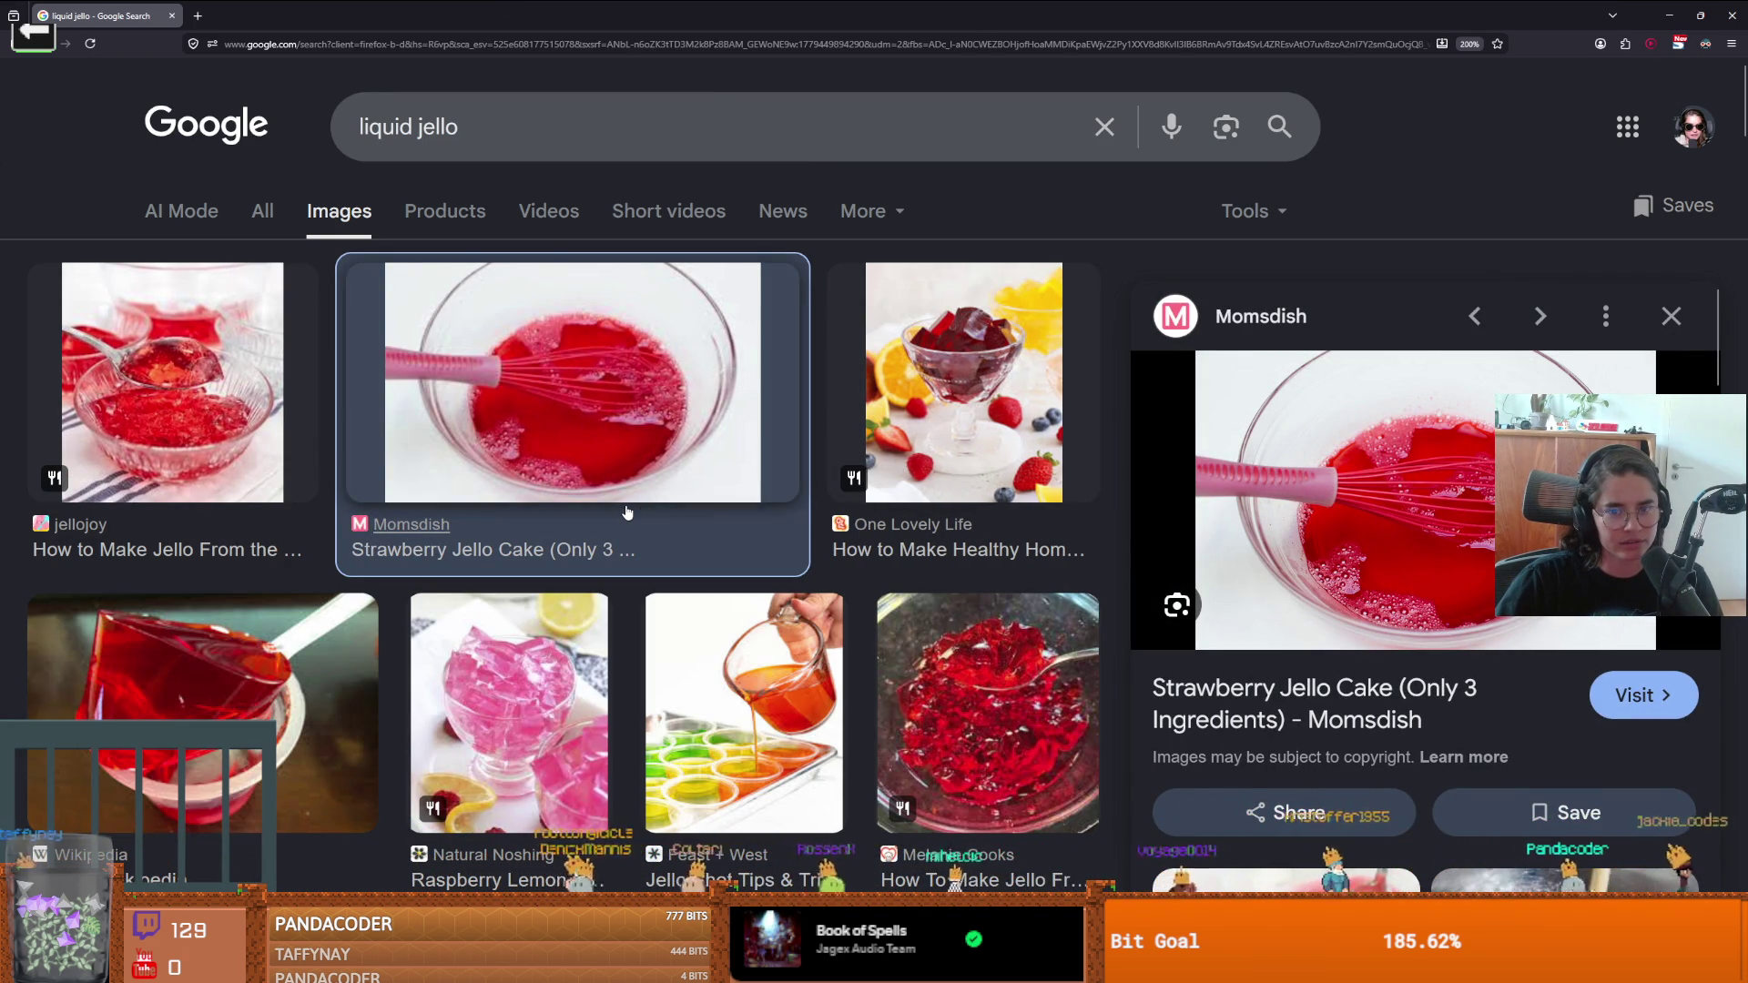
scroll(626, 513, down, 5)
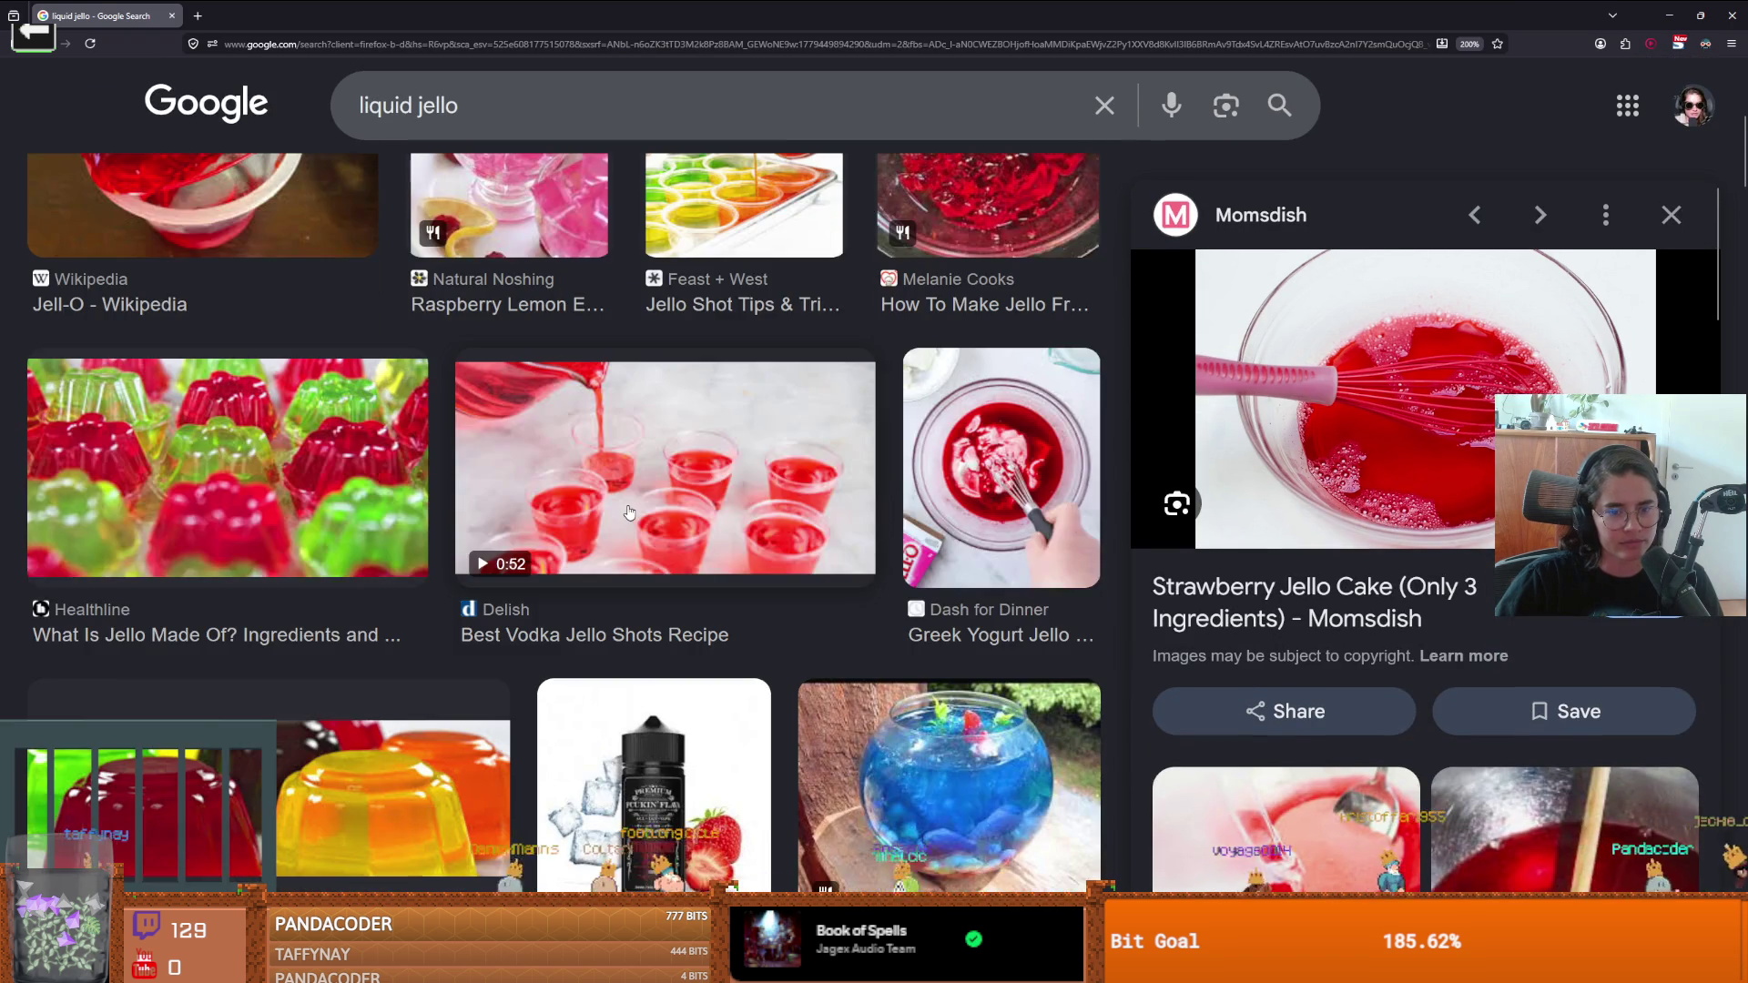
scroll(628, 512, down, 1)
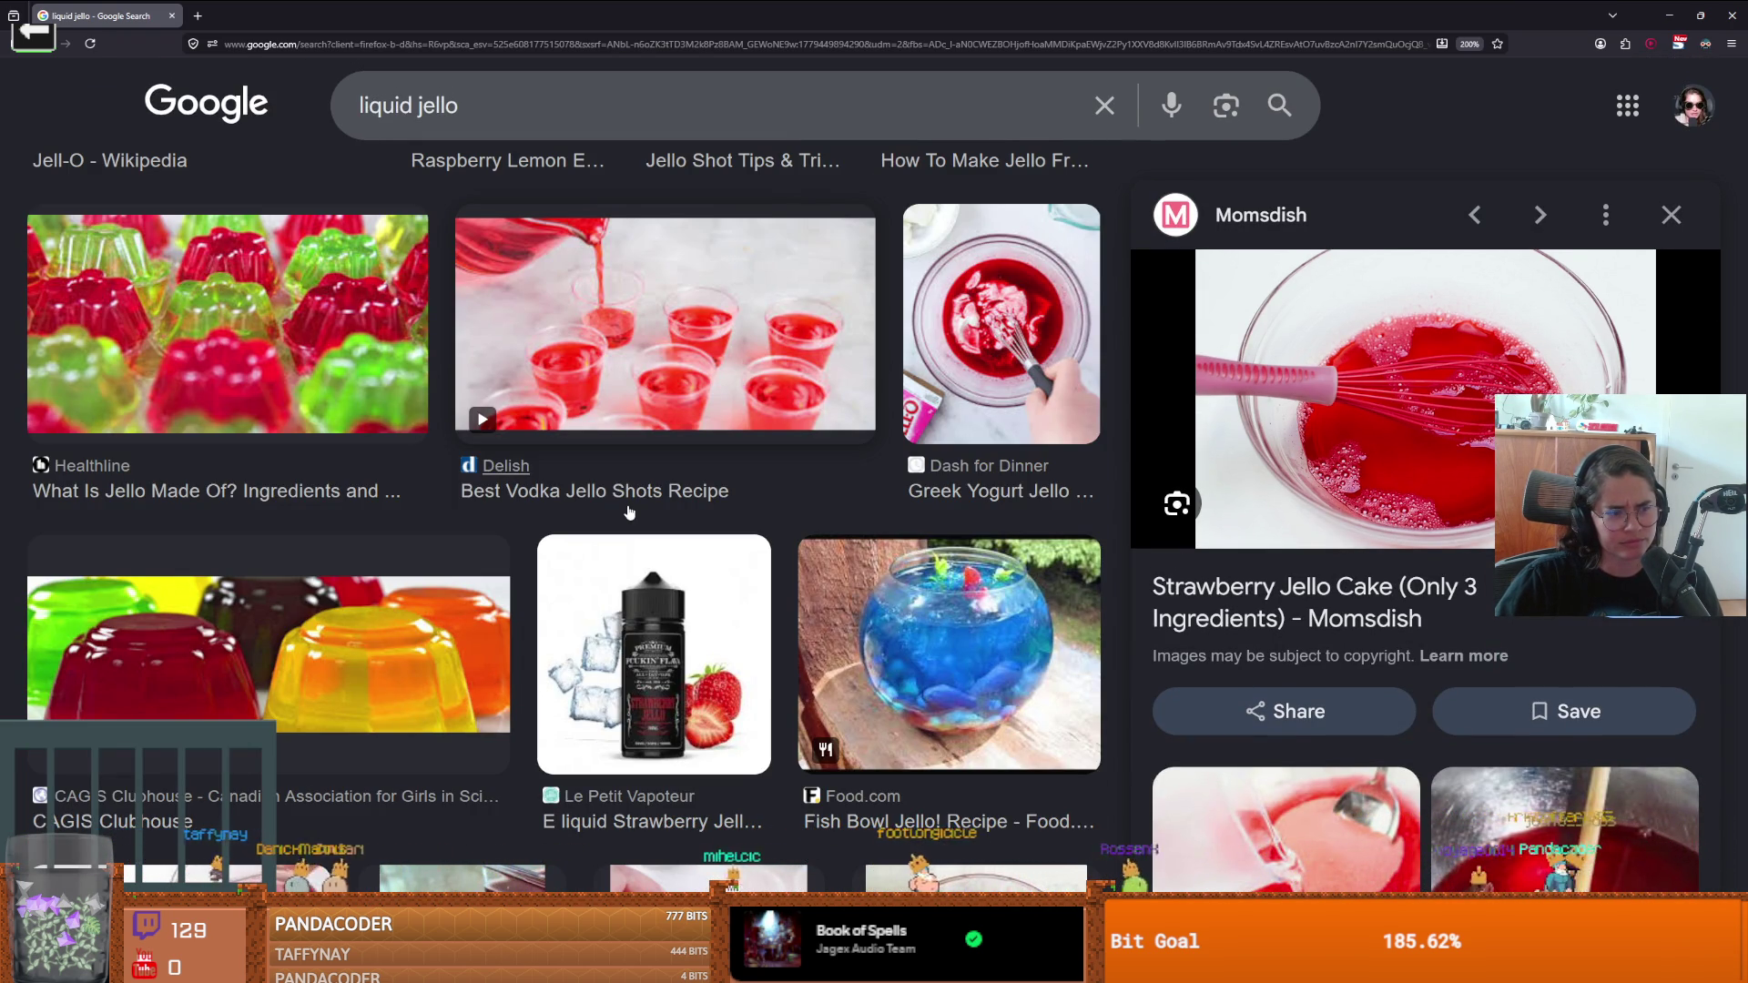
scroll(628, 513, down, 2)
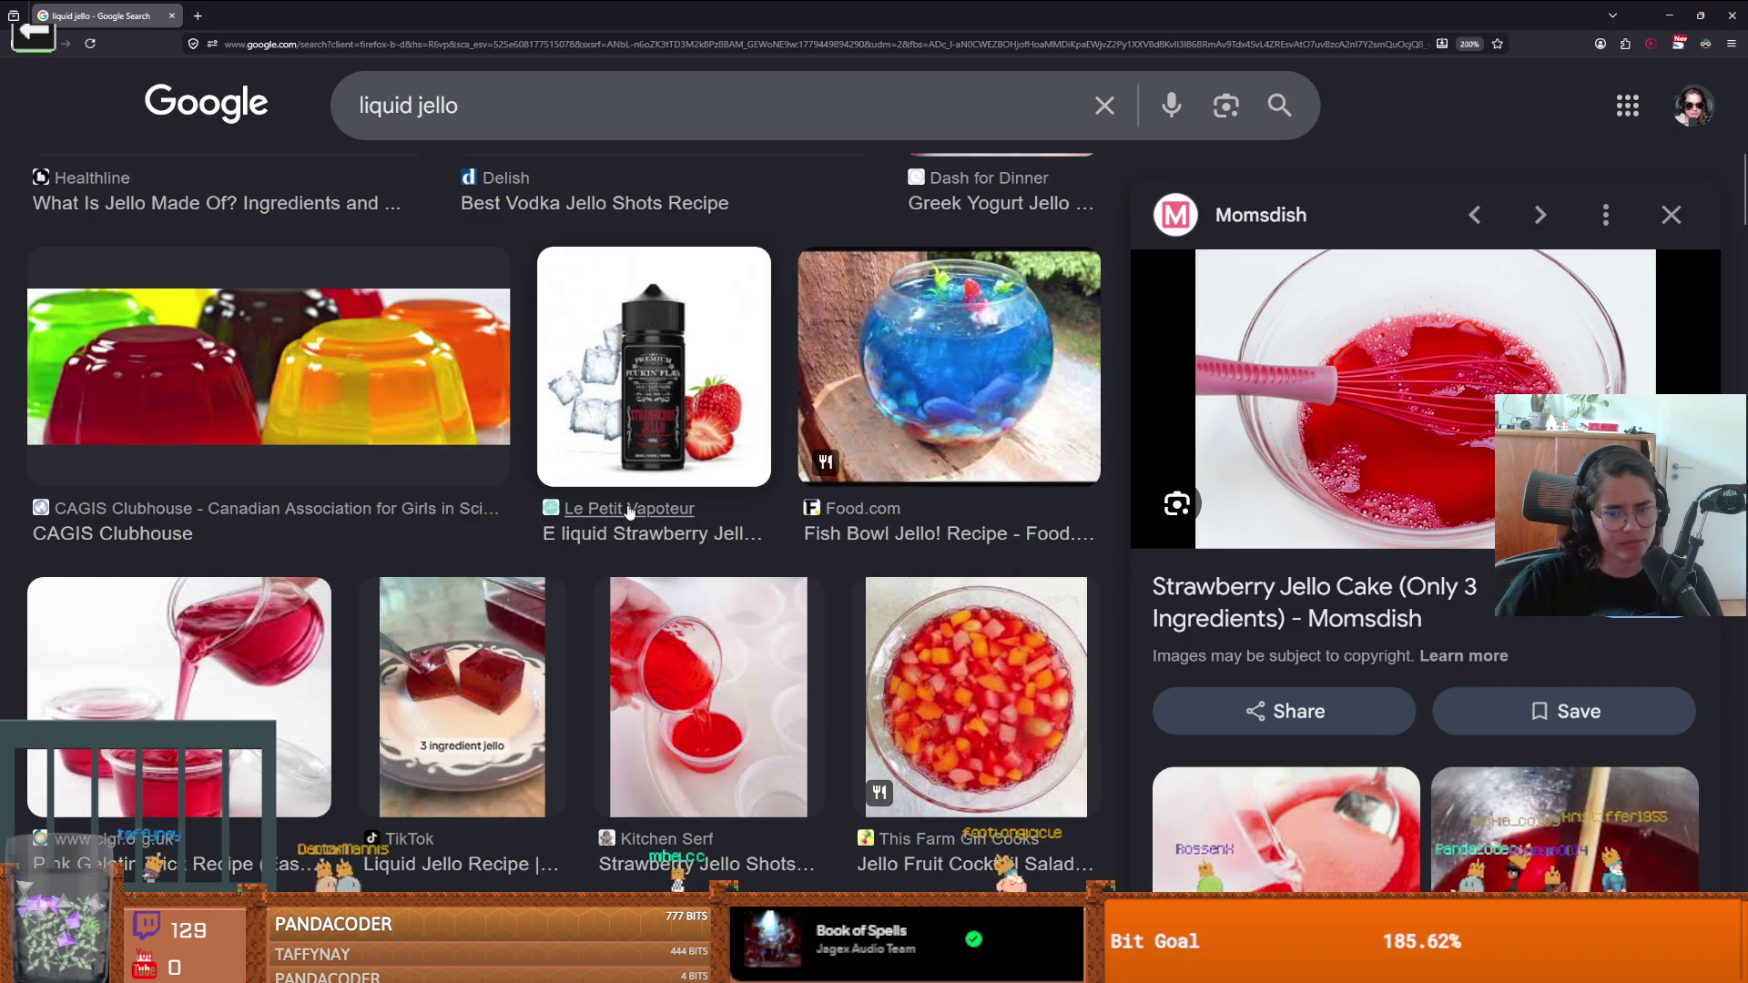
scroll(628, 511, down, 1)
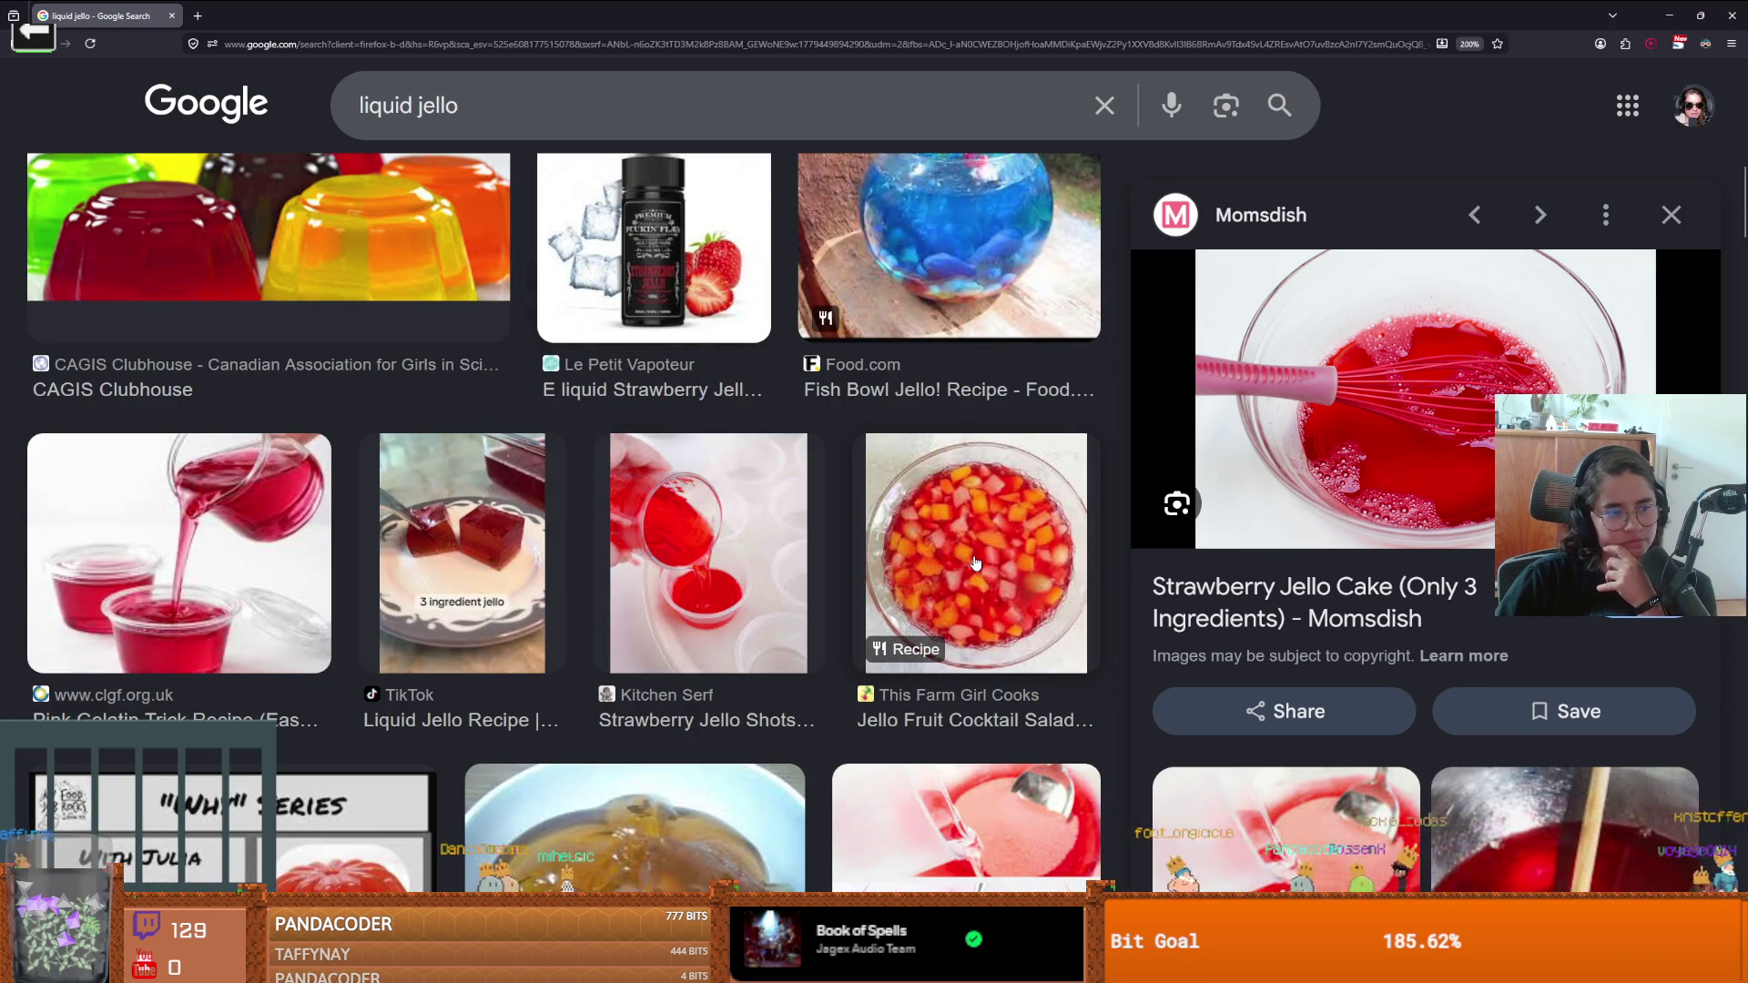
scroll(964, 584, down, 2)
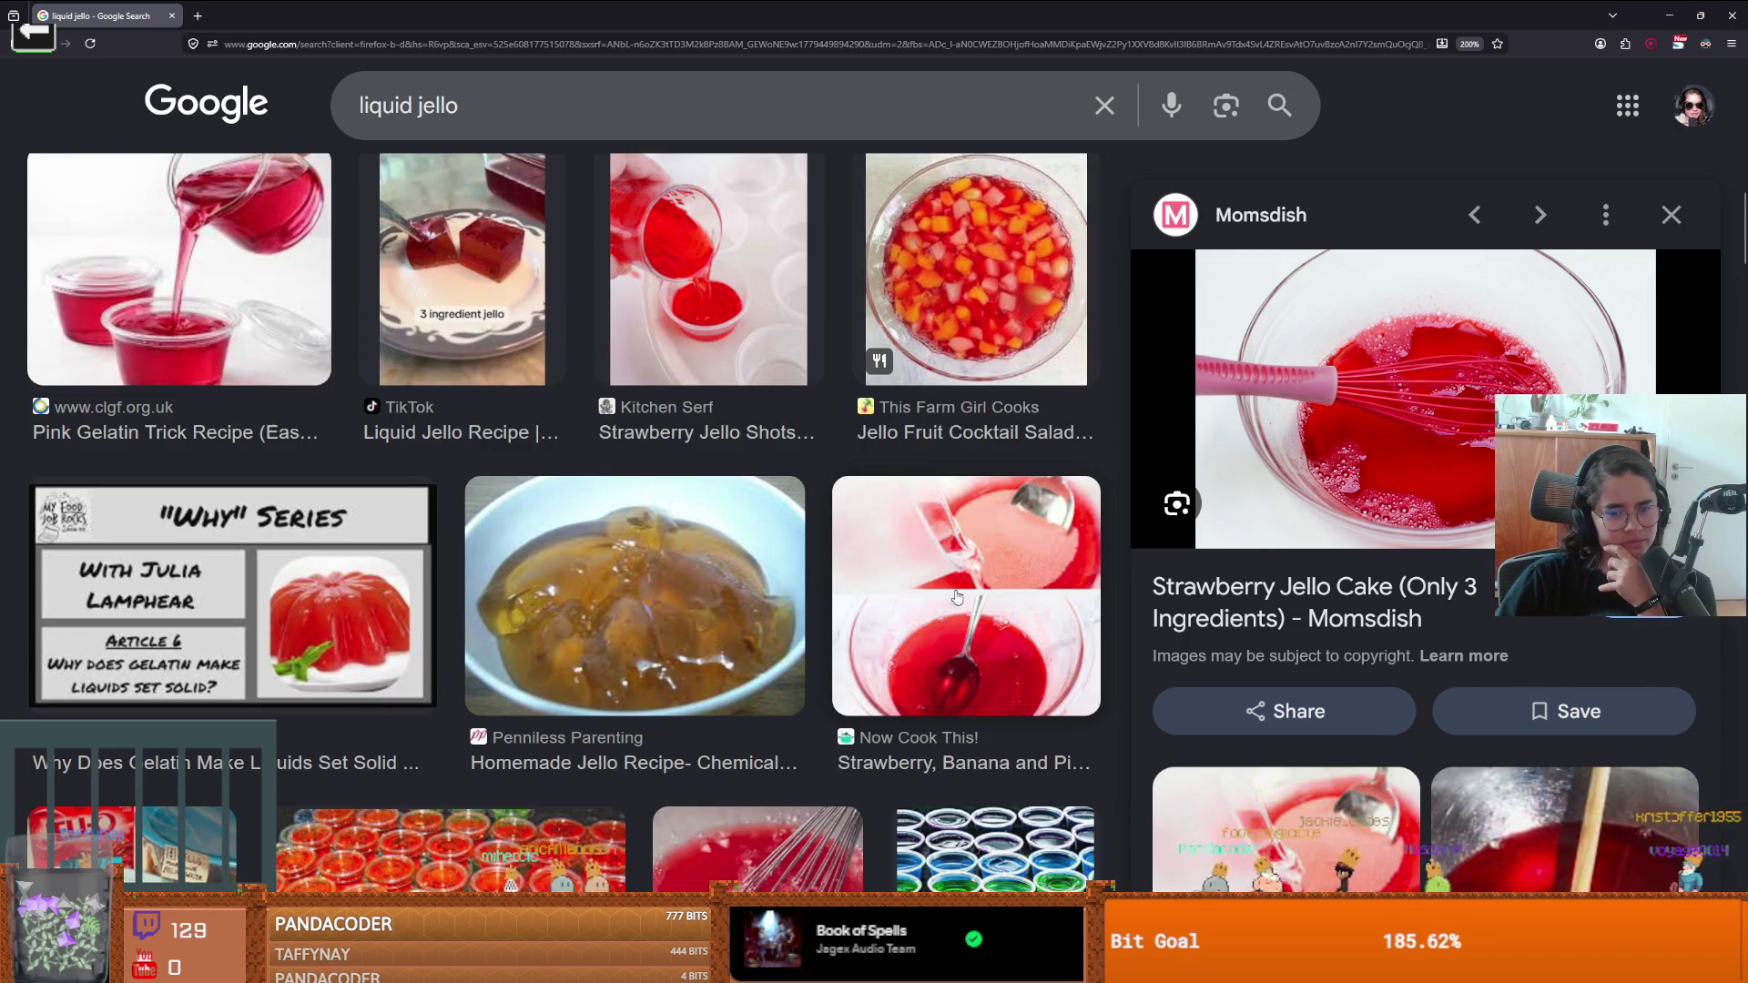
scroll(957, 596, down, 2)
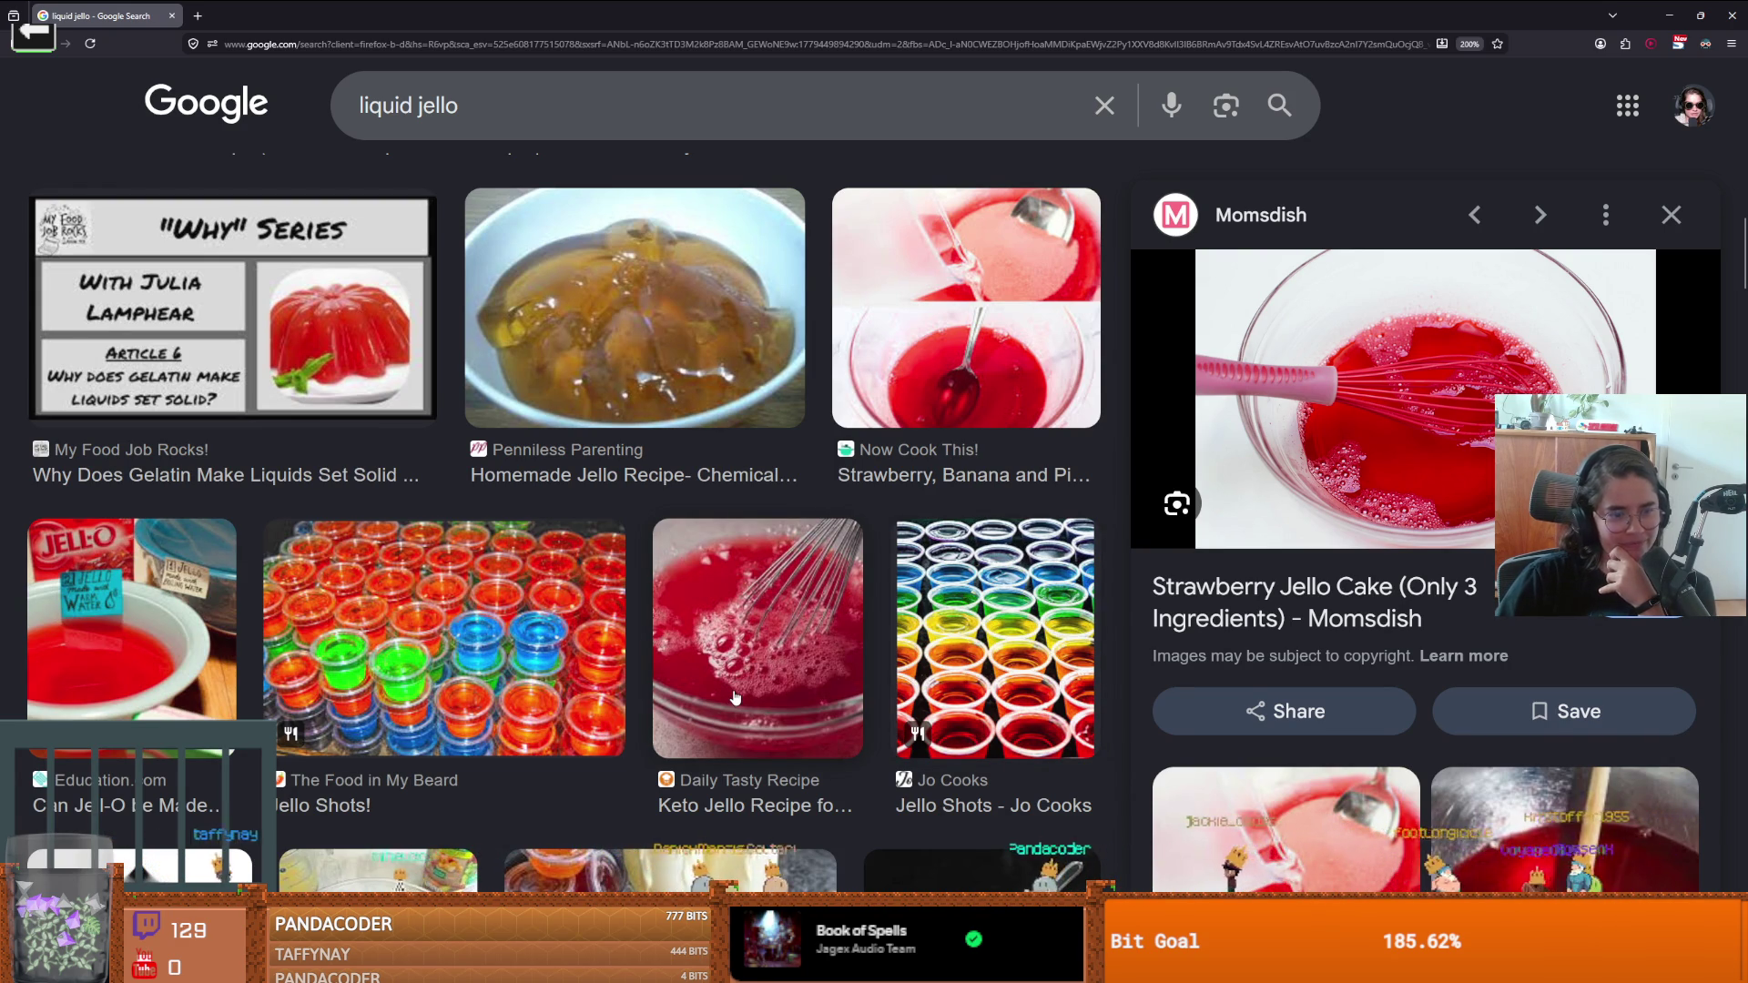
scroll(701, 697, down, 4)
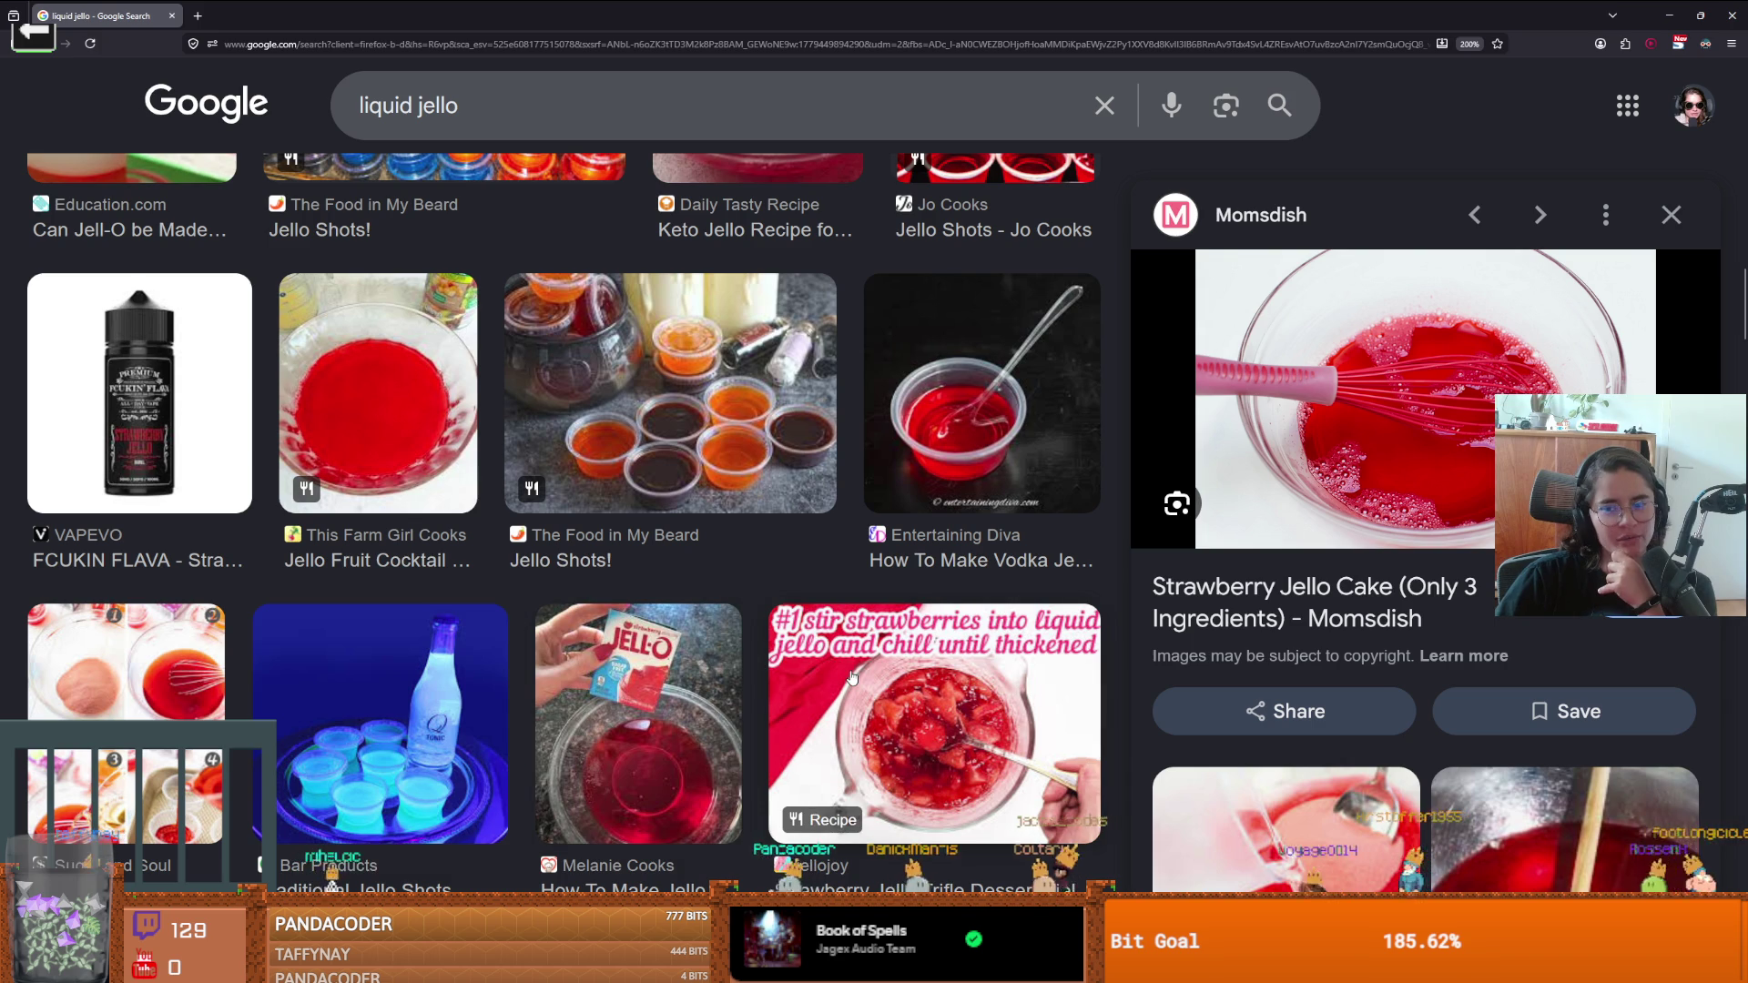
key(alt+Tab)
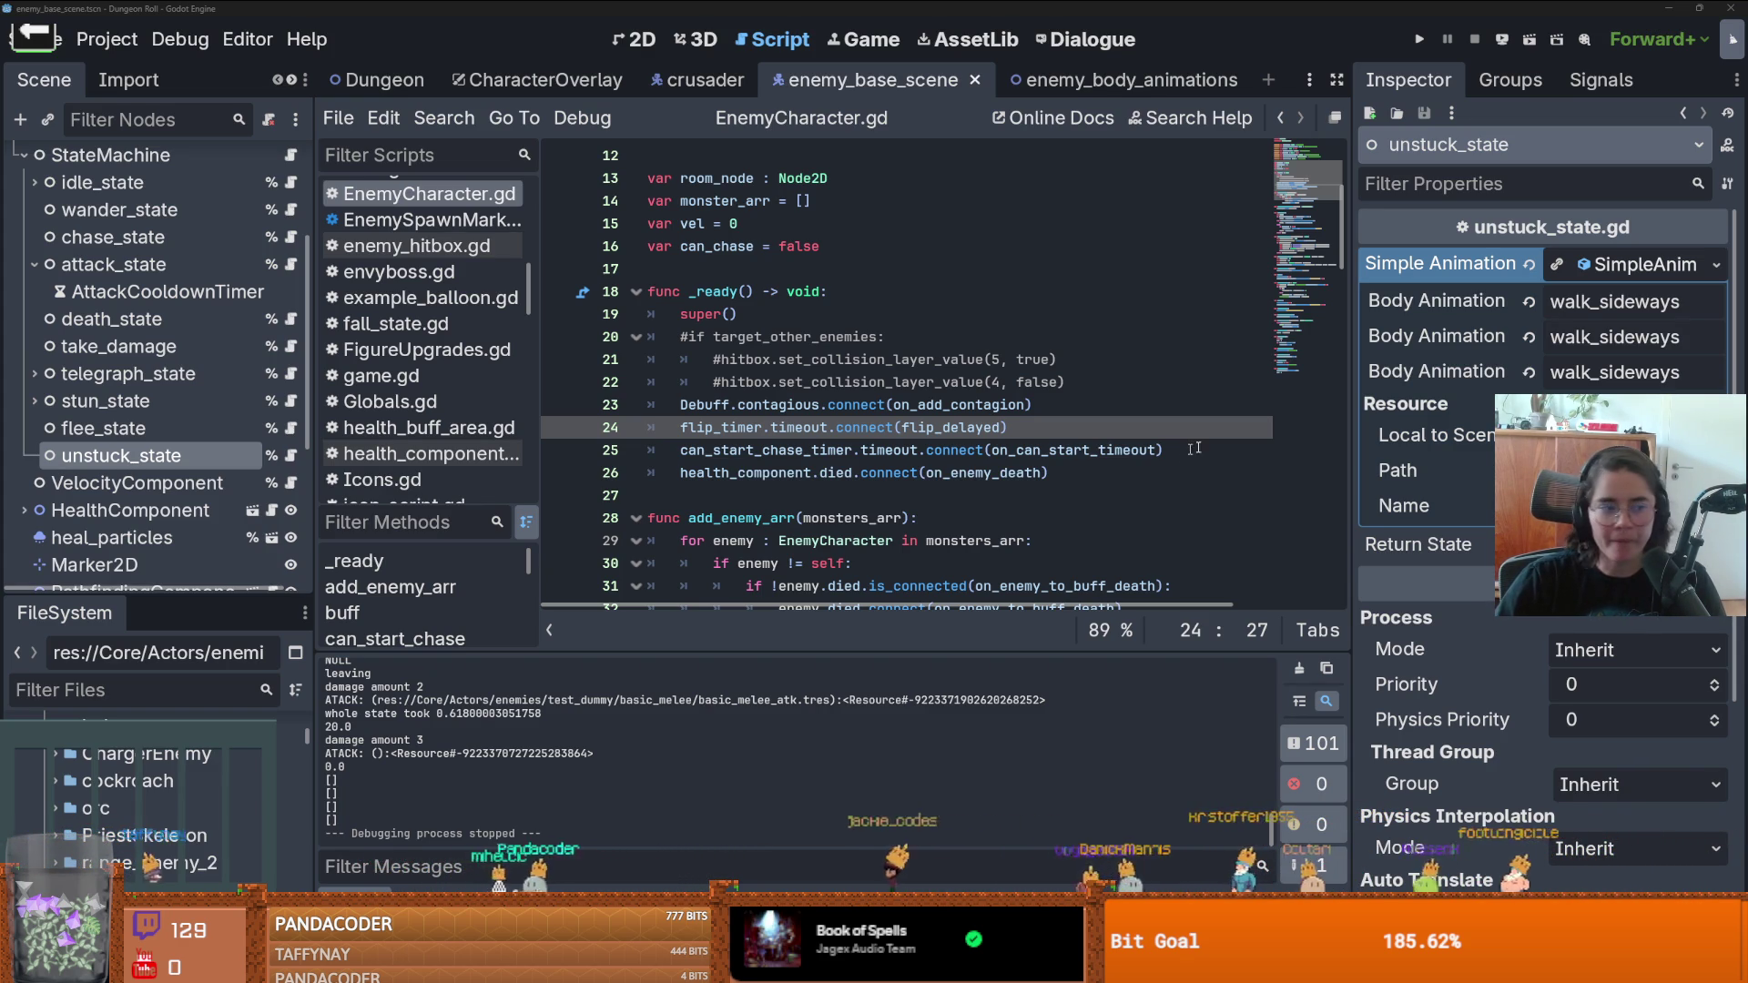
- Go to the commented collision-layer line 22 and scroll up to the top of EnemyCharacter.gd
click(960, 381)
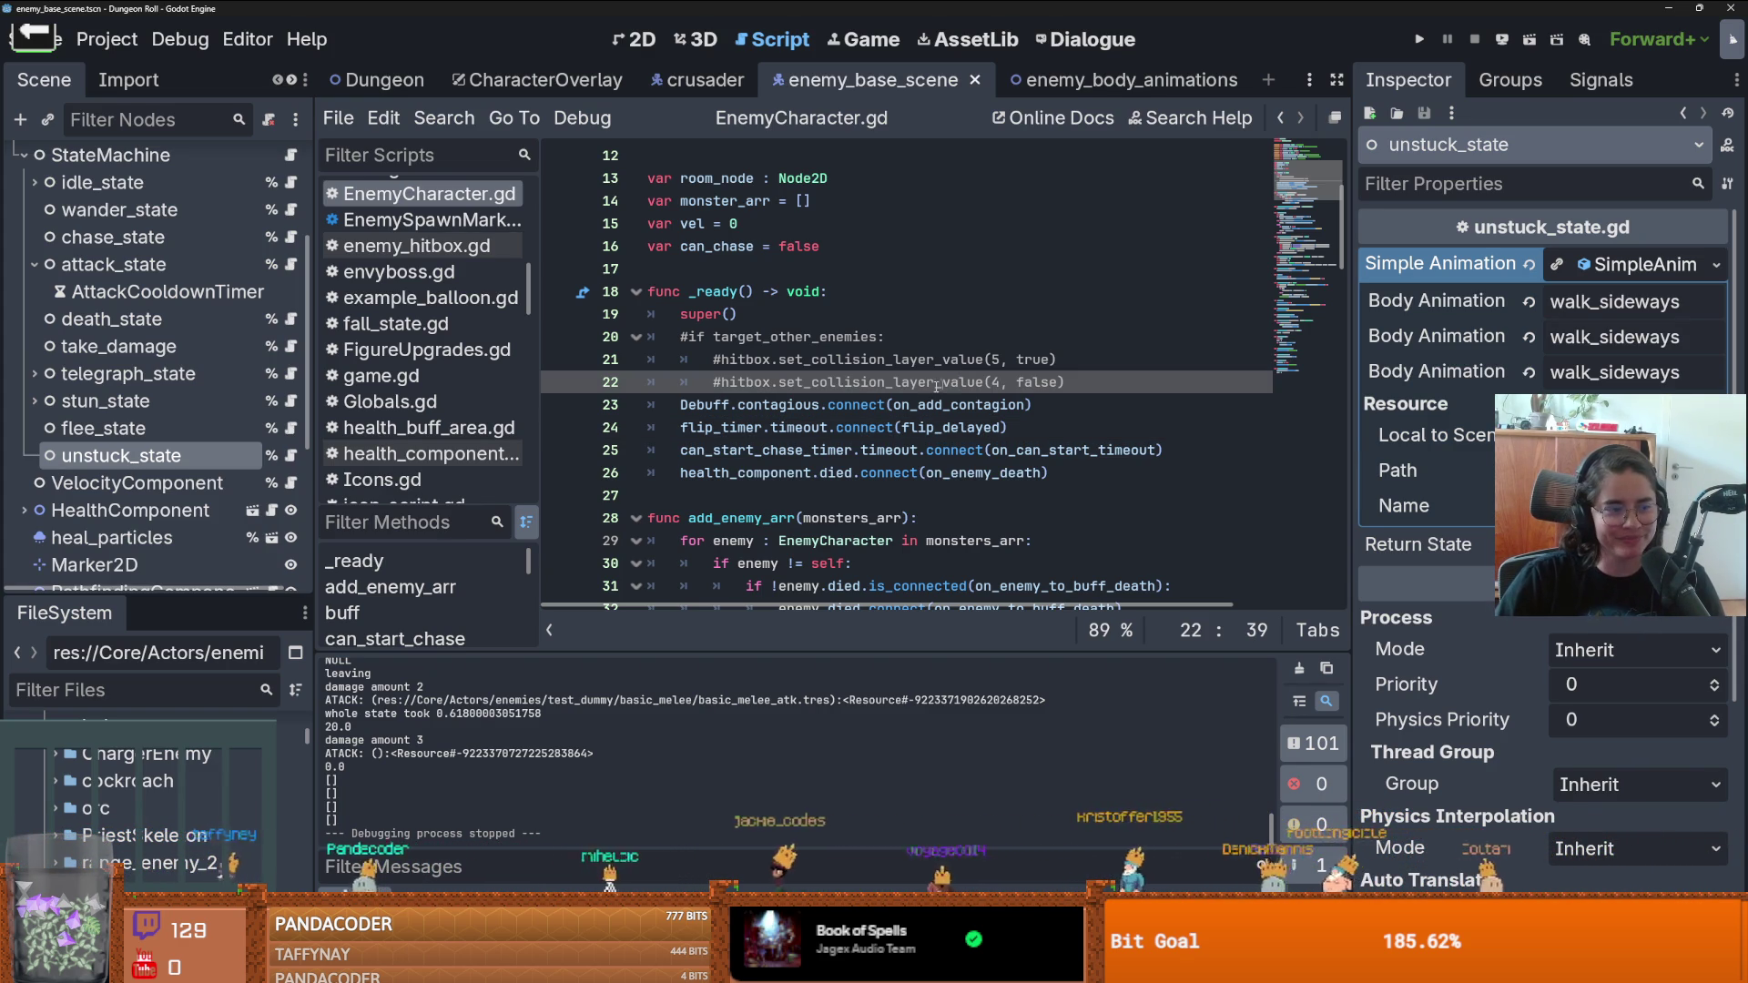
scroll(805, 289, up, 4)
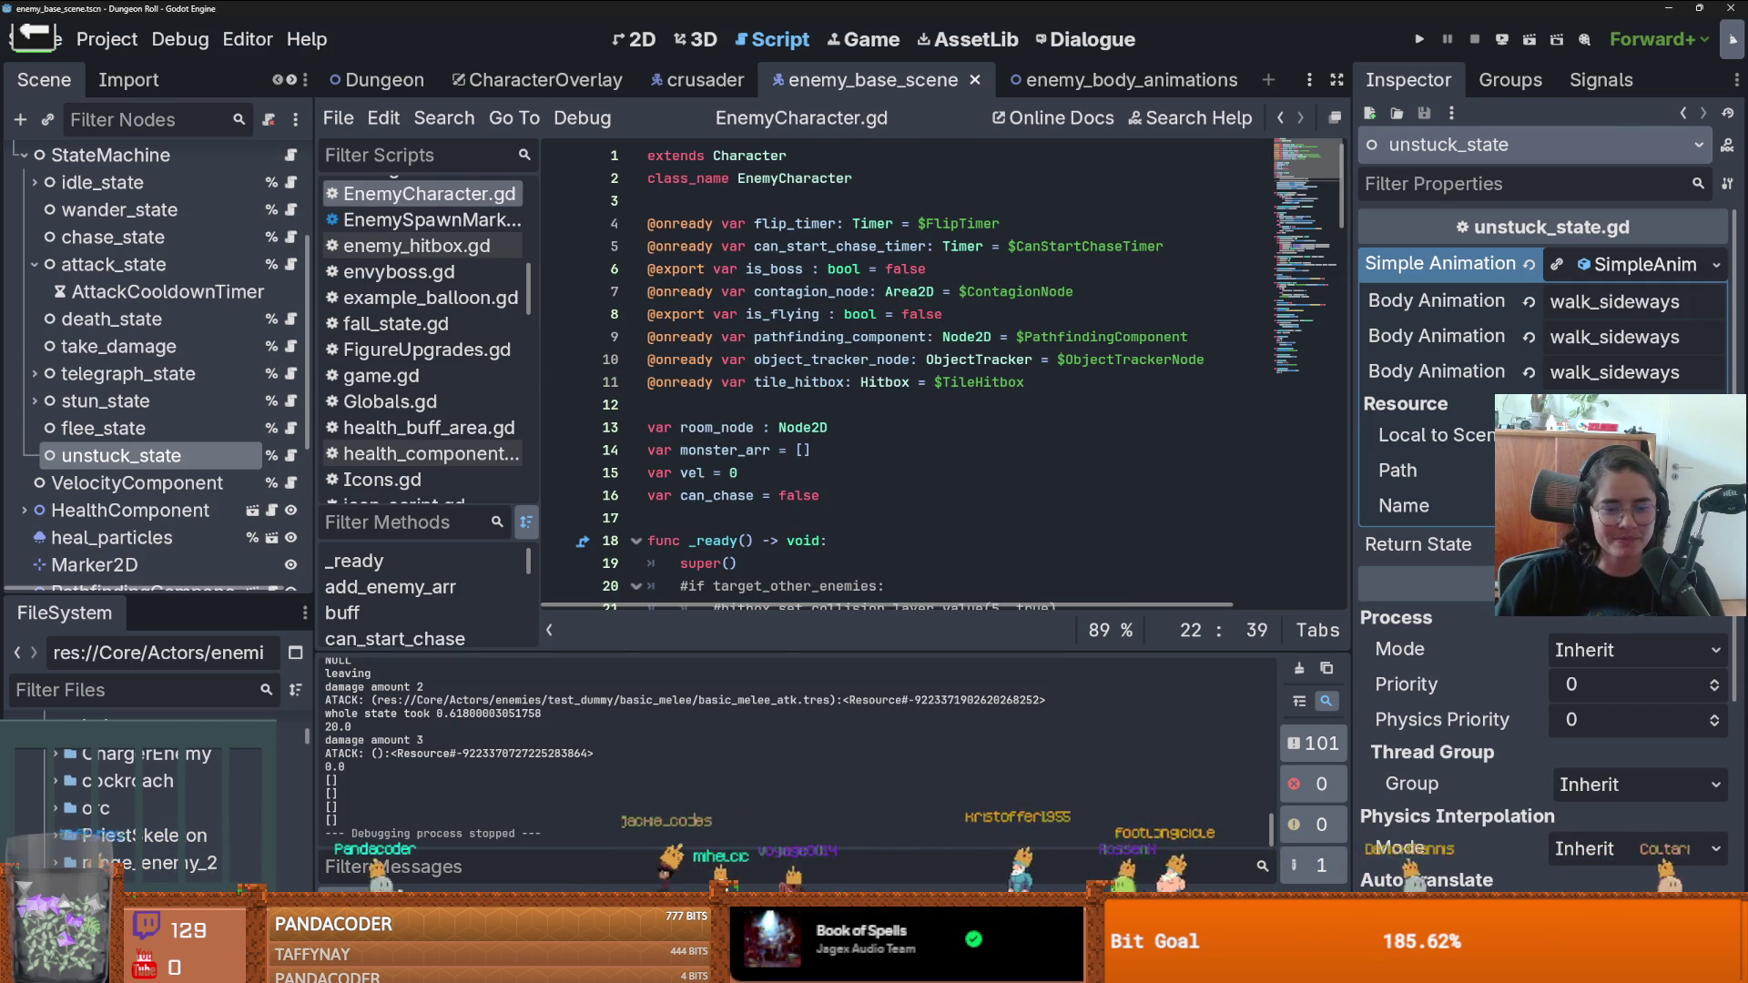
key(alt+Tab)
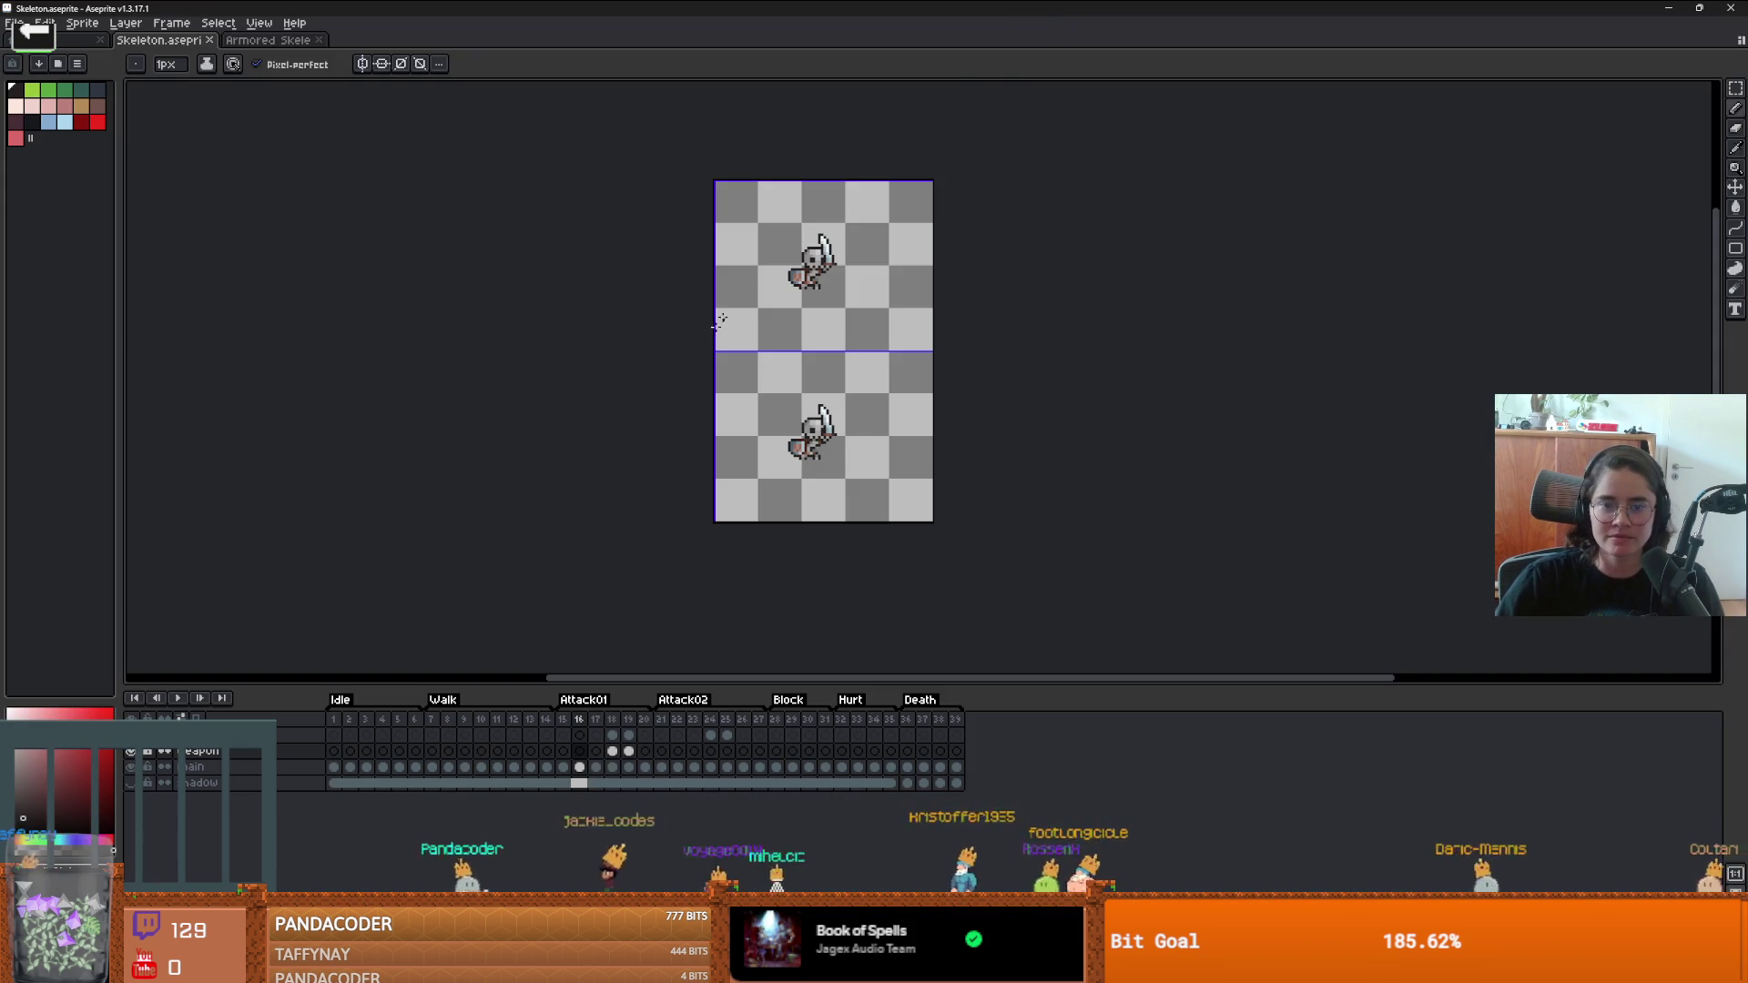
mouse_move(806, 479)
mouse_down()
mouse_move(809, 408)
mouse_move(894, 353)
mouse_up()
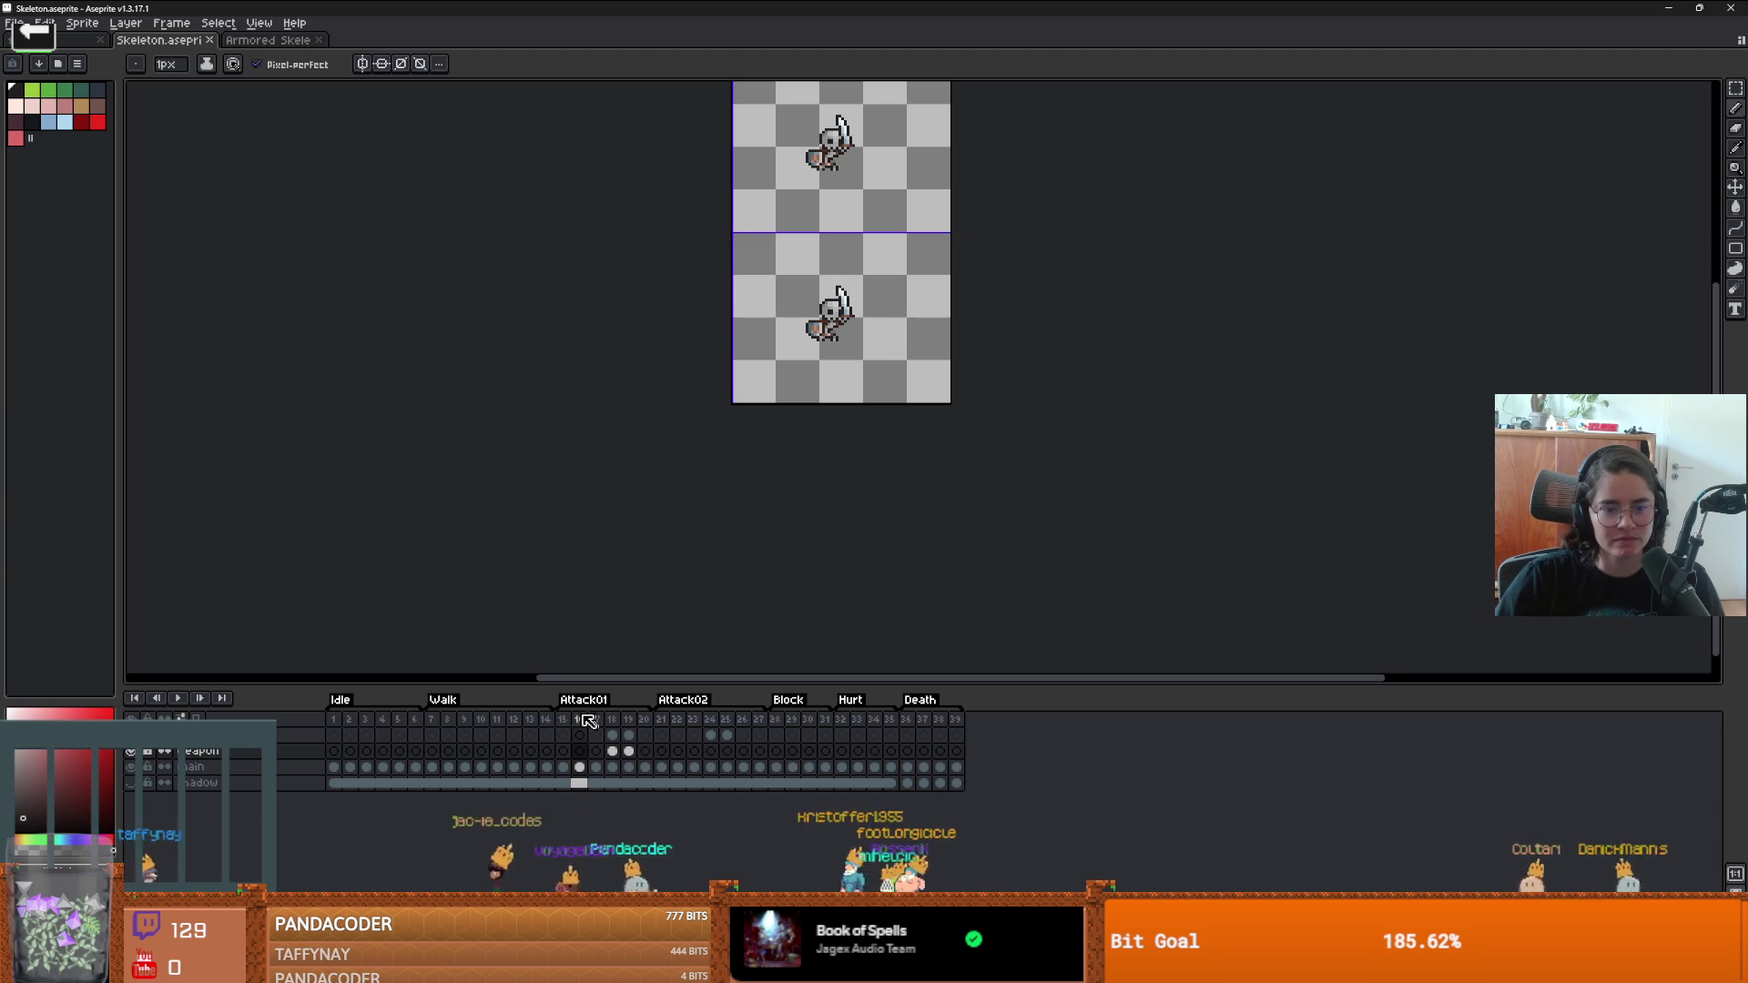
drag(562, 719, 644, 721)
key(ctrl+alt+c)
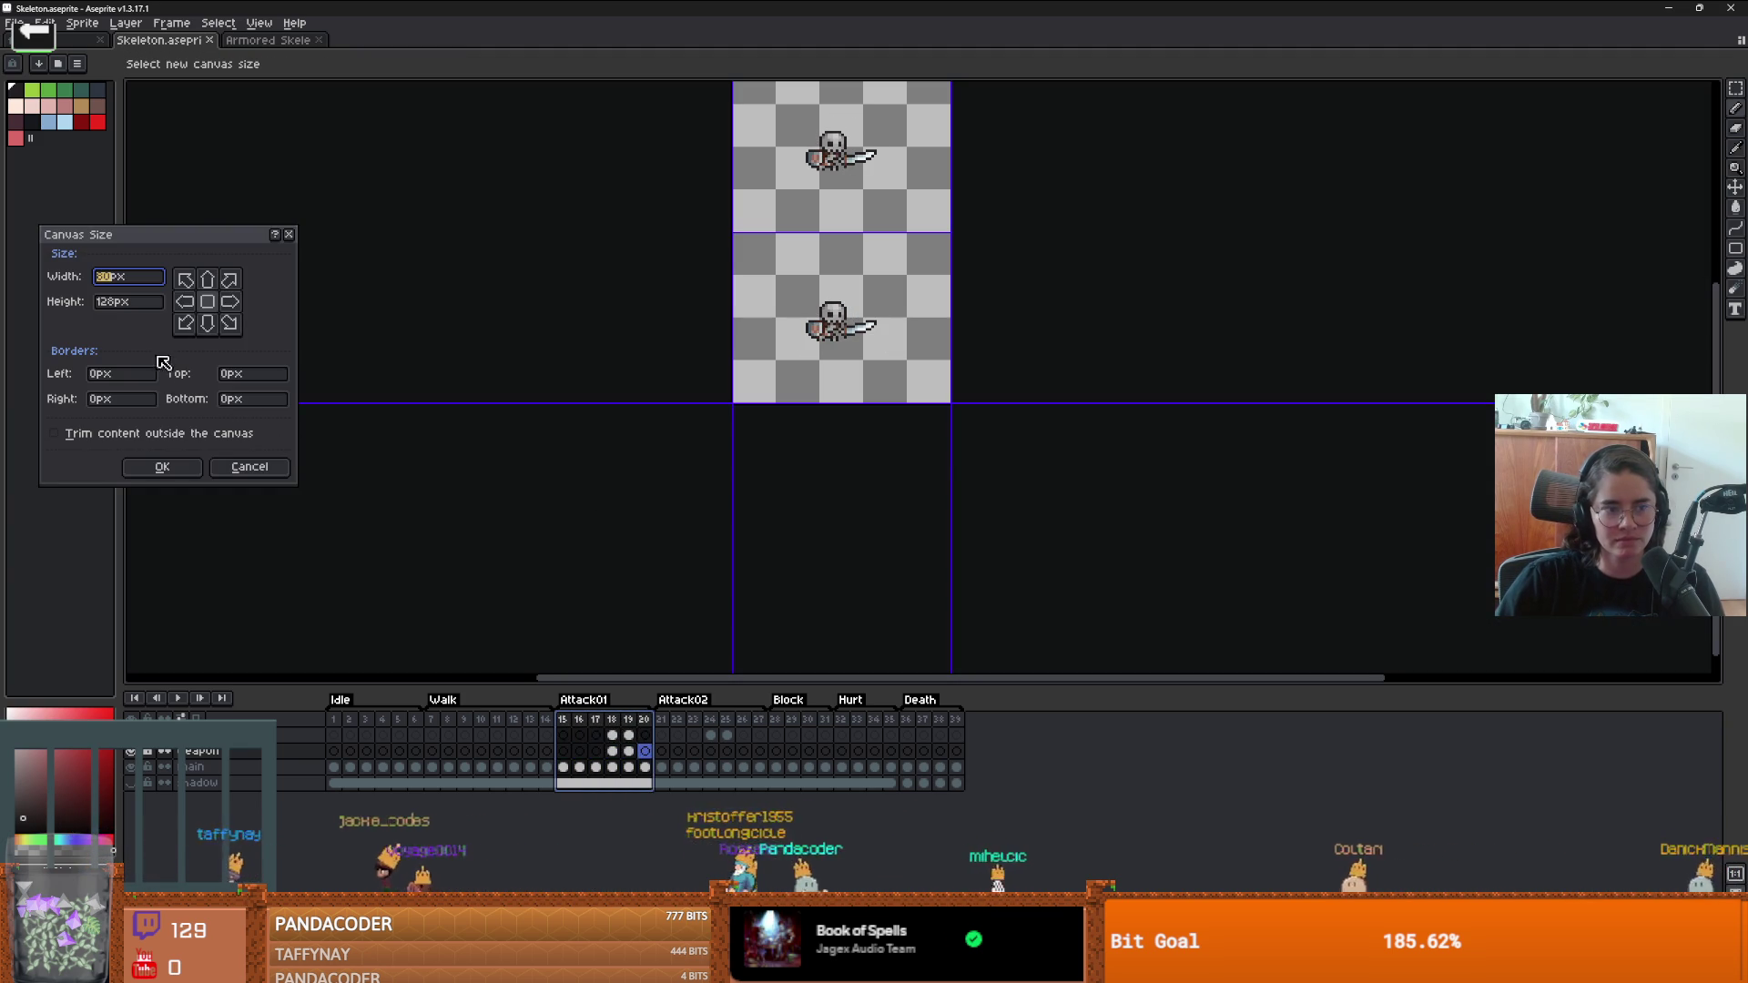
click(215, 406)
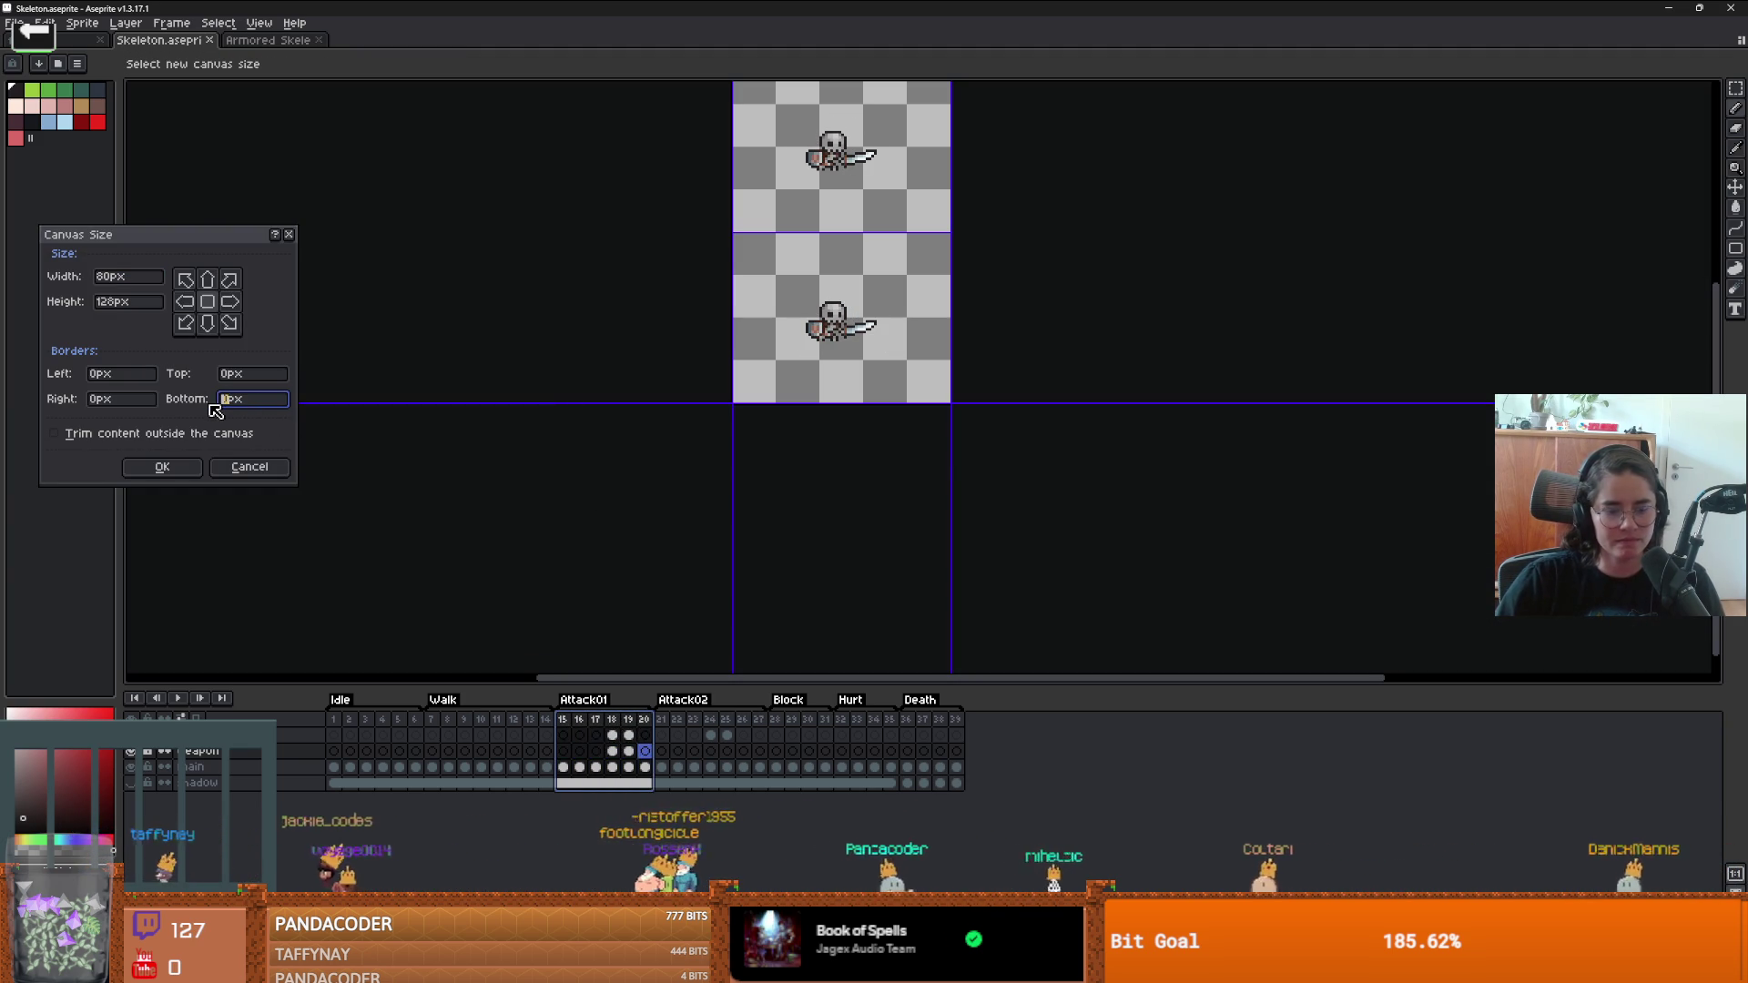
text(6)
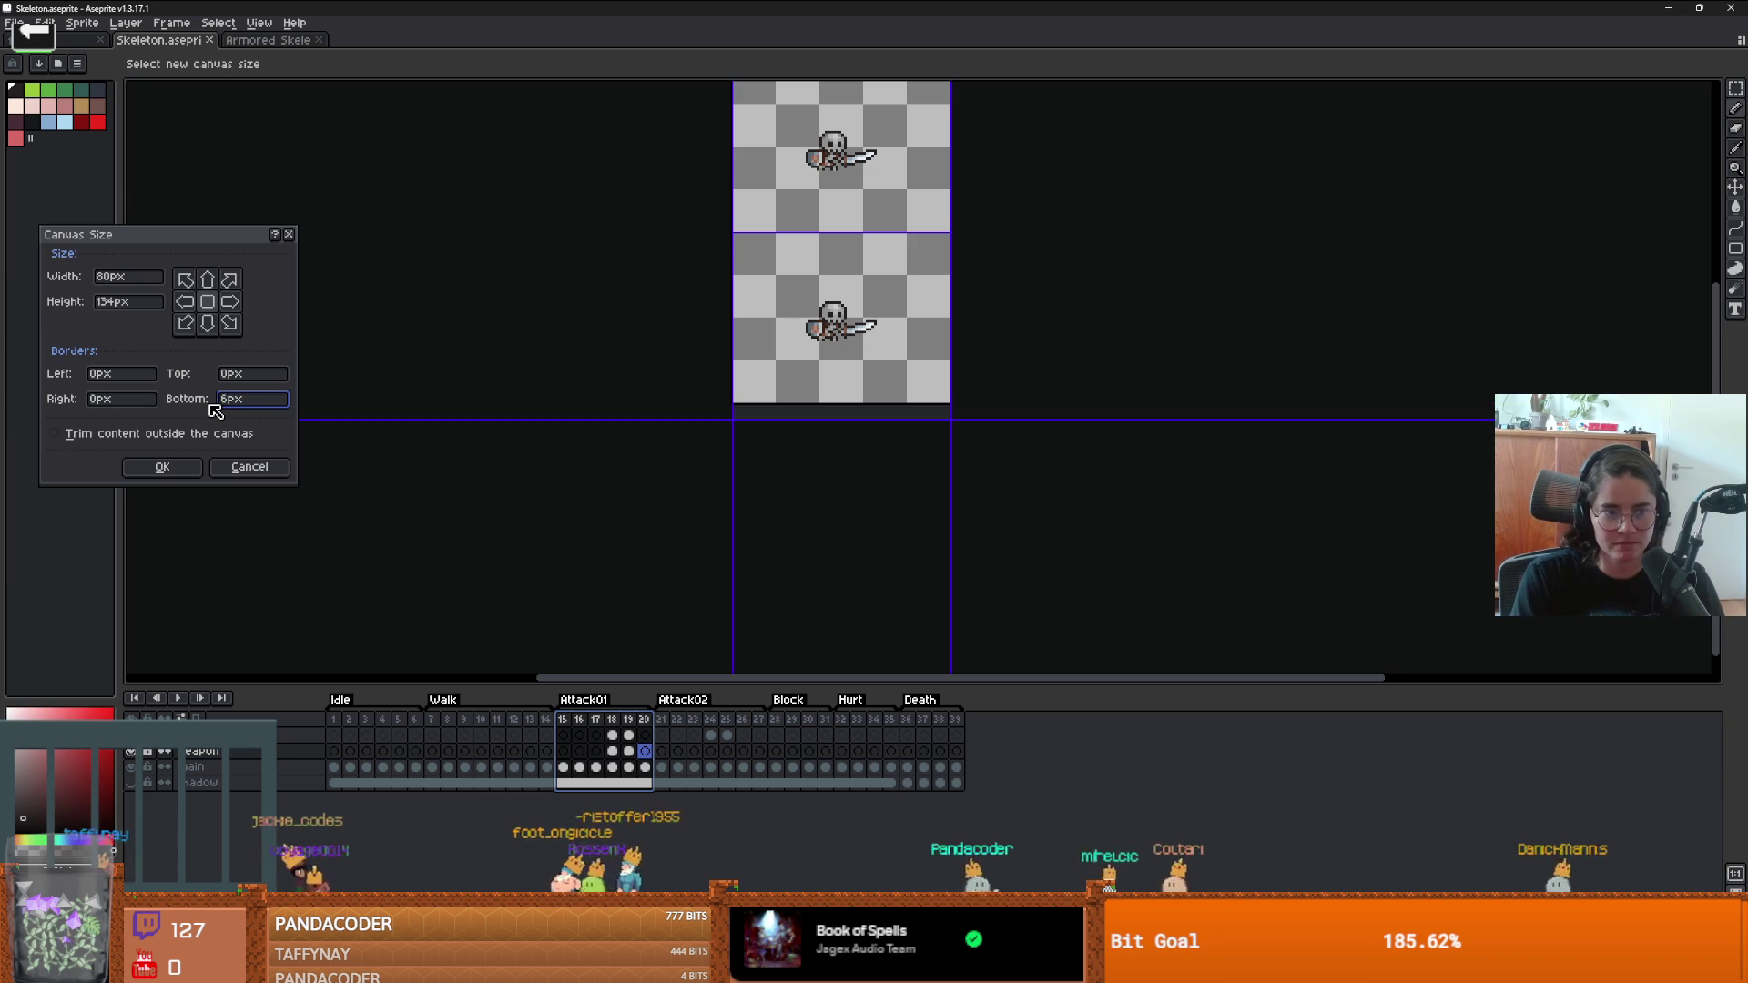
text(0)
key(Return)
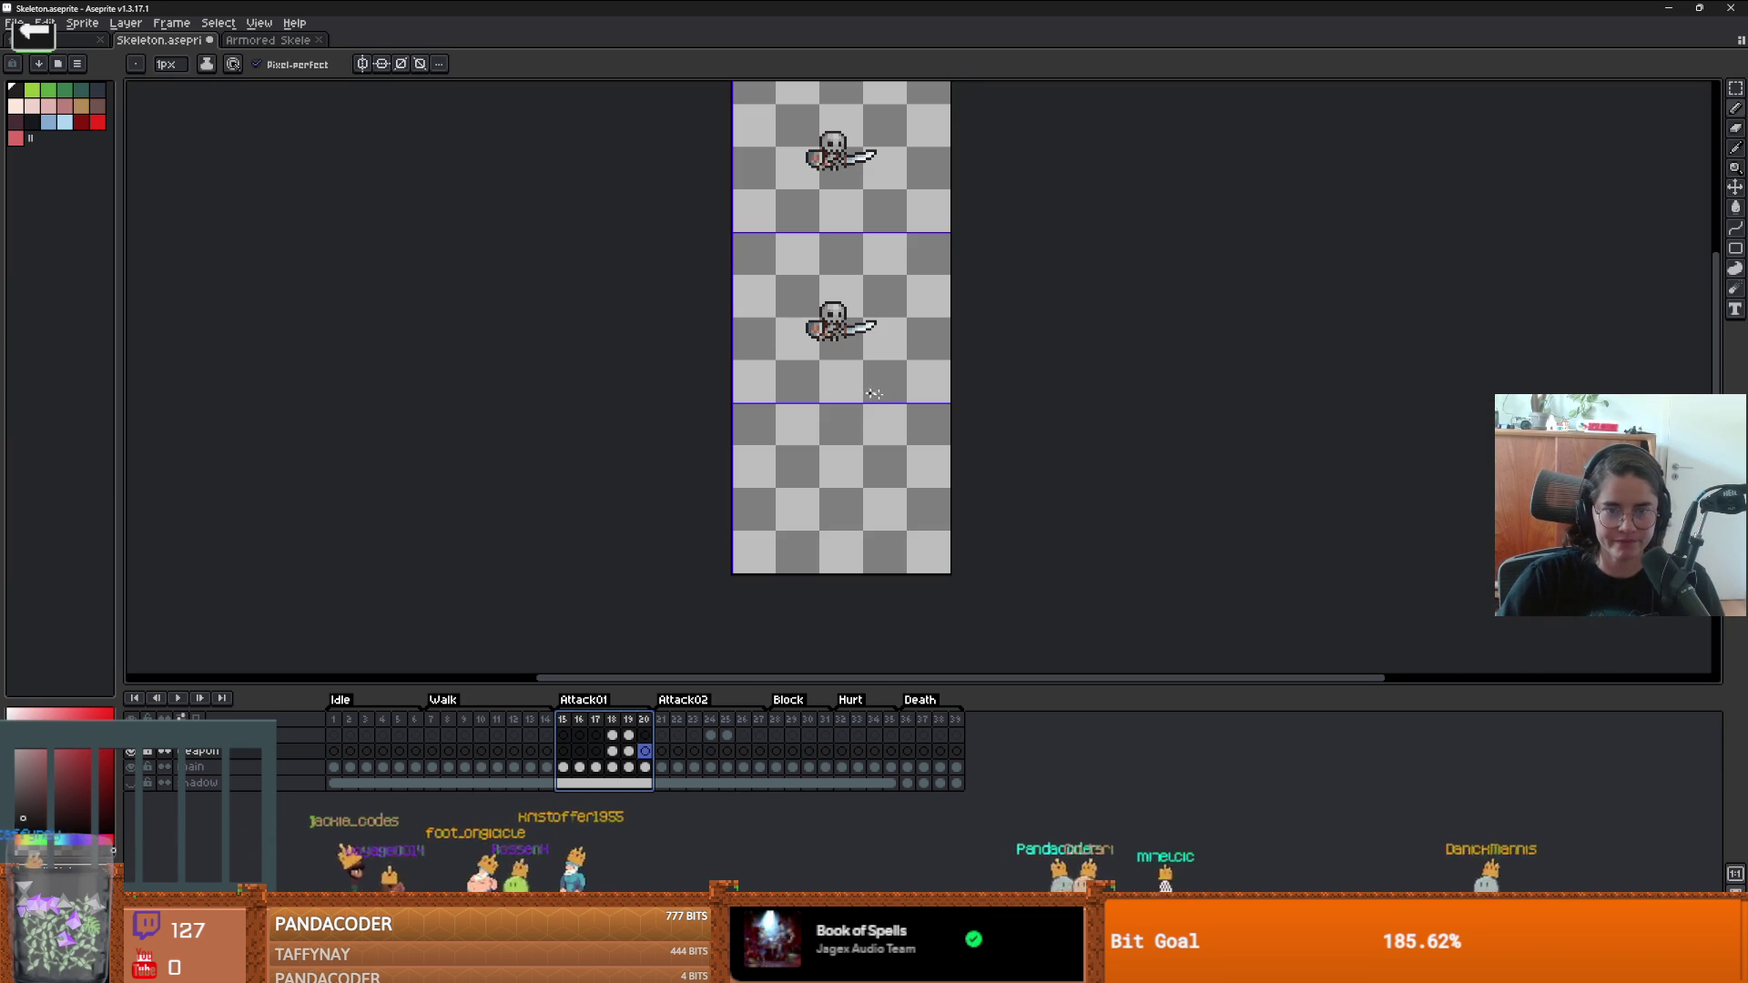
scroll(810, 396, up, 1)
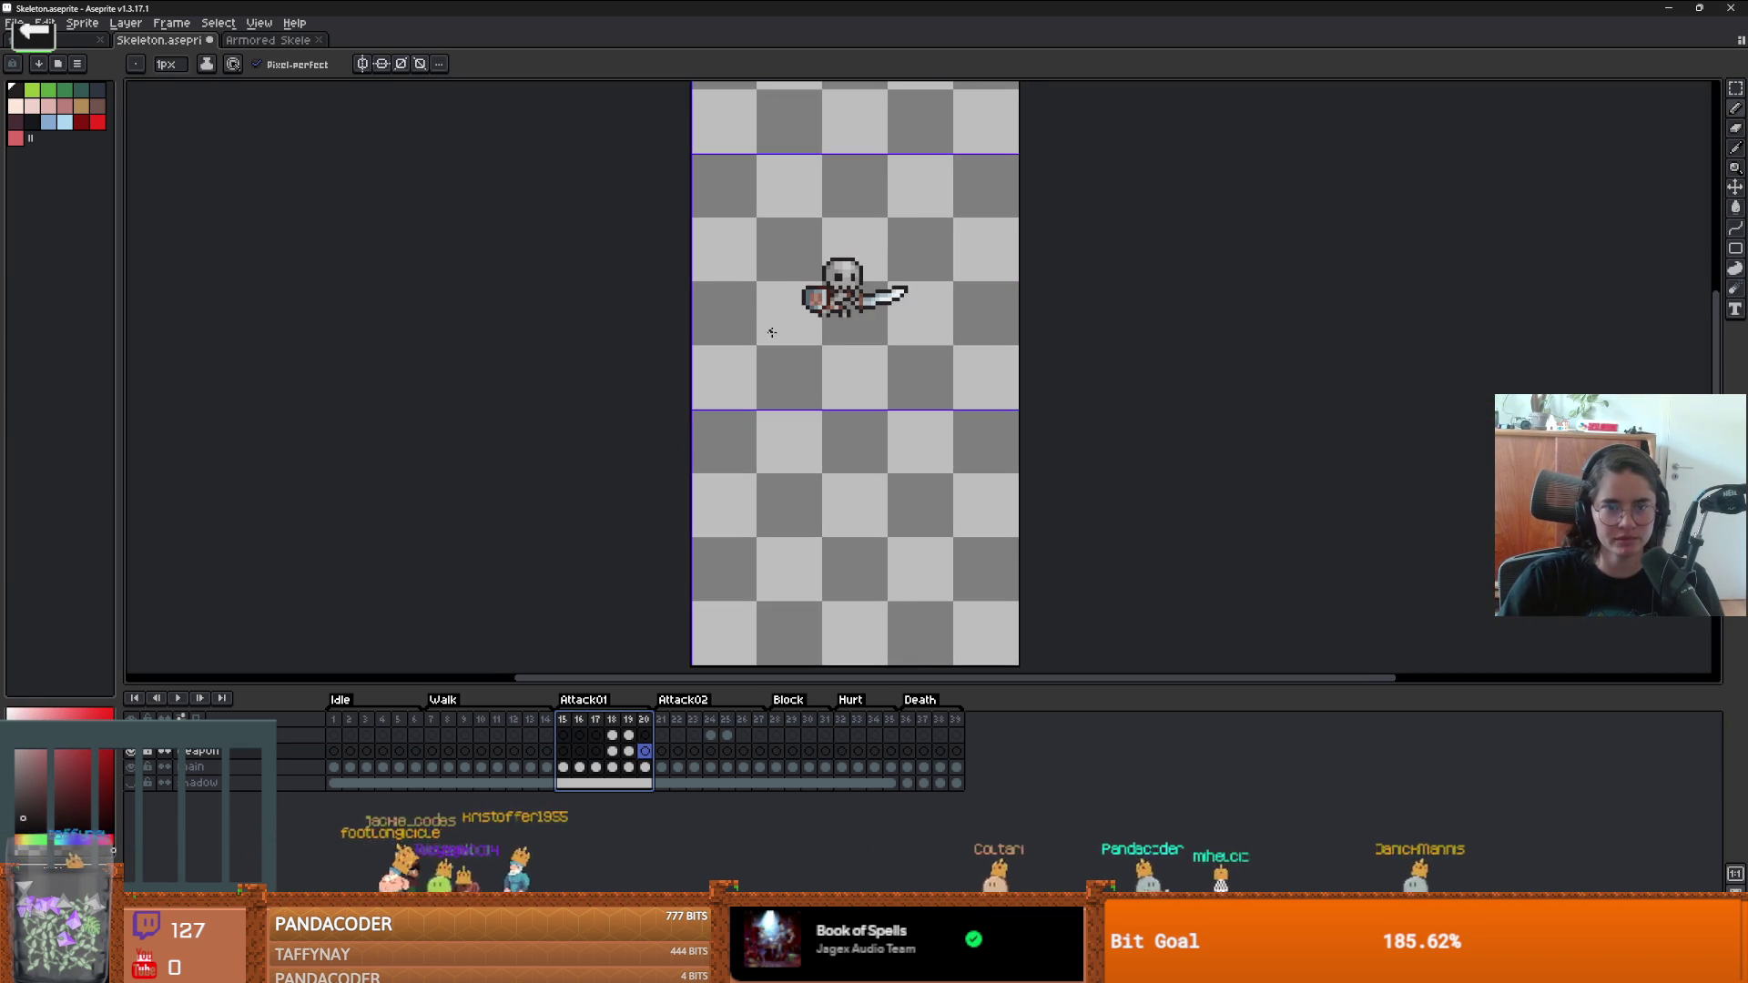
scroll(815, 389, down, 1)
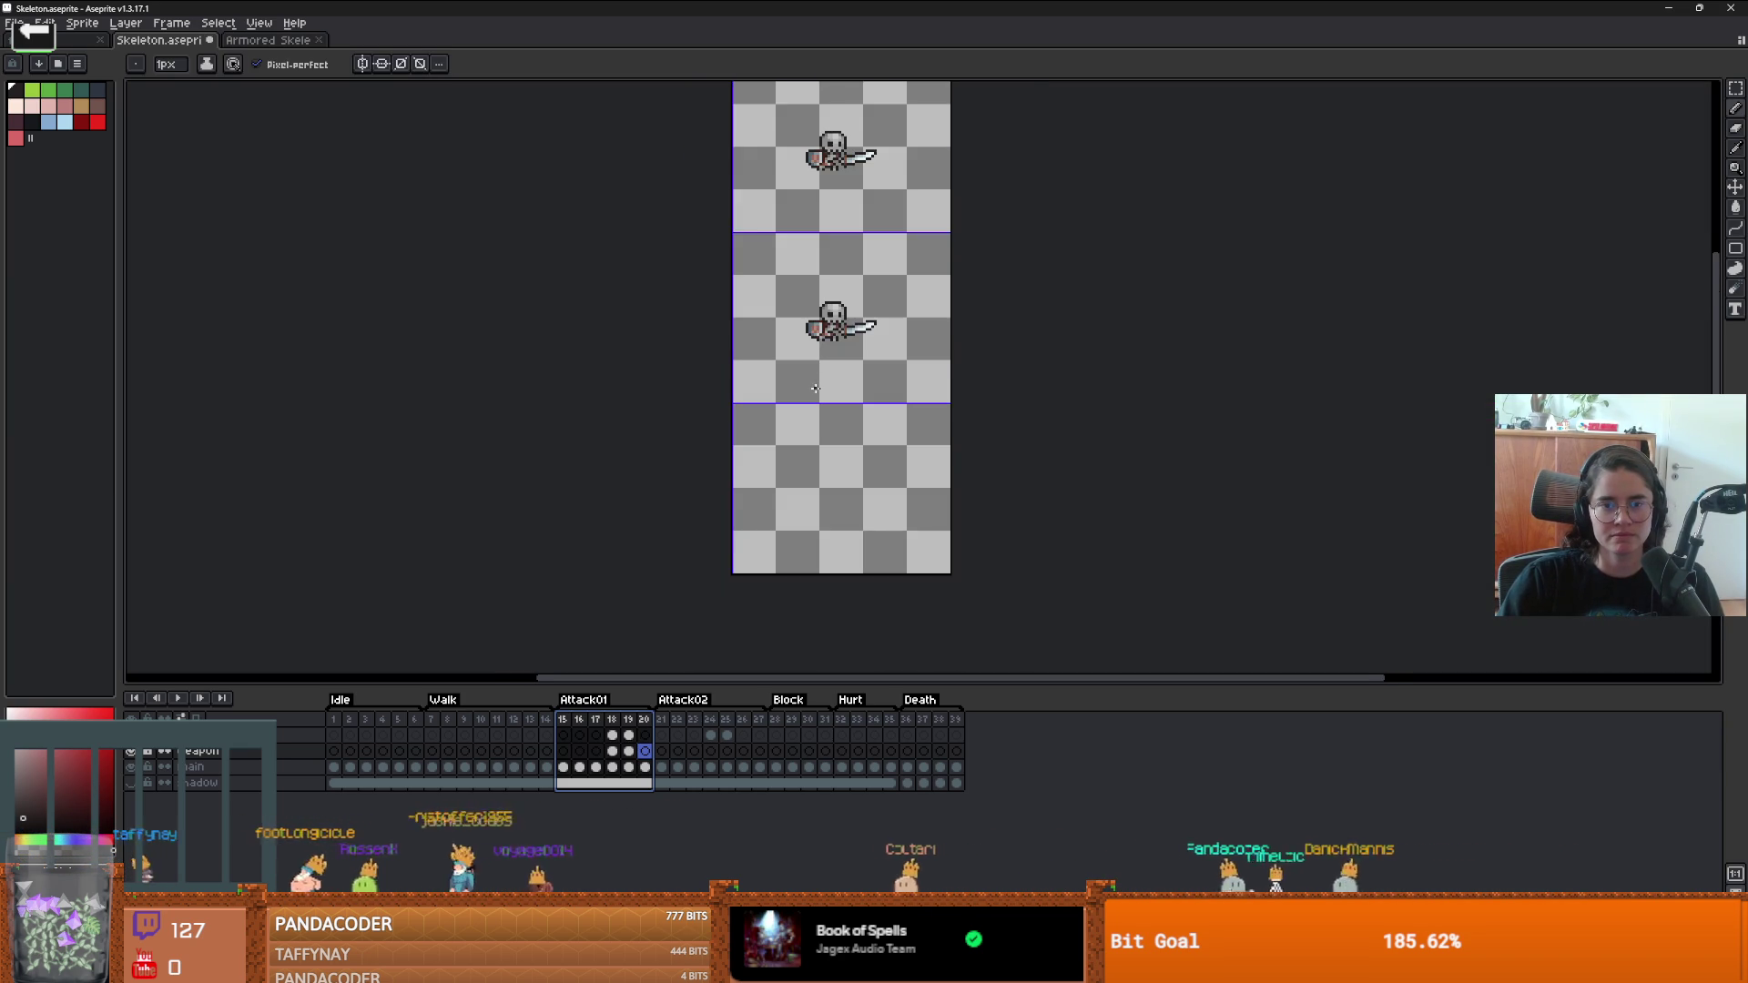
scroll(820, 382, up, 1)
scroll(852, 346, down, 1)
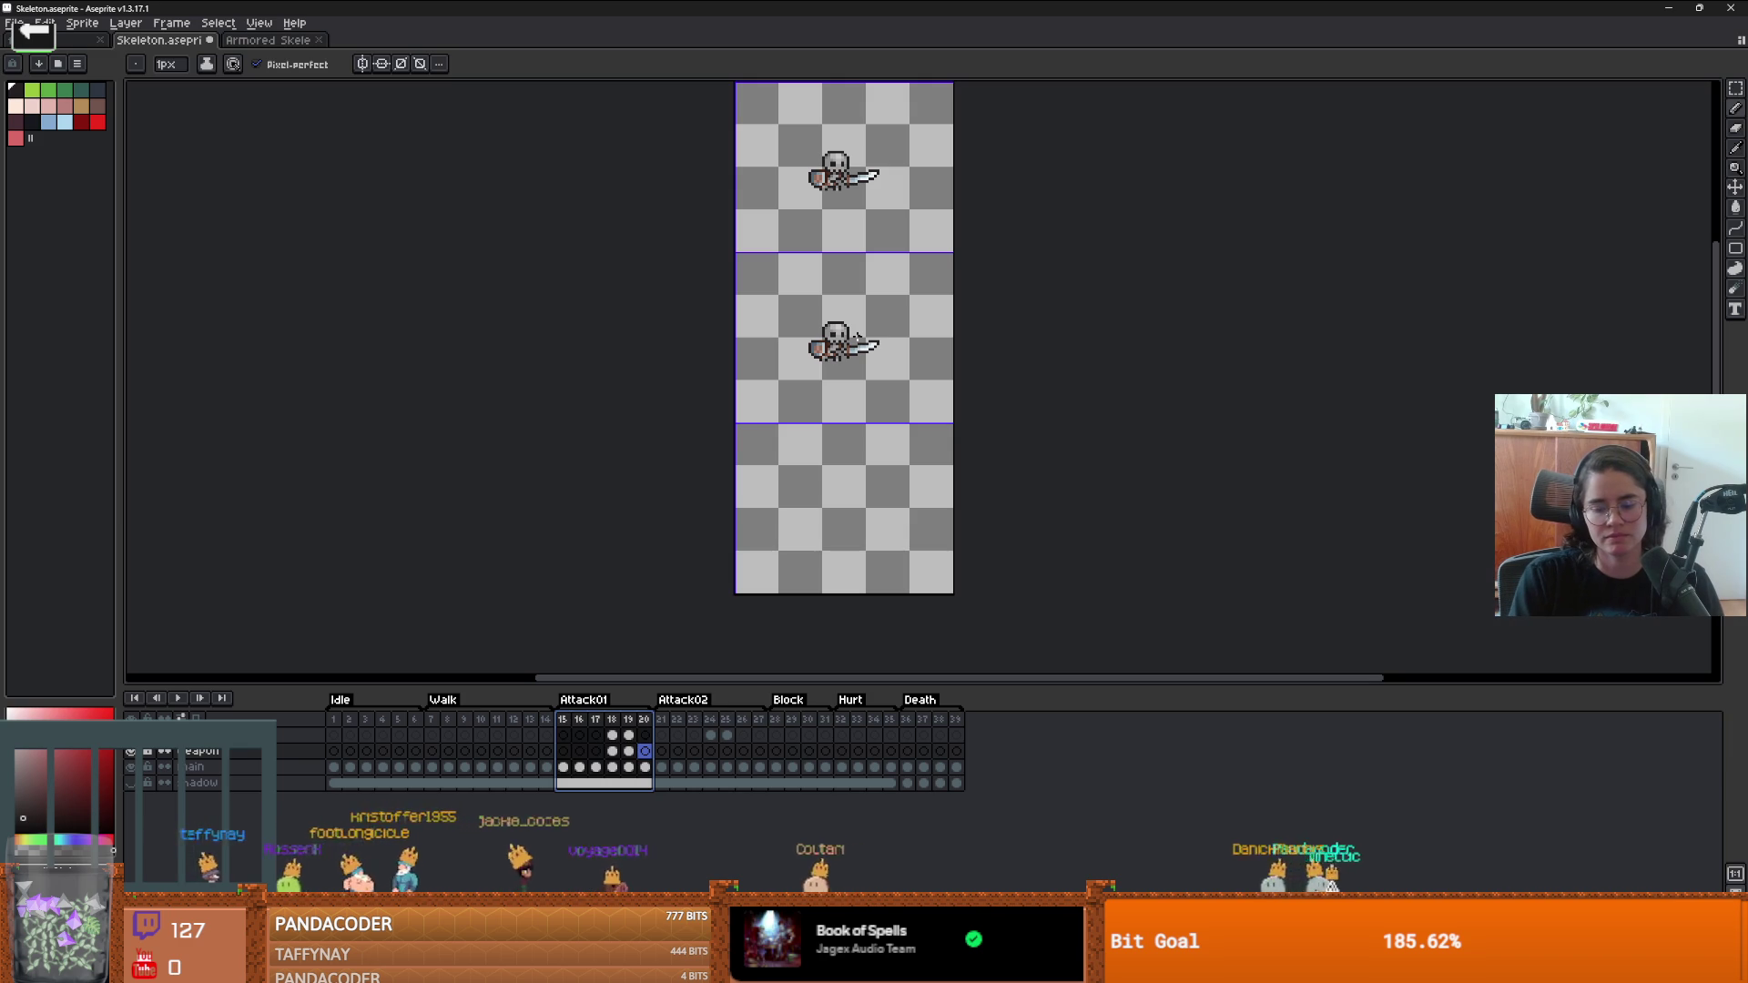
- Marquee-select the middle skeleton and try moving it down, then undo the move
key(m)
mouse_move(858, 344)
mouse_down()
mouse_move(839, 351)
mouse_move(840, 390)
mouse_up()
key(Escape)
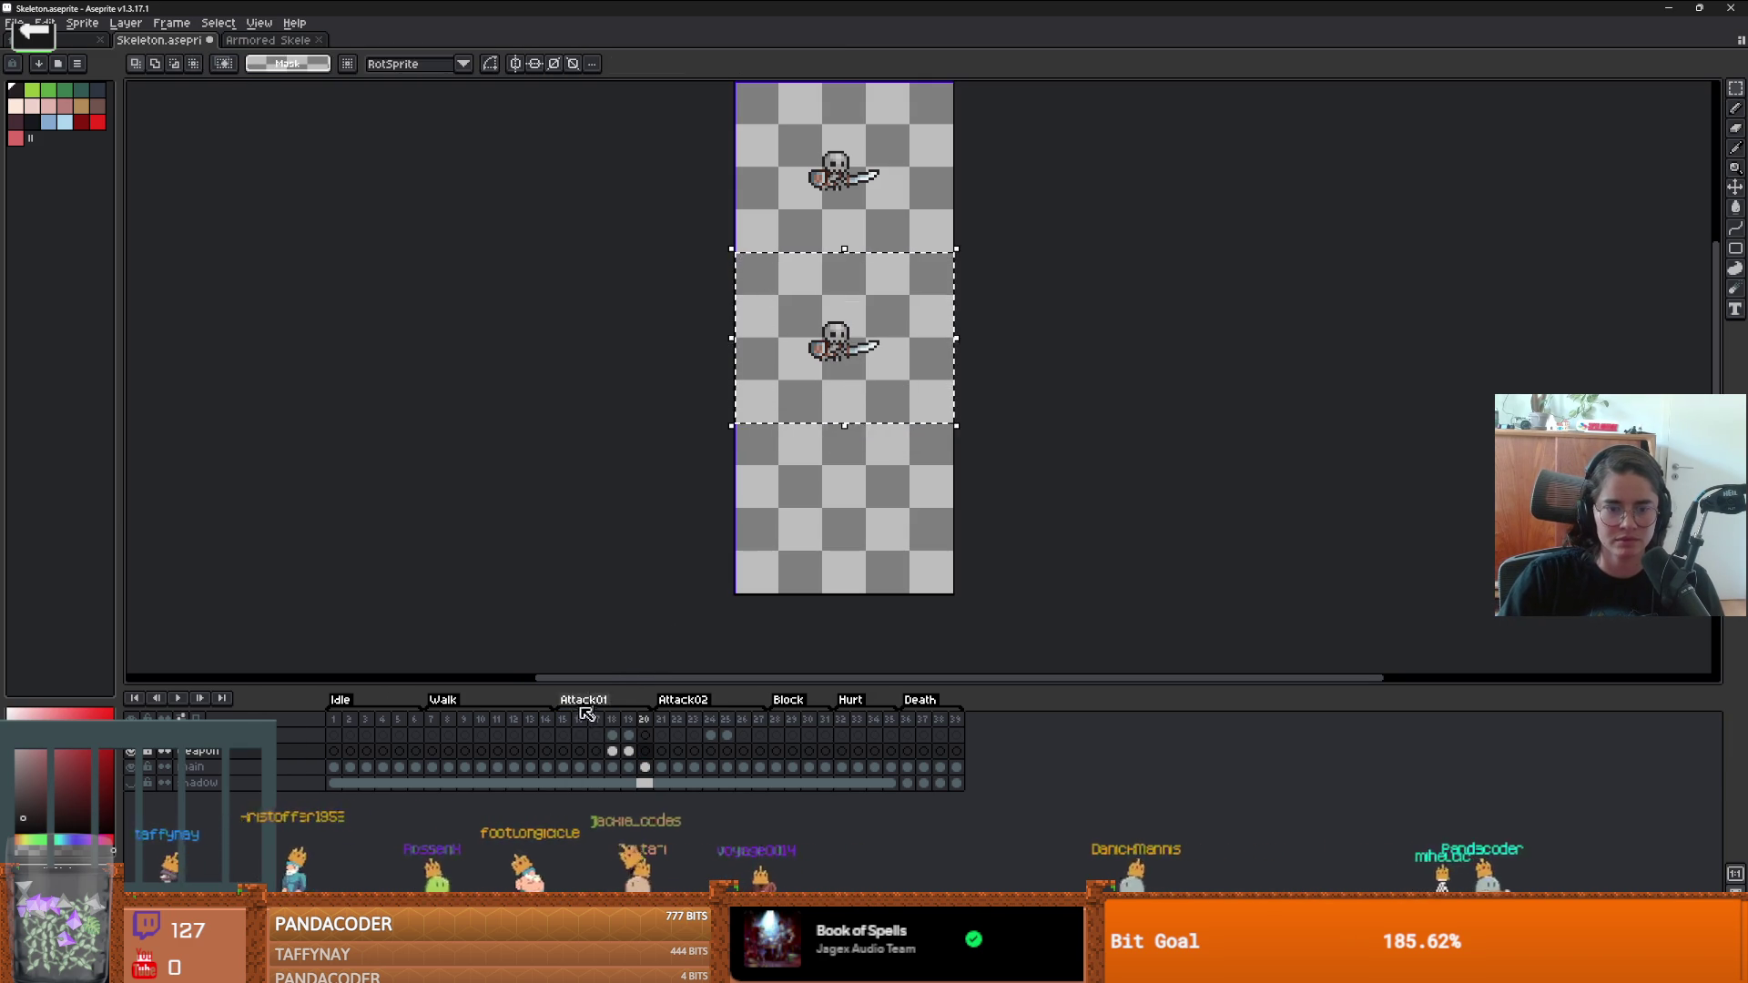
click(547, 720)
key(alt+n)
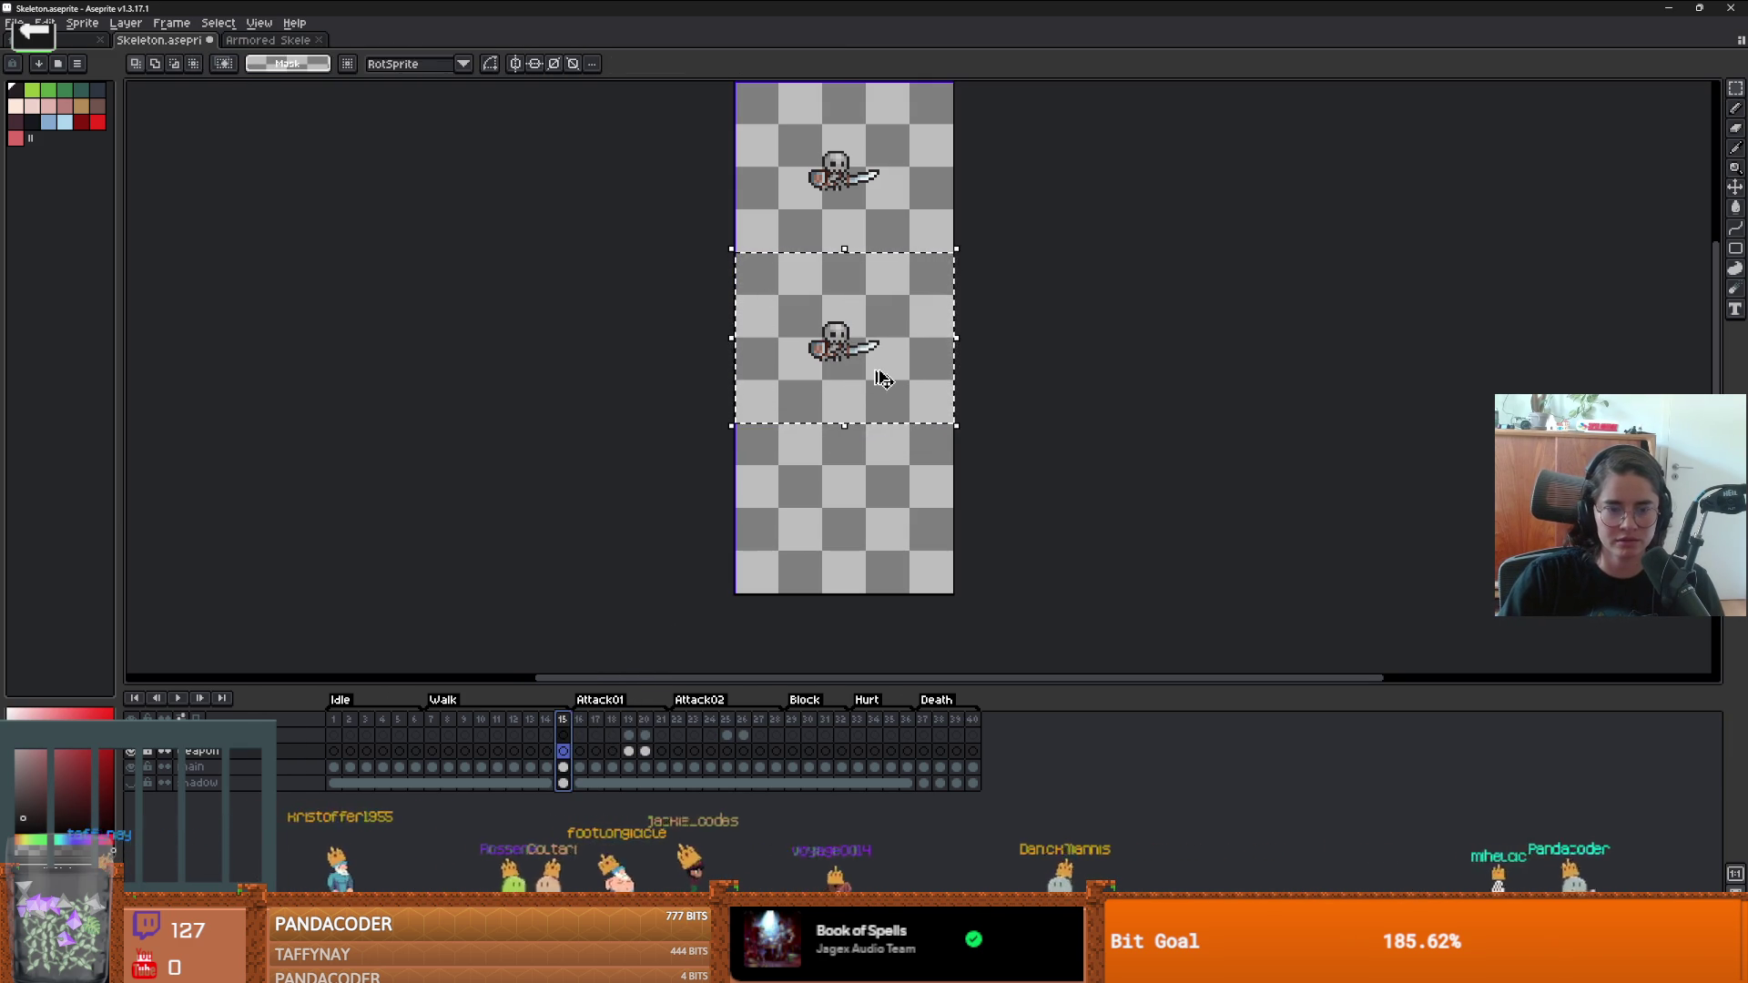
mouse_move(881, 377)
mouse_down()
mouse_move(874, 565)
mouse_move(851, 577)
mouse_up()
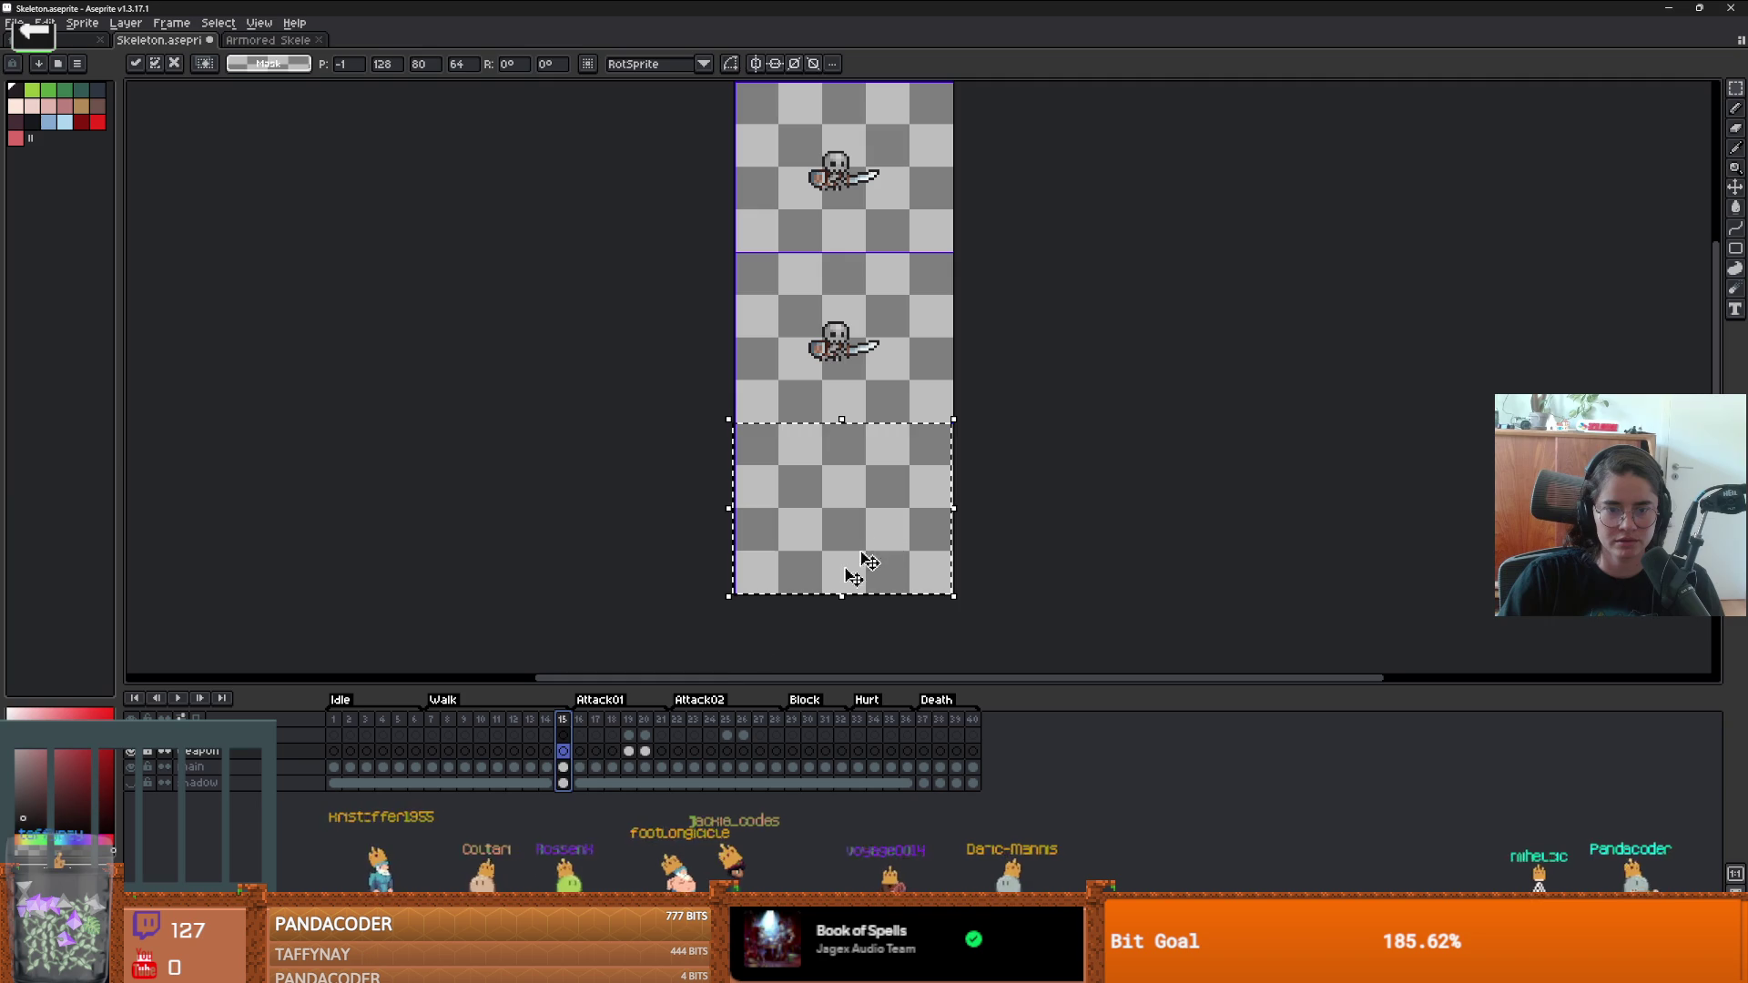
click(566, 768)
key(ctrl+z)
key(ctrl+d)
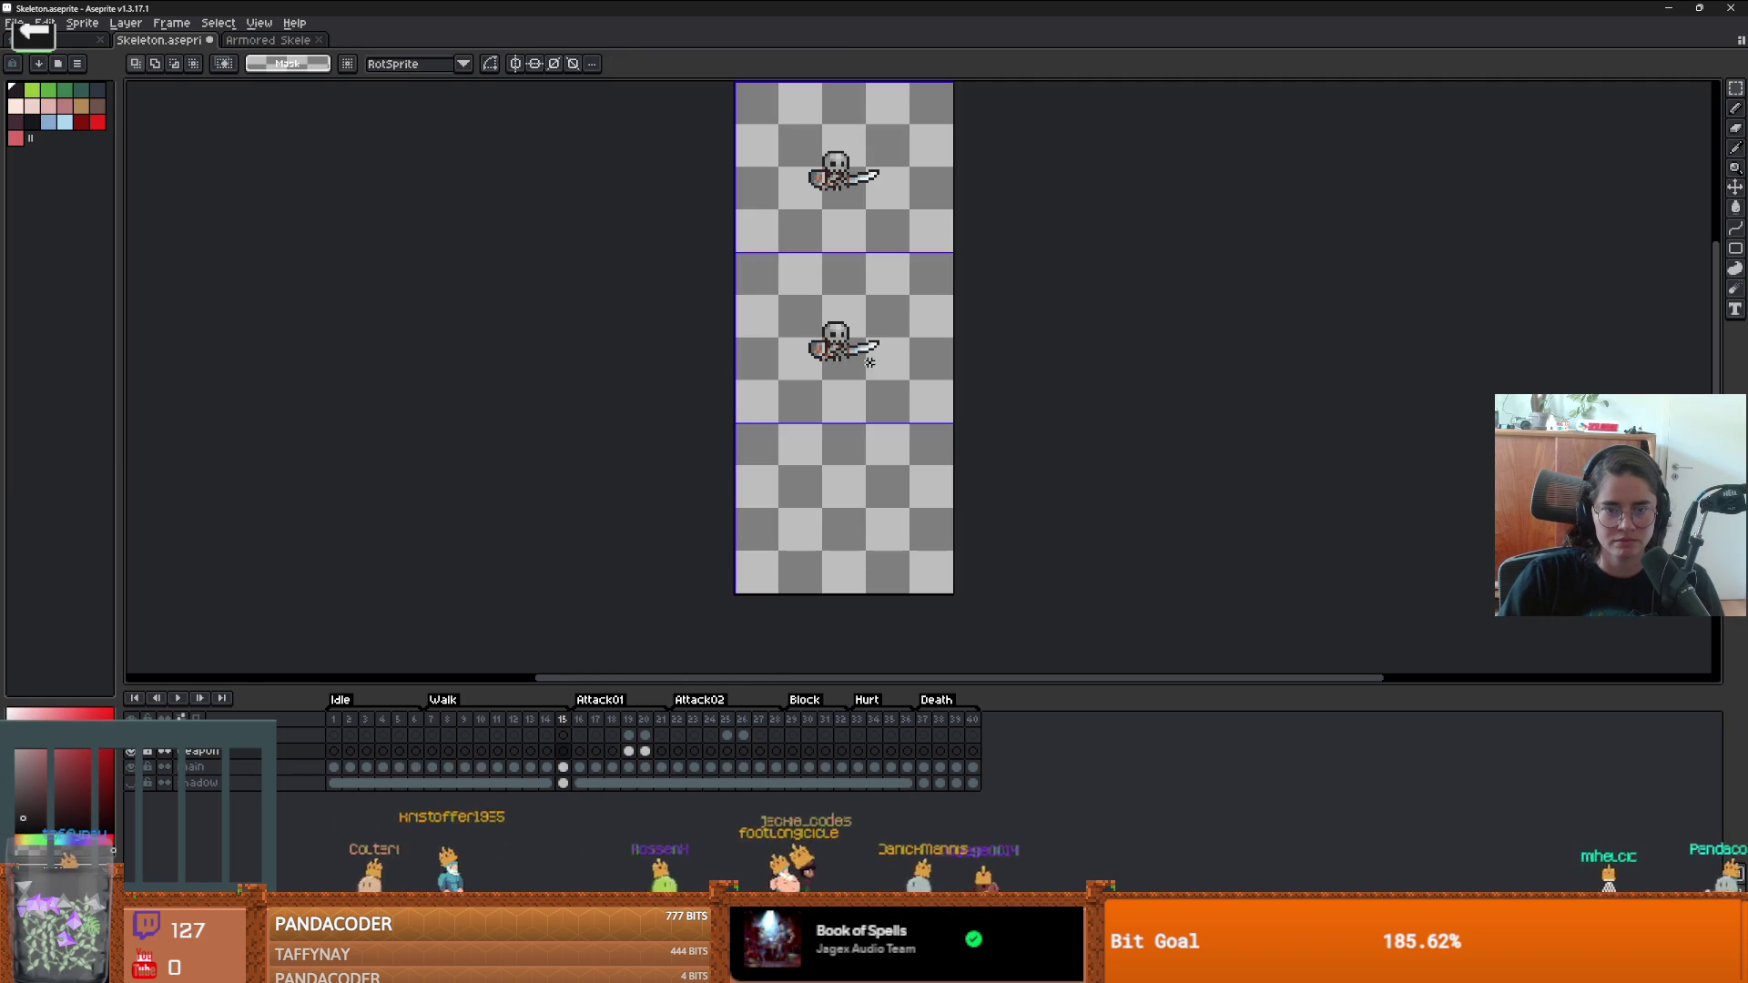
key(ctrl+z)
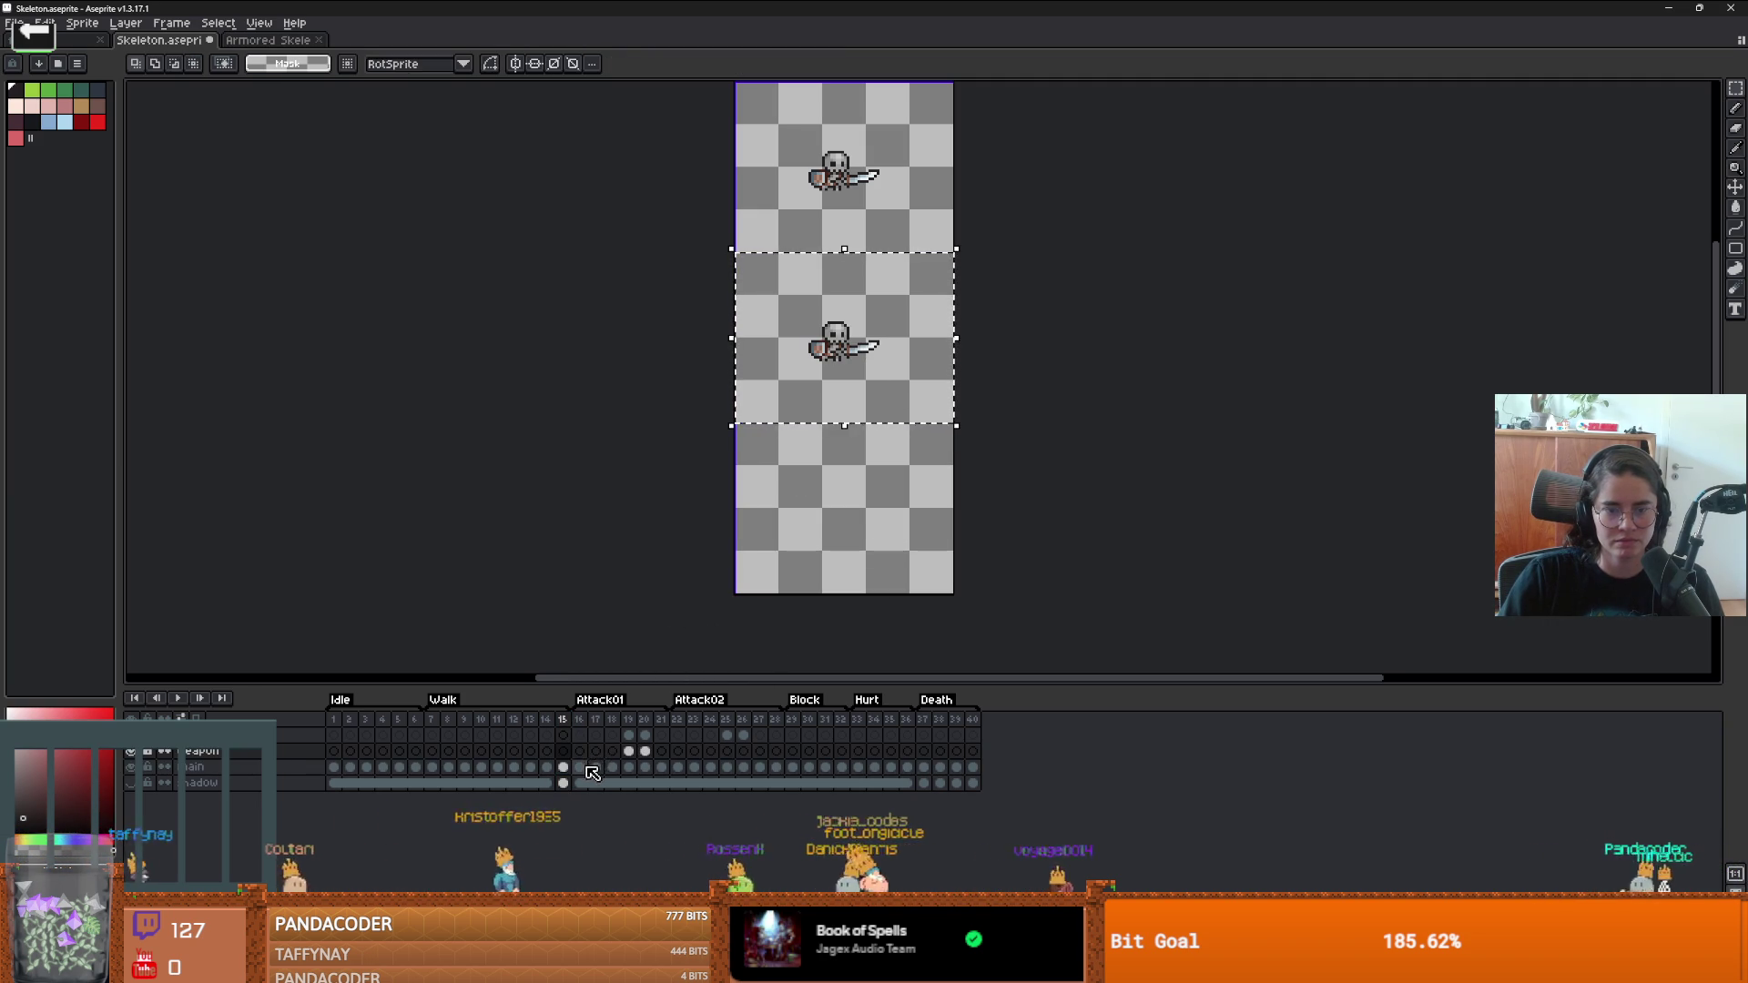
- Return to frame 15 and delete the extra inserted frame
click(579, 767)
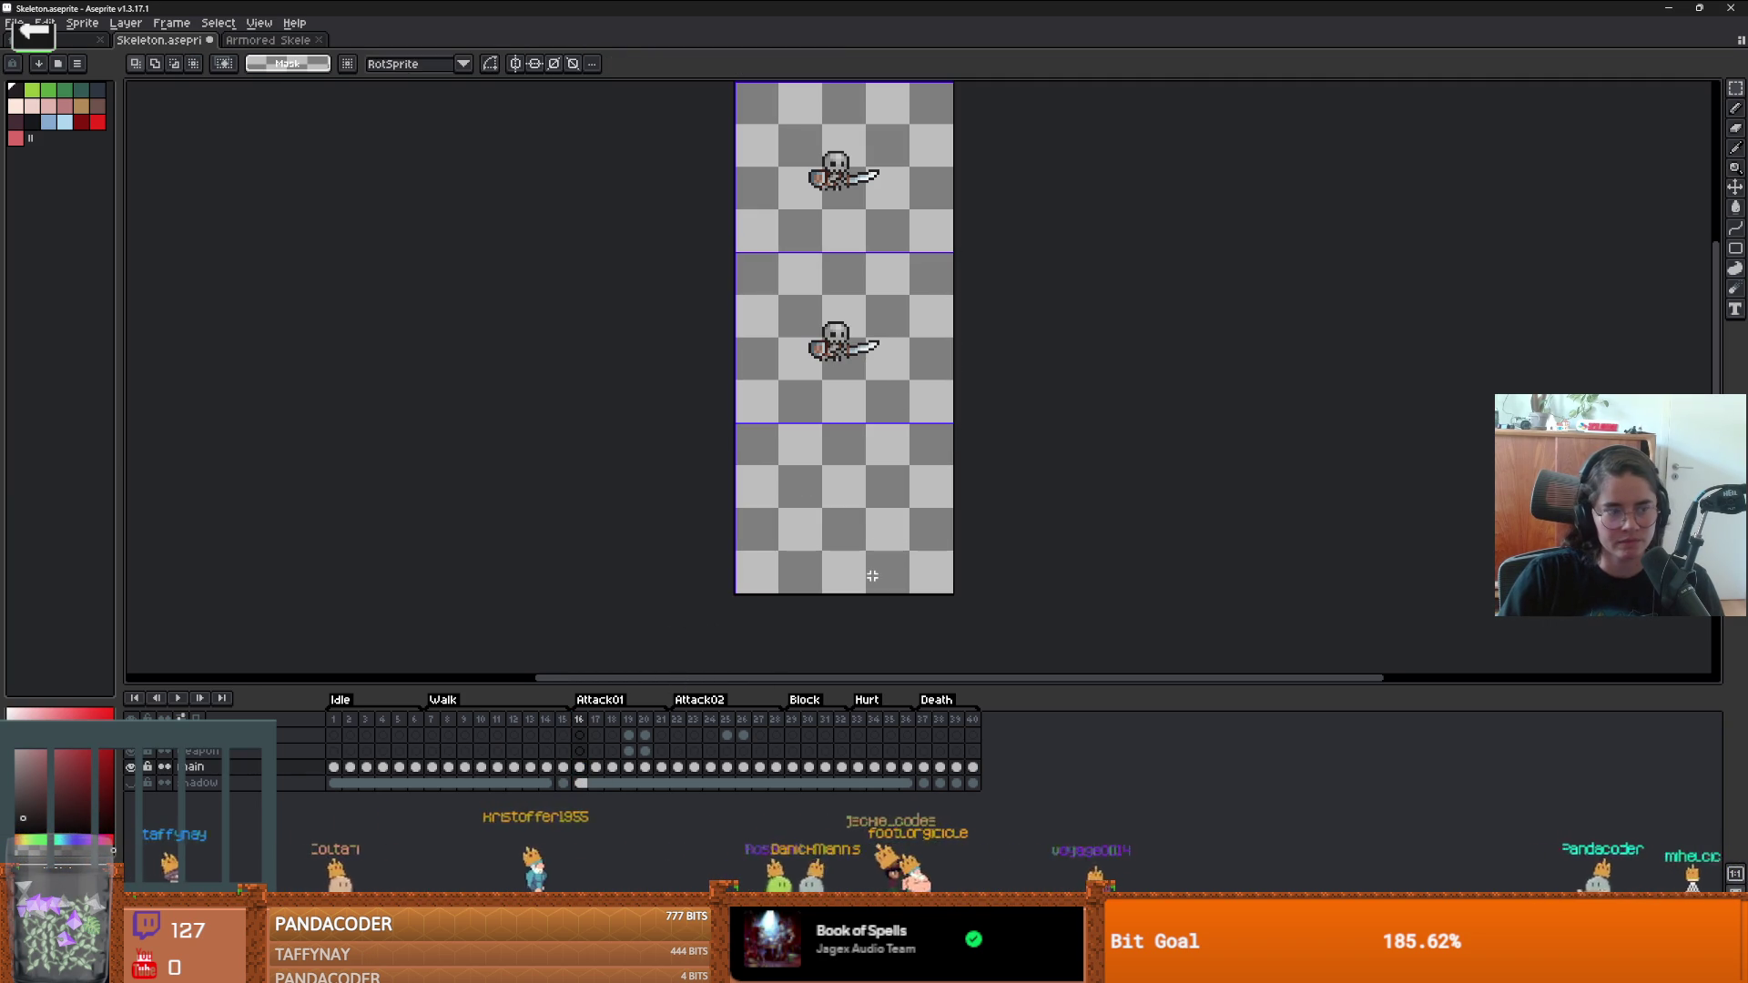
click(563, 783)
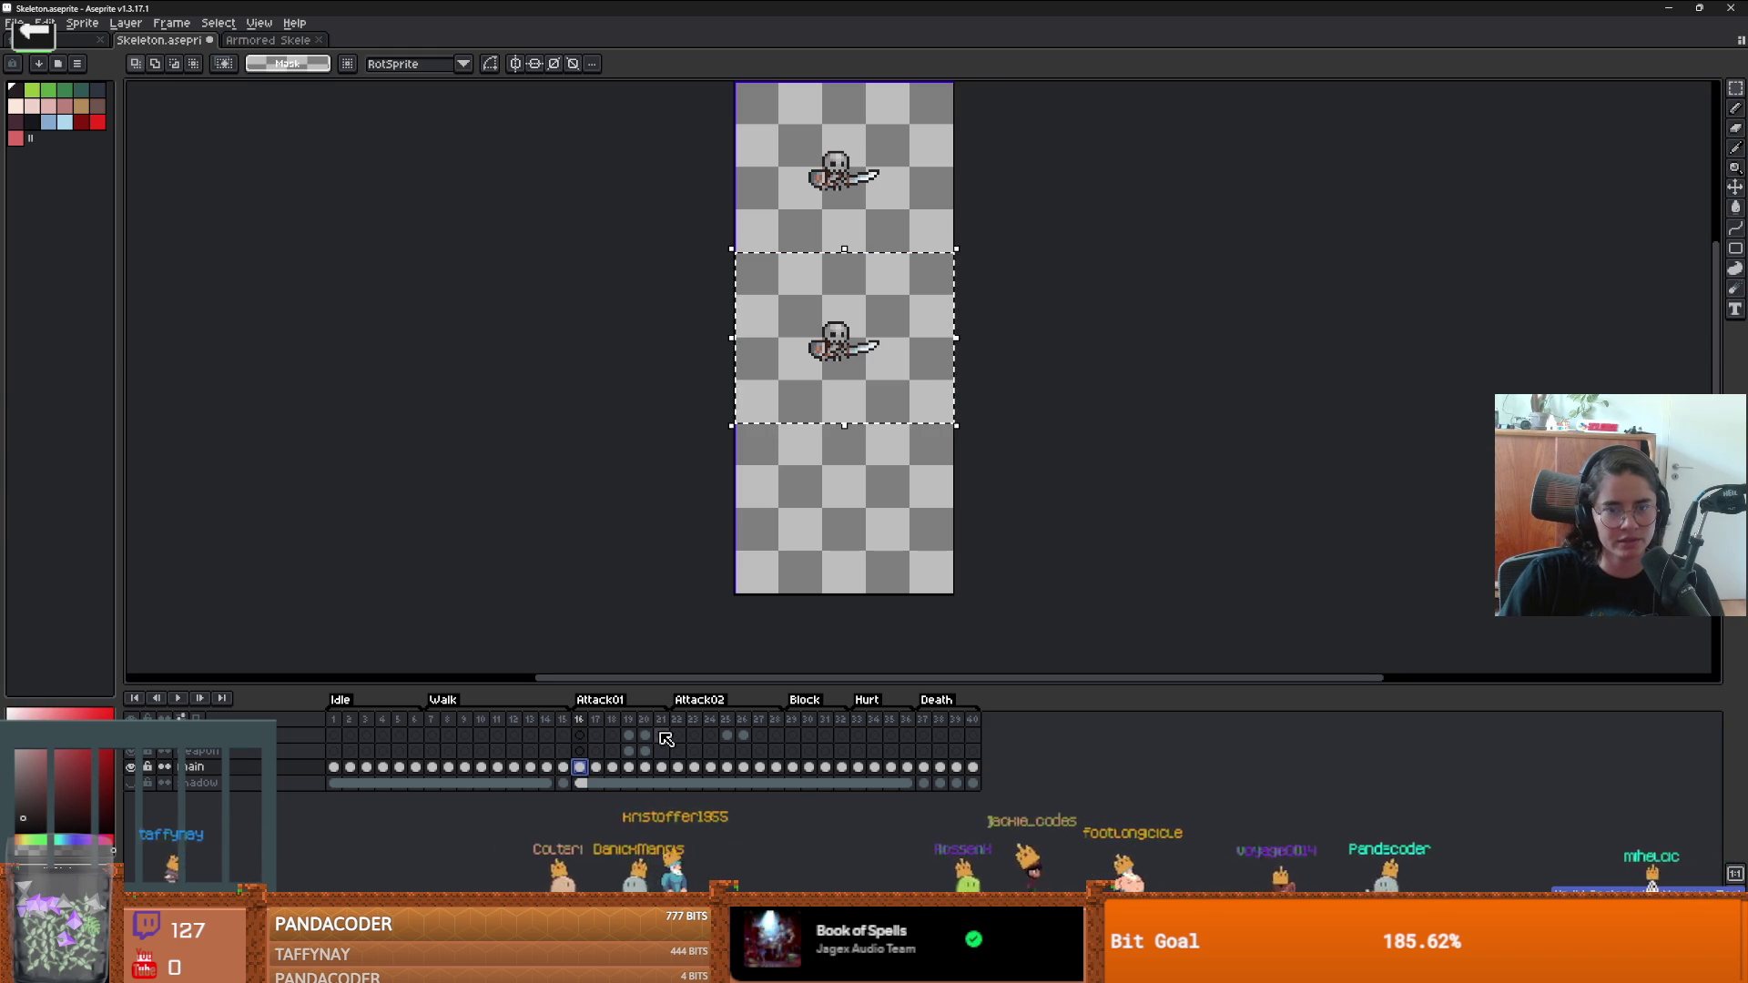
key(Up)
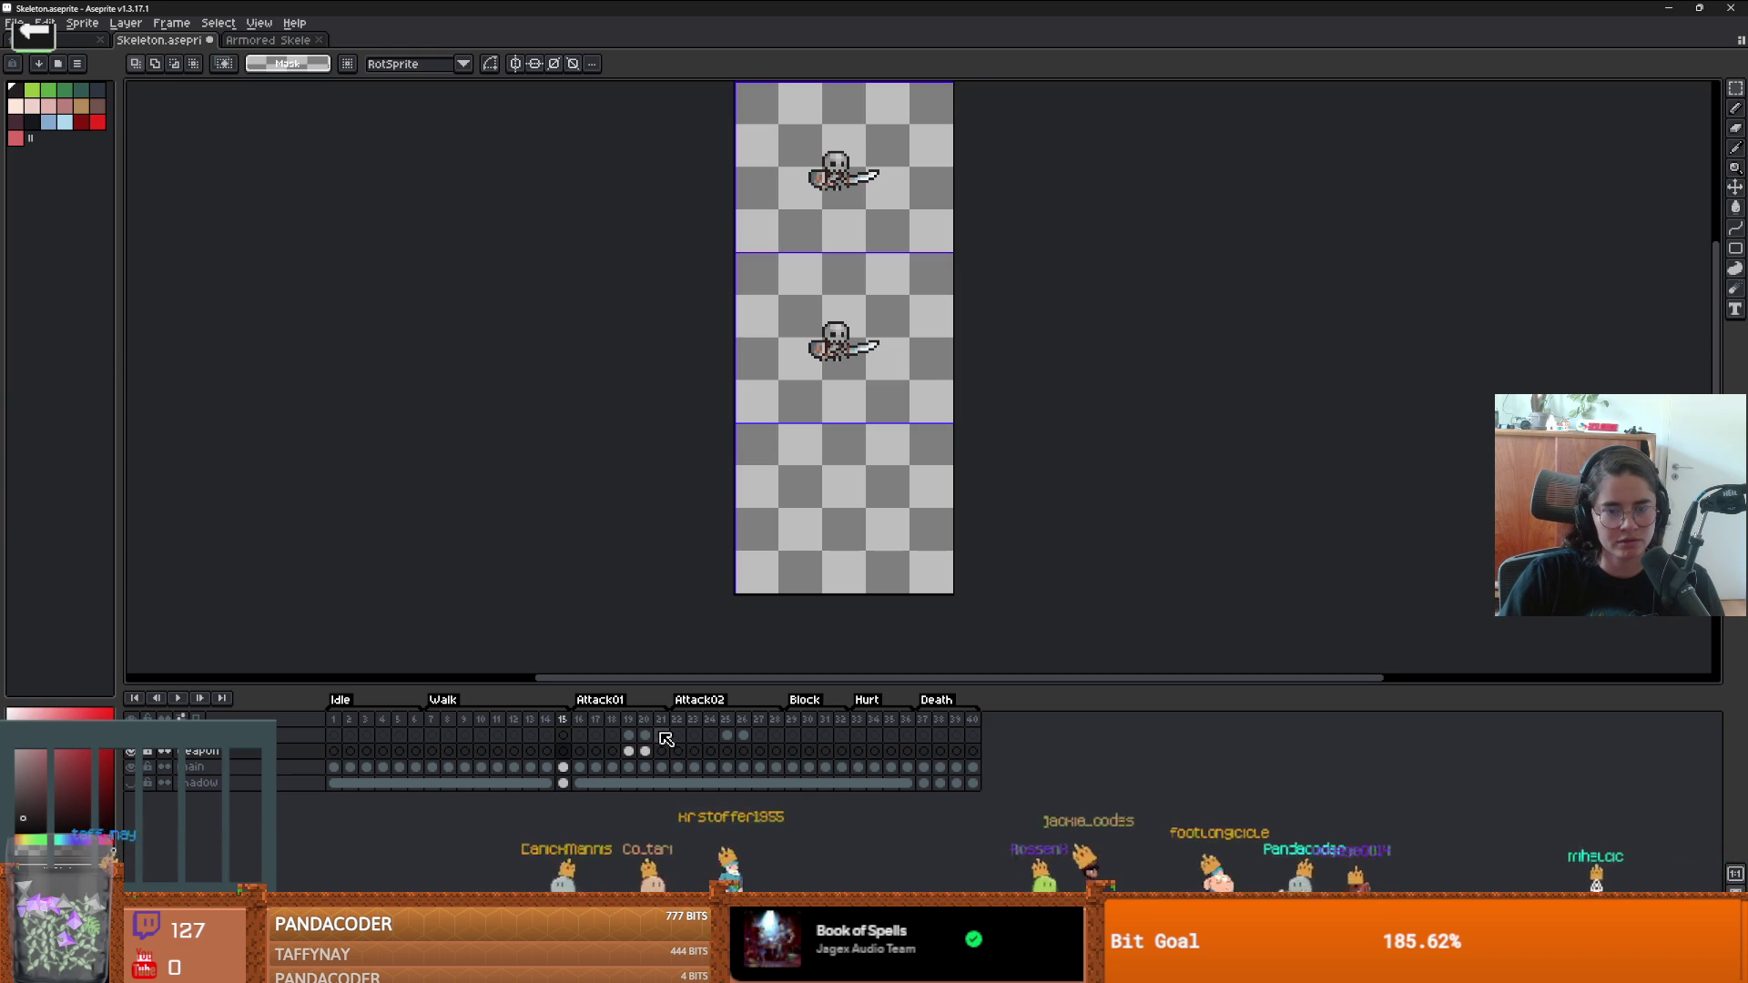
key(ctrl+a)
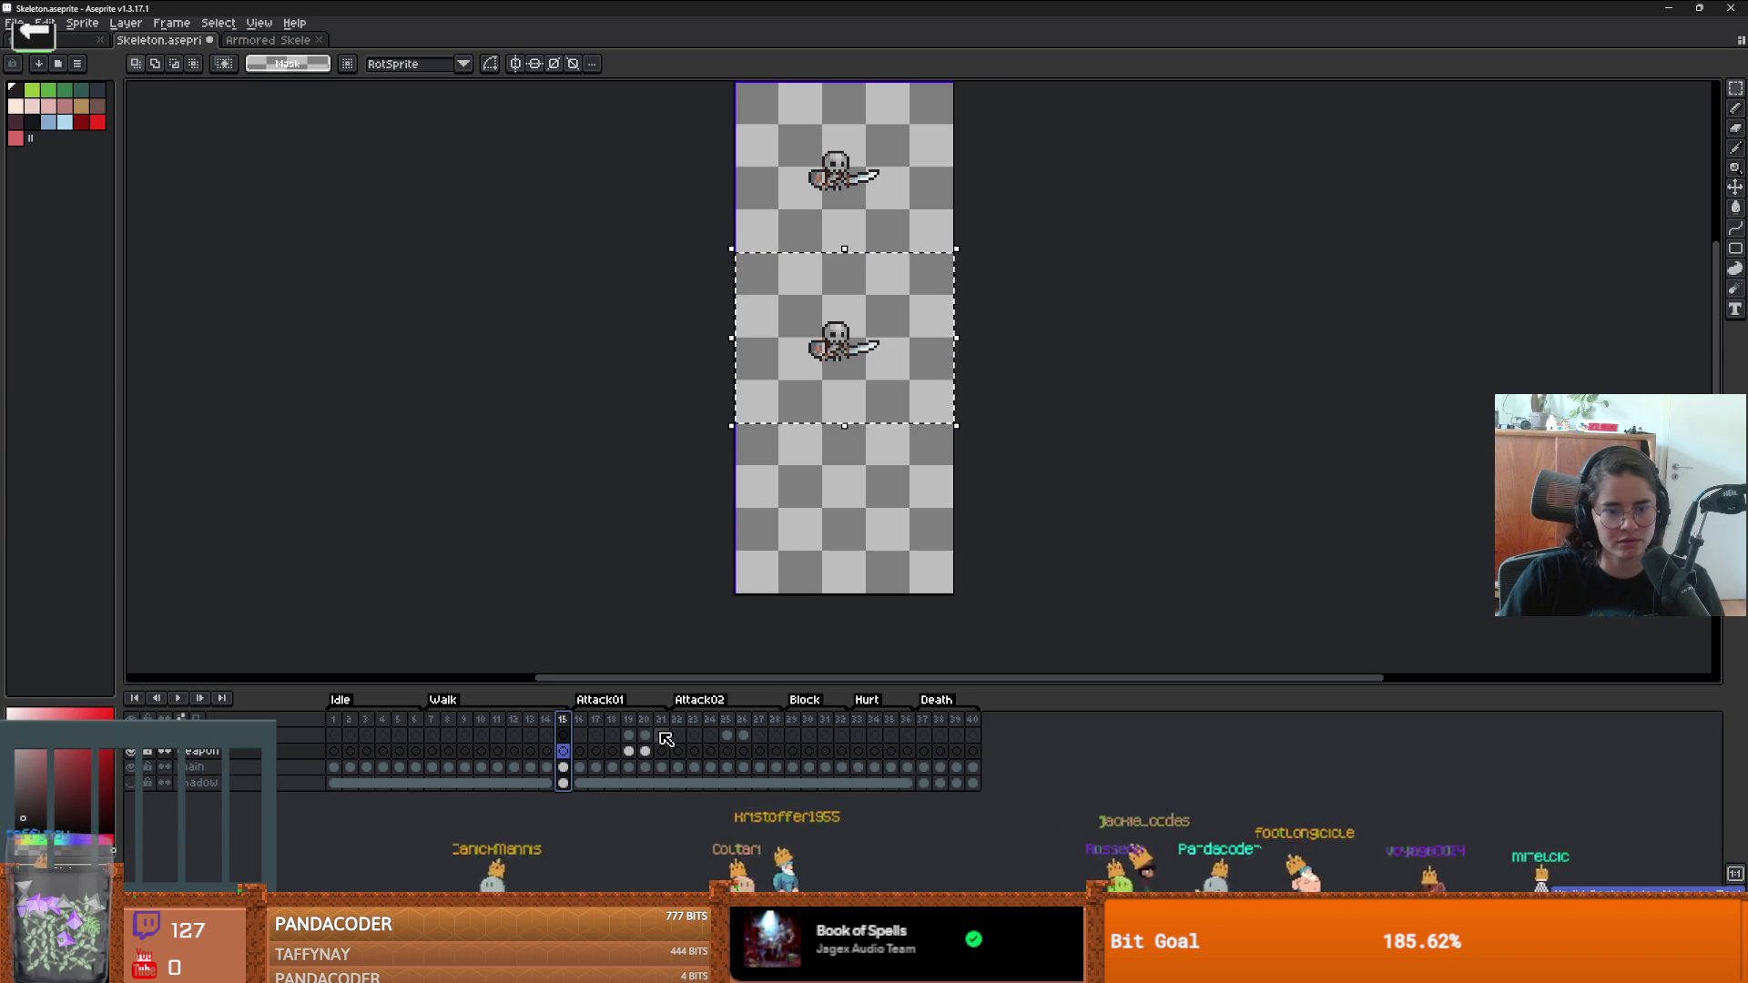
key(alt+Delete)
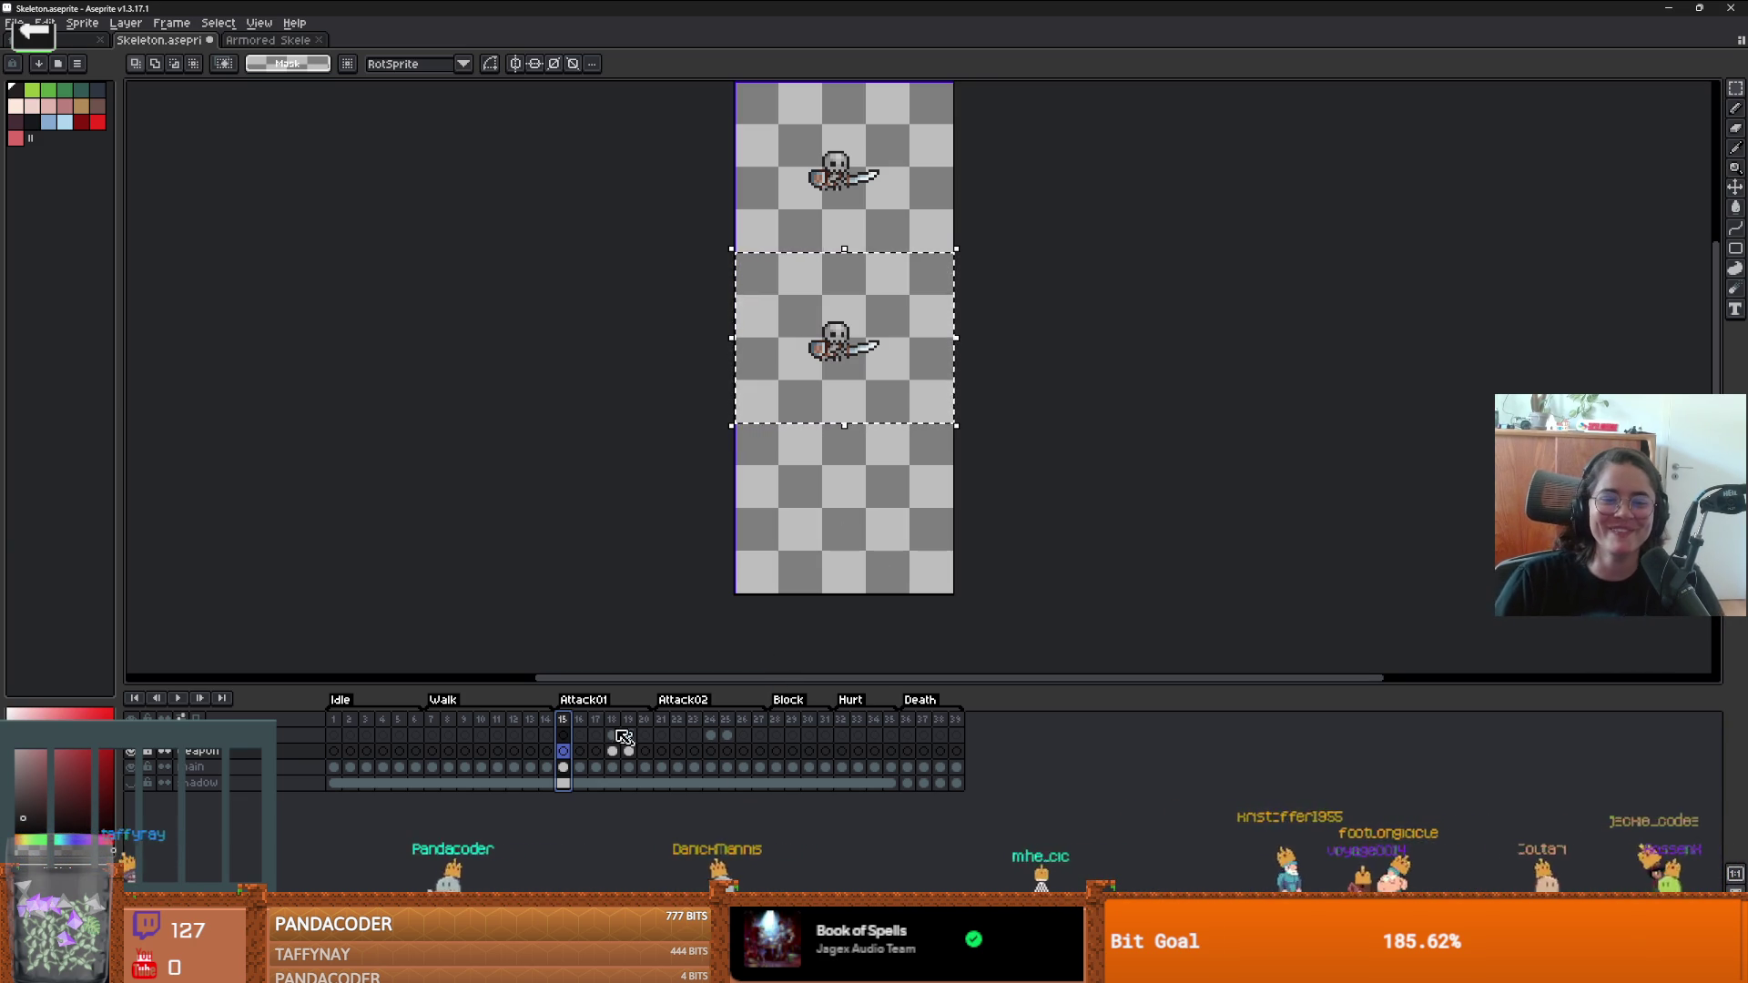
- Select the Main layer's frame 15 cel and drag a copy of the skeleton into the bottom cell
click(563, 768)
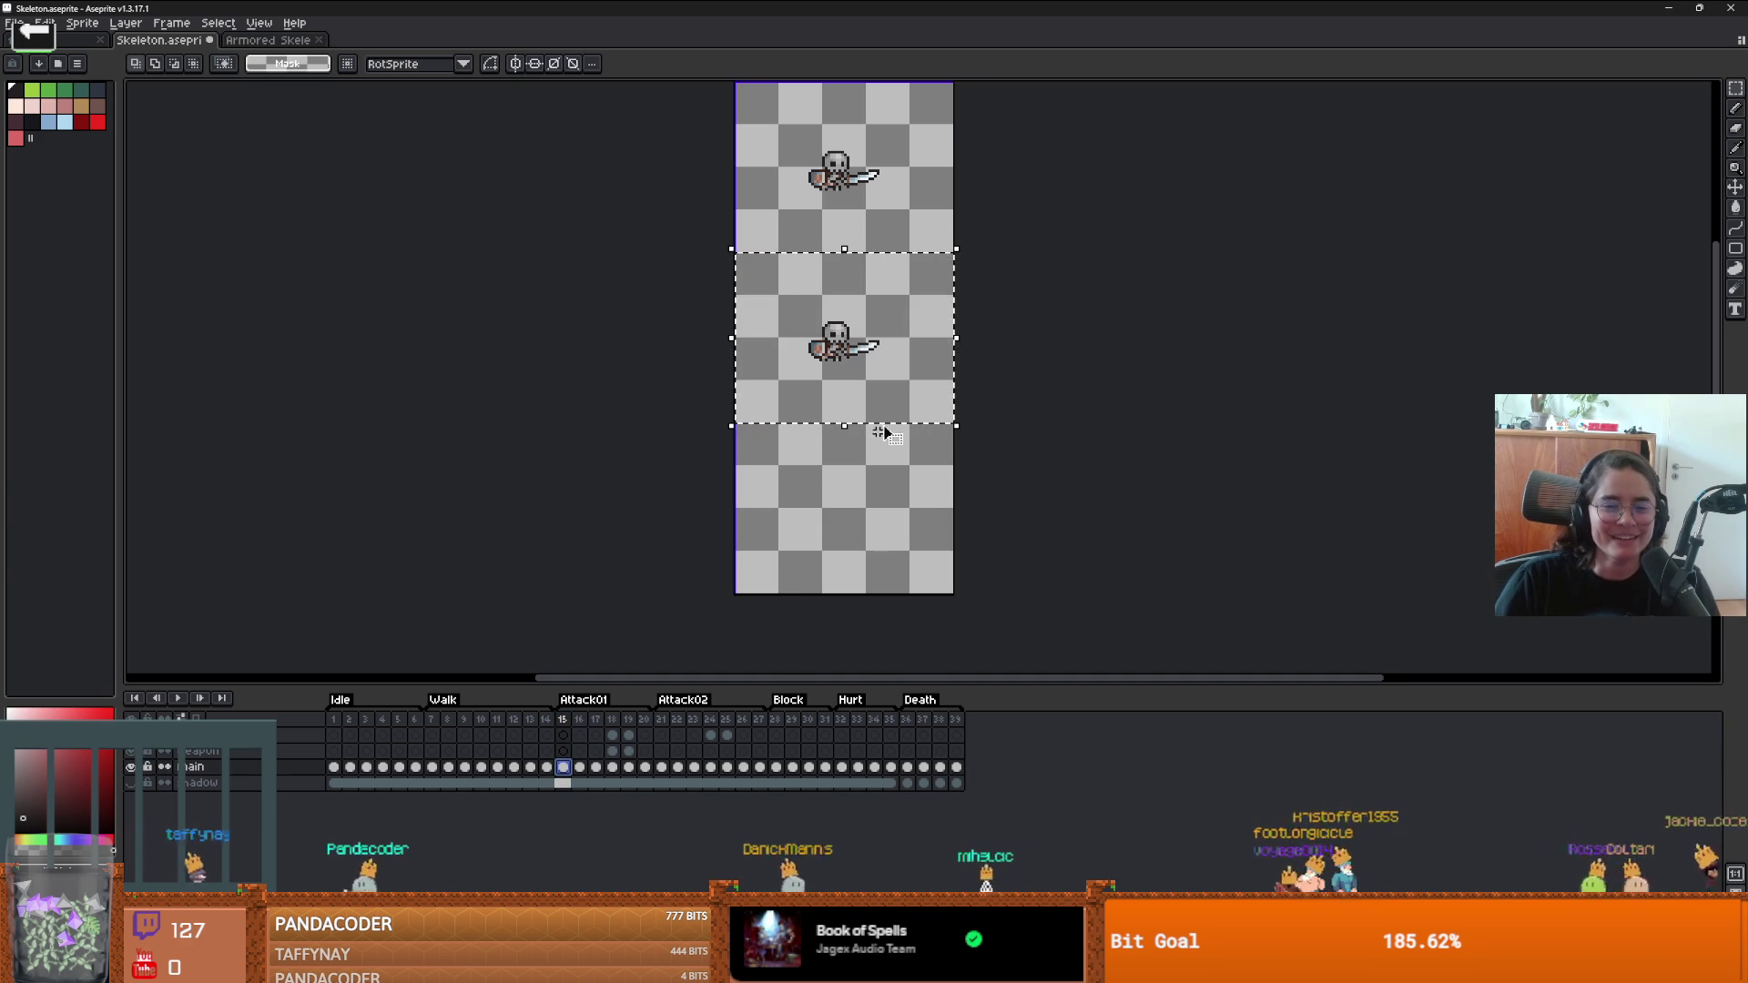
mouse_move(921, 403)
mouse_down()
mouse_move(908, 558)
mouse_move(921, 490)
mouse_up()
key(ctrl+z)
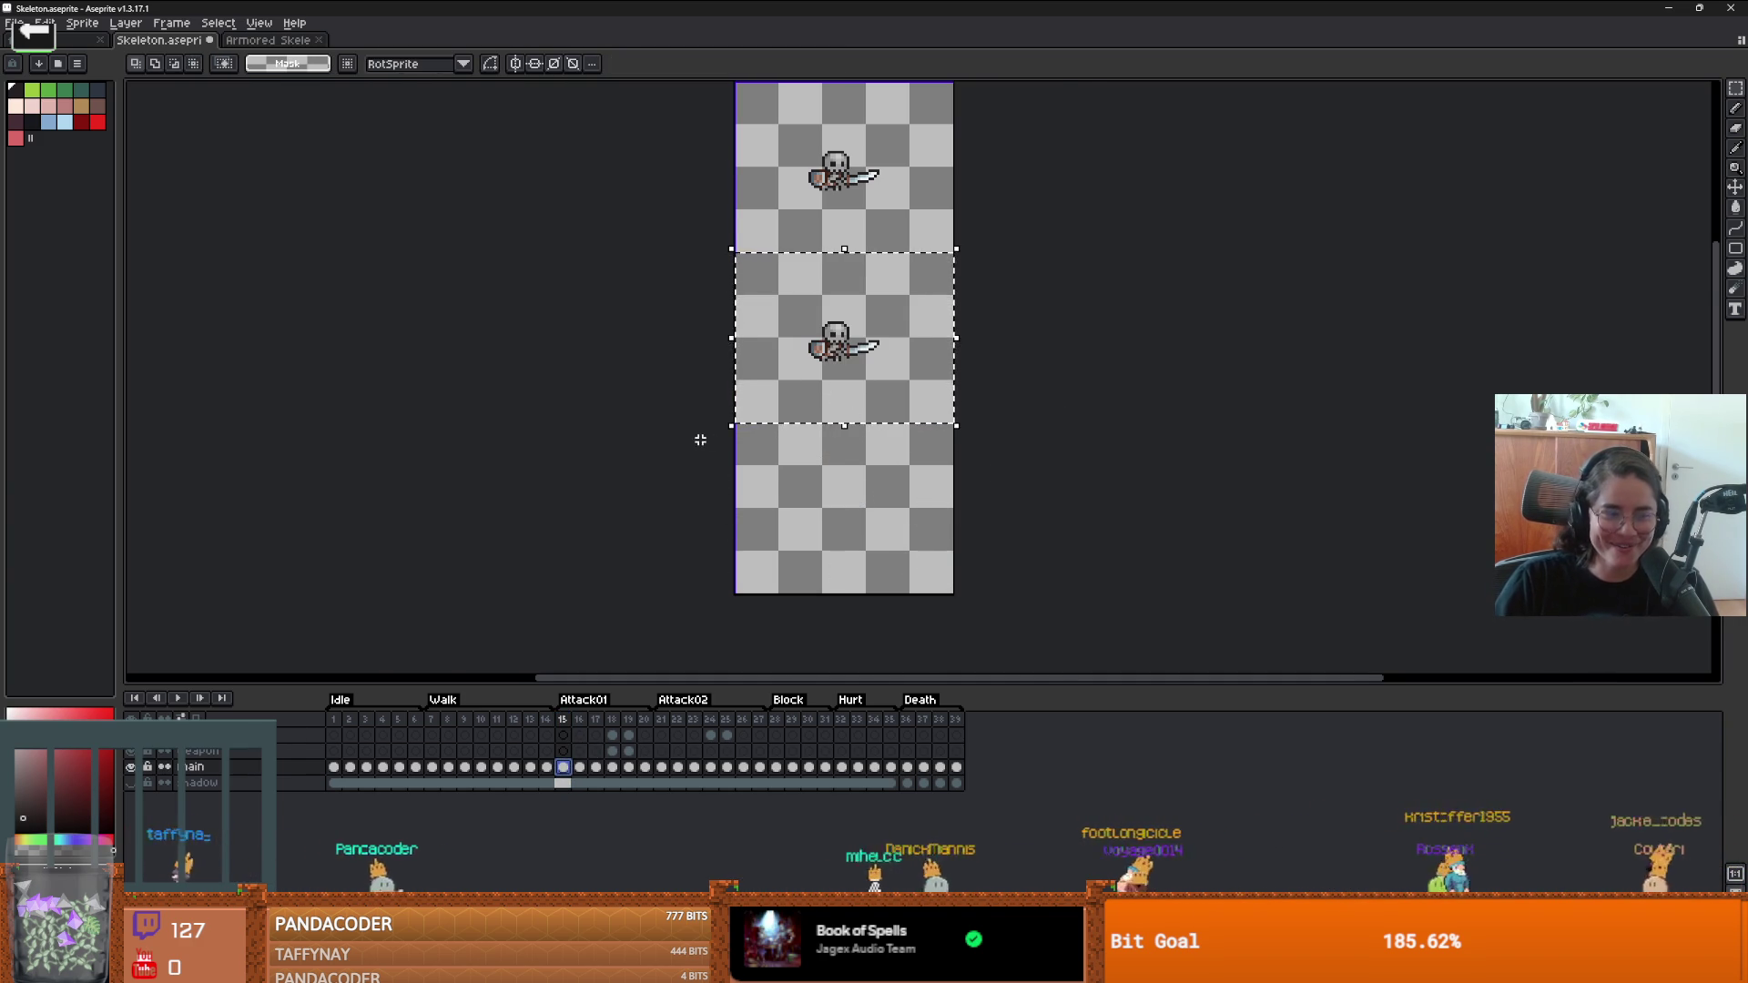
mouse_move(702, 437)
mouse_down()
mouse_move(1014, 461)
mouse_move(1172, 426)
mouse_up()
click(1173, 376)
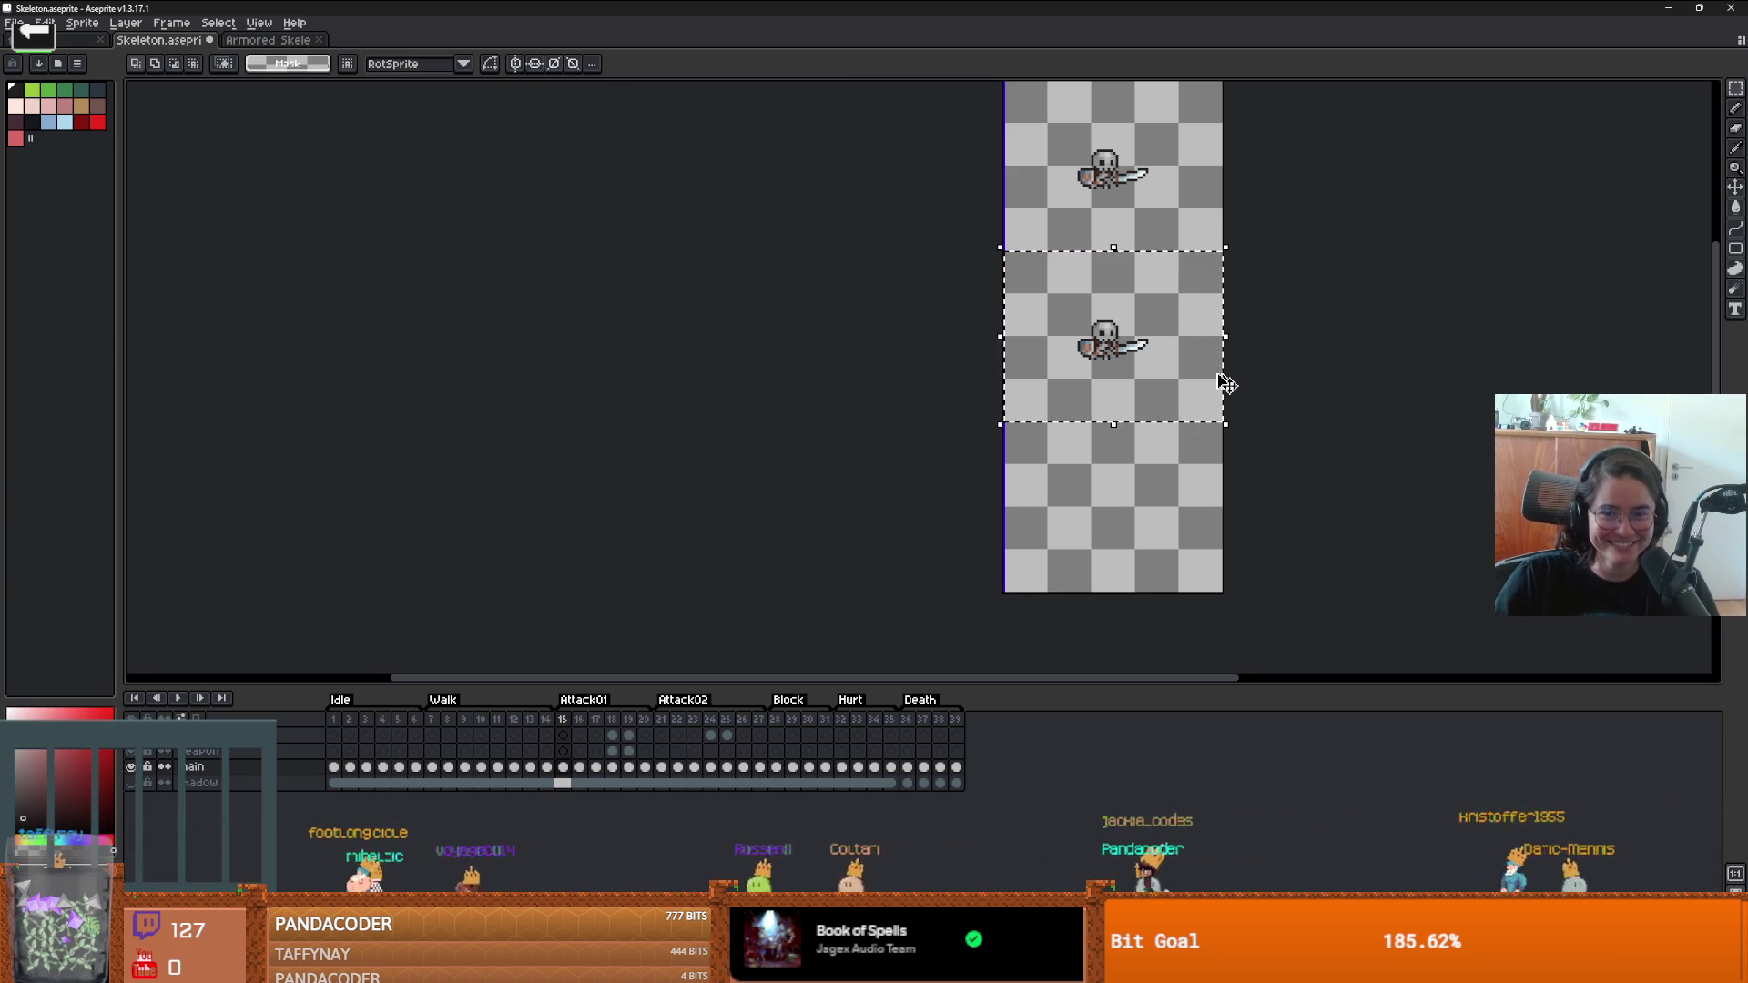
drag(1201, 387, 1198, 519)
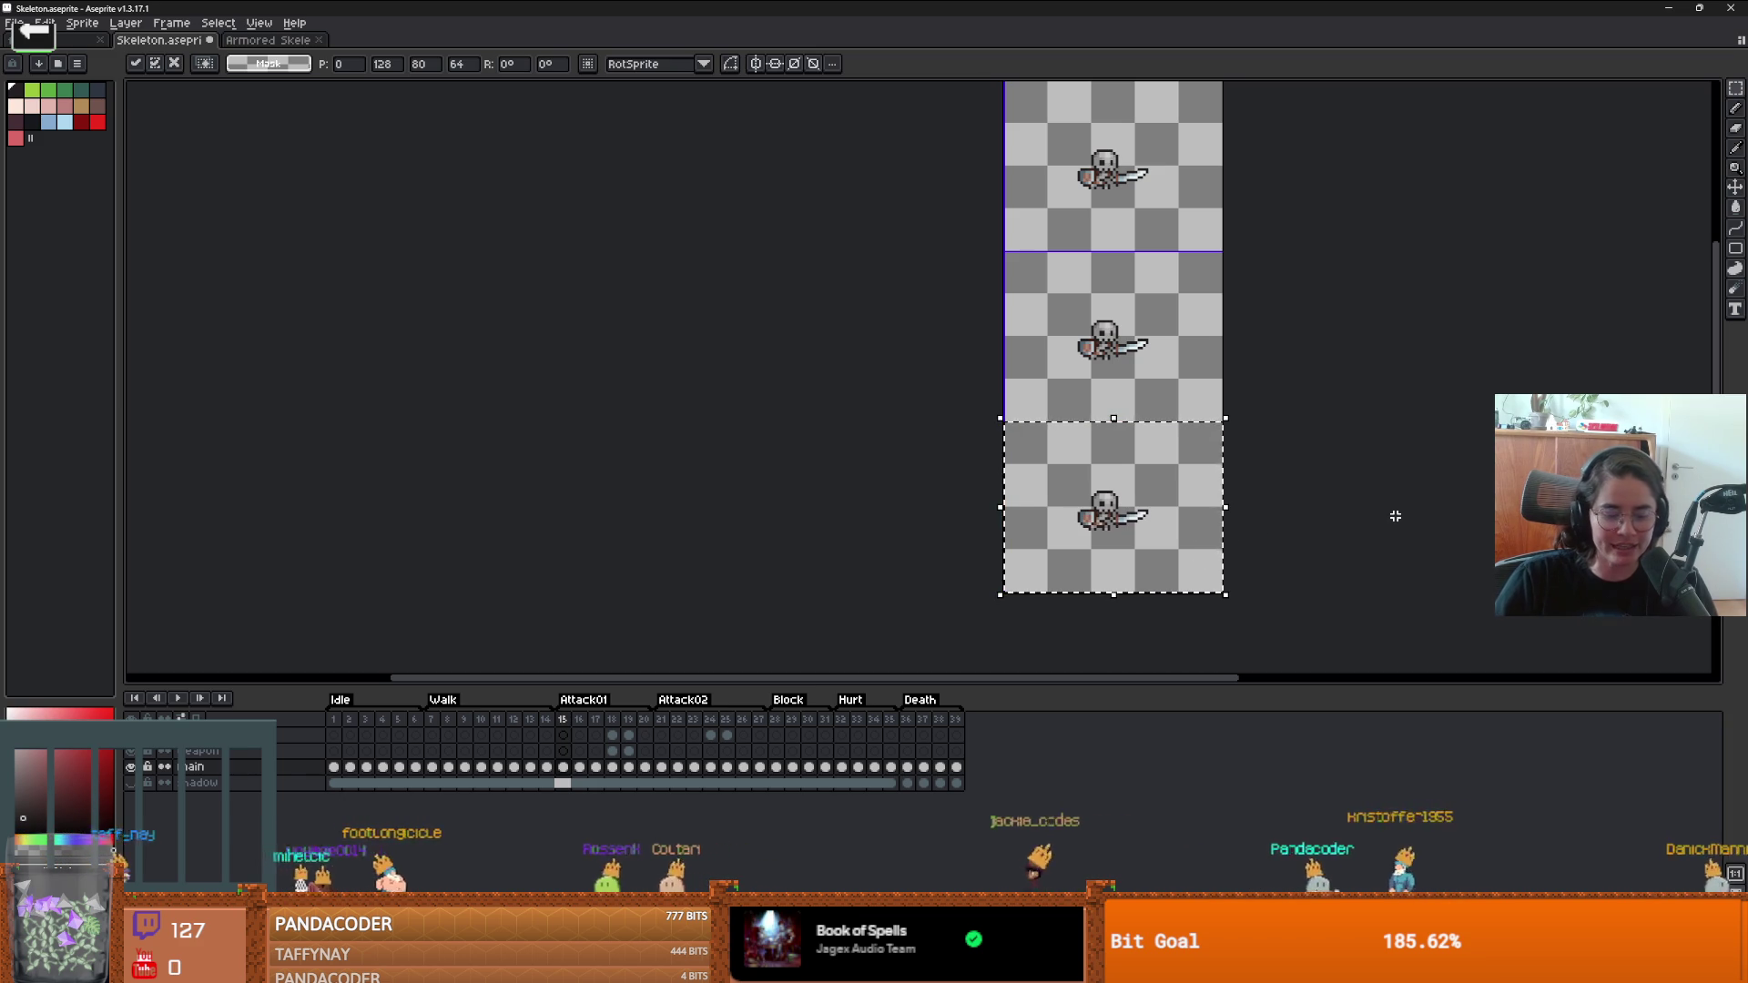
- Nudge the copied skeleton up one pixel and flip it horizontally
key(Up)
key(shift+h)
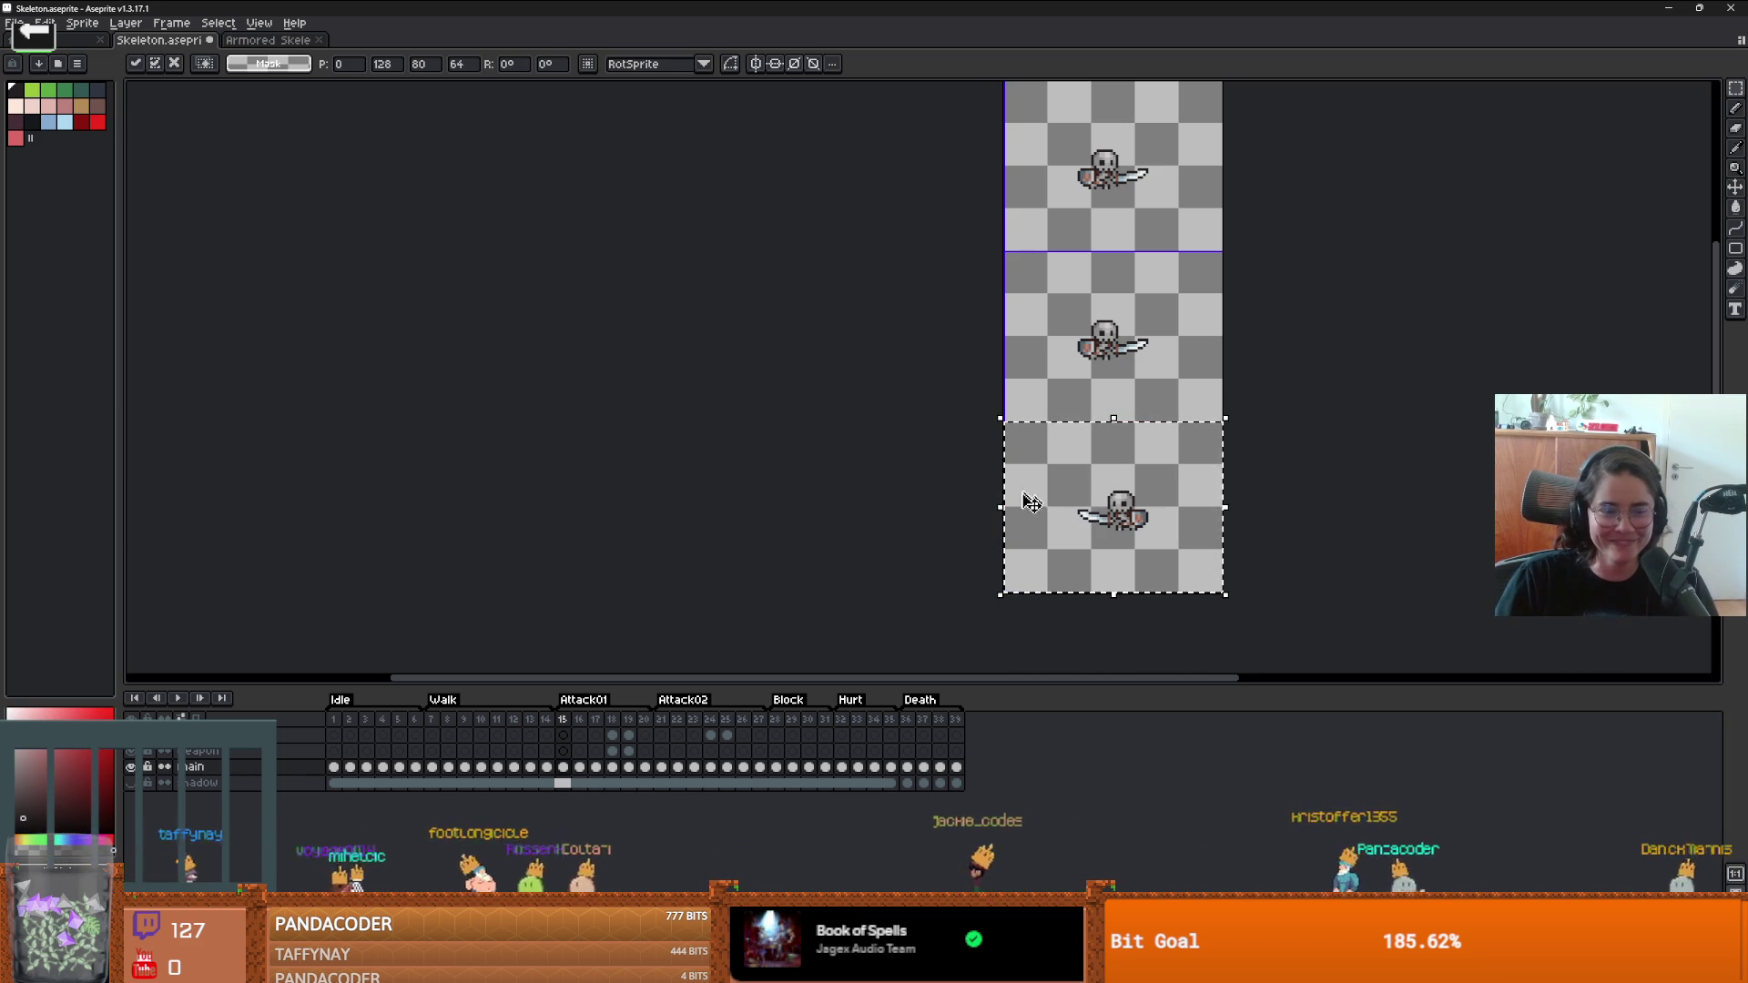
scroll(1038, 550, up, 1)
scroll(1084, 538, up, 2)
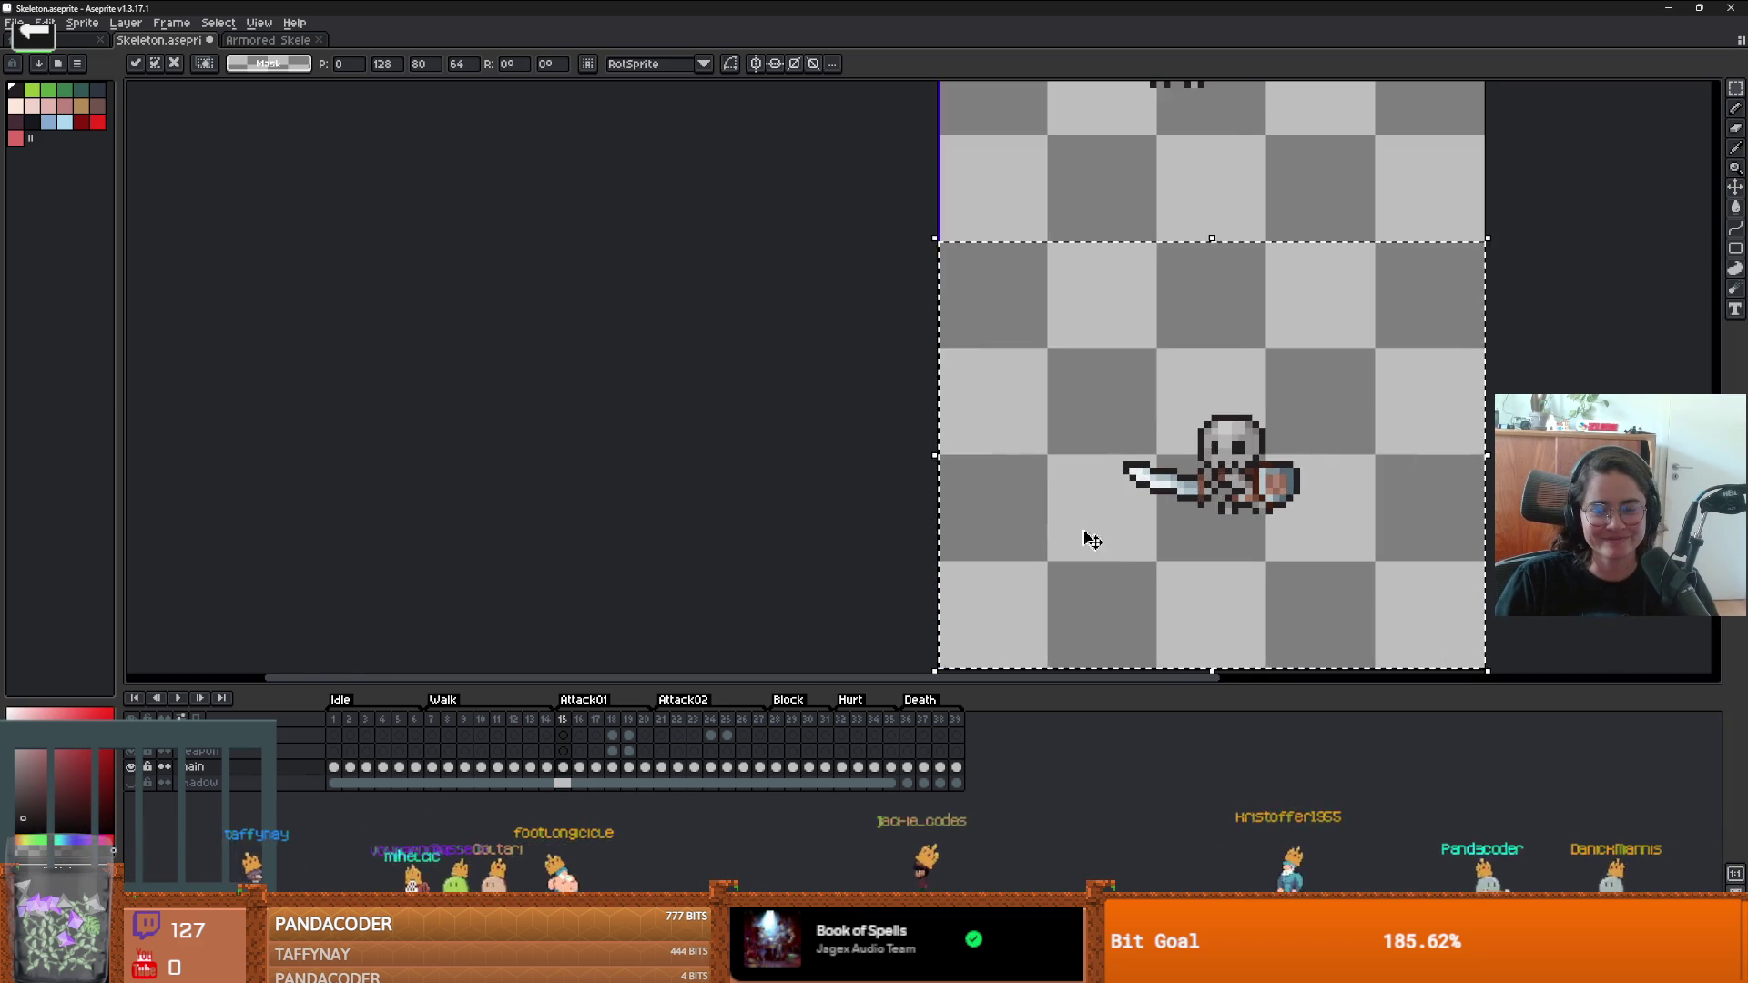
scroll(1186, 516, down, 1)
scroll(1186, 516, up, 1)
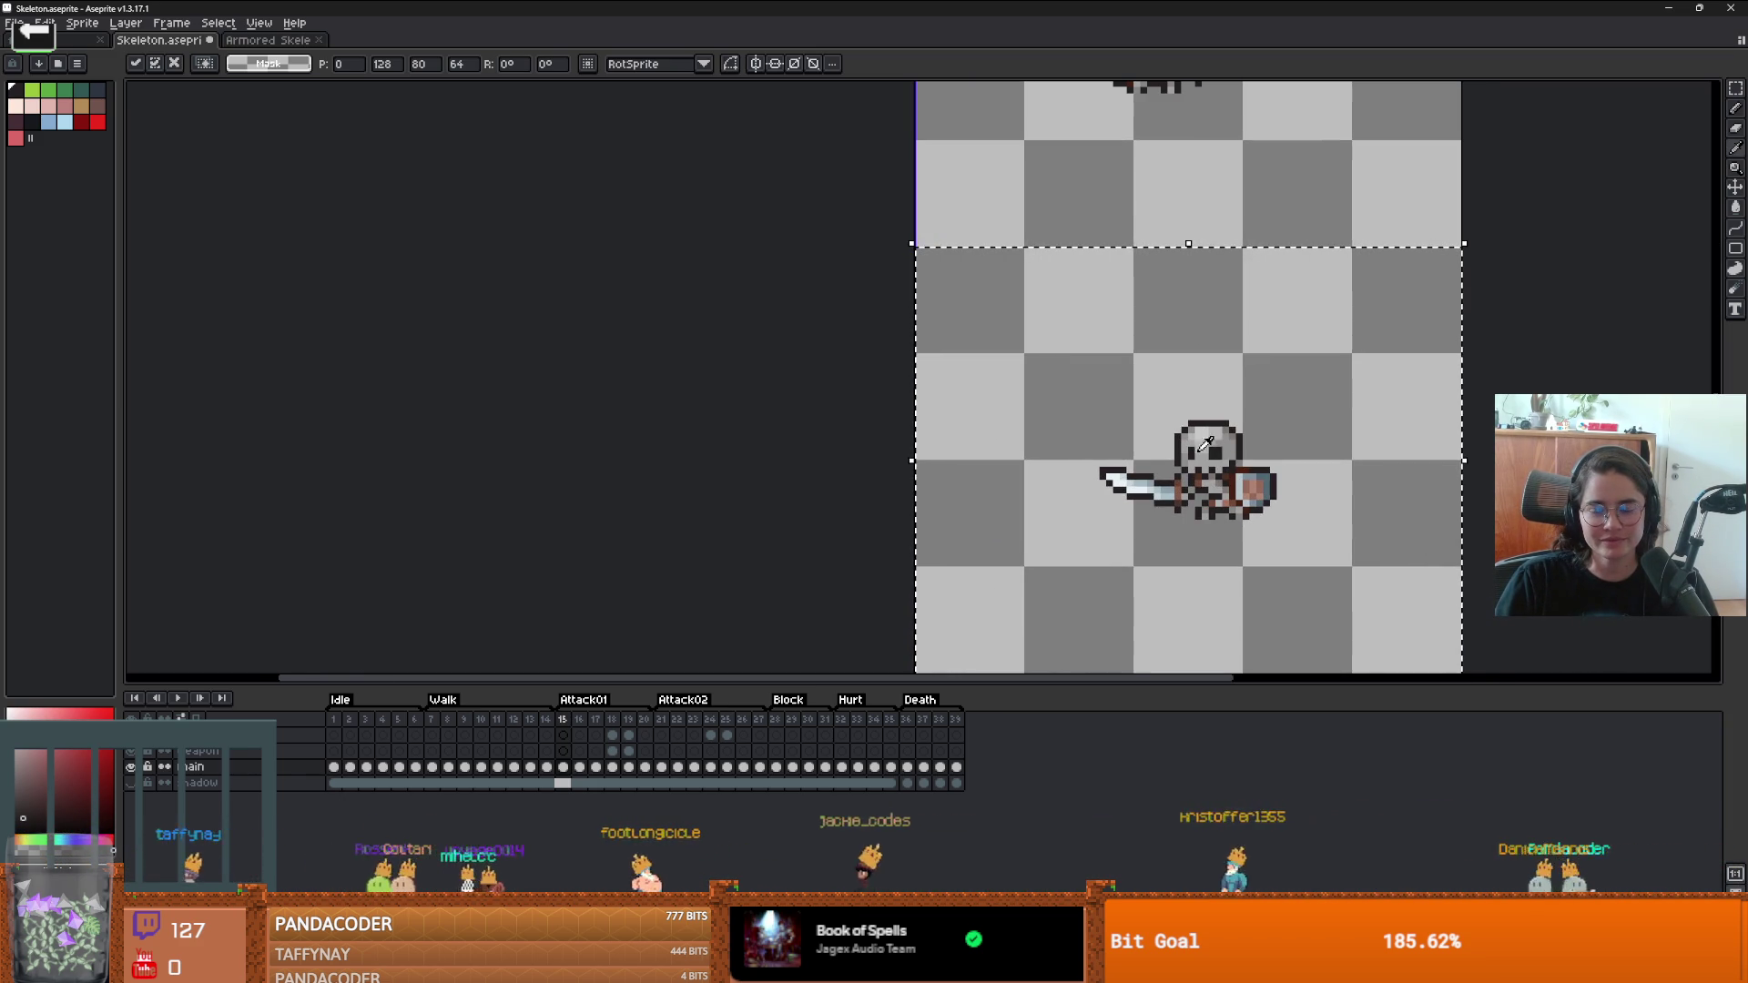
scroll(1266, 472, up, 1)
scroll(1265, 472, down, 1)
scroll(1191, 467, up, 2)
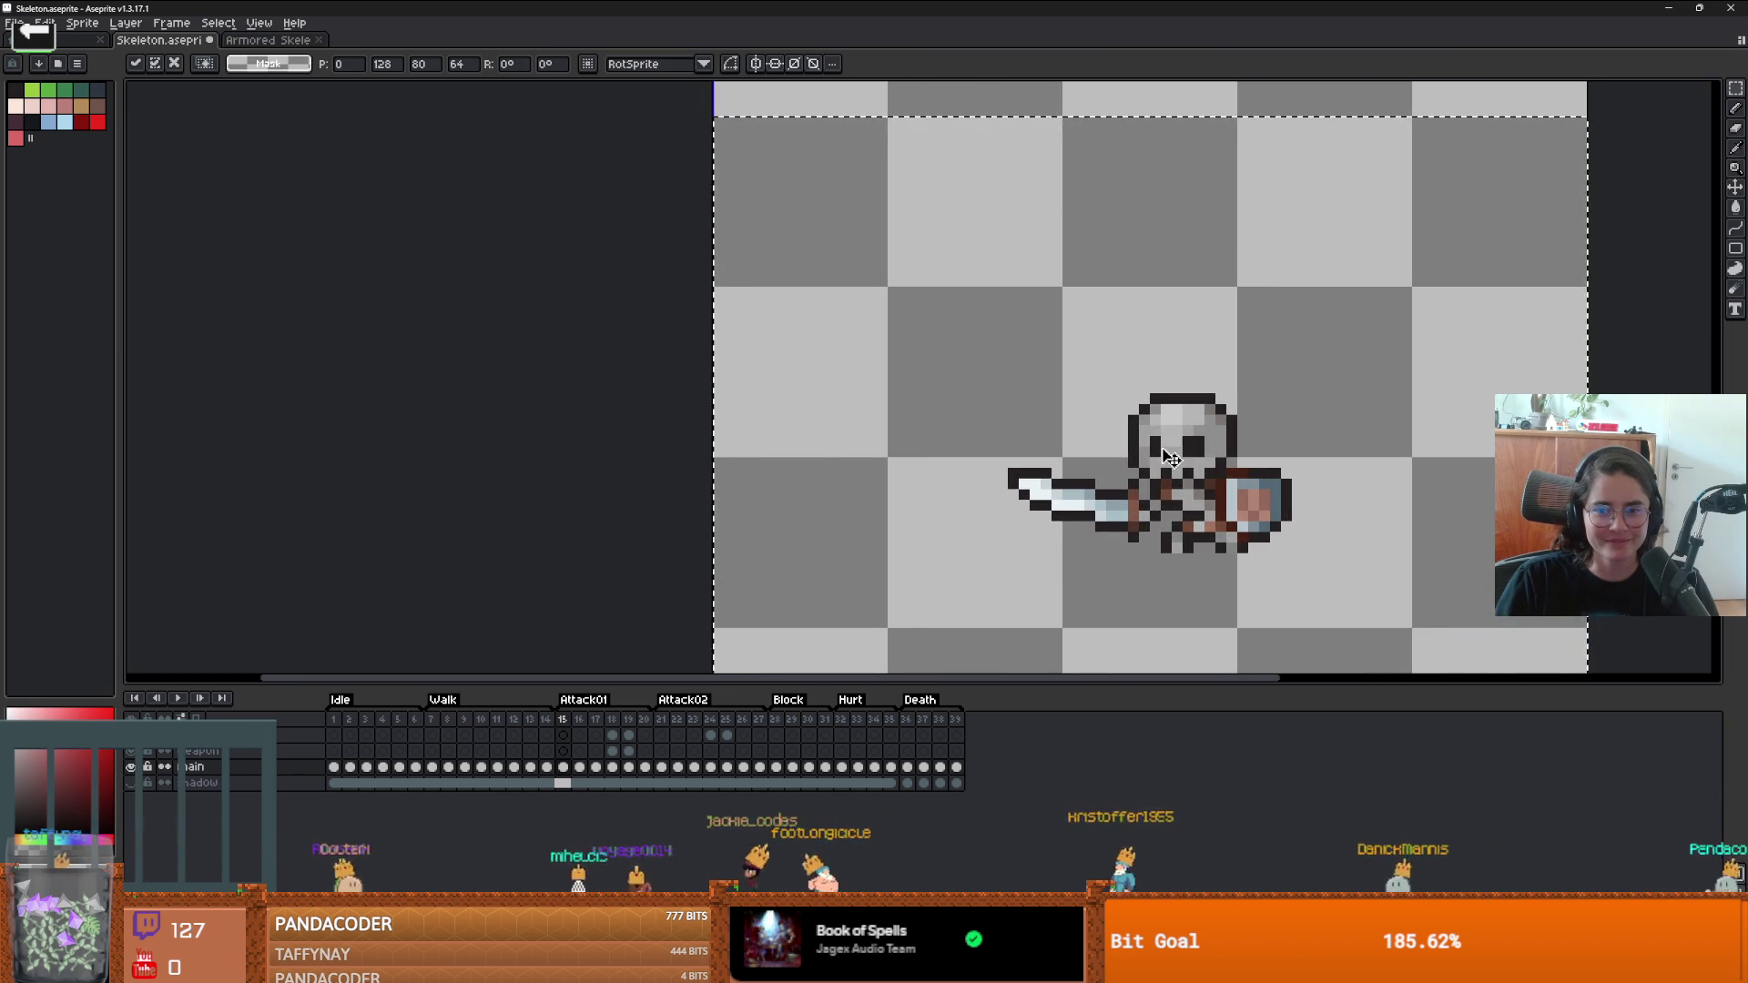
- Sample the skull's grey and paint the top of the left eye with it
key(b)
key(g)
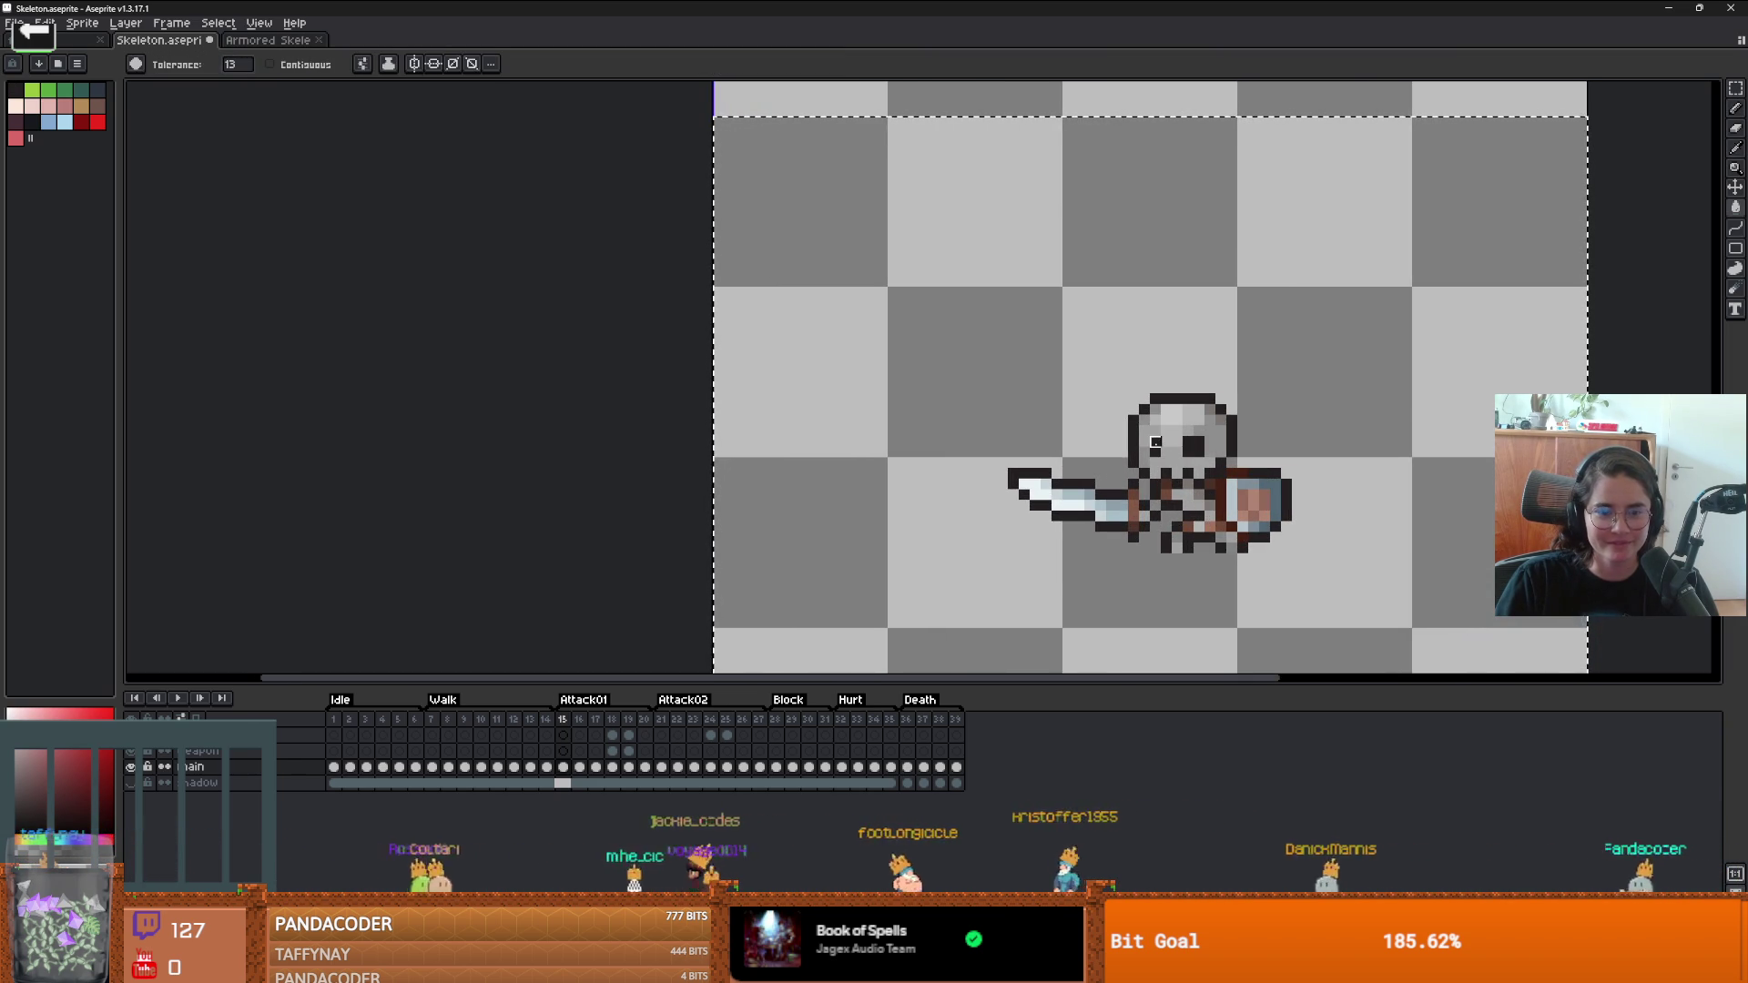
scroll(1155, 443, up, 2)
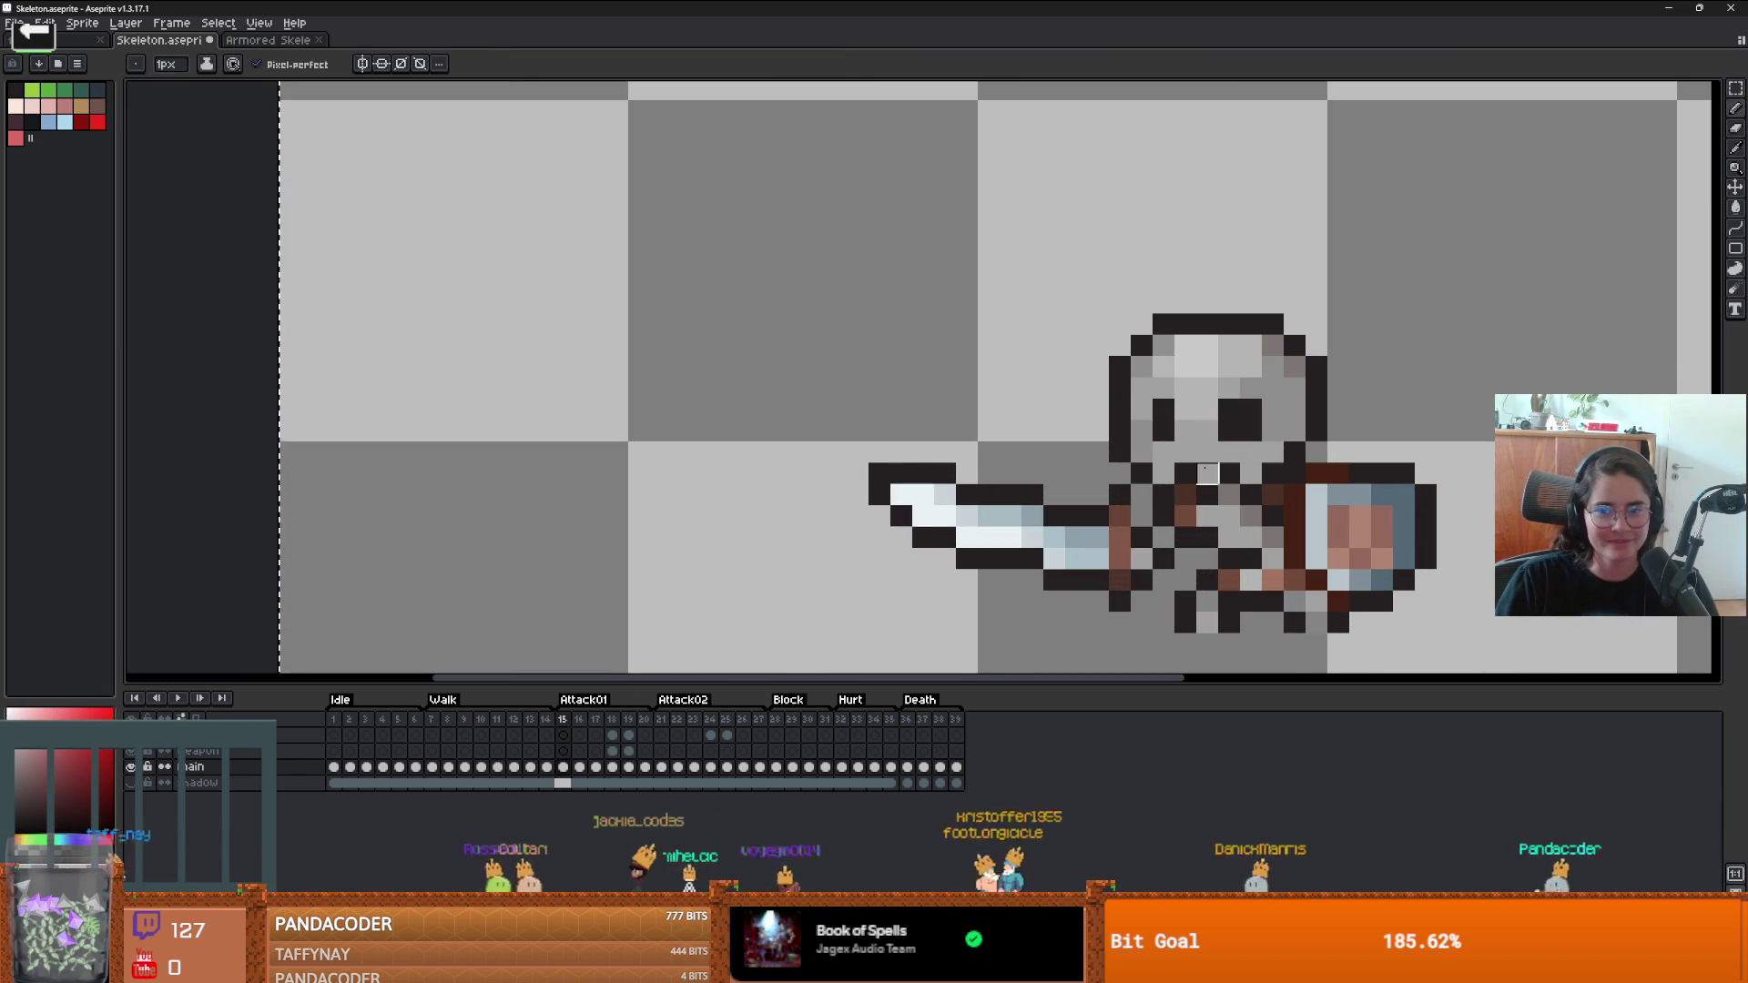
key(i)
click(1195, 440)
key(b)
click(1166, 413)
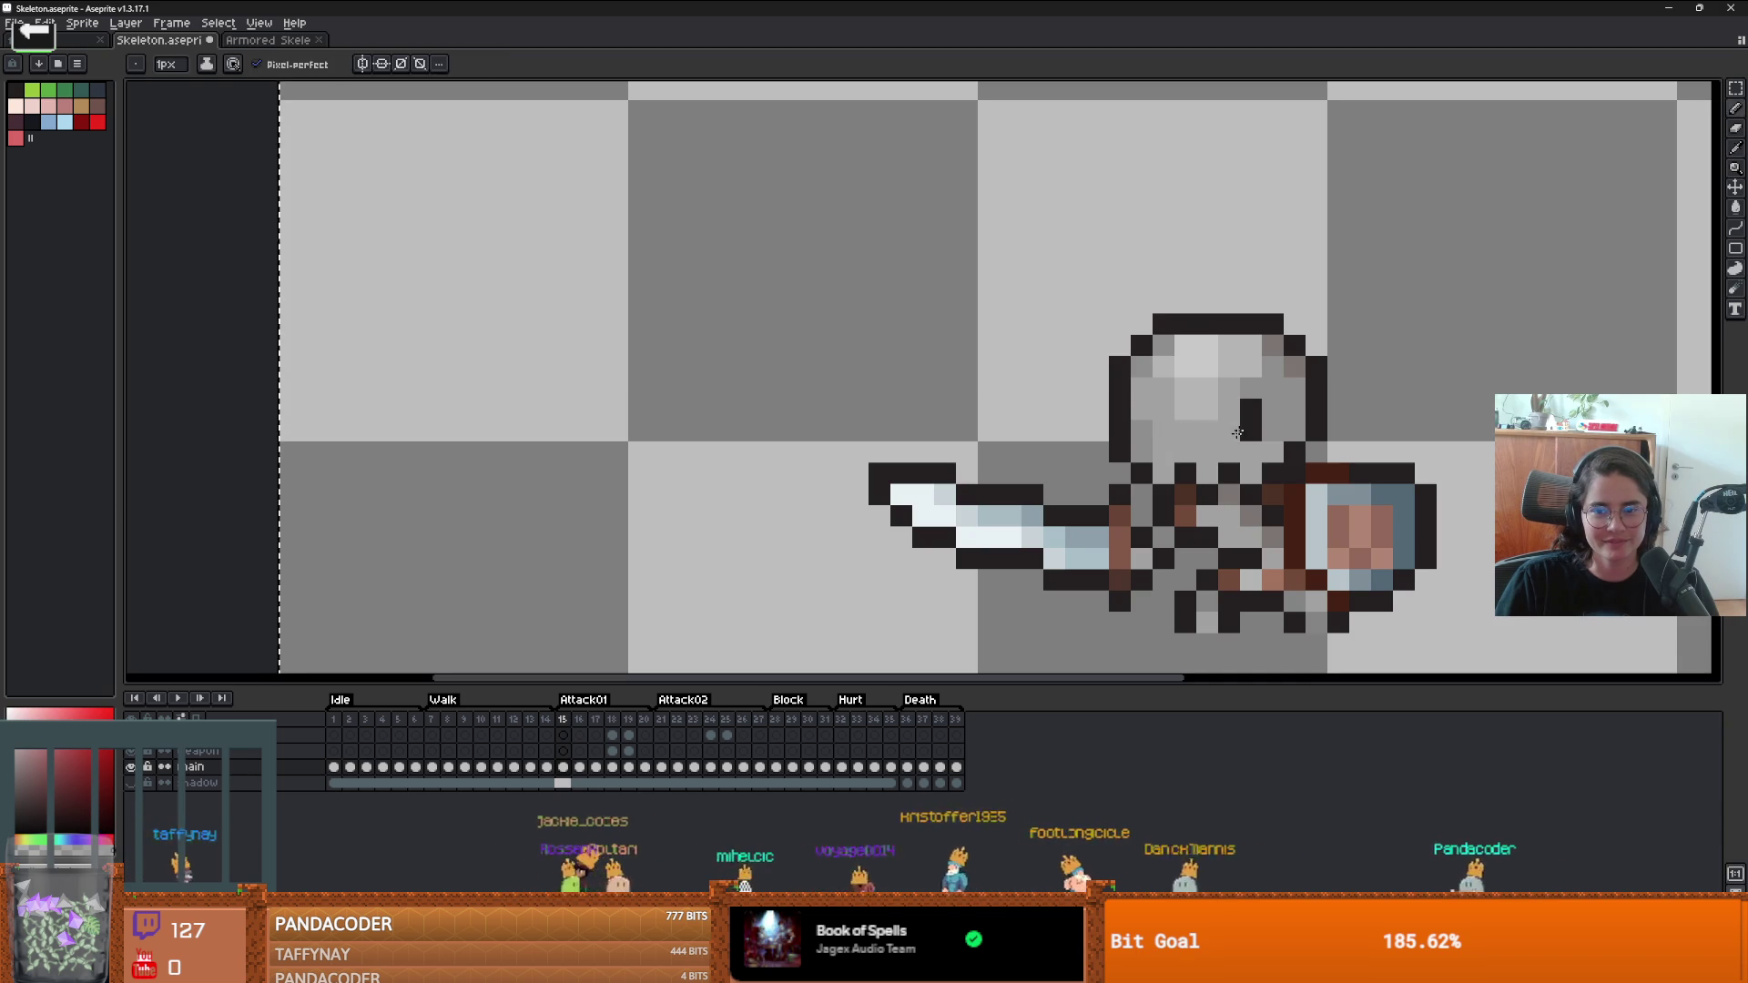
- Sample the shield colour and draw a dark outline stroke along the jaw
scroll(1236, 432, down, 2)
scroll(1329, 492, up, 2)
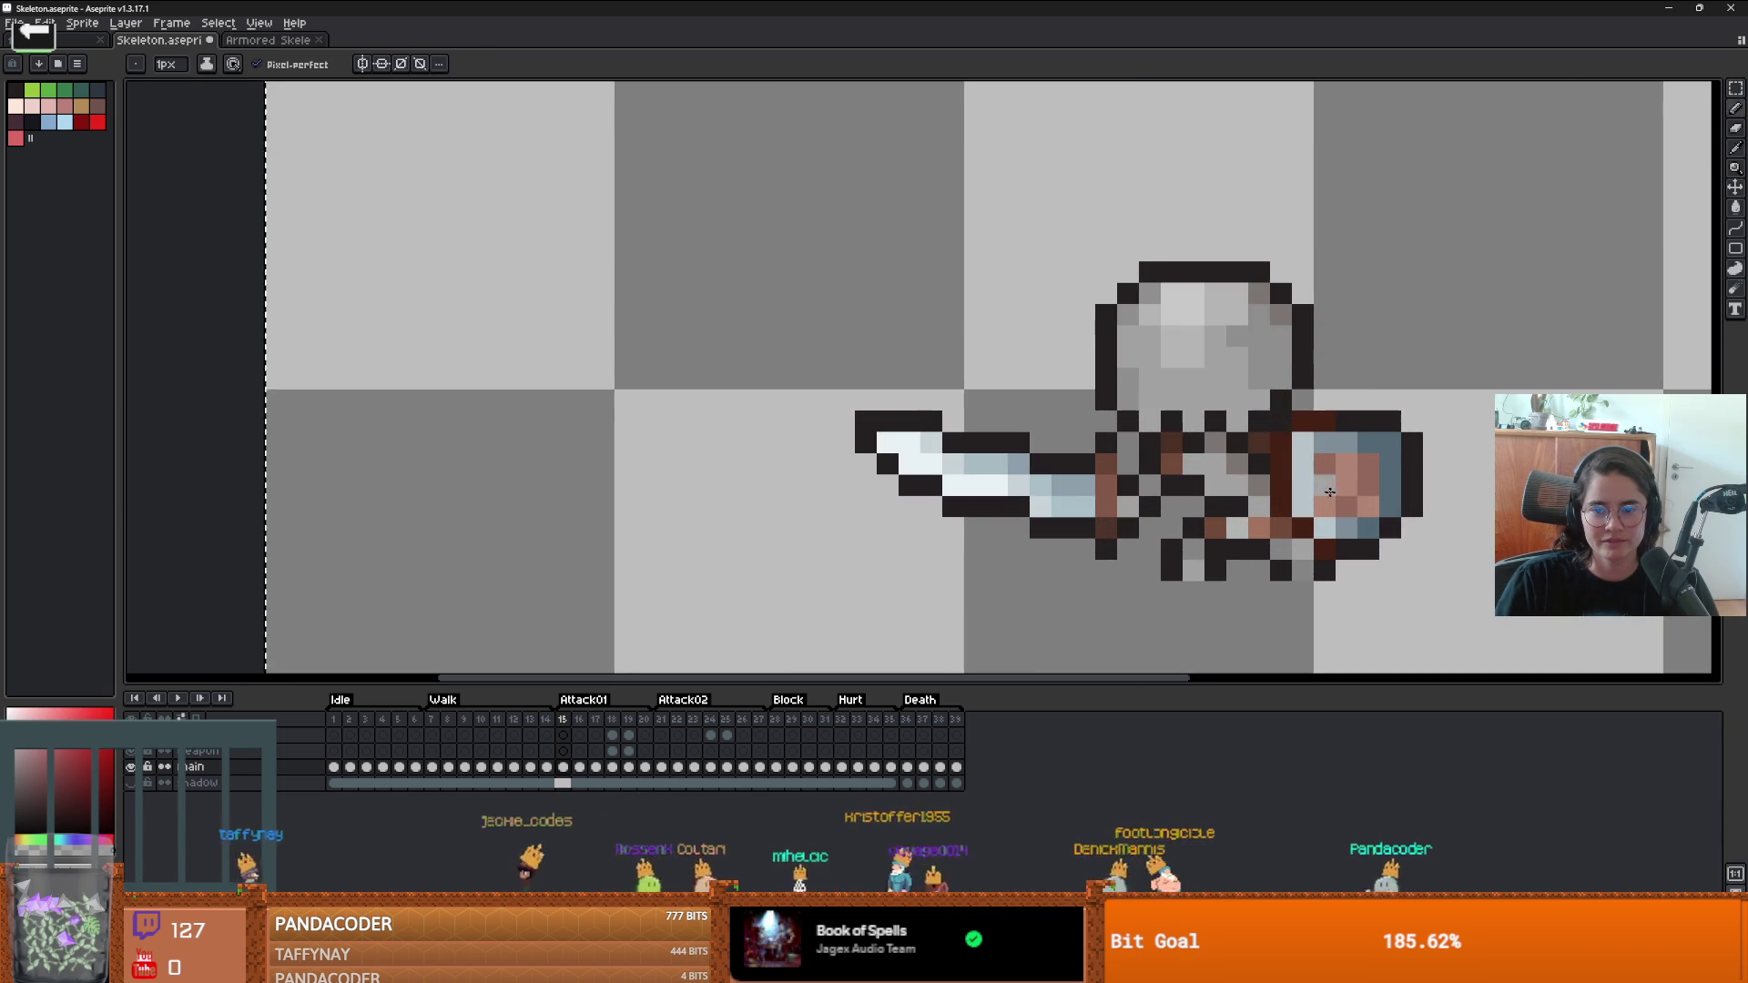
alt+click(1351, 469)
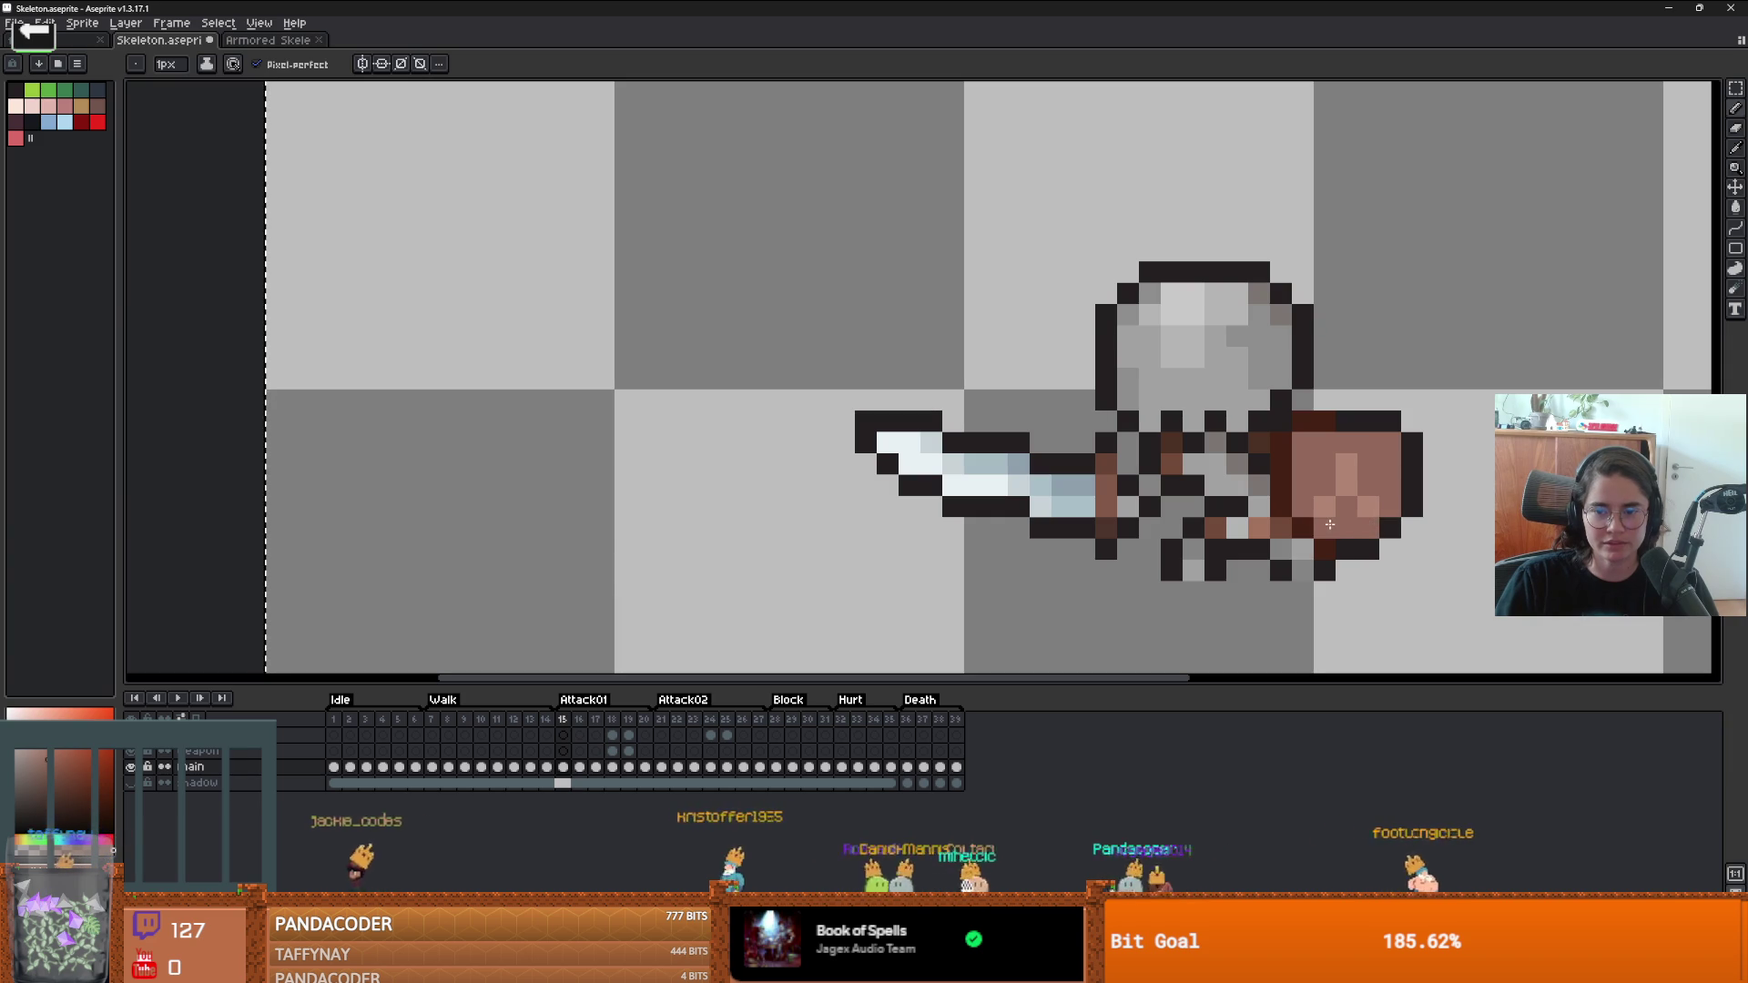
alt+click(1356, 473)
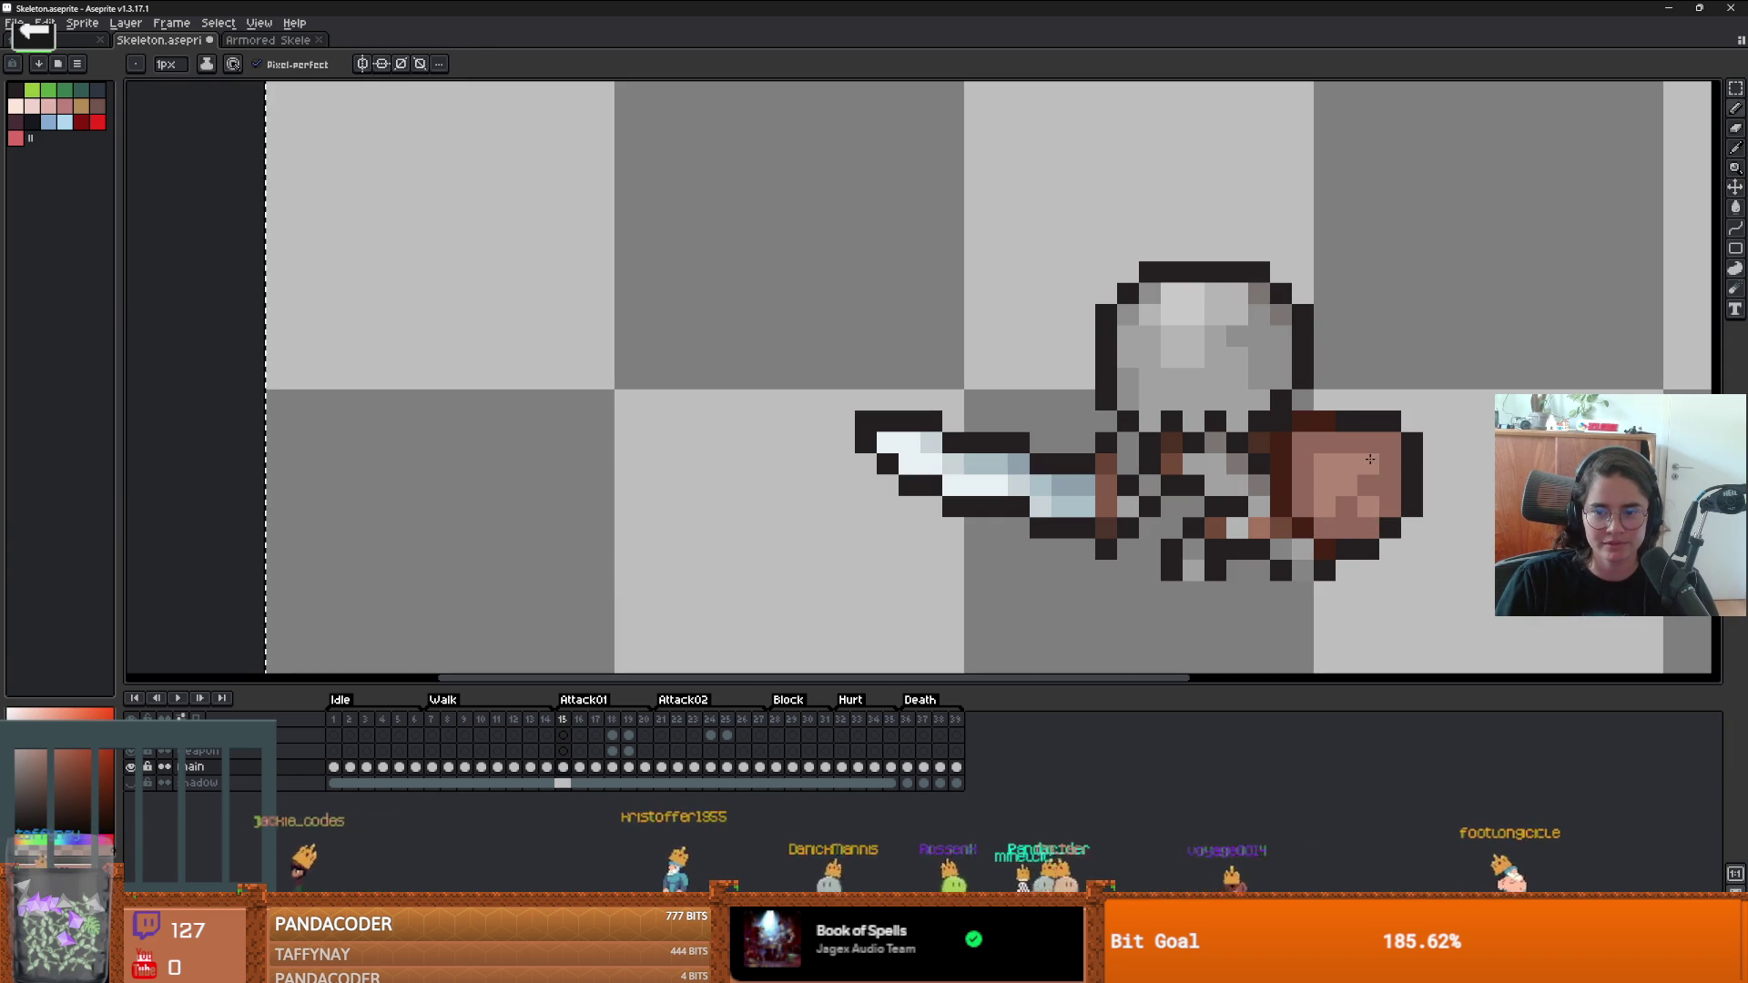
scroll(1370, 459, down, 5)
scroll(1368, 528, up, 2)
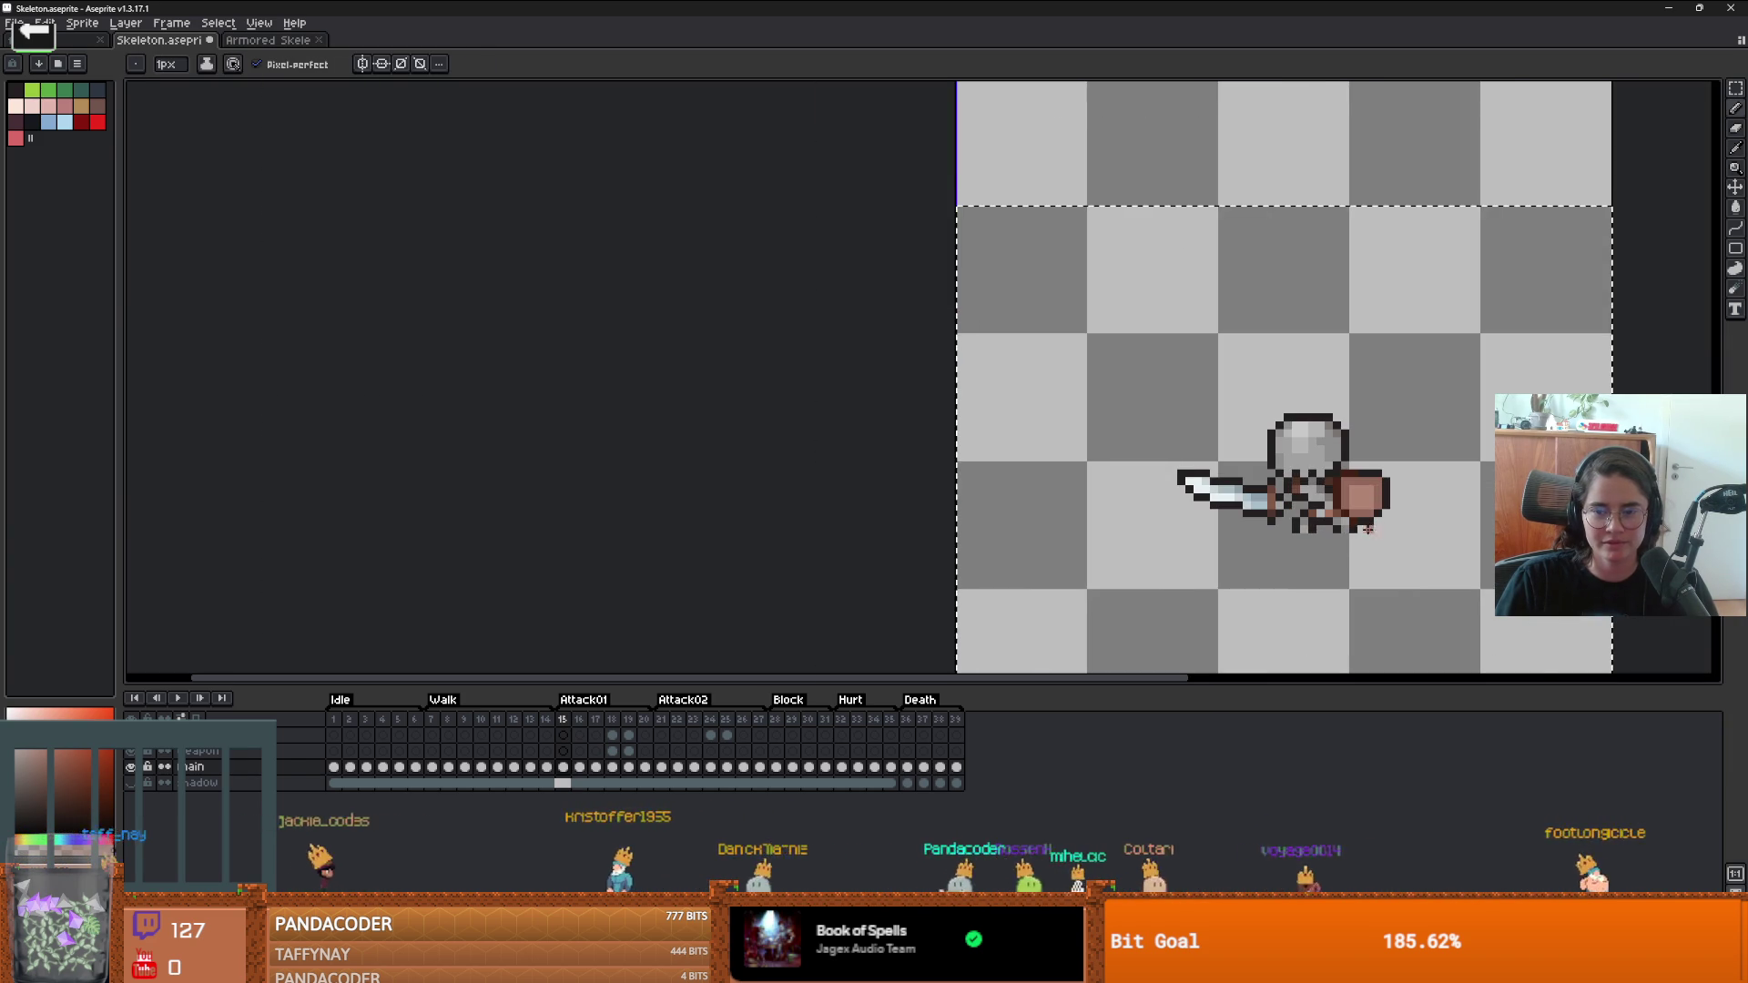
scroll(1368, 528, down, 1)
scroll(1320, 491, up, 3)
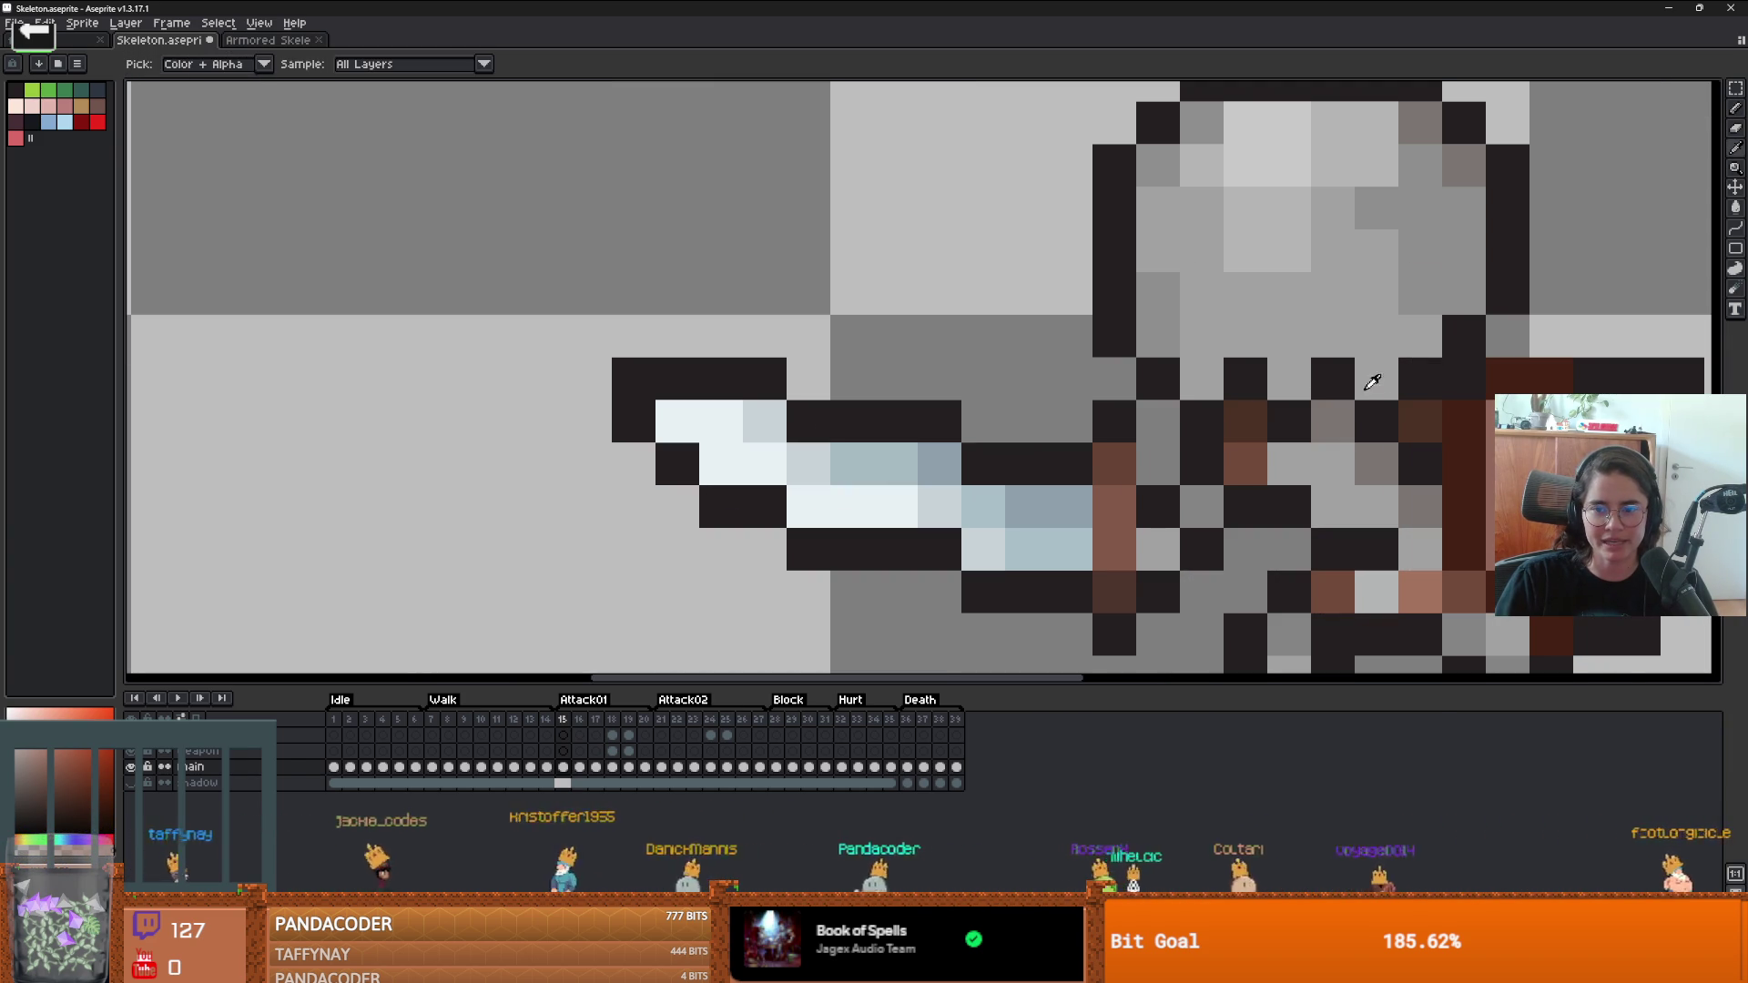
click(1284, 381)
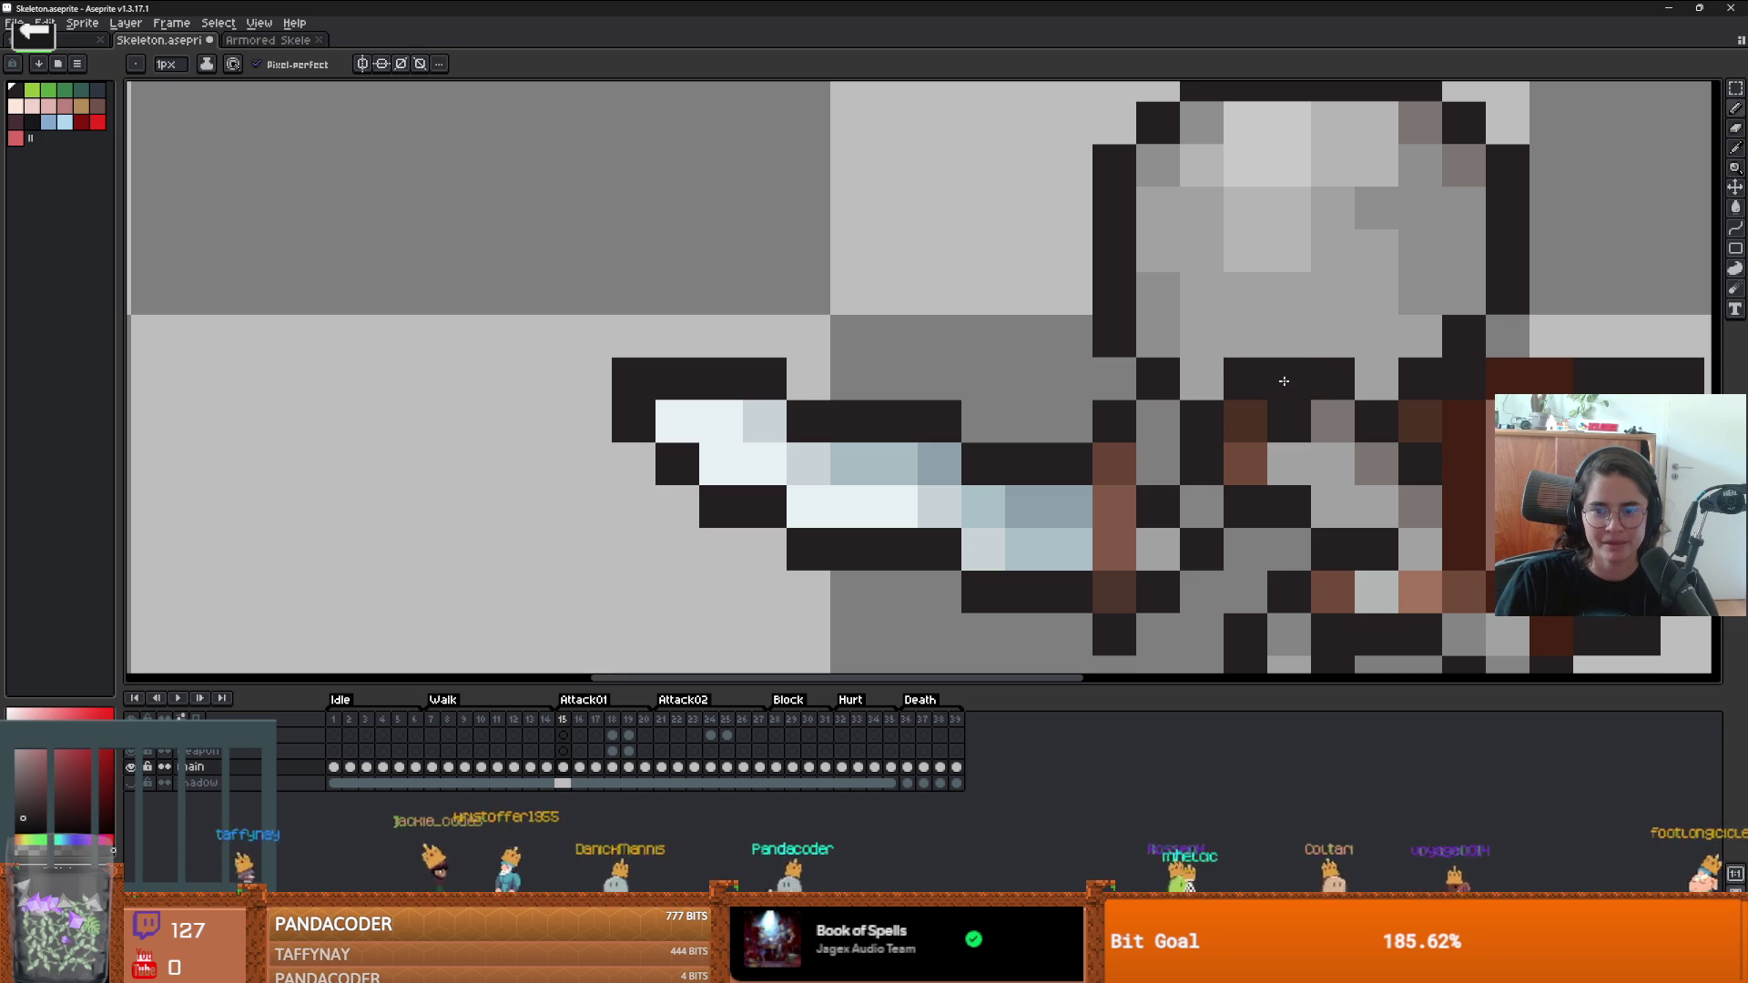
mouse_move(1284, 381)
mouse_down()
mouse_move(1203, 380)
mouse_move(1200, 337)
mouse_move(1156, 335)
mouse_move(1126, 368)
mouse_move(1120, 336)
mouse_up()
- Erase a stray dark pixel near the jaw with the Eraser
key(e)
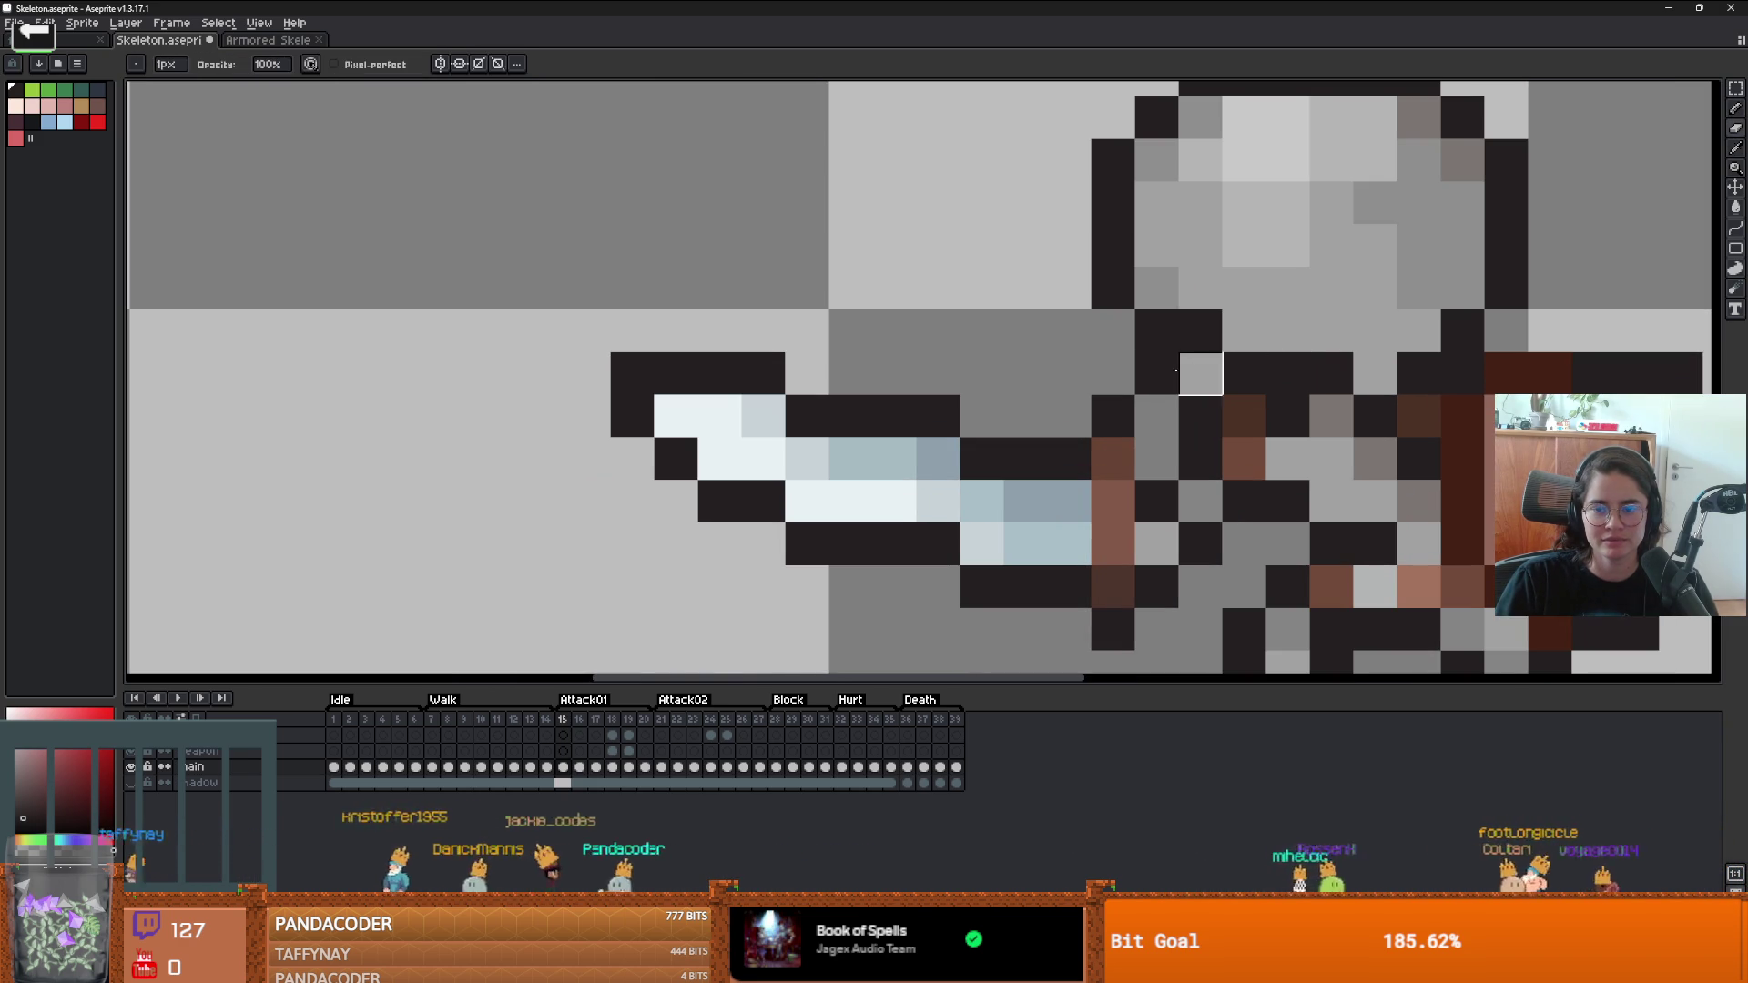
click(1176, 369)
scroll(1293, 369, down, 3)
scroll(1293, 368, up, 3)
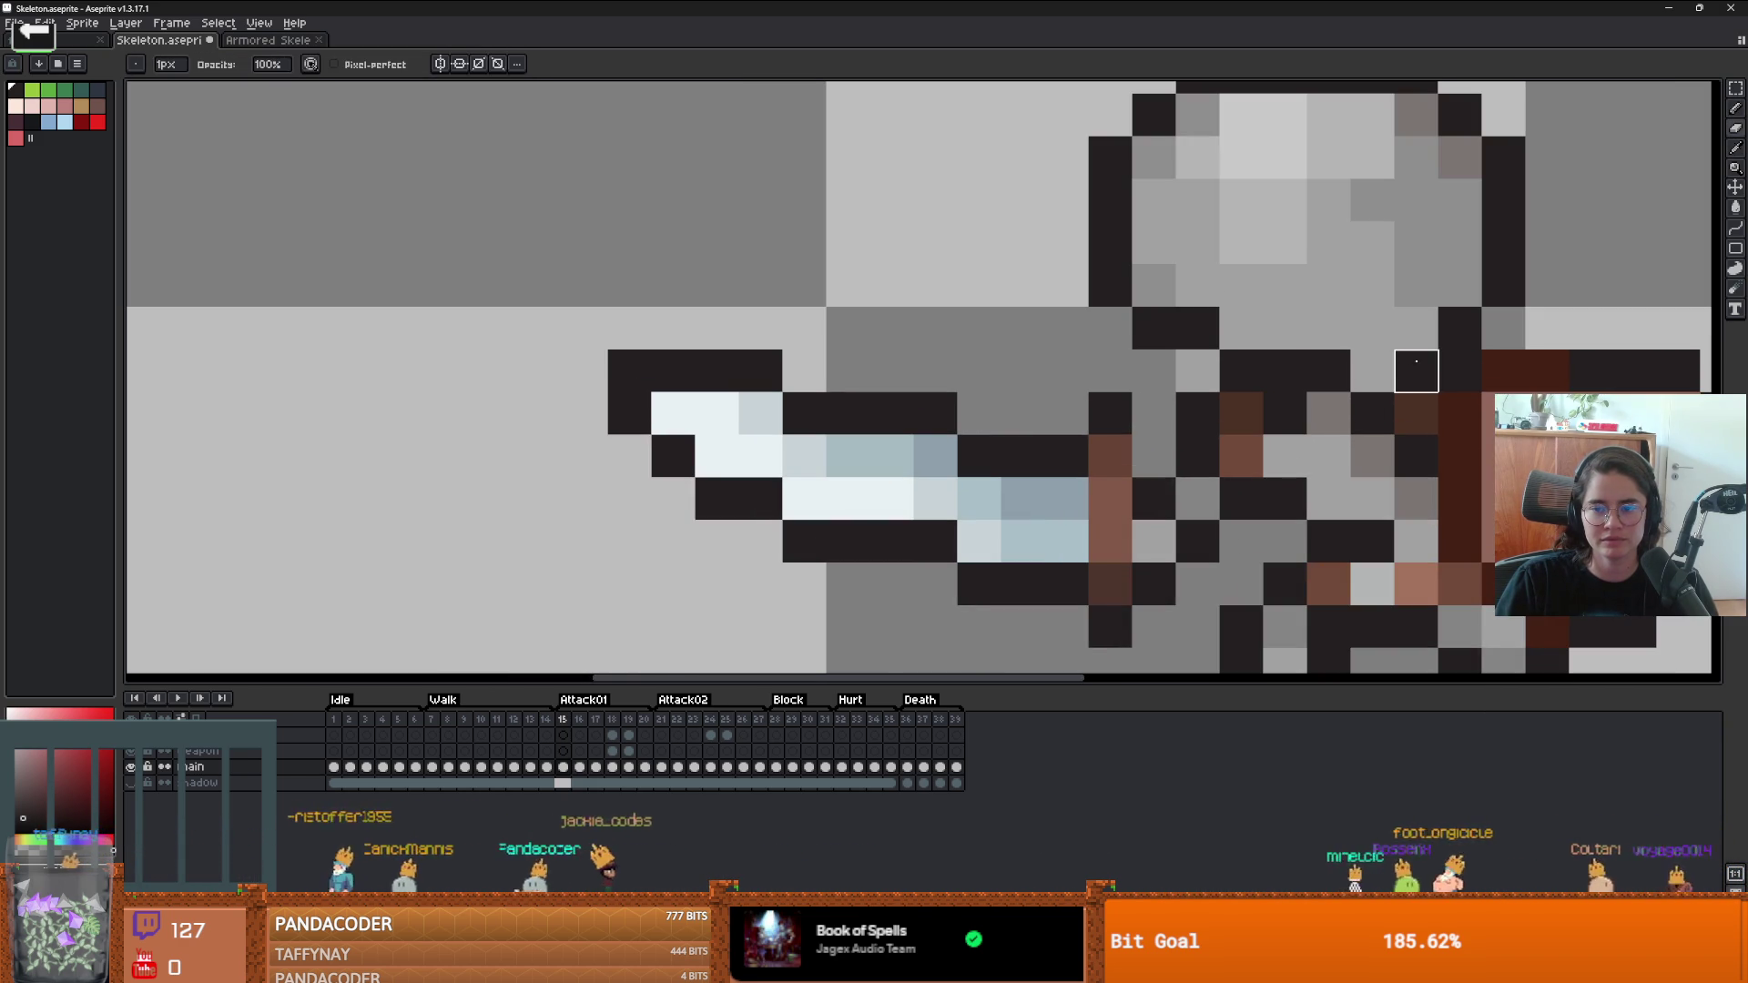
- Paint dark outline pixels around the sword hilt using the sampled outline colour
key(b)
drag(1372, 371, 1413, 326)
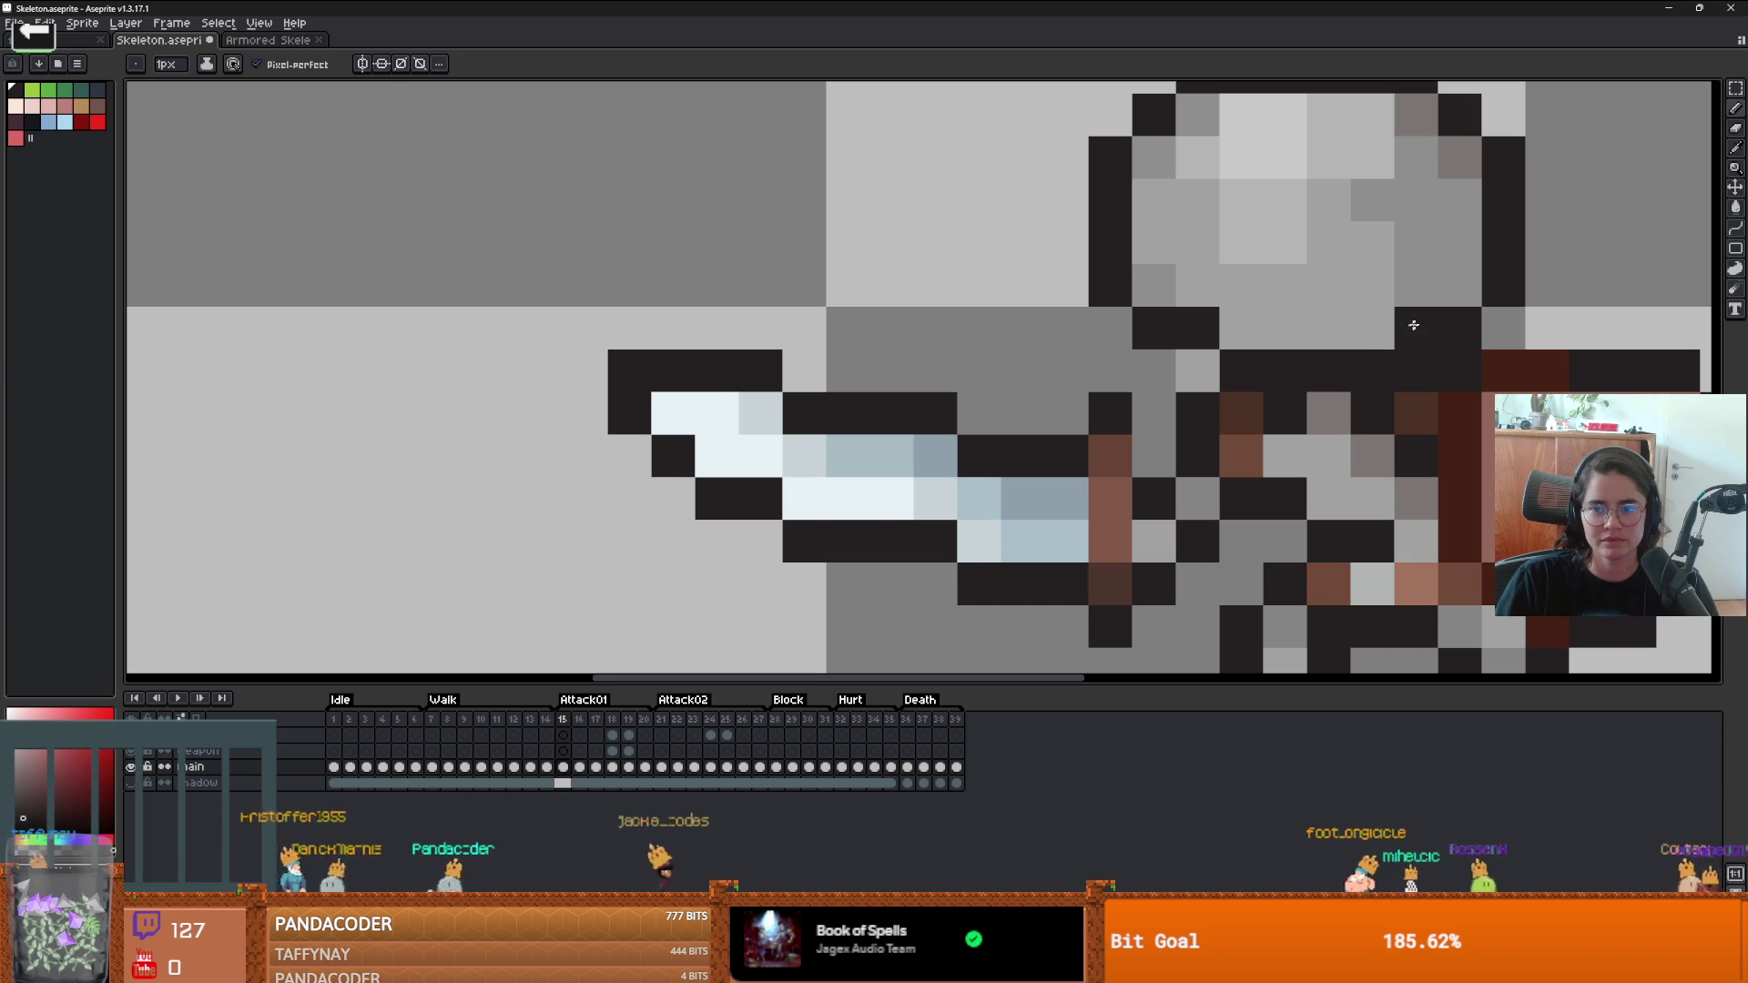
key(i)
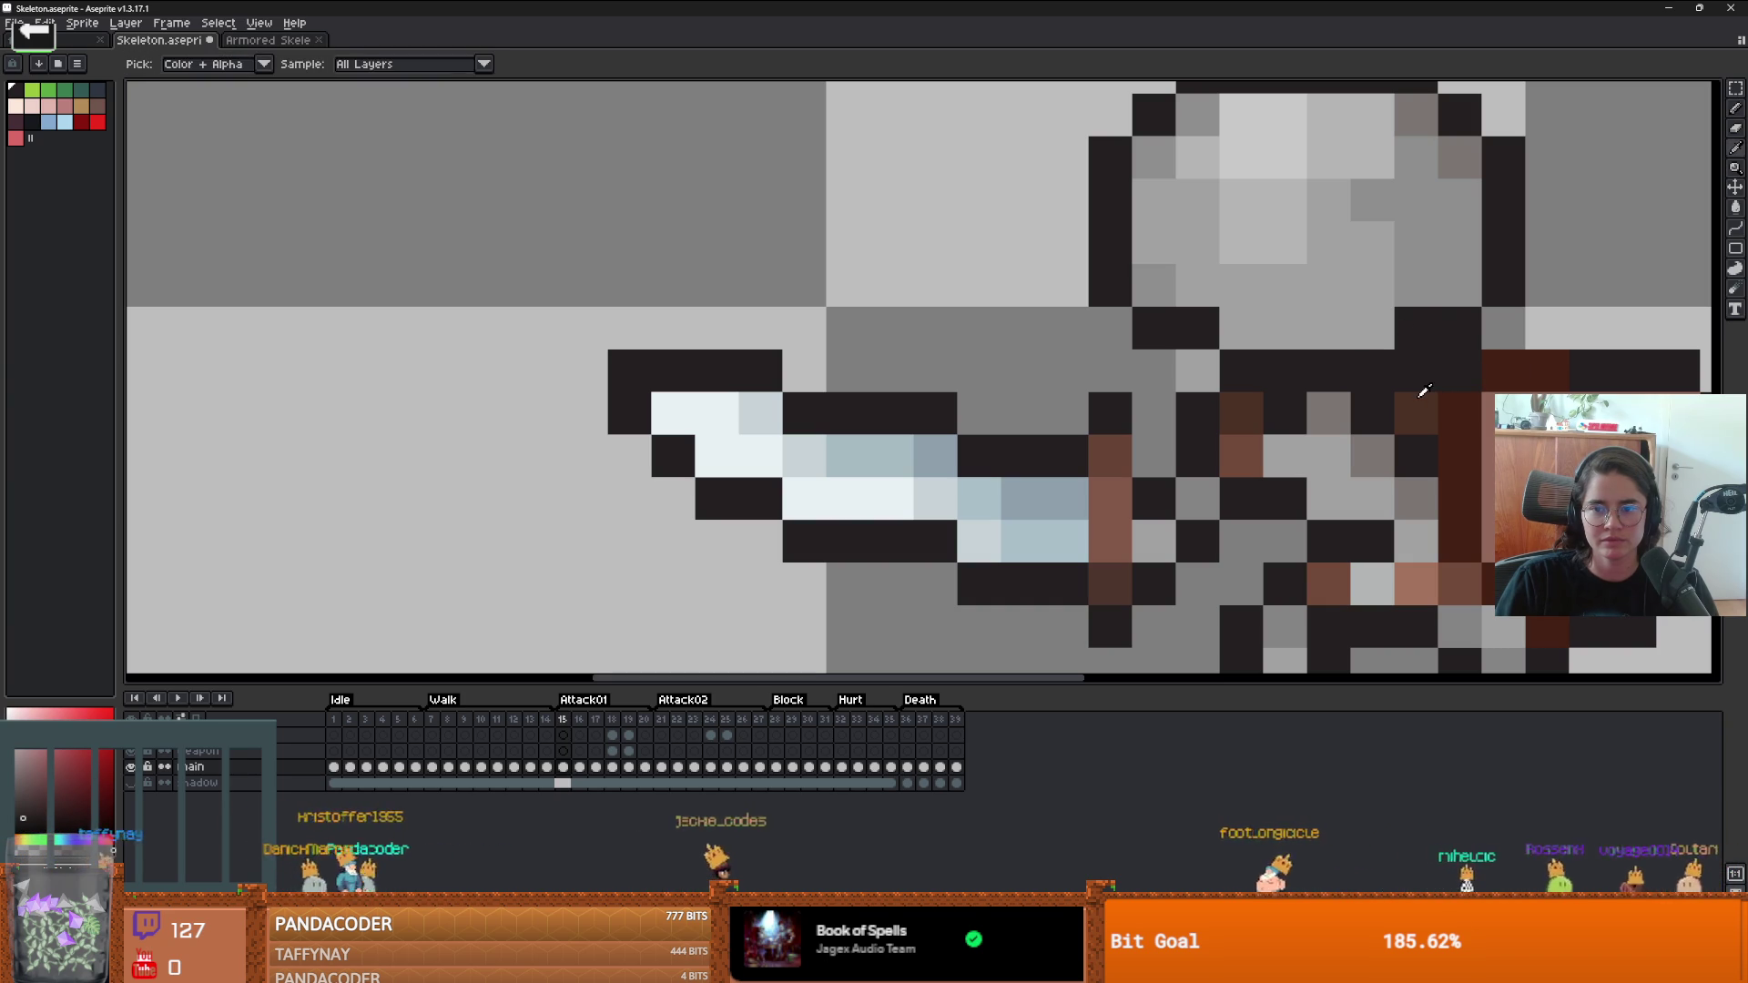
click(1425, 390)
key(b)
scroll(1438, 409, down, 3)
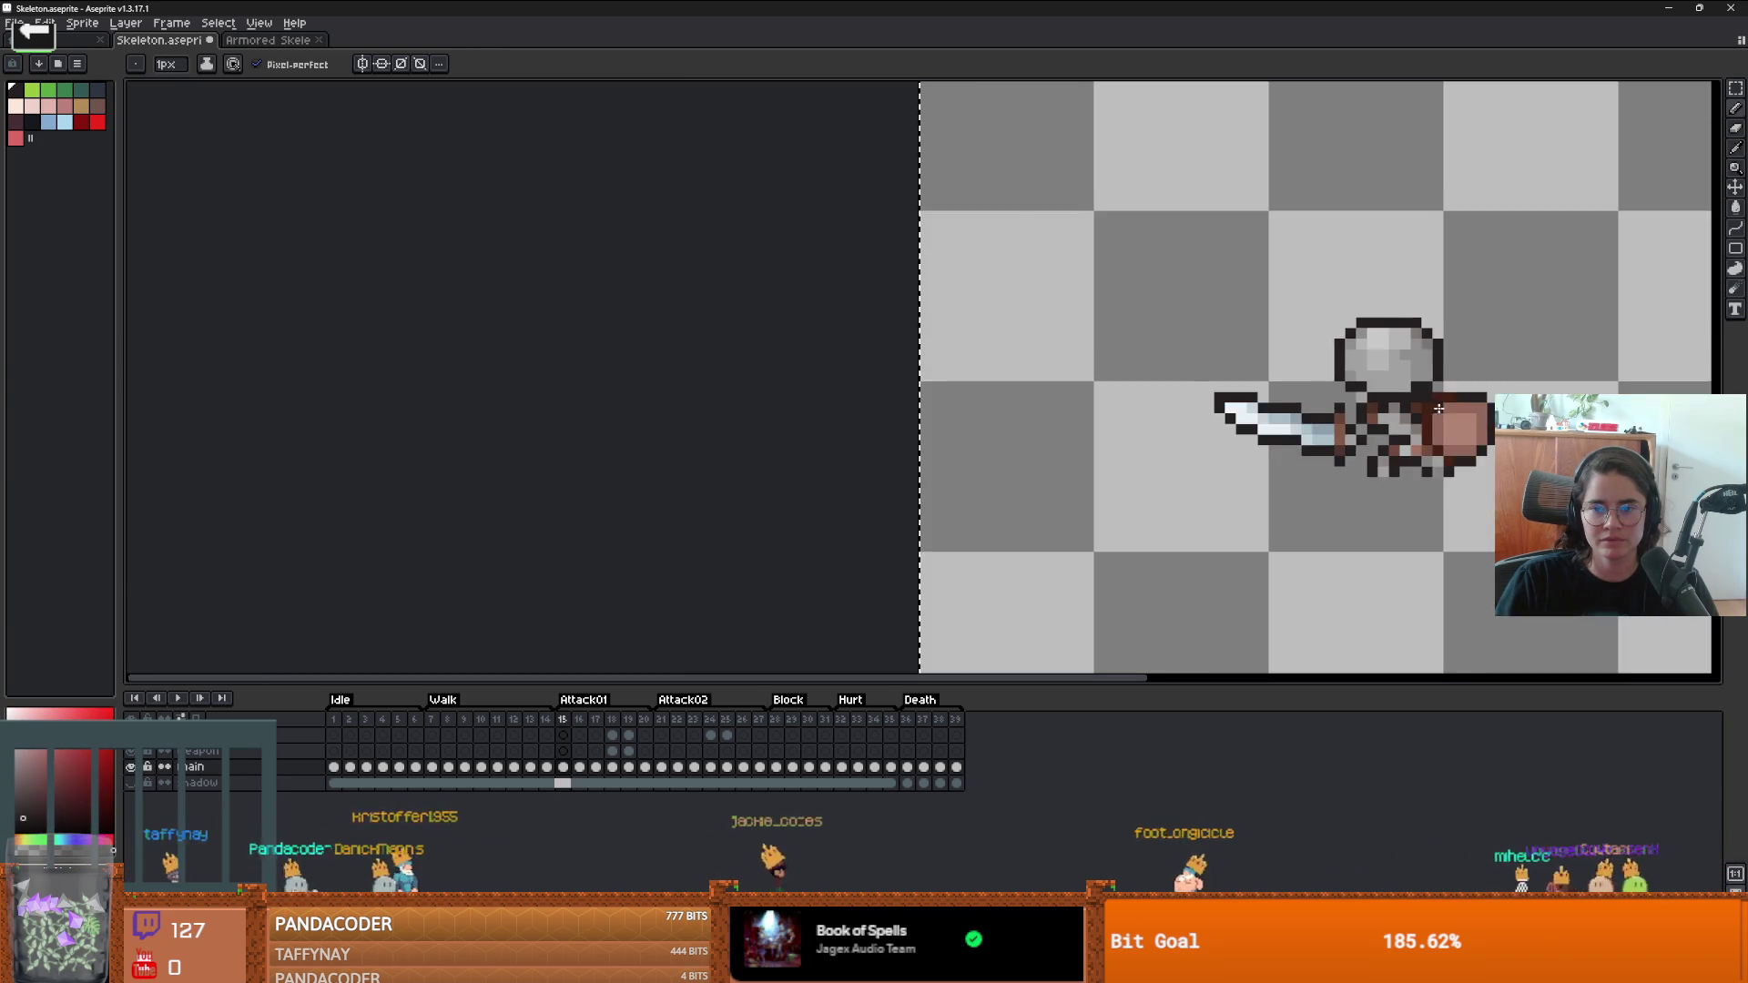
scroll(1438, 408, up, 2)
scroll(1438, 409, down, 4)
key(e)
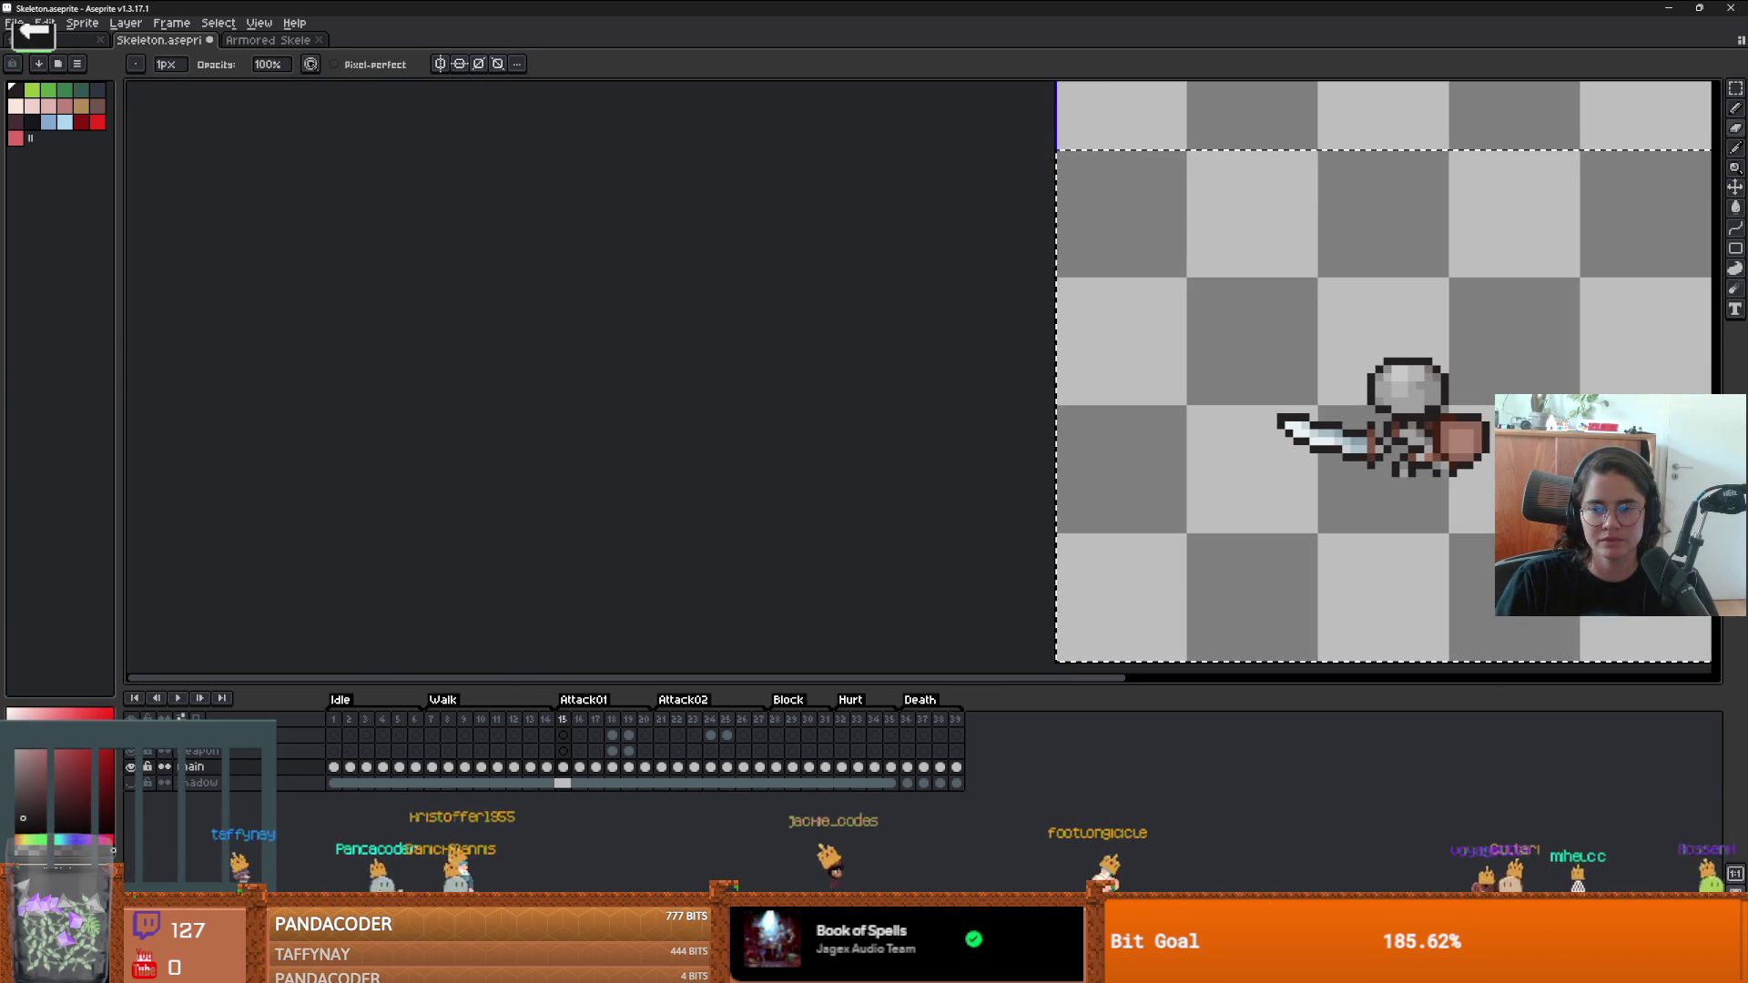
scroll(1467, 453, up, 1)
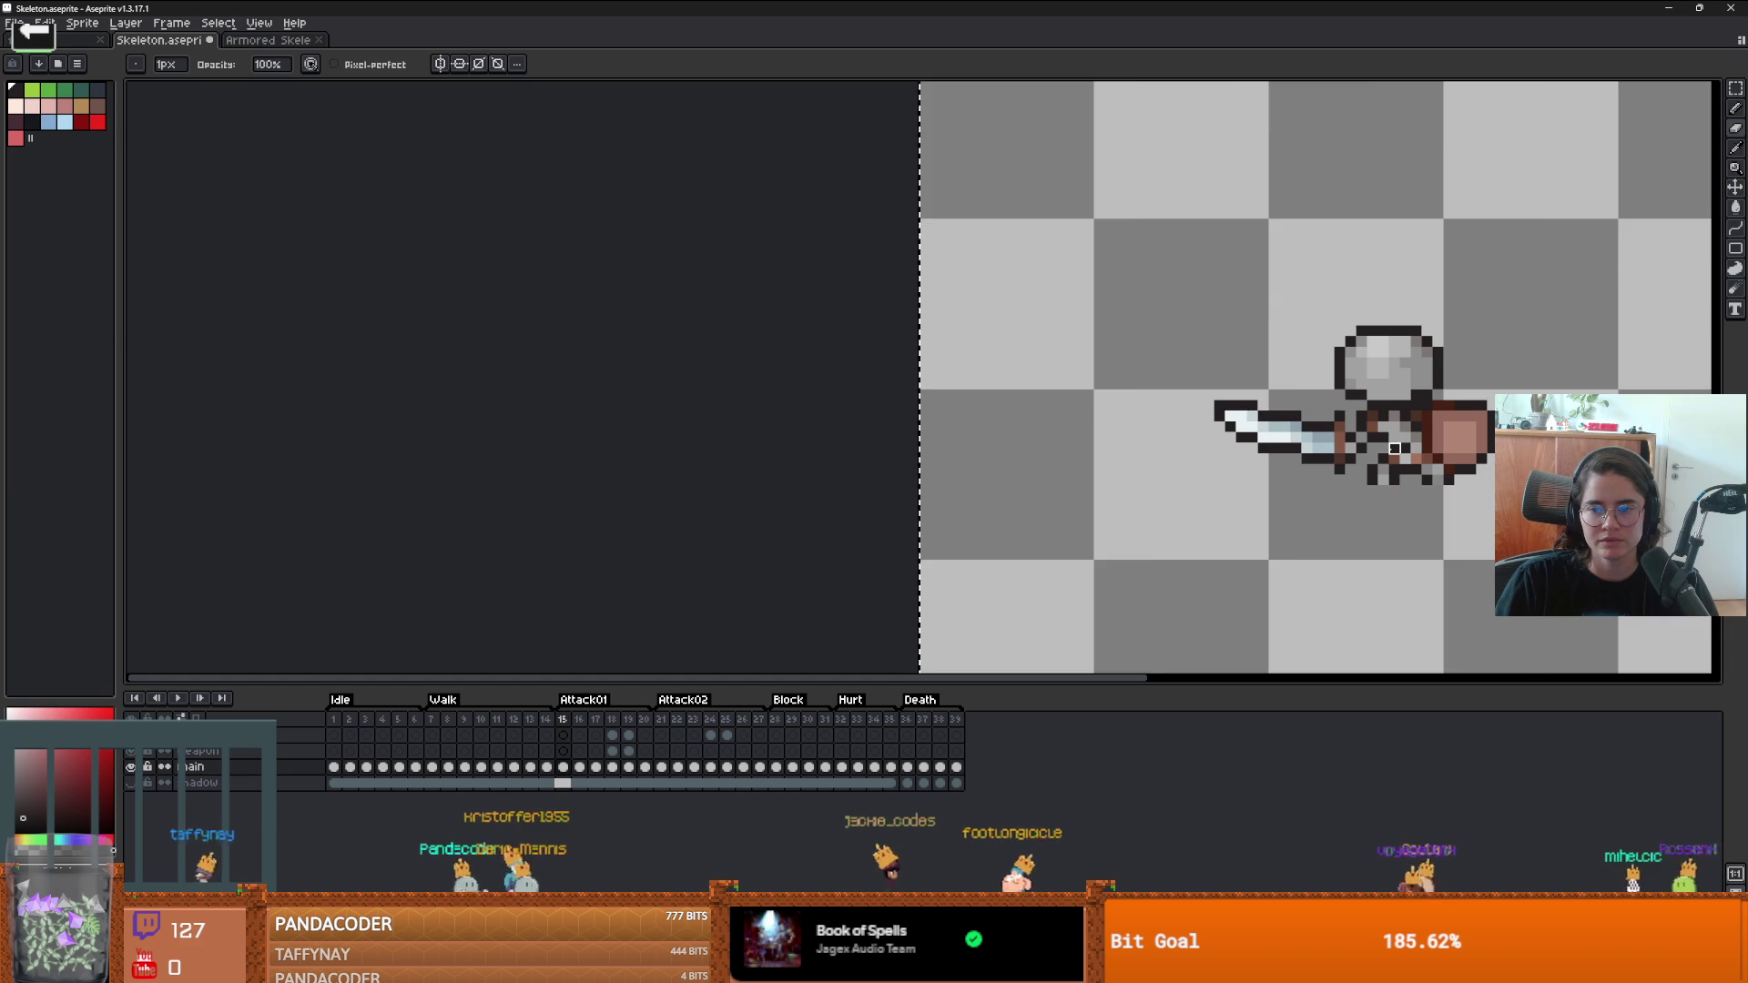
scroll(1393, 448, down, 2)
scroll(1394, 448, down, 2)
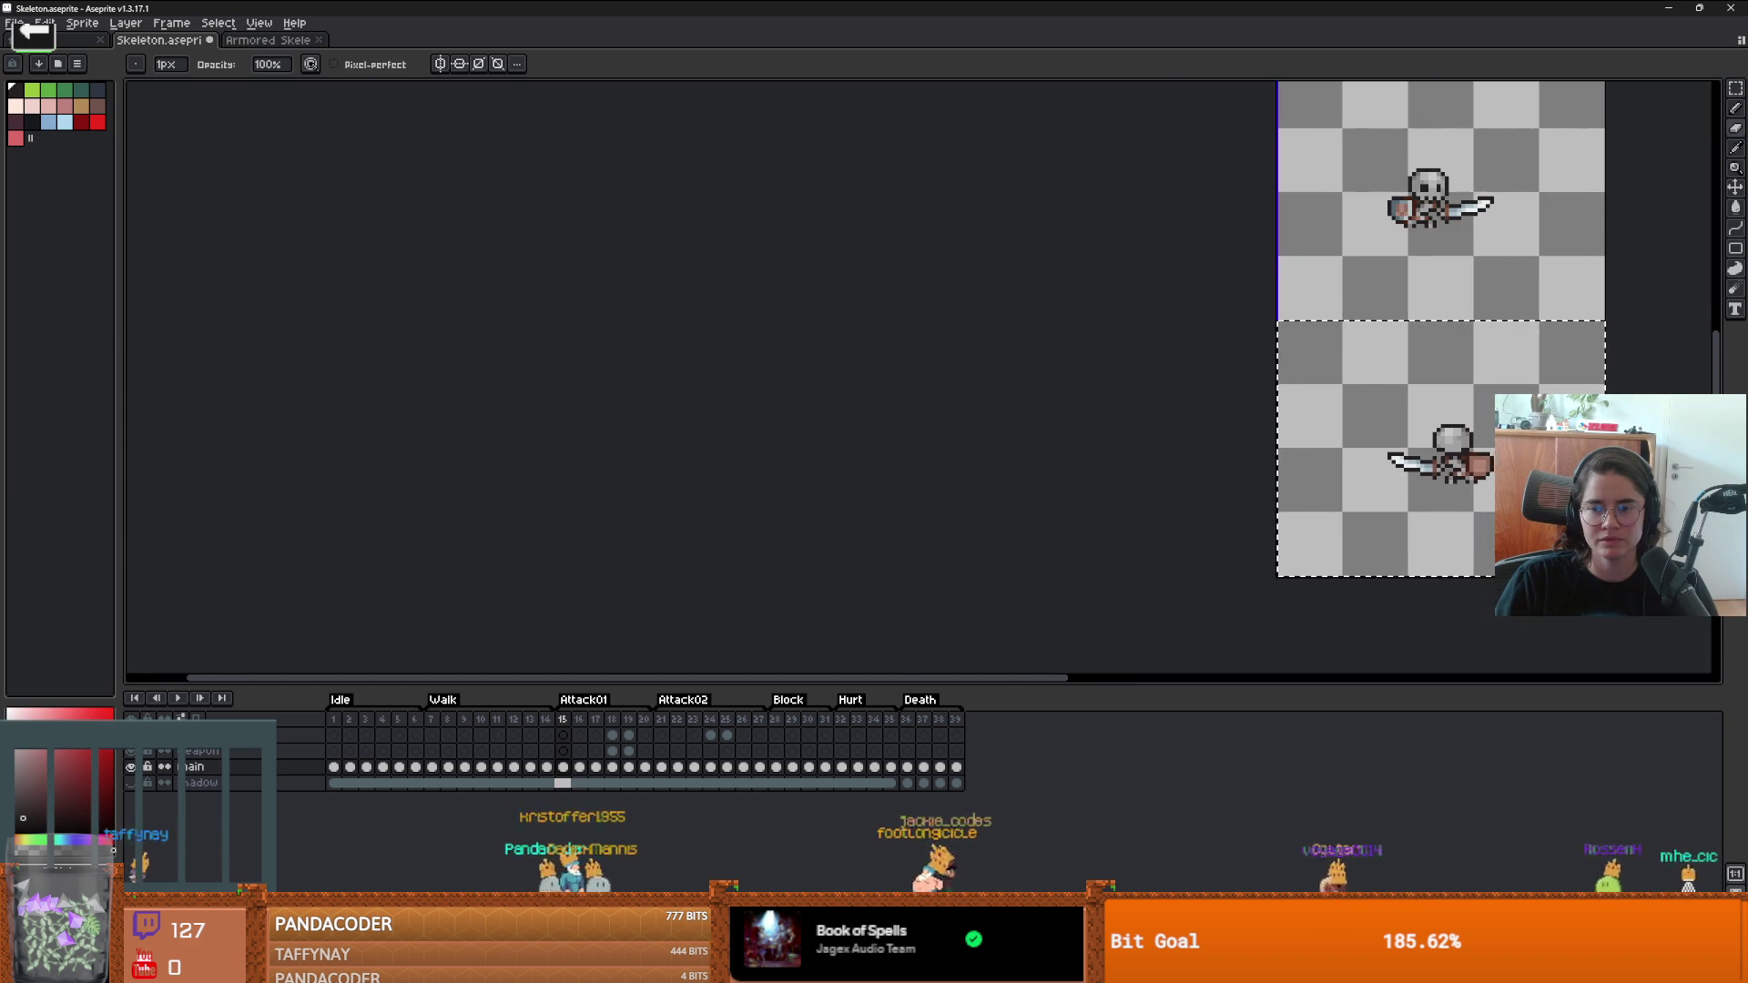
- Marquee a rectangle around the skull head, then clear the selection
scroll(1460, 478, up, 1)
scroll(1460, 478, down, 1)
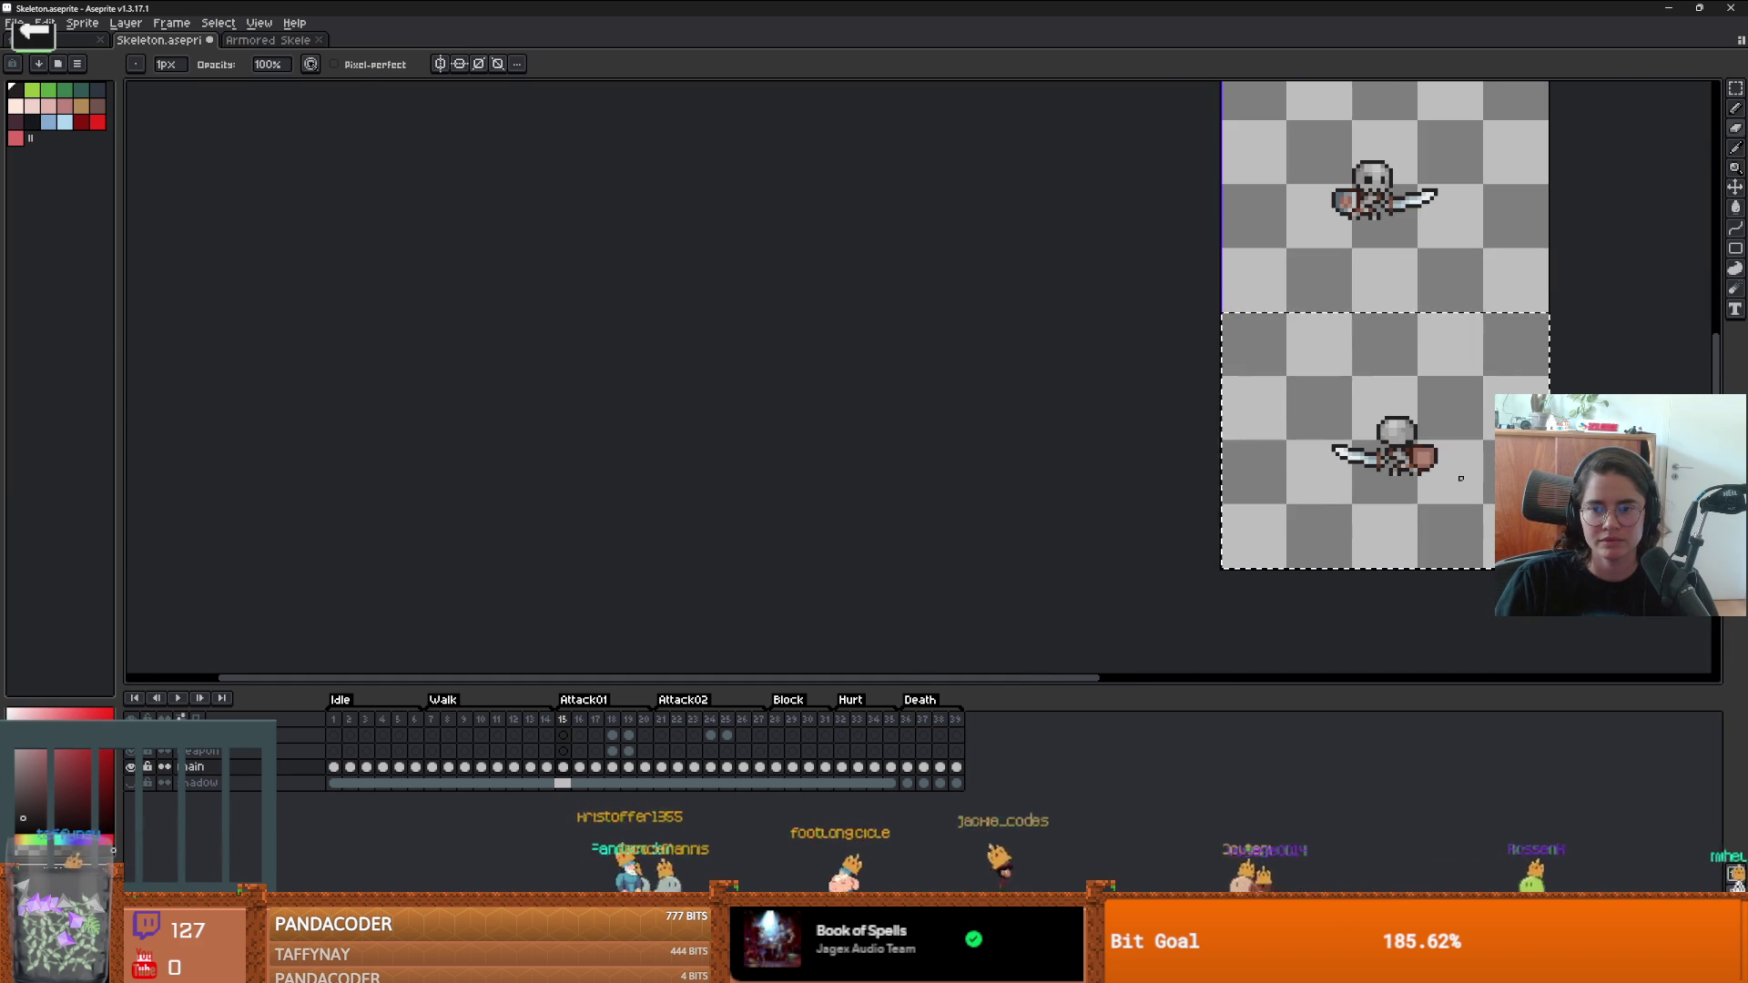
scroll(1460, 478, up, 2)
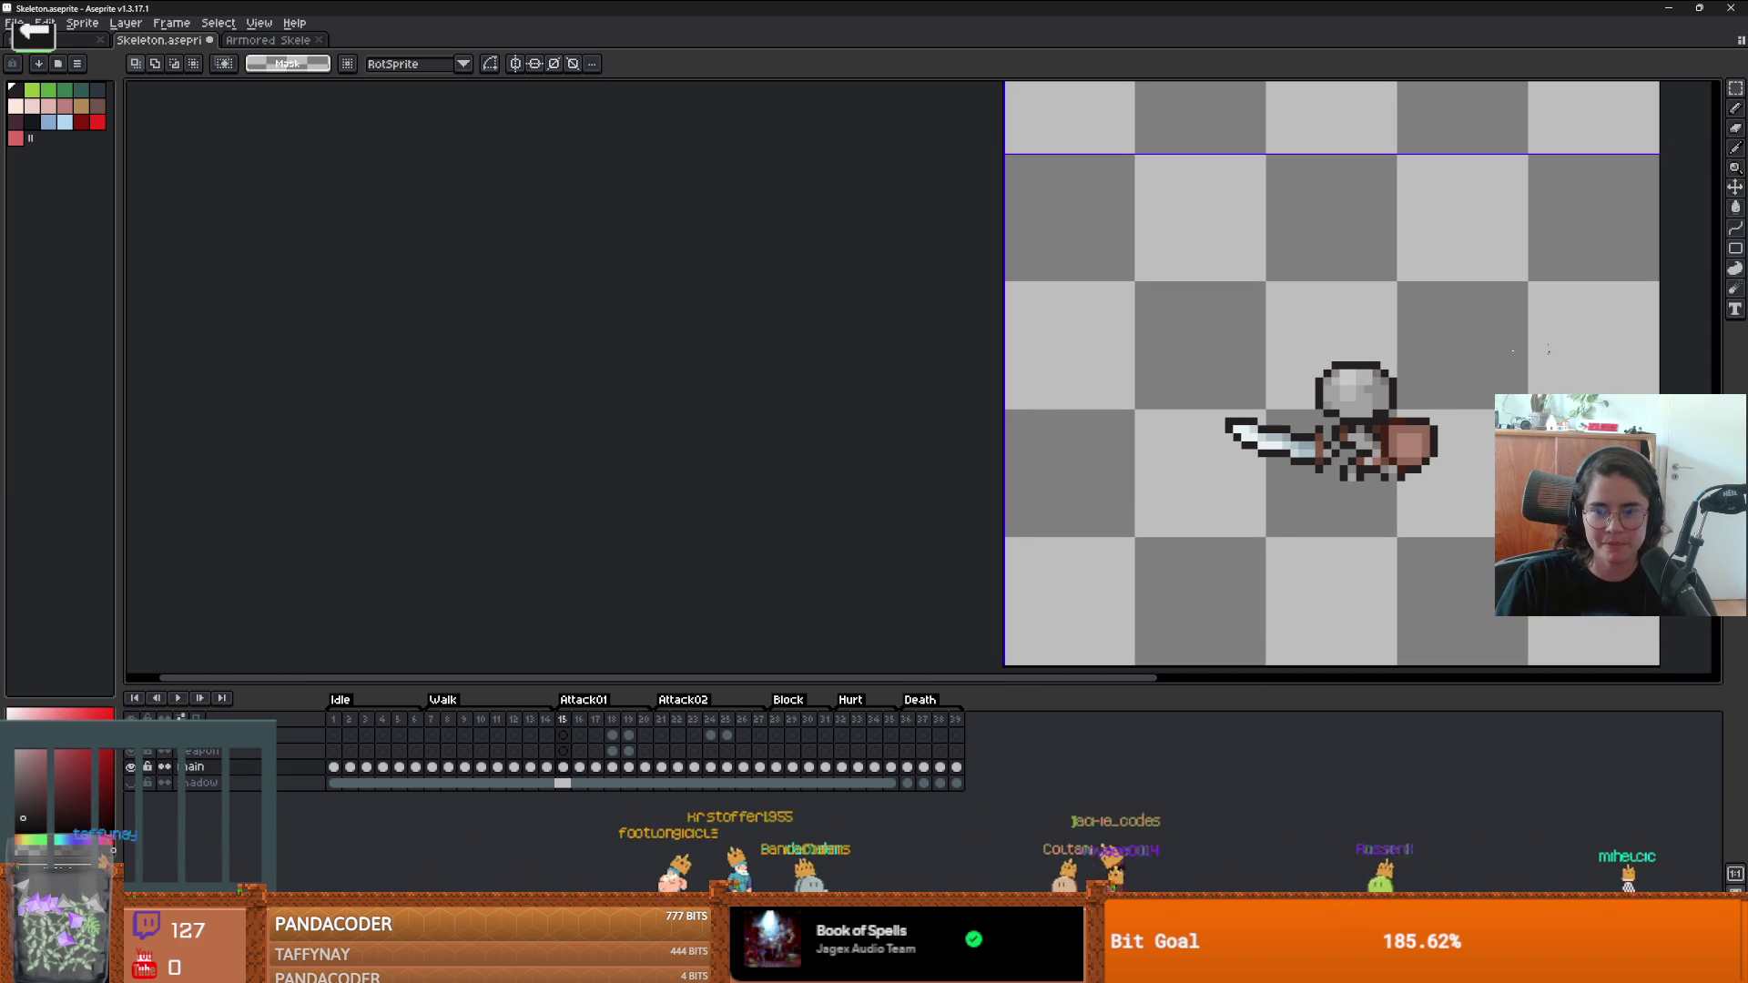
key(m)
mouse_move(1272, 359)
mouse_down()
mouse_move(1433, 421)
mouse_move(1373, 413)
mouse_up()
scroll(1505, 428, down, 2)
click(1505, 428)
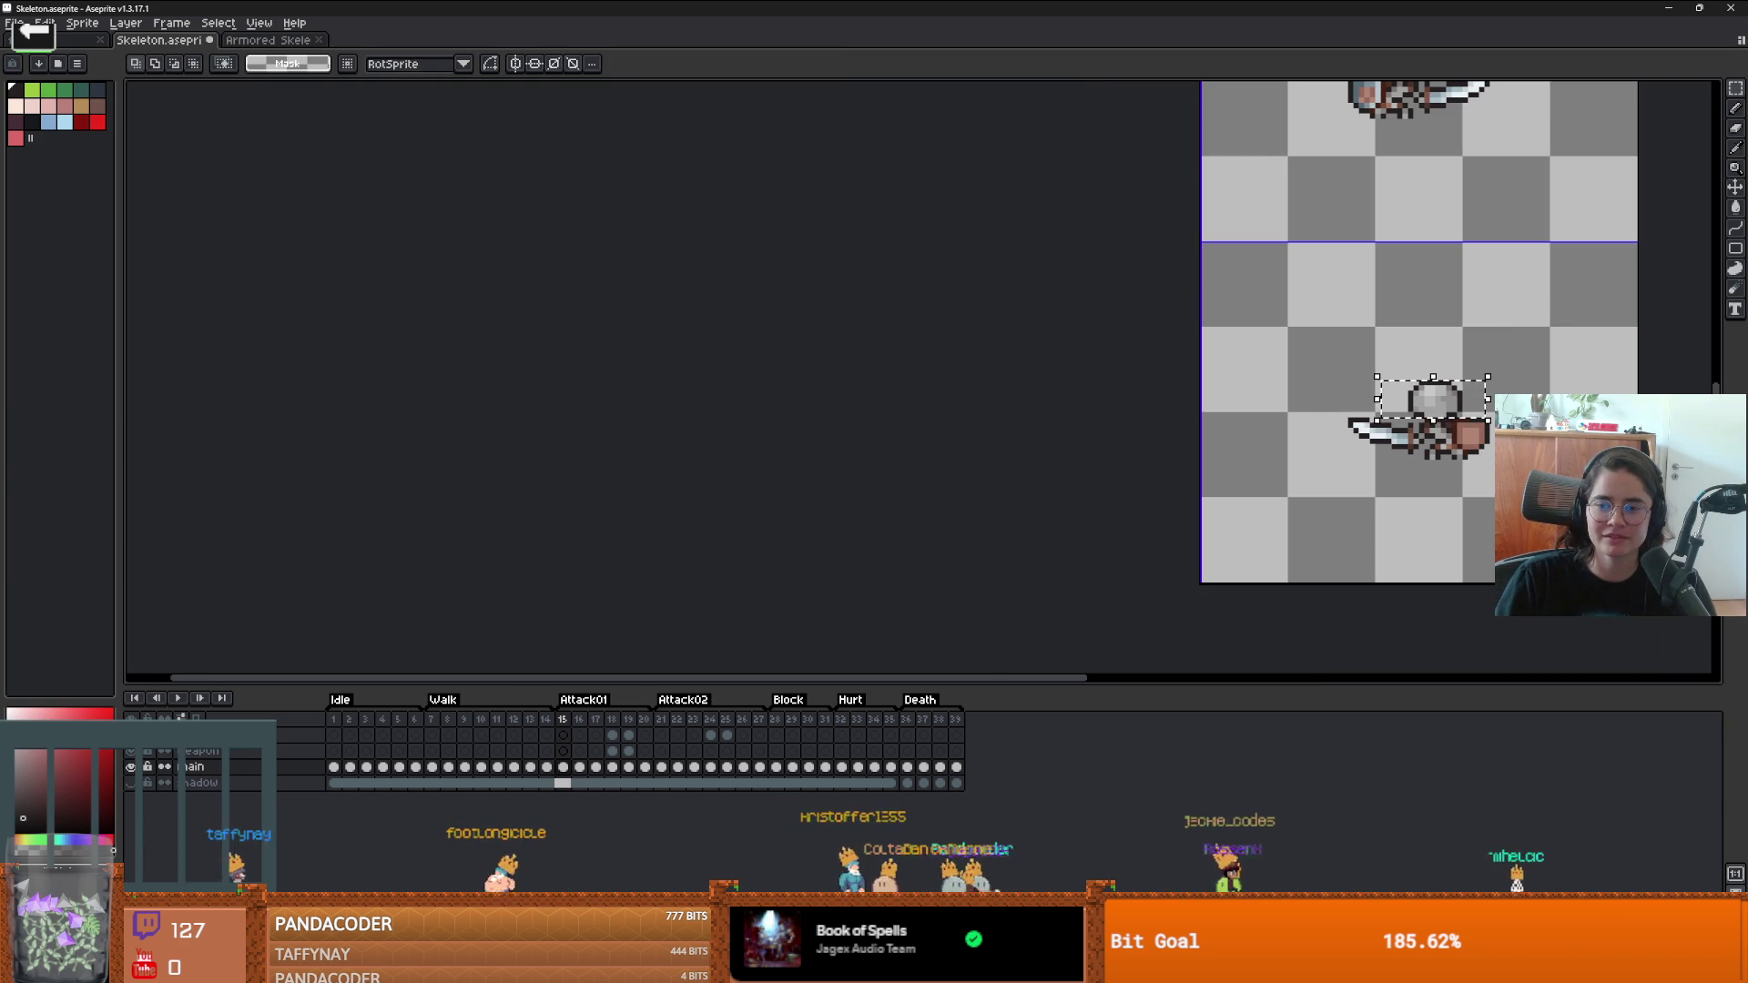
- Select the mirrored skeleton and paste it into Attack01 frame 16, dropping it in place
scroll(1431, 446, up, 5)
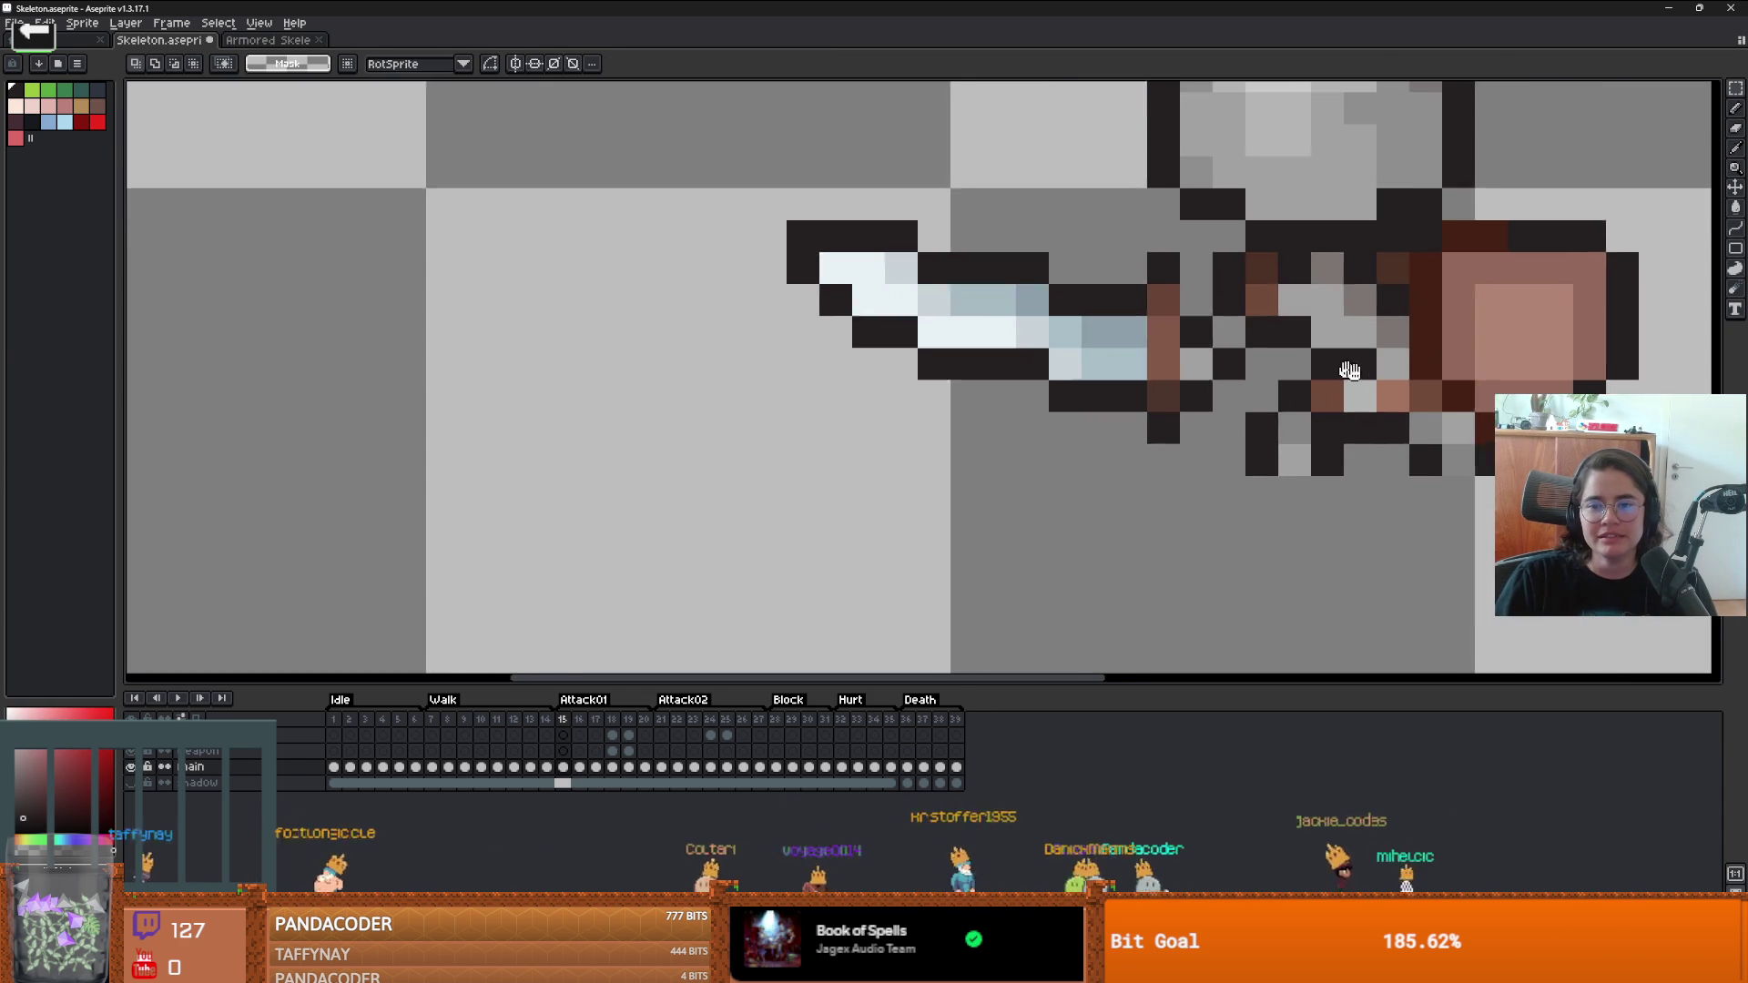
scroll(1256, 435, down, 4)
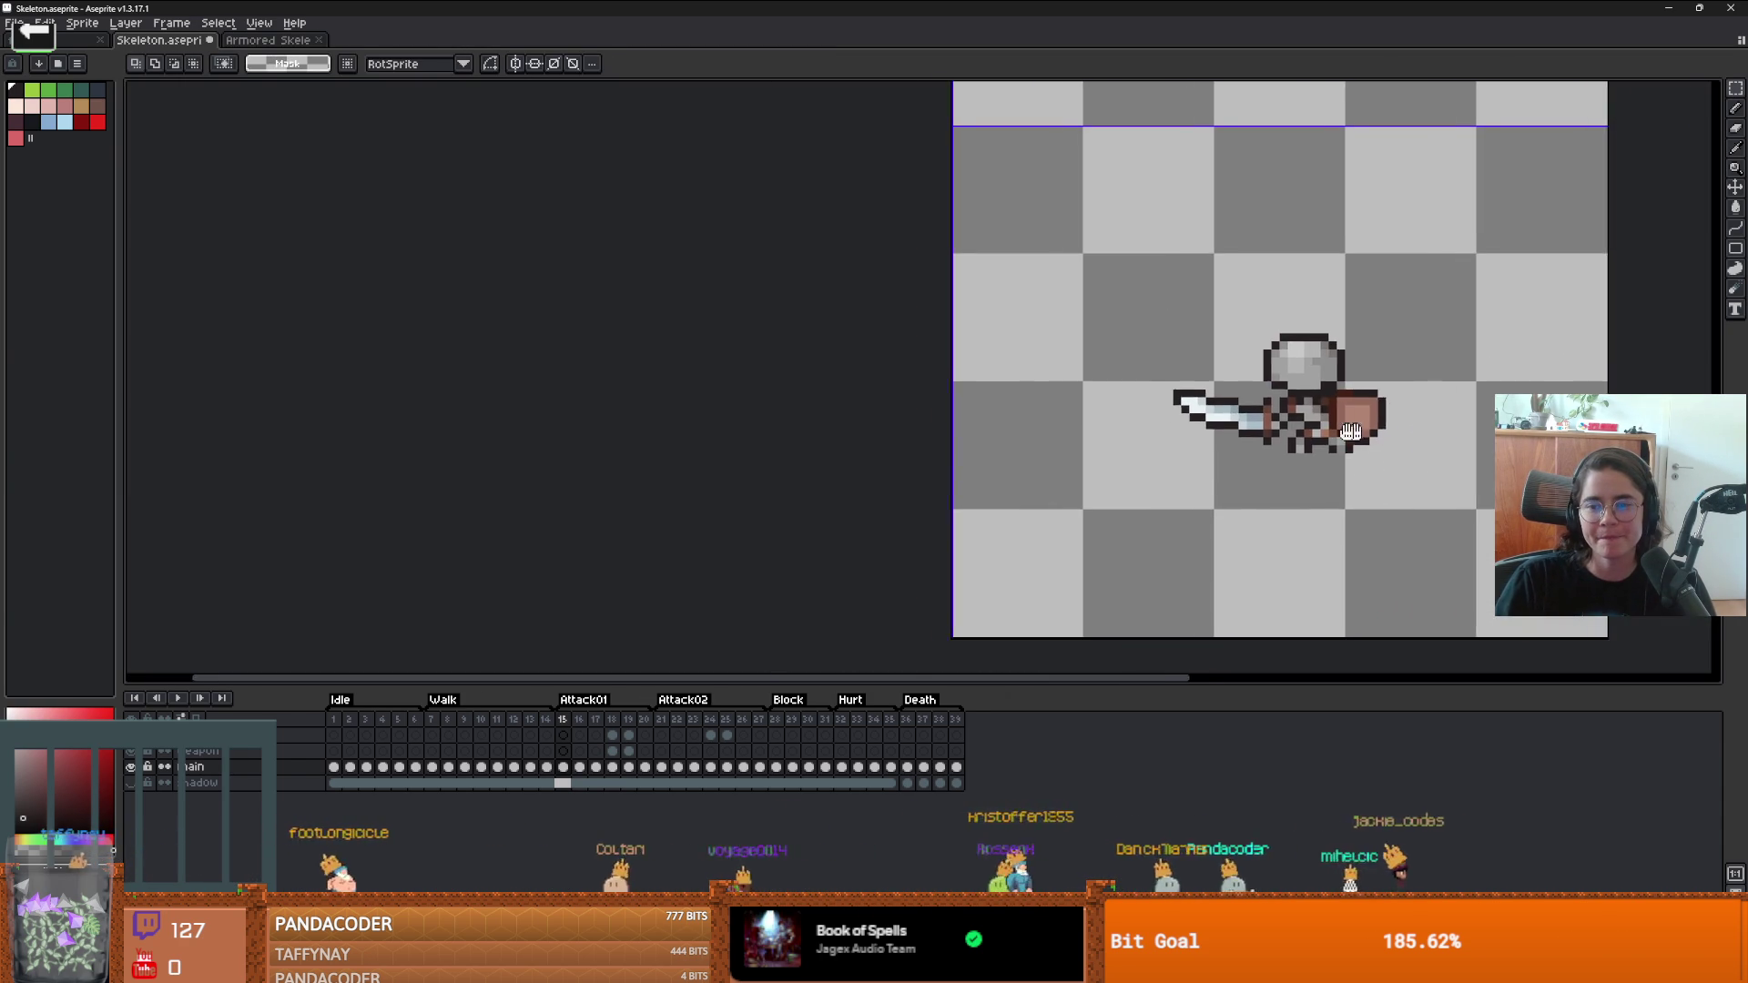
drag(1189, 344, 1384, 457)
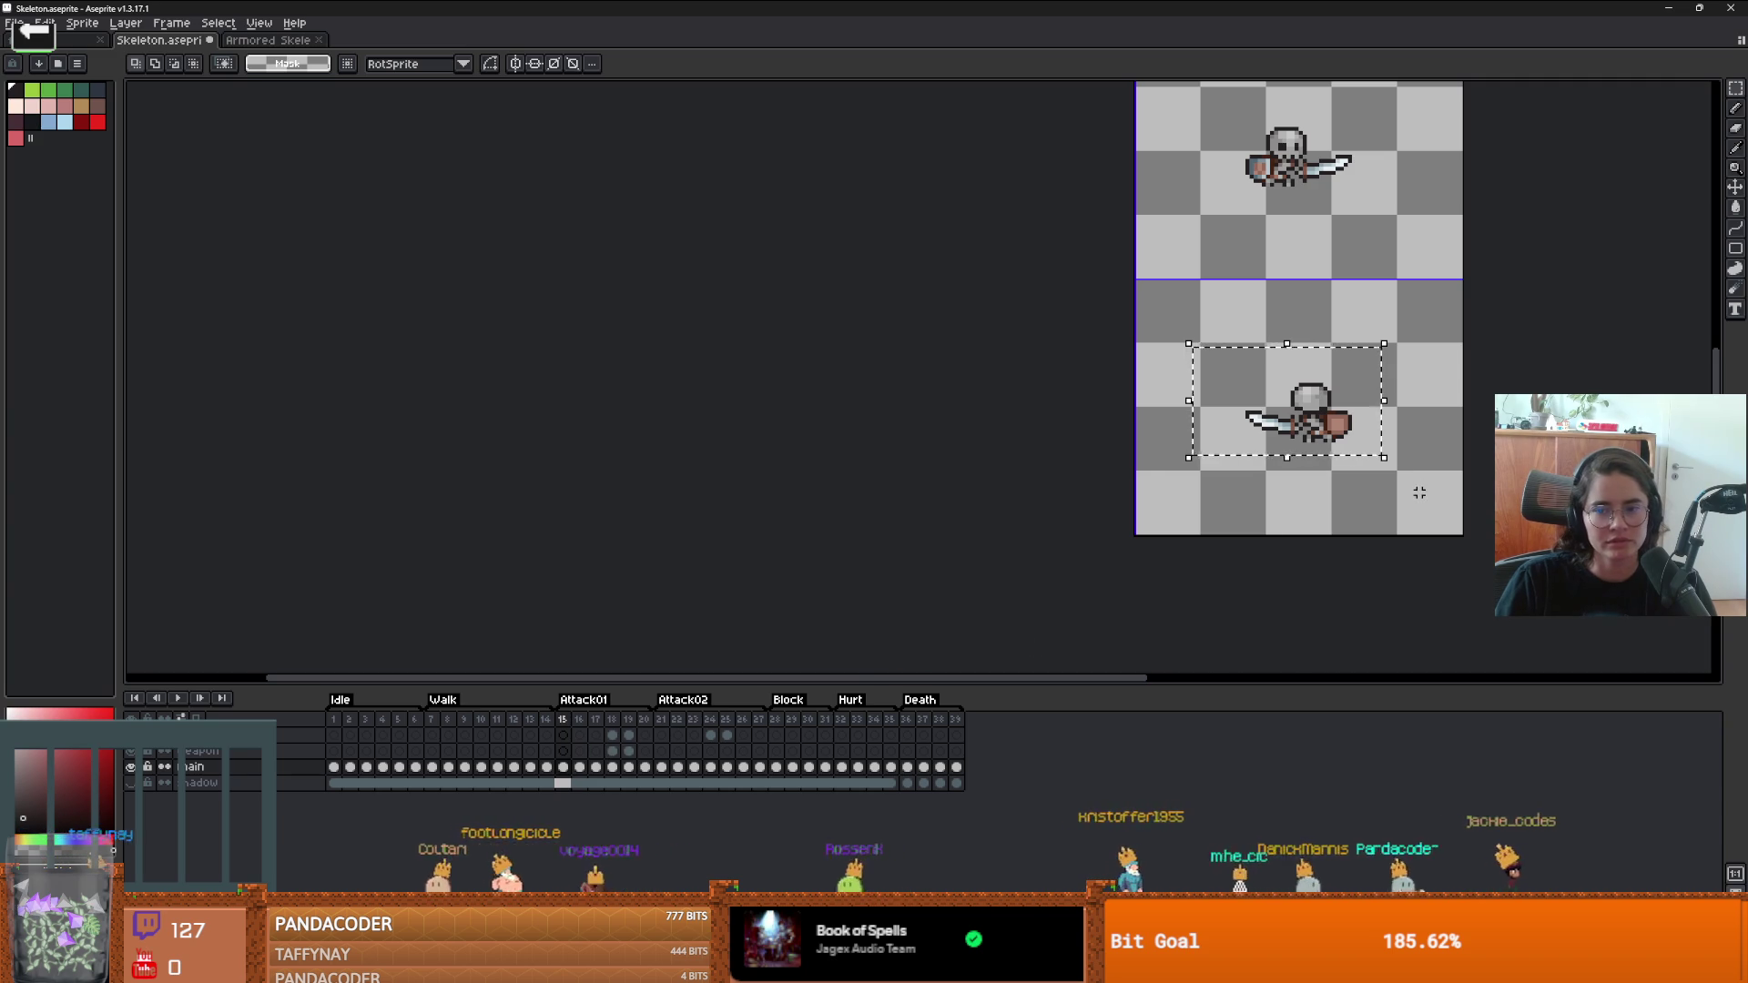
key(ctrl+a)
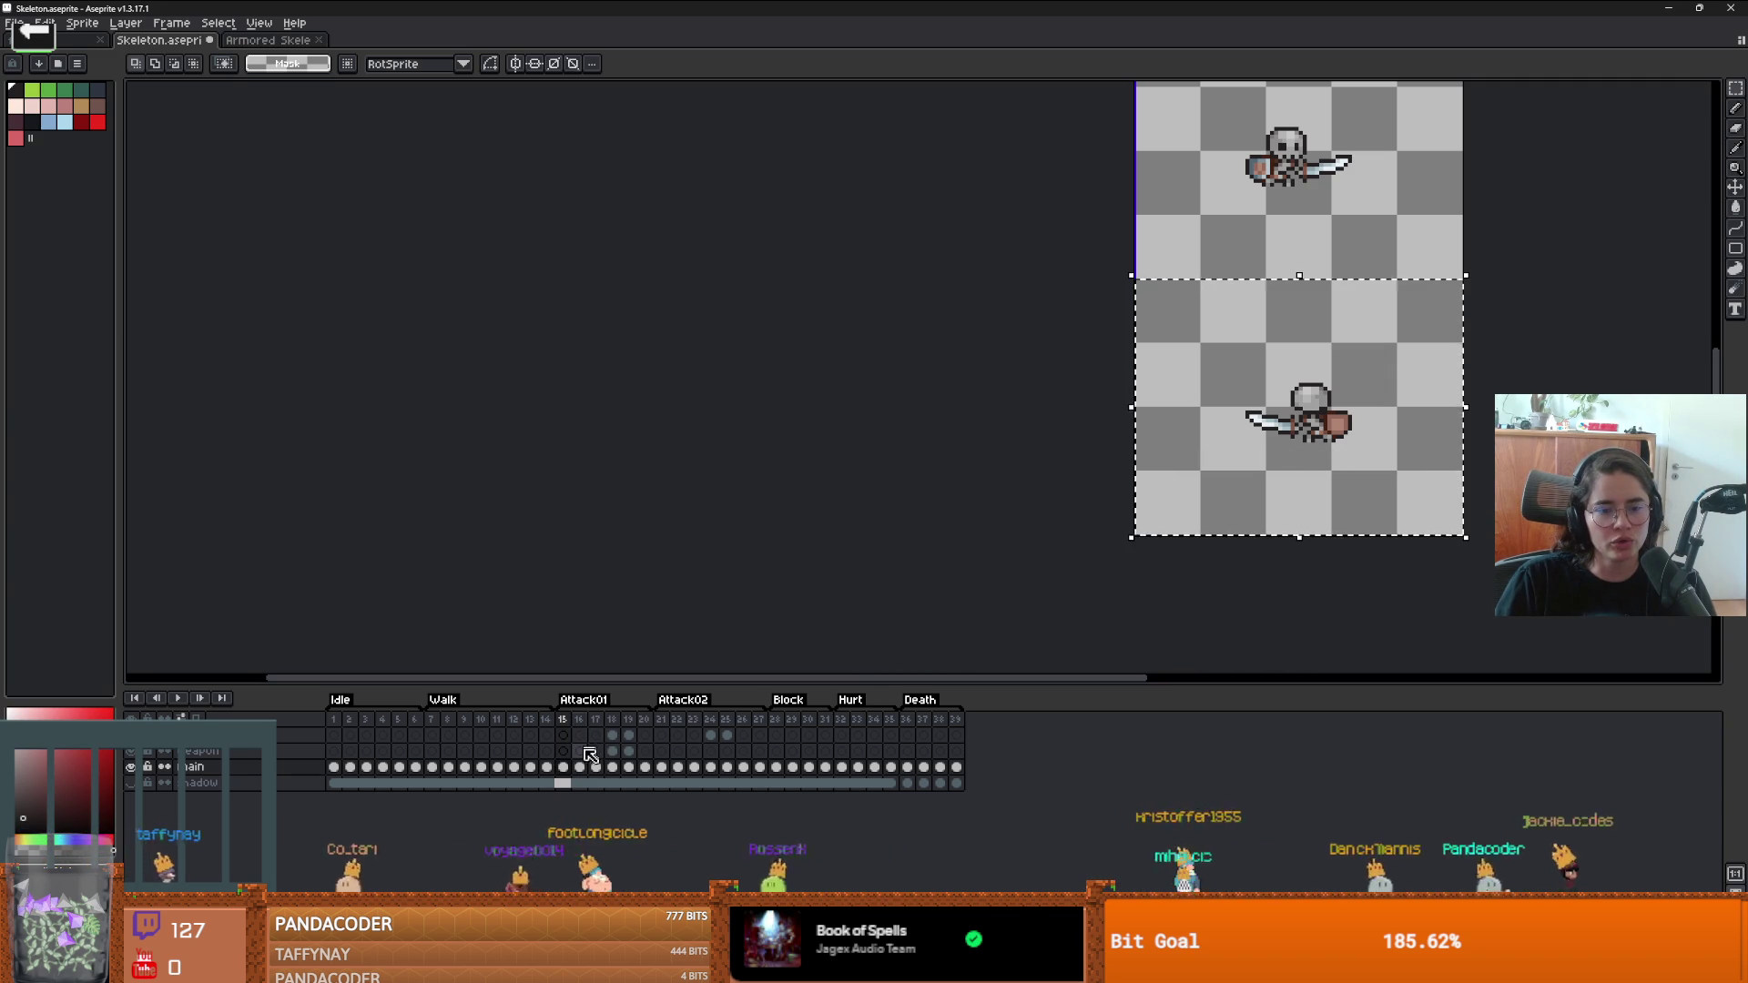
click(579, 766)
key(ctrl+v)
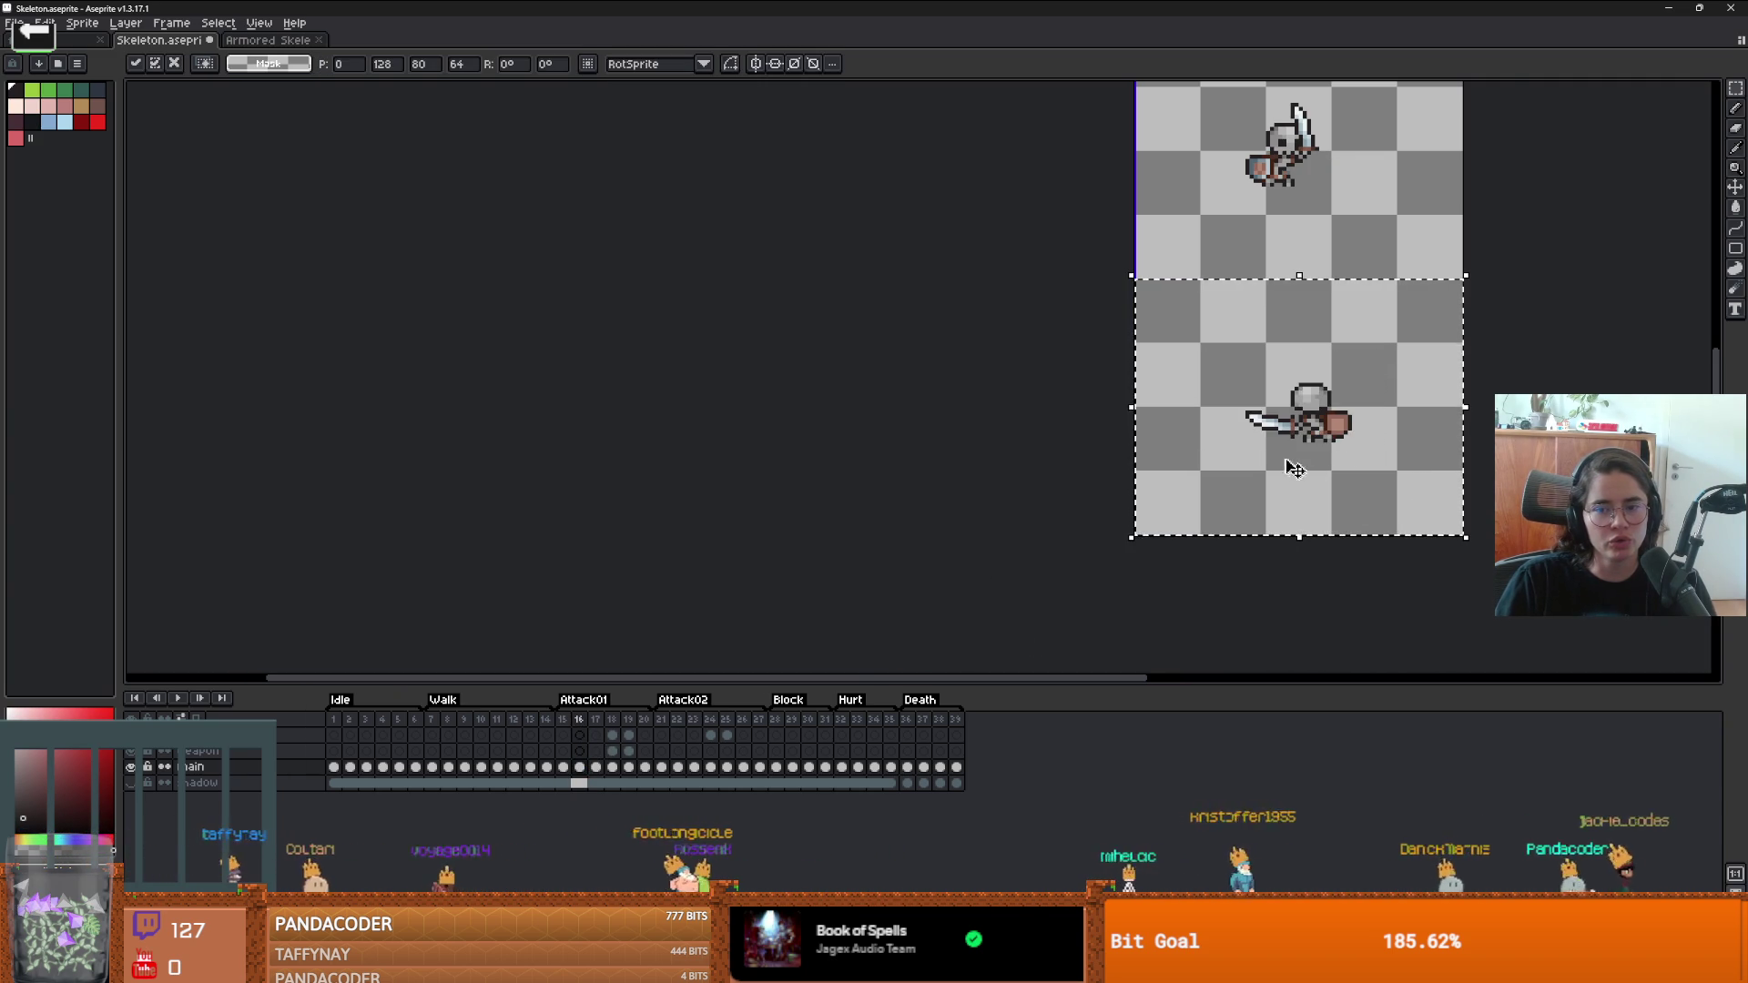
scroll(1288, 451, up, 2)
key(Return)
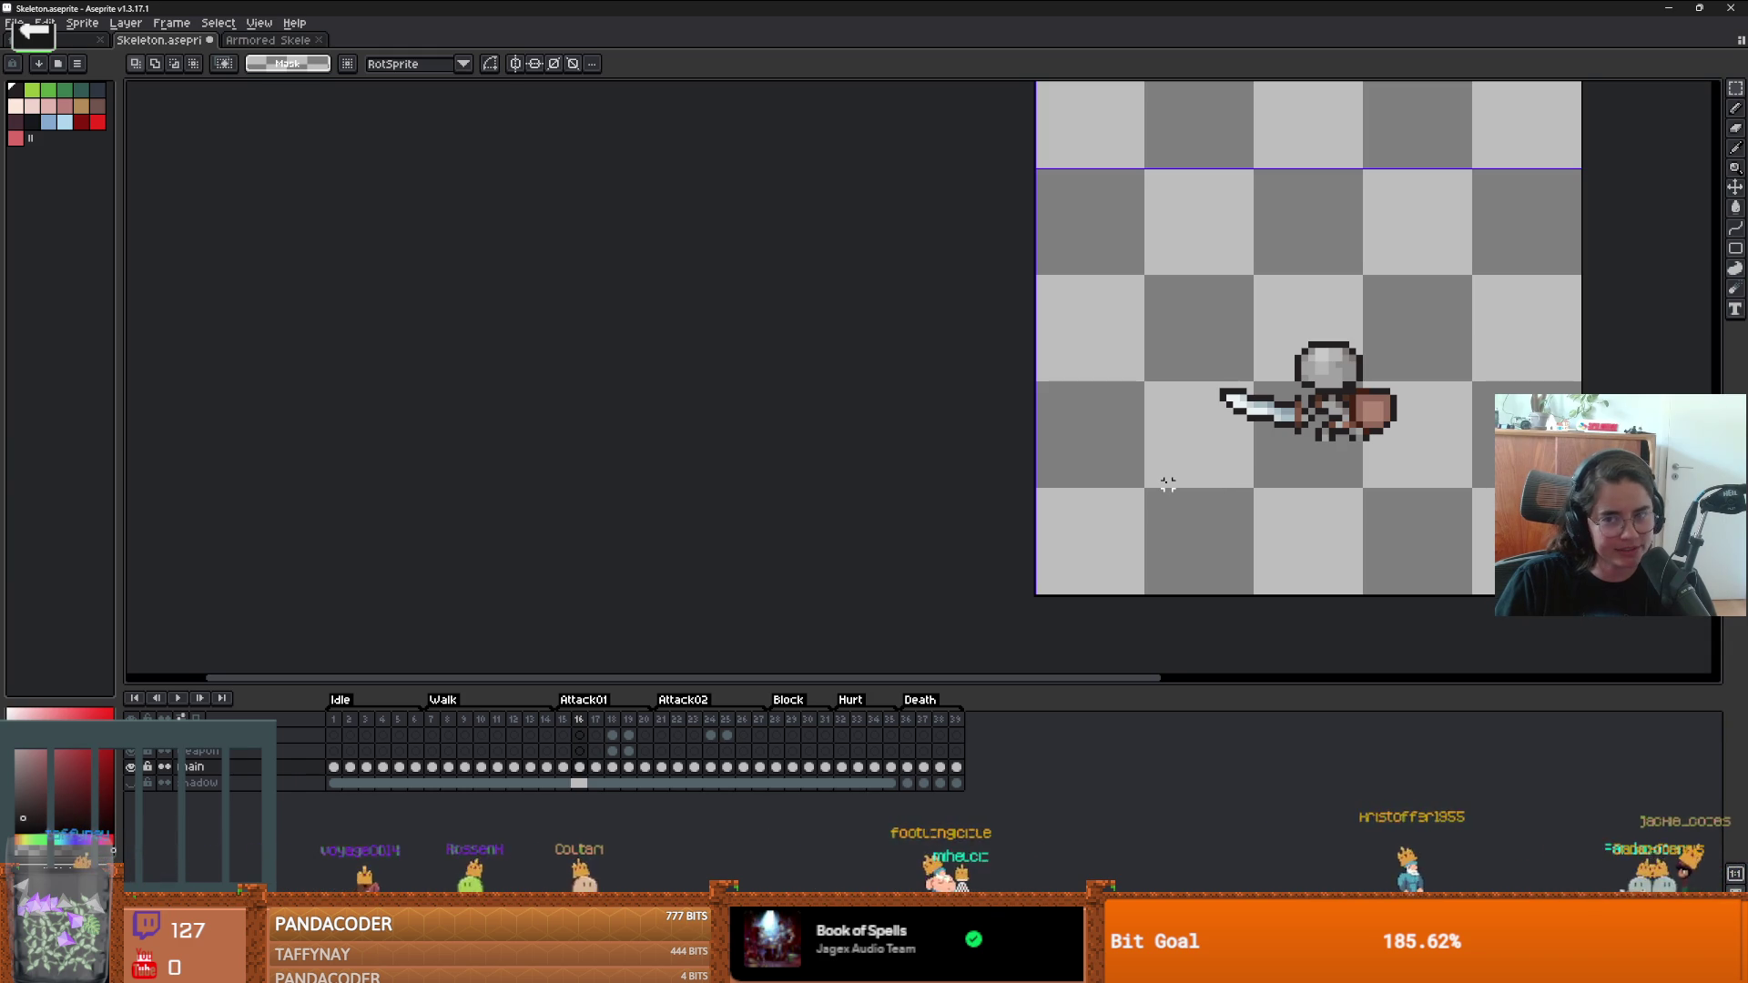
scroll(1168, 483, right, 3)
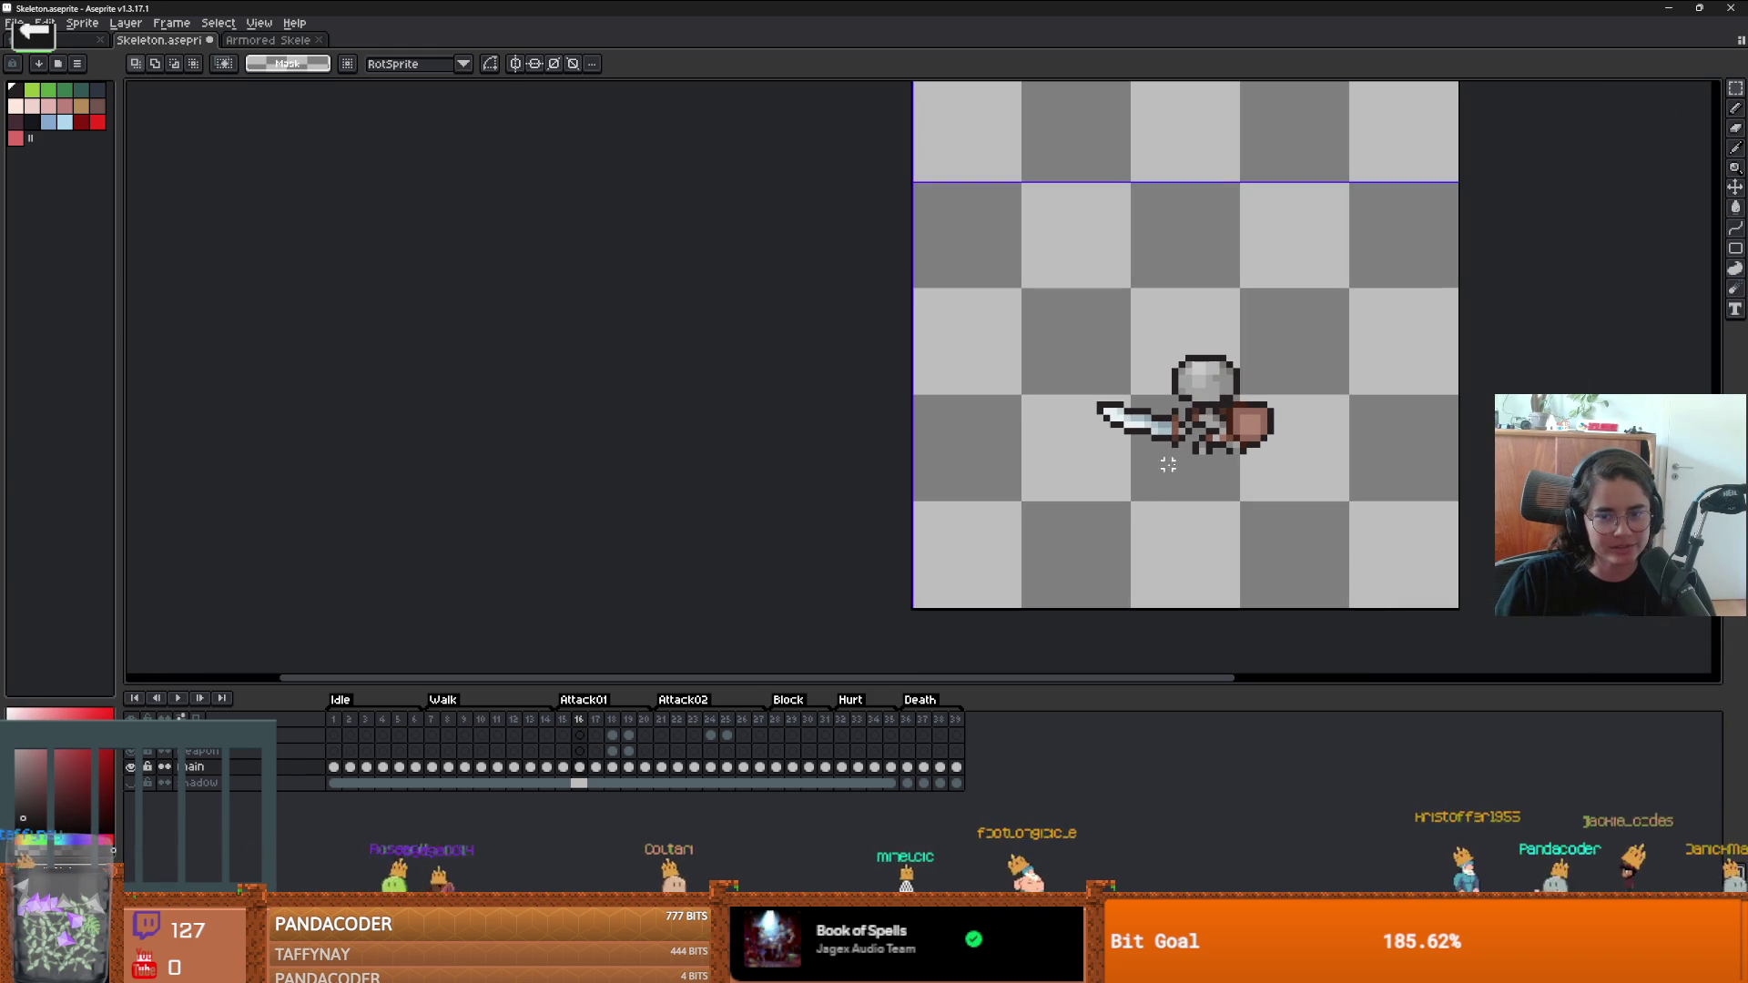
scroll(1174, 458, up, 2)
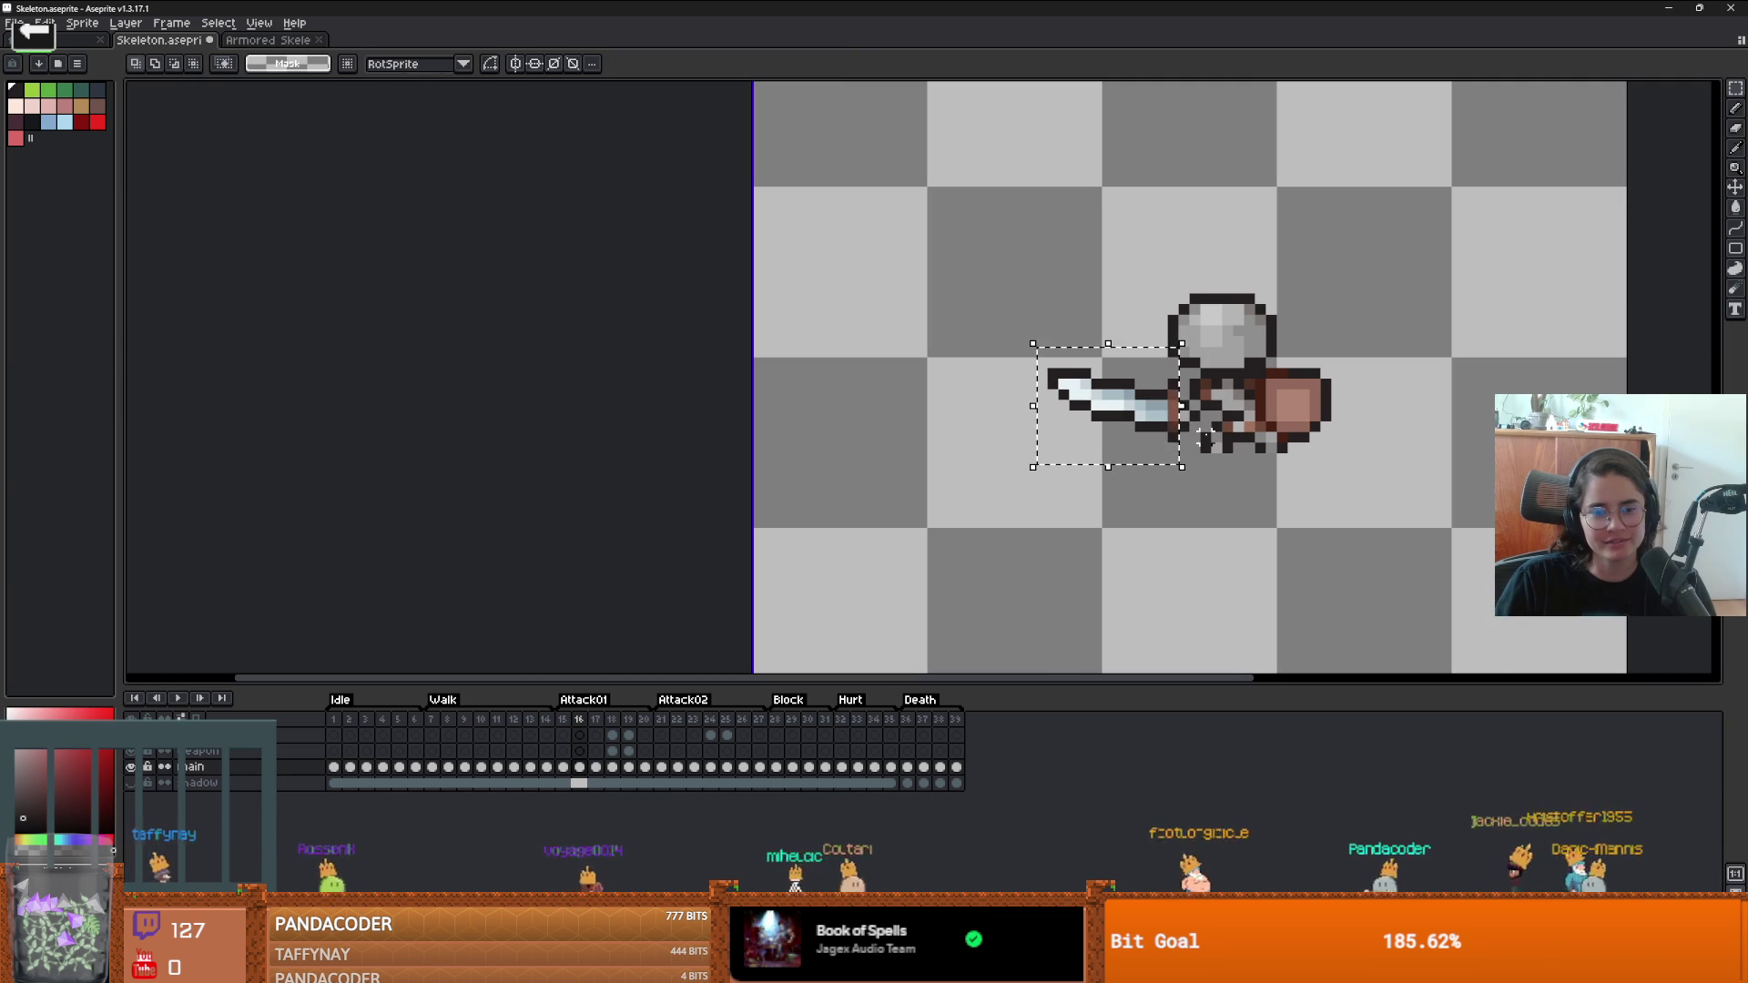
- Cut the sword from the main layer and paste it onto frame 16's Weapon layer
key(ctrl+d)
drag(1177, 443, 1051, 374)
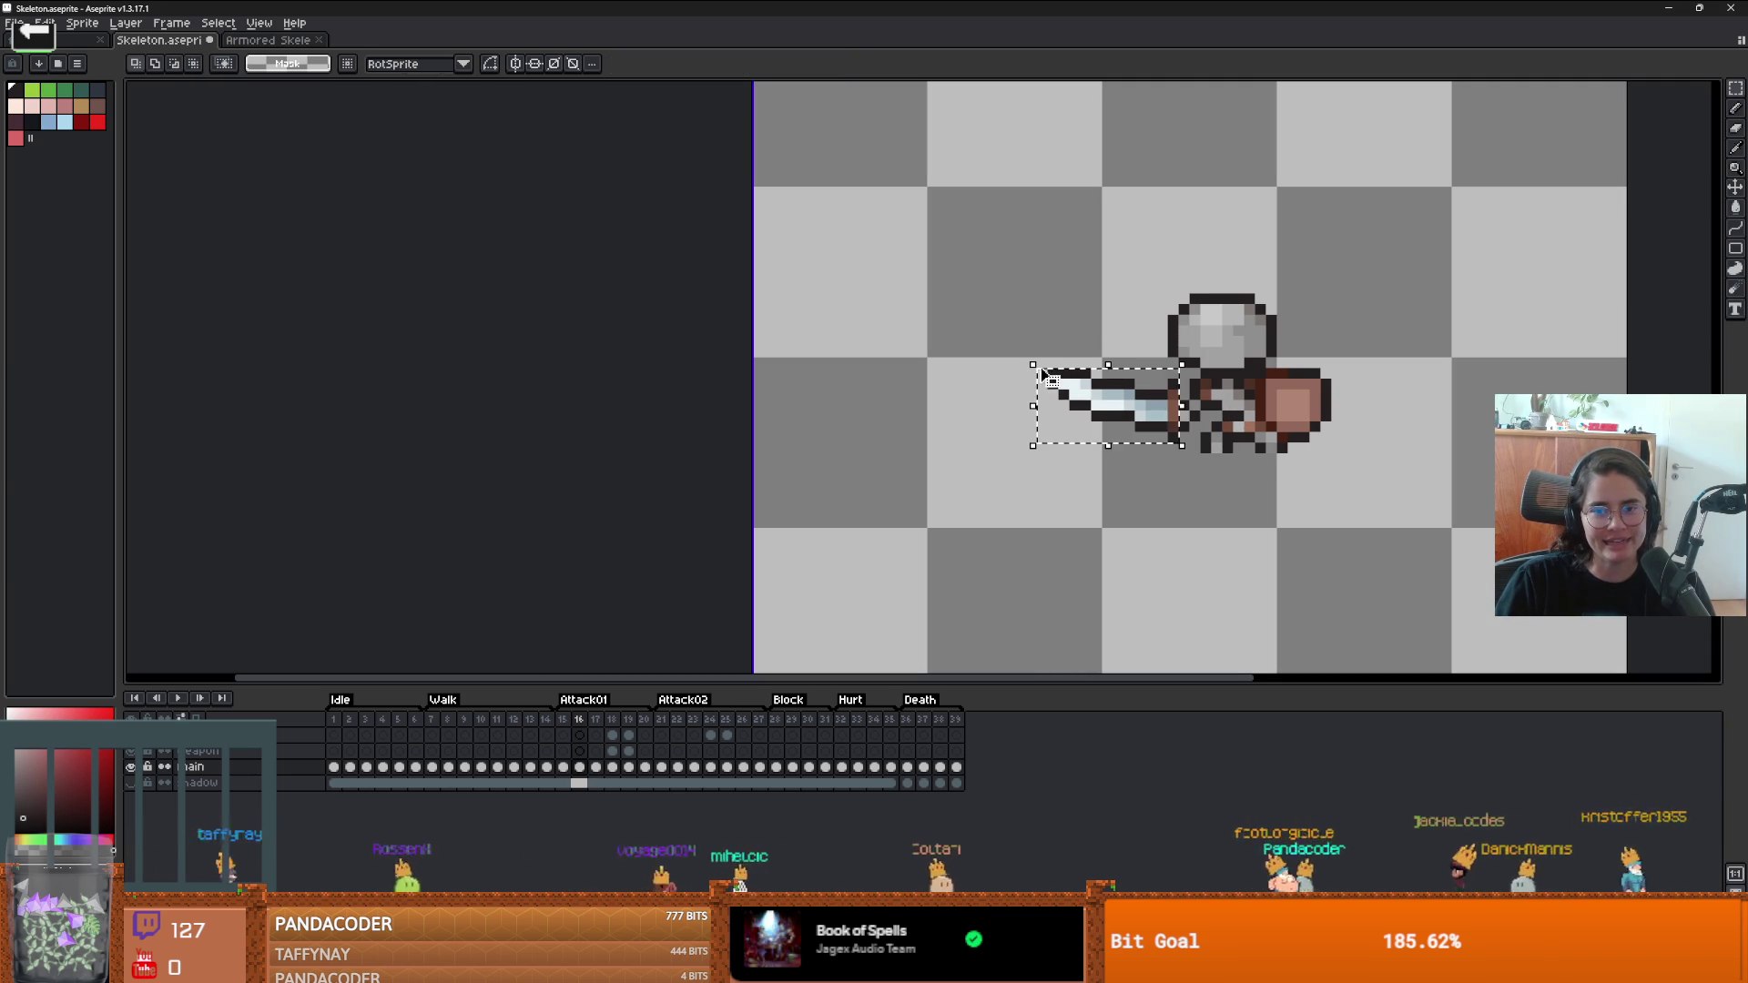
key(ctrl+x)
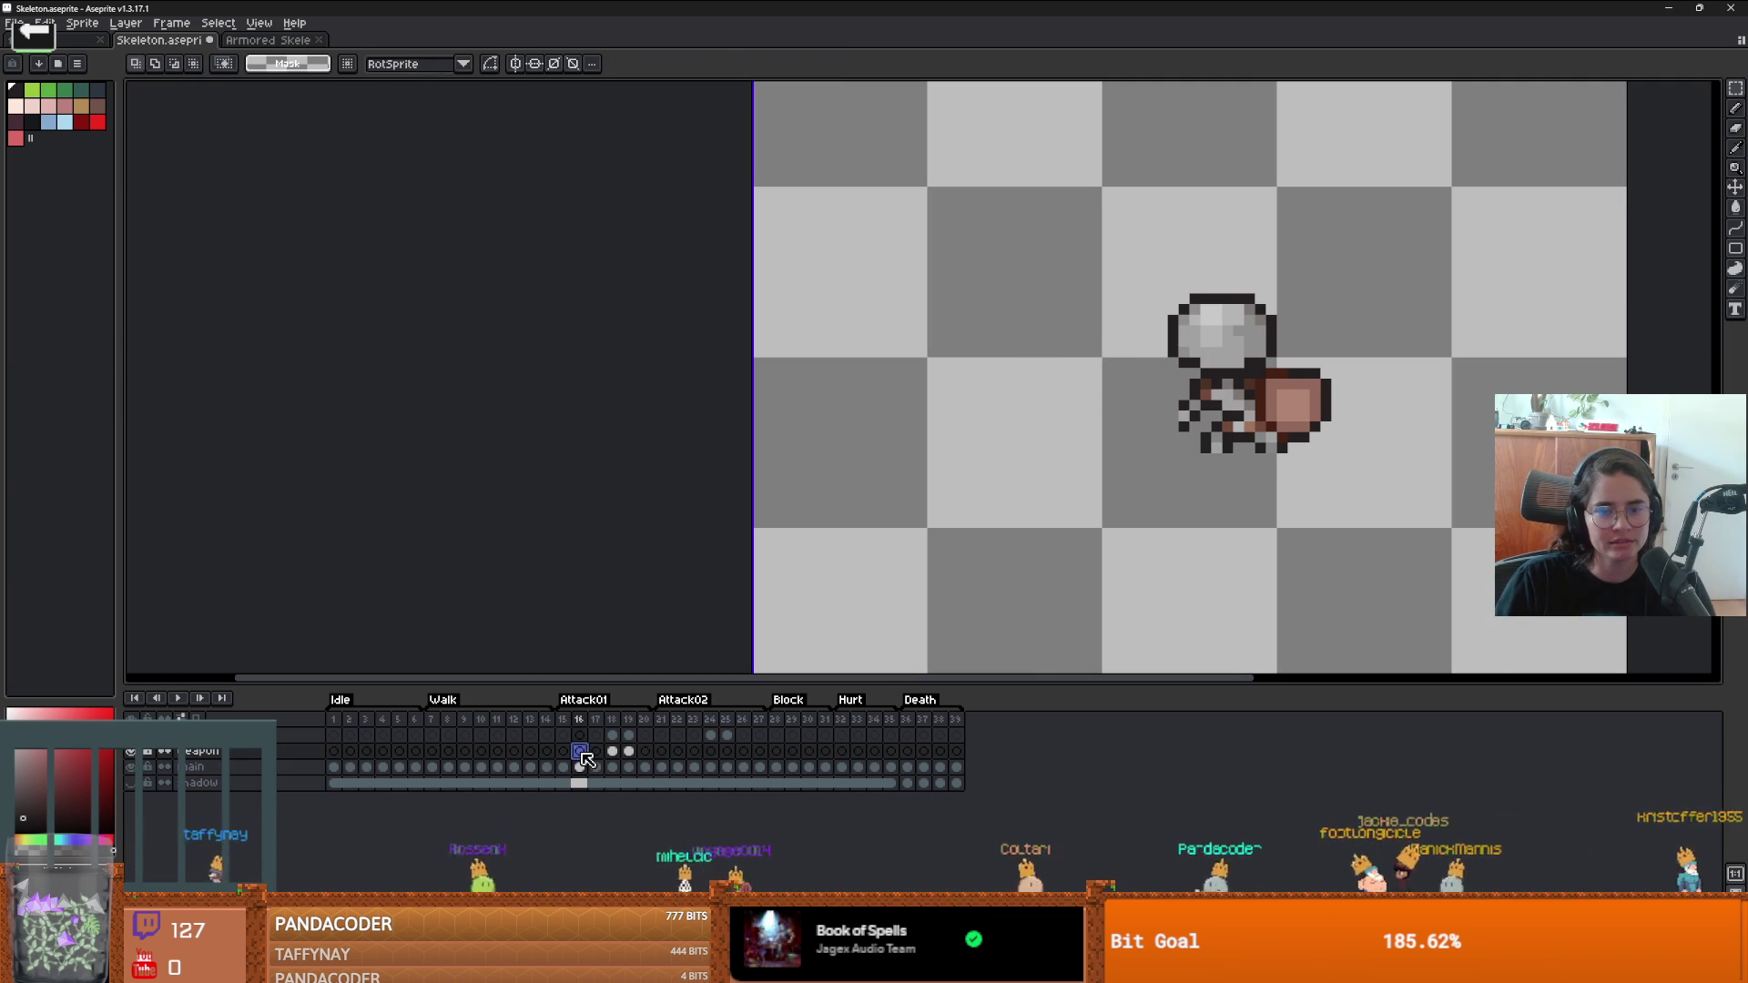
click(590, 744)
key(ctrl+v)
click(597, 767)
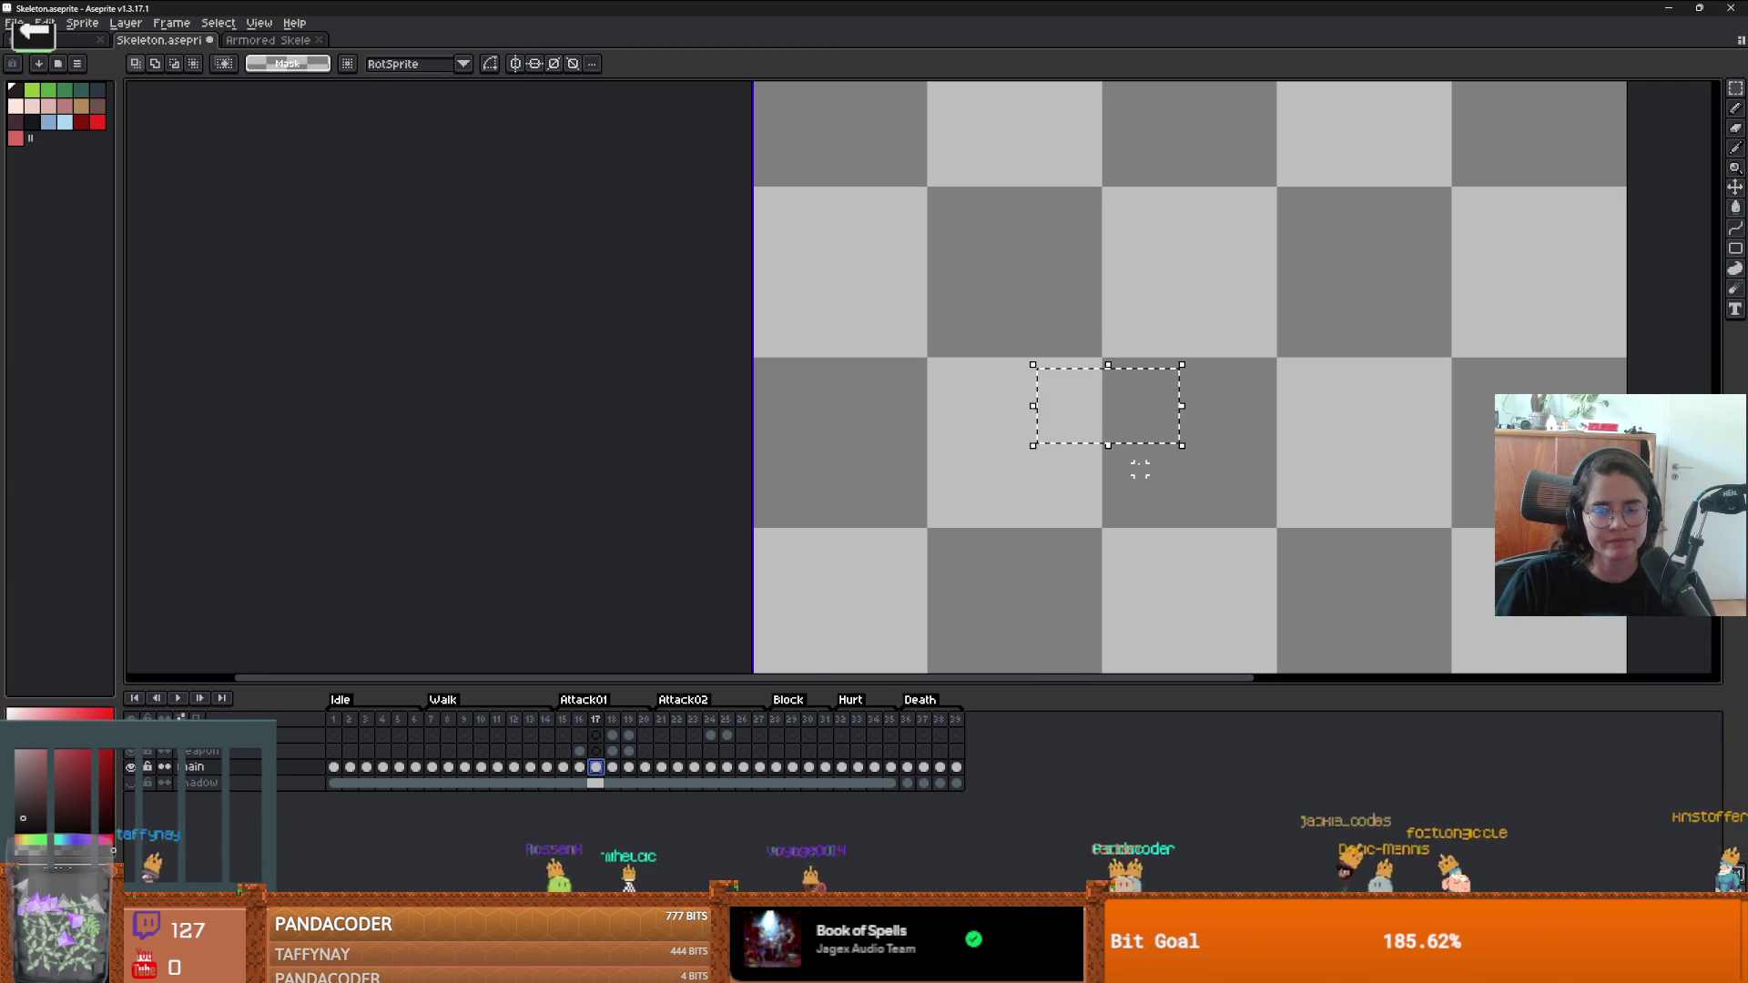
click(580, 751)
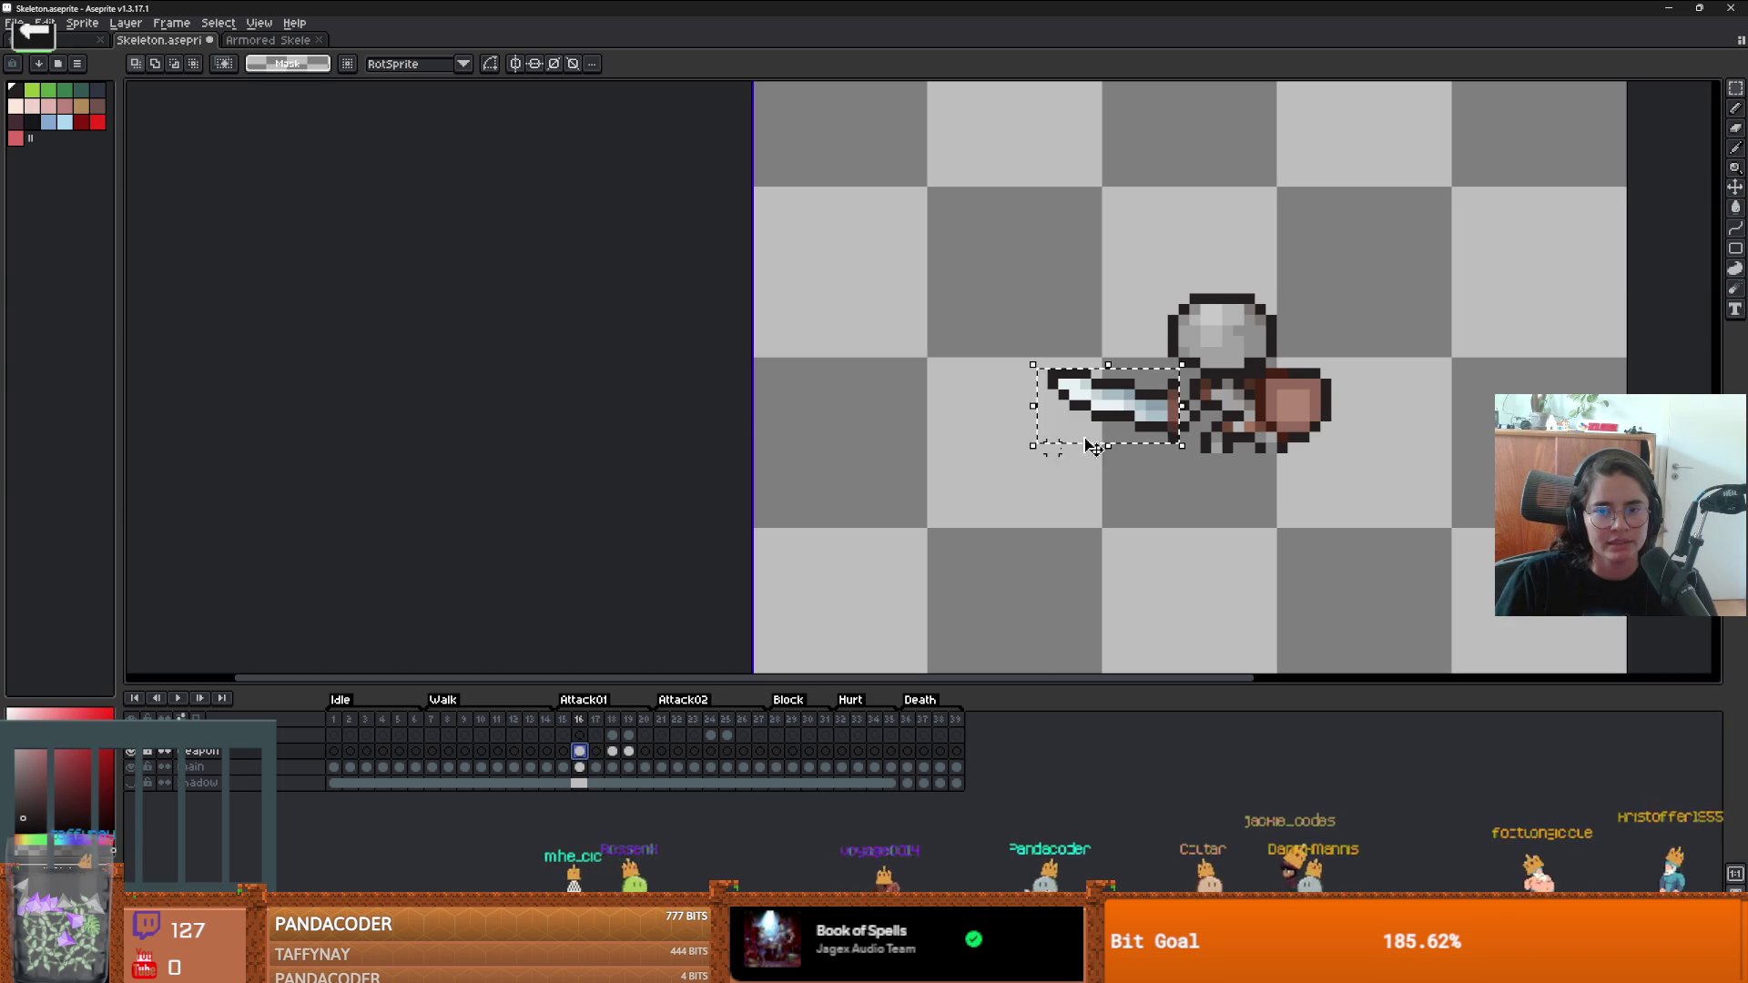
- Shift the pasted sword one pixel right and browse the Edit > FX menu
scroll(1215, 385, down, 1)
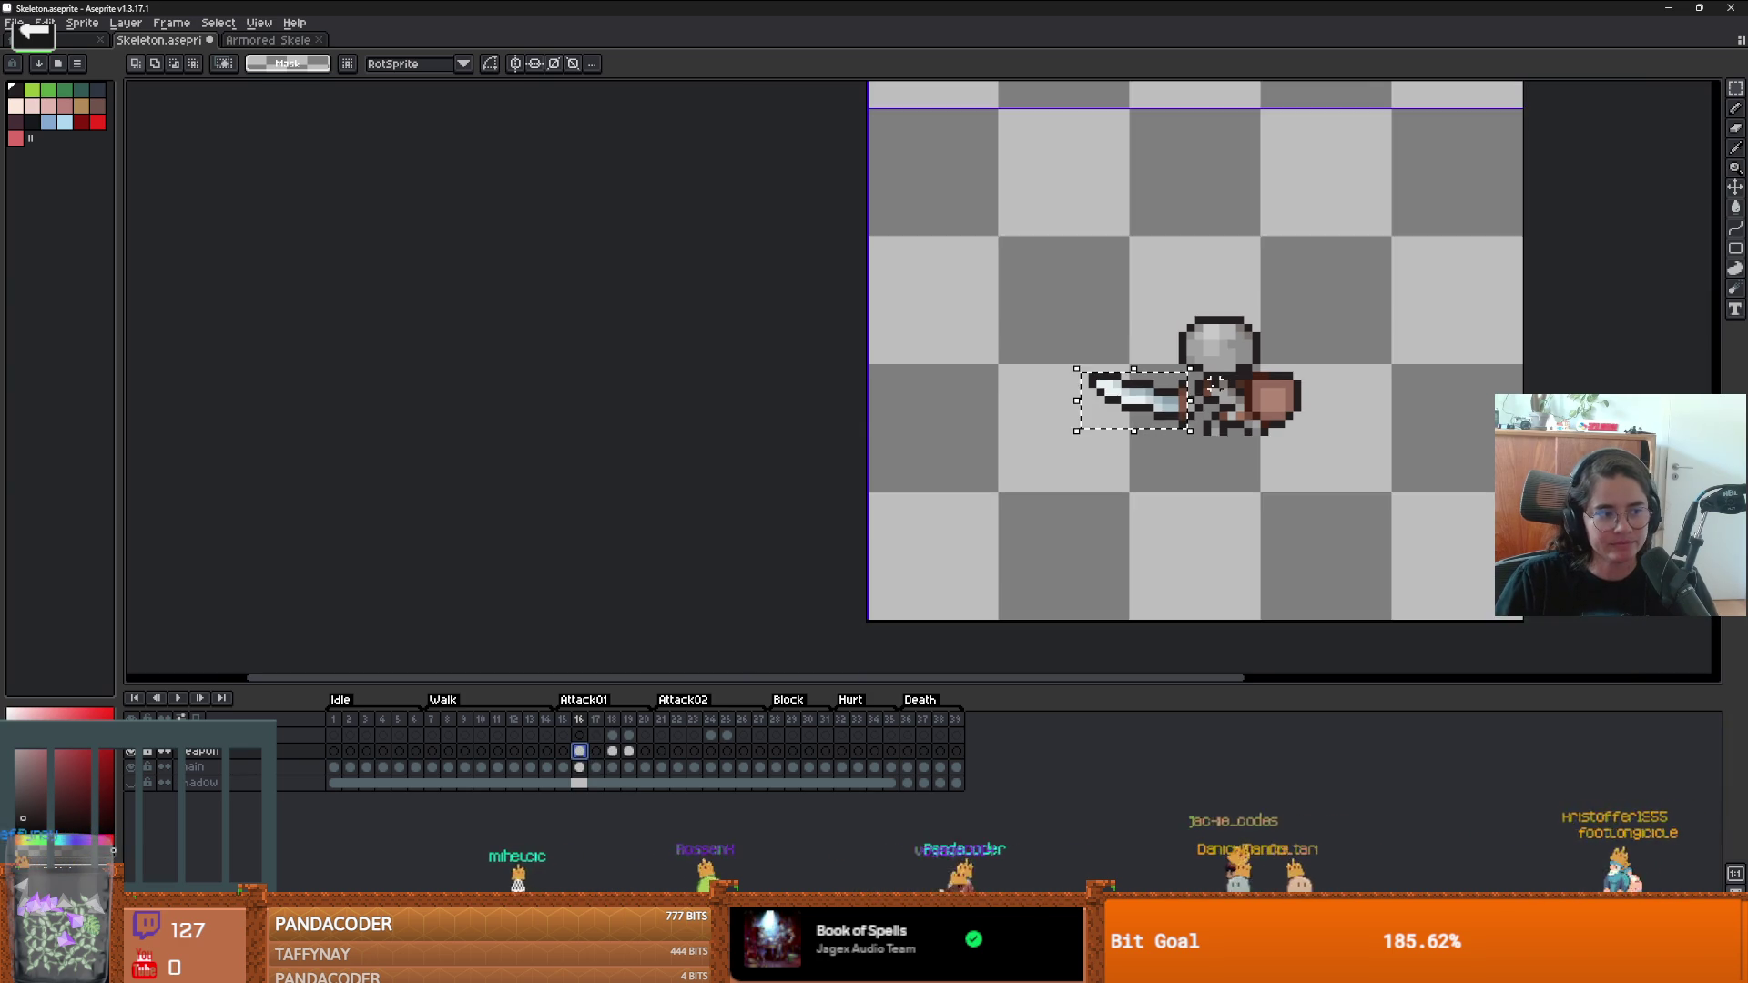
scroll(1215, 385, down, 4)
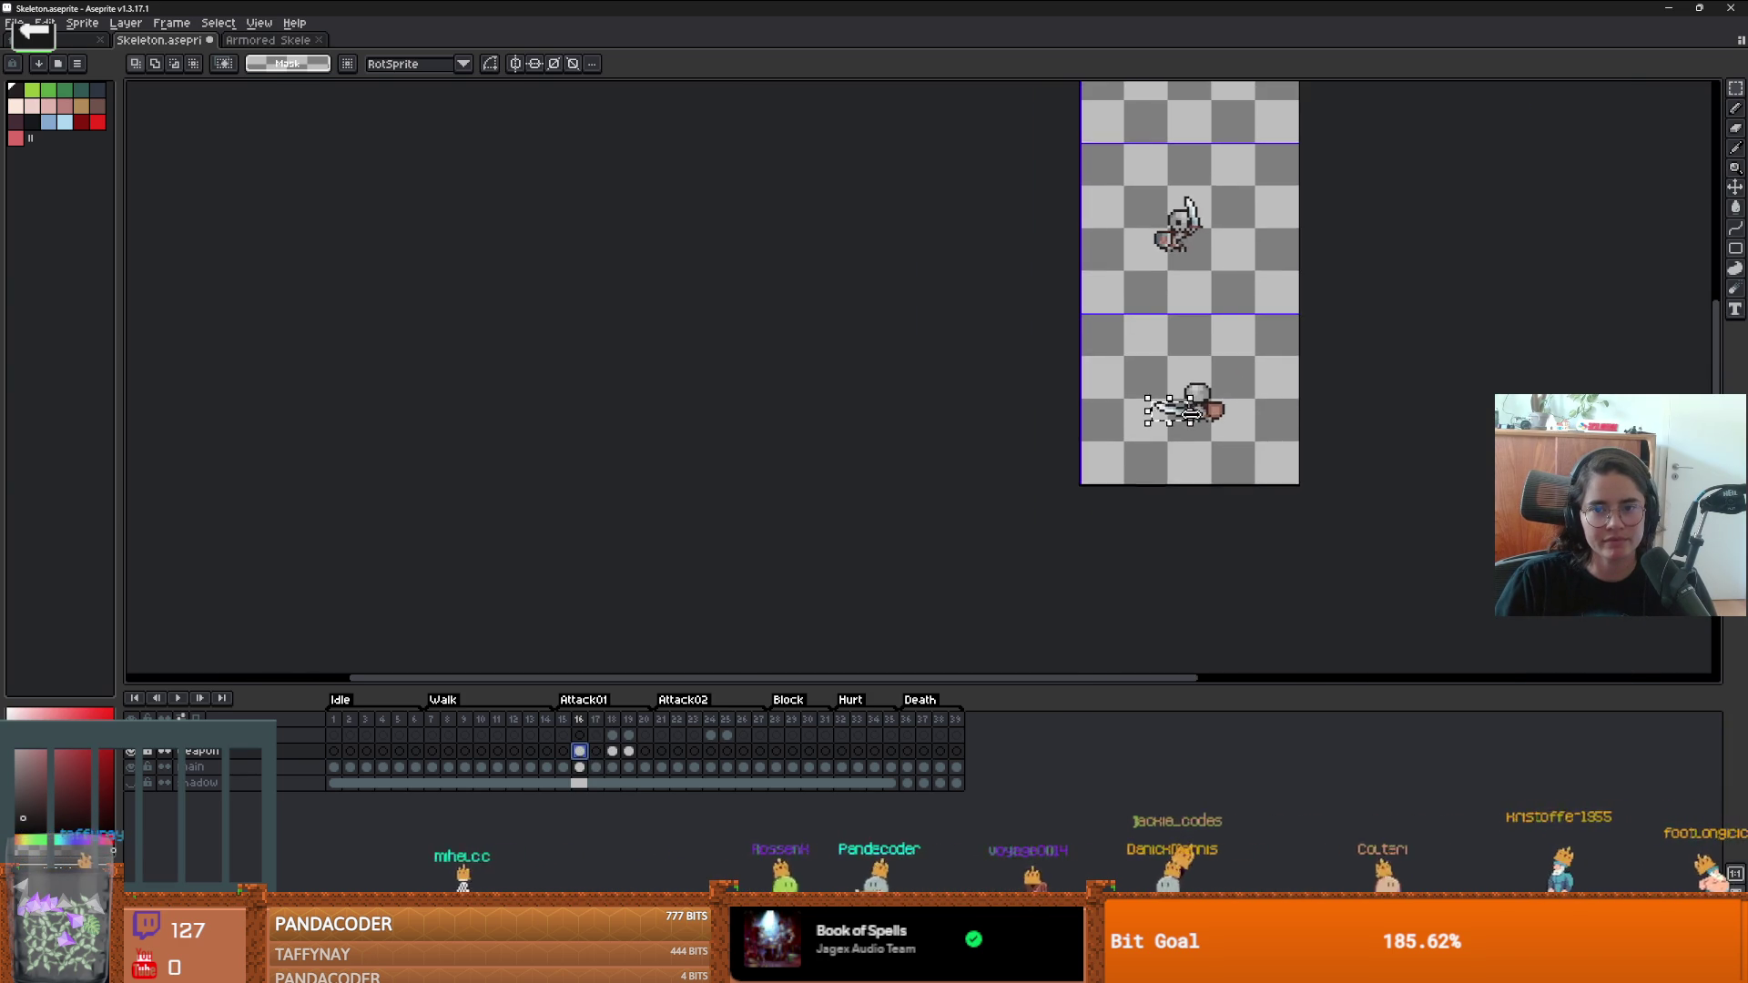
scroll(1191, 412, up, 3)
click(1168, 416)
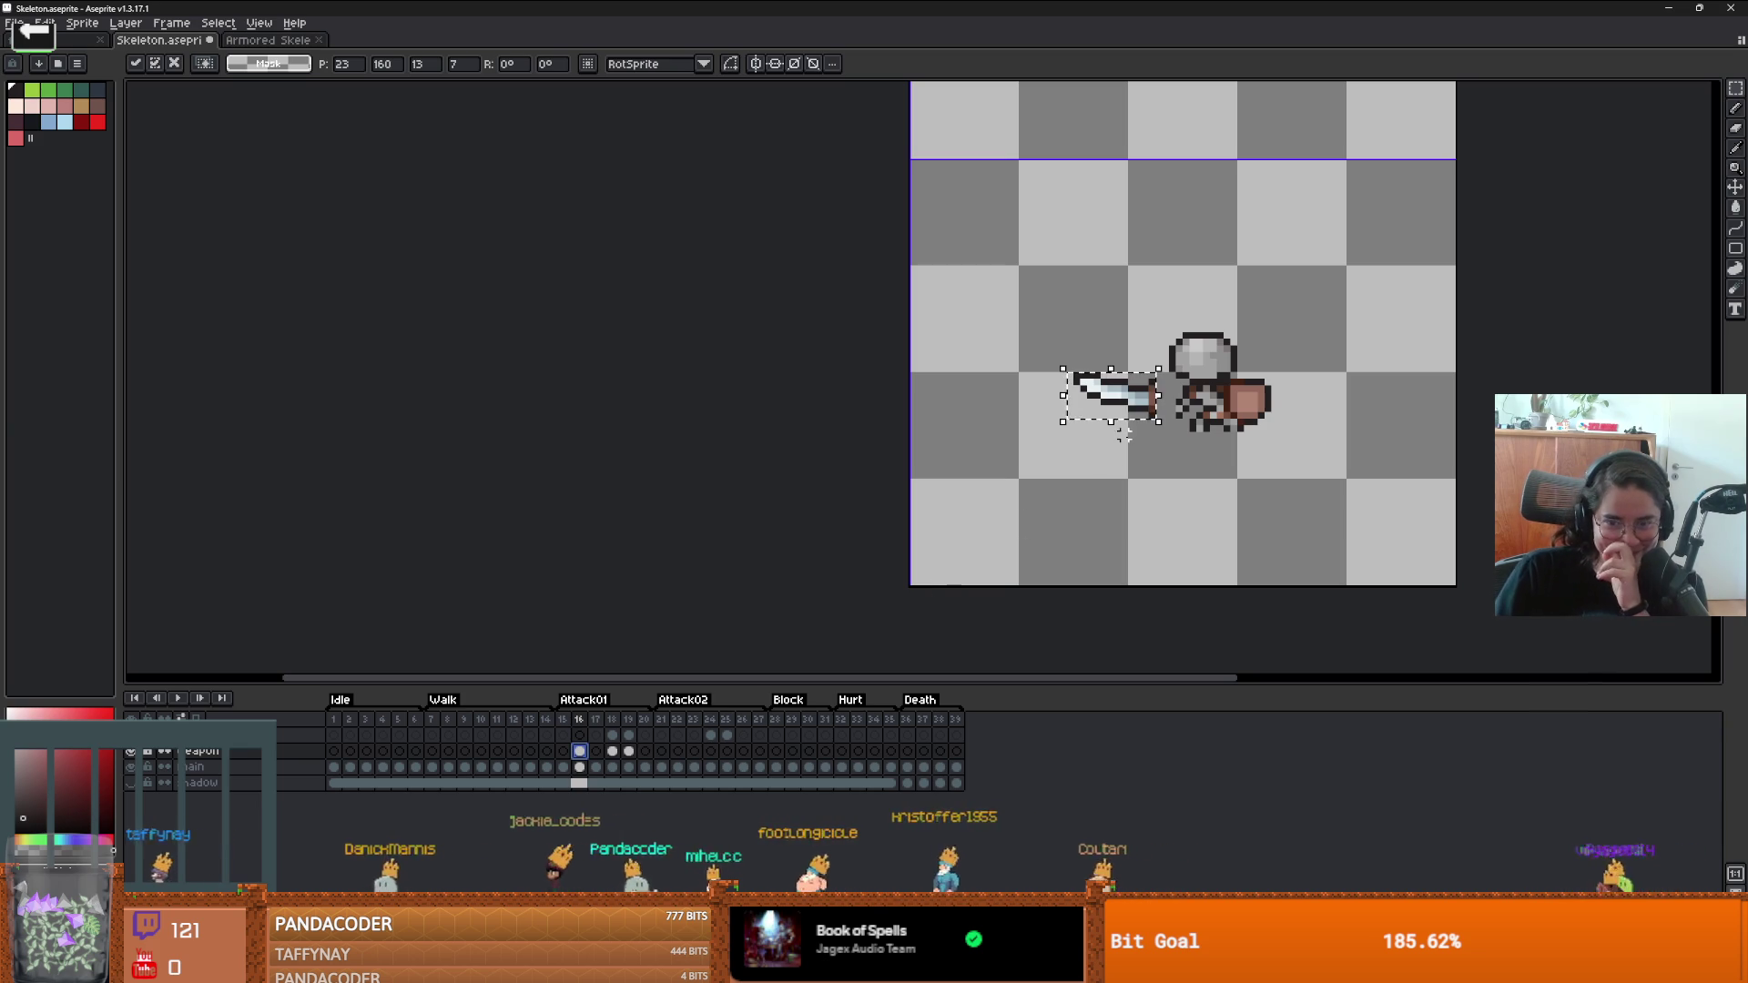
drag(1139, 414, 1147, 414)
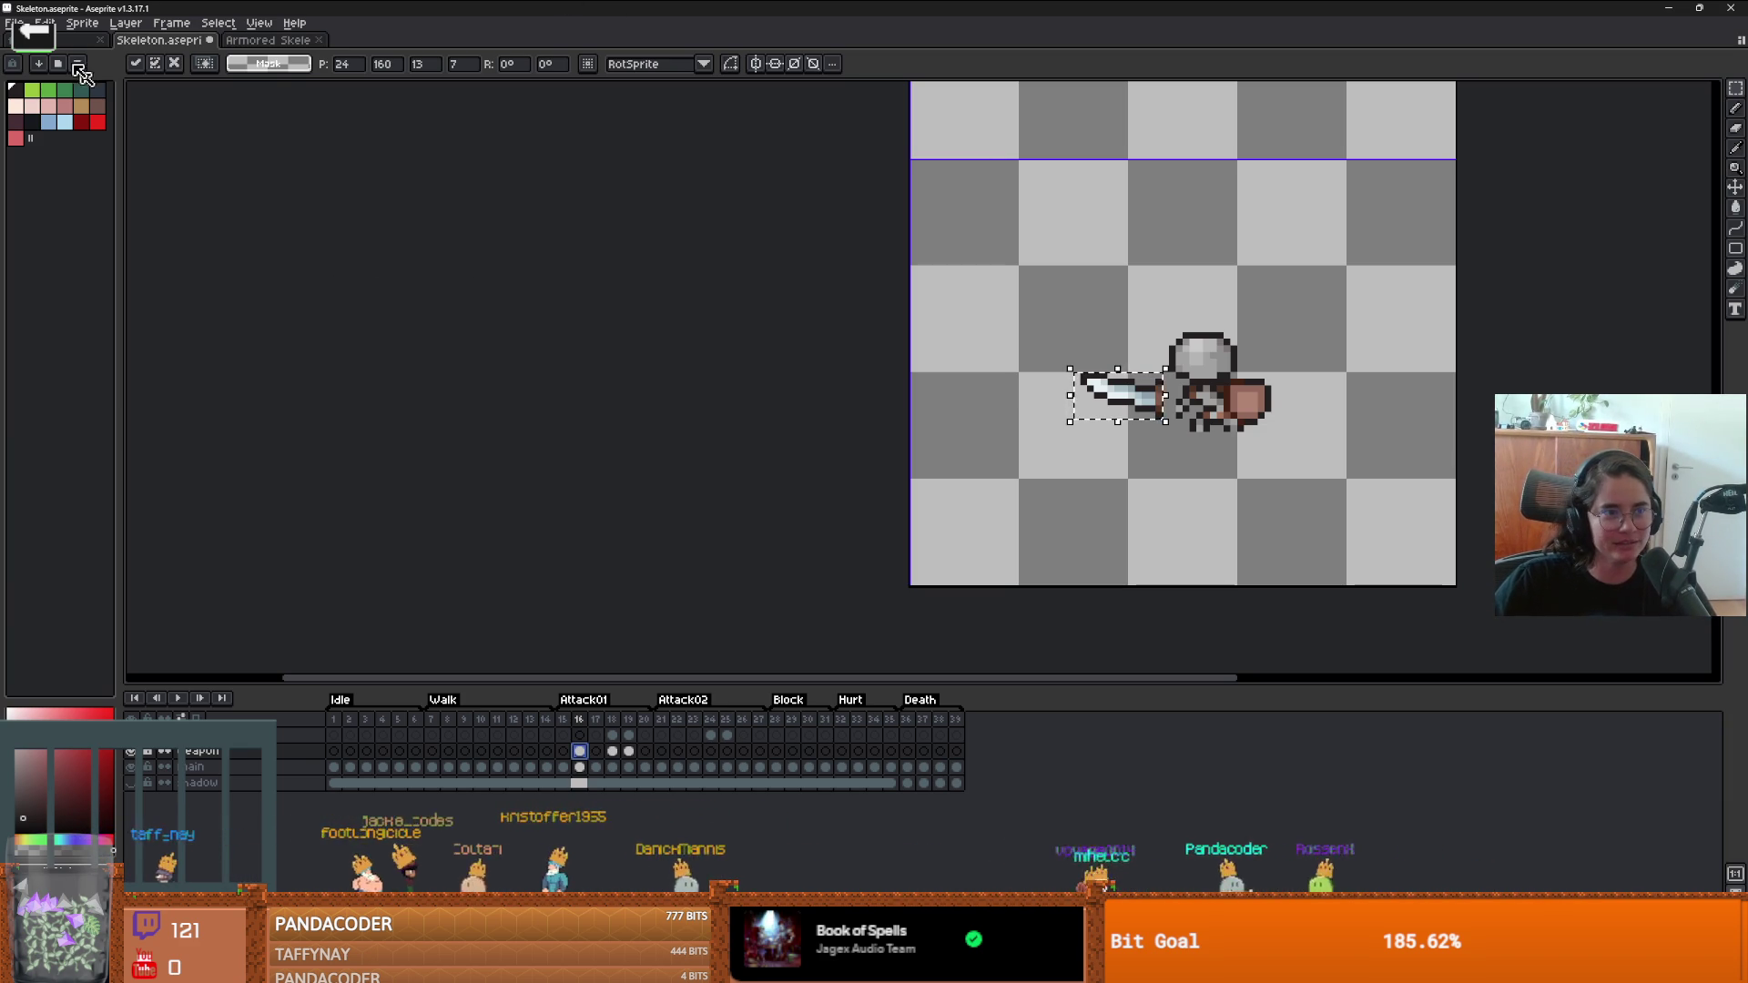
click(56, 29)
mouse_move(168, 383)
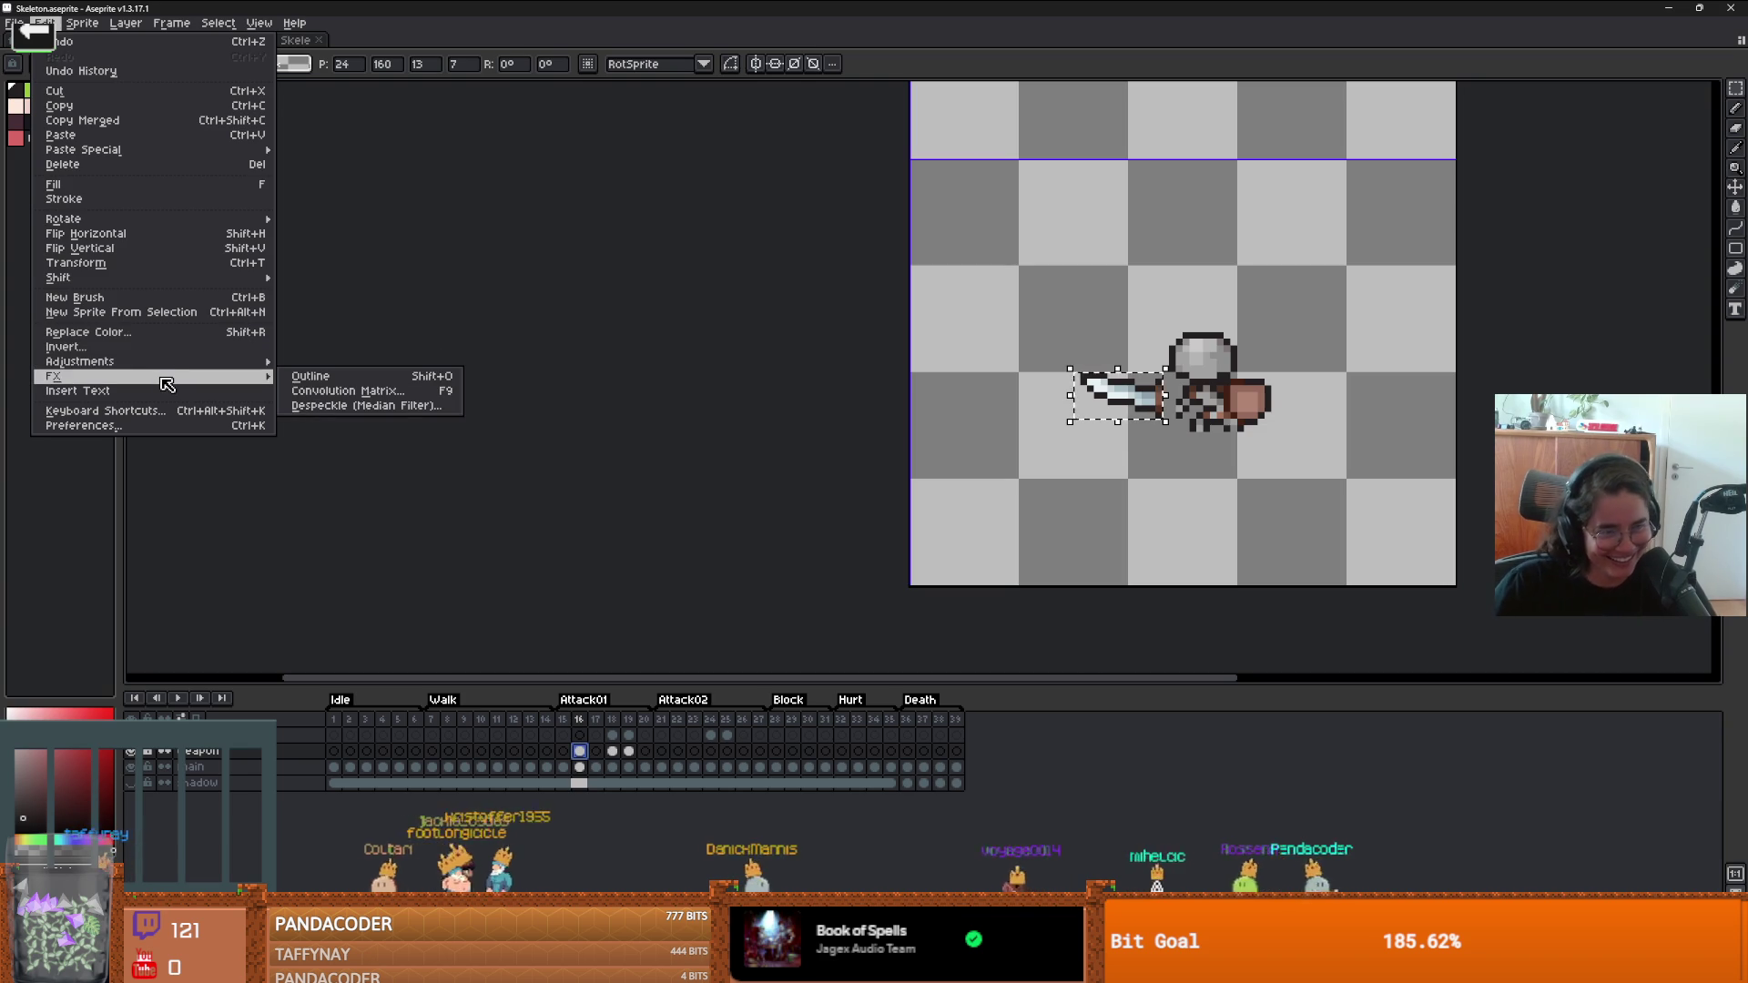
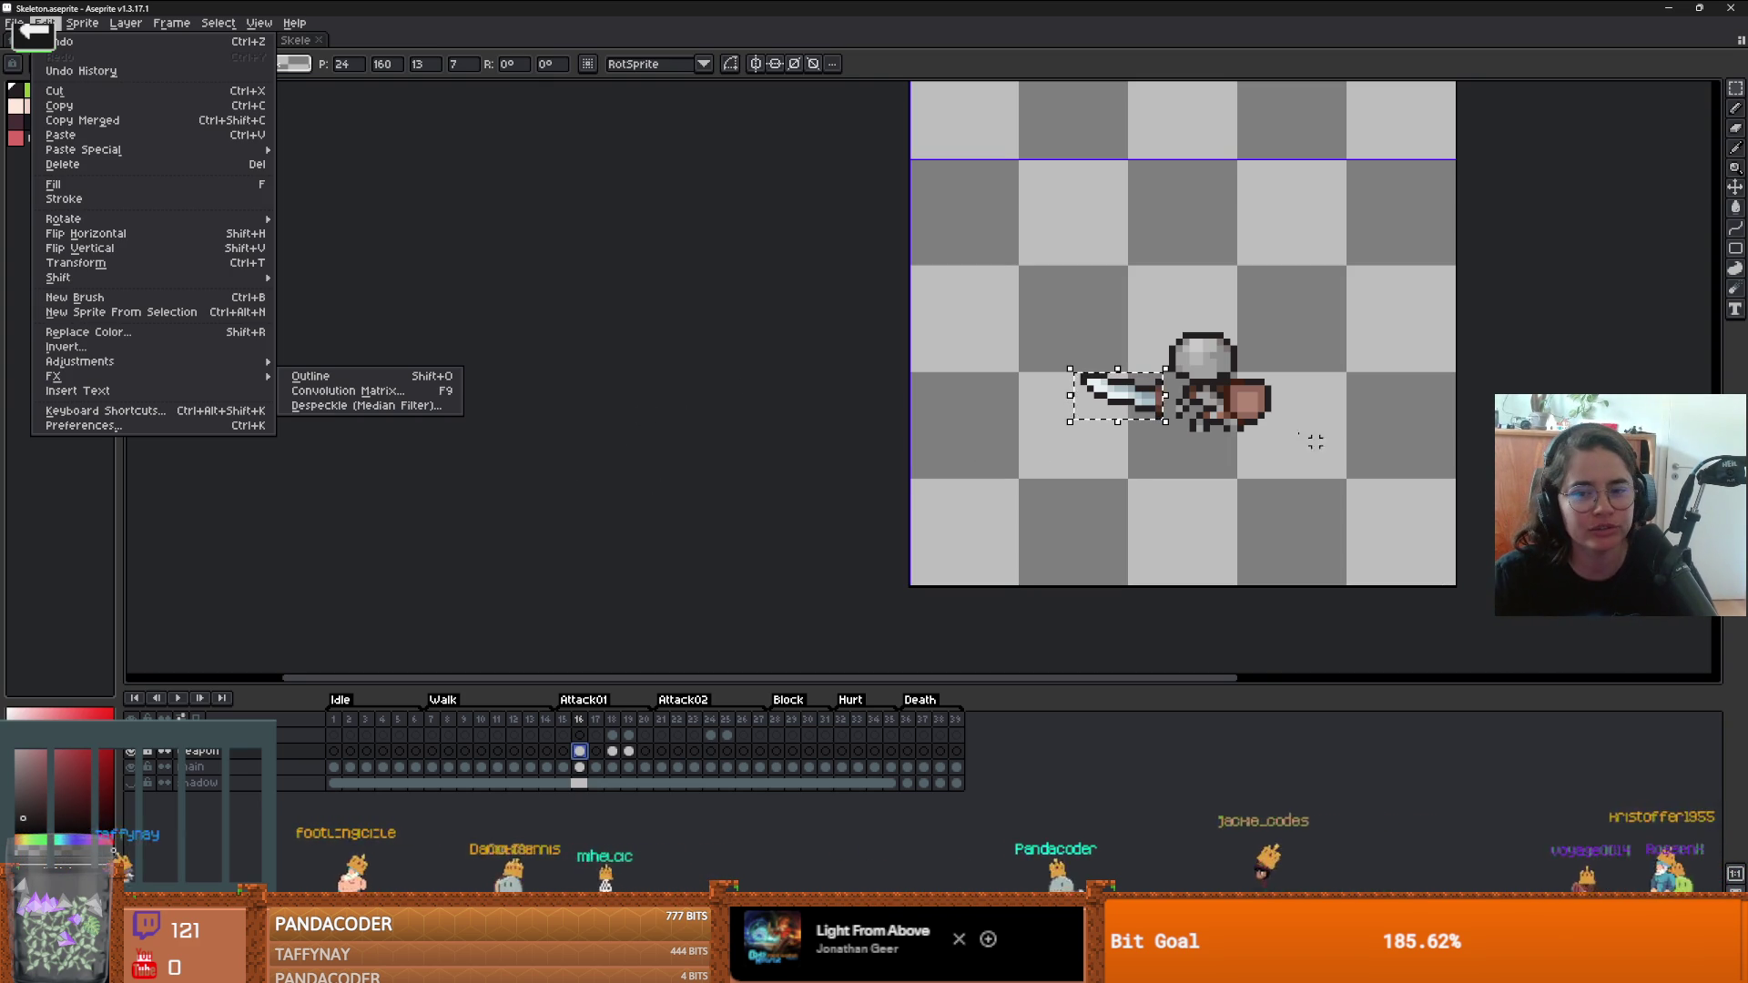
- Look through the Edit menu's FX, Adjustments and Shift submenus for the rotate command
scroll(1175, 414, up, 2)
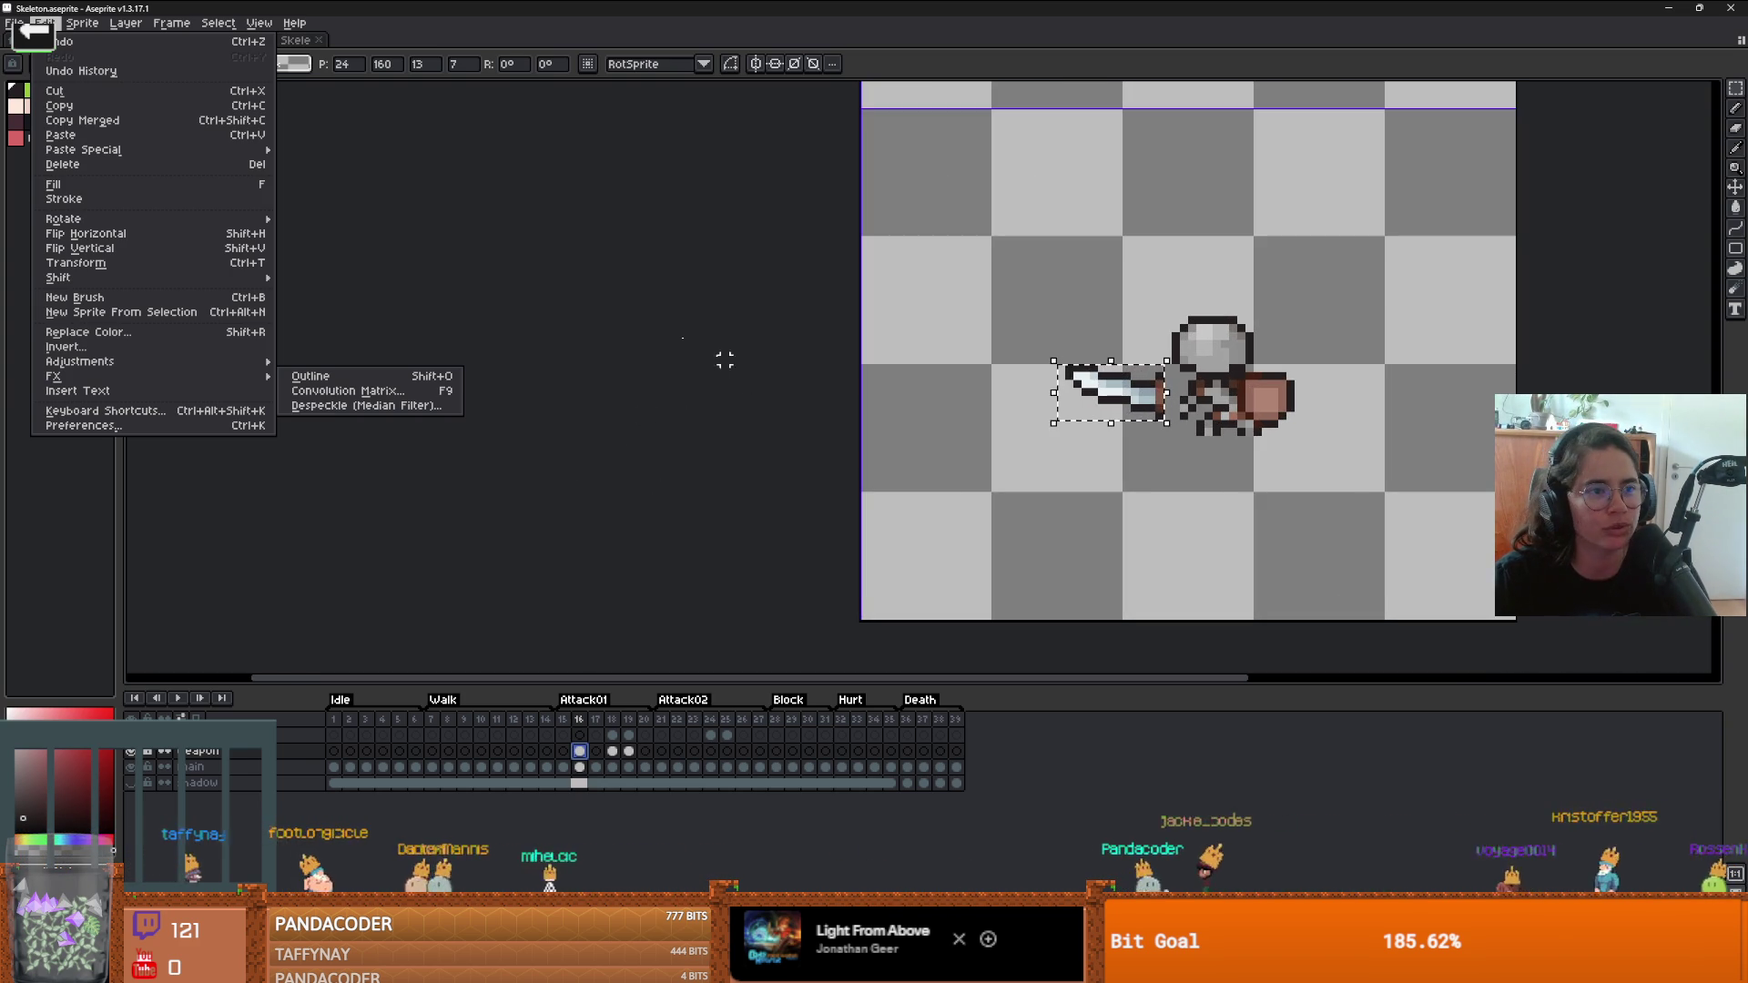
mouse_move(202, 364)
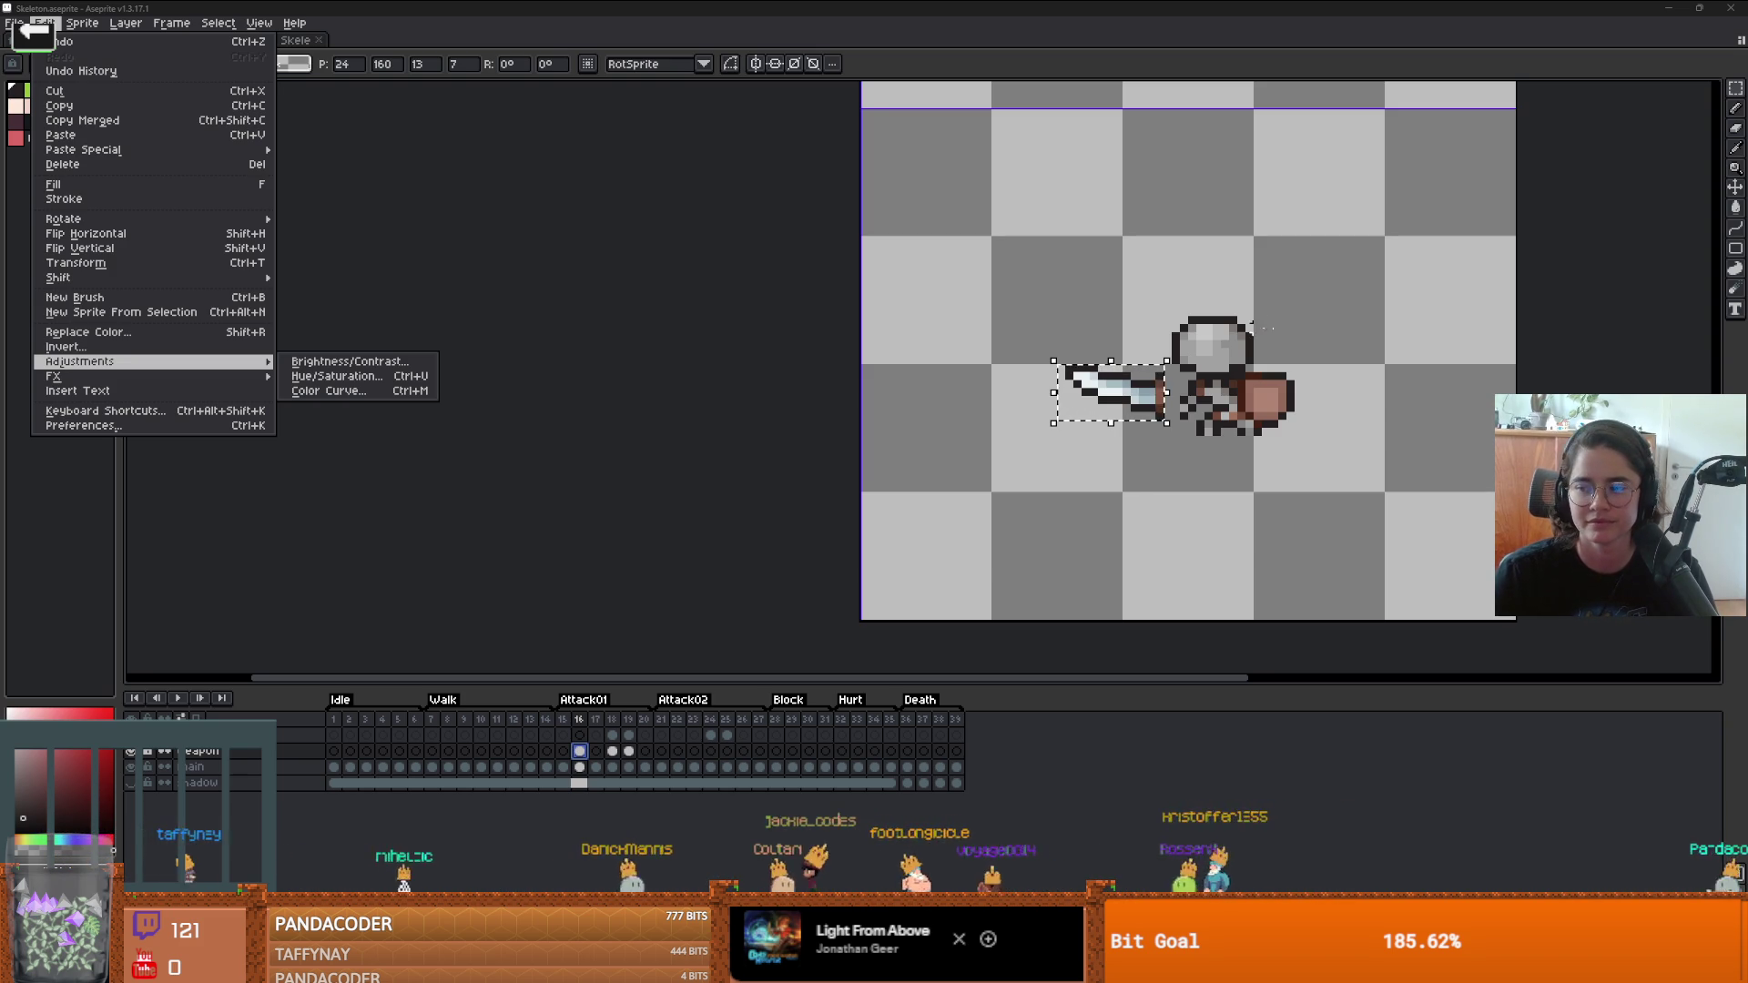
click(1126, 319)
scroll(1103, 383, up, 1)
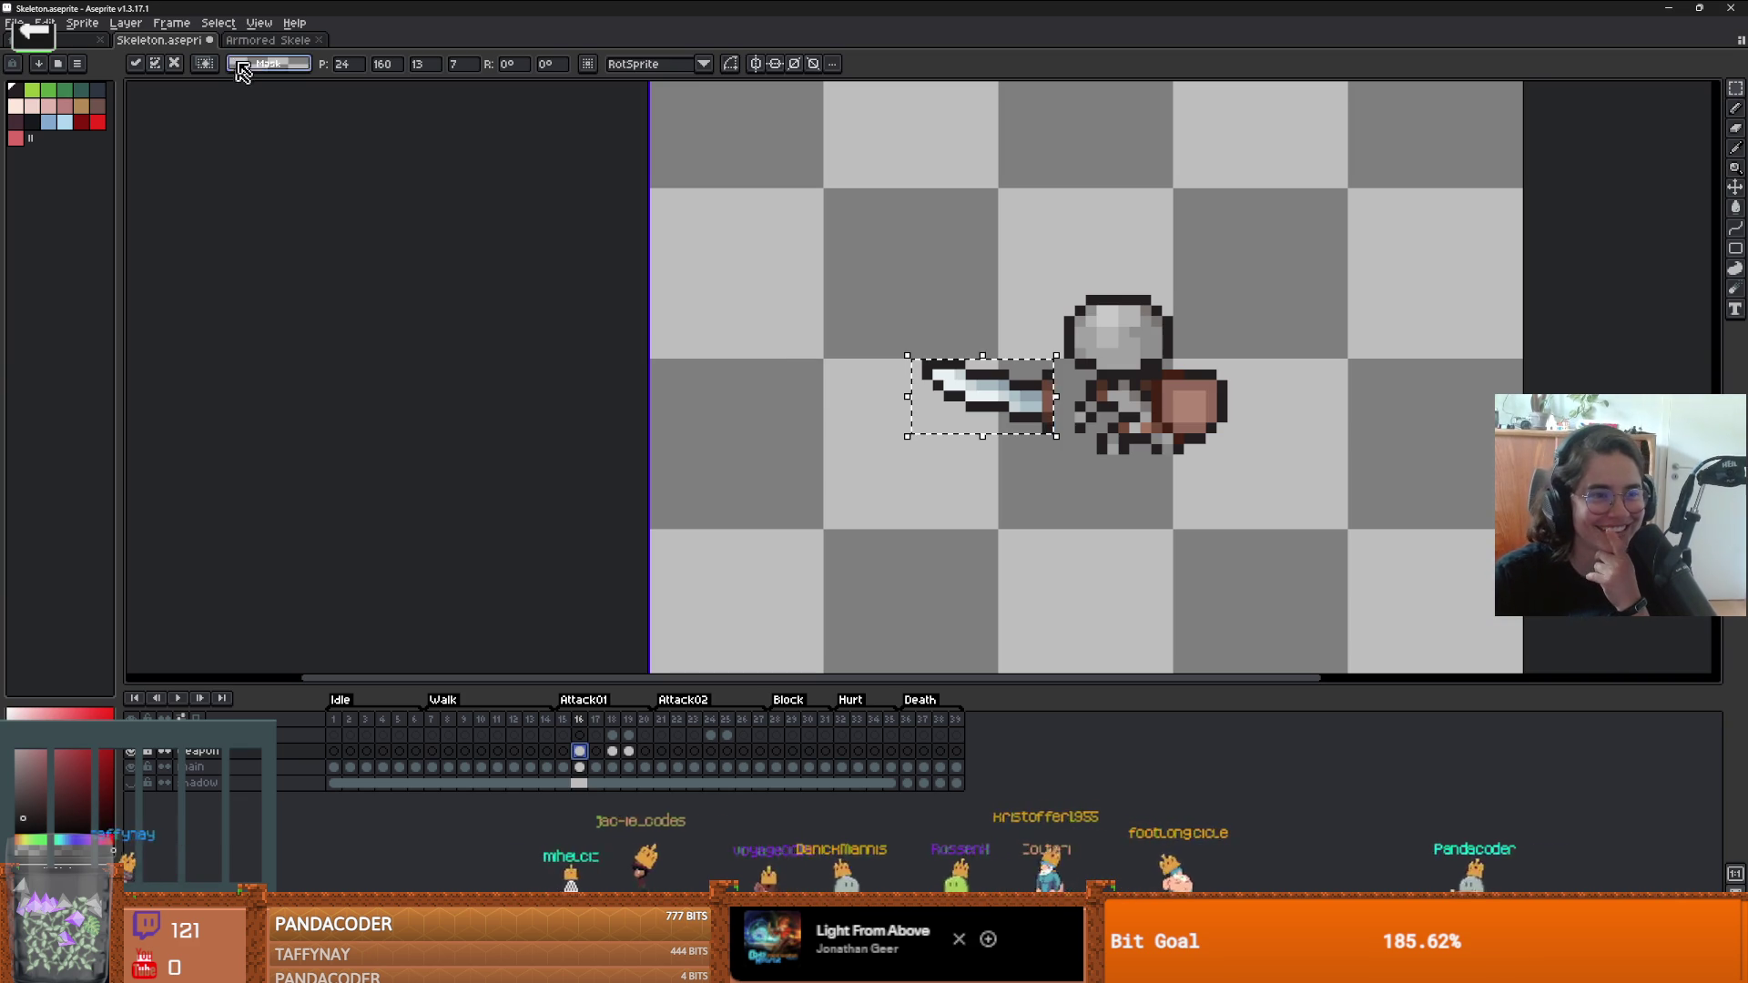
click(44, 23)
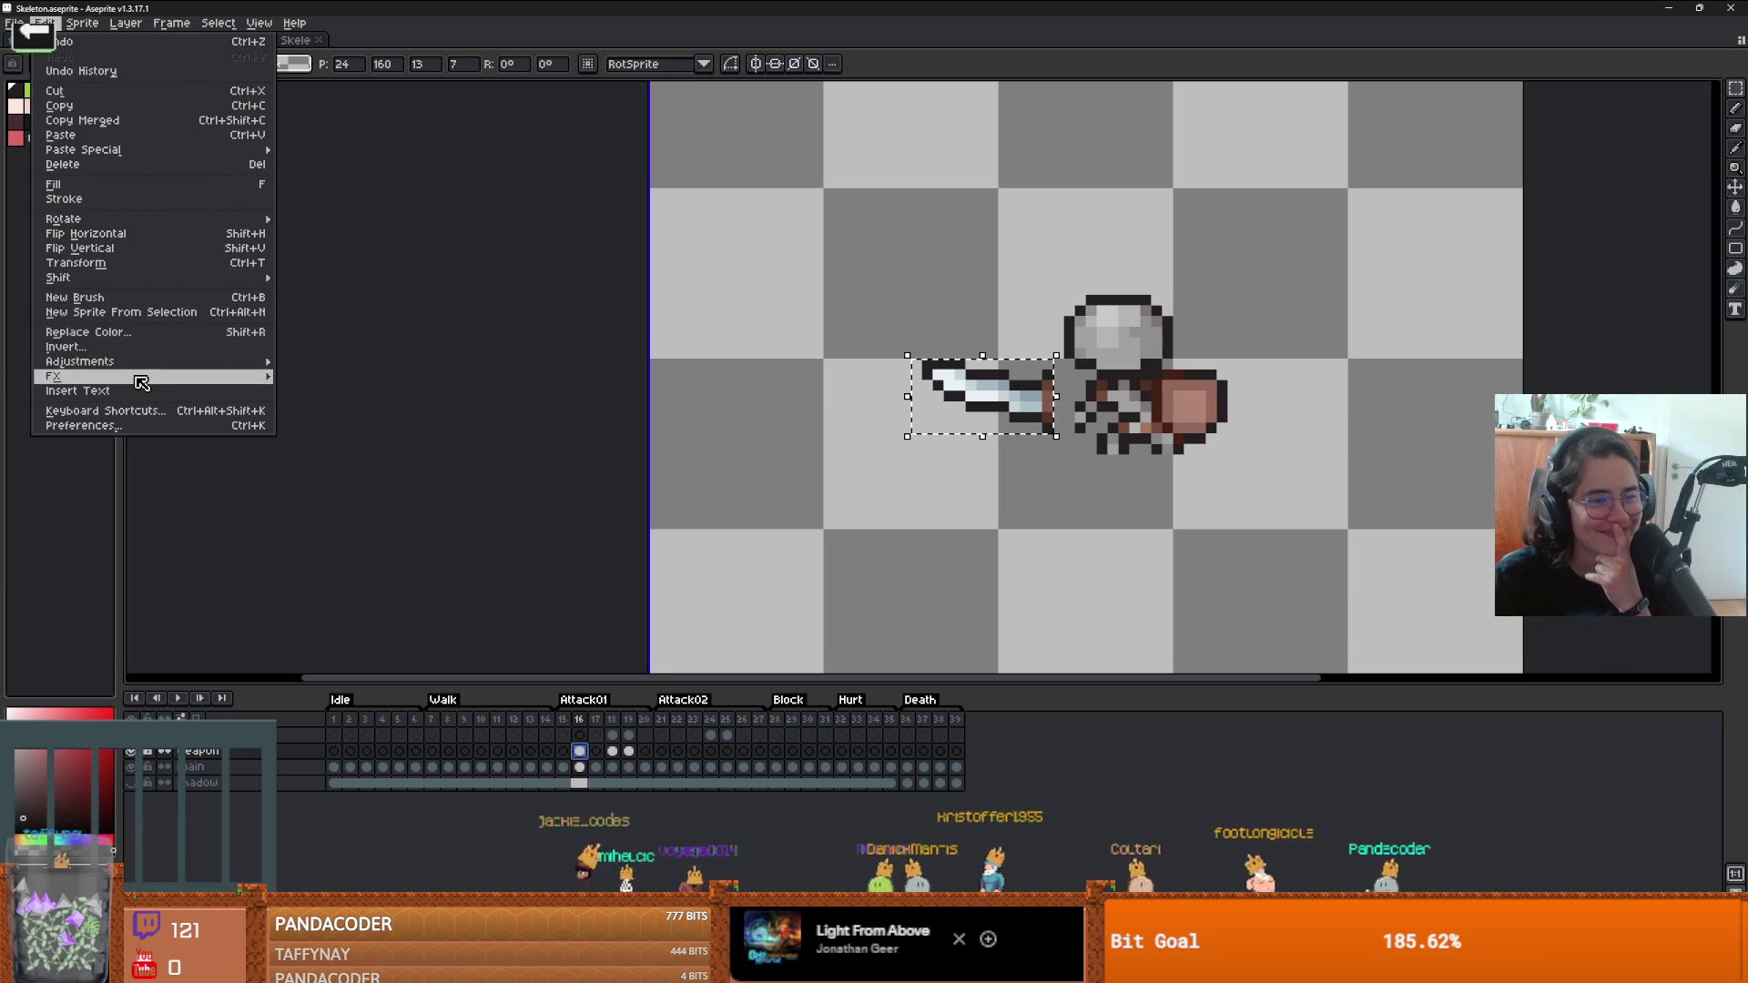
mouse_move(259, 376)
mouse_move(141, 284)
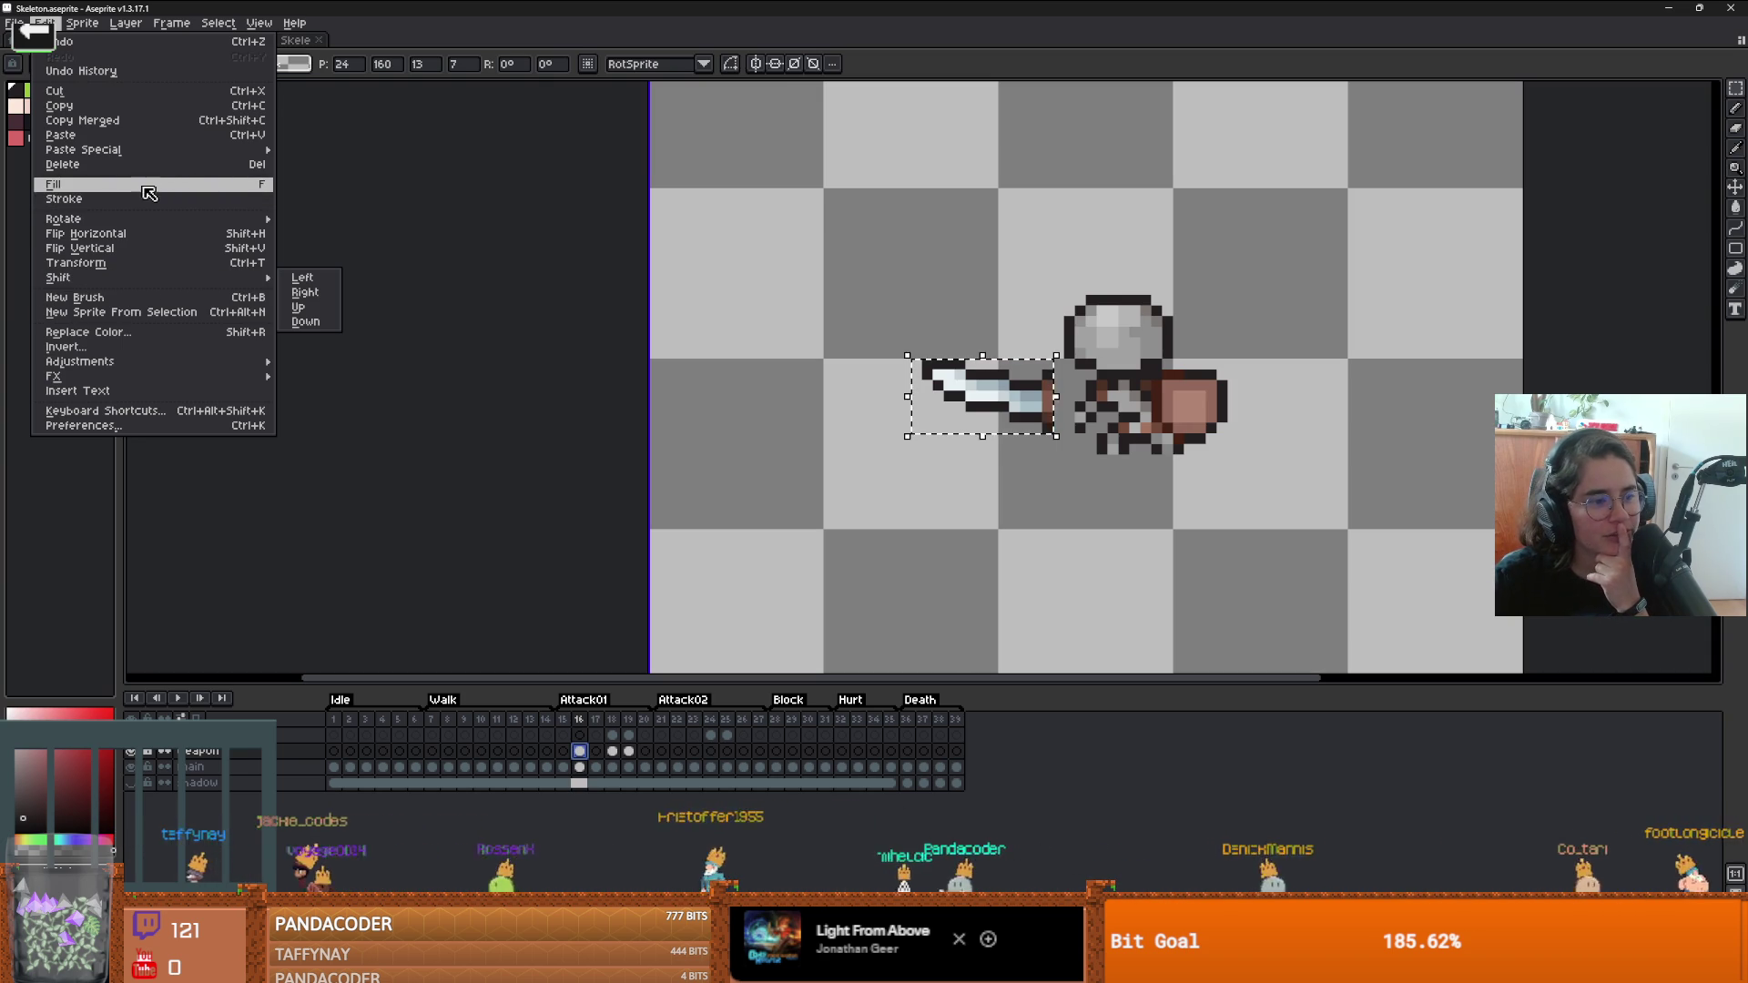
mouse_move(133, 218)
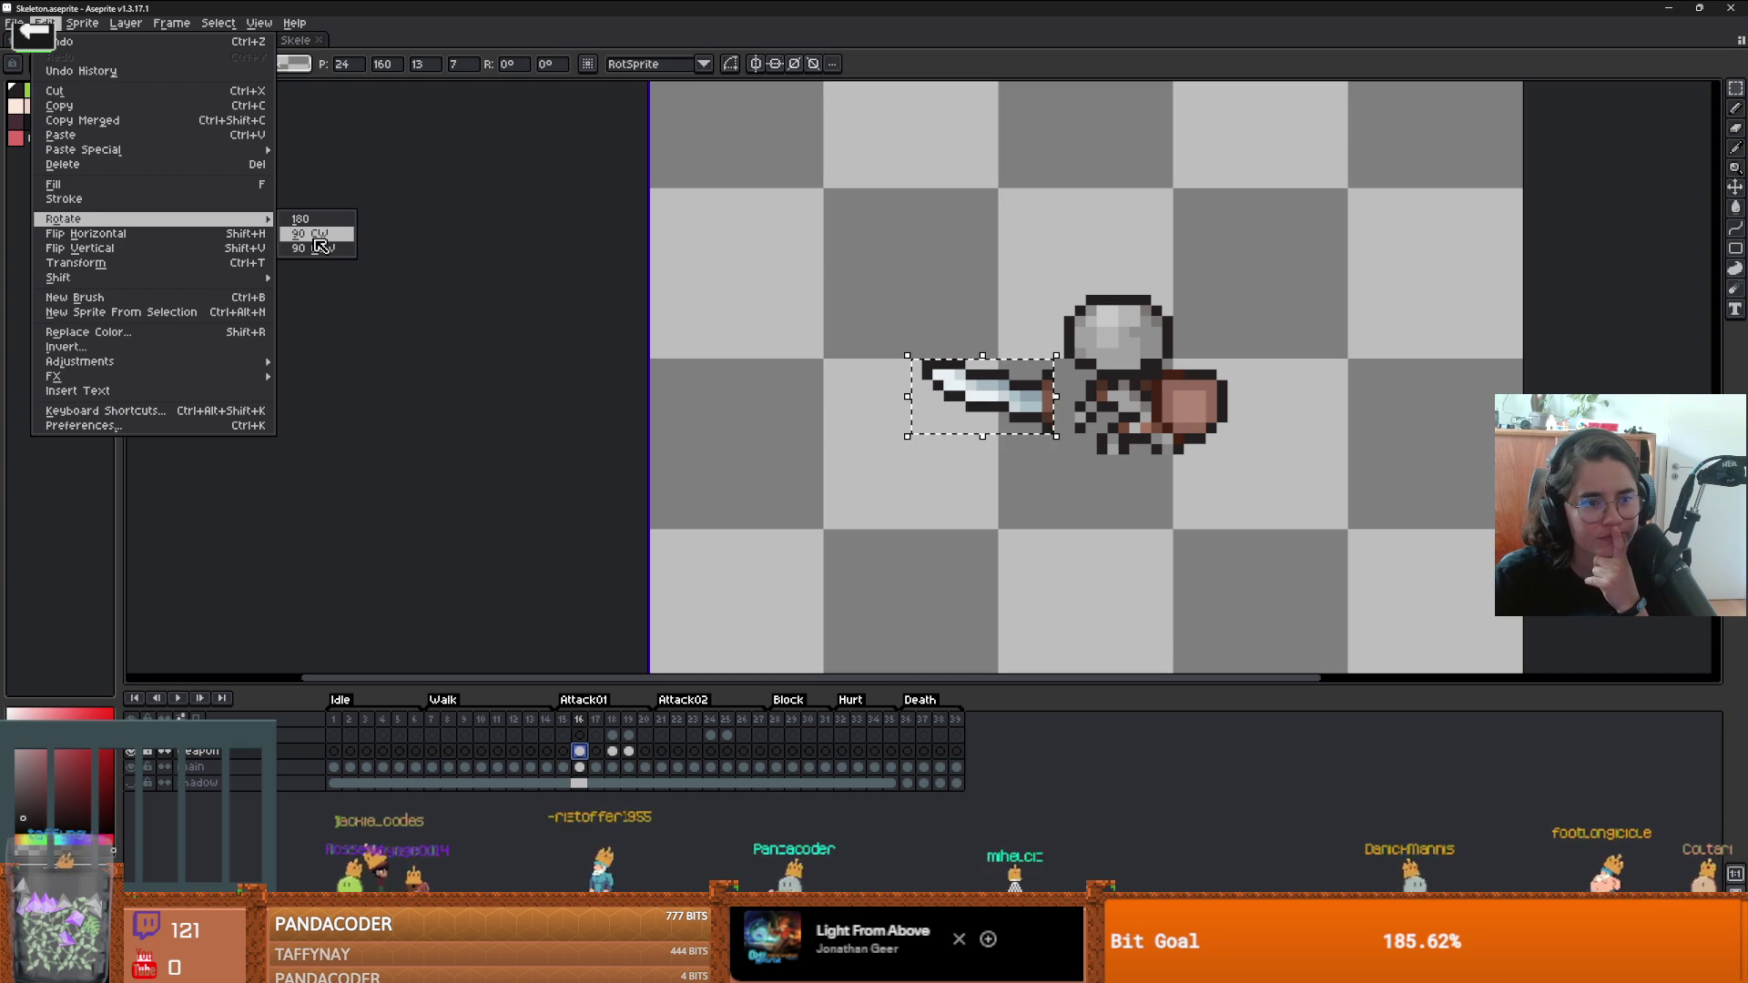
- Try 90° clockwise rotations and a horizontal flip on the sword, then undo back to its earlier placement
click(323, 239)
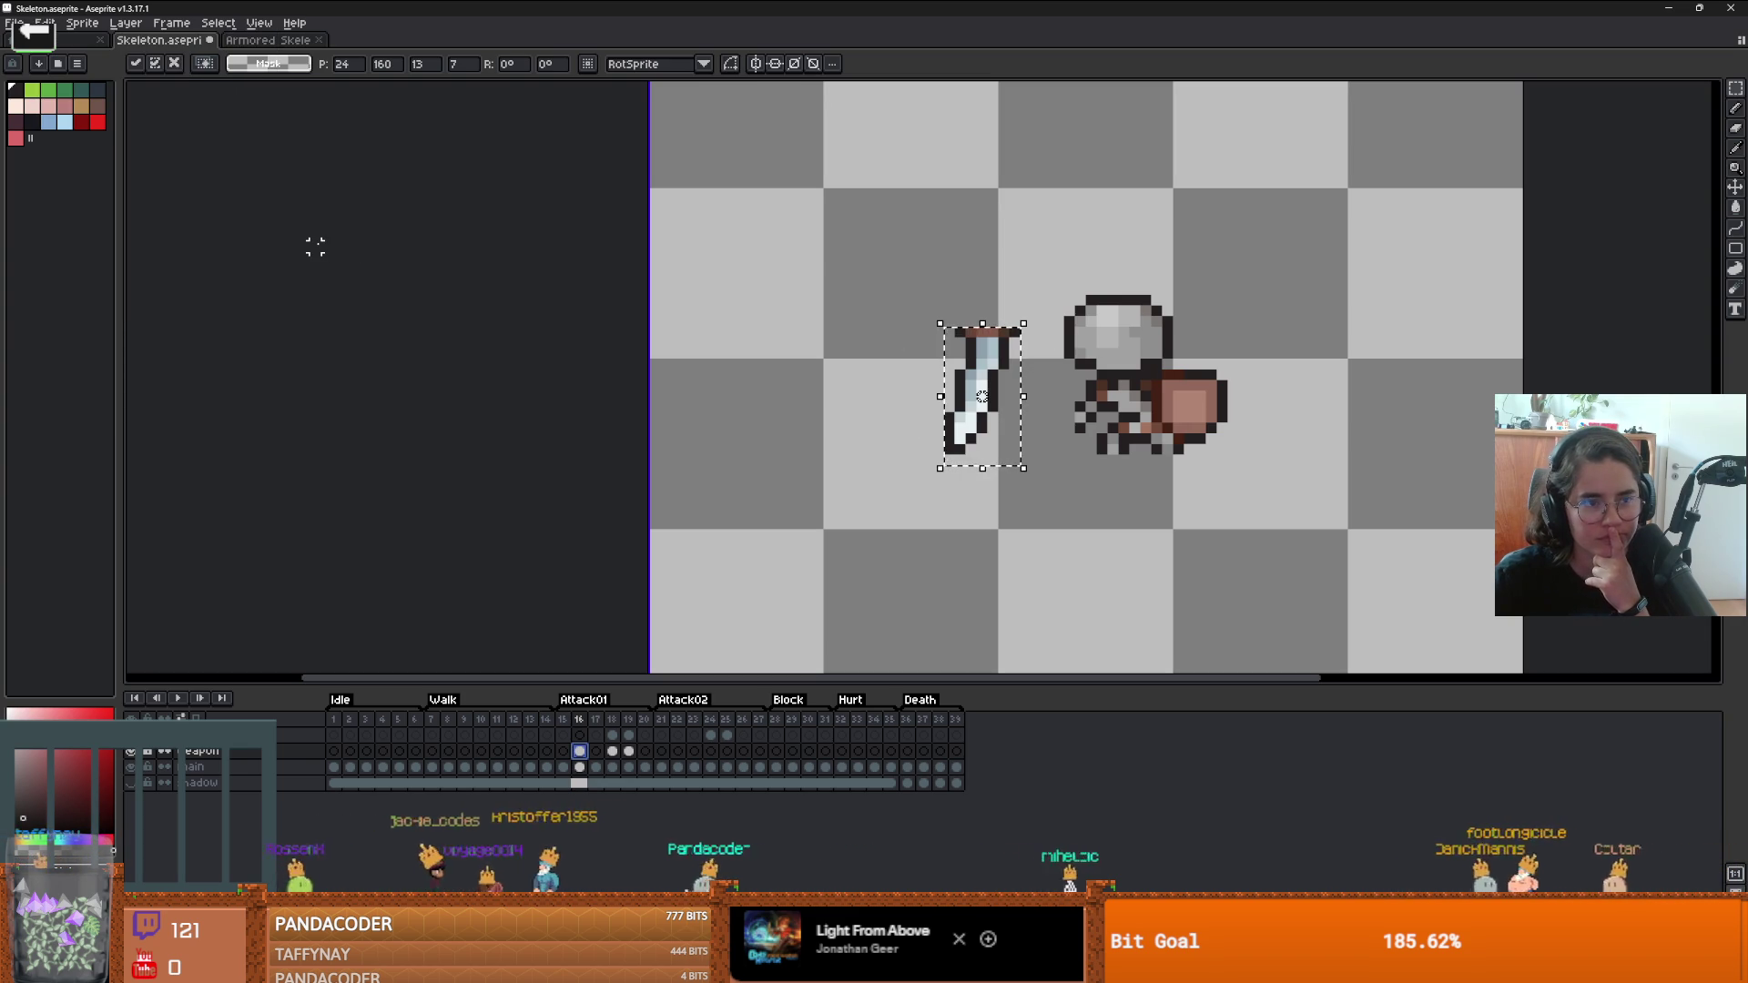
click(43, 23)
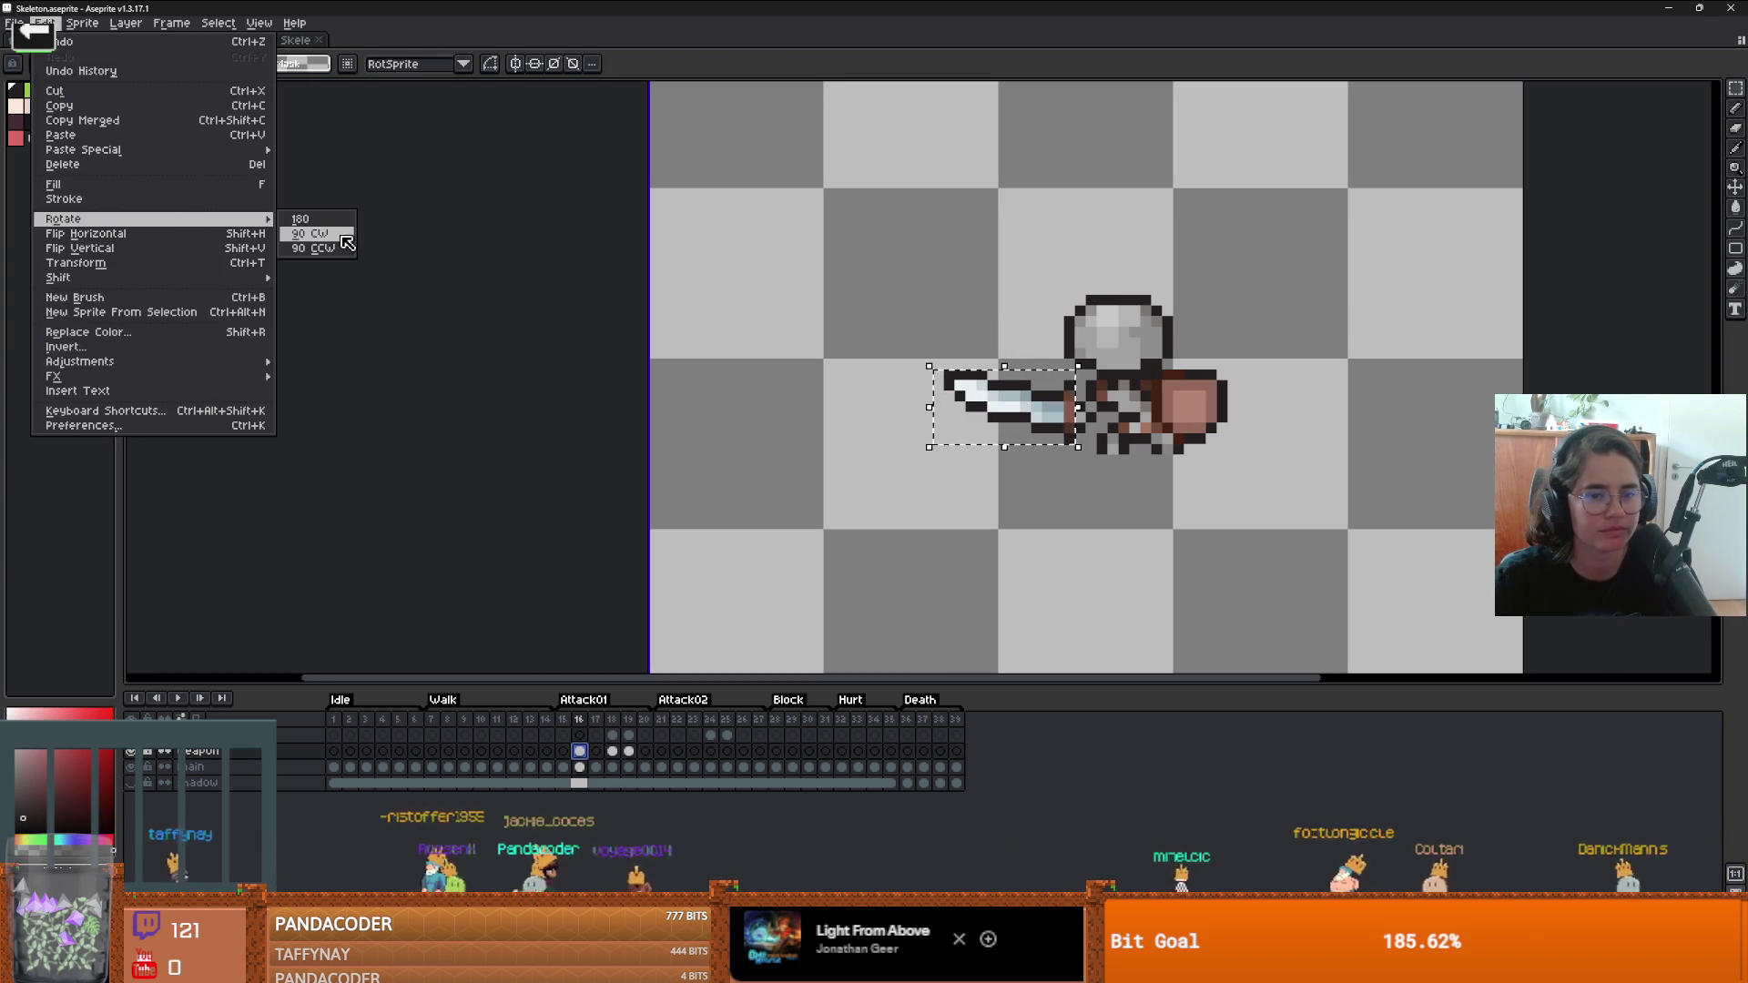
click(342, 235)
mouse_move(1017, 462)
mouse_down()
mouse_move(1034, 340)
mouse_move(1017, 355)
mouse_up()
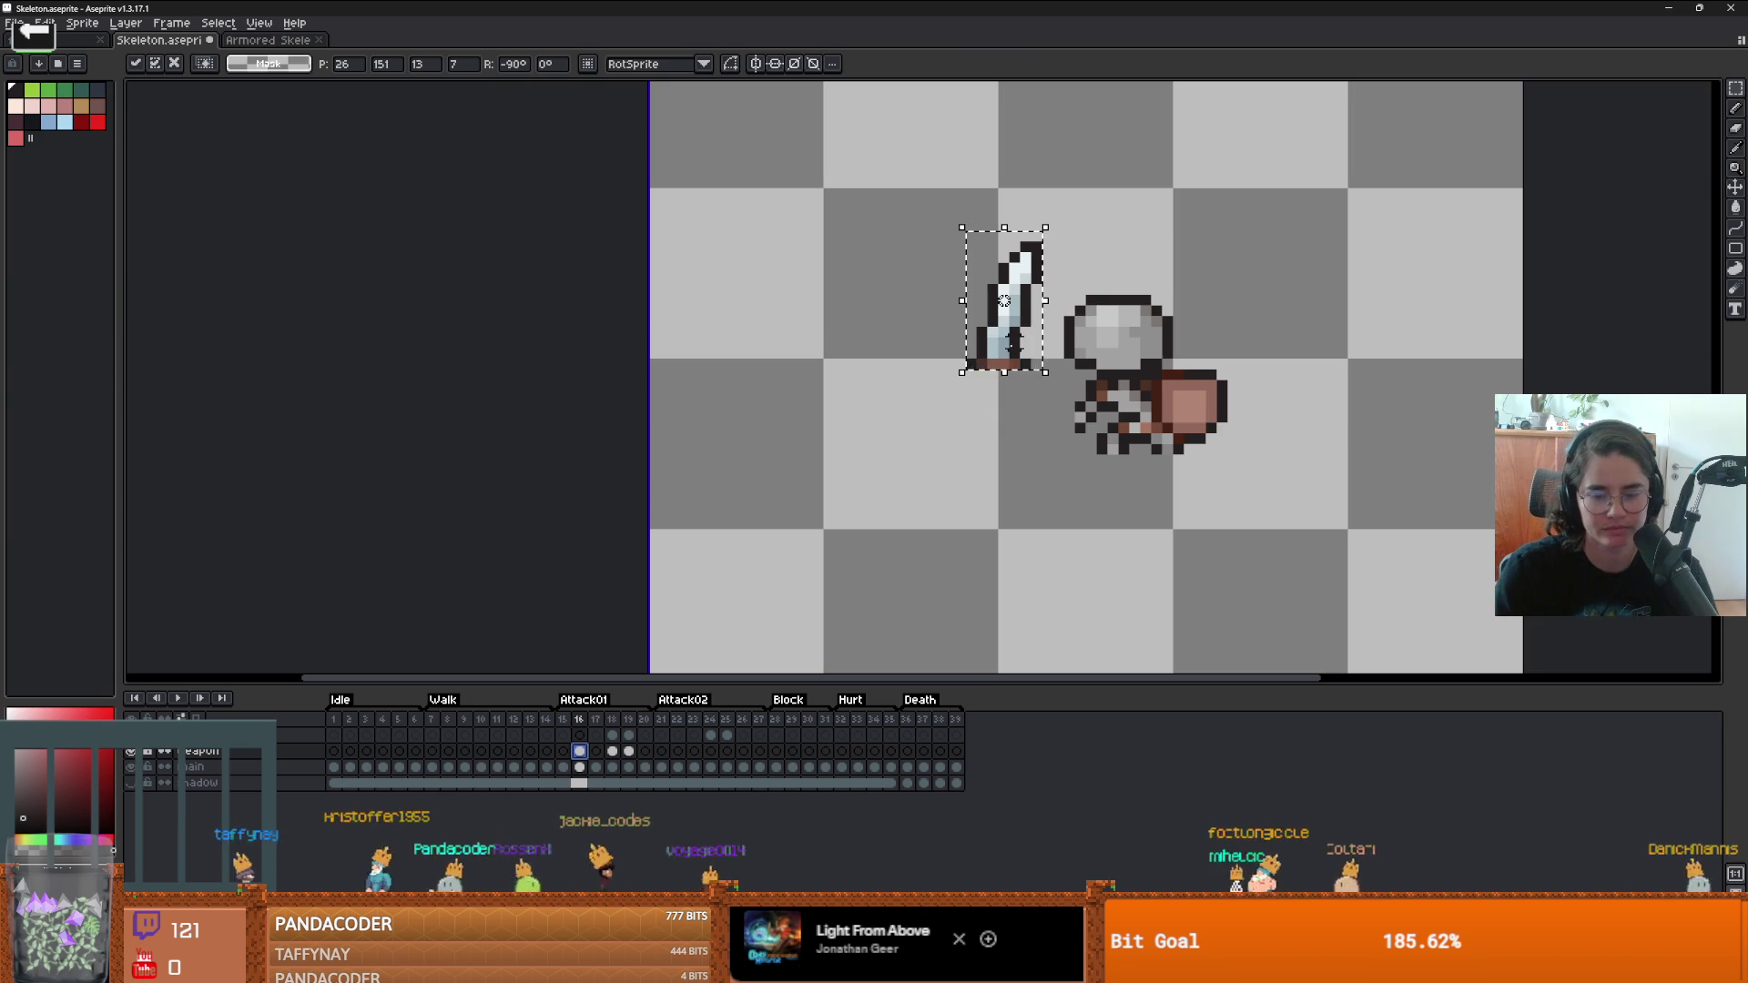
key(Escape)
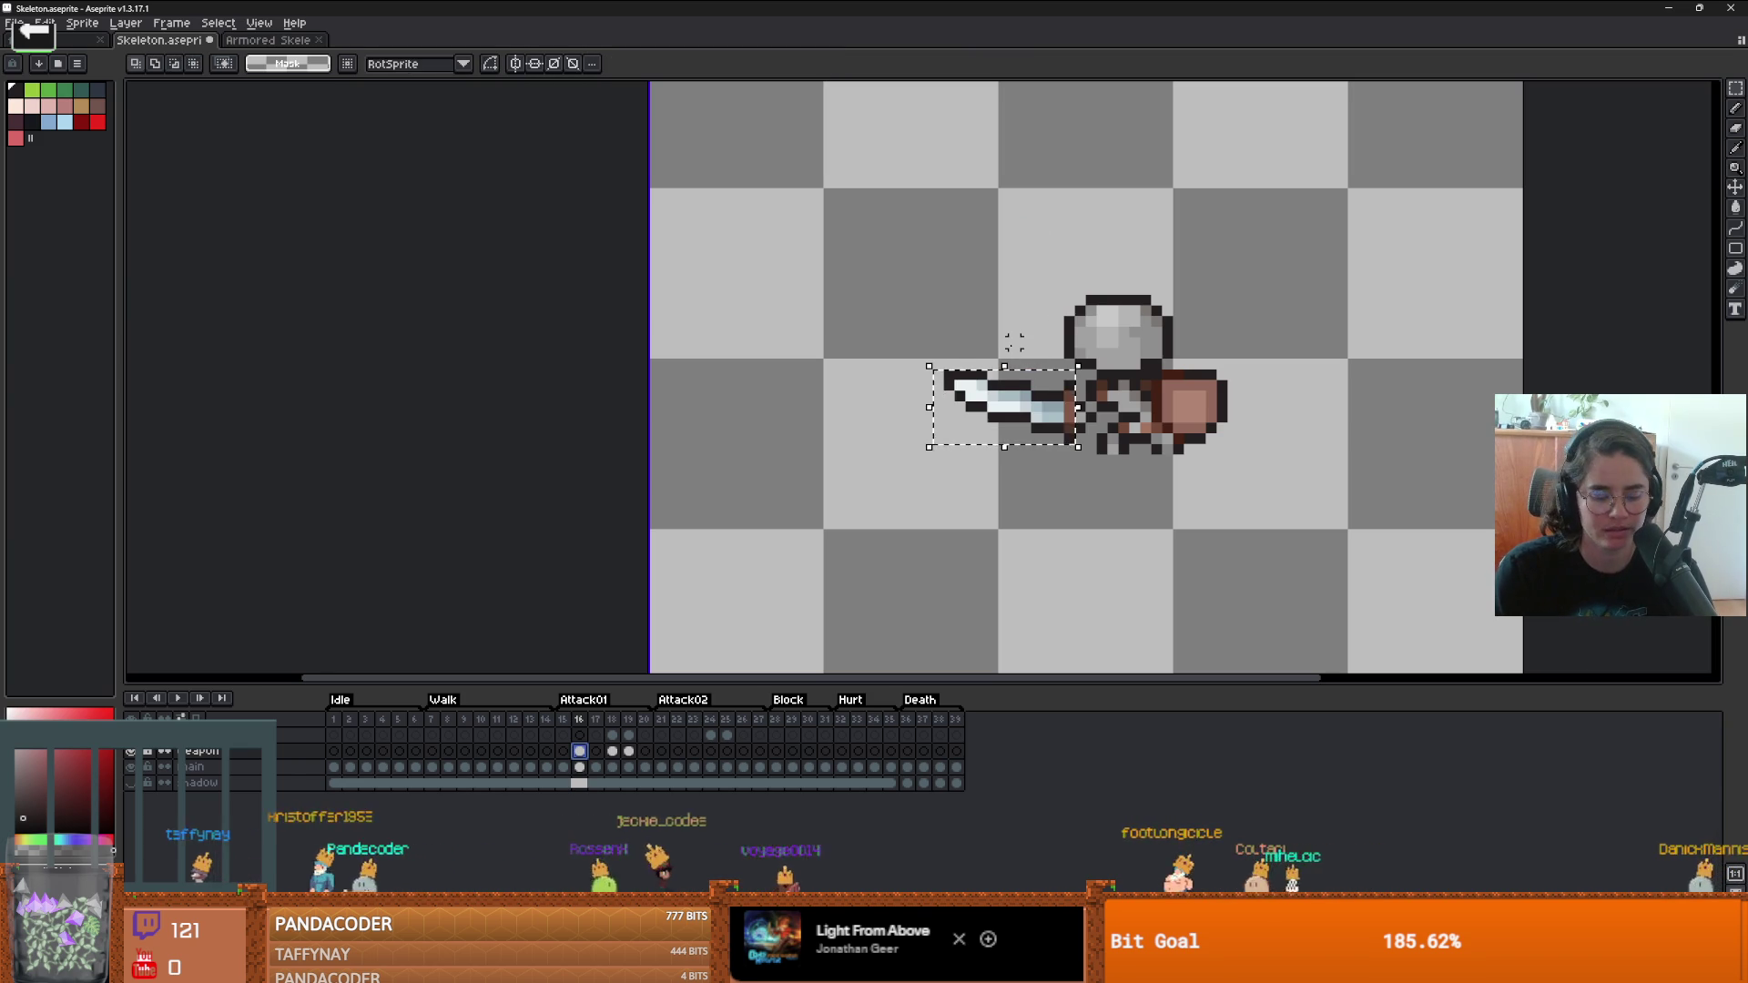
key(shift+h)
key(Escape)
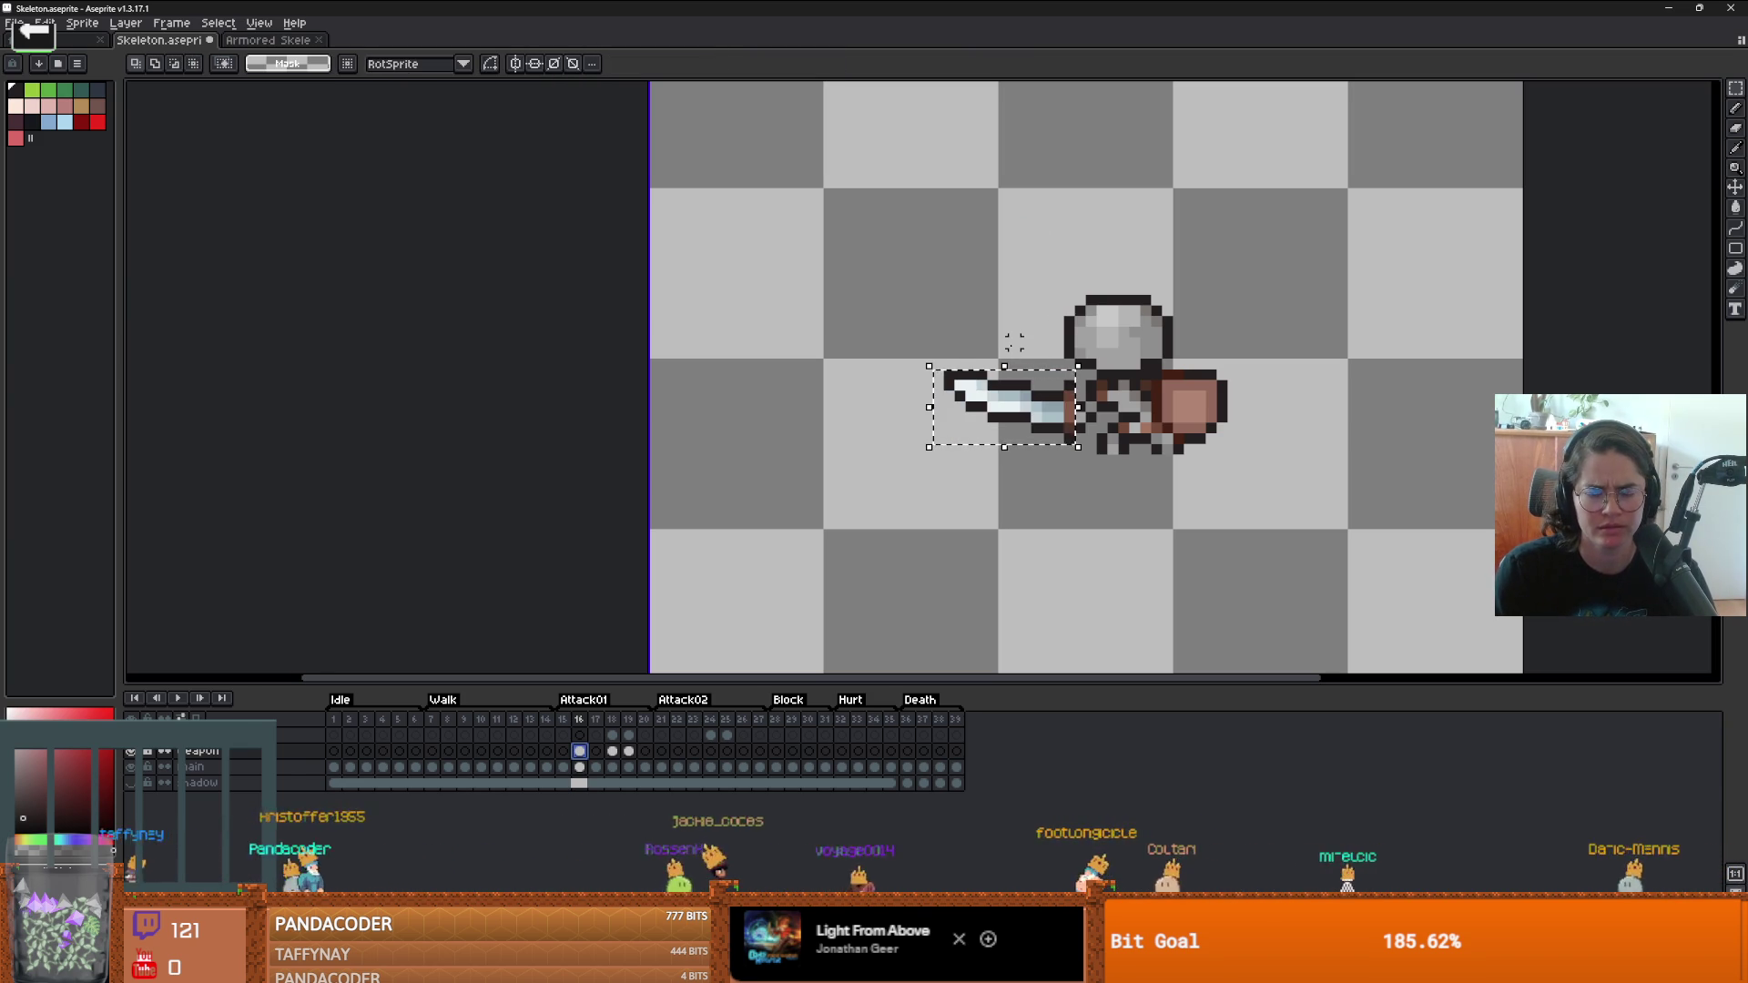
key(ctrl+z)
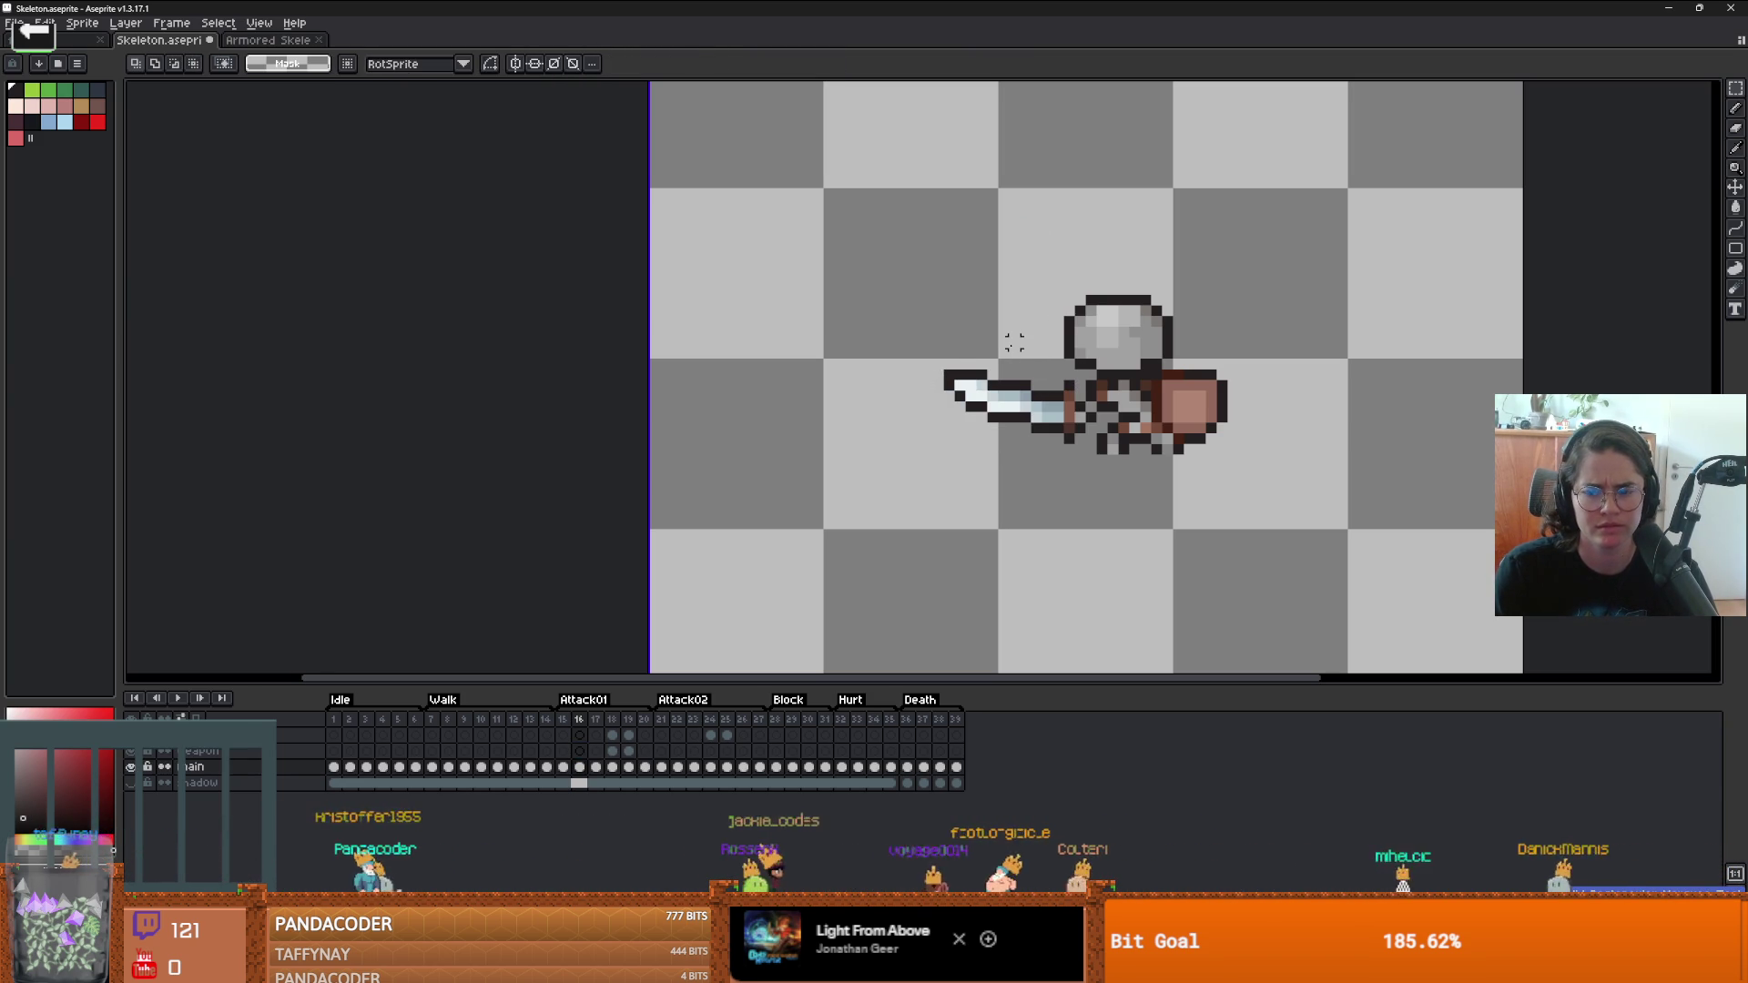
key(ctrl+z)
- Shift the frame-16 sword slightly down and to the left and deselect it
click(43, 23)
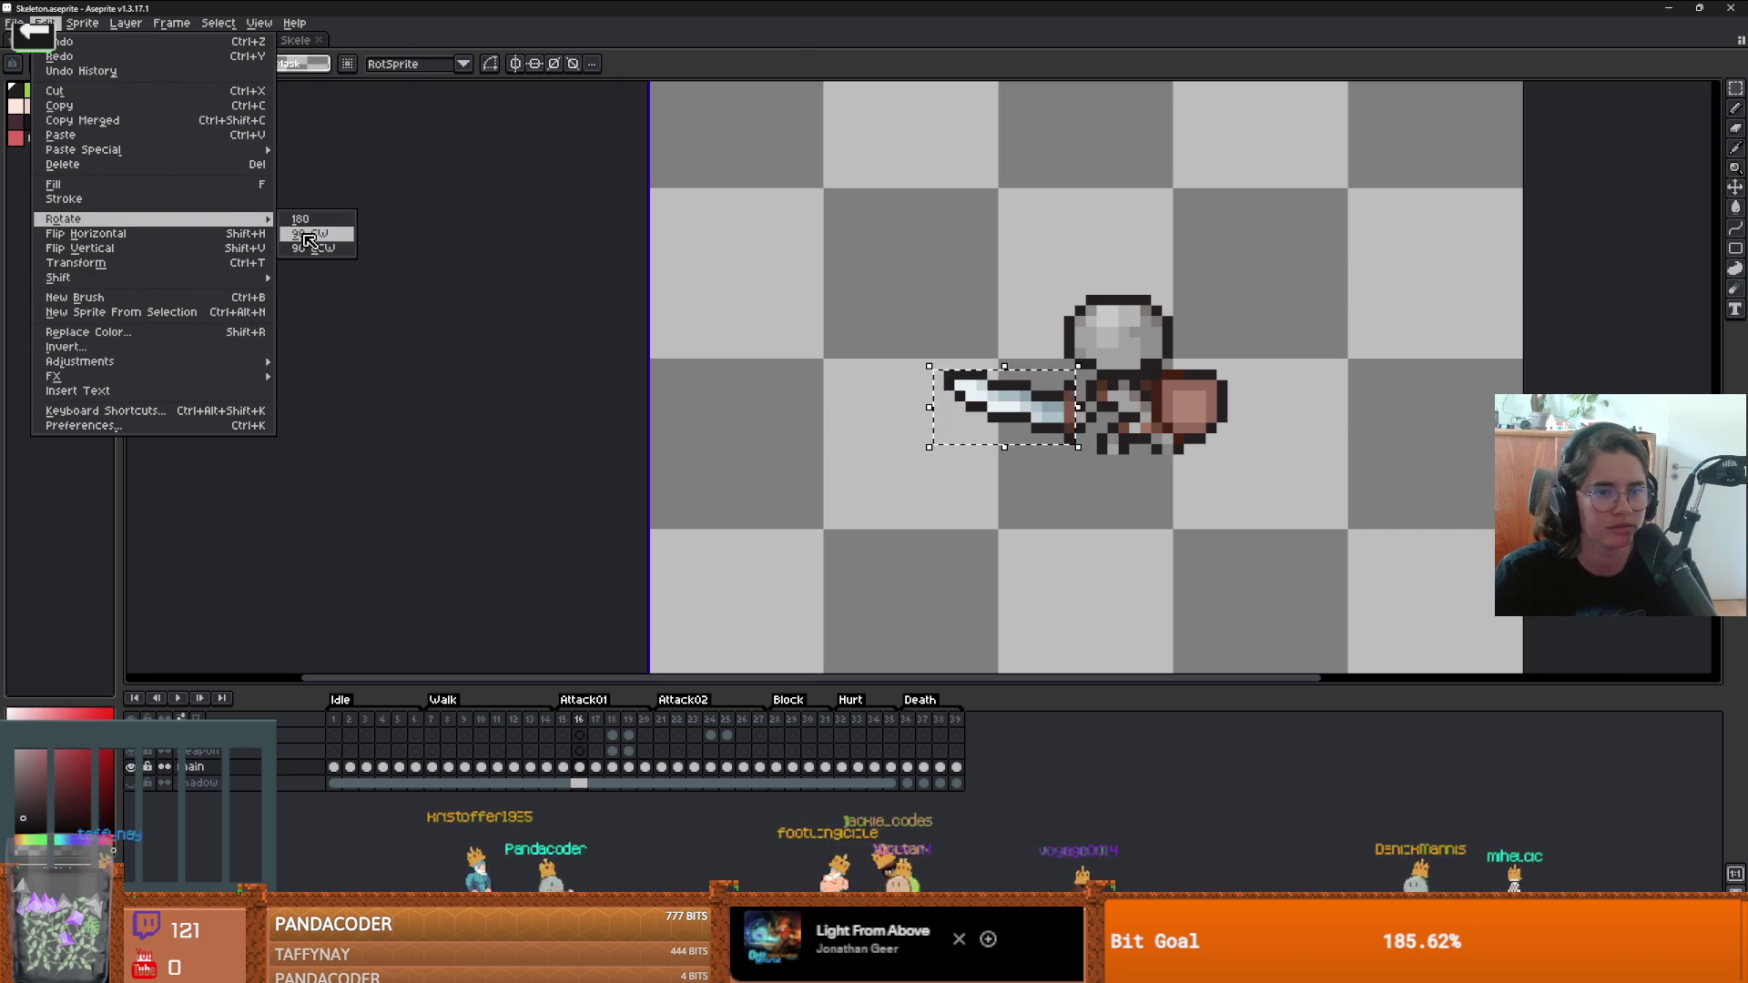
click(310, 233)
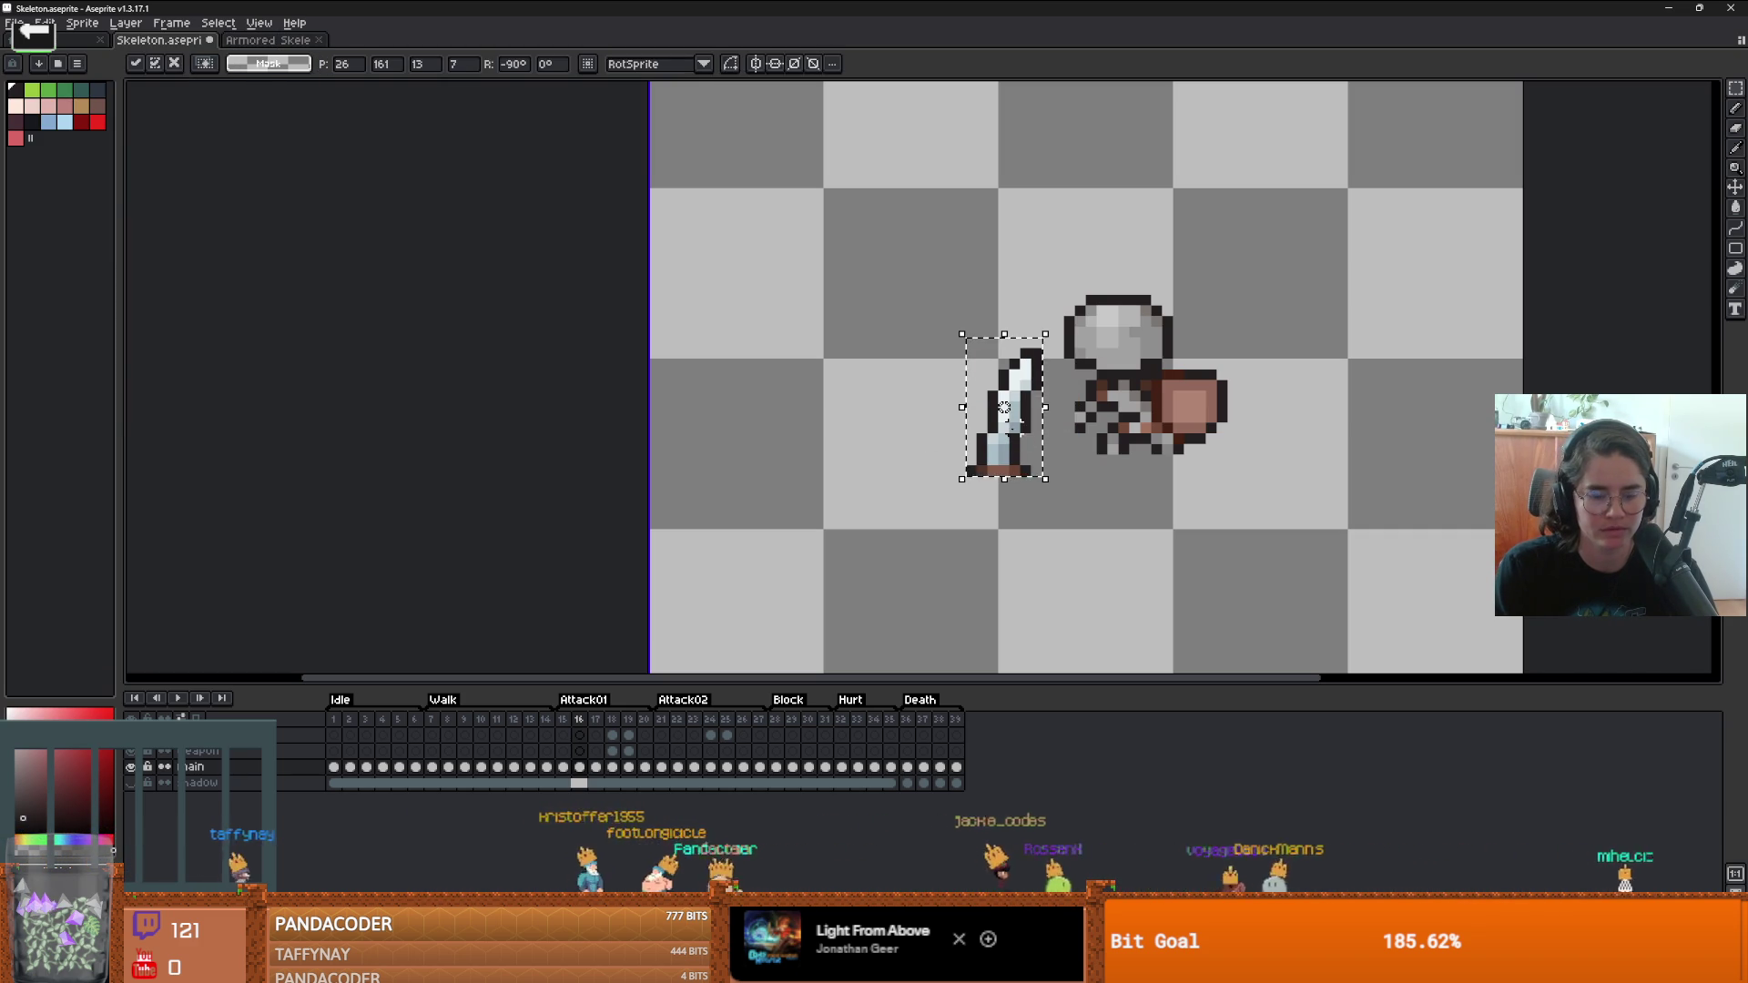
mouse_move(1008, 417)
mouse_down()
mouse_move(1076, 325)
mouse_move(1042, 348)
mouse_up()
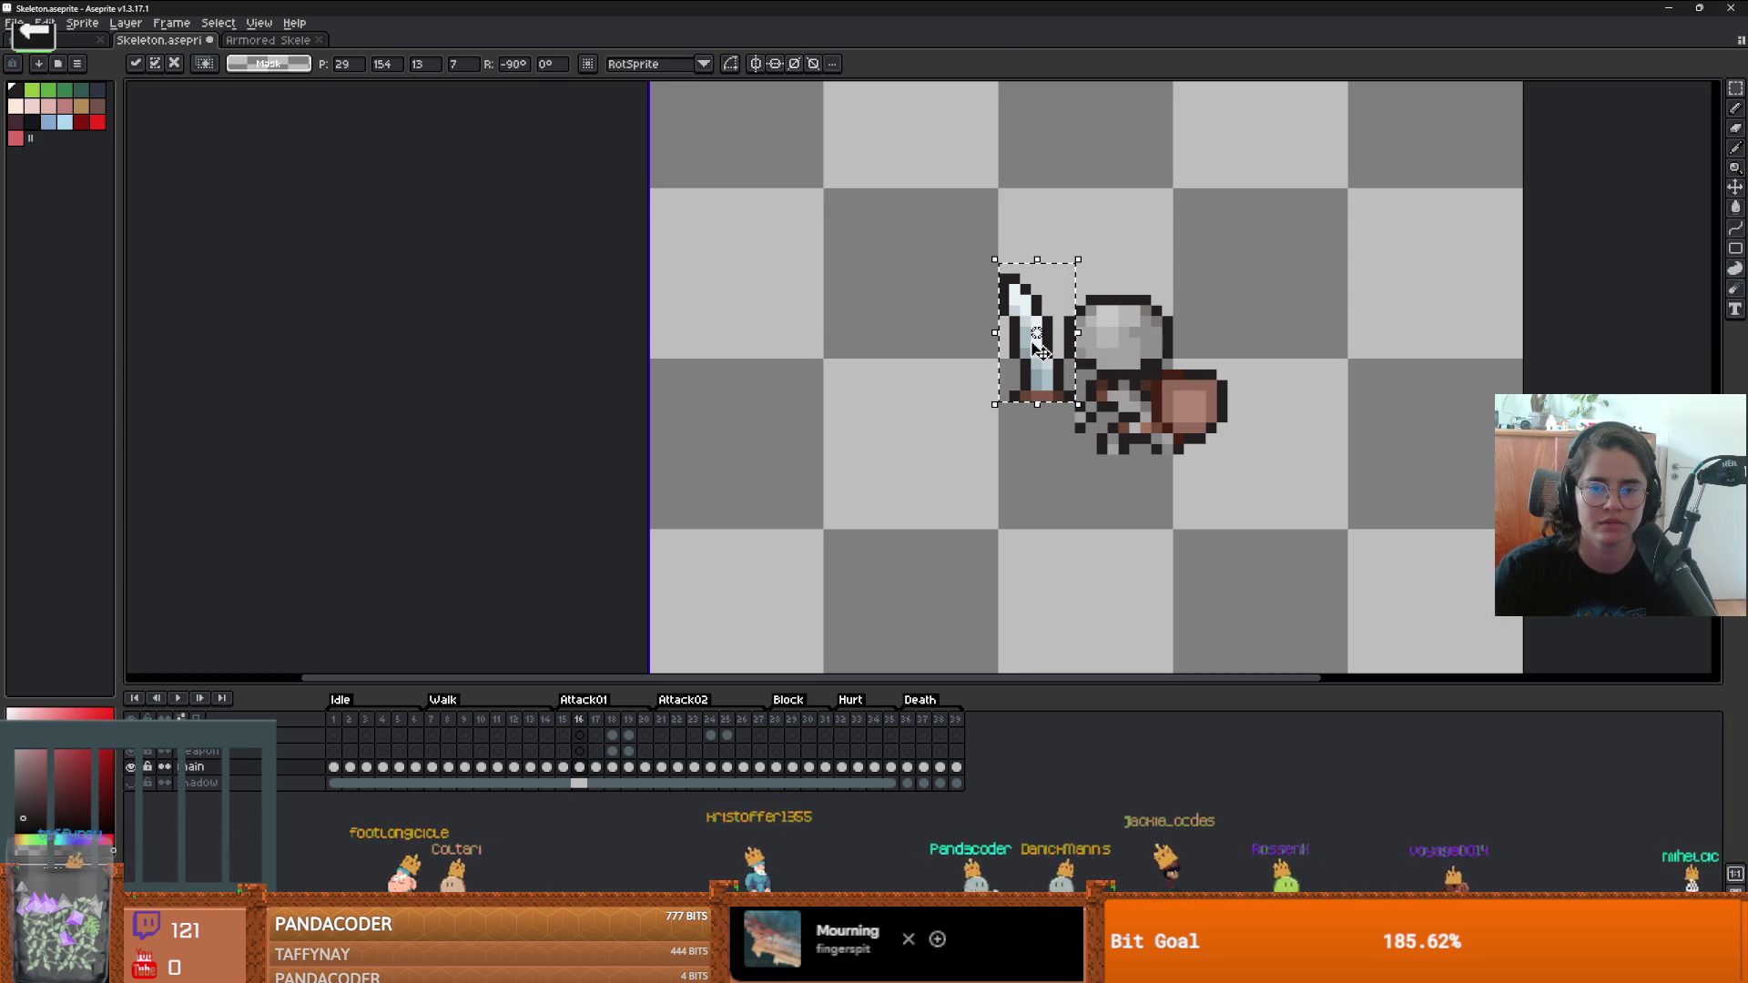
key(Escape)
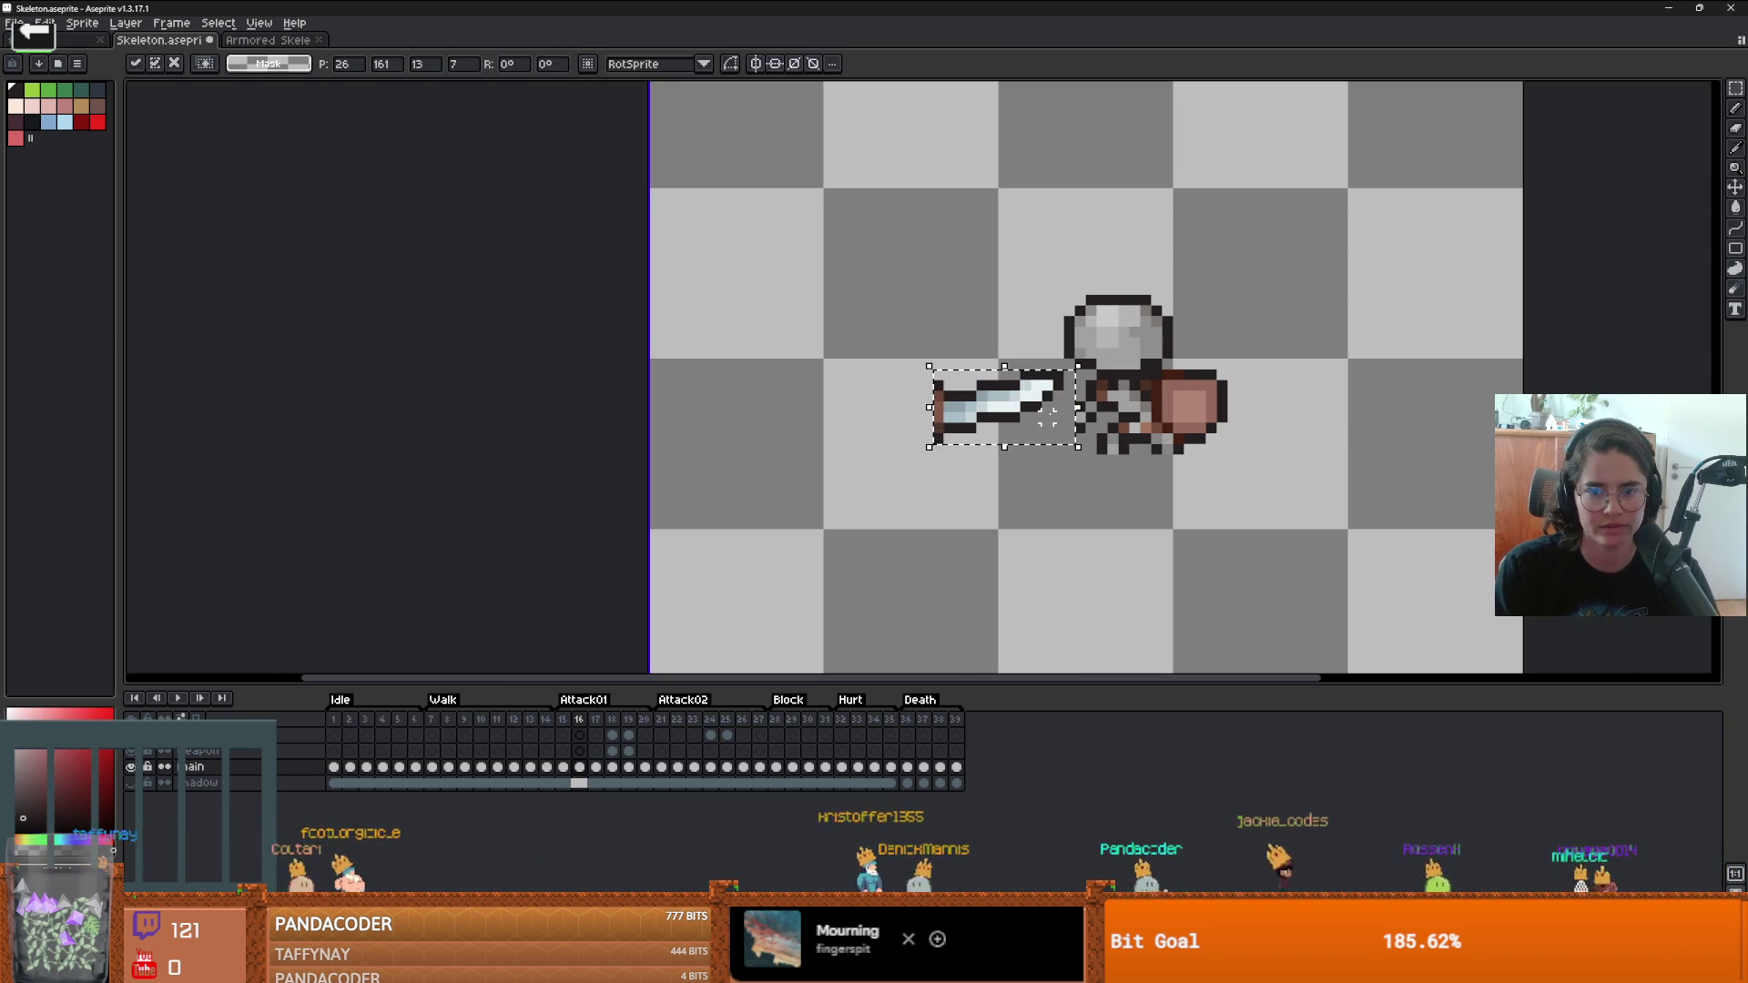
click(1046, 414)
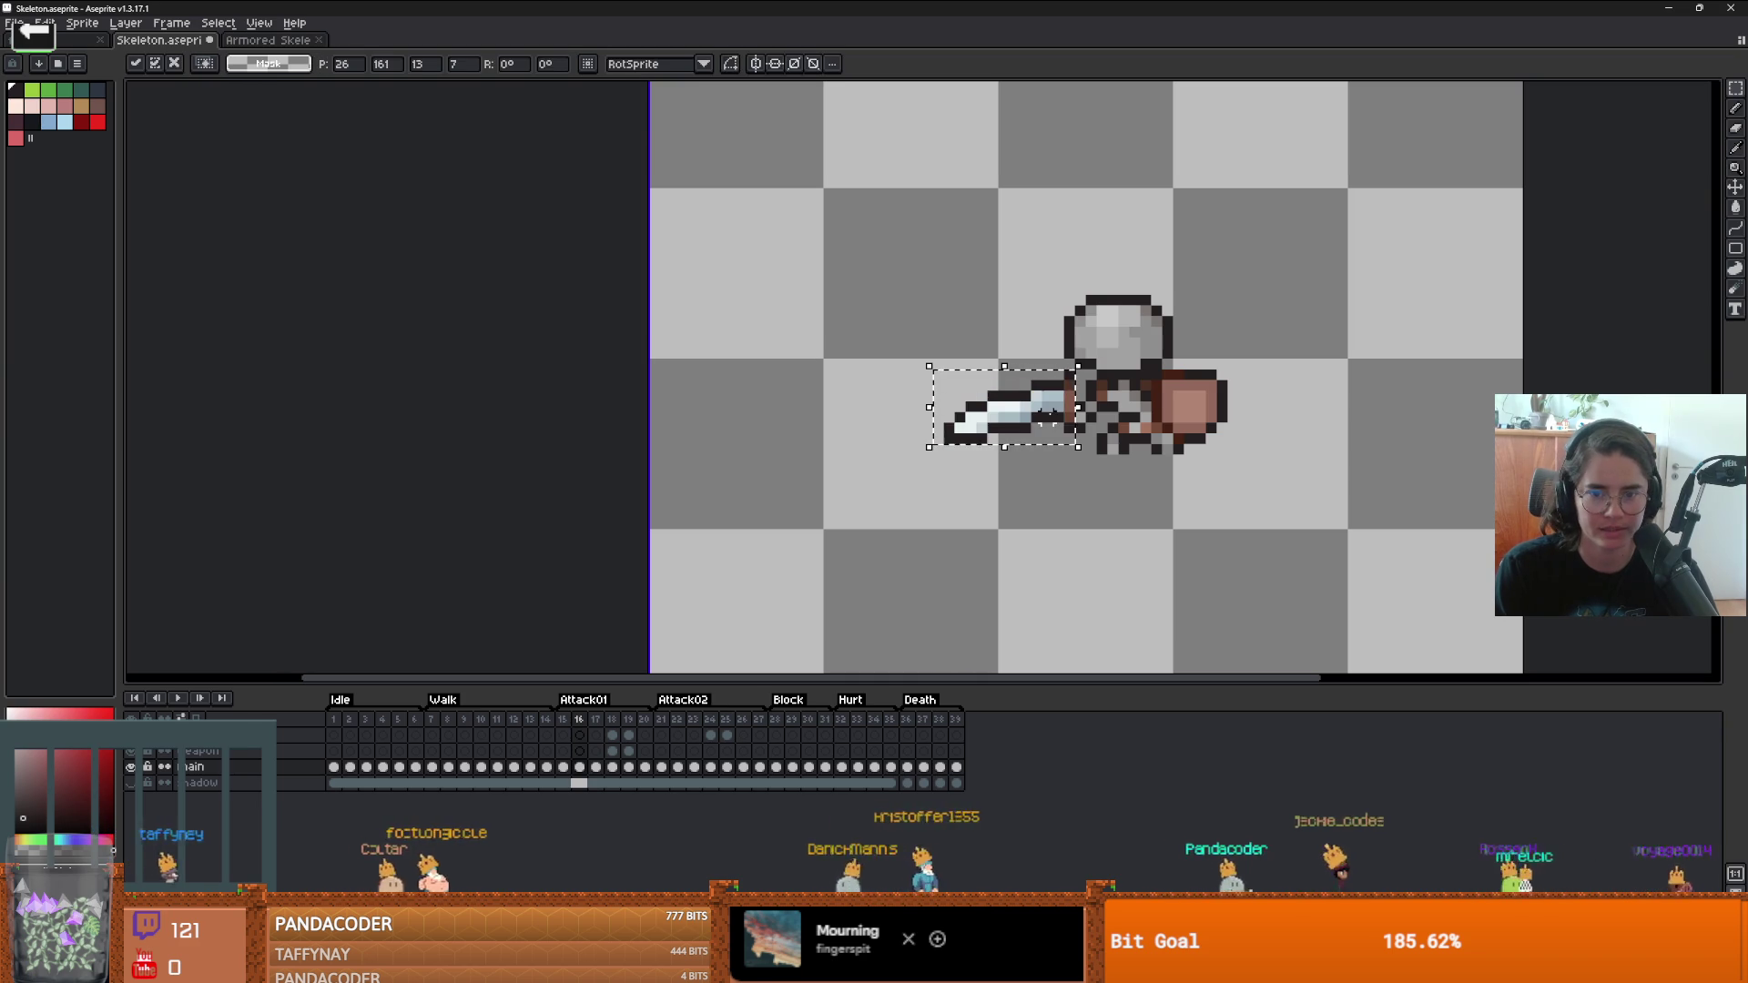
drag(1047, 414, 1055, 435)
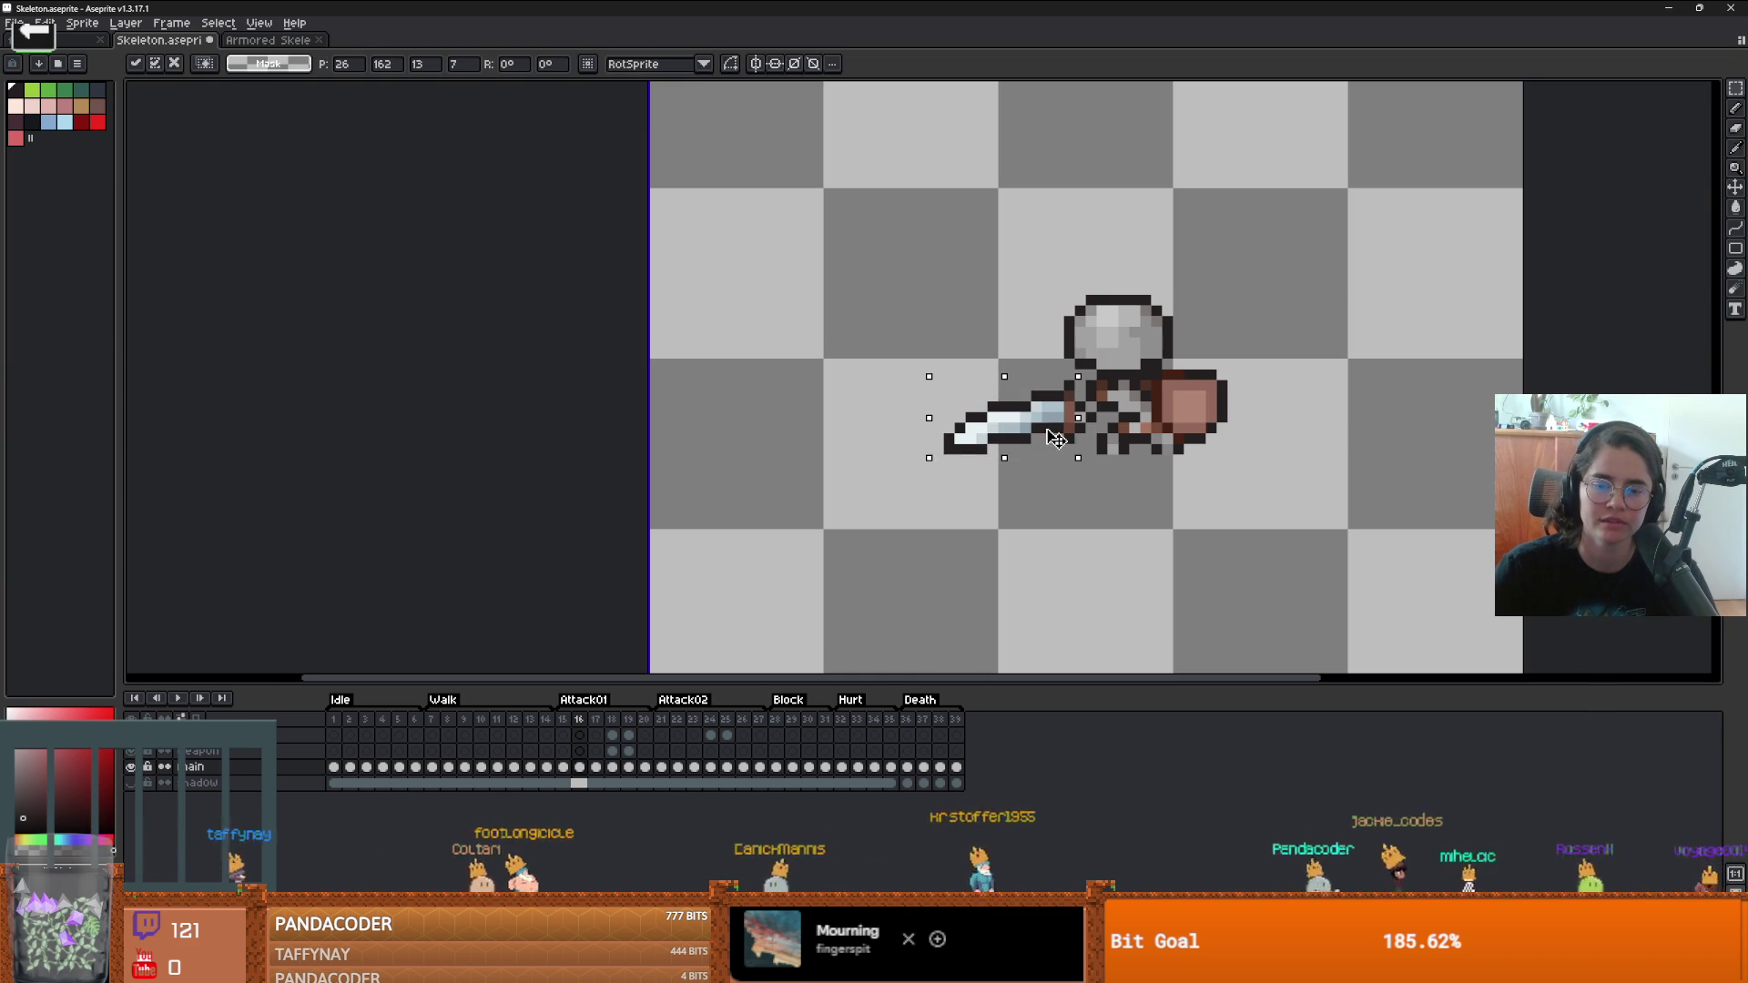
key(ctrl+d)
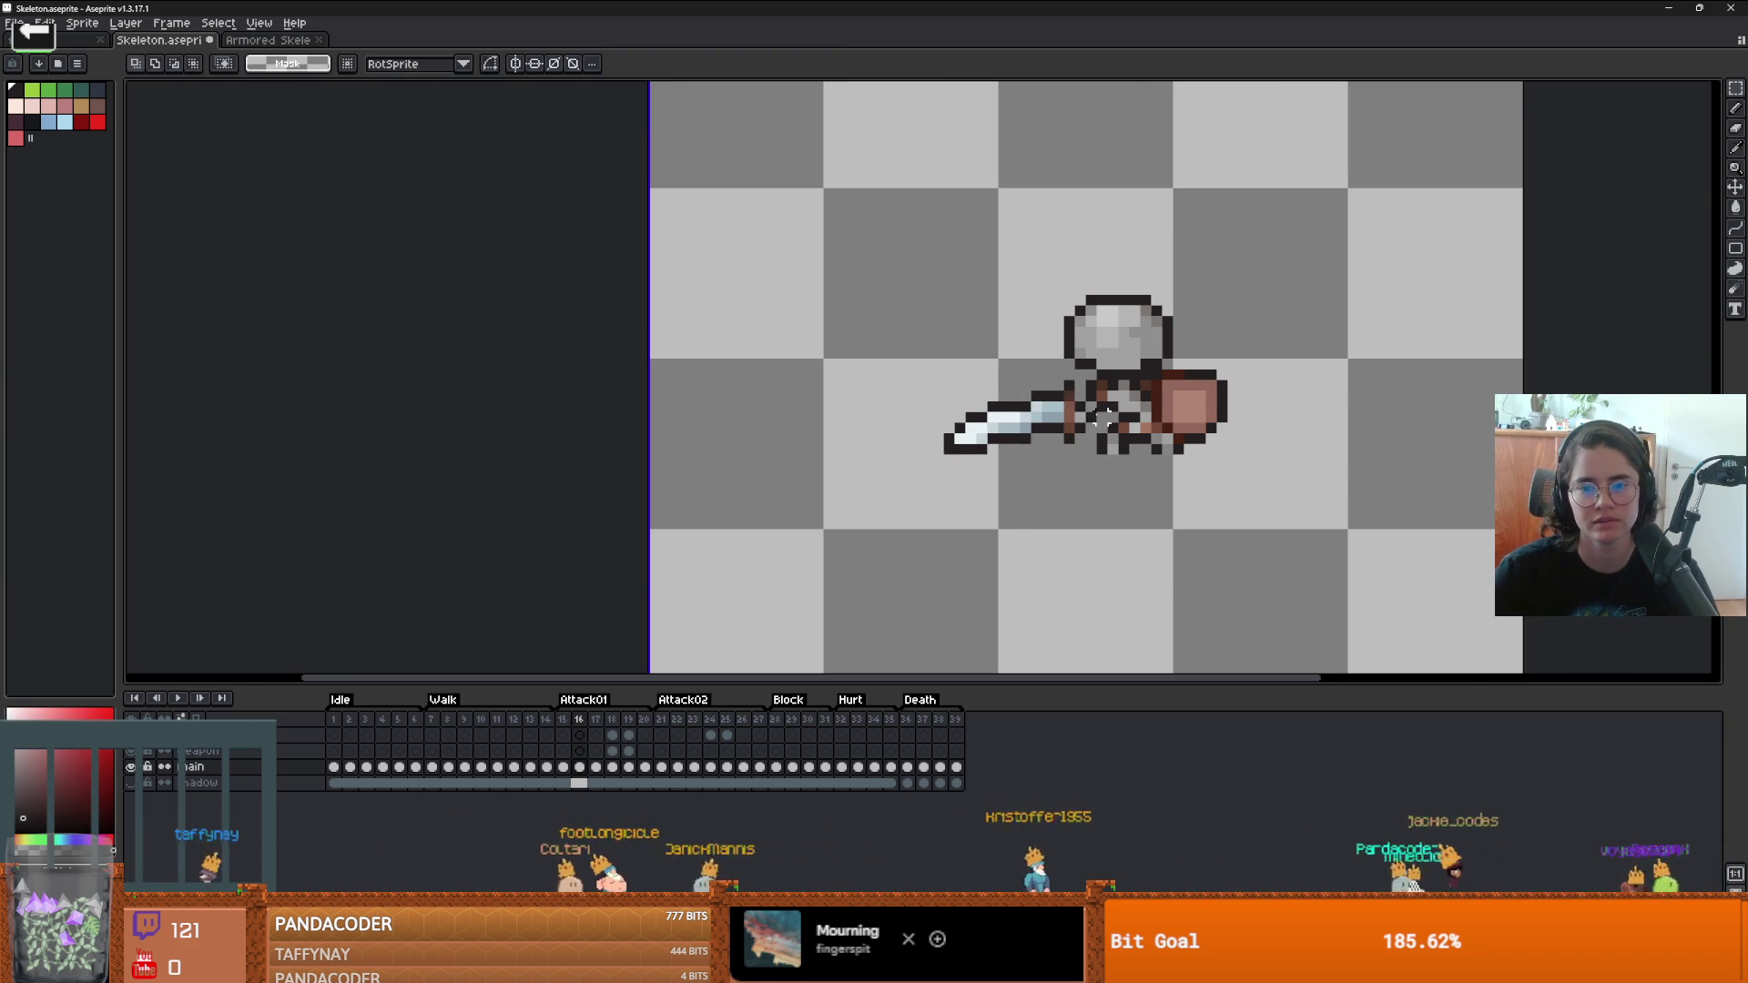
- On frame 15, select the blade and angle it to point lower-left
scroll(1099, 415, down, 1)
drag(1108, 473, 913, 338)
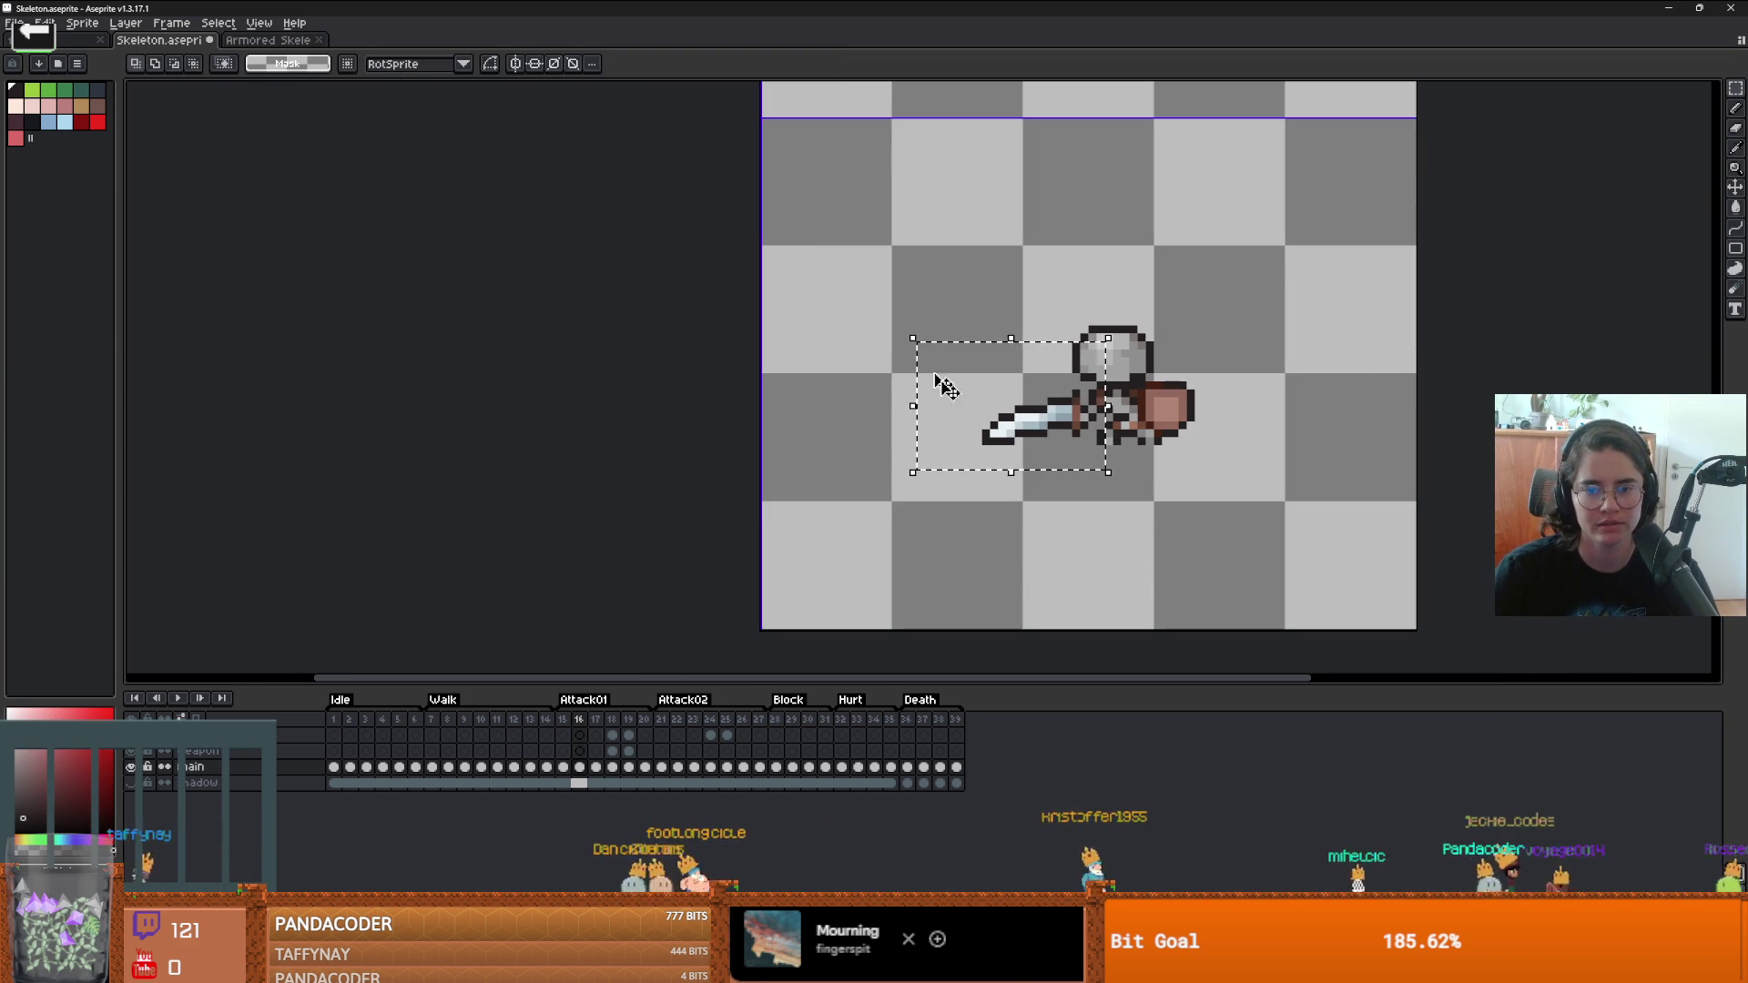
click(564, 768)
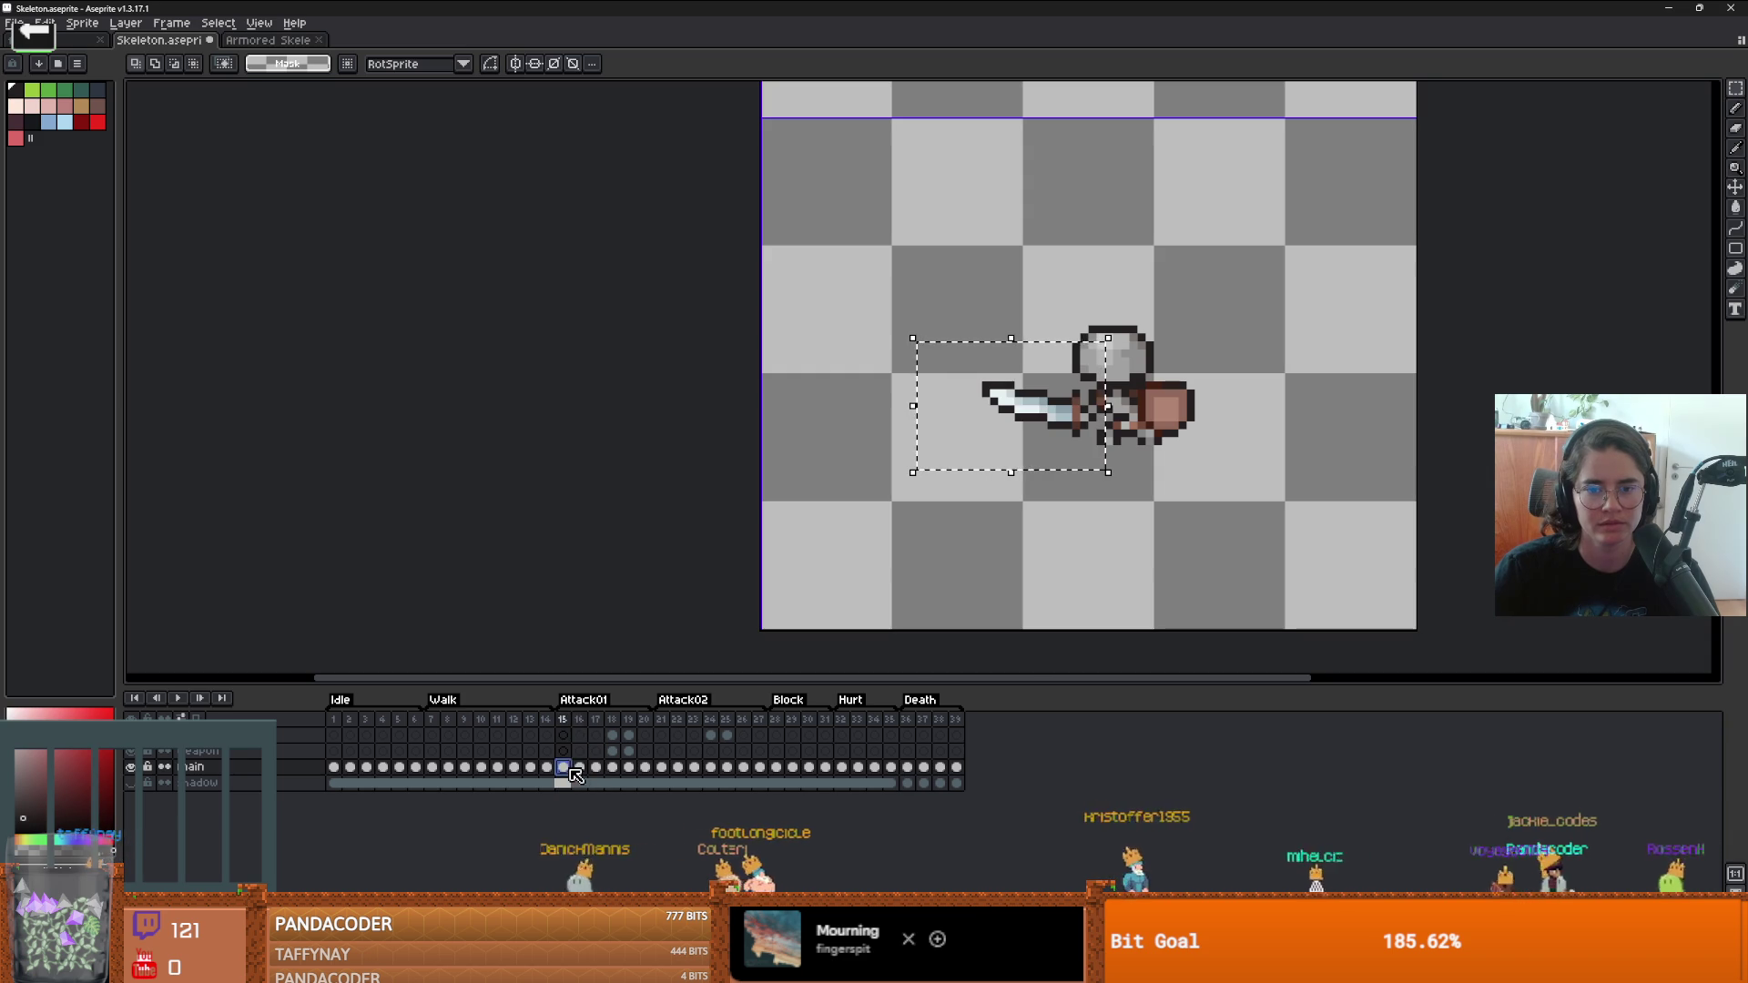
click(1074, 526)
scroll(951, 363, up, 2)
drag(948, 361, 1159, 495)
click(1200, 525)
scroll(1200, 525, down, 3)
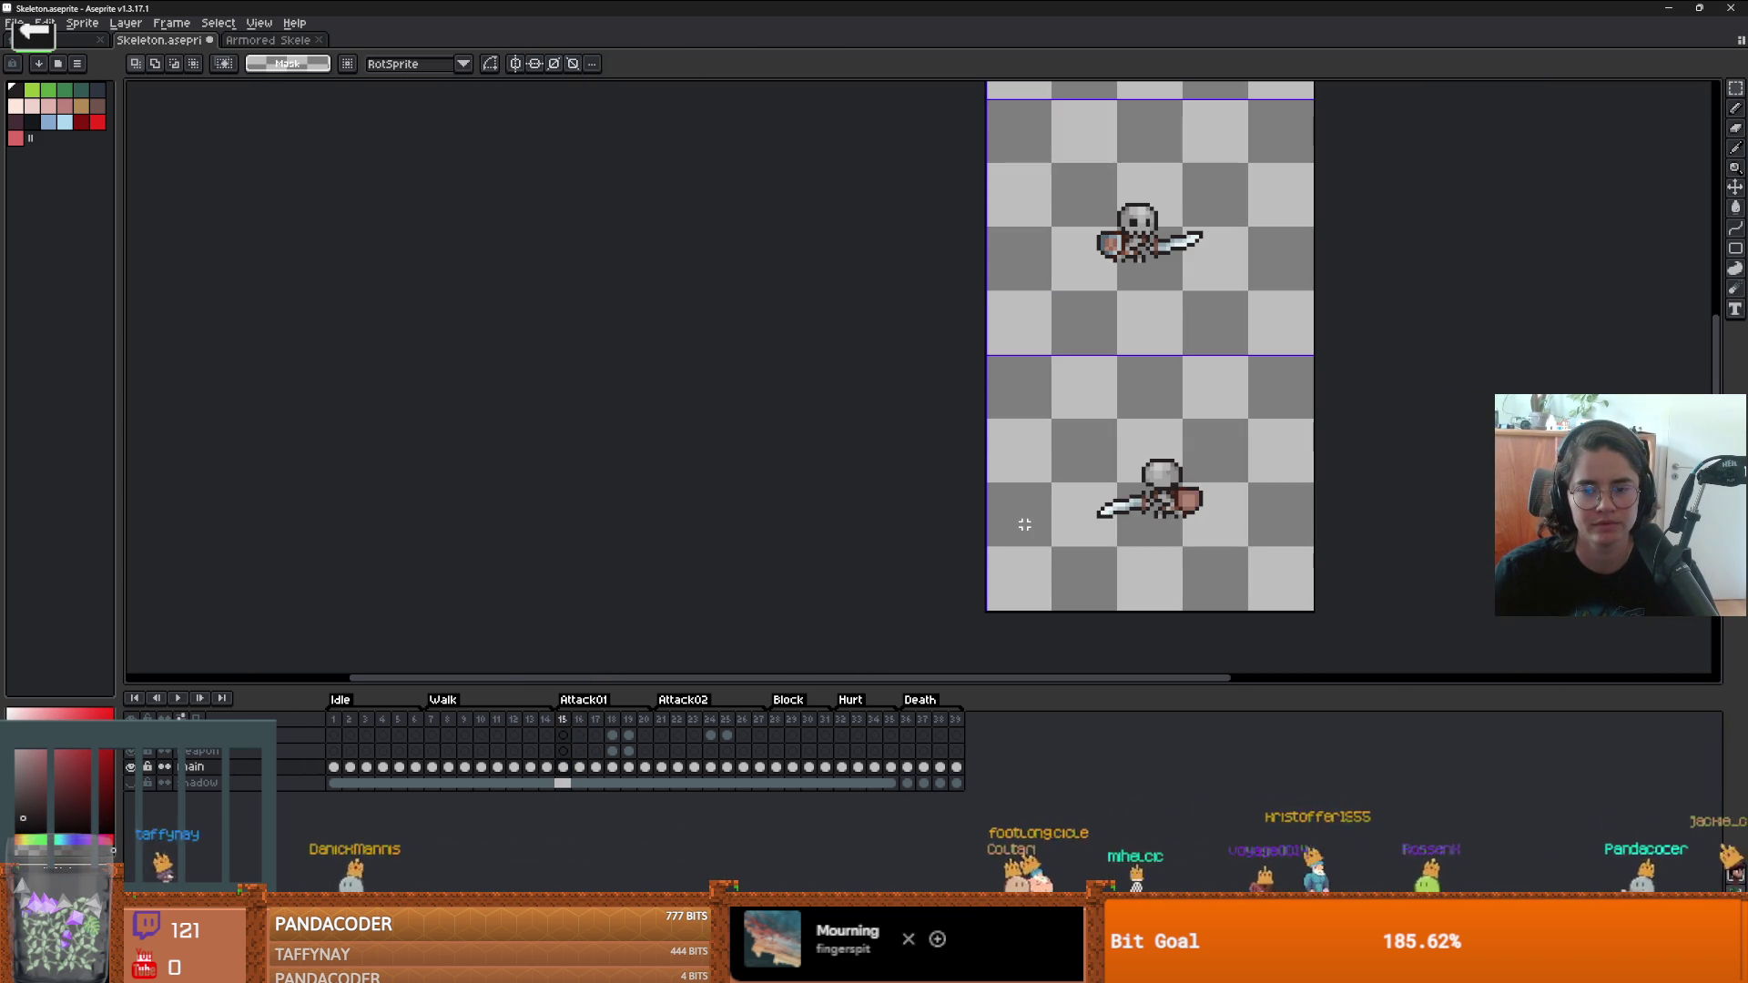
- Compare frames 15 and 16, then select frame 16's sword for transforming
key(Right)
key(Left)
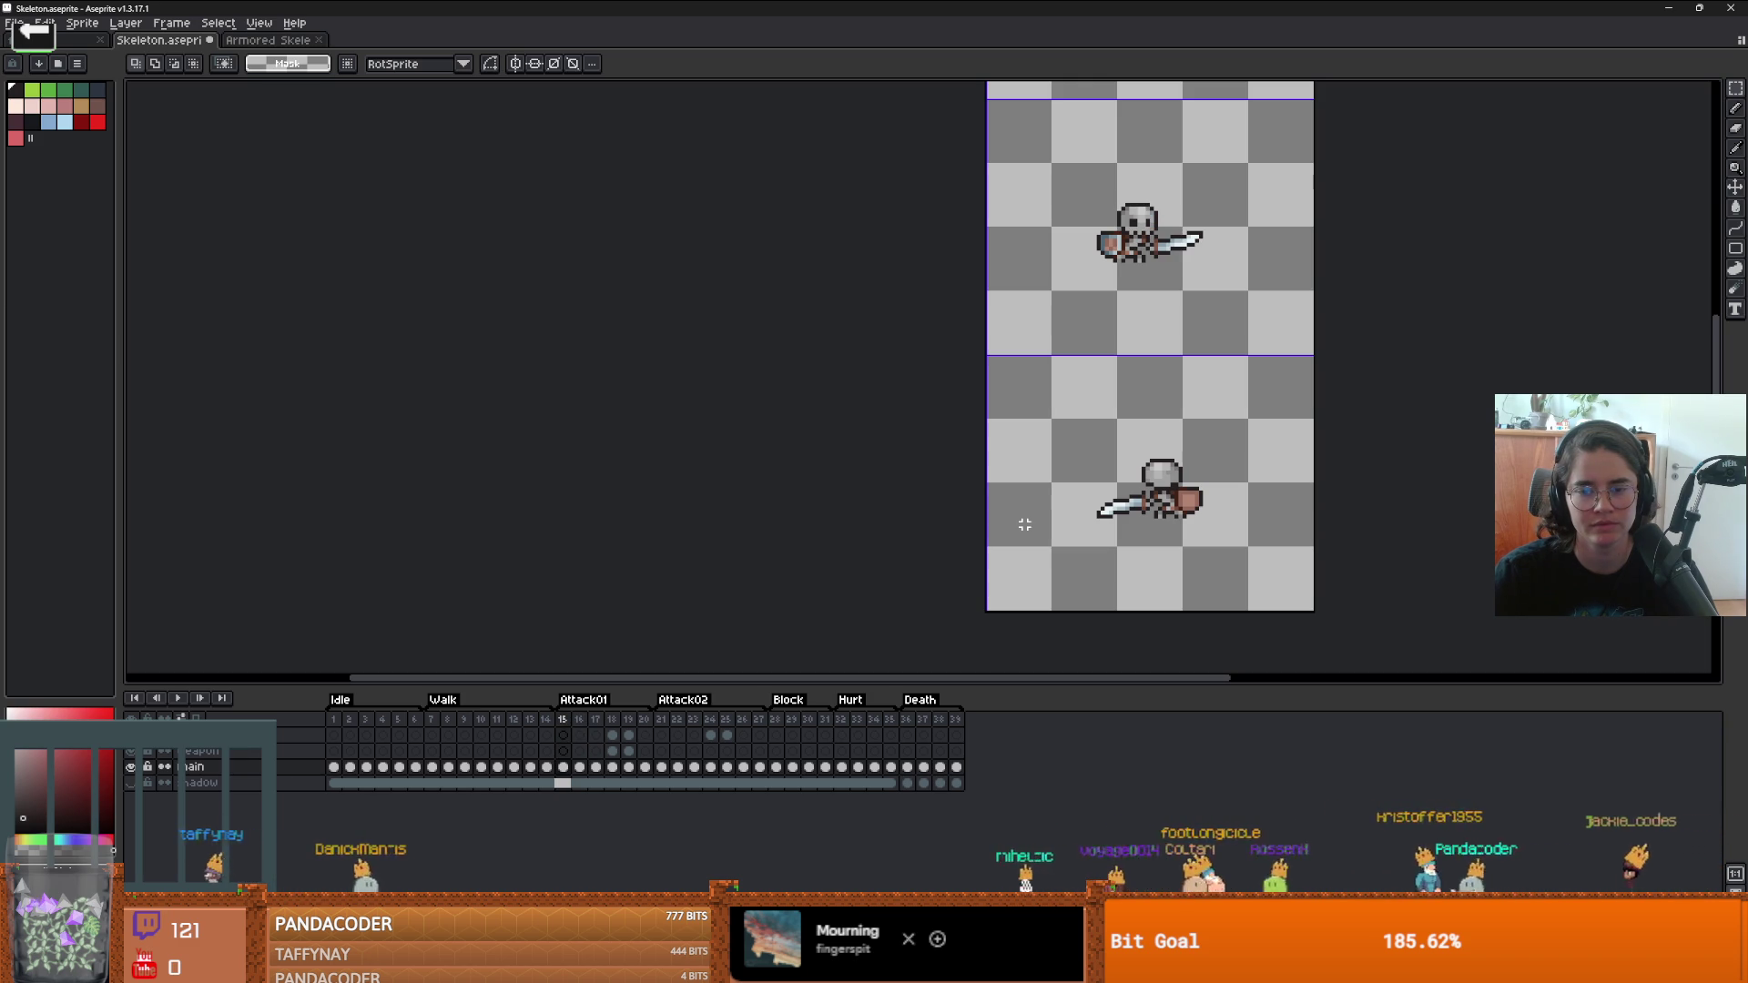
key(Right)
scroll(1092, 501, up, 2)
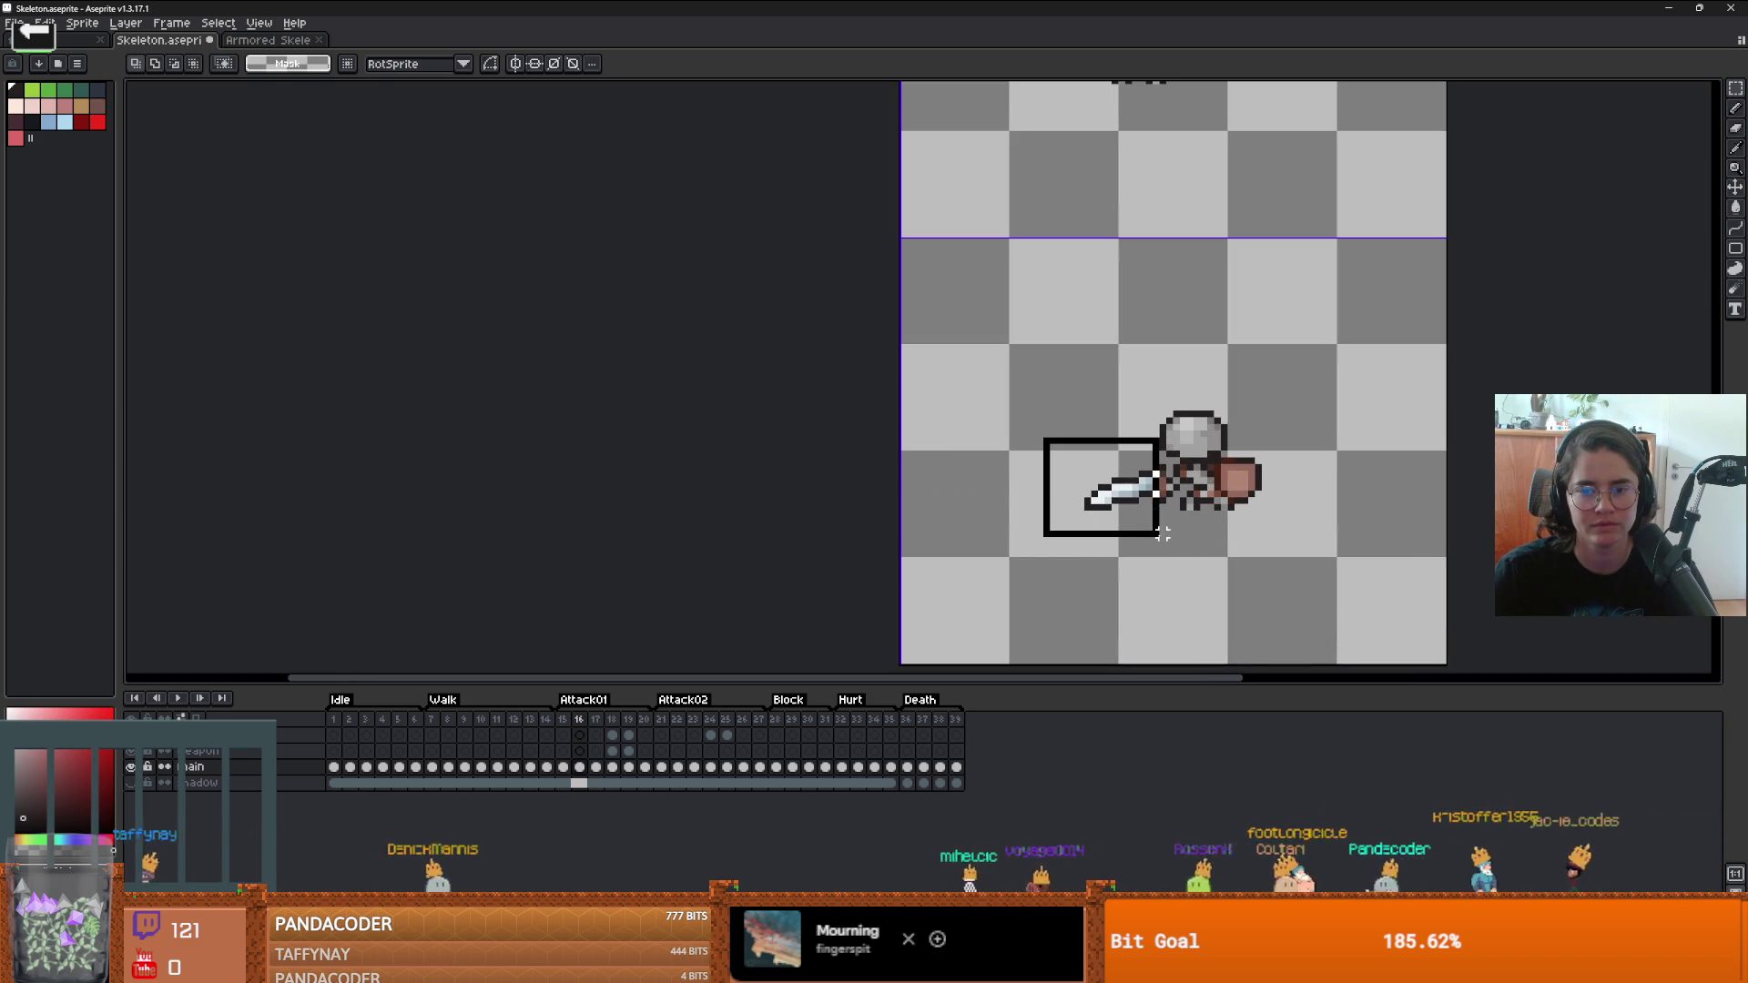
mouse_move(1162, 535)
mouse_down()
mouse_move(1125, 469)
mouse_move(1168, 530)
mouse_up()
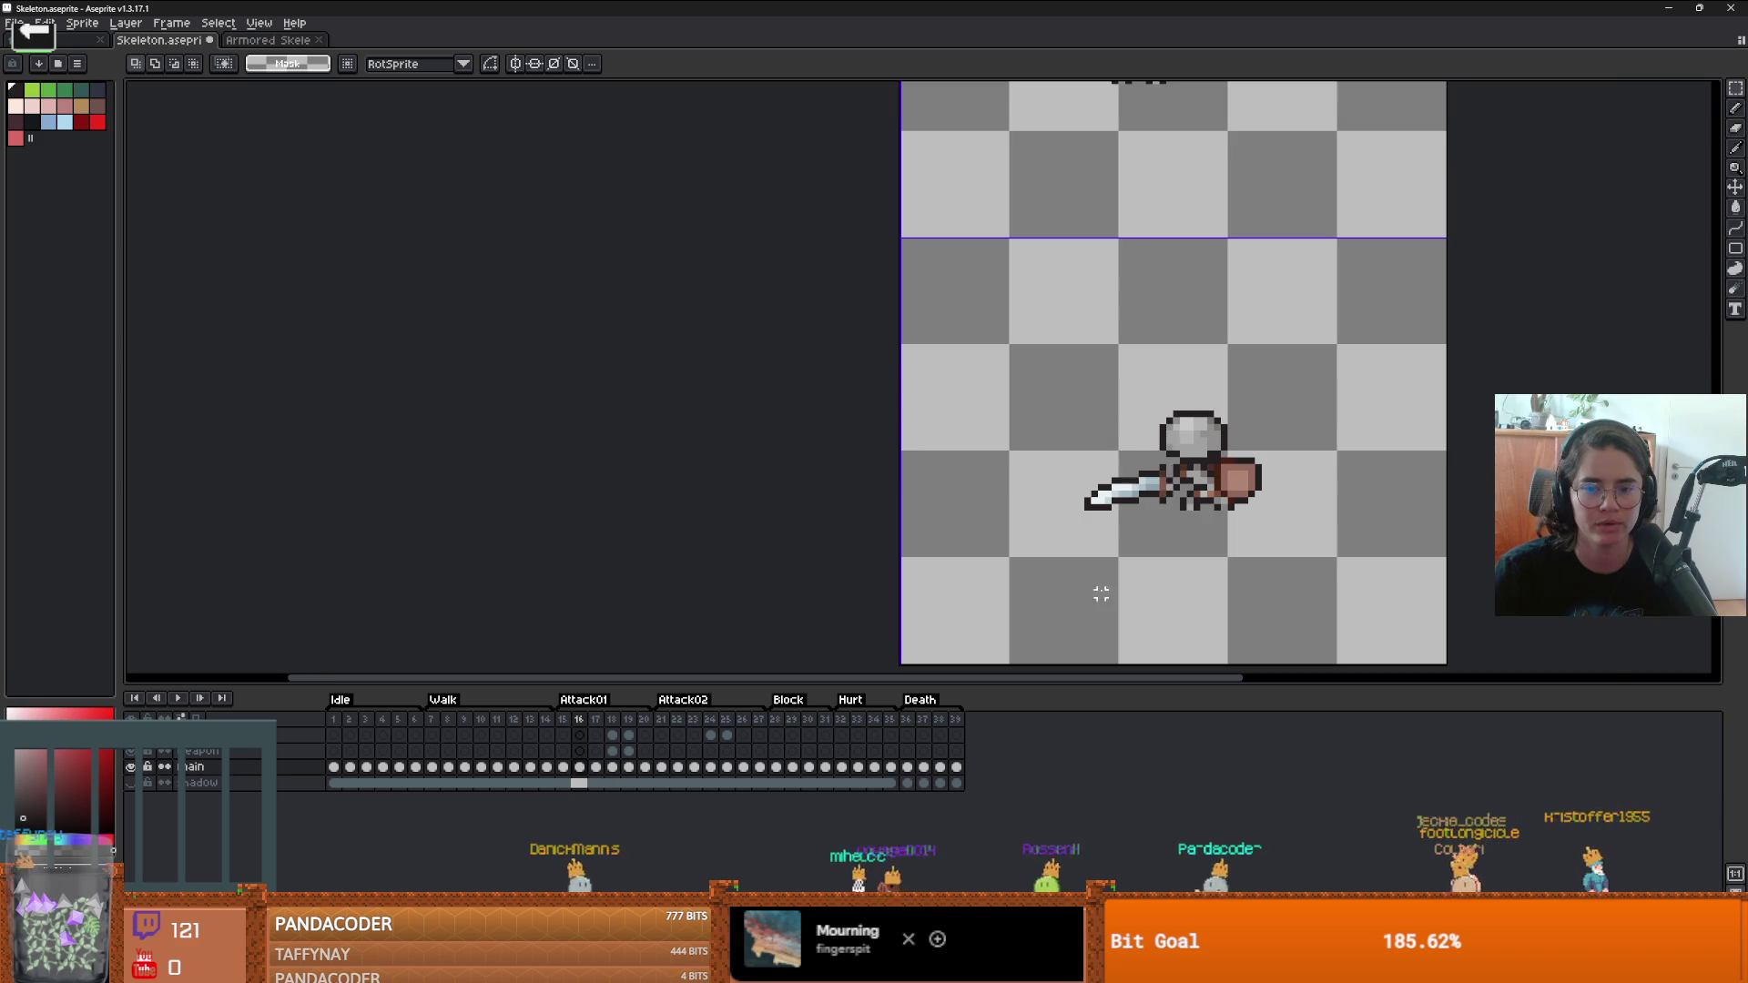
scroll(1168, 411, up, 3)
drag(1167, 332, 910, 469)
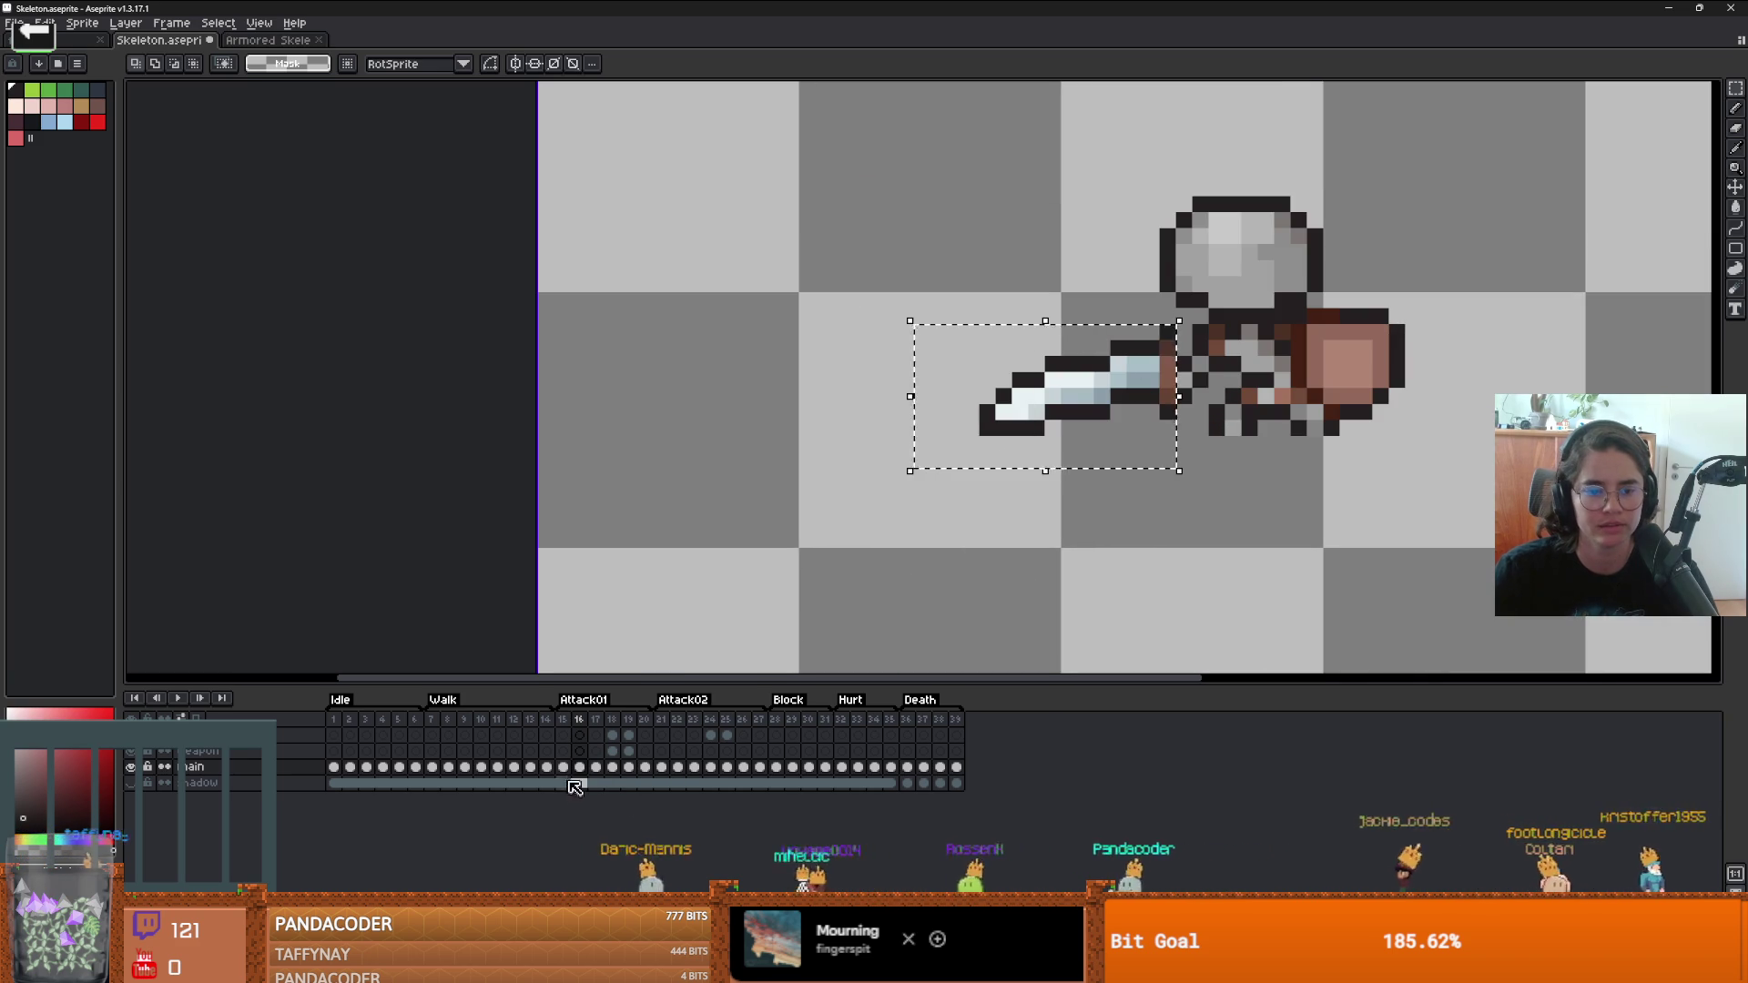
scroll(1052, 523, down, 4)
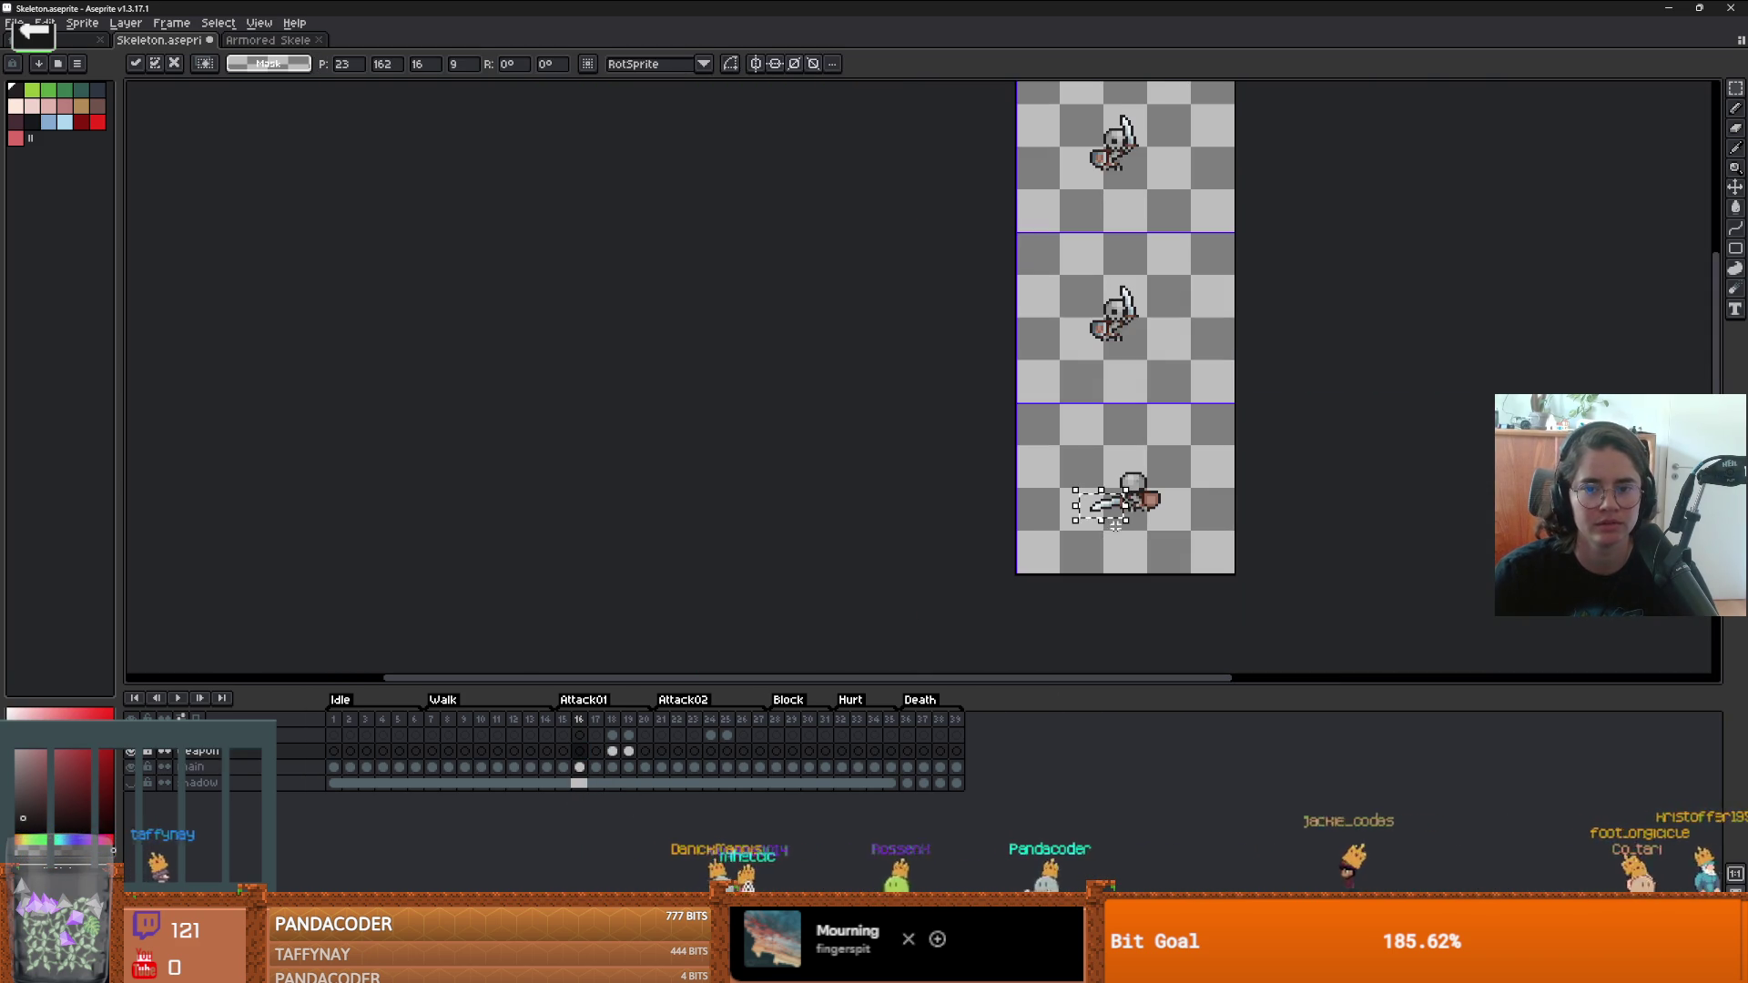
- Rotate the frame-16 sword counter-clockwise so the blade angles up-left, and apply it
scroll(1147, 545, up, 2)
scroll(1147, 544, up, 1)
drag(1147, 544, 1137, 428)
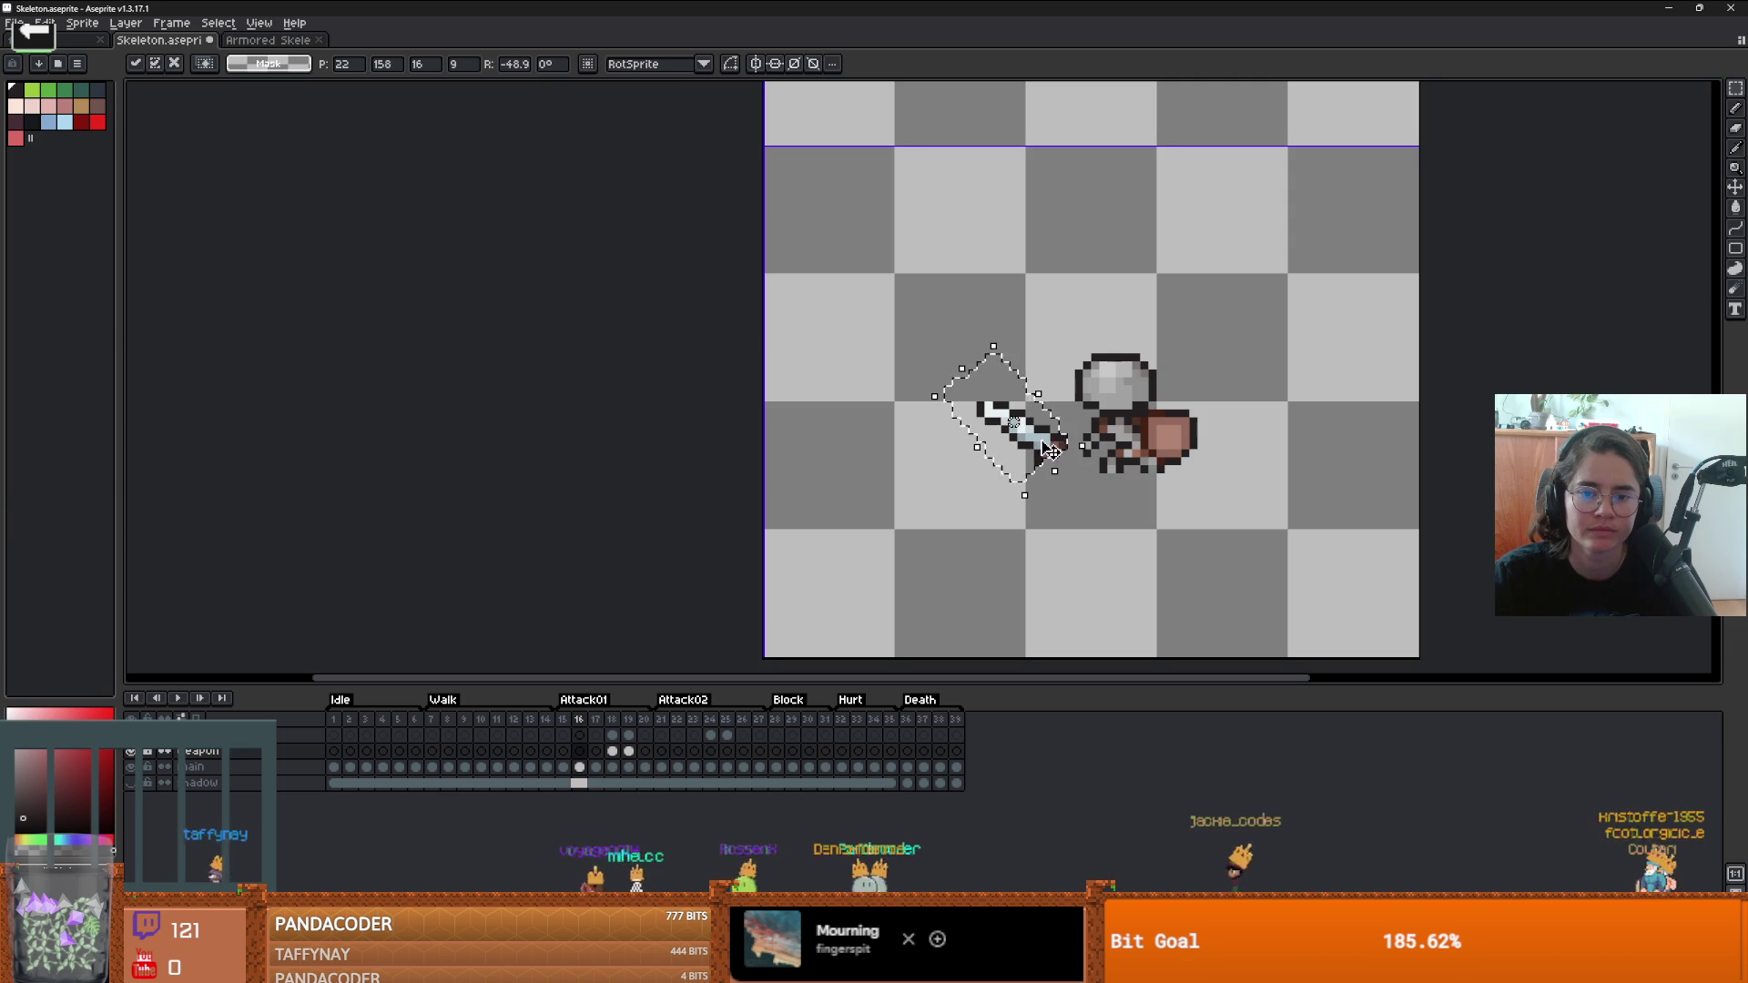
drag(983, 391, 1011, 368)
scroll(1046, 401, up, 3)
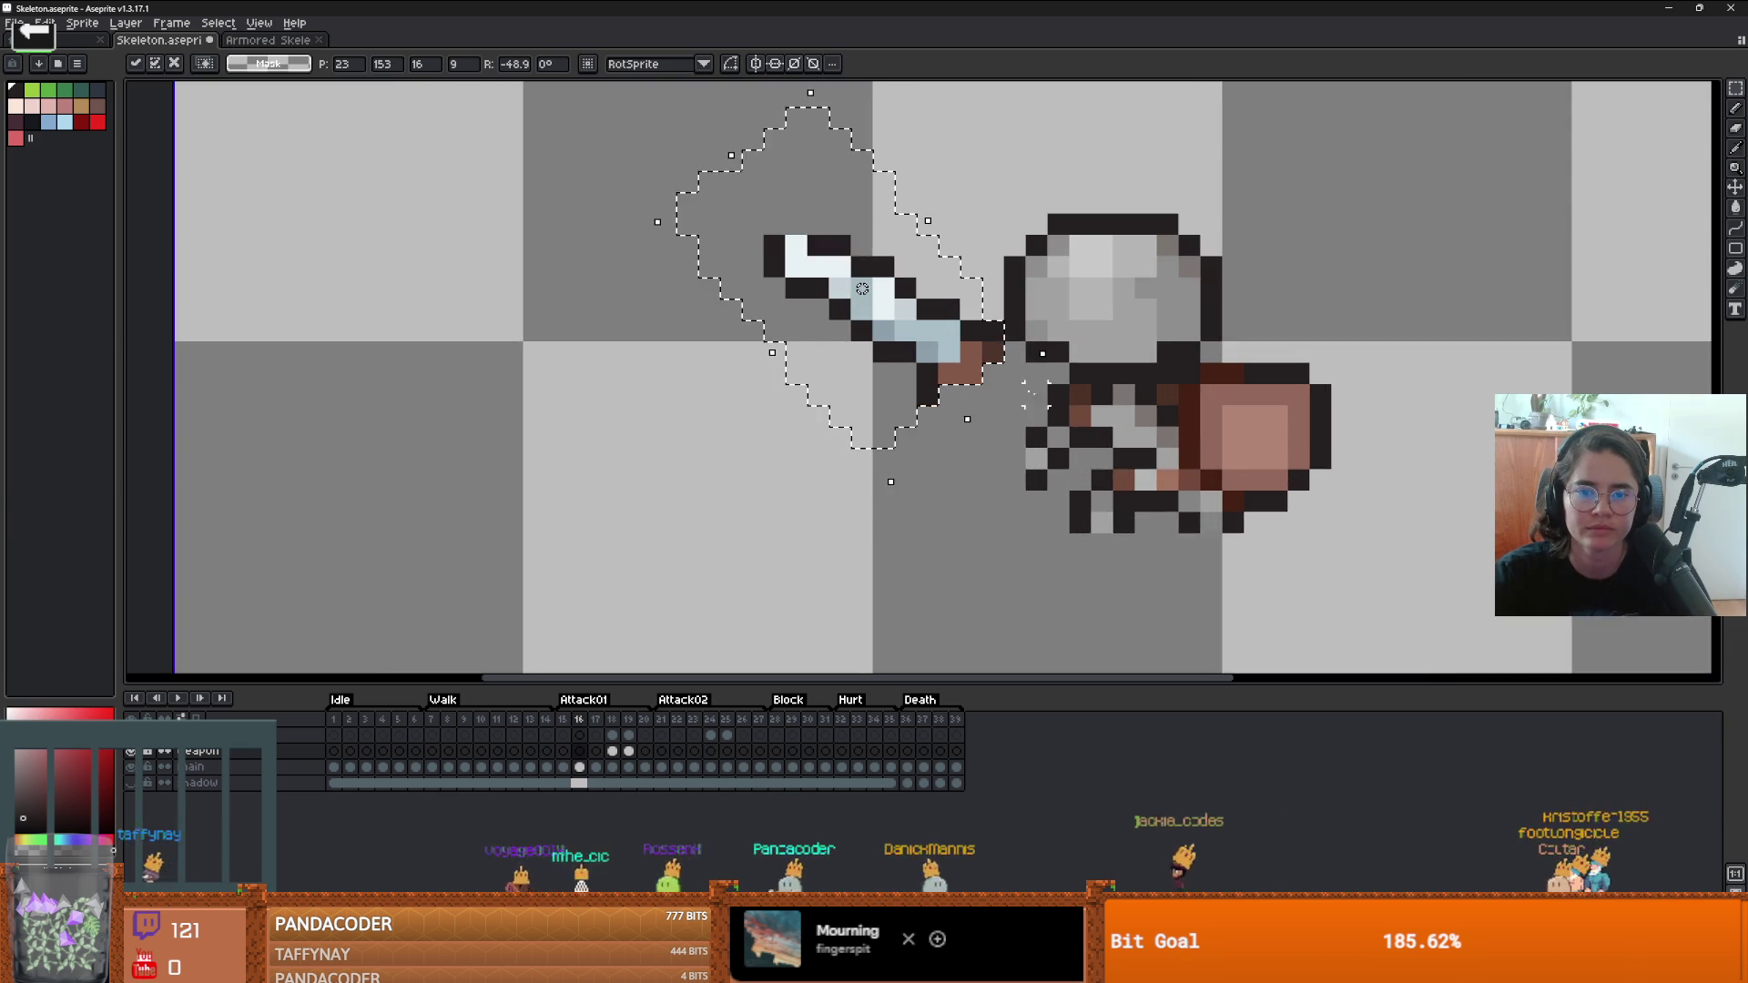
scroll(869, 268, down, 1)
key(i)
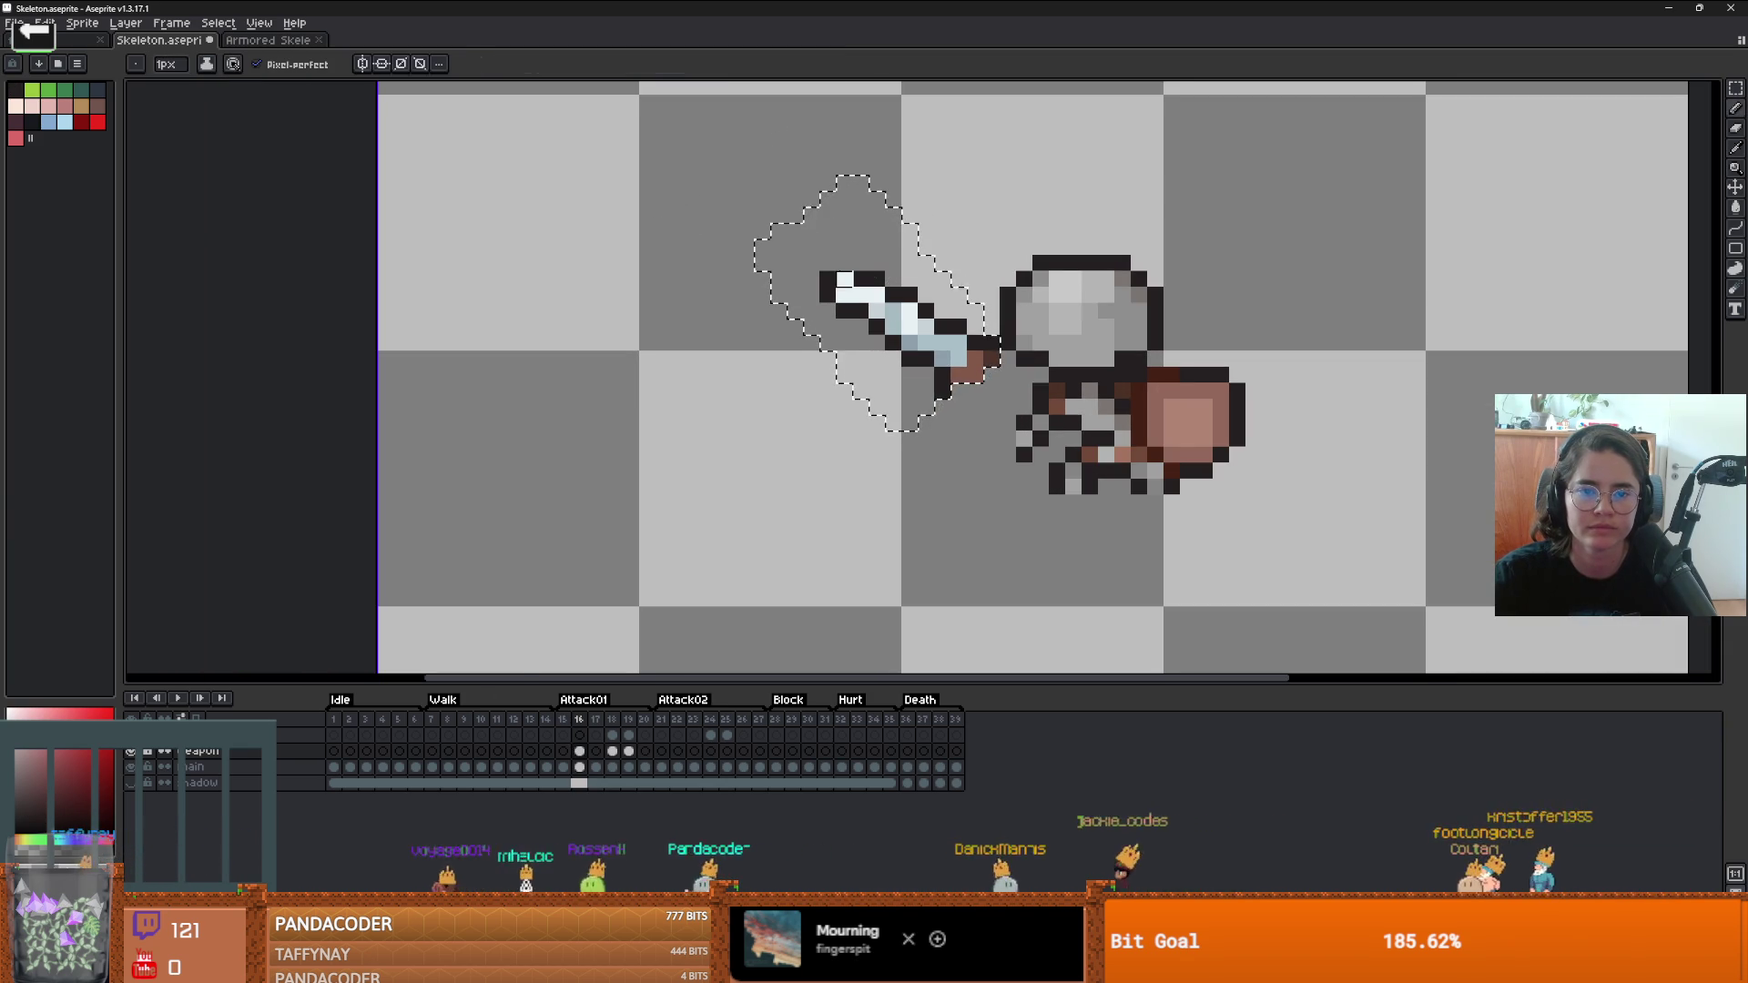
- Draw a black pixel outline along the sword's top edge and sample its light blue
click(872, 264)
key(b)
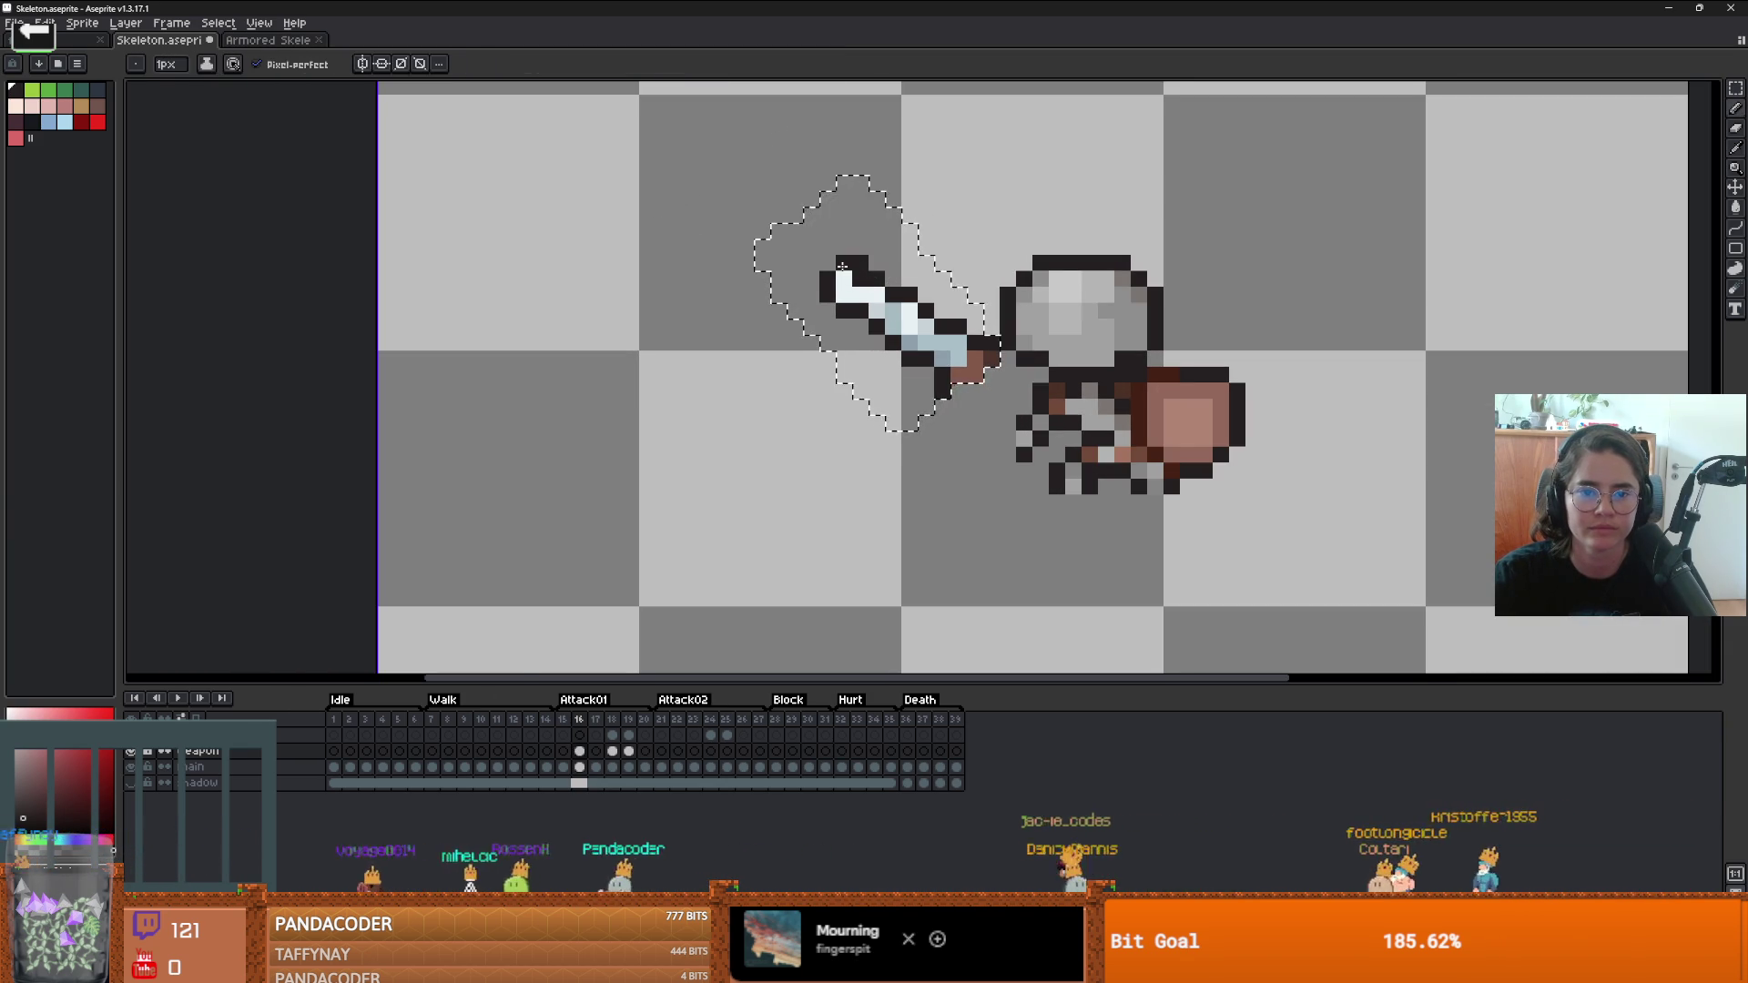
drag(865, 263, 819, 280)
alt+click(911, 319)
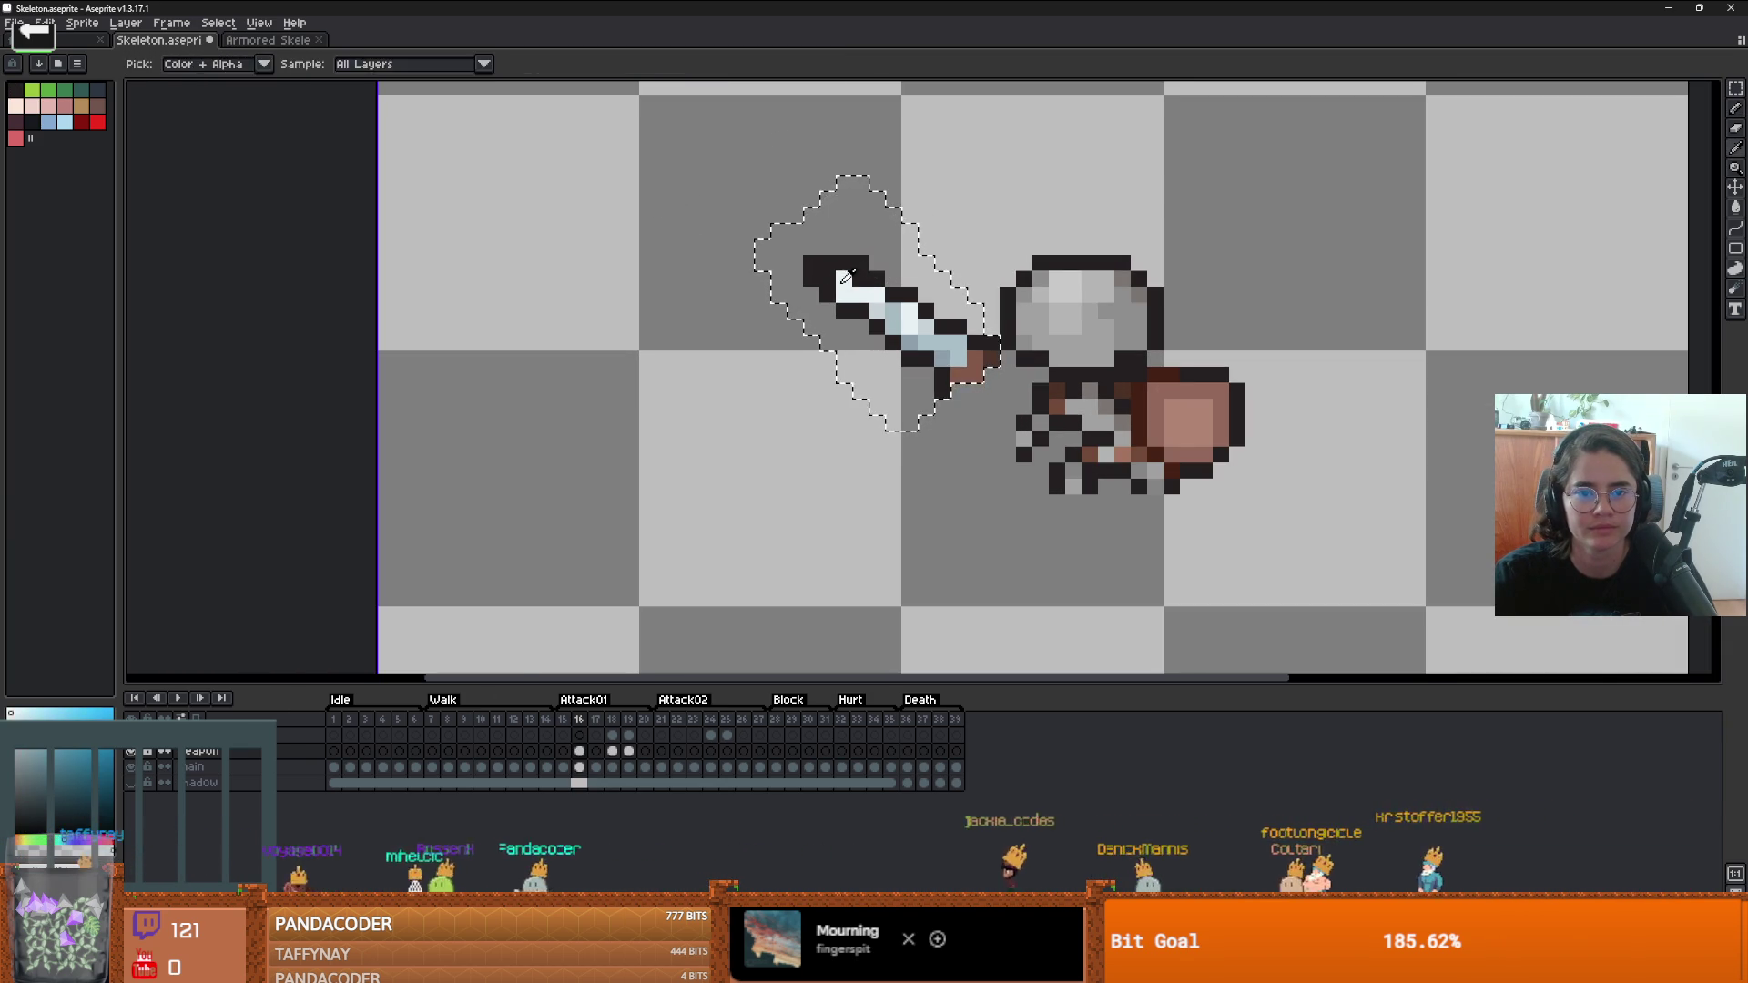
scroll(971, 390, down, 1)
scroll(971, 390, down, 1)
scroll(970, 390, up, 2)
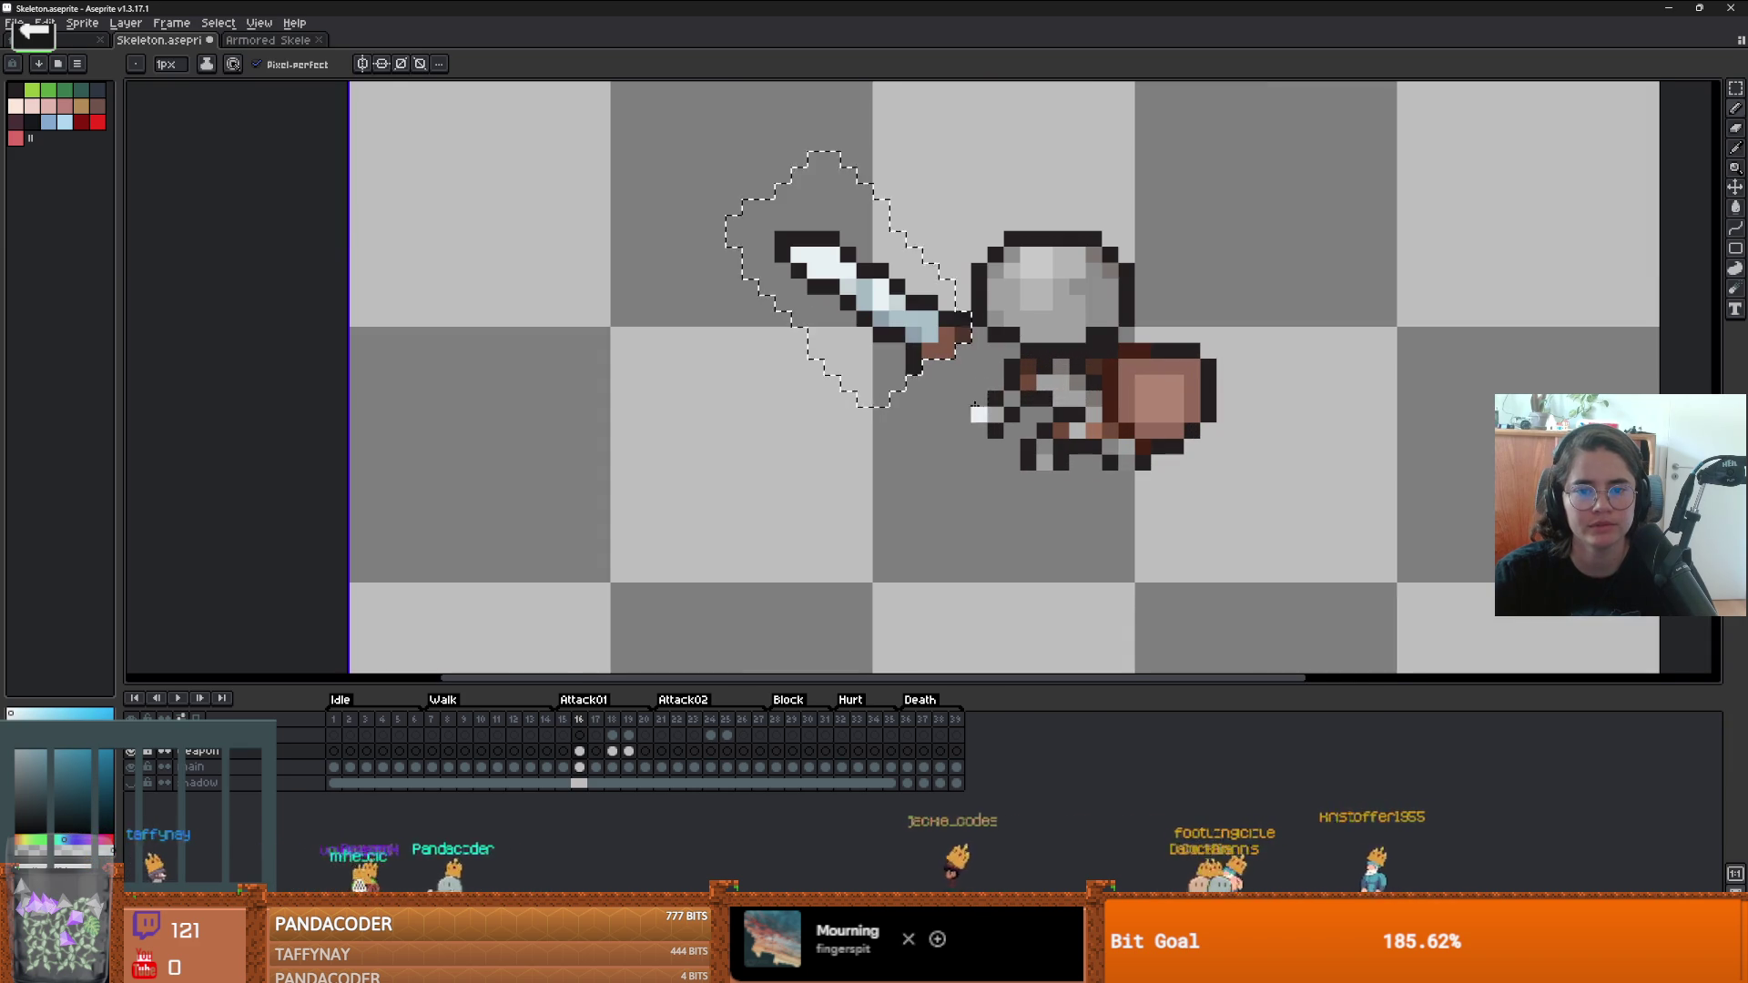
- Drop the selection around the sword and compare frame 16 with the next frame
key(e)
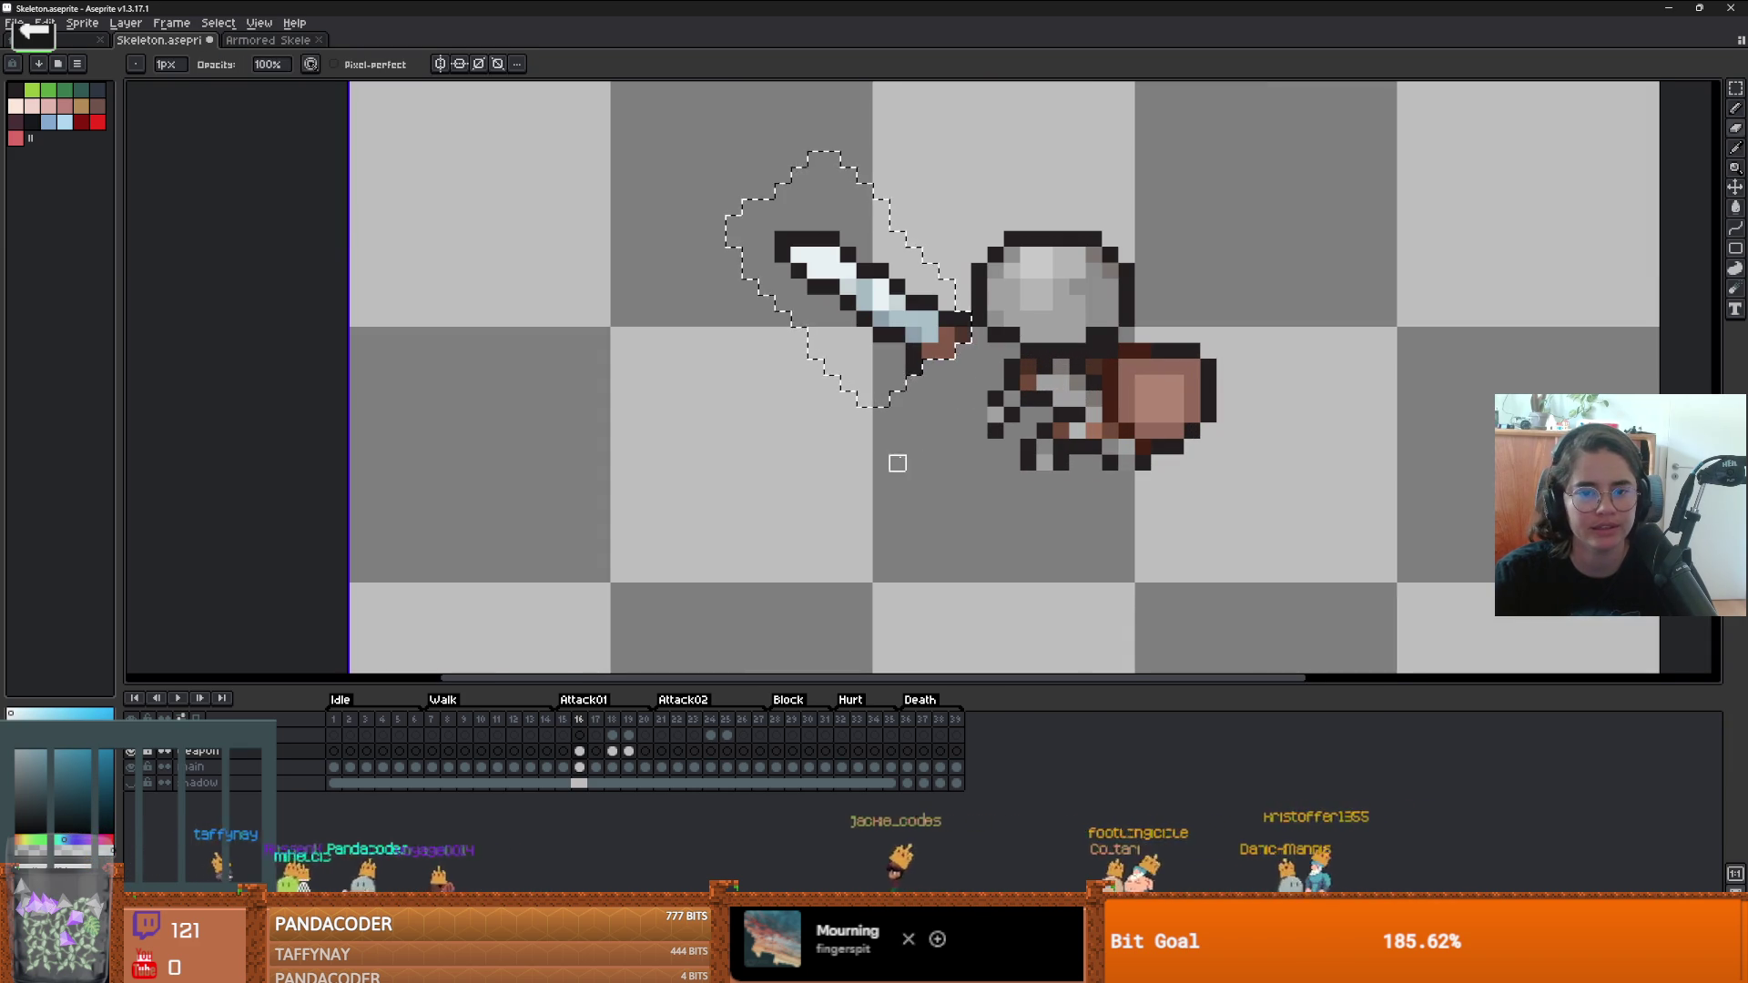
key(m)
click(865, 461)
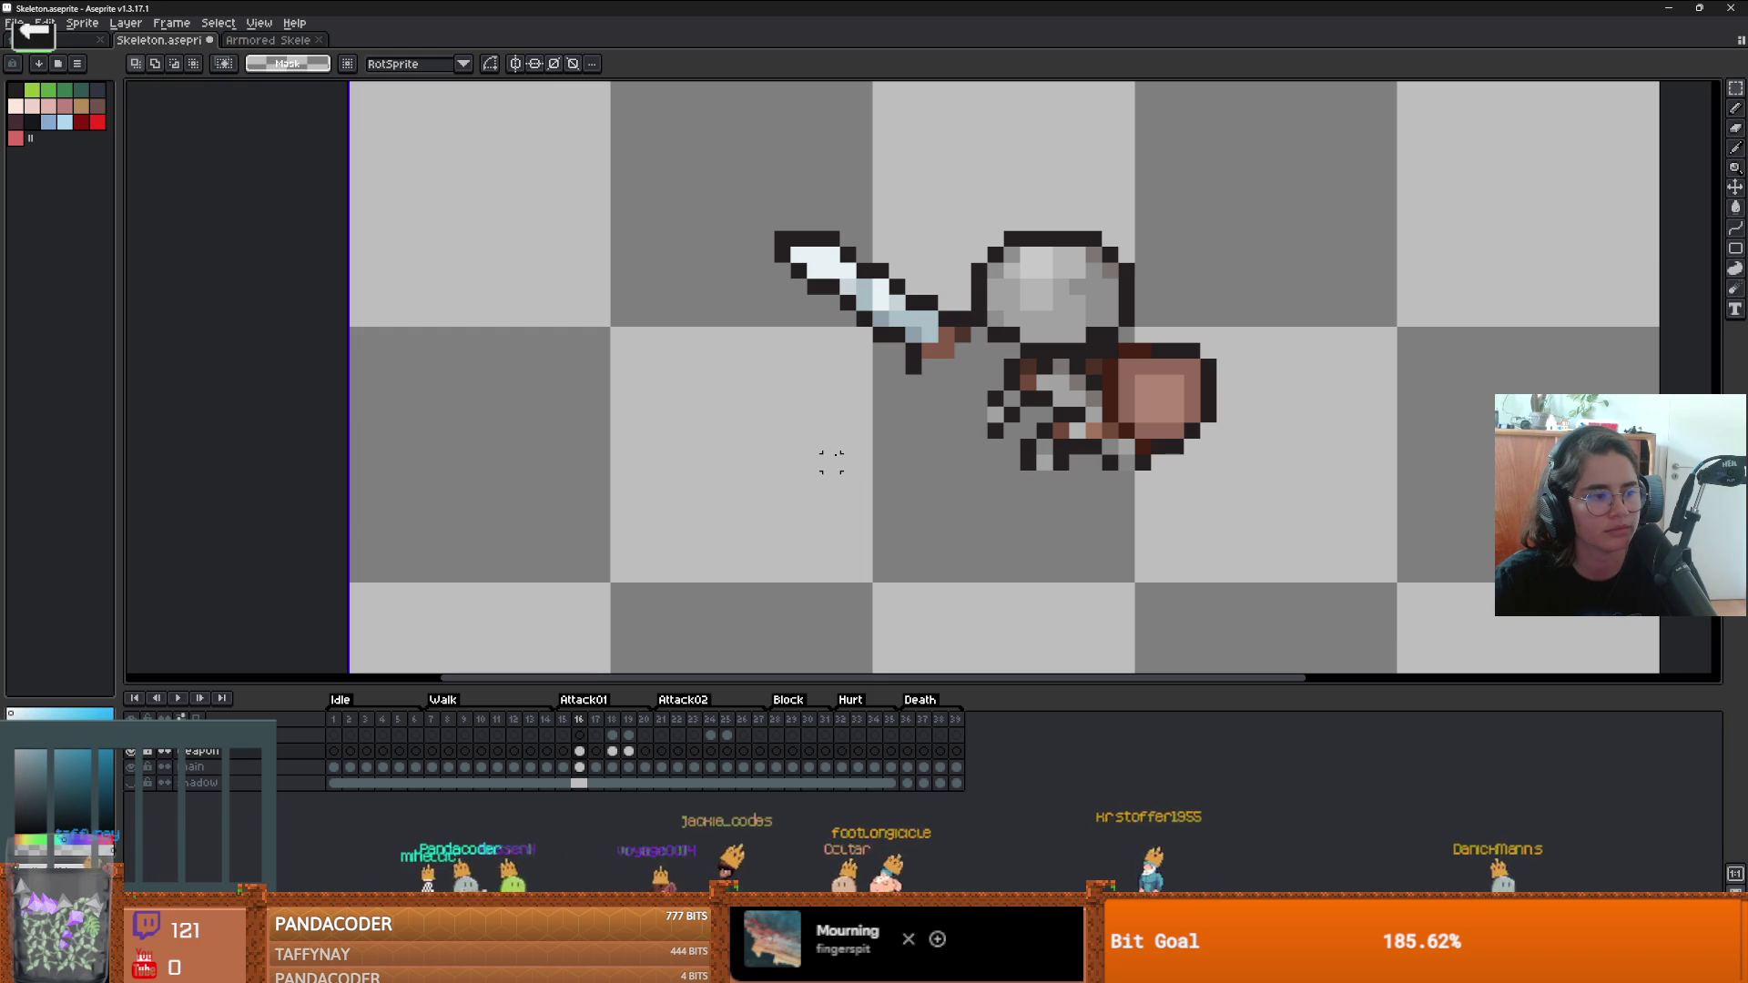
scroll(969, 400, up, 1)
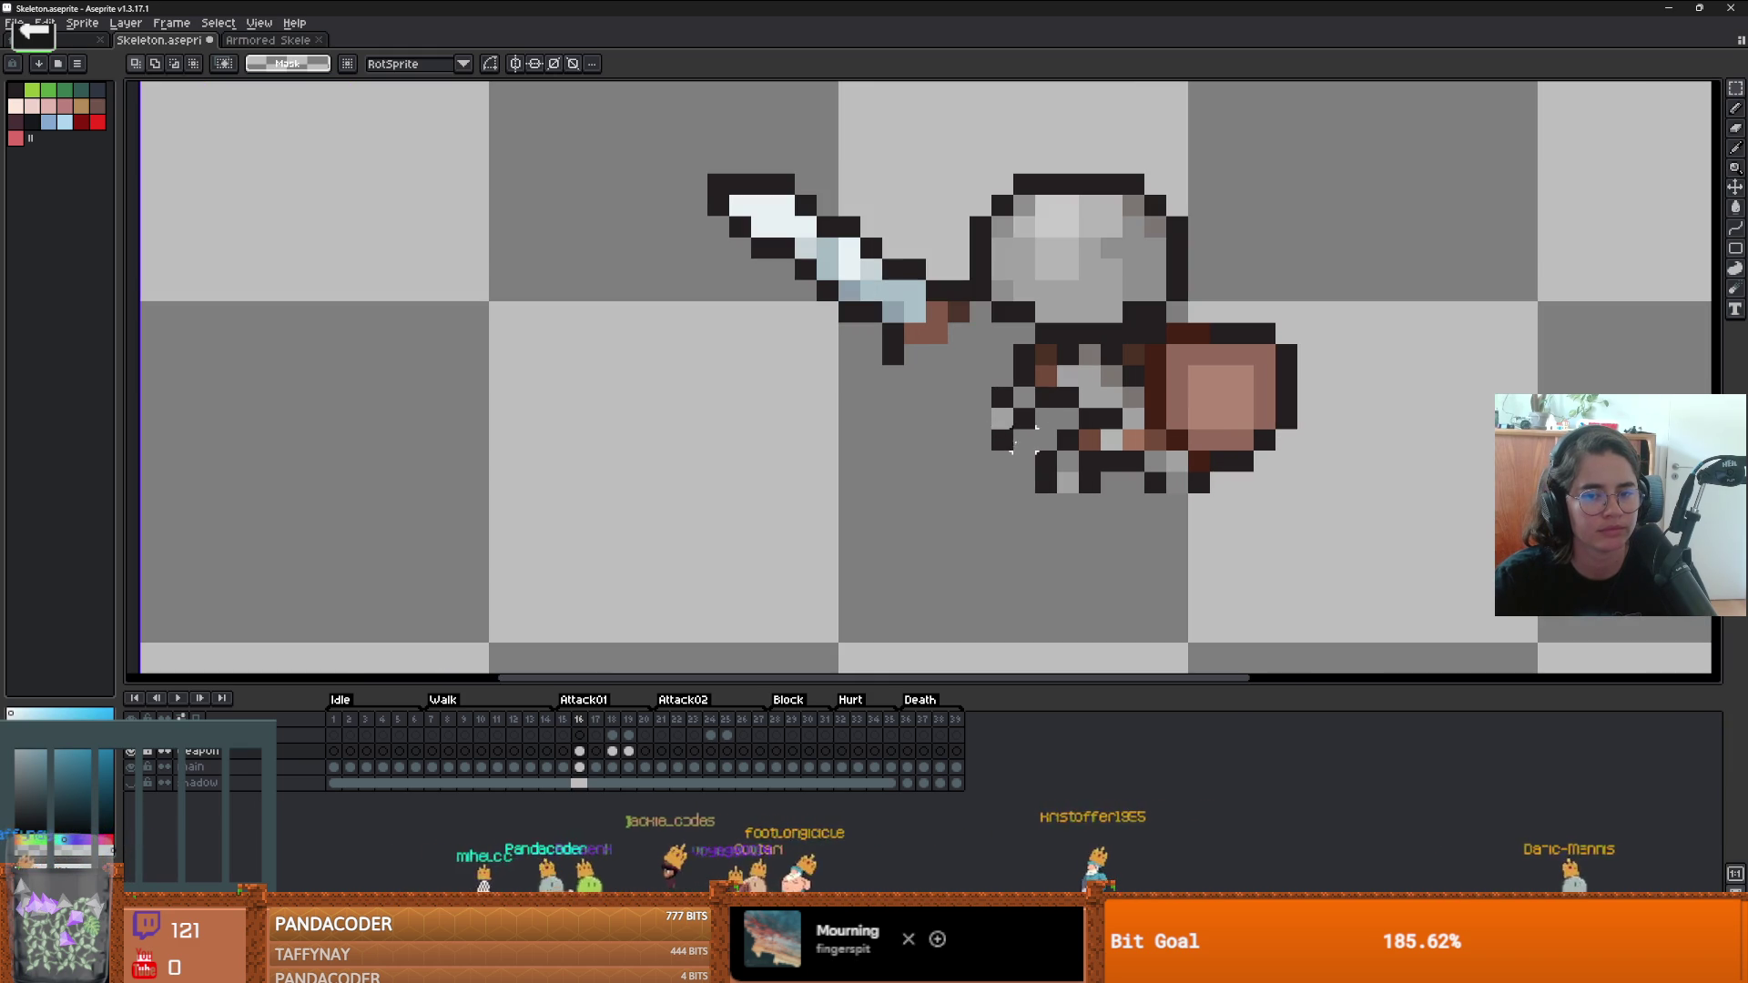
key(Right)
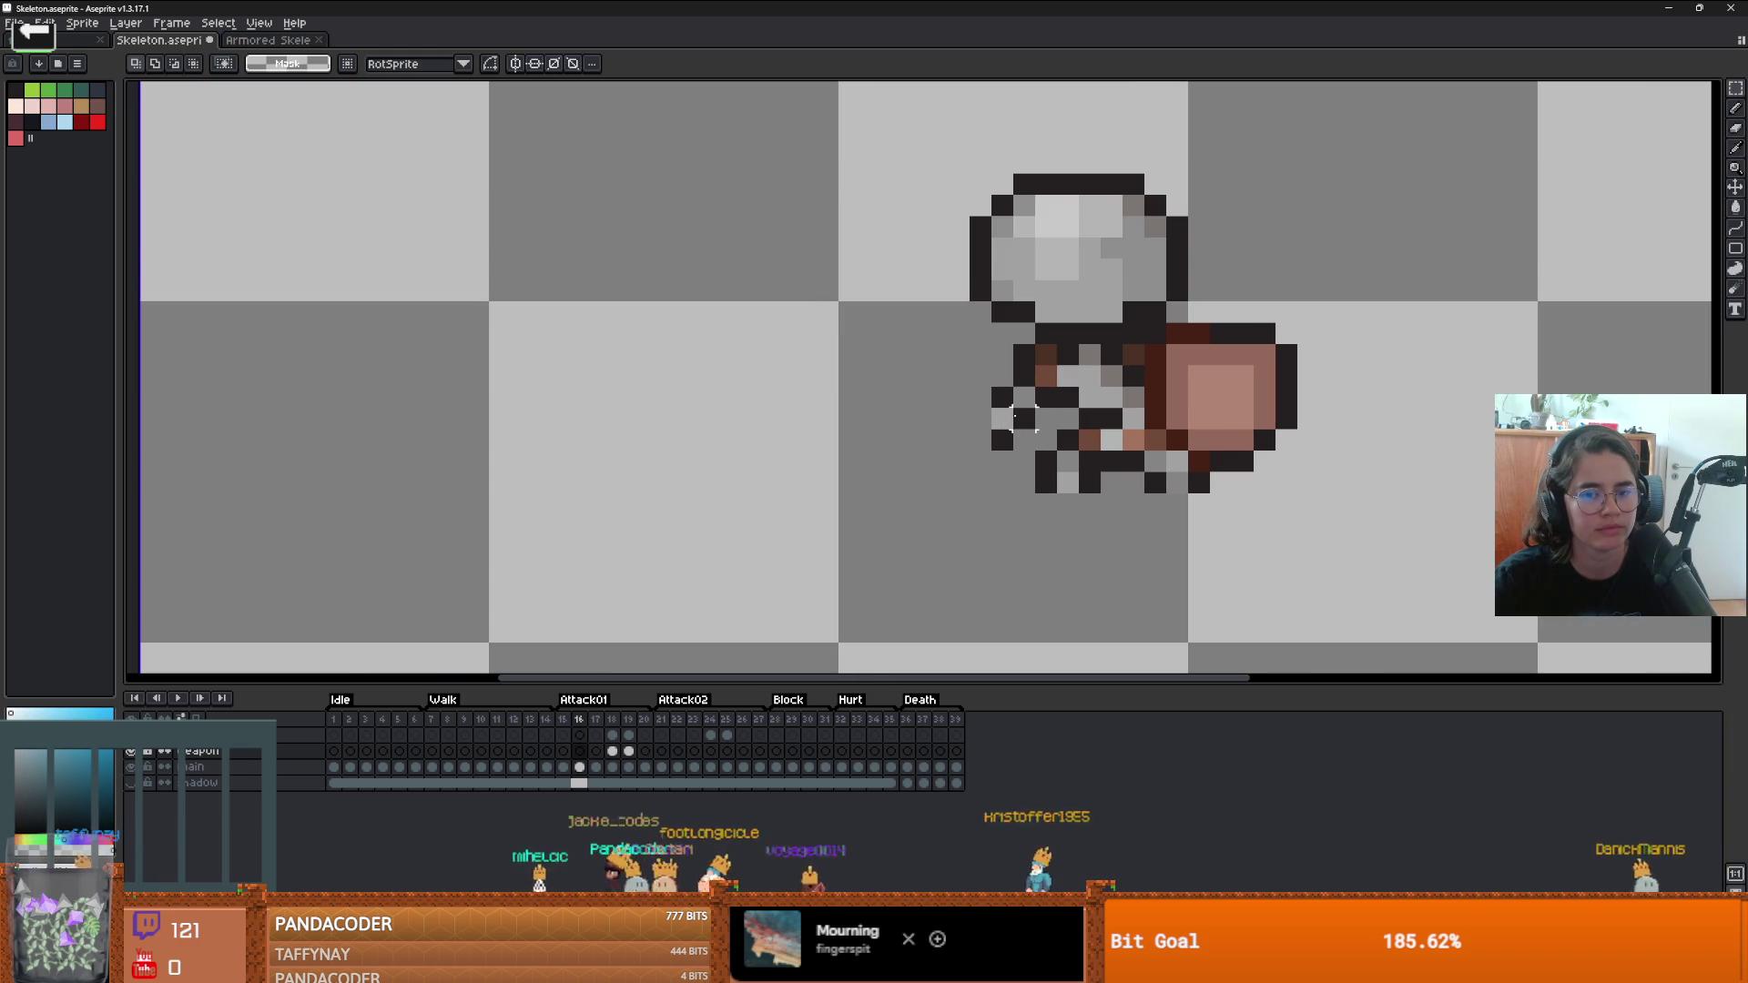
key(Left)
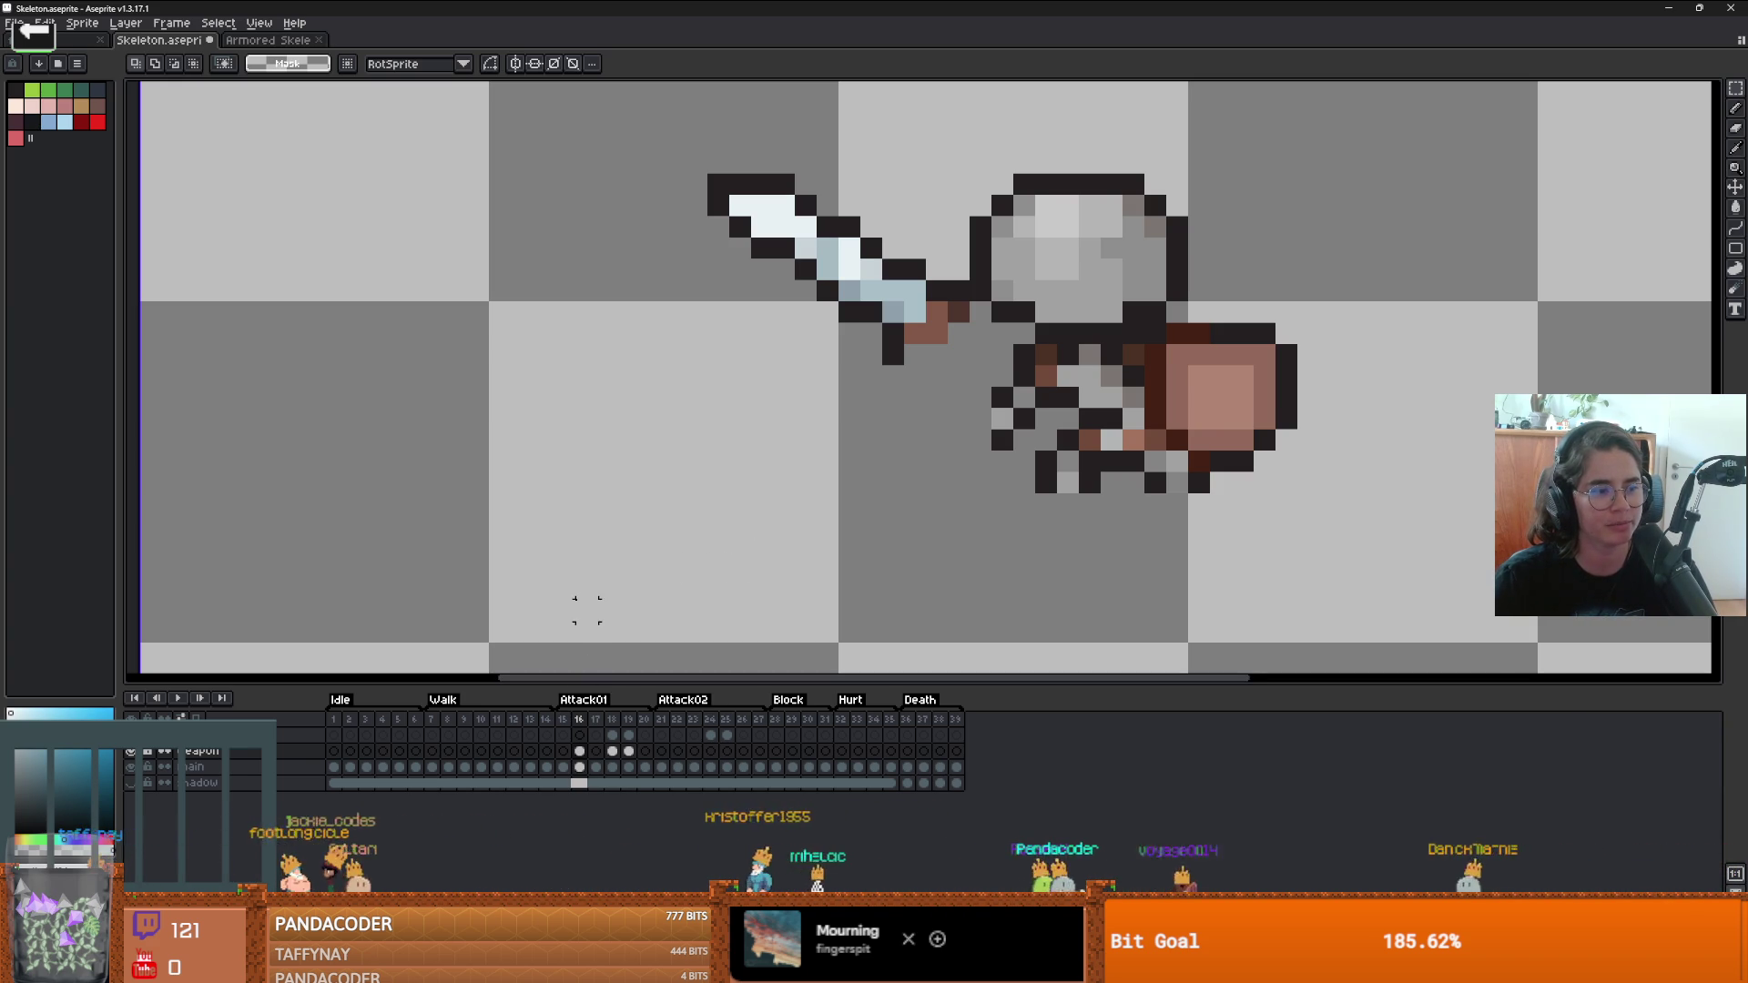
- Add black outline pixels linking the hand to the hilt, erasing the stray end pixel
scroll(837, 345, up, 2)
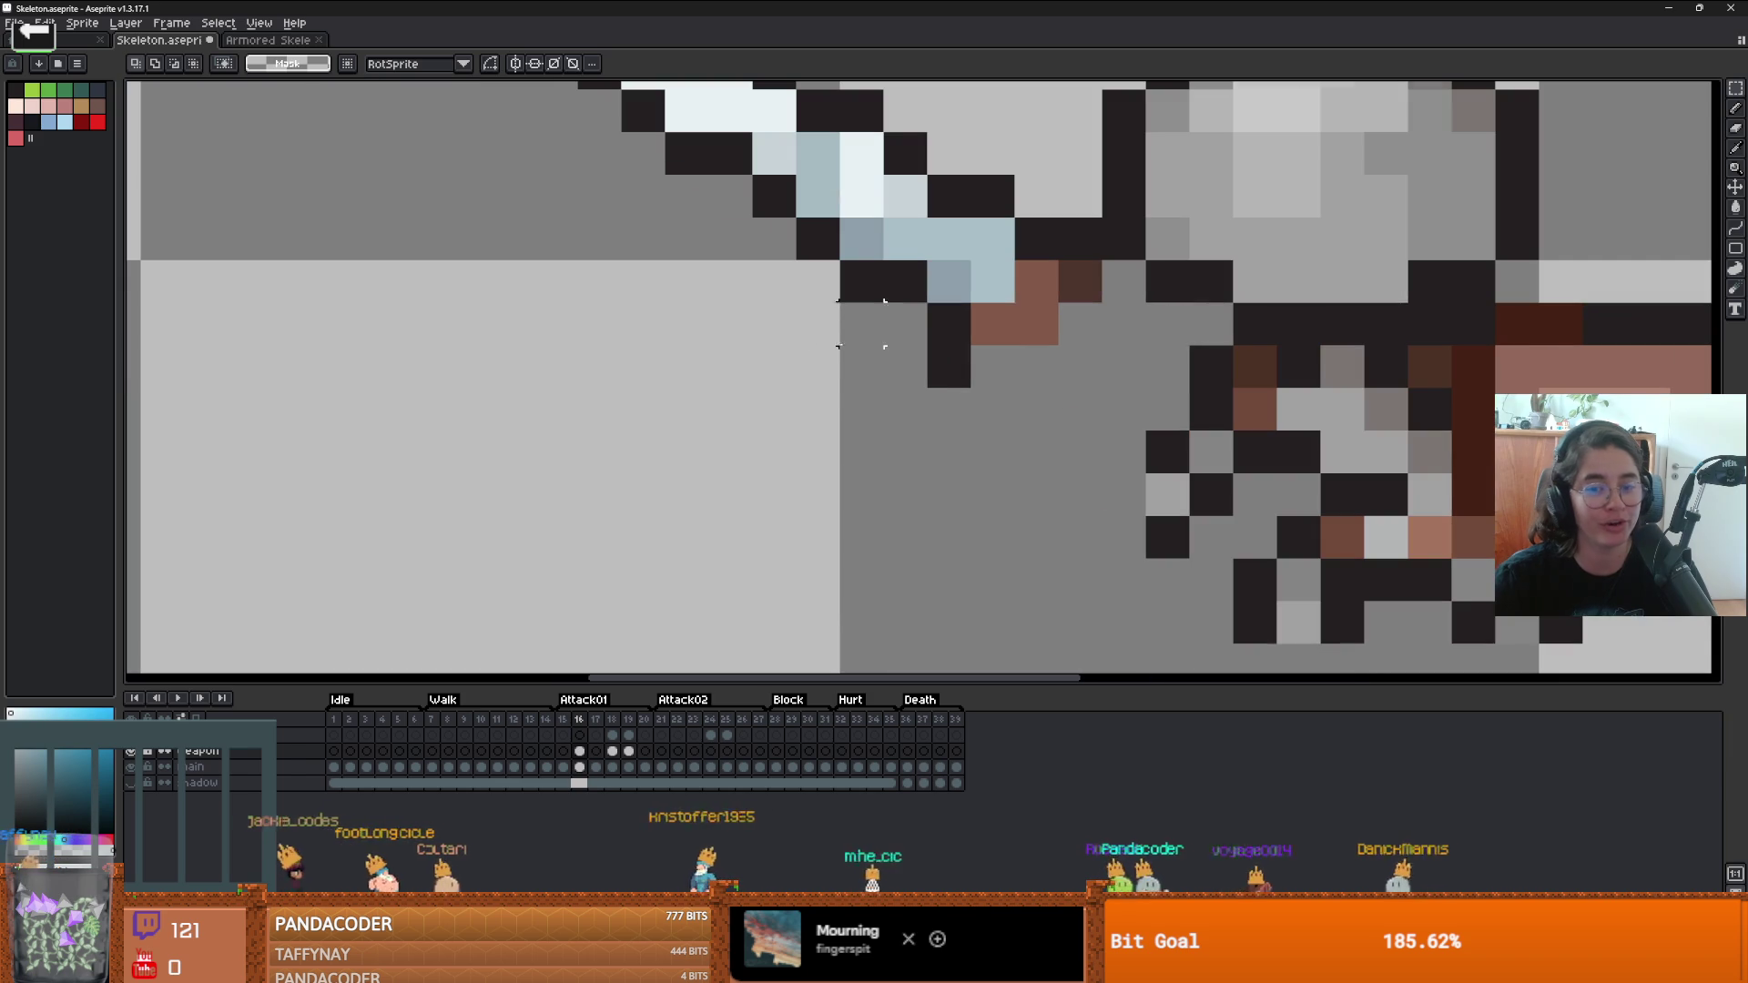
key(b)
alt+click(1183, 283)
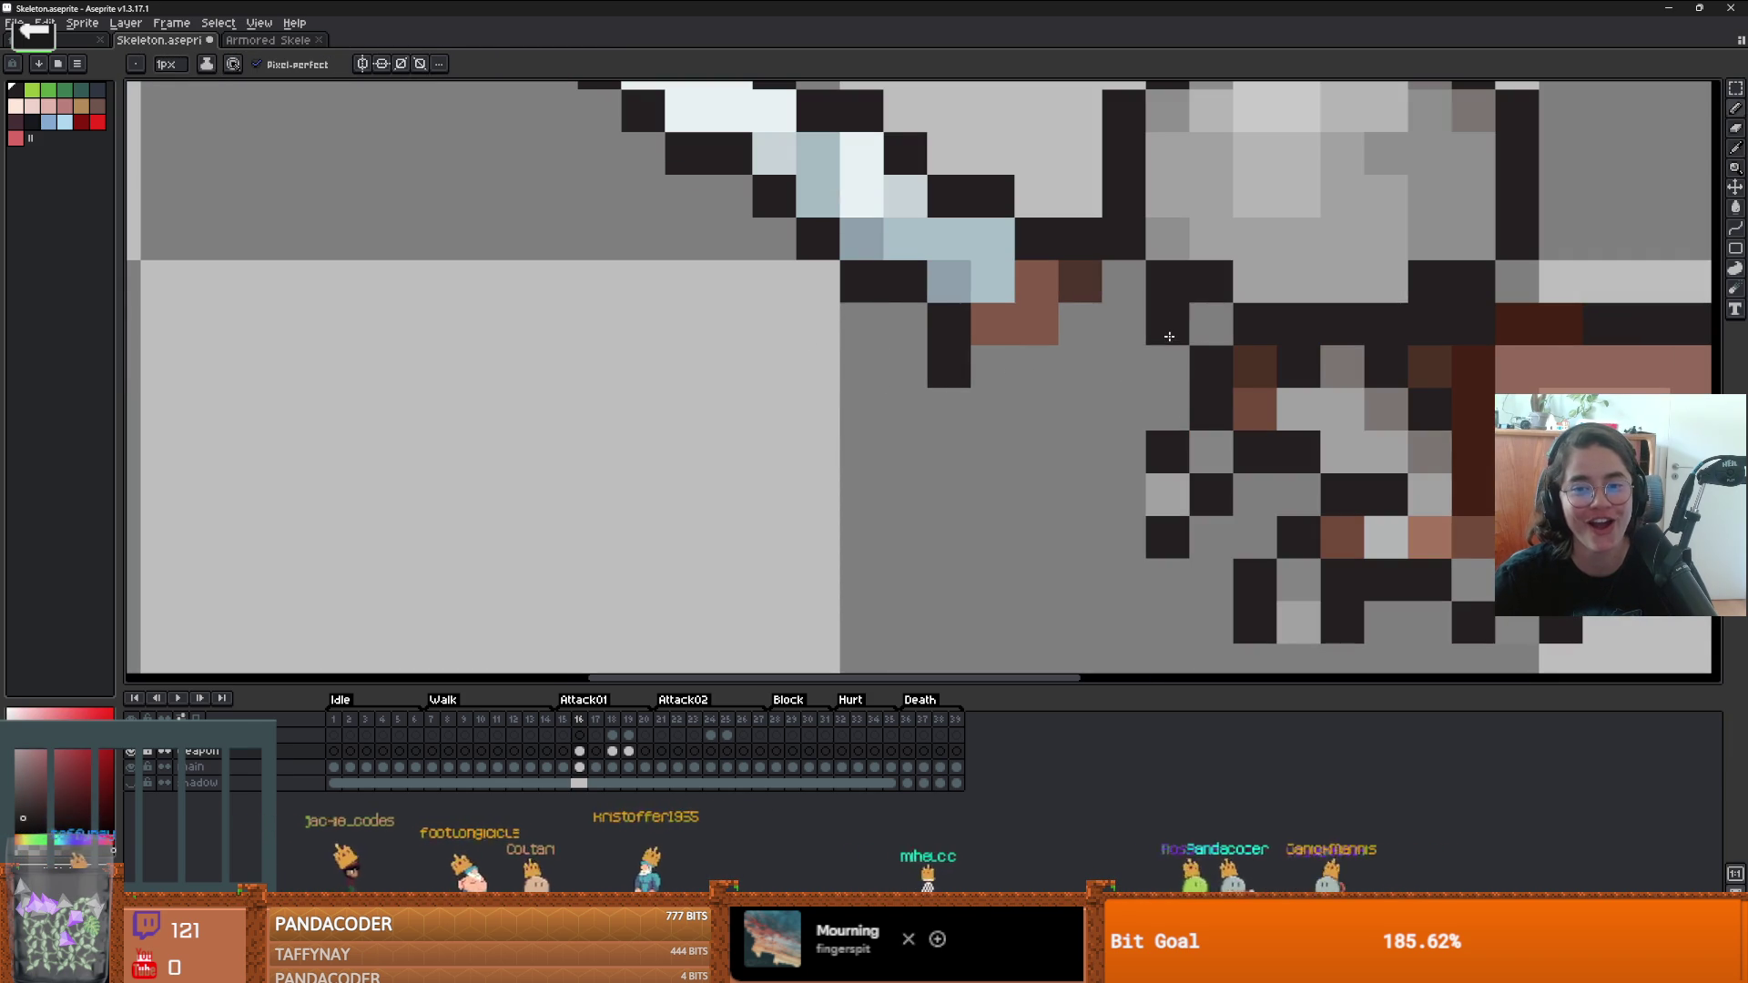
click(1115, 299)
key(ctrl+z)
click(1110, 308)
drag(1036, 366, 1199, 469)
key(e)
click(1198, 468)
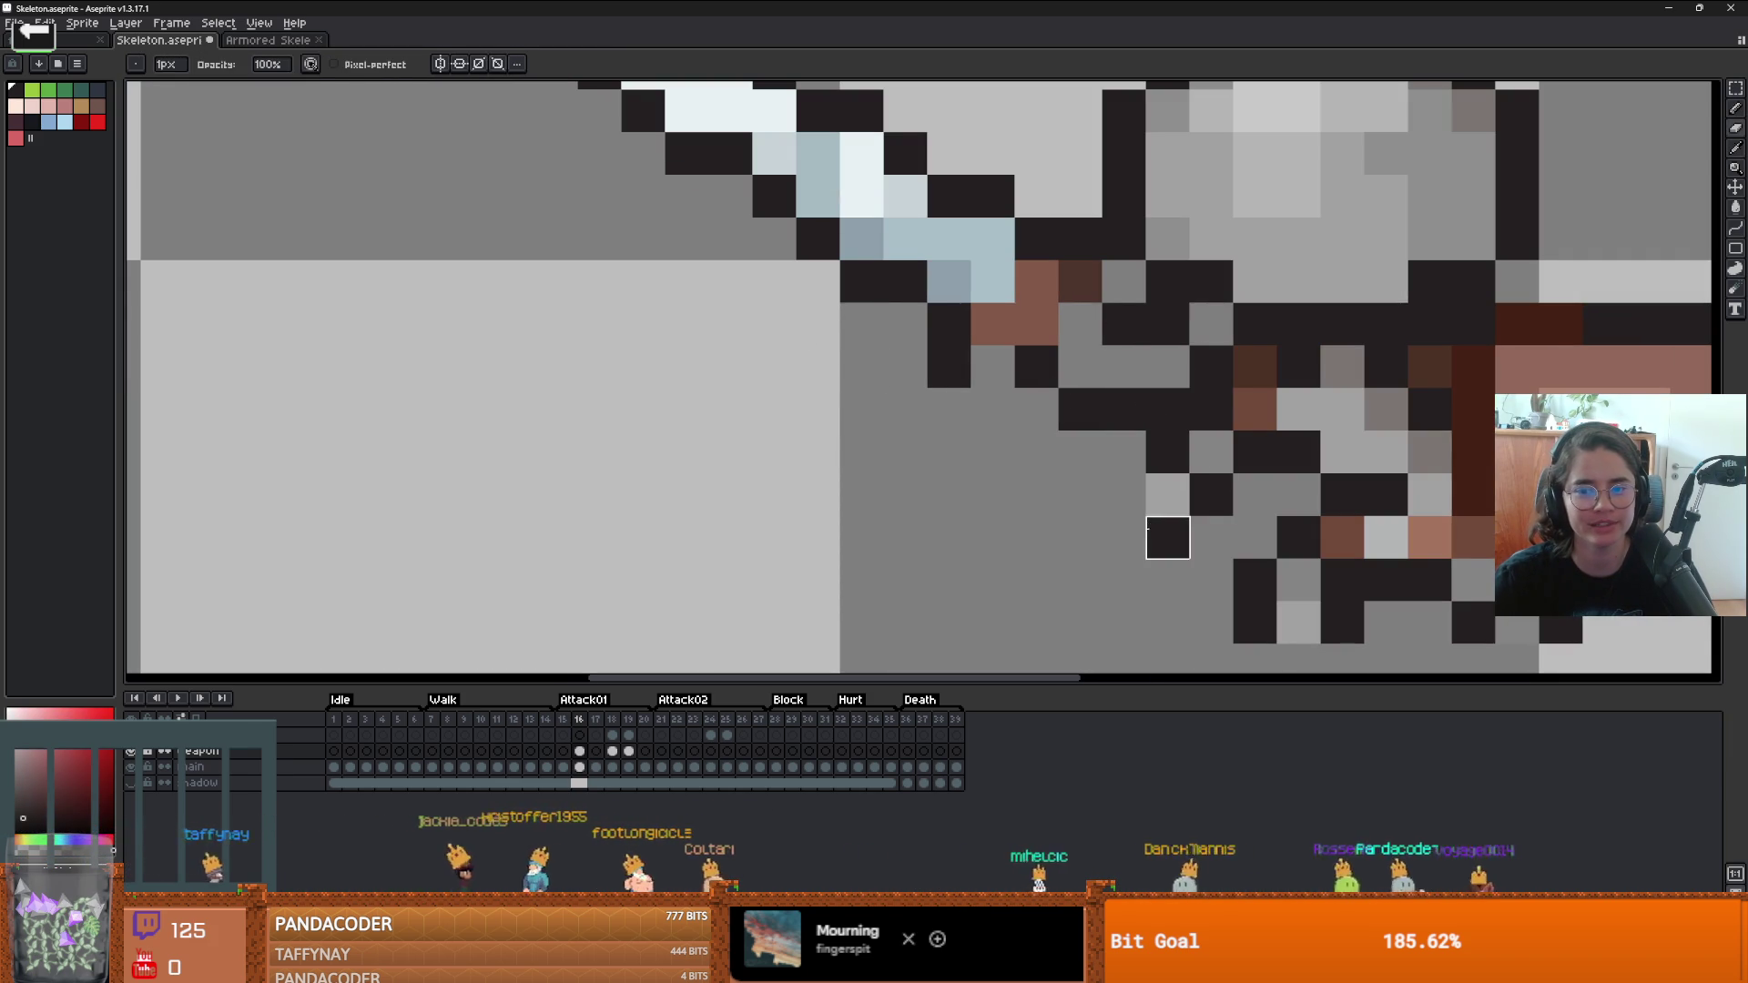
scroll(1211, 495, down, 5)
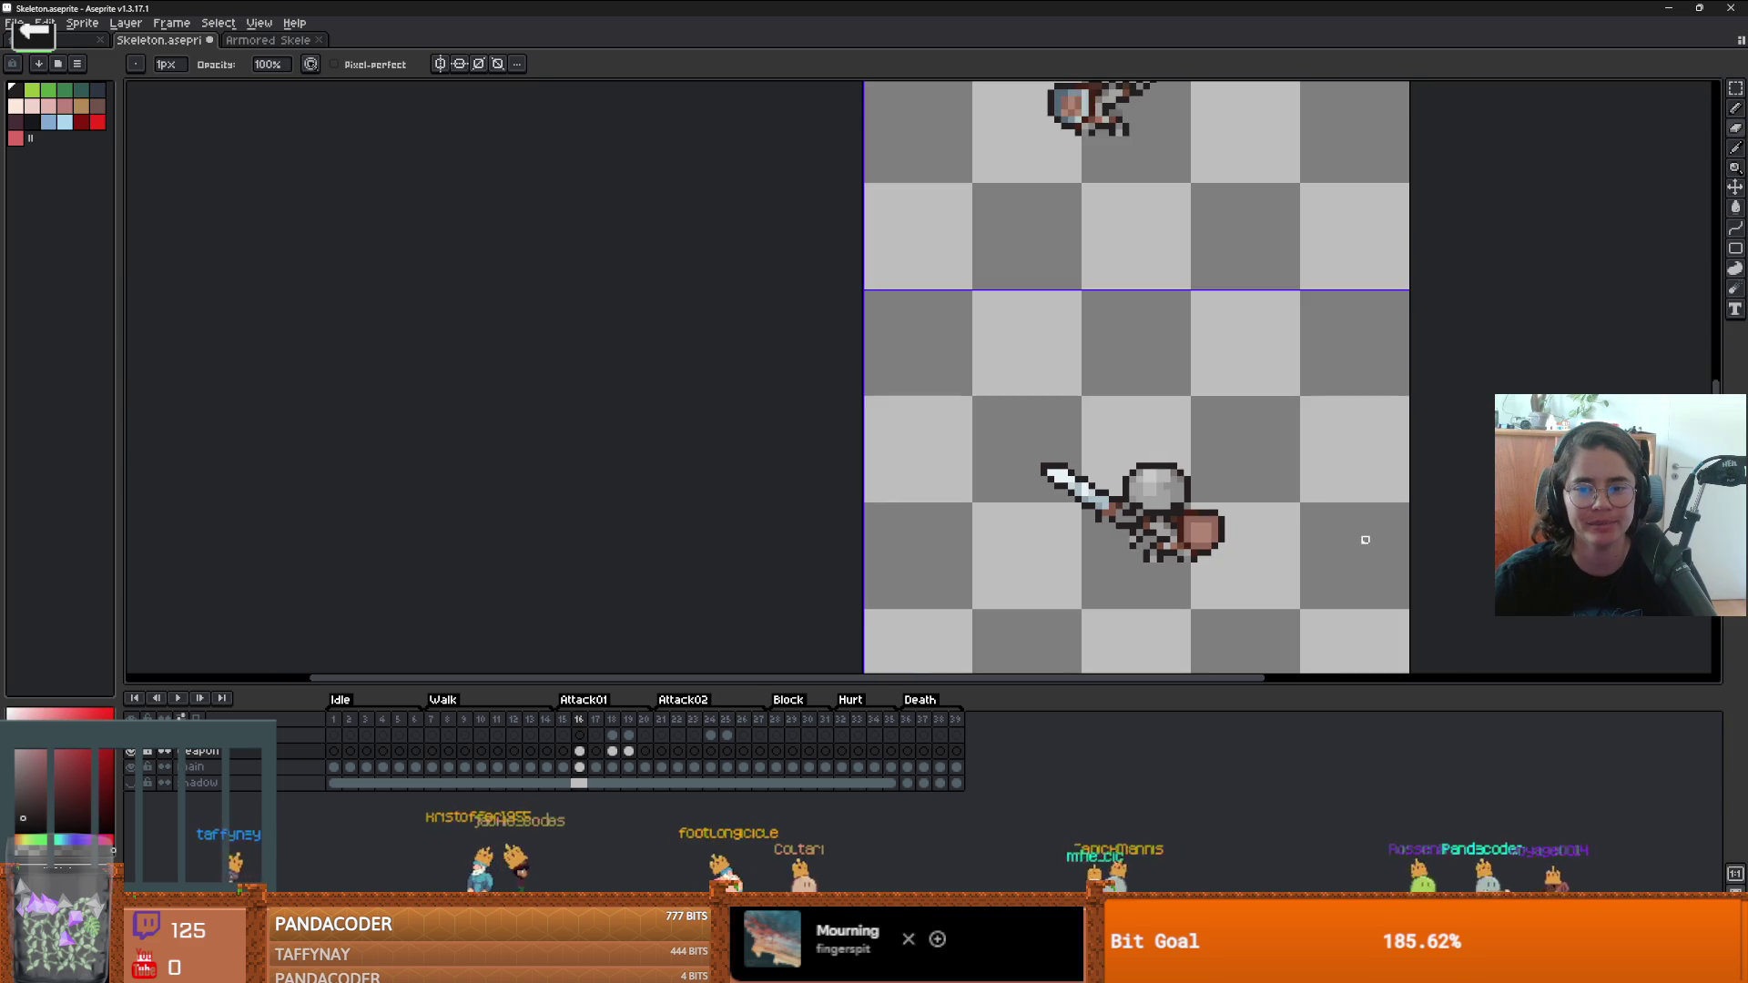
- Erase the stray dark pixels below the skeleton on frame 16
click(579, 768)
scroll(1118, 546, up, 4)
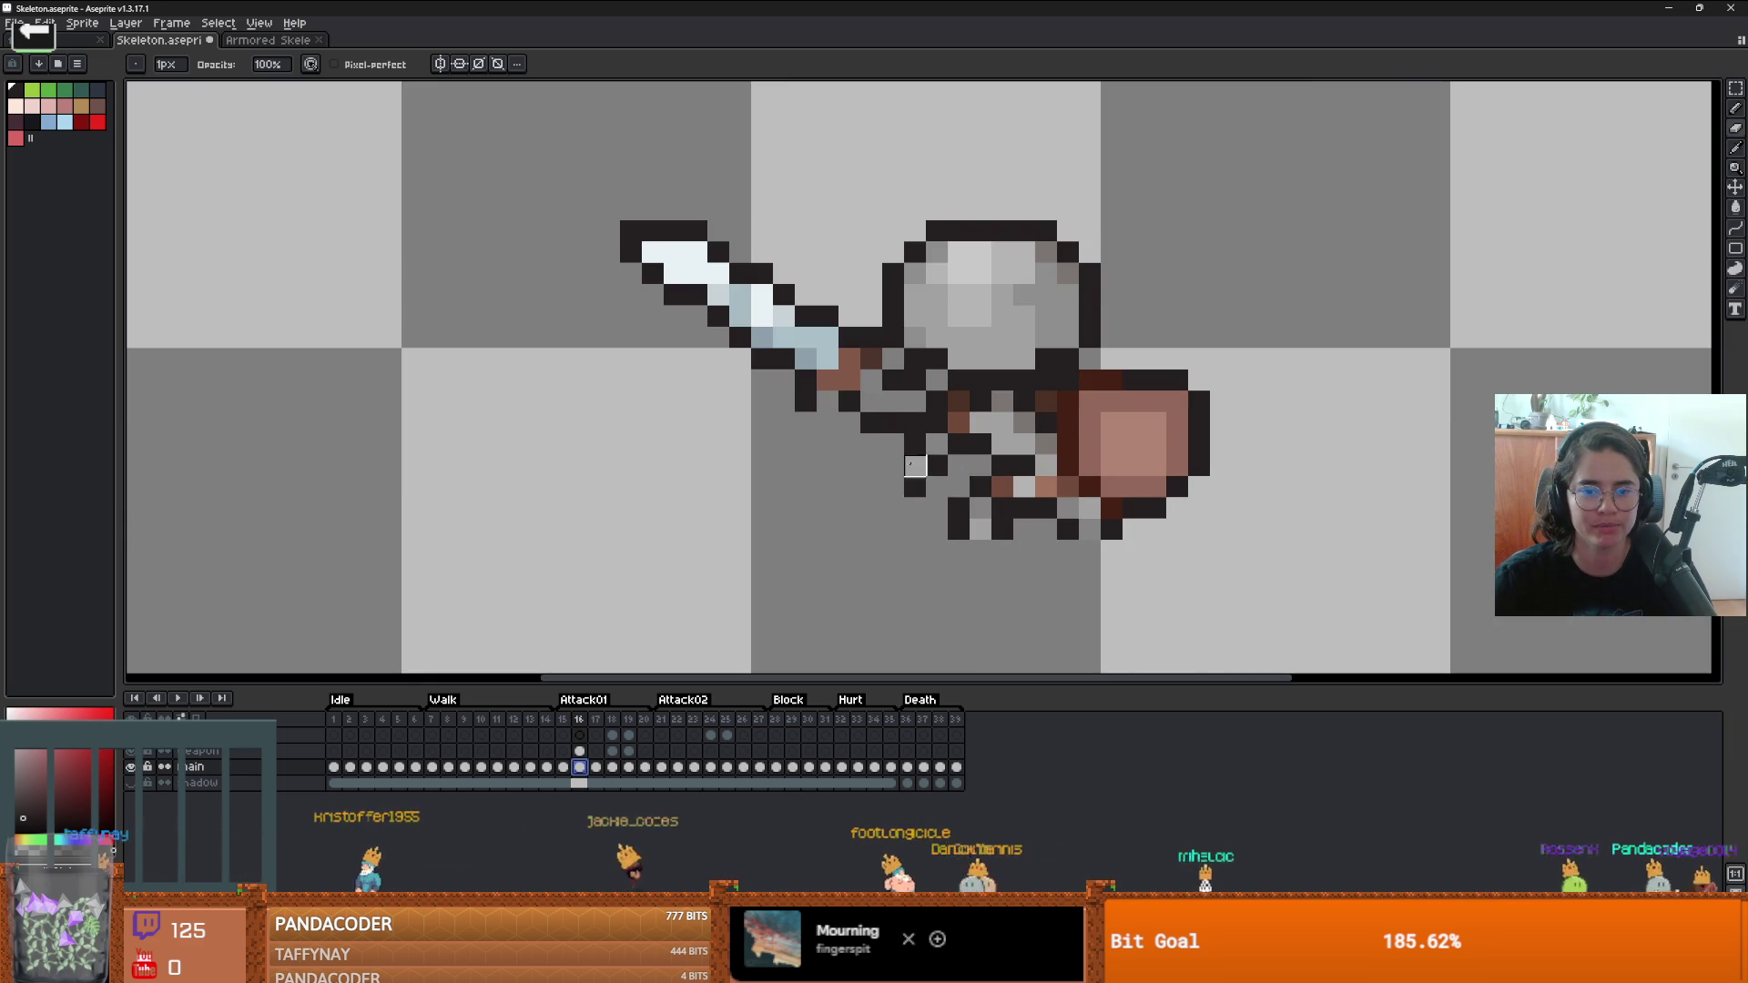
drag(915, 466, 915, 445)
scroll(893, 469, up, 1)
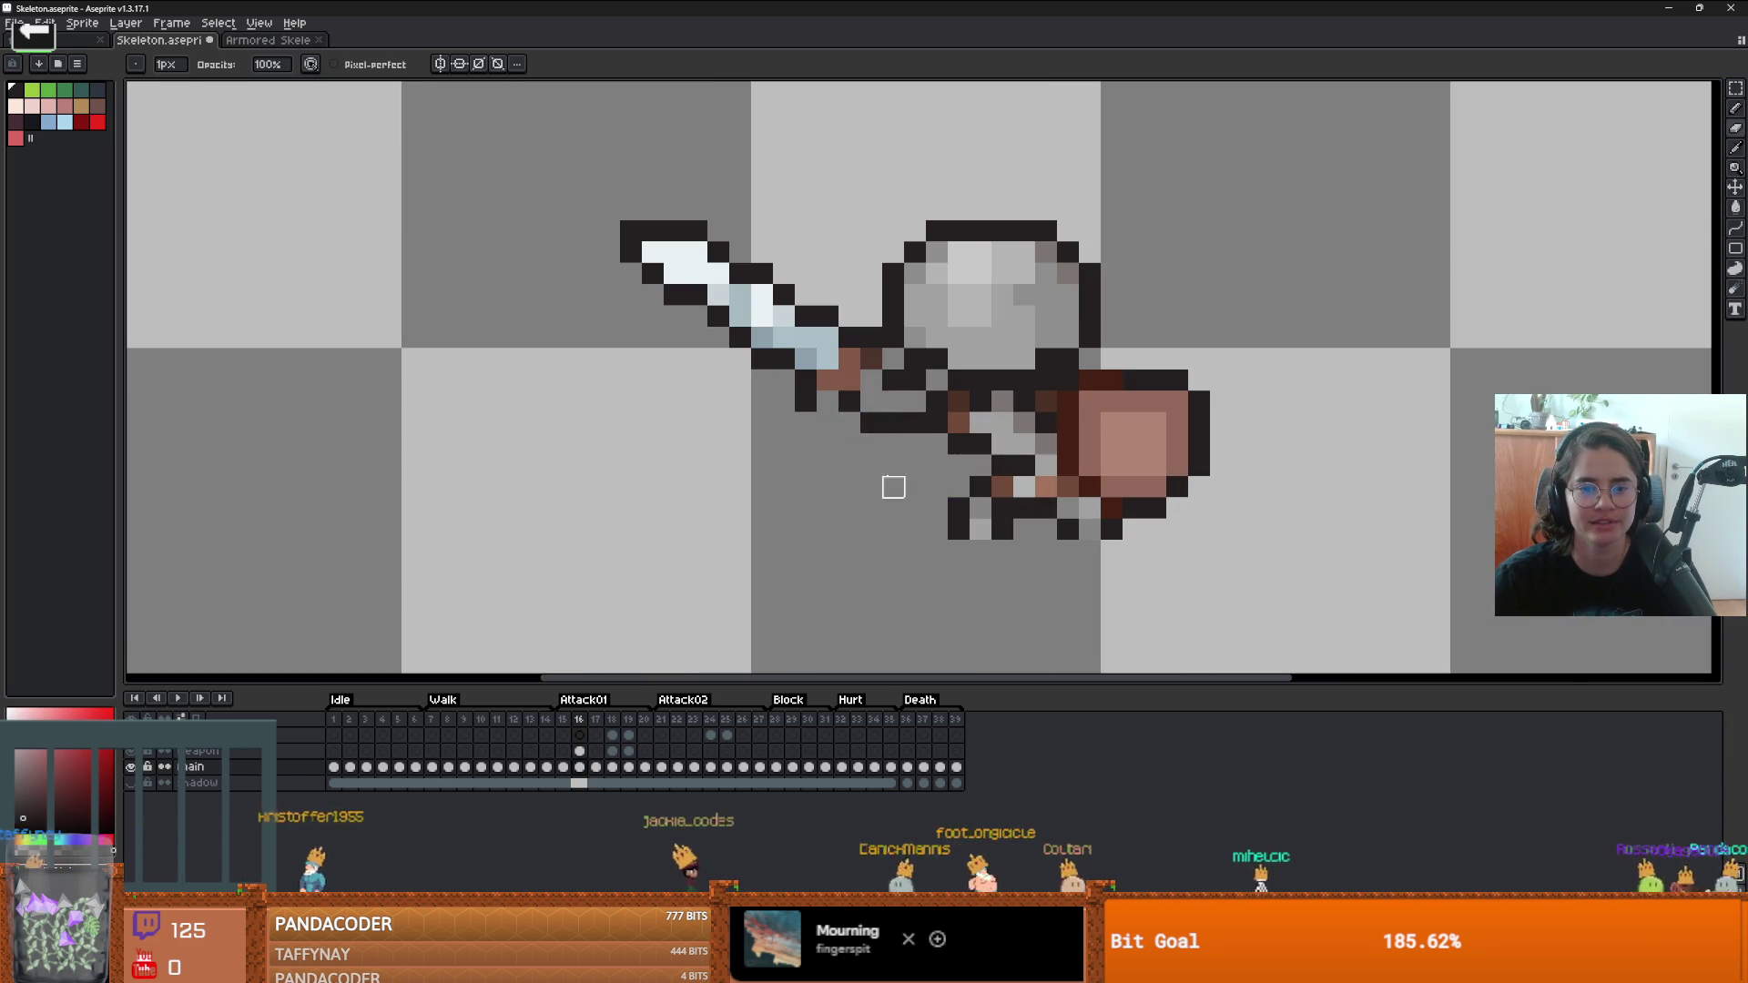
scroll(865, 446, down, 10)
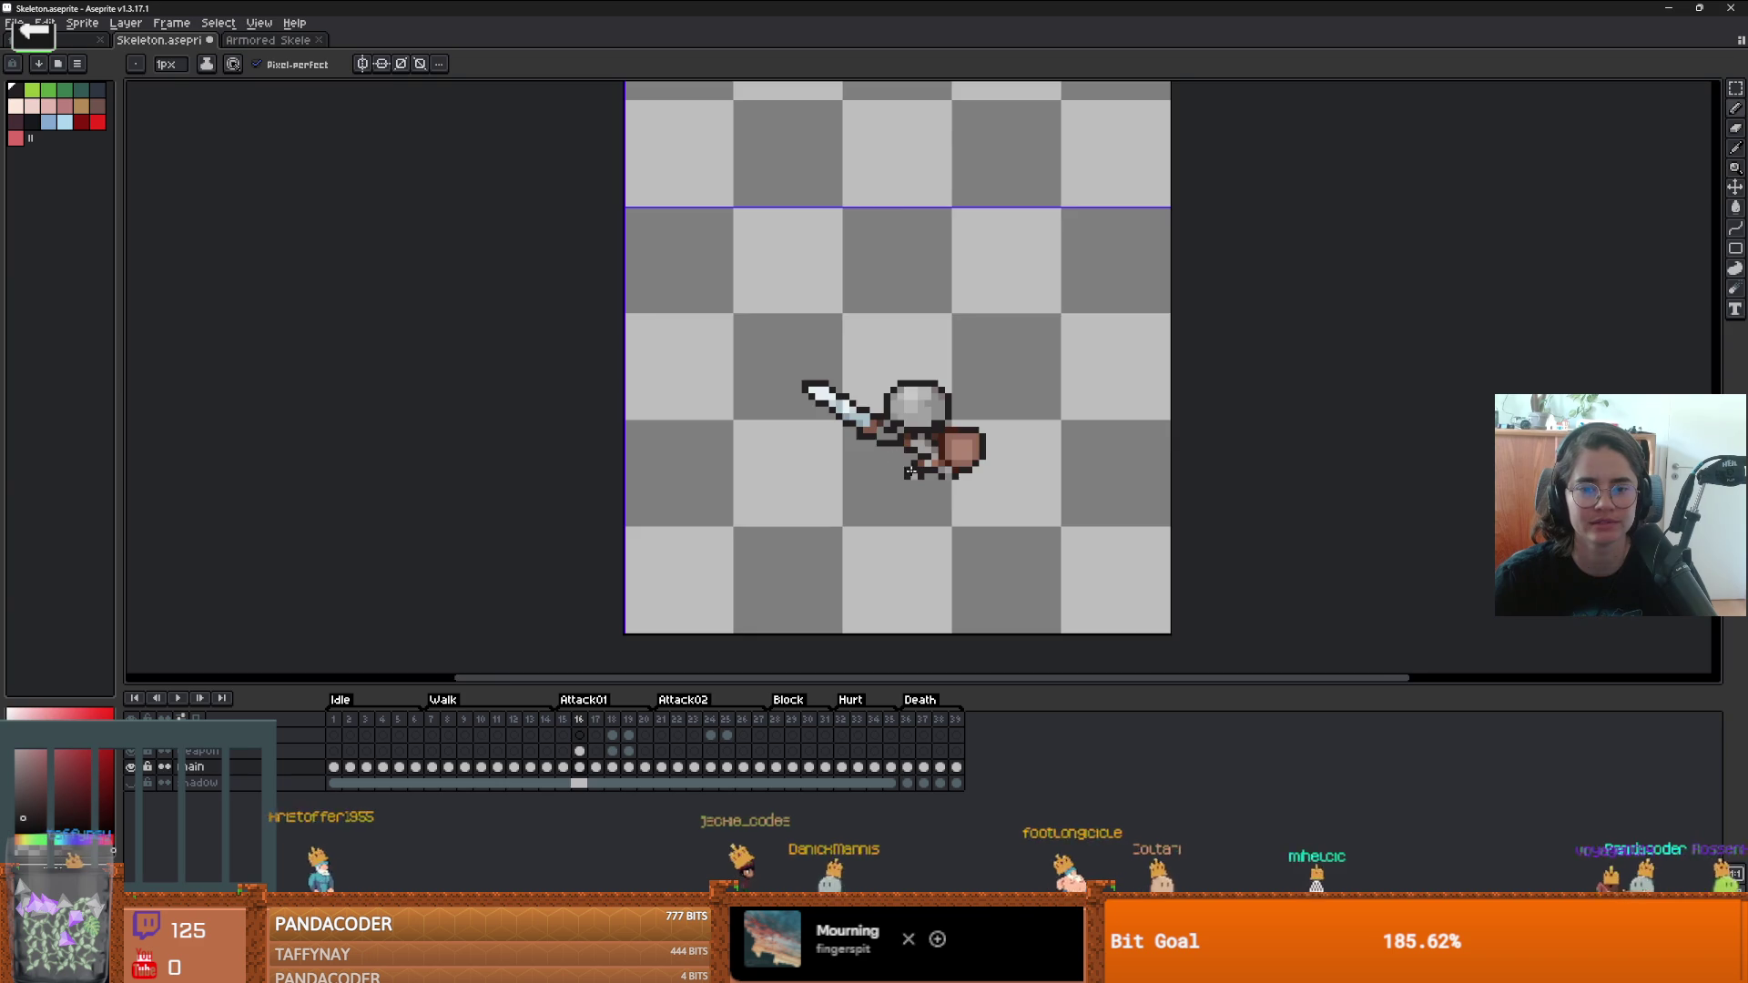
scroll(904, 481, up, 7)
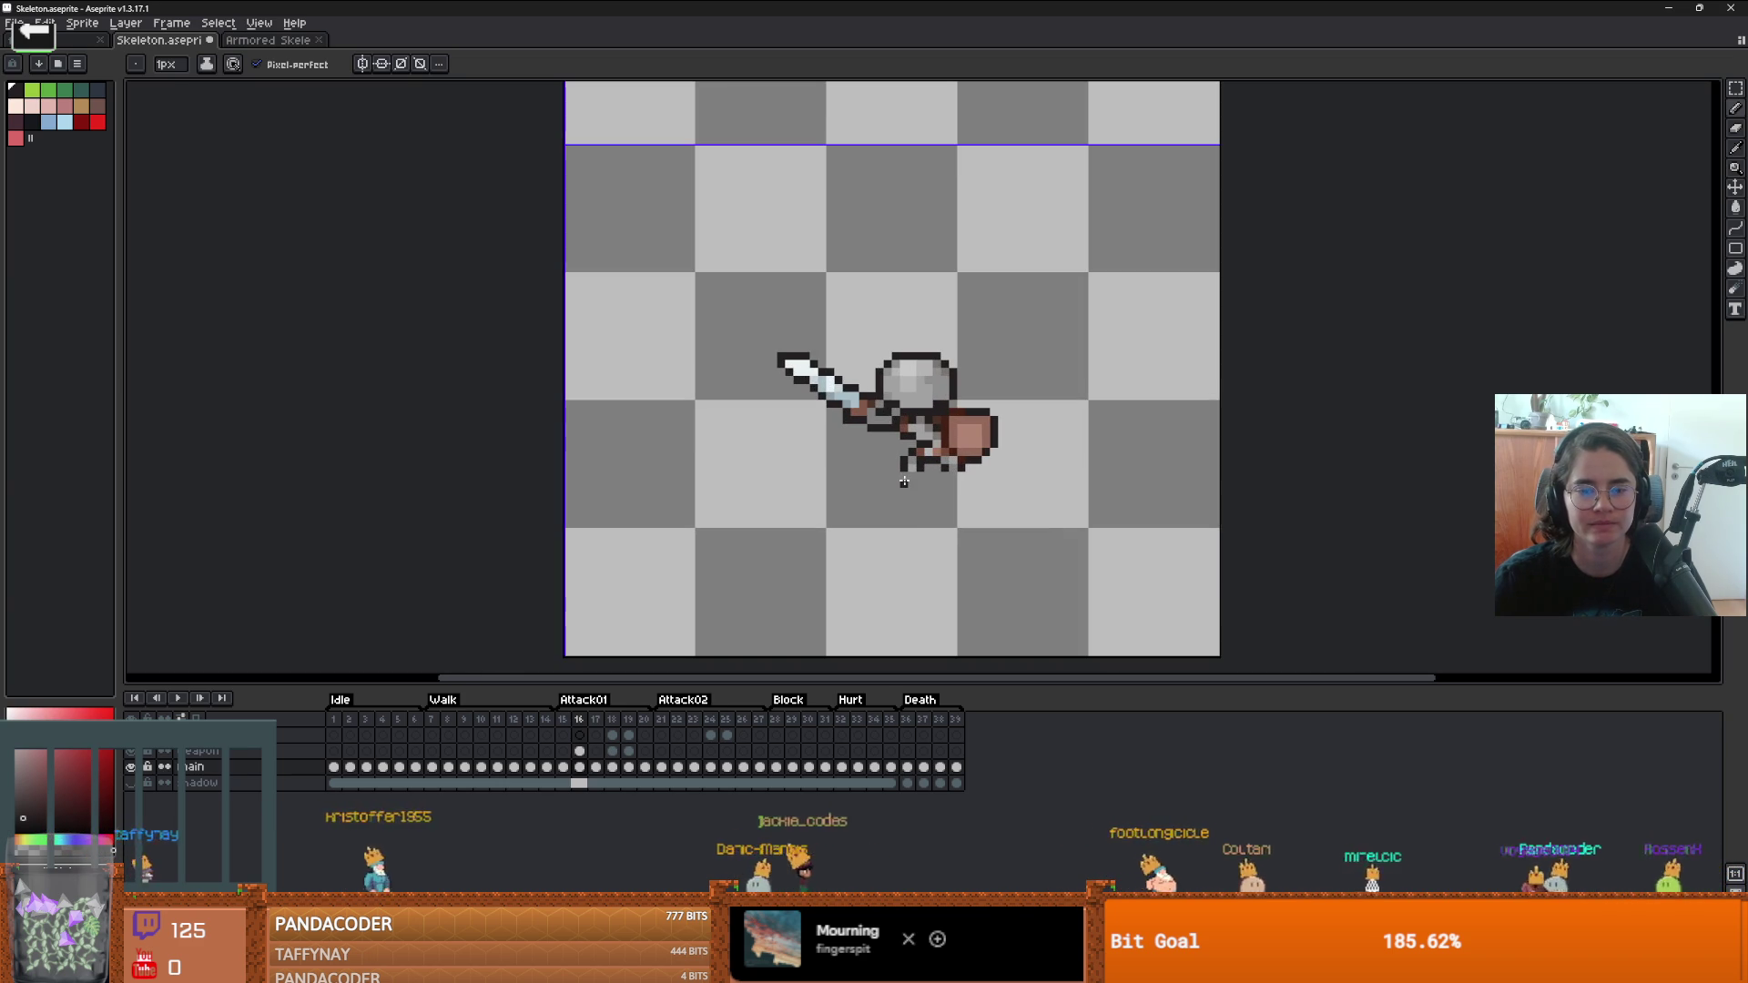
scroll(904, 481, down, 4)
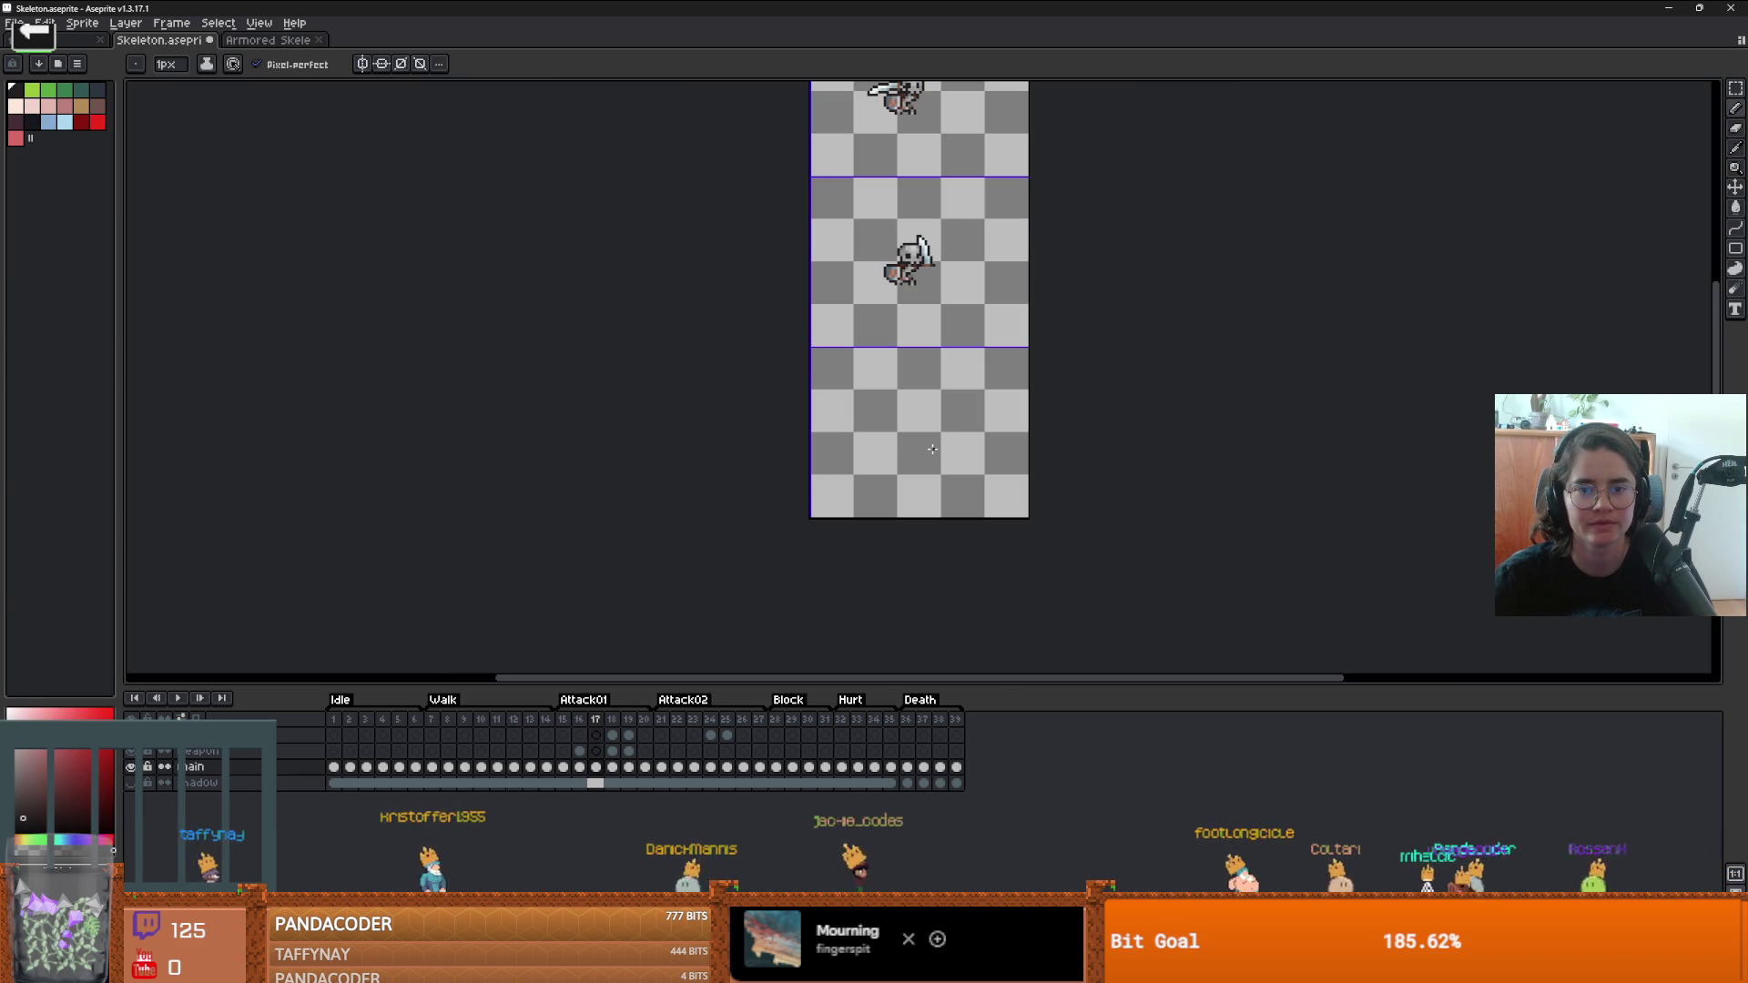
drag(934, 387, 937, 438)
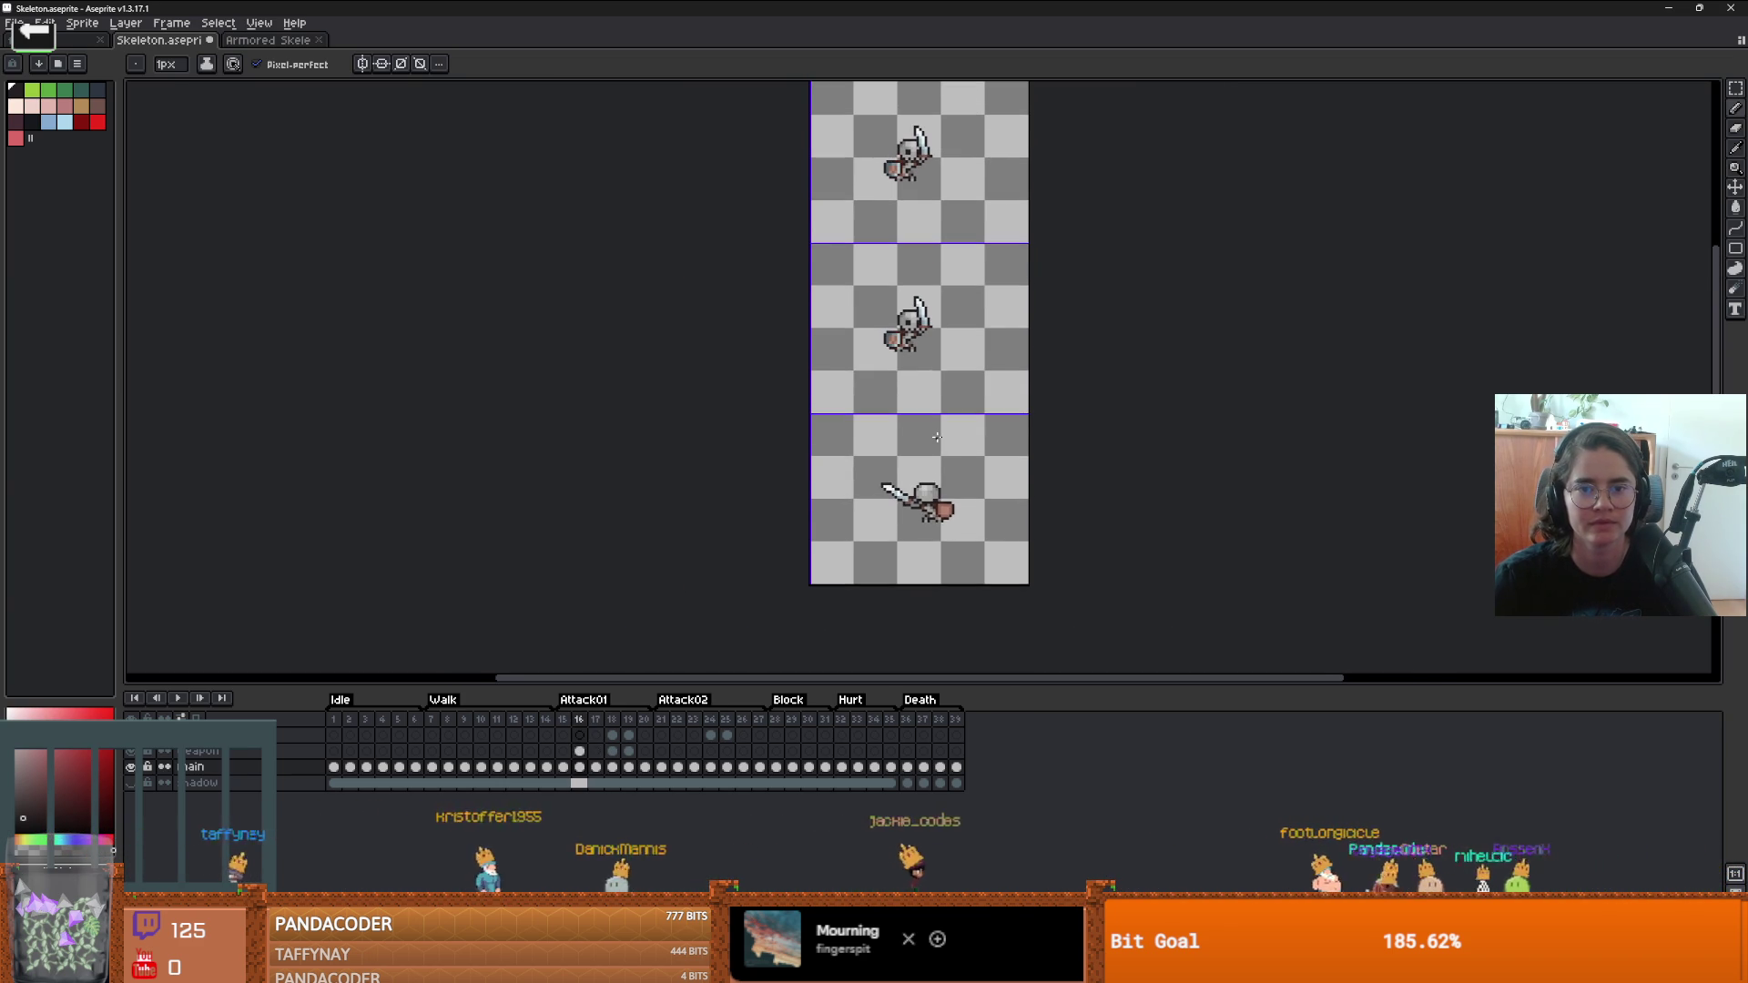
- On frame 17, add black outline pixels near the skeleton's hand
key(period)
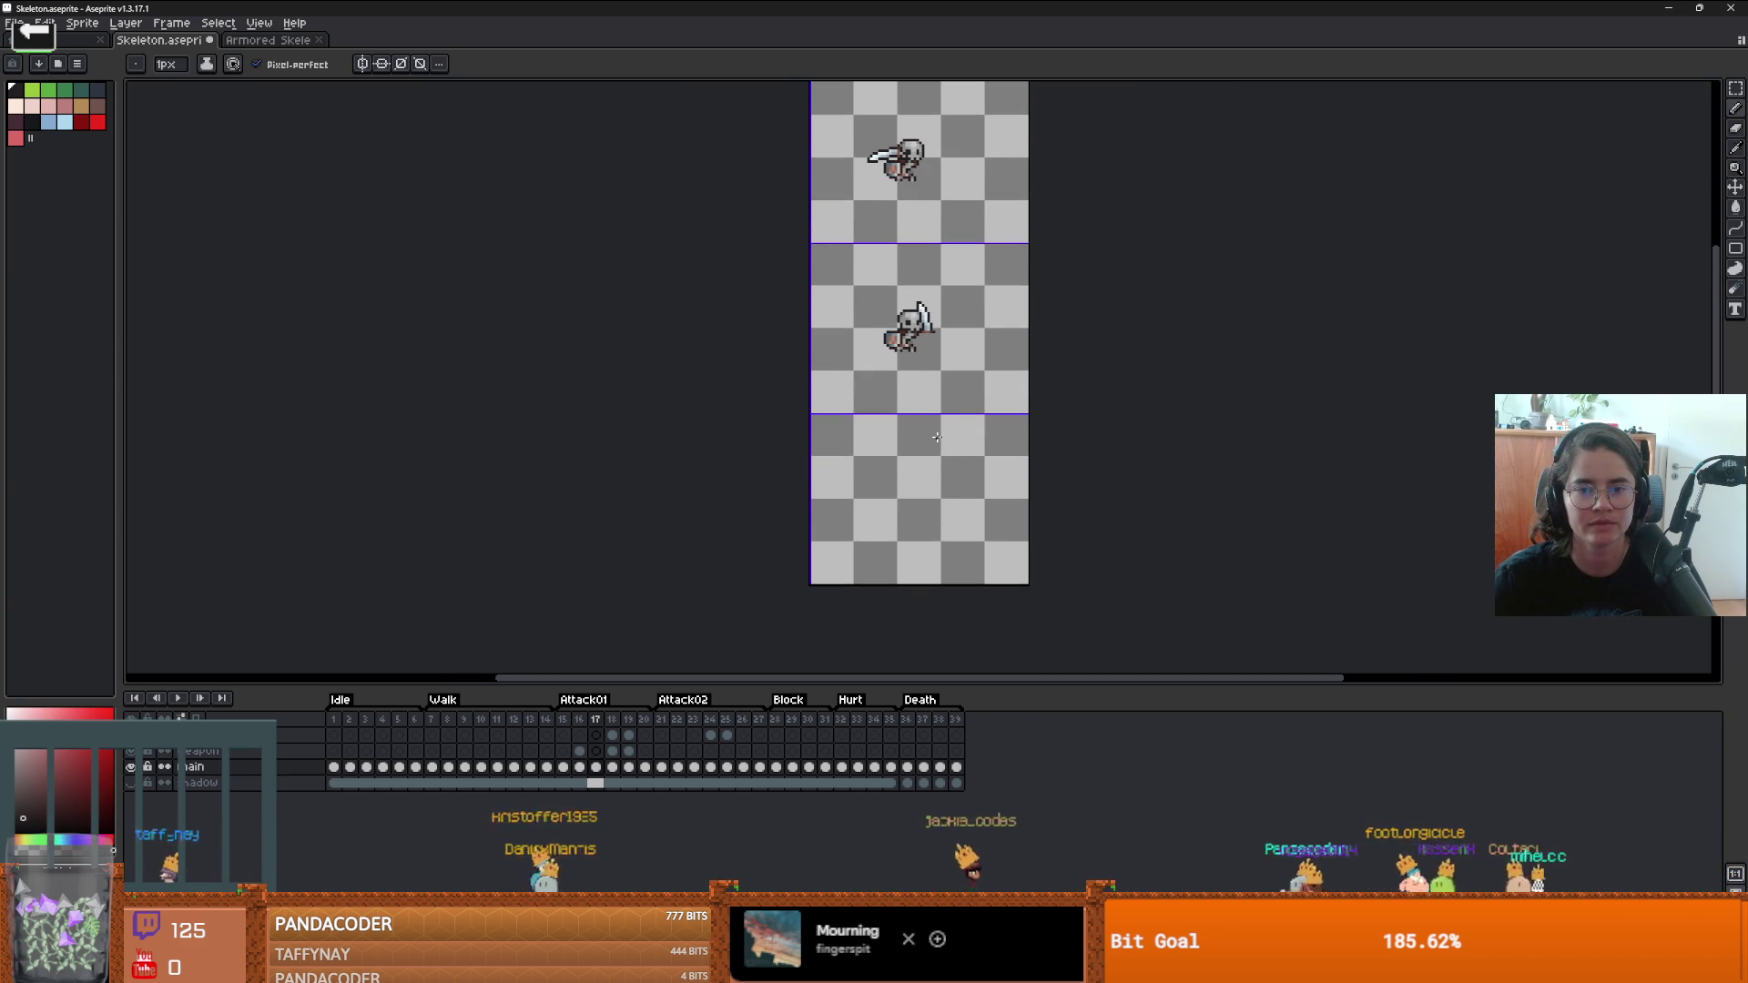
key(period)
key(comma)
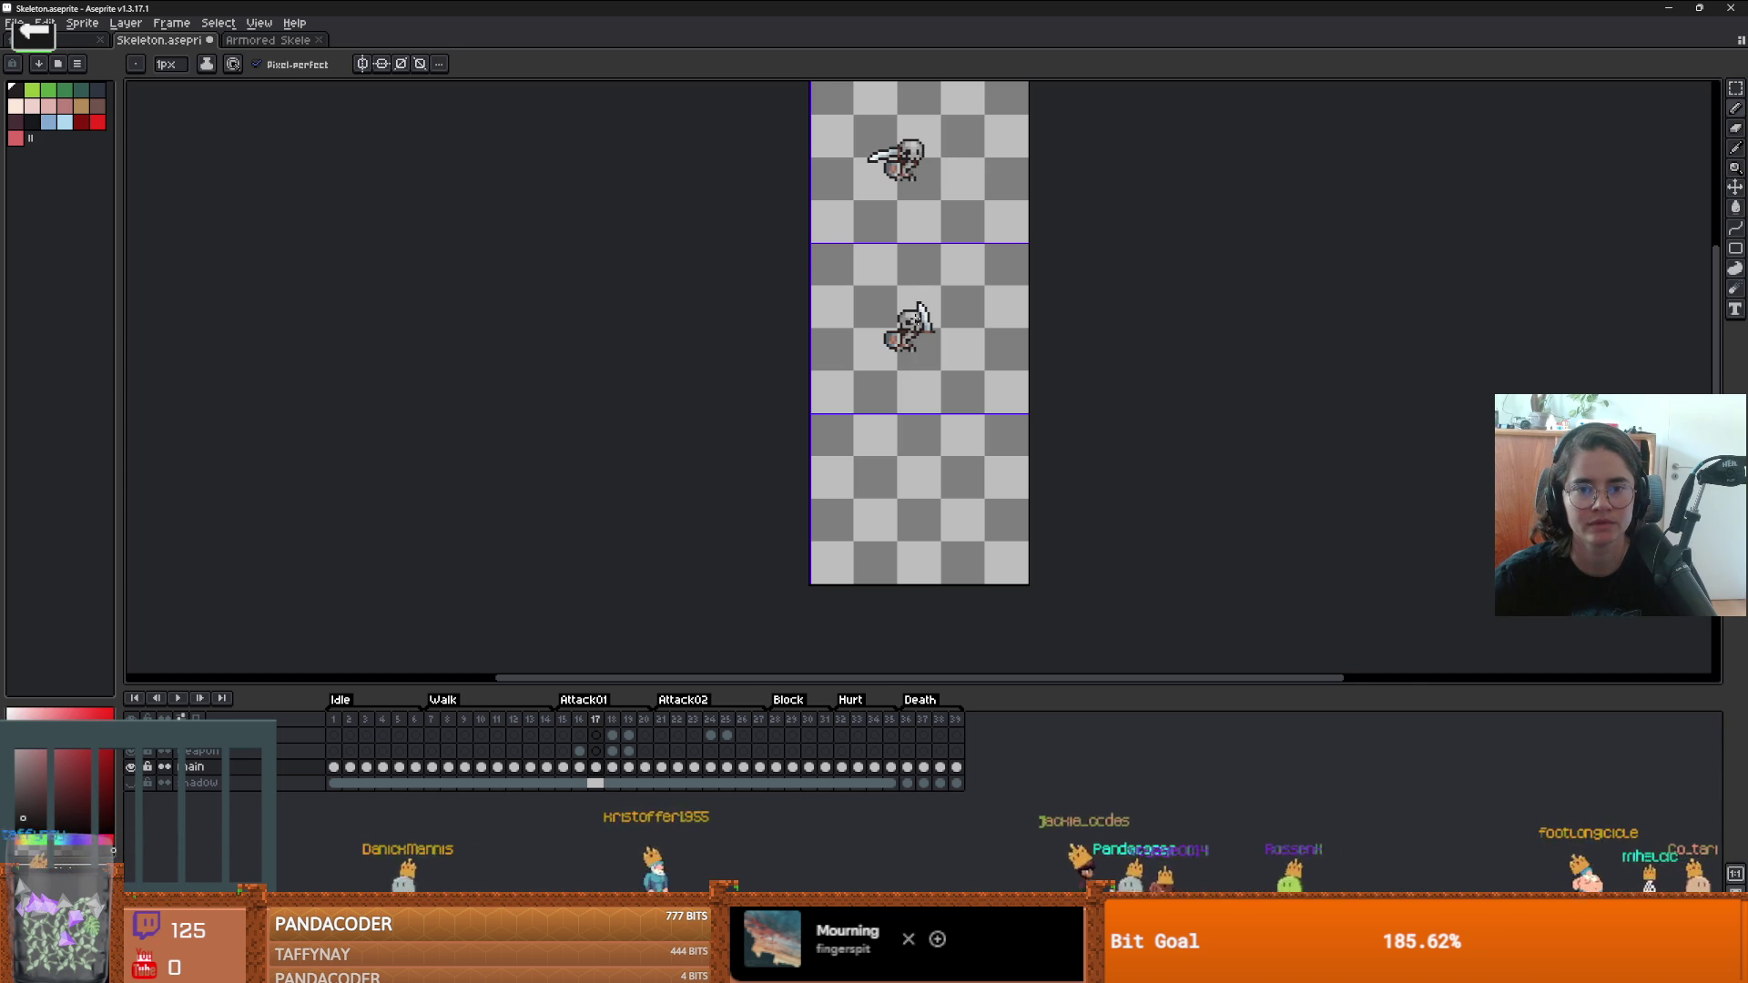
scroll(910, 332, up, 6)
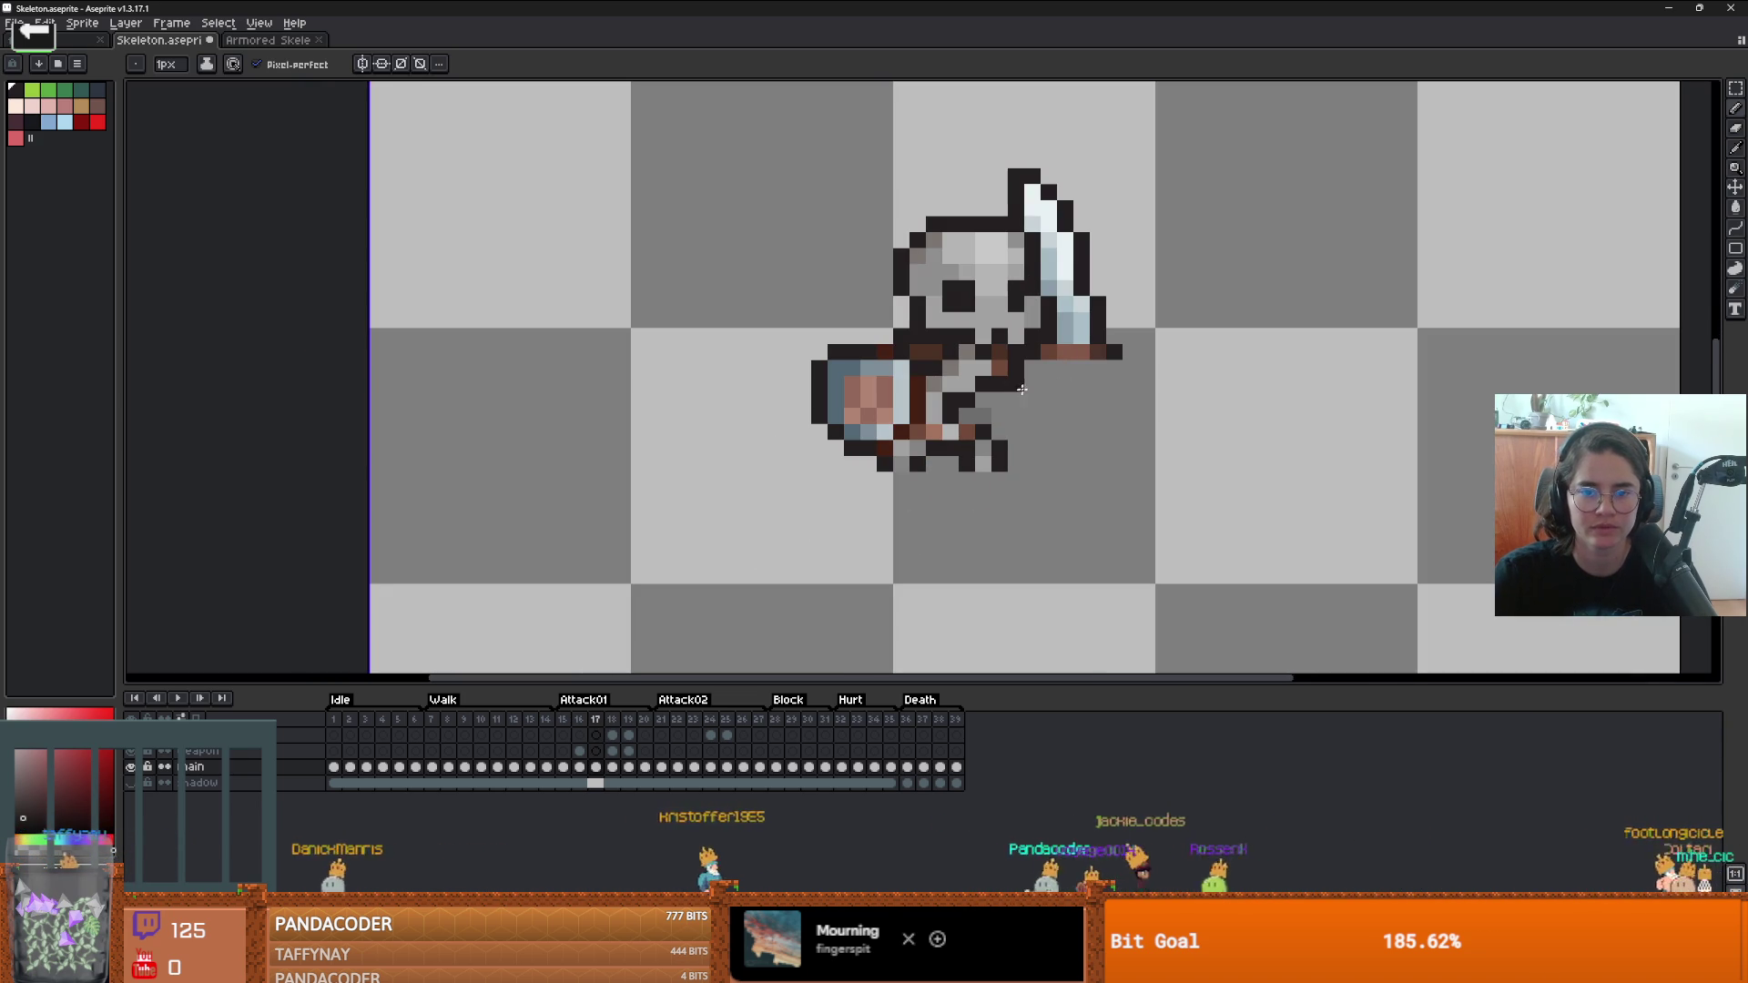
click(1082, 368)
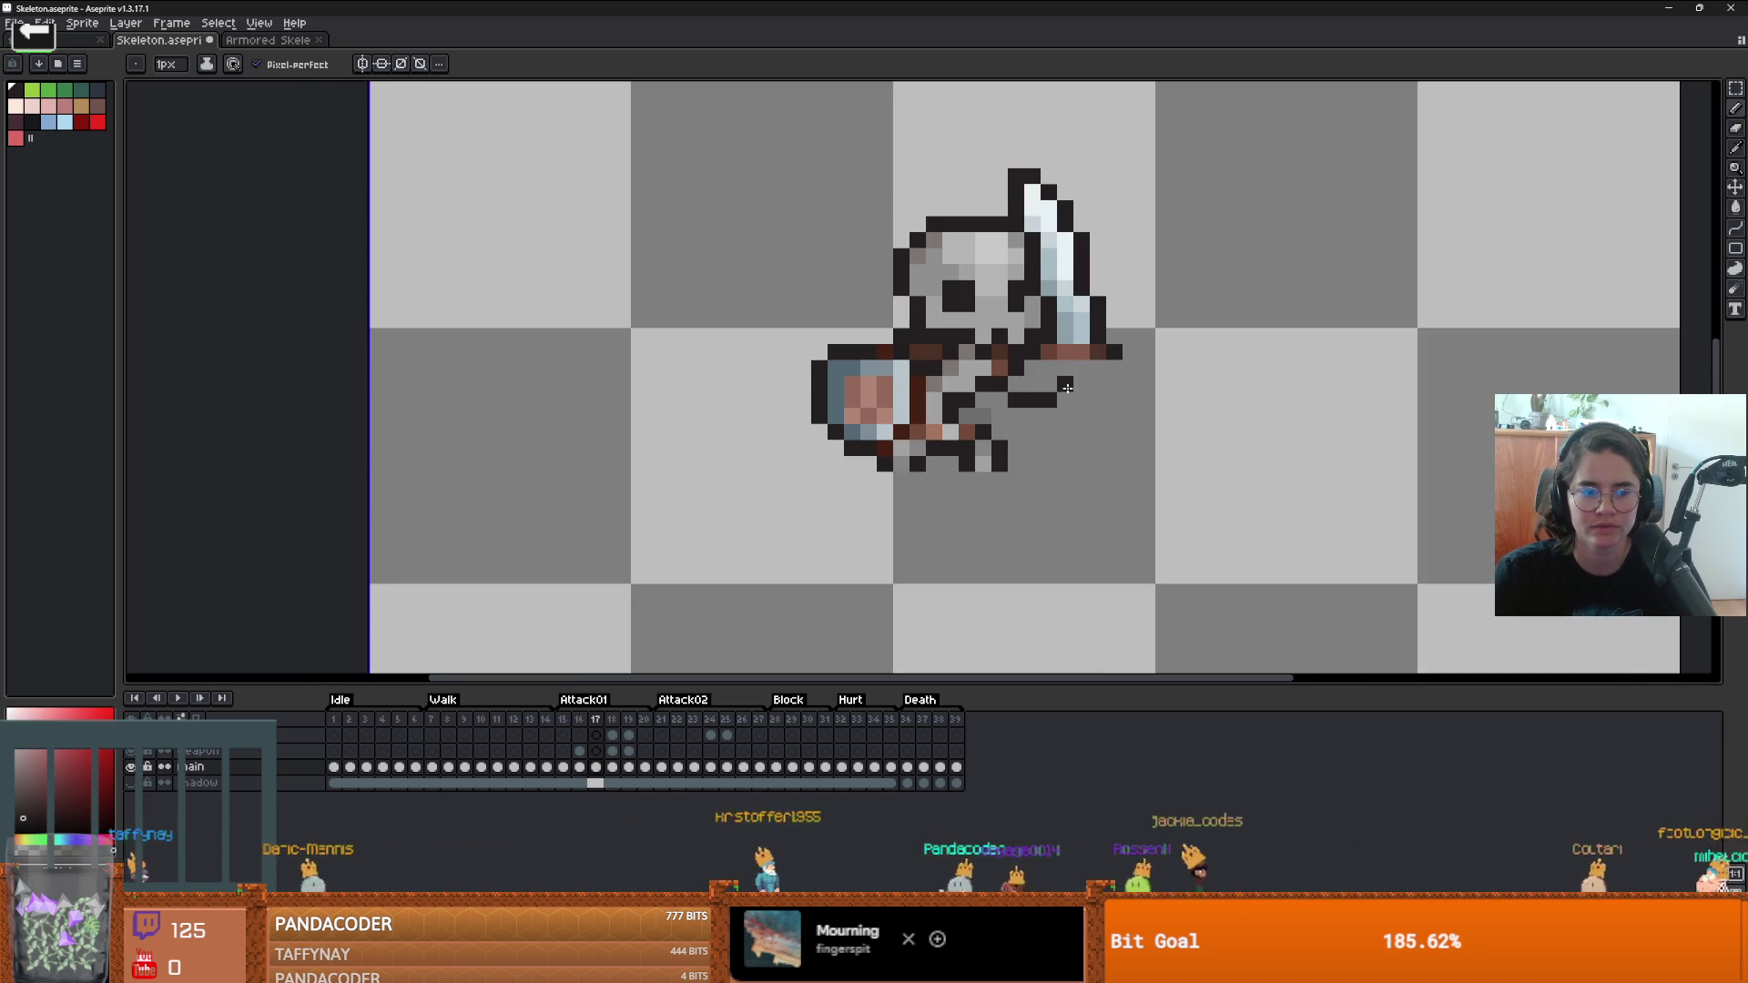
key(alt)
alt+click(985, 364)
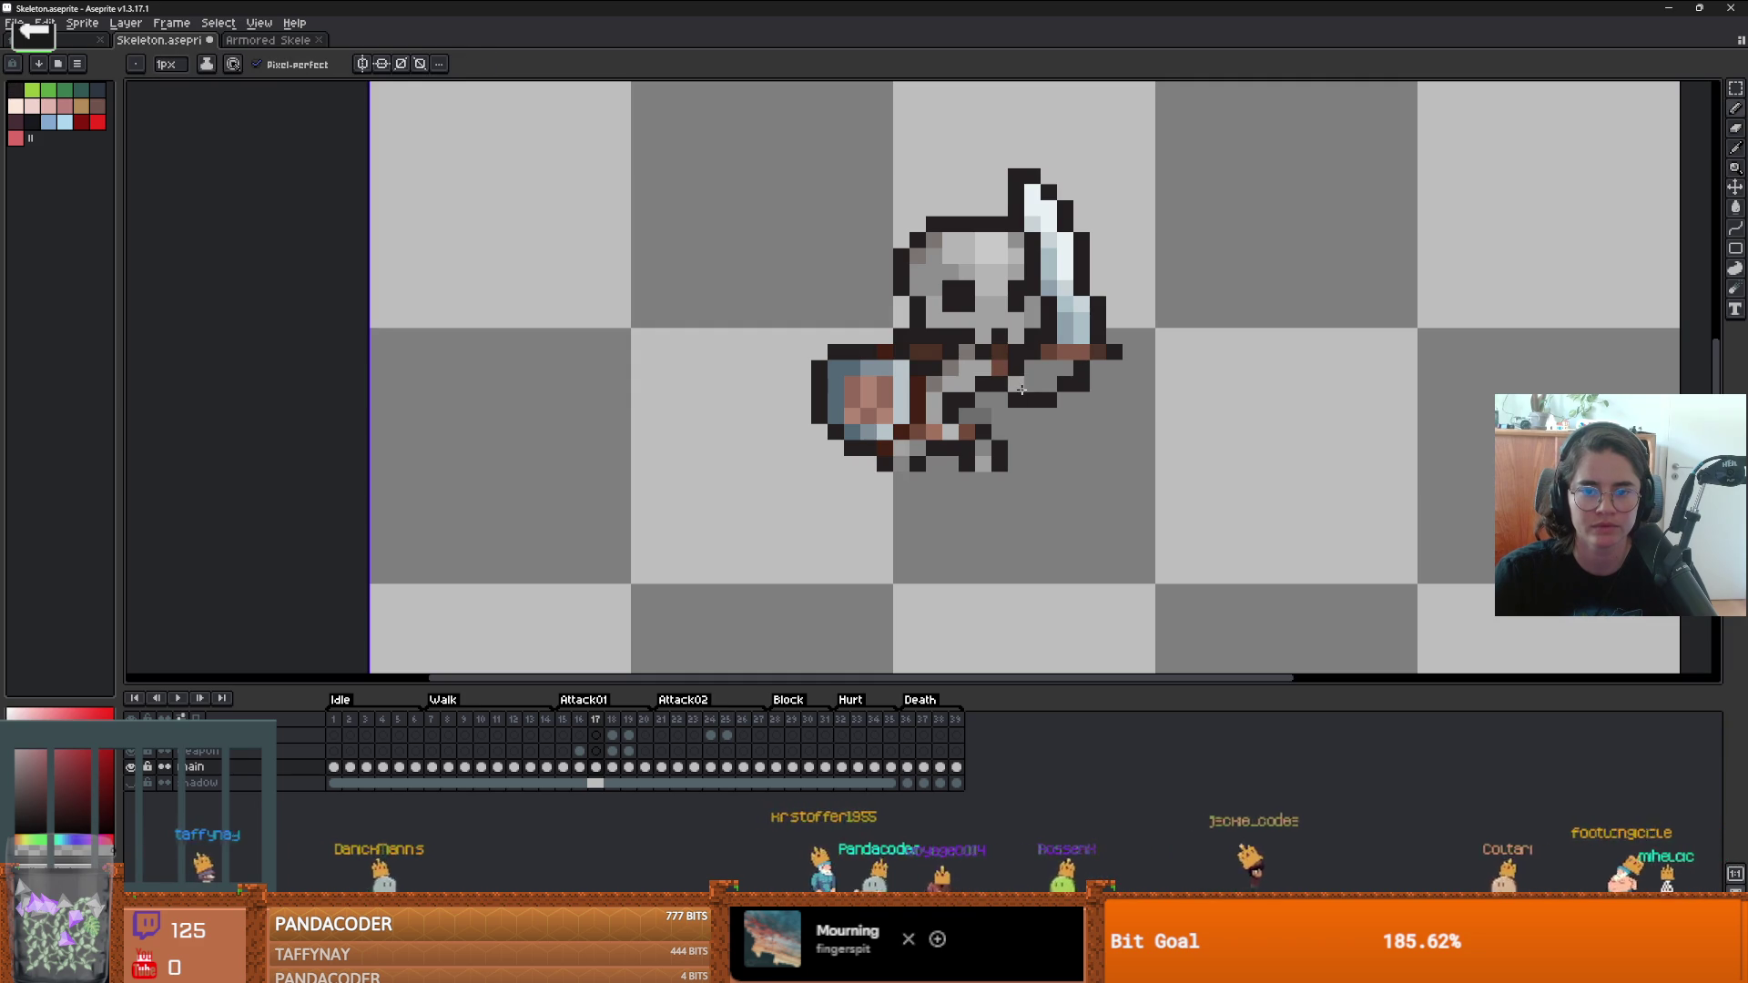
scroll(1047, 366, down, 5)
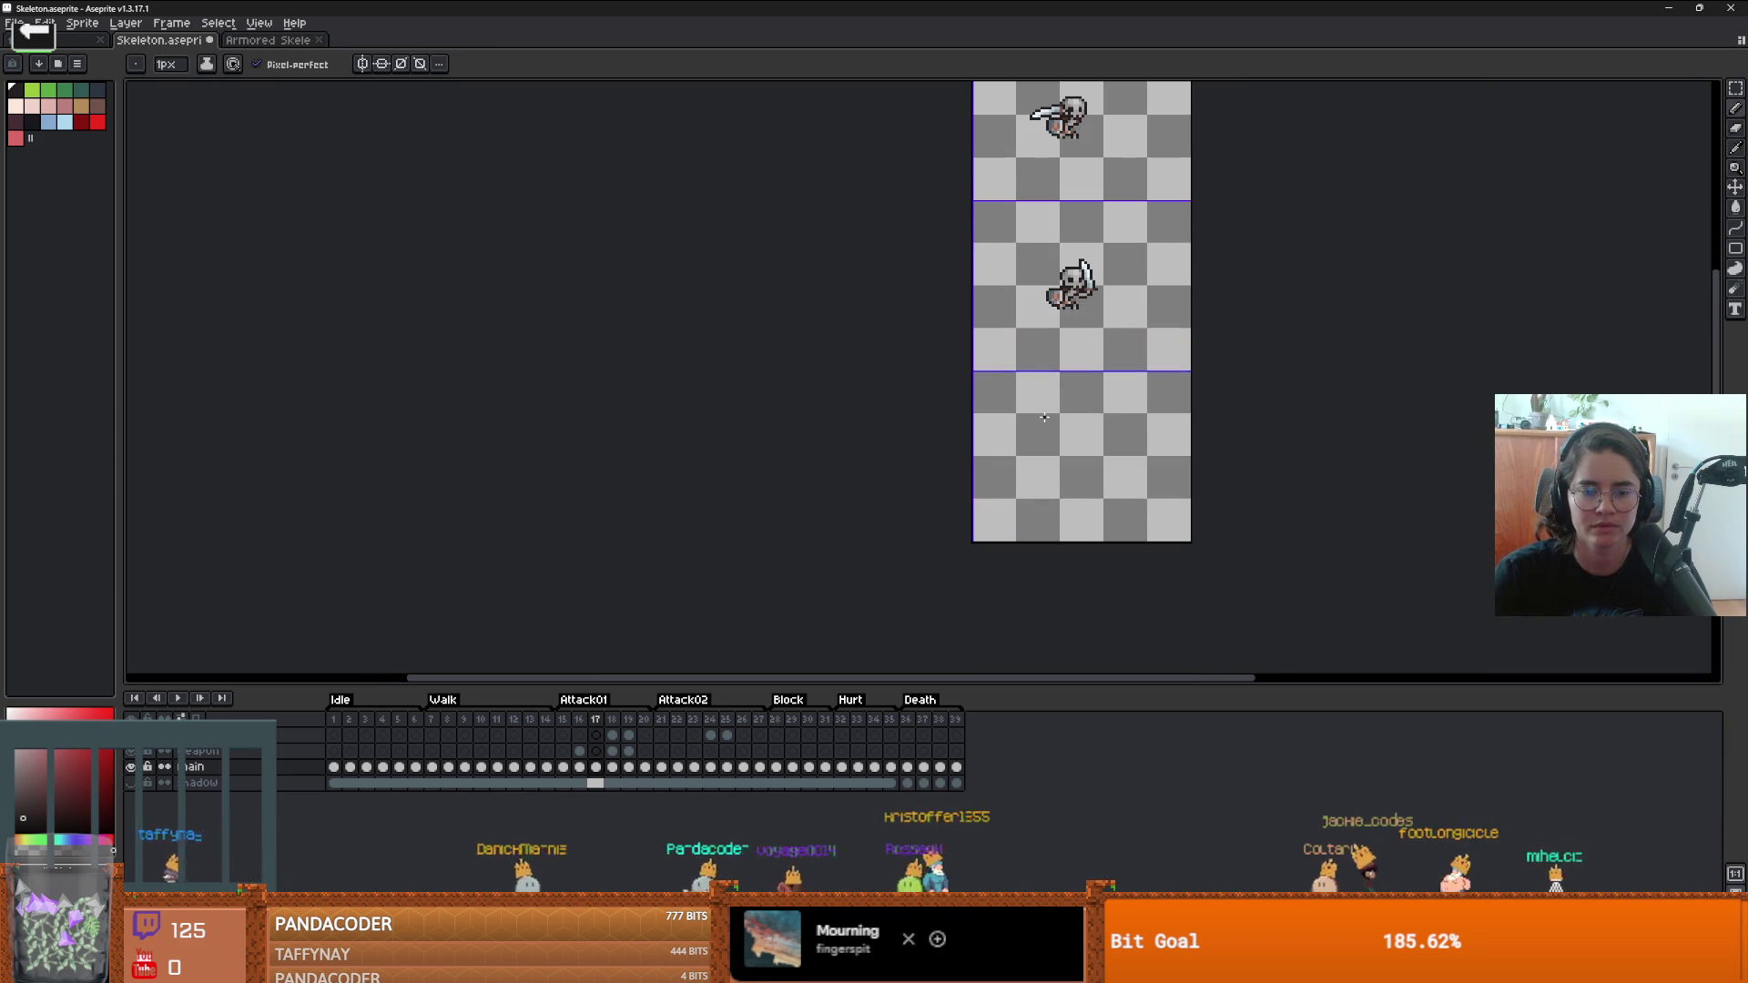
- Step through frames 16 to 18 to review the sword poses
key(Left)
key(Right)
key(Right)
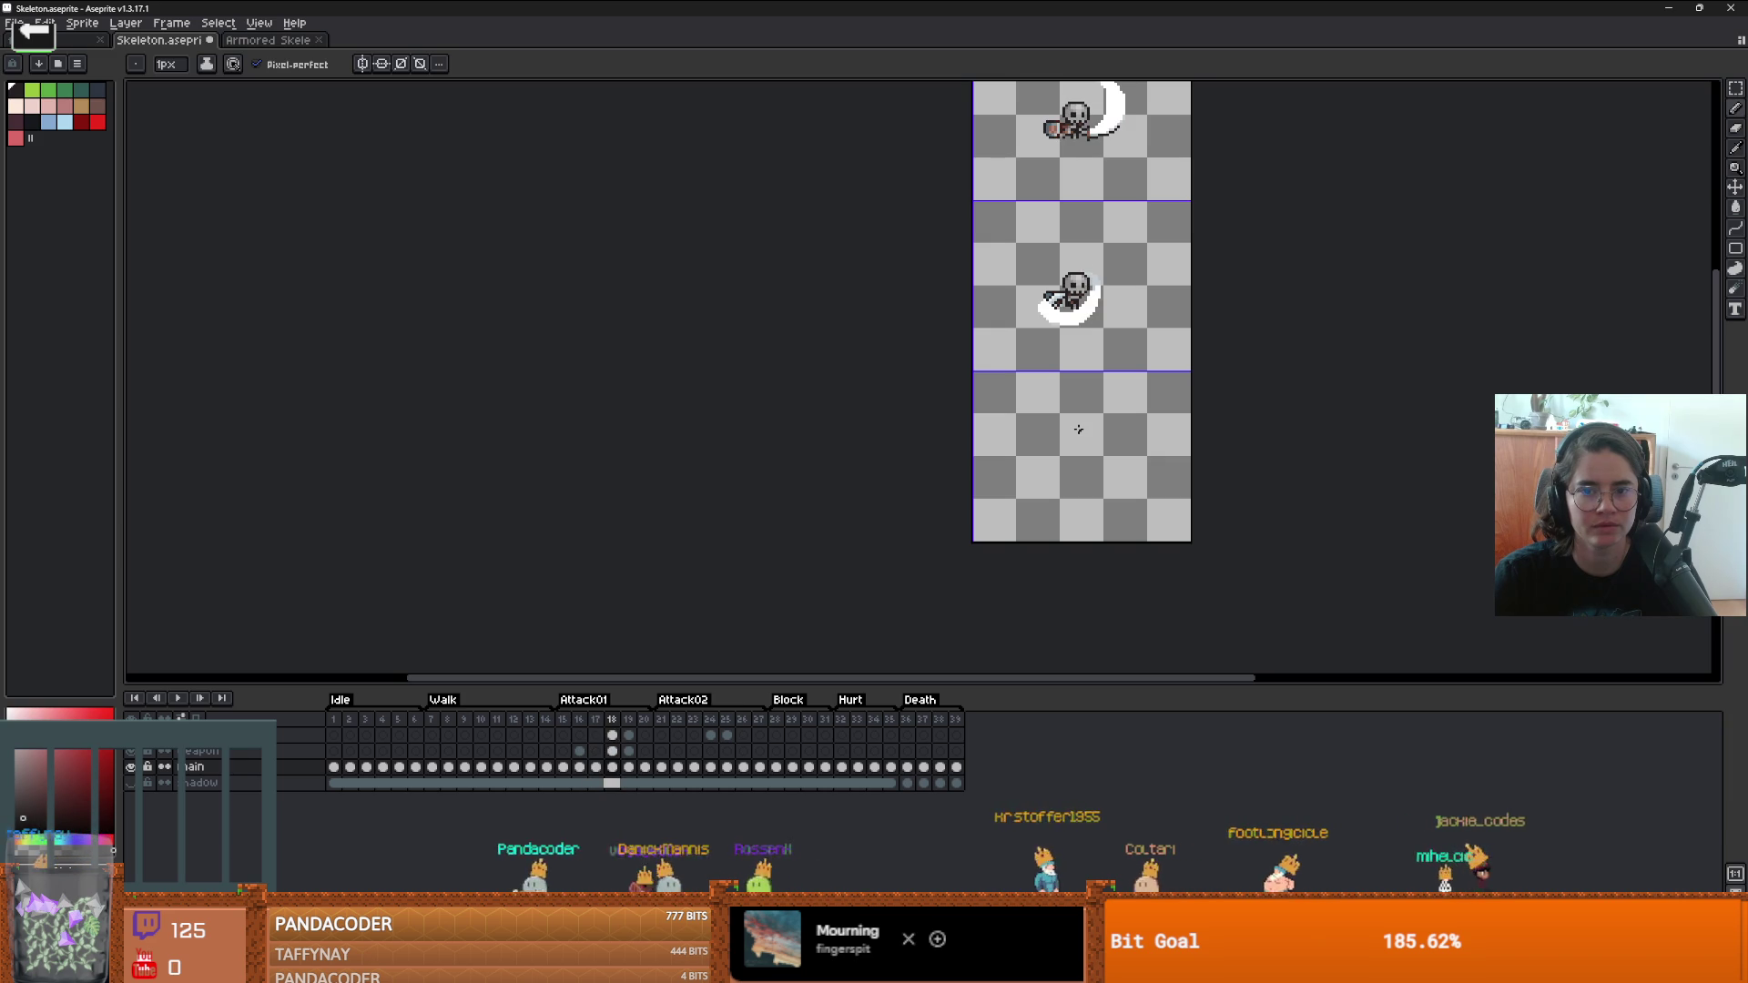
key(Left)
key(Left)
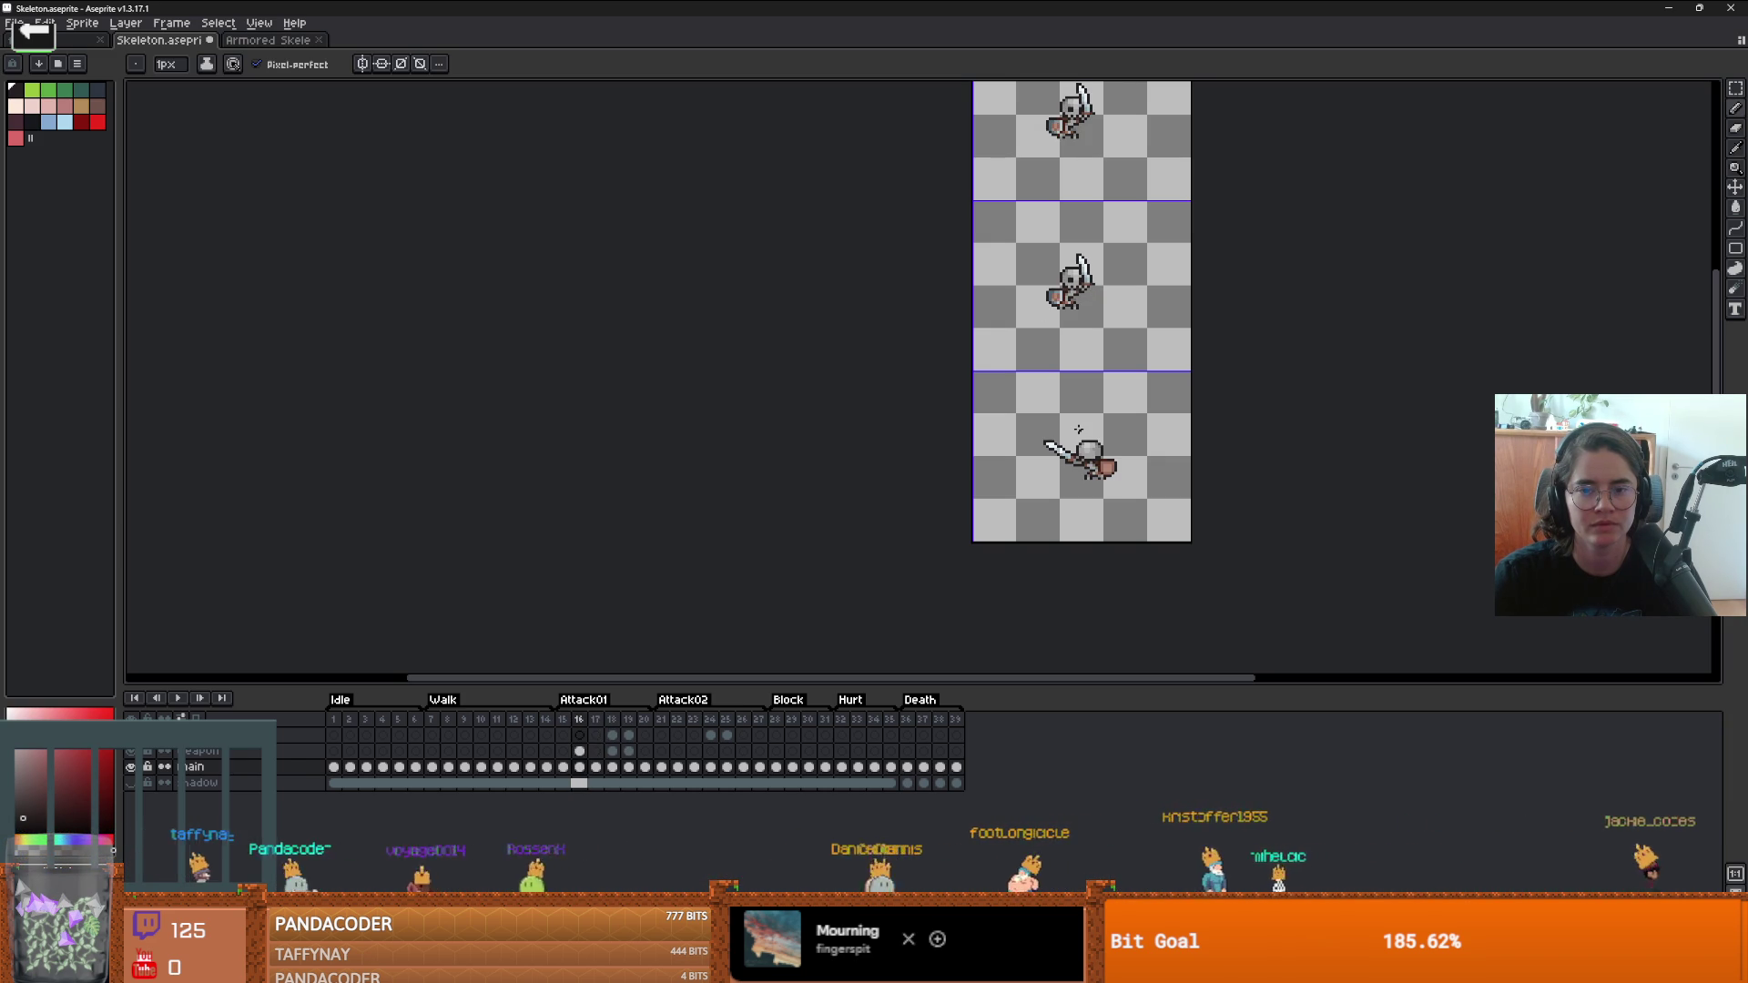
- Copy the skeleton with its sword from frame 16 and paste it in place on frame 17
scroll(1010, 515, up, 3)
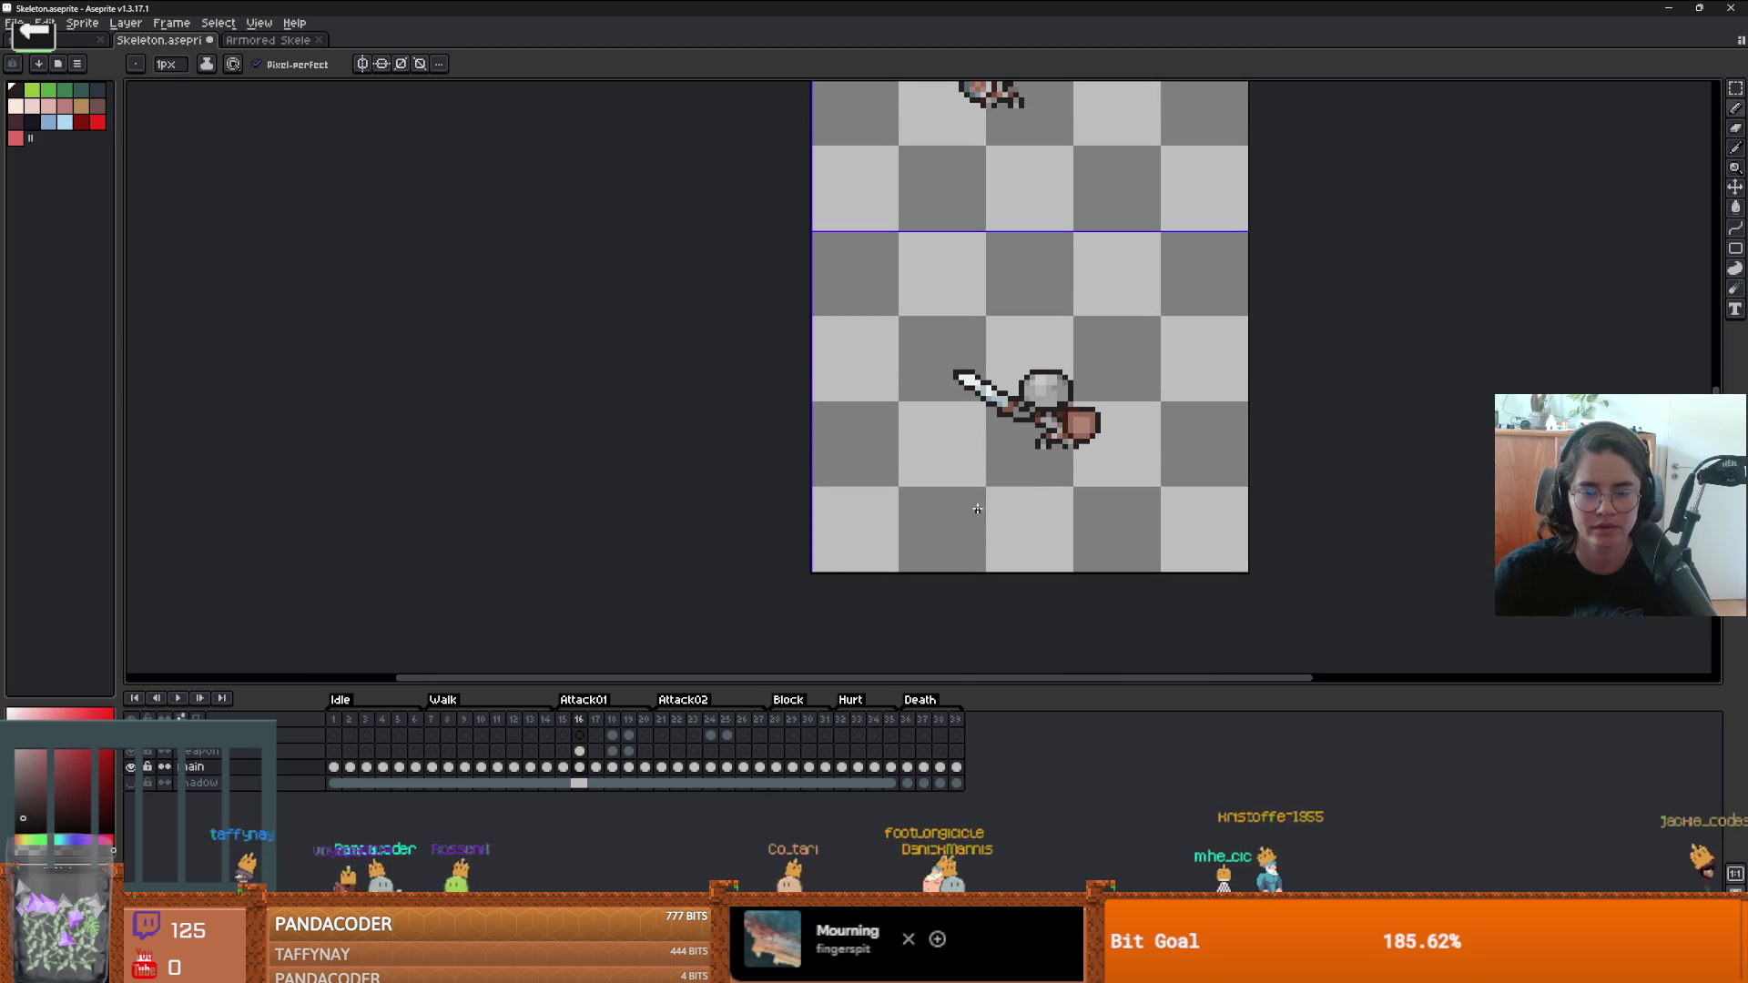
key(m)
mouse_move(967, 351)
mouse_down()
mouse_move(1143, 391)
mouse_move(1152, 485)
mouse_up()
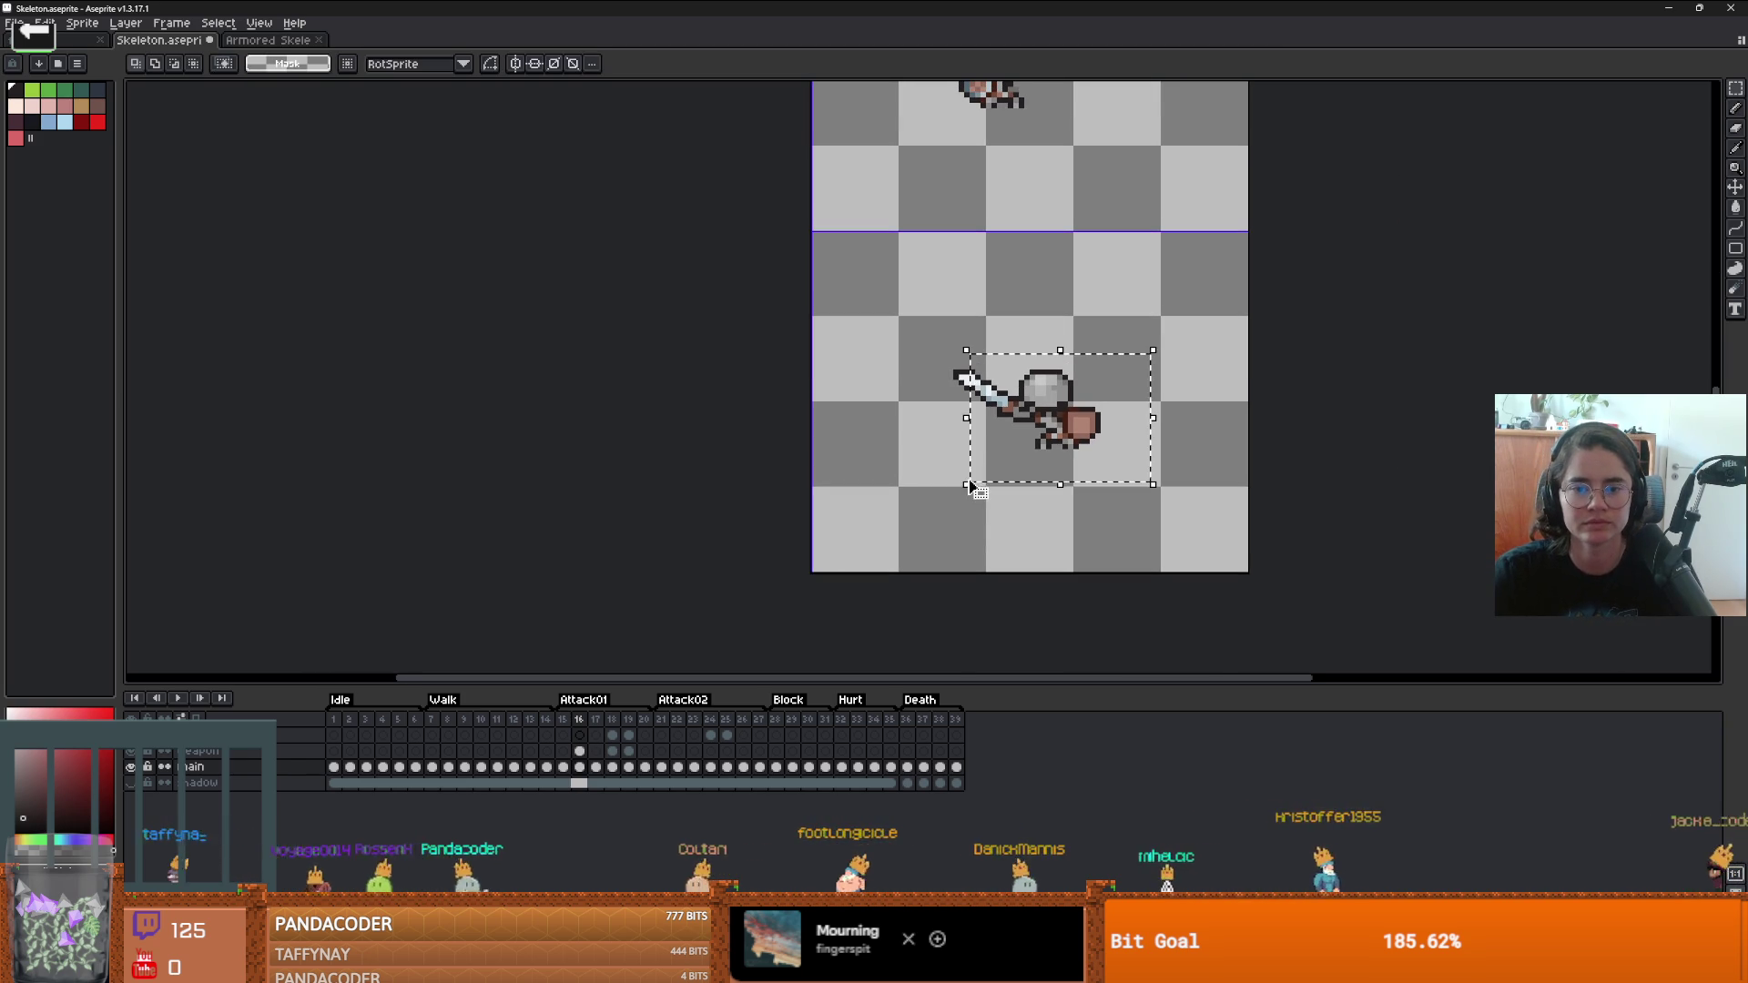
click(595, 751)
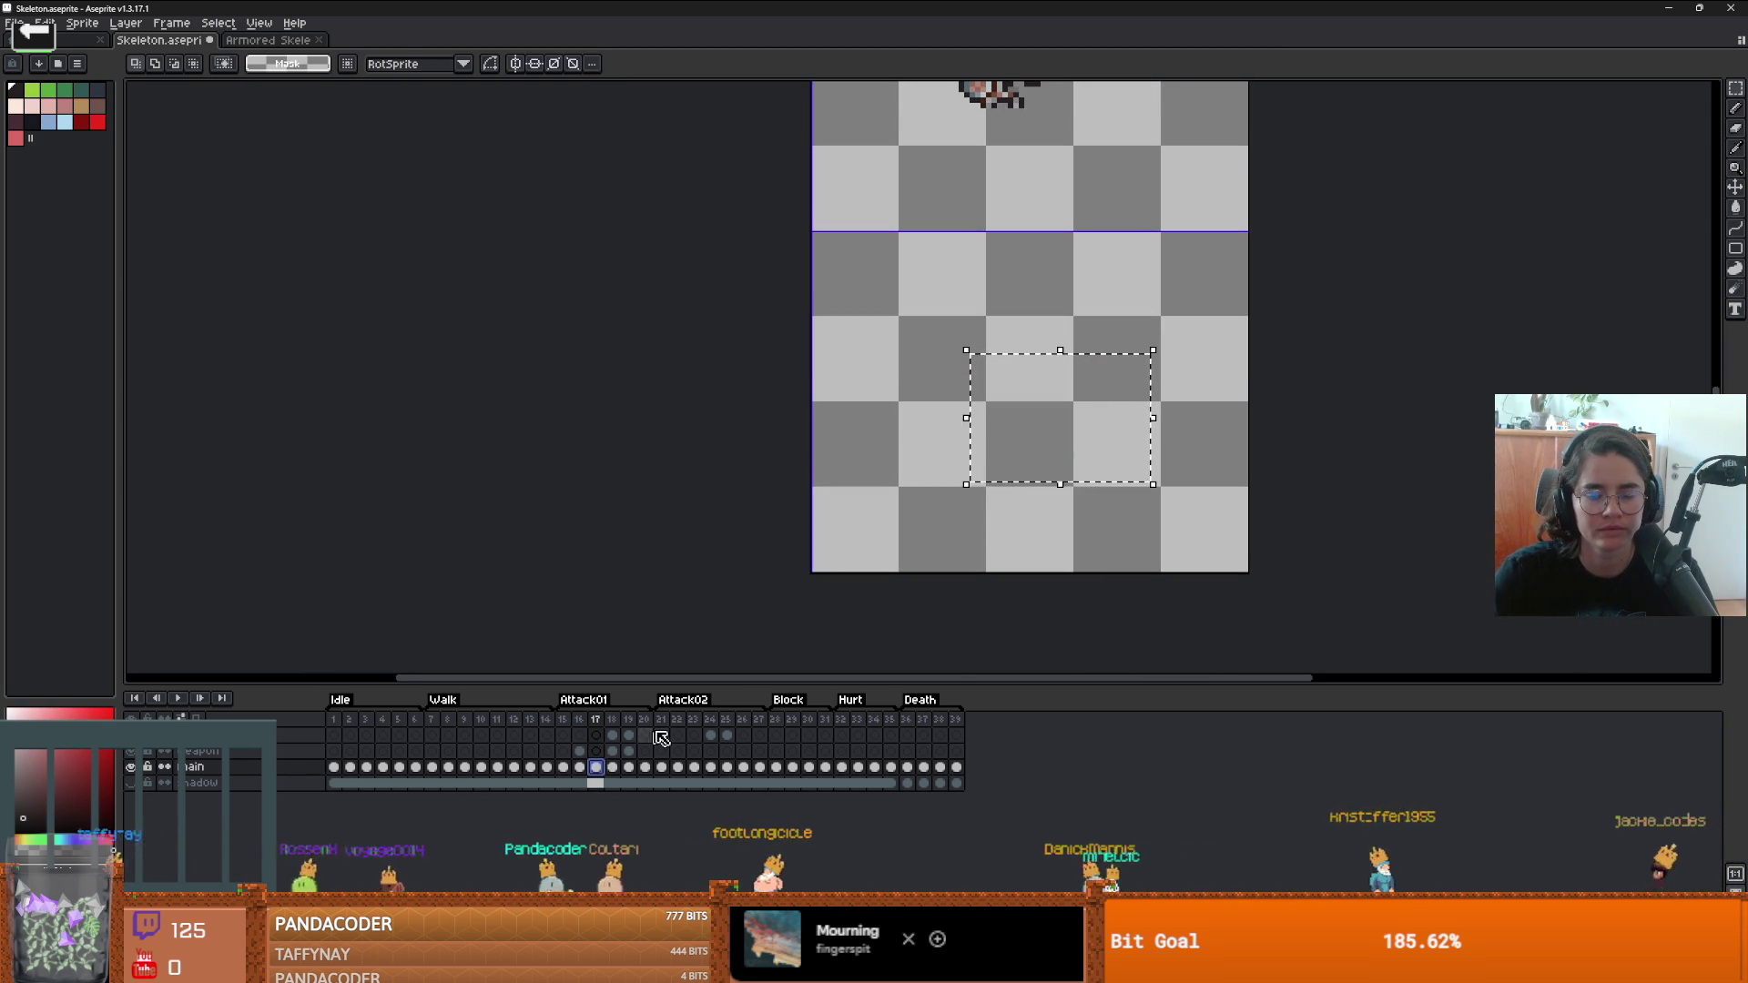
key(ctrl+v)
click(579, 751)
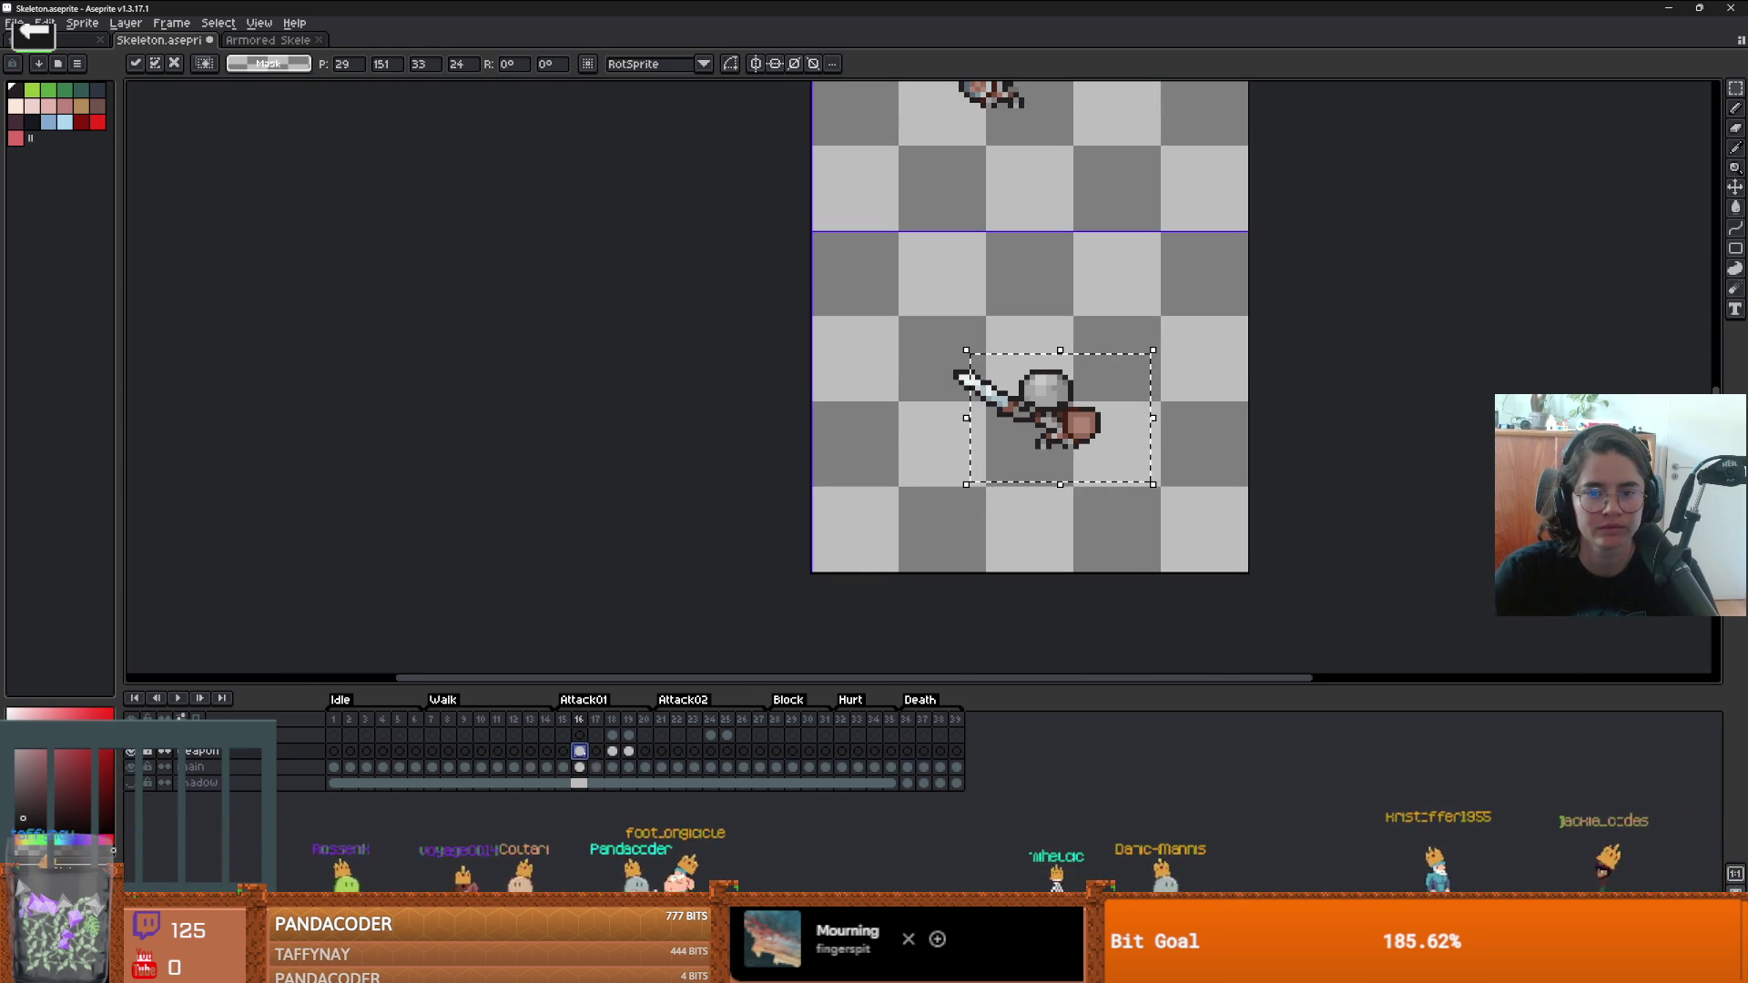
drag(878, 334, 1156, 484)
key(ctrl+c)
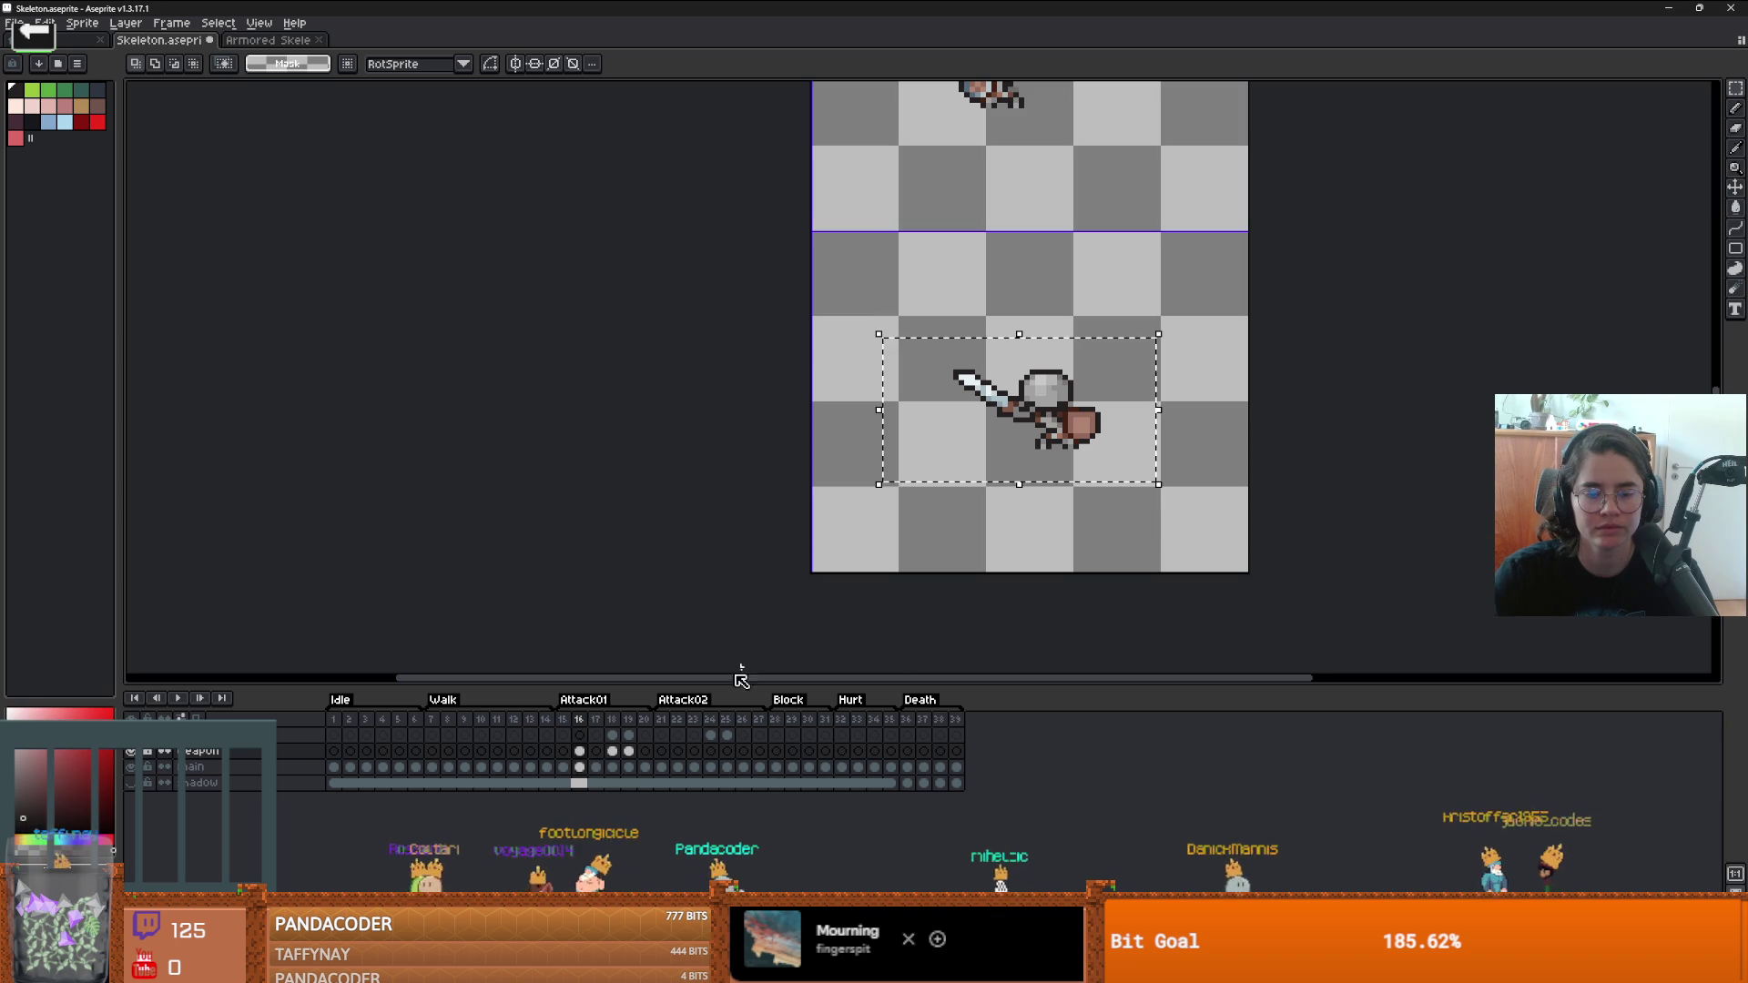
key(Right)
key(ctrl+v)
key(Return)
- Rotate frame 17's selected skeleton by about 9.6 degrees and commit
scroll(957, 408, up, 1)
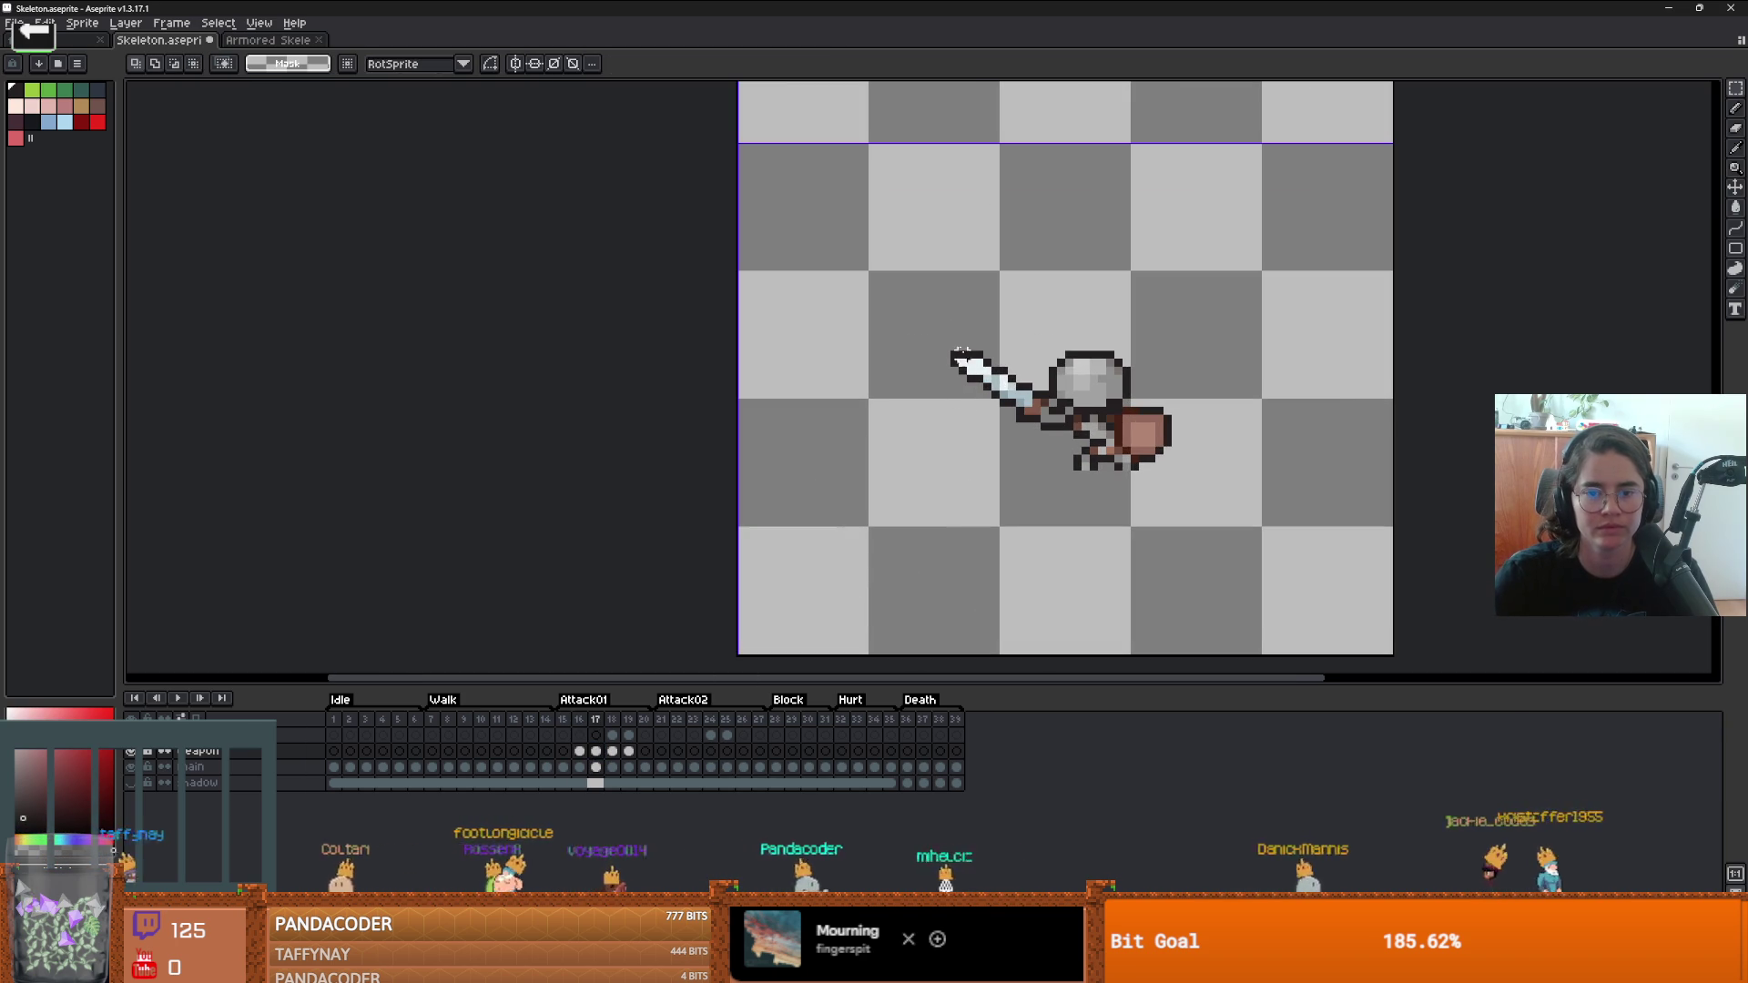
drag(930, 332, 1044, 418)
drag(906, 243, 1077, 449)
click(1095, 252)
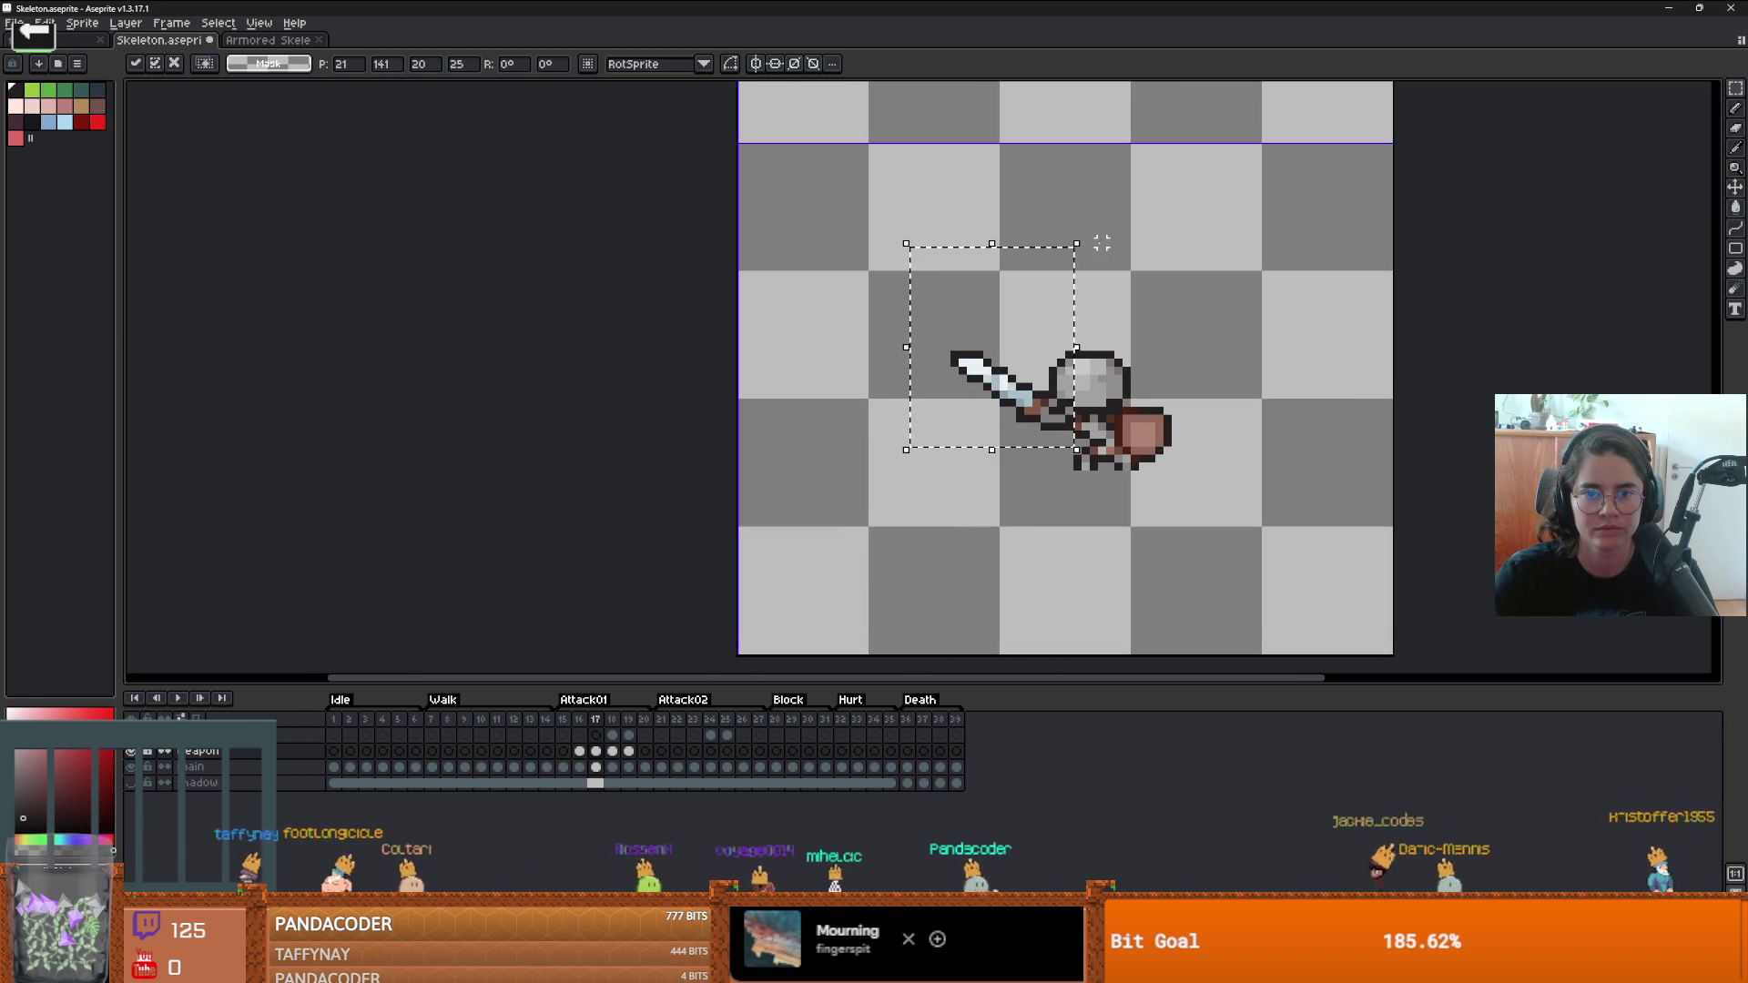
drag(1089, 237, 1086, 242)
drag(964, 362, 956, 378)
key(Return)
scroll(984, 400, up, 2)
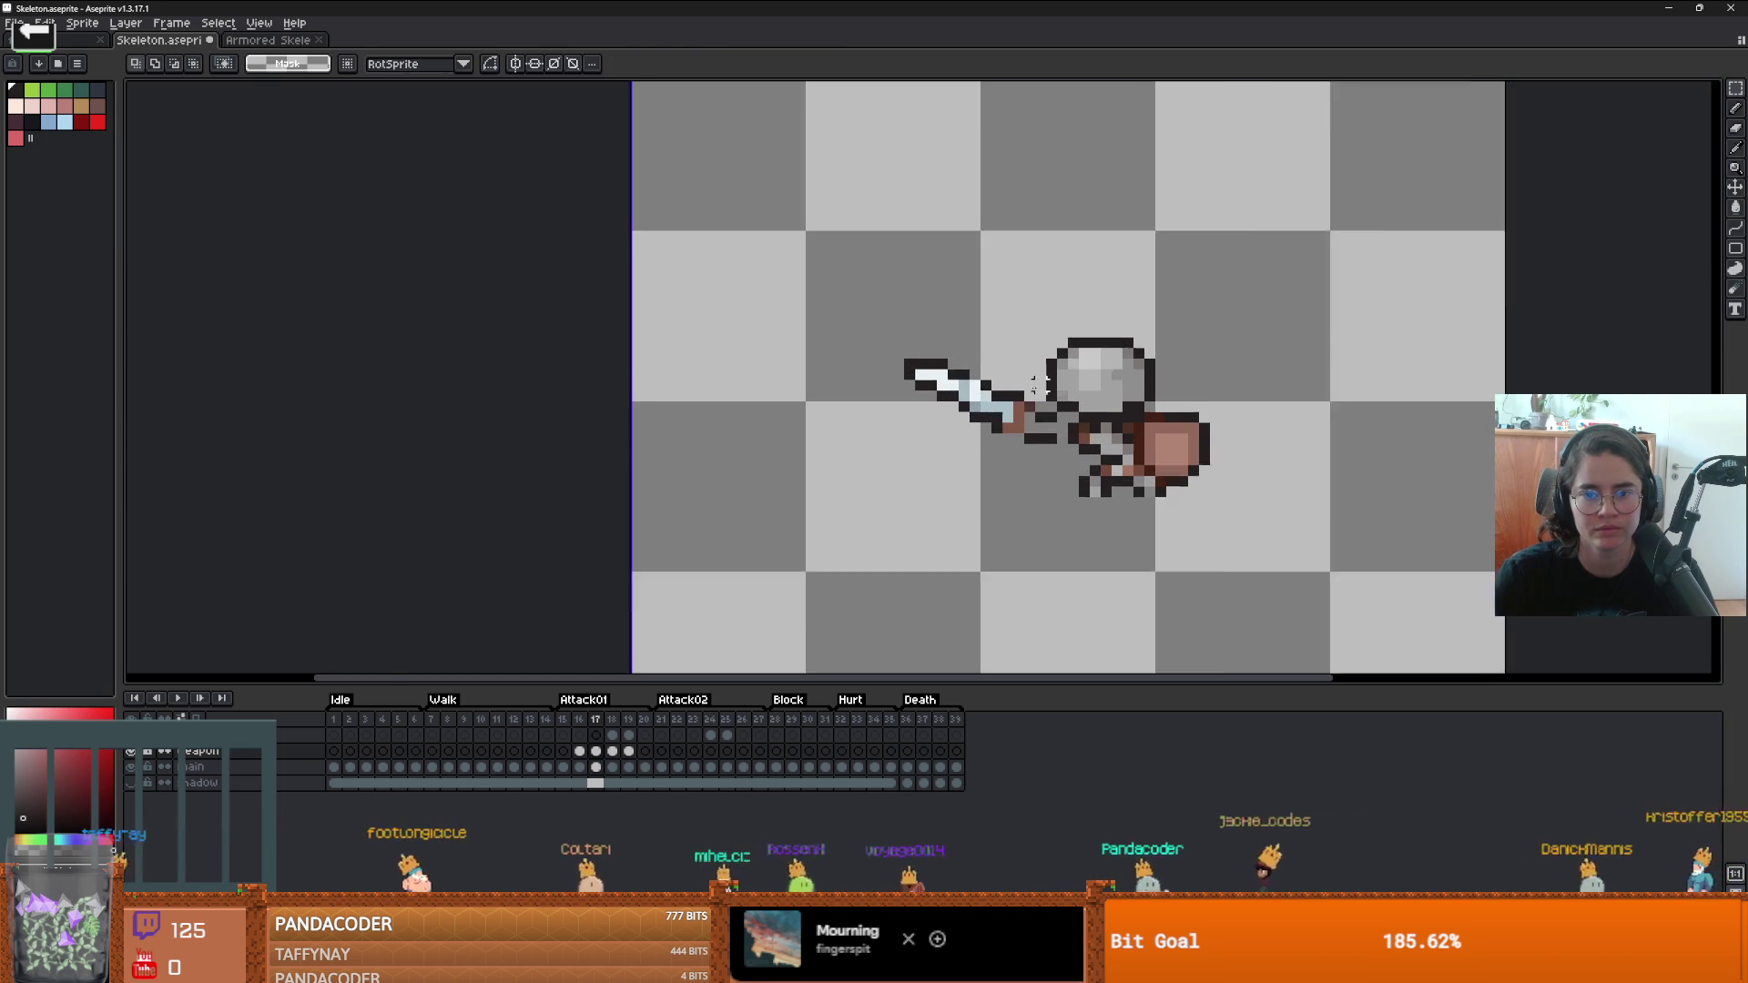
- Repaint a stray pixel on the skeleton's arm, picking brown from the sprite
key(b)
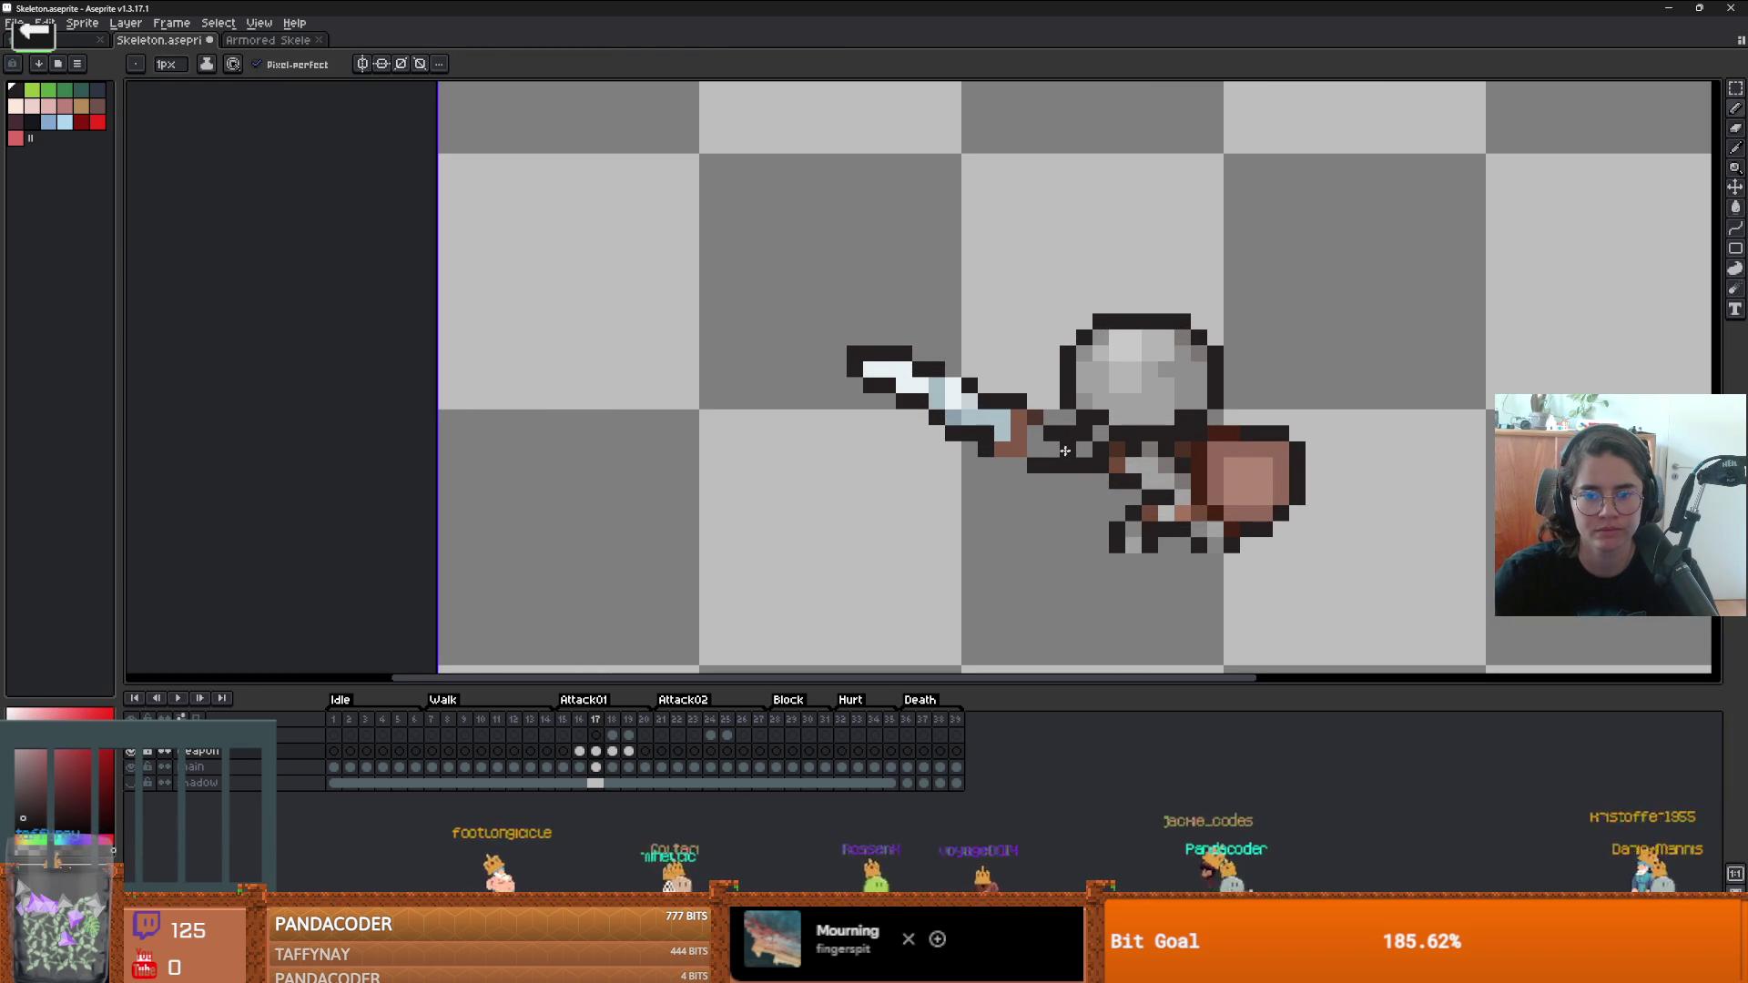
click(1121, 450)
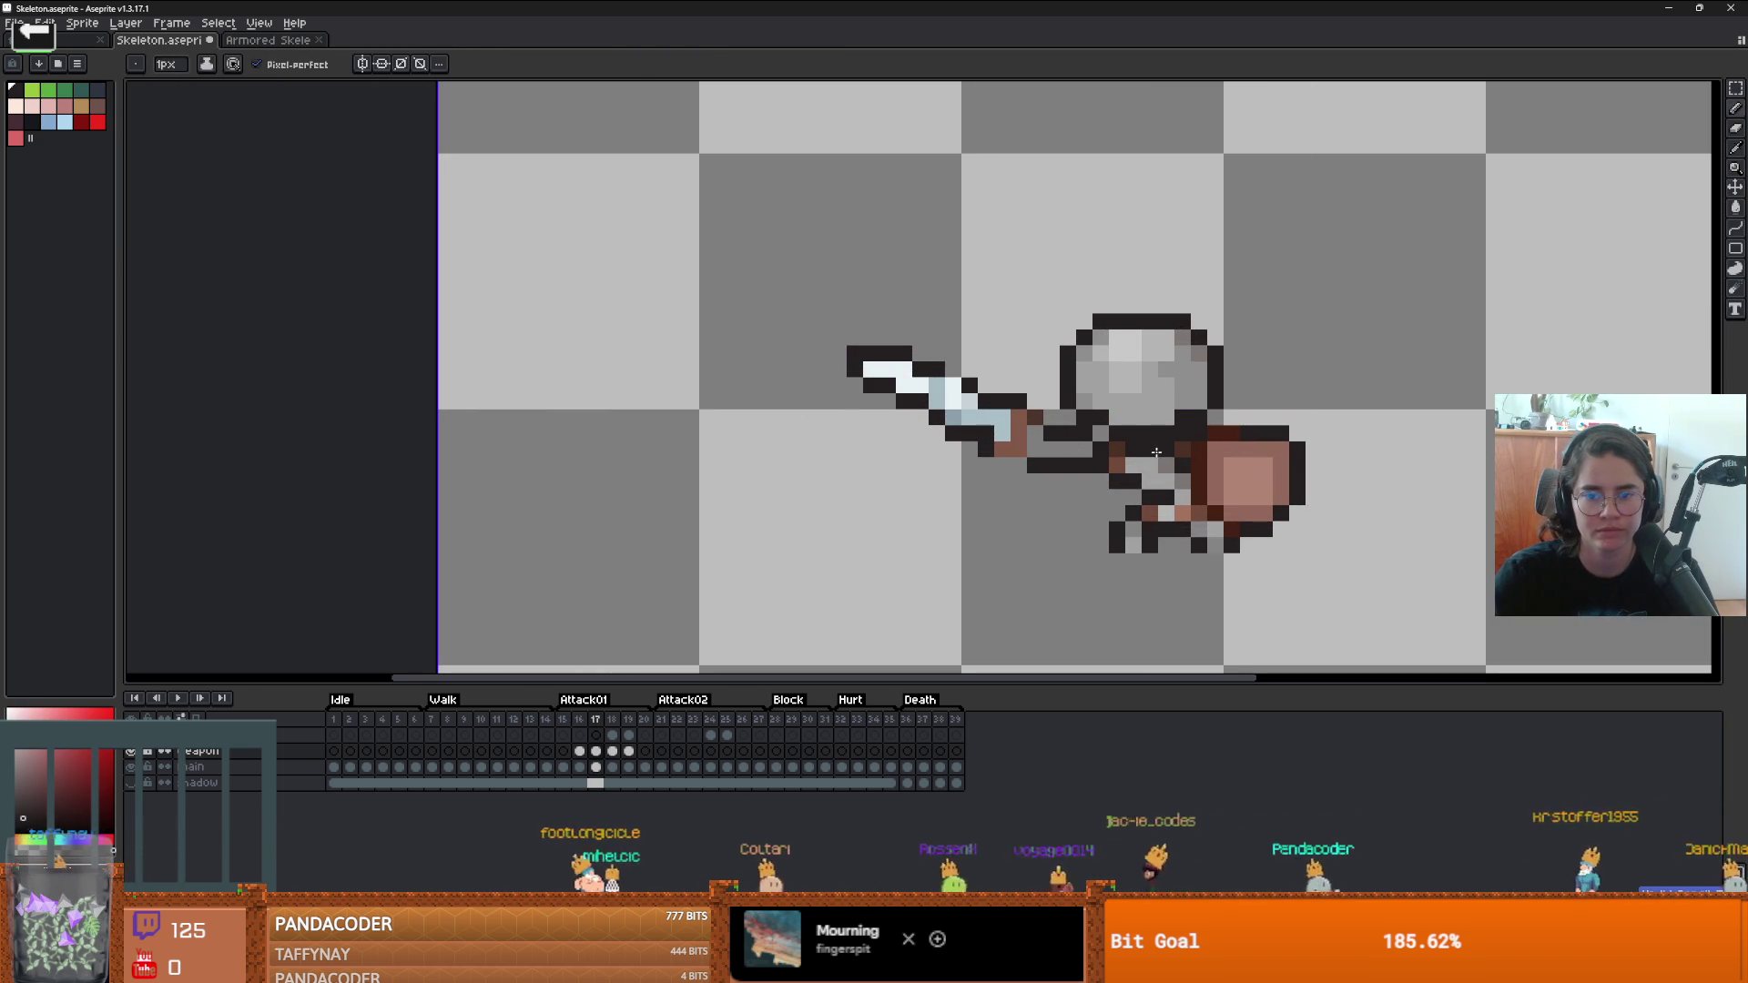
alt+click(1117, 447)
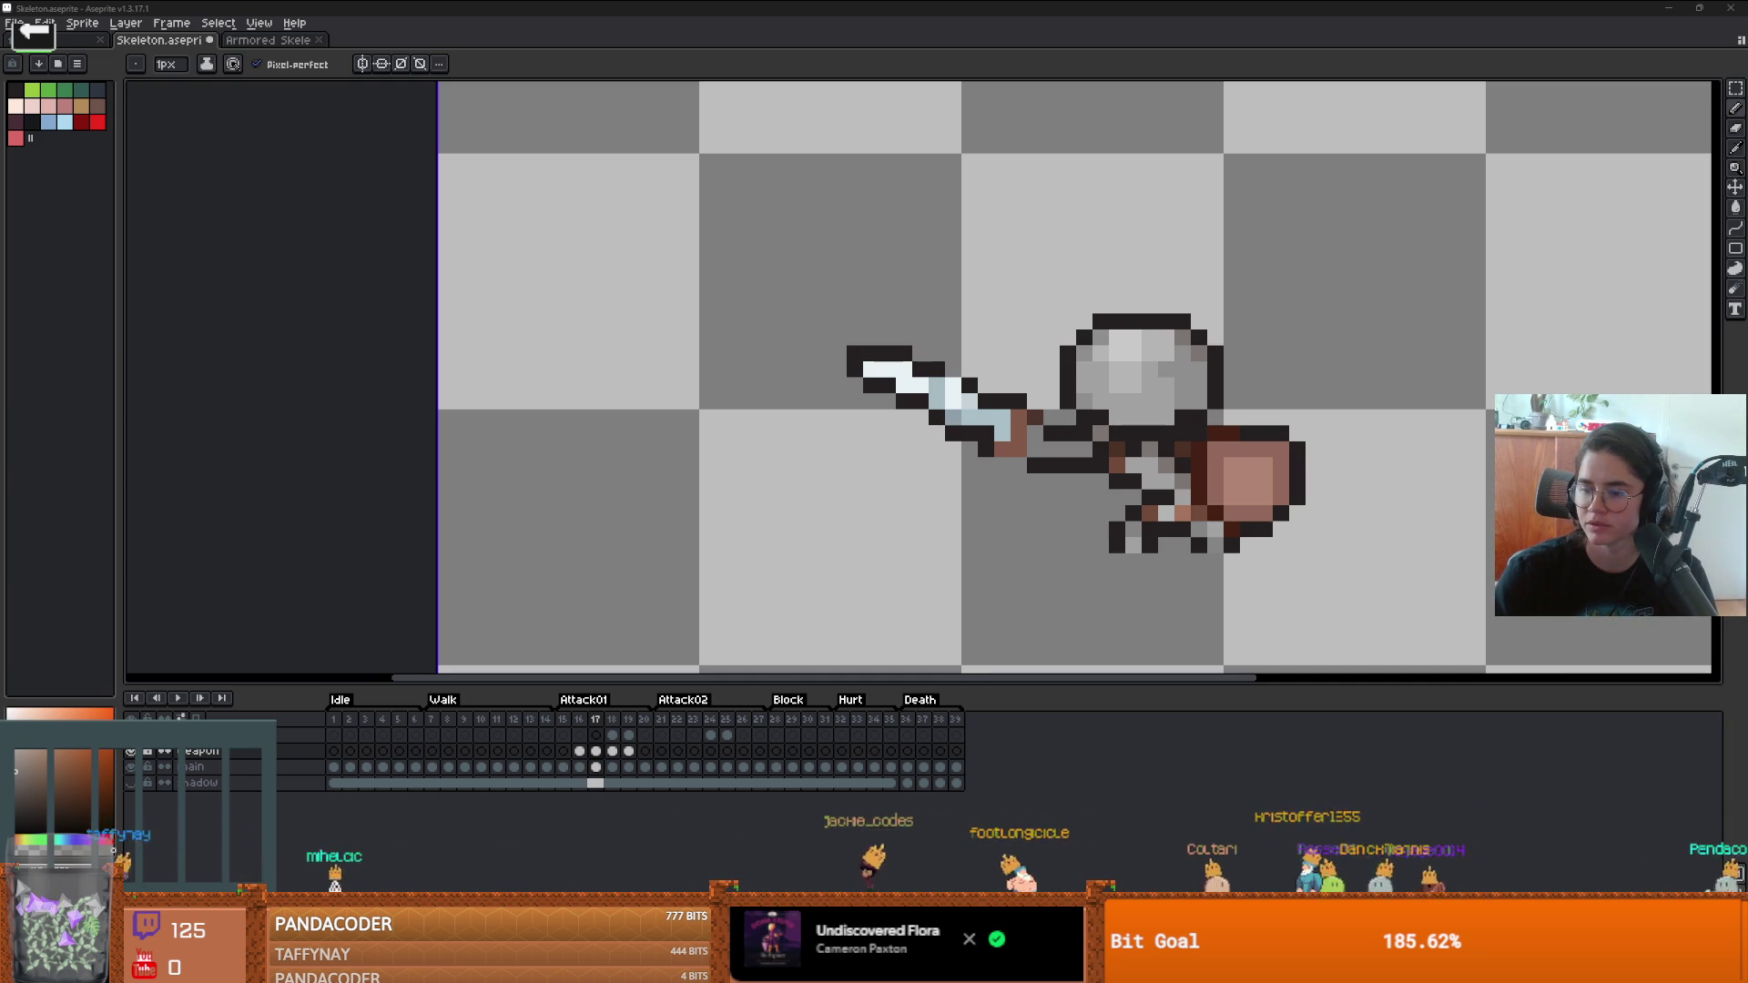
scroll(987, 442, up, 2)
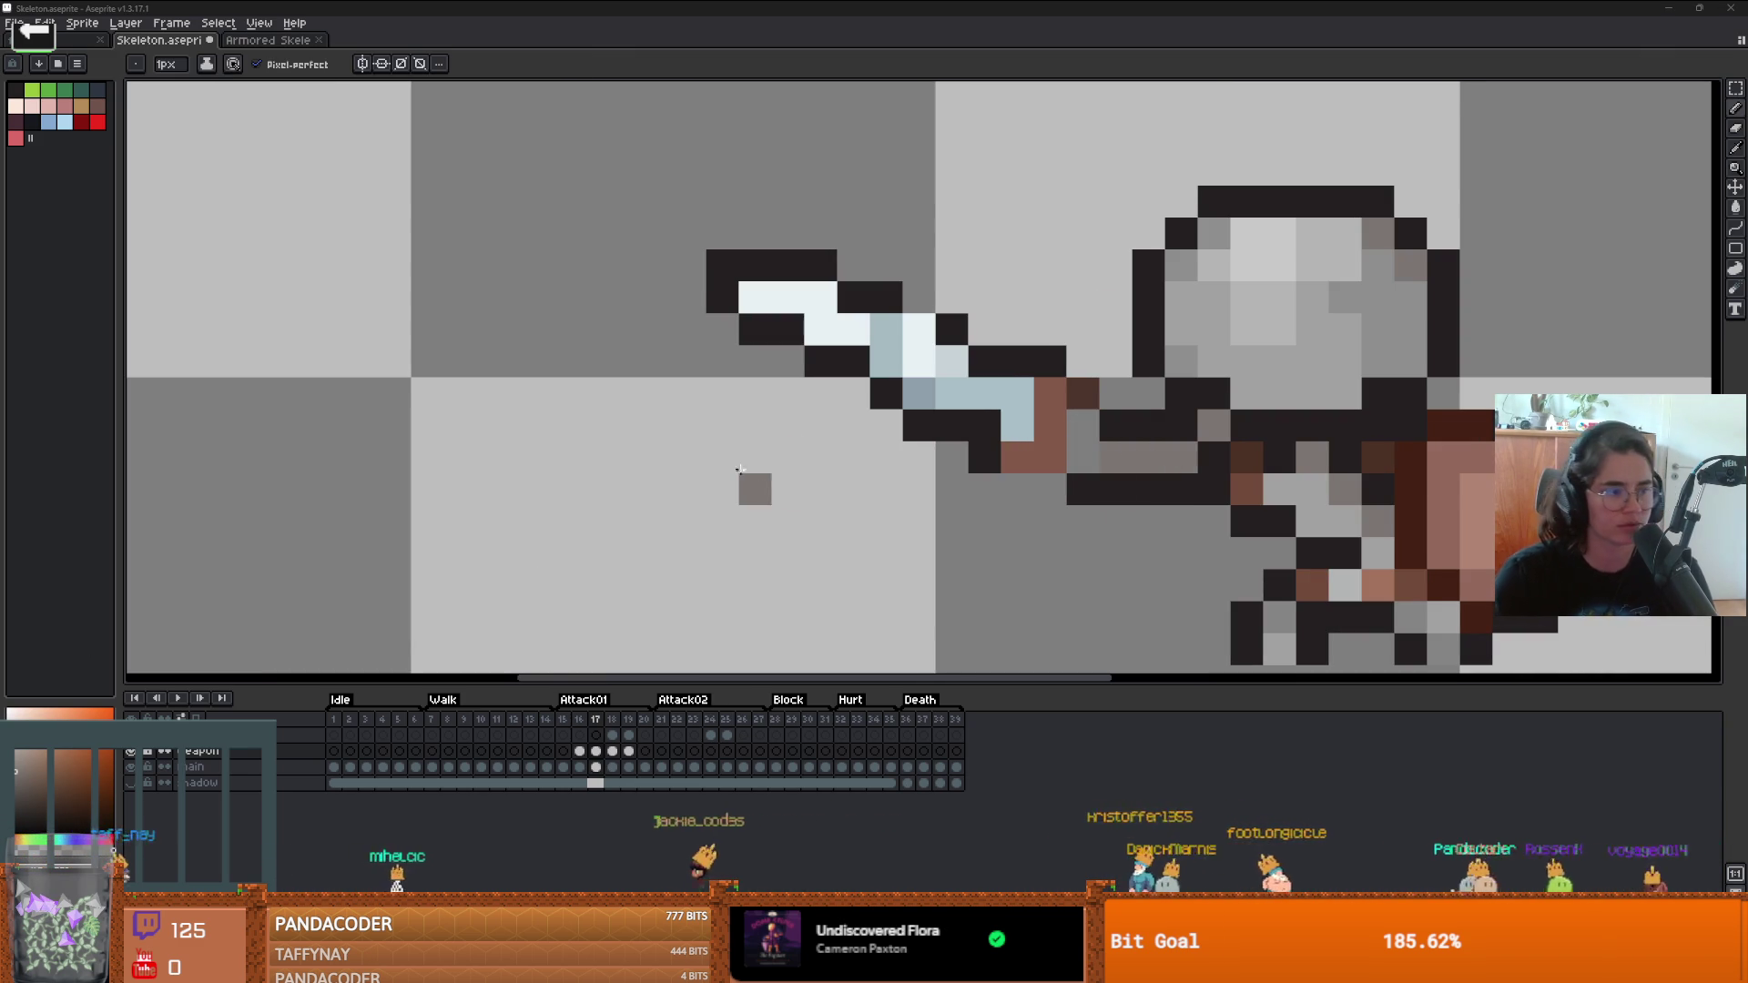
scroll(921, 451, up, 1)
scroll(919, 394, down, 1)
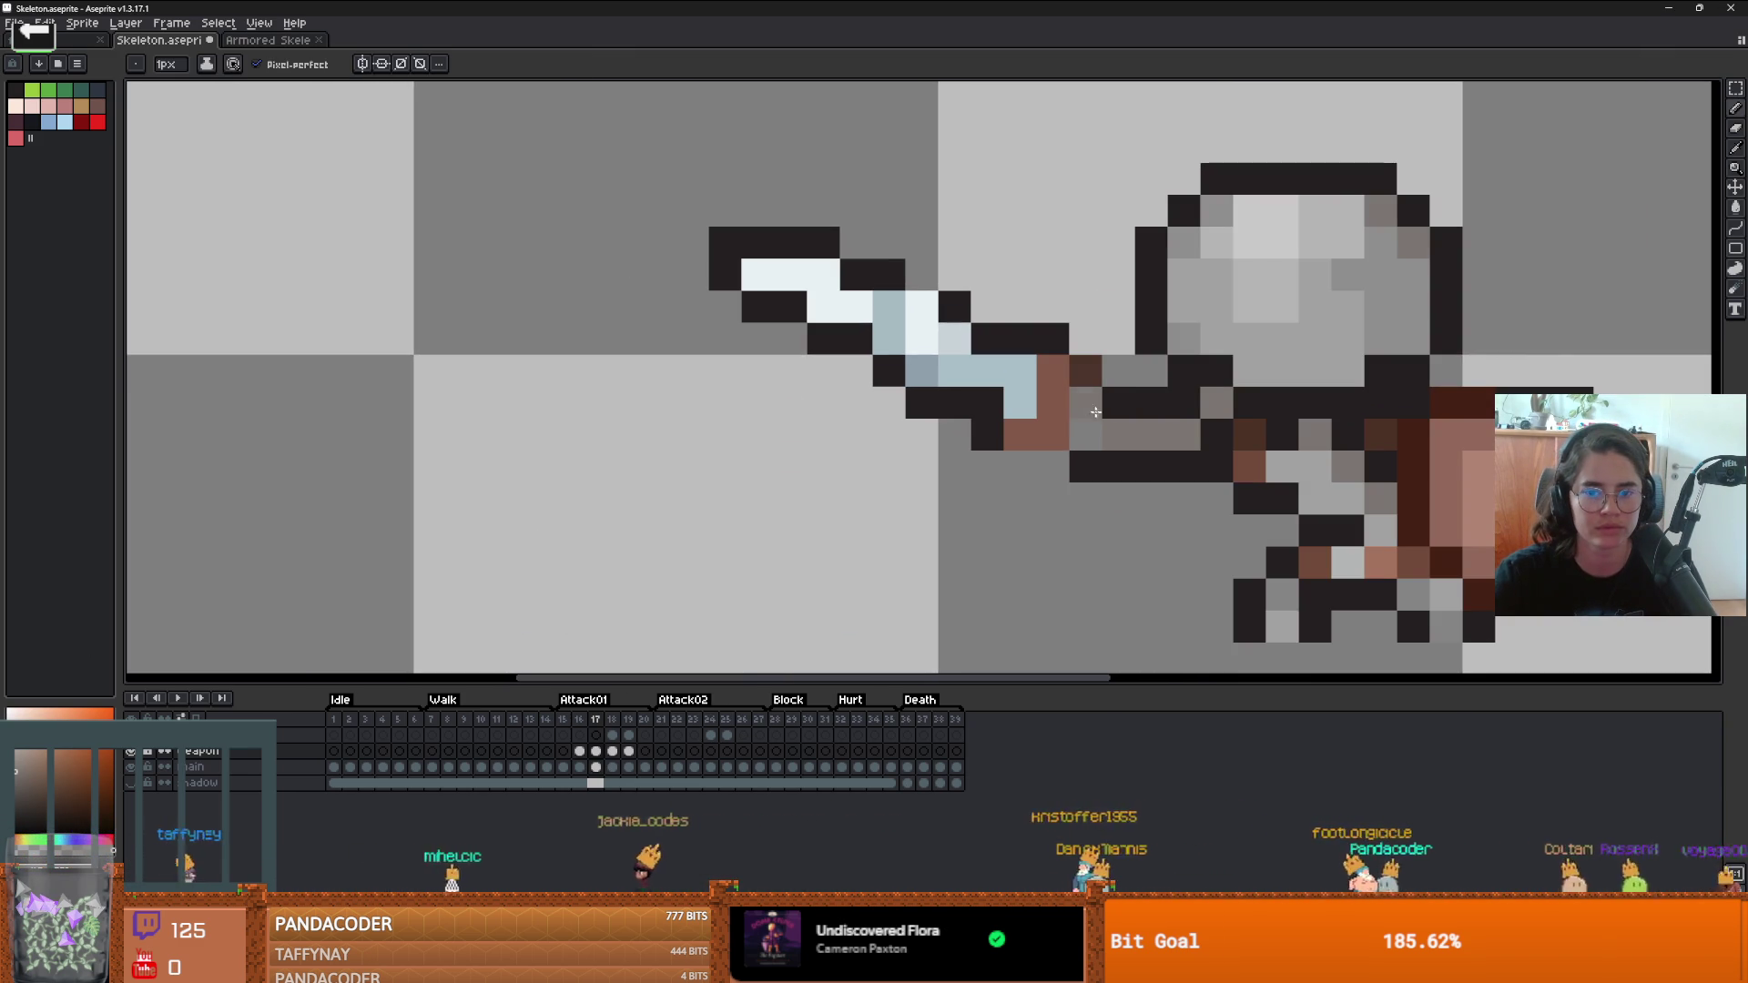
scroll(1087, 425, down, 3)
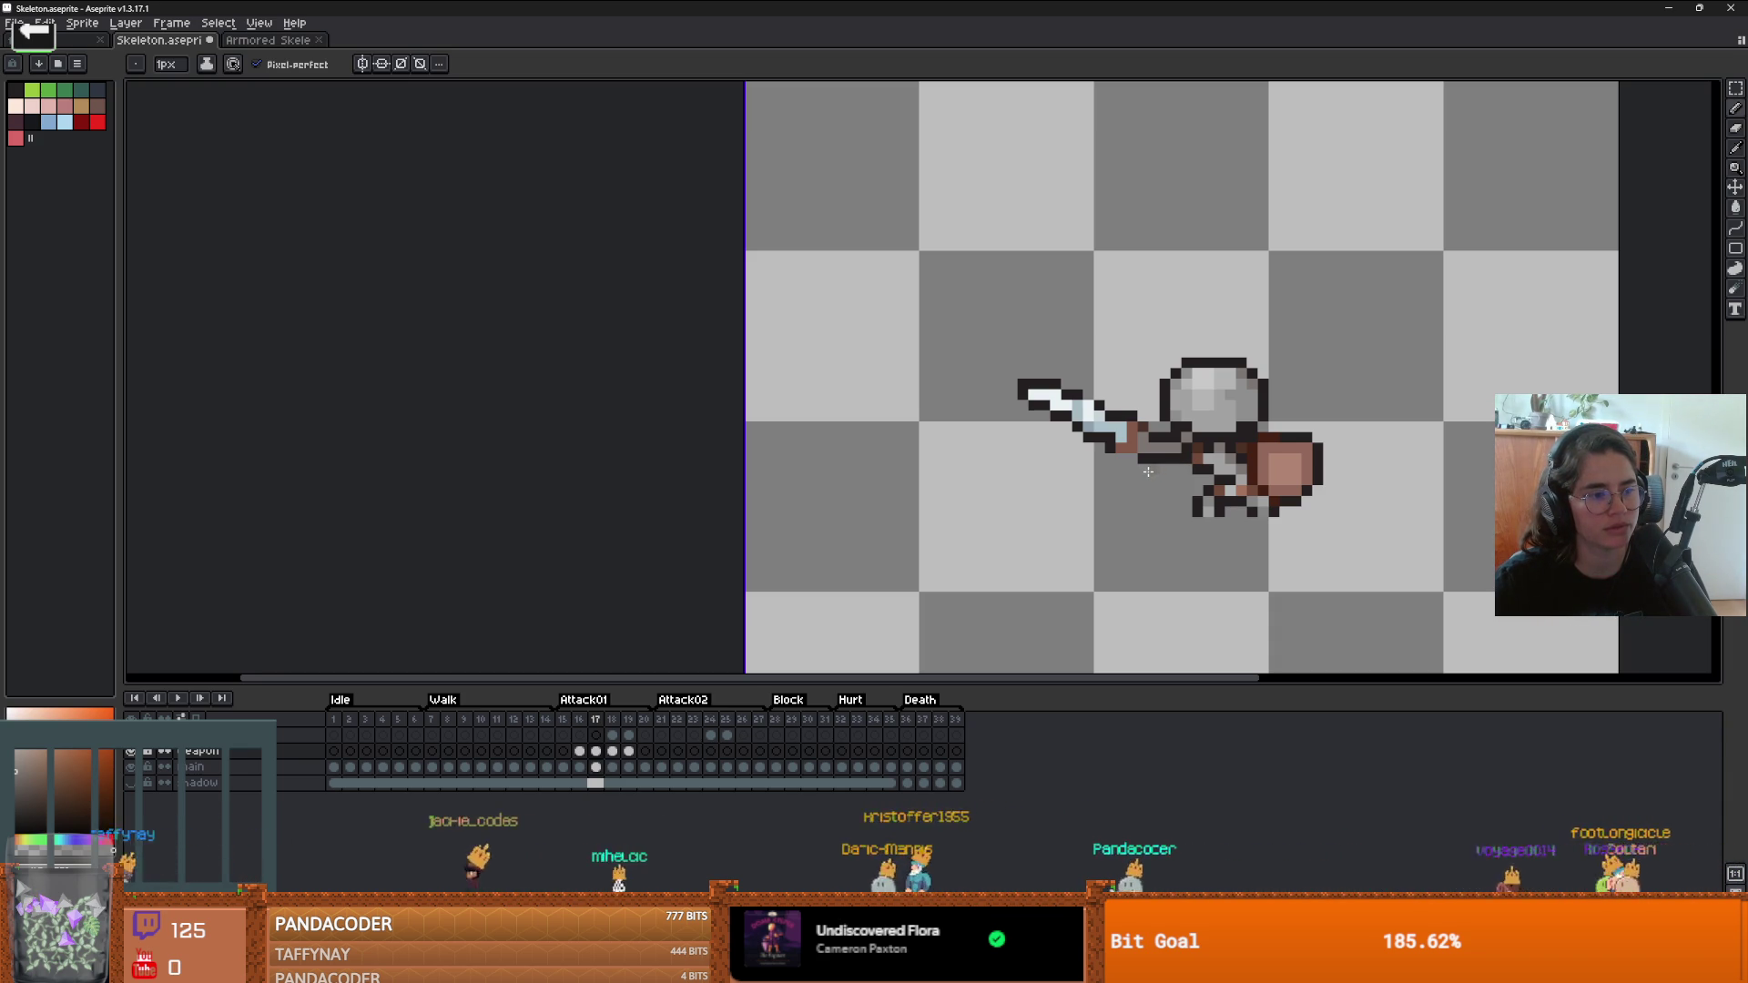
scroll(1139, 475, down, 2)
scroll(1143, 455, up, 6)
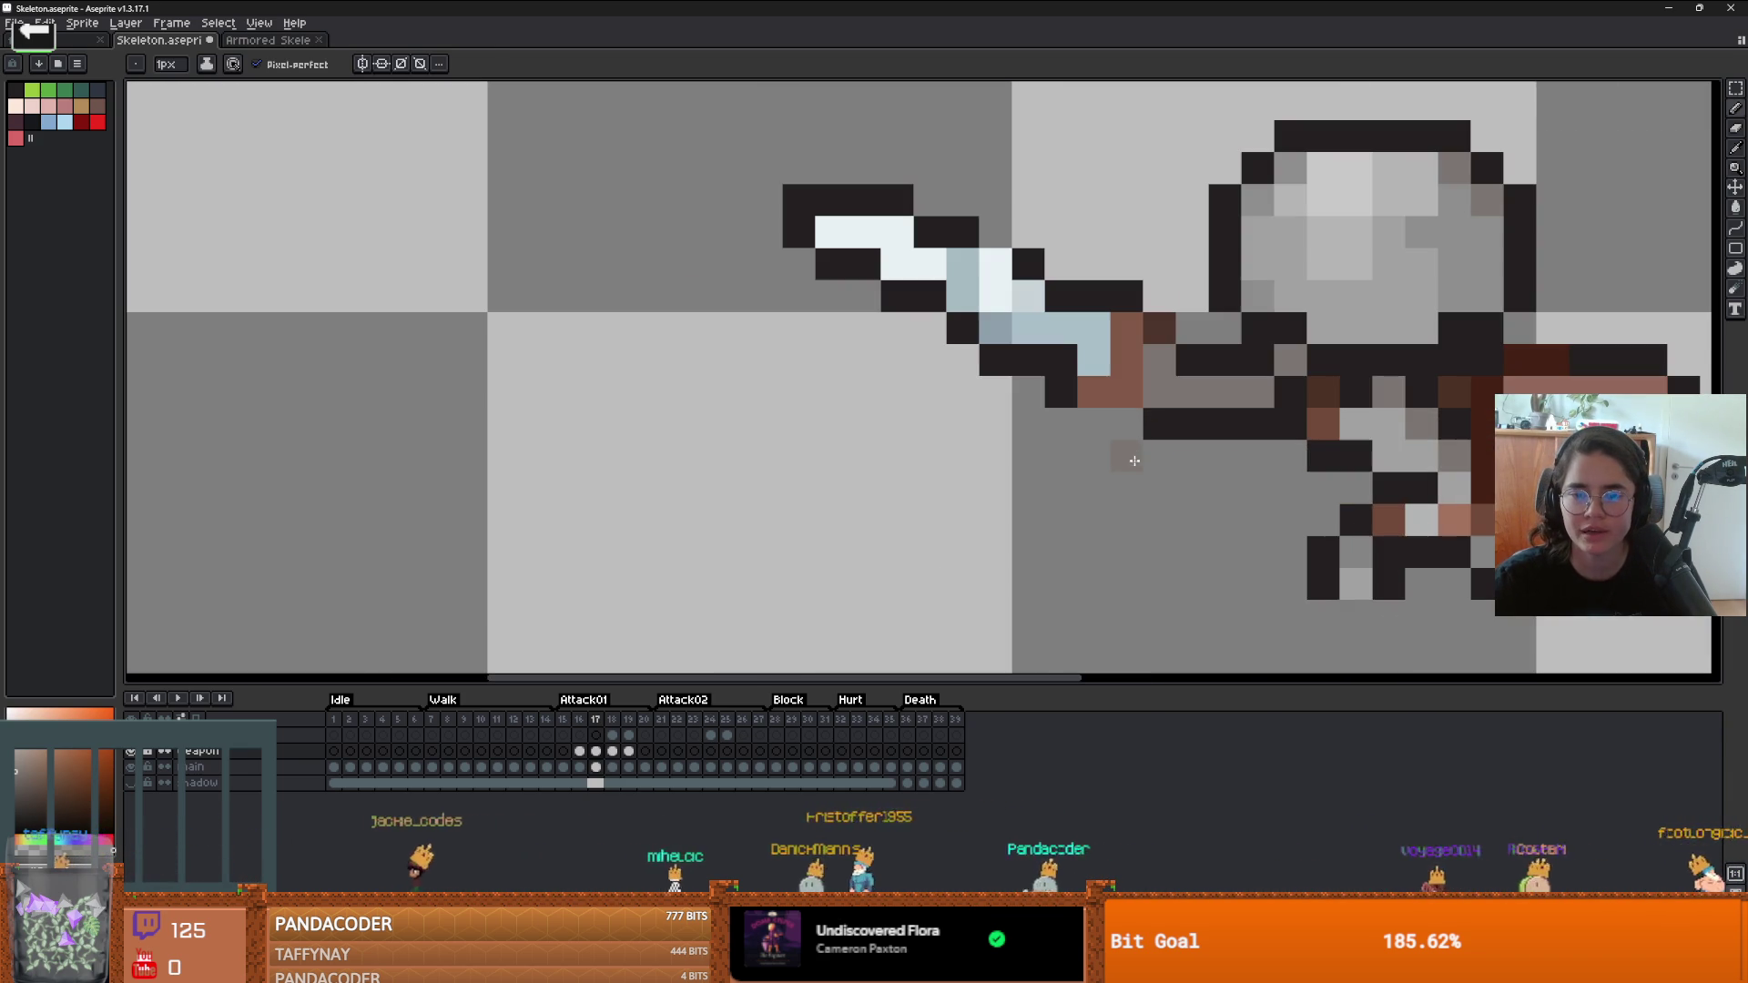
- Pick black from the outline and add a black pixel below the sword blade
key(alt)
alt+click(1148, 418)
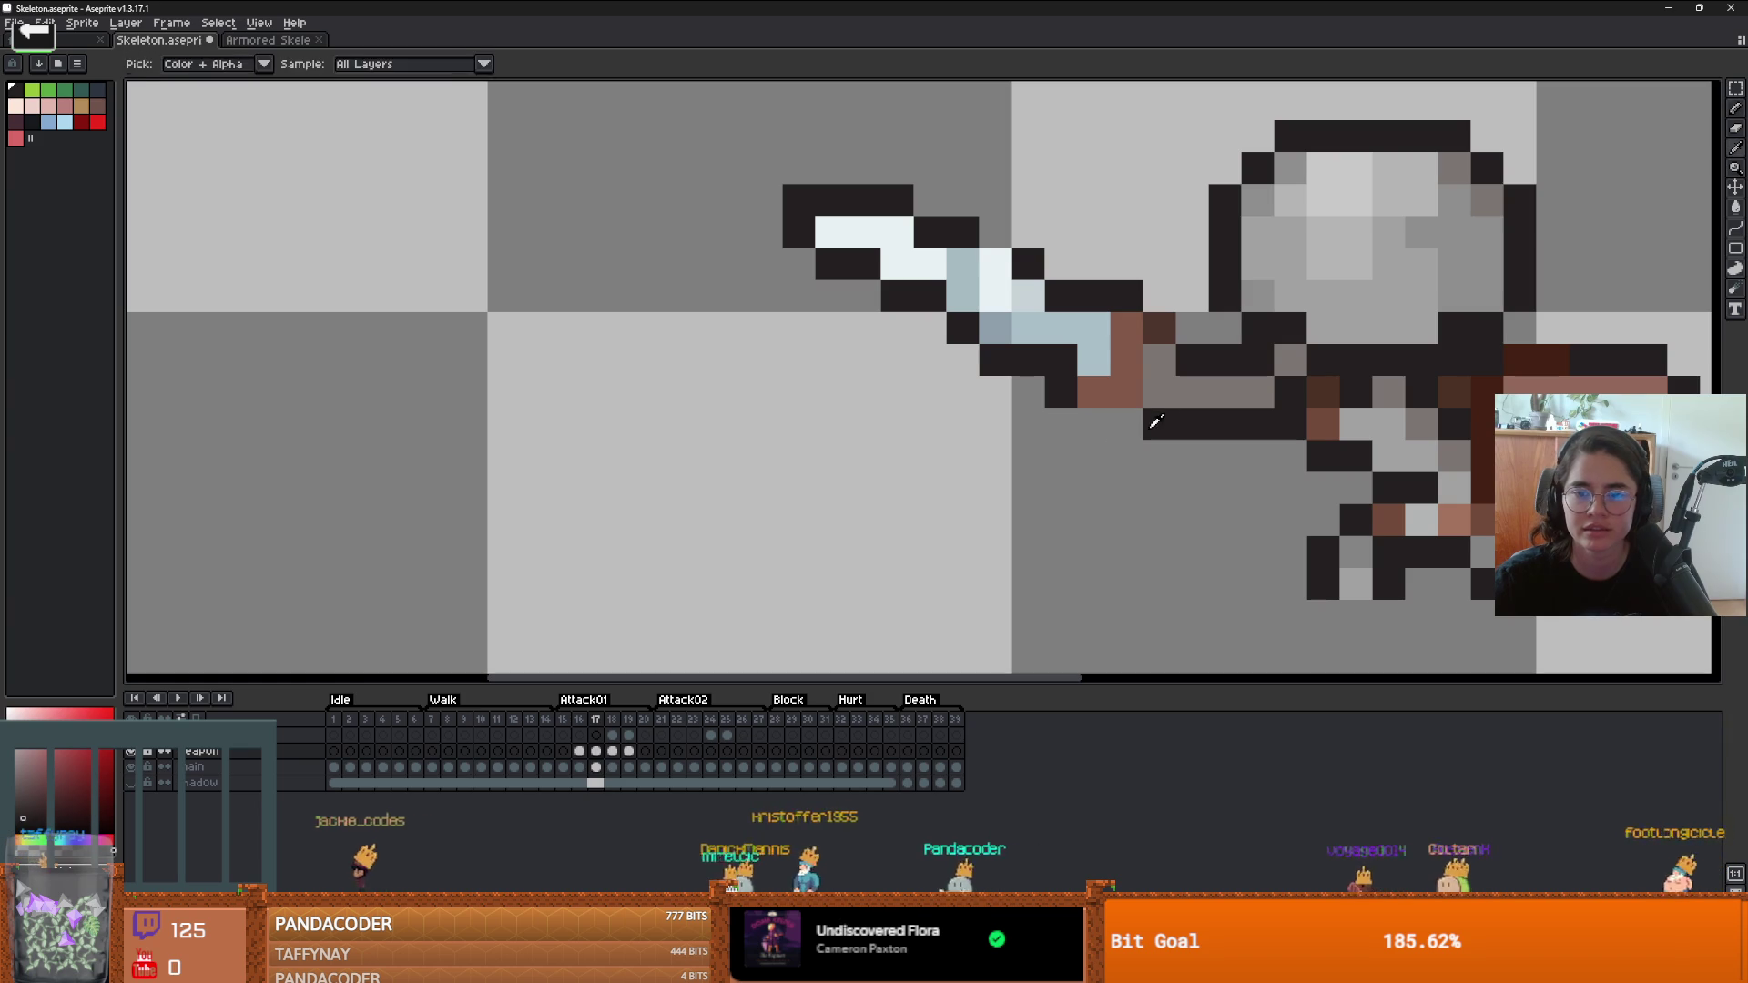
click(1061, 423)
scroll(1125, 515, down, 3)
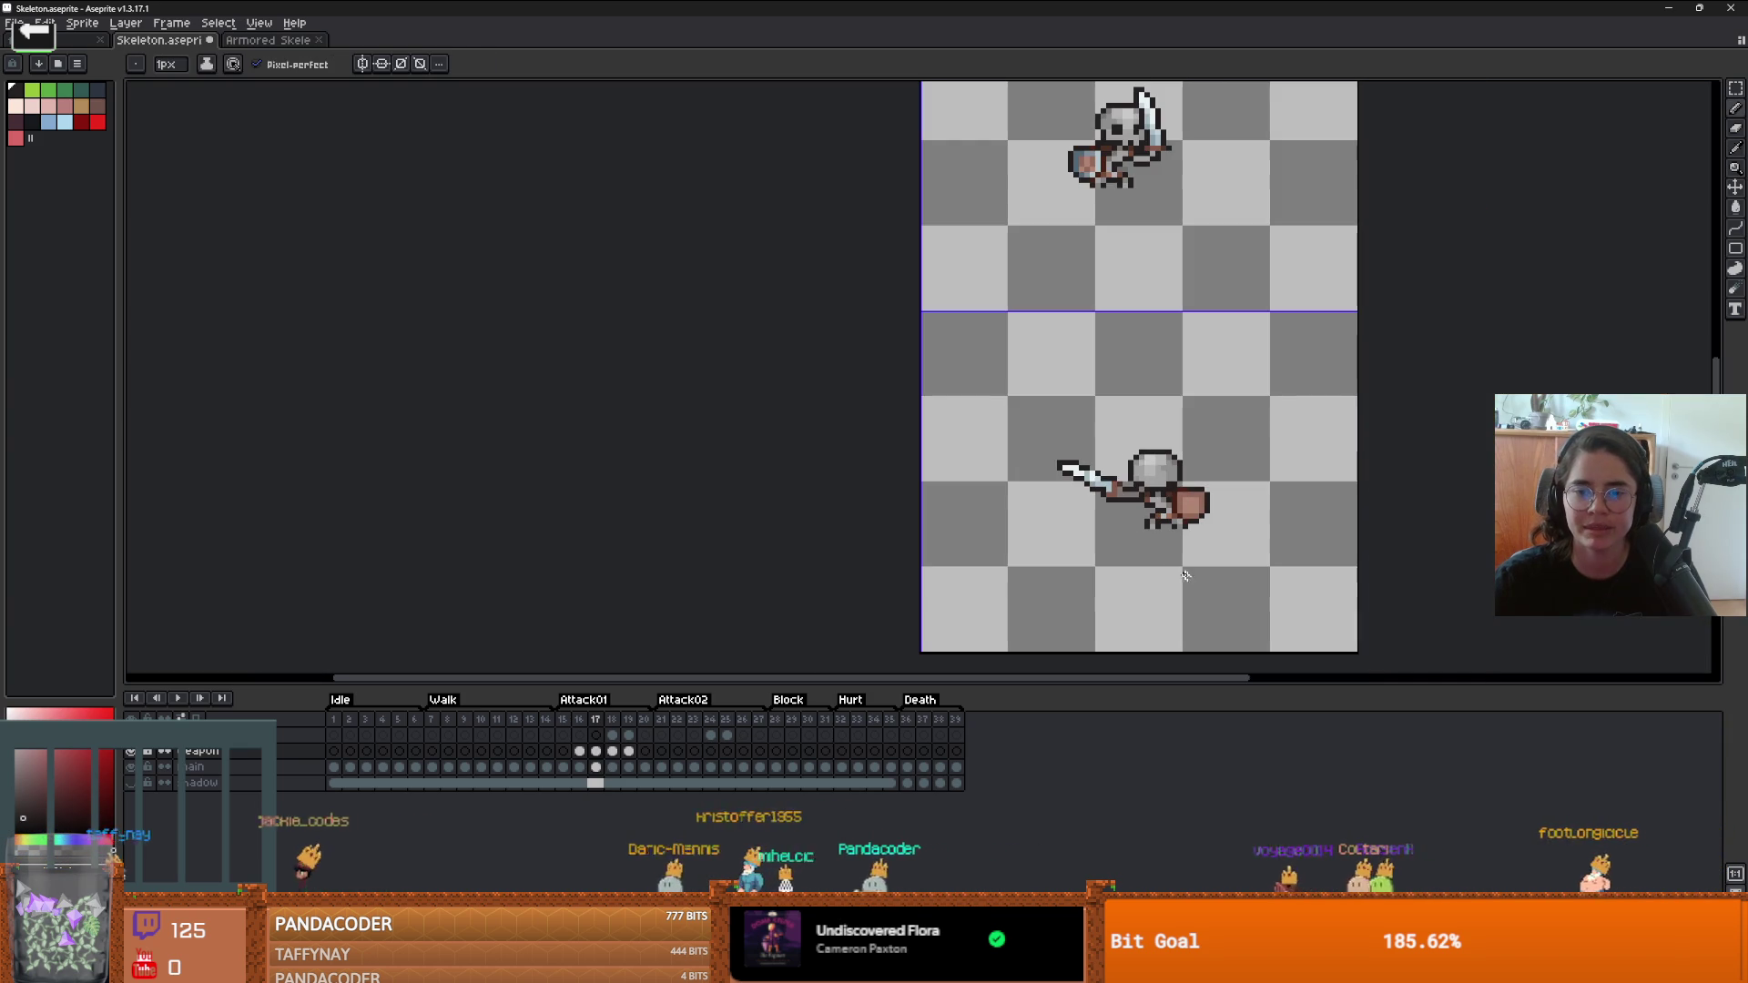
scroll(1186, 577, up, 1)
scroll(1186, 577, down, 1)
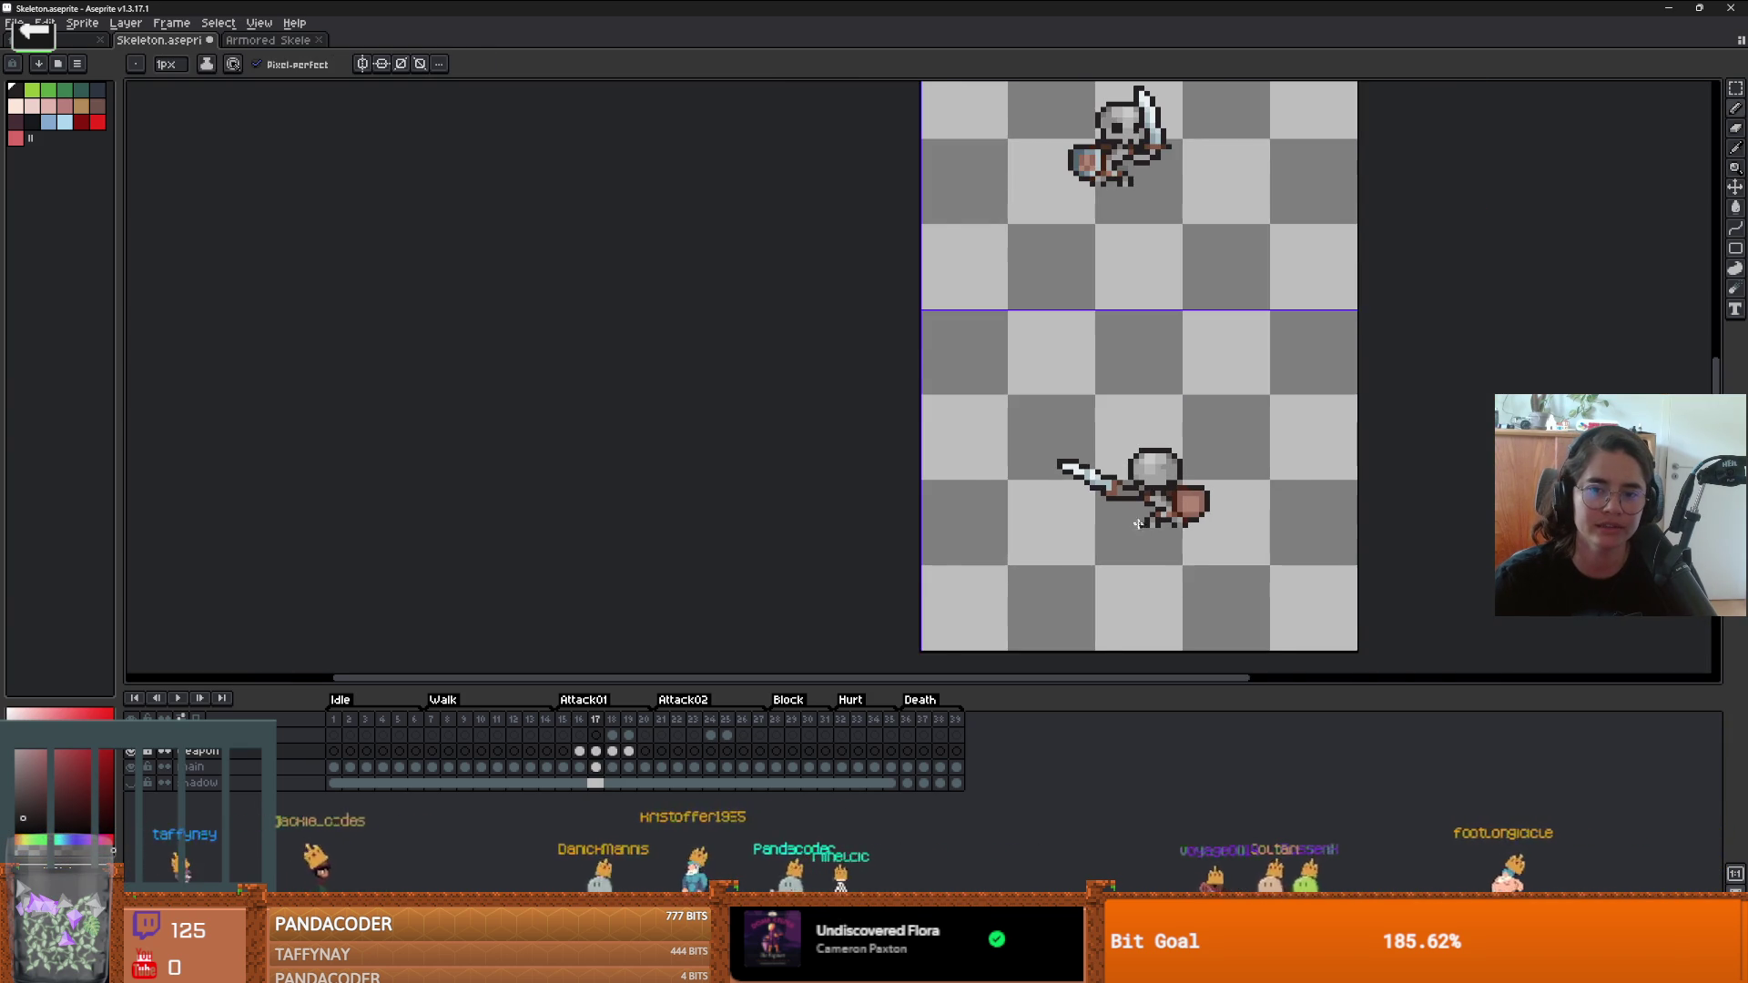
scroll(1138, 526, down, 1)
scroll(1136, 523, up, 6)
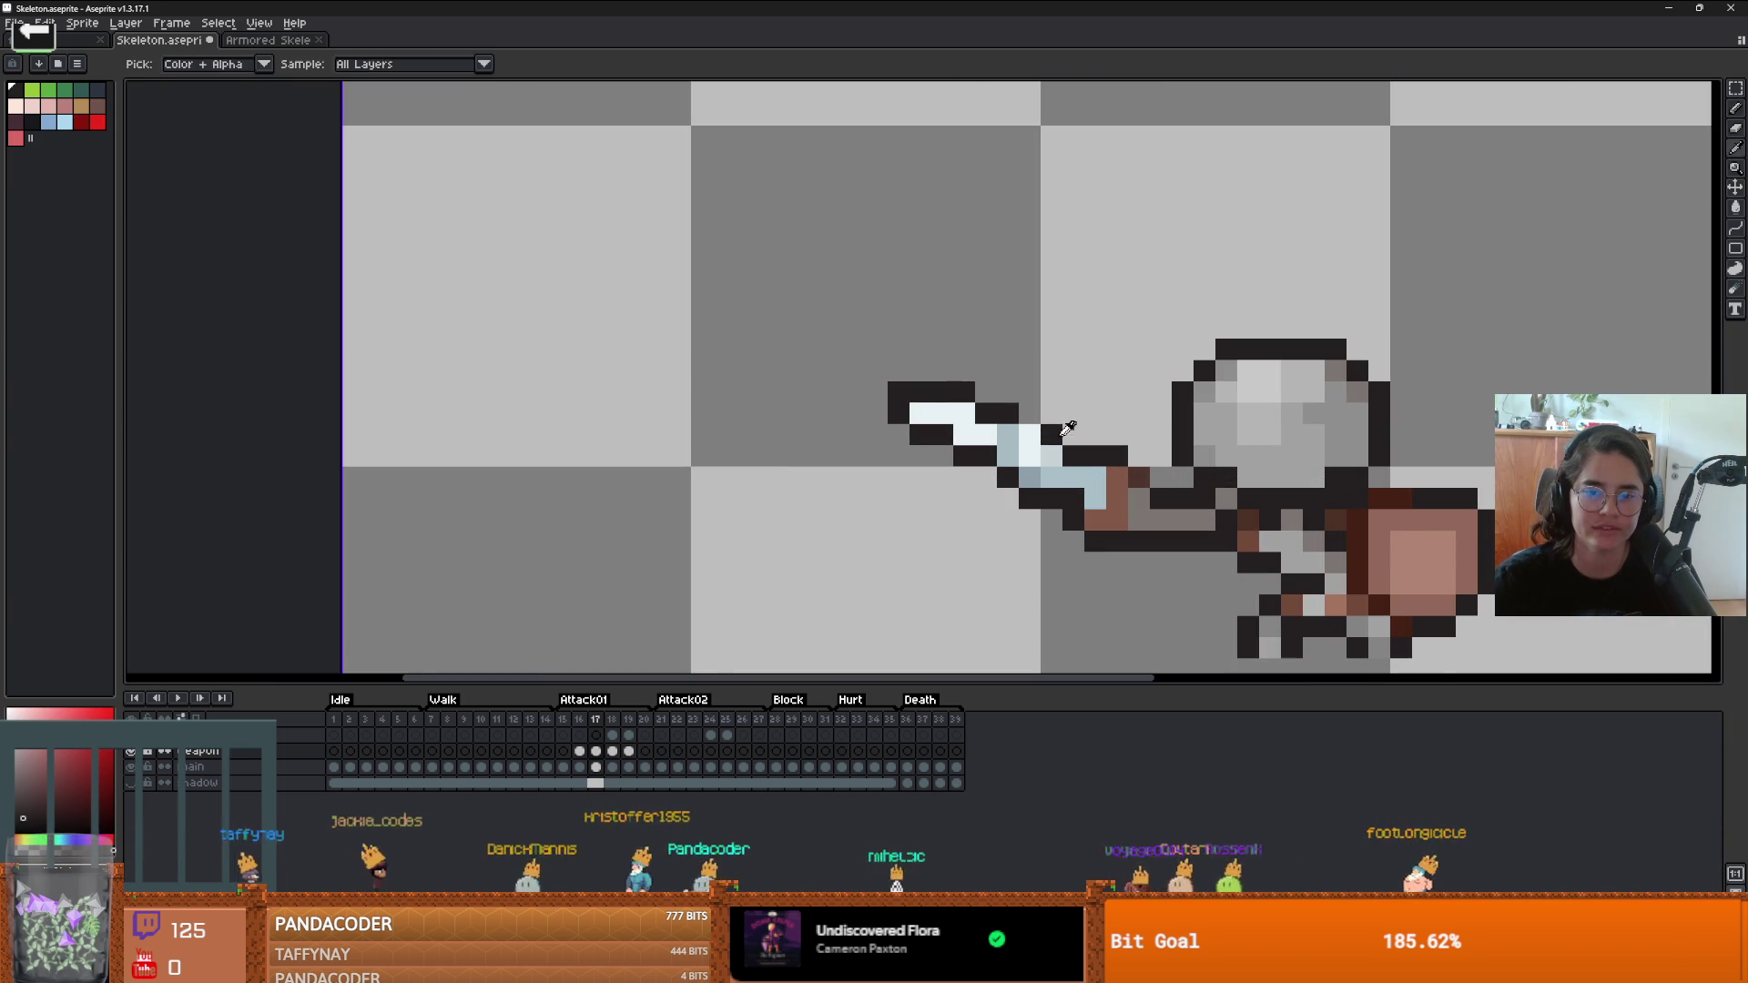
scroll(1041, 423, down, 4)
scroll(1156, 546, up, 1)
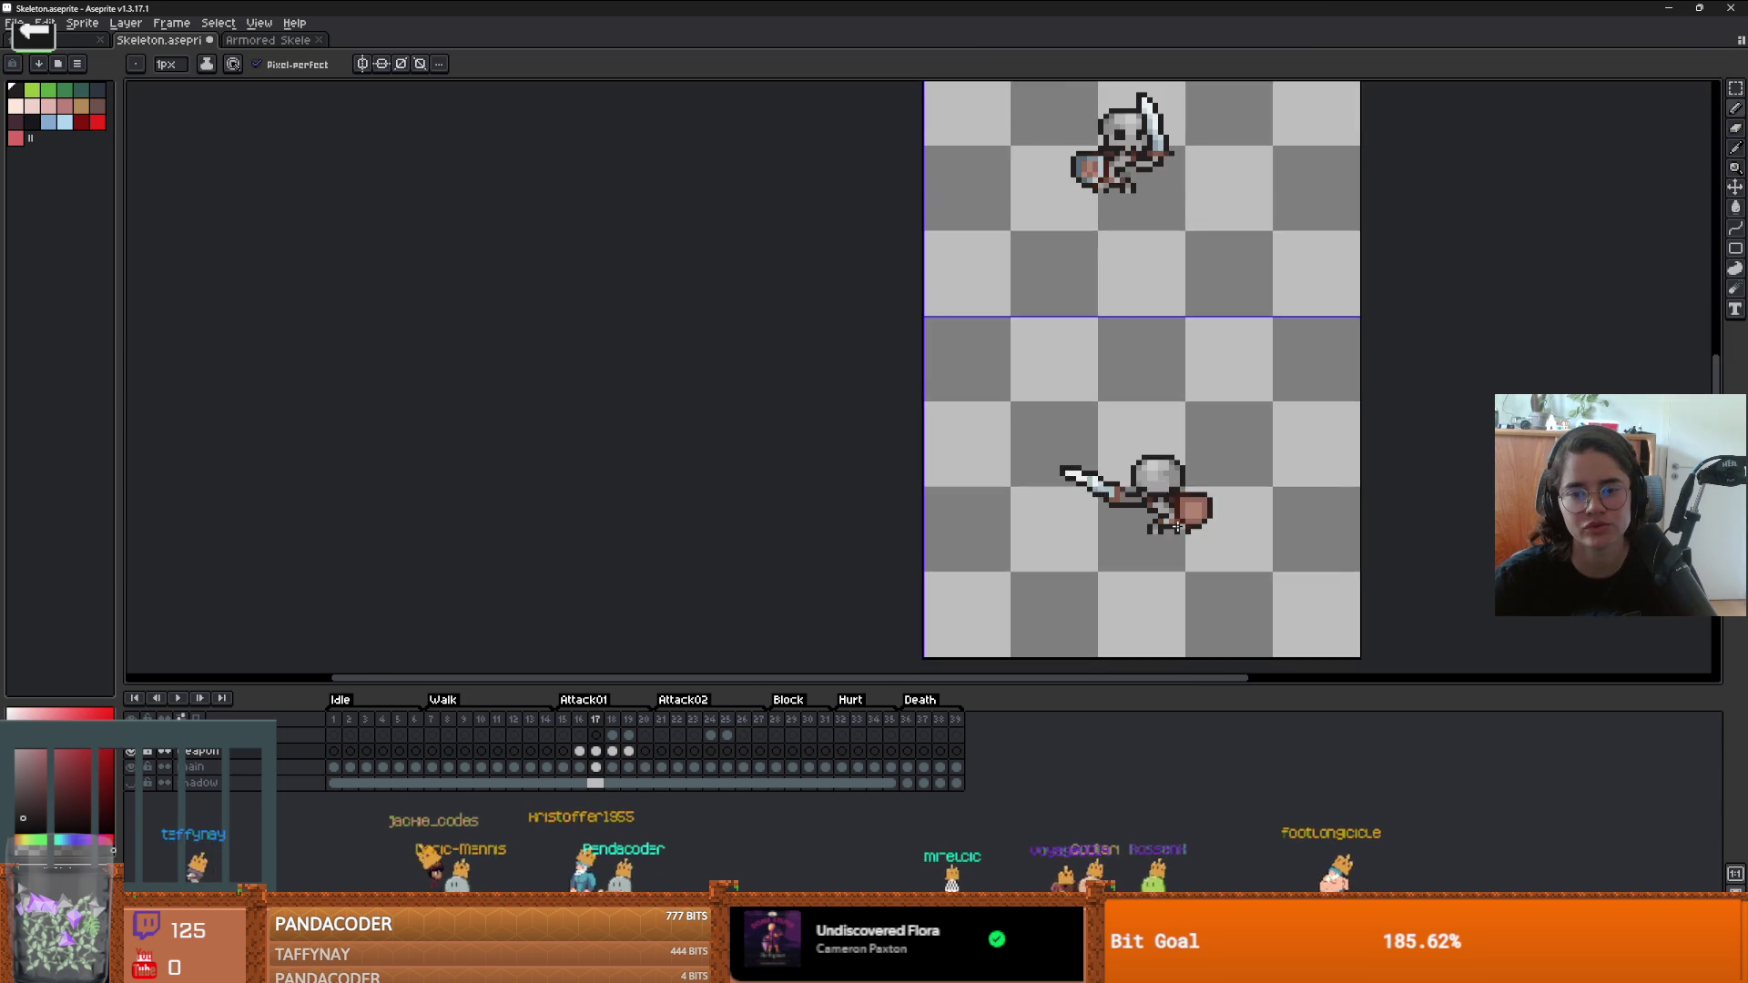
scroll(1162, 557, down, 1)
- Step to frame 18 and back to frame 17 to compare the poses
key(Right)
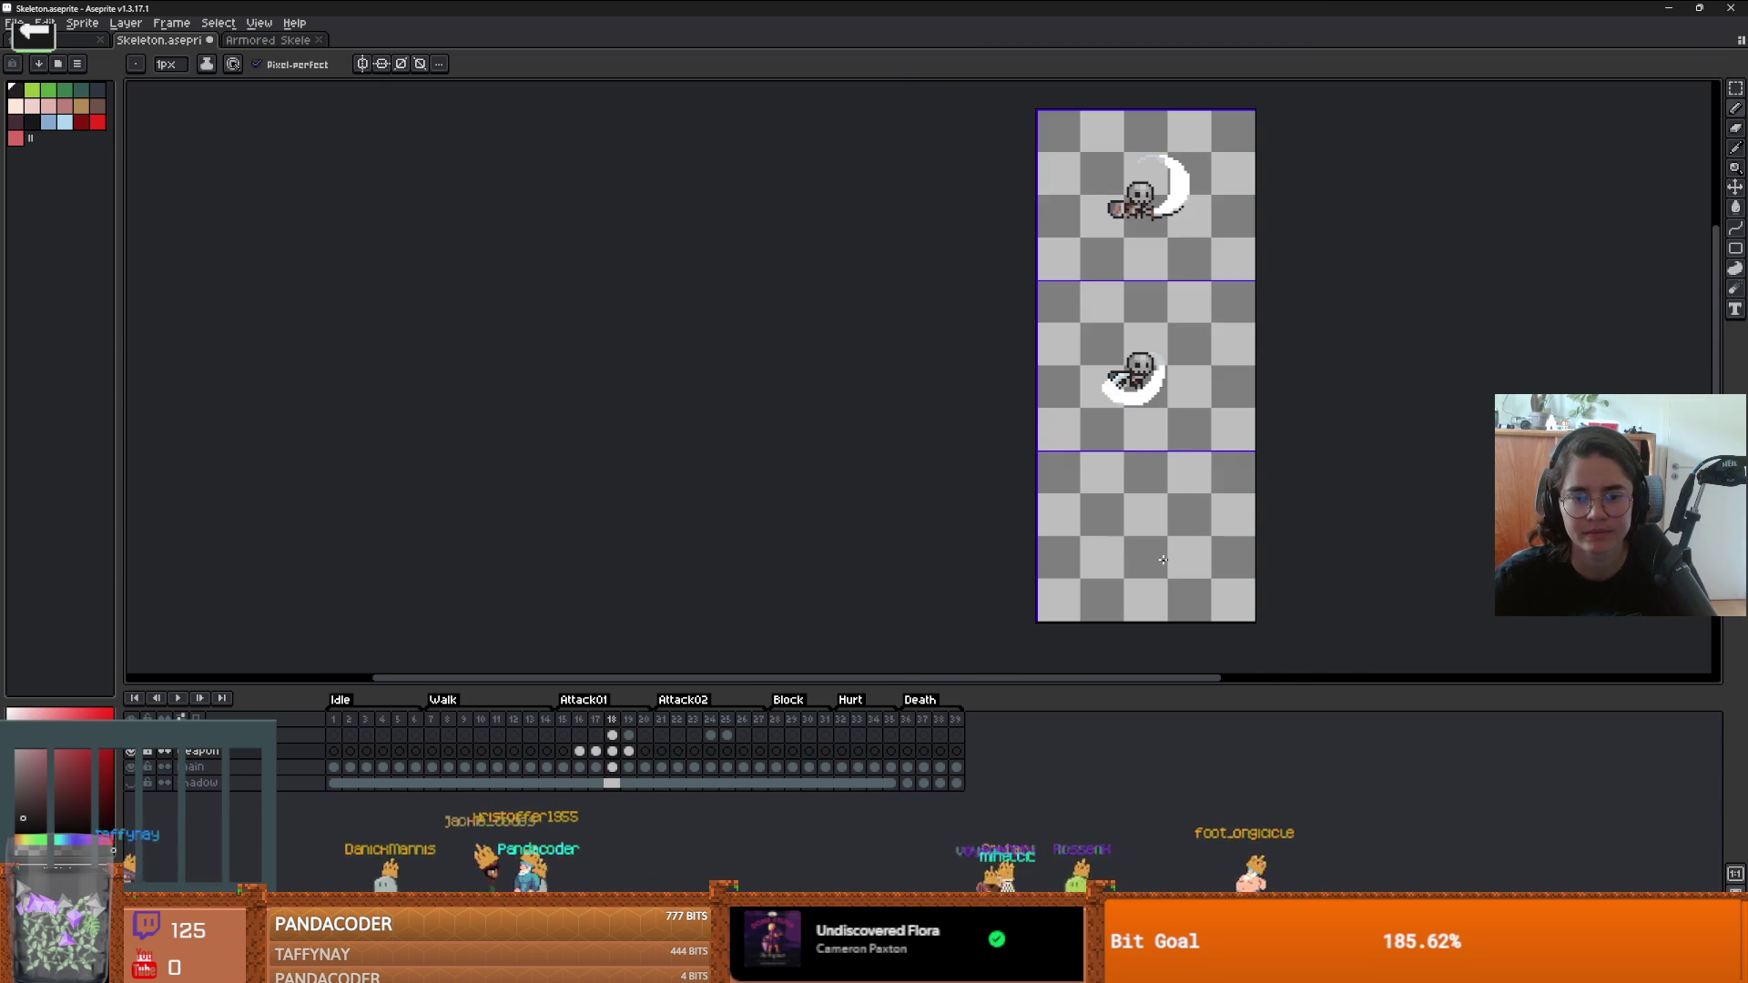
key(Left)
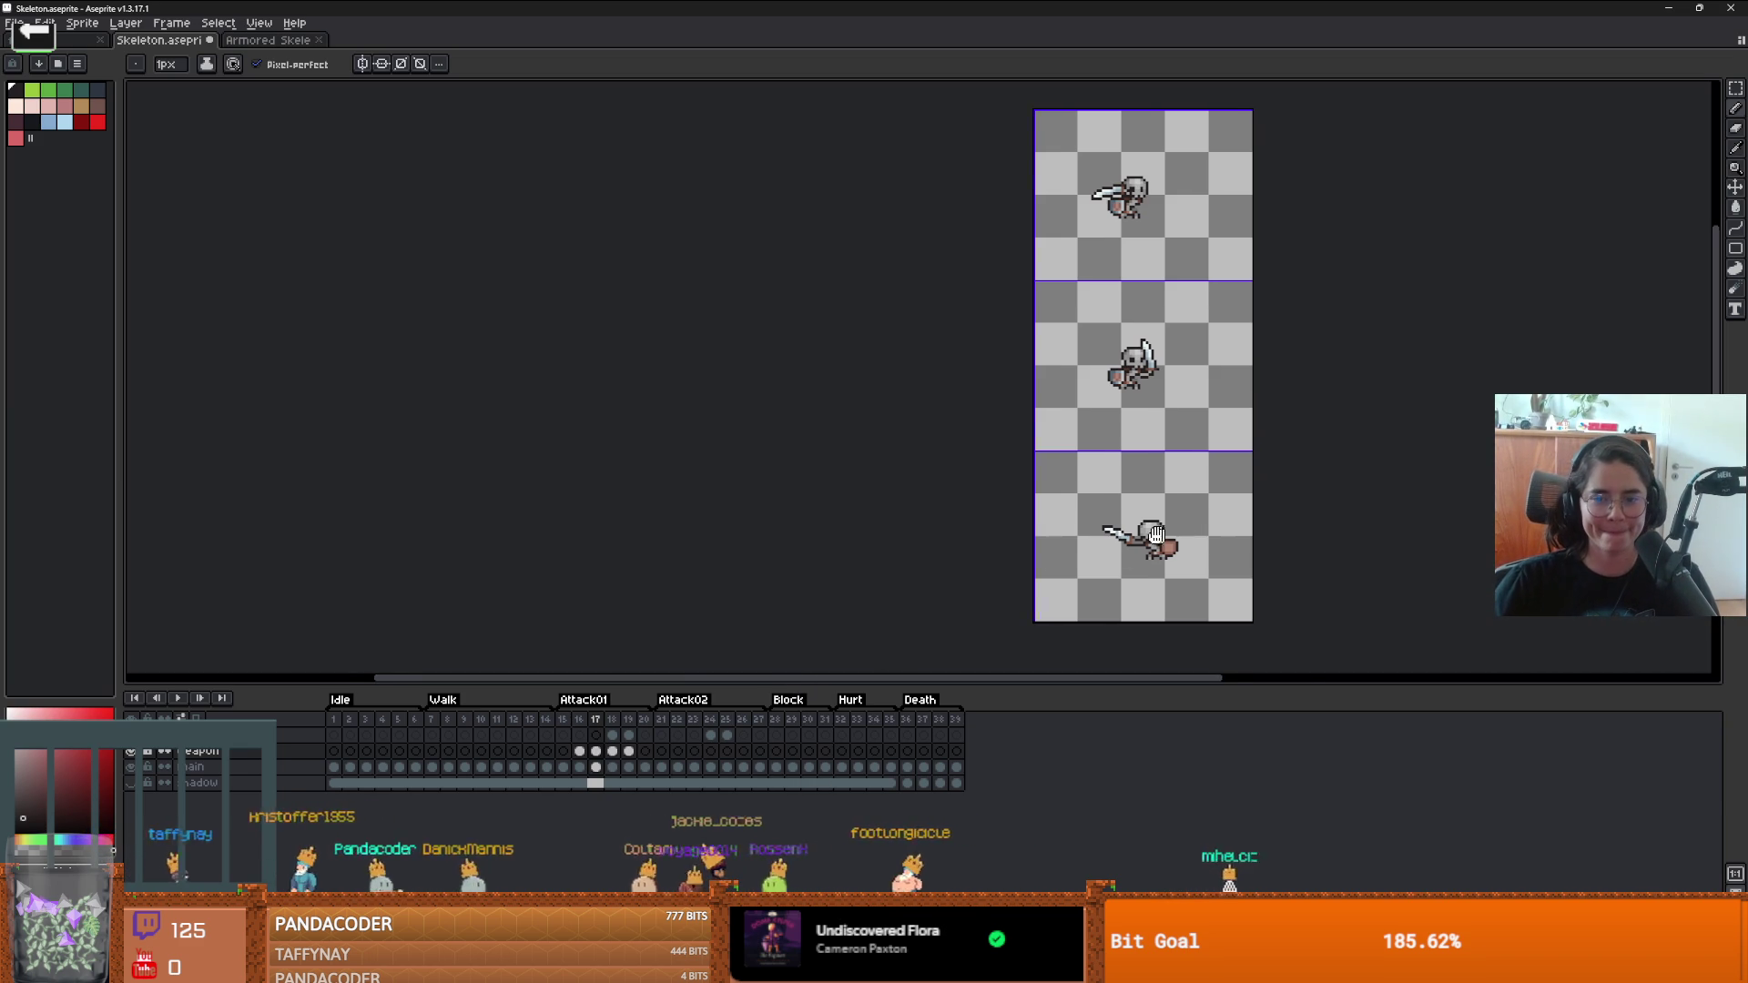
scroll(959, 575, up, 2)
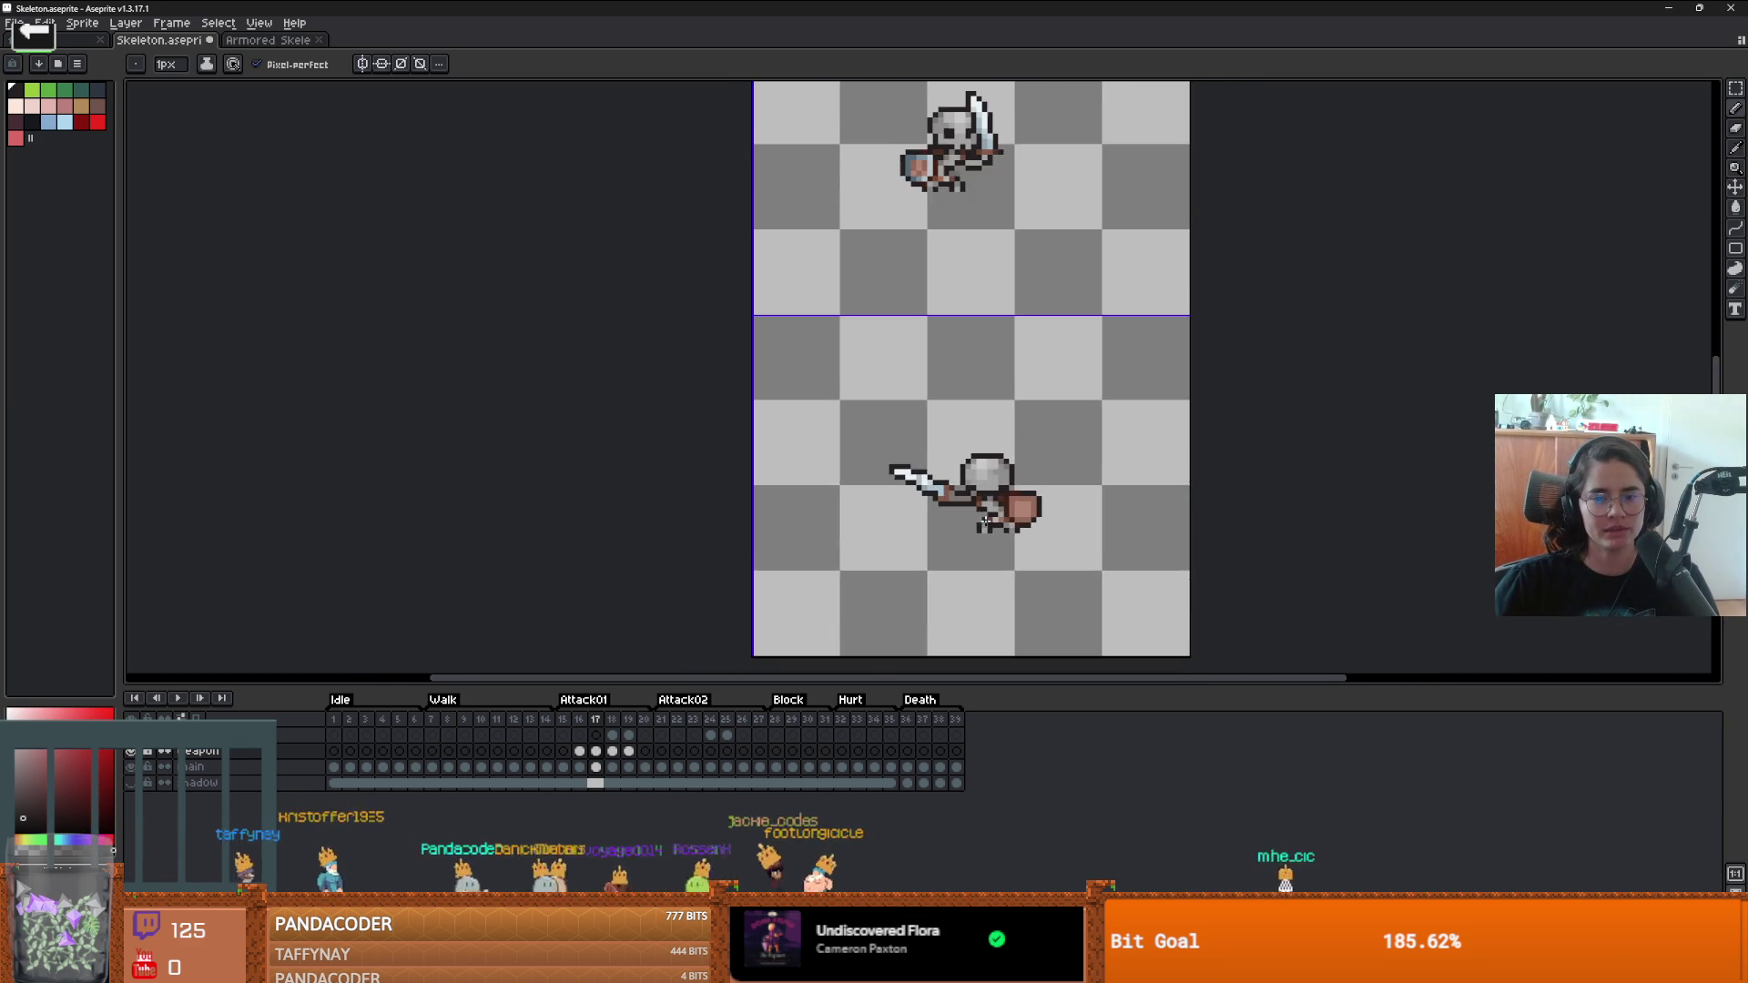
scroll(882, 502, up, 2)
- Sample the black outline and the blade's light blue with the eyedropper
key(i)
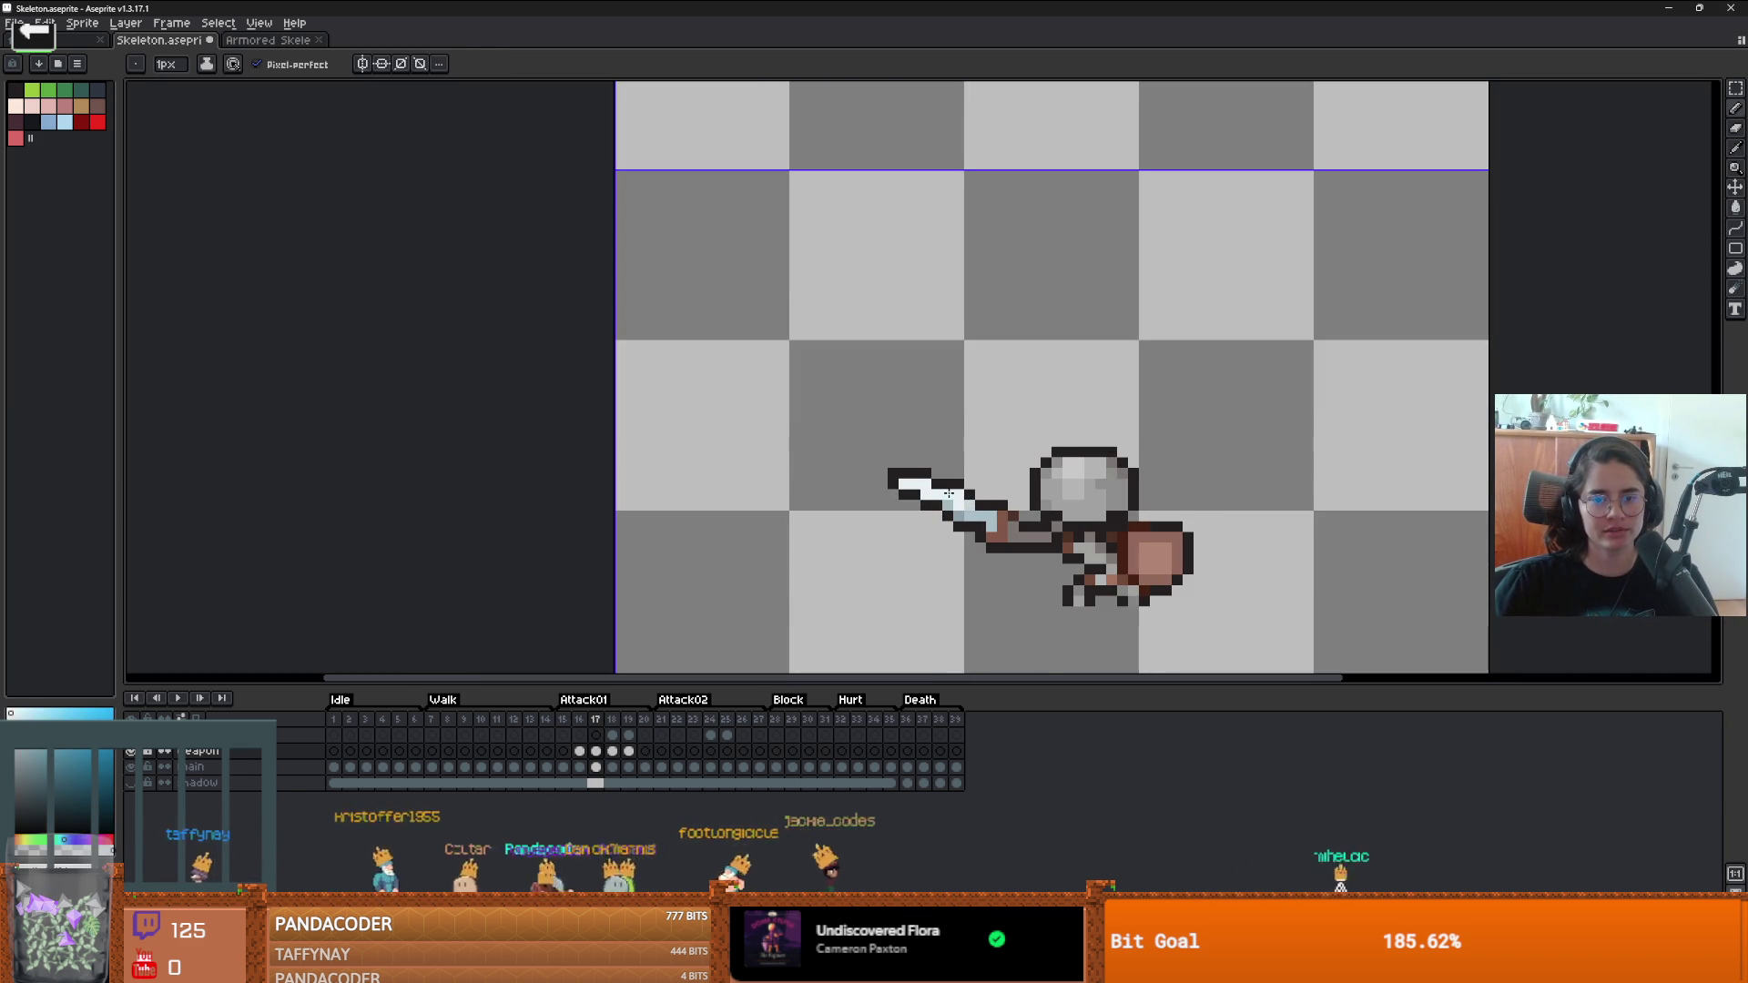
scroll(966, 489, down, 2)
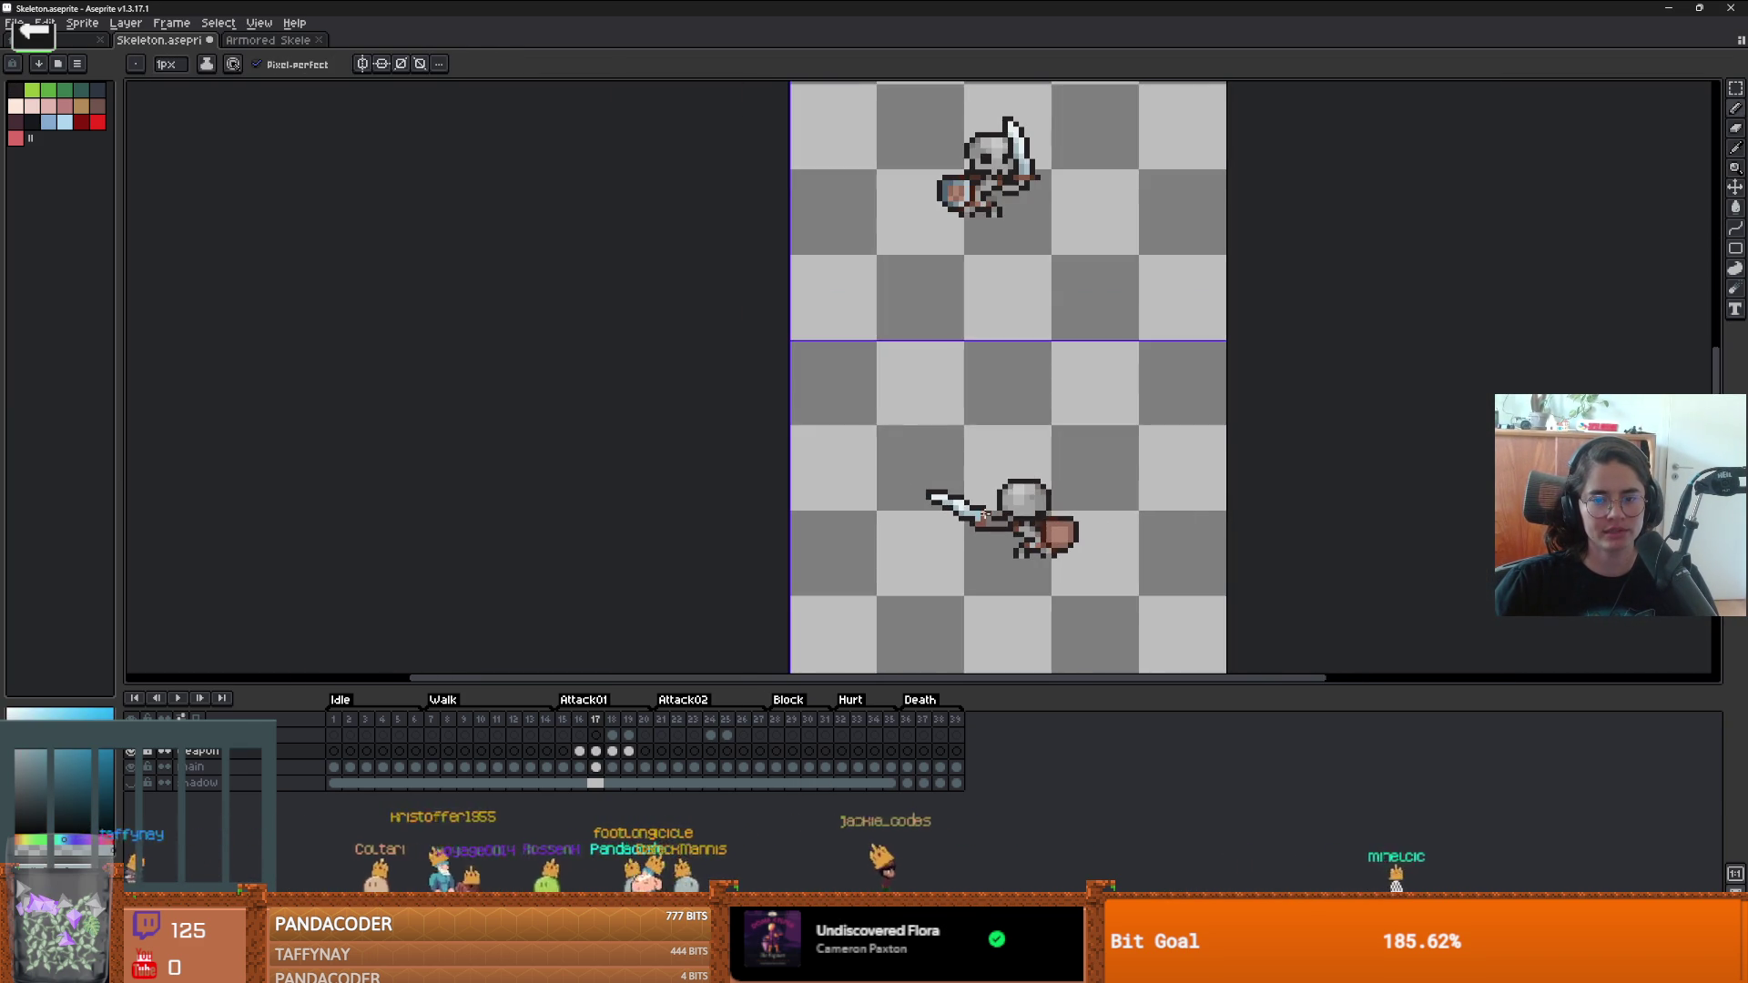
scroll(984, 516, up, 3)
alt+click(940, 454)
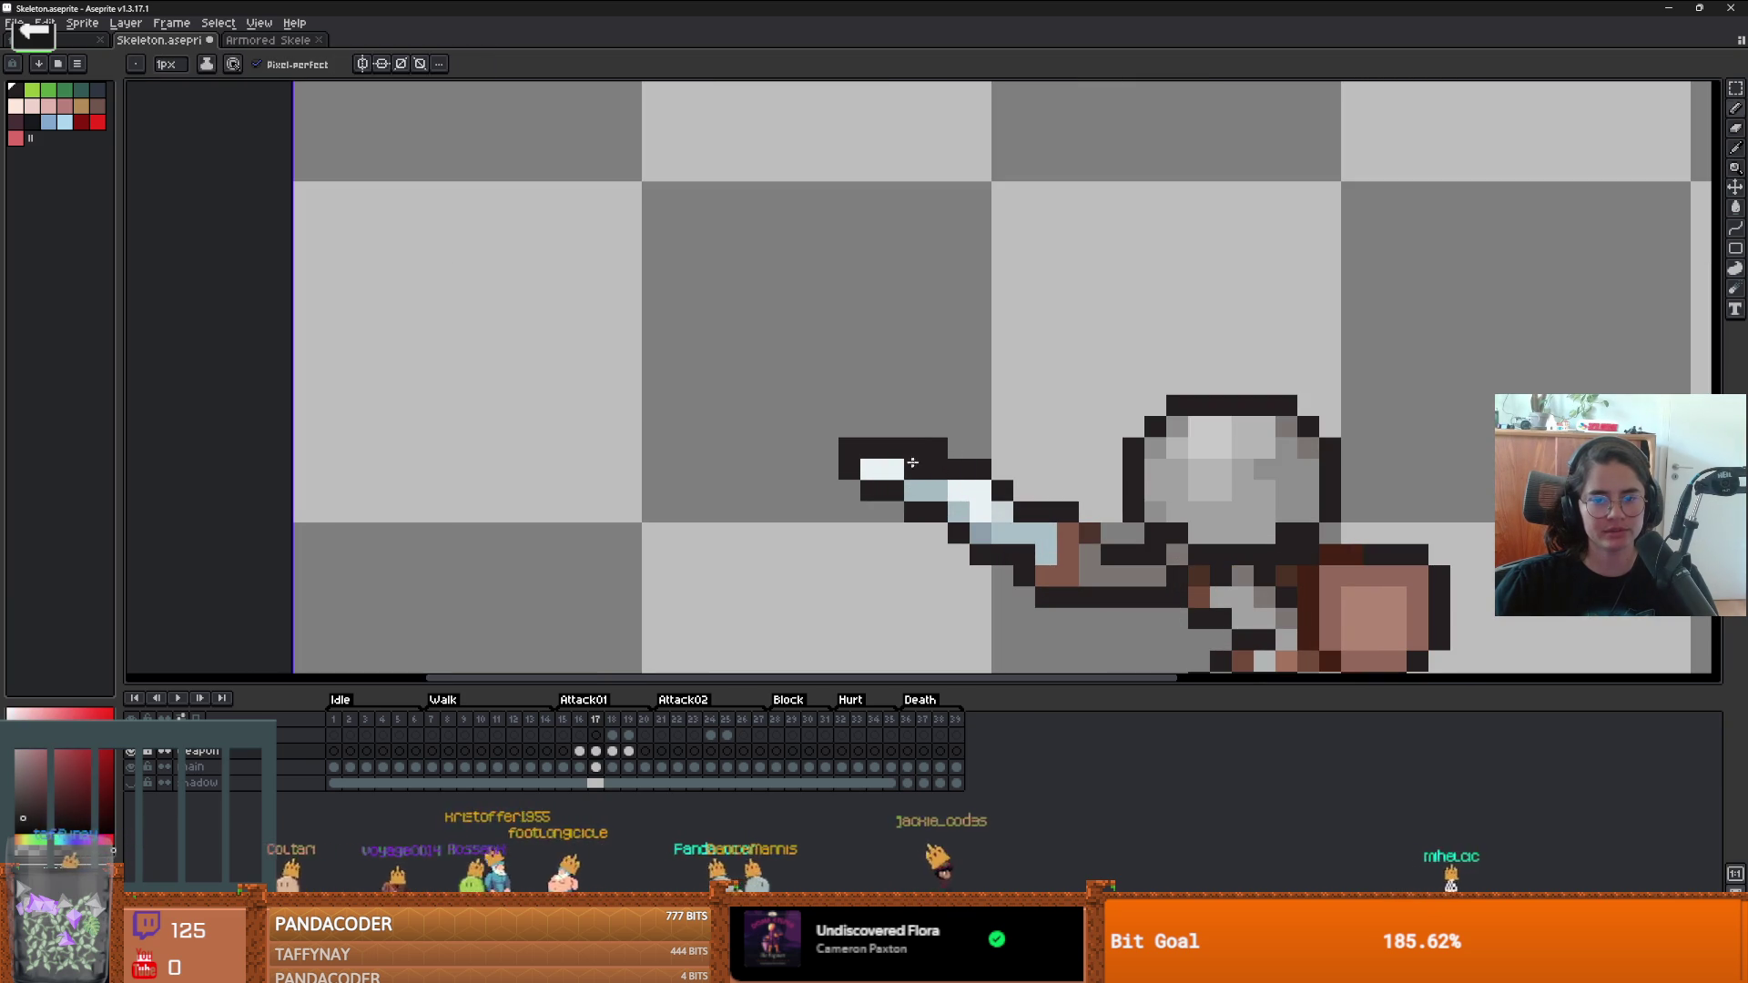
alt+click(915, 483)
scroll(1014, 485, up, 1)
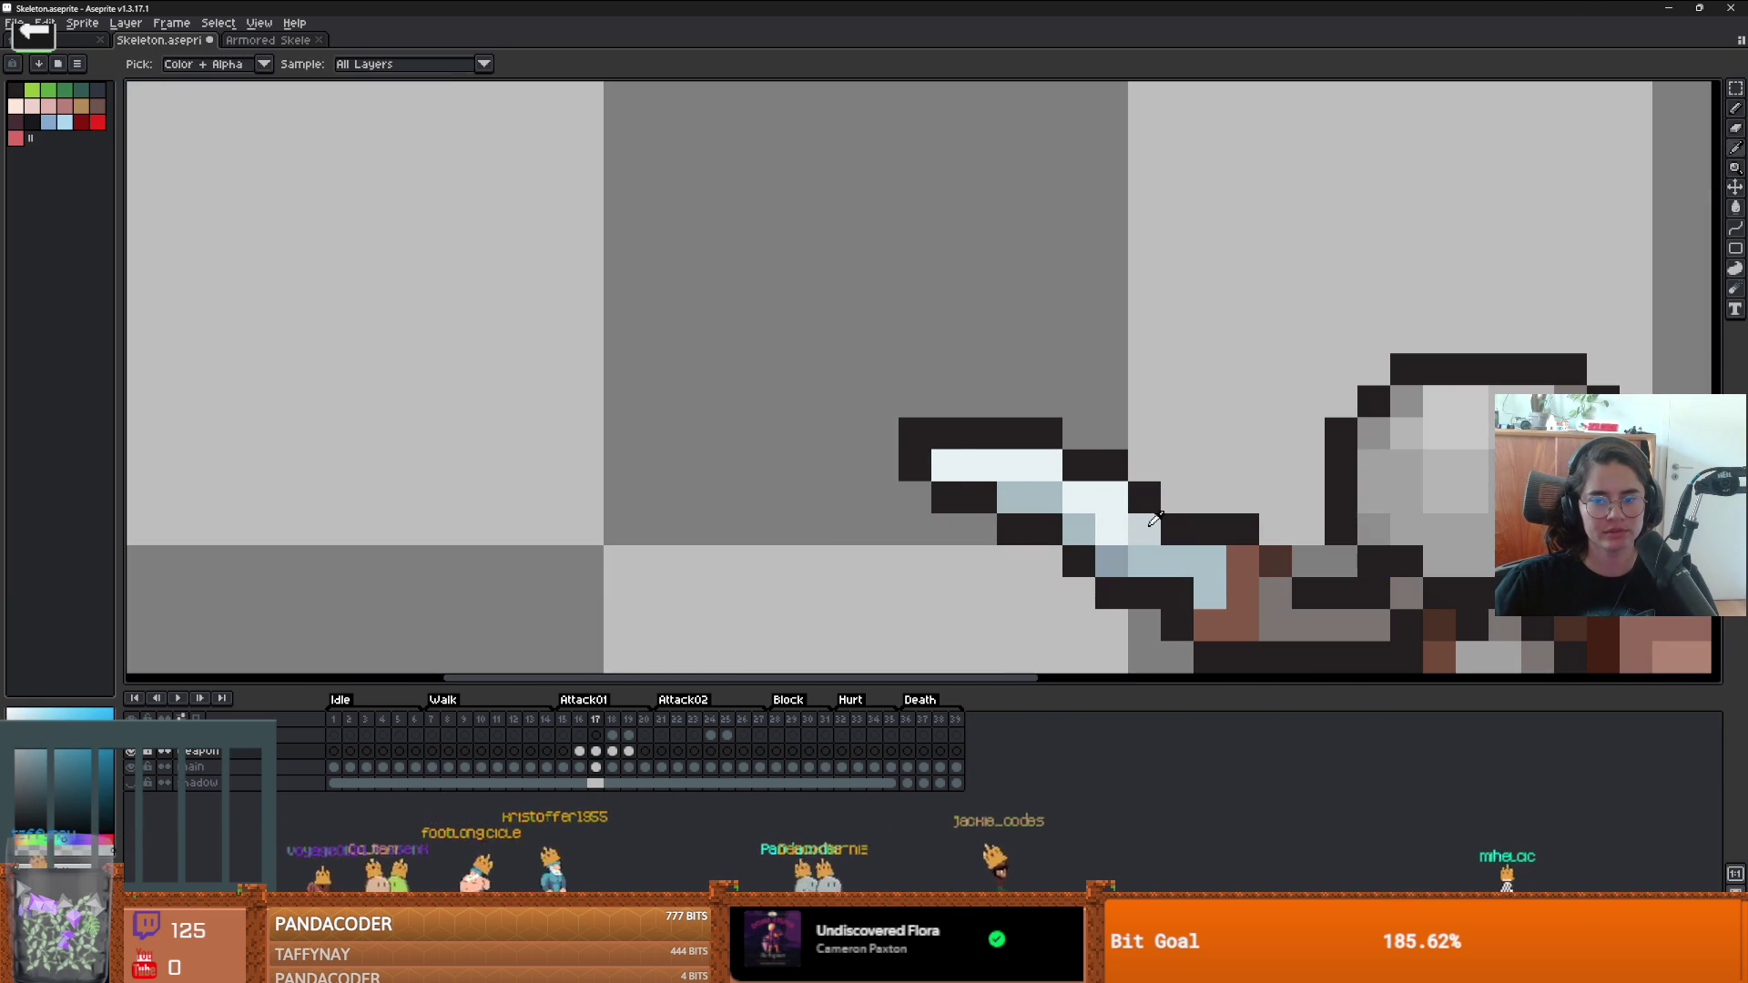
scroll(1154, 518, down, 10)
- Recentre the skeletons, then view slash frame 18 and frame 16 on the main layer
drag(1274, 564, 974, 504)
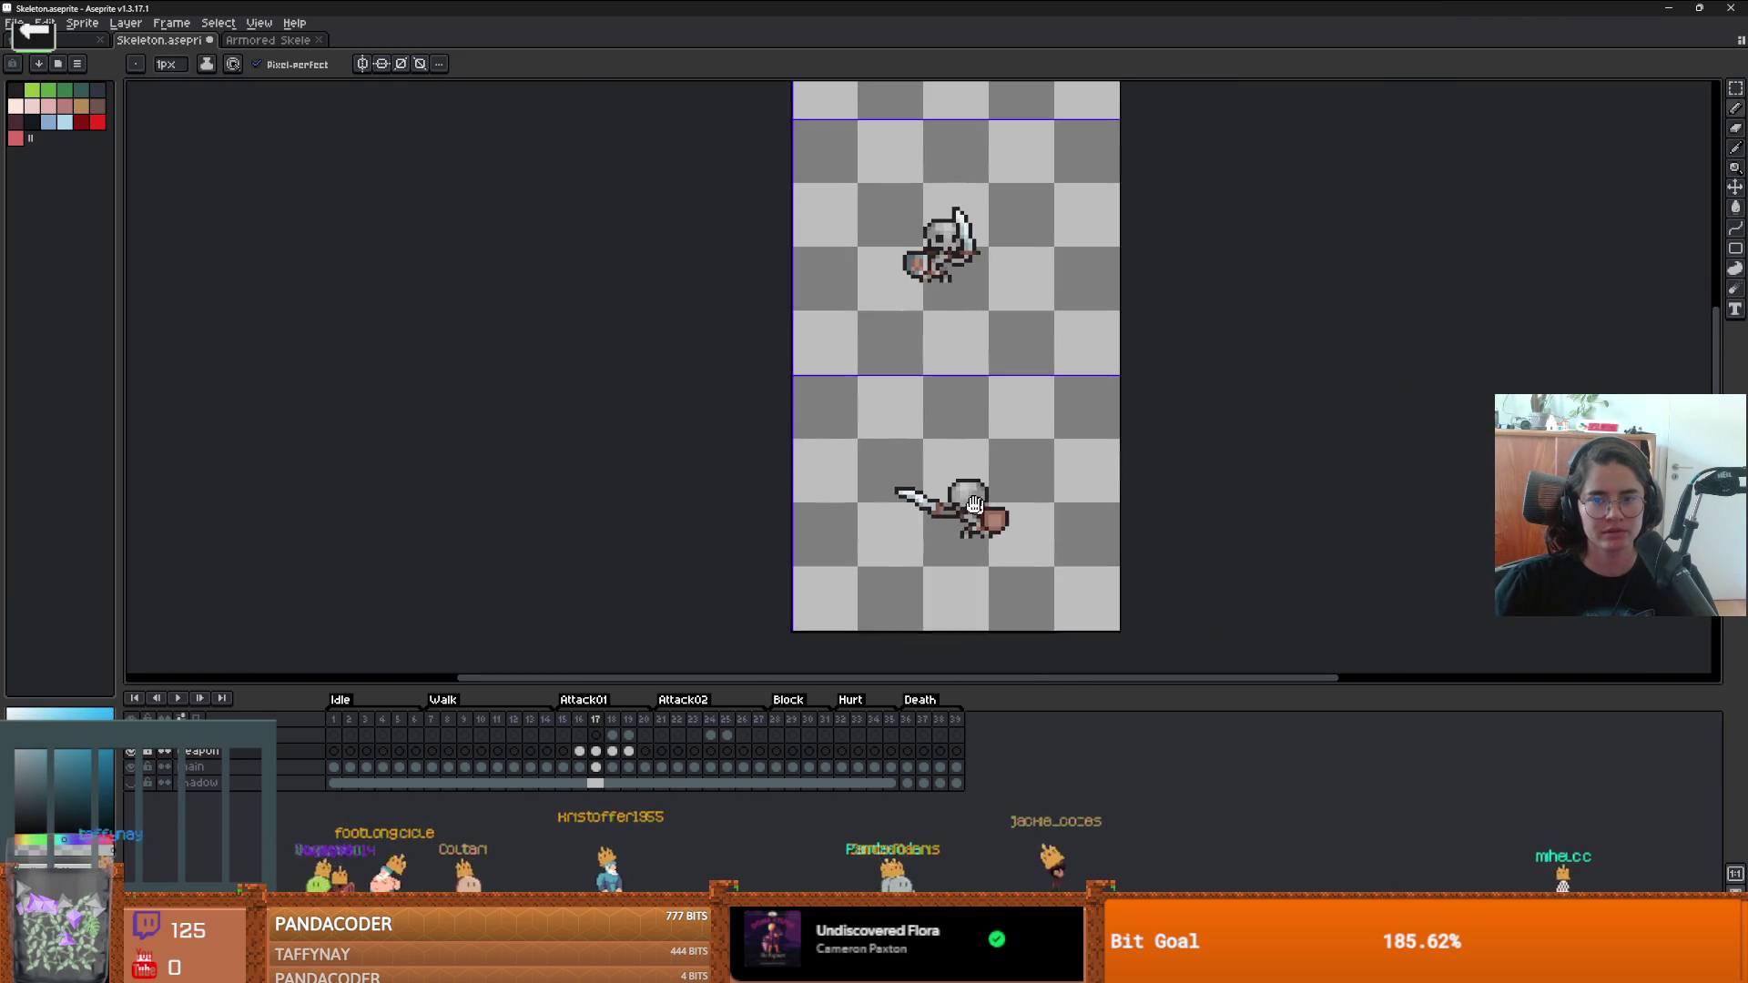
key(period)
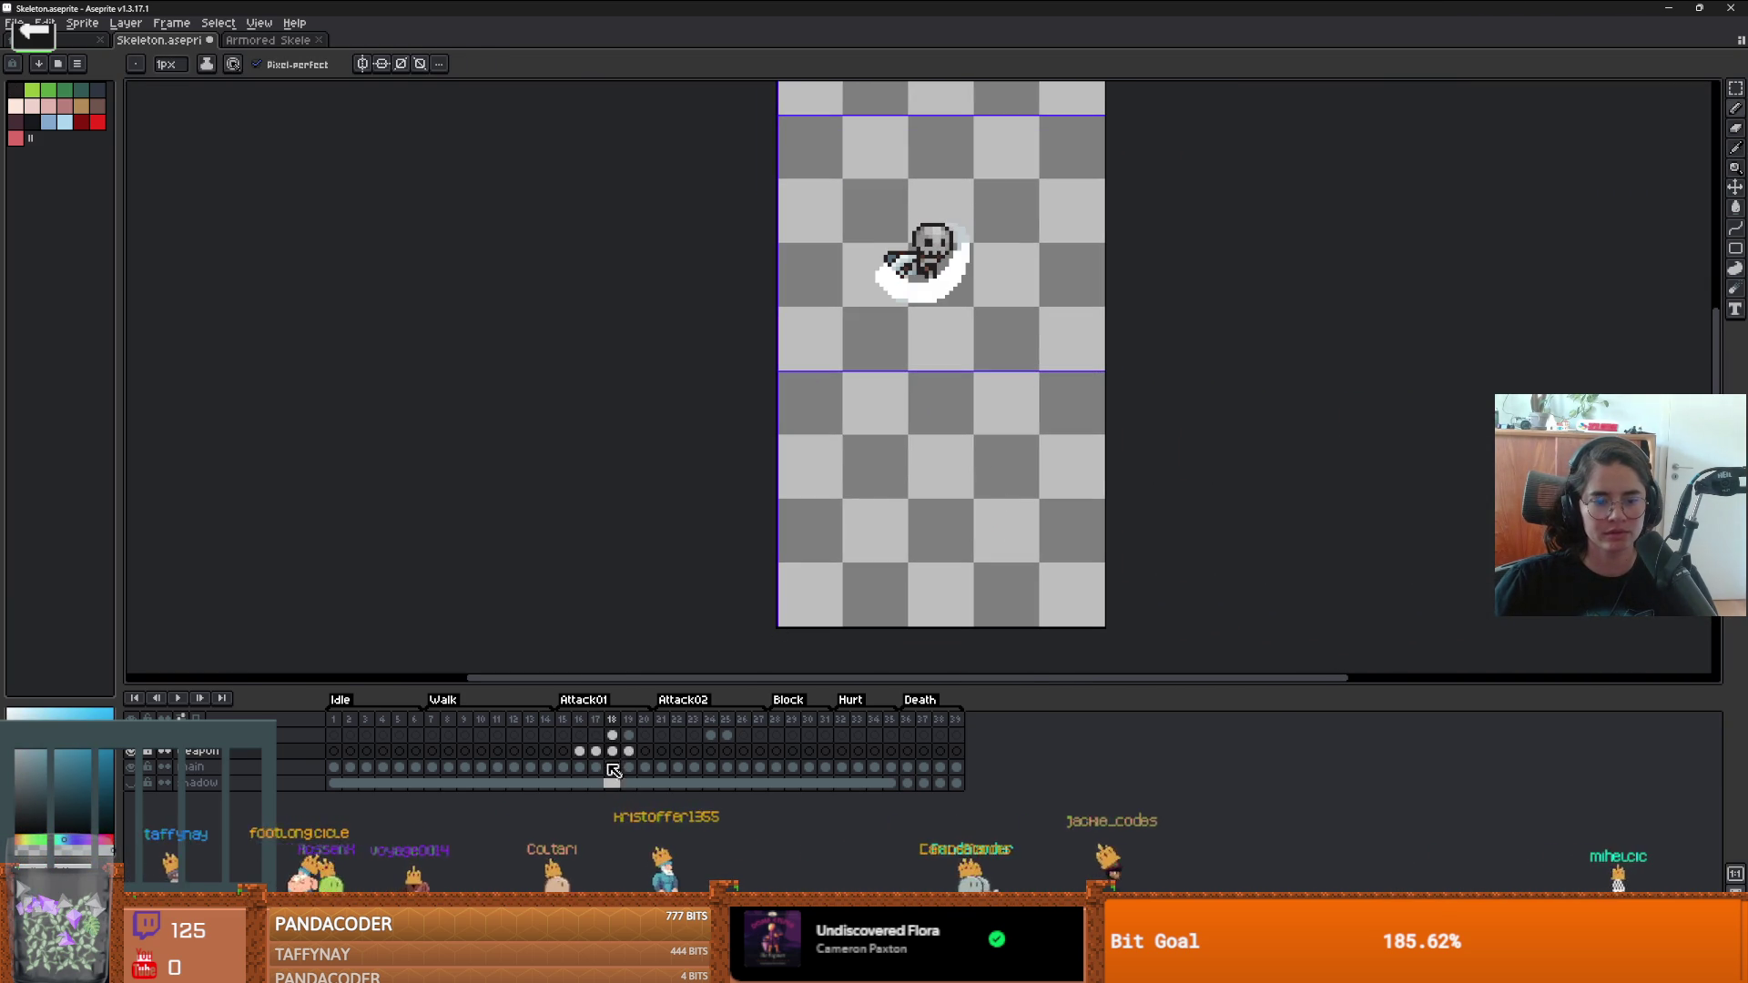
click(579, 767)
scroll(846, 630, up, 1)
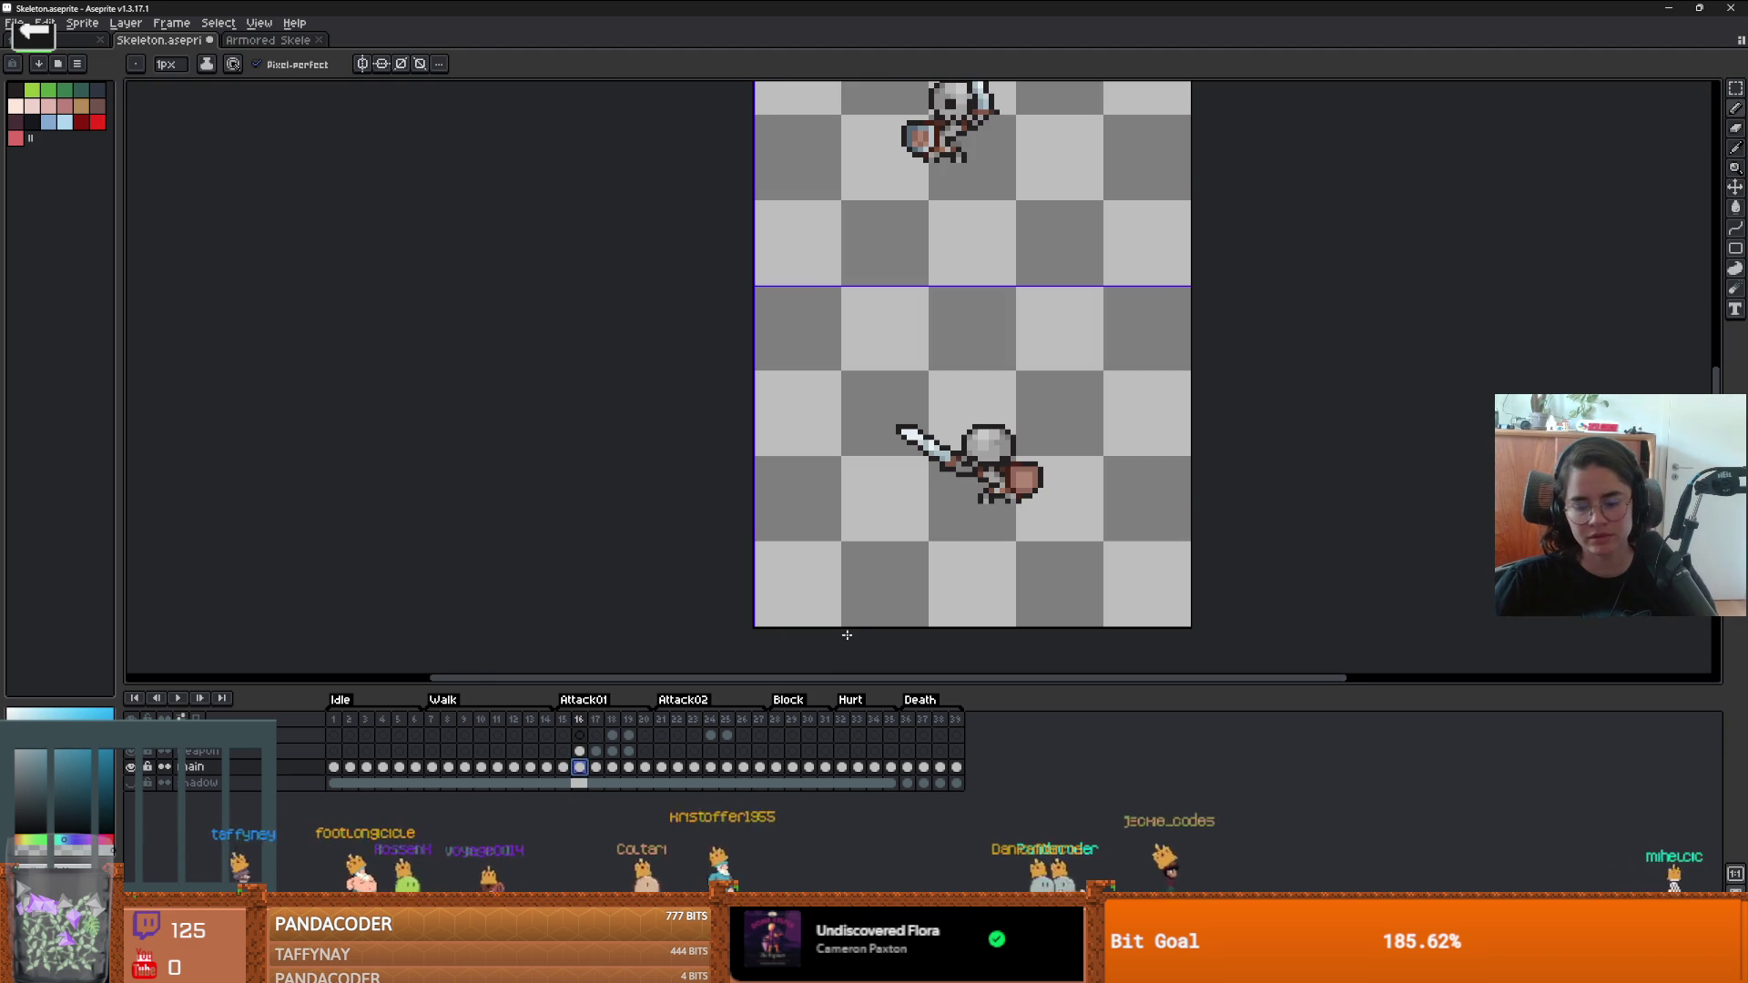
- Marquee-select the skeleton's body and shield, checking the selection on frames 16 and 17
key(m)
scroll(1002, 601, up, 1)
mouse_move(1140, 512)
mouse_down()
mouse_move(935, 304)
mouse_move(767, 191)
mouse_up()
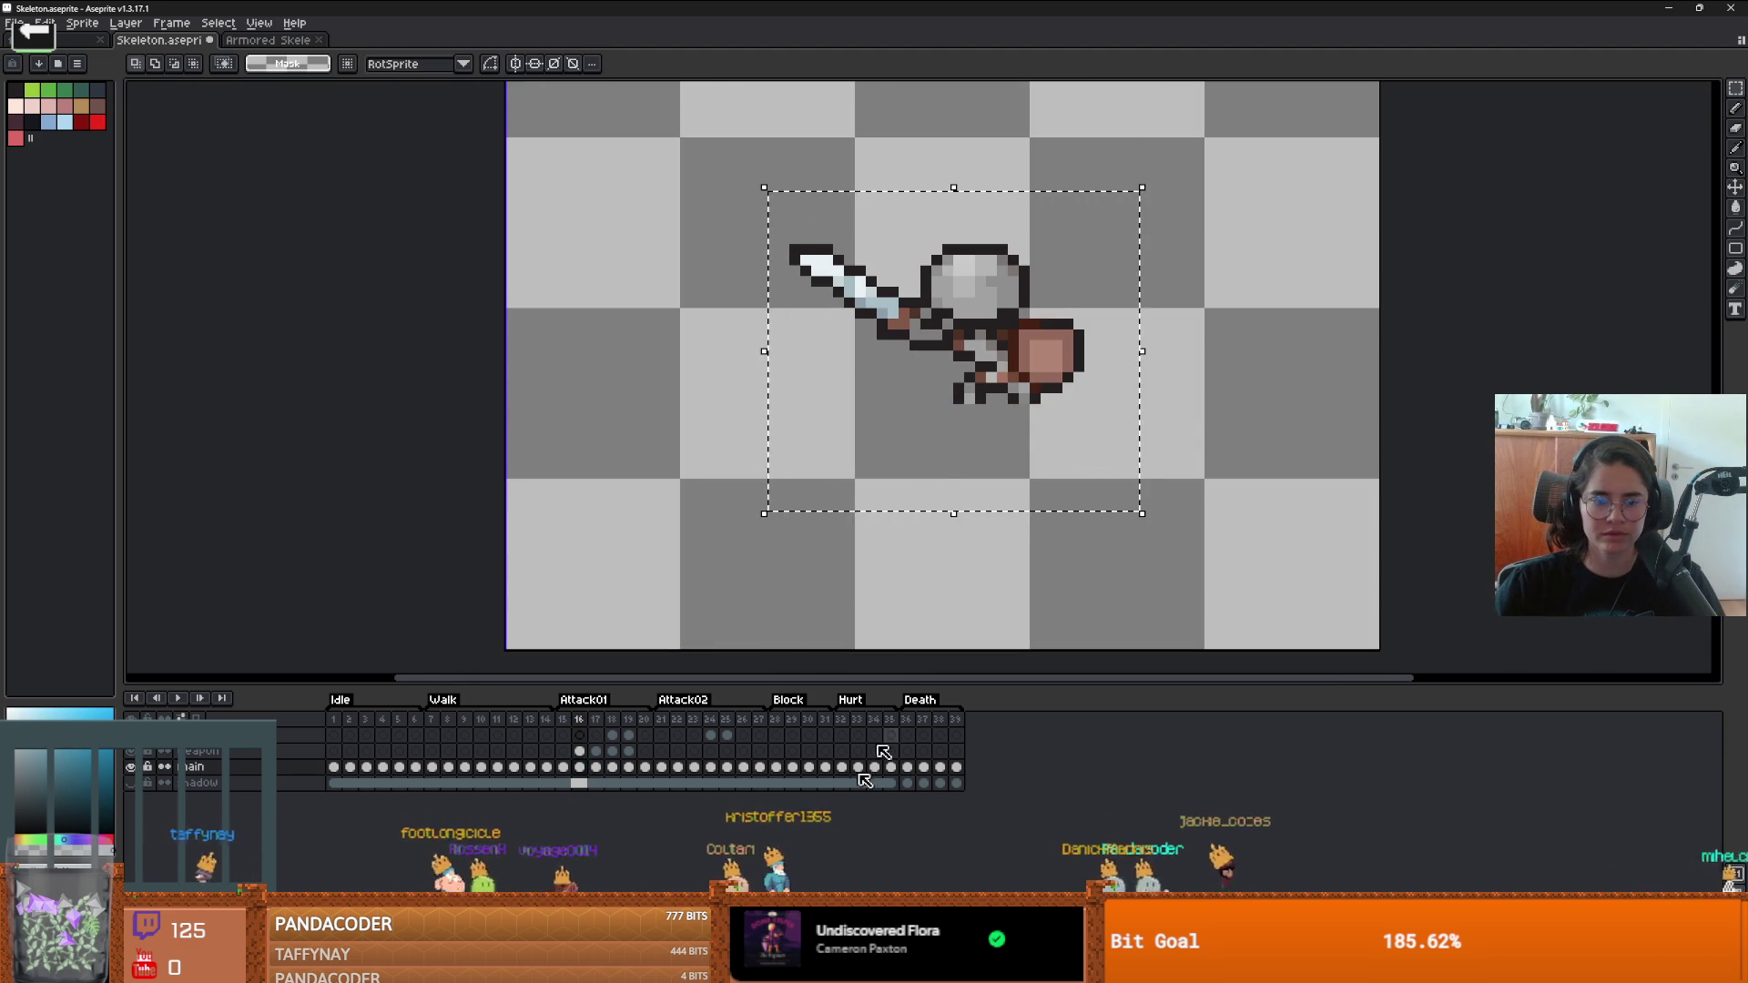
click(596, 767)
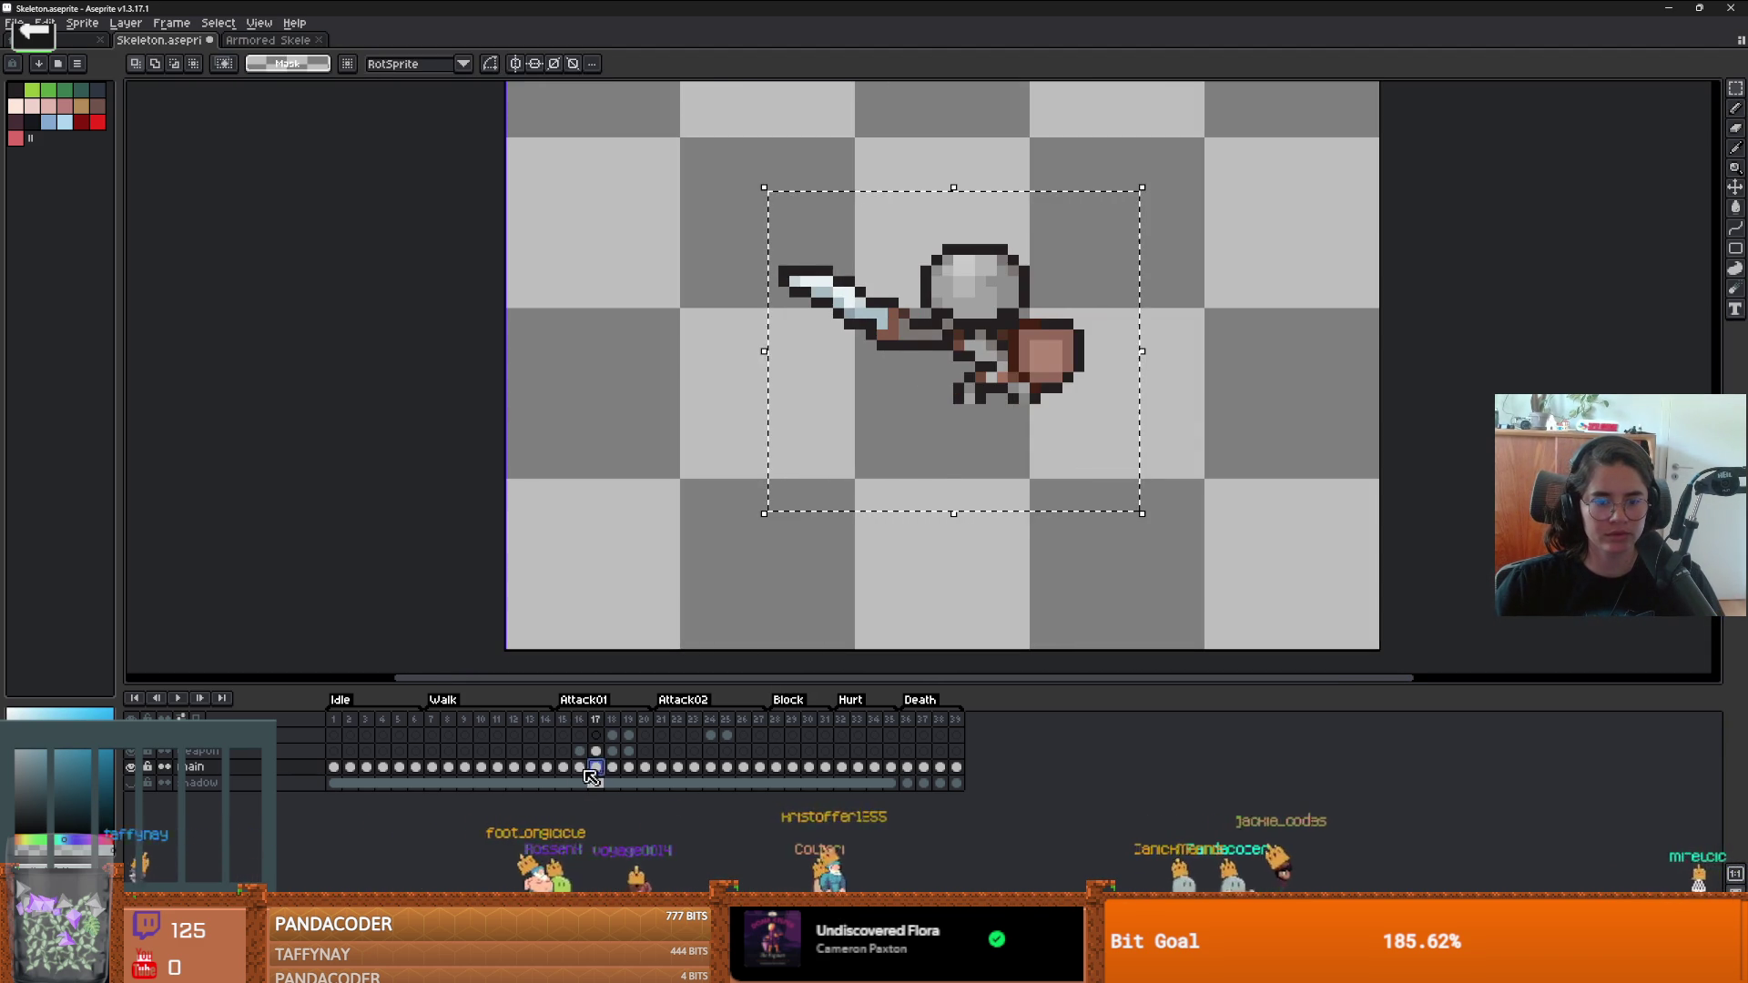
click(579, 766)
drag(1196, 501, 676, 166)
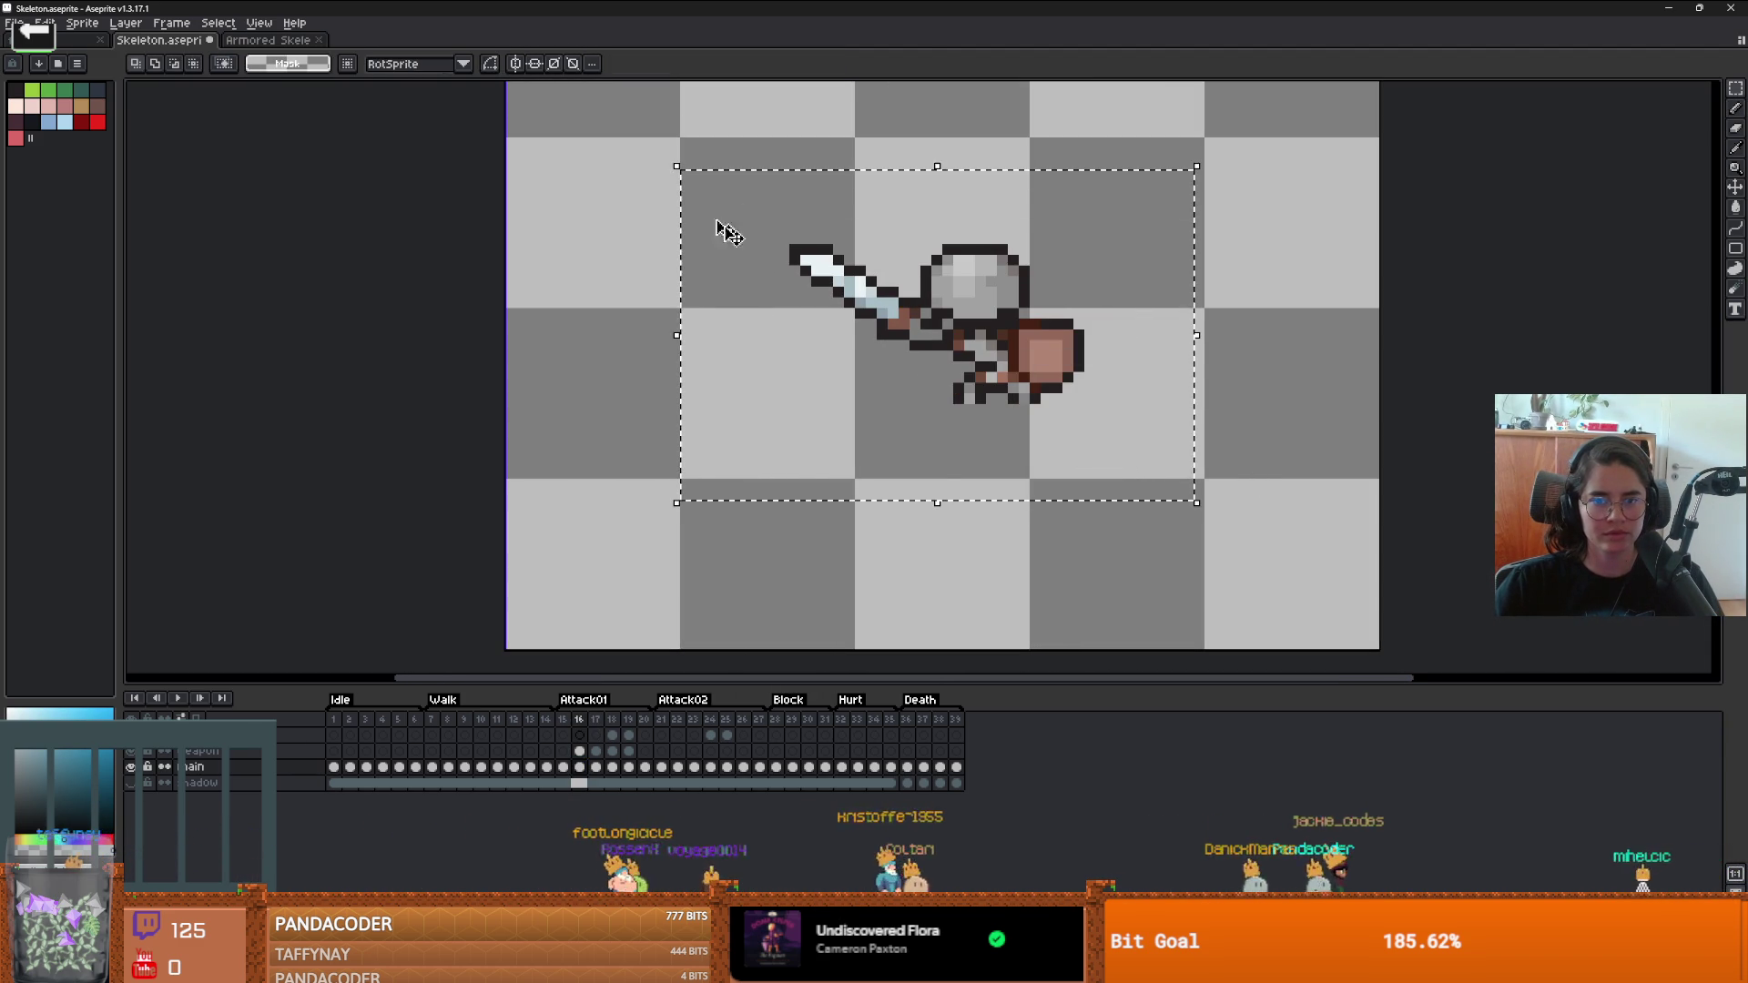
click(596, 766)
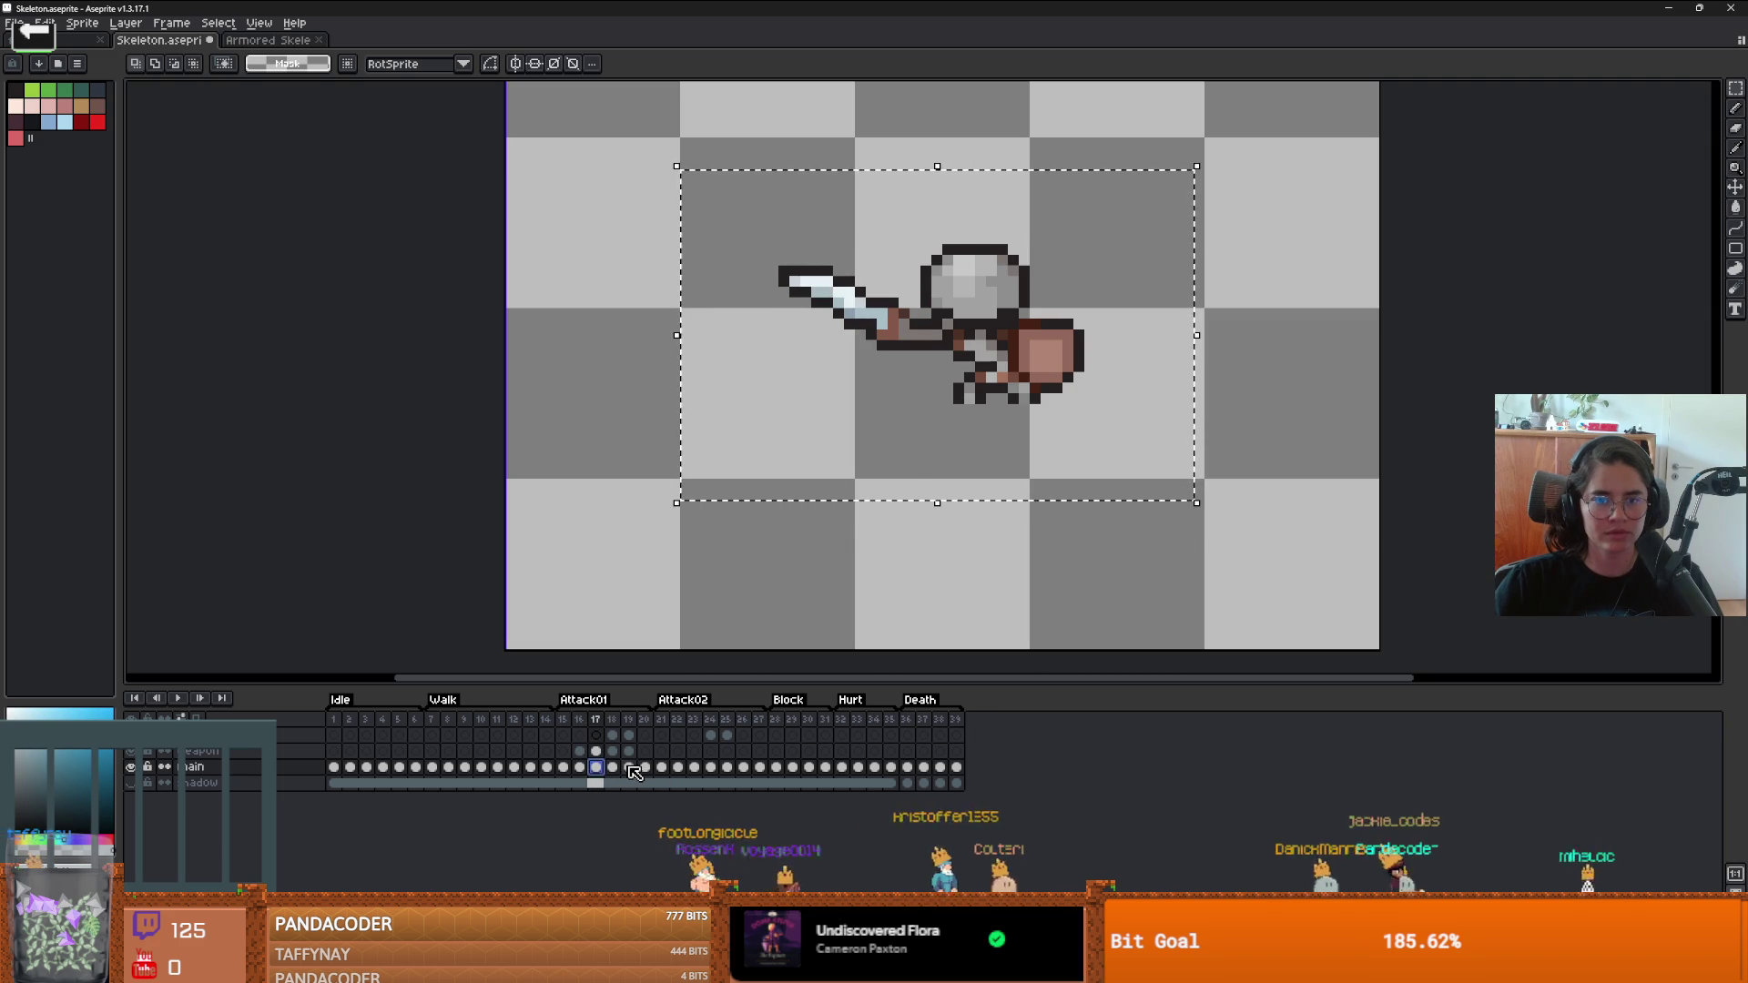
- Paste the skeleton into empty frame 19 and commit it with Enter
click(629, 767)
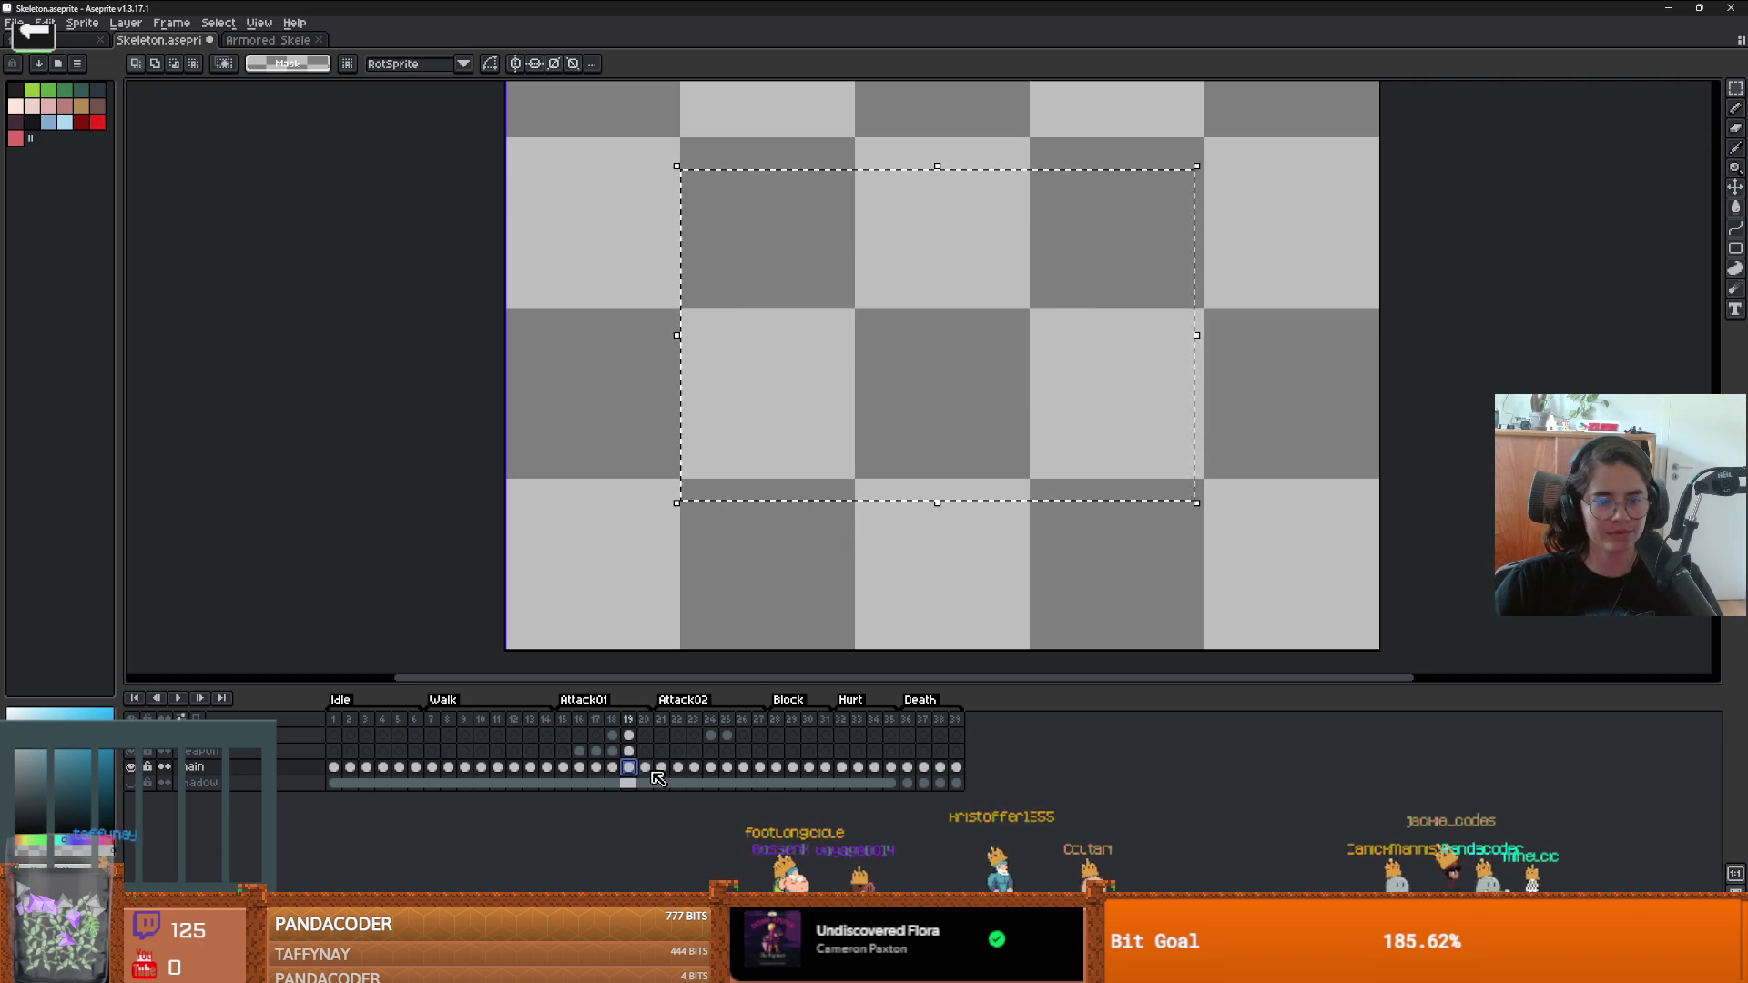
scroll(965, 509, down, 4)
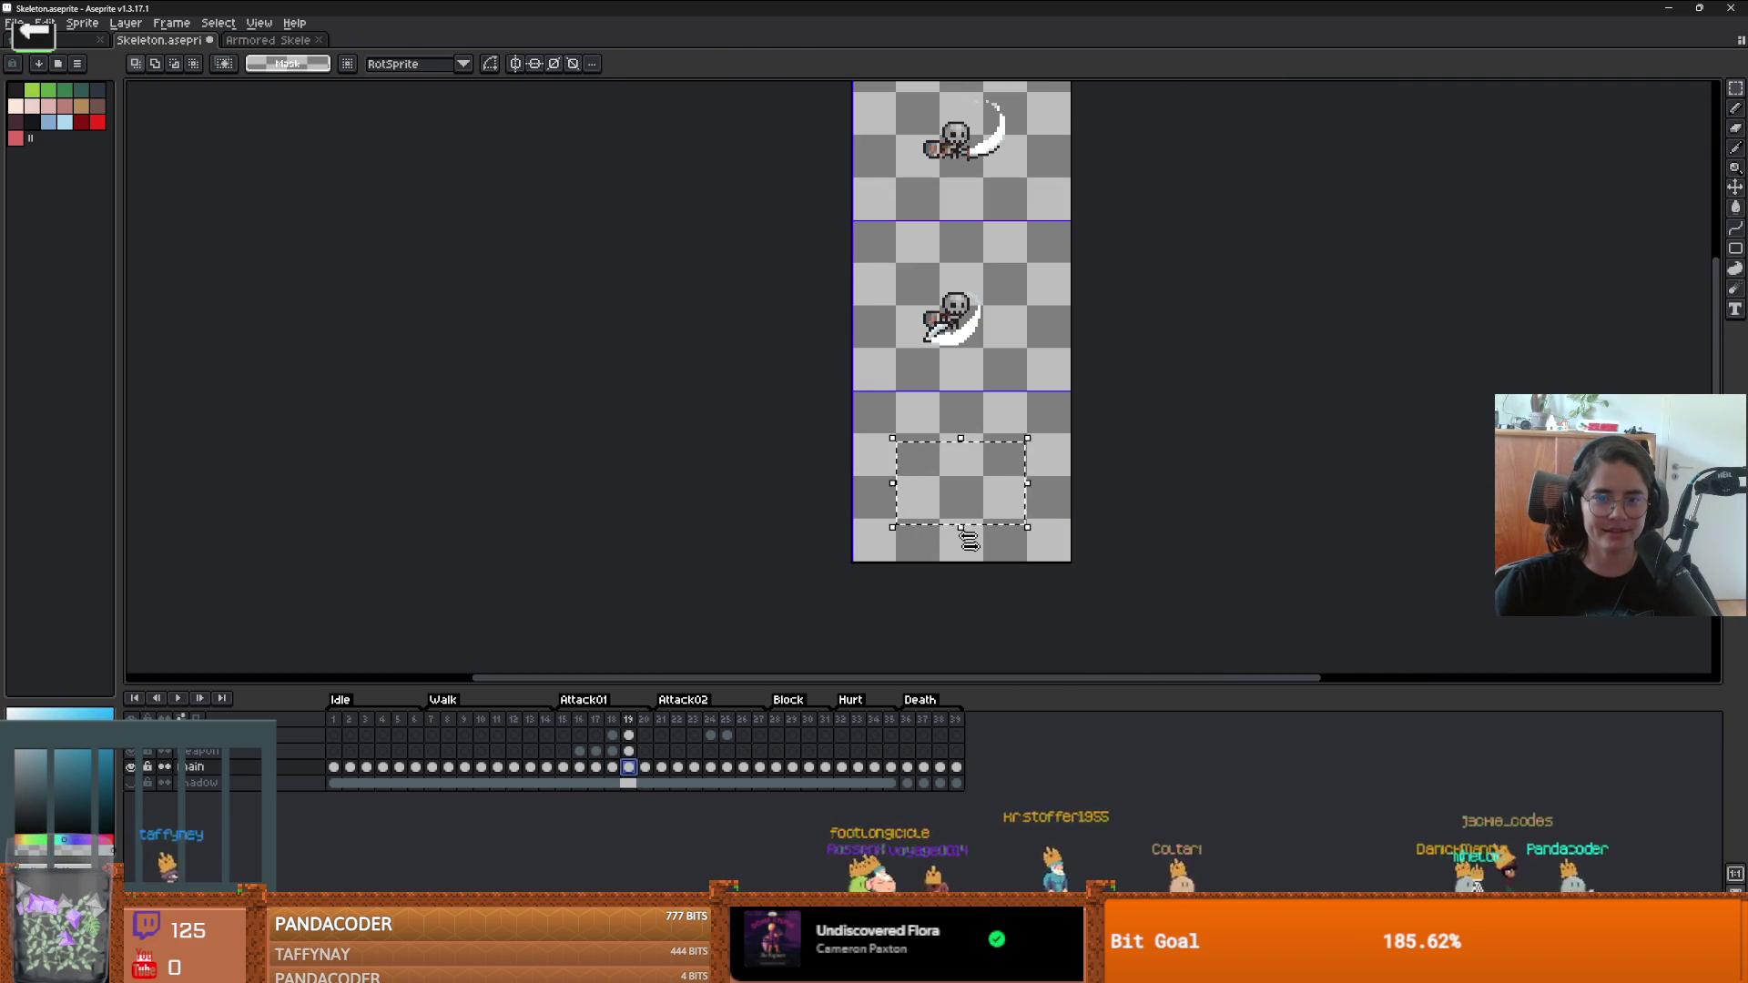
key(ctrl+v)
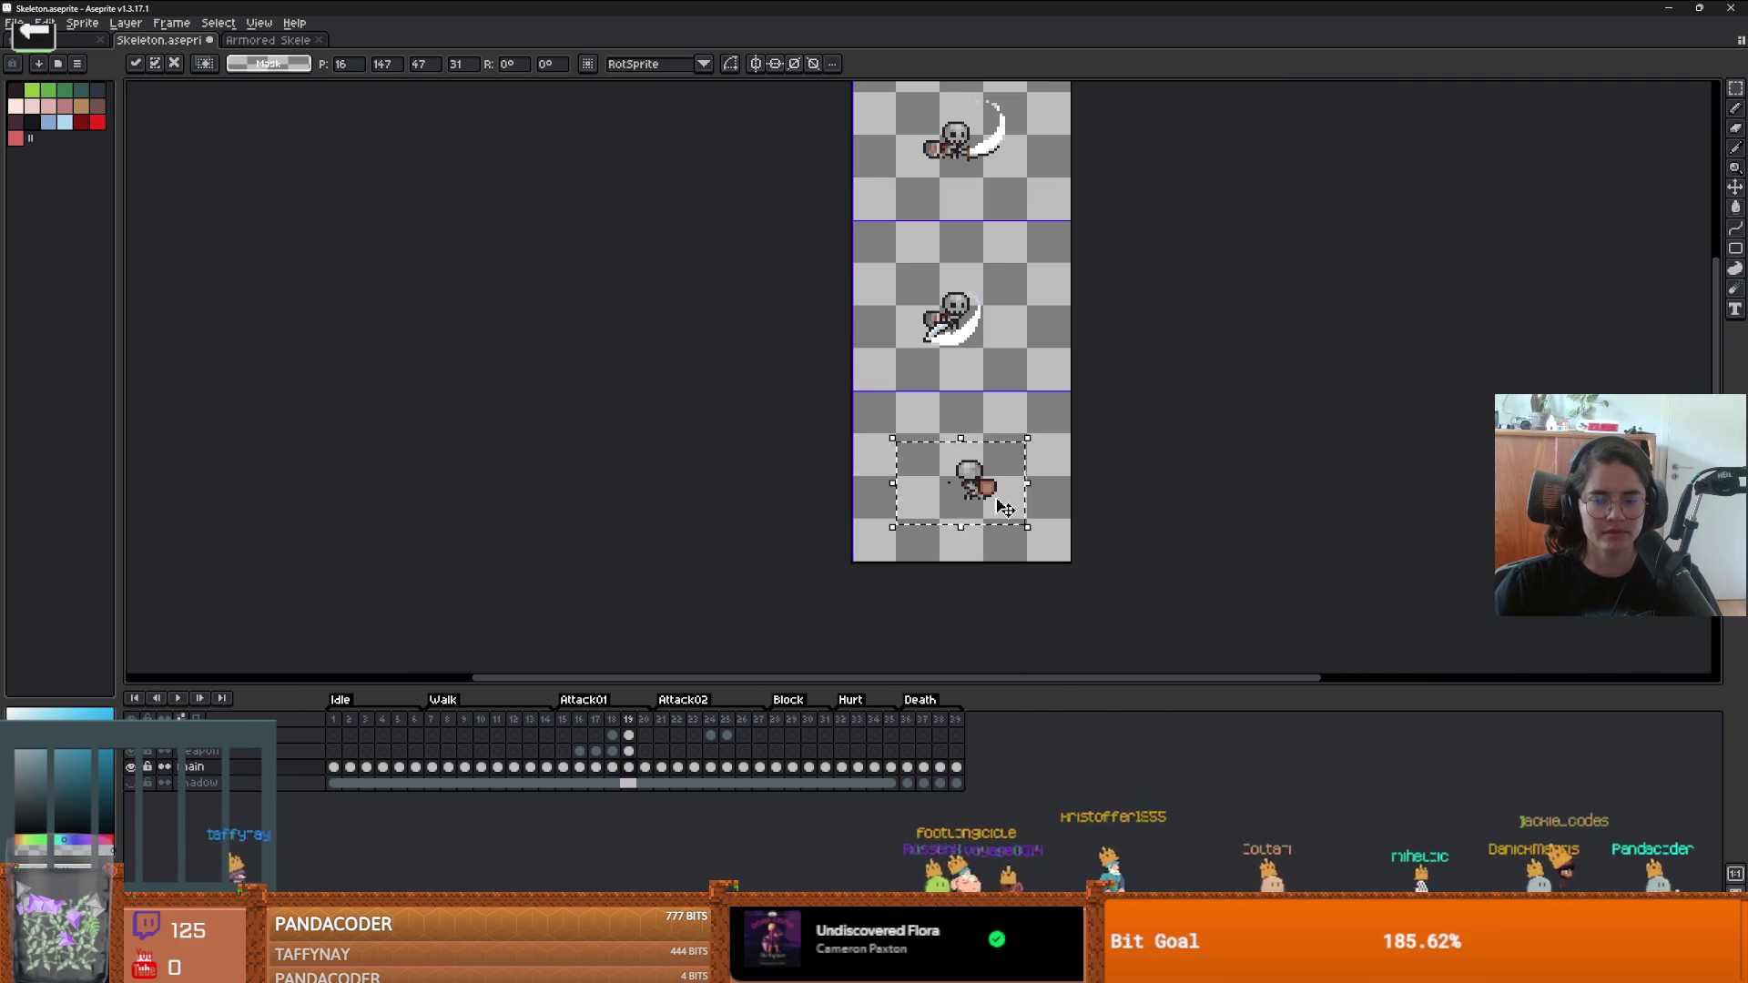
click(645, 752)
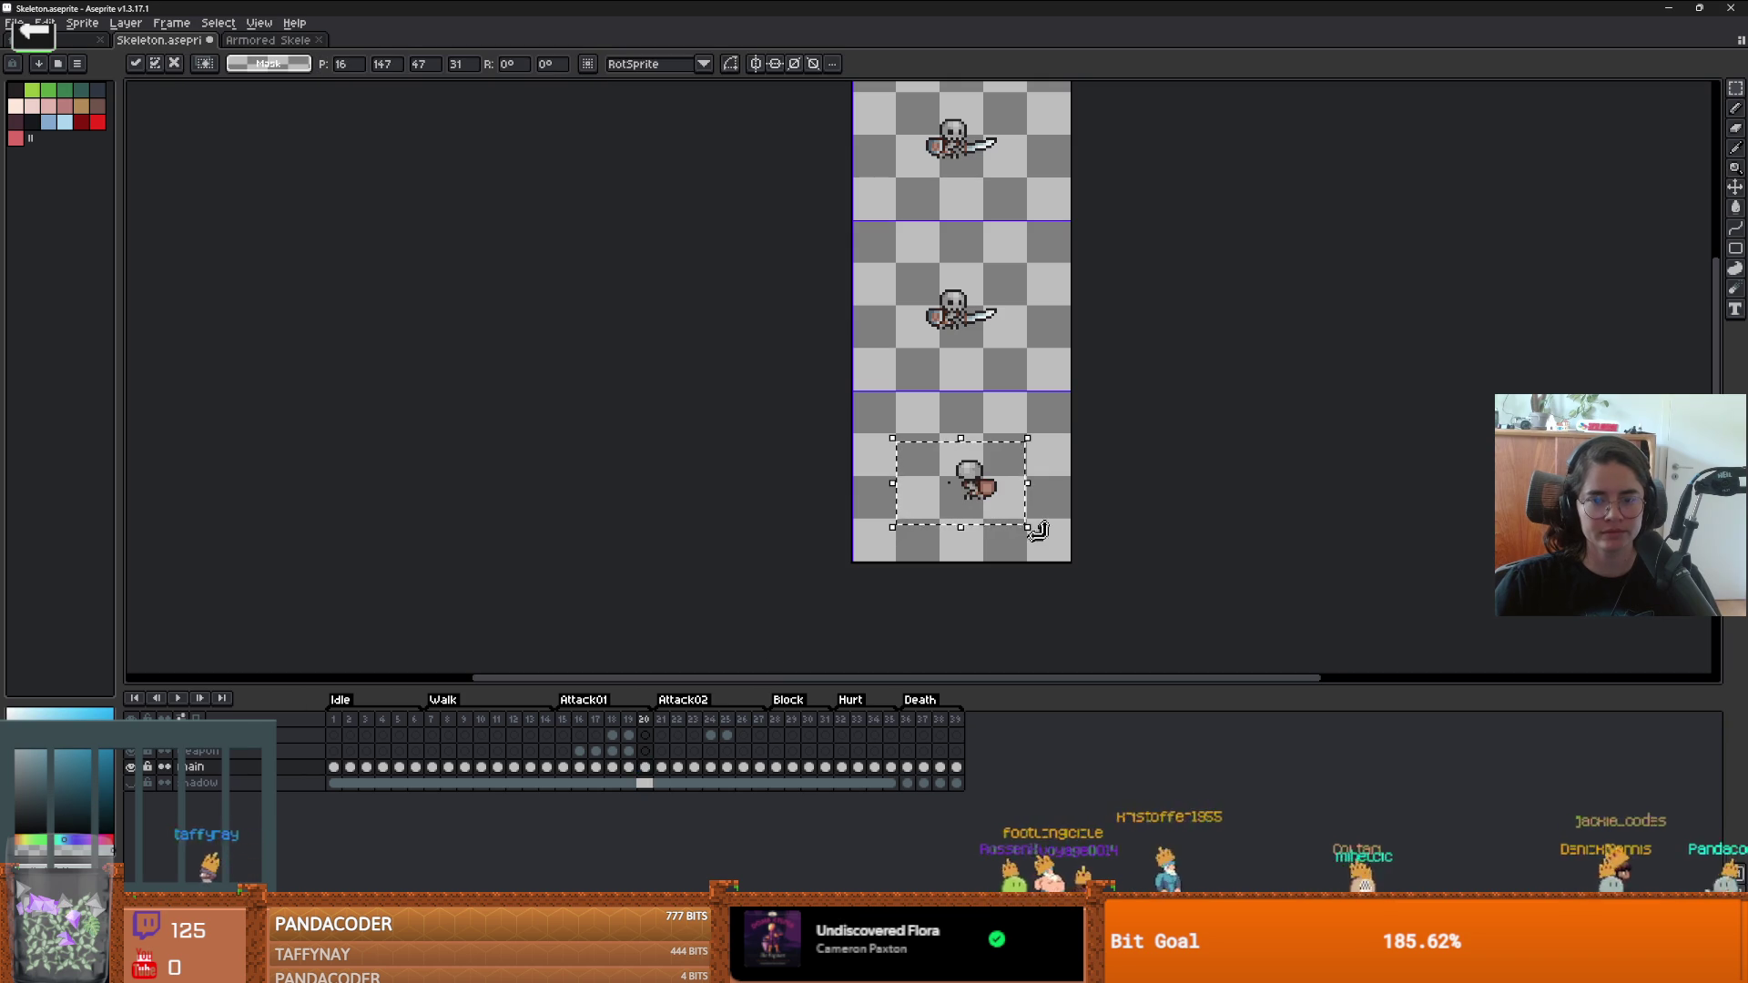
key(Return)
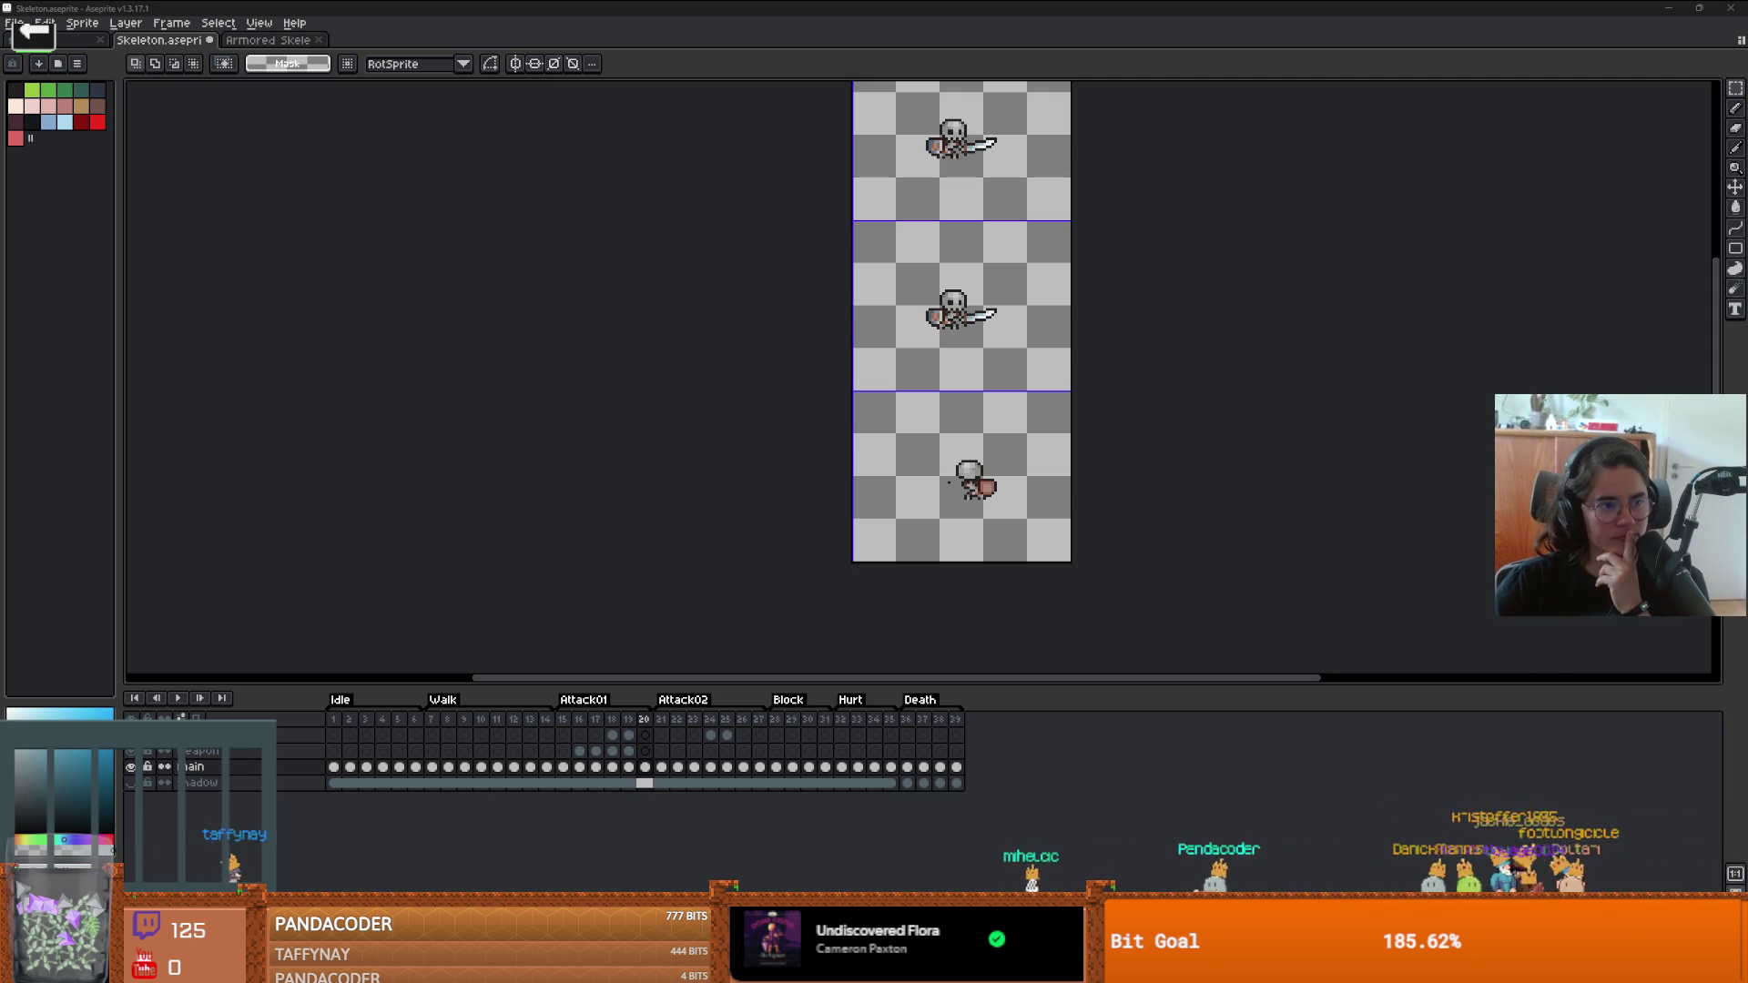
- Compare frame 19's sword swing, then select the frame 20 cel on the main layer
scroll(800, 541, up, 4)
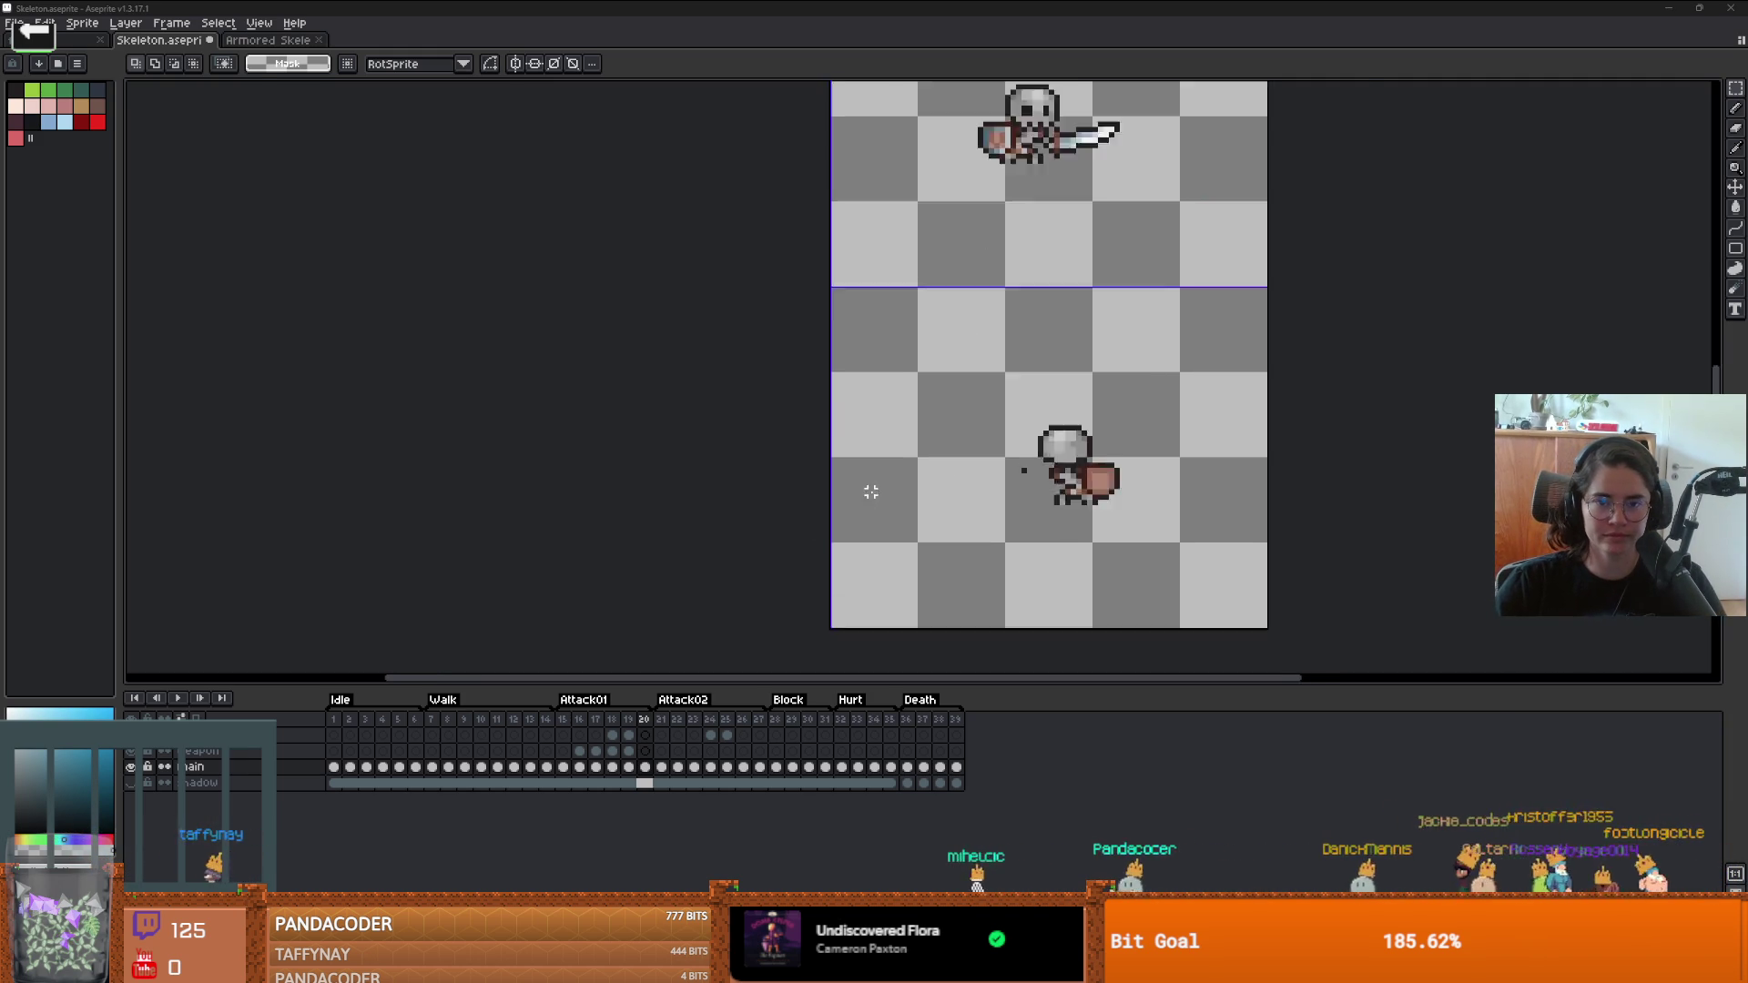
scroll(911, 519, down, 3)
scroll(1020, 527, down, 1)
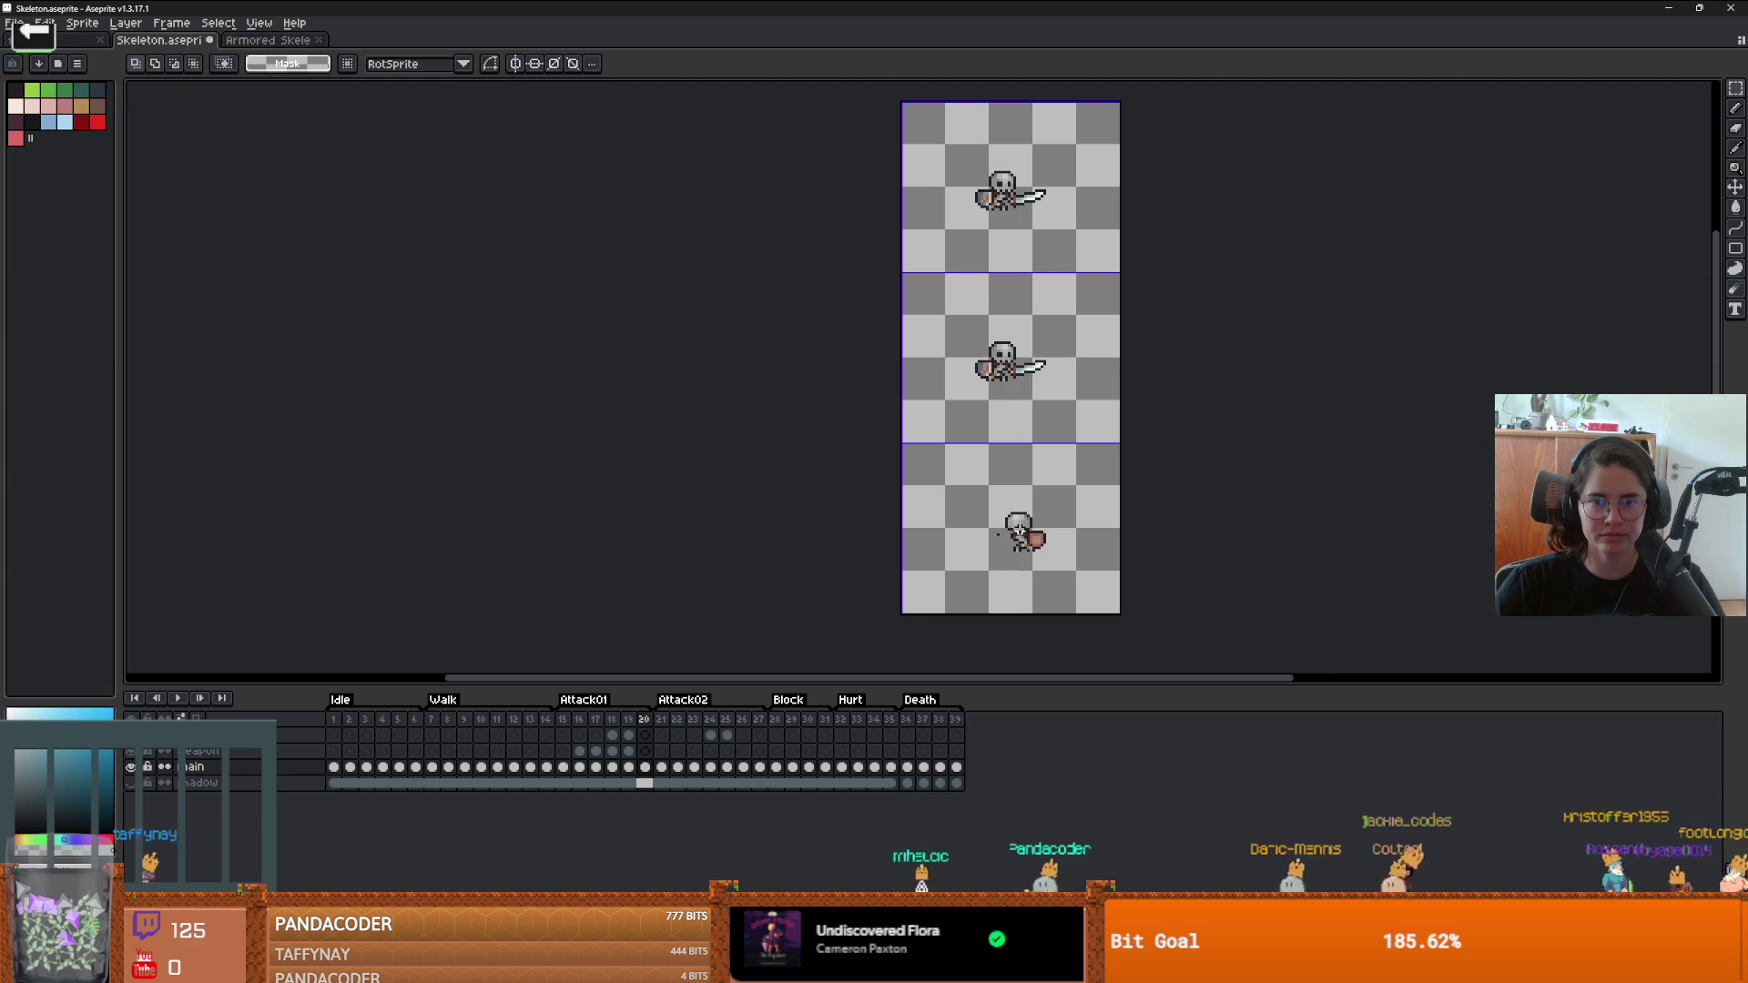
scroll(1016, 381, up, 2)
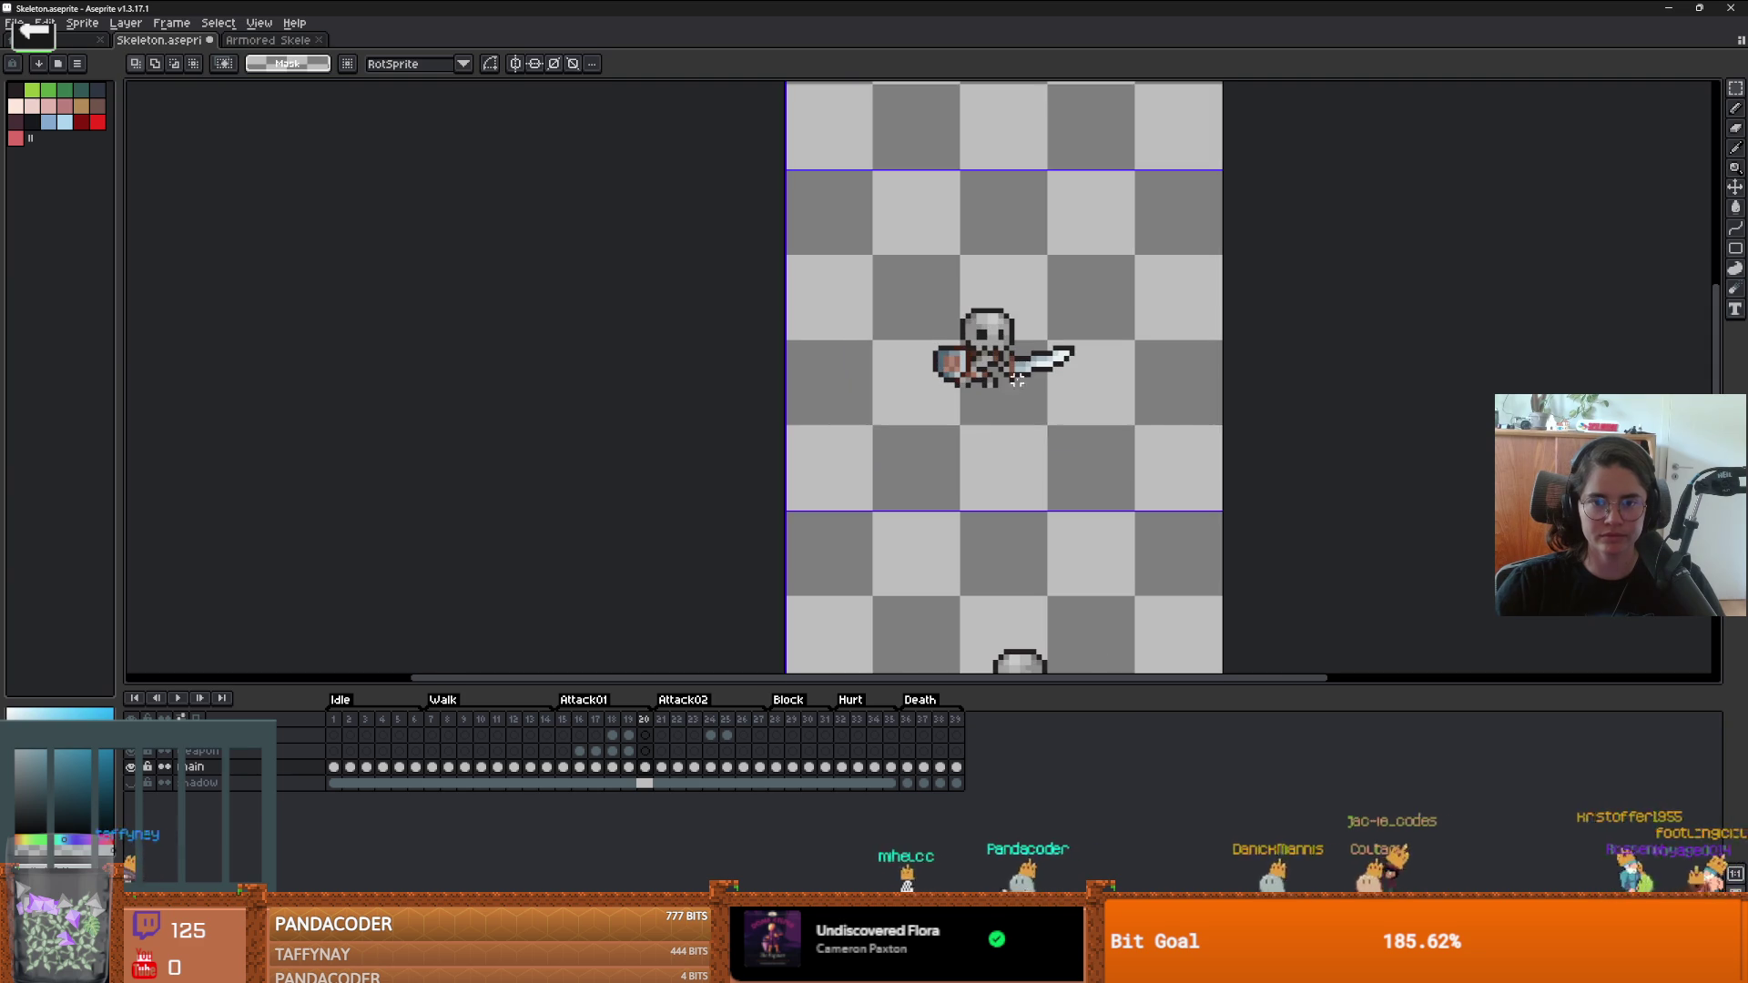
click(629, 751)
scroll(1035, 447, down, 1)
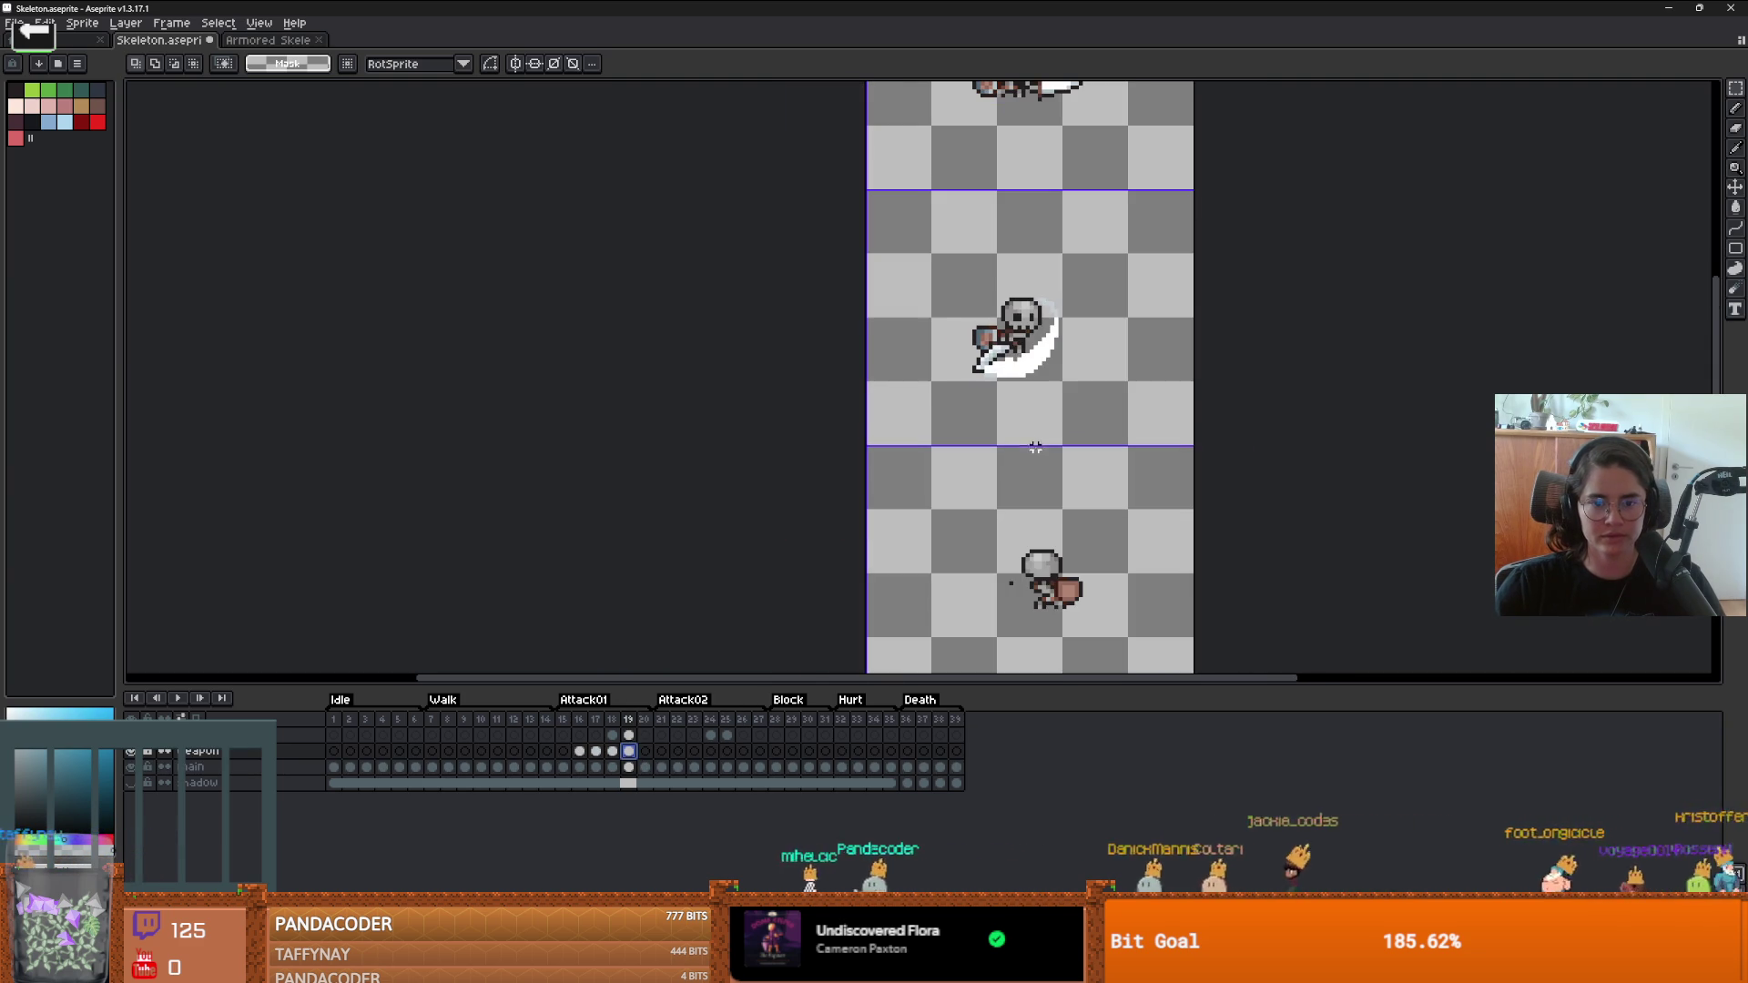
click(645, 751)
scroll(1073, 337, up, 1)
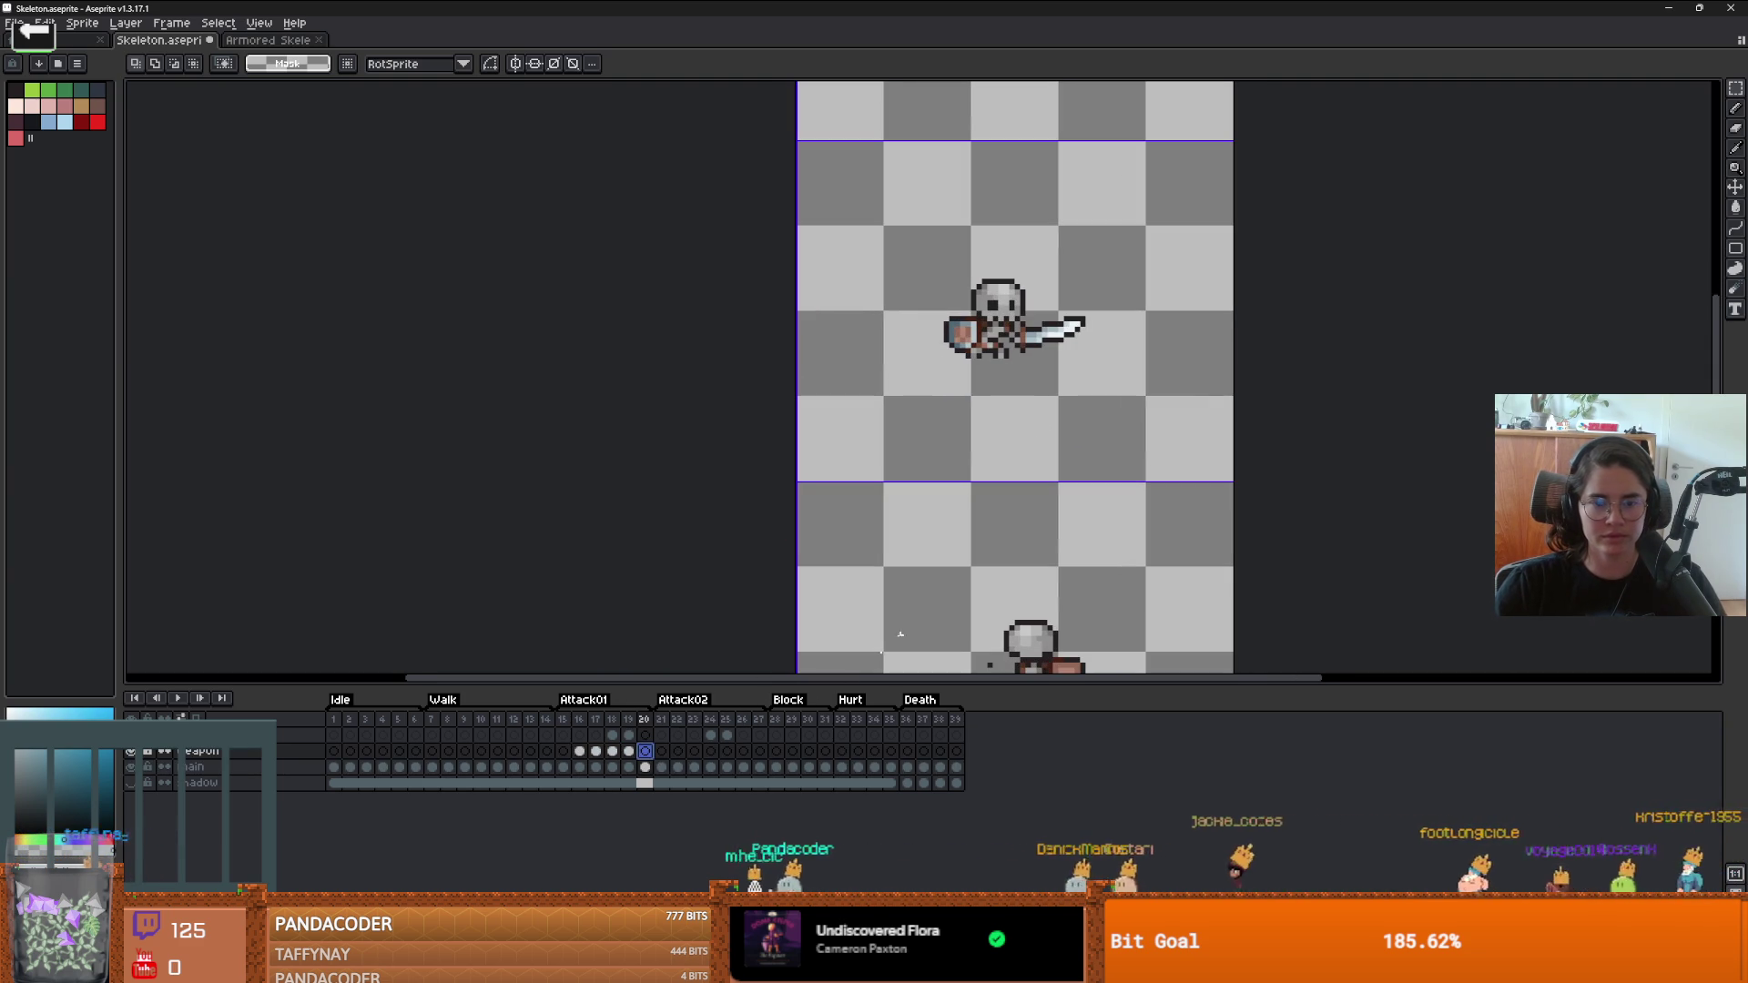
click(643, 767)
scroll(1072, 355, up, 1)
- Copy the upper skeleton's sword, tip included, and drag the copy into the lower skeleton's hand
drag(1126, 281, 999, 364)
scroll(1019, 364, up, 2)
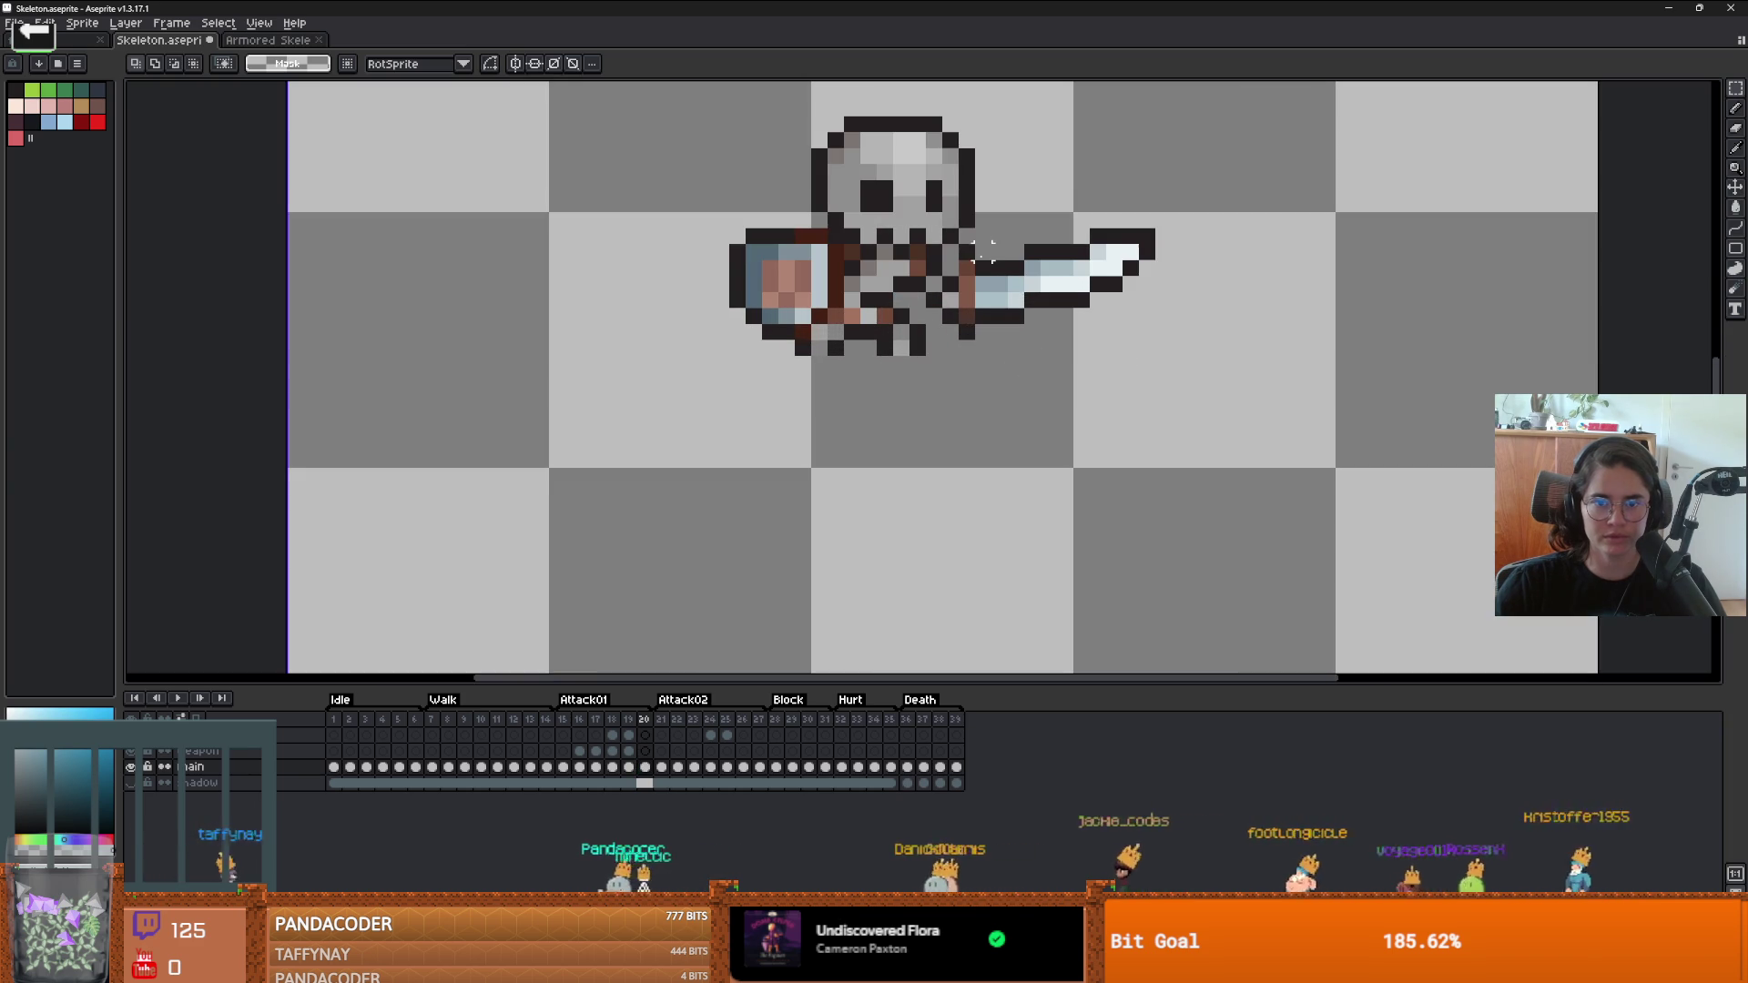
drag(959, 246, 1188, 374)
drag(1206, 164, 1041, 323)
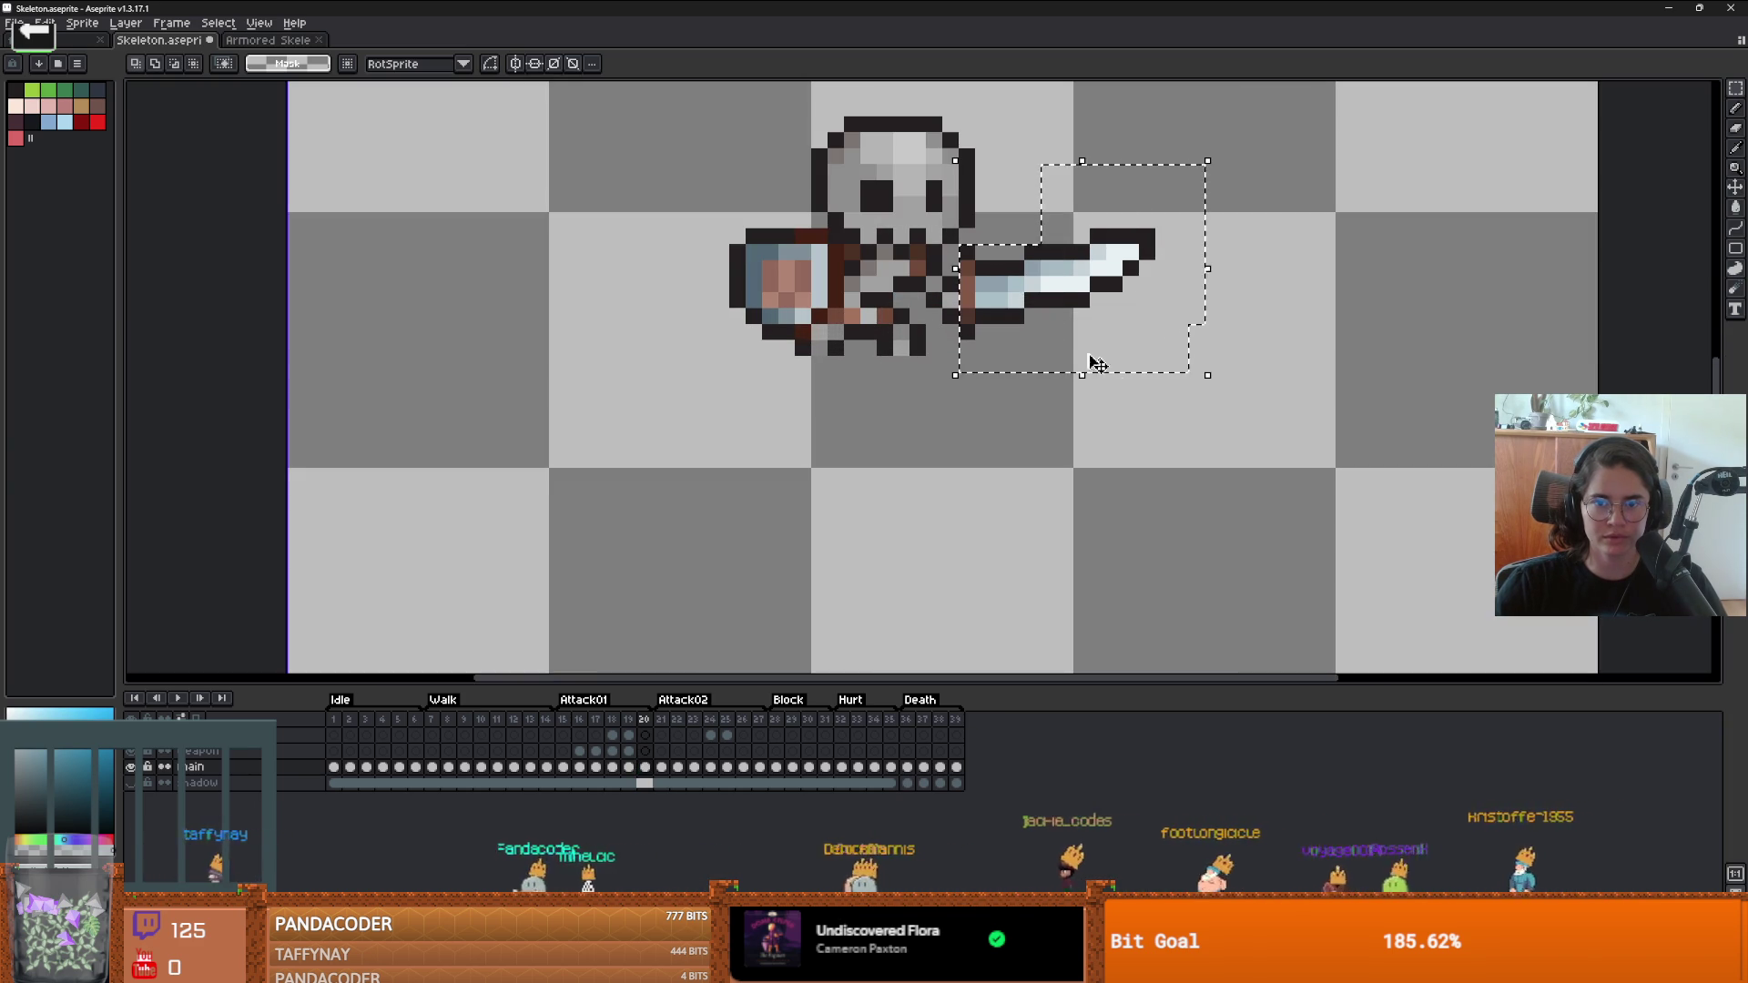
scroll(1097, 364, down, 4)
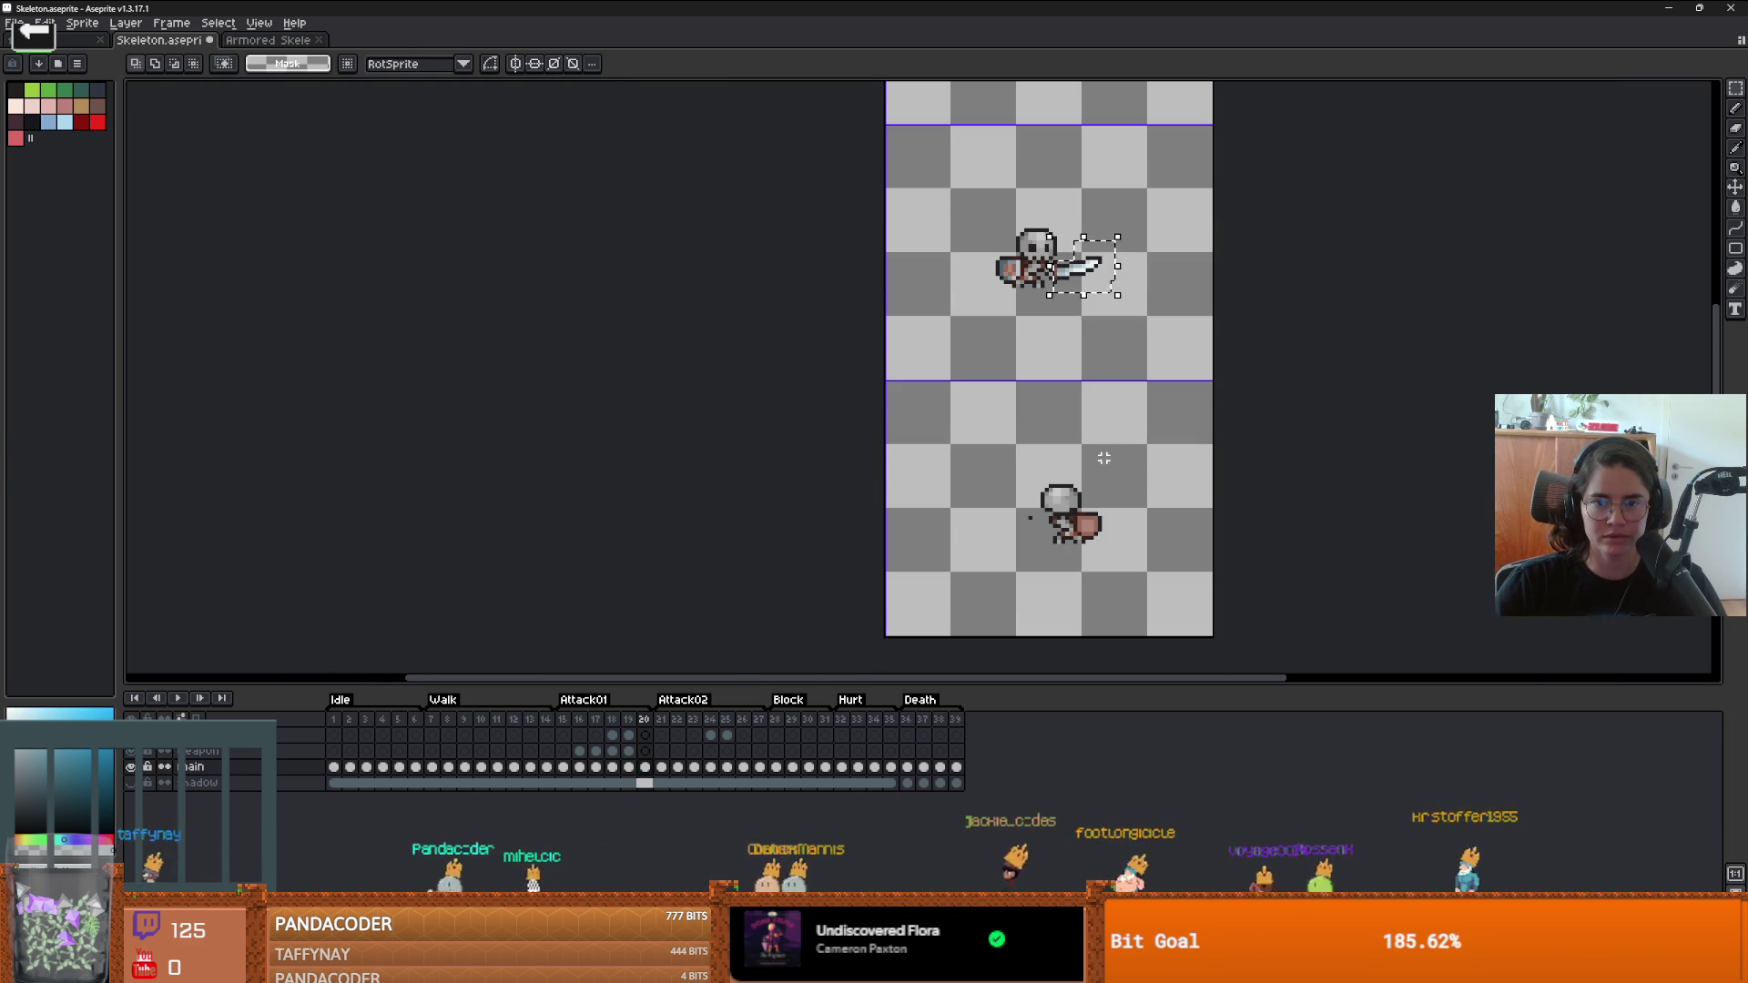
key(ctrl+c)
key(ctrl+v)
drag(1085, 266, 1119, 492)
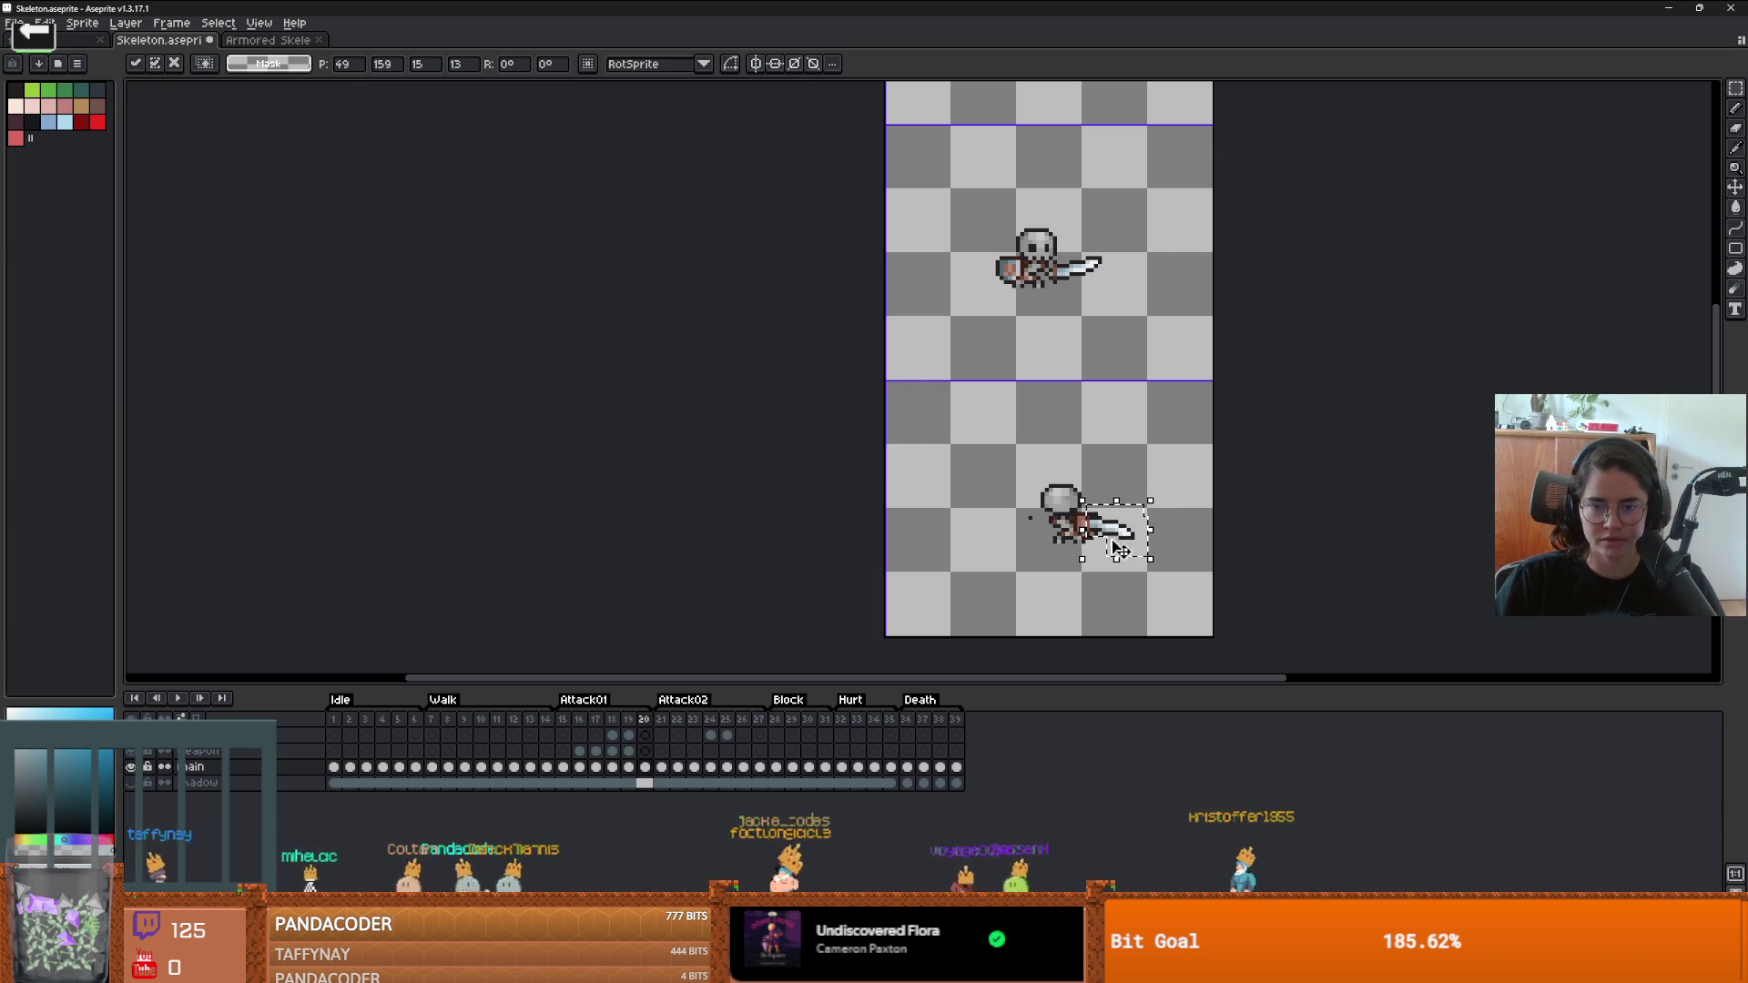
- Commit the pasted sword, then pick it up again on the Weapon layer's frame 20 cel to reposition it
key(b)
scroll(1084, 526, up, 2)
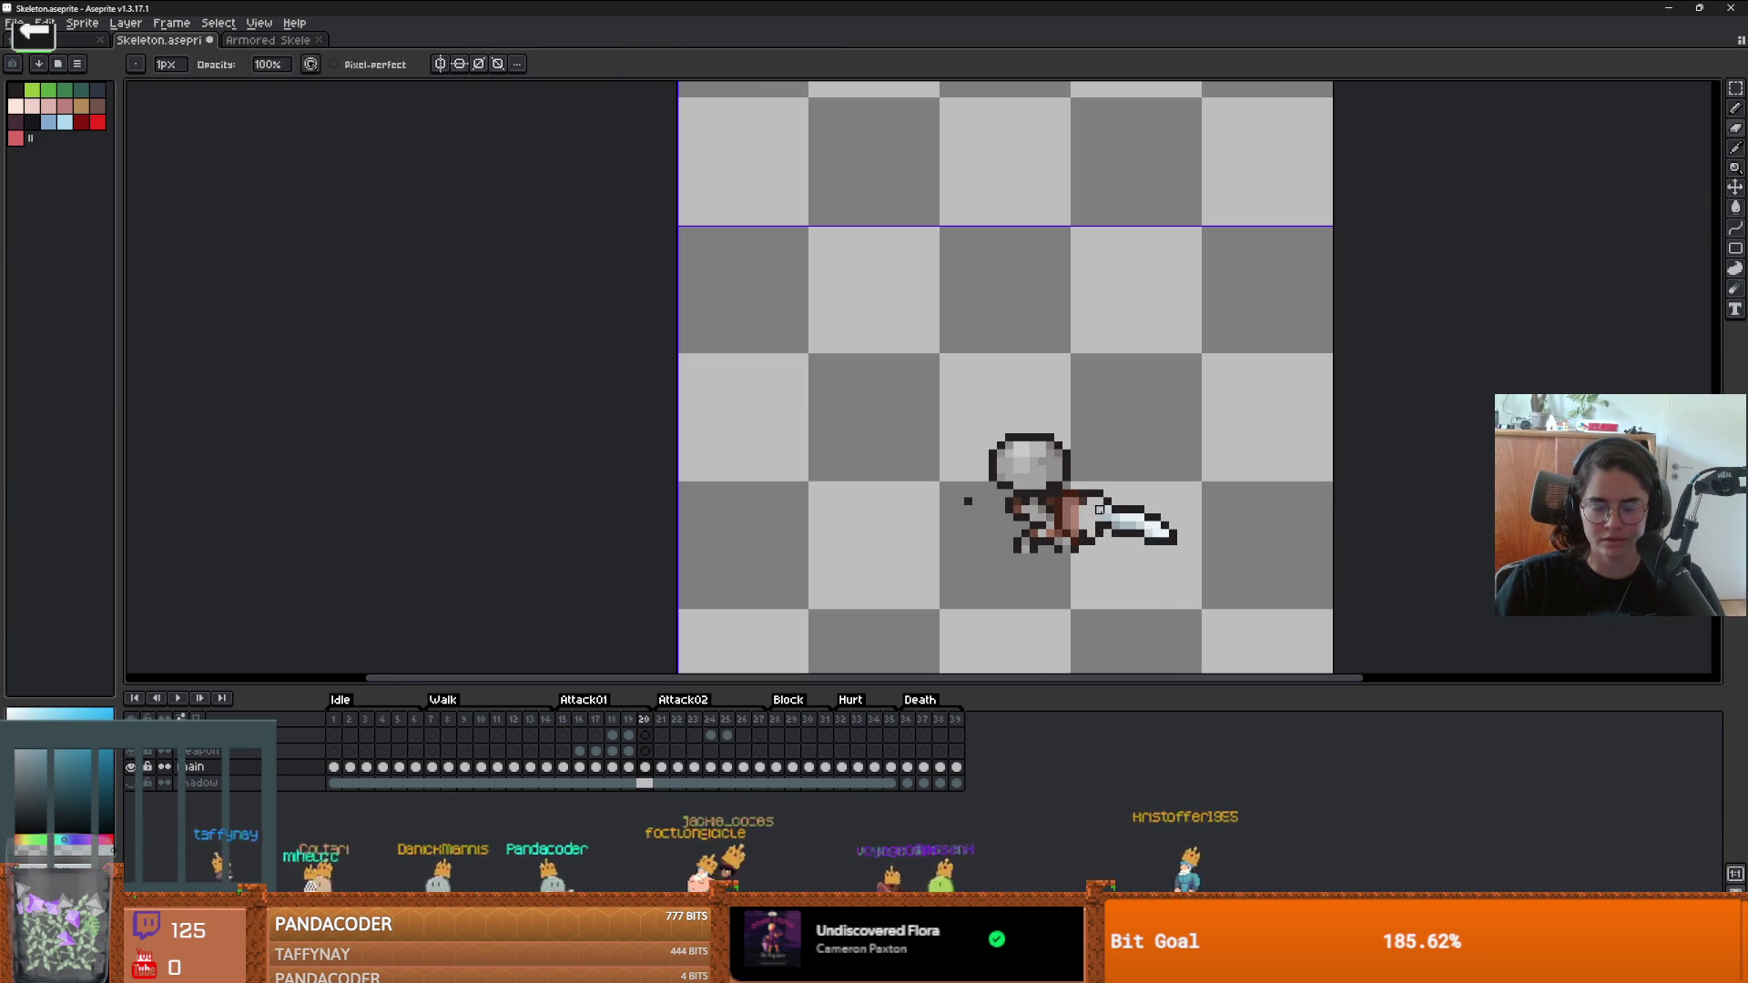
key(v)
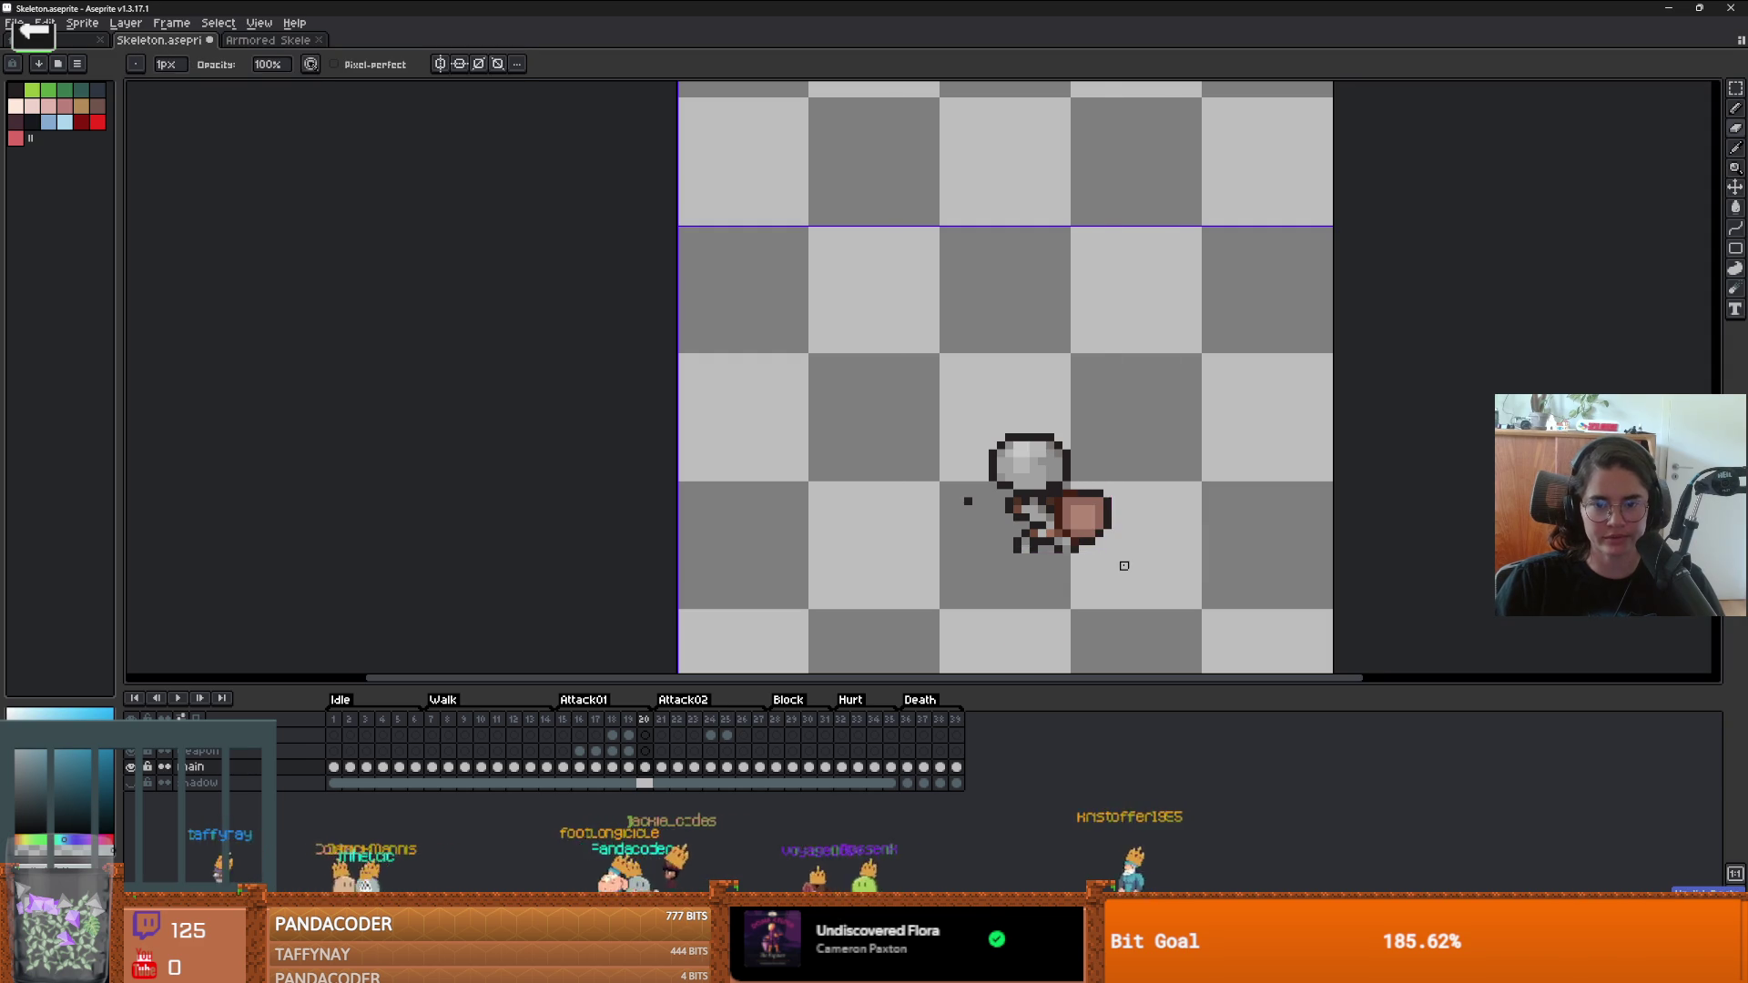
scroll(1129, 572, down, 2)
key(b)
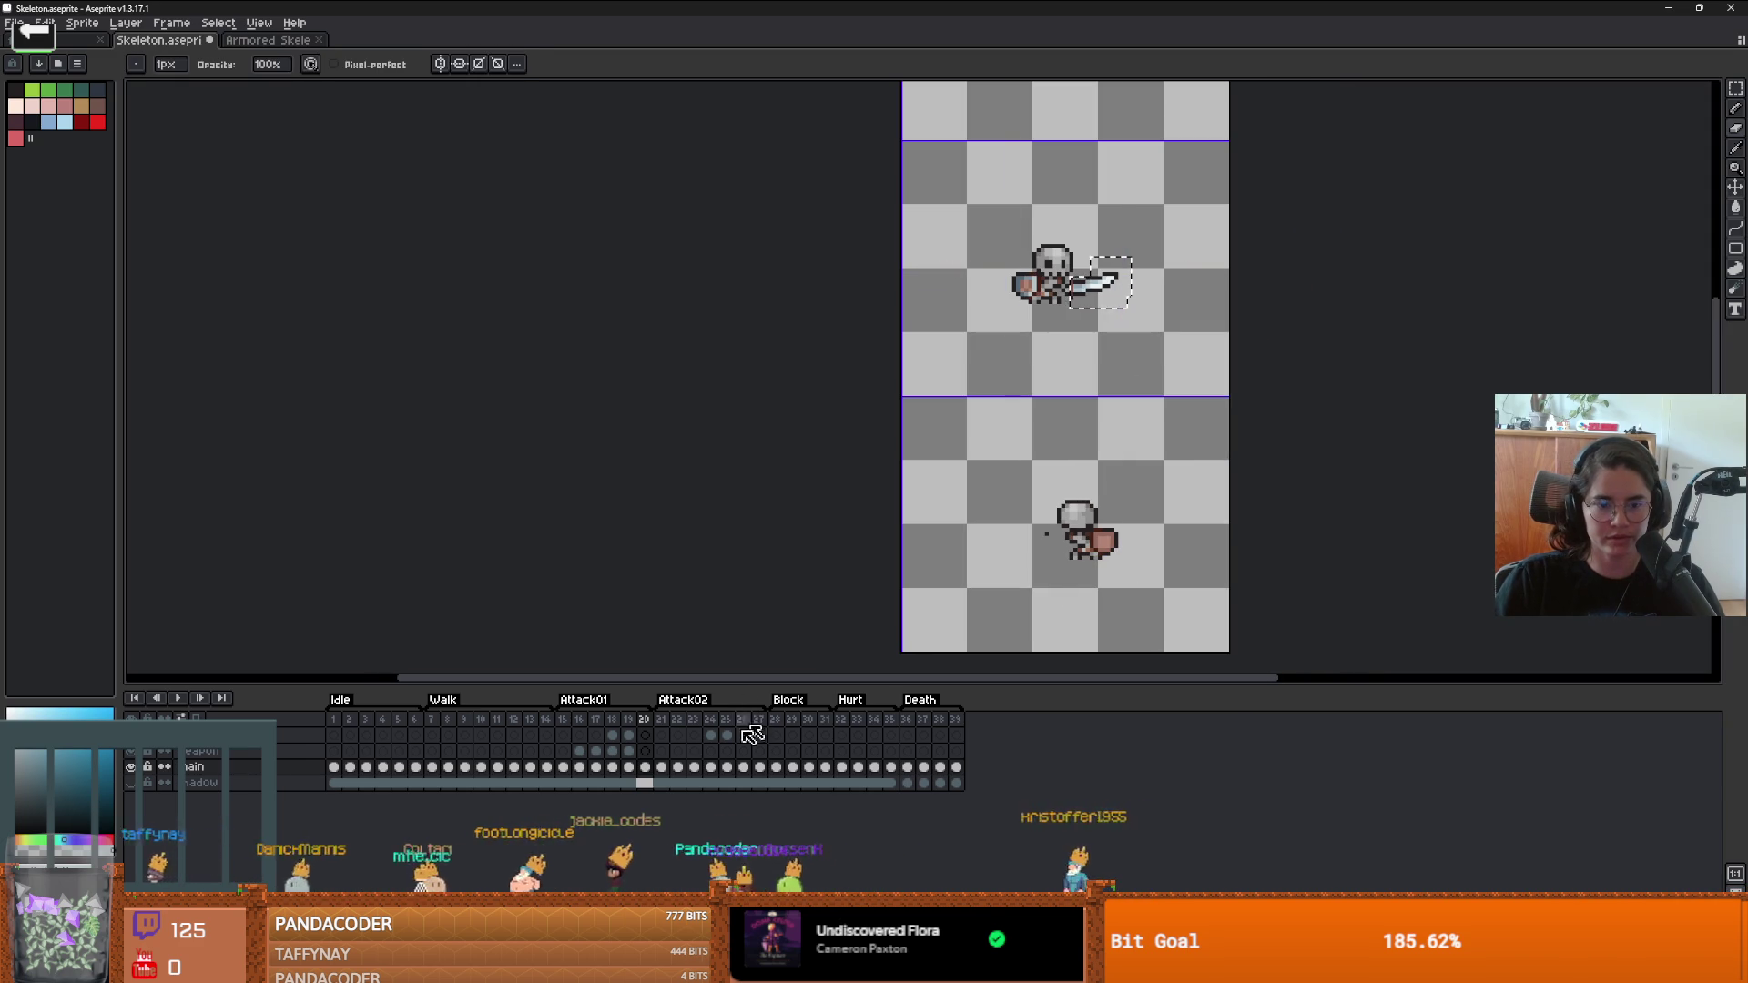
click(652, 752)
key(ctrl+t)
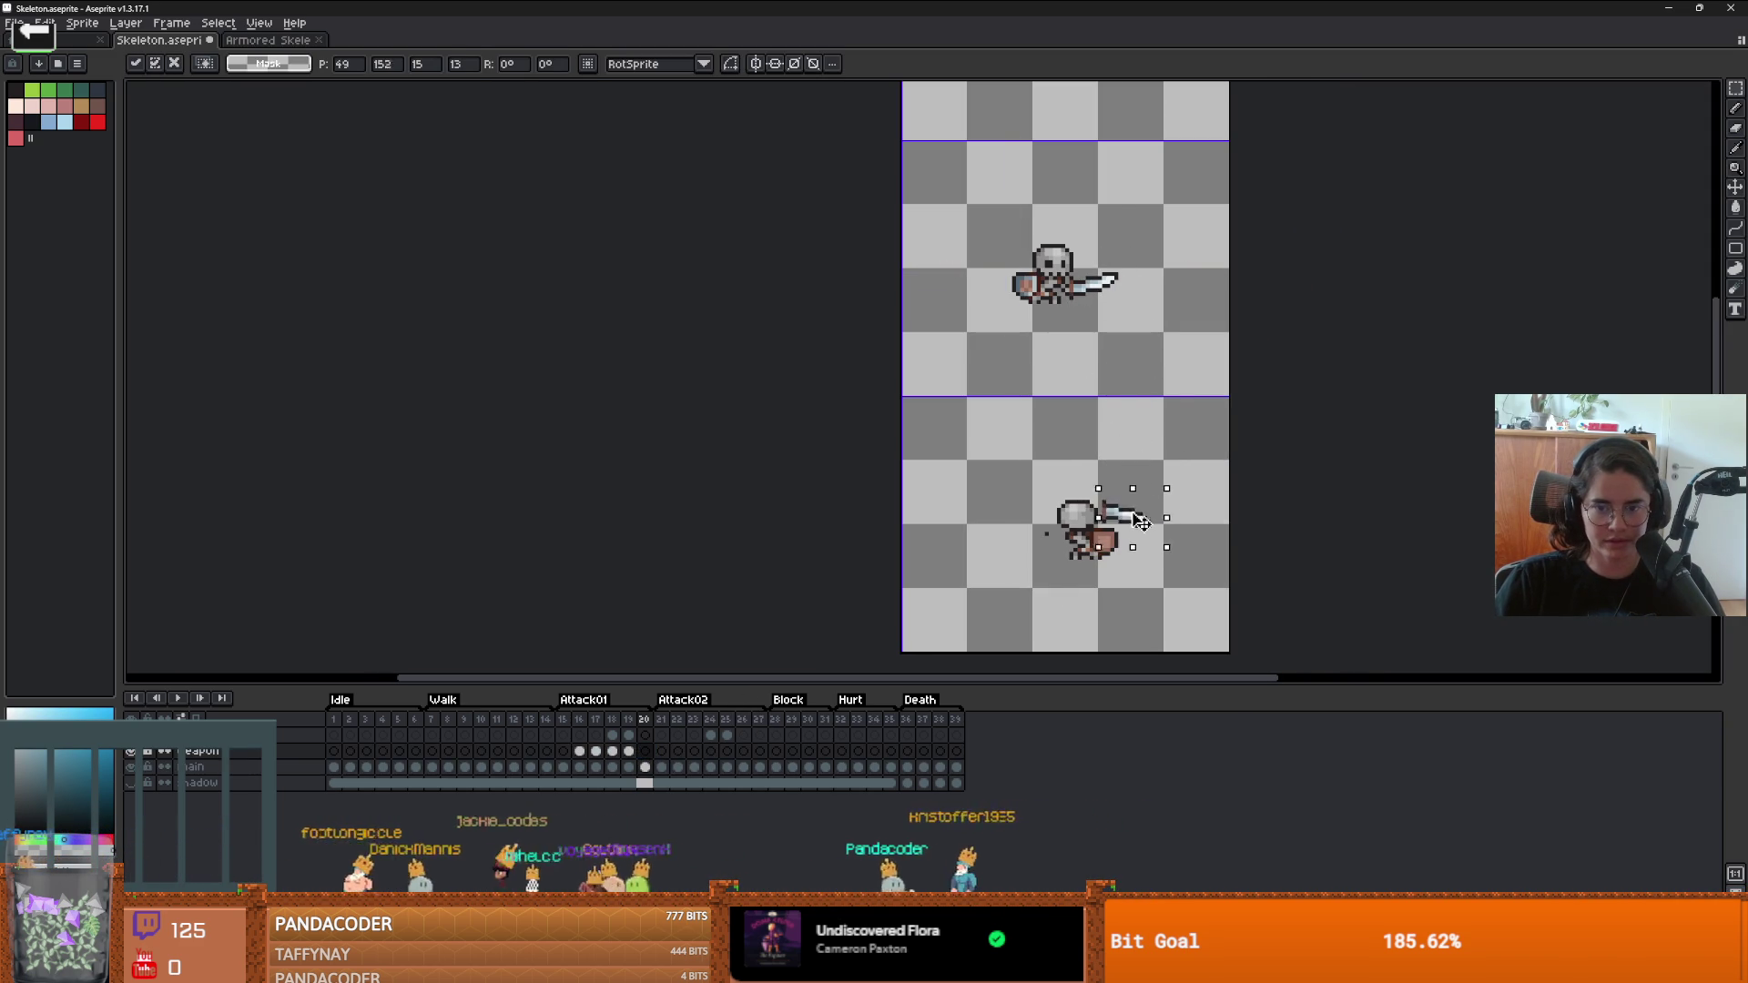
- Commit the sword's position and repaint the light hilt pixels and a pixel beside the leg dark
key(Return)
scroll(1129, 537, up, 5)
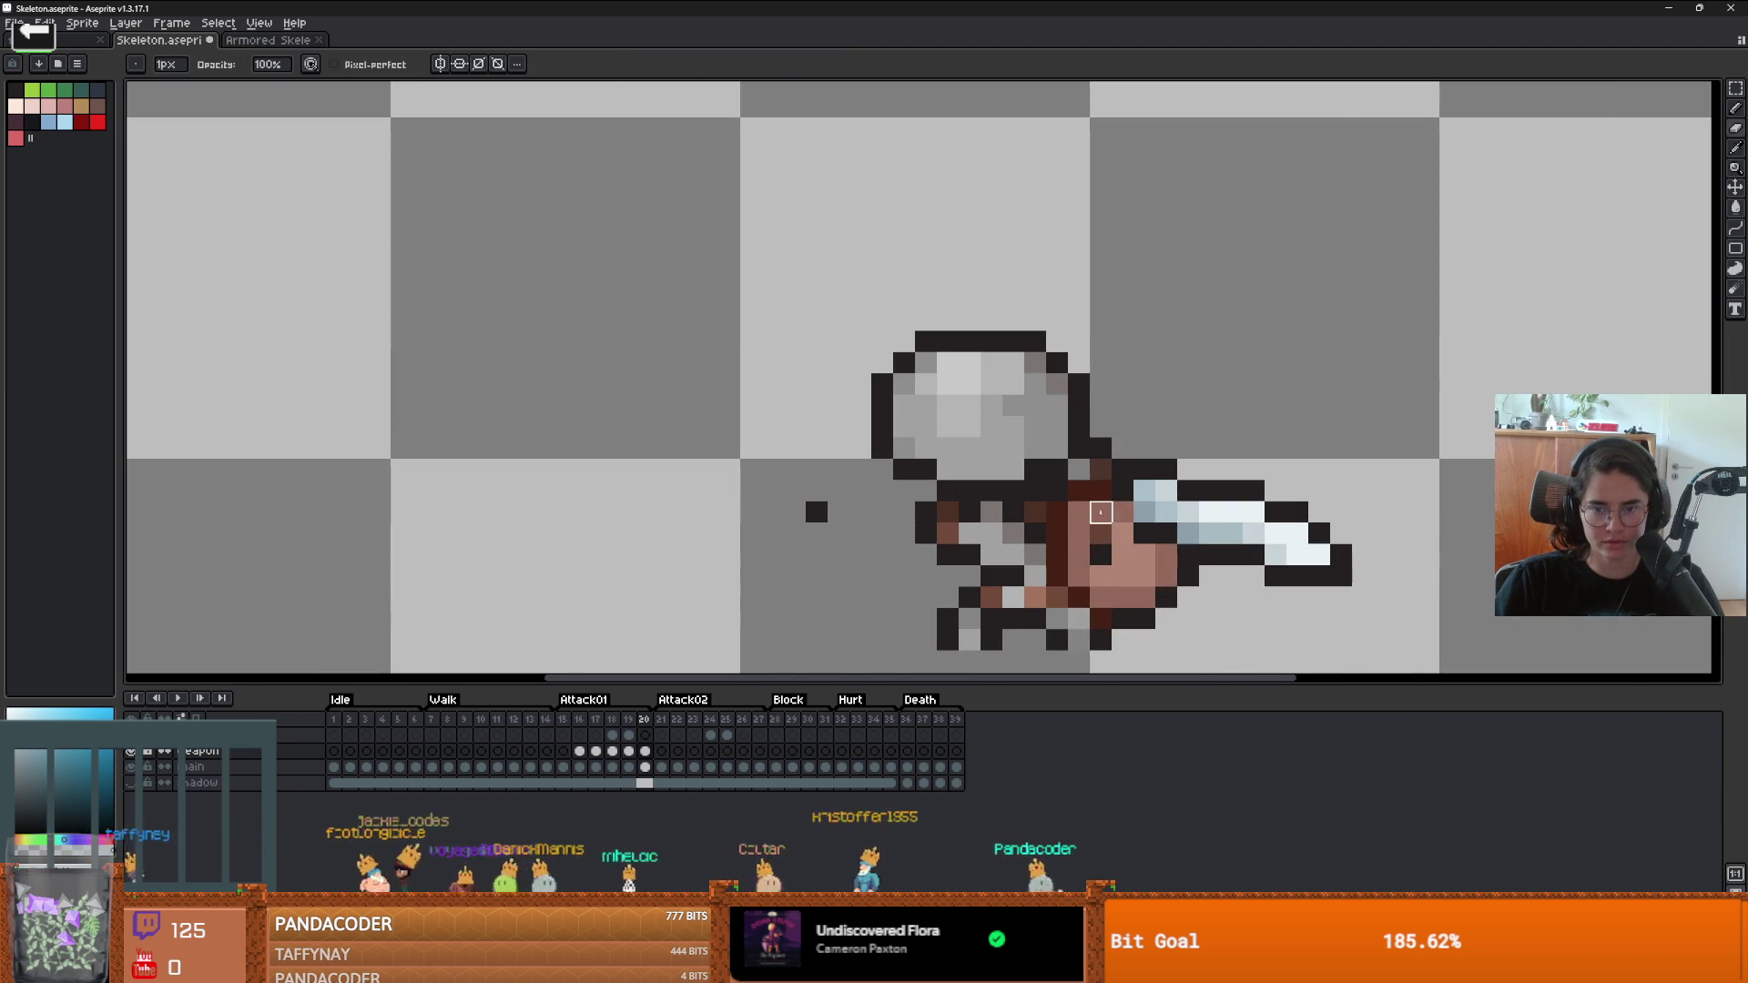
mouse_move(1101, 513)
mouse_down()
mouse_move(1166, 514)
mouse_move(1166, 492)
mouse_up()
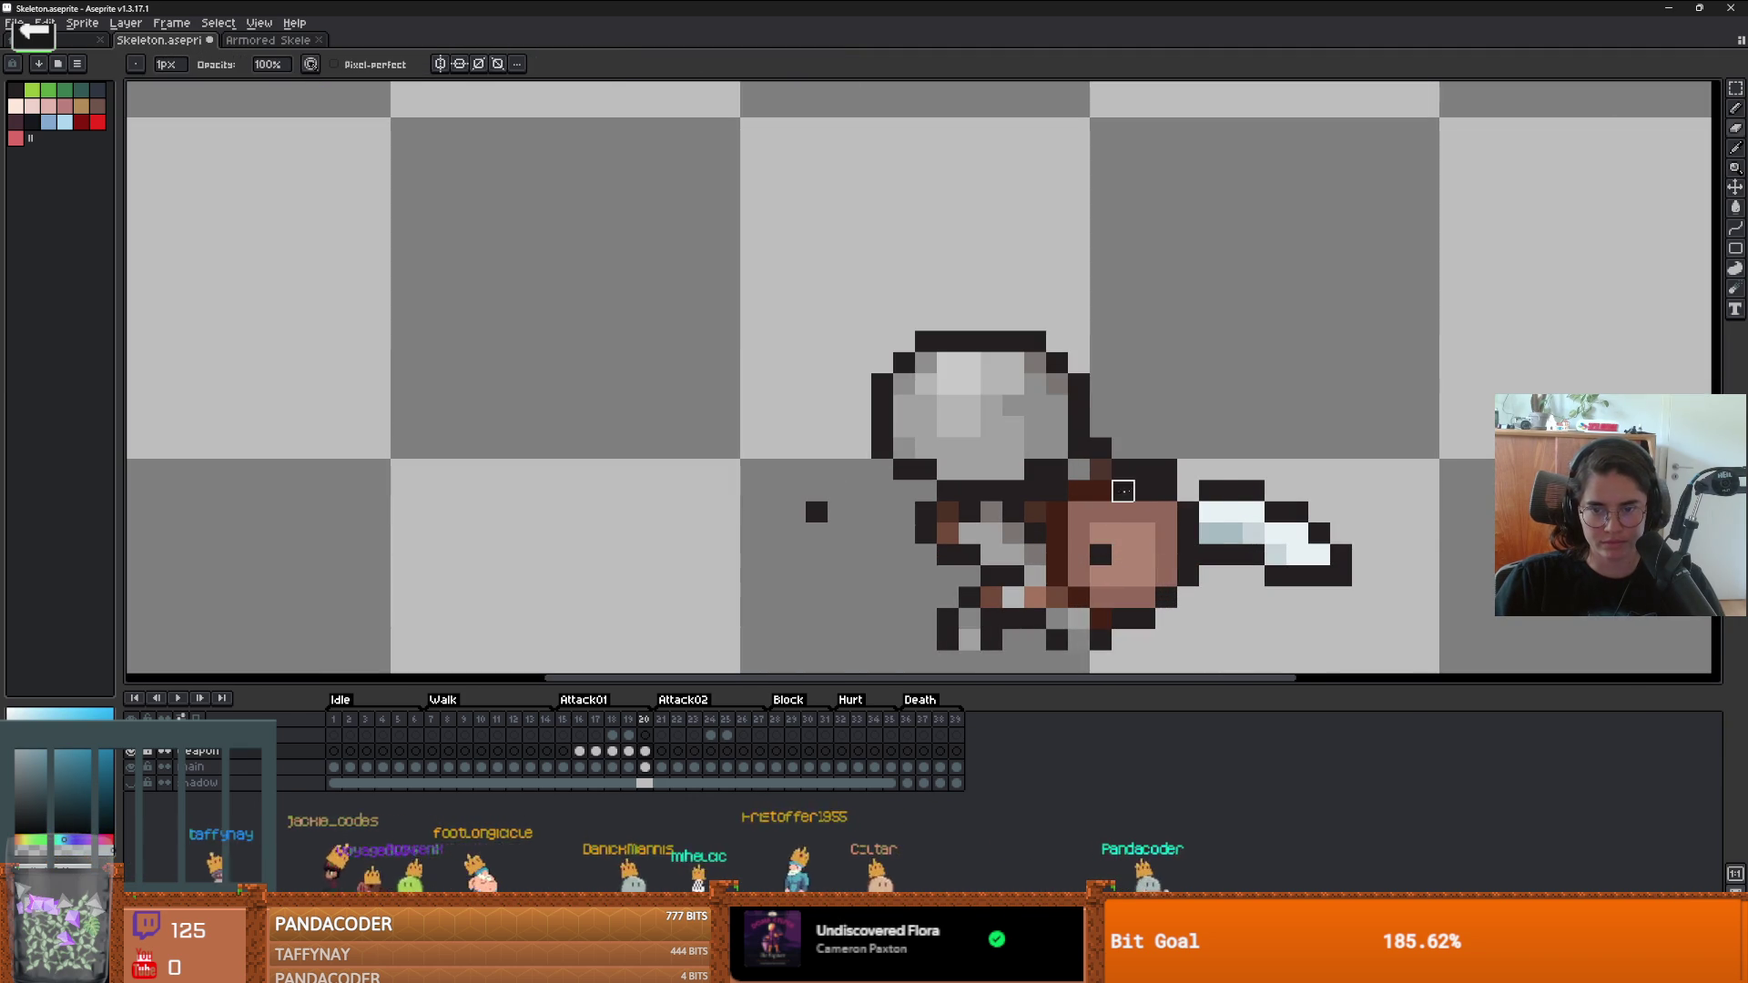
alt+click(1166, 492)
scroll(1047, 547, down, 1)
scroll(1047, 547, down, 2)
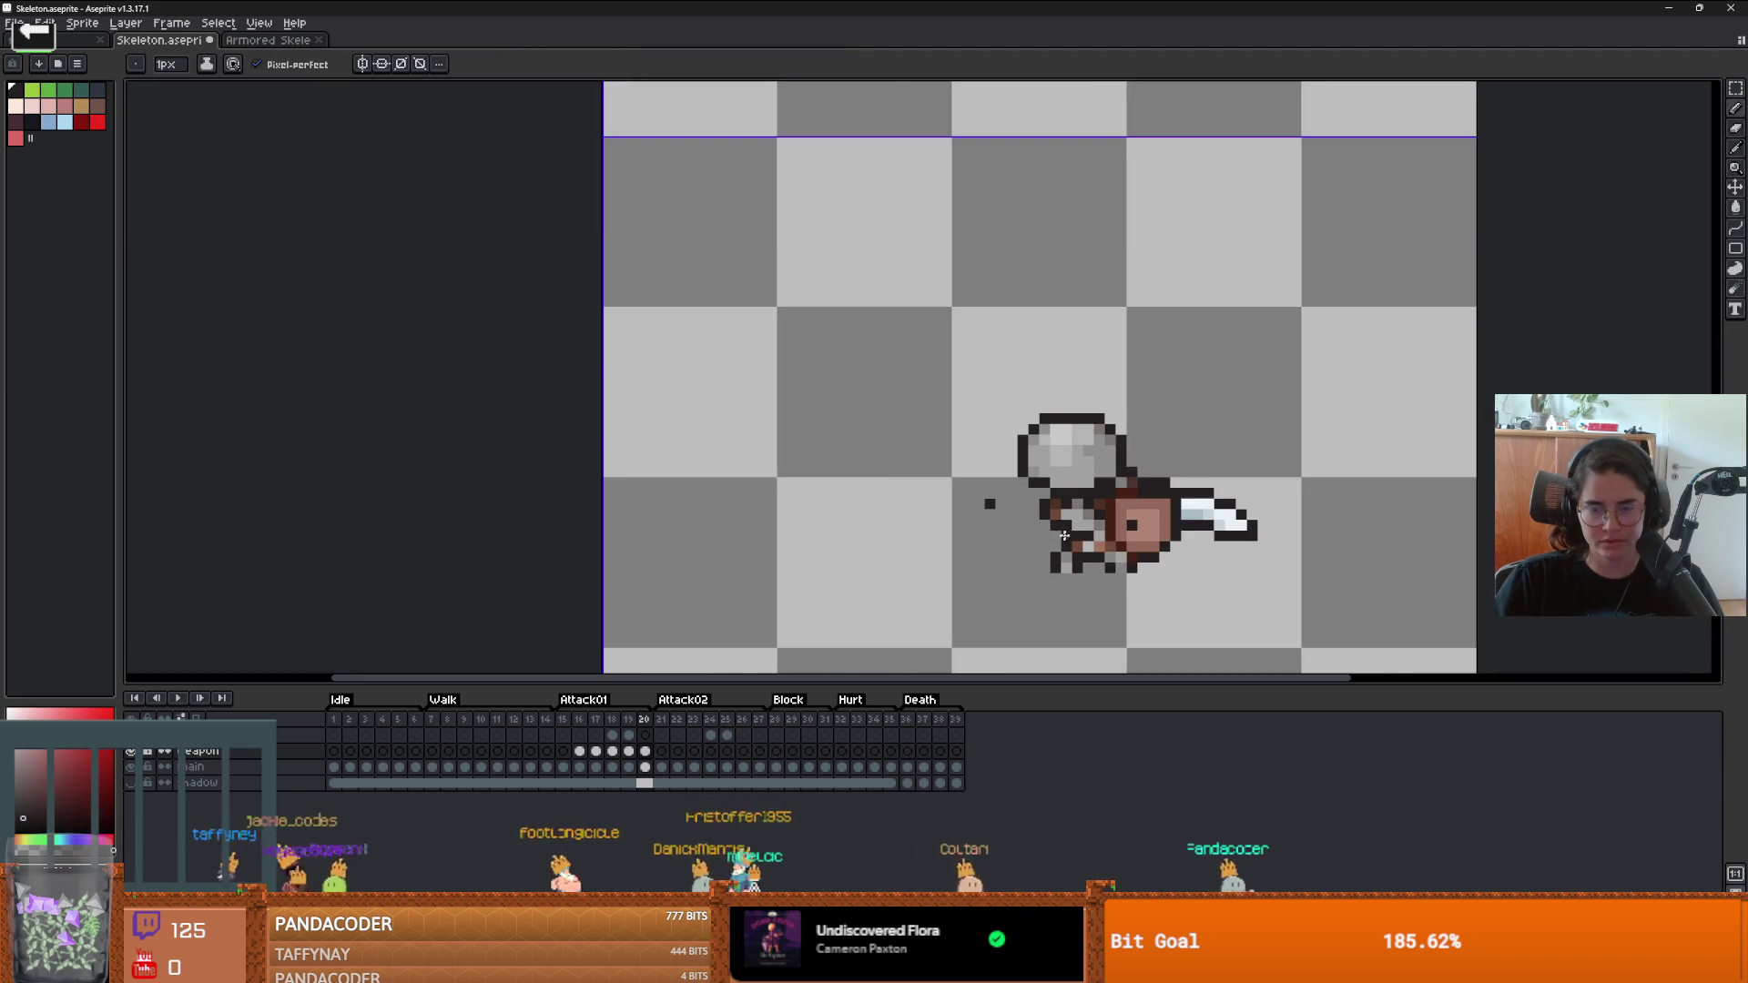
scroll(1020, 533, up, 3)
click(1011, 535)
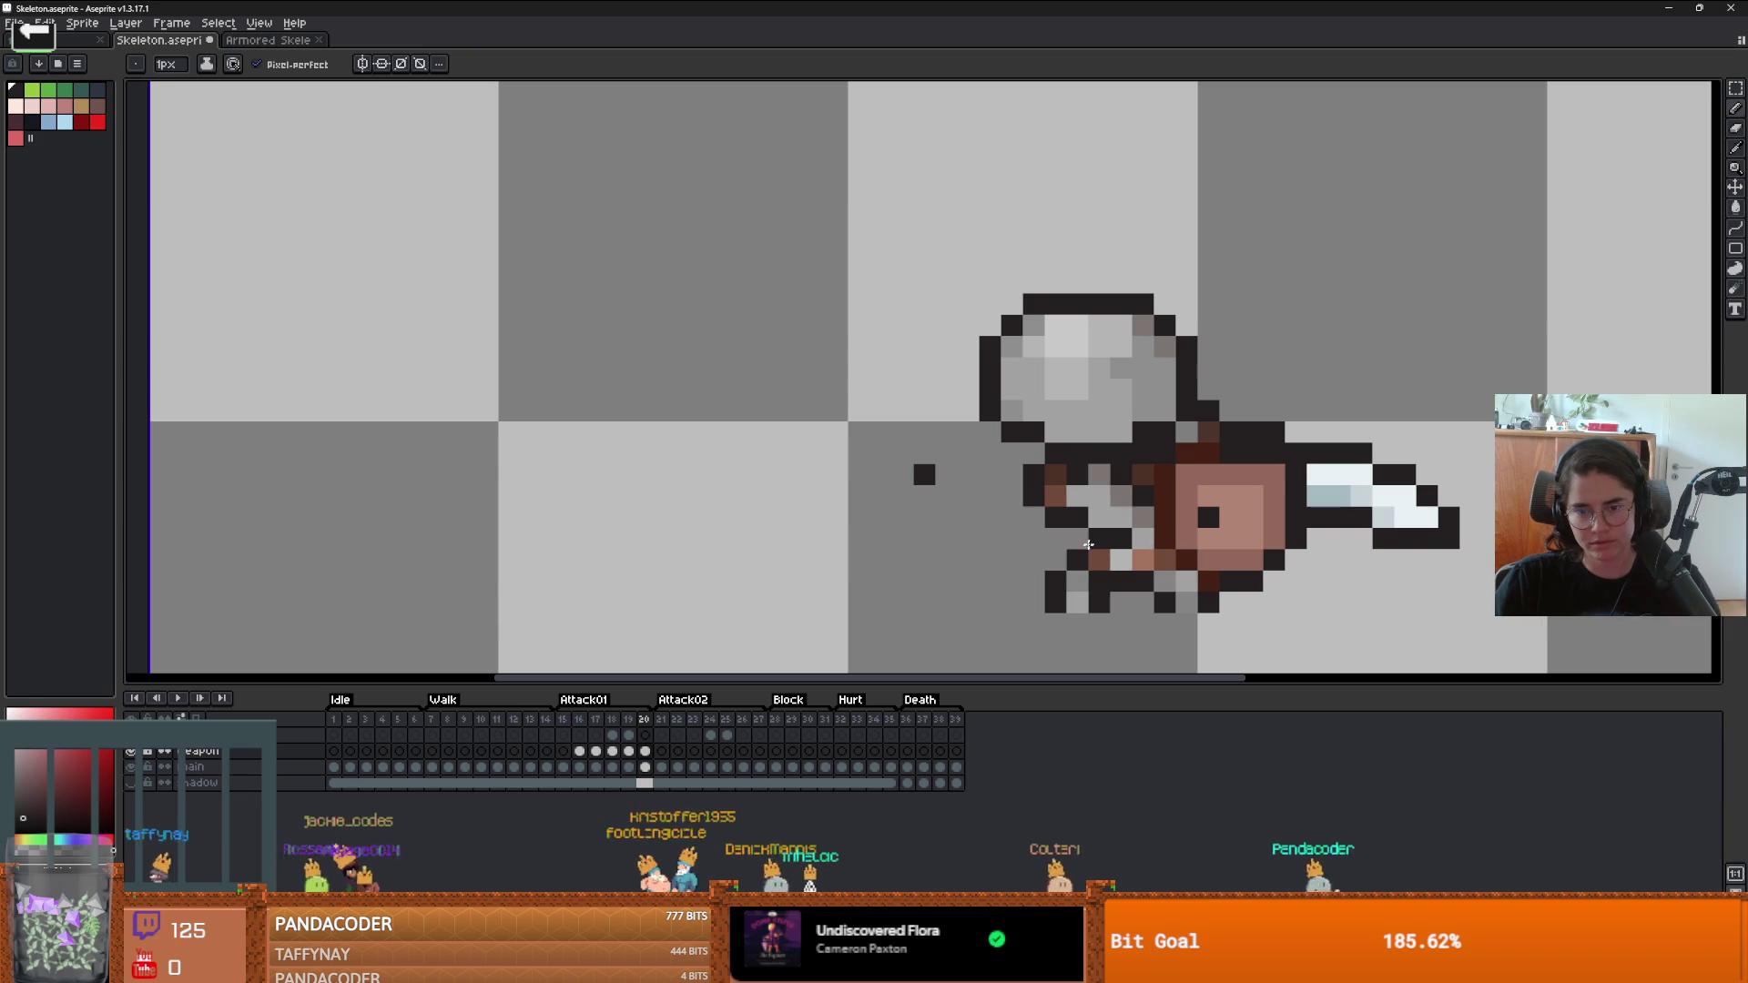
scroll(1162, 578, down, 2)
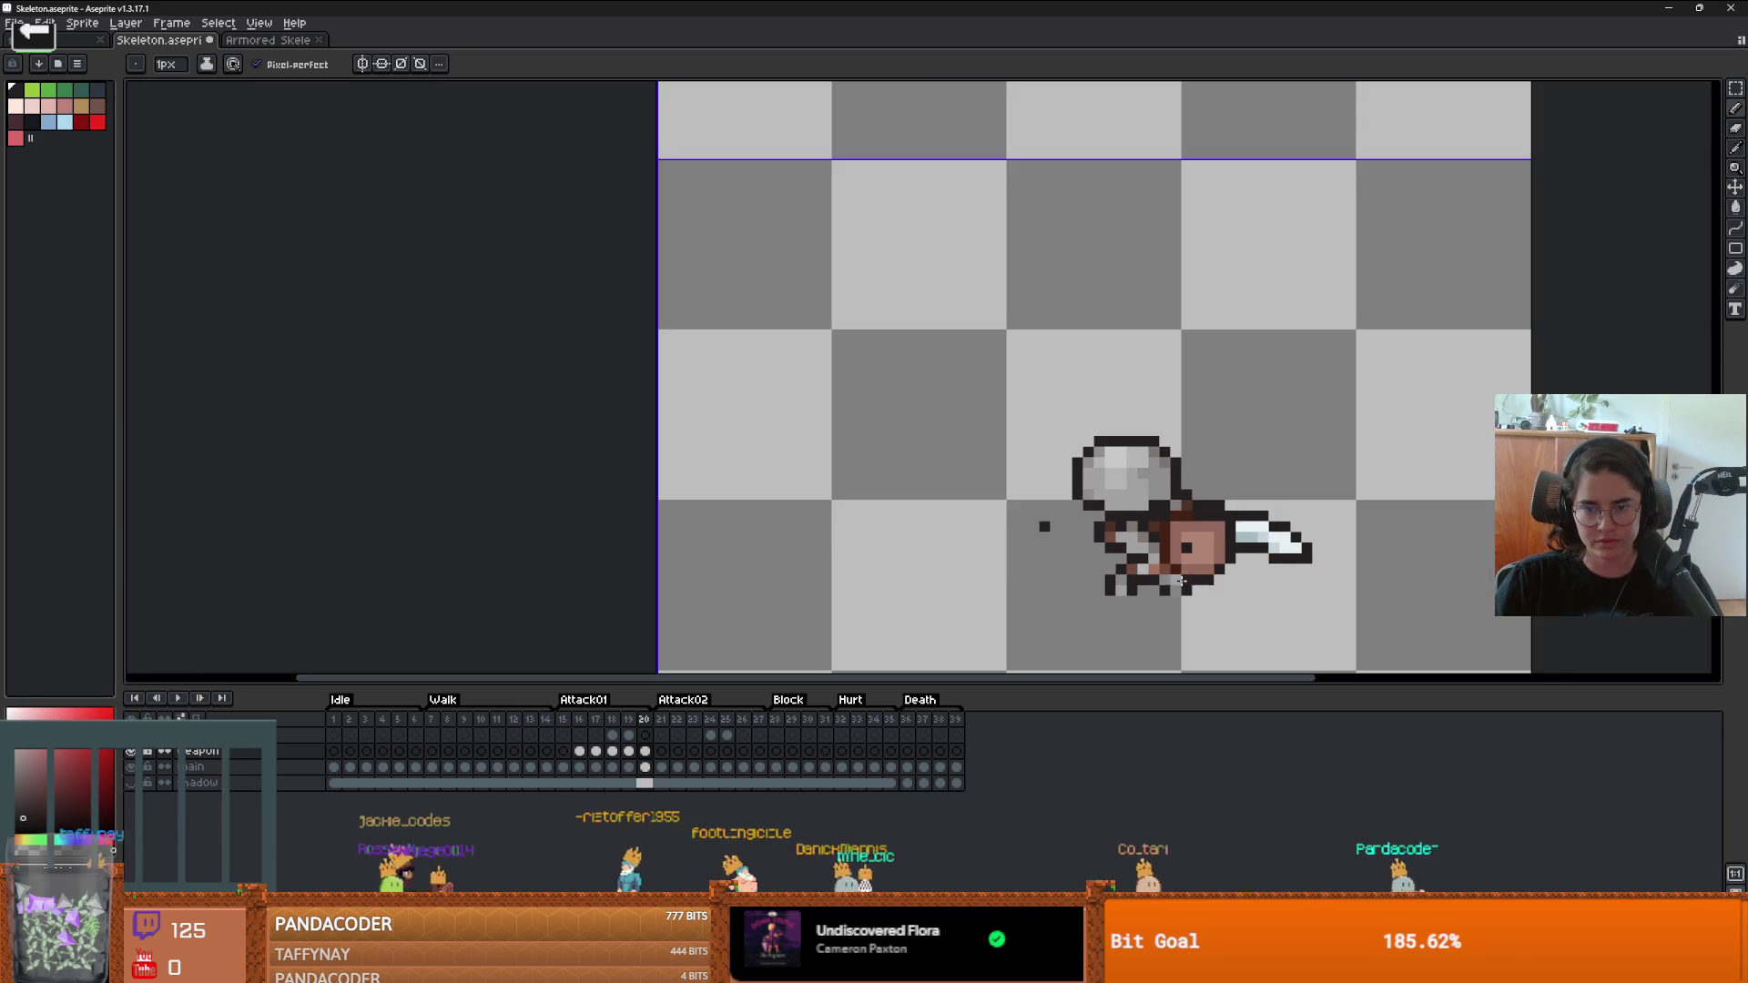
scroll(1038, 528, up, 2)
key(e)
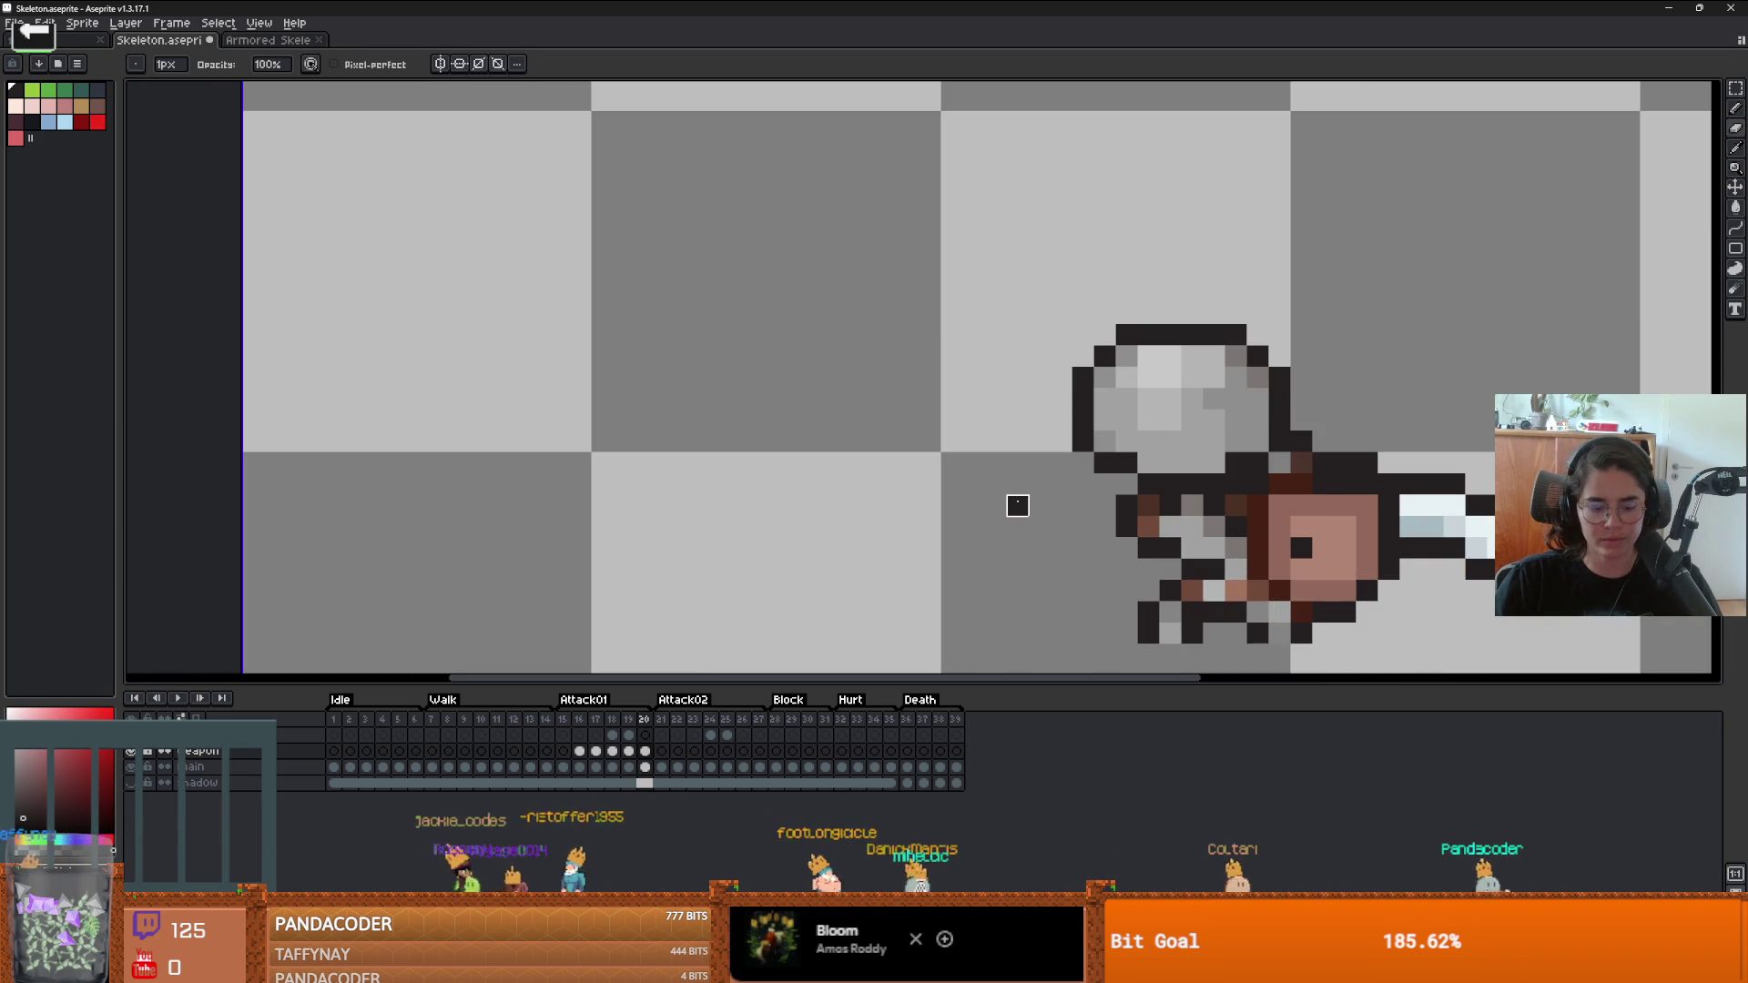